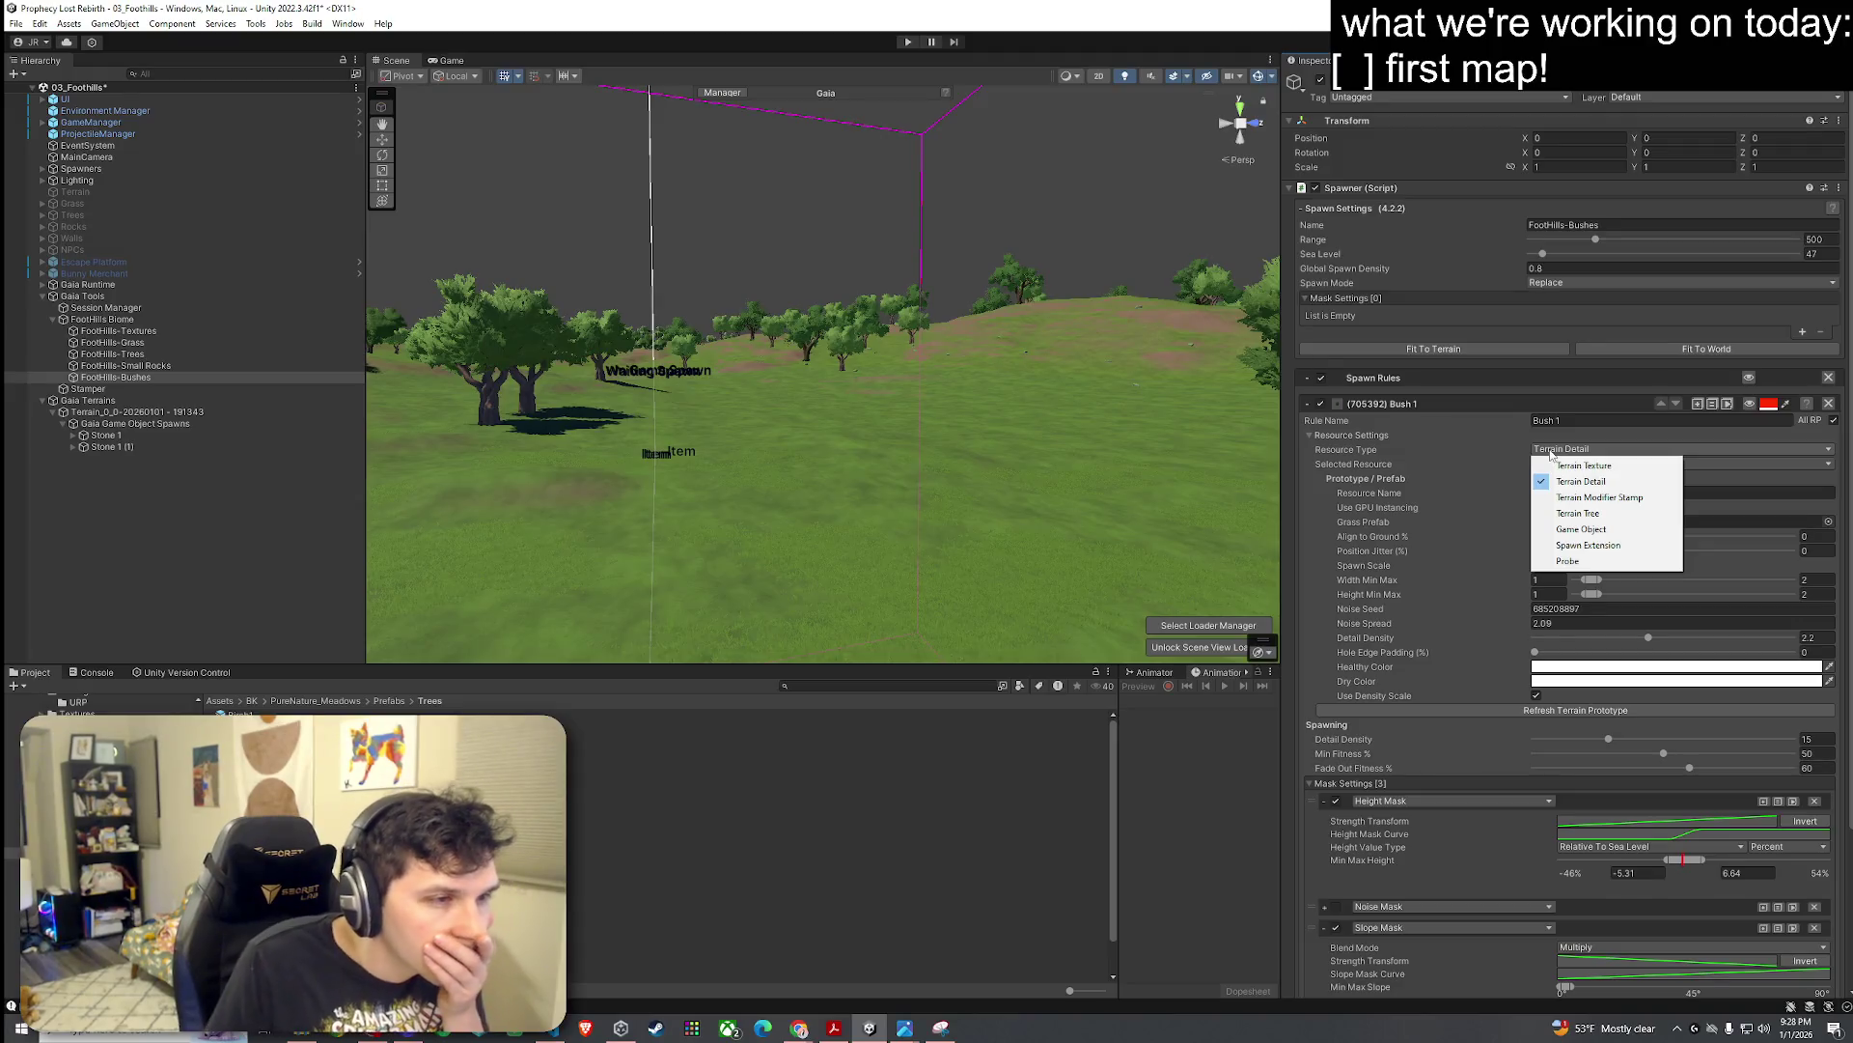
Step: Make Bush 1 a Terrain Detail resource with GPU instancing unticked, then collapse the rule
click(1556, 529)
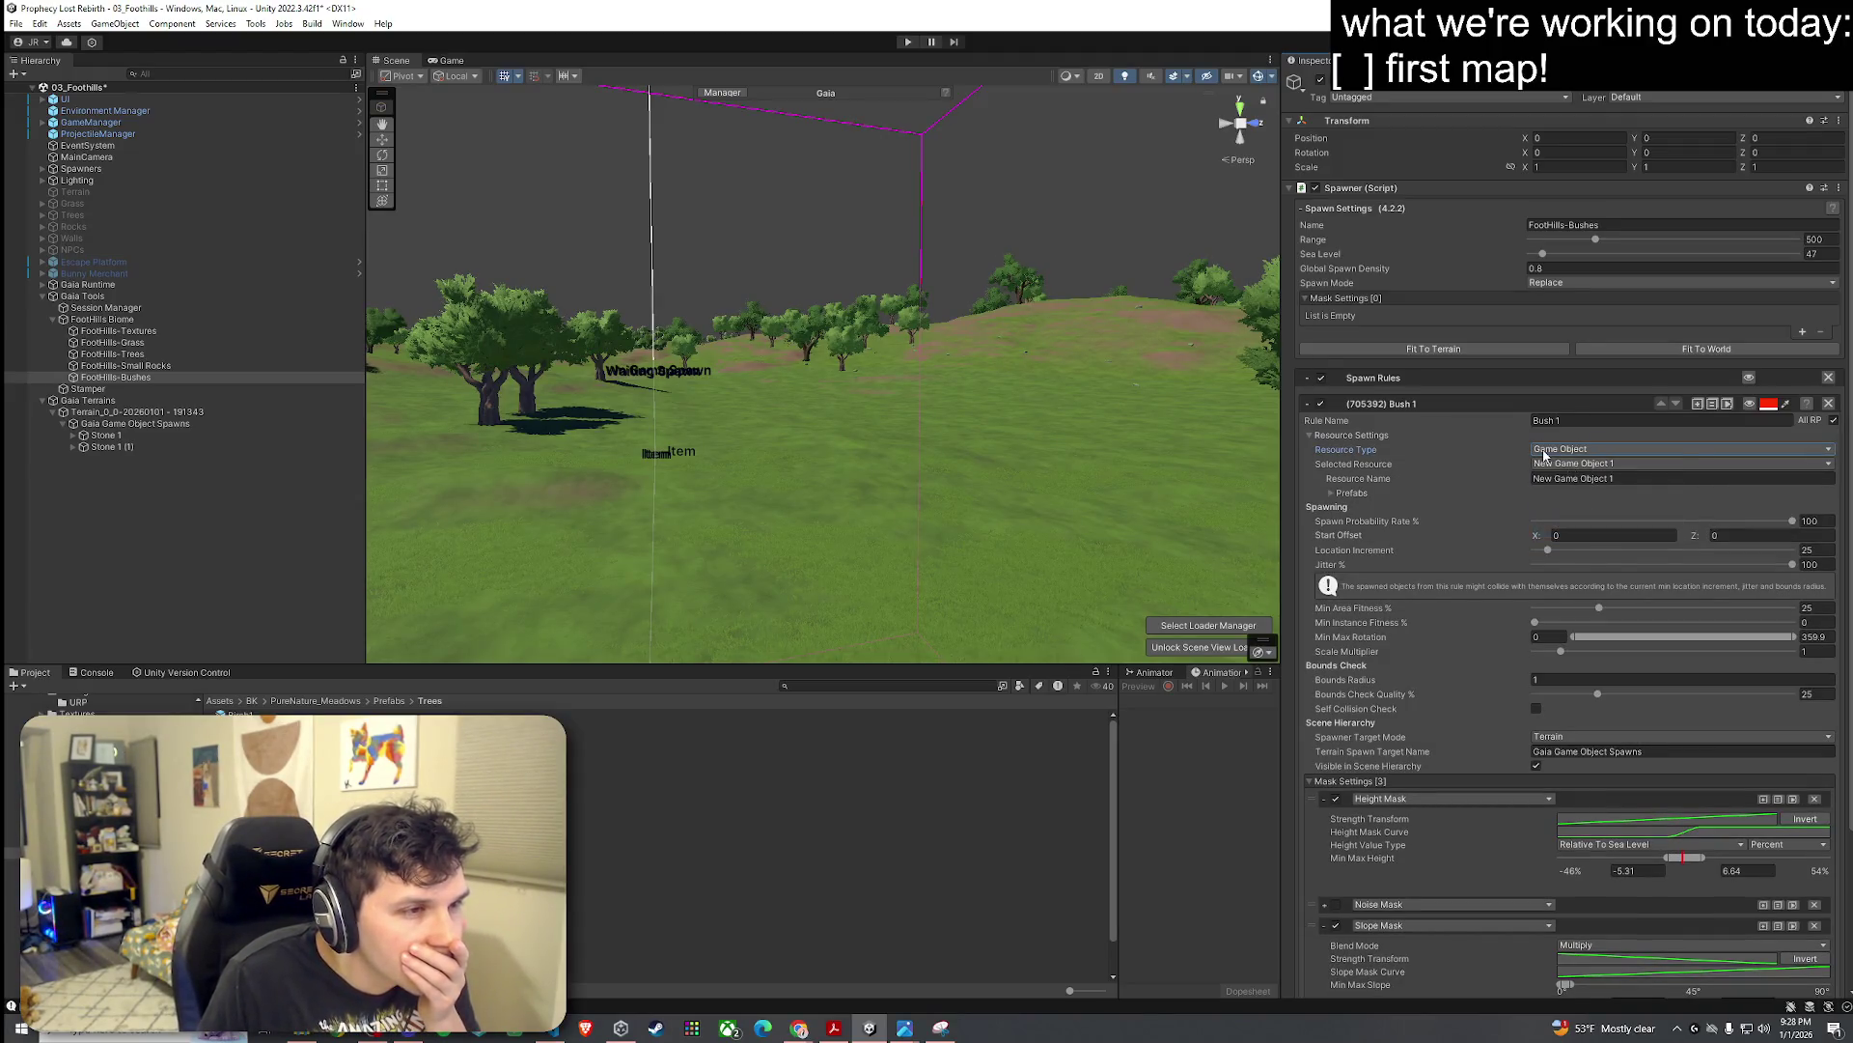
click(1545, 452)
click(1562, 477)
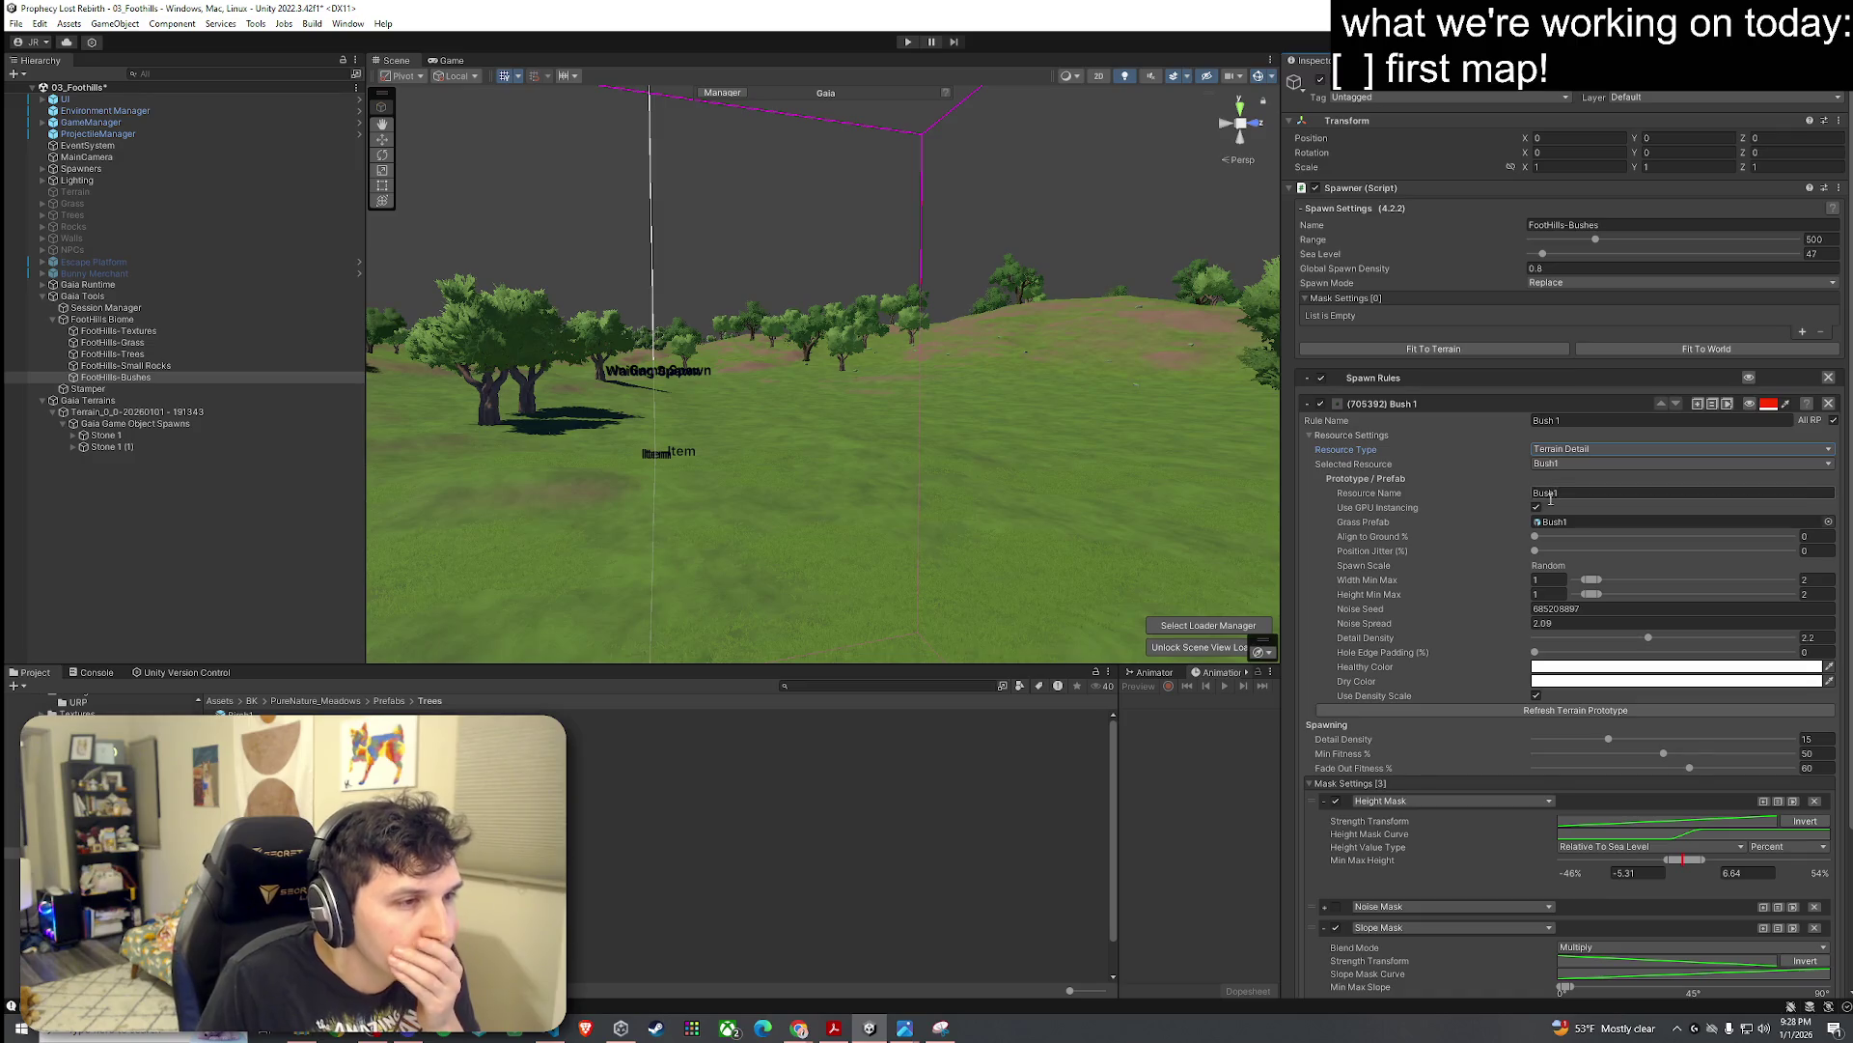
click(1536, 507)
click(1536, 507)
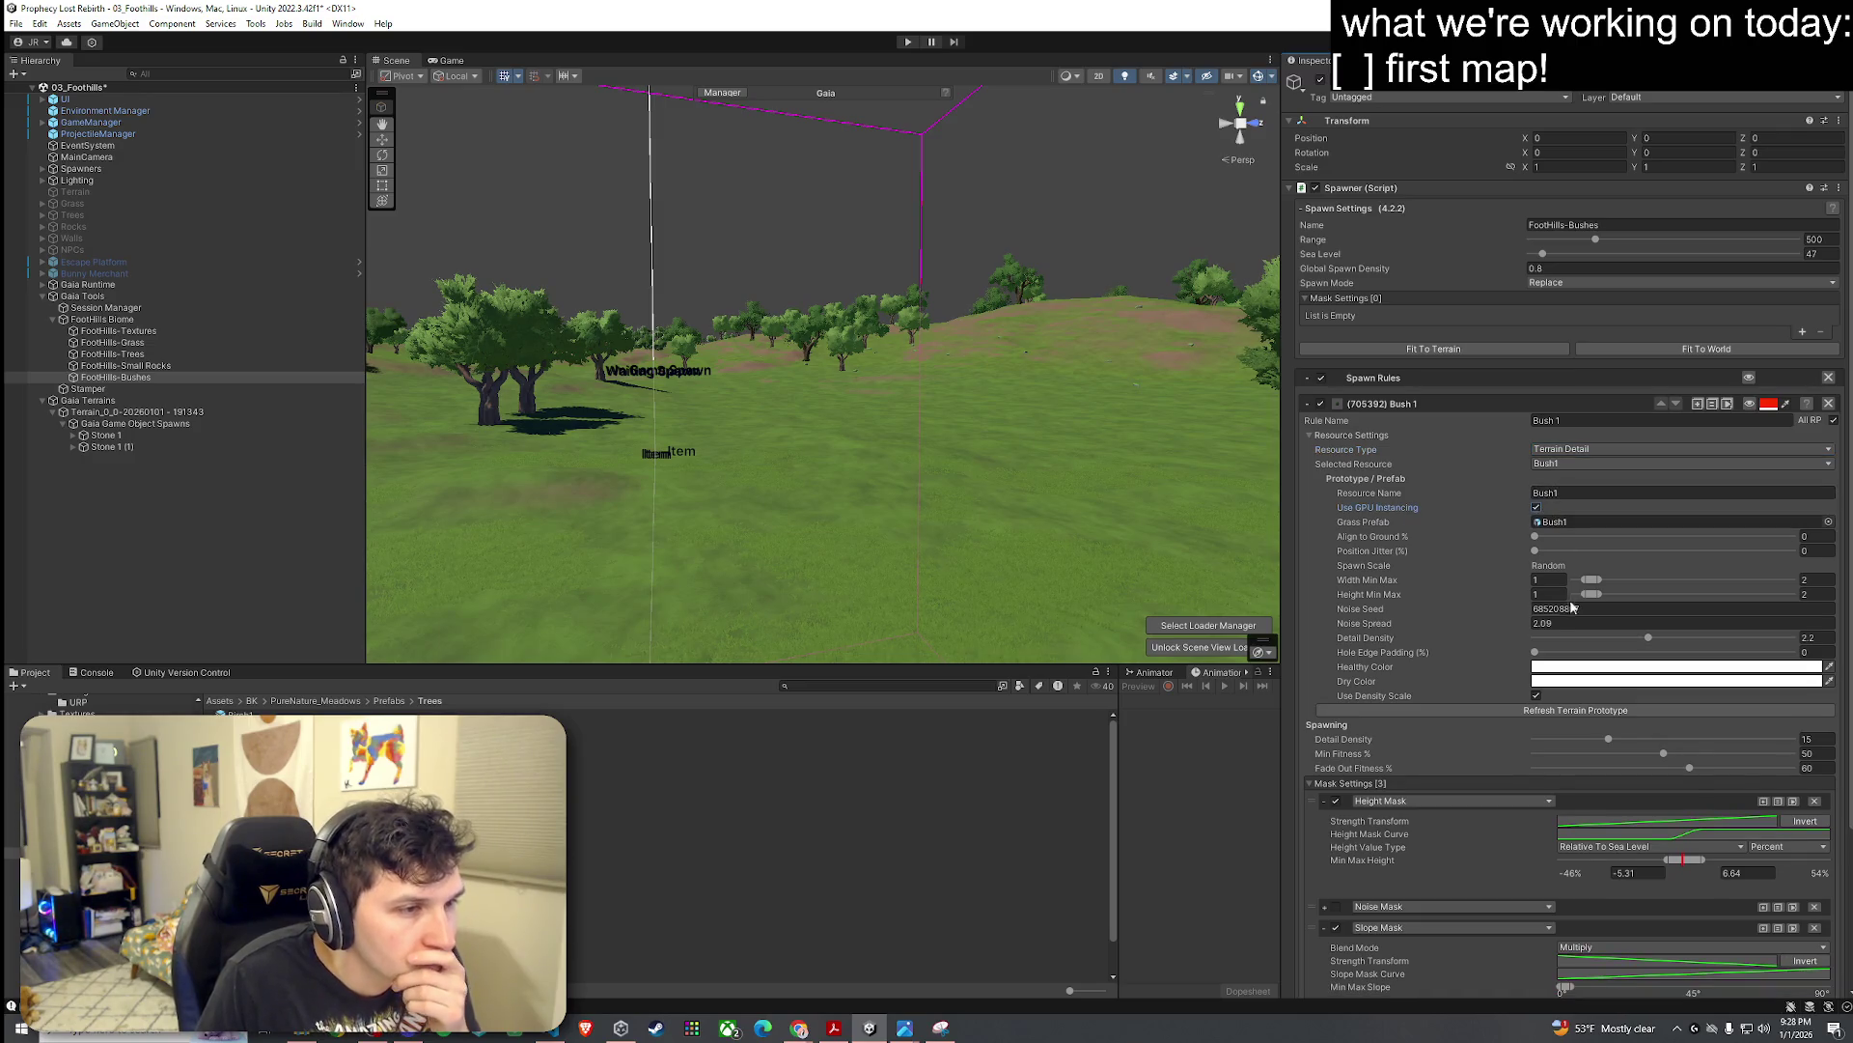
click(1536, 507)
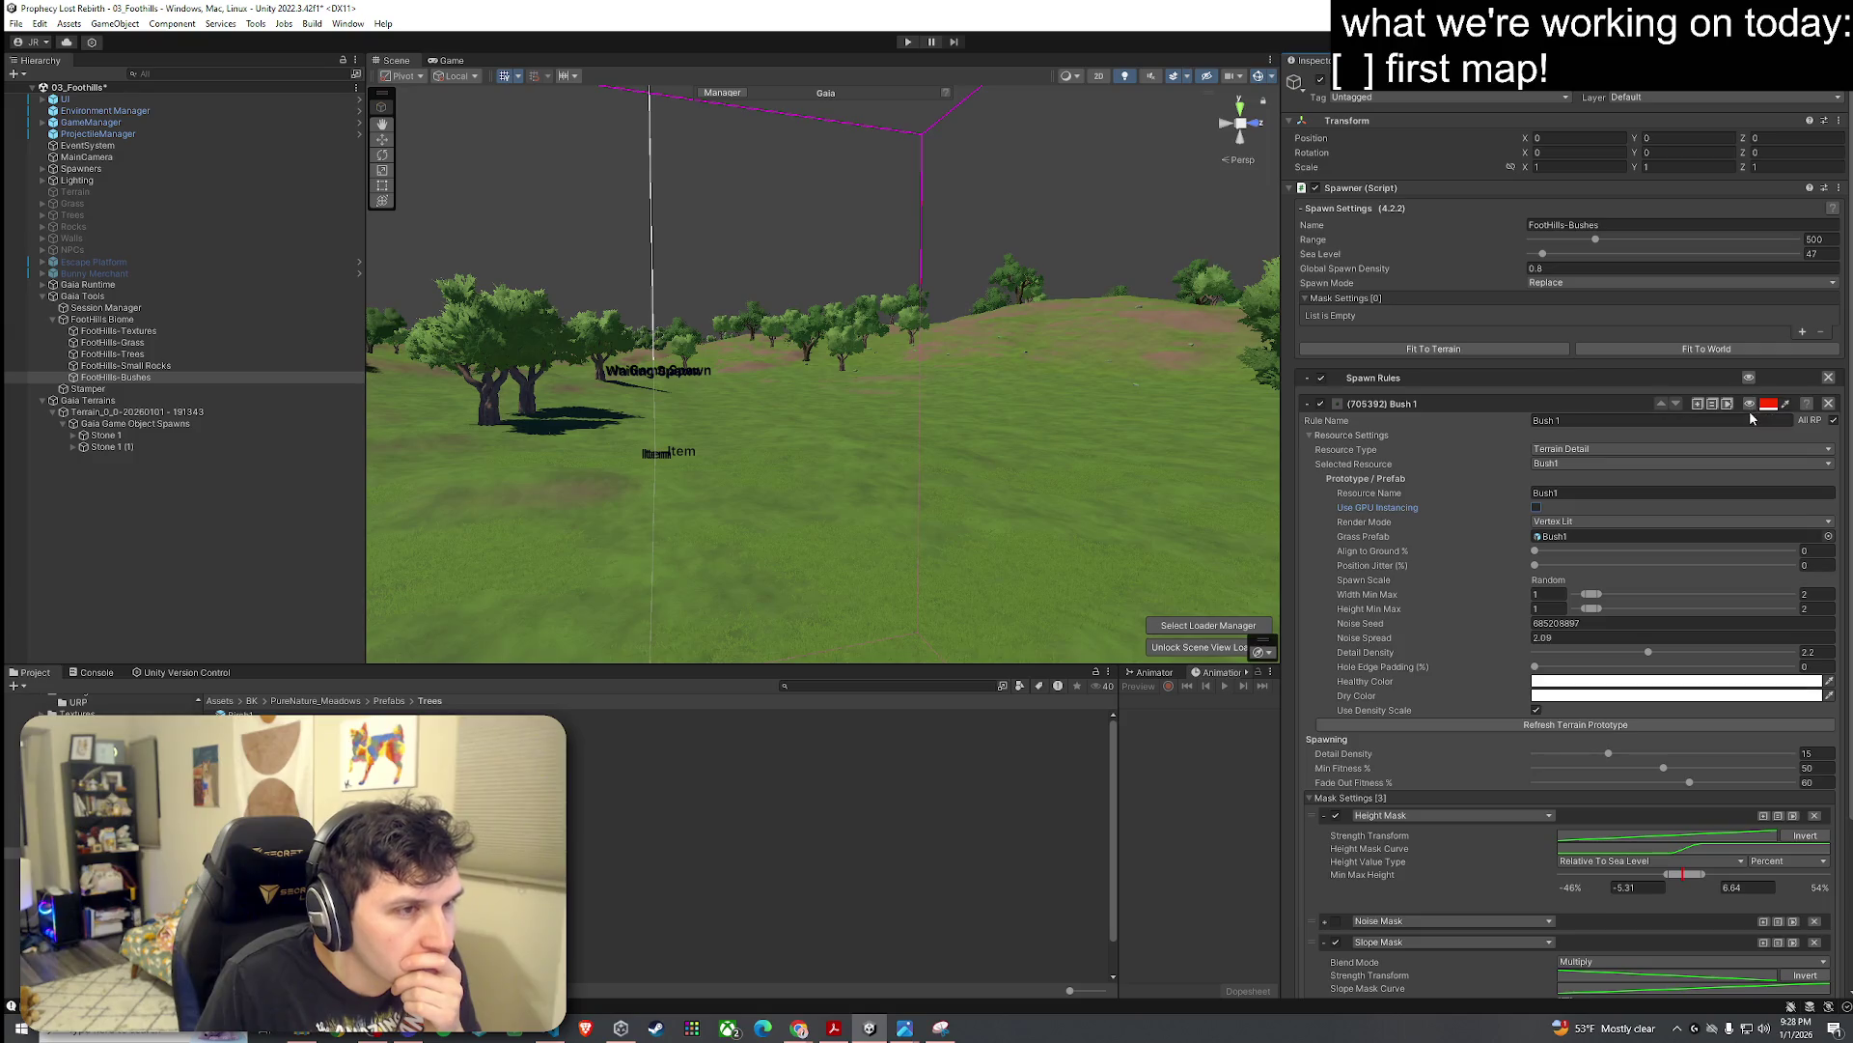
click(1308, 403)
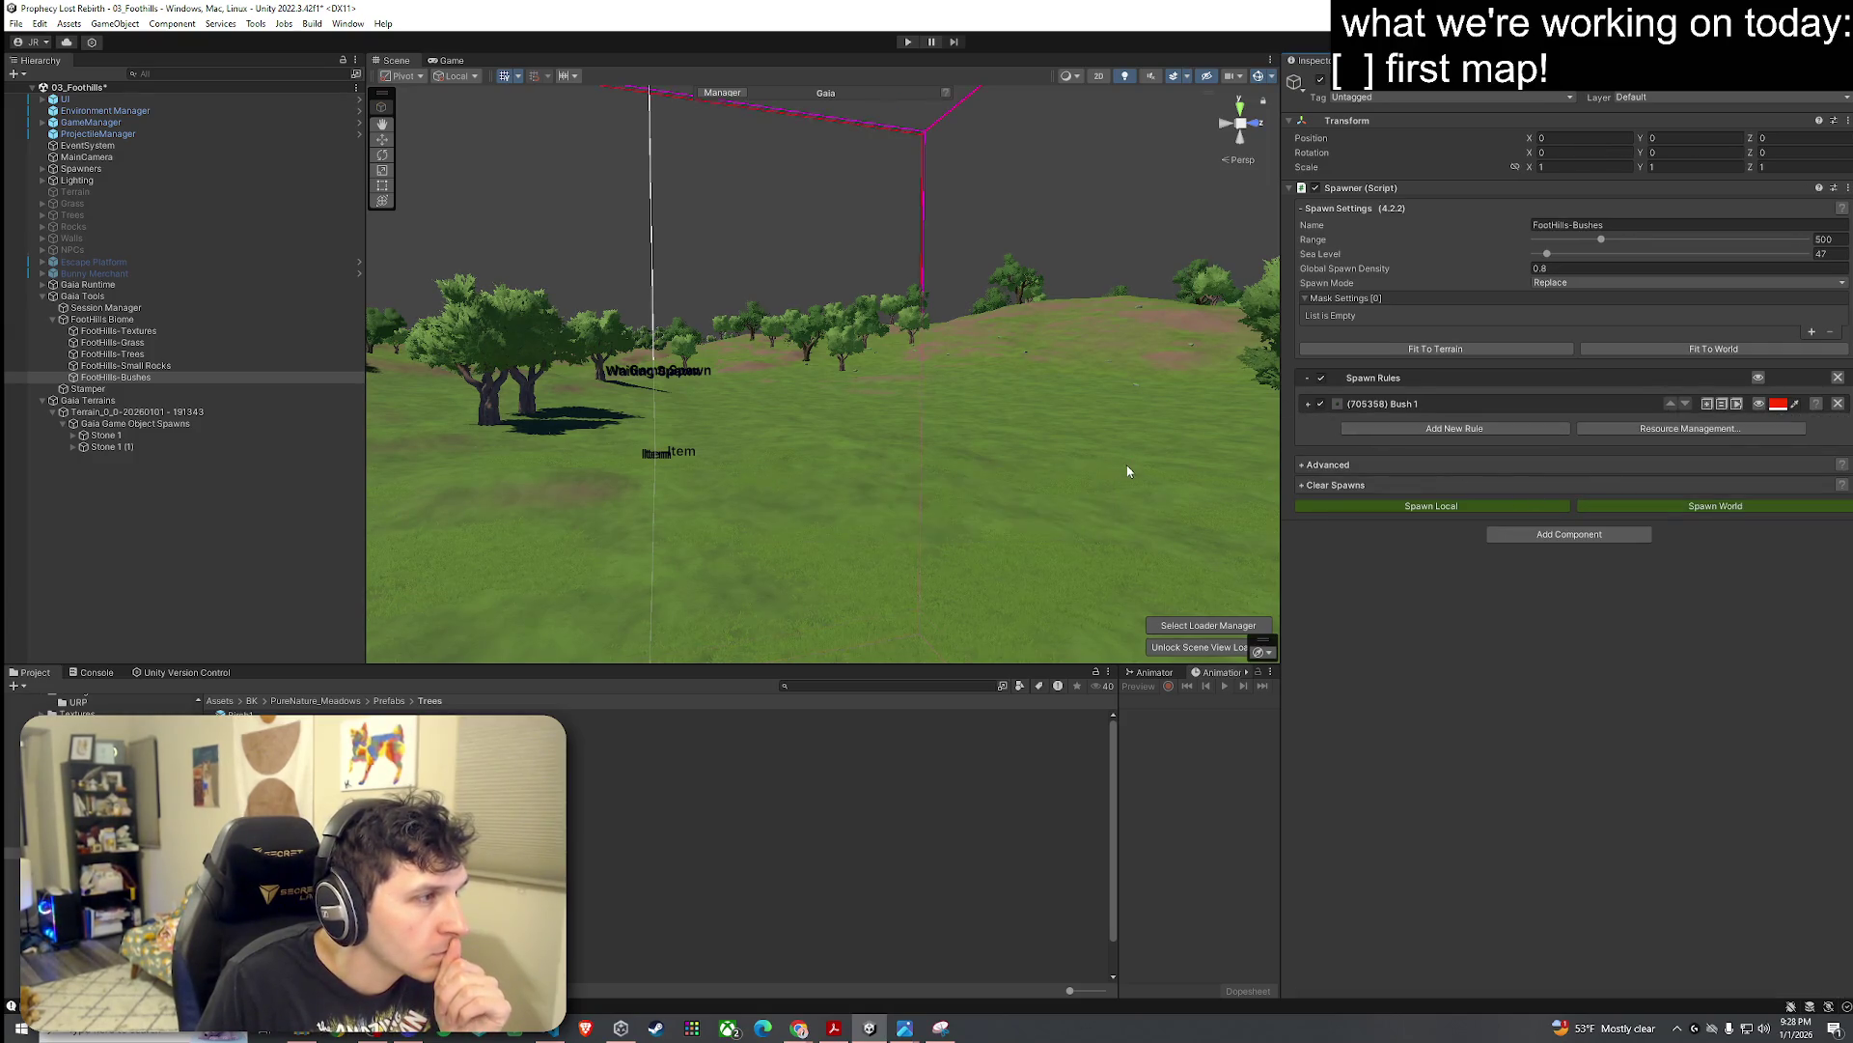
Step: Select Terrain_0_0 under Gaia Terrains and show its Paint Details settings
mouse_move(1125, 472)
mouse_down()
mouse_move(654, 506)
mouse_move(530, 496)
mouse_move(442, 450)
mouse_move(541, 449)
mouse_move(971, 550)
mouse_up()
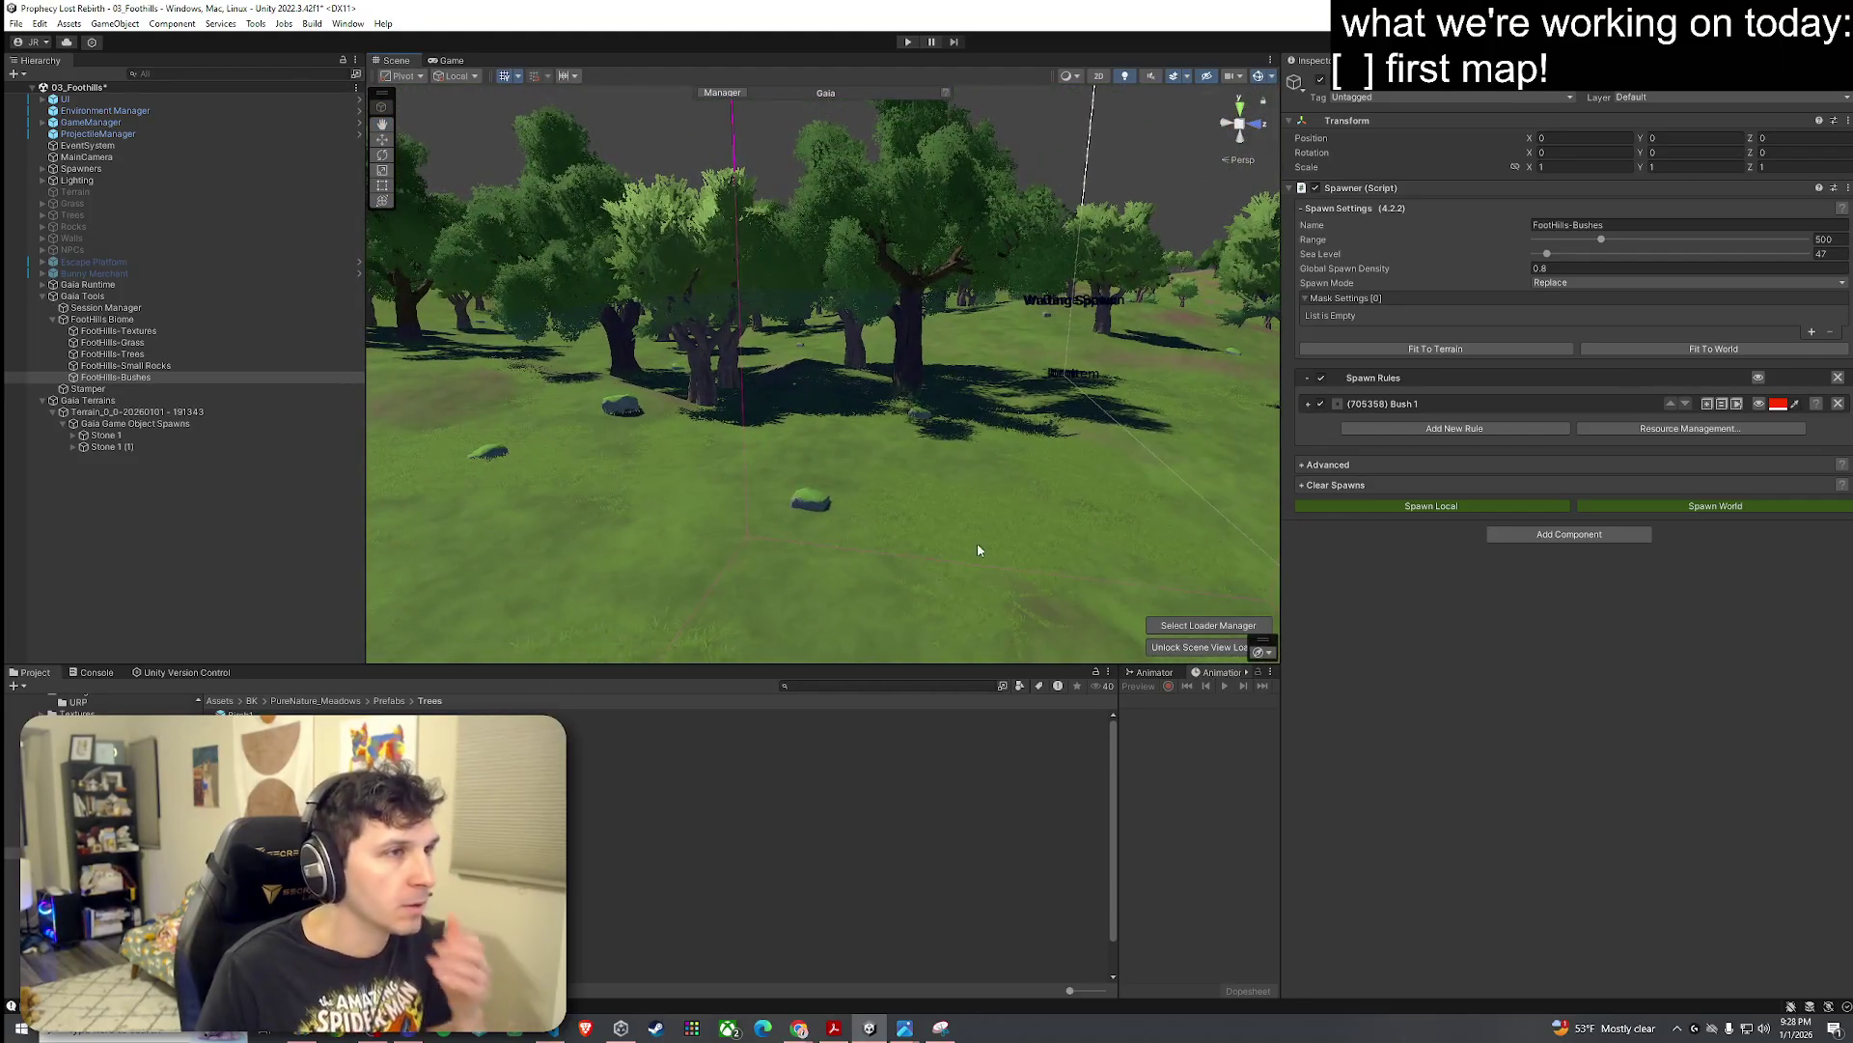
click(124, 399)
click(669, 517)
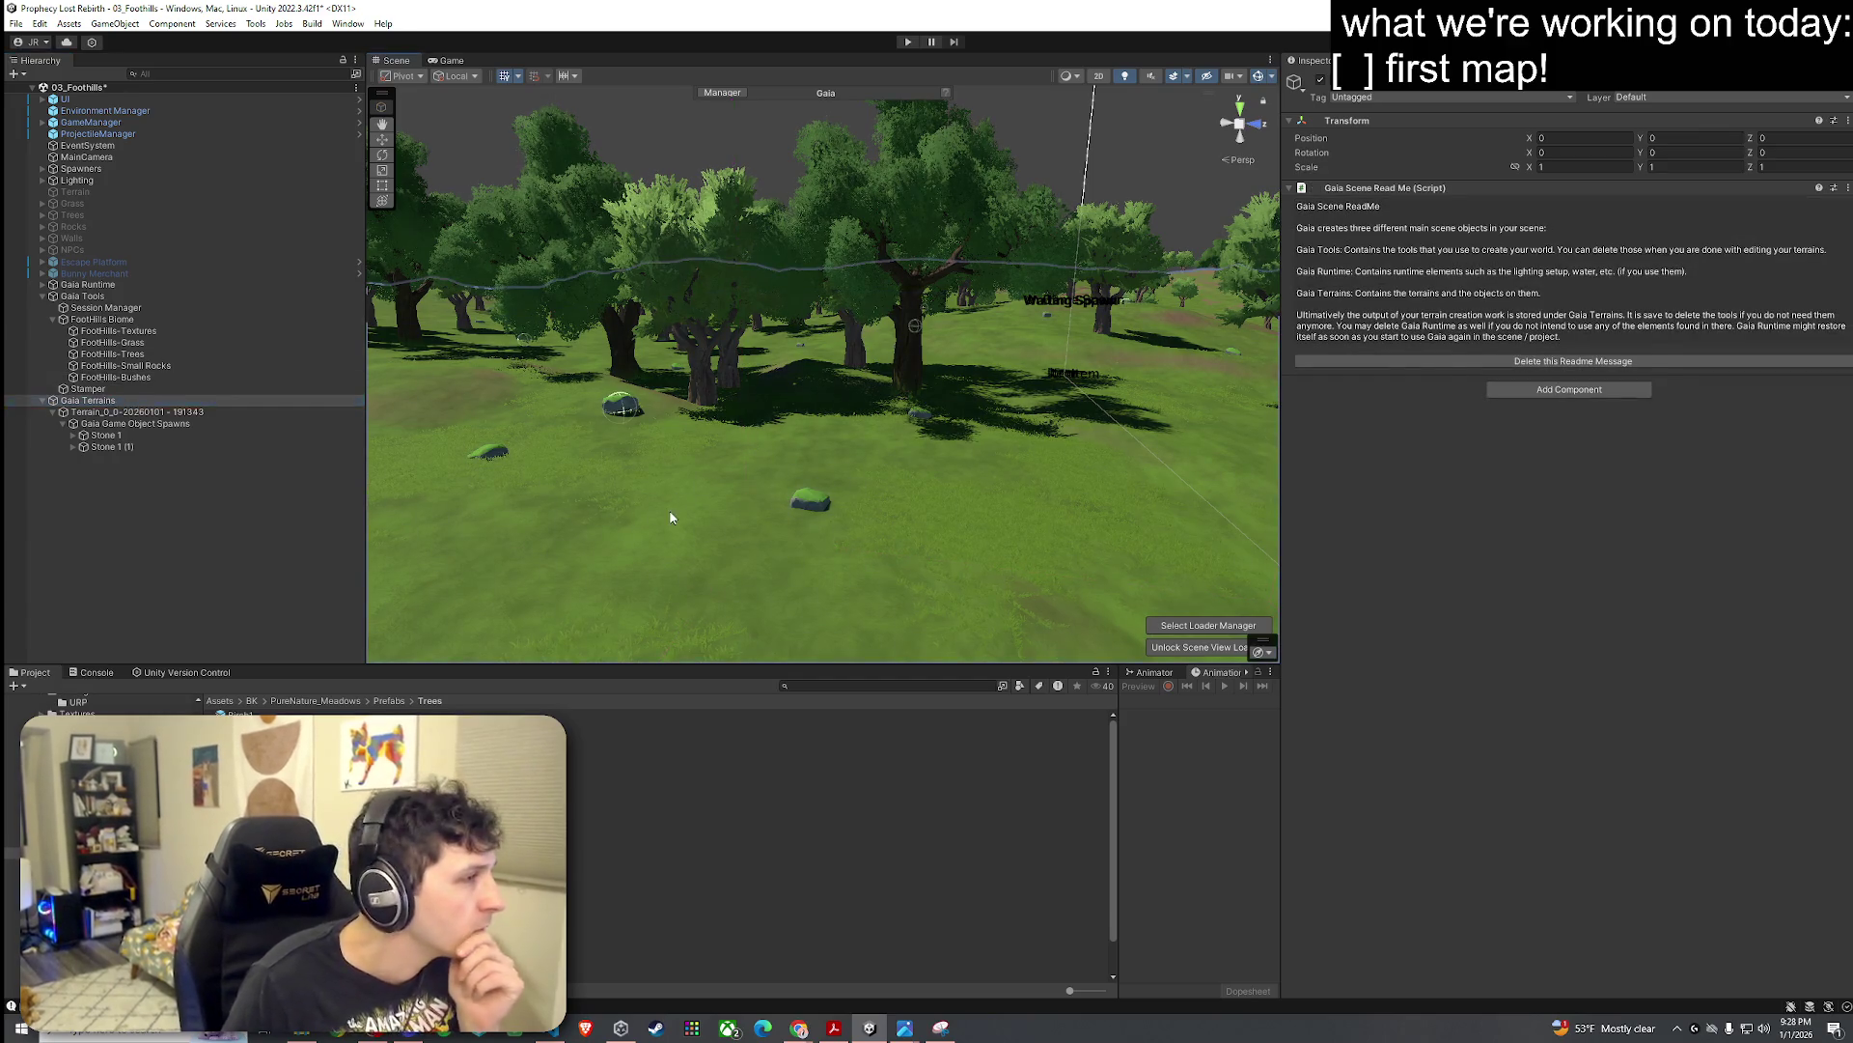
click(1593, 207)
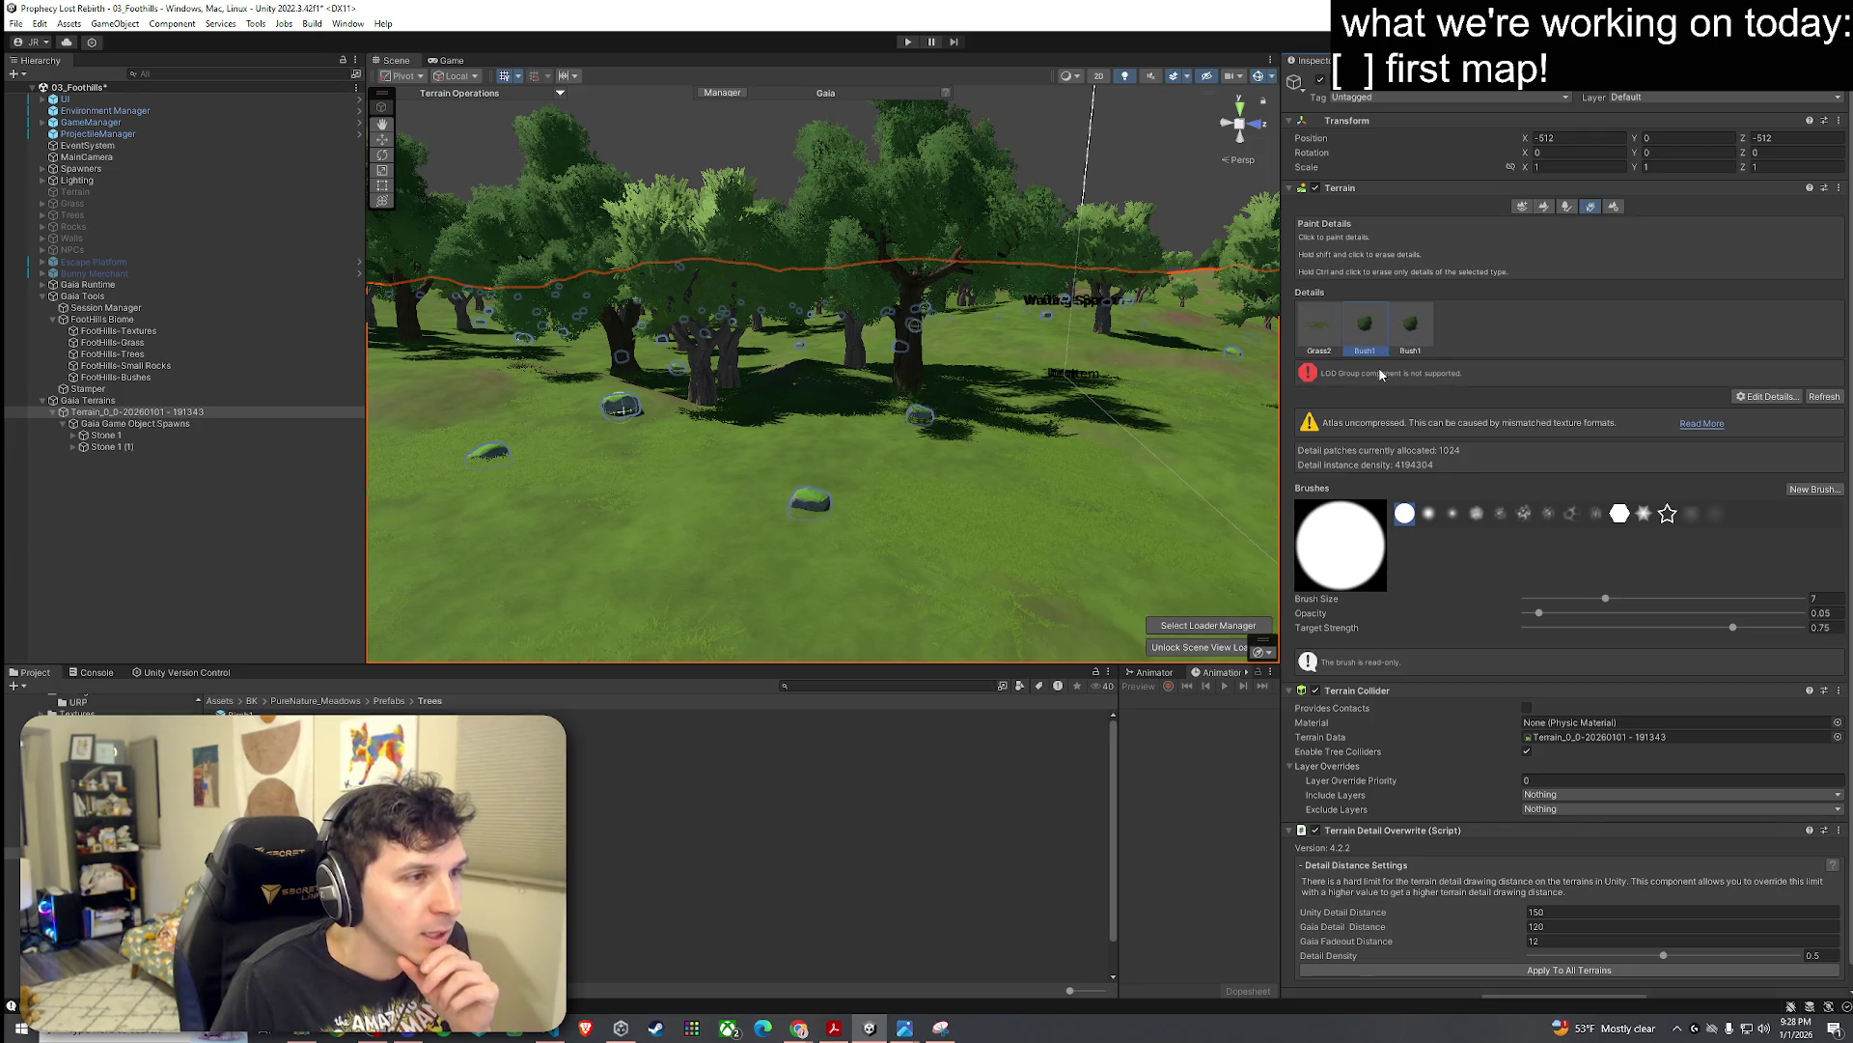
Step: Remove the duplicate second Bush1 detail from the terrain via Edit Details
click(1768, 396)
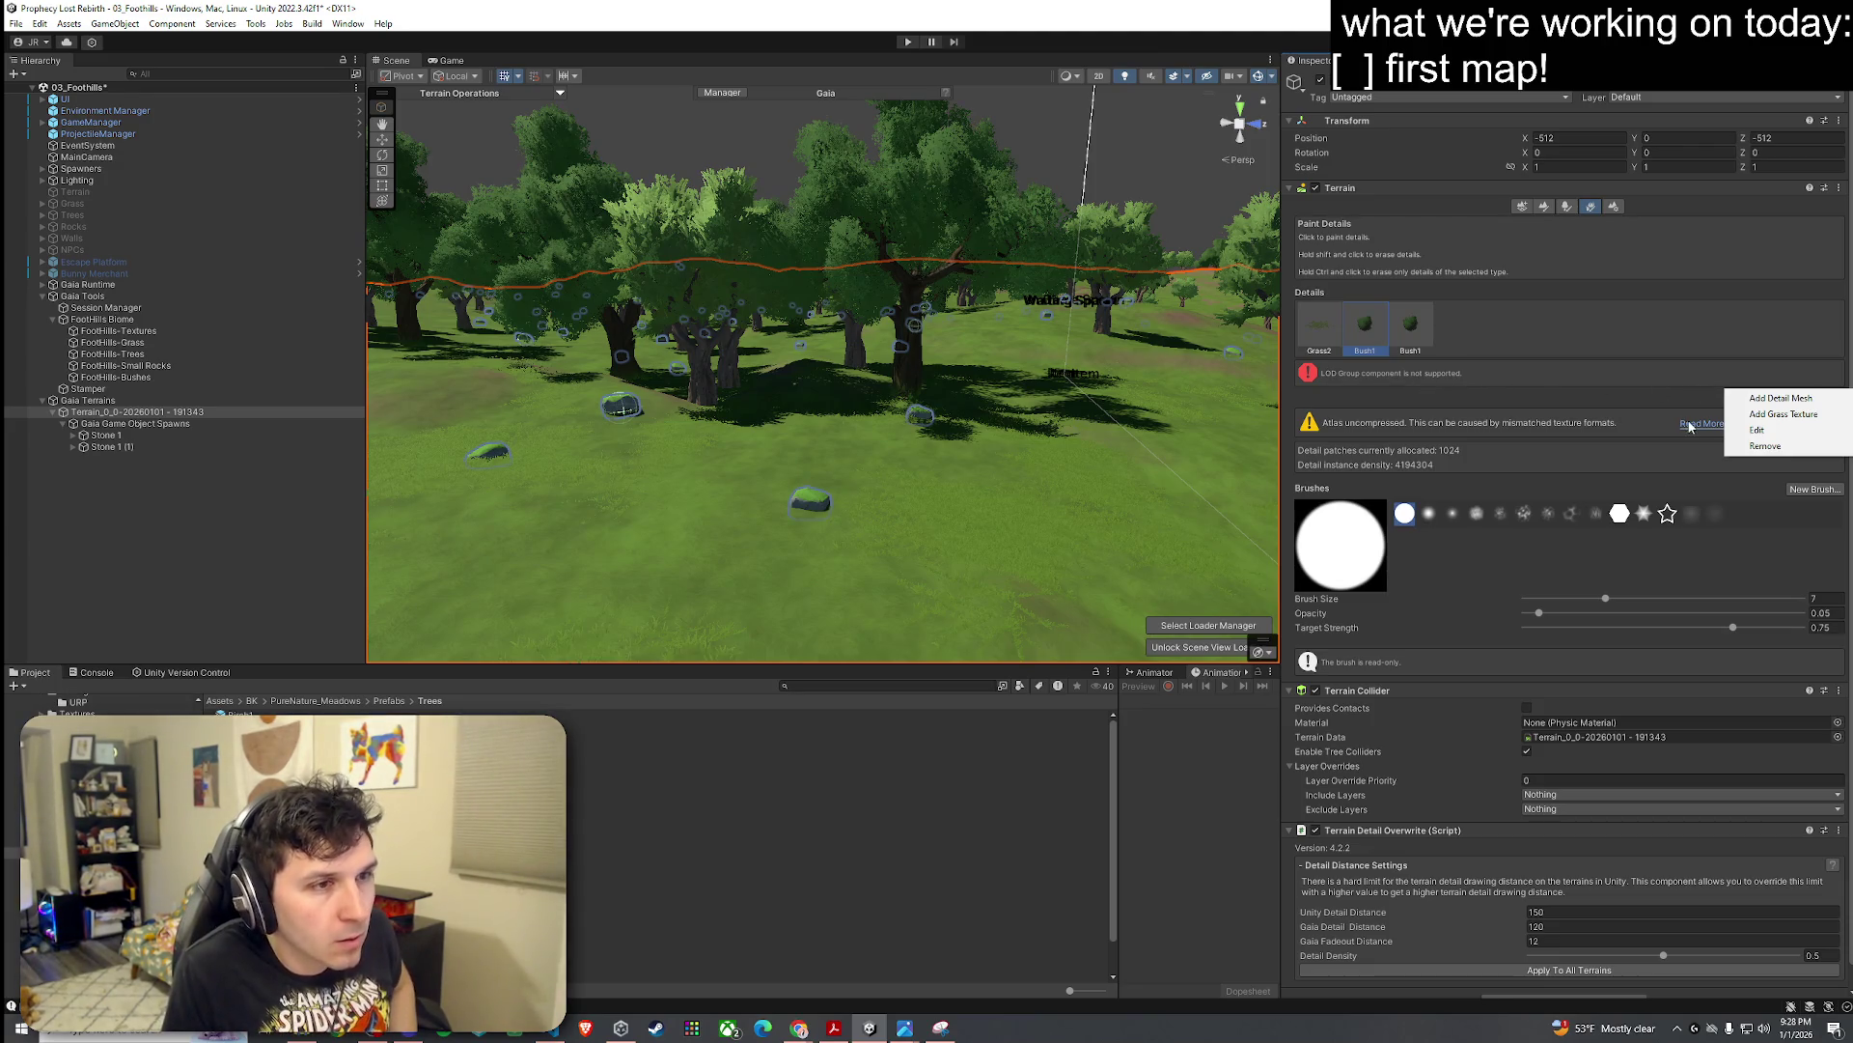
click(1461, 375)
click(1410, 326)
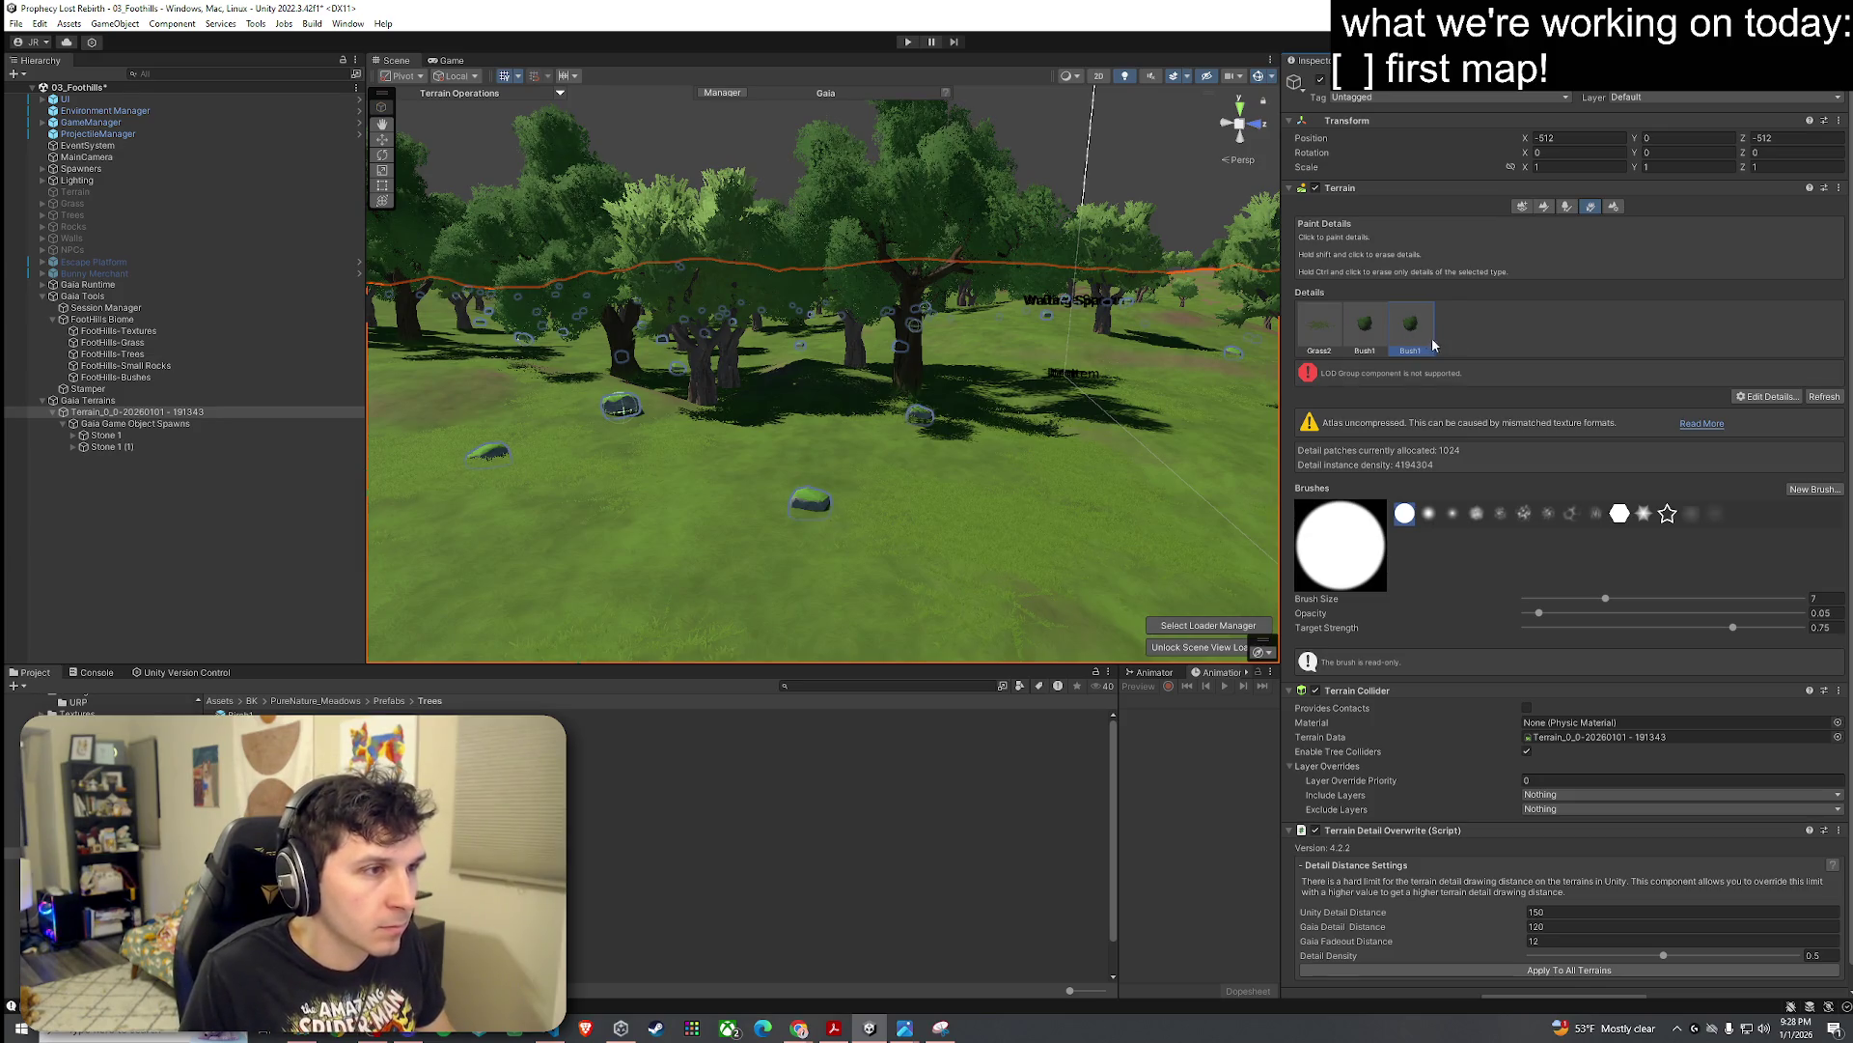
click(1375, 338)
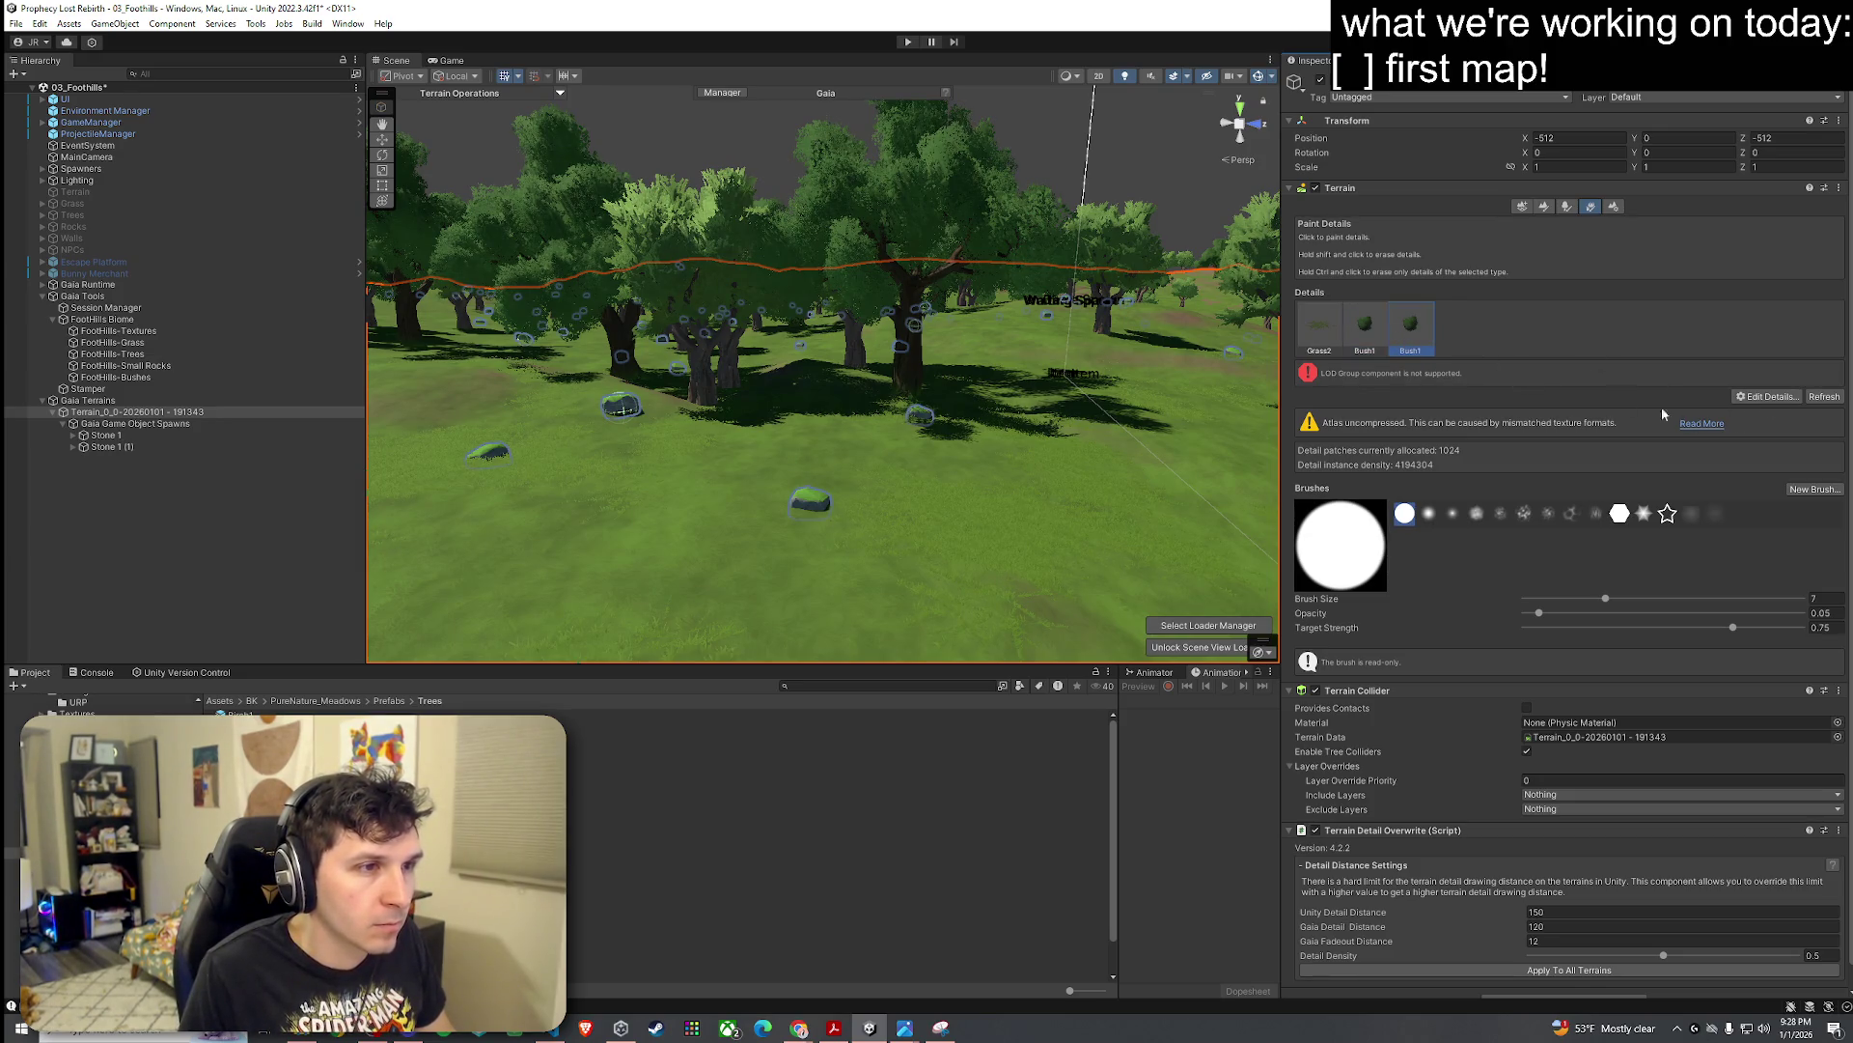
click(1768, 395)
click(1752, 450)
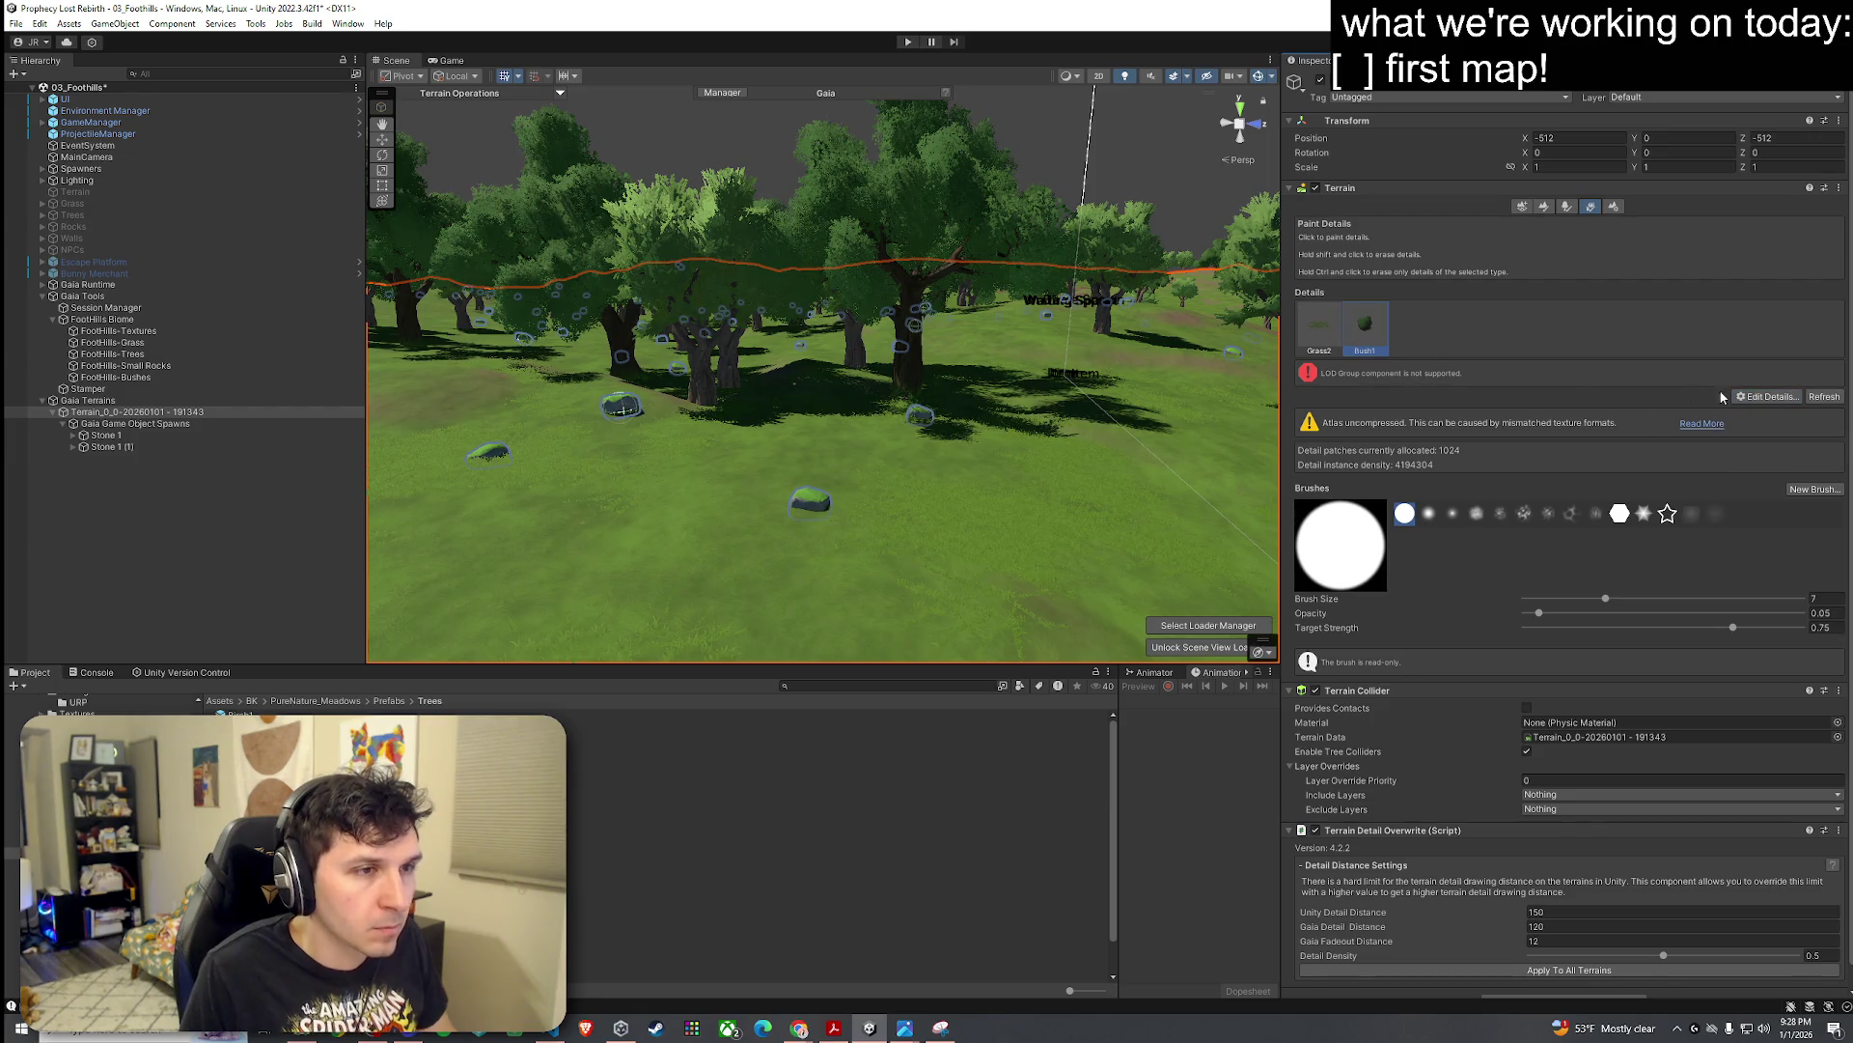
Step: Review the Bush1 detail mesh settings, leaving GPU instancing on, and close them
click(1769, 396)
click(1777, 435)
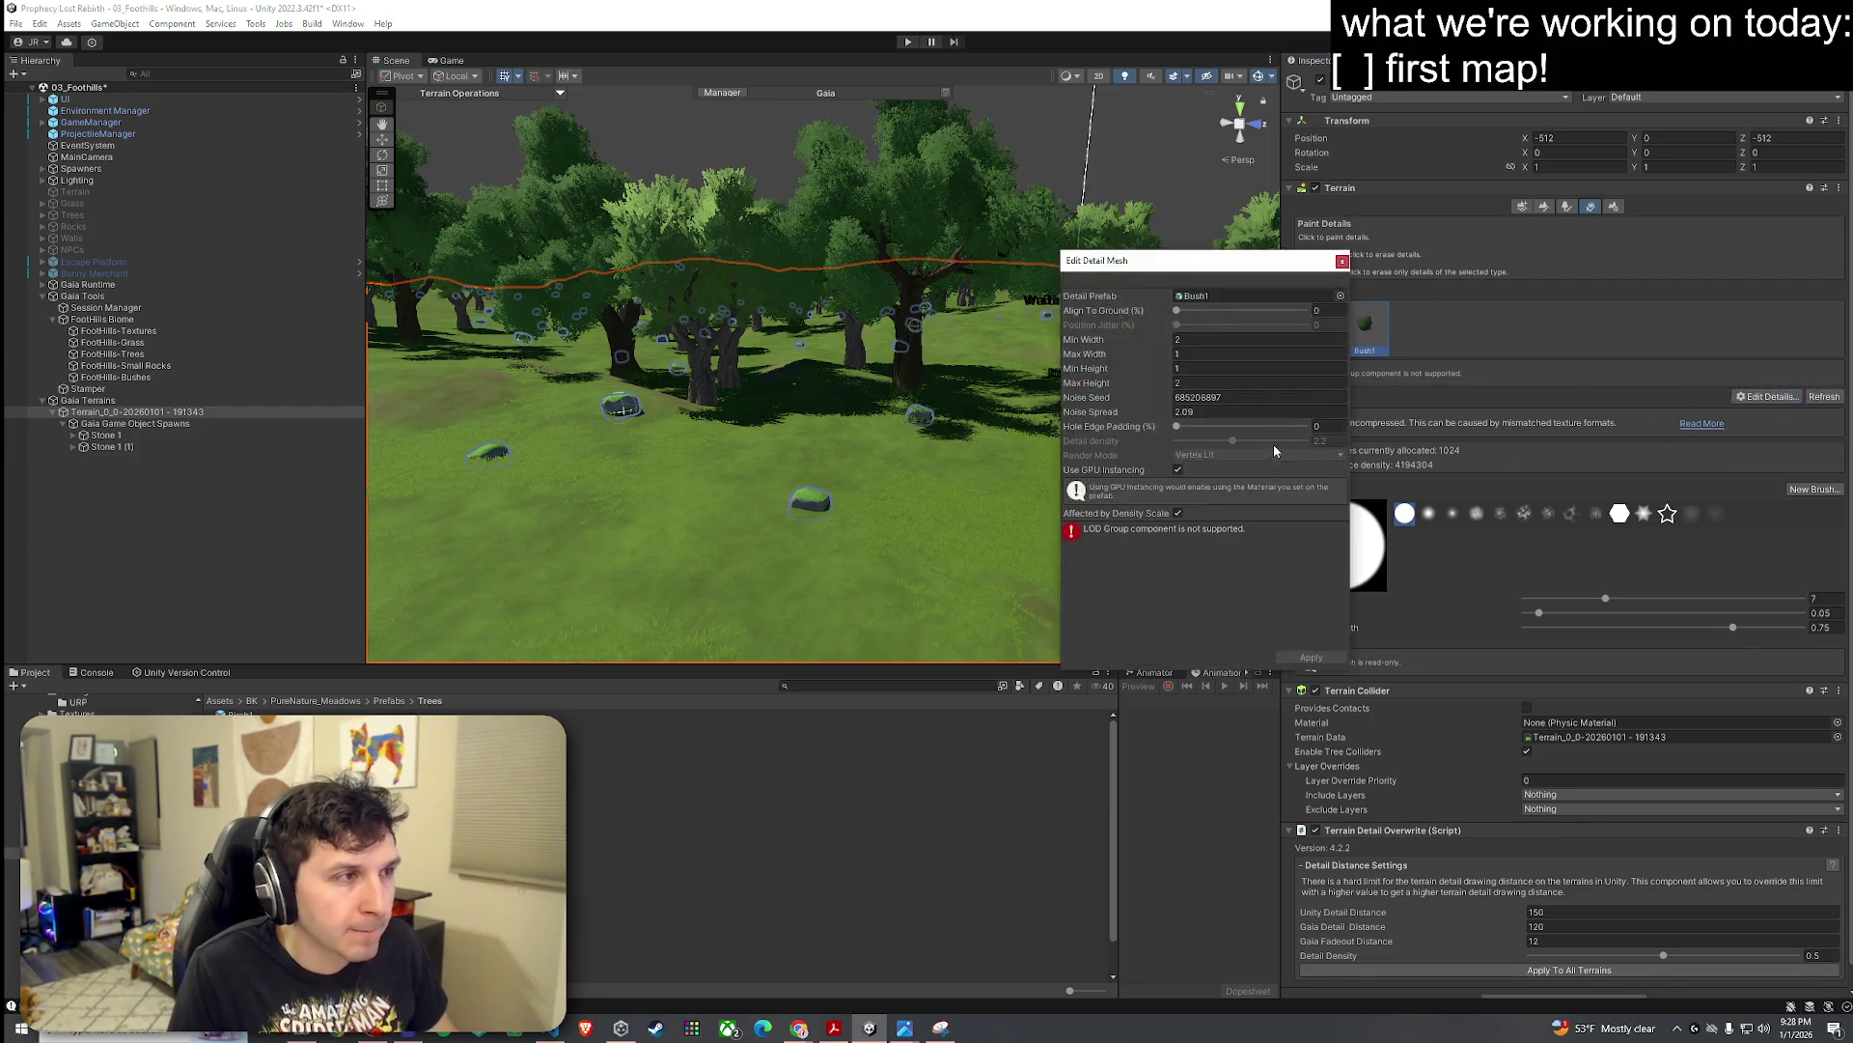
click(1178, 470)
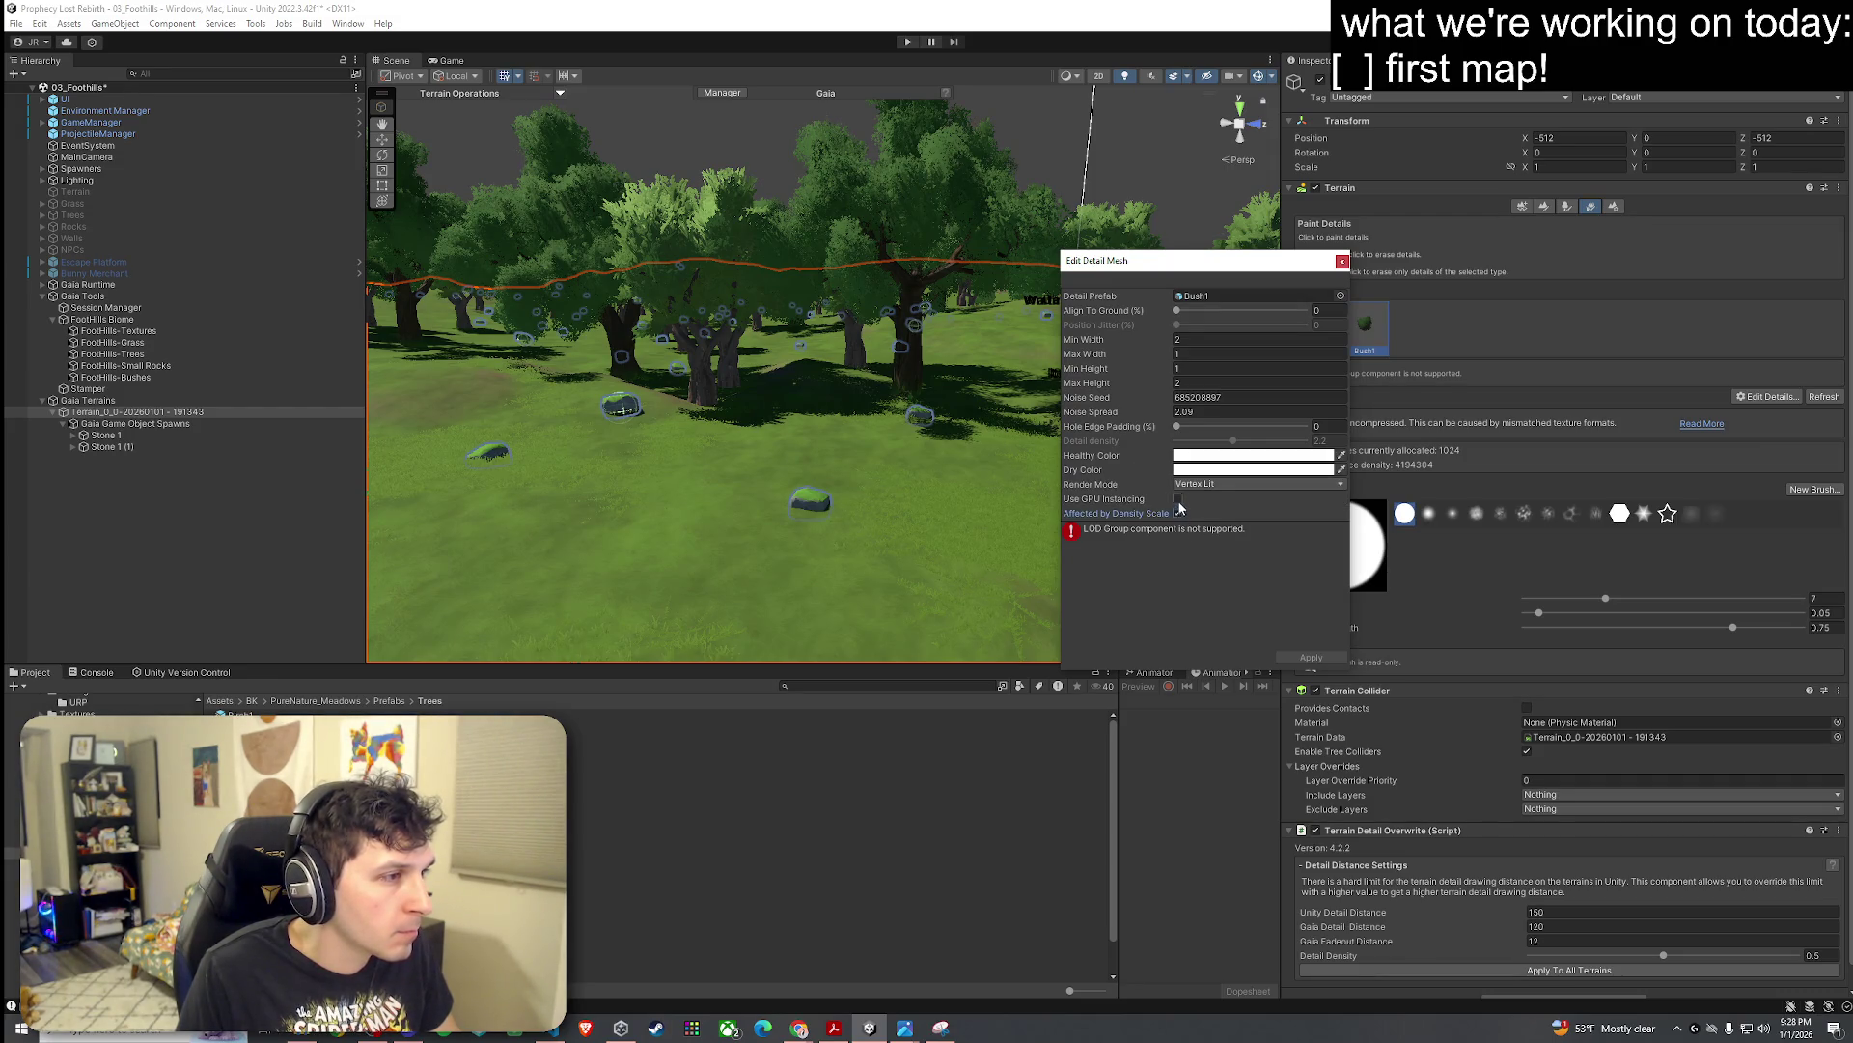
click(1178, 499)
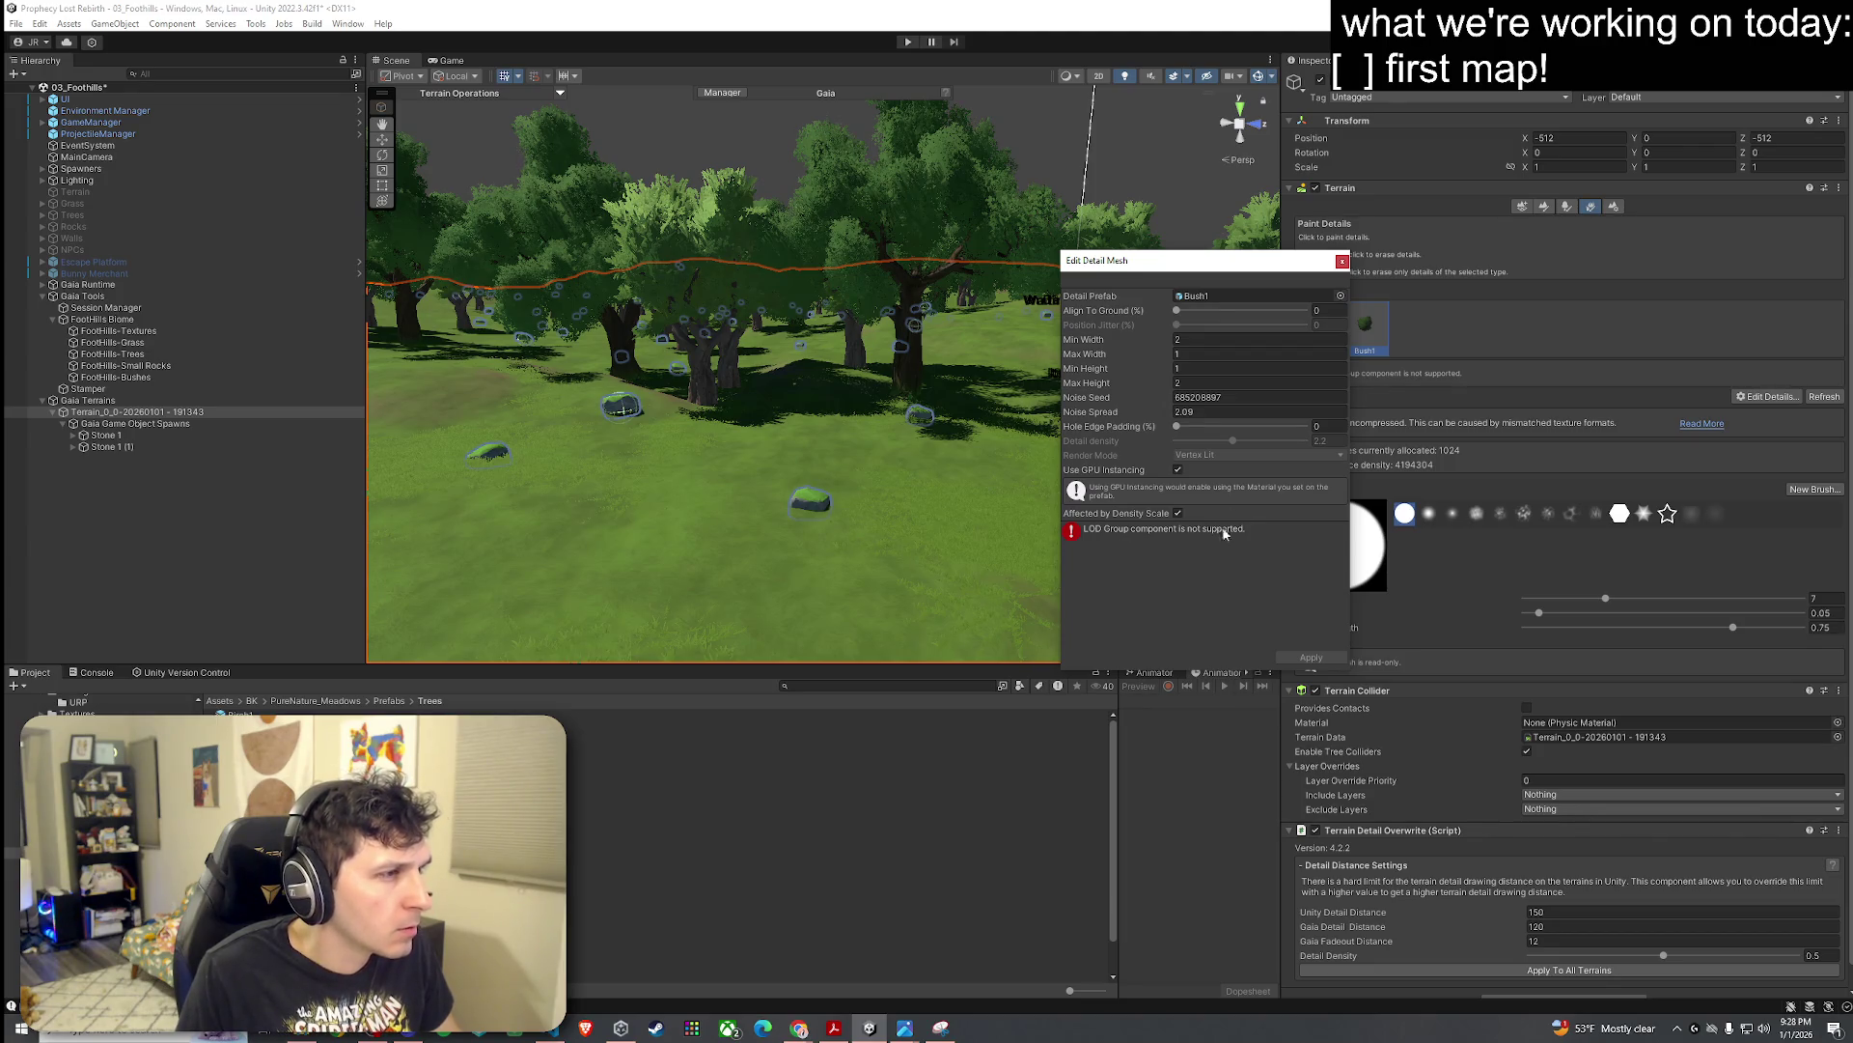
click(1342, 261)
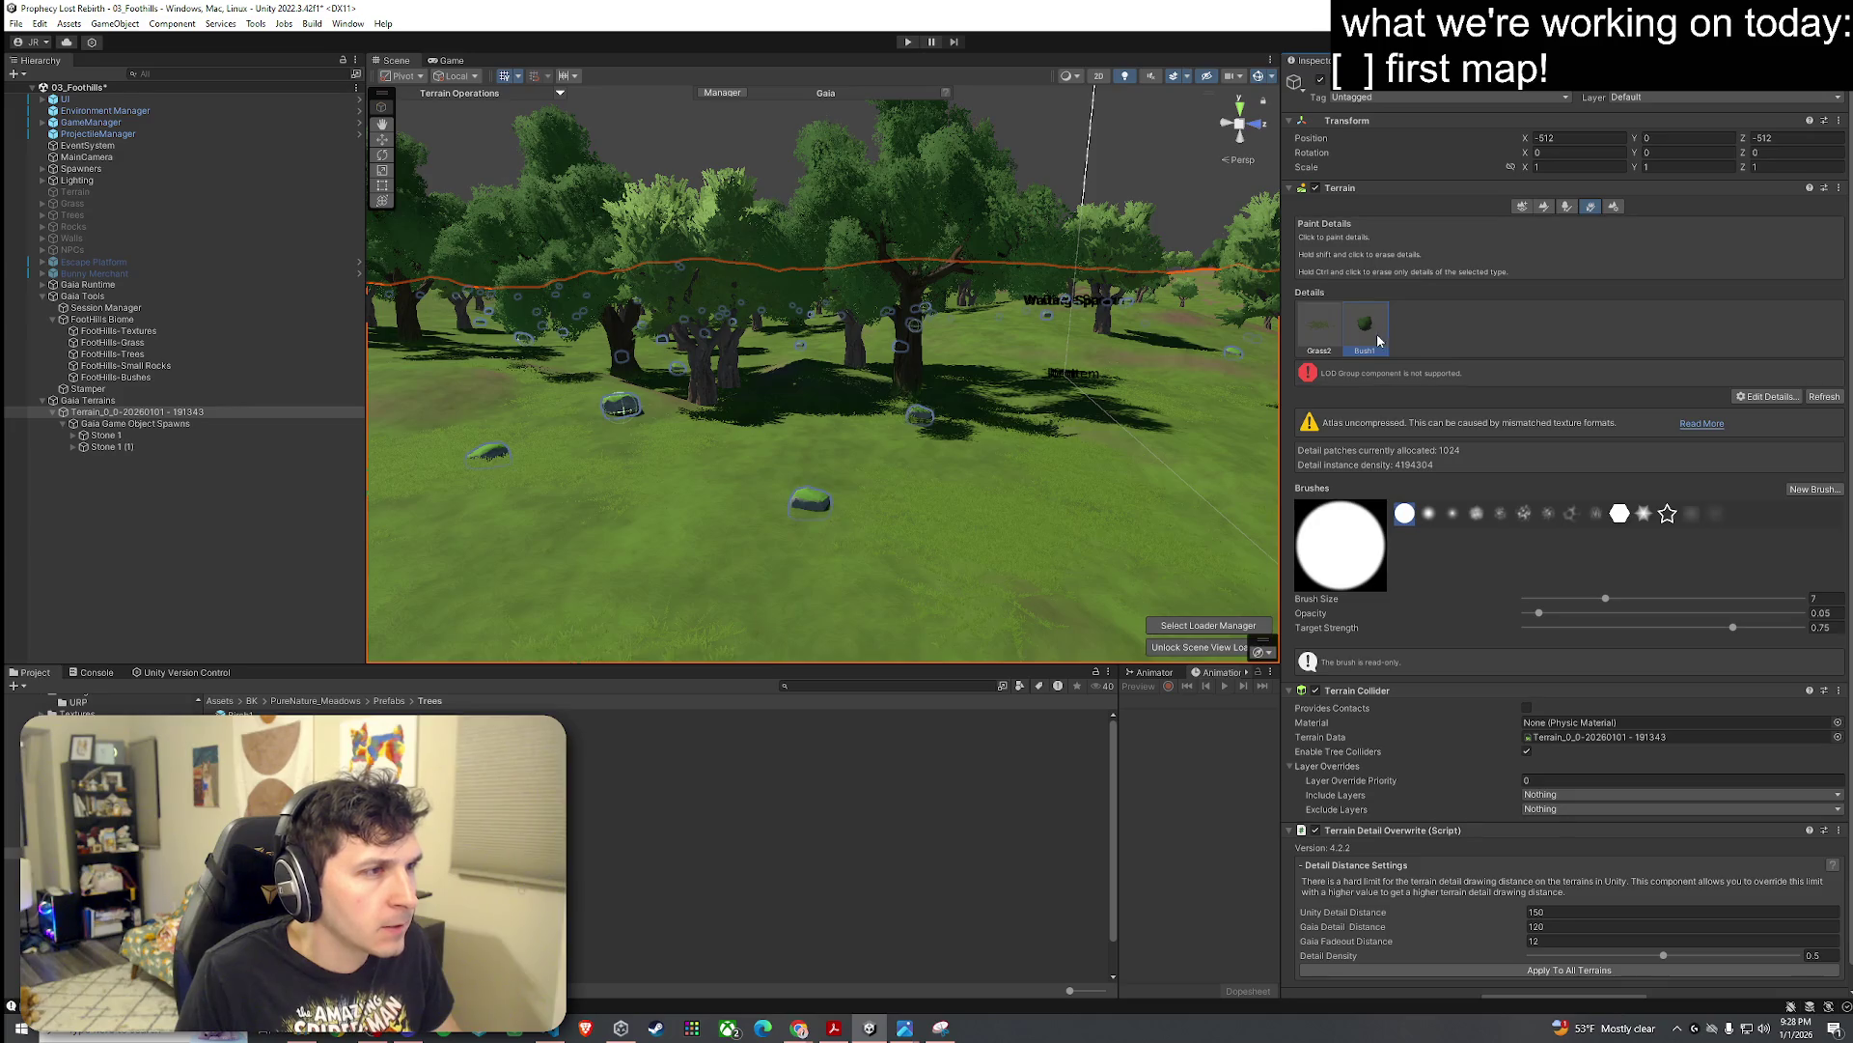
Step: Flip through the terrain tool panels back to Paint Details, then reselect FootHills-Bushes
click(1568, 208)
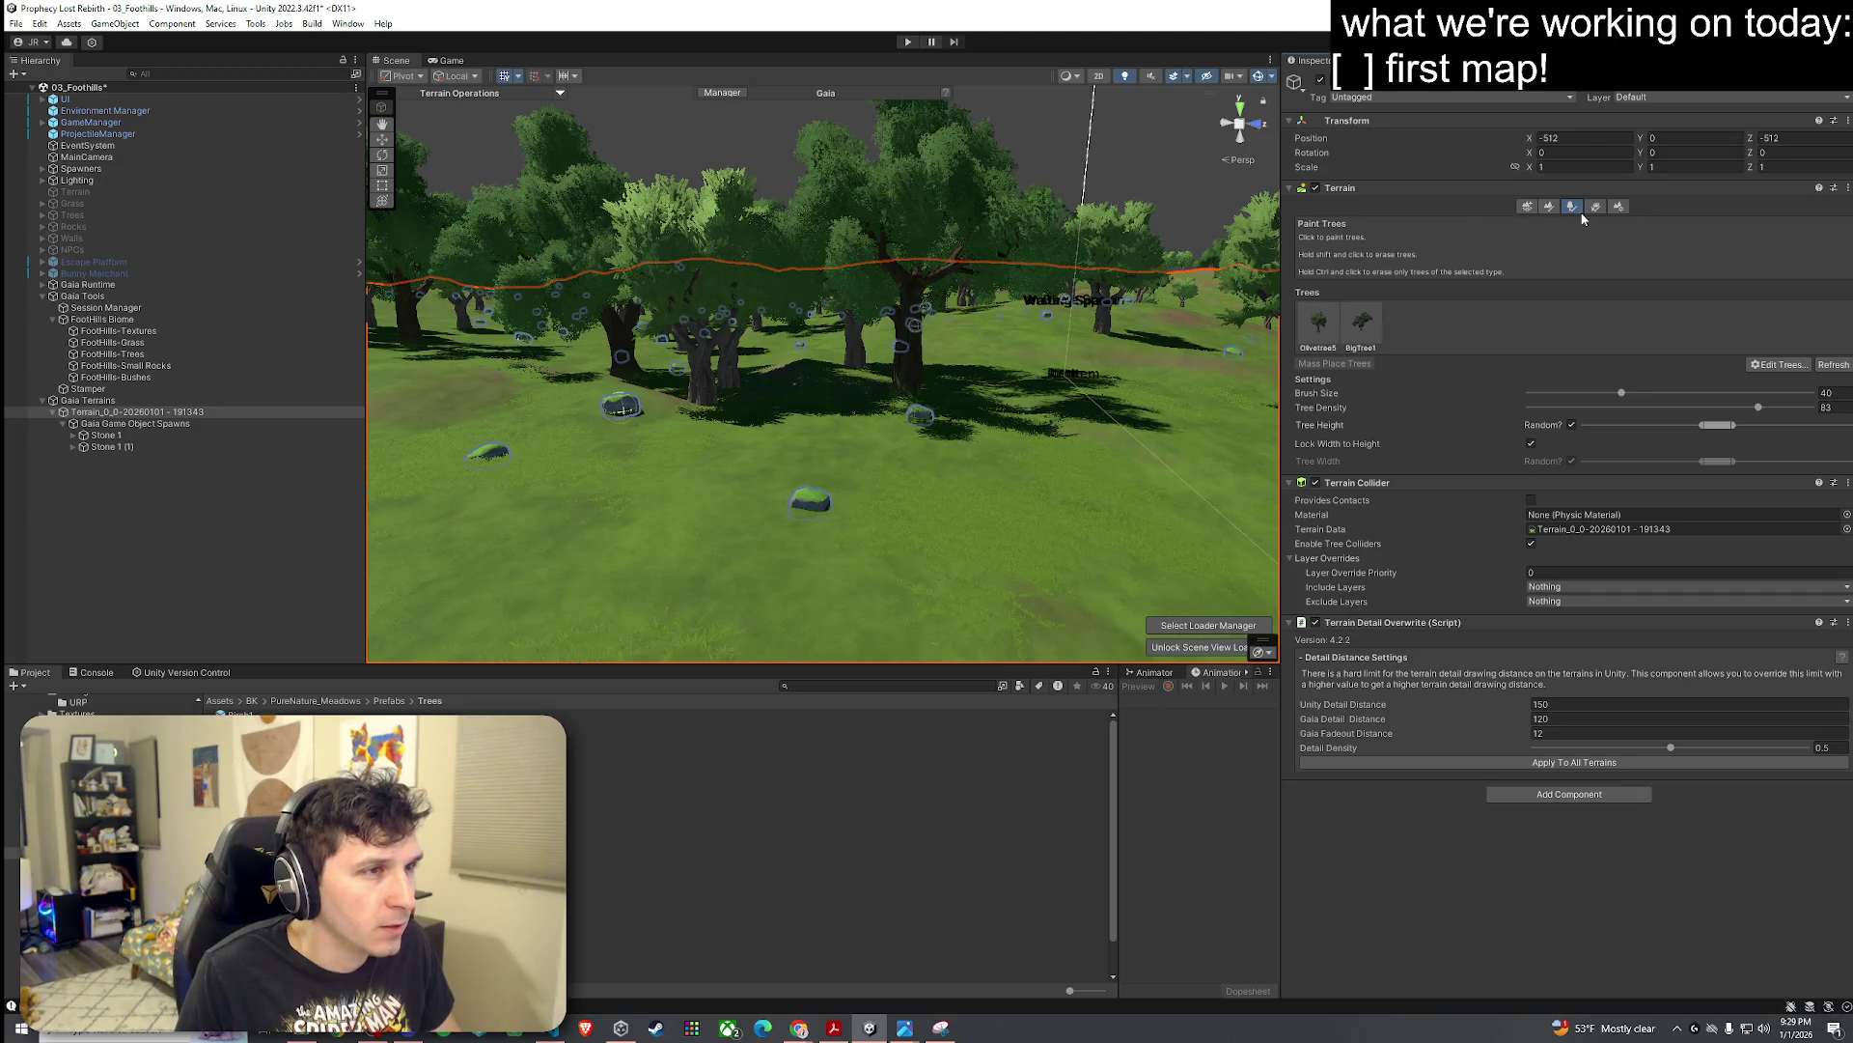
click(1594, 208)
click(1614, 208)
click(1591, 208)
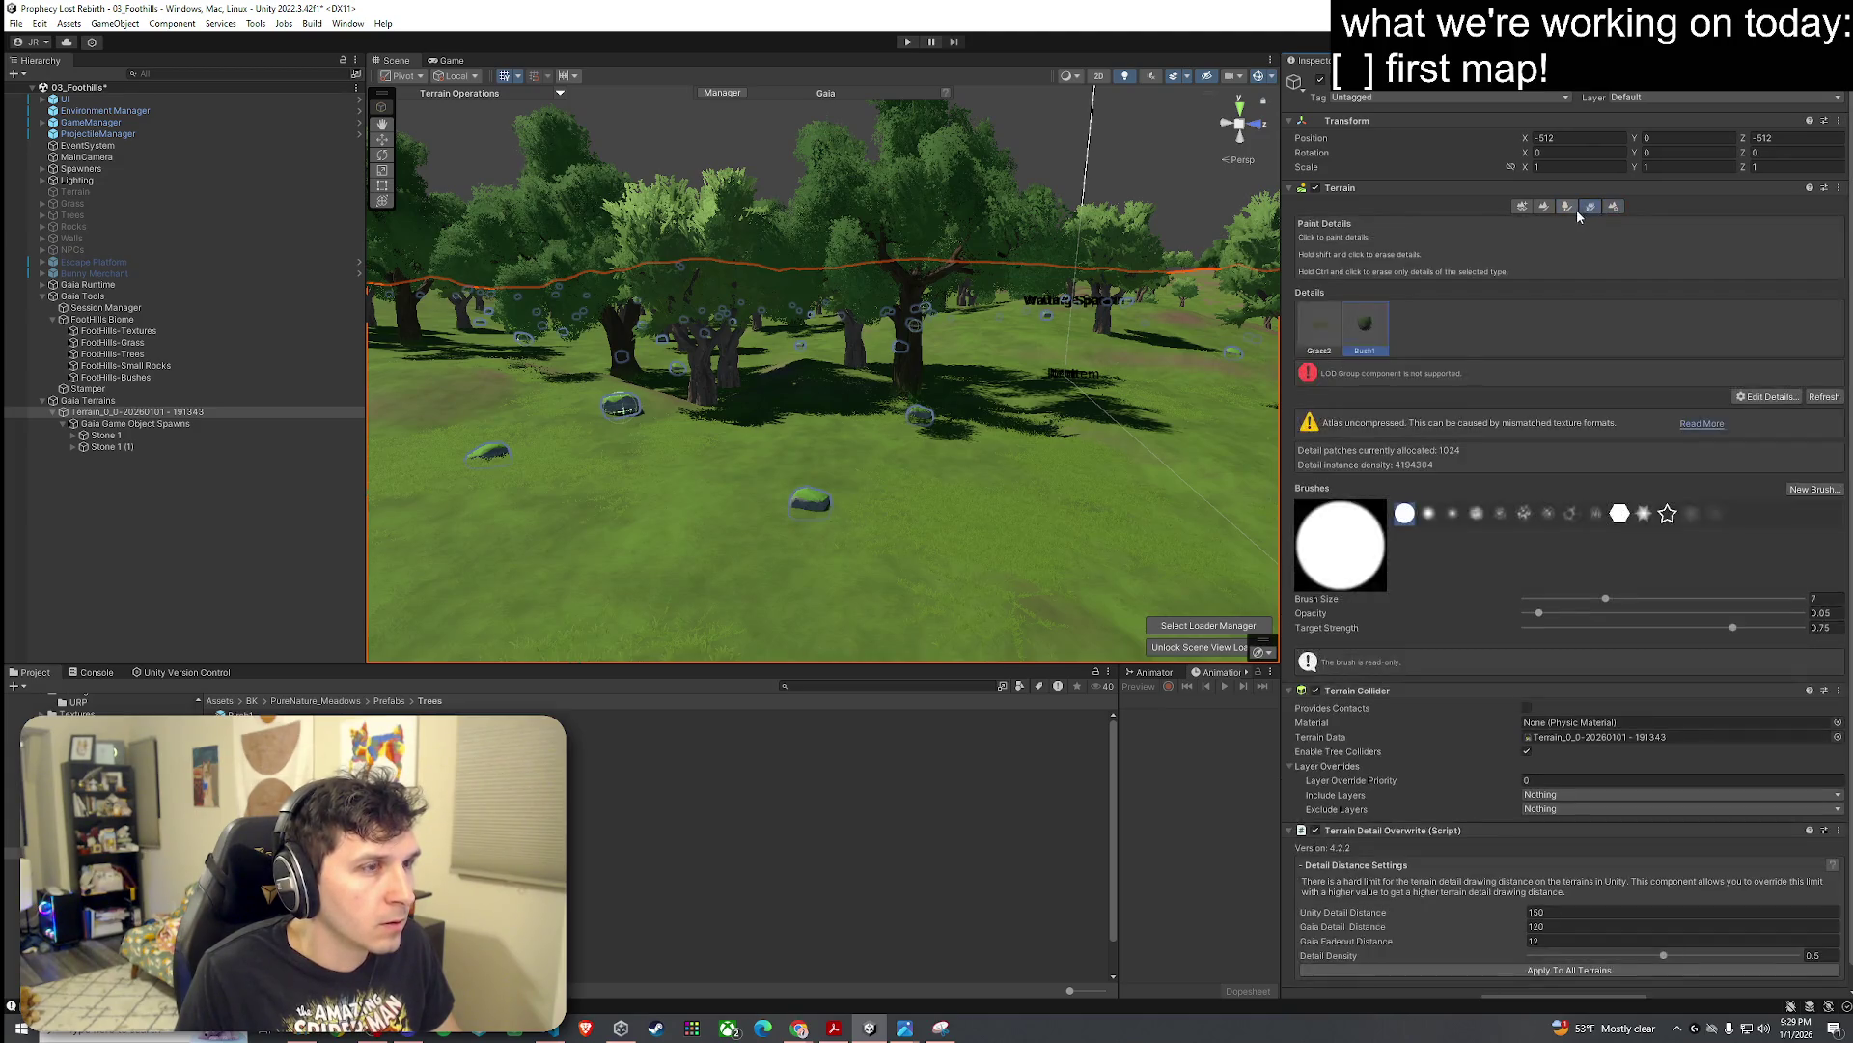
click(1569, 208)
click(1591, 213)
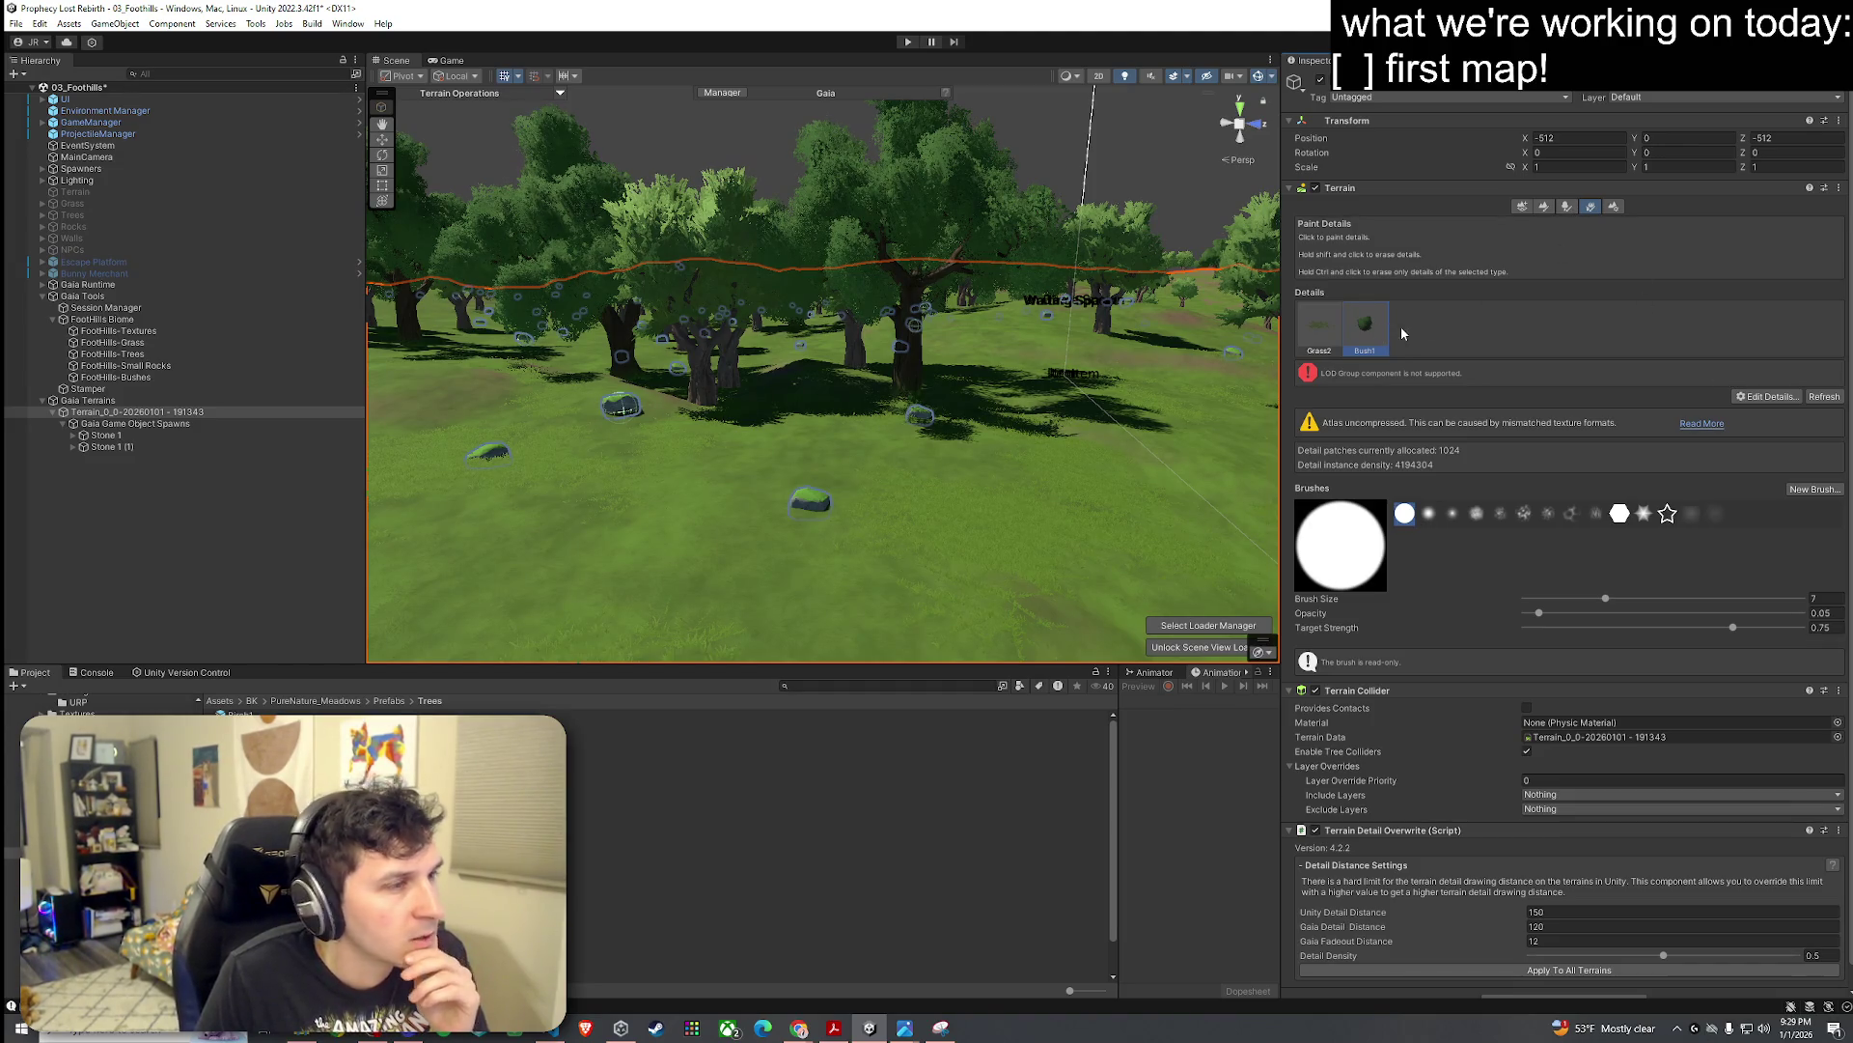
key(Up)
key(Up)
key(Up)
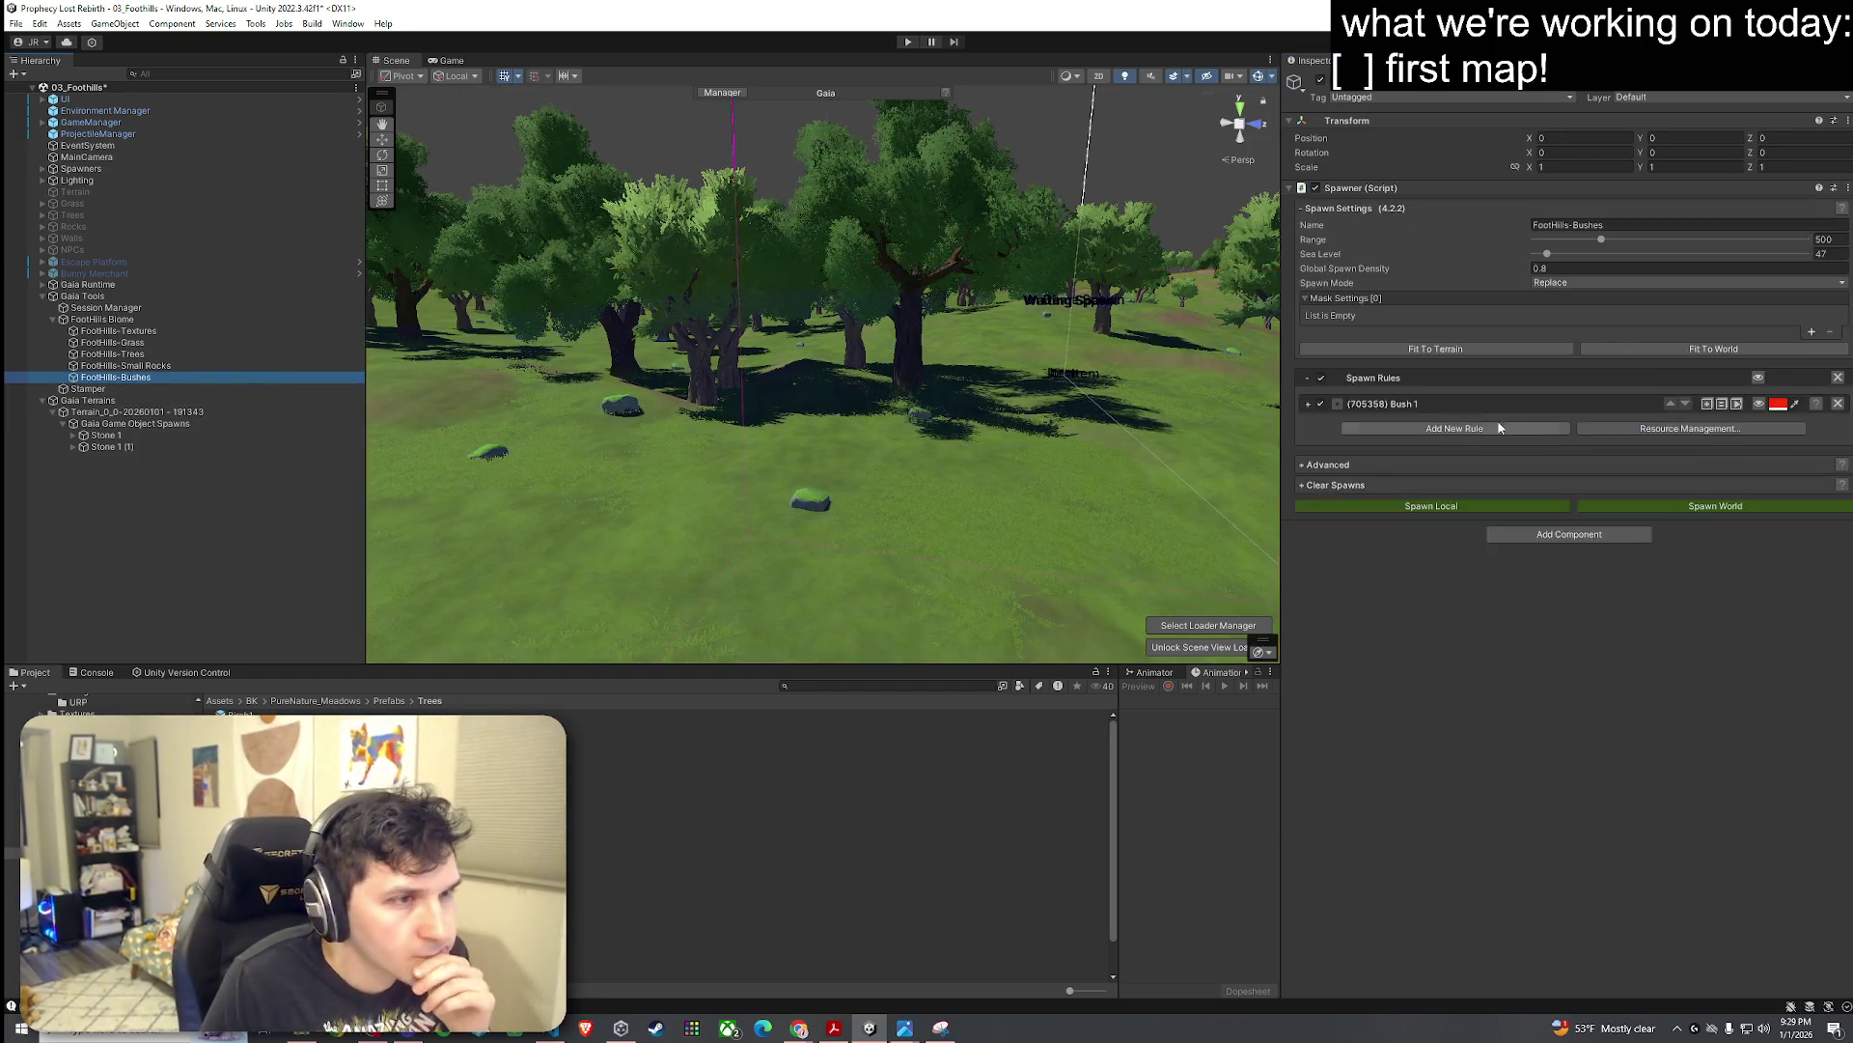
Step: Save the Foothills scene, then browse to Assets > Scenes and pick Peaceful Redwoods
click(16, 23)
click(39, 93)
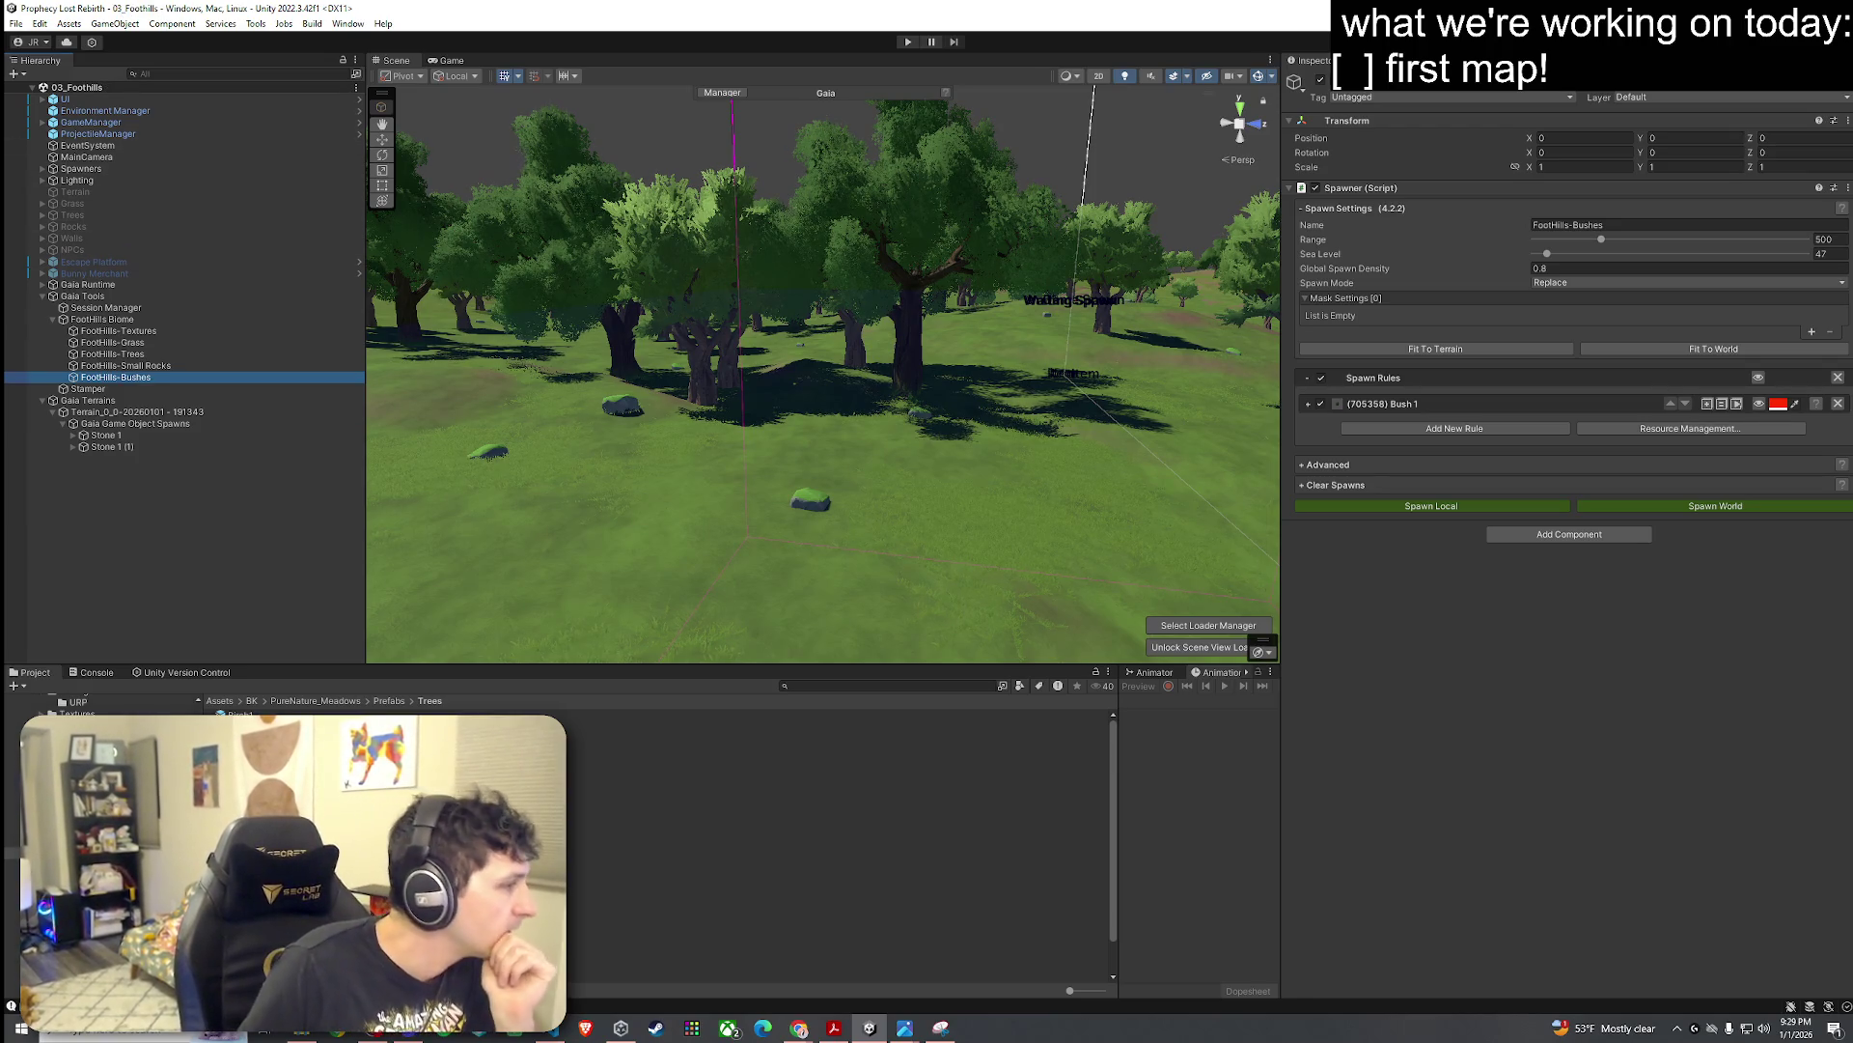
click(251, 700)
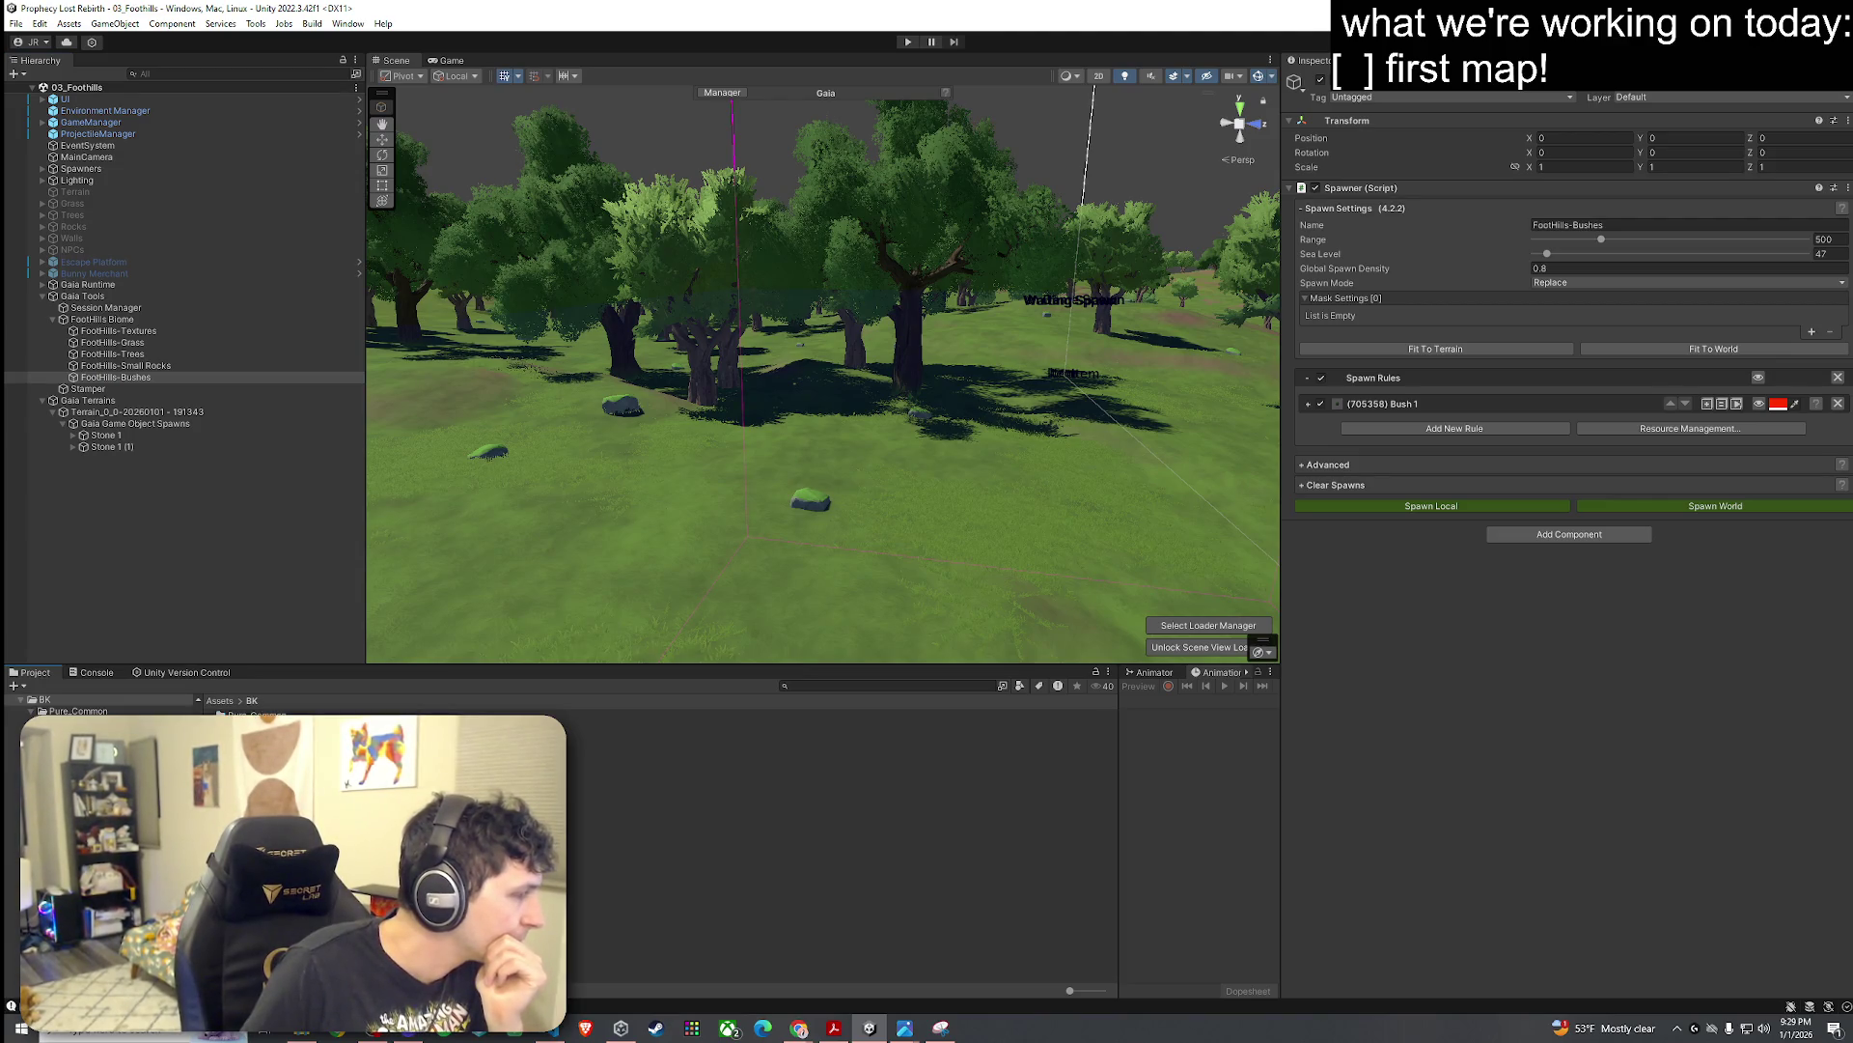
click(219, 701)
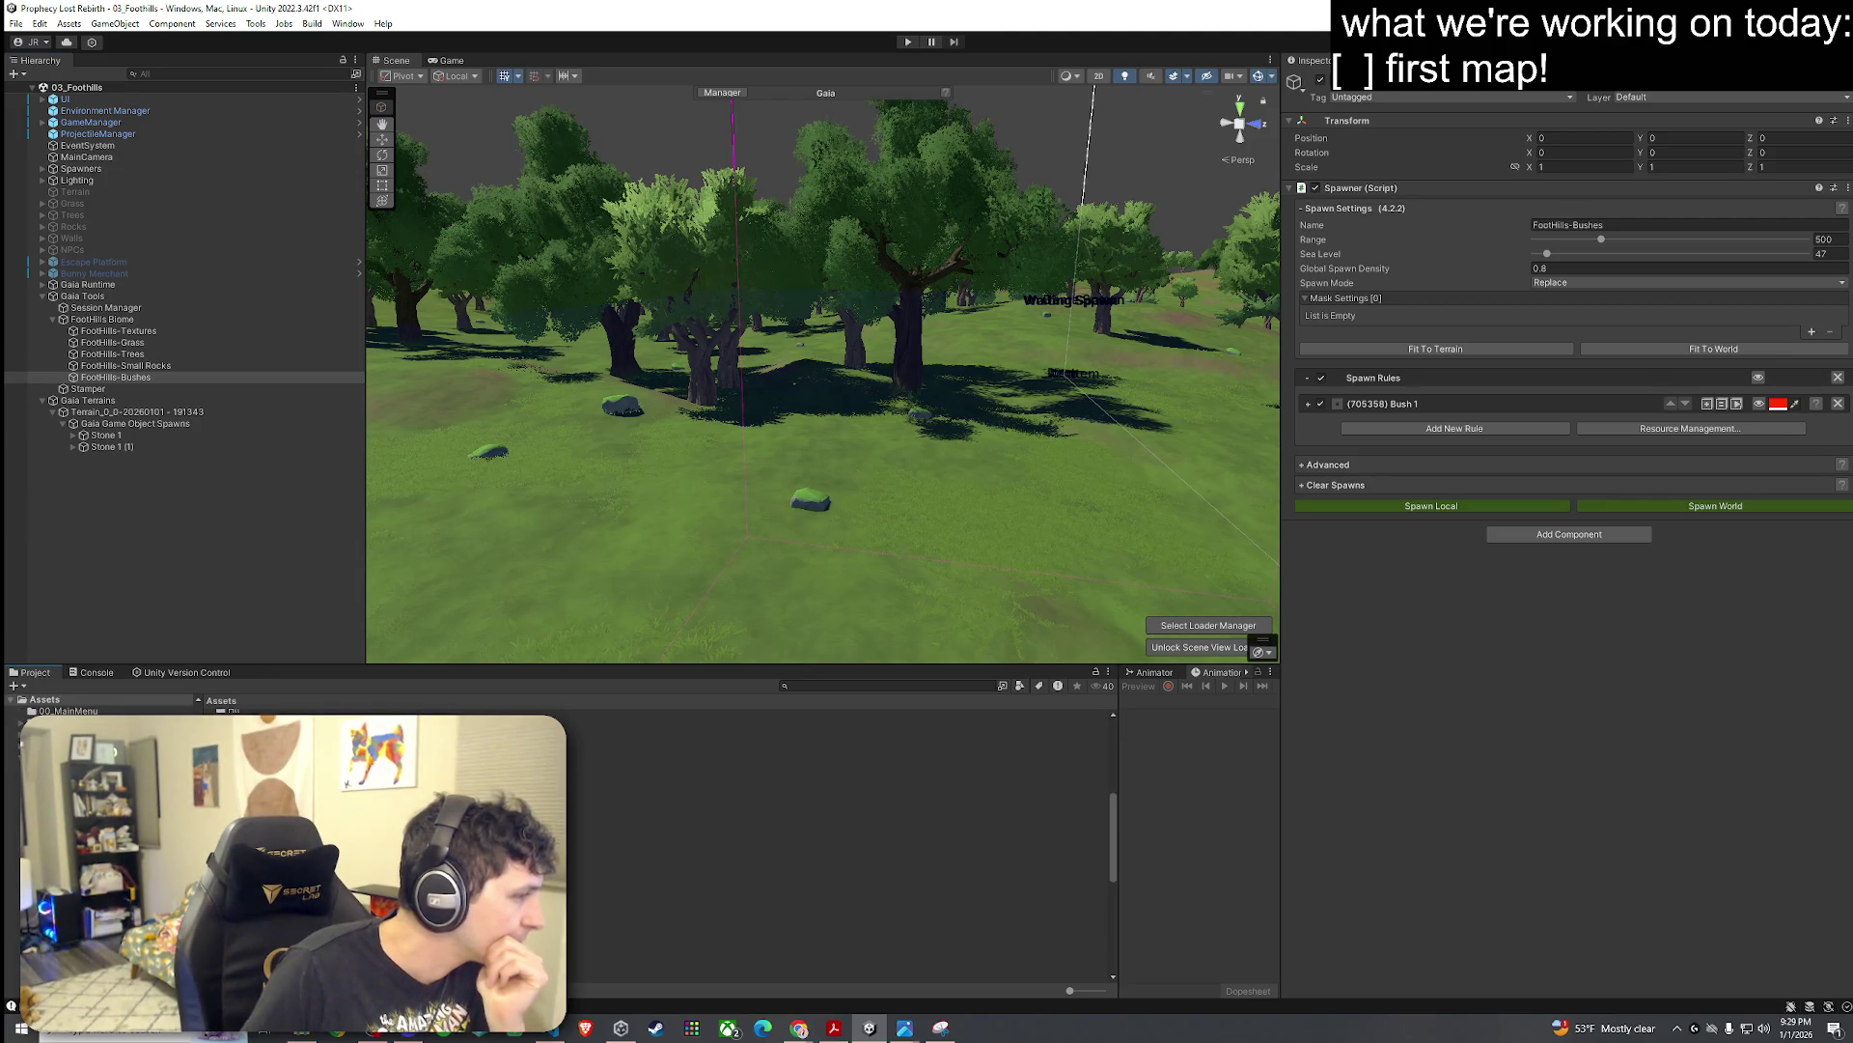
double_click(599, 786)
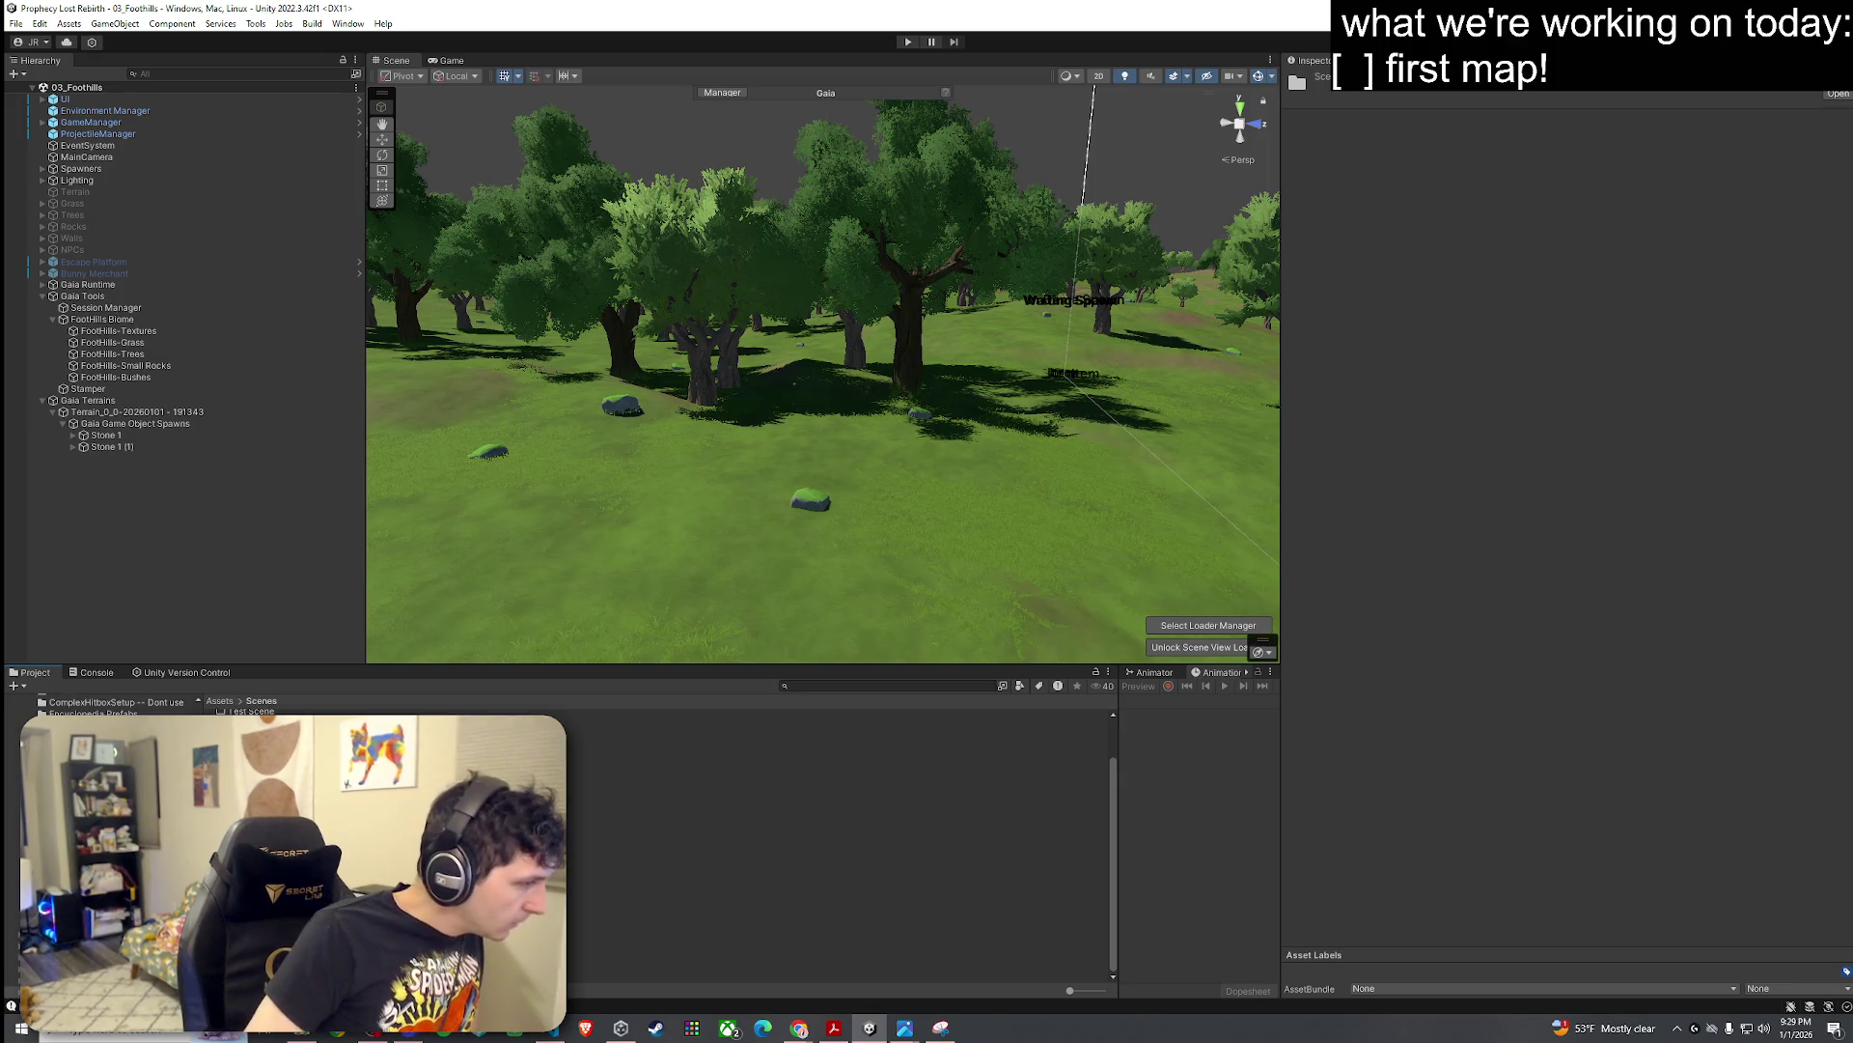
click(290, 919)
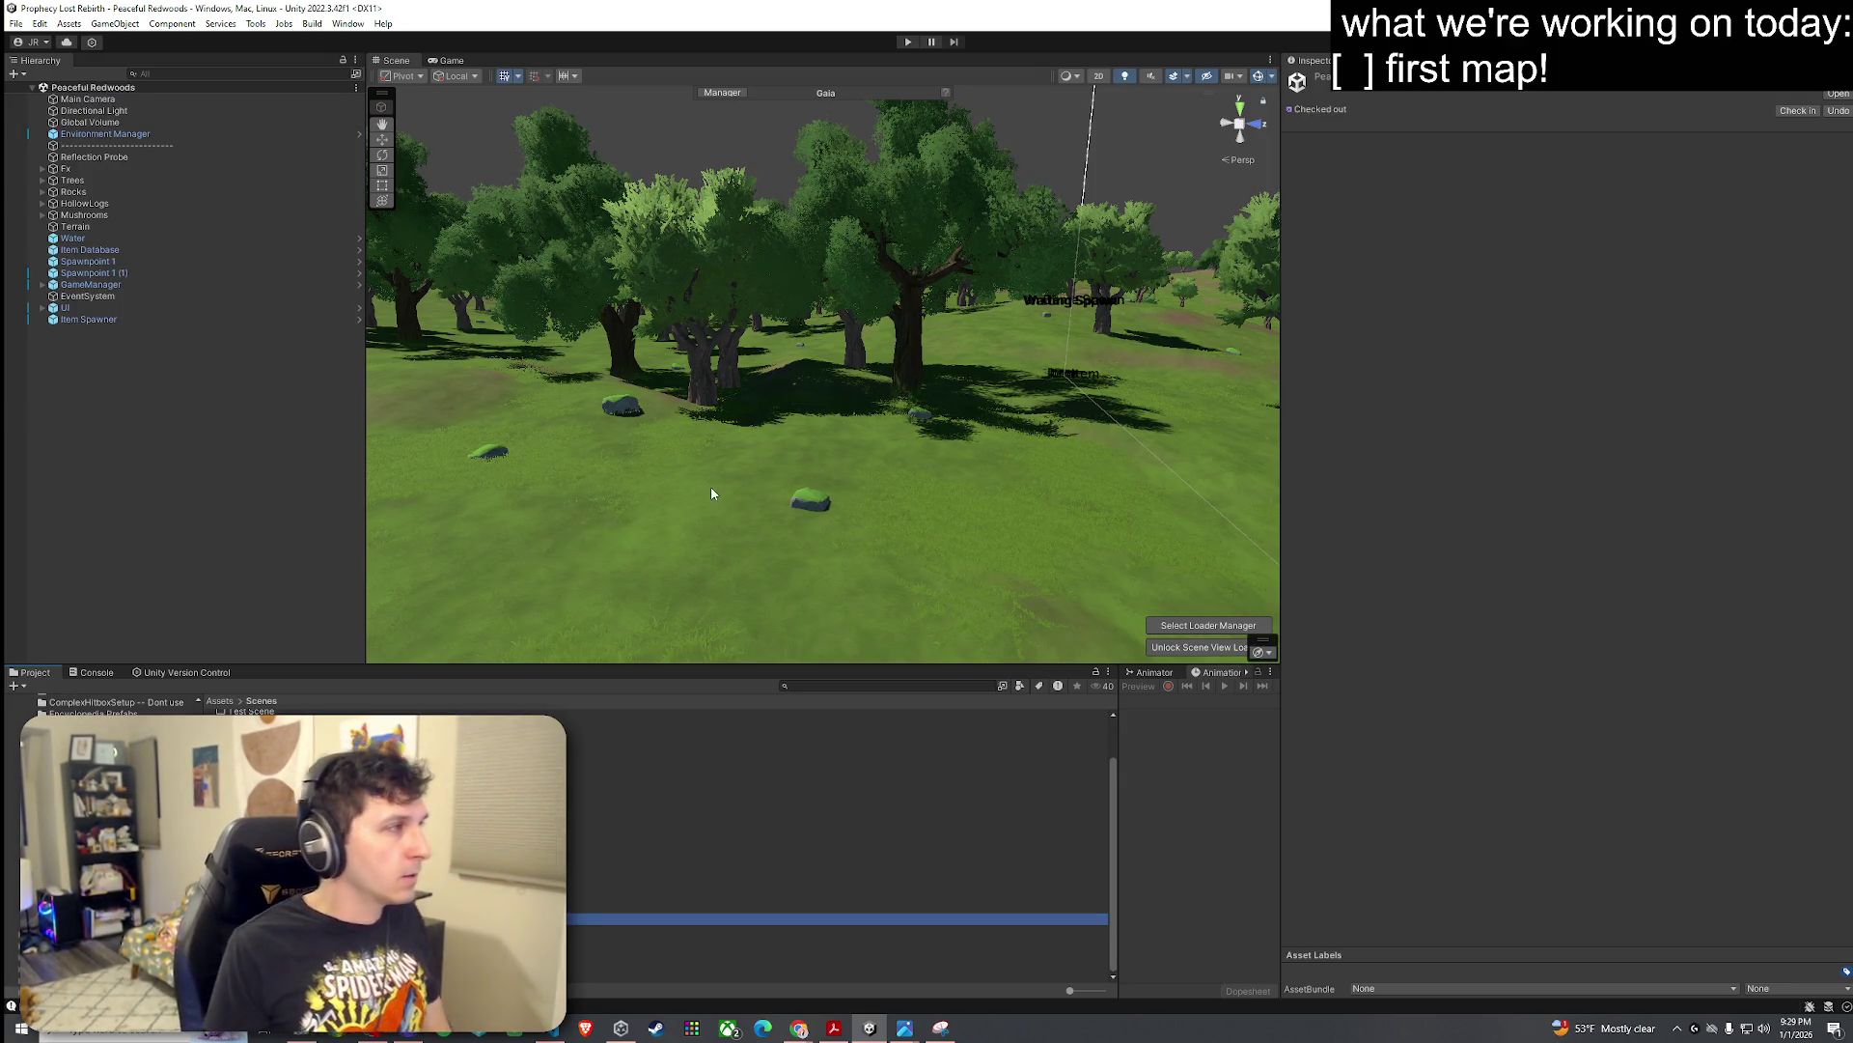
Step: Inspect the Redwoods terrain's tree, detail (Branchs, GrassMoss) and sculpting tool panels
click(645, 454)
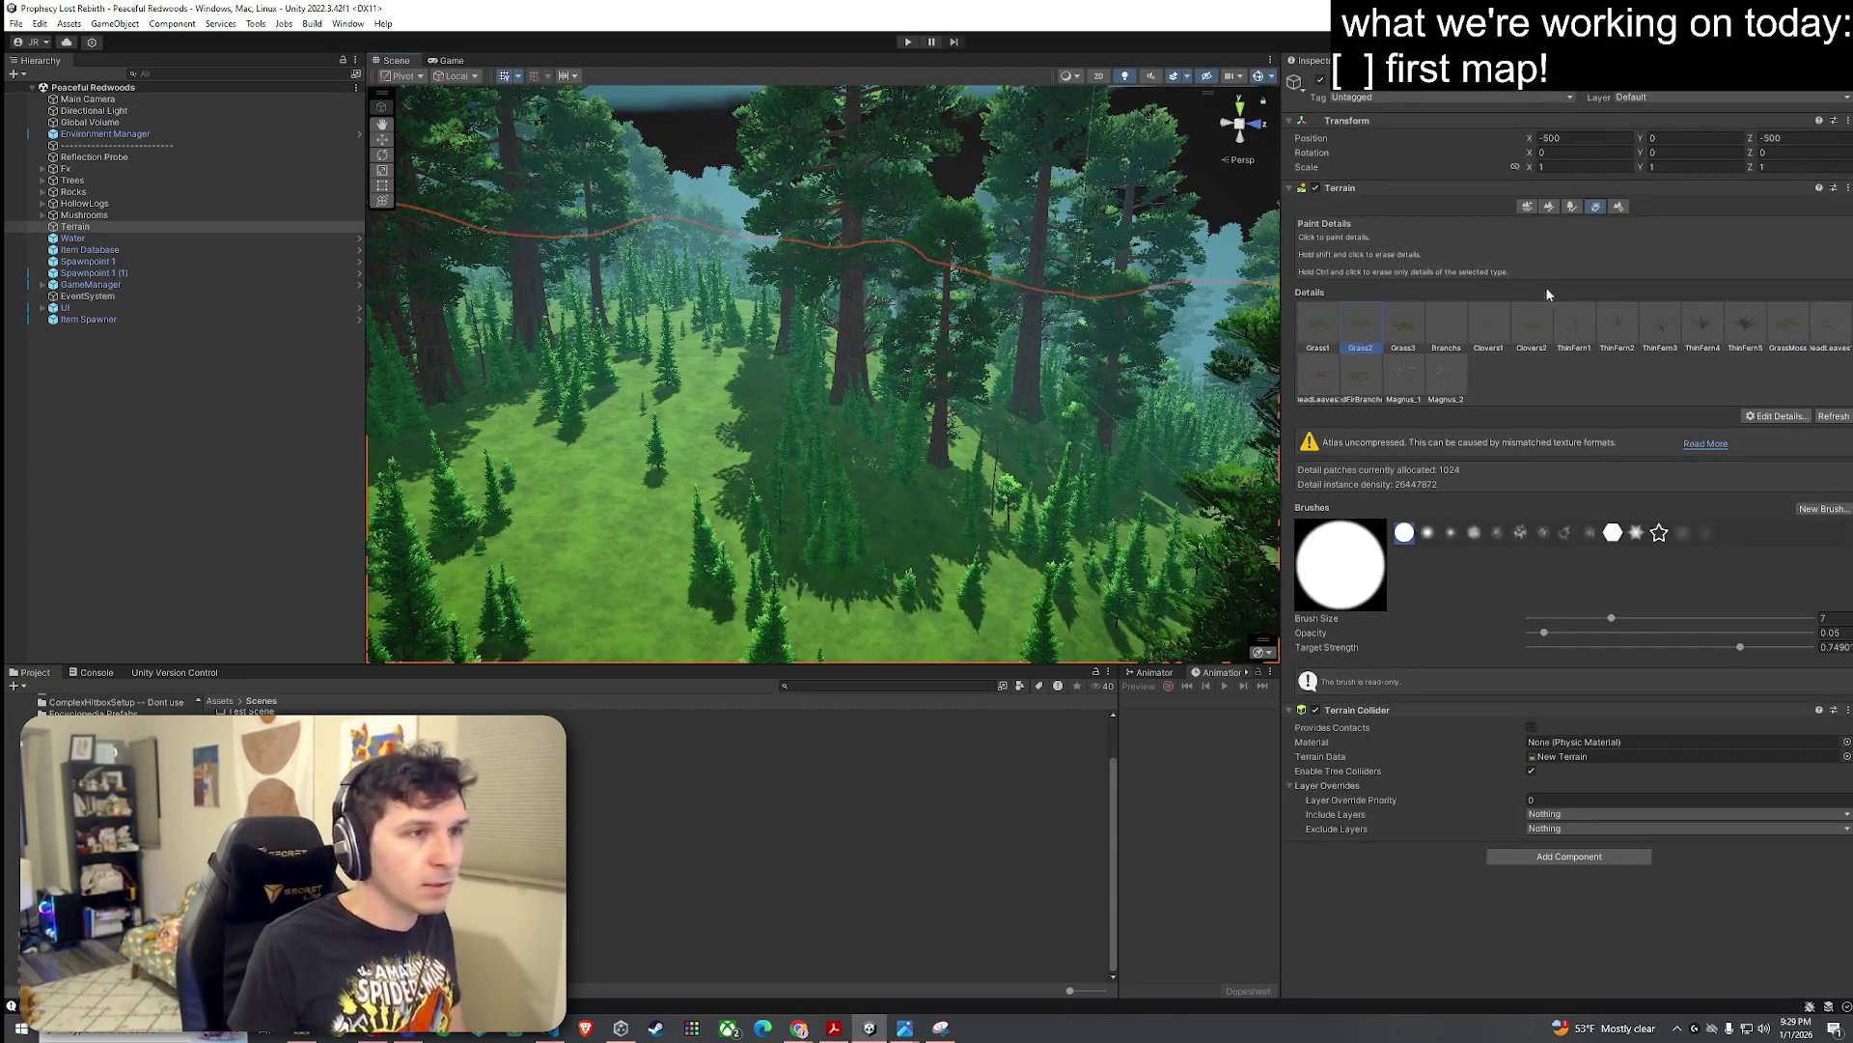
click(1571, 207)
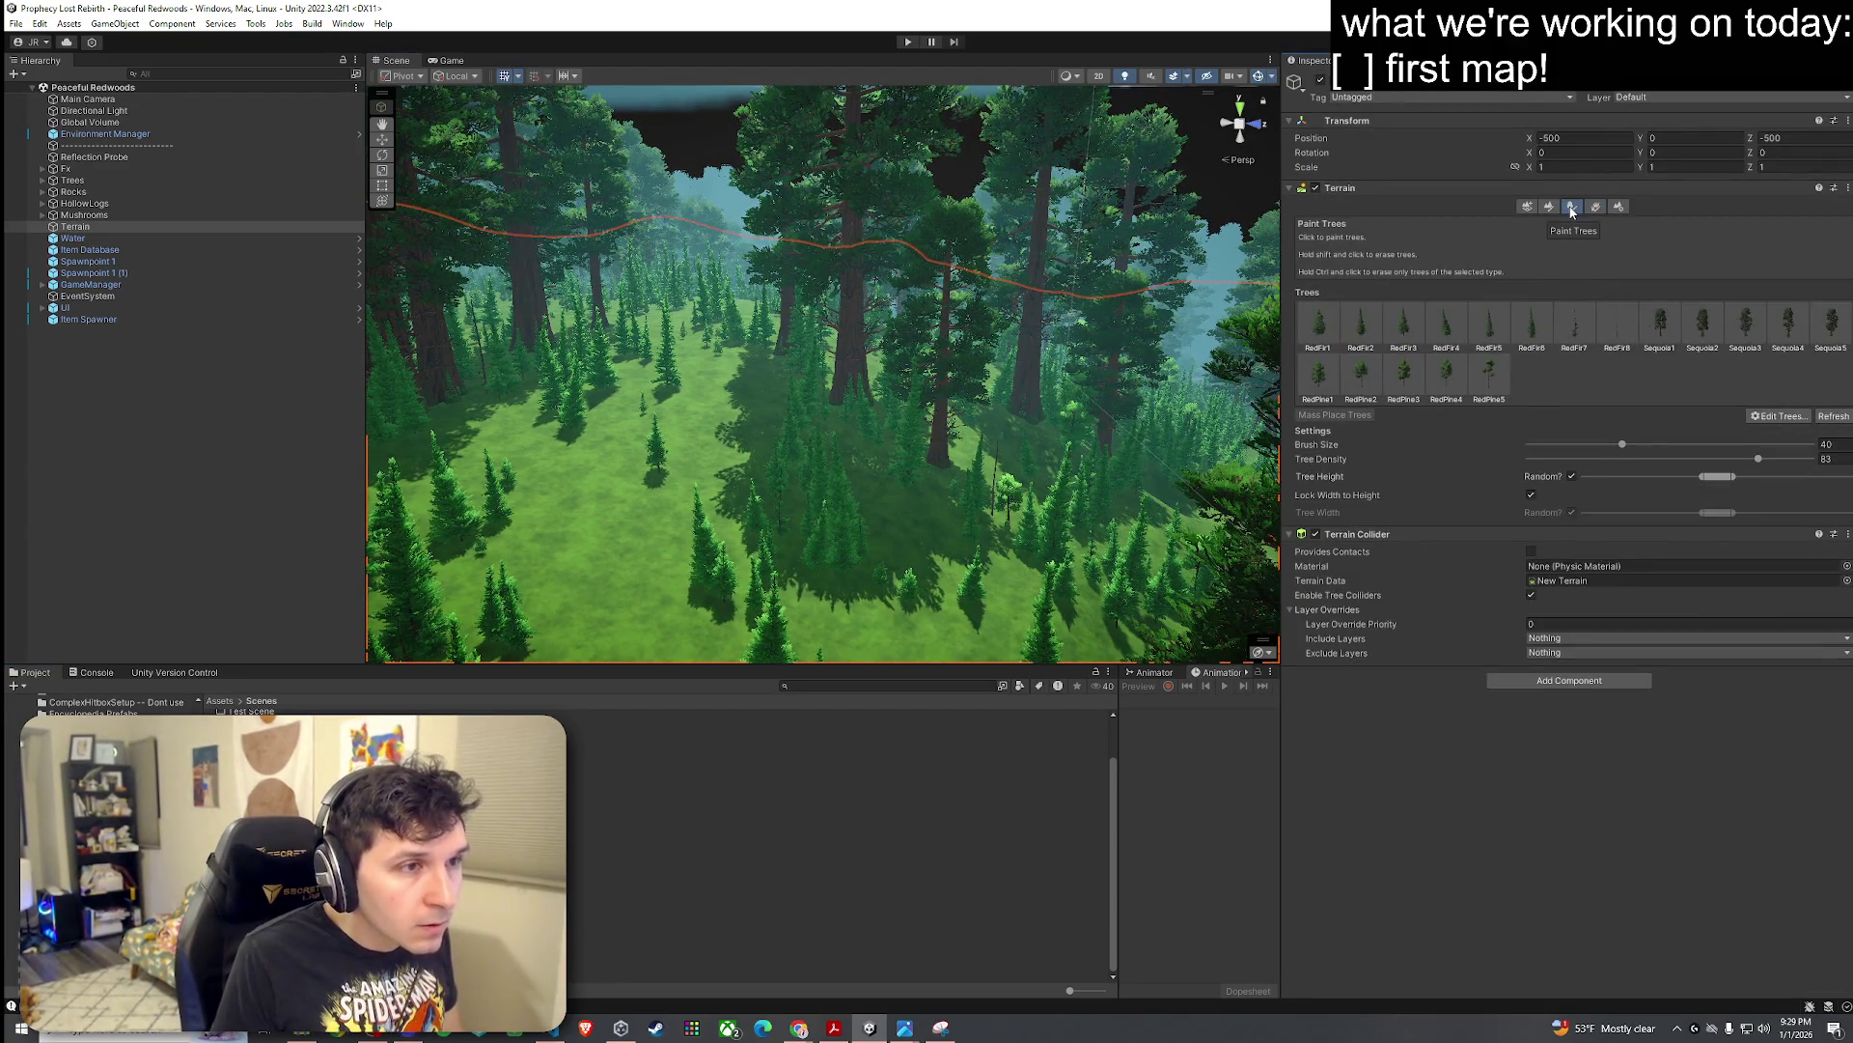
click(1595, 206)
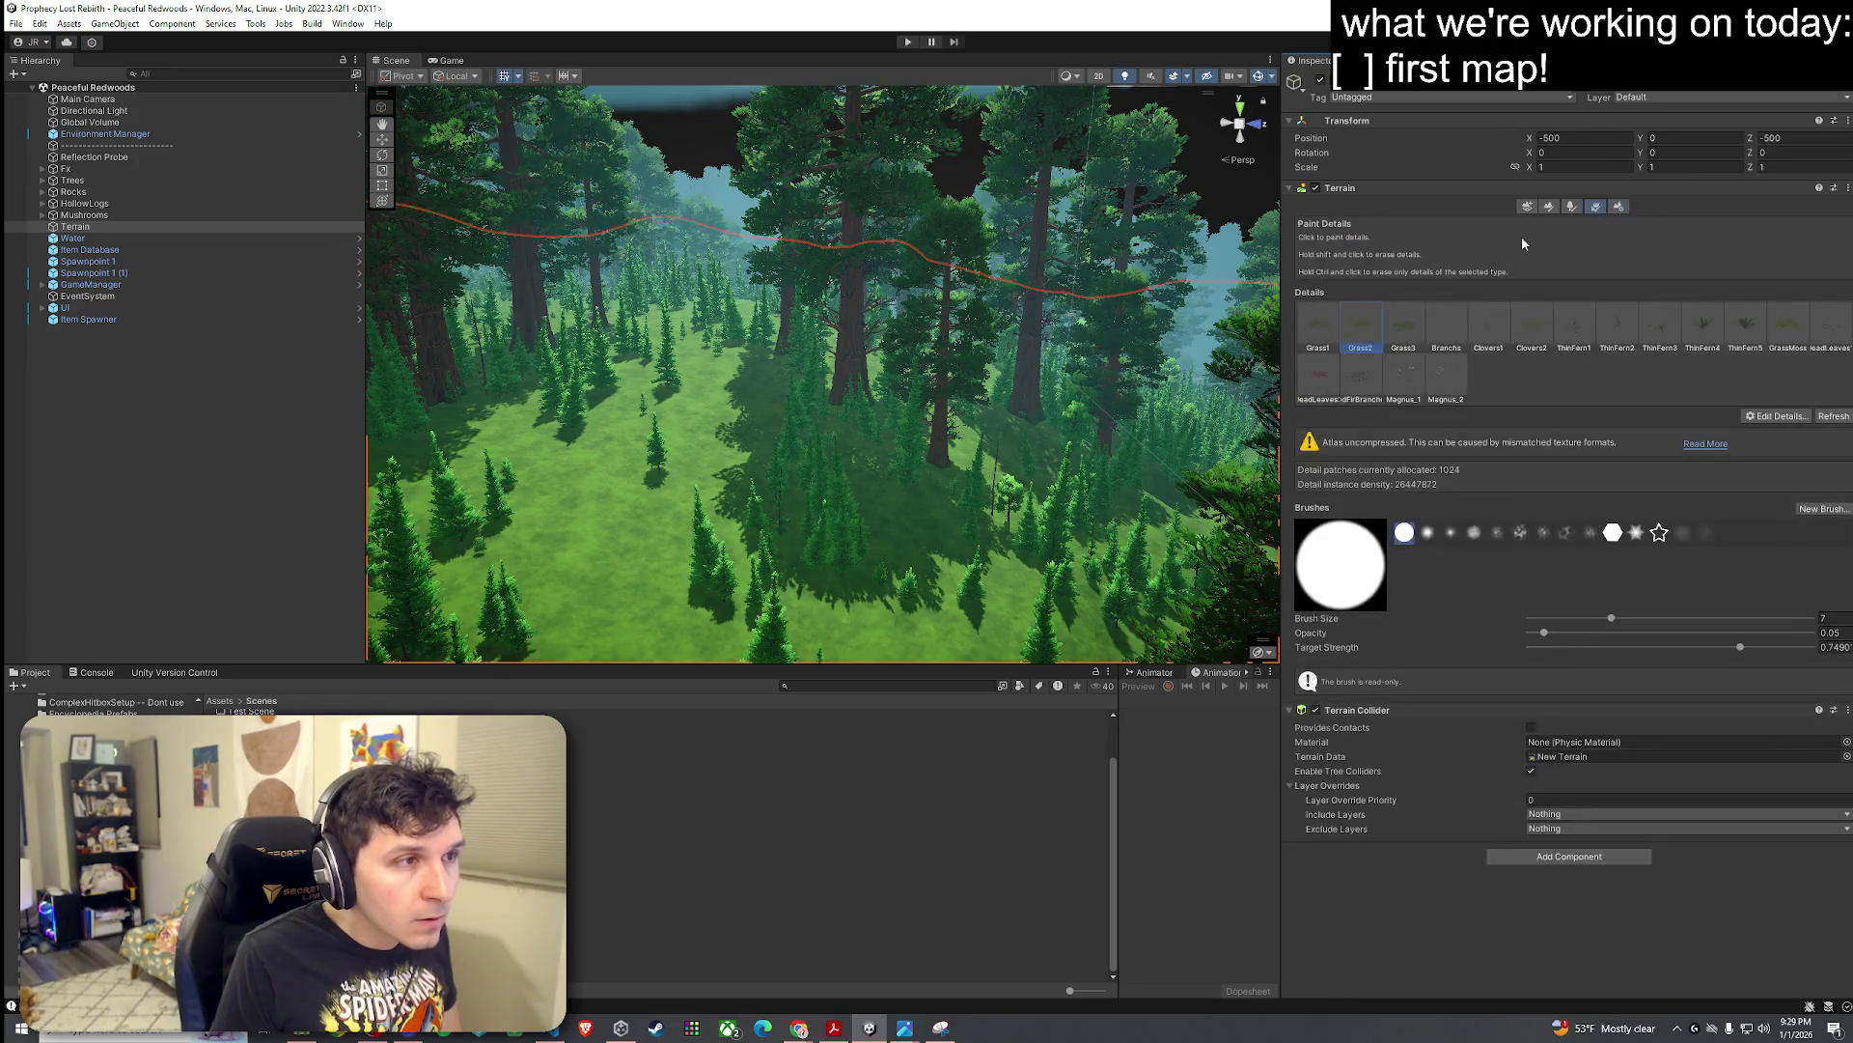
click(1464, 333)
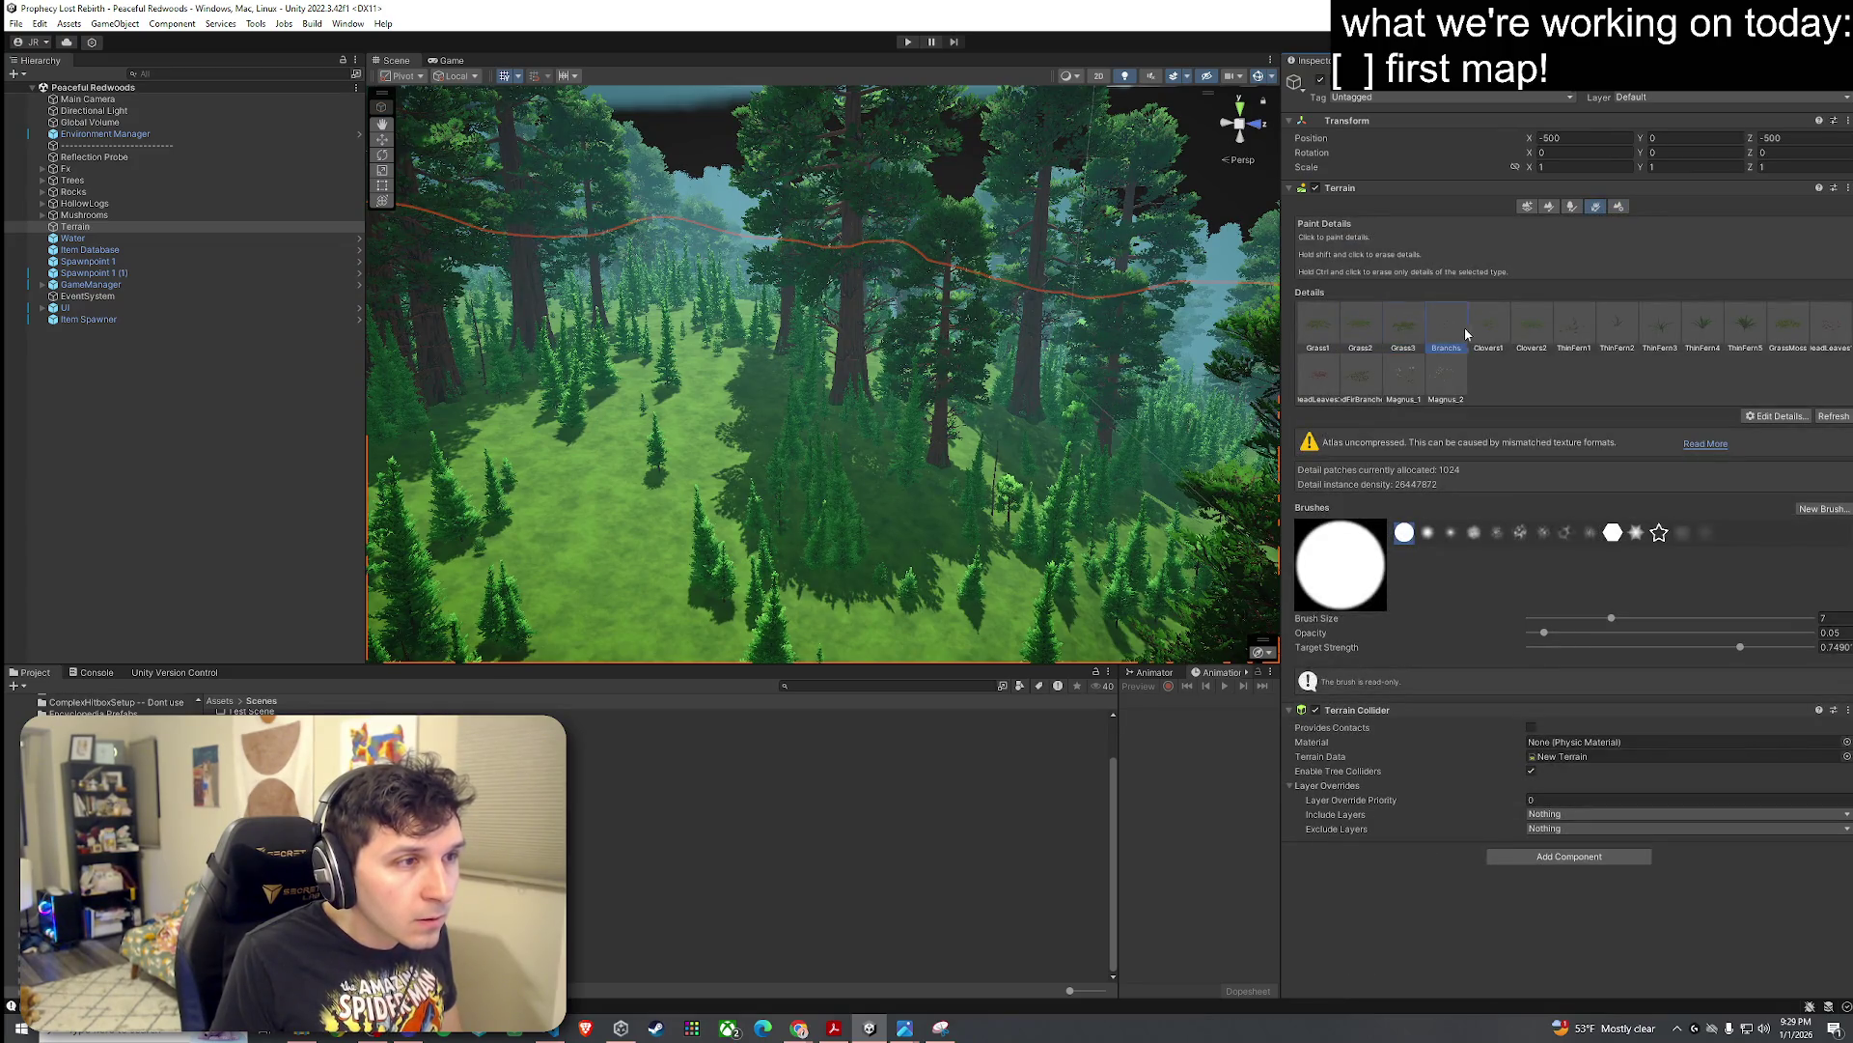
click(1685, 328)
click(1774, 338)
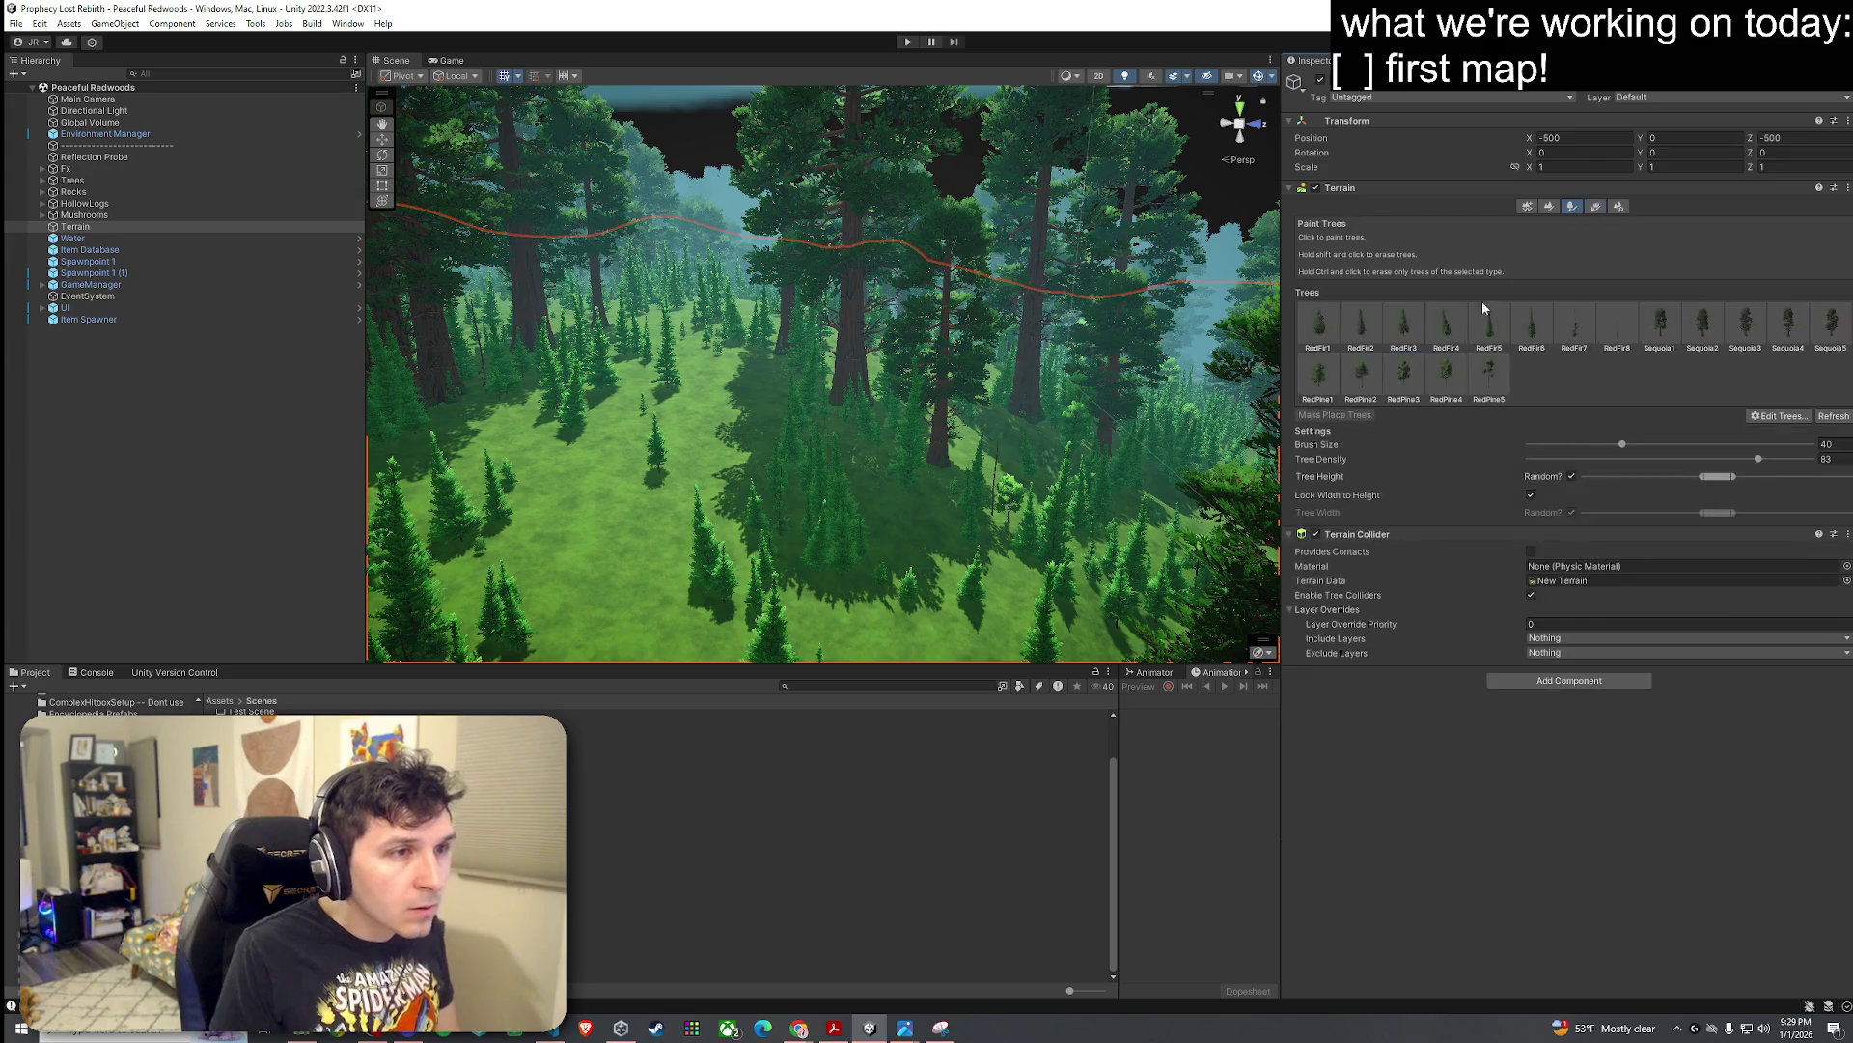
click(1550, 207)
click(1524, 224)
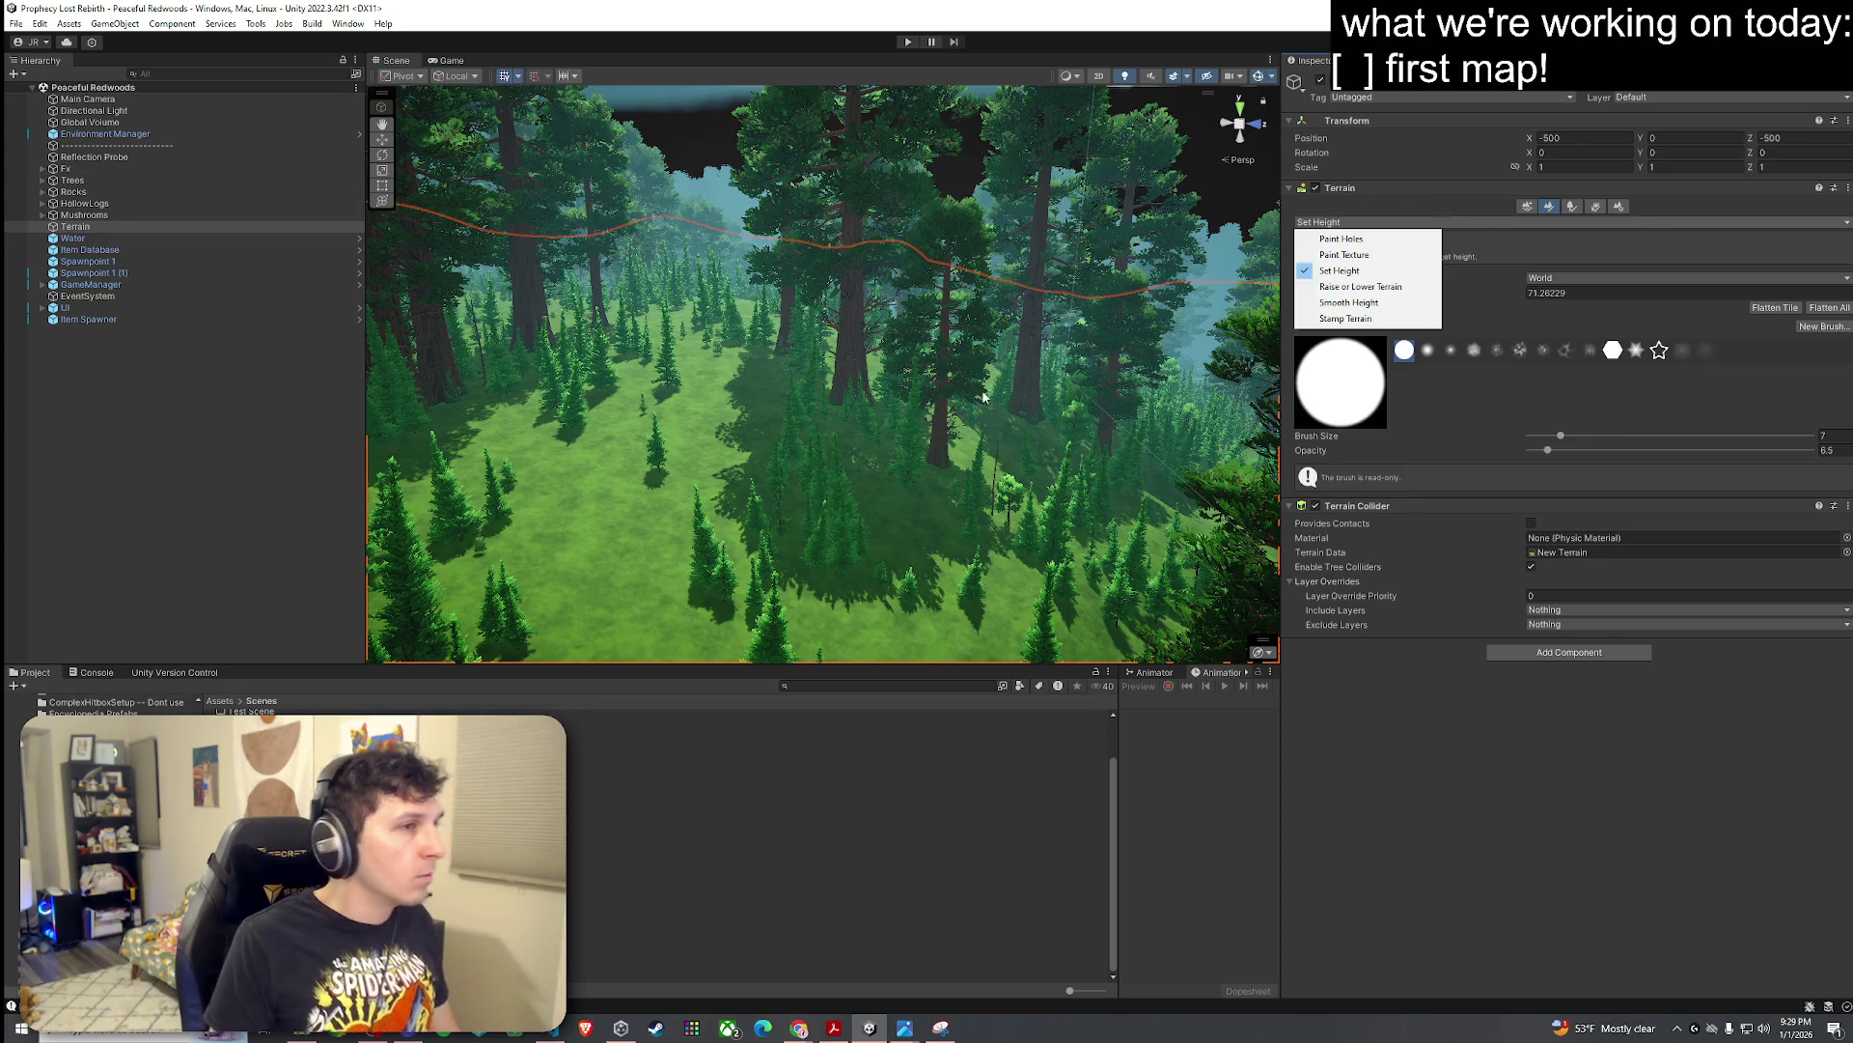
Step: Open the Gentle Meadows scene from the Scenes folder list
scroll(984, 396, up, 5)
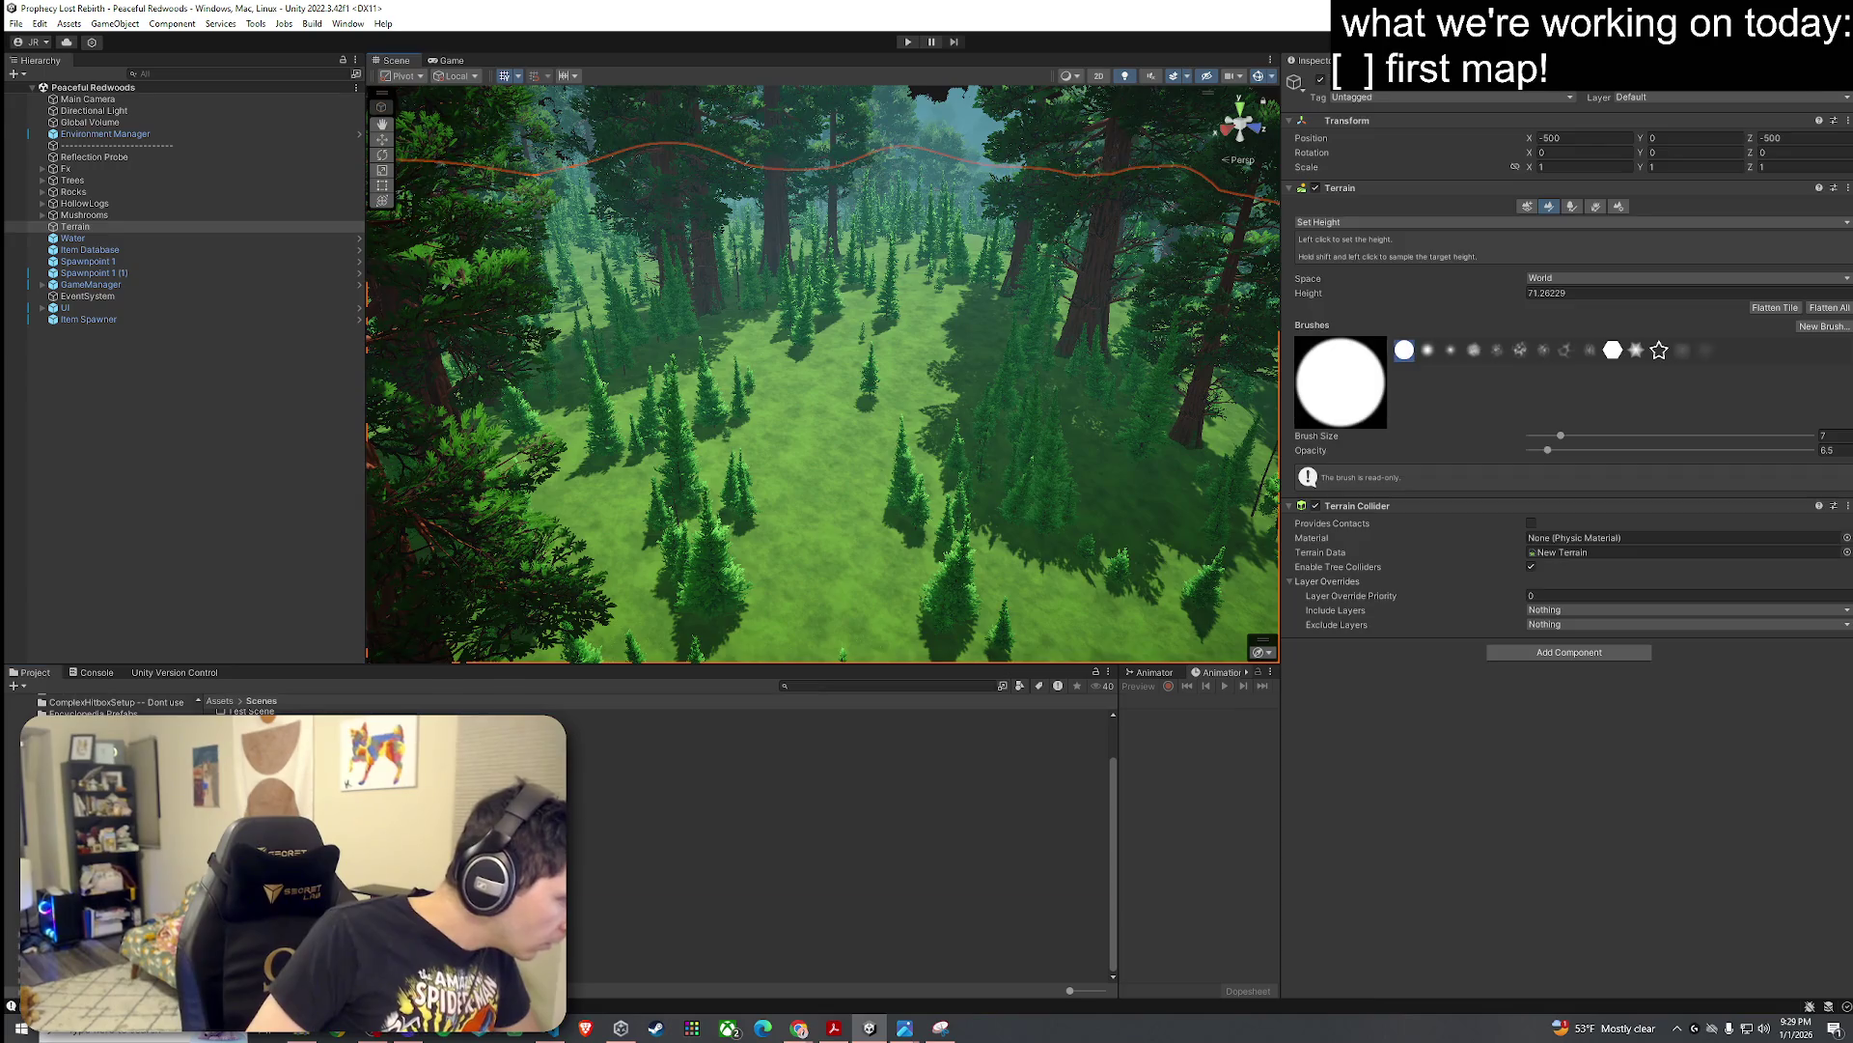
click(676, 883)
key(Up)
key(Up)
key(Up)
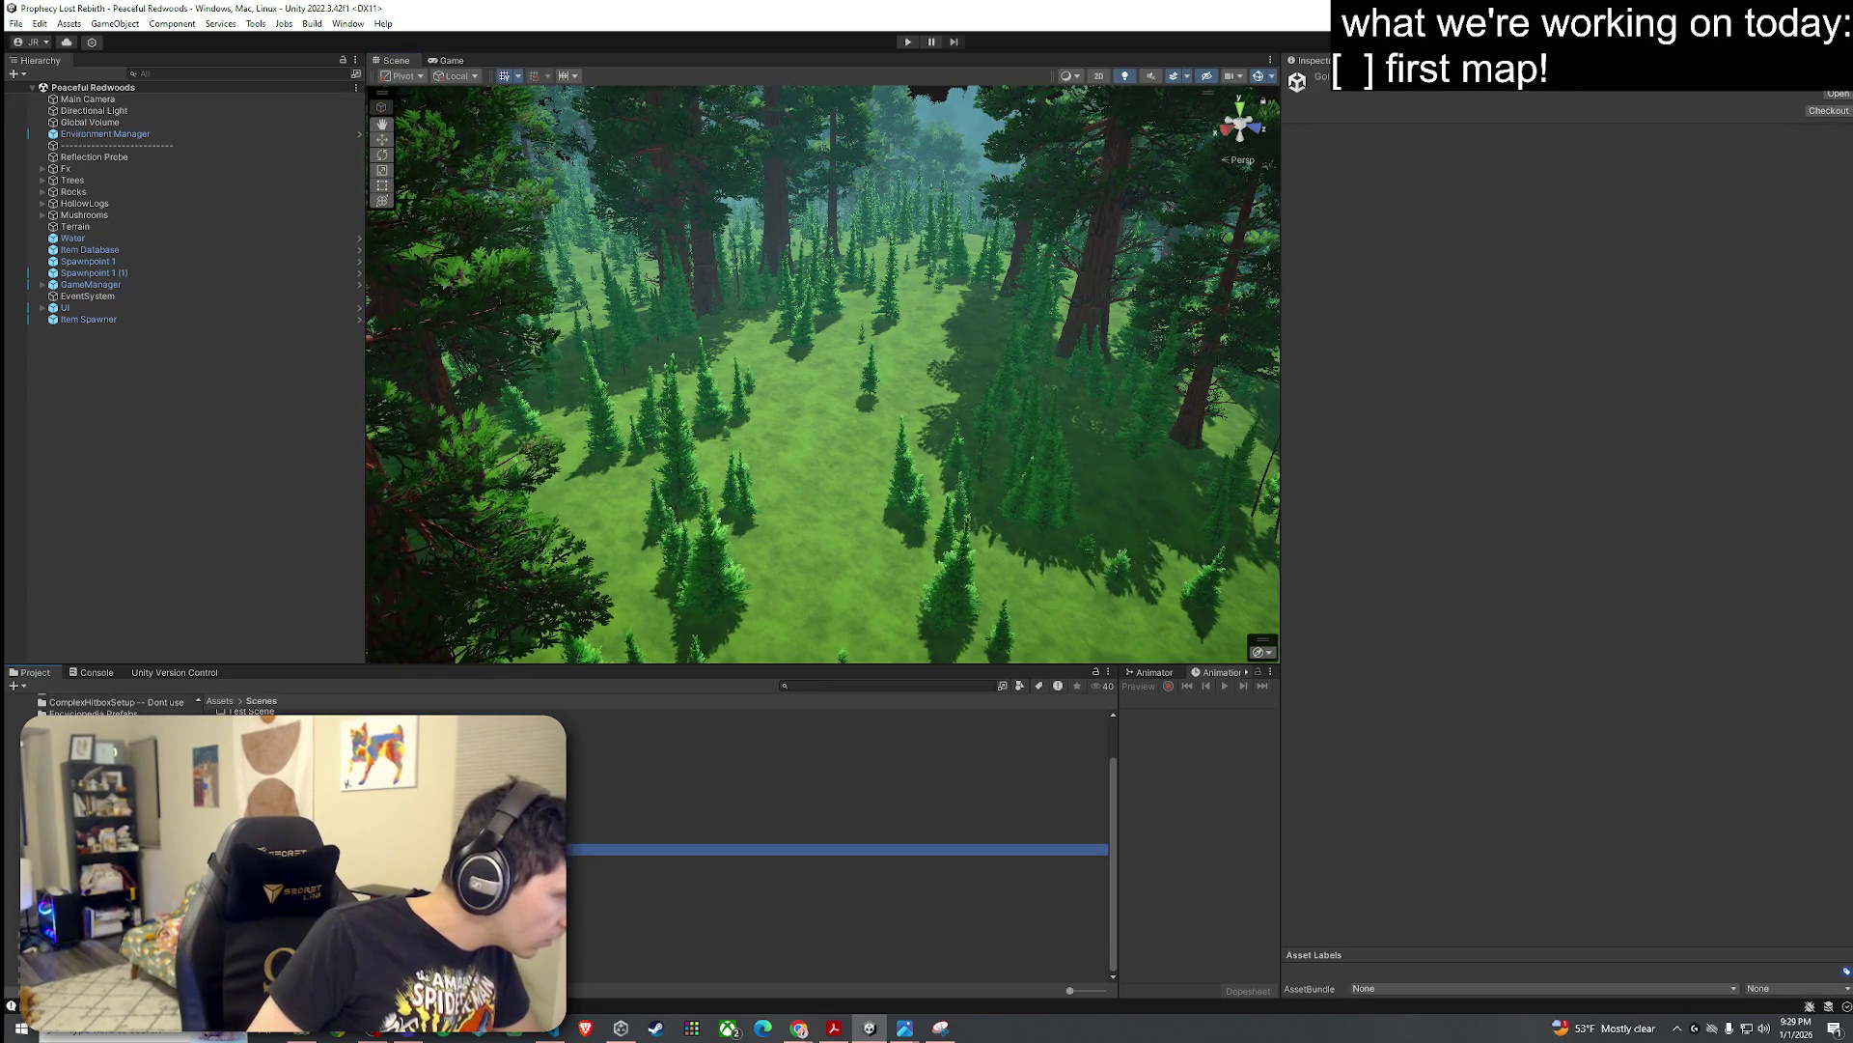
key(Return)
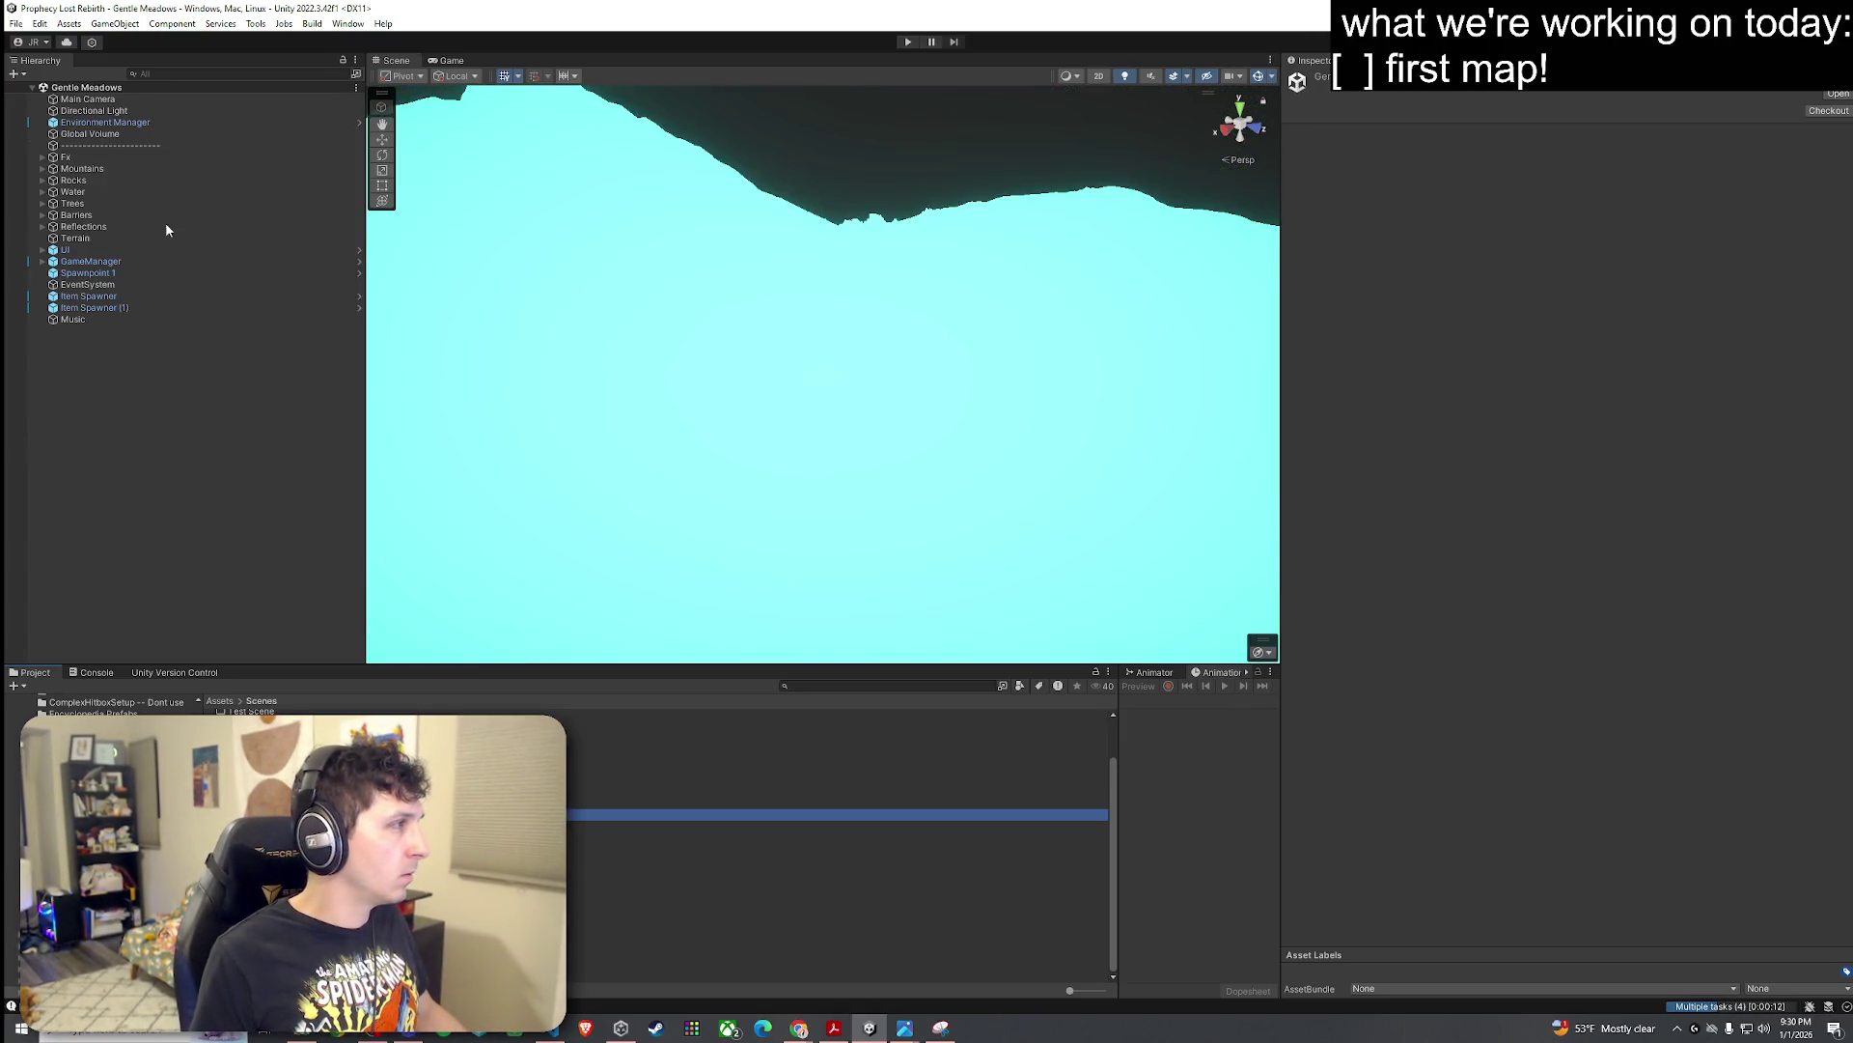
Step: Fly the camera over the Gentle Meadows lake and meadow, then select the Terrain
drag(813, 378, 650, 419)
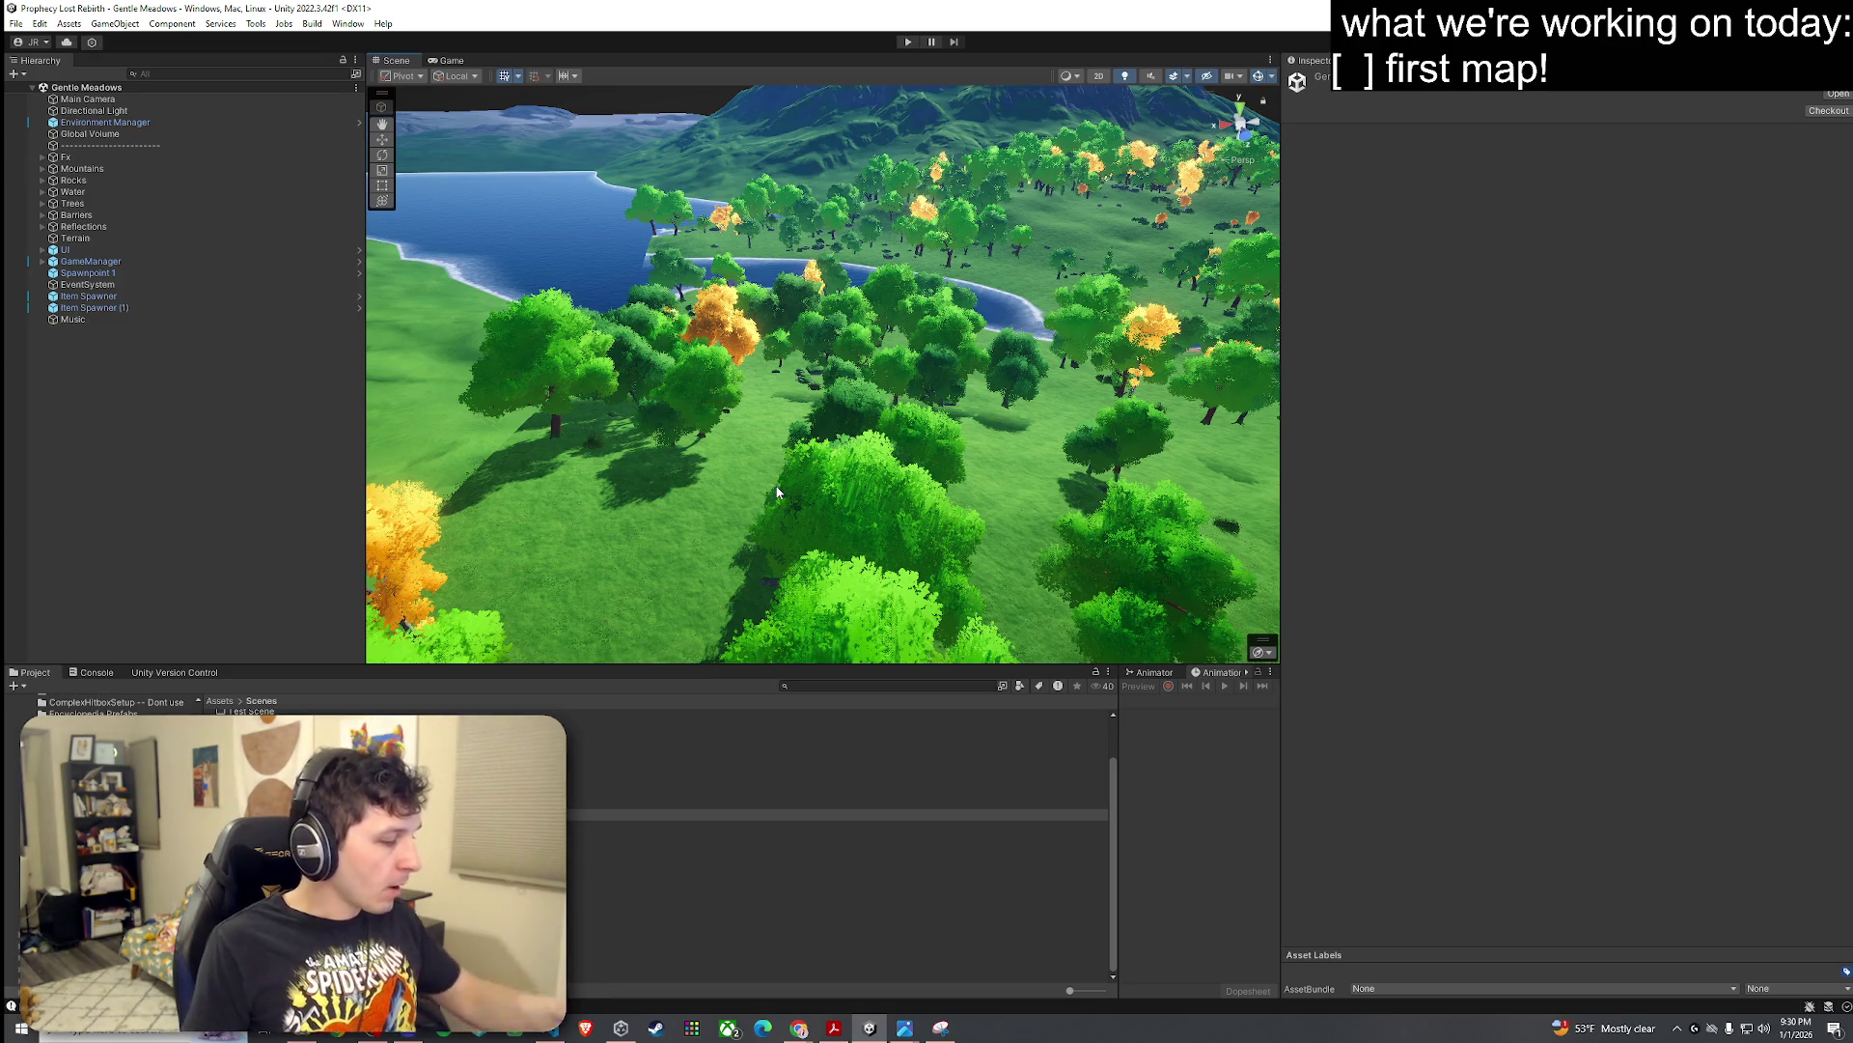
mouse_move(777, 493)
mouse_down()
mouse_move(1032, 496)
mouse_move(887, 467)
mouse_move(868, 443)
mouse_move(981, 425)
mouse_move(870, 418)
mouse_move(984, 434)
mouse_up()
click(980, 425)
Step: Choose Bush3 in the terrain's Paint Trees tool, fly over the river, and enter Play mode
click(1572, 207)
click(1596, 207)
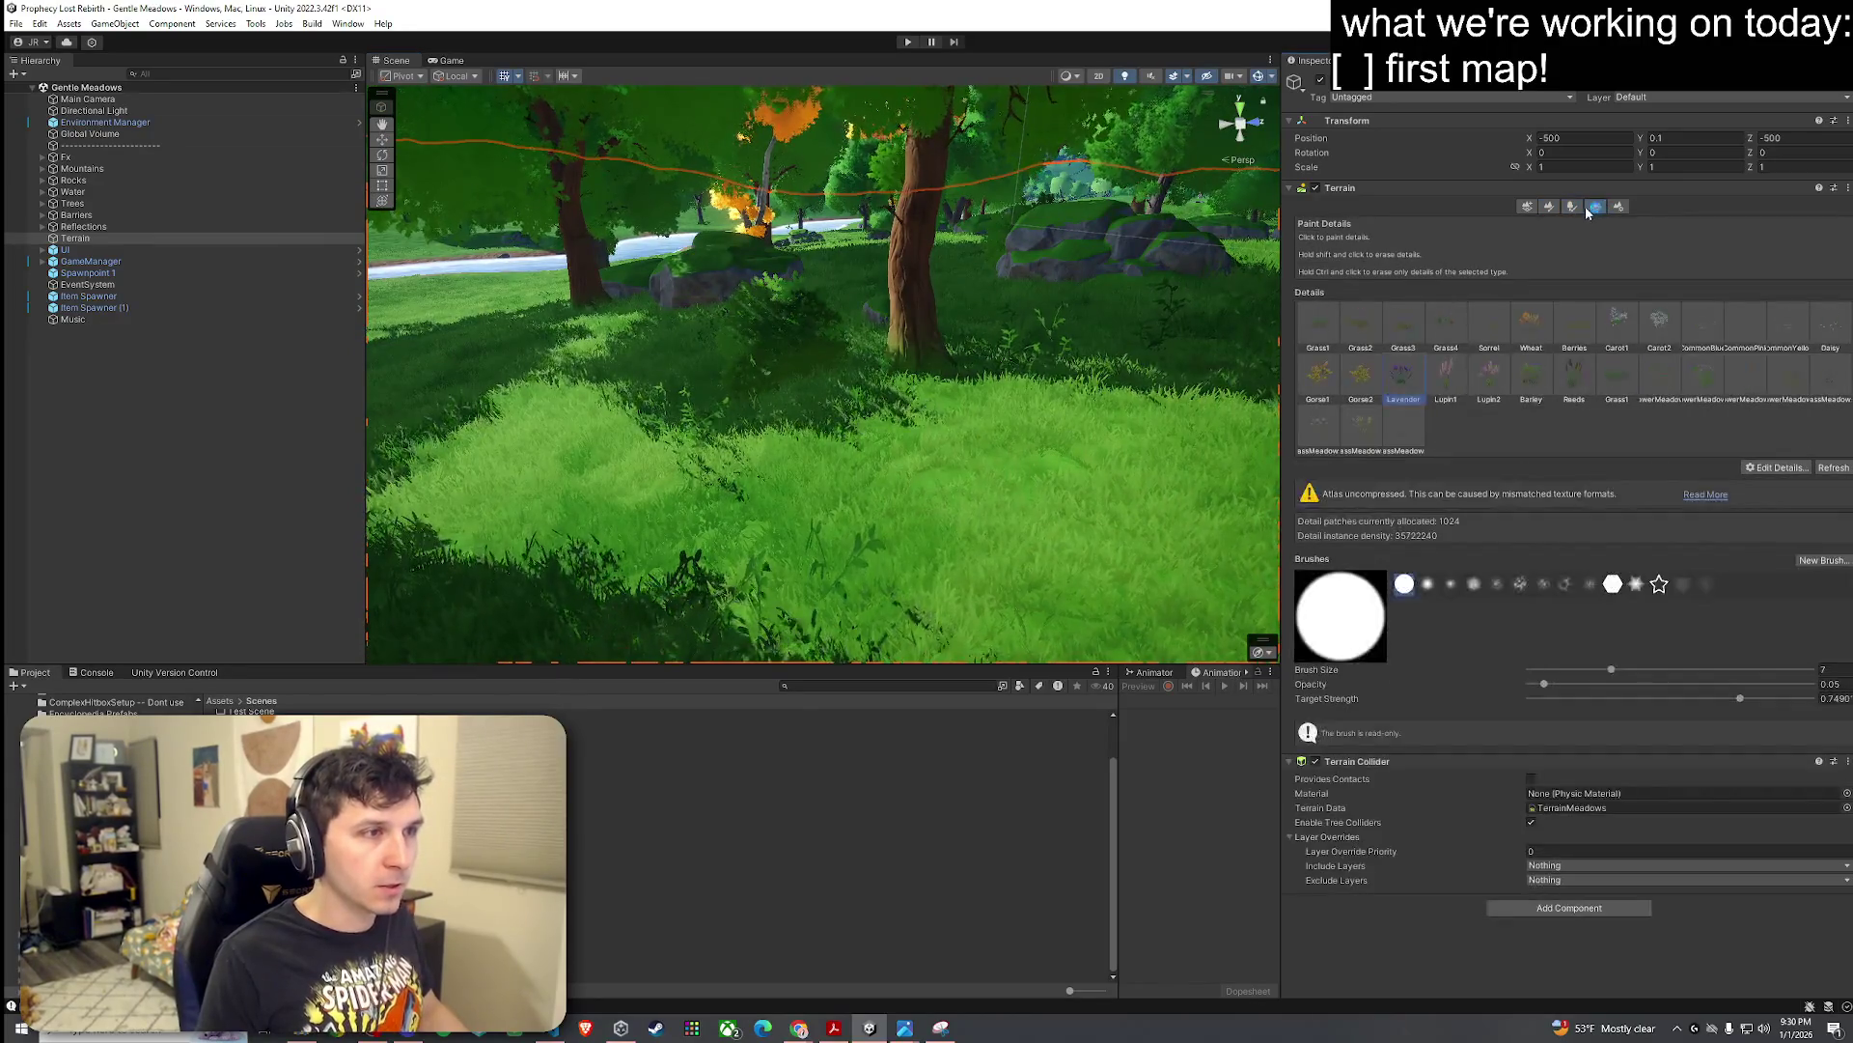
click(1574, 209)
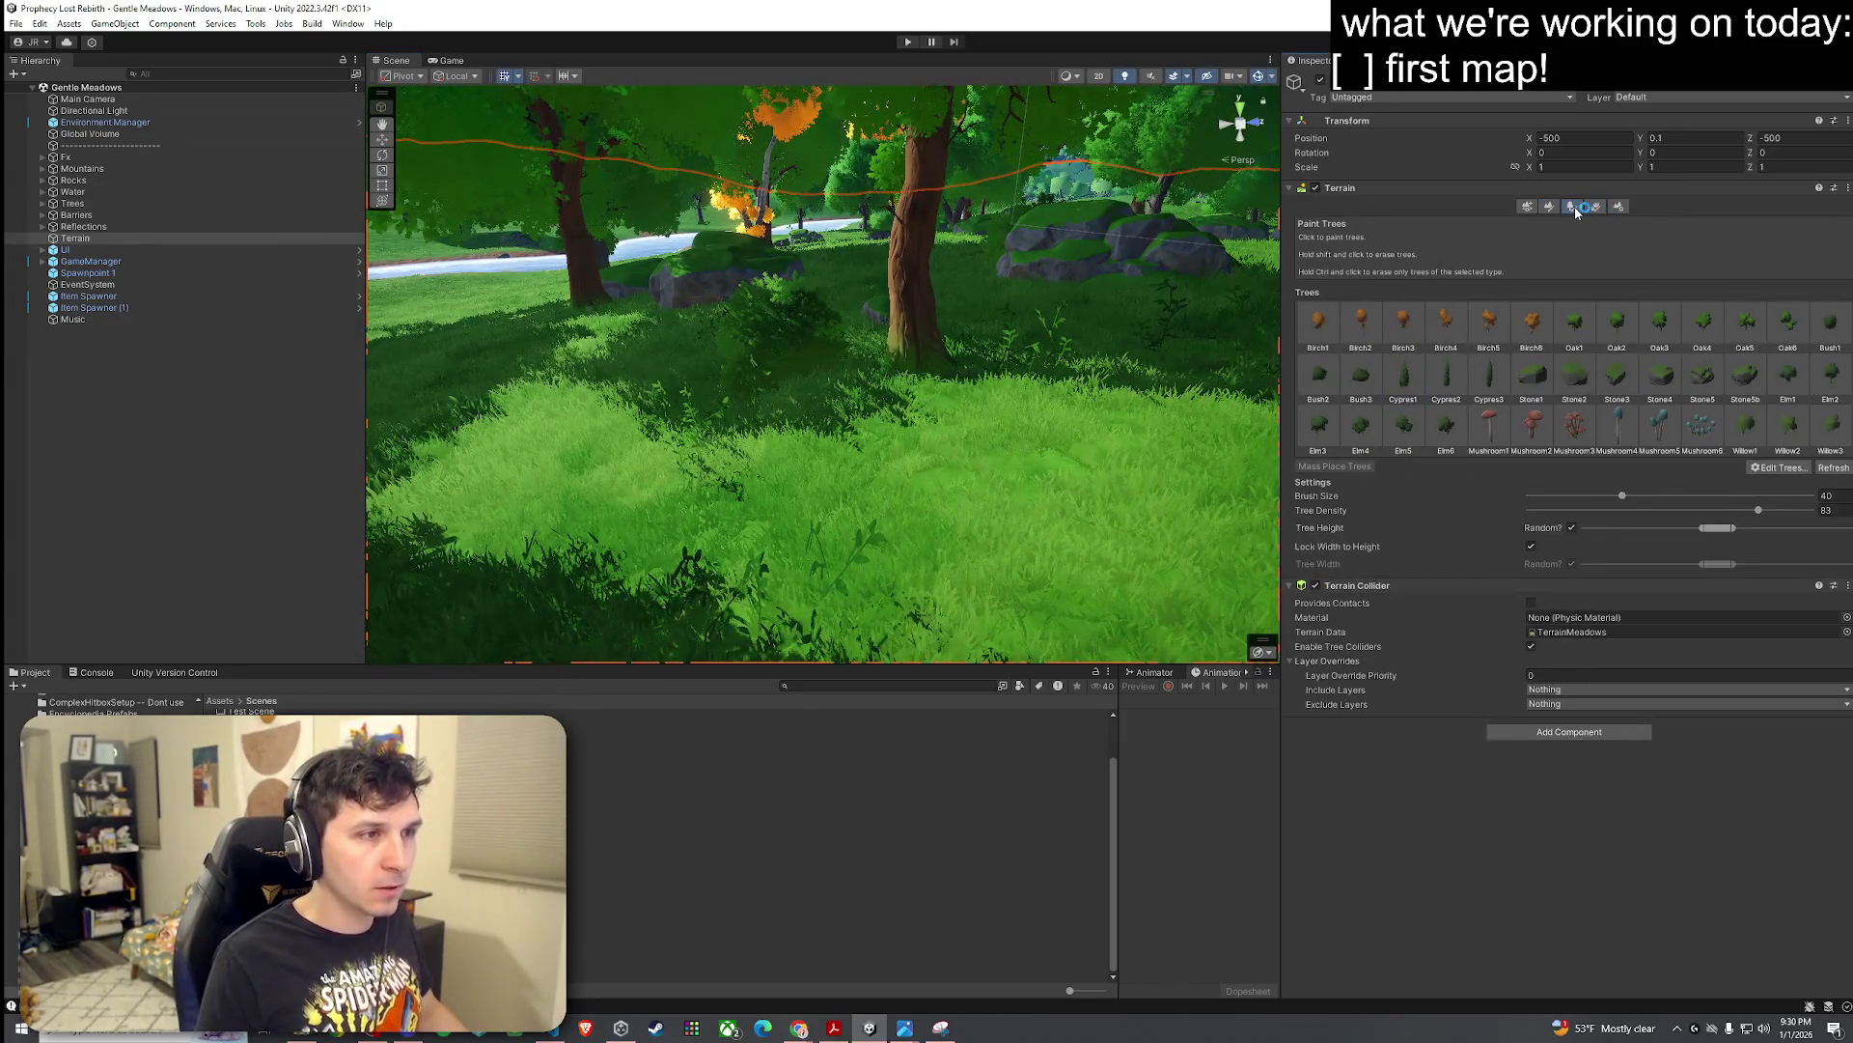
click(1371, 394)
mouse_move(1253, 374)
mouse_down()
mouse_move(723, 295)
mouse_move(556, 245)
mouse_move(768, 410)
mouse_up()
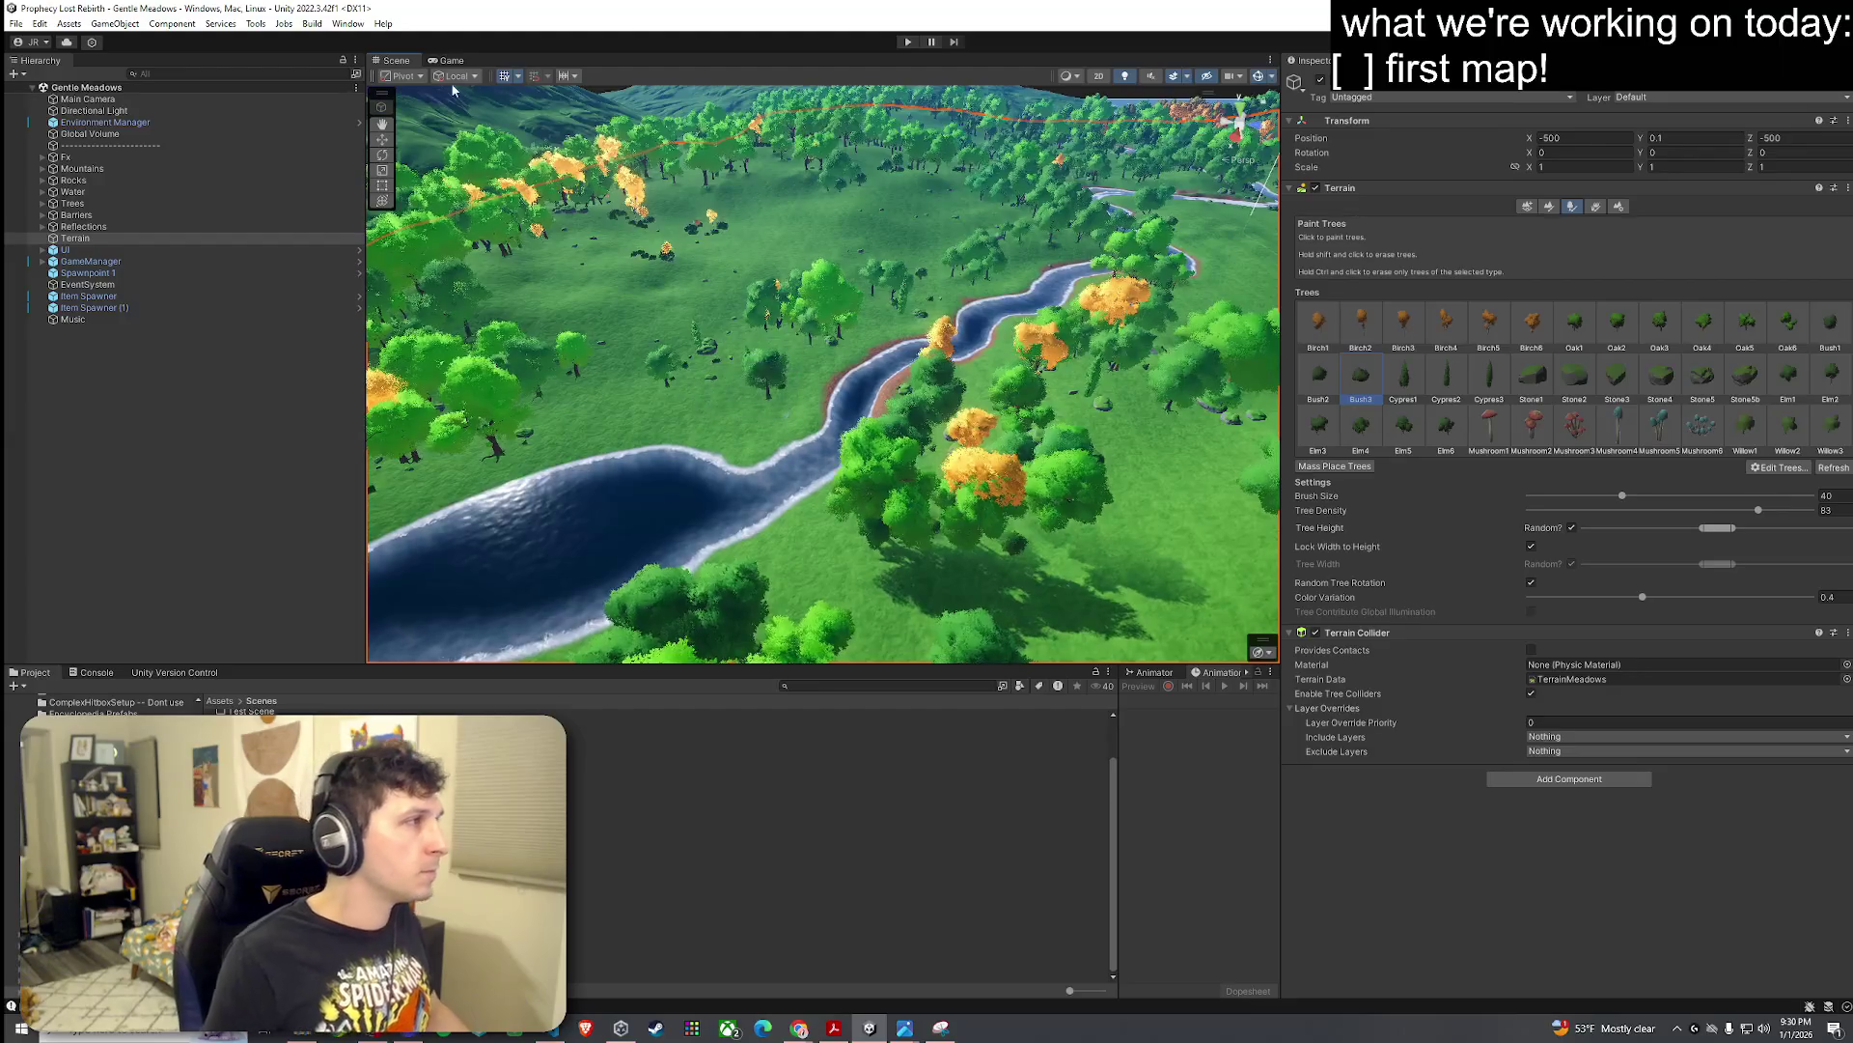
click(449, 60)
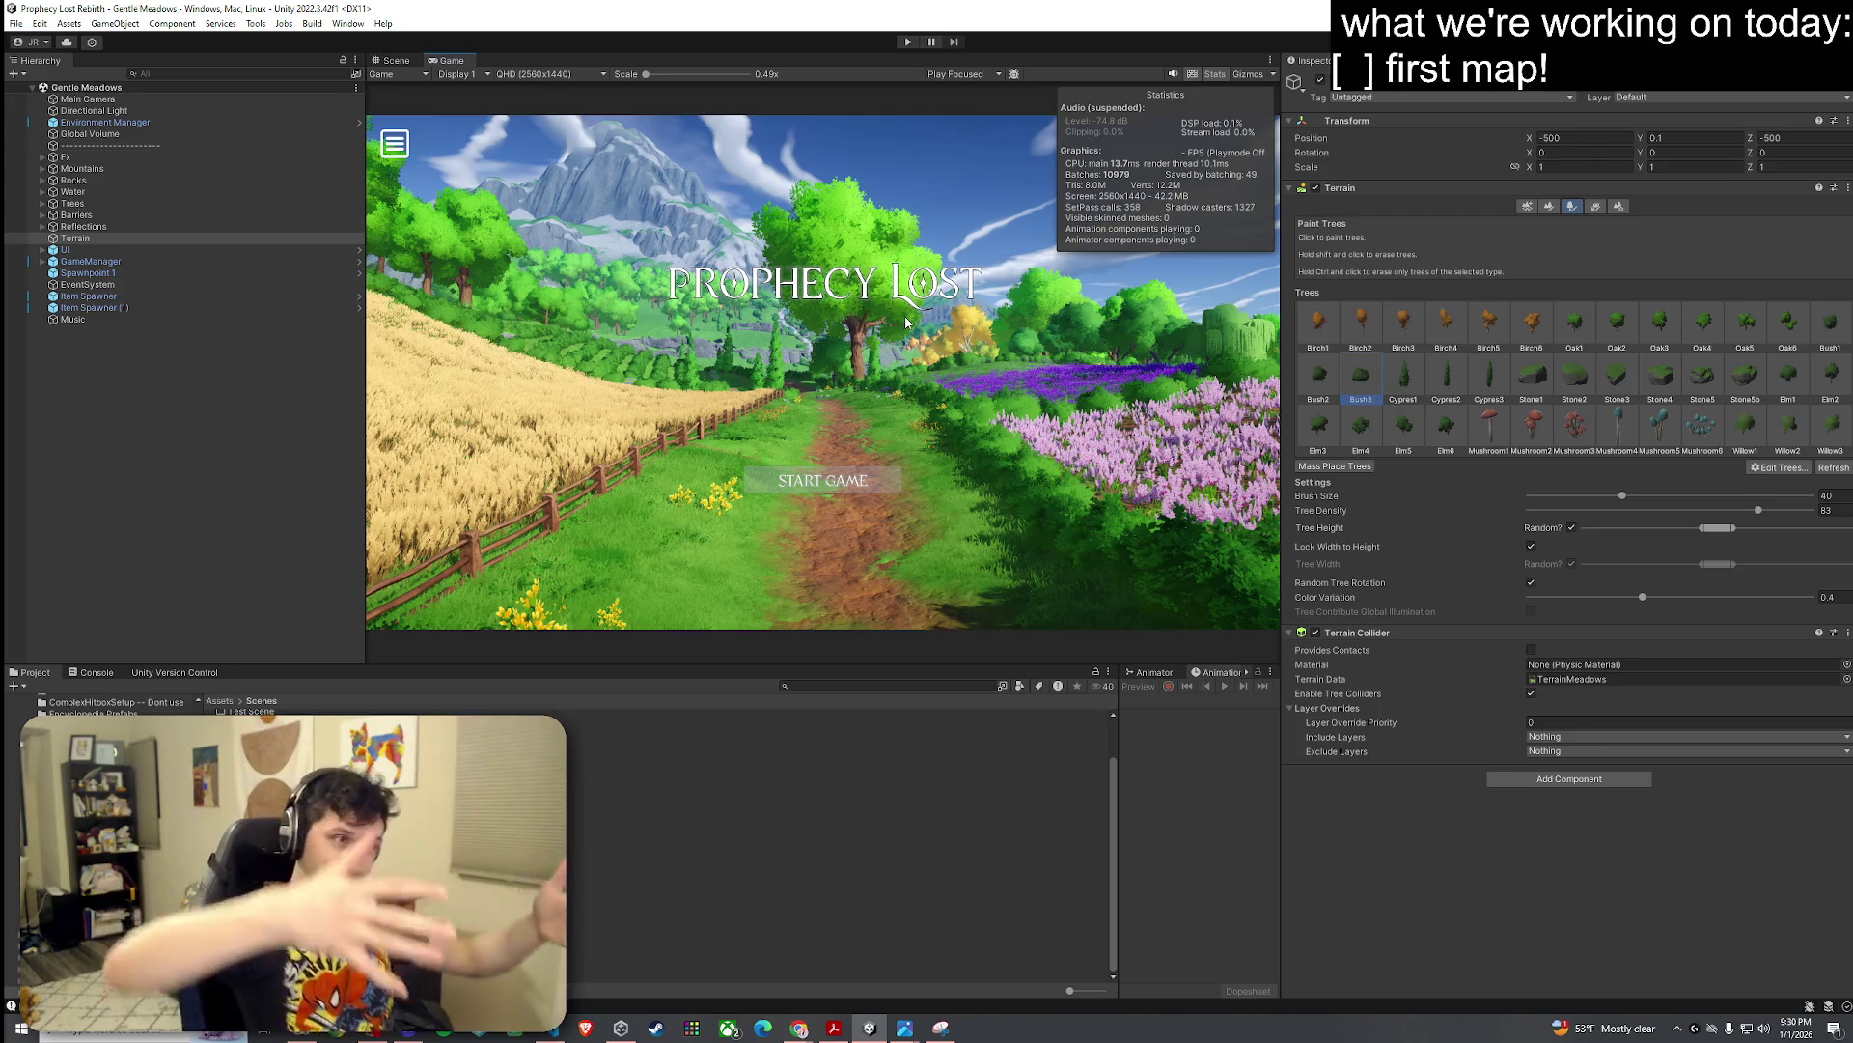
Step: Save the scene, hide the Stats overlay, and resize panels to enlarge the Game view
click(15, 23)
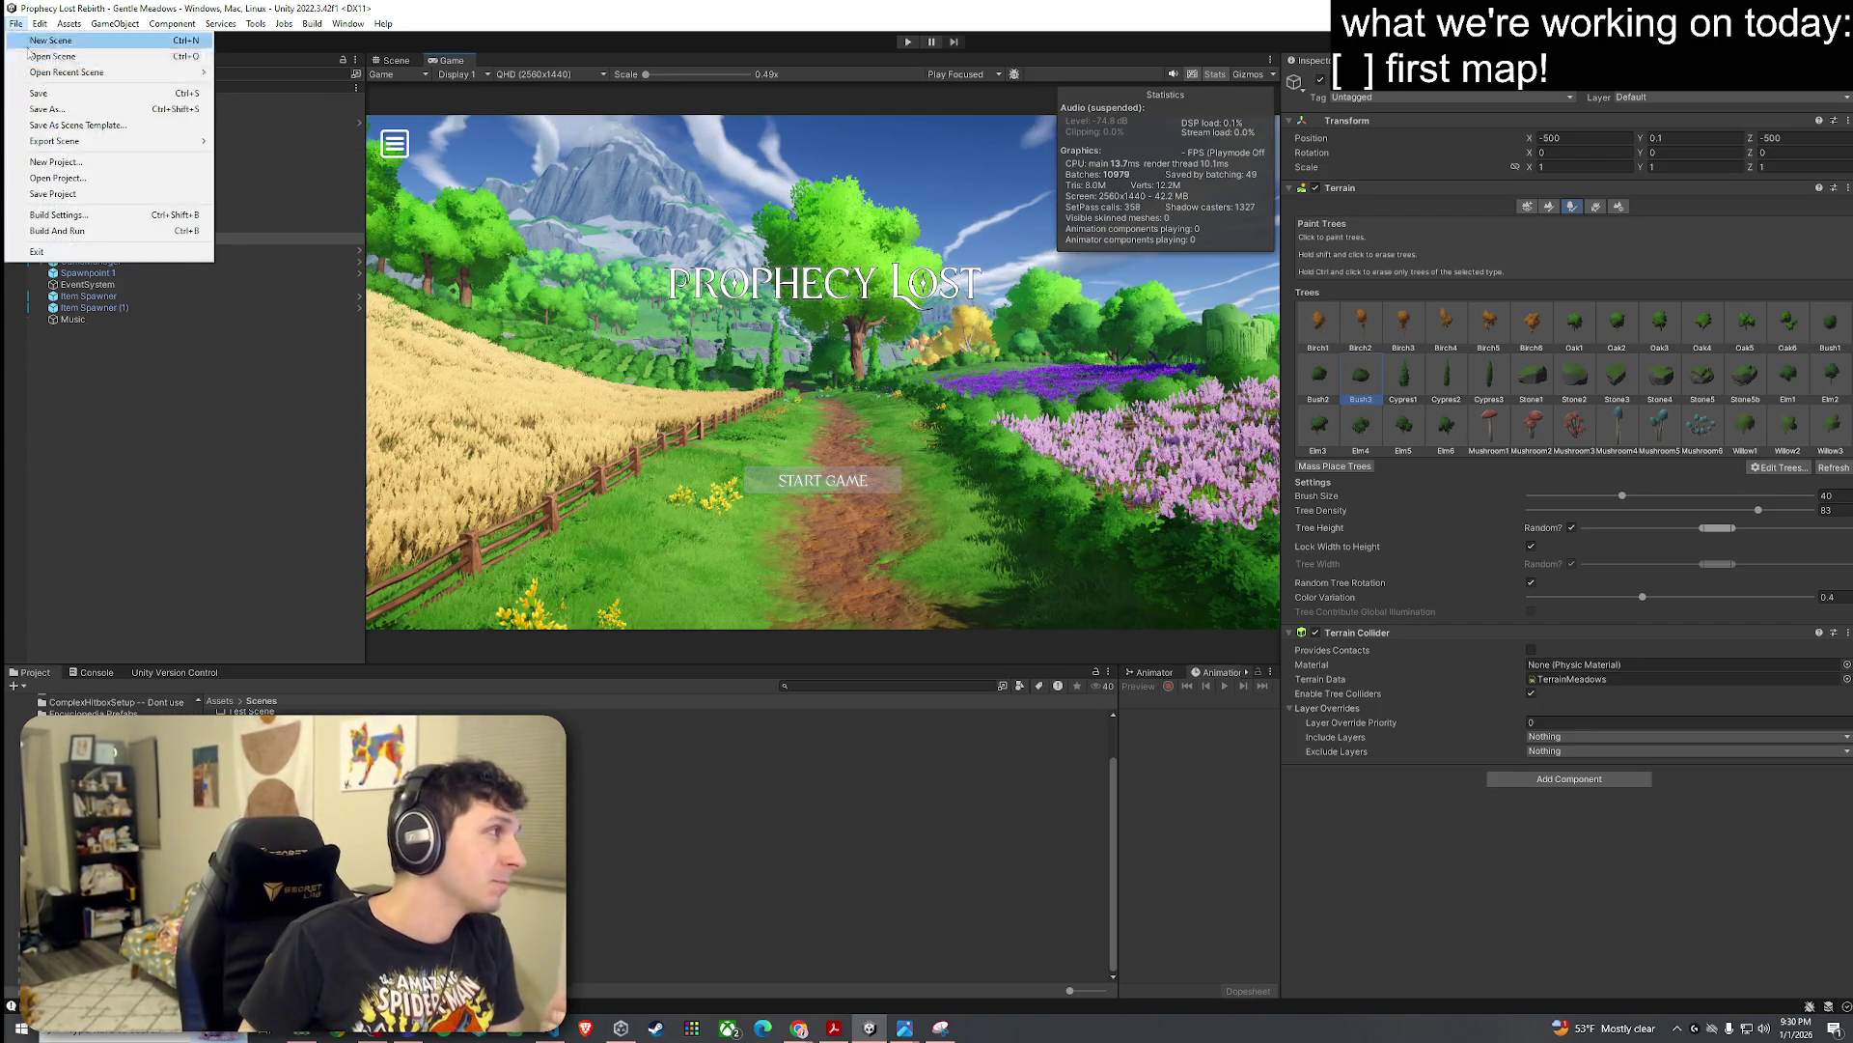
click(39, 93)
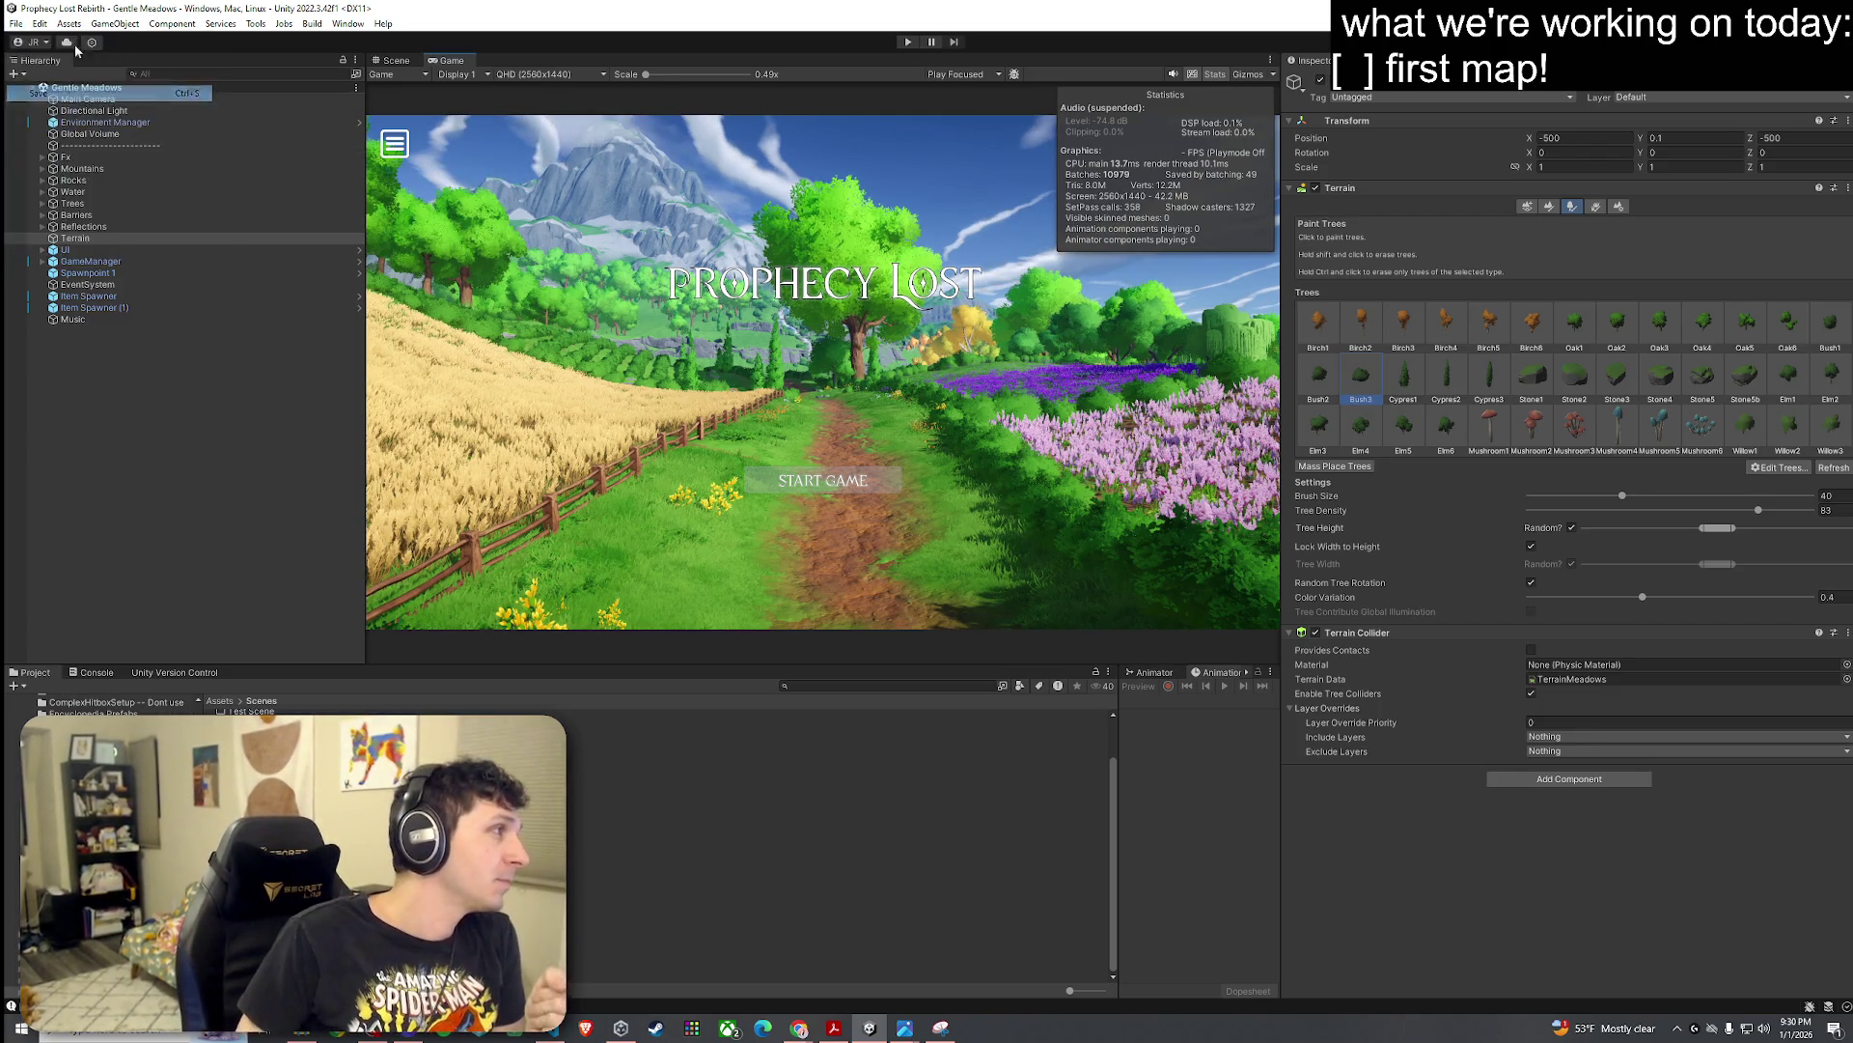
click(1214, 76)
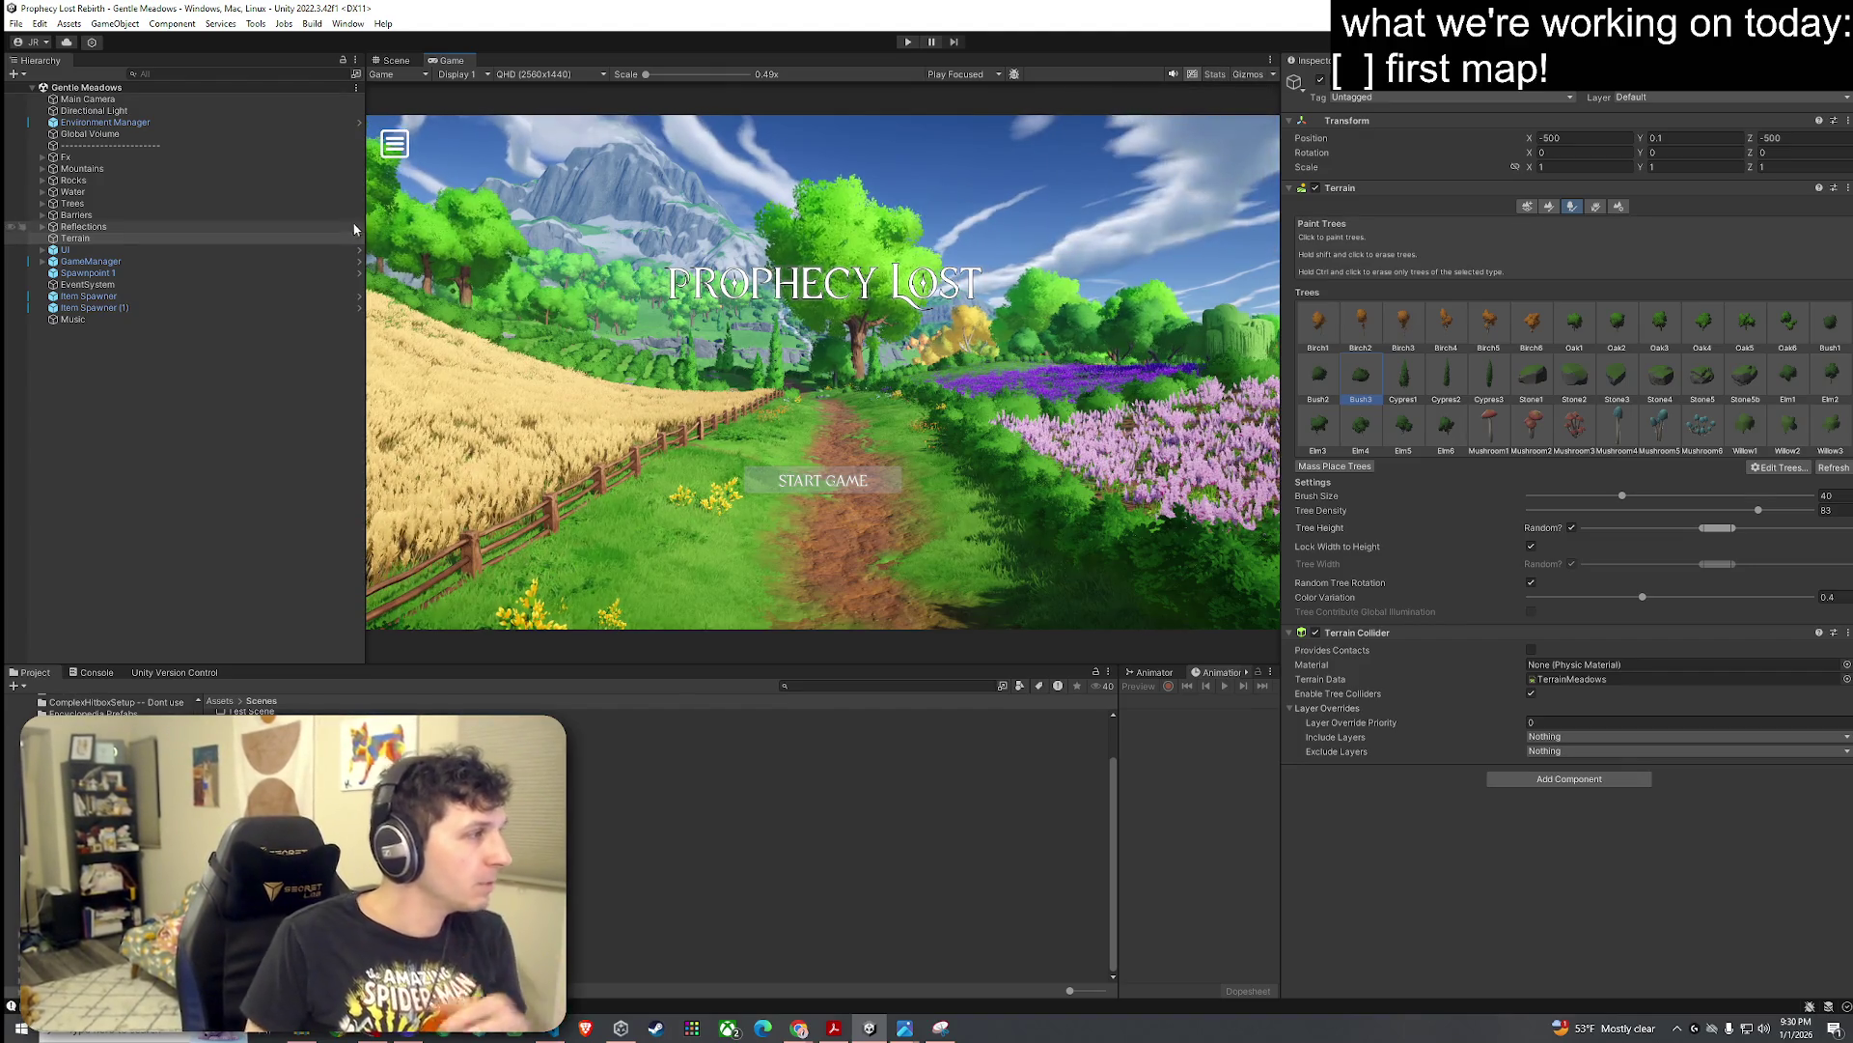
drag(365, 224, 247, 224)
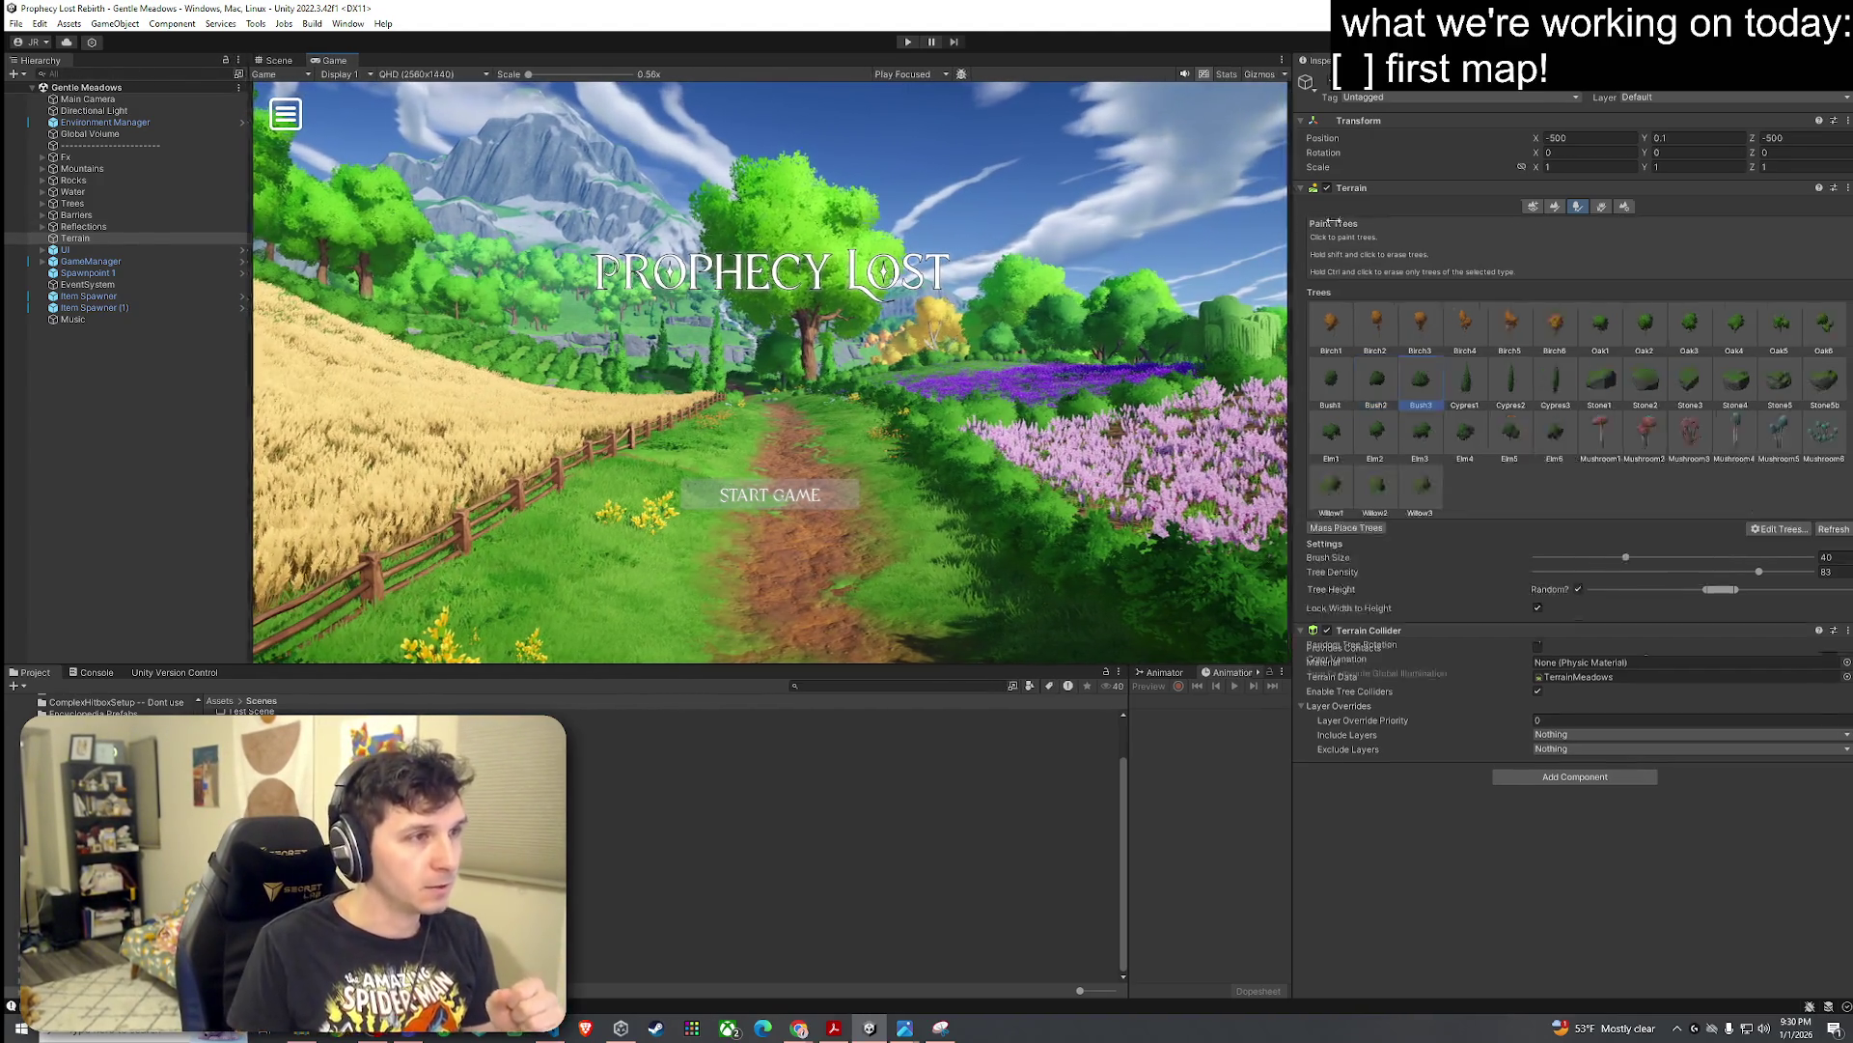
drag(1283, 232, 1420, 232)
drag(1283, 666, 1272, 728)
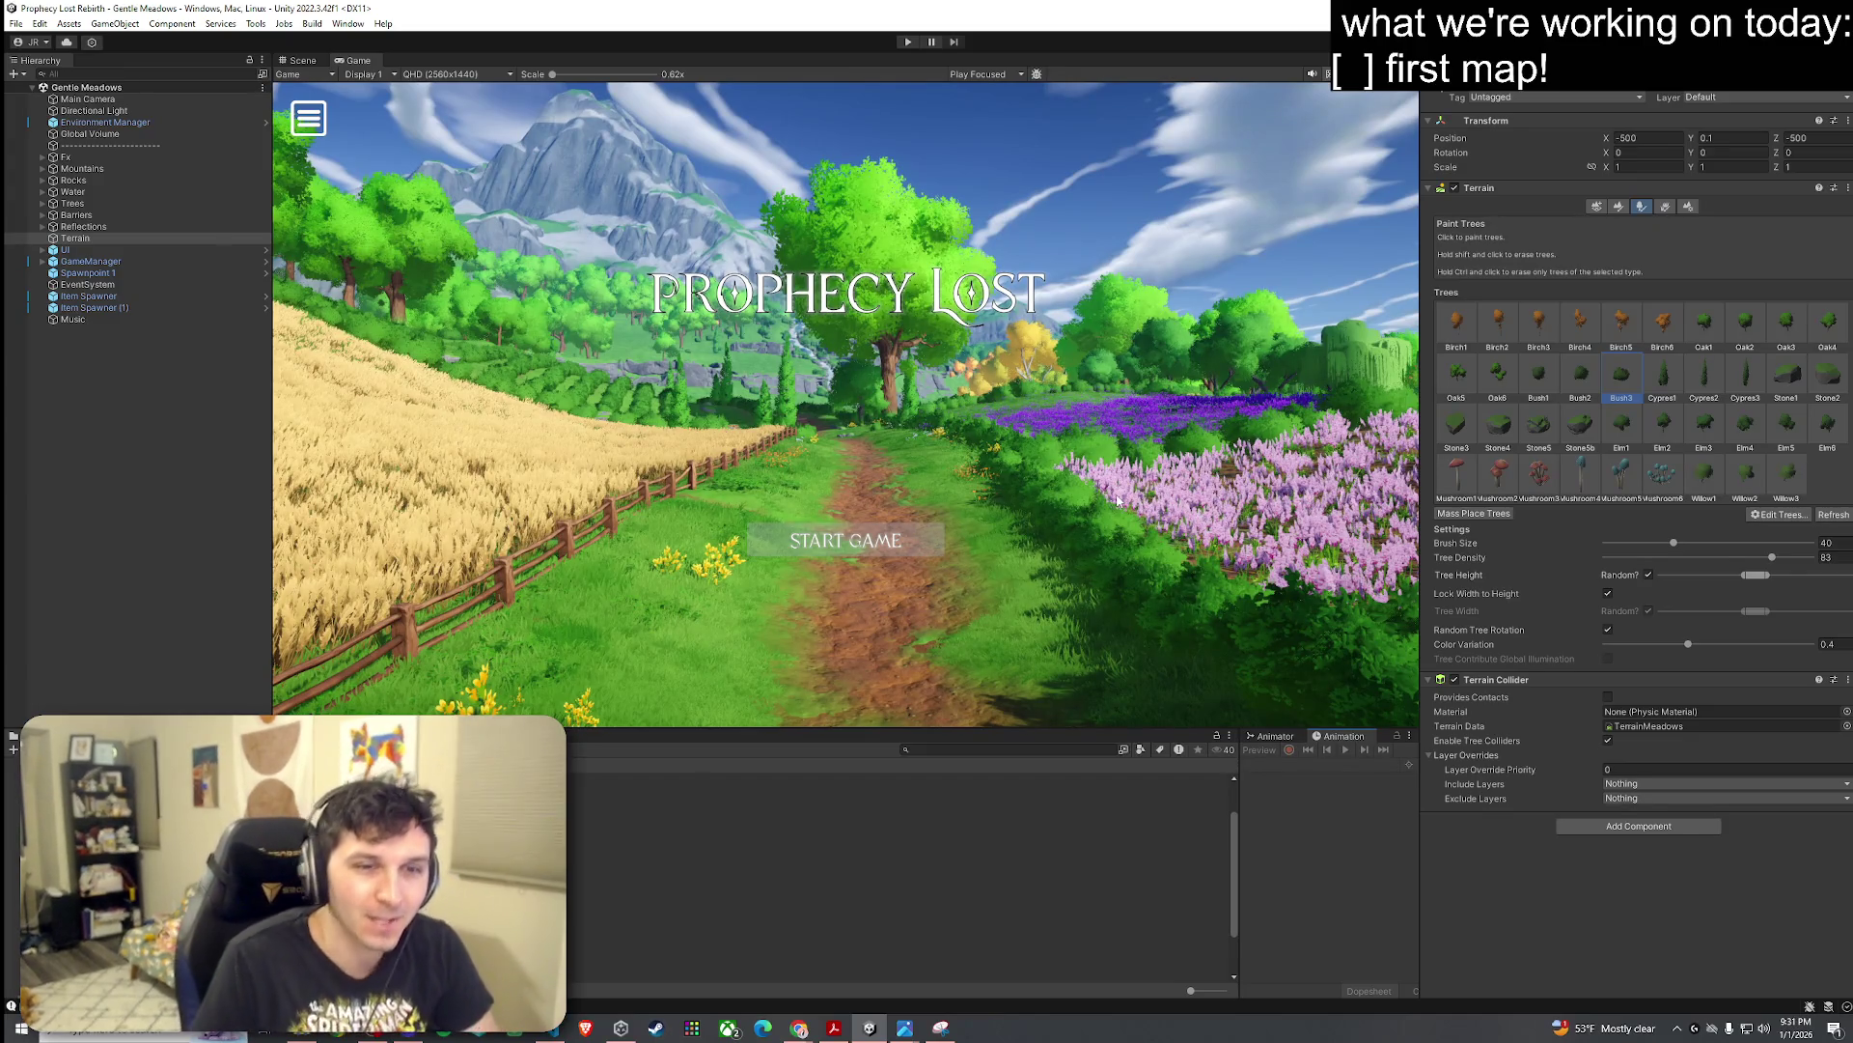
Step: Save again, exit Play mode, and expand GameManager in the Hierarchy
click(16, 23)
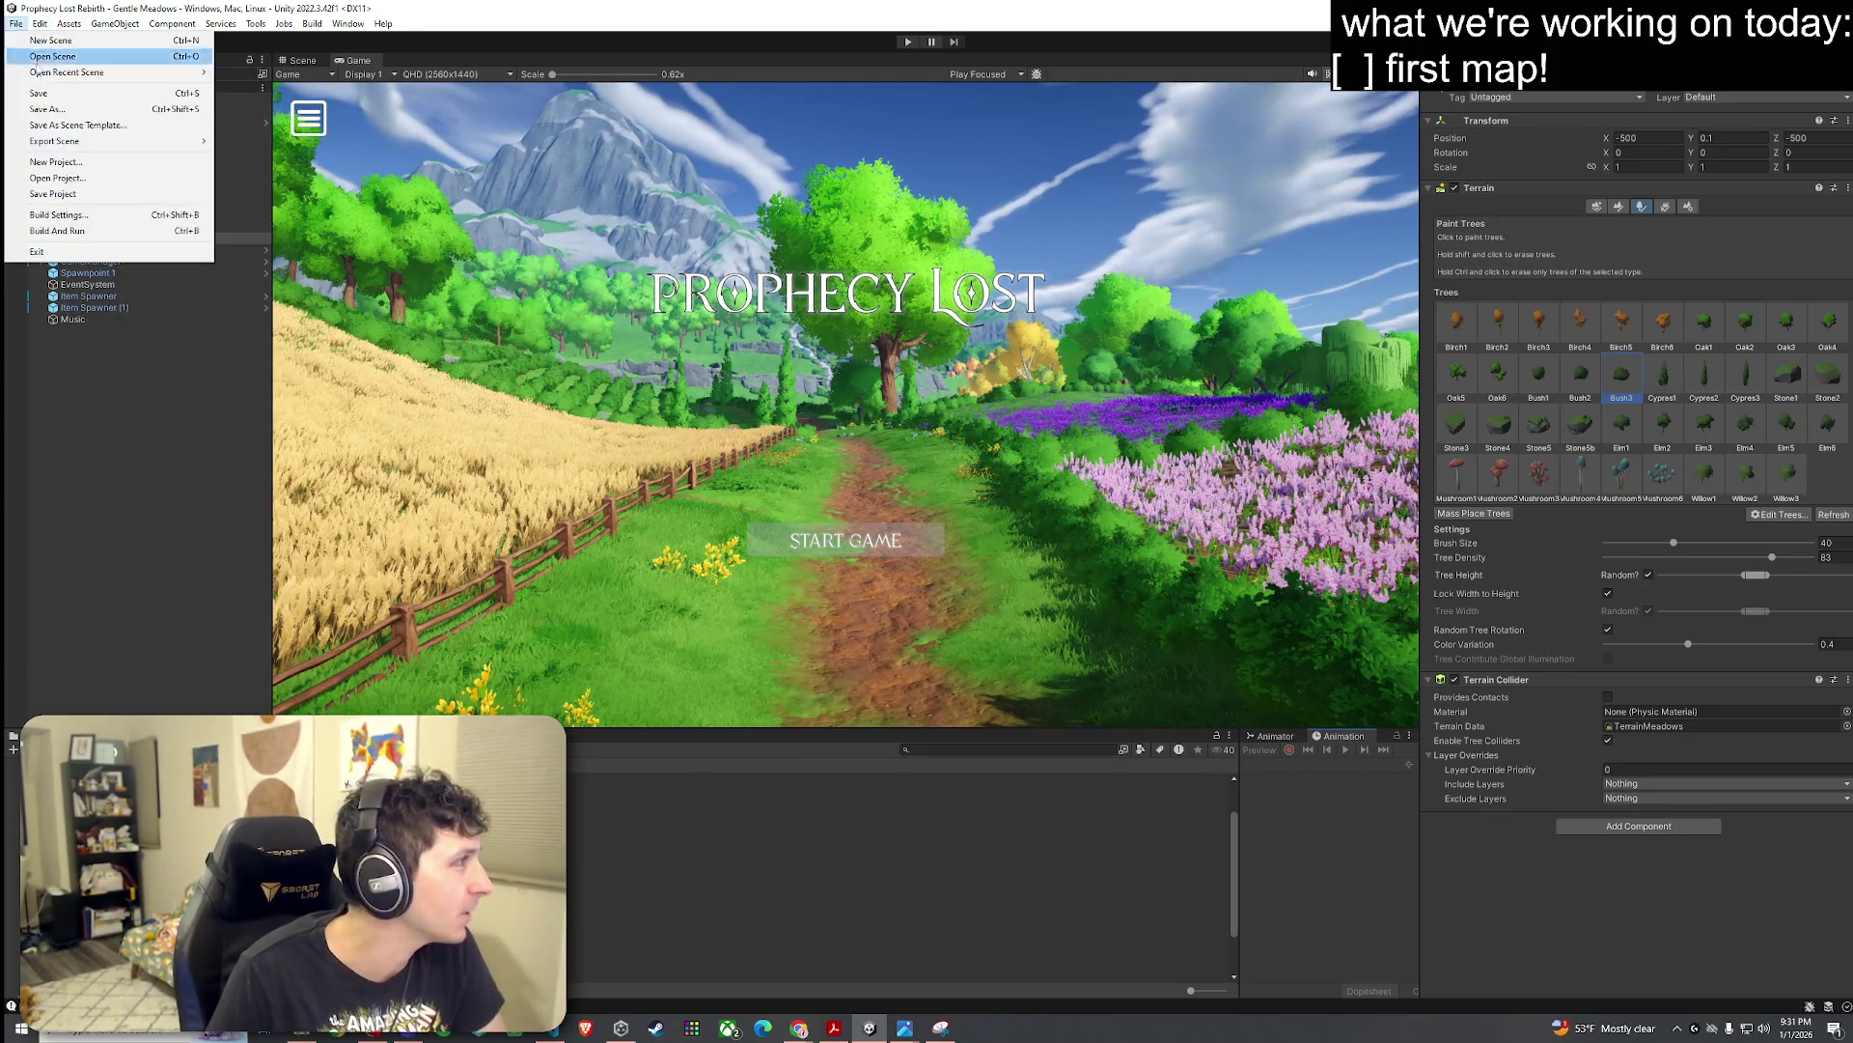
click(49, 94)
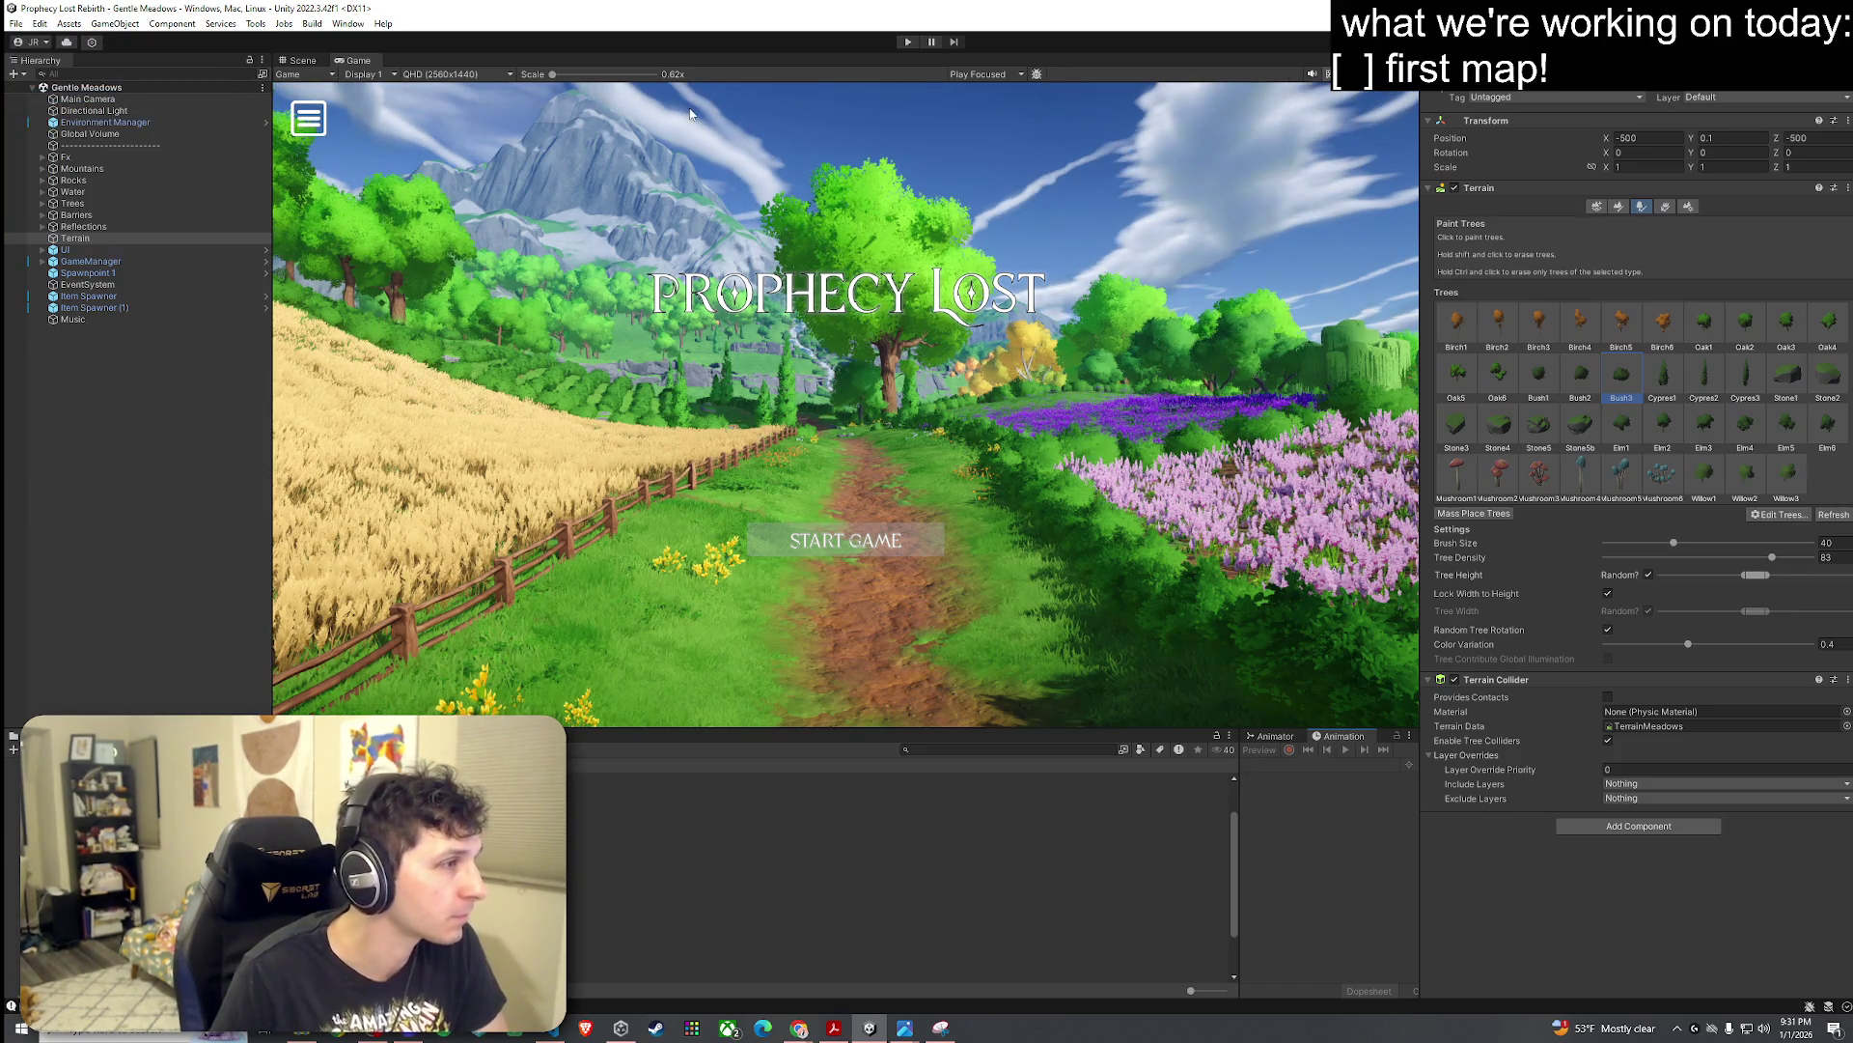
click(255, 23)
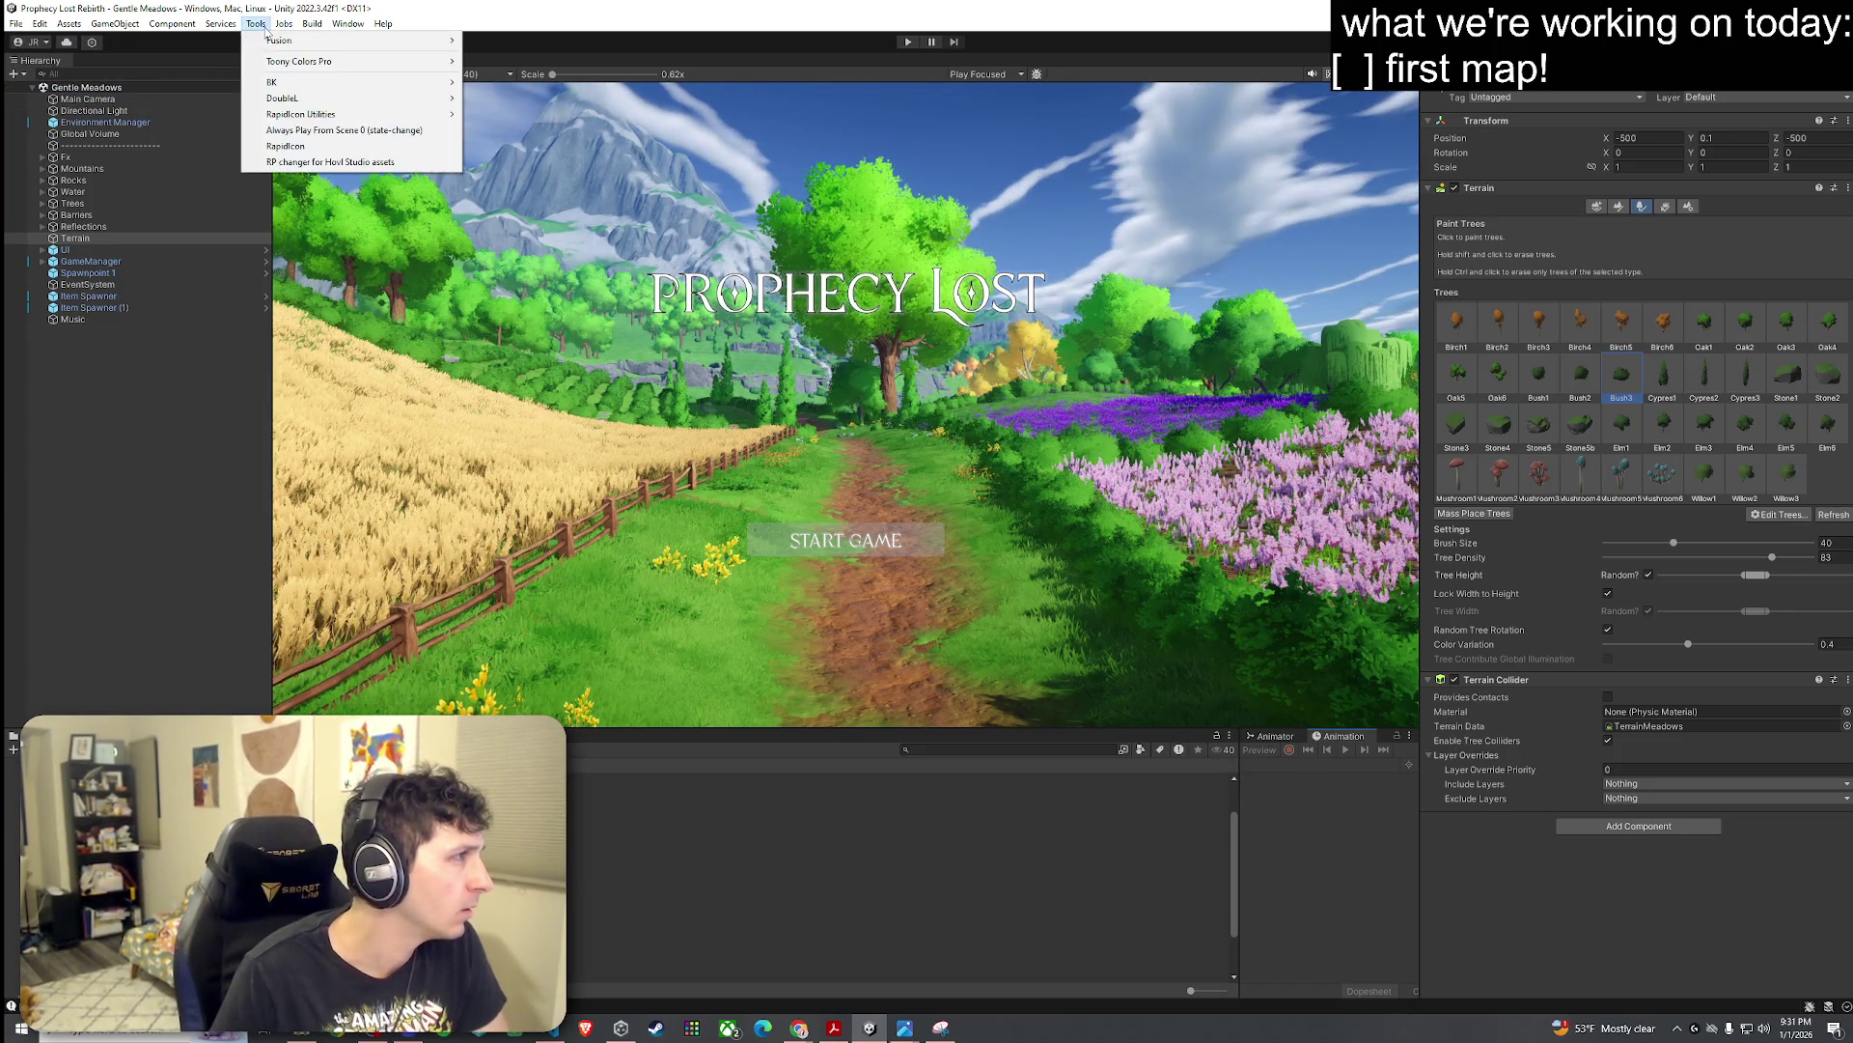
click(909, 42)
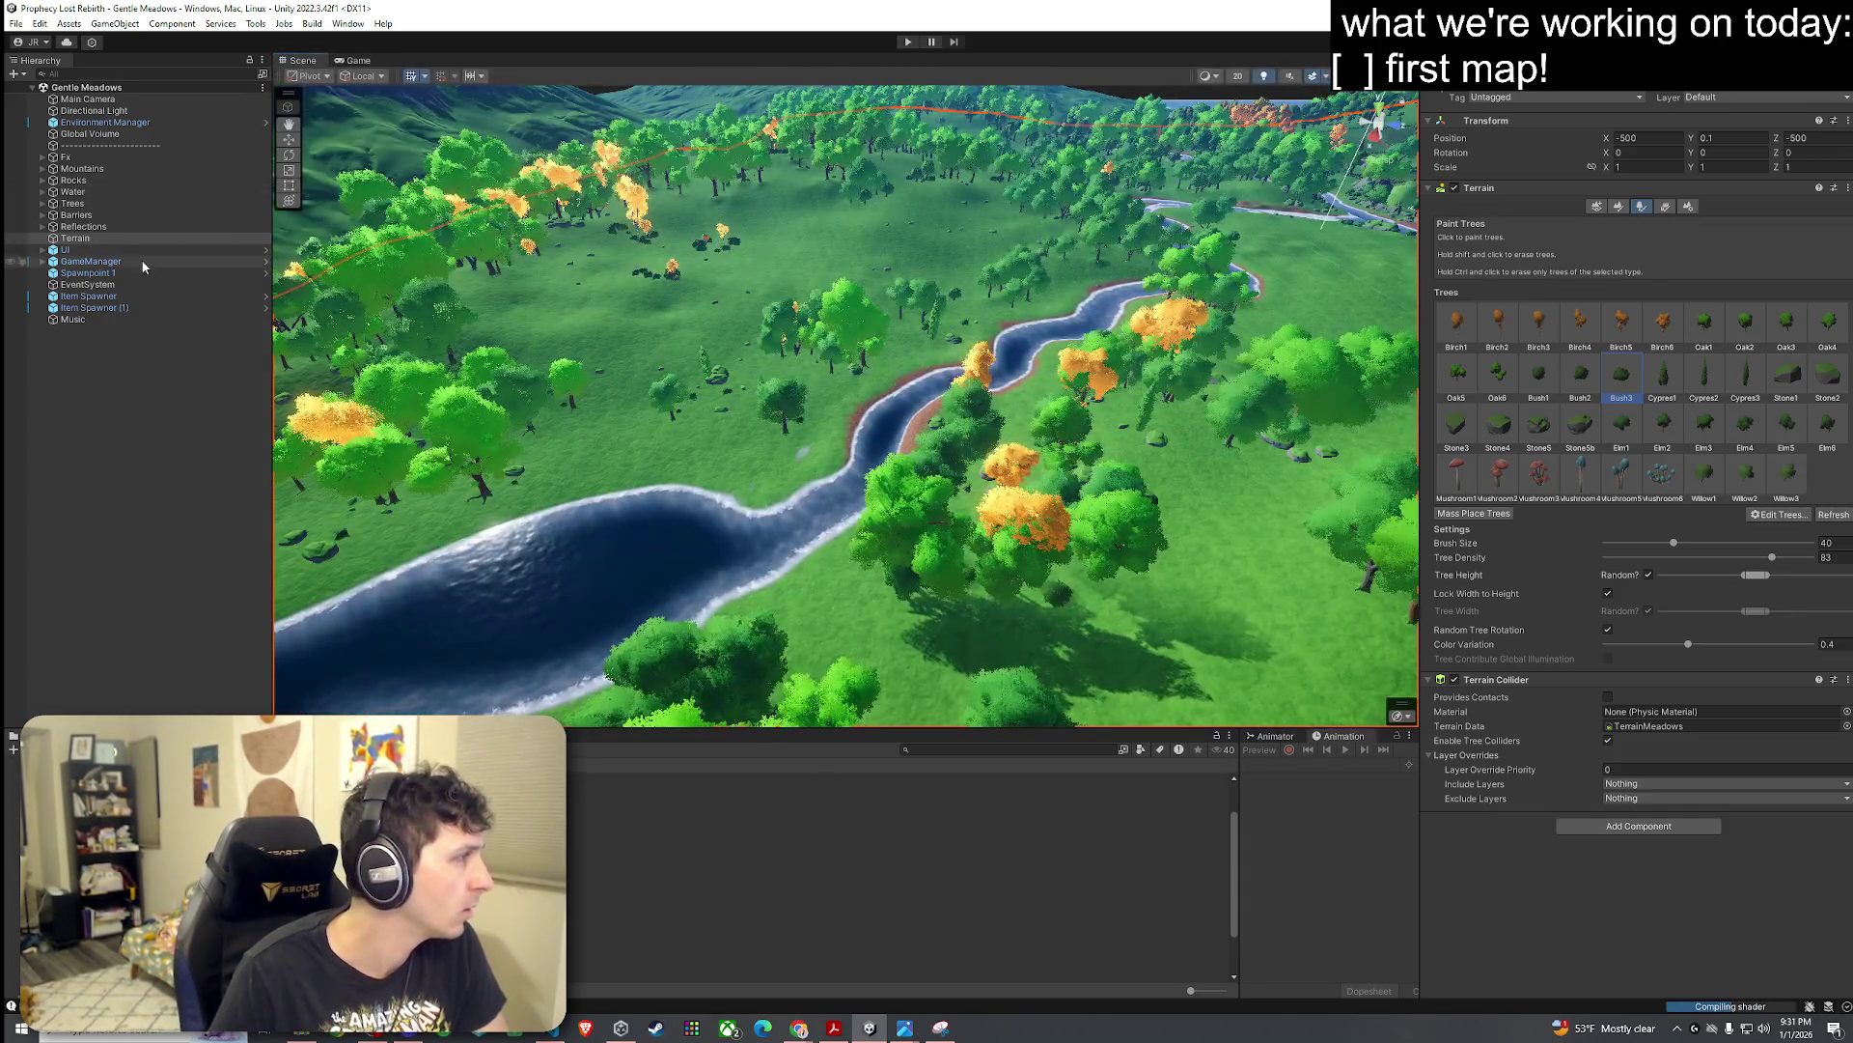
click(43, 261)
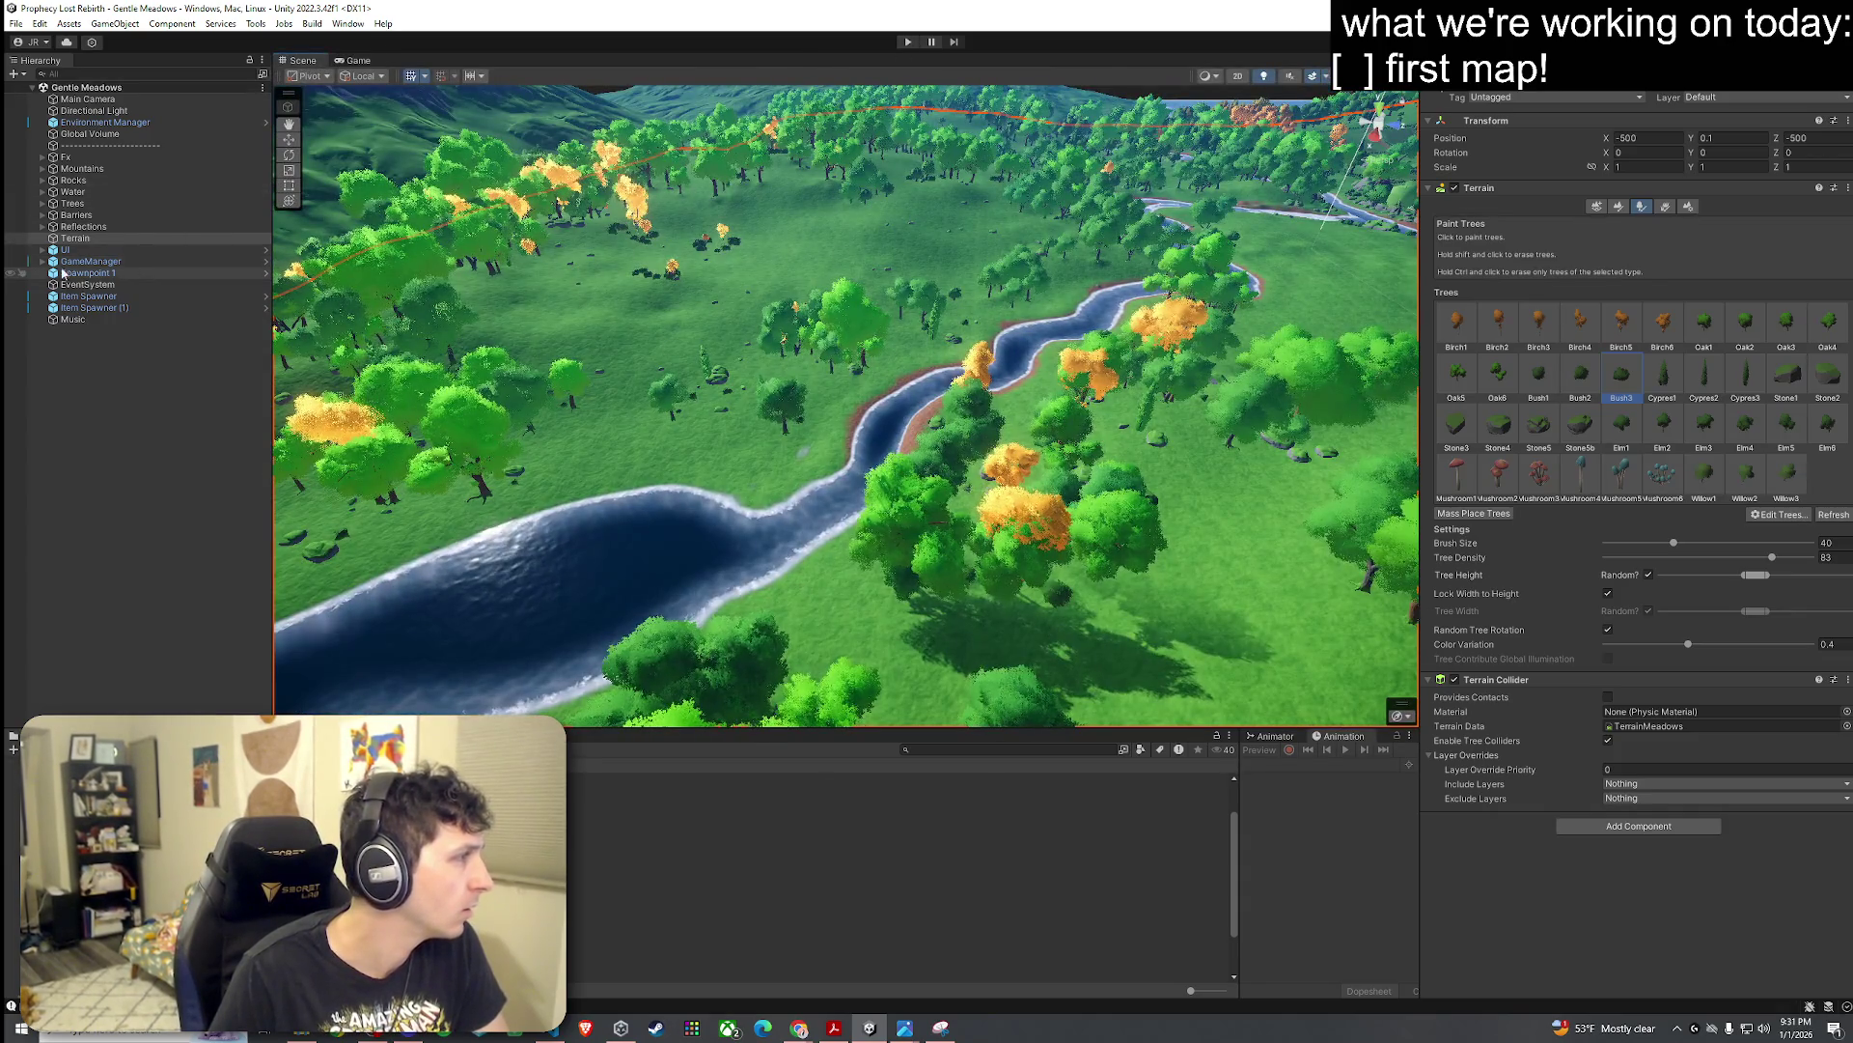
Step: Frame Spawnpoint 1 on the hillside and nudge it with the move tool
click(55, 273)
double_click(95, 274)
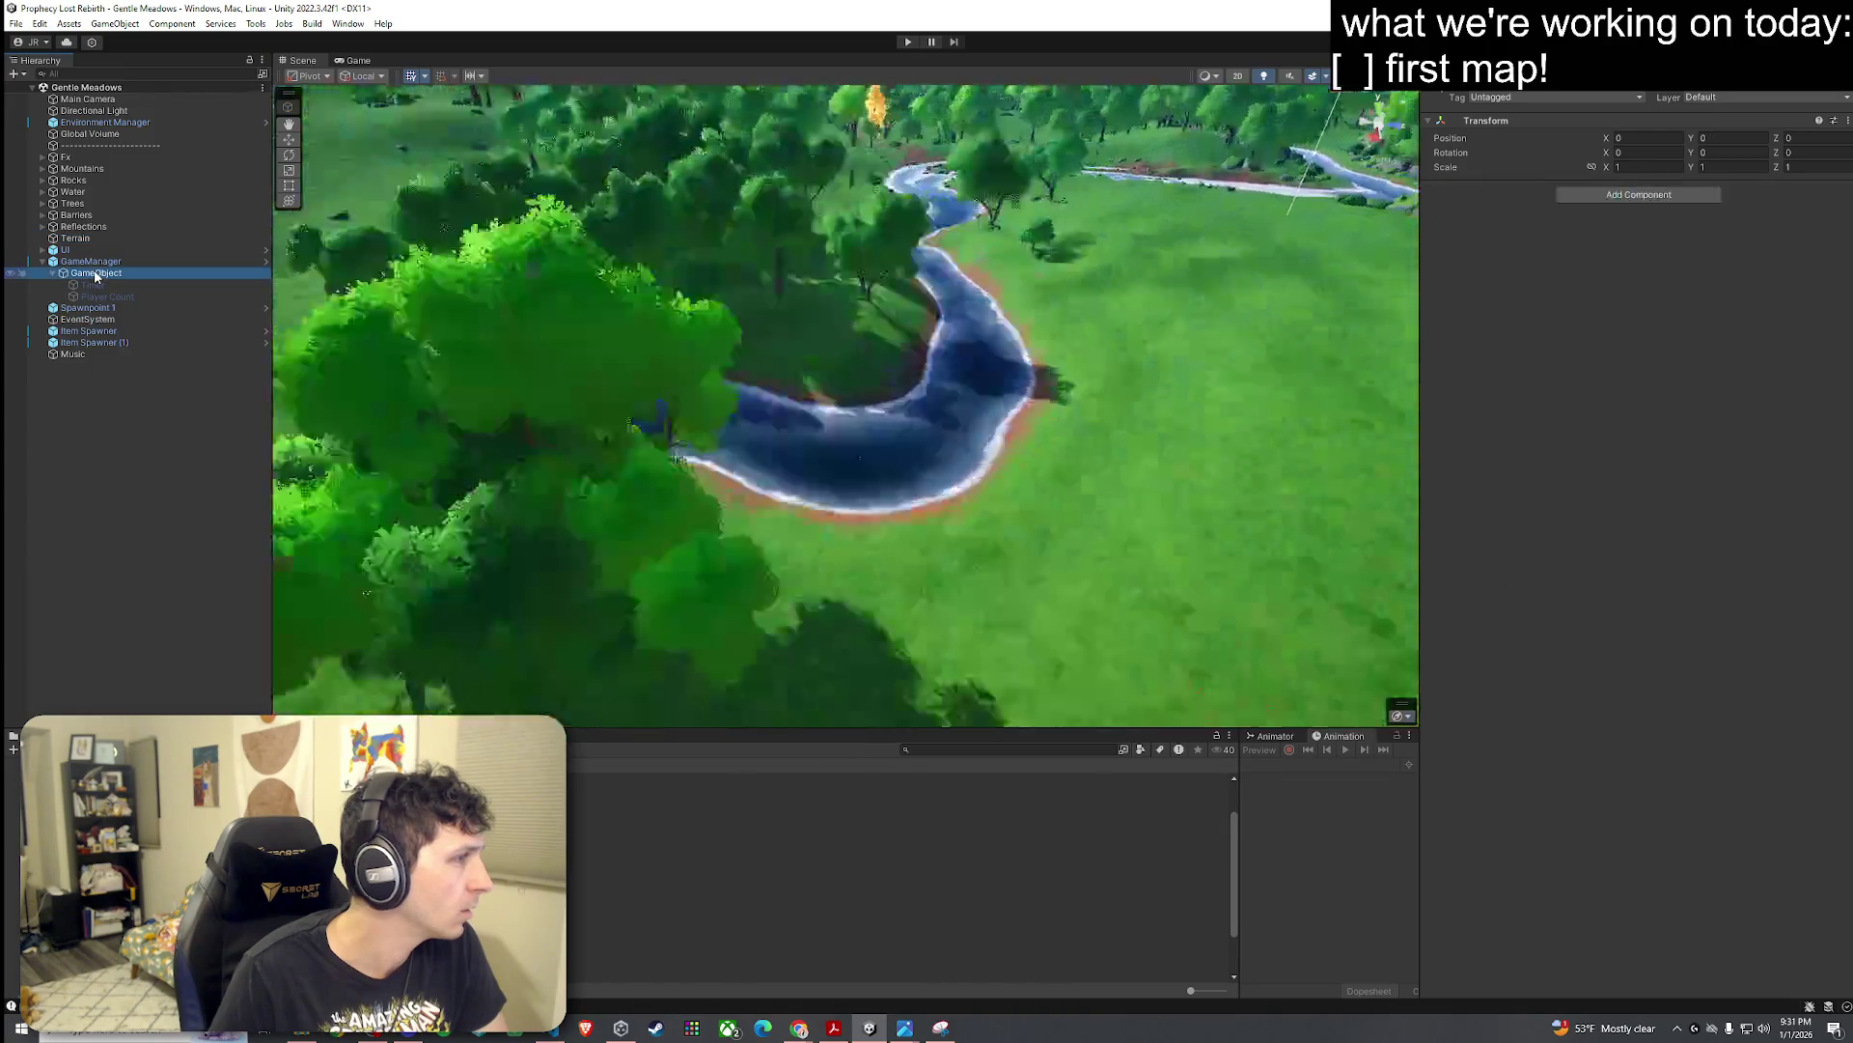
double_click(135, 308)
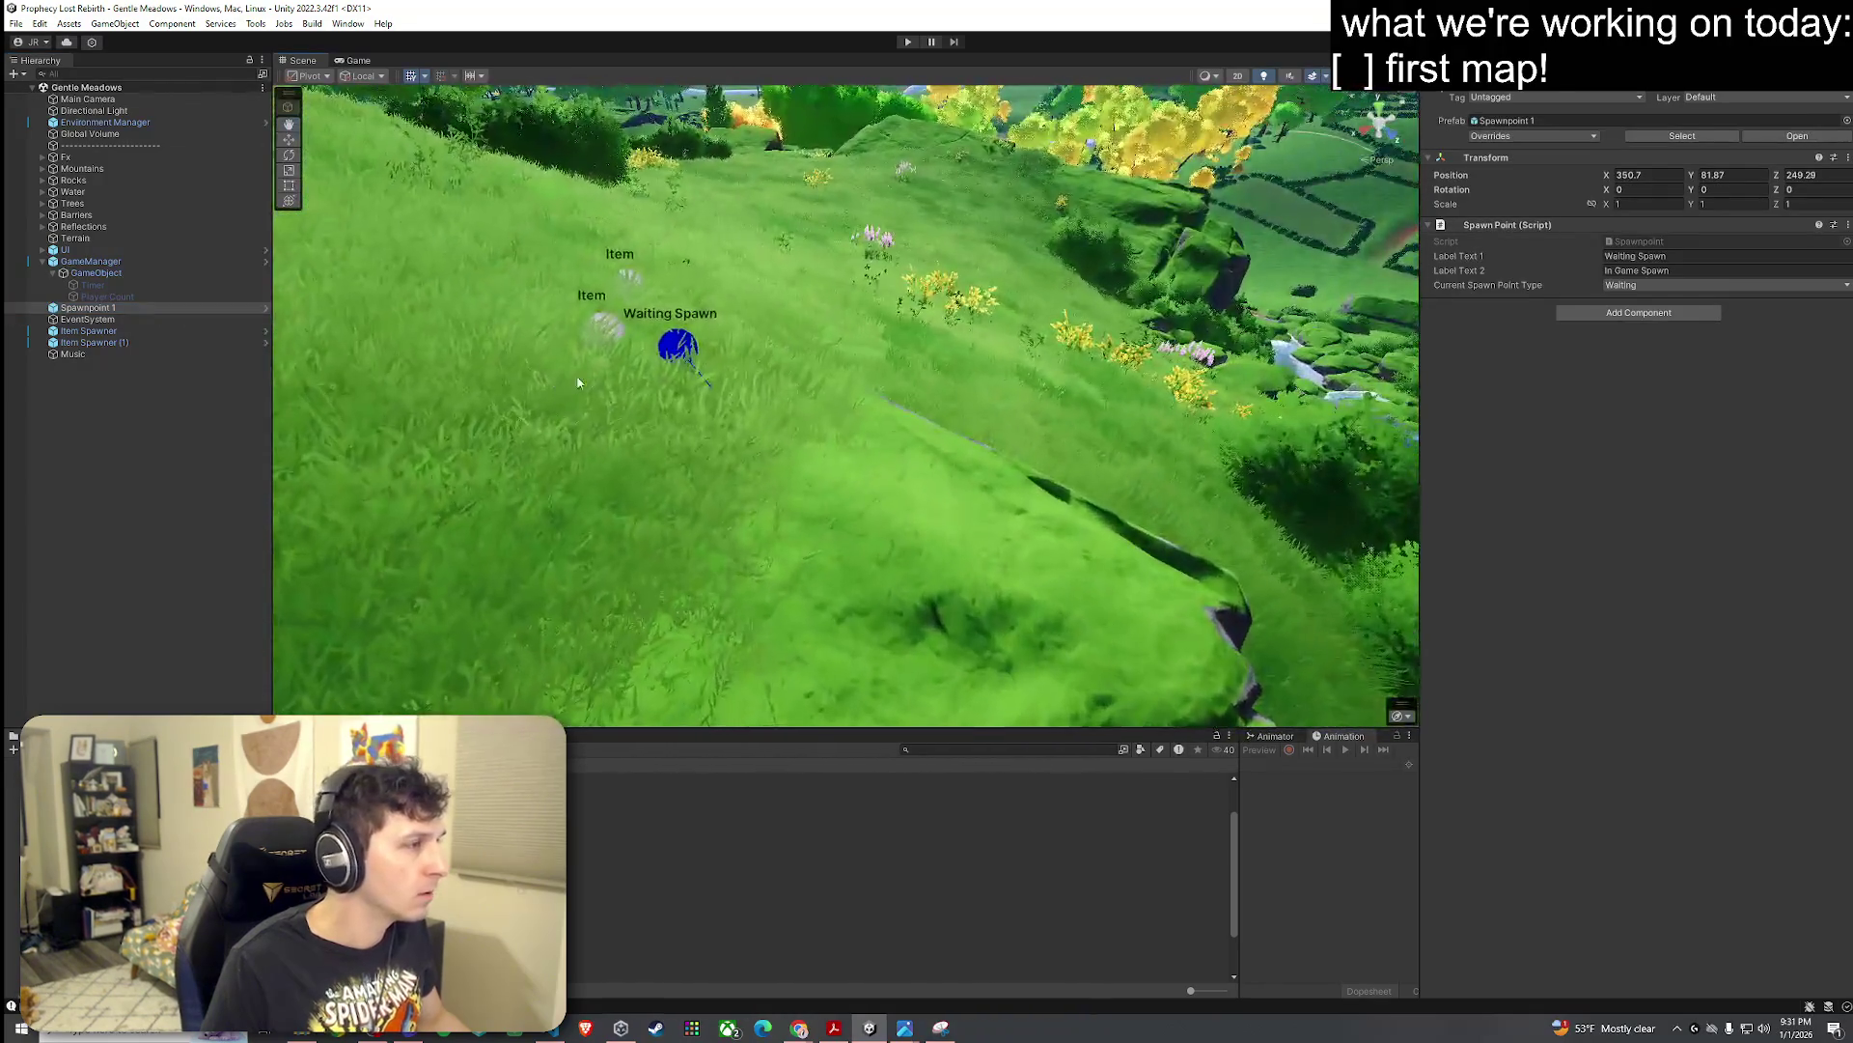
click(678, 347)
click(680, 347)
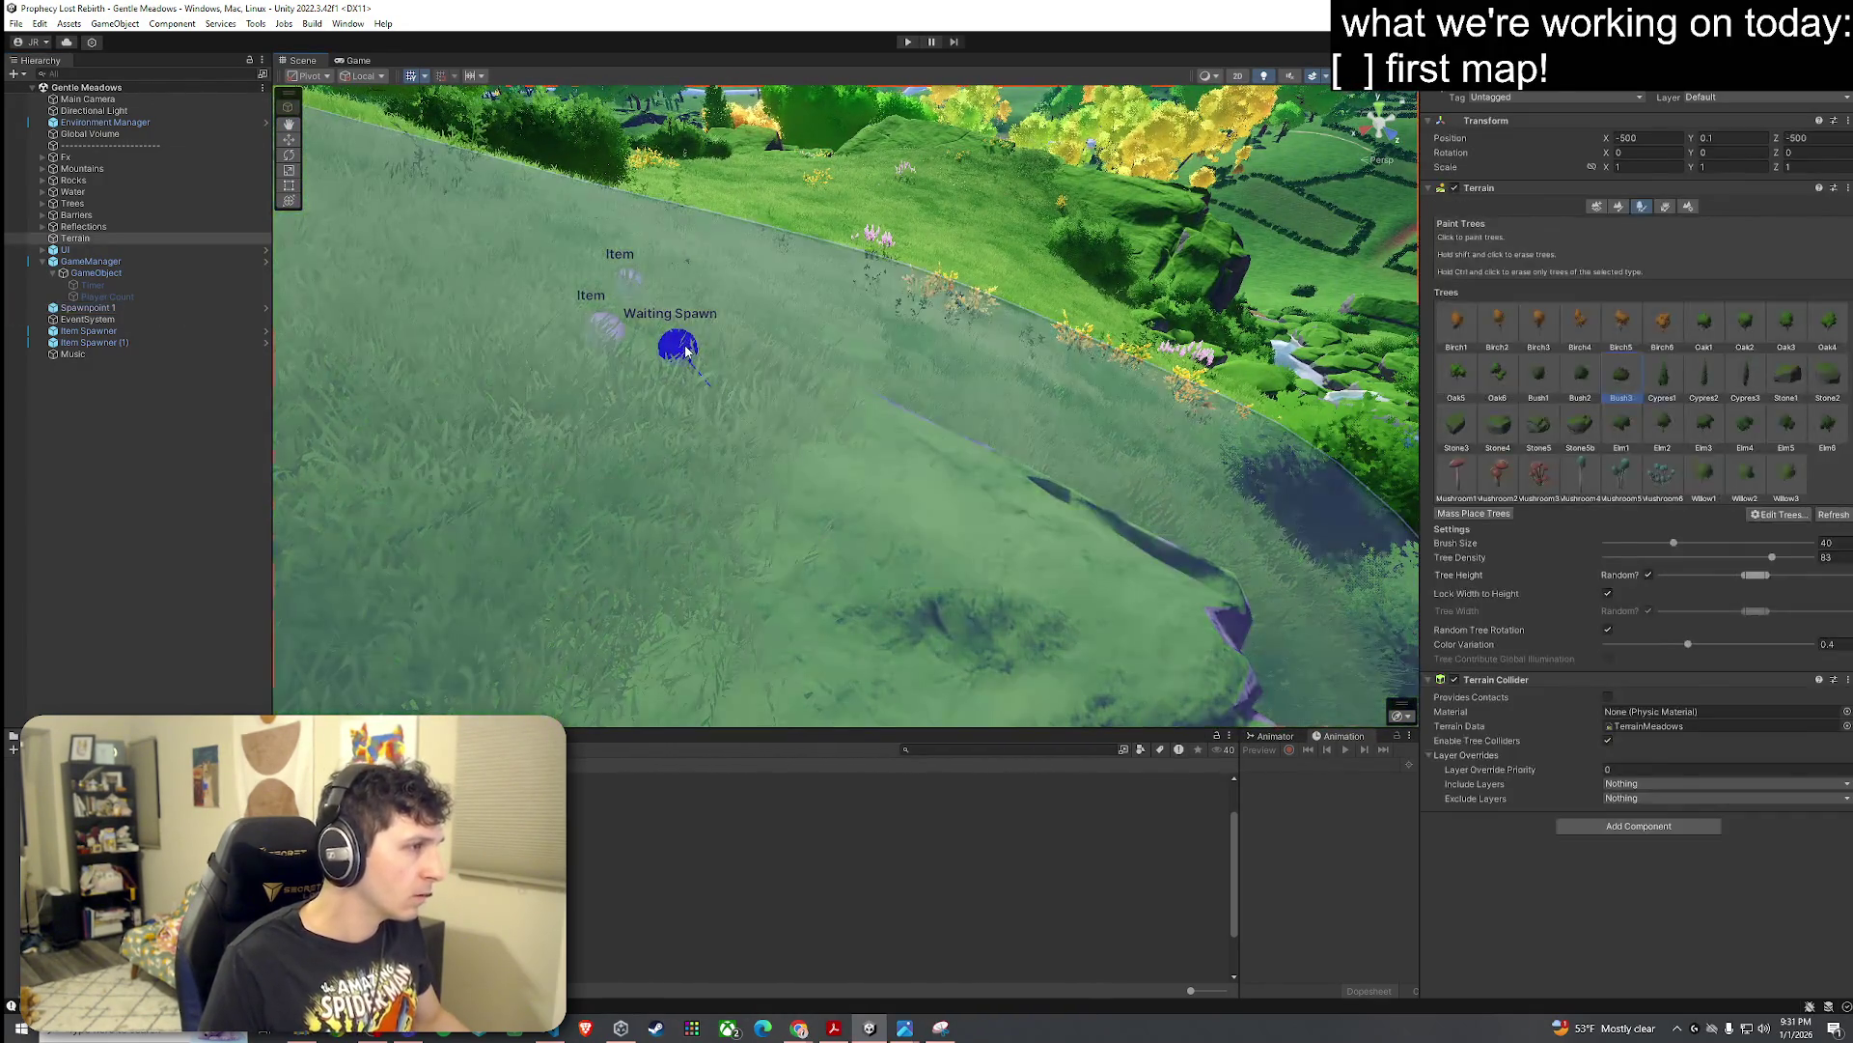
mouse_move(680, 348)
mouse_down()
mouse_move(637, 312)
mouse_move(676, 323)
mouse_up()
click(679, 855)
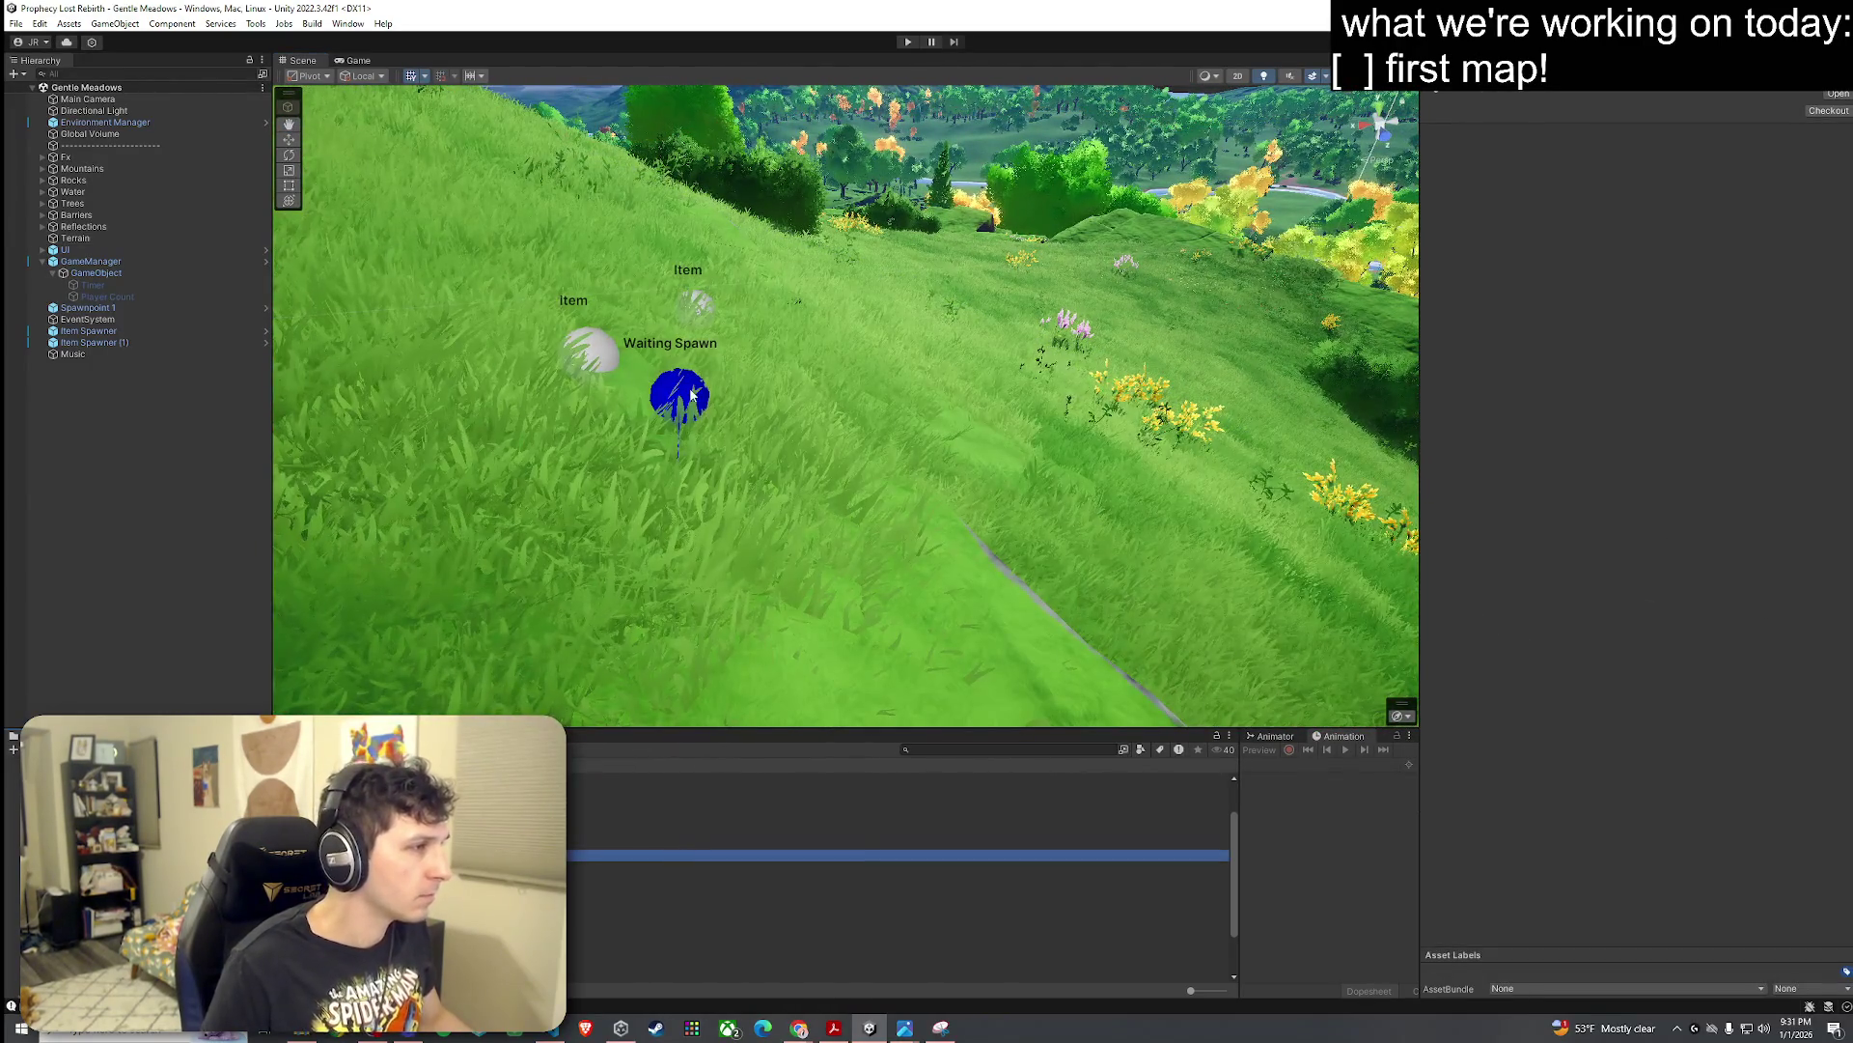
click(87, 307)
drag(474, 352, 348, 396)
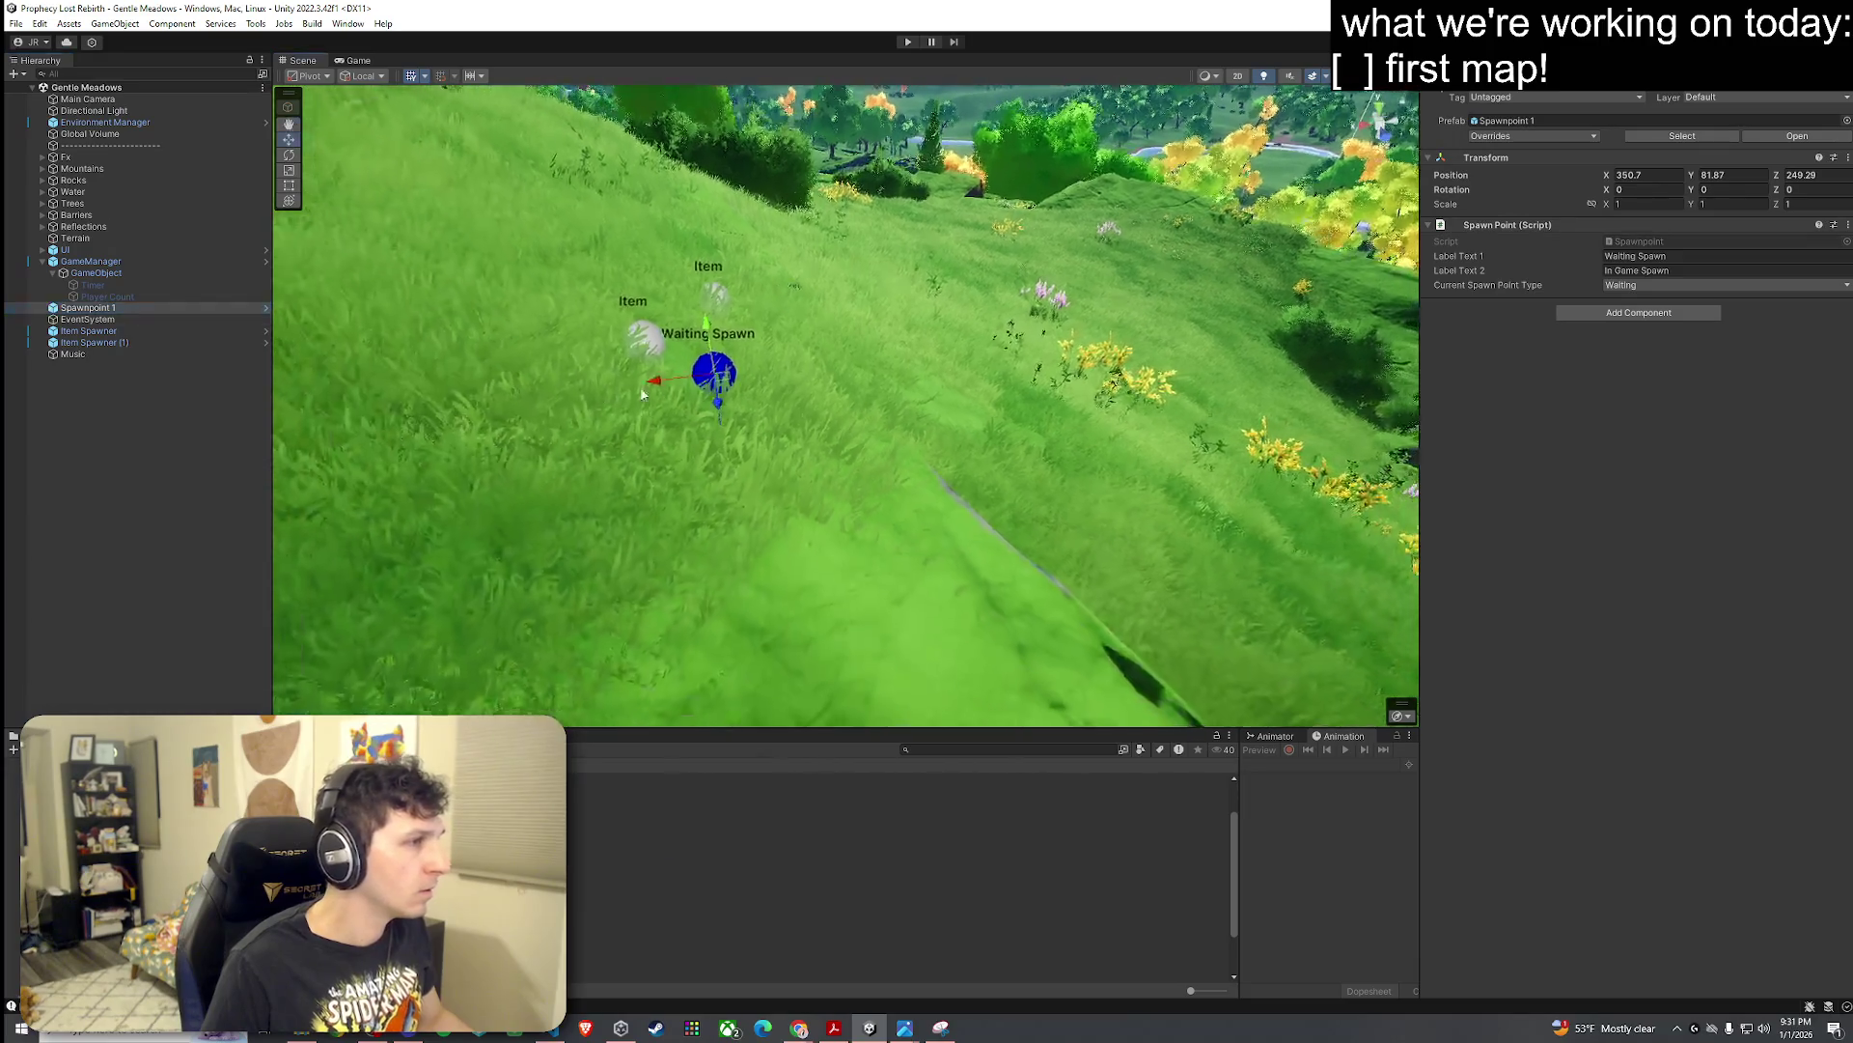
key(w)
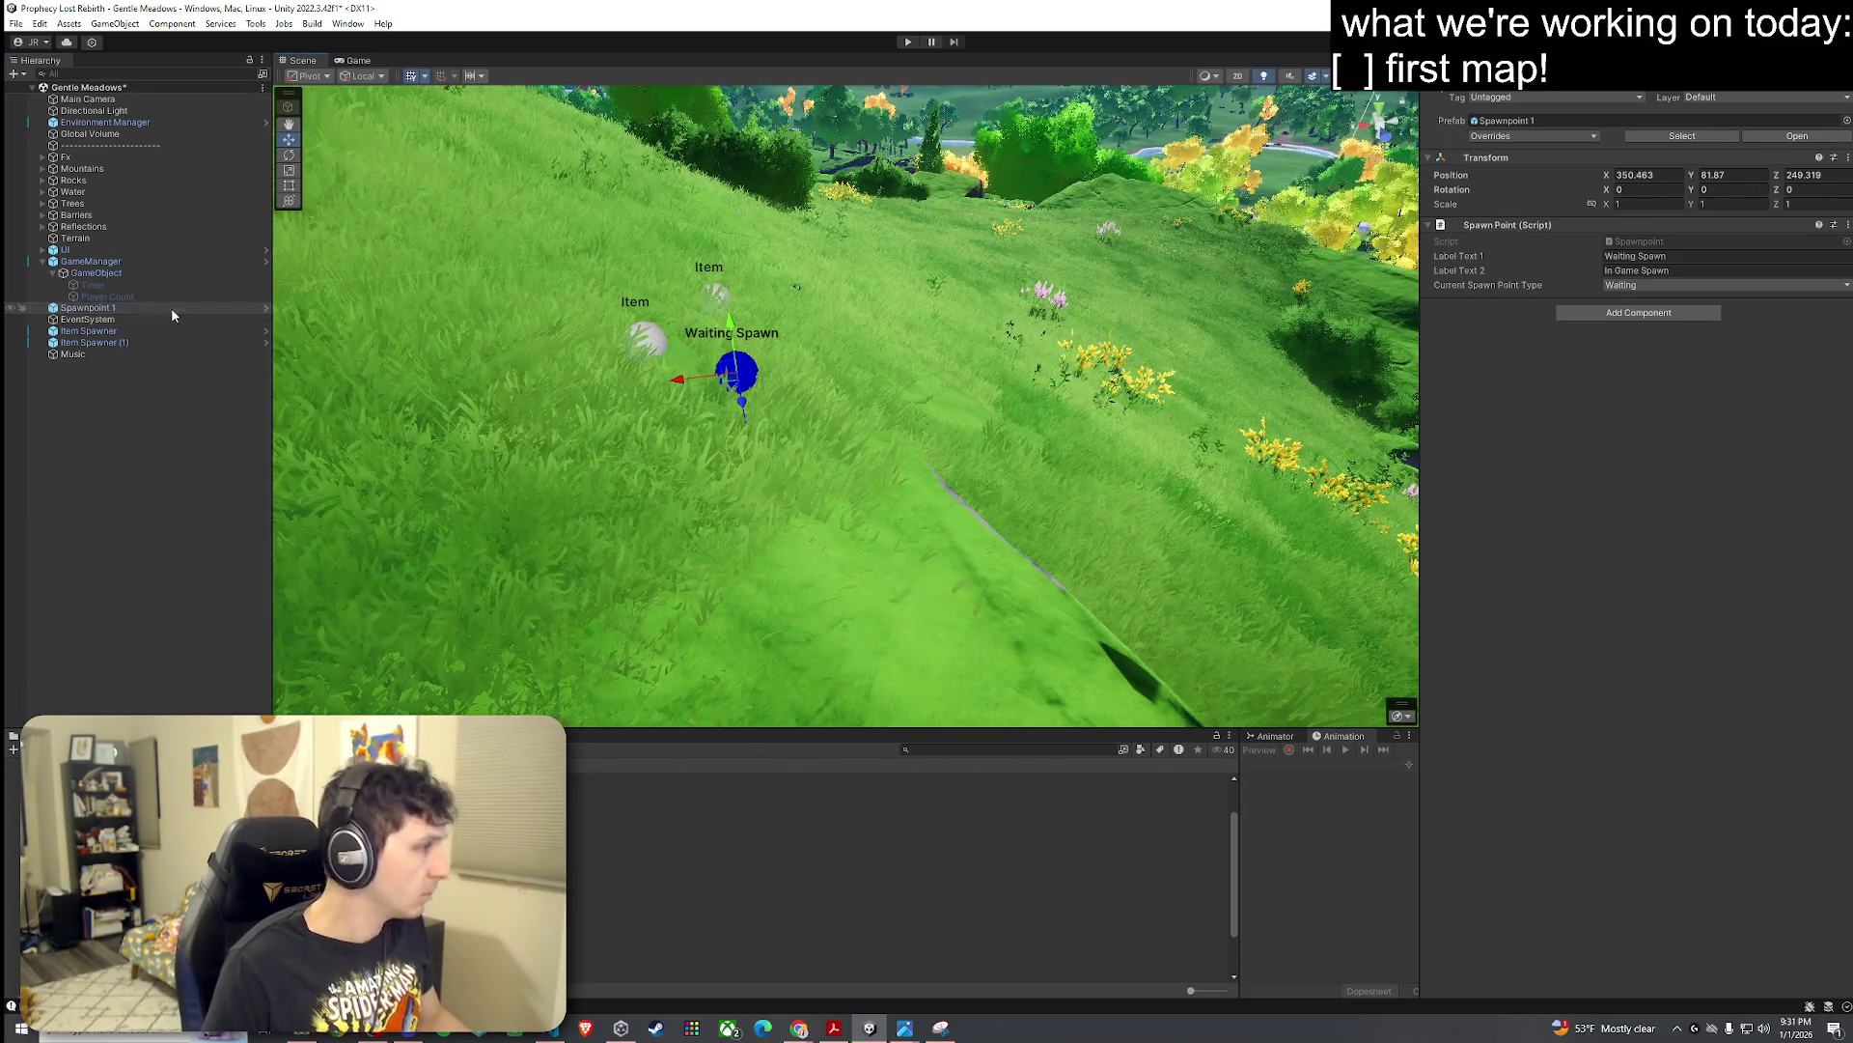
Step: Duplicate Spawnpoint 1 and set the copy's spawn point type to Game
key(ctrl+d)
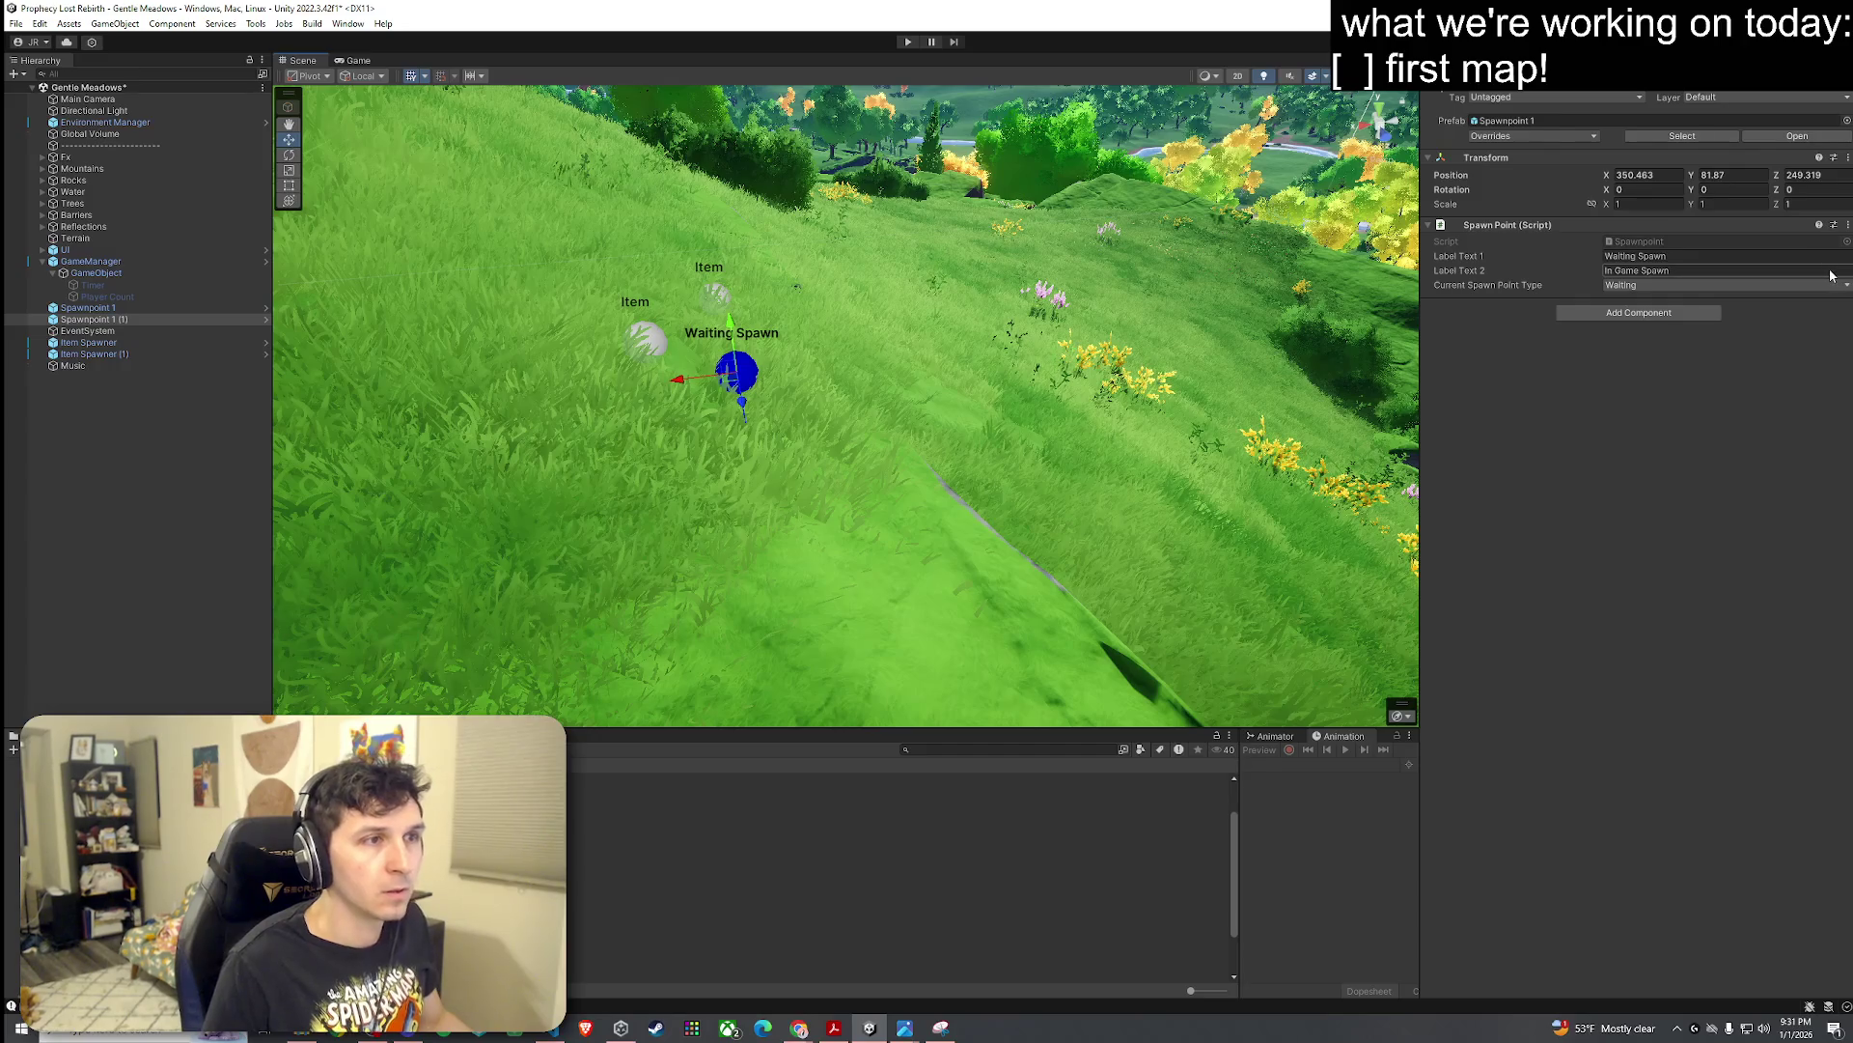
click(1660, 285)
click(1641, 318)
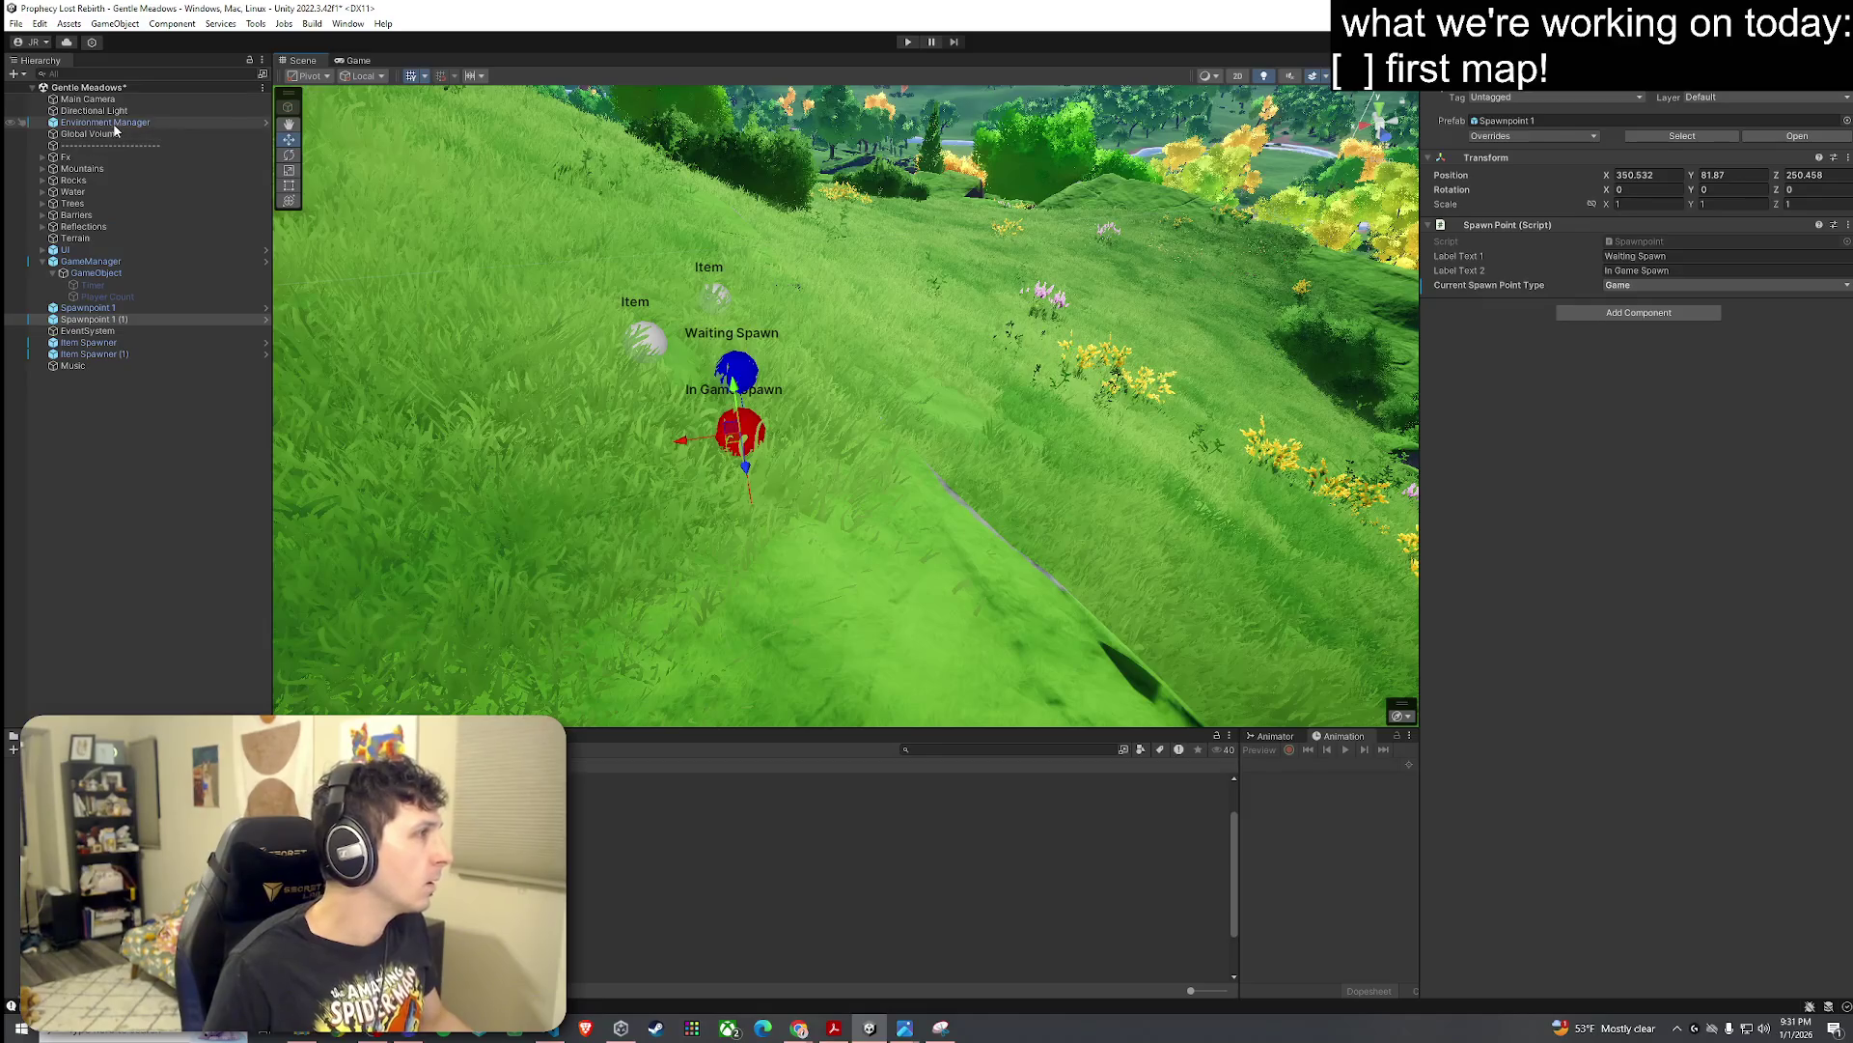
click(116, 260)
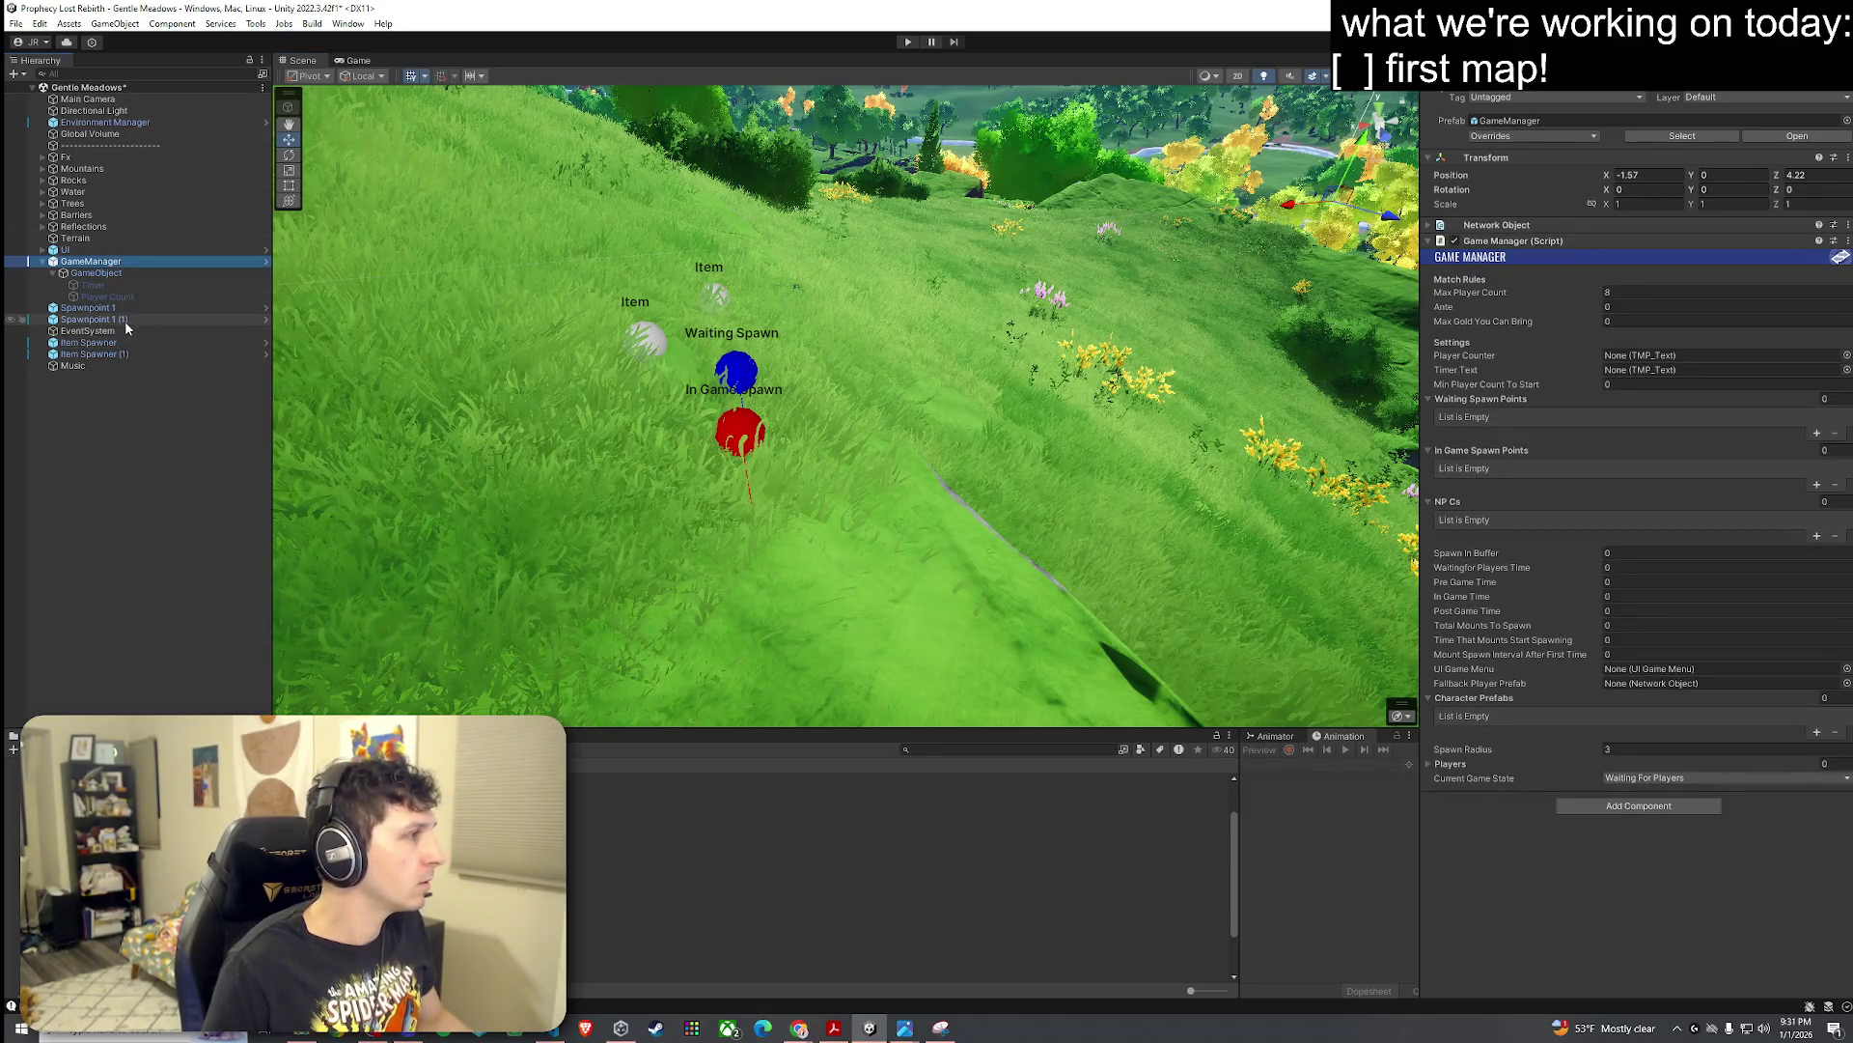
Step: Assign Spawnpoint 1 as the Waiting spawn and Spawnpoint 1 (1) as the In Game spawn
click(1818, 433)
click(1818, 484)
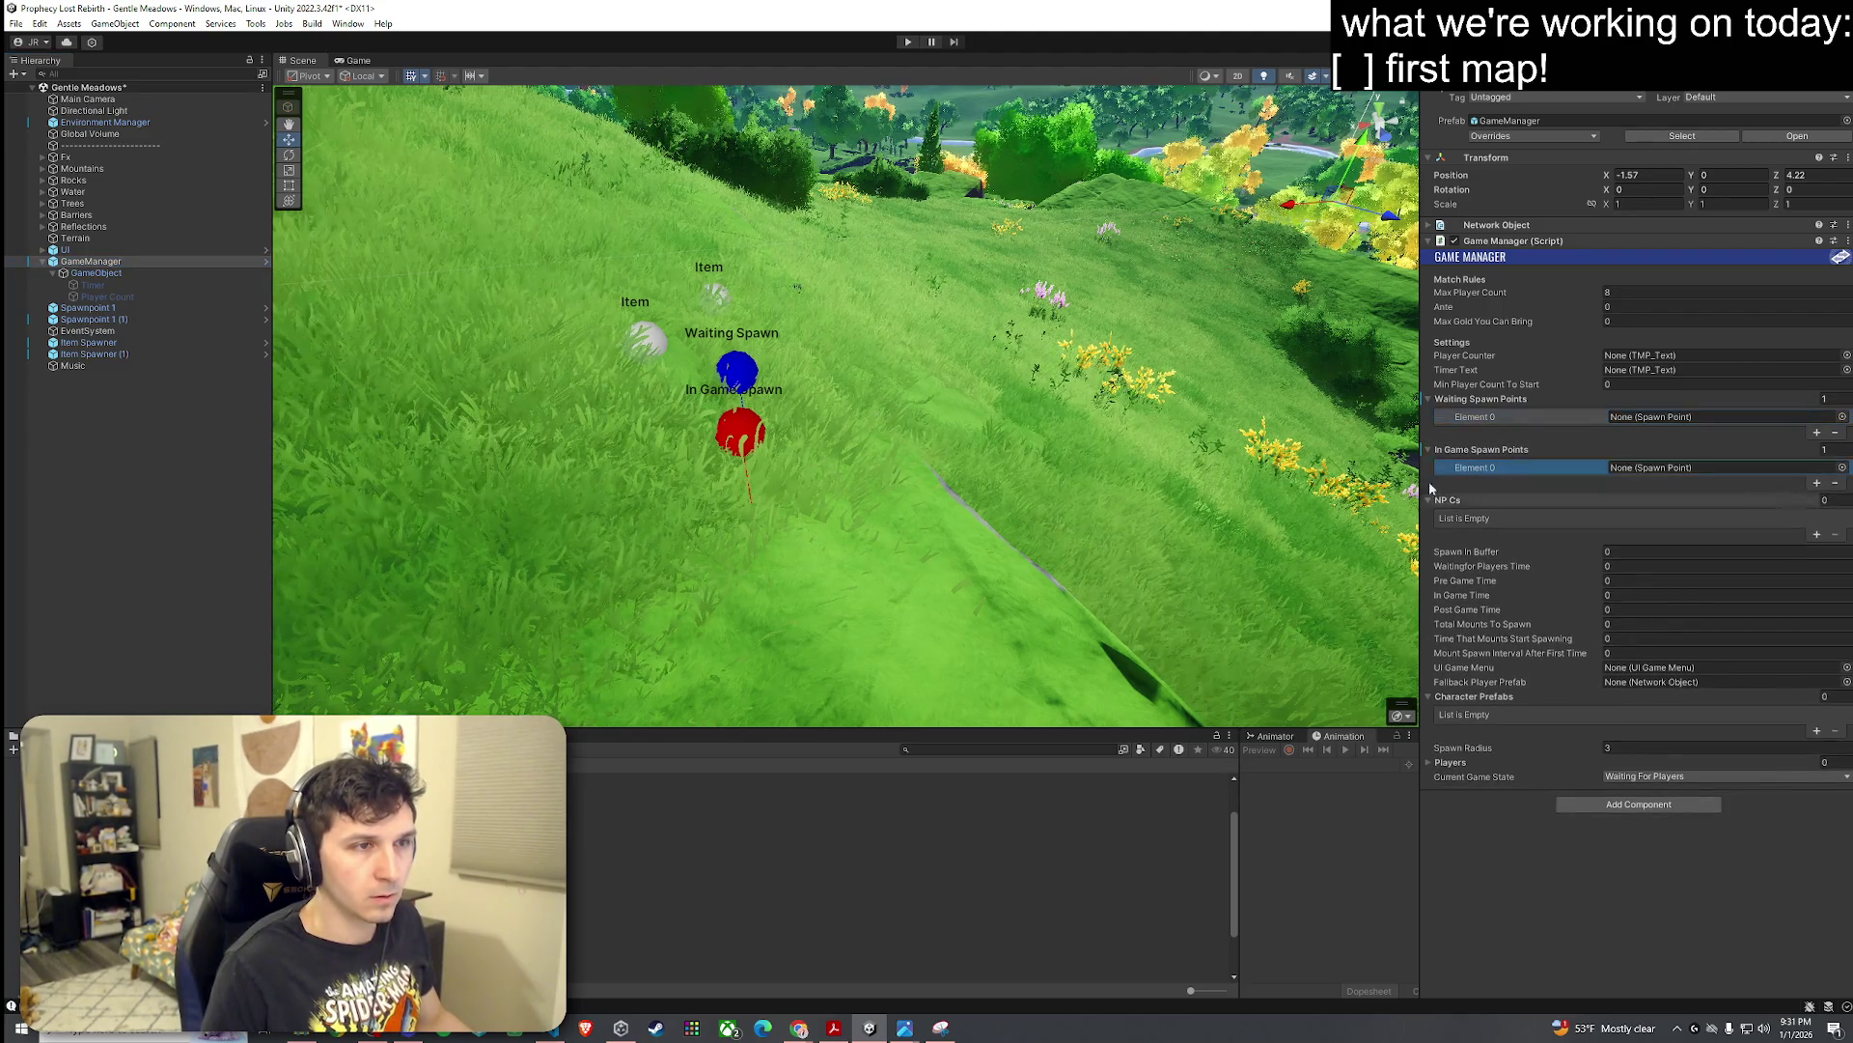
drag(1511, 445, 1646, 418)
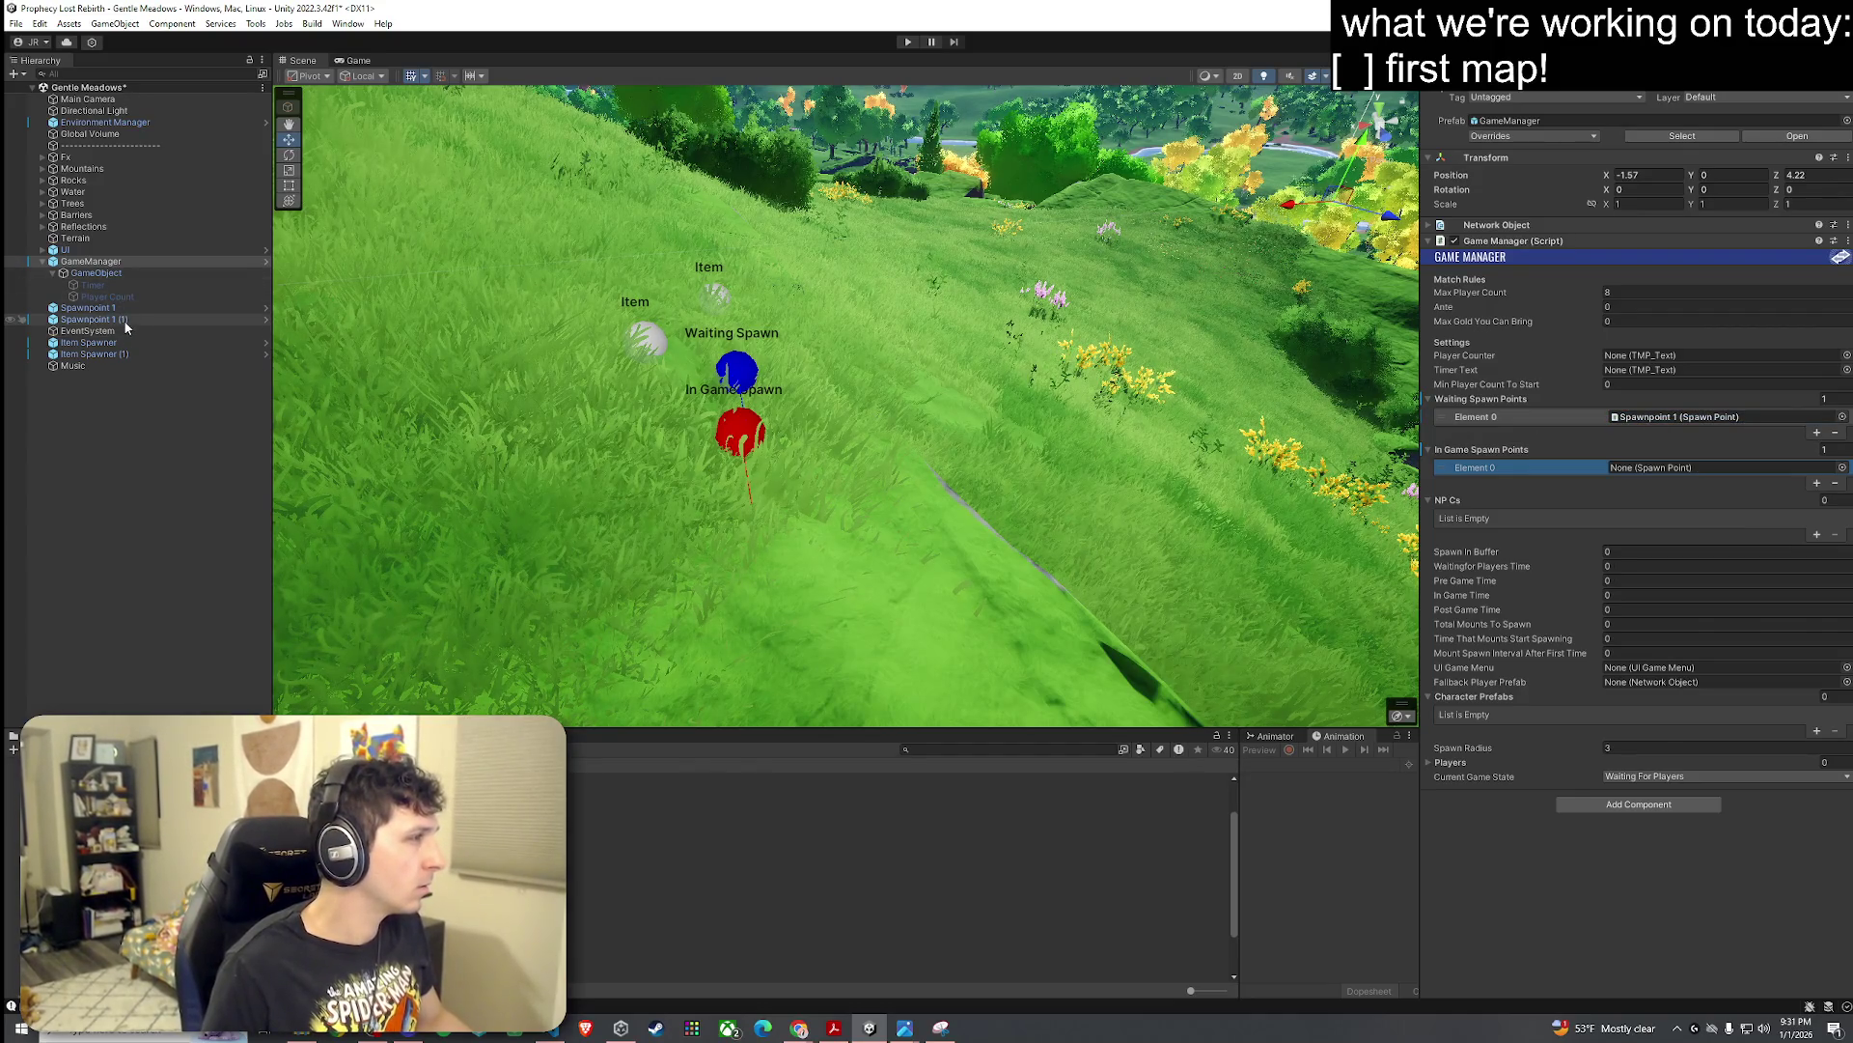
mouse_move(91, 319)
mouse_down()
mouse_move(1466, 507)
mouse_move(1667, 470)
mouse_up()
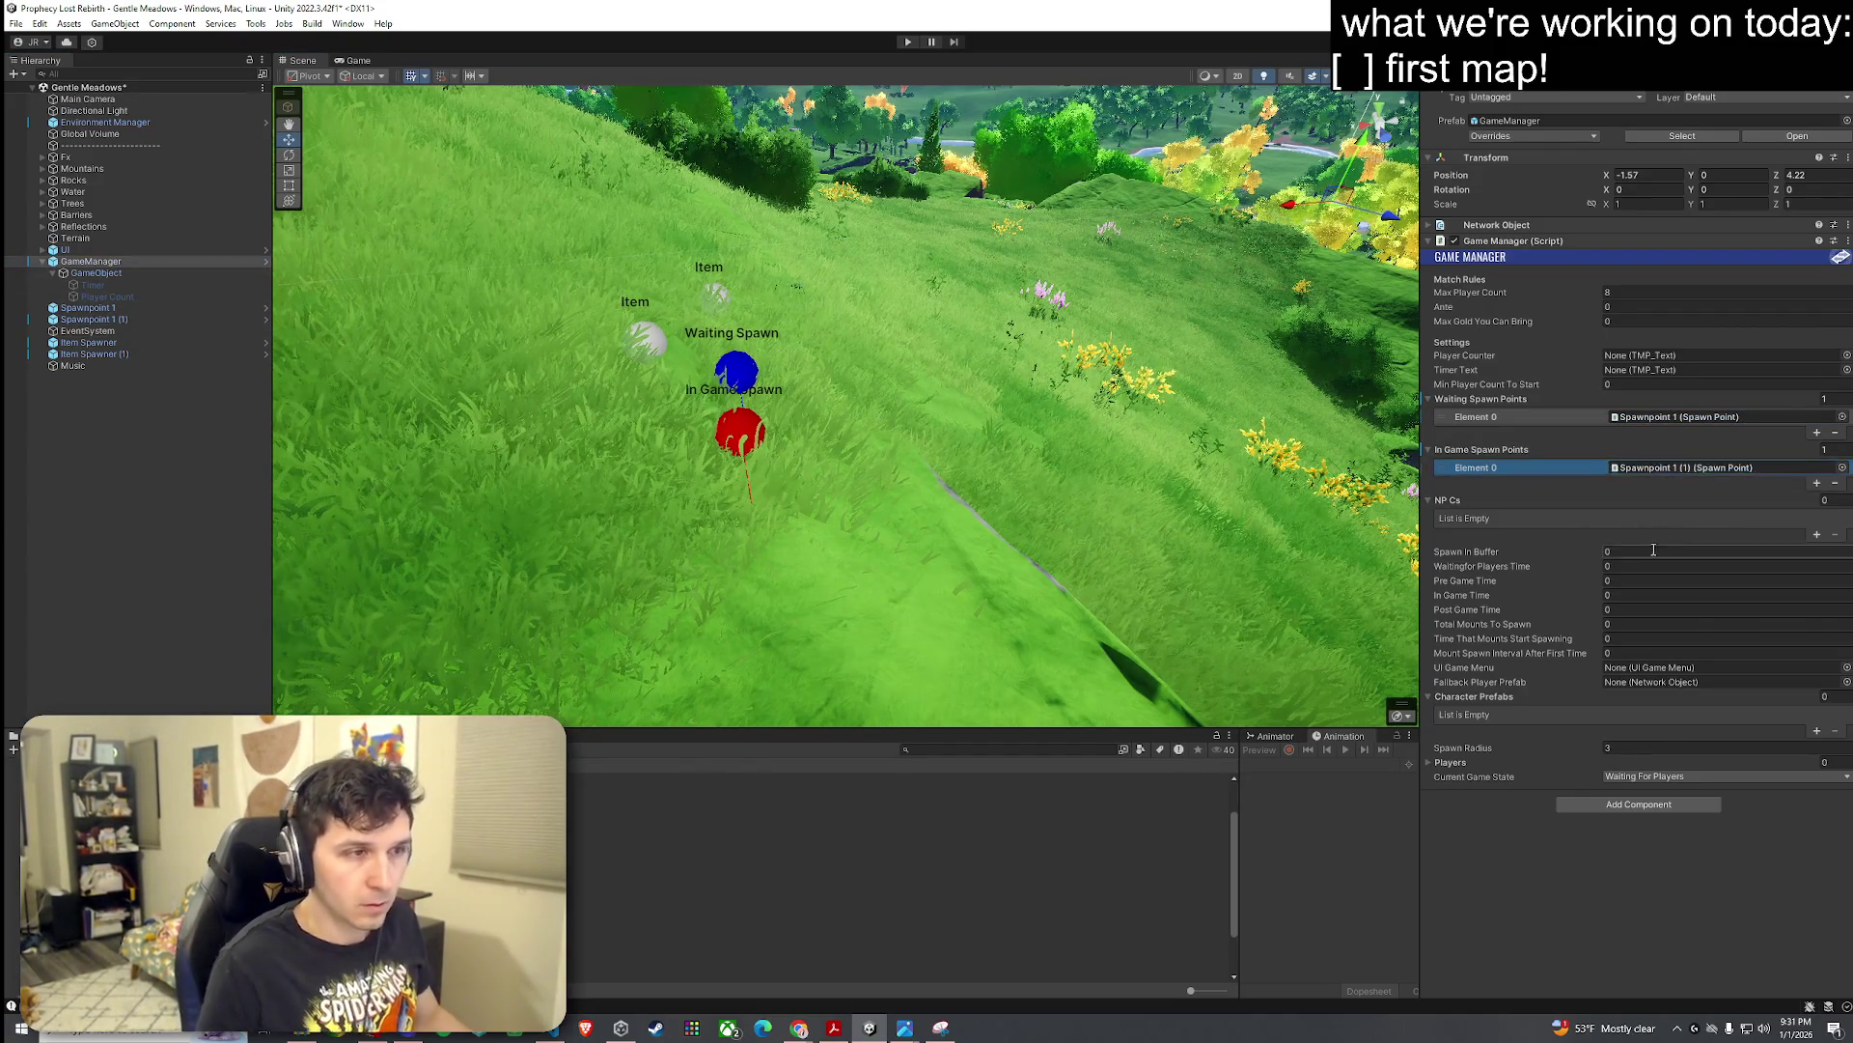
Step: Enter timings Pre Game 10, In Game 600, Post Game 60, then try filling UI Game Menu
click(1638, 551)
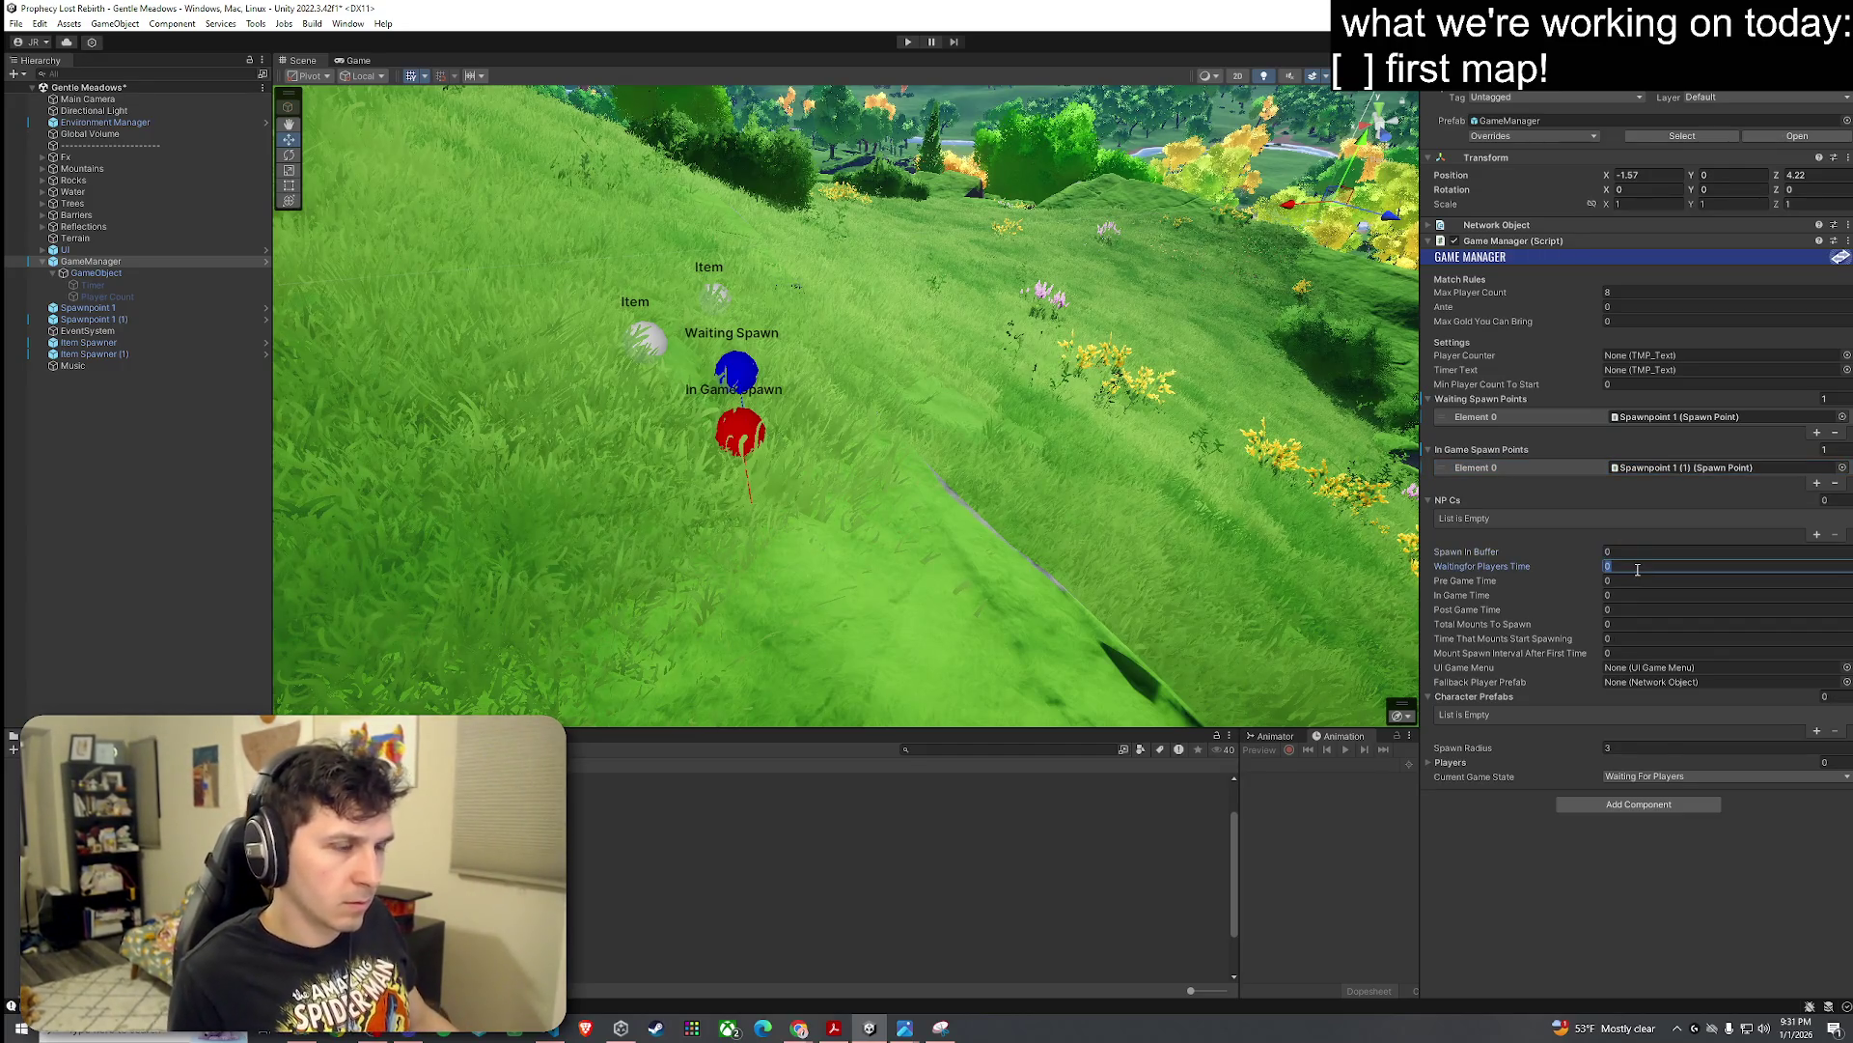
text(10)
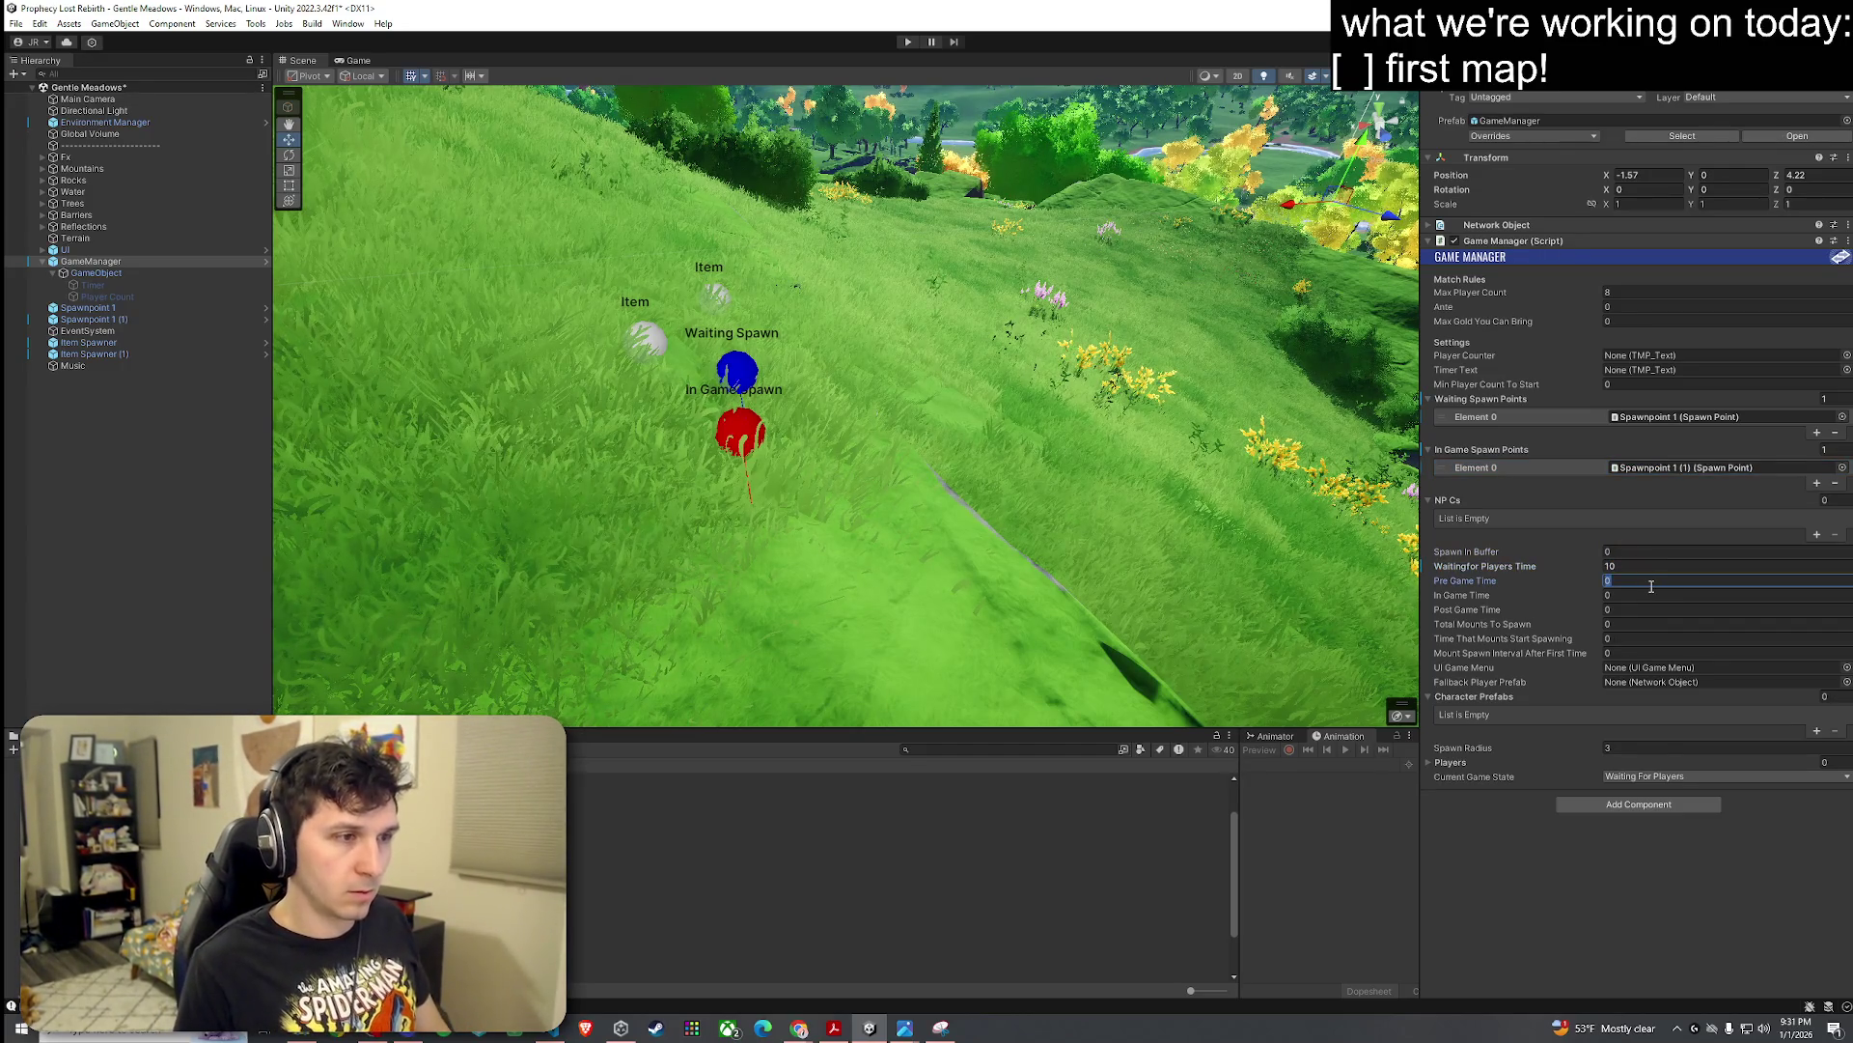
text(10)
click(1650, 595)
text(600)
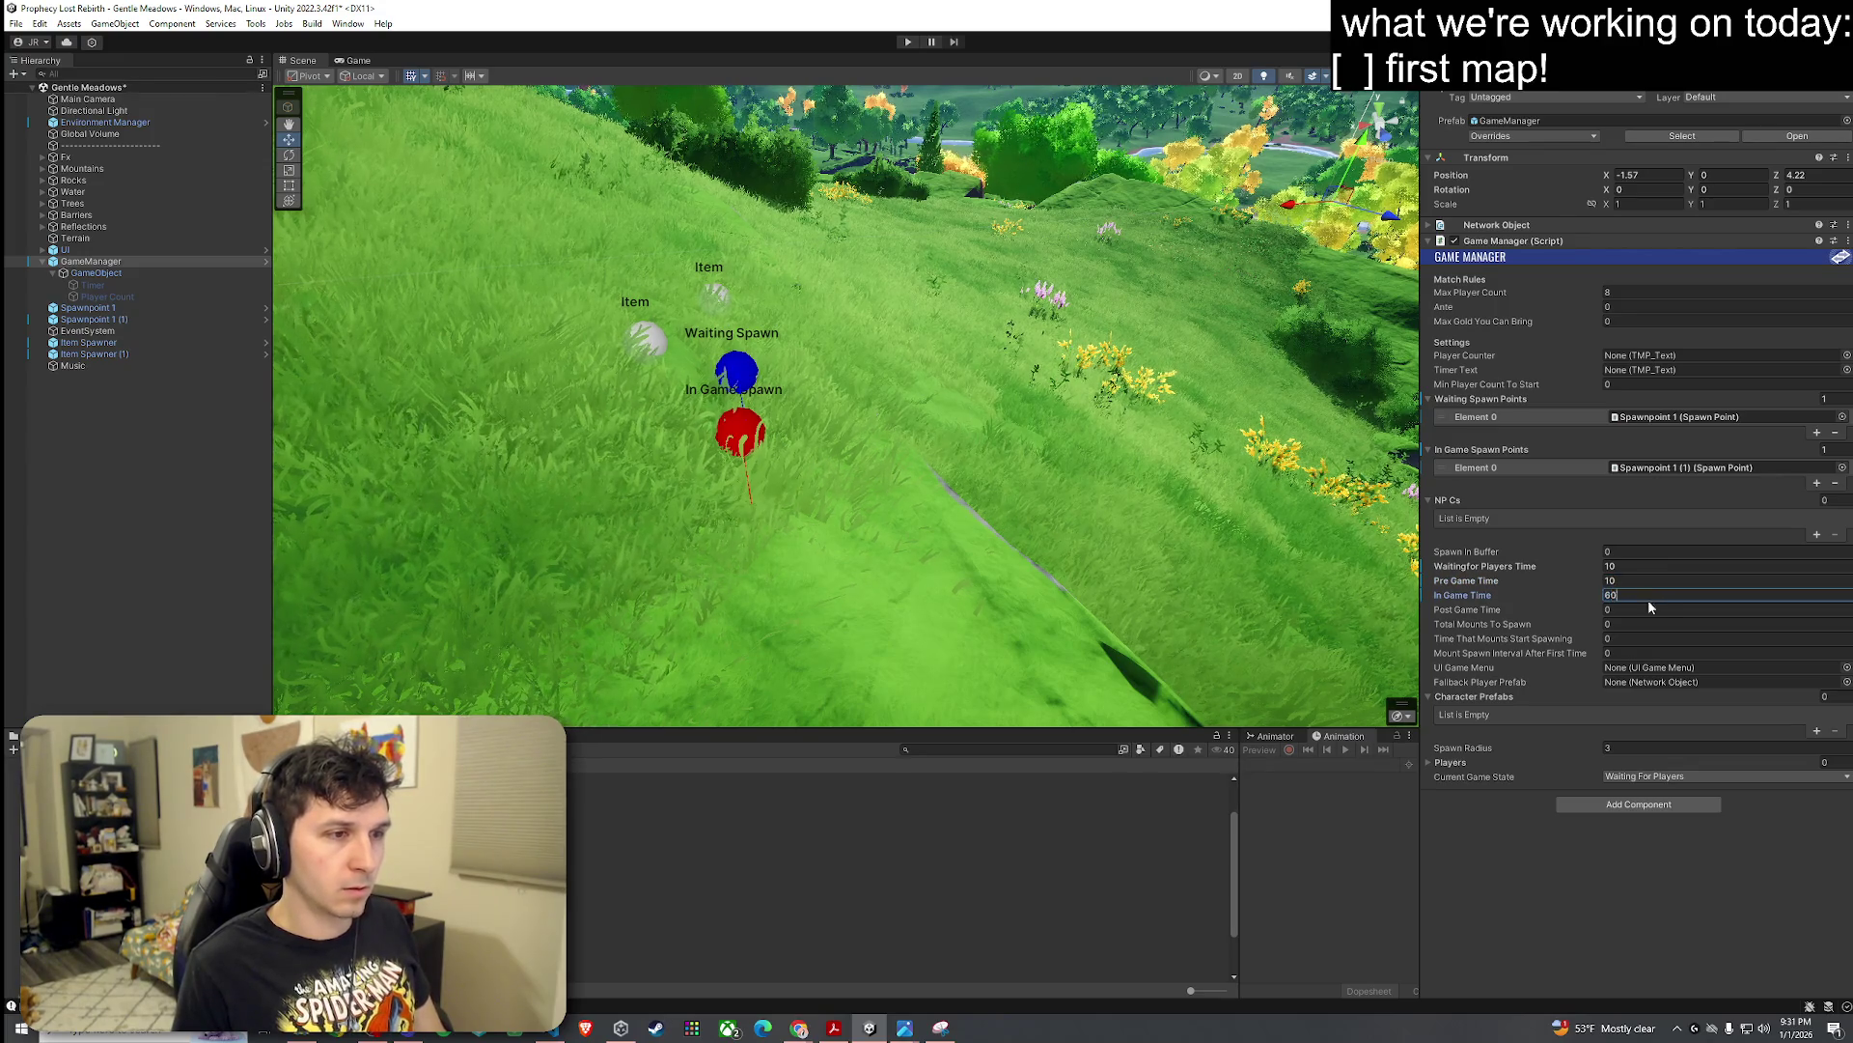
click(1649, 609)
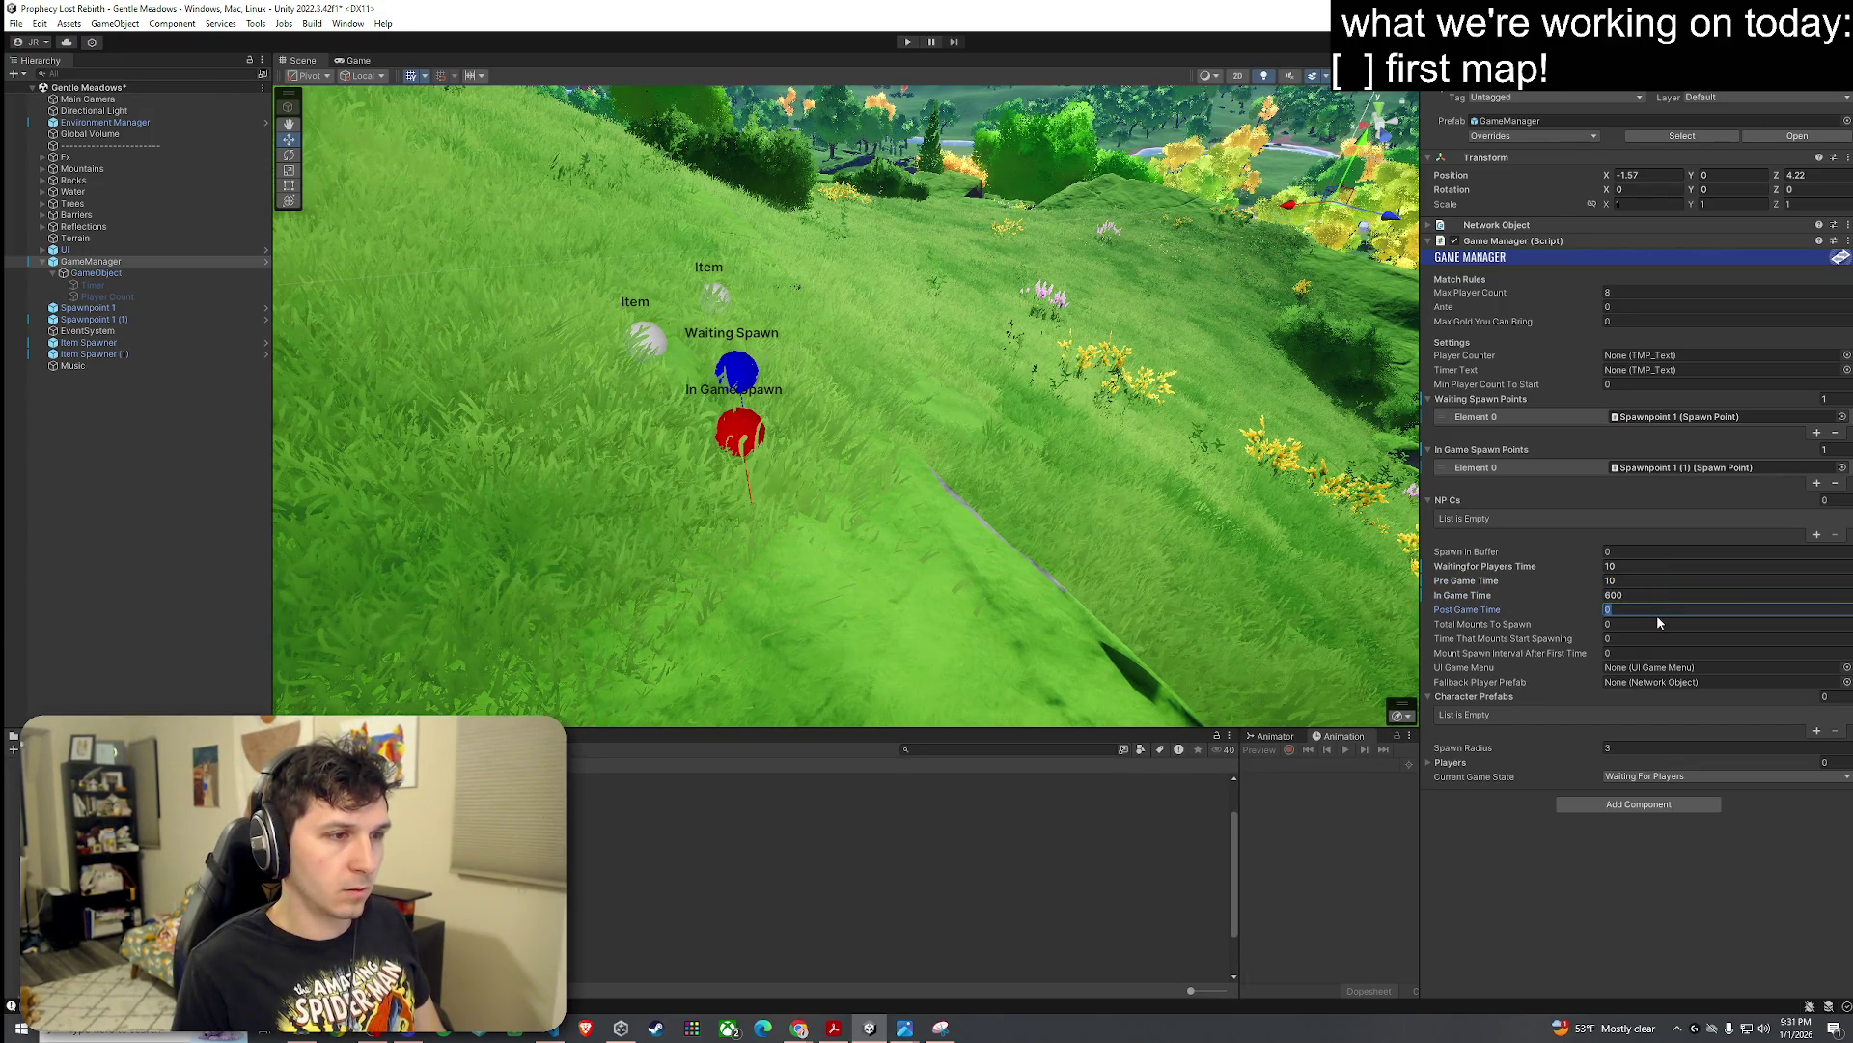
text(60)
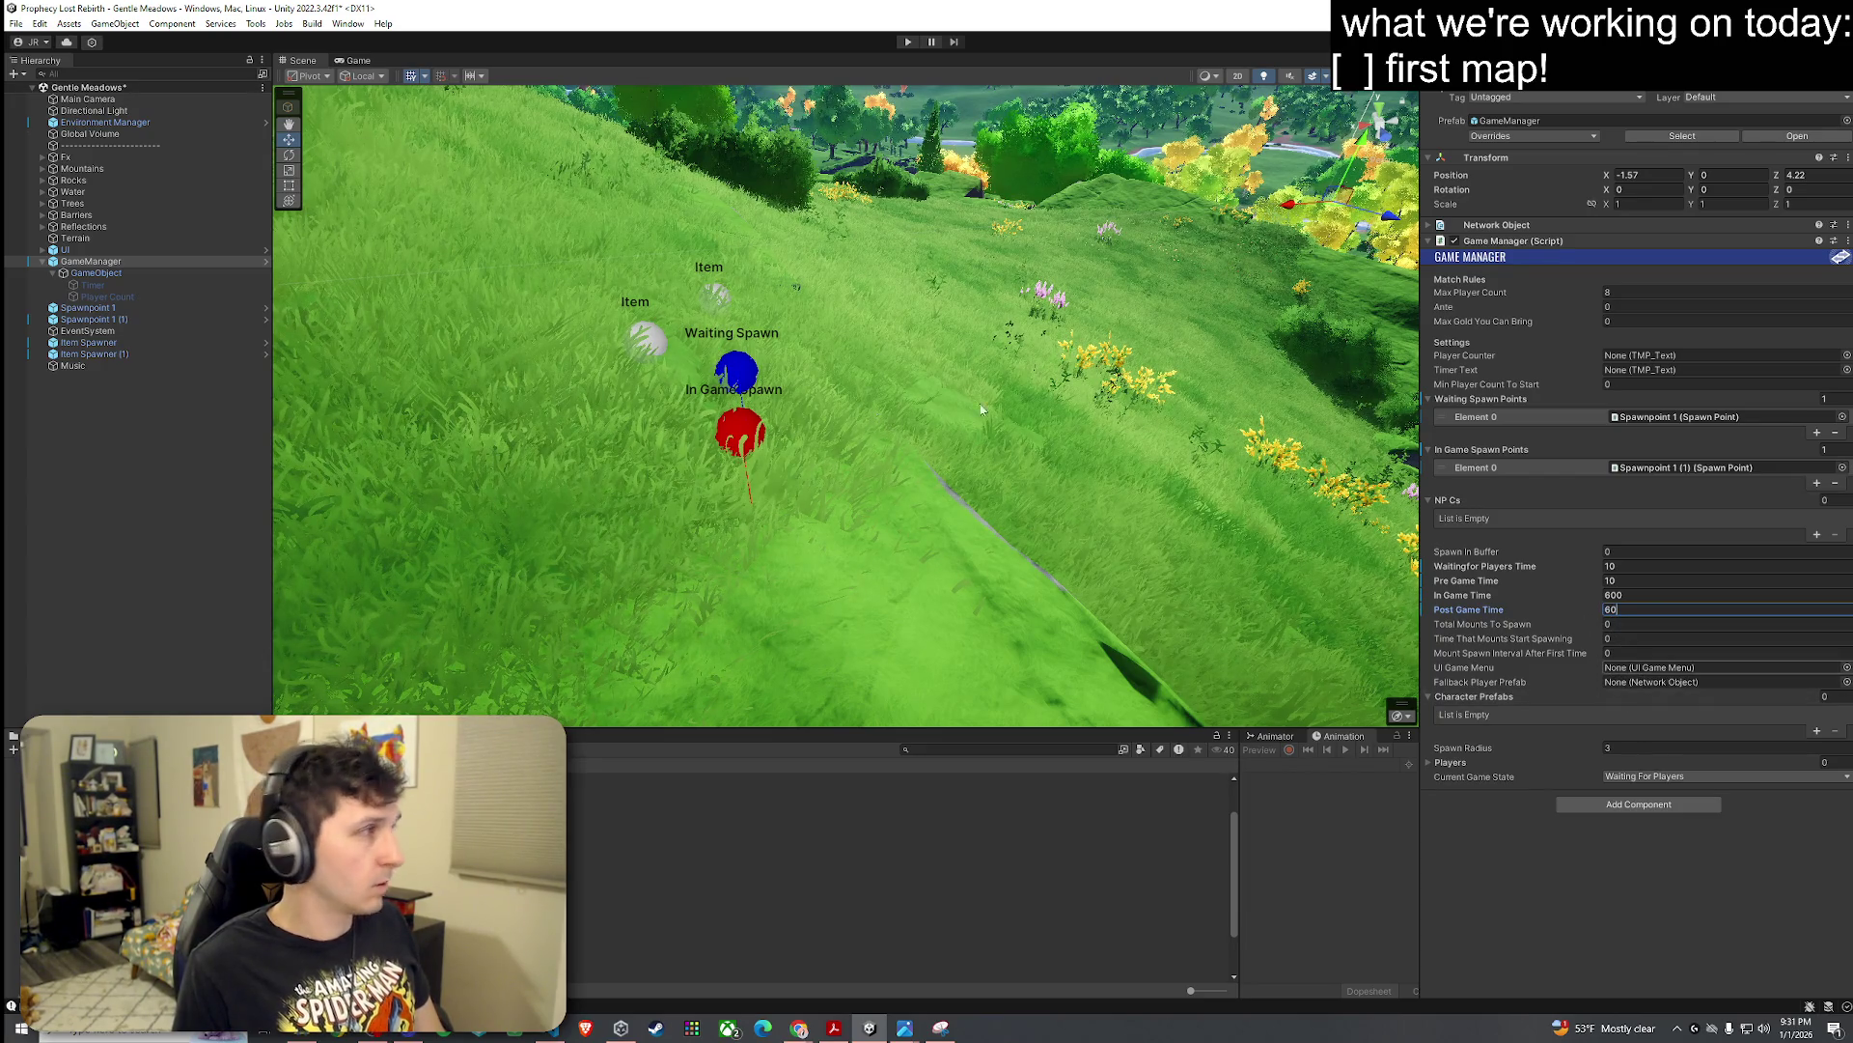
mouse_move(87, 249)
mouse_down()
mouse_move(1580, 685)
mouse_move(1658, 670)
mouse_up()
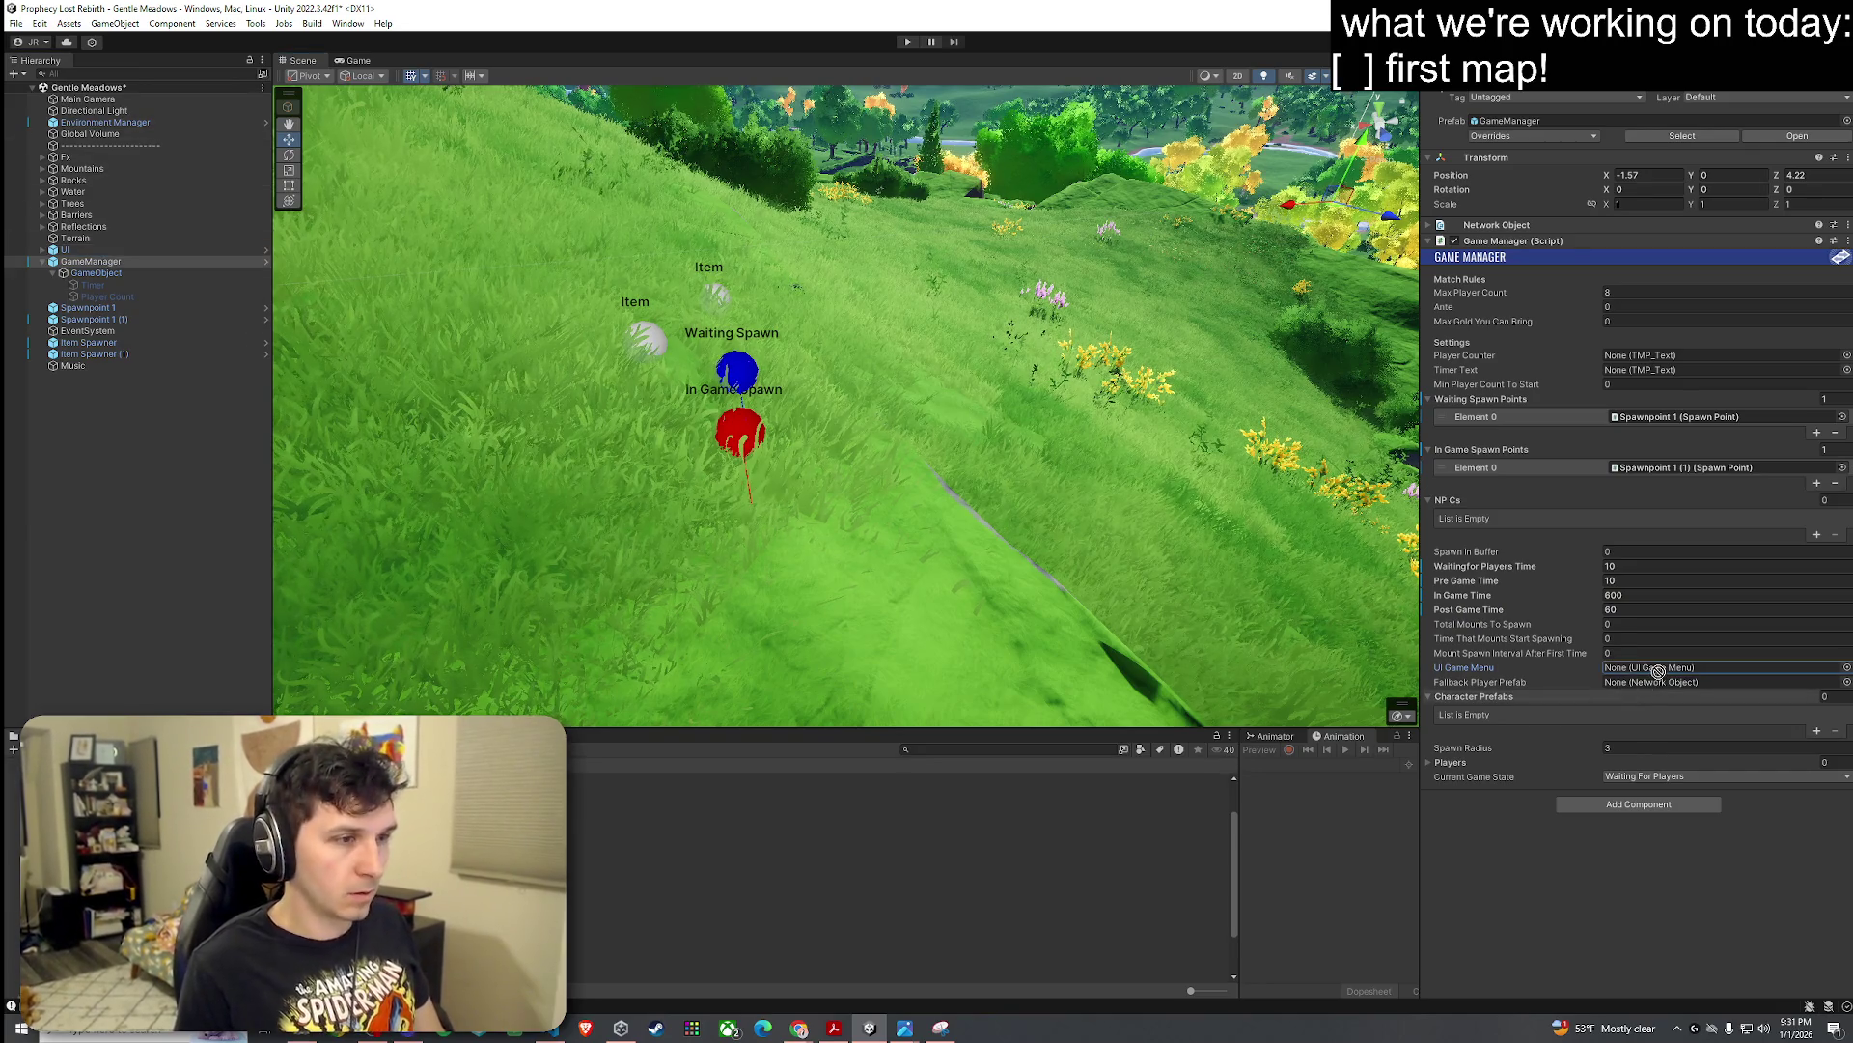
Step: Assign UIGameMenu as the Game Manager's UI Game Menu and save the Gentle Meadows scene
click(42, 249)
mouse_move(97, 260)
mouse_down()
mouse_move(1688, 645)
mouse_move(1684, 664)
mouse_up()
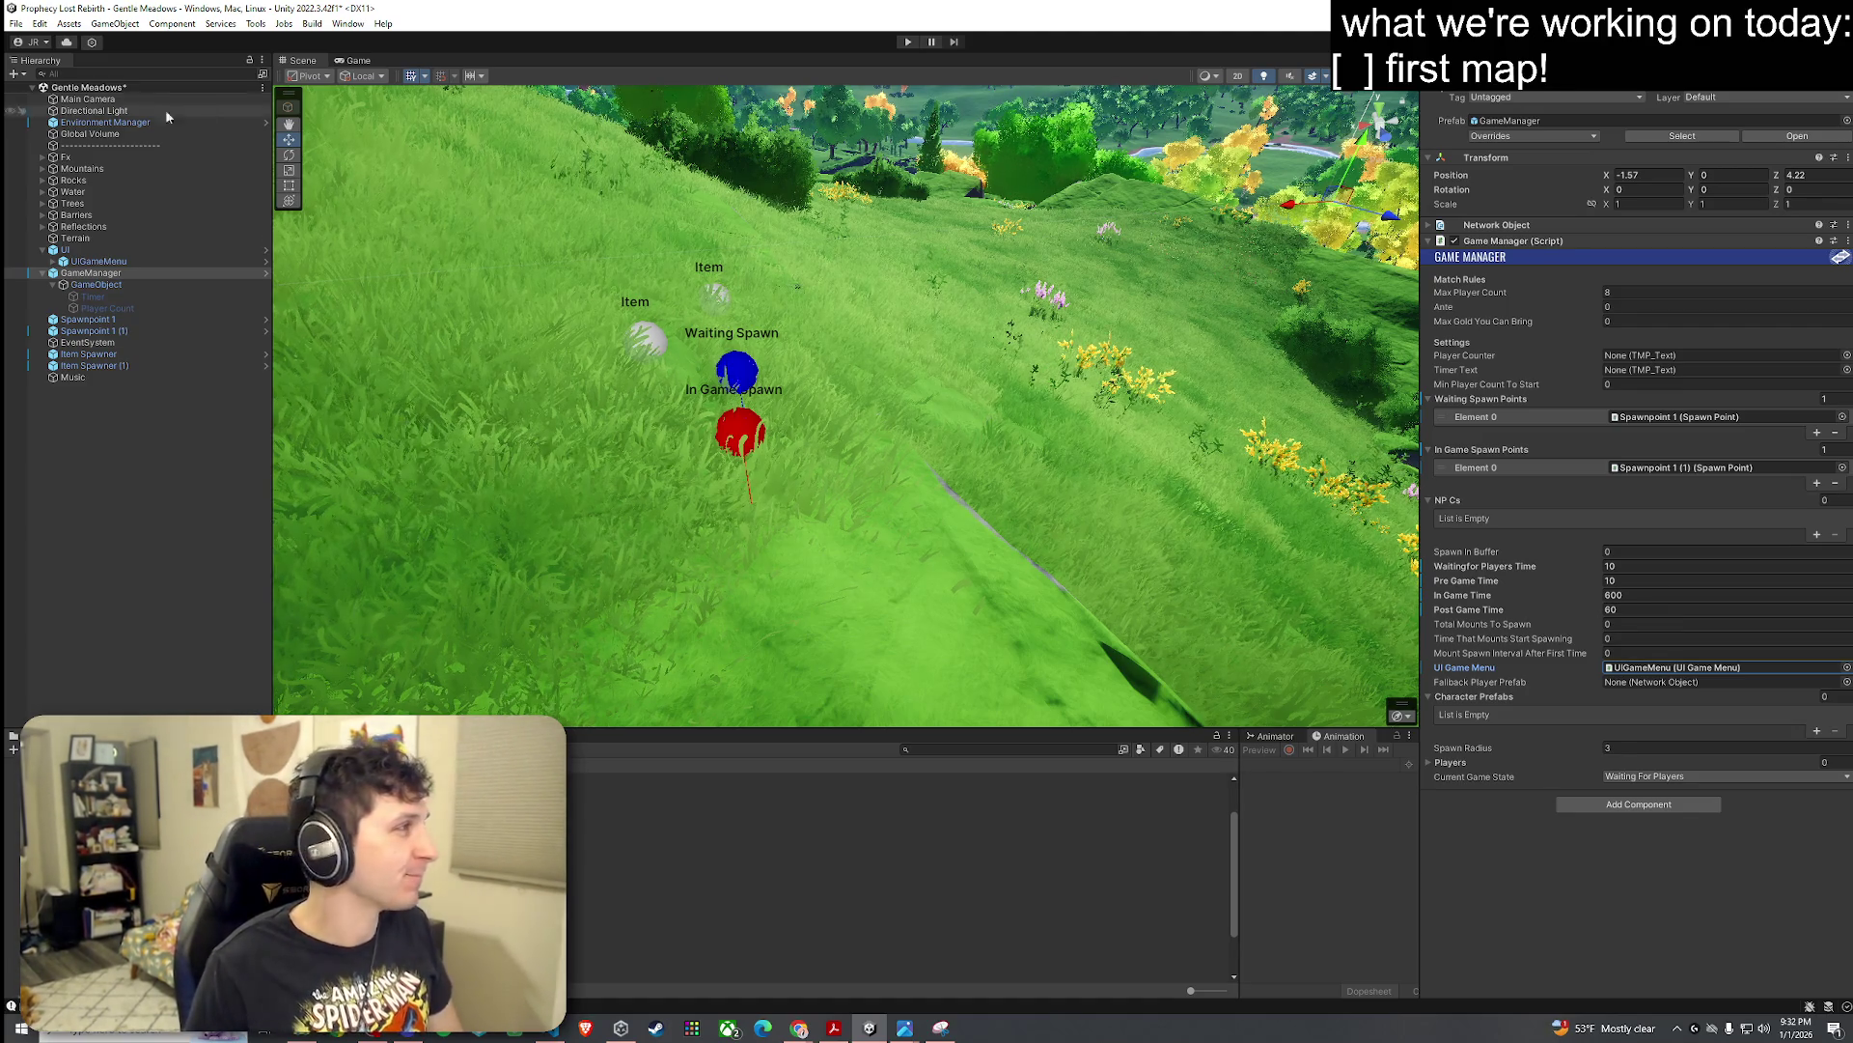
click(17, 23)
click(48, 95)
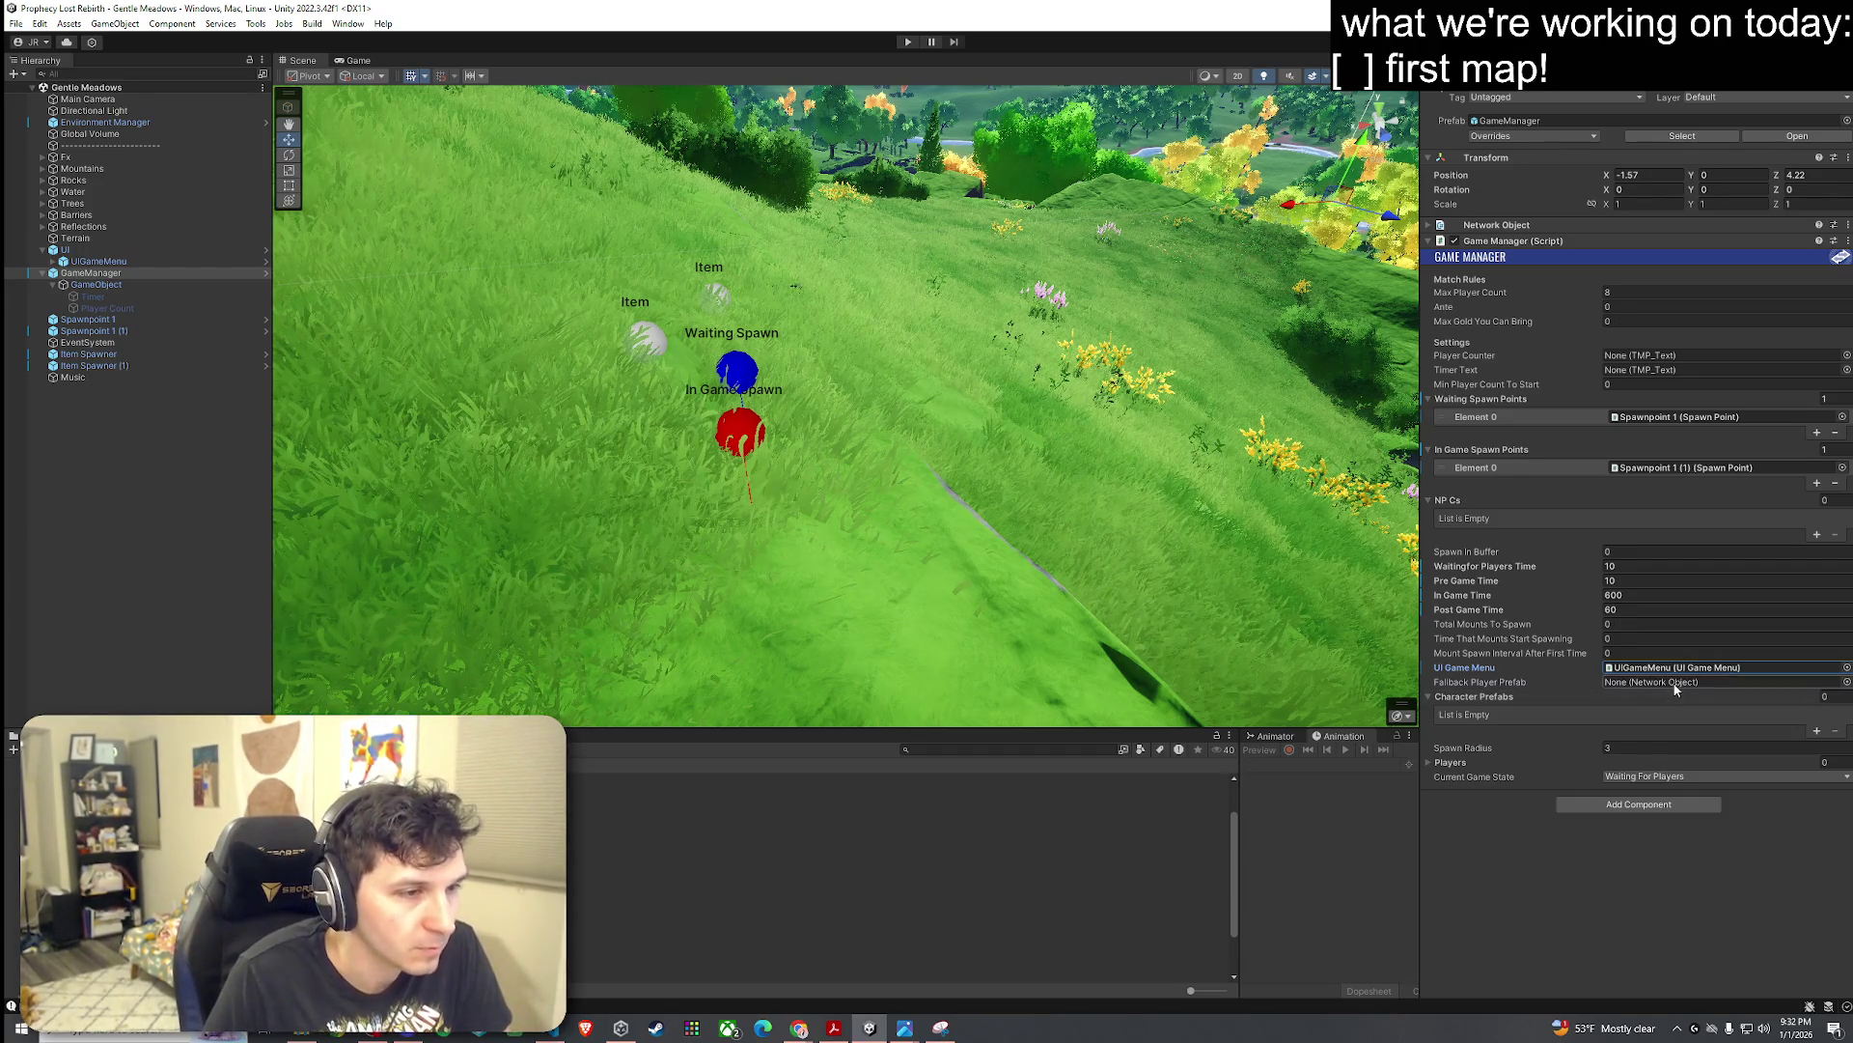
Step: Search the Project for 'player', set it as the Fallback Player Prefab, and save again
click(882, 791)
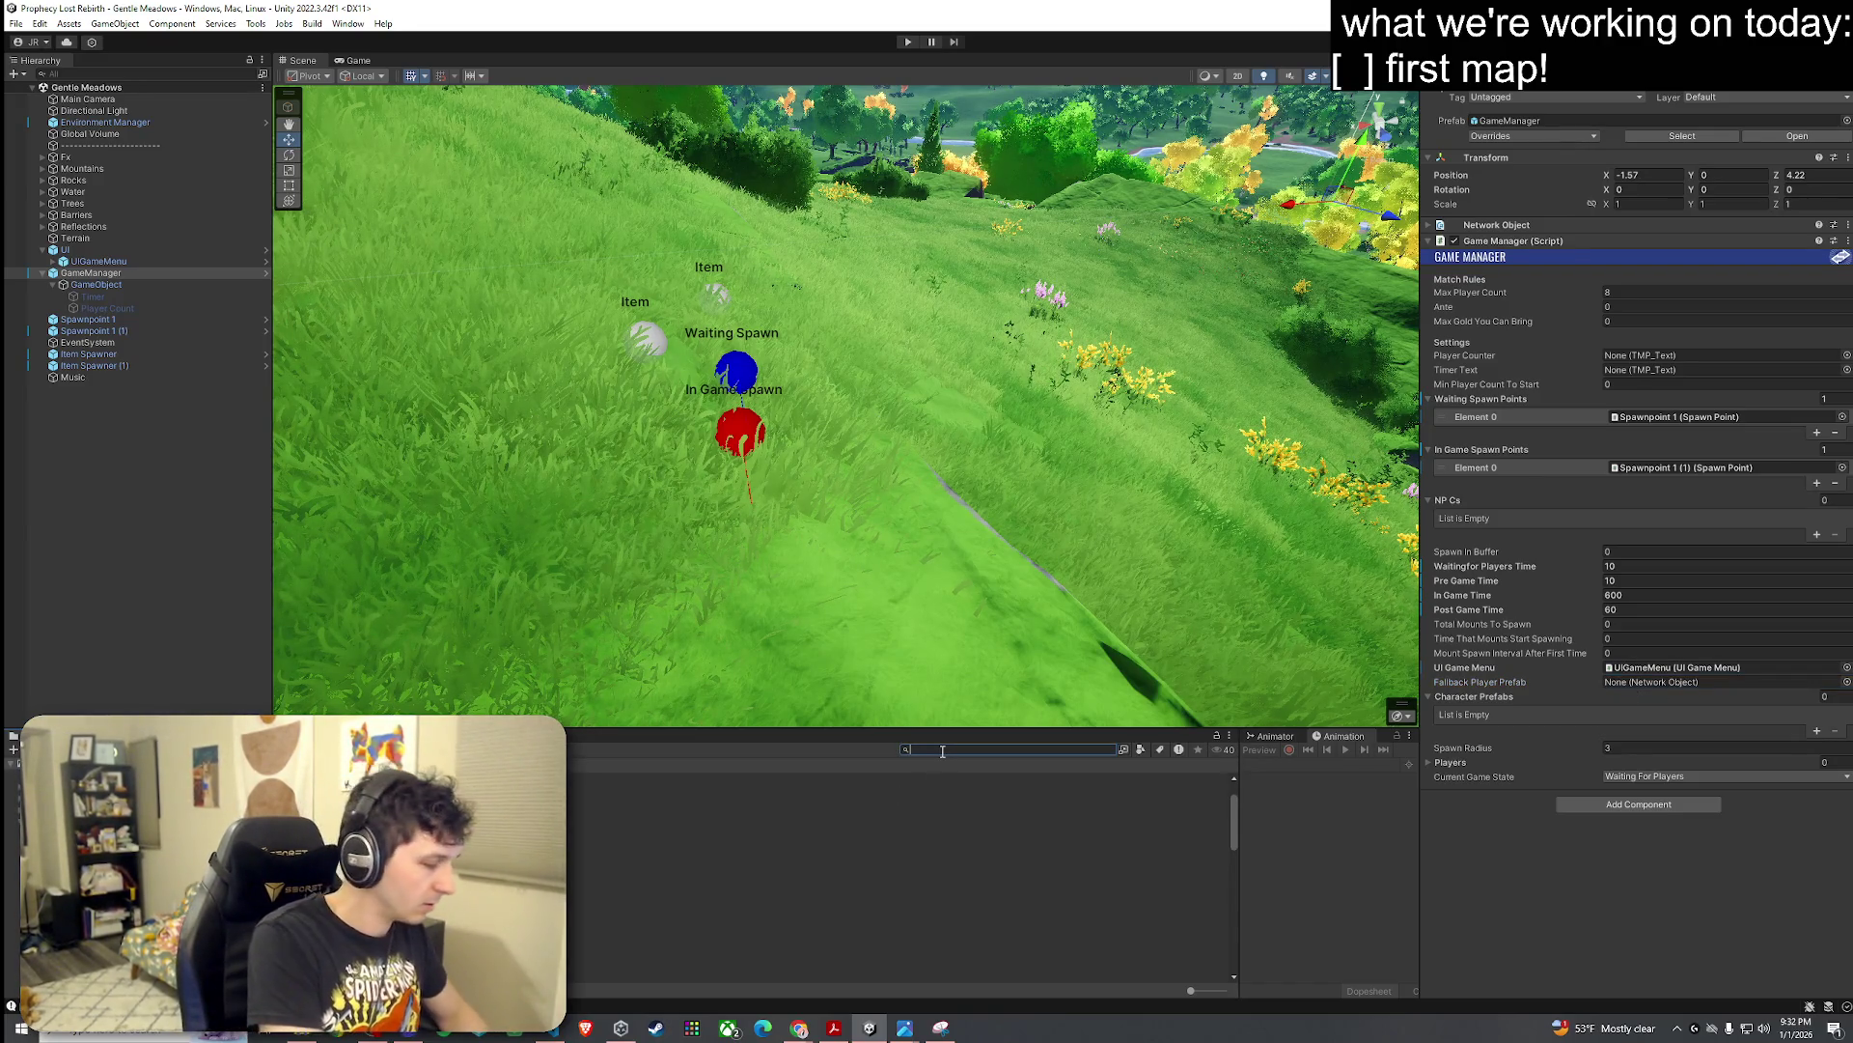
text(palyer)
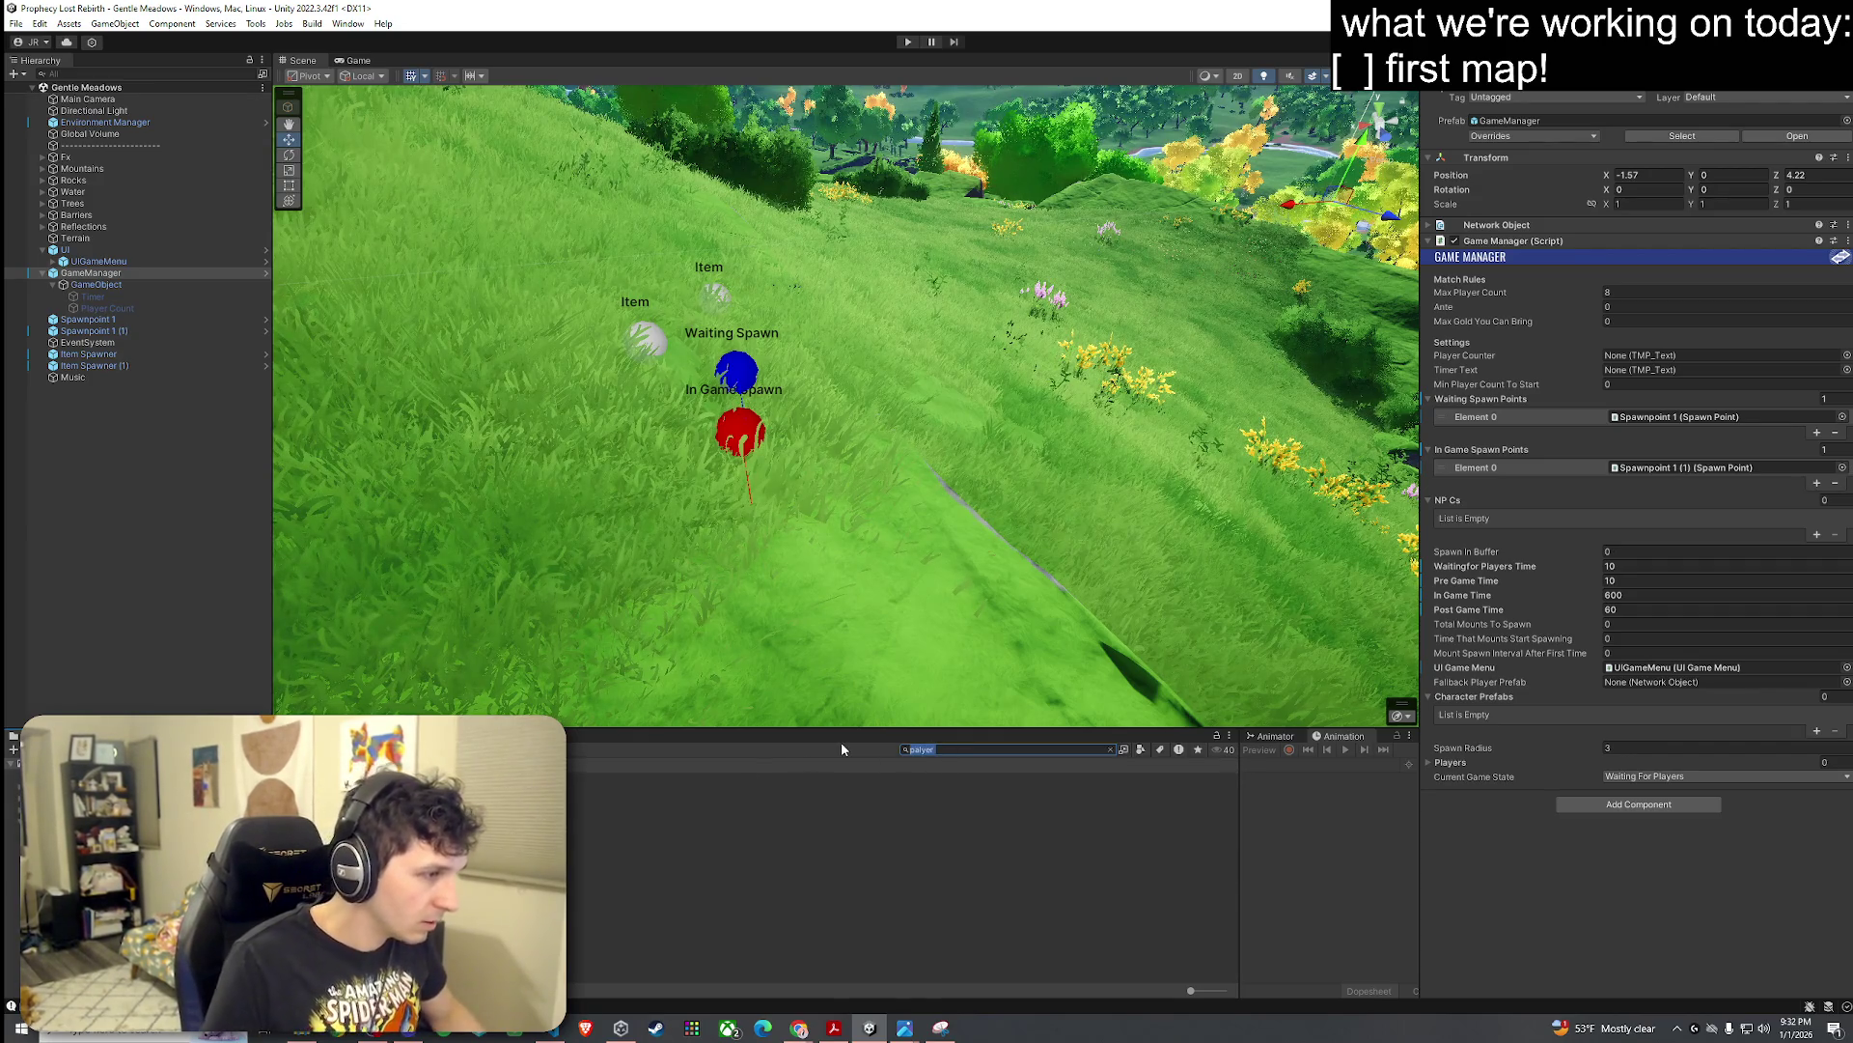
text(player)
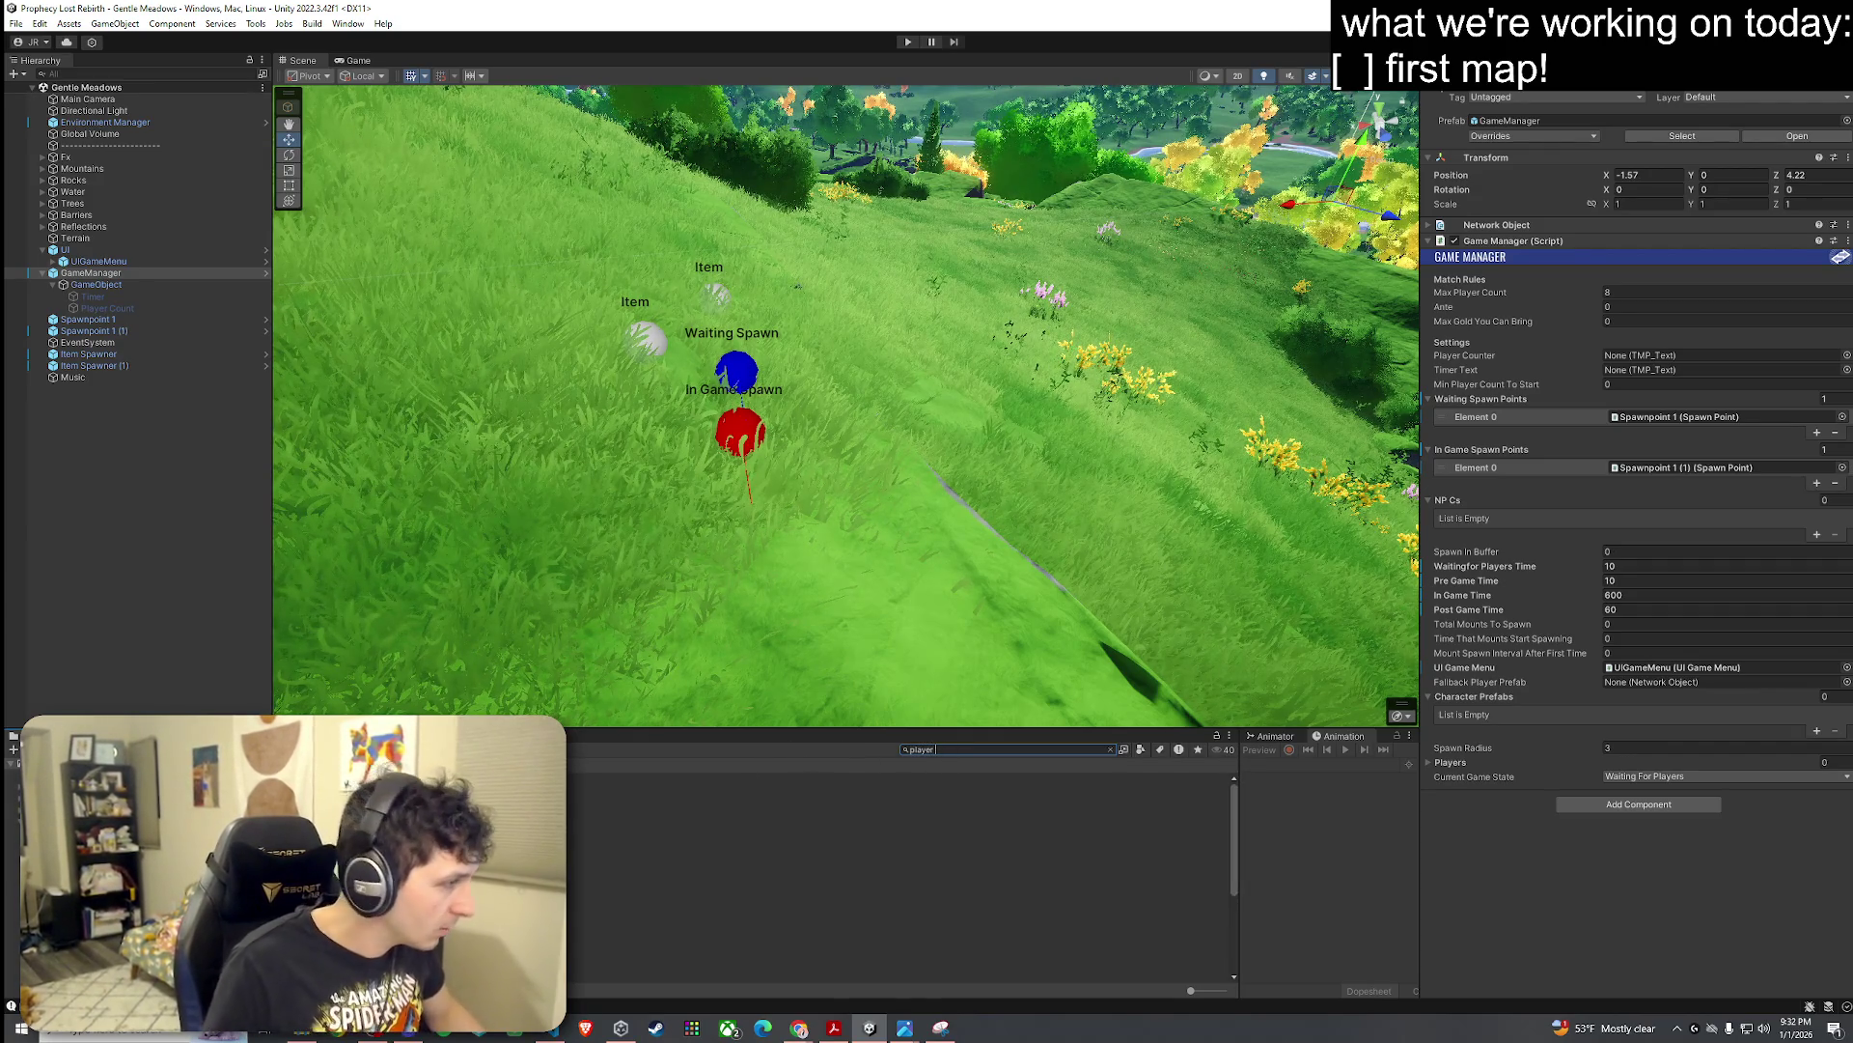
mouse_move(618, 846)
mouse_down()
mouse_move(676, 839)
mouse_move(1352, 483)
mouse_move(1636, 682)
mouse_up()
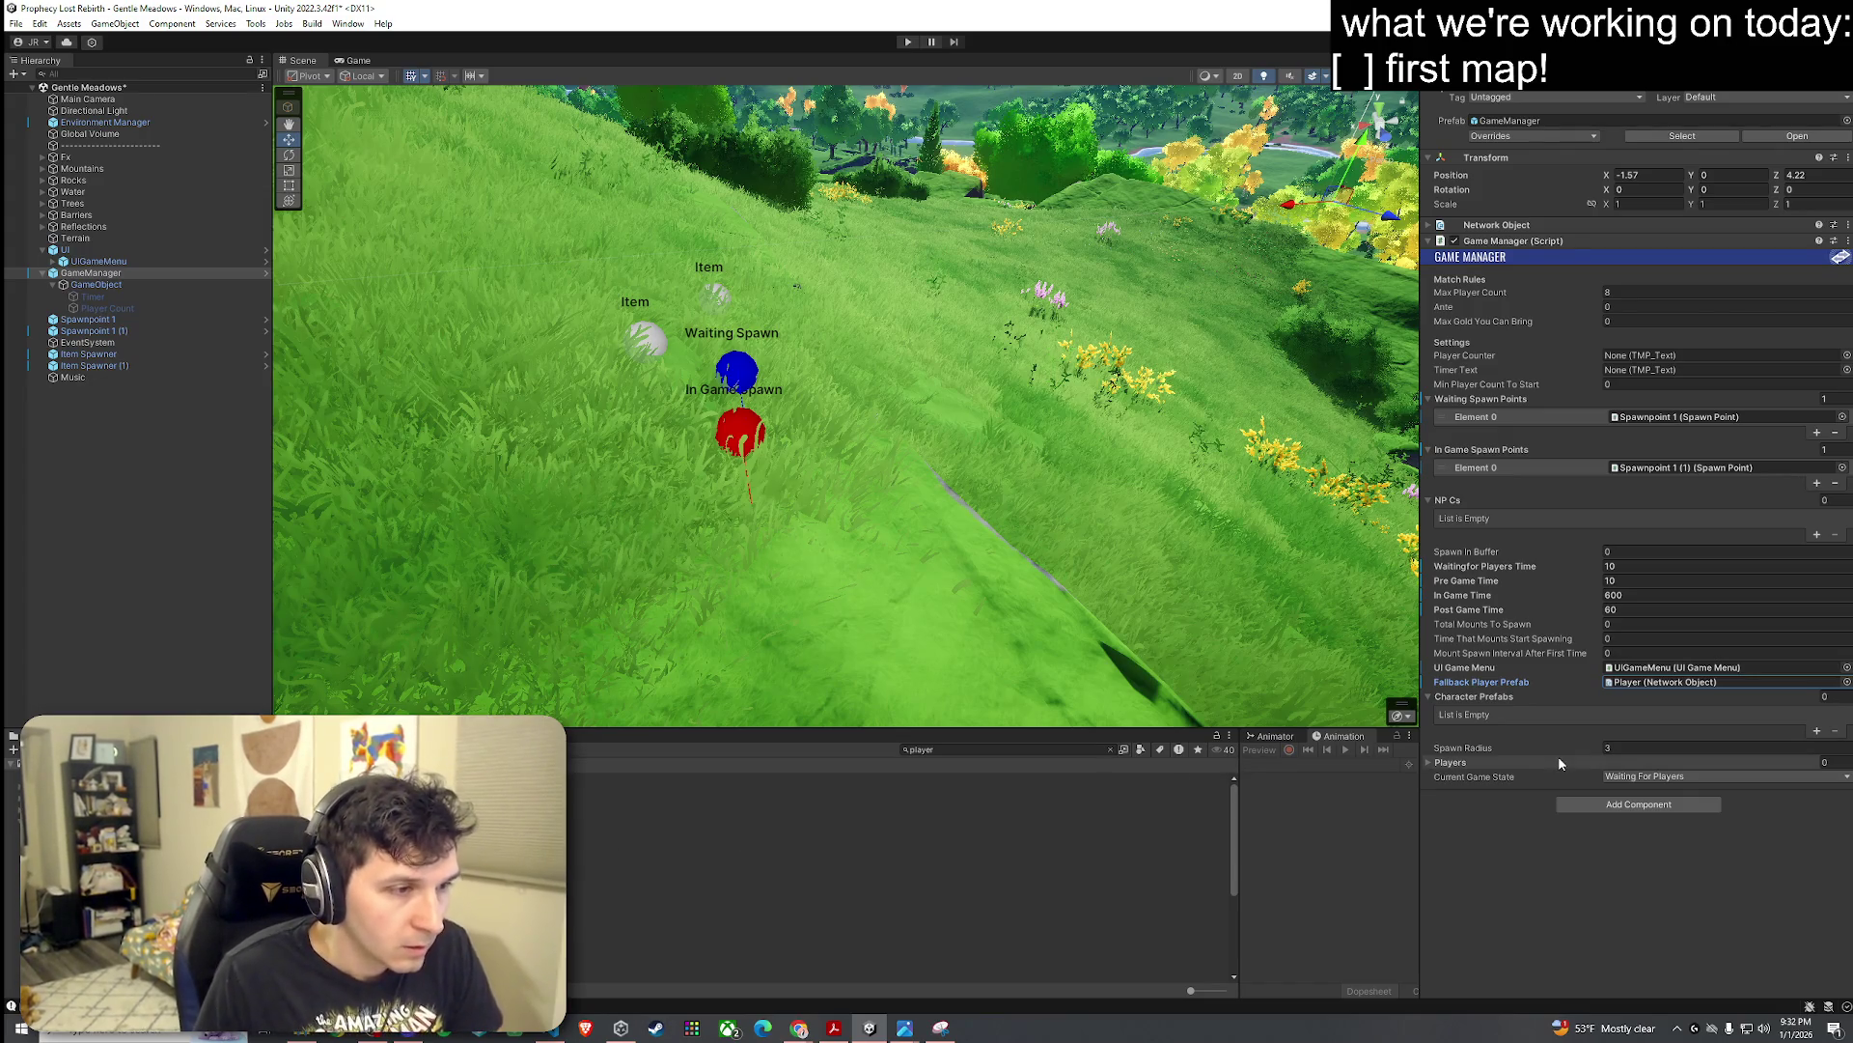
click(15, 24)
click(43, 92)
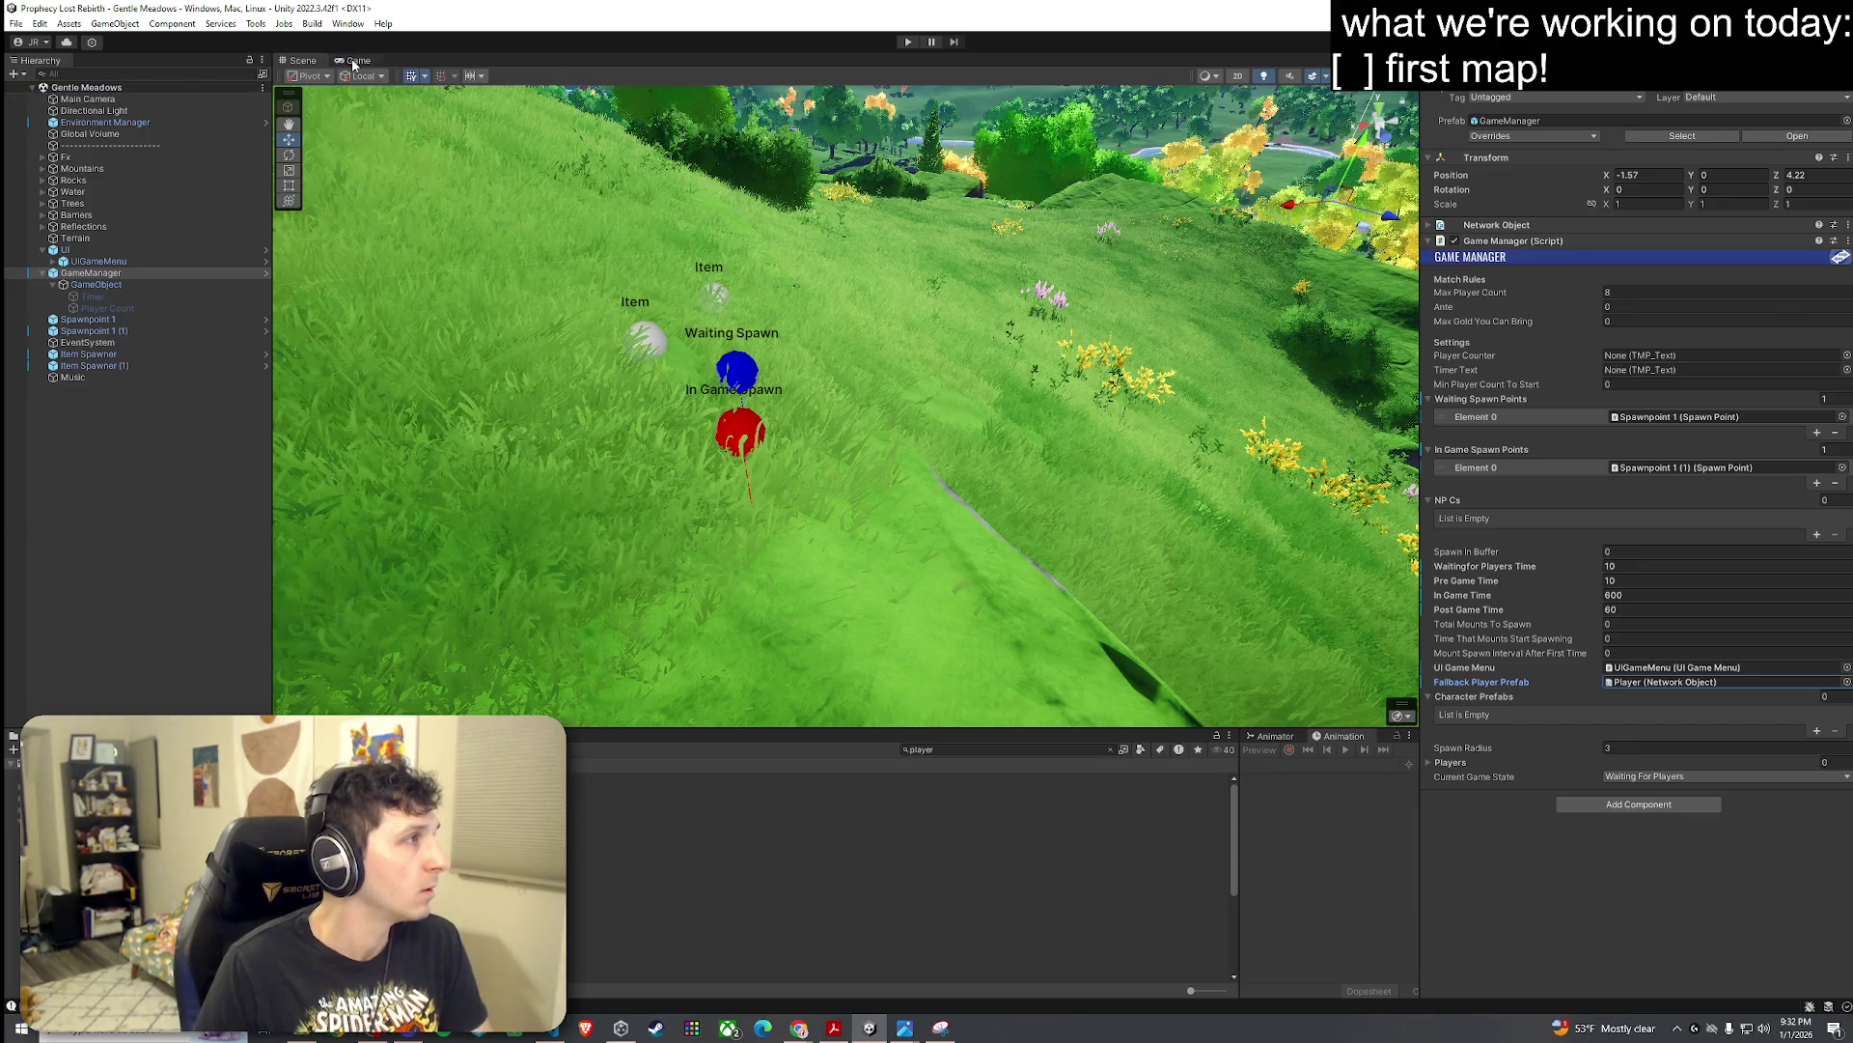
Step: Enter Play mode in the Game view and start a match from the title screen
click(352, 60)
click(907, 42)
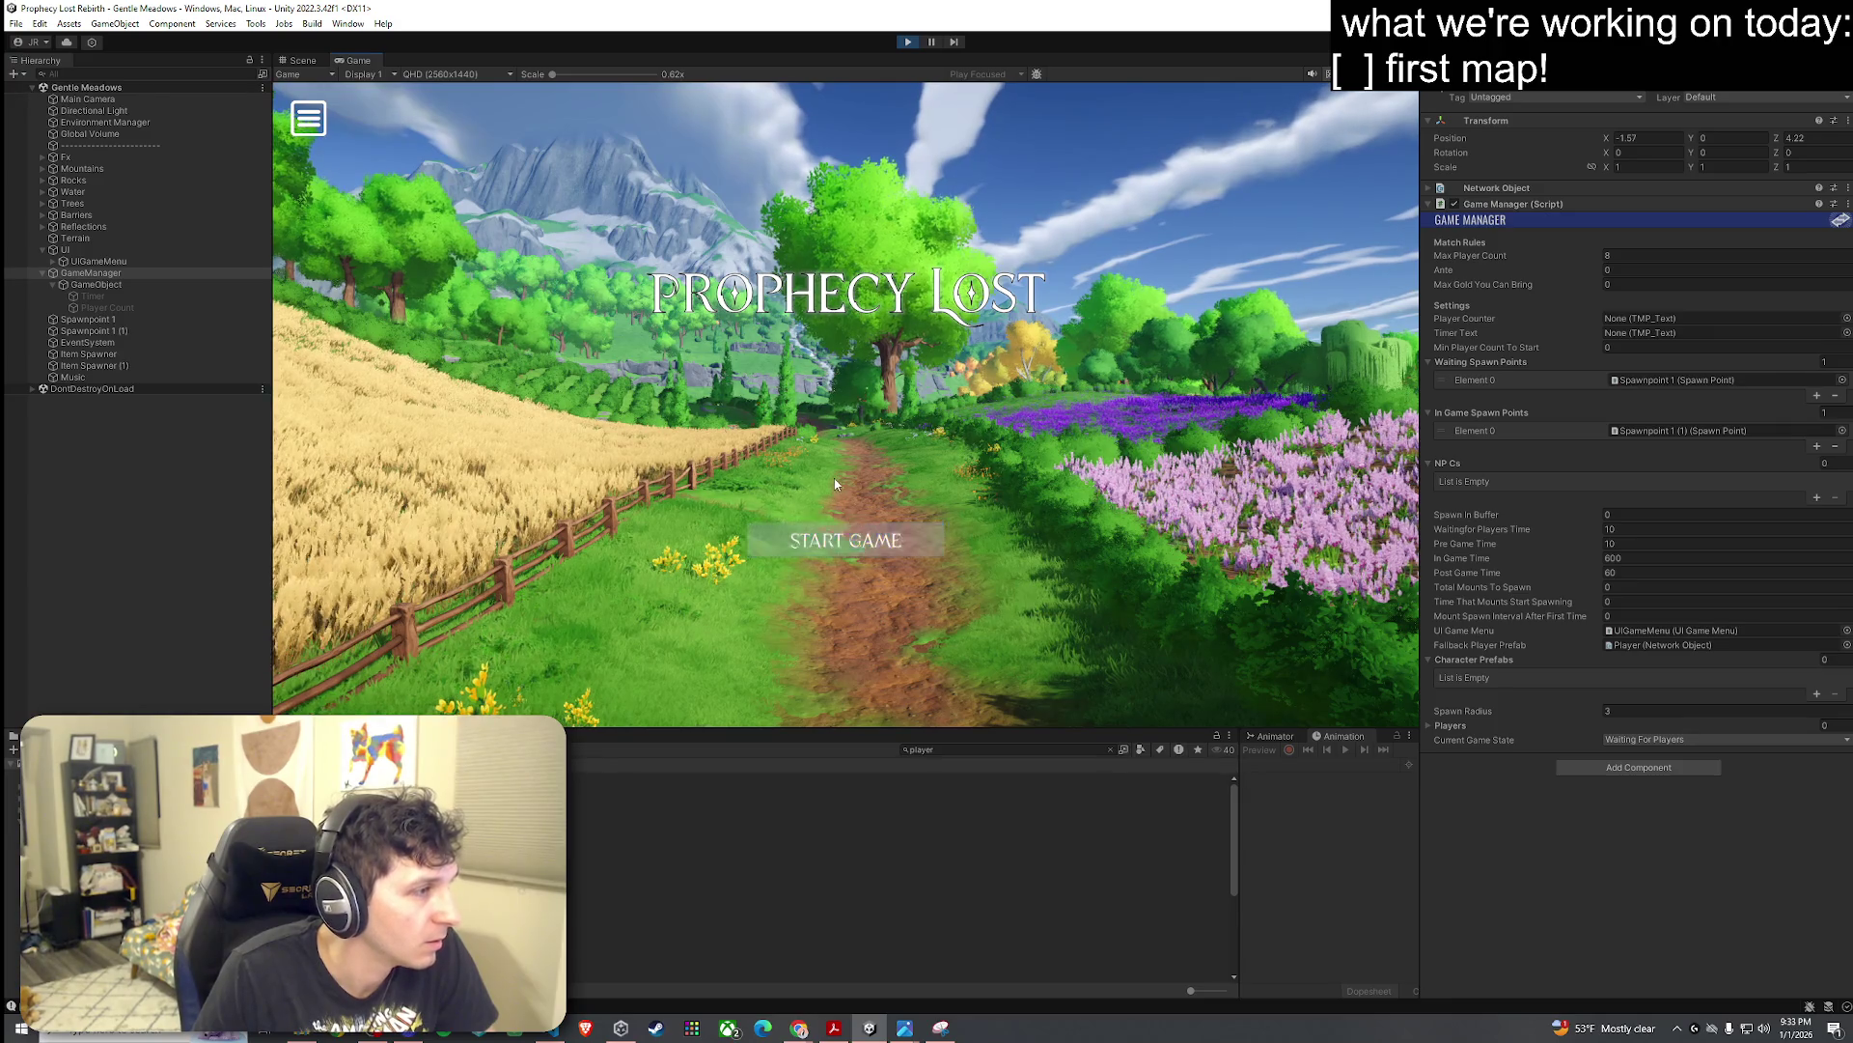
click(864, 546)
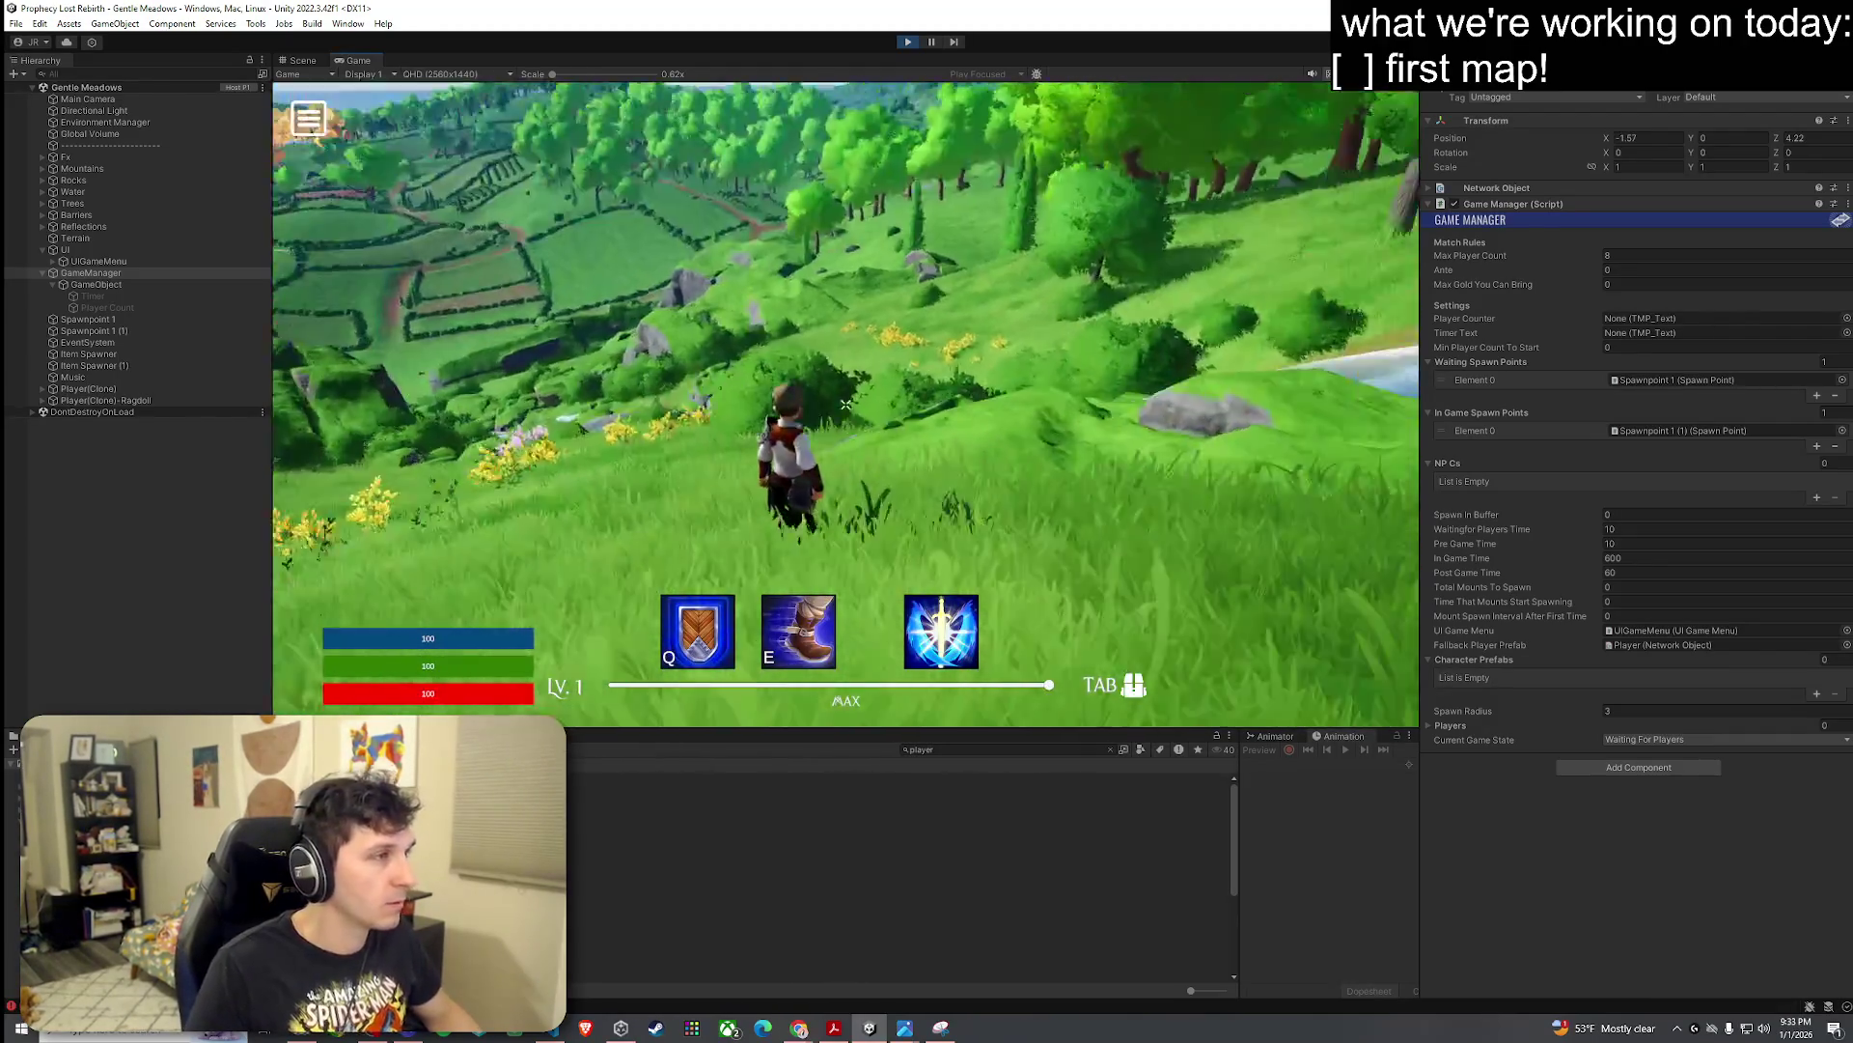
Step: Run the character across the meadow to a hilltop with the Stats overlay shown, then return to Scene view
key(w)
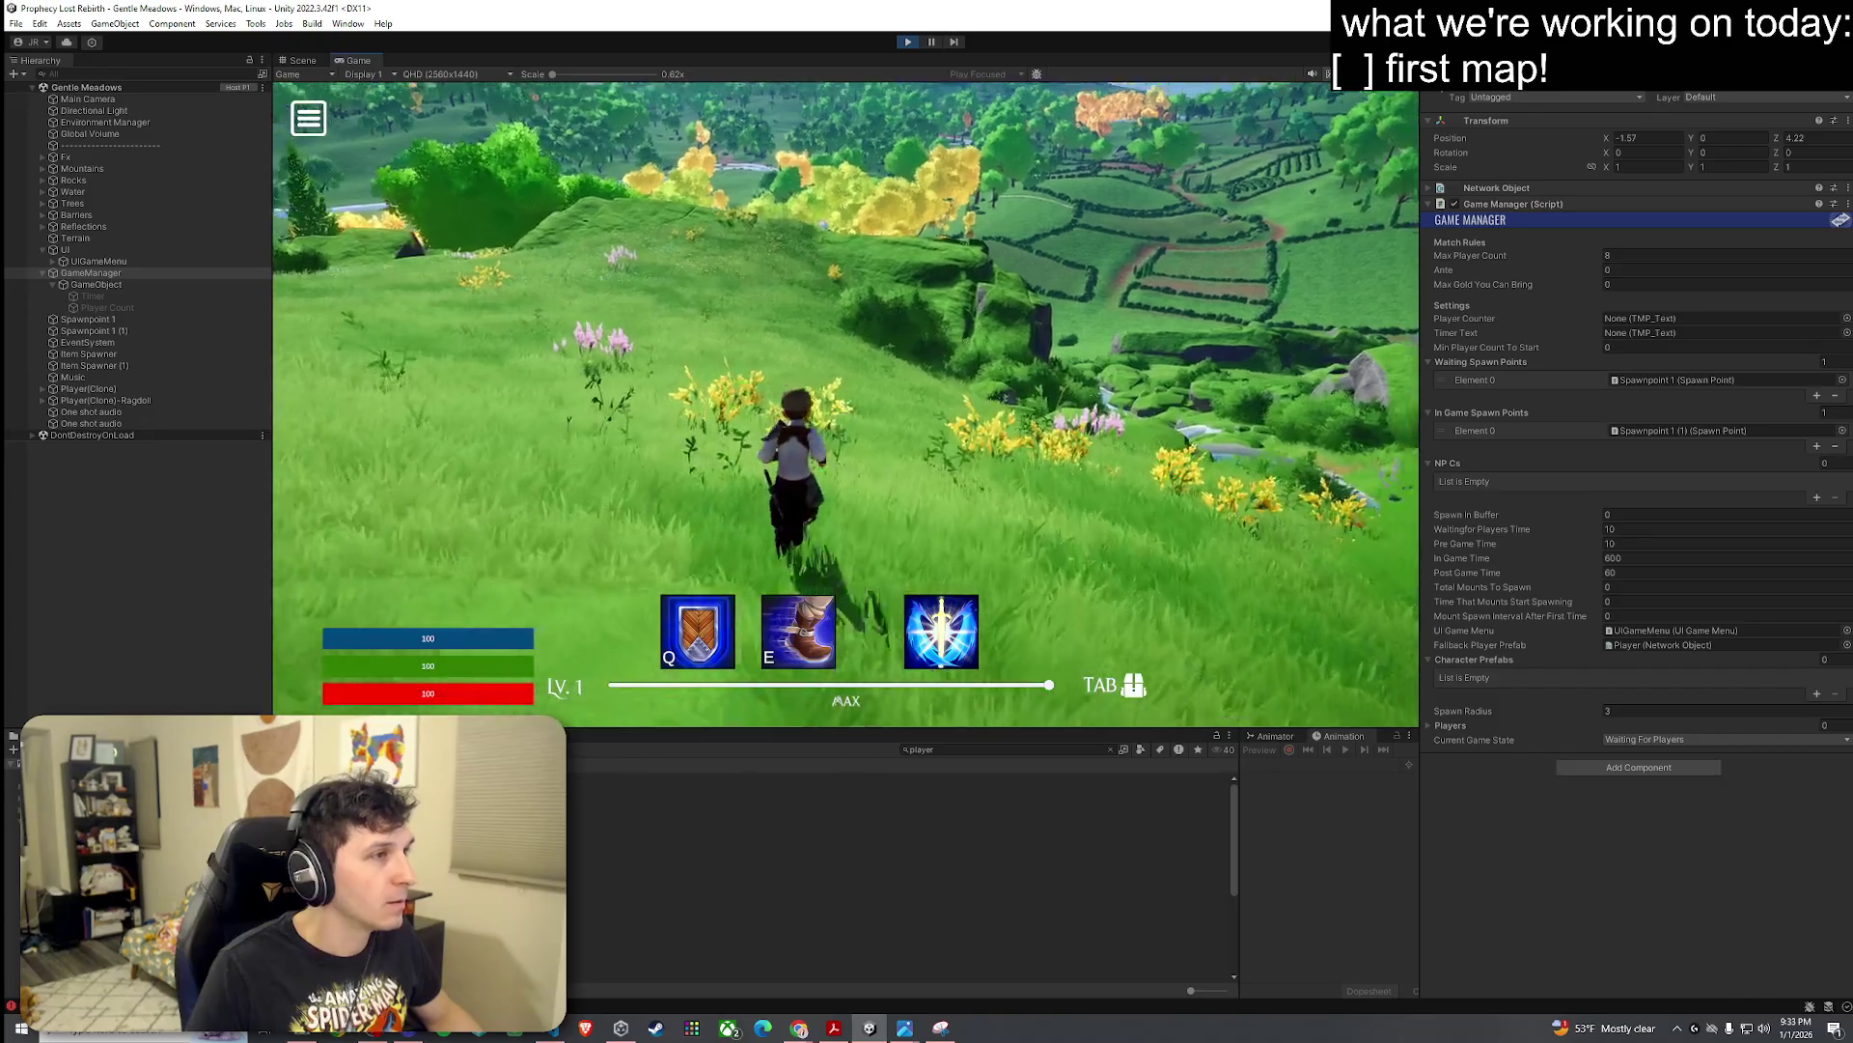
key(w)
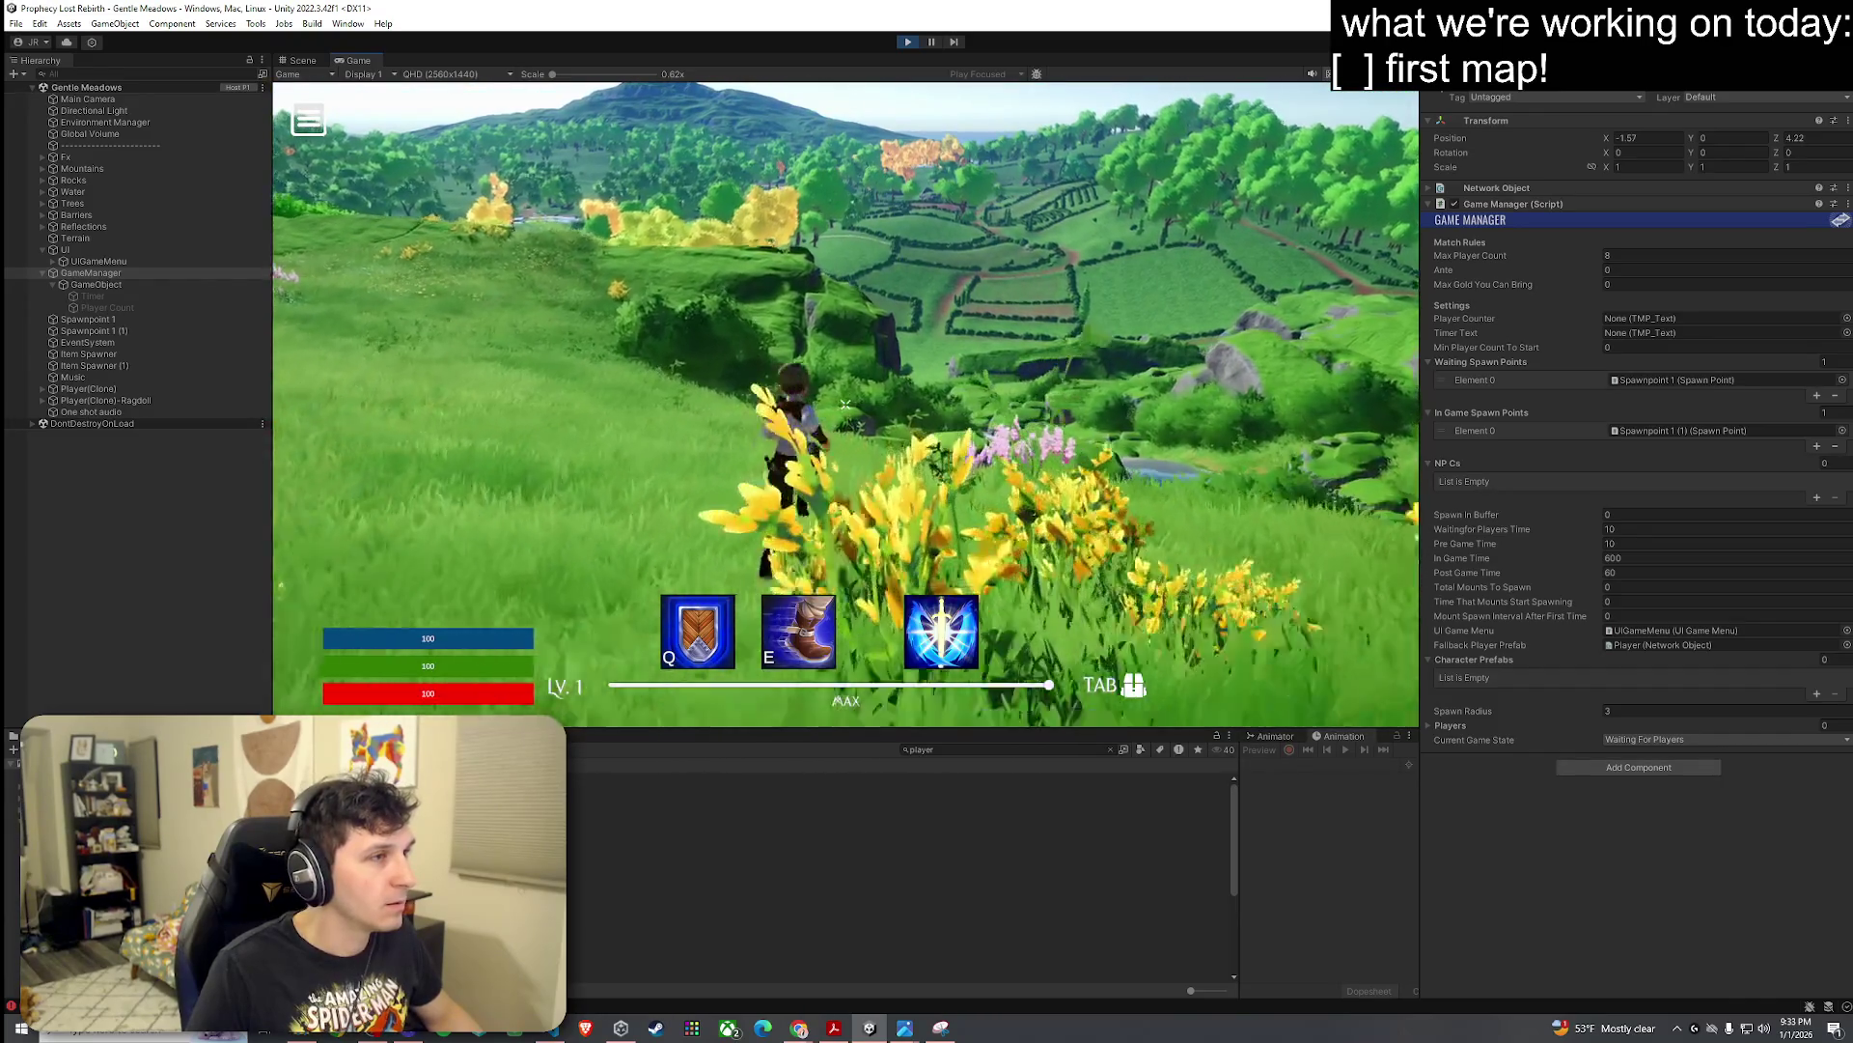
key(w)
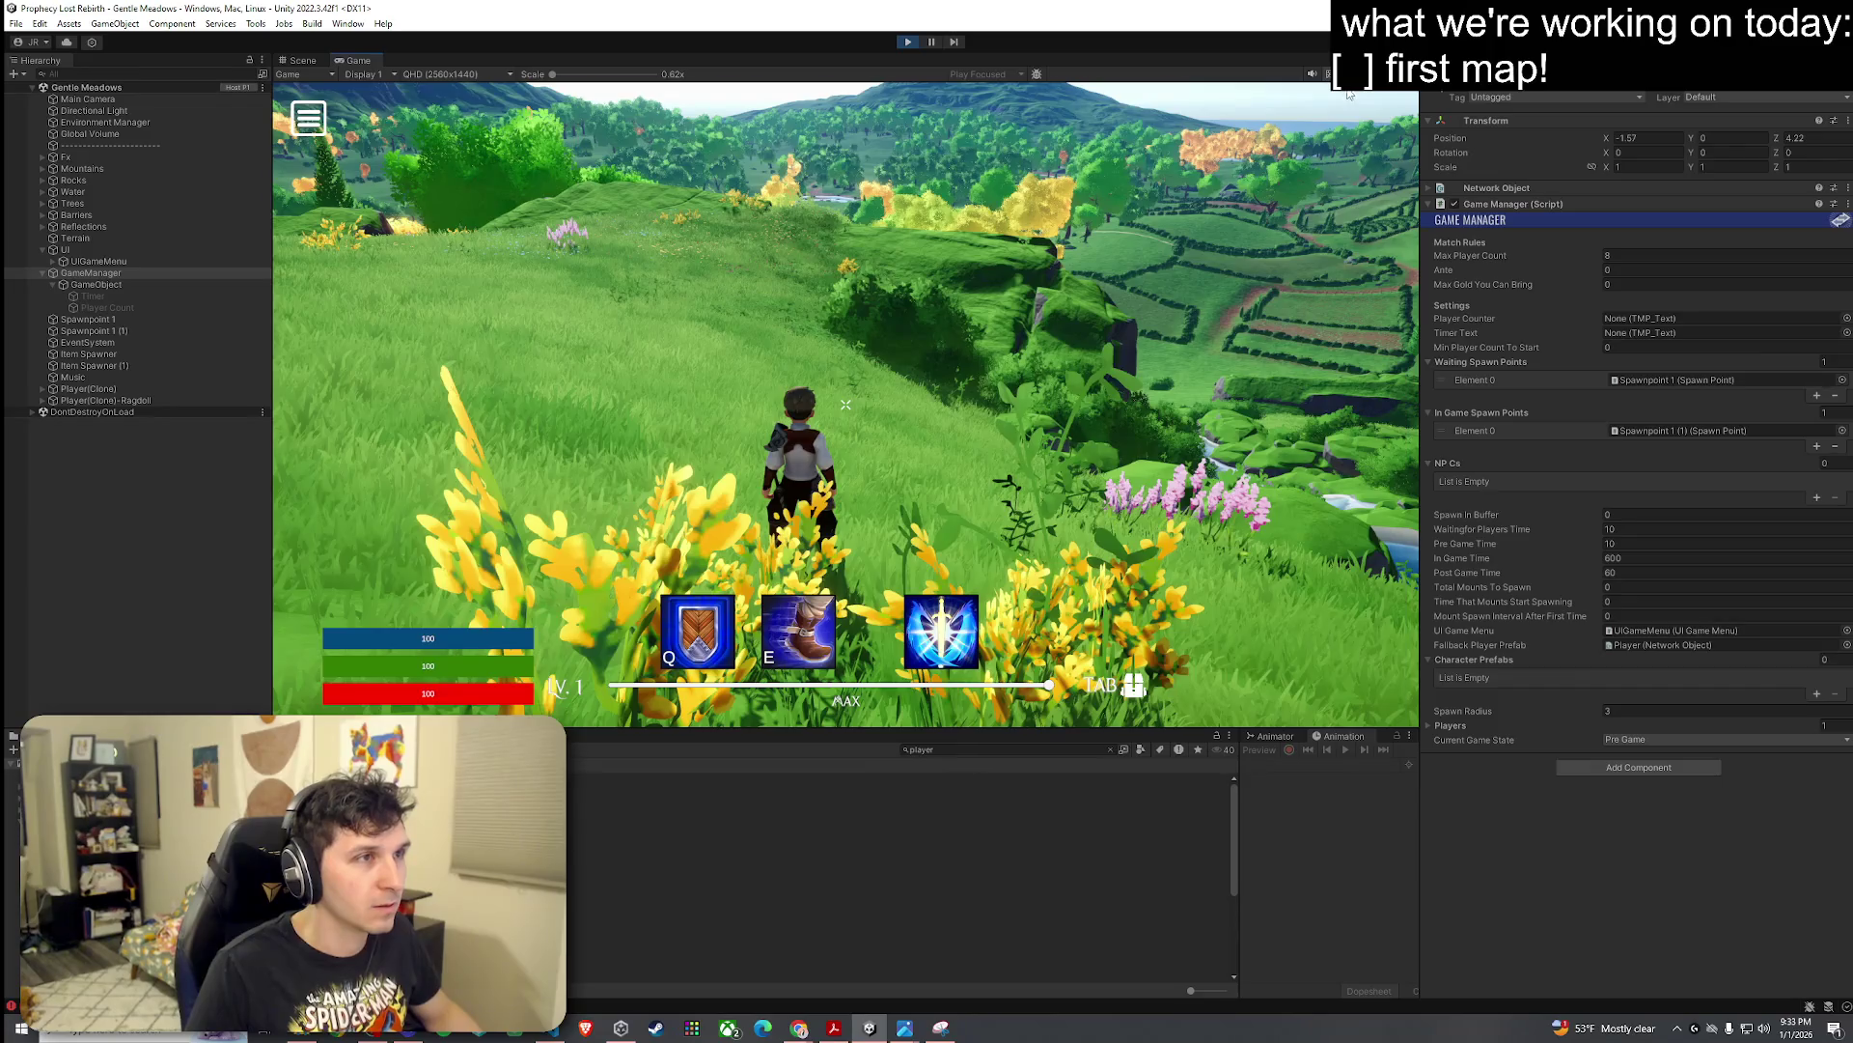
click(1328, 74)
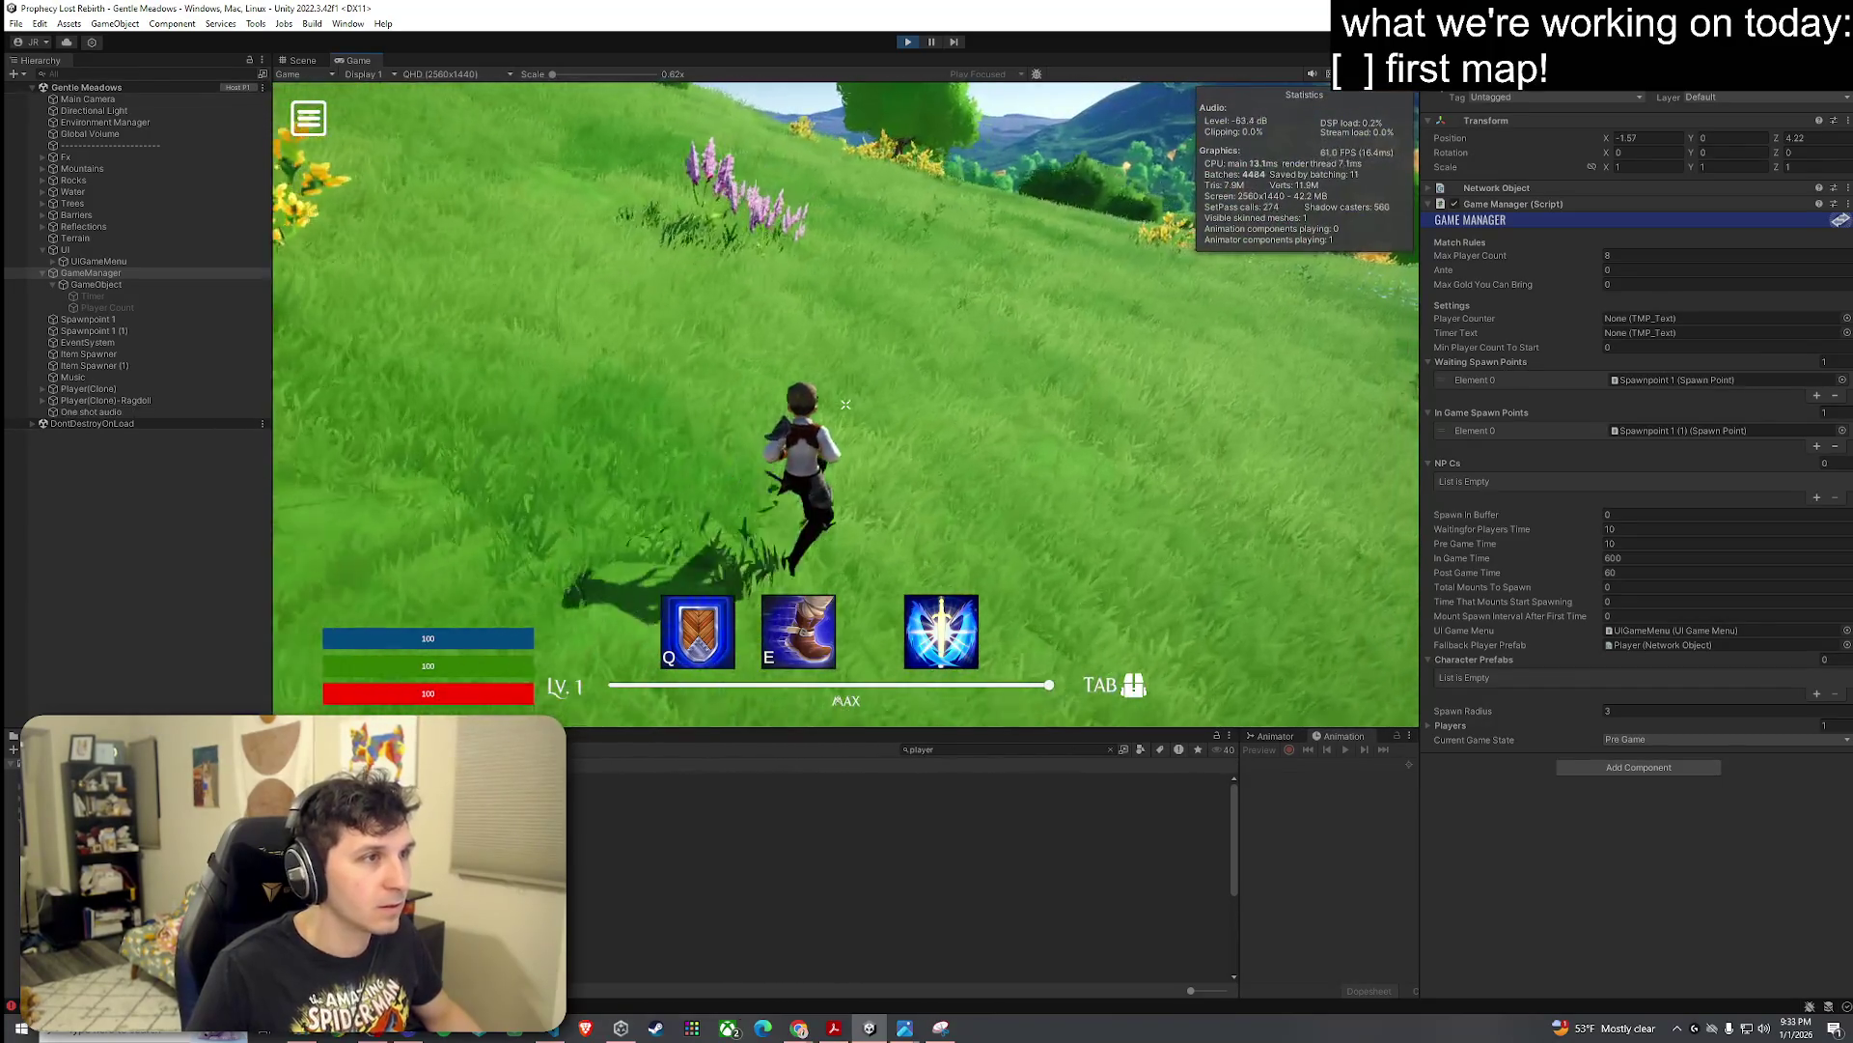
key(w)
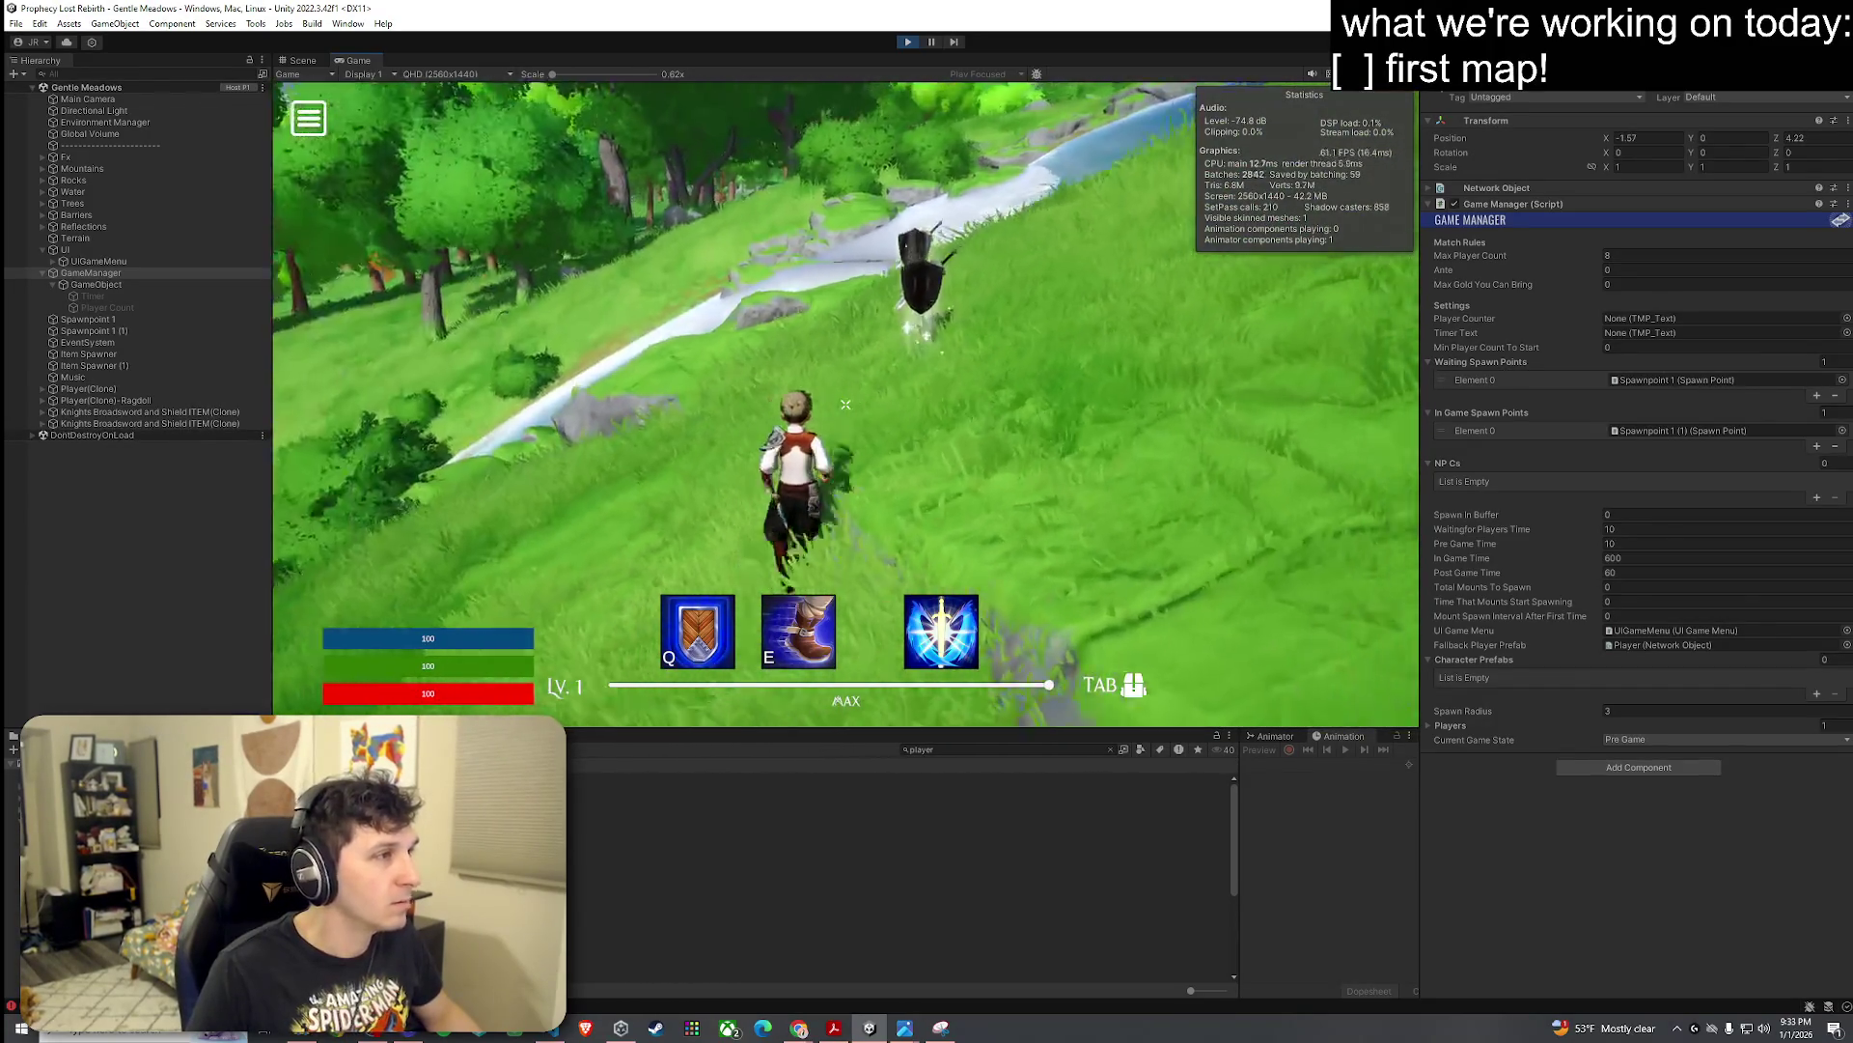
key(w)
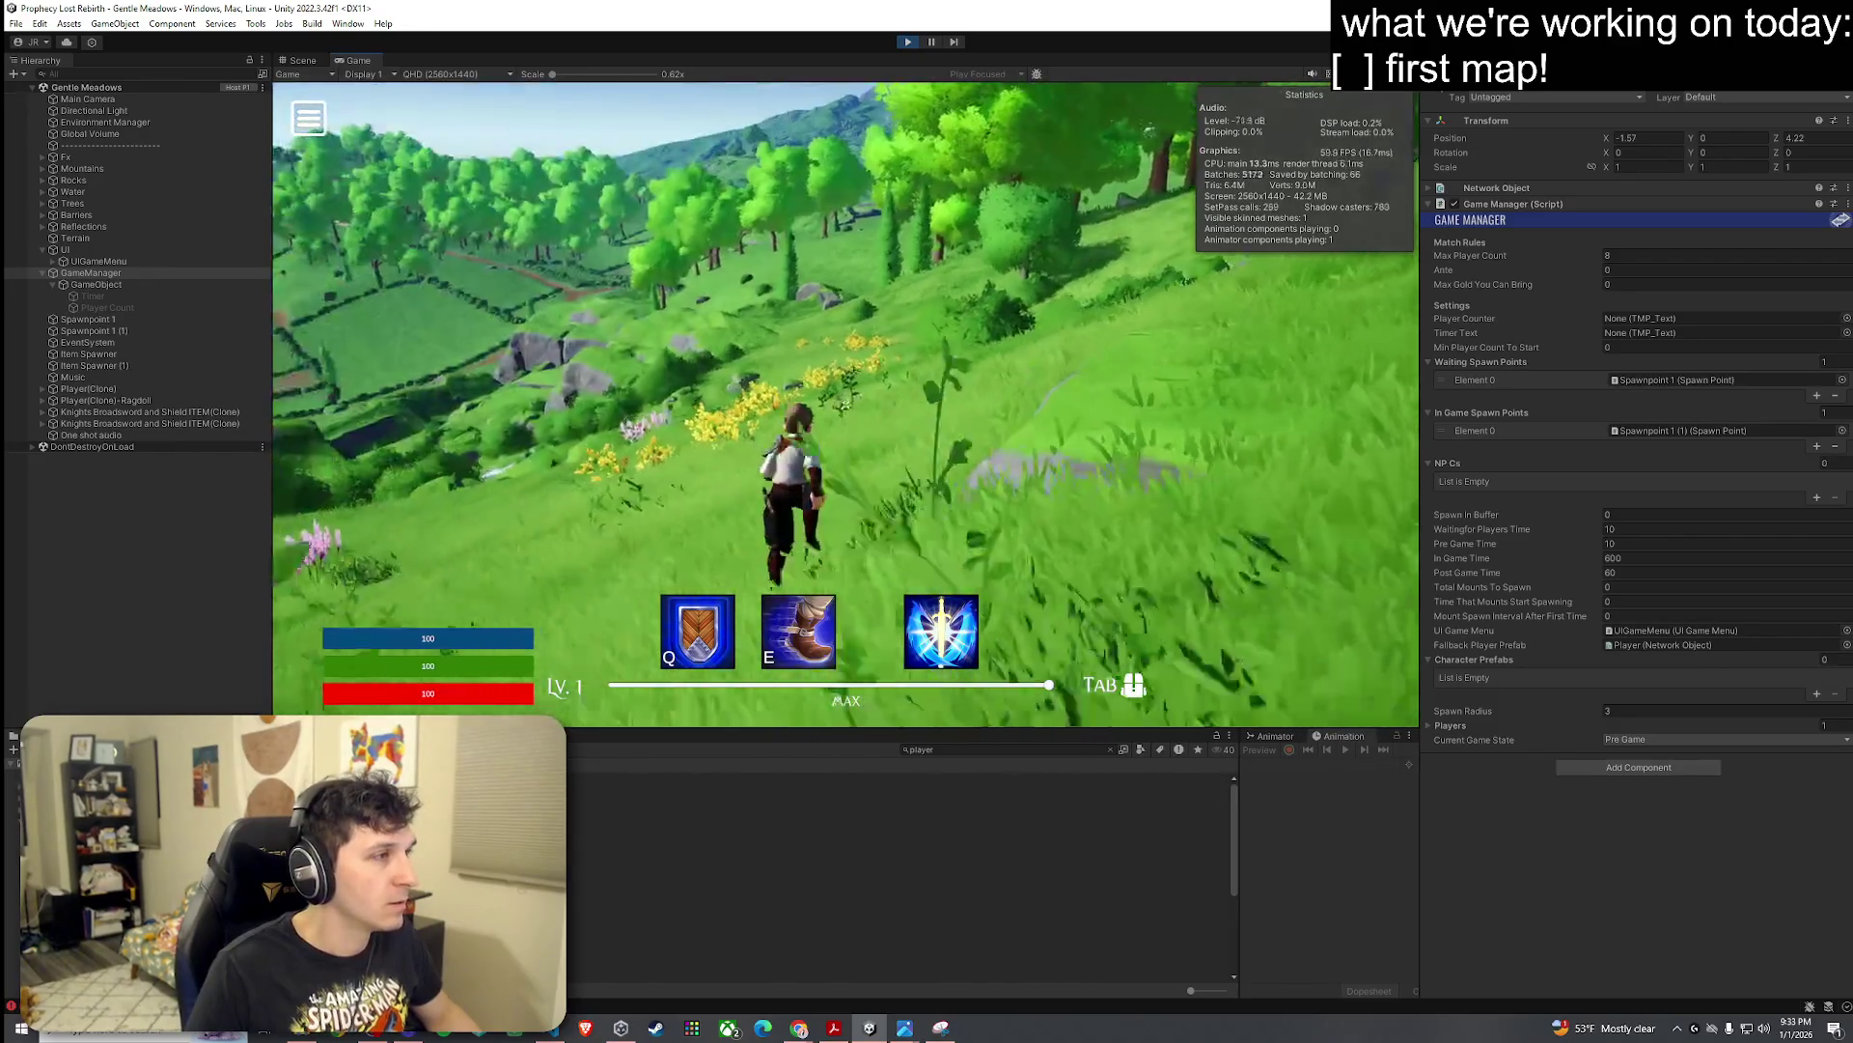
key(w)
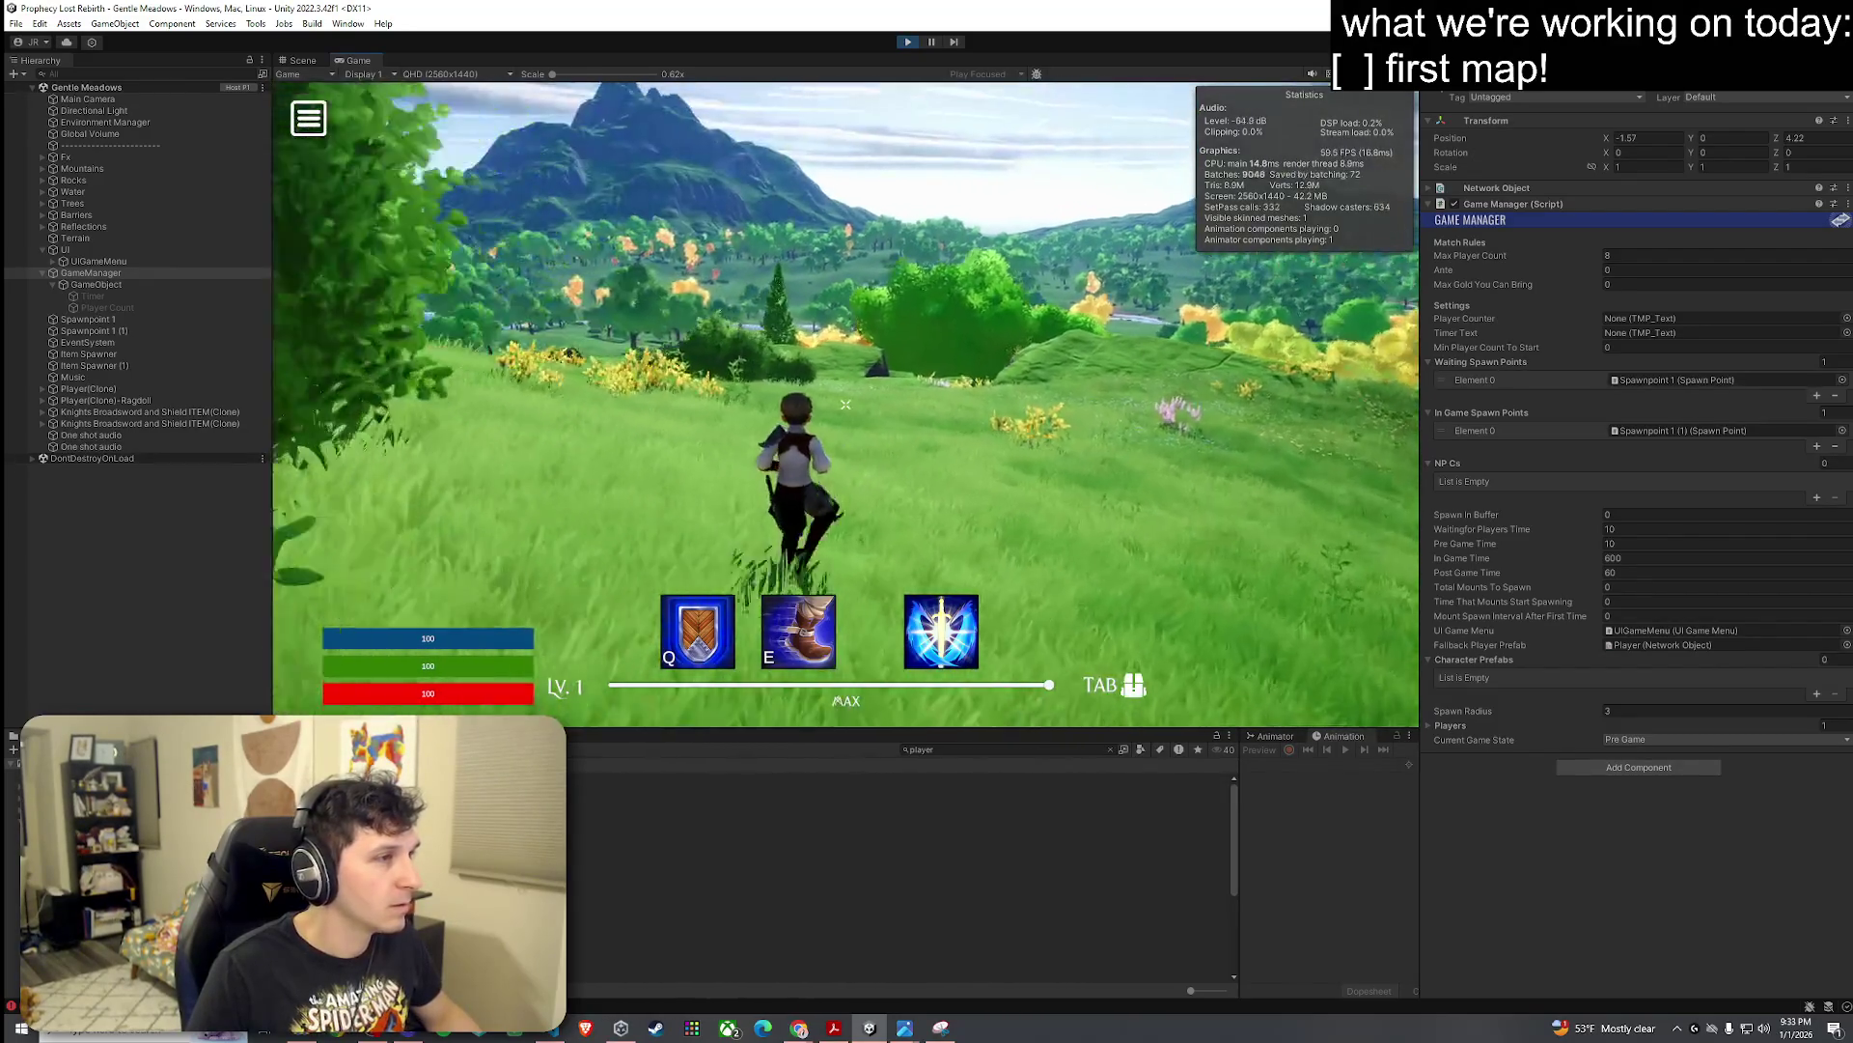
key(w)
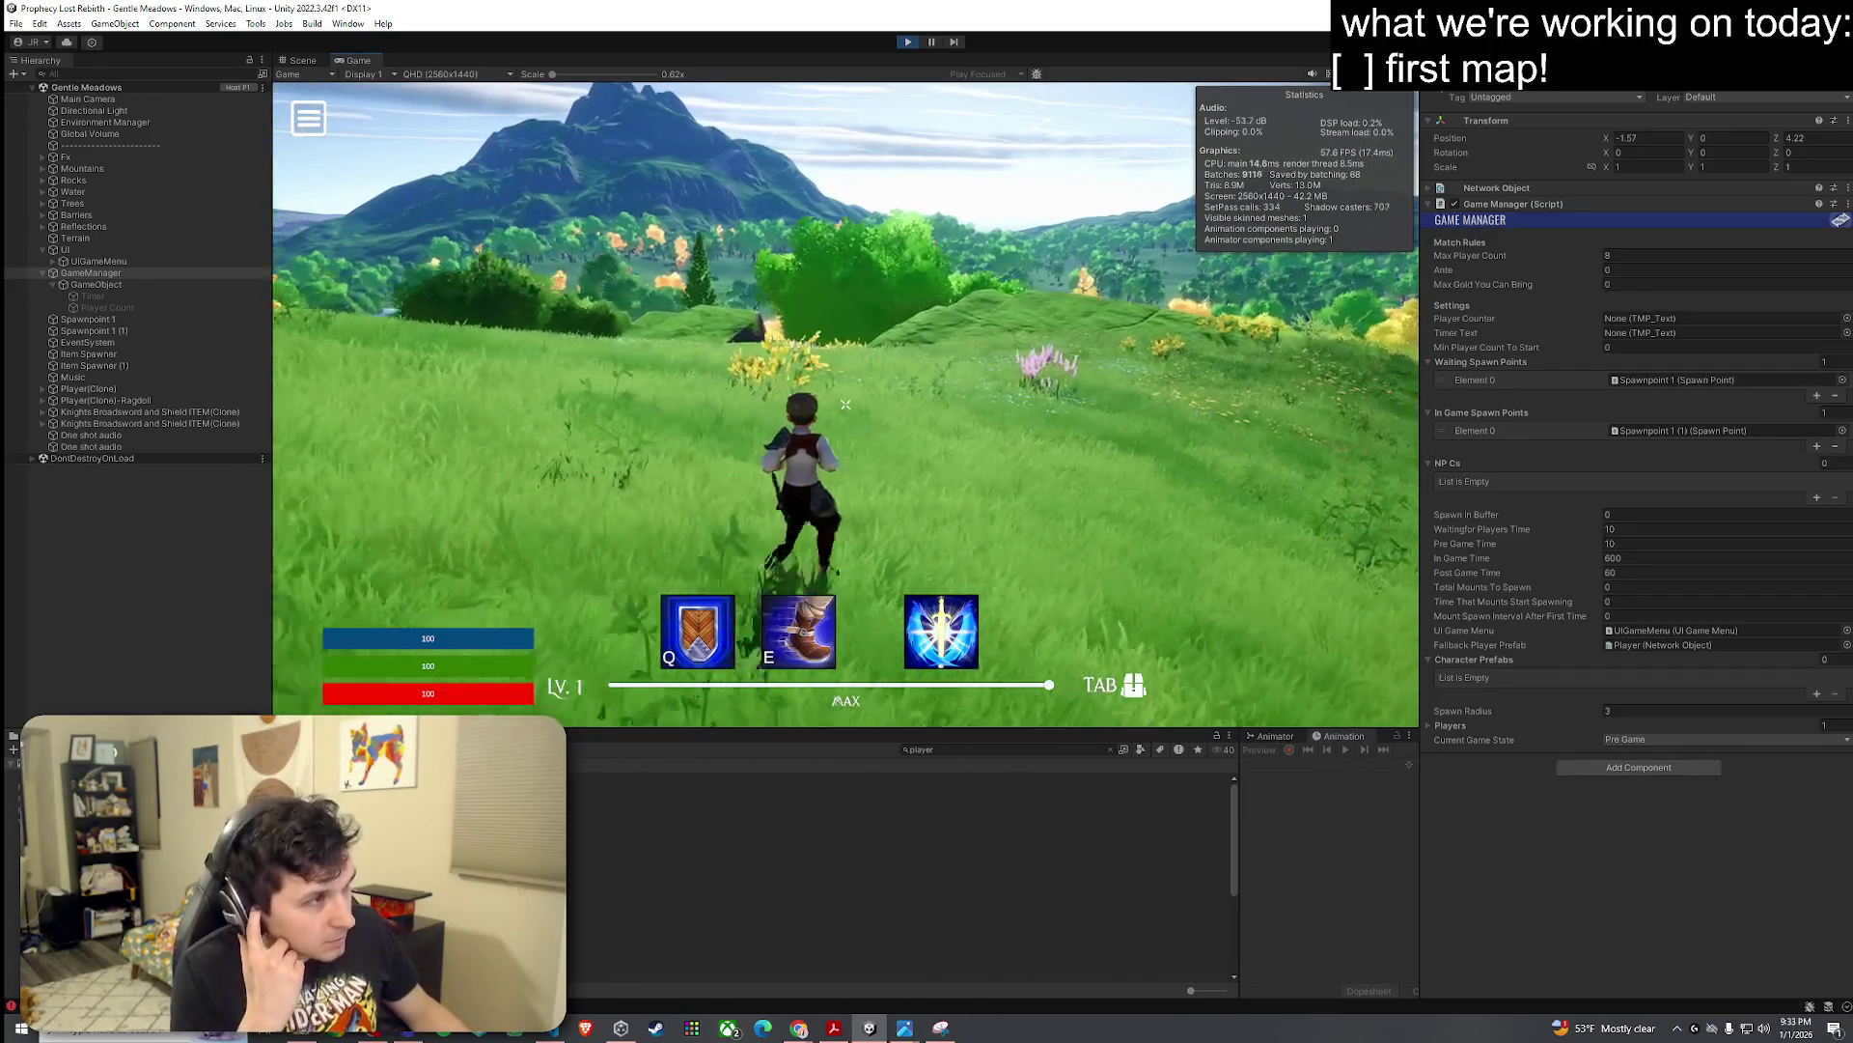
key(w)
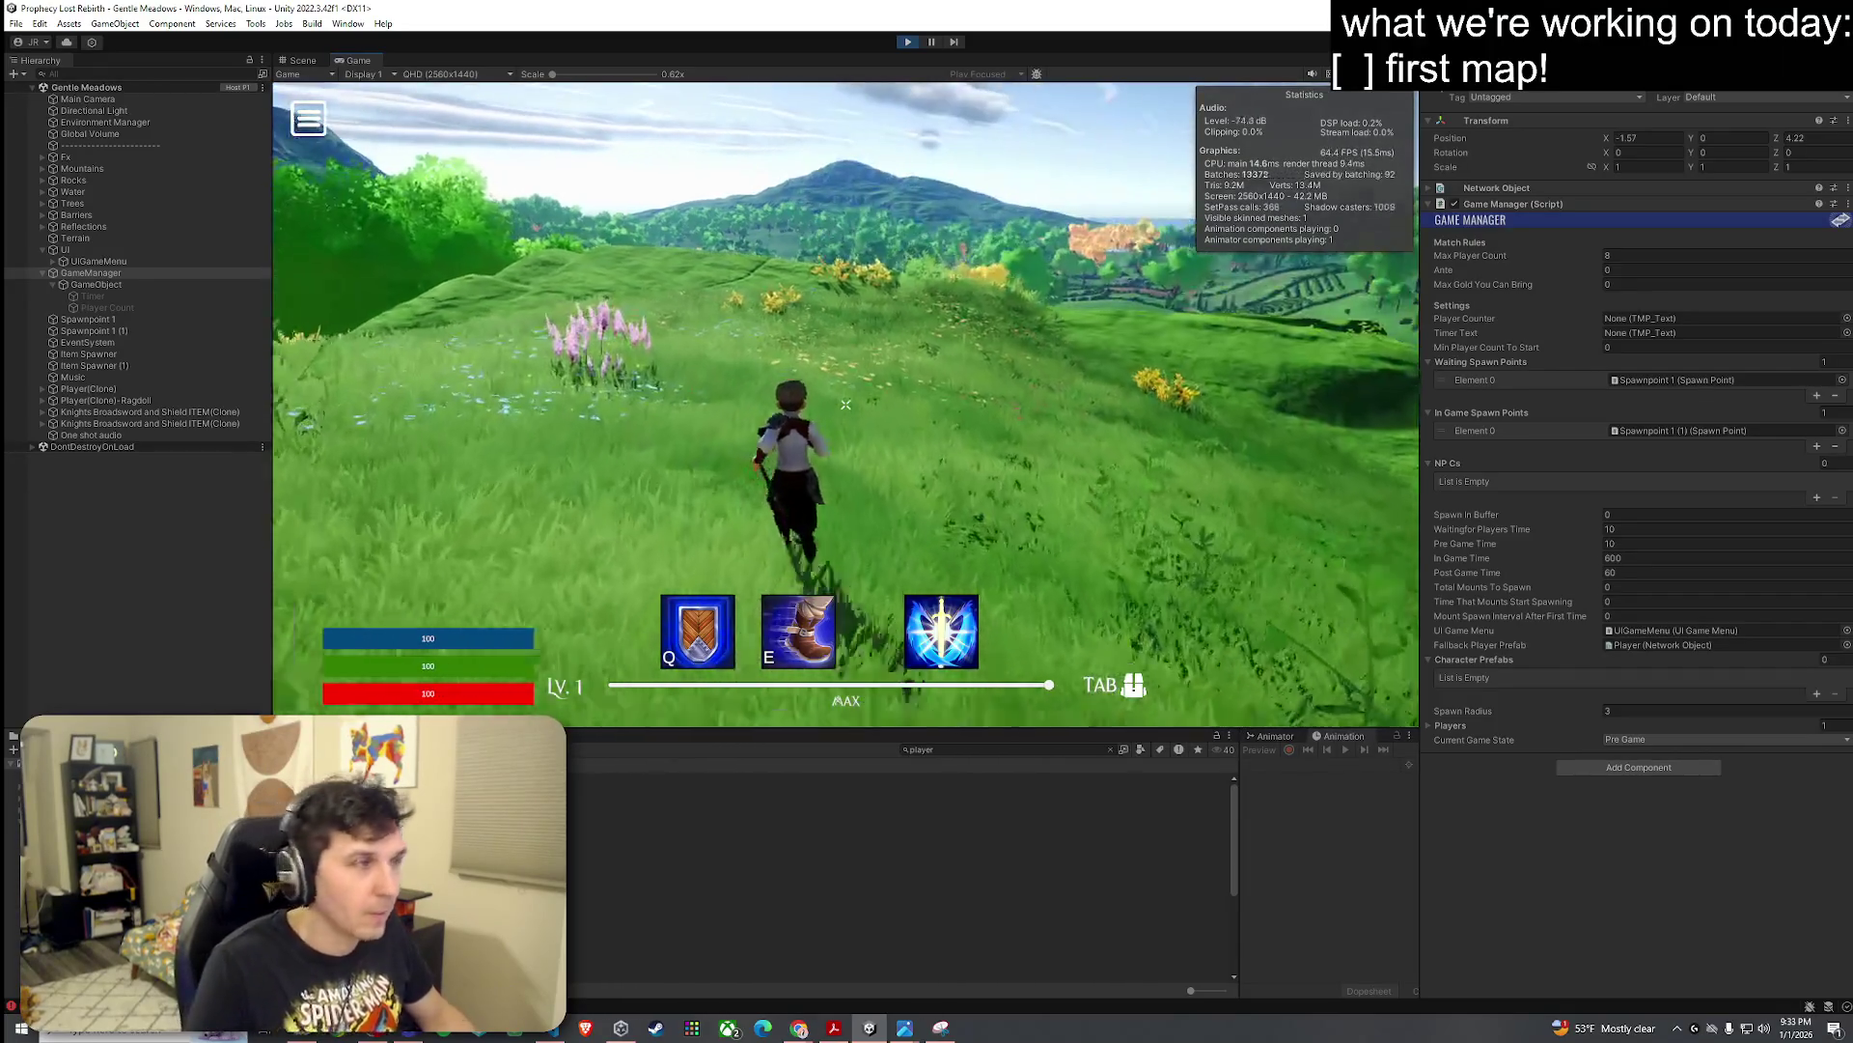
key(w)
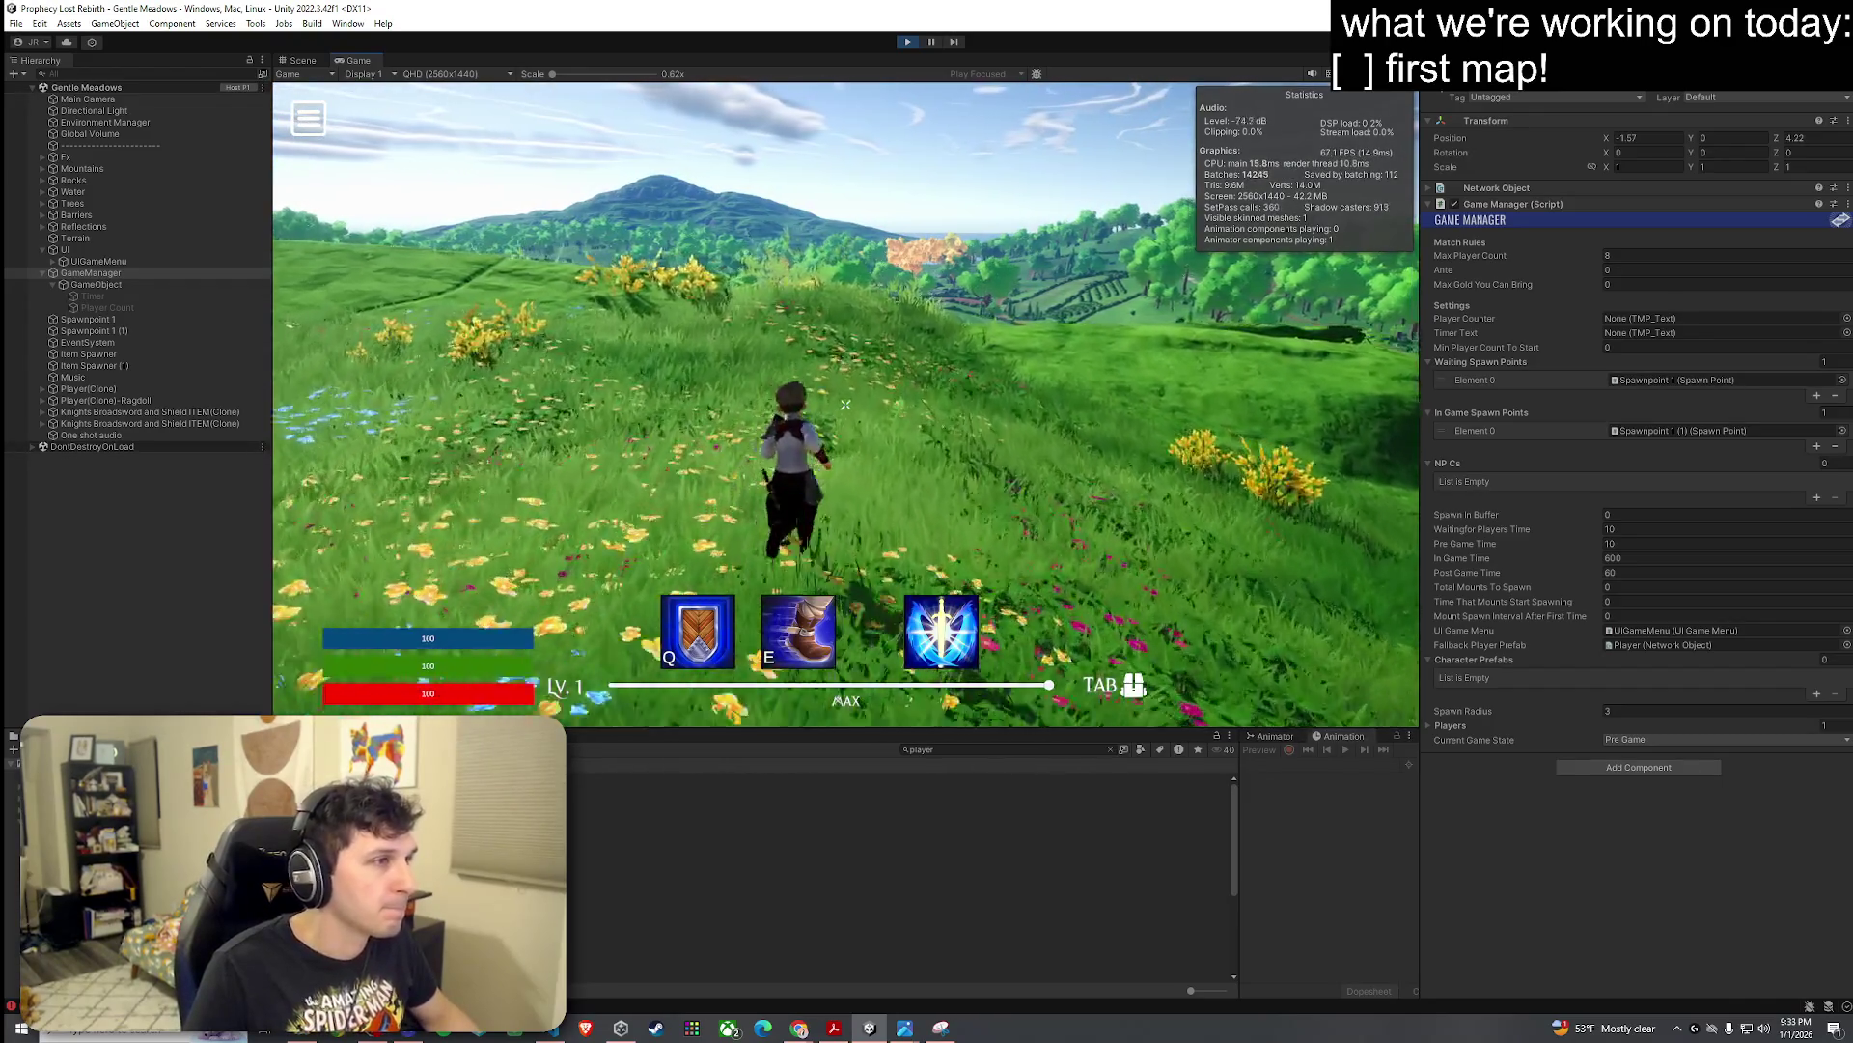
key(w)
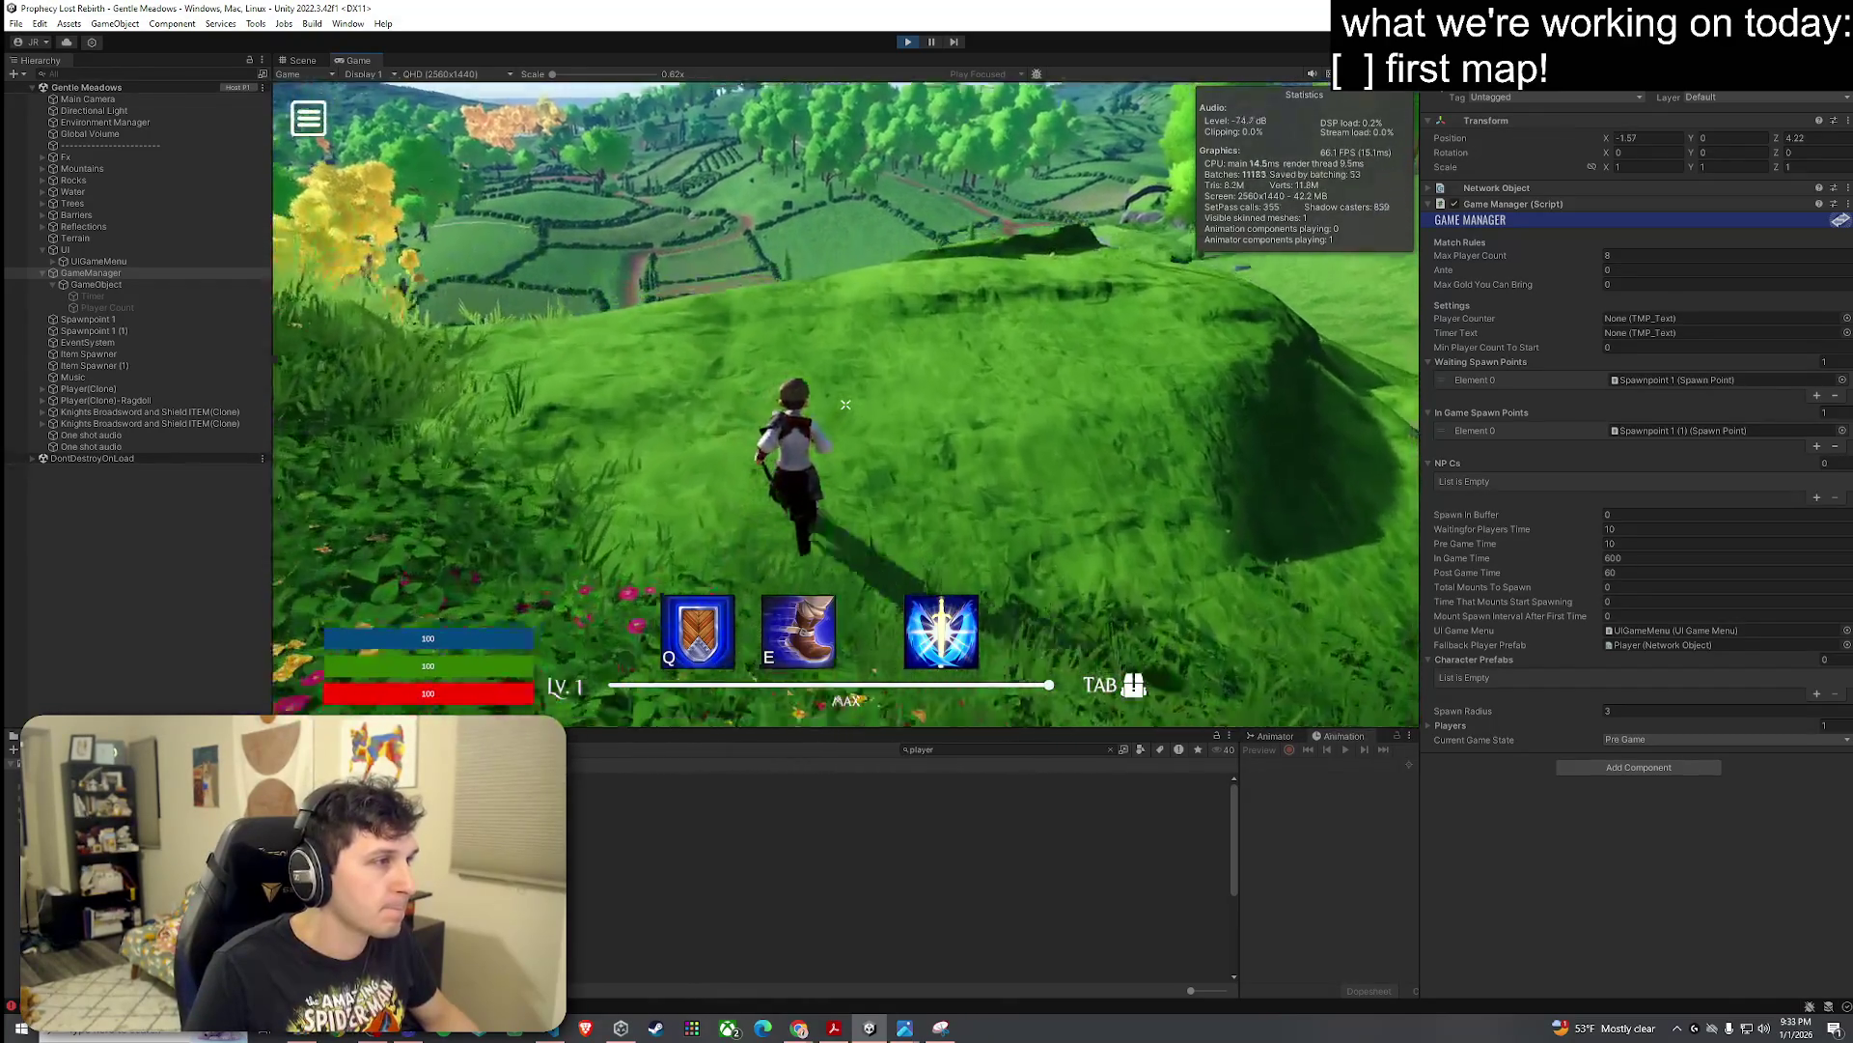
key(w)
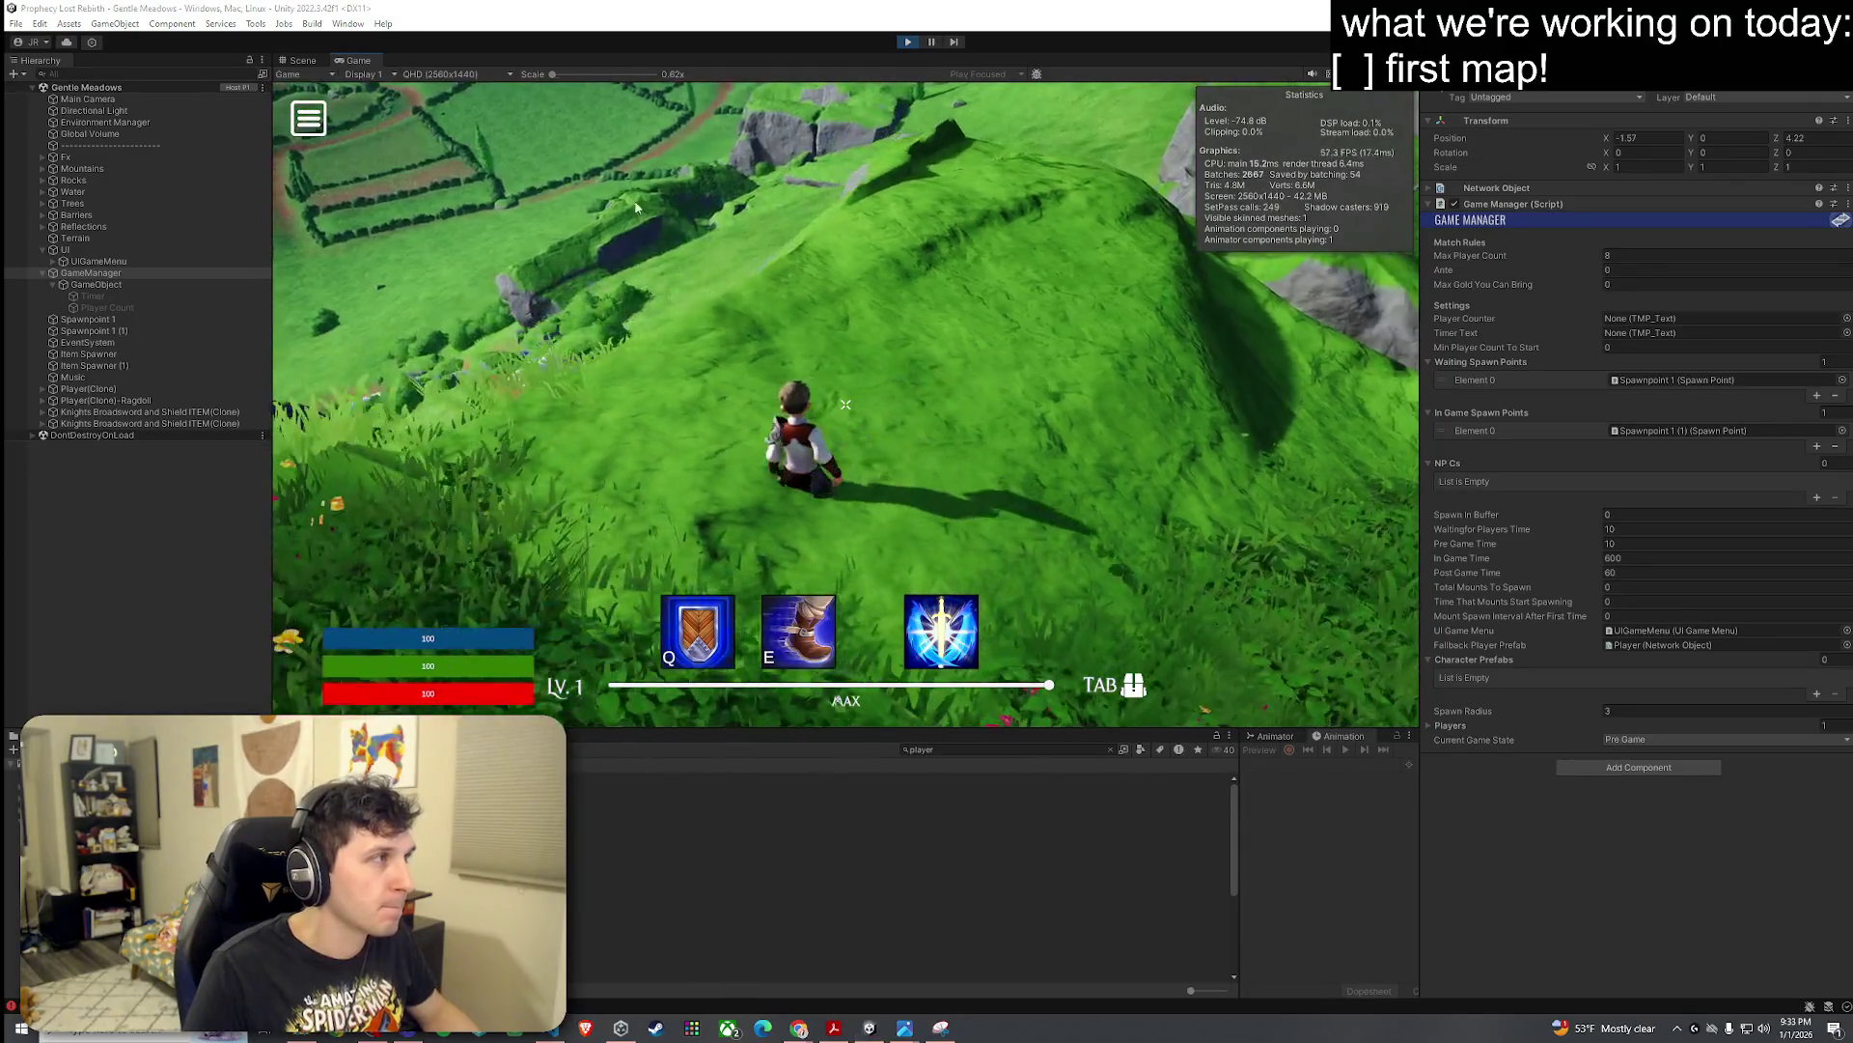
click(303, 60)
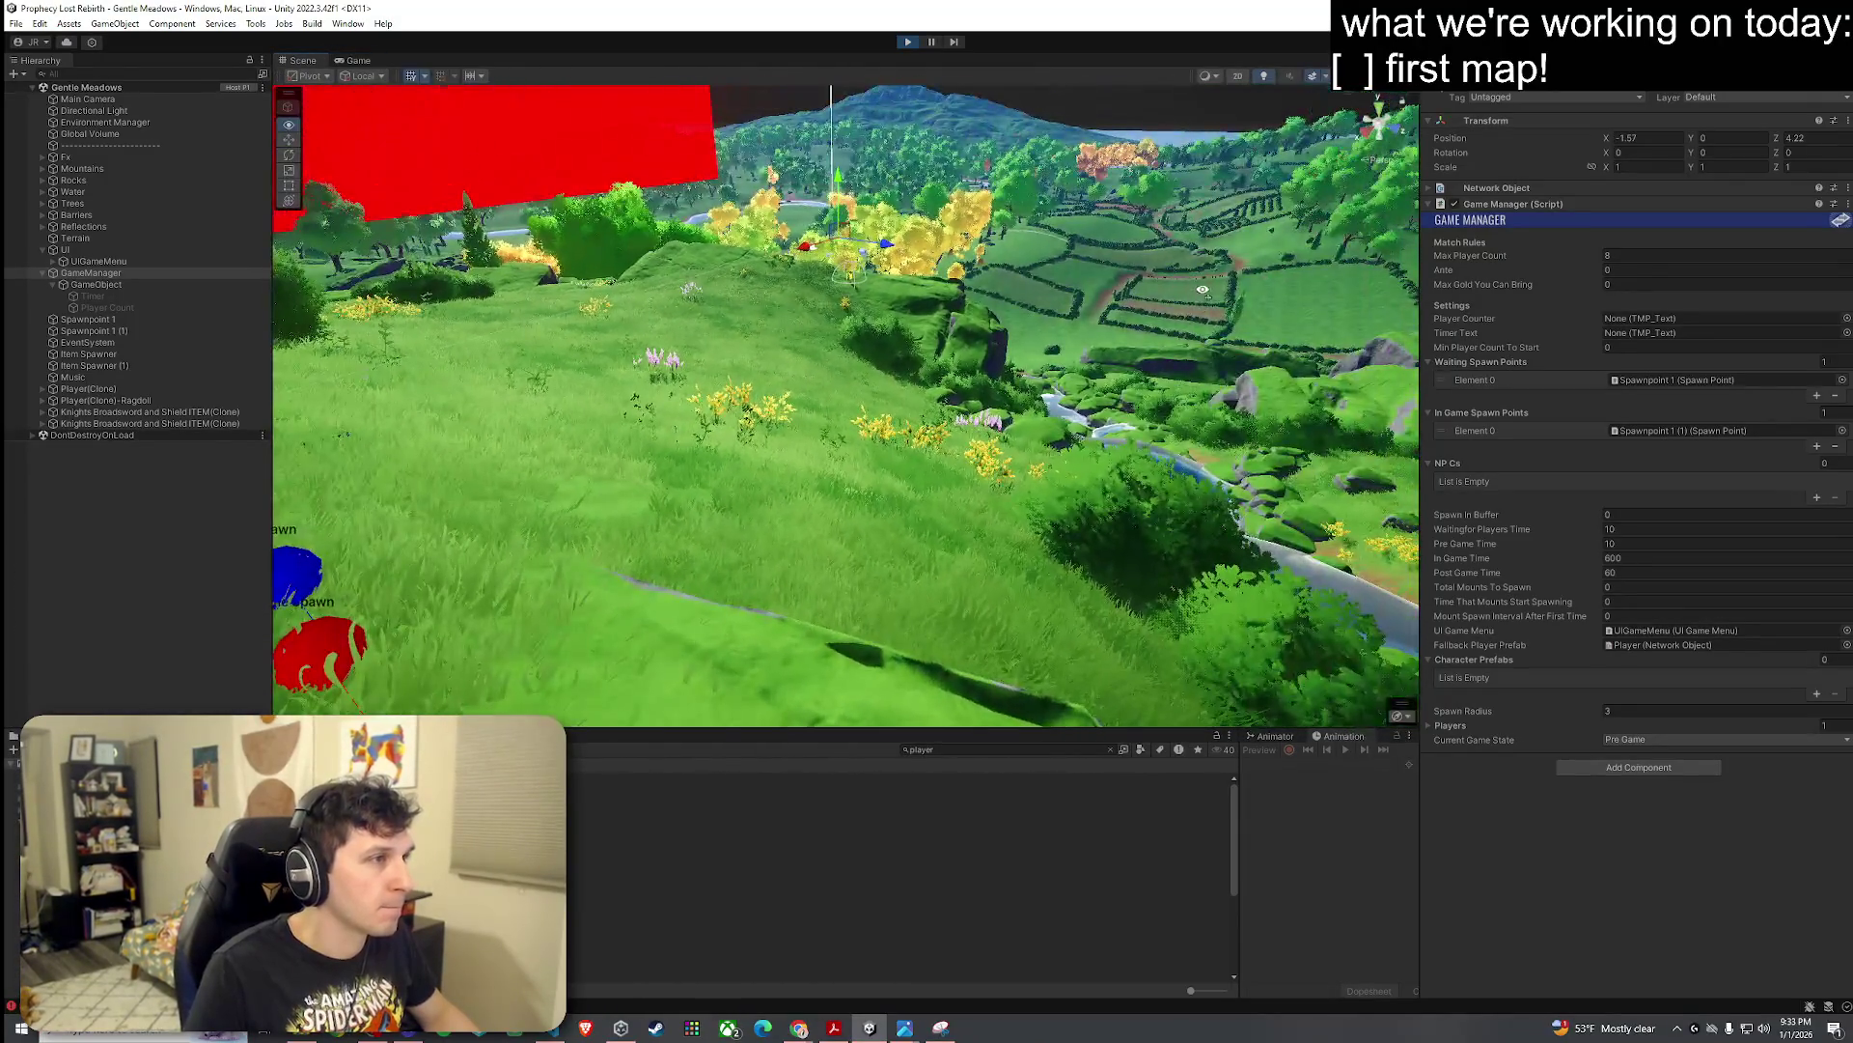
Step: Select the Cliff1_LOD0 cliff mesh and add a Mesh Collider with Convex ticked
mouse_move(1203, 290)
mouse_down()
mouse_move(901, 372)
mouse_move(711, 386)
mouse_move(1402, 256)
mouse_up()
click(865, 384)
click(710, 386)
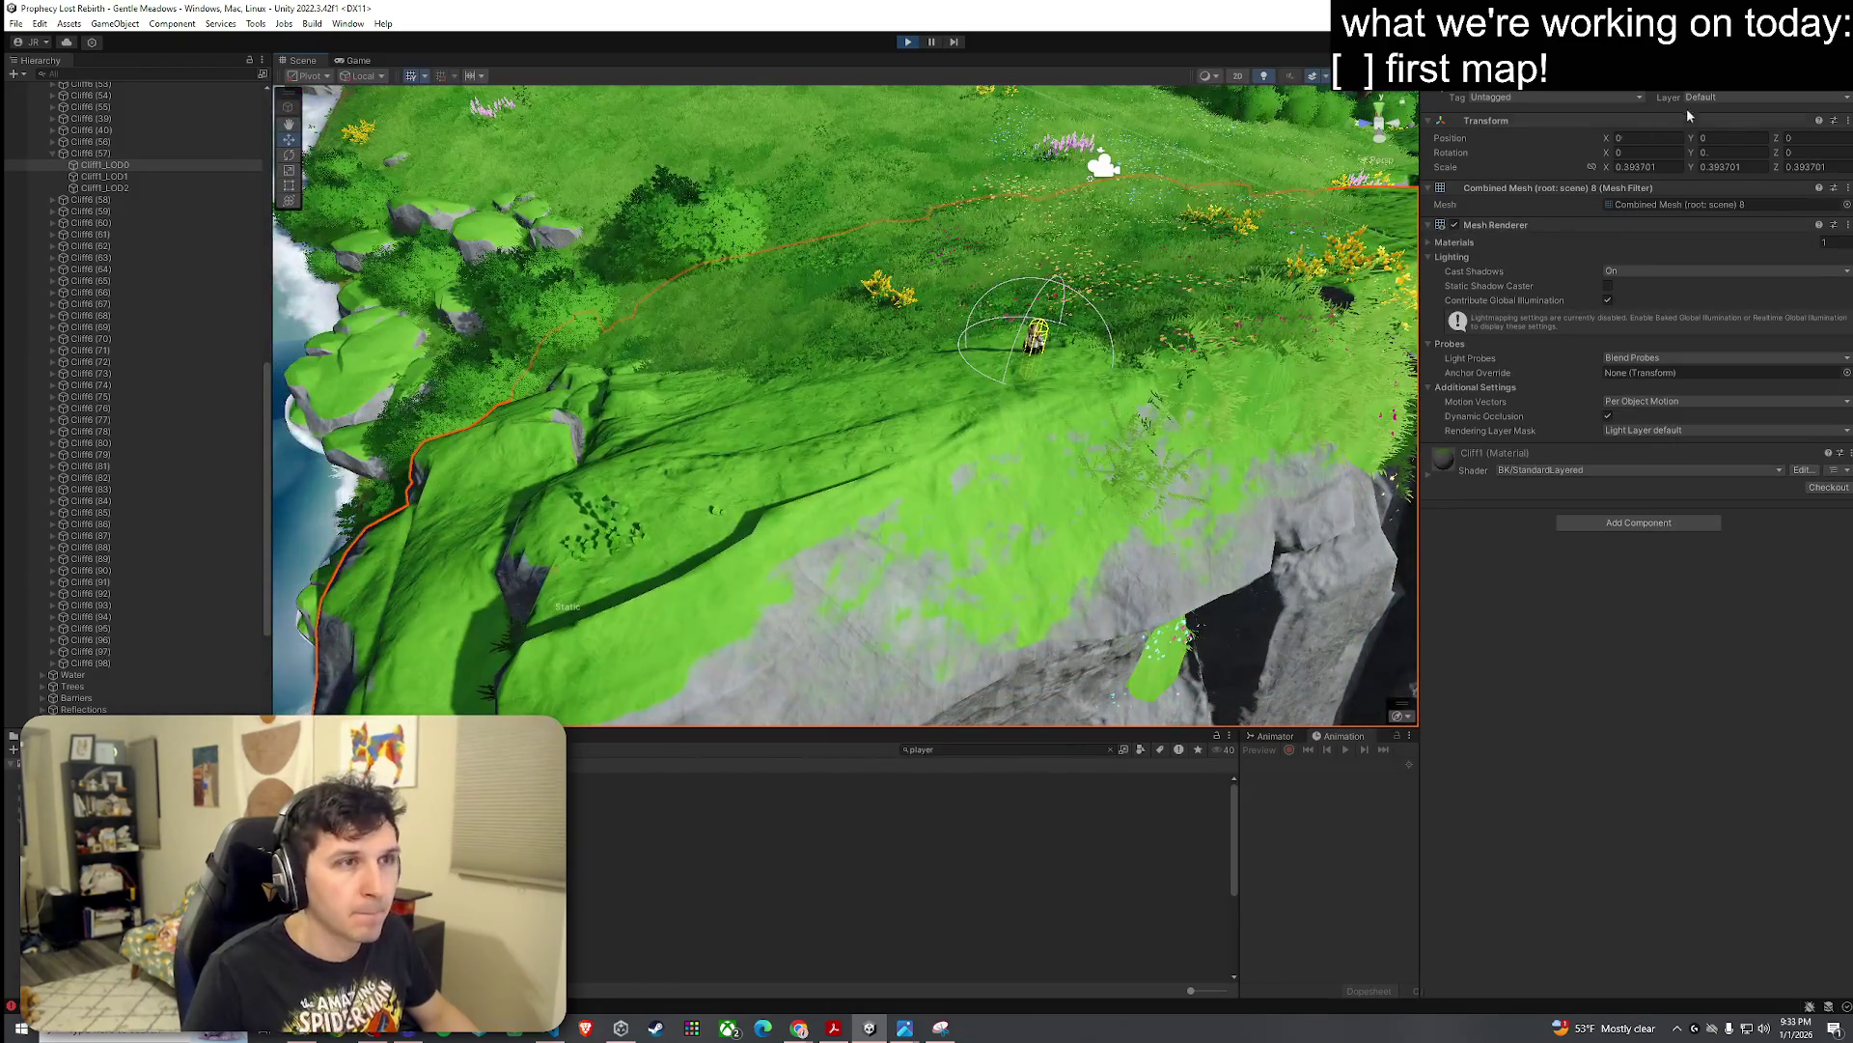
click(1649, 518)
text(mesh col)
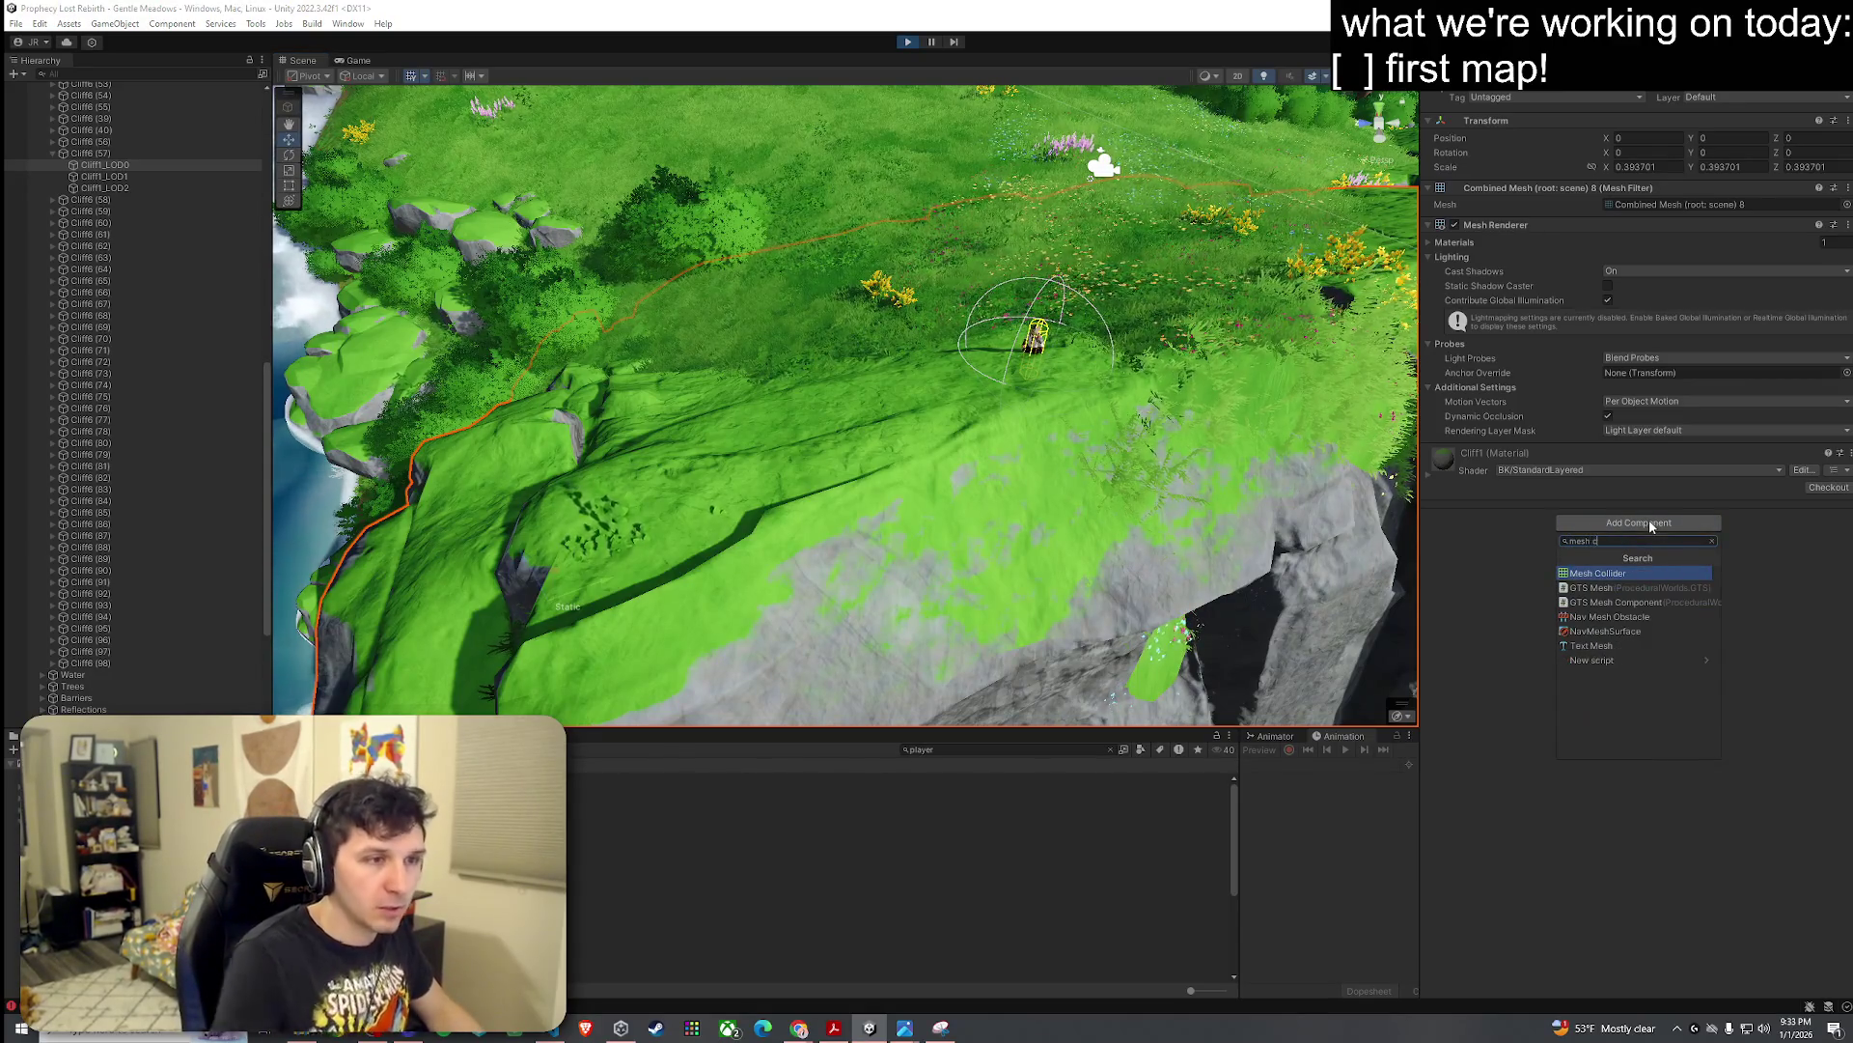
click(1619, 572)
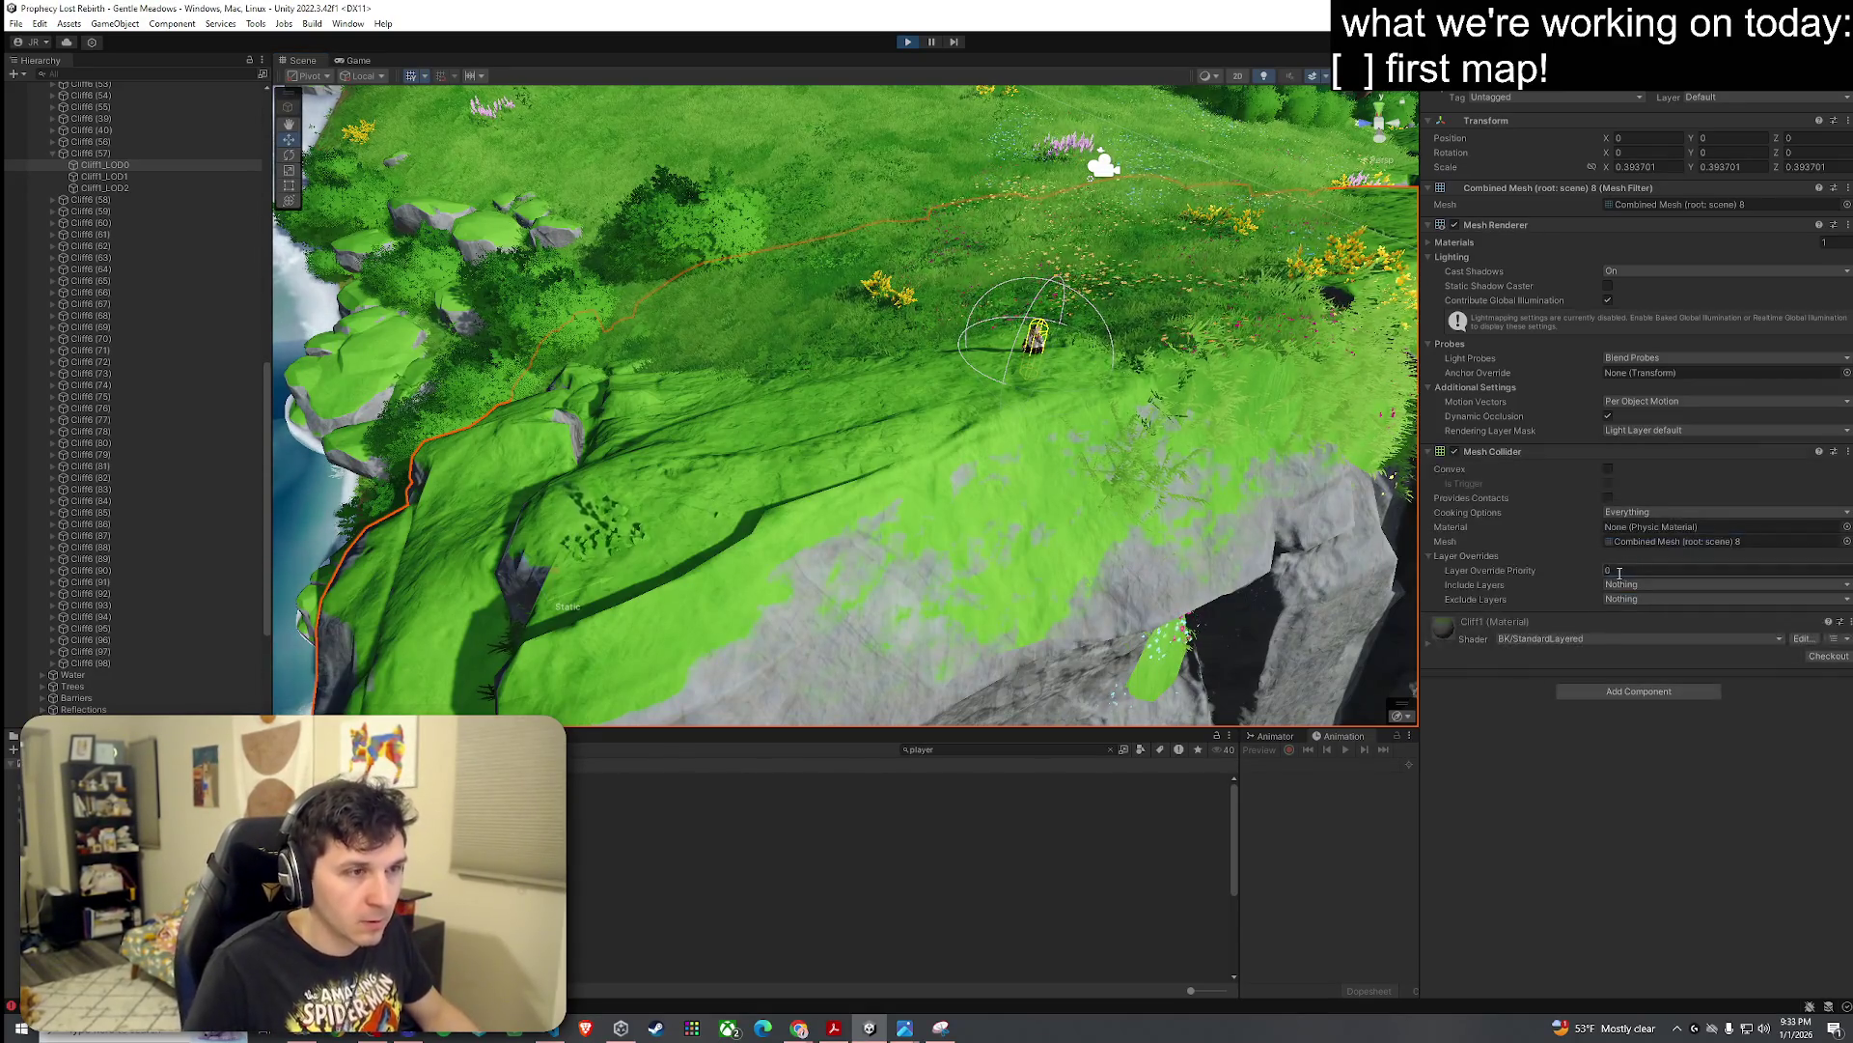
click(1607, 469)
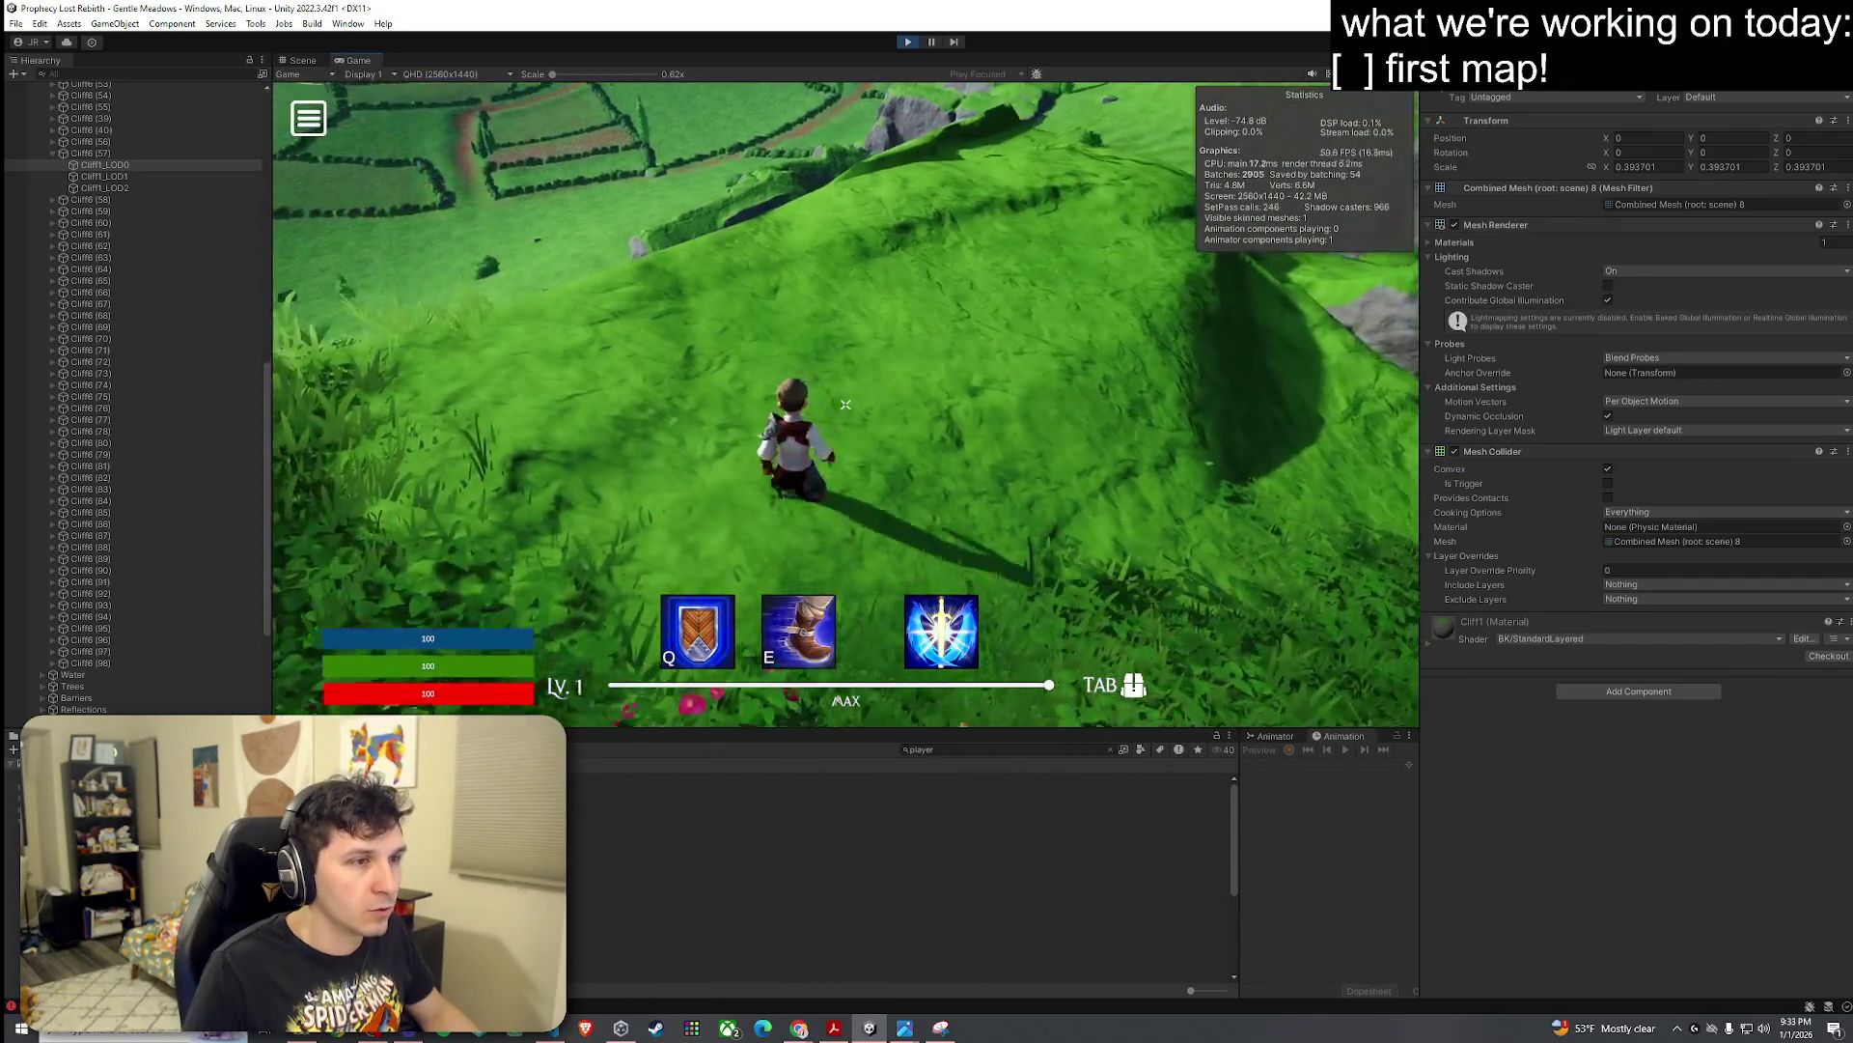
Step: Enable Provides Contacts on the cliff's collider and select the Cliff6 (64) cliff
click(1607, 498)
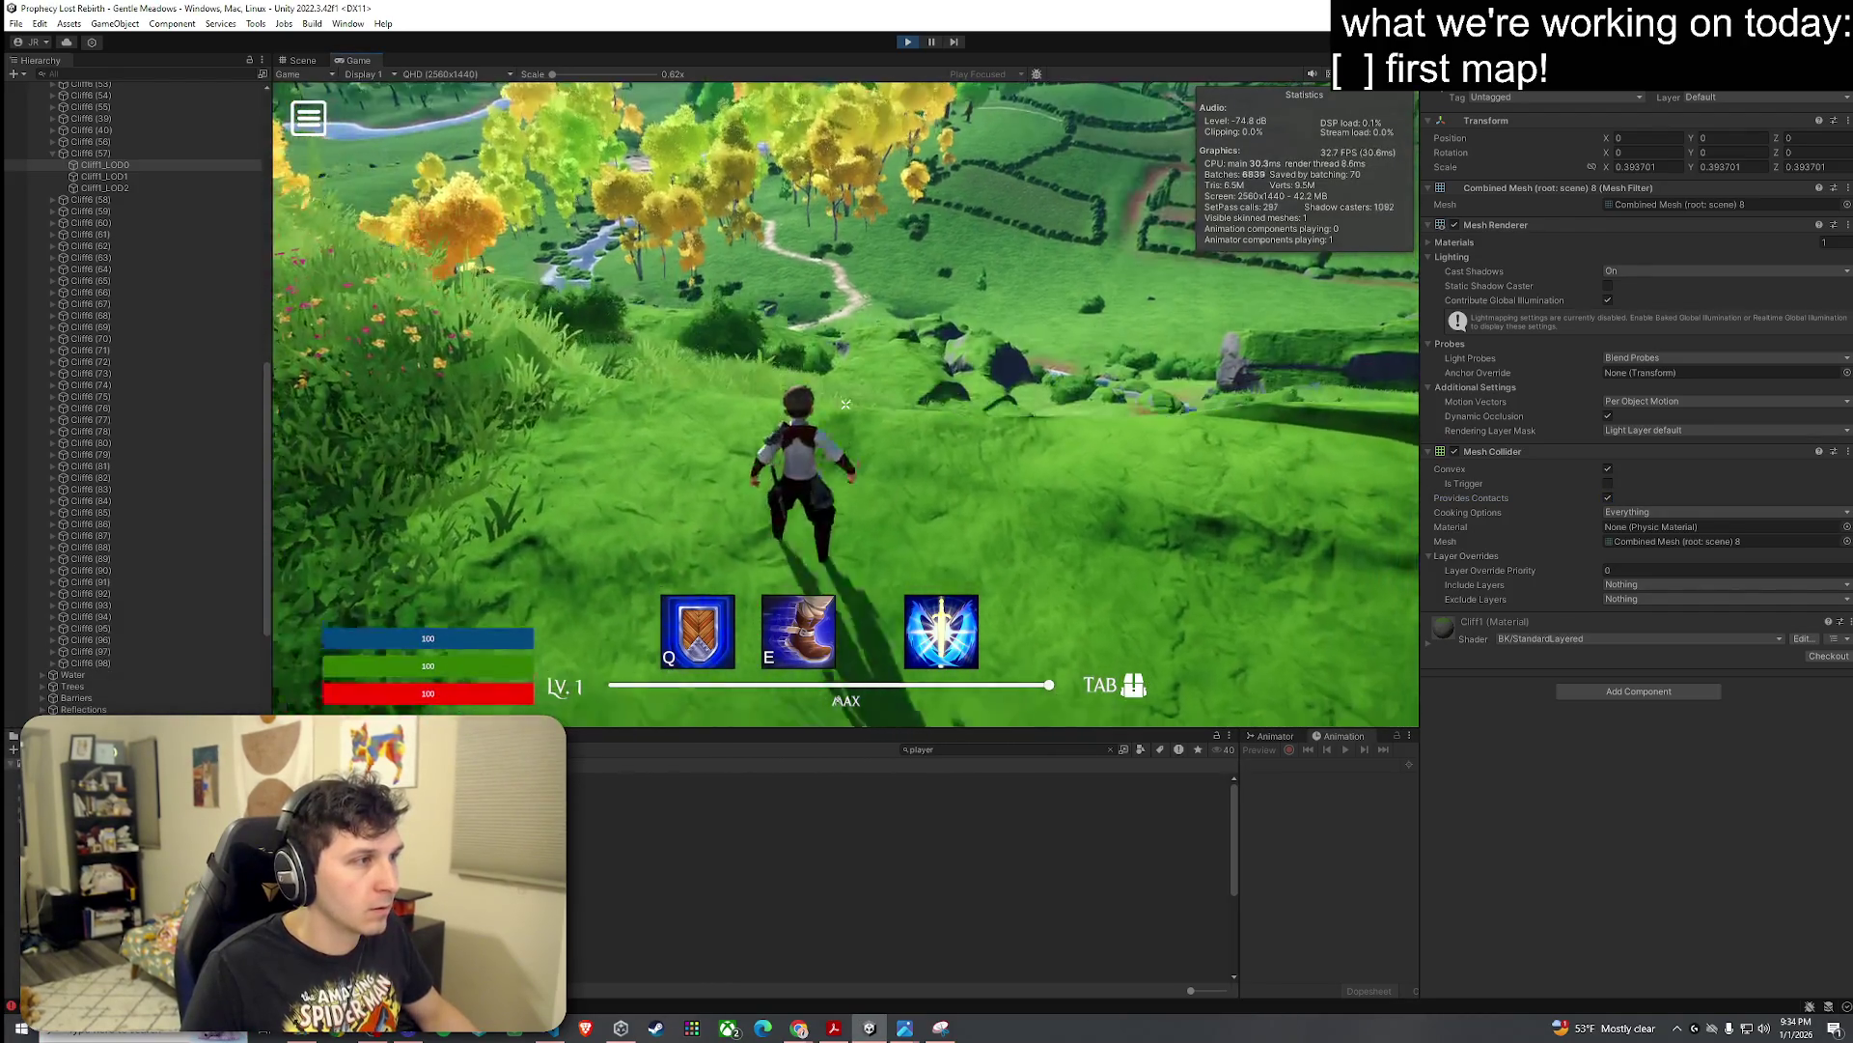
key(super)
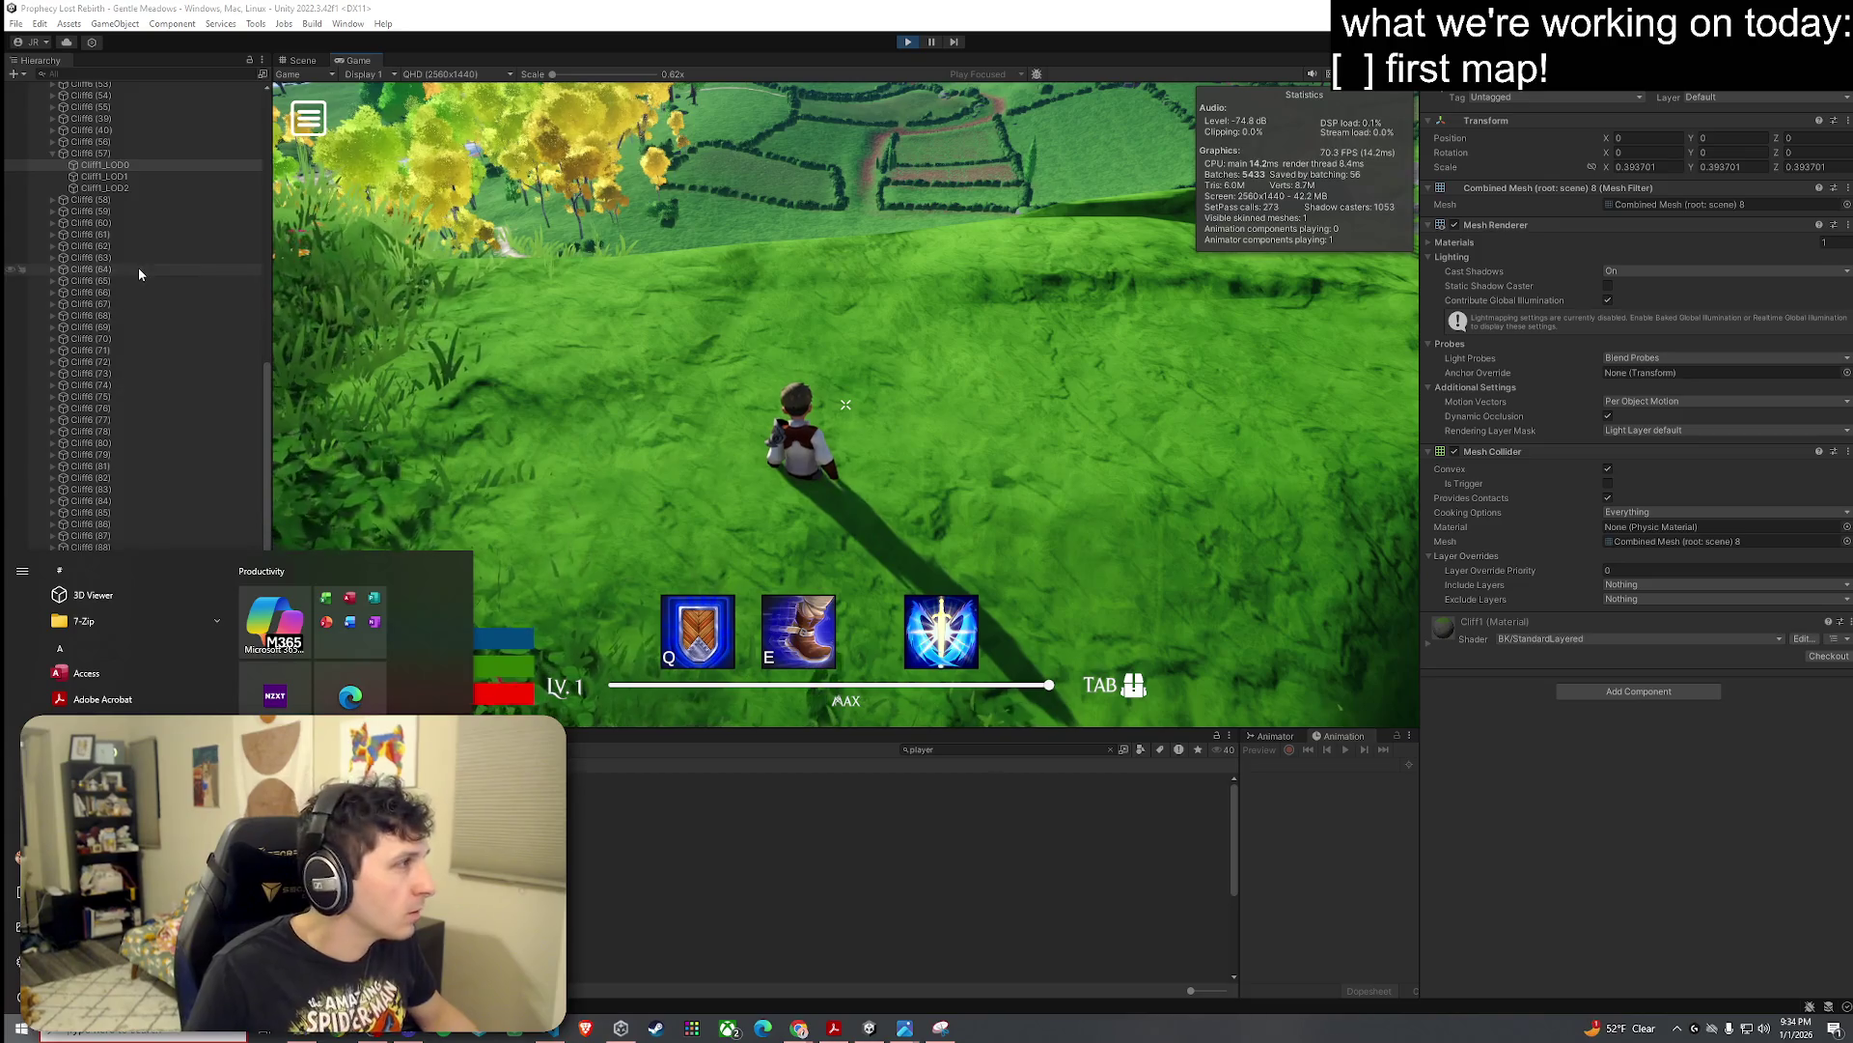
click(139, 270)
click(645, 340)
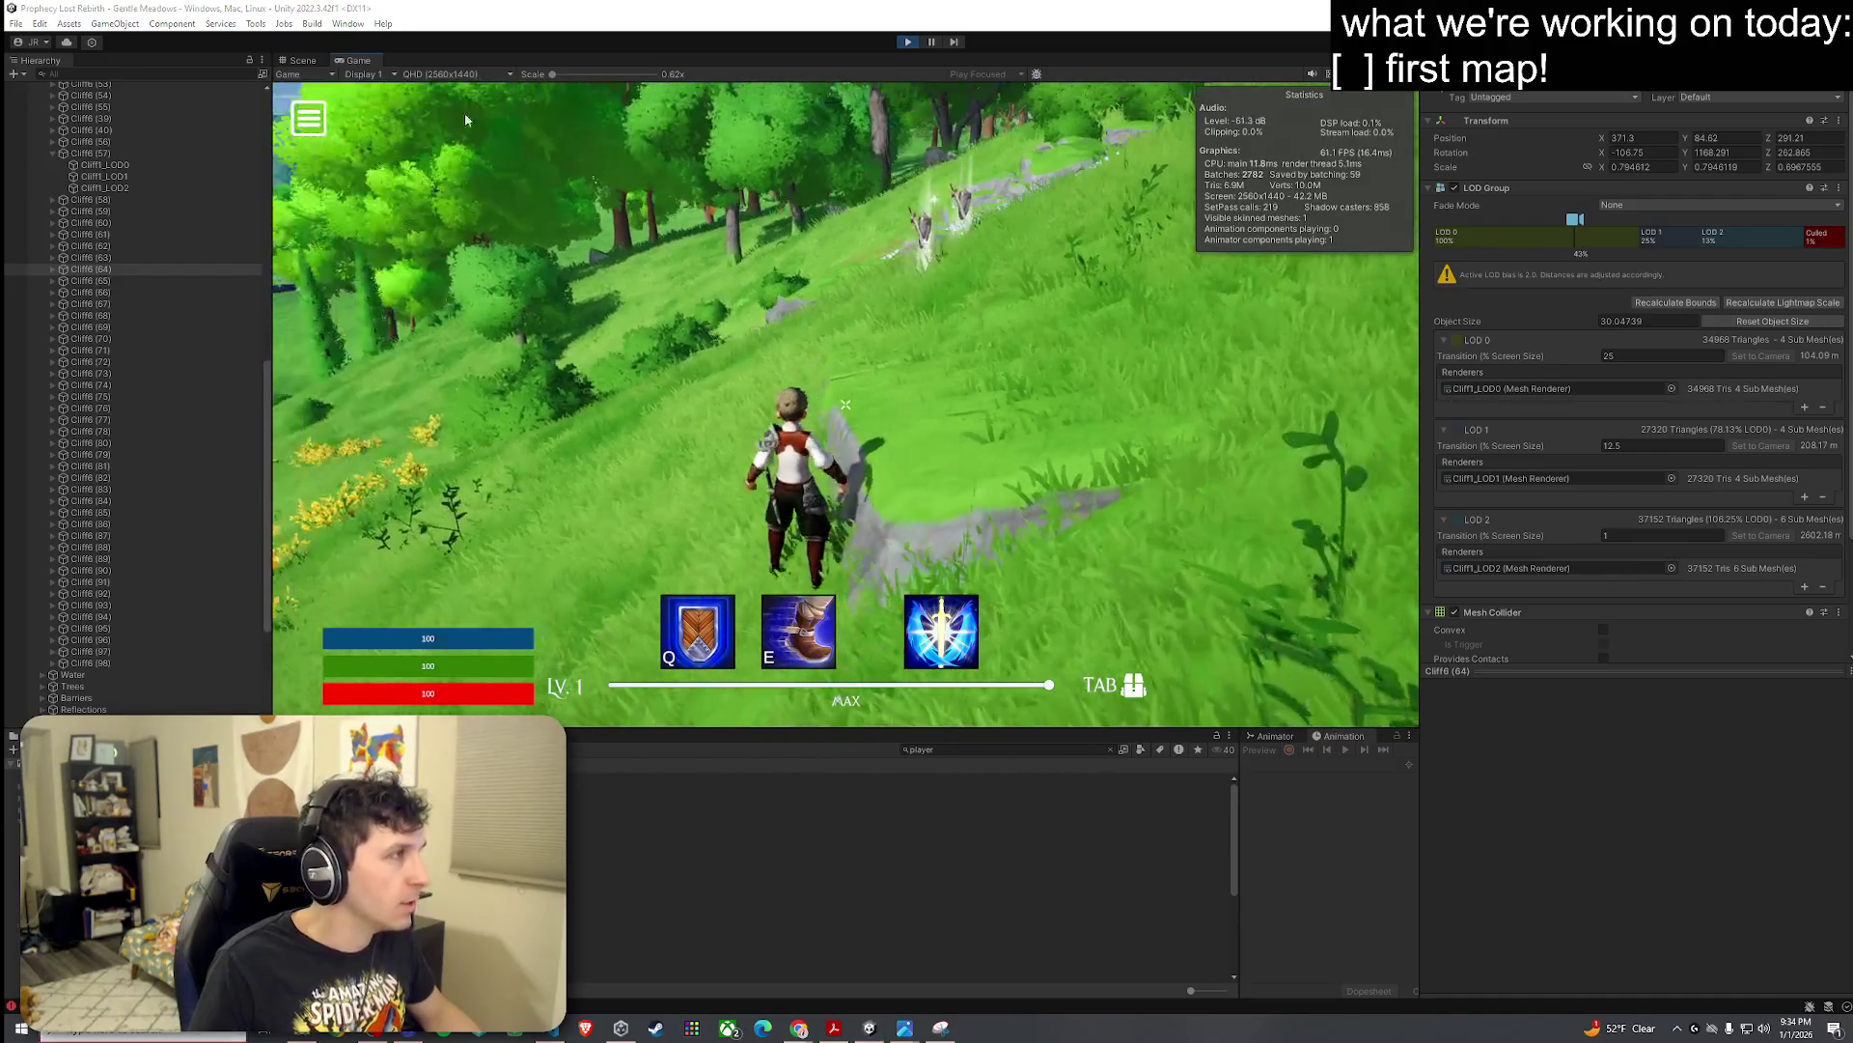
Step: In the Scene view, fly close to the character and select the nearby cliff mesh
click(301, 61)
mouse_move(859, 261)
mouse_down()
mouse_move(975, 303)
mouse_move(830, 389)
mouse_move(1207, 384)
mouse_up()
click(825, 391)
Step: Select and frame the Cliff6 (57) cliff mesh and uncheck Convex on its Mesh Collider
click(1206, 383)
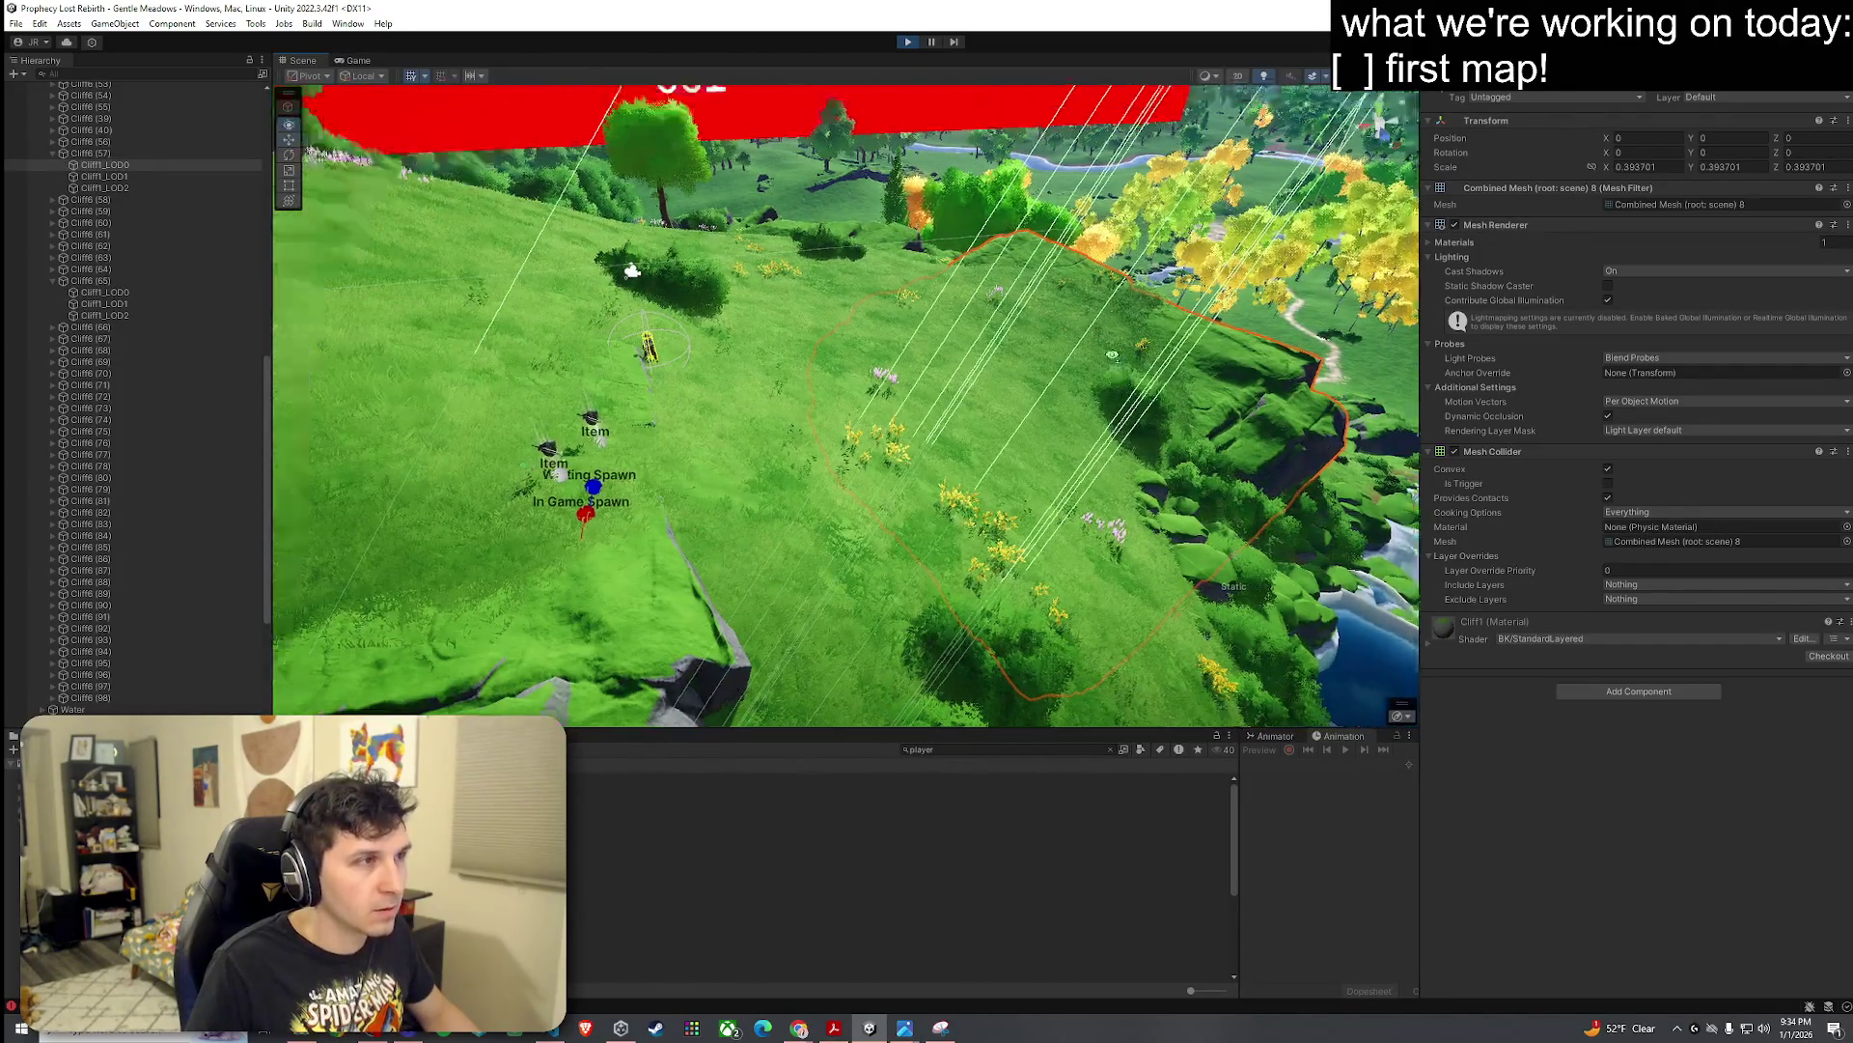
key(f)
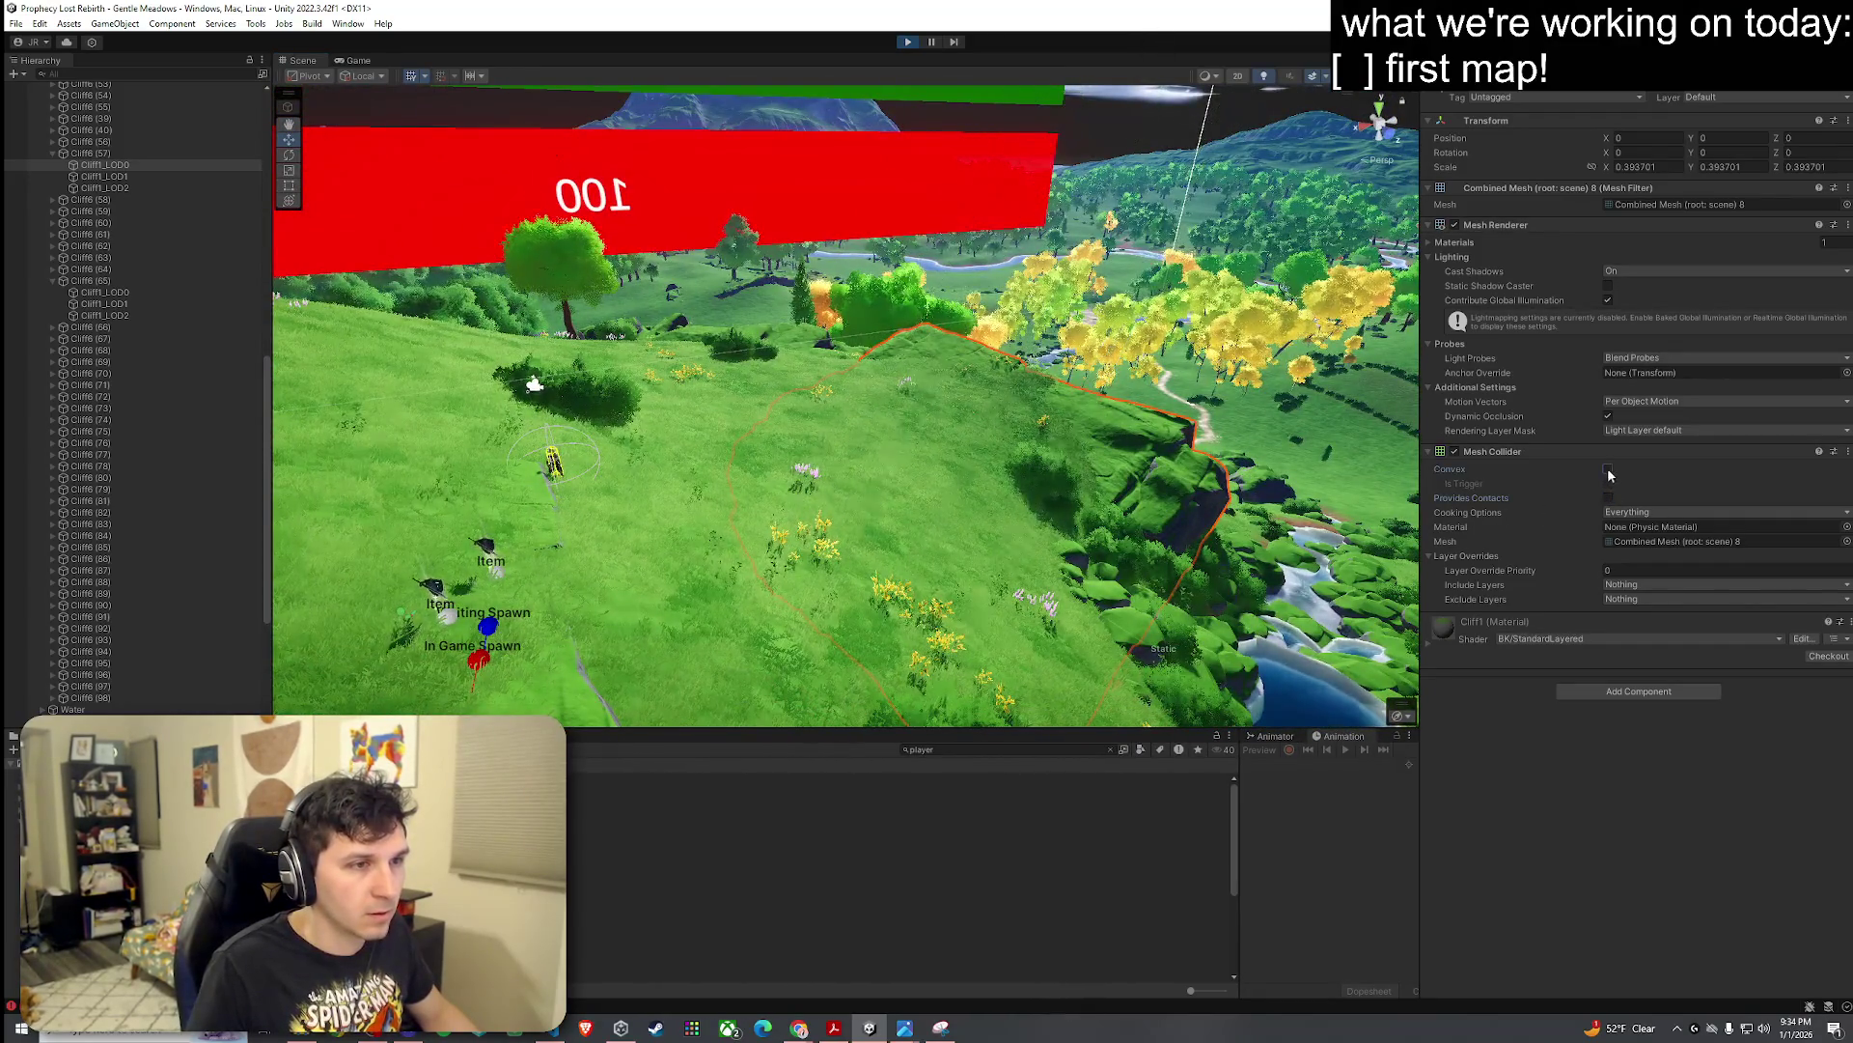
click(1607, 470)
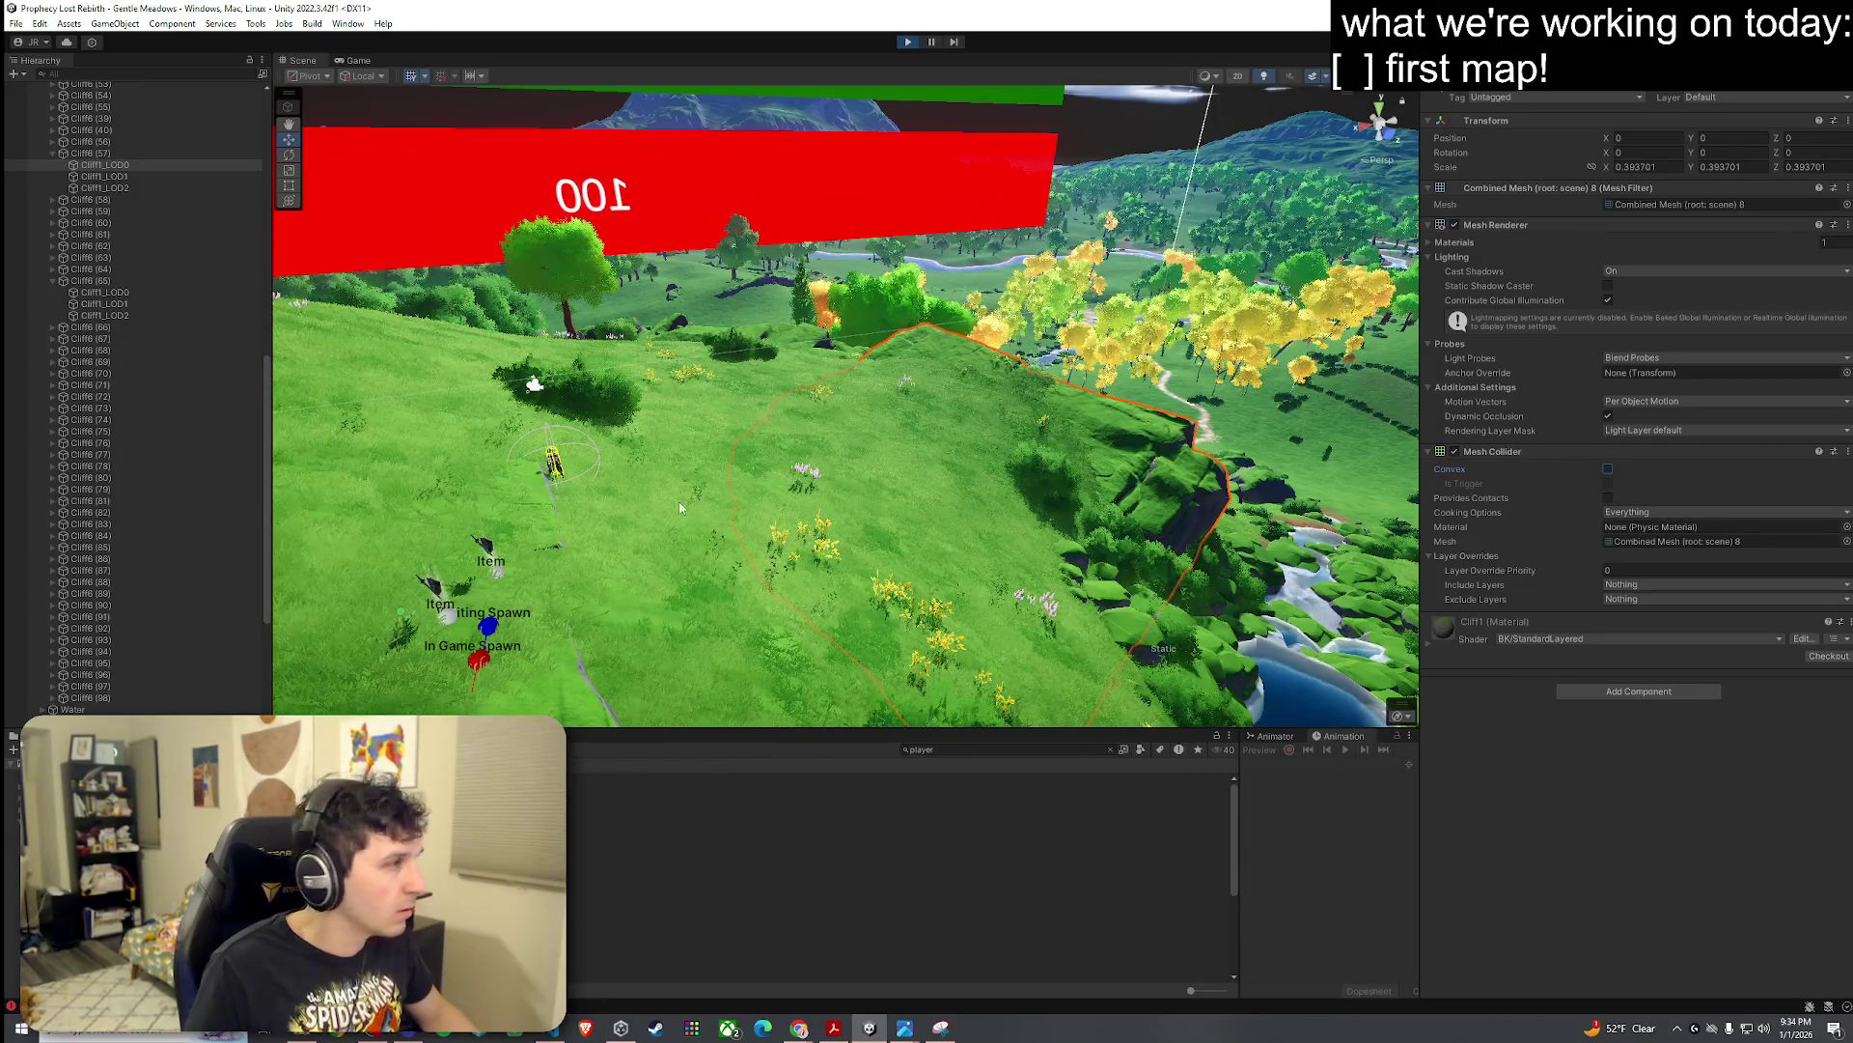
Step: Compare the colliders of the Cliff6 (57) and Cliff6 (65) cliff meshes
click(533, 492)
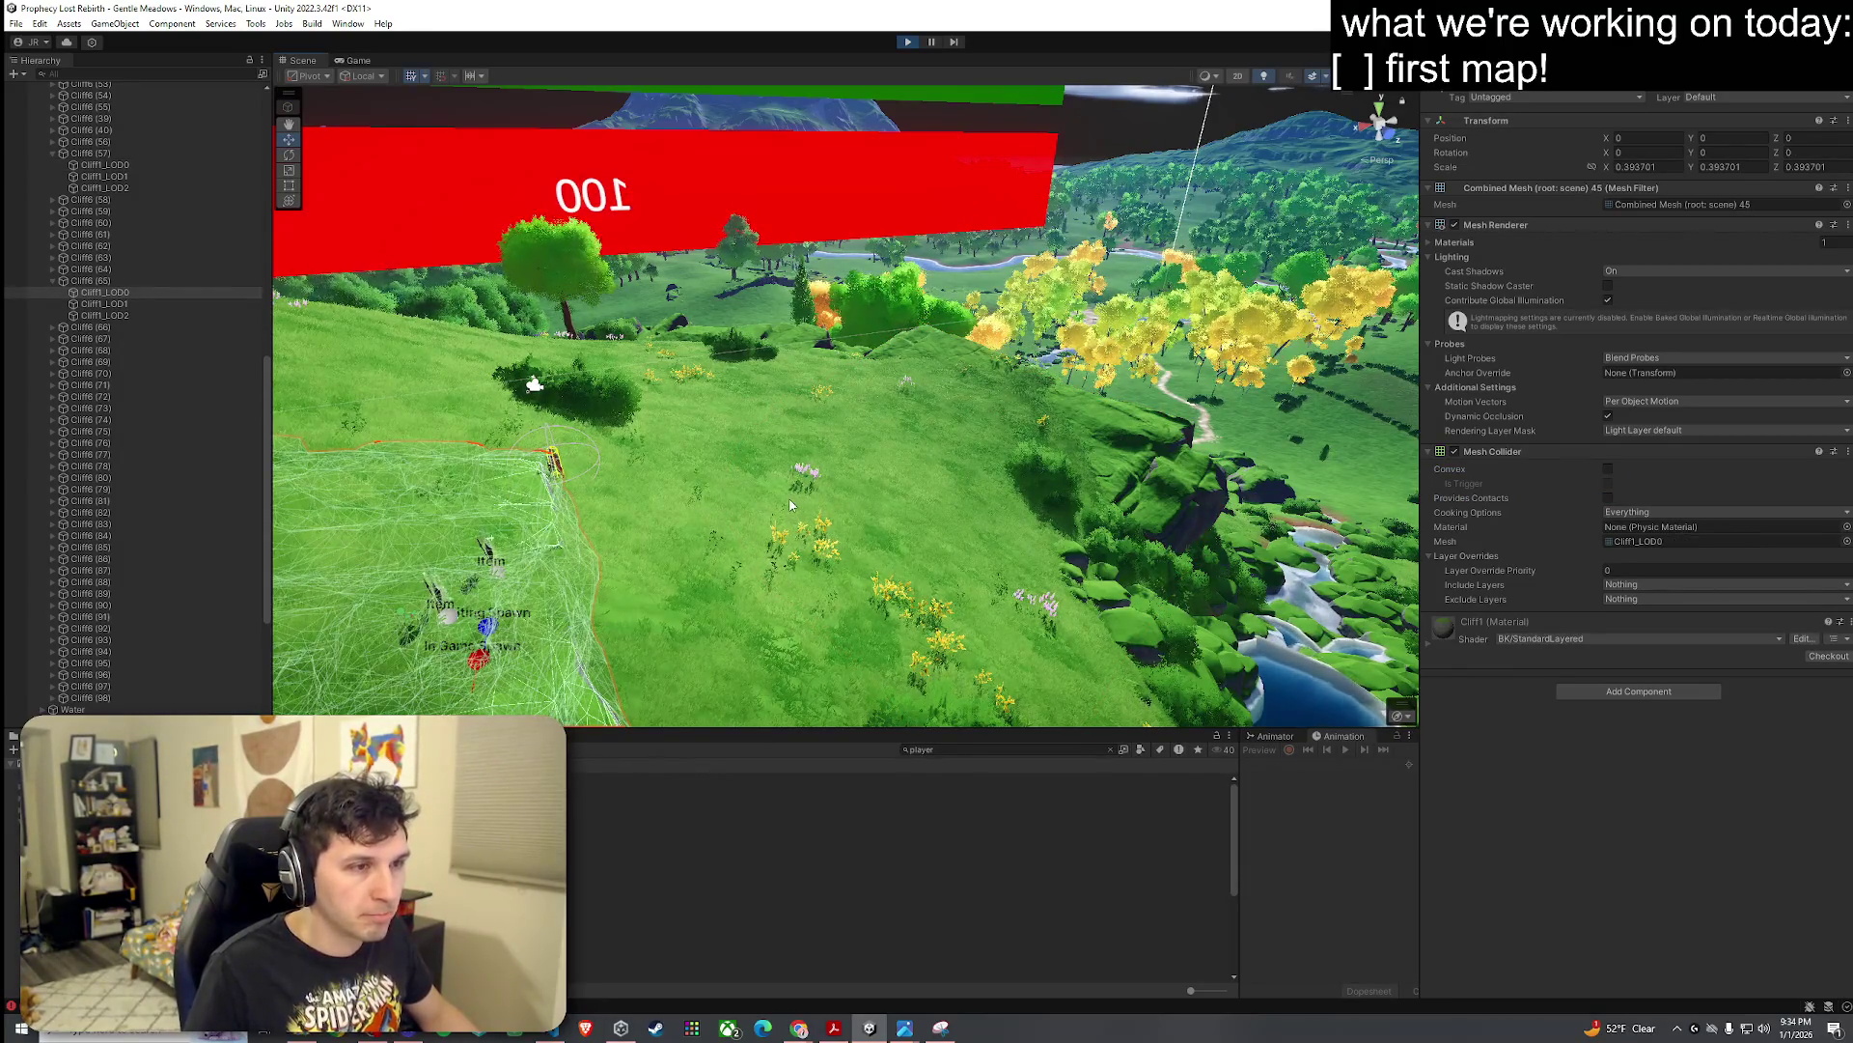
click(1151, 435)
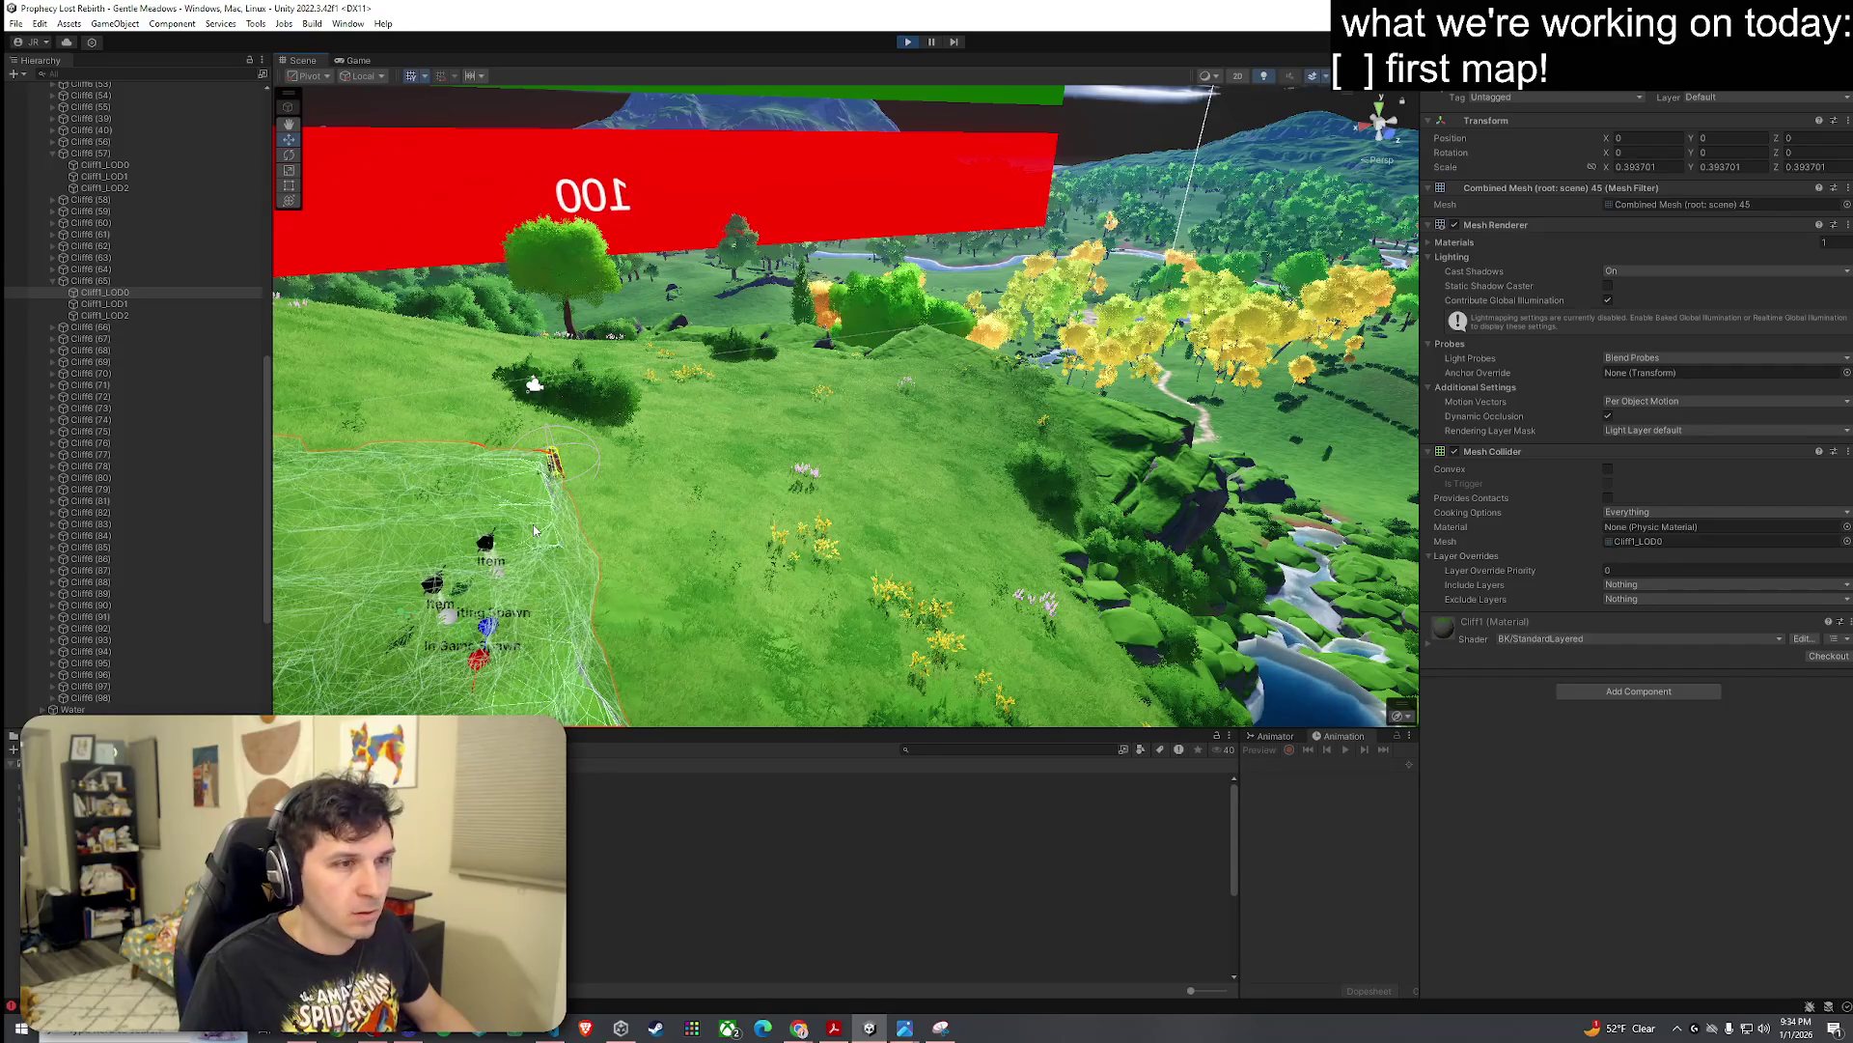
click(1155, 434)
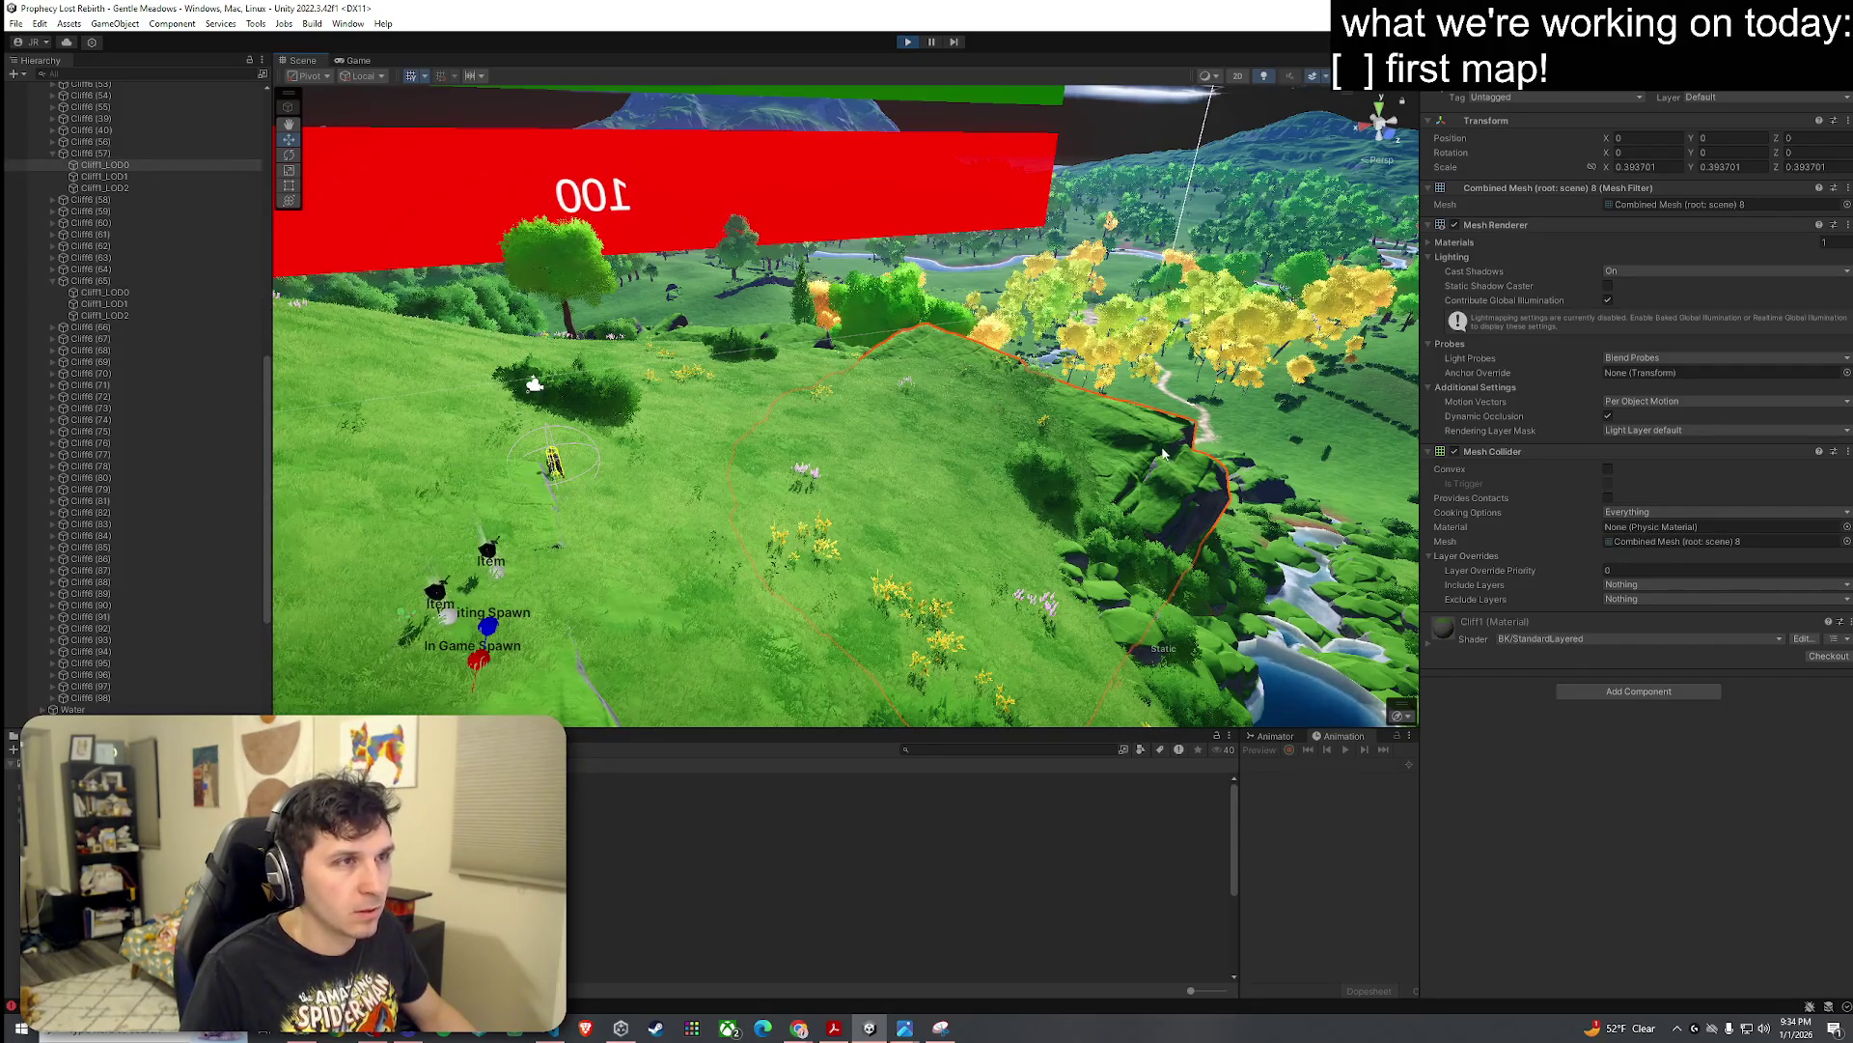
click(521, 526)
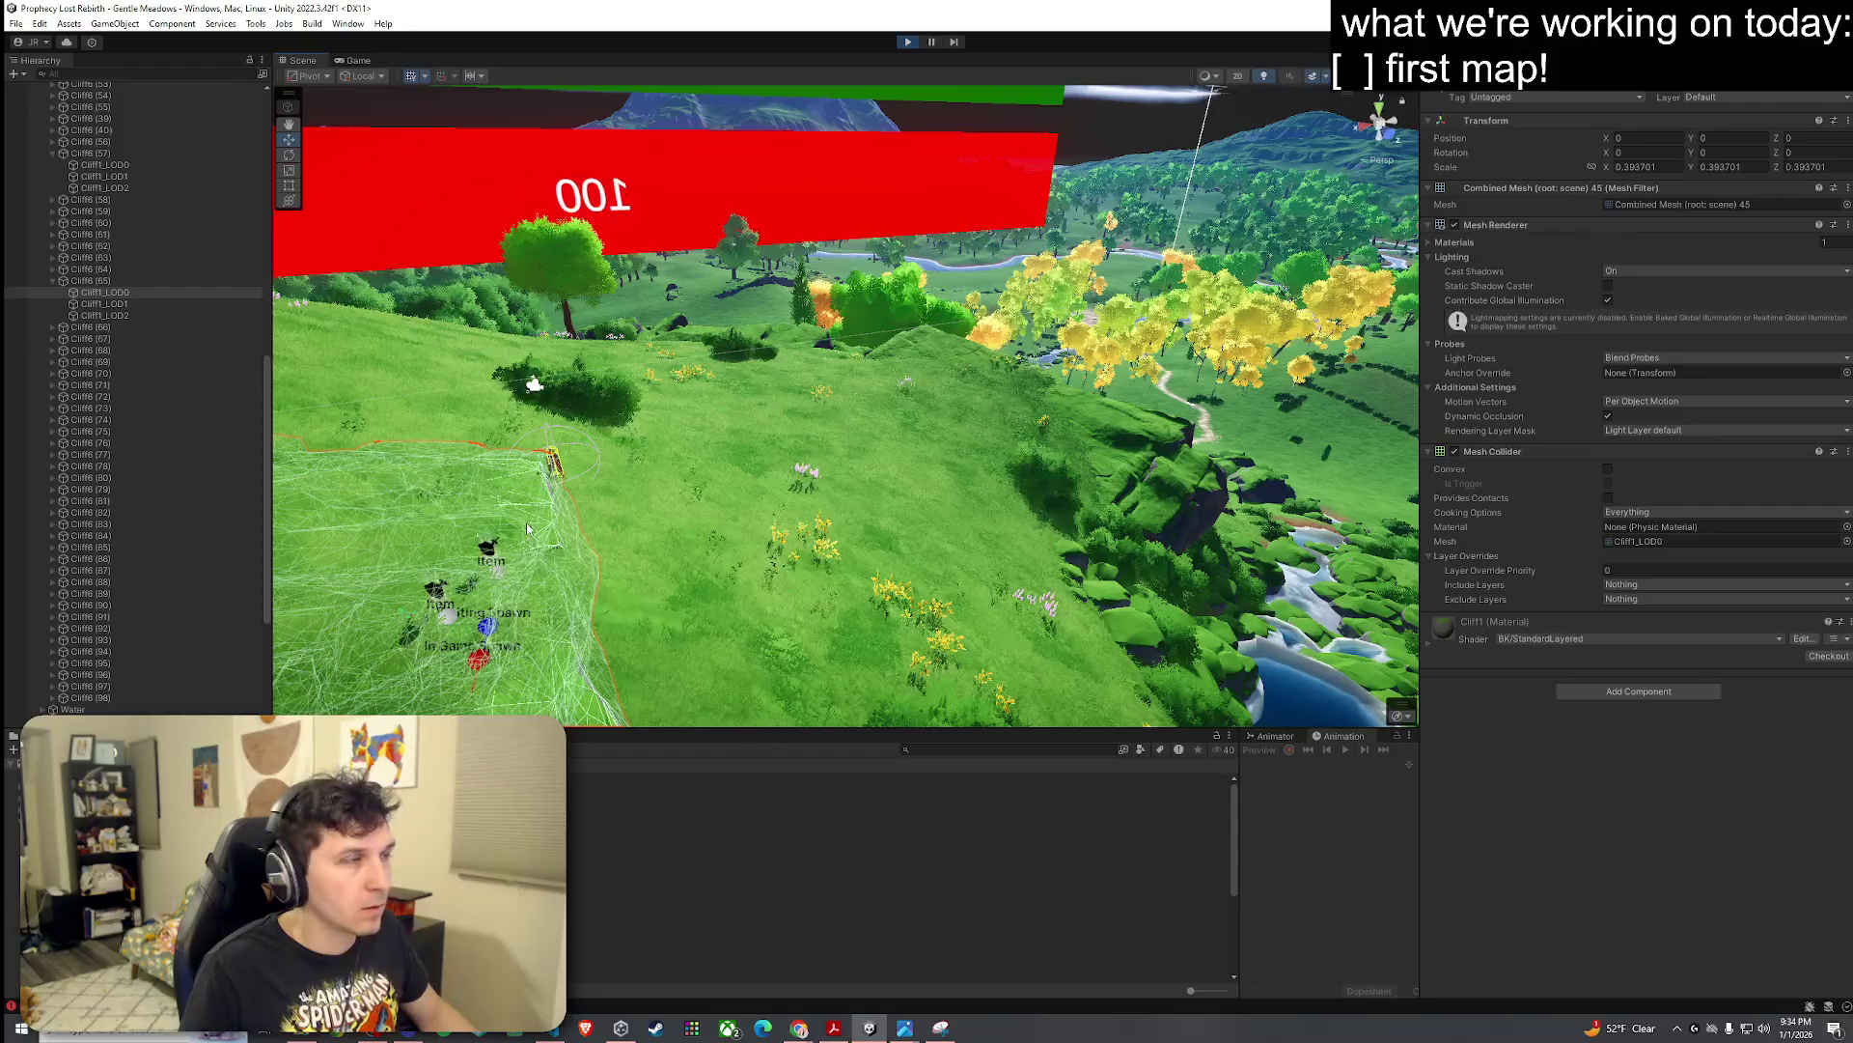
click(1136, 432)
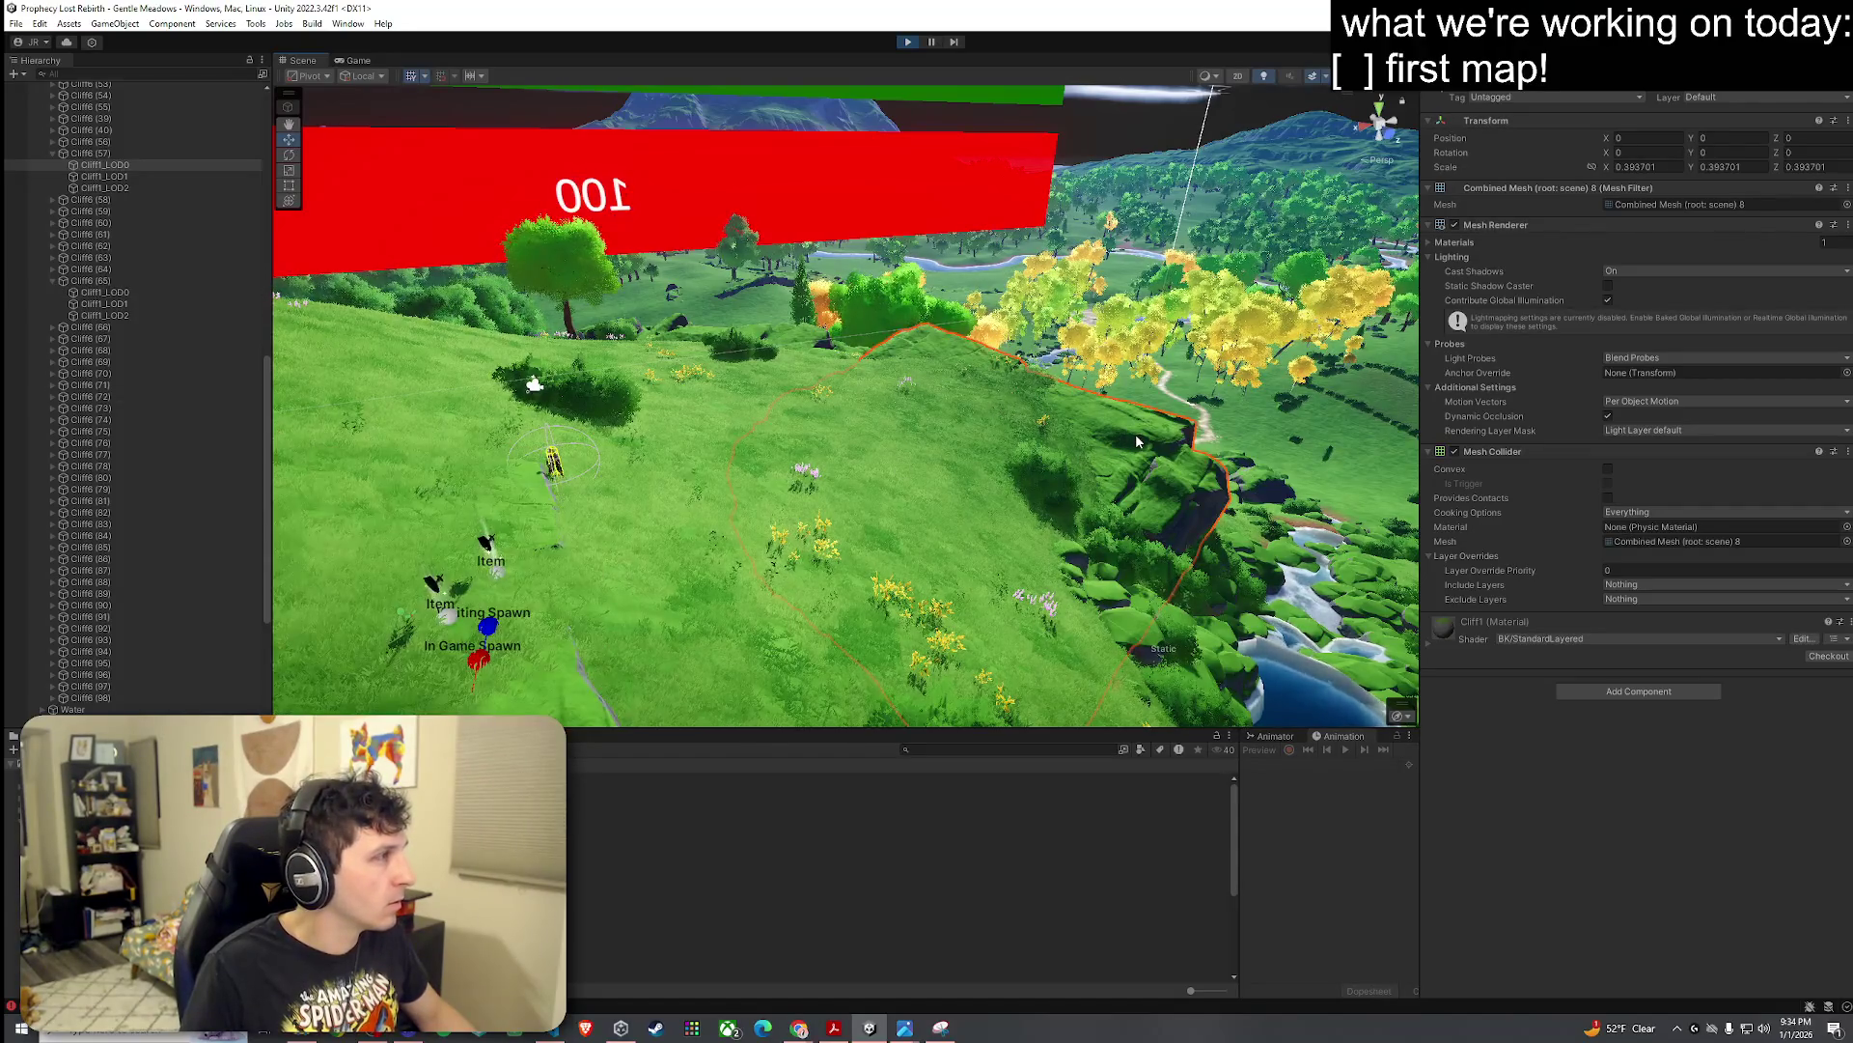
click(523, 497)
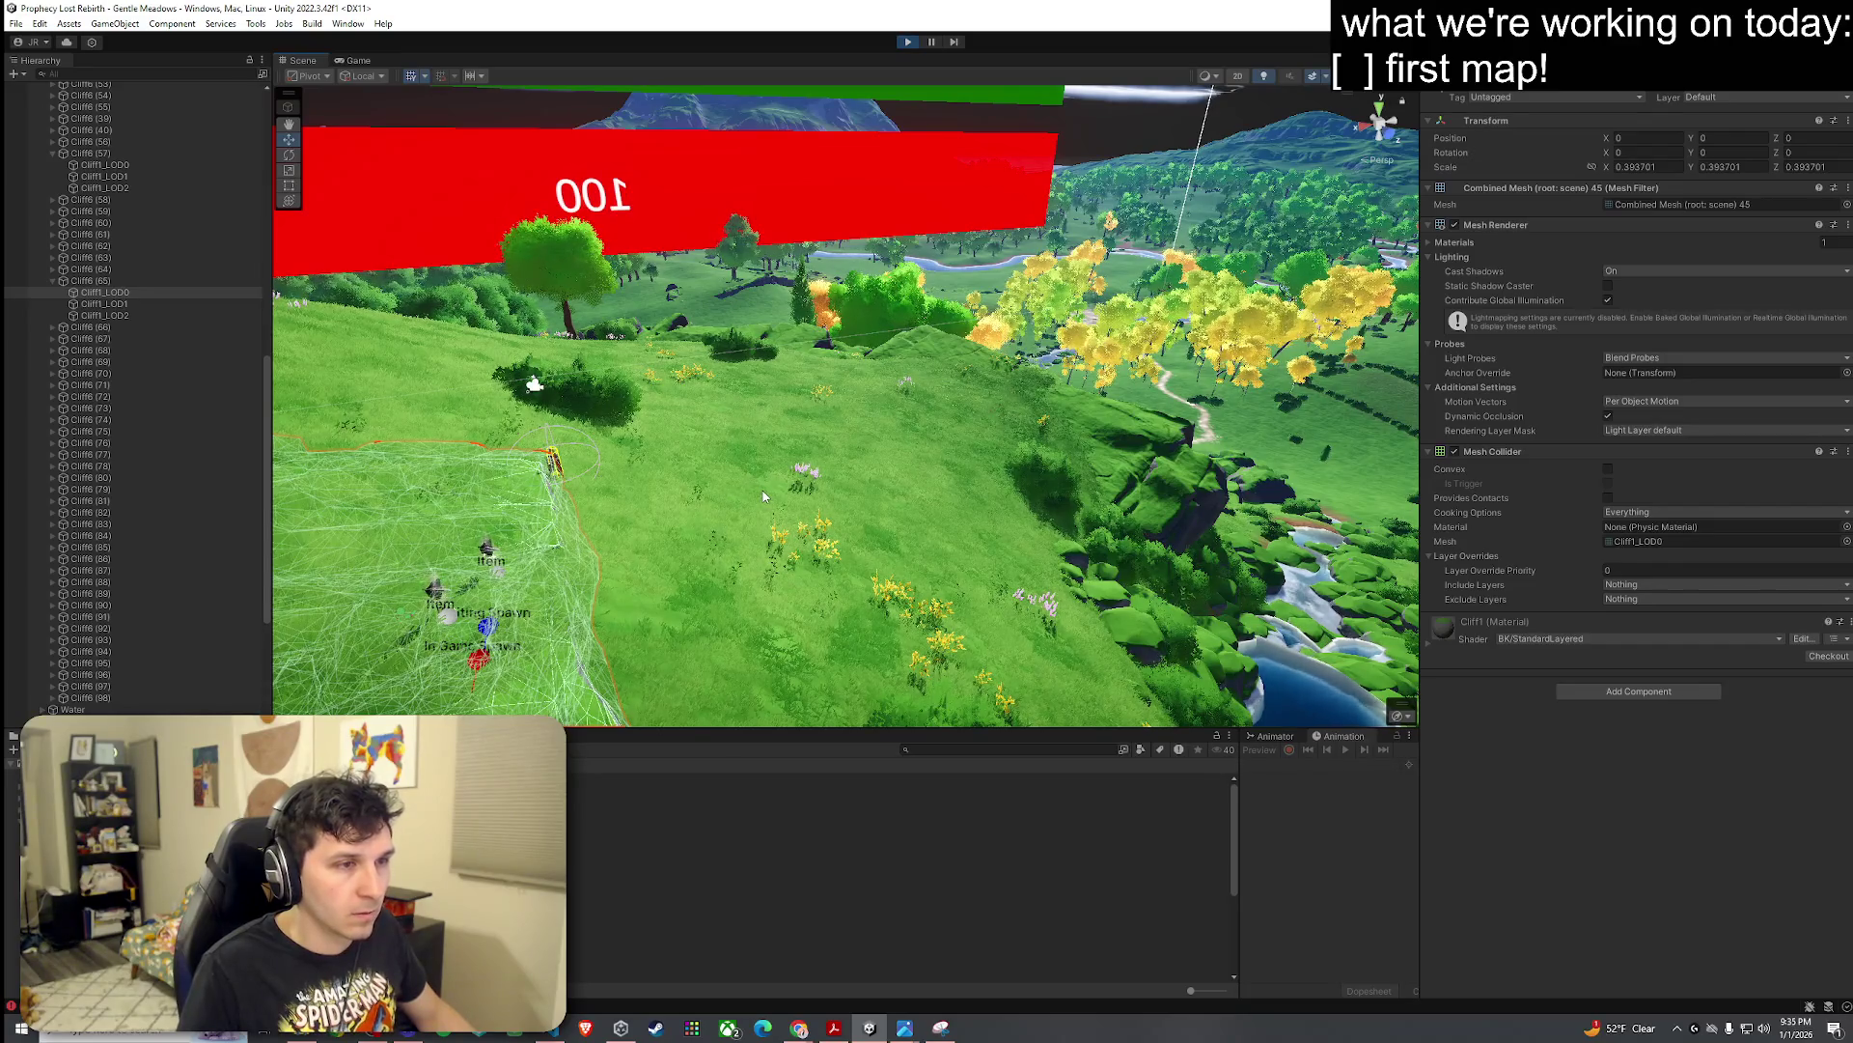
click(1155, 464)
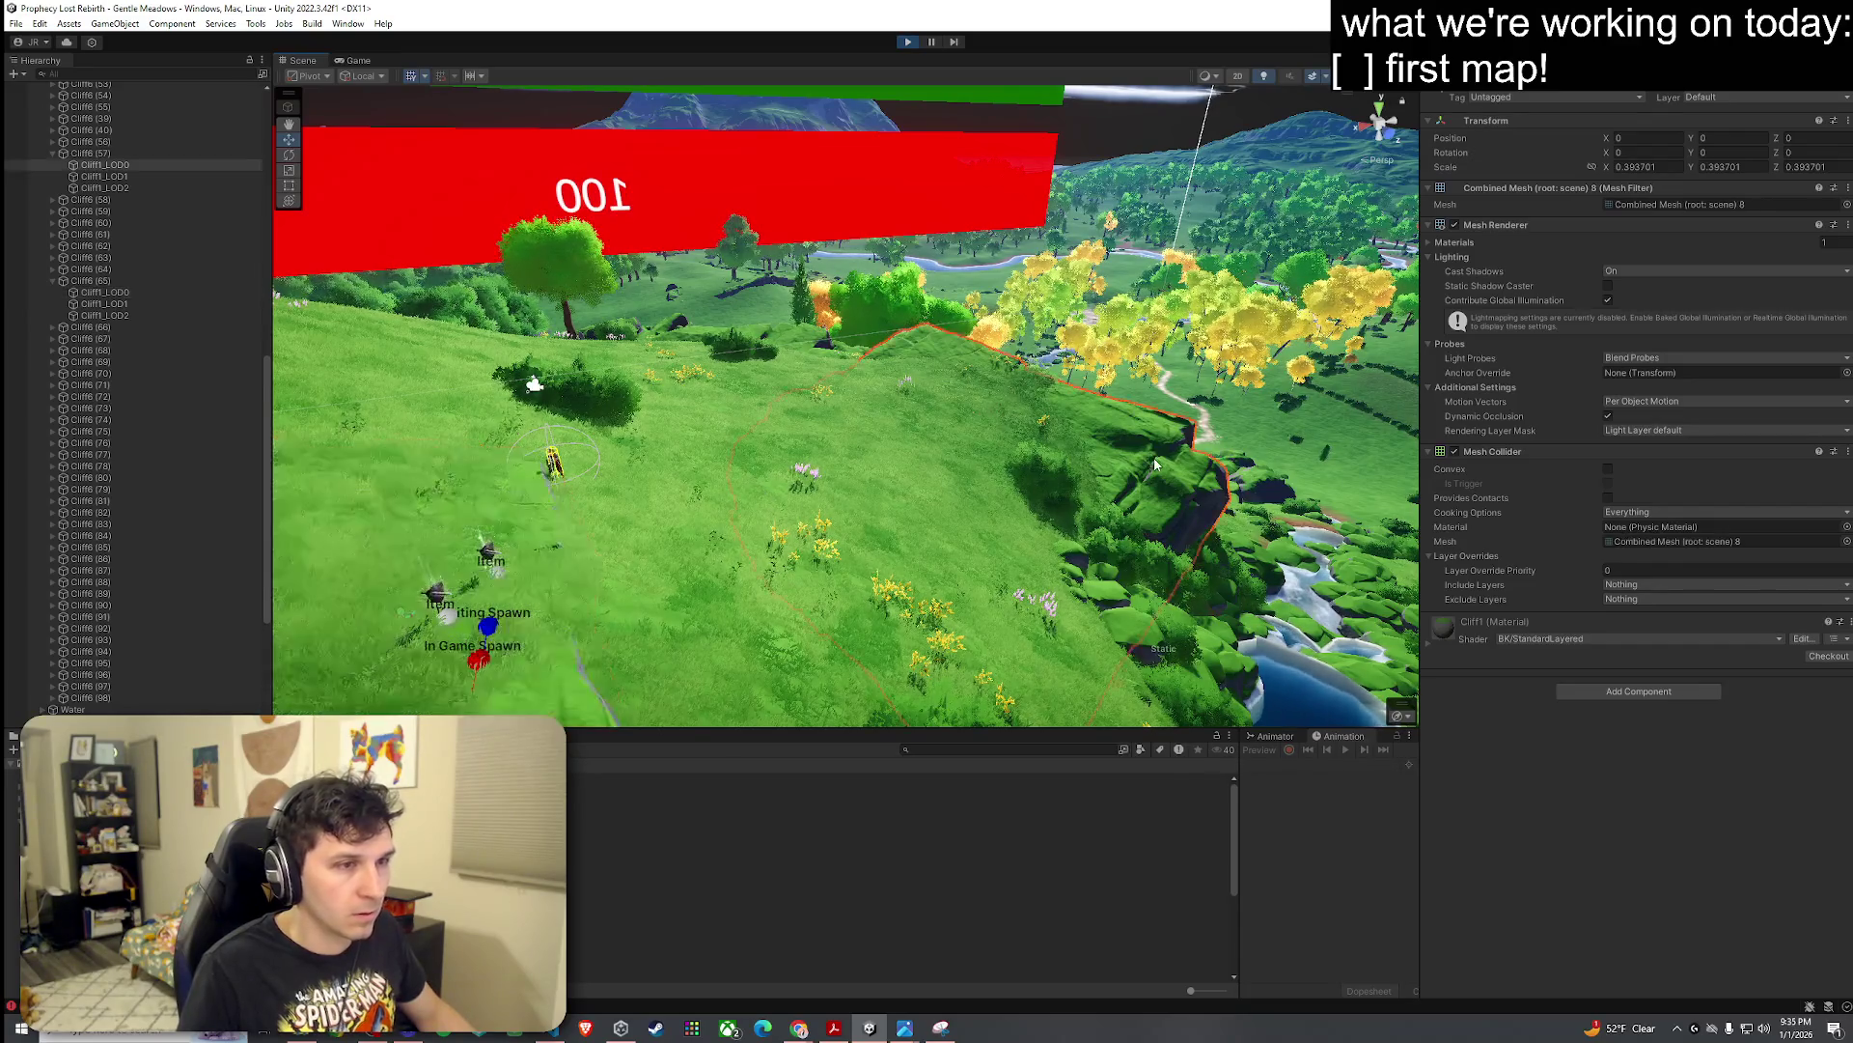
Step: Search the collider's mesh picker for 'liff', dismiss it, and select the Cliff6 (65) parent
click(1846, 540)
text(liff)
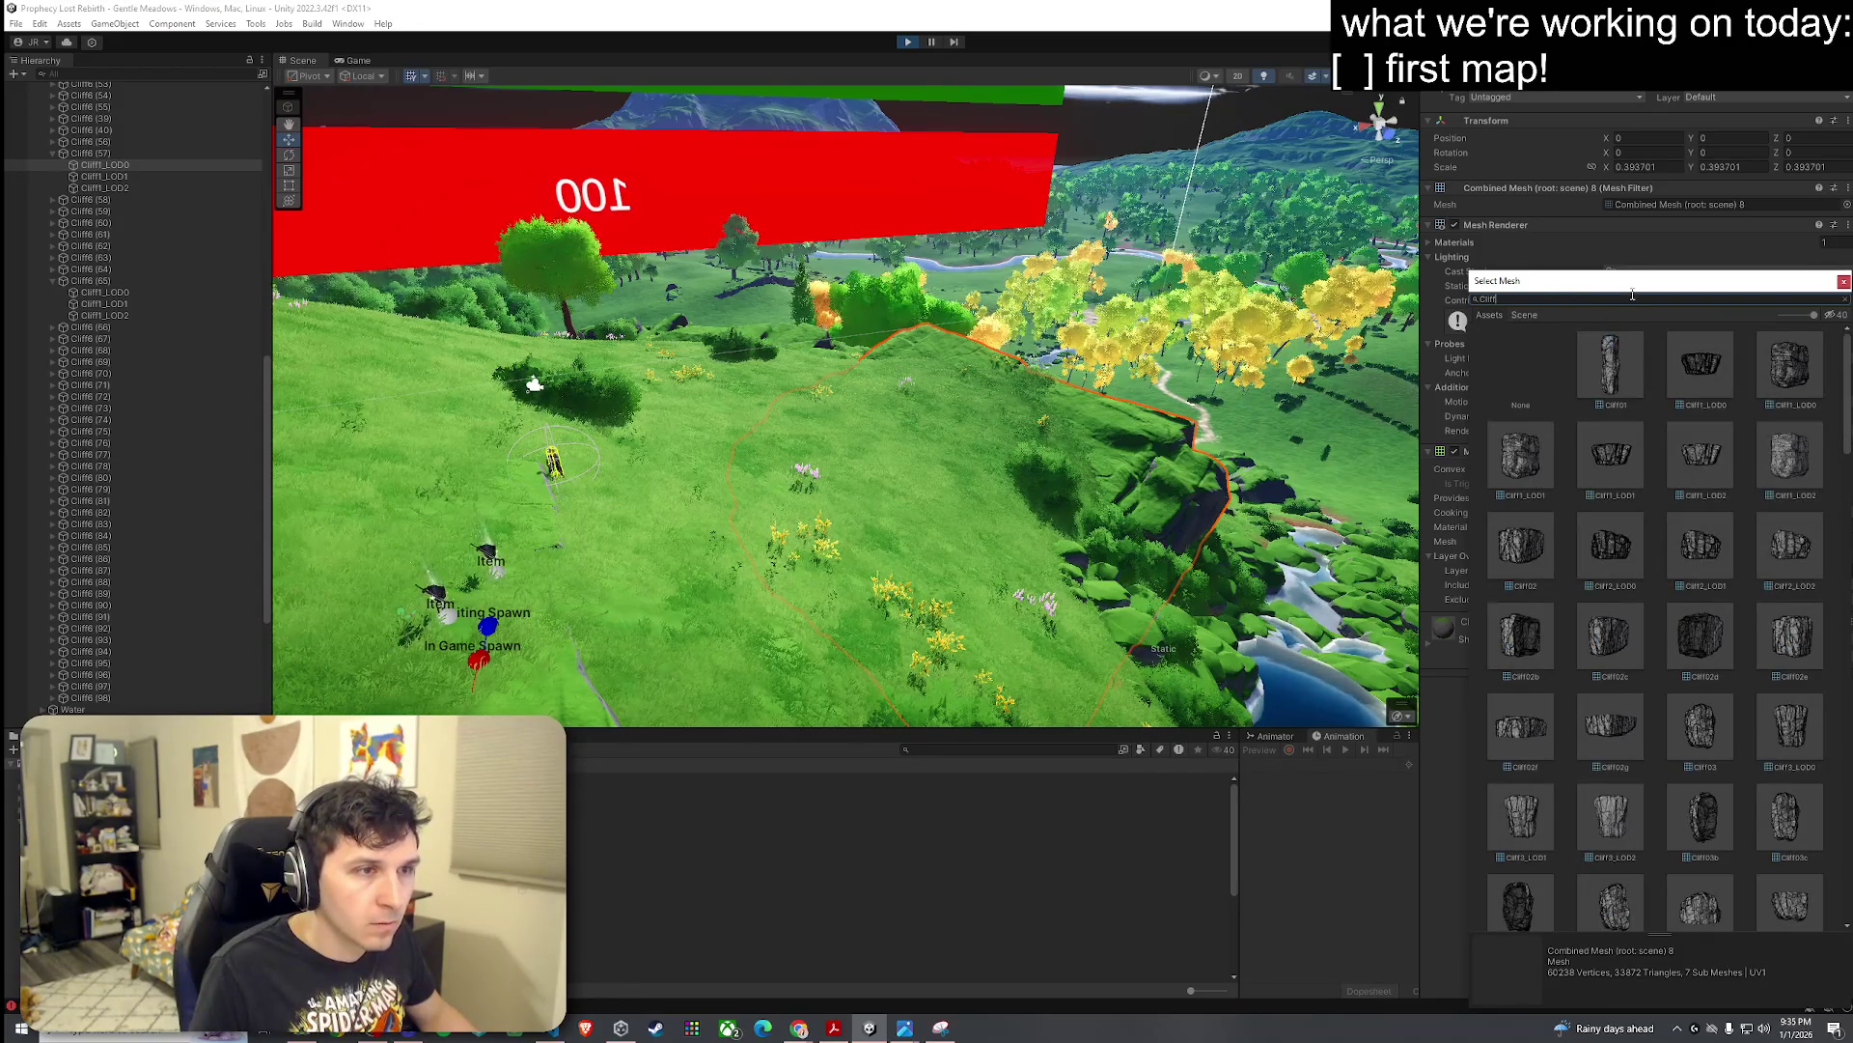
mouse_move(1532, 293)
mouse_down()
mouse_move(1110, 316)
mouse_move(1261, 306)
mouse_up()
click(543, 523)
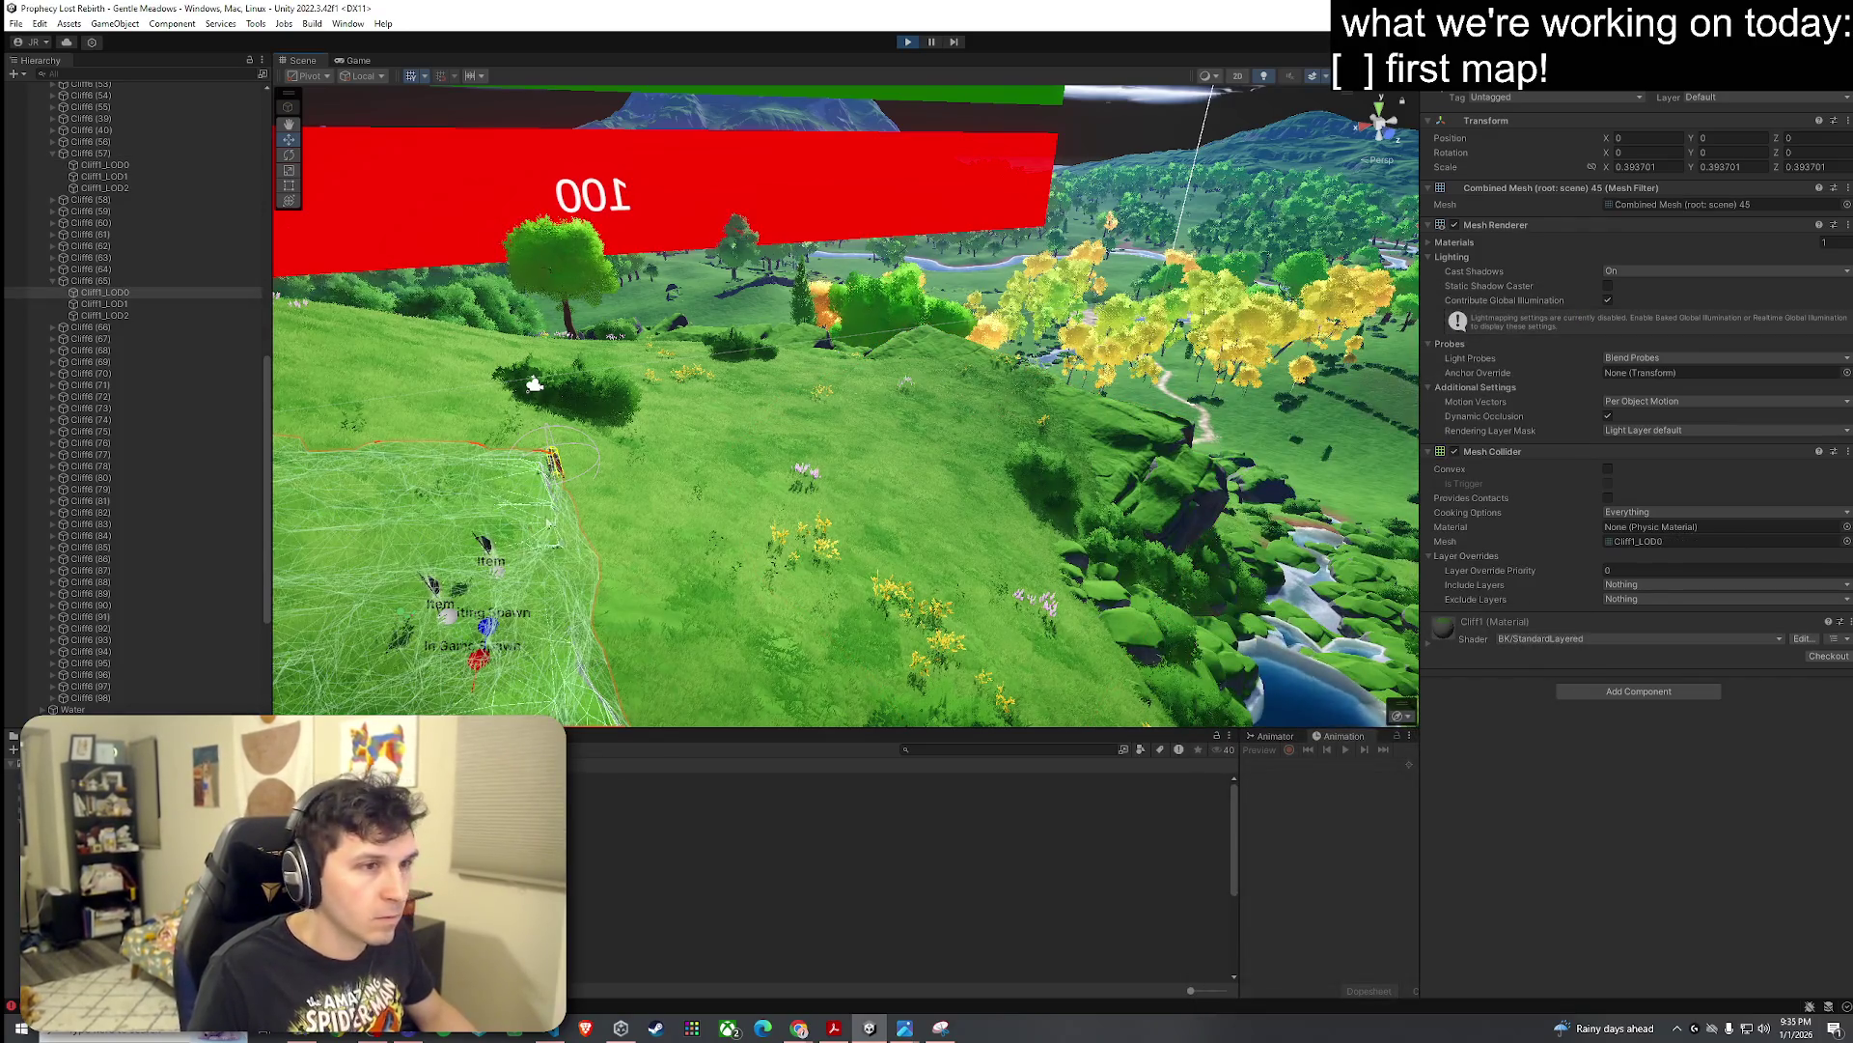
click(1143, 446)
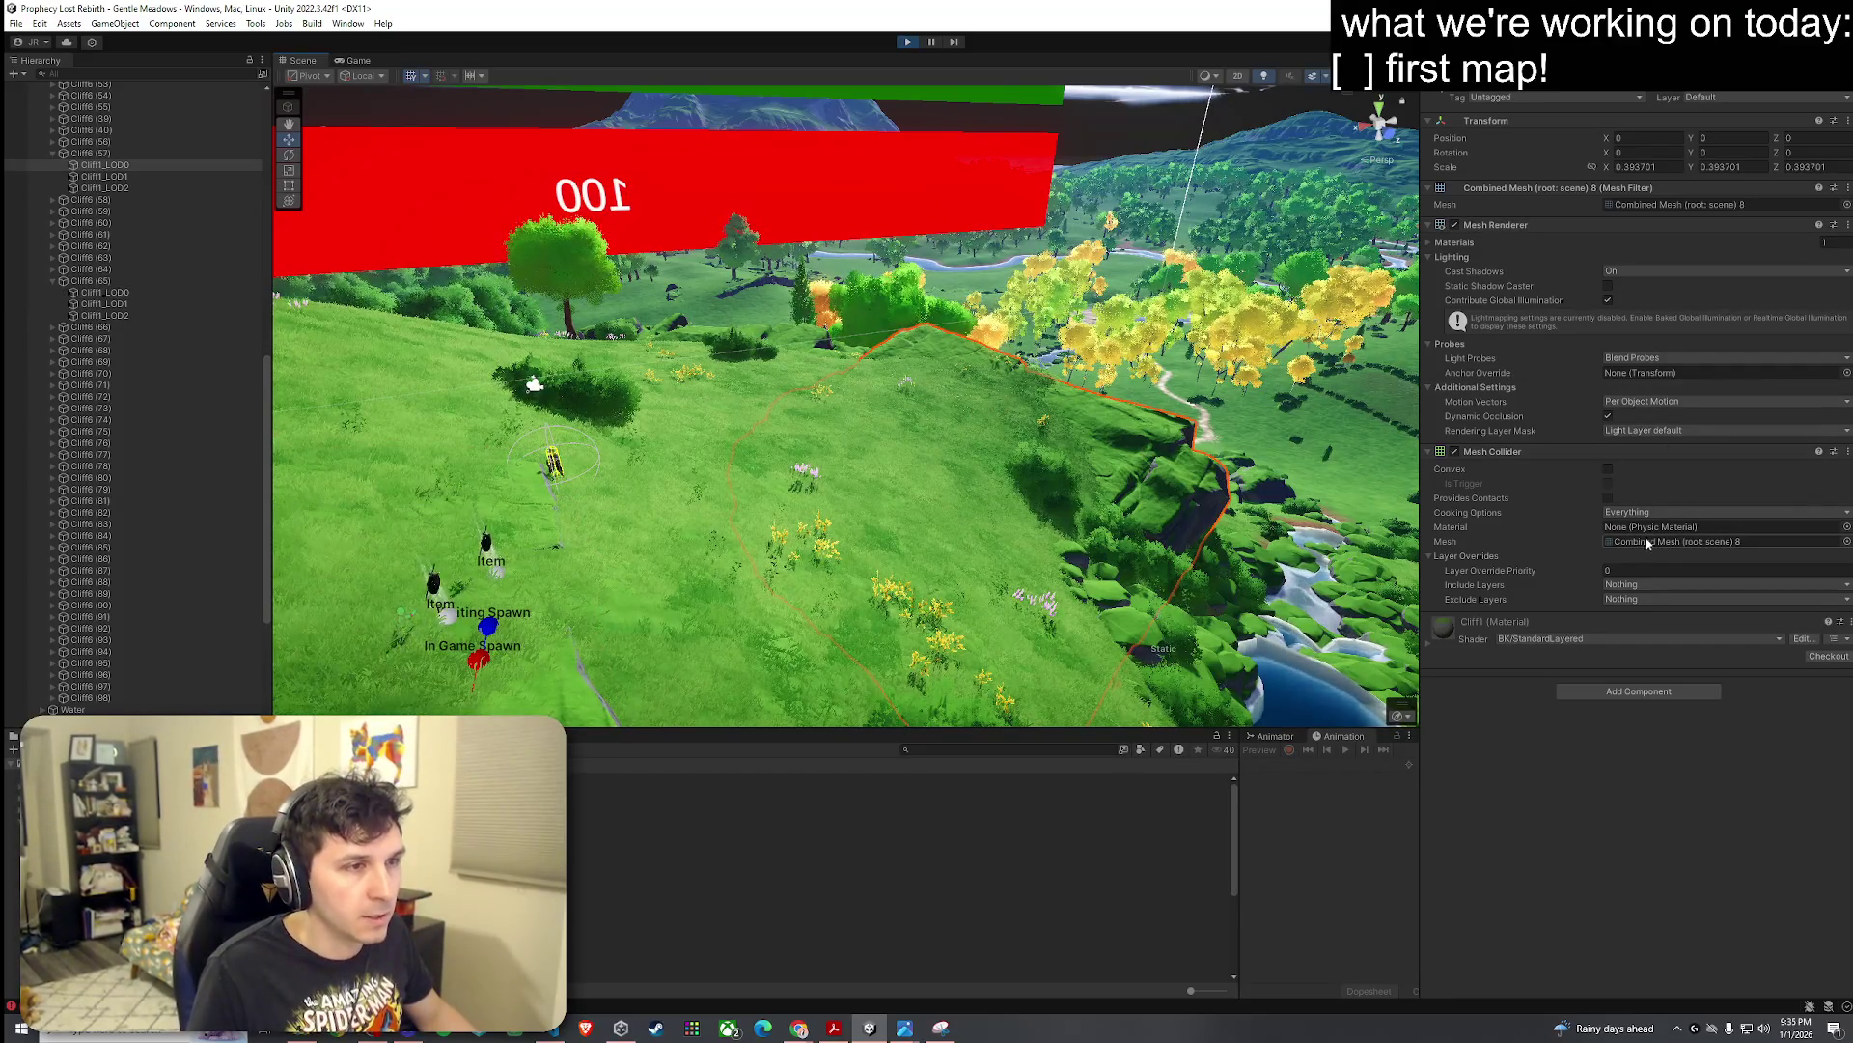
click(110, 282)
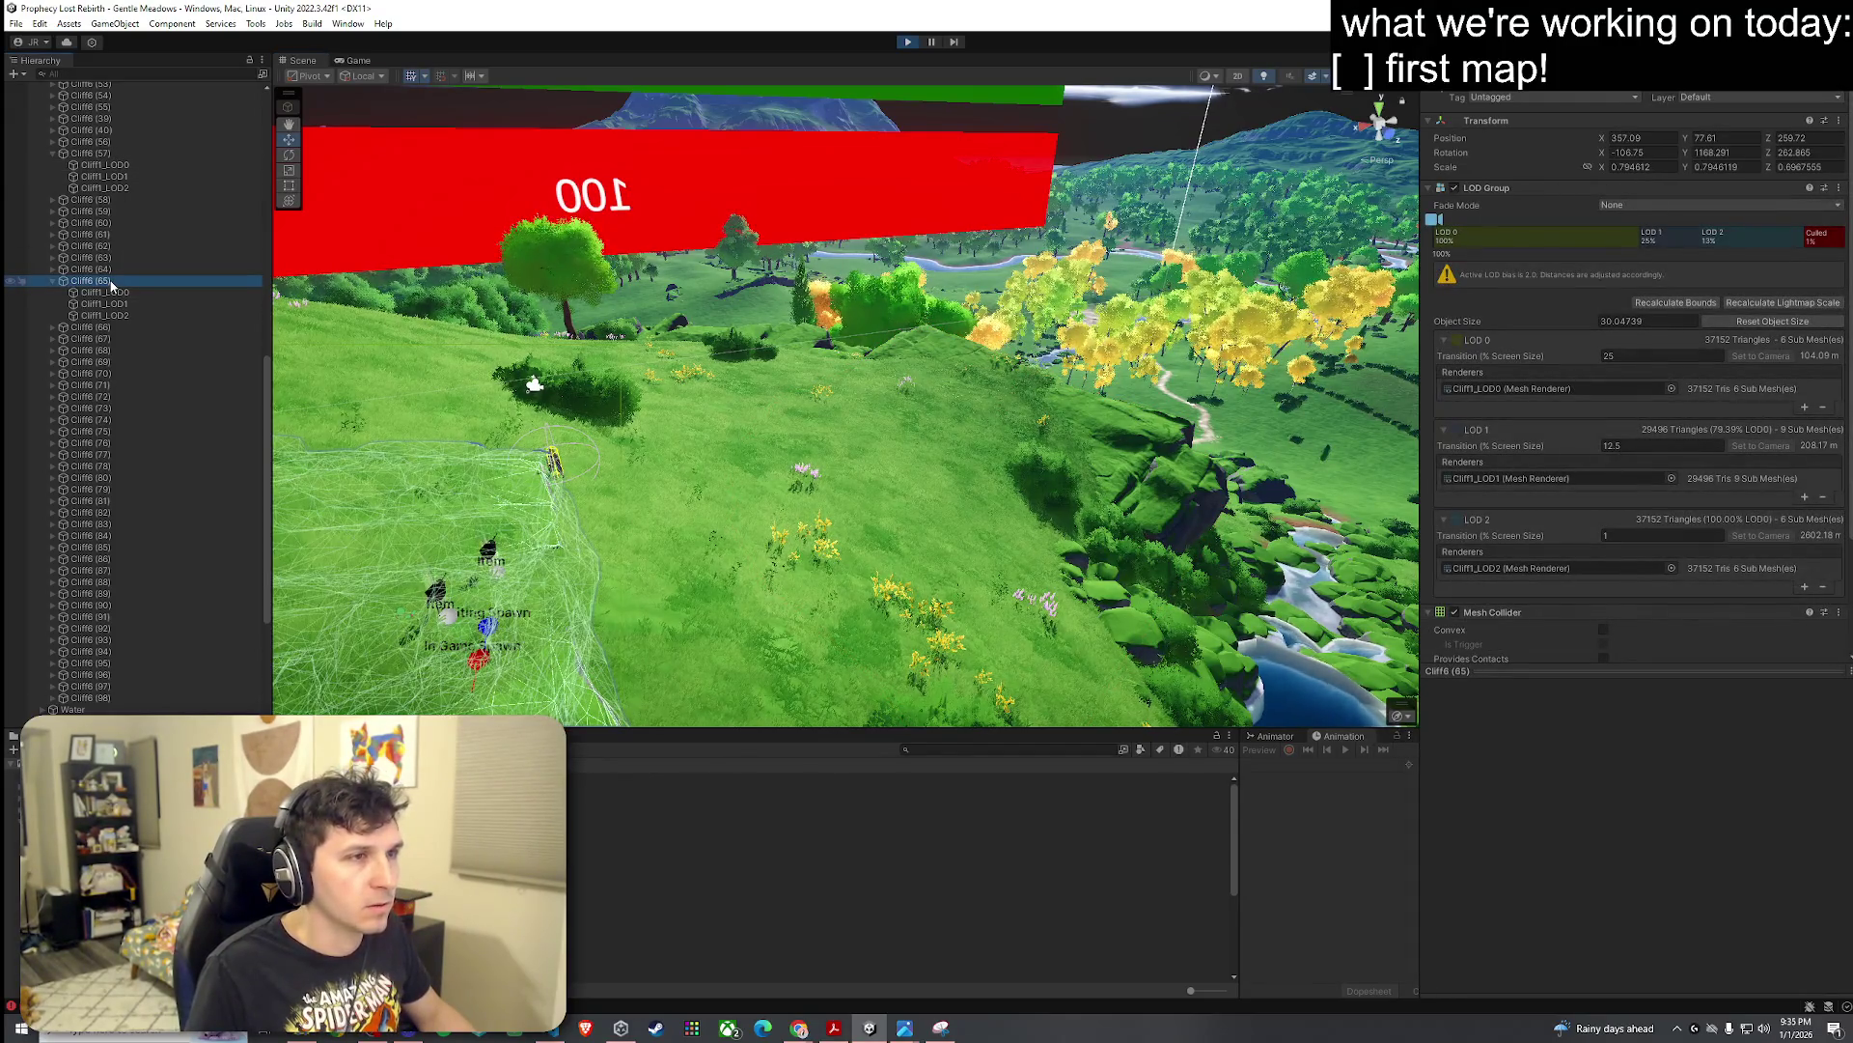
click(115, 155)
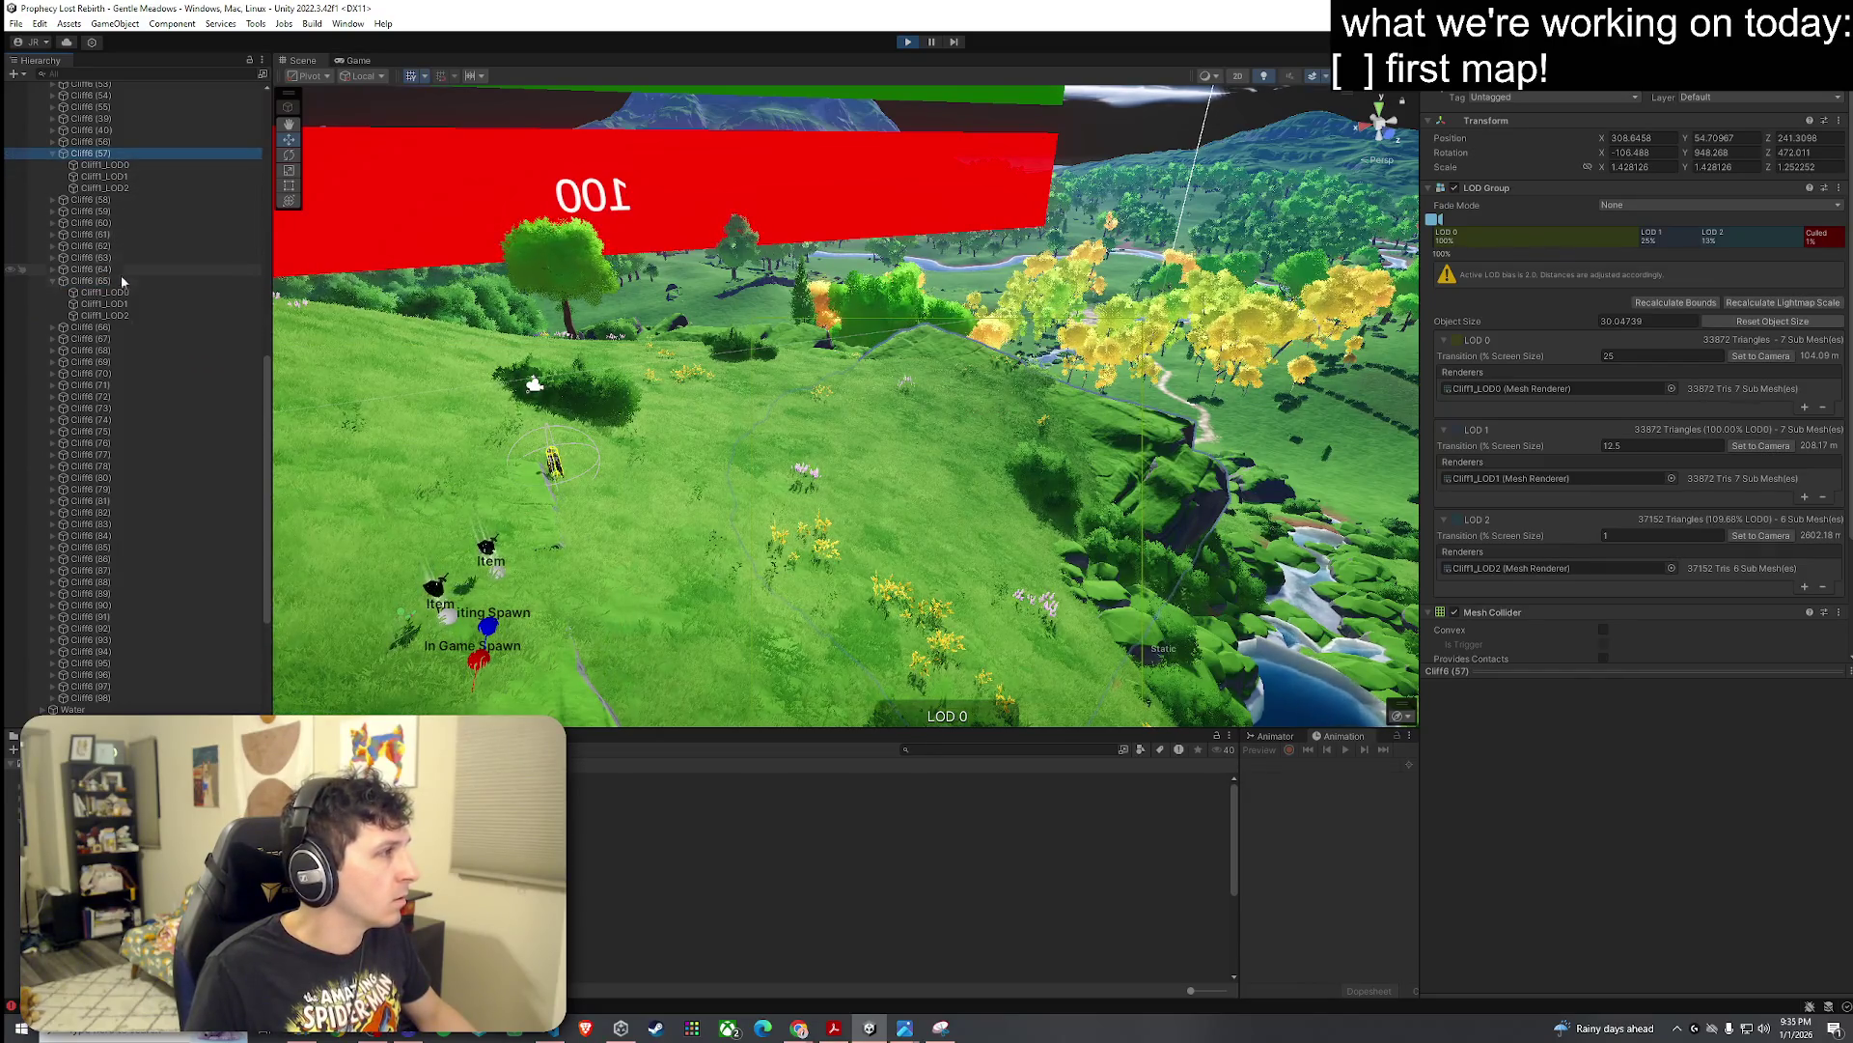
click(513, 467)
mouse_move(512, 467)
mouse_down()
mouse_move(609, 545)
mouse_move(579, 541)
mouse_up()
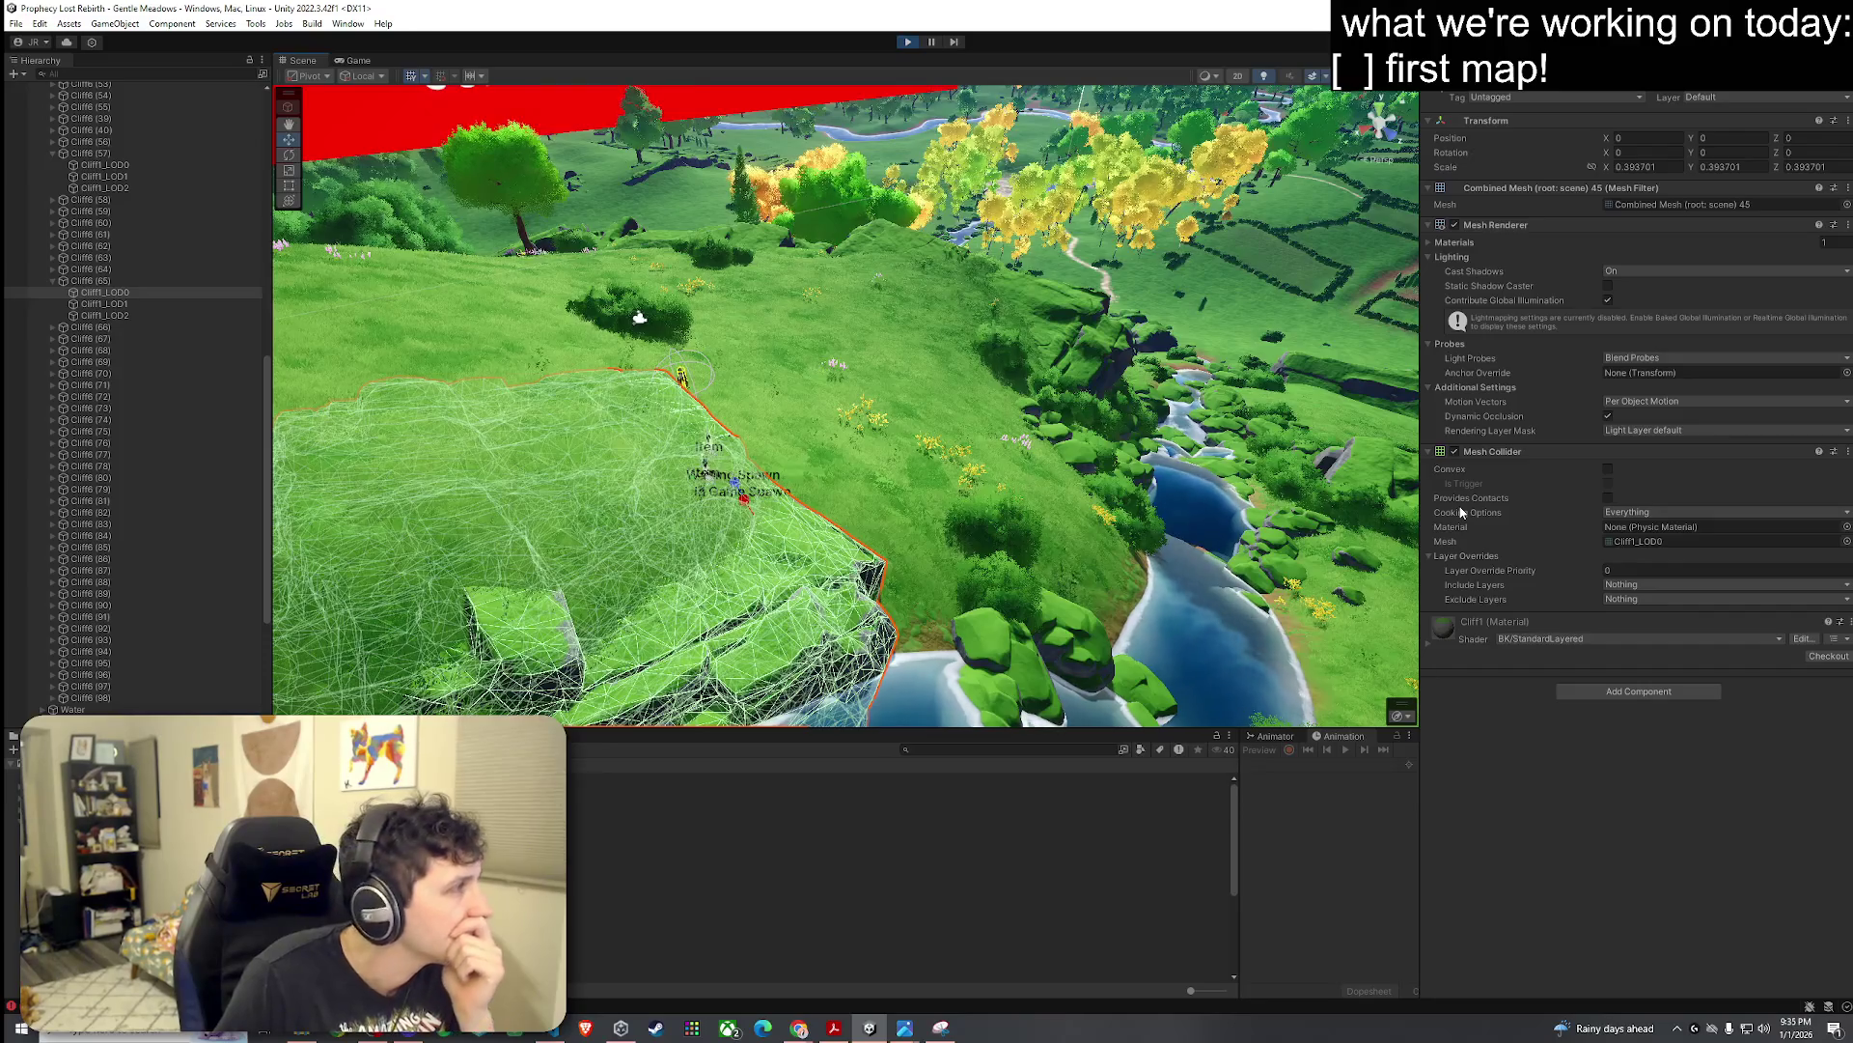
click(130, 303)
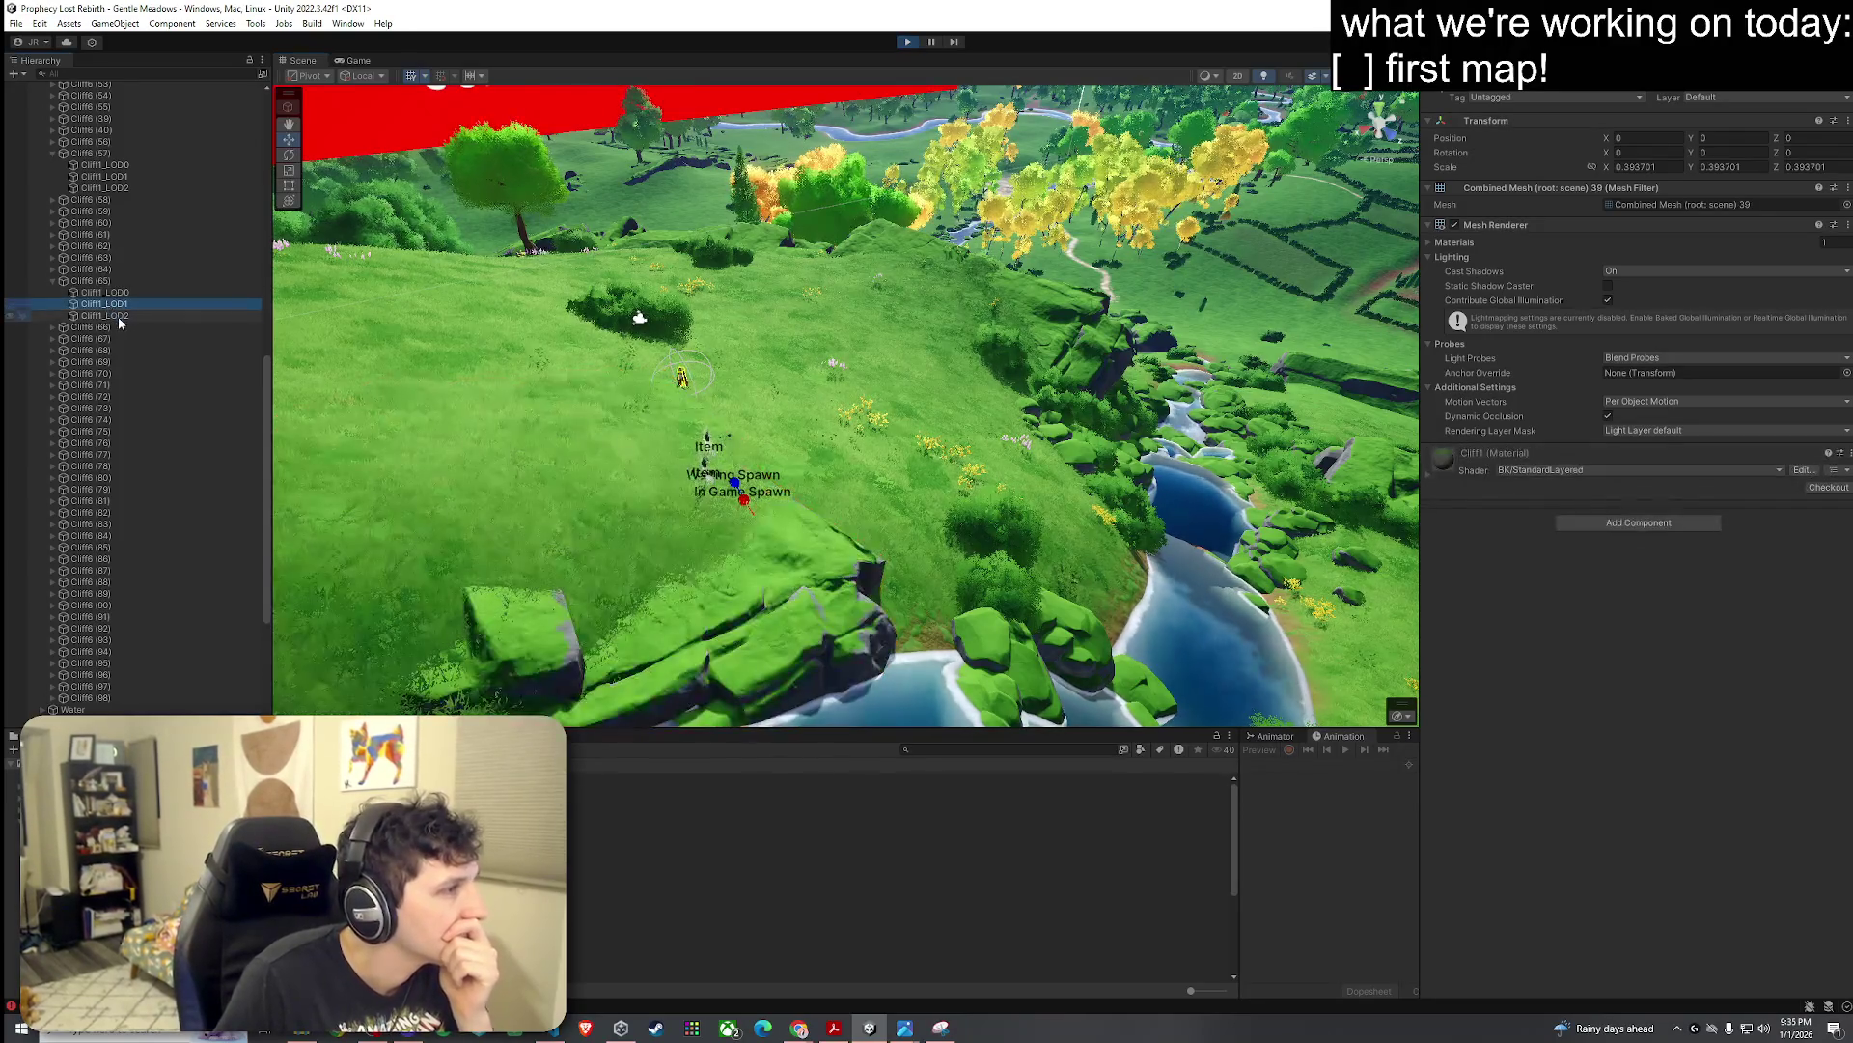
Step: Select the Cliff6 (57) LOD0 mesh and browse physic materials without choosing one
click(130, 292)
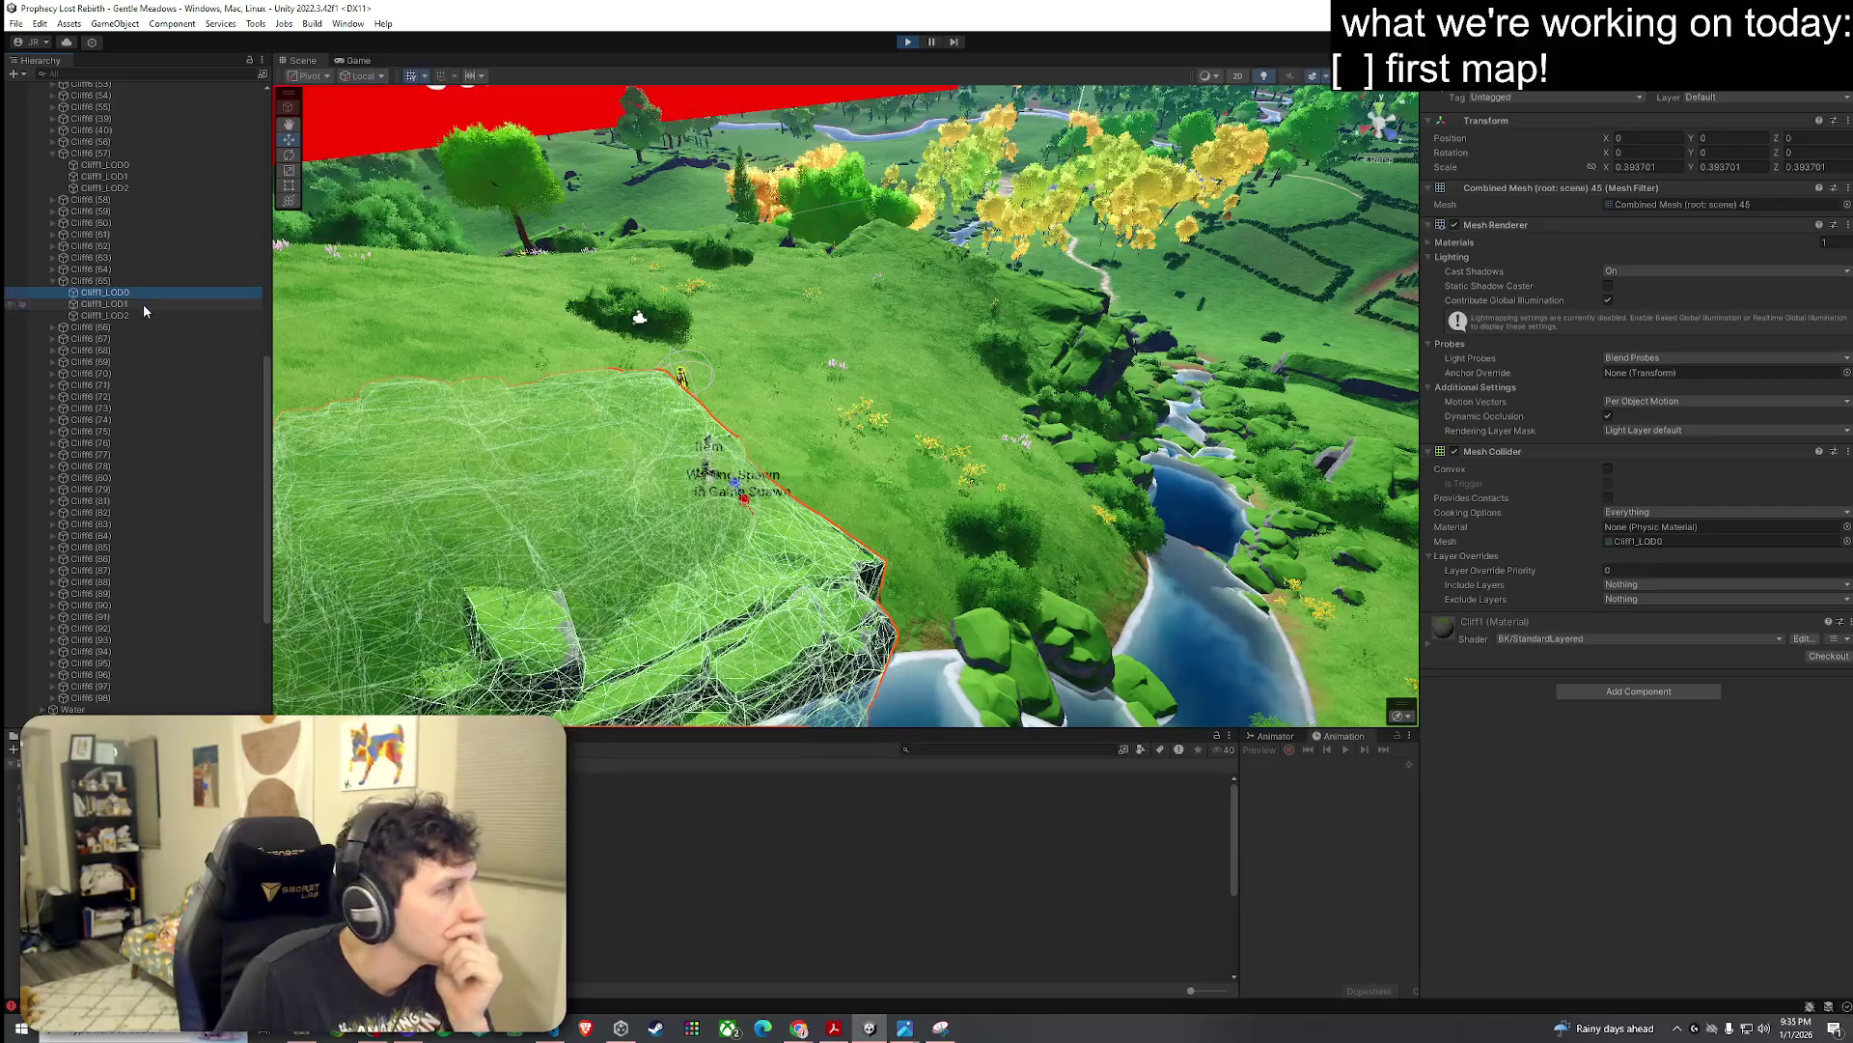
click(136, 164)
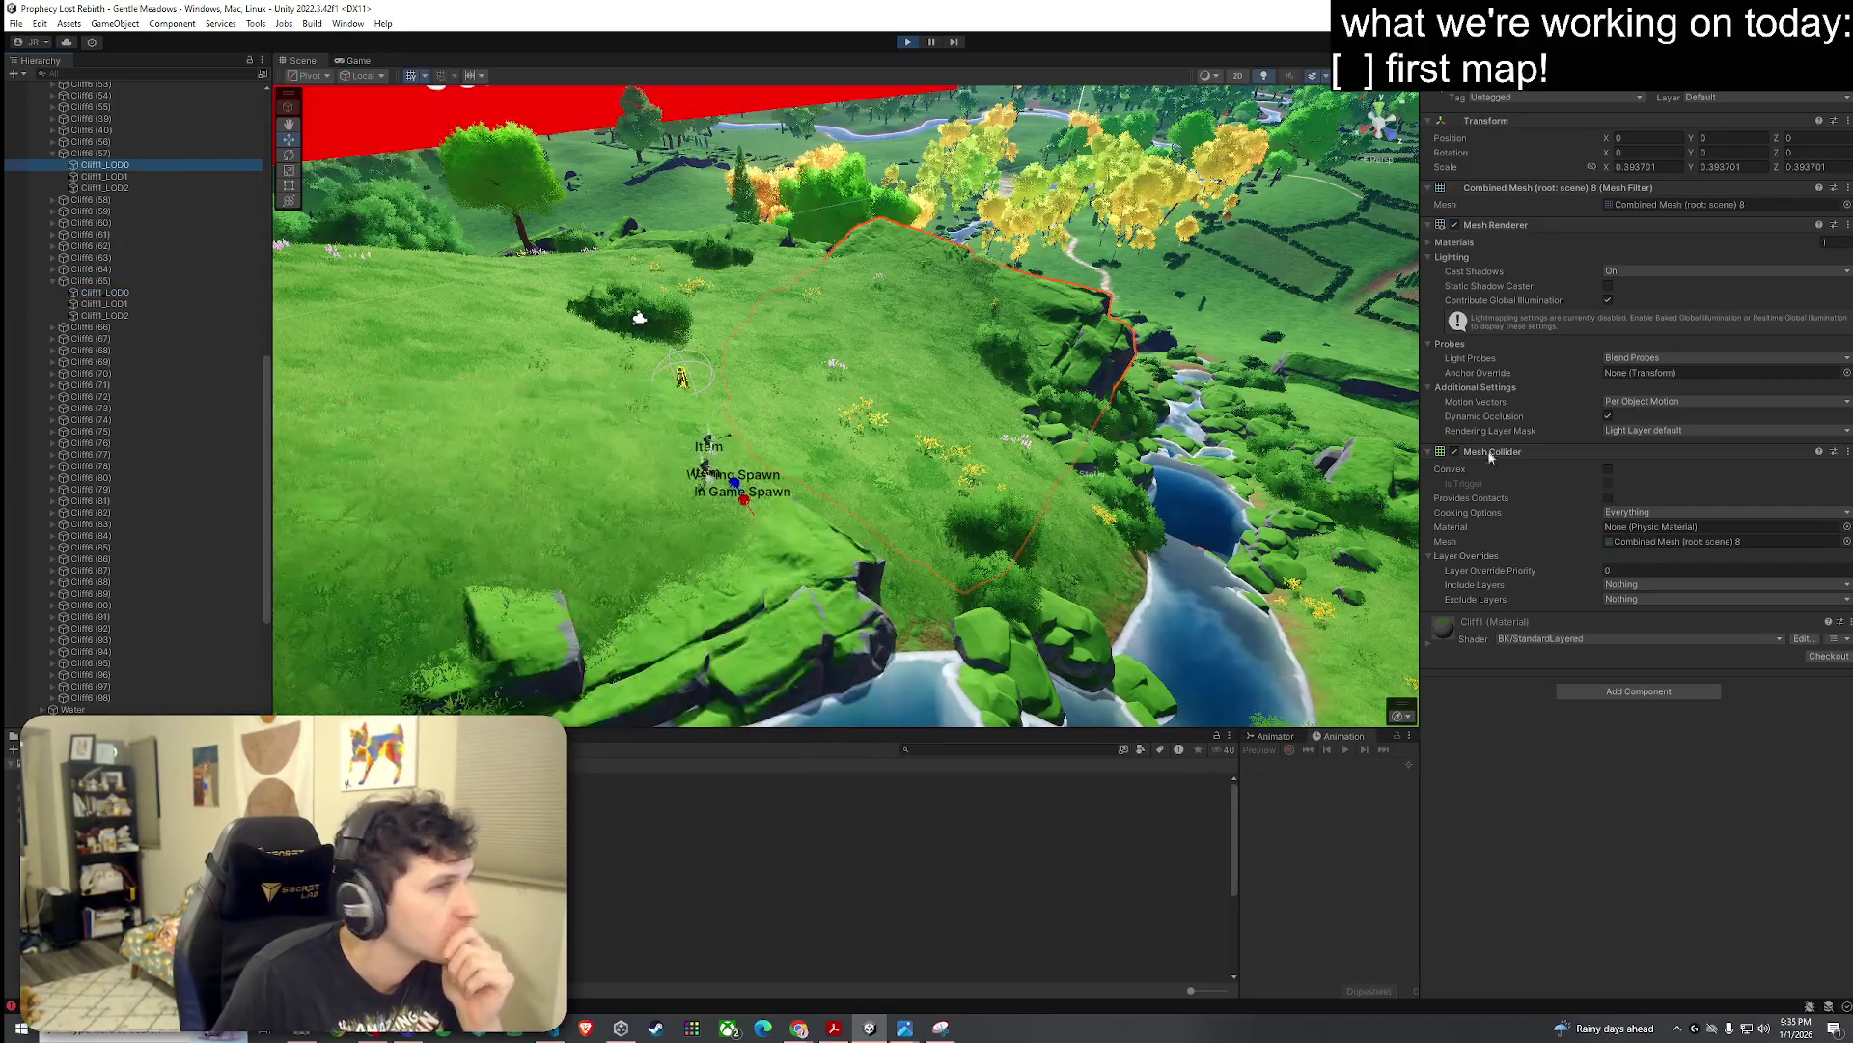
click(1846, 527)
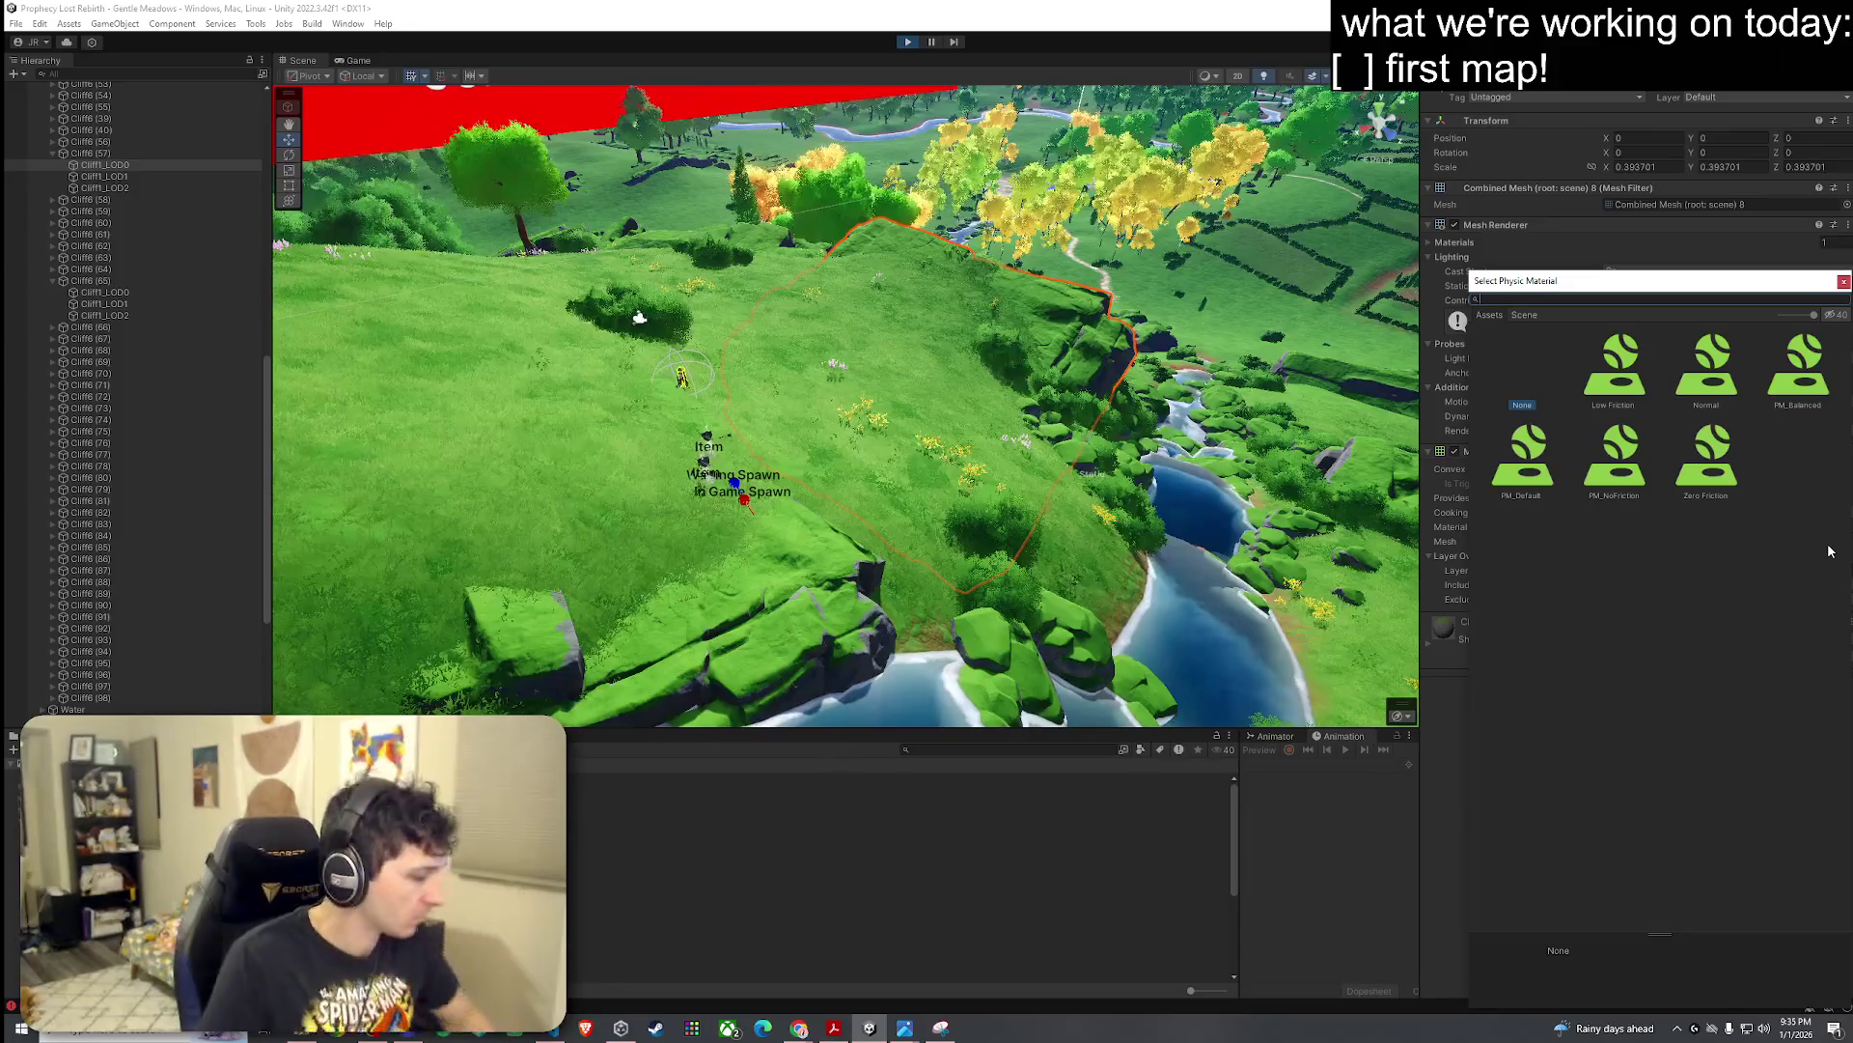
text(cliff)
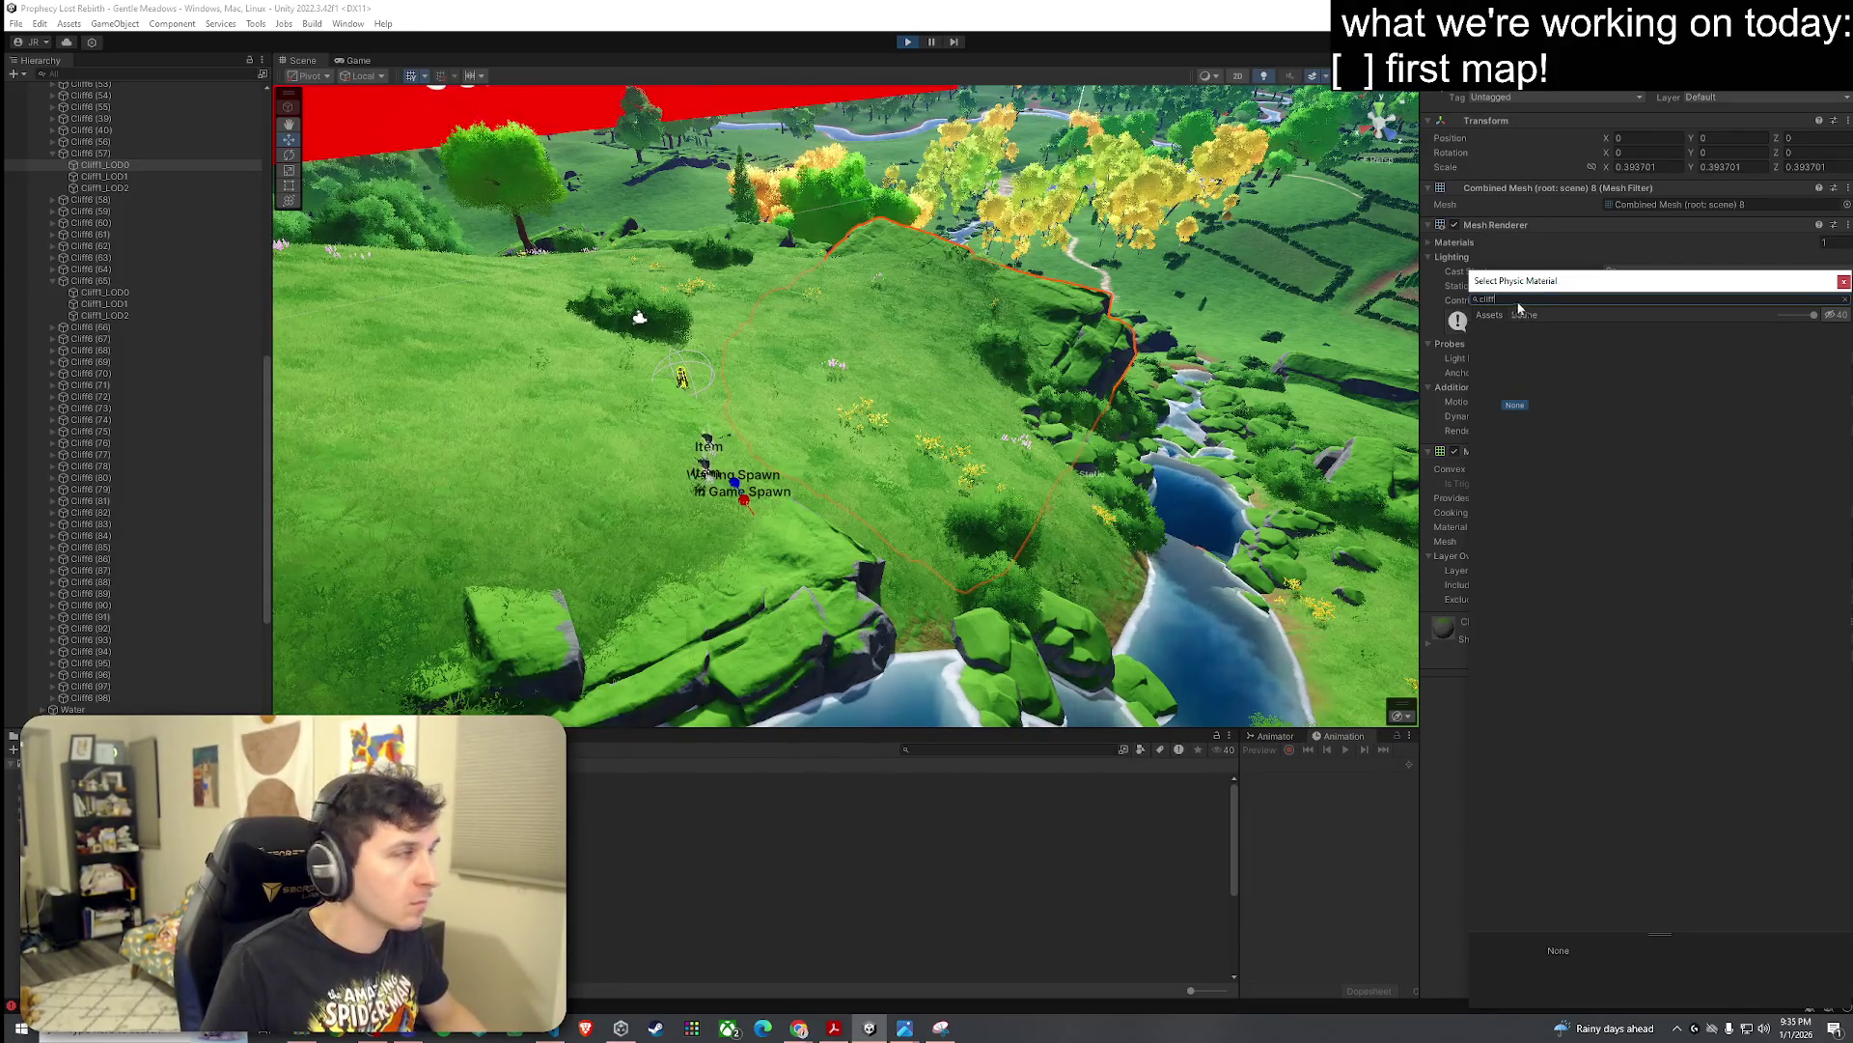
text(Cl)
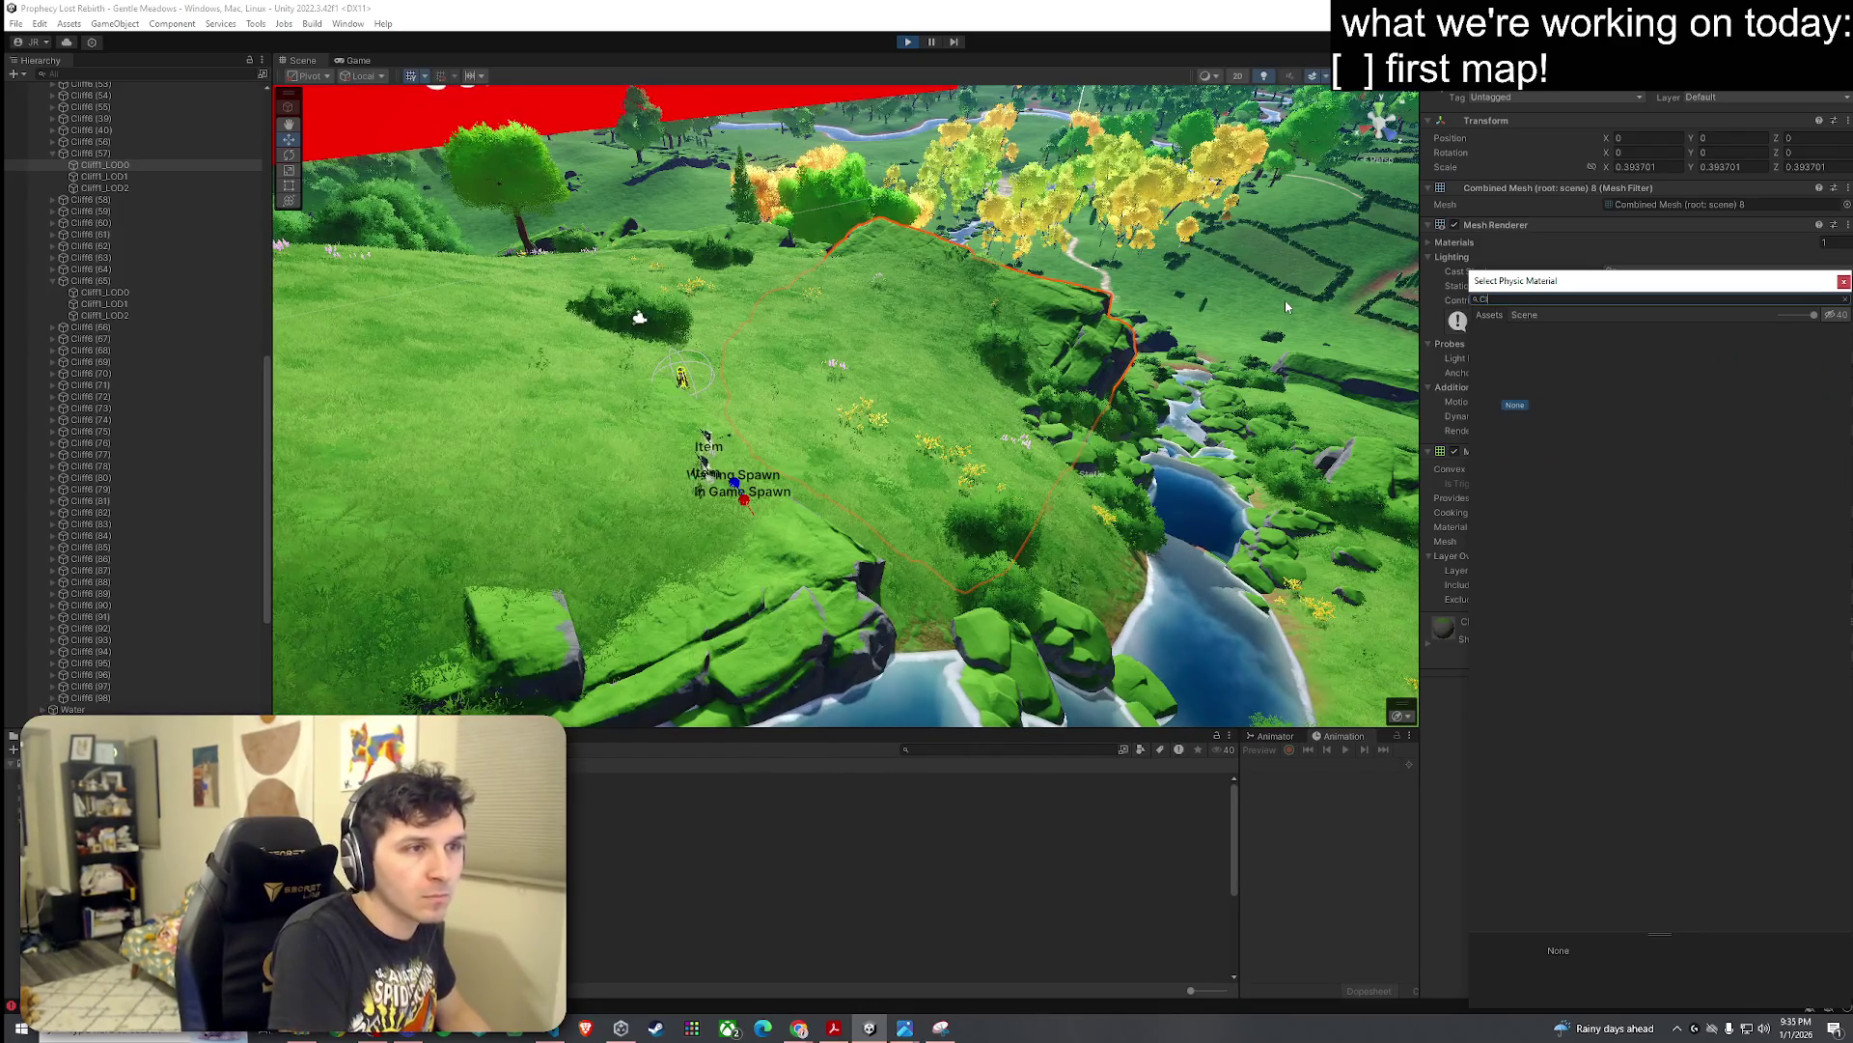
key(Escape)
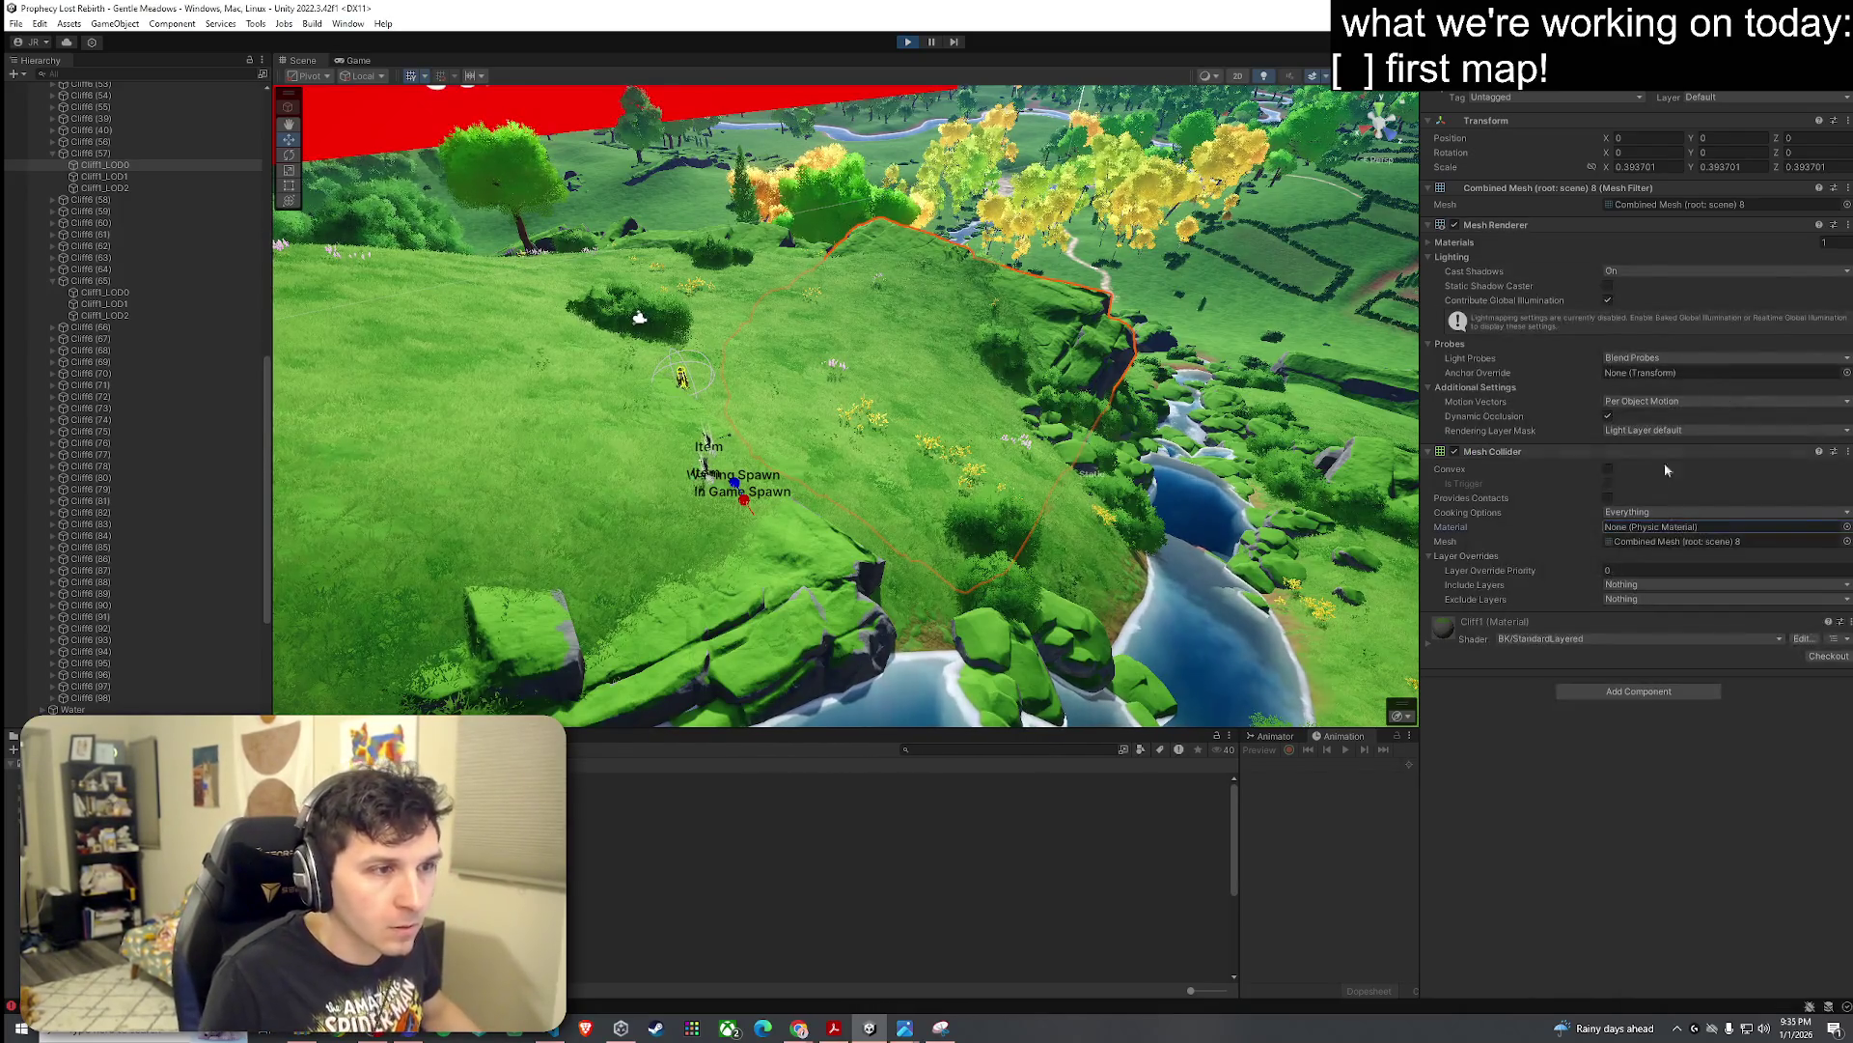
Step: Search 'Cliff1' in the collider's mesh picker and assign Cliff1_LOD0 as the collider mesh
click(1847, 542)
text(Cl)
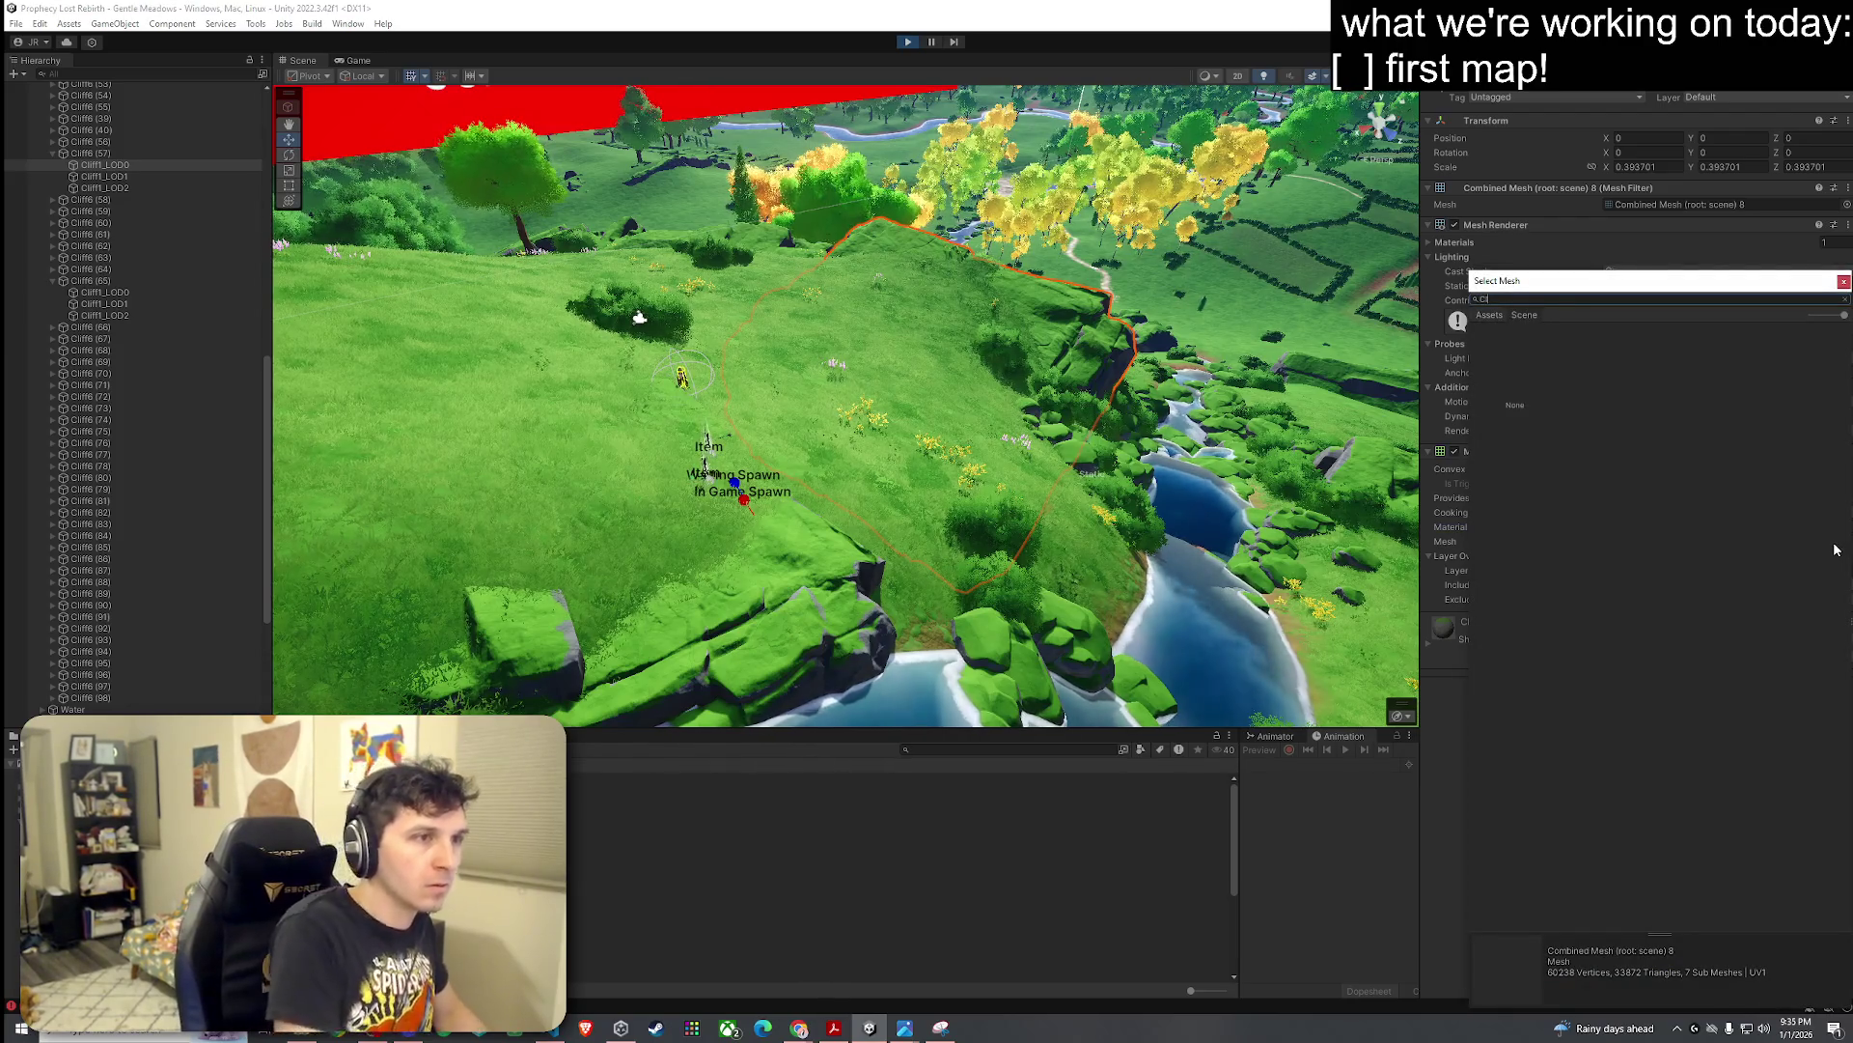
text(iff1)
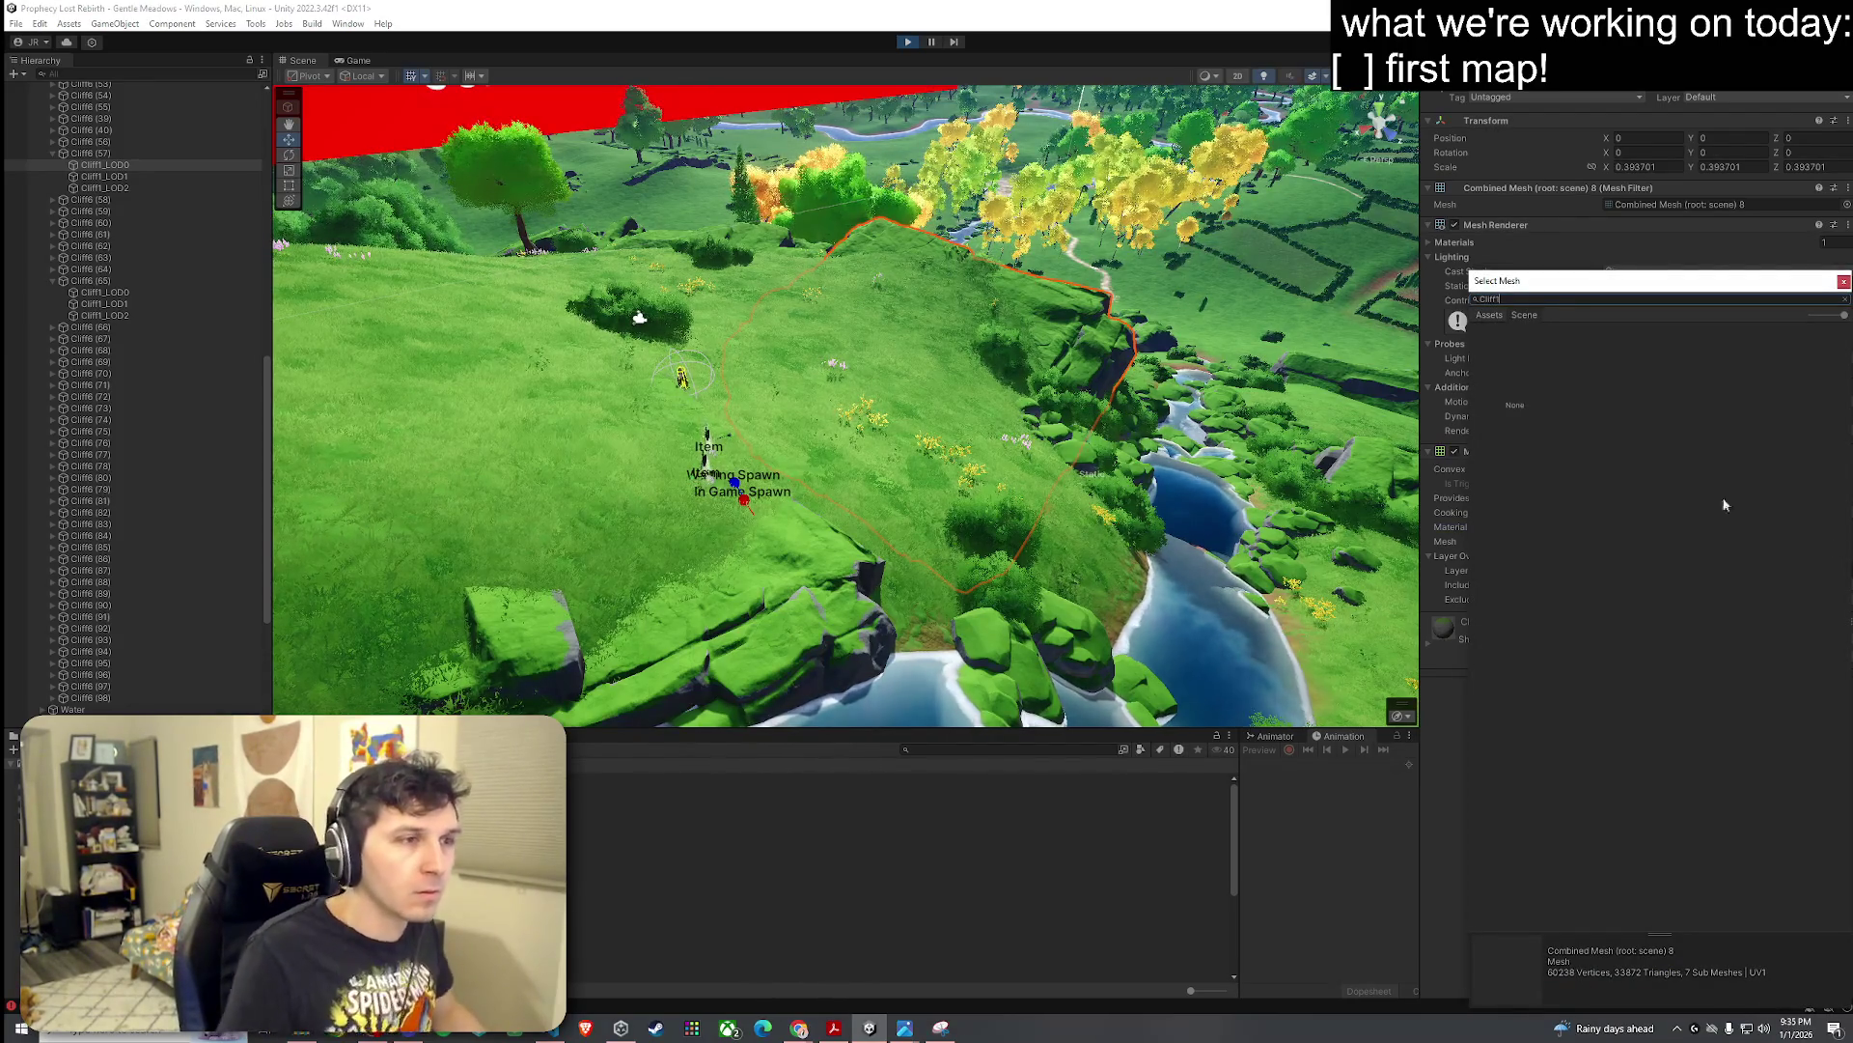
click(1489, 315)
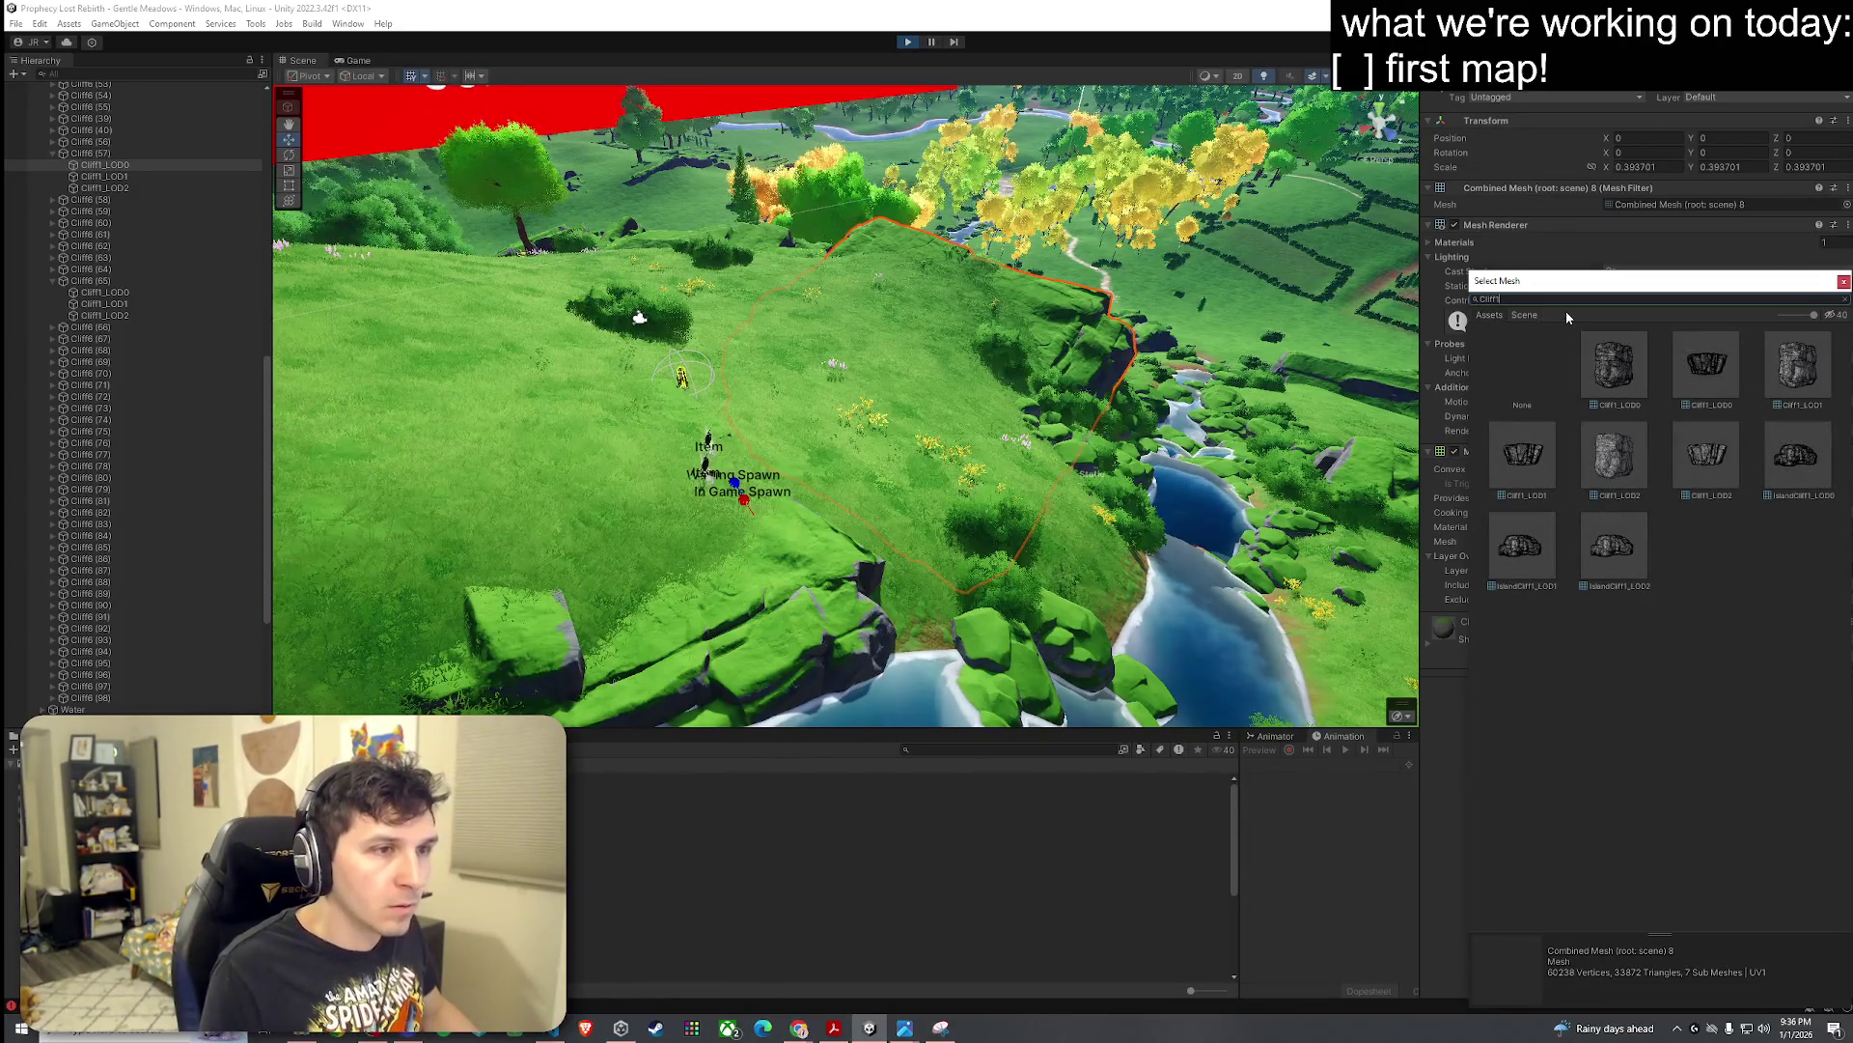
click(1615, 367)
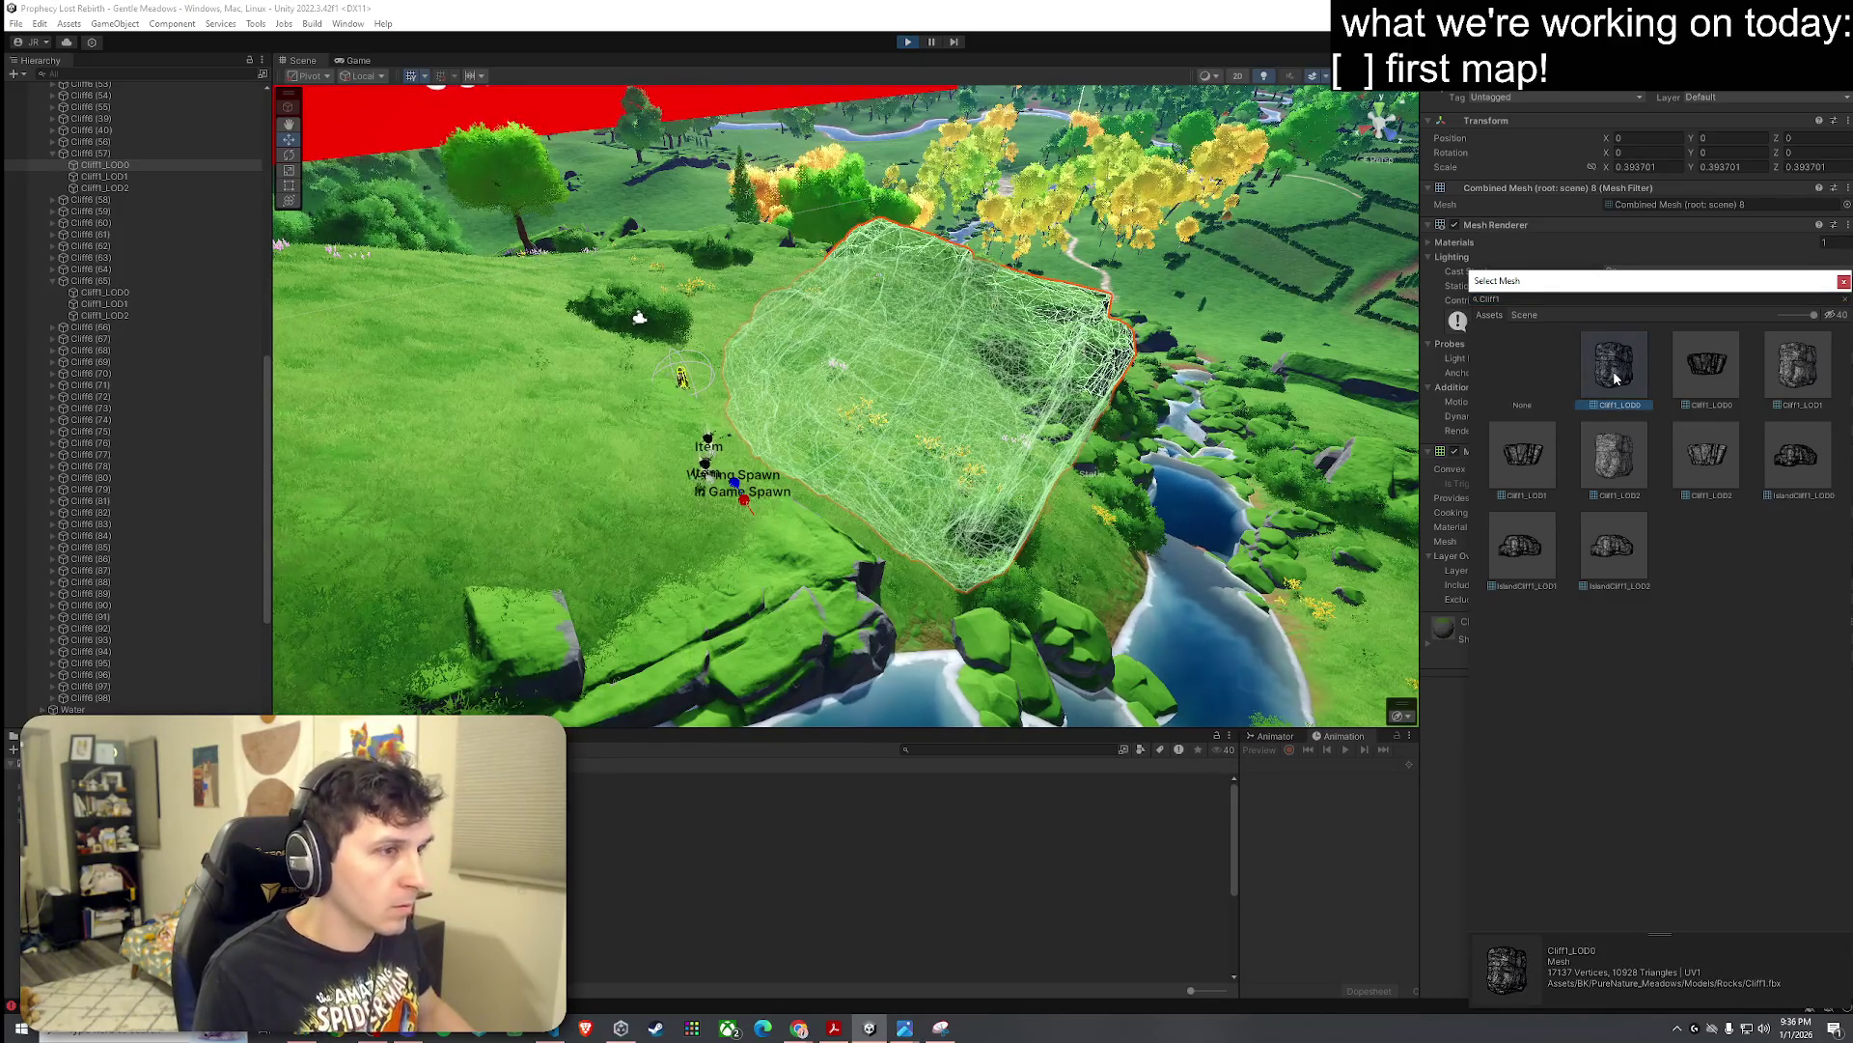
double_click(1622, 384)
drag(1004, 427, 784, 359)
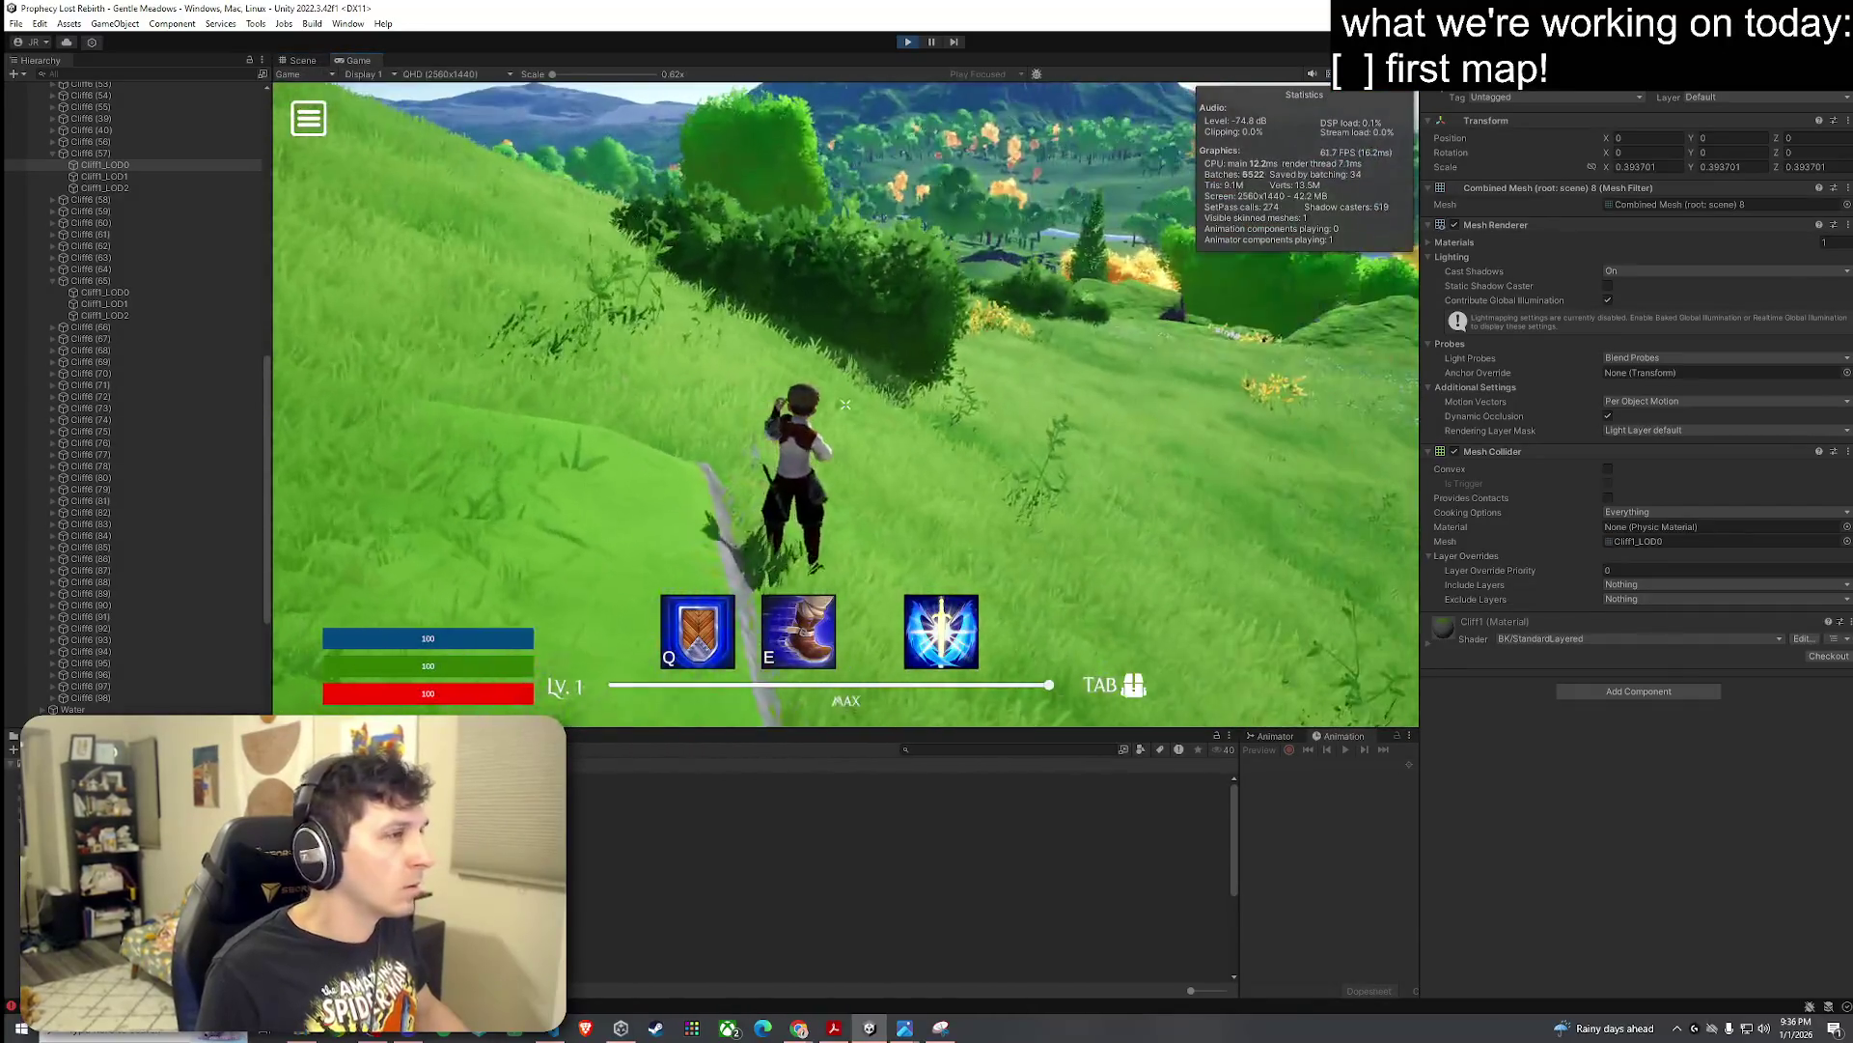
Step: Run the character up the grassy slope, along the ridge and toward the terraced fields
key(w)
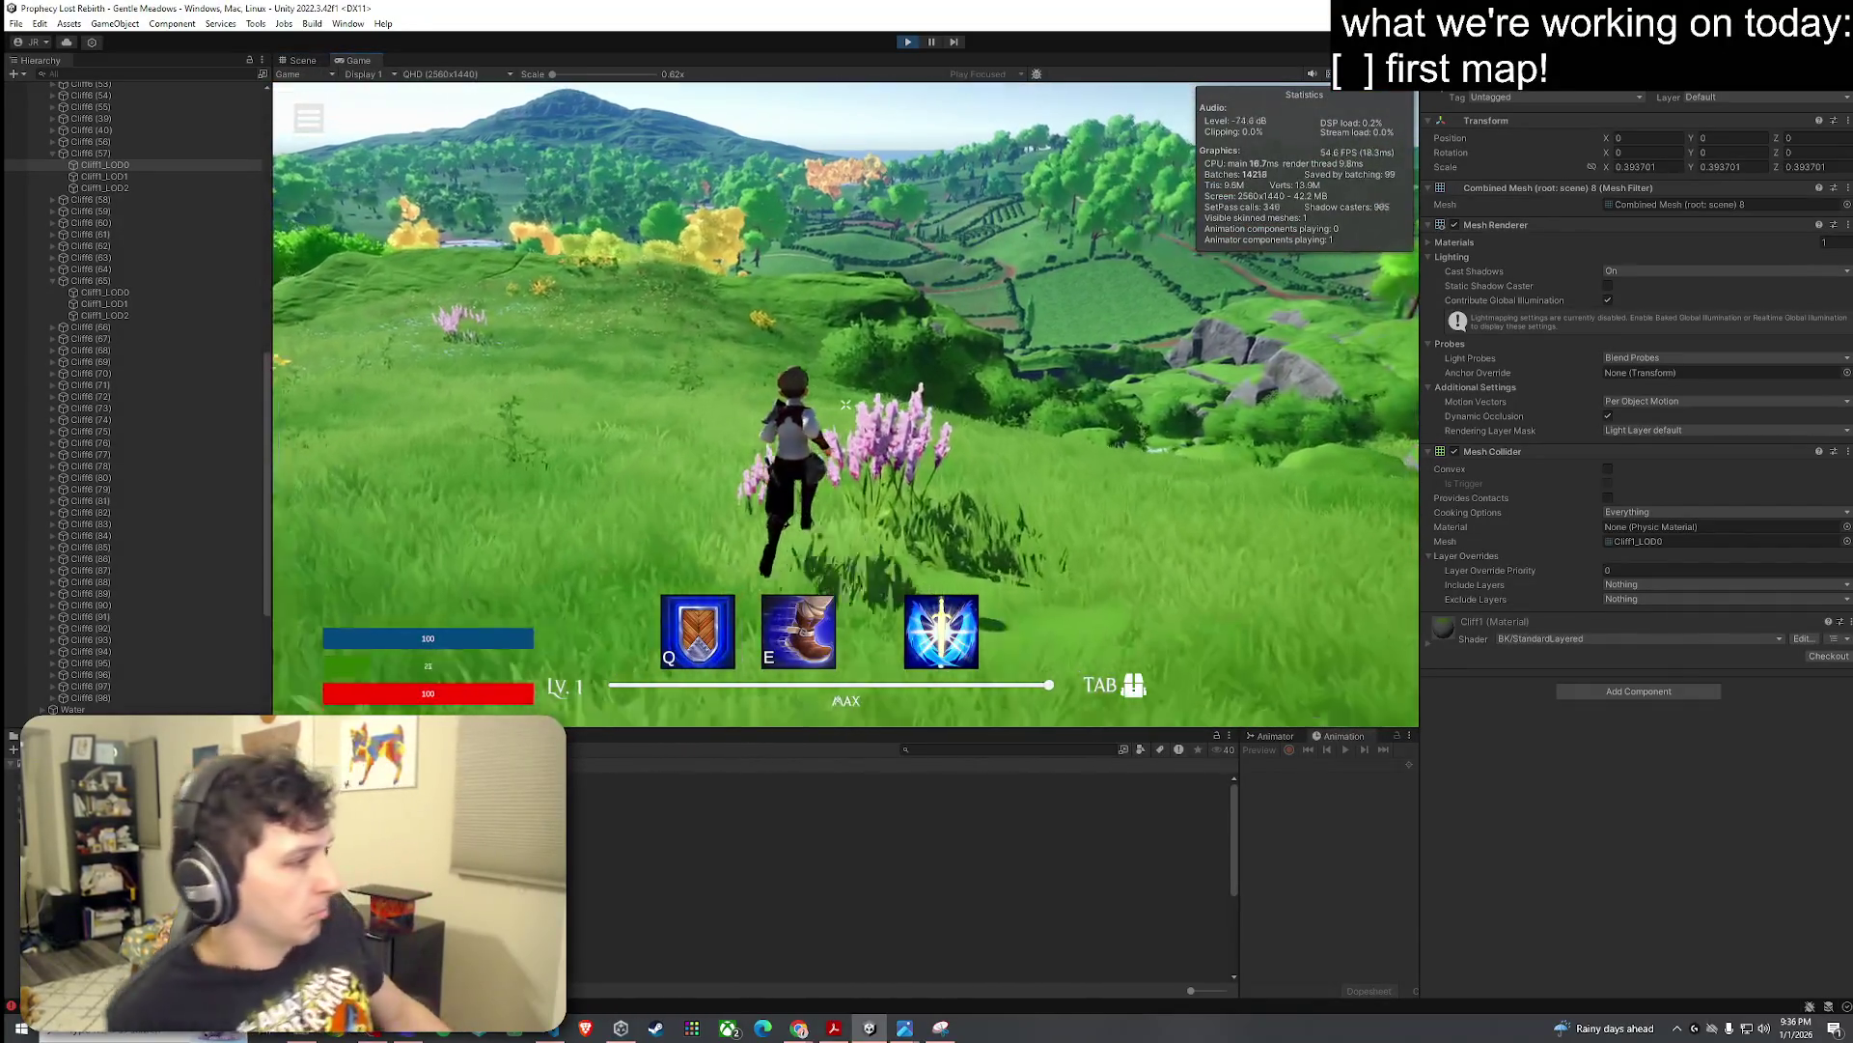
key(w)
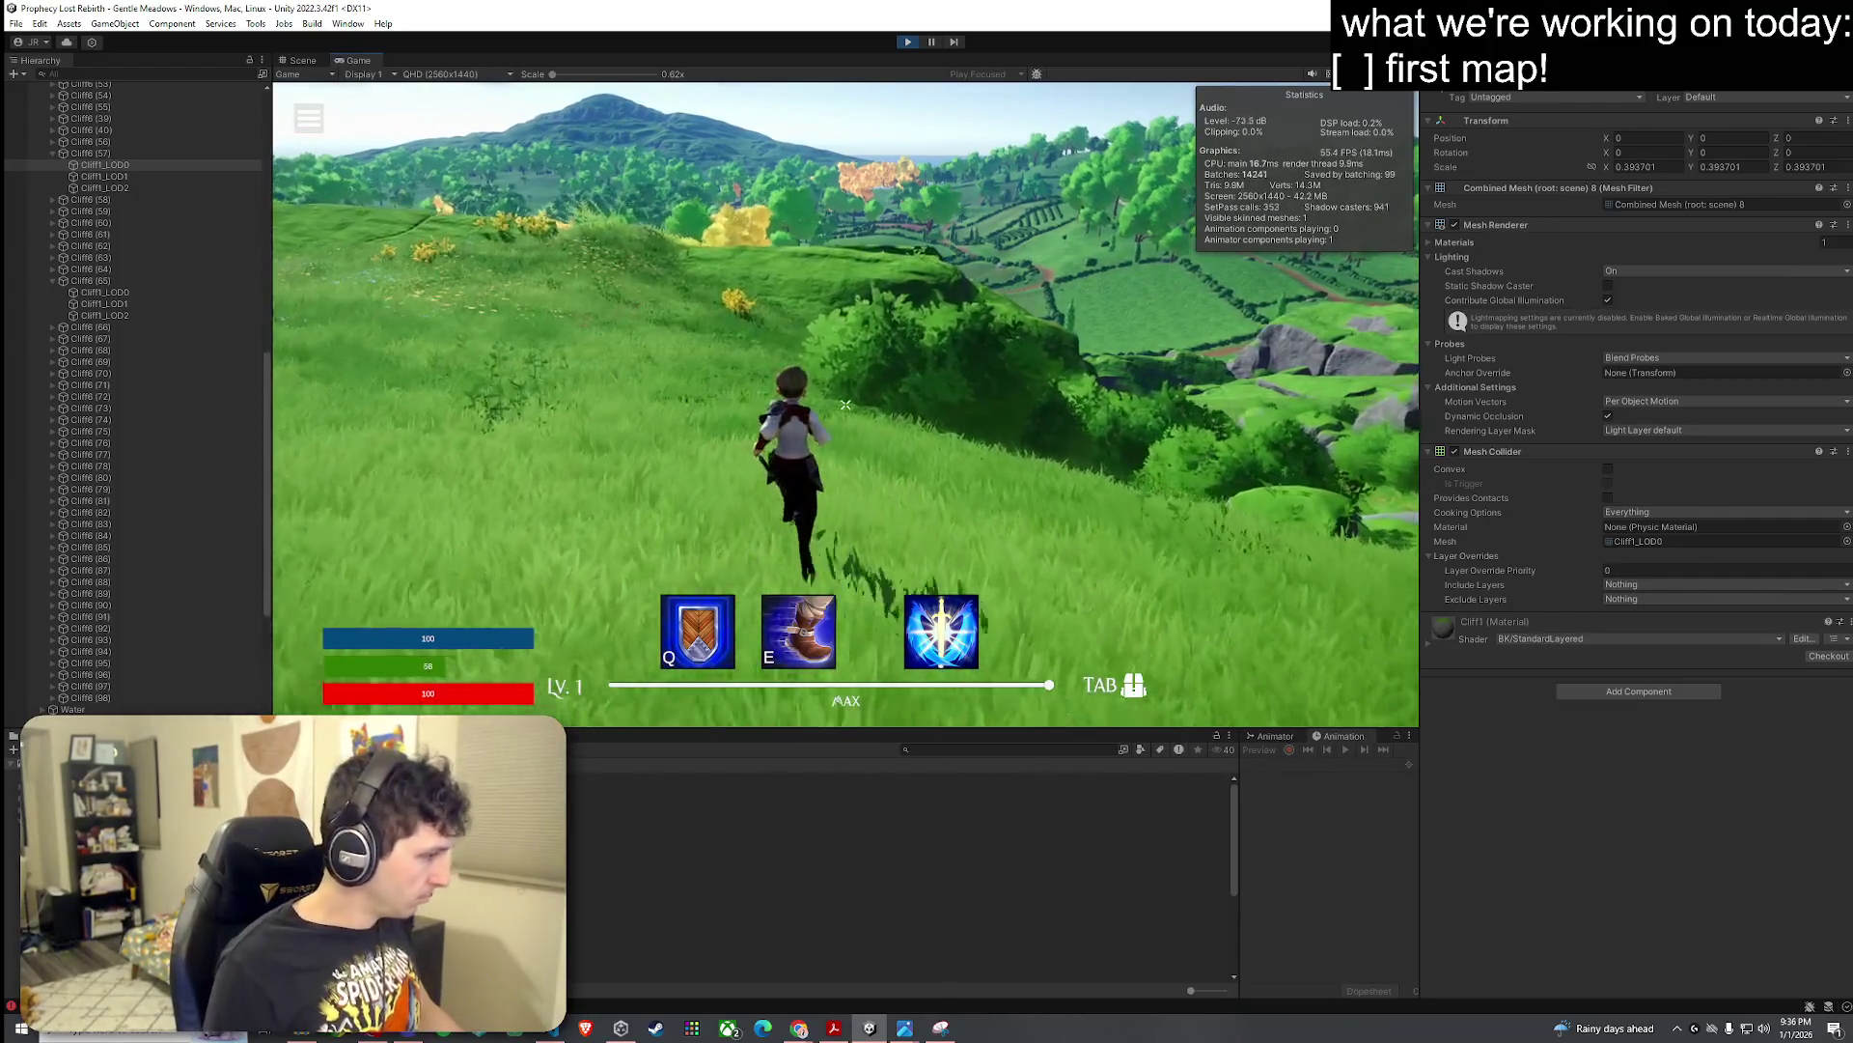
key(w)
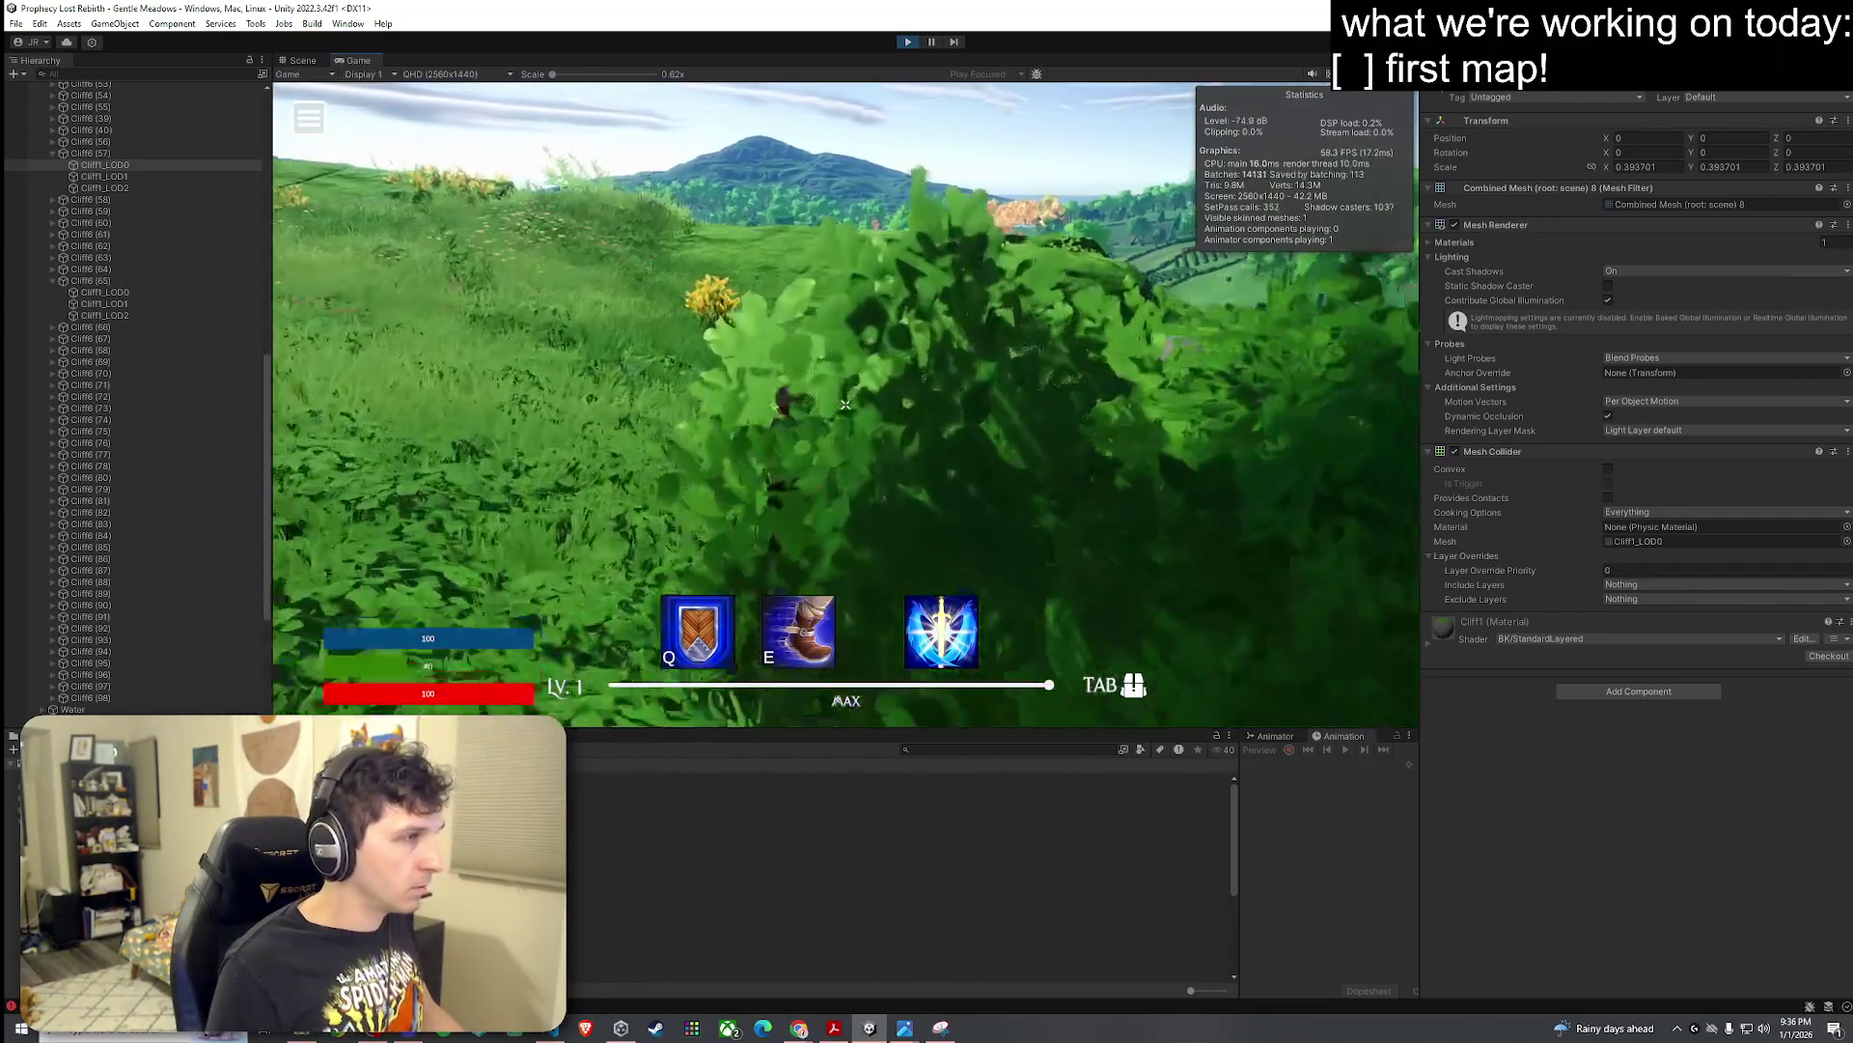
key(w)
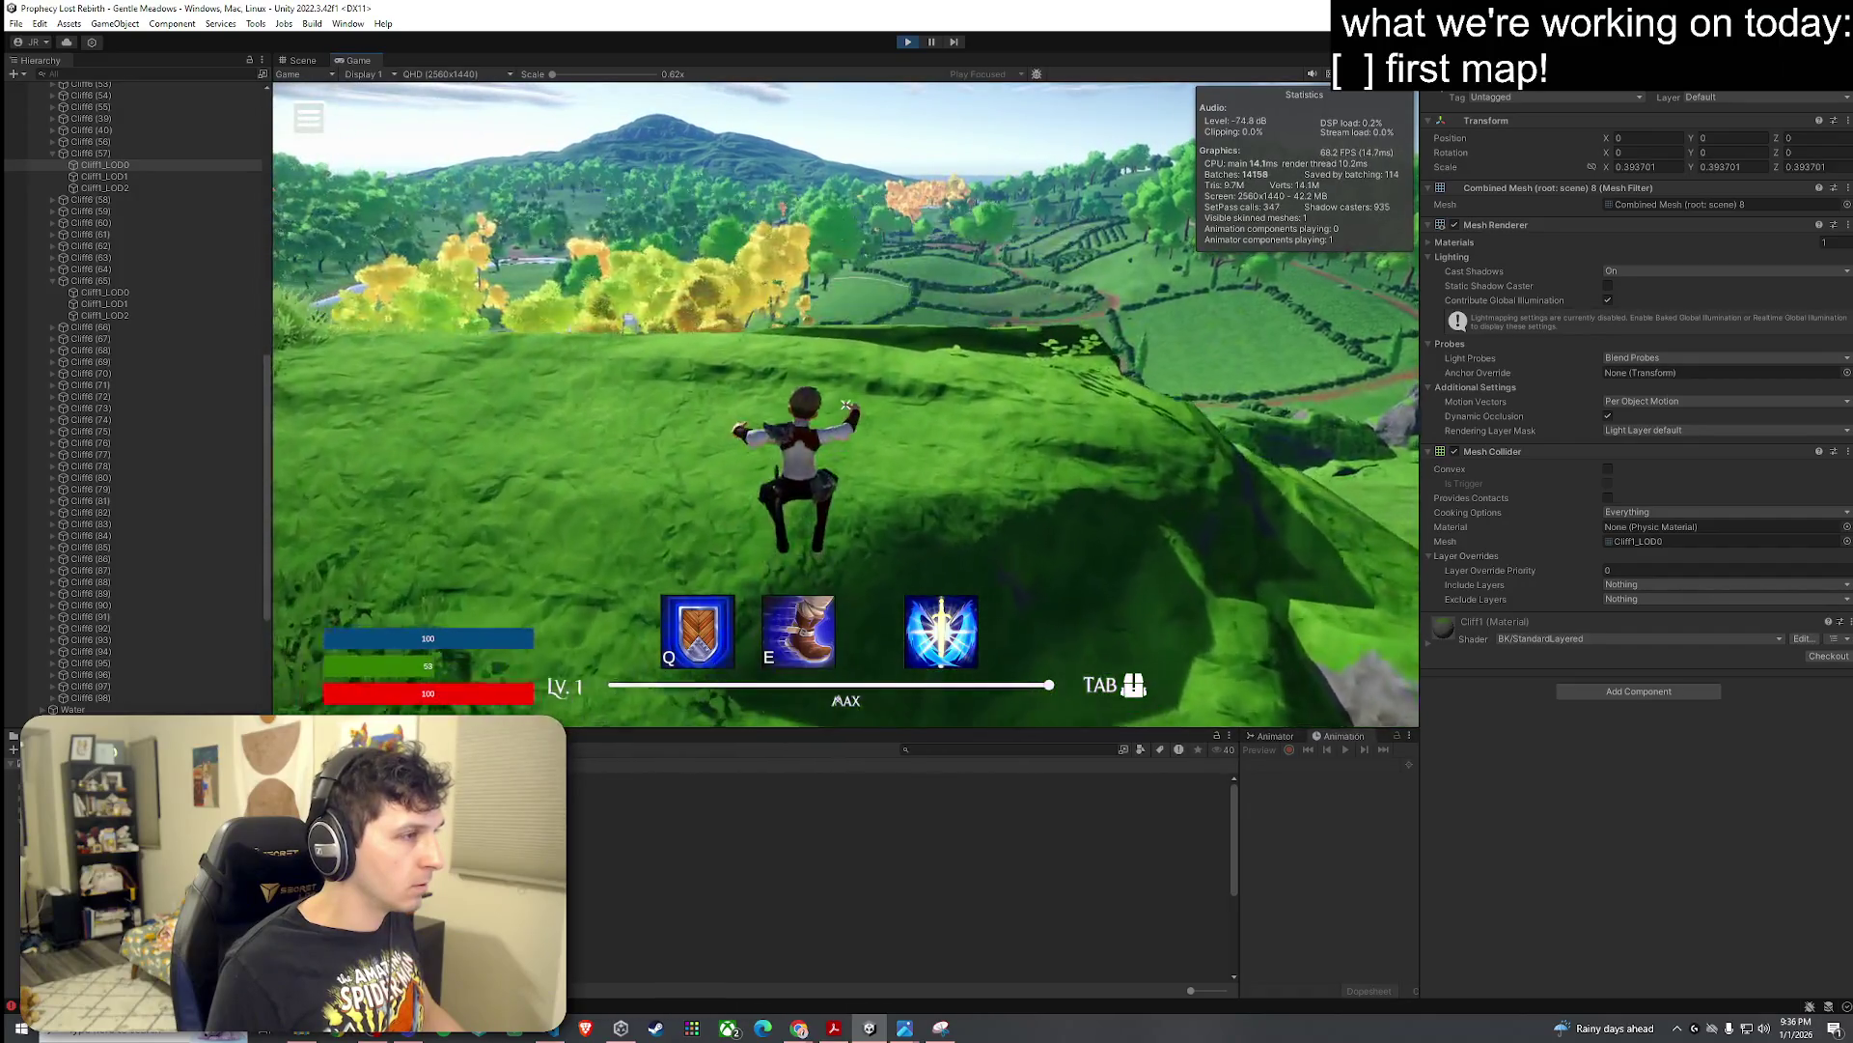
key(w)
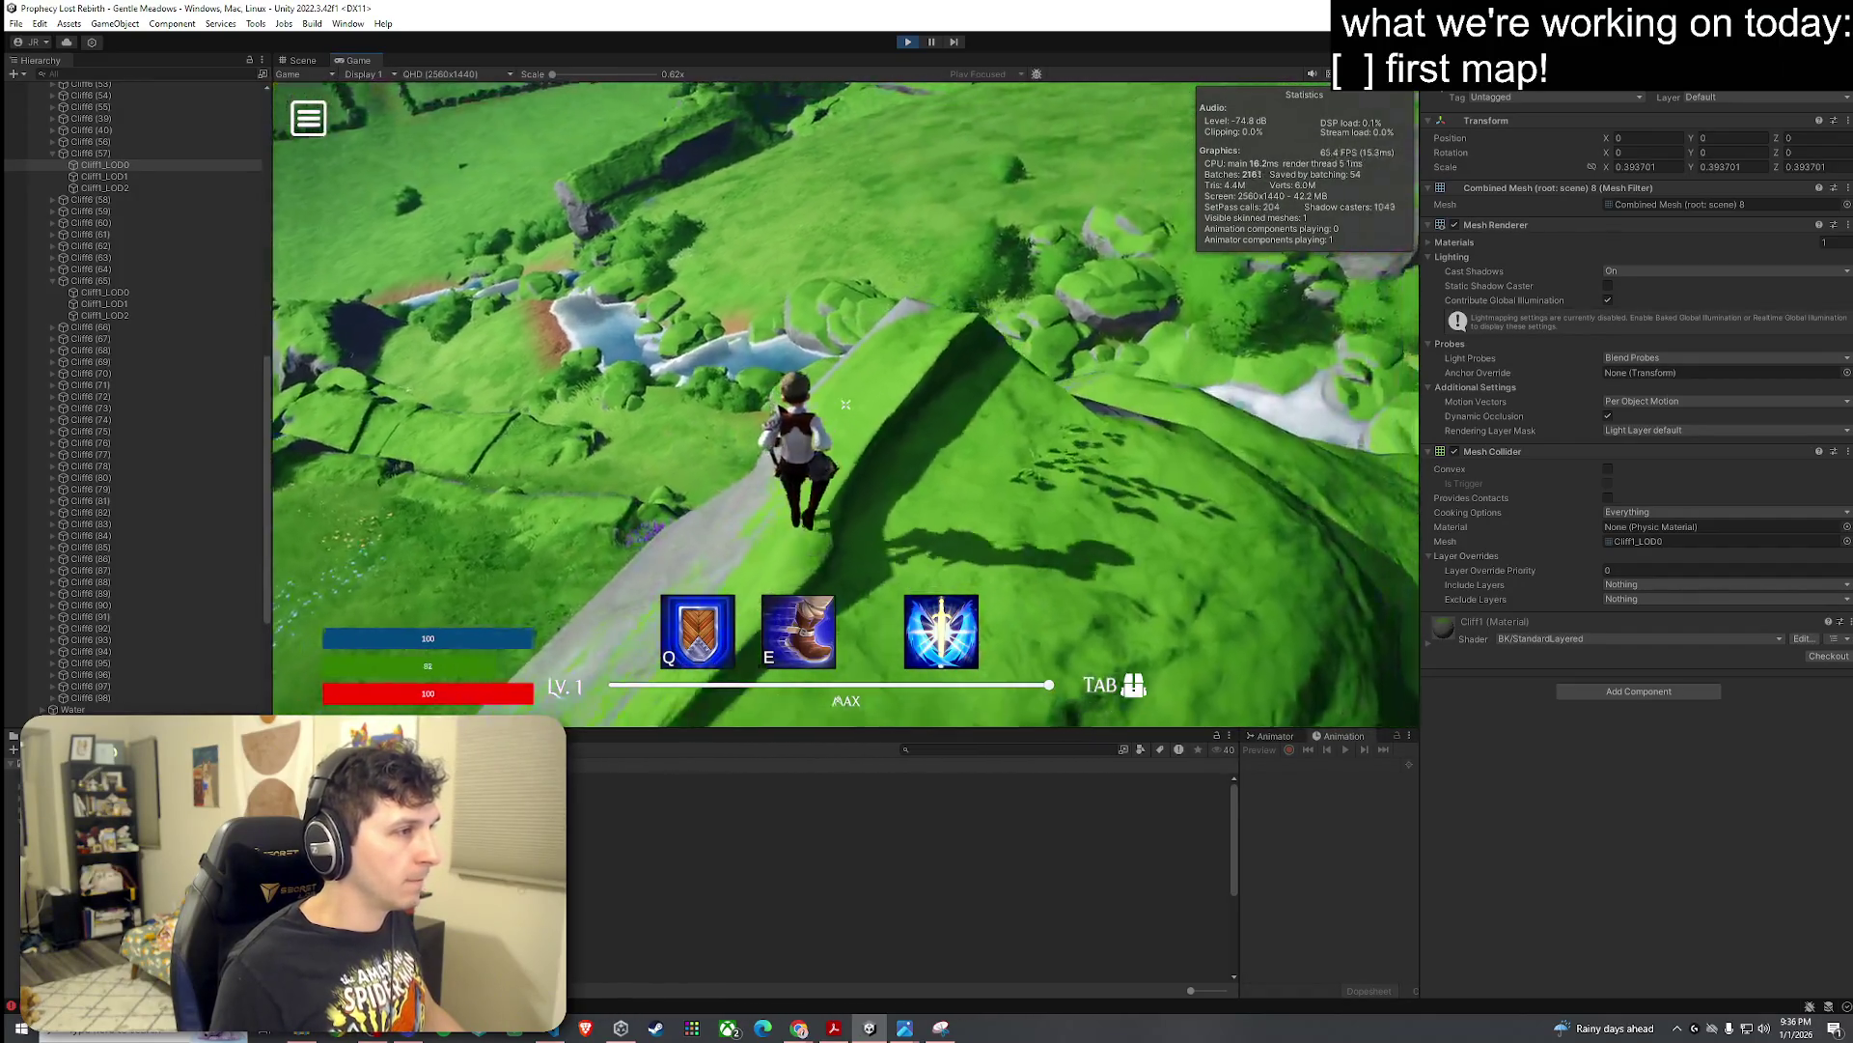
key(w)
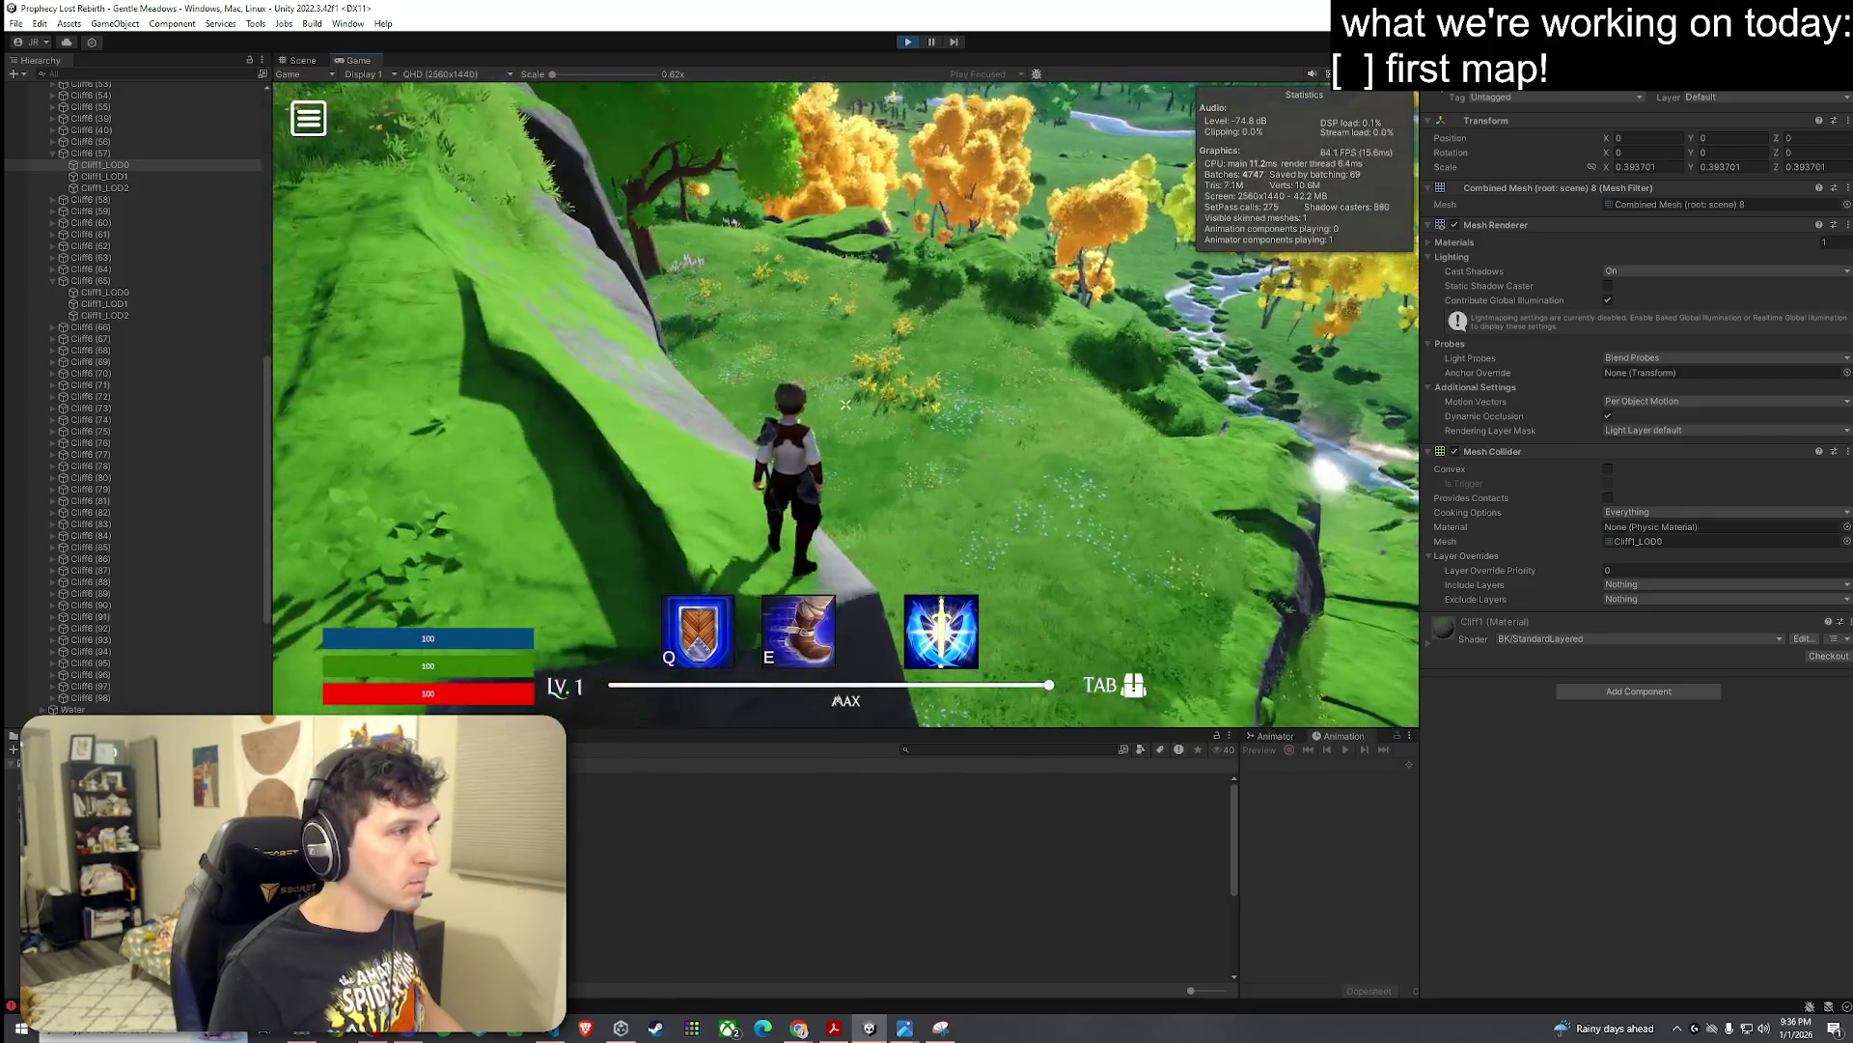
key(w)
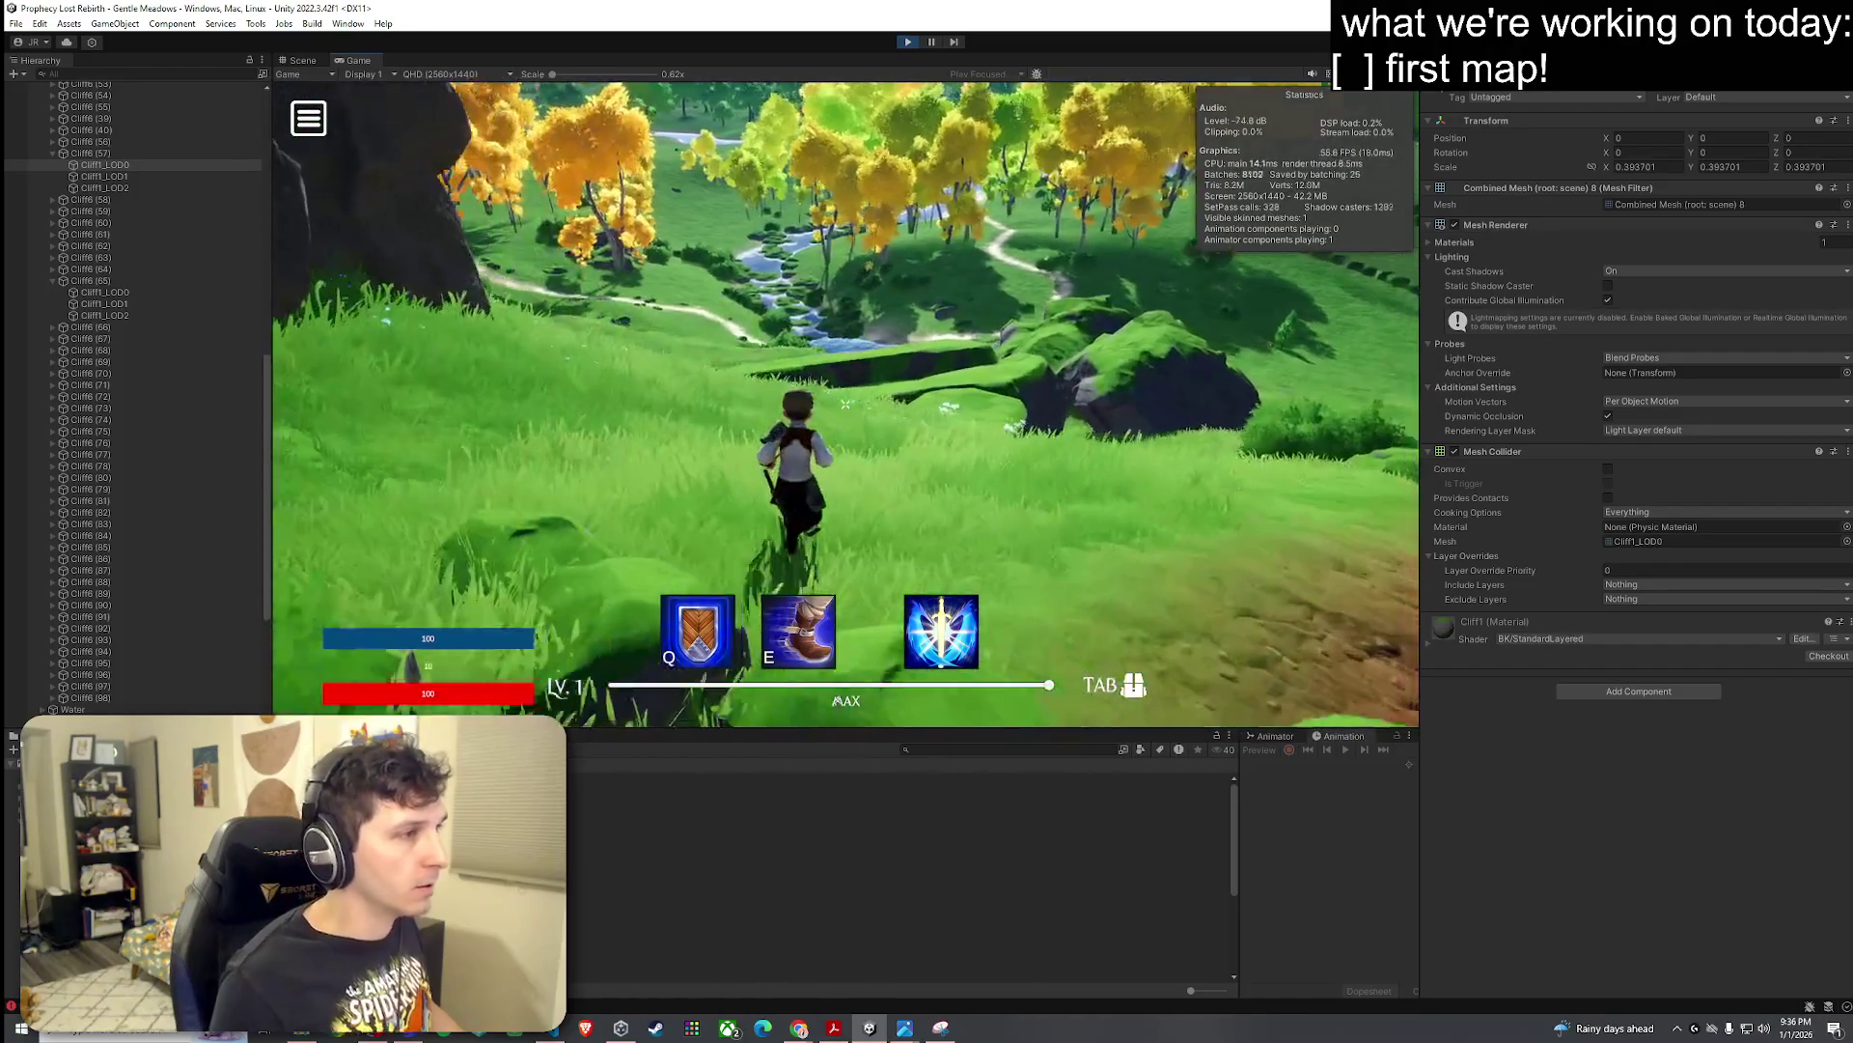
key(w)
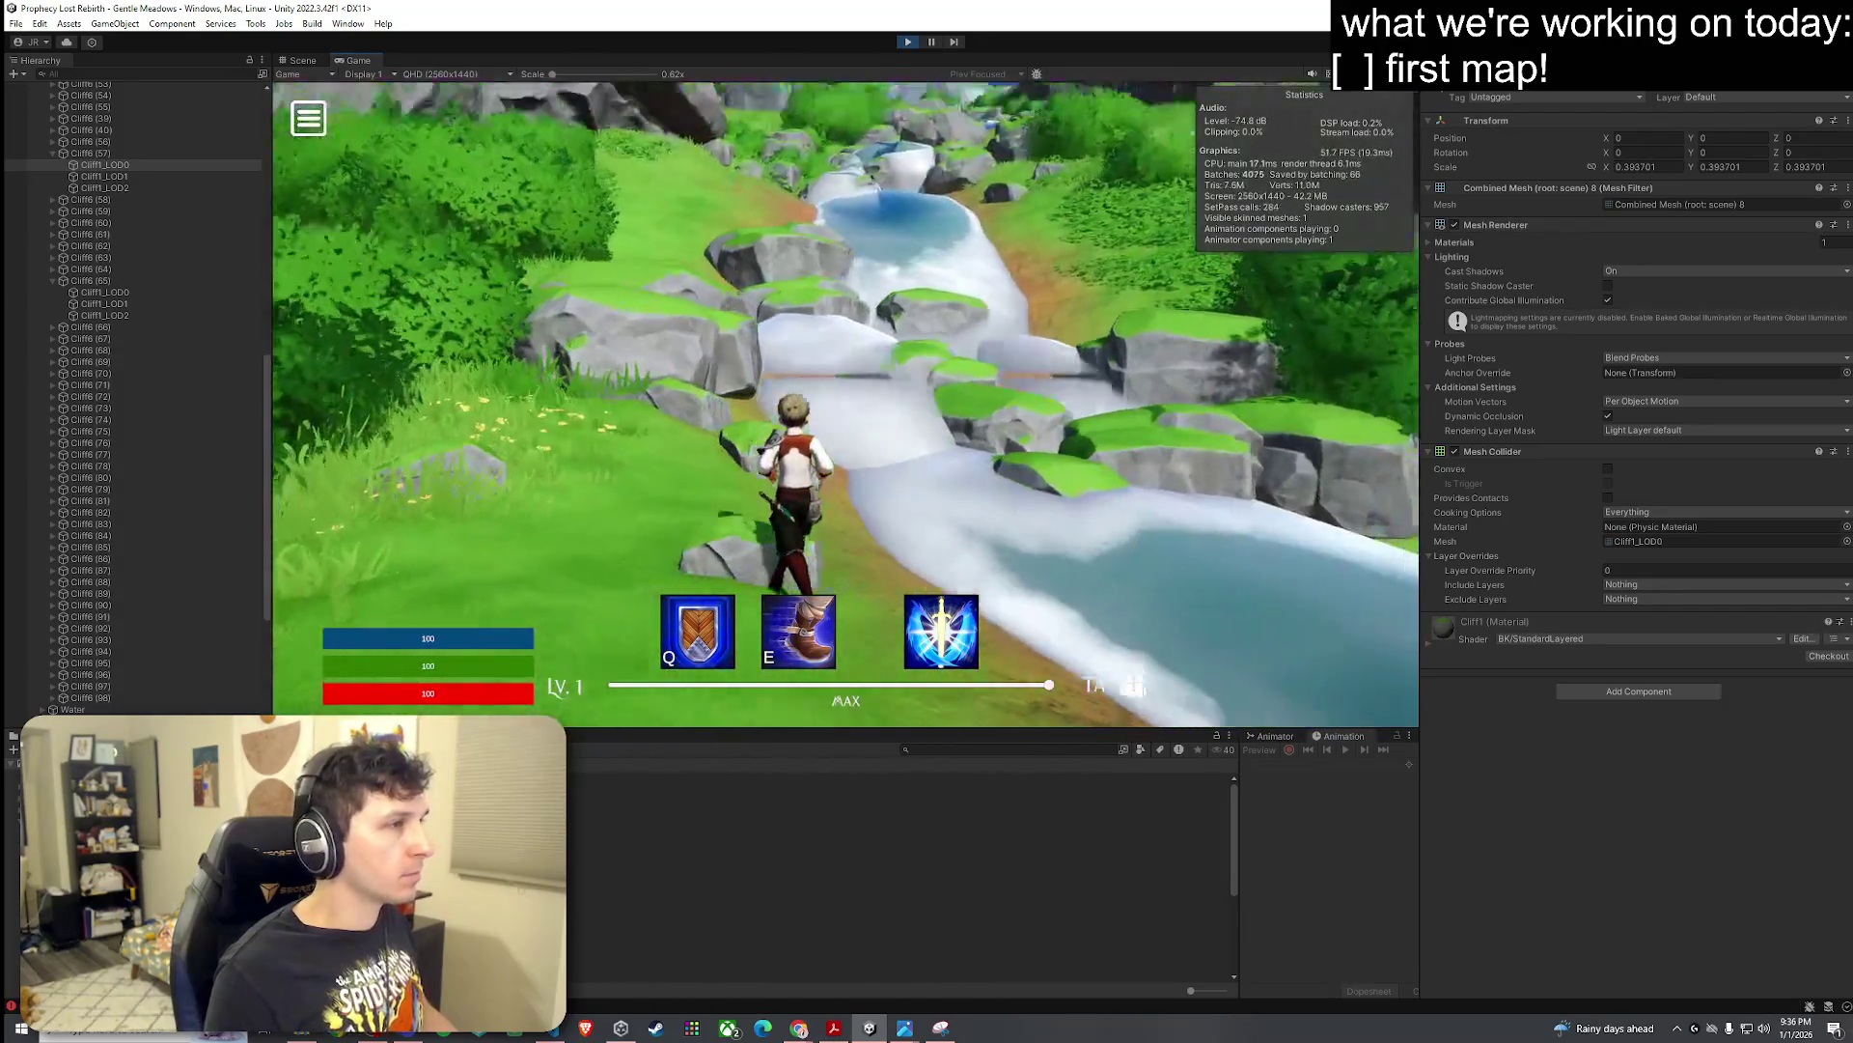
Step: Leave the game and fly the Scene camera up over the valley
key(super)
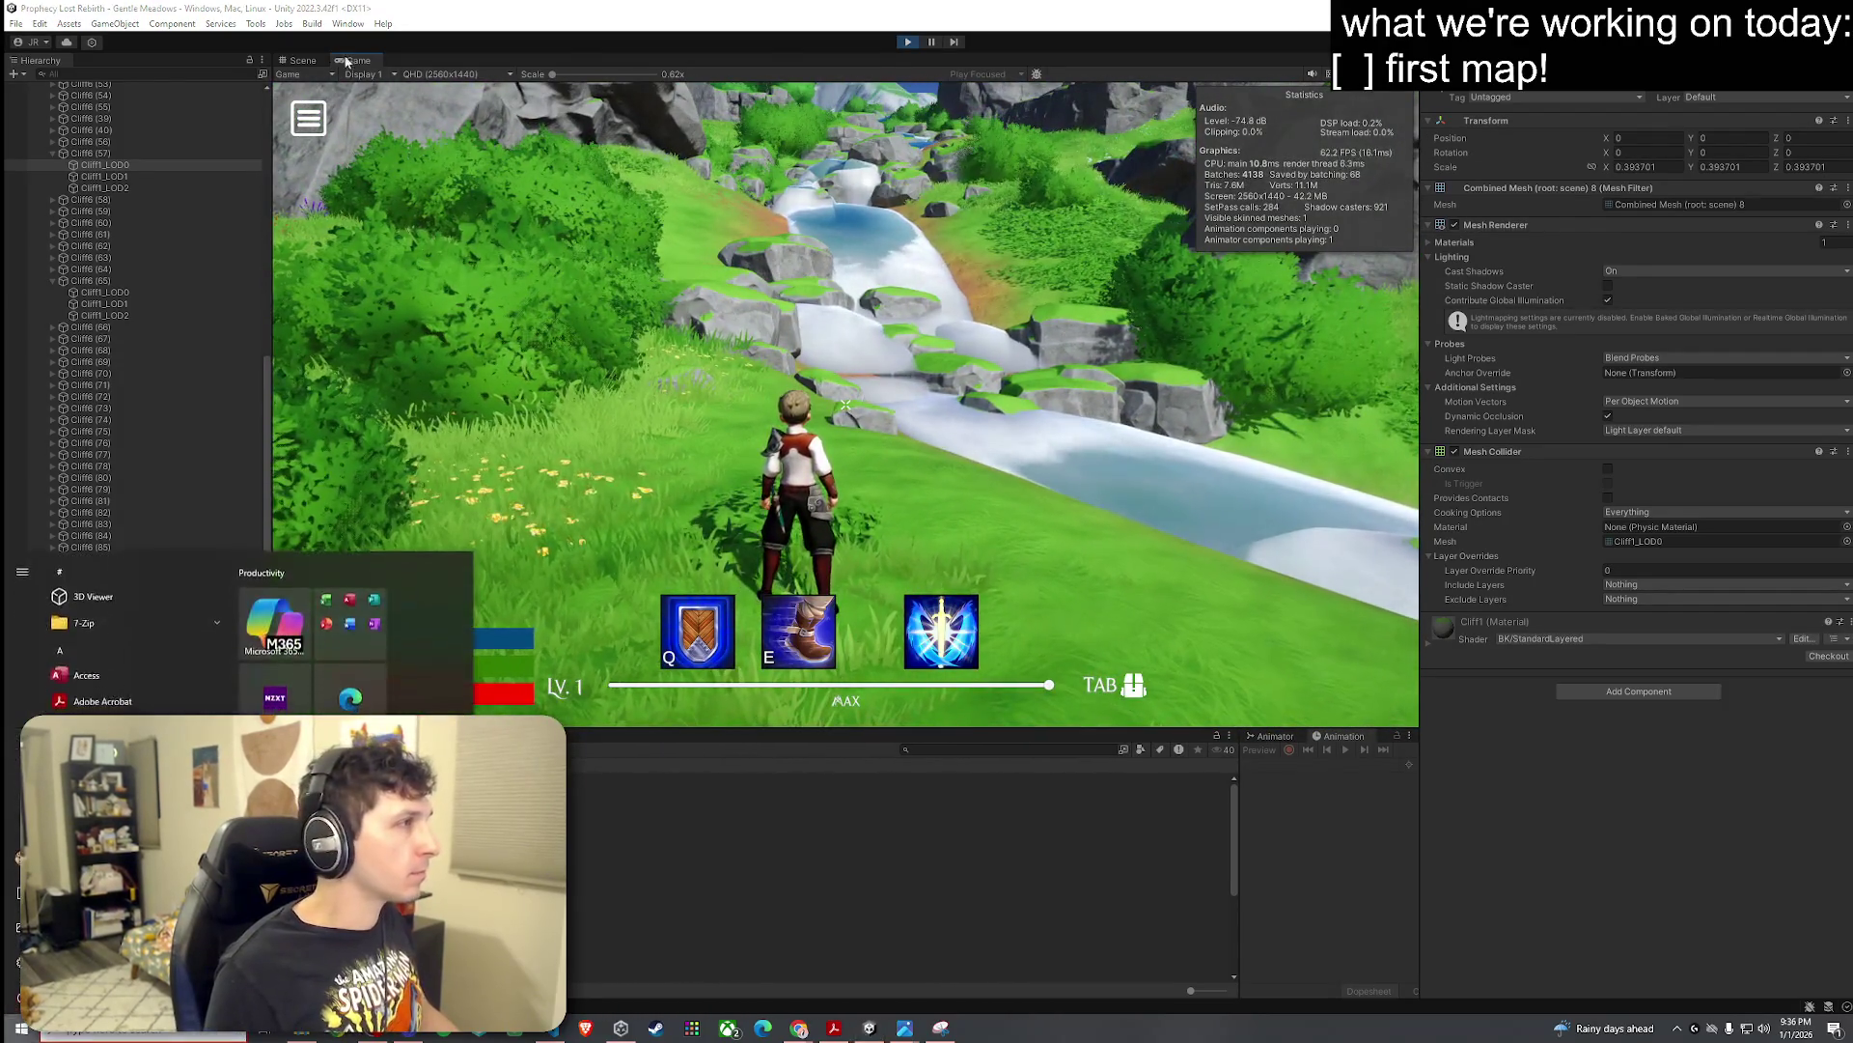
click(299, 61)
mouse_move(871, 379)
mouse_down()
mouse_move(1465, 386)
mouse_move(1212, 333)
mouse_move(646, 340)
mouse_move(1405, 288)
mouse_move(808, 275)
mouse_move(644, 329)
mouse_move(197, 365)
mouse_move(35, 293)
mouse_move(1792, 299)
mouse_move(1357, 301)
mouse_move(922, 361)
mouse_move(814, 322)
mouse_move(1033, 356)
mouse_move(915, 398)
mouse_move(1211, 370)
mouse_move(569, 390)
mouse_move(584, 435)
mouse_move(711, 476)
mouse_move(415, 375)
mouse_up()
Step: Select the meadow Terrain, then run the character through the pool toward the stream
click(795, 400)
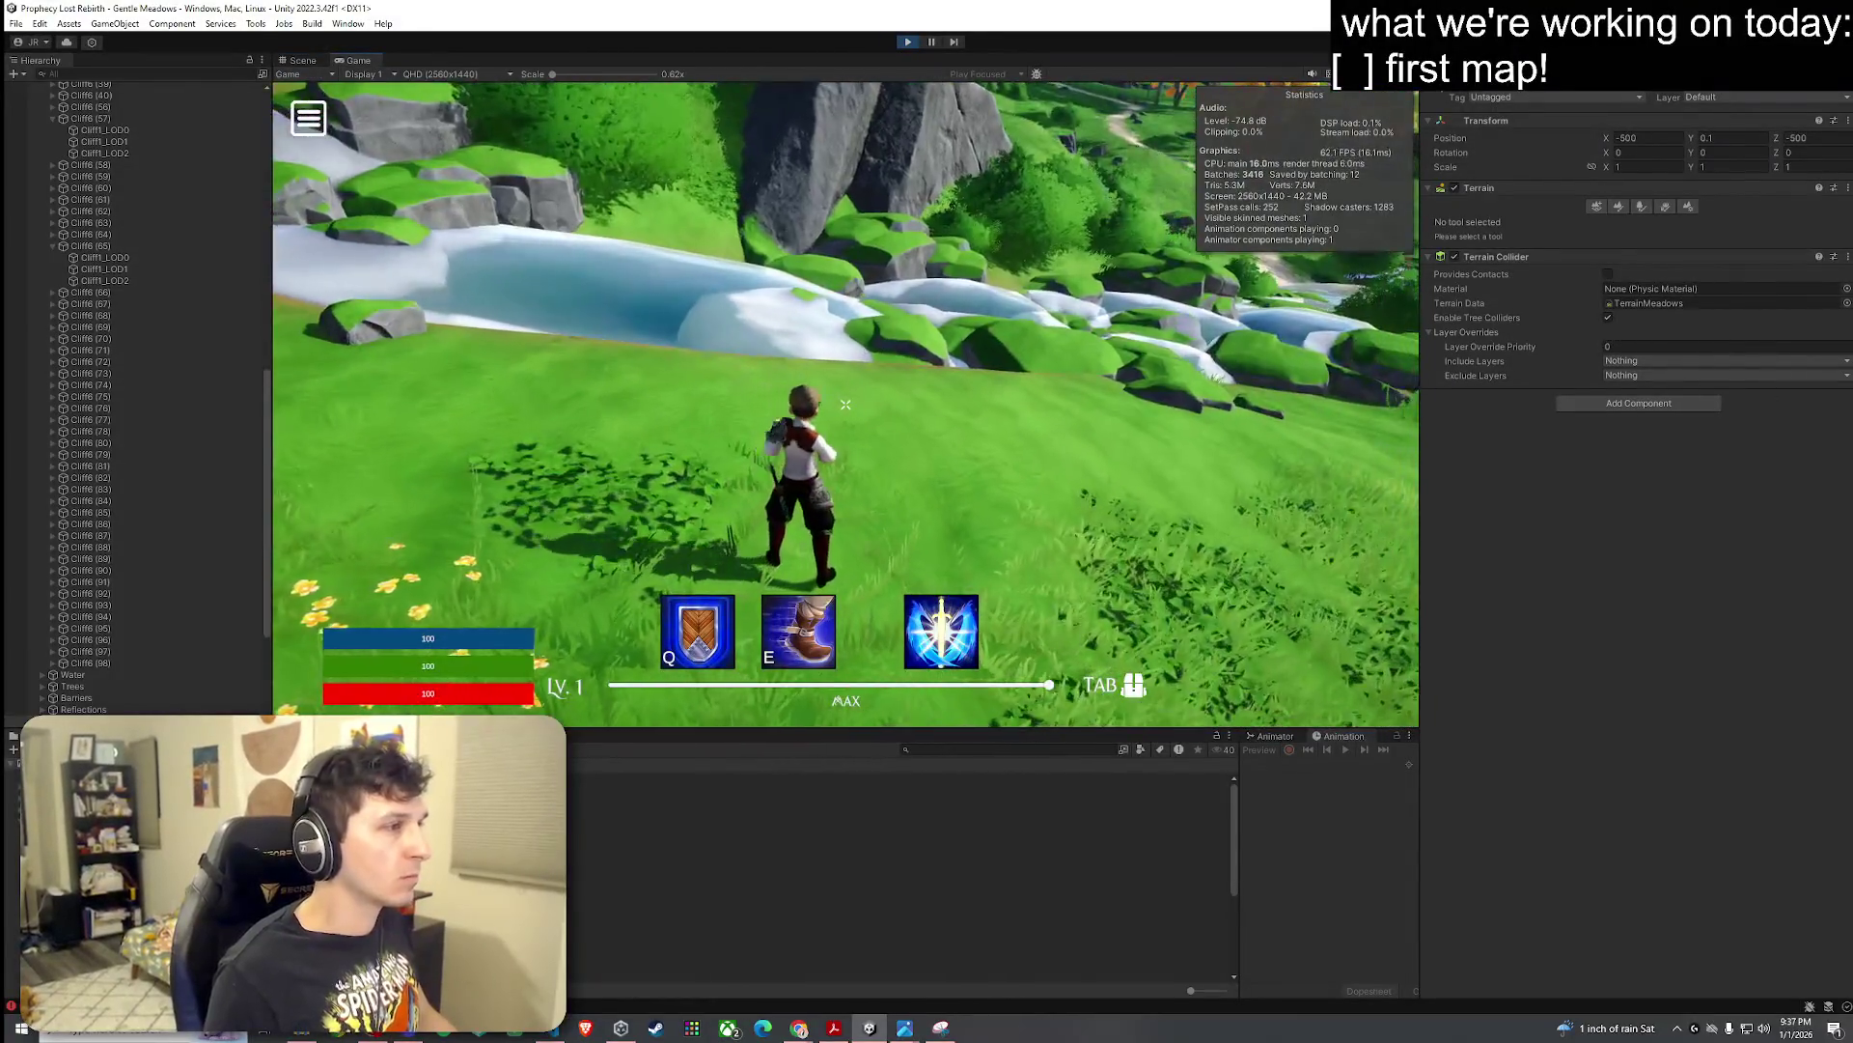
key(shift+w)
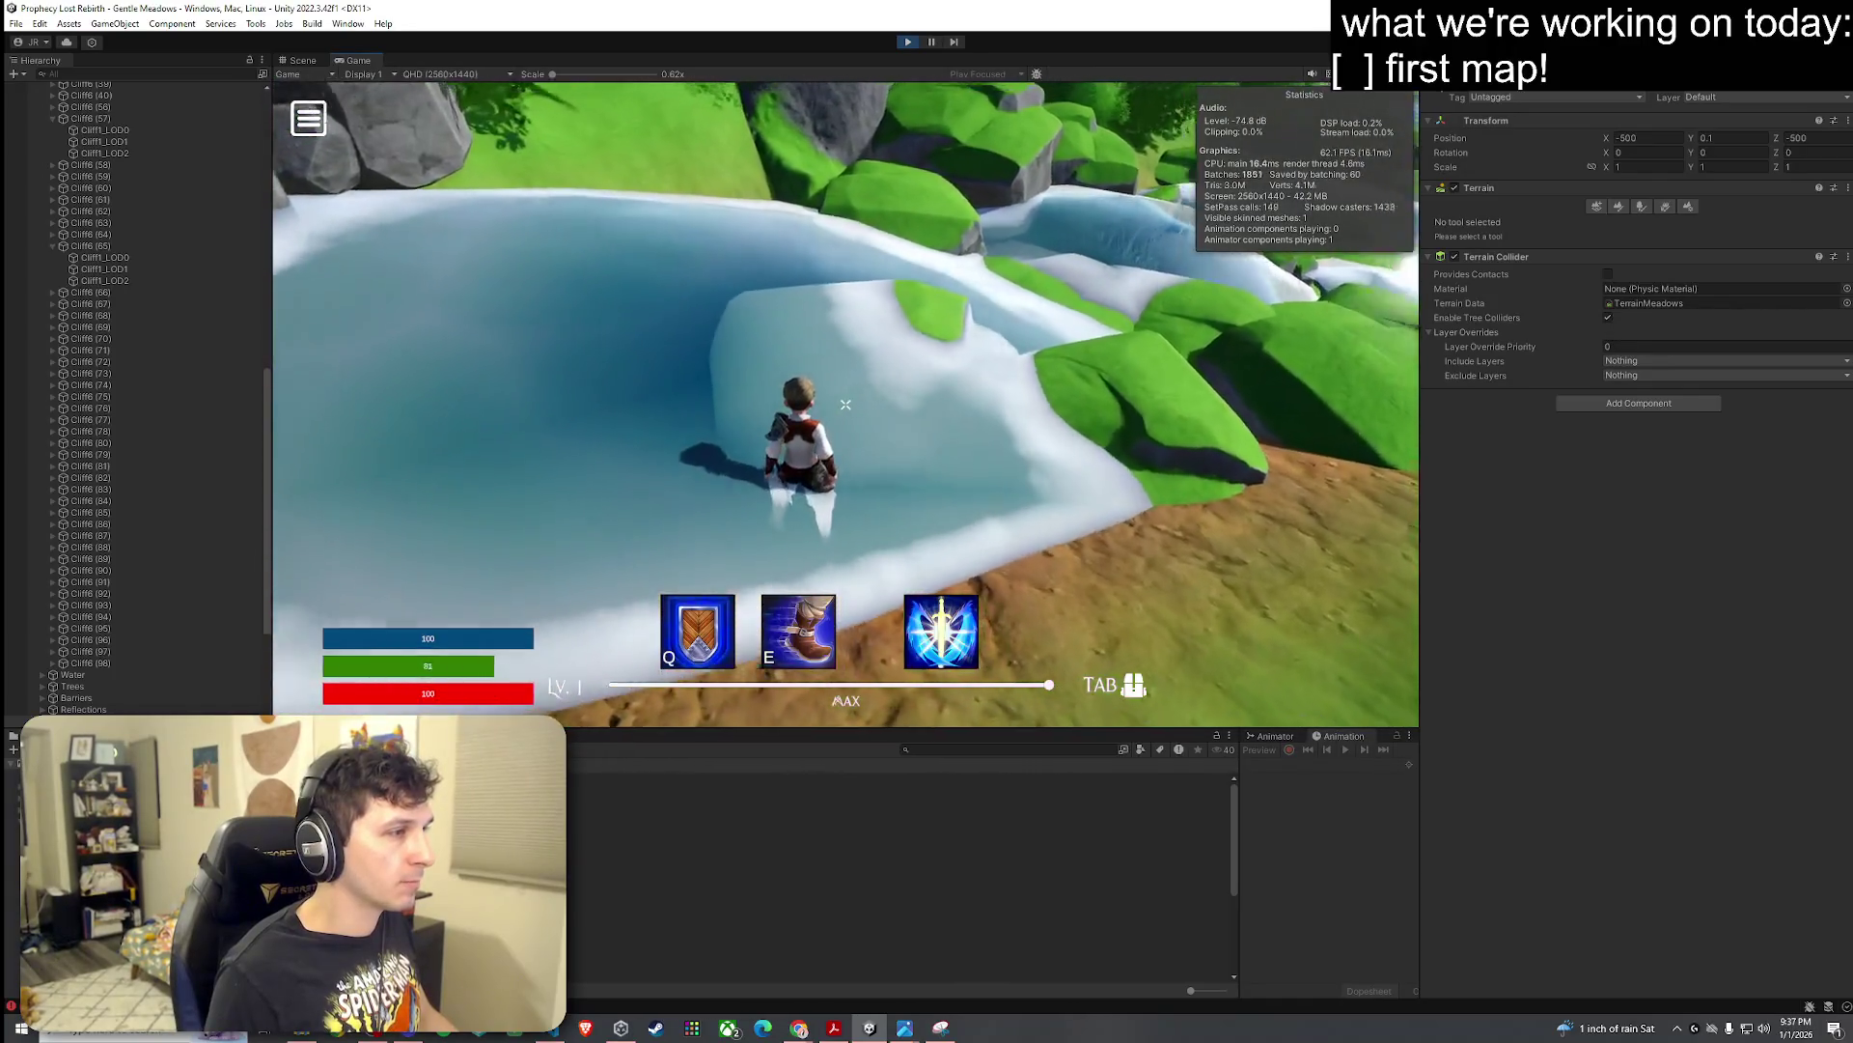
key(w)
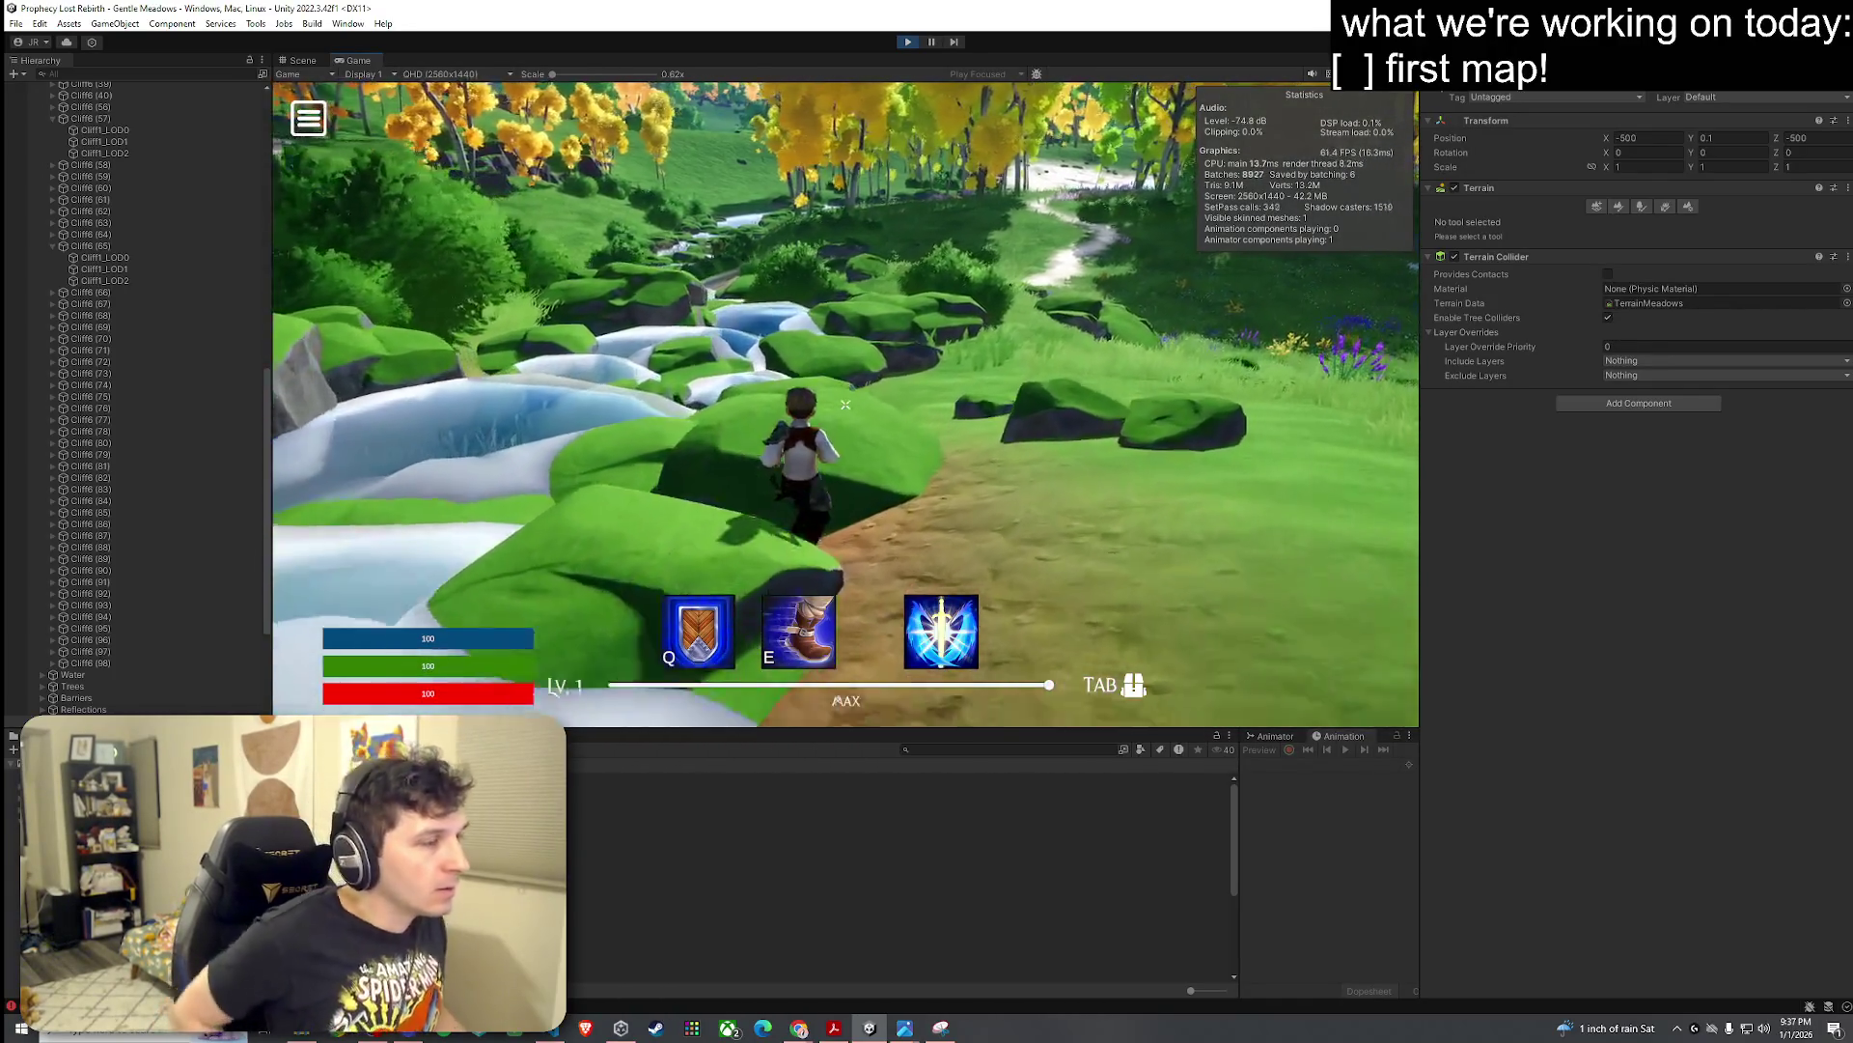
key(w)
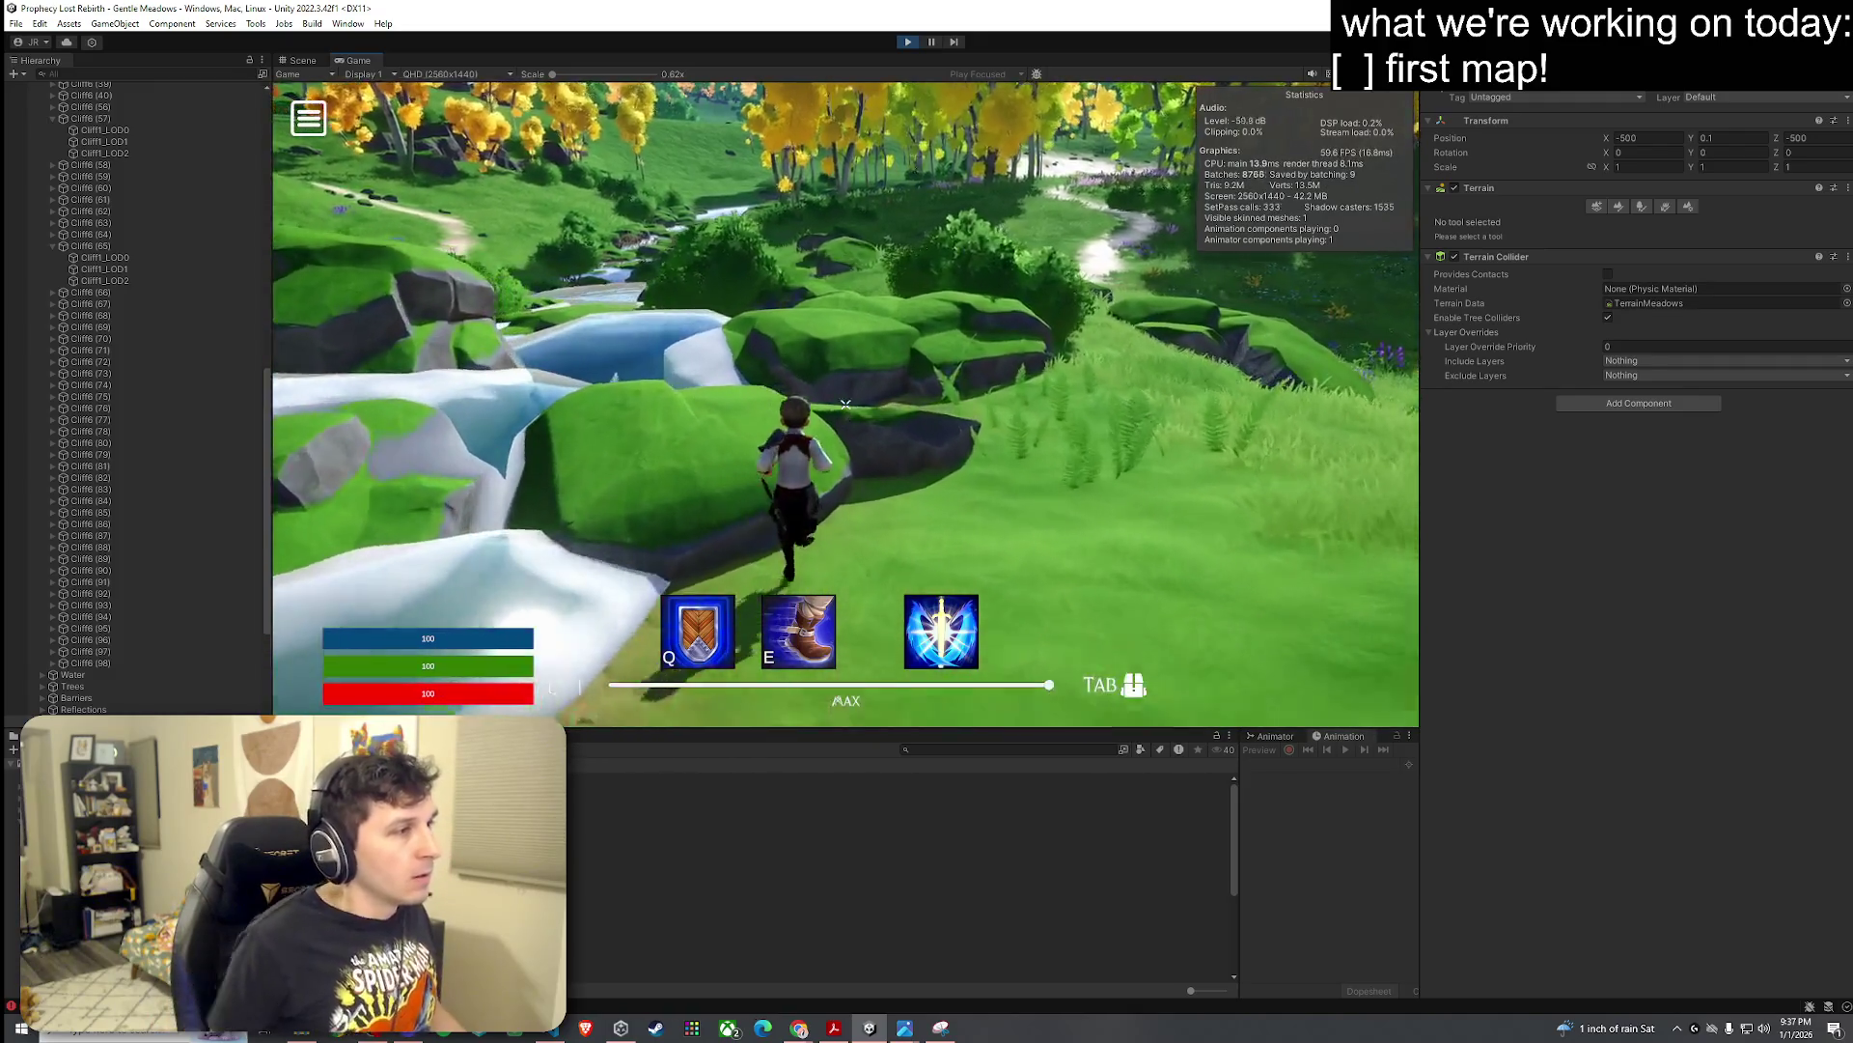
key(w)
Step: Jump across the stream, run into the yellow-tree meadow, then return to the Scene view
key(space)
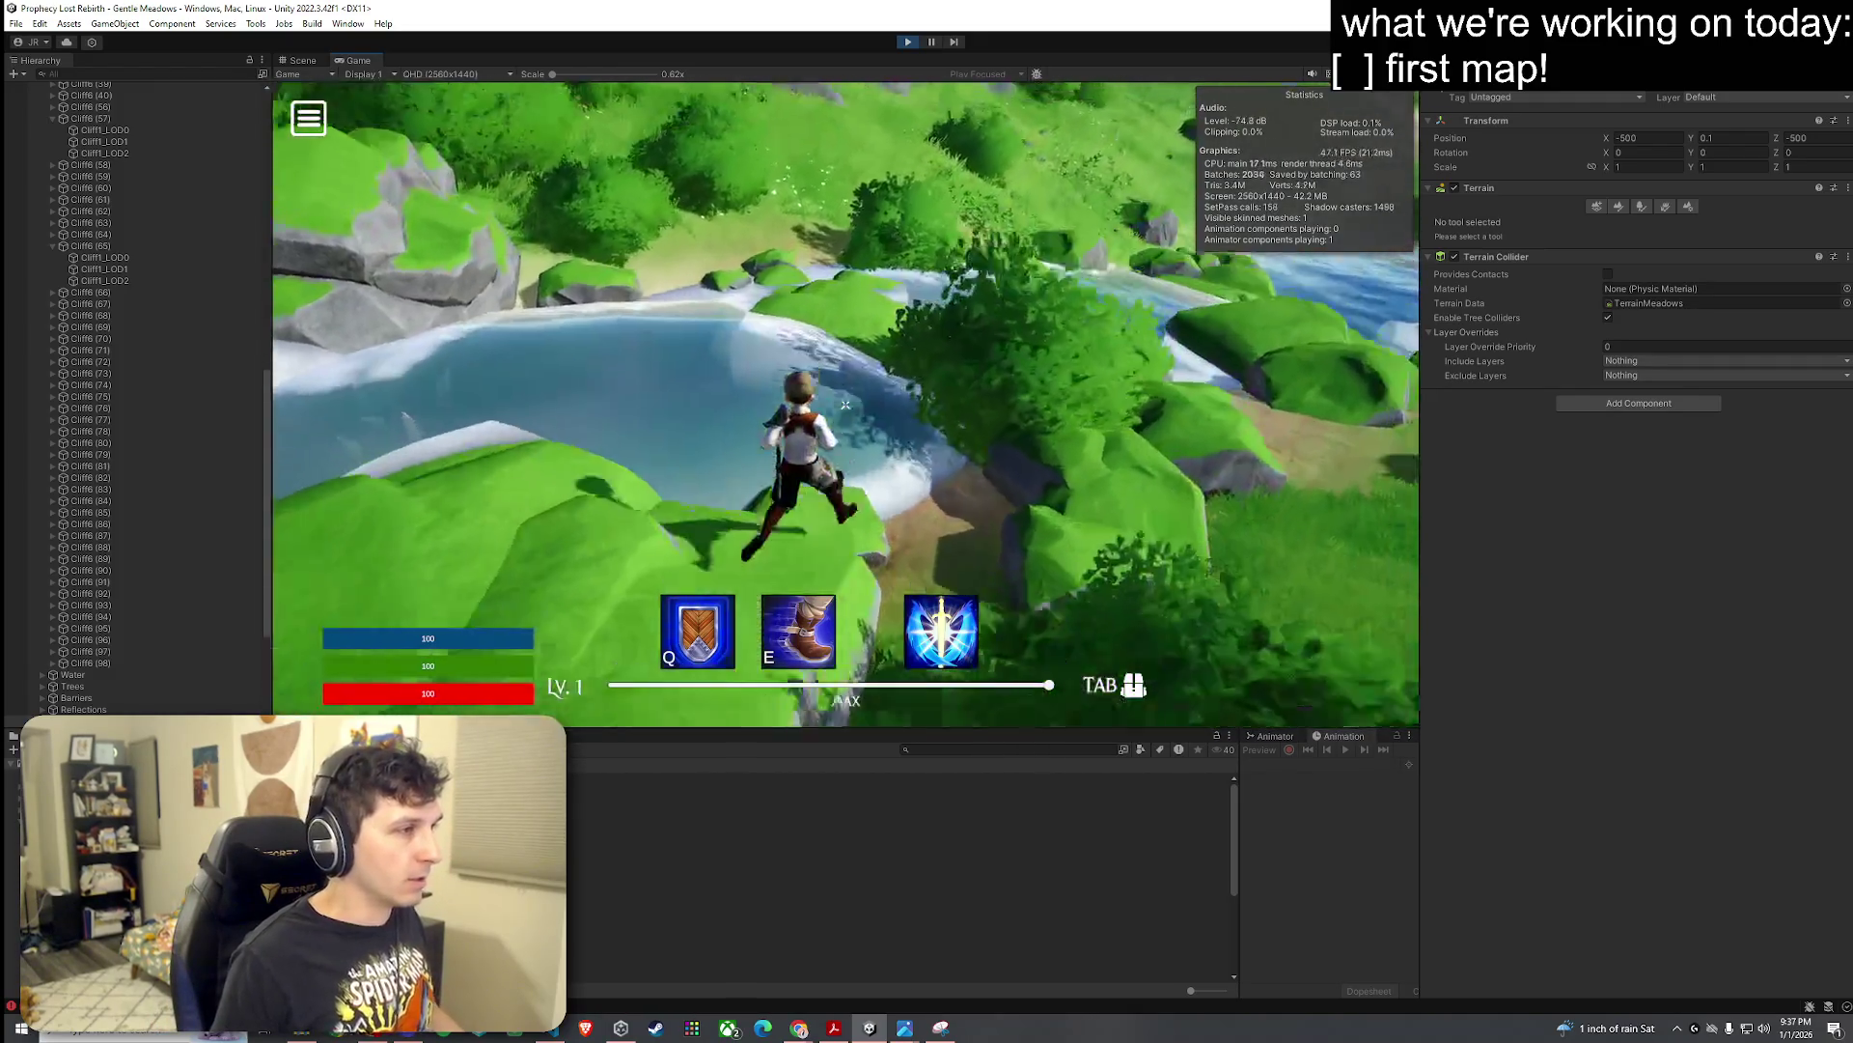
key(w)
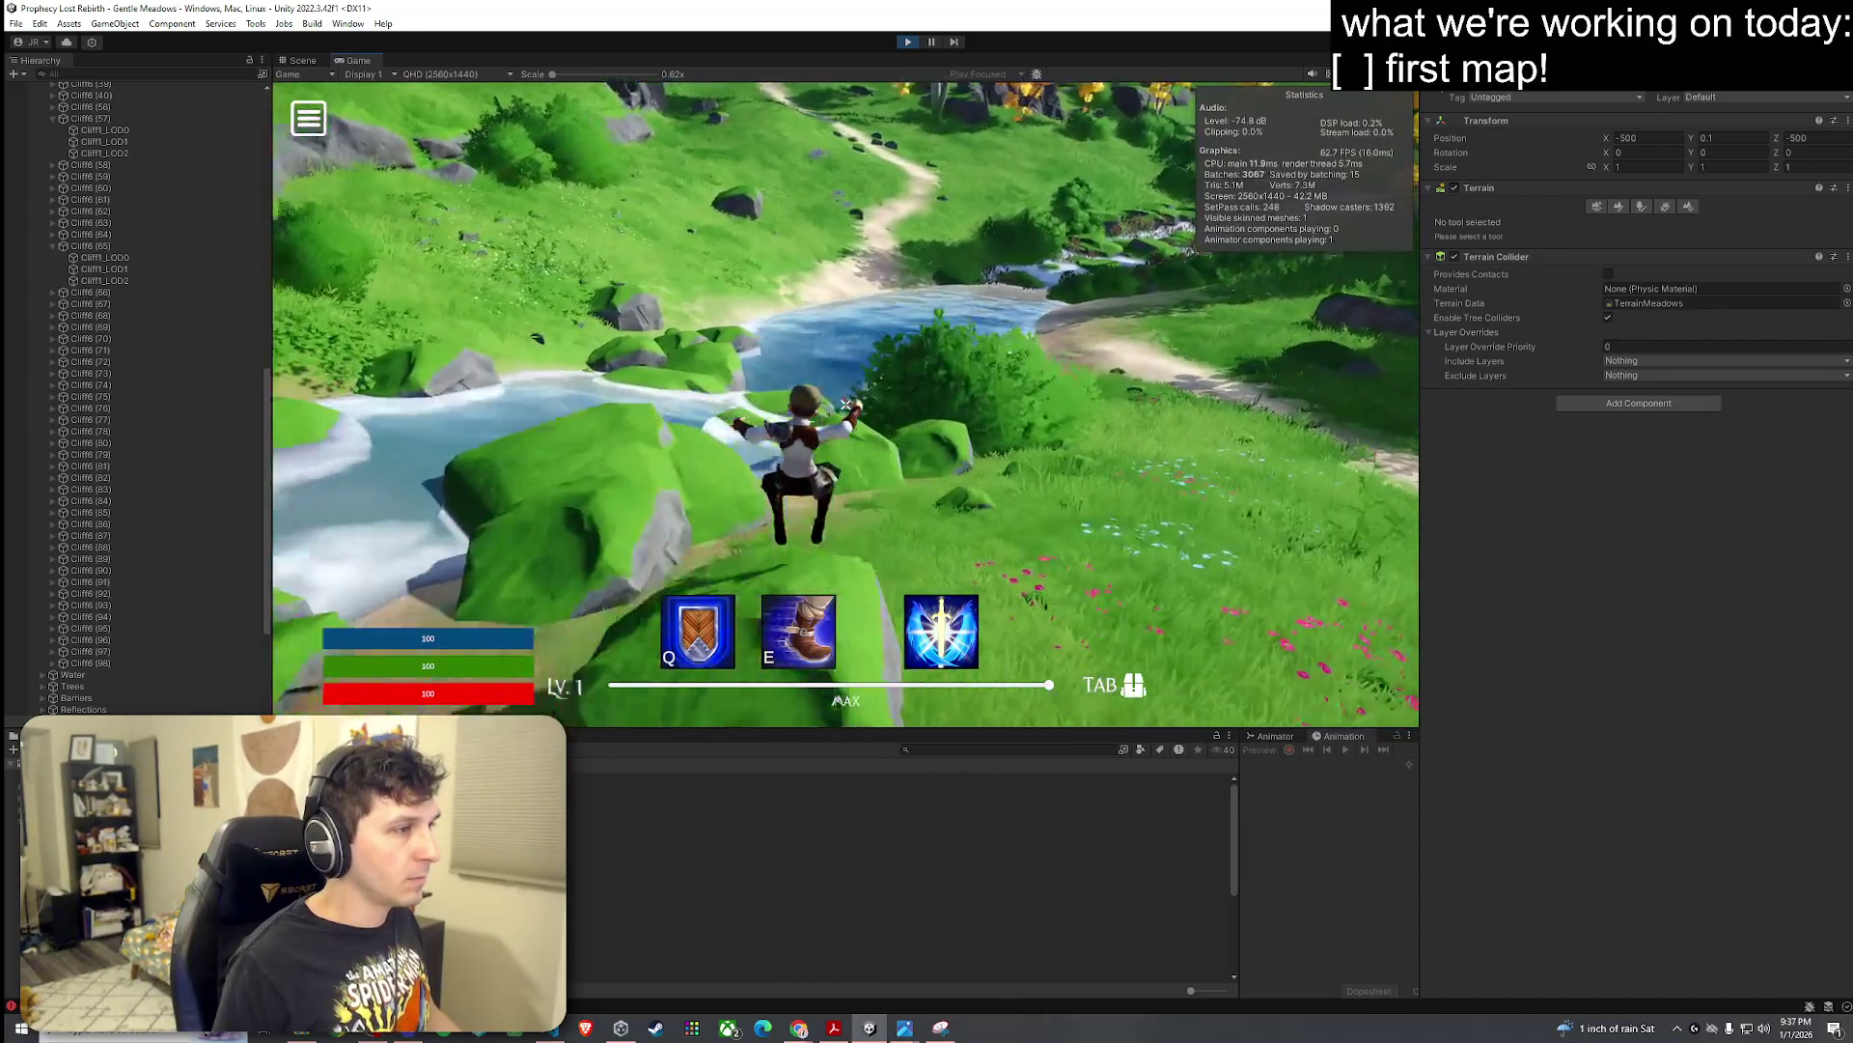
key(w)
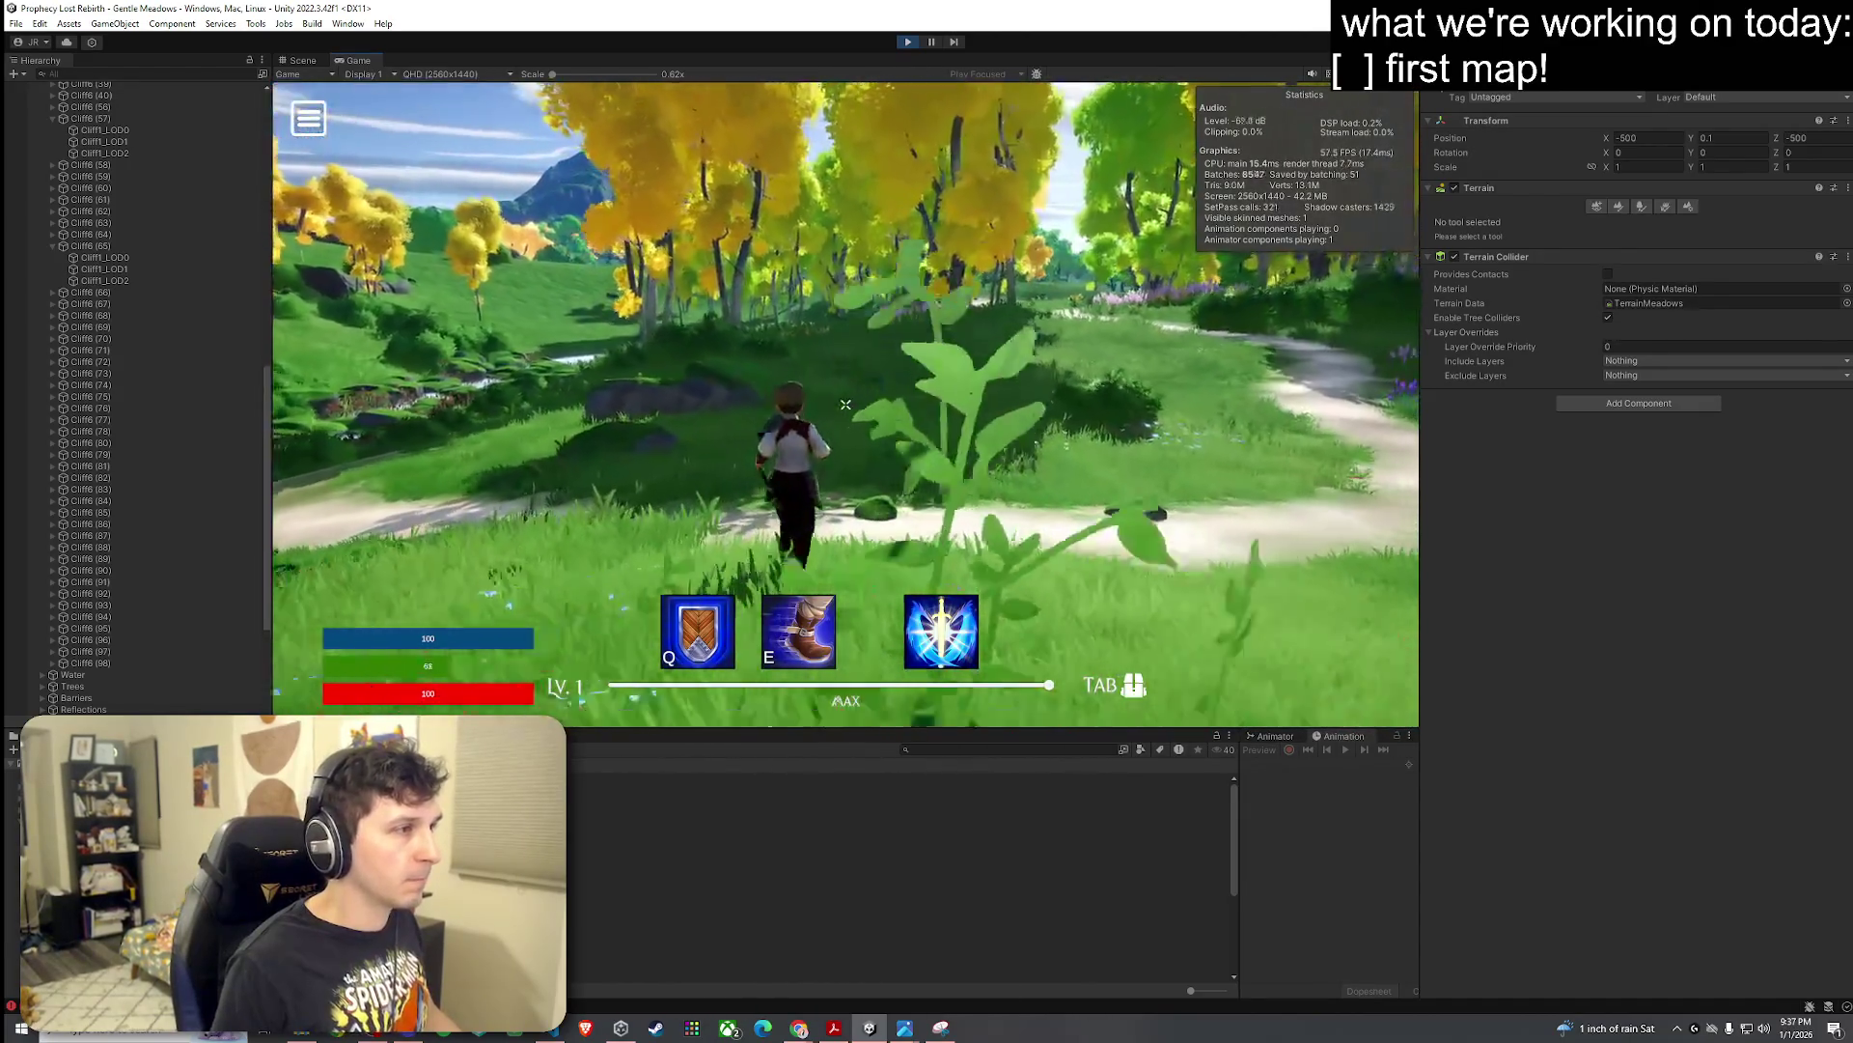
key(w)
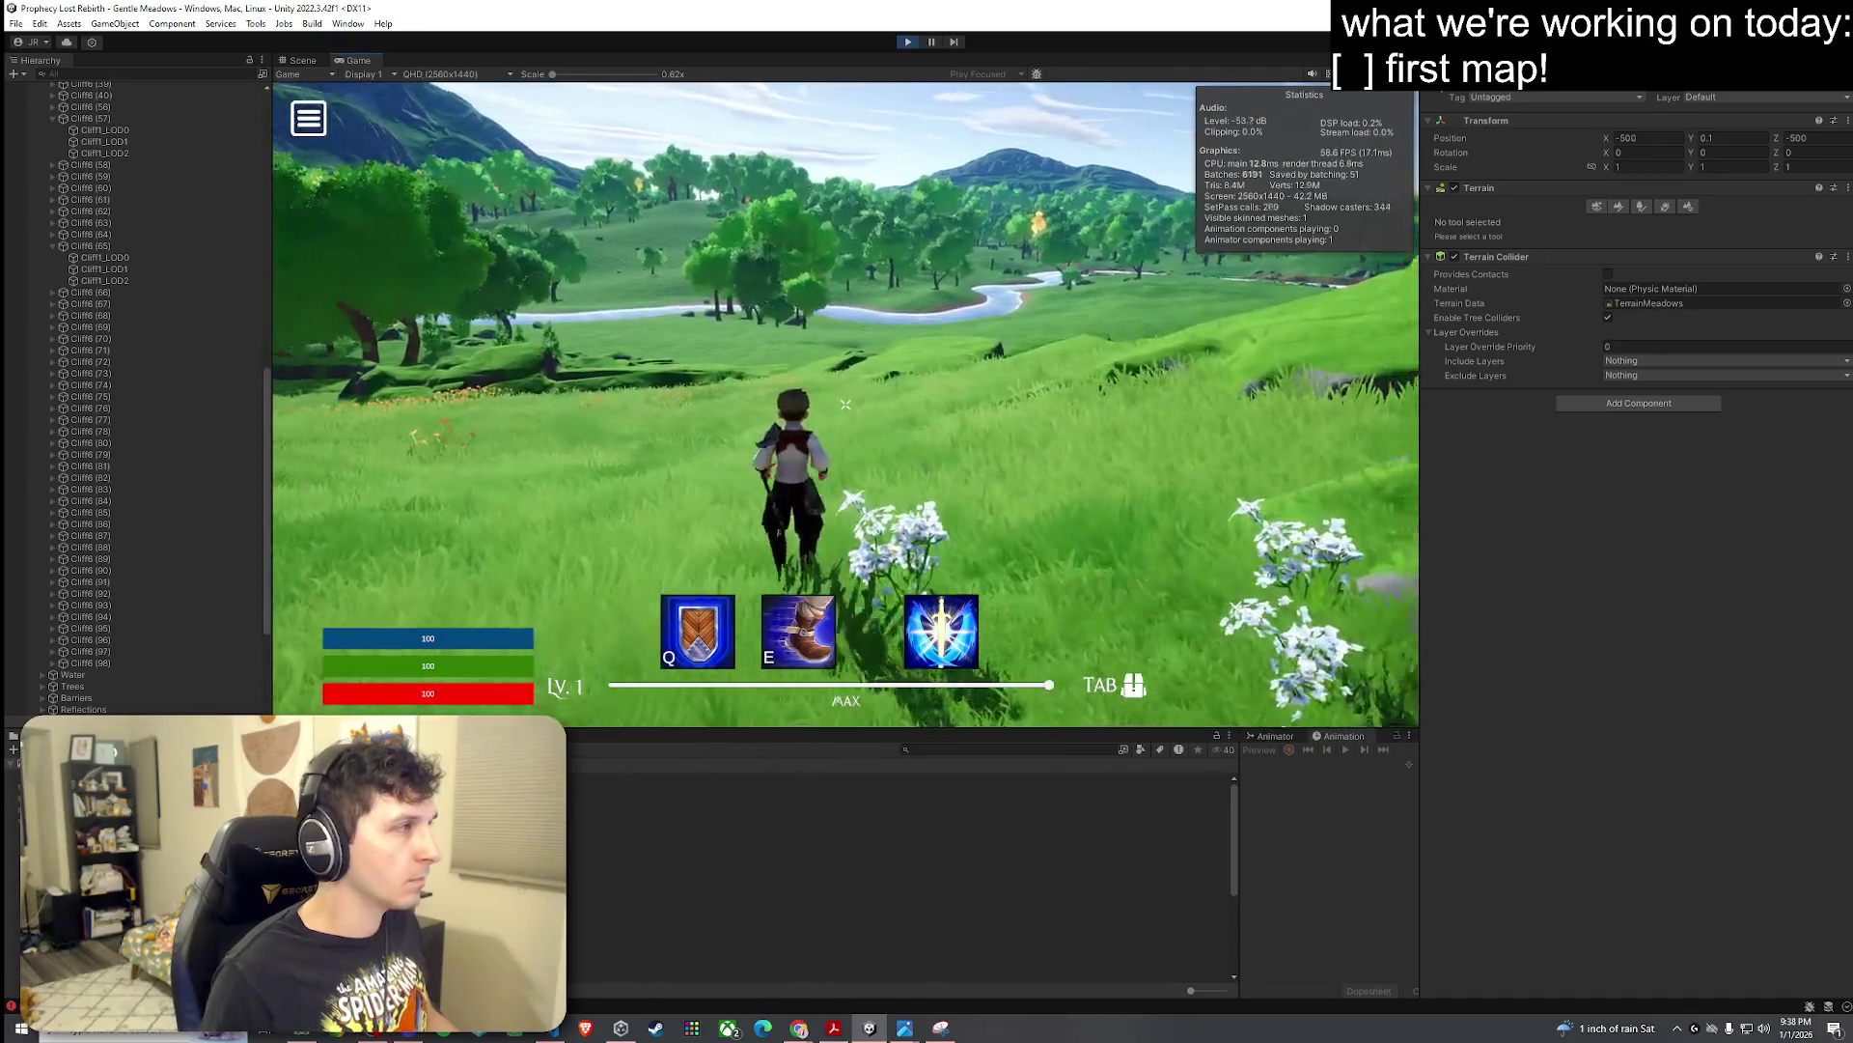
key(super)
click(296, 61)
Step: Orbit and fly the Scene camera back and up for an aerial view of the meadow
mouse_move(454, 415)
mouse_down()
mouse_move(503, 445)
mouse_move(539, 516)
mouse_move(701, 563)
mouse_move(878, 476)
mouse_move(838, 480)
mouse_move(897, 474)
mouse_up()
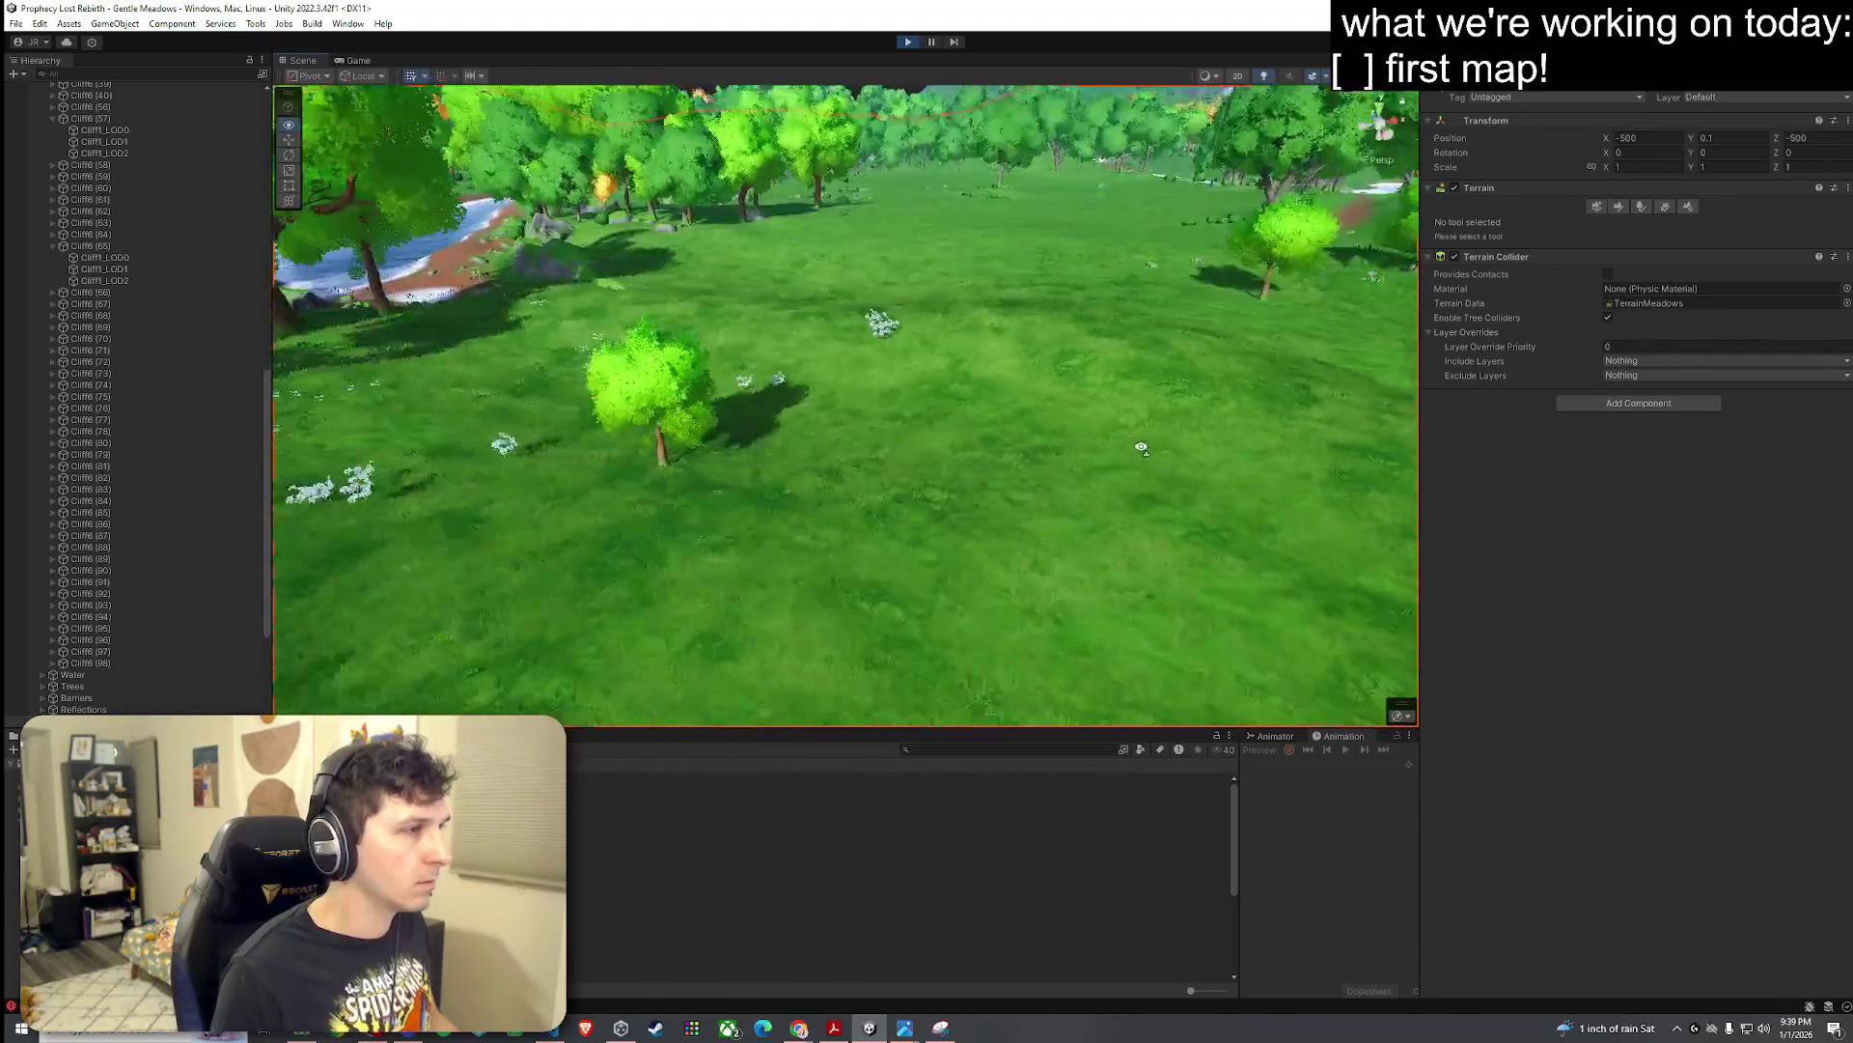
mouse_move(1142, 448)
mouse_down()
mouse_move(1005, 476)
mouse_move(1084, 525)
mouse_move(1017, 476)
mouse_move(863, 459)
mouse_move(715, 364)
mouse_move(413, 359)
mouse_move(785, 380)
mouse_move(259, 381)
mouse_move(1641, 296)
mouse_move(1559, 316)
mouse_move(1591, 317)
mouse_move(1689, 496)
mouse_move(1755, 518)
mouse_move(1537, 444)
mouse_move(1554, 412)
mouse_move(55, 427)
mouse_move(1835, 440)
mouse_move(1760, 455)
mouse_move(1769, 334)
mouse_move(808, 411)
mouse_move(249, 326)
mouse_up()
scroll(178, 390, up, 10)
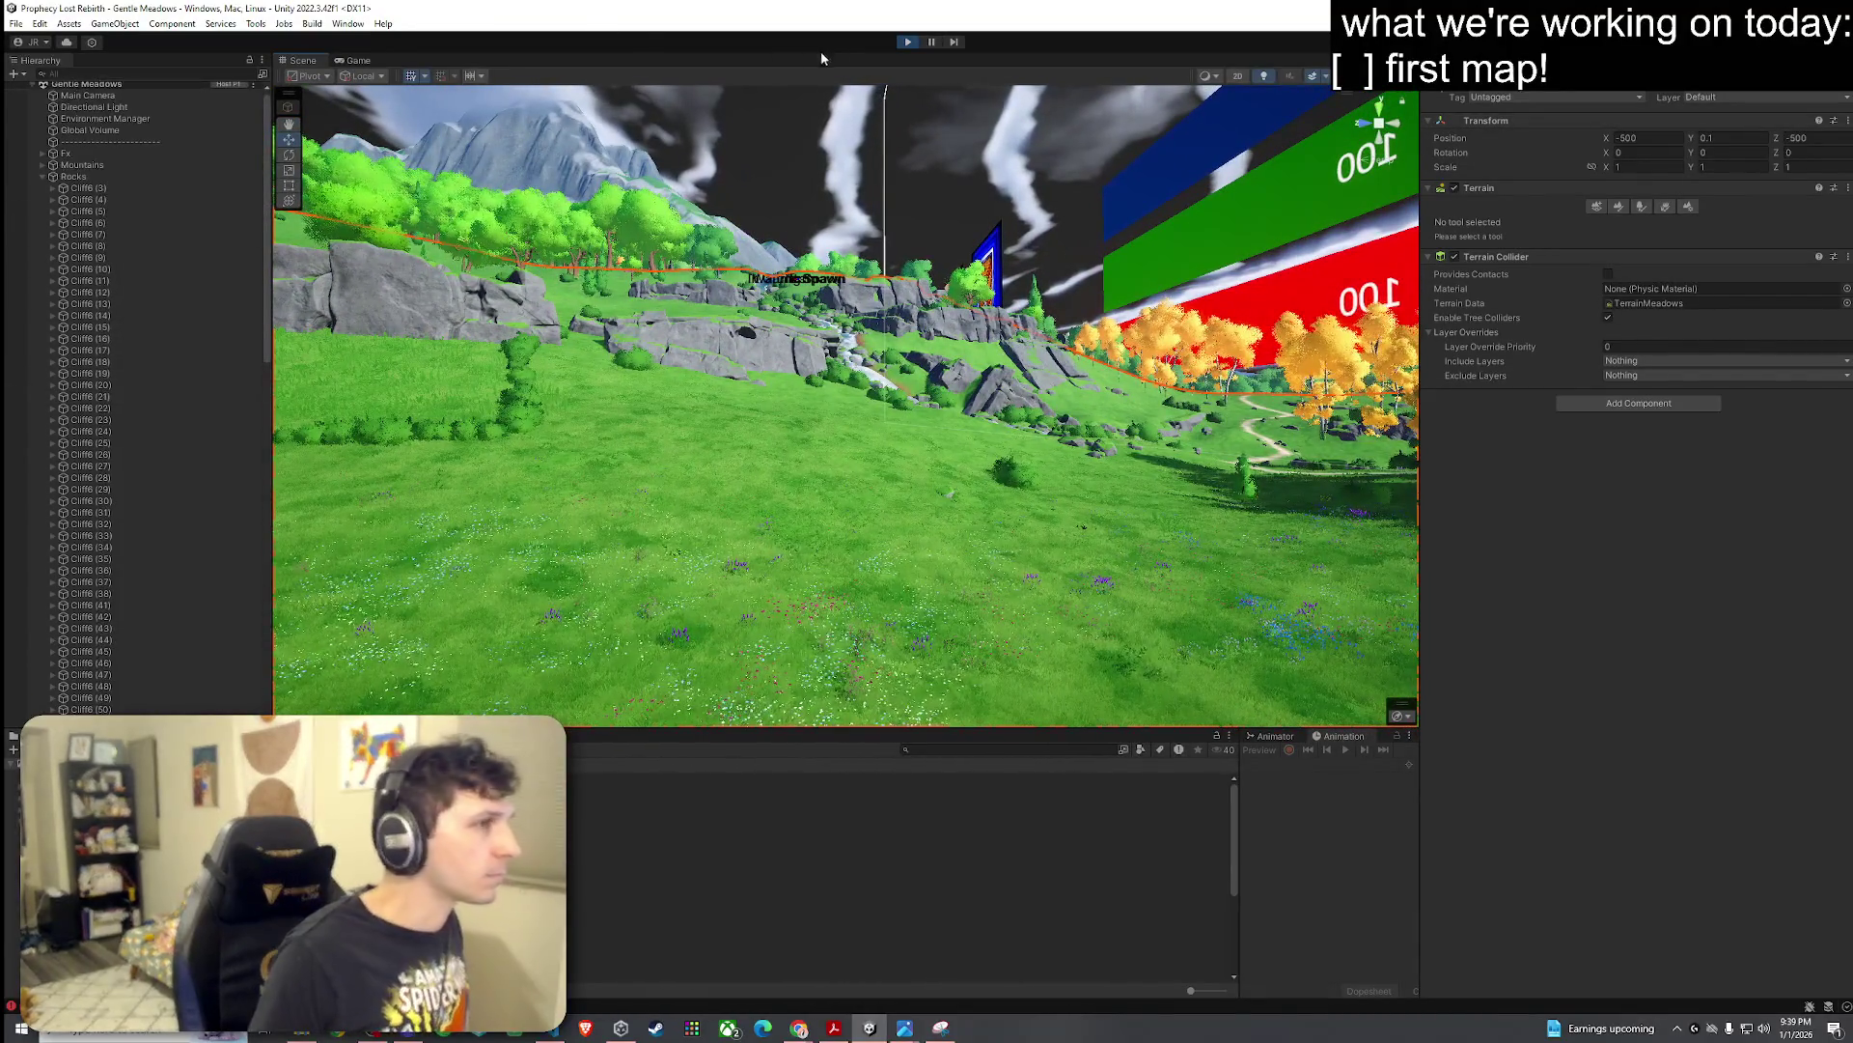
Step: Briefly start the game in Play mode, then back out with Escape
click(908, 42)
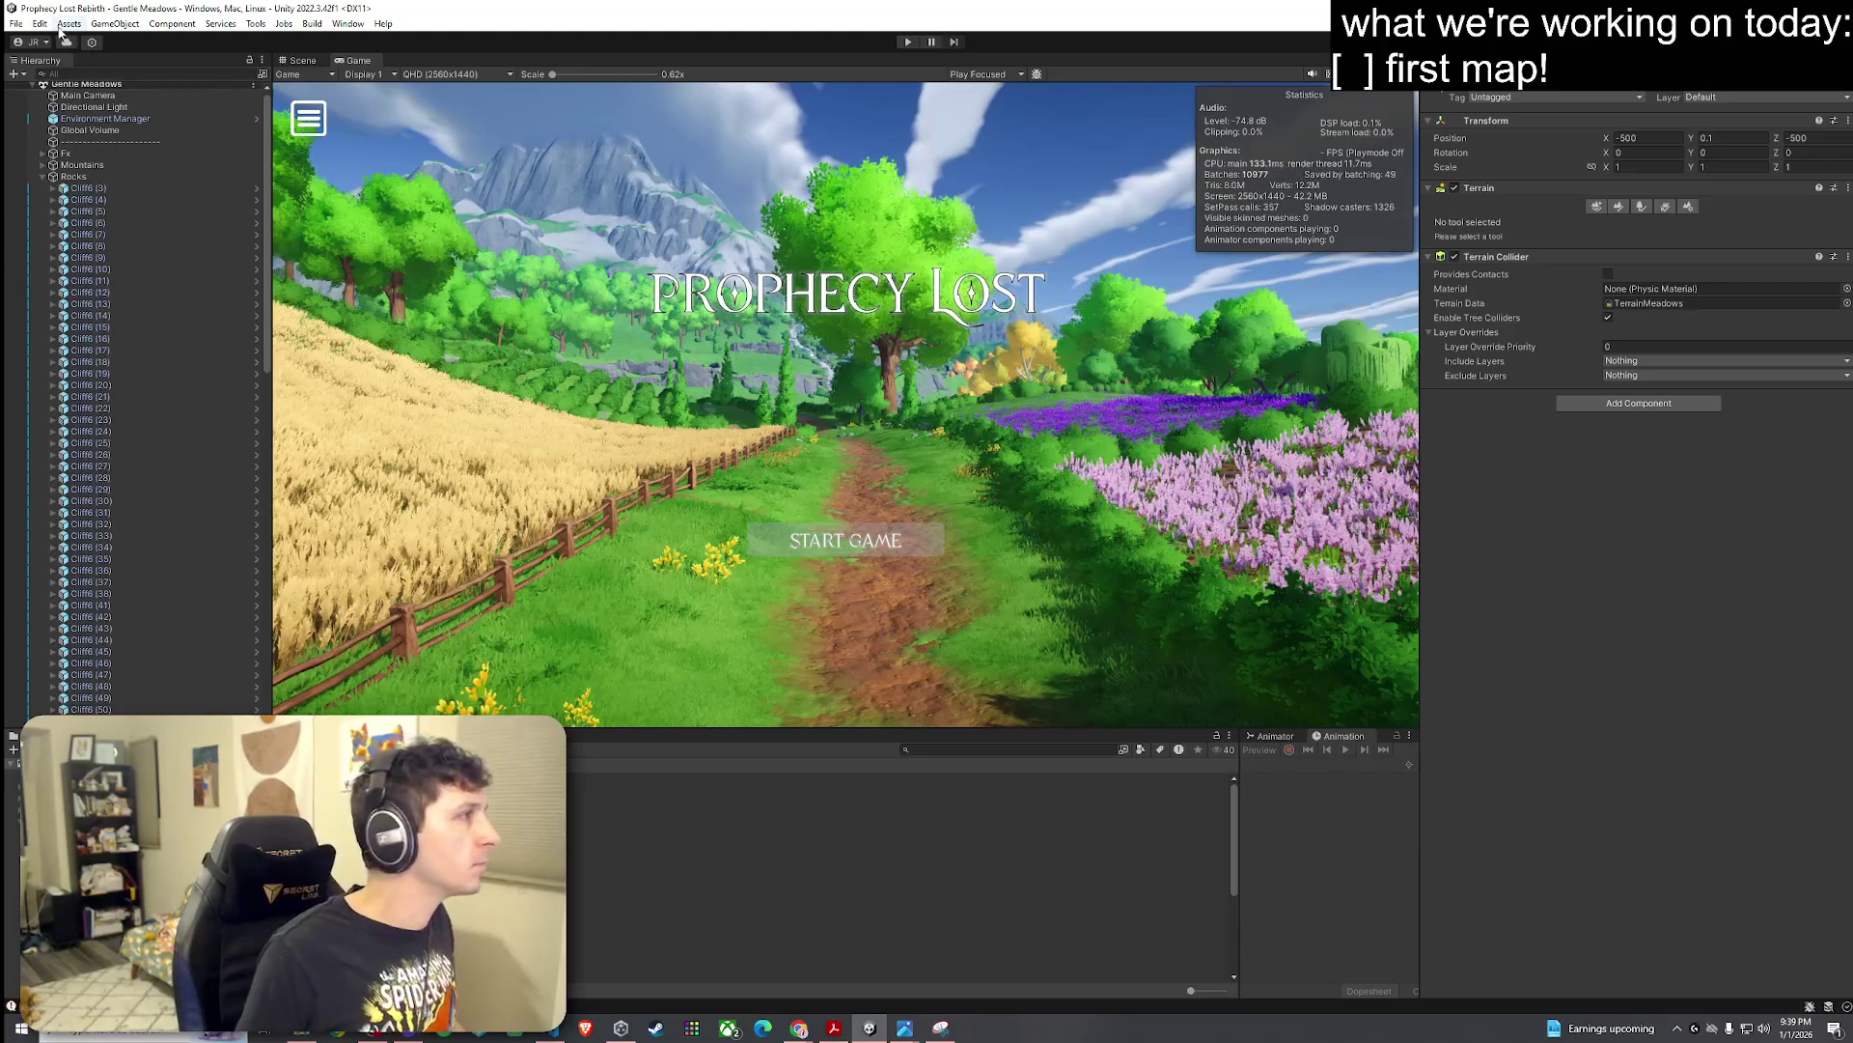
click(65, 24)
key(Escape)
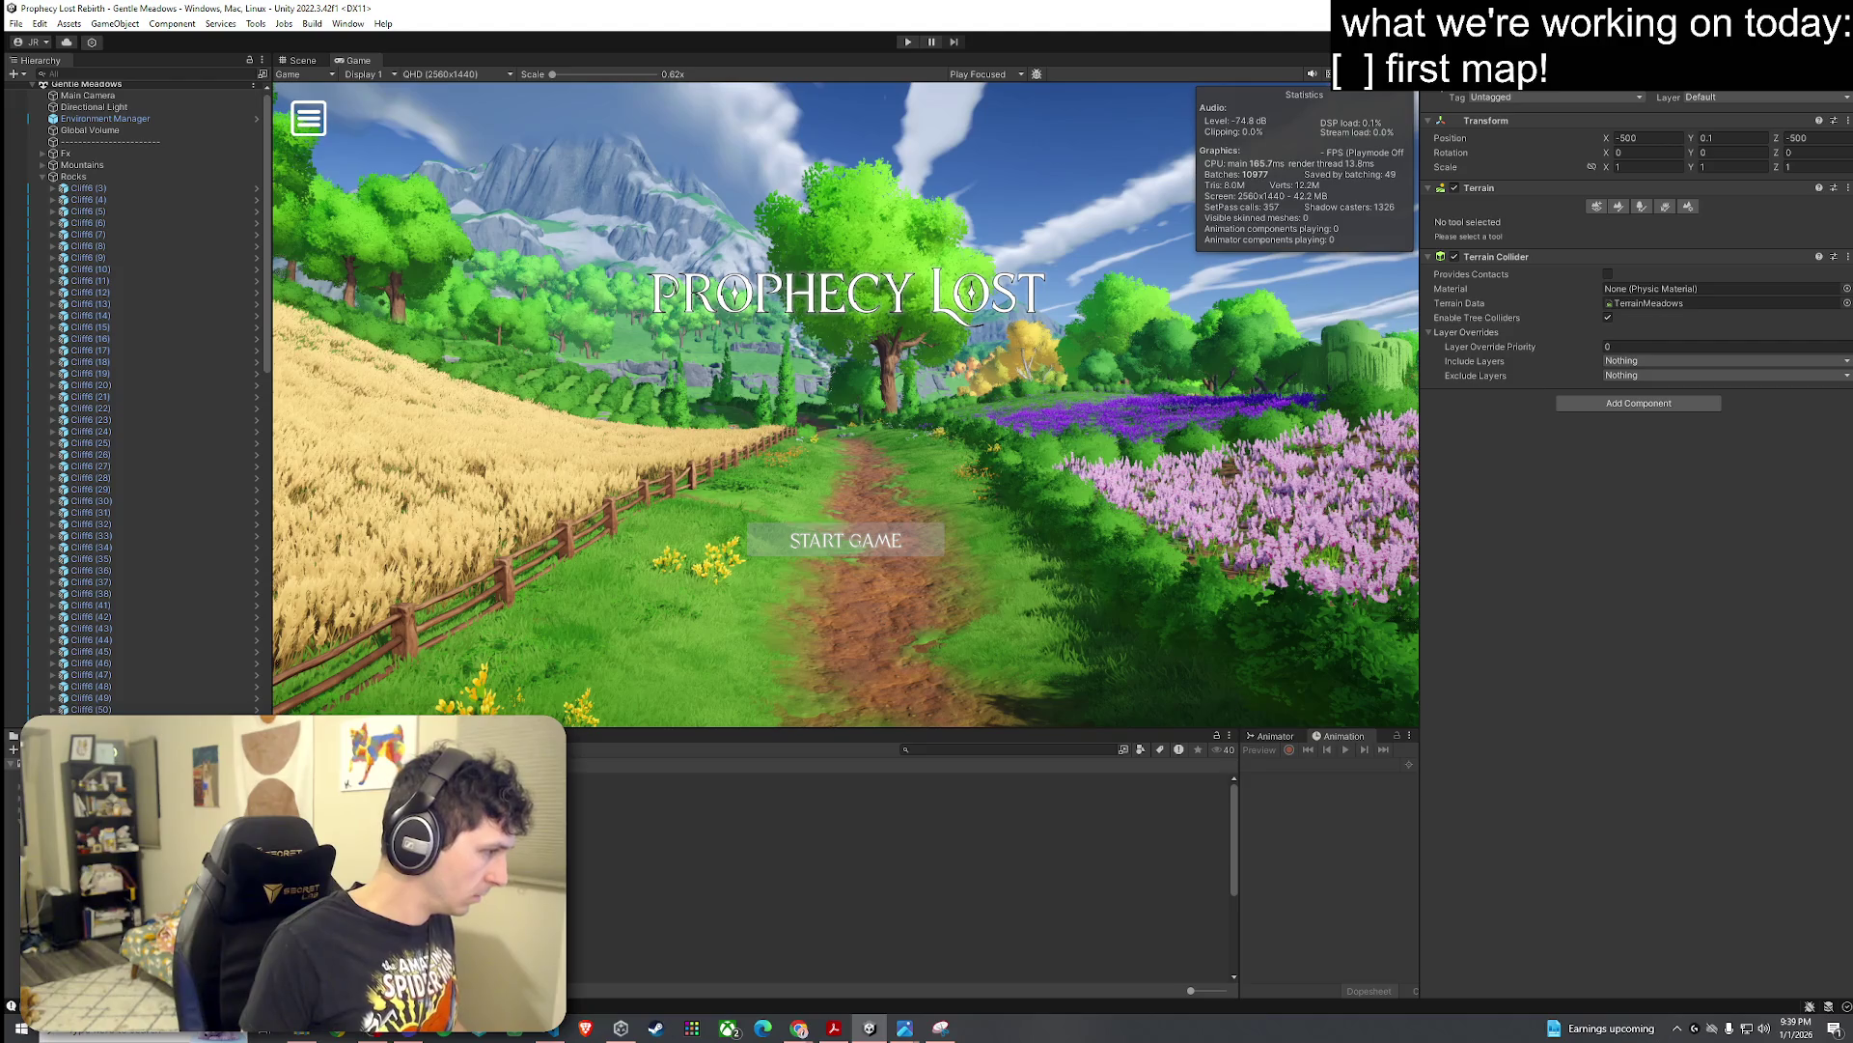
Step: Browse the Project tree to the Scenes folder and open 03_Foothills
click(969, 783)
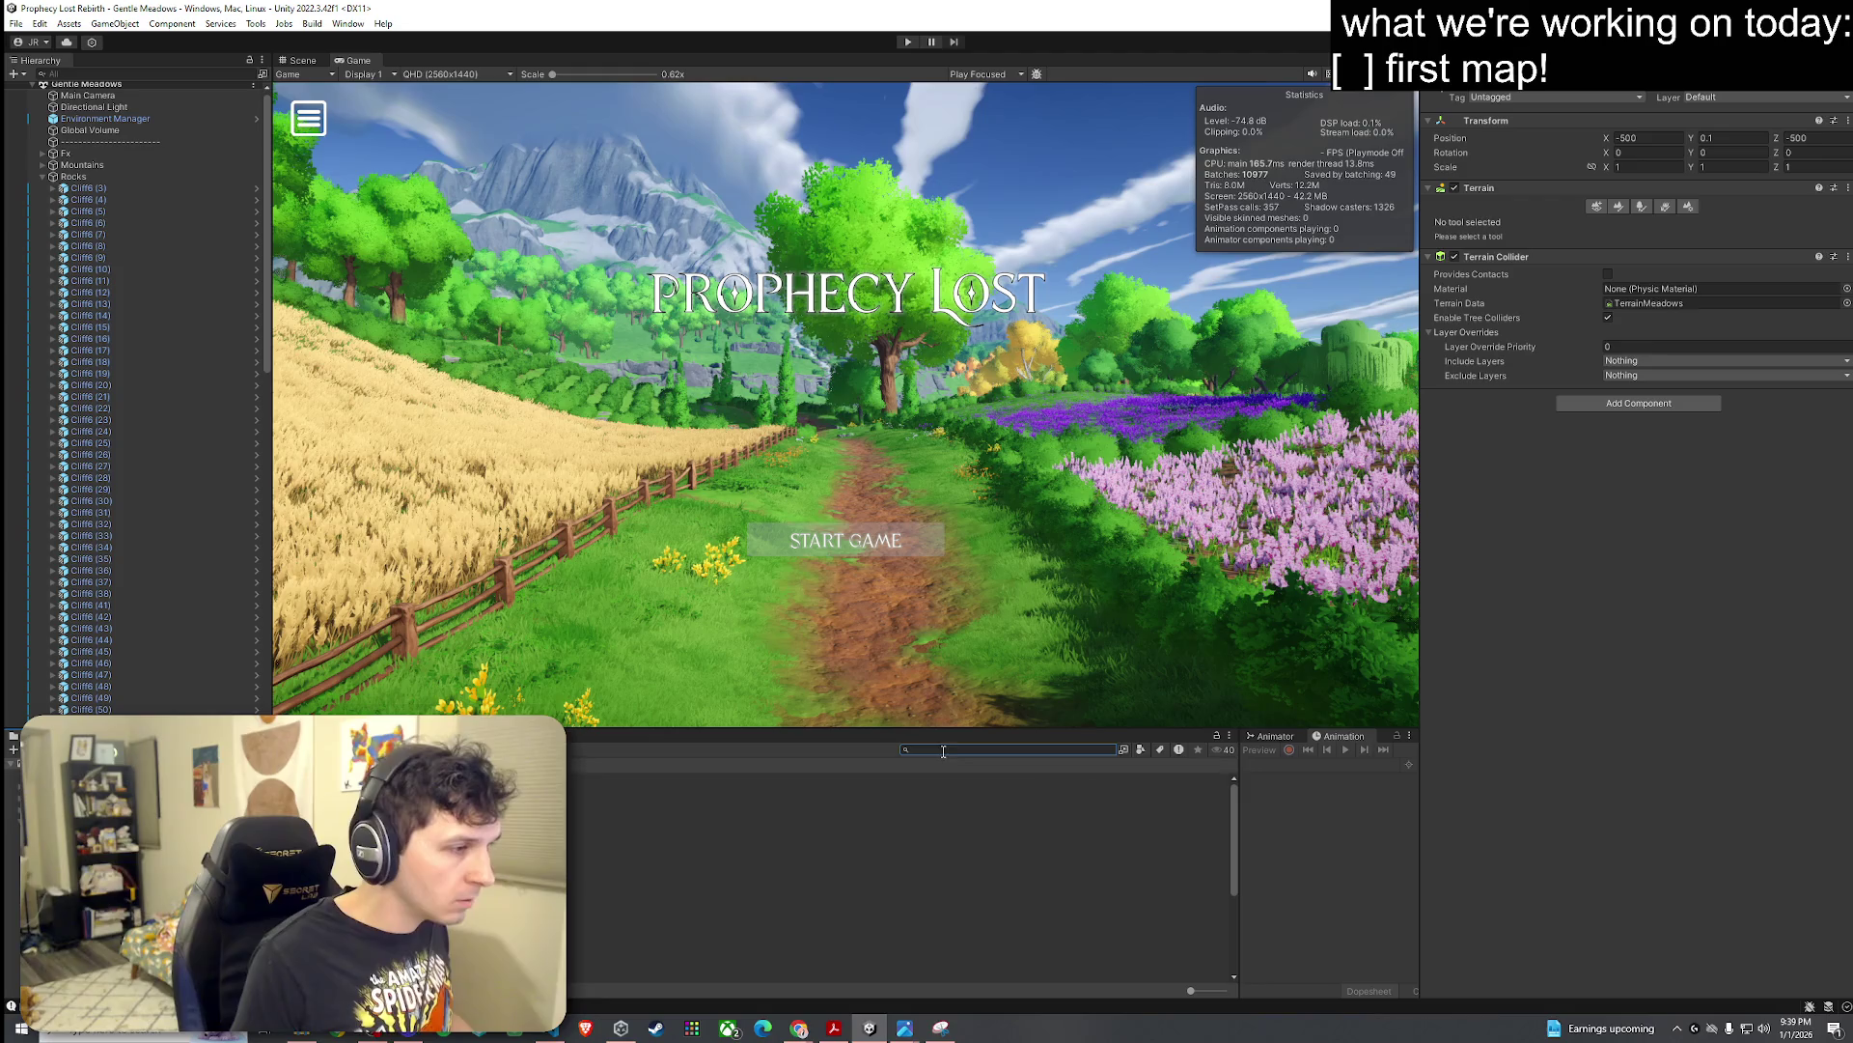
click(12, 797)
click(12, 883)
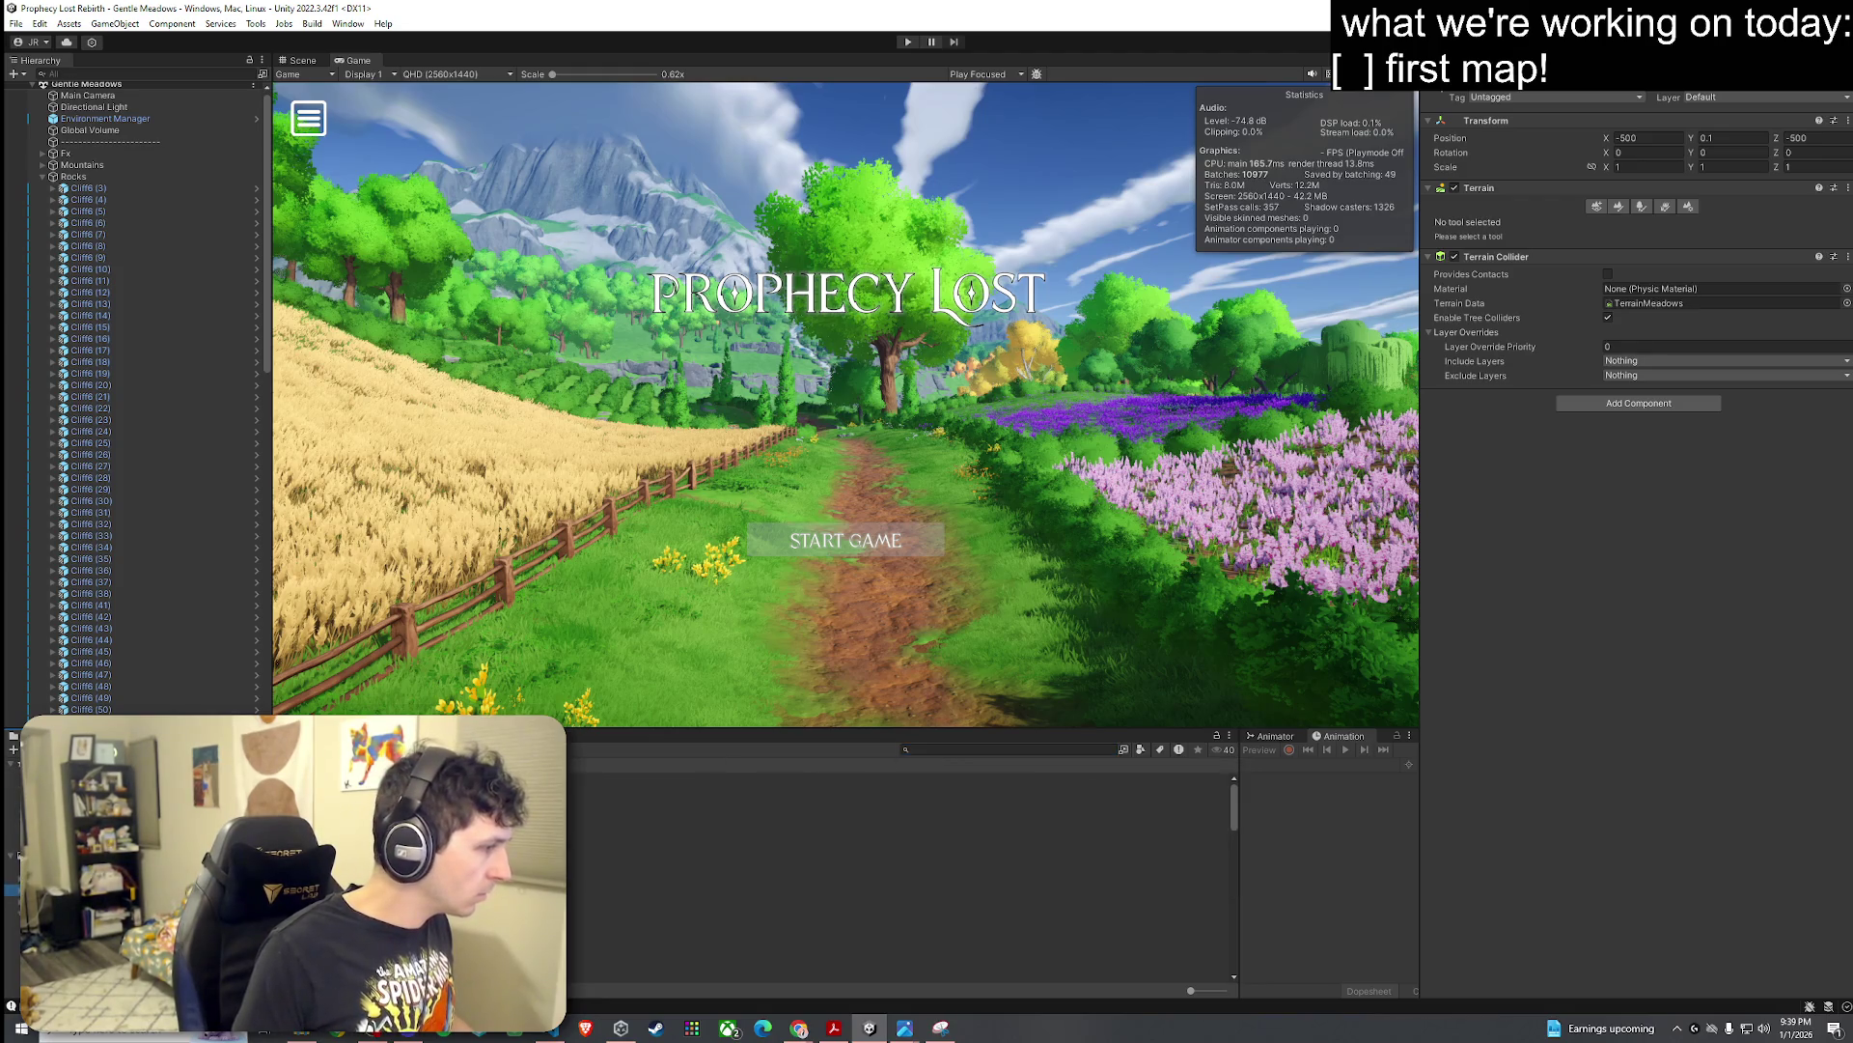
scroll(18, 854, down, 4)
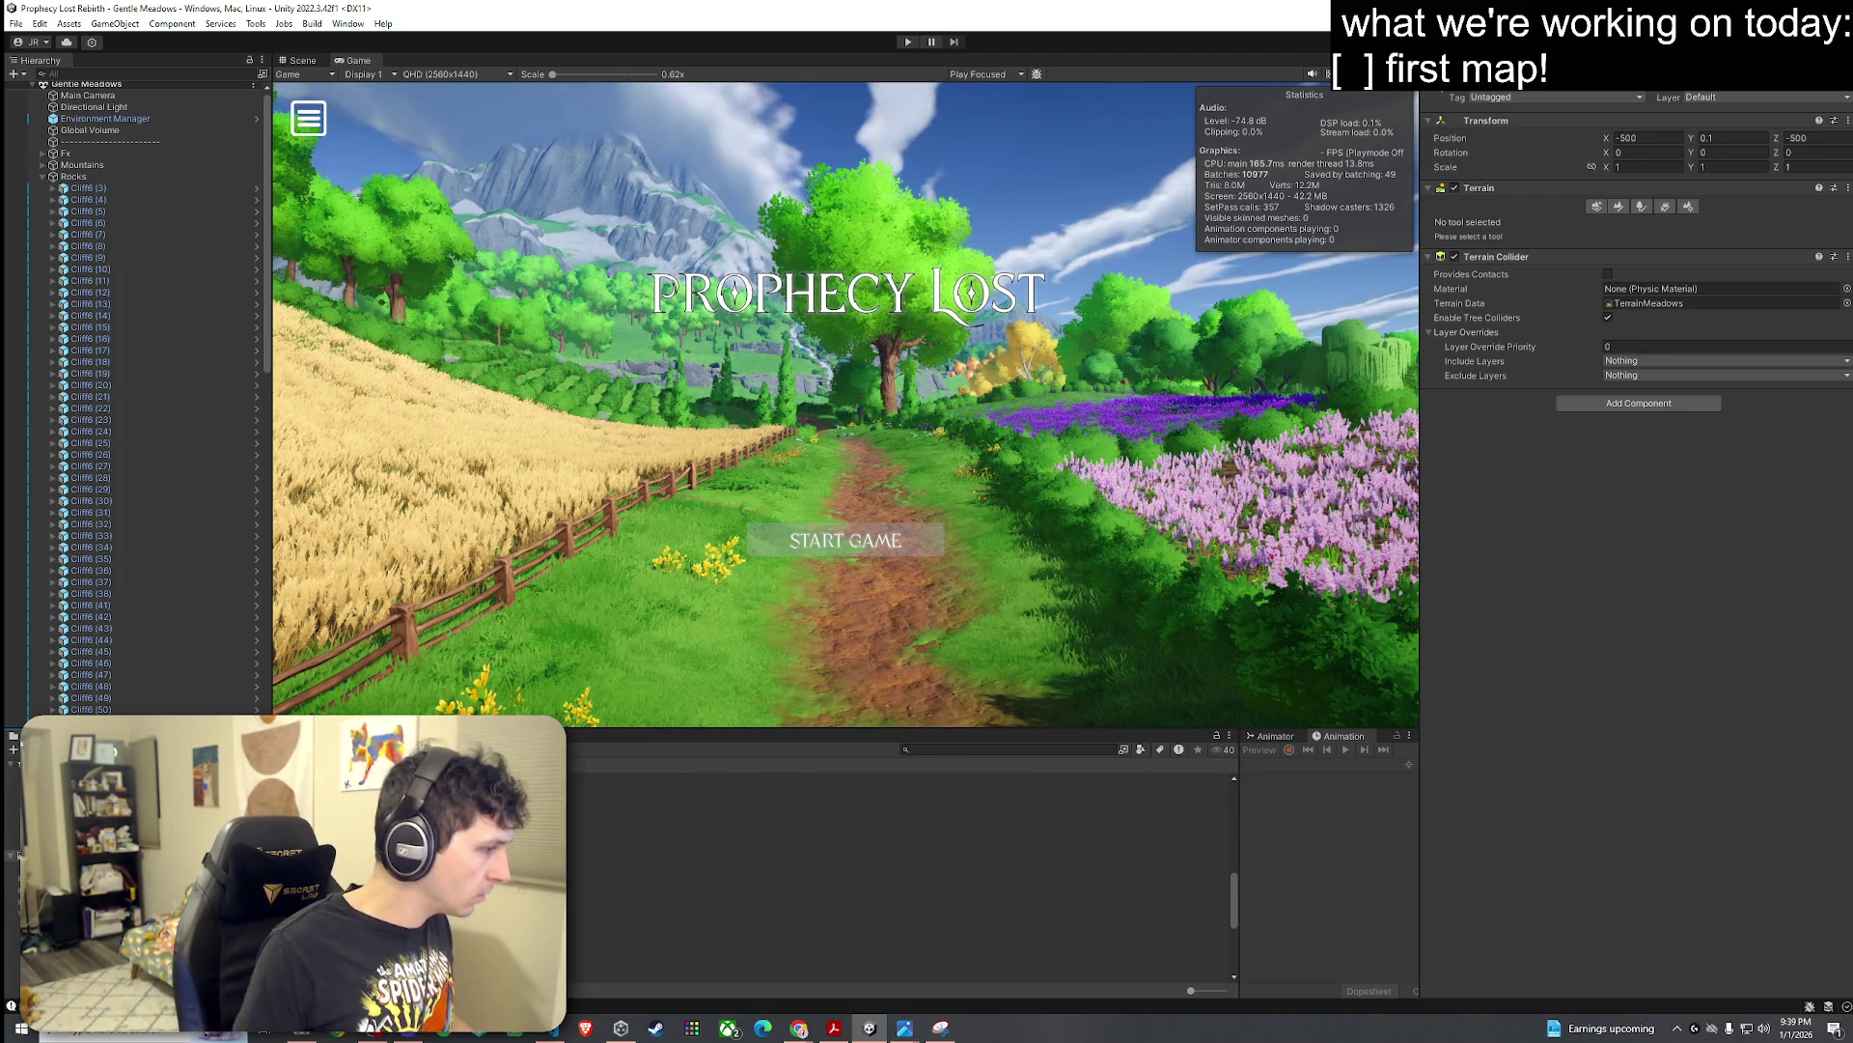
click(17, 854)
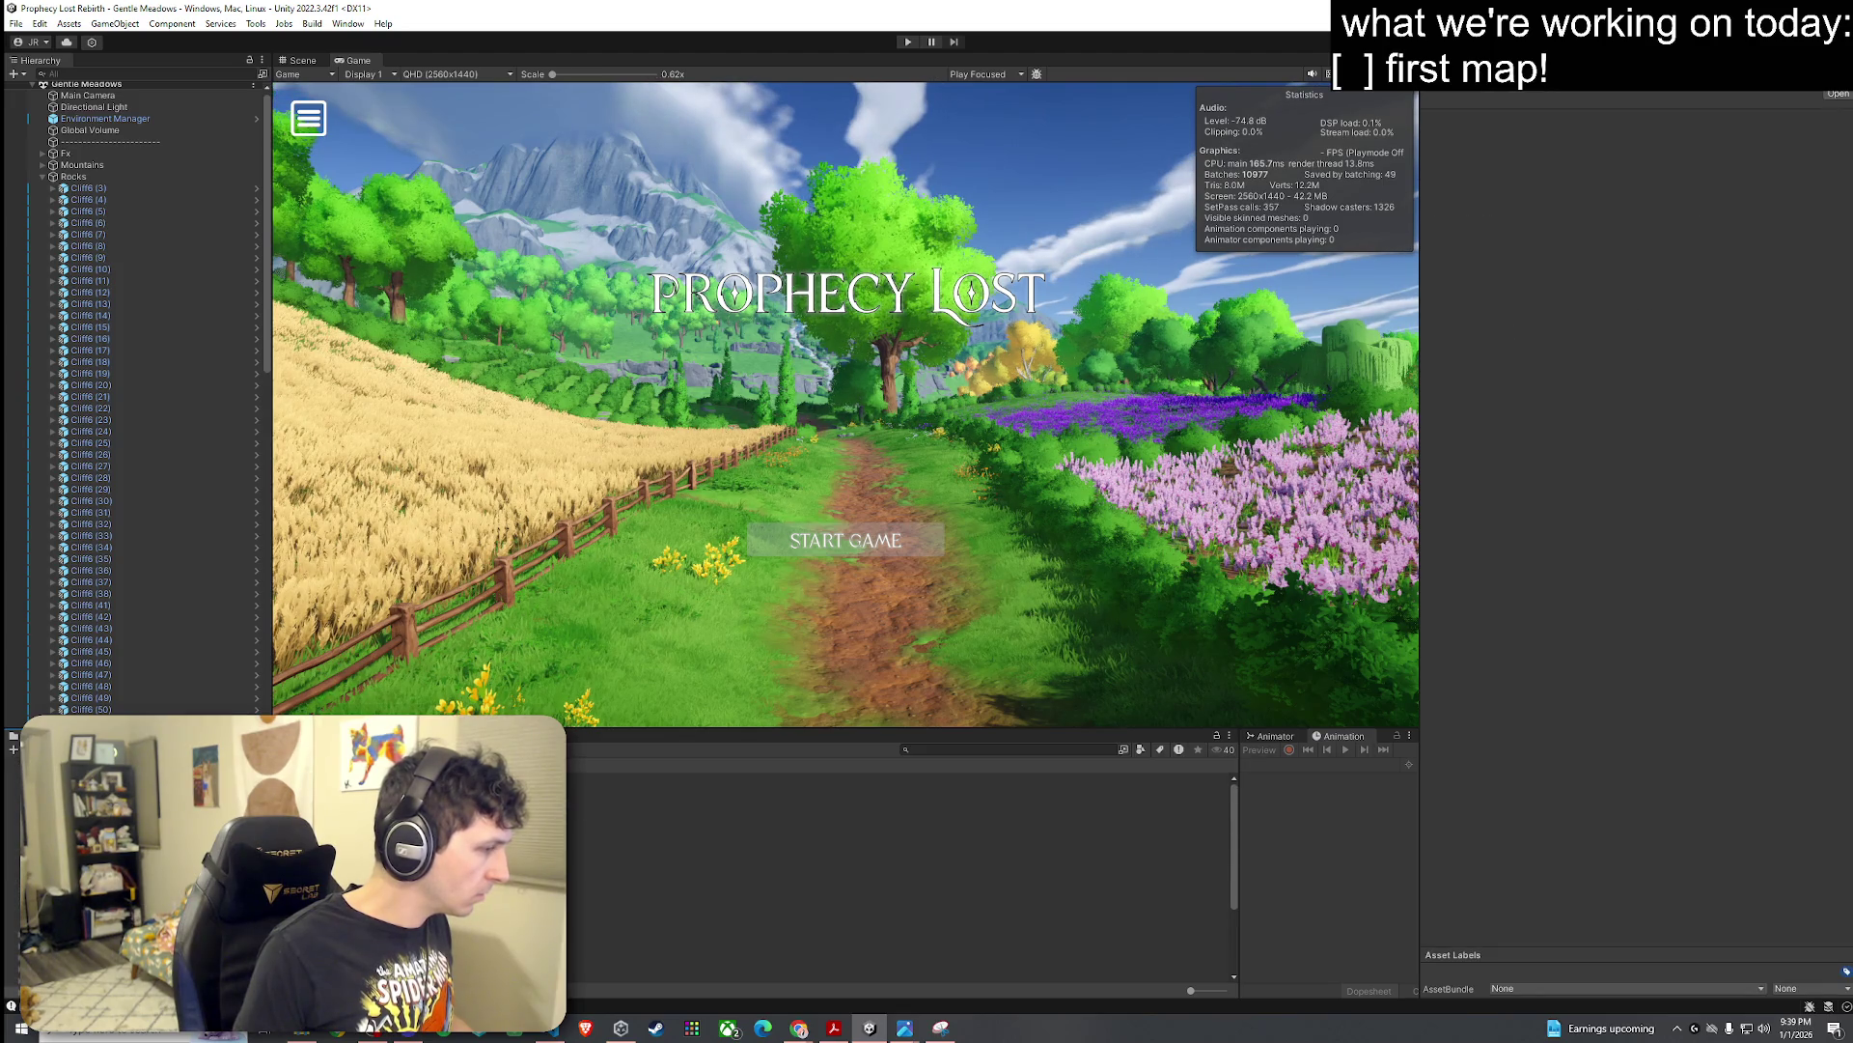
double_click(386, 881)
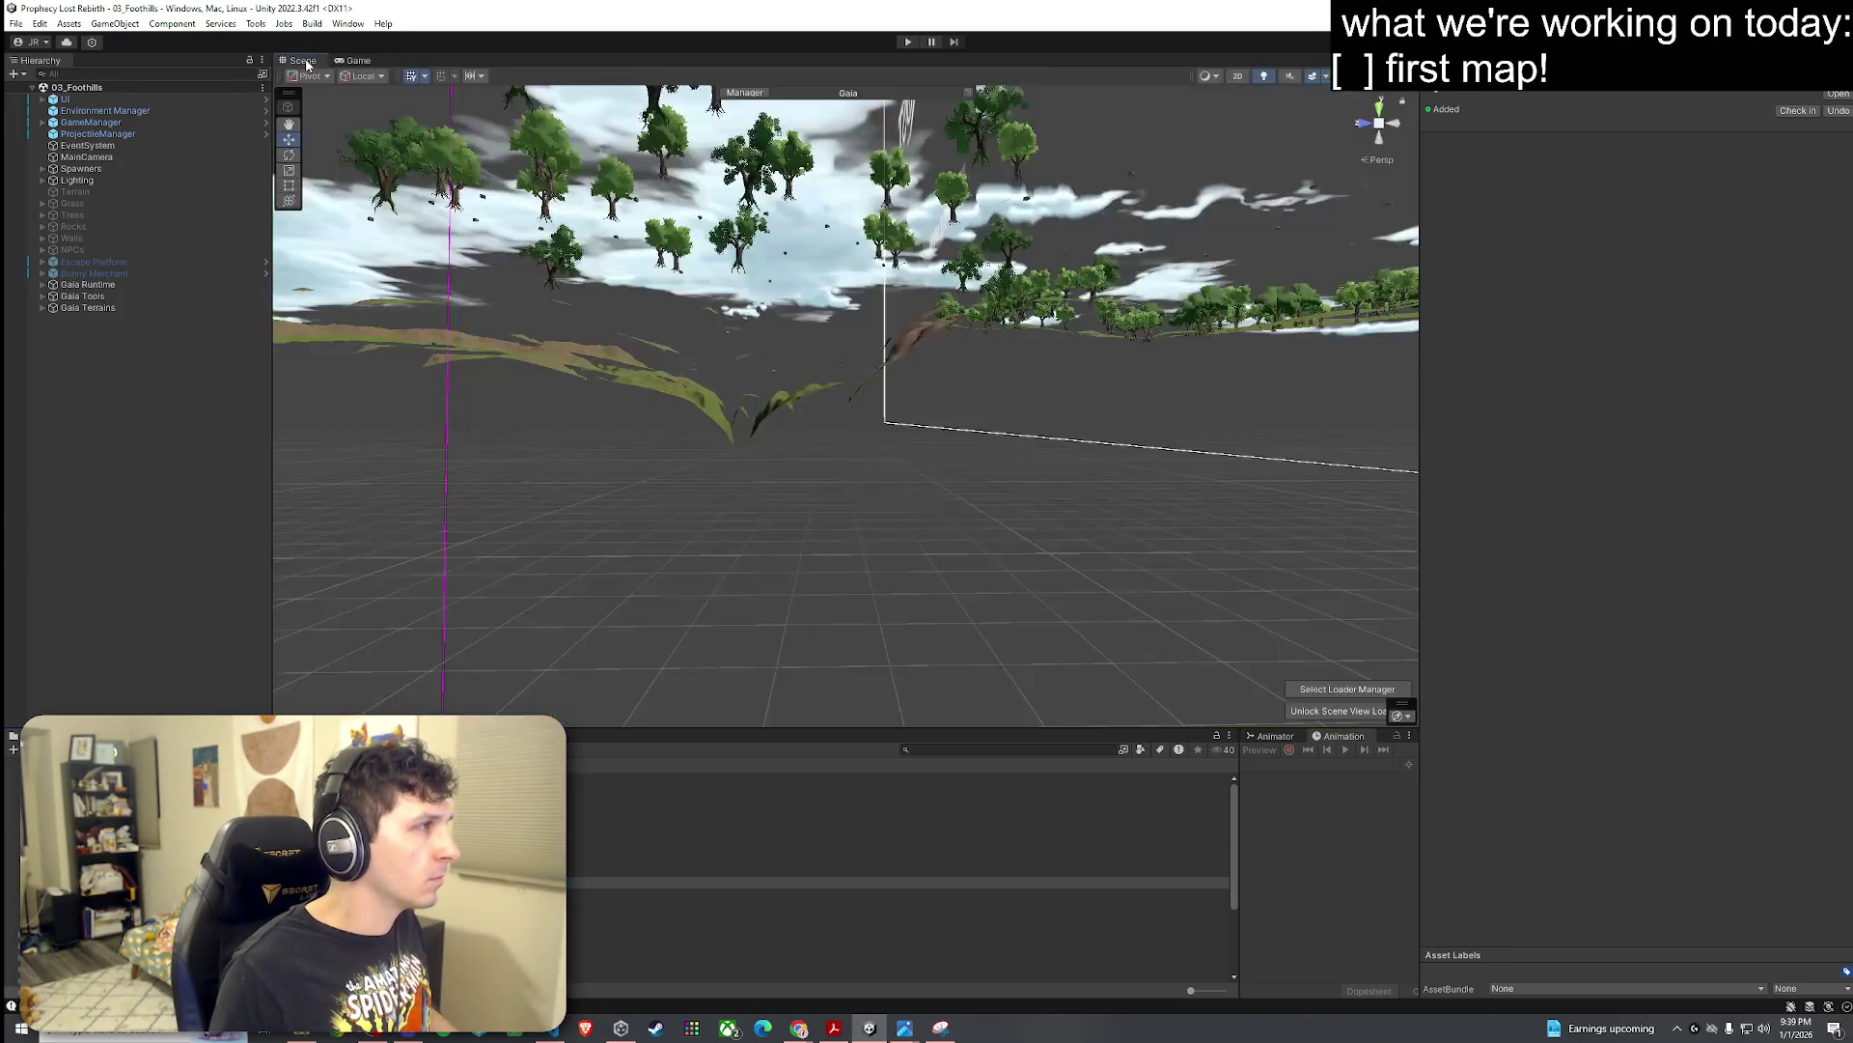
Step: Fly the Scene view down over the Foothills terrain's trees, comparing it with the Game view
click(304, 61)
mouse_move(502, 251)
mouse_down()
mouse_move(692, 373)
mouse_move(905, 554)
mouse_move(816, 381)
mouse_up()
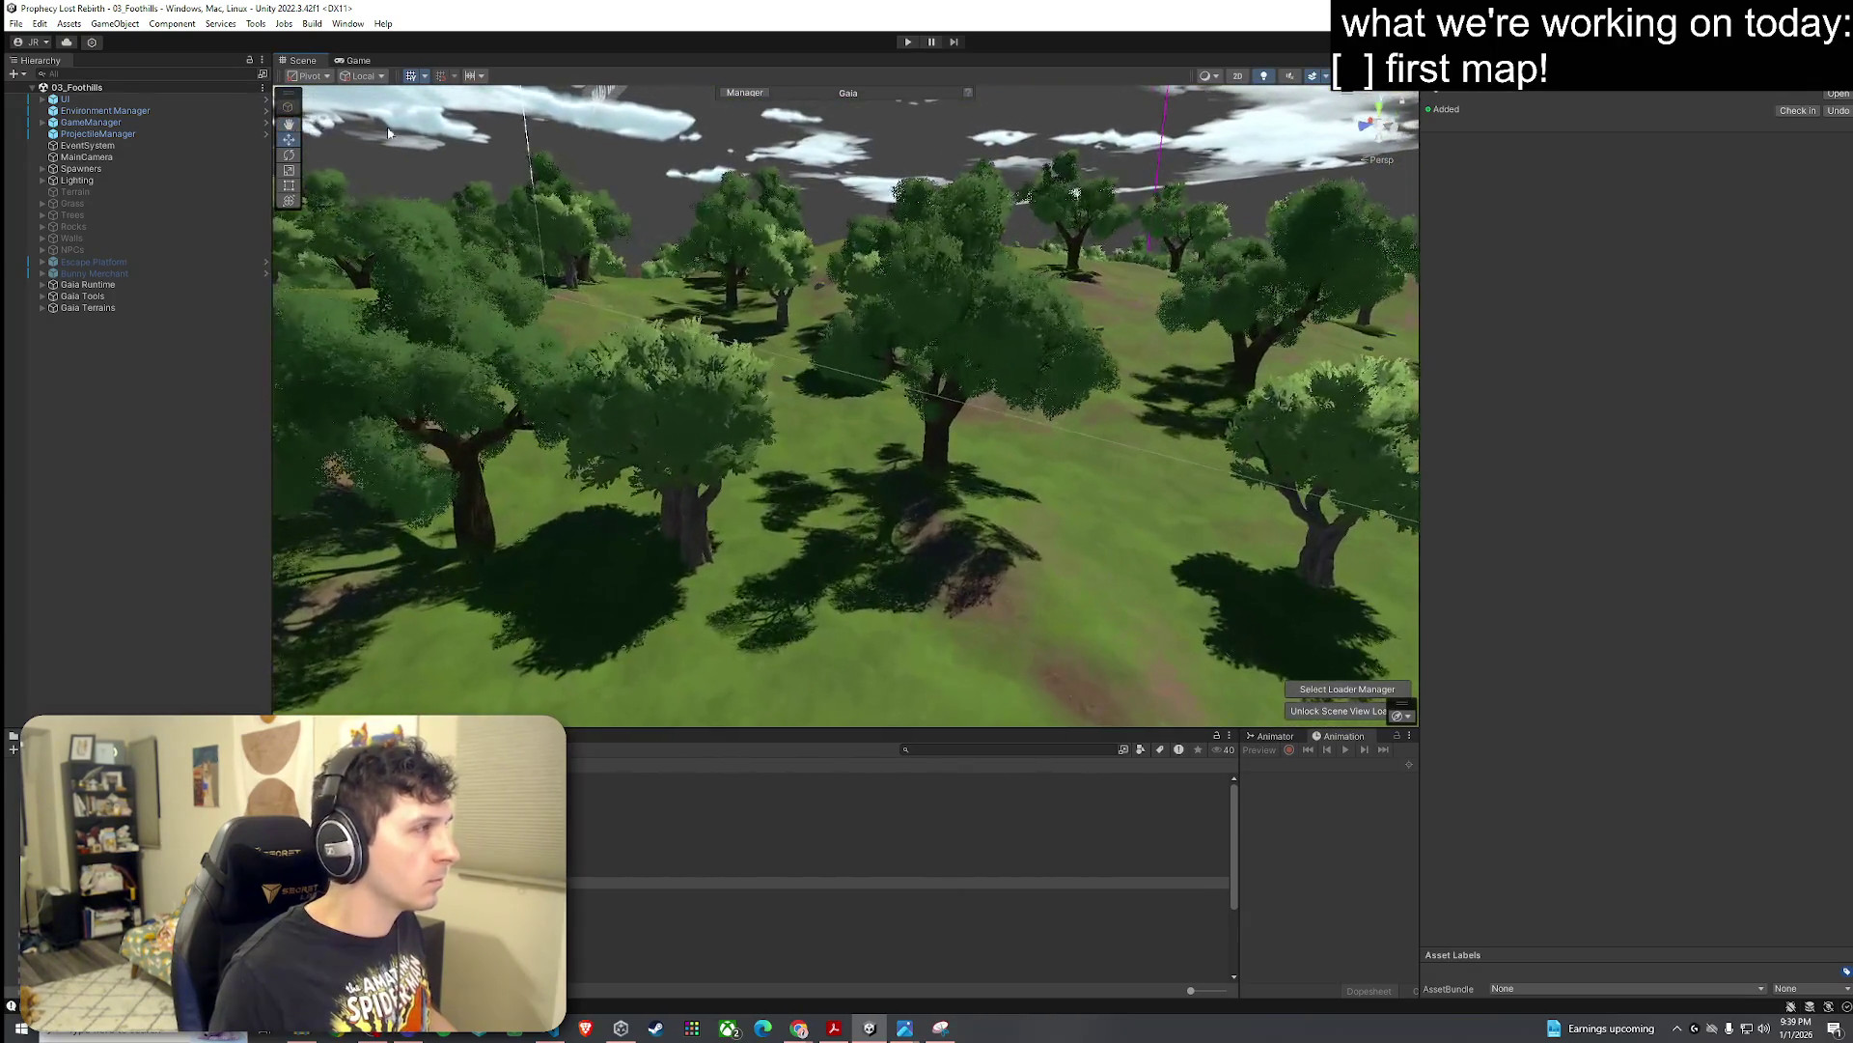
click(353, 61)
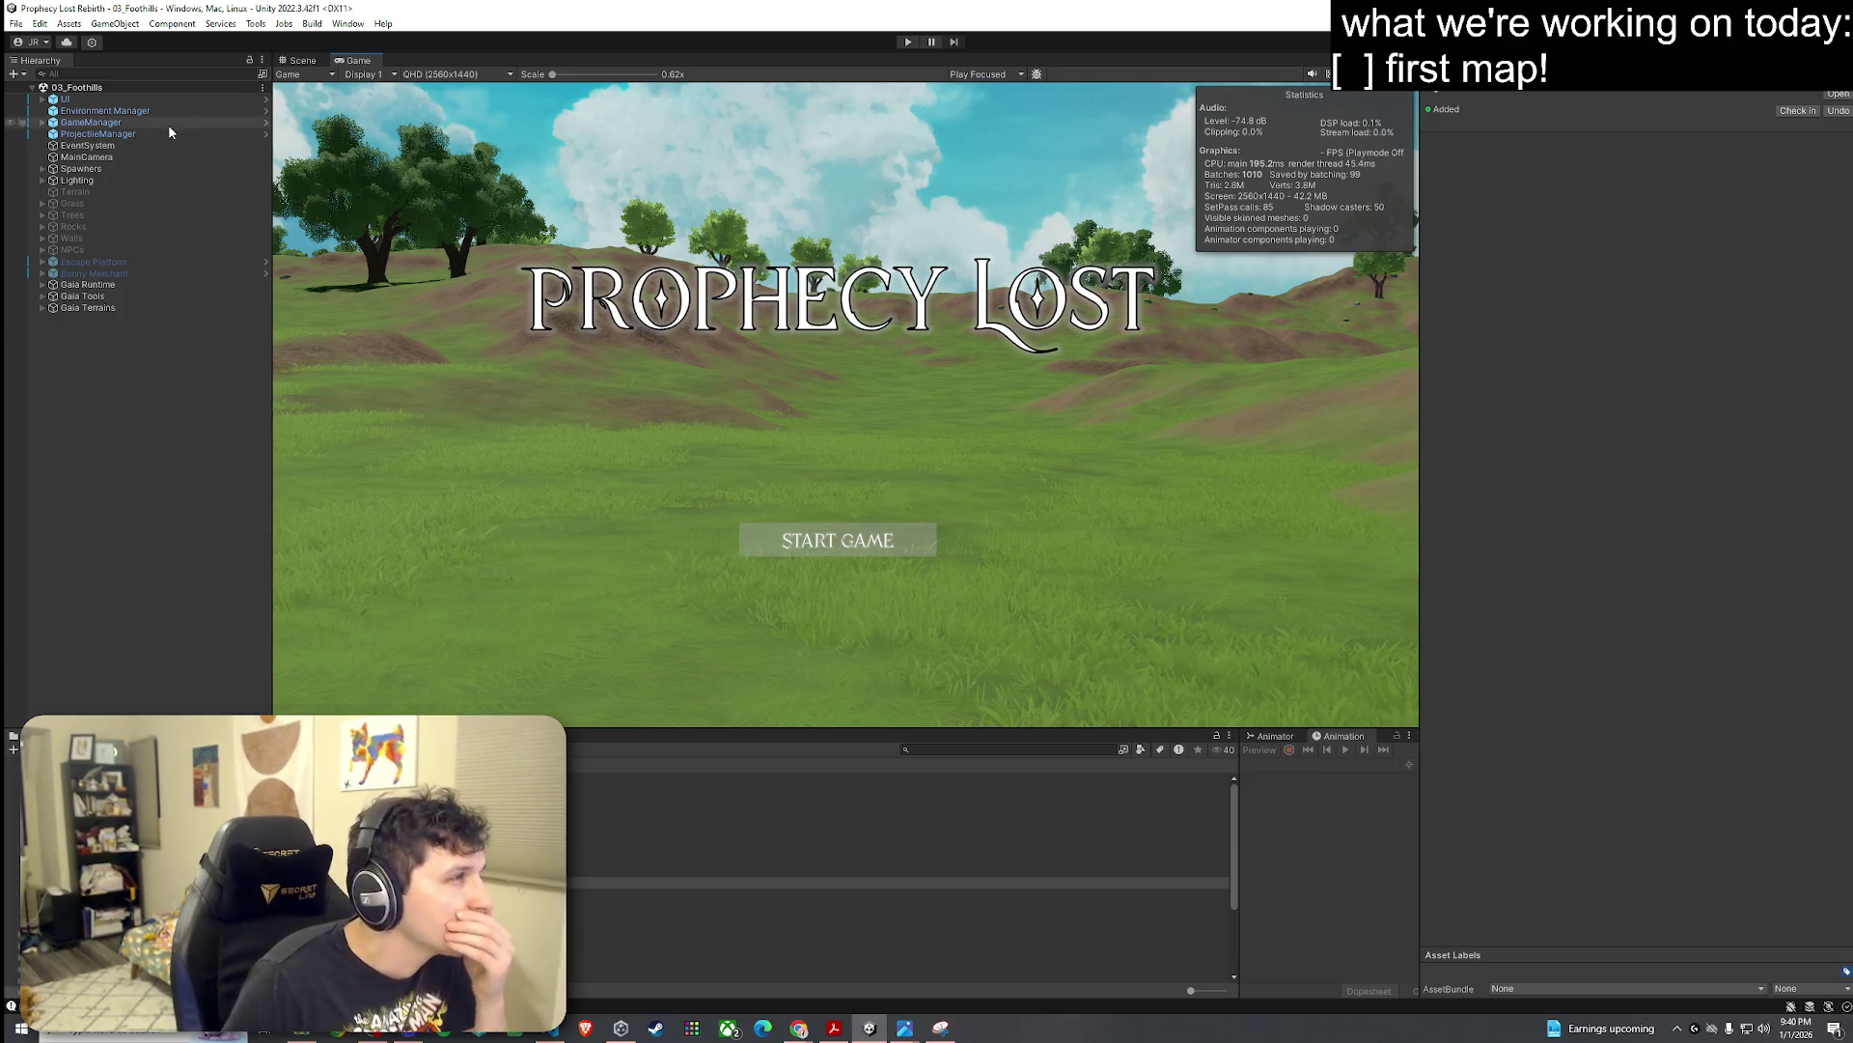
click(300, 59)
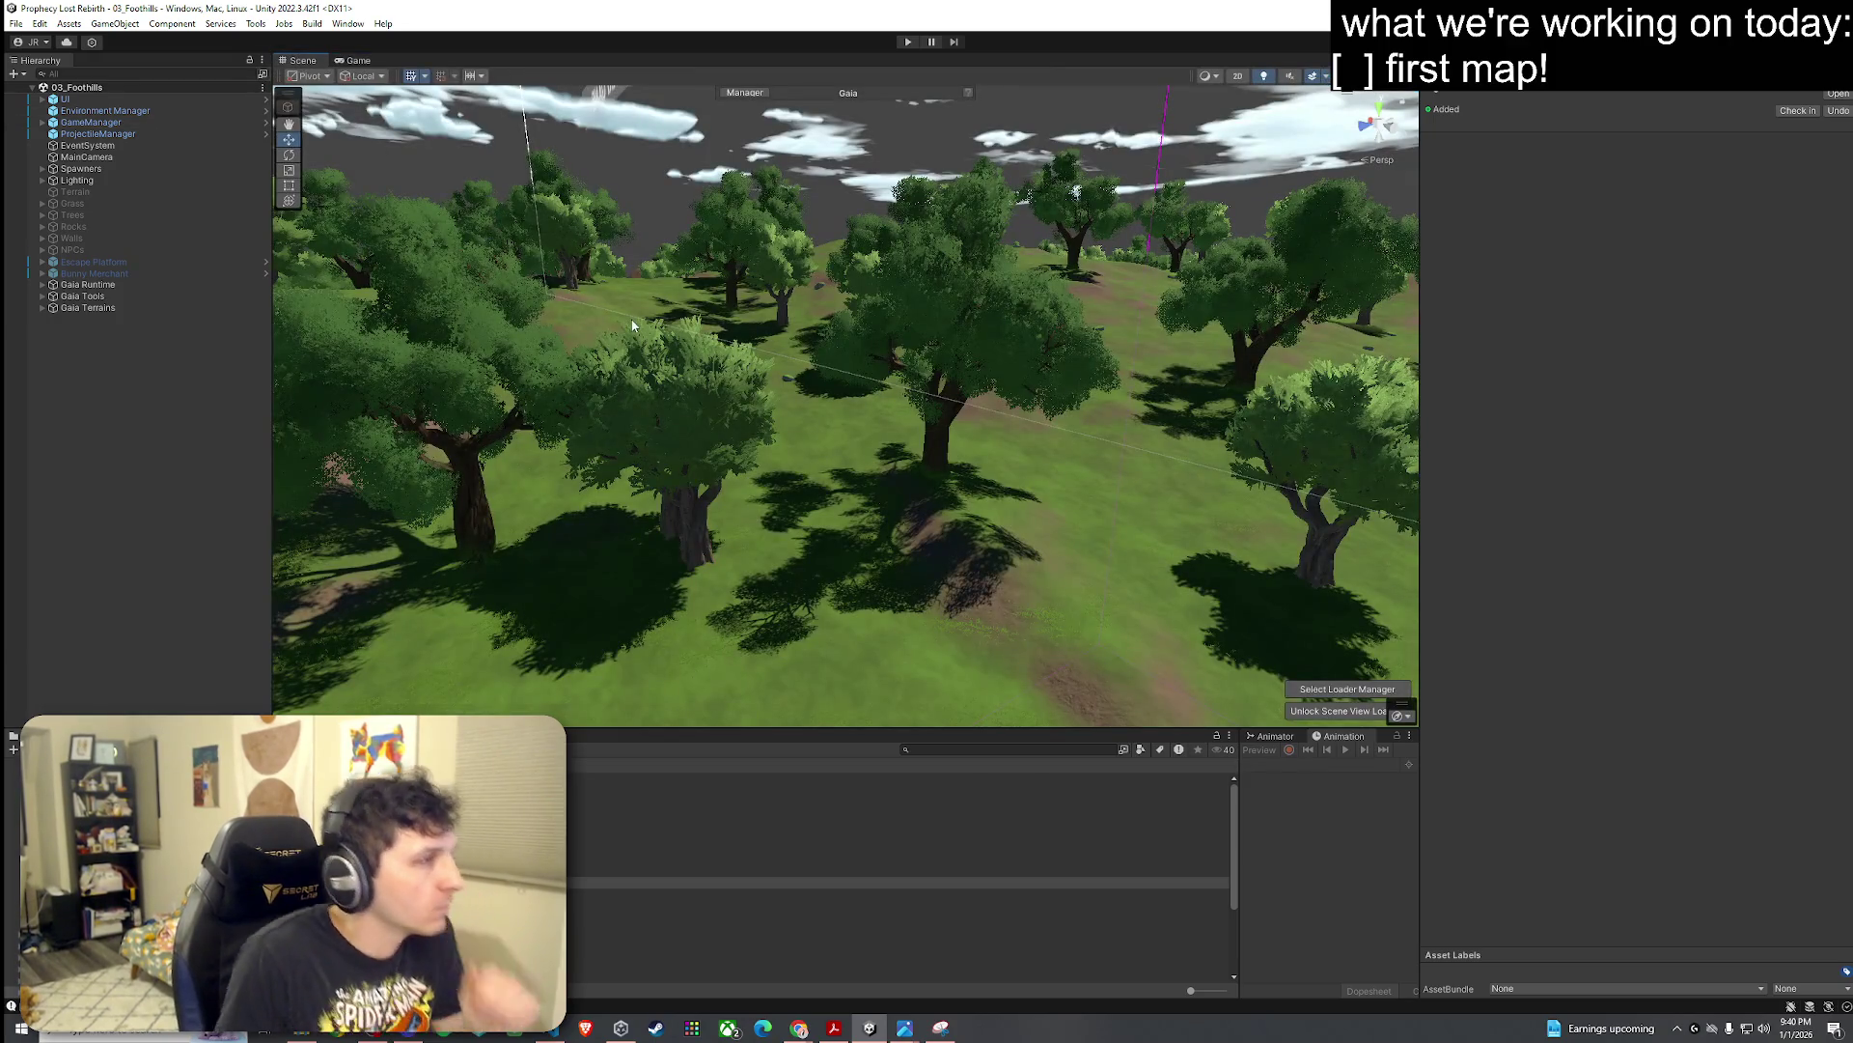
key(w)
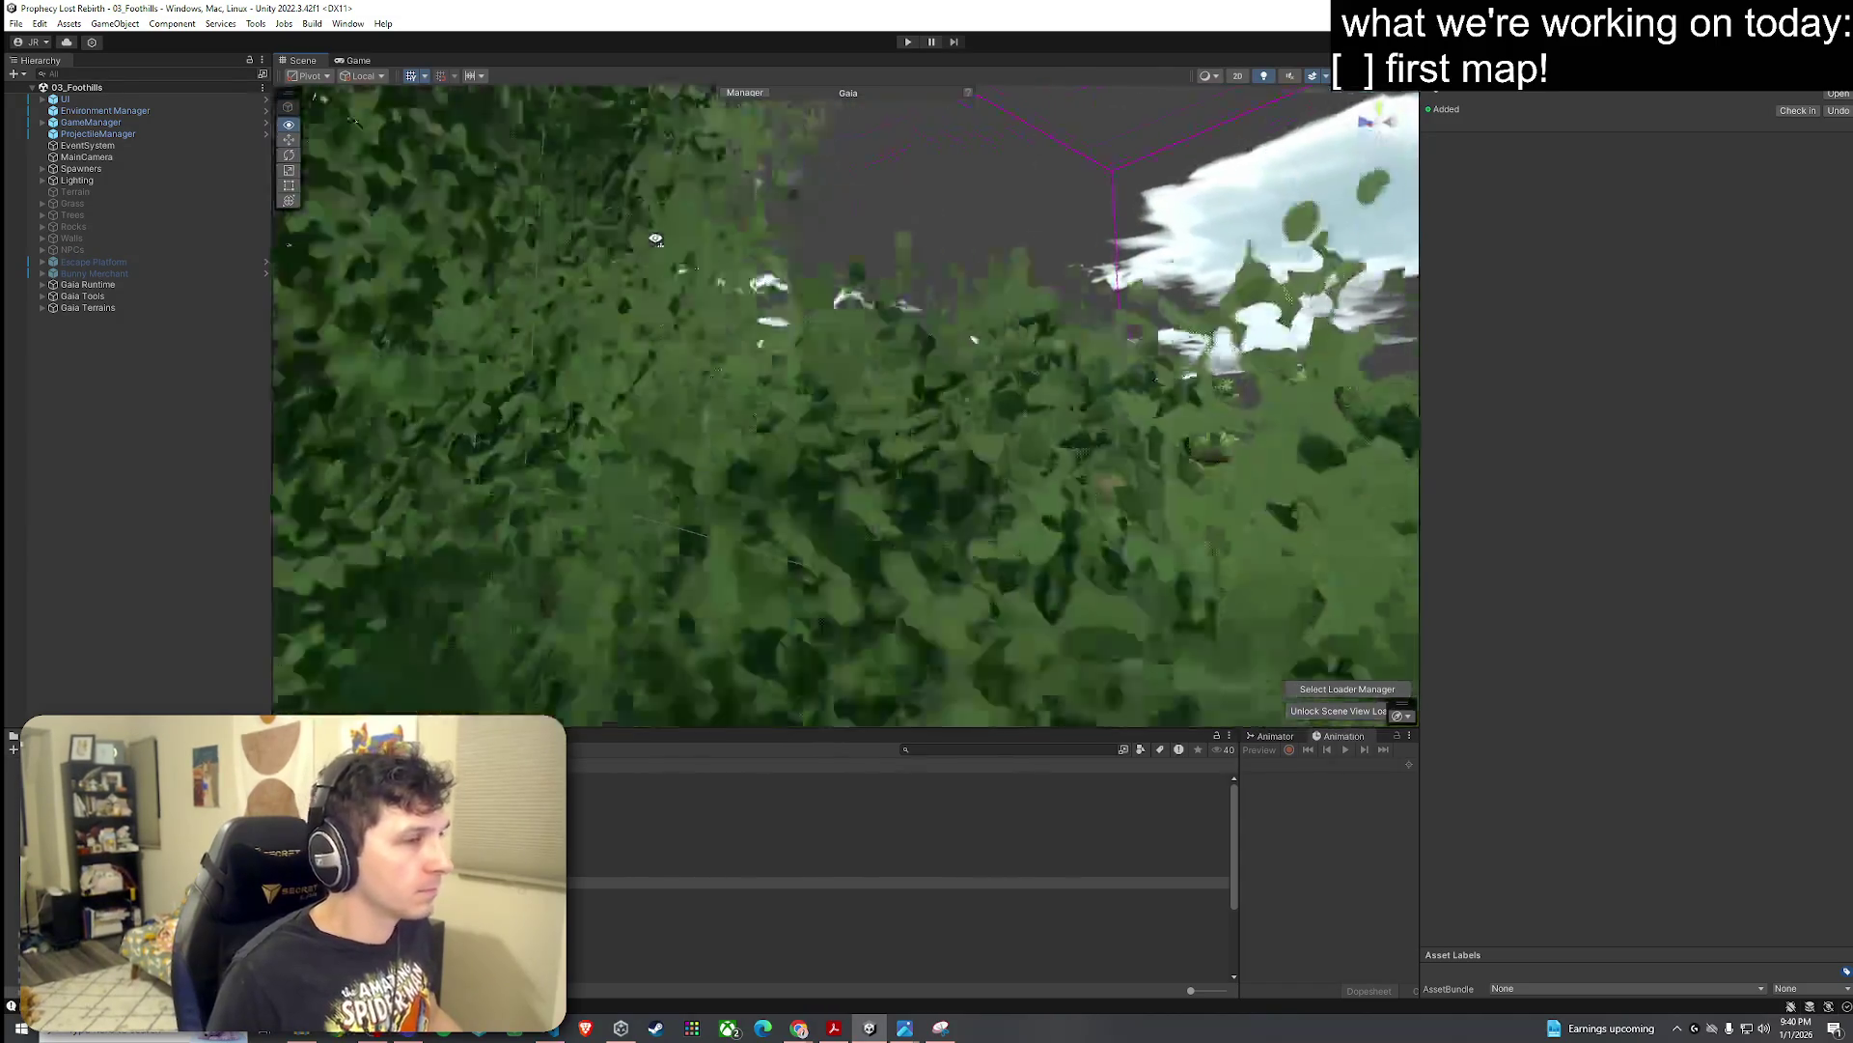
key(w)
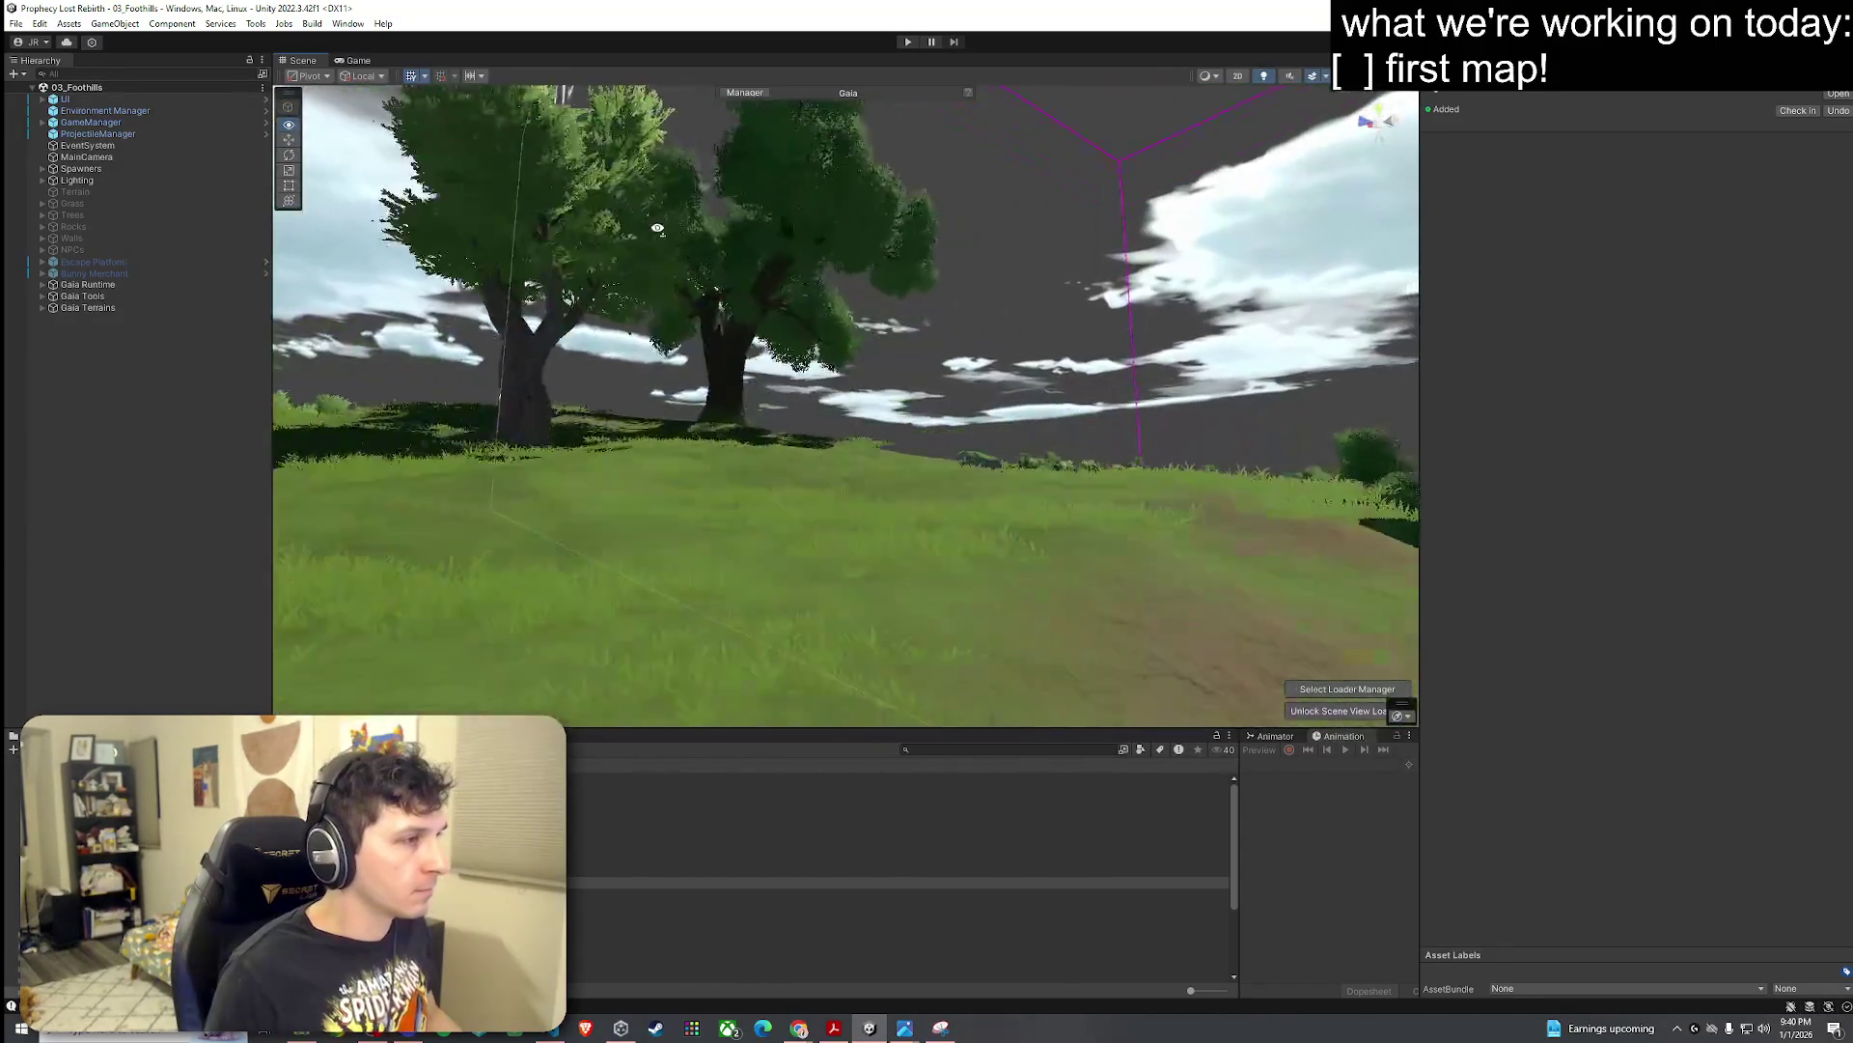
key(w)
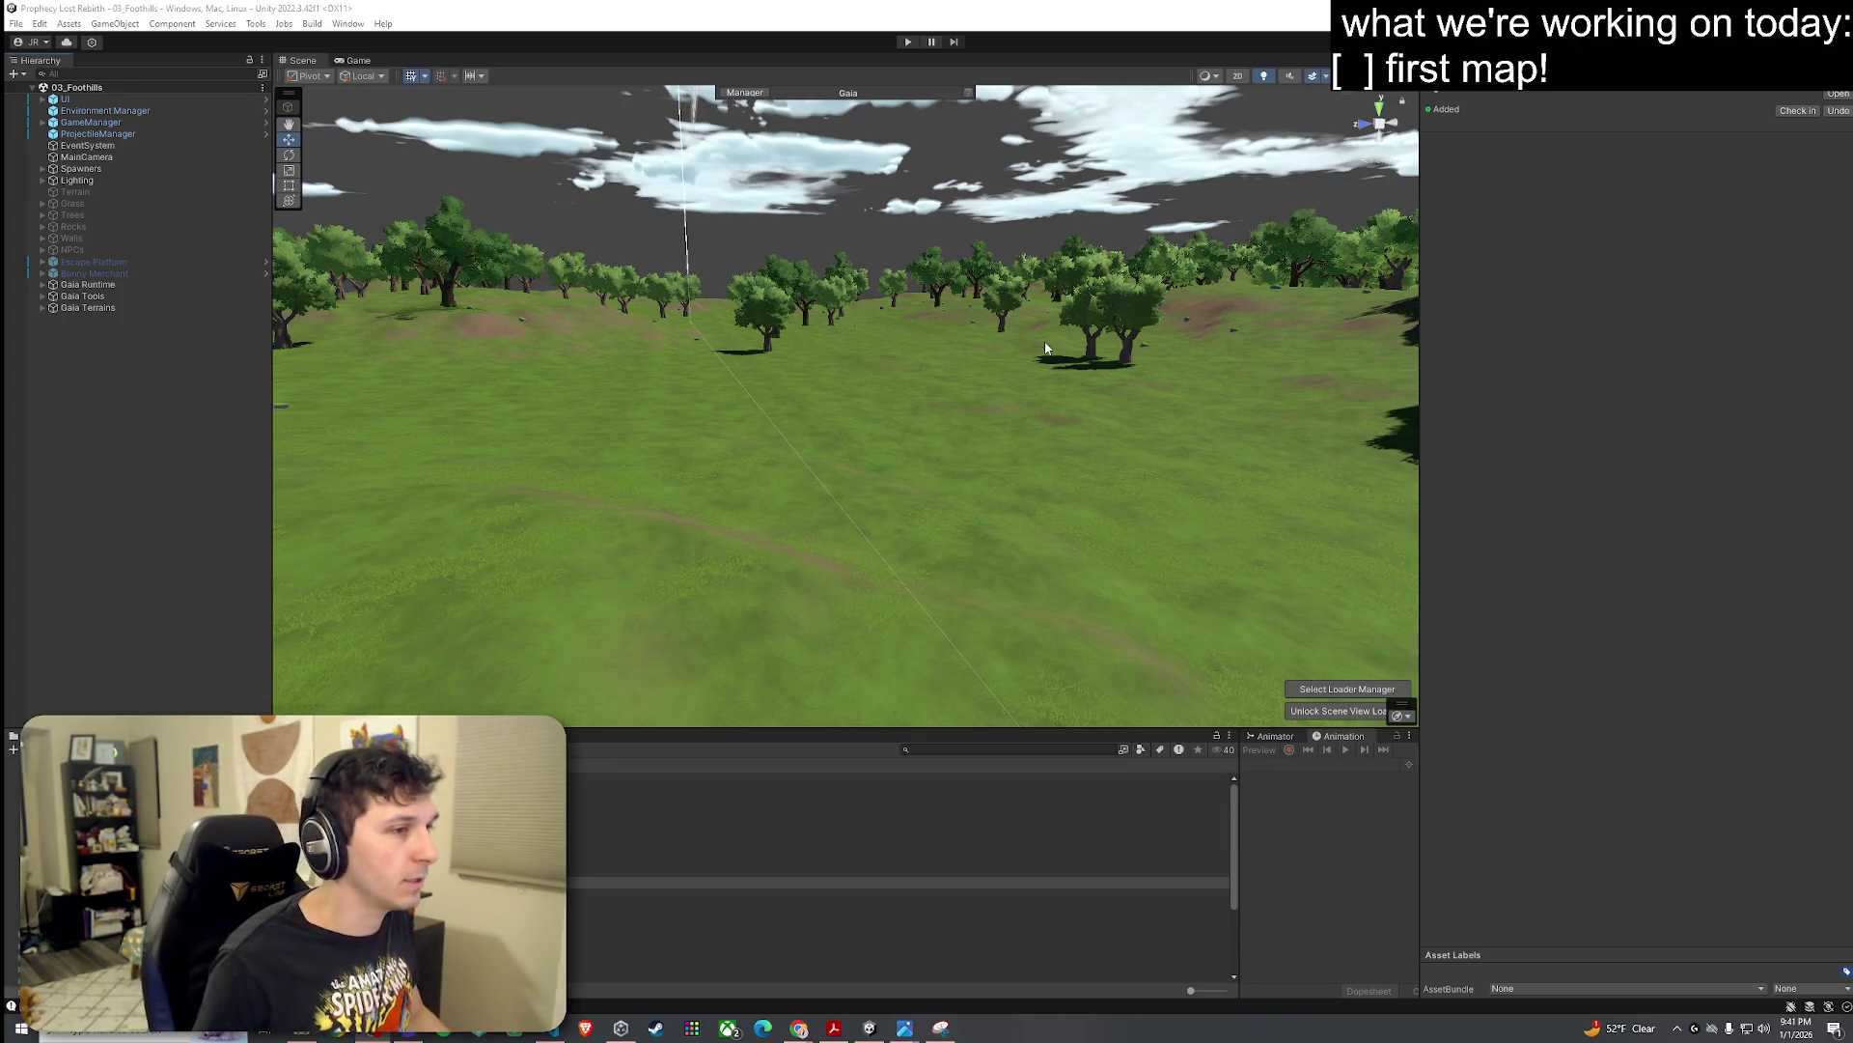
Step: Orbit to a new viewpoint over the hills, recheck the Game view, then open 02_Test Scene
mouse_move(993, 352)
mouse_down()
mouse_move(830, 376)
mouse_move(860, 364)
mouse_move(860, 381)
mouse_up()
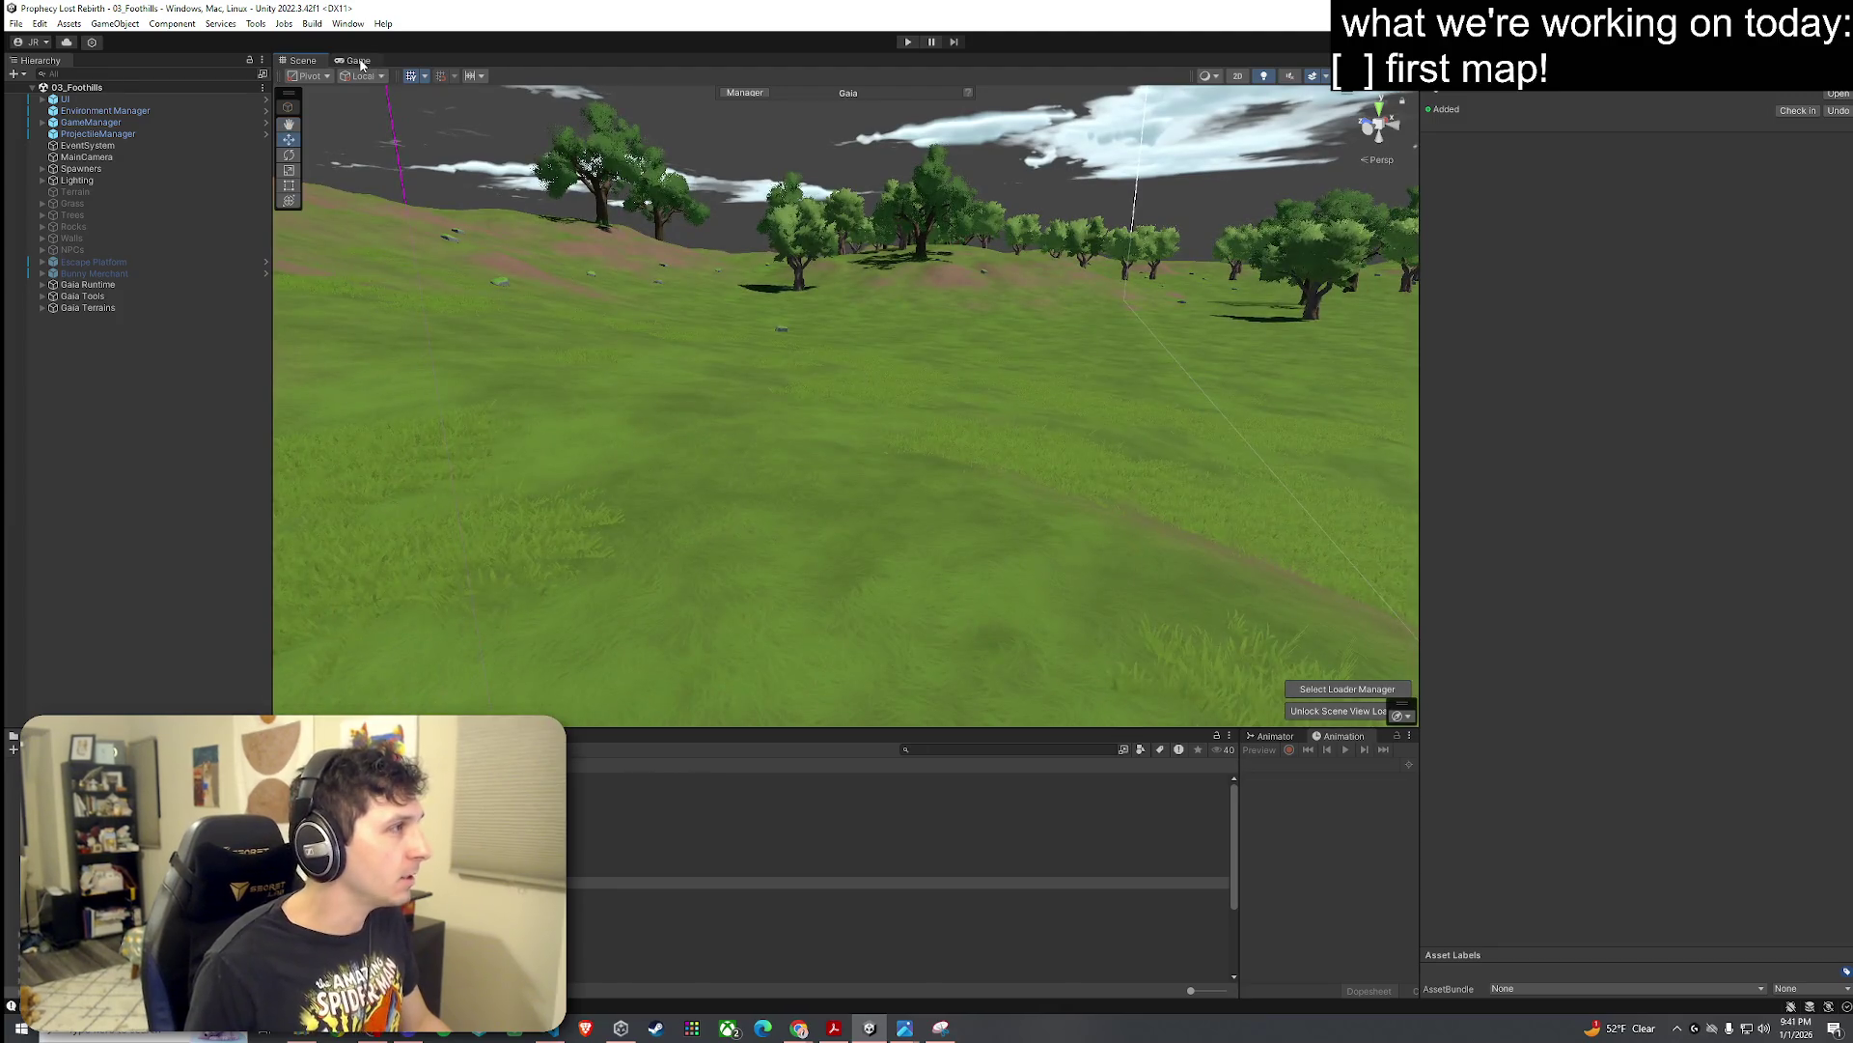
click(359, 62)
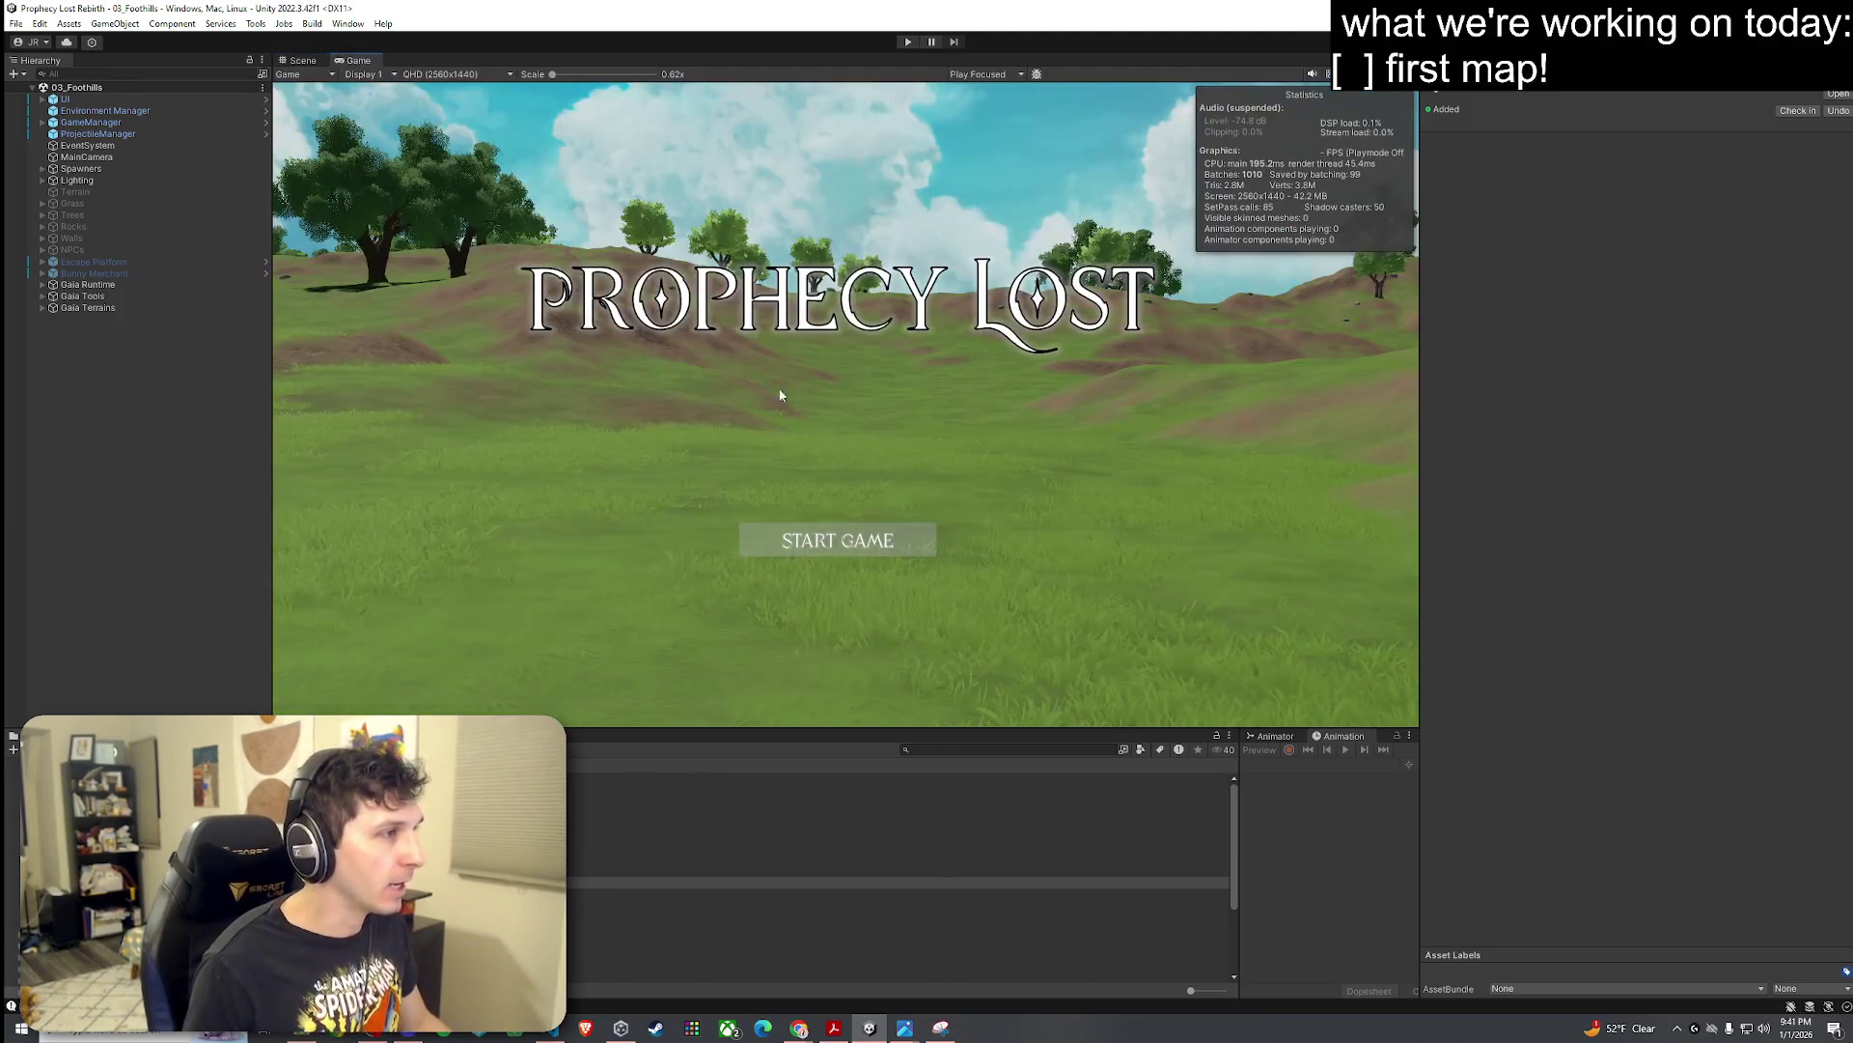
click(307, 64)
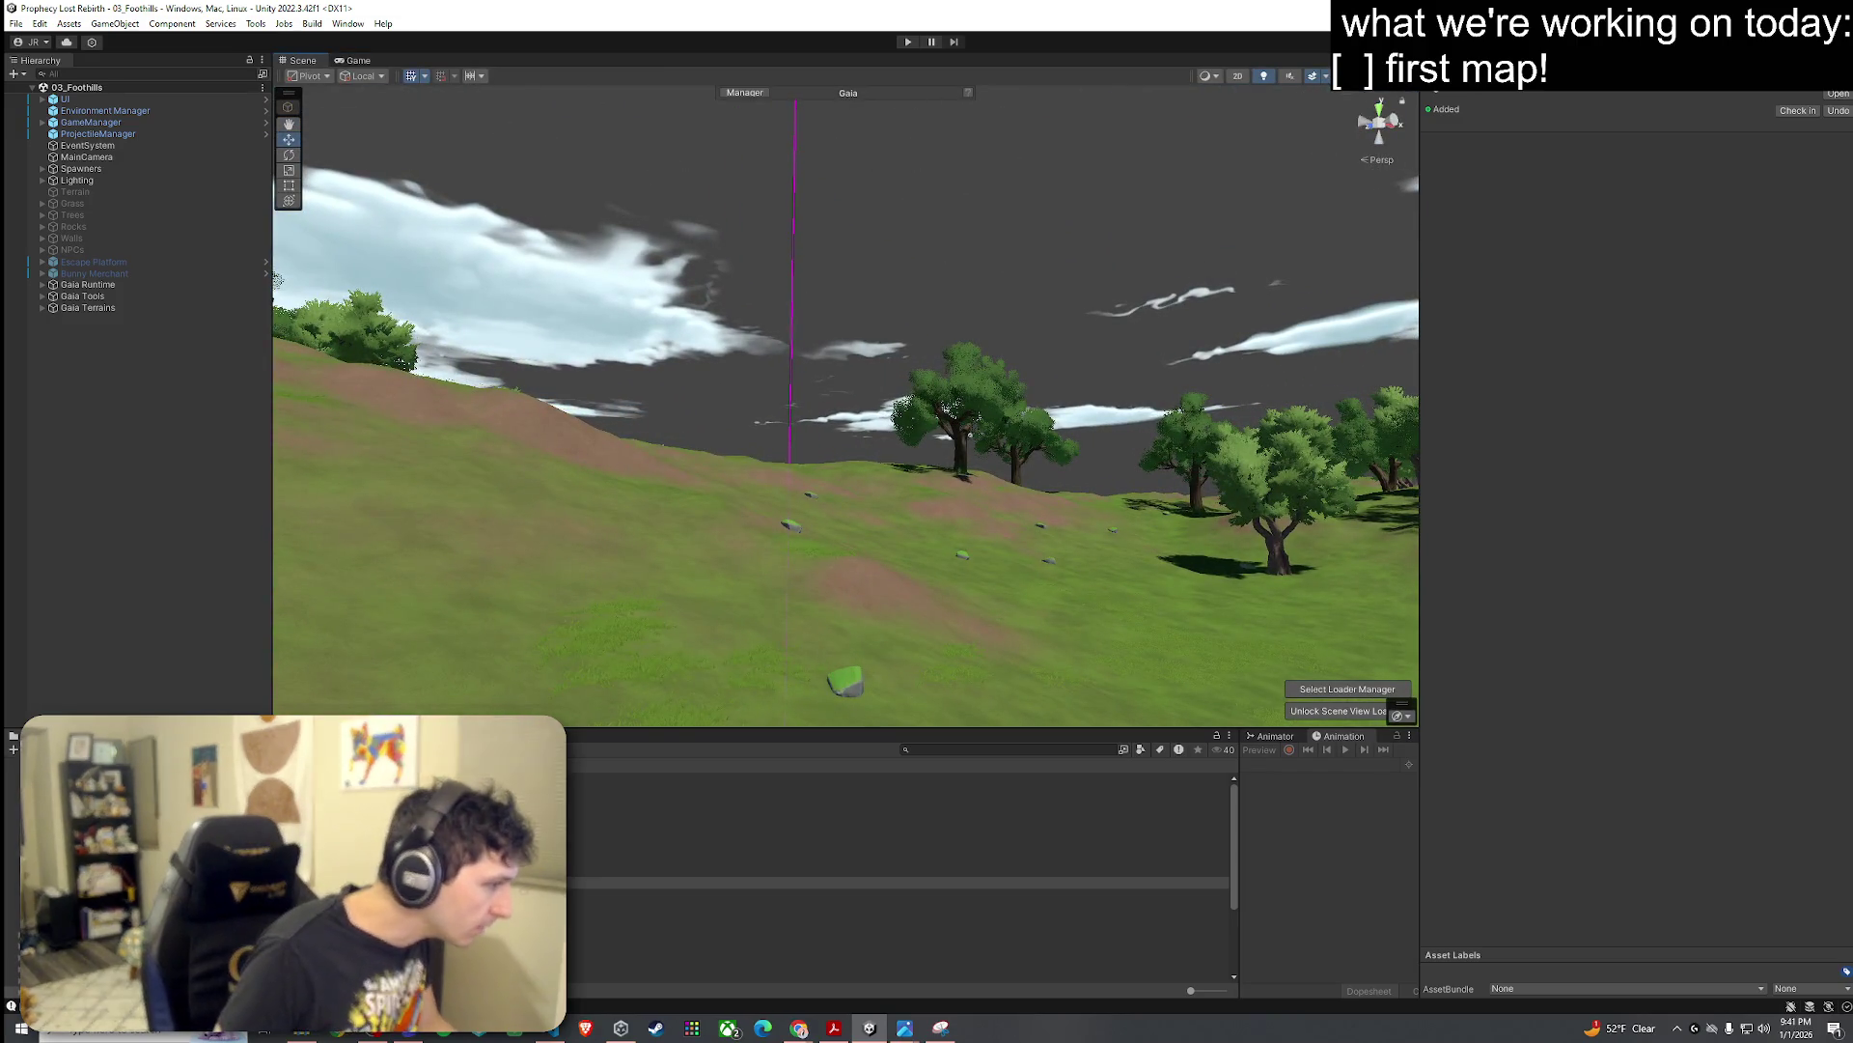
click(897, 871)
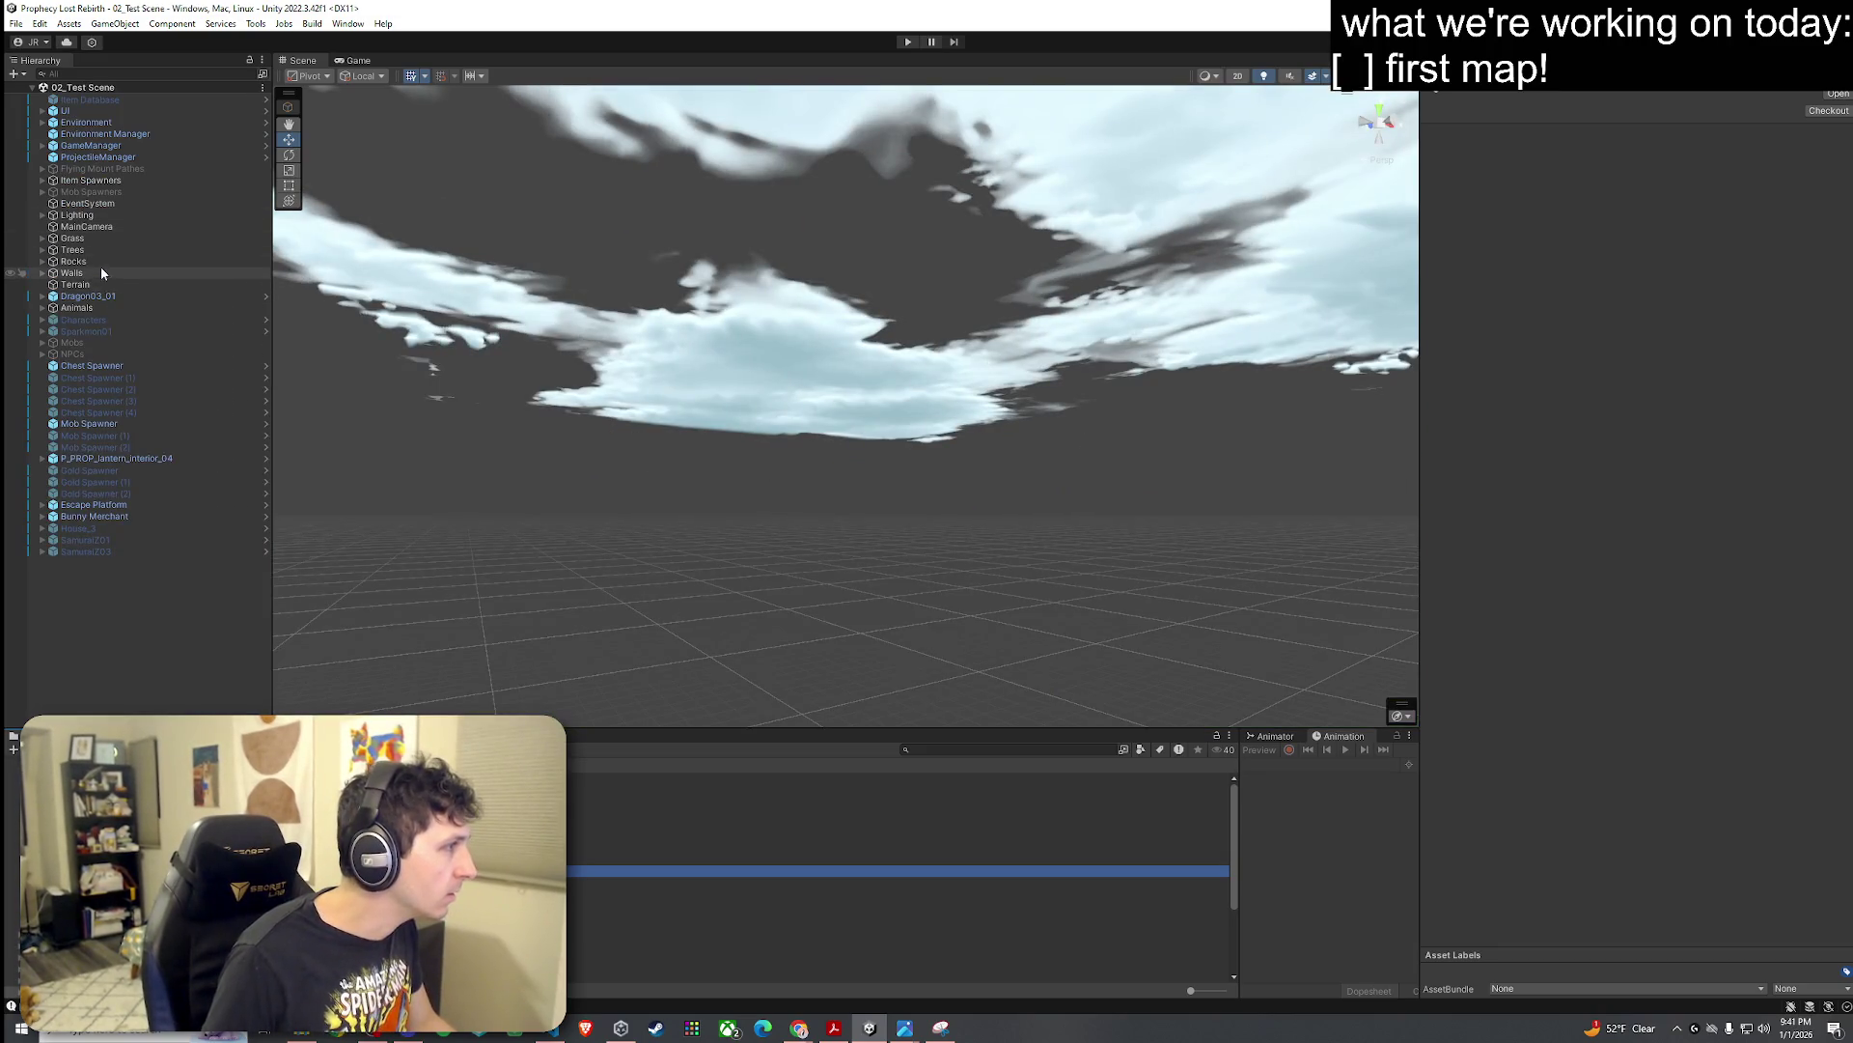
Step: Frame the Terrain at ground level and bring up its Paint Terrain tool
double_click(77, 284)
mouse_move(663, 328)
mouse_down()
mouse_move(627, 428)
mouse_move(356, 441)
mouse_move(414, 435)
mouse_move(476, 501)
mouse_move(376, 505)
mouse_move(477, 499)
mouse_up()
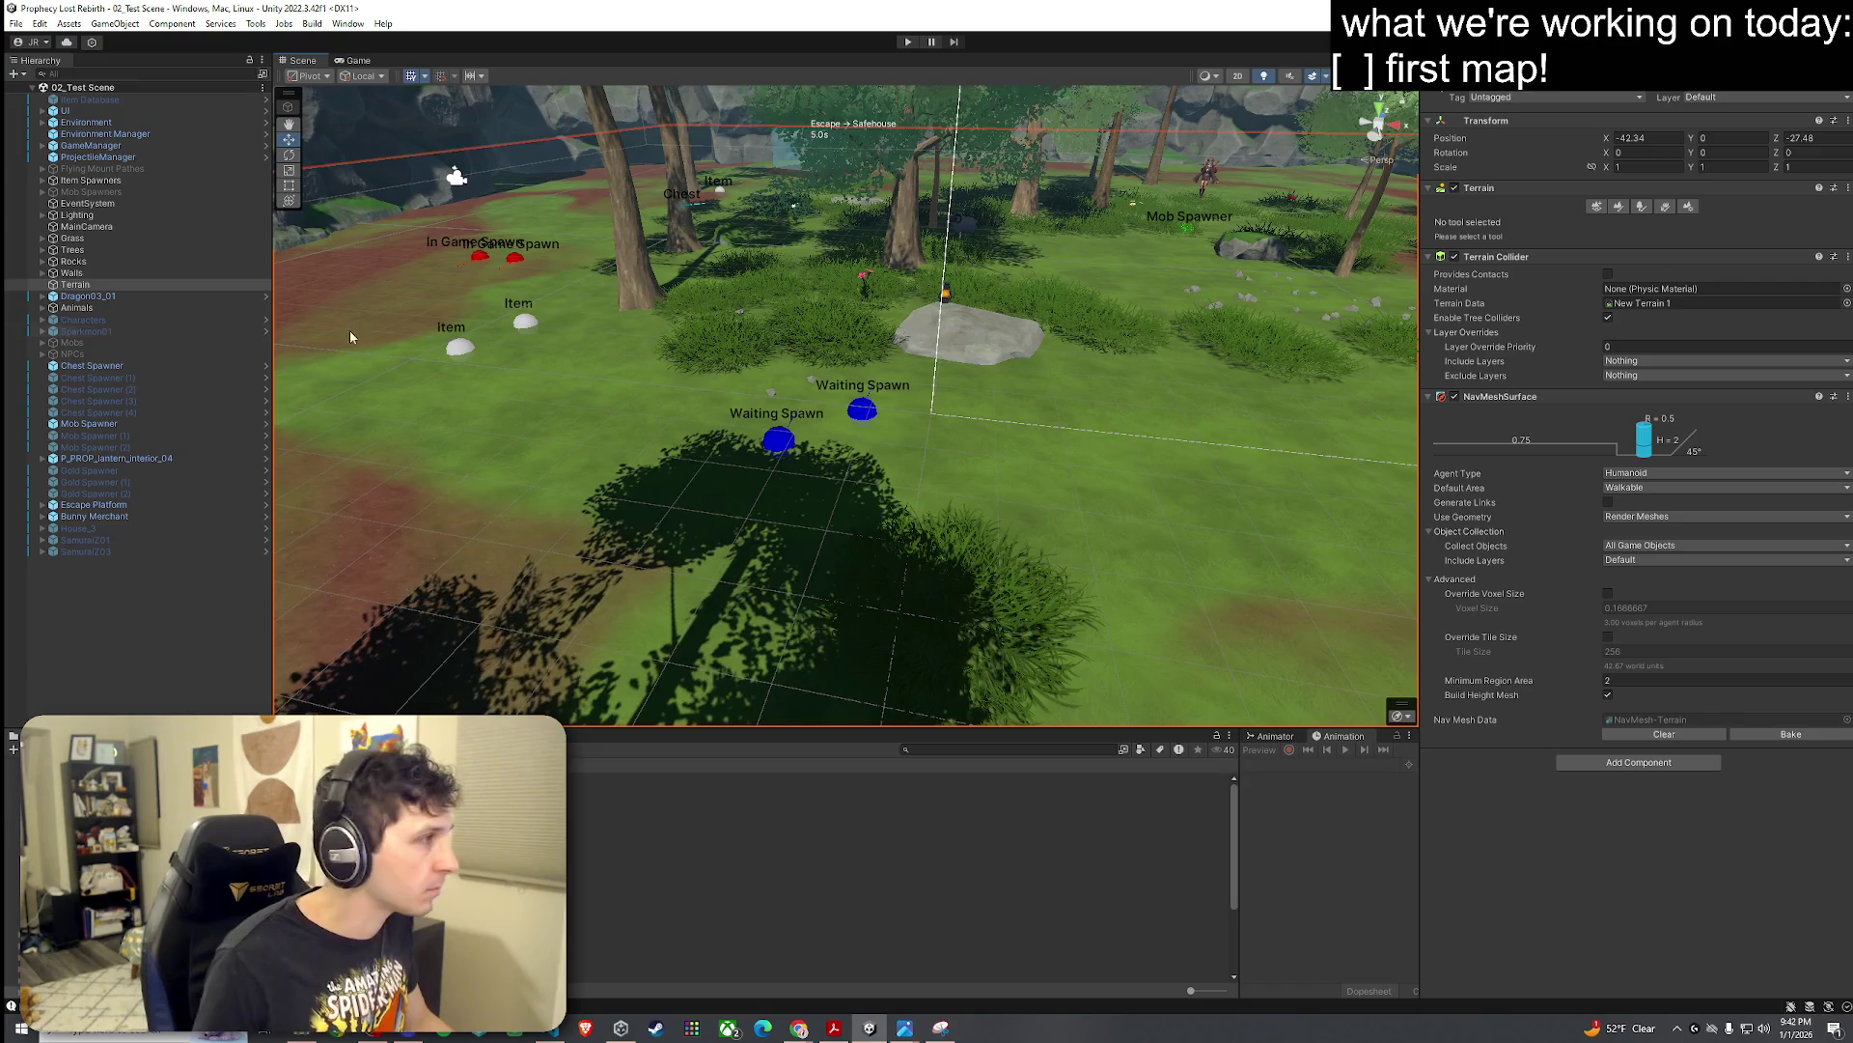
click(1616, 208)
click(1598, 224)
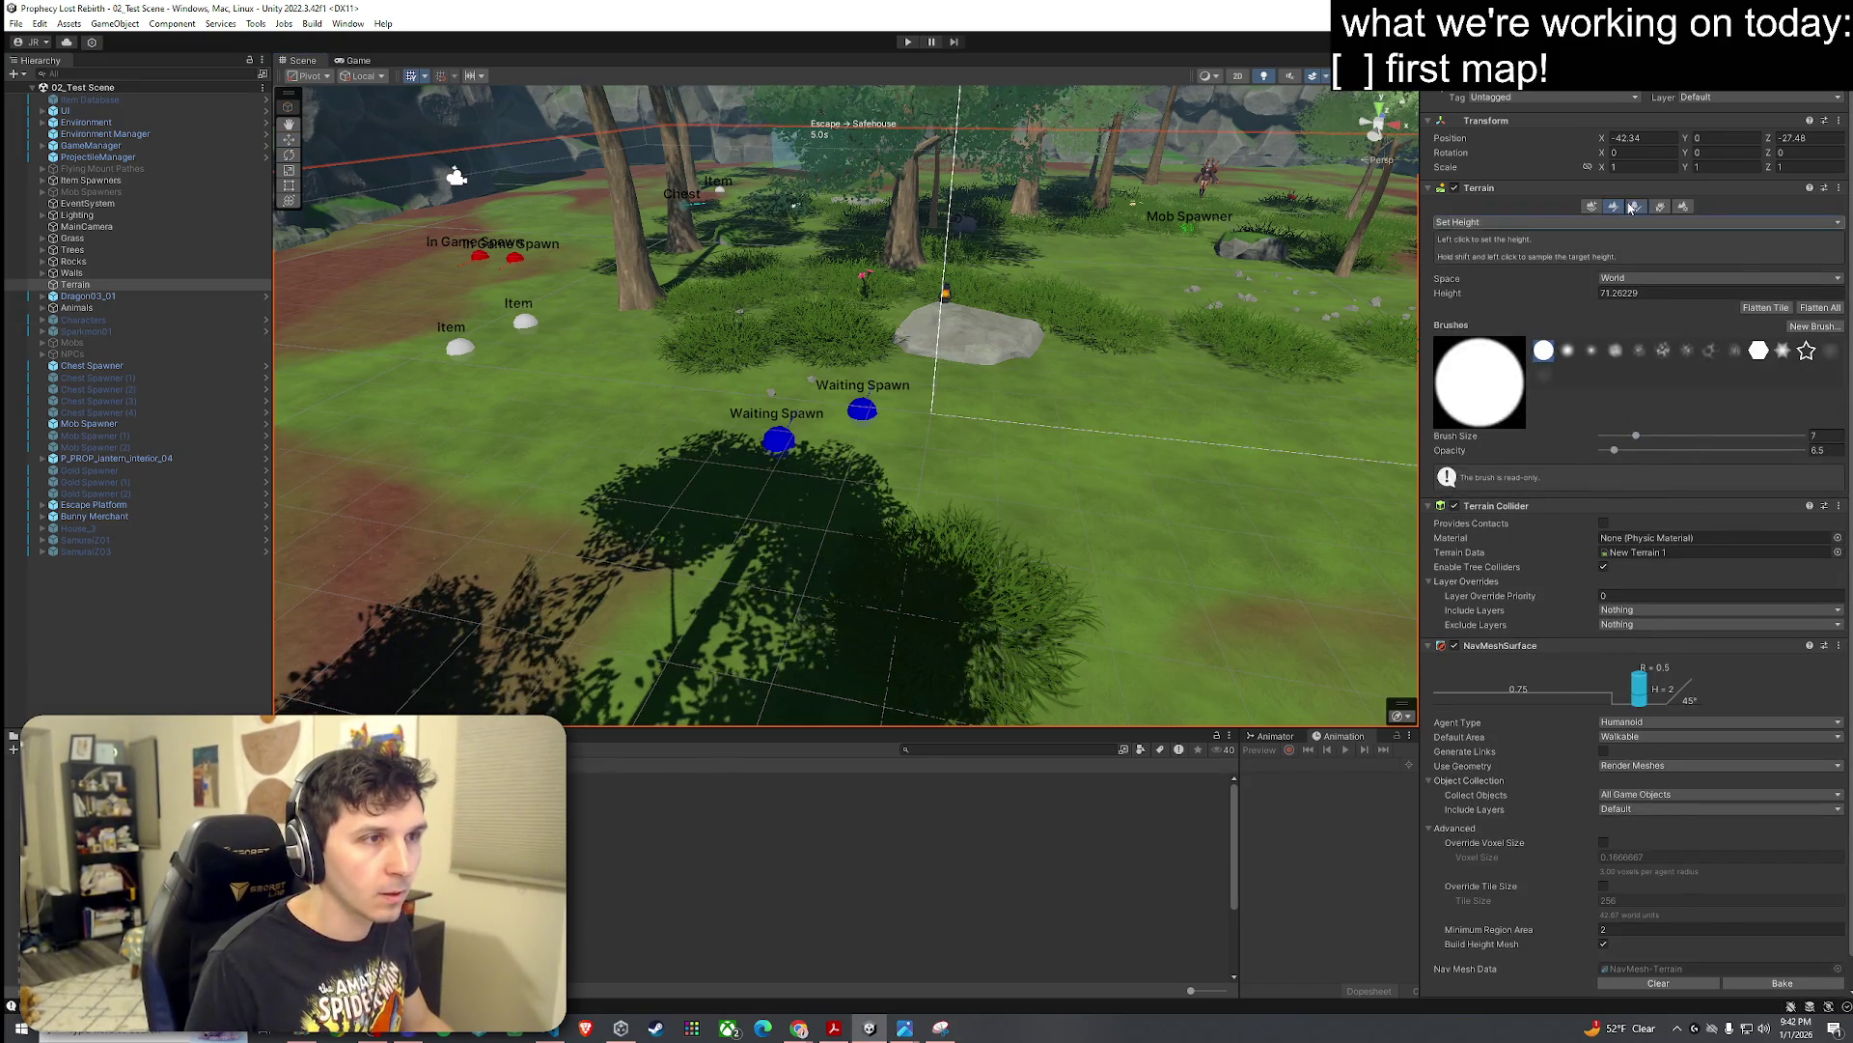
click(1642, 208)
click(1620, 209)
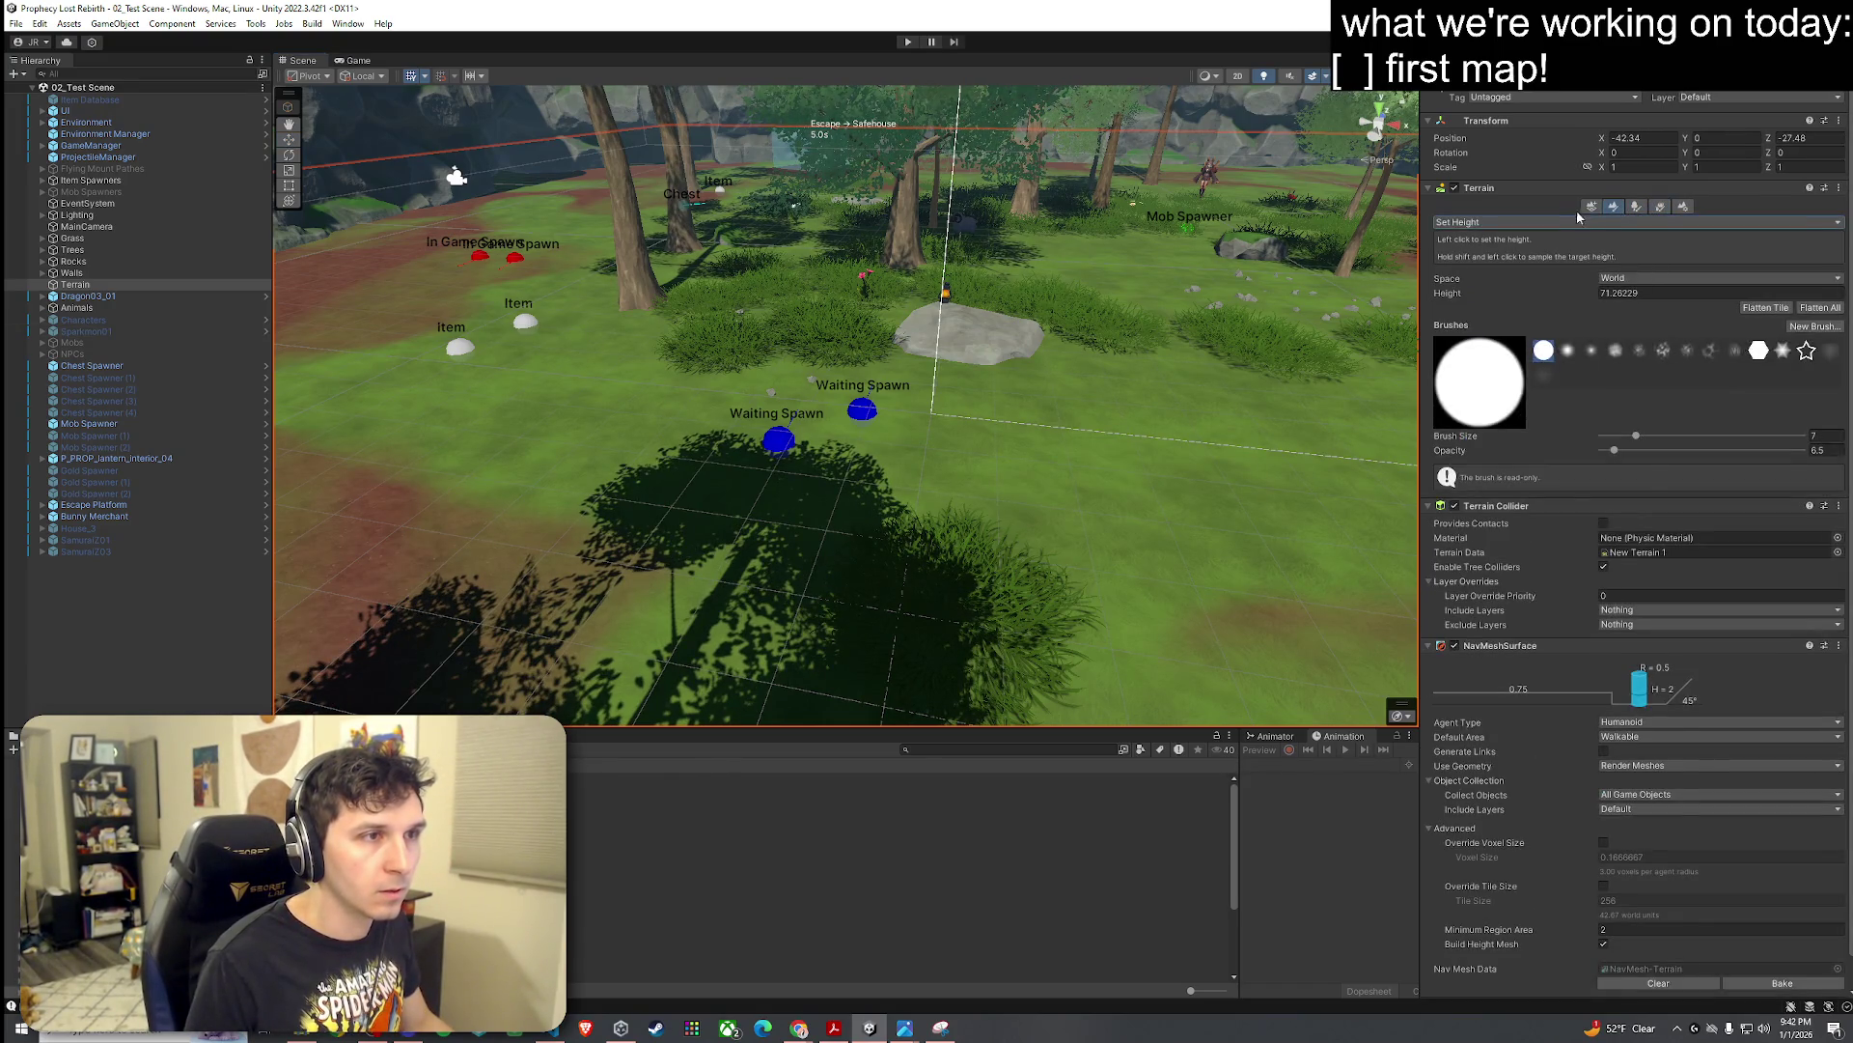
click(1590, 207)
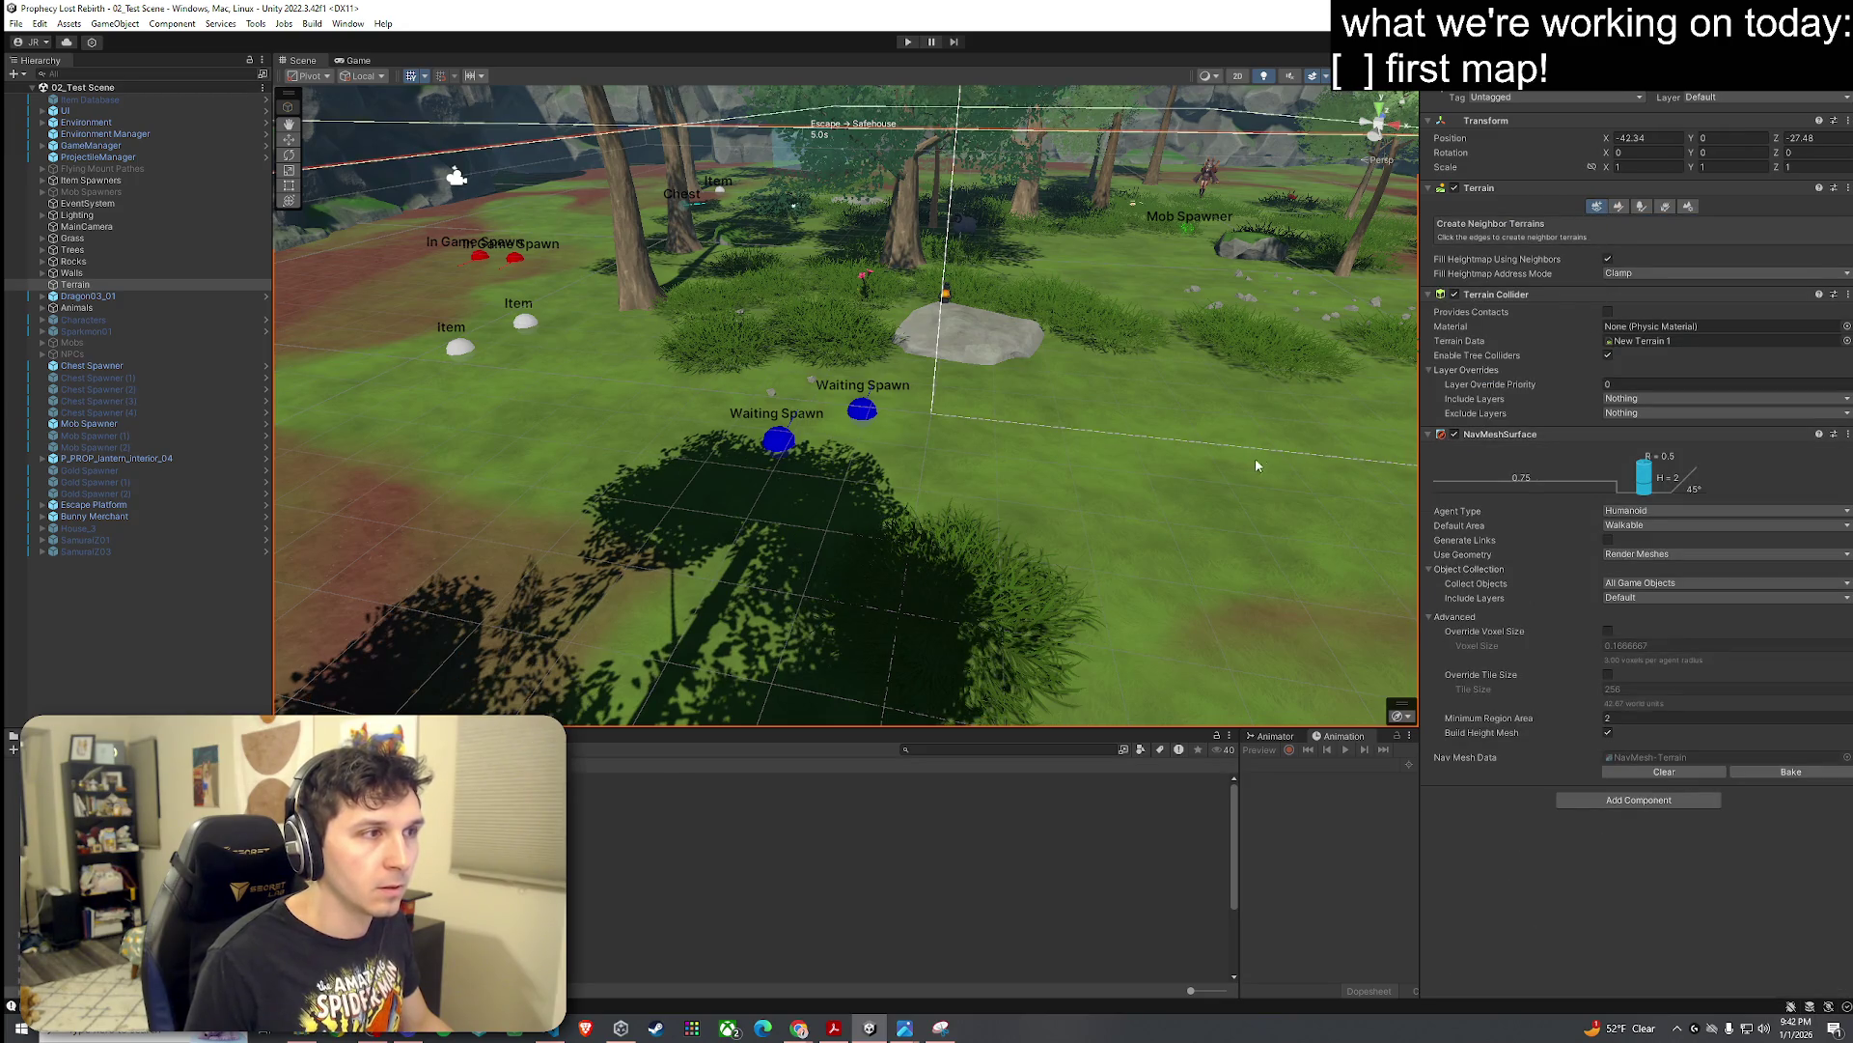
click(1640, 208)
click(1618, 206)
Step: Set the paint mode to Paint Texture and add a new layer with Mud_a as its diffuse
click(1620, 222)
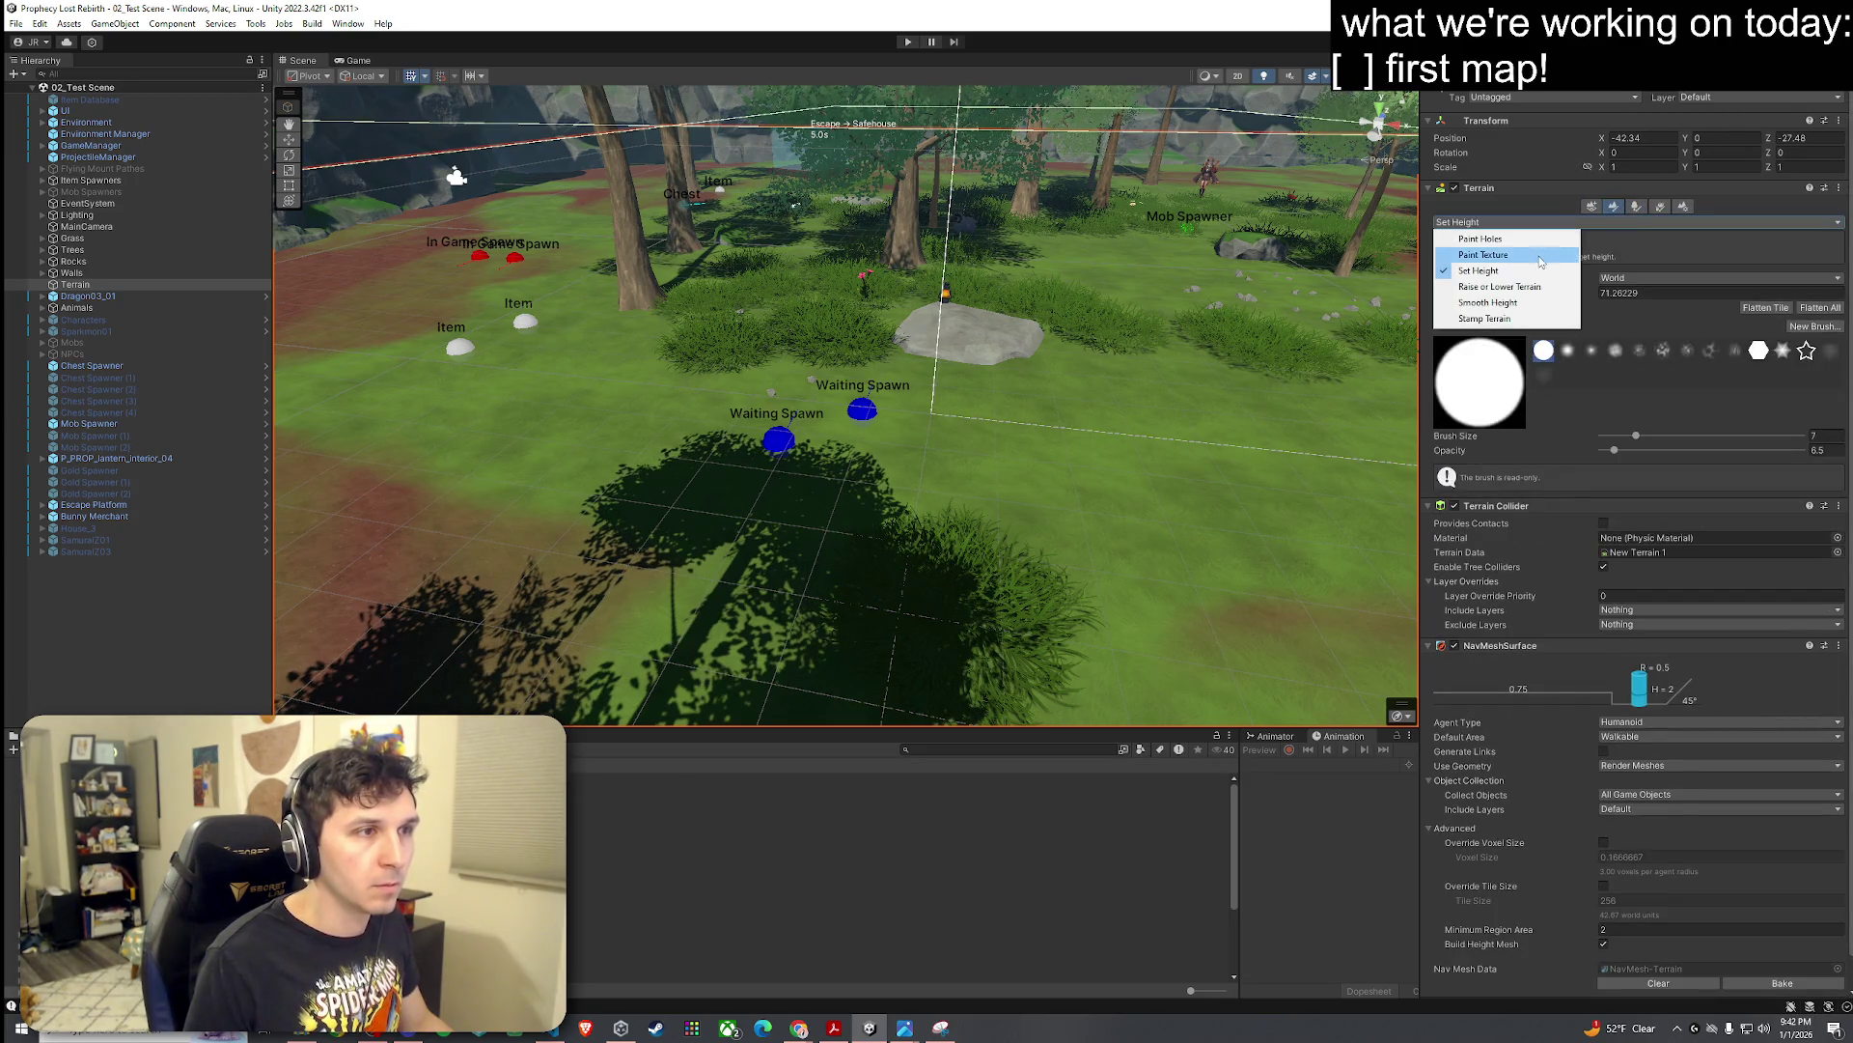
click(1506, 270)
click(1824, 490)
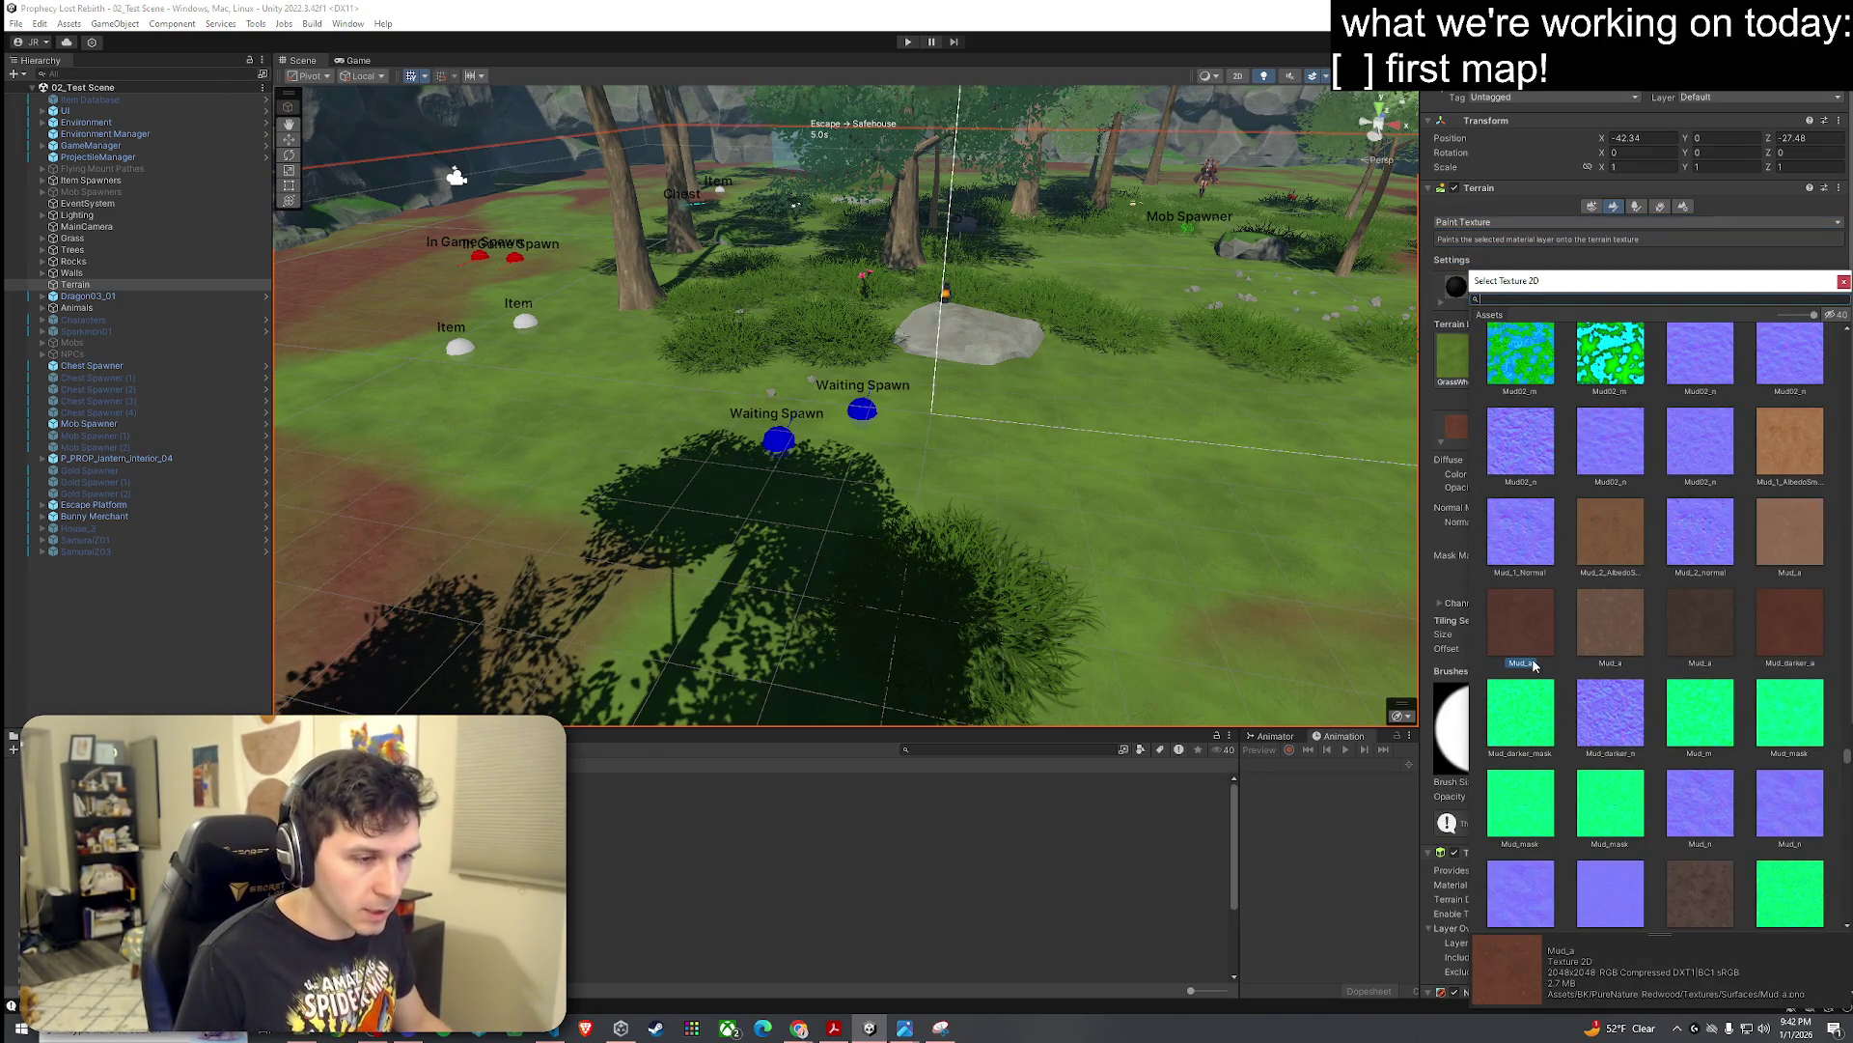
click(1843, 282)
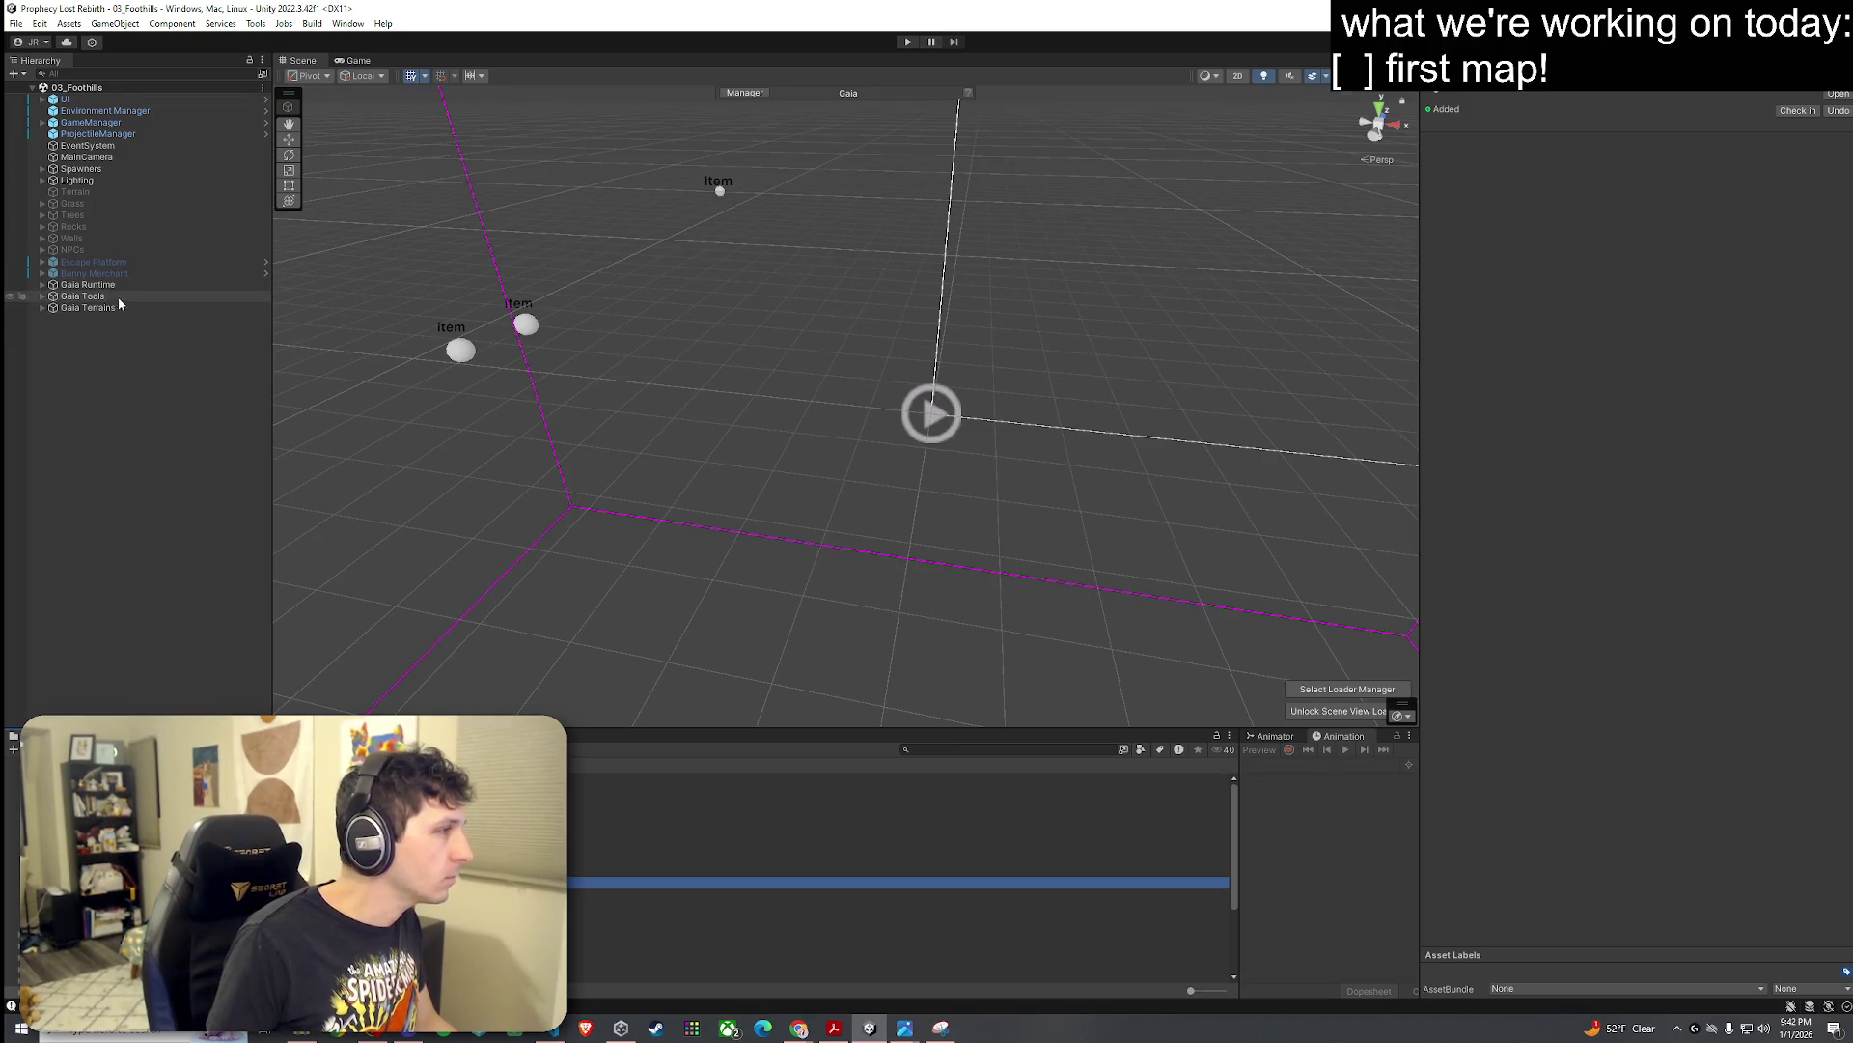
Step: Show the Foothills terrain, then expand Gaia Runtime, Gaia Tools and FootHills Biome to select FootHills-Textures
click(96, 307)
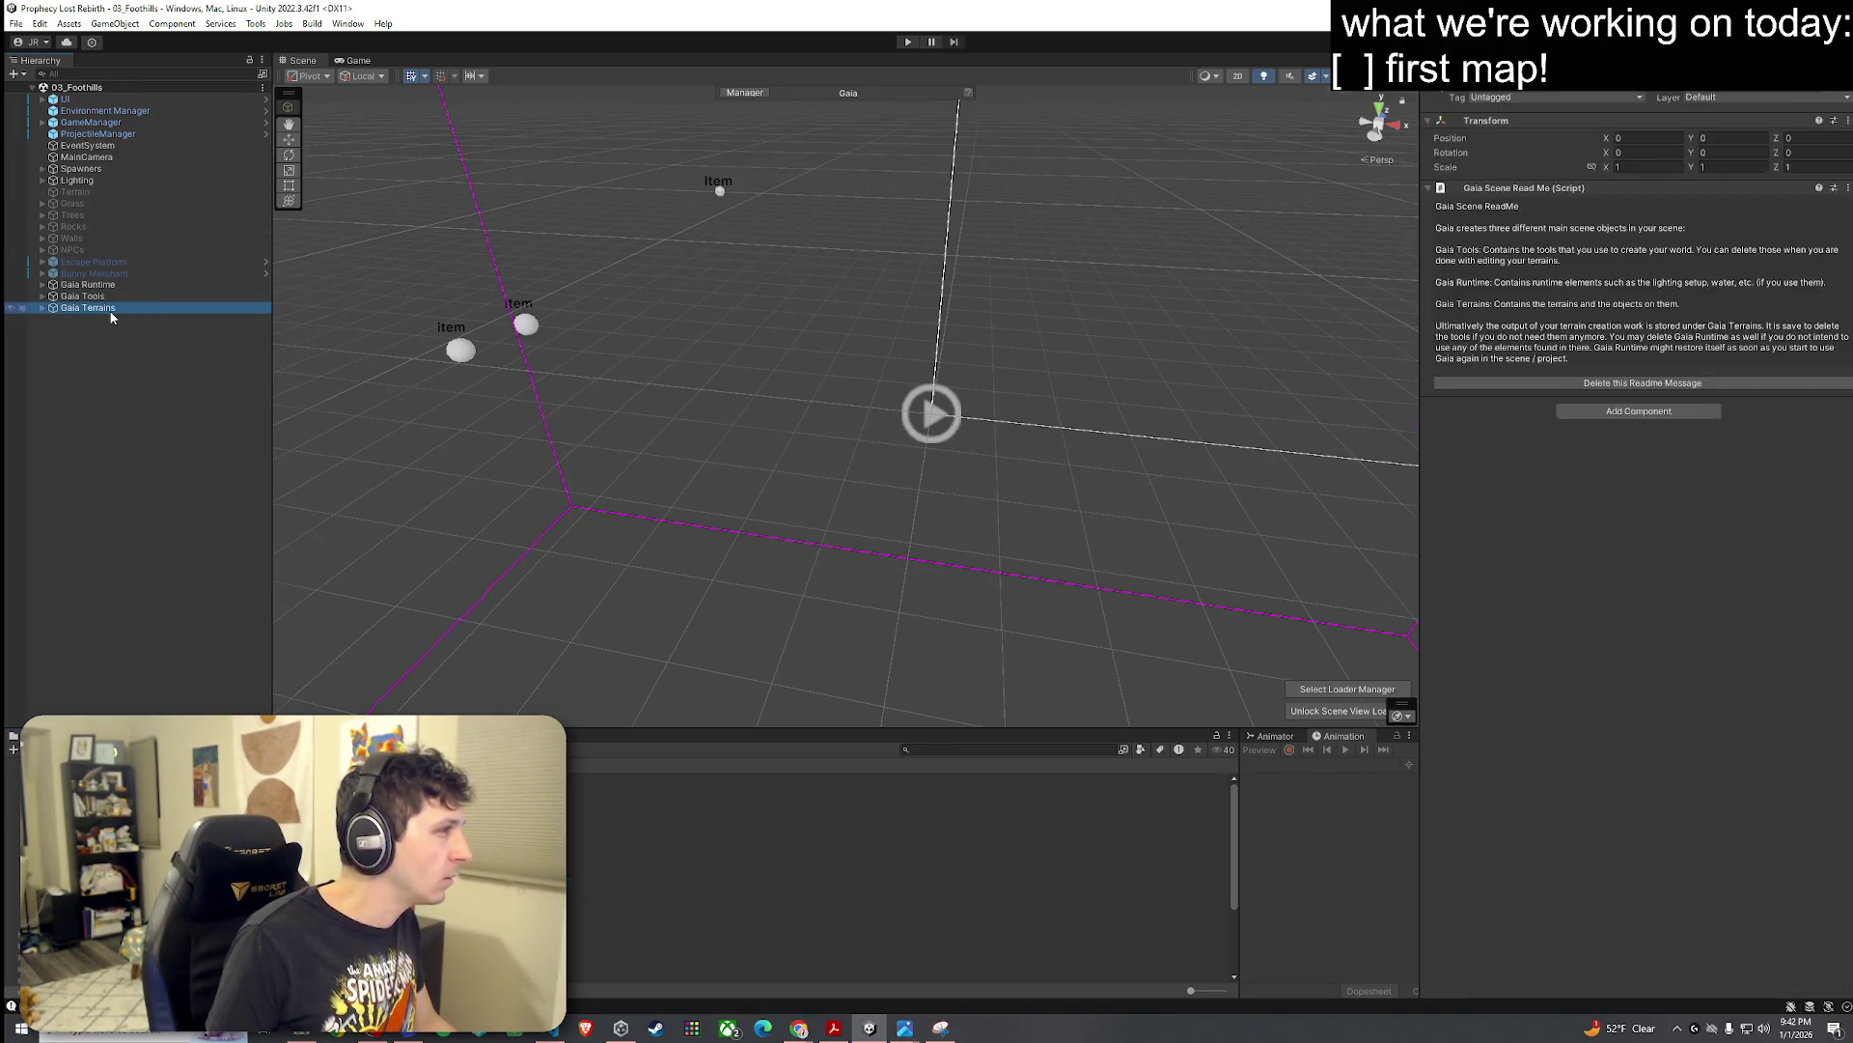
right_click(637, 431)
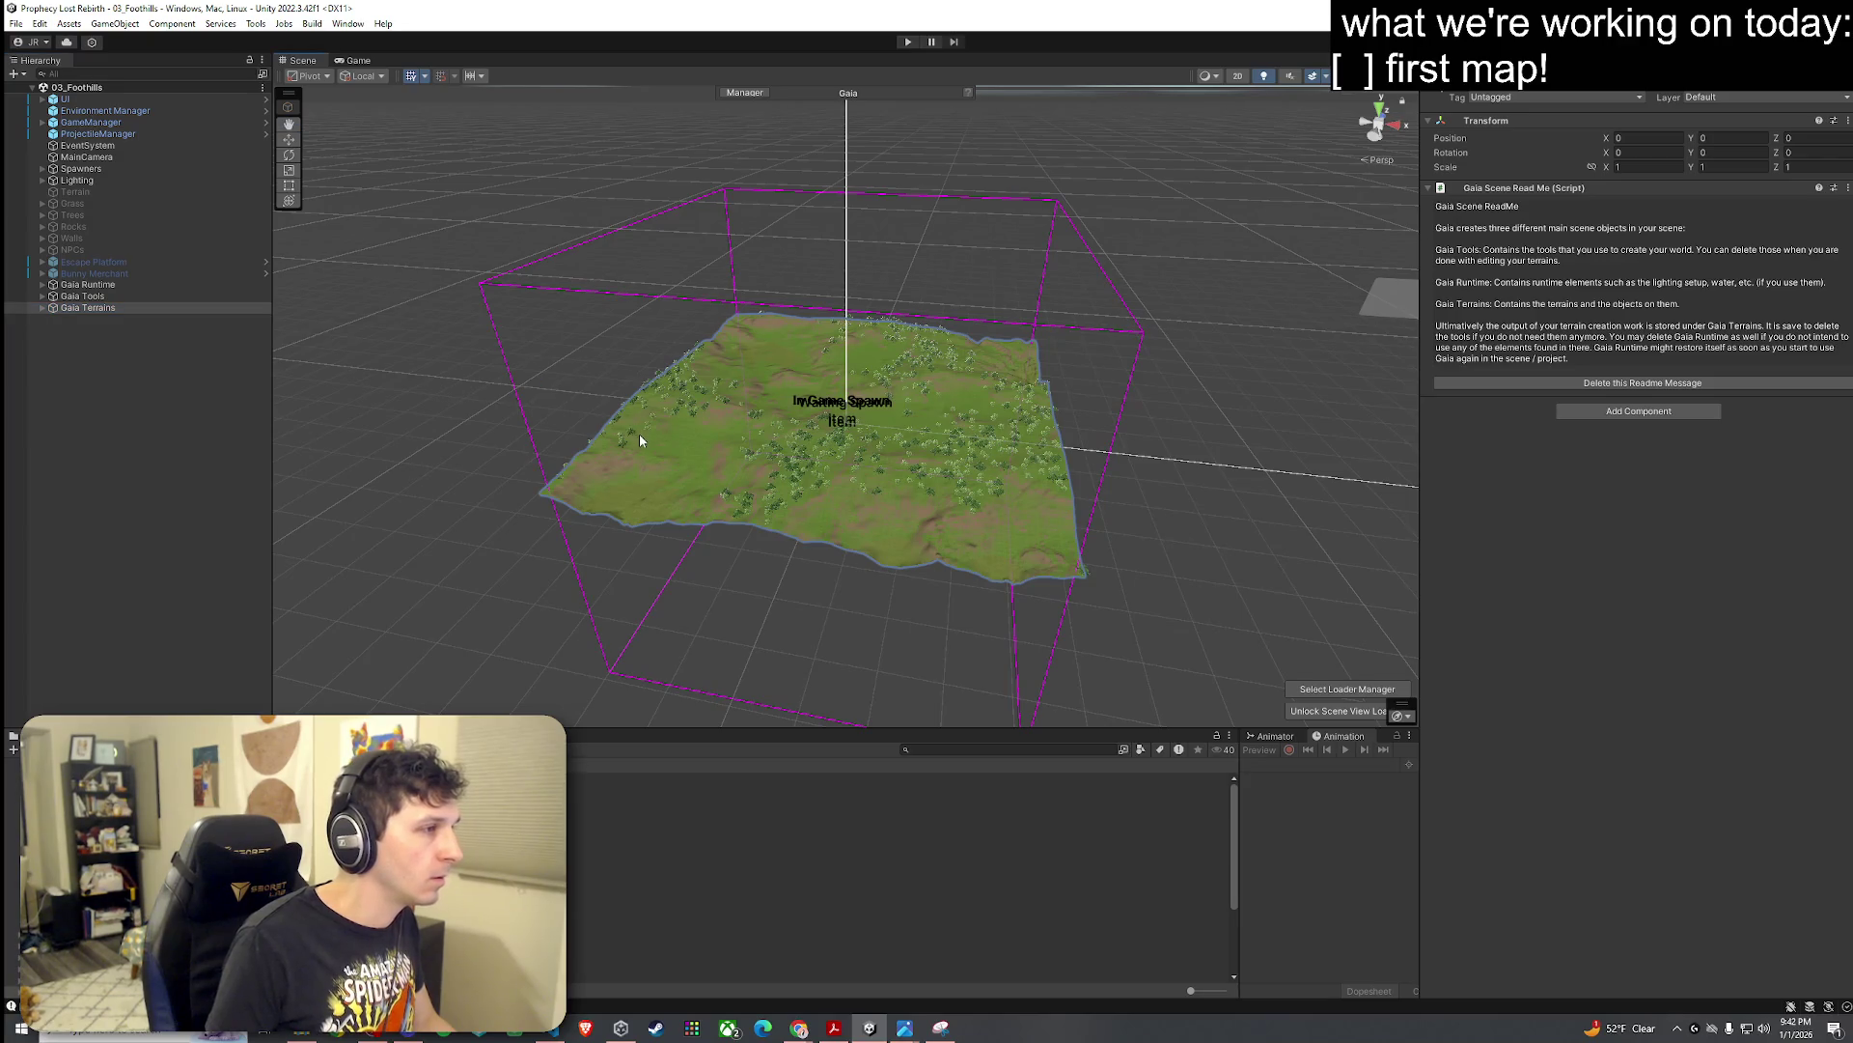
drag(640, 440, 631, 462)
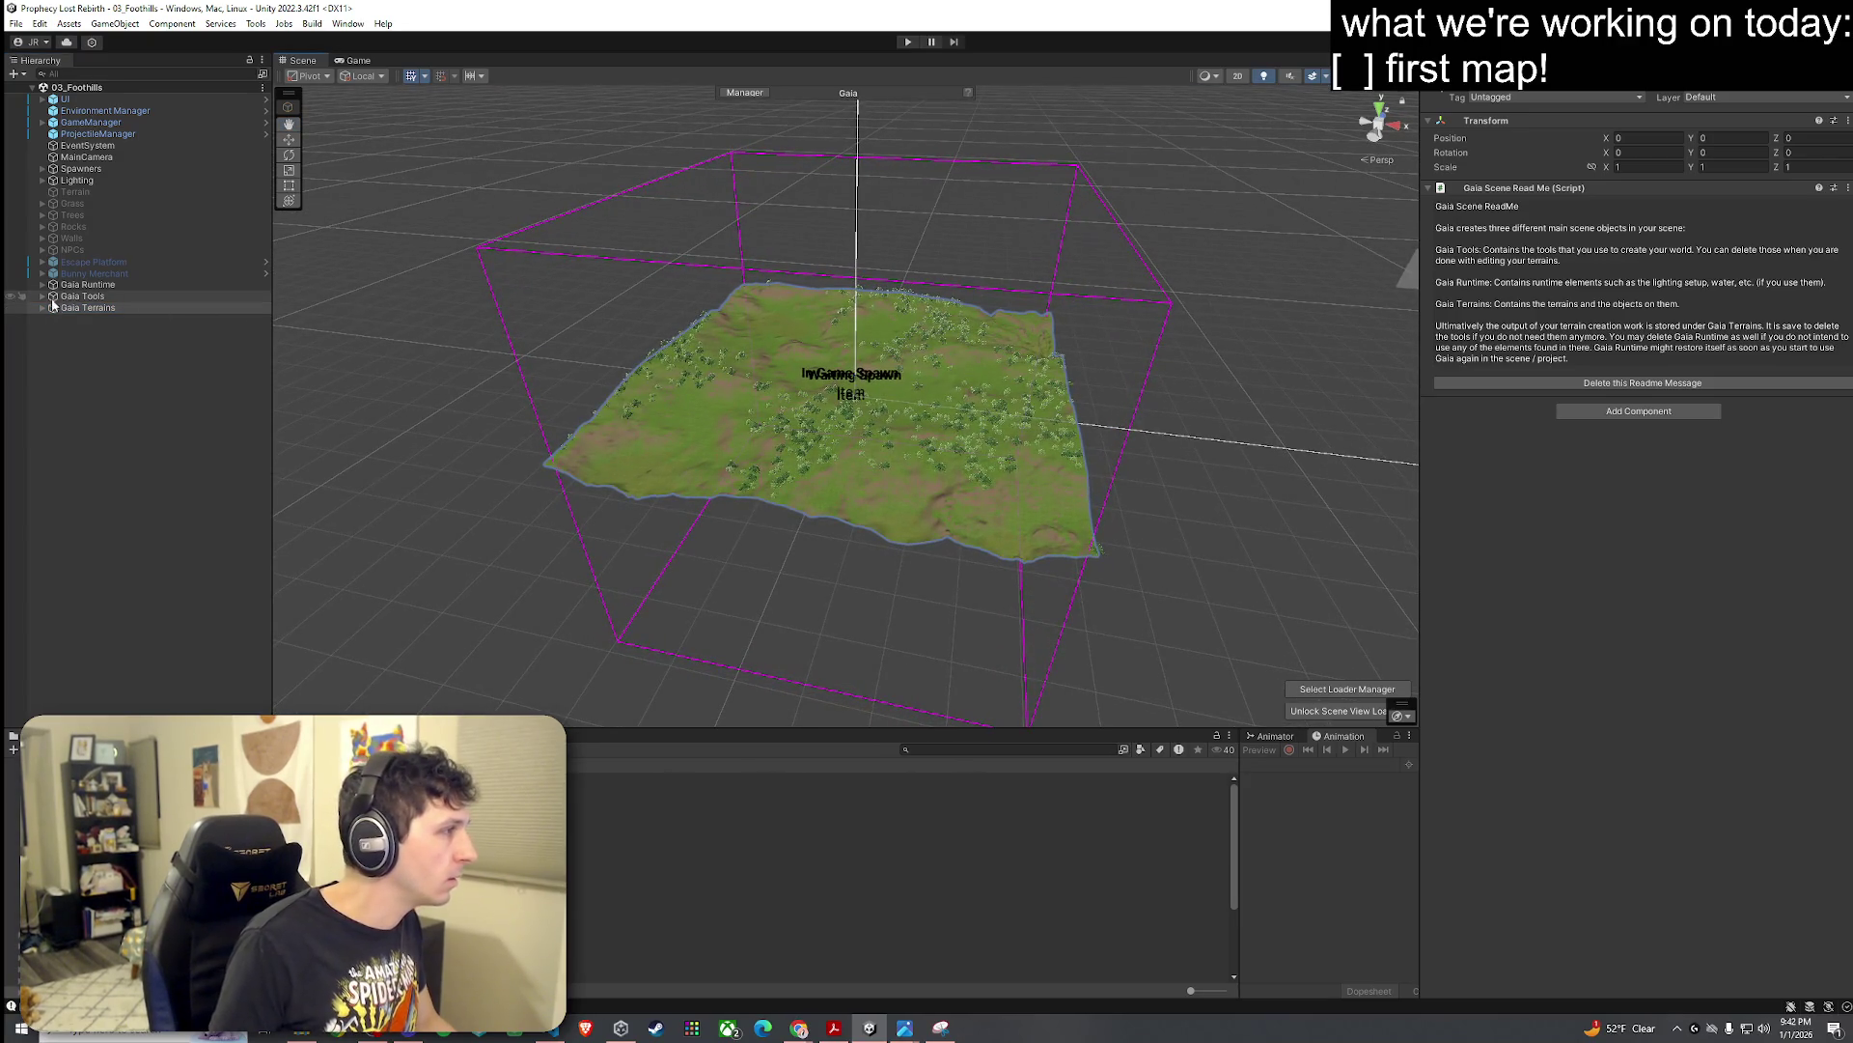
click(42, 284)
click(43, 307)
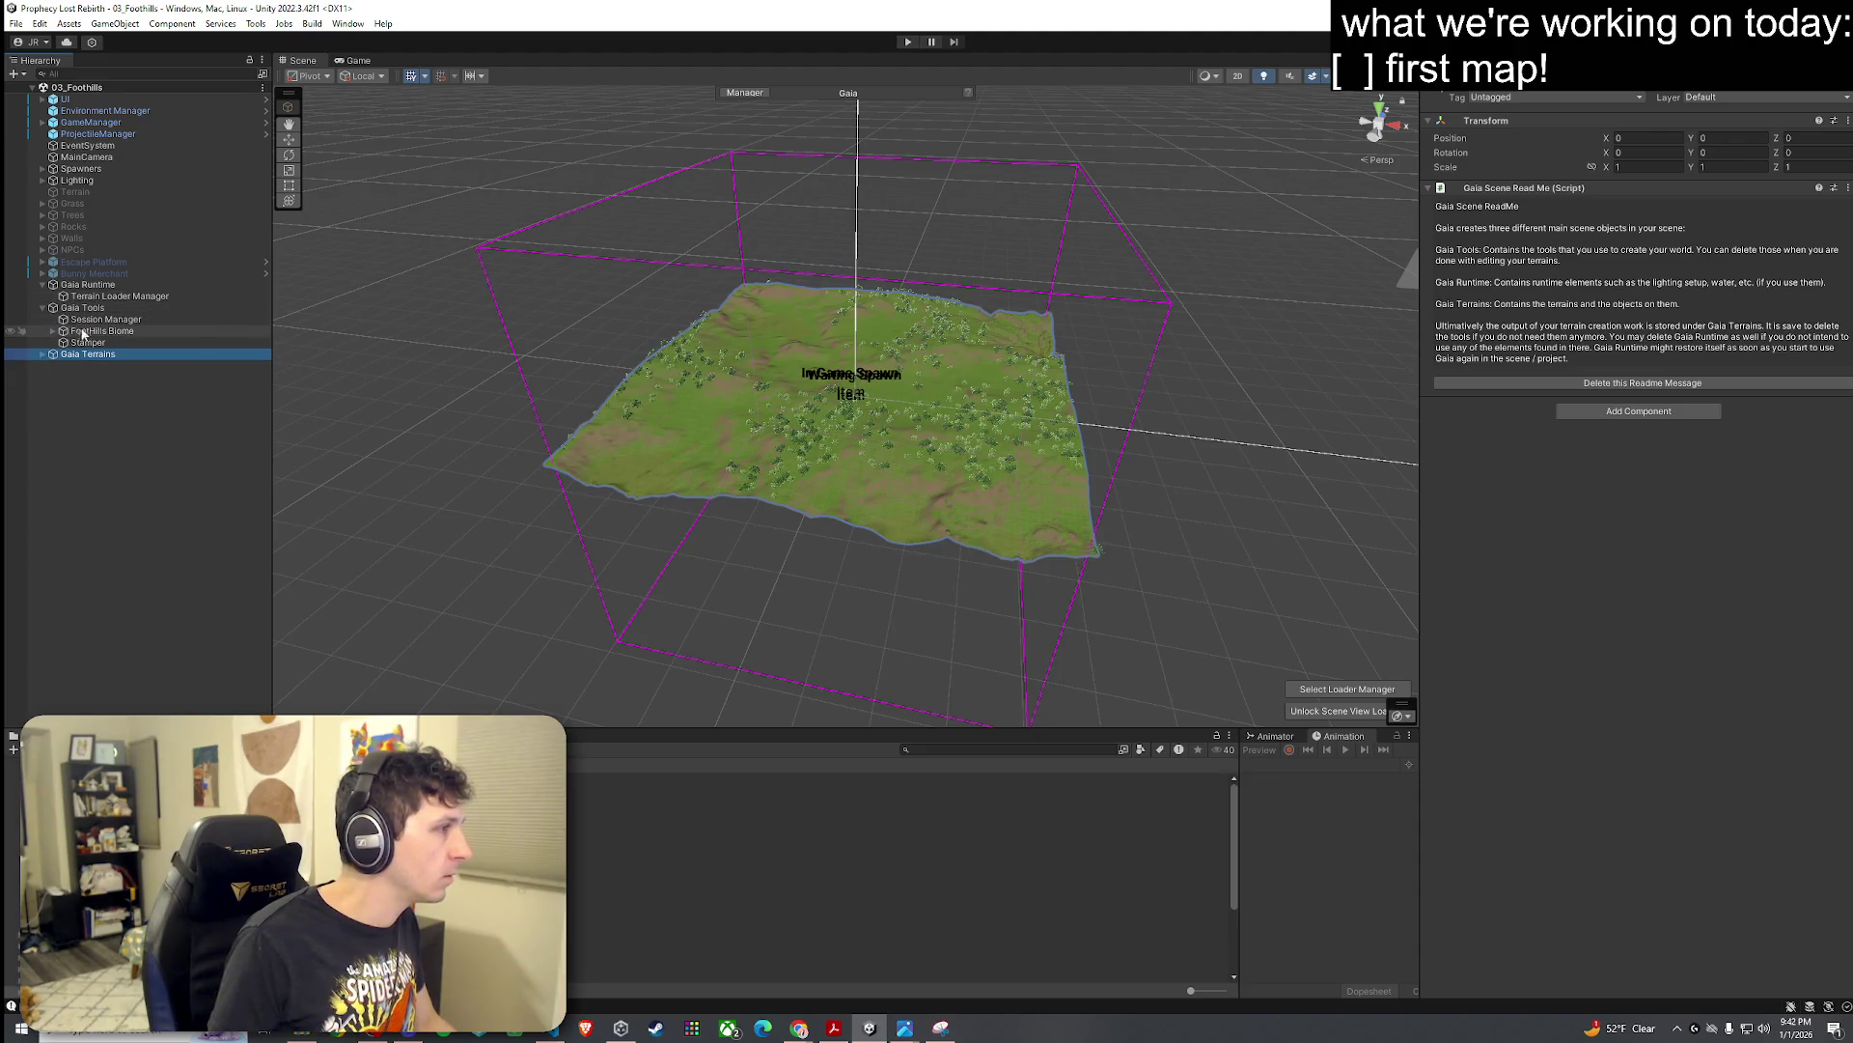
click(53, 331)
click(75, 345)
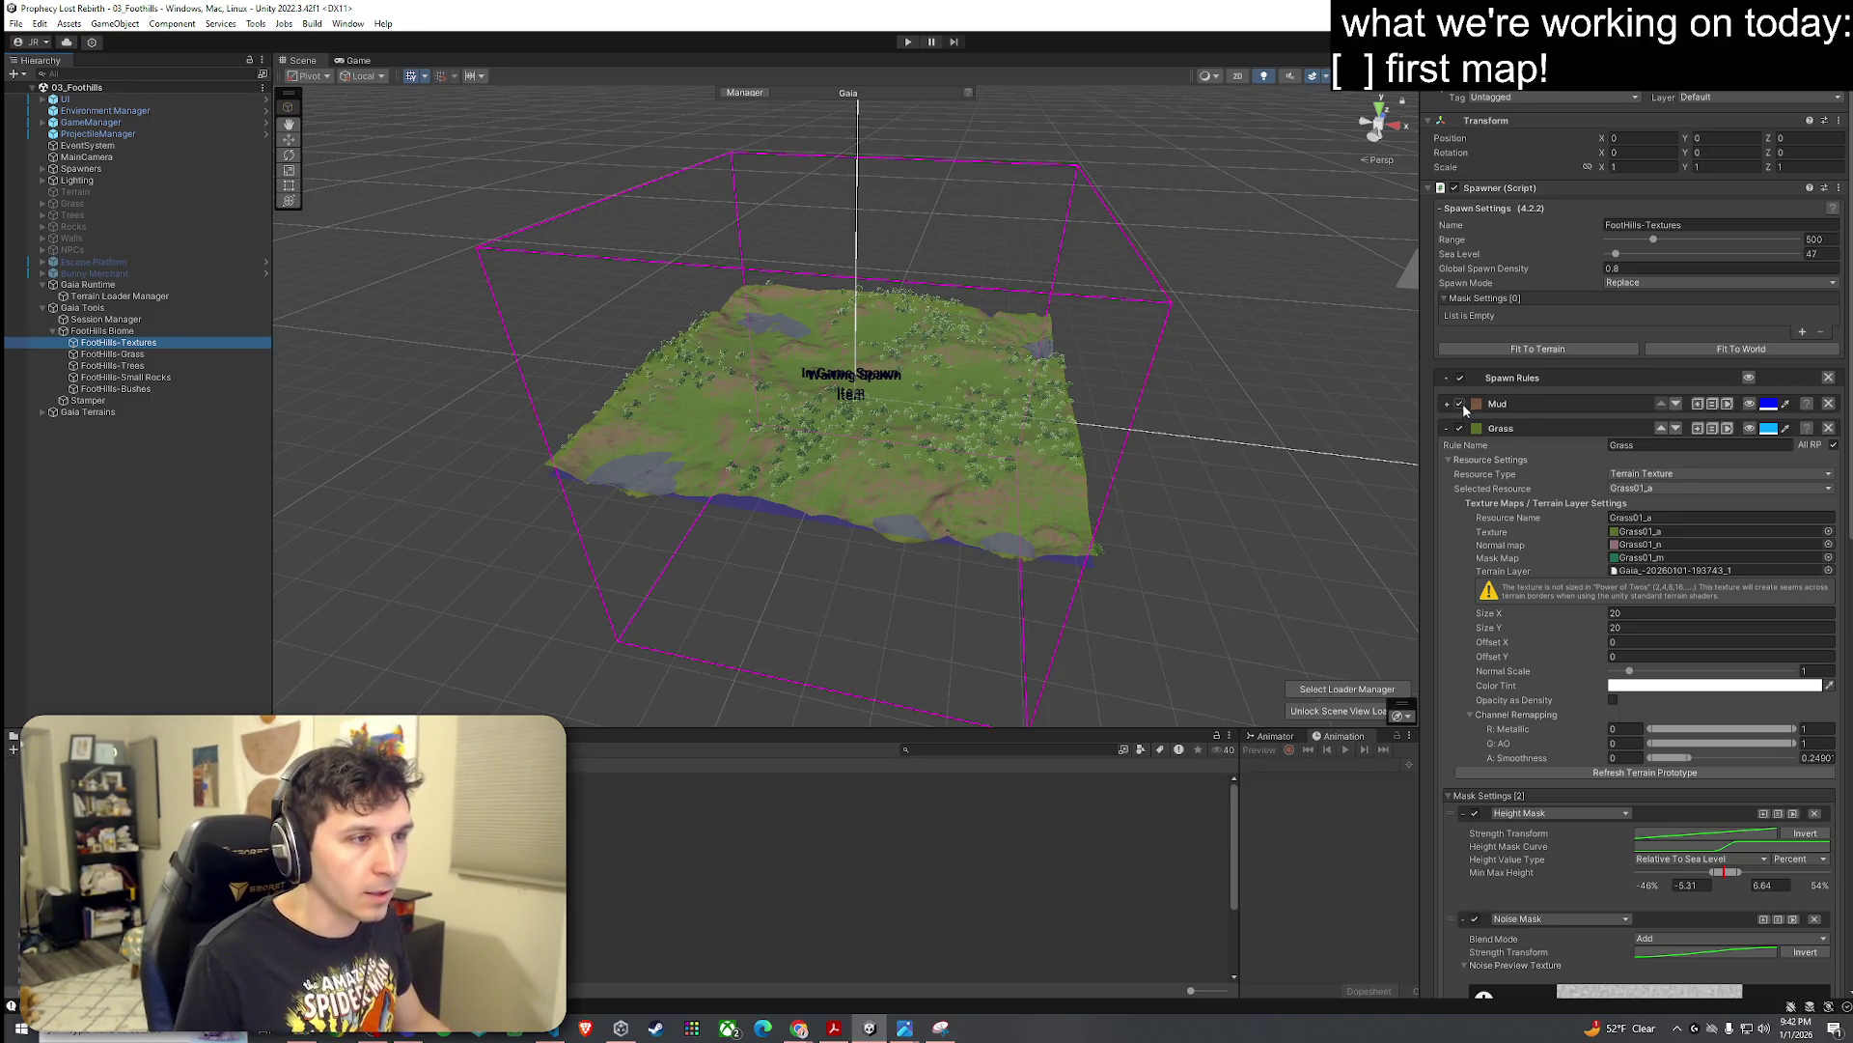
Step: Open the Mud spawn rule's resource settings and set its normal map to Mud_n
scroll(1458, 544, down, 2)
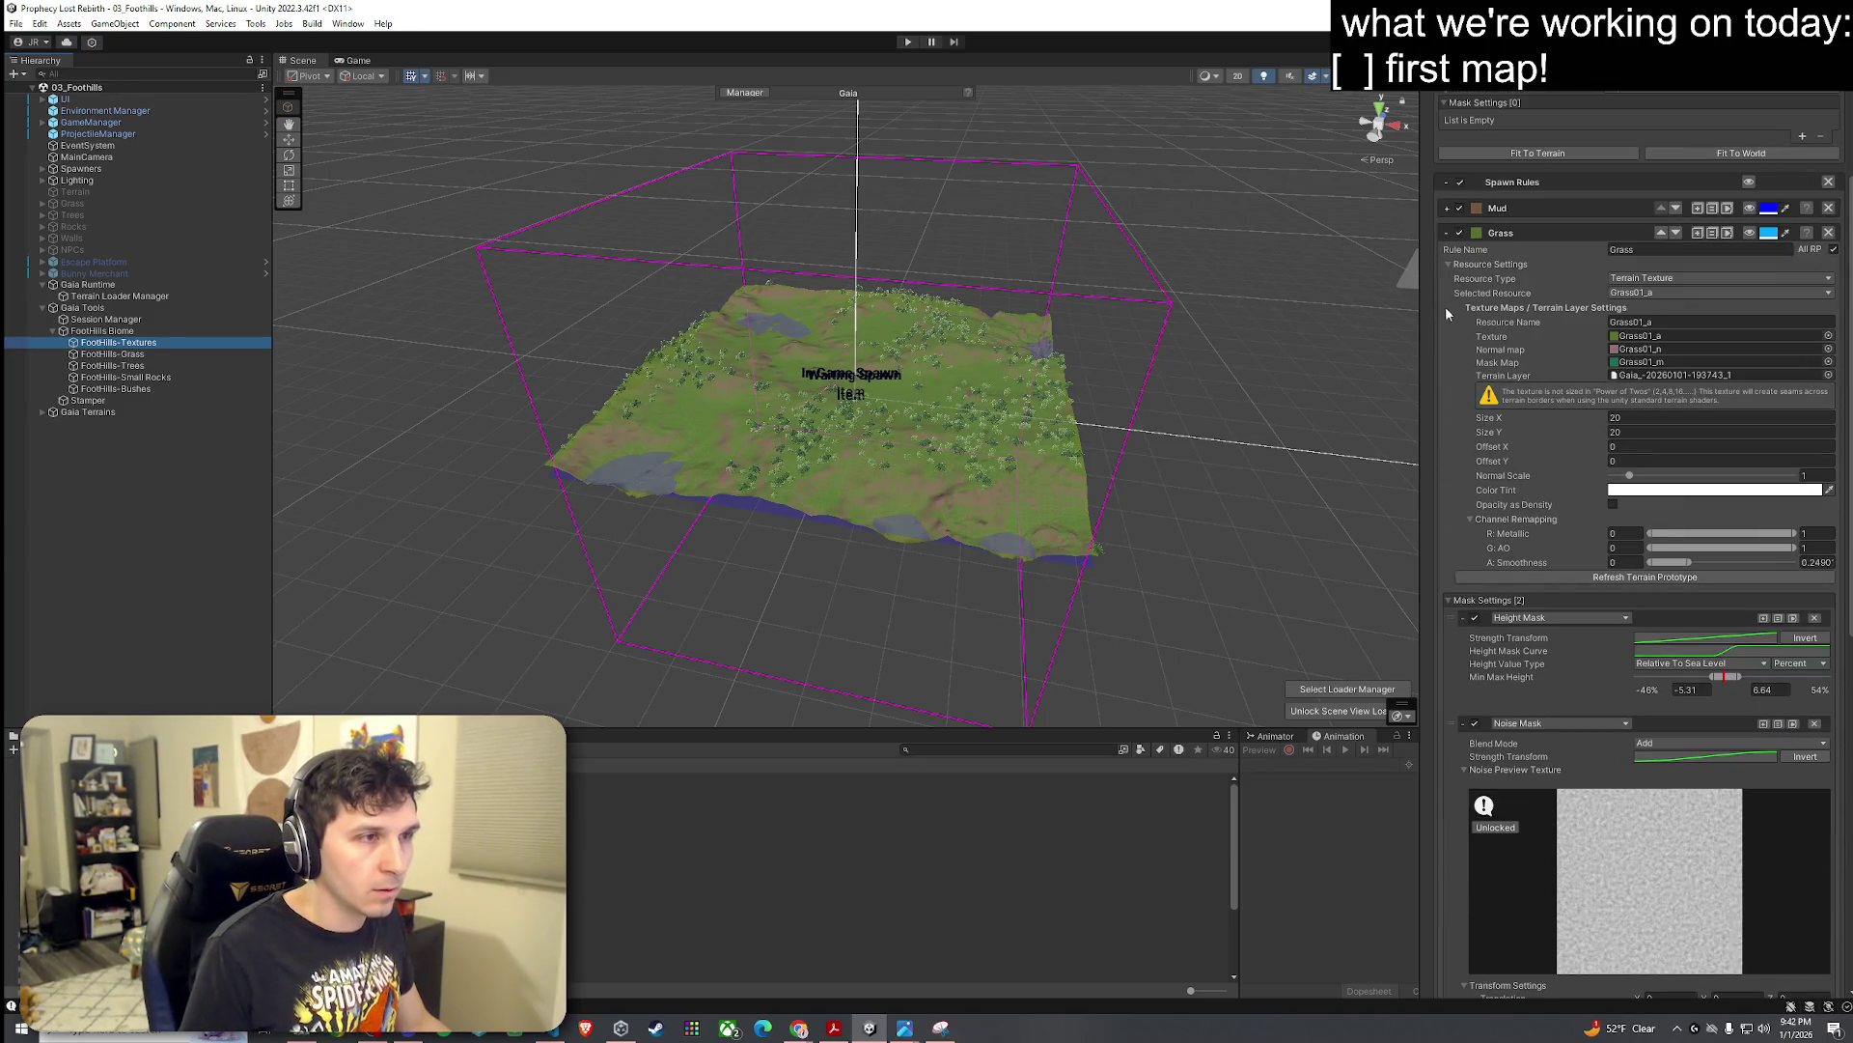
click(1447, 349)
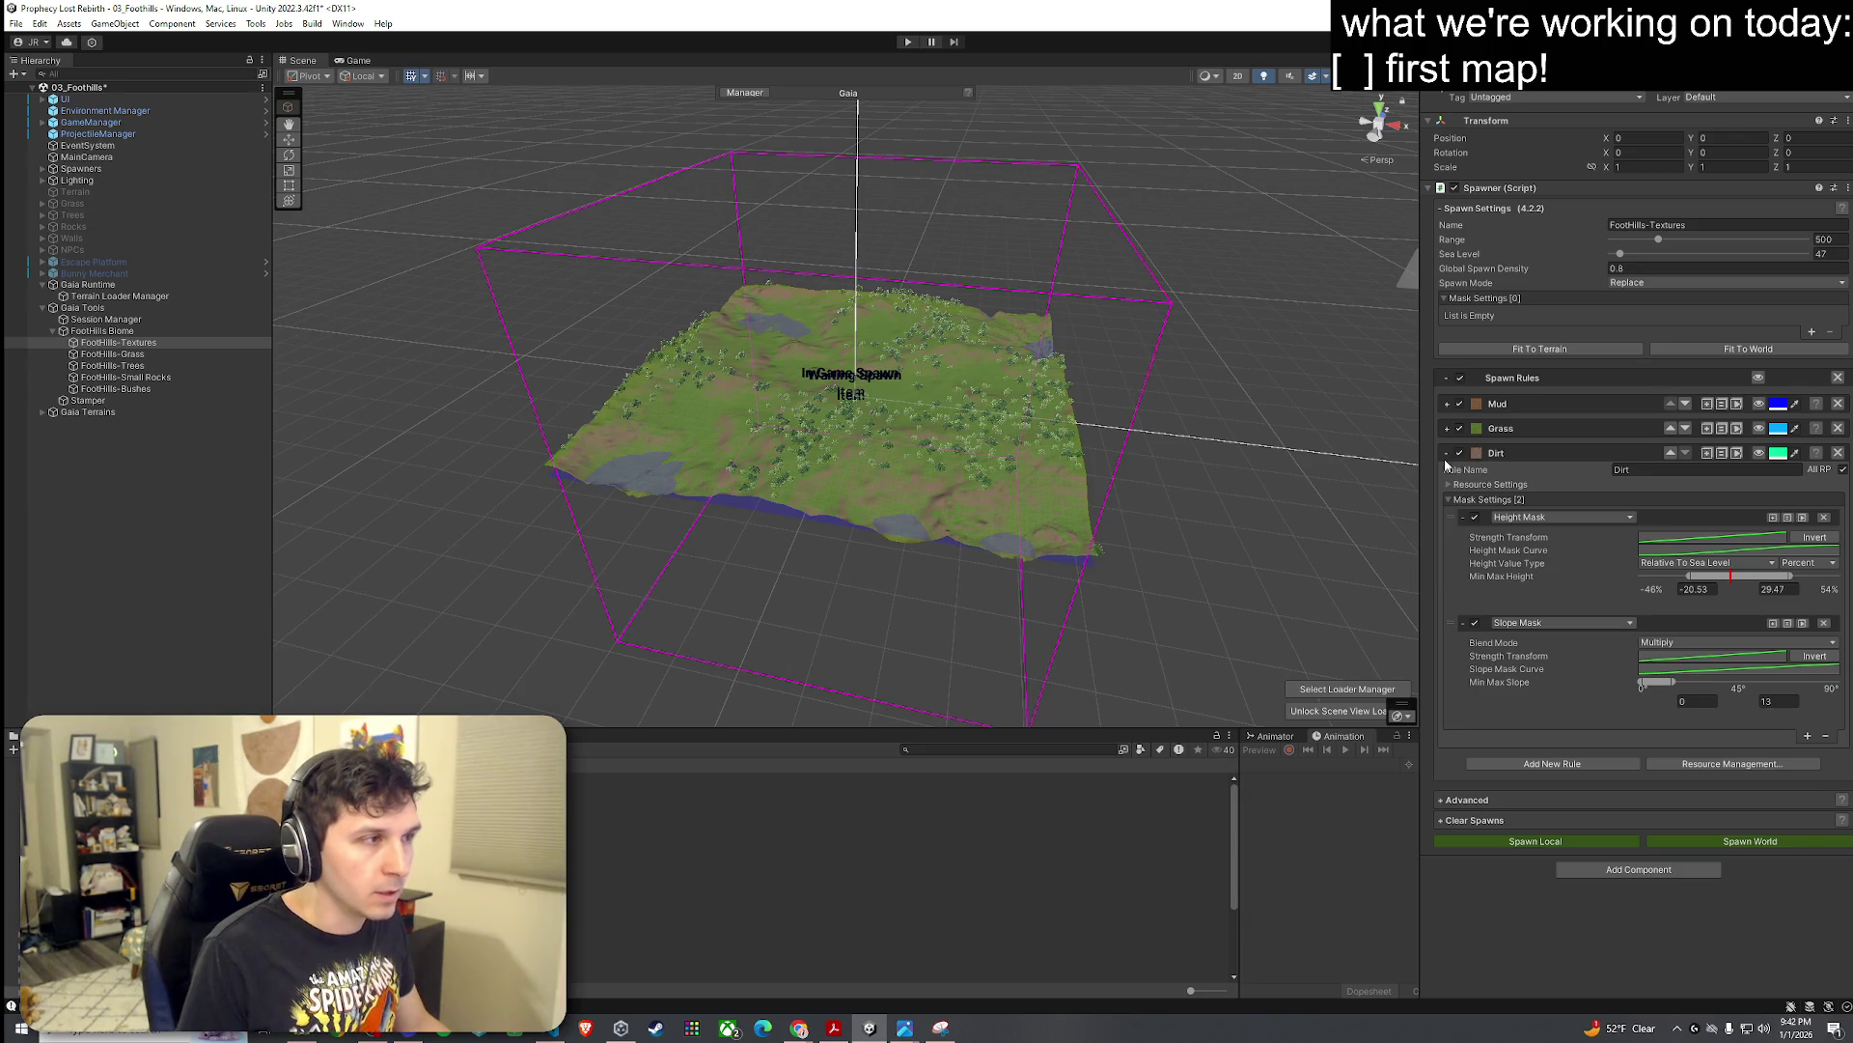
click(1447, 403)
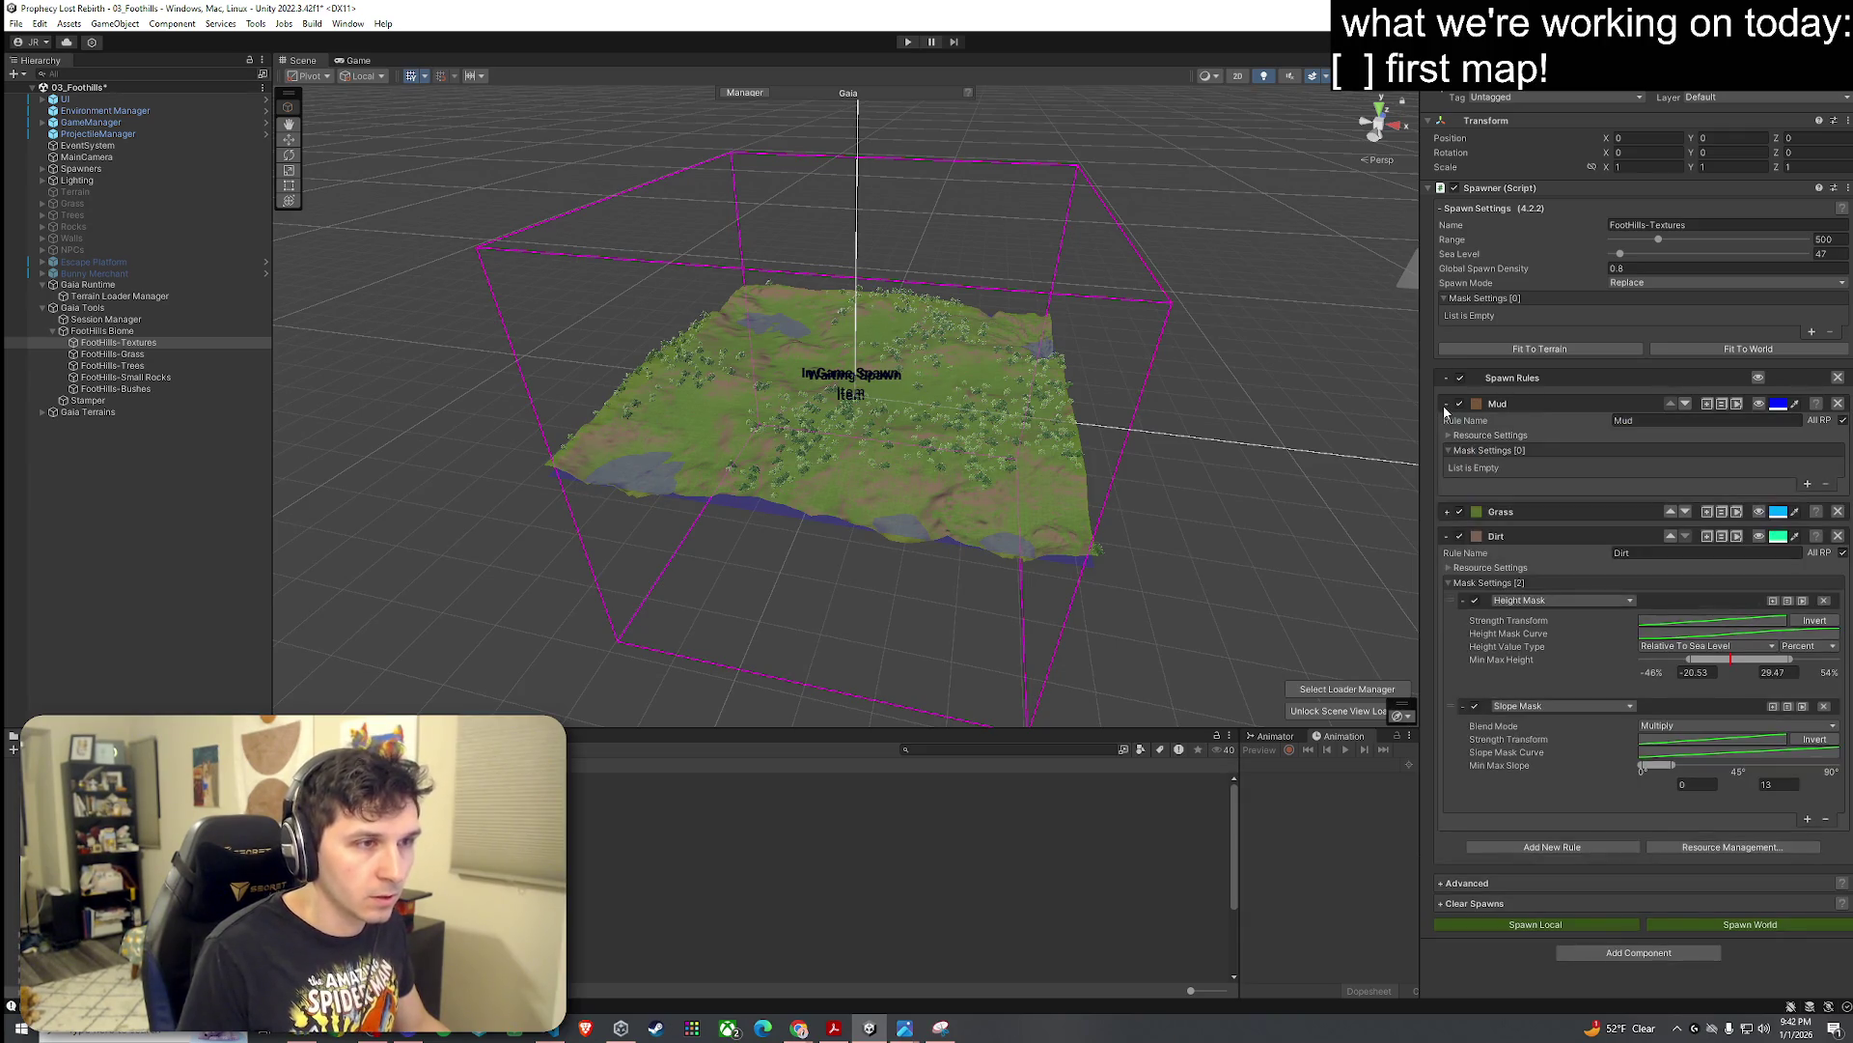
click(1447, 435)
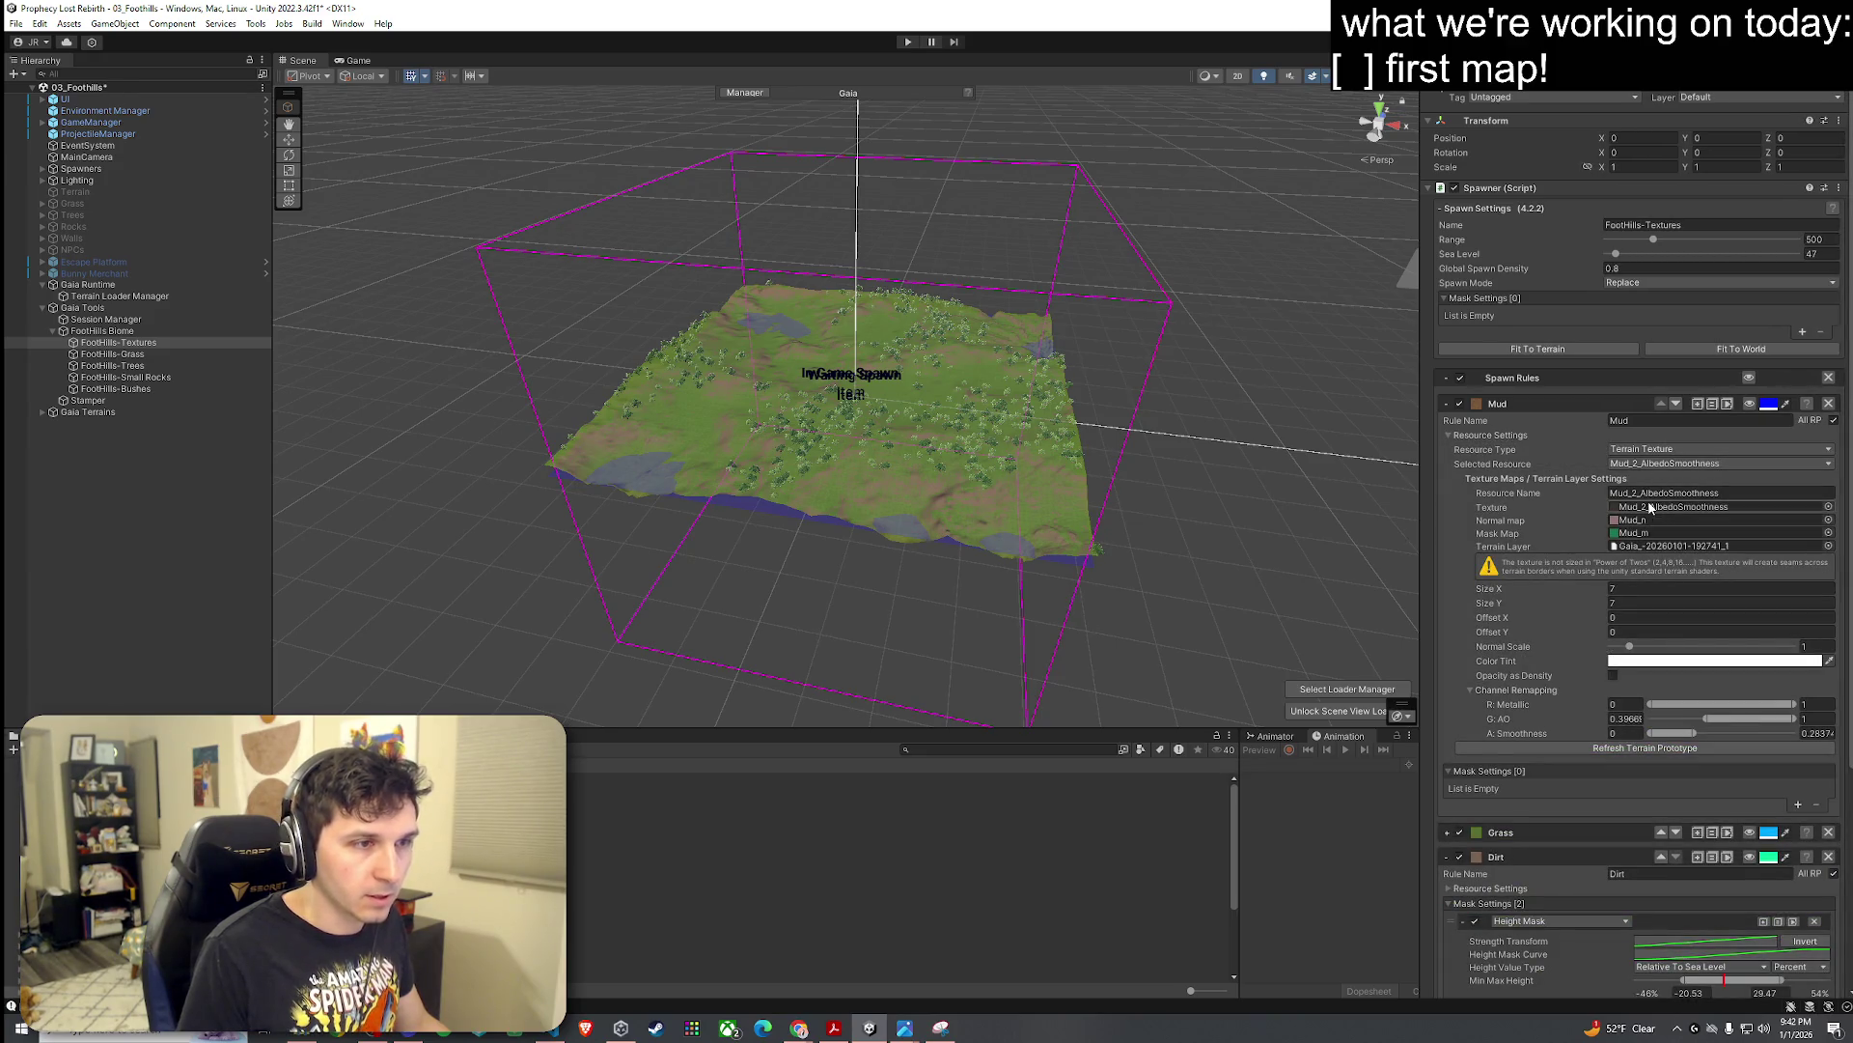
click(1828, 520)
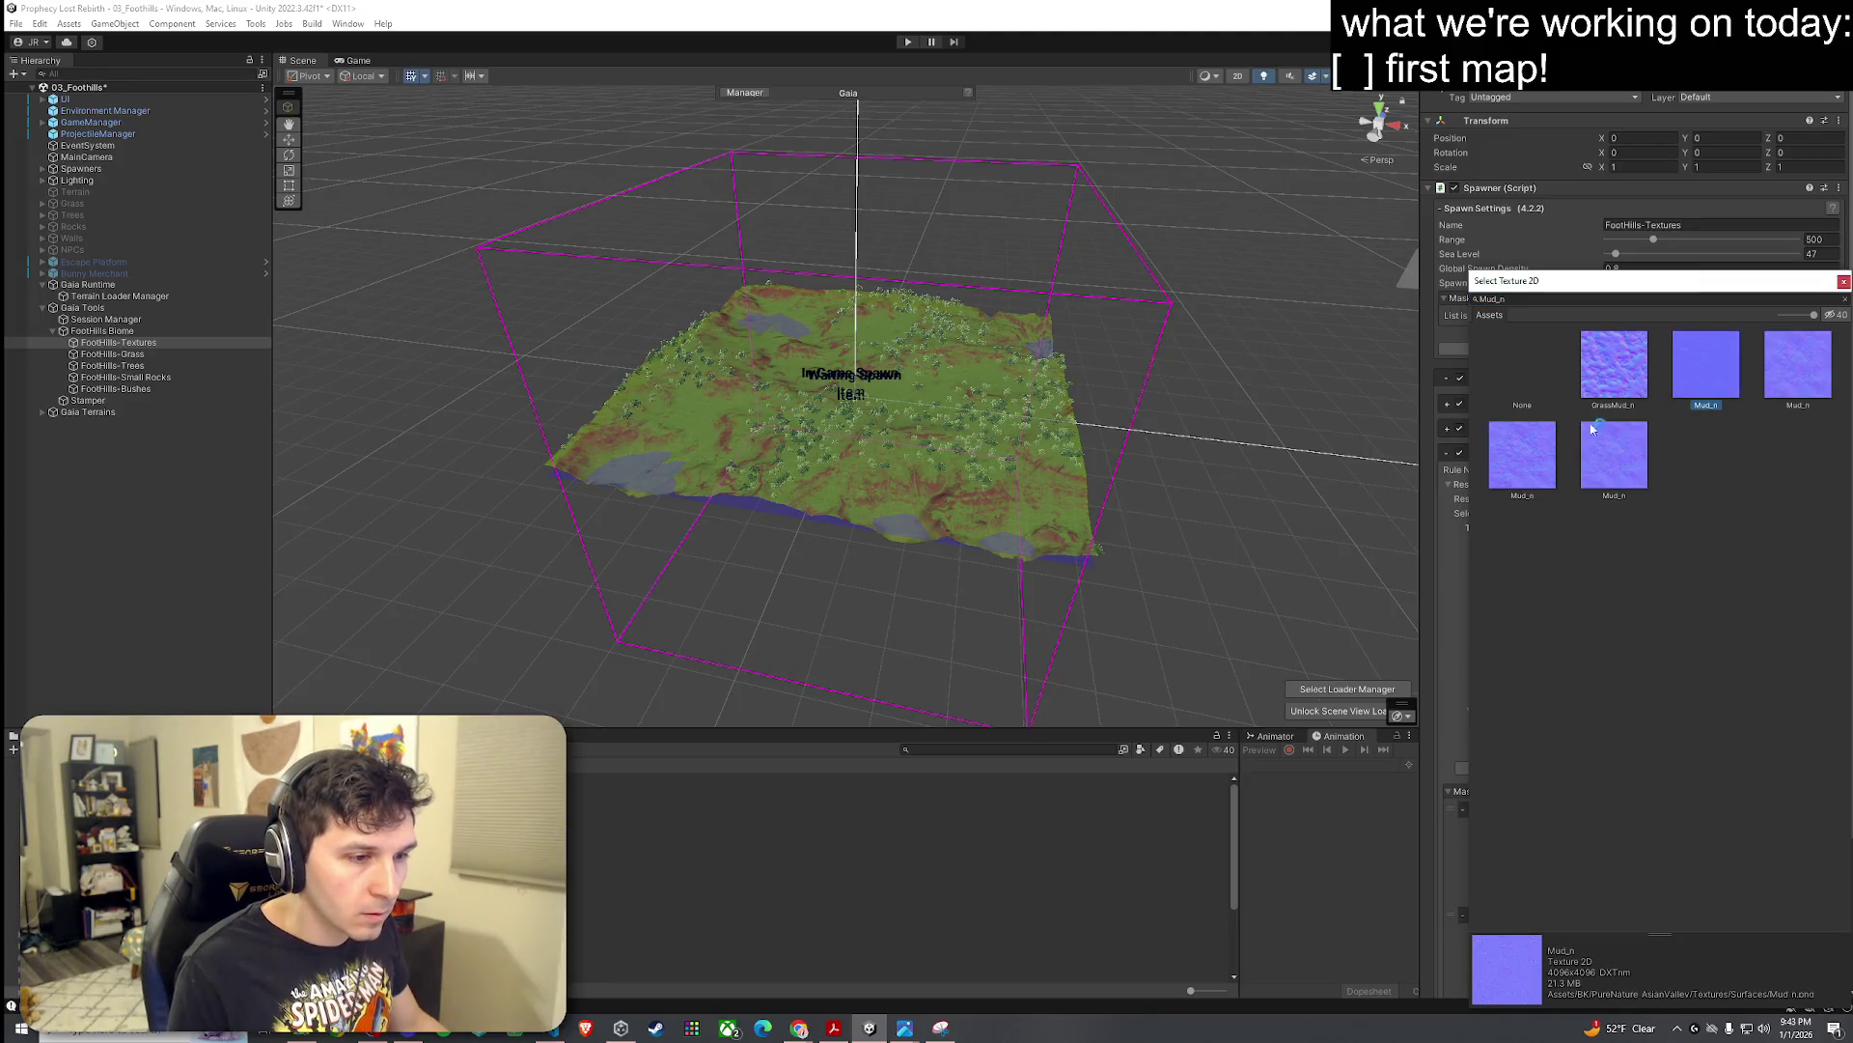
click(1530, 437)
double_click(1531, 438)
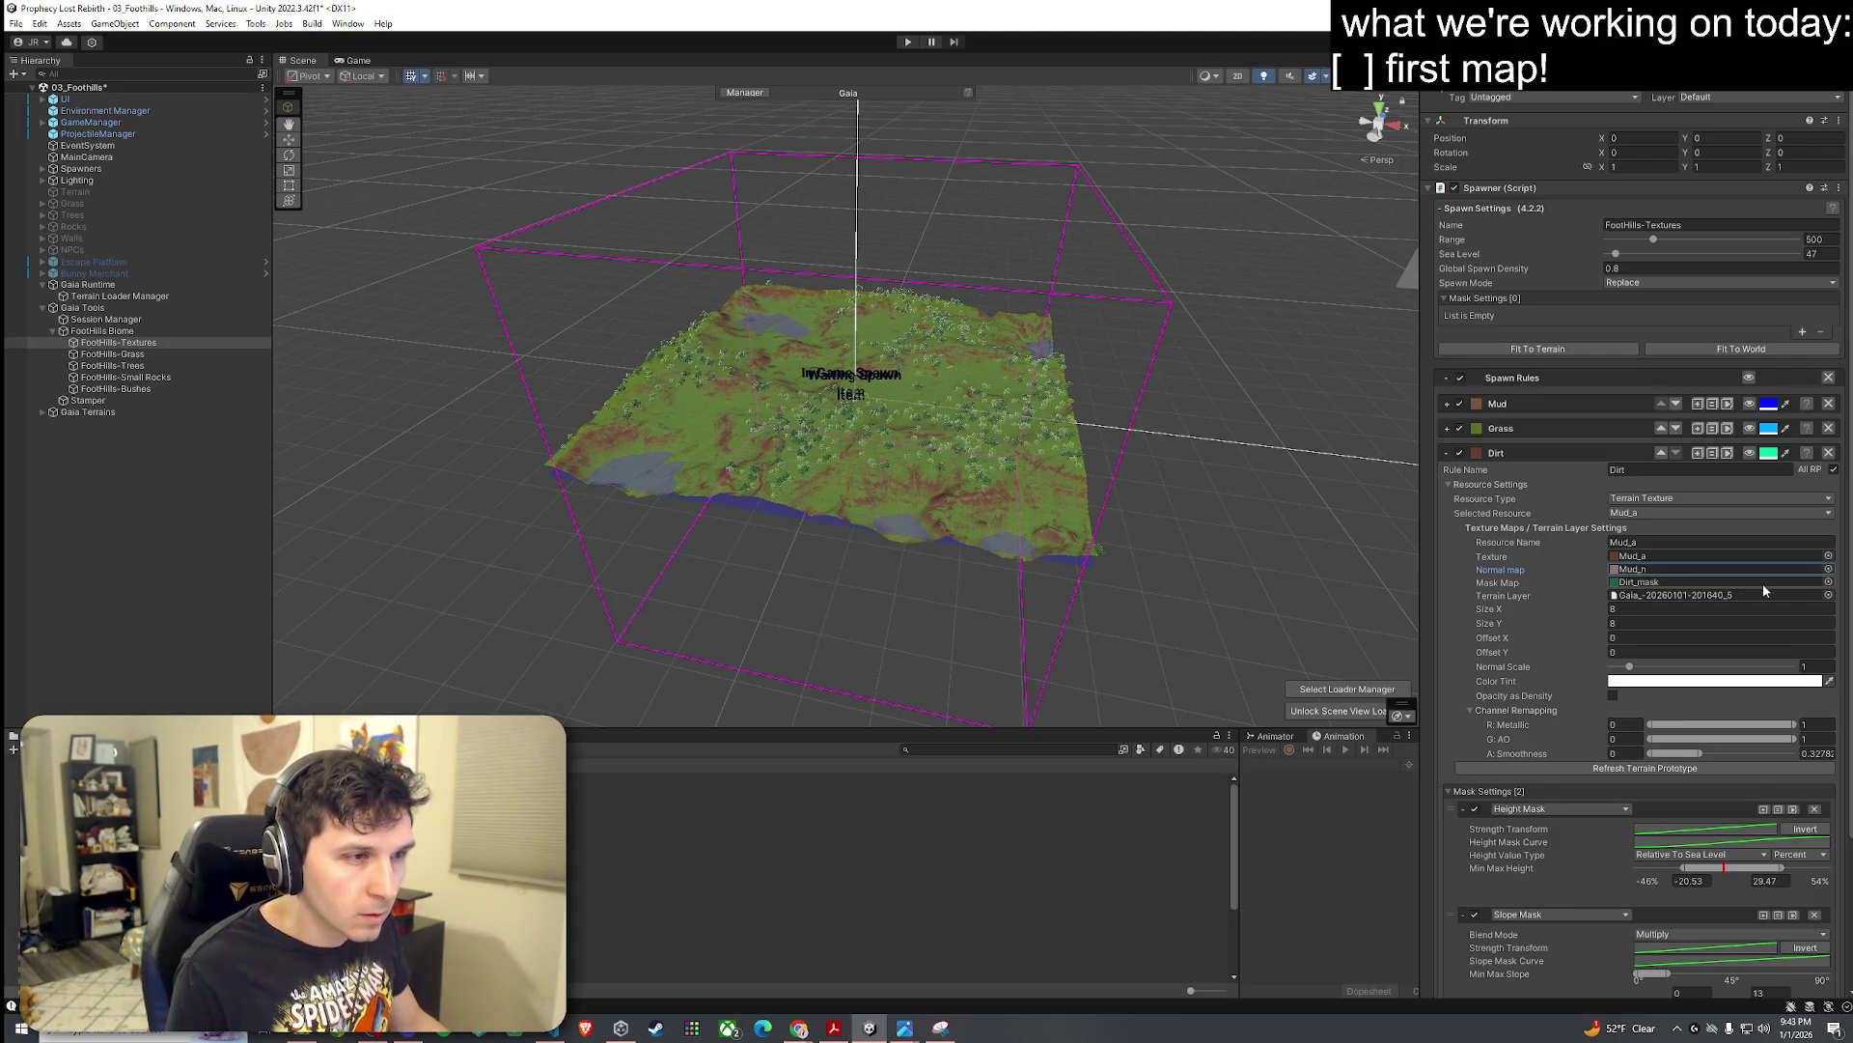
Step: Set the rule's mask map to the 4096x4096 Mud_m texture
click(1828, 582)
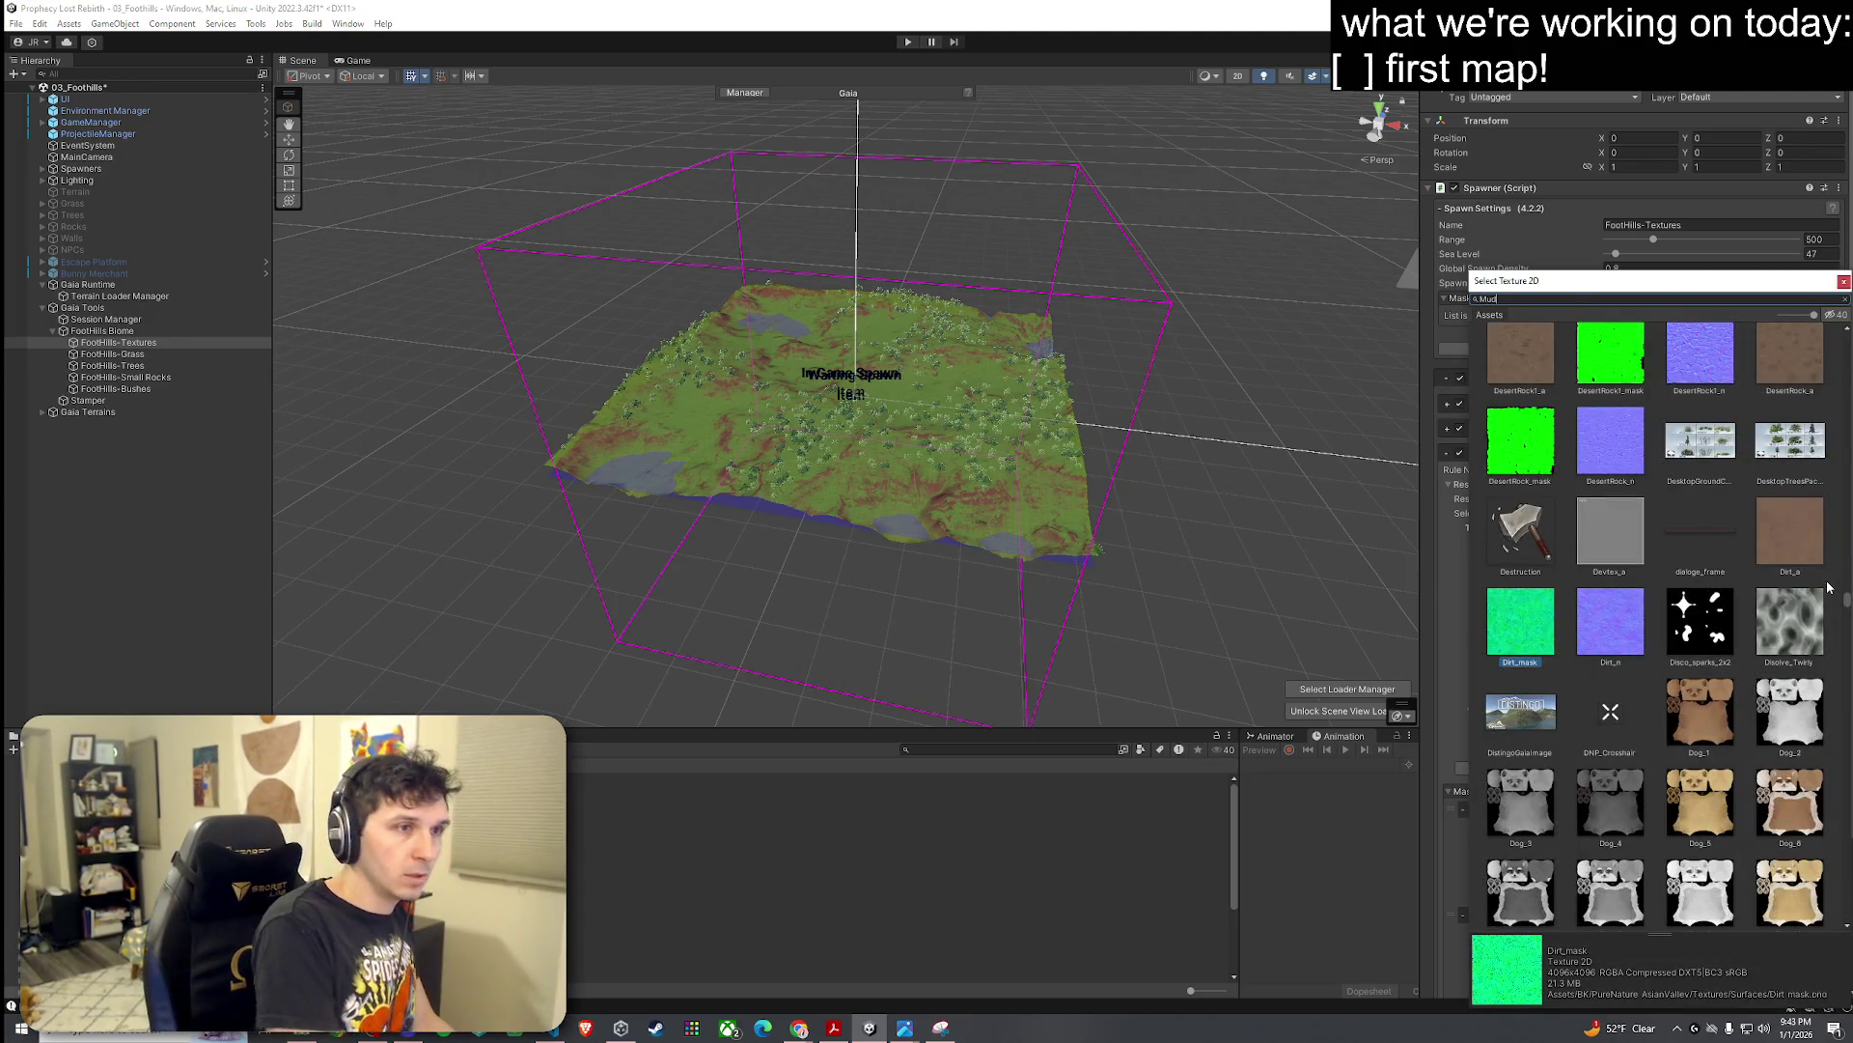
text(_m)
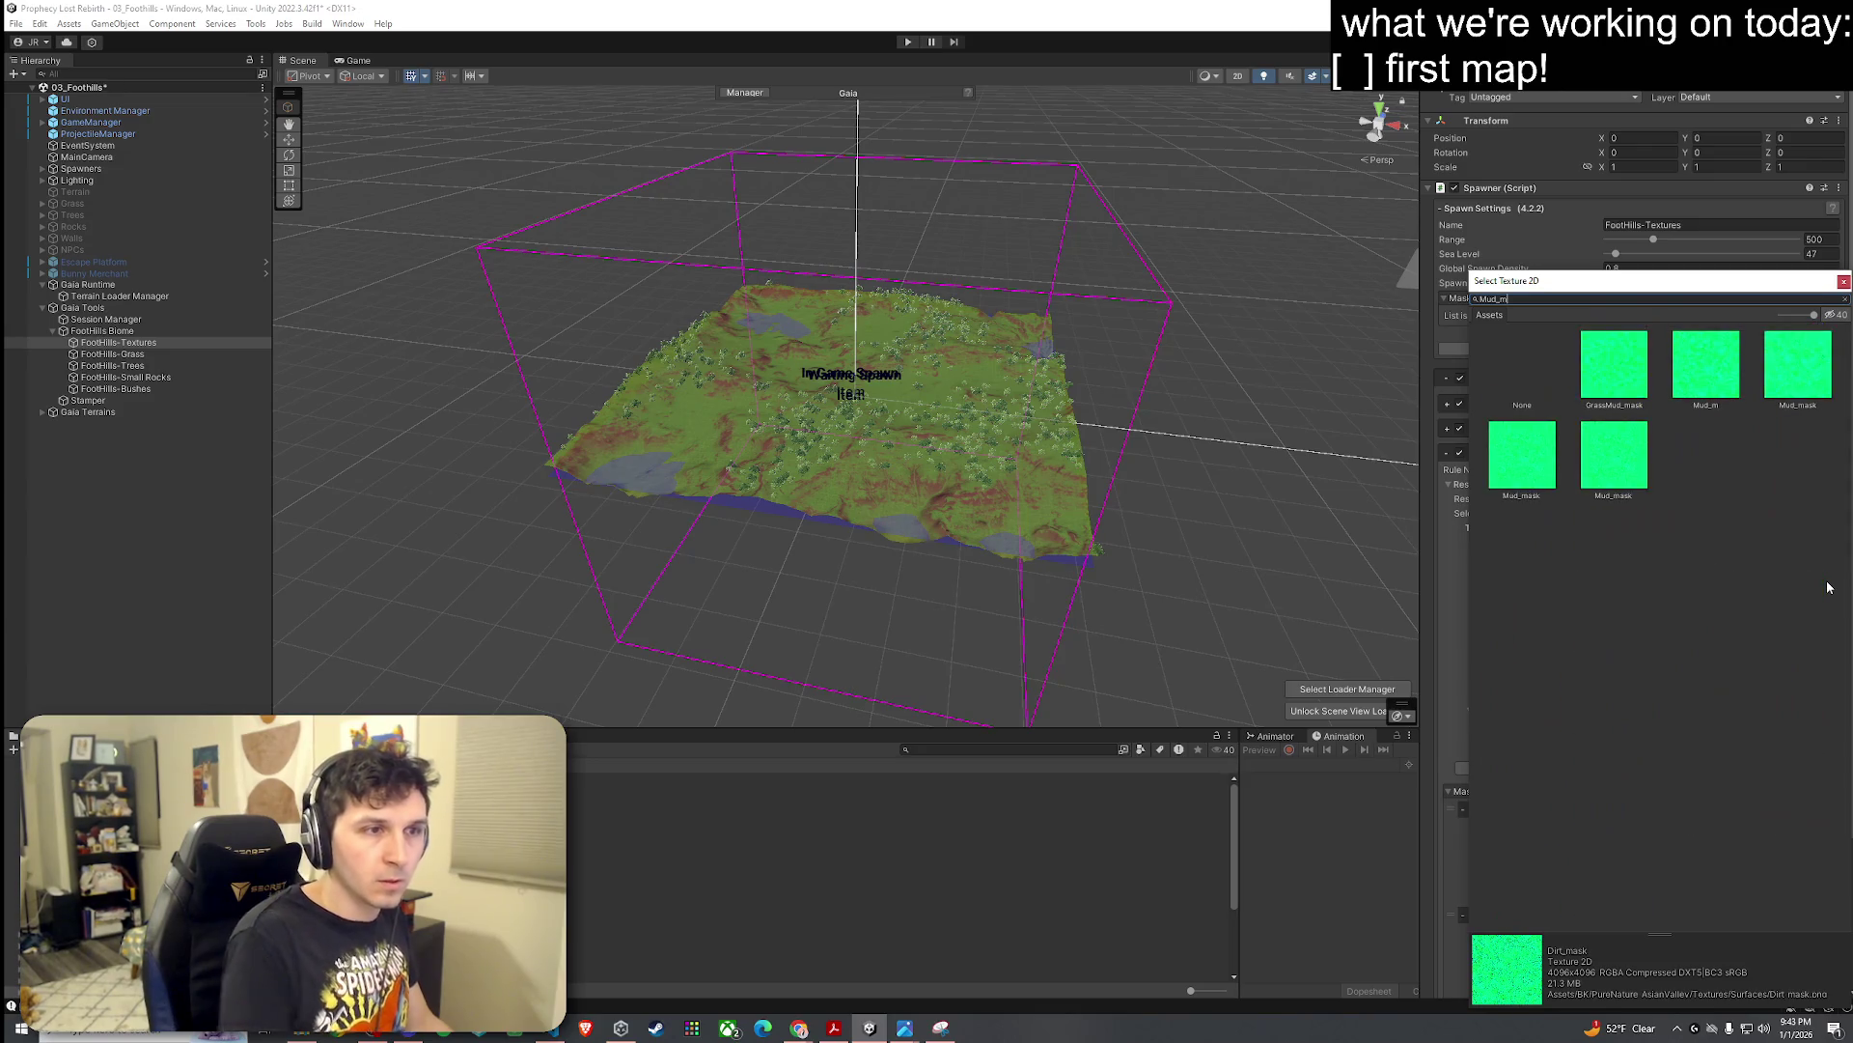
click(1541, 479)
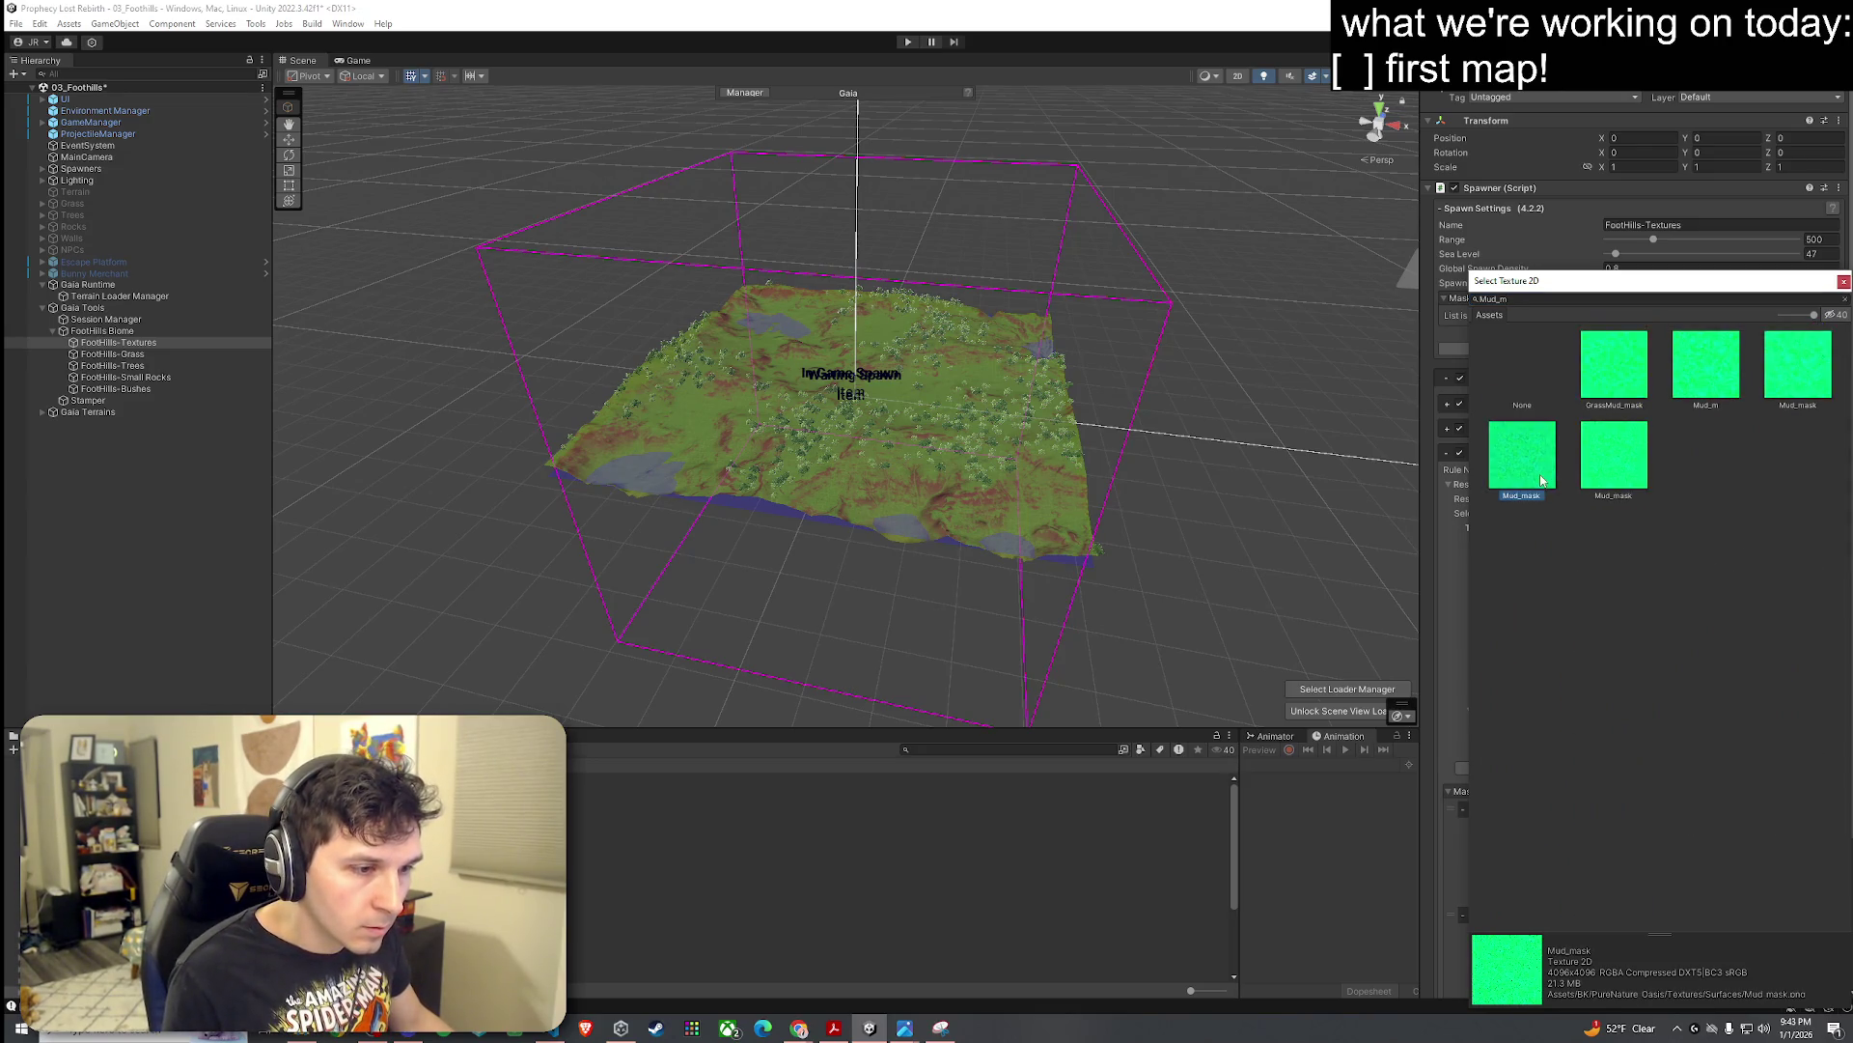
click(1607, 473)
click(1795, 404)
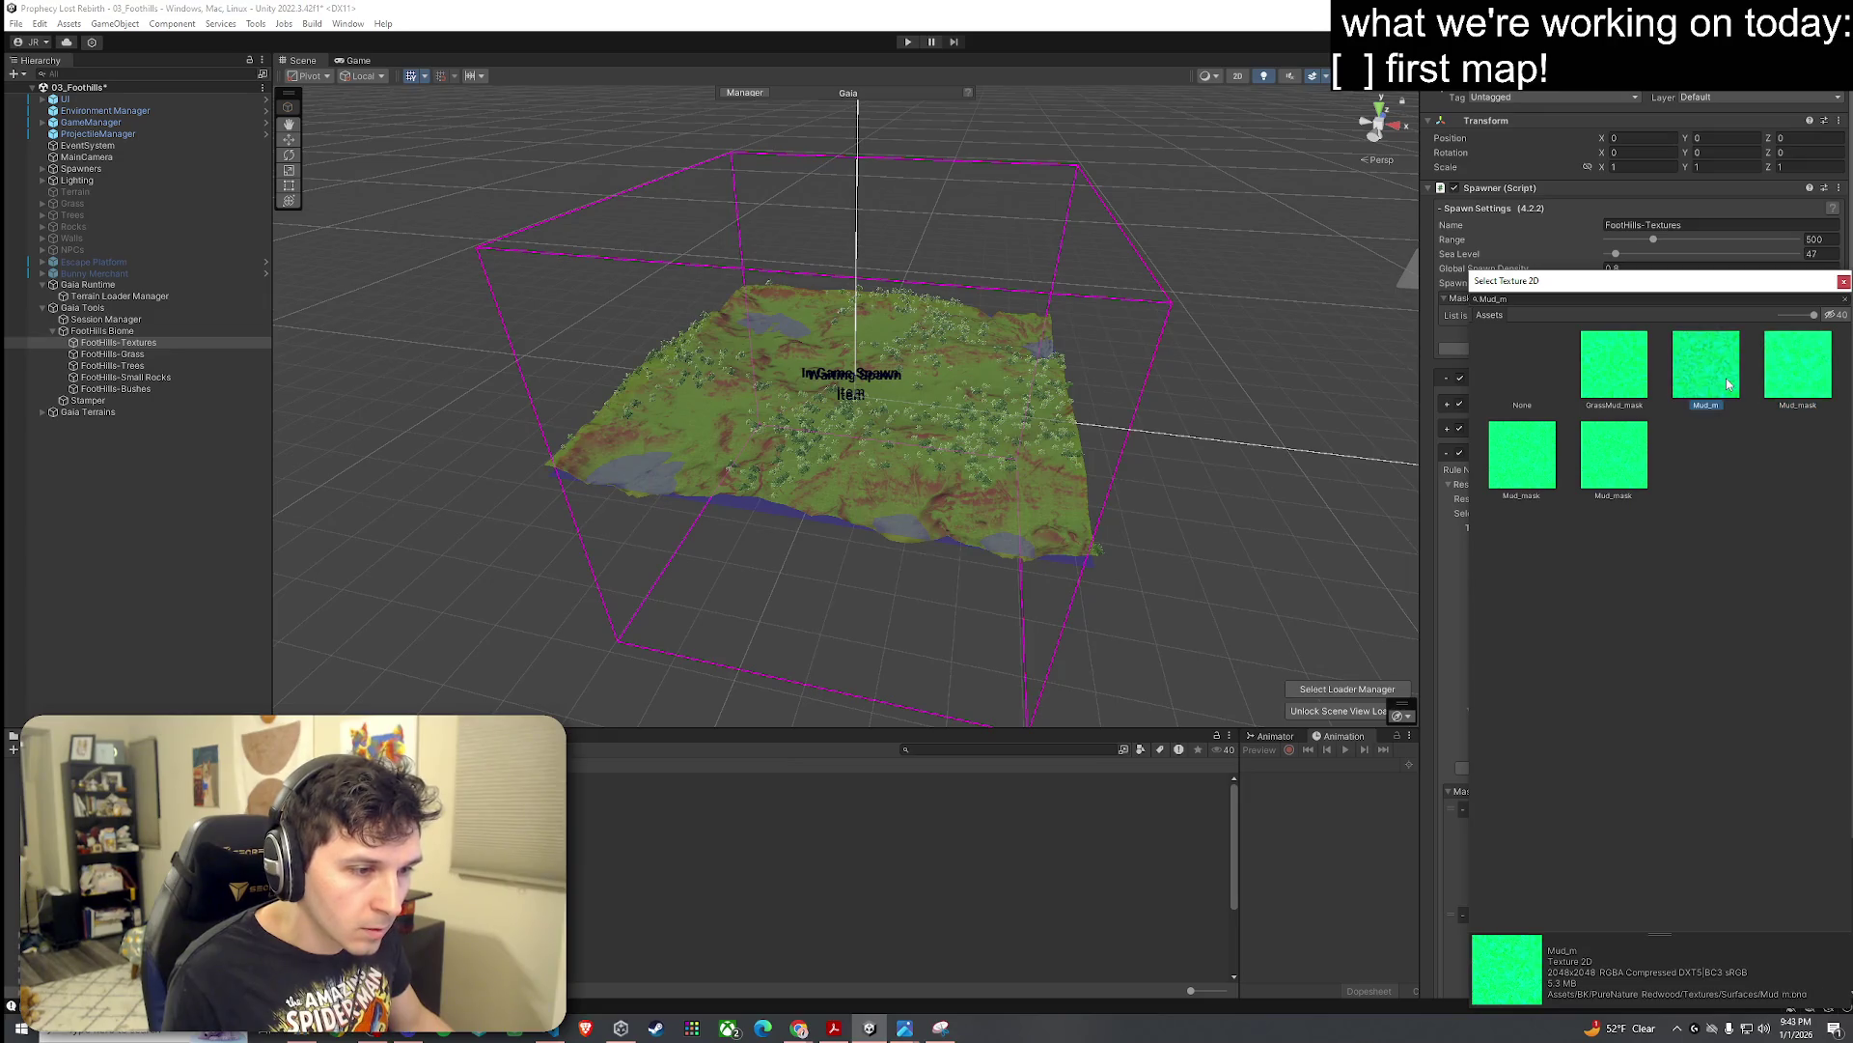
double_click(1692, 404)
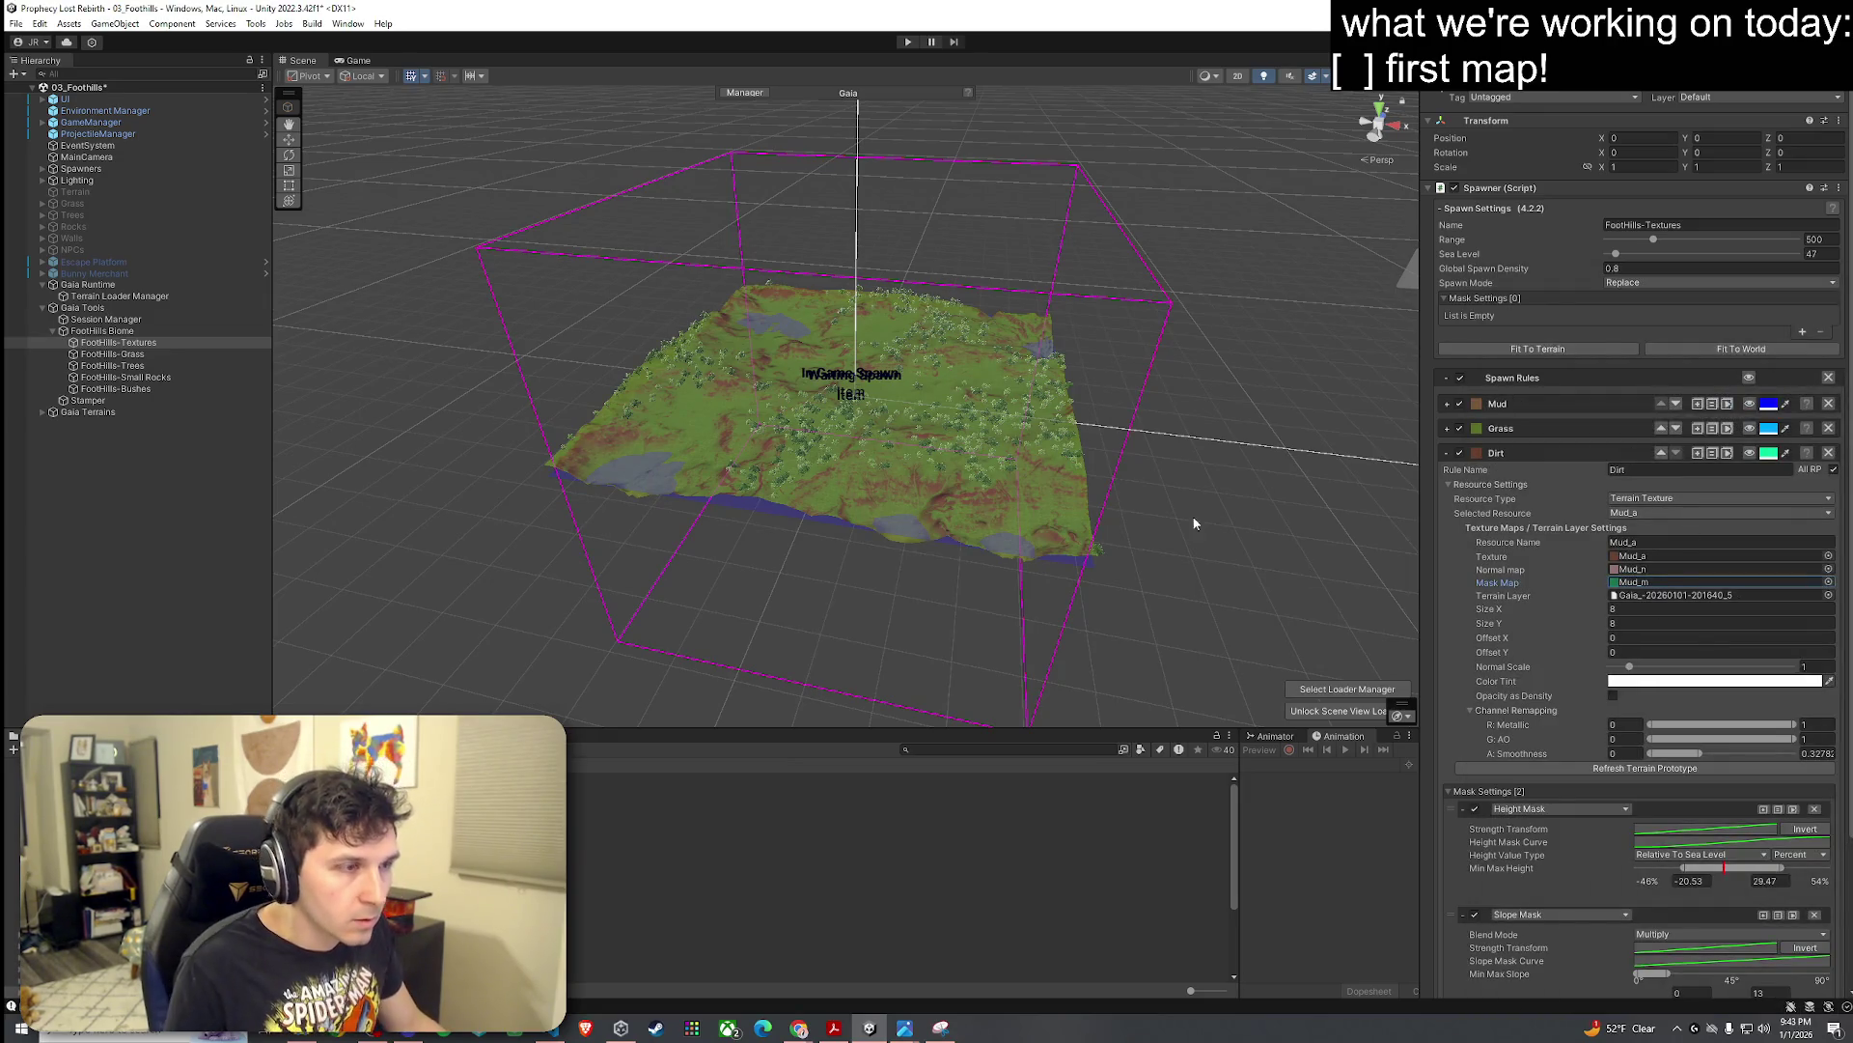
Step: Fly the camera down to the terrain surface and toward the hilltop's dirt patches
drag(889, 513, 906, 547)
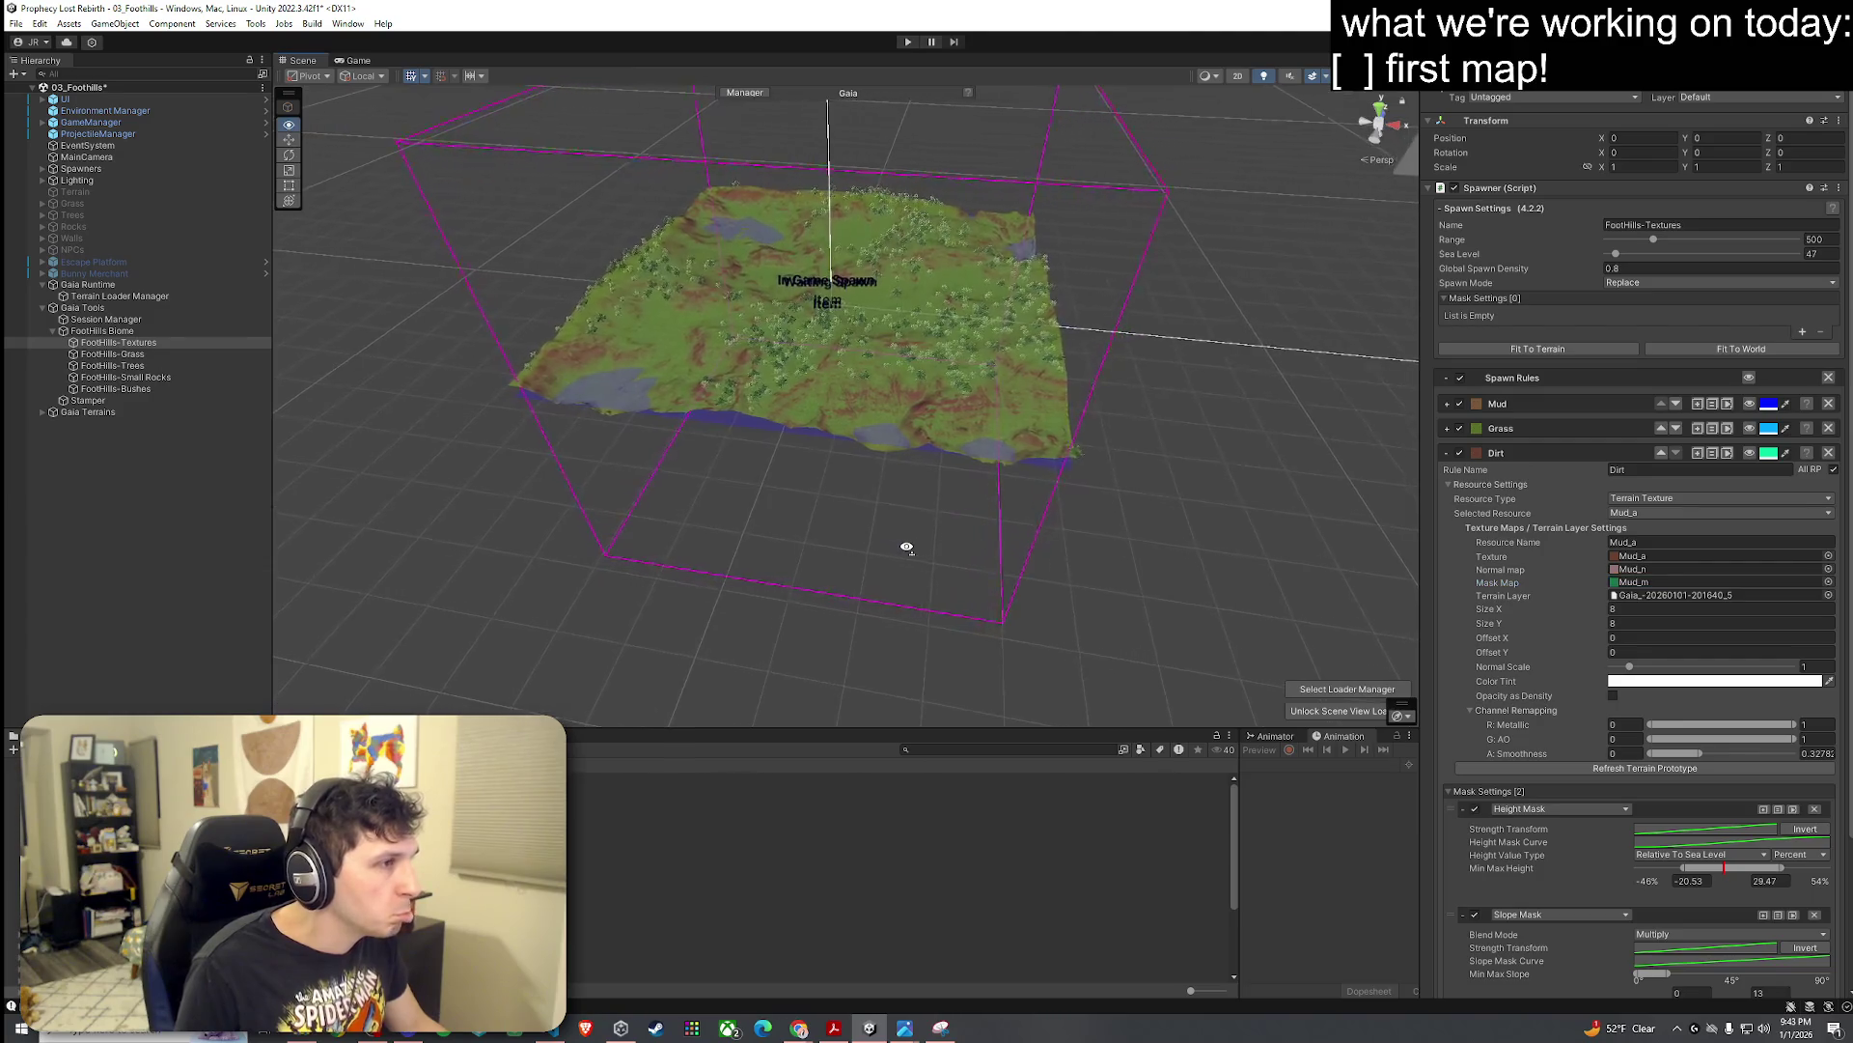
key(w)
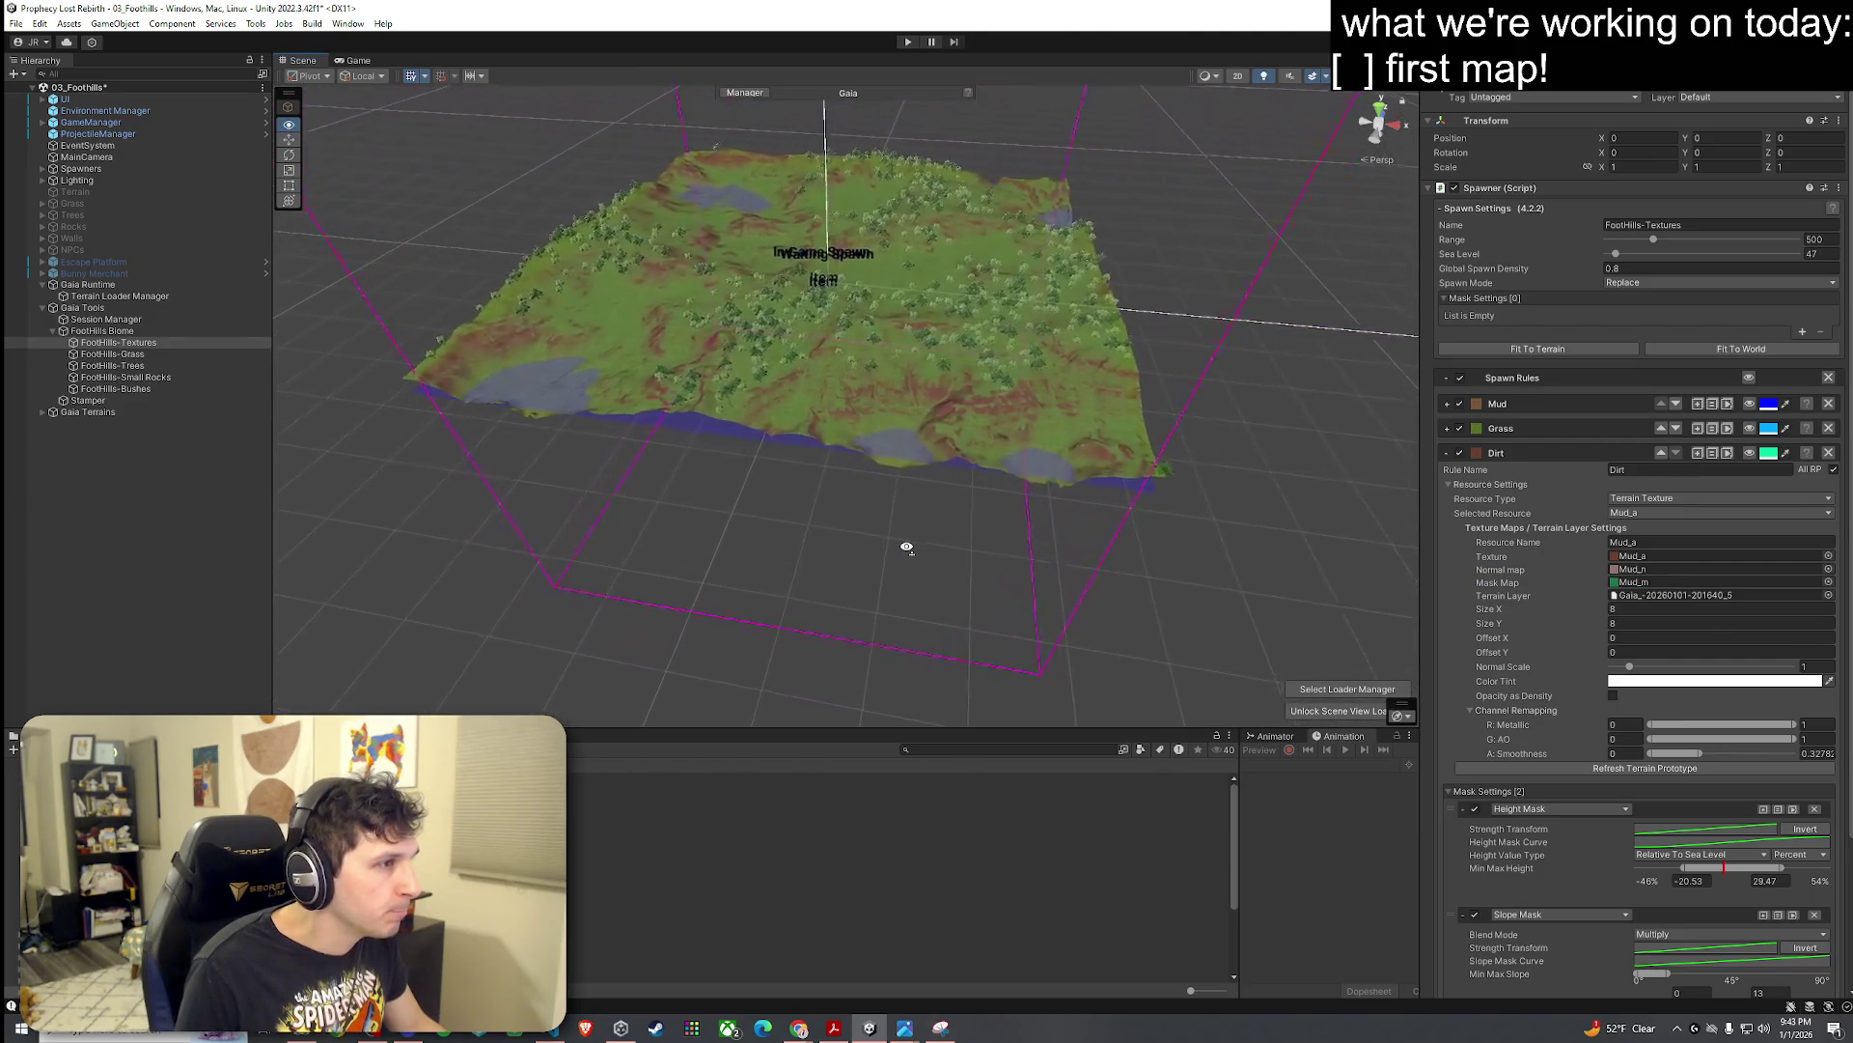
key(w)
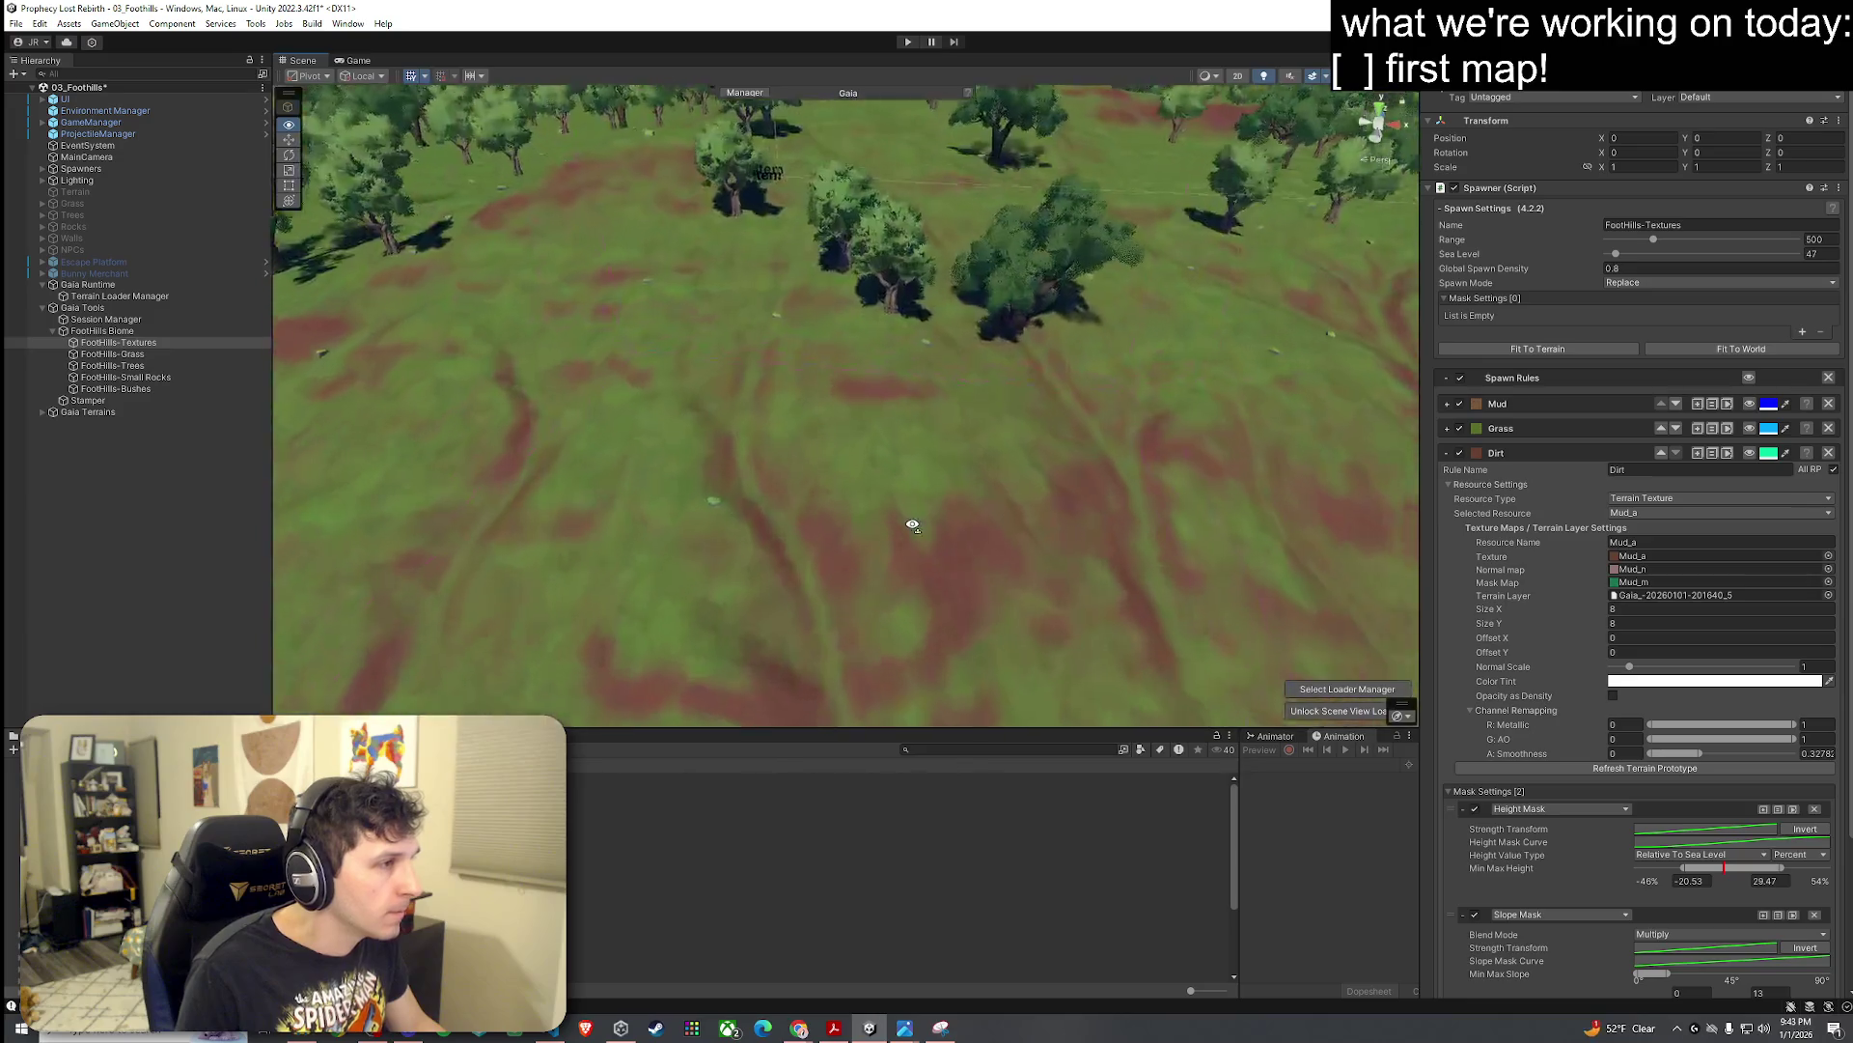
mouse_move(912, 524)
mouse_down()
mouse_move(828, 463)
mouse_move(574, 422)
mouse_move(773, 349)
mouse_move(791, 448)
mouse_up()
key(w)
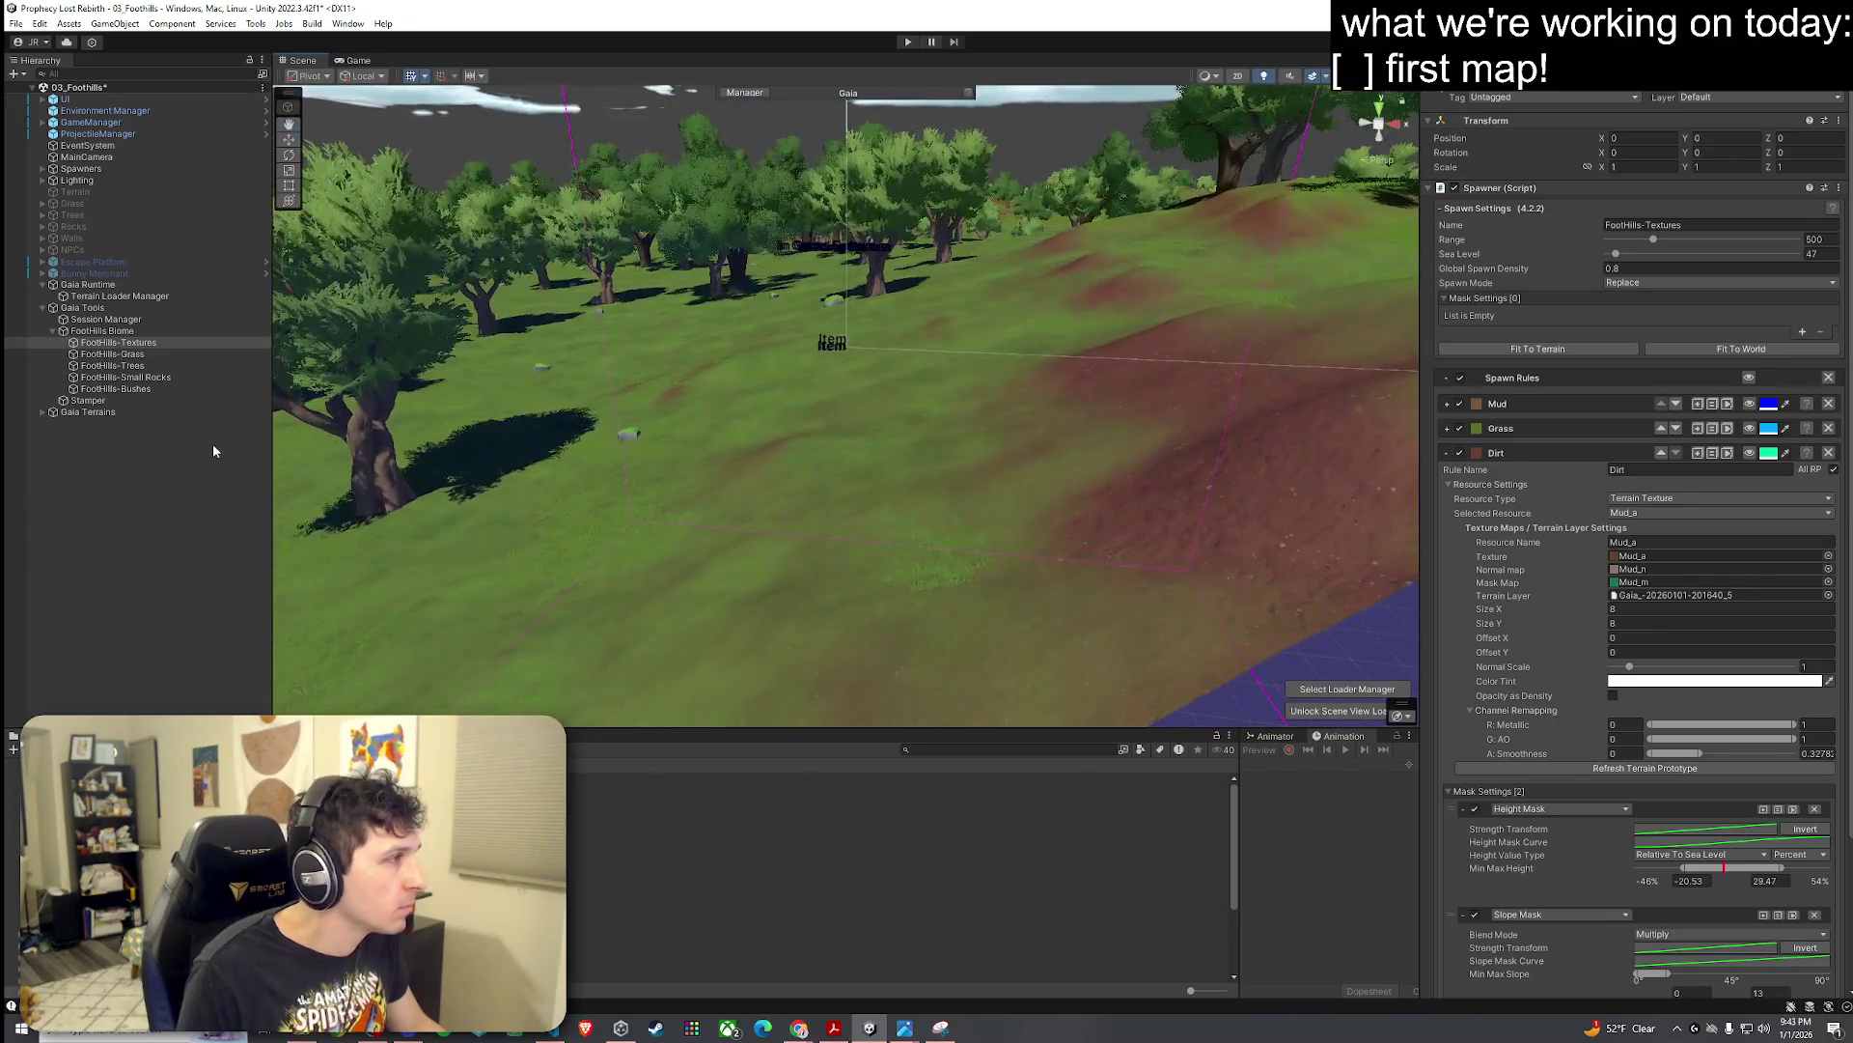
Step: Frame the terrain tile and Bunny Merchant, then fly in close over the reddish dirt streaks
click(87, 411)
click(43, 412)
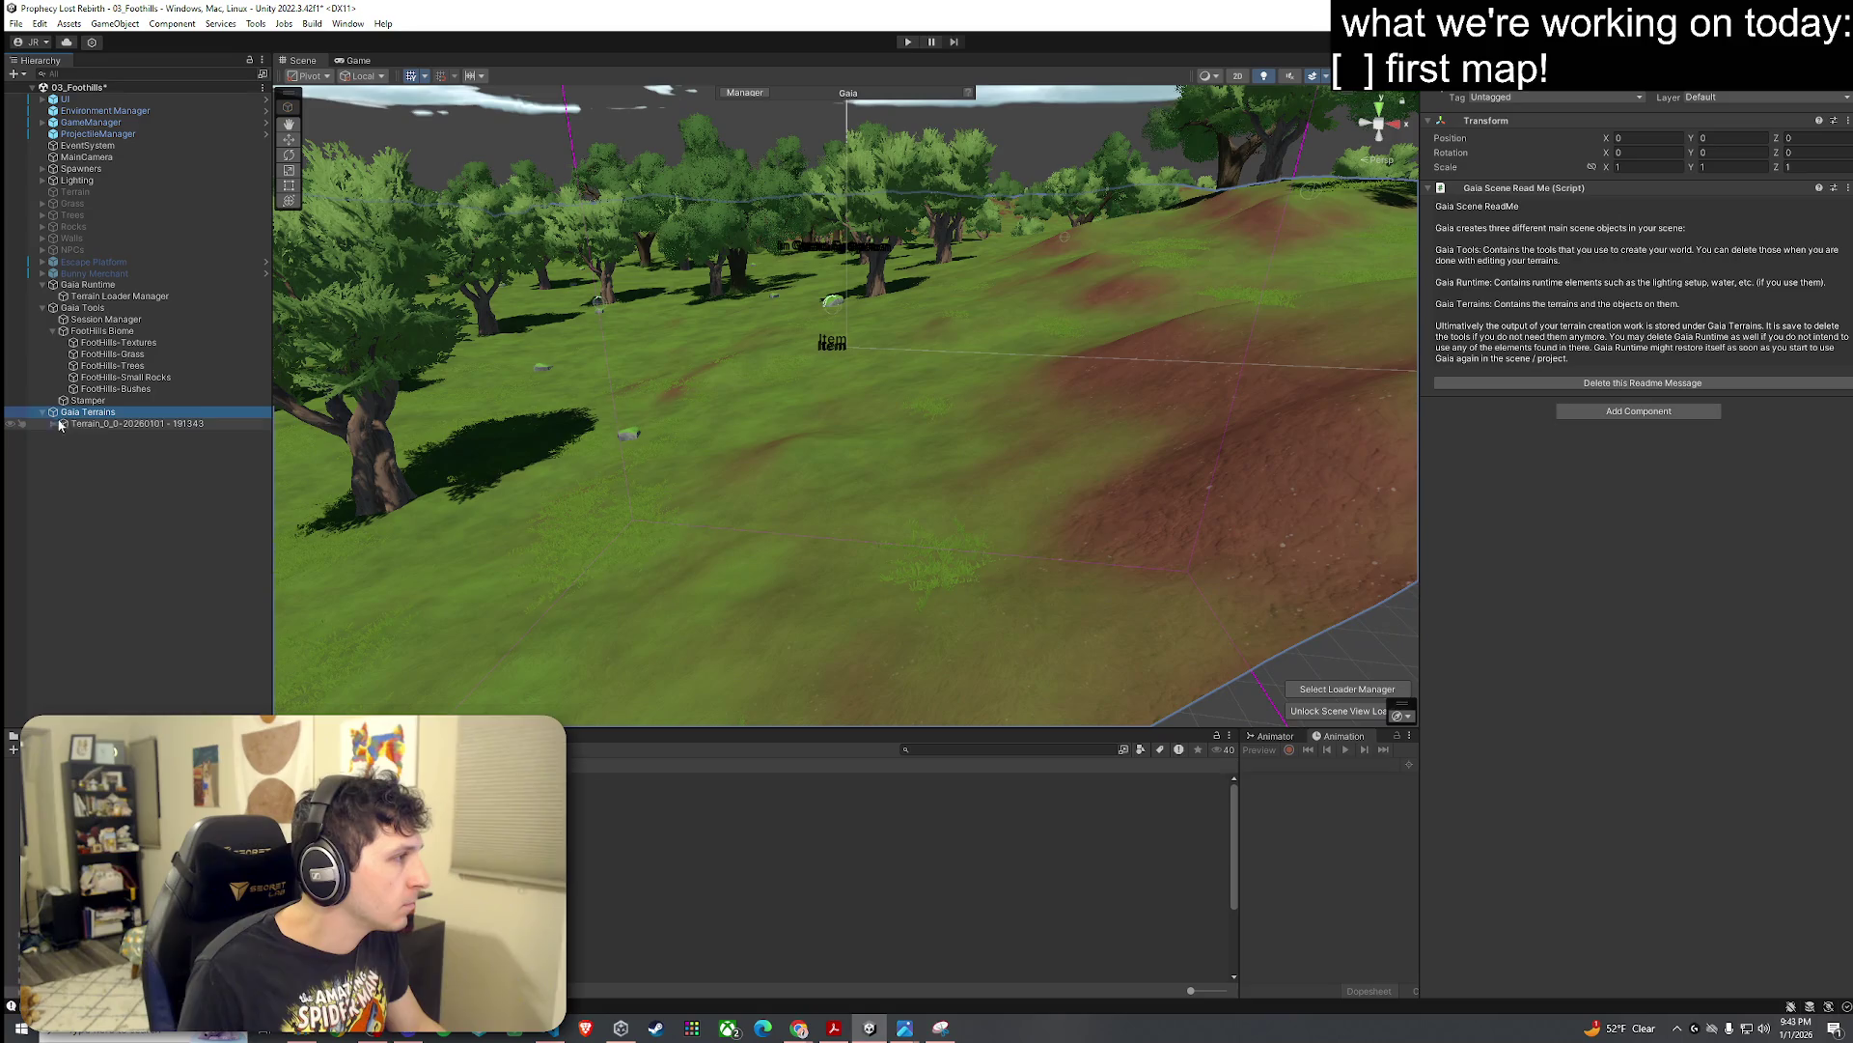
double_click(111, 427)
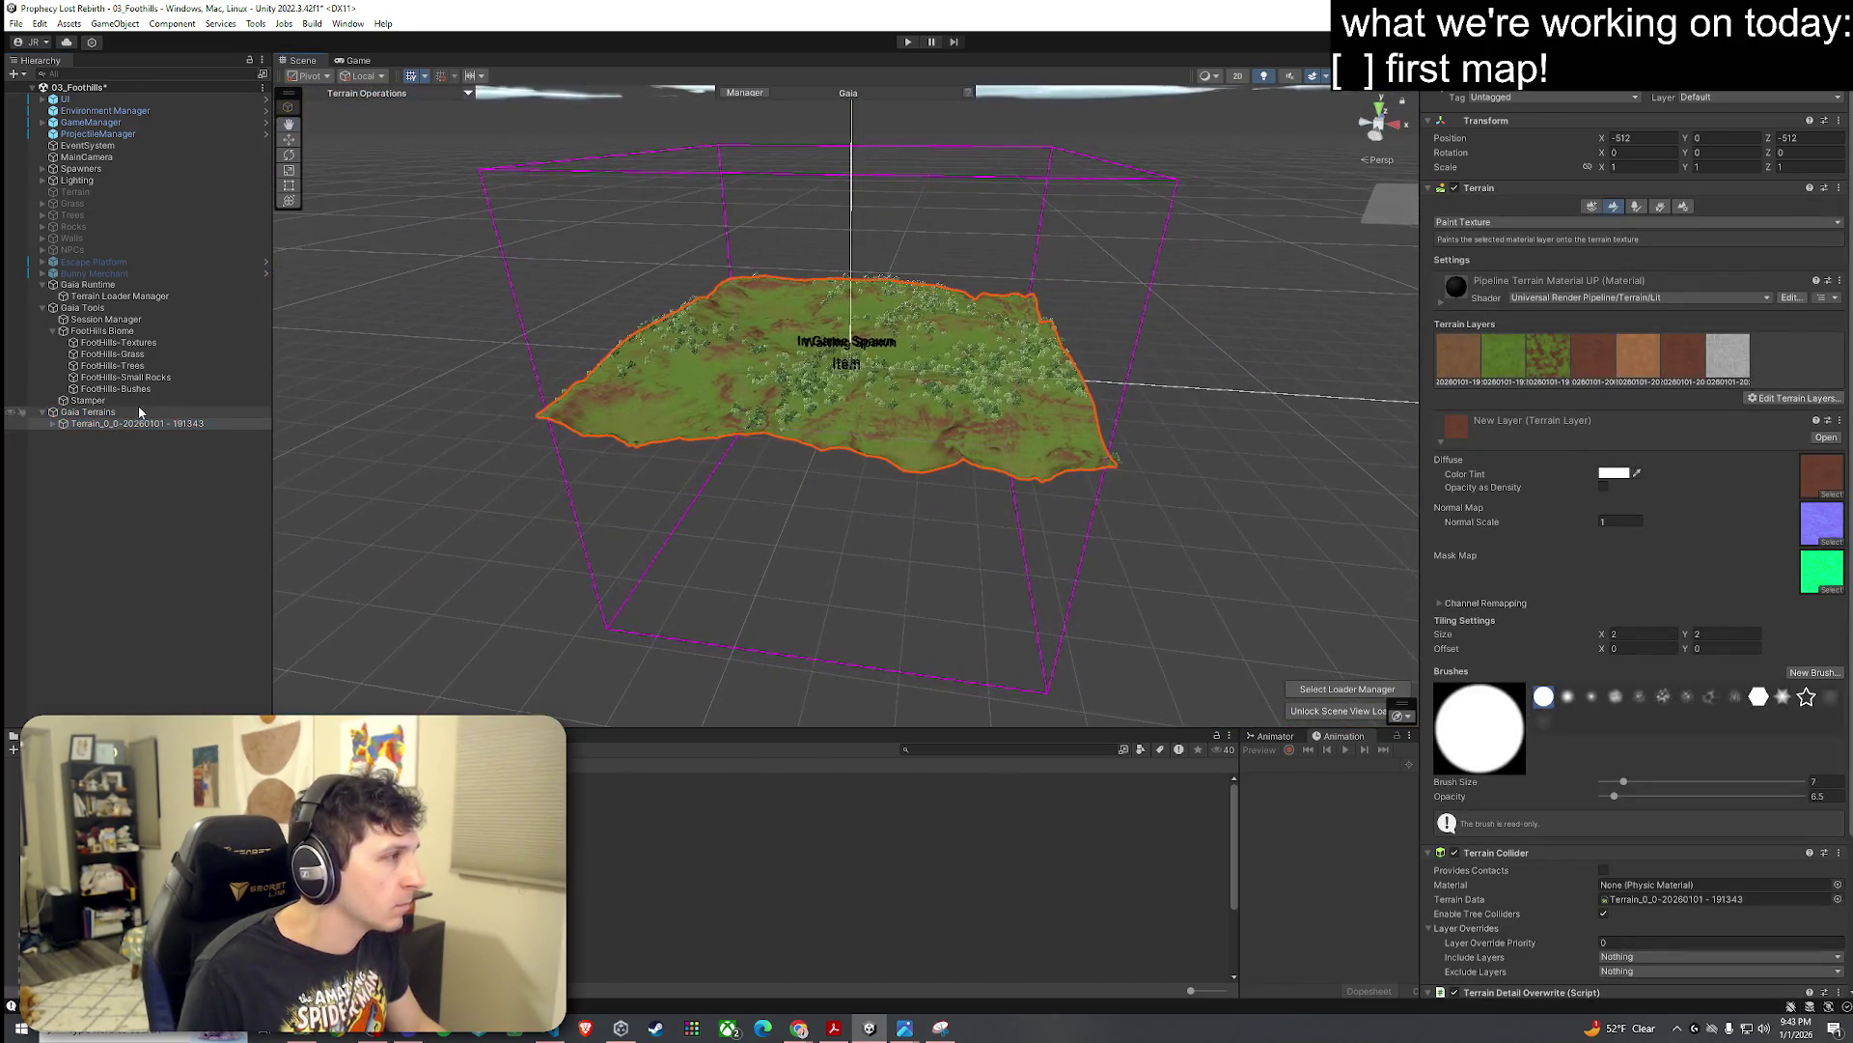
click(111, 414)
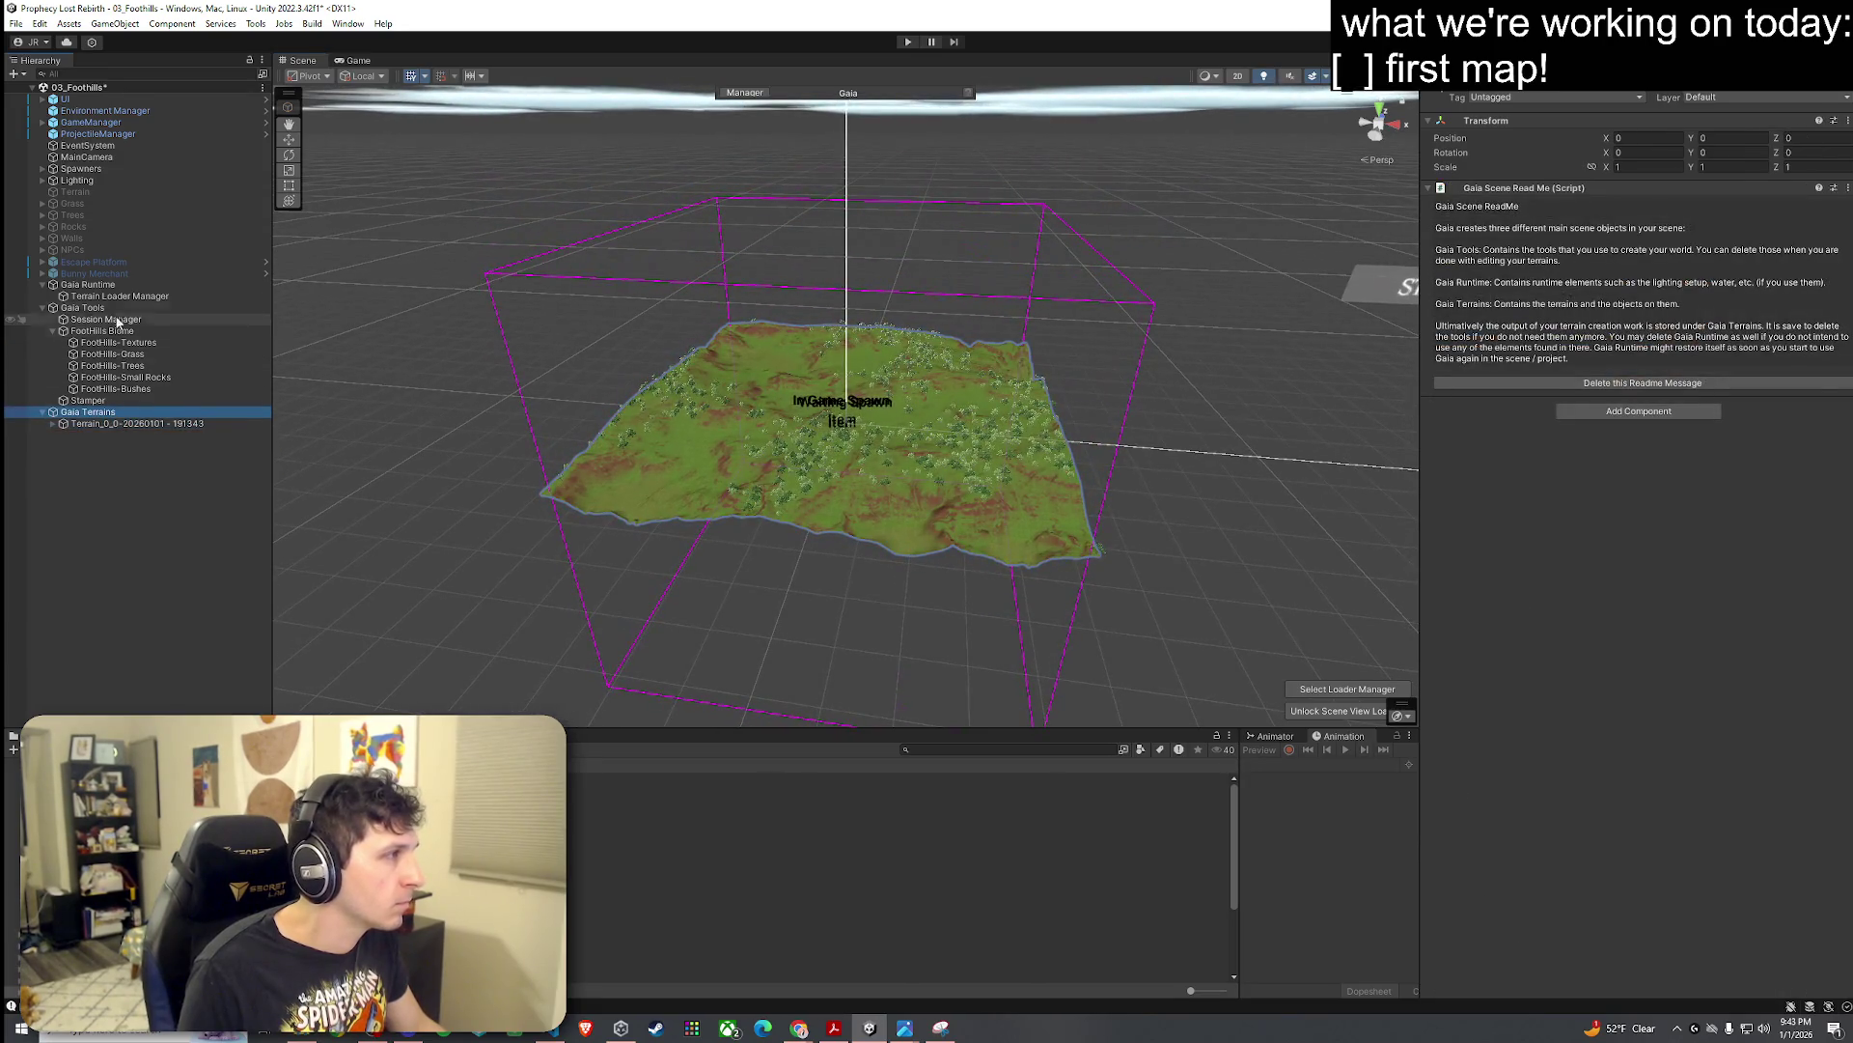
double_click(120, 274)
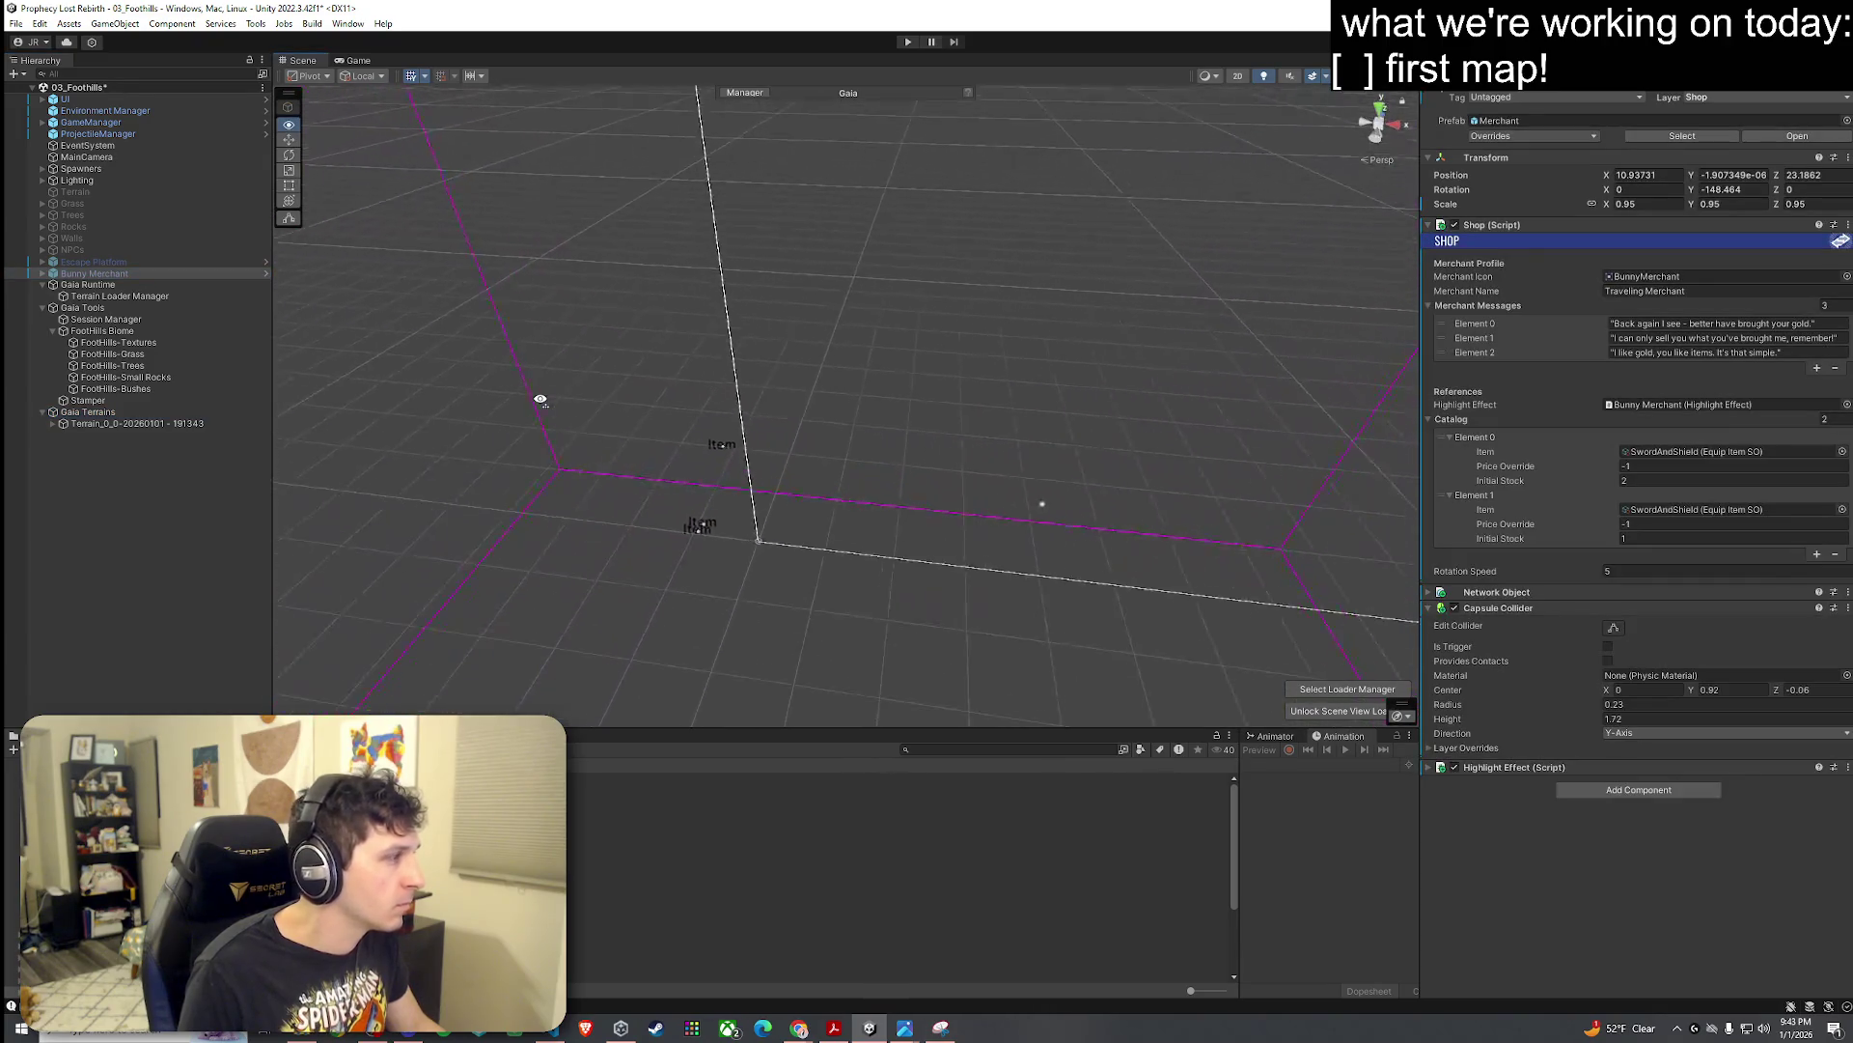
mouse_move(540, 399)
mouse_down()
mouse_move(612, 381)
mouse_move(580, 344)
mouse_move(435, 309)
mouse_move(334, 232)
mouse_move(463, 318)
mouse_move(583, 355)
mouse_move(579, 326)
mouse_move(724, 331)
mouse_move(711, 386)
mouse_move(762, 397)
mouse_move(773, 425)
mouse_move(420, 353)
mouse_move(477, 350)
mouse_move(724, 467)
mouse_move(753, 512)
mouse_move(811, 339)
mouse_move(1085, 363)
mouse_up()
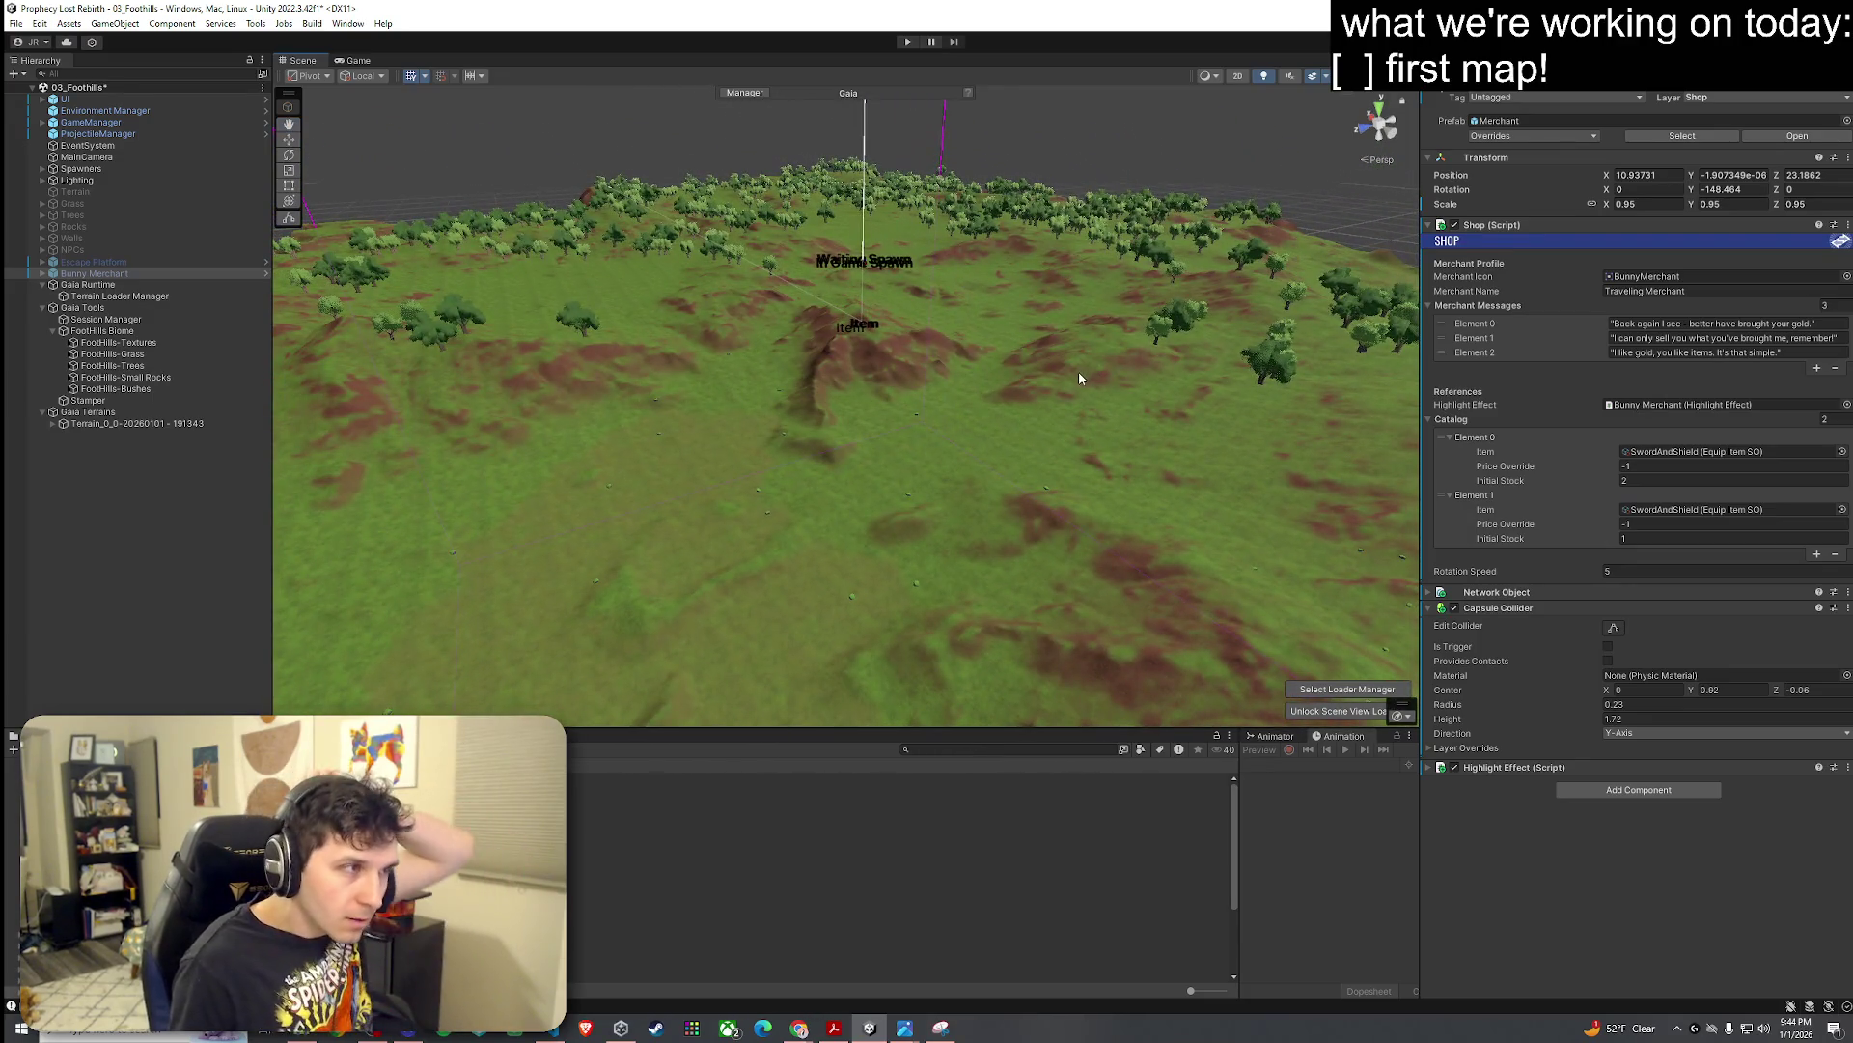
mouse_move(933, 420)
mouse_down()
mouse_move(656, 459)
mouse_move(525, 519)
mouse_move(556, 519)
mouse_up()
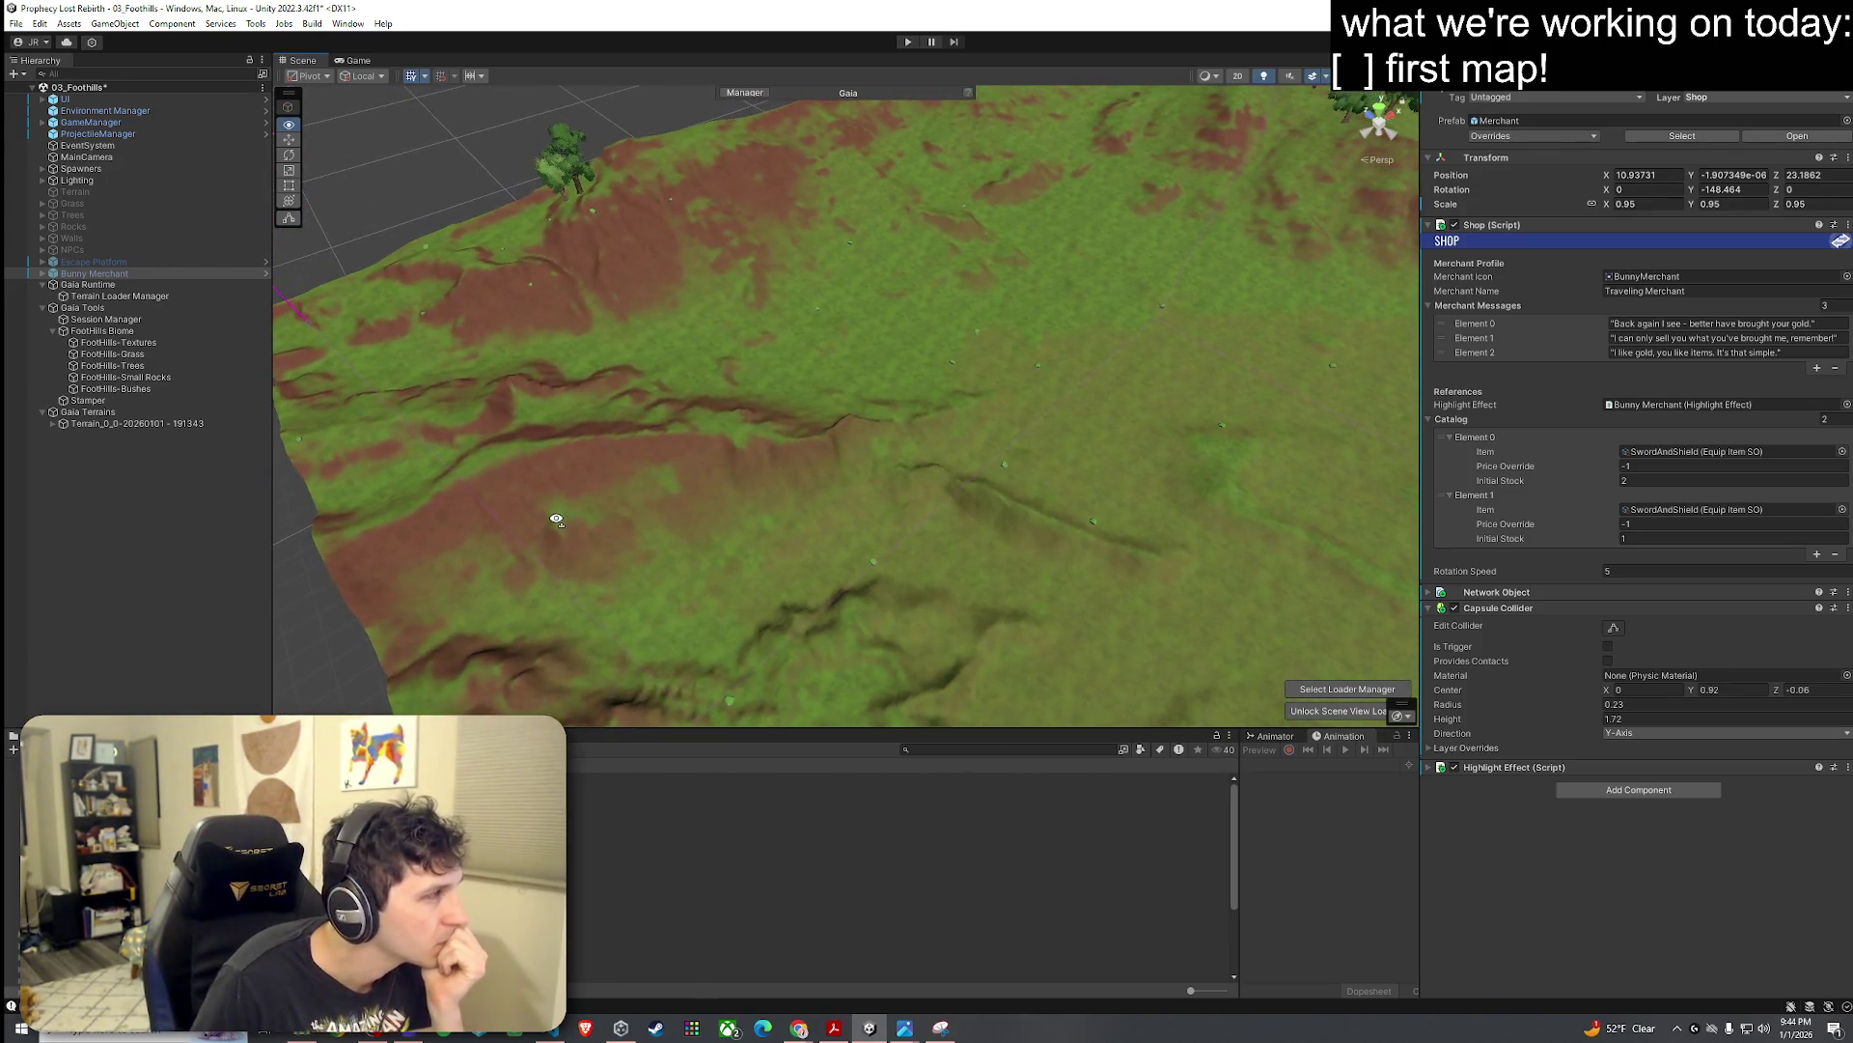
click(178, 344)
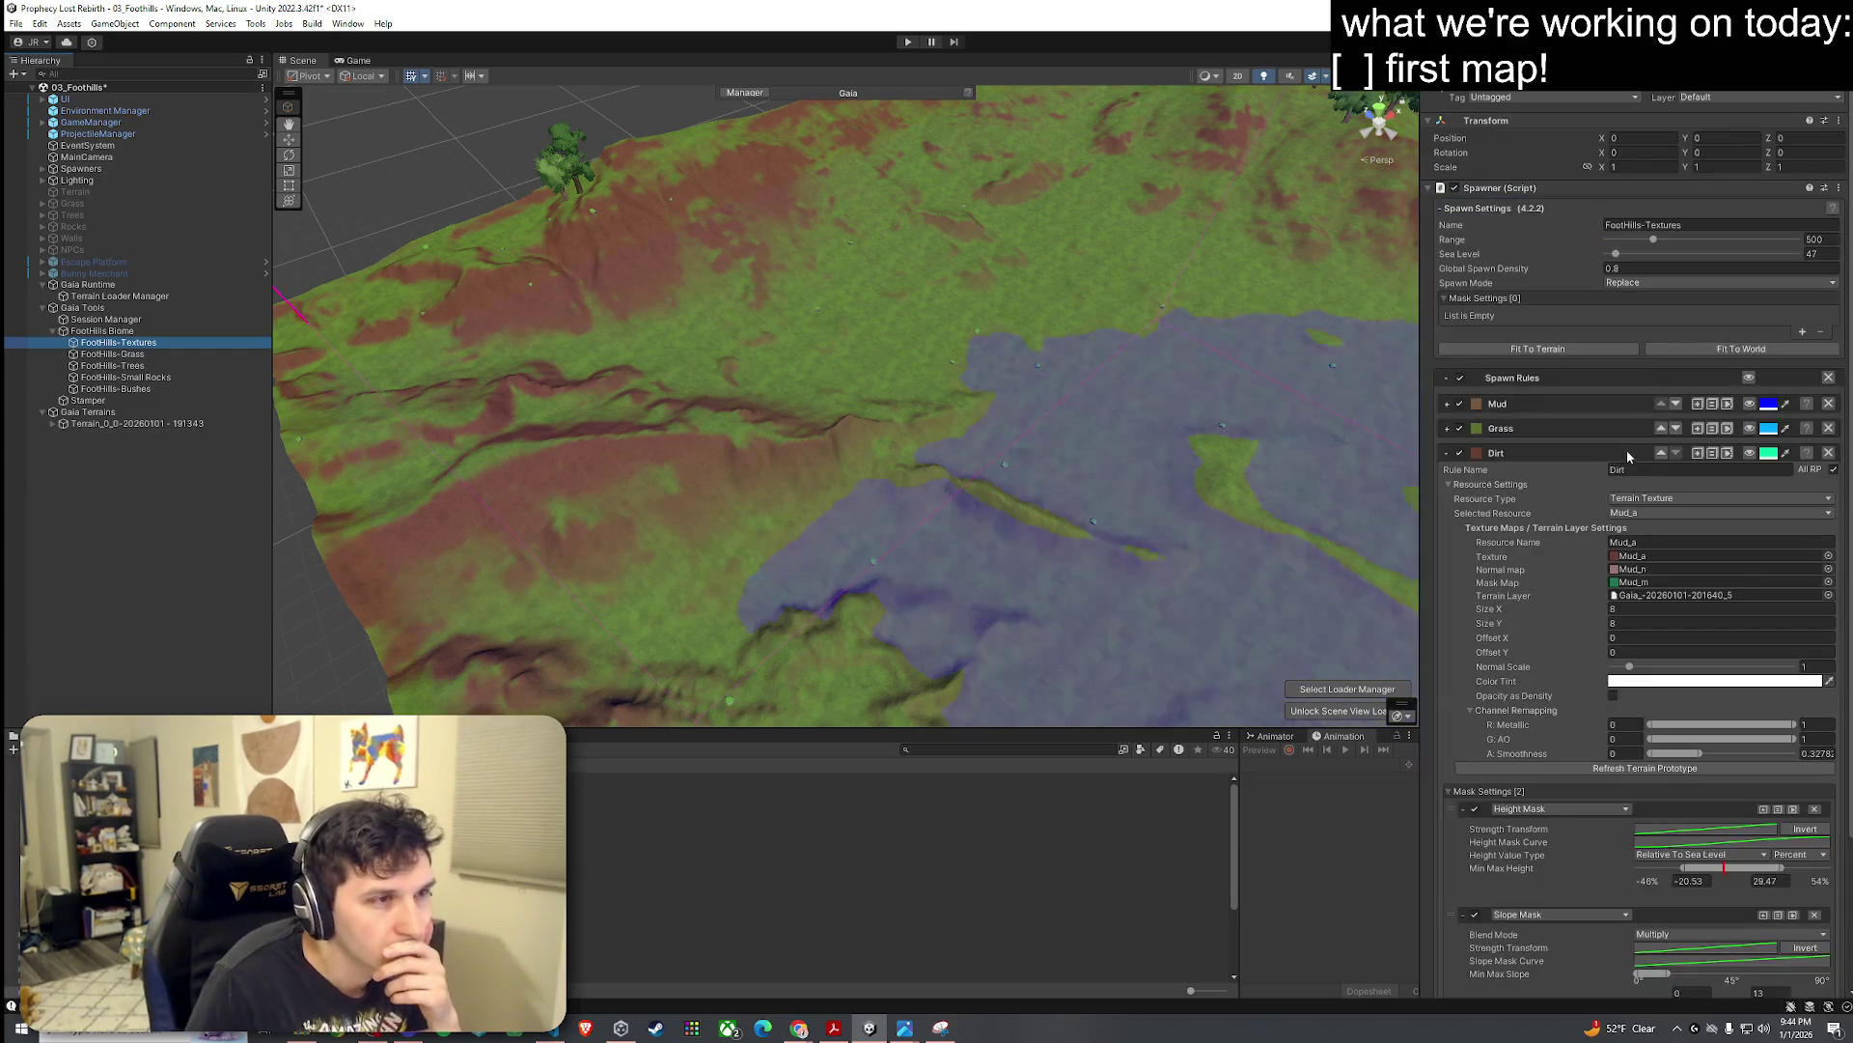
Step: Visualize the Dirt rule's coverage and nudge its slope mask range slightly higher
scroll(1647, 295, down, 3)
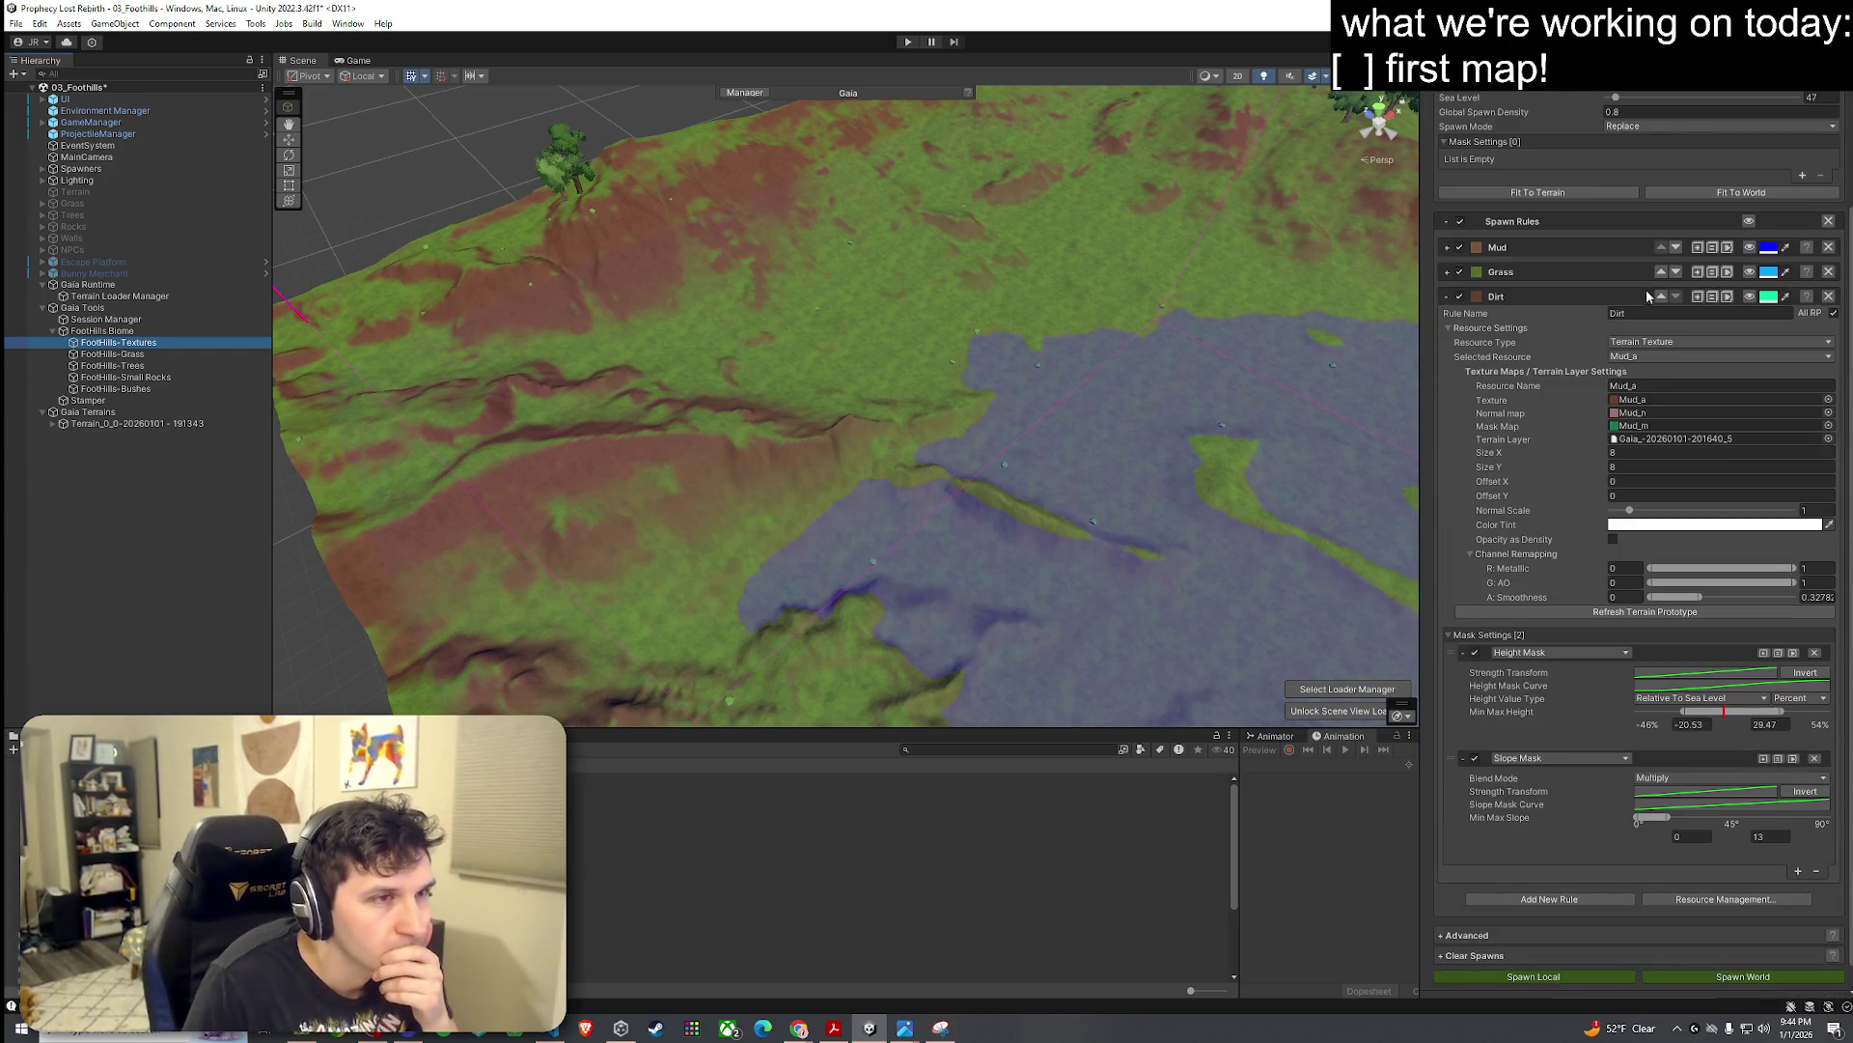
click(1749, 298)
drag(1015, 440, 1216, 339)
scroll(1549, 593, down, 1)
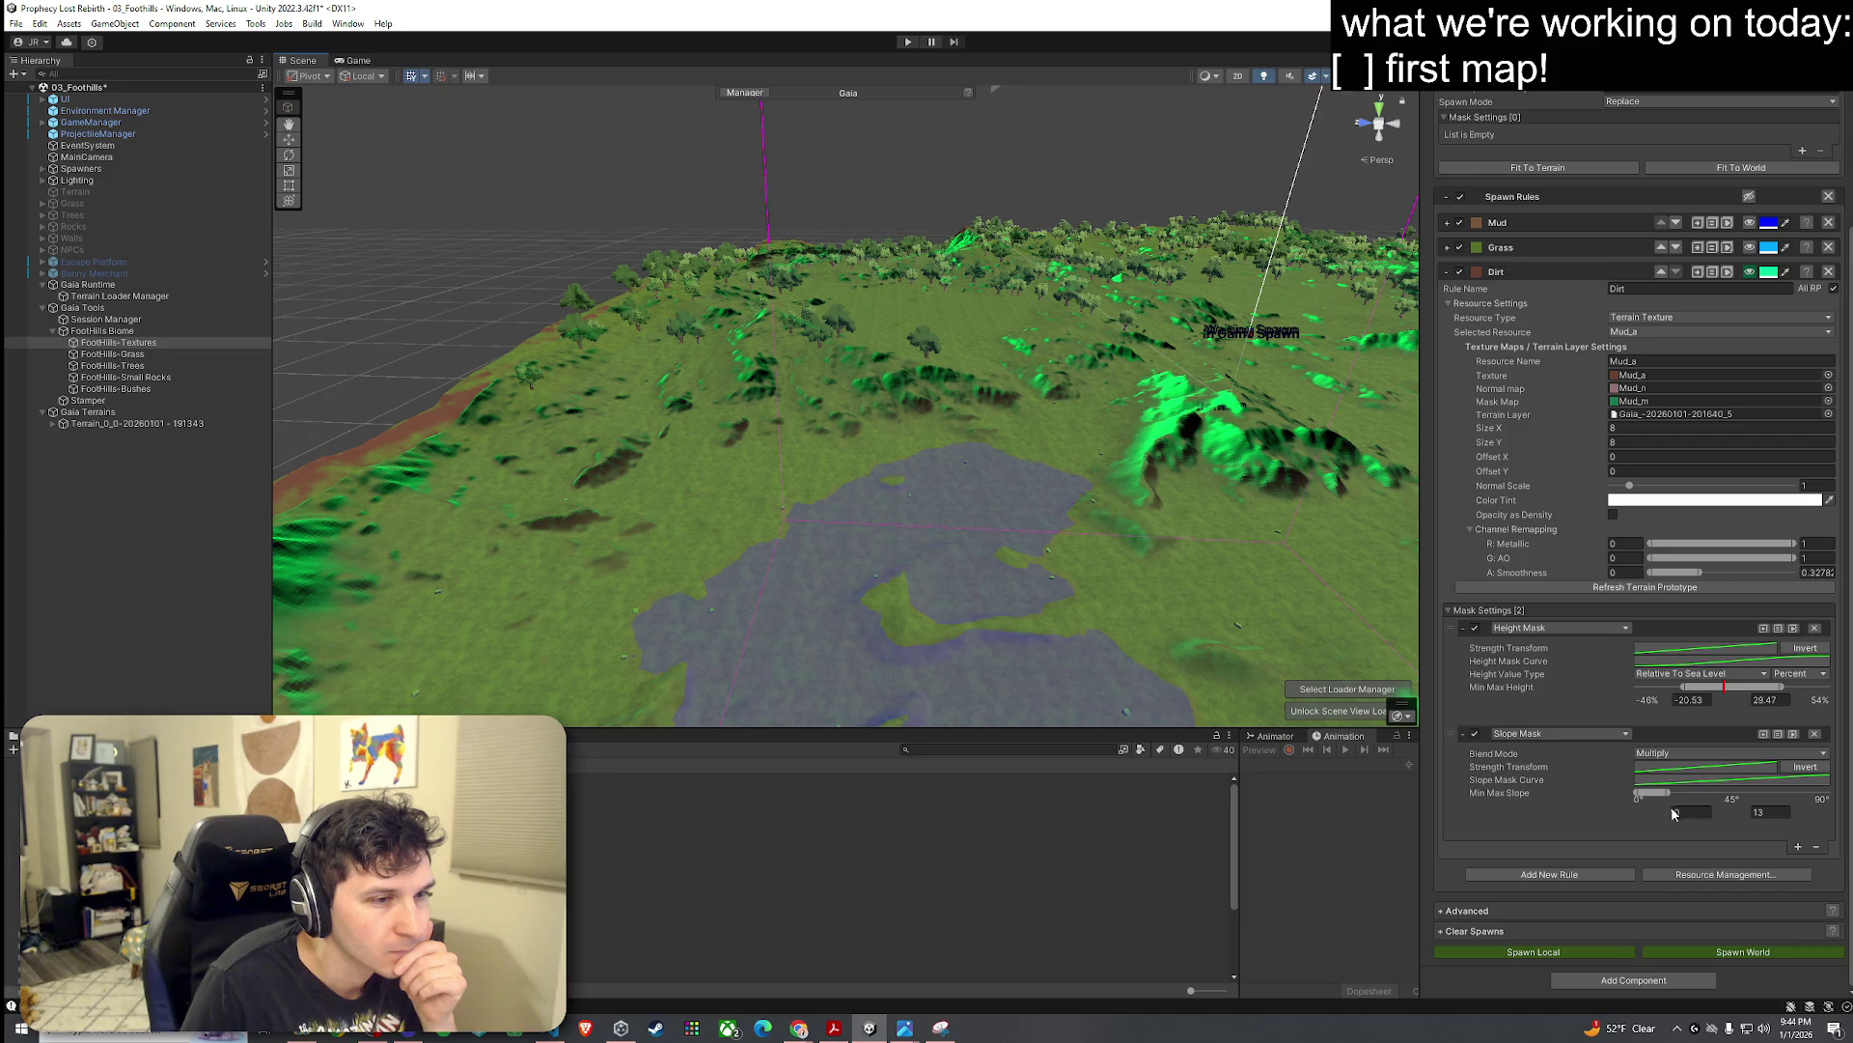
drag(1653, 794, 1655, 794)
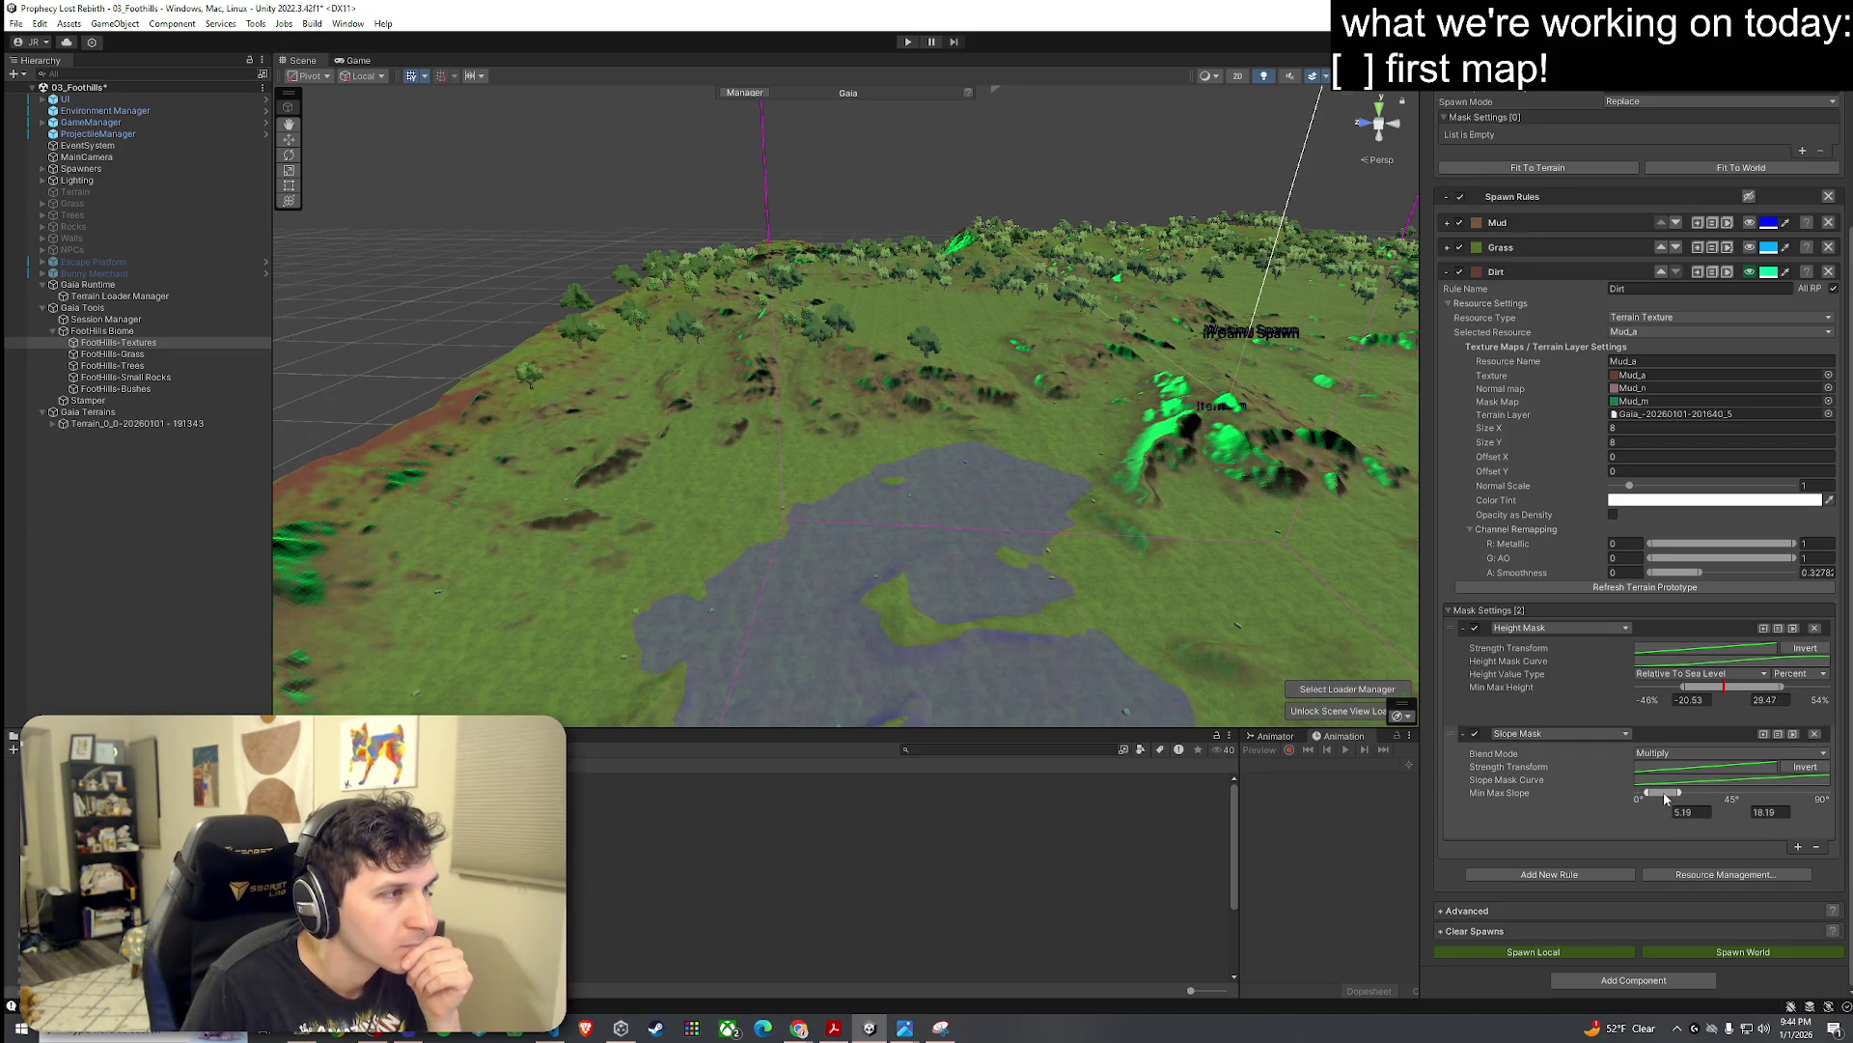
Step: Invert the Dirt slope mask and lower its strength curve's starting key to about 0.68
click(1801, 767)
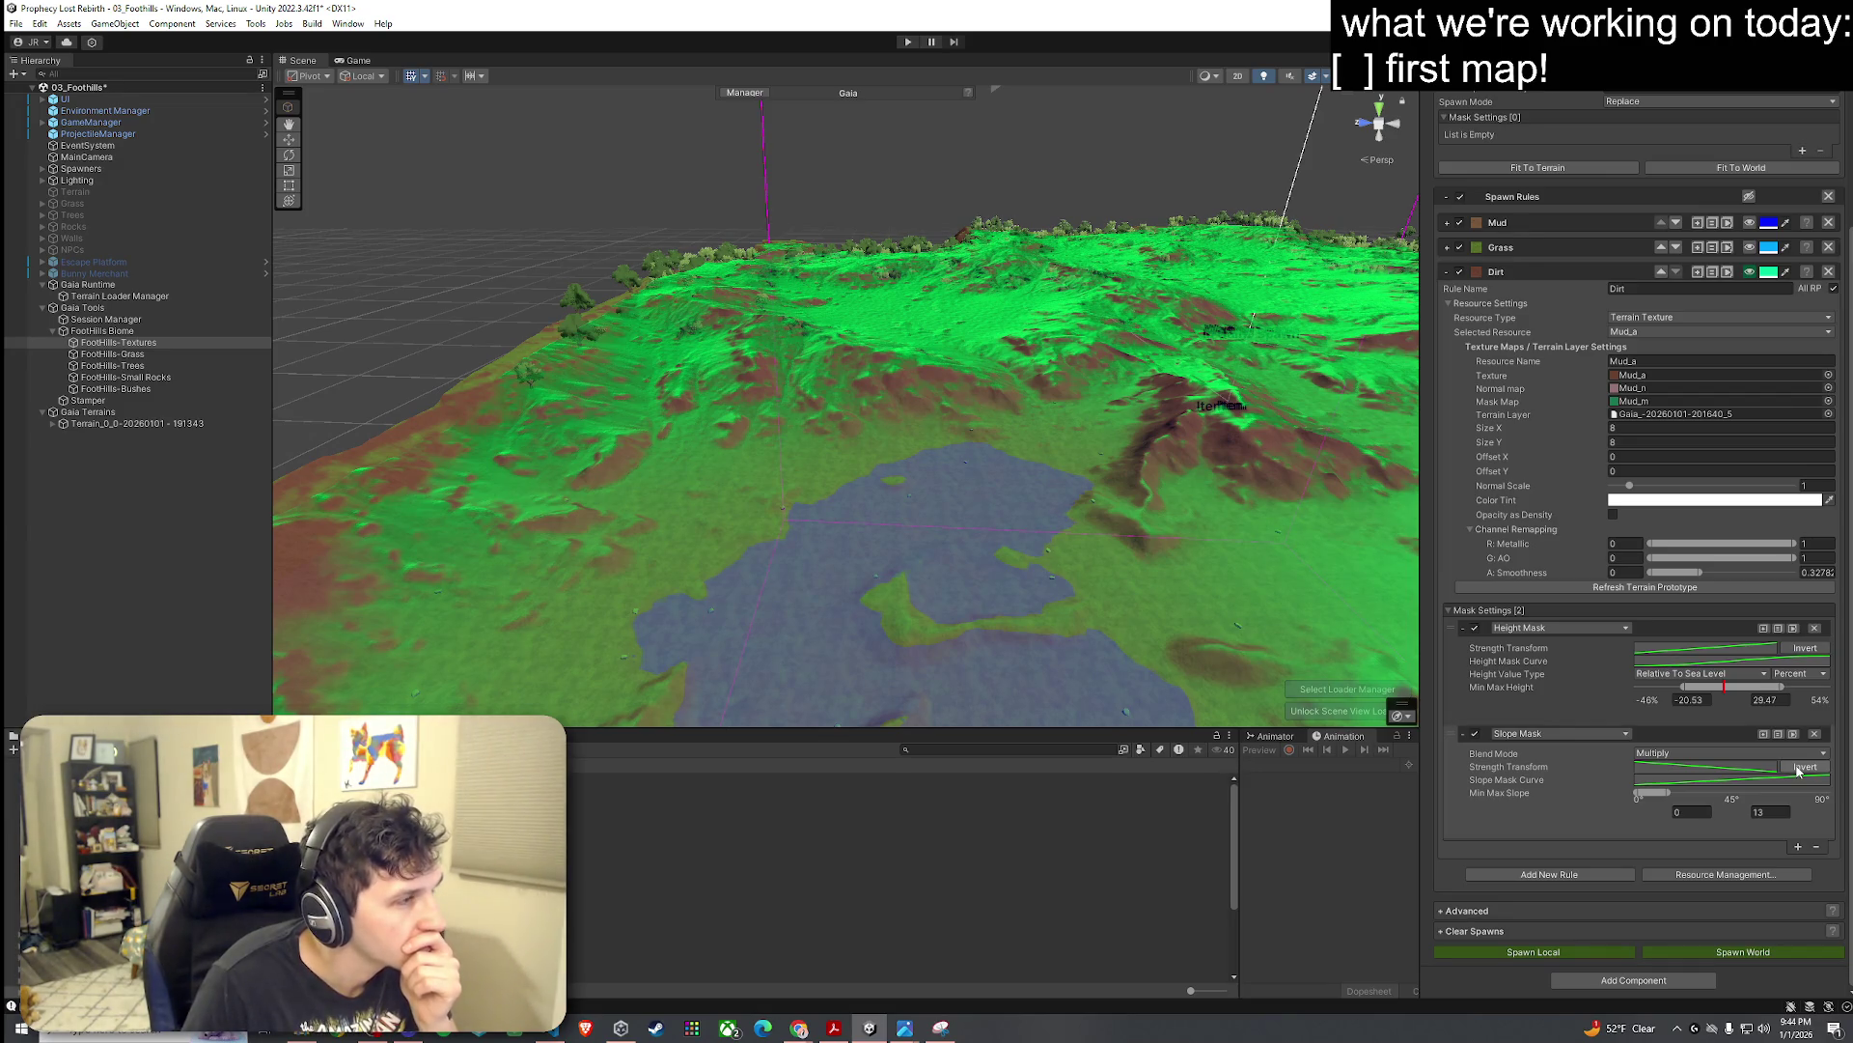
click(1799, 768)
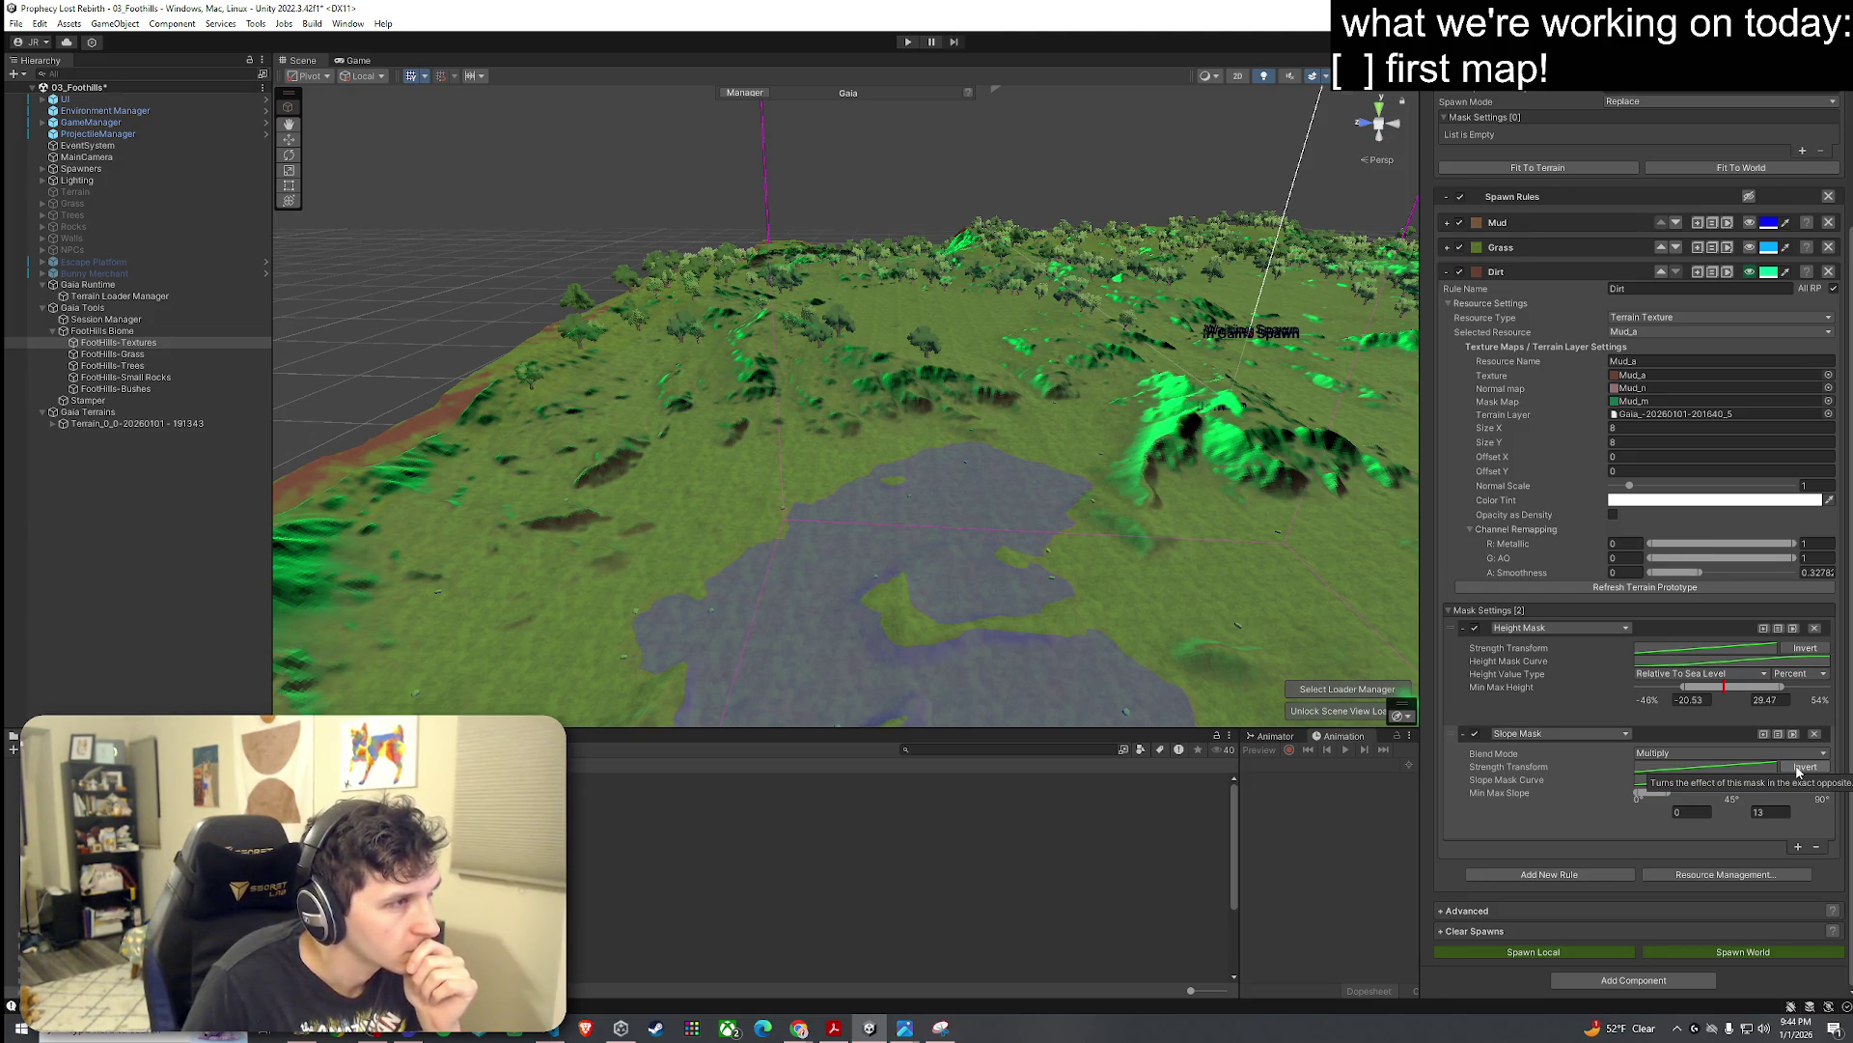
click(1798, 769)
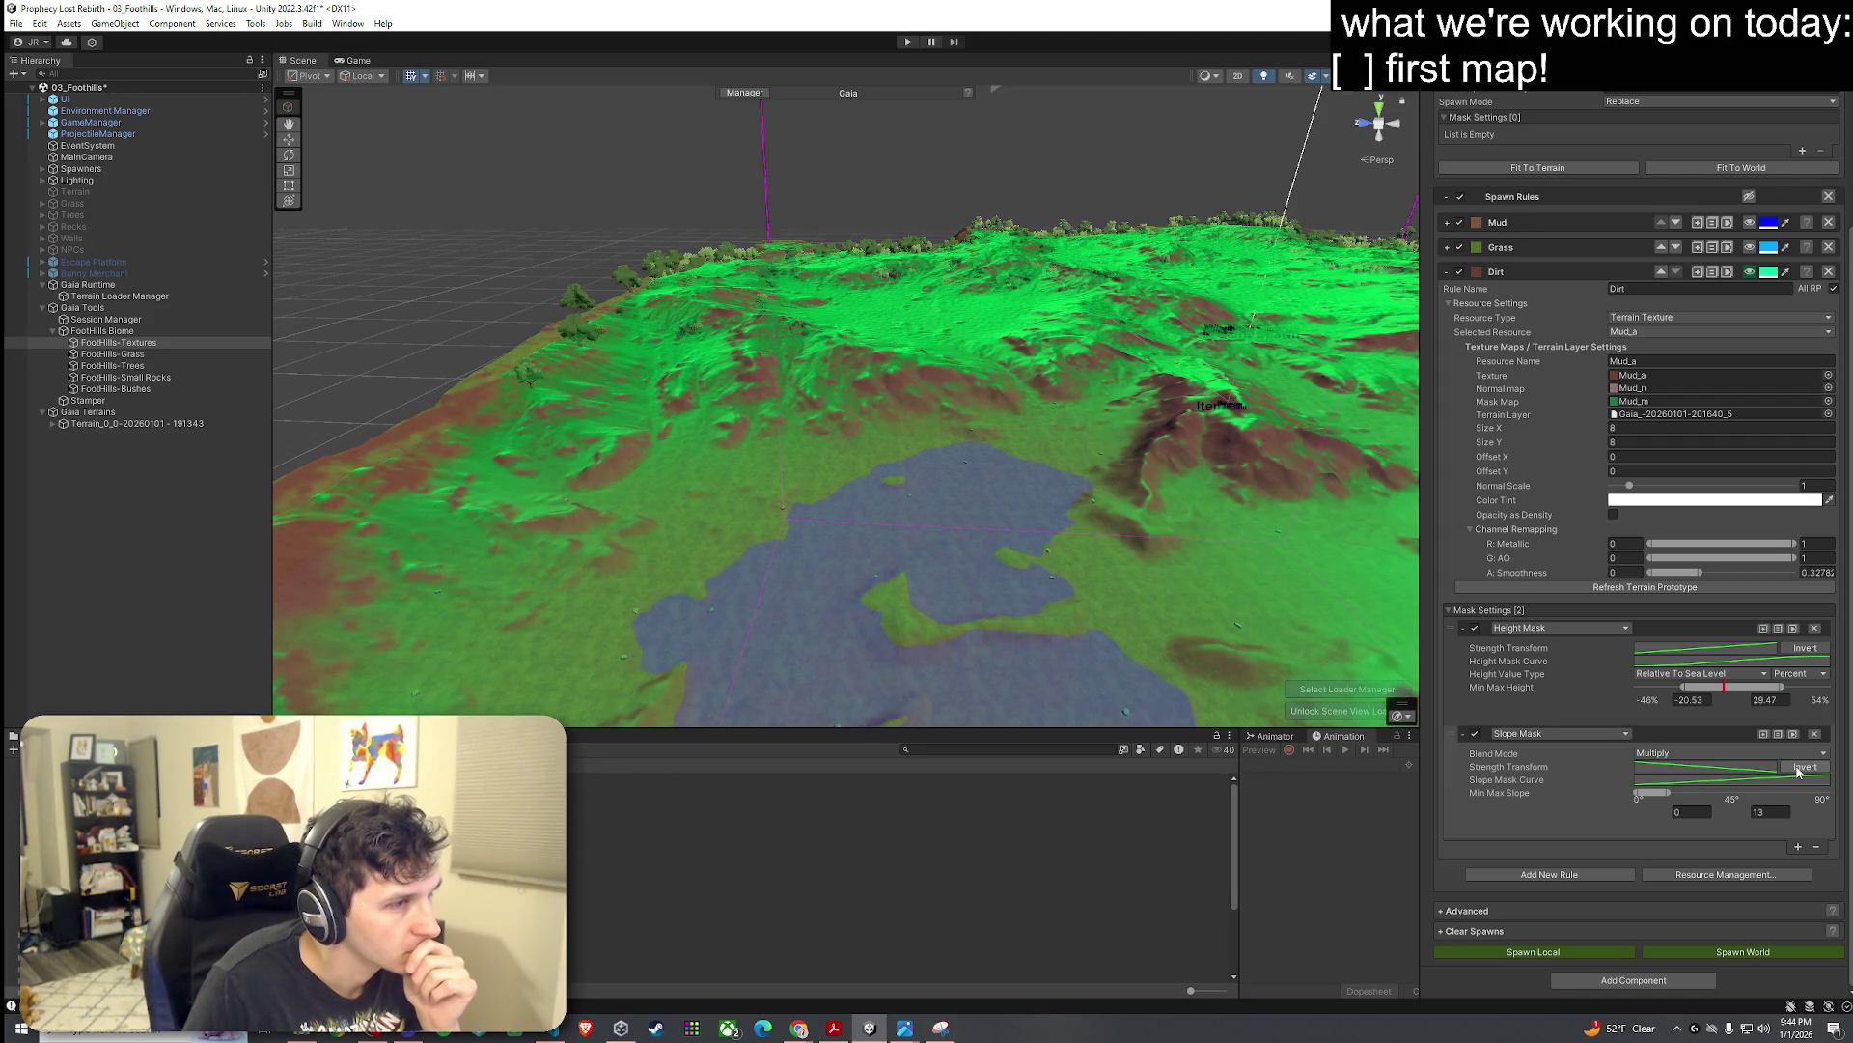
click(1799, 768)
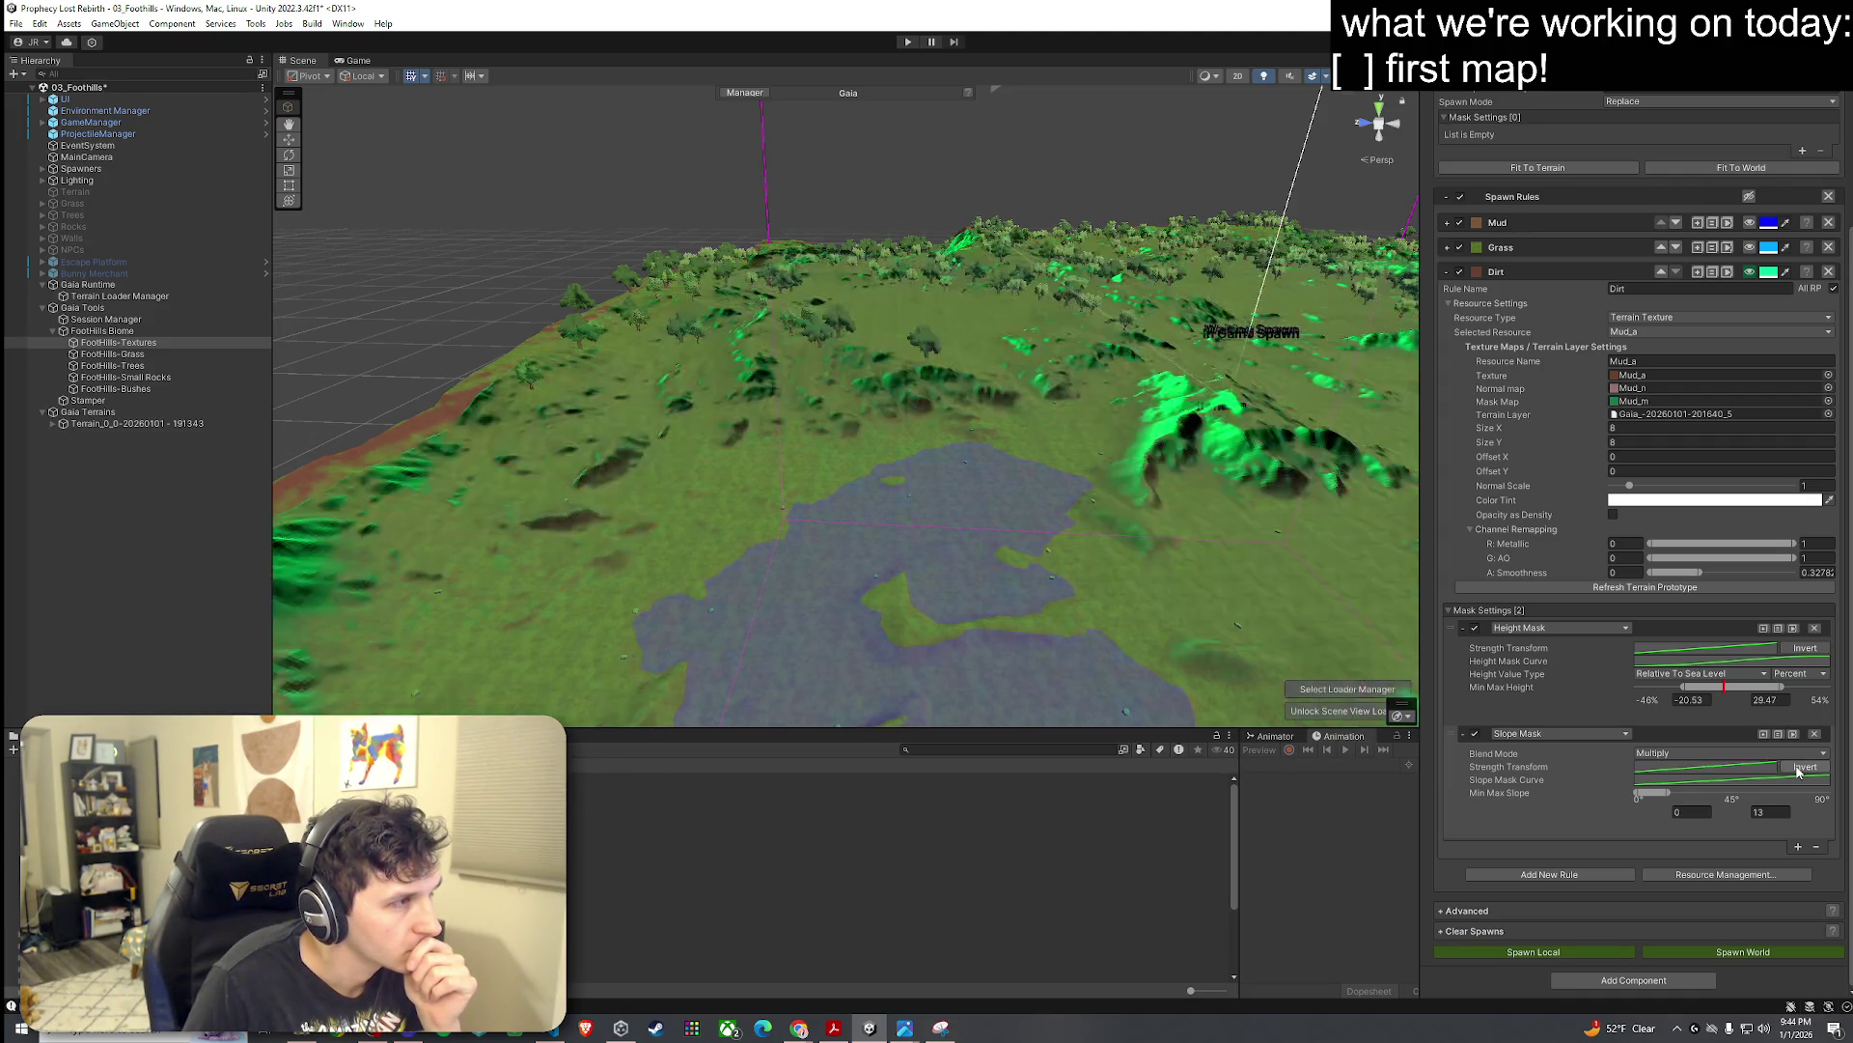
click(1799, 768)
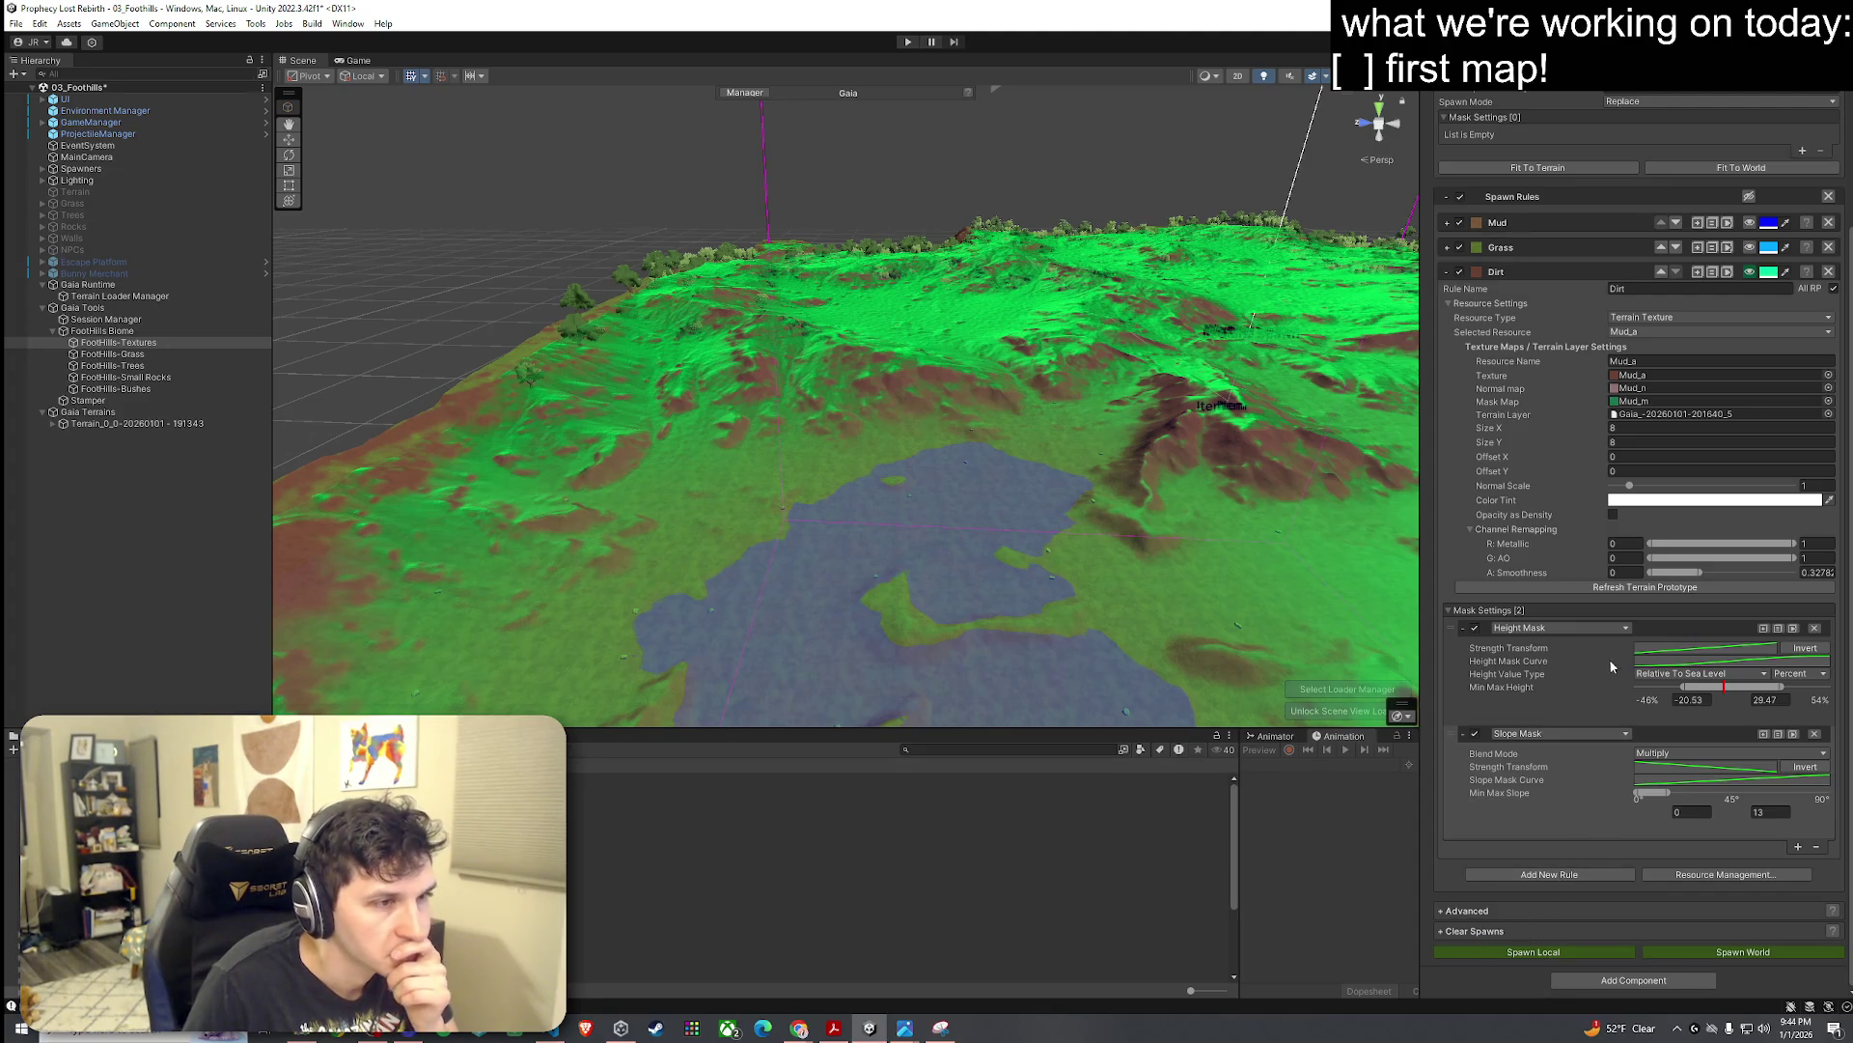
click(1670, 772)
drag(1459, 645, 1455, 740)
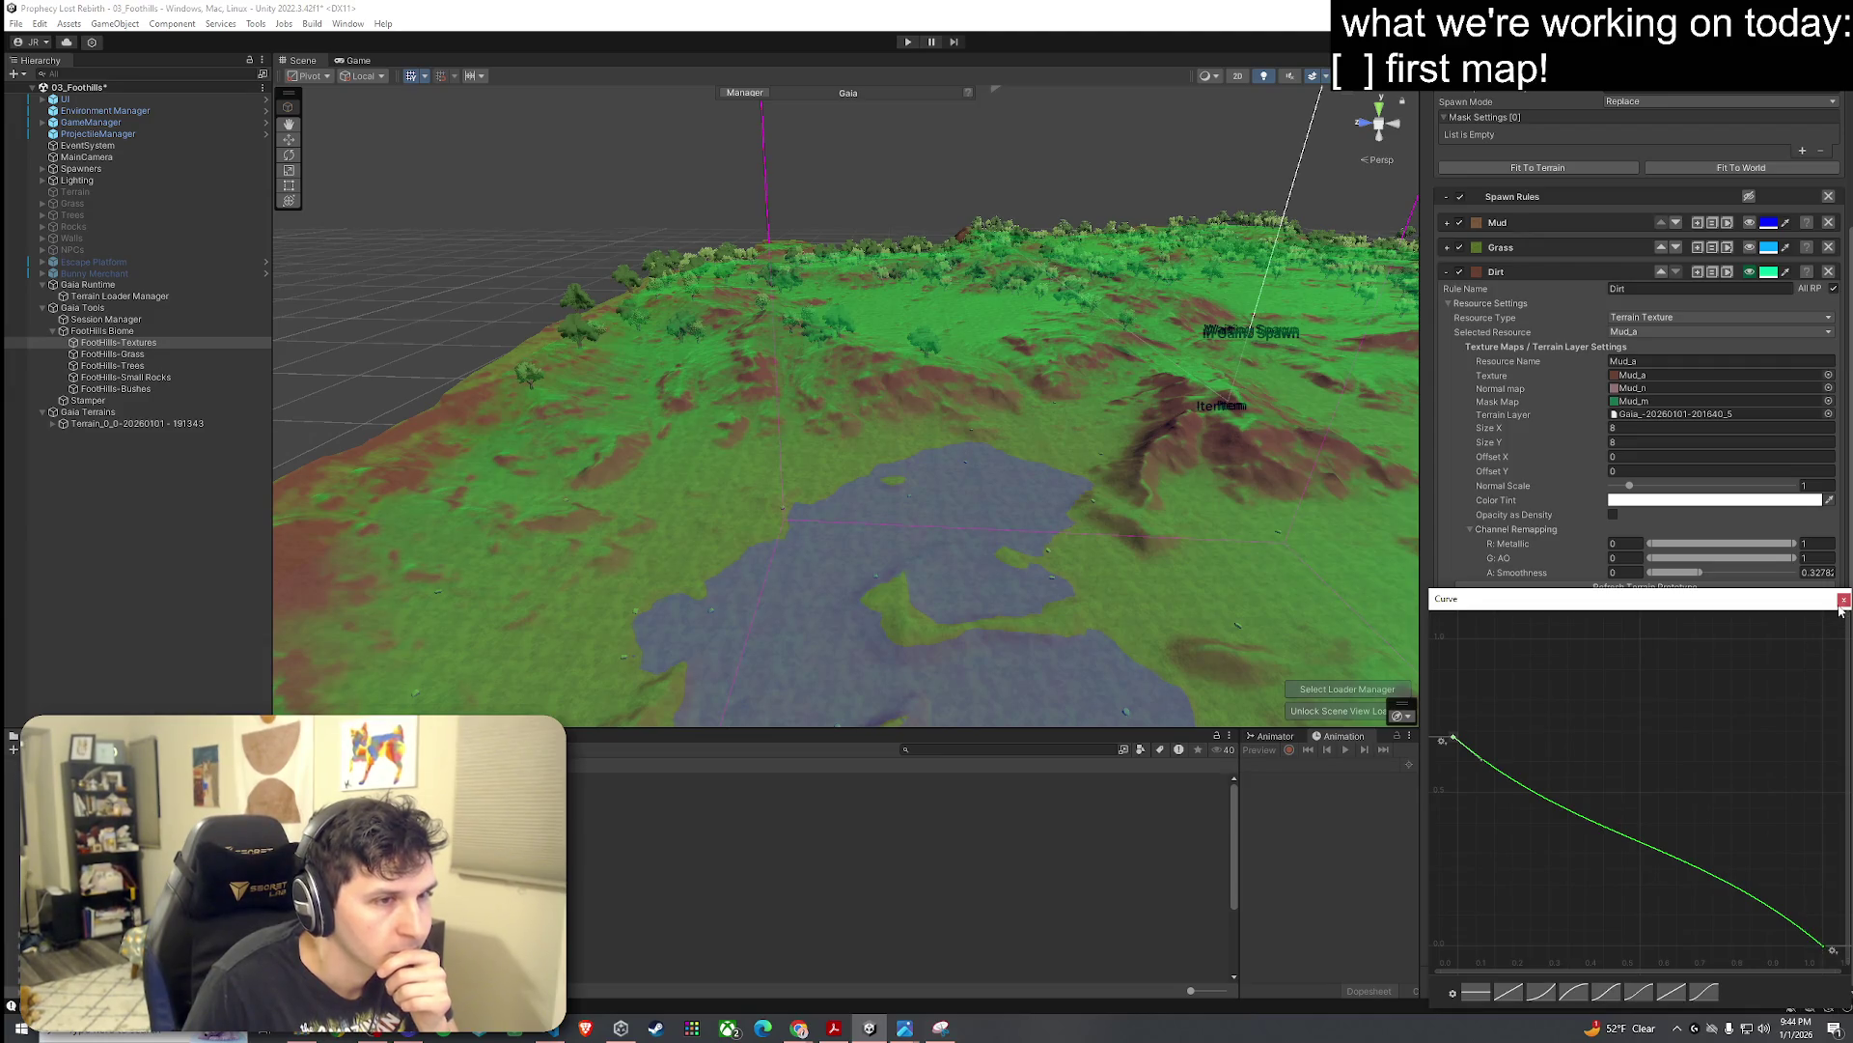
click(1843, 600)
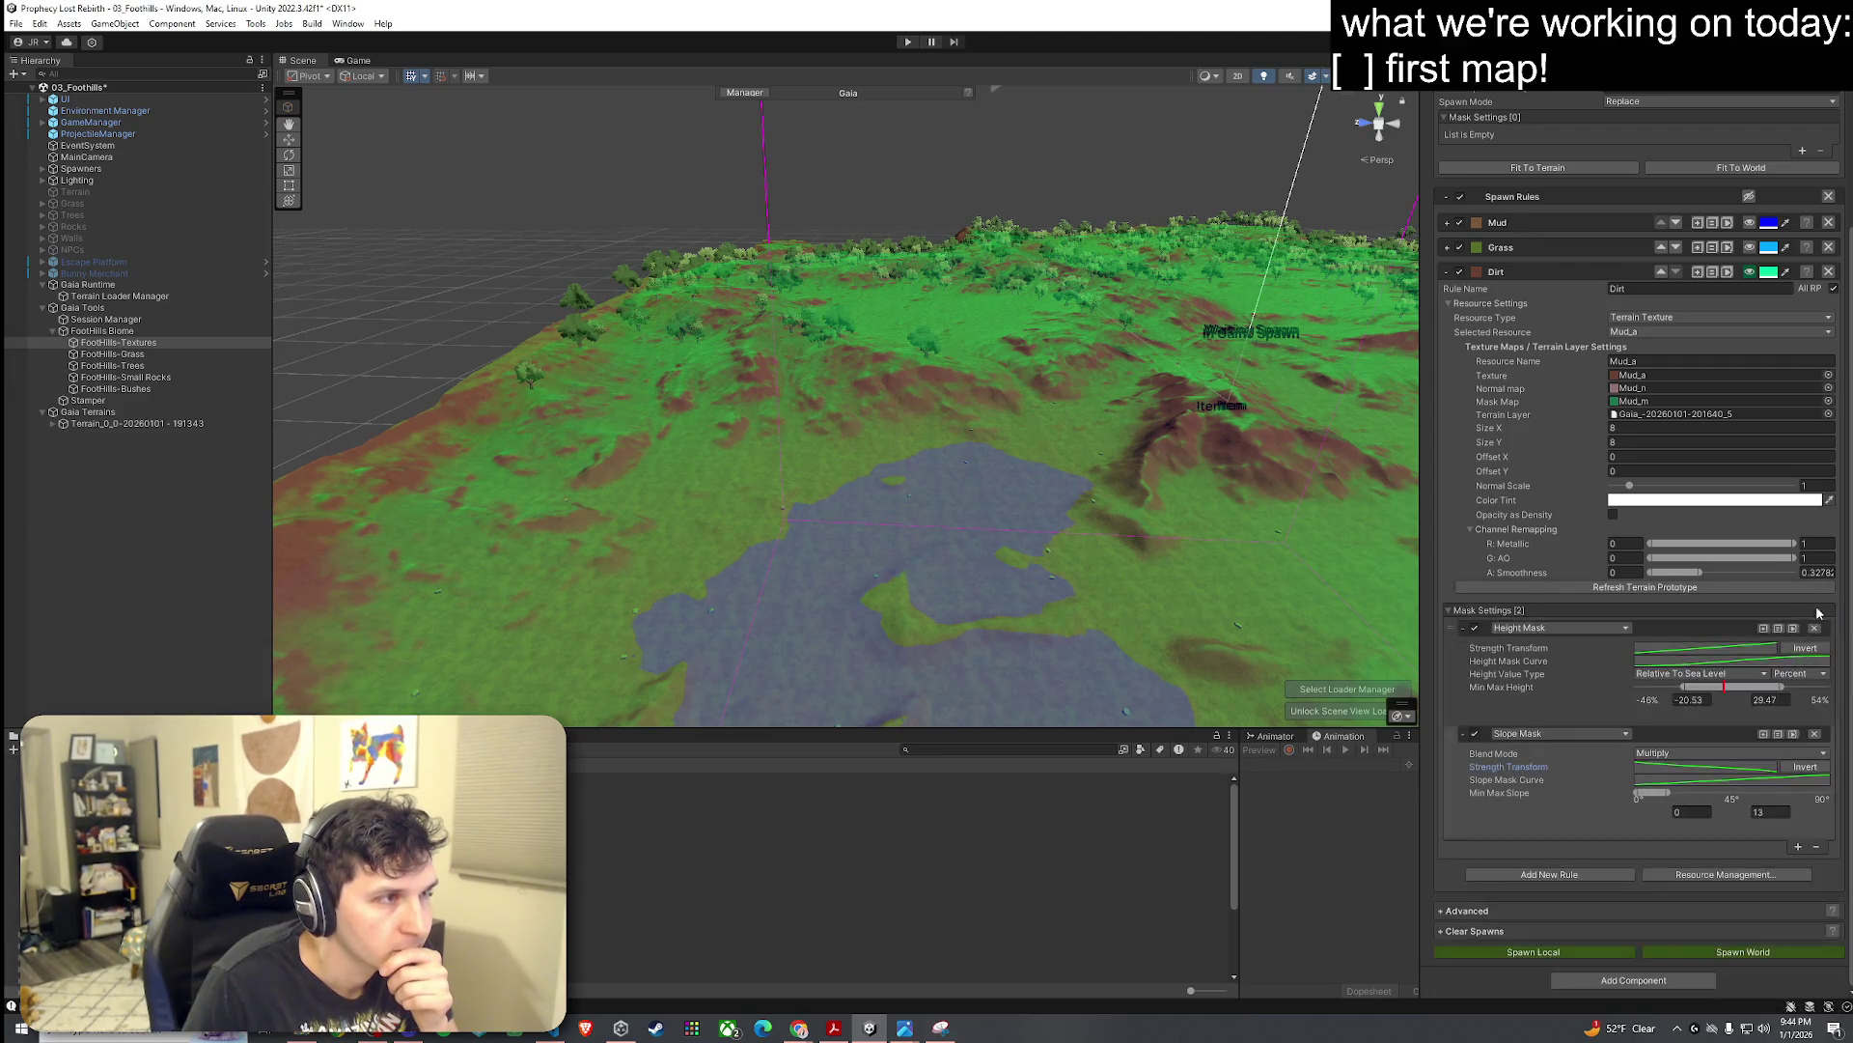
Step: Add a Noise Mask as the Dirt rule's third mask, with a flat full-strength curve preset
click(1528, 878)
click(1829, 877)
click(1798, 847)
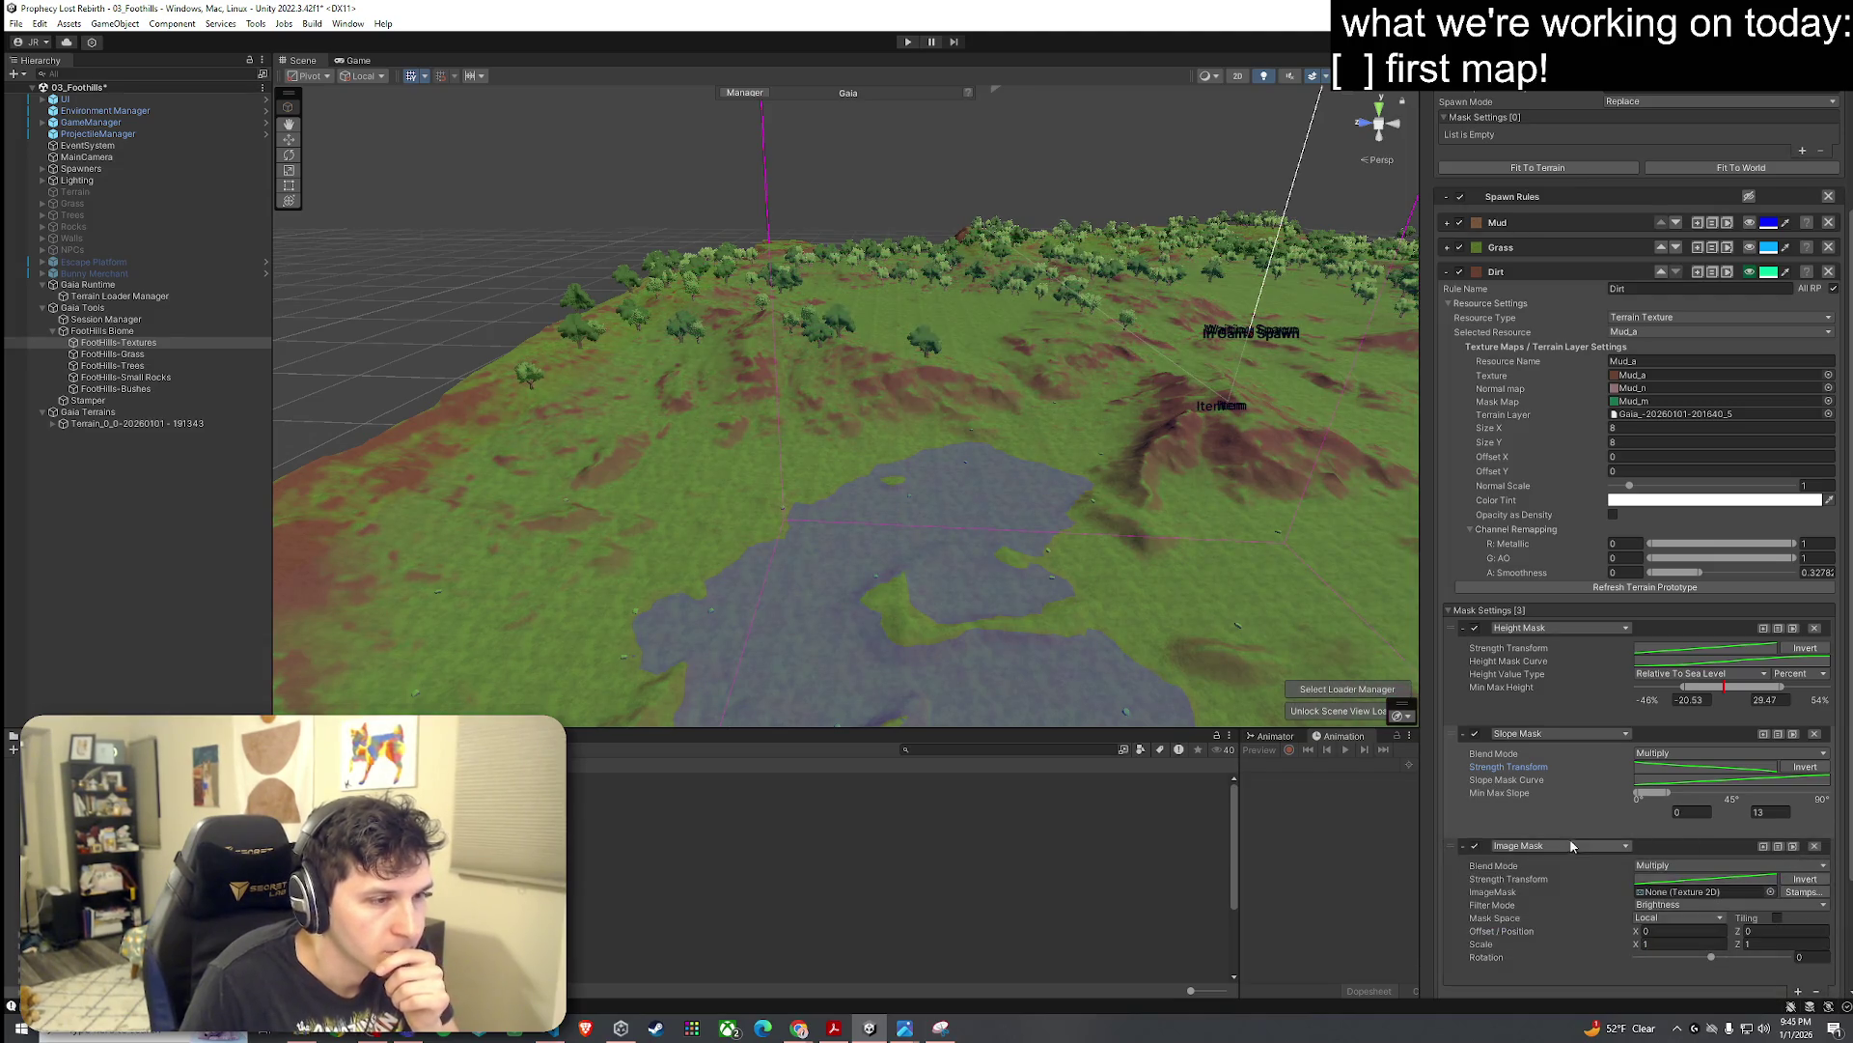
click(1547, 848)
click(1538, 705)
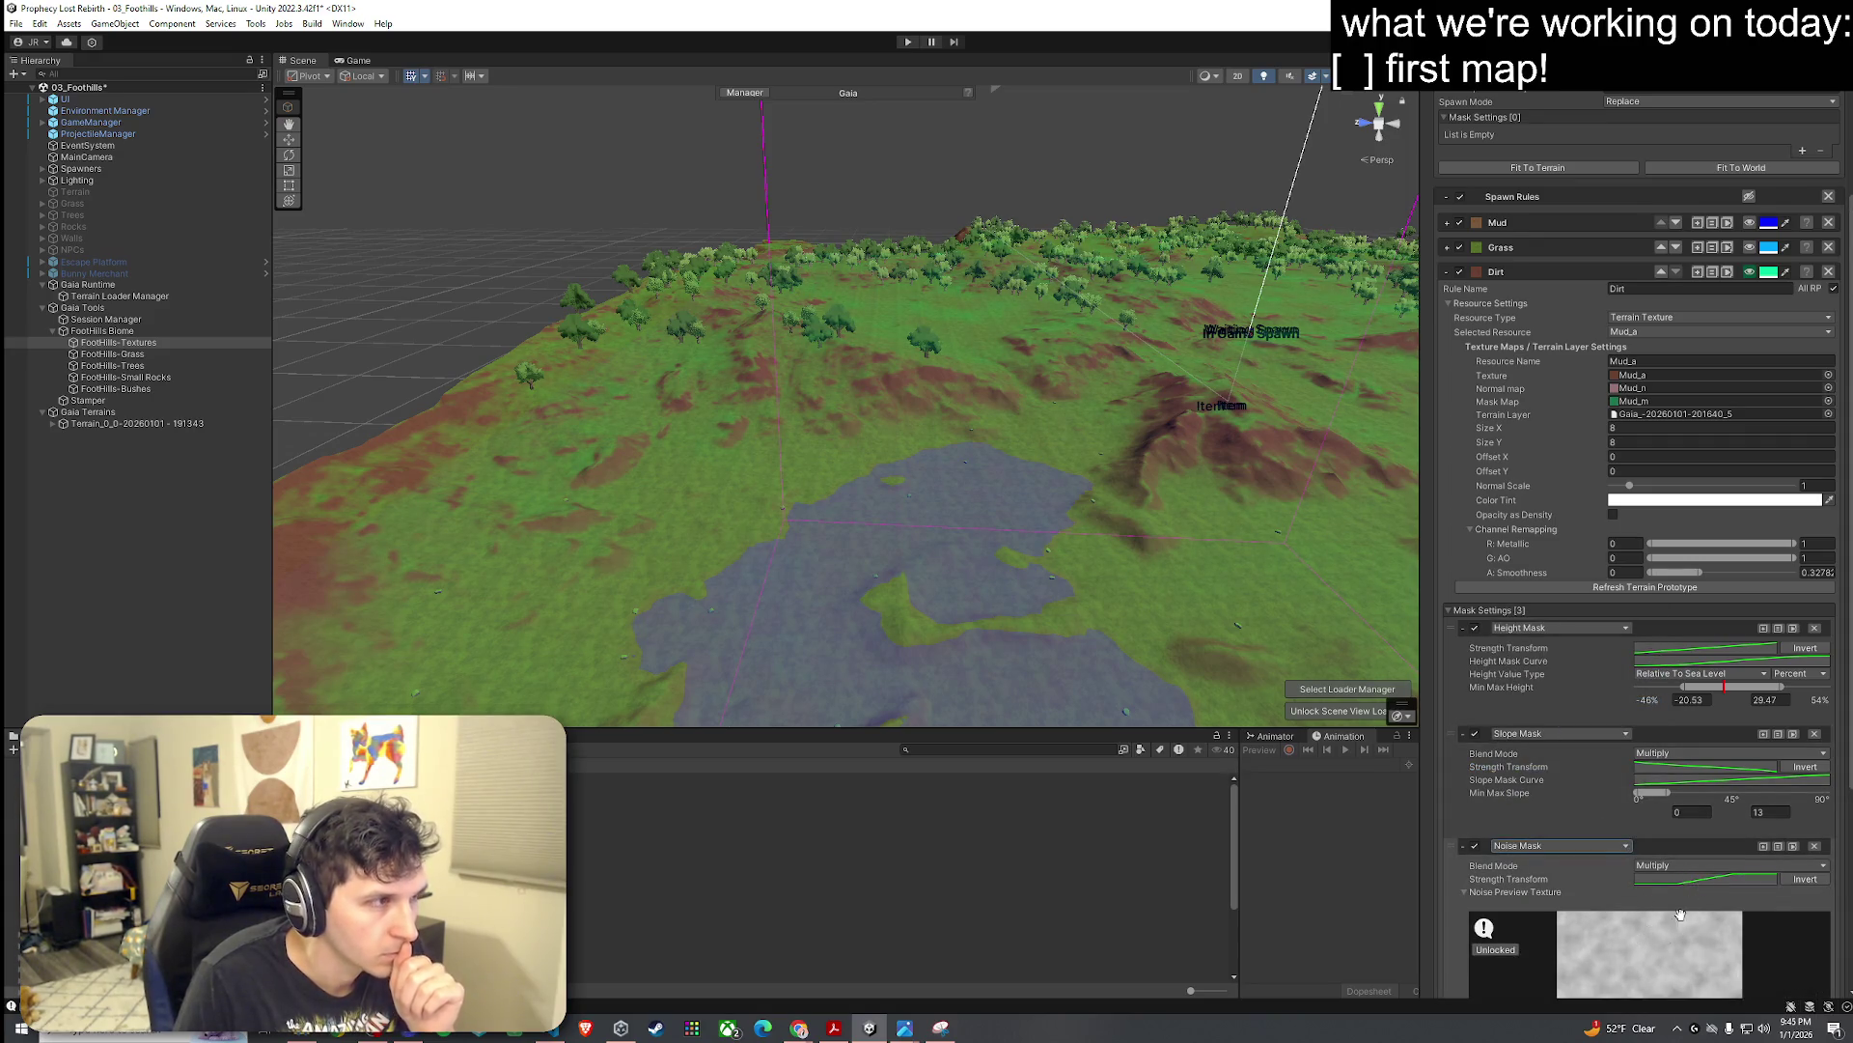
click(1704, 880)
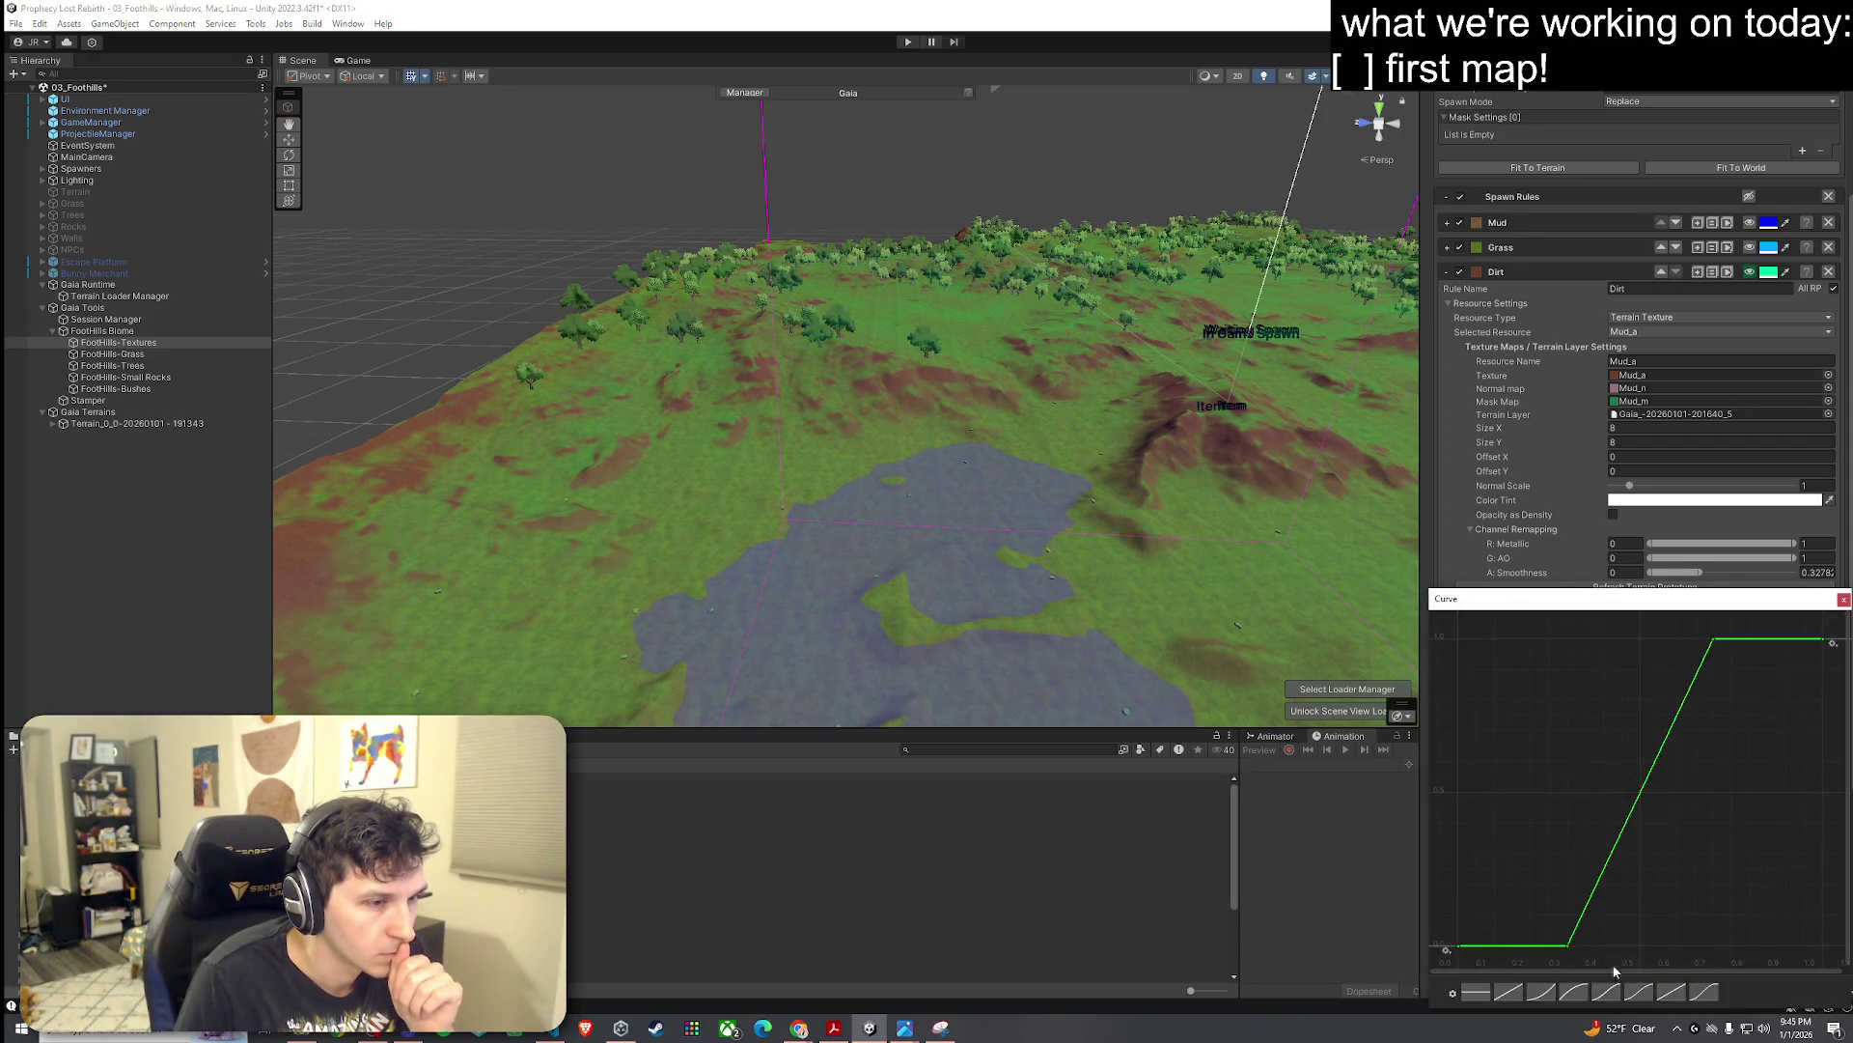
click(1542, 994)
click(1508, 997)
click(1479, 994)
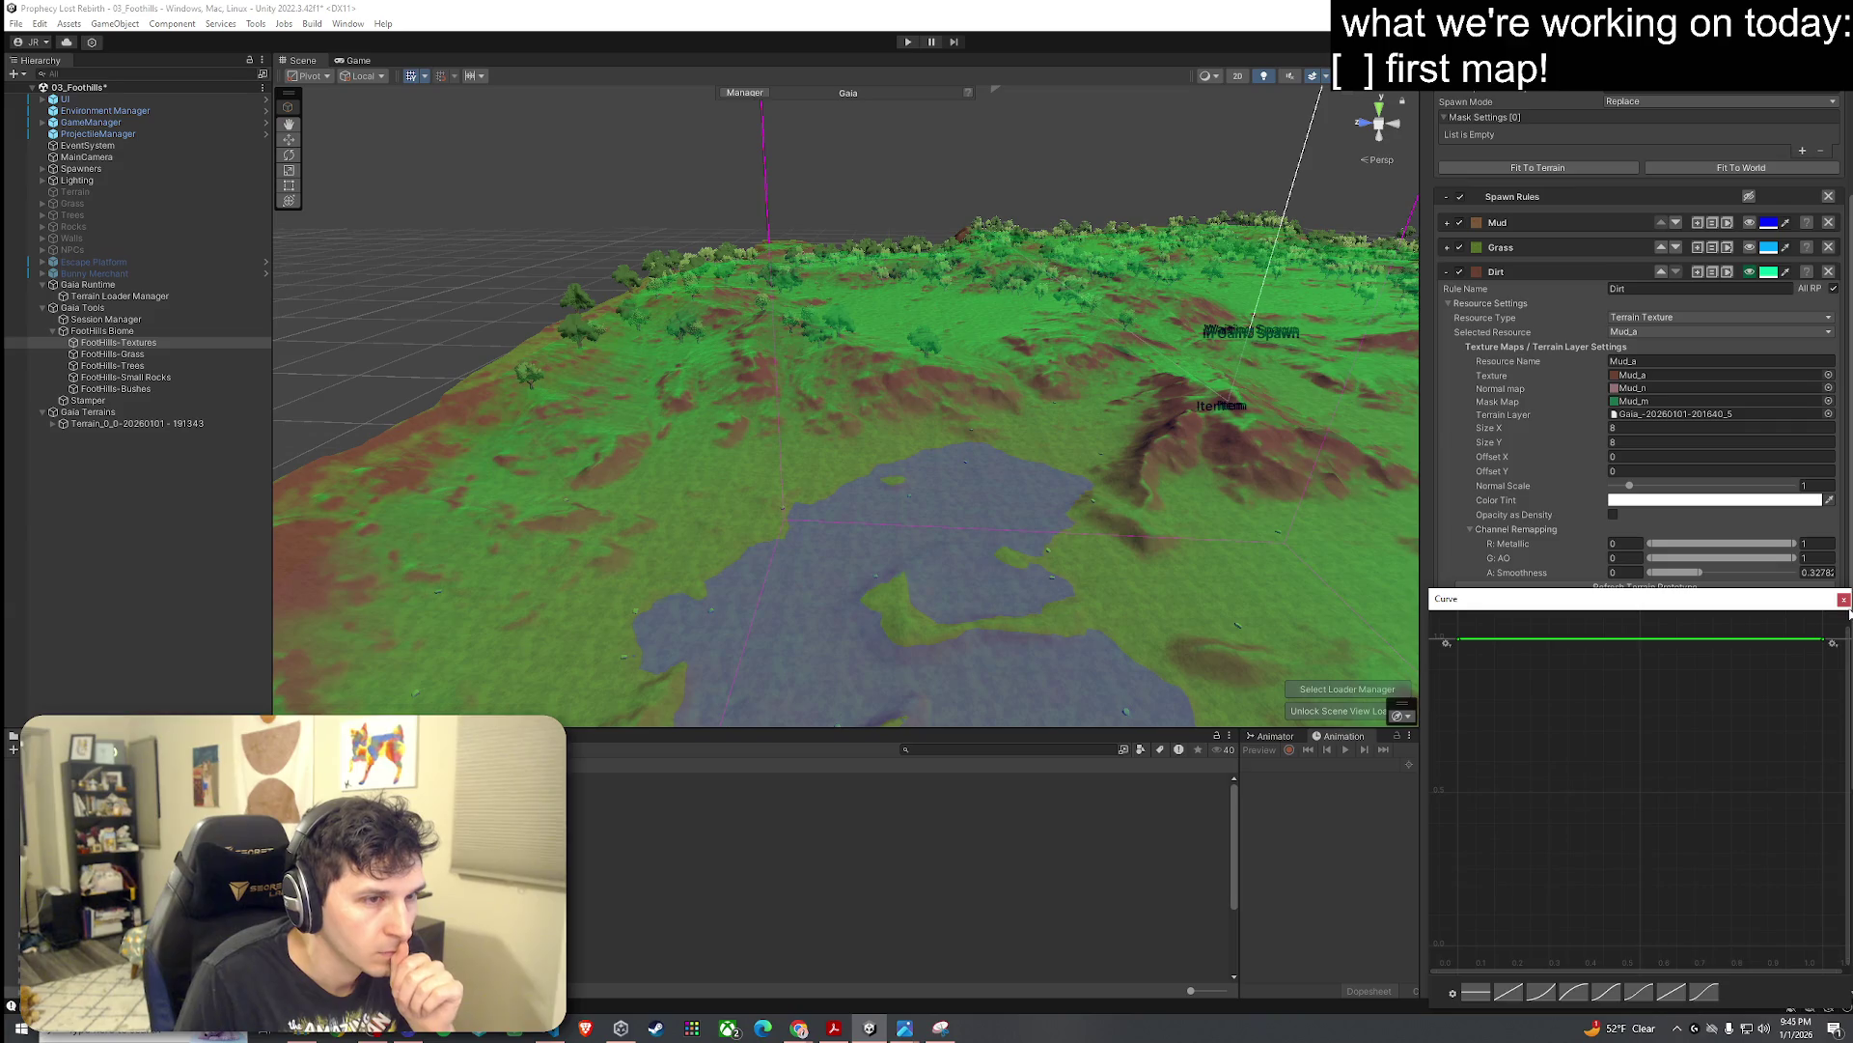
click(1844, 599)
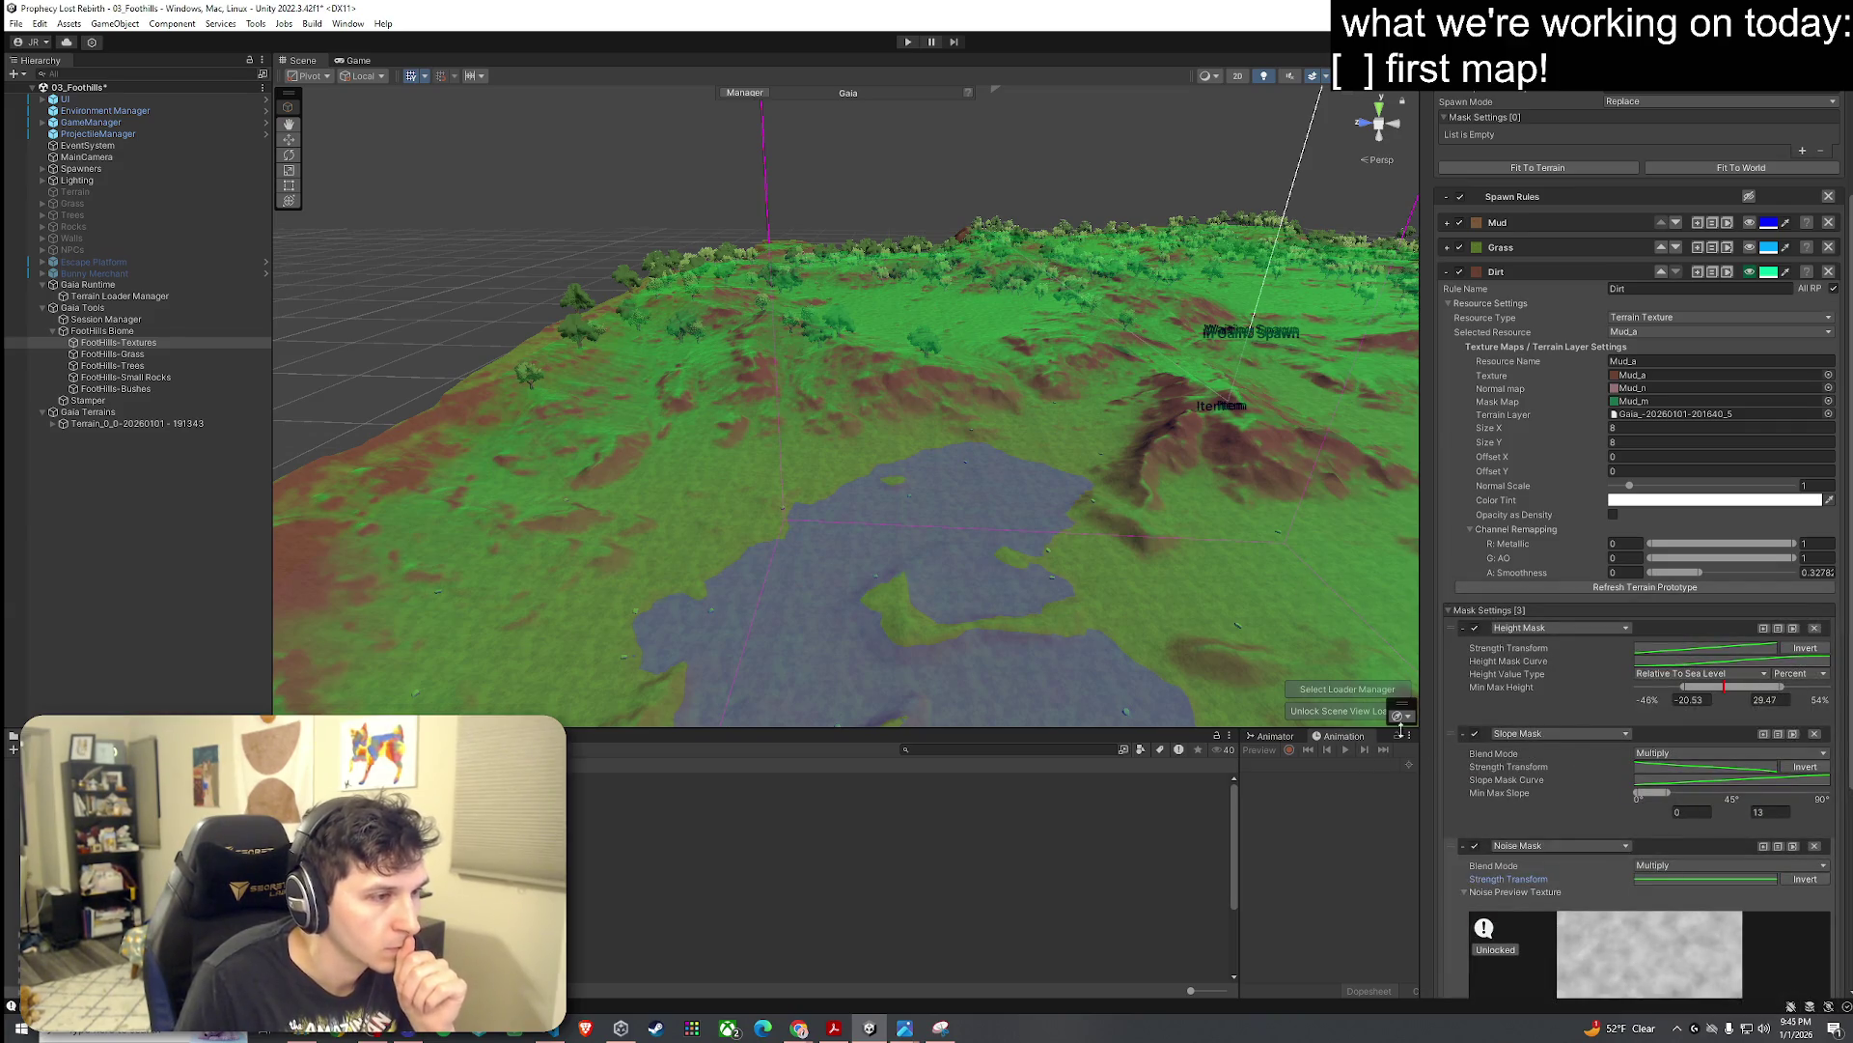
scroll(1487, 761, down, 5)
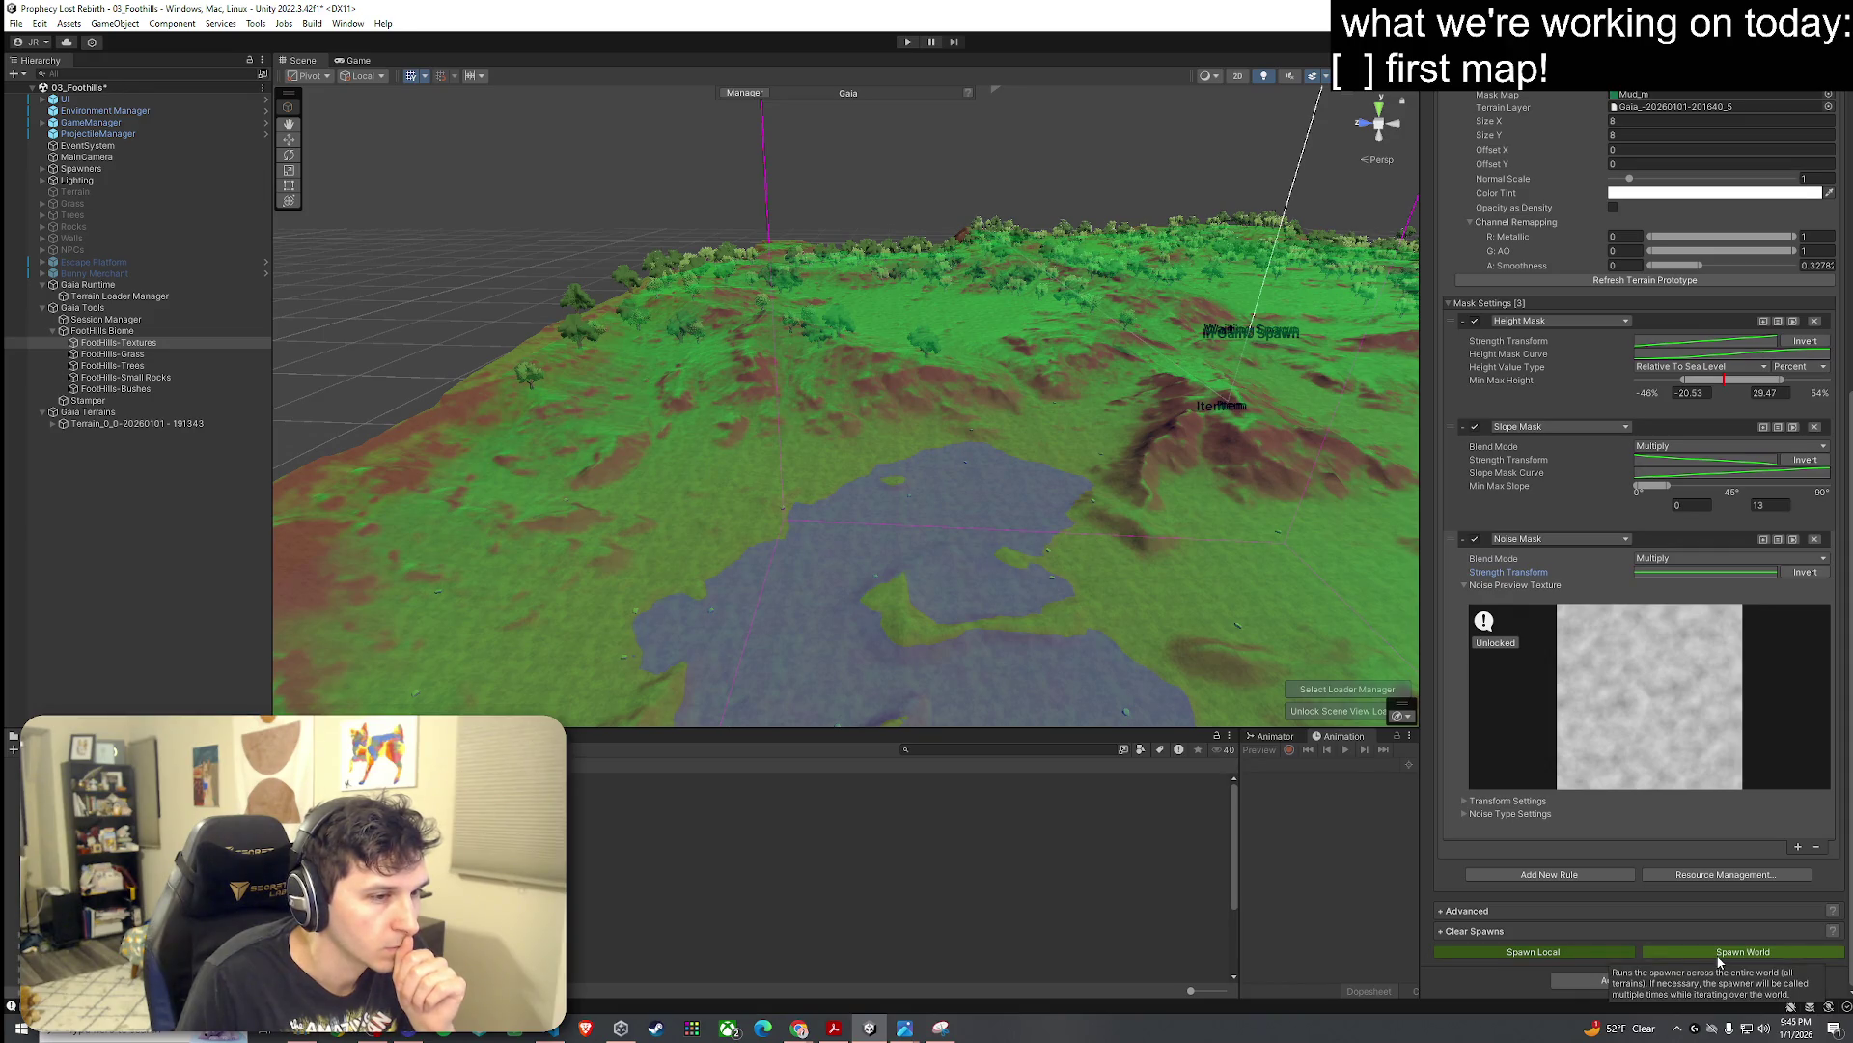
Step: Spawn the textures across the world and fly low over the terrain to inspect grass and dirt
click(1719, 955)
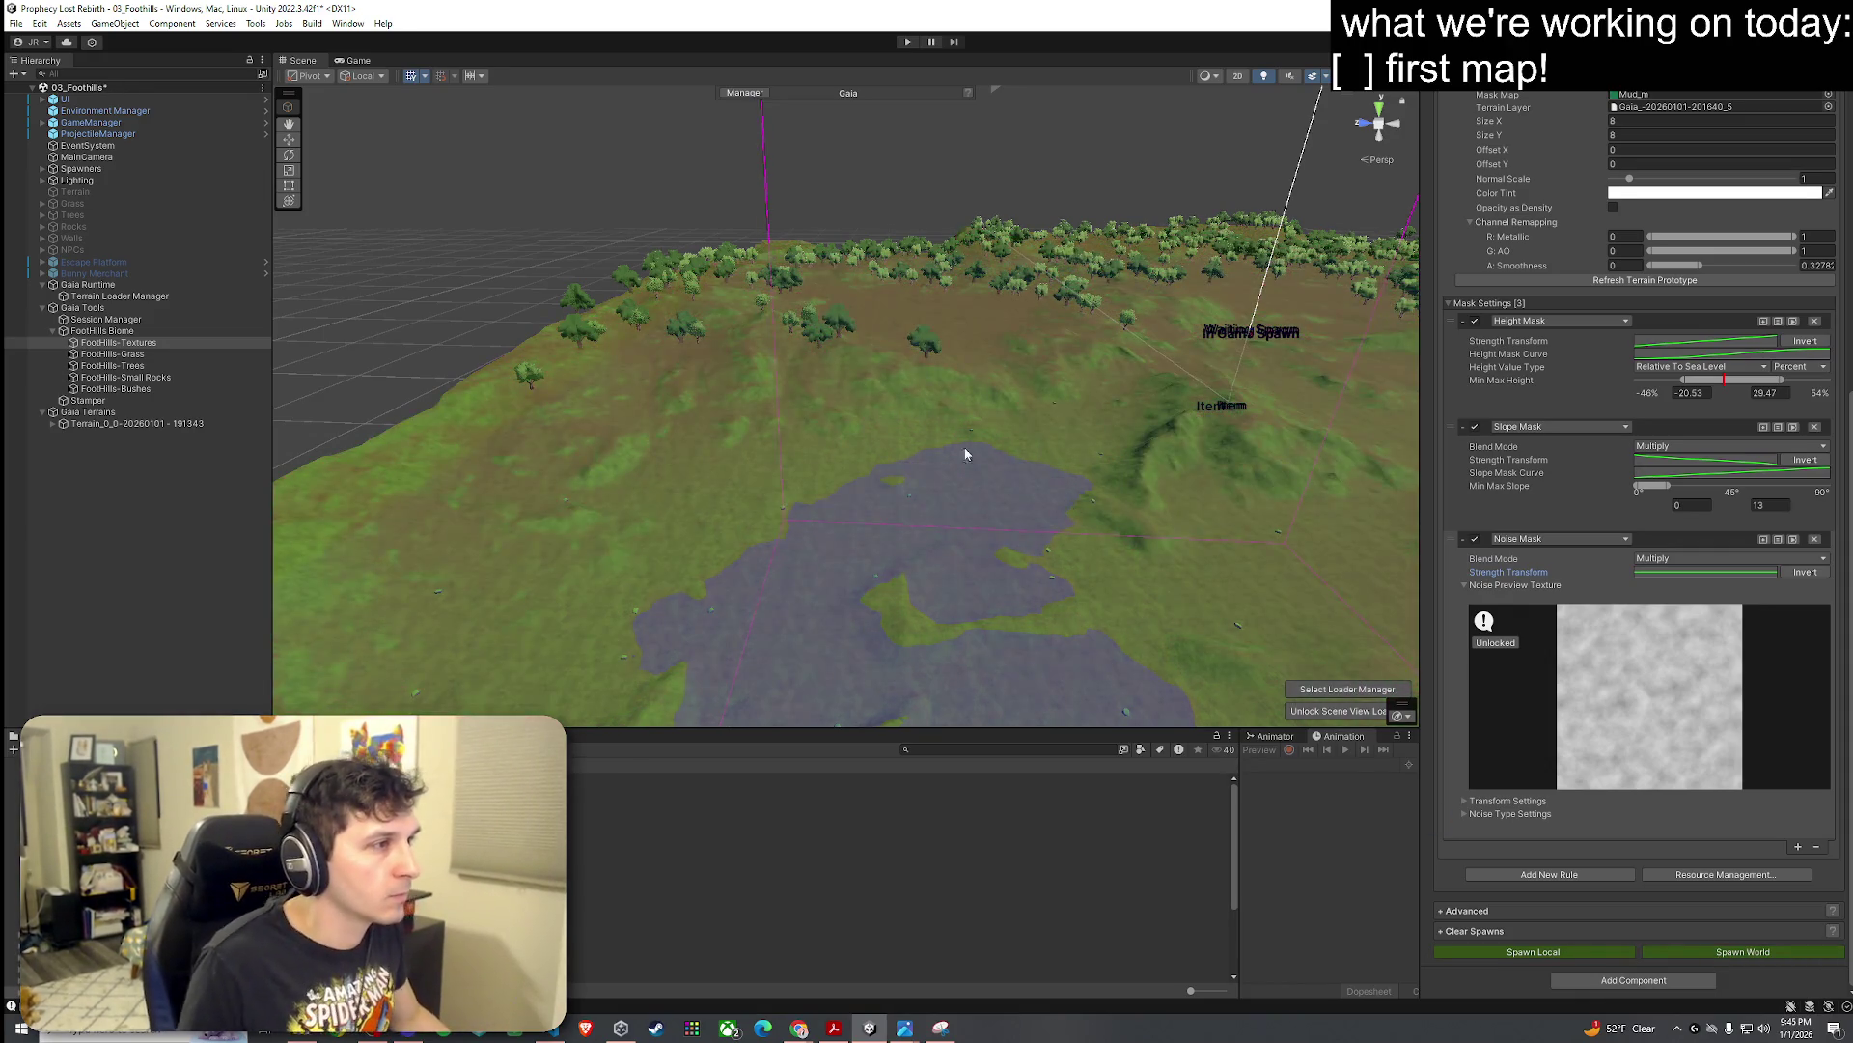
key(w)
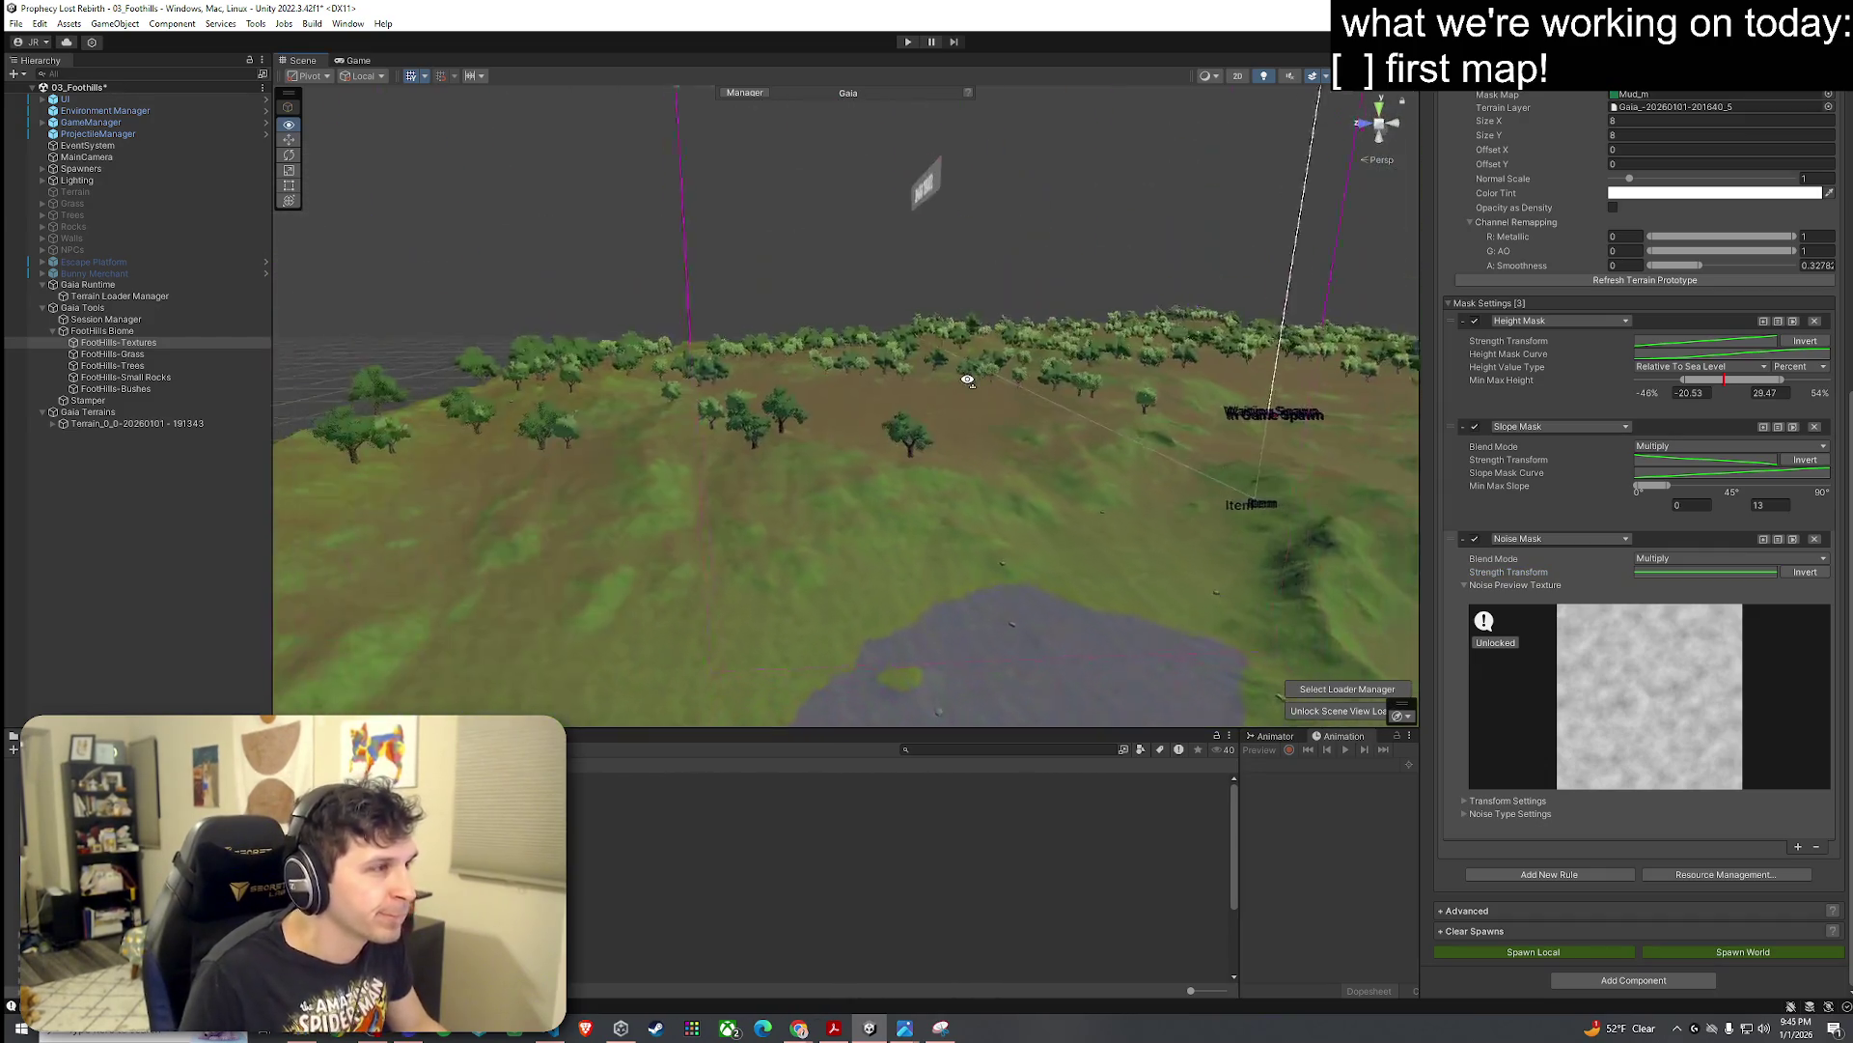
key(w)
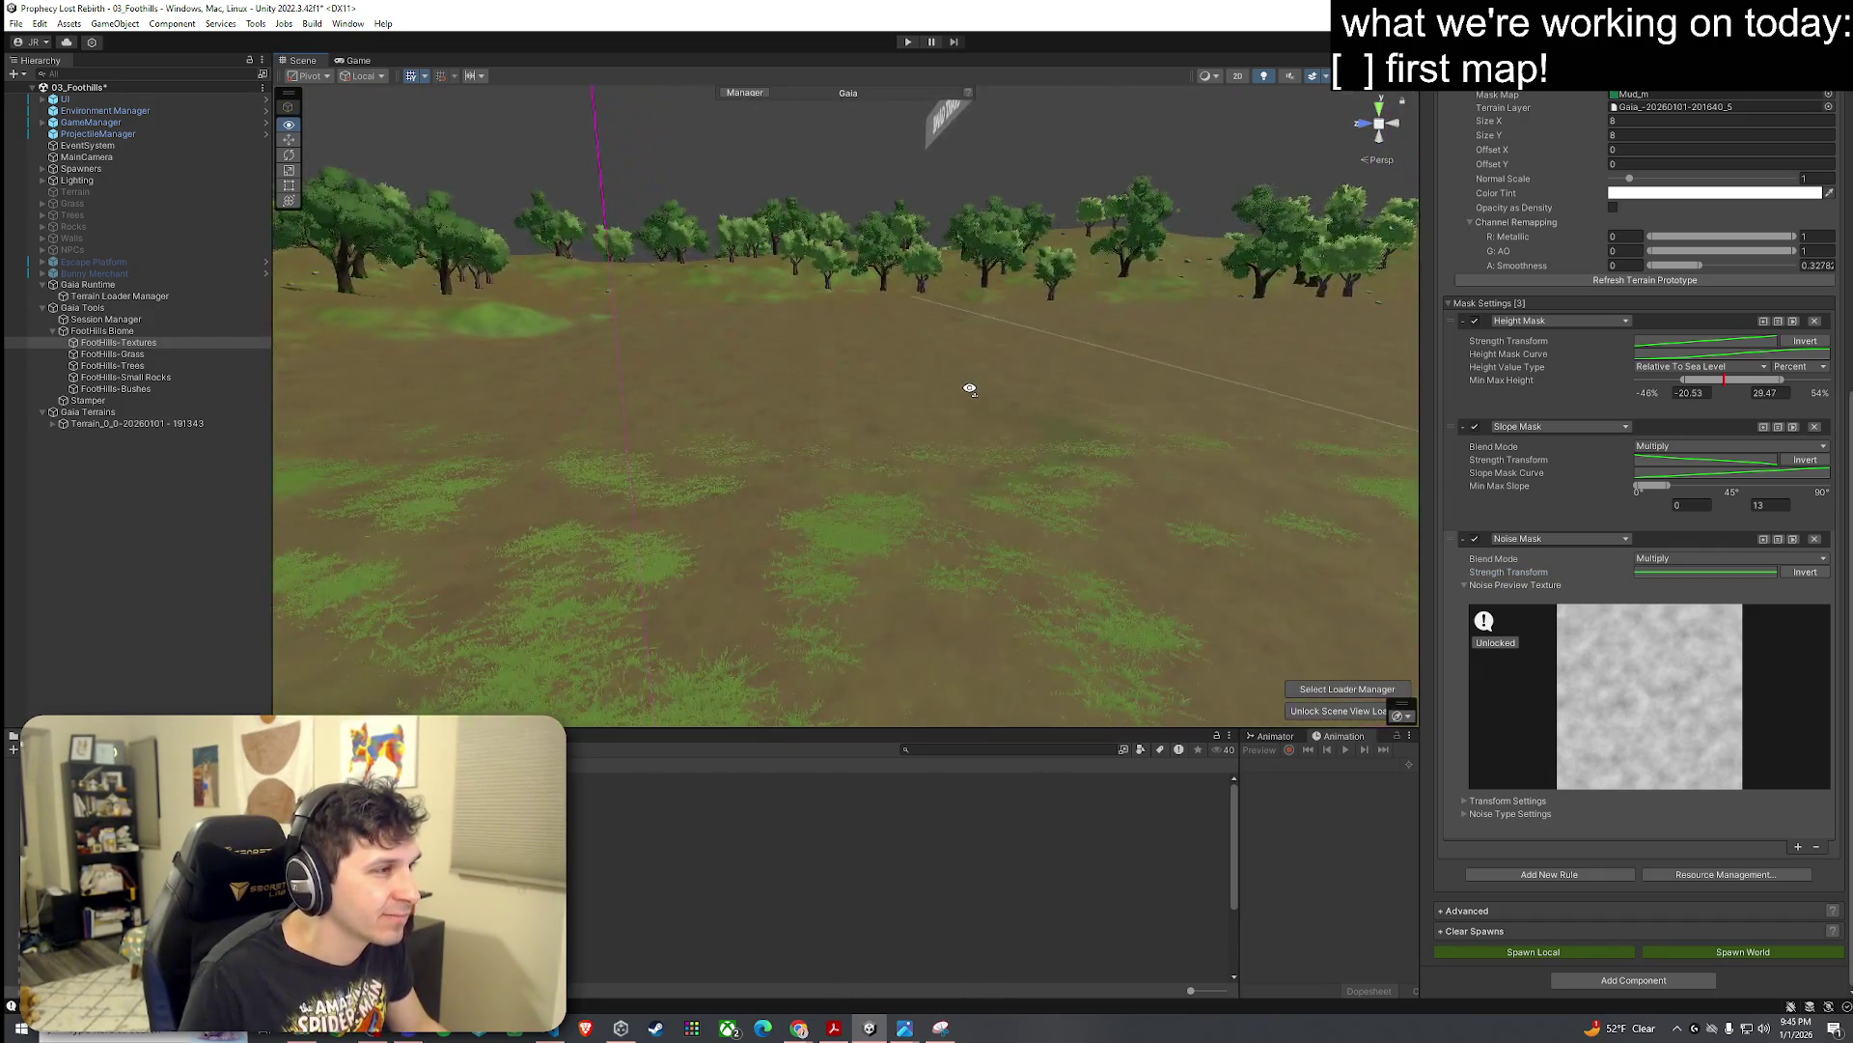
key(w)
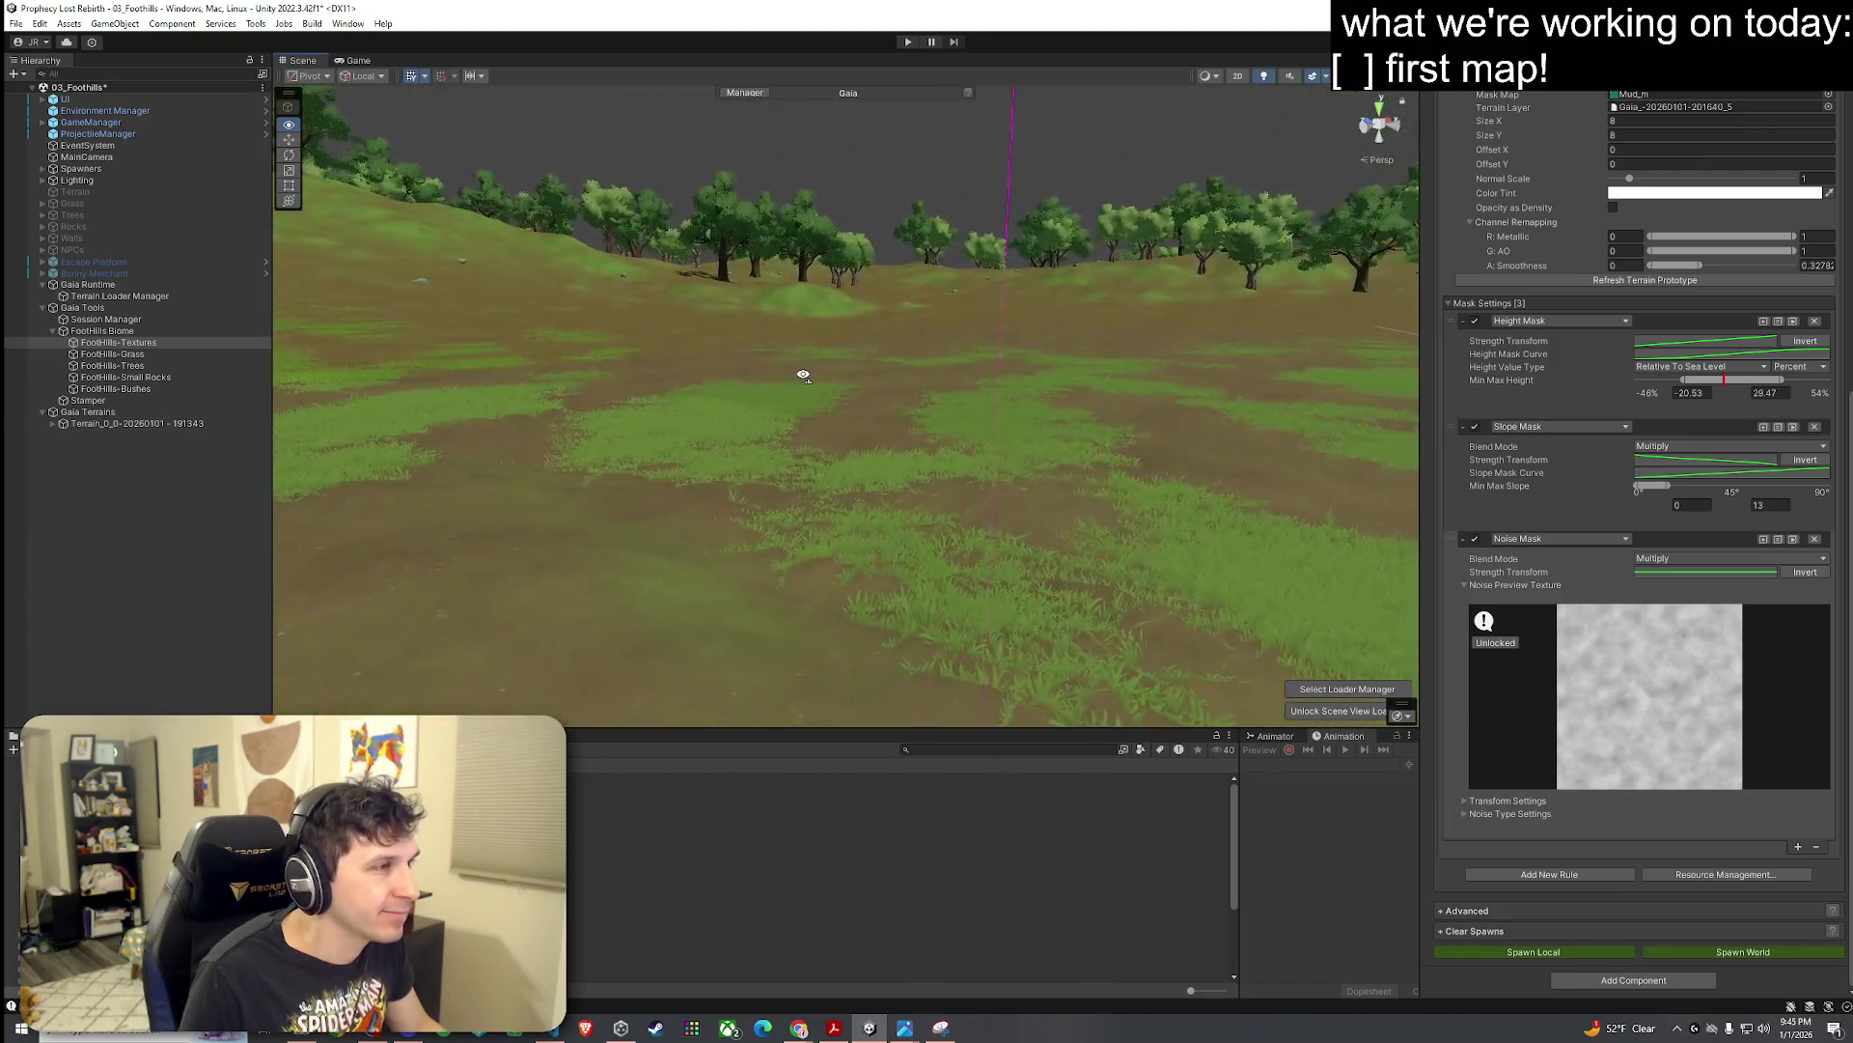
key(w)
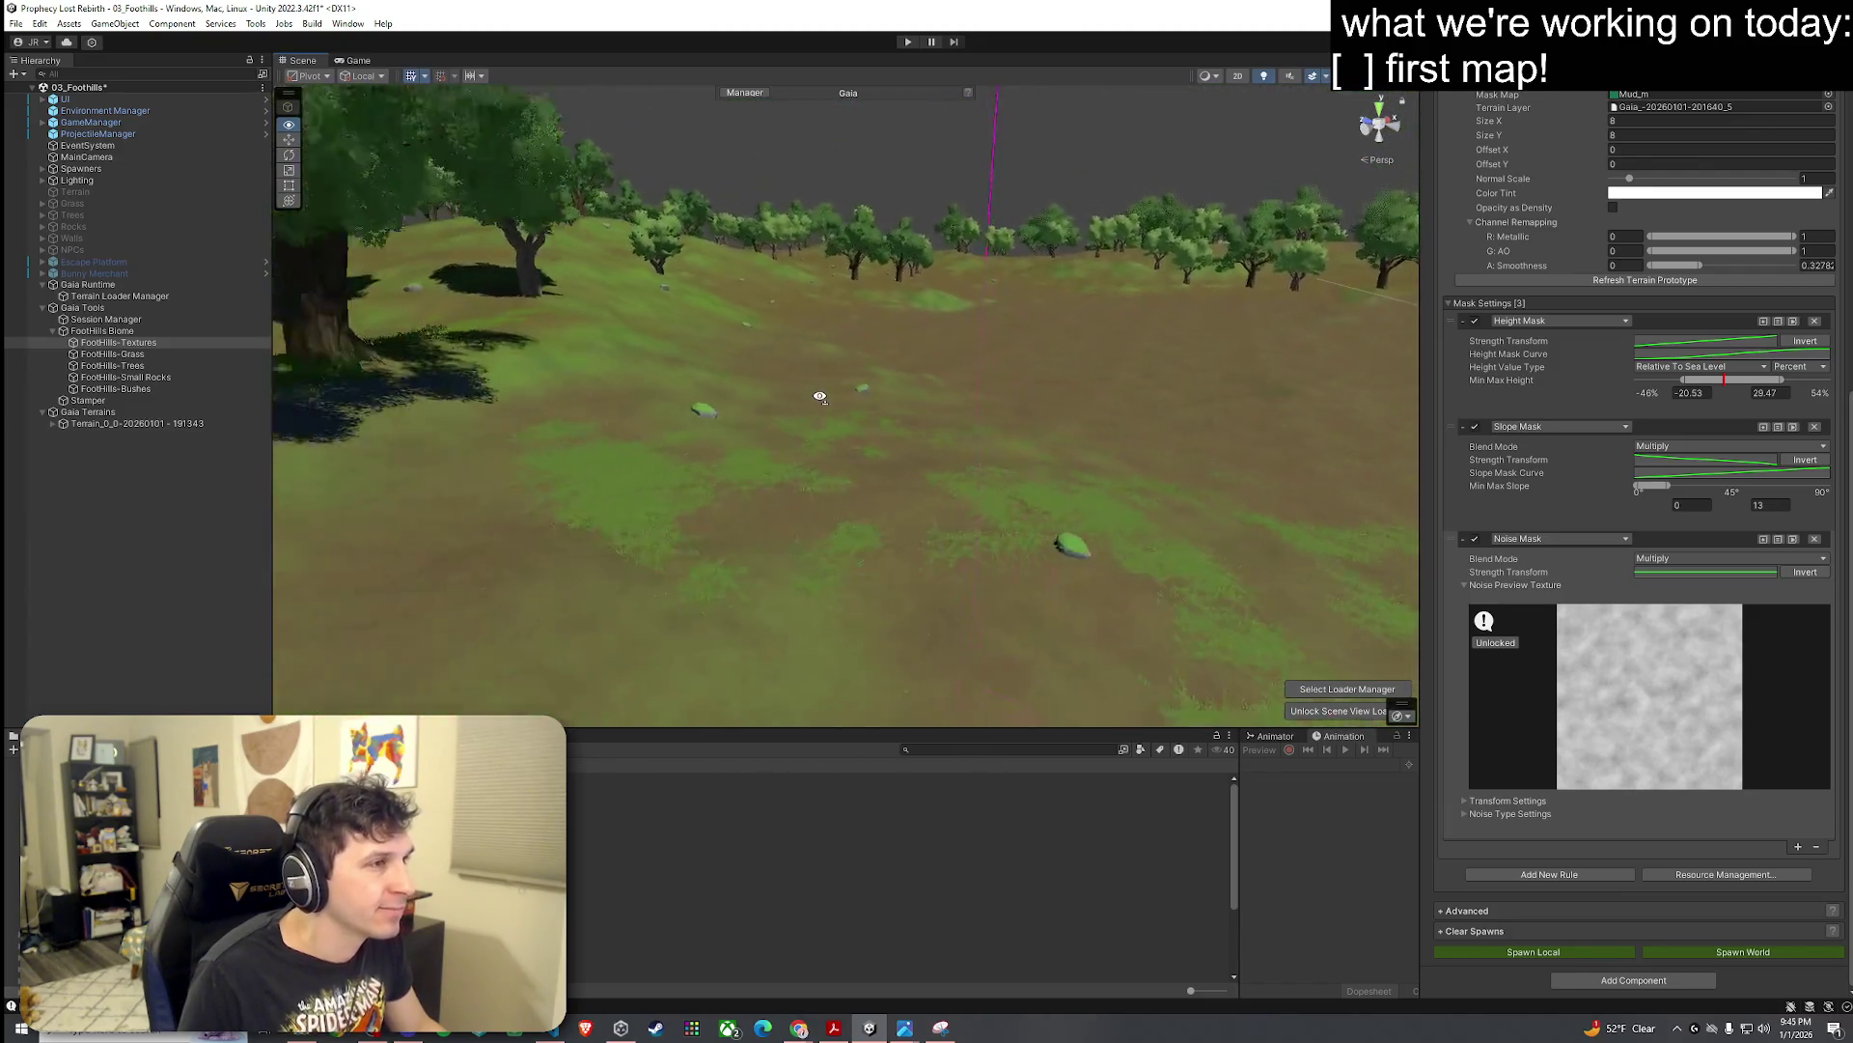
key(s)
Step: Disable and collapse the Dirt rule, orbit to compare the terrain, then re-enable Dirt
scroll(1561, 570, up, 5)
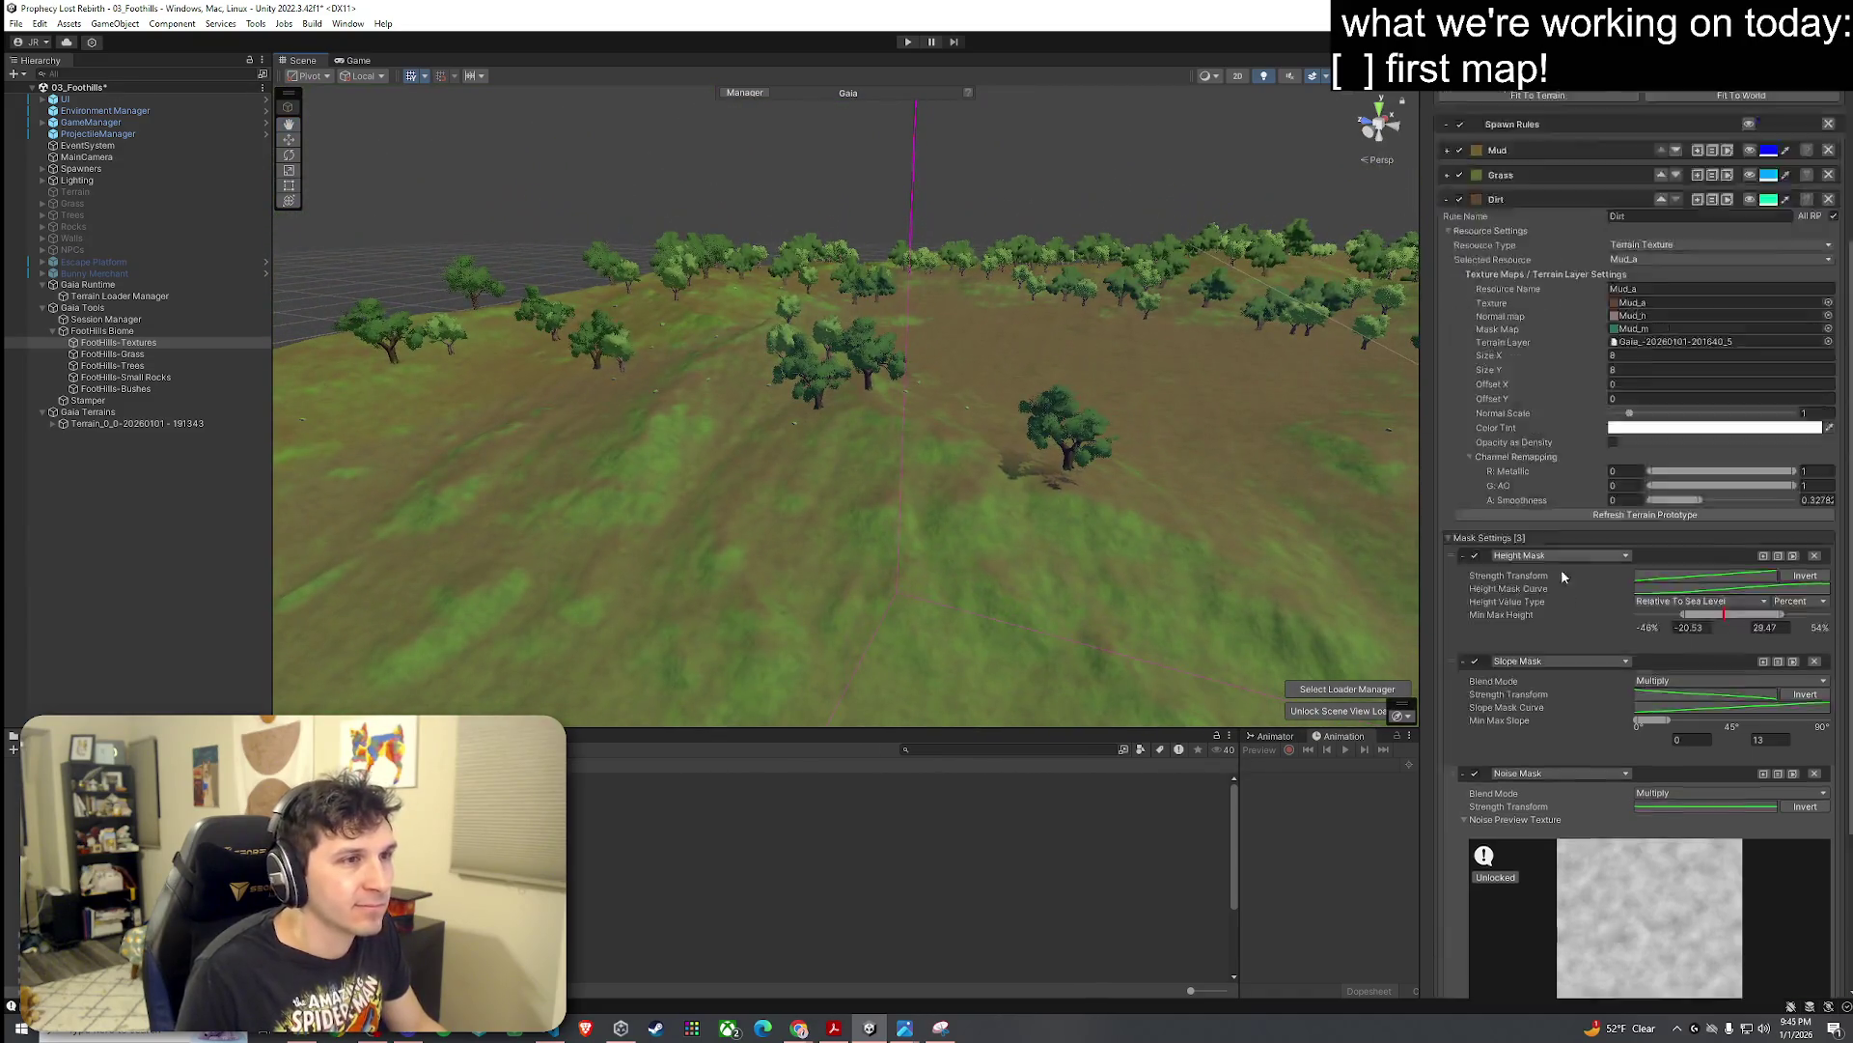
scroll(1554, 584, up, 5)
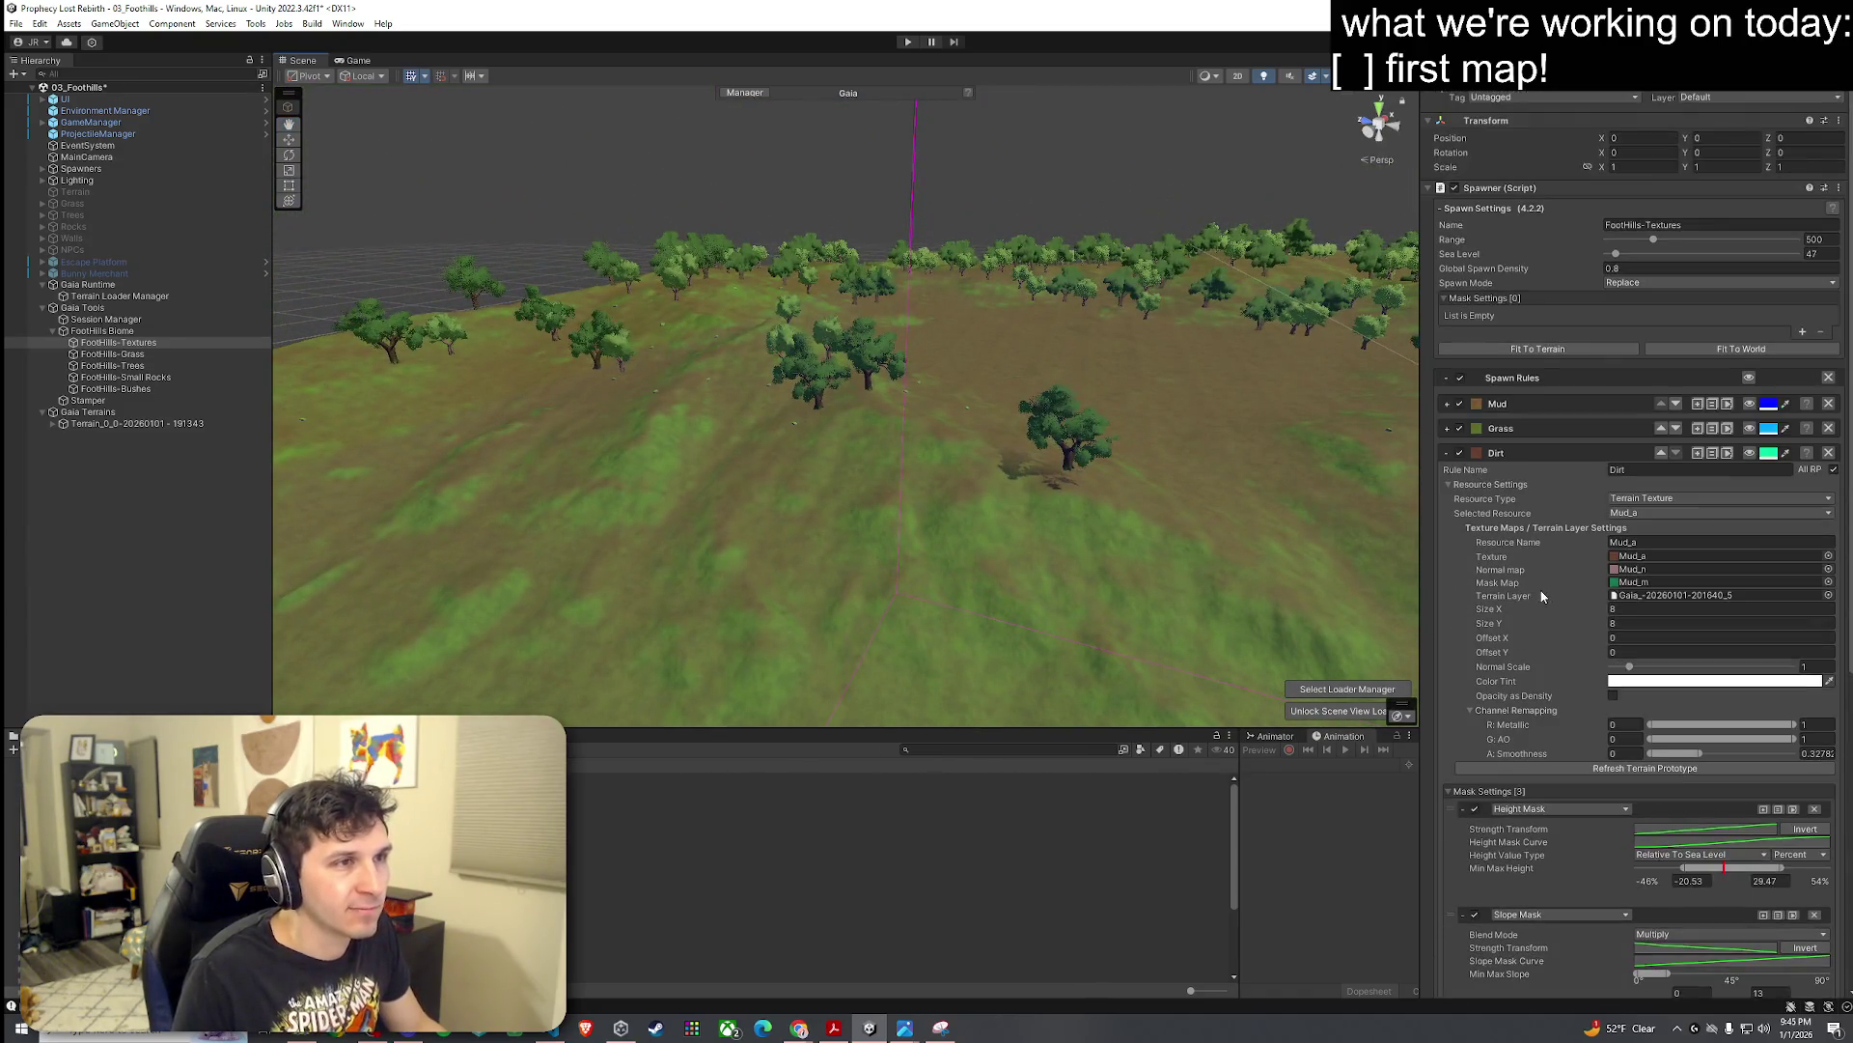
click(1459, 452)
click(1445, 453)
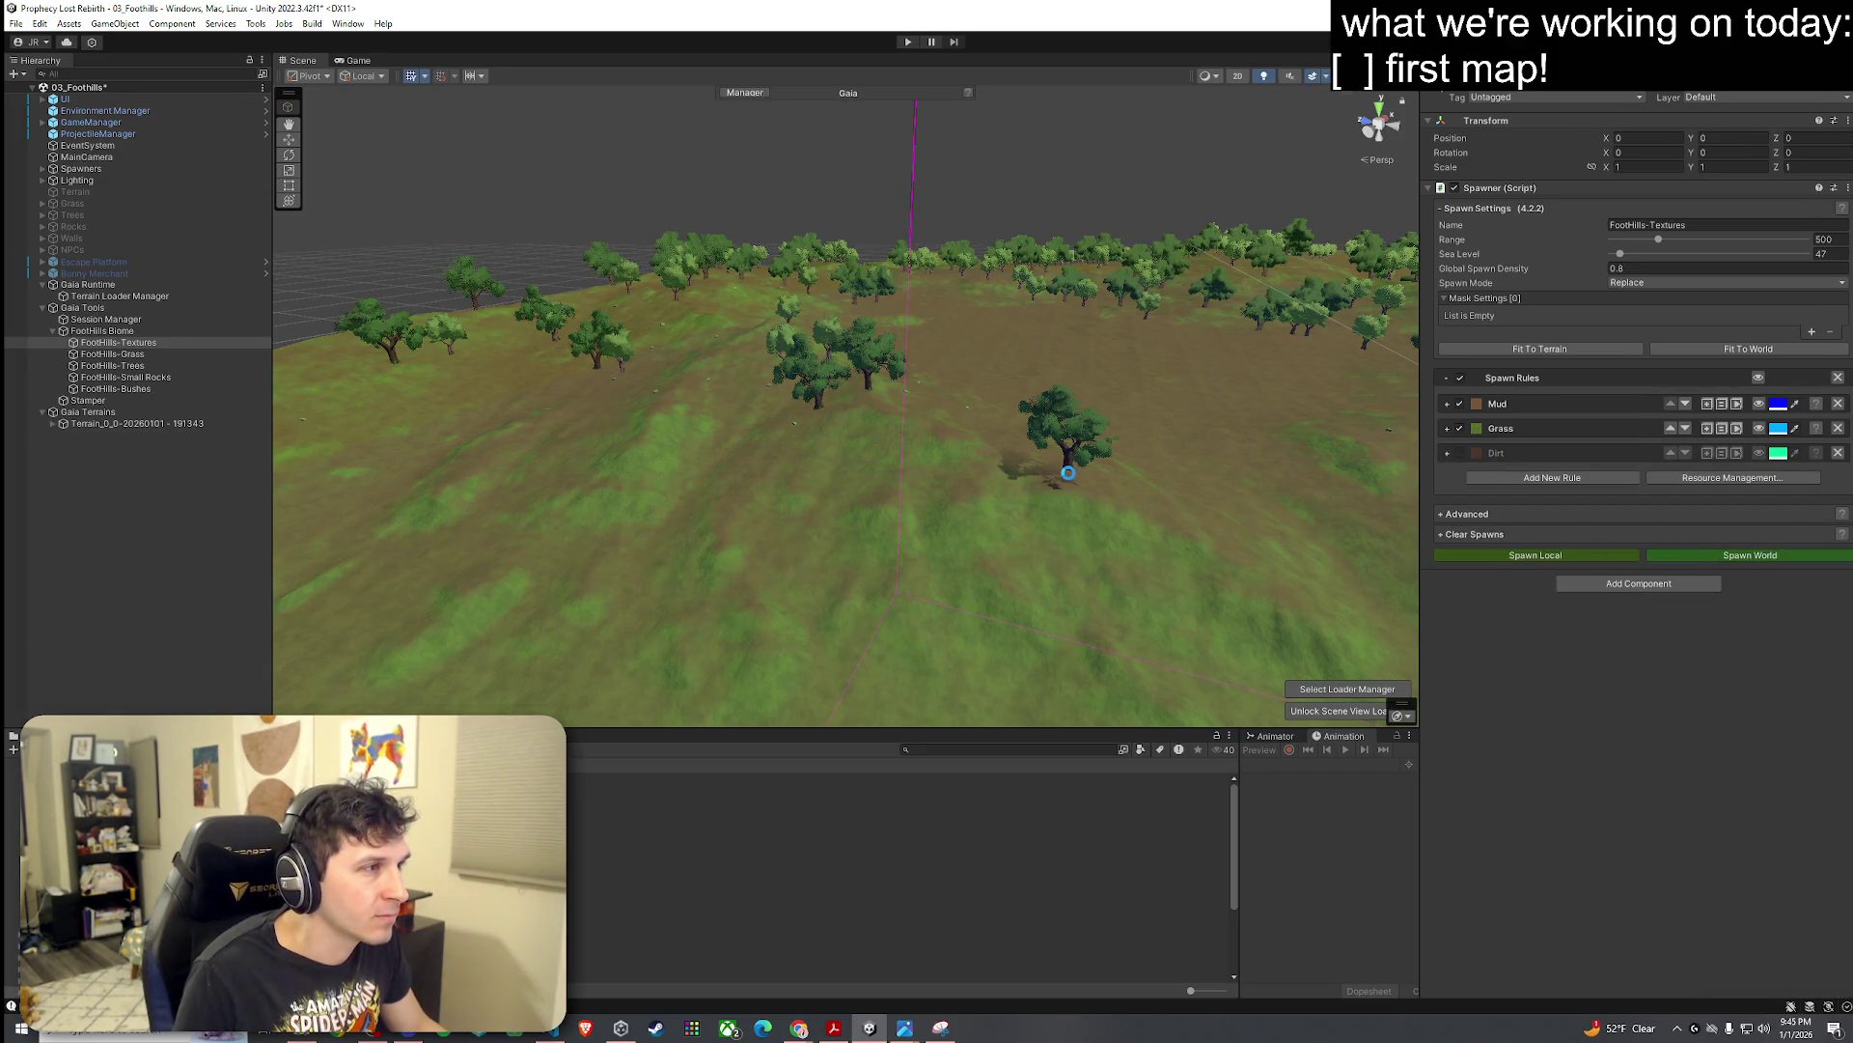
mouse_move(925, 466)
mouse_down()
mouse_move(902, 493)
mouse_move(1187, 426)
mouse_move(894, 467)
mouse_move(1242, 423)
mouse_move(1274, 498)
mouse_up()
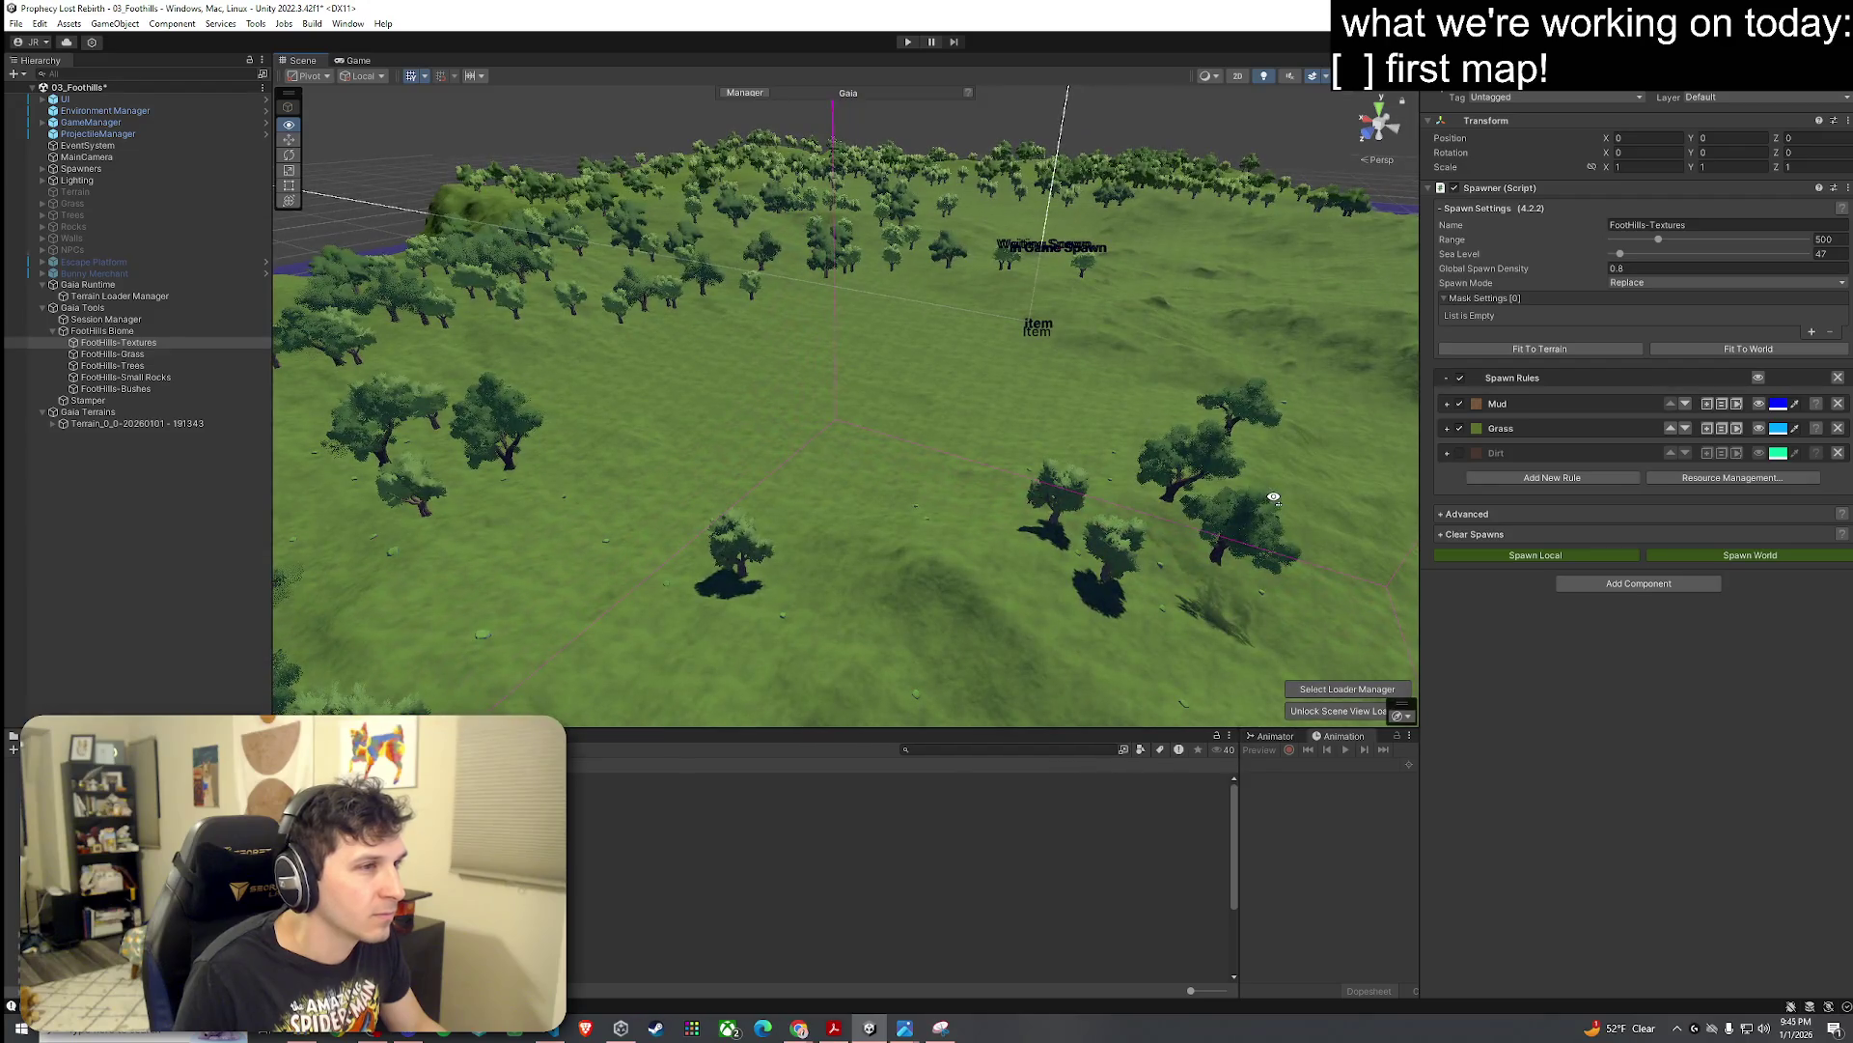
click(1458, 452)
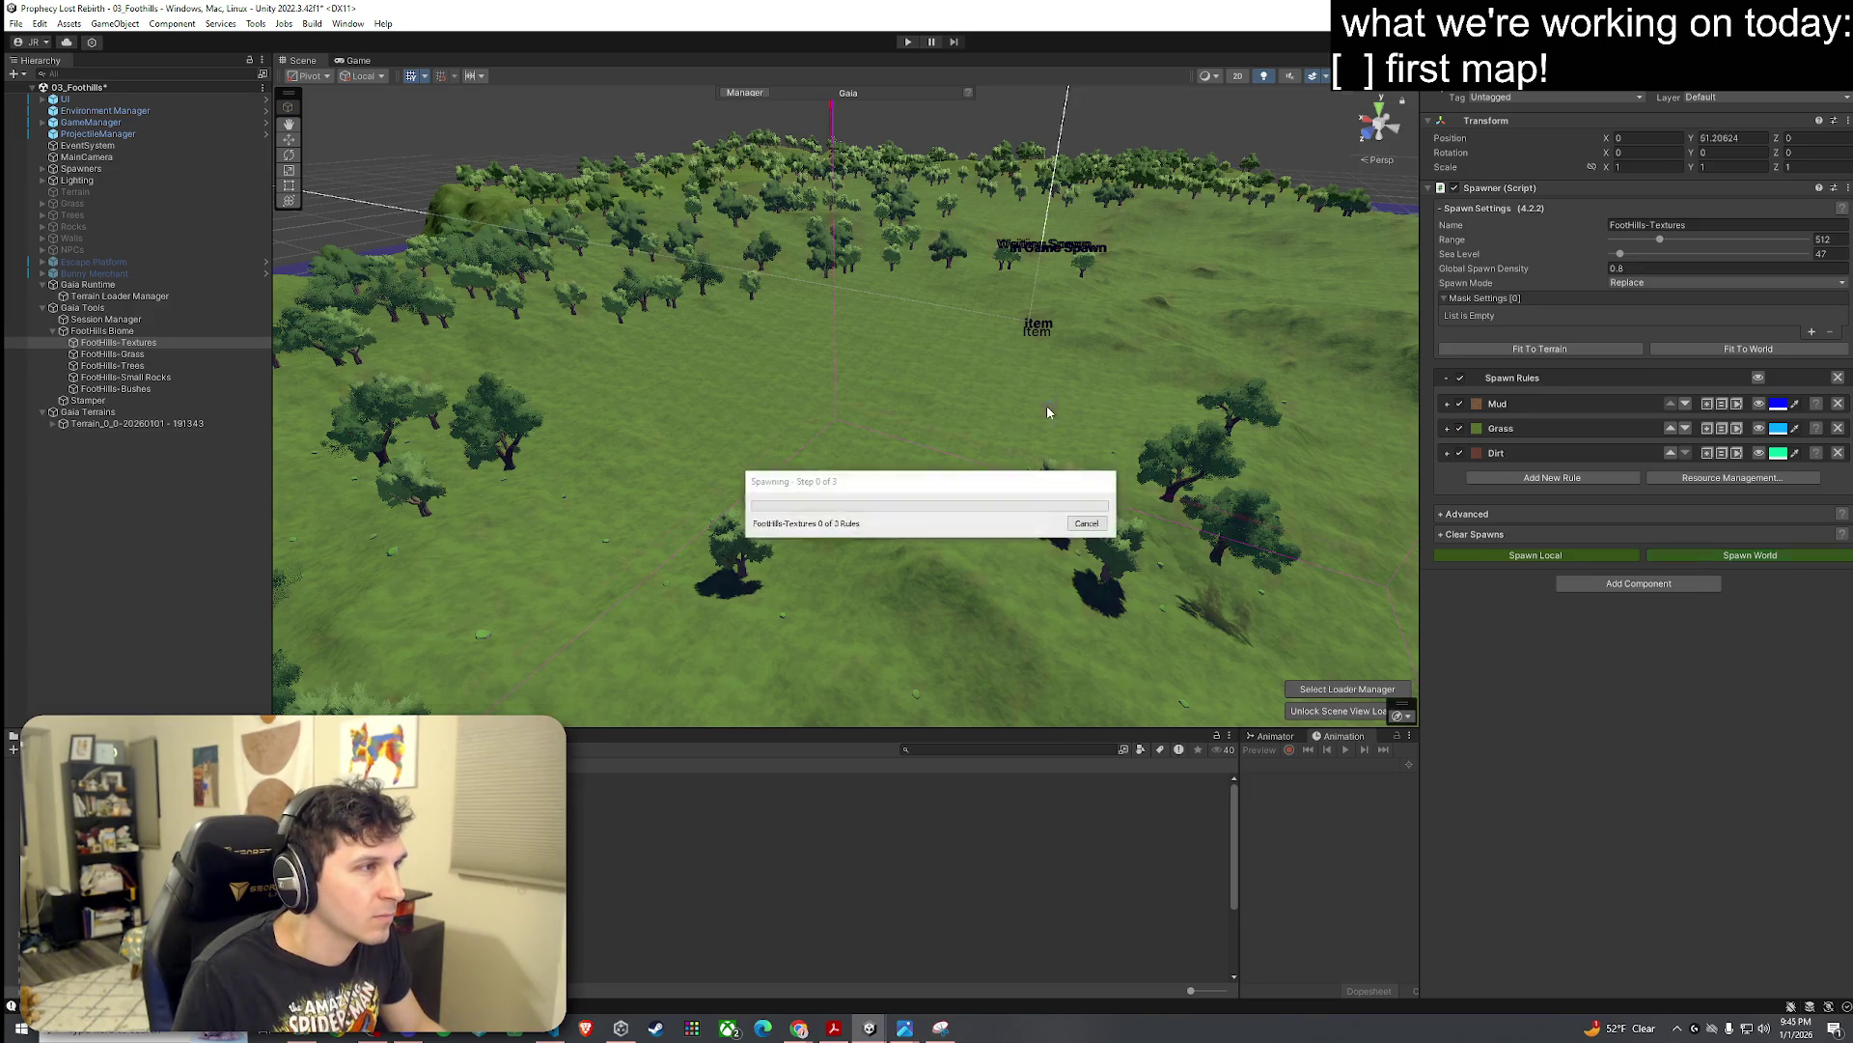
Step: Expand and visualize the Dirt rule, then flip its slope mask inversion
click(1446, 453)
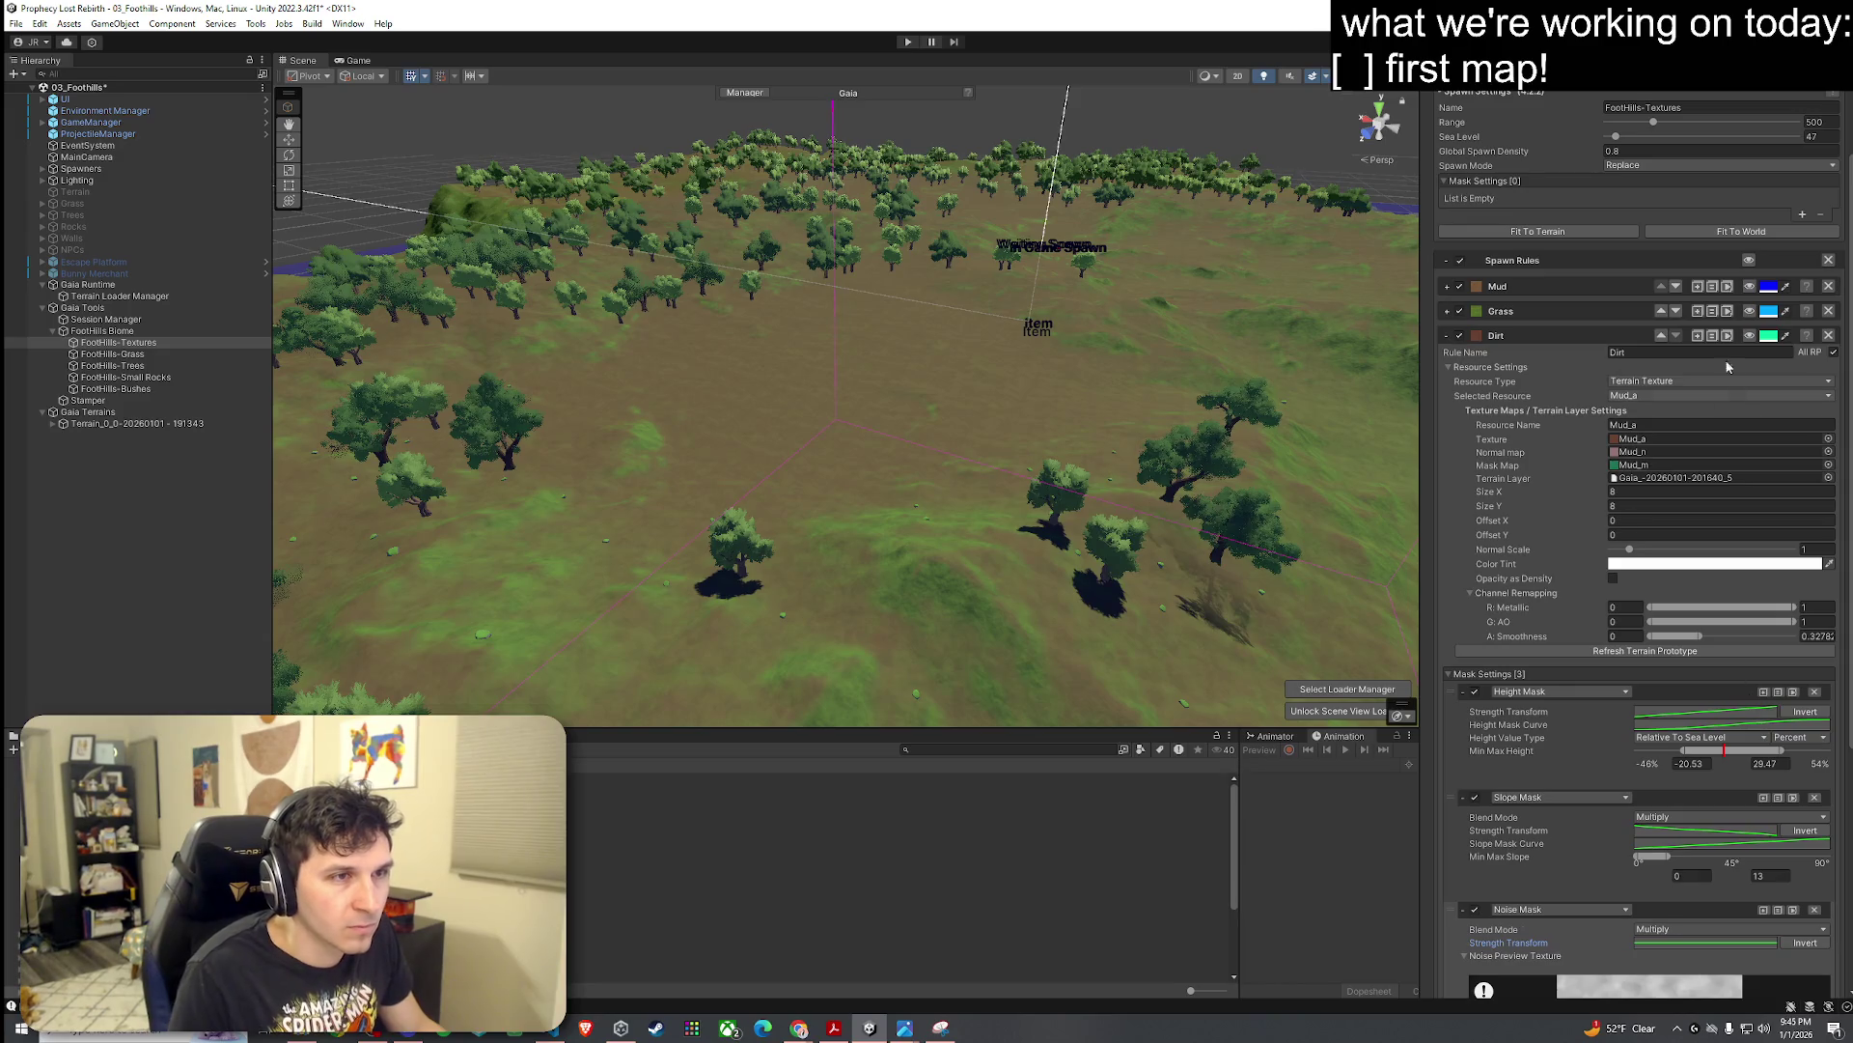
click(1750, 336)
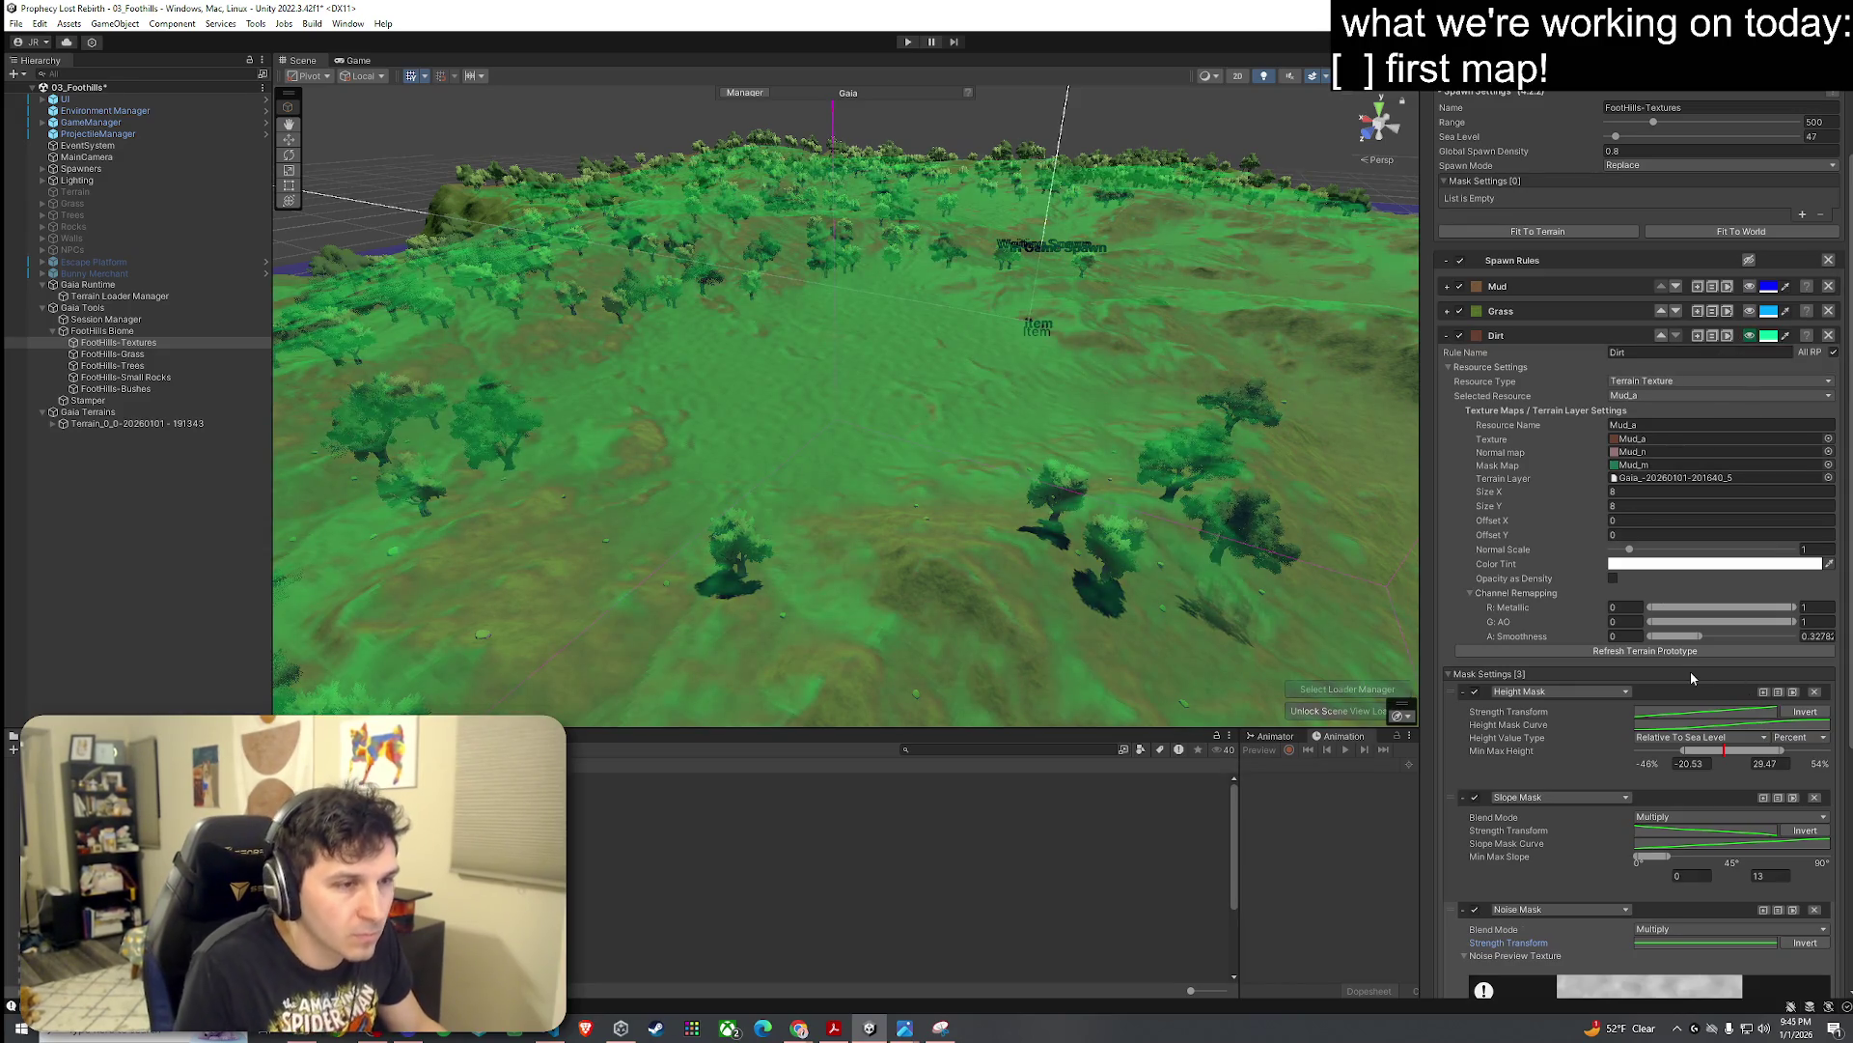
click(1801, 714)
click(1801, 714)
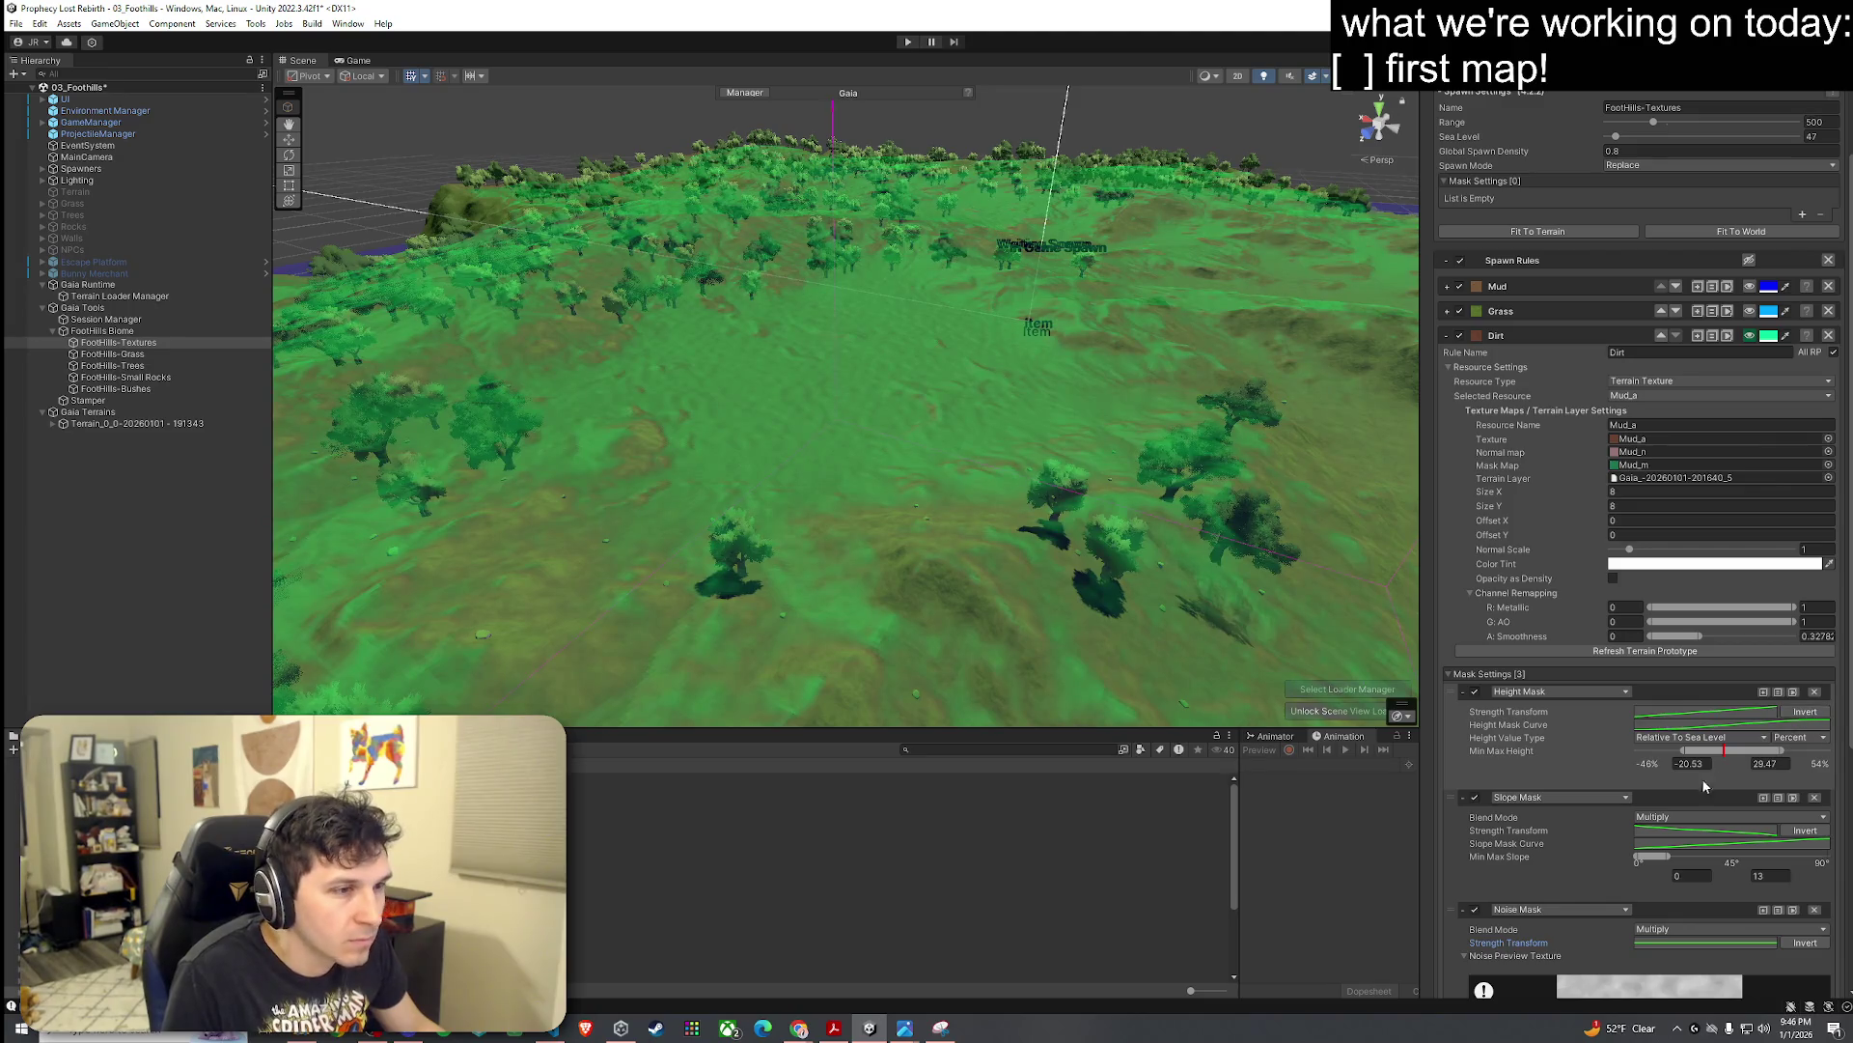
click(1800, 830)
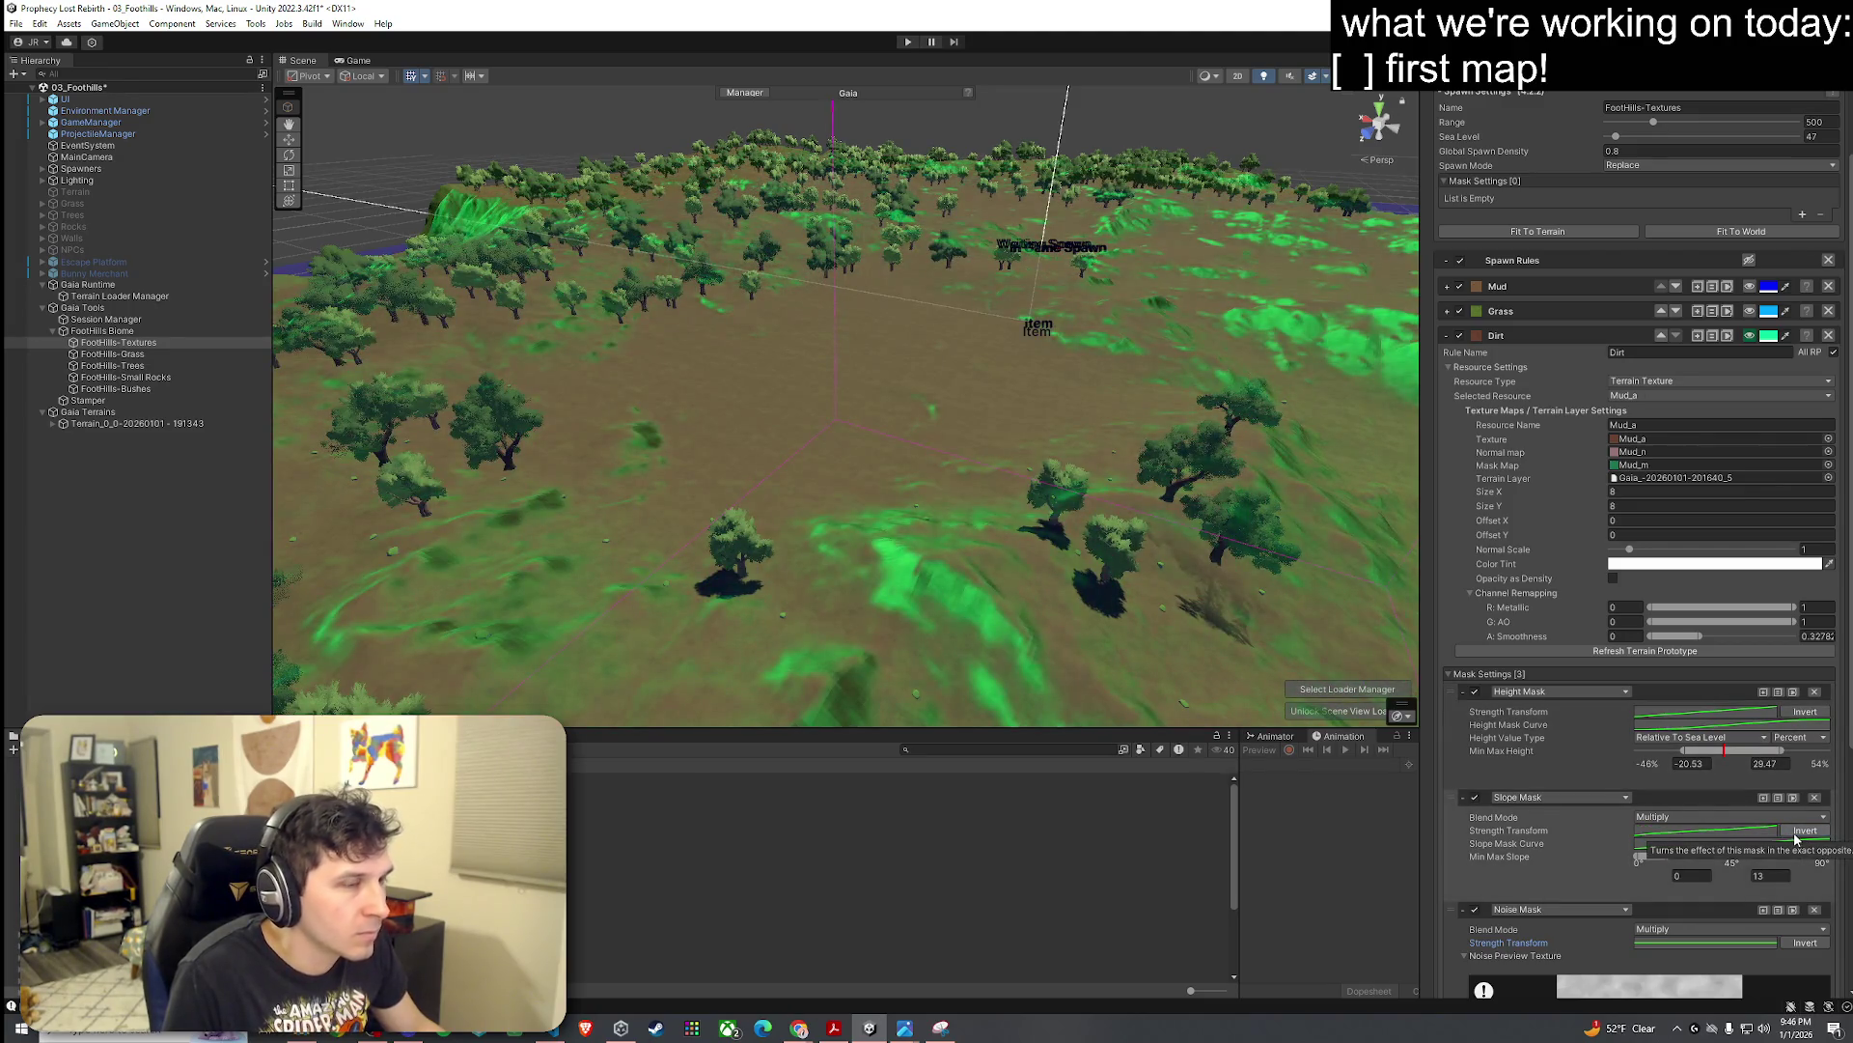
Step: Turn off the Dirt slope mask and bring up the noise mask's strength curve
scroll(1621, 797, down, 3)
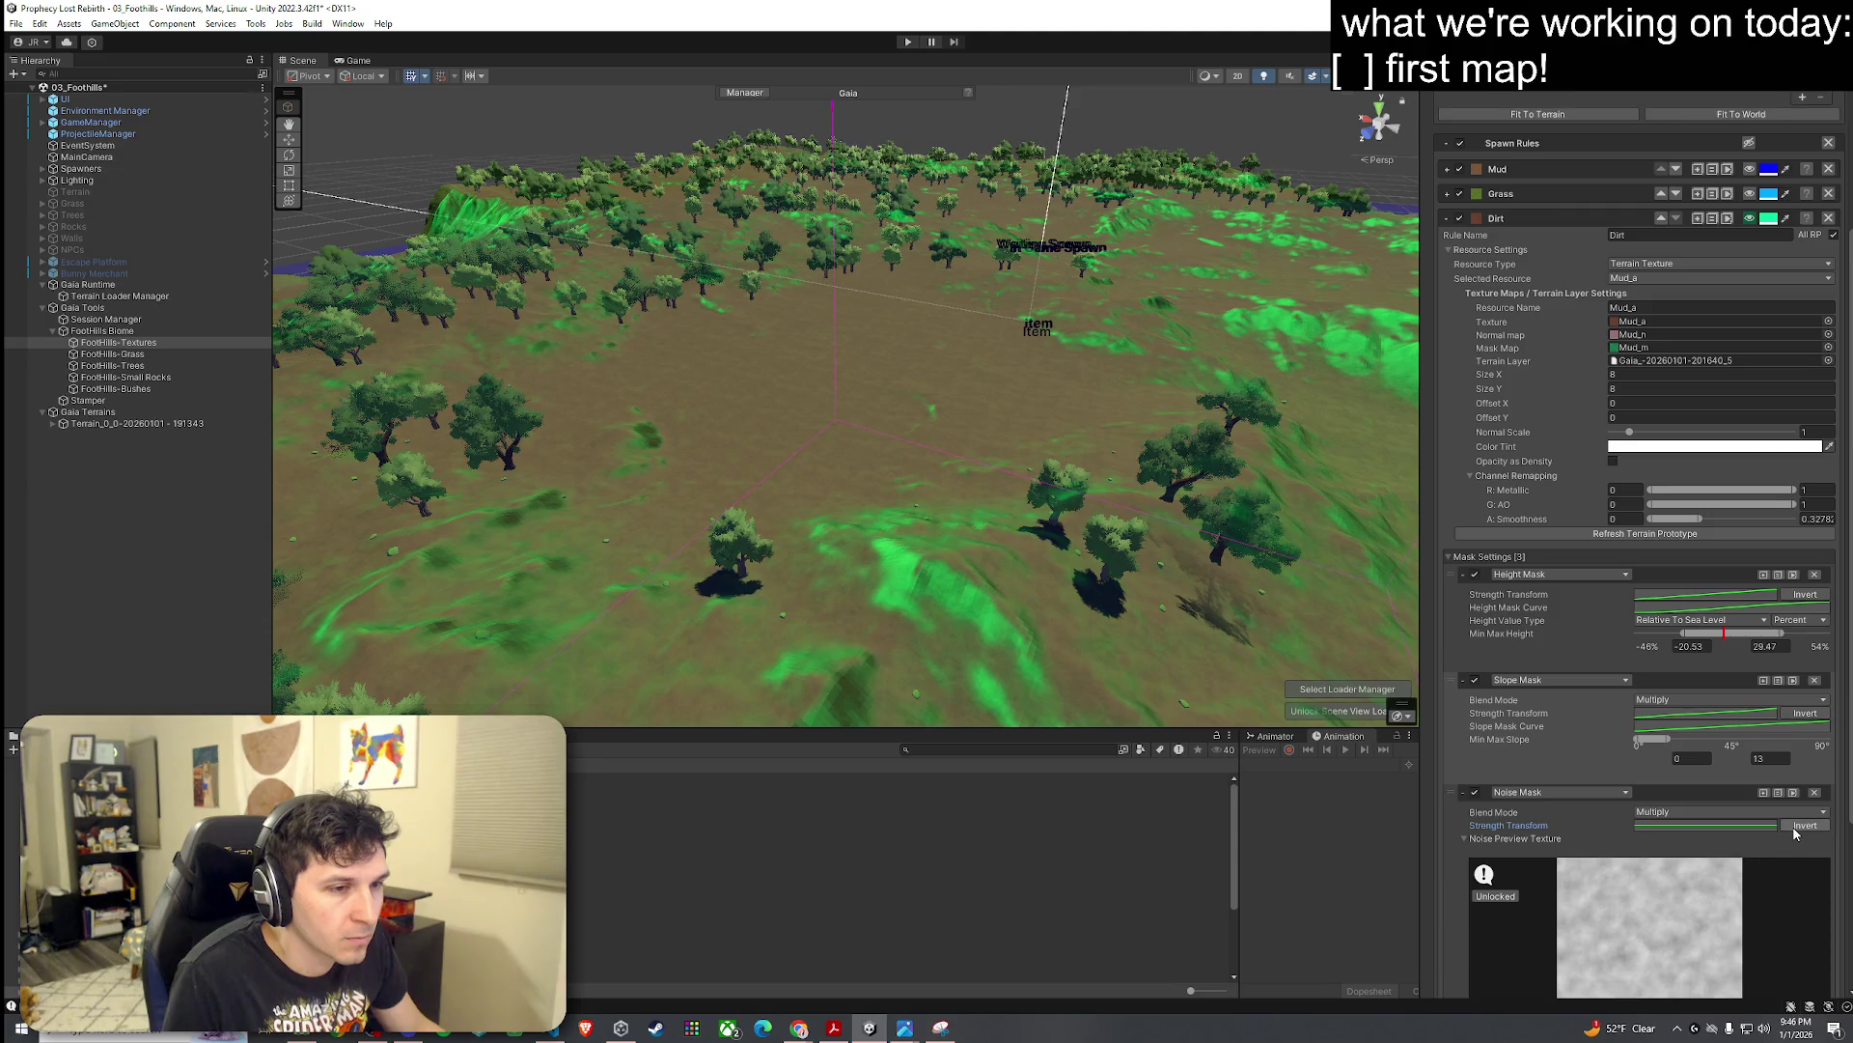
click(1475, 680)
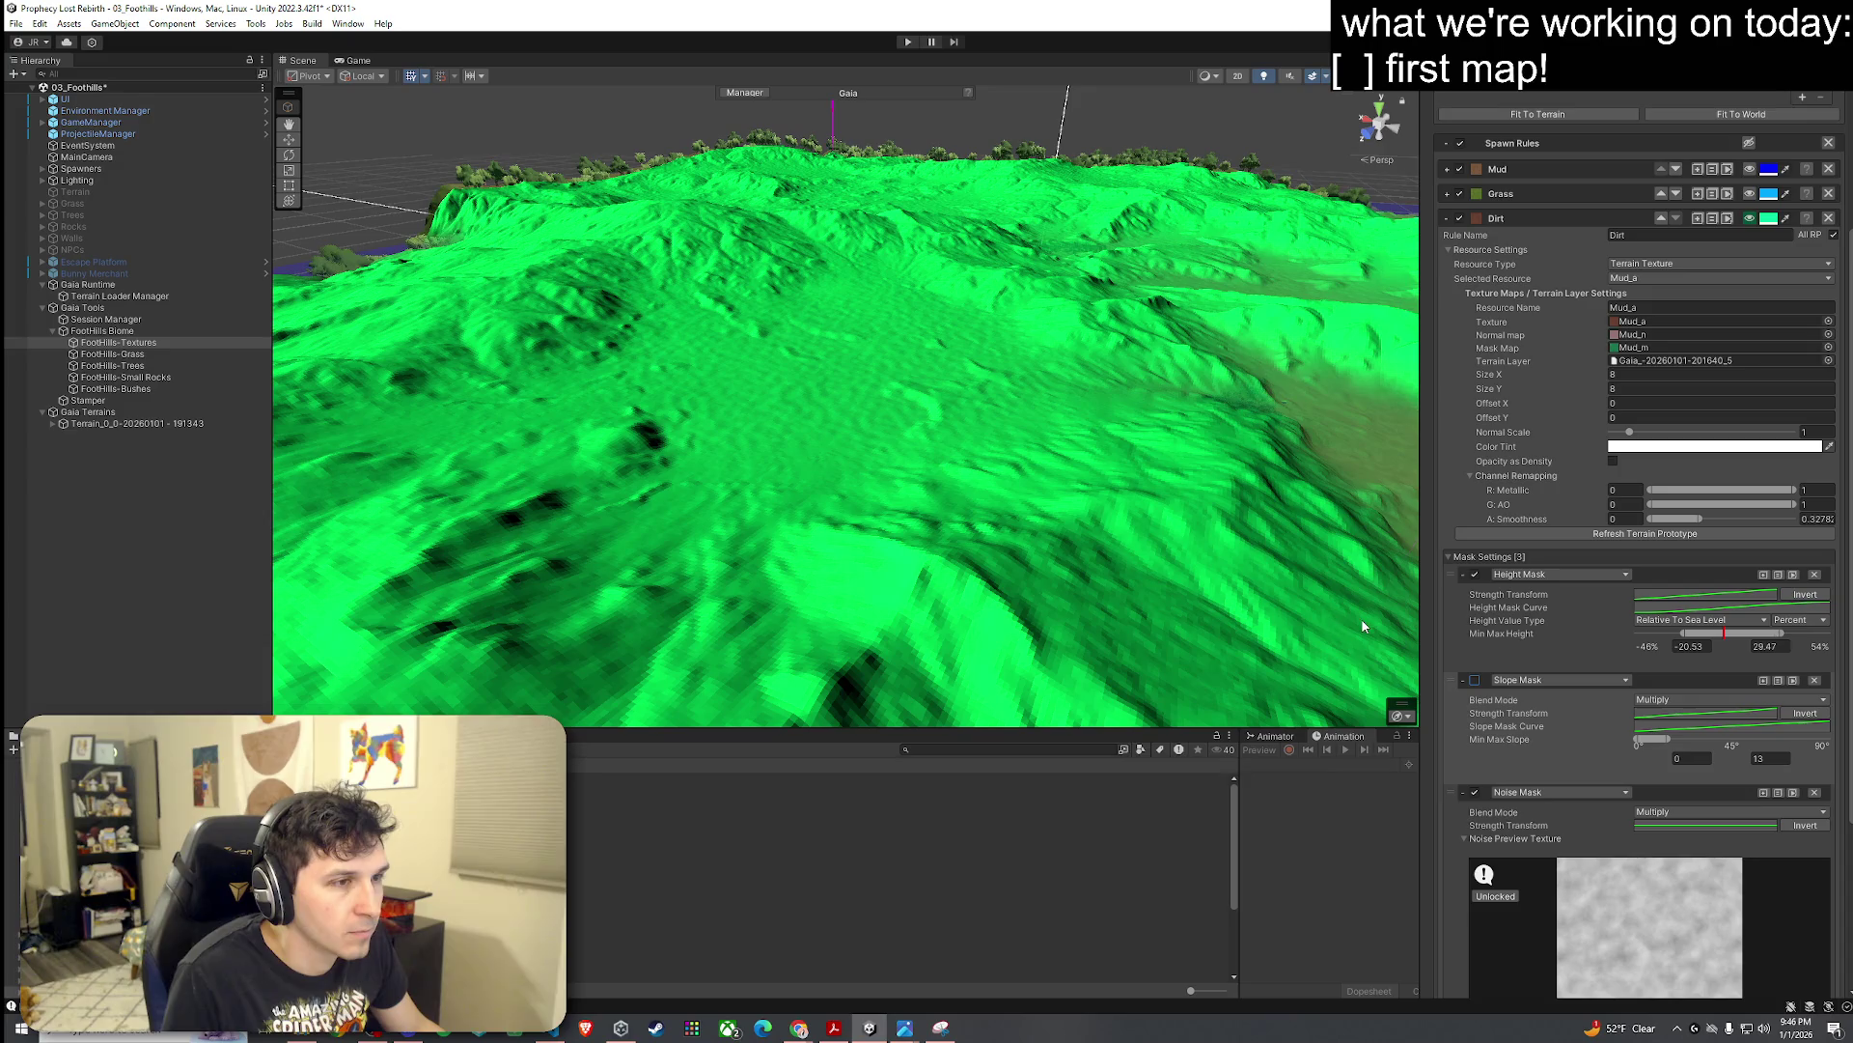
scroll(1622, 913, down, 5)
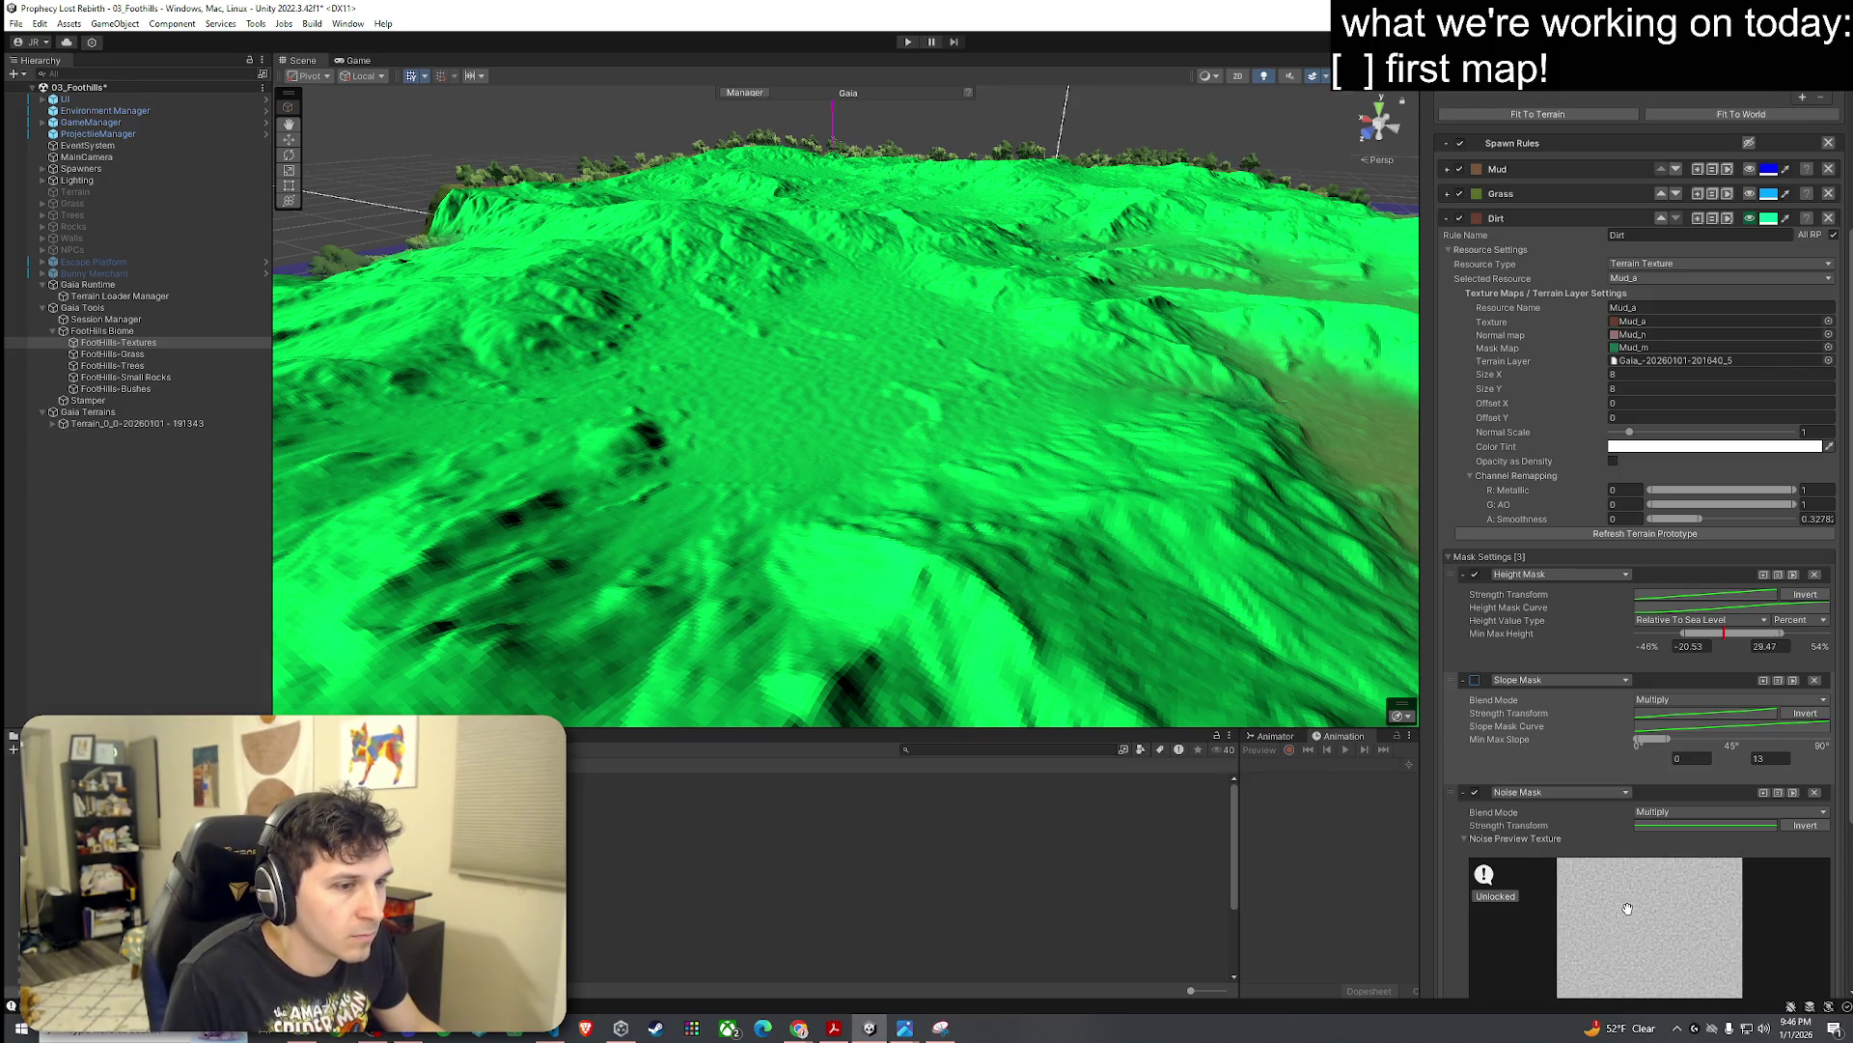
scroll(1568, 827, down, 3)
click(1673, 712)
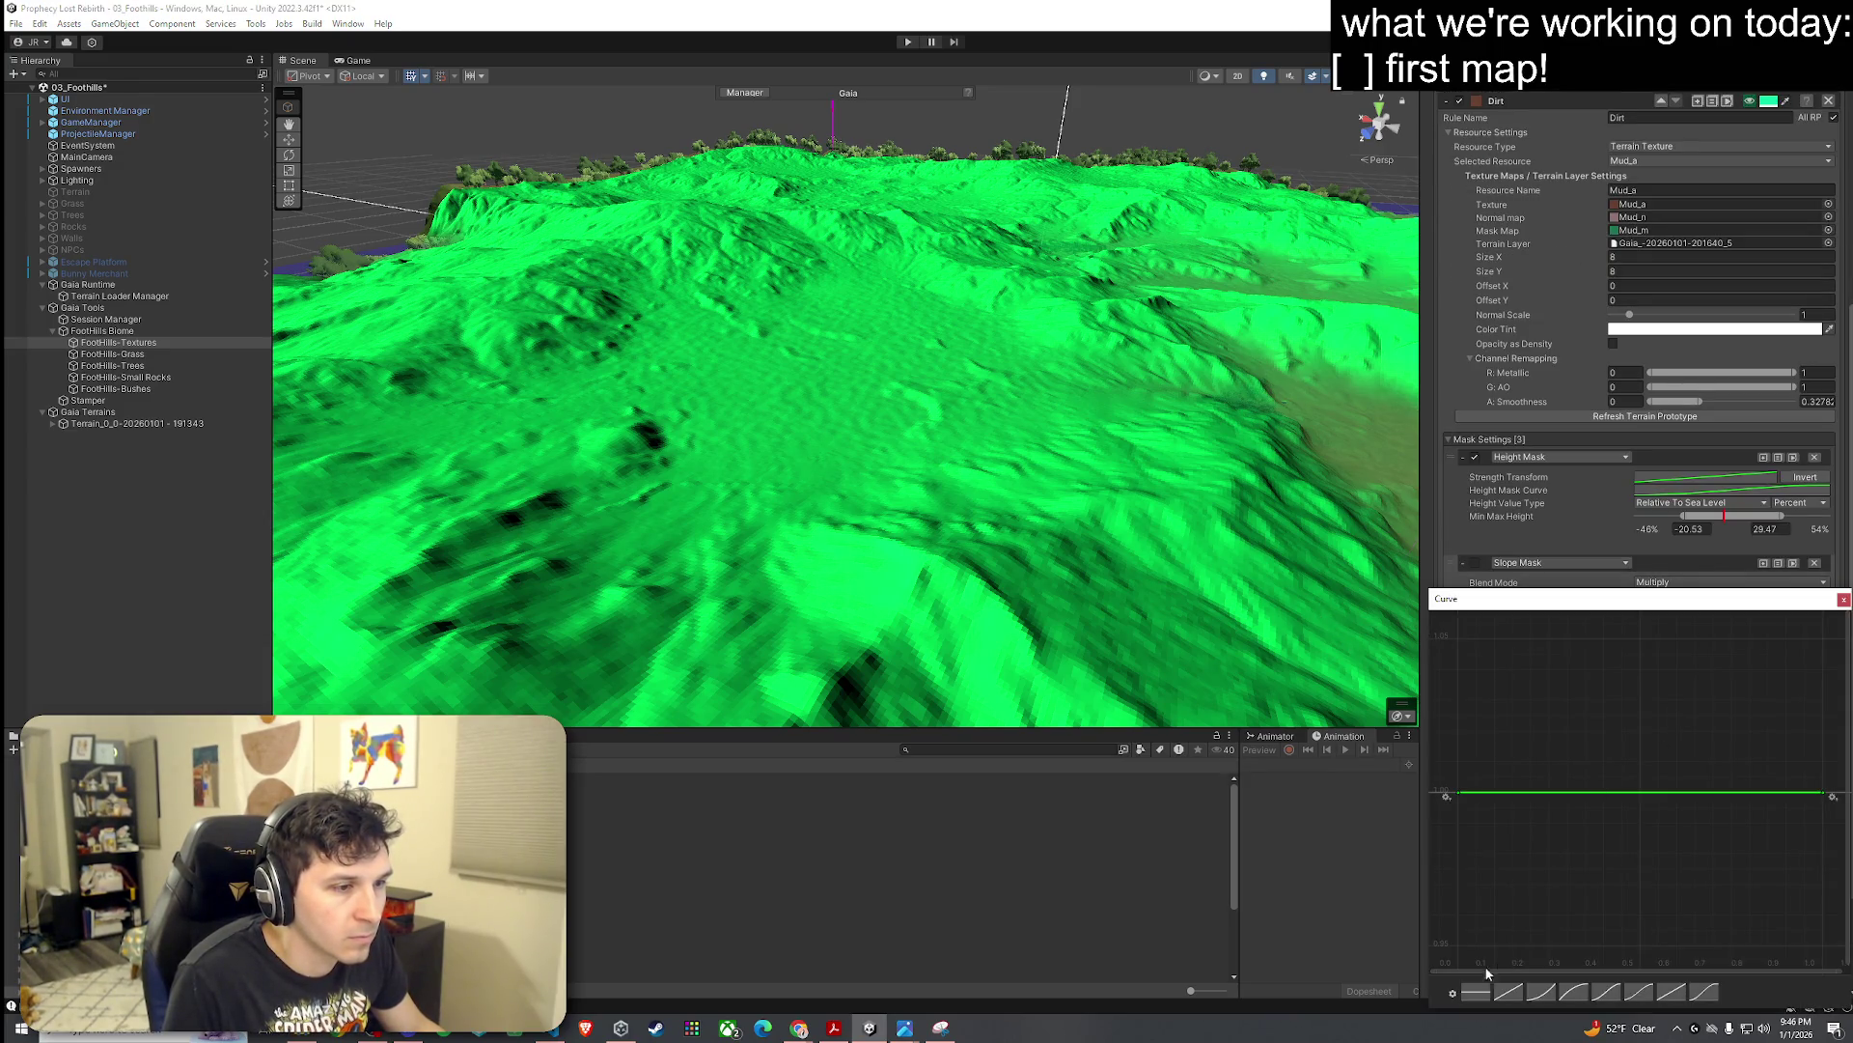
Step: Apply a steep ramp to the noise curve, then re-enable and invert the slope mask, adjusting its slope range
click(1512, 992)
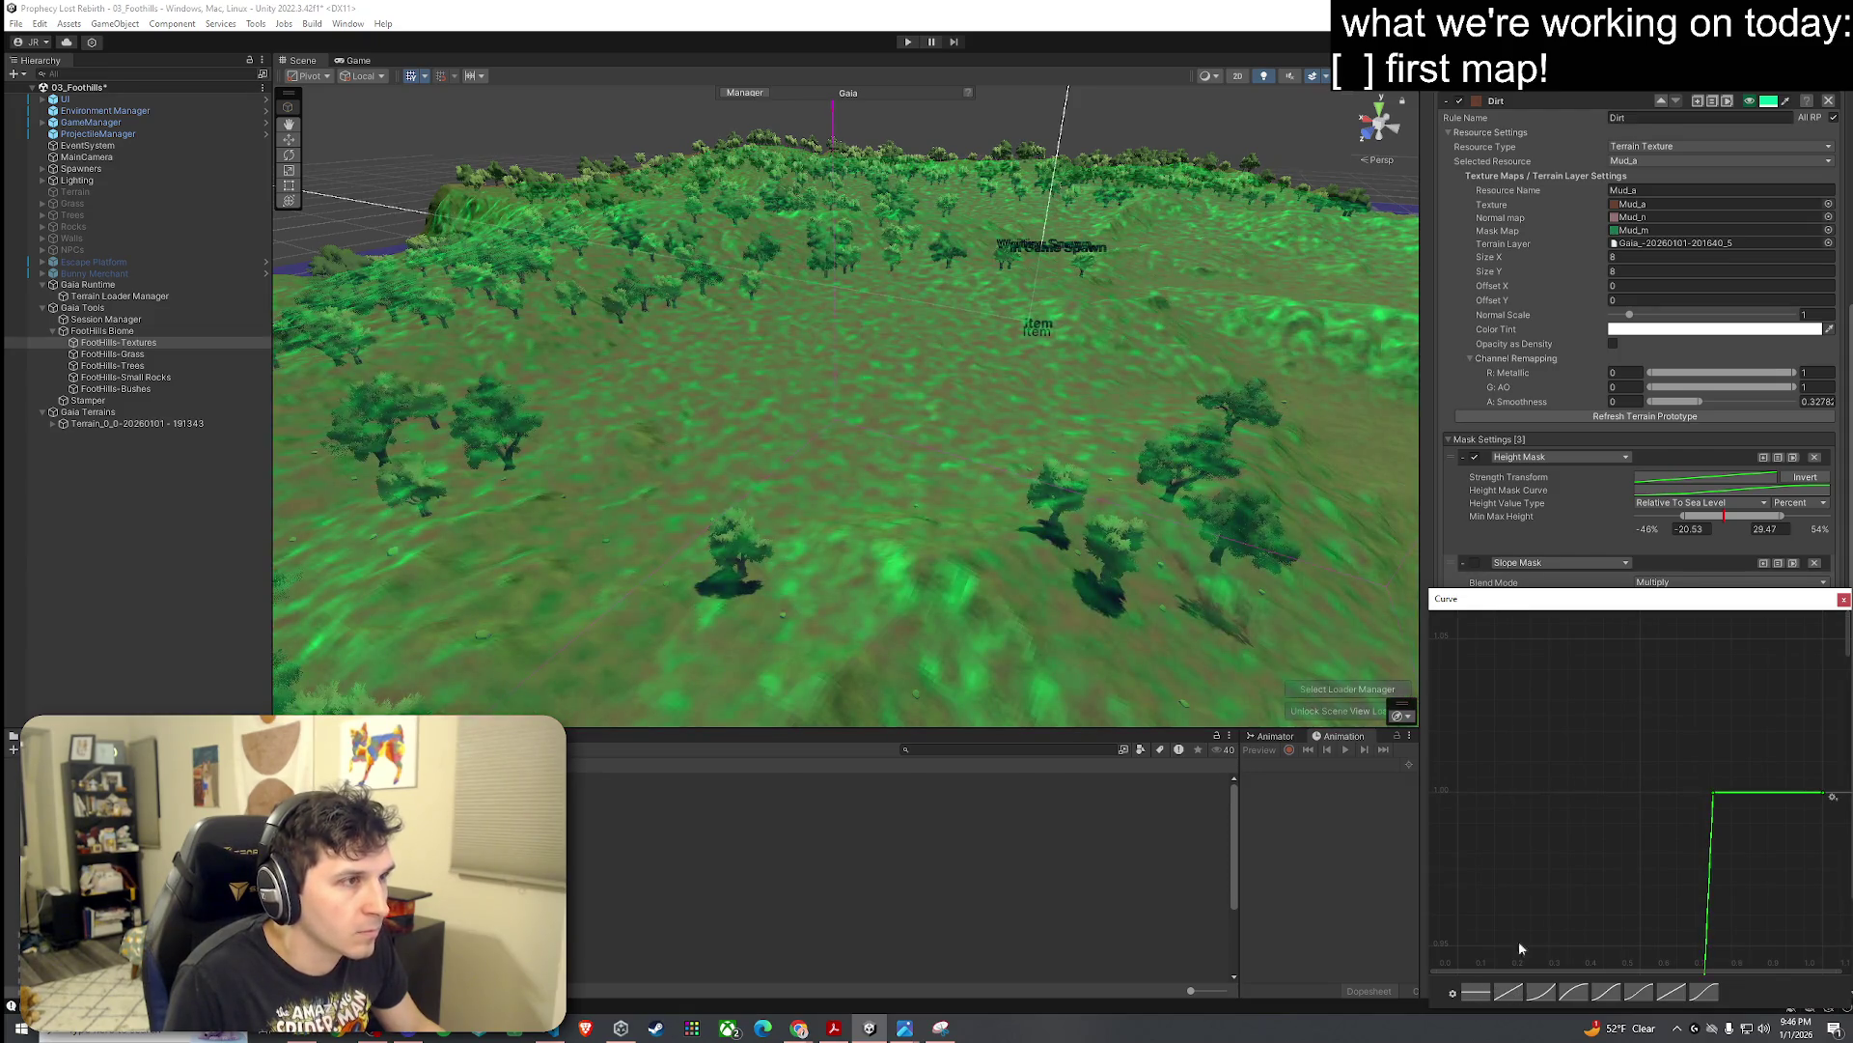
click(1842, 600)
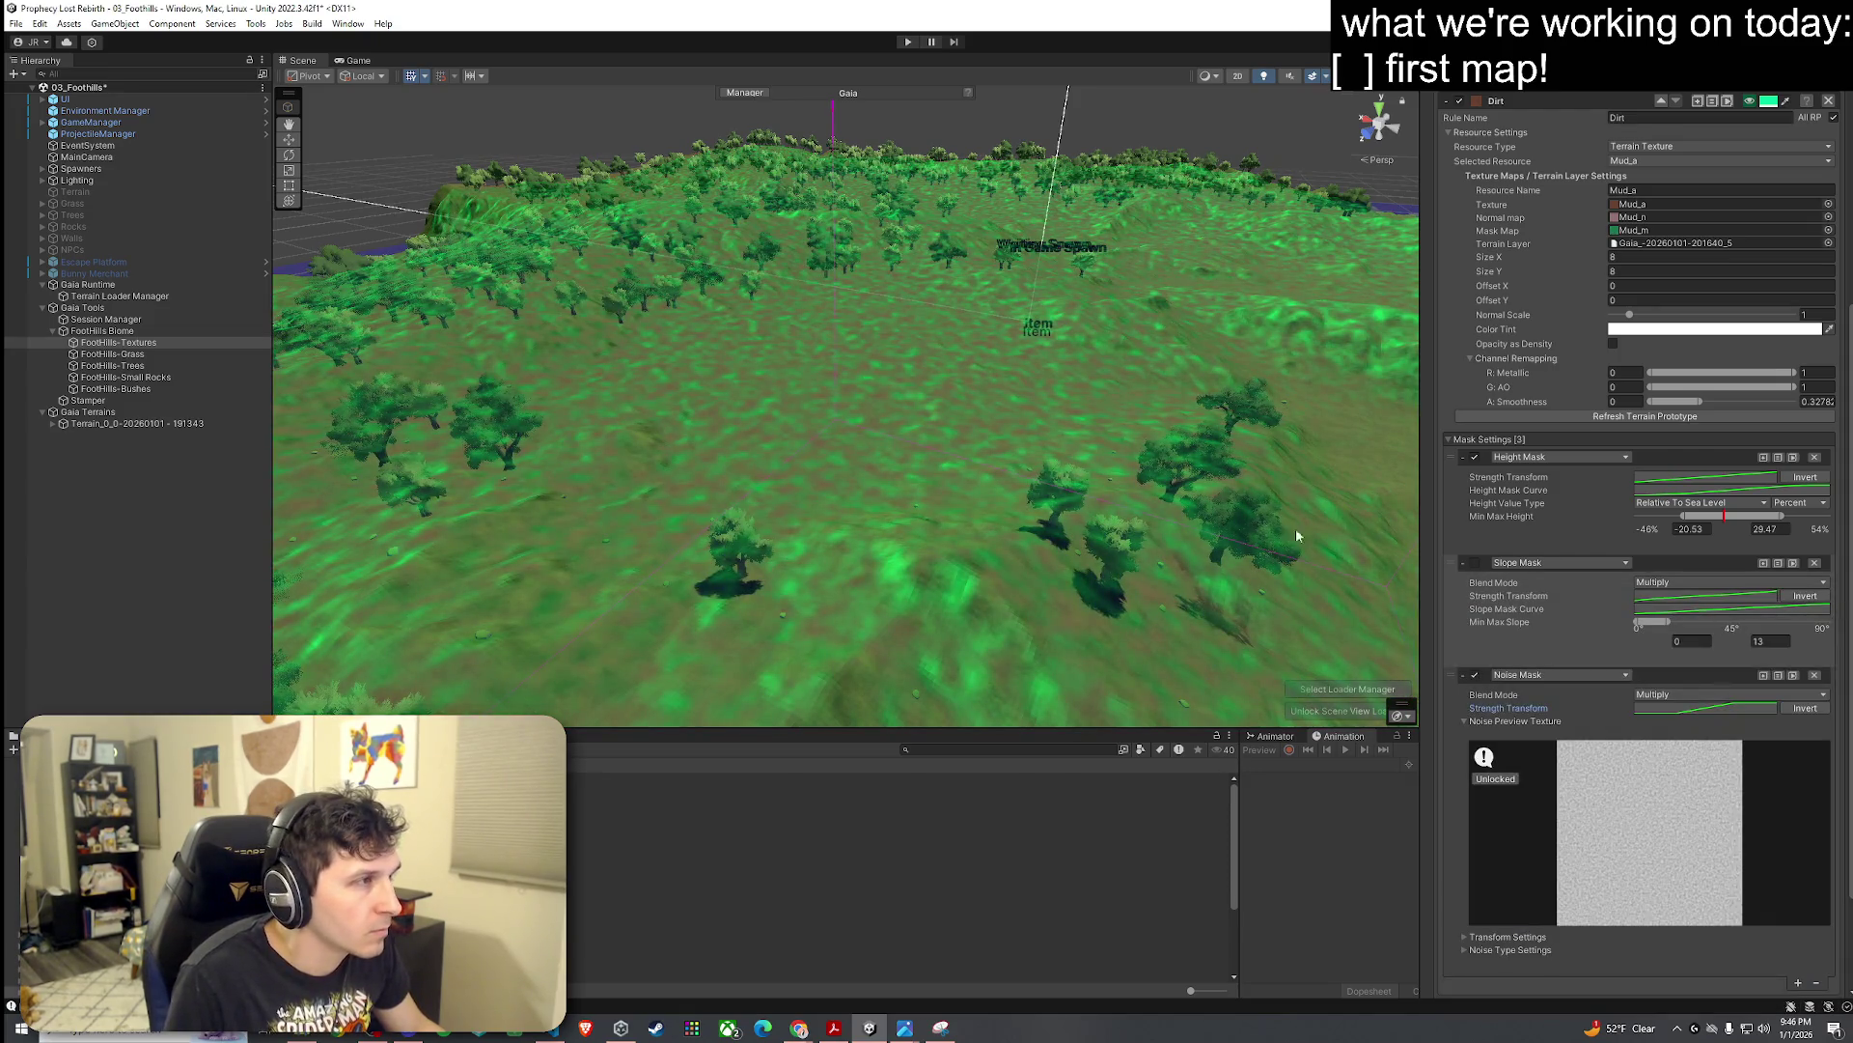
scroll(1511, 620, down, 3)
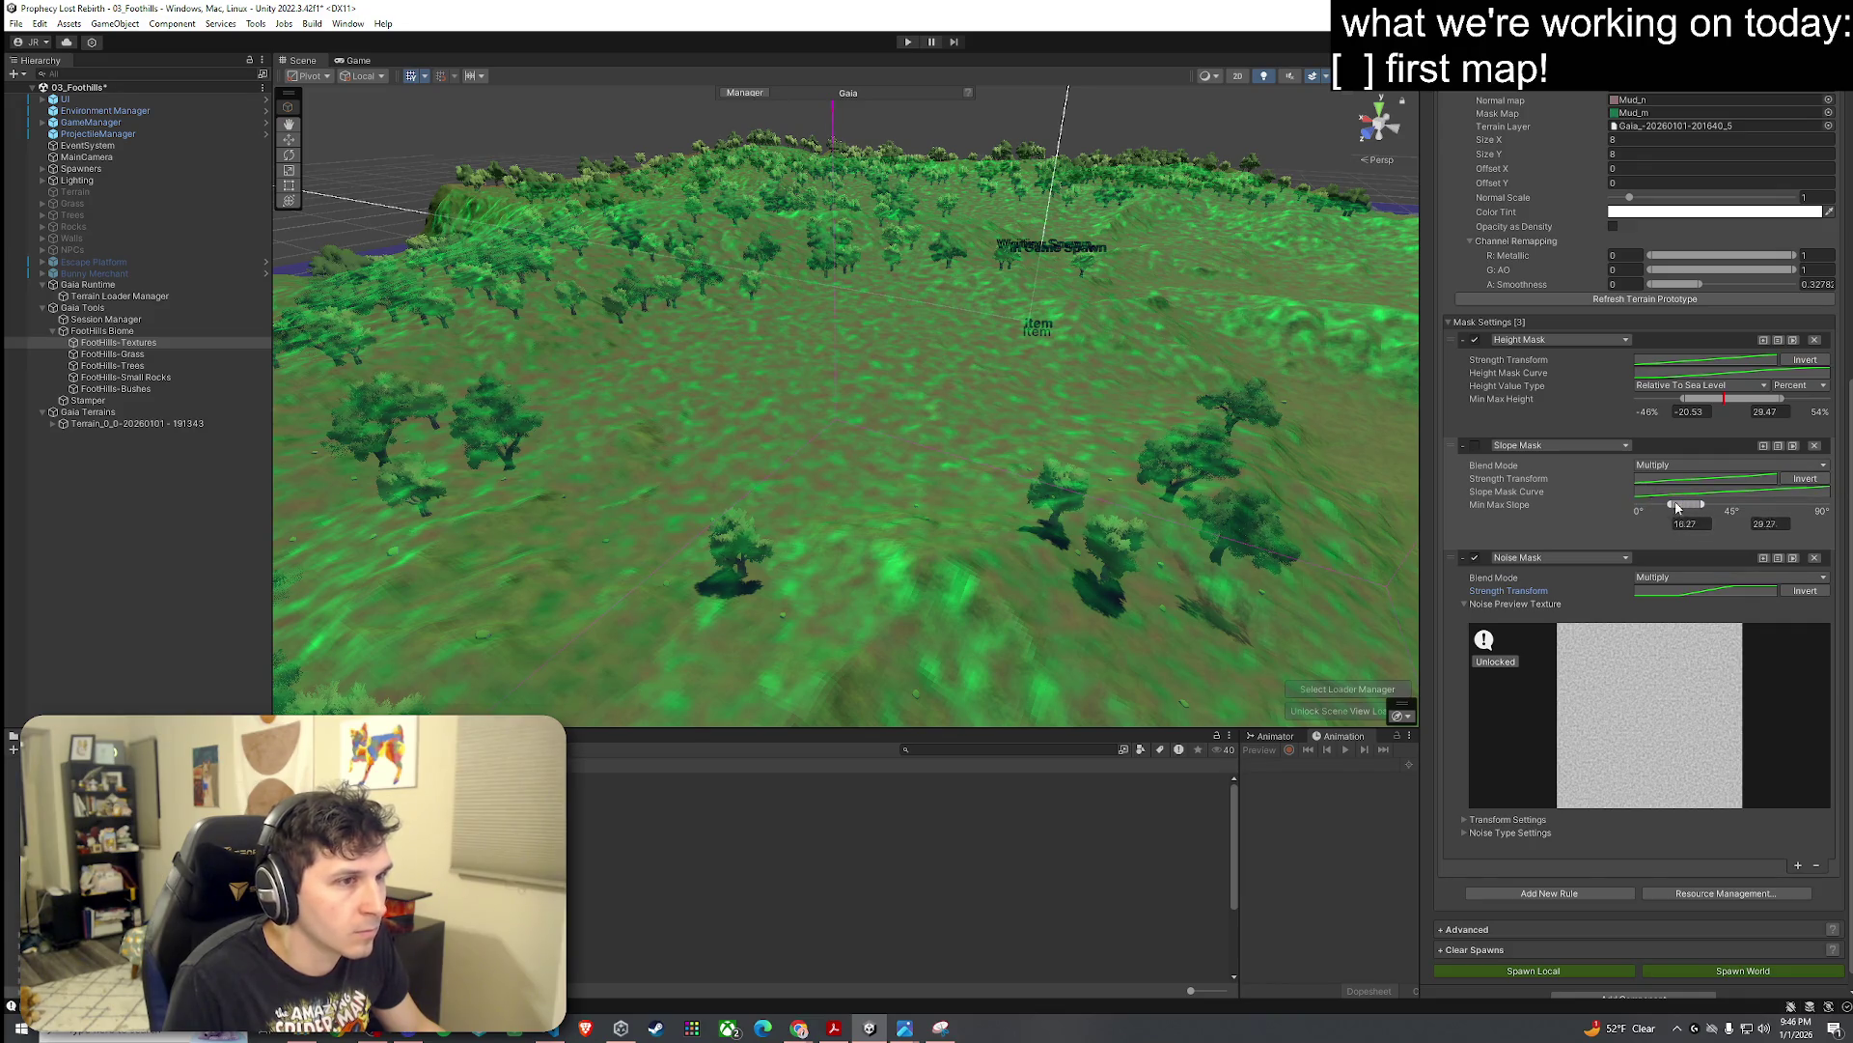
drag(1648, 504, 1660, 504)
click(1475, 446)
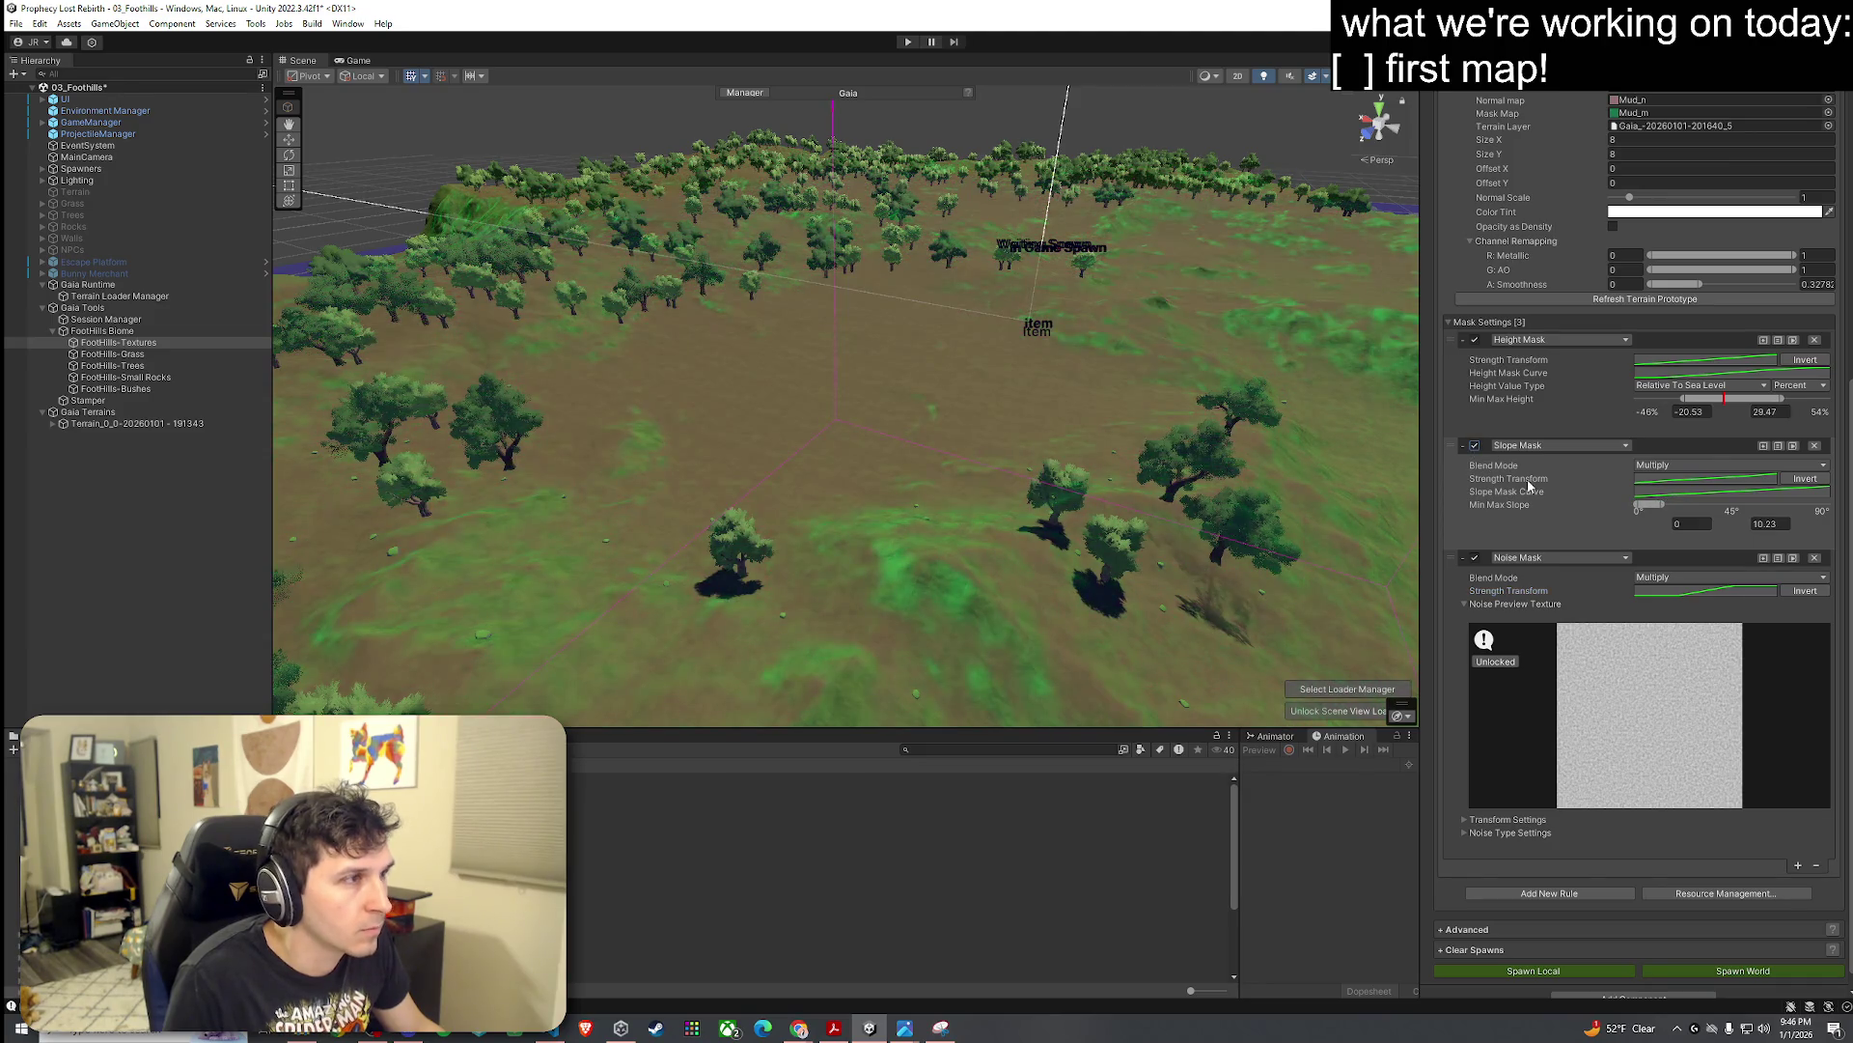
click(1799, 479)
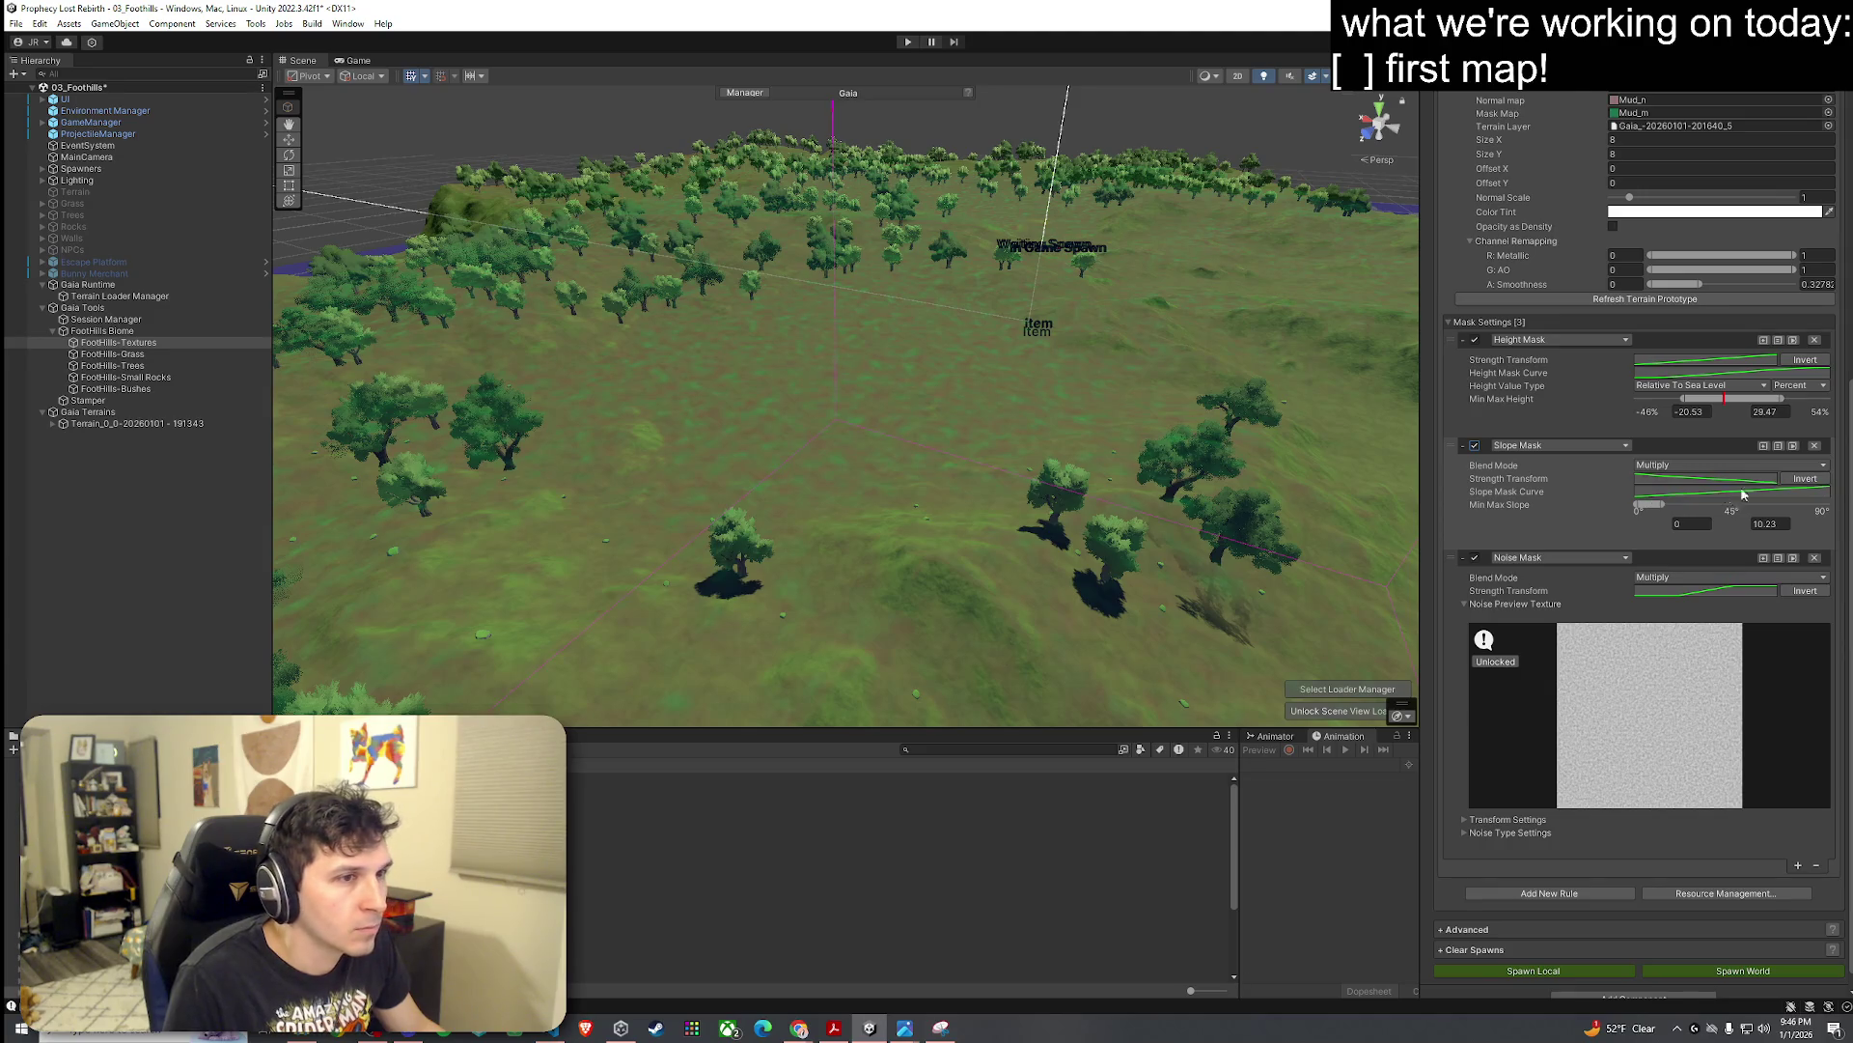
drag(1638, 507, 1639, 506)
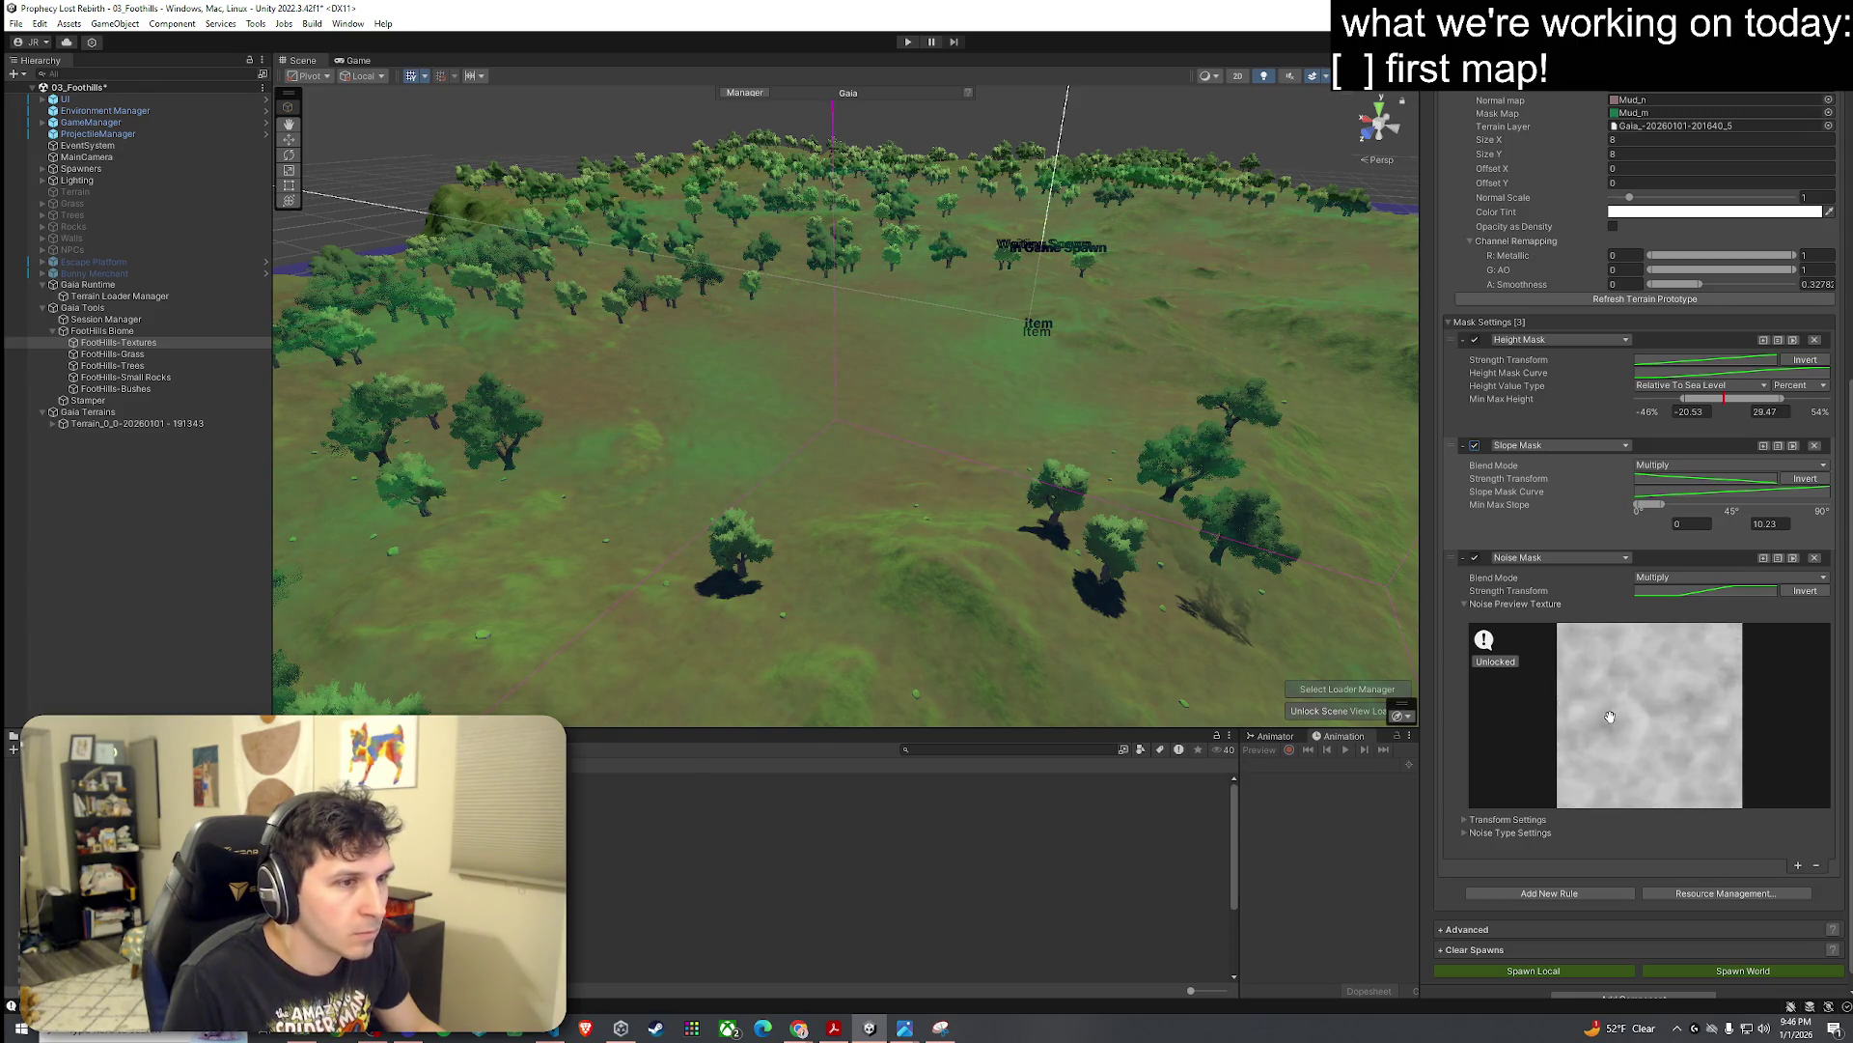
click(1726, 592)
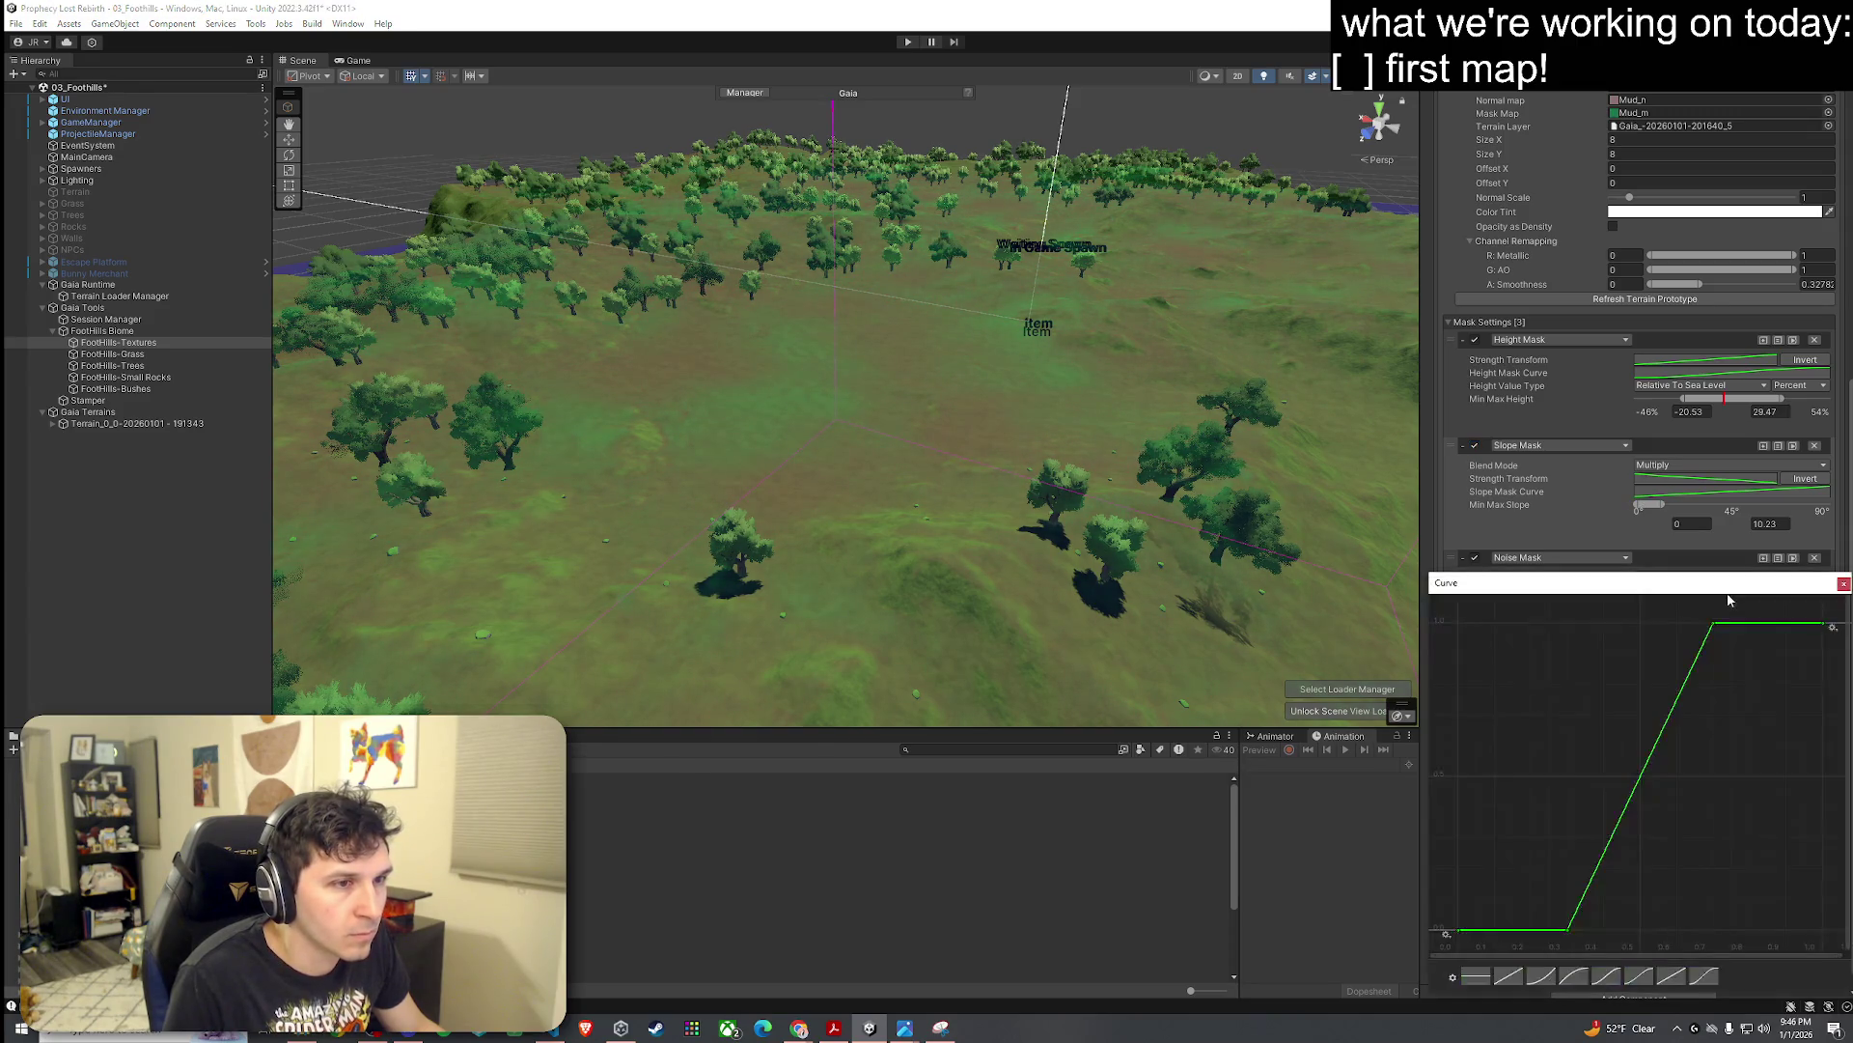
Step: Try the ease-out and S-curve strength presets, then return to the steep linear ramp
click(1575, 976)
click(1644, 979)
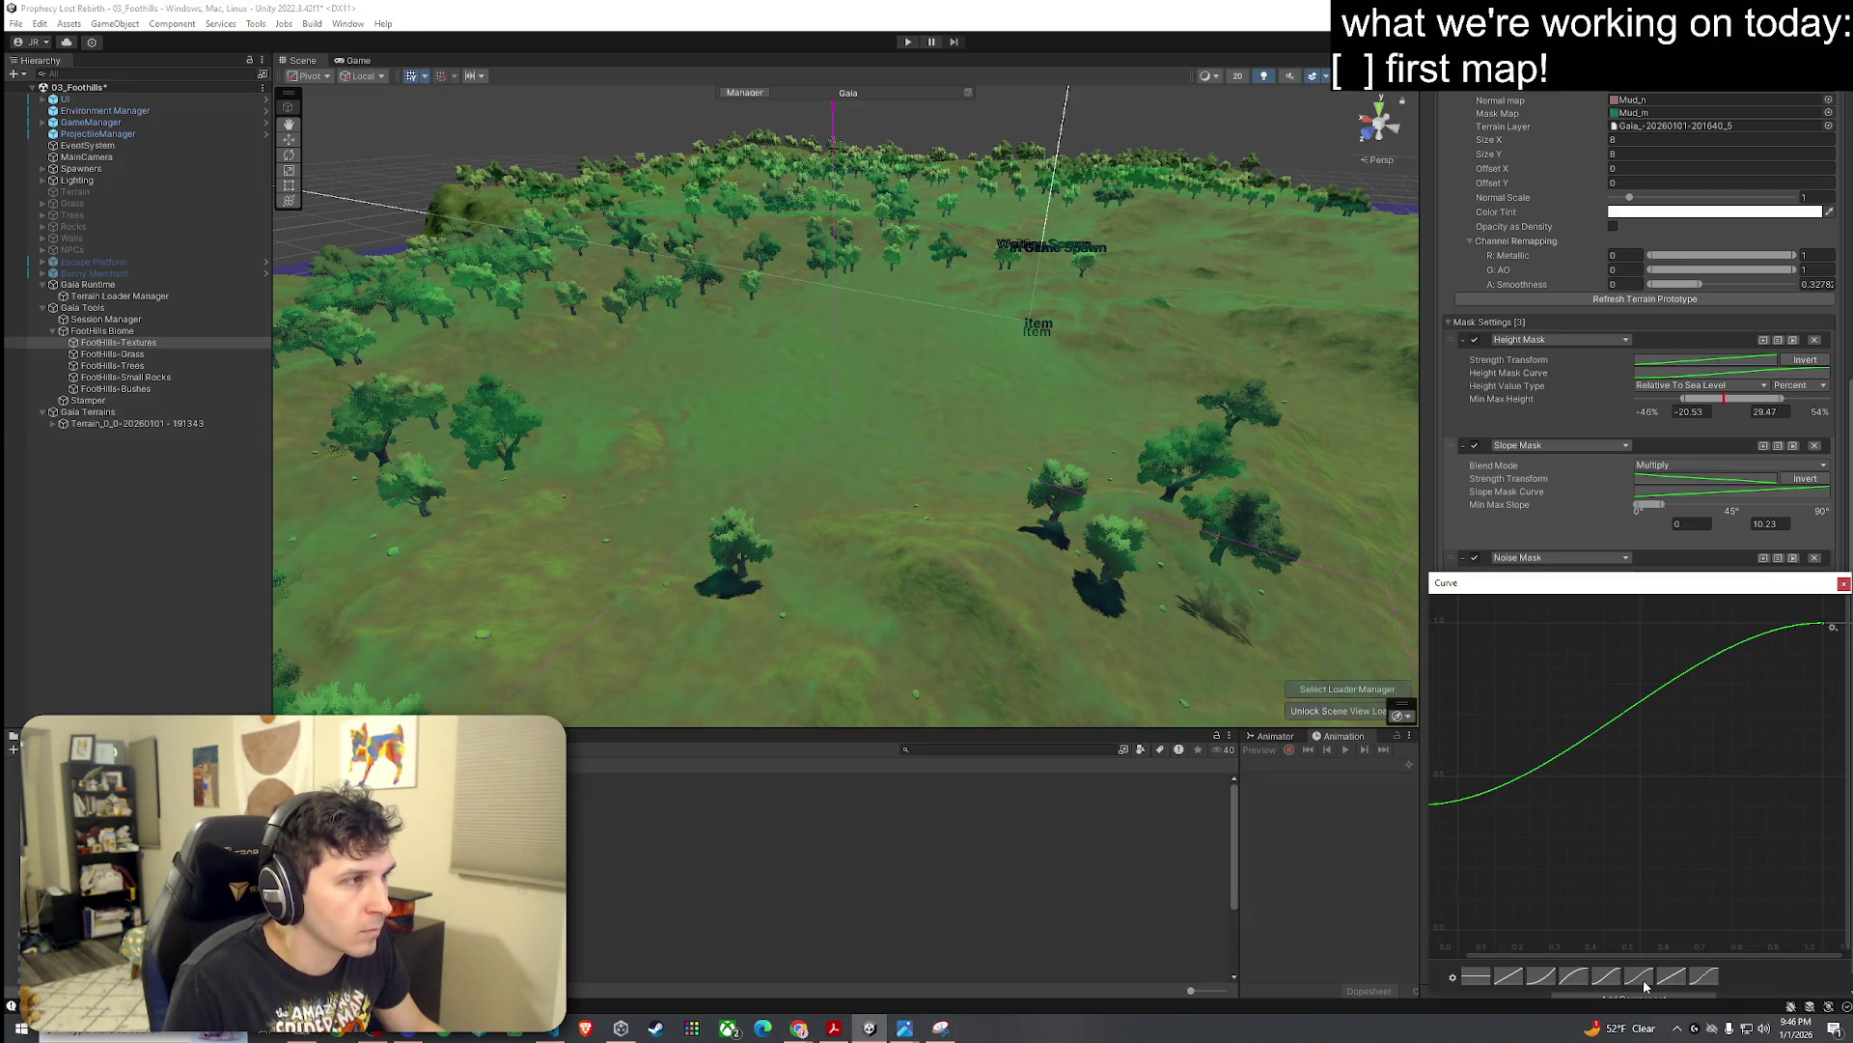
click(1674, 979)
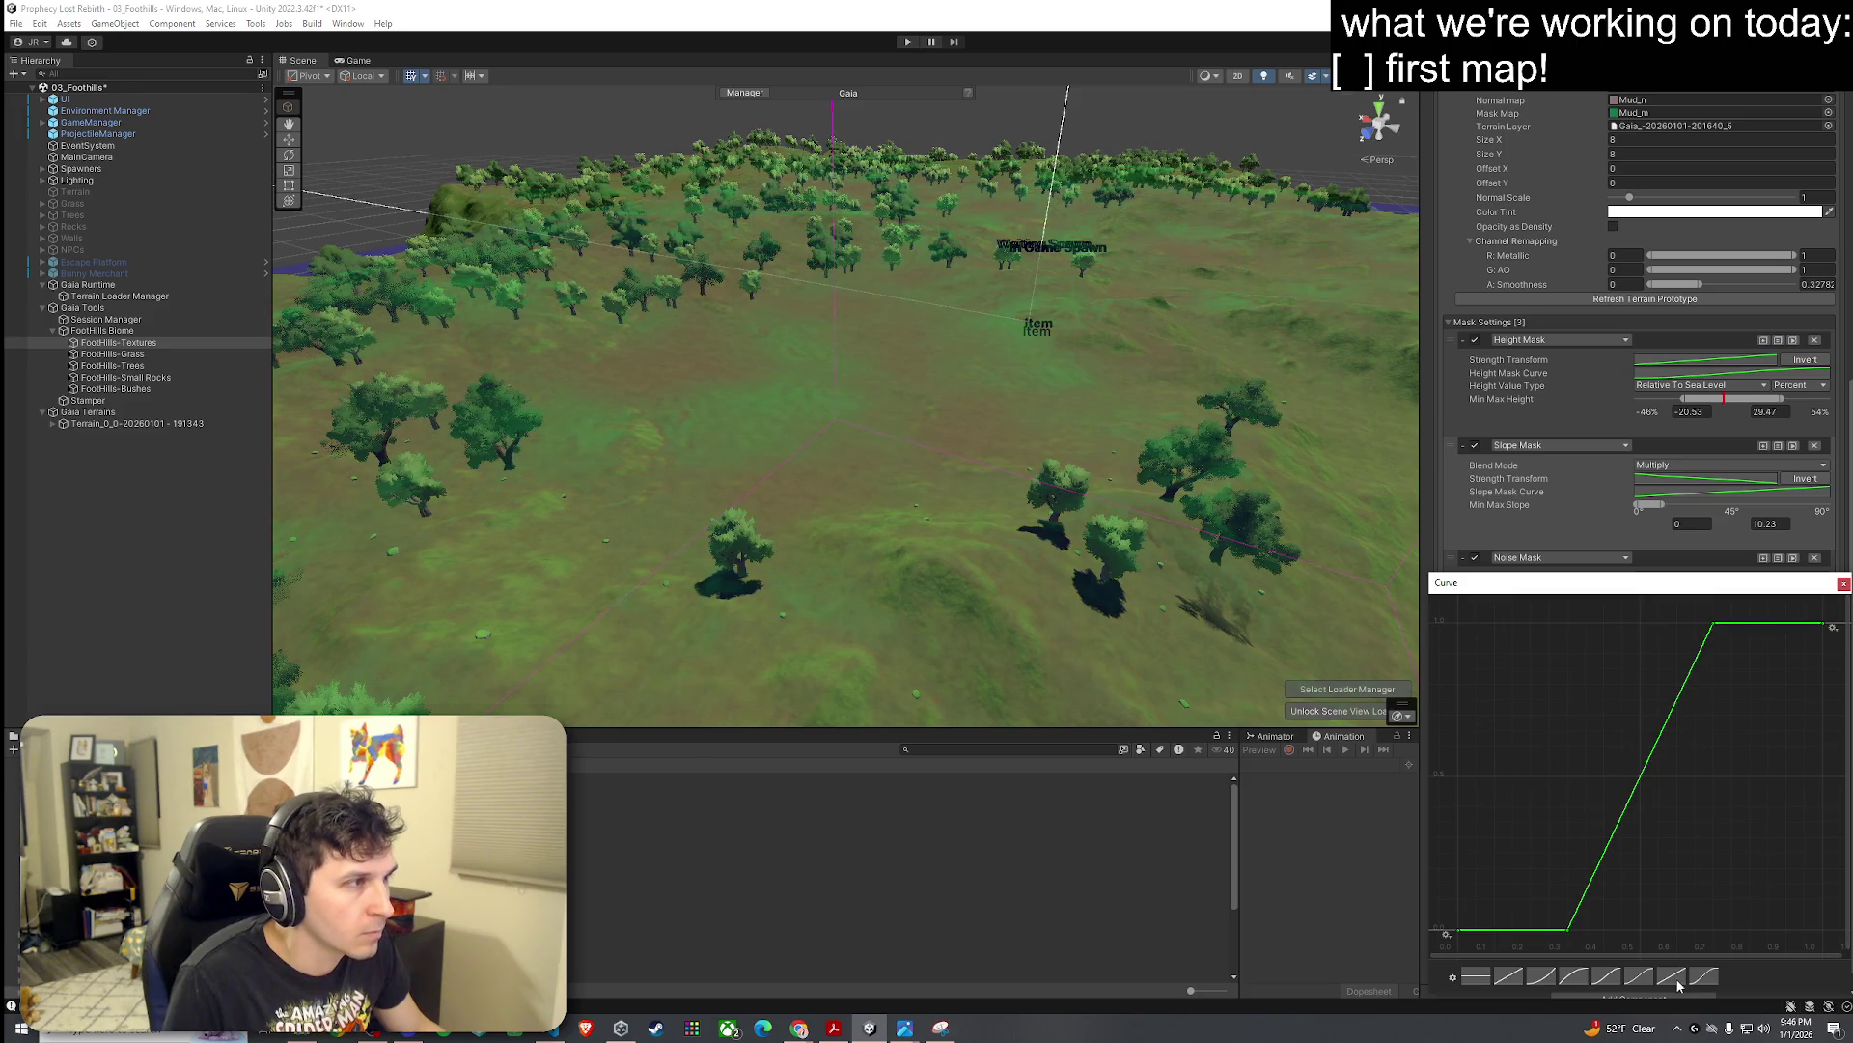
click(1844, 584)
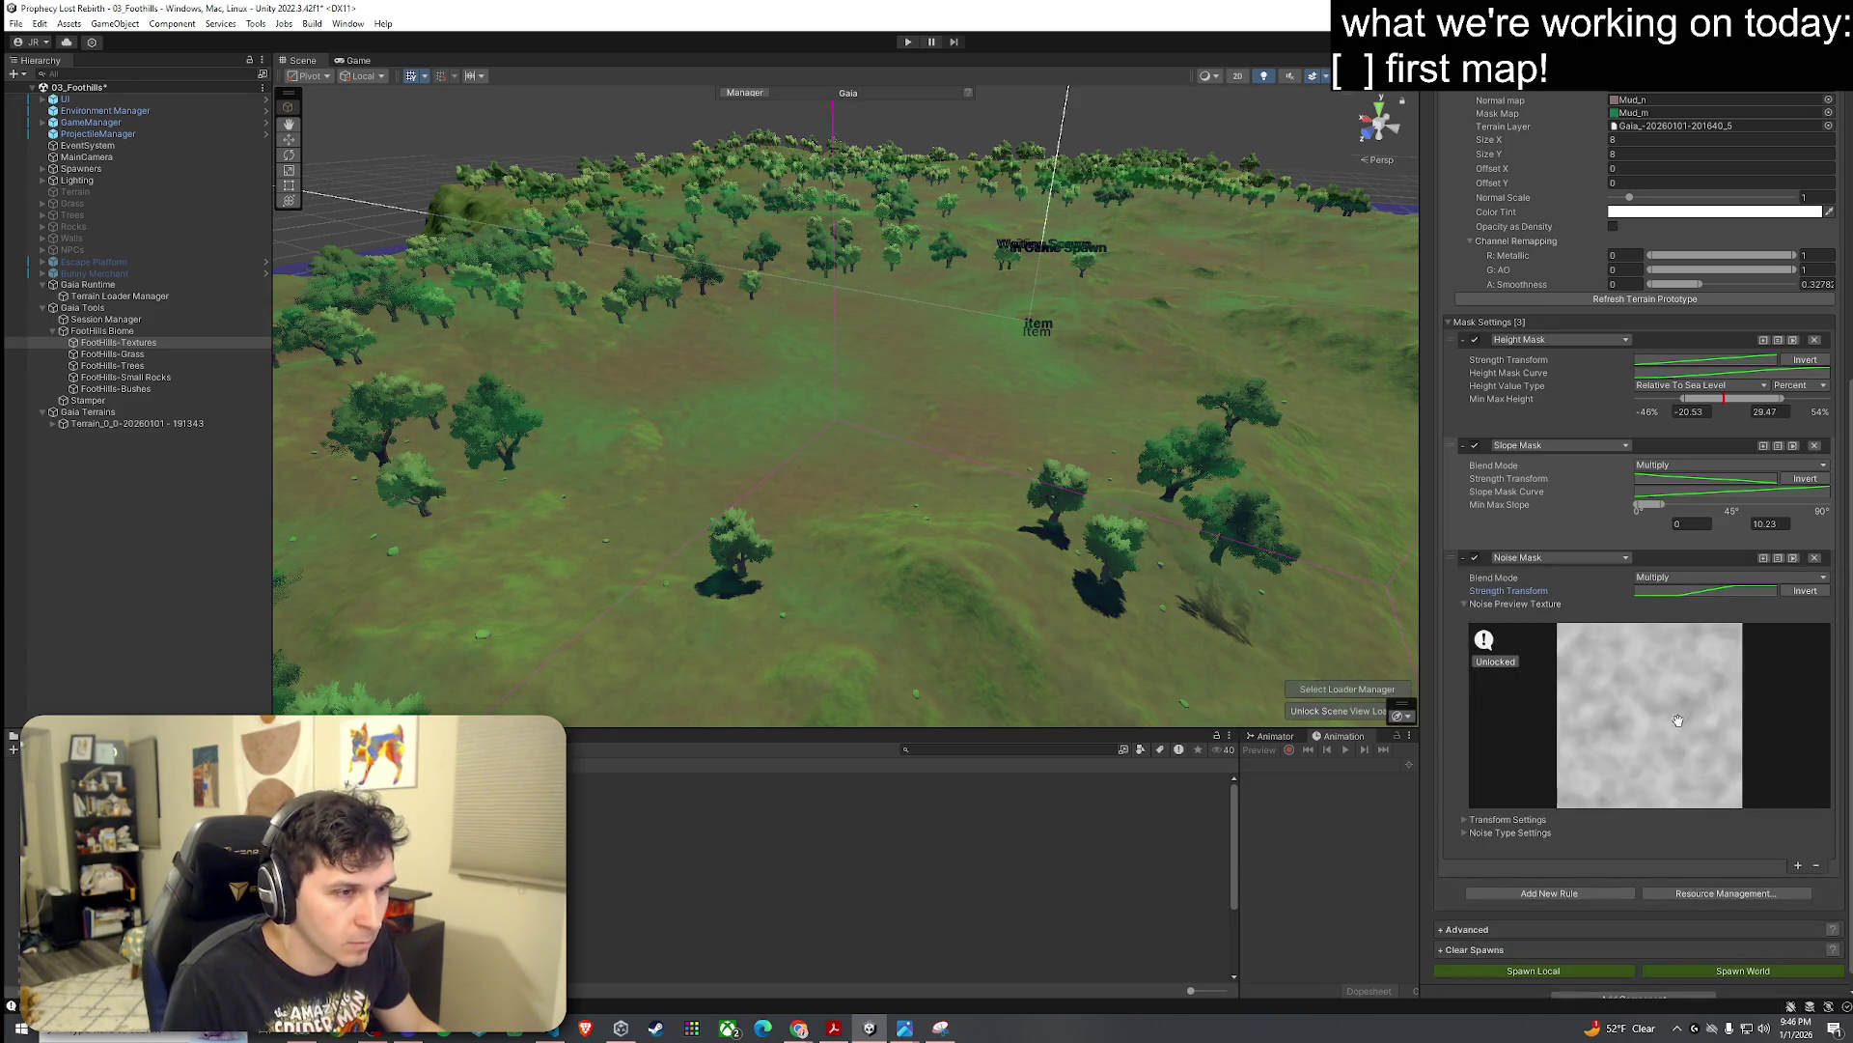
Step: Scroll down on the Dirt noise preview for a finer pattern and move the view toward the terrain
scroll(1653, 723, down, 3)
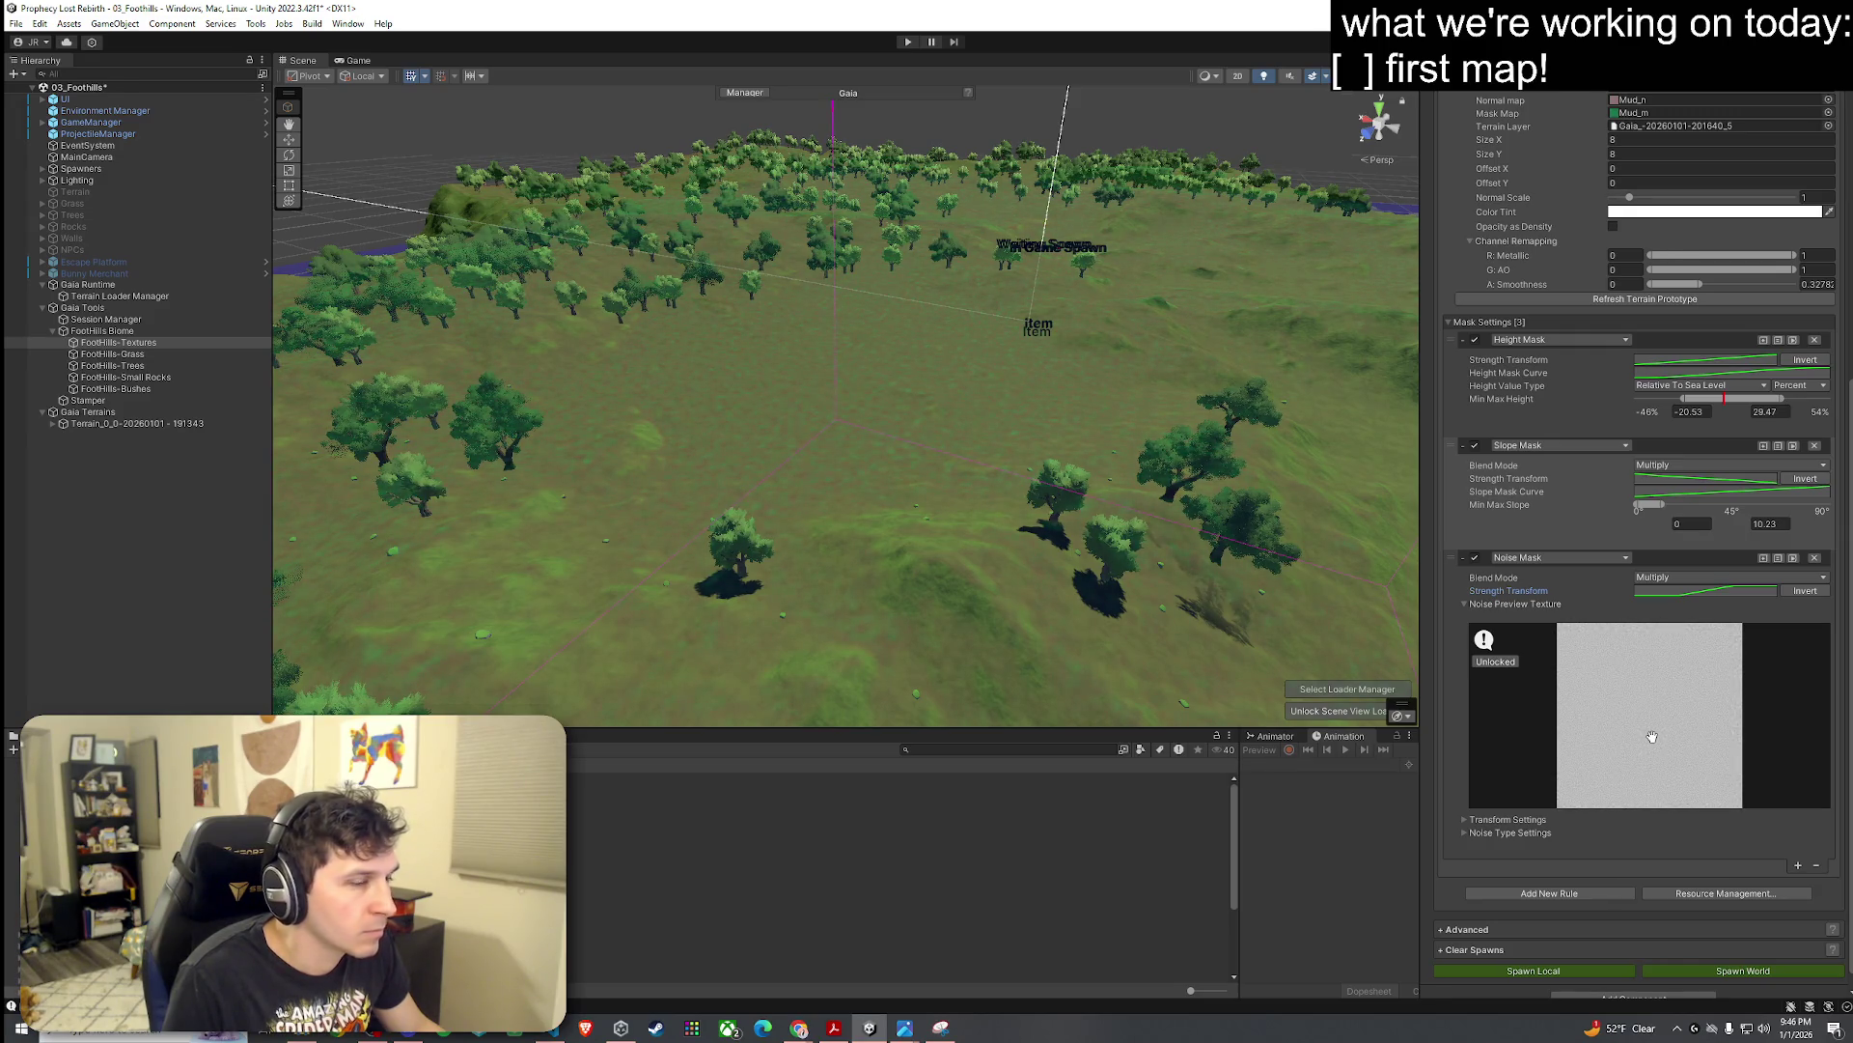
scroll(1510, 878, down, 1)
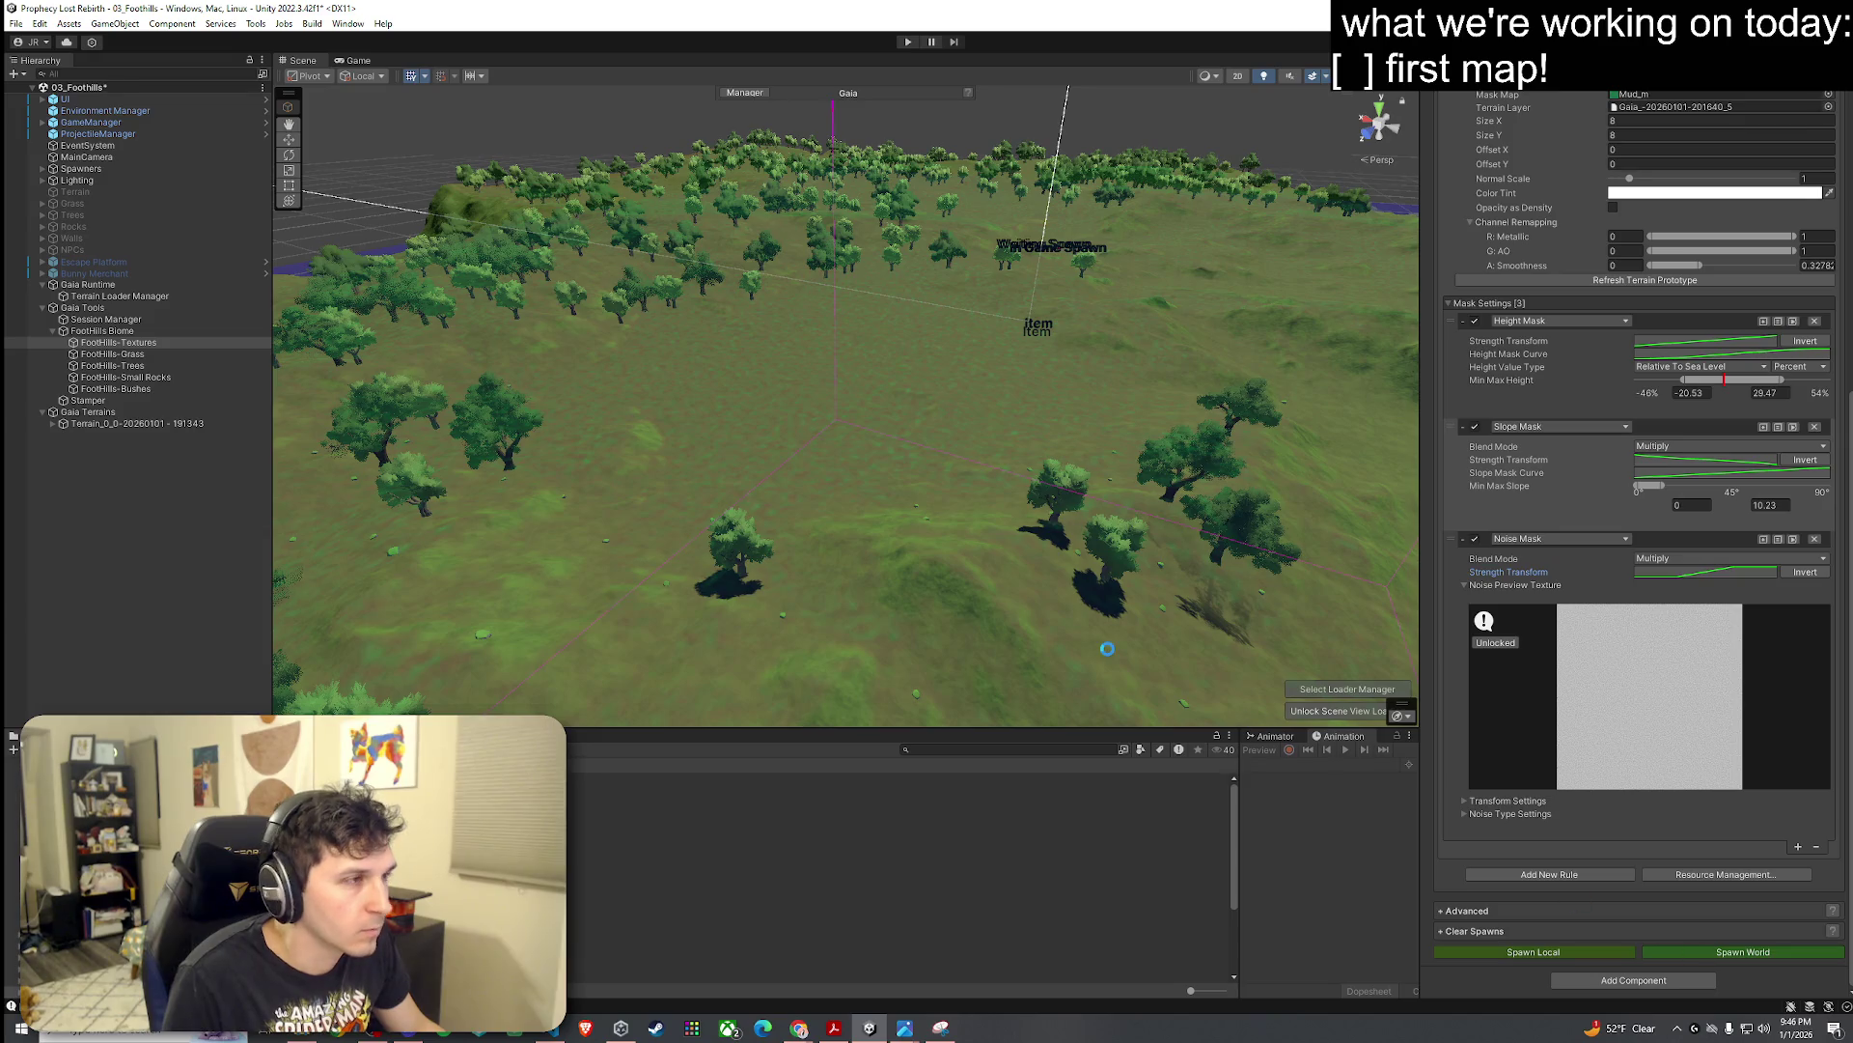
mouse_move(898, 482)
mouse_down()
mouse_move(757, 533)
mouse_move(633, 434)
mouse_move(676, 439)
mouse_move(633, 431)
mouse_move(560, 463)
mouse_move(580, 413)
mouse_move(704, 392)
mouse_move(941, 449)
mouse_up()
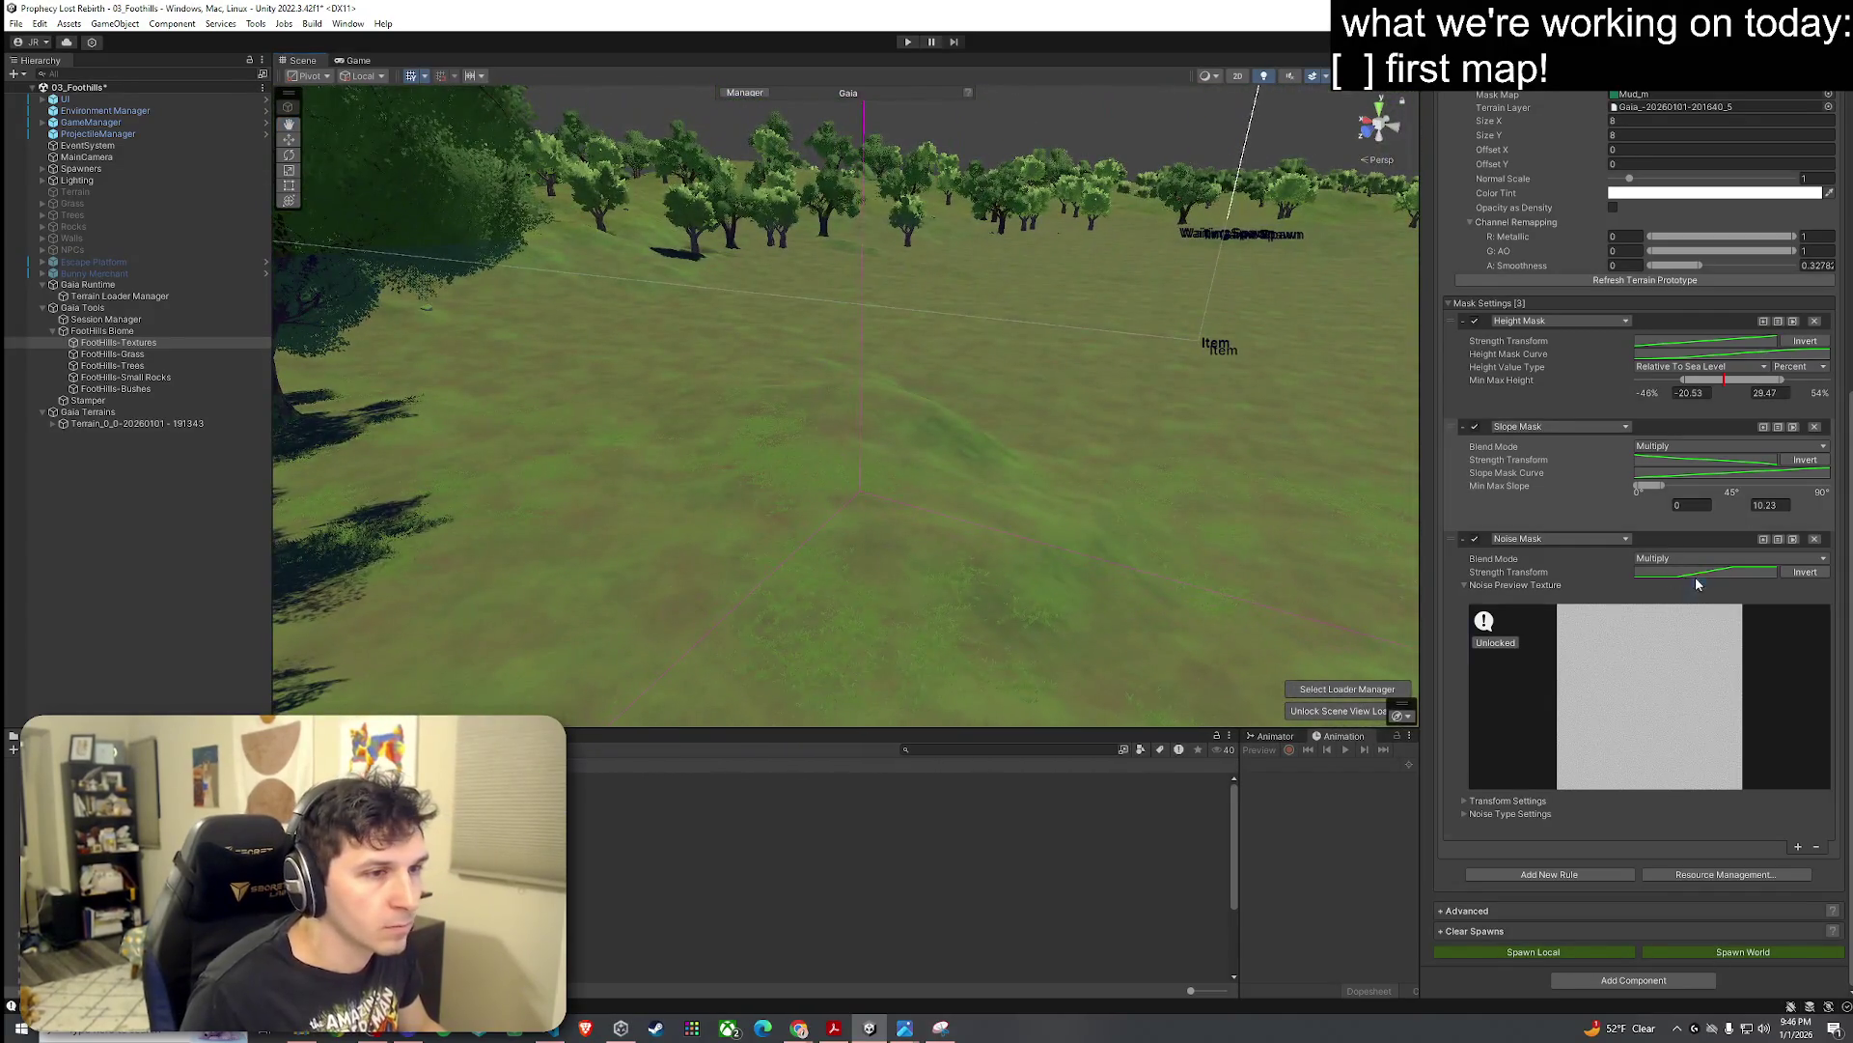
Step: Reshape the noise strength curve into a sharp step by moving both keys inward and flattening the top key
click(1697, 576)
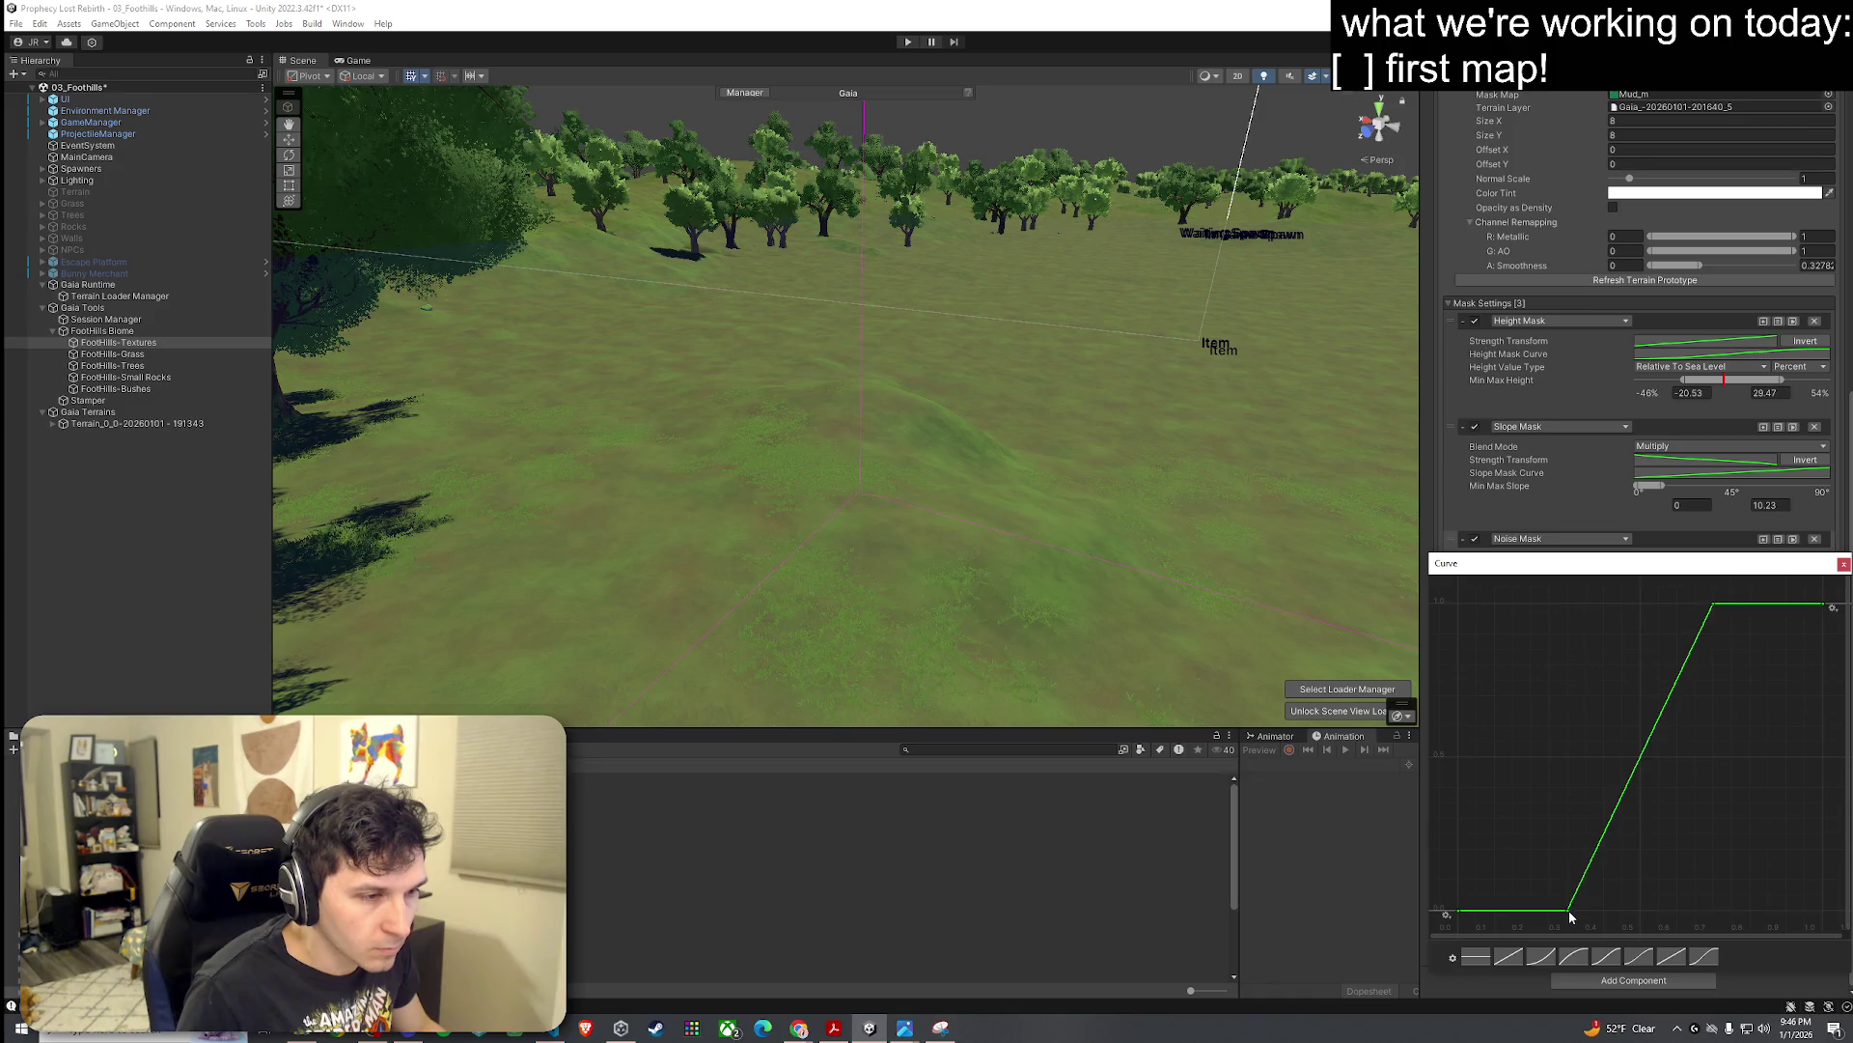
drag(1570, 917, 1641, 910)
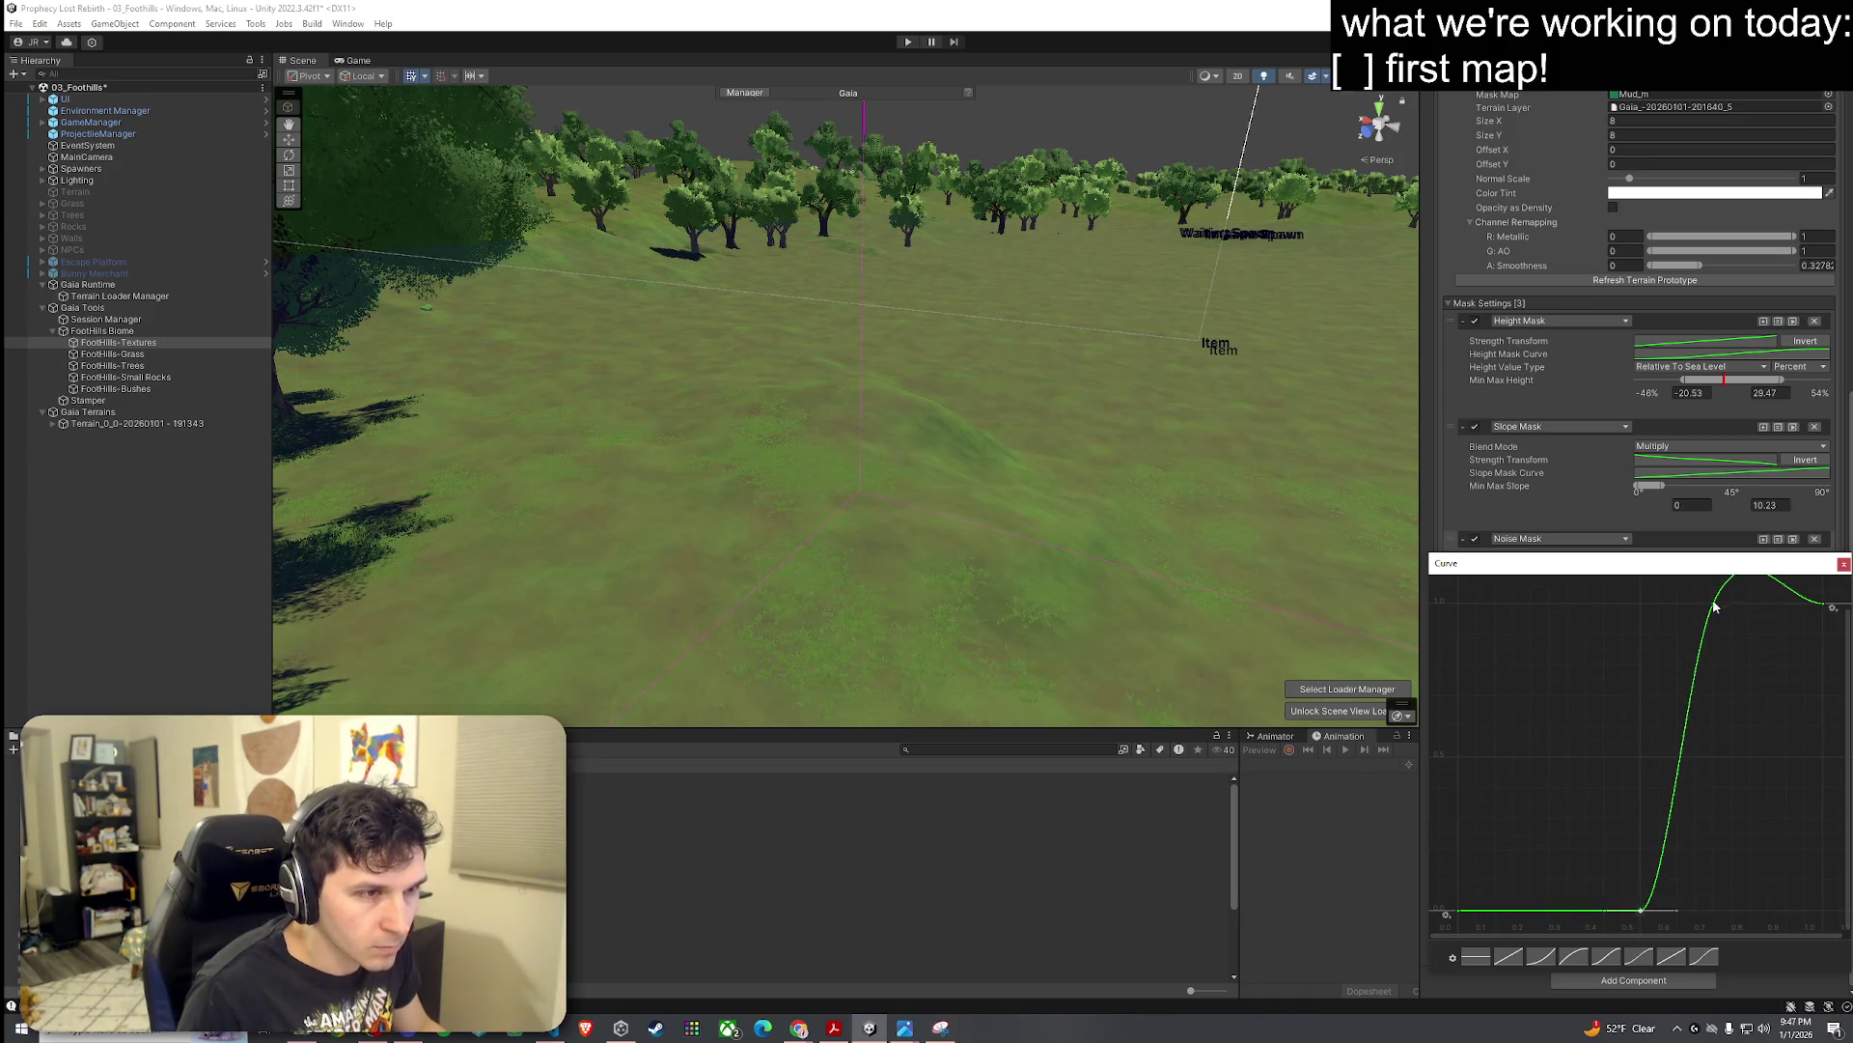
drag(1714, 606, 1667, 608)
right_click(1667, 607)
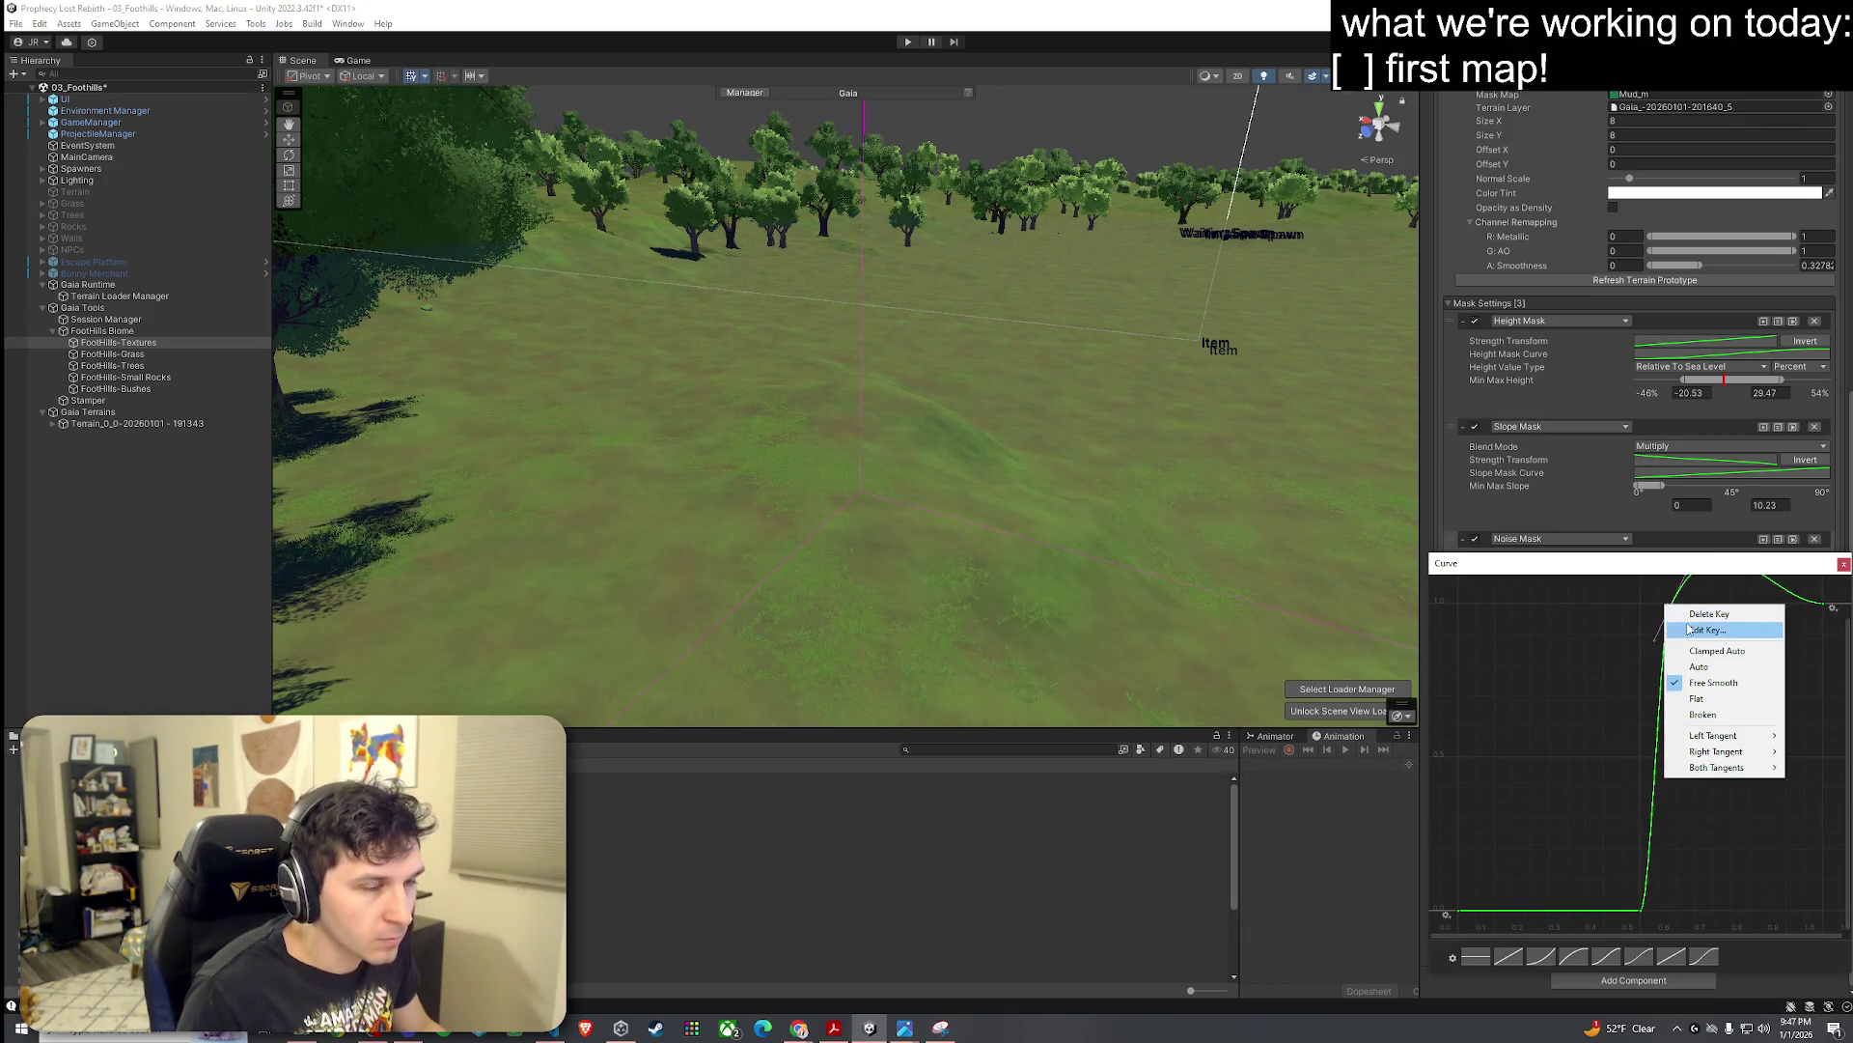
click(1725, 697)
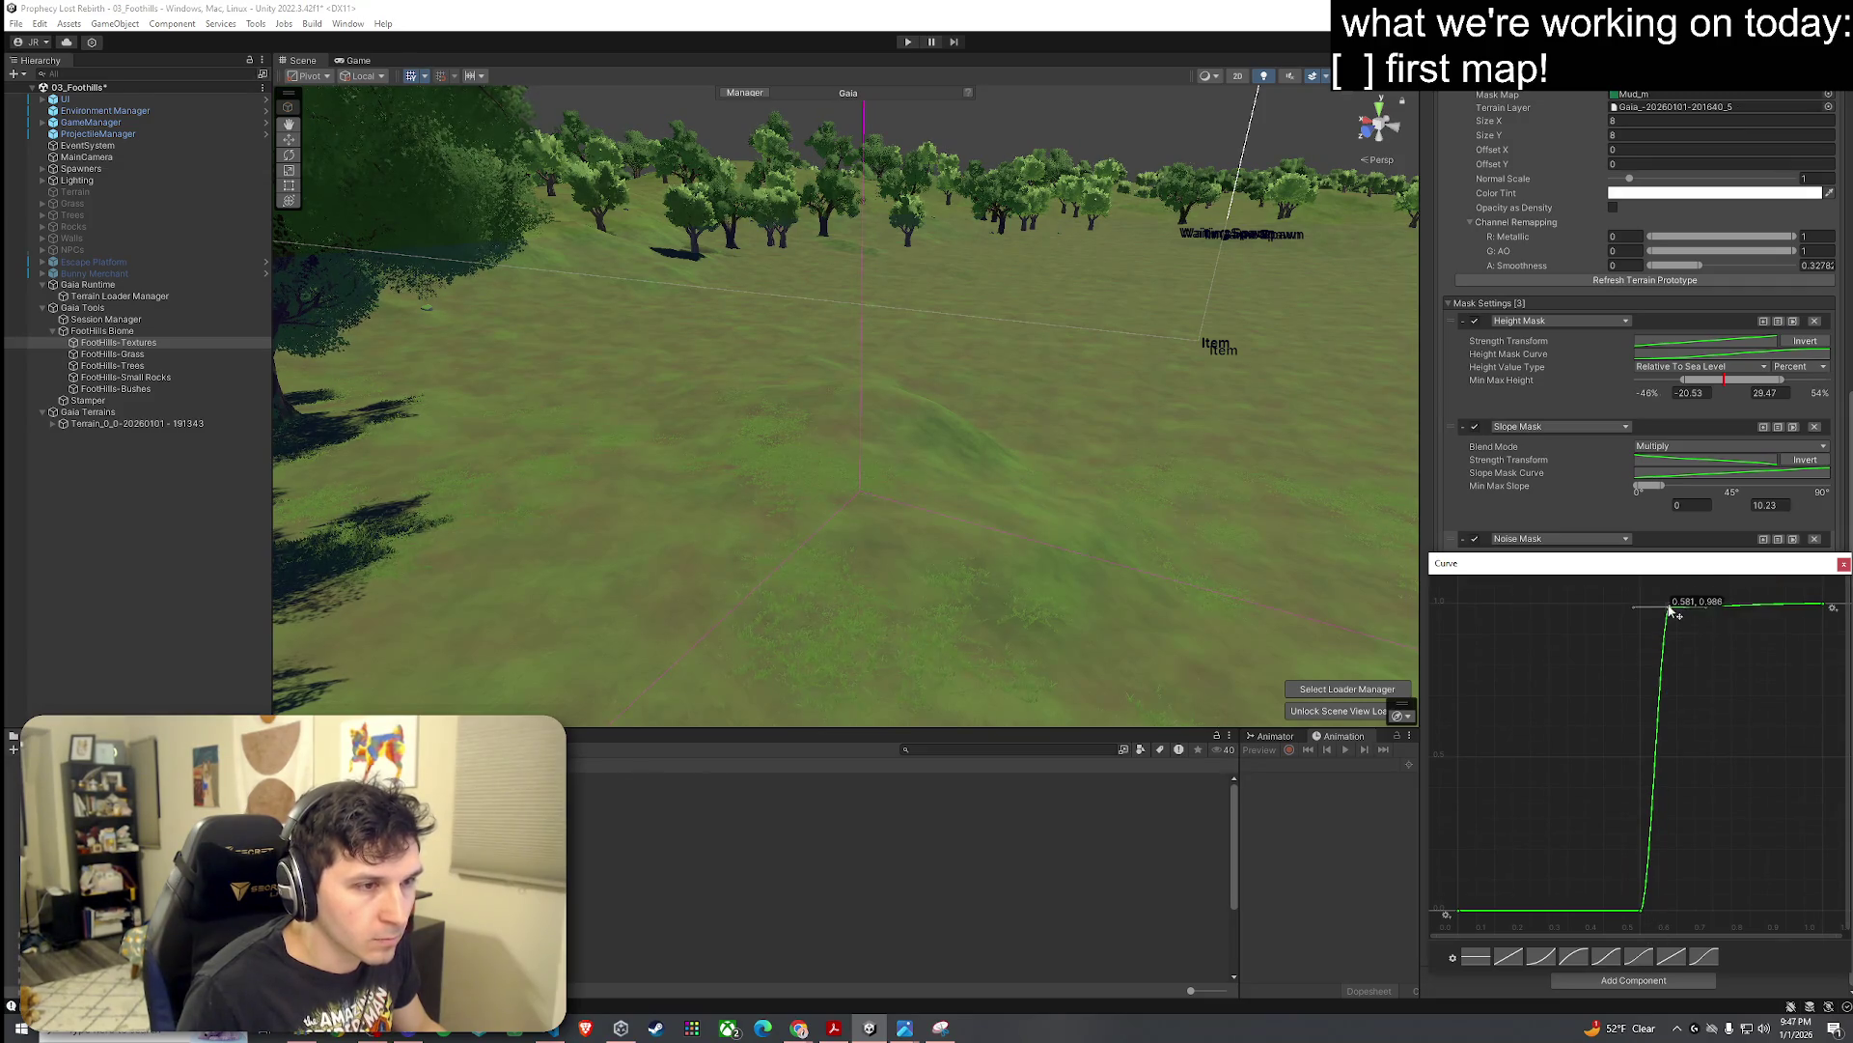
Step: Scroll on the noise preview to enlarge the dirt blotches, then fly in over the terrain
click(1844, 564)
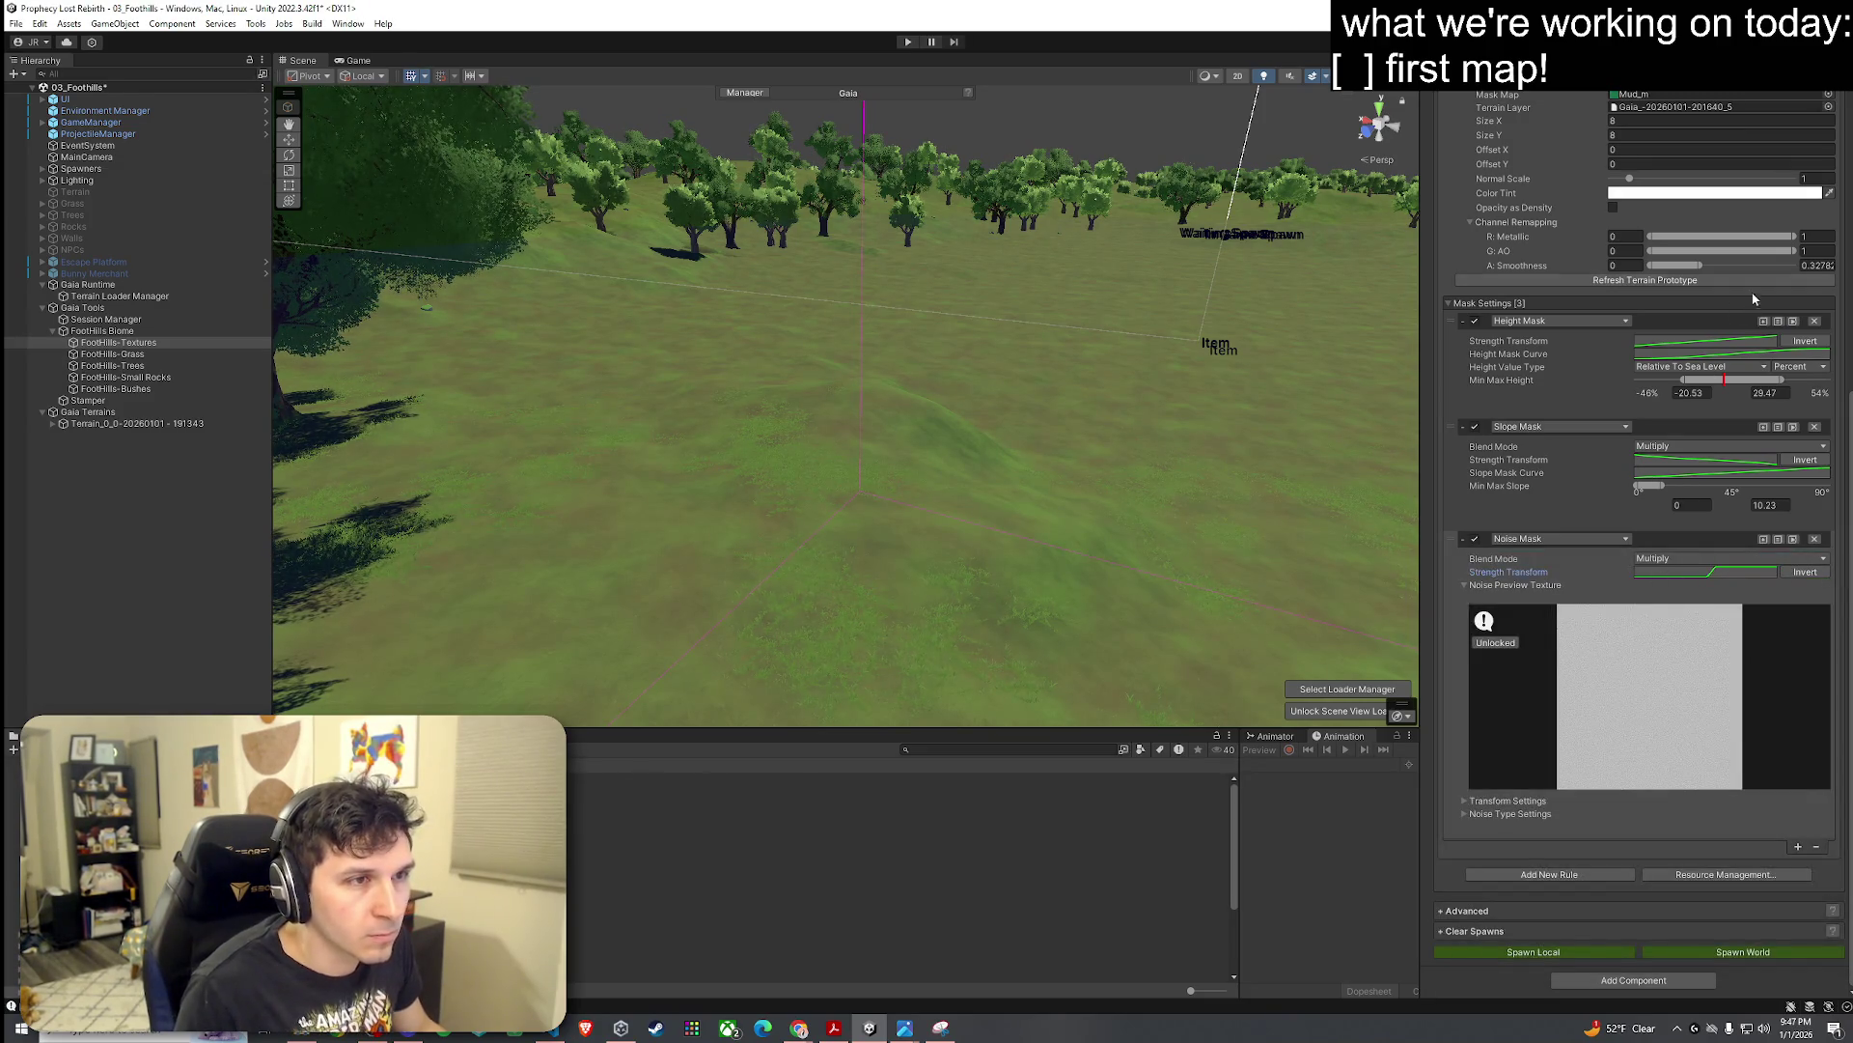
scroll(1754, 299, up, 4)
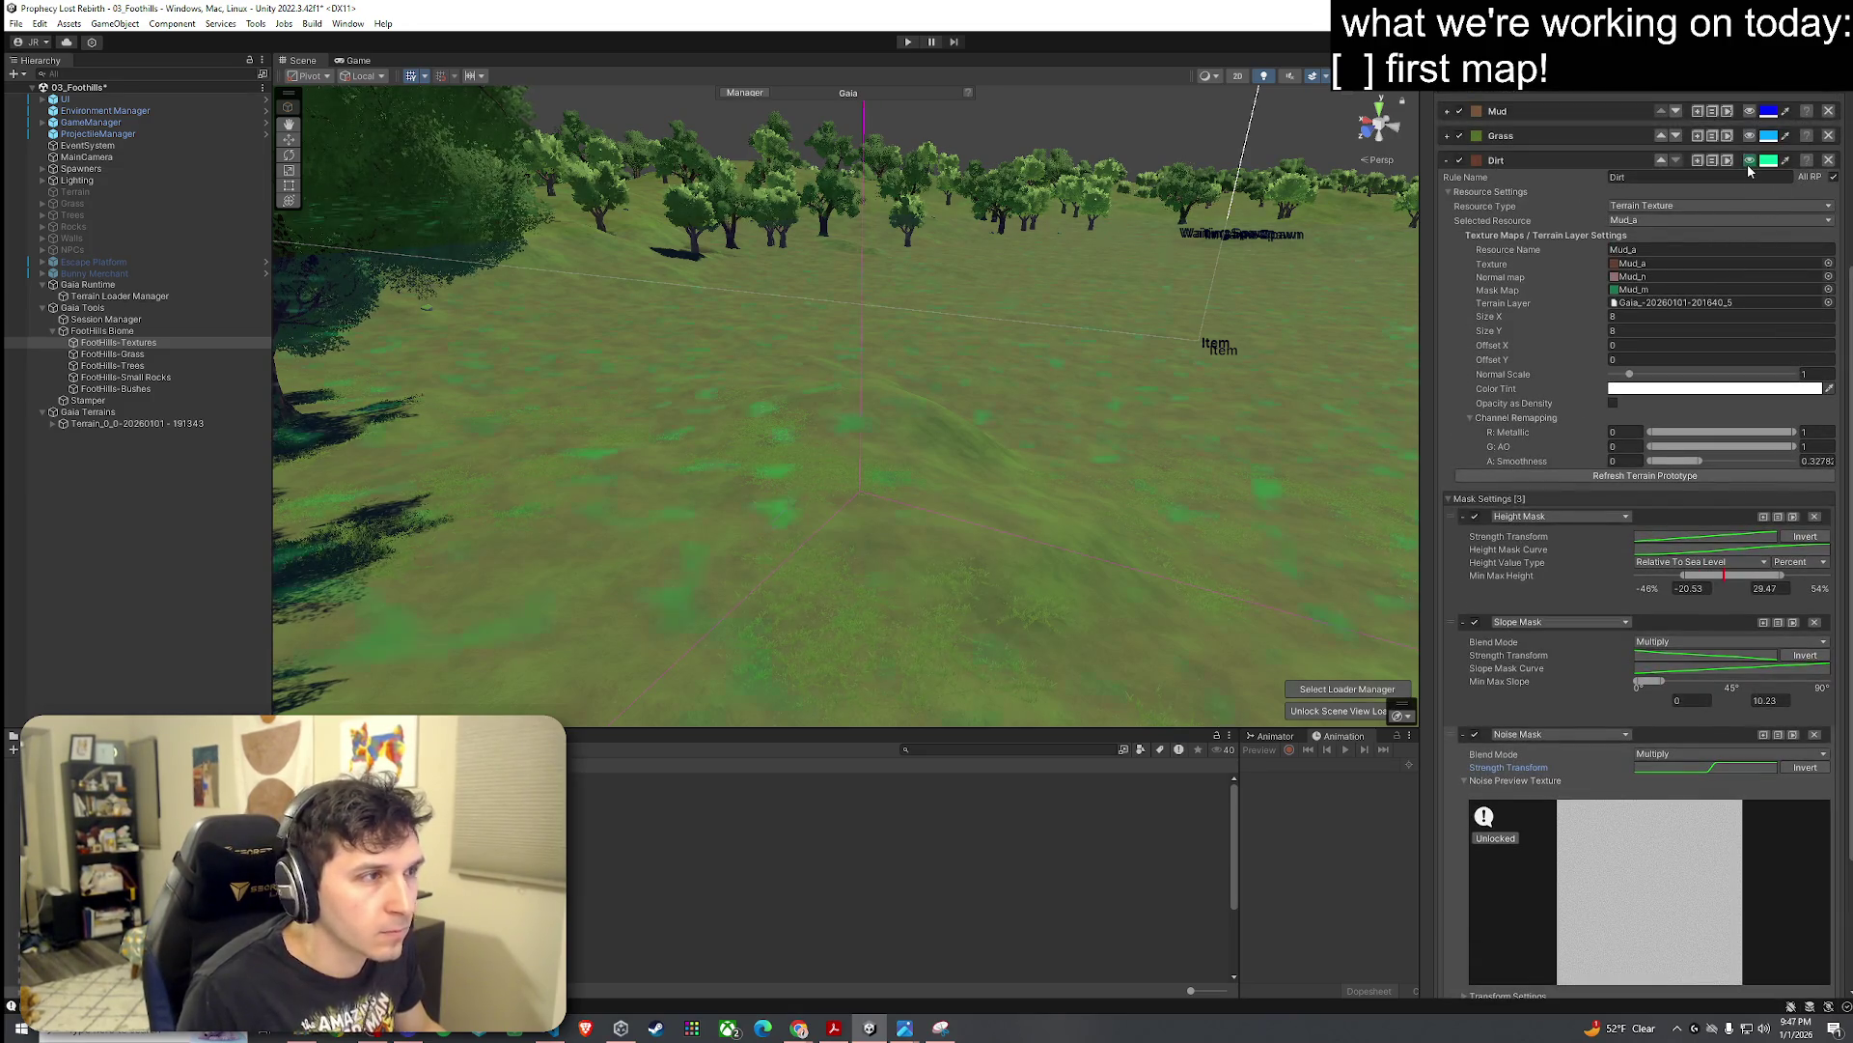
scroll(1520, 856, down, 1)
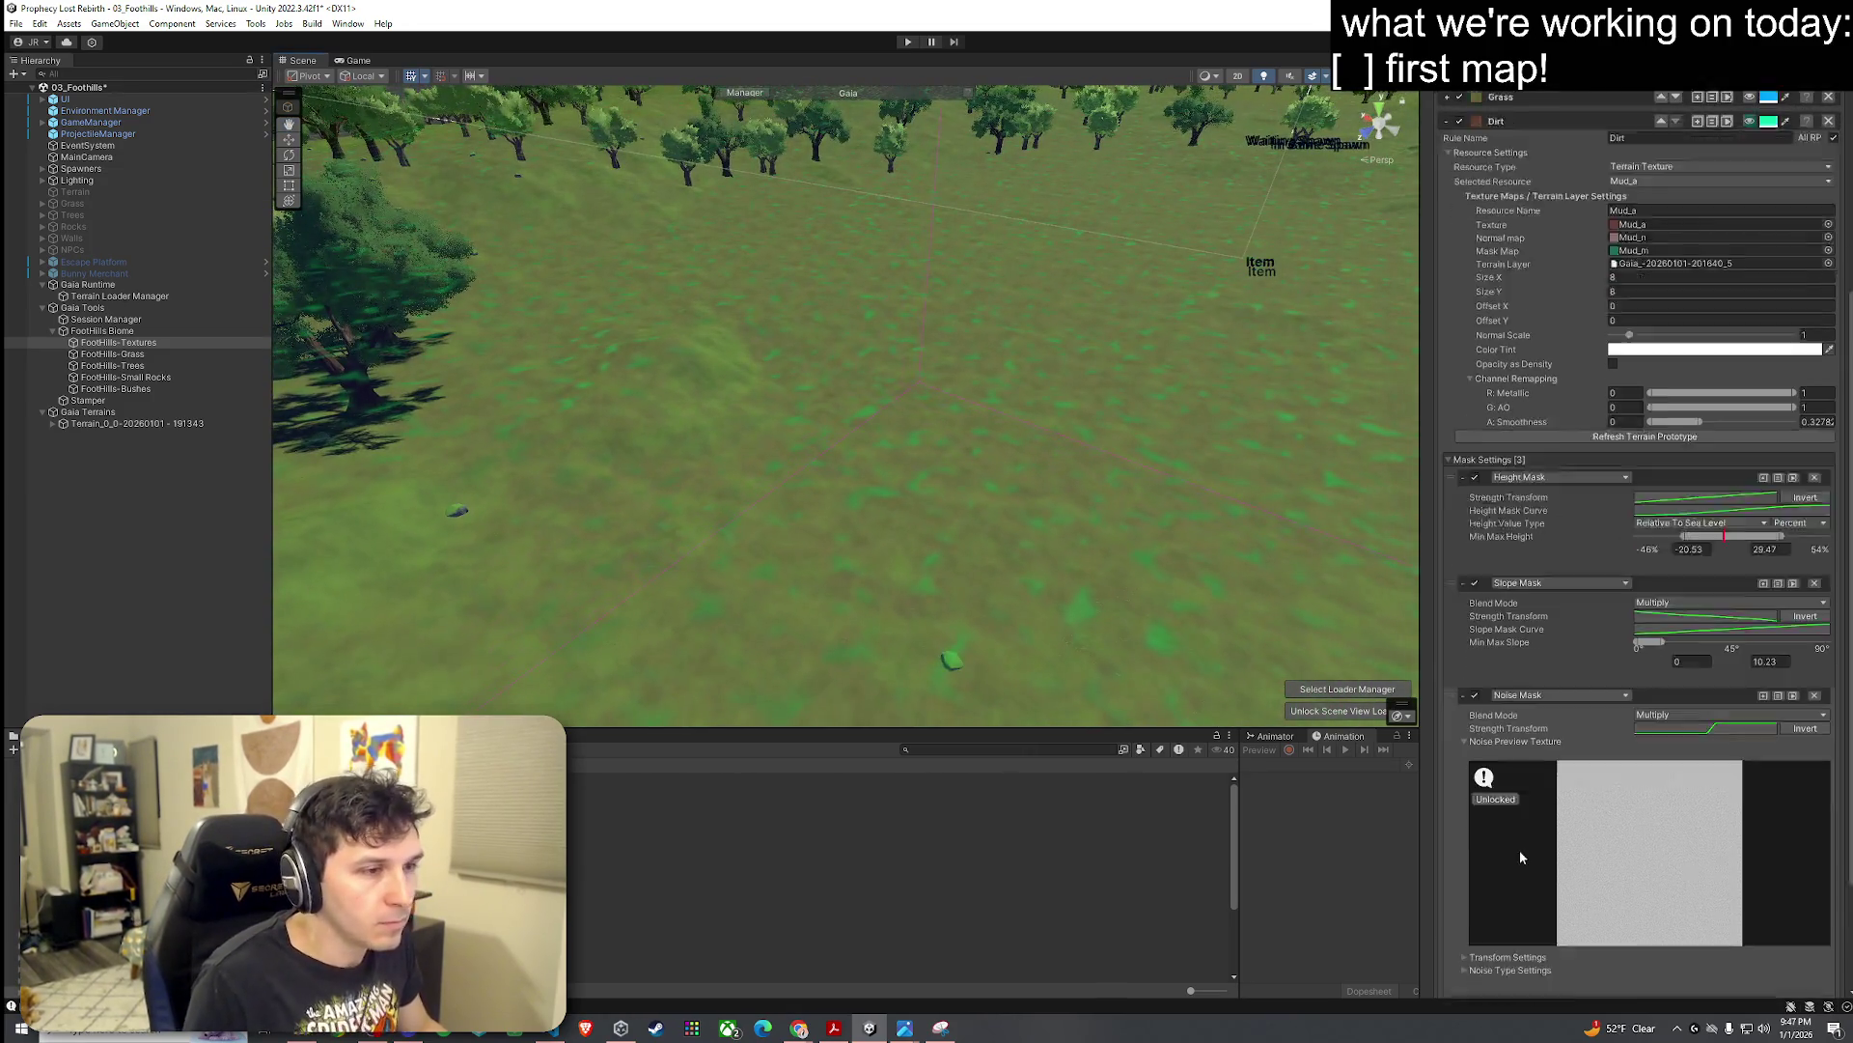
scroll(1520, 857, down, 2)
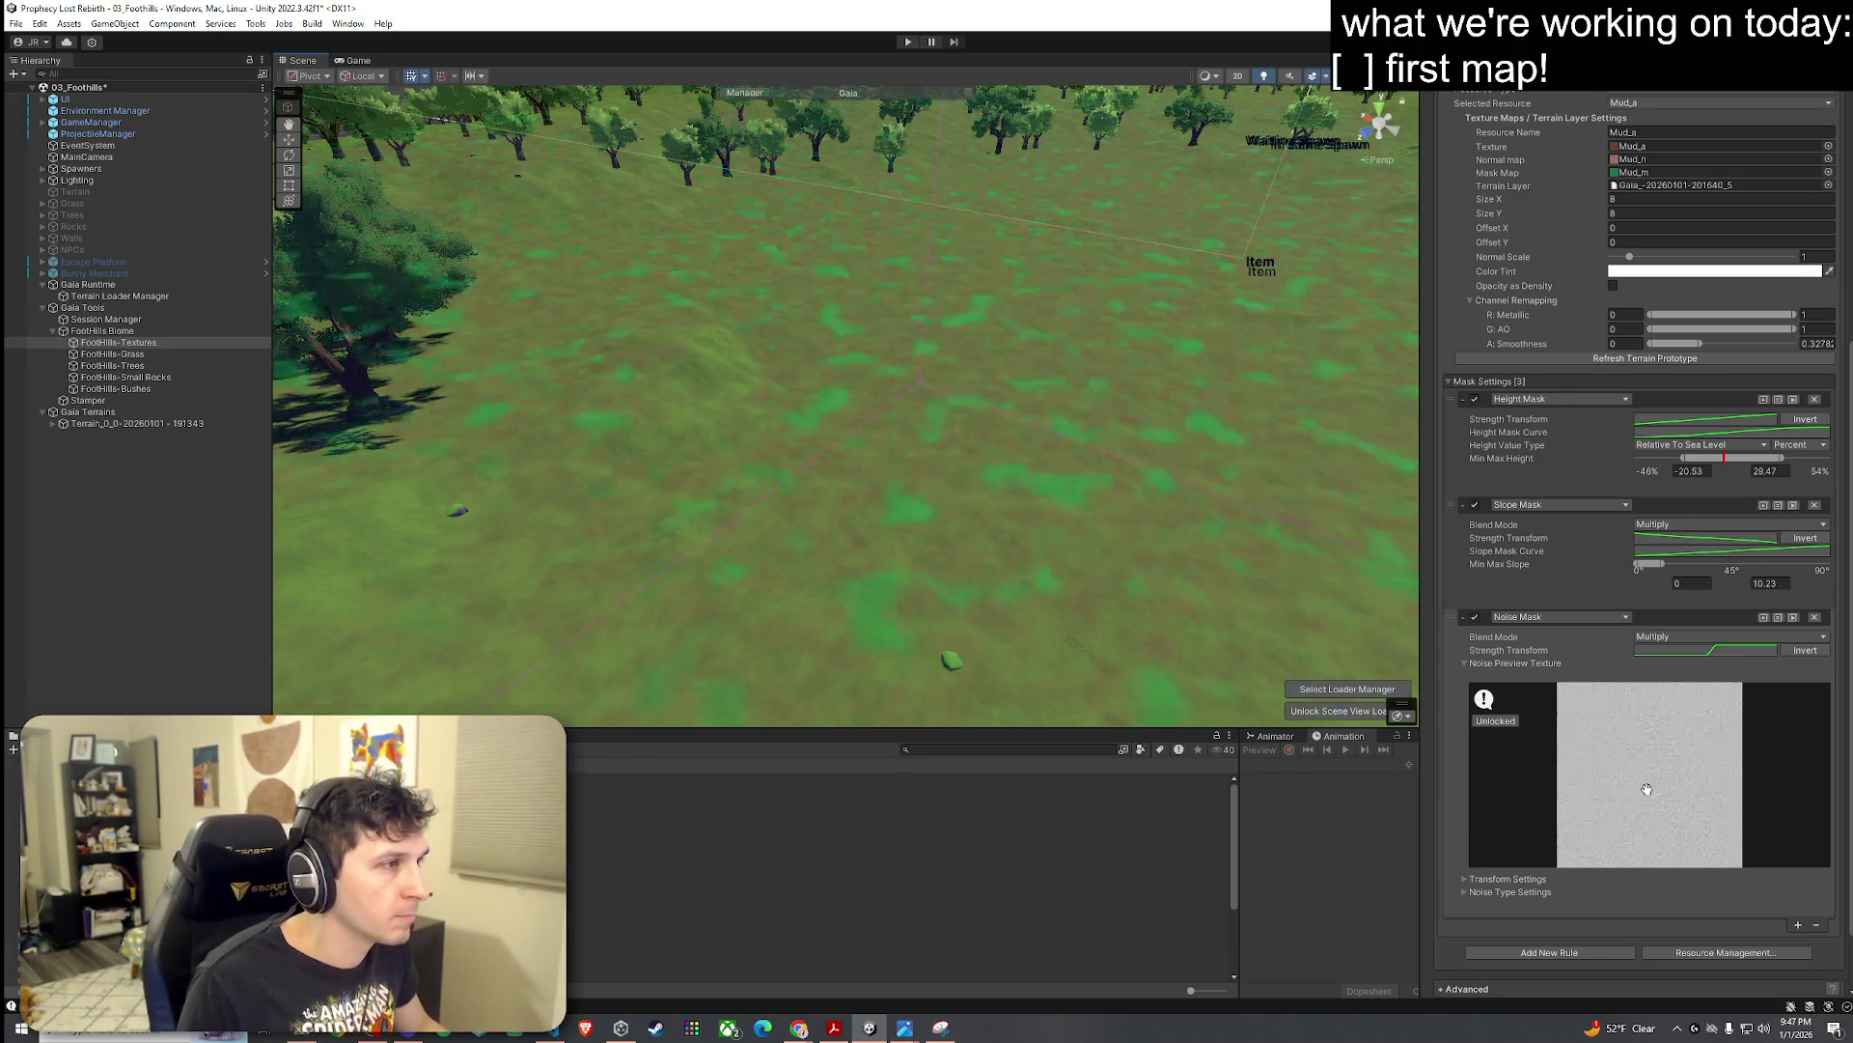
scroll(1647, 790, down, 3)
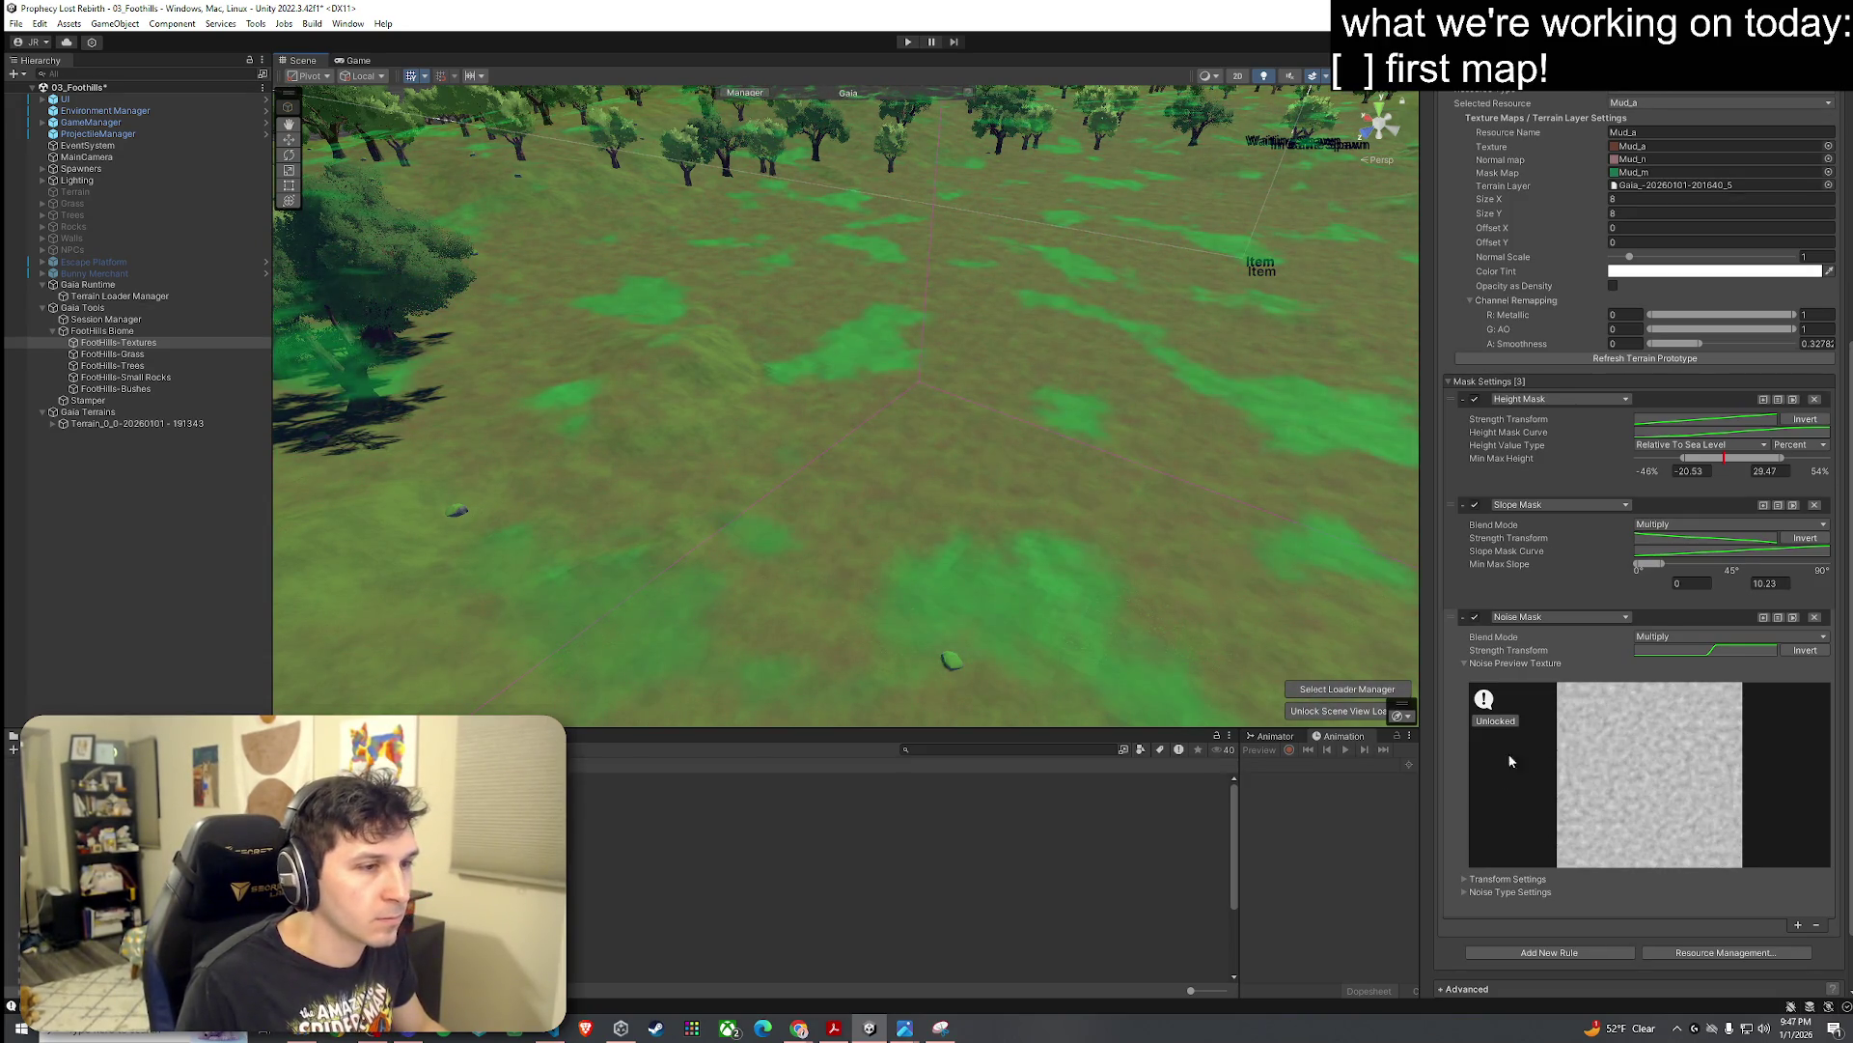
scroll(1511, 761, down, 2)
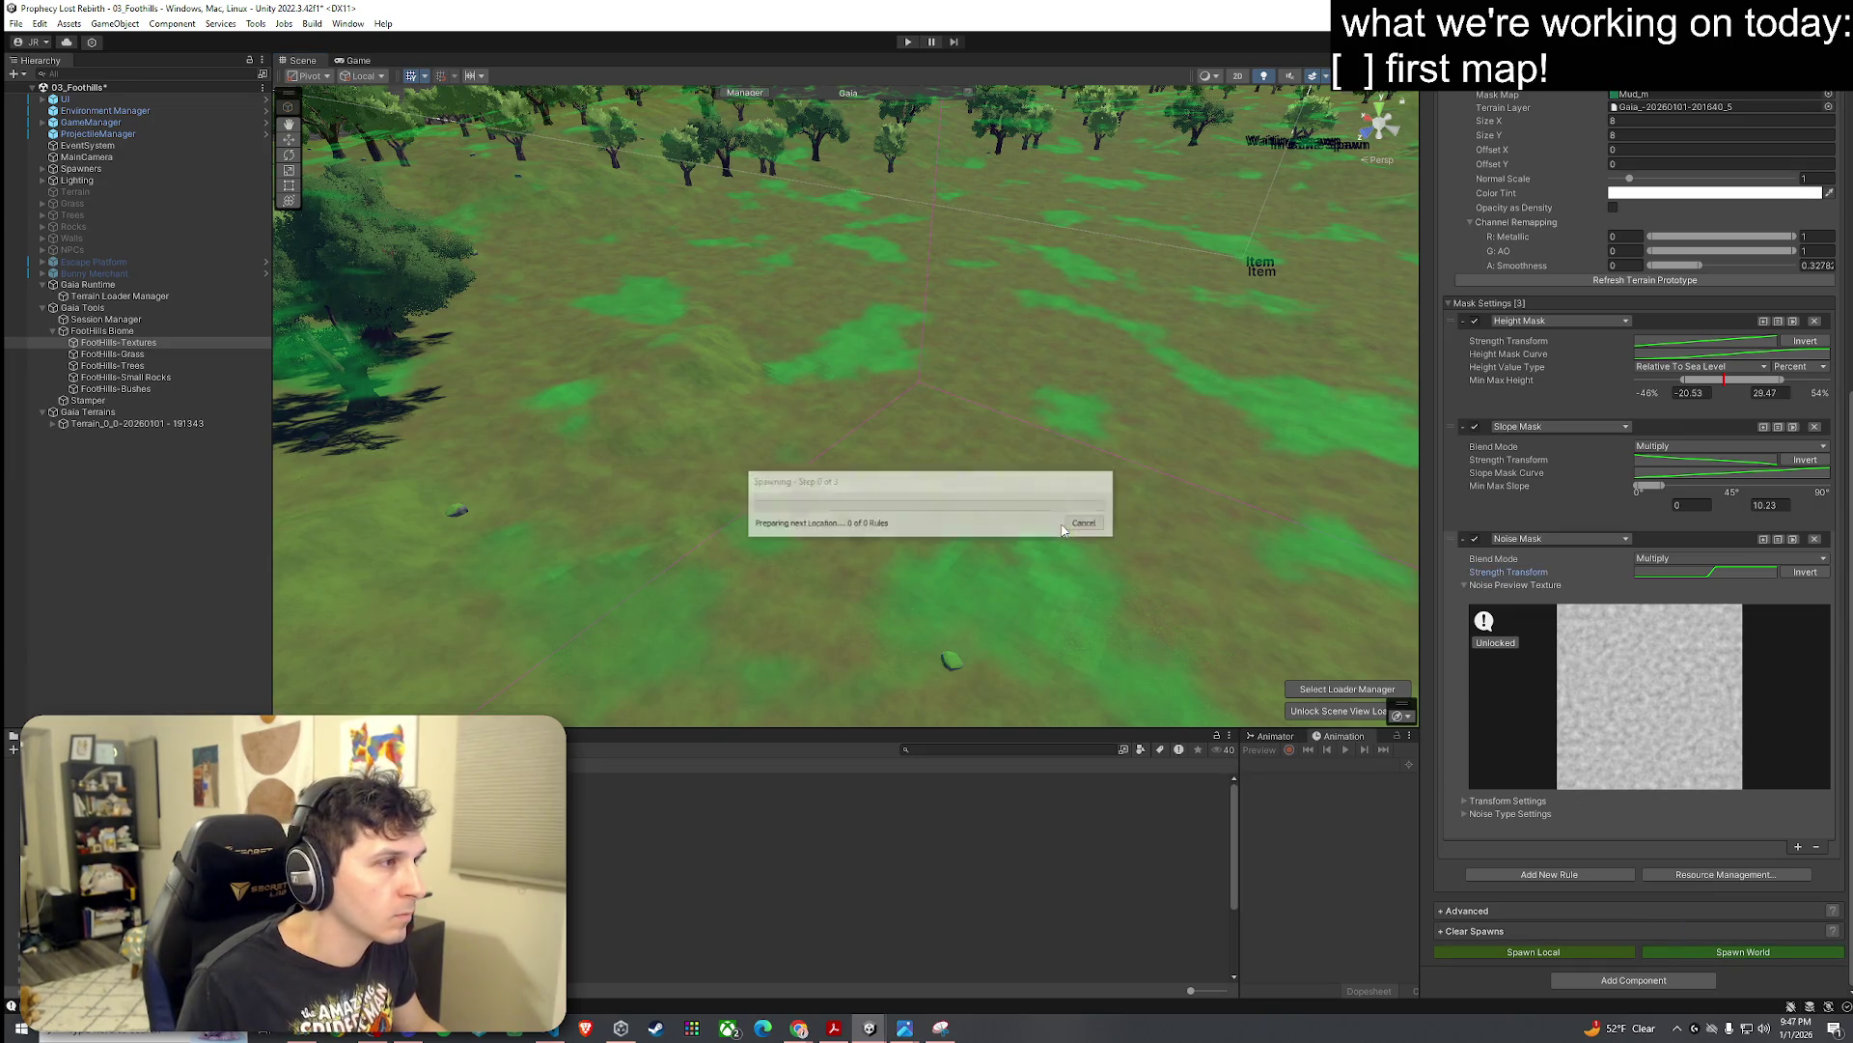
mouse_move(1016, 502)
mouse_down()
mouse_move(840, 512)
mouse_move(706, 429)
mouse_move(1059, 426)
mouse_move(1182, 449)
mouse_move(1044, 453)
mouse_move(992, 497)
mouse_move(831, 425)
mouse_move(592, 426)
mouse_move(675, 467)
mouse_up()
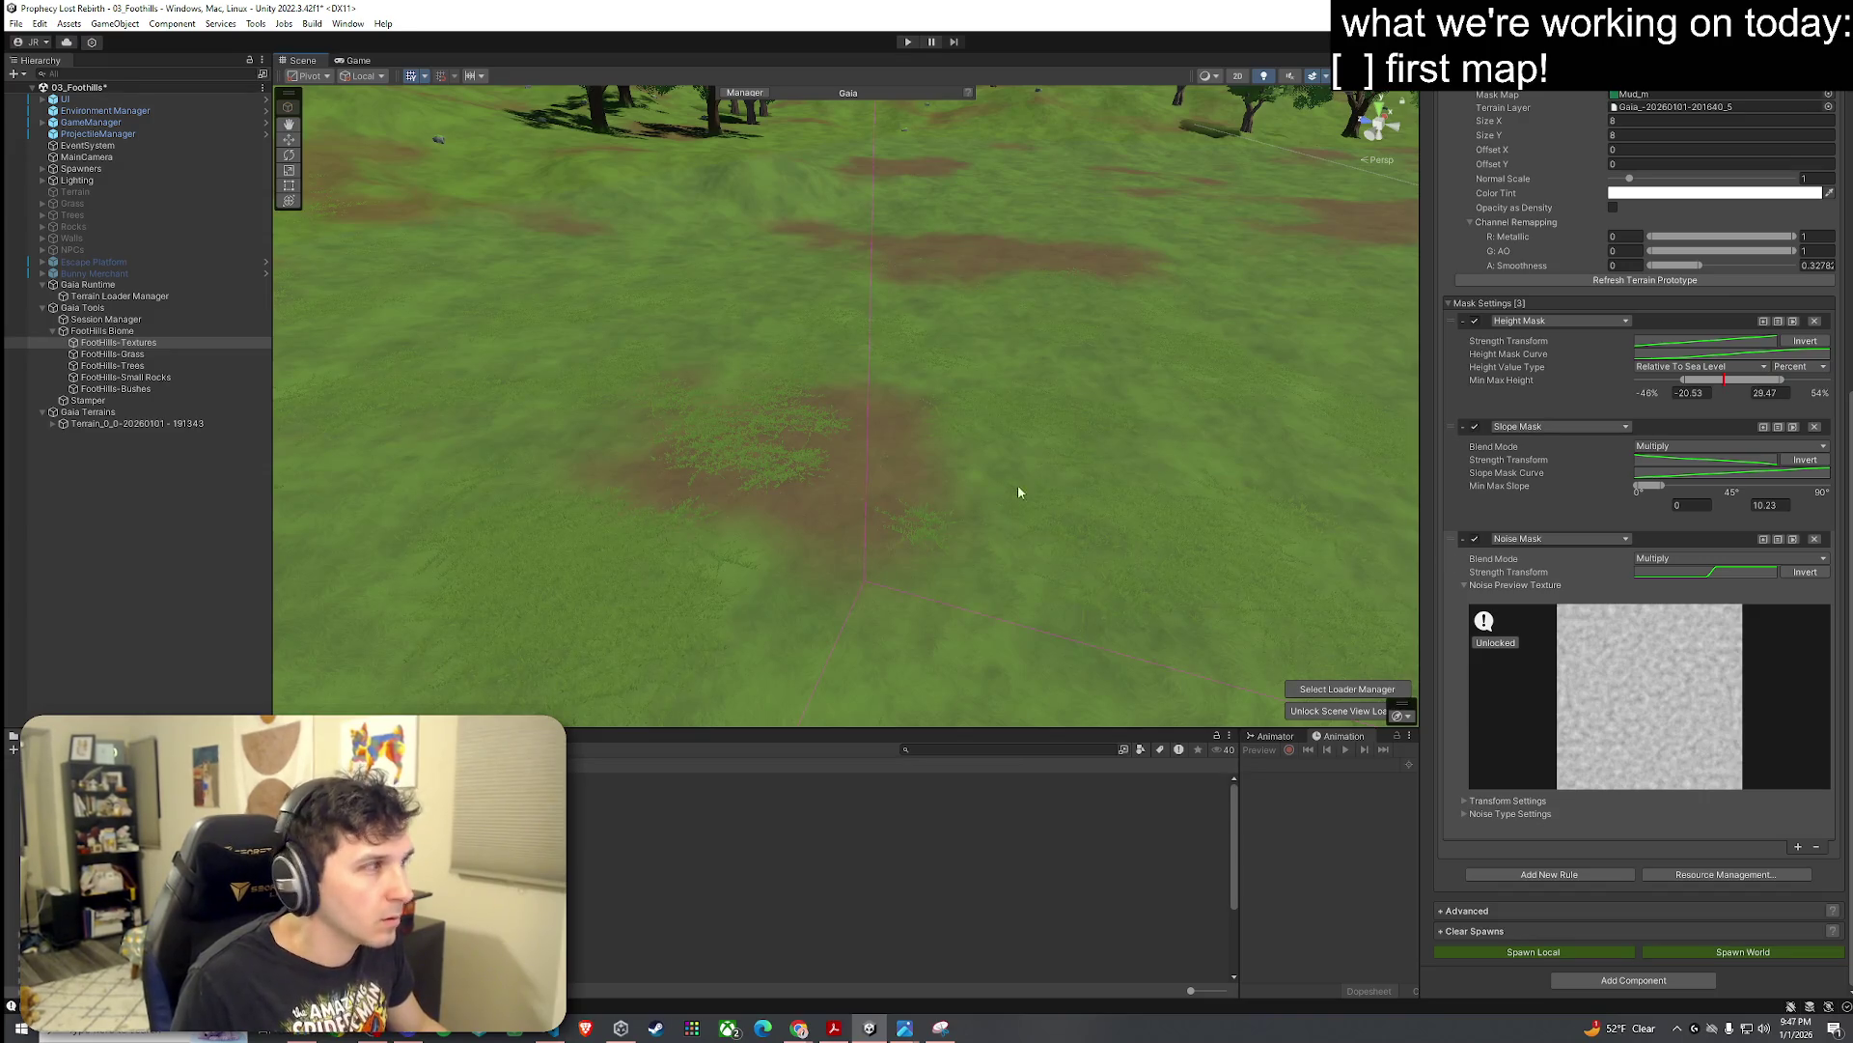
Step: Select FootHills-Grass in the Hierarchy to show the grass spawner's settings
scroll(1515, 677, up, 5)
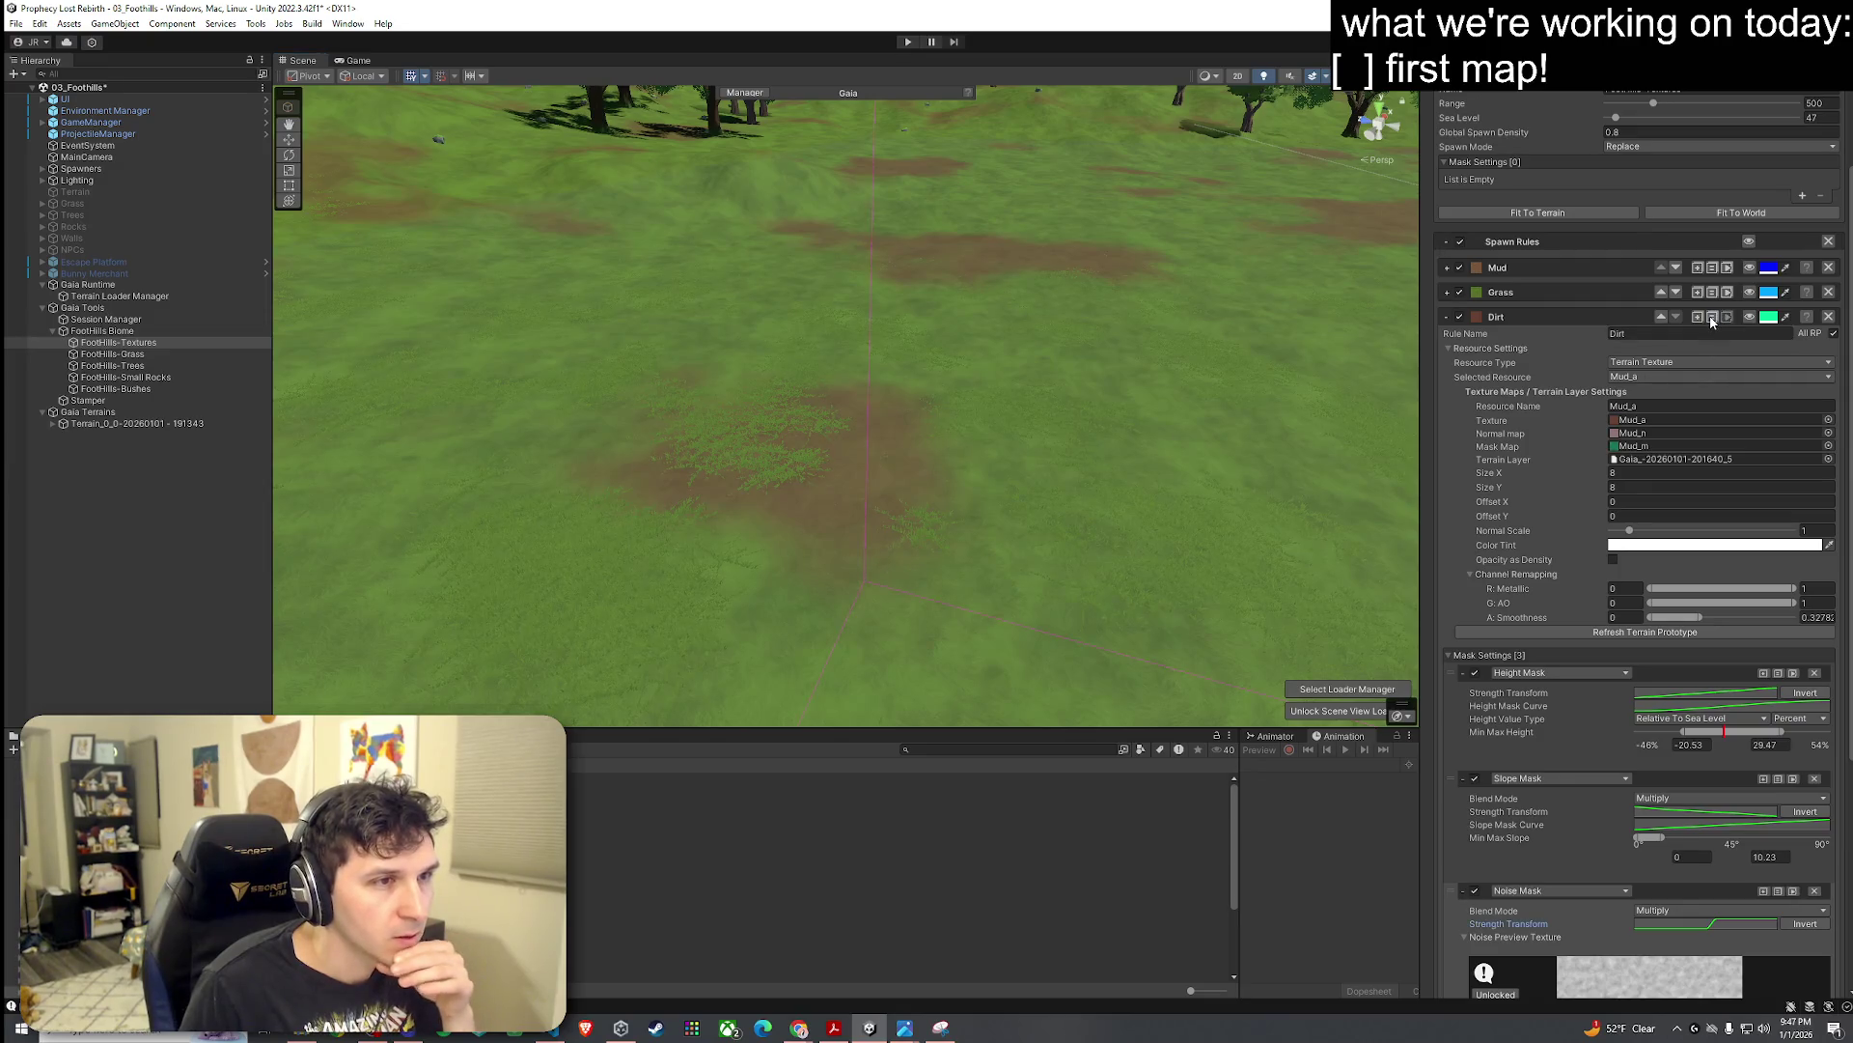
click(157, 356)
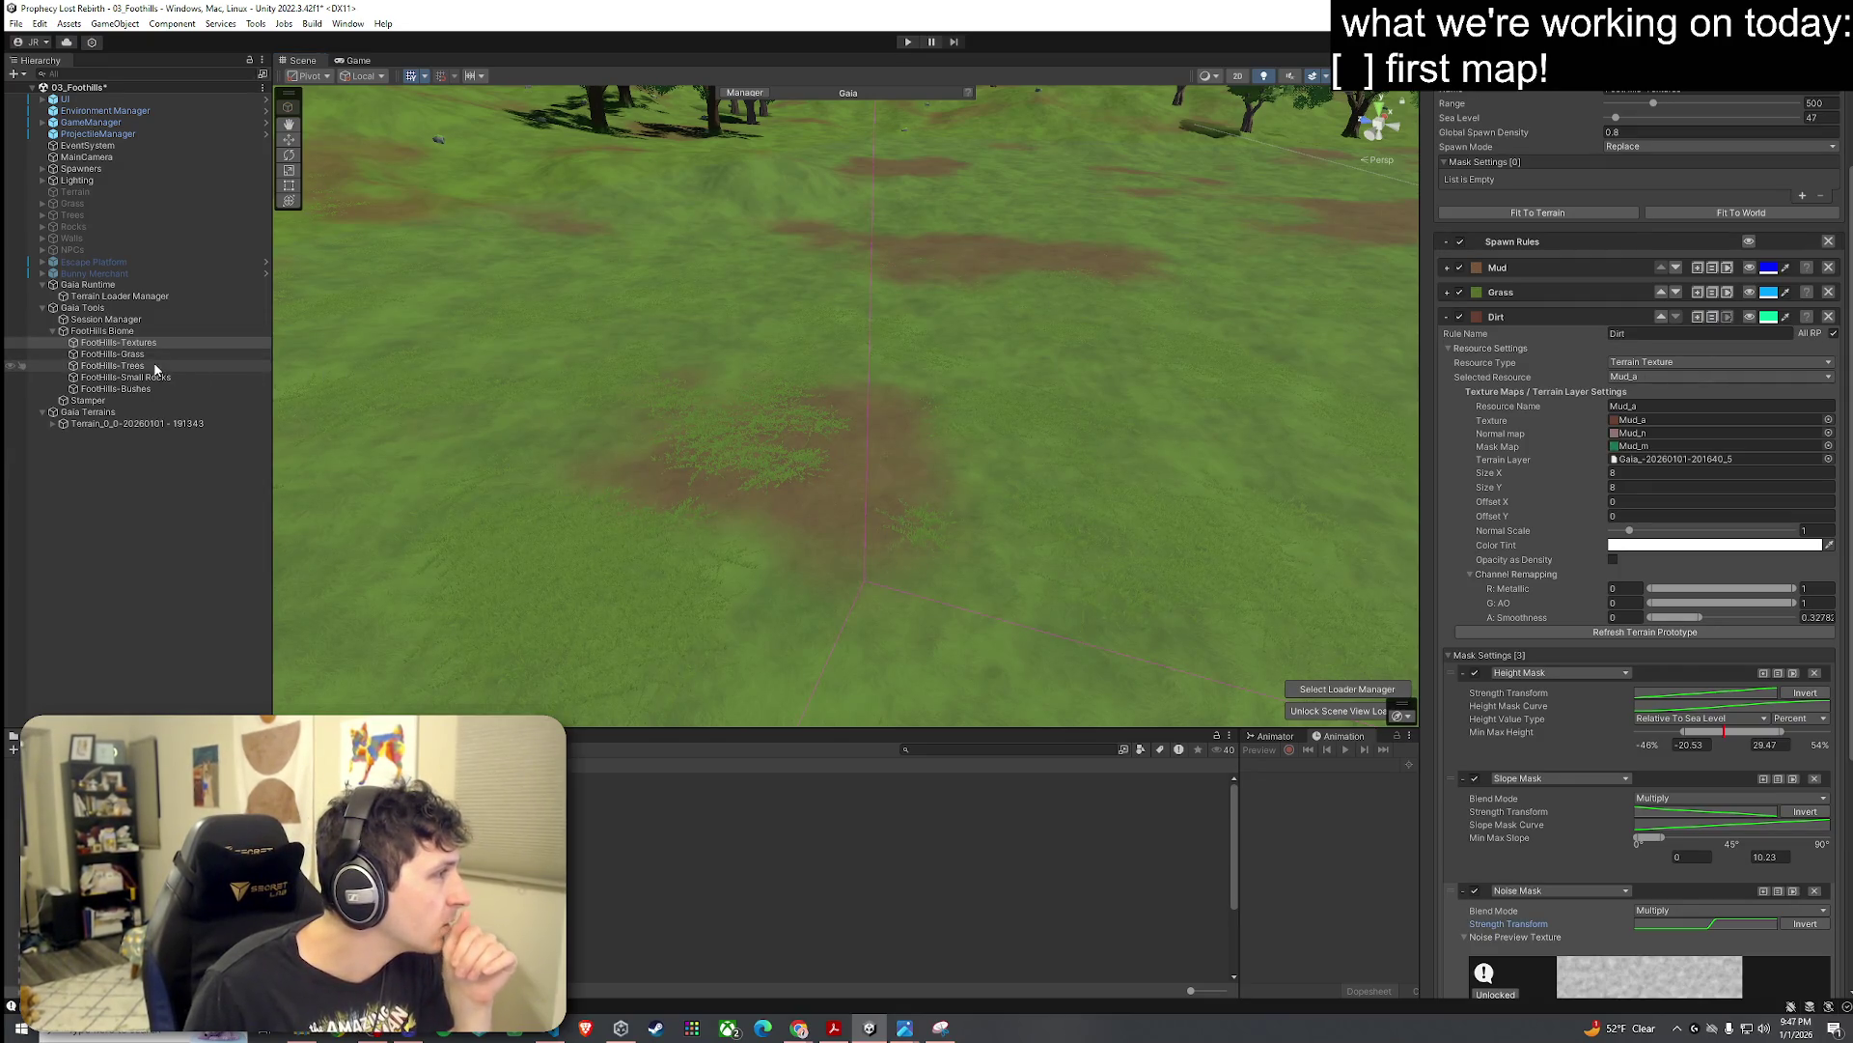
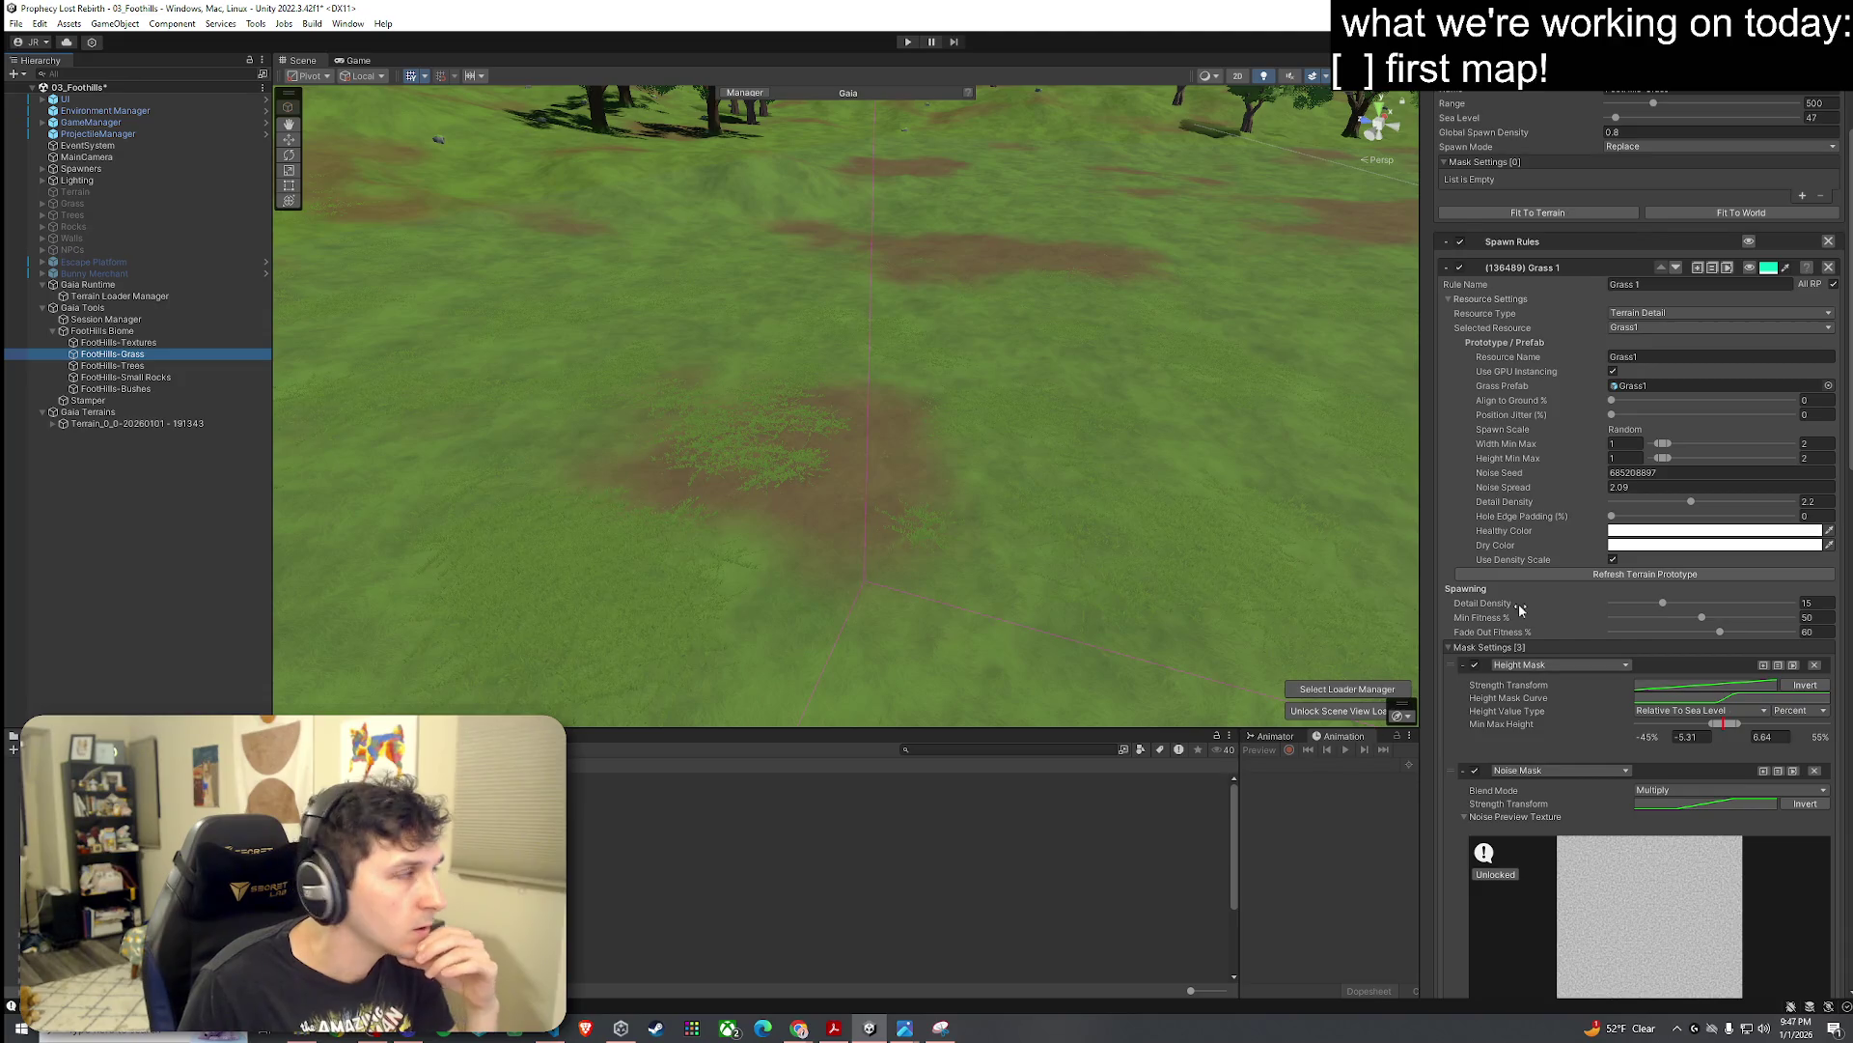
Step: Select the FootHills-Textures spawner, check the Game view, fly over the terrain, and collapse the Dirt rule
click(170, 343)
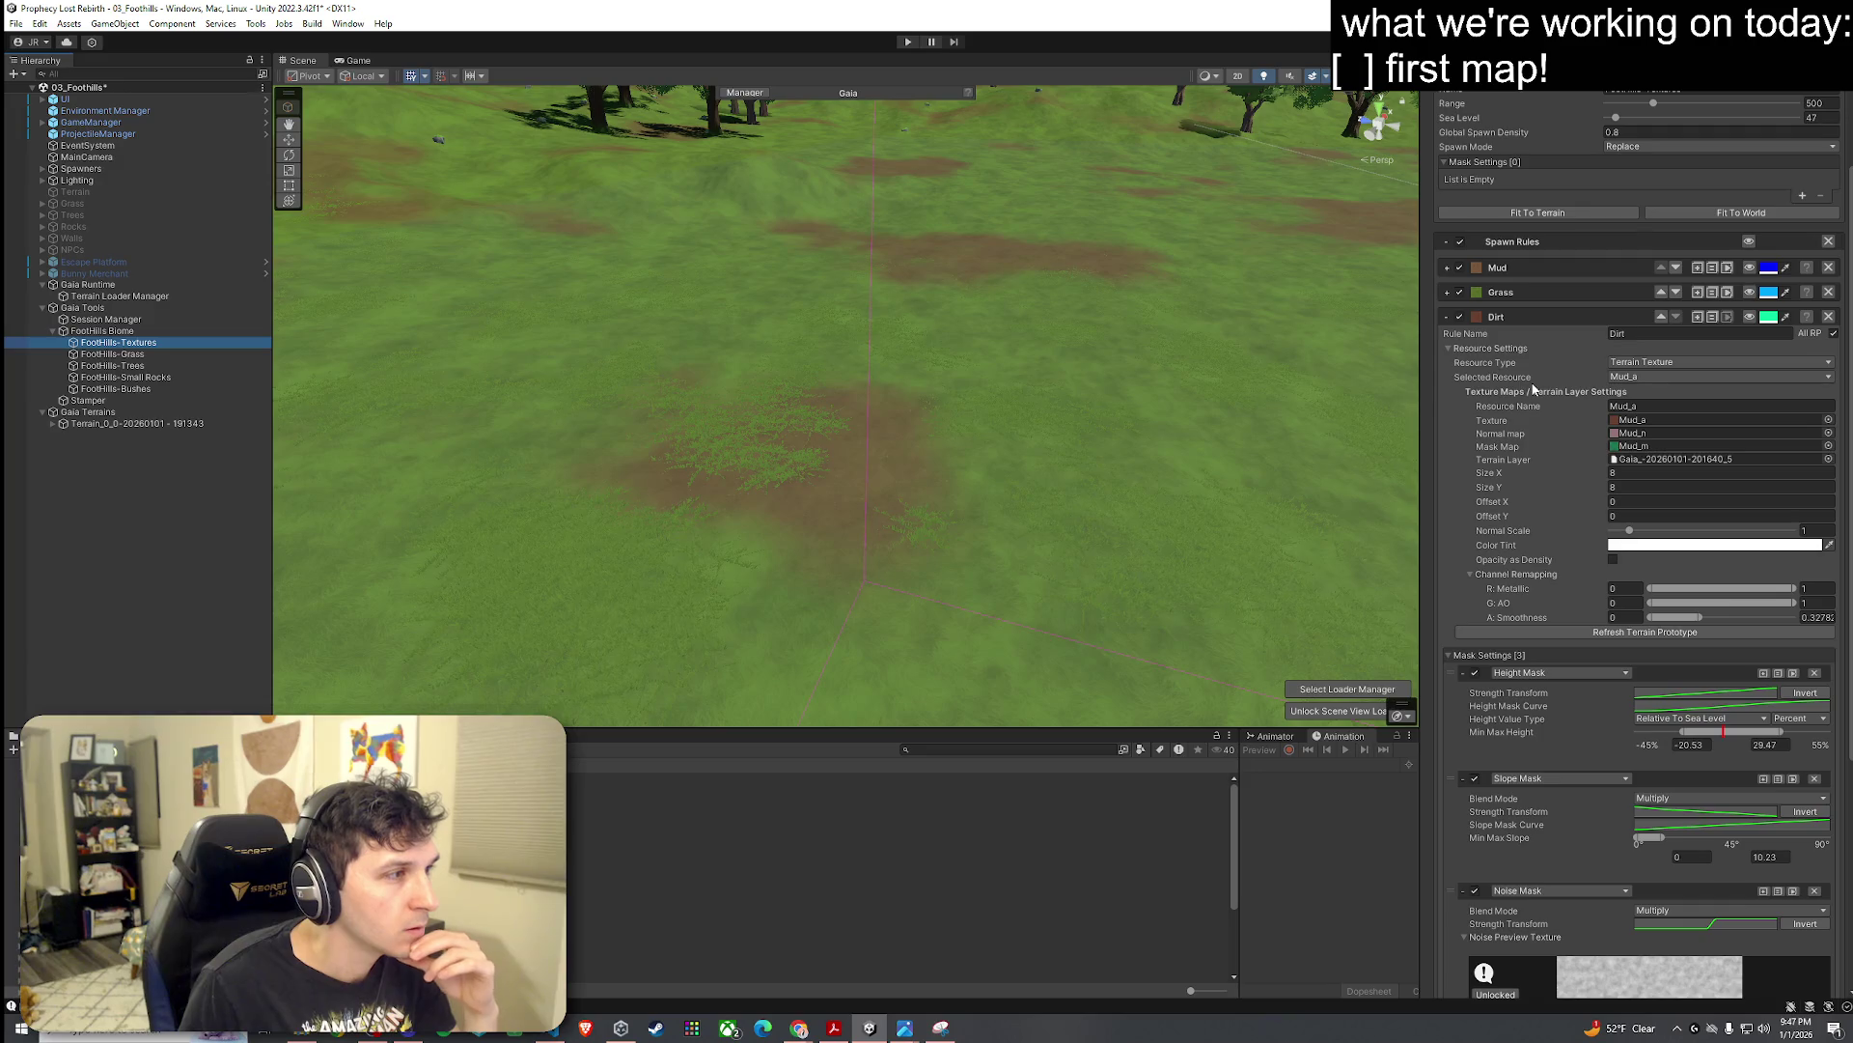
mouse_move(917, 464)
mouse_down()
mouse_move(790, 521)
mouse_move(811, 550)
mouse_move(877, 567)
mouse_move(753, 557)
mouse_move(1026, 454)
mouse_move(1171, 431)
mouse_move(1232, 483)
mouse_move(1005, 443)
mouse_up()
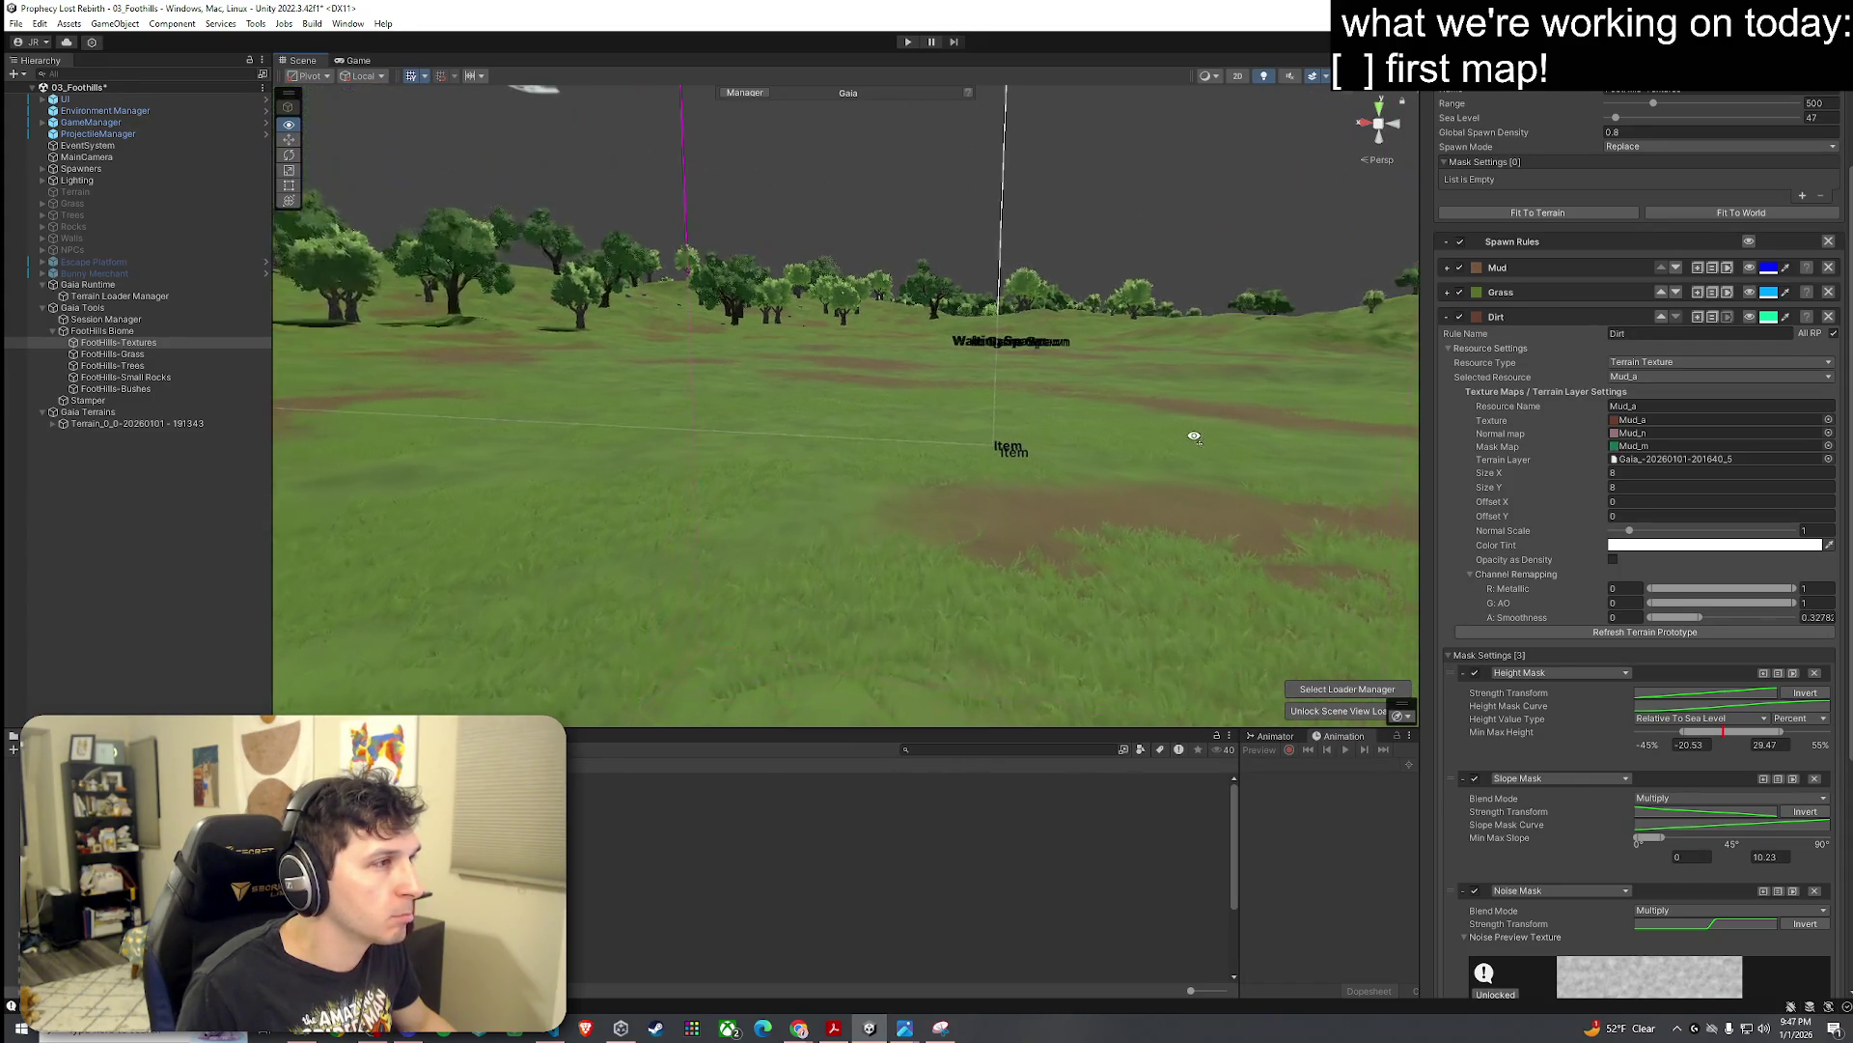
click(358, 61)
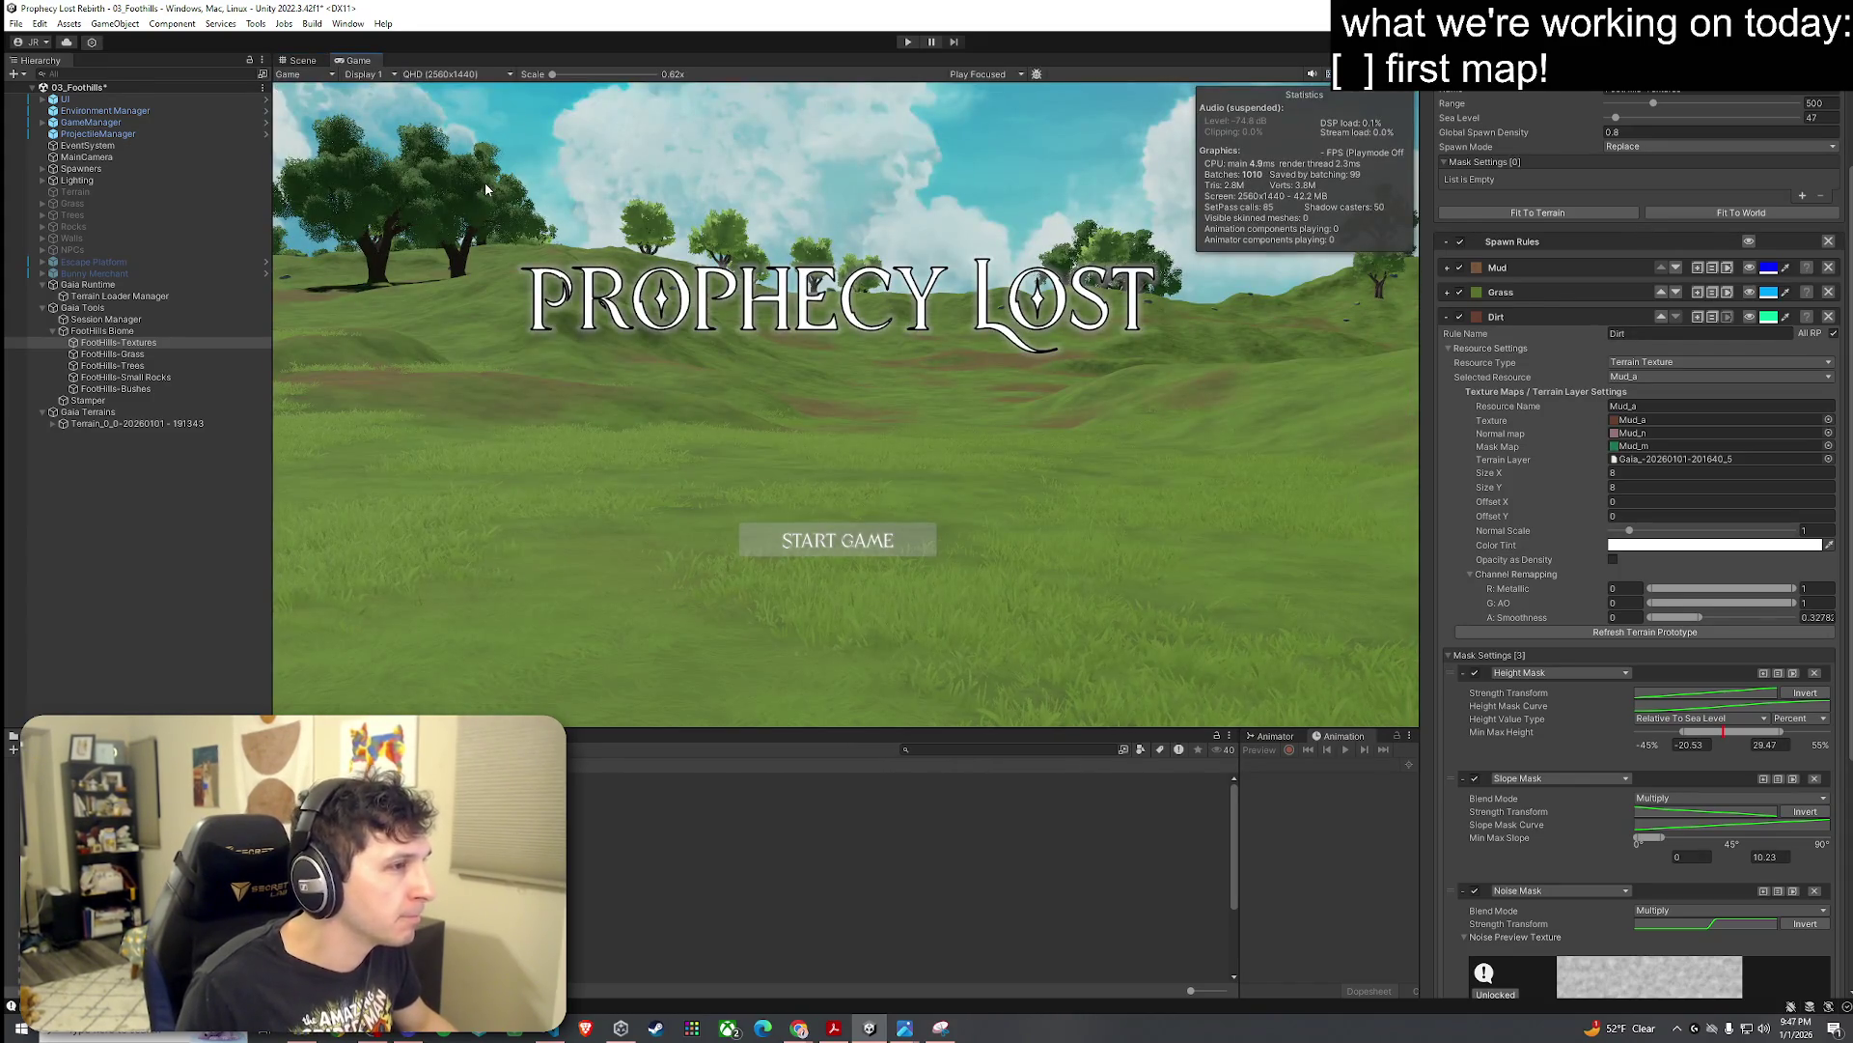
click(302, 60)
drag(641, 406, 622, 402)
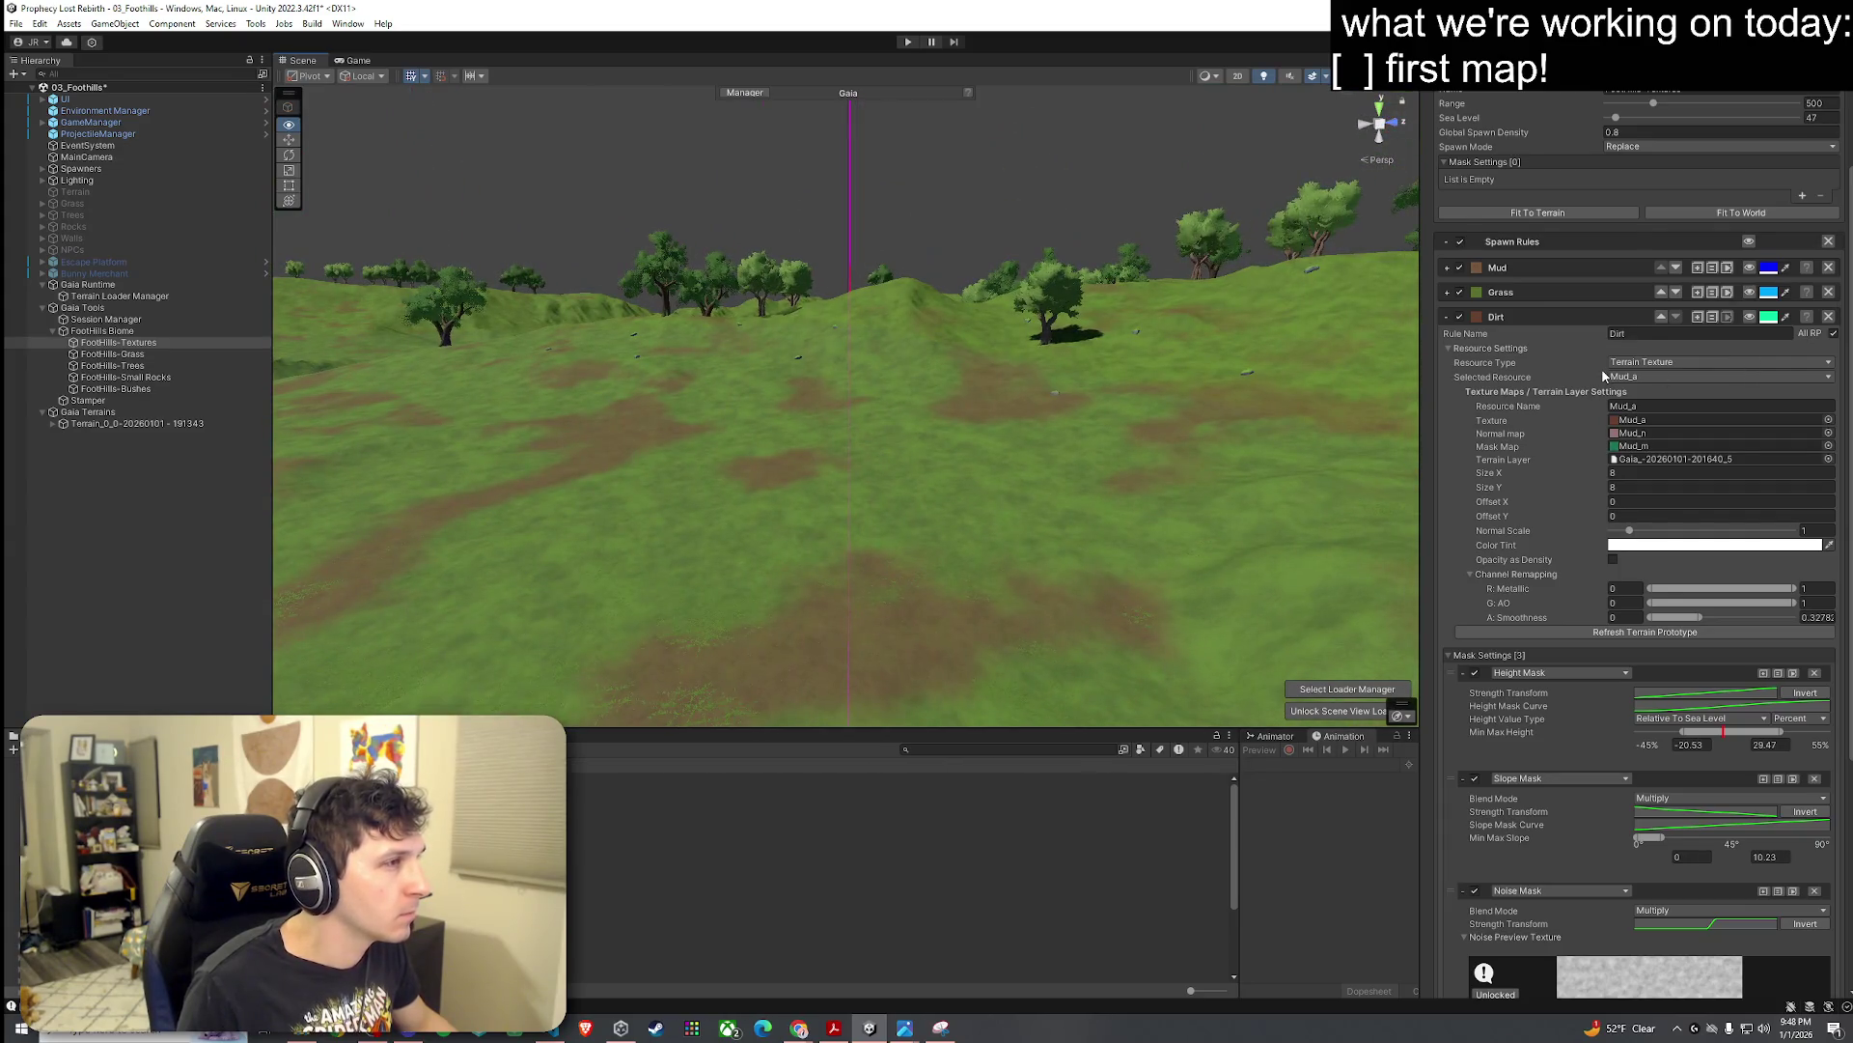
mouse_move(1273, 386)
mouse_down()
mouse_move(1142, 360)
mouse_move(1100, 327)
mouse_move(985, 339)
mouse_move(1004, 357)
mouse_up()
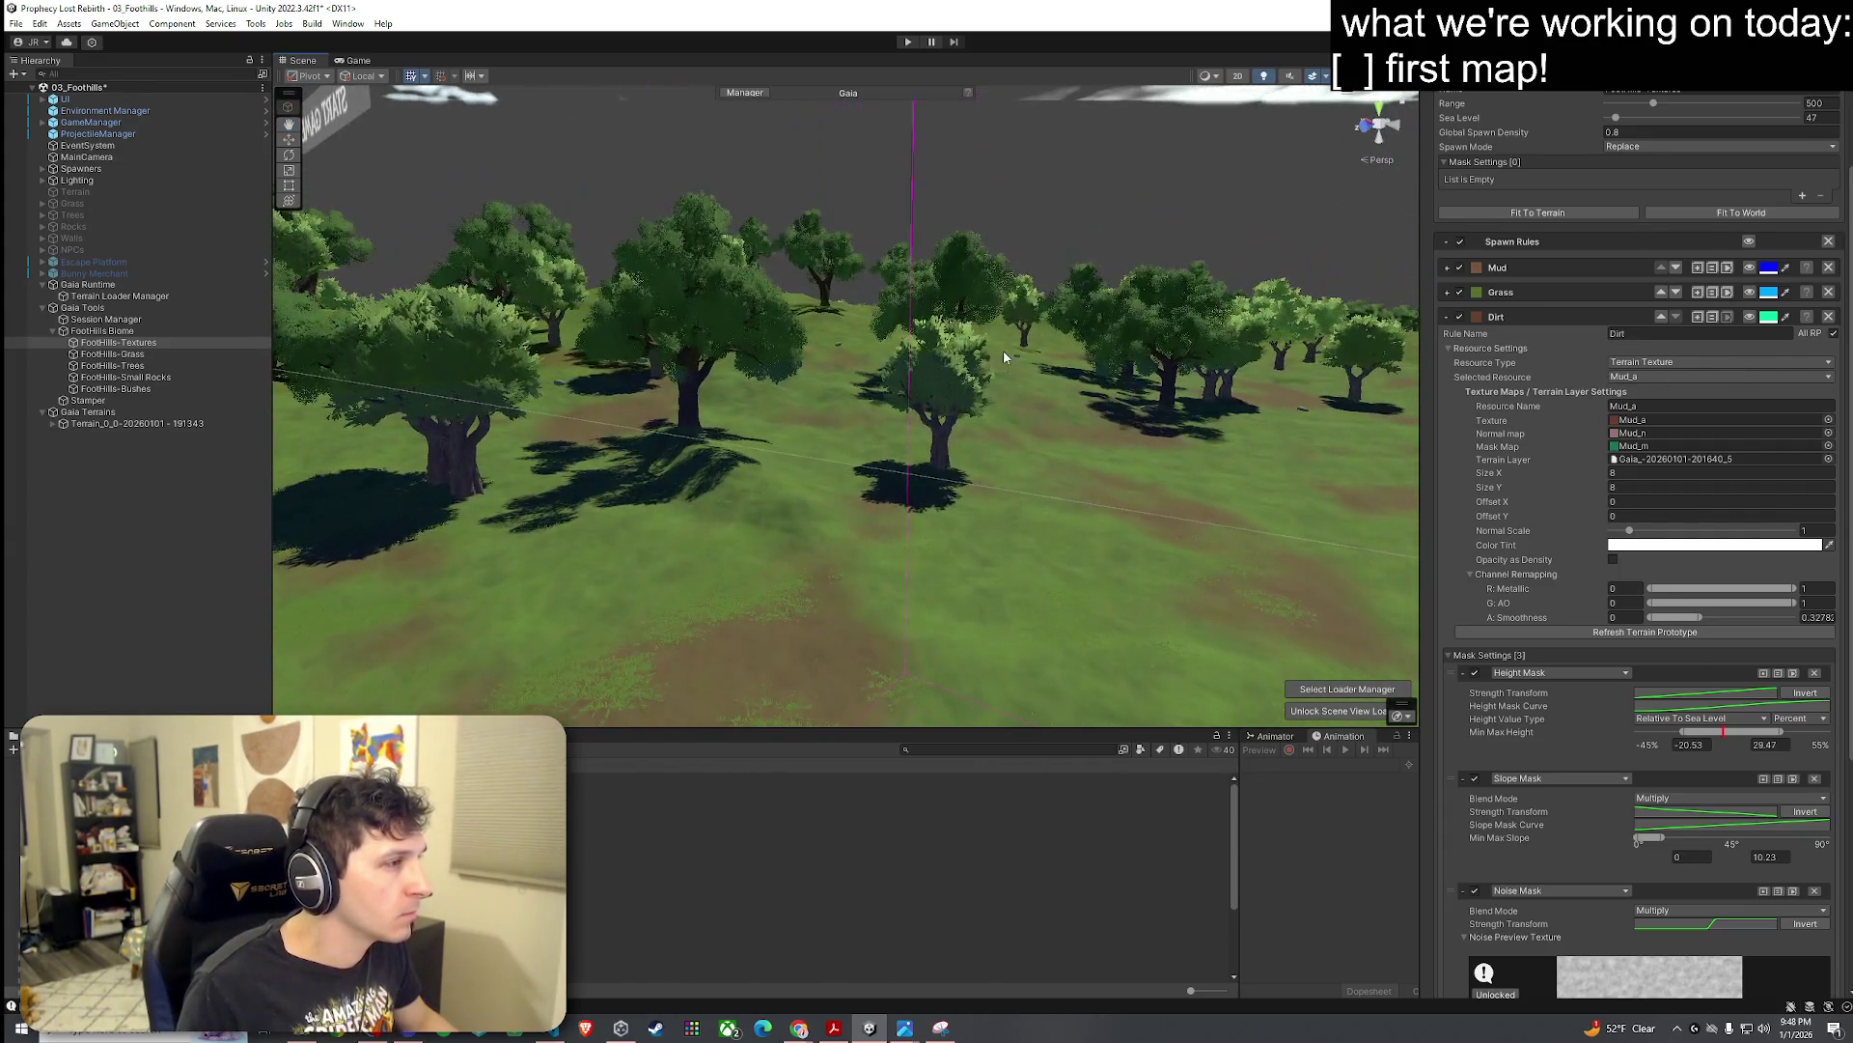
click(1446, 321)
Step: Add a new texture spawn rule and name it Cliff
click(1556, 477)
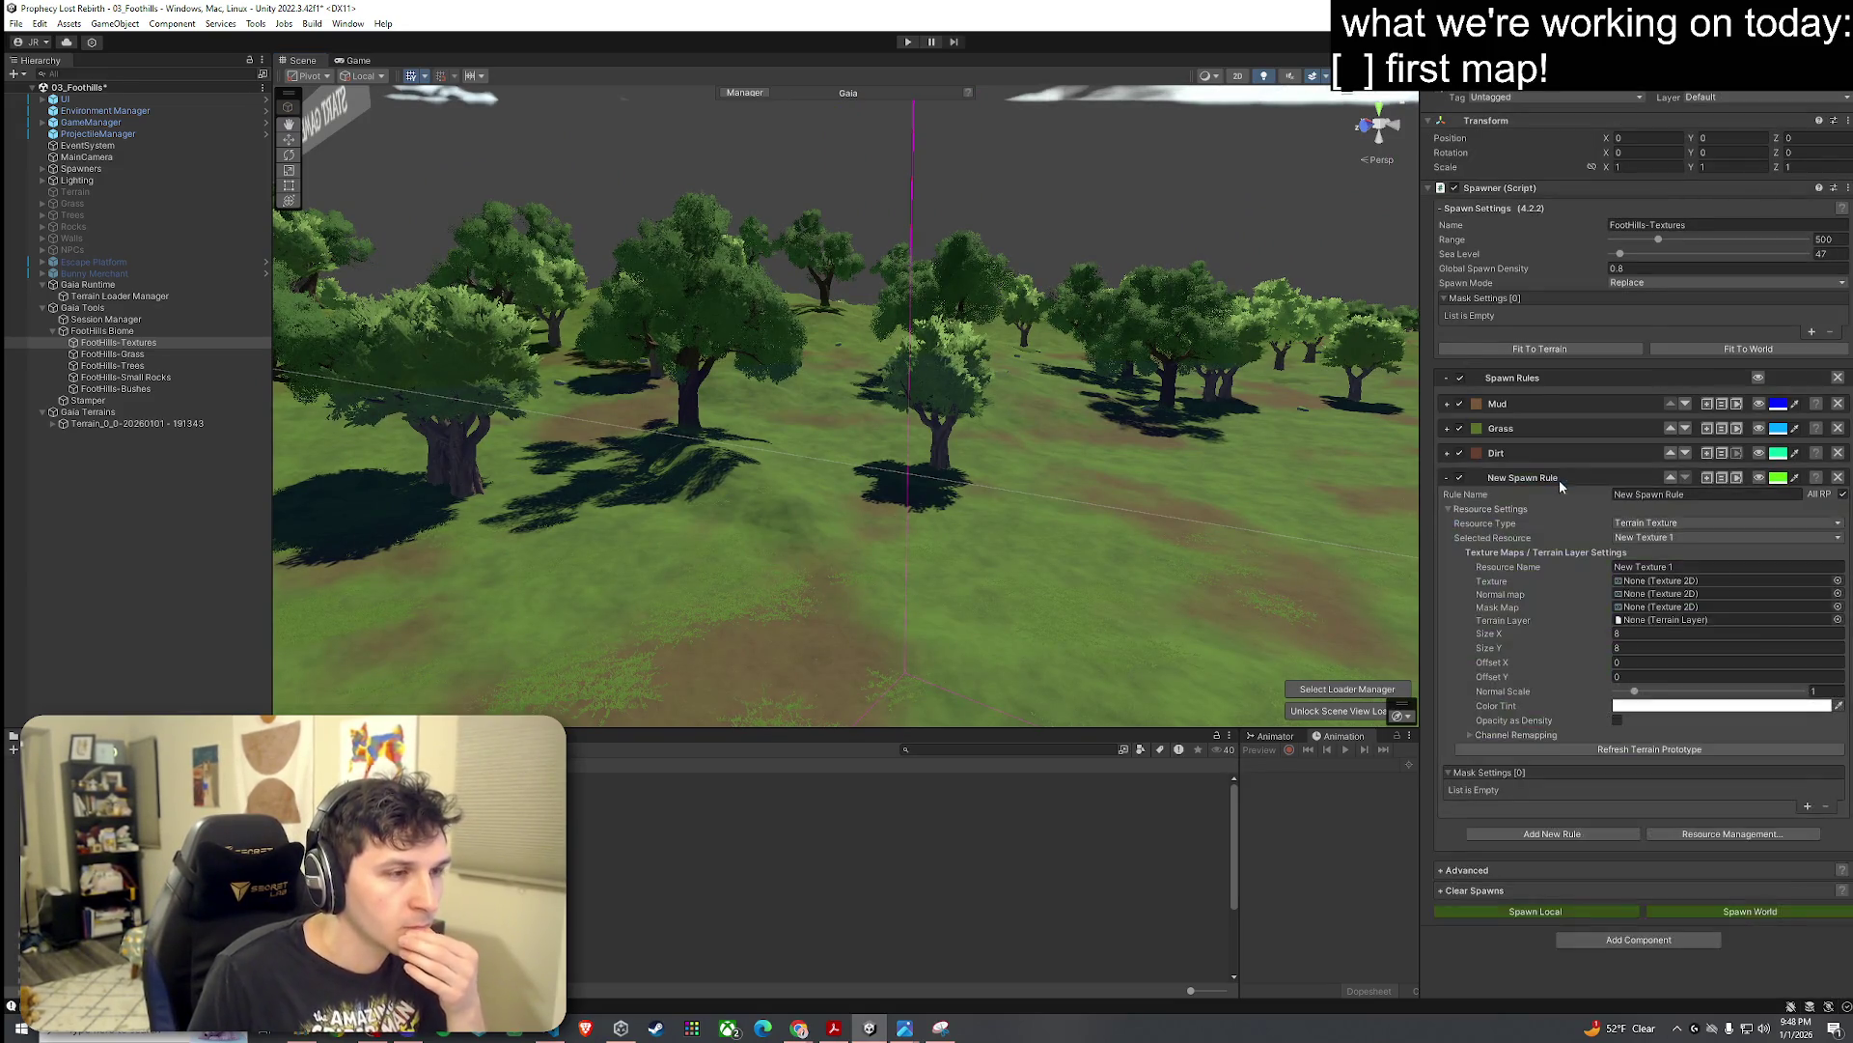
click(1676, 493)
text(Cliff)
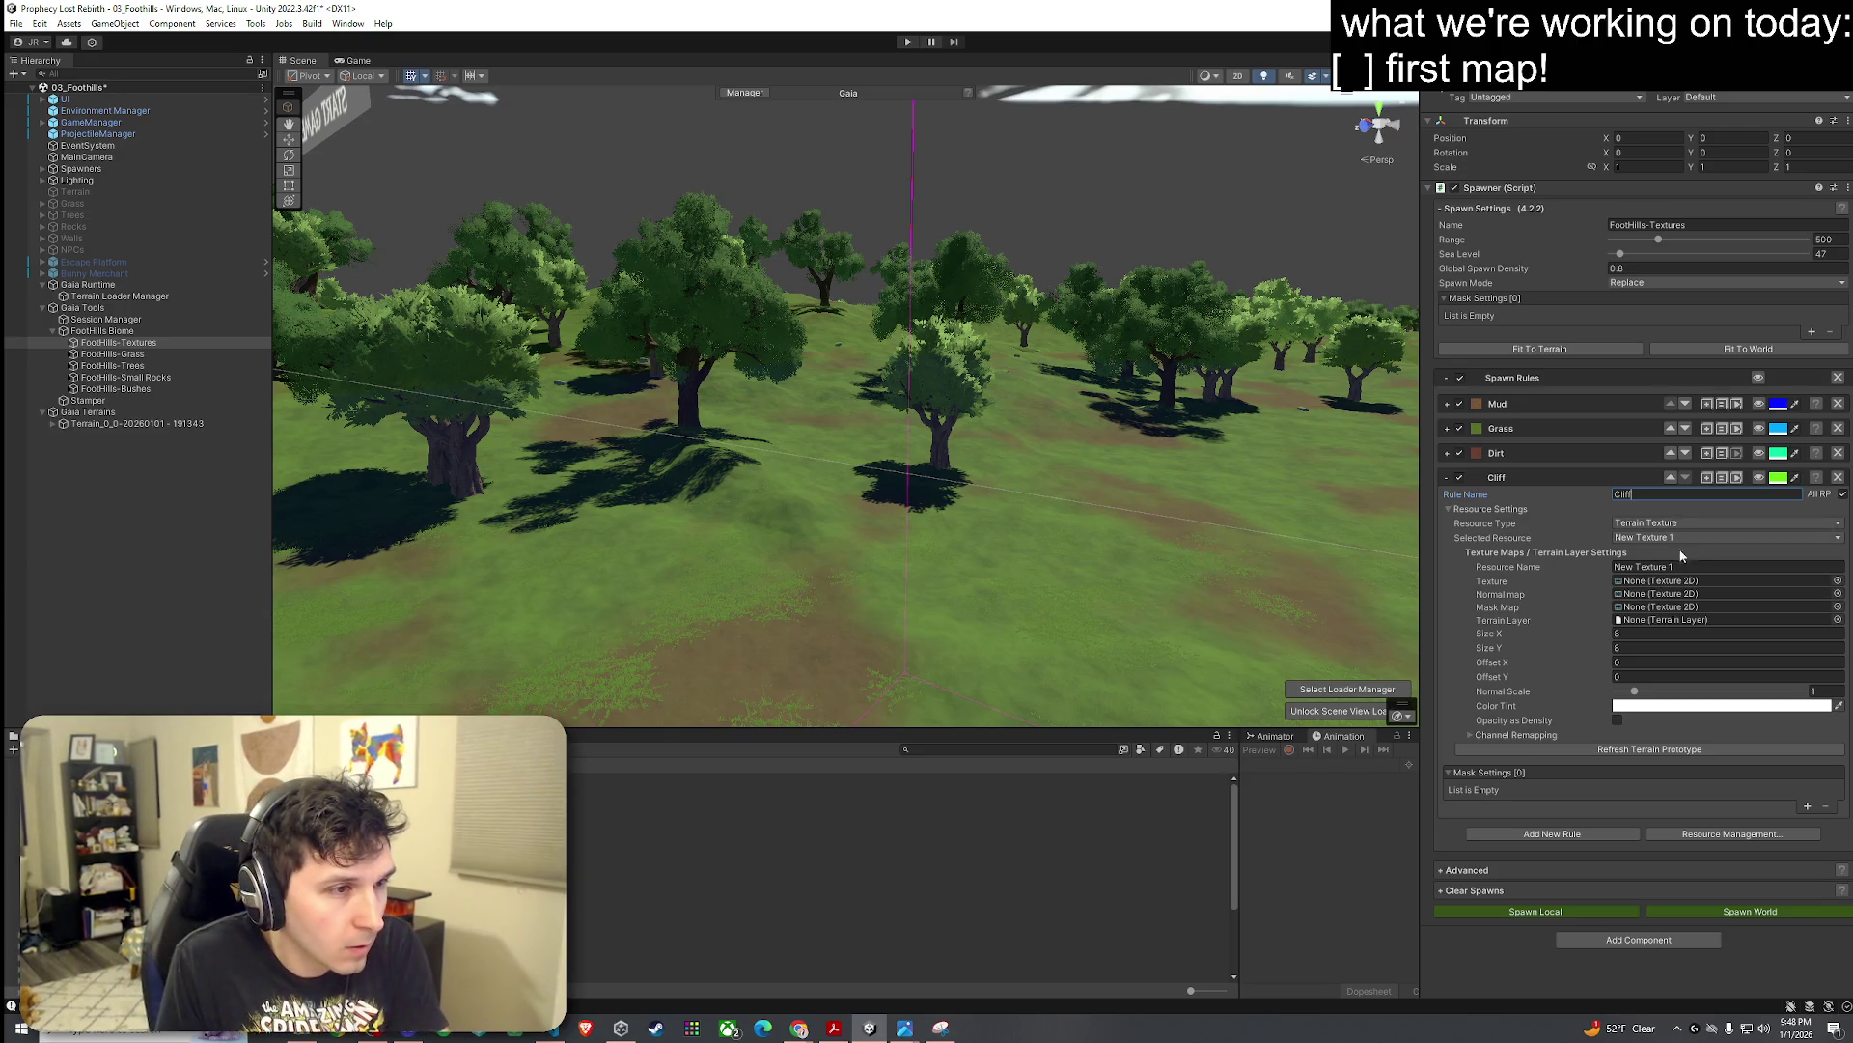
Step: Assign Cliff01_a as the Cliff rule's texture after comparing it with Cliff1_a
click(1837, 581)
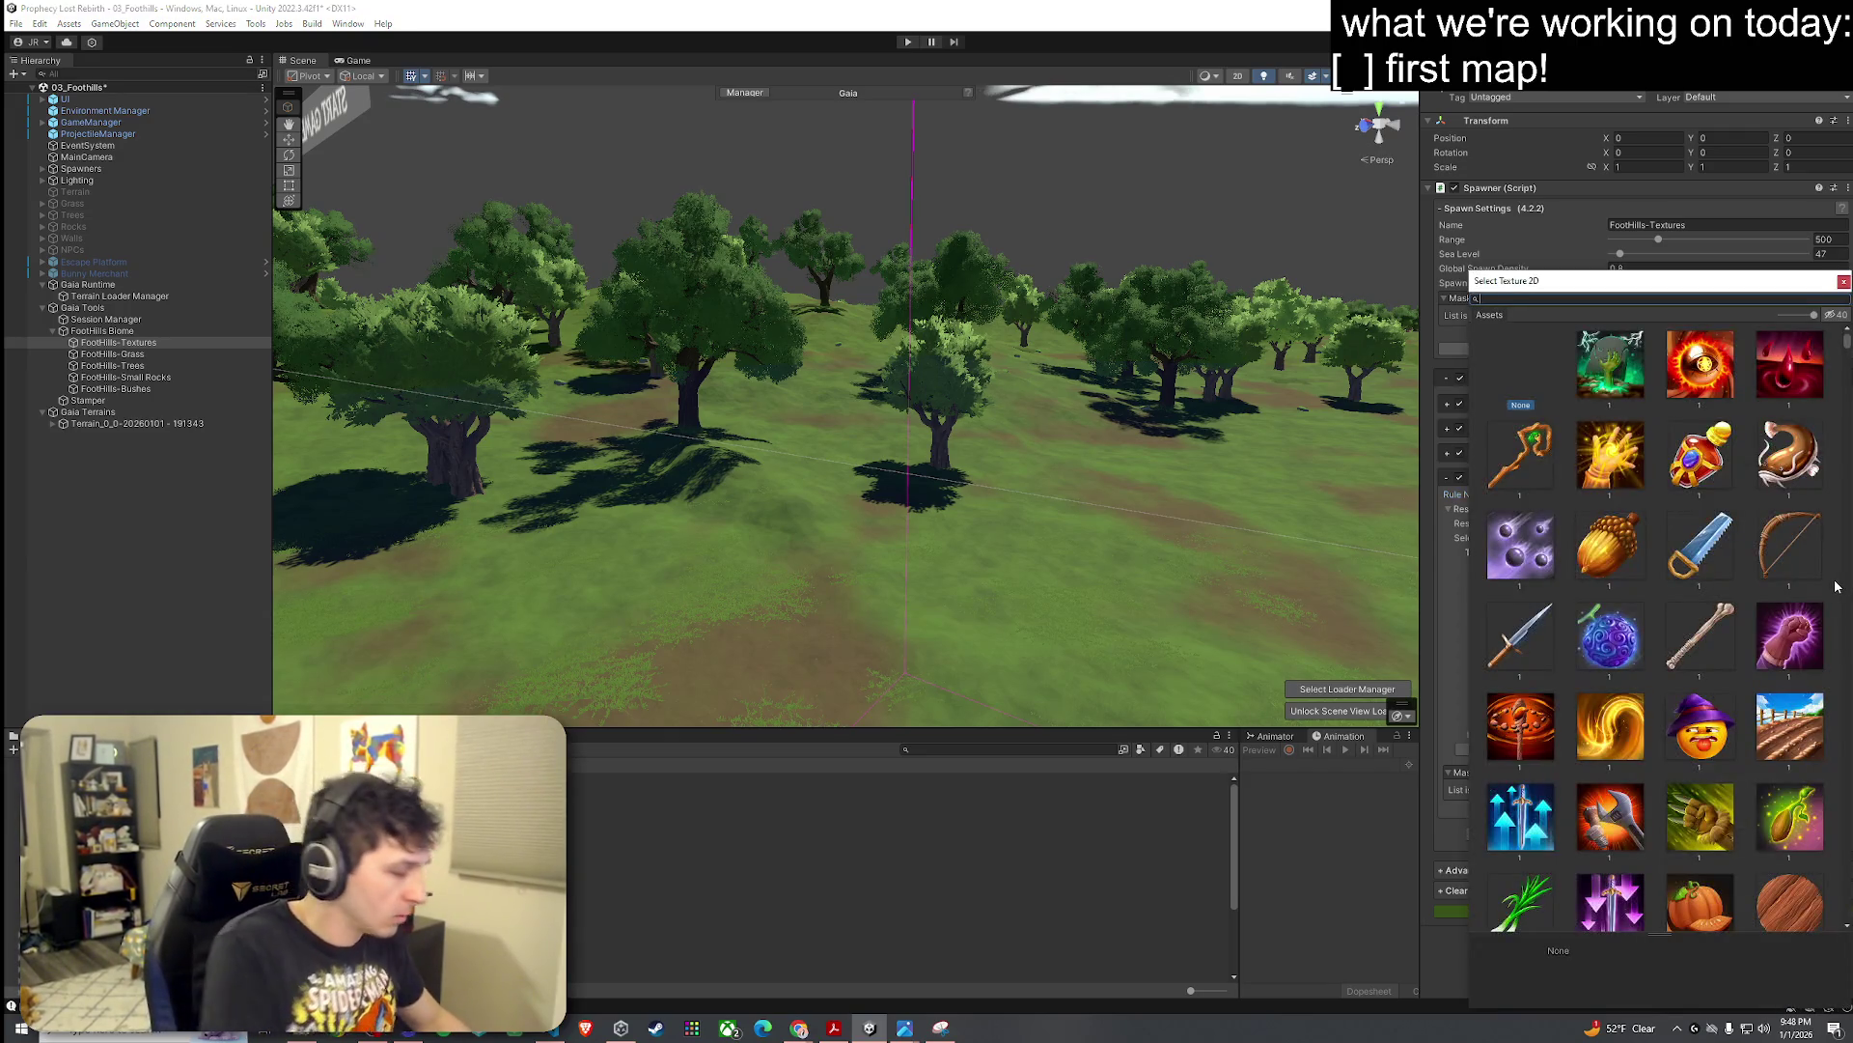
text(cliff)
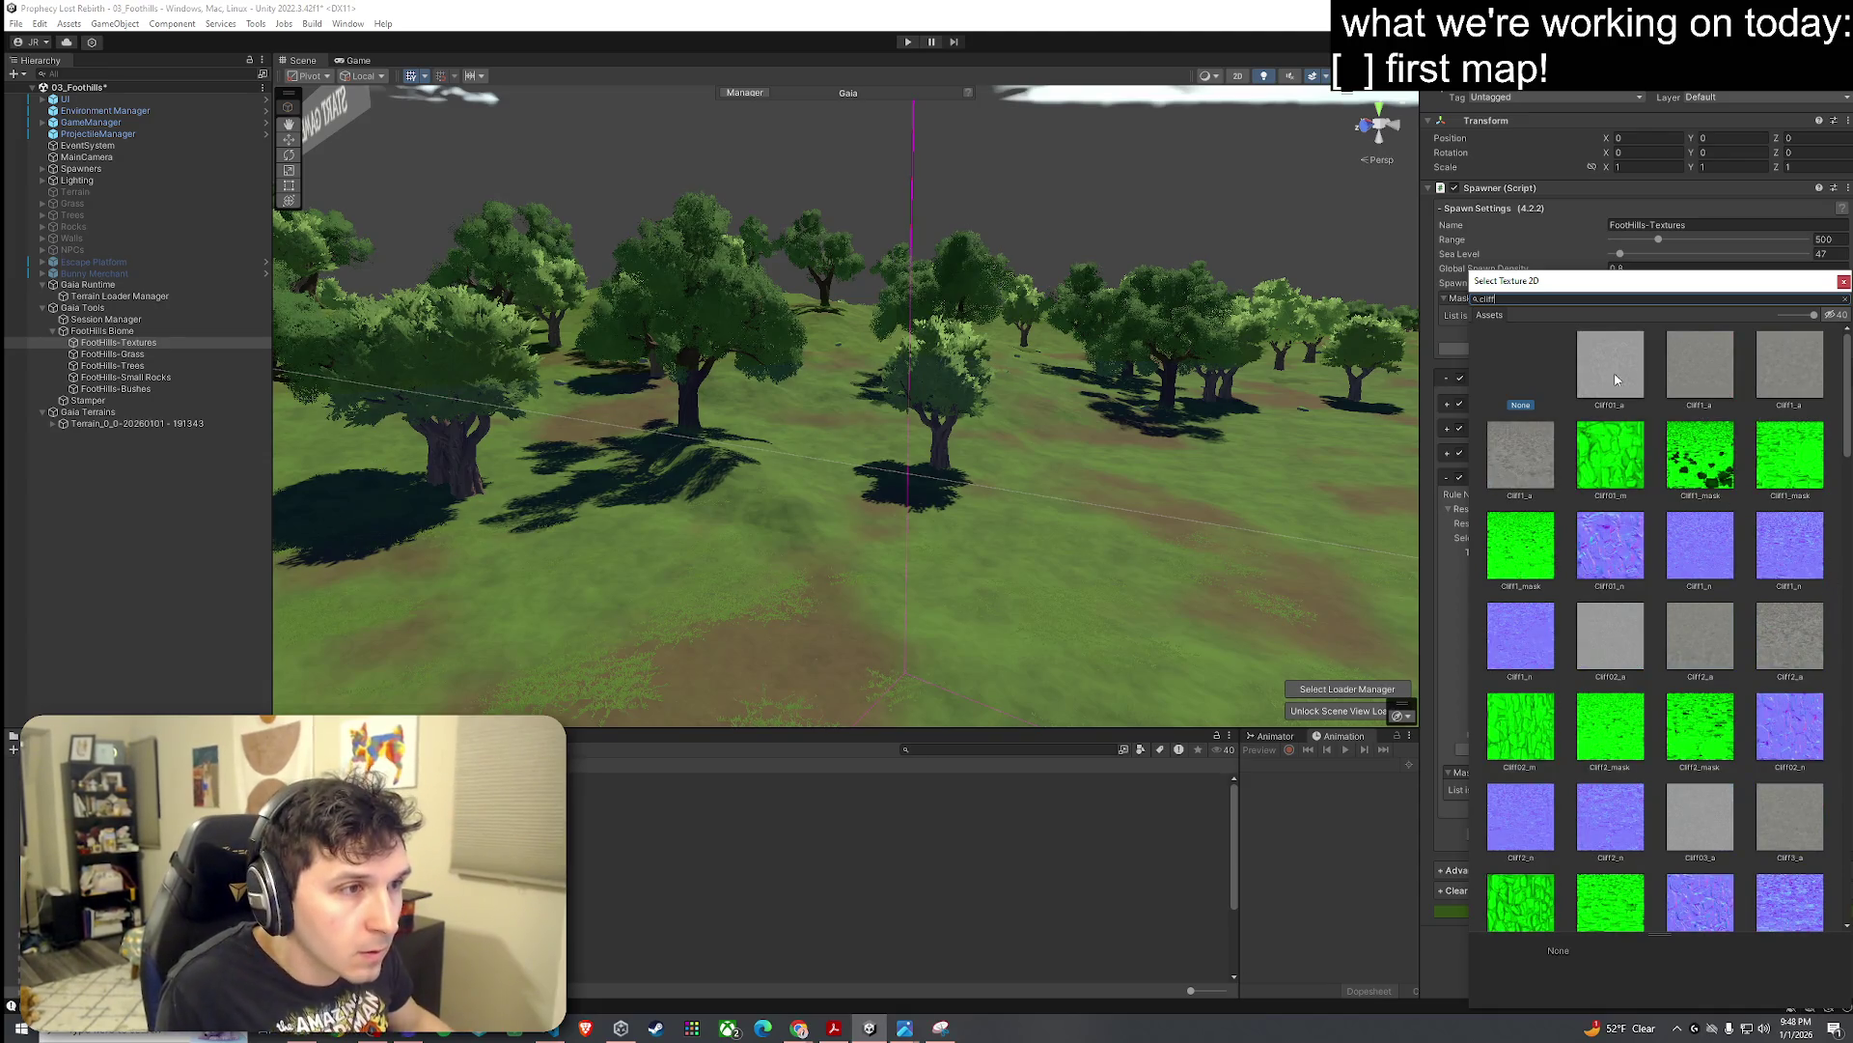
click(1616, 380)
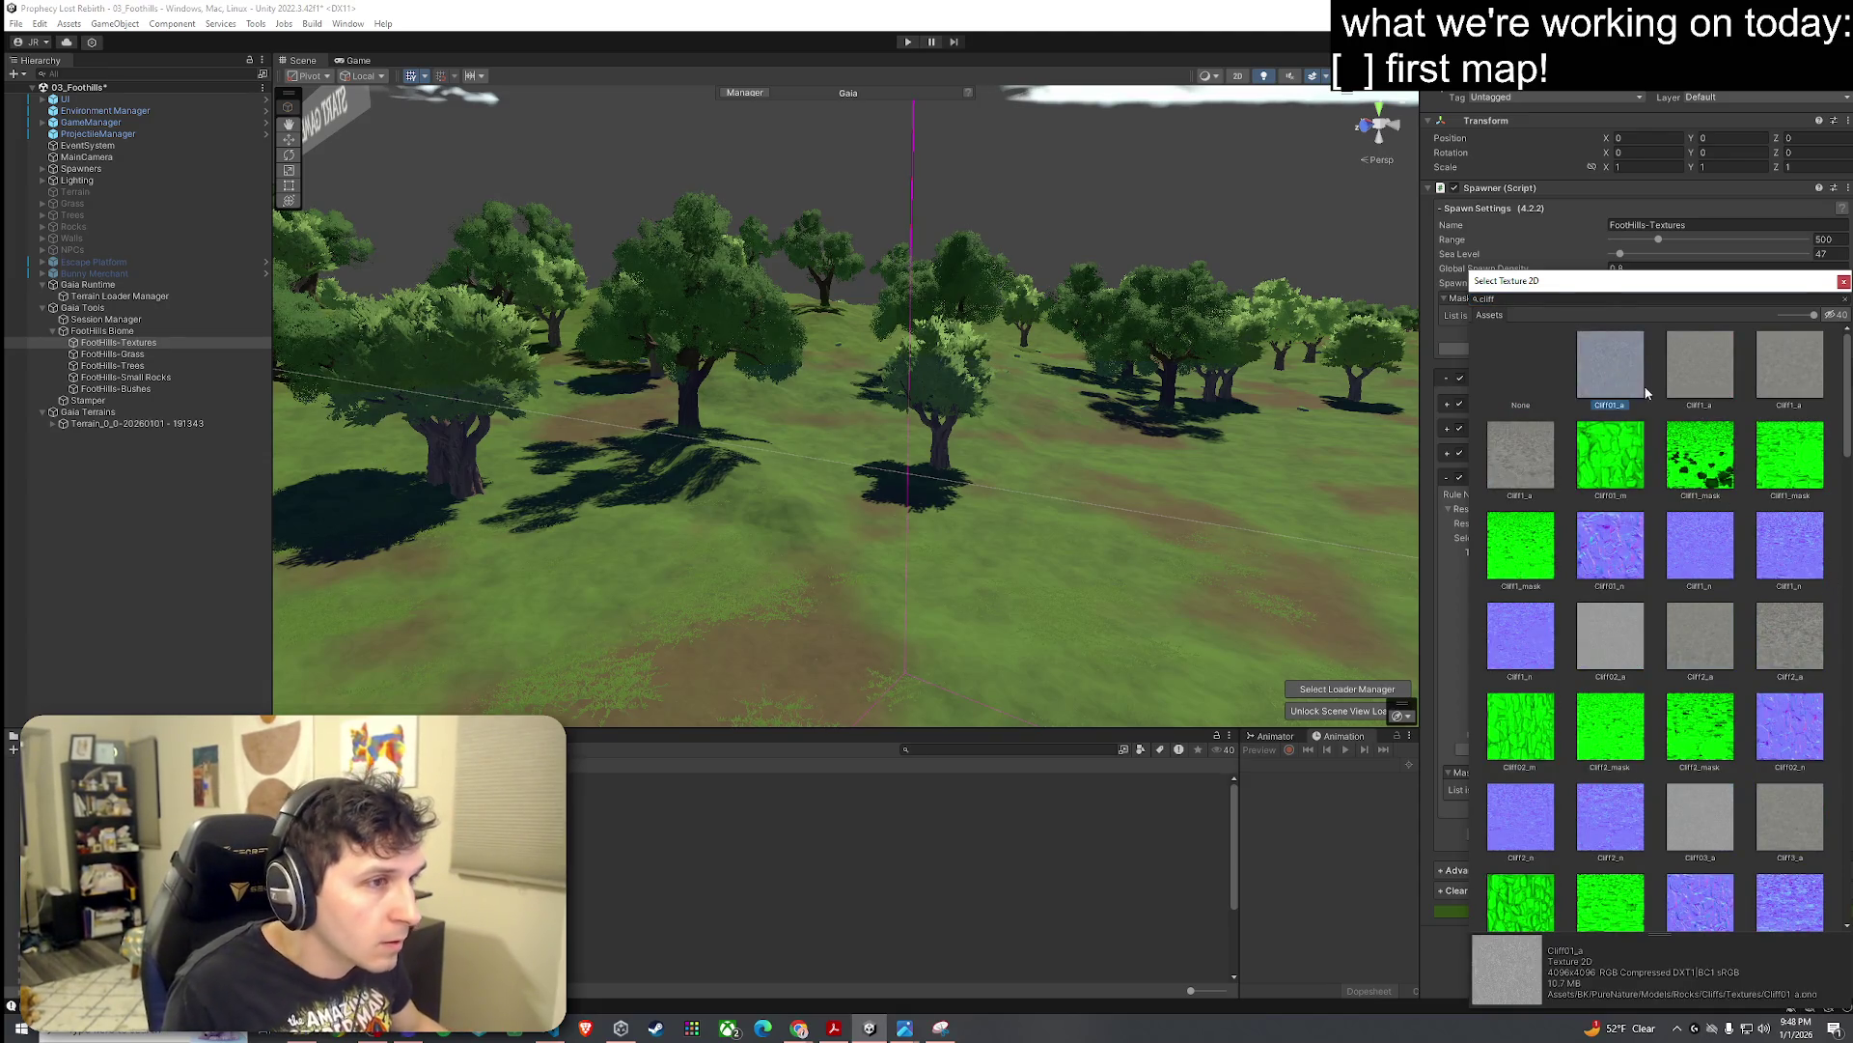
click(1710, 385)
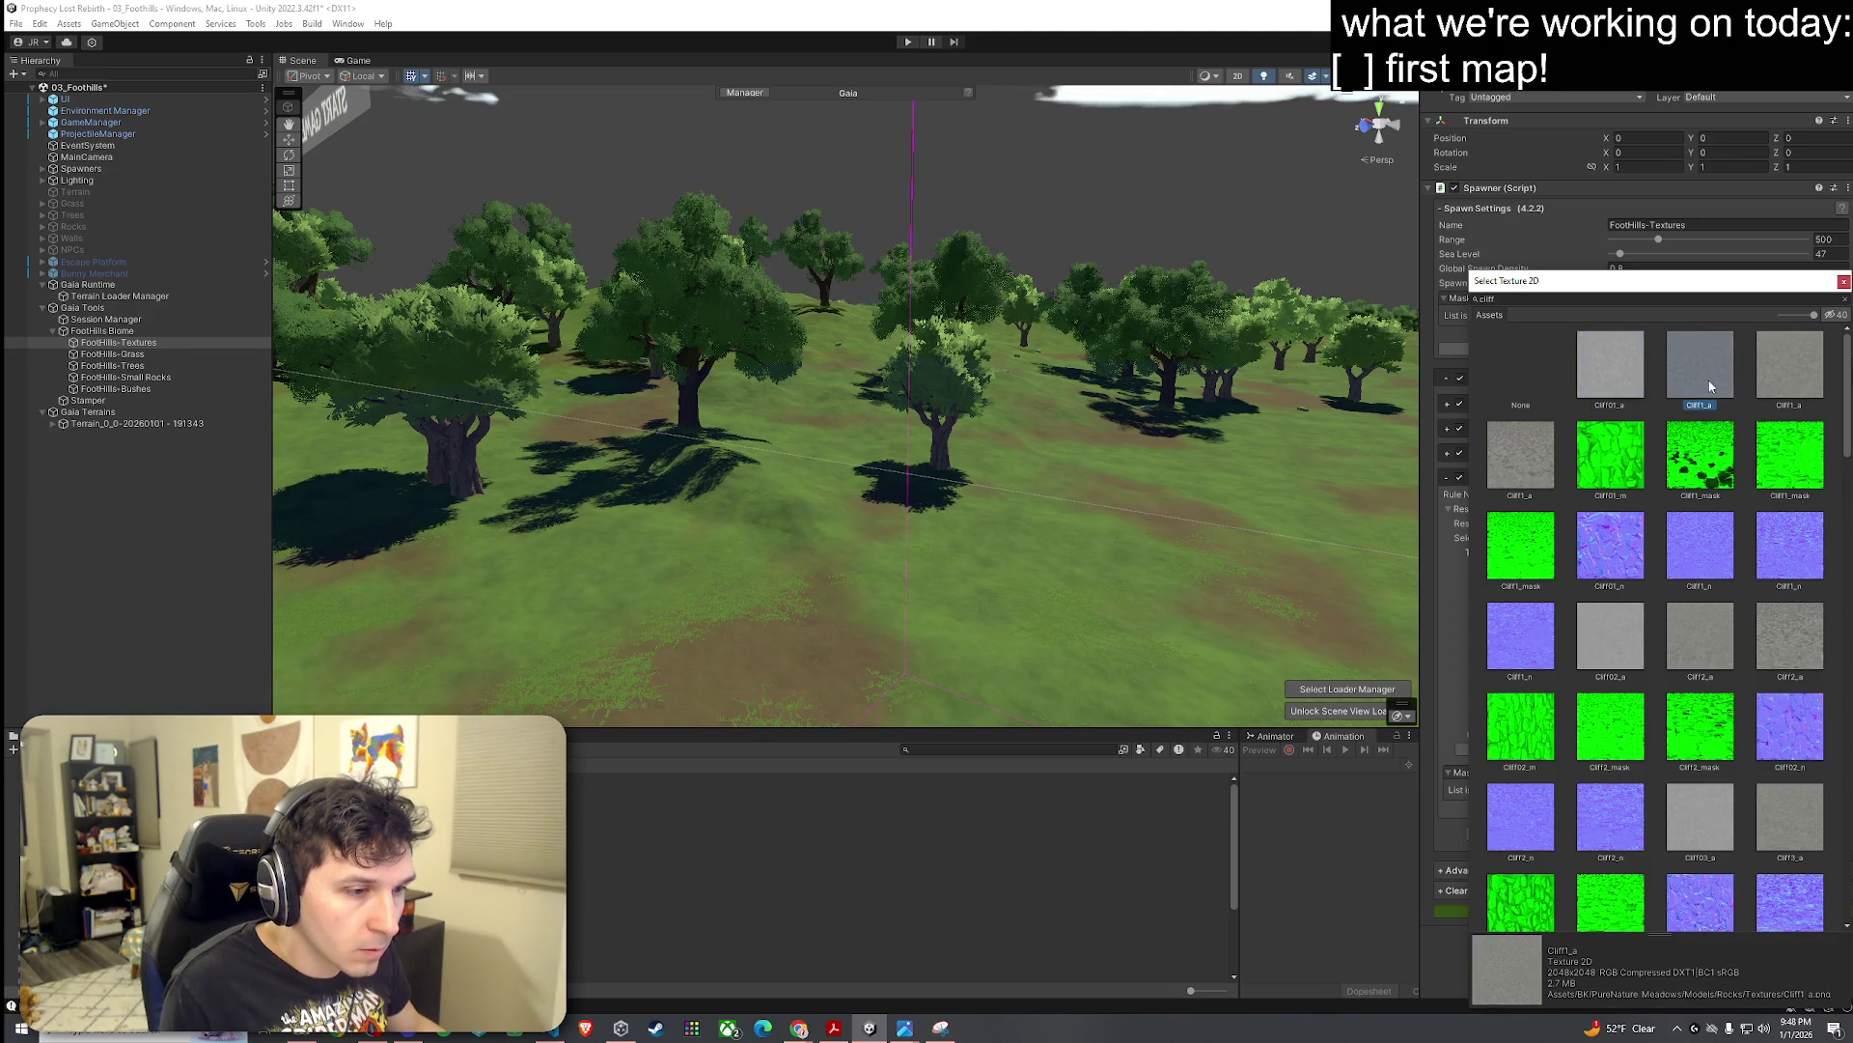
click(1628, 375)
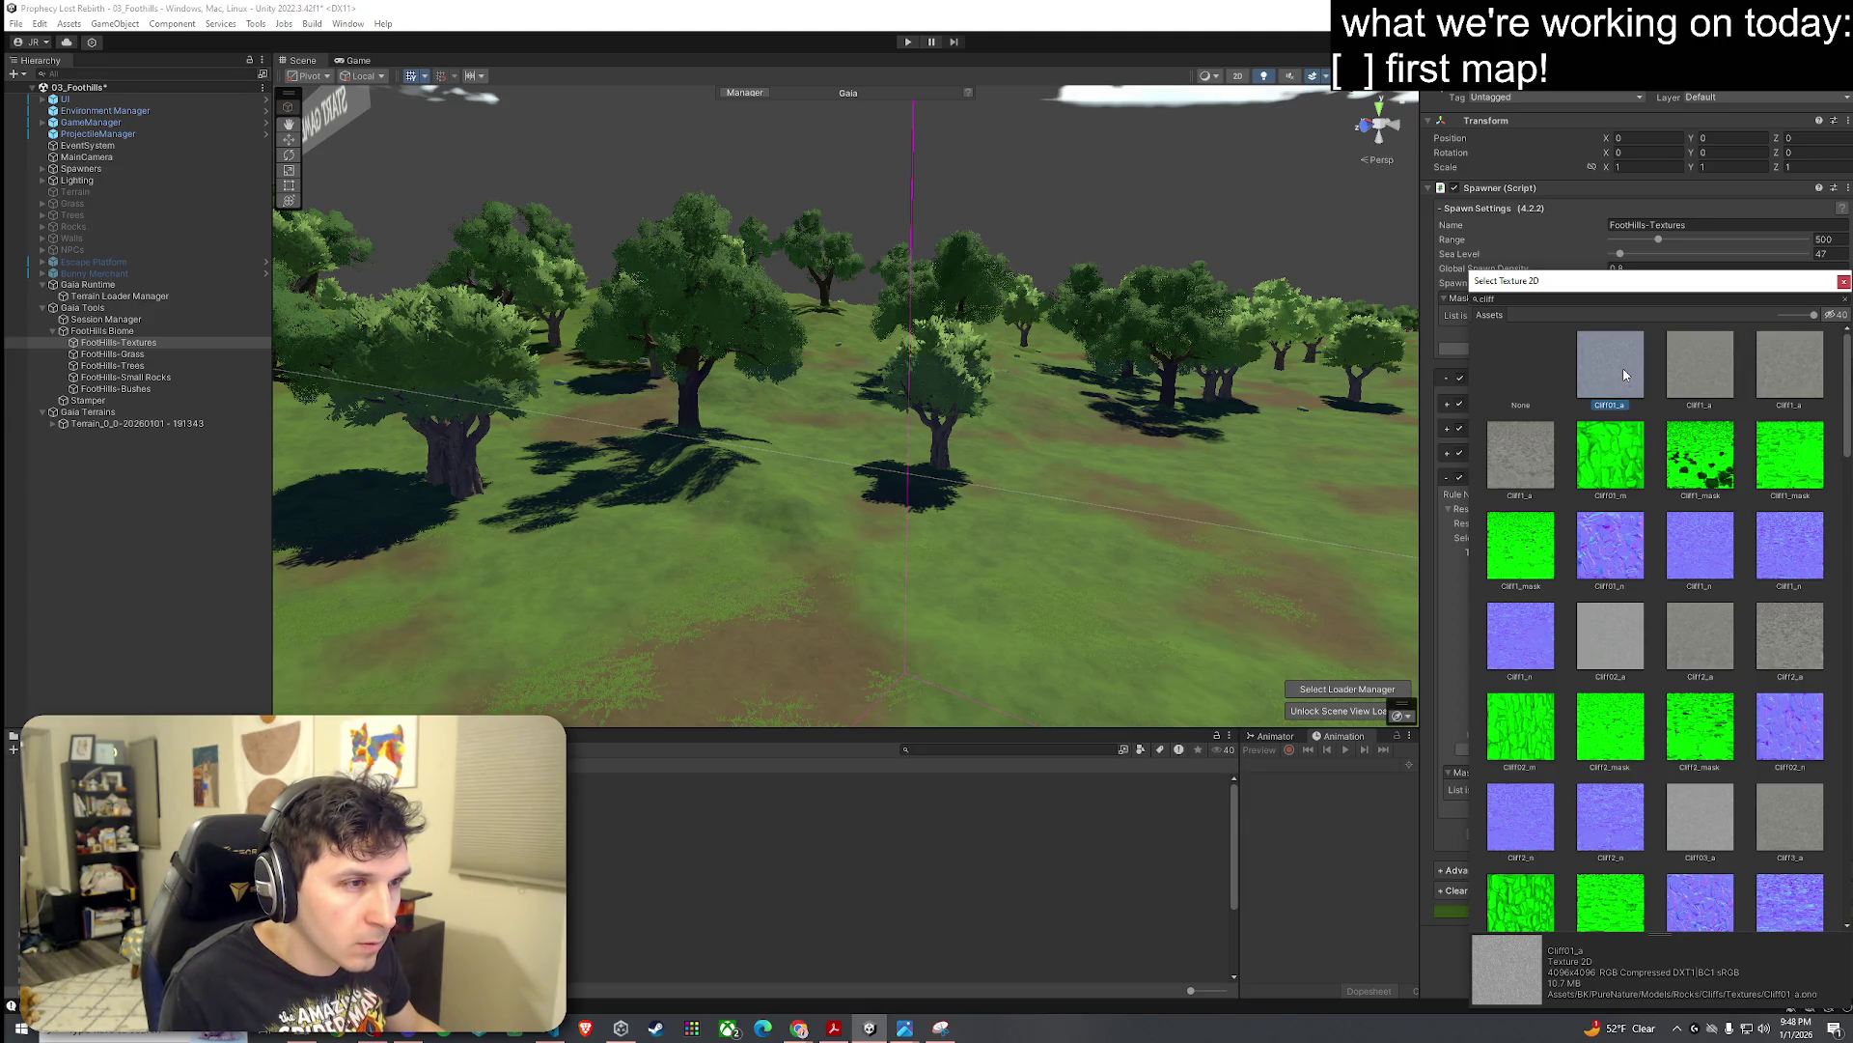
double_click(1624, 375)
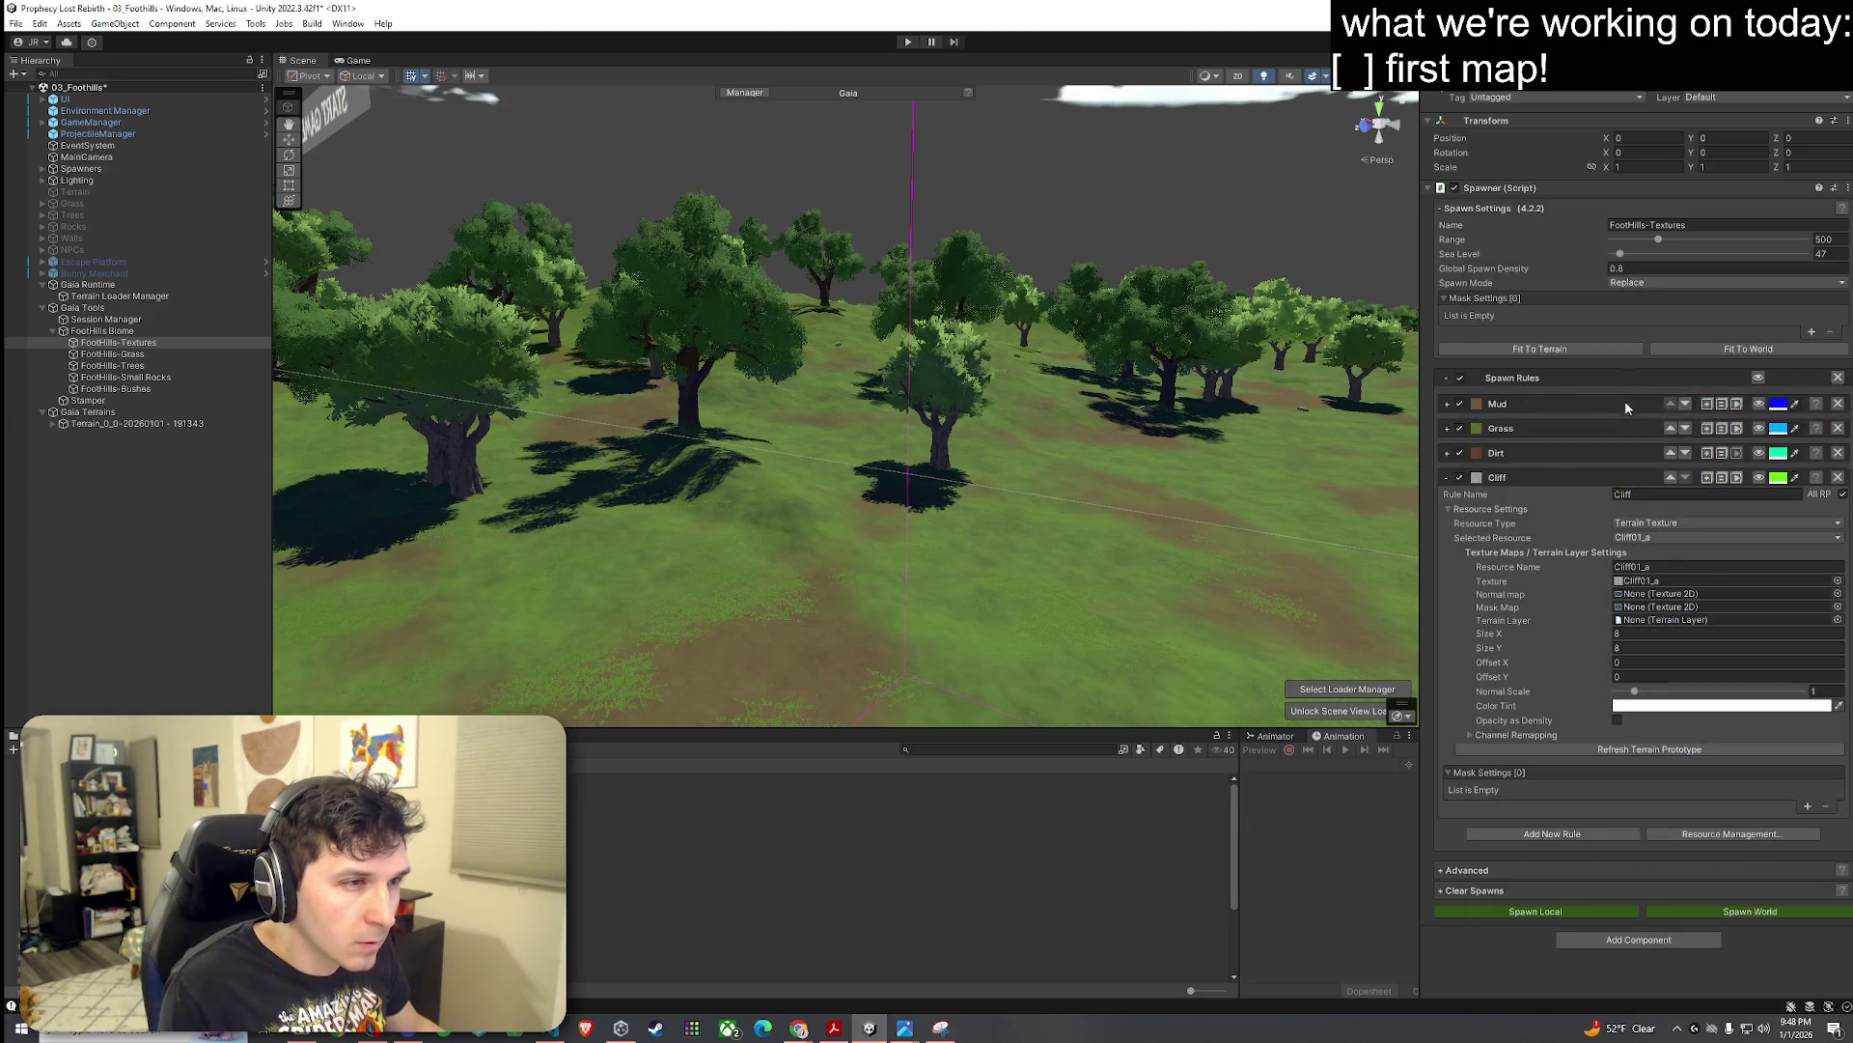
Step: Assign Cliff01_n as the Cliff rule's normal map
click(1838, 594)
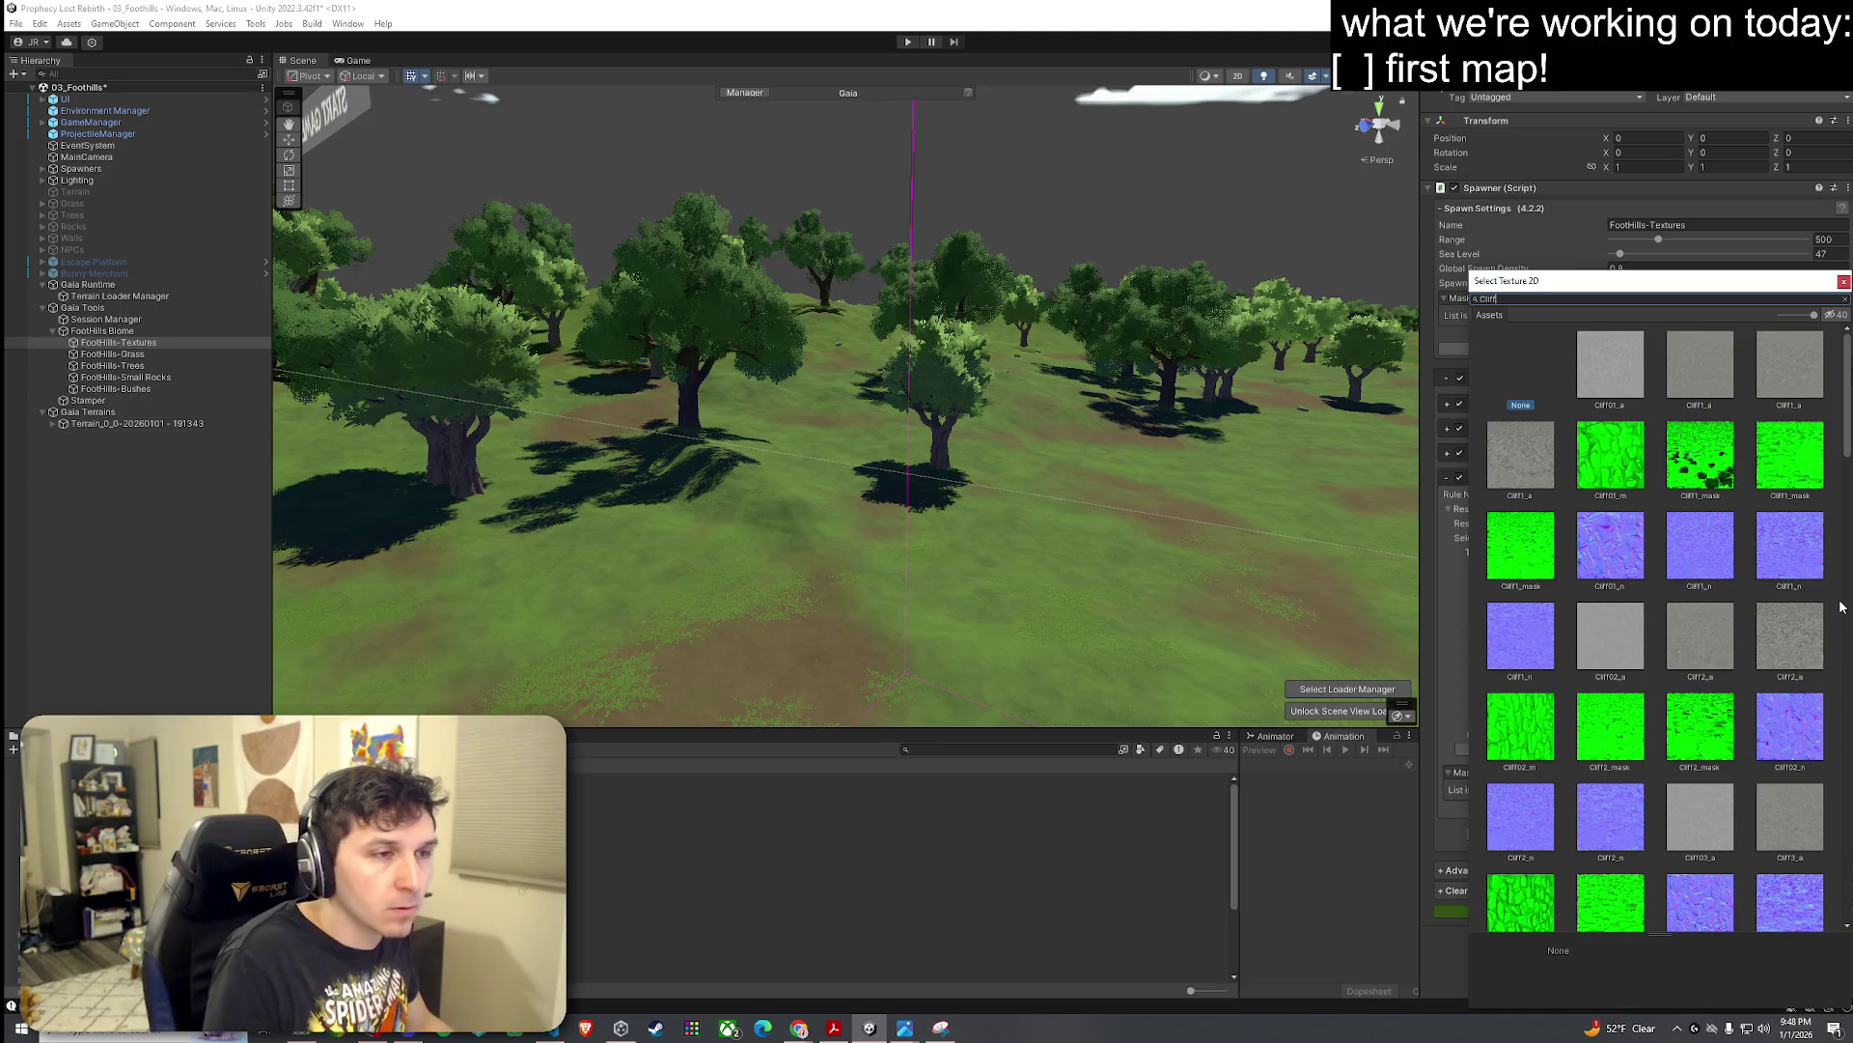
text(01)
drag(1645, 289, 1166, 261)
double_click(1279, 357)
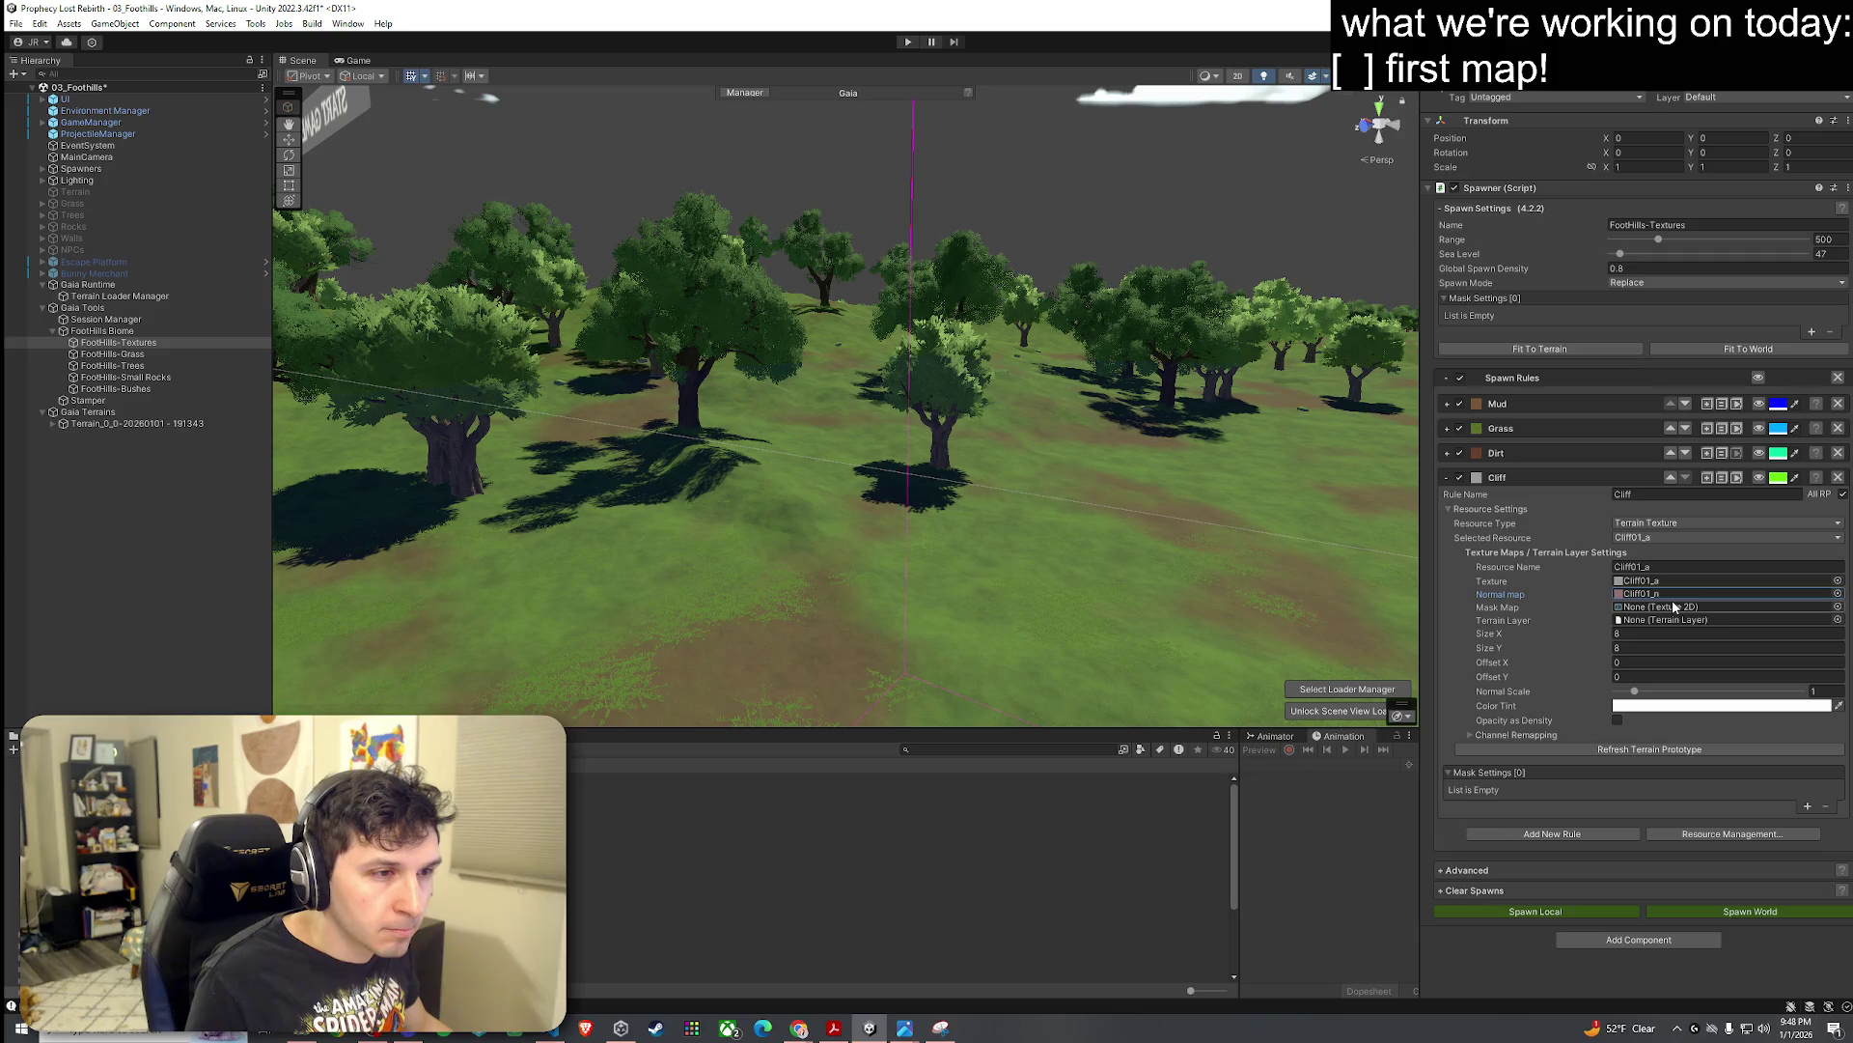
Step: Assign Cliff01_m as the Cliff rule's mask map and add a mask to the rule
click(1837, 608)
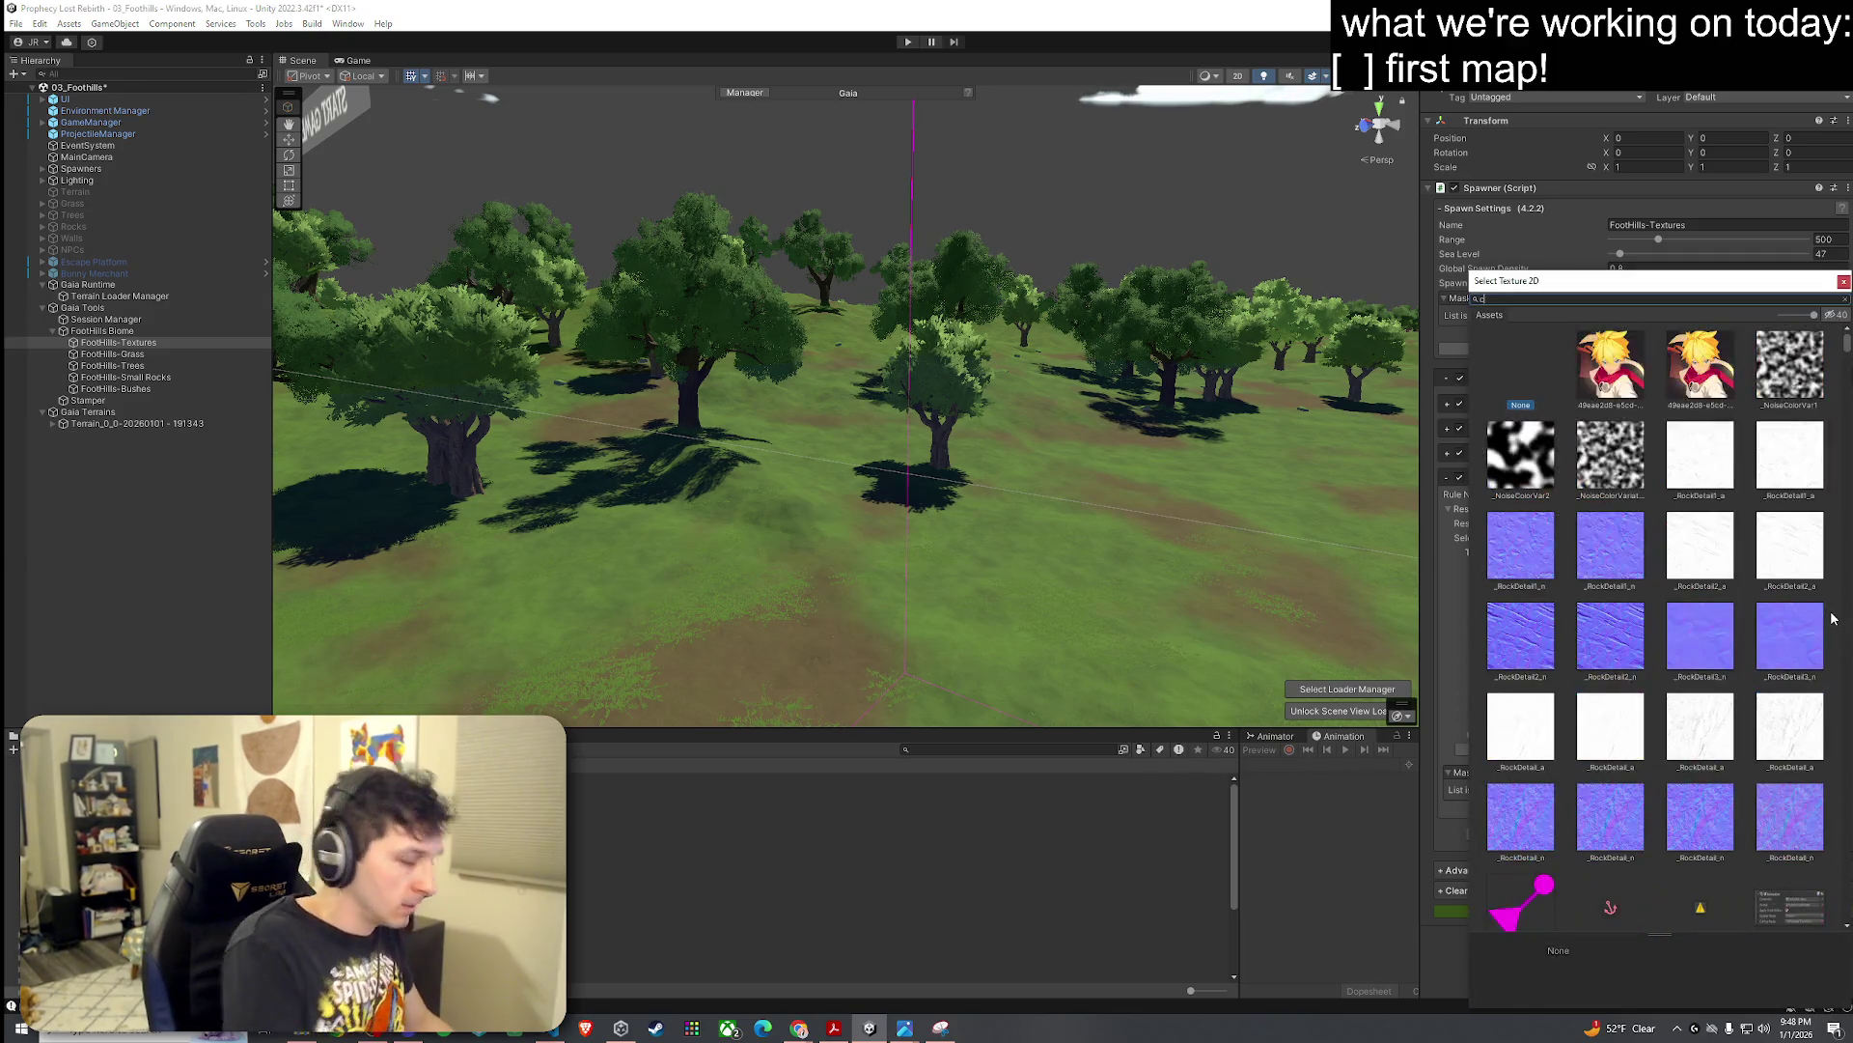
text(ff01)
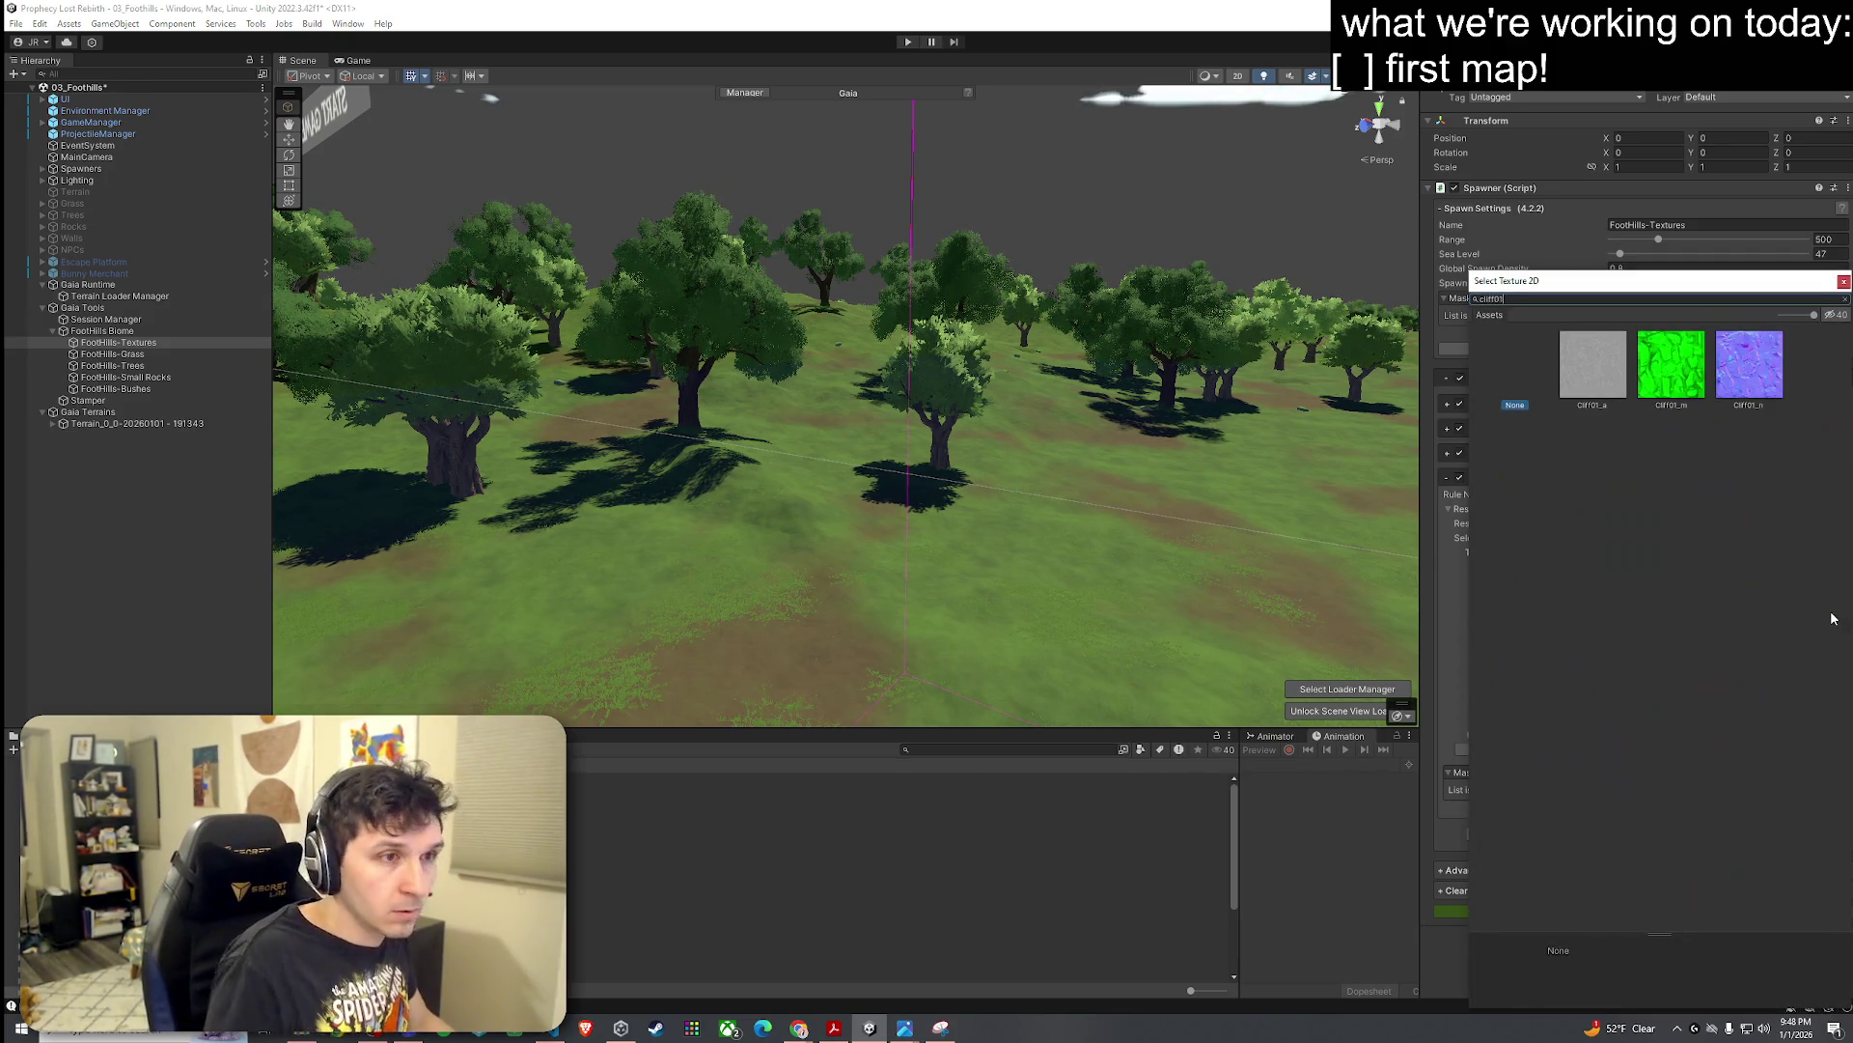
double_click(1670, 390)
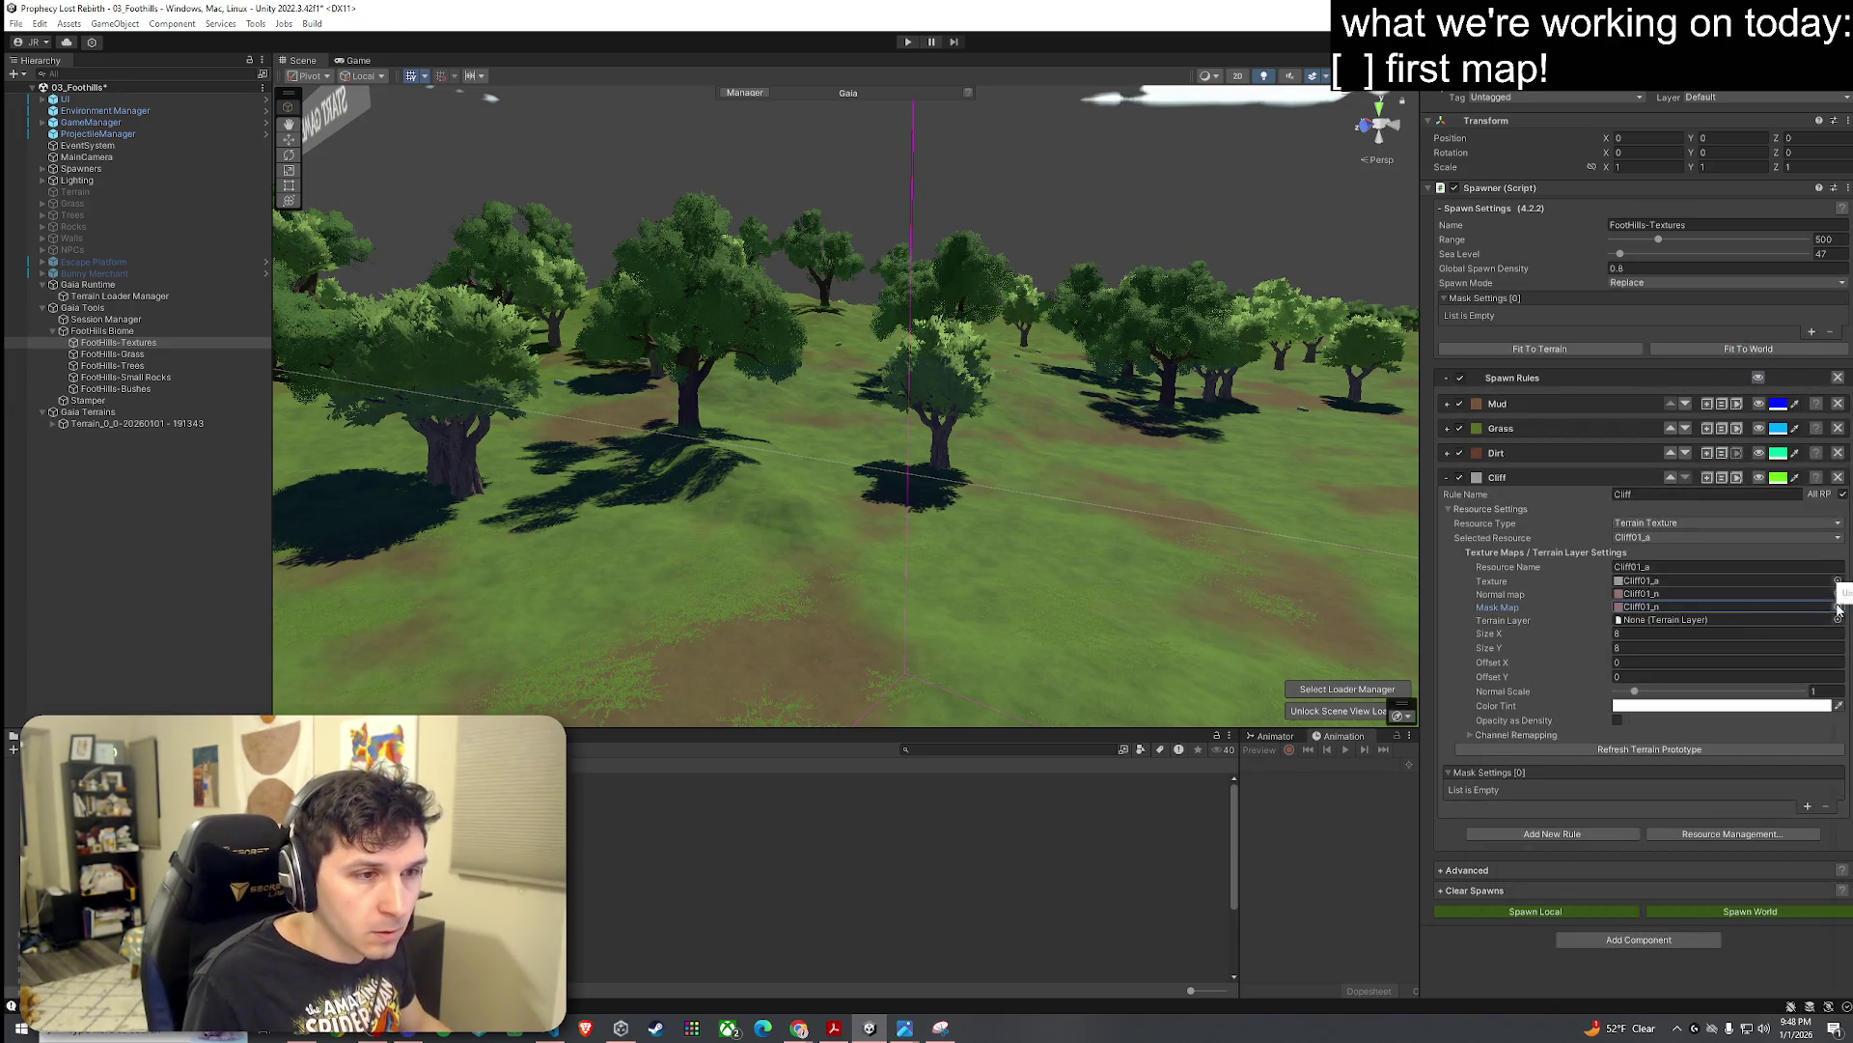
click(1837, 604)
text(cliff01)
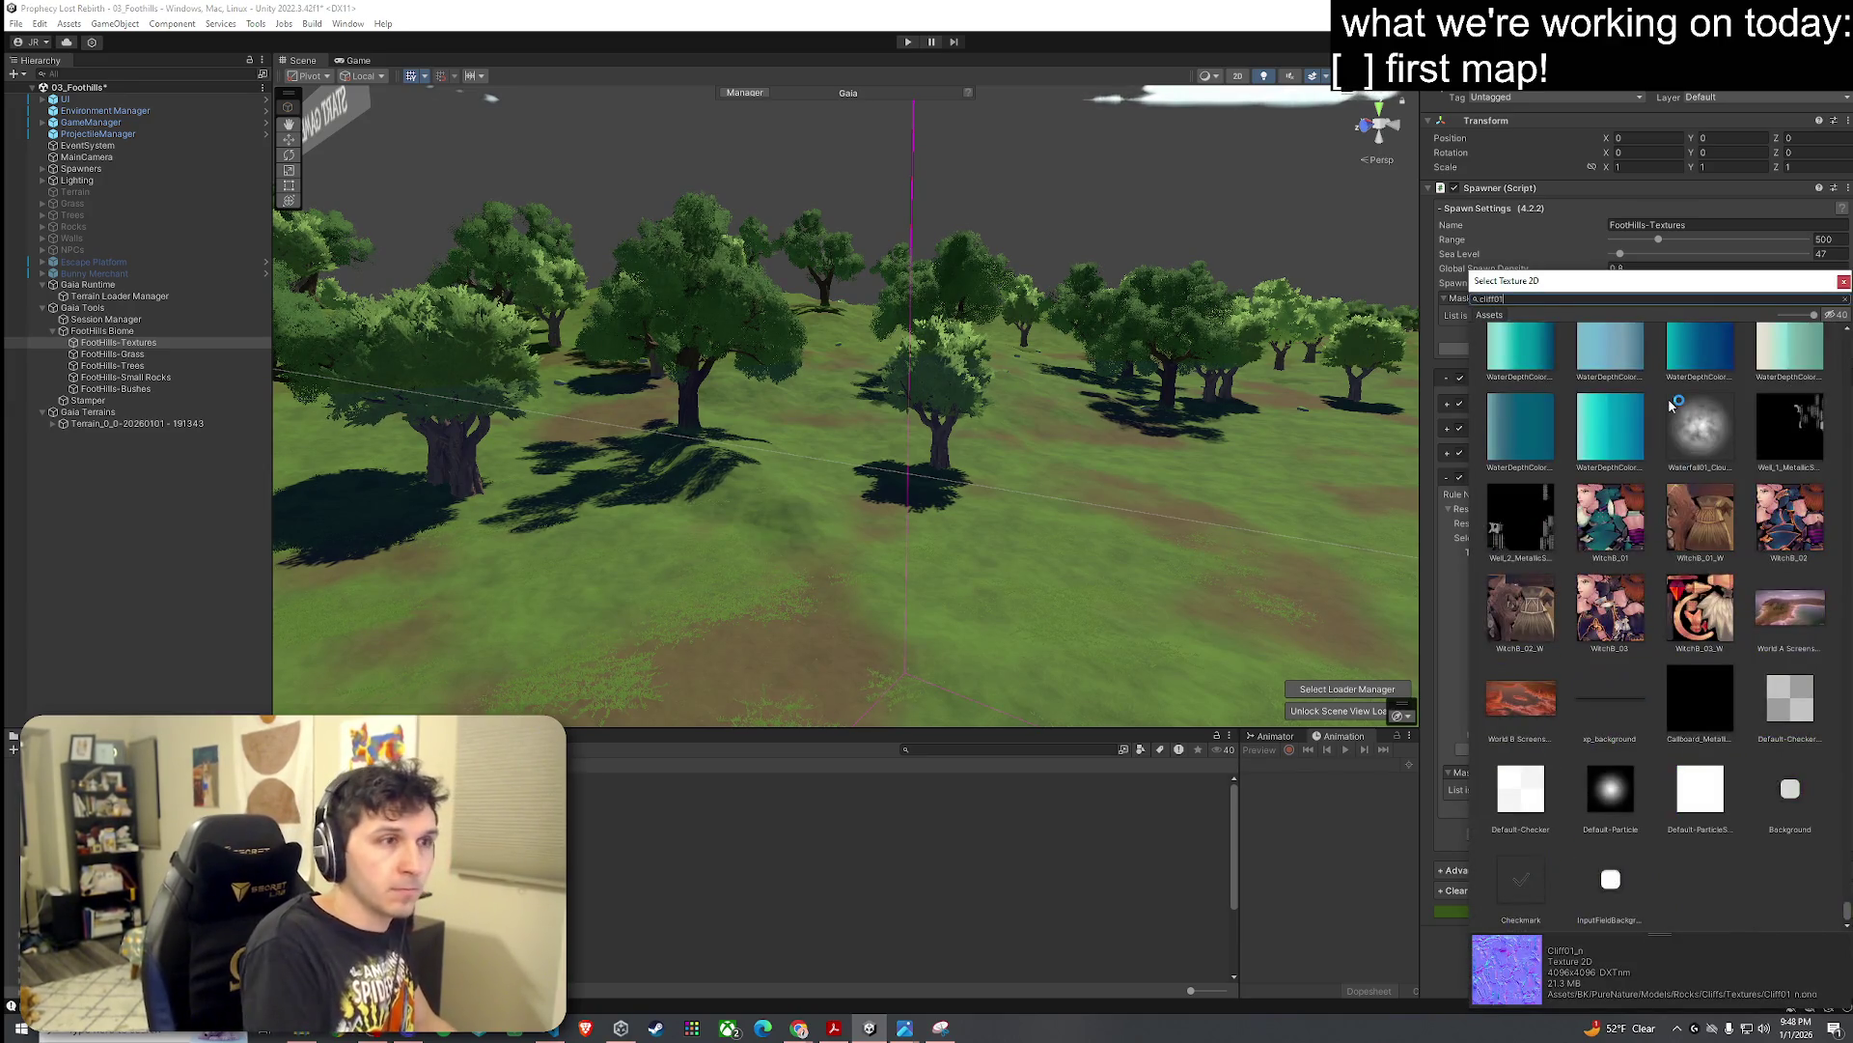
click(1680, 392)
double_click(1672, 400)
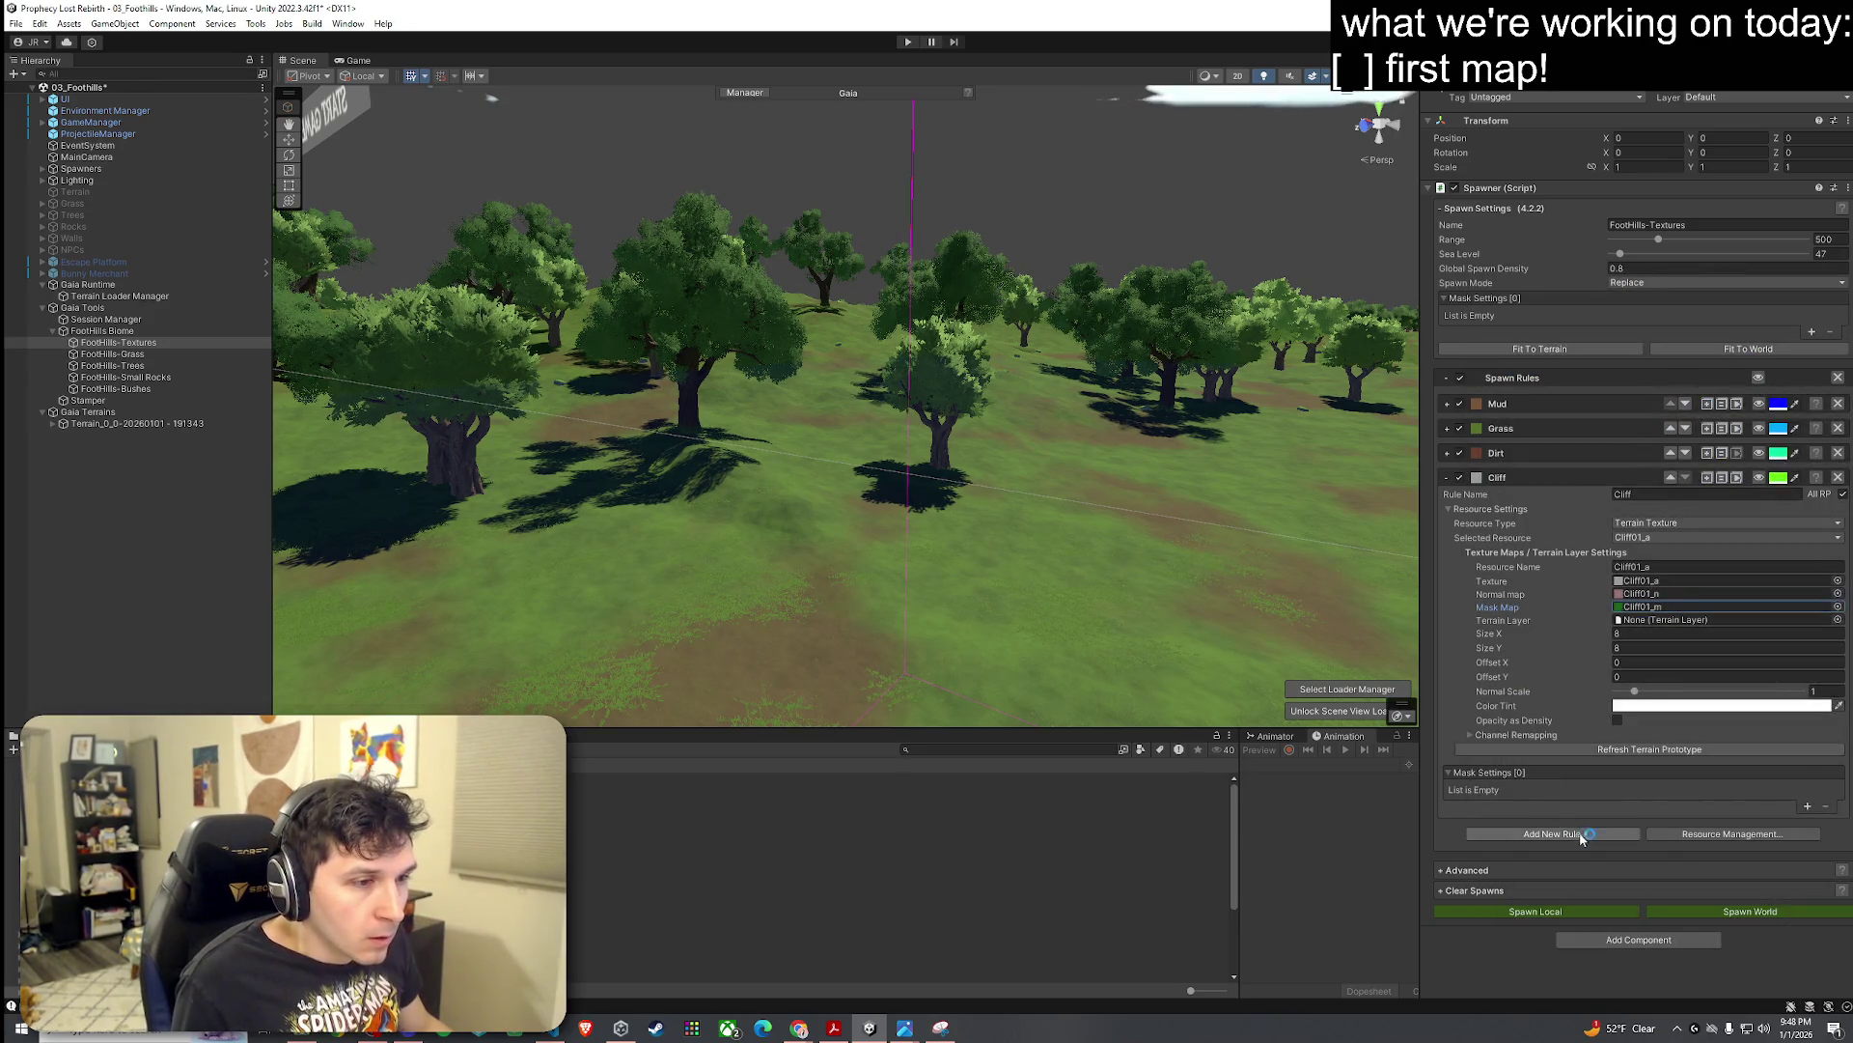
key(ctrl+v)
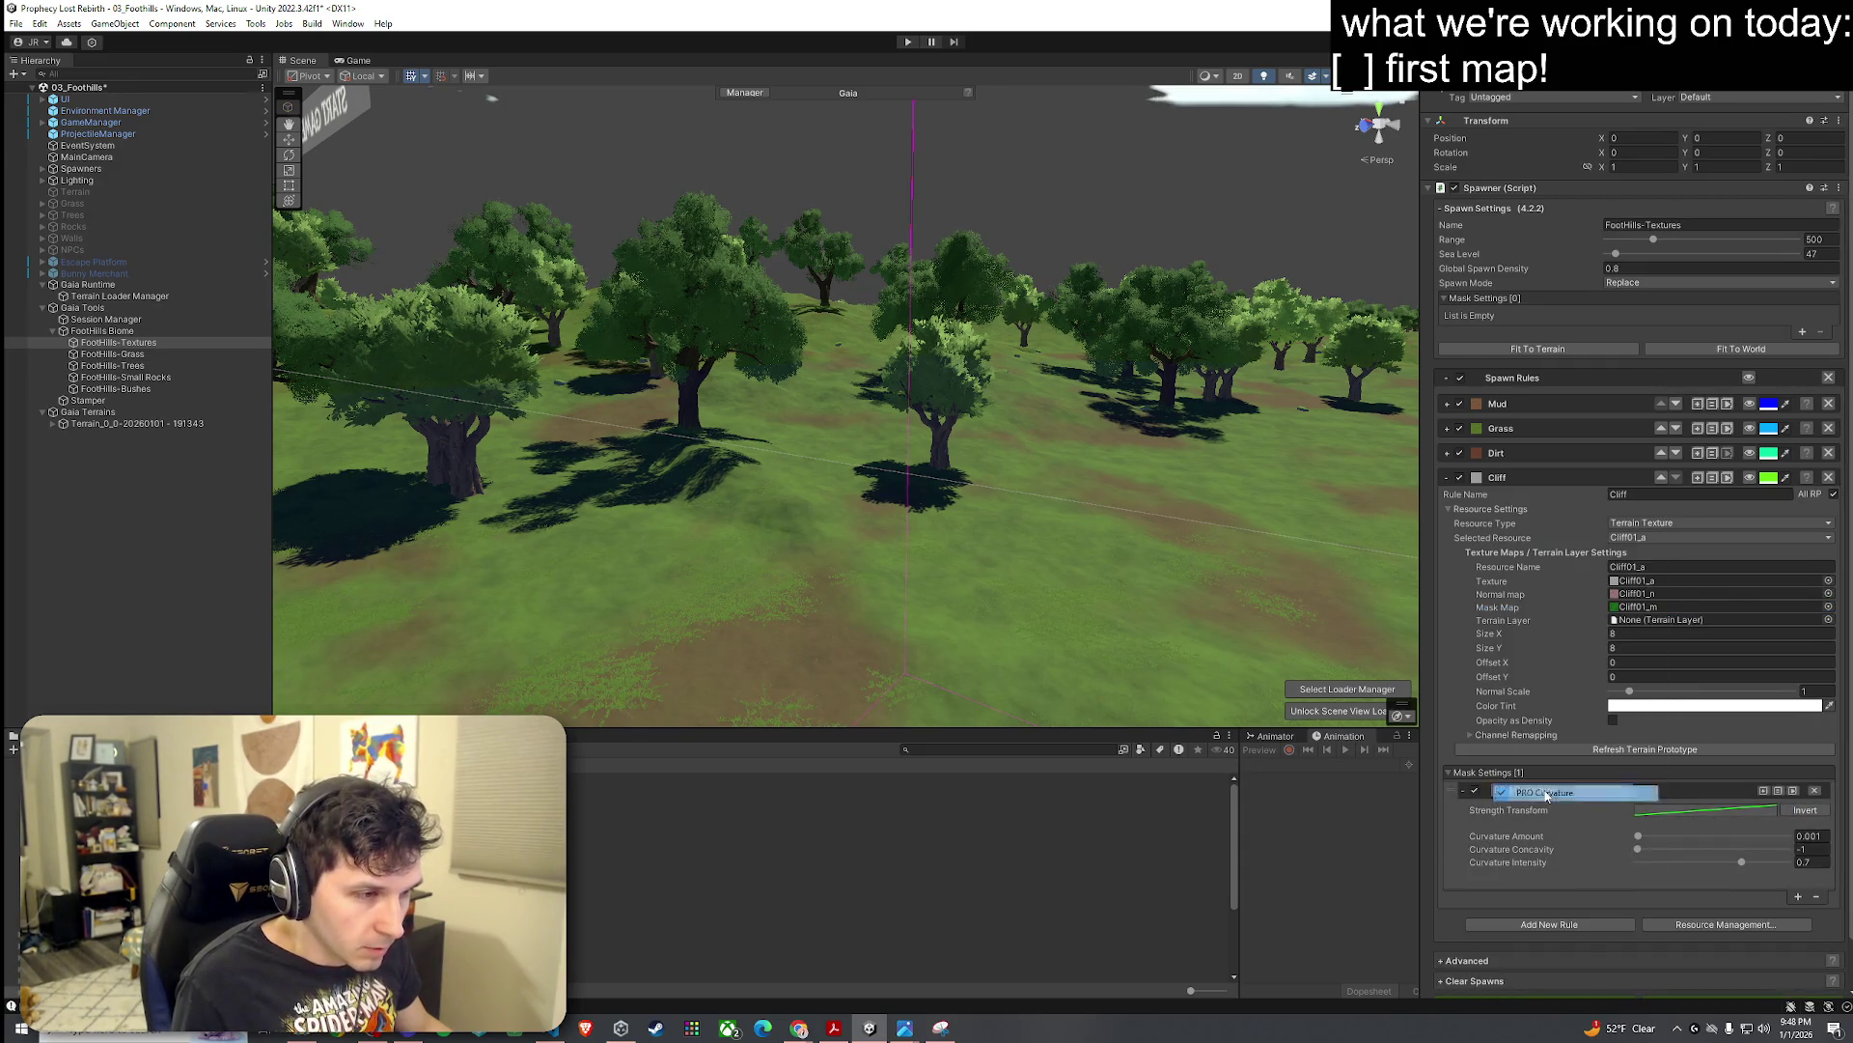
Step: Switch the Cliff rule's mask type to Slope Mask, previewing where it paints
click(1559, 792)
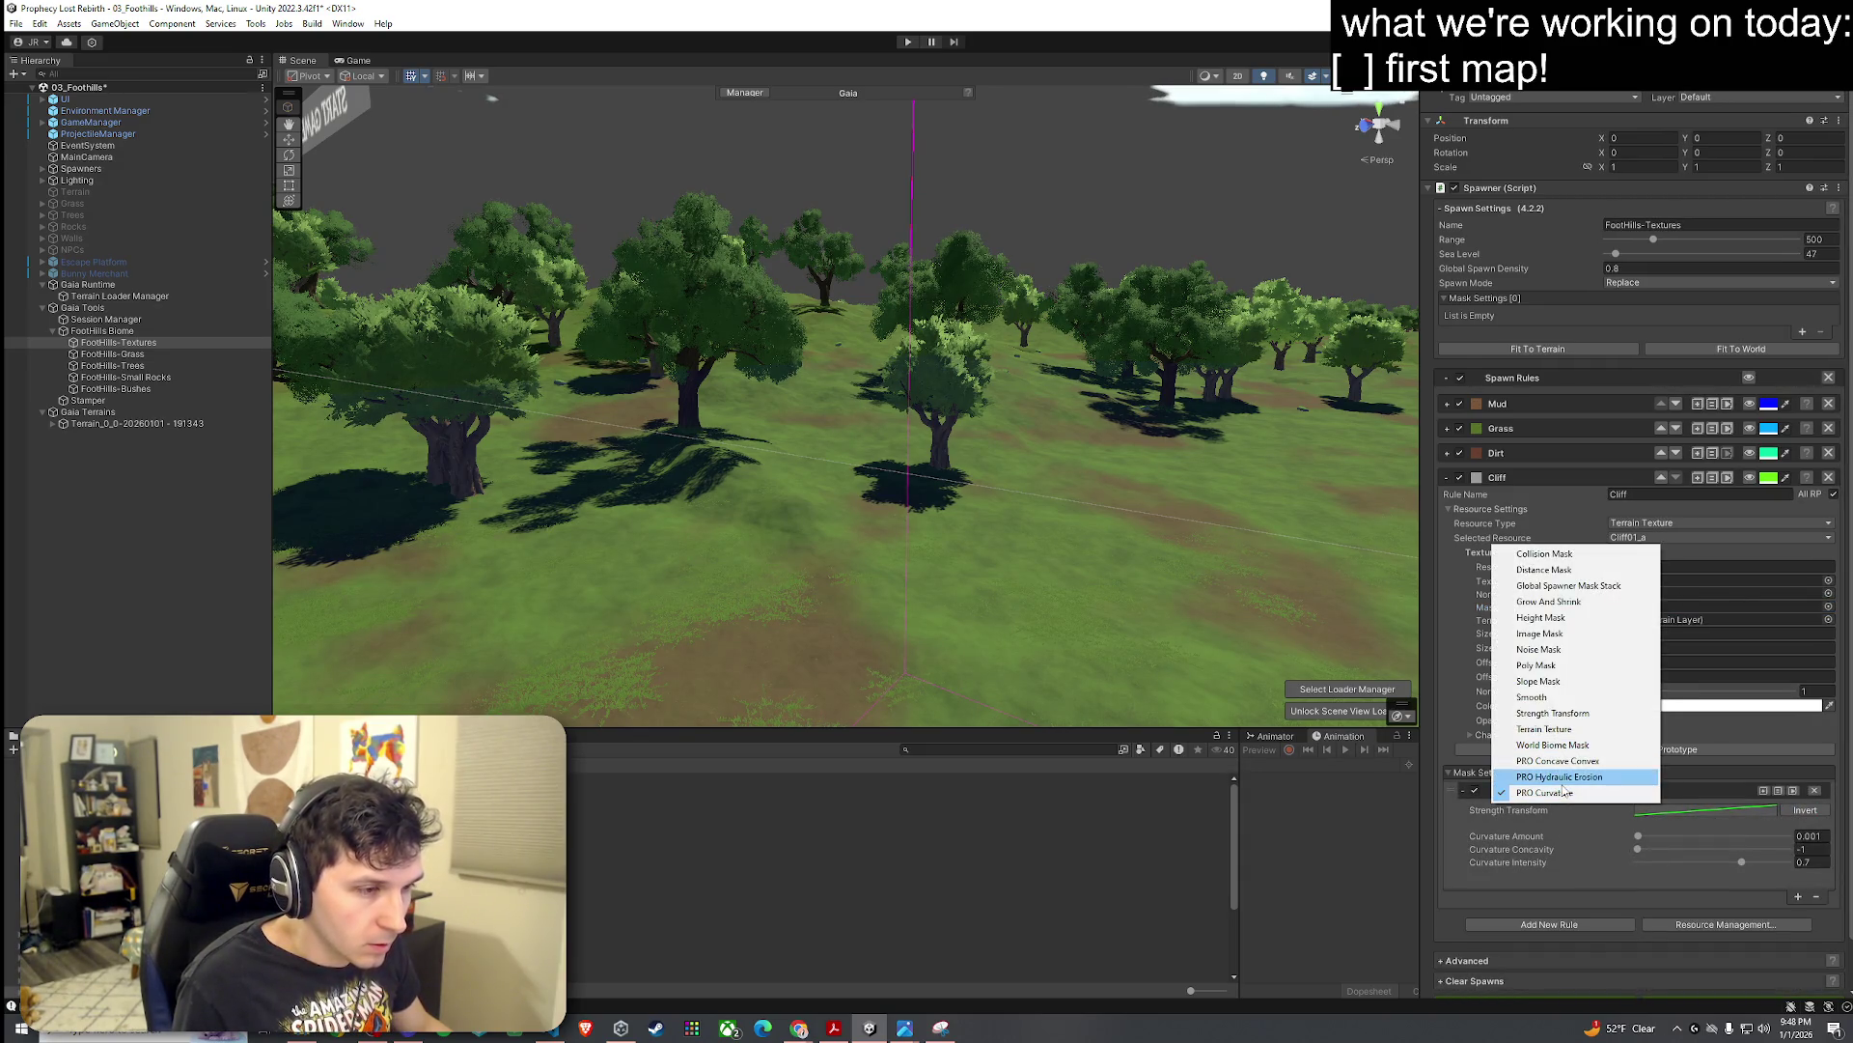
click(1571, 773)
click(1750, 479)
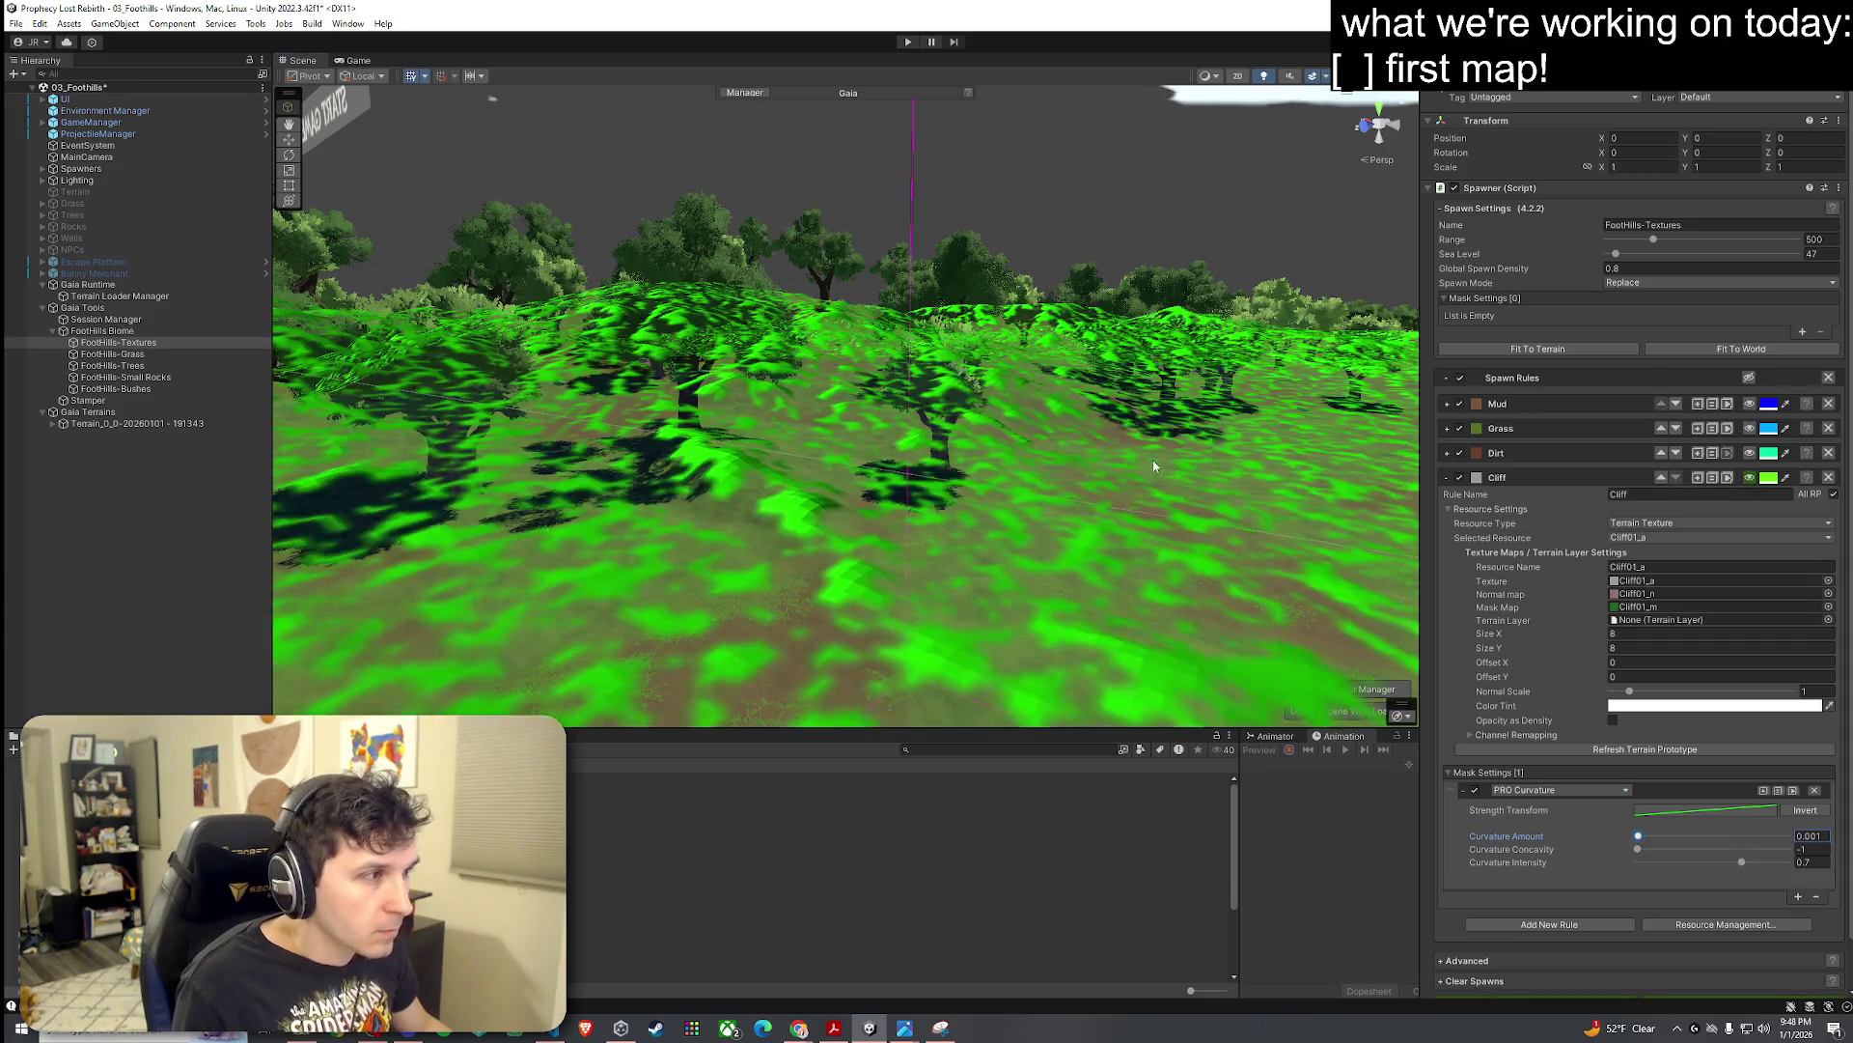
click(1515, 789)
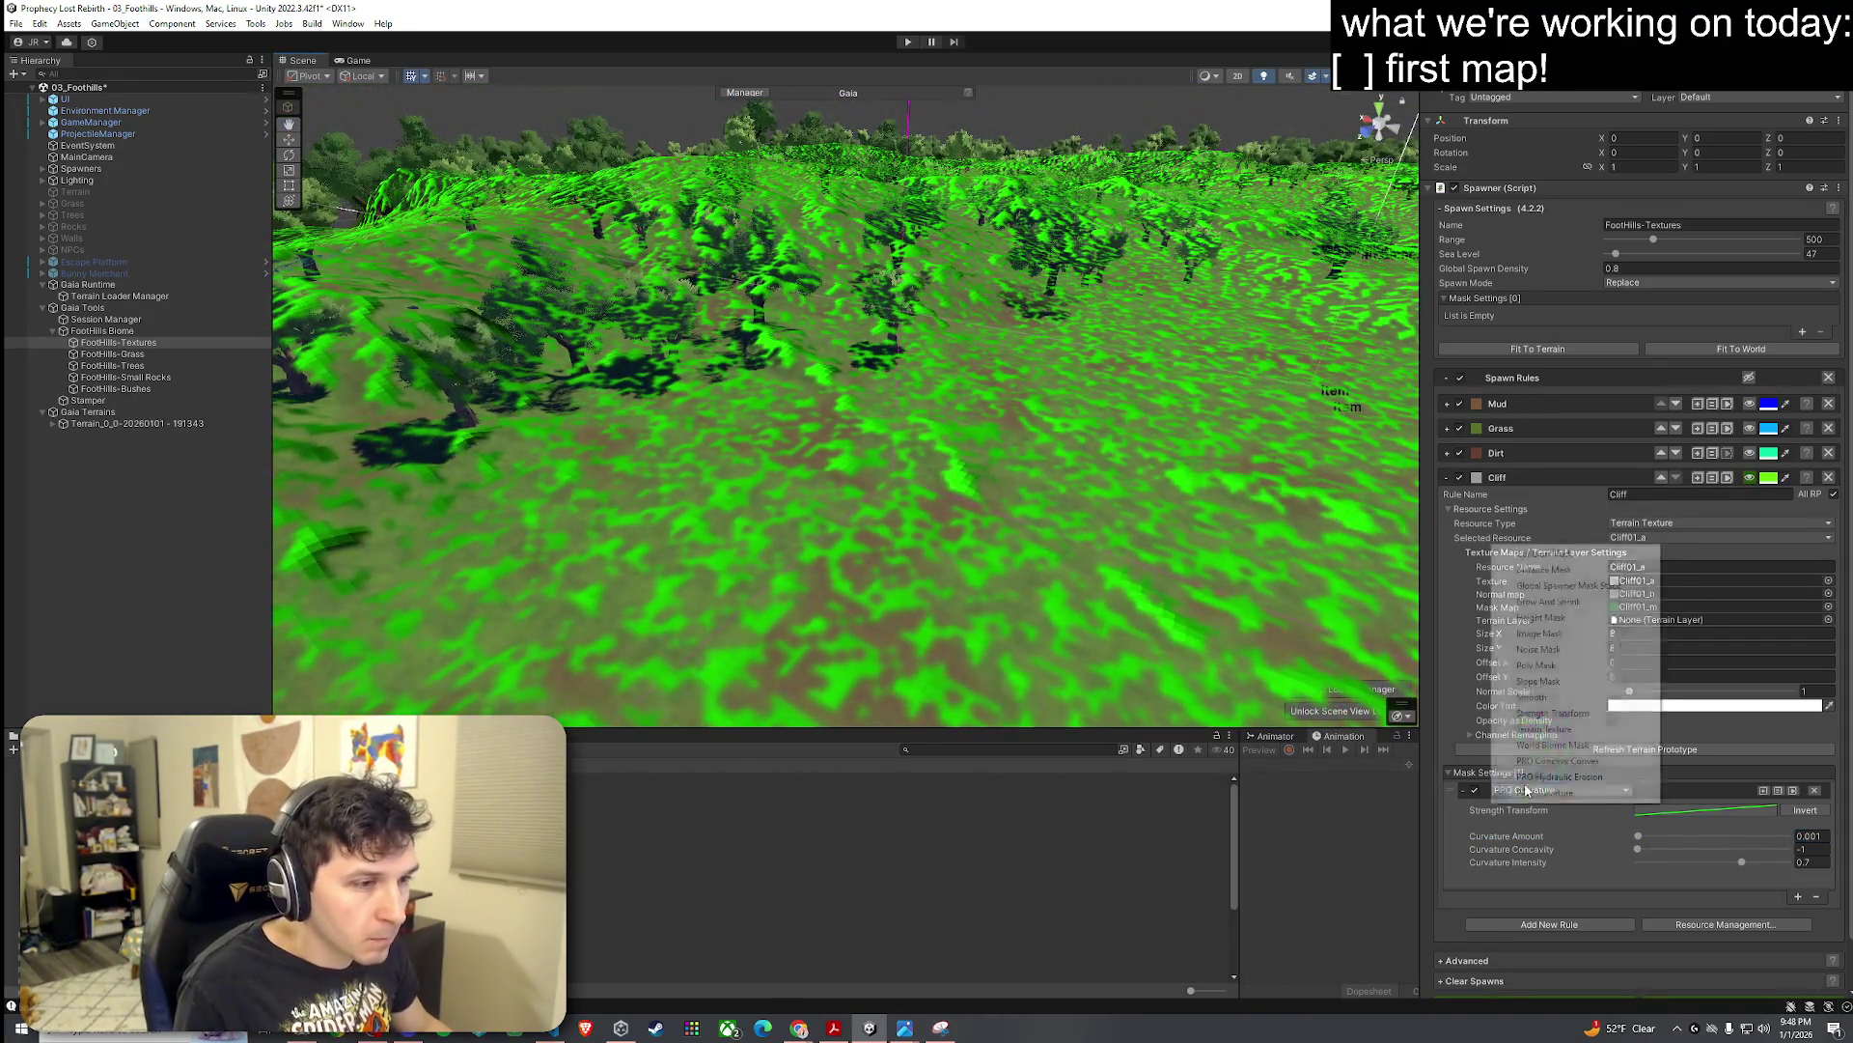
click(1541, 796)
click(1542, 795)
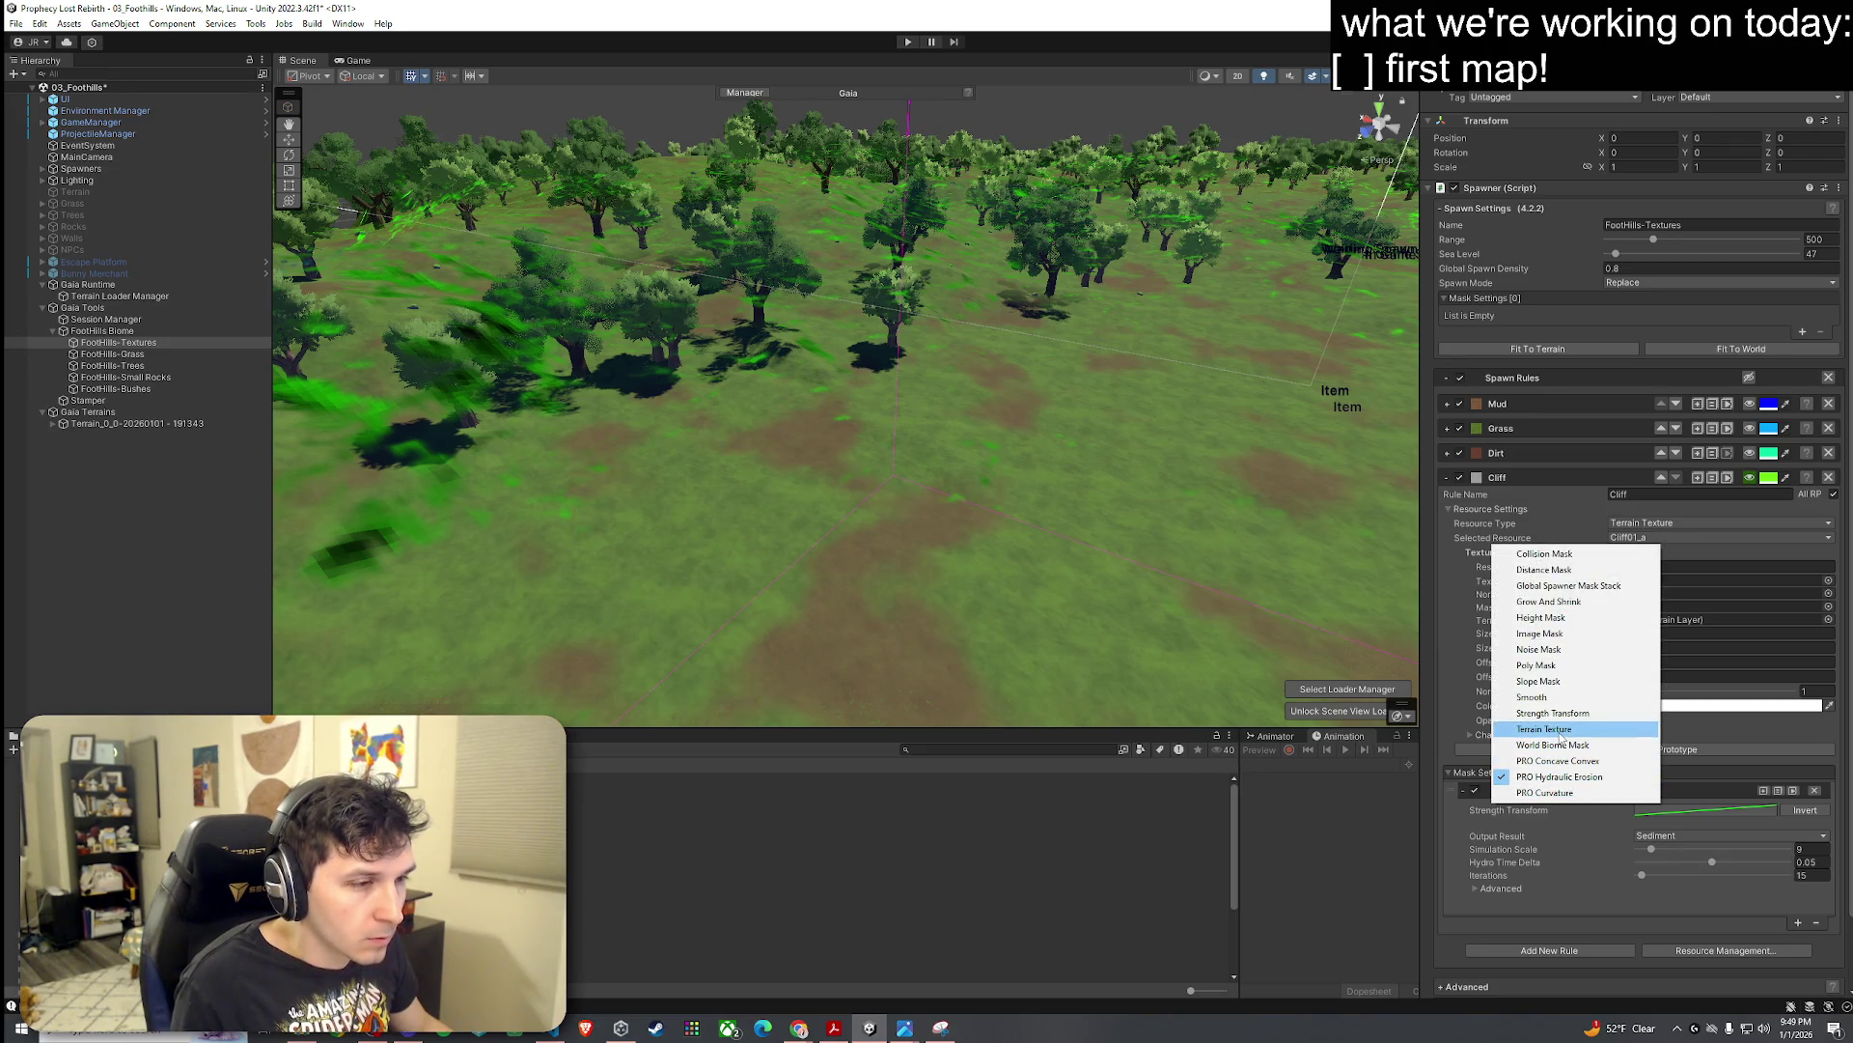
click(1560, 730)
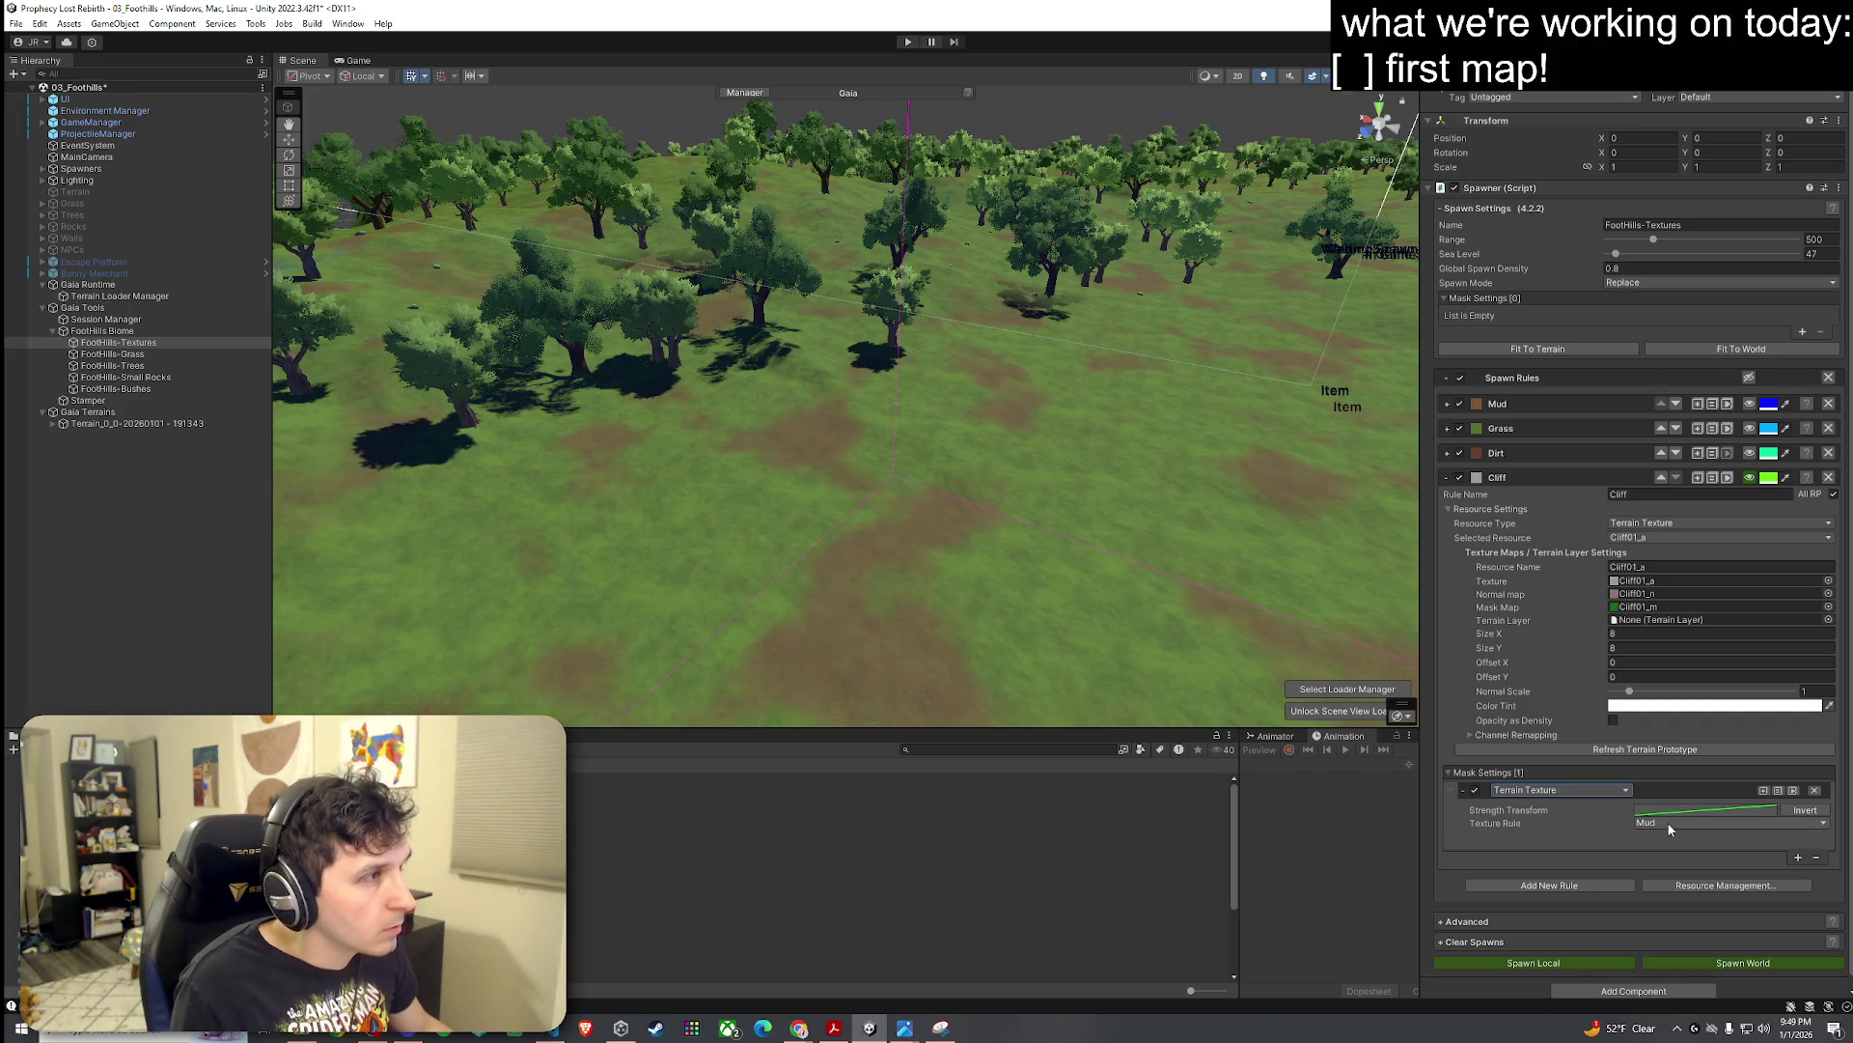
click(1559, 790)
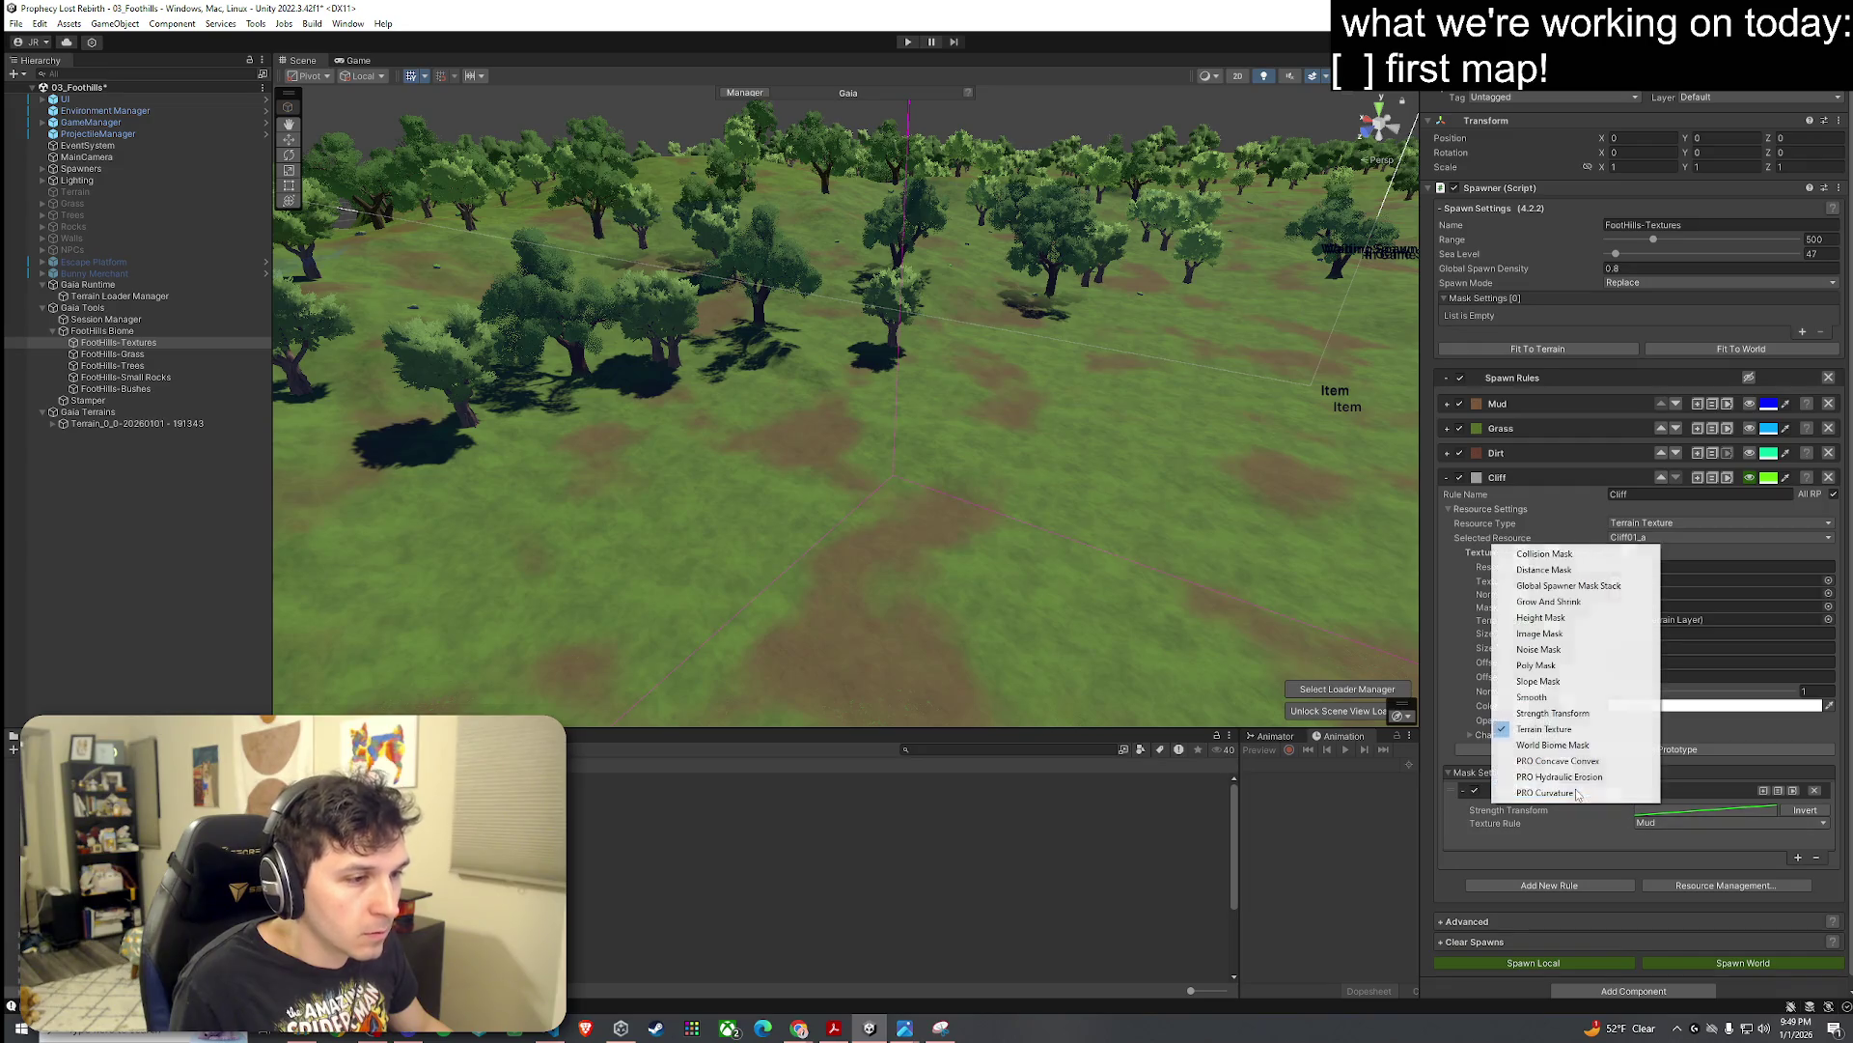
click(1568, 680)
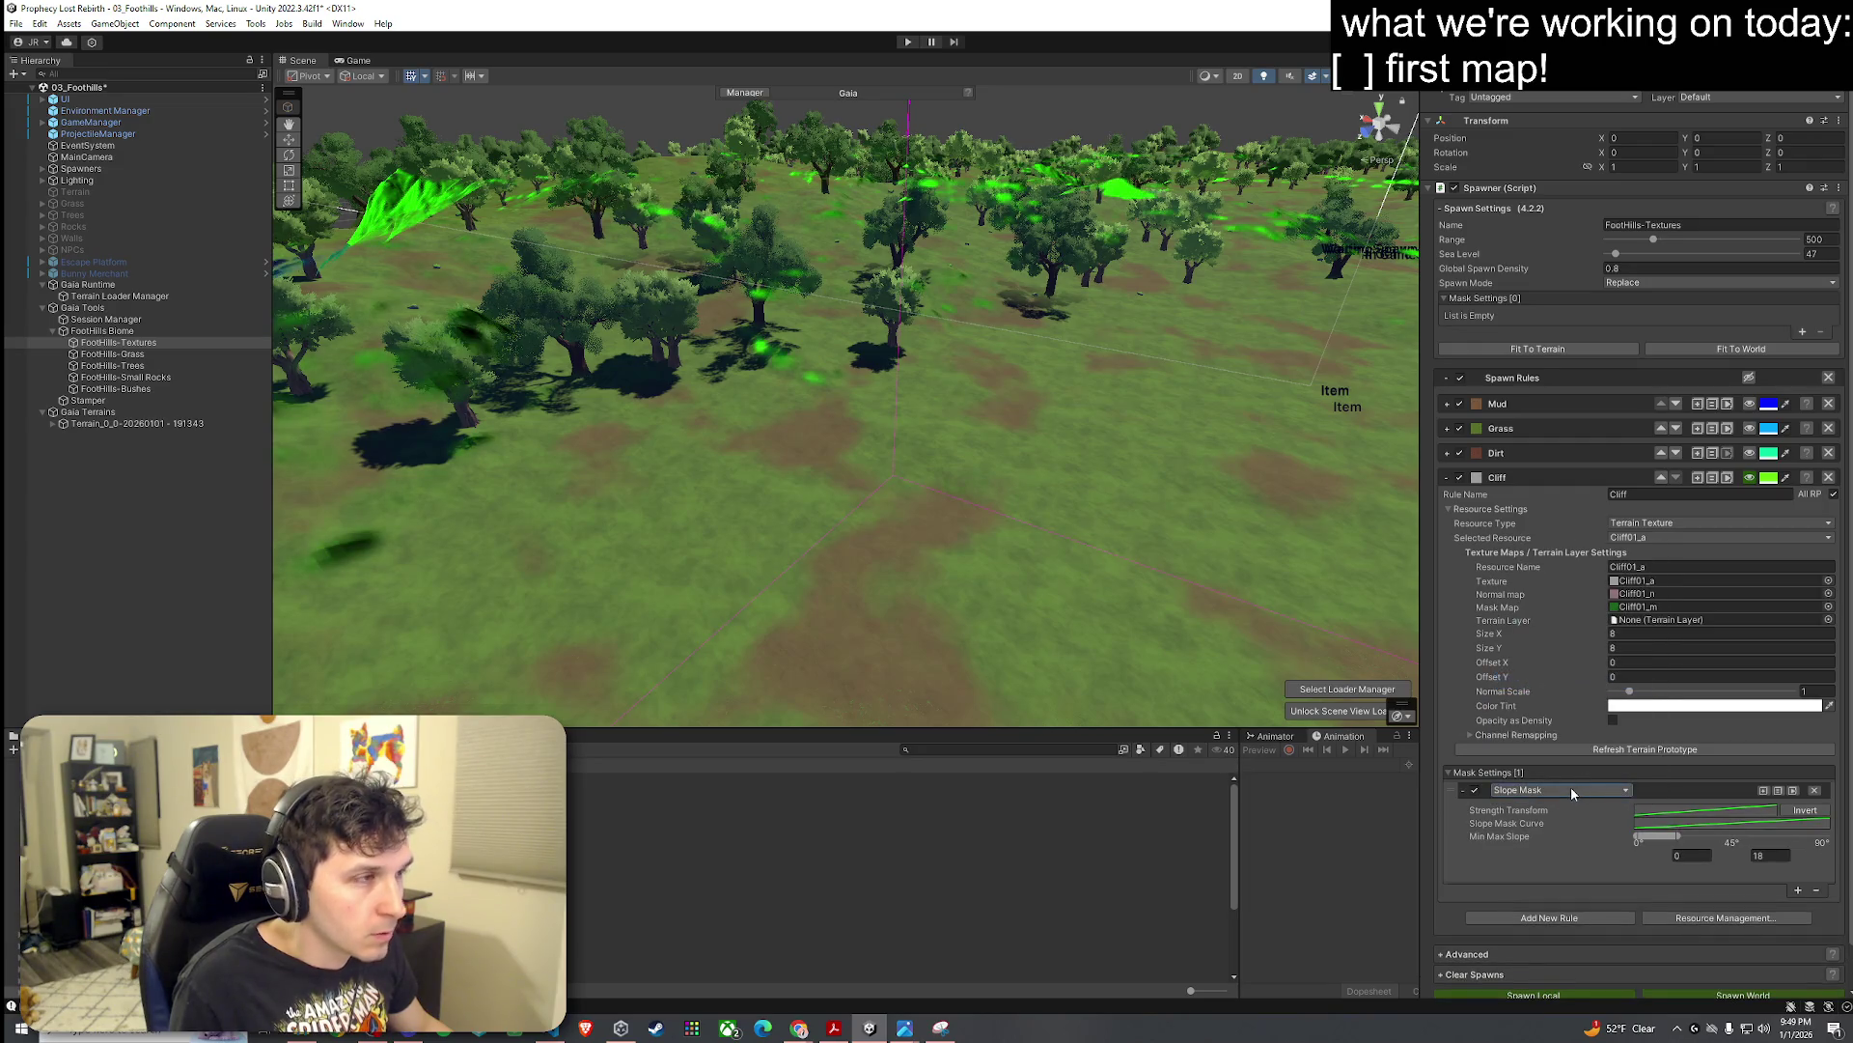
Step: Orbit and zoom out to inspect the cliff rock covering the terrain slopes
mouse_move(846, 487)
mouse_down()
mouse_move(752, 476)
mouse_move(867, 500)
mouse_move(745, 504)
mouse_move(1138, 298)
mouse_move(1109, 447)
mouse_move(1199, 430)
mouse_move(850, 496)
mouse_up()
mouse_move(1420, 707)
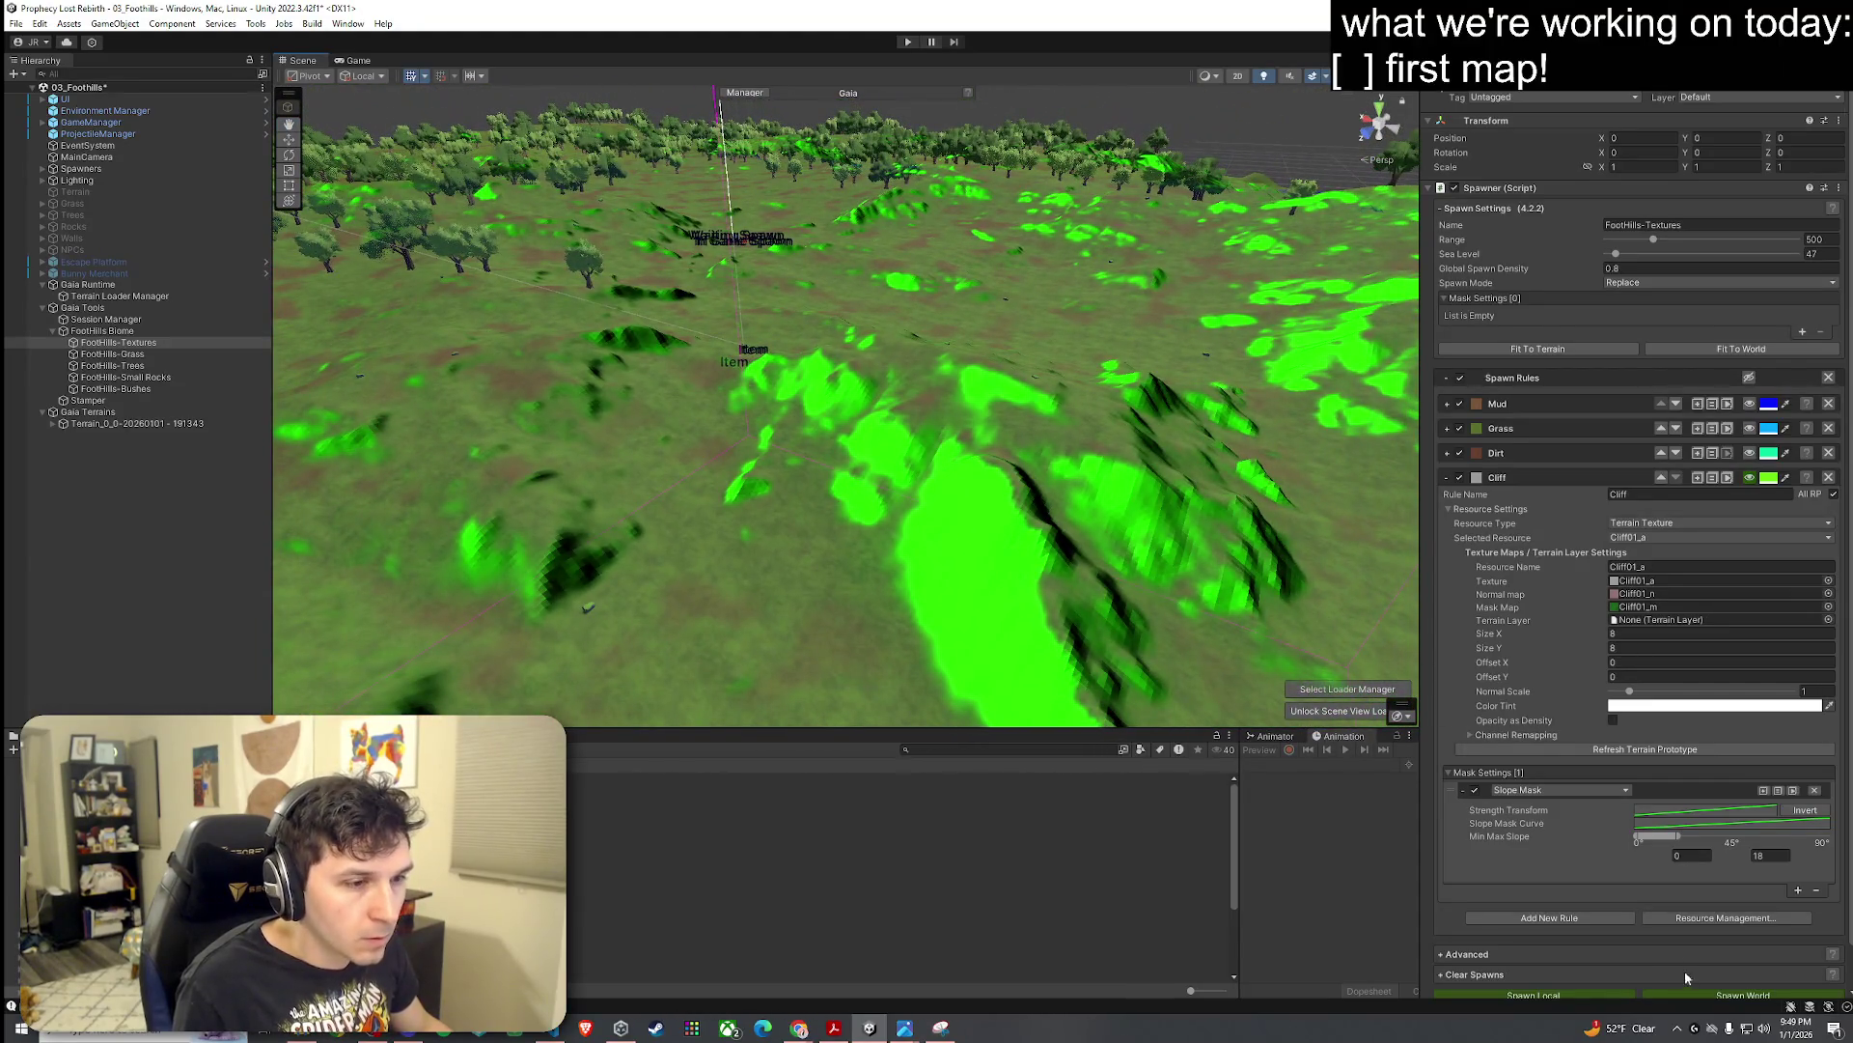
scroll(1686, 978, down, 1)
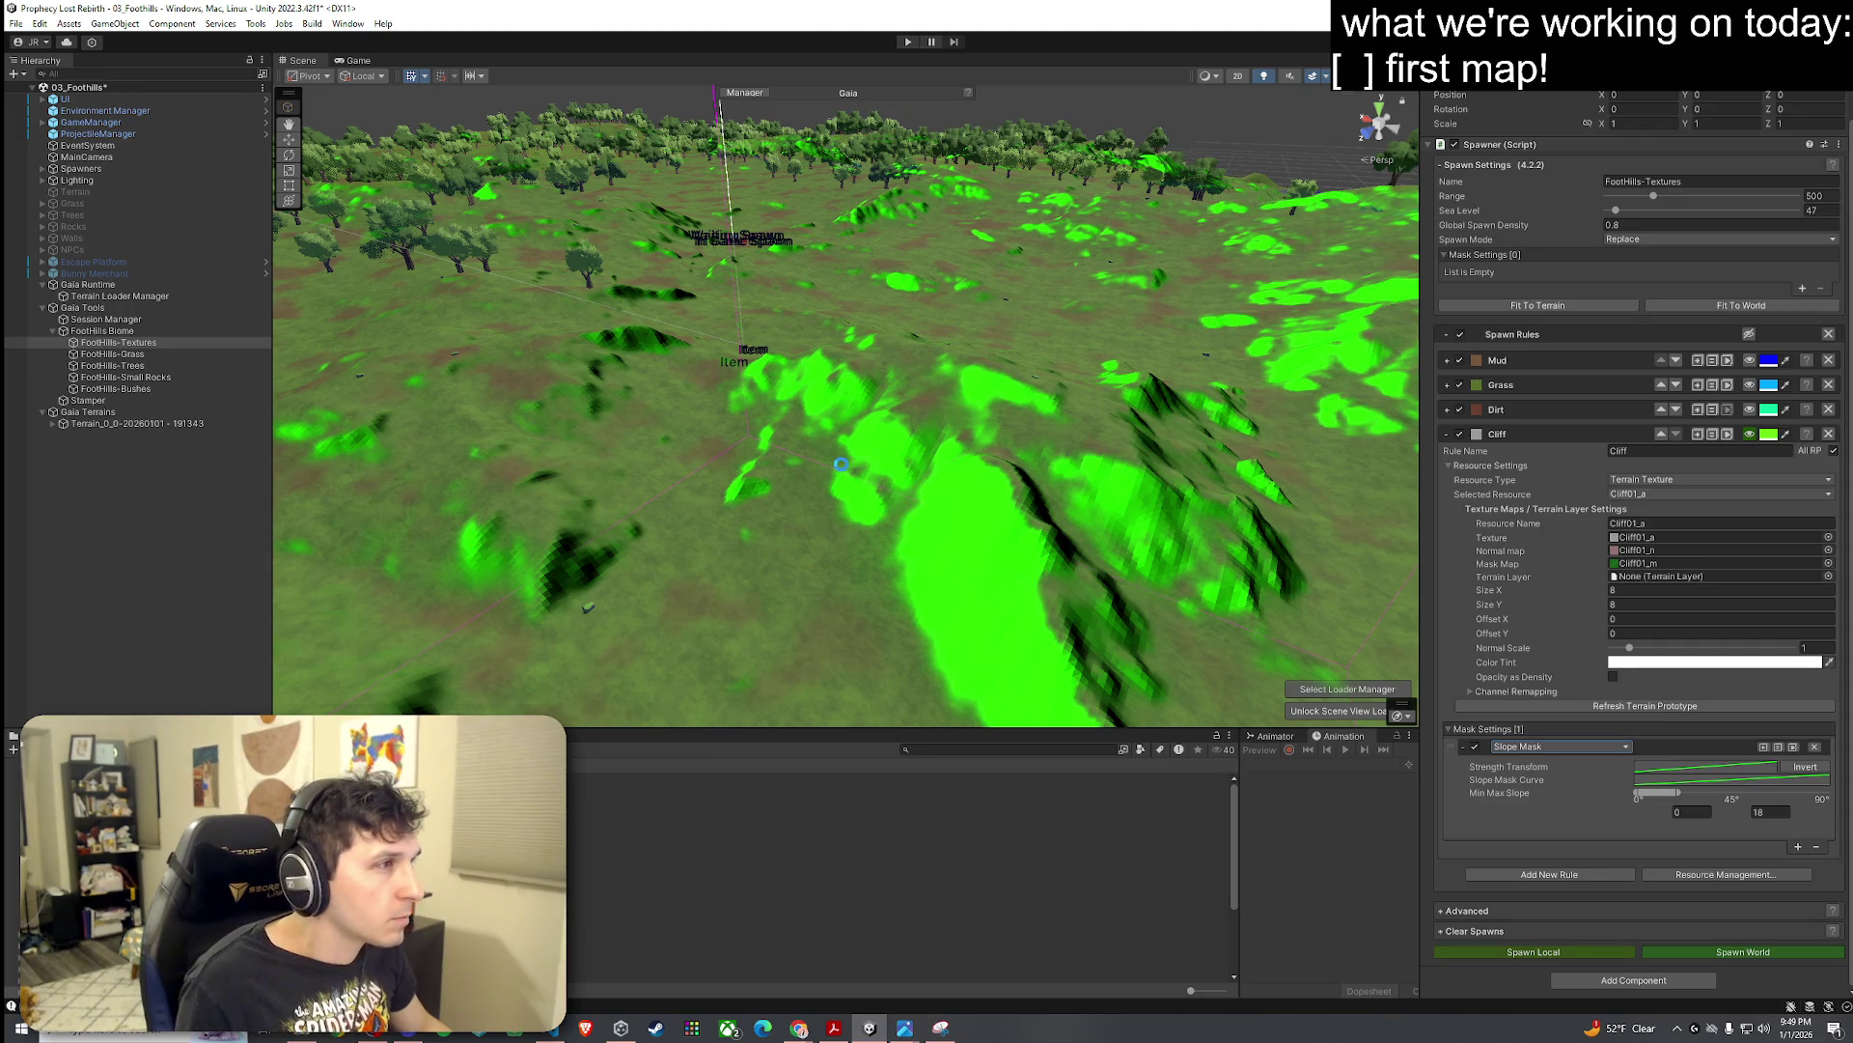
mouse_move(841, 464)
mouse_down()
mouse_move(815, 328)
mouse_move(810, 391)
mouse_move(936, 325)
mouse_move(783, 494)
mouse_up()
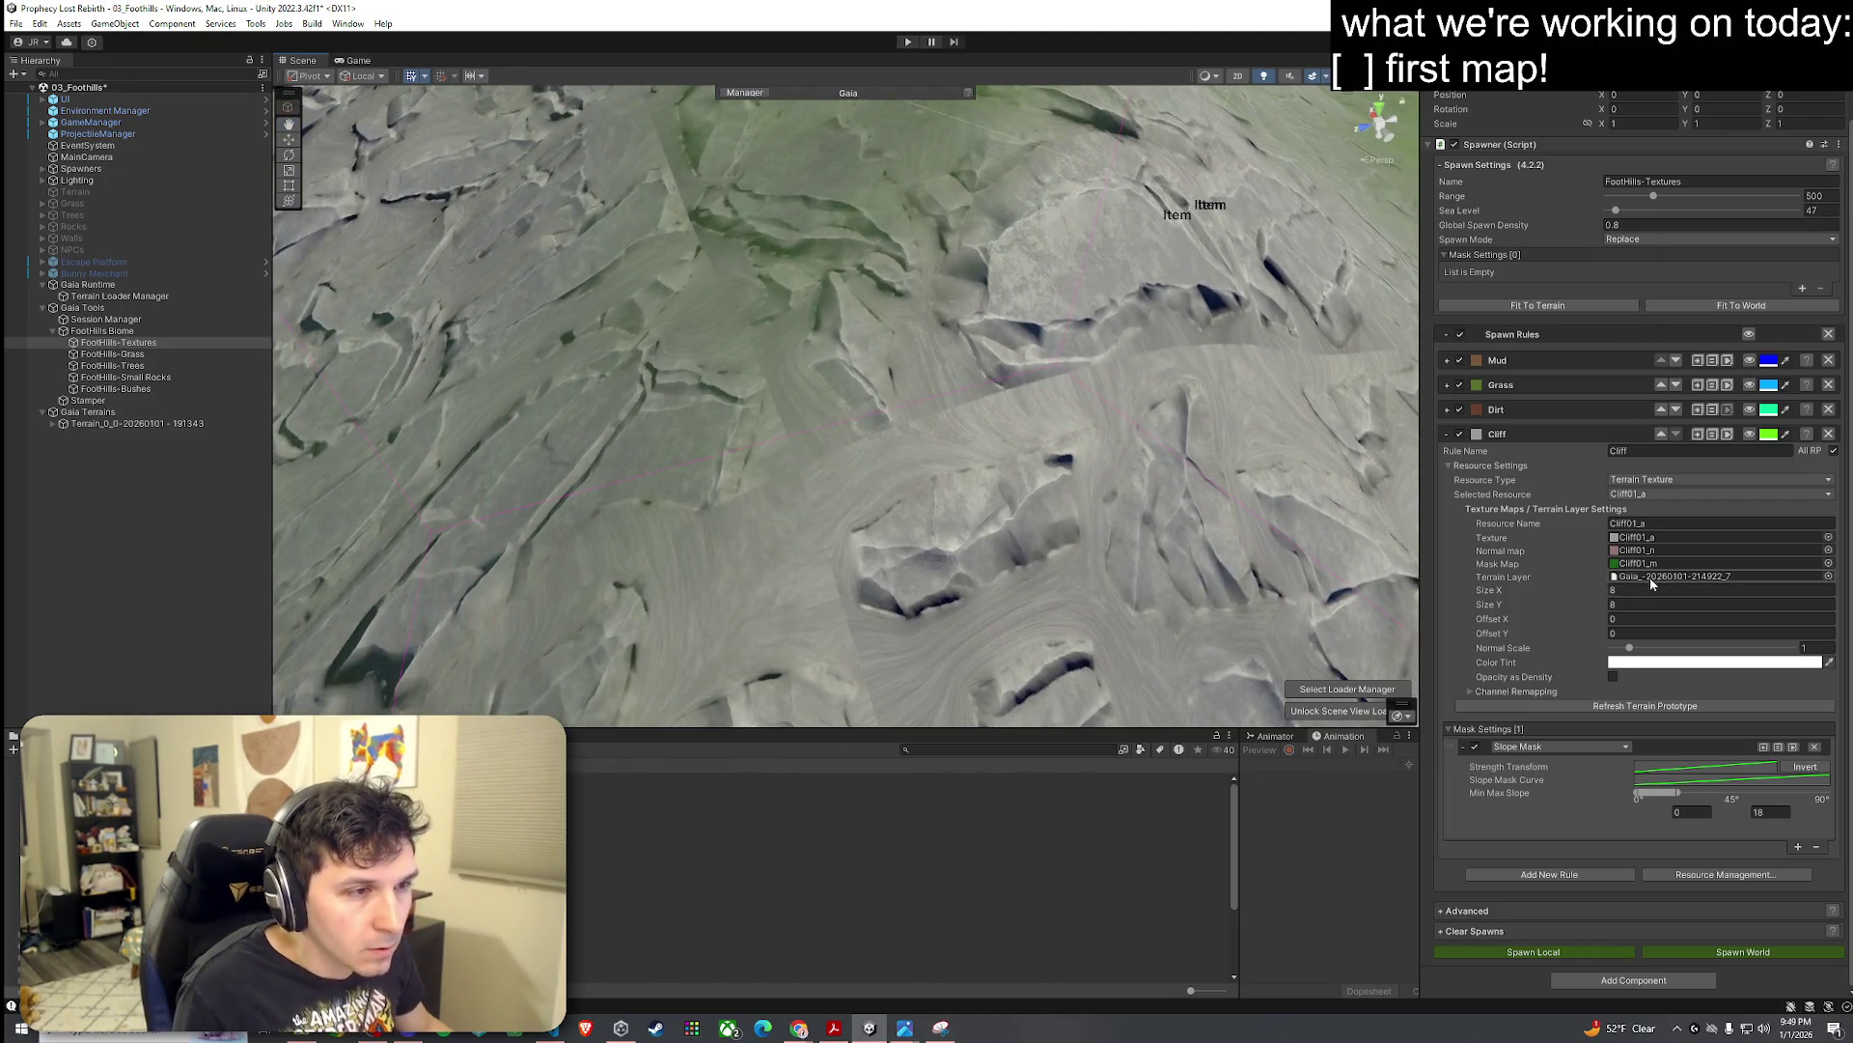
Step: Set the Cliff texture tiling to 2×2 and refresh the terrain prototype
key(Return)
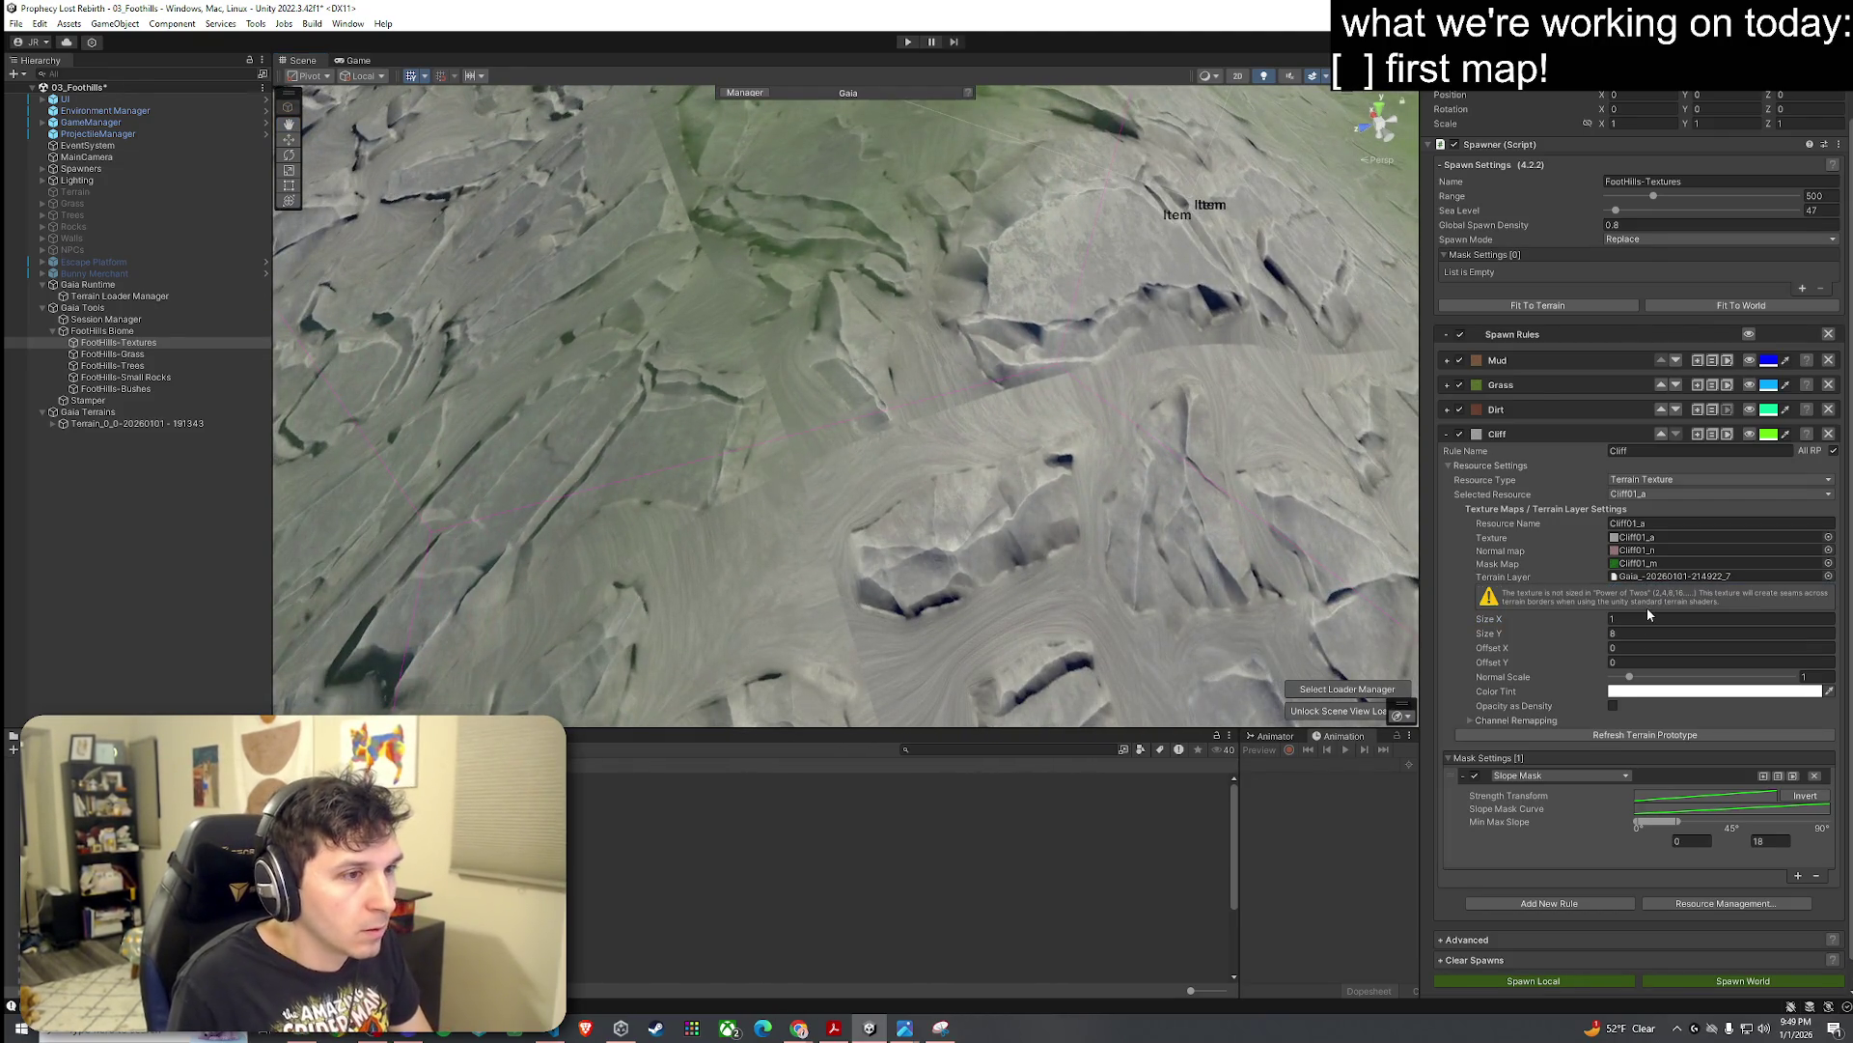
click(1647, 634)
text(1)
click(1646, 733)
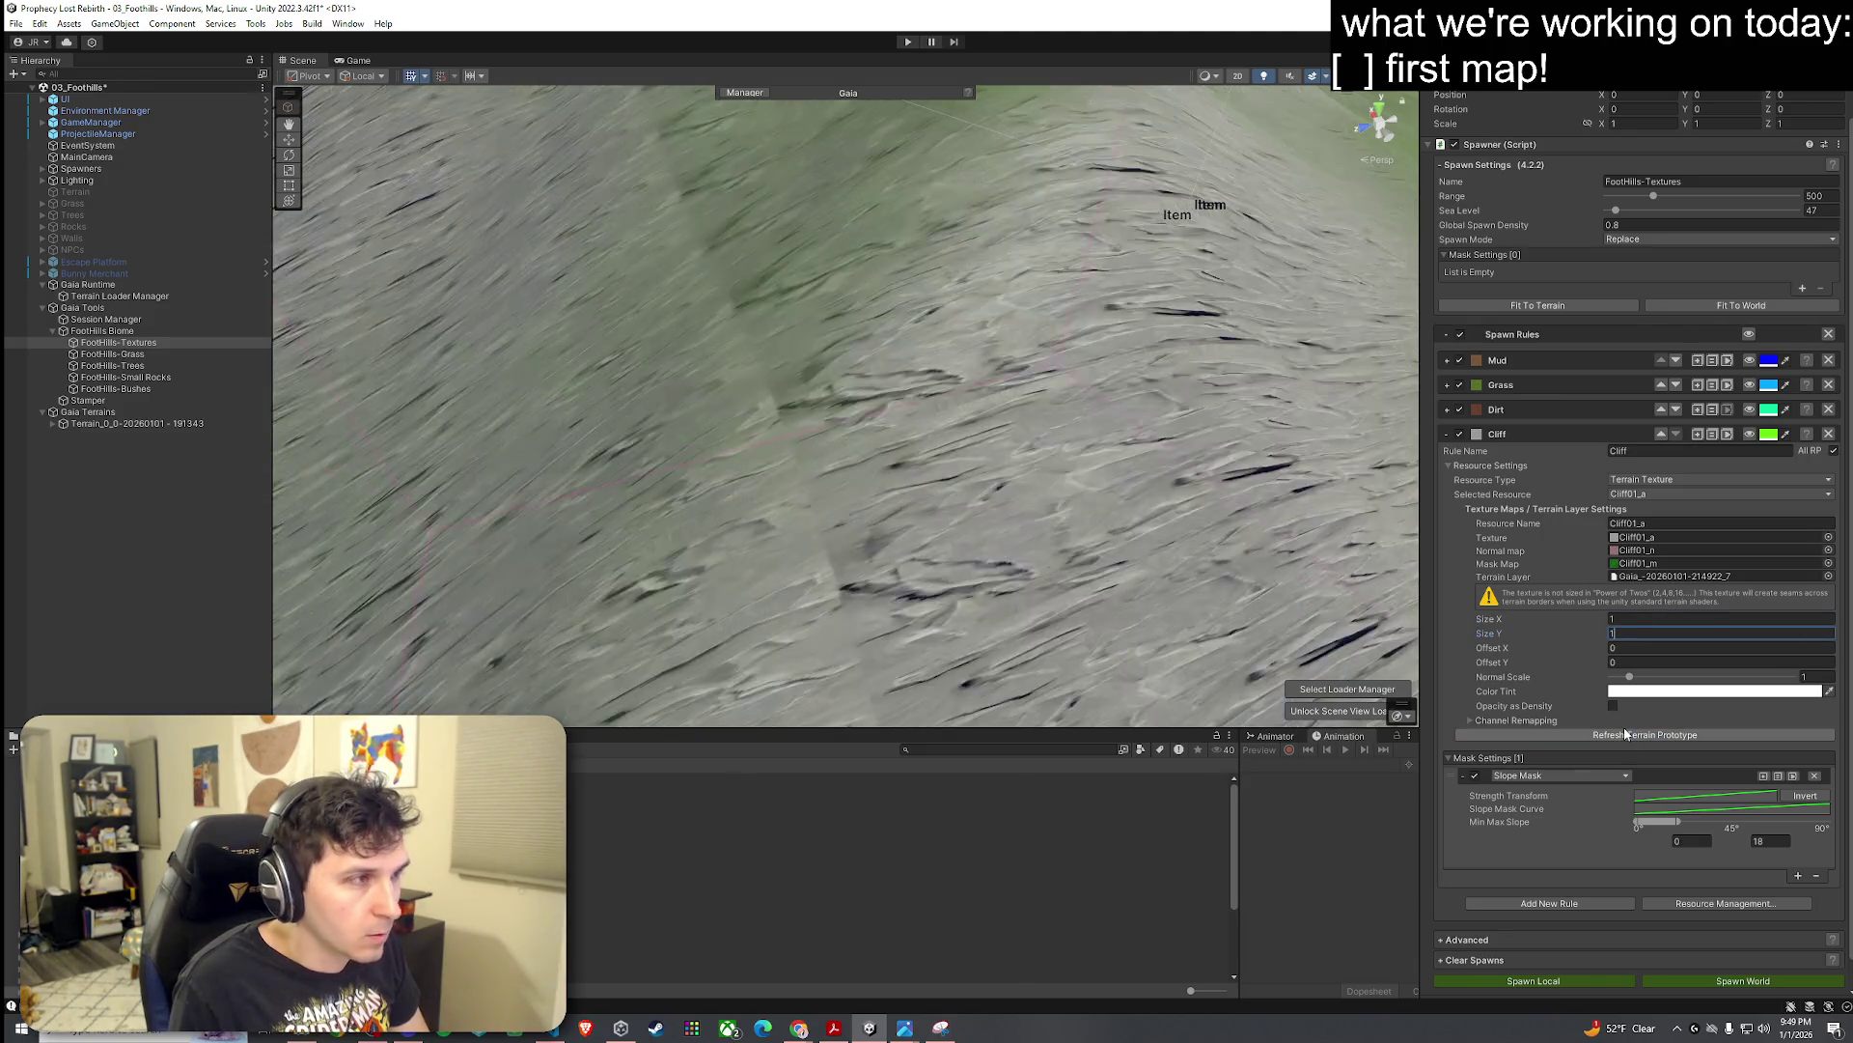
text(2)
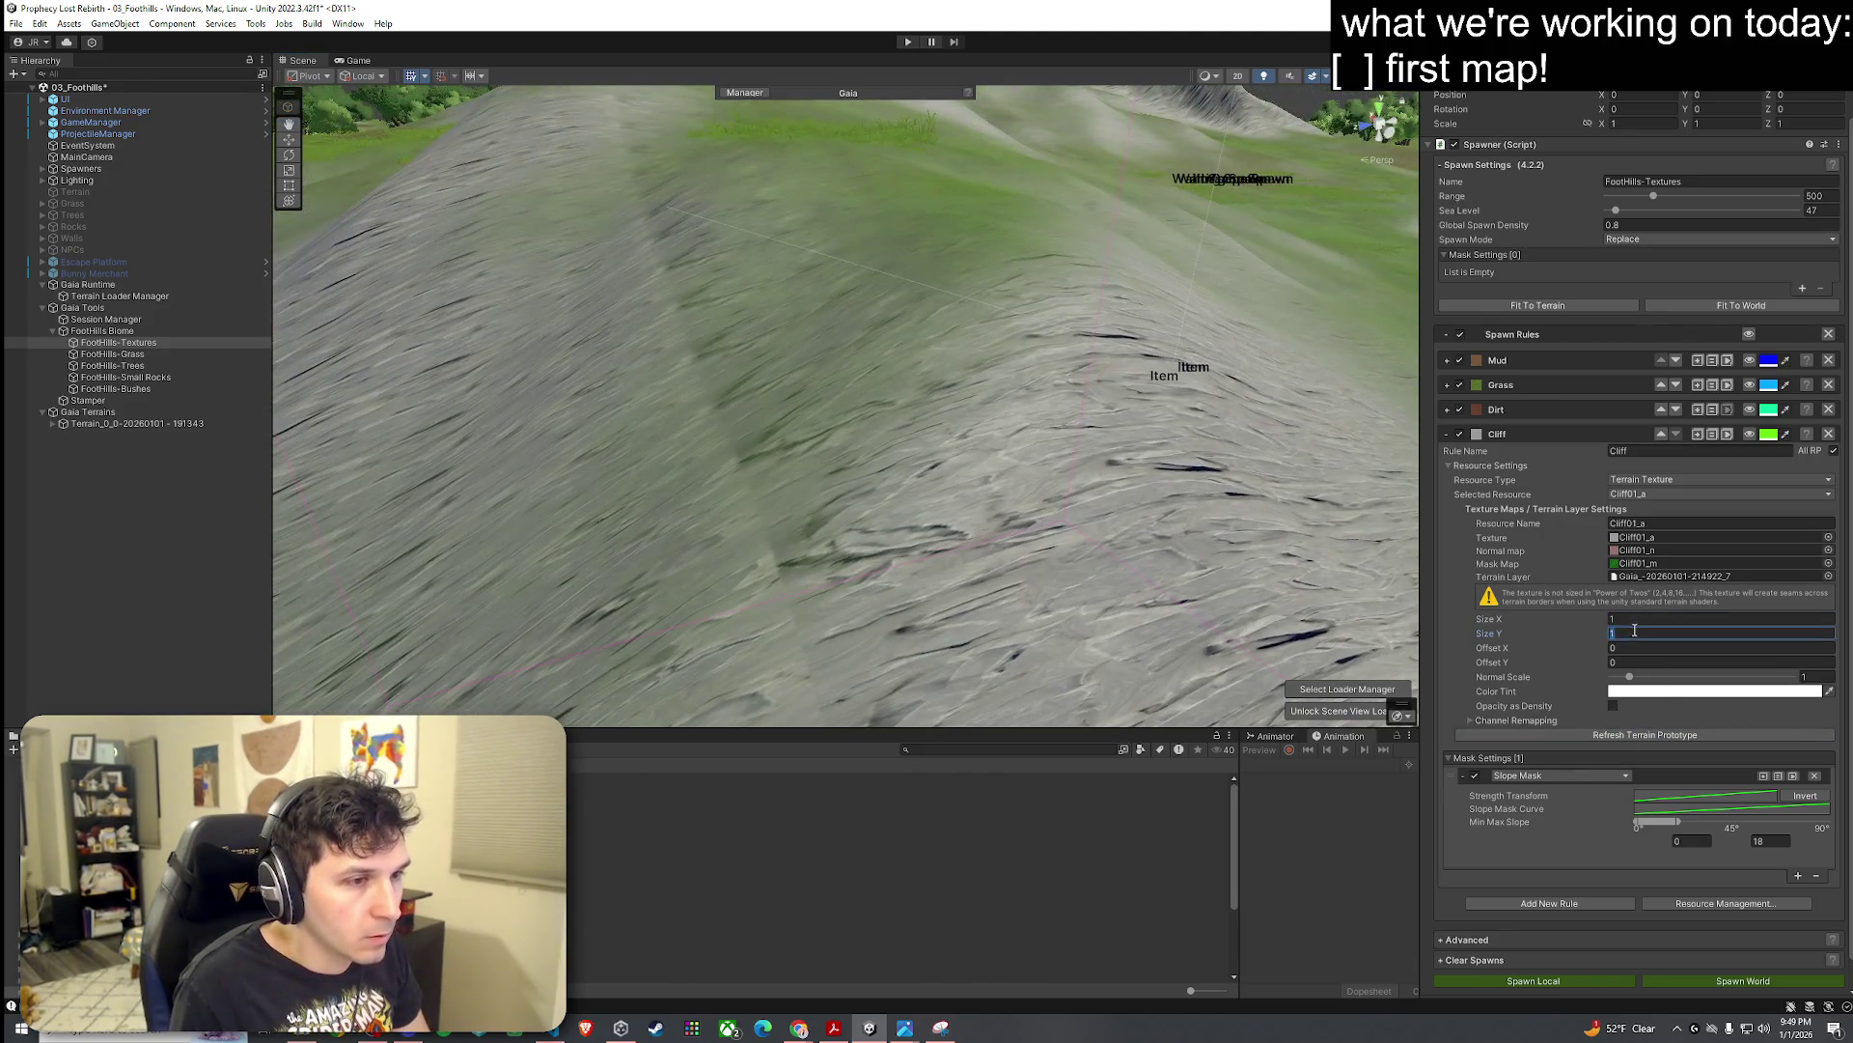
click(1637, 619)
text(2)
click(1600, 735)
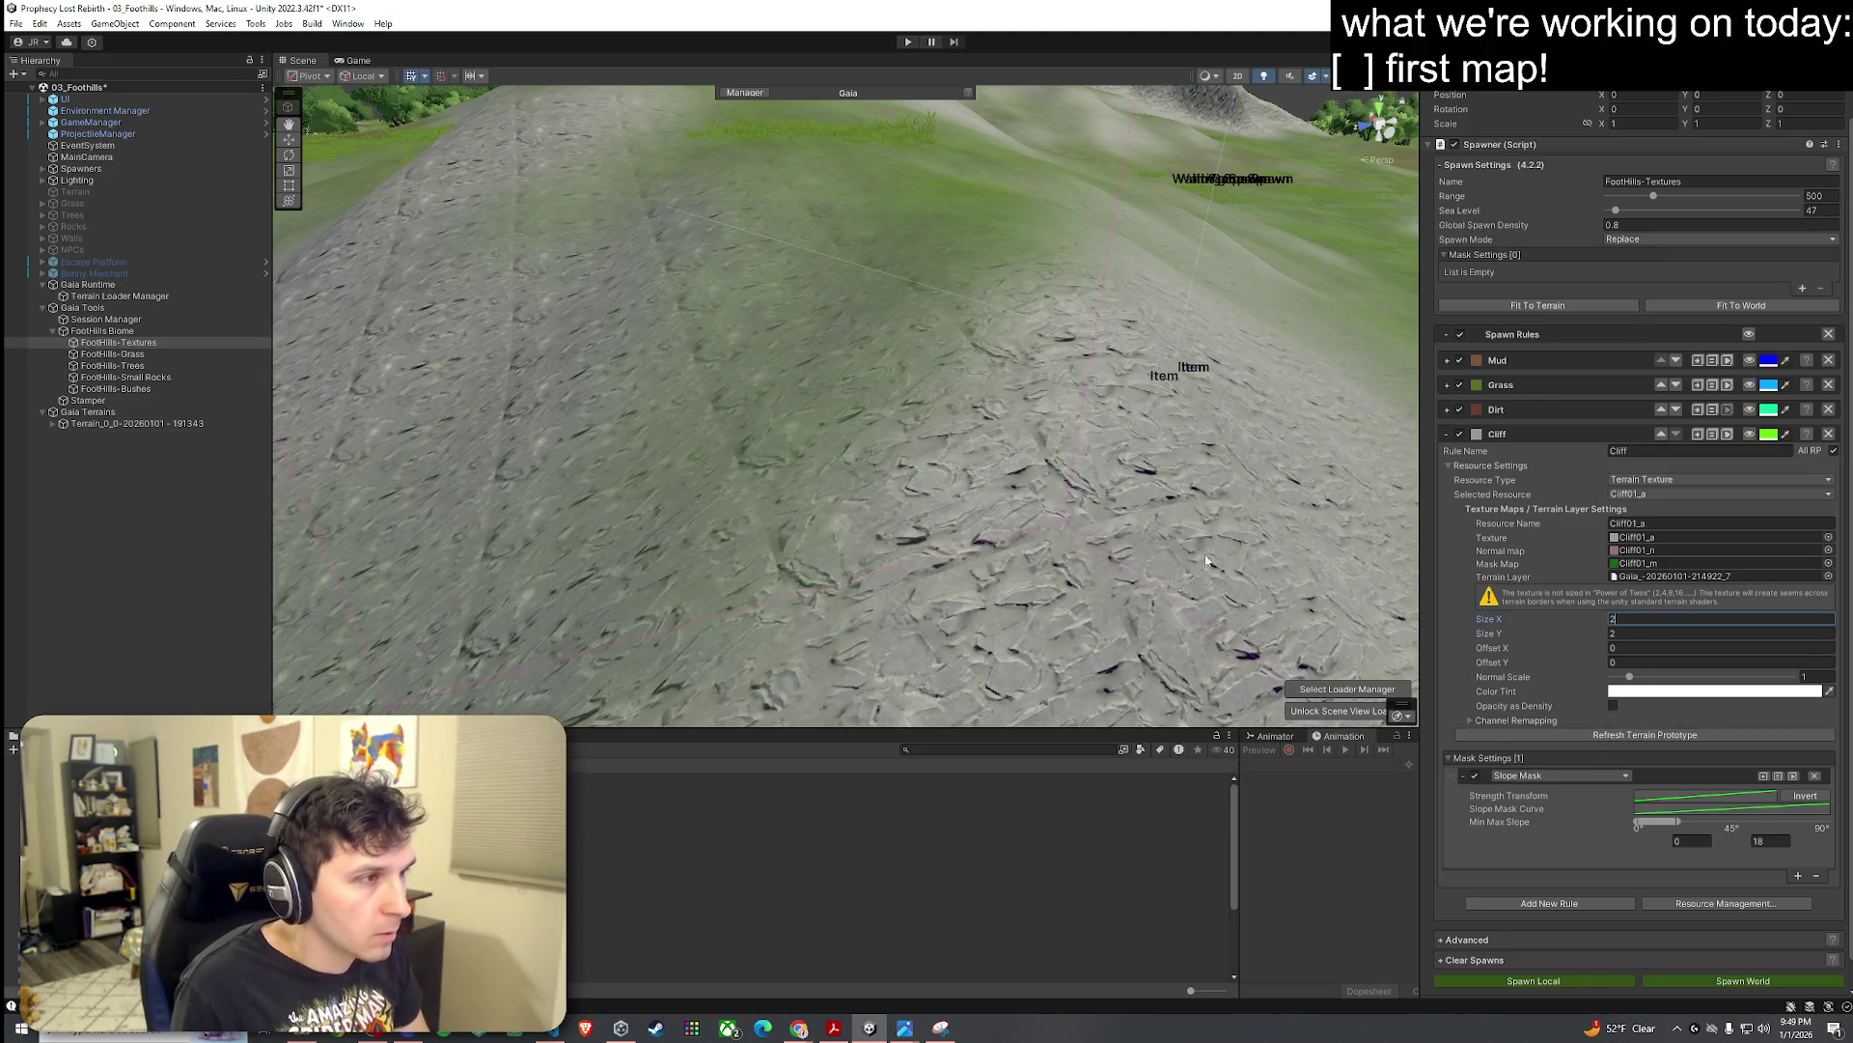
Step: Preview the Cliff spawn area and narrow its slope range to 18–43.96 degrees
mouse_move(828, 530)
mouse_down()
mouse_move(856, 498)
mouse_move(944, 513)
mouse_move(893, 489)
mouse_move(692, 526)
mouse_move(521, 521)
mouse_move(618, 534)
mouse_move(980, 504)
mouse_up()
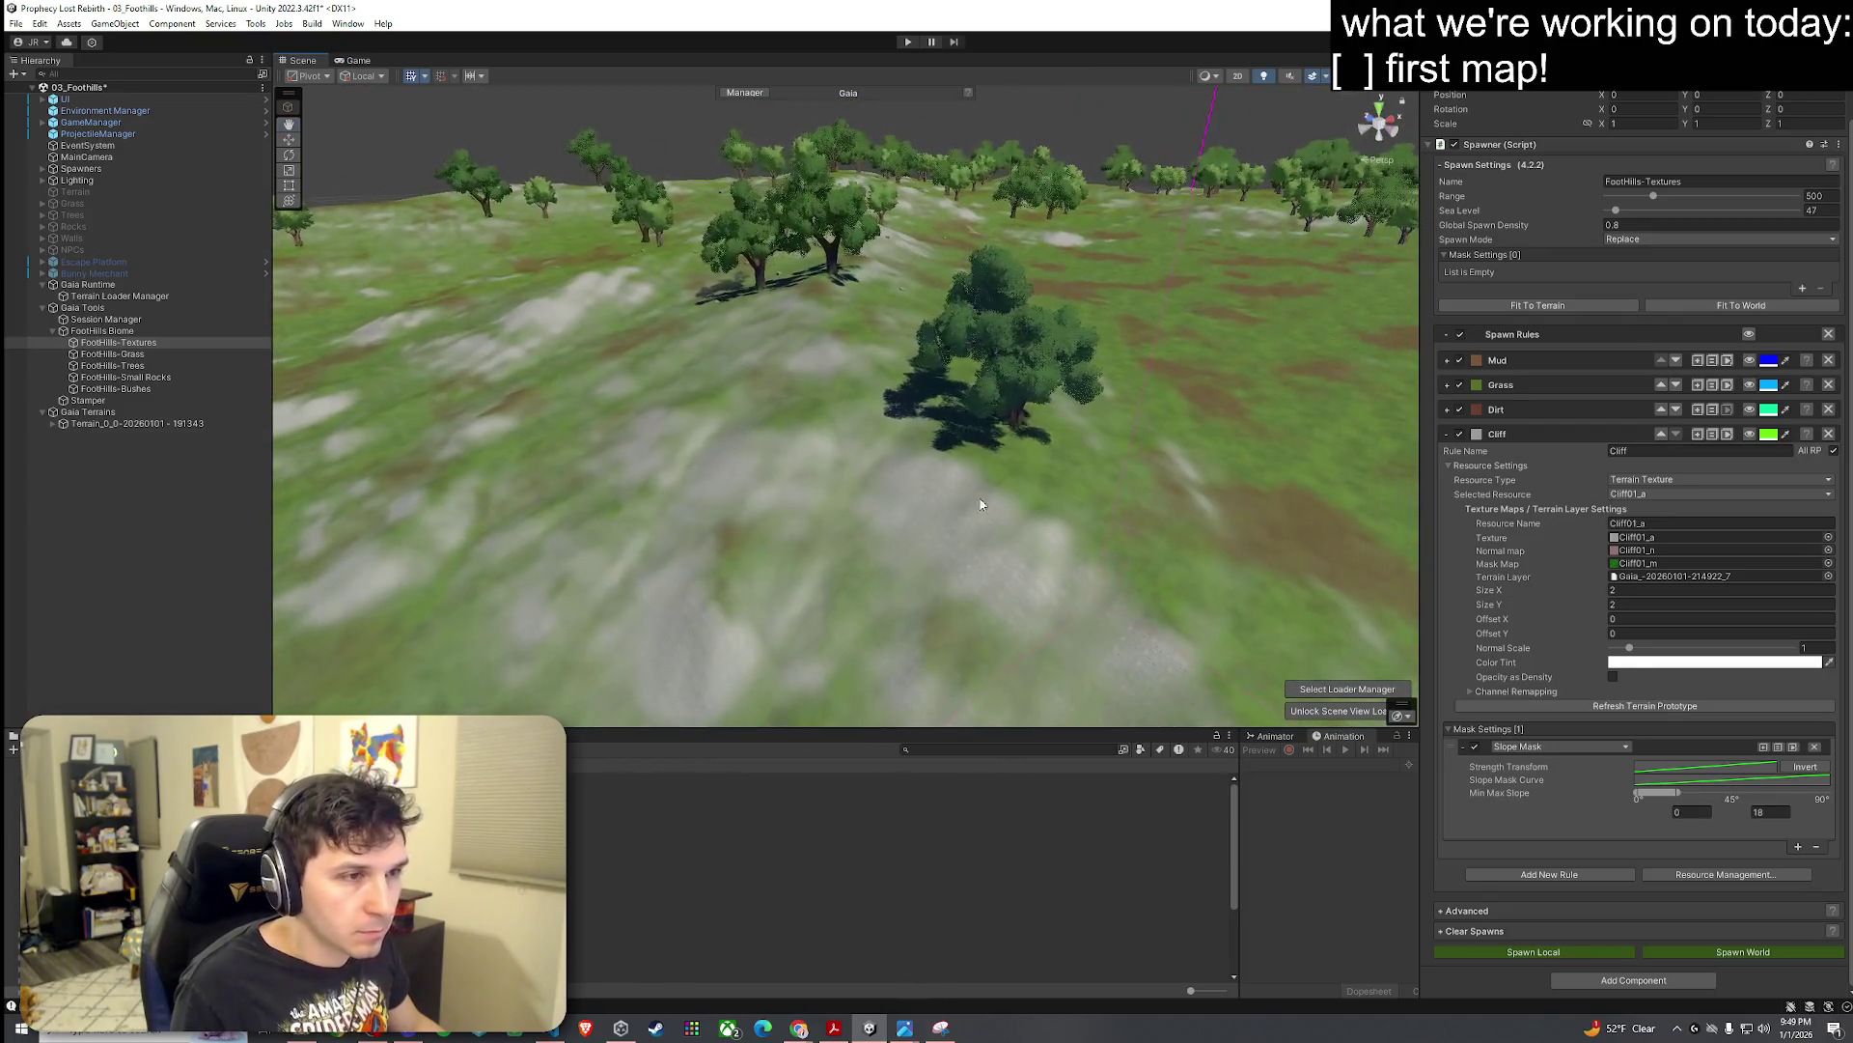
click(1751, 435)
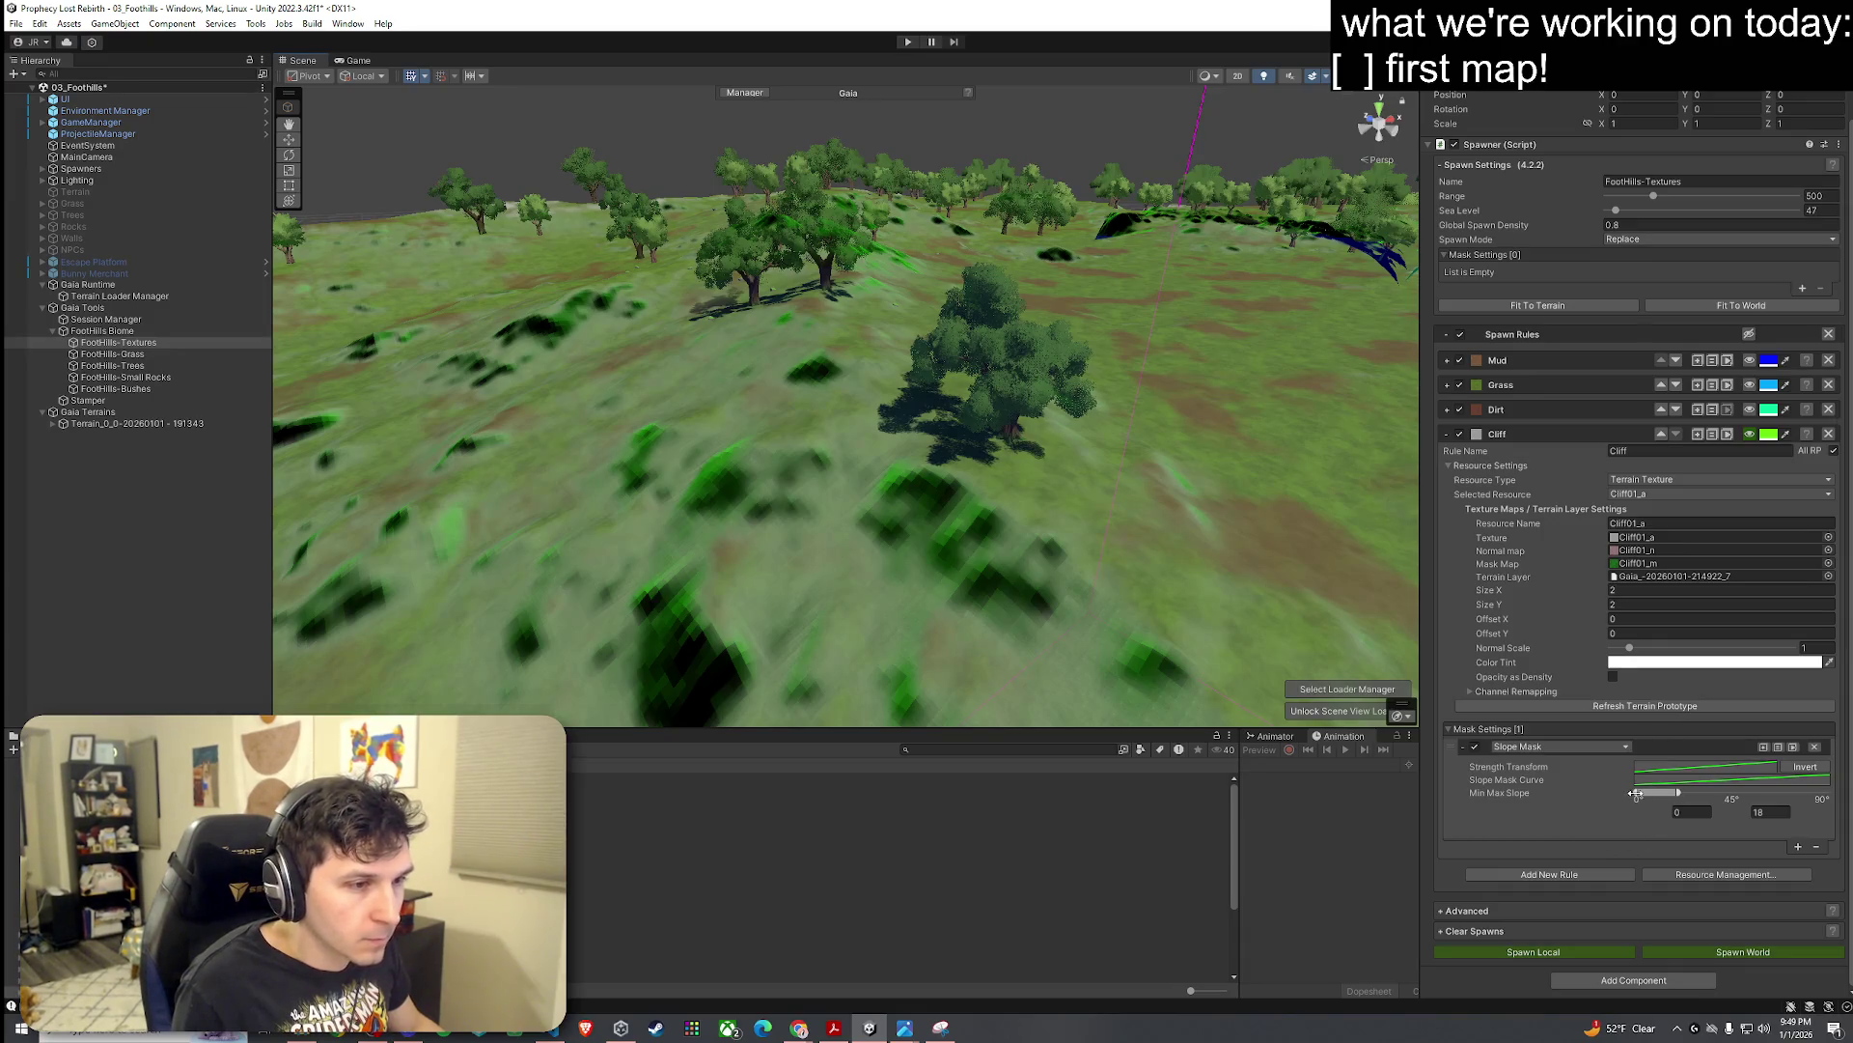
drag(1636, 794, 1720, 793)
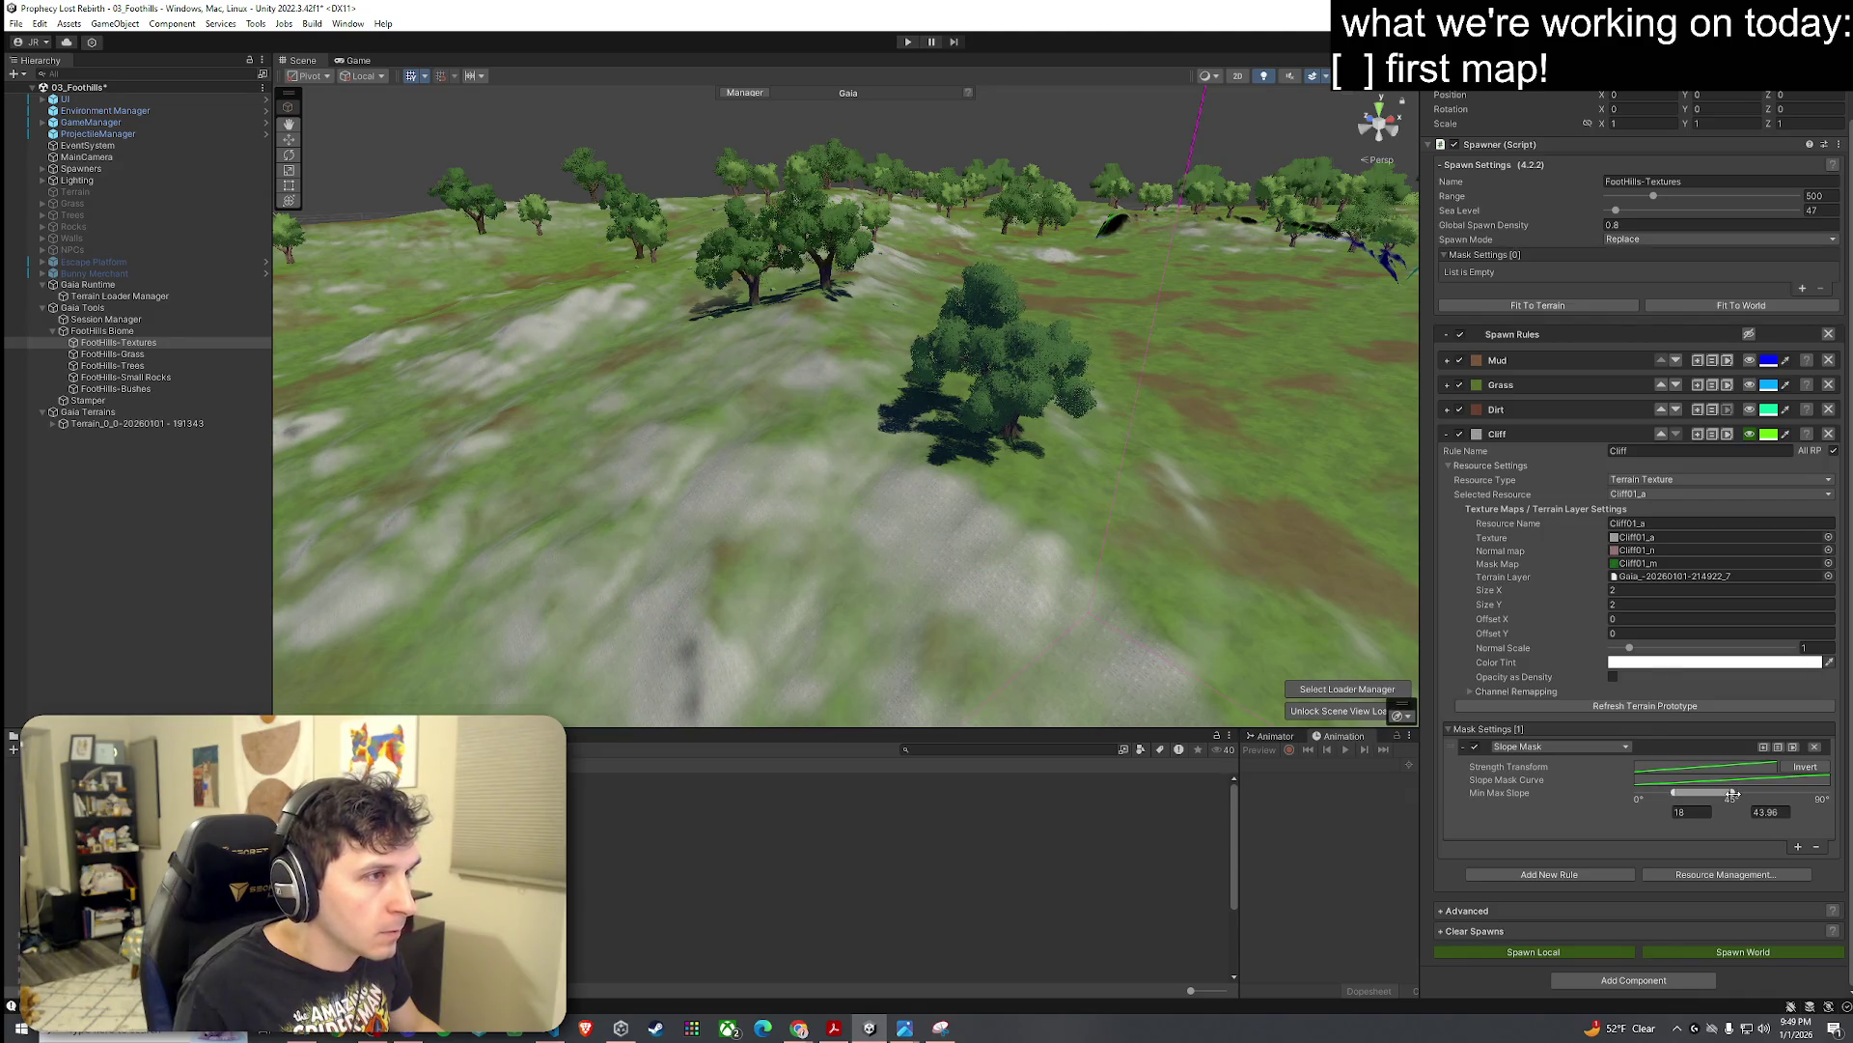
mouse_move(1035, 645)
mouse_down()
mouse_move(1258, 634)
mouse_move(1346, 660)
mouse_up()
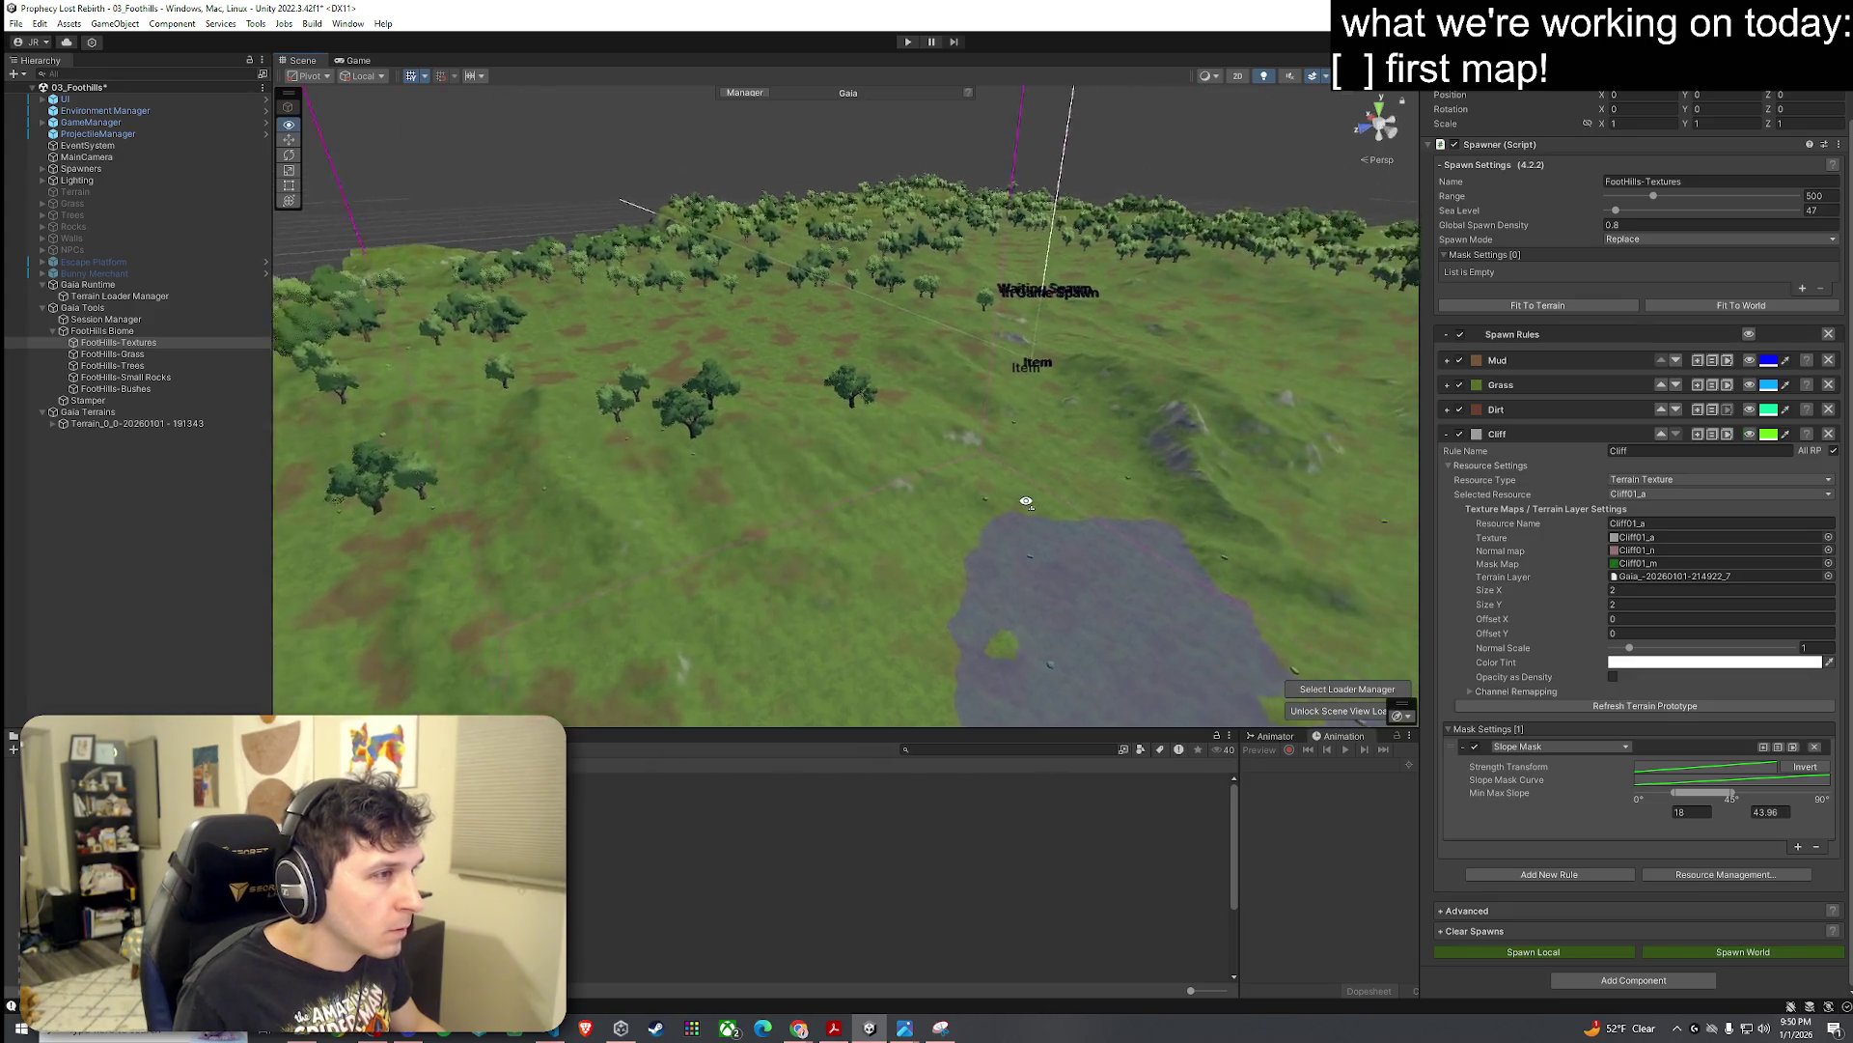
Step: Try 8×8 cliff tiling with maximum smoothness lowered to about 0.53, and refresh the terrain
mouse_move(965, 511)
mouse_down()
mouse_move(914, 460)
mouse_move(1357, 409)
mouse_move(786, 409)
mouse_move(811, 405)
mouse_move(828, 463)
mouse_move(1110, 460)
mouse_move(1071, 477)
mouse_move(1086, 478)
mouse_up()
scroll(914, 461, down, 6)
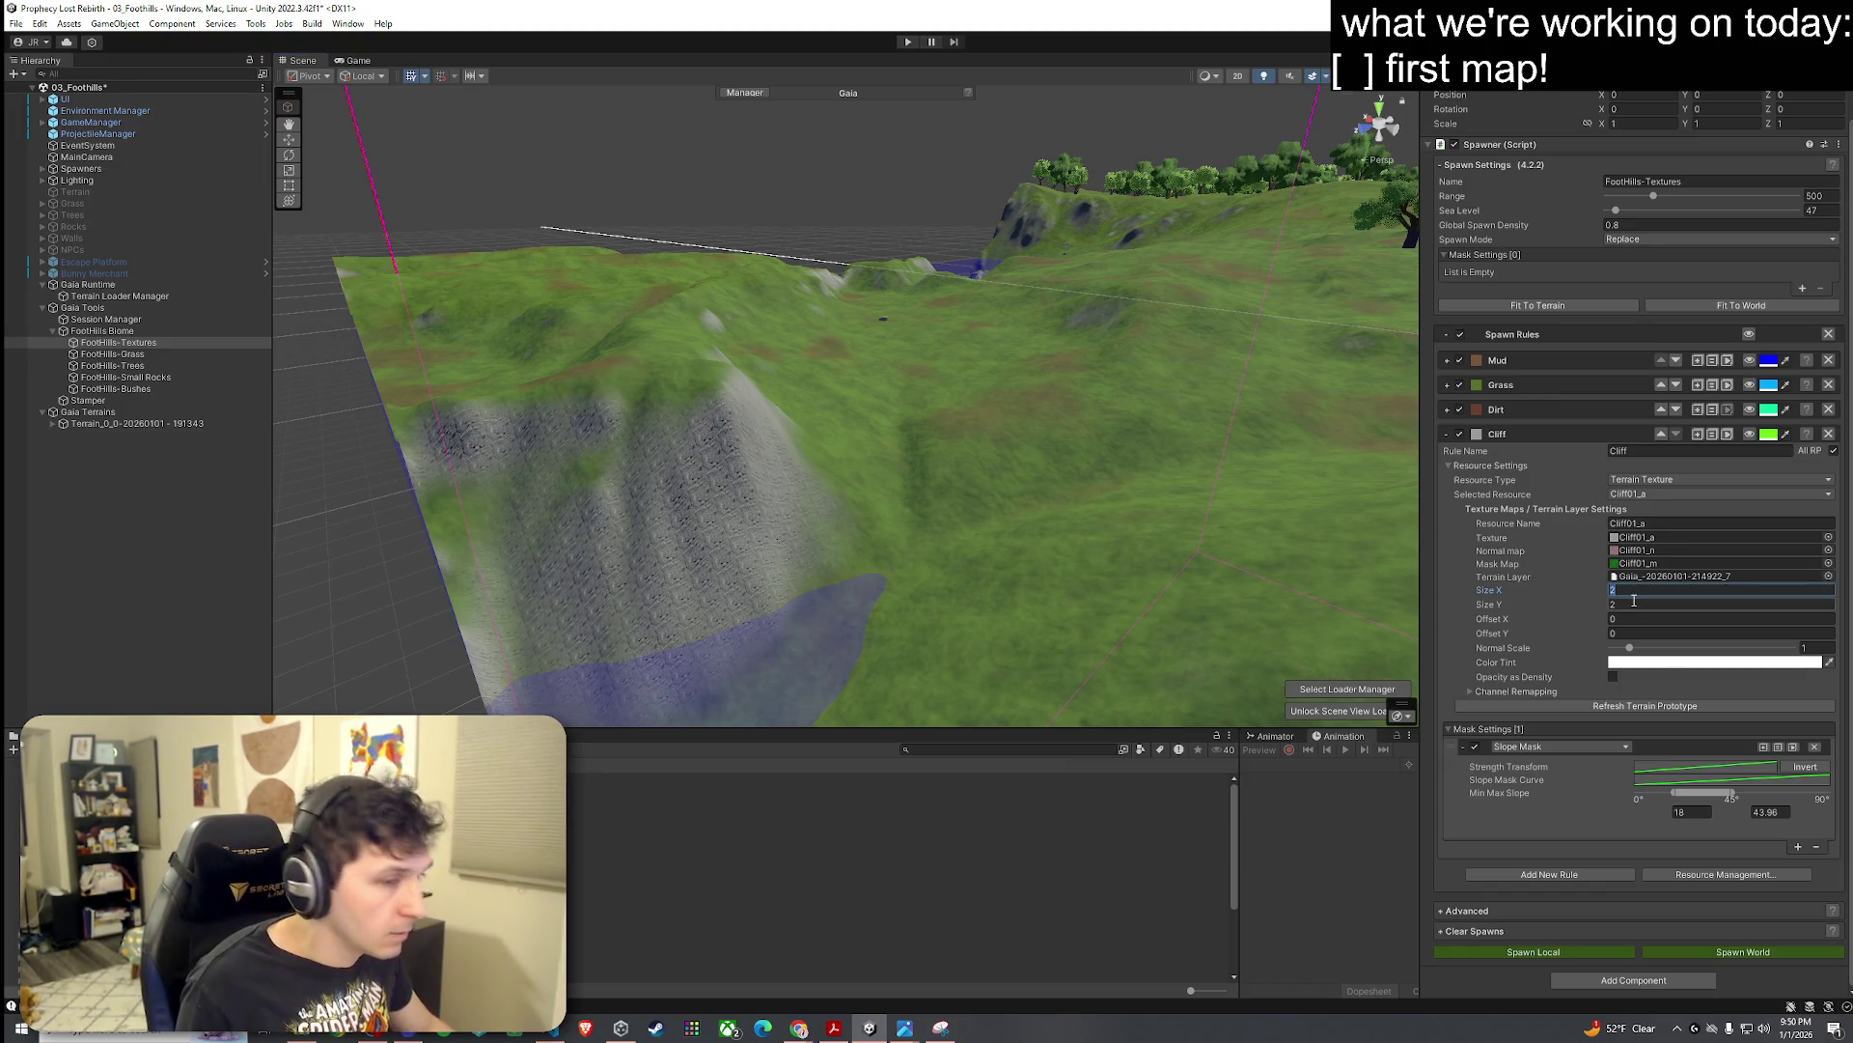
text(8)
click(1626, 605)
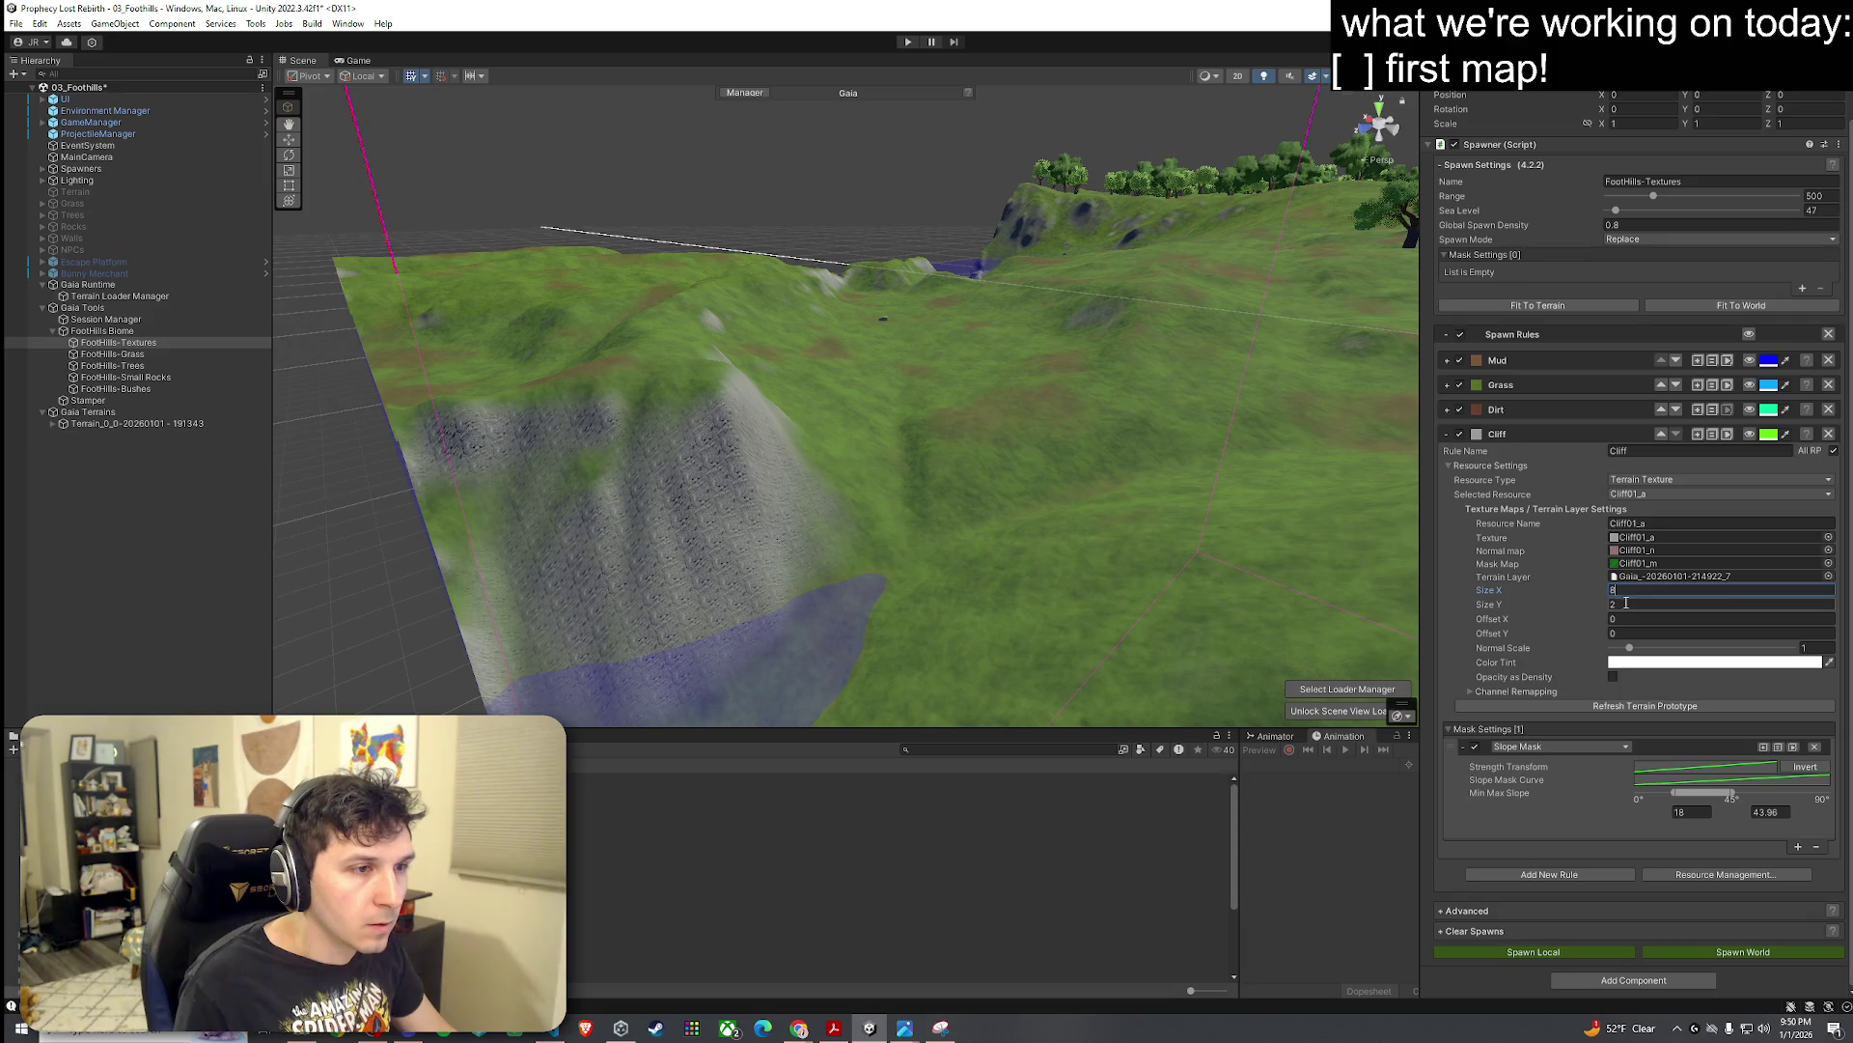
text(8)
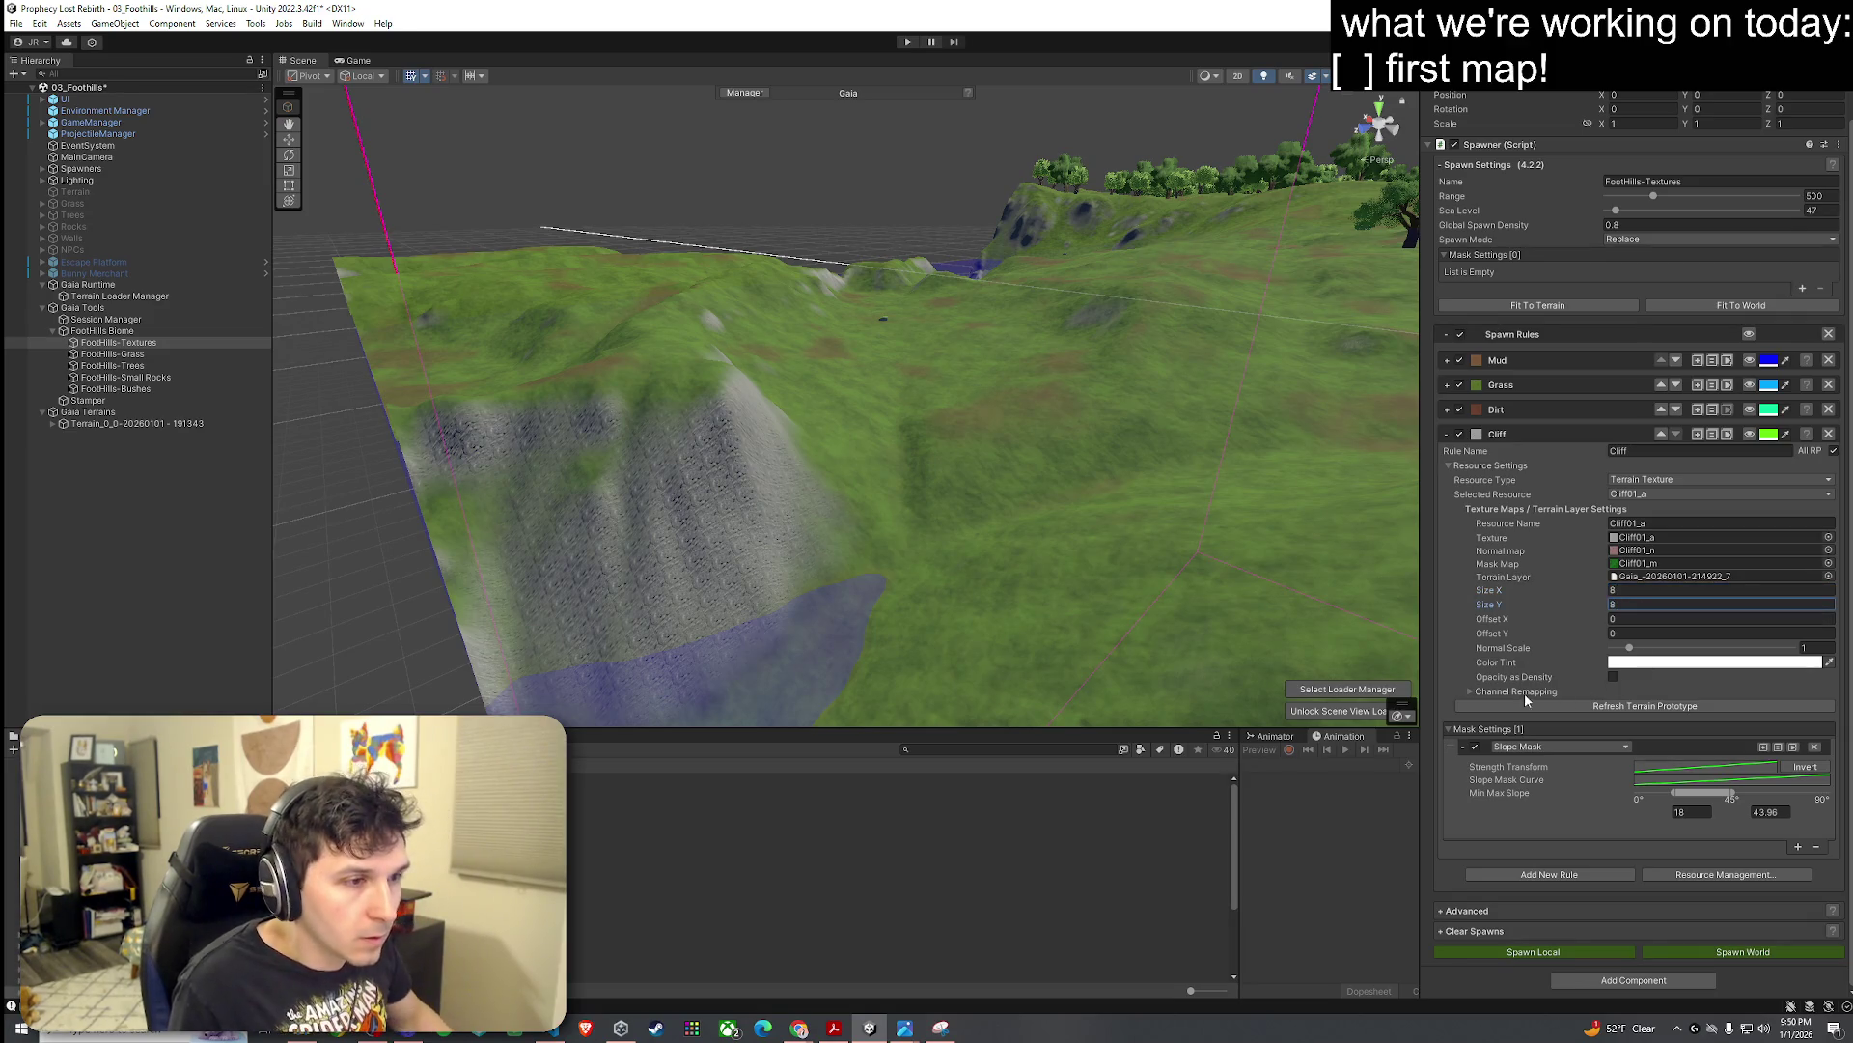
click(1496, 694)
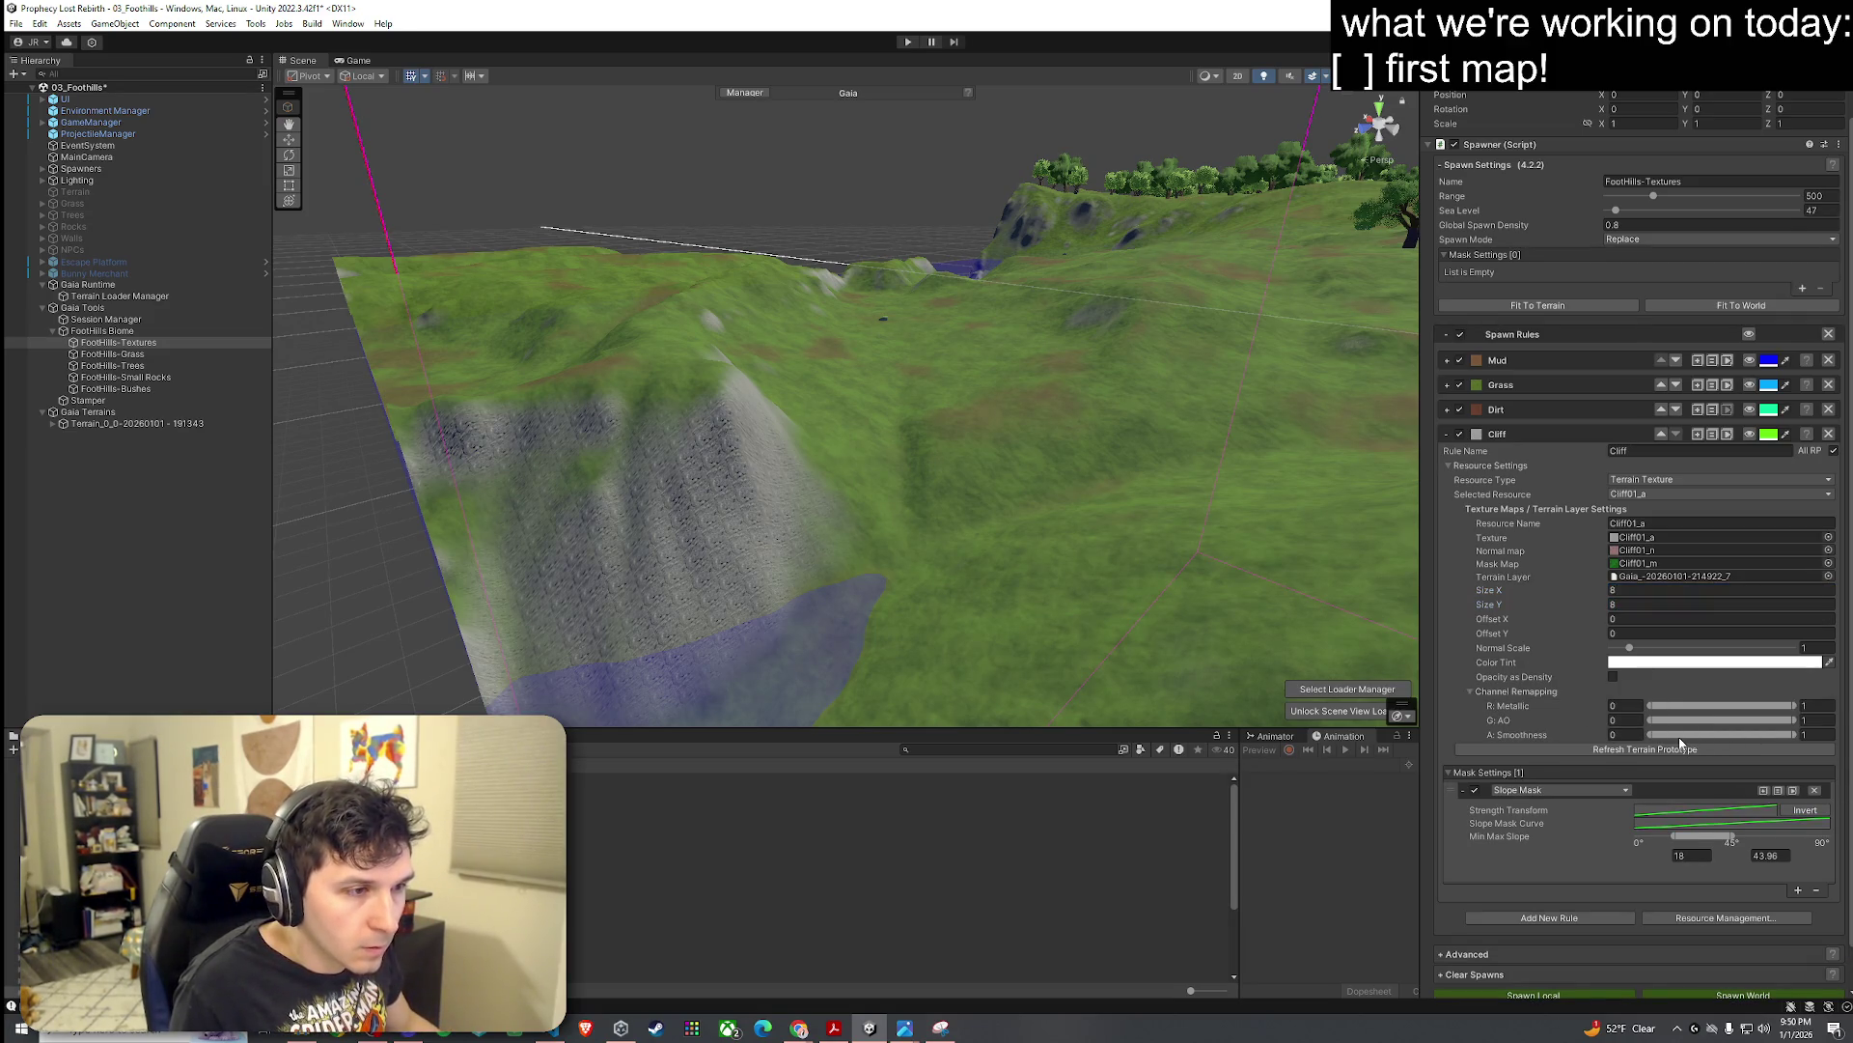
drag(1793, 736, 1727, 735)
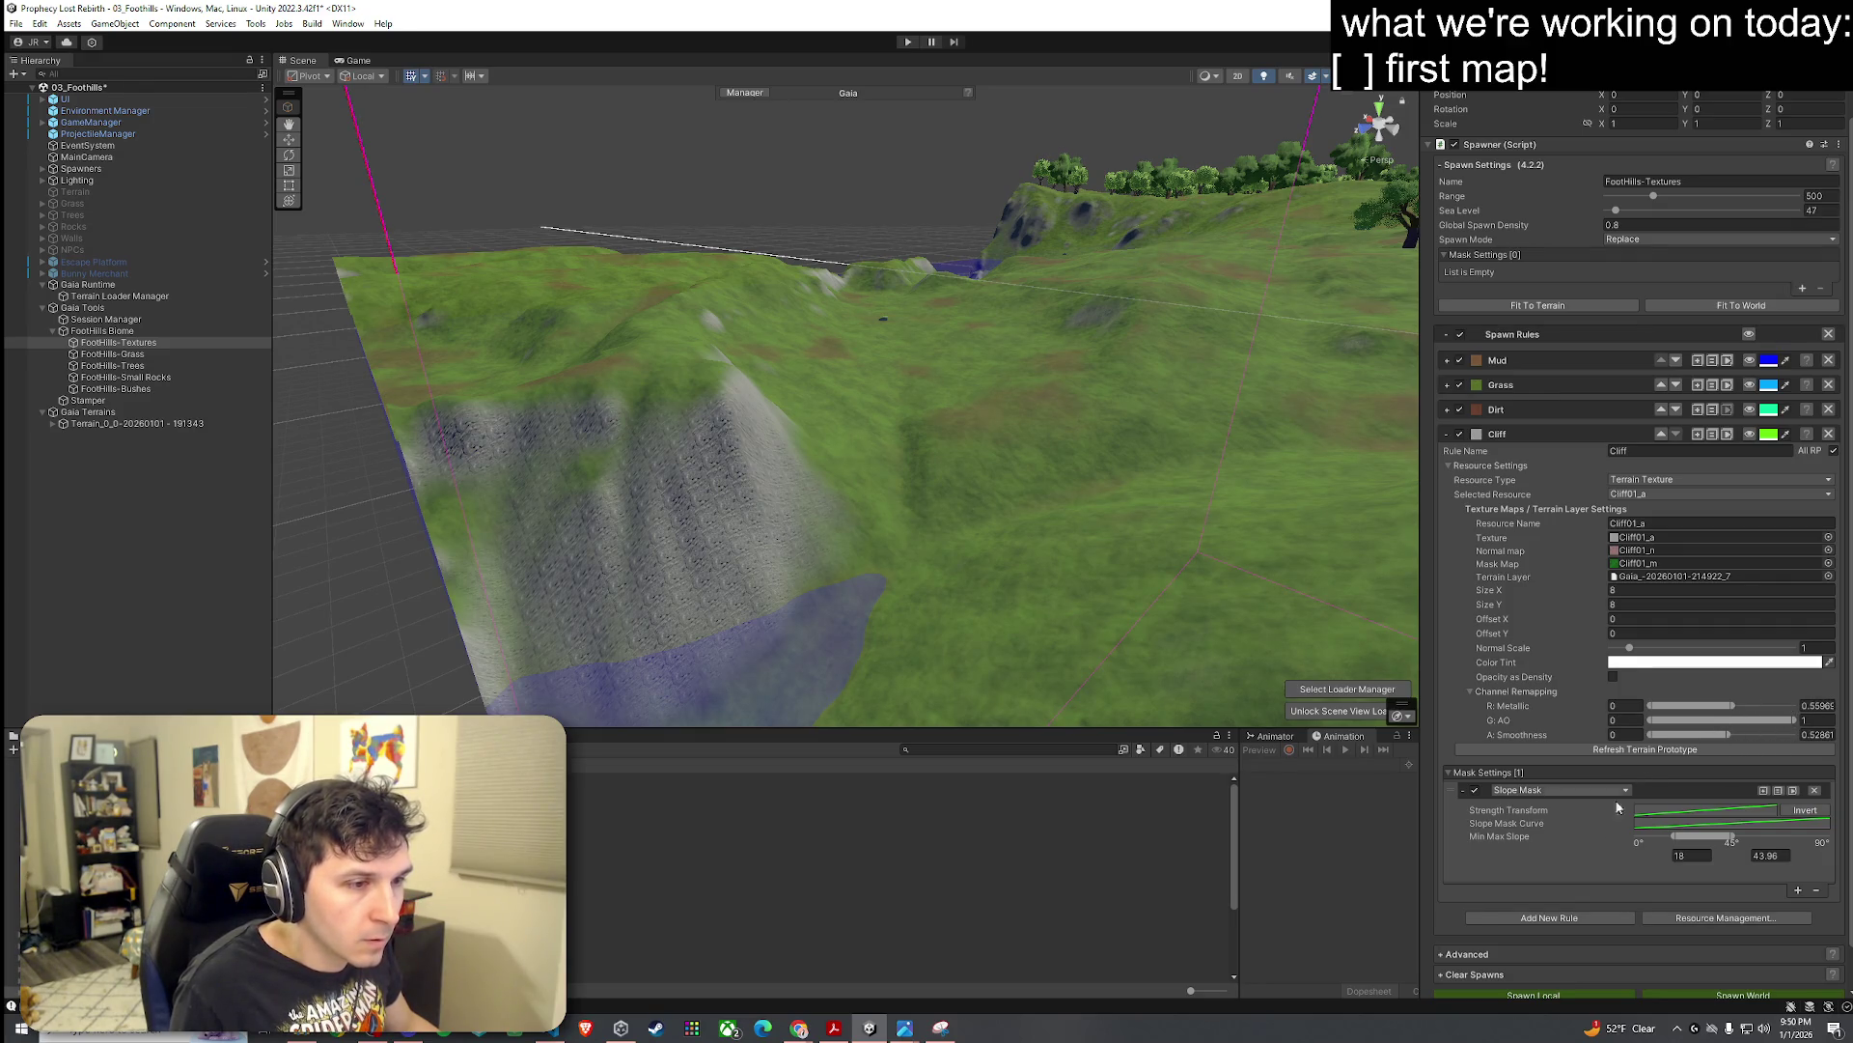
click(1645, 749)
Step: Reset the cliff texture tiling to 2×2 and refresh the terrain prototype
mouse_move(1121, 621)
mouse_down()
mouse_move(882, 567)
mouse_move(1125, 571)
mouse_up()
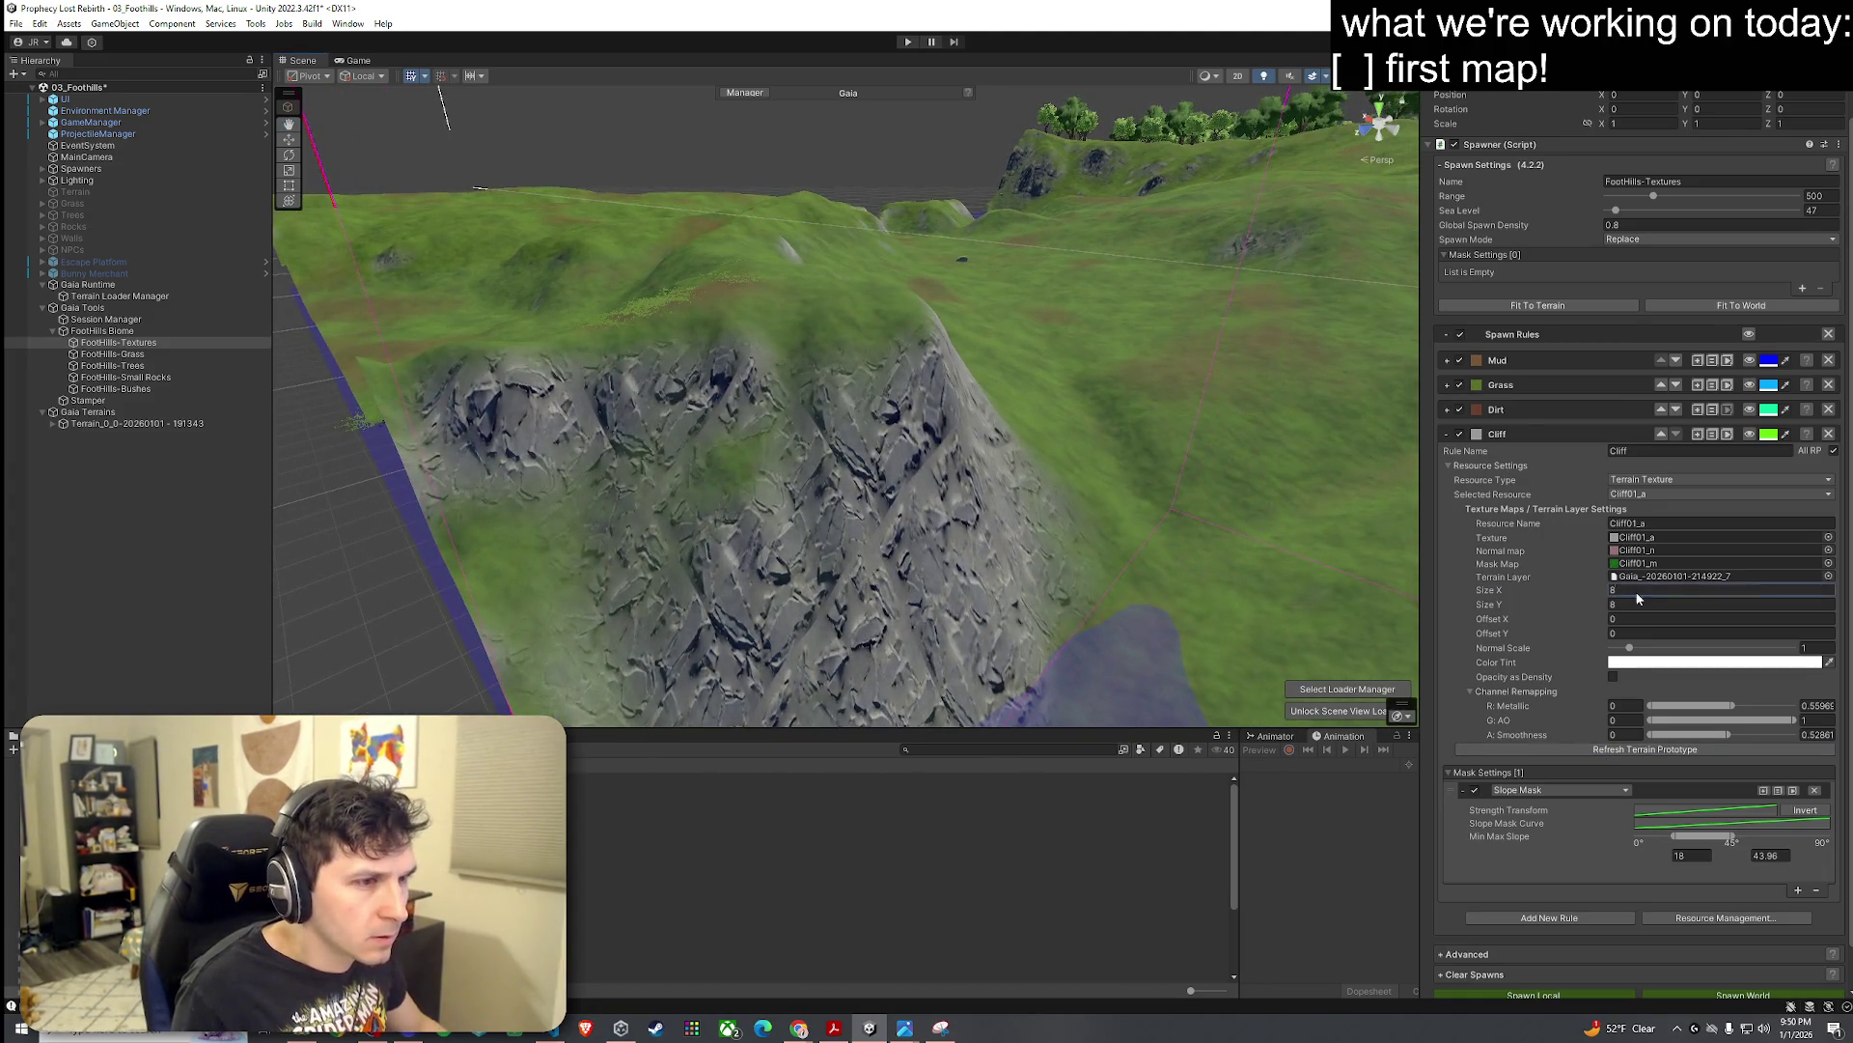
text(5)
click(1640, 633)
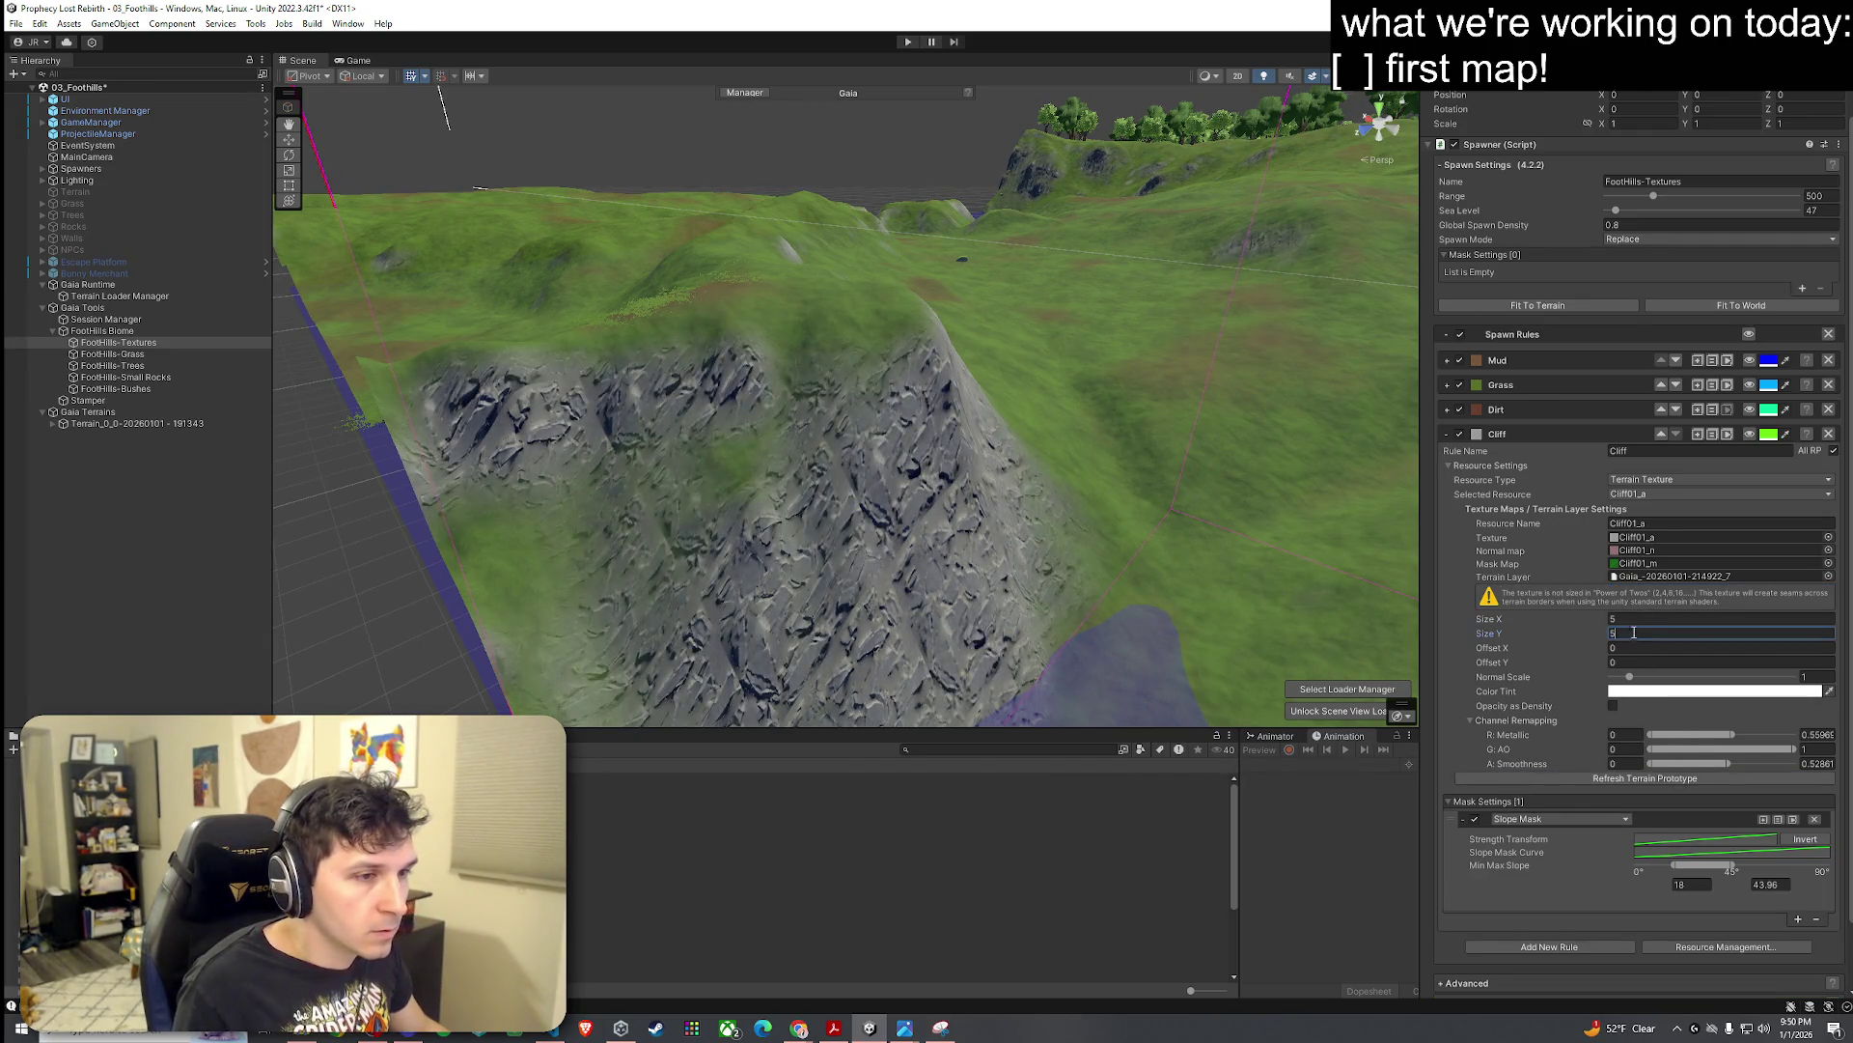
key(shift+Tab)
text(2)
key(Tab)
text(2)
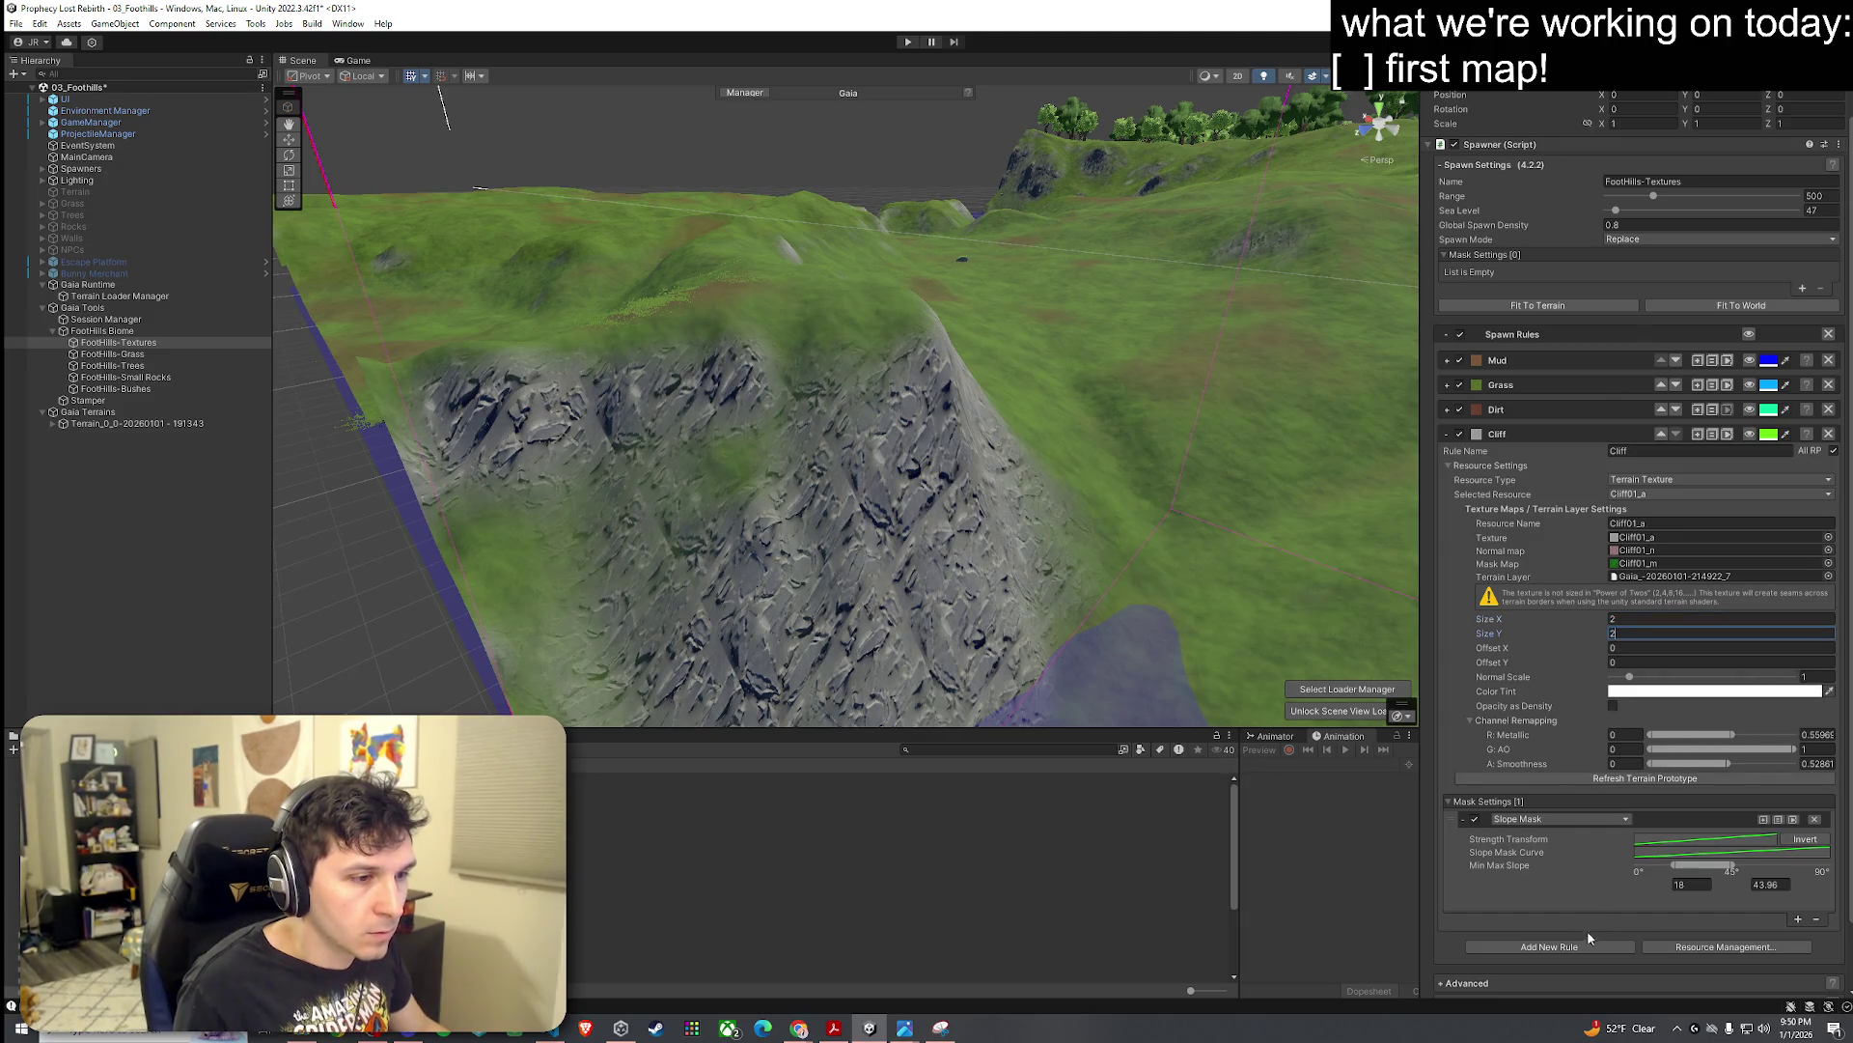
scroll(1618, 965, down, 1)
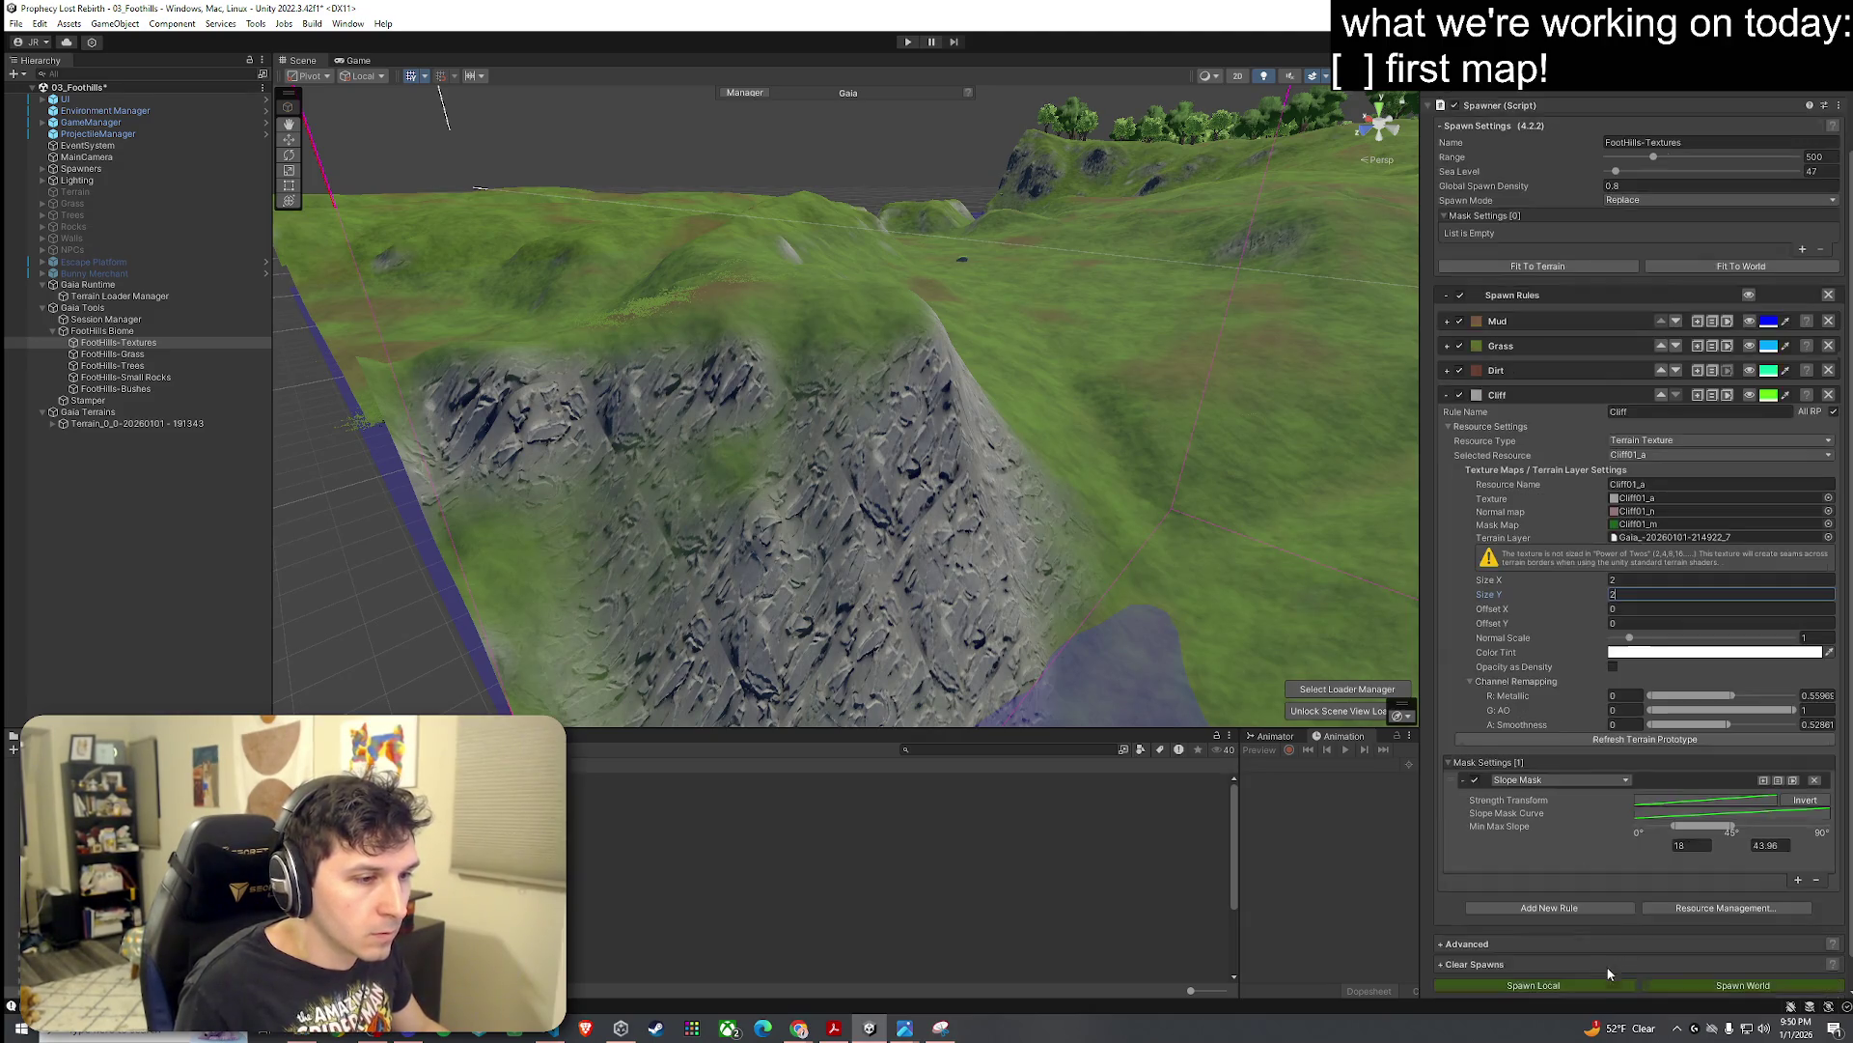
click(1597, 734)
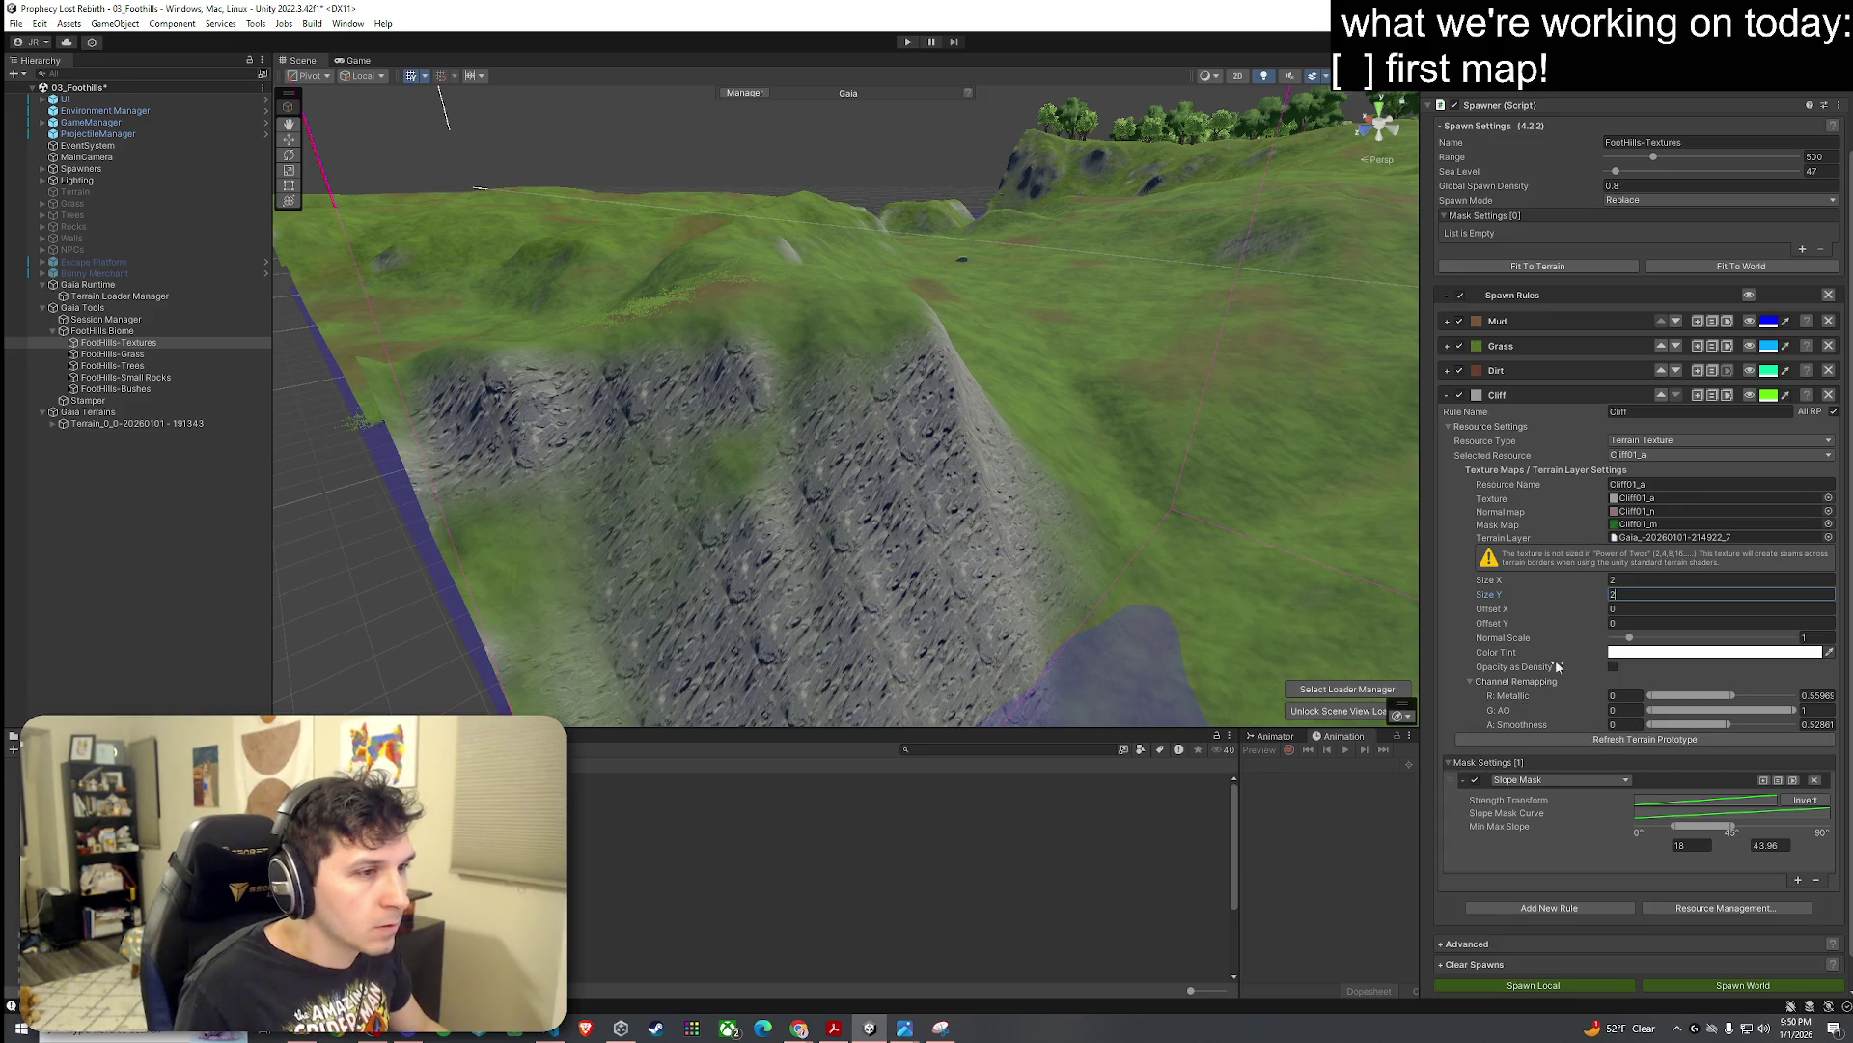
Step: Reselect the FootHills-Textures spawner from the Hierarchy and refresh the cliff texture on the terrain
click(1106, 518)
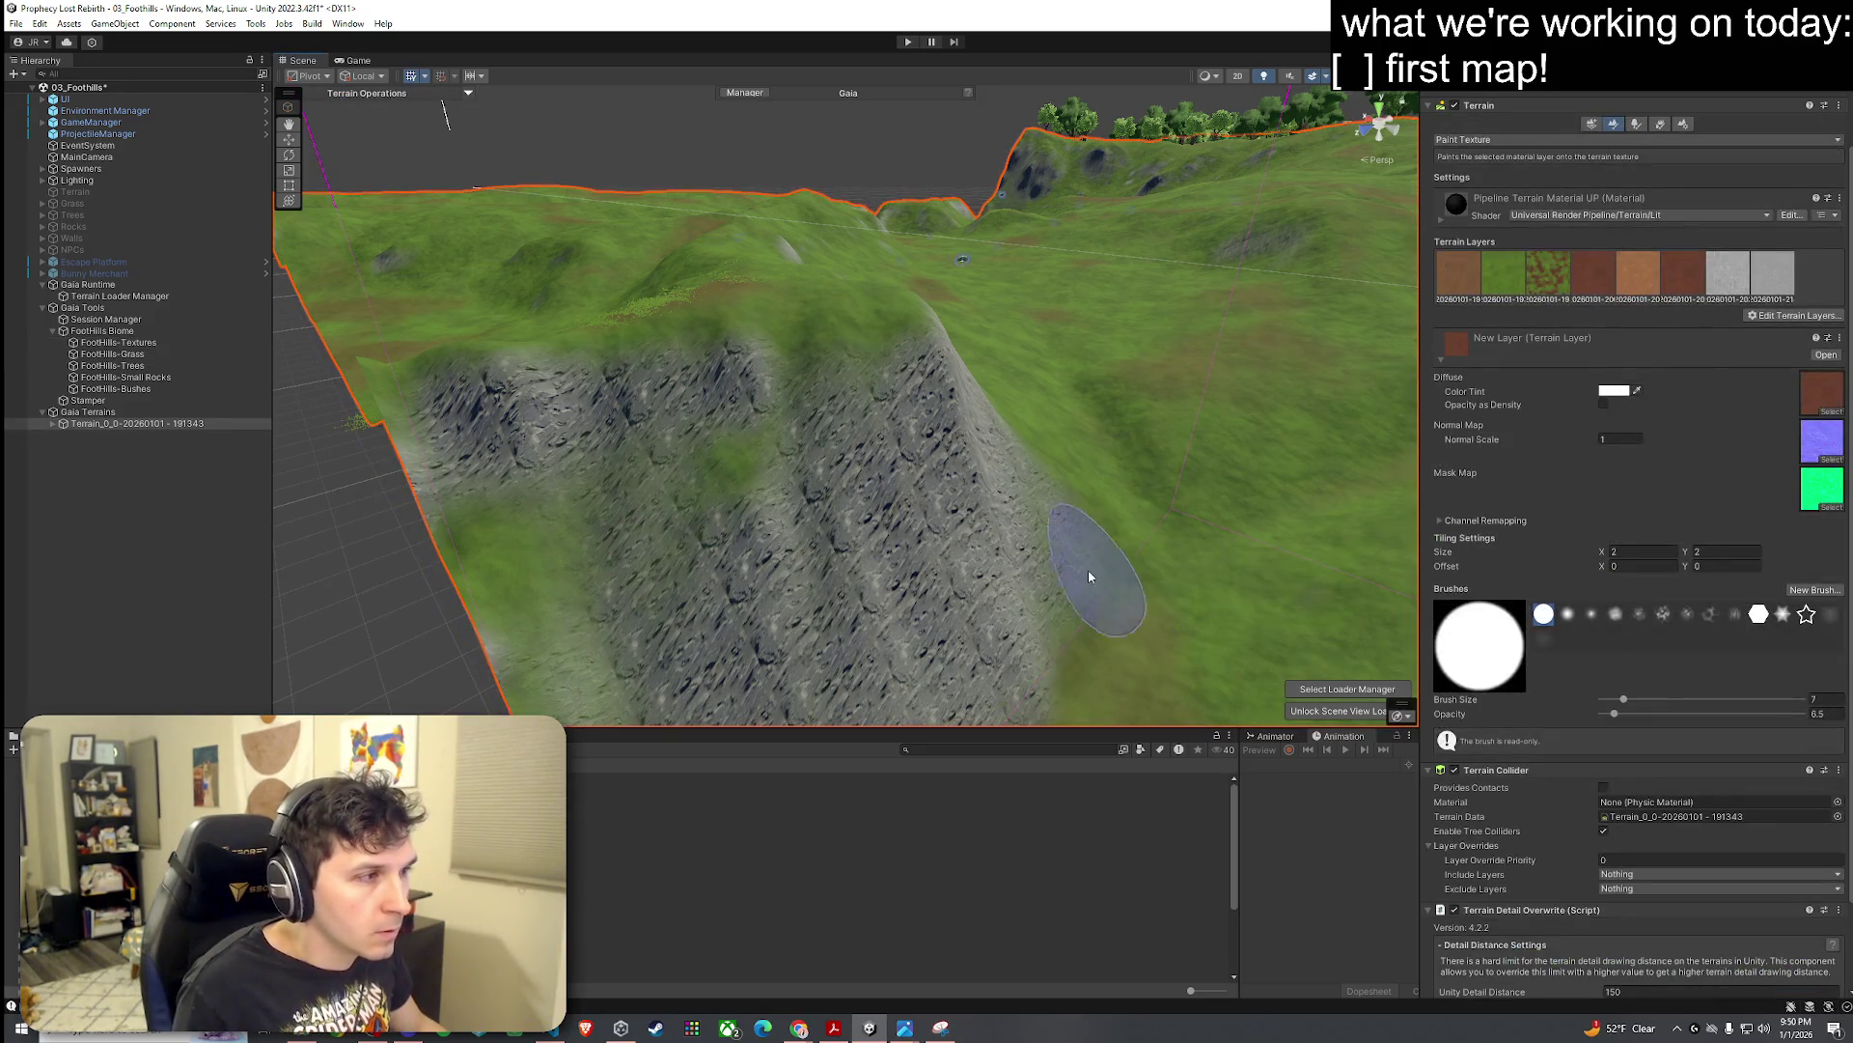
click(143, 319)
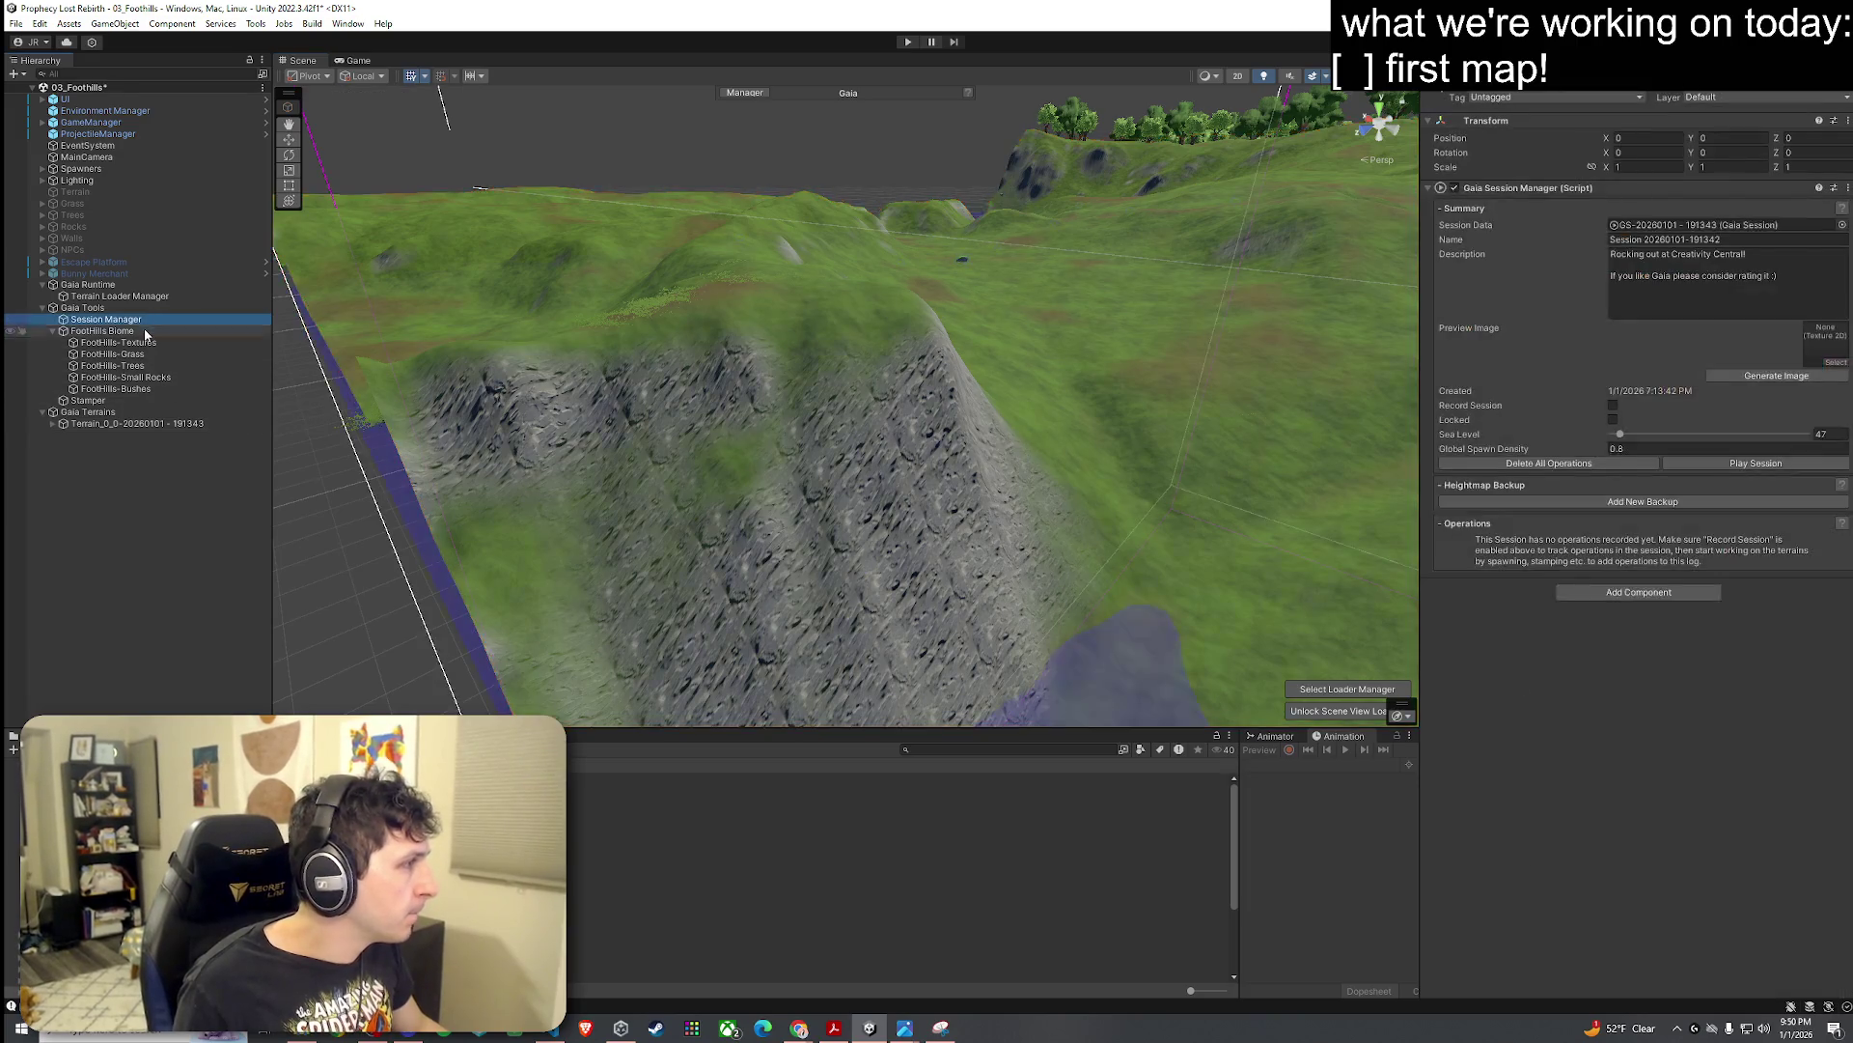
click(145, 332)
click(156, 377)
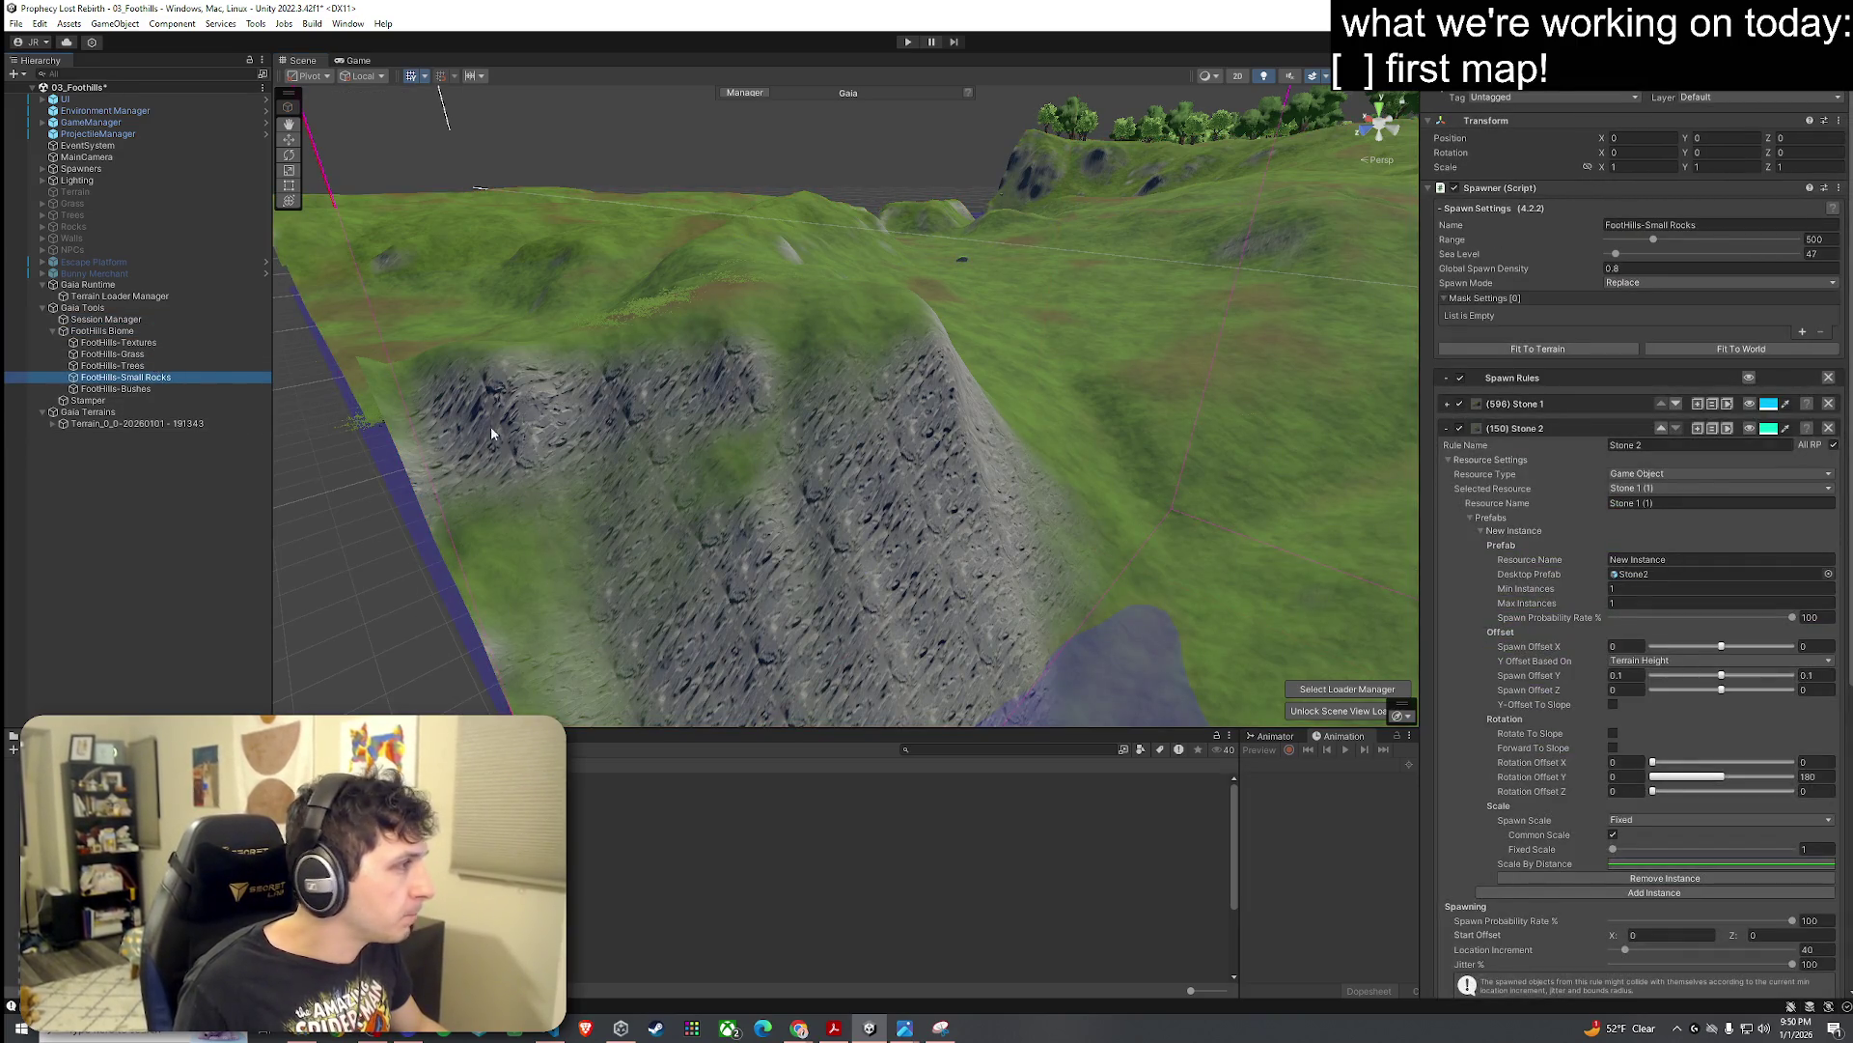
key(Up)
key(Up)
key(Up)
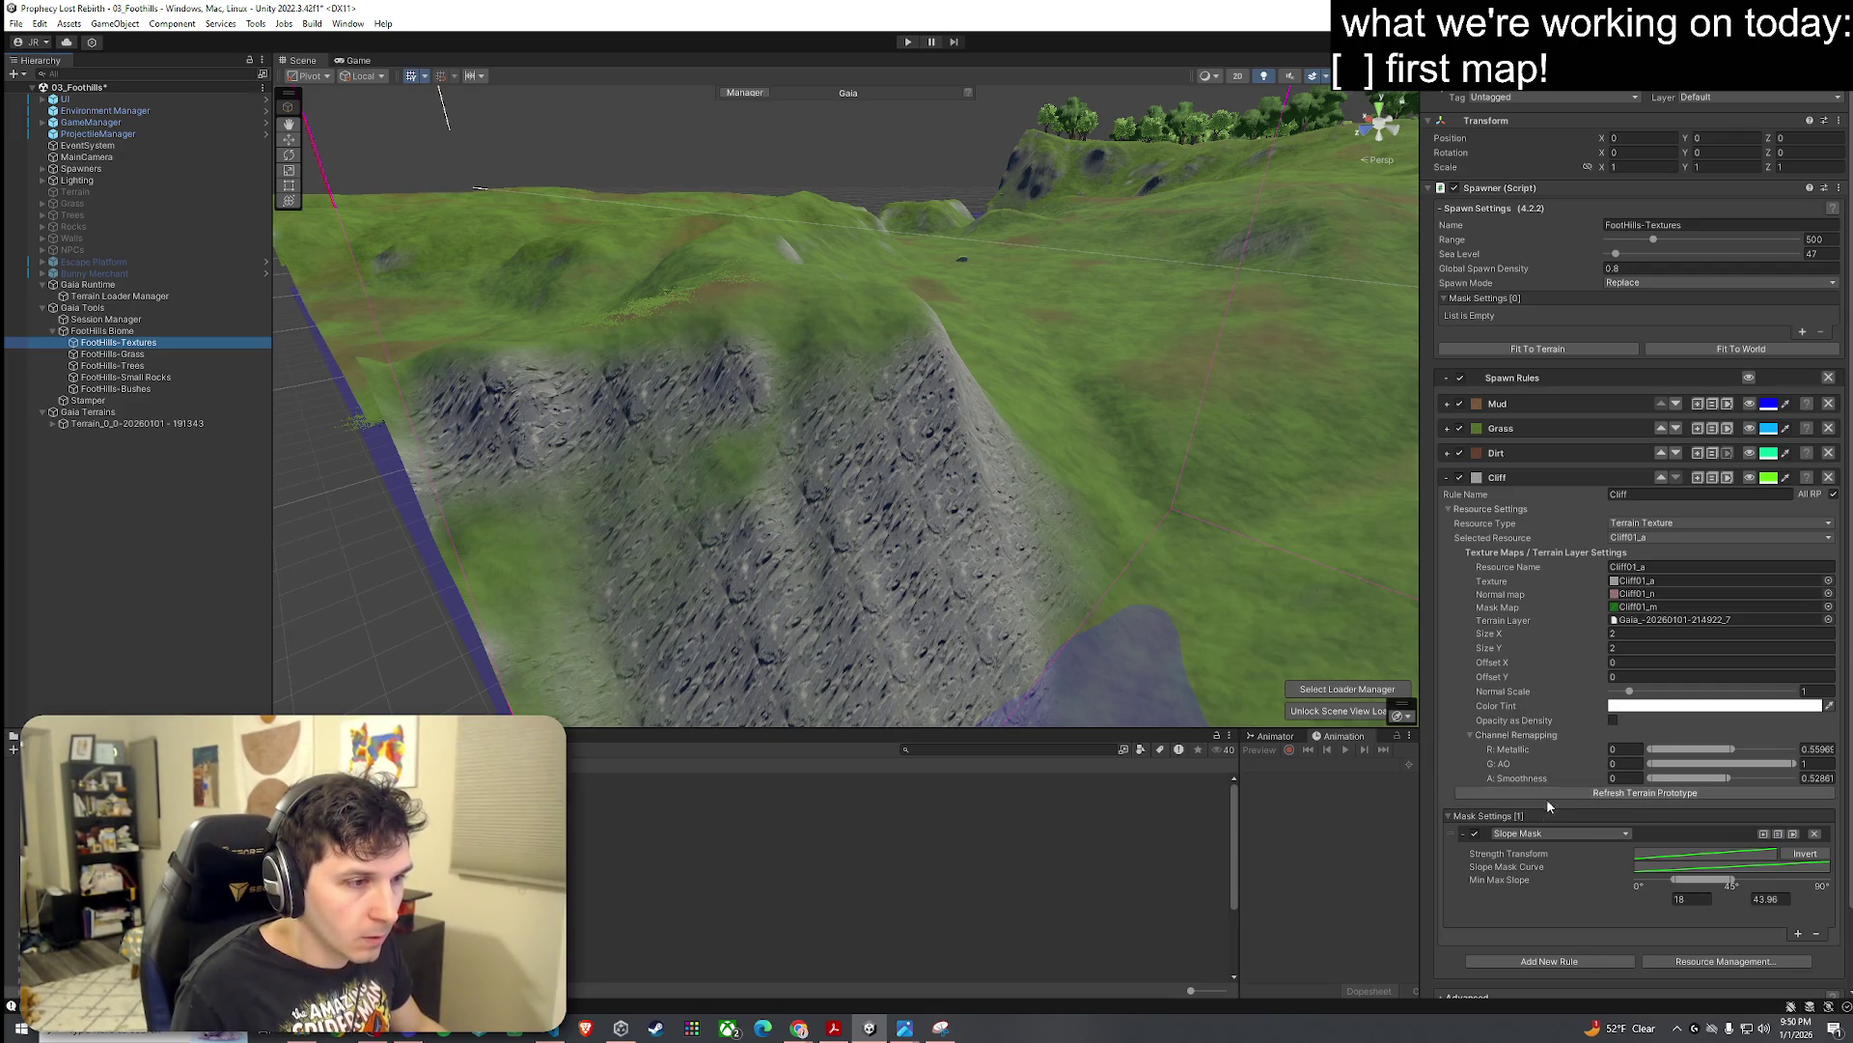
click(1620, 796)
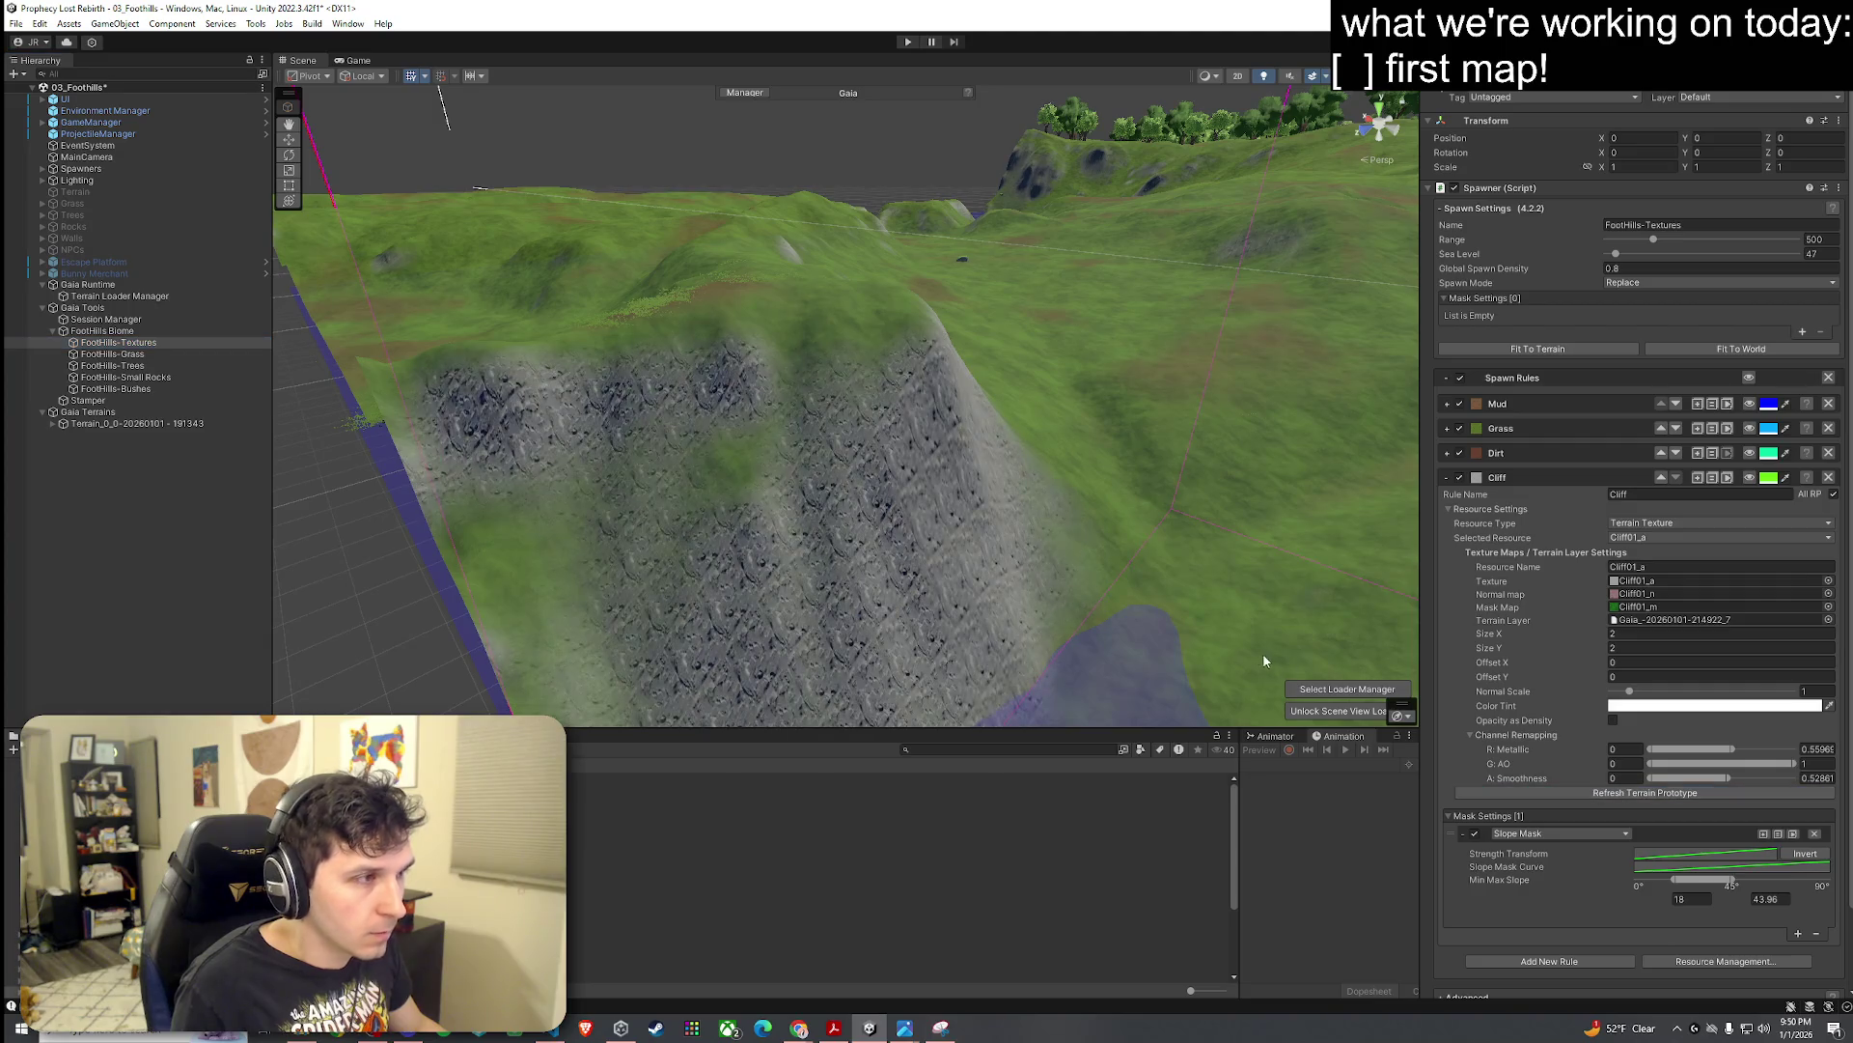
Step: Compare the cliff texture up close and keep Cliff01_a as the texture
mouse_move(1262, 653)
mouse_down()
mouse_move(945, 535)
mouse_move(1046, 507)
mouse_up()
scroll(966, 521, up, 10)
click(1649, 537)
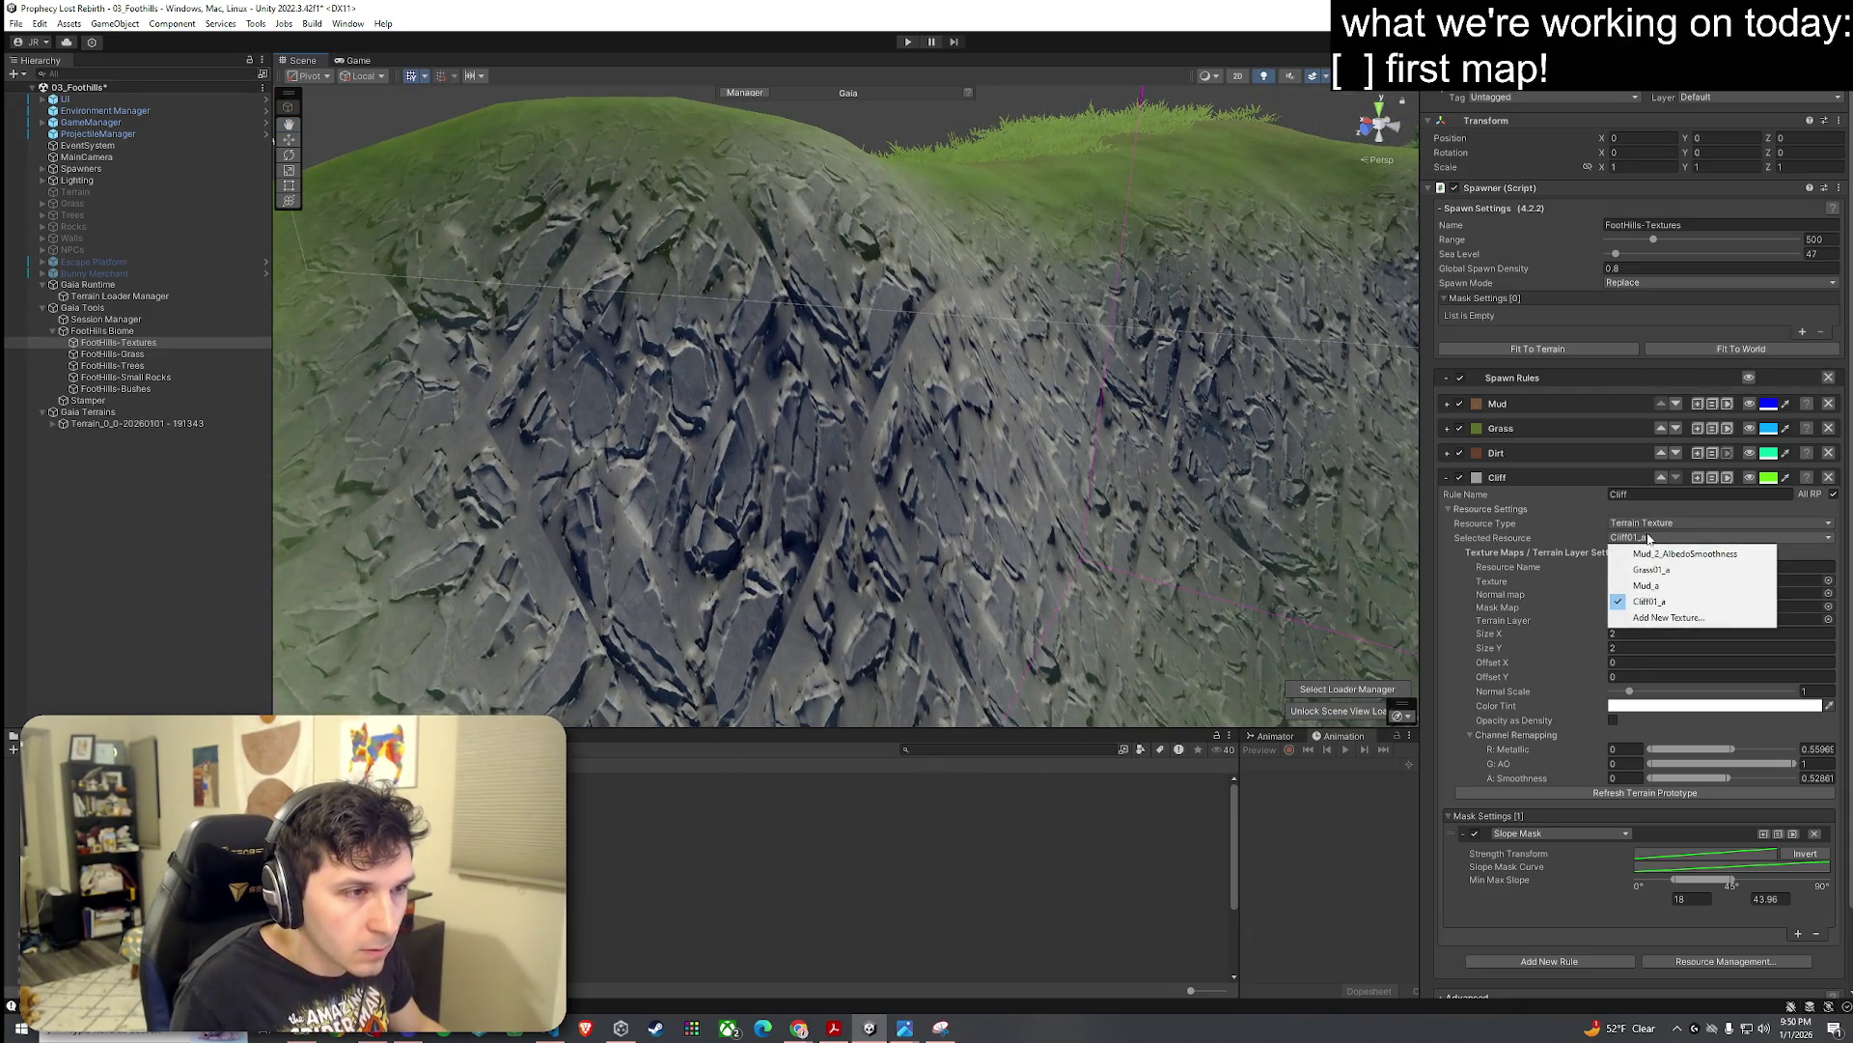
click(1592, 545)
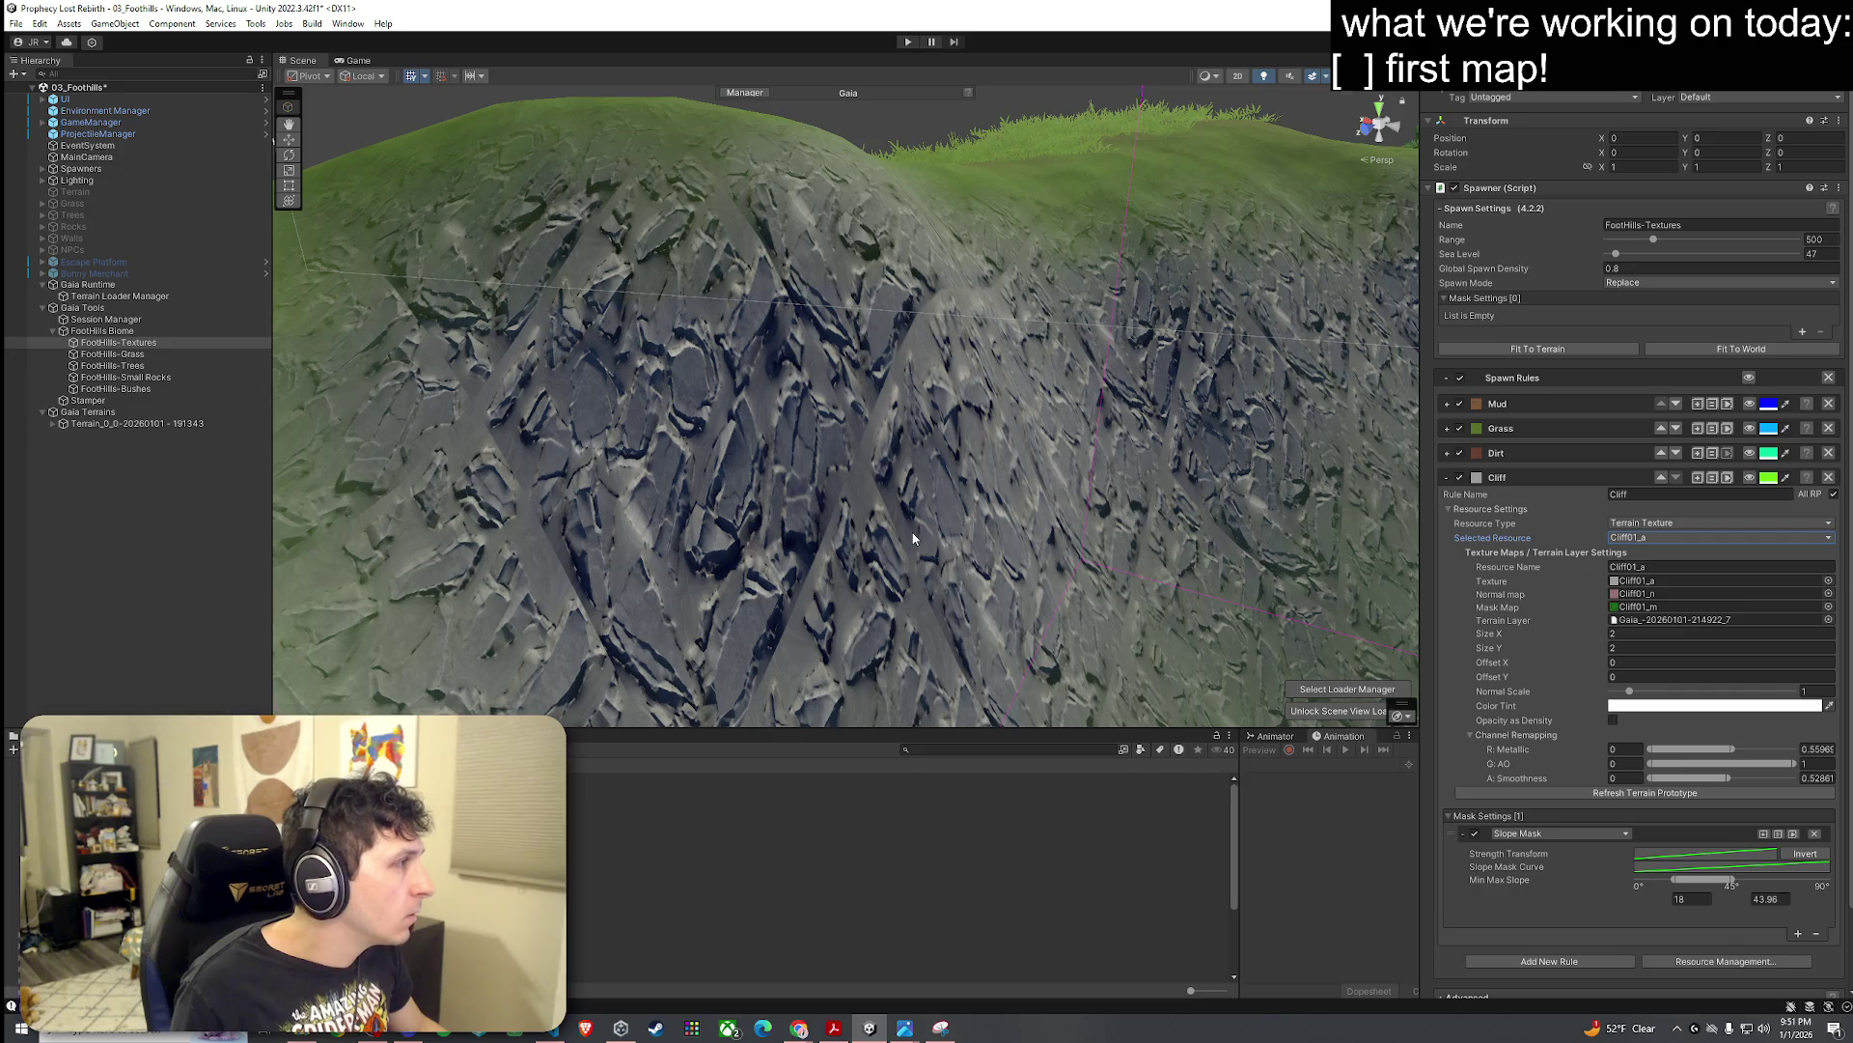
Step: Select the terrain's cliff layer and inspect the Cliff01_a texture import settings
click(164, 423)
click(1733, 363)
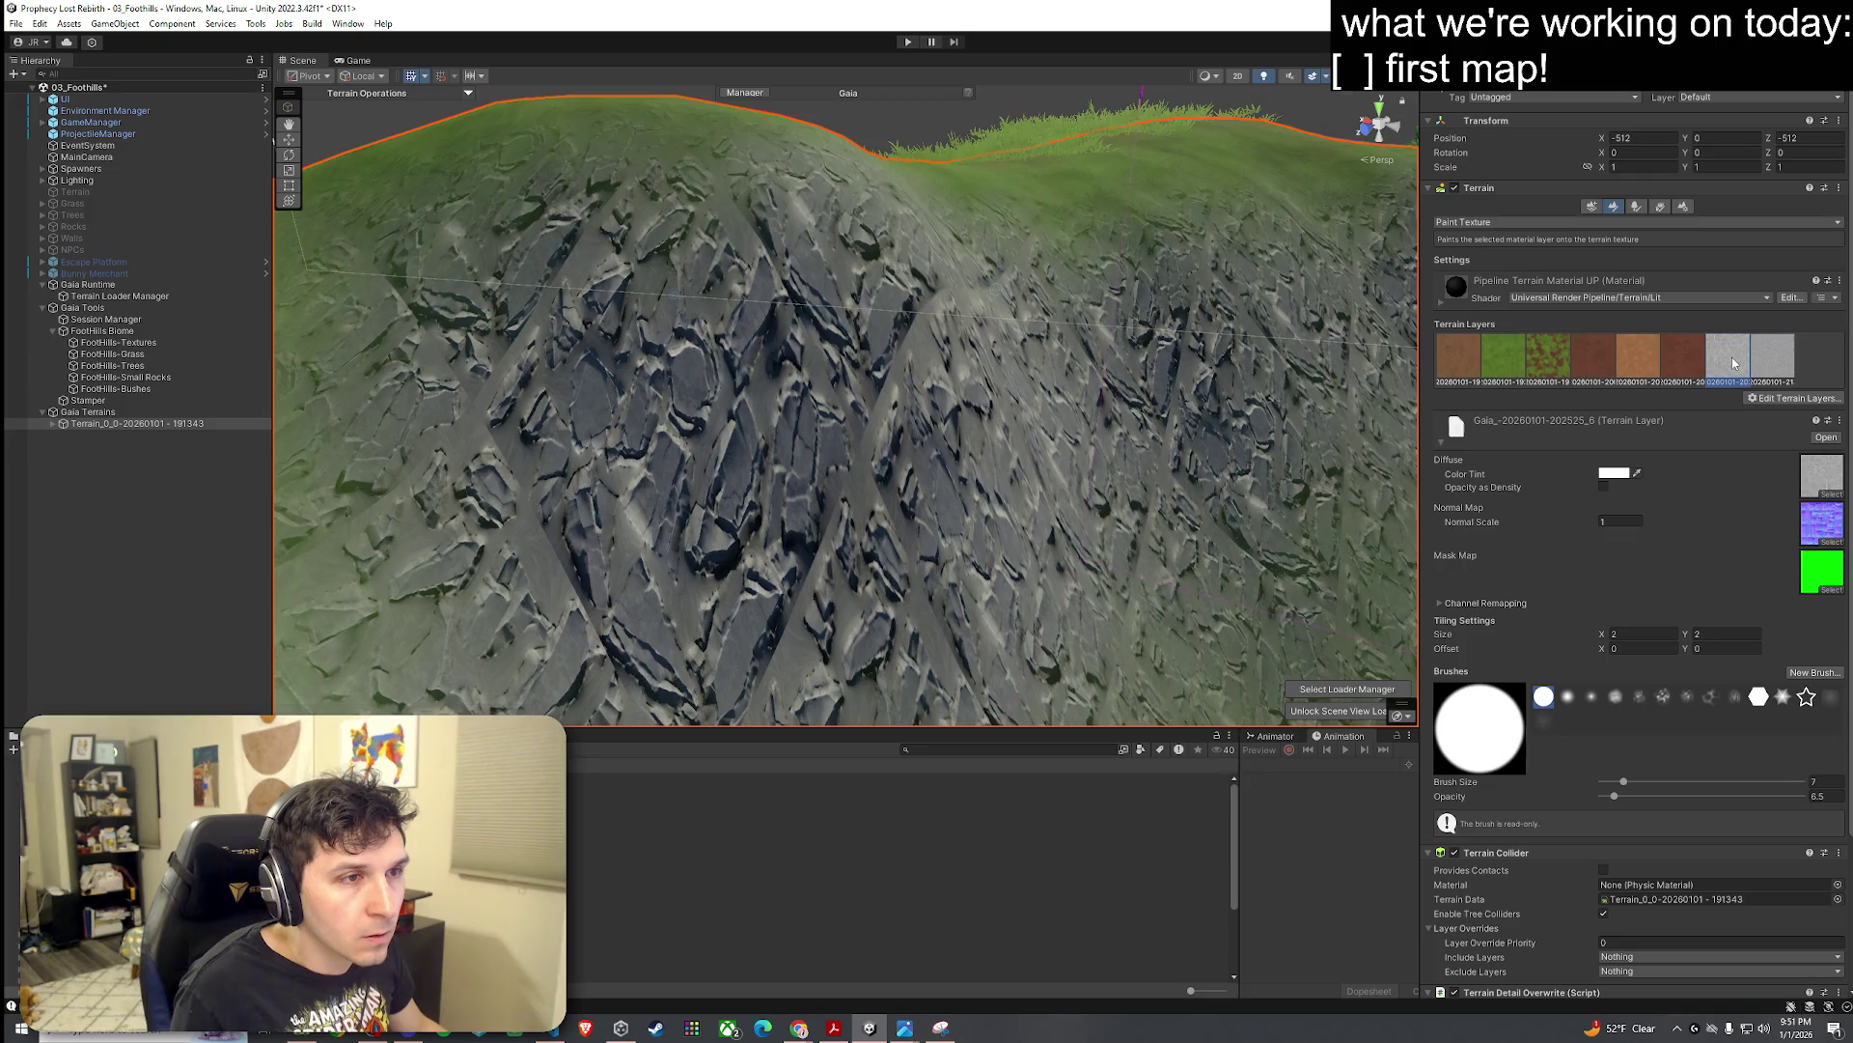
click(1773, 365)
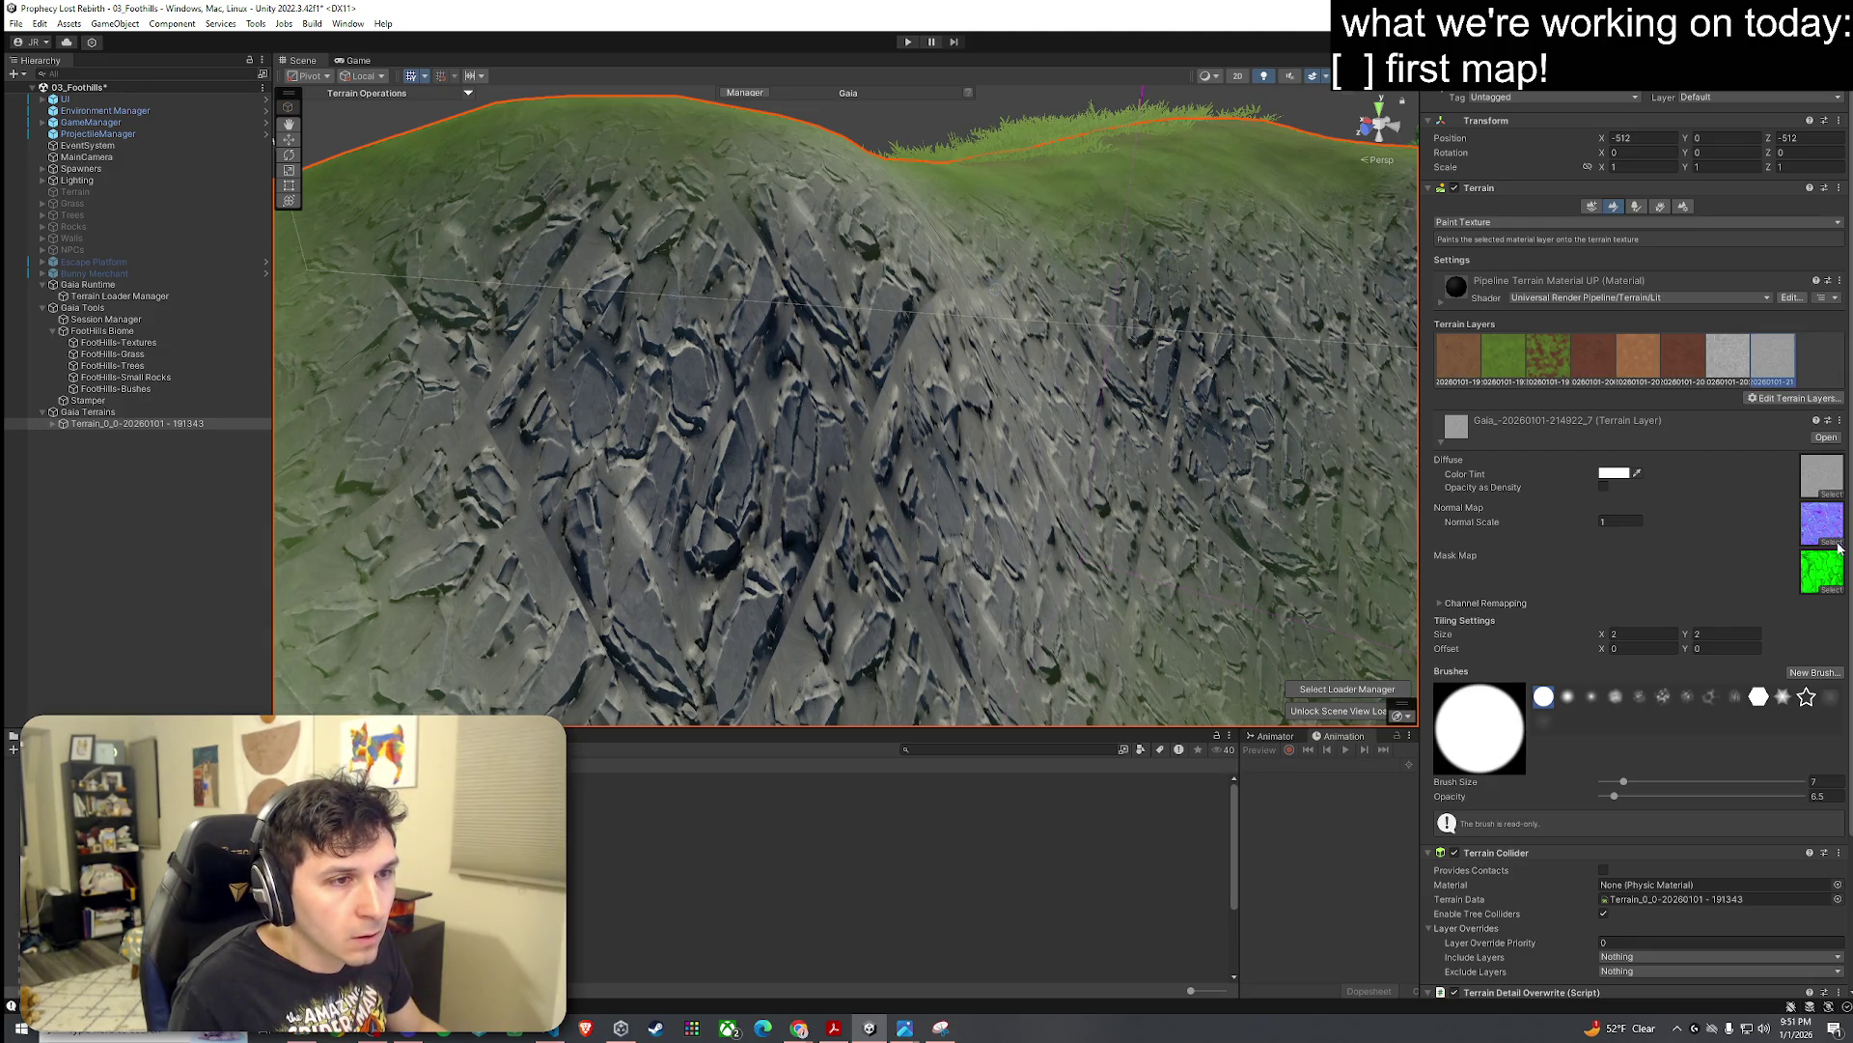
click(1820, 479)
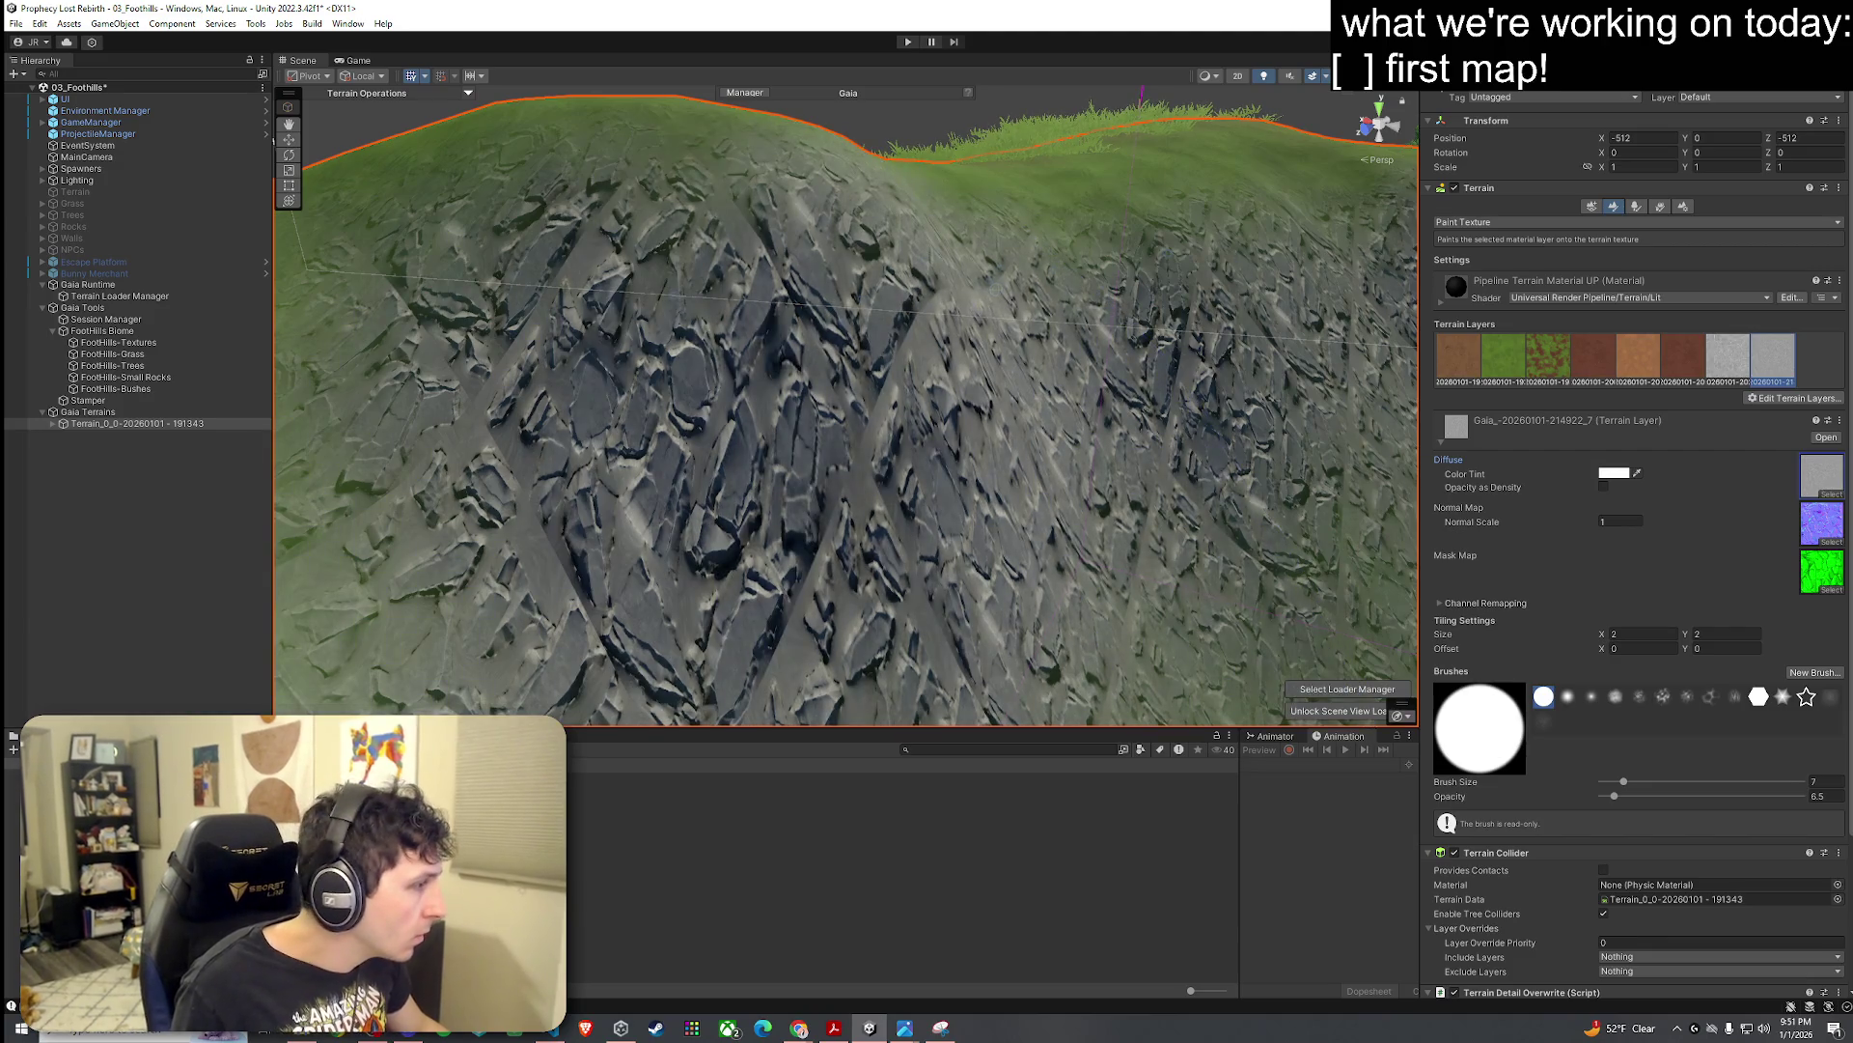
click(903, 789)
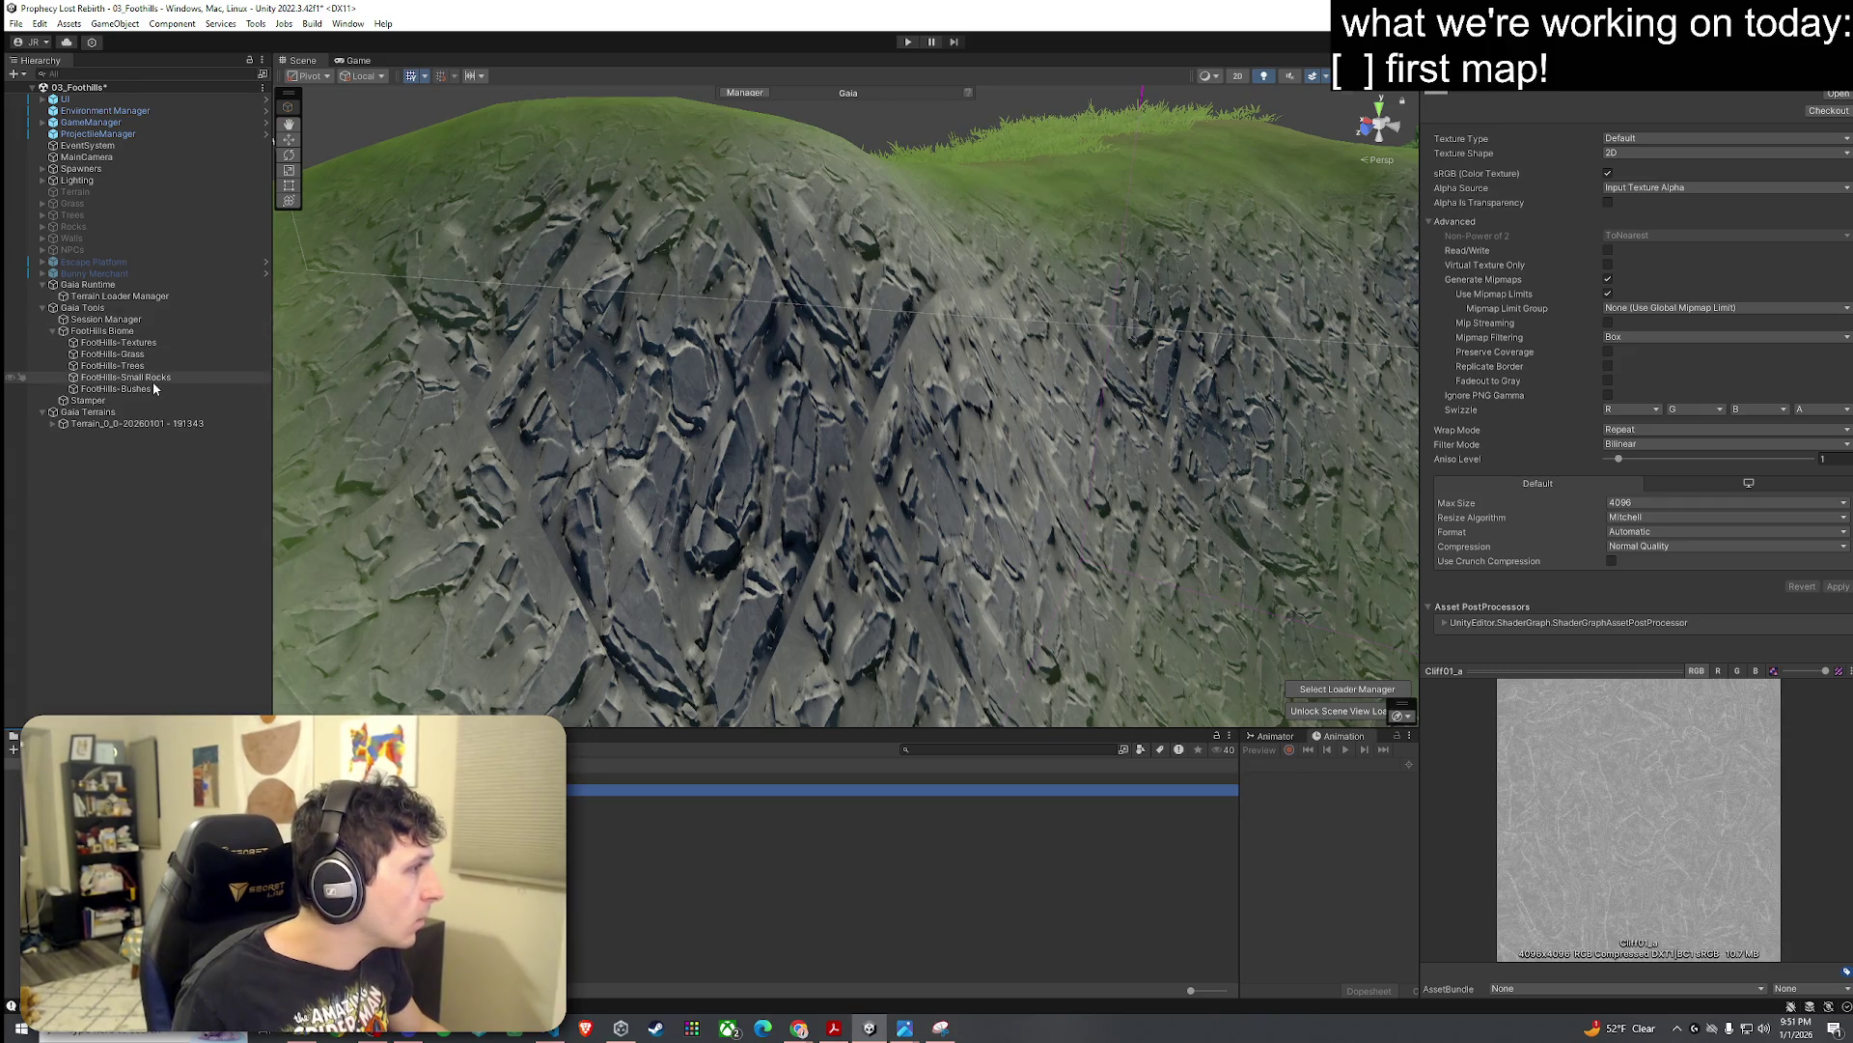
click(150, 427)
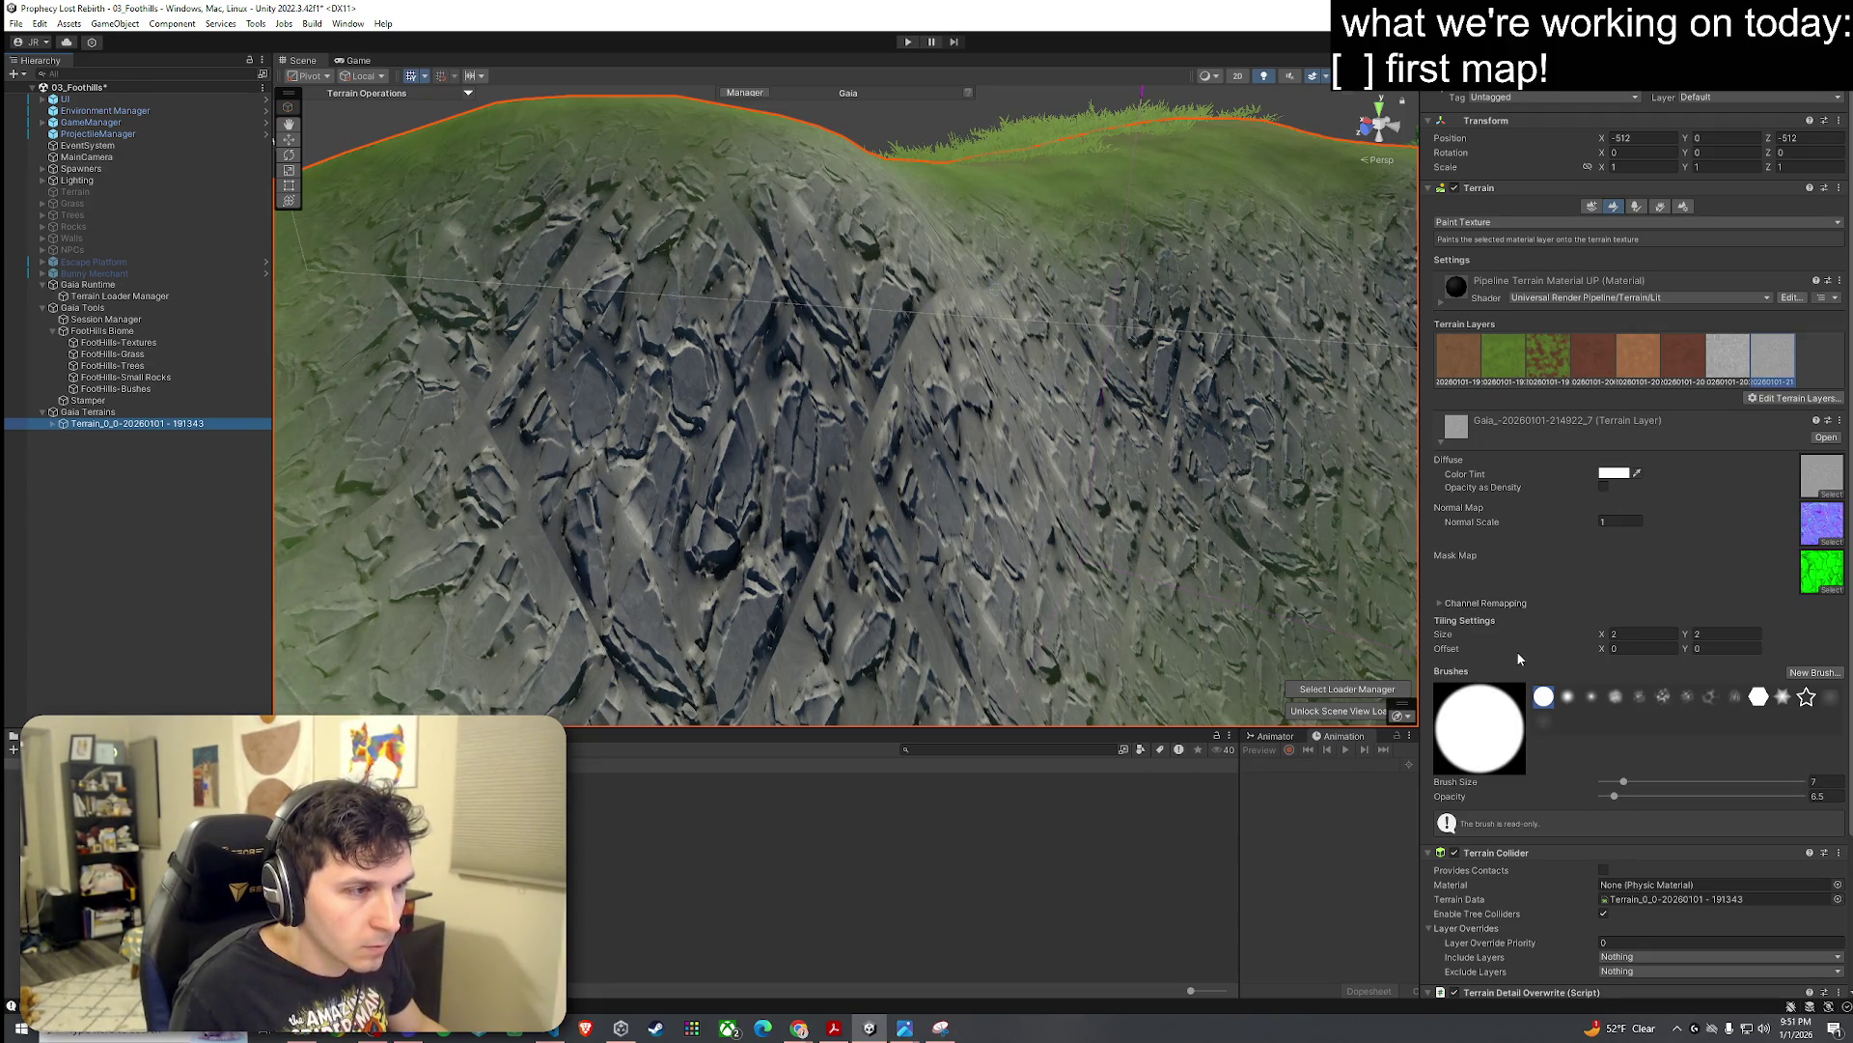
Step: Set the cliff layer's Normal Scale to 0.25 and orbit close to inspect the rock
click(1602, 521)
text(0.24)
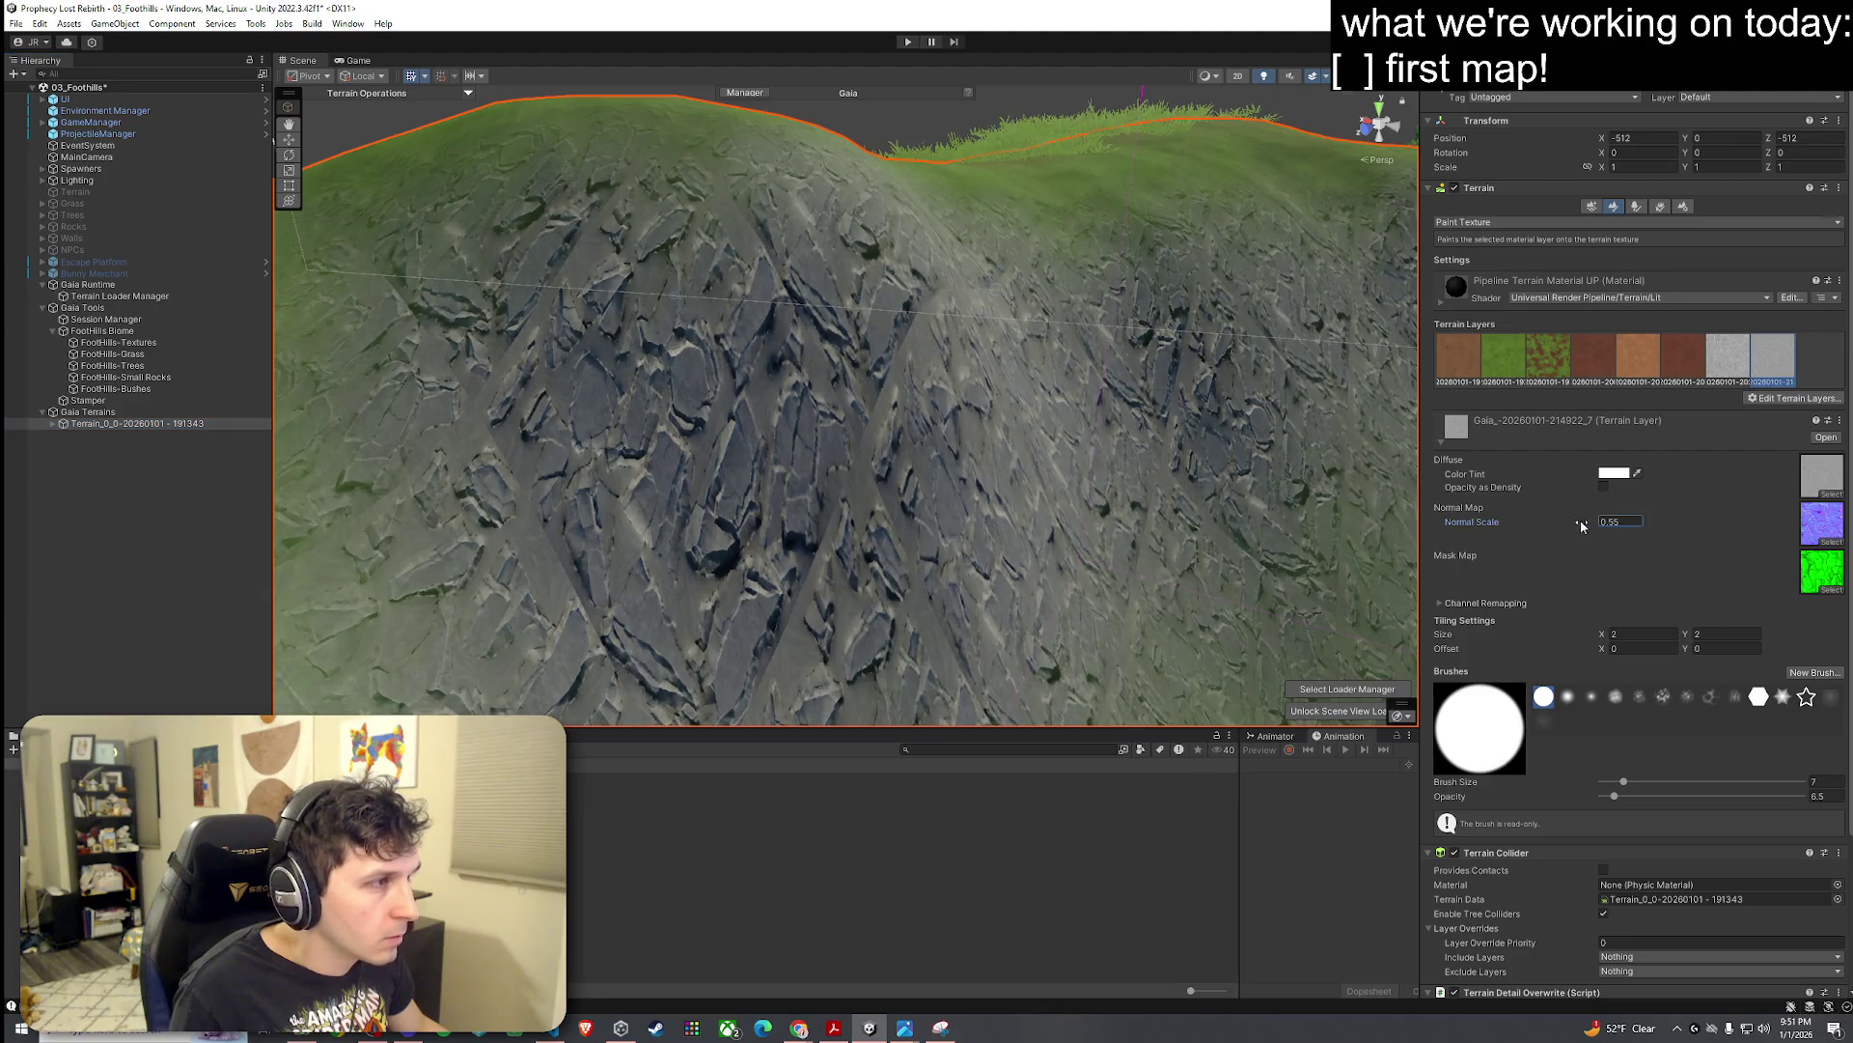
drag(1576, 525, 1575, 527)
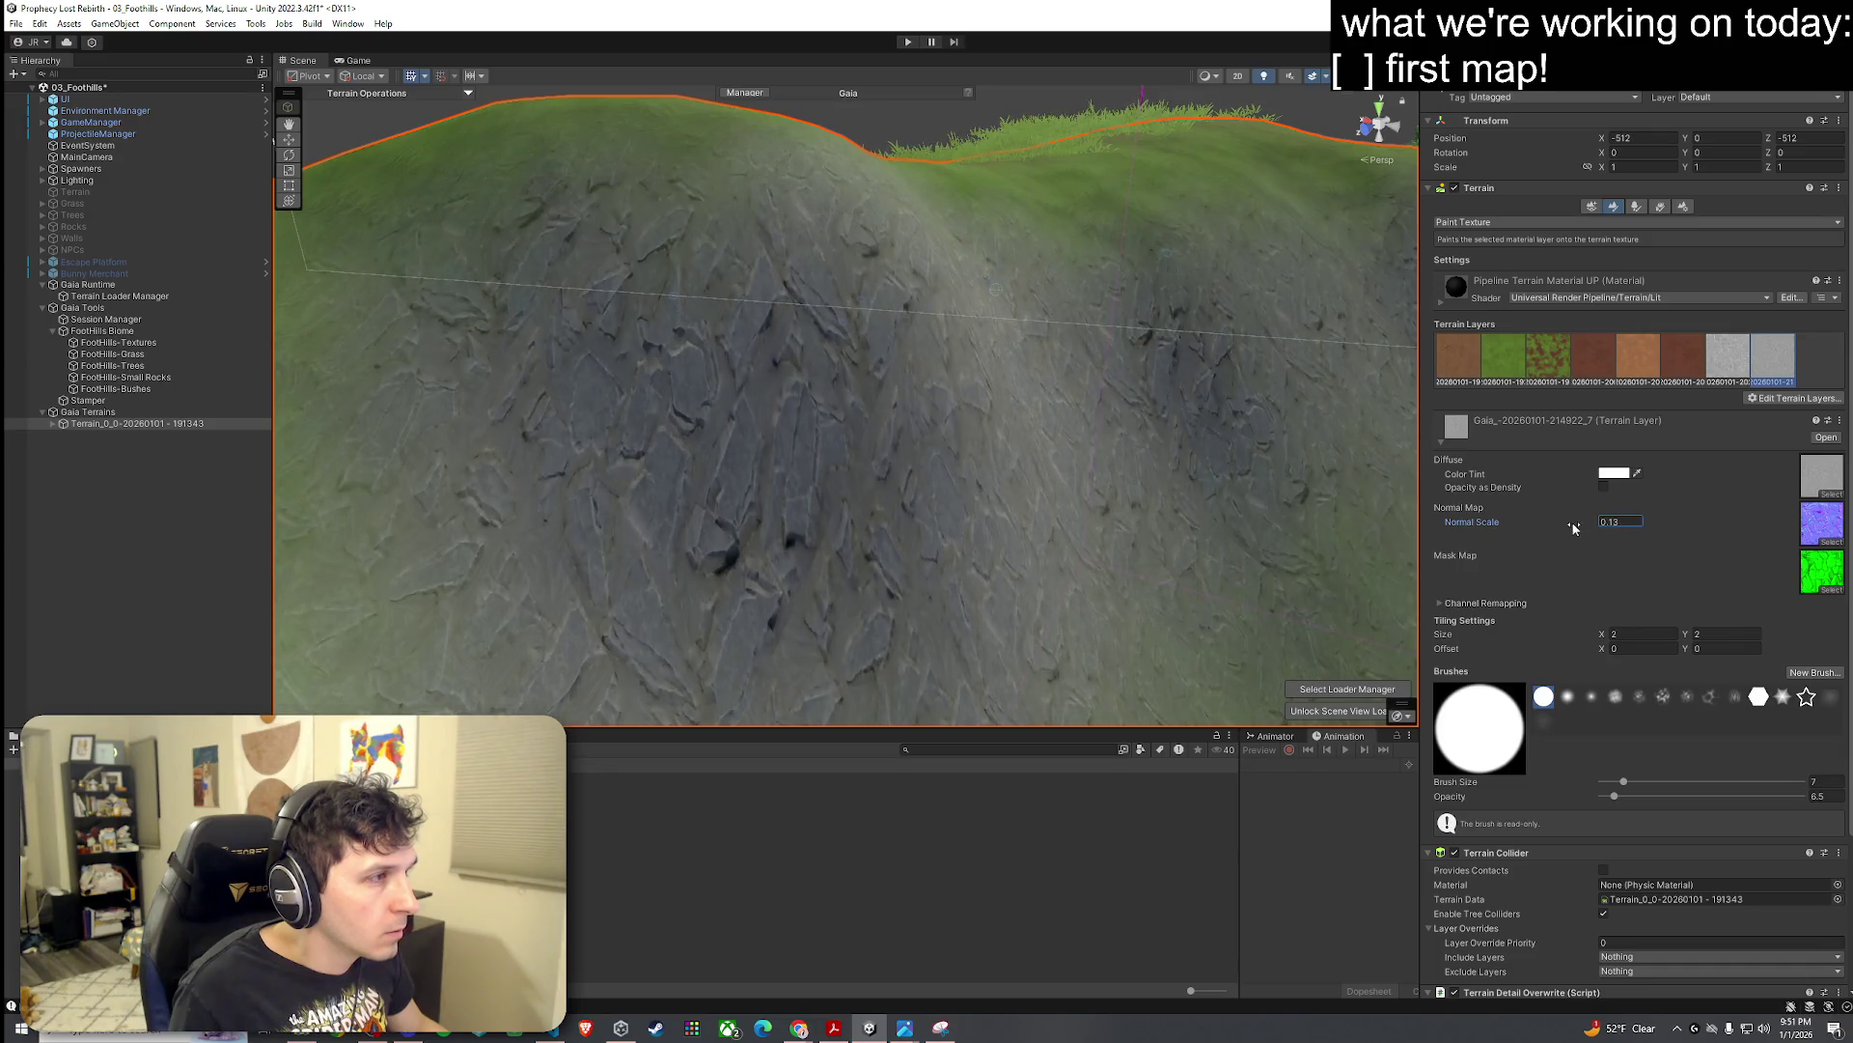
scroll(1068, 525, down, 10)
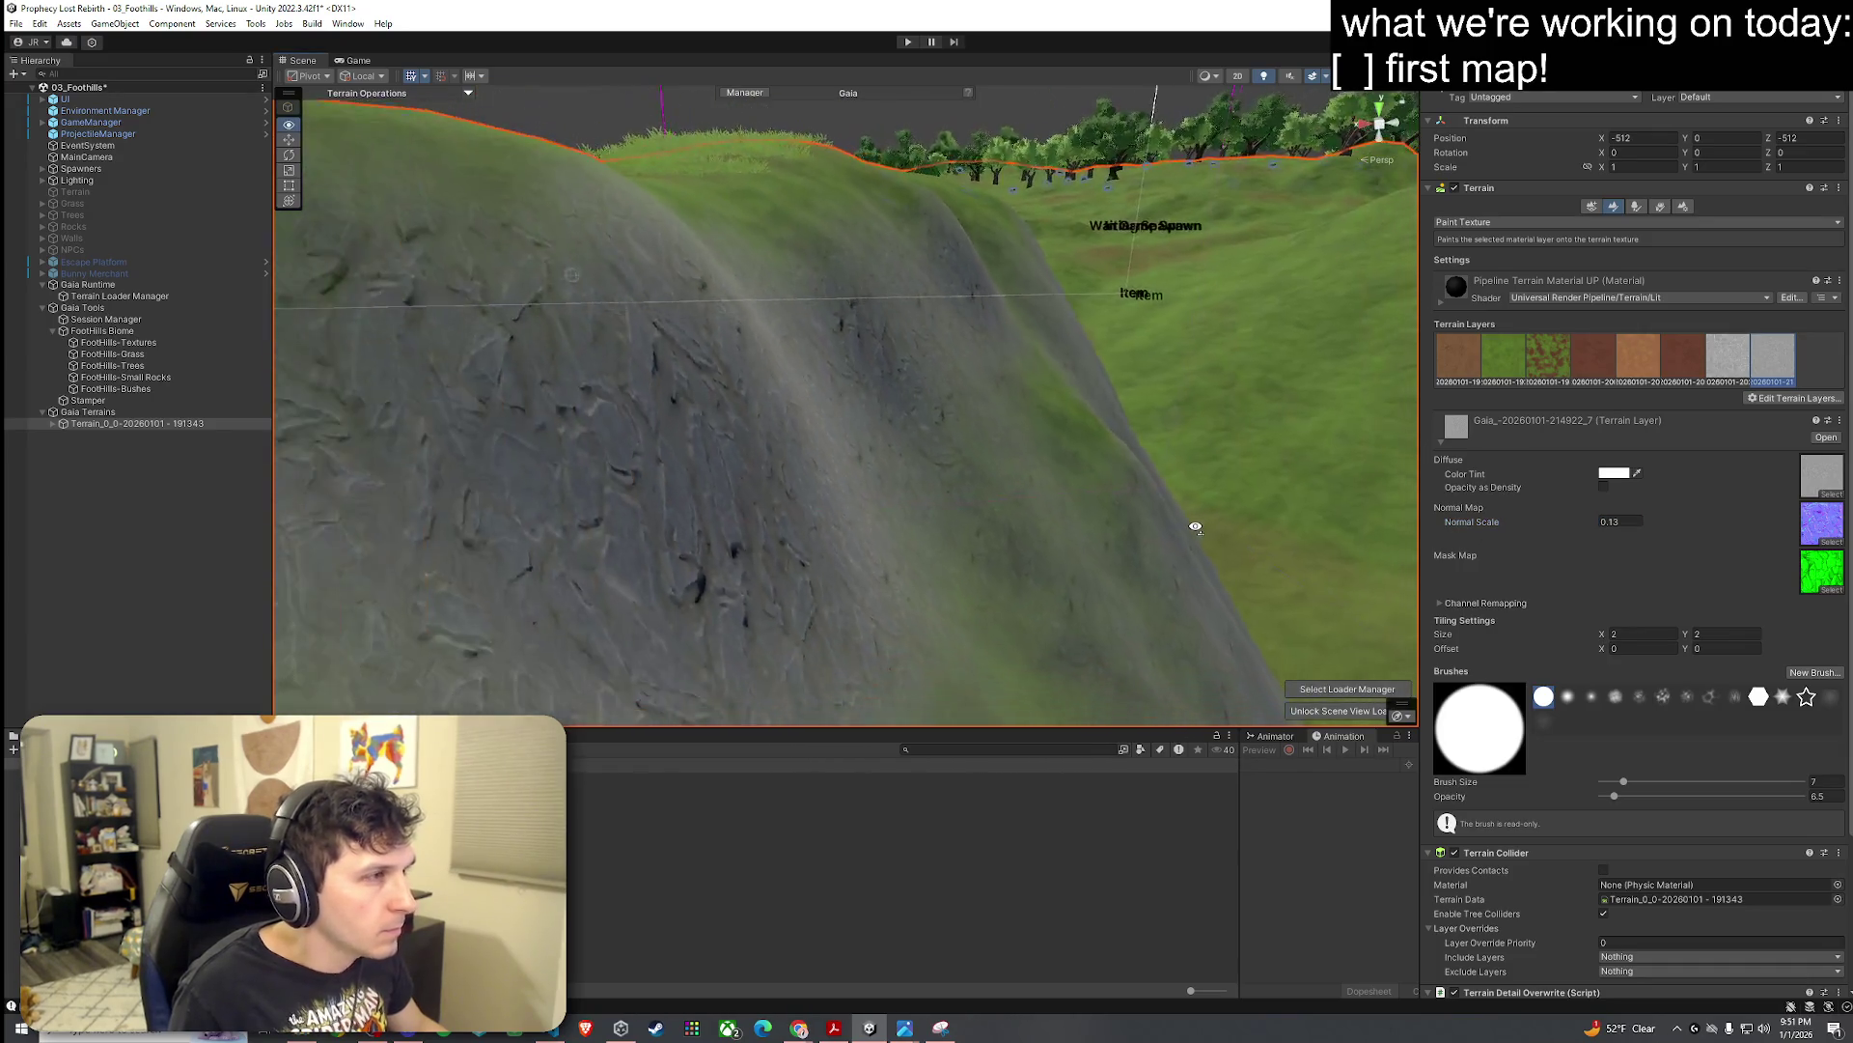
scroll(1150, 496, up, 3)
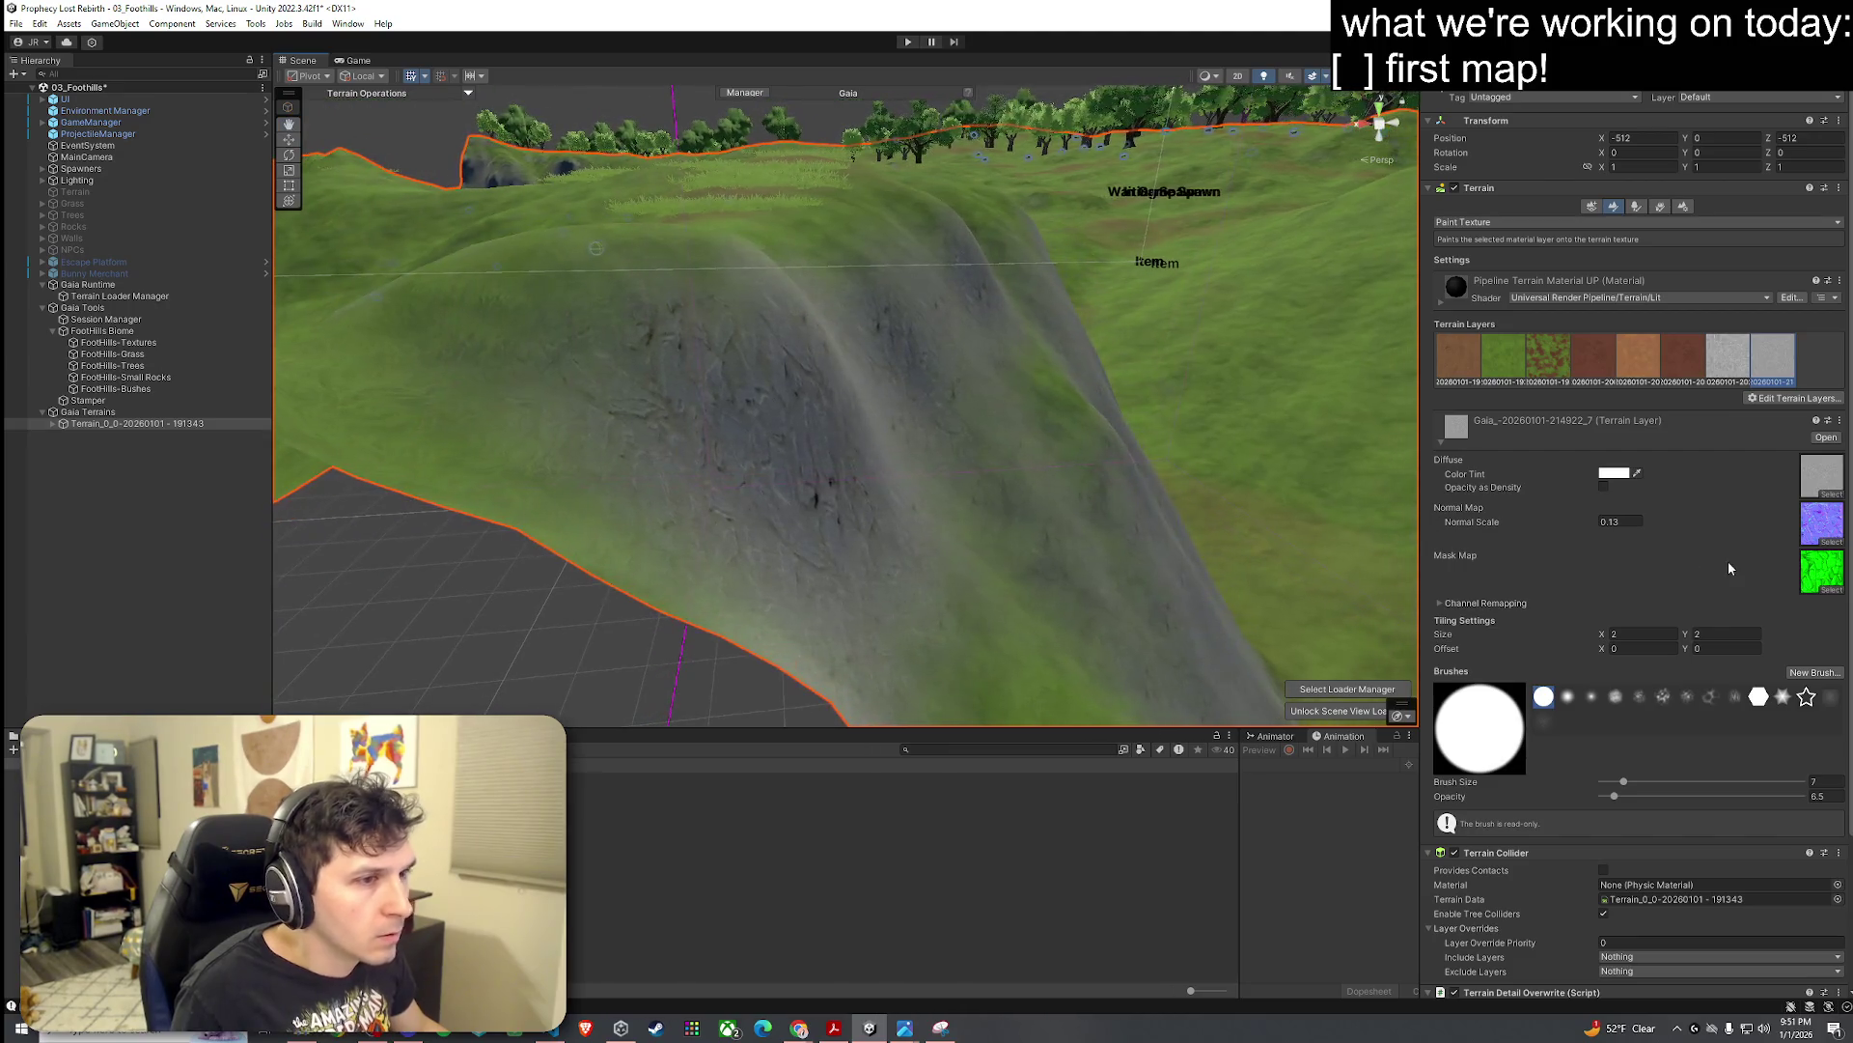
drag(1599, 527, 1605, 528)
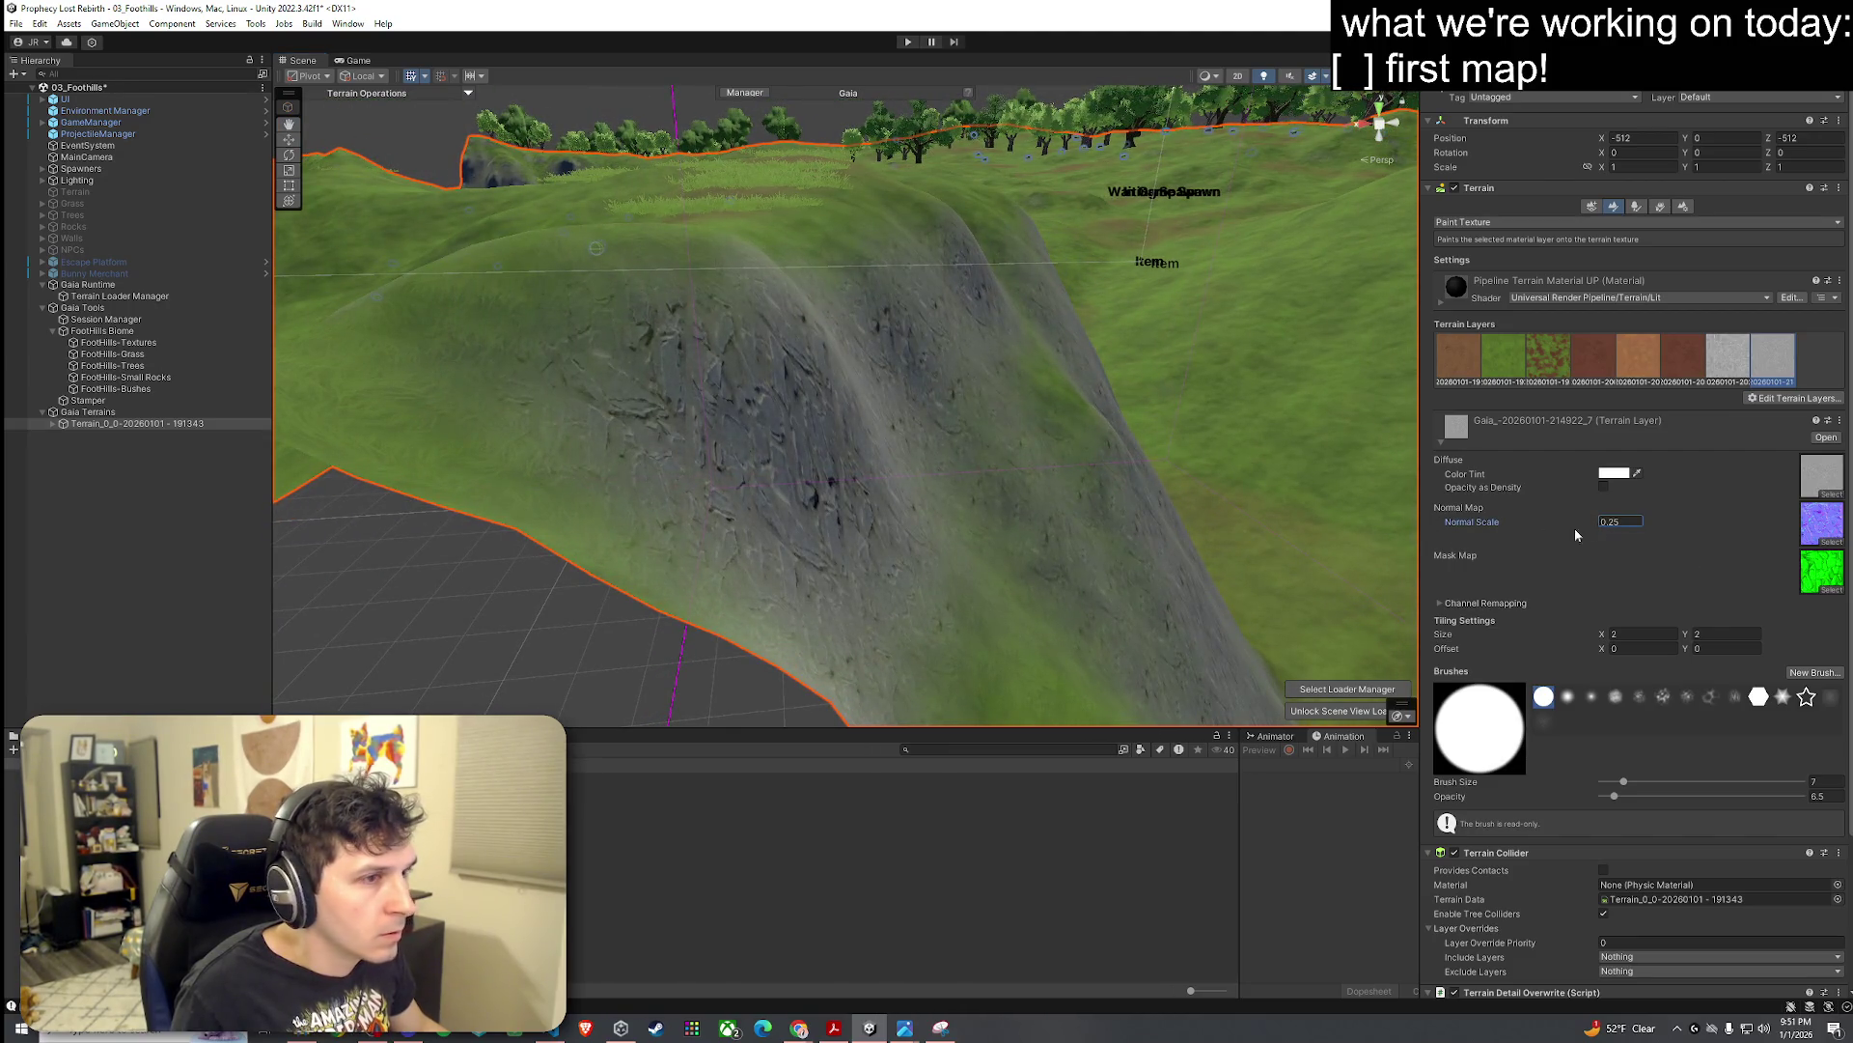
mouse_move(1120, 536)
mouse_down()
mouse_move(980, 557)
mouse_move(1047, 513)
mouse_move(1081, 562)
mouse_up()
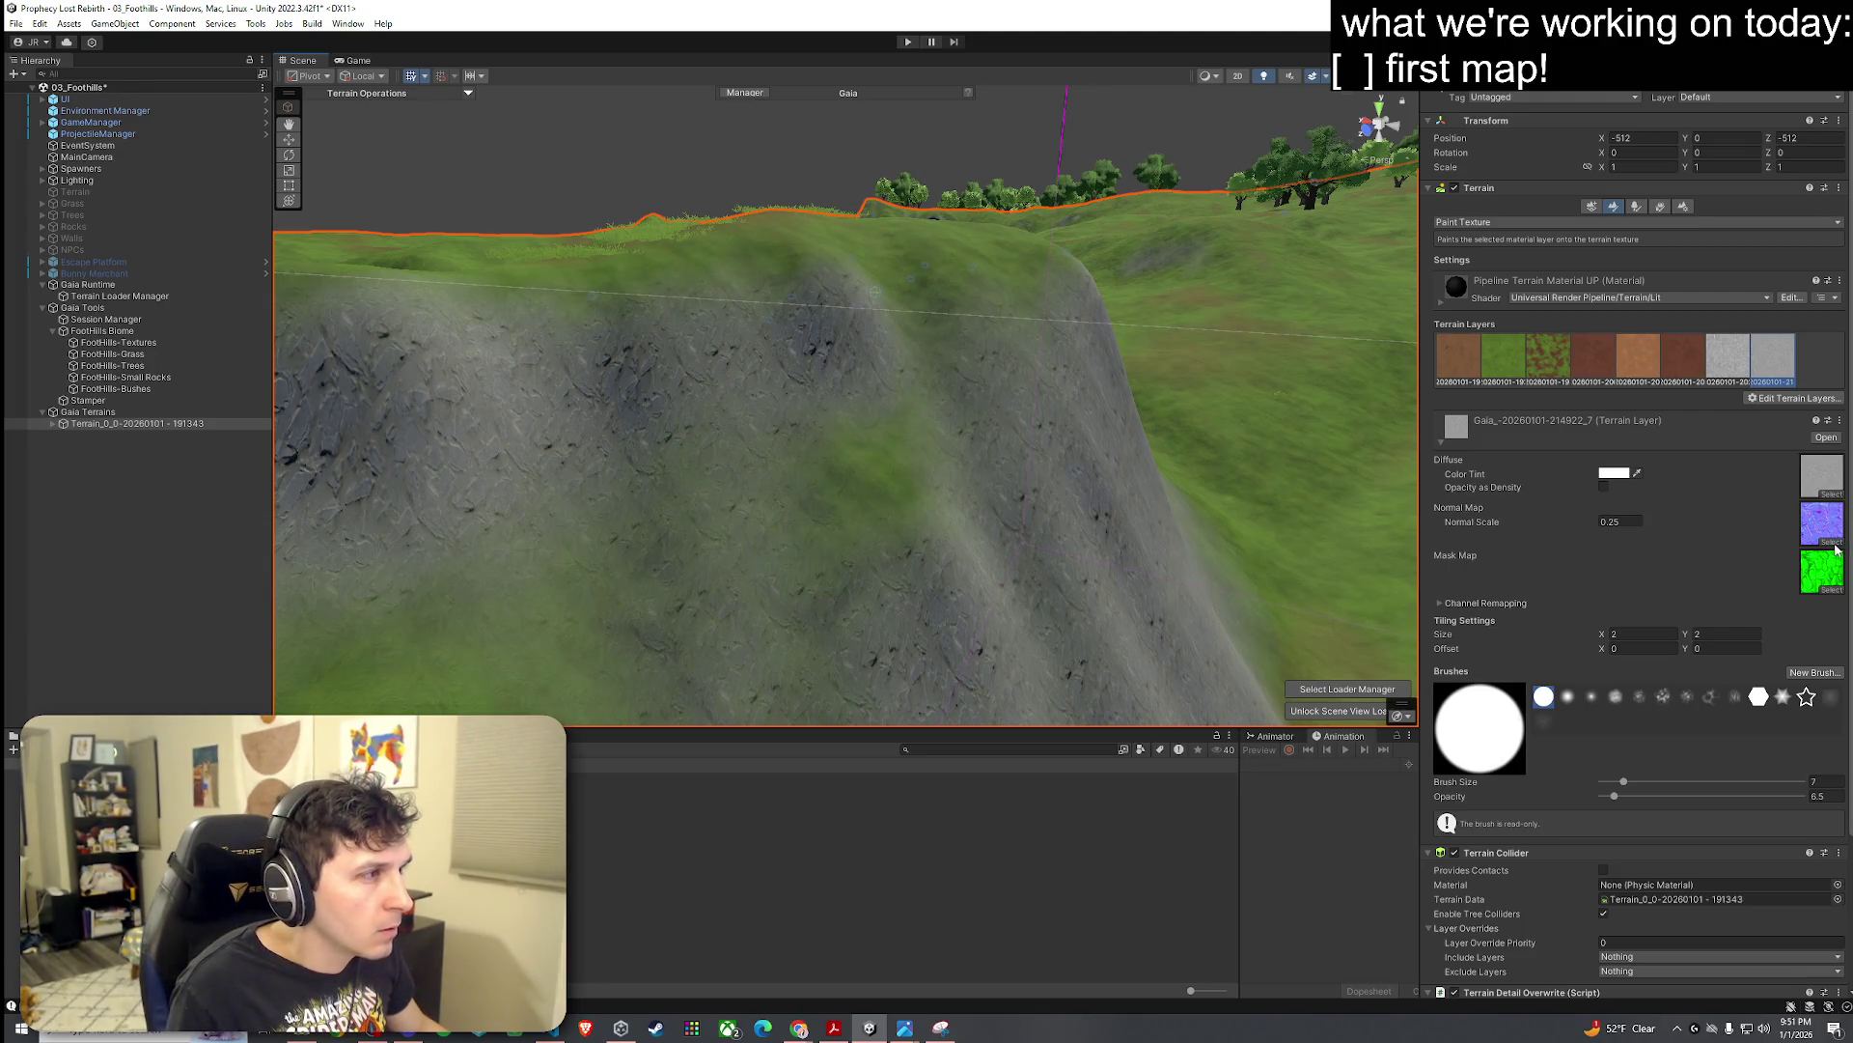
mouse_move(1151, 454)
mouse_down()
mouse_move(996, 459)
mouse_move(984, 429)
mouse_move(958, 495)
mouse_move(1113, 431)
mouse_move(1088, 434)
mouse_move(1105, 449)
mouse_up()
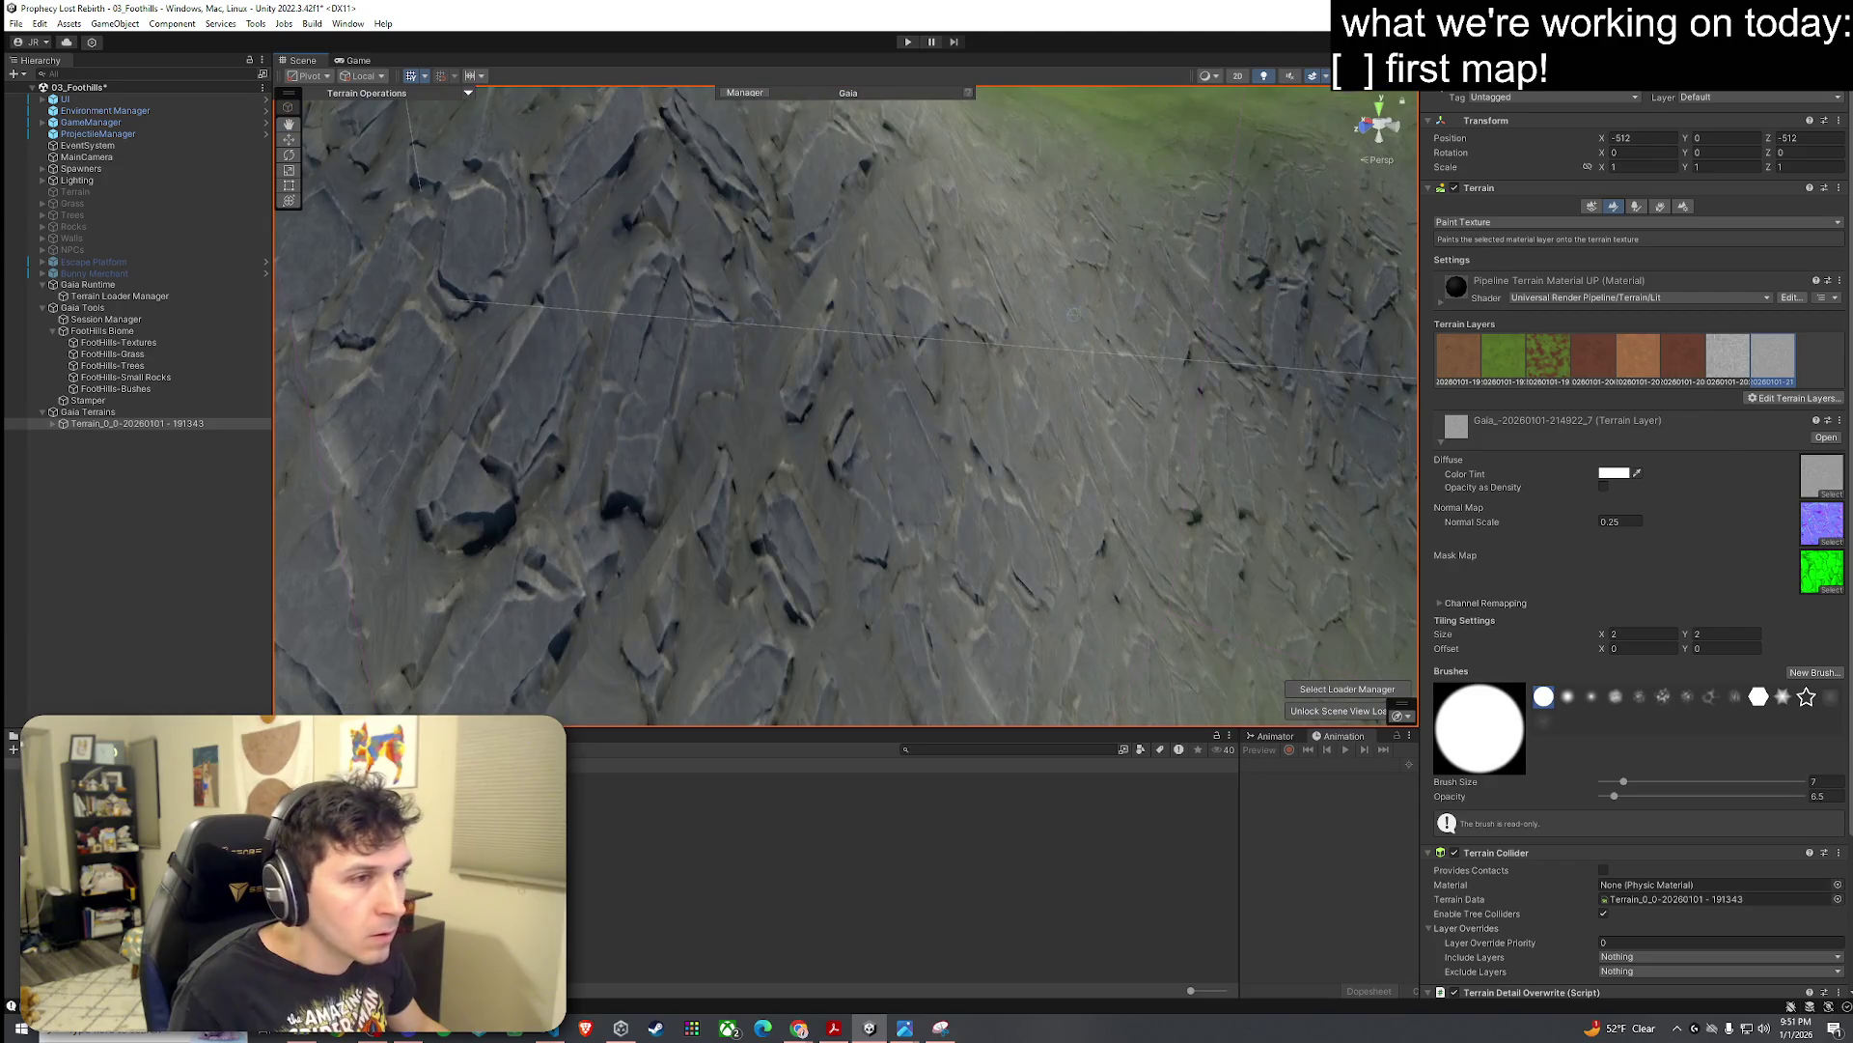
Step: Search 'cliff01' in the diffuse texture picker, keep Cliff01_a, then open another scene
click(1837, 492)
scroll(1629, 410, up, 5)
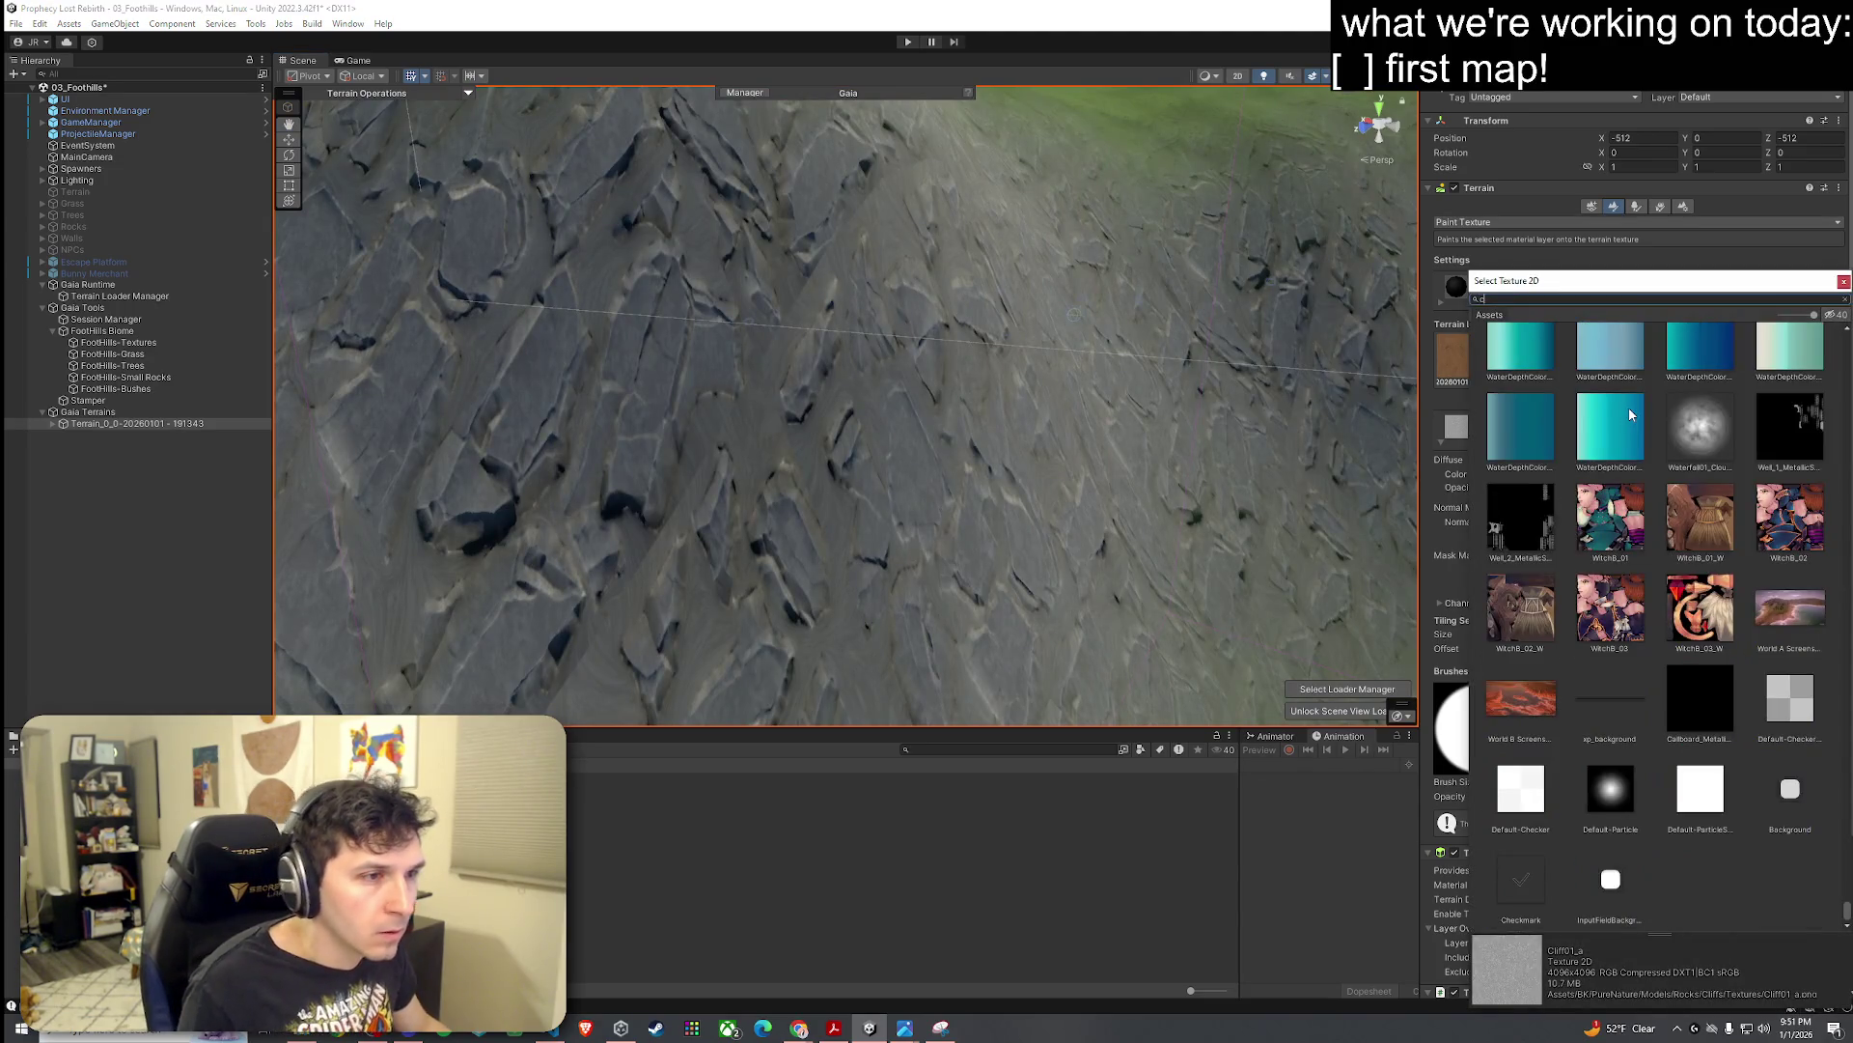
click(1844, 280)
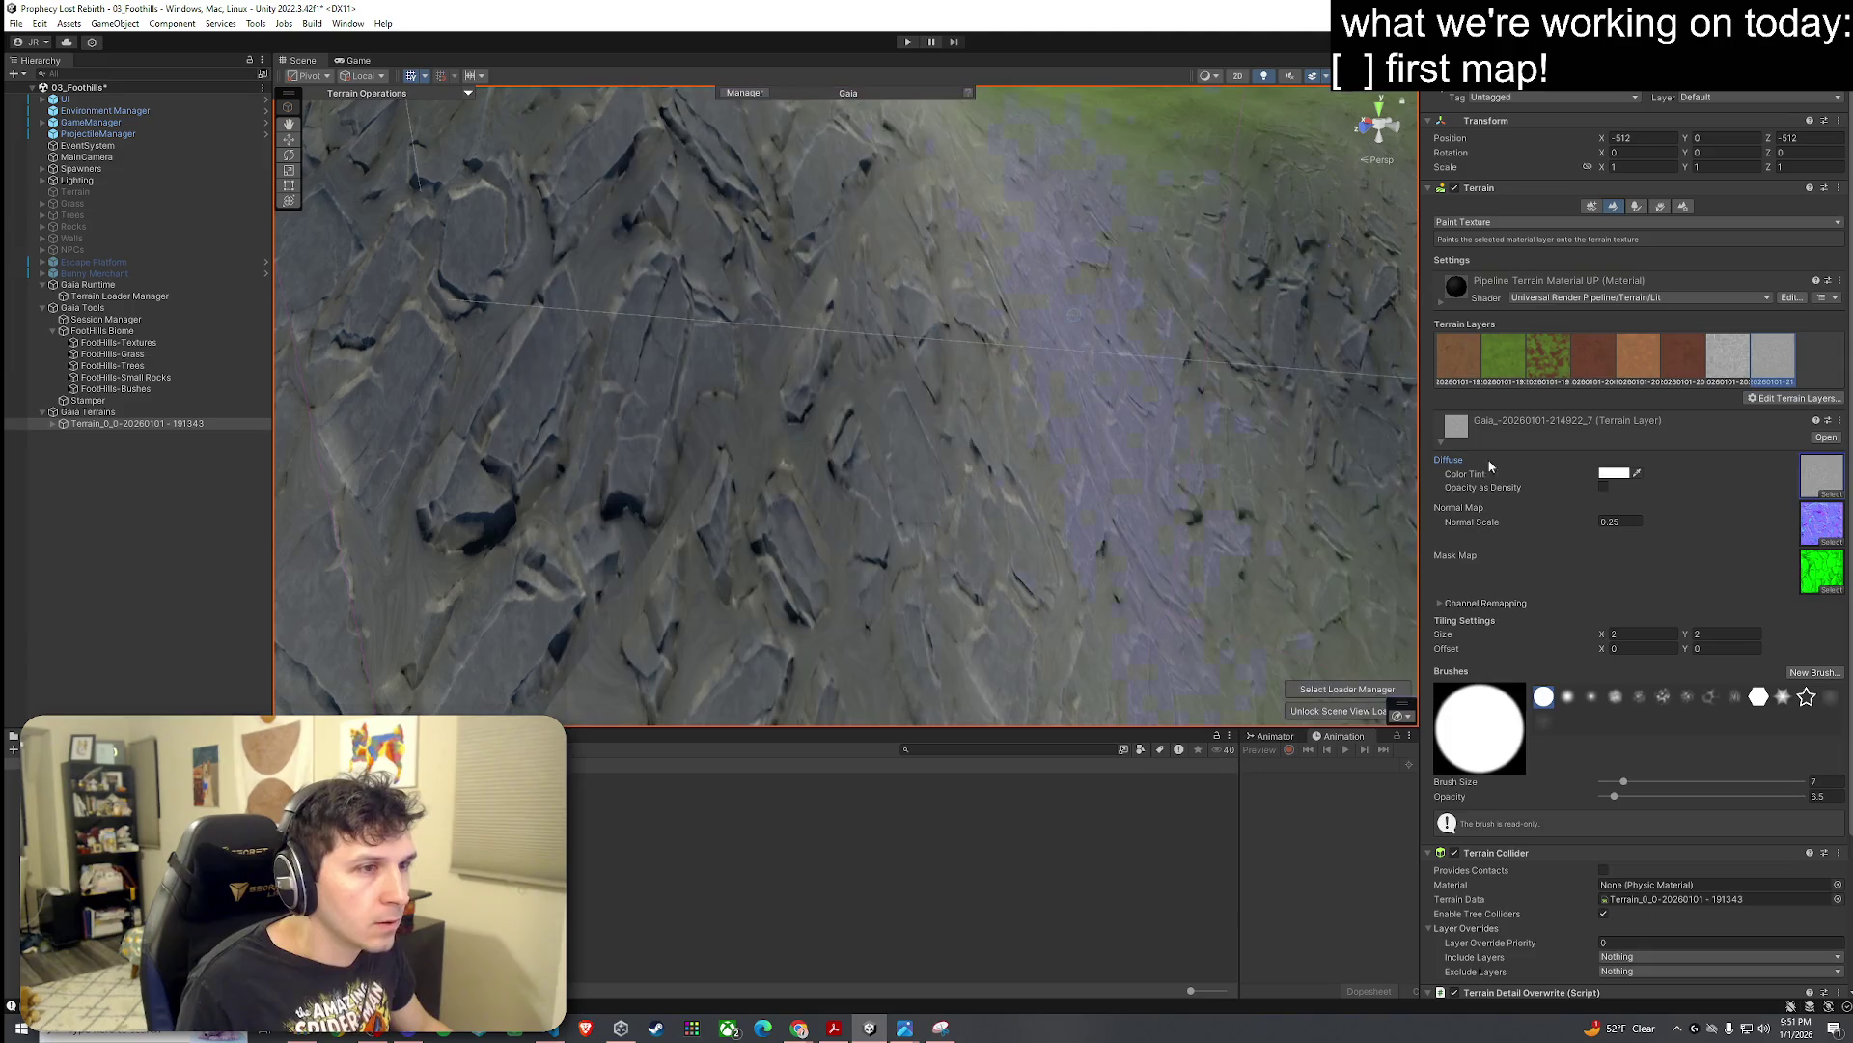
click(1829, 494)
text(cliff01)
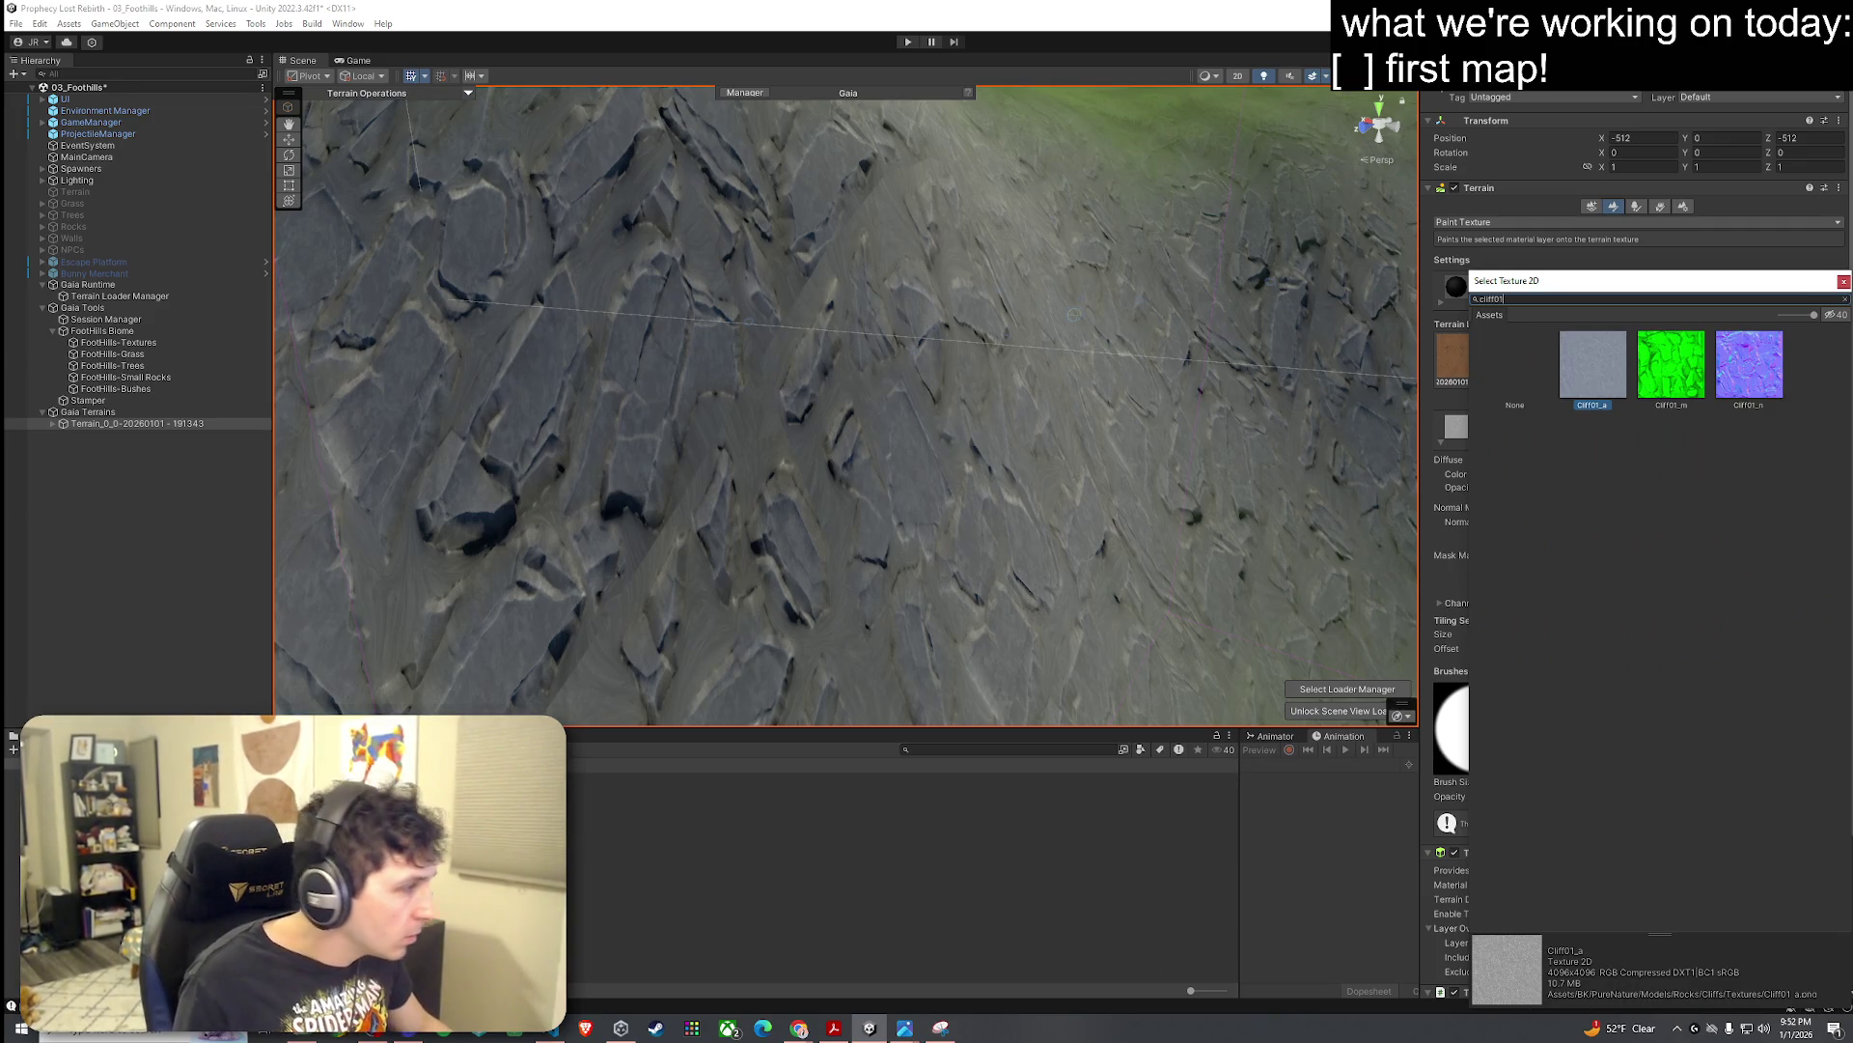
key(Return)
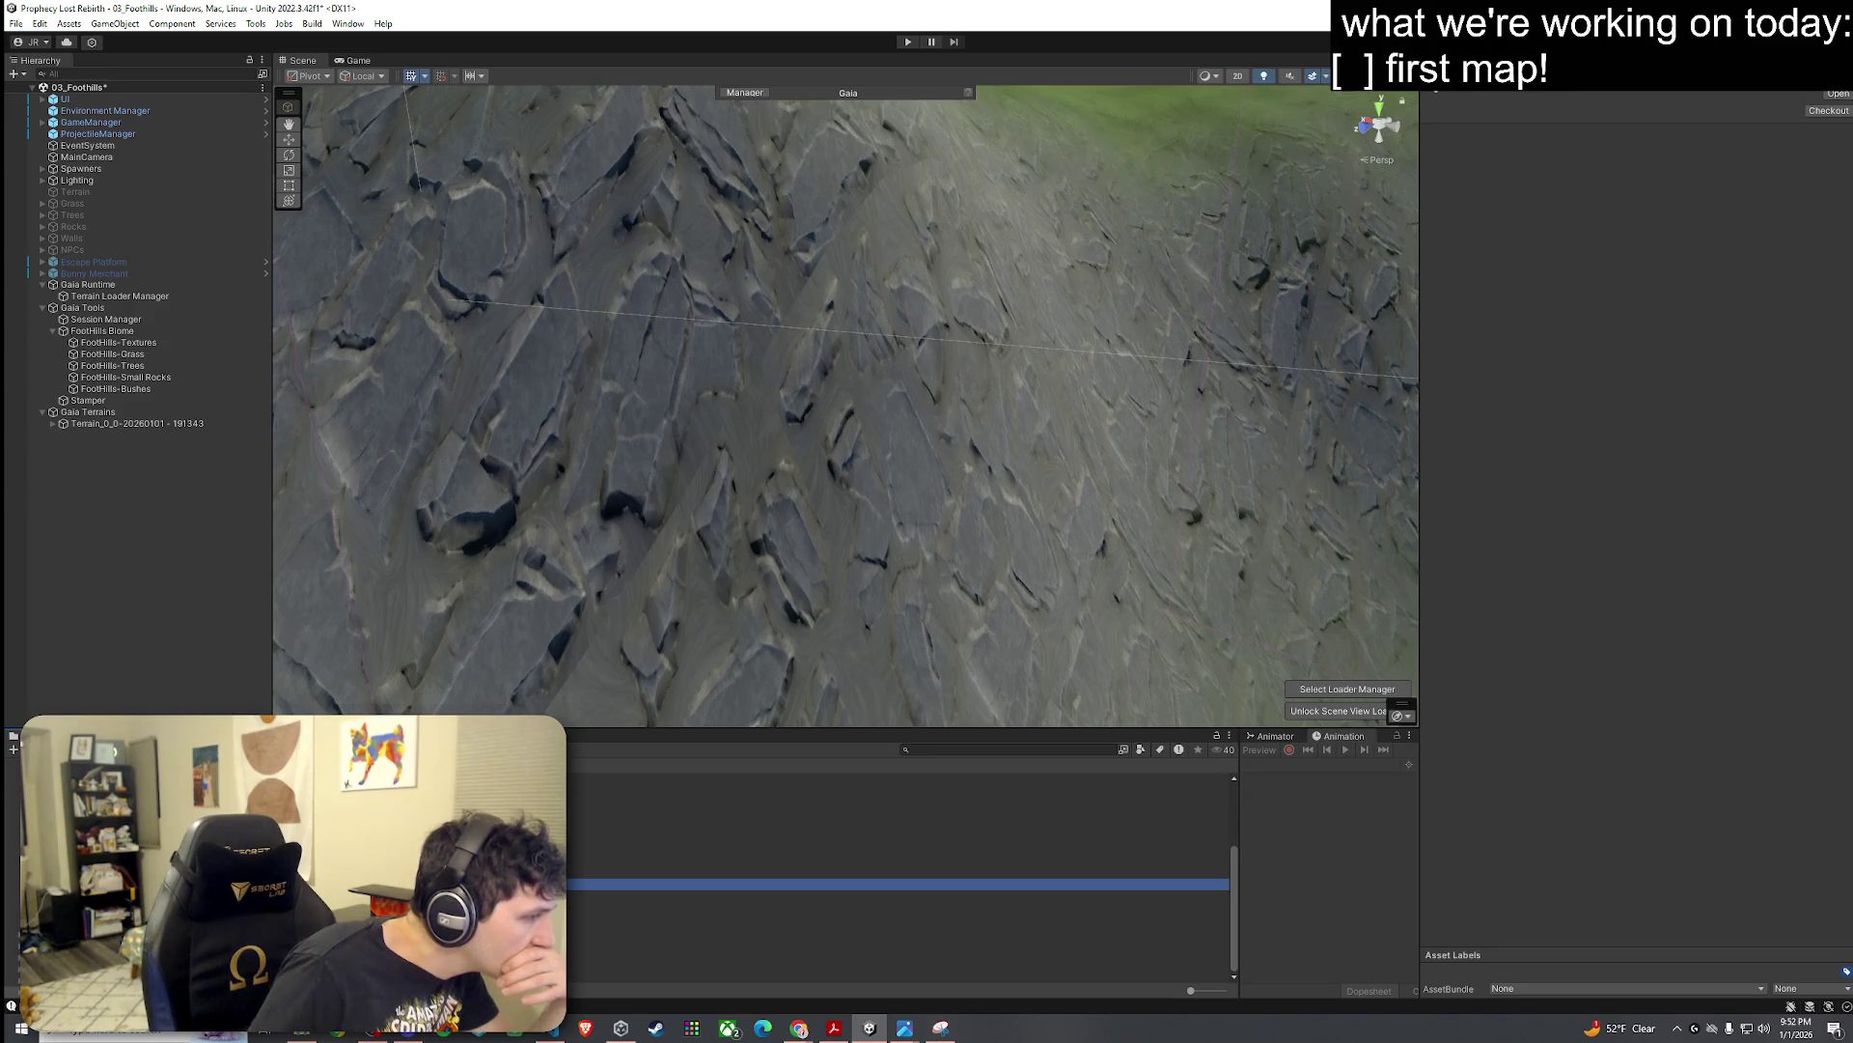
key(Return)
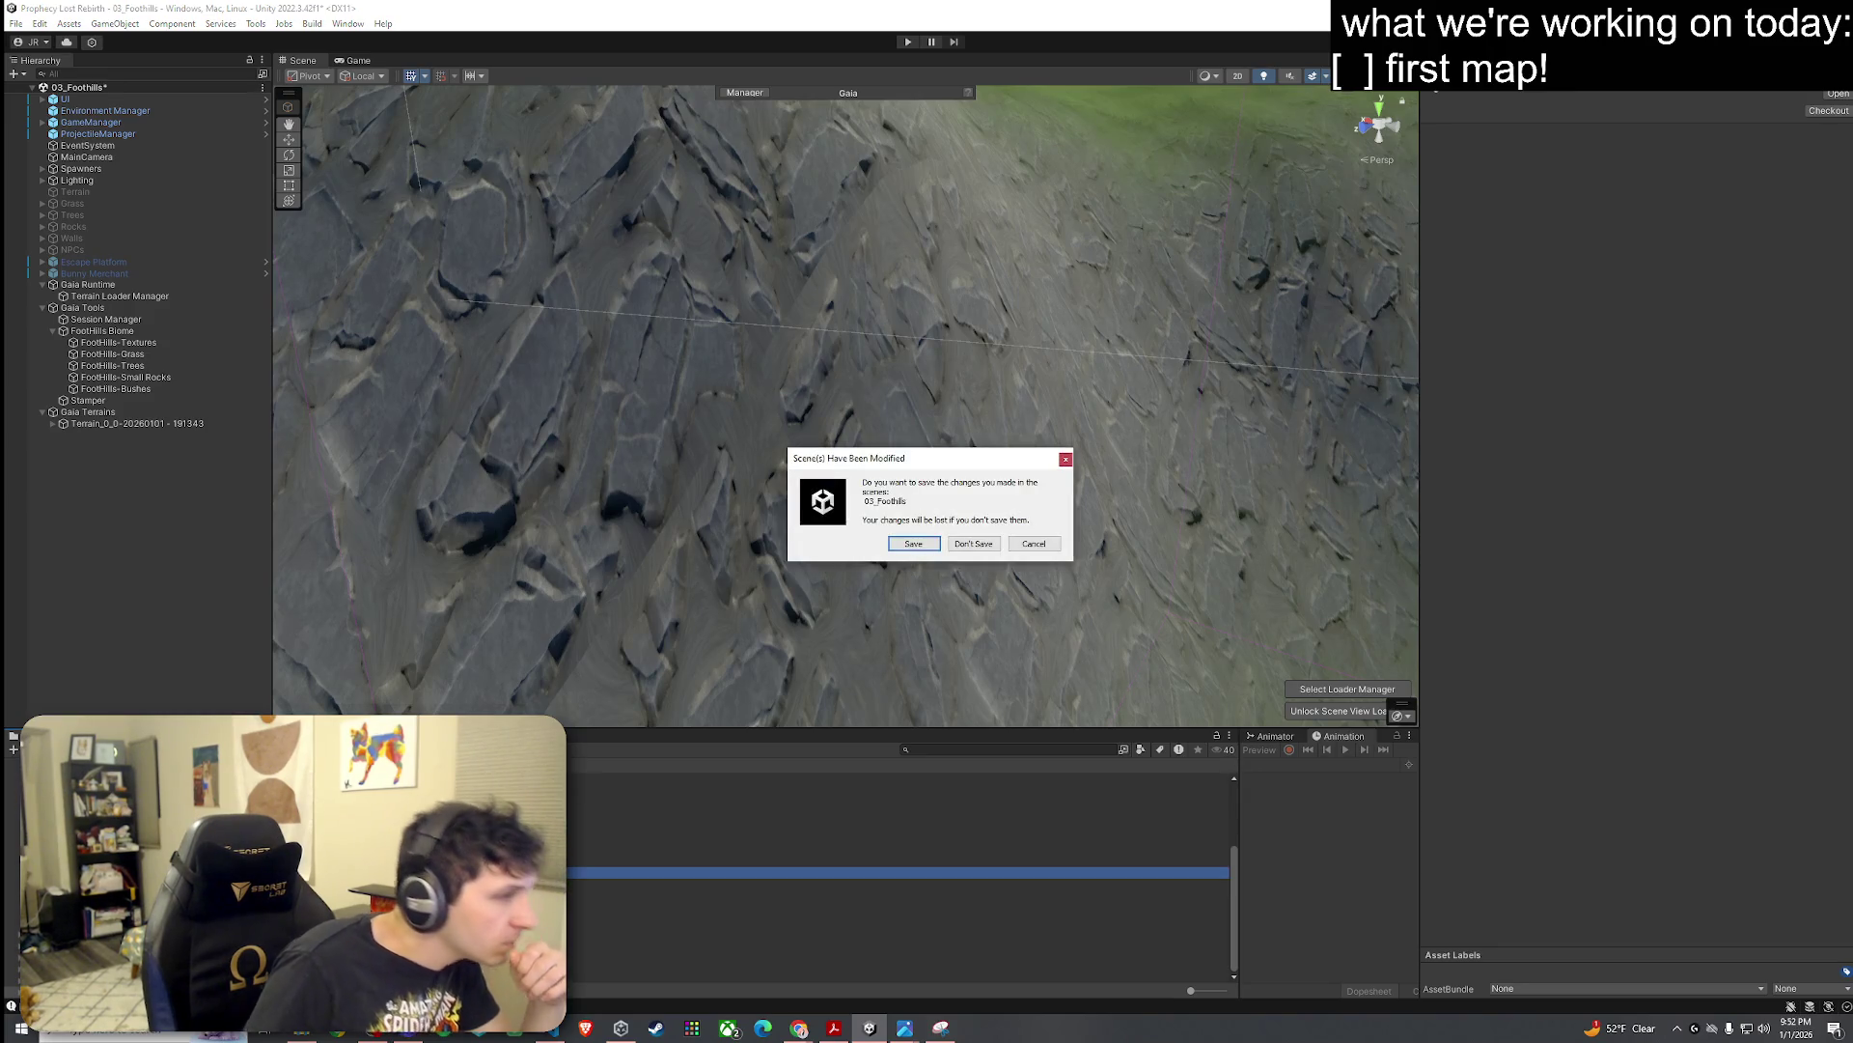
Step: Save the Foothills changes, survey Lofty Lake's cliffs and water, and select the Water object
click(923, 544)
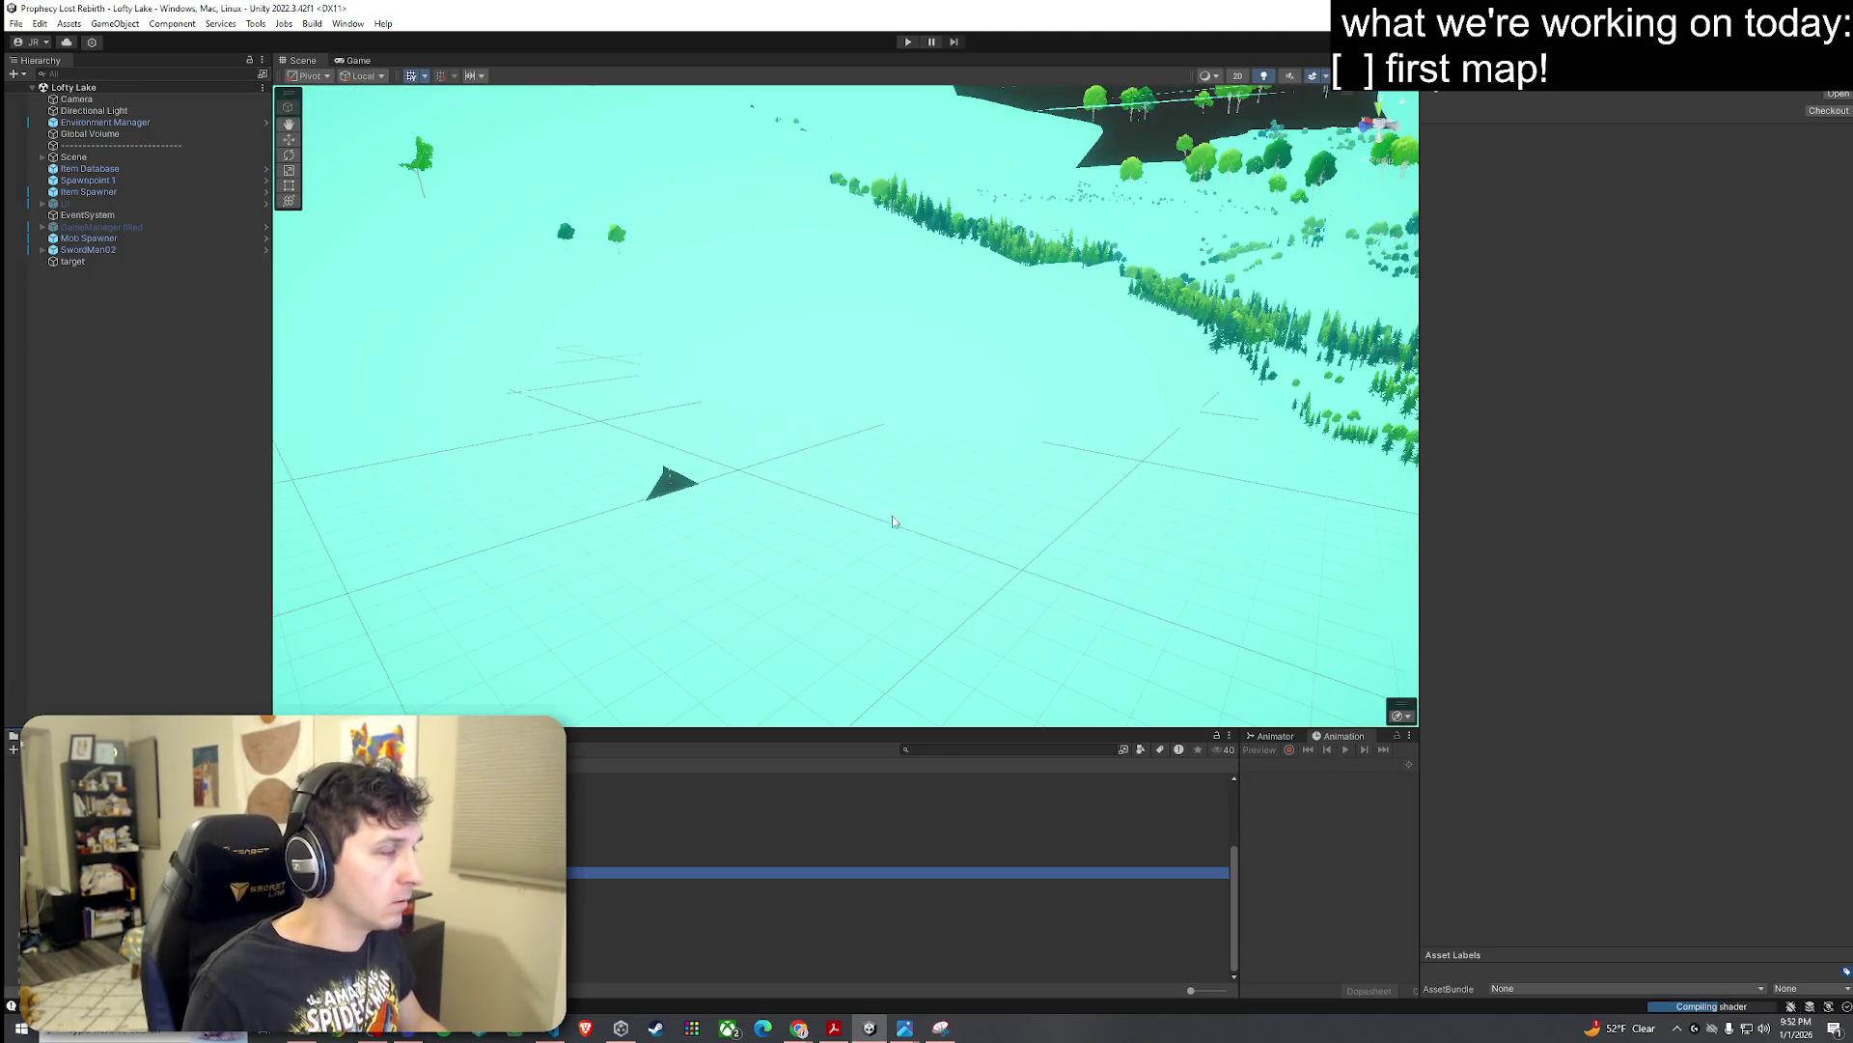
mouse_move(899, 527)
mouse_down()
mouse_move(869, 512)
mouse_move(1132, 521)
mouse_move(801, 516)
mouse_up()
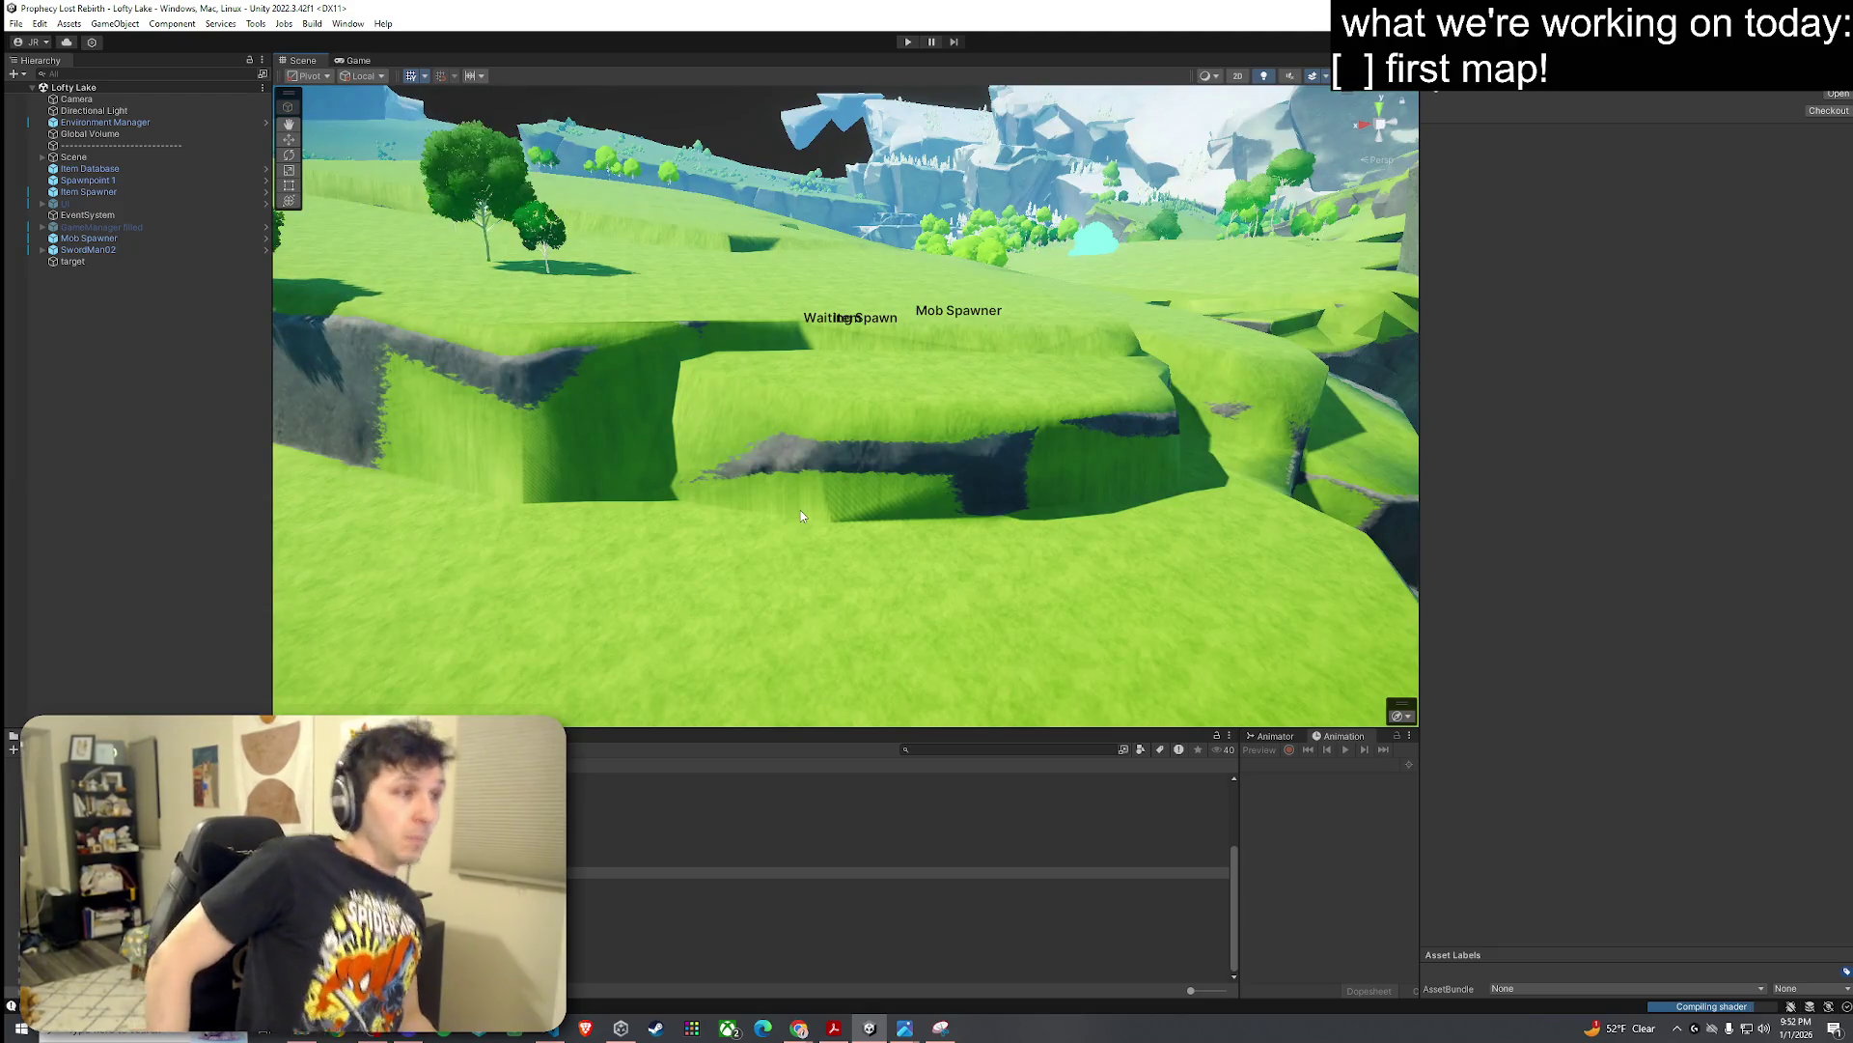
mouse_move(801, 516)
mouse_down()
mouse_move(992, 381)
mouse_move(743, 380)
mouse_move(529, 463)
mouse_move(530, 496)
mouse_move(920, 430)
mouse_move(965, 402)
mouse_move(799, 425)
mouse_move(1014, 447)
mouse_move(1010, 538)
mouse_move(58, 463)
mouse_move(1486, 409)
mouse_move(1248, 396)
mouse_up()
click(1193, 357)
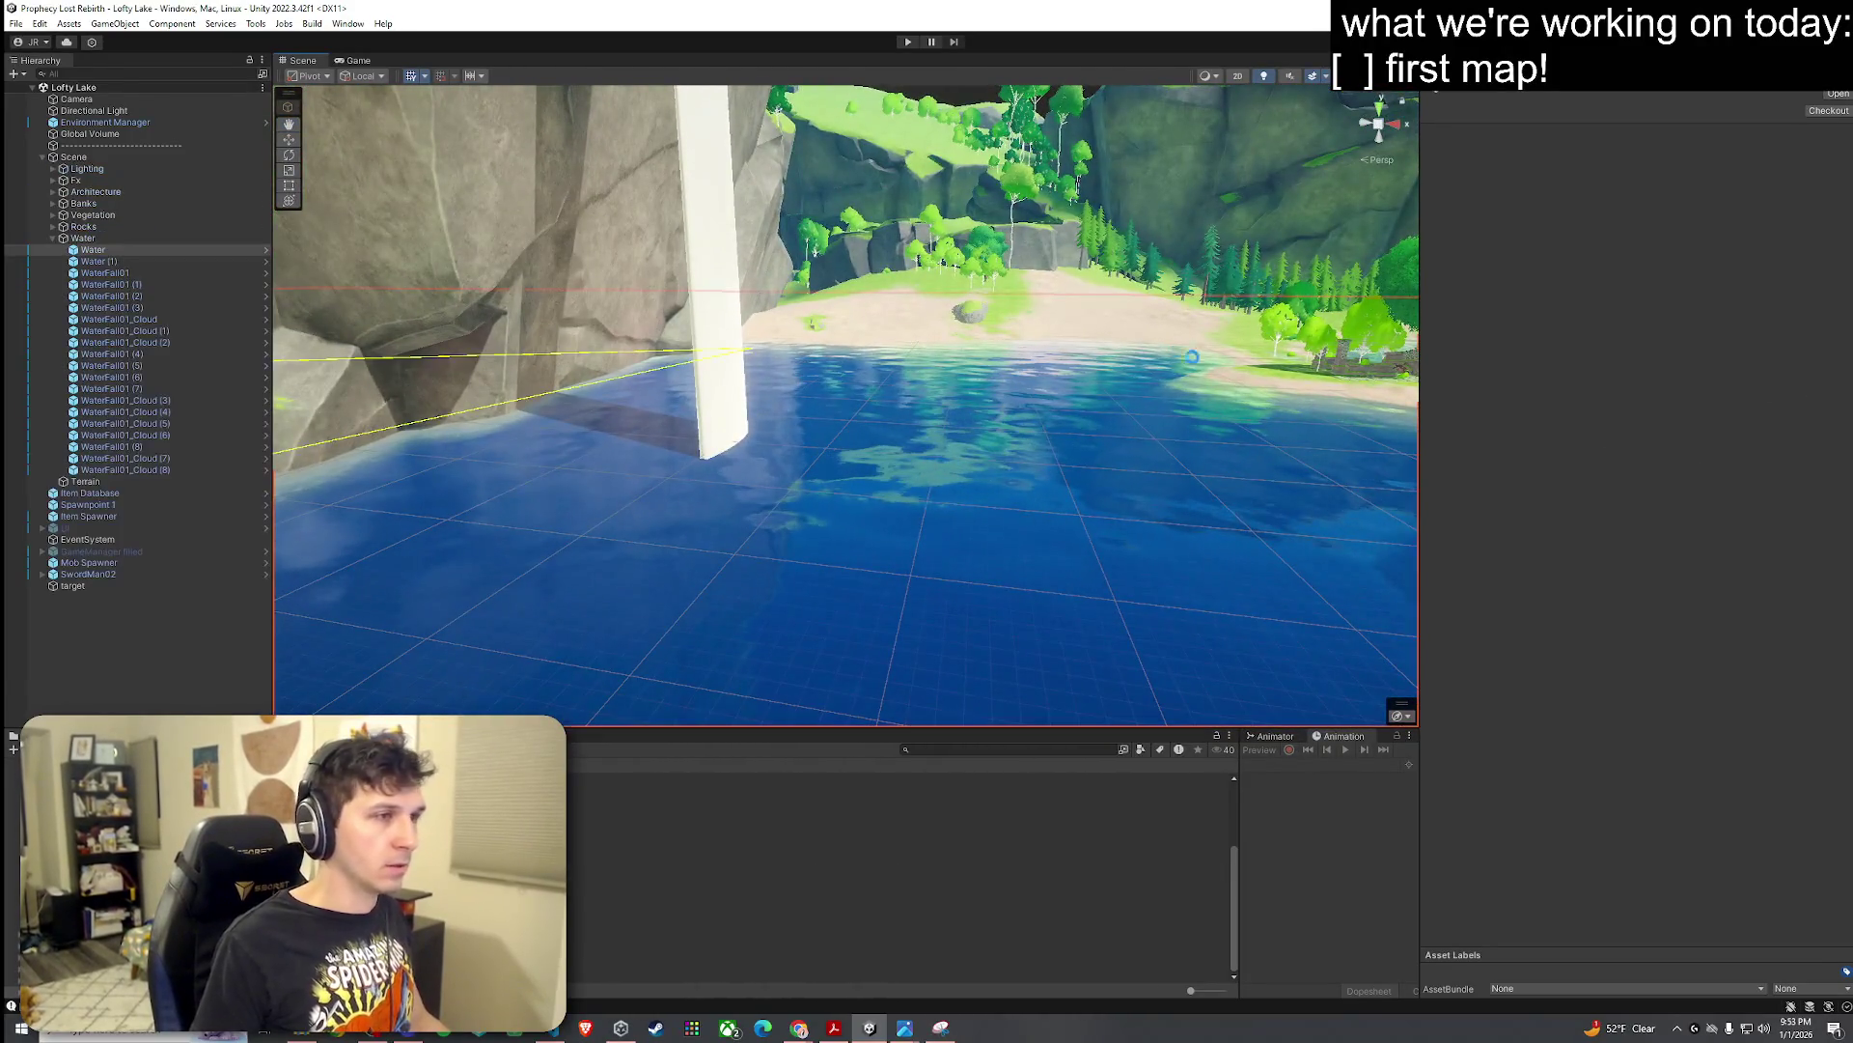
Step: Select the Lofty Lake terrain and inspect its Sand02b layer while viewing the forest shore
drag(1094, 378, 1232, 374)
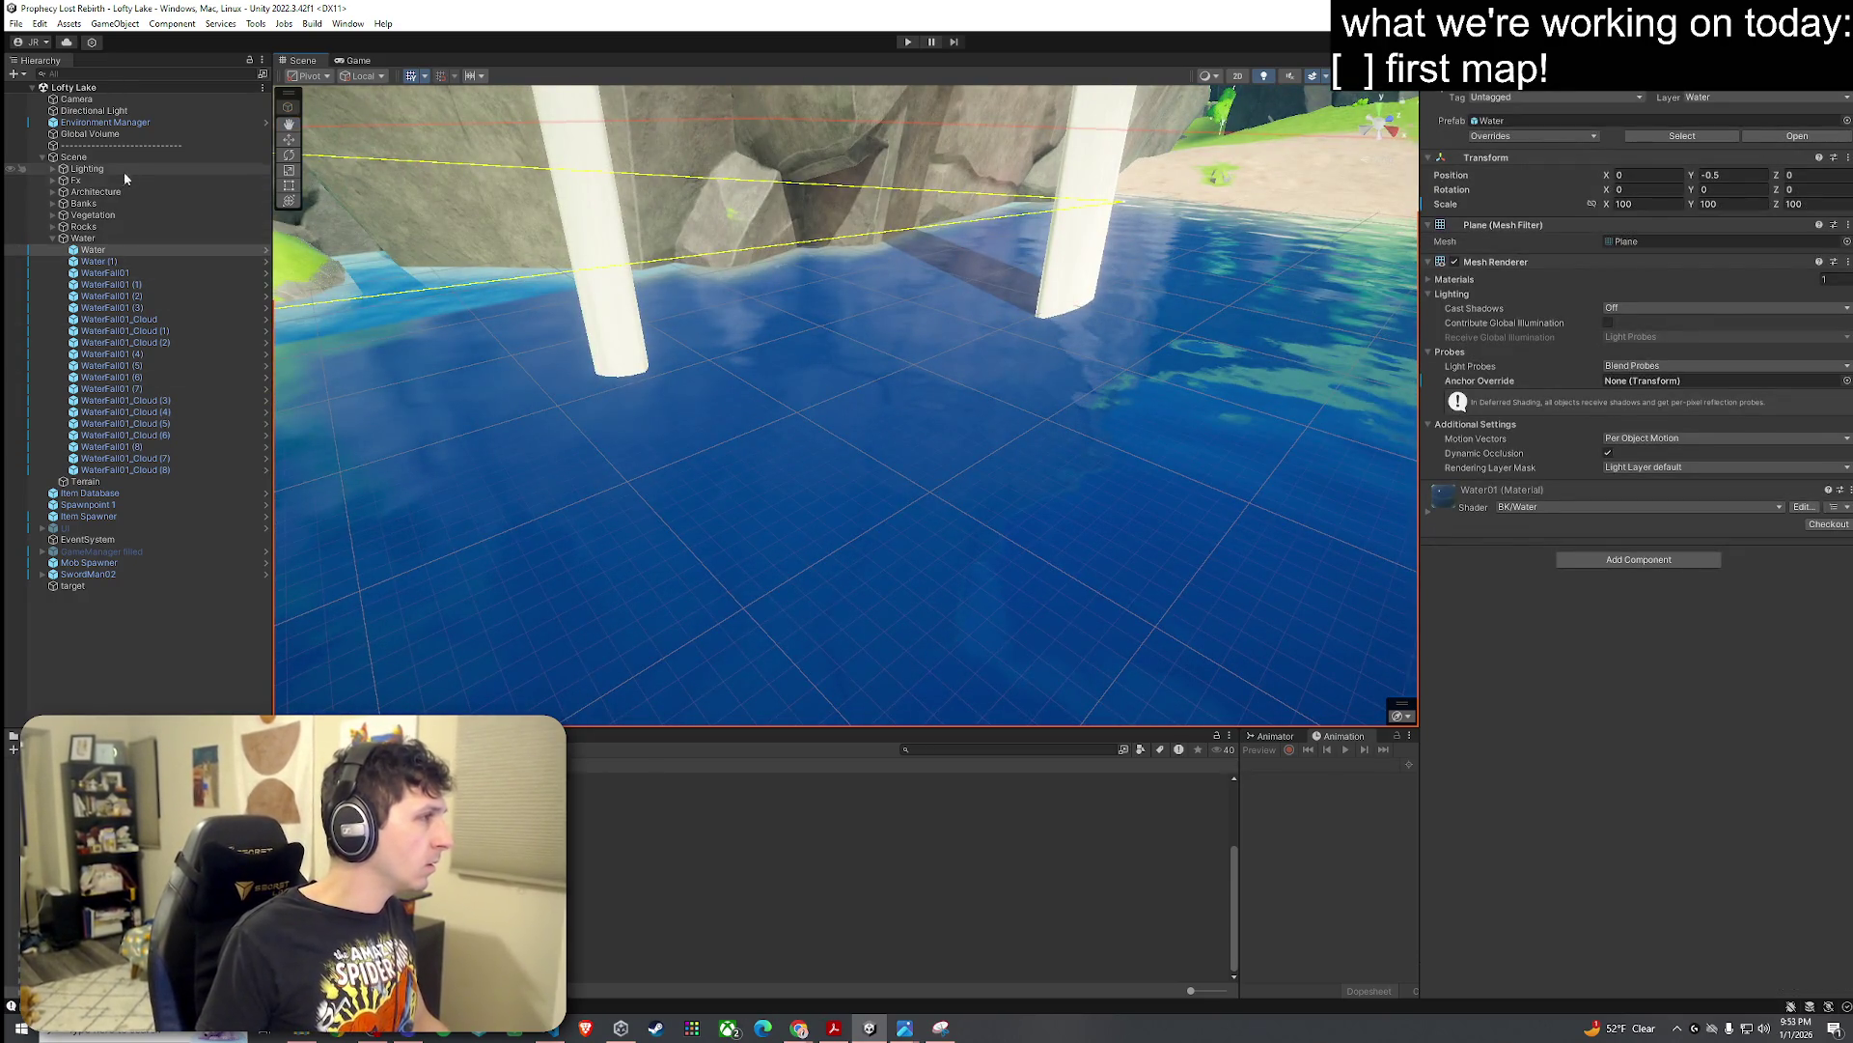
click(97, 481)
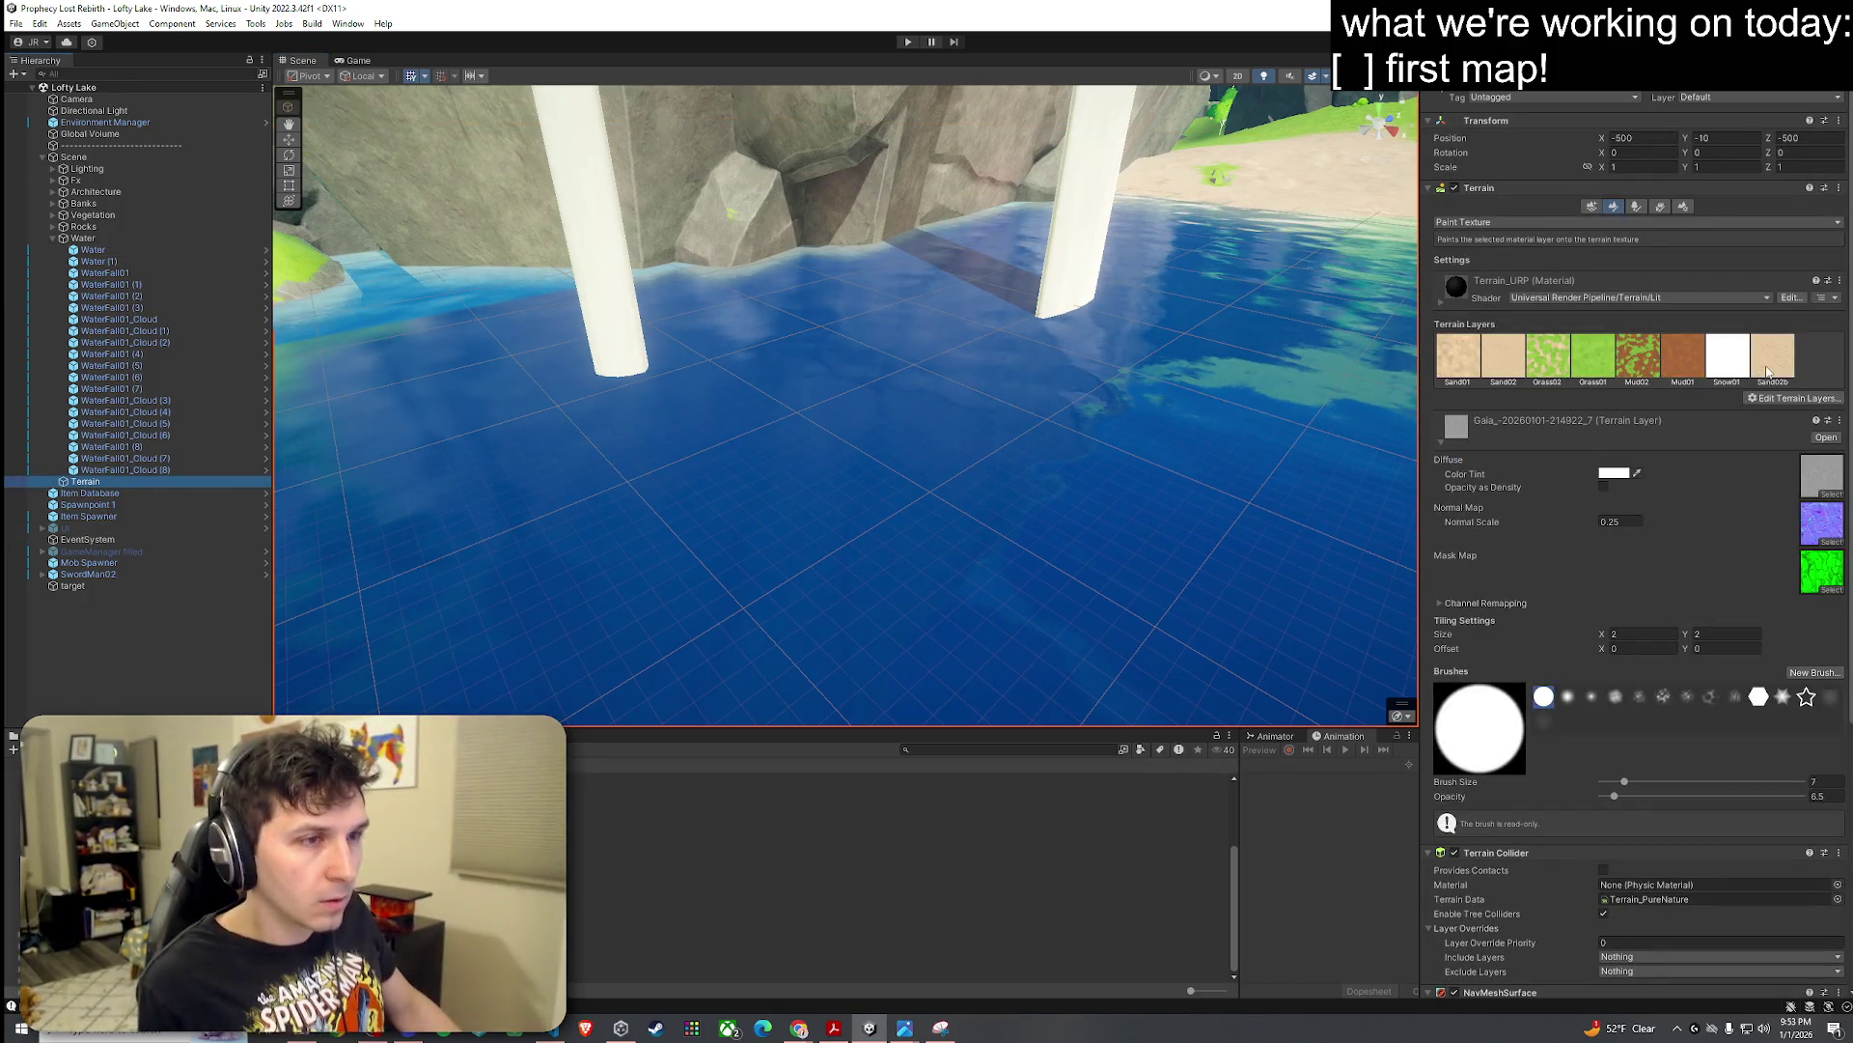
click(1757, 365)
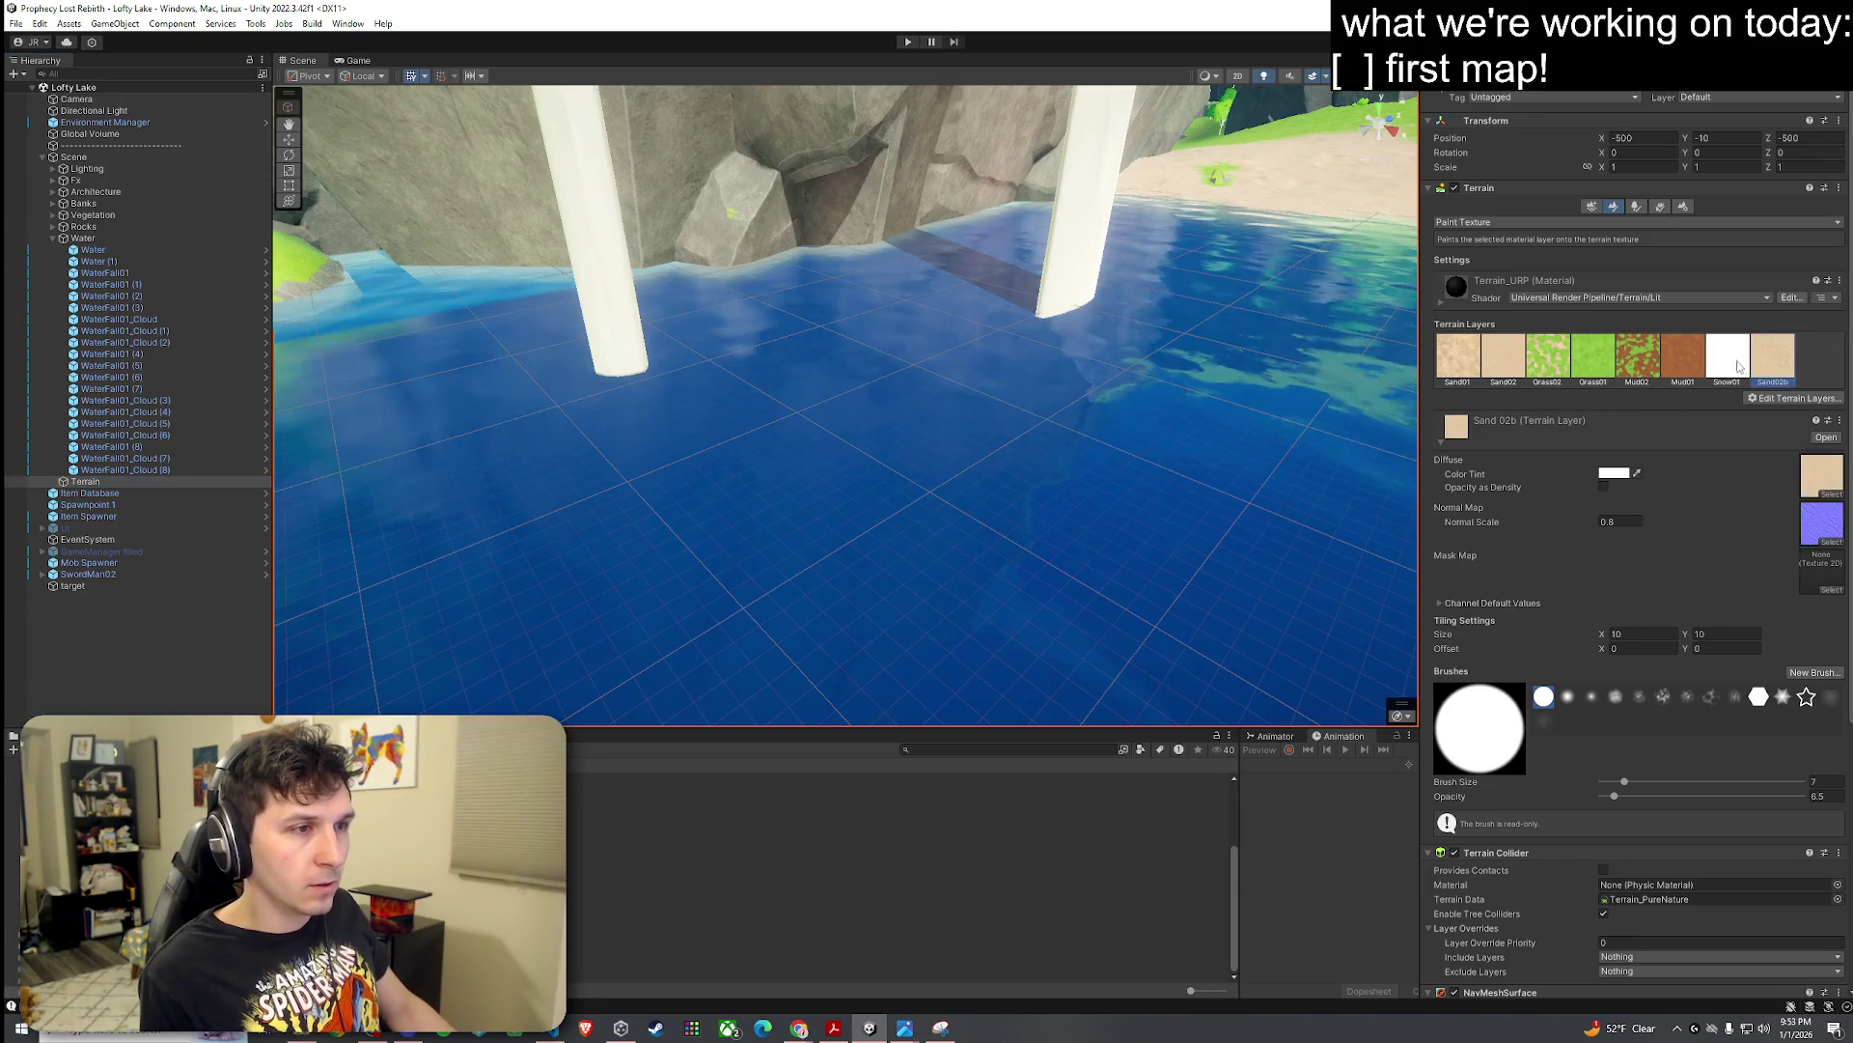
mouse_move(868, 319)
mouse_down()
mouse_move(780, 273)
mouse_move(888, 207)
mouse_move(1026, 366)
mouse_move(697, 348)
mouse_move(419, 408)
mouse_up()
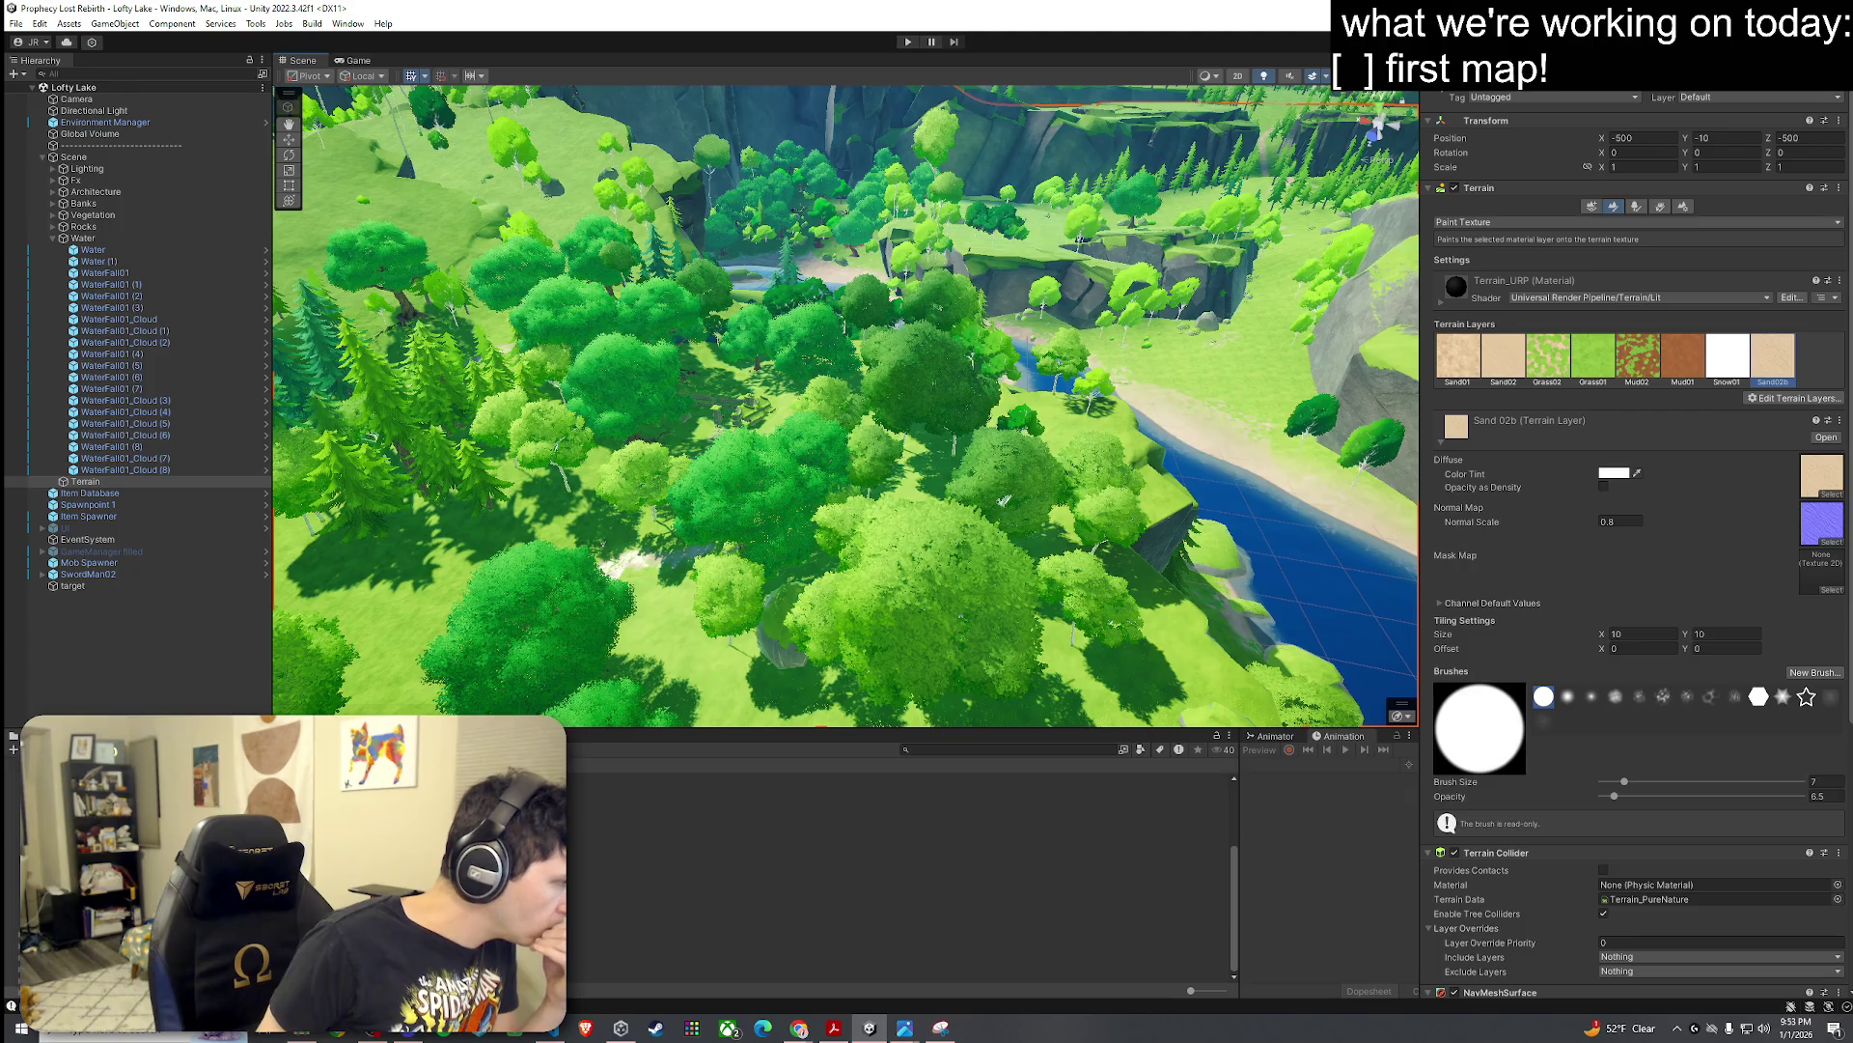
Step: Open the Rugged Mountains scene from the Project panel
click(898, 883)
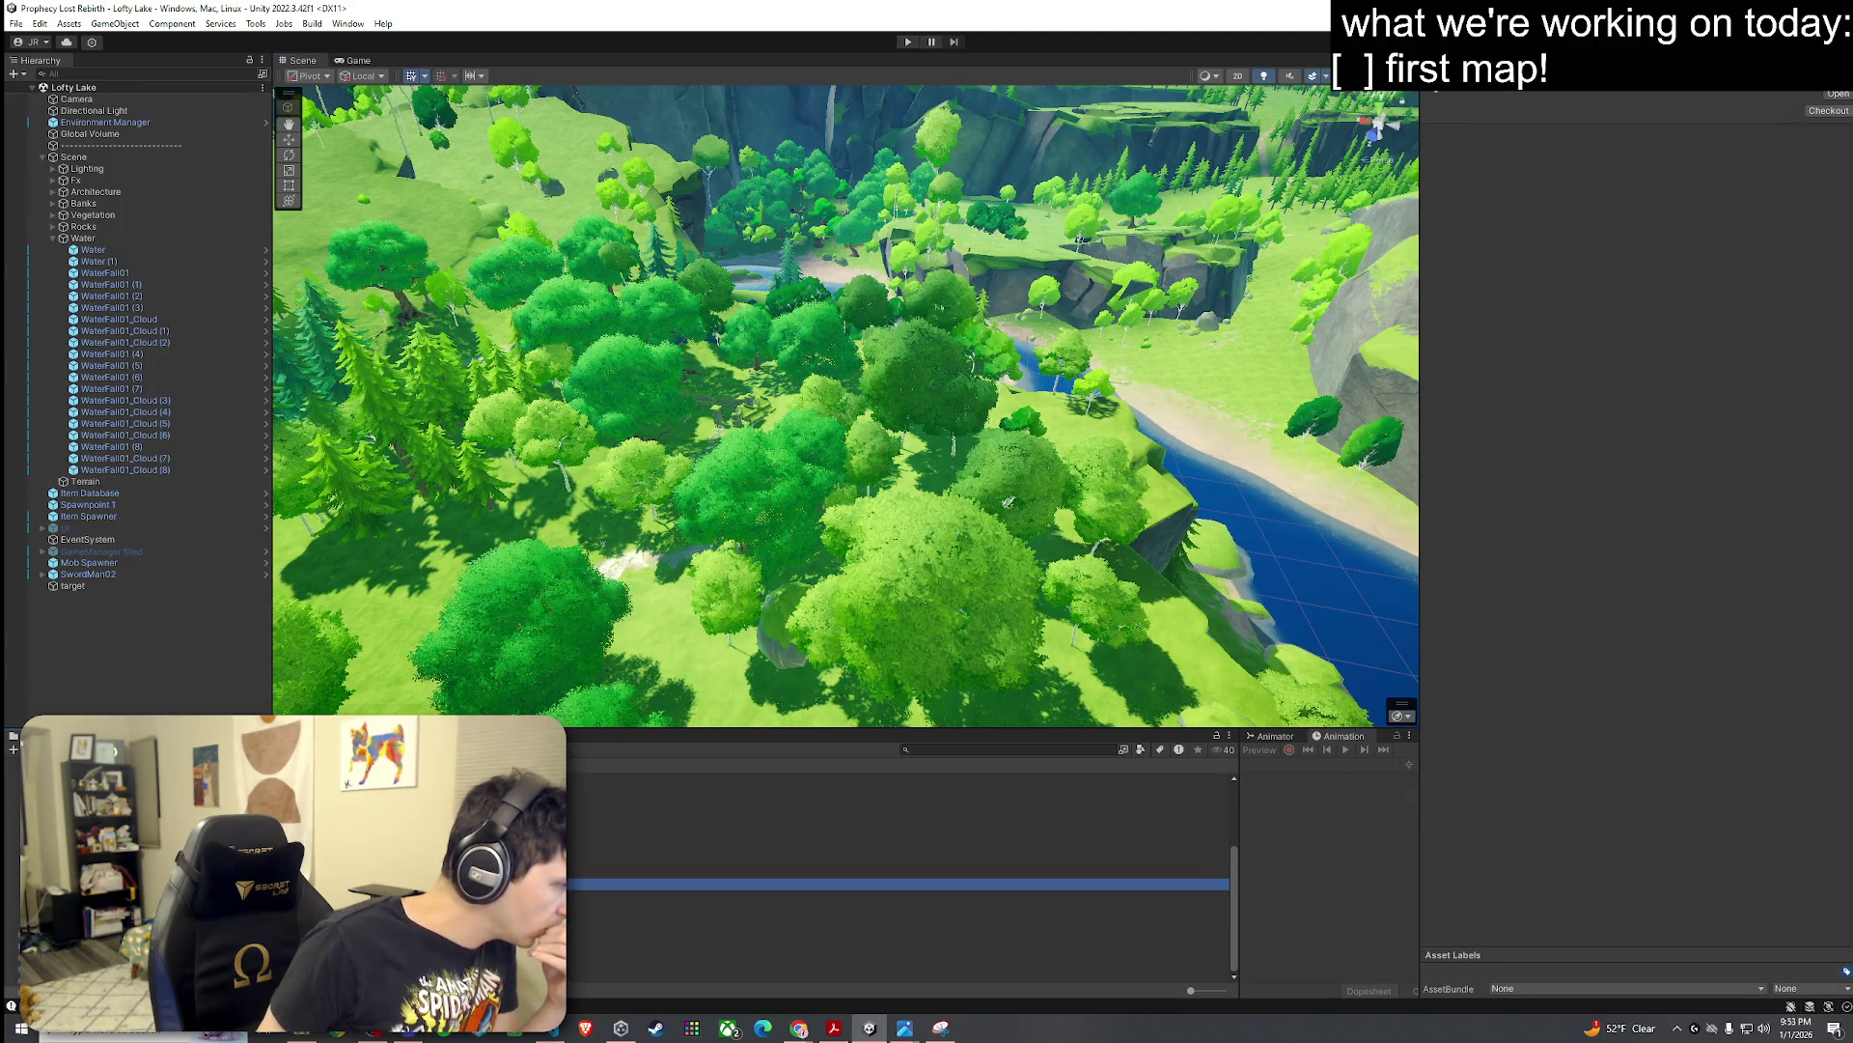
click(898, 941)
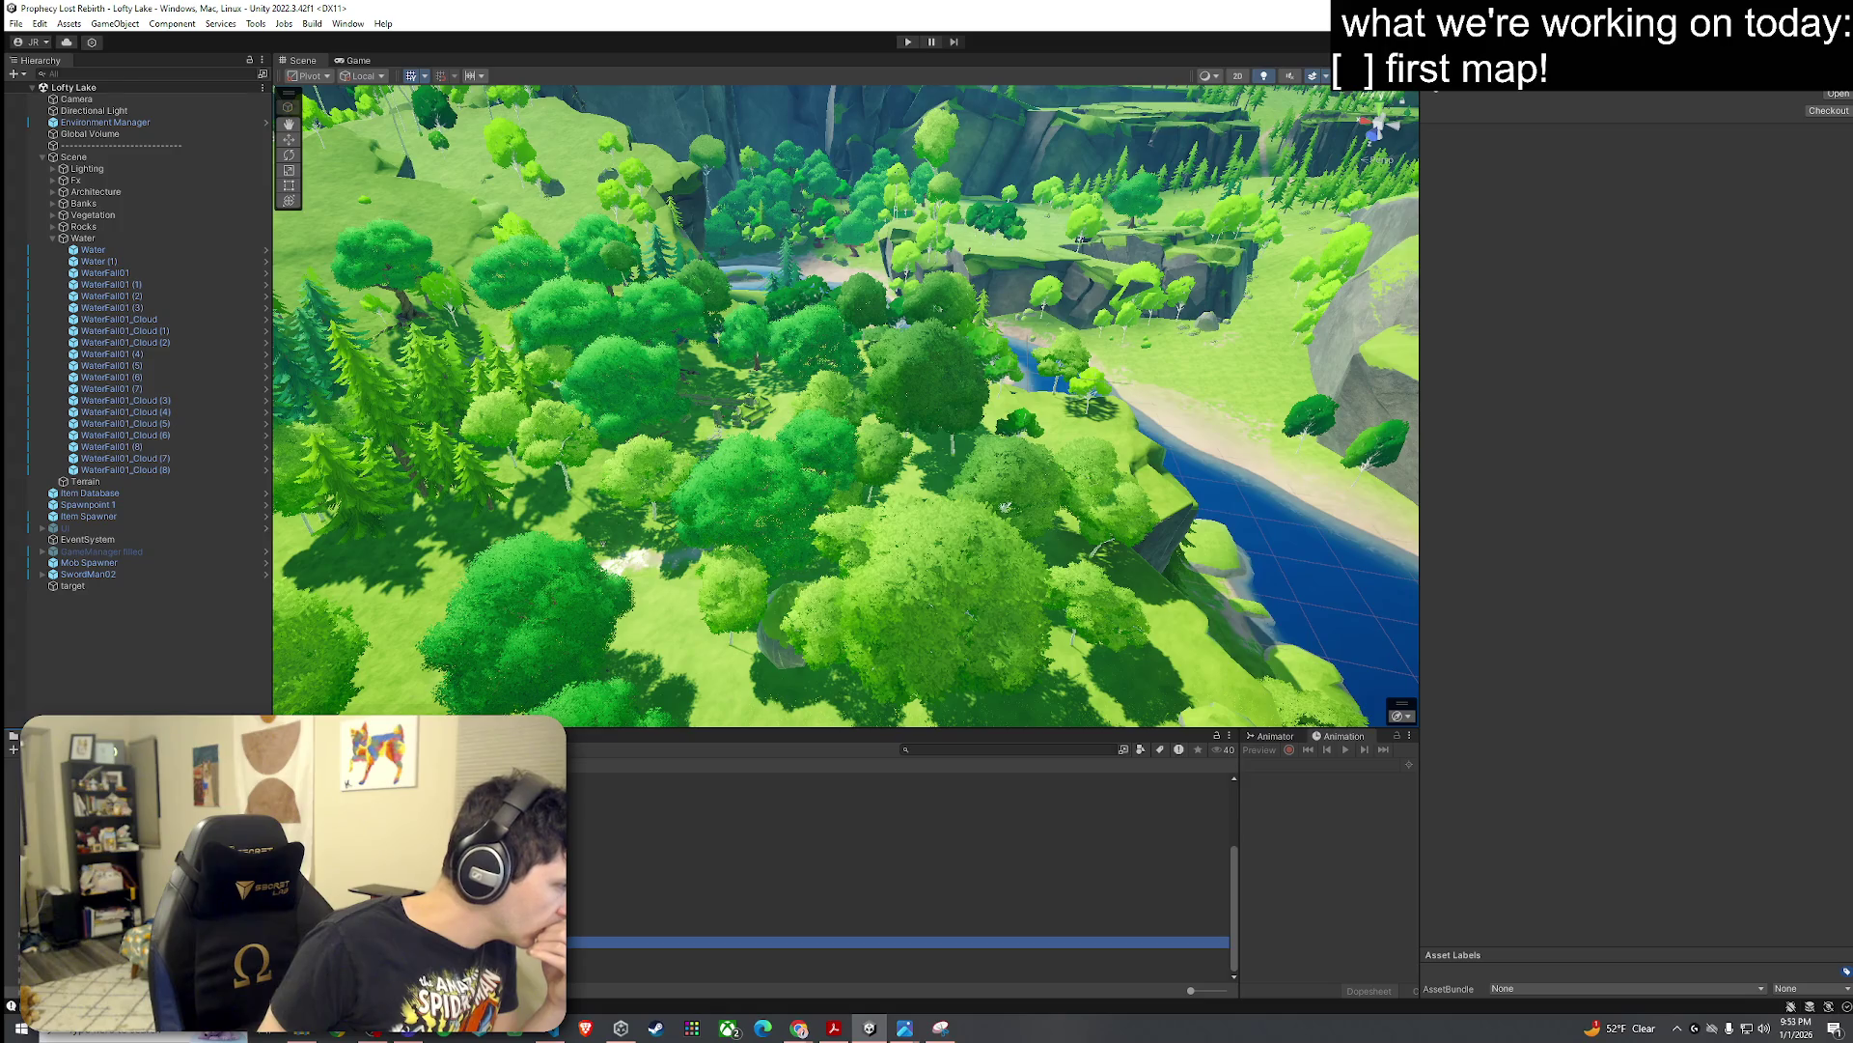
double_click(898, 941)
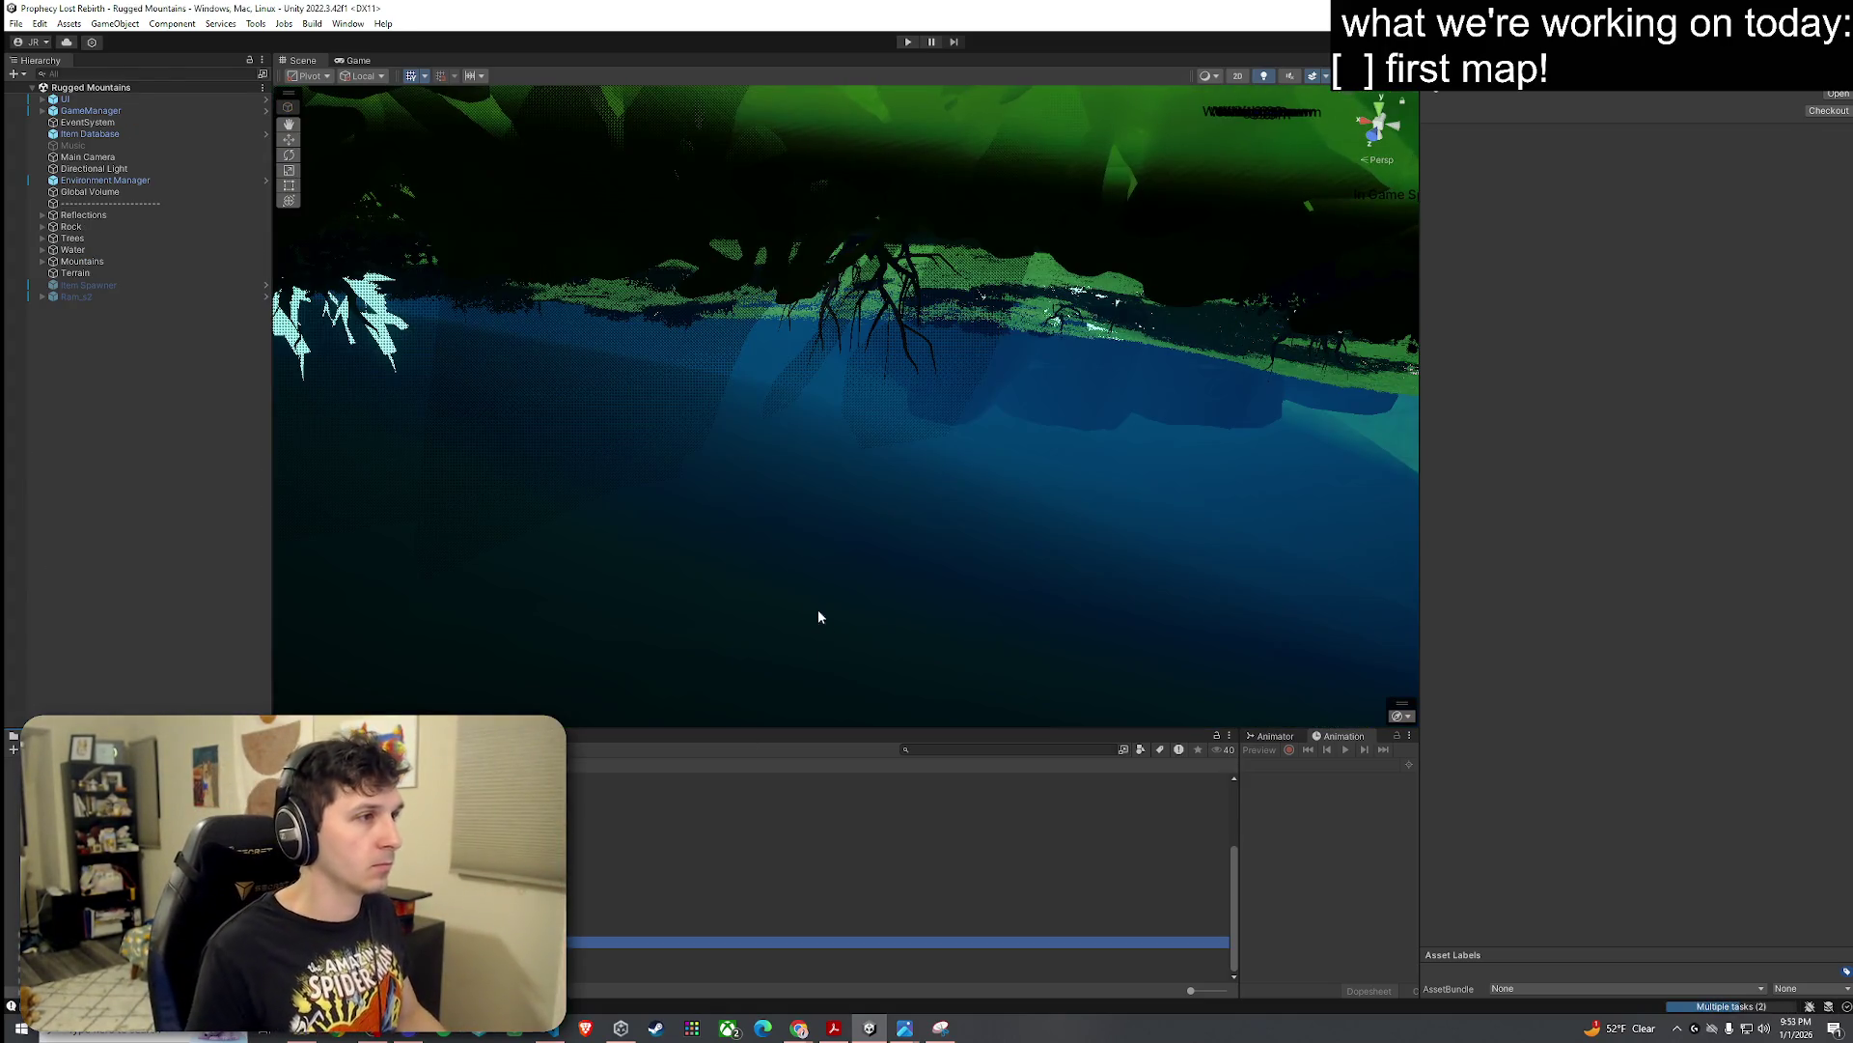
Step: Fly through the Rugged Mountains forest and inspect its terrain's Gravel1 layer
mouse_move(819, 616)
mouse_down()
mouse_move(927, 528)
mouse_move(530, 455)
mouse_up()
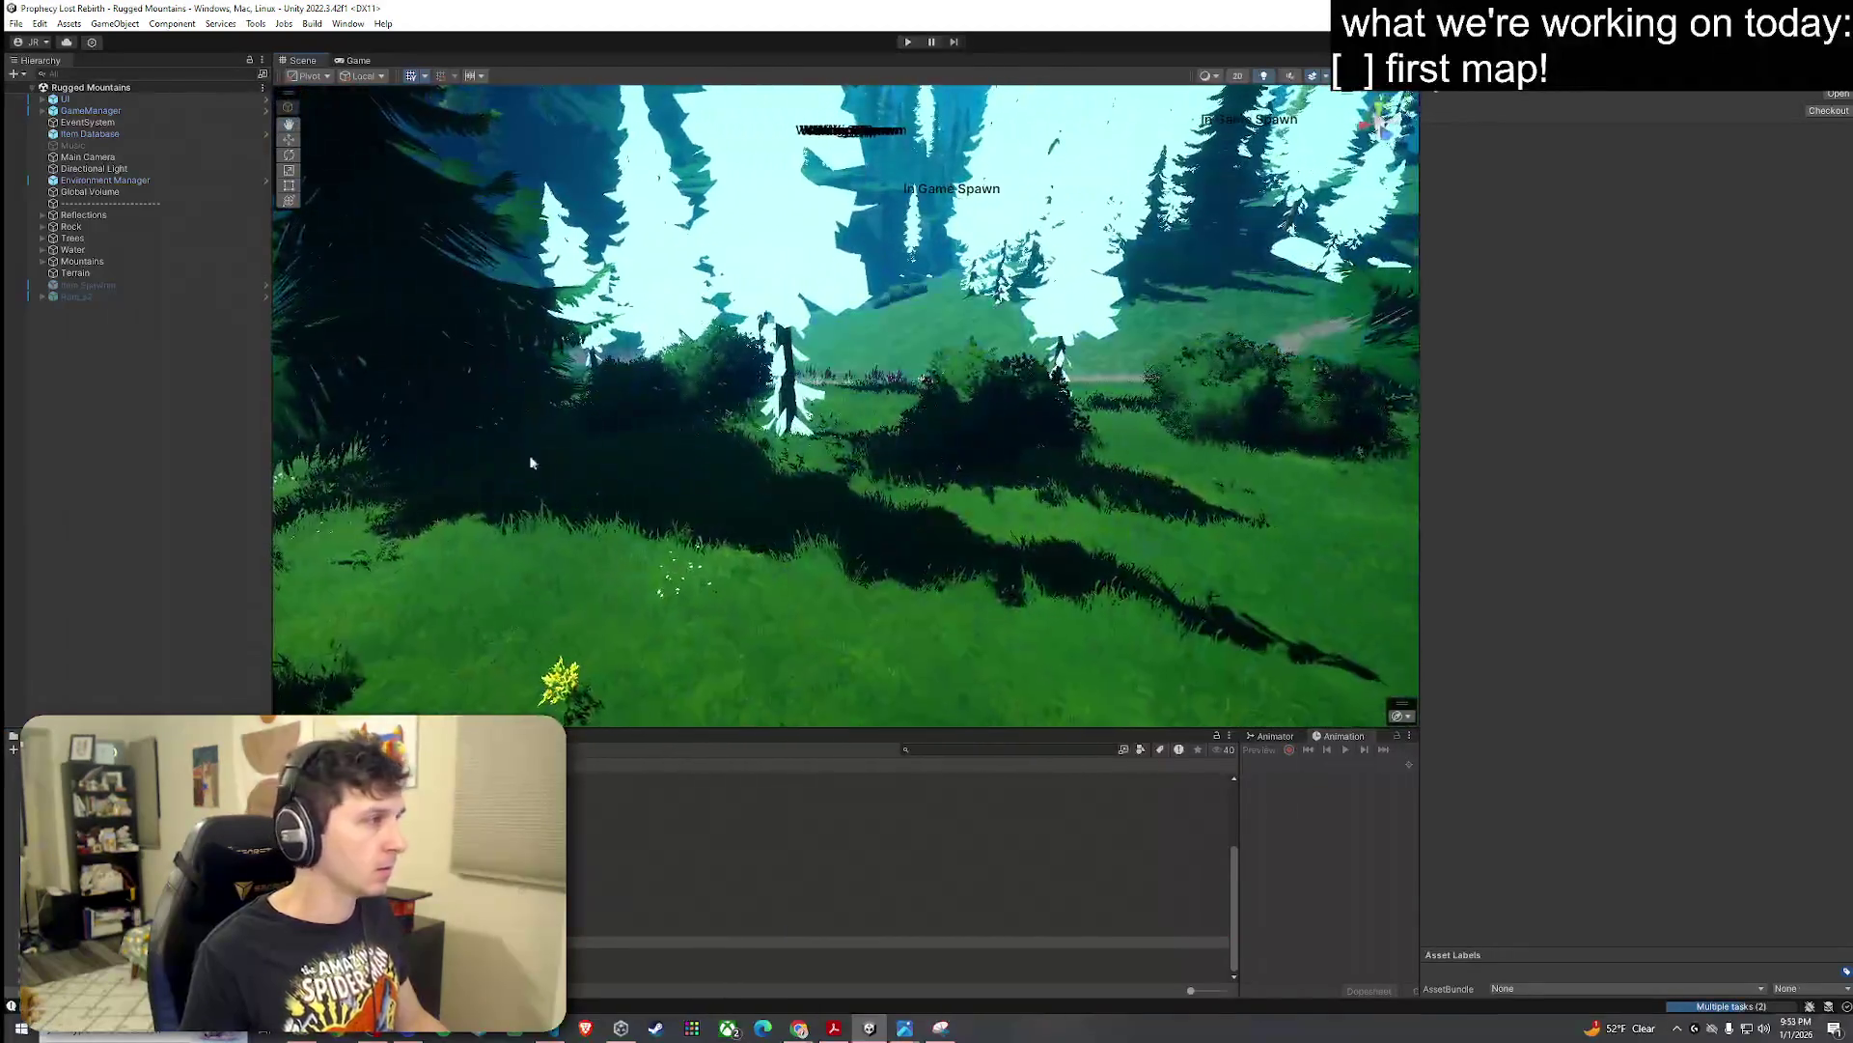
click(102, 275)
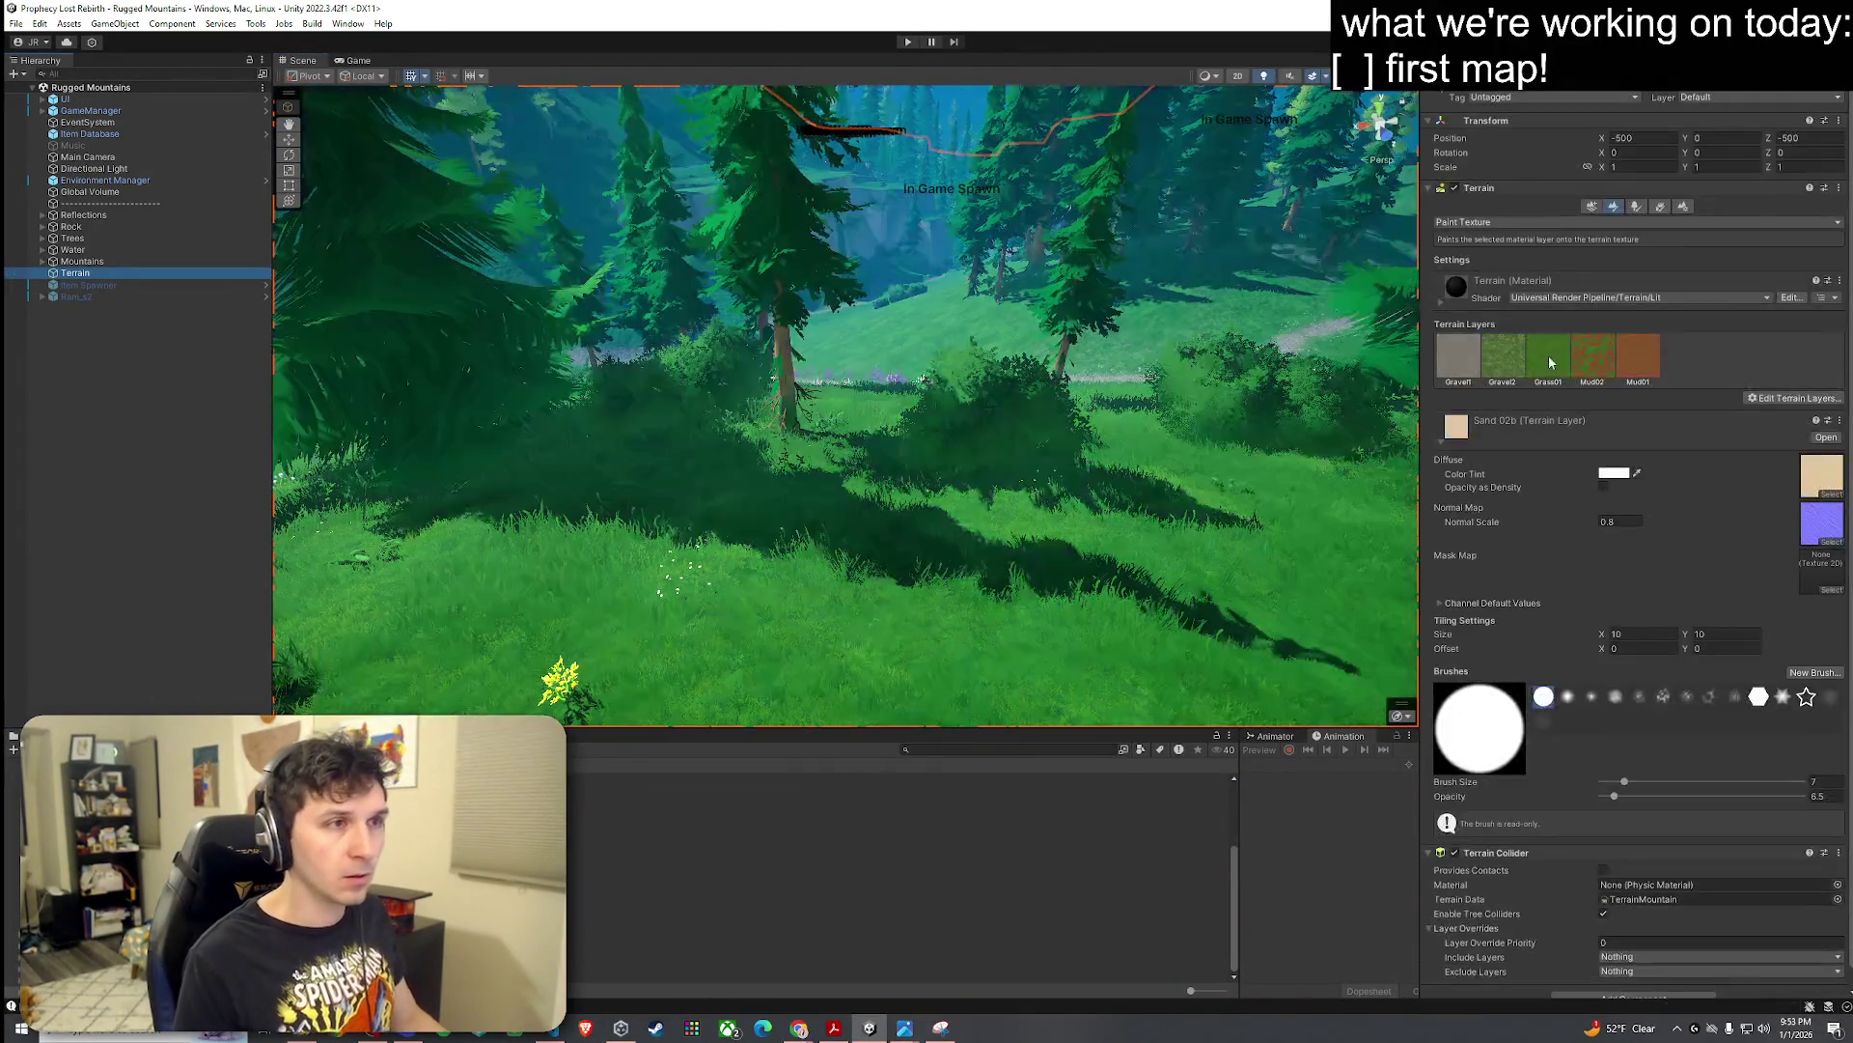
click(1464, 372)
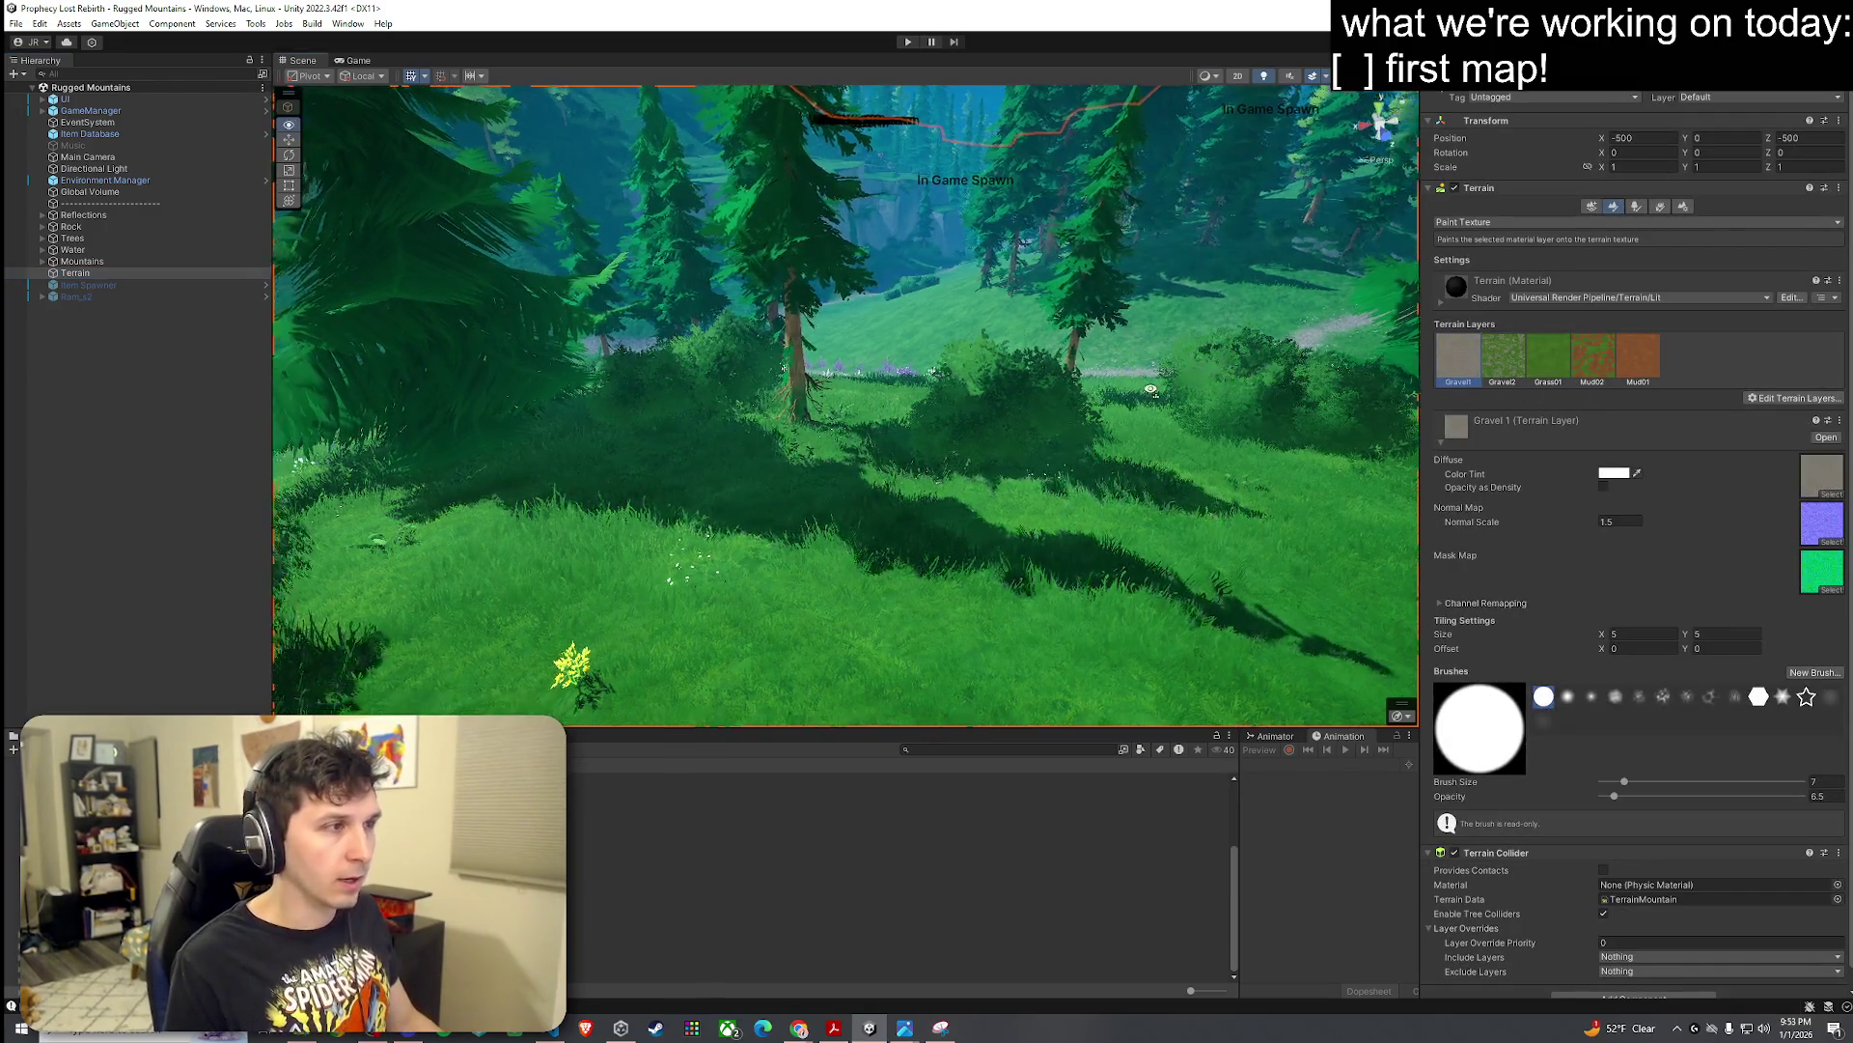
key(w)
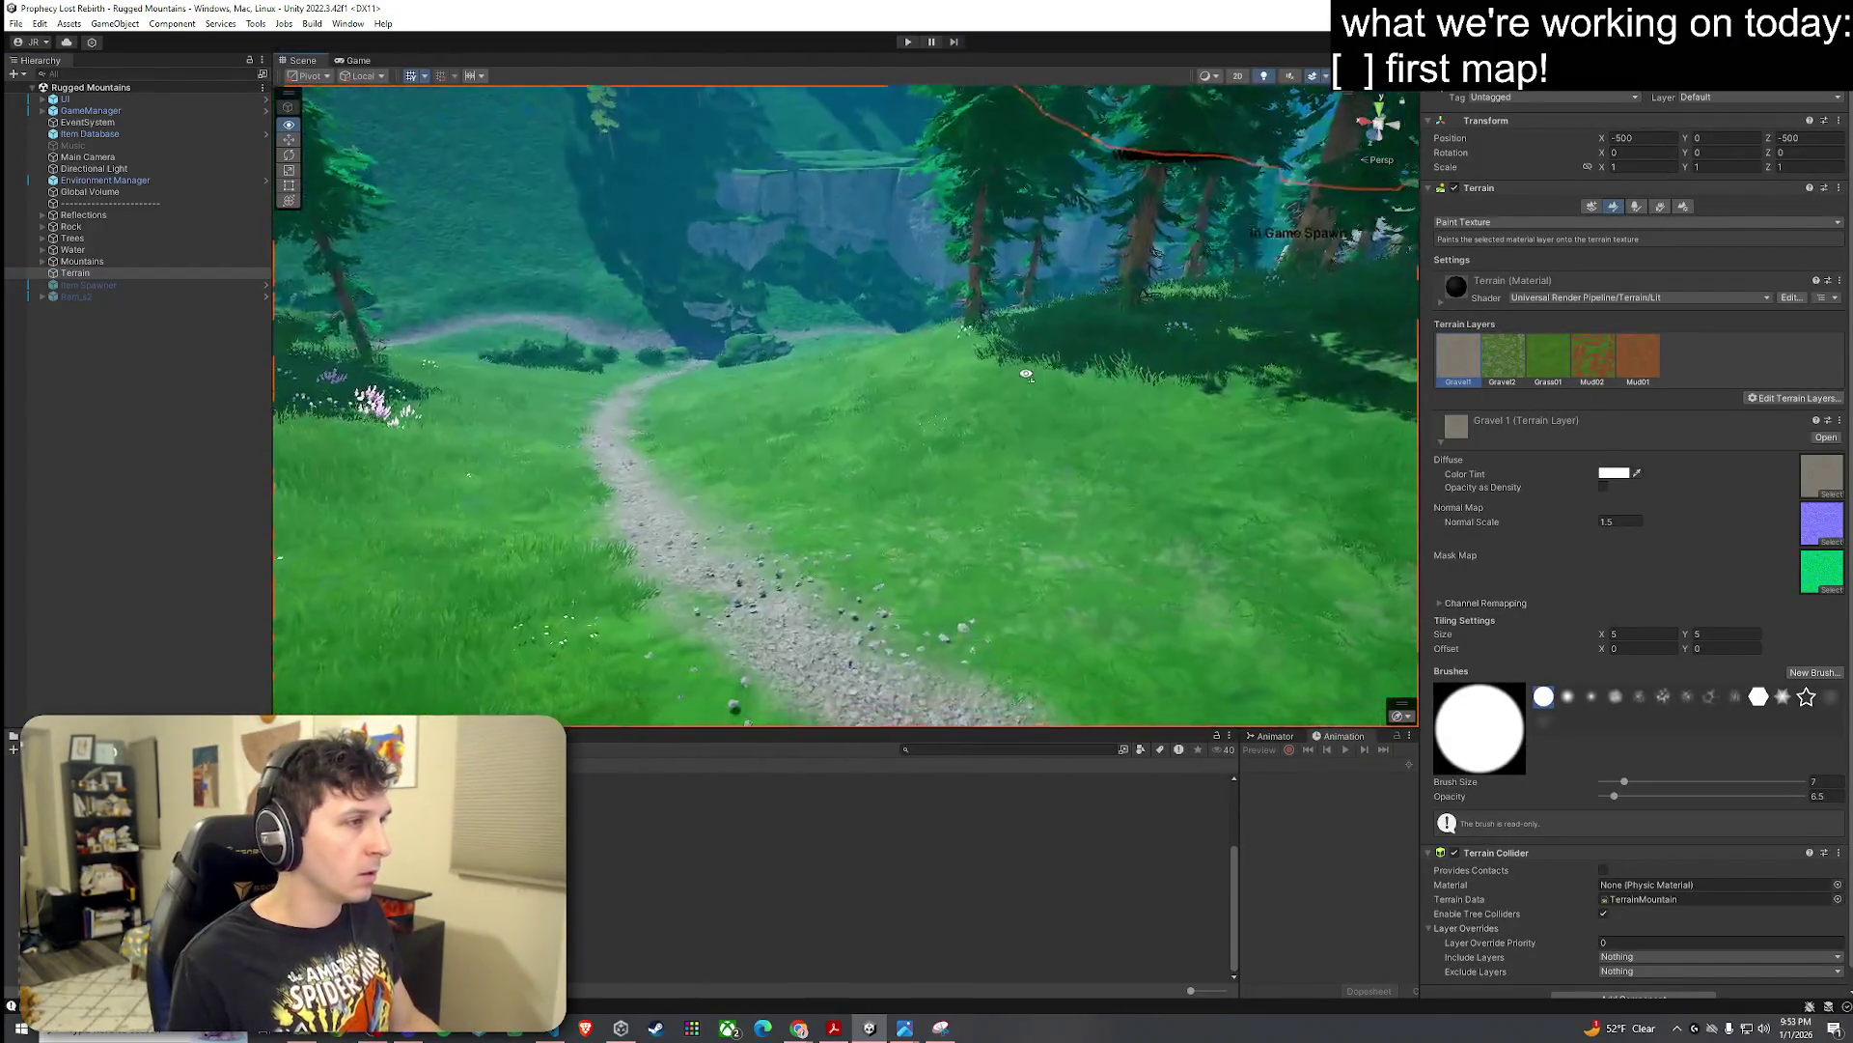
mouse_move(1021, 367)
mouse_down()
mouse_move(789, 254)
mouse_move(579, 348)
mouse_move(386, 337)
mouse_up()
mouse_move(159, 330)
mouse_down()
mouse_move(149, 318)
mouse_move(1761, 374)
mouse_move(1713, 299)
mouse_move(1647, 439)
mouse_up()
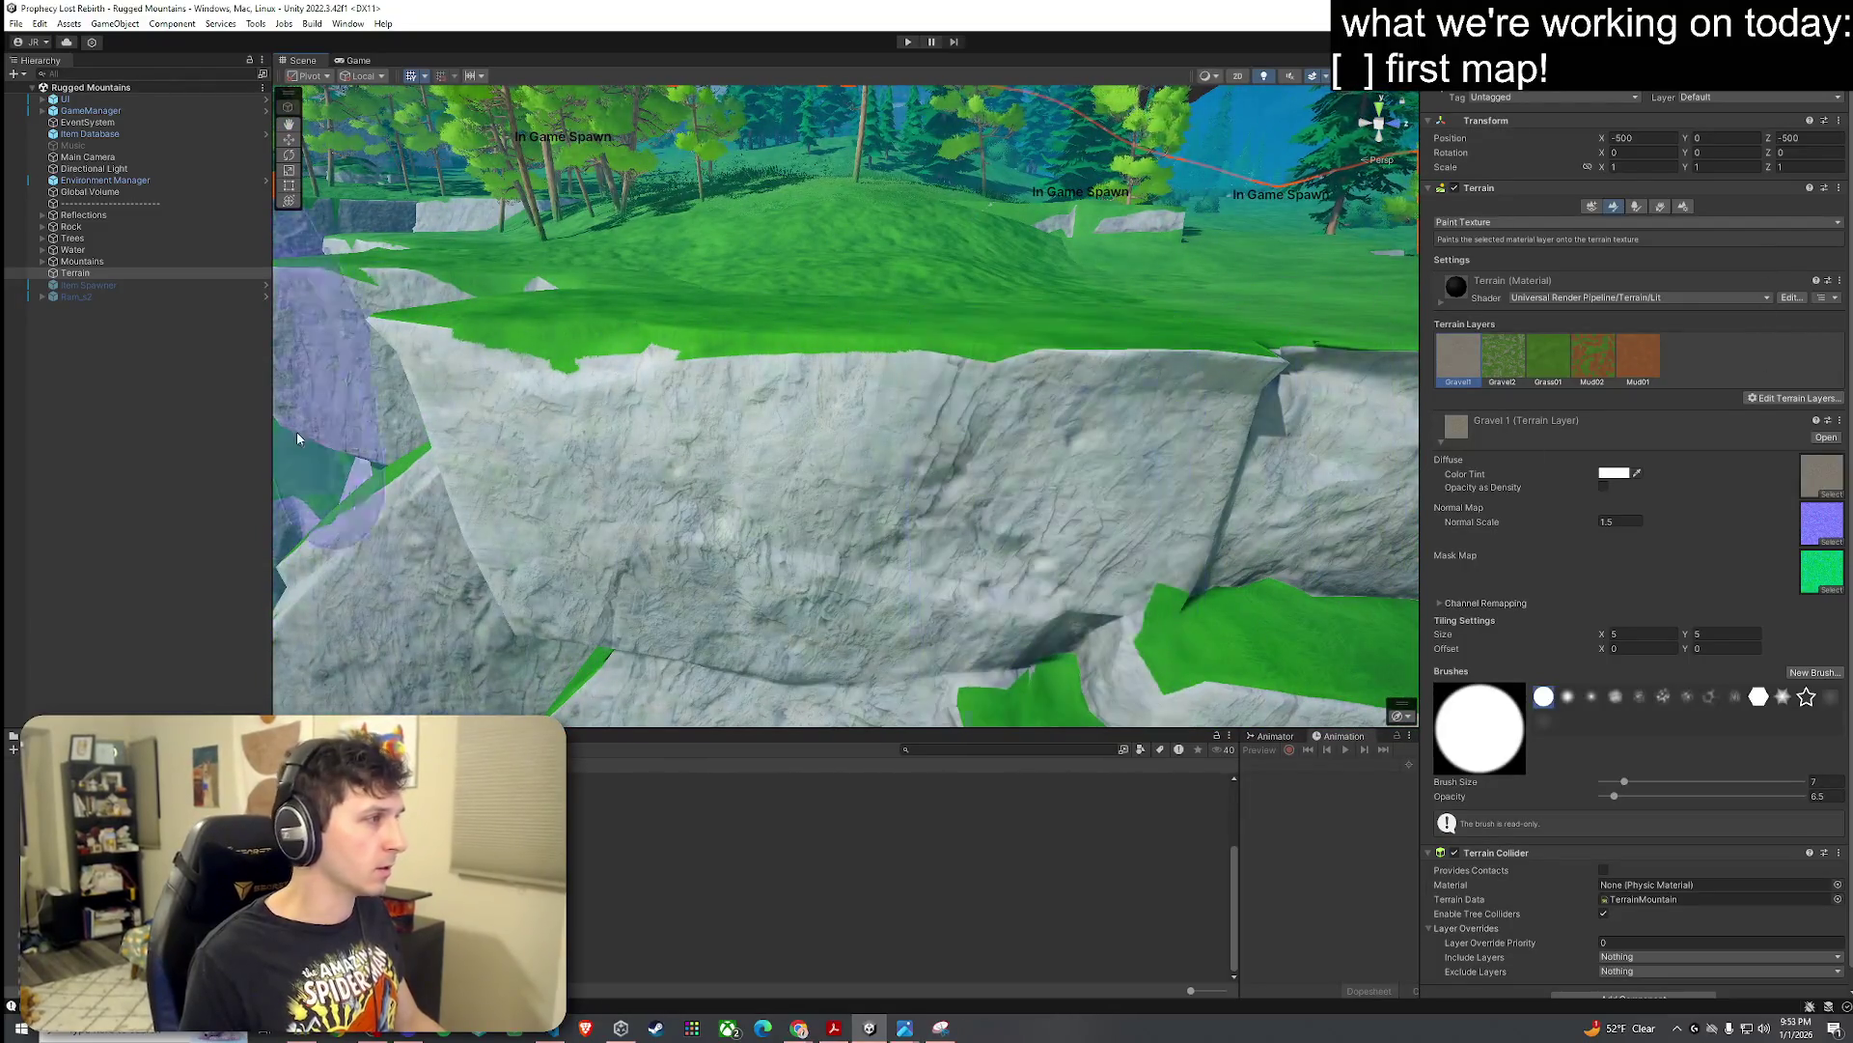
Step: Select the Cliff1 (5) rock and its Cliff1_LOD0 mesh, then view the river valley
click(1016, 396)
drag(1016, 396, 963, 418)
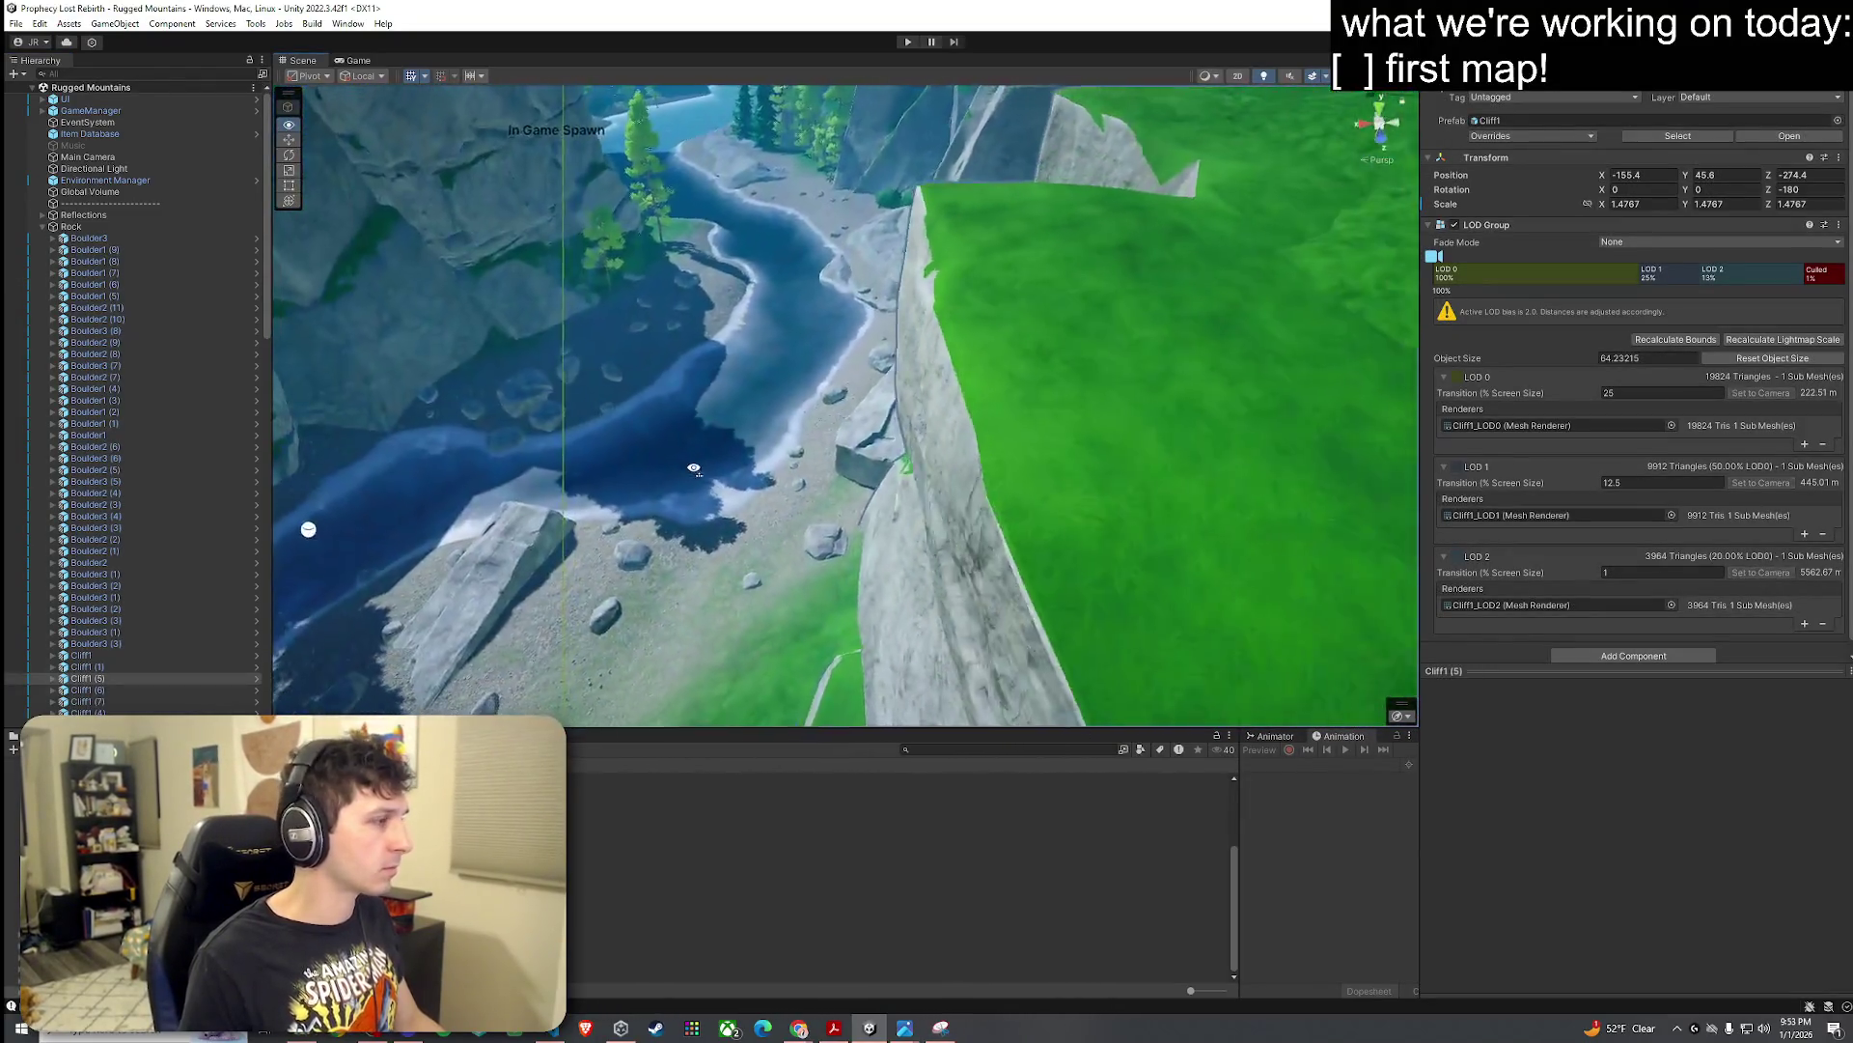
click(938, 429)
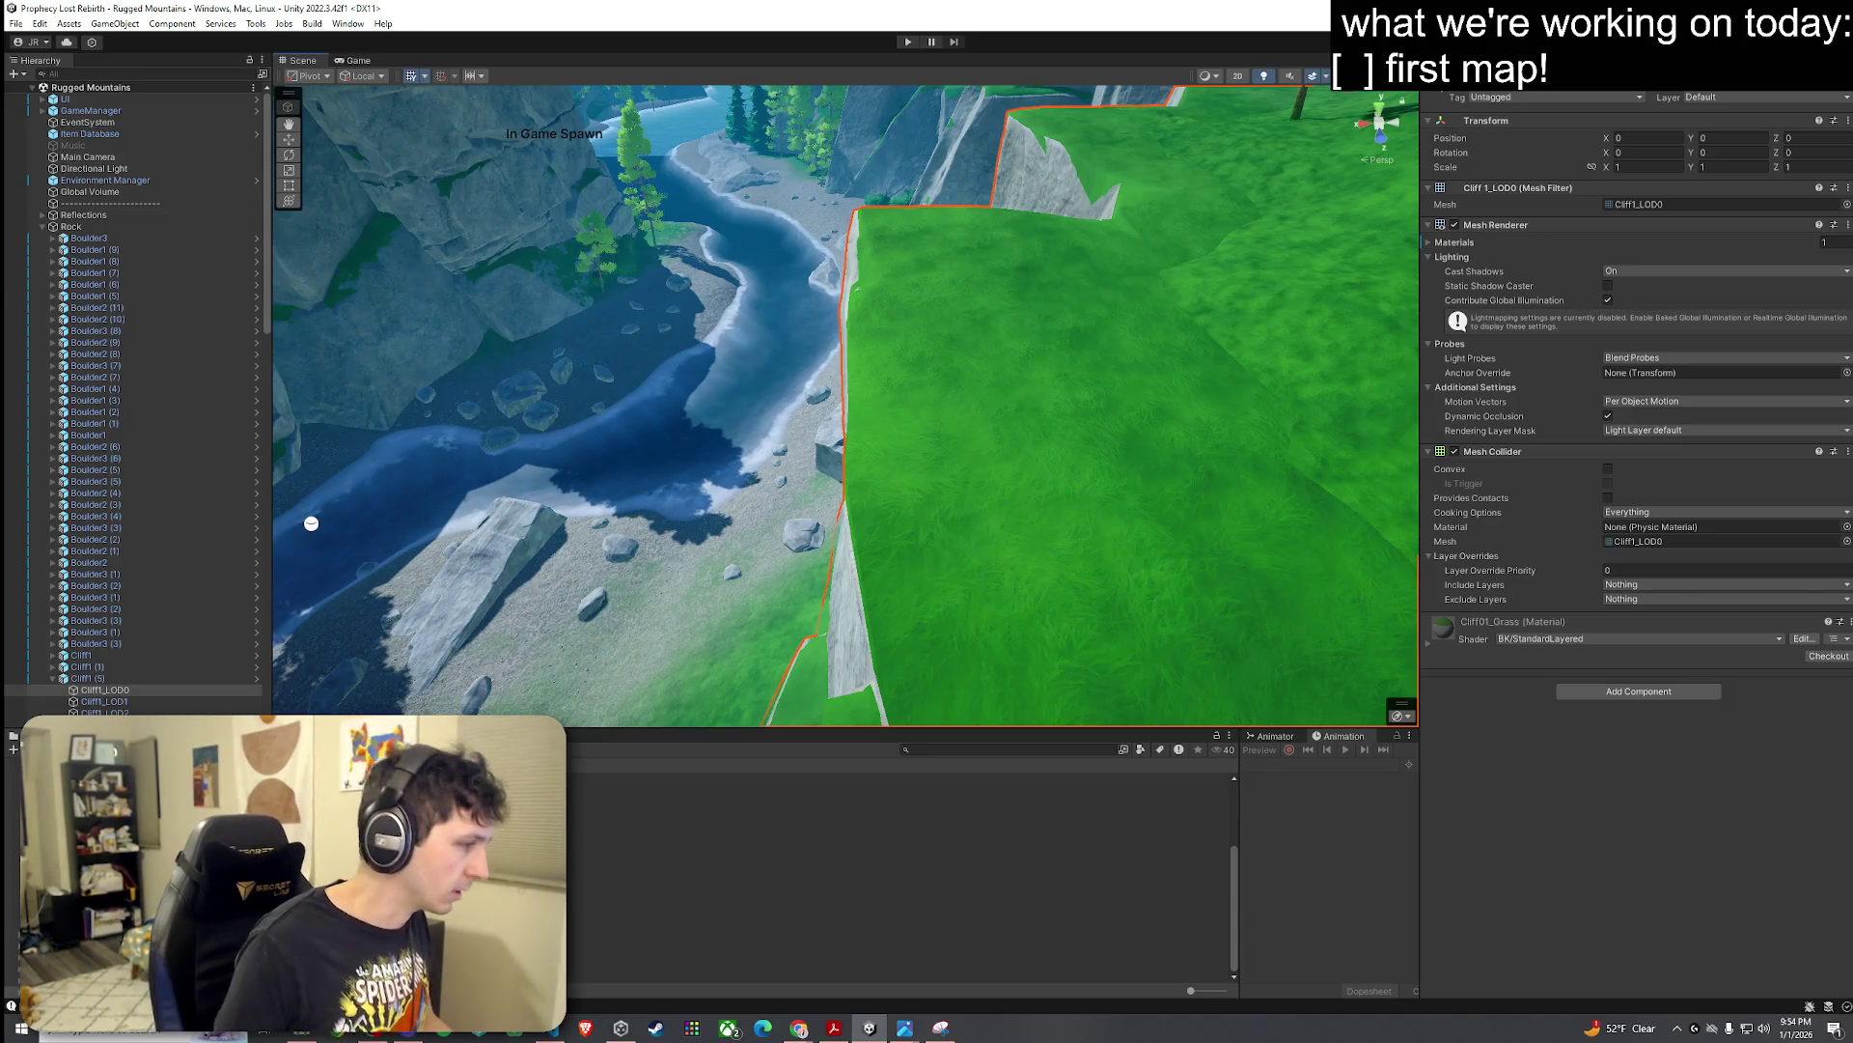
drag(311, 523, 352, 575)
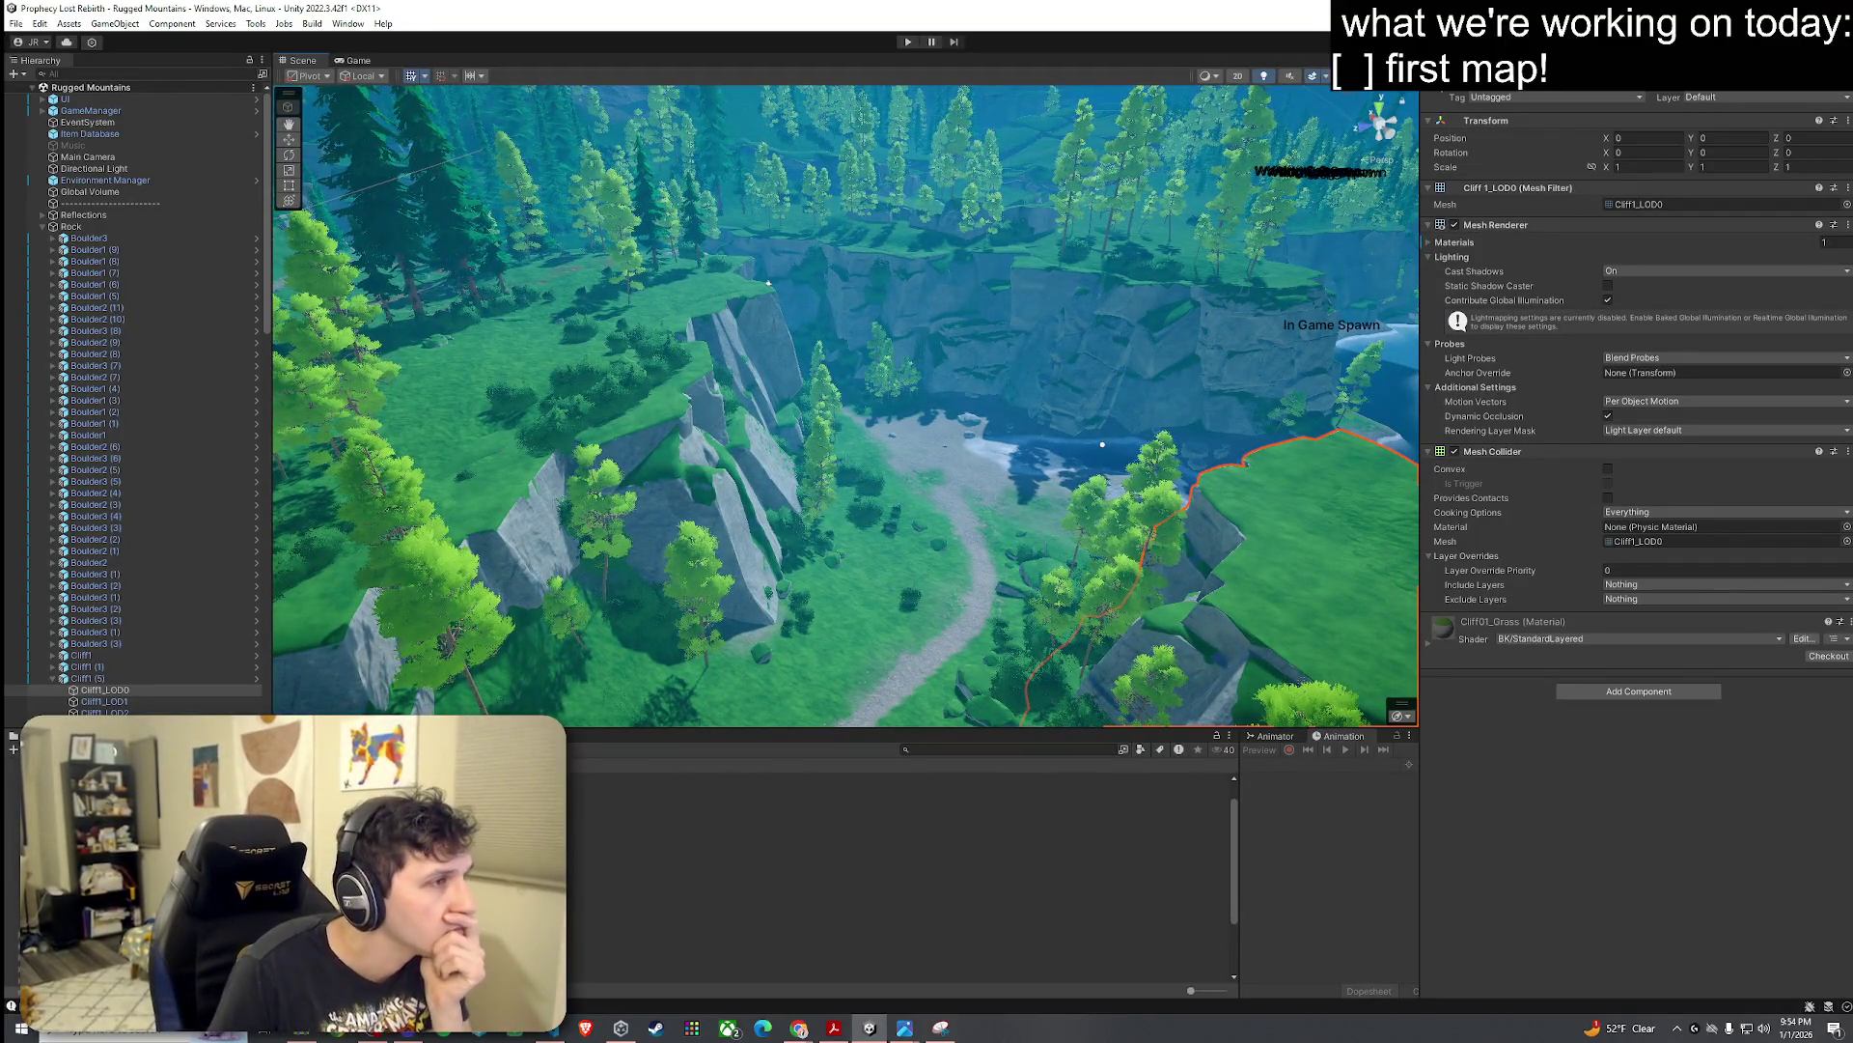
mouse_move(797, 578)
mouse_down()
mouse_move(984, 563)
mouse_move(600, 560)
mouse_move(721, 359)
mouse_up()
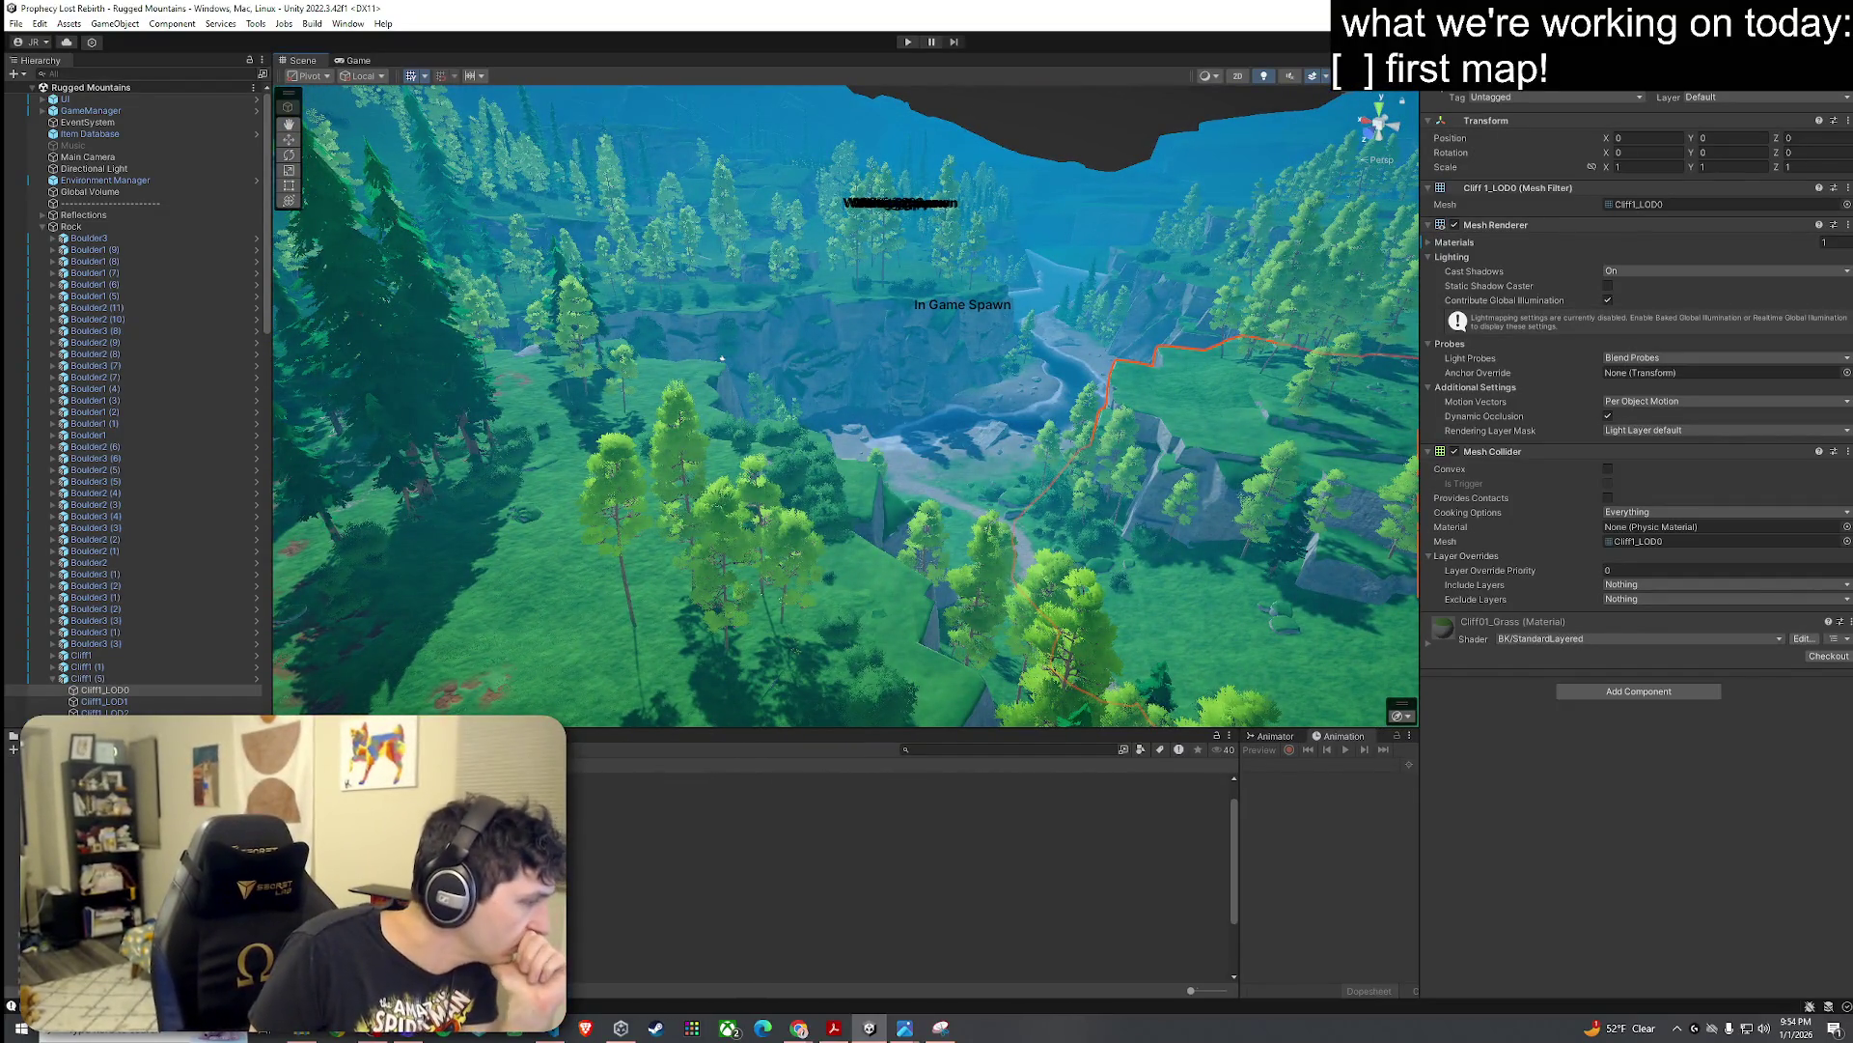
Step: Reopen the 03_Foothills scene and fly over its terrain
click(898, 843)
double_click(898, 845)
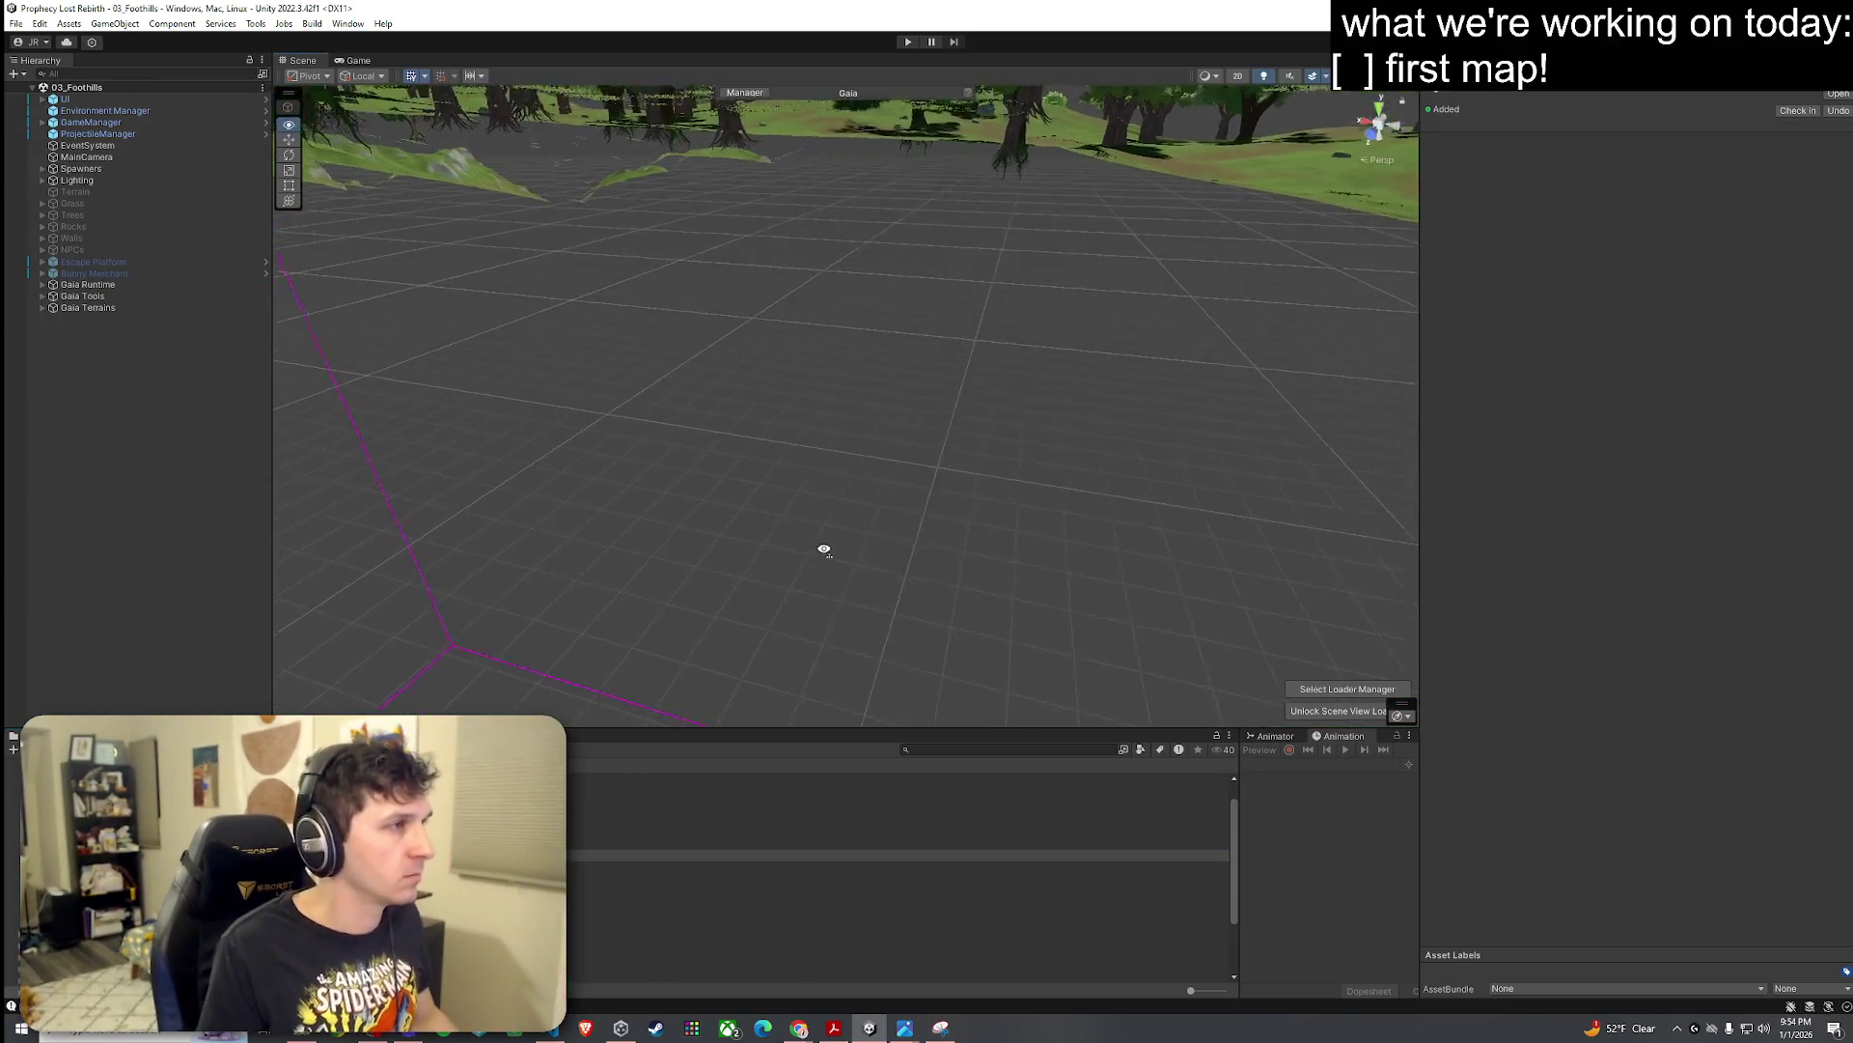
mouse_move(824, 549)
mouse_down()
mouse_move(737, 552)
mouse_move(736, 510)
mouse_move(579, 628)
mouse_move(434, 550)
mouse_move(249, 559)
mouse_move(402, 579)
mouse_move(763, 541)
mouse_up()
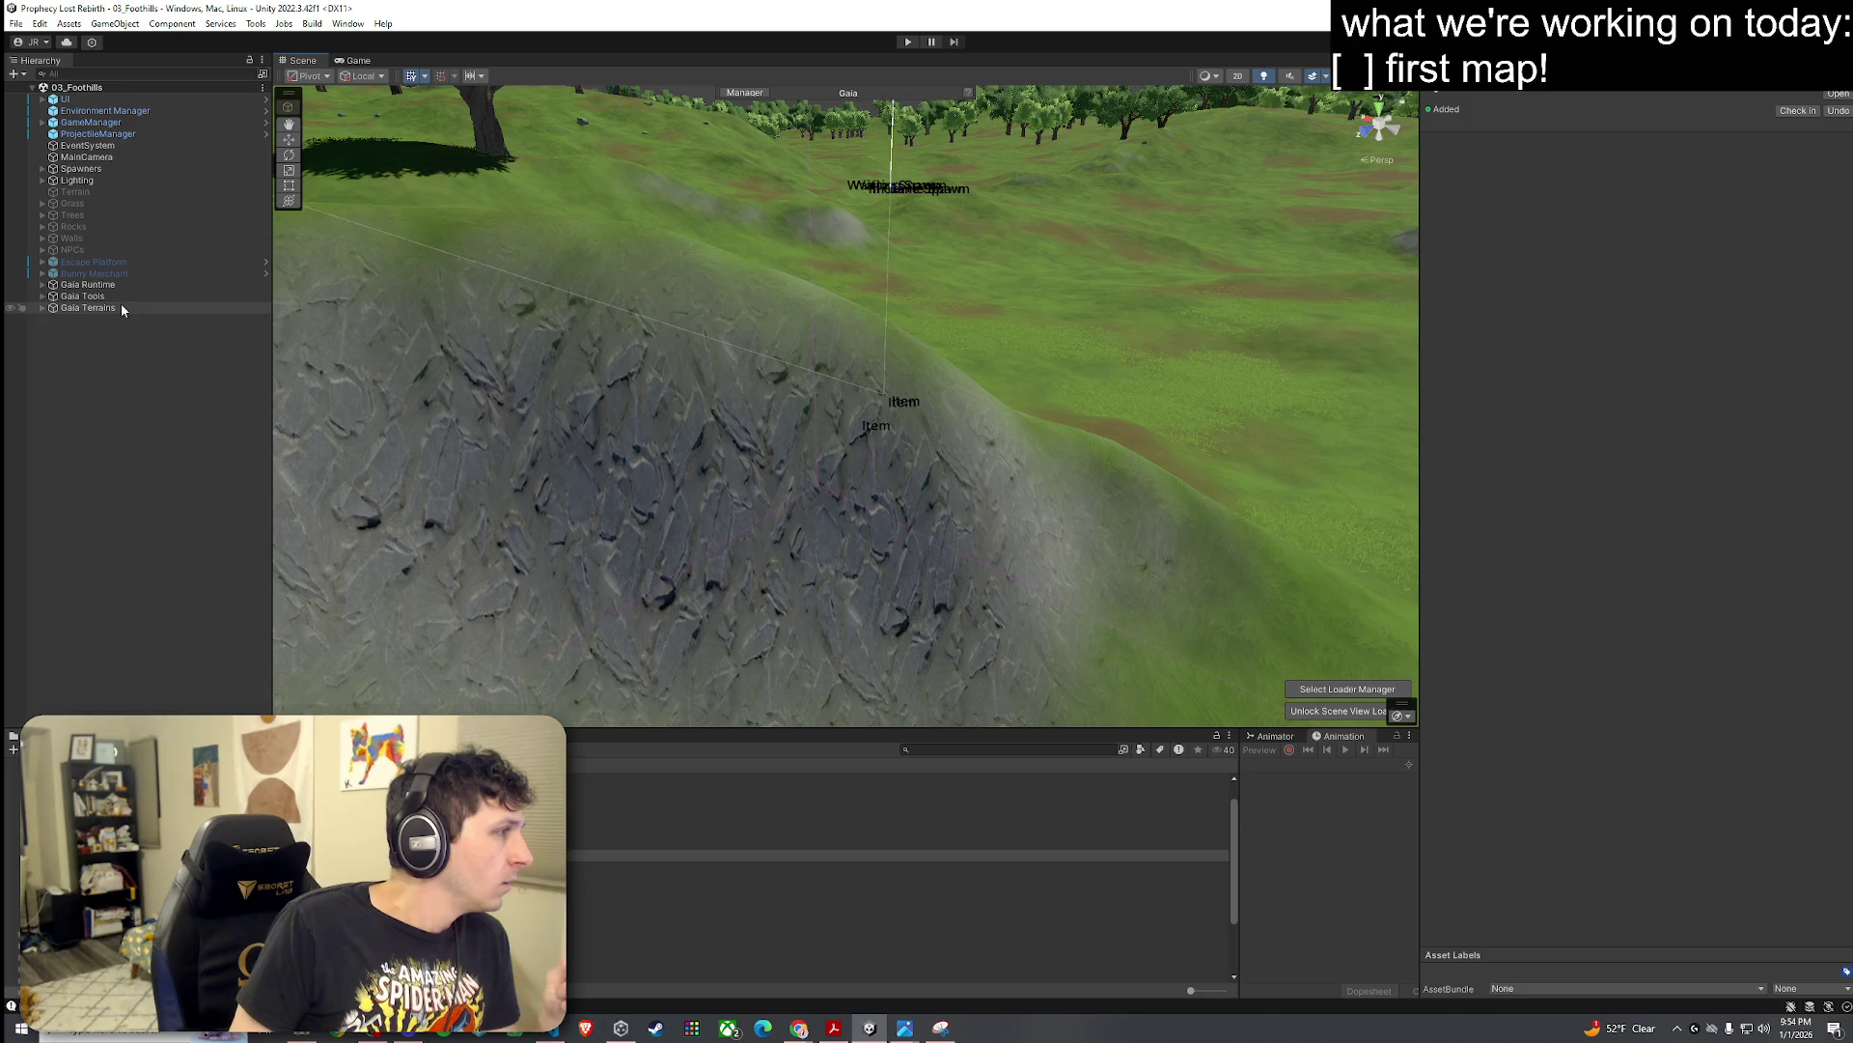
Step: Select the FootHills-Textures spawner and try Rock_1_a as the Cliff rule texture
click(53, 297)
click(53, 319)
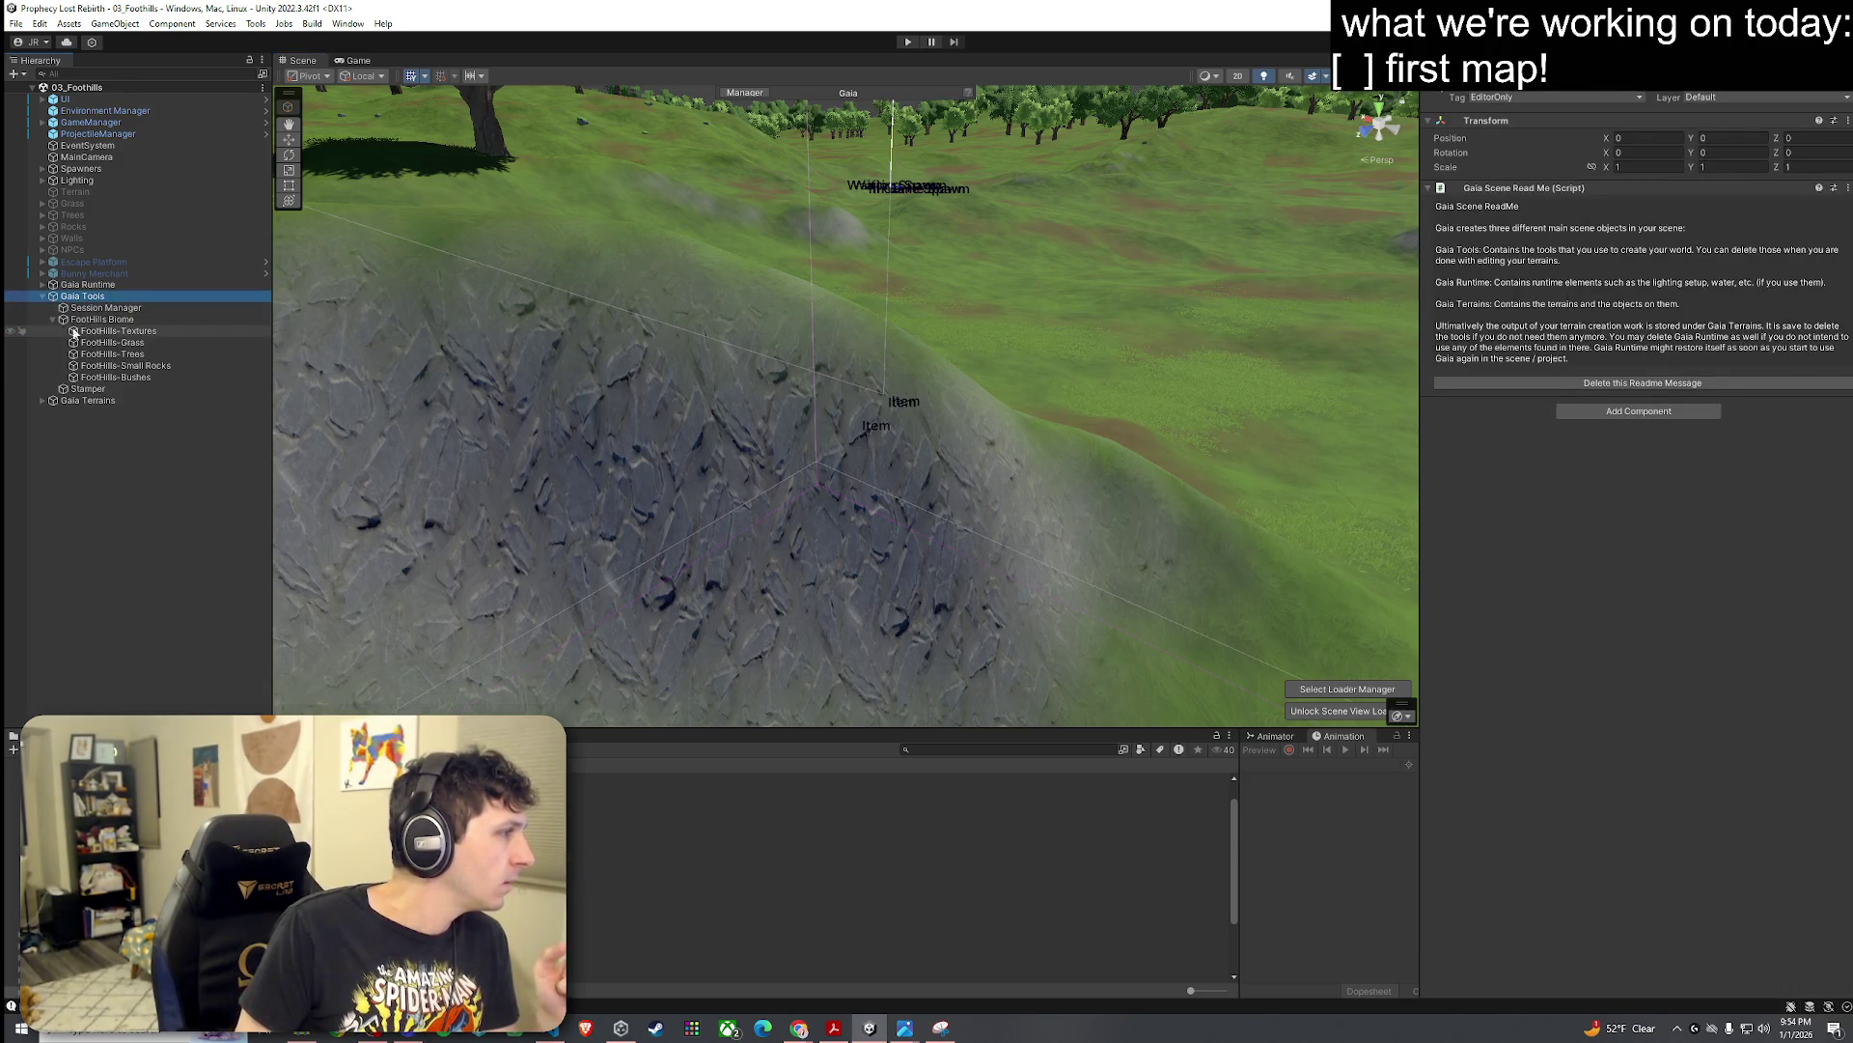
click(119, 331)
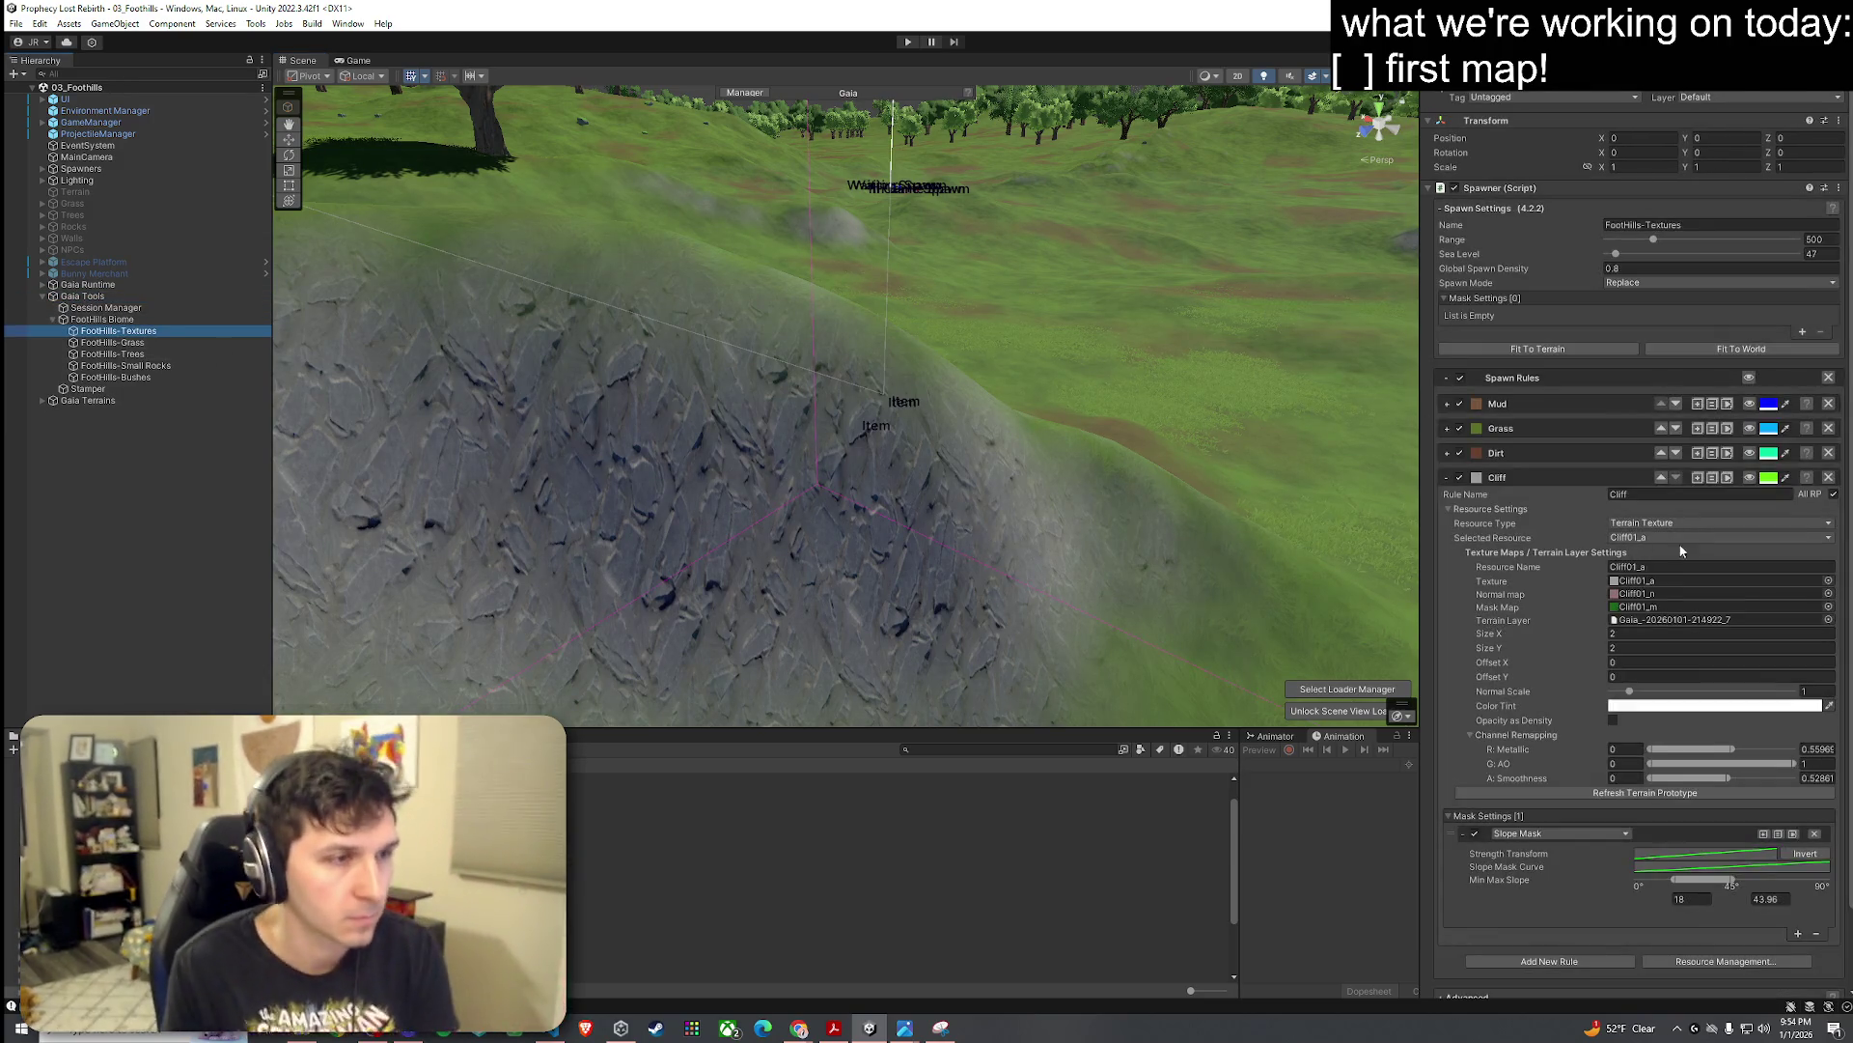
click(1827, 580)
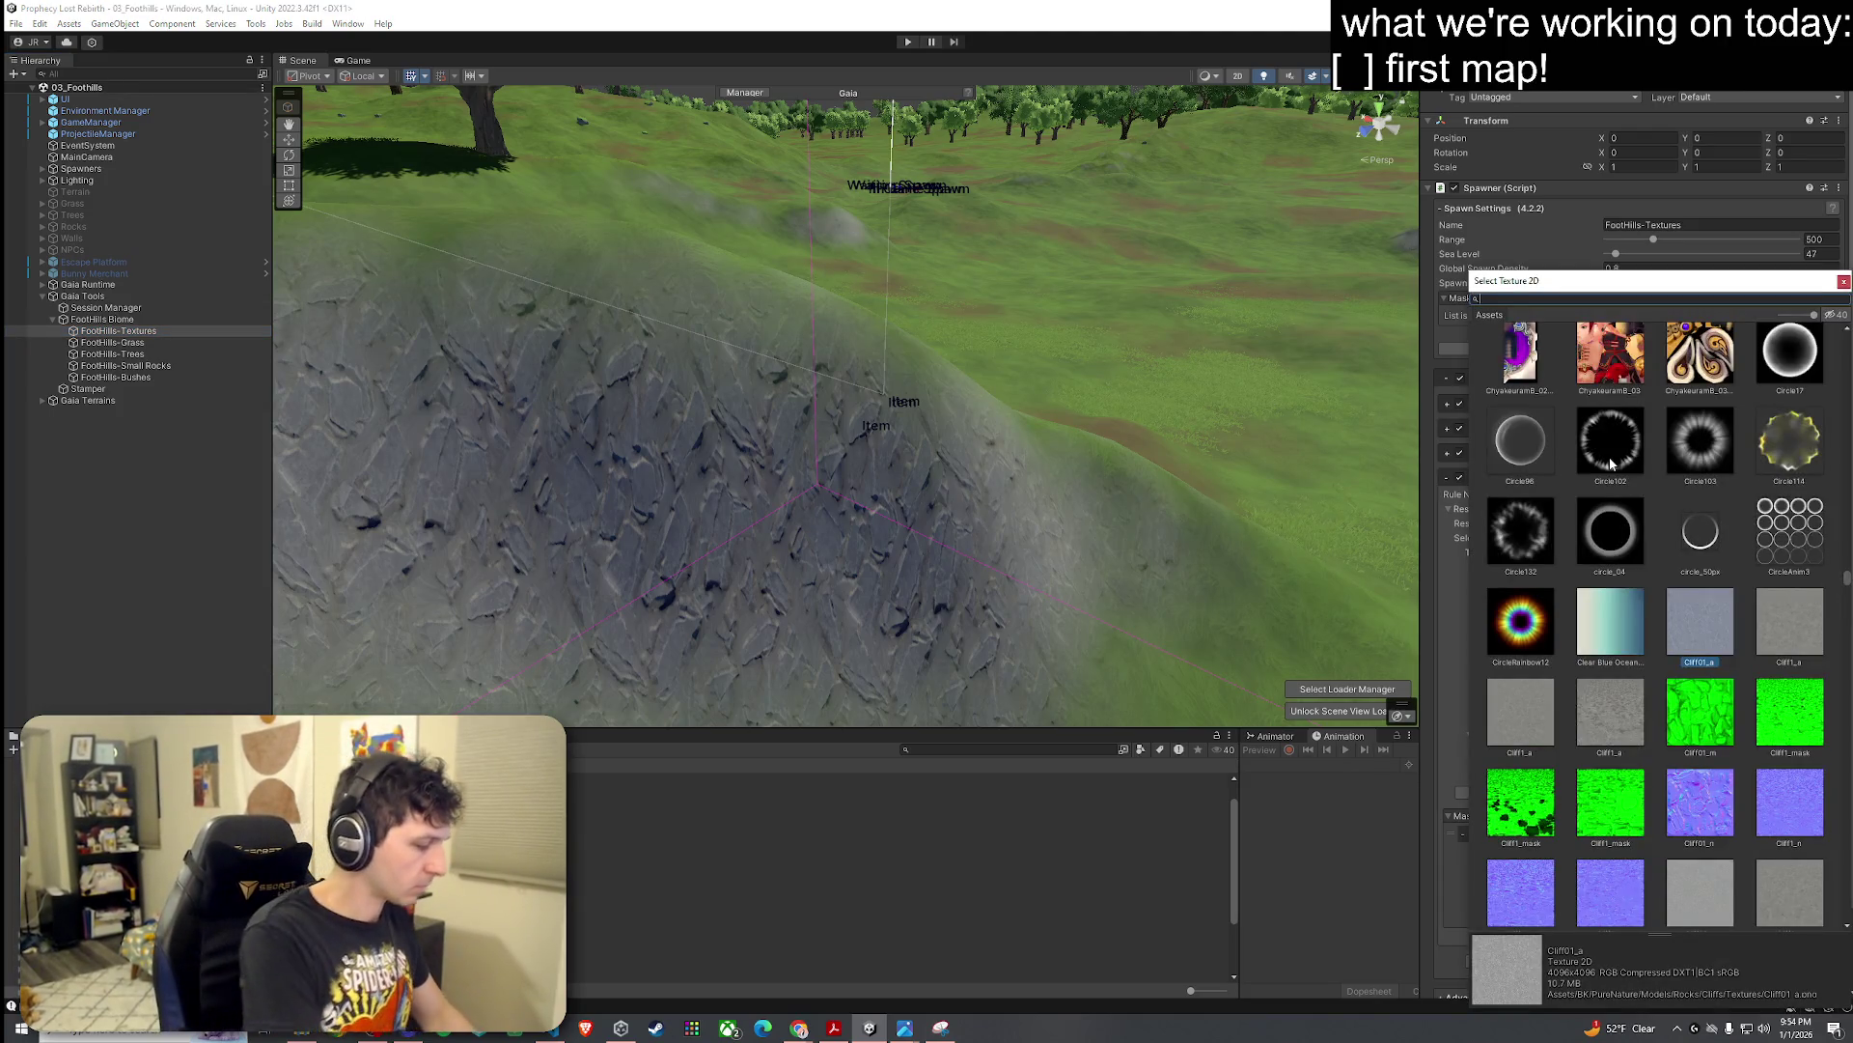
text(rock)
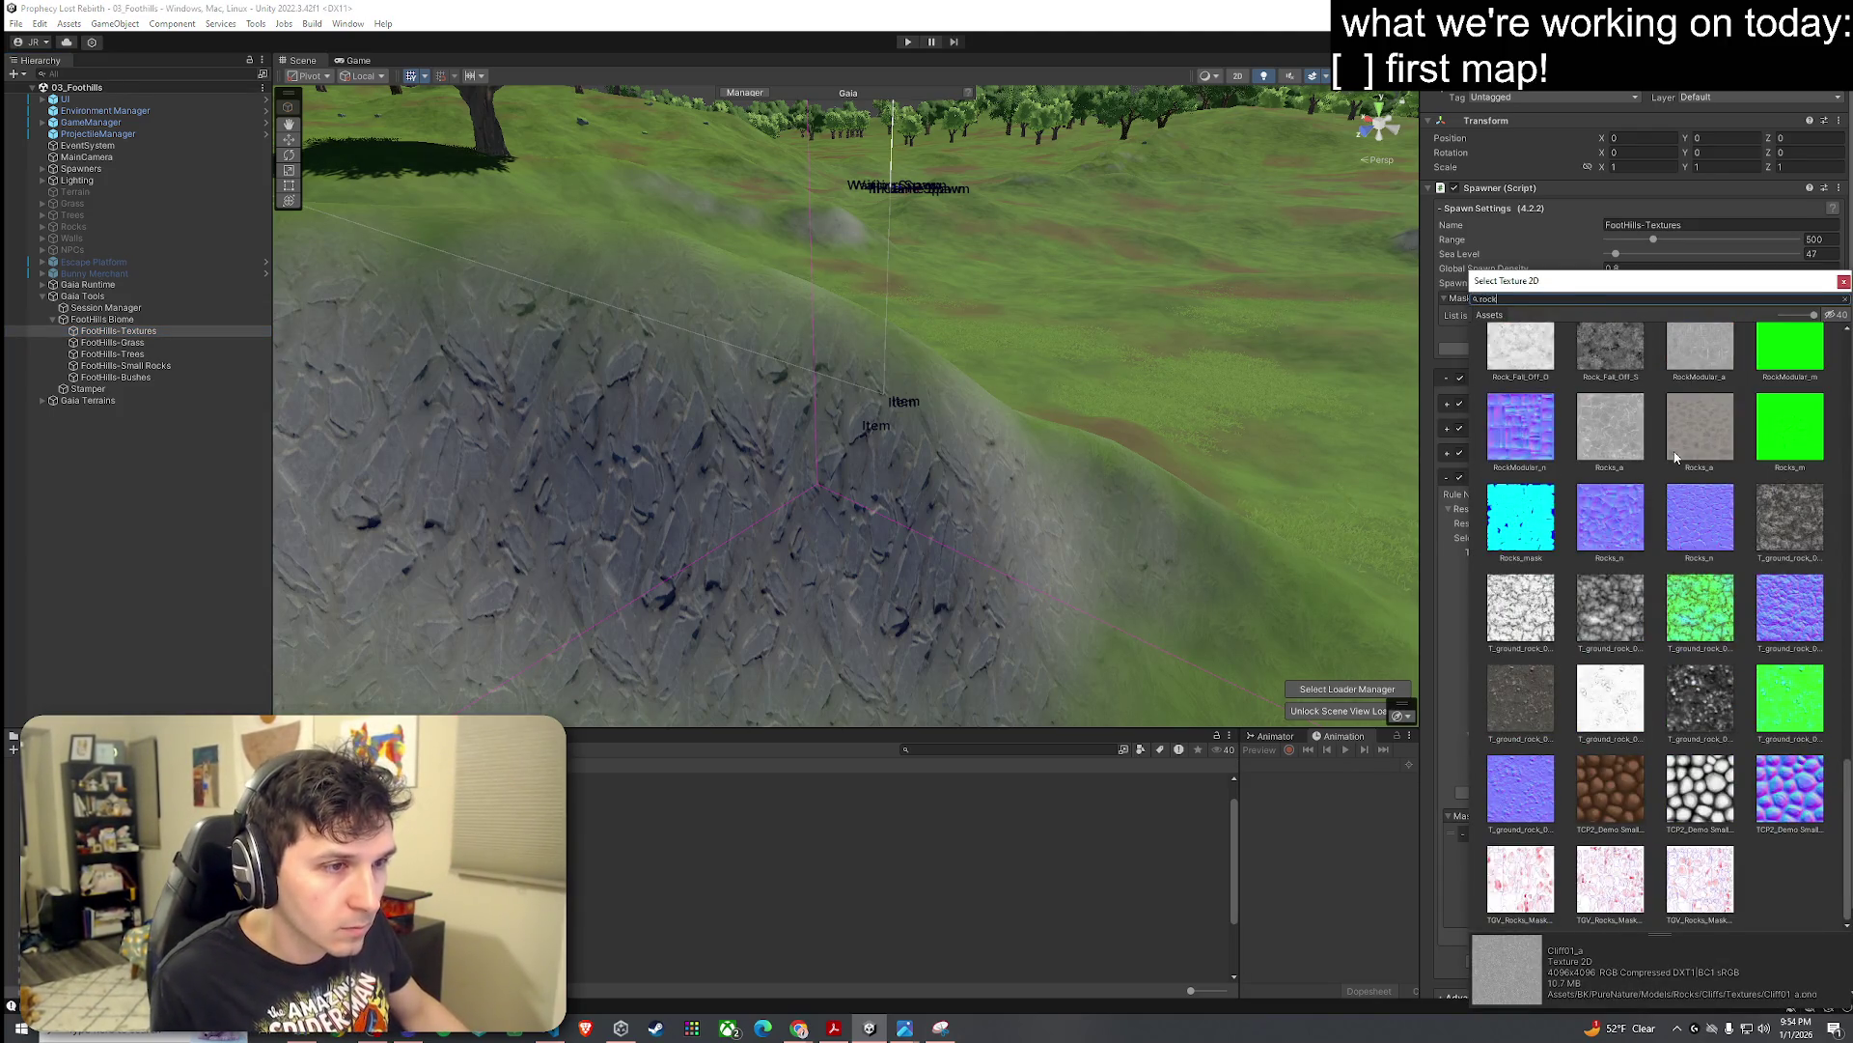
scroll(1675, 458, up, 10)
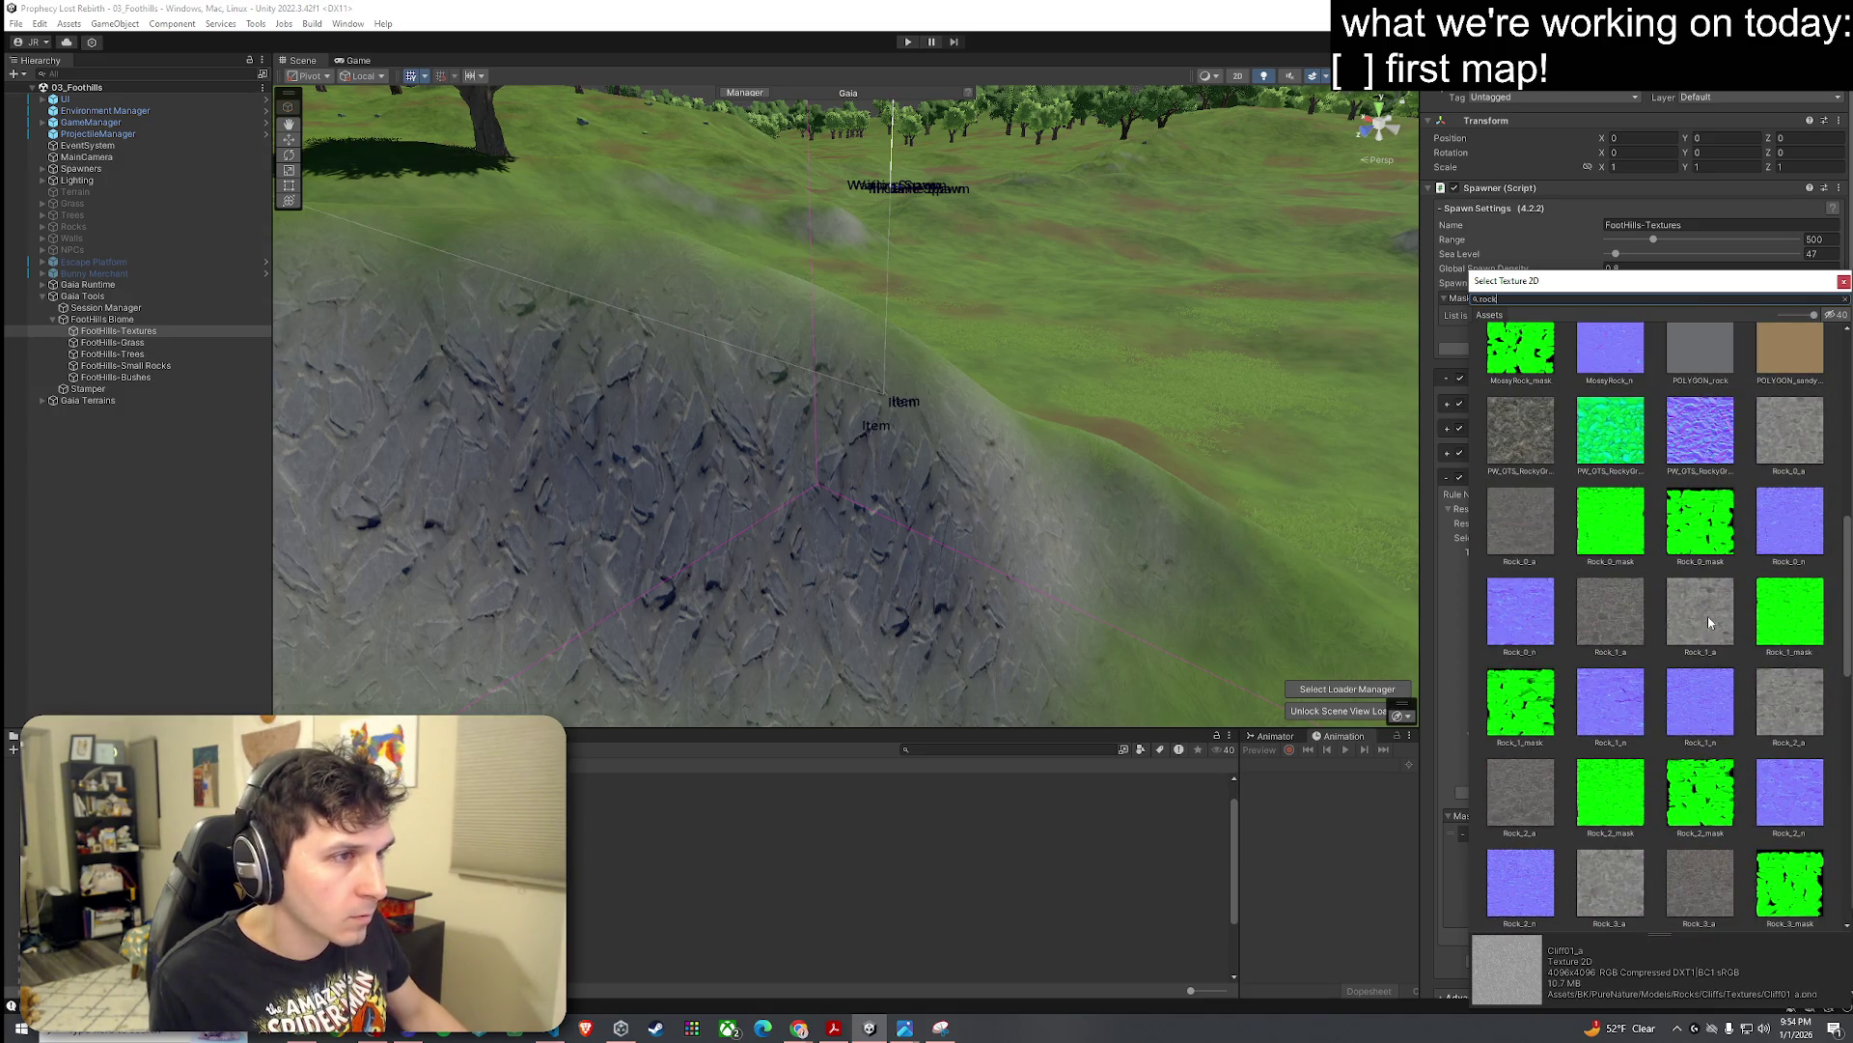
click(1707, 620)
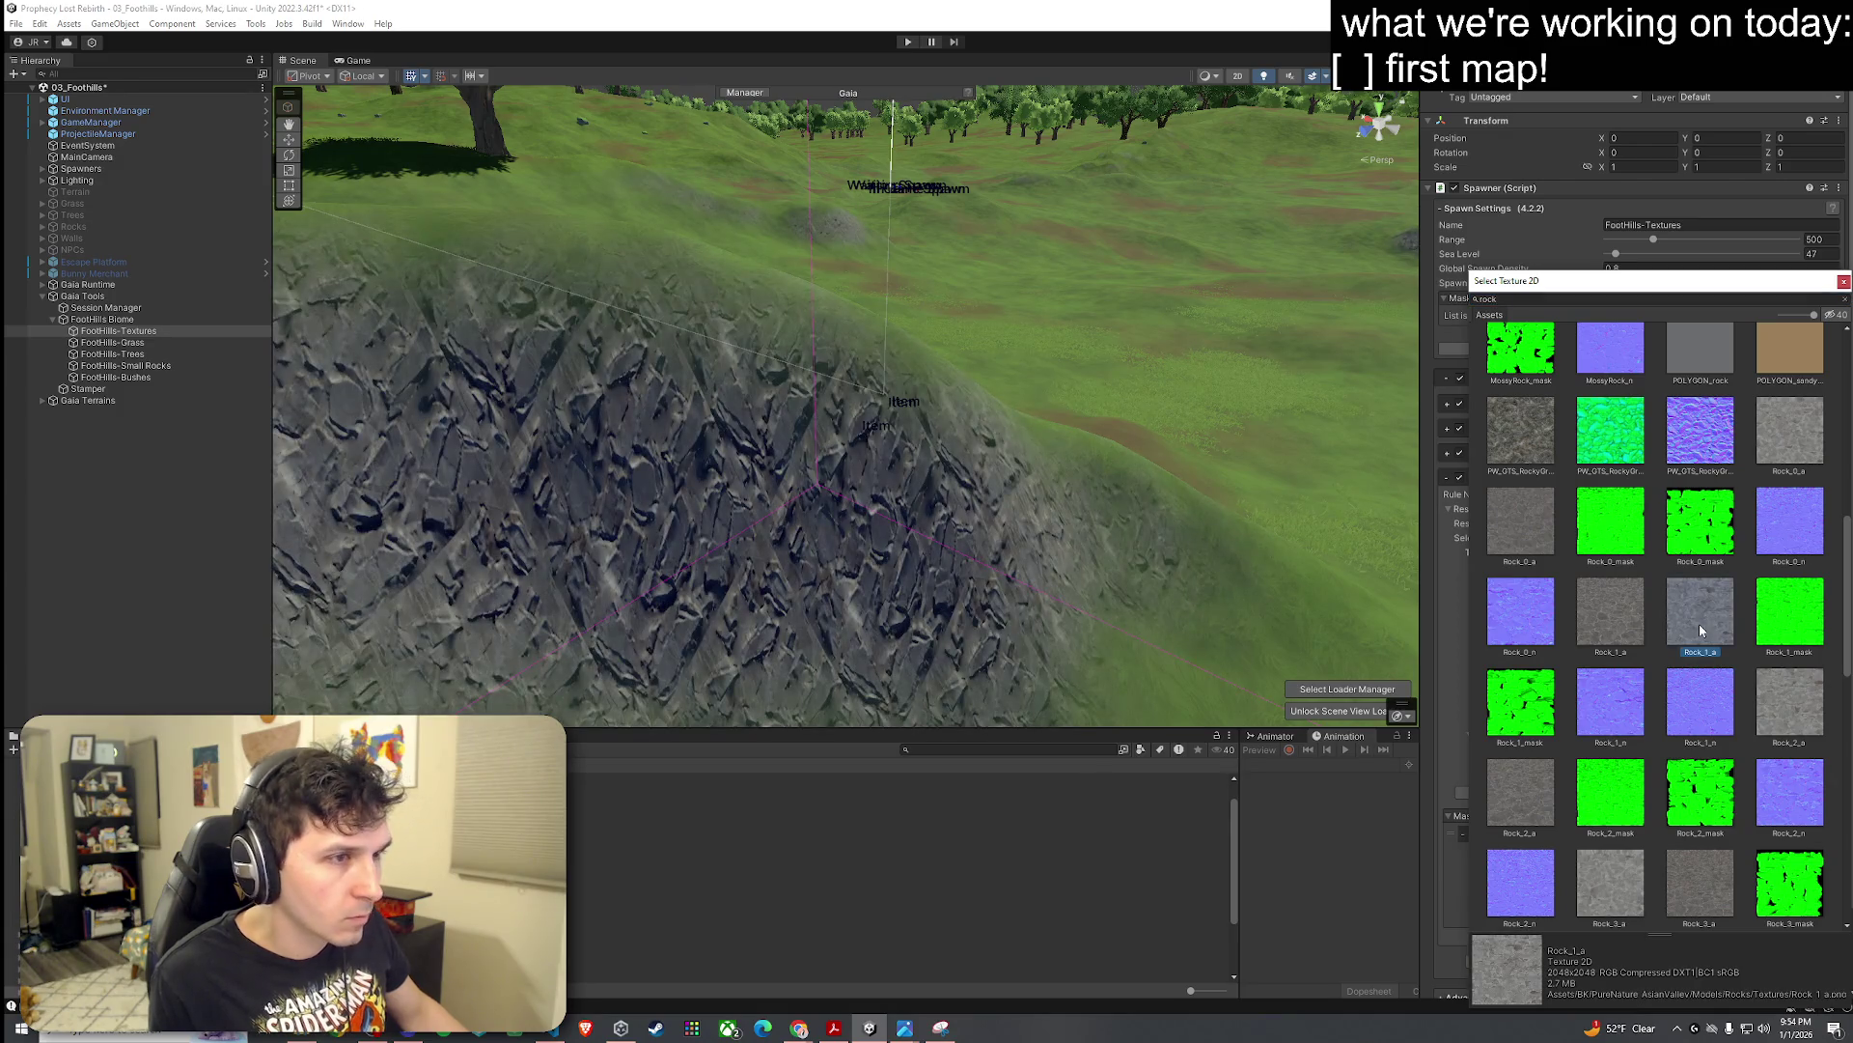
Step: Compare M_cliff_rock_stylized_BaseColor with M_cliff_rocks_BaseMap and settle on the stylized one
scroll(1700, 624, up, 1)
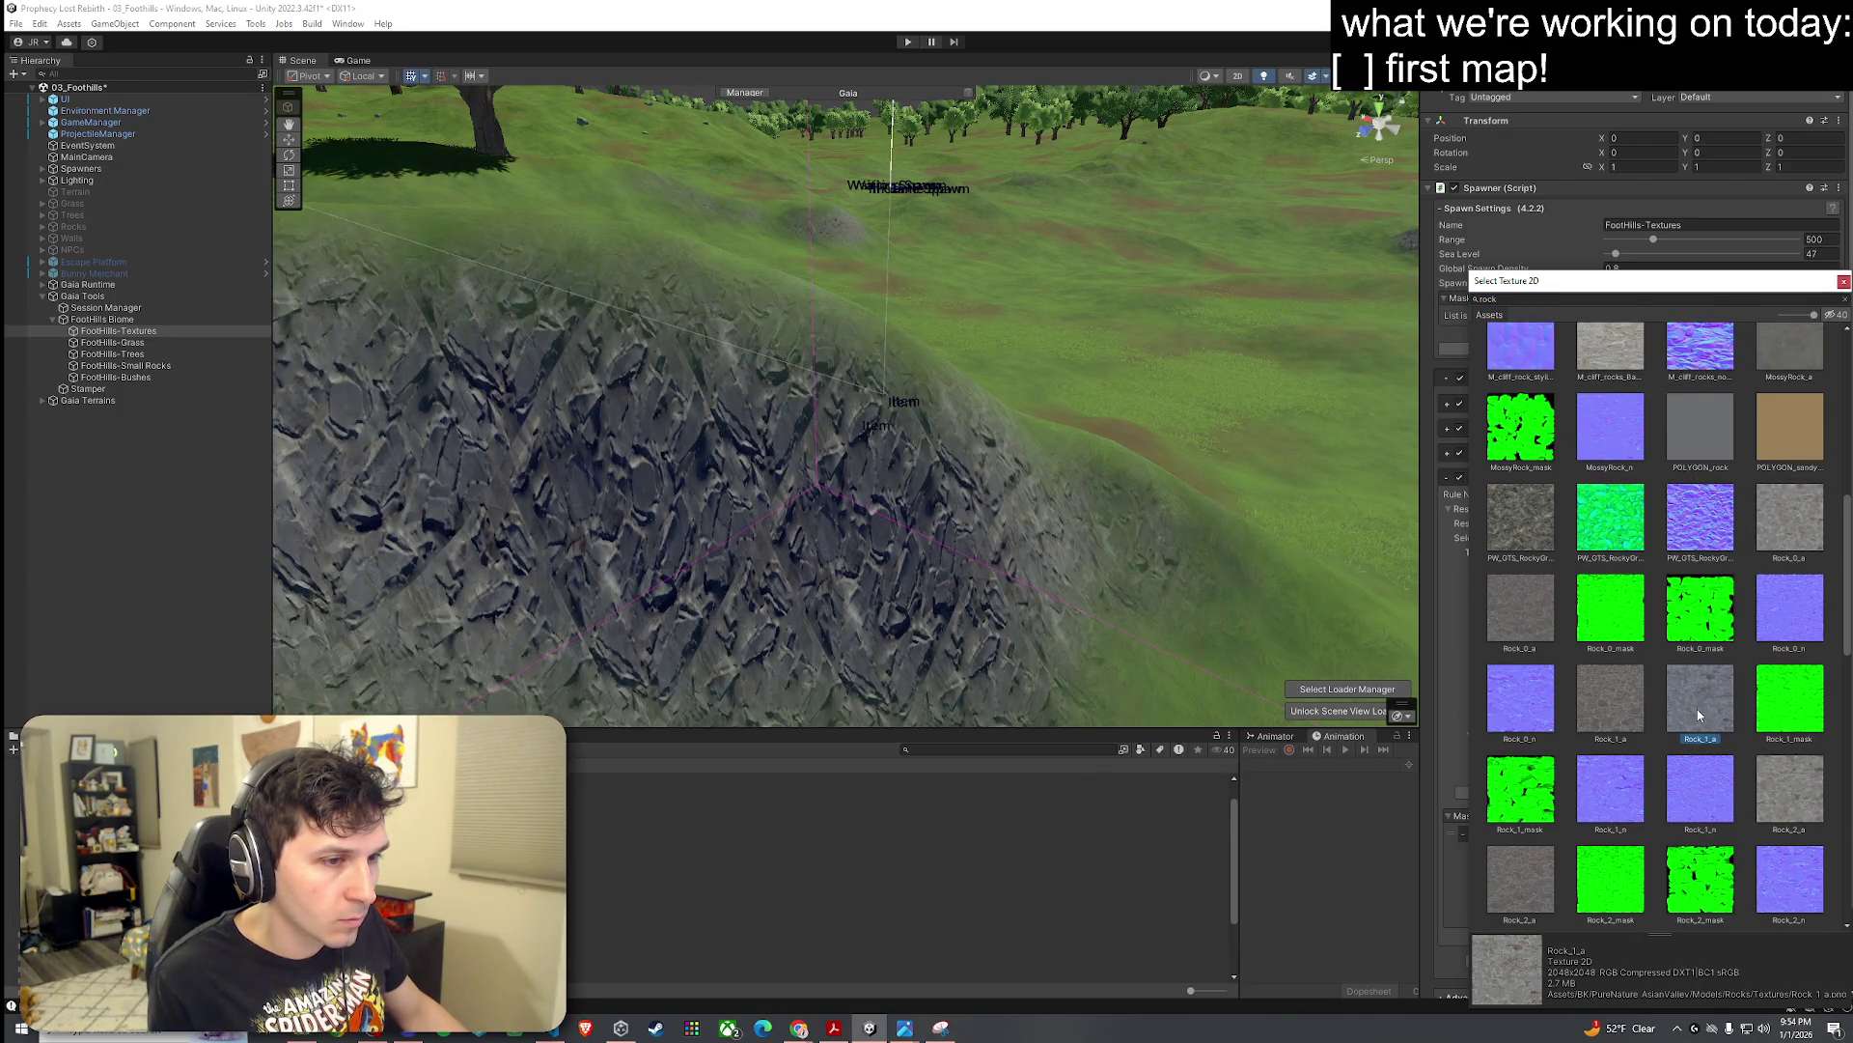
scroll(1699, 657, up, 3)
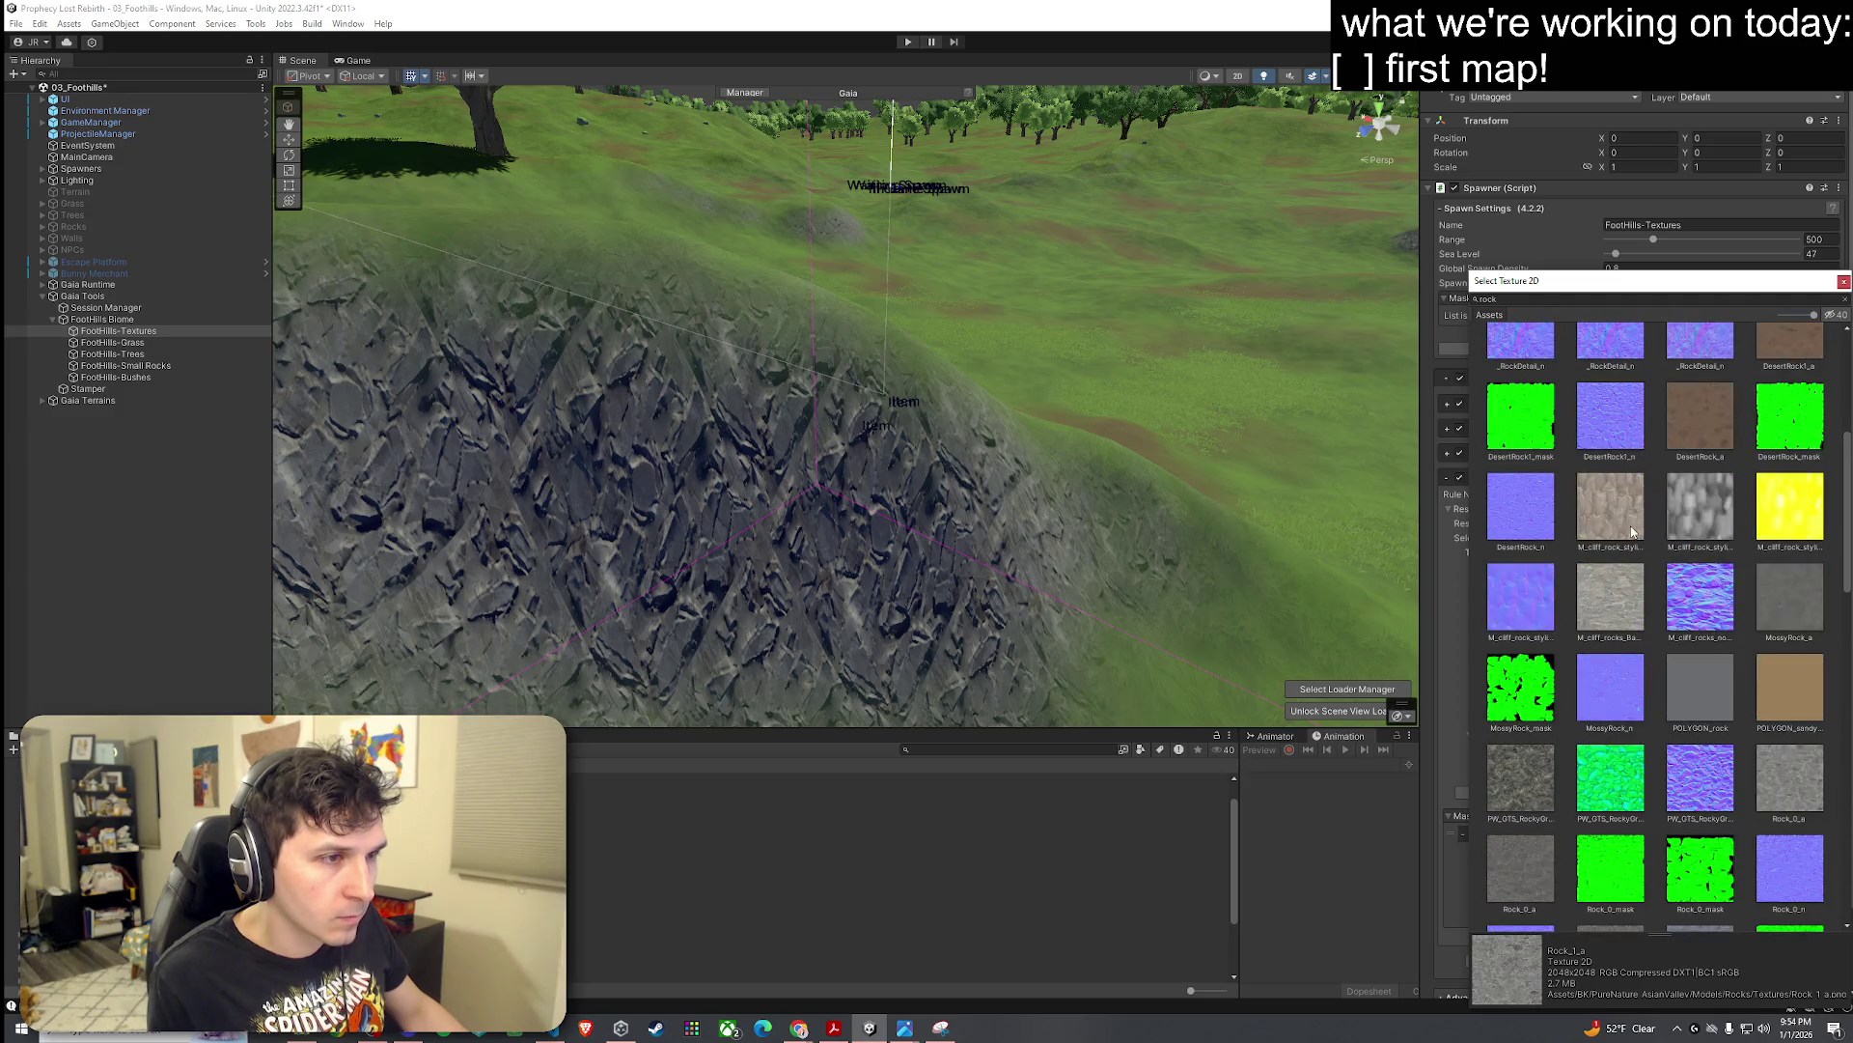
click(1630, 532)
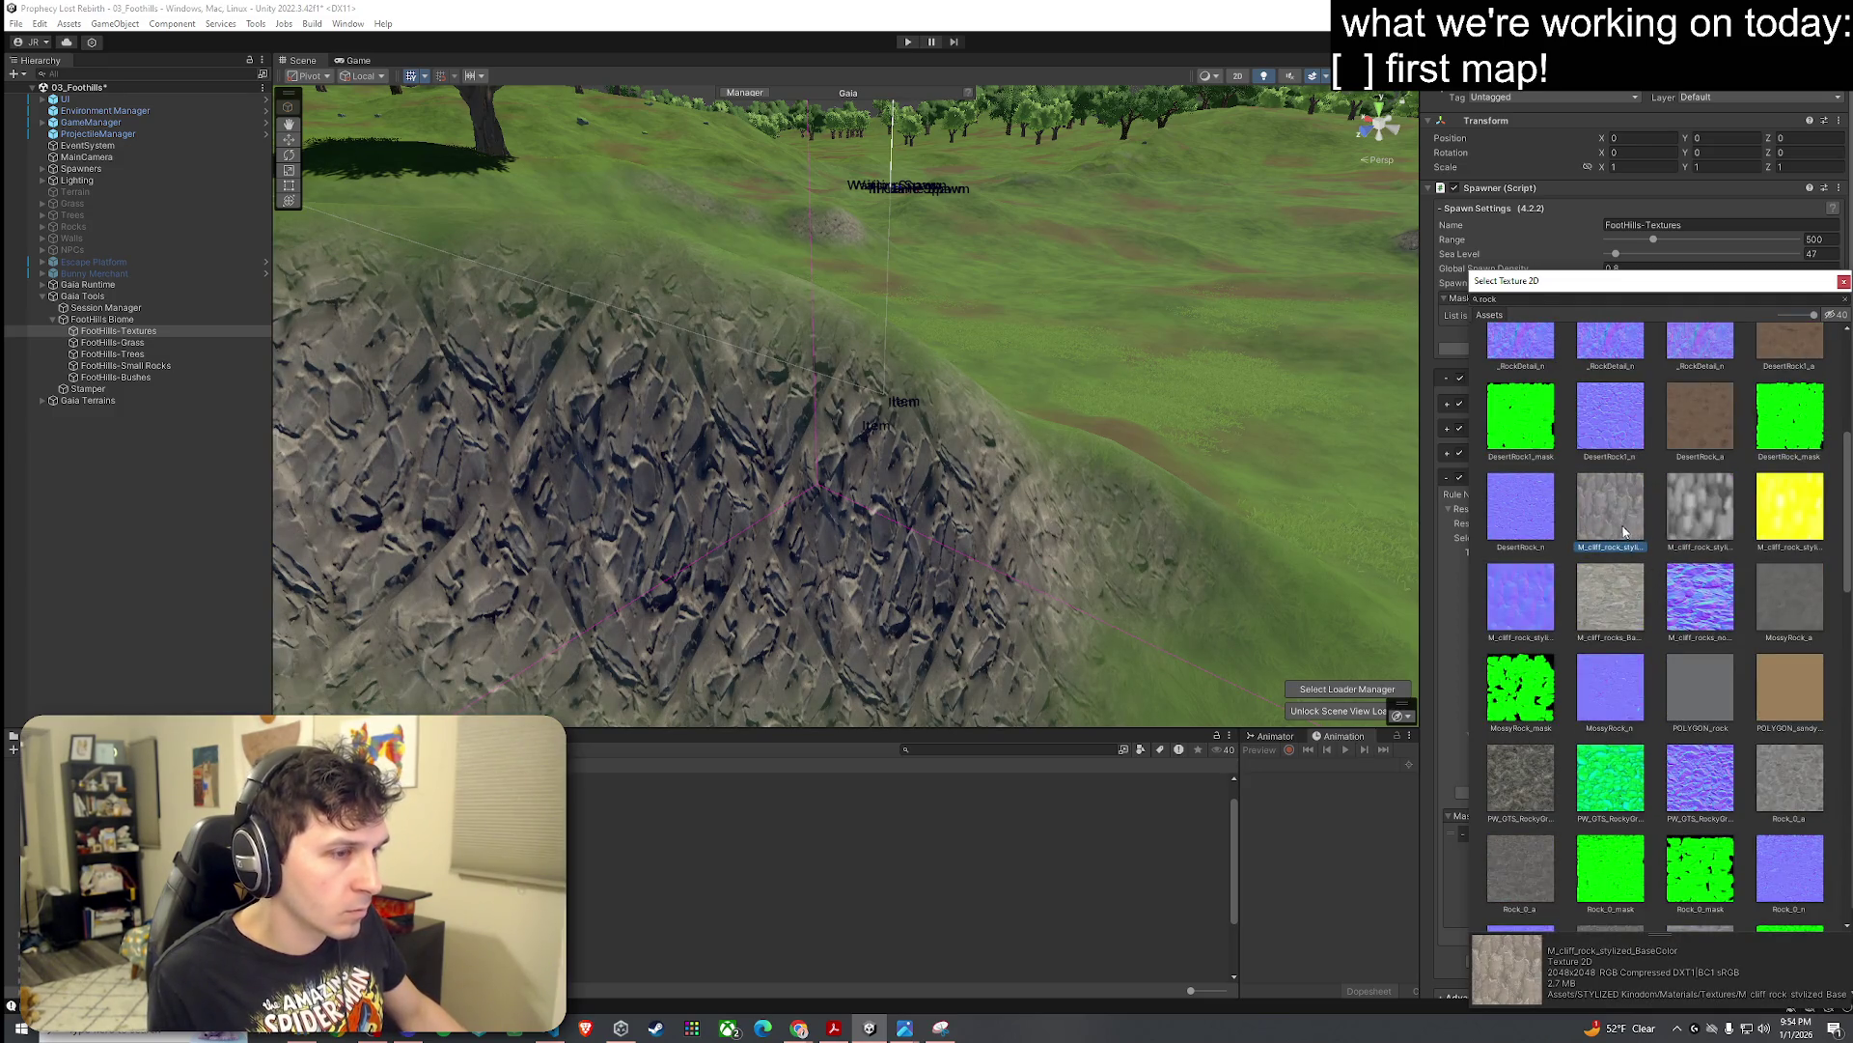
click(1610, 593)
click(1606, 505)
click(1610, 592)
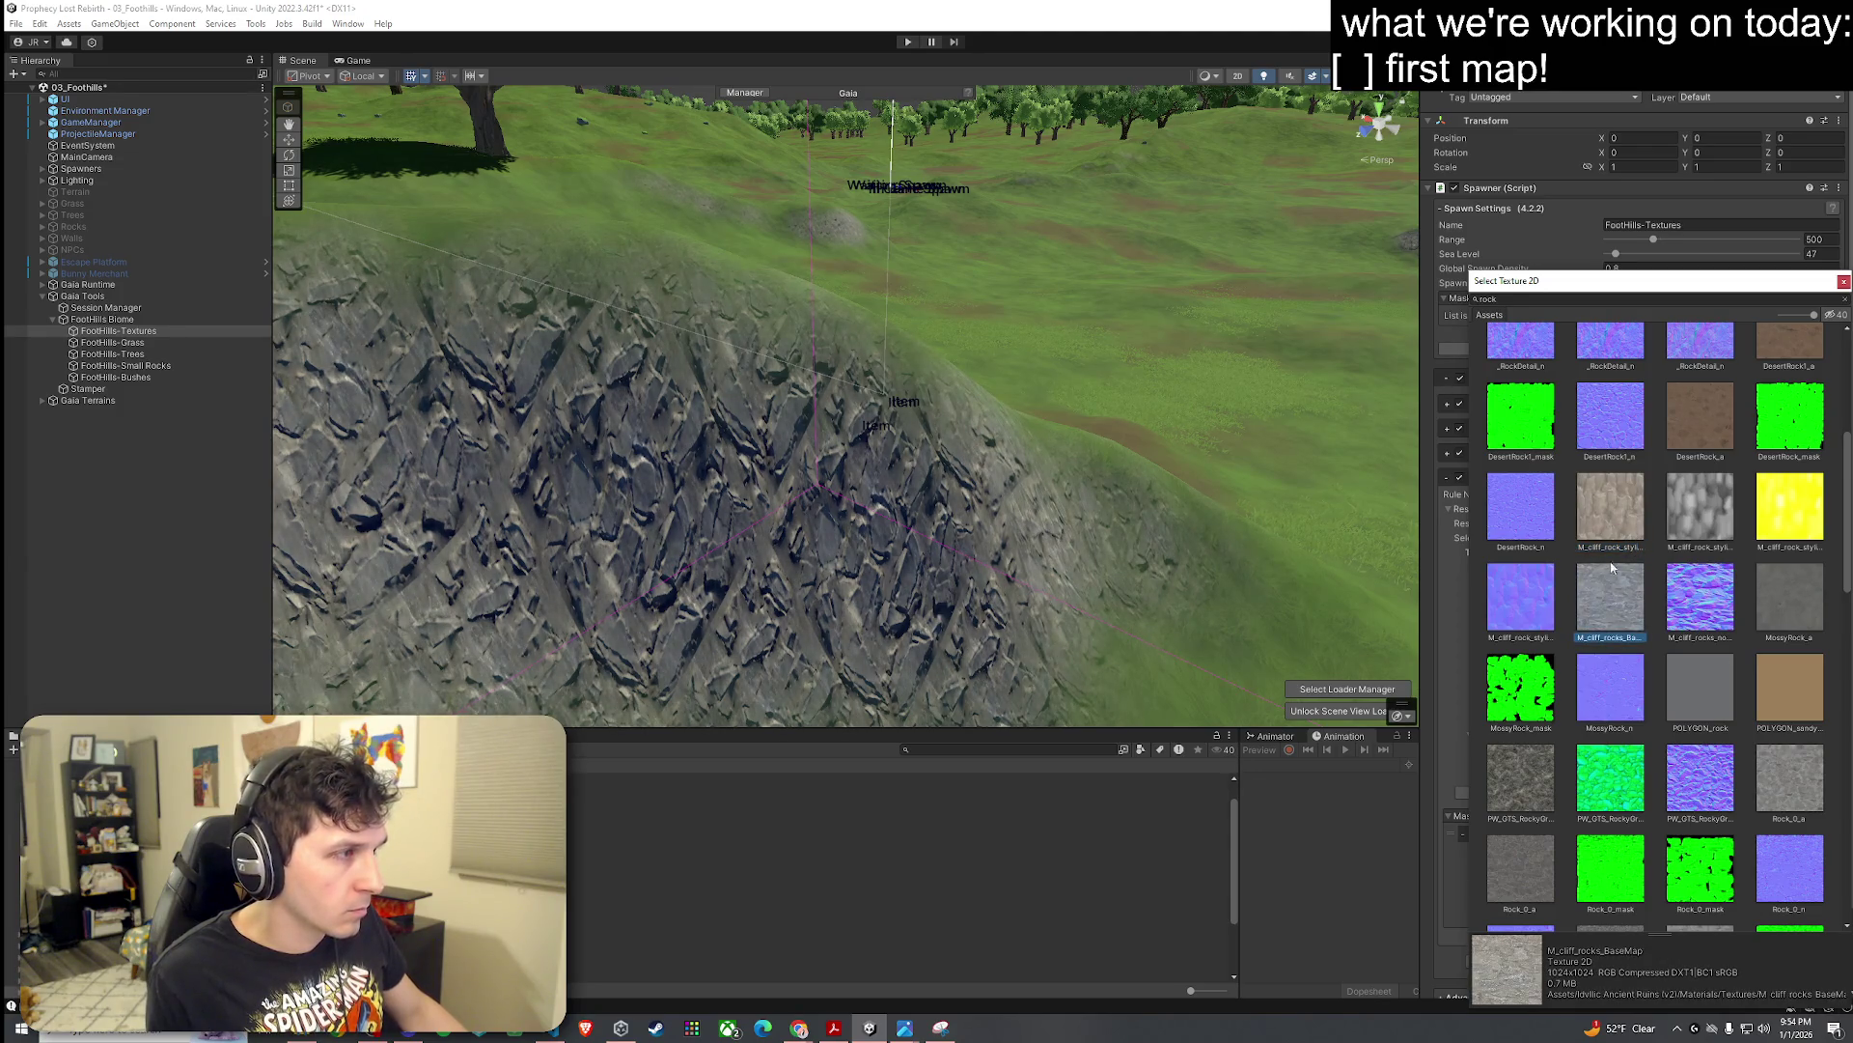
click(1610, 506)
click(1612, 598)
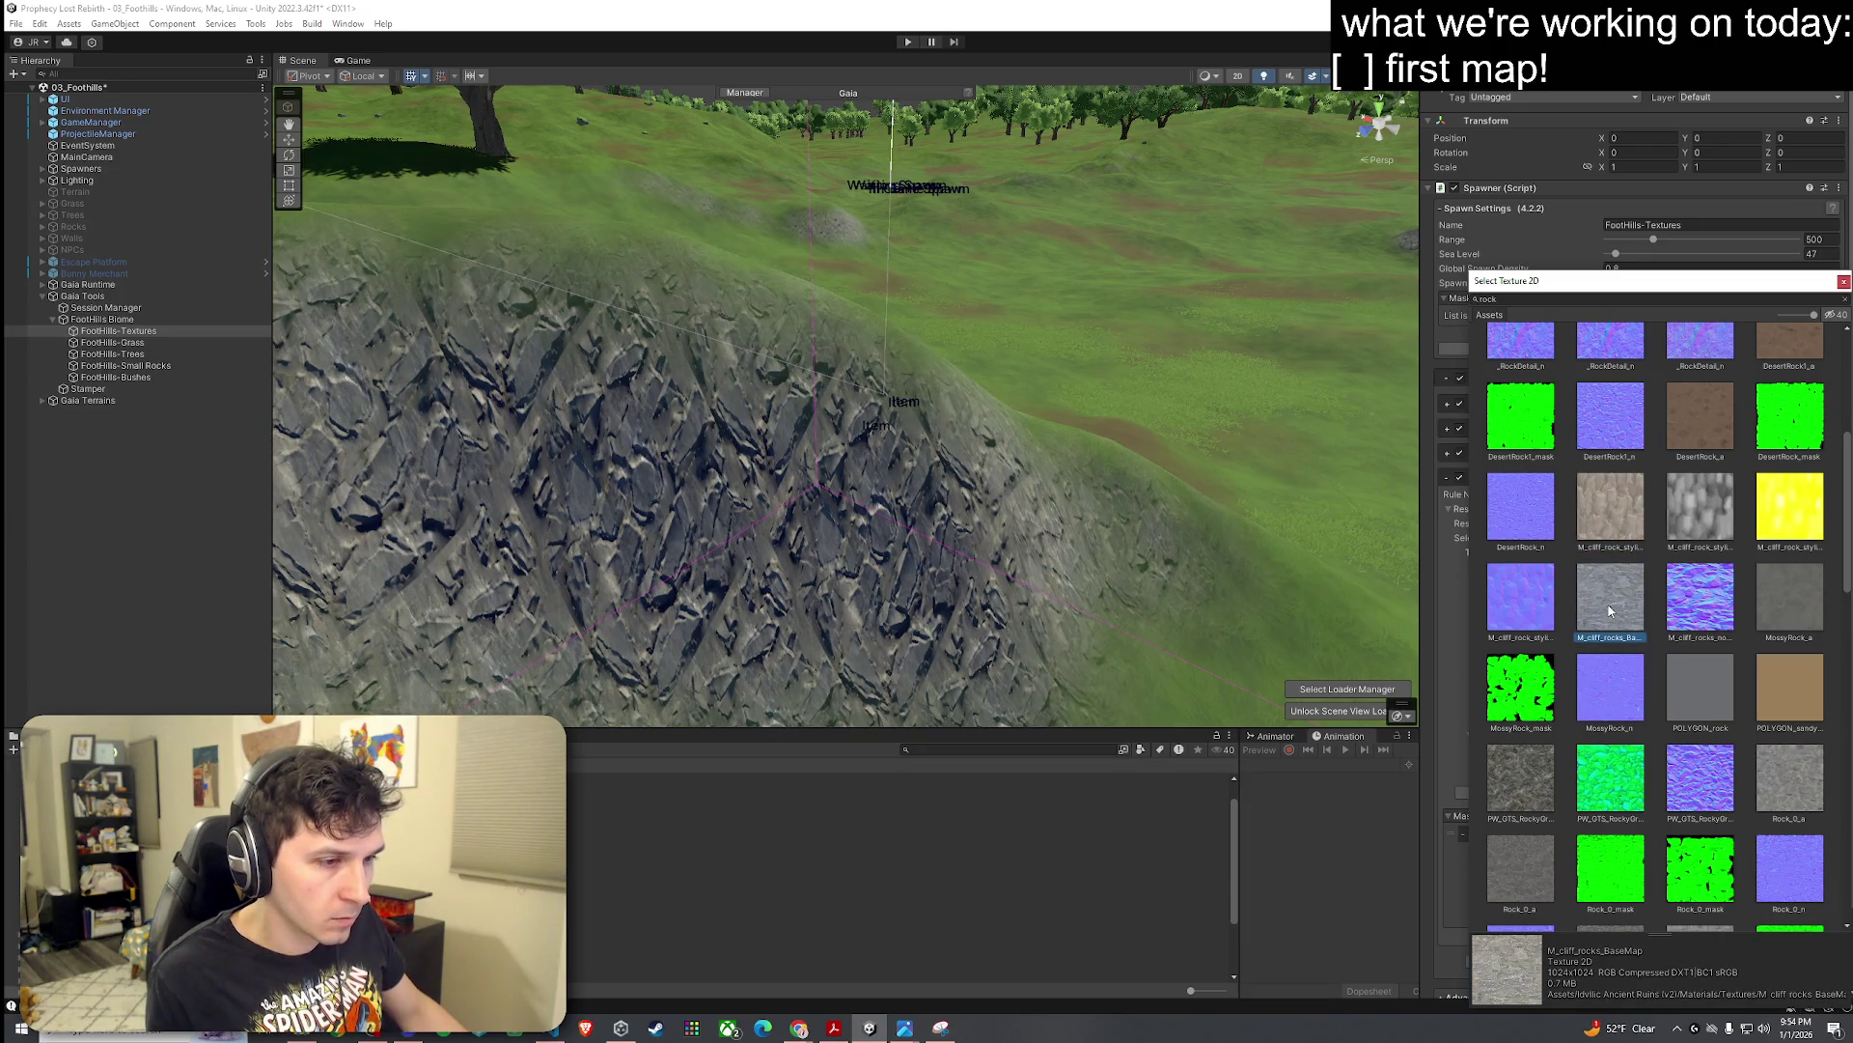
click(1610, 517)
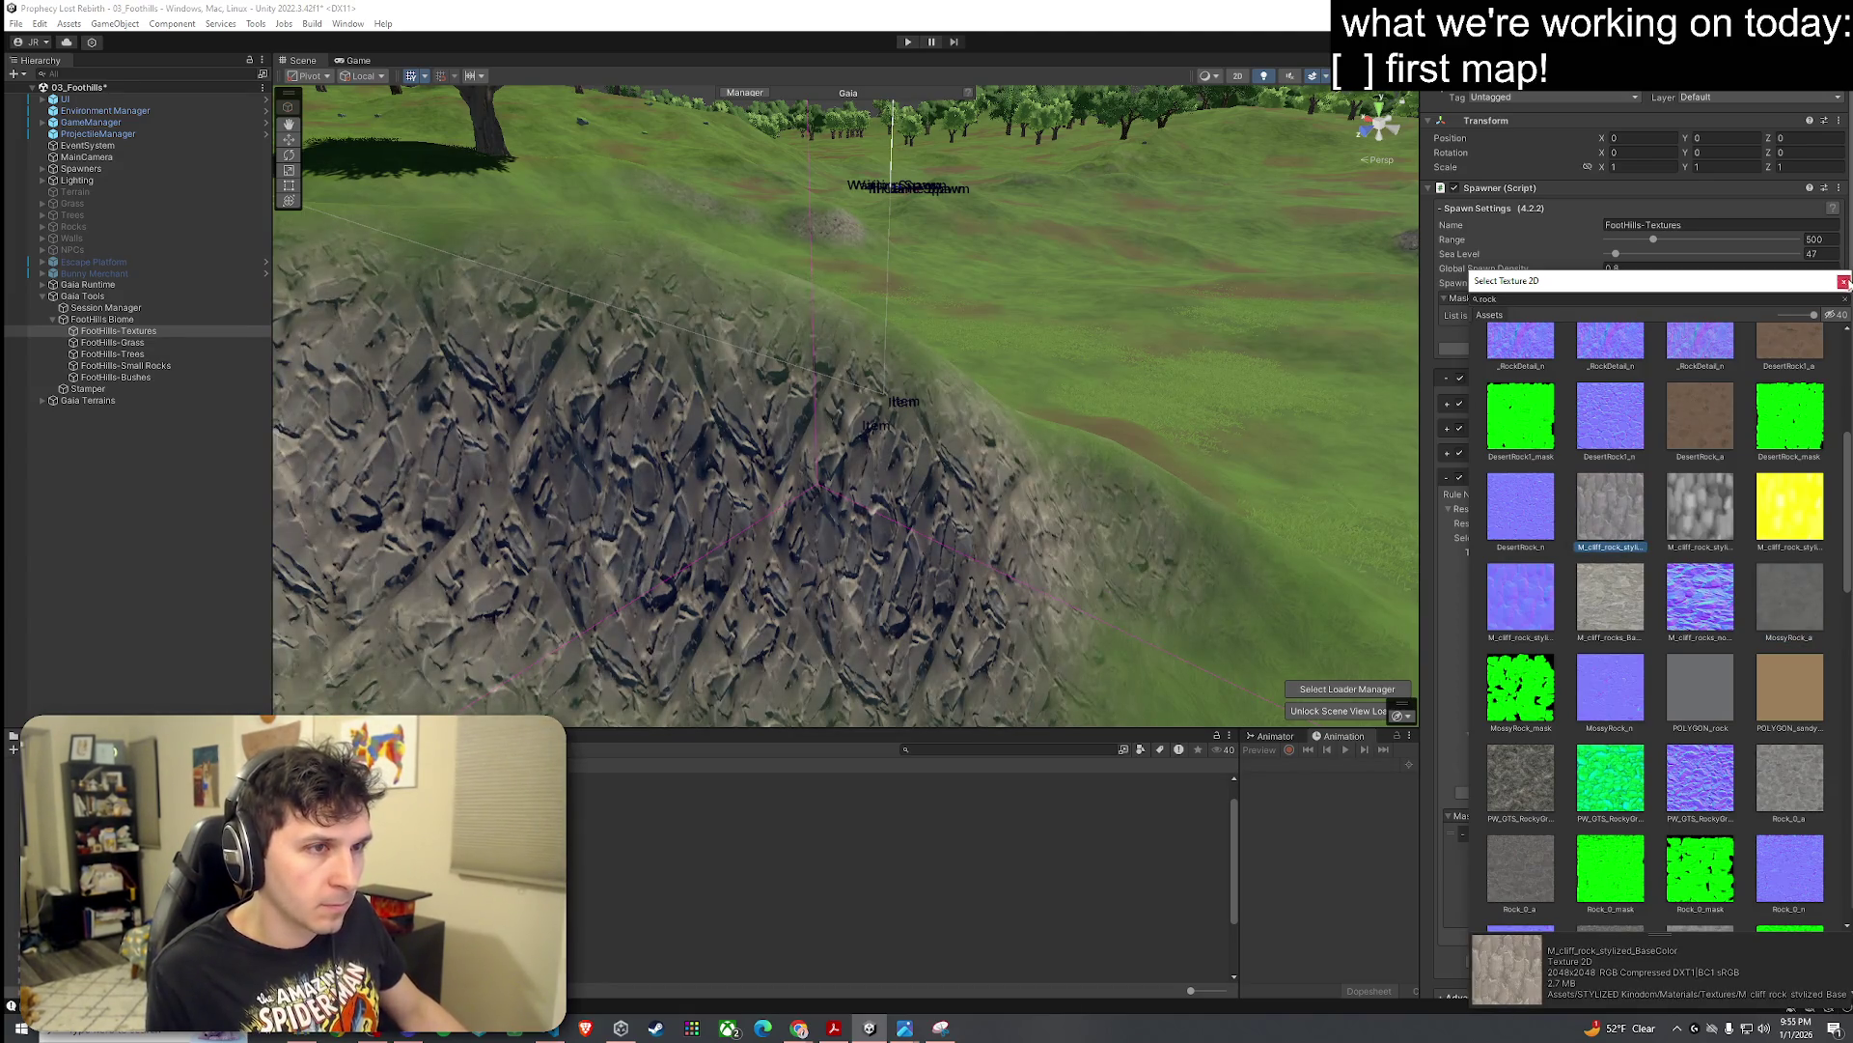
Step: Leave the Cliff rule's normal map empty
click(1844, 283)
click(1827, 594)
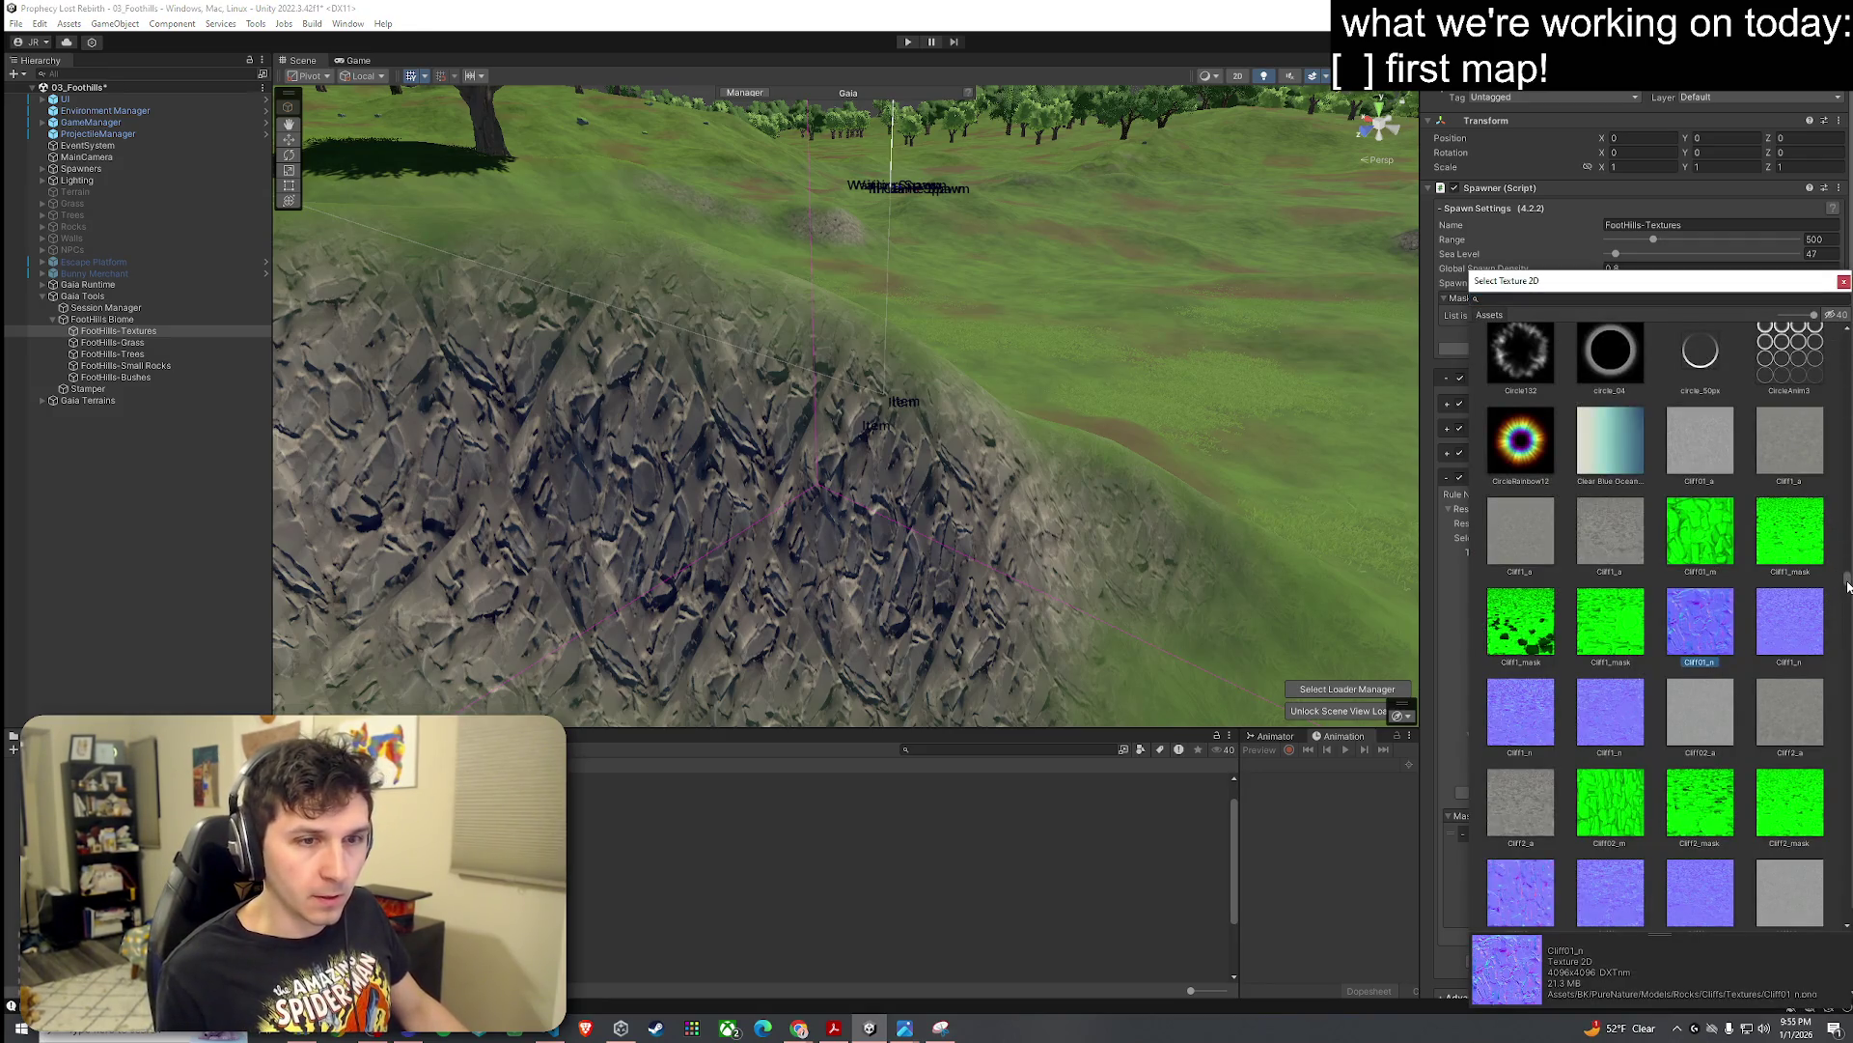
scroll(1846, 586, down, 15)
key(Escape)
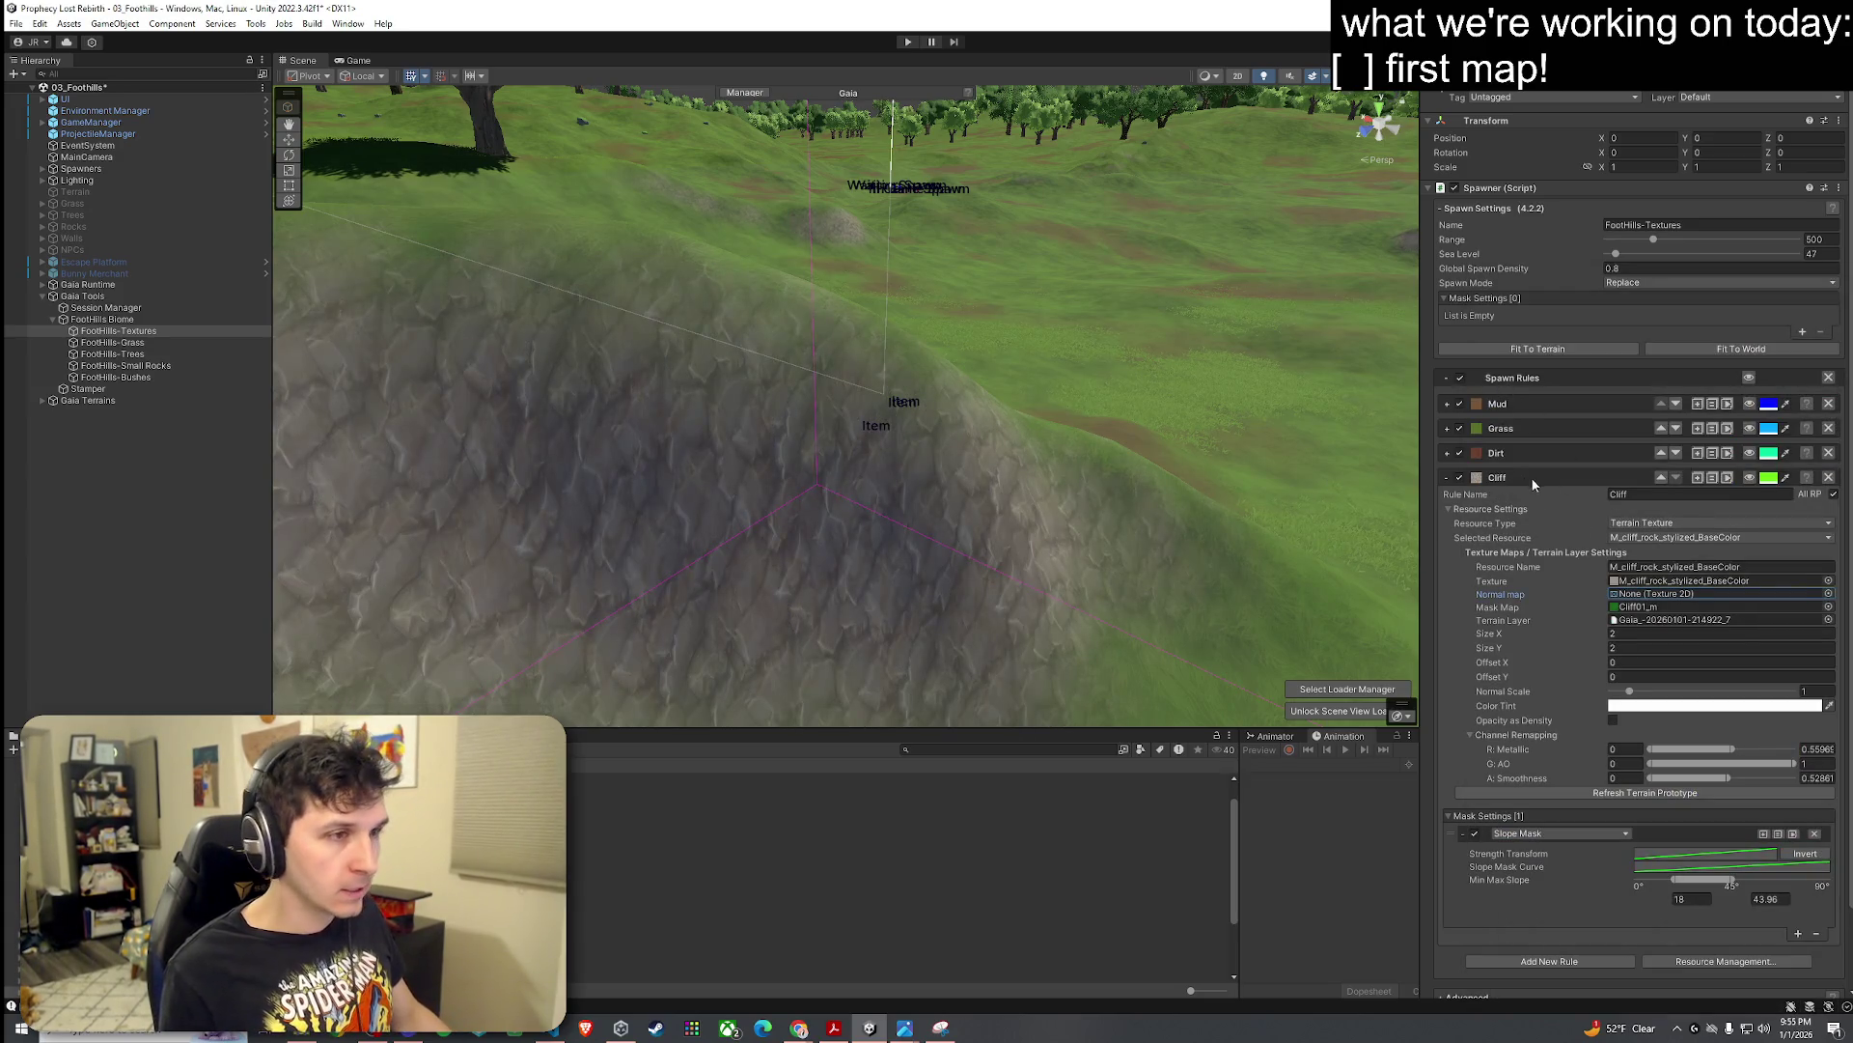
Step: Leave the Cliff mask map empty and try Rocks_a as the cliff texture
click(1826, 607)
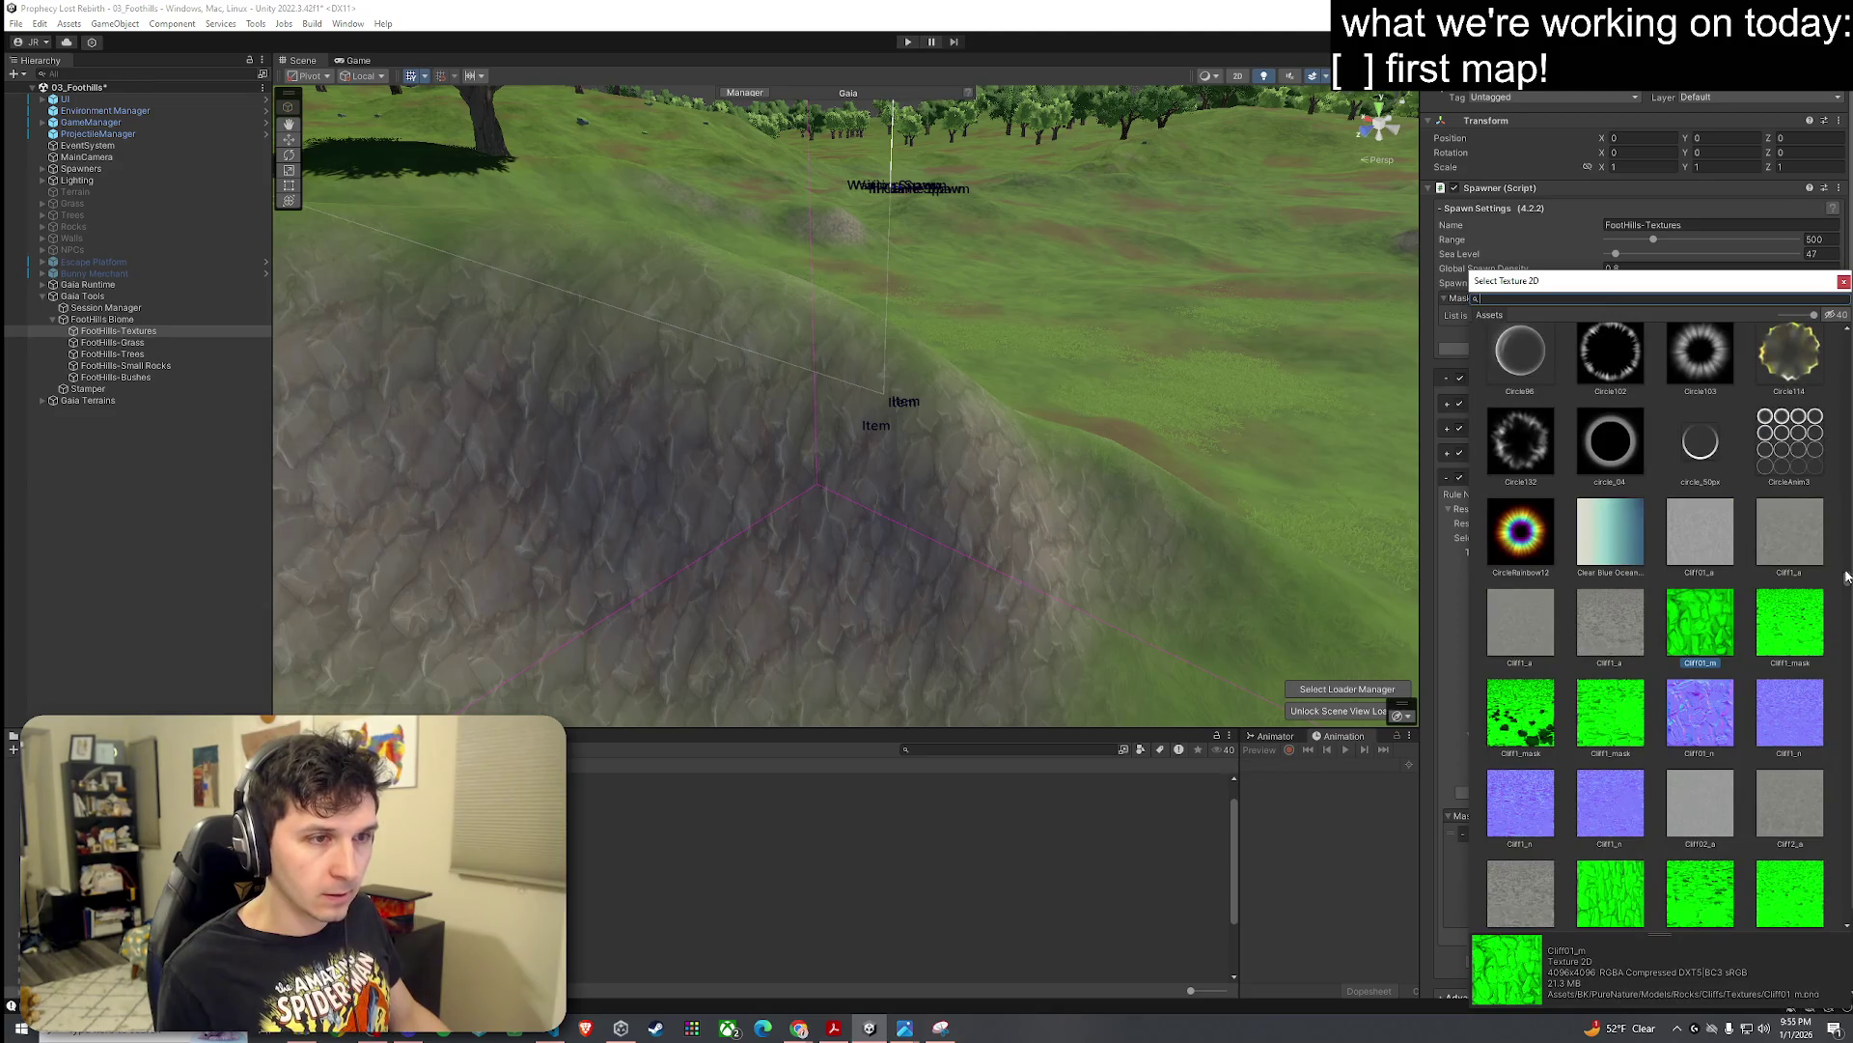
key(Escape)
key(Escape)
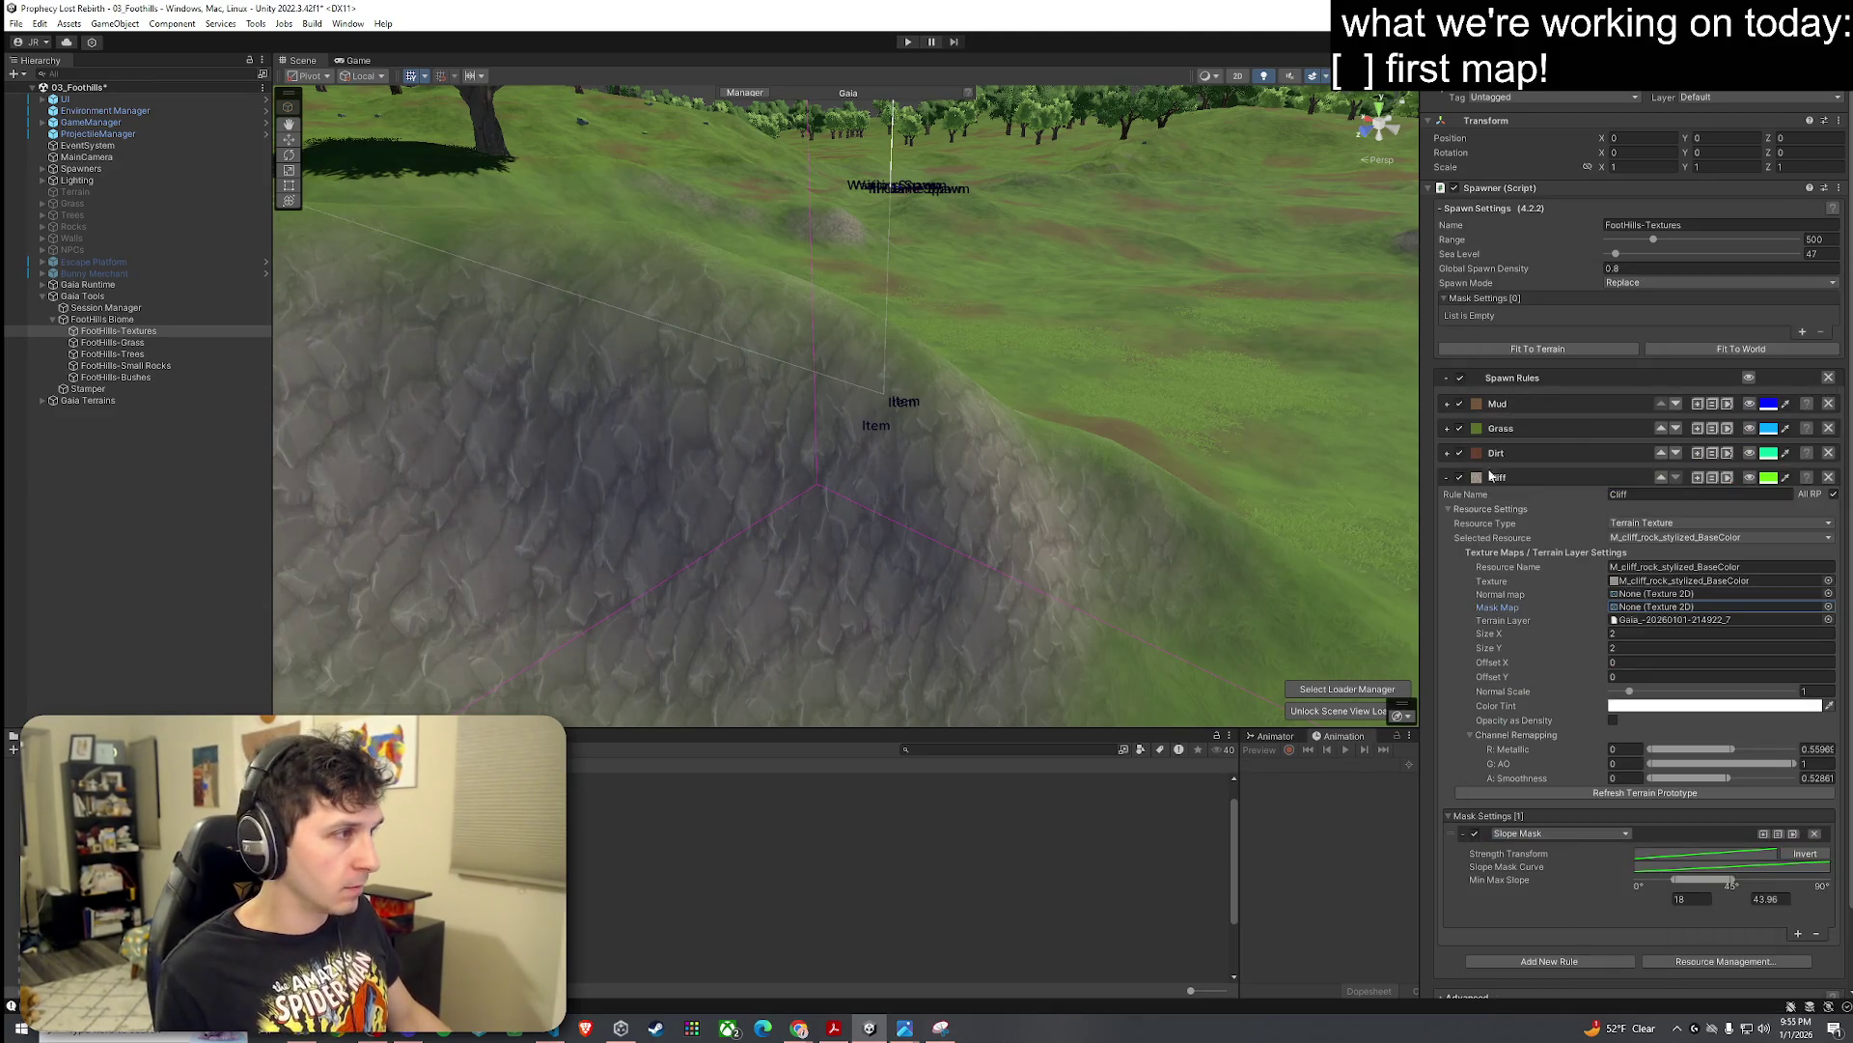
click(1828, 581)
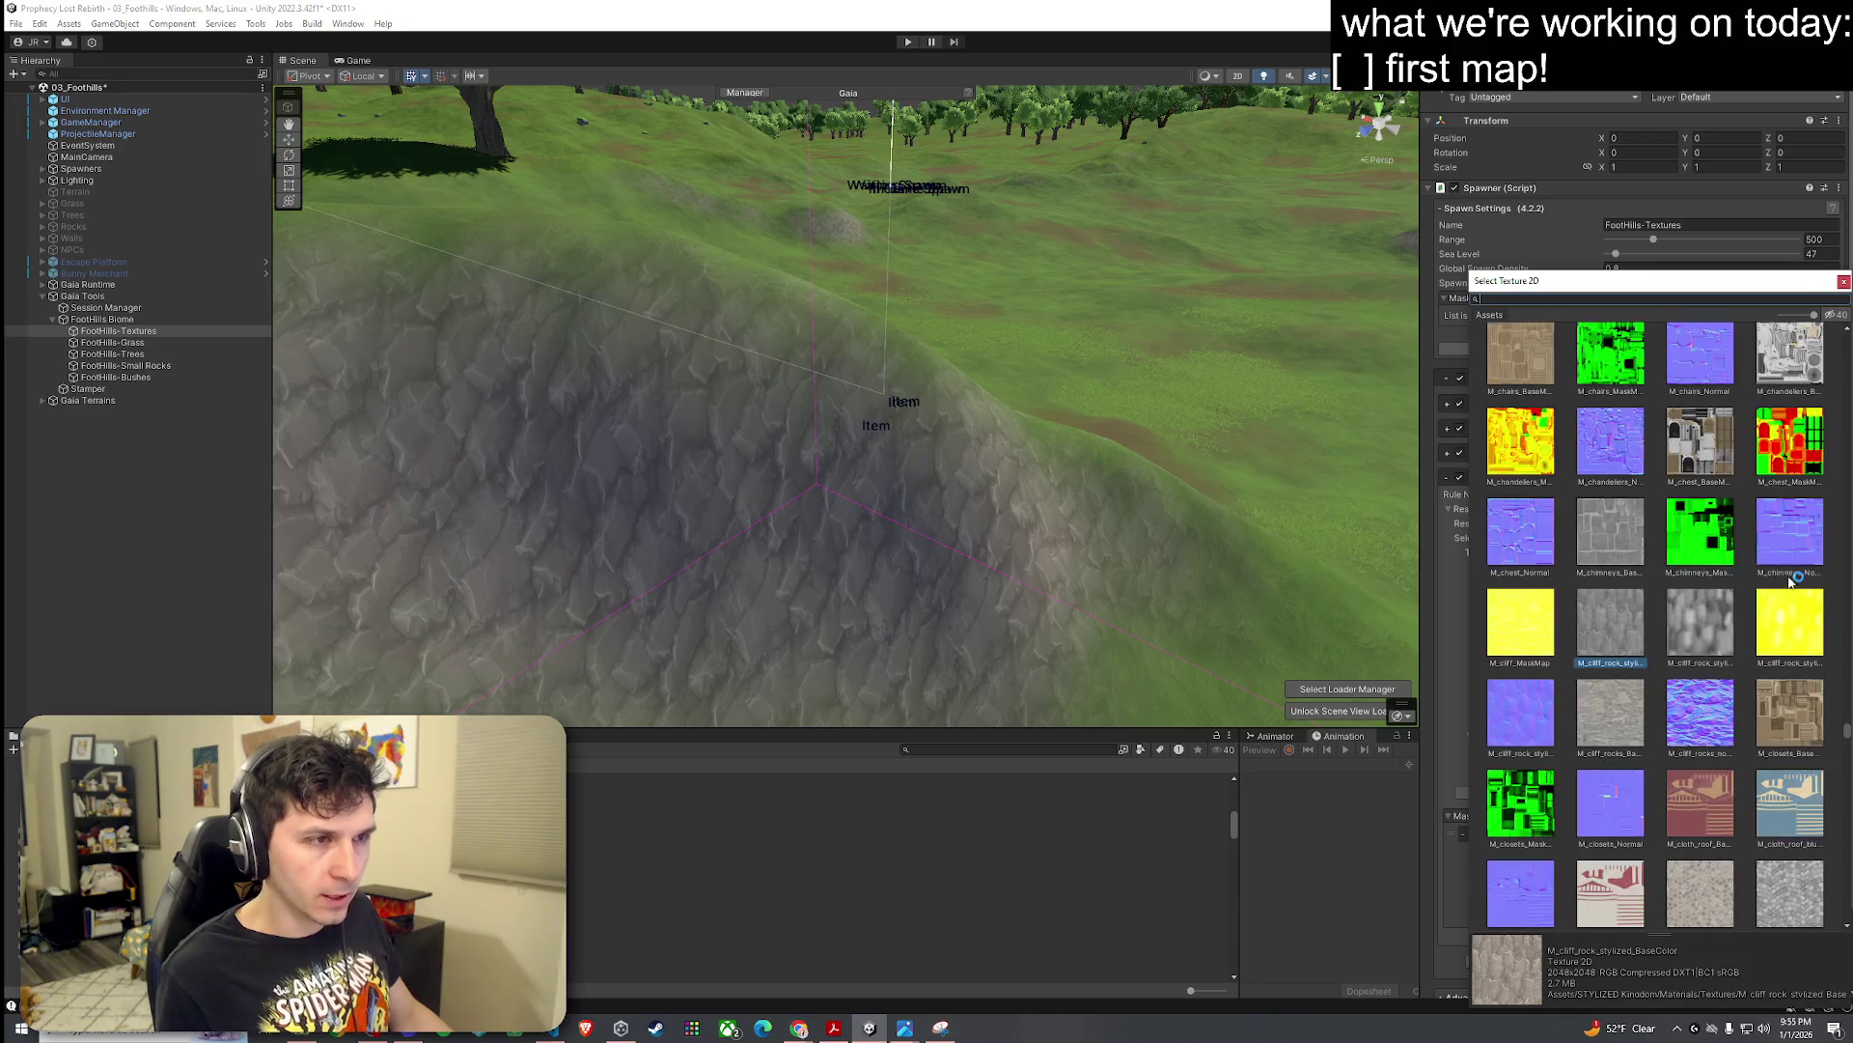
scroll(1656, 489, up, 4)
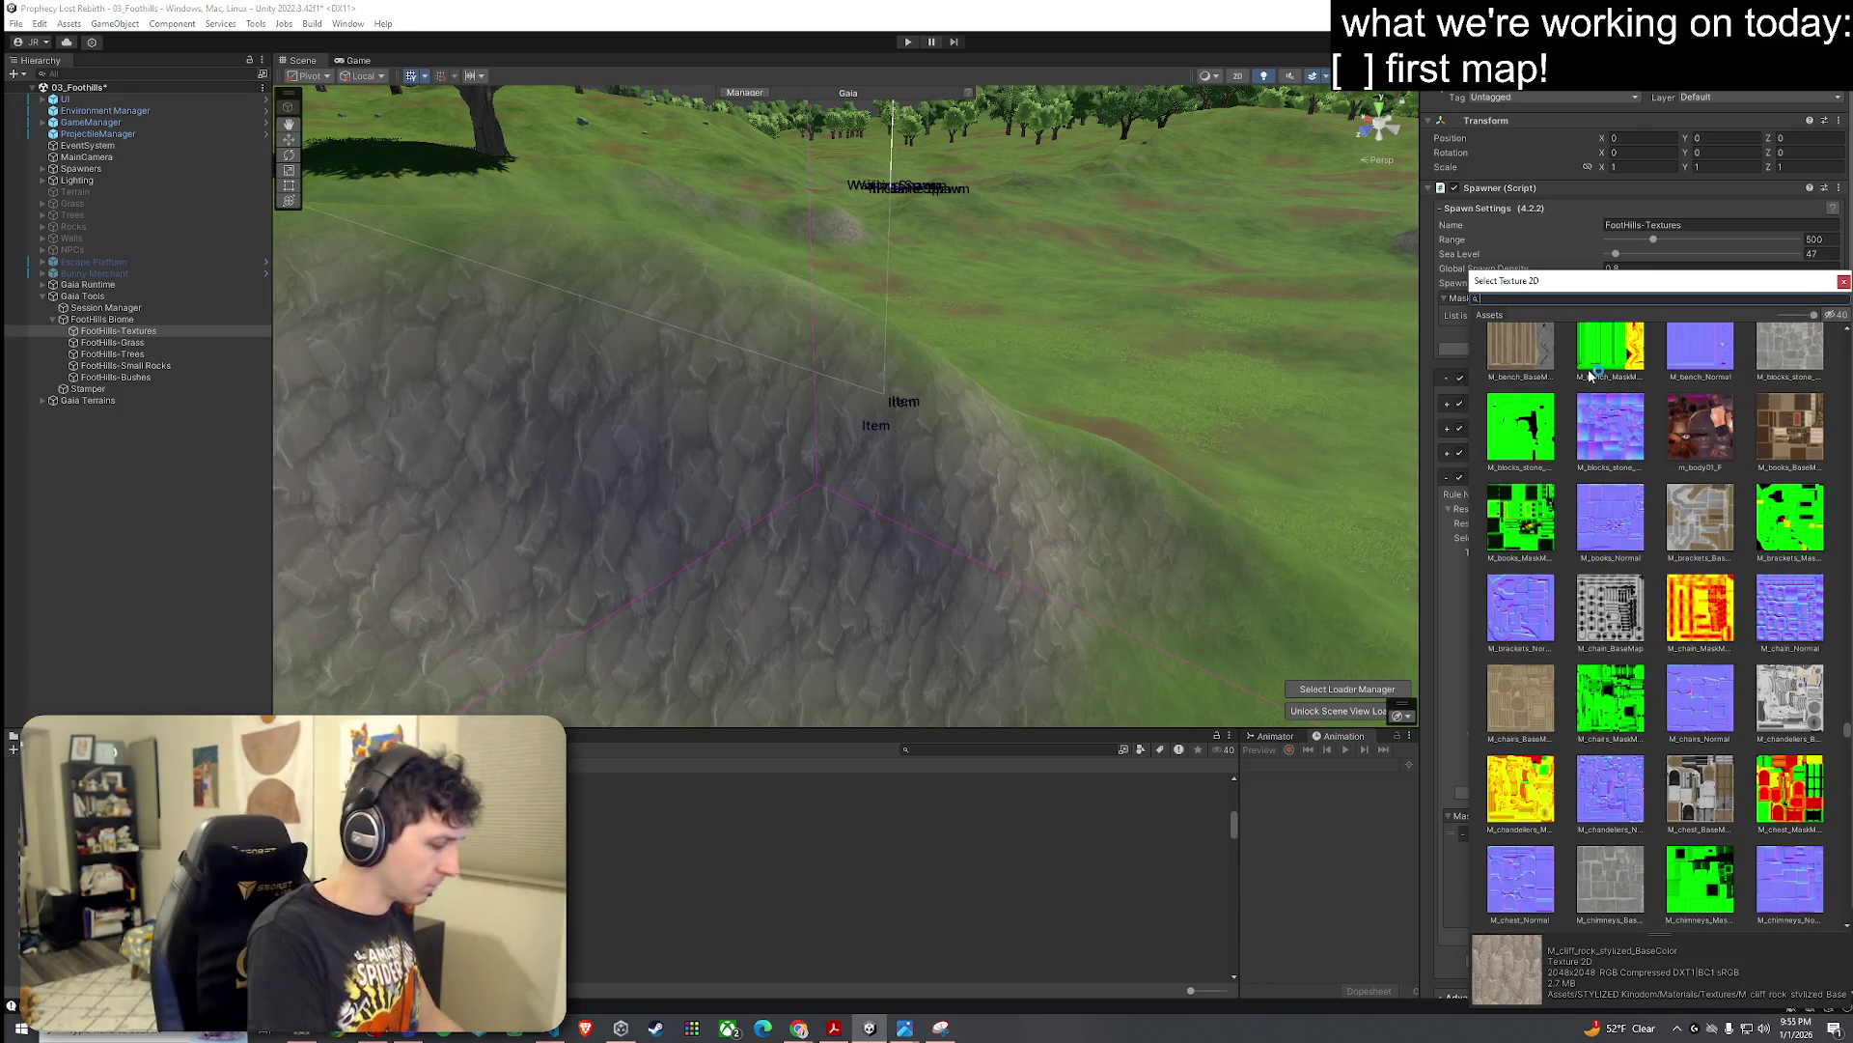
text(rock)
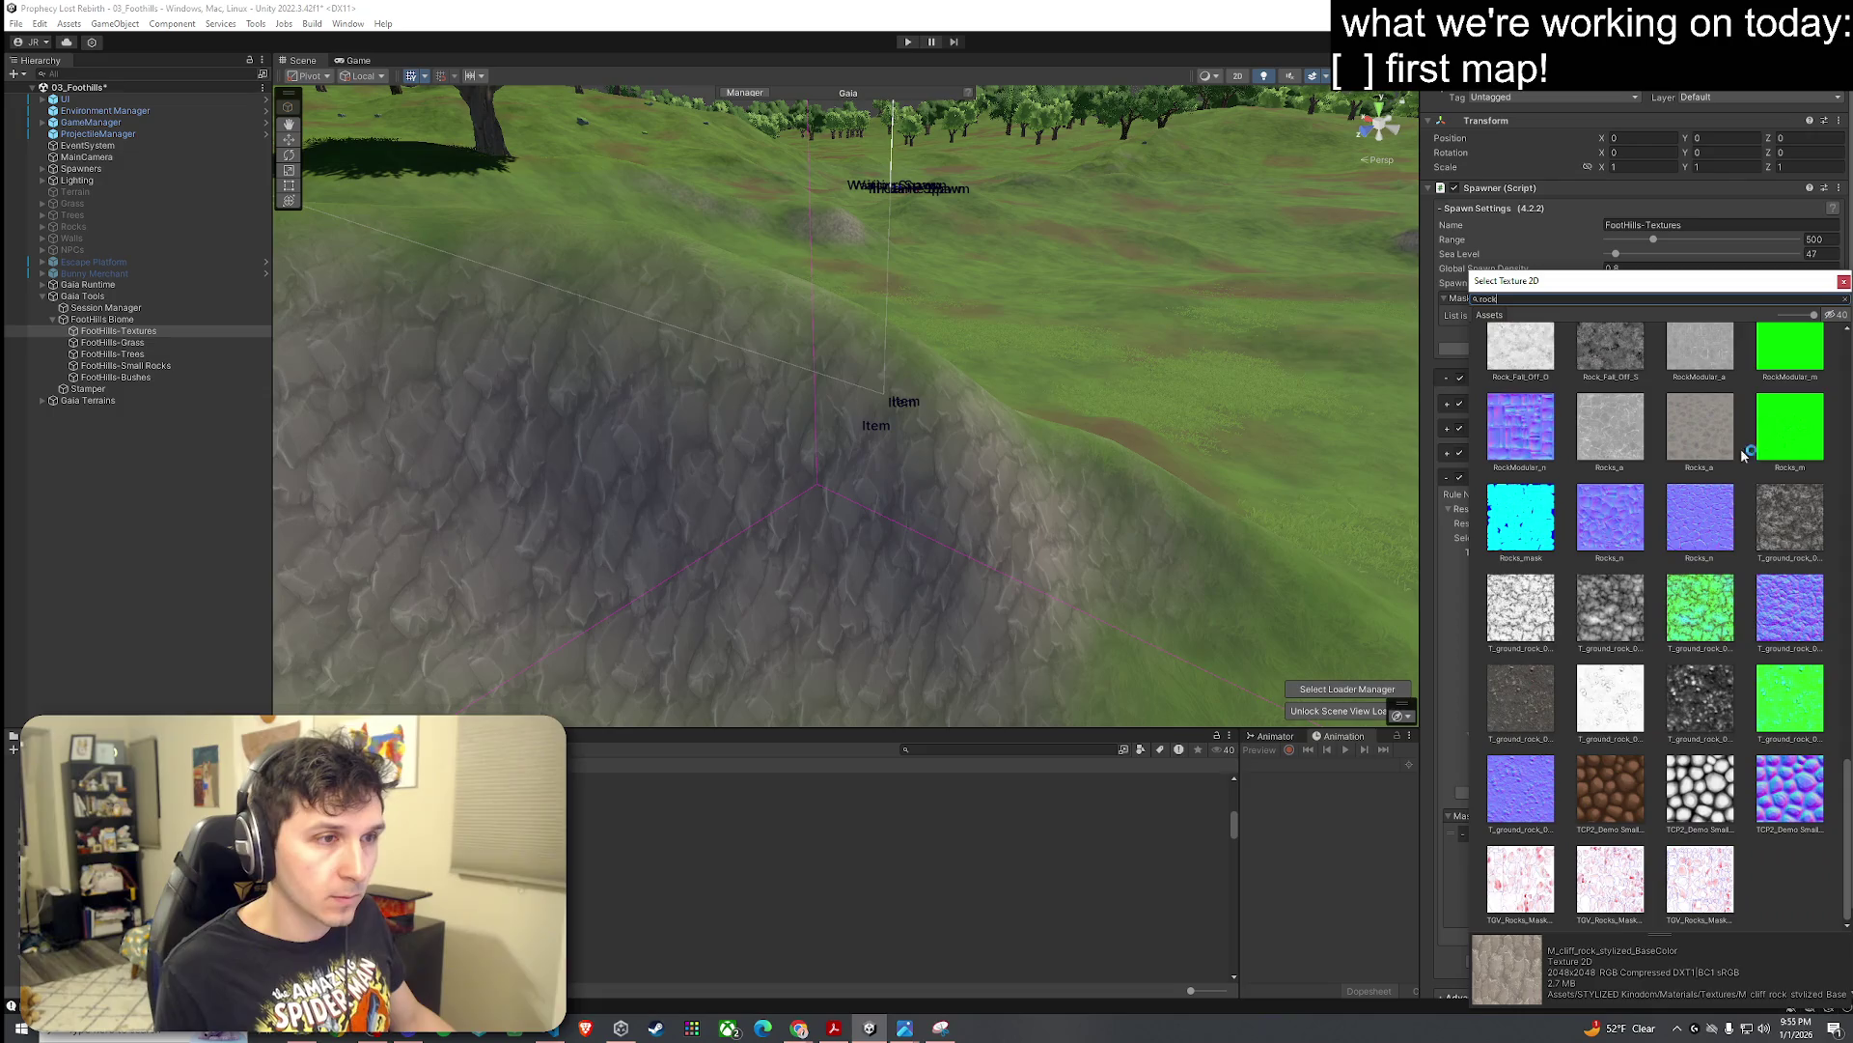
click(1603, 465)
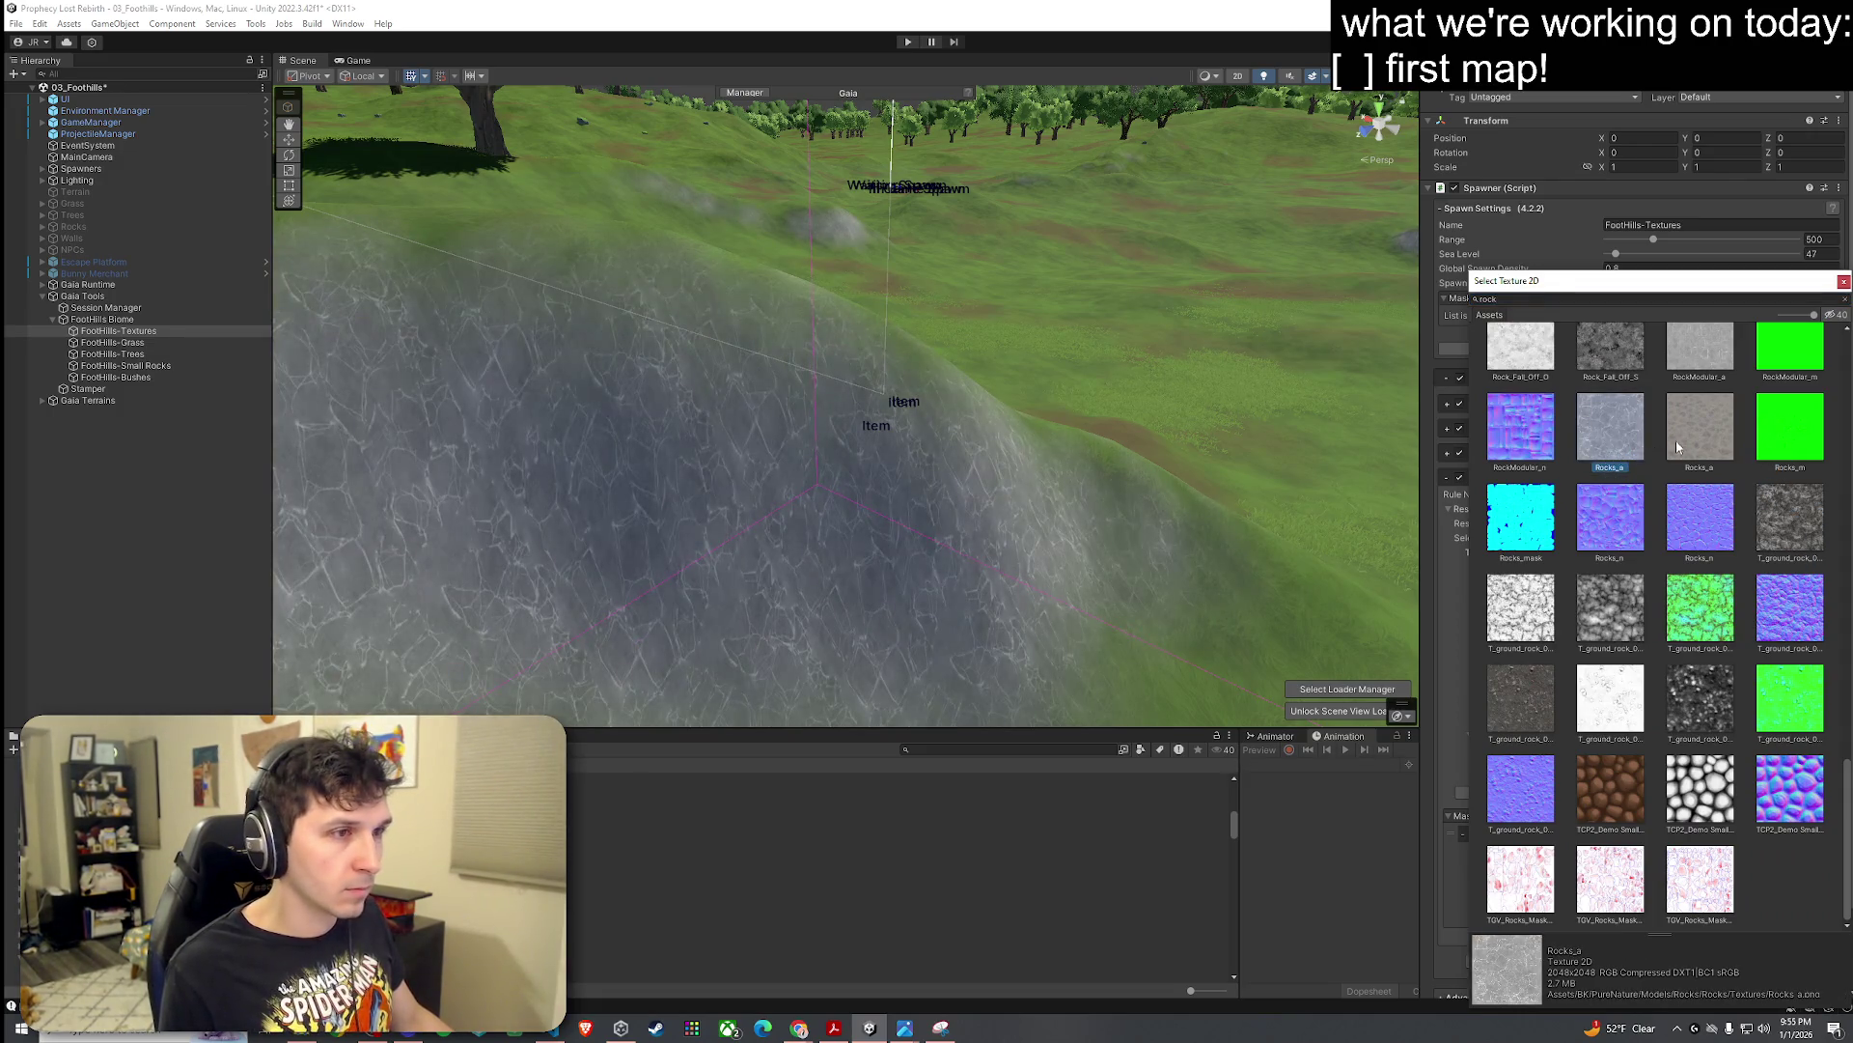
Step: Search 'cliff' textures and apply Cliff6_a as the Cliff rule texture
click(1526, 299)
text(cliff)
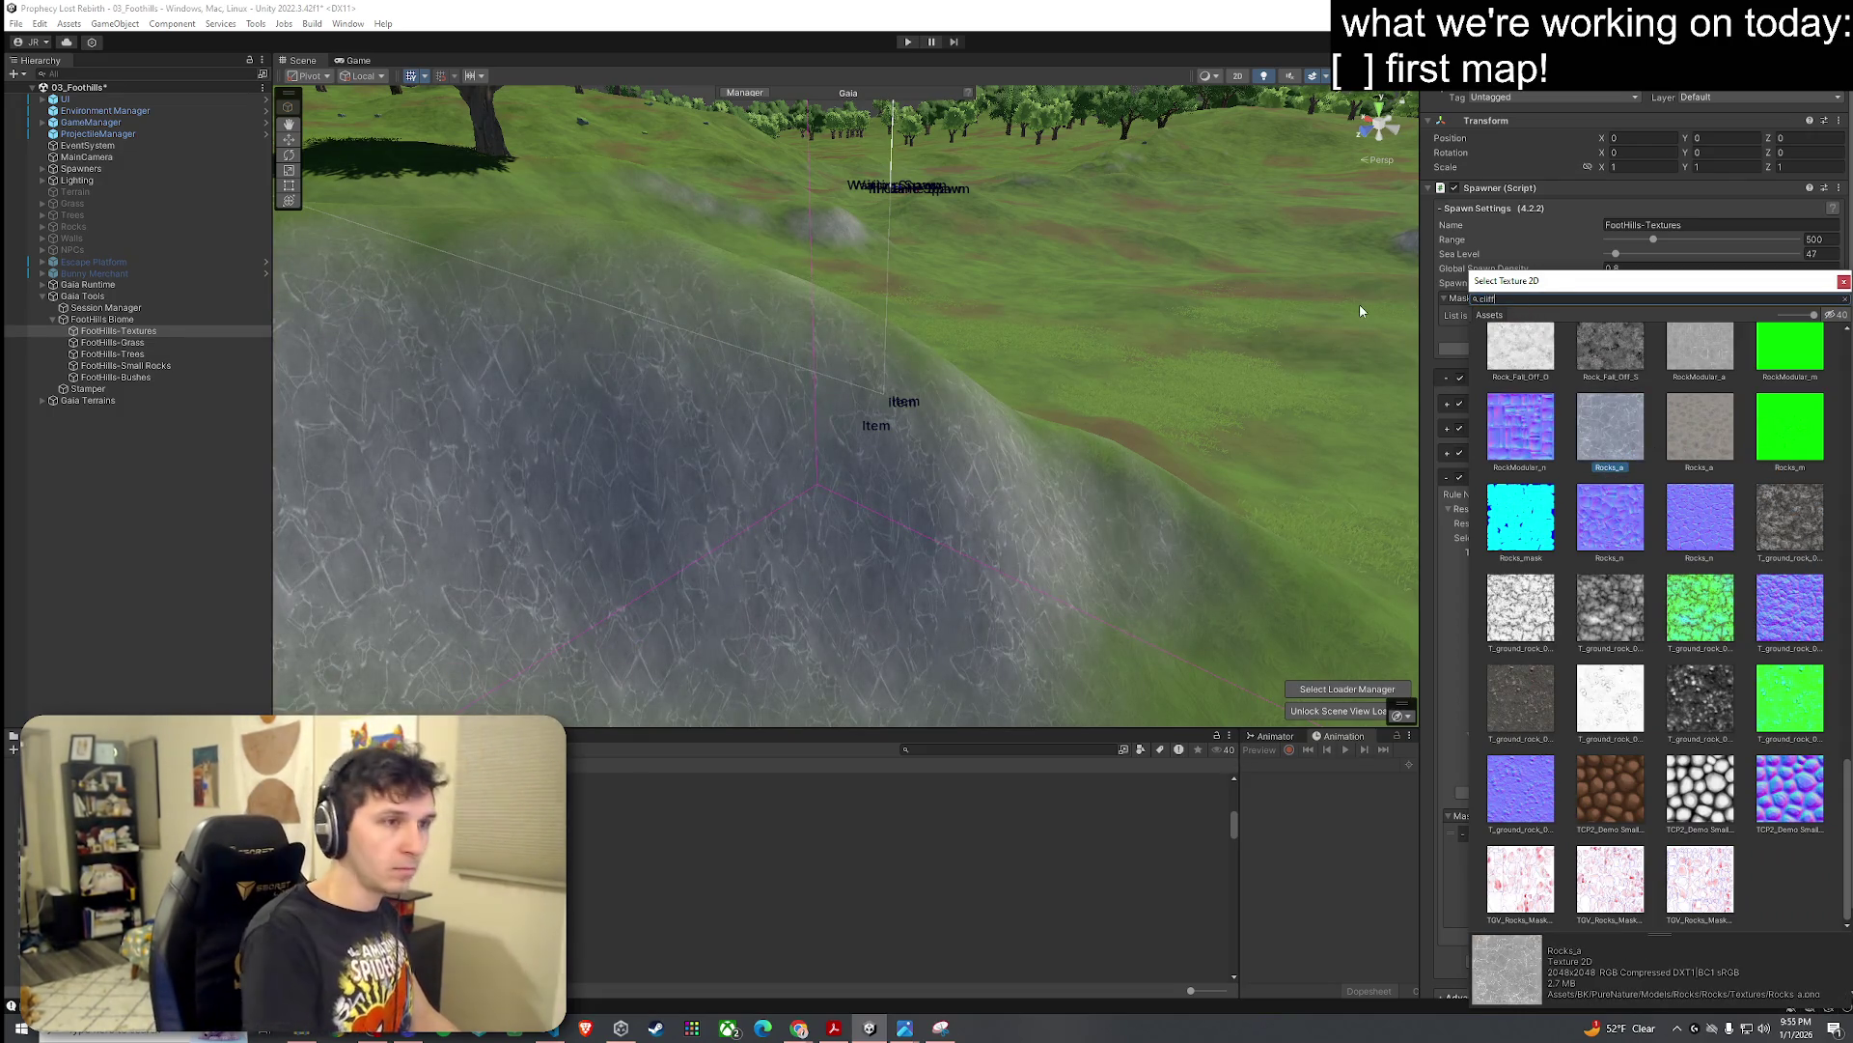
scroll(1796, 677, up, 5)
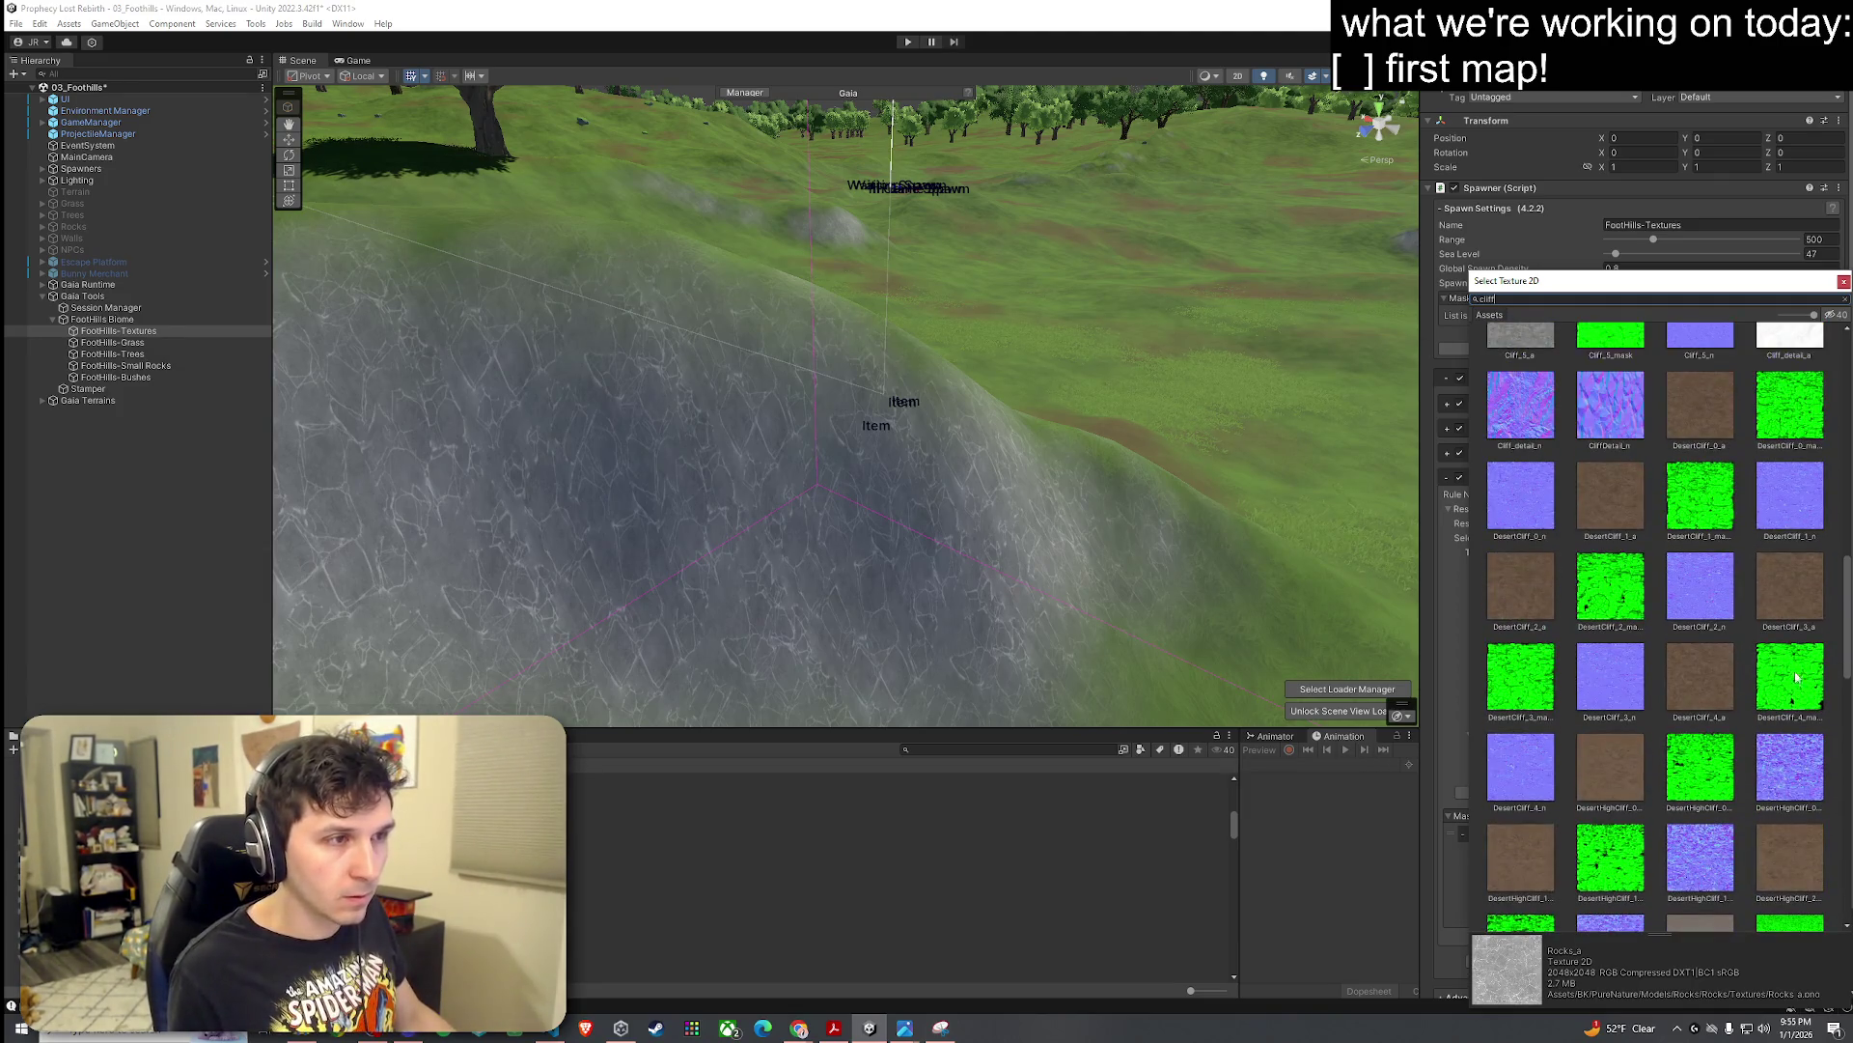
drag(1850, 668, 1848, 599)
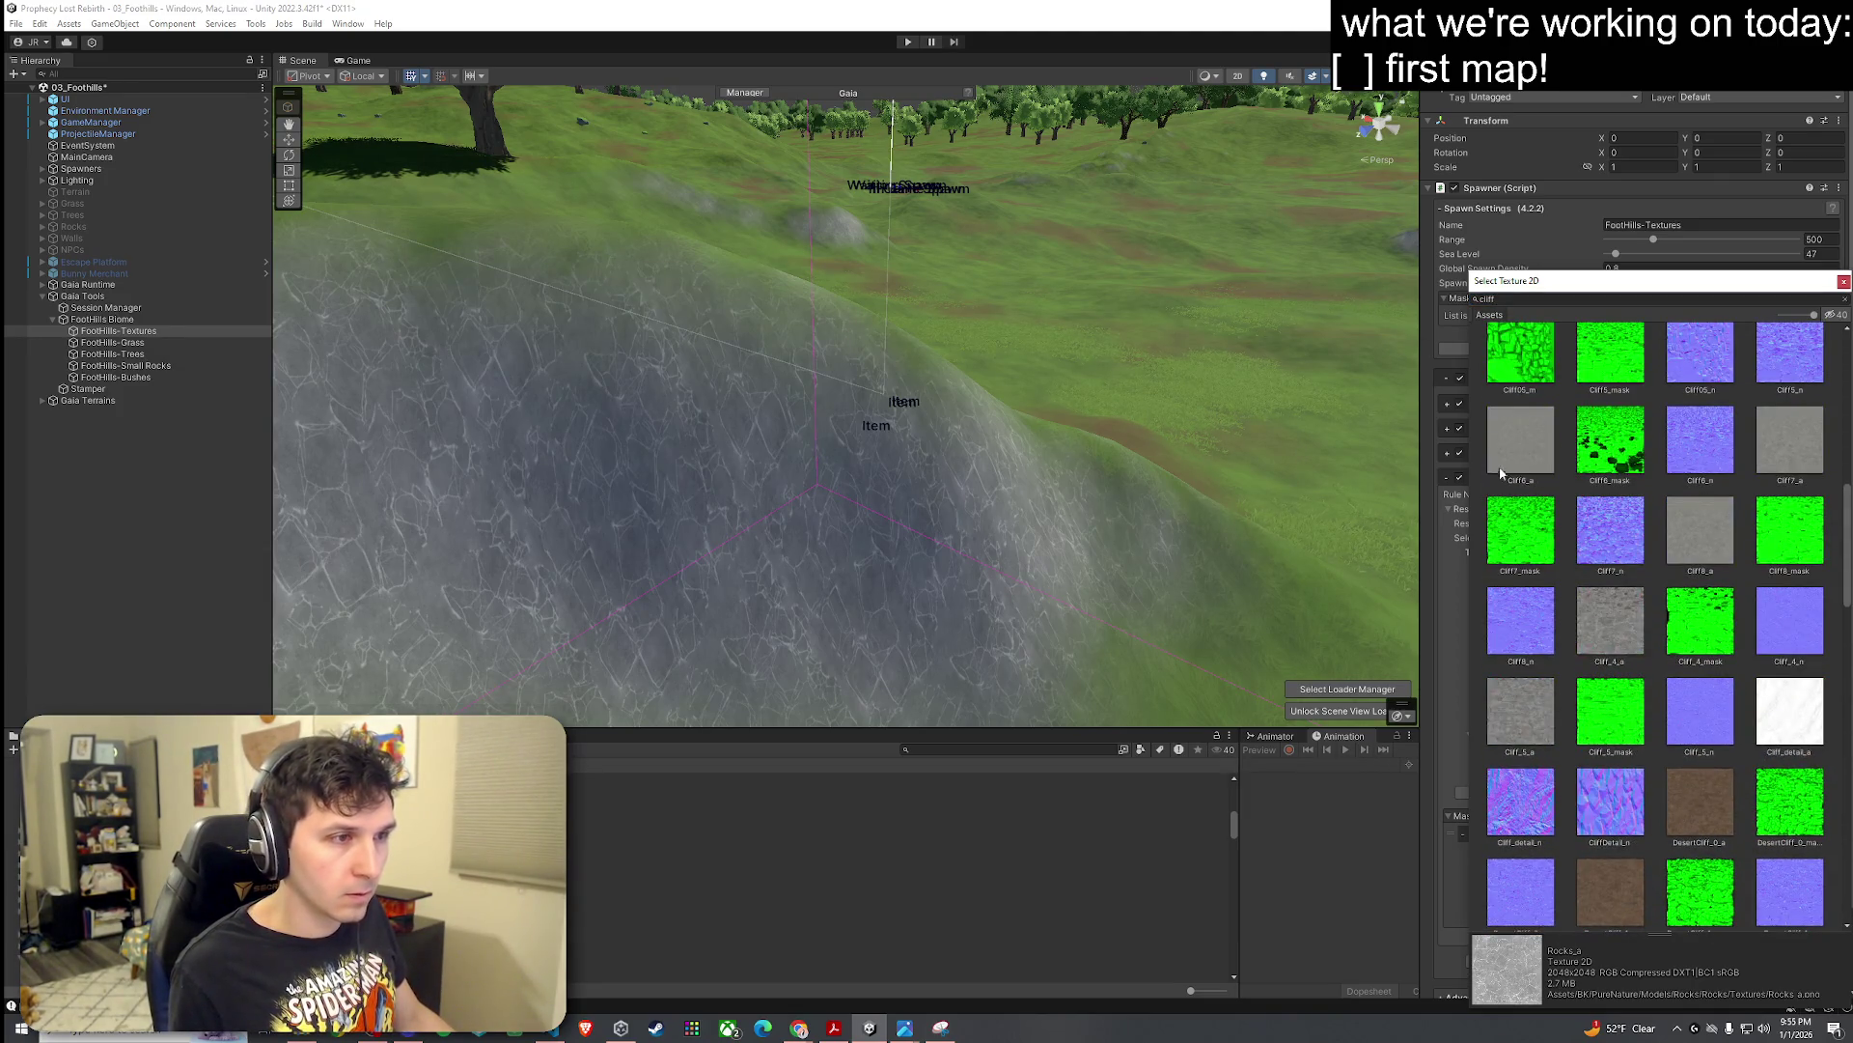
click(1507, 461)
scroll(798, 413, up, 10)
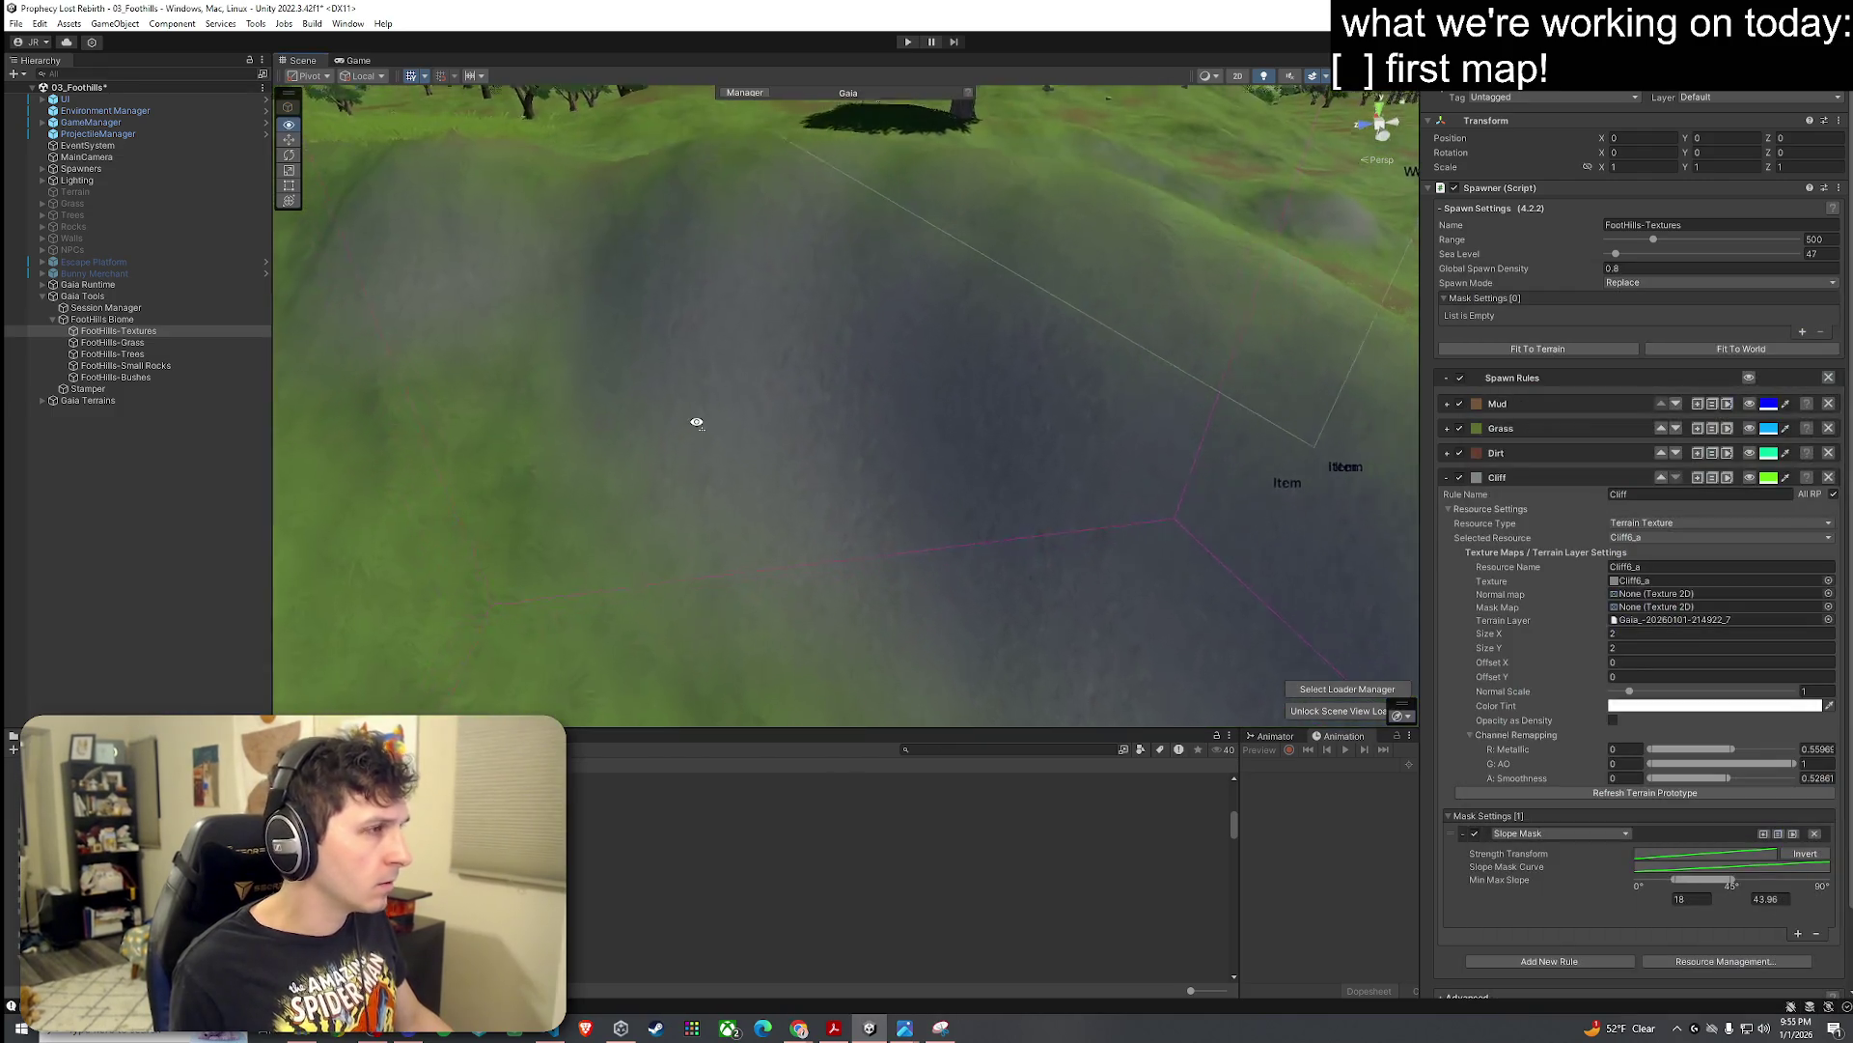
scroll(689, 389, down, 10)
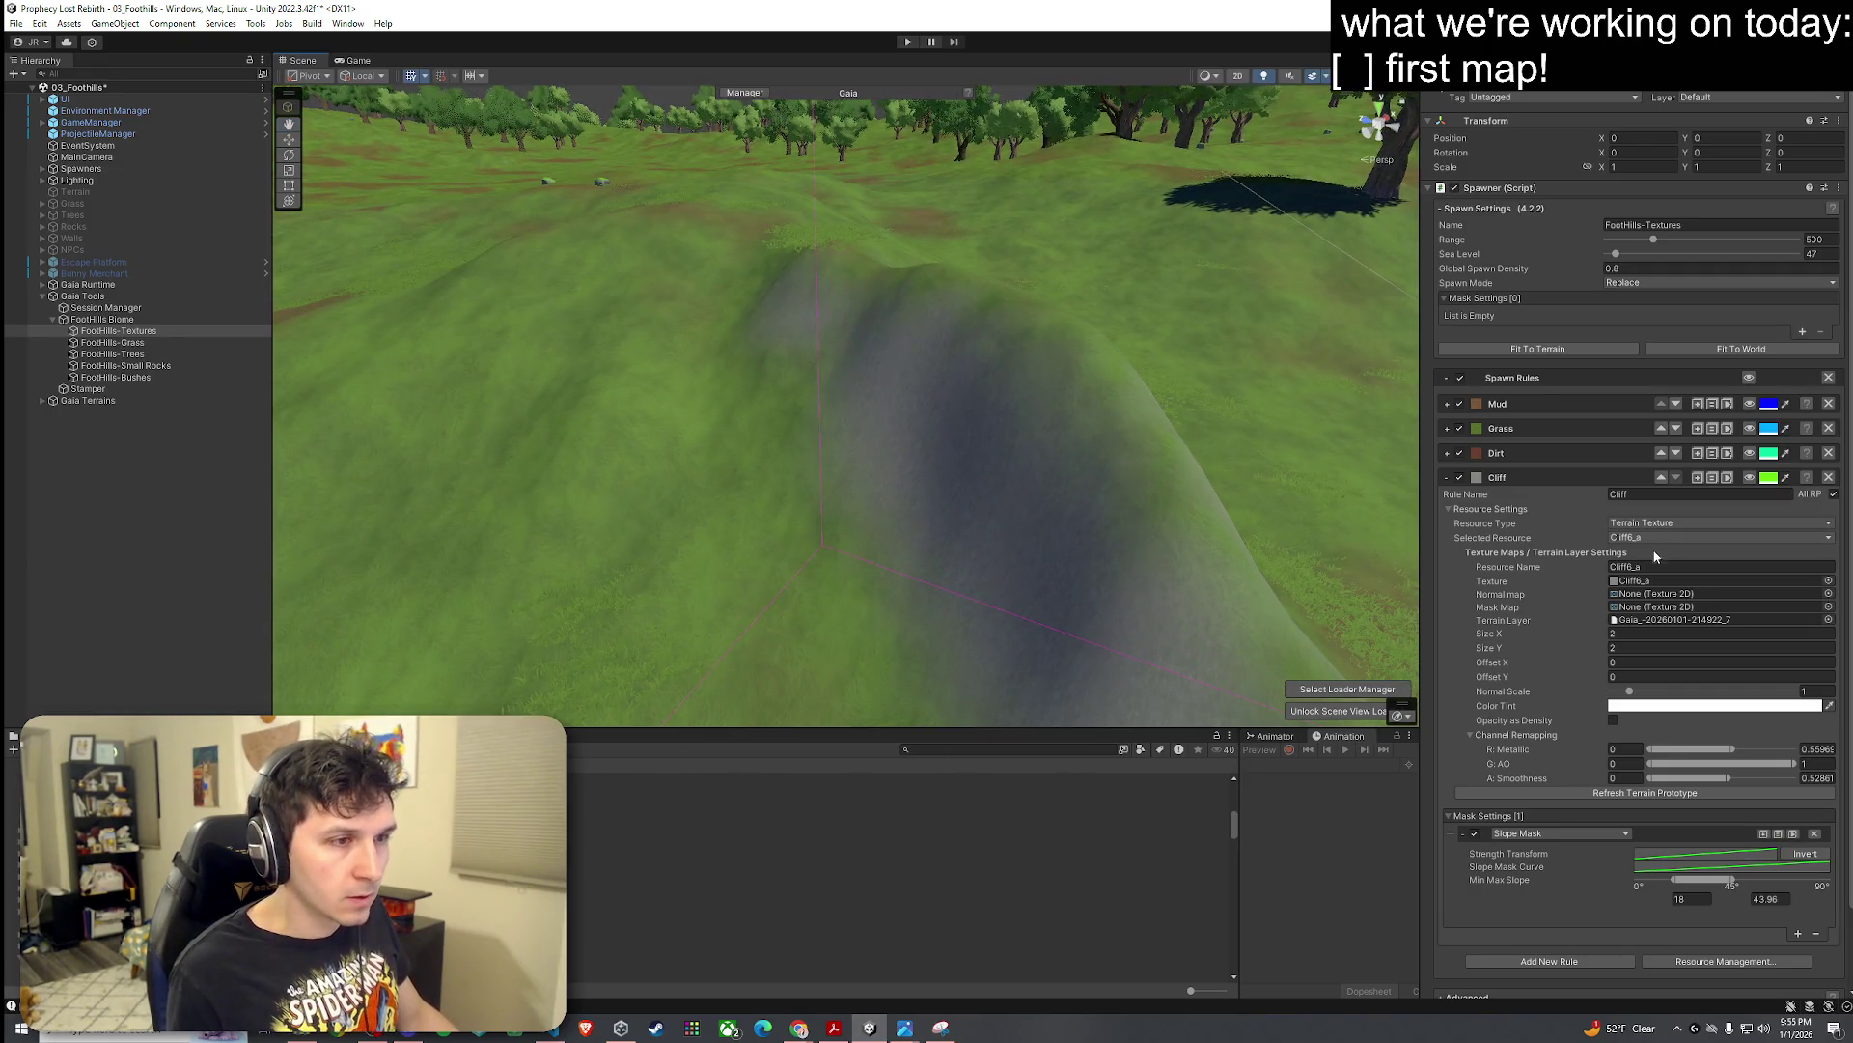
click(1827, 592)
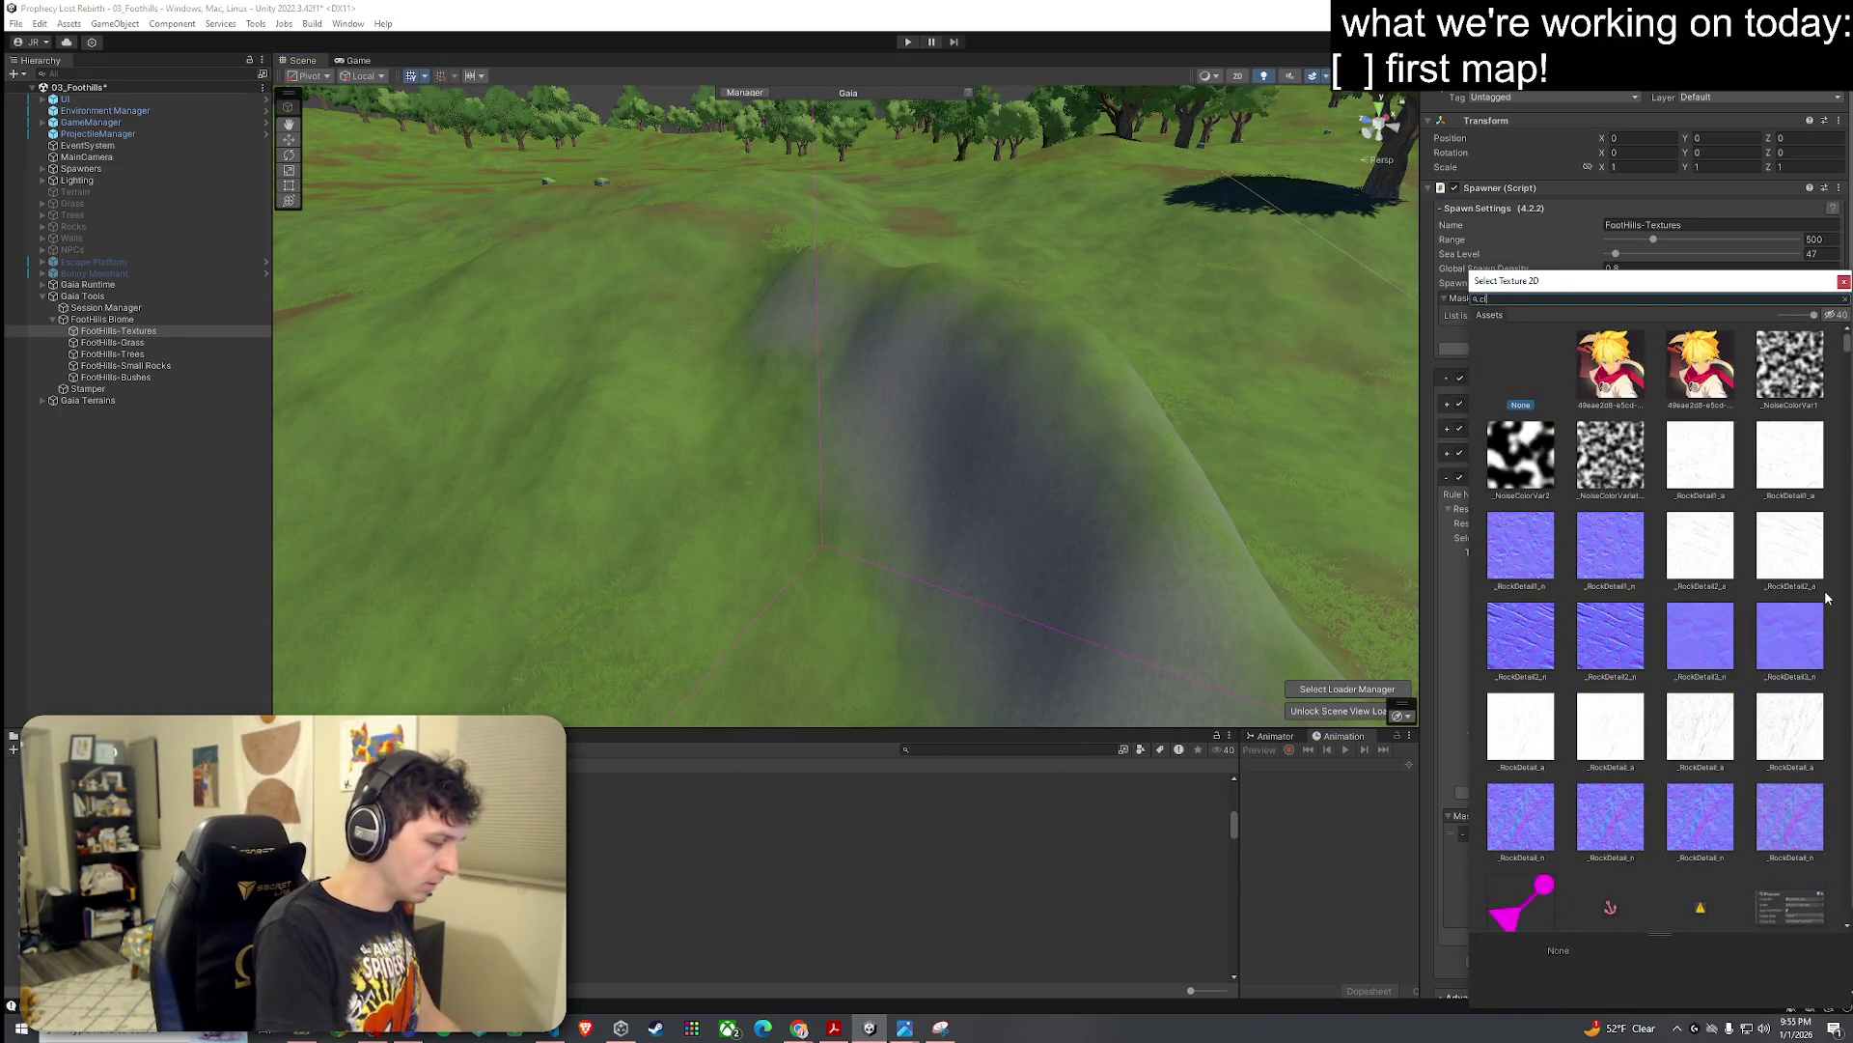
Step: Assign Cliff6_n as the Cliff normal map and Cliff6_mask as its mask map
text(iff6)
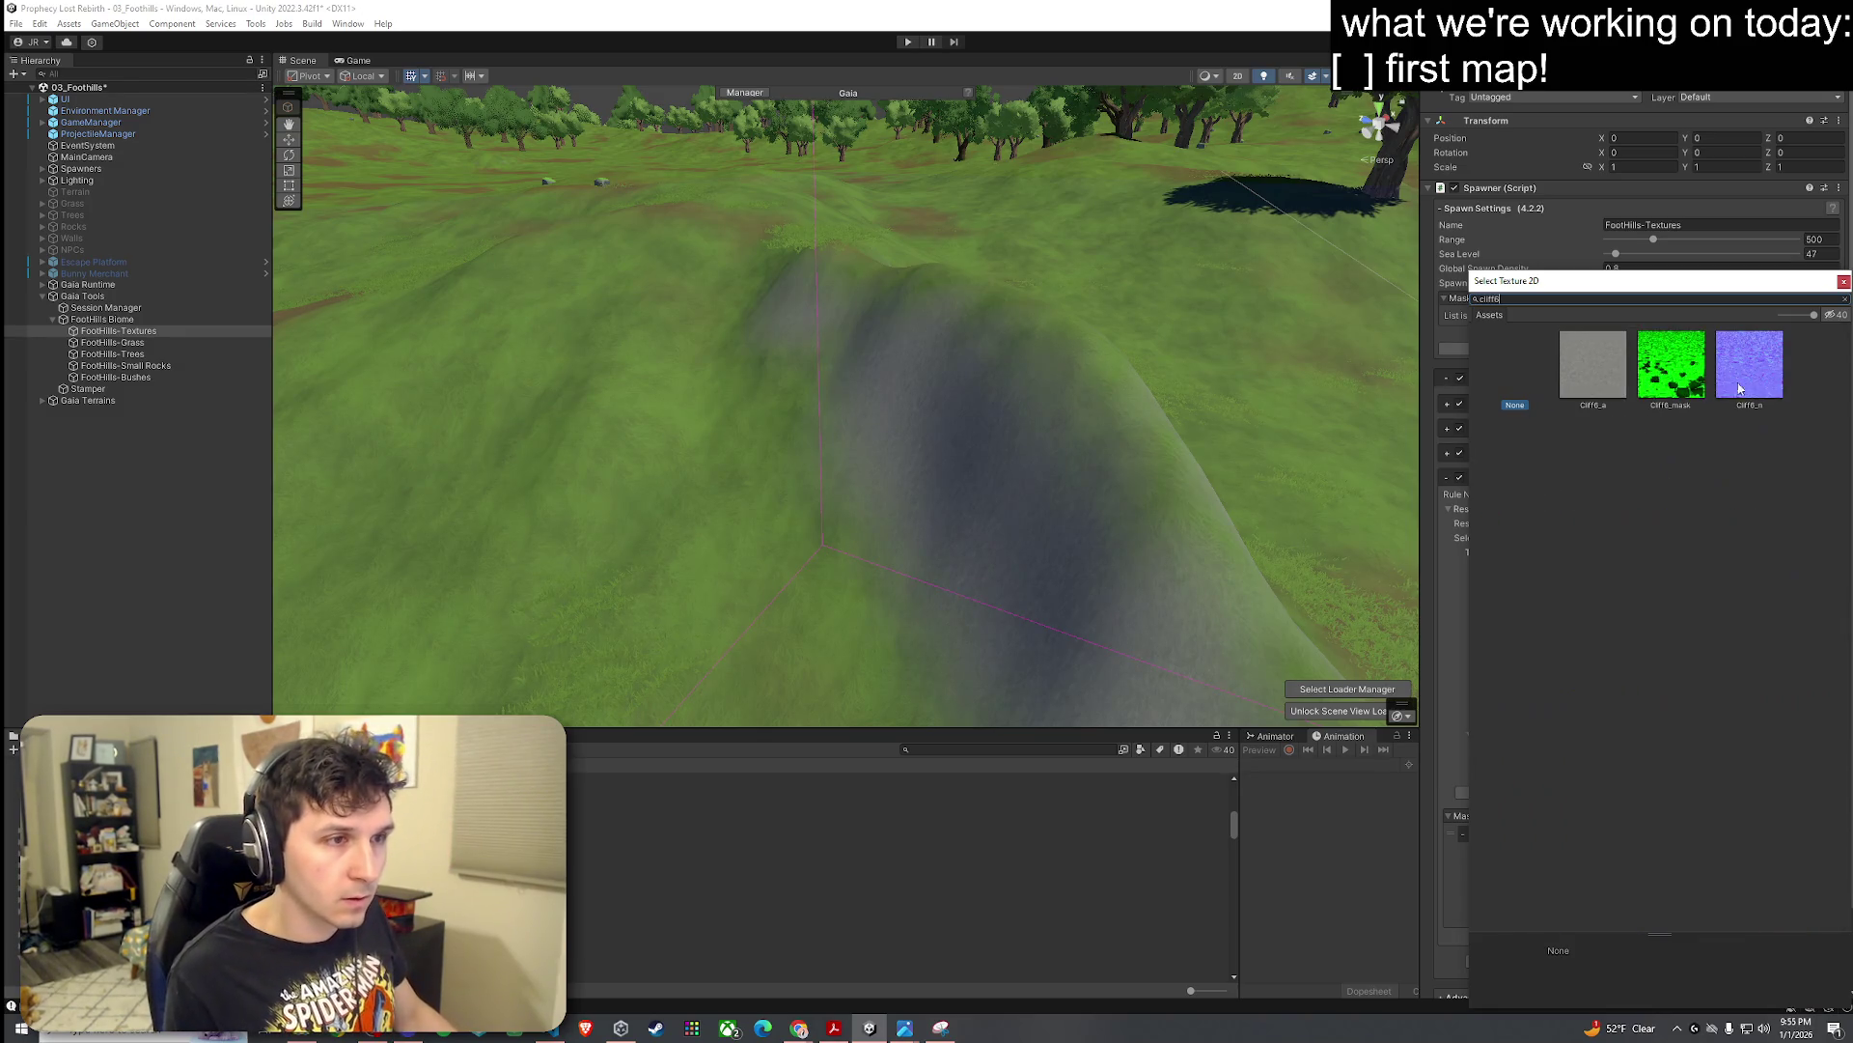
double_click(1740, 388)
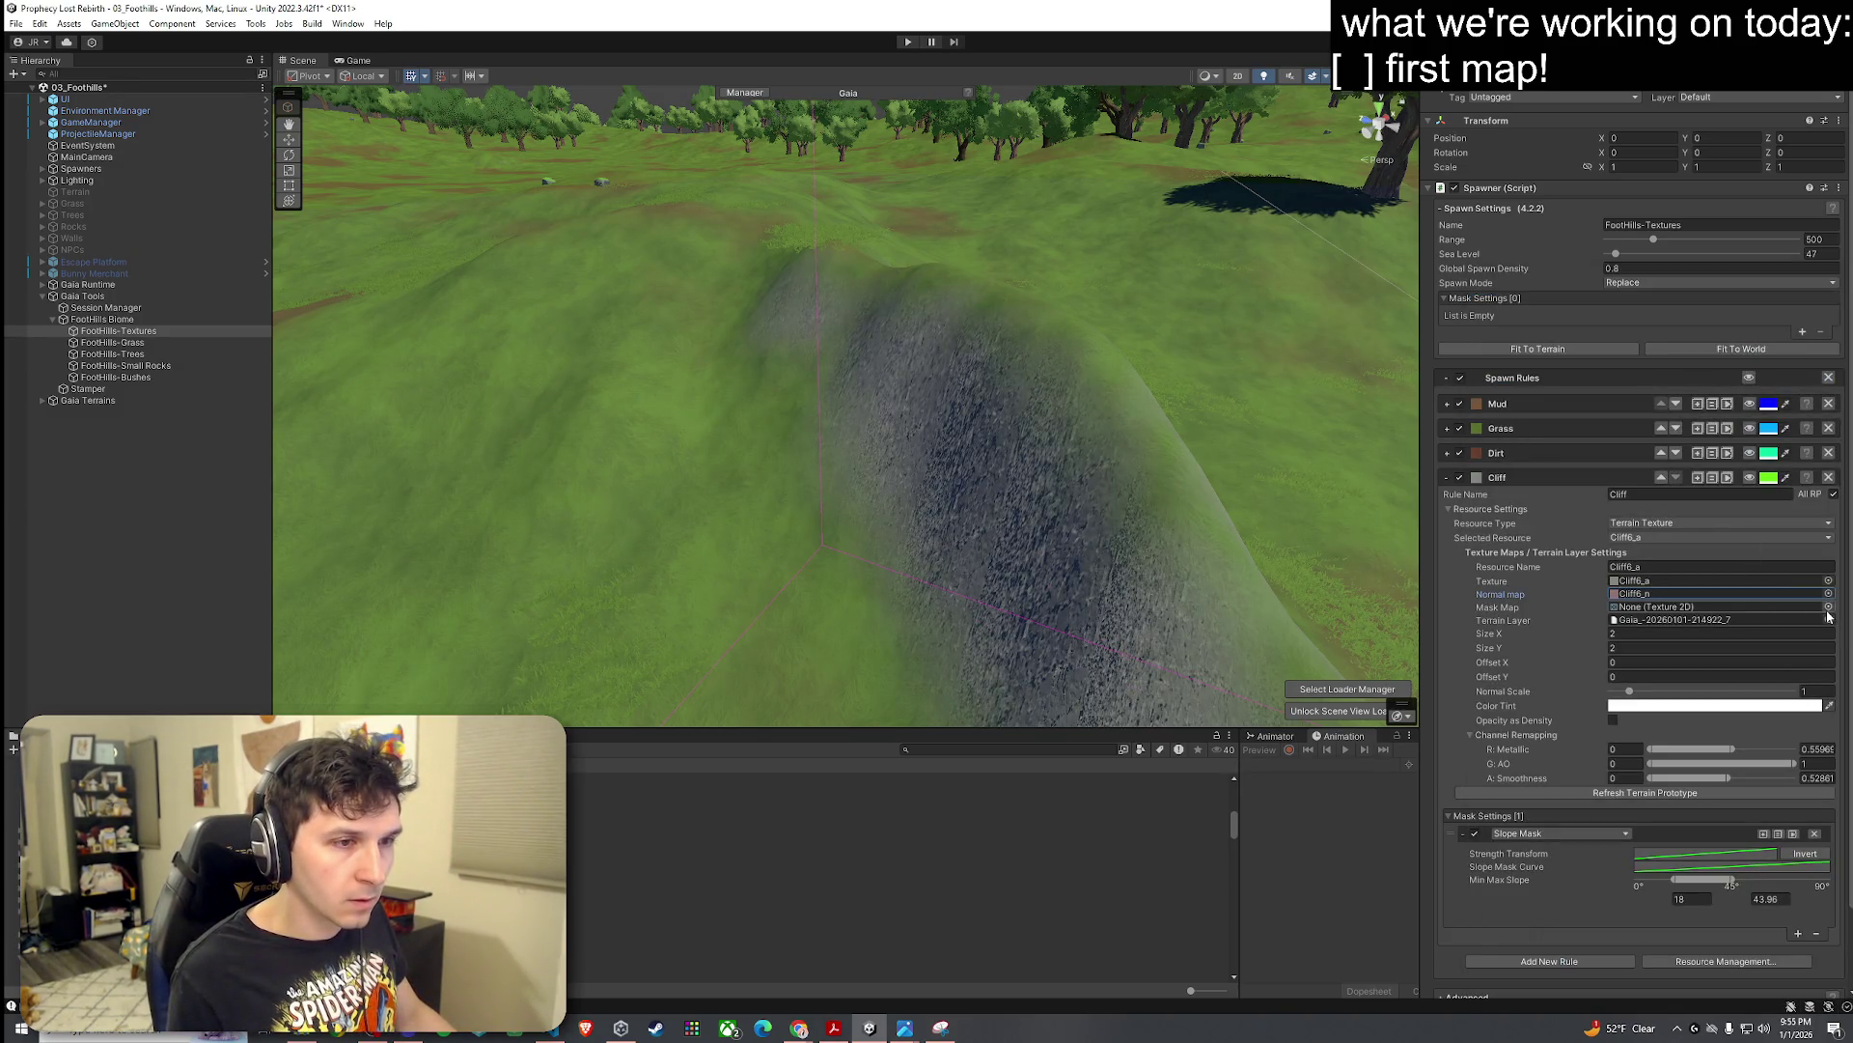
click(1827, 608)
text(:cli)
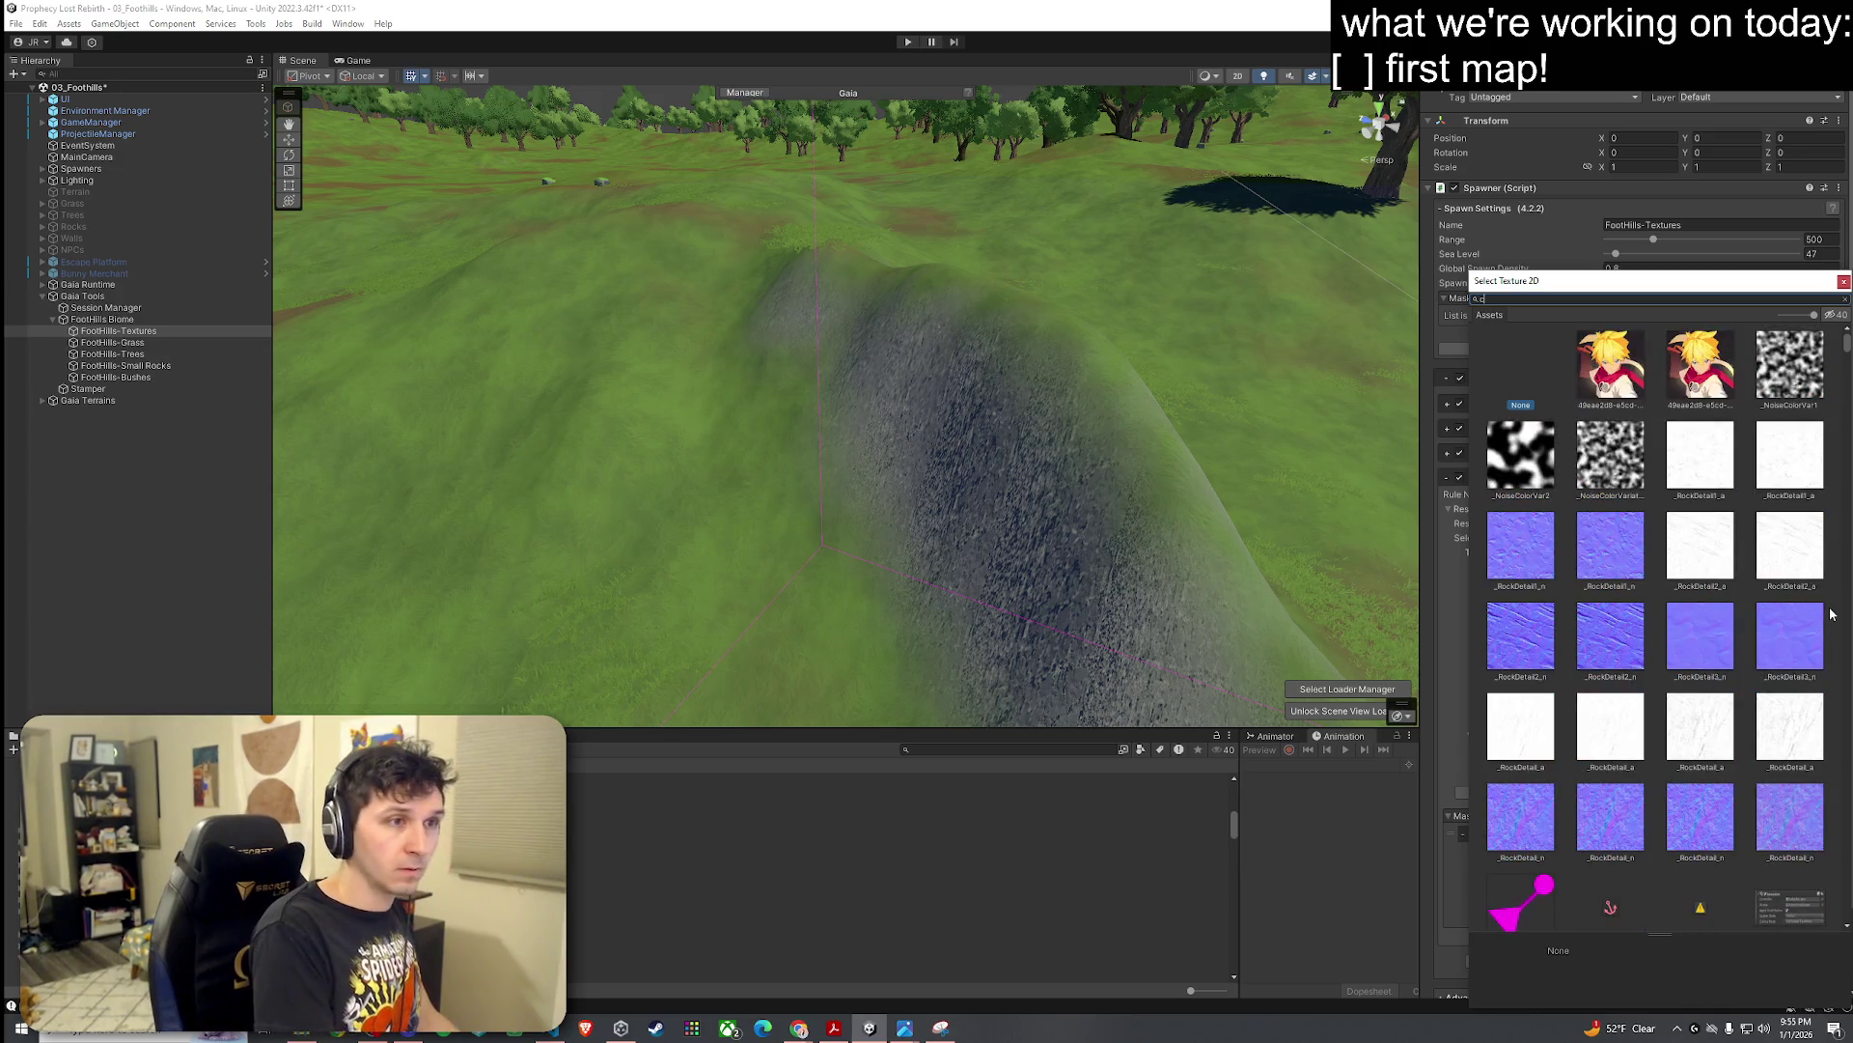
text(ff)
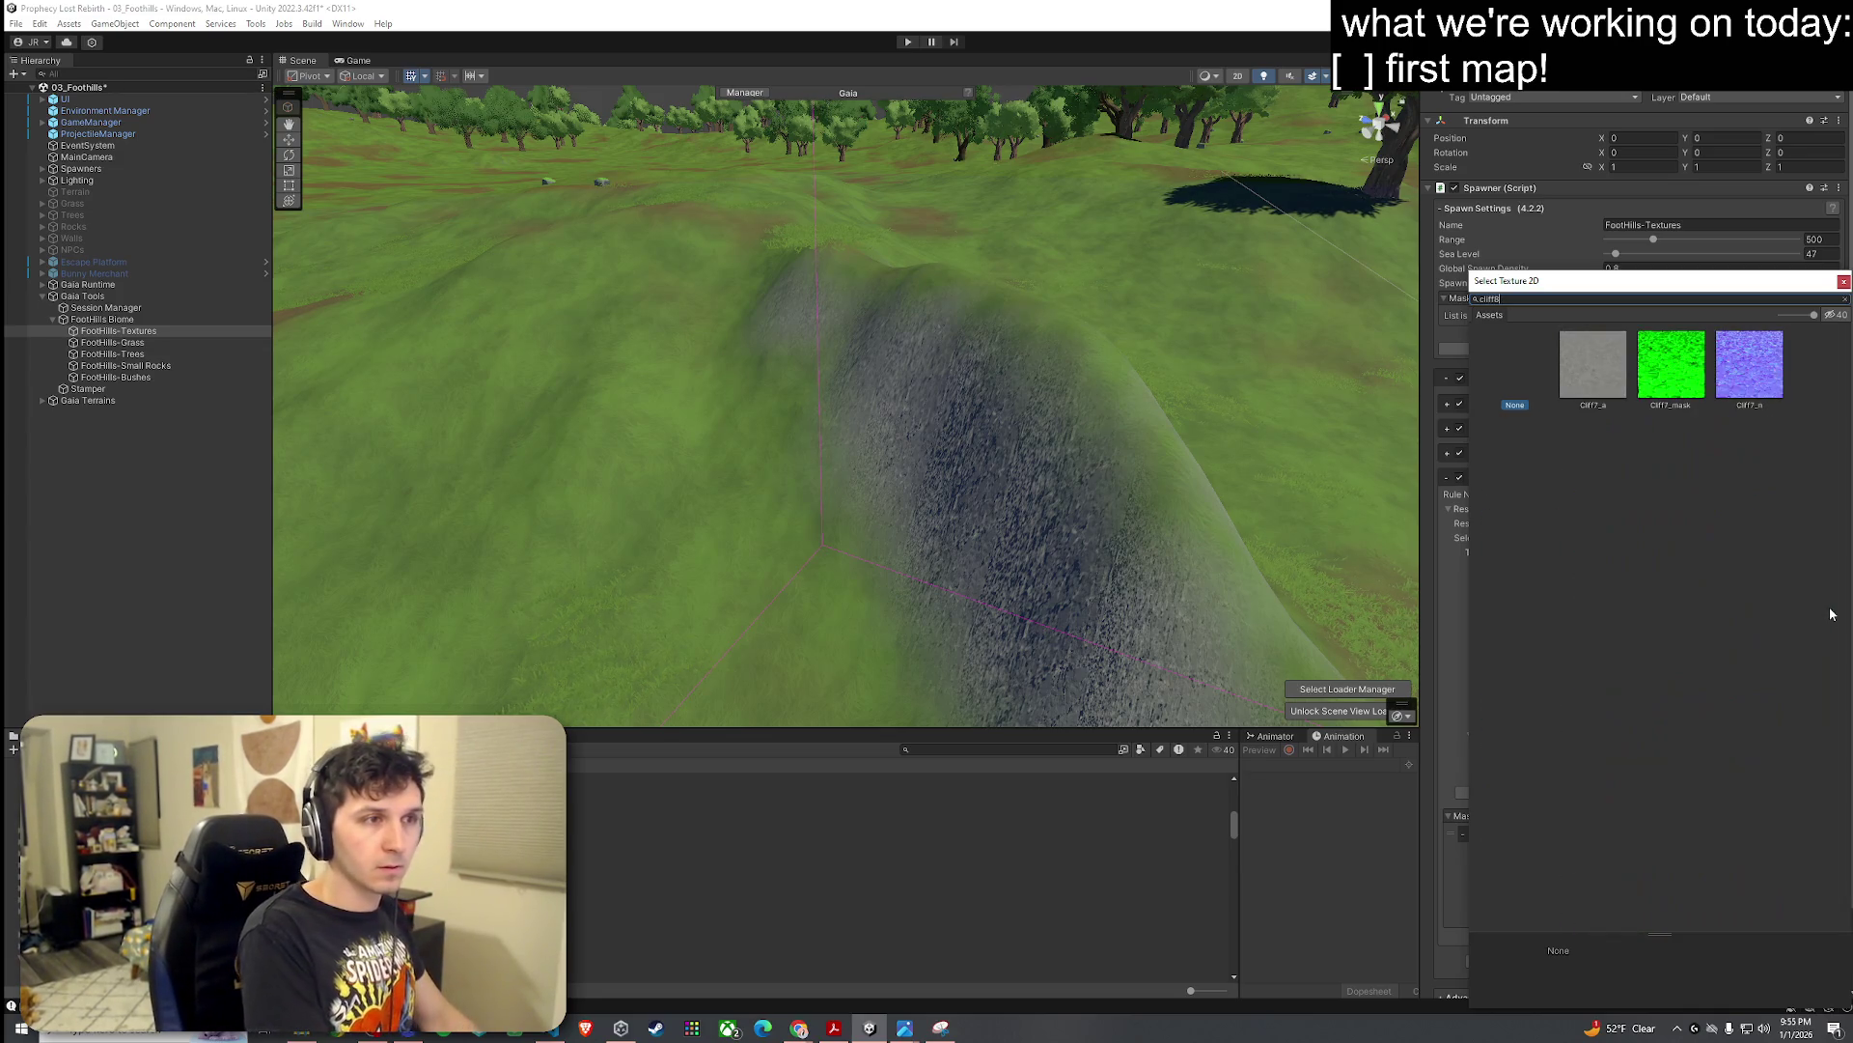
text(6)
click(1671, 386)
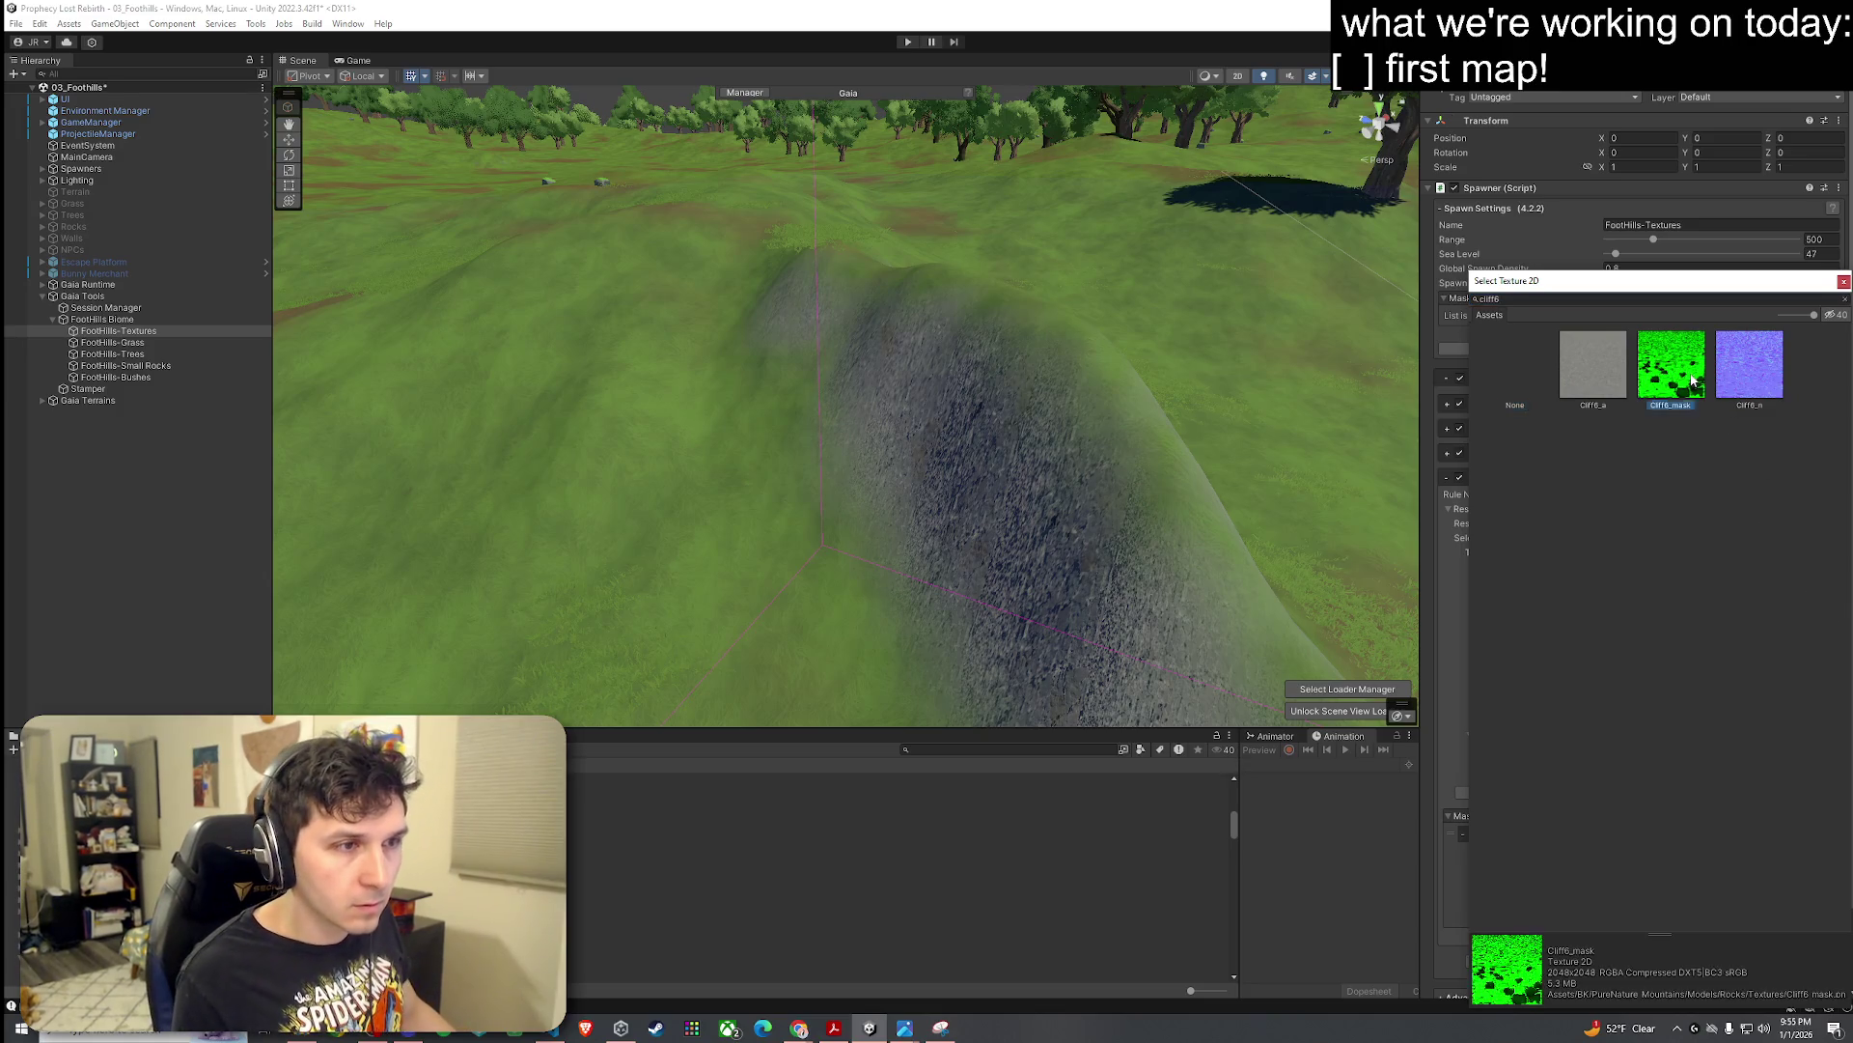
double_click(1672, 394)
scroll(1083, 503, up, 10)
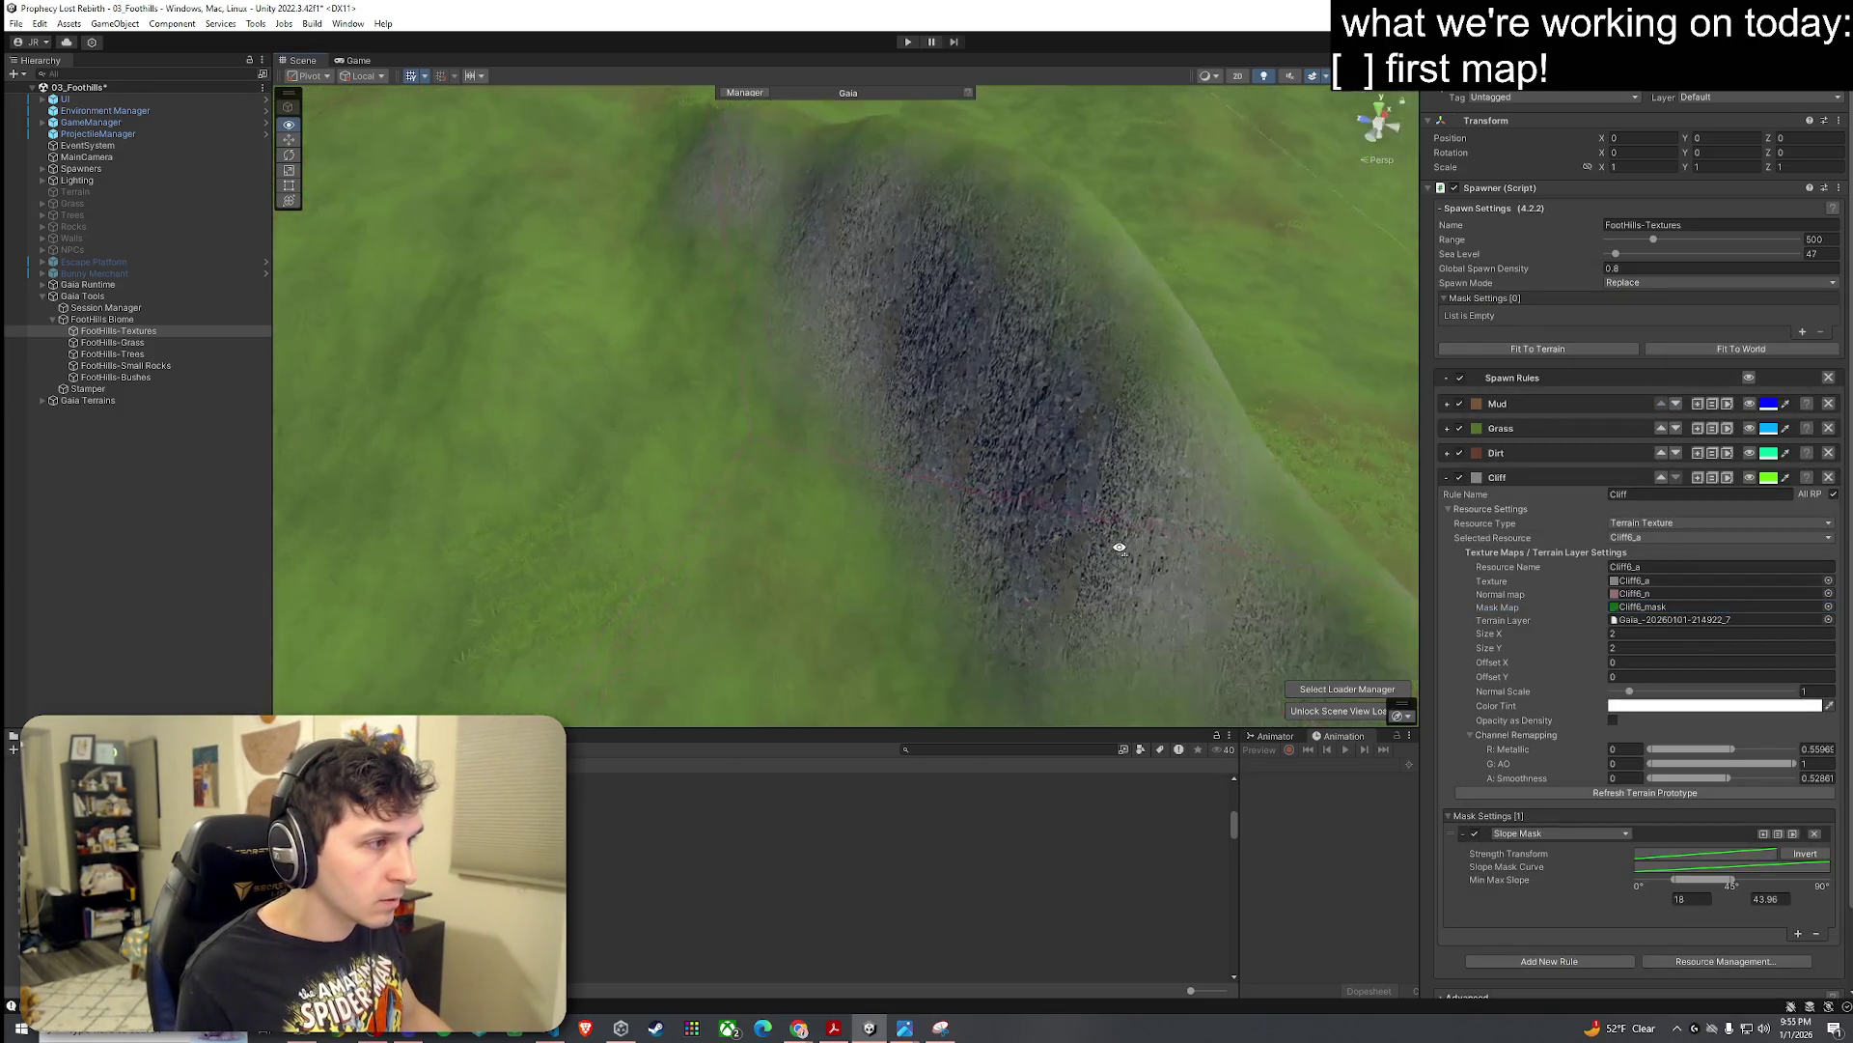
Step: Set the Cliff Normal Scale to 0.34, refresh the terrain prototype, and inspect the cliff face
mouse_move(1289, 474)
mouse_down()
mouse_move(1233, 419)
mouse_move(1207, 425)
mouse_move(1202, 446)
mouse_move(1328, 425)
mouse_move(1390, 454)
mouse_up()
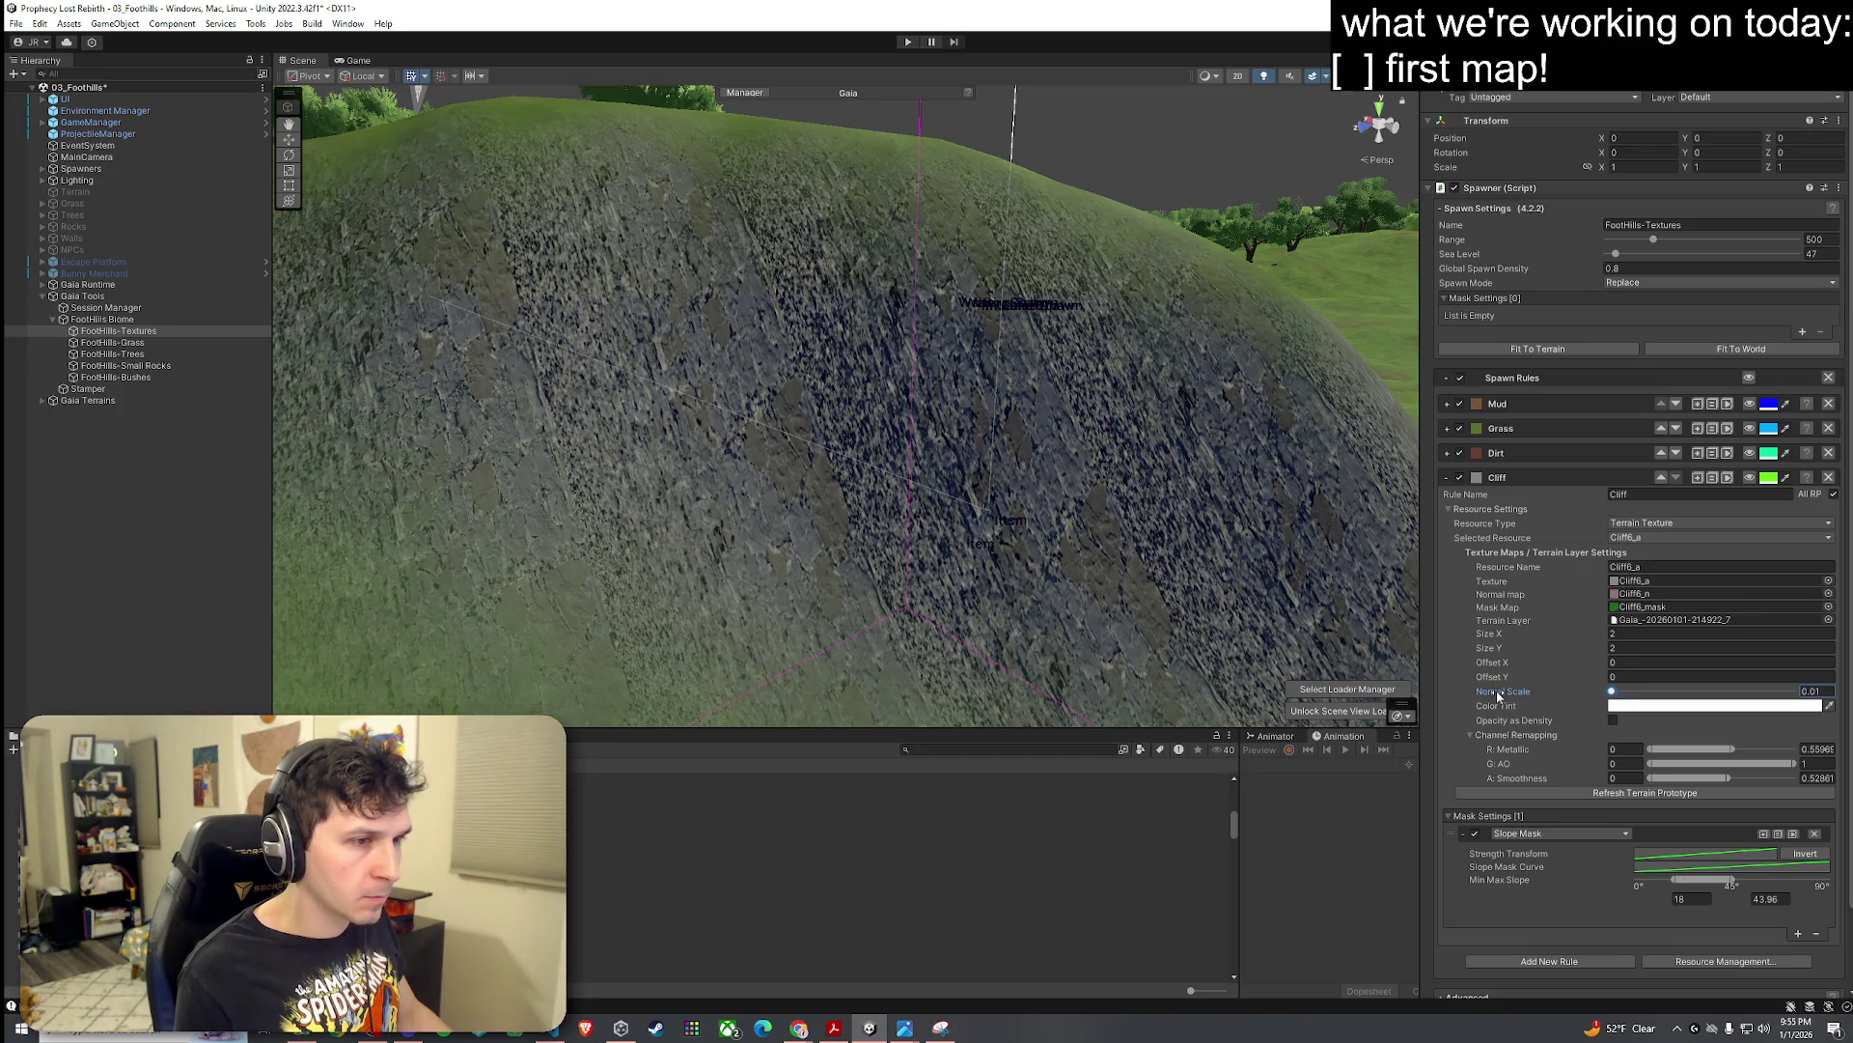
drag(1496, 691, 1508, 695)
click(1617, 793)
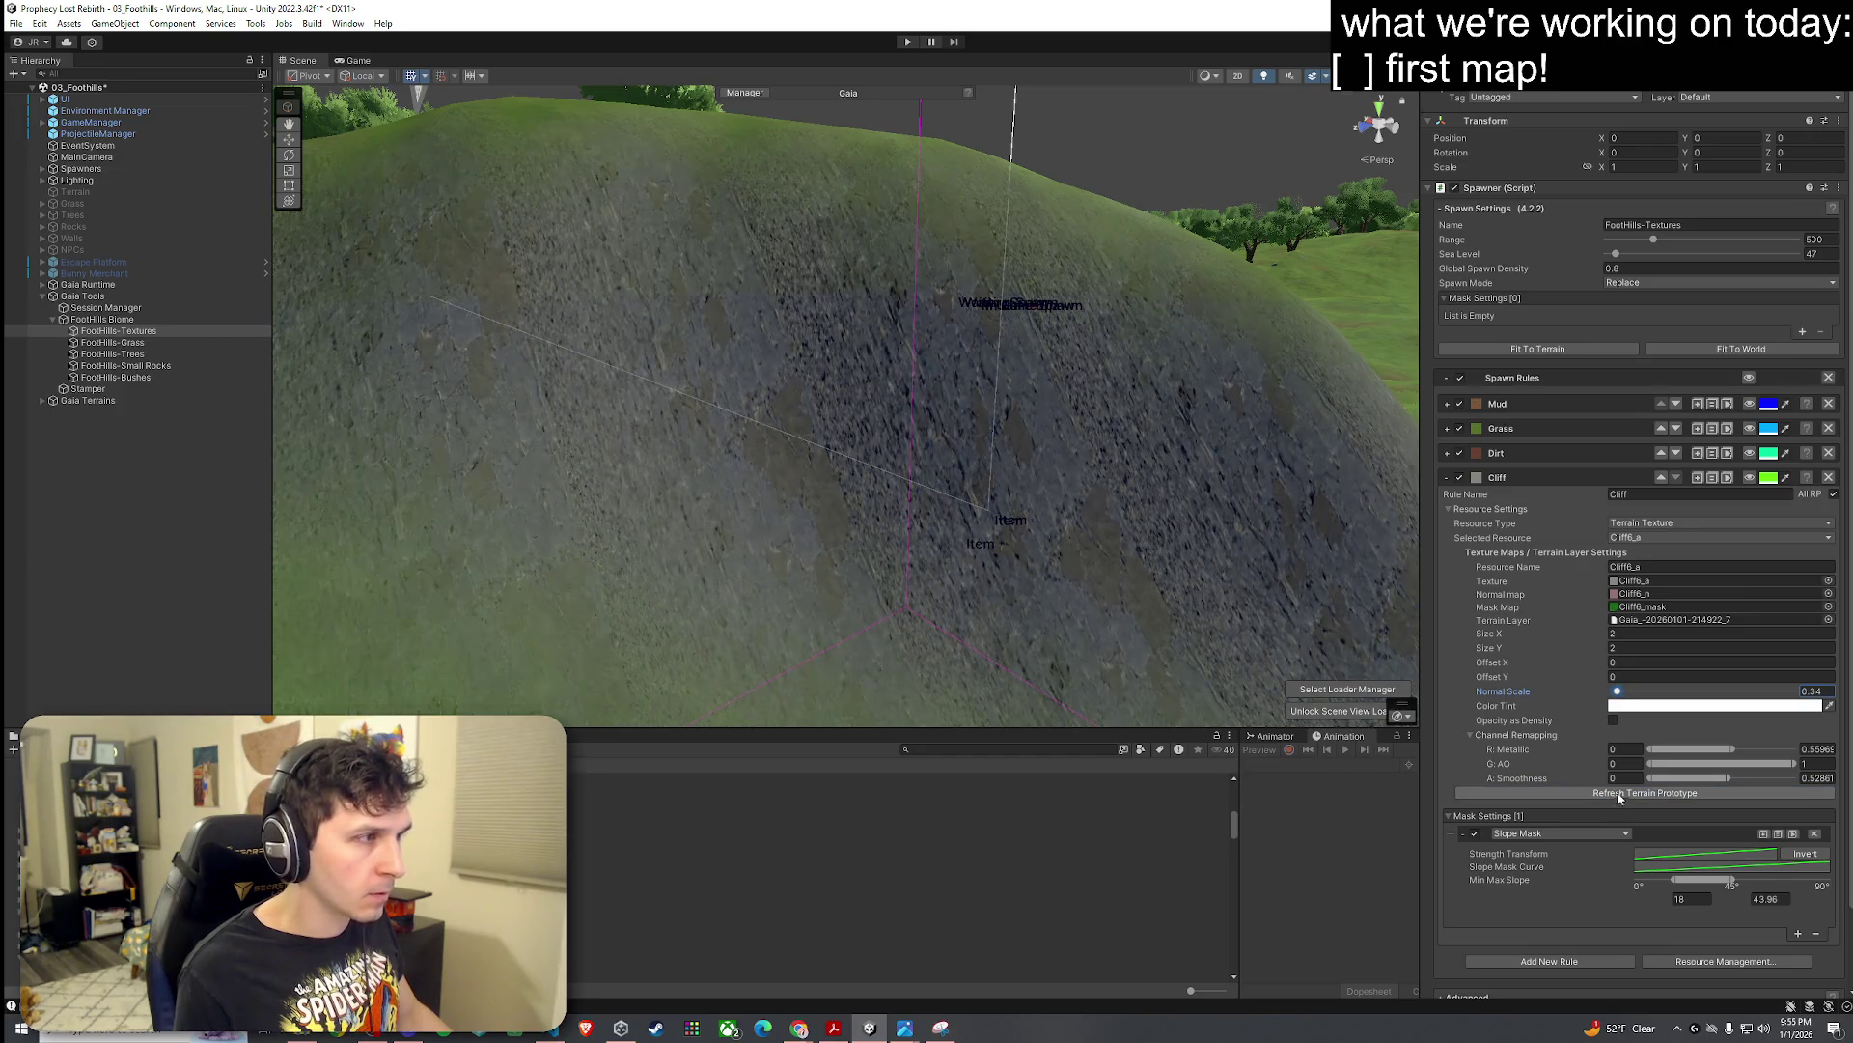
drag(1142, 480, 1194, 468)
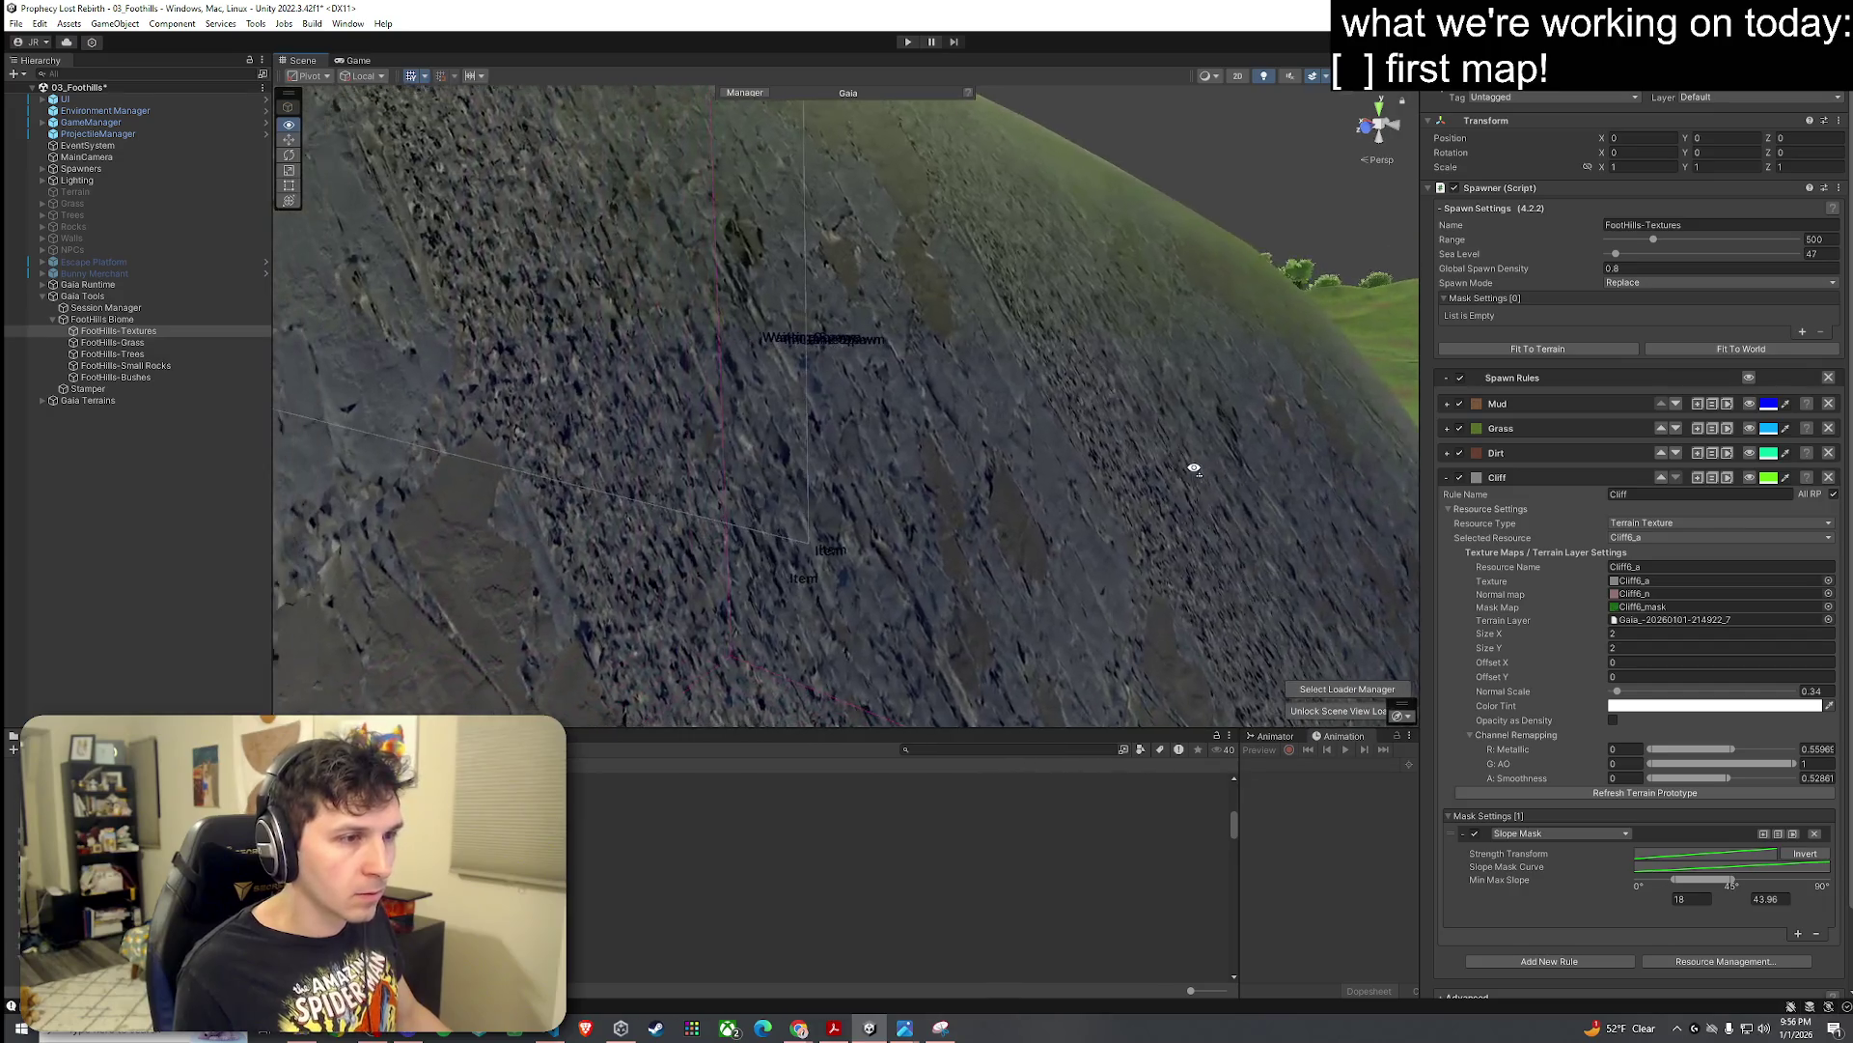
scroll(1194, 469, down, 10)
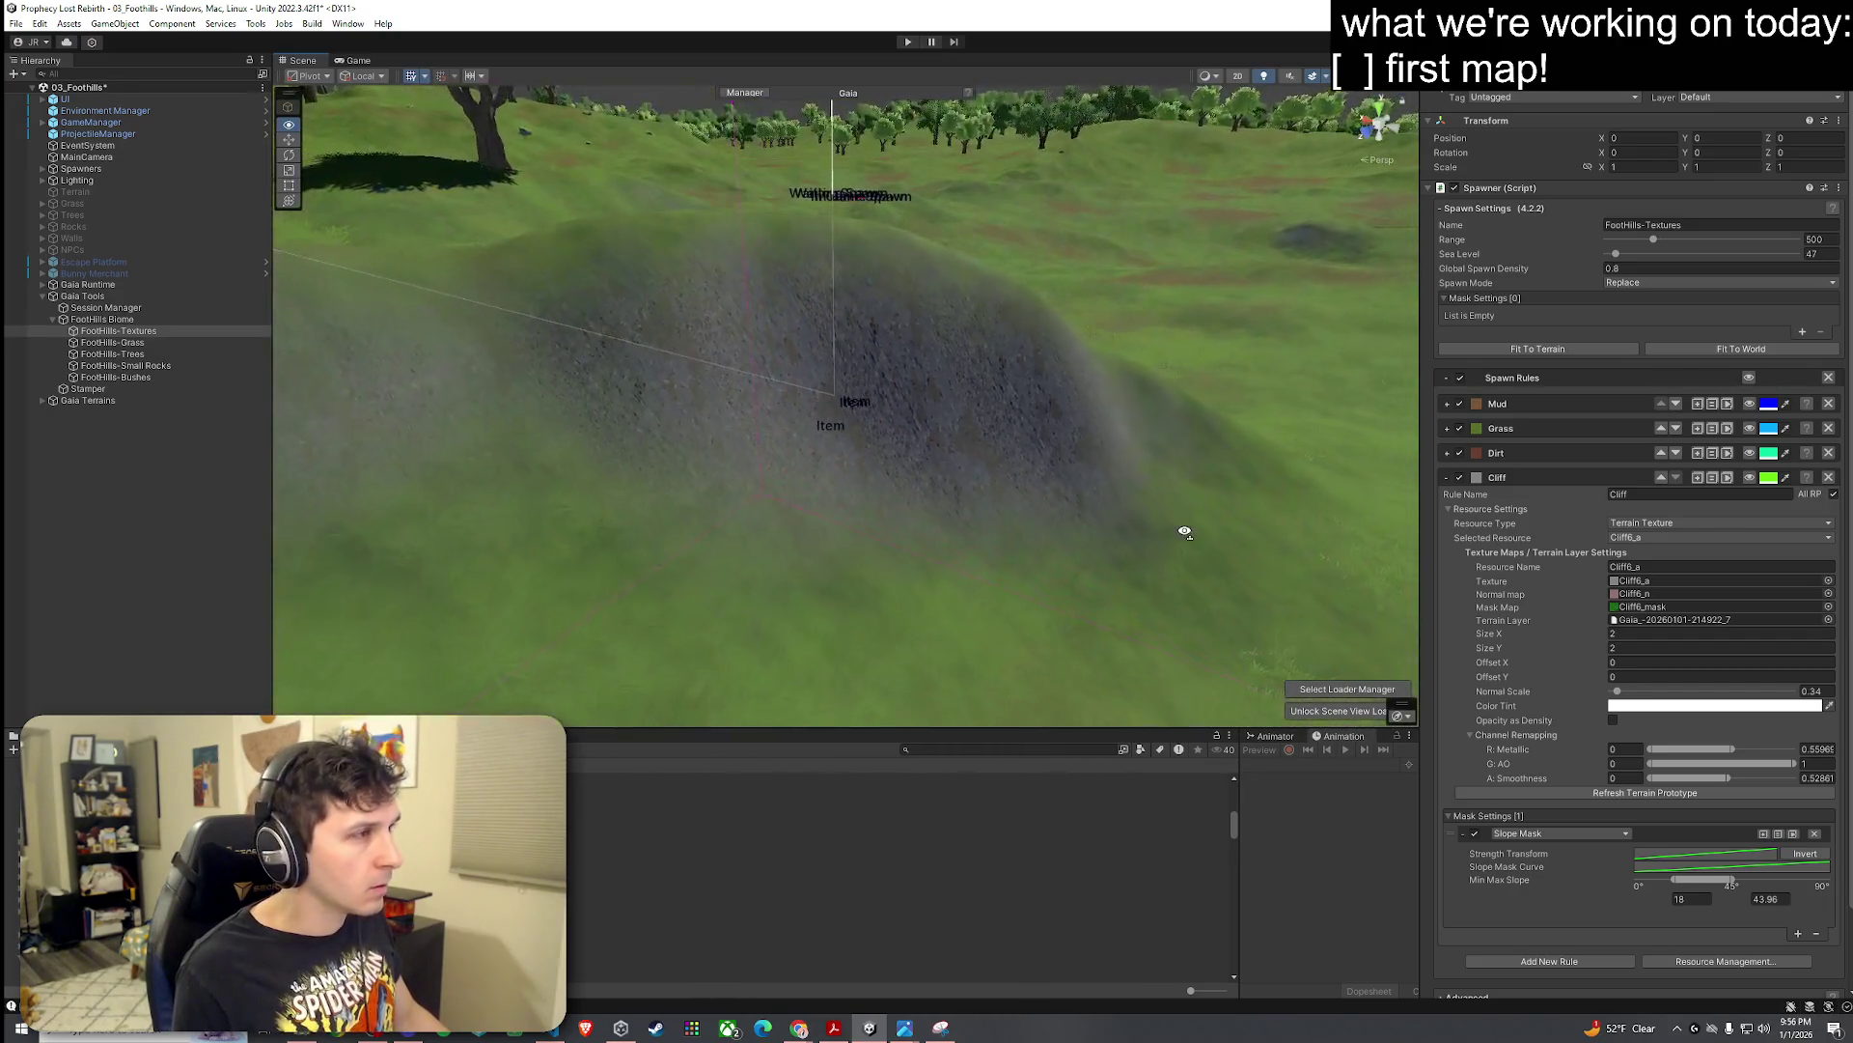
mouse_move(1186, 532)
mouse_down()
mouse_move(1171, 505)
mouse_move(943, 480)
mouse_move(1130, 472)
mouse_move(1105, 459)
mouse_move(1051, 489)
mouse_move(1072, 531)
mouse_up()
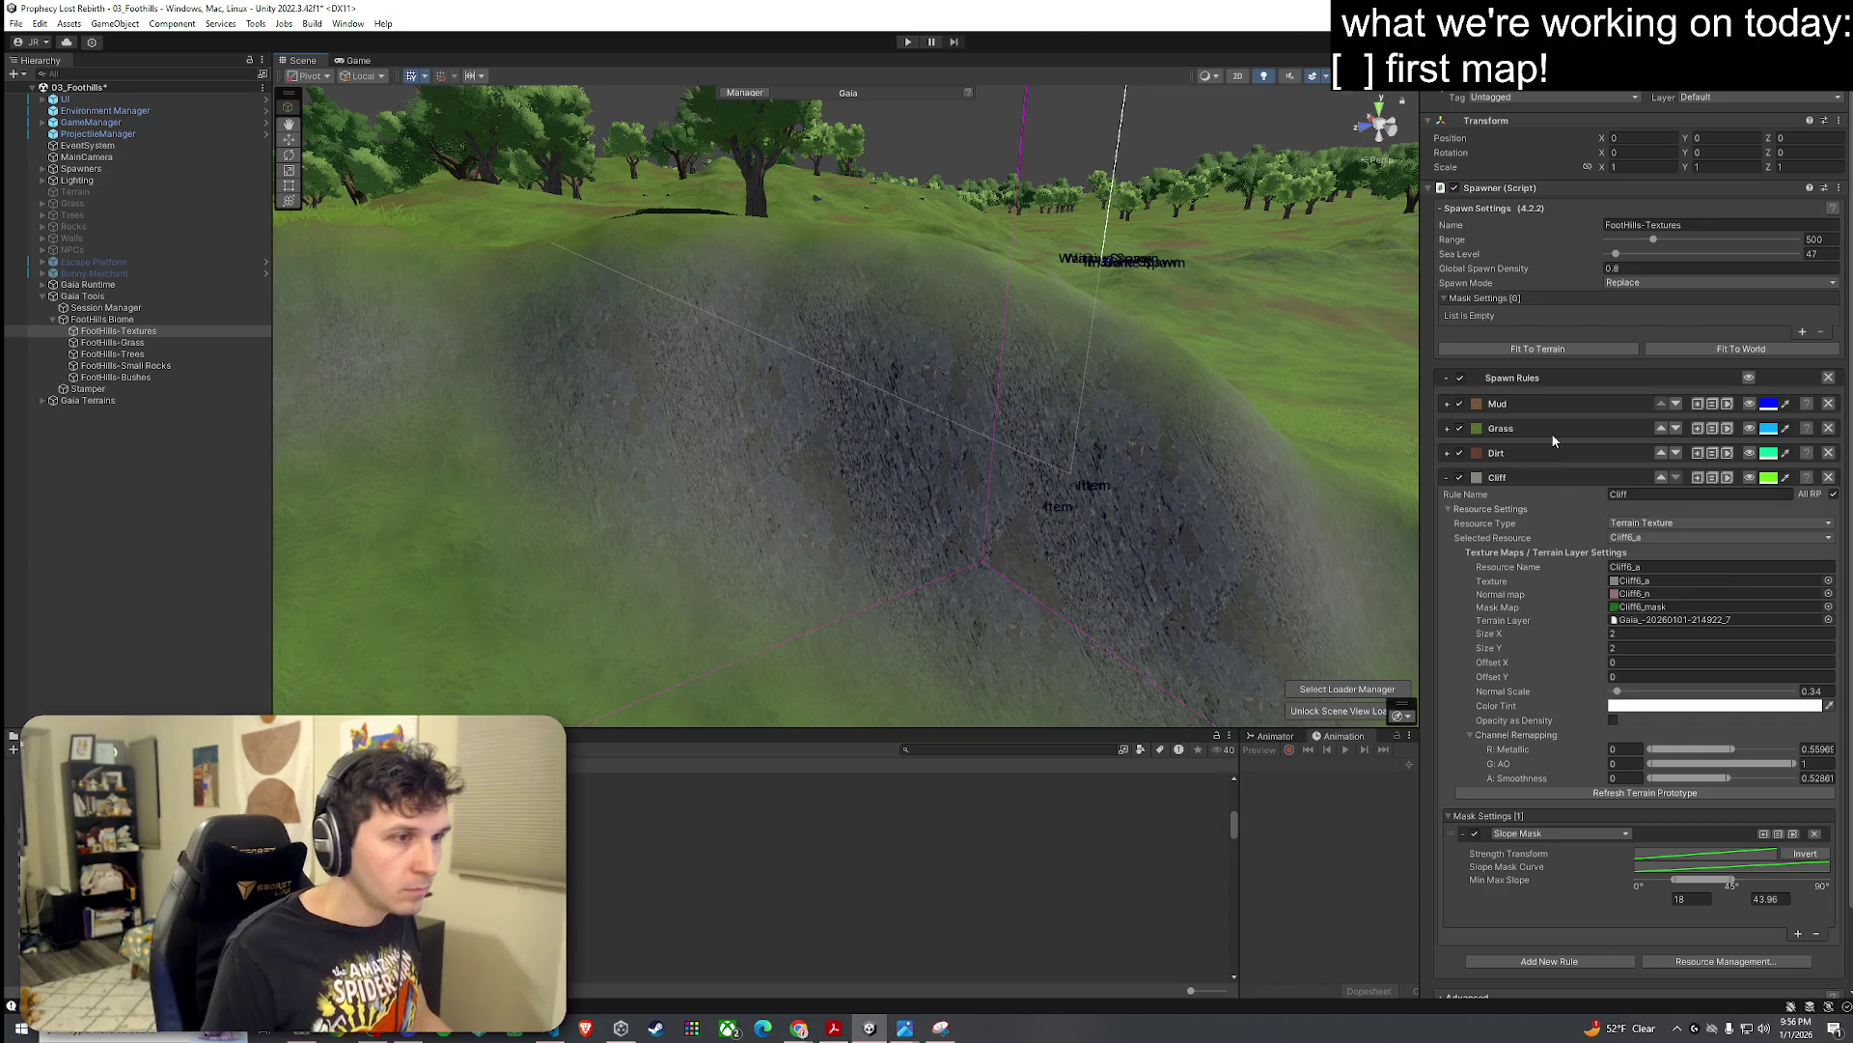
scroll(1556, 463, down, 1)
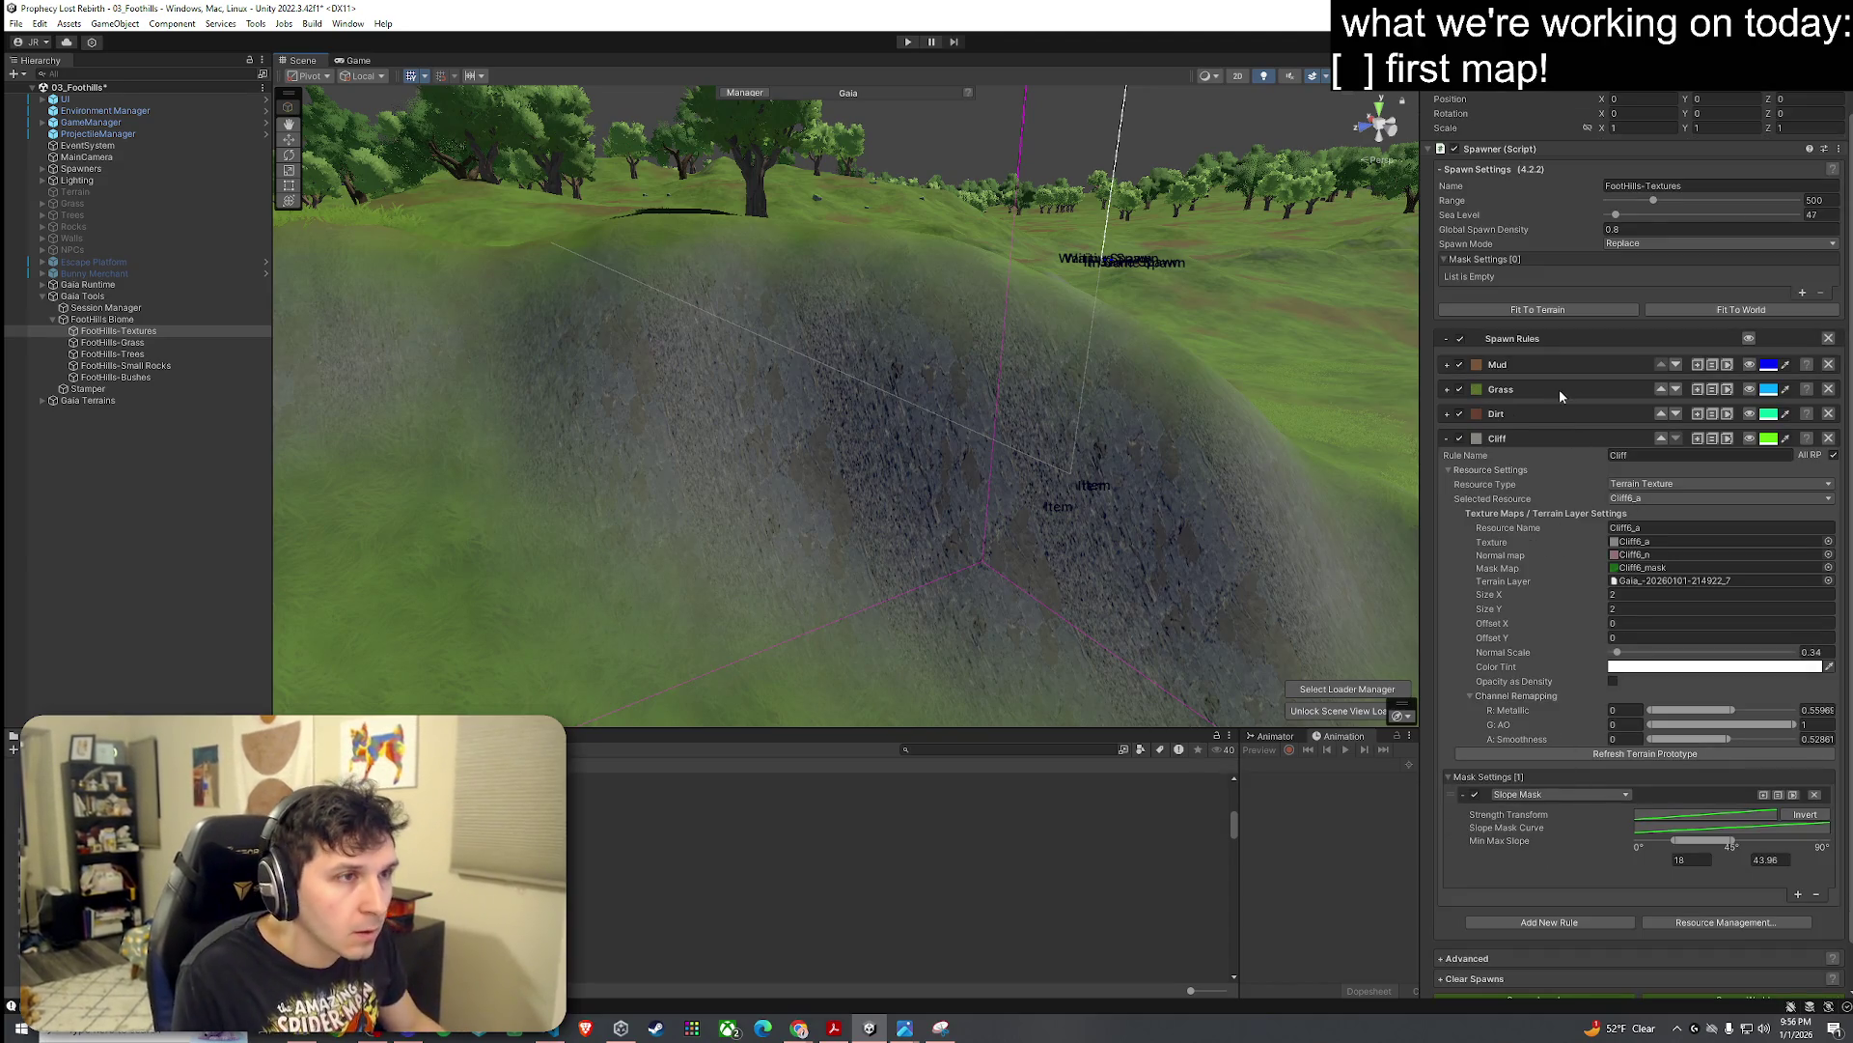
click(1750, 438)
Step: Raise the slope mask curve's start near 1 and flatten both end tangents
scroll(1089, 446, down, 5)
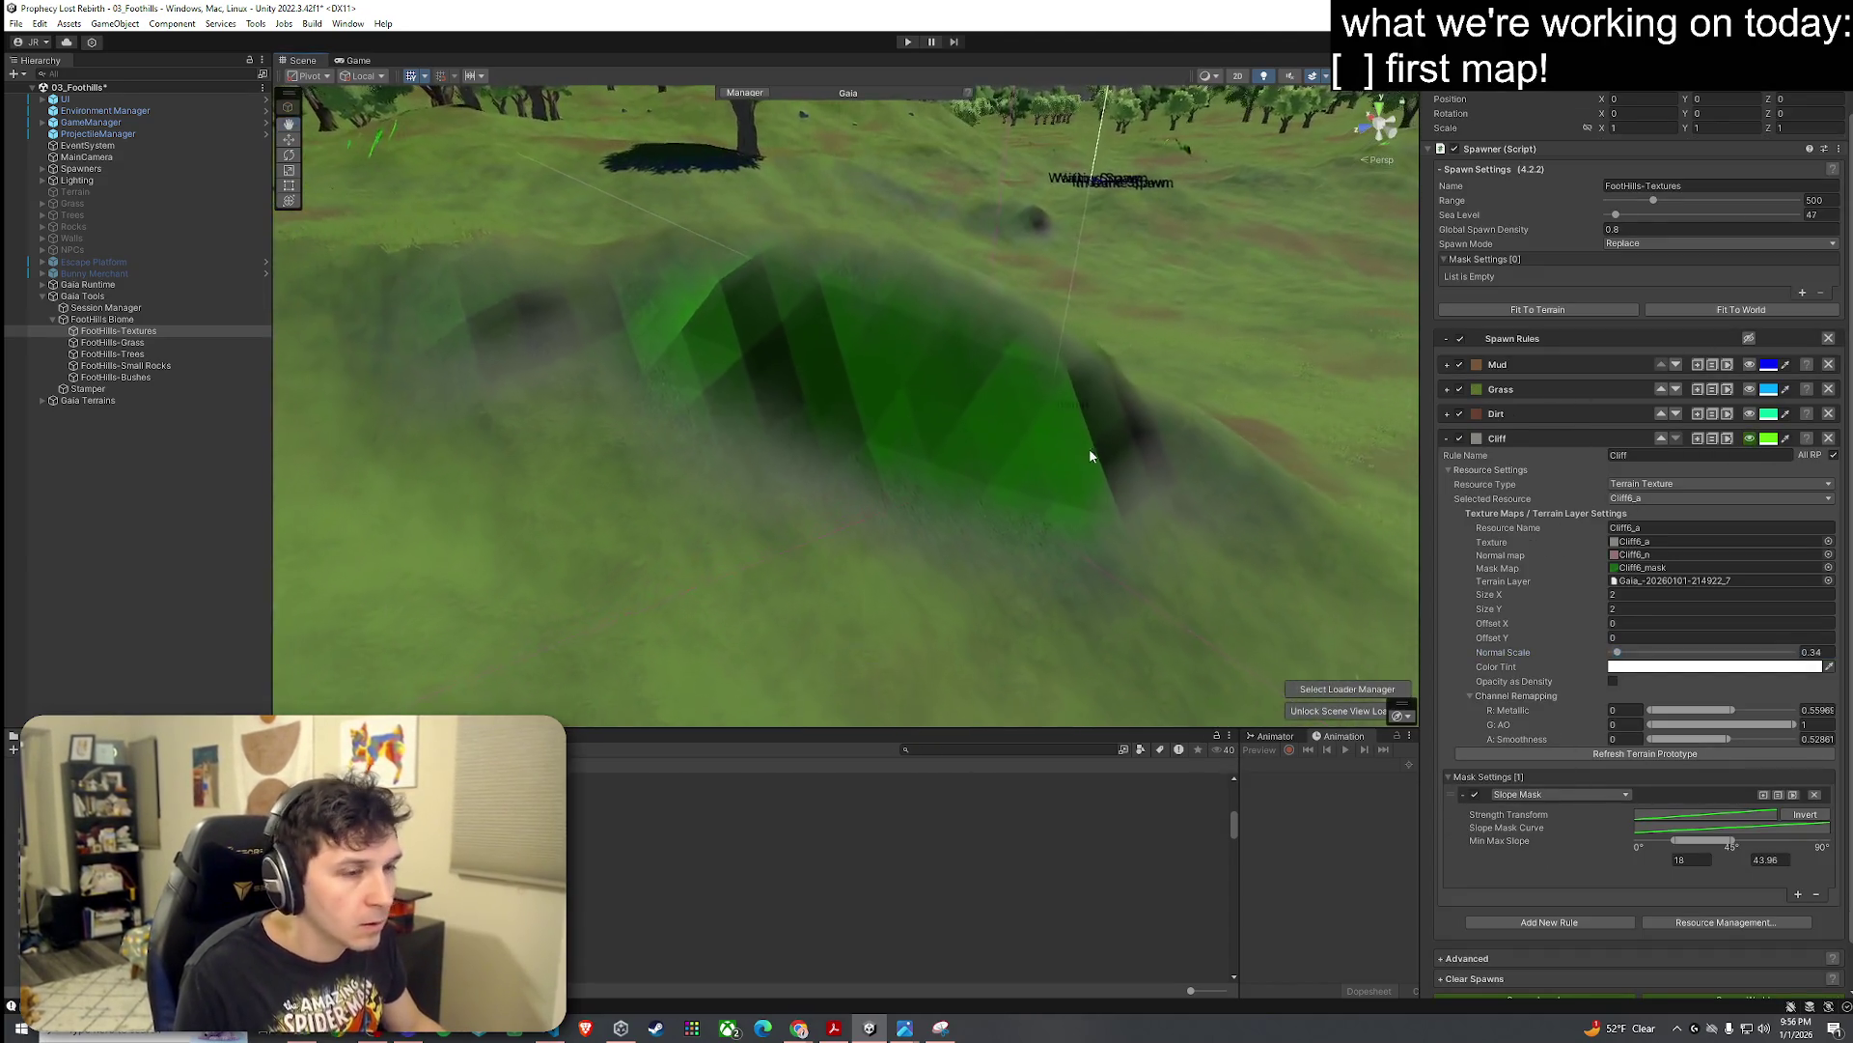
click(1673, 822)
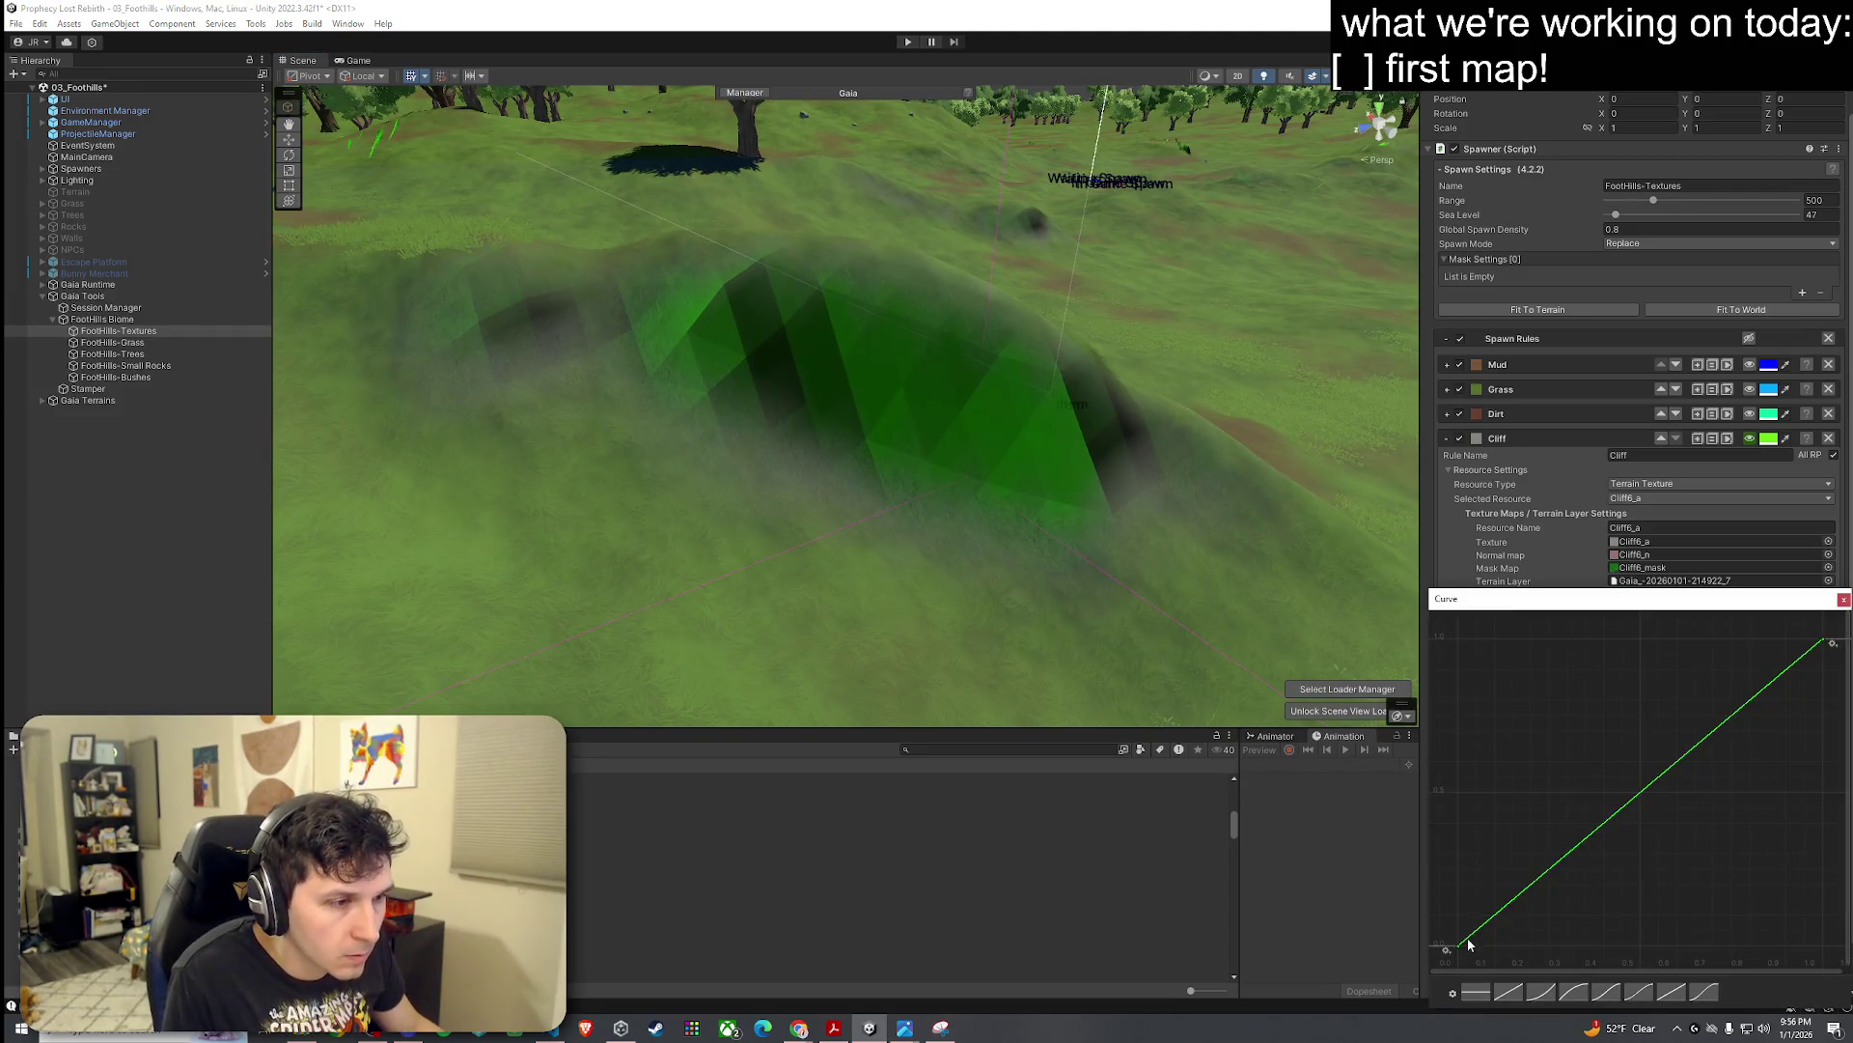
drag(1461, 951, 1461, 646)
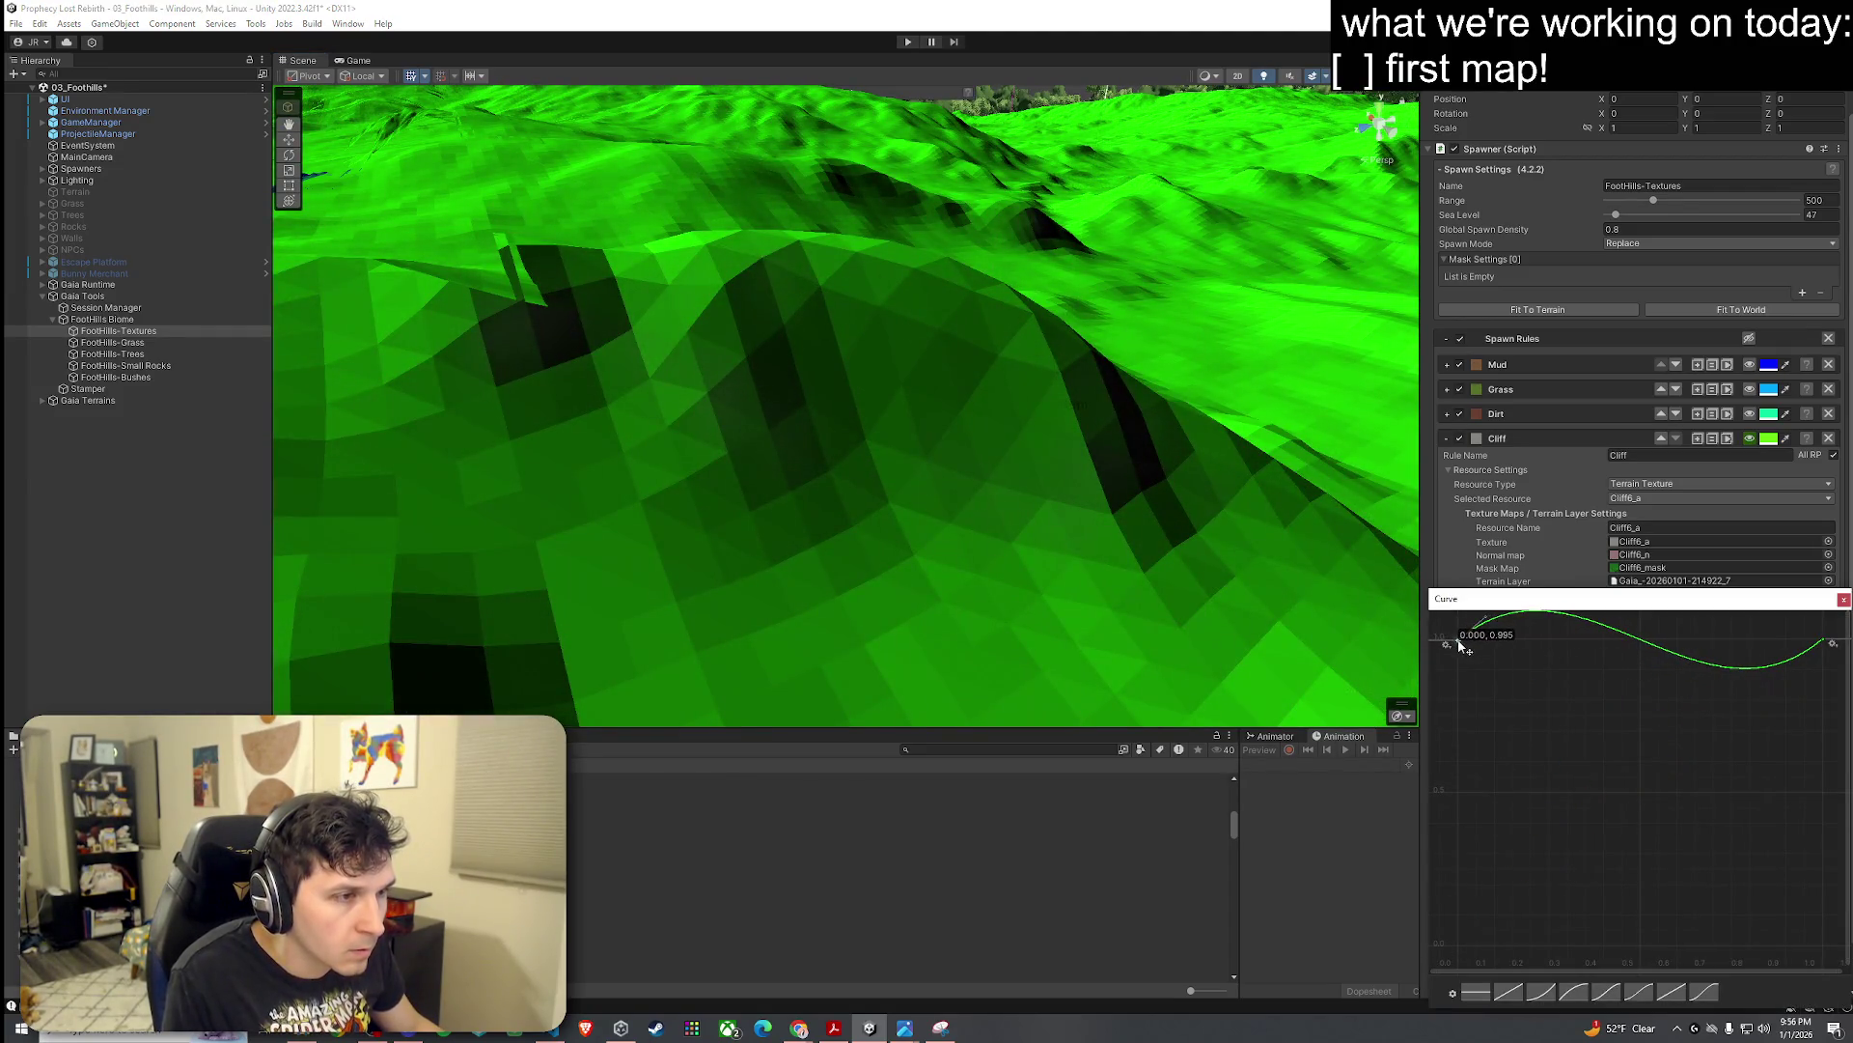
right_click(1456, 649)
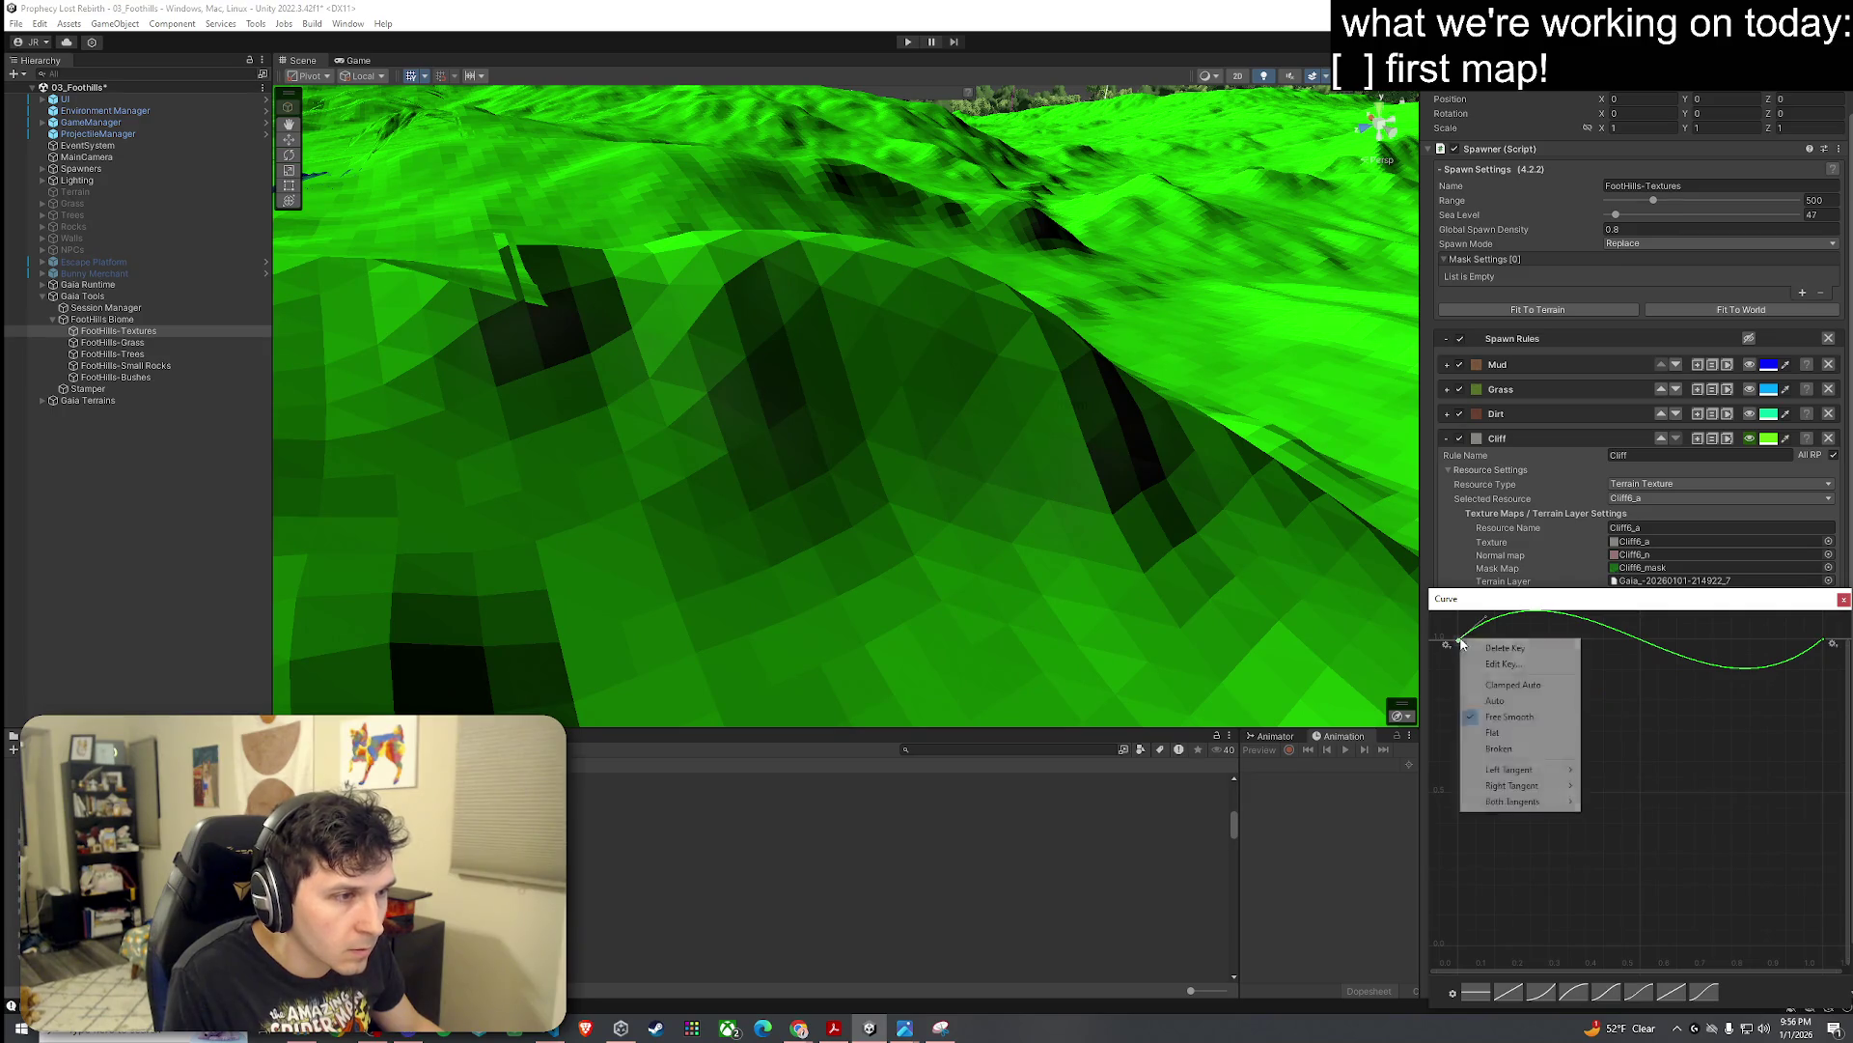
click(1555, 740)
right_click(1824, 648)
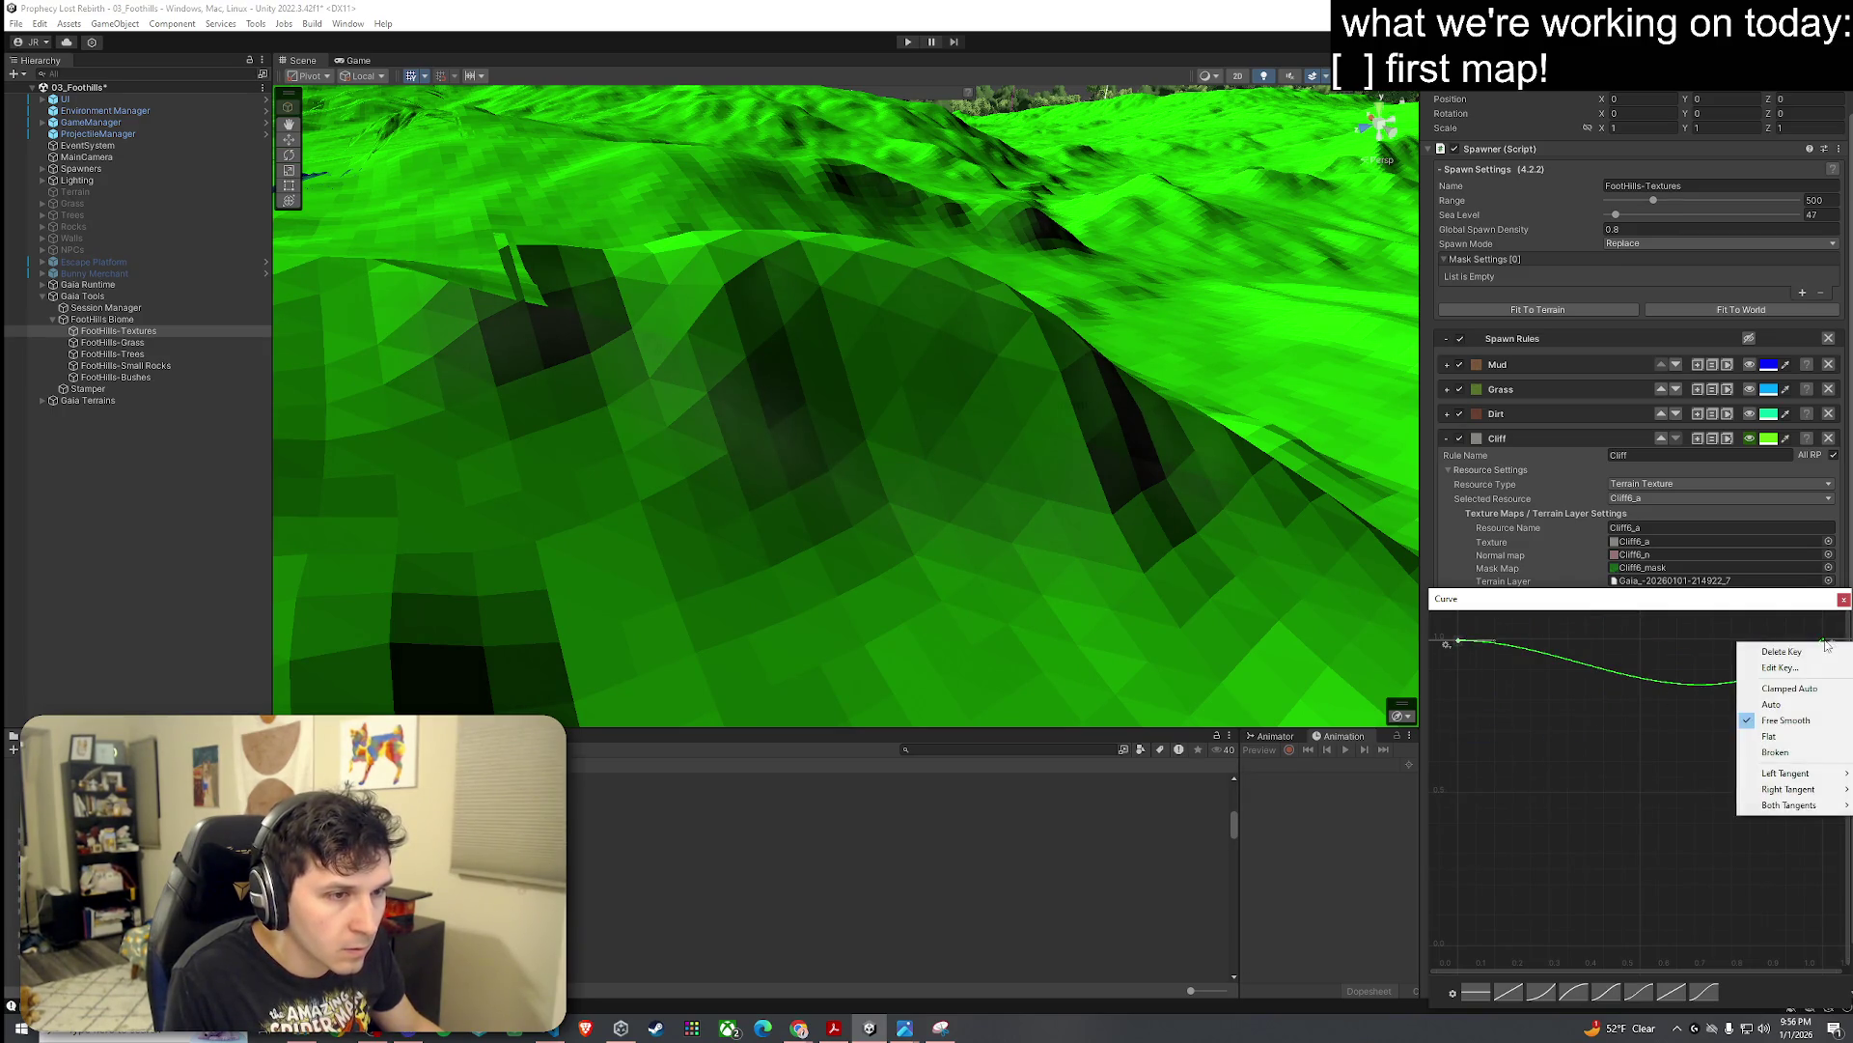
click(1793, 736)
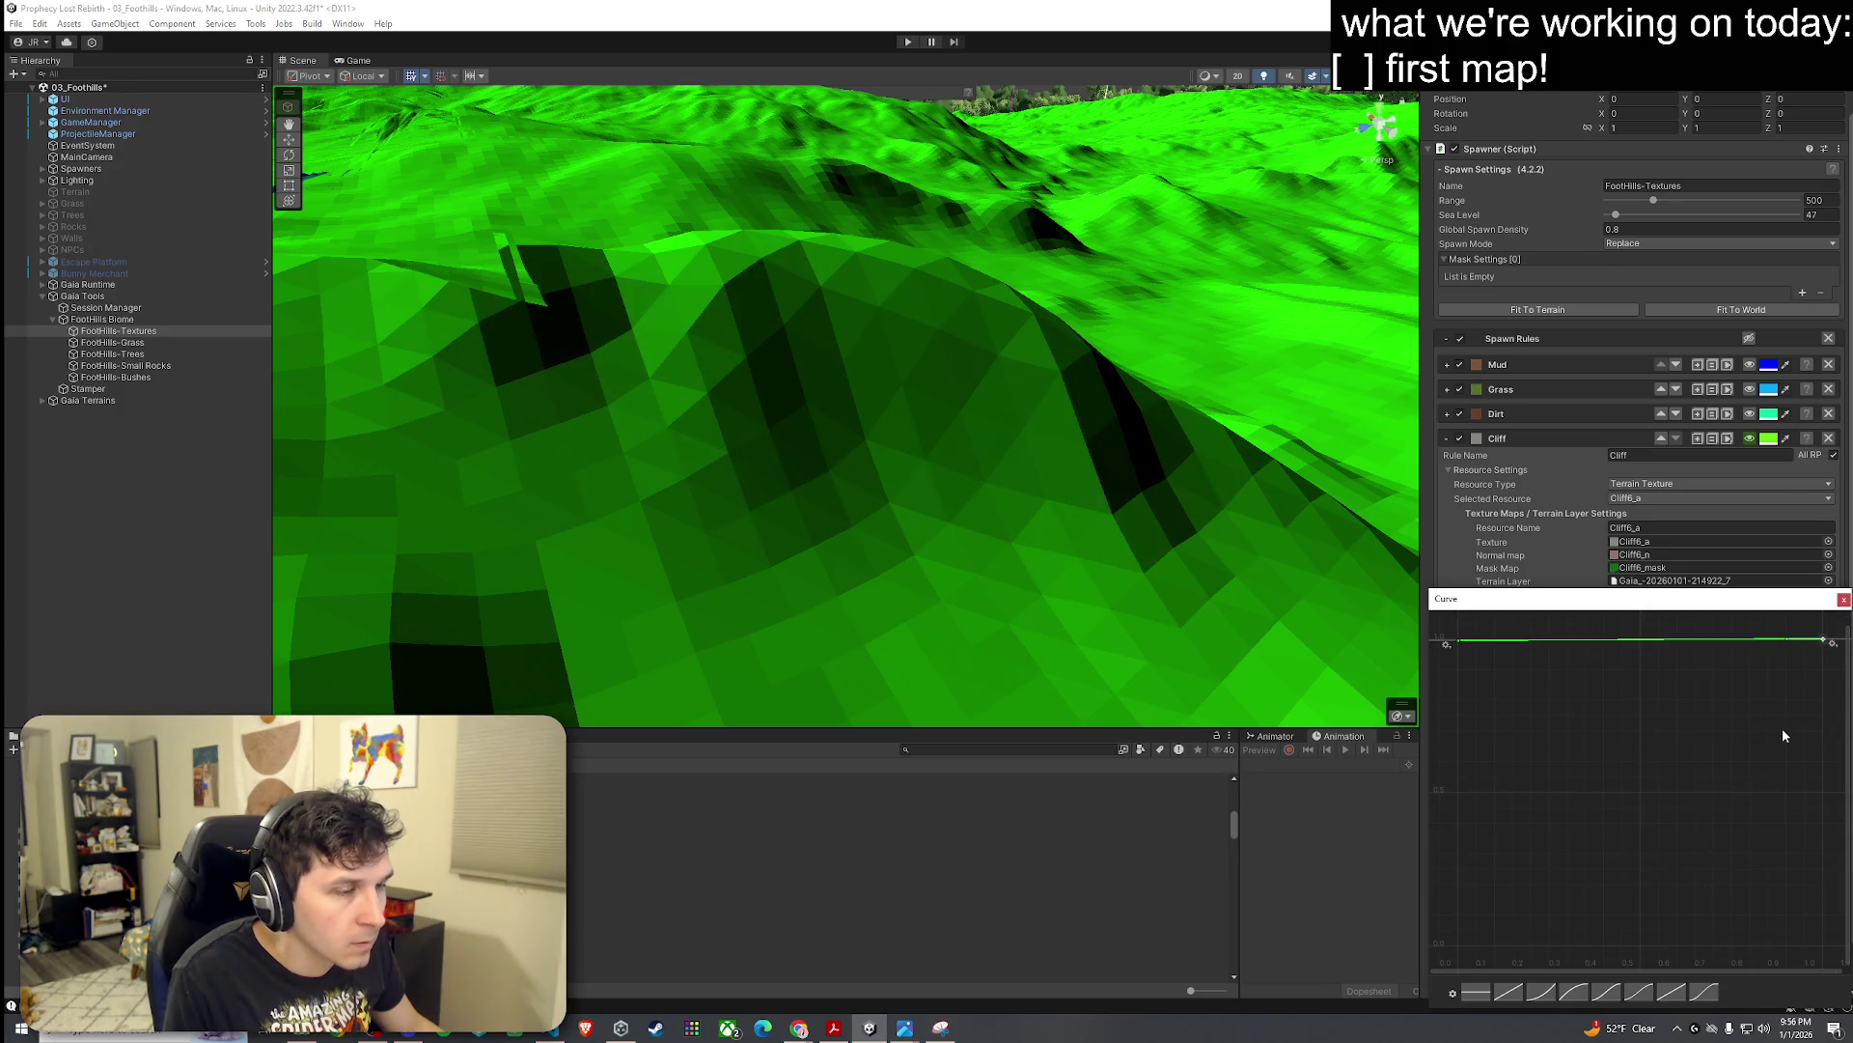
click(1843, 599)
Step: Make the slope mask curve a linear ramp and set Min Max Slope to about 6.24–28.73
drag(965, 464, 1014, 466)
scroll(1014, 466, down, 8)
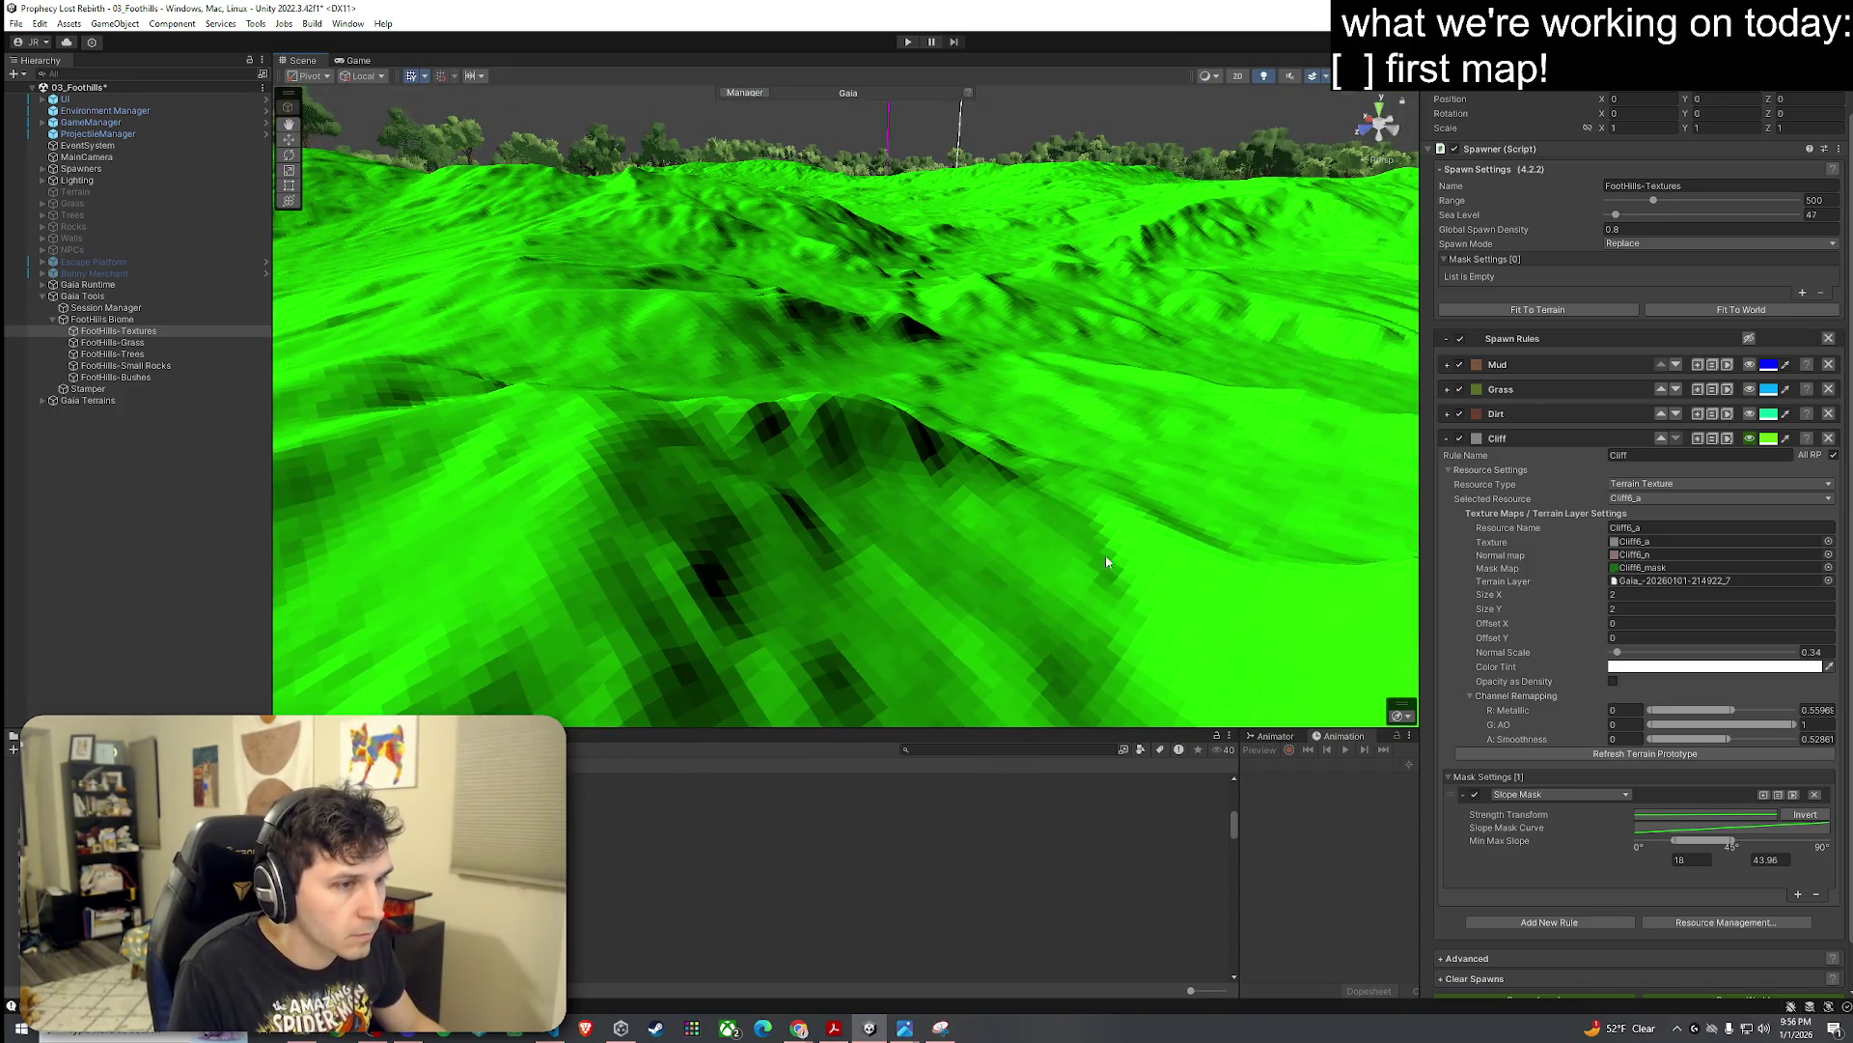
drag(1732, 840, 1723, 841)
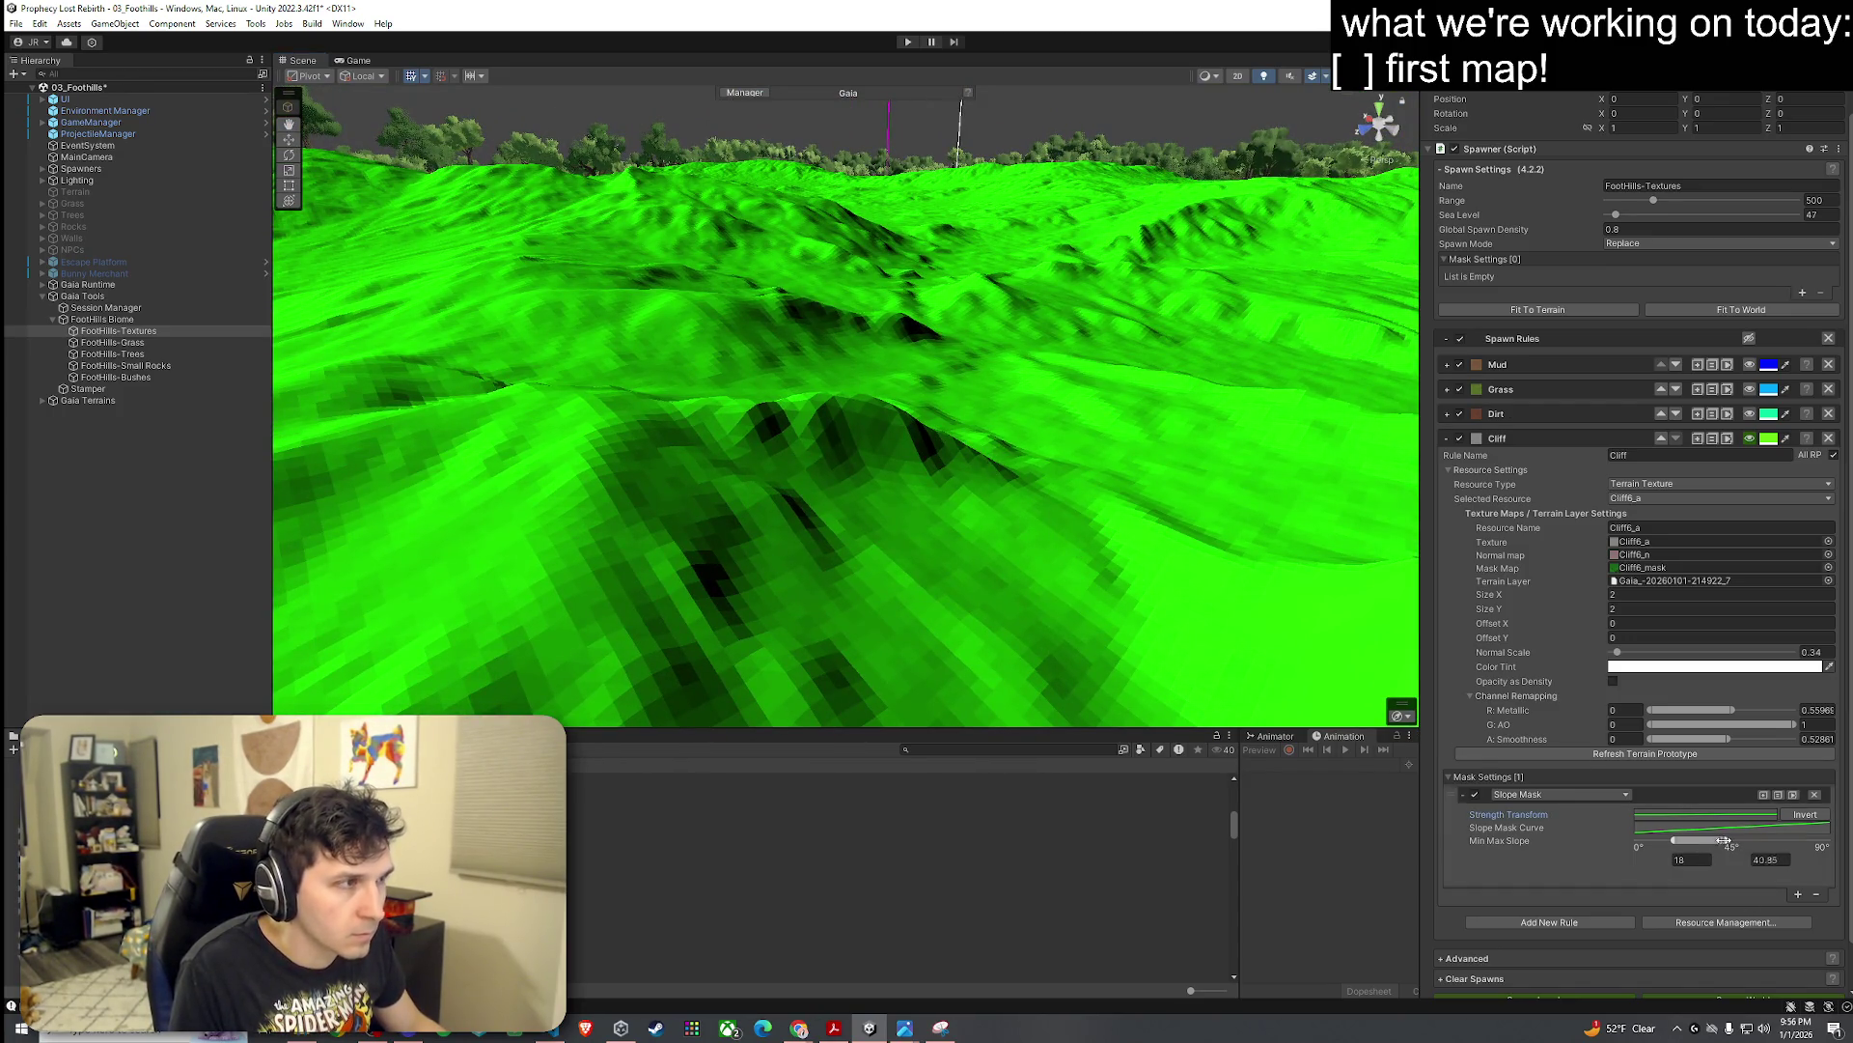
click(1733, 821)
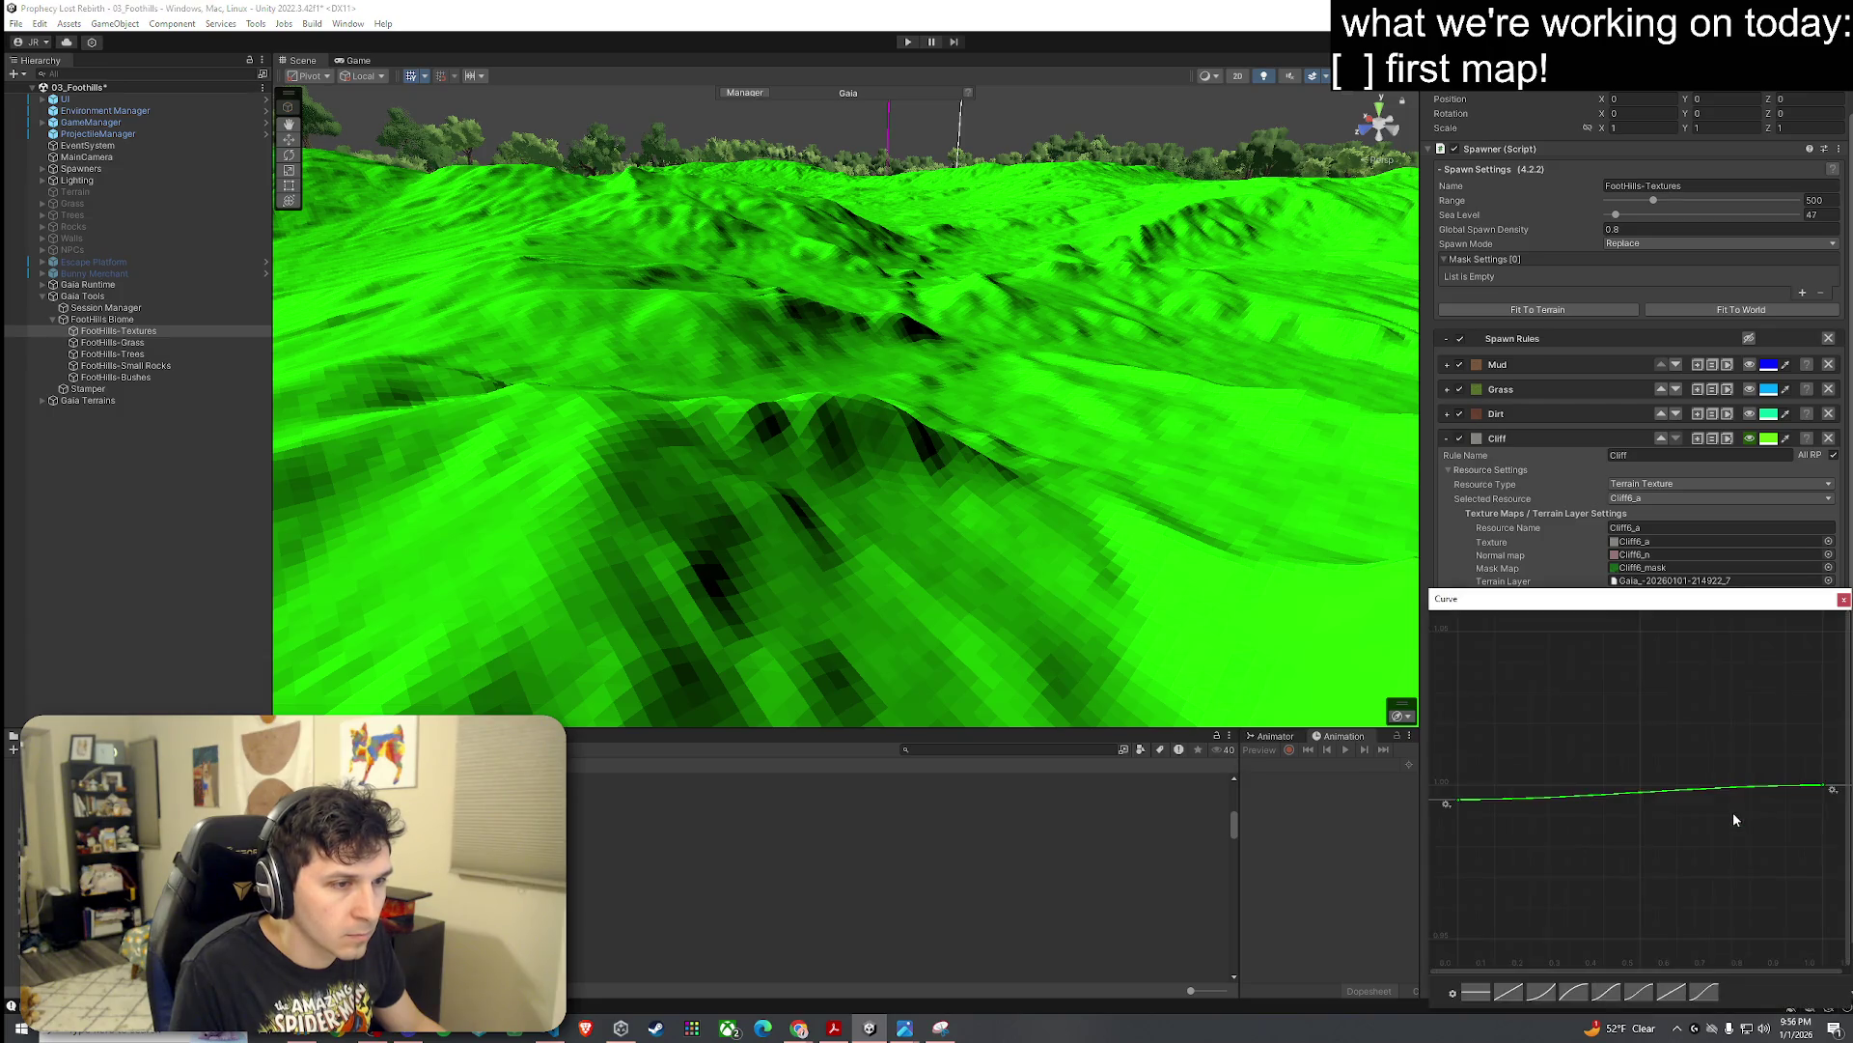
click(1503, 996)
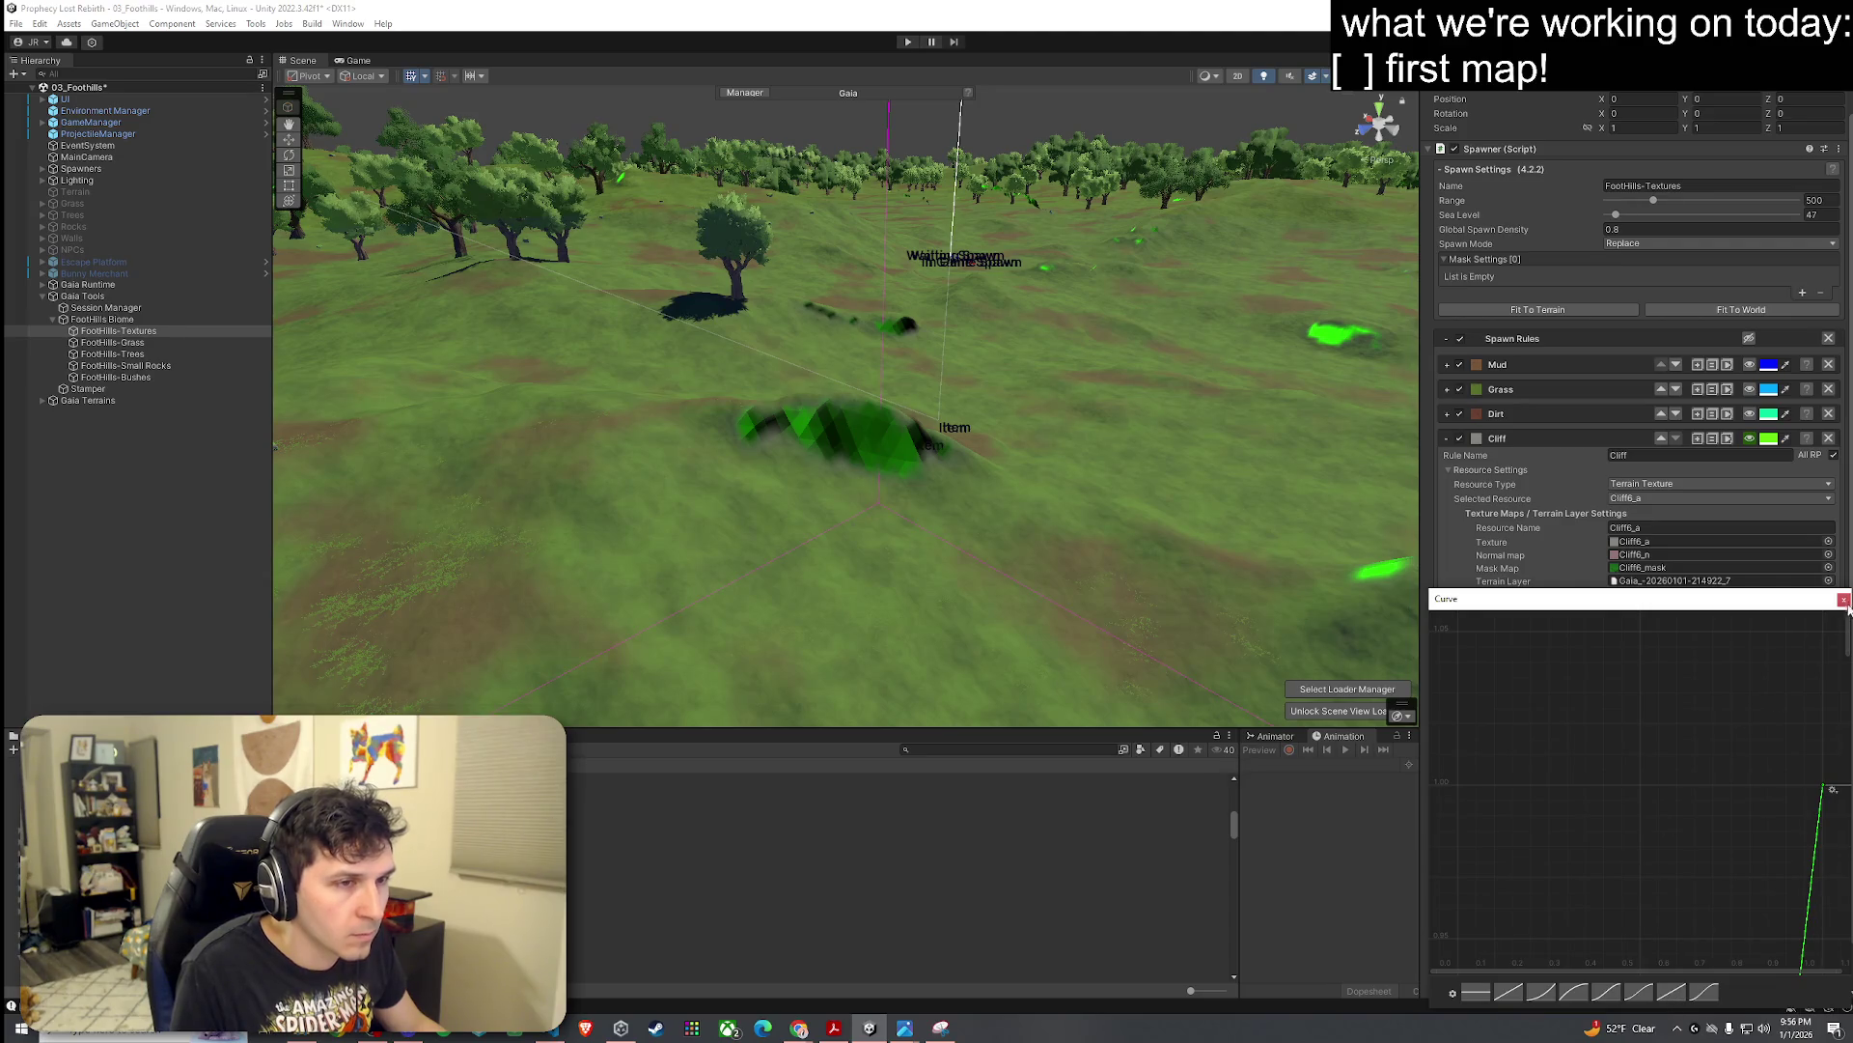
click(1843, 599)
mouse_move(1690, 846)
mouse_down()
mouse_move(1605, 840)
mouse_move(1648, 840)
mouse_up()
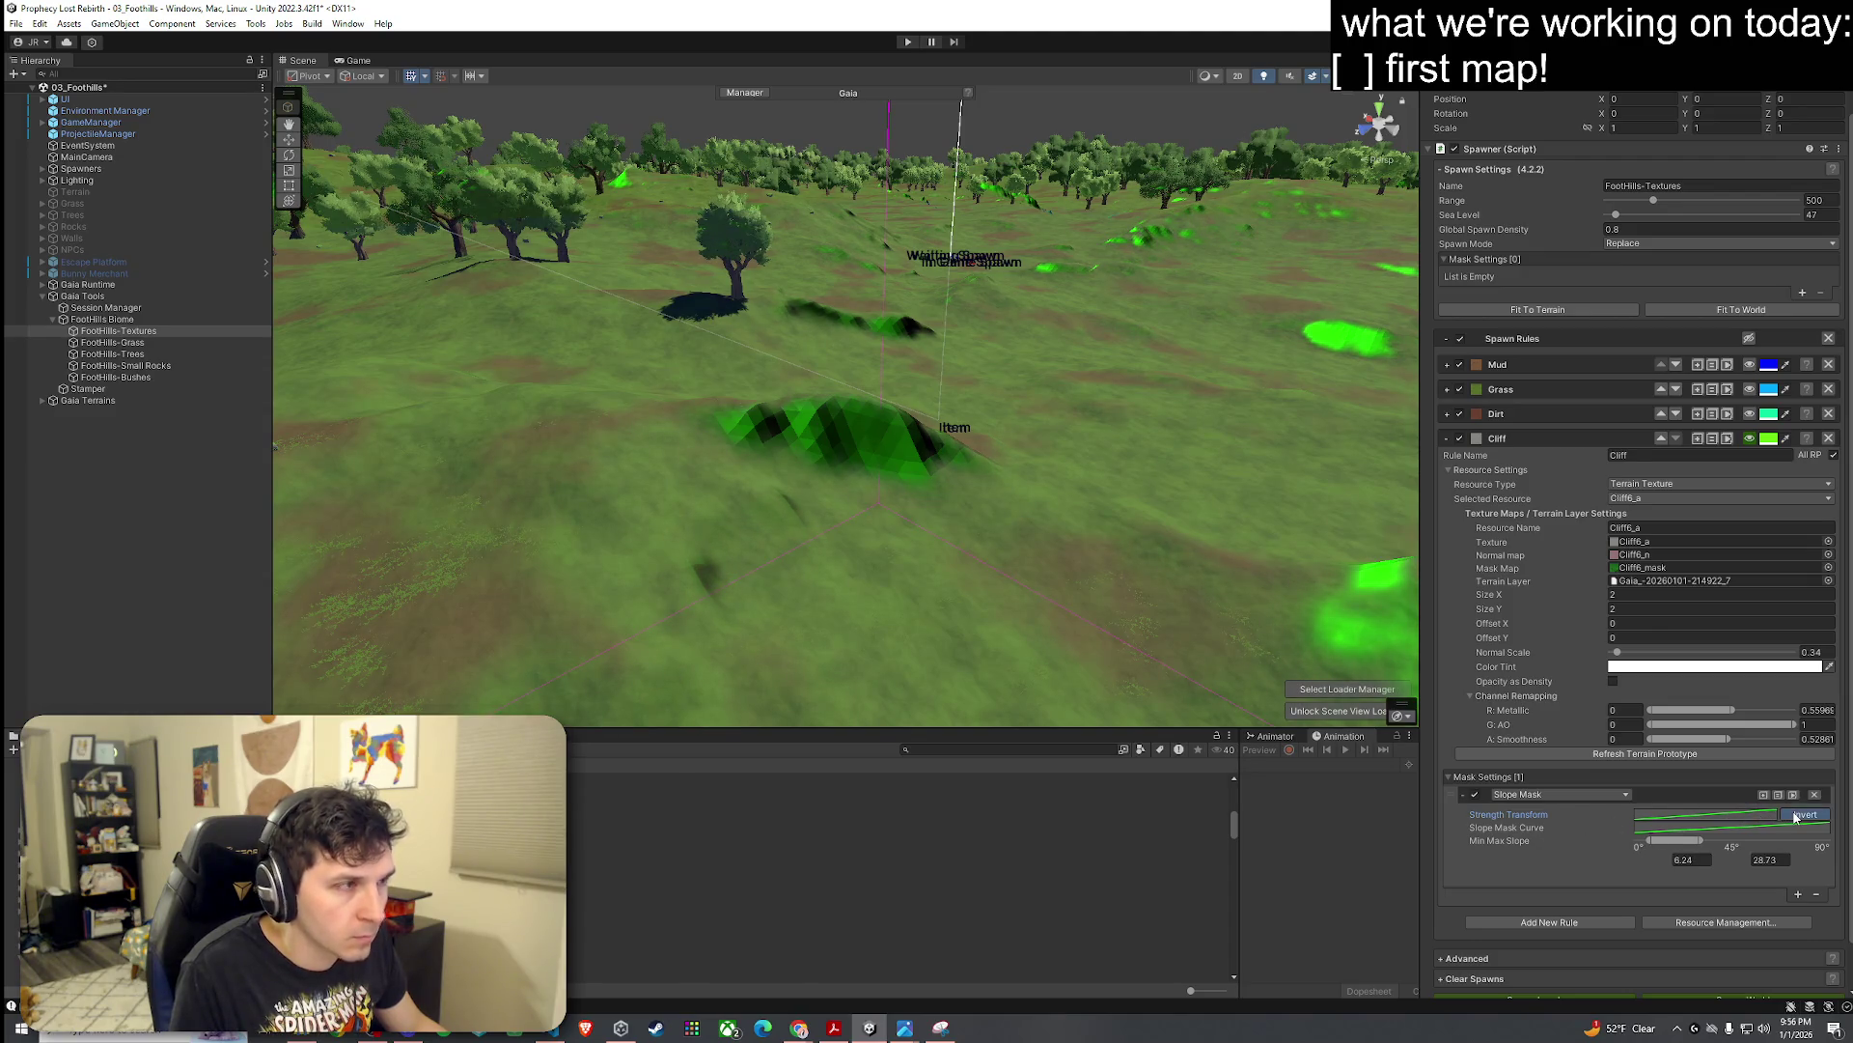
click(1795, 817)
click(1793, 816)
click(1610, 794)
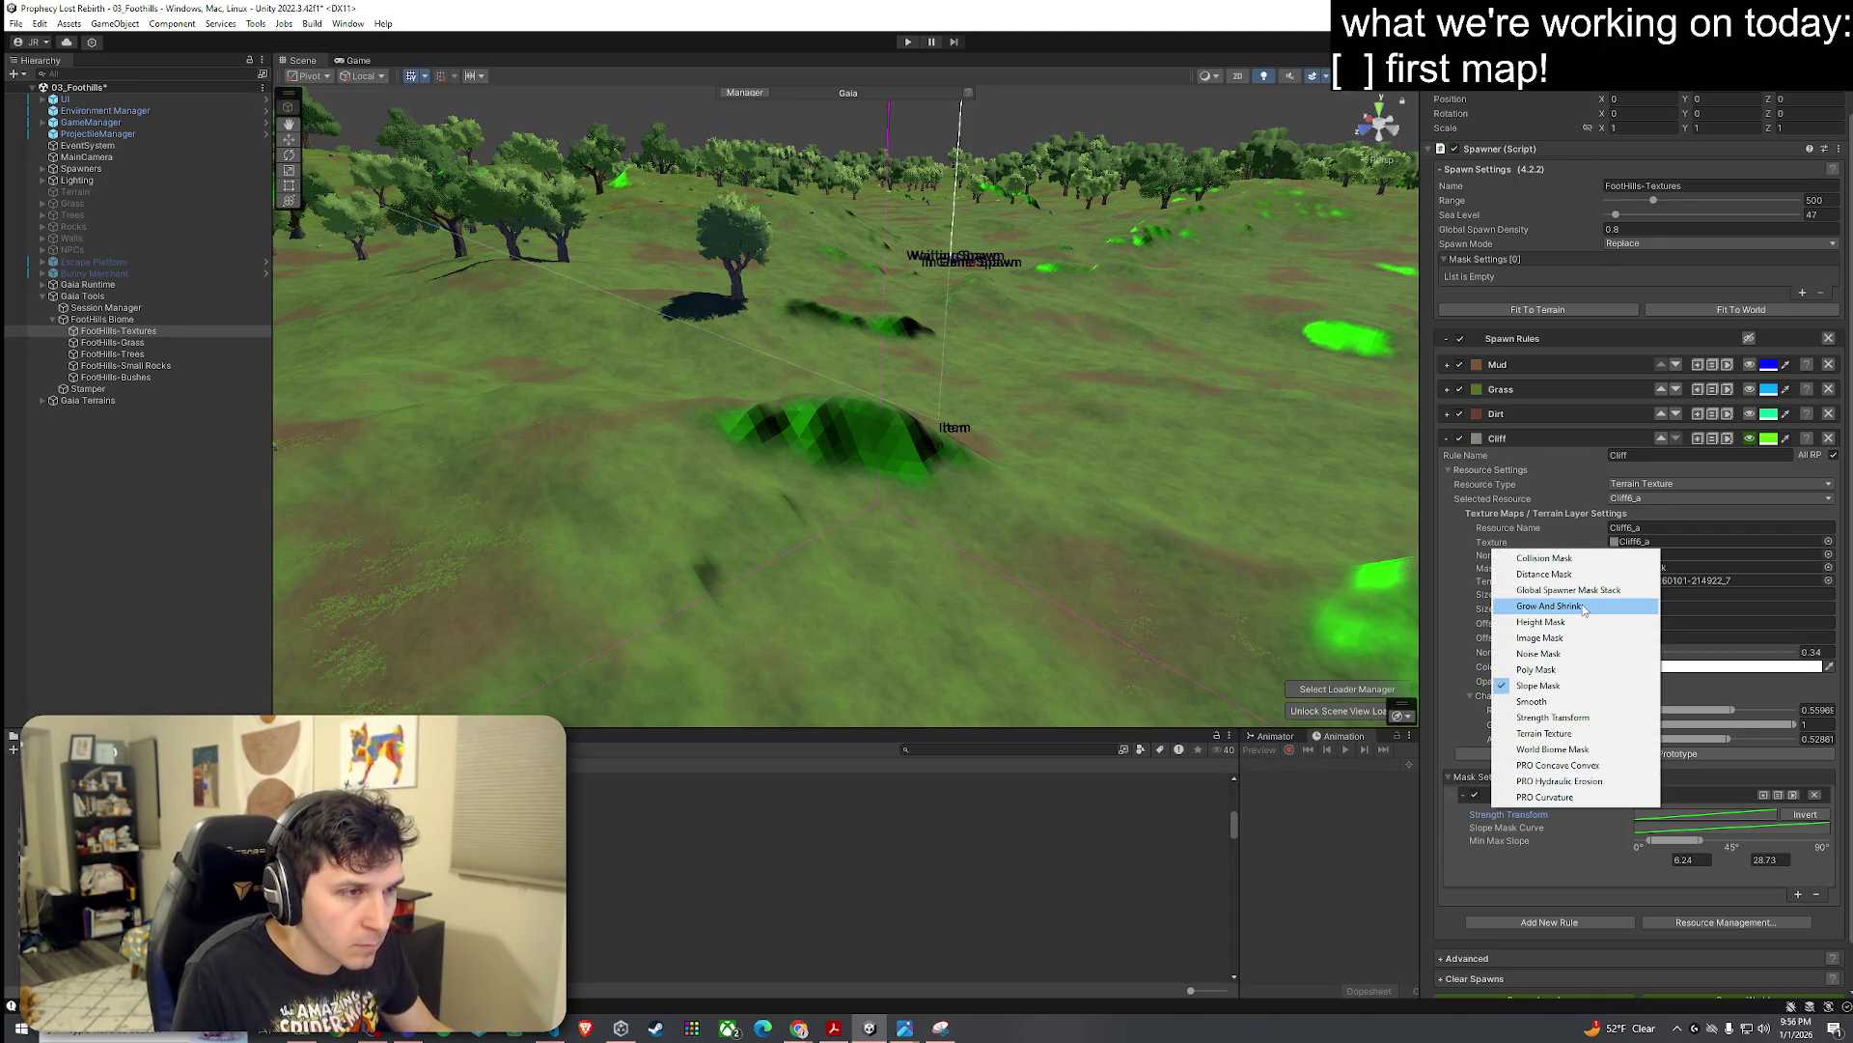
Step: Enter 0 for Min slope, then disable the Cliff texture rule and check the terrain
key(Escape)
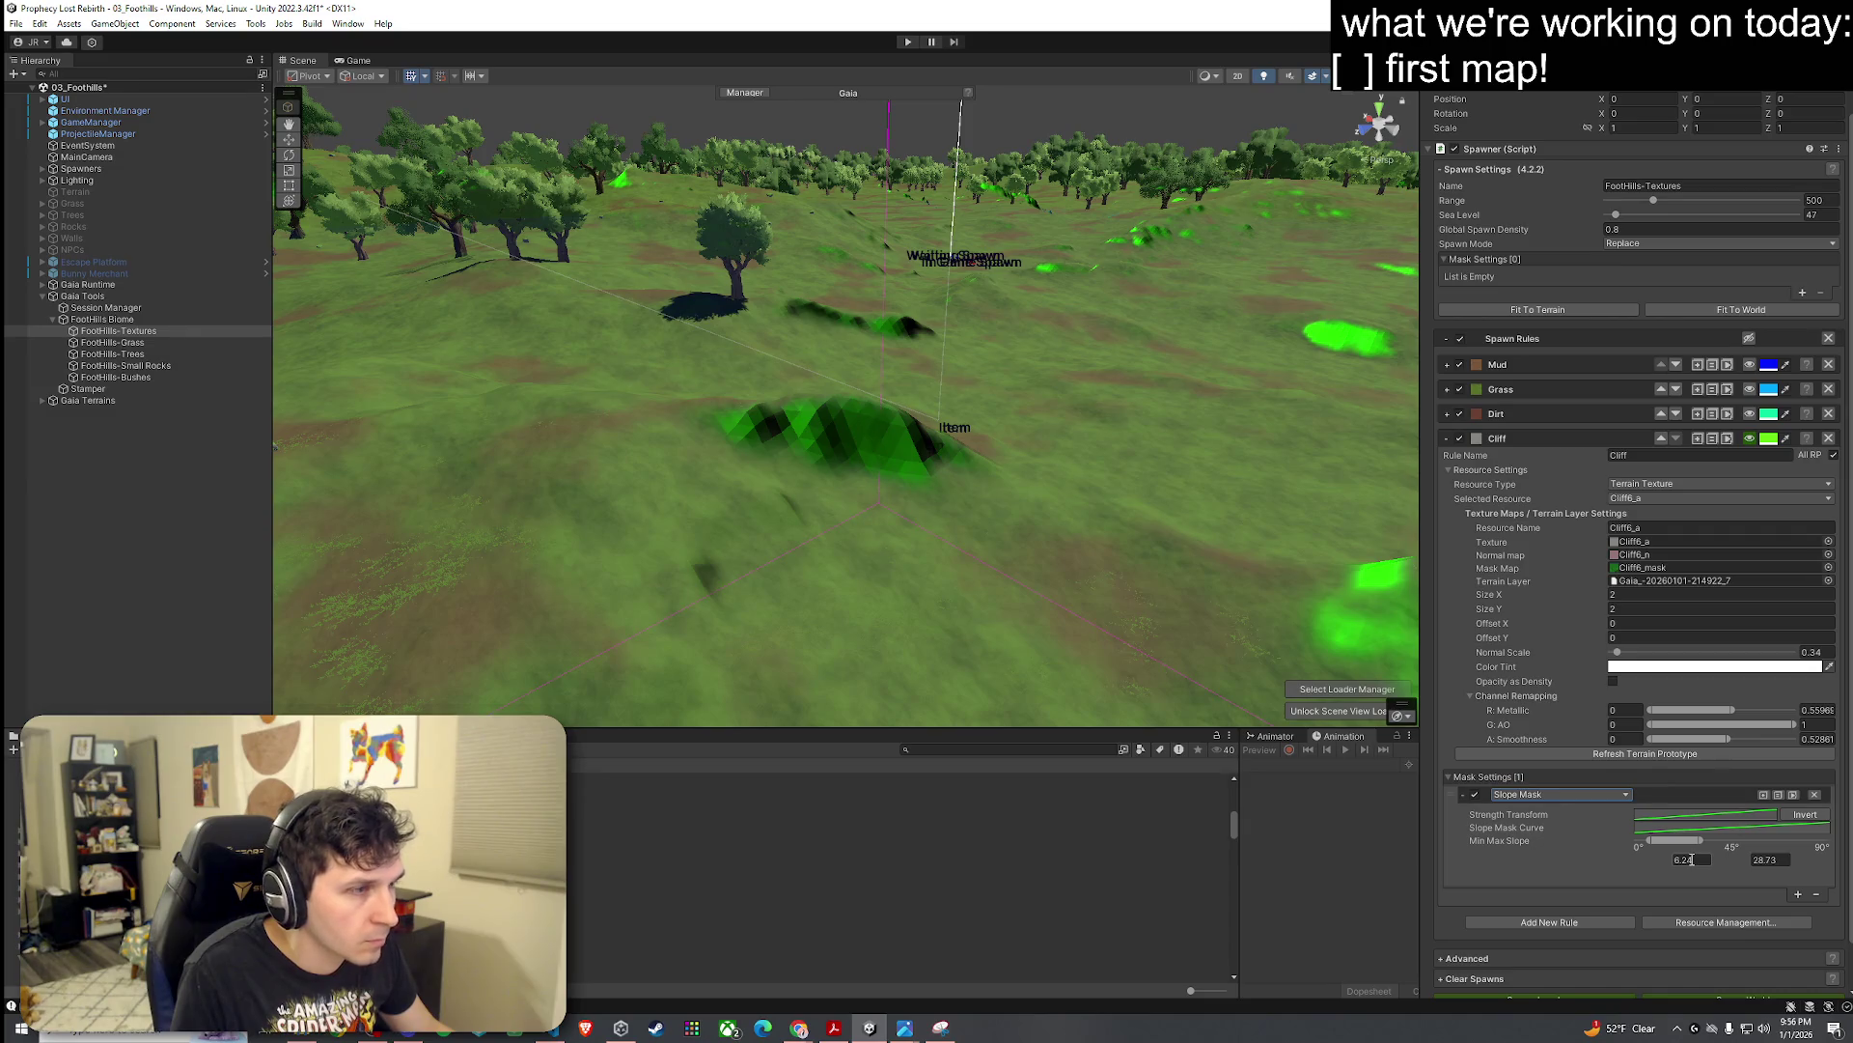
text(0)
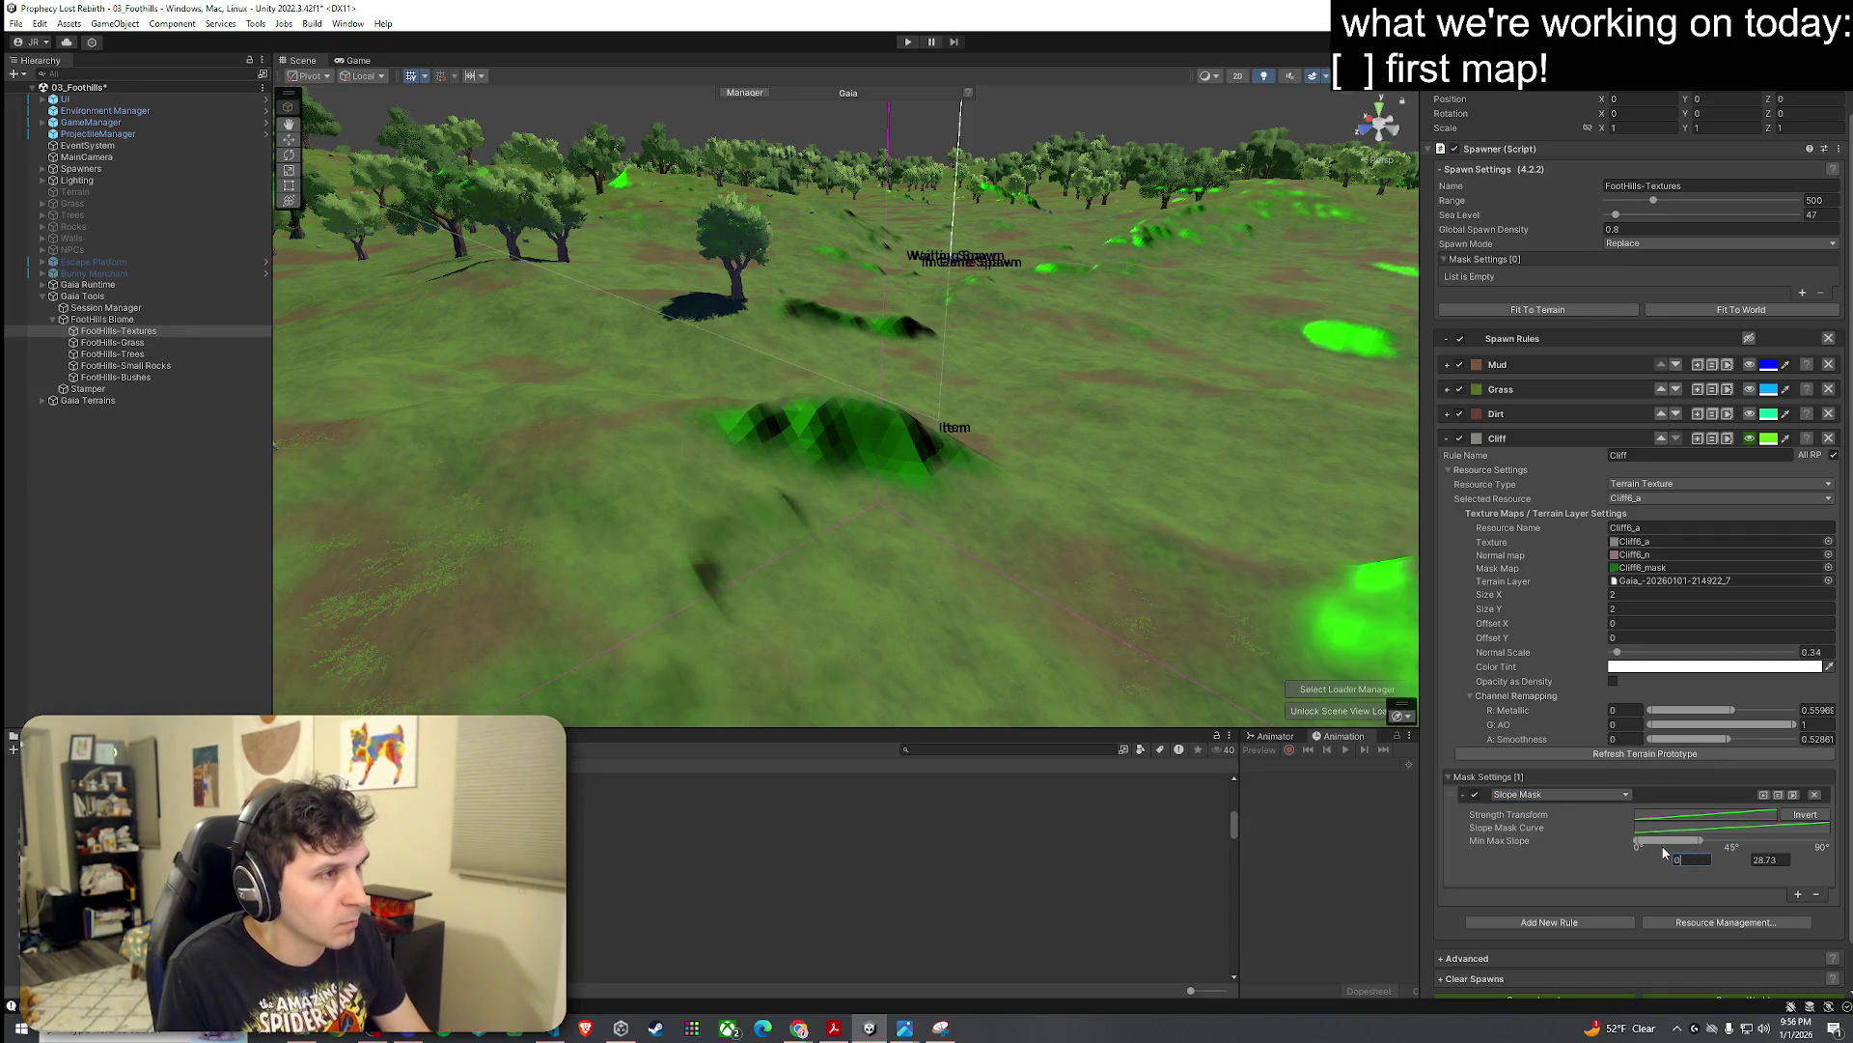
mouse_move(1124, 655)
mouse_down()
mouse_move(1304, 601)
mouse_move(1326, 642)
mouse_up()
scroll(1570, 881, down, 2)
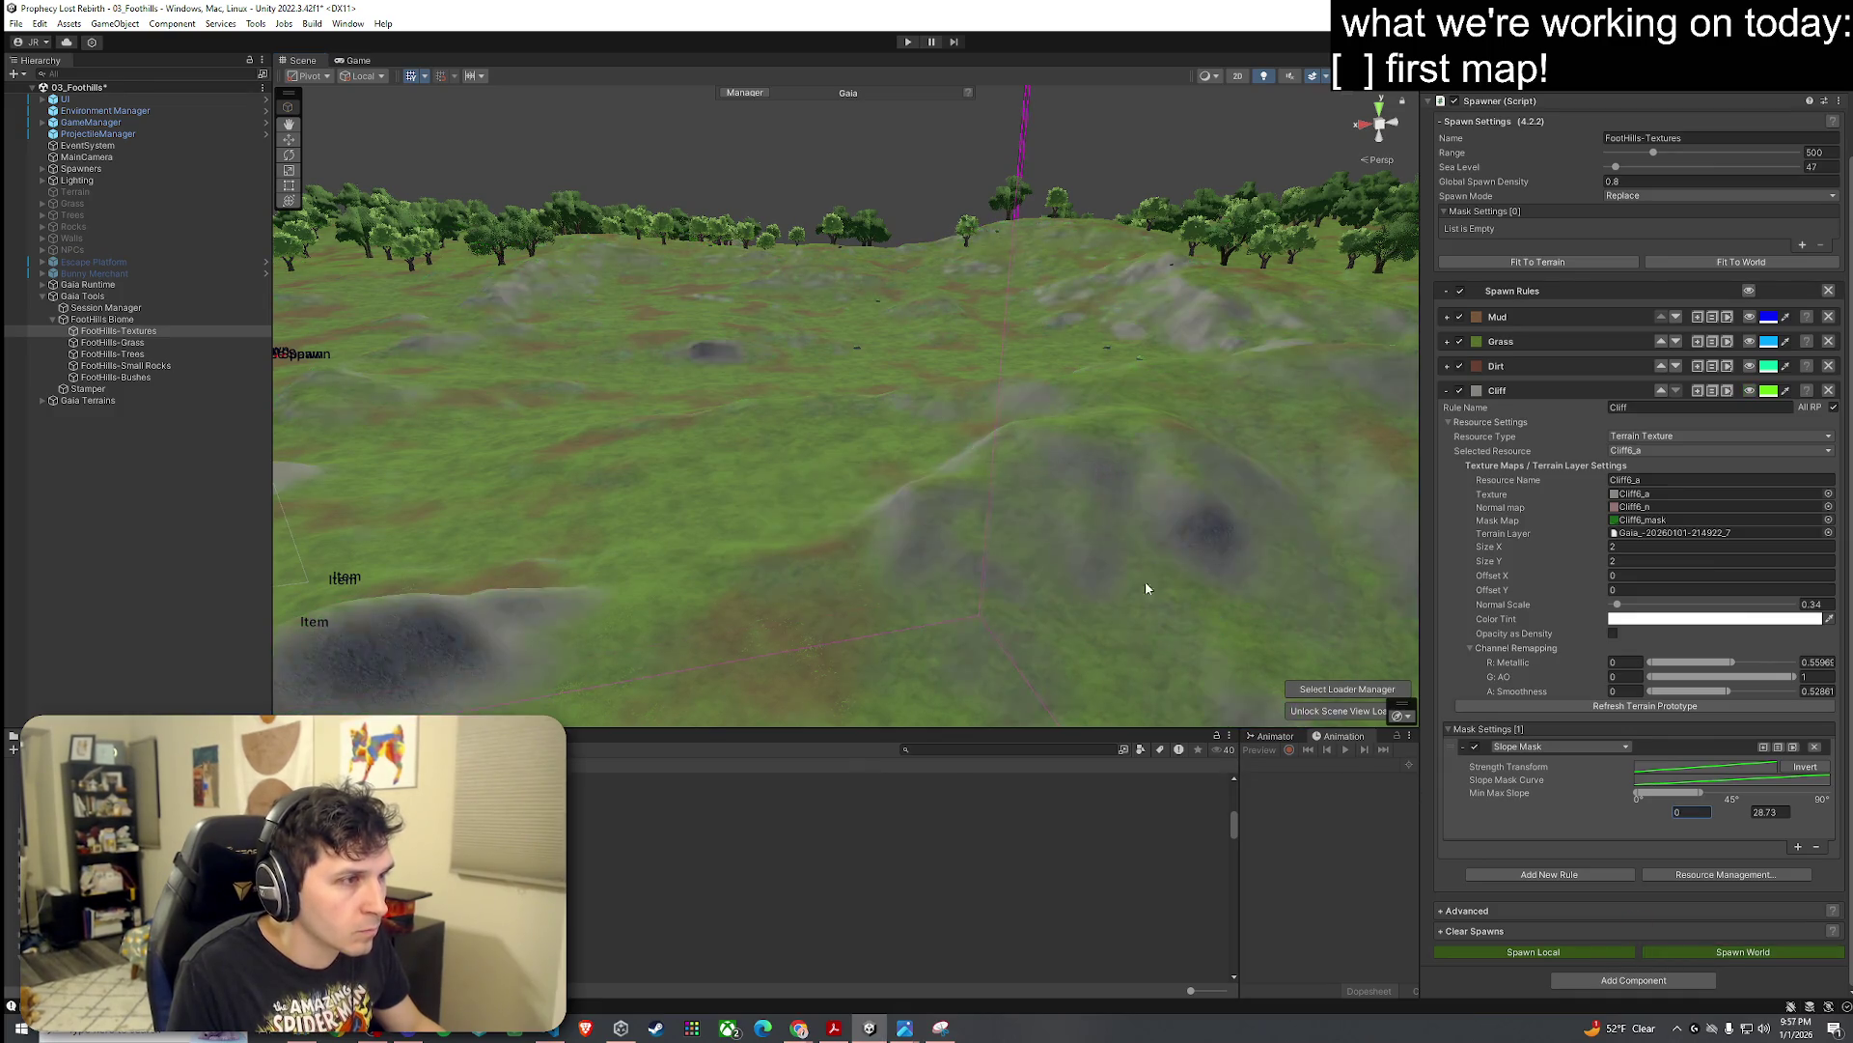
mouse_move(1144, 581)
mouse_down()
mouse_move(442, 593)
mouse_move(823, 560)
mouse_move(1110, 579)
mouse_up()
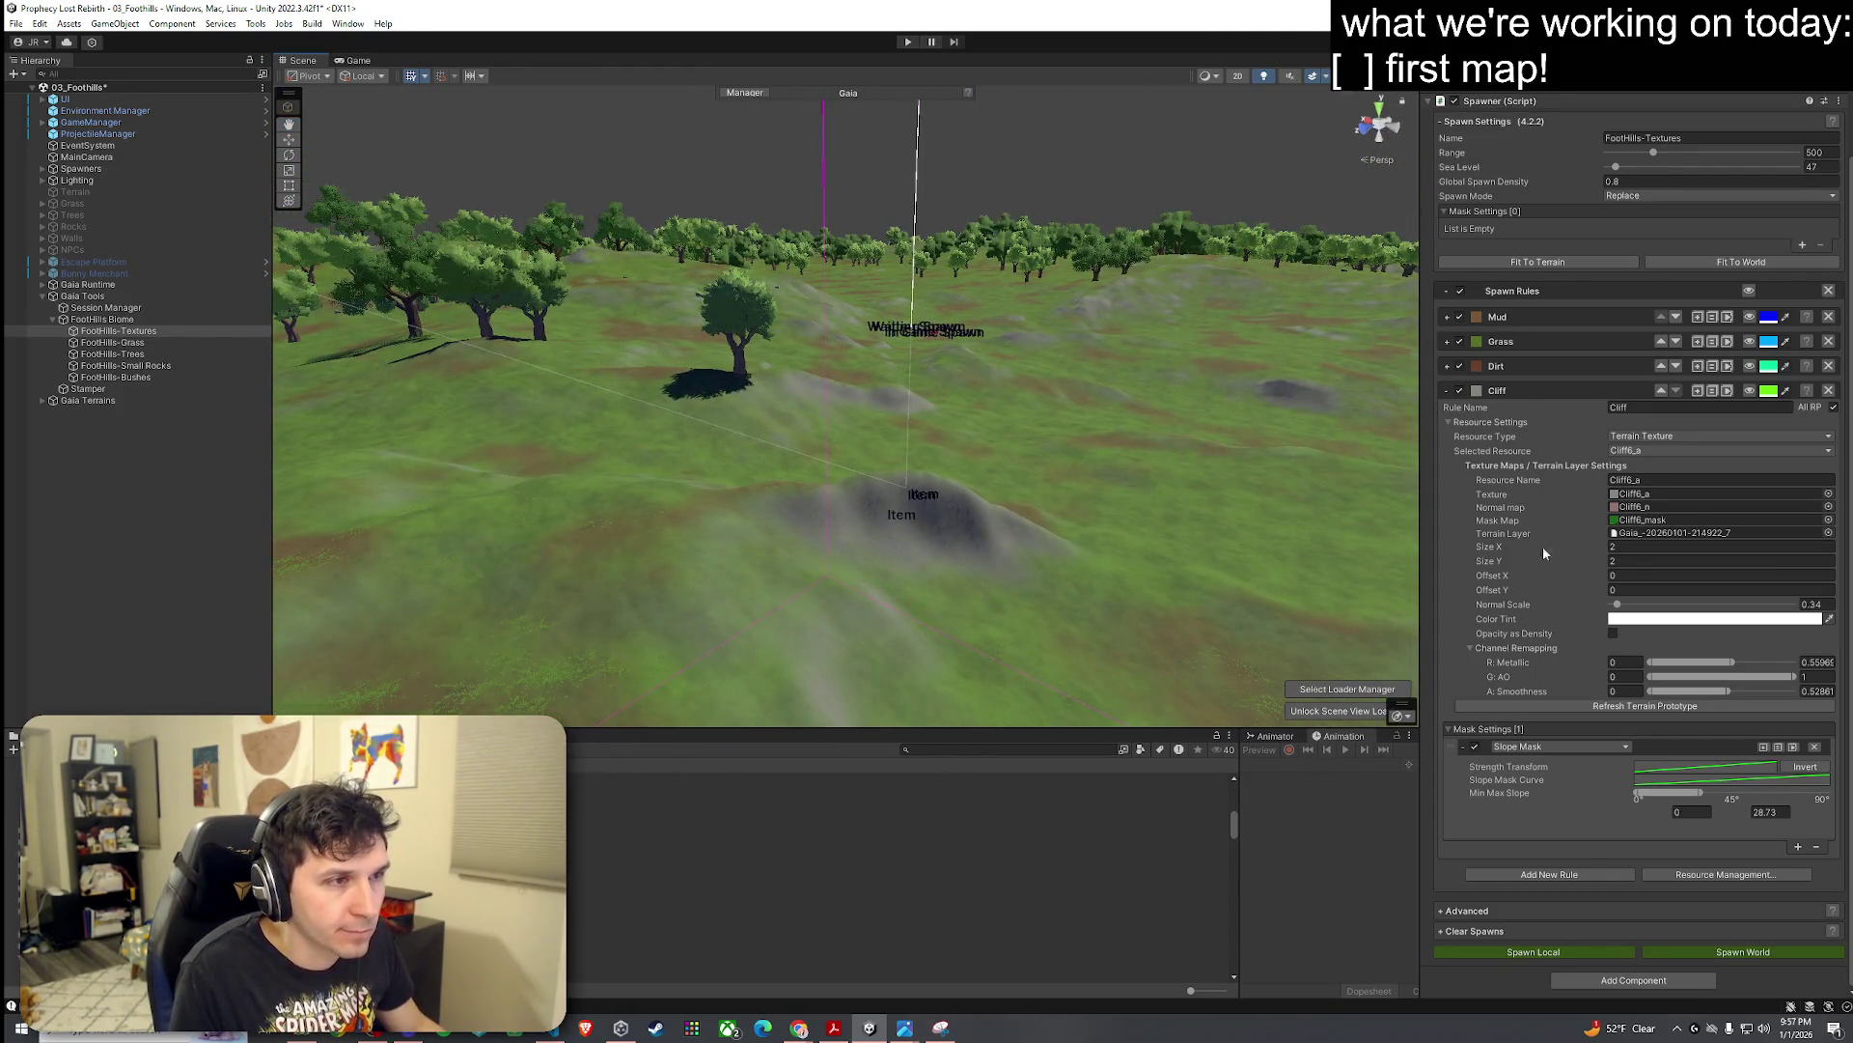
click(1459, 390)
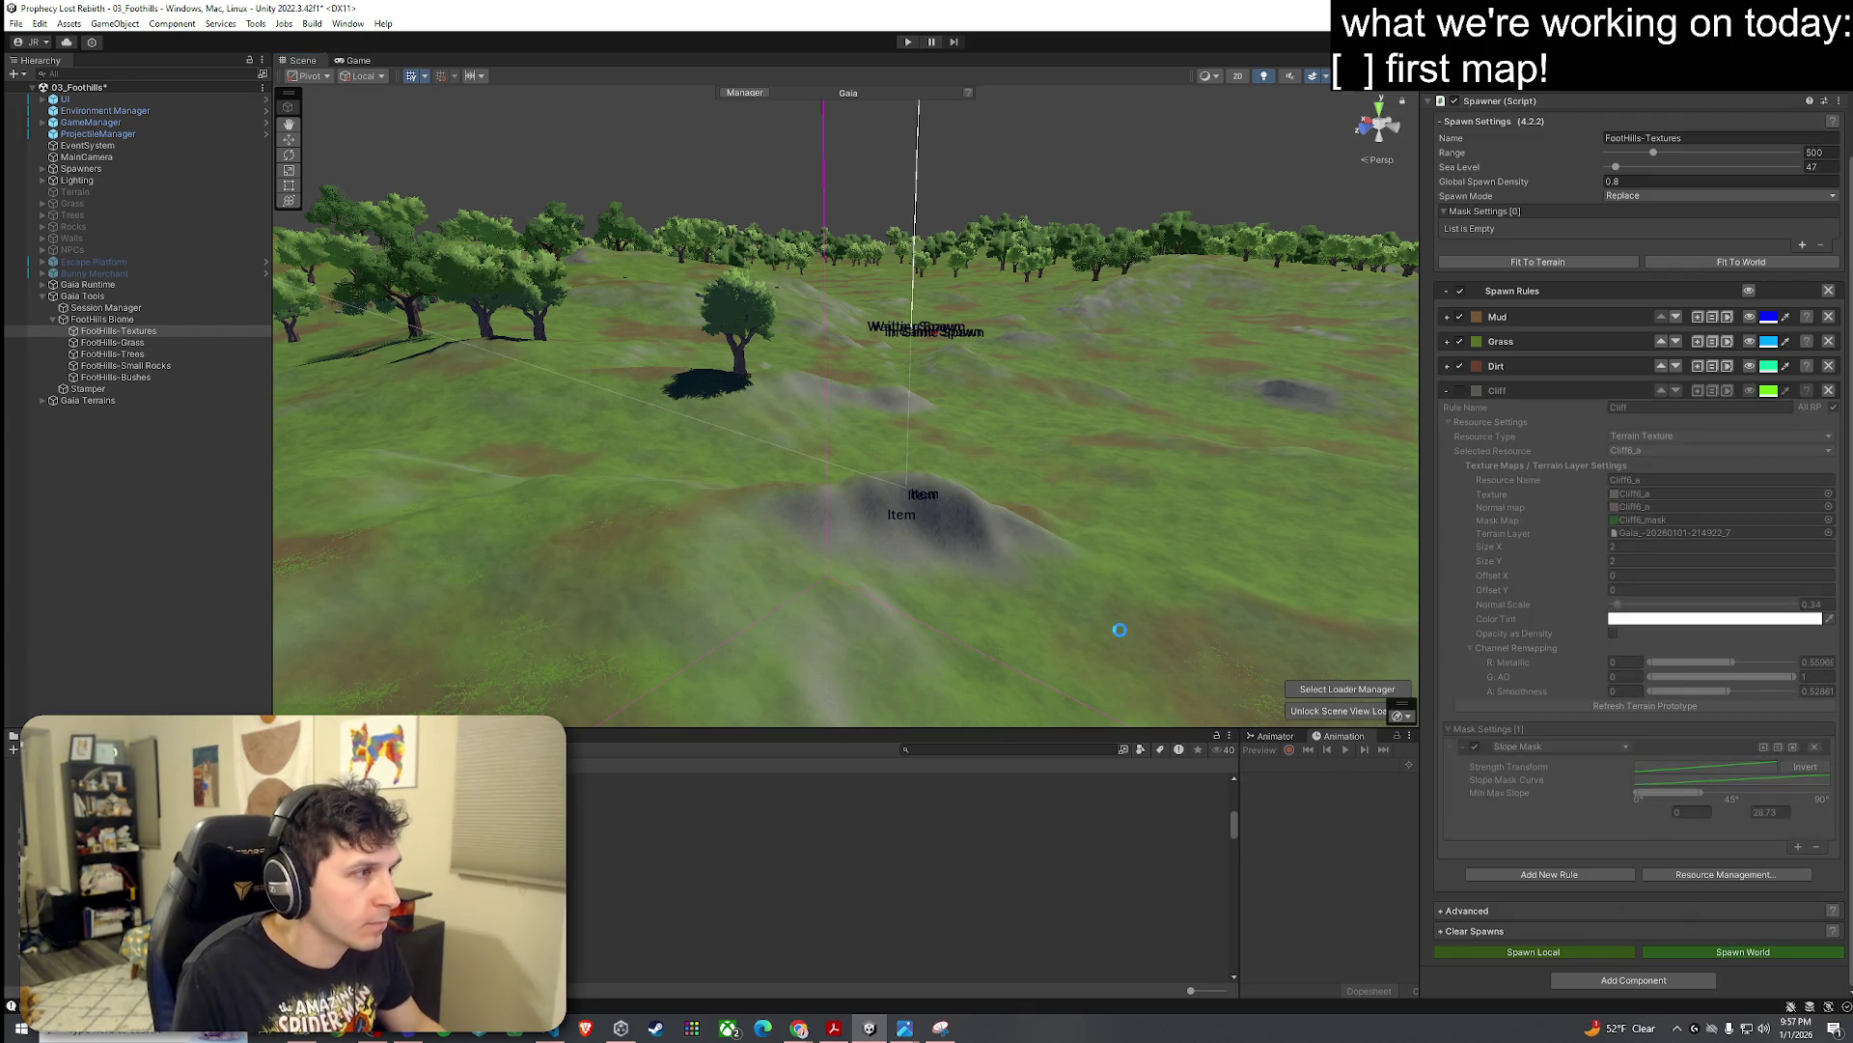
mouse_move(993, 513)
mouse_down()
mouse_move(640, 526)
mouse_move(815, 542)
mouse_move(950, 590)
mouse_move(844, 535)
mouse_move(876, 505)
mouse_move(1004, 526)
mouse_up()
click(122, 412)
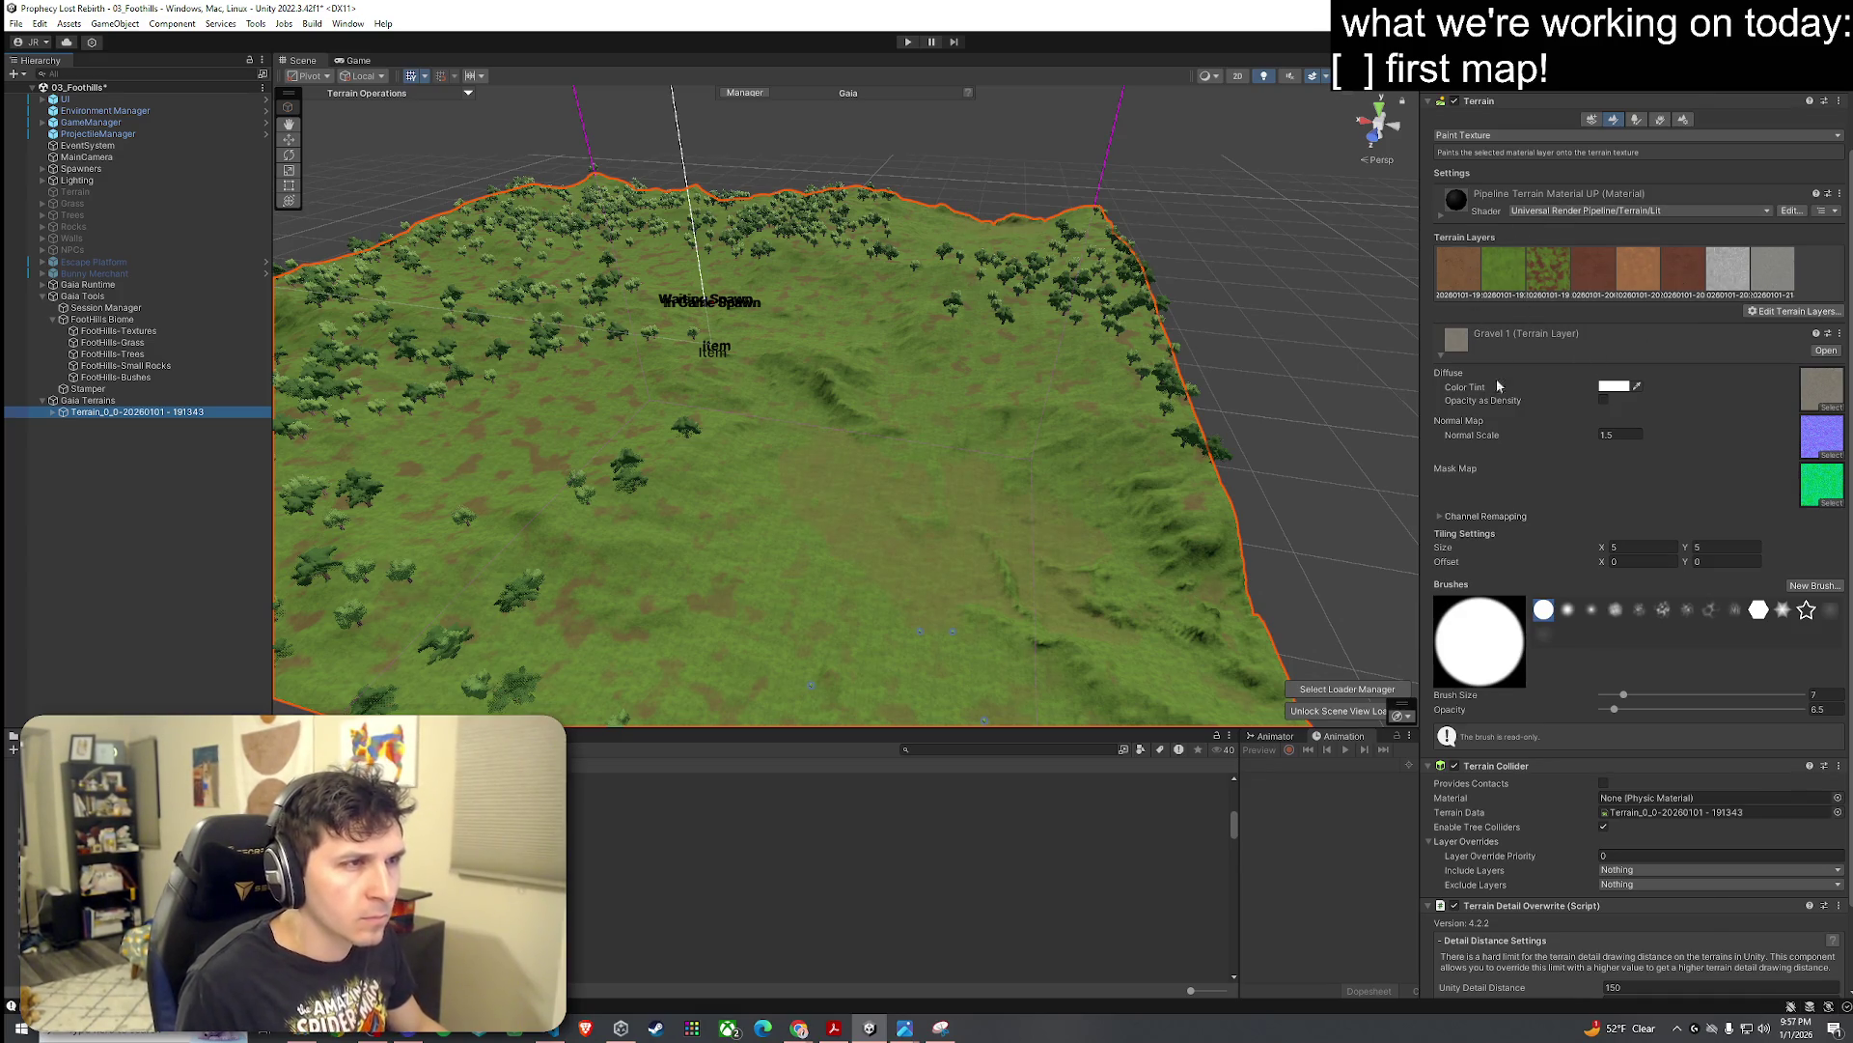
Step: Switch the terrain tool to Smooth Height and smooth a patch of terrain
scroll(1497, 386, up, 3)
click(1486, 222)
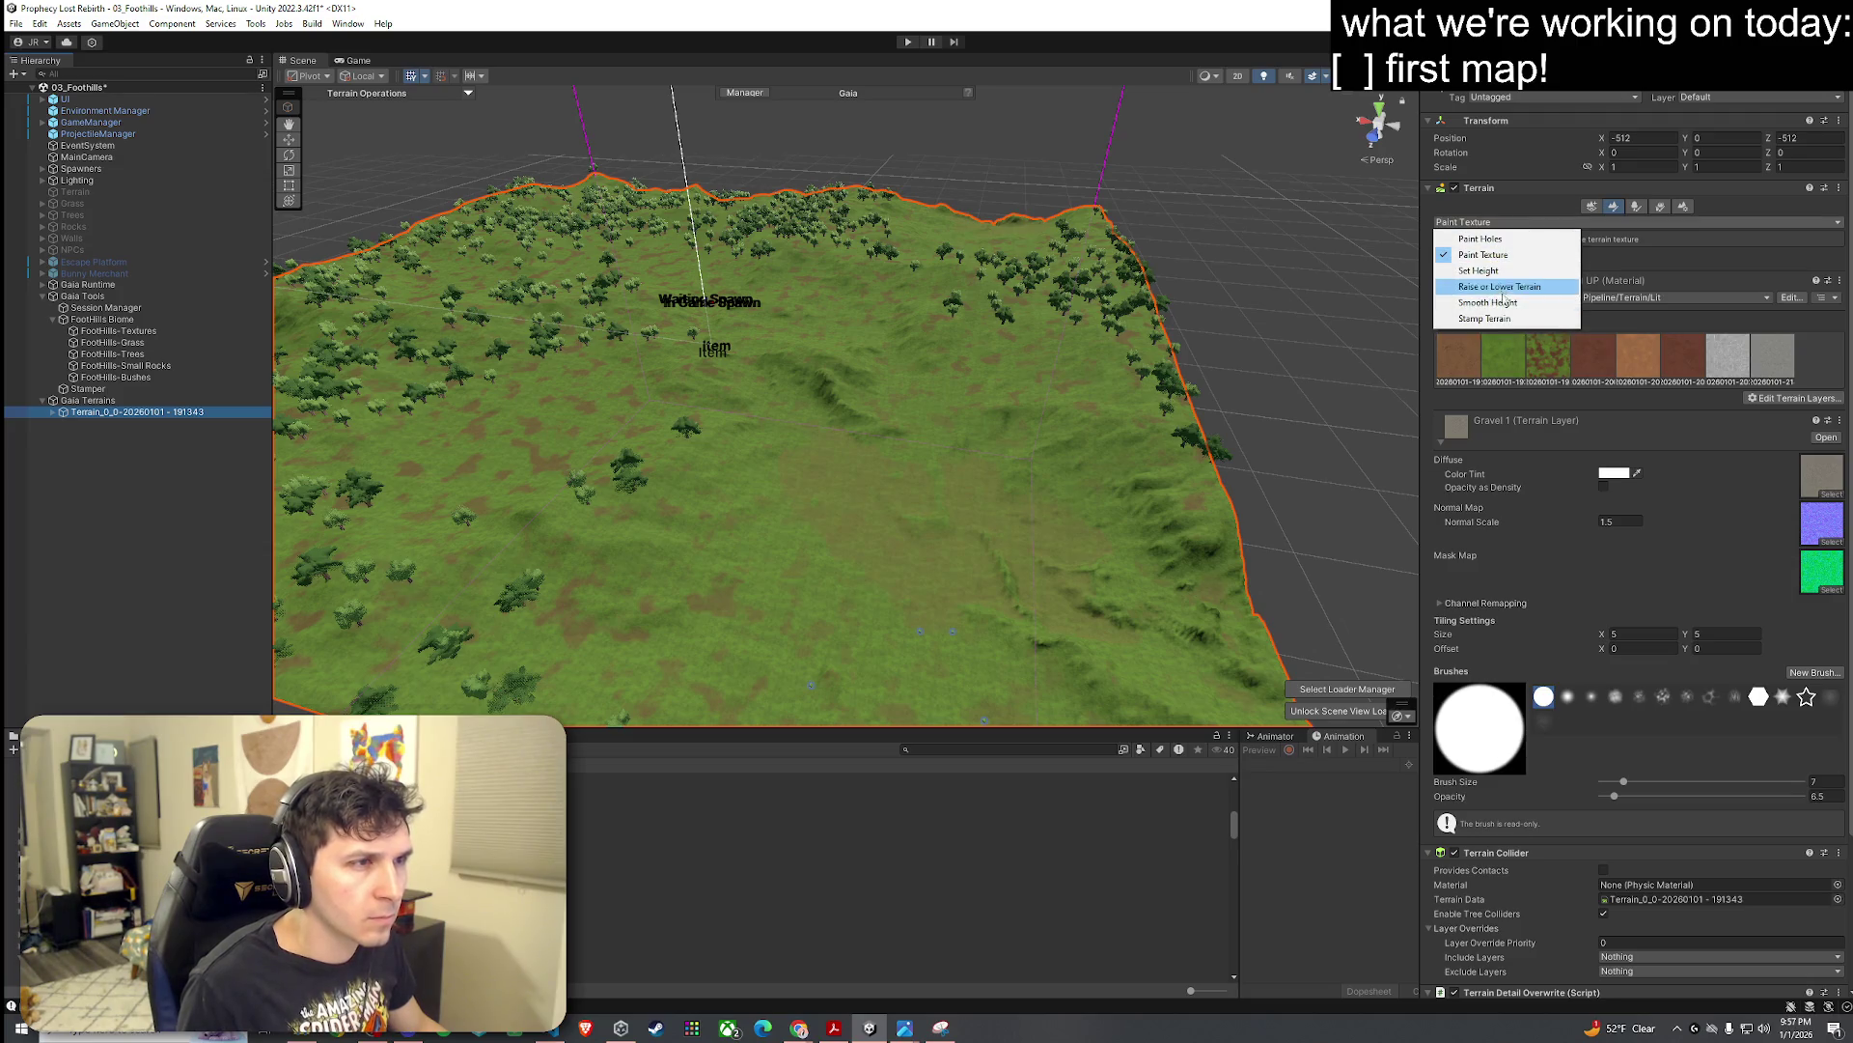
click(1504, 302)
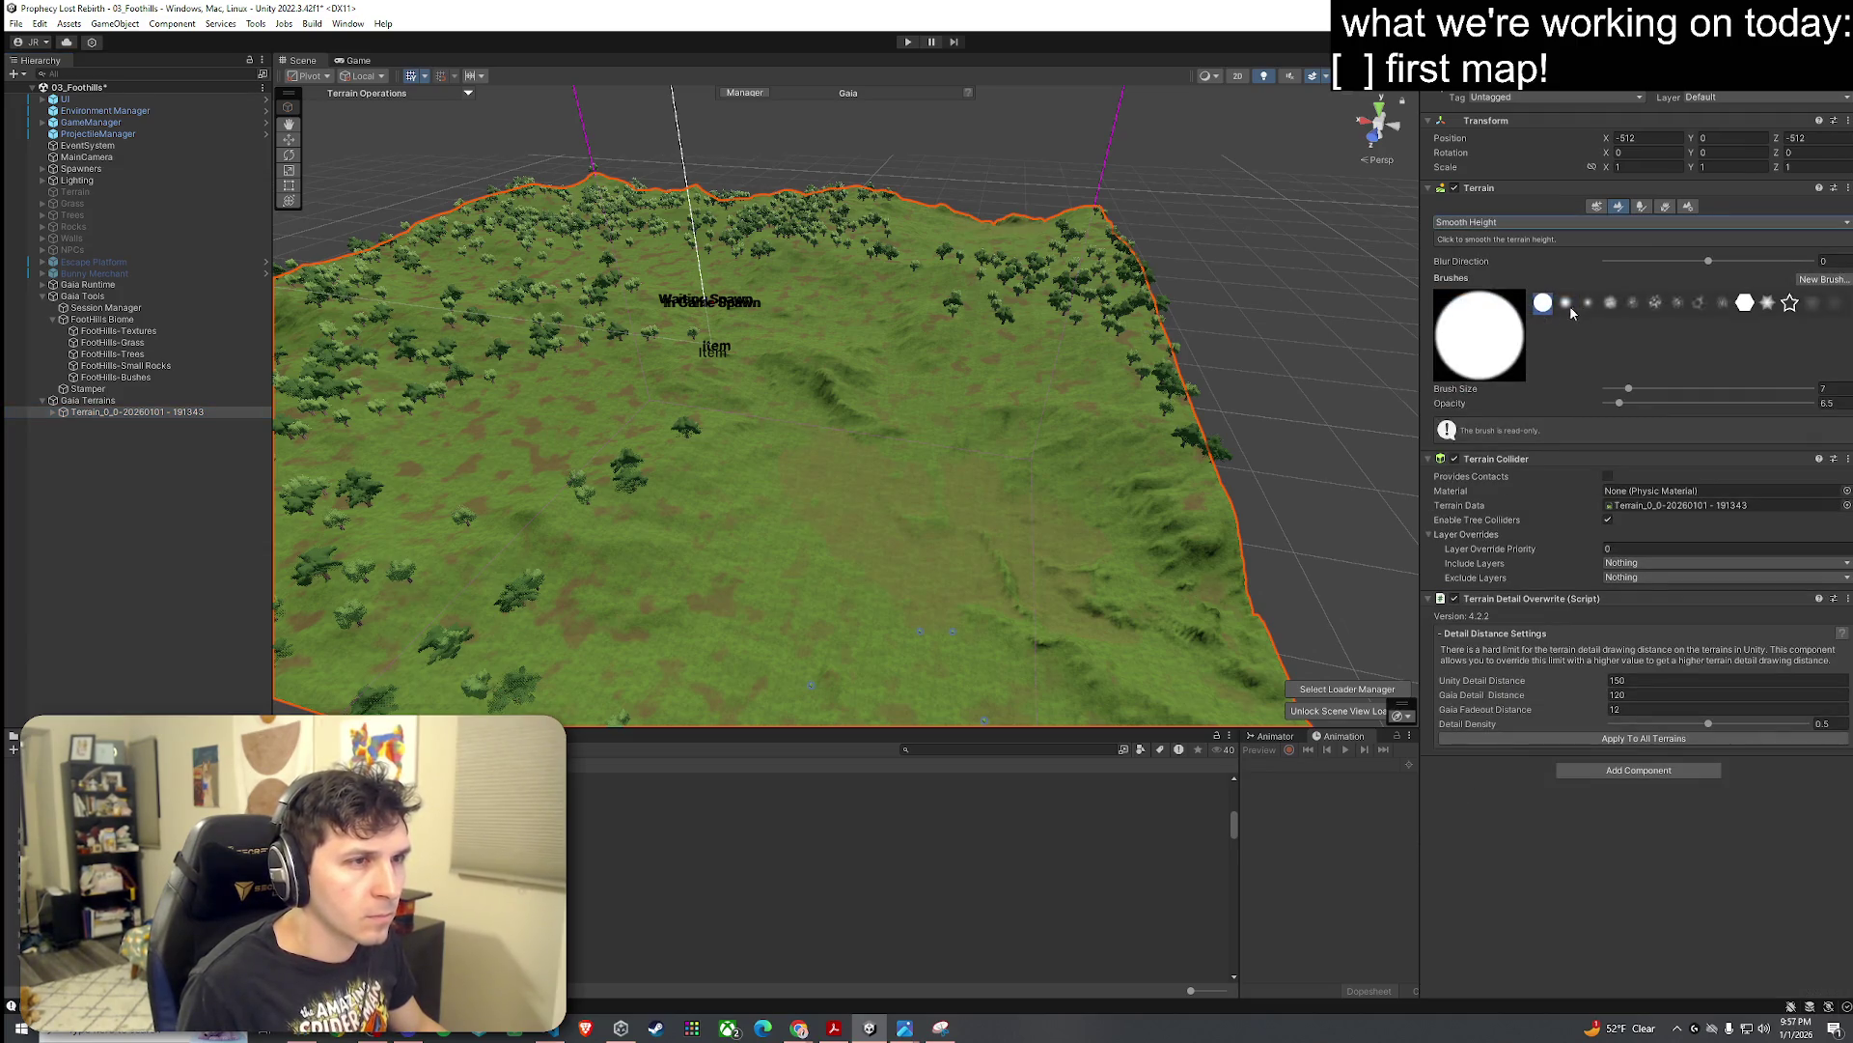
drag(1057, 333, 1004, 365)
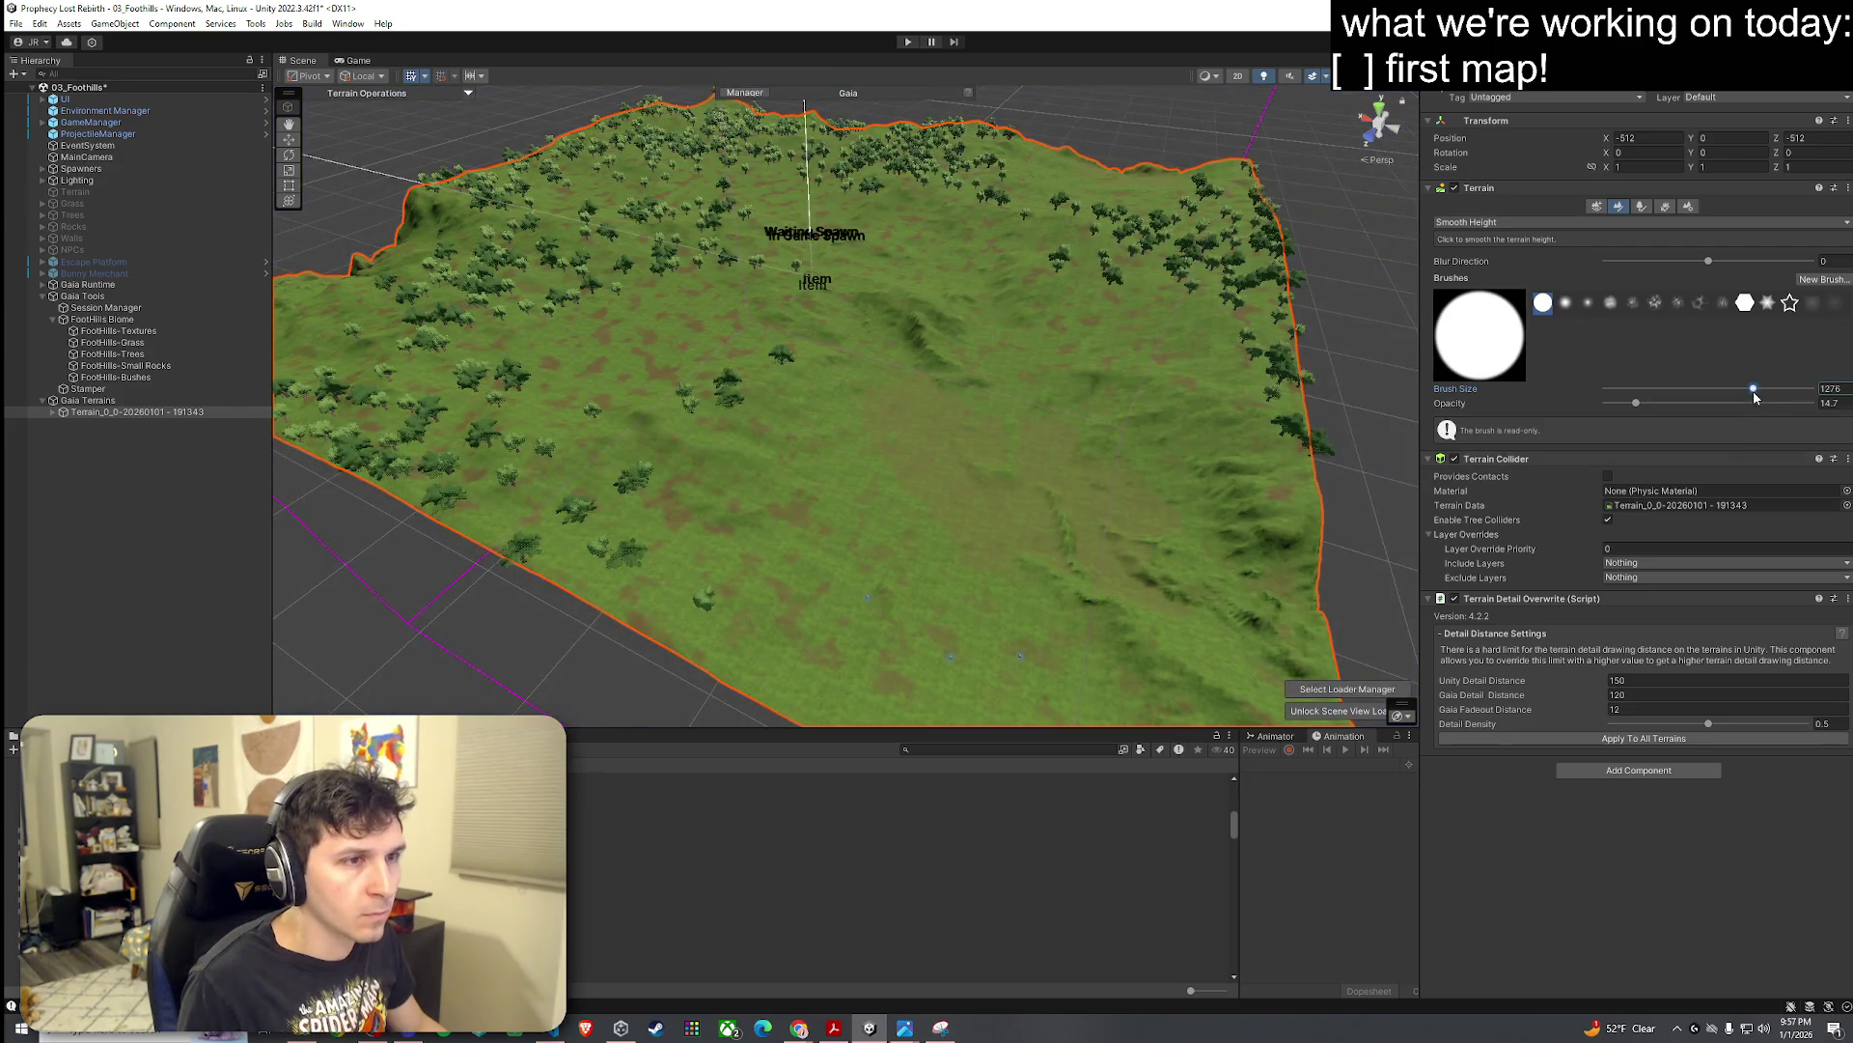
click(826, 247)
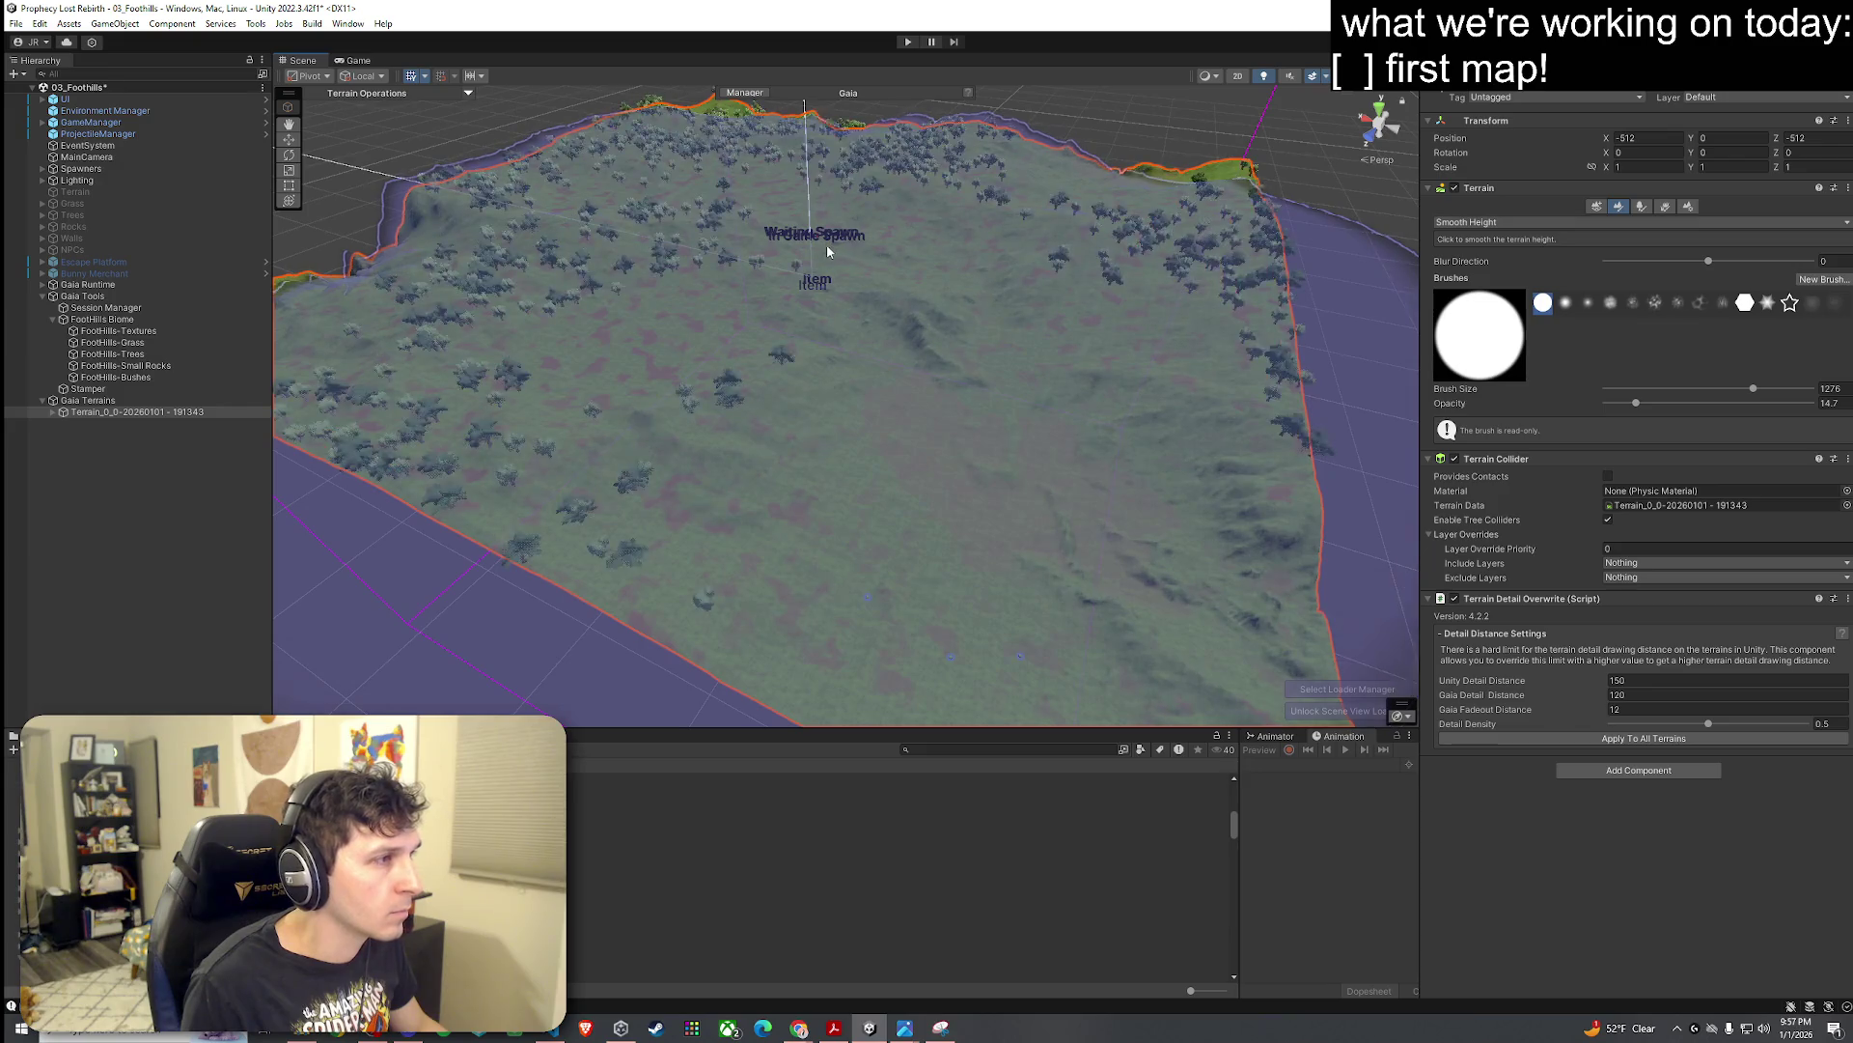
mouse_move(827, 249)
mouse_down()
mouse_move(815, 318)
mouse_move(771, 324)
mouse_move(778, 345)
mouse_move(670, 281)
mouse_move(729, 207)
mouse_move(881, 190)
mouse_move(834, 260)
mouse_move(865, 364)
mouse_move(861, 445)
mouse_up()
key(f)
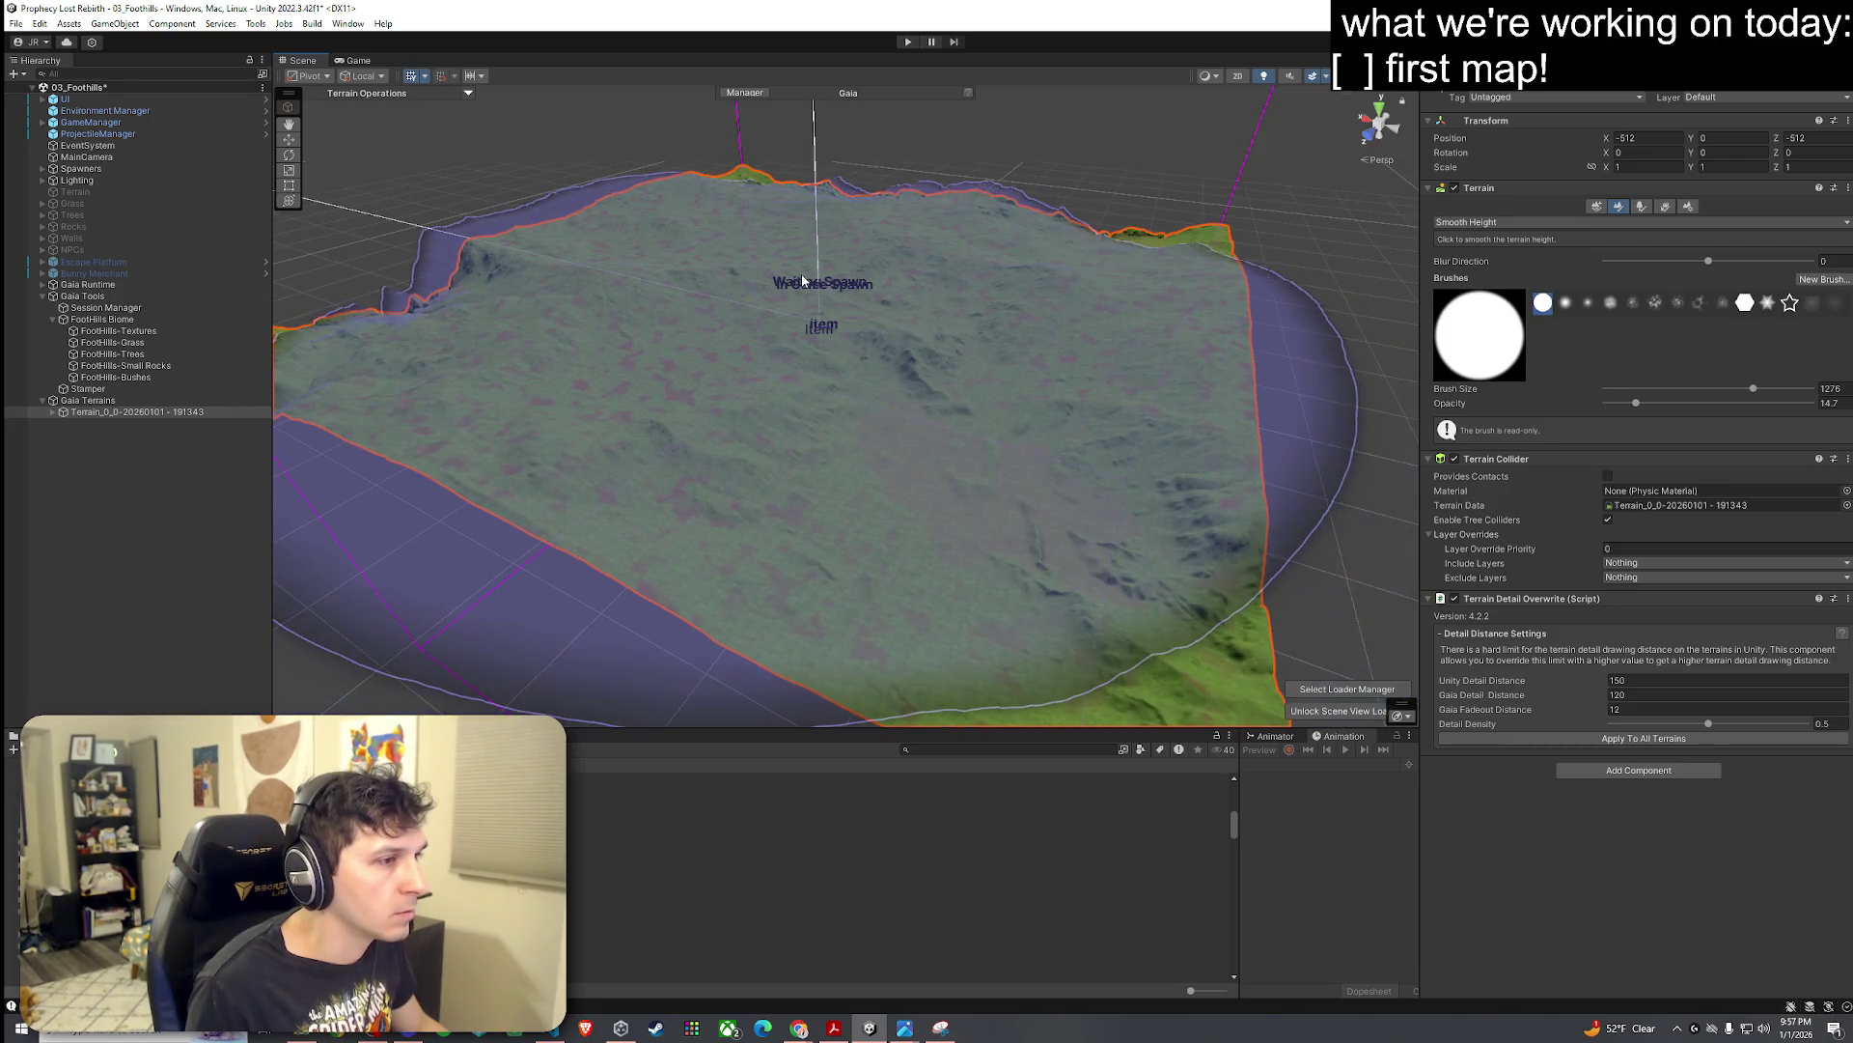
Step: Raise the smoothing brush opacity to 33.4 and review the terrain from a low angle
drag(1641, 403, 1674, 402)
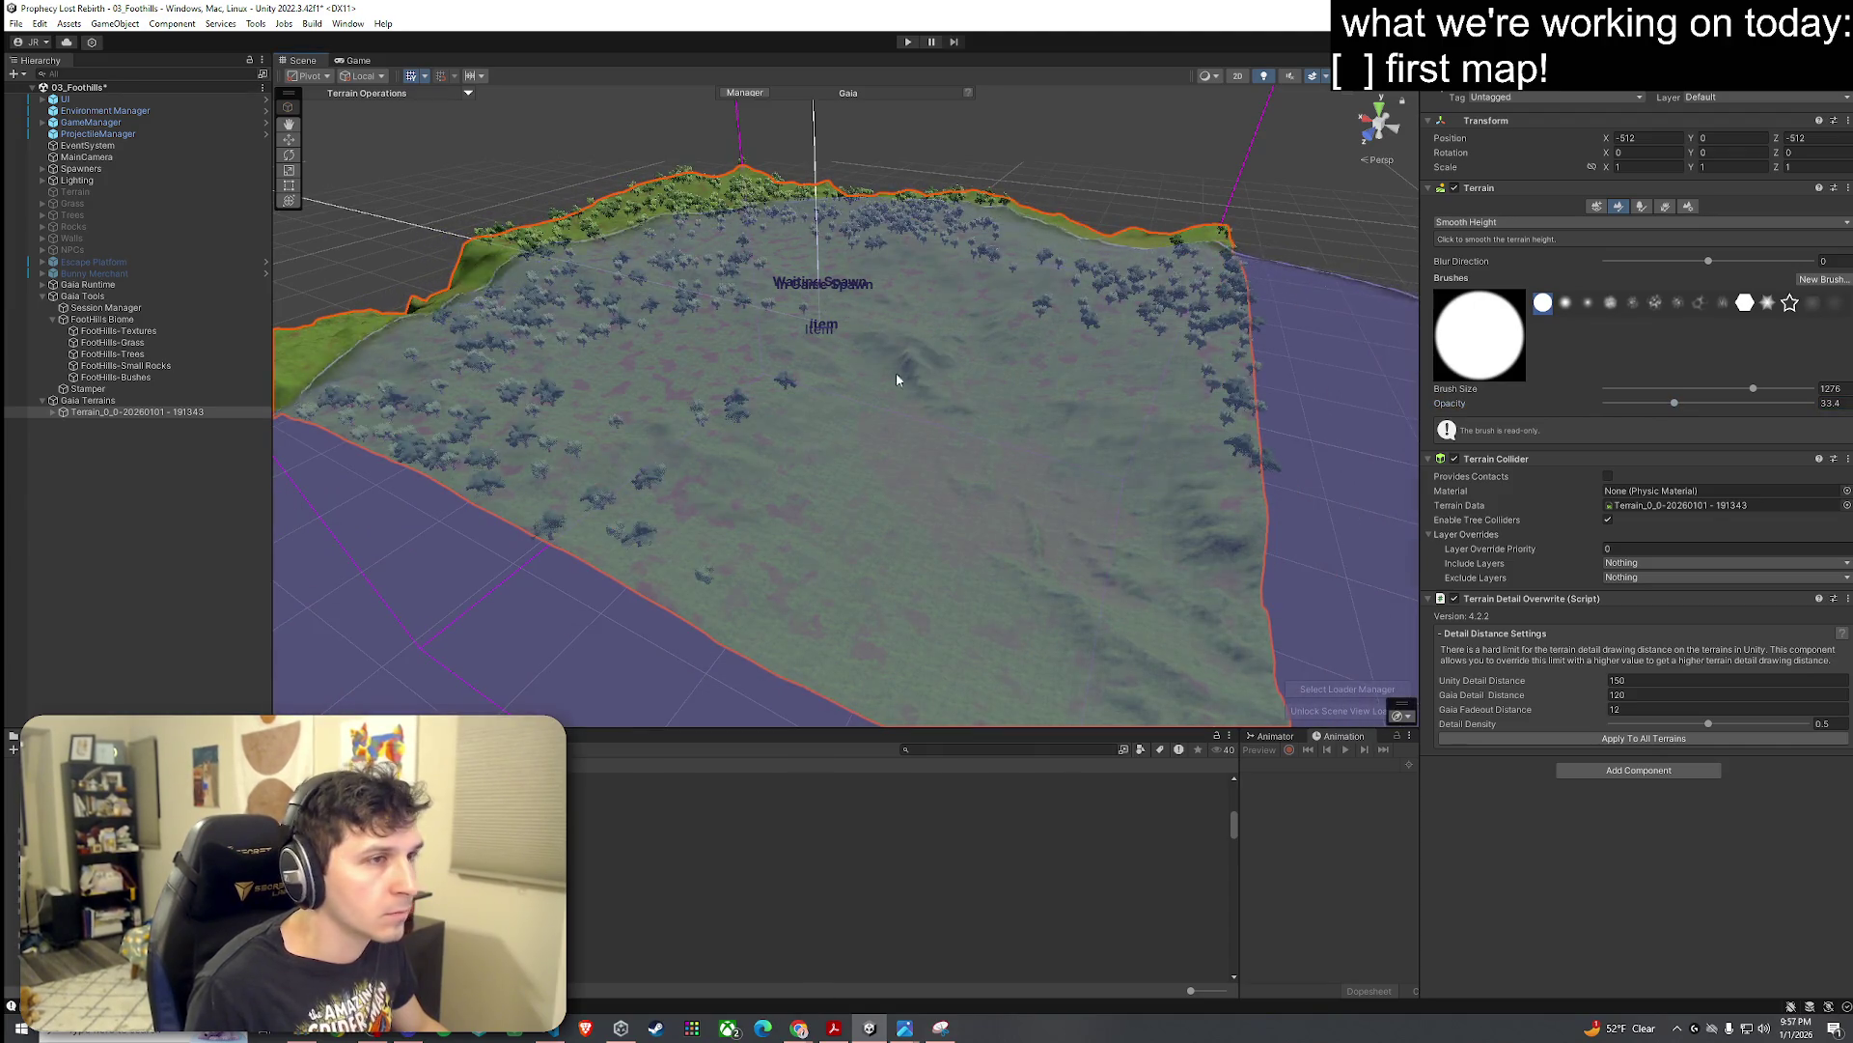
drag(896, 373, 817, 369)
scroll(817, 369, up, 10)
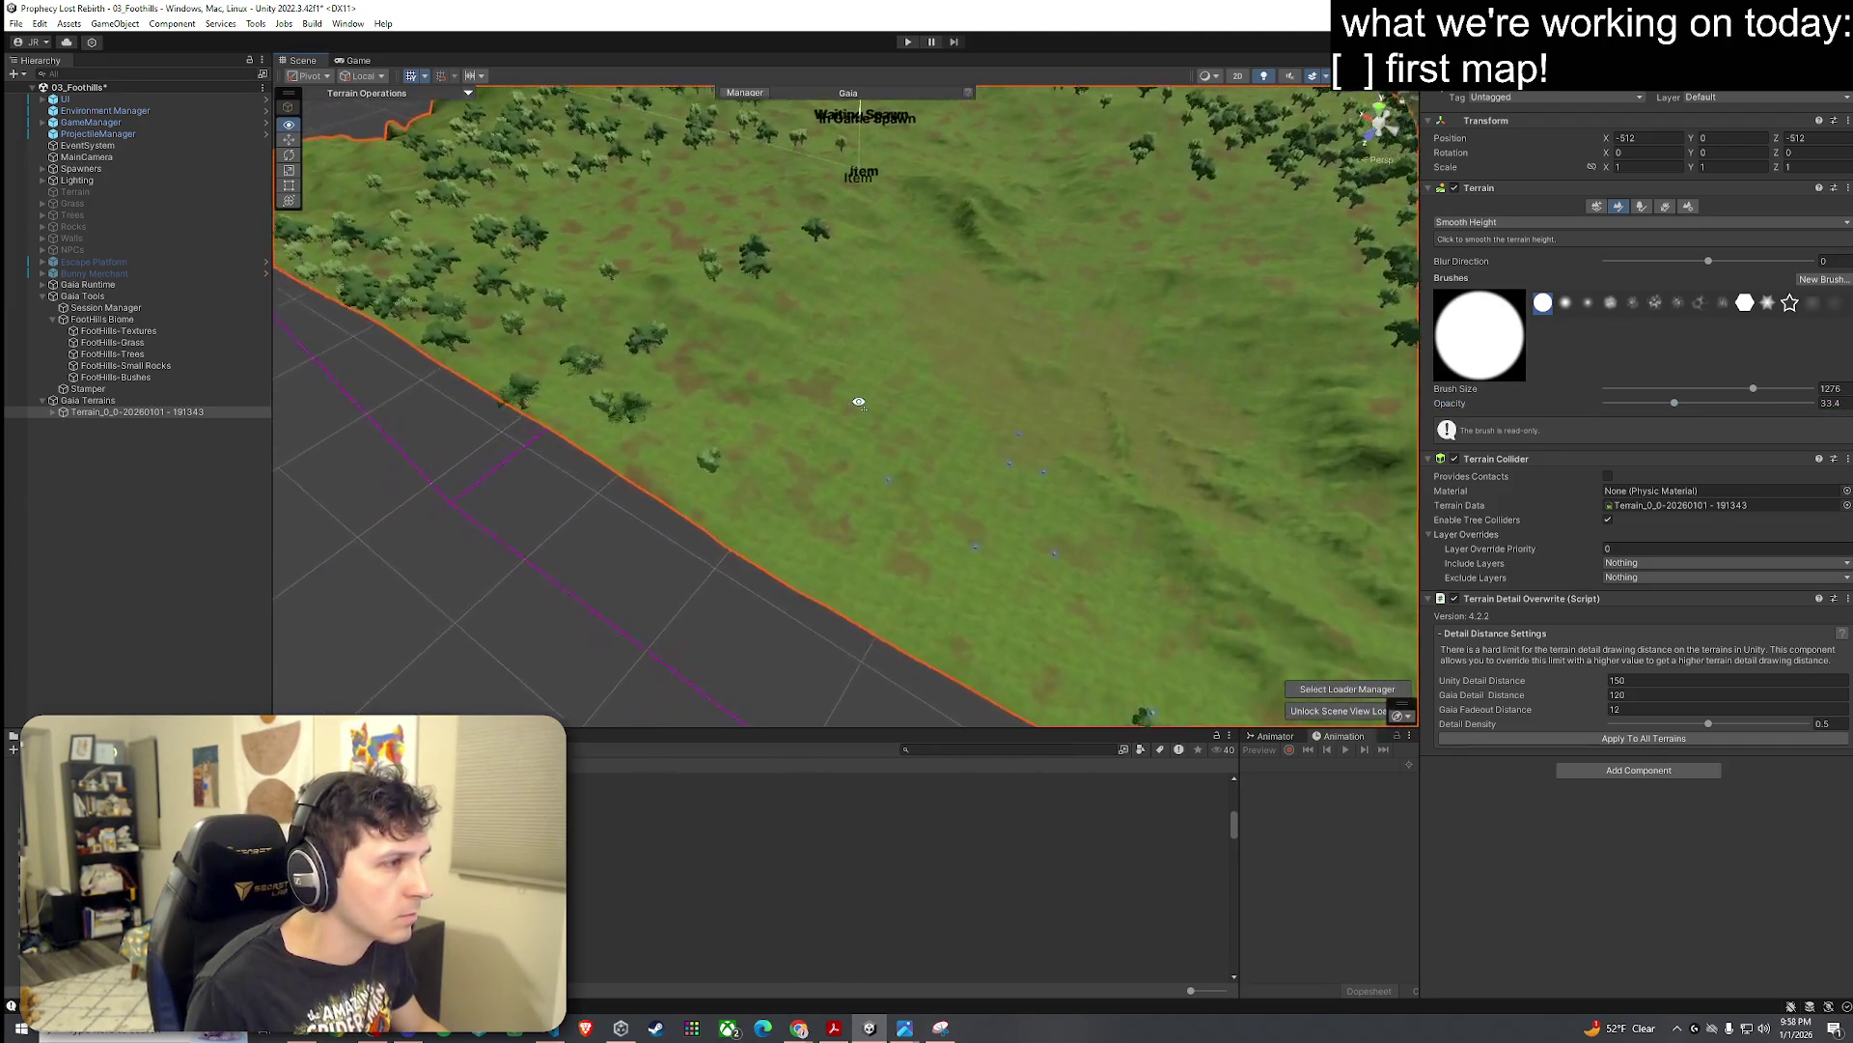
mouse_move(976, 405)
mouse_down()
mouse_move(1147, 305)
mouse_move(881, 270)
mouse_move(873, 331)
mouse_move(922, 447)
mouse_move(878, 348)
mouse_move(1361, 417)
mouse_up()
scroll(922, 447, down, 5)
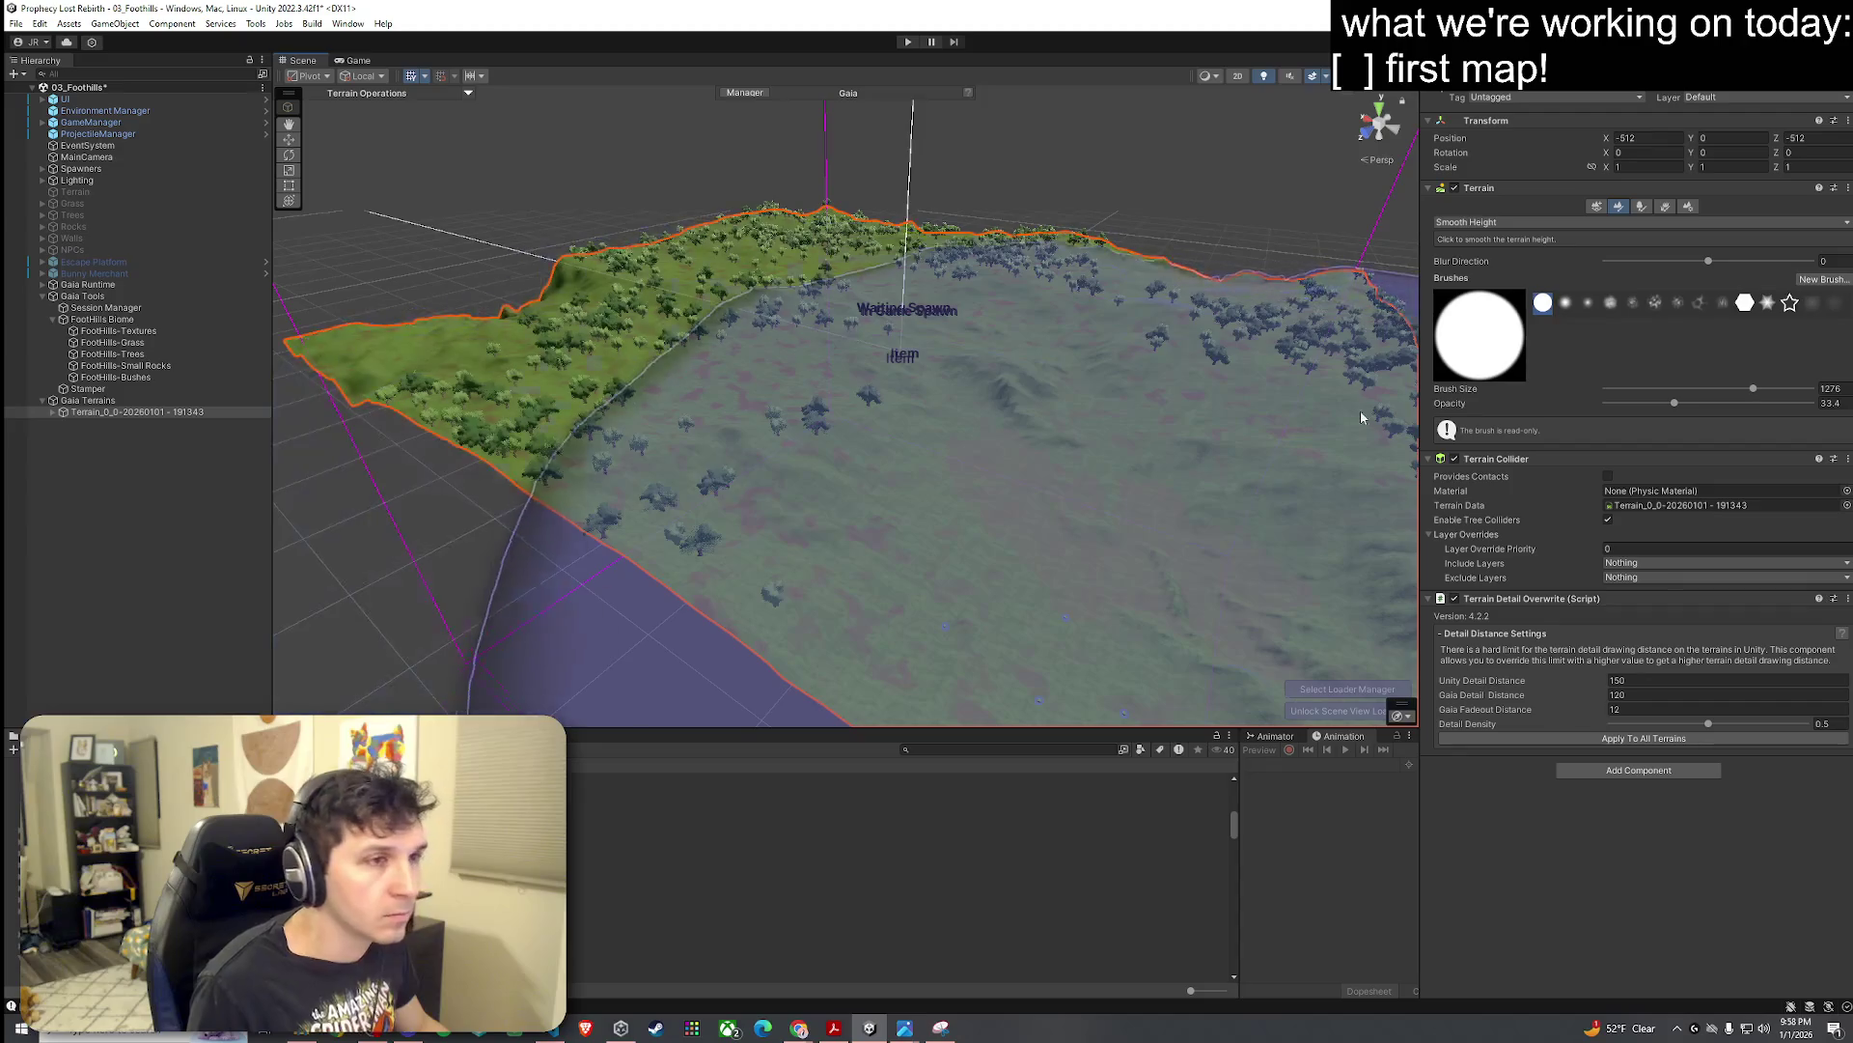
click(1487, 222)
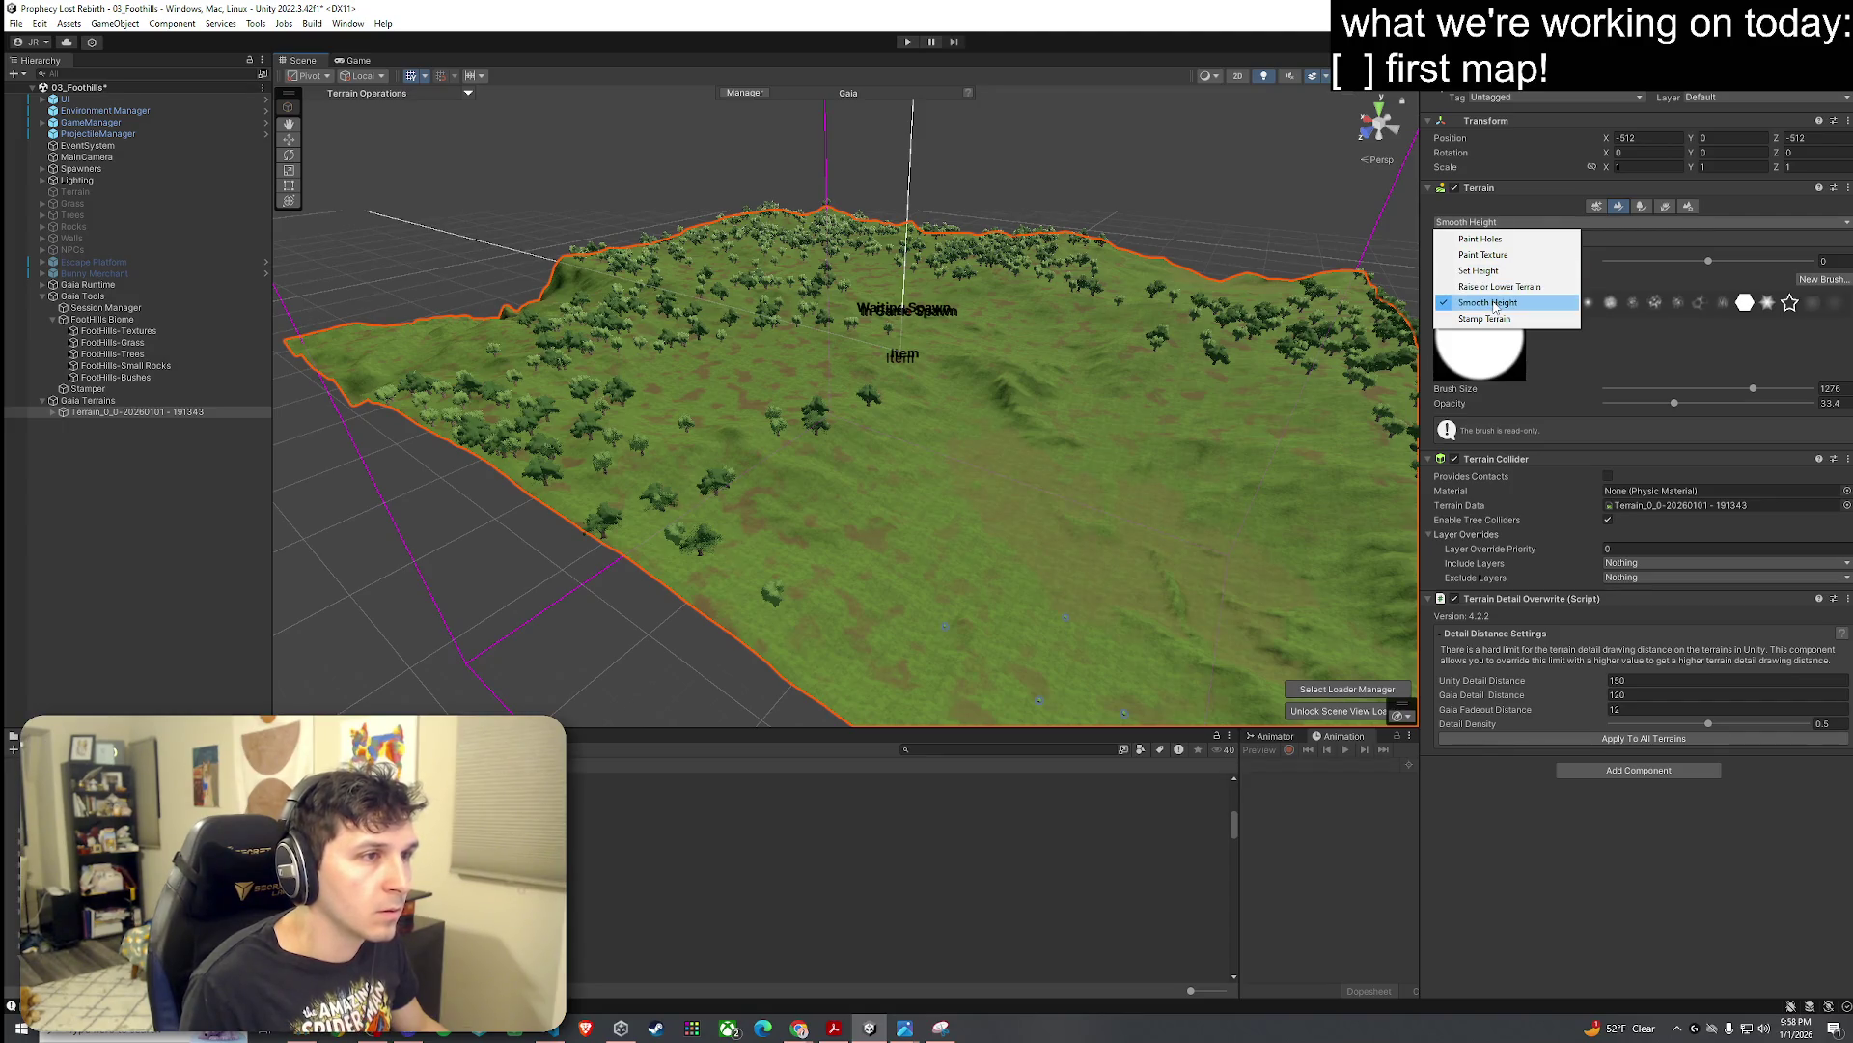
Step: Raise smoothing opacity to about 99 and smooth the ridge near the terrain's left edge
click(1487, 302)
drag(1676, 402, 1786, 403)
mouse_move(1093, 396)
mouse_down()
mouse_move(960, 350)
mouse_move(1213, 399)
mouse_up()
drag(1008, 364, 917, 340)
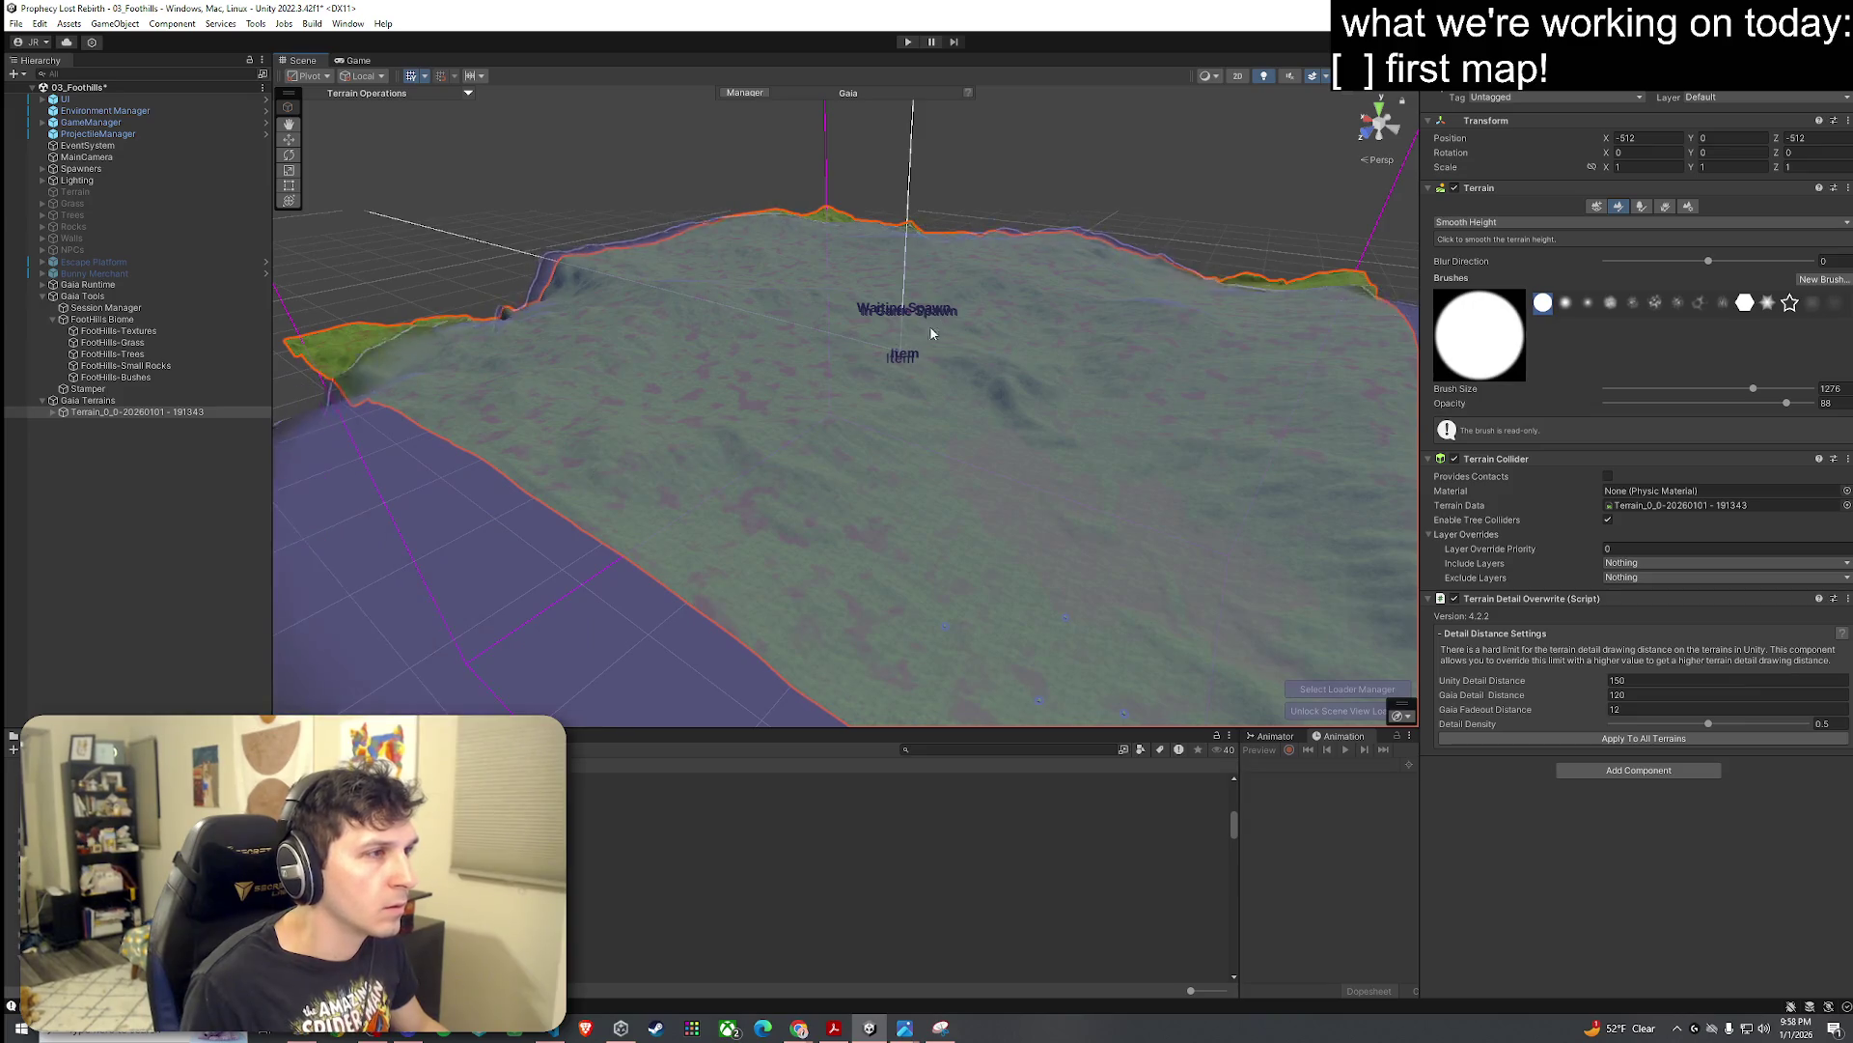
mouse_move(1003, 396)
mouse_down()
mouse_move(930, 363)
mouse_move(903, 421)
mouse_move(811, 380)
mouse_move(601, 426)
mouse_up()
key(w)
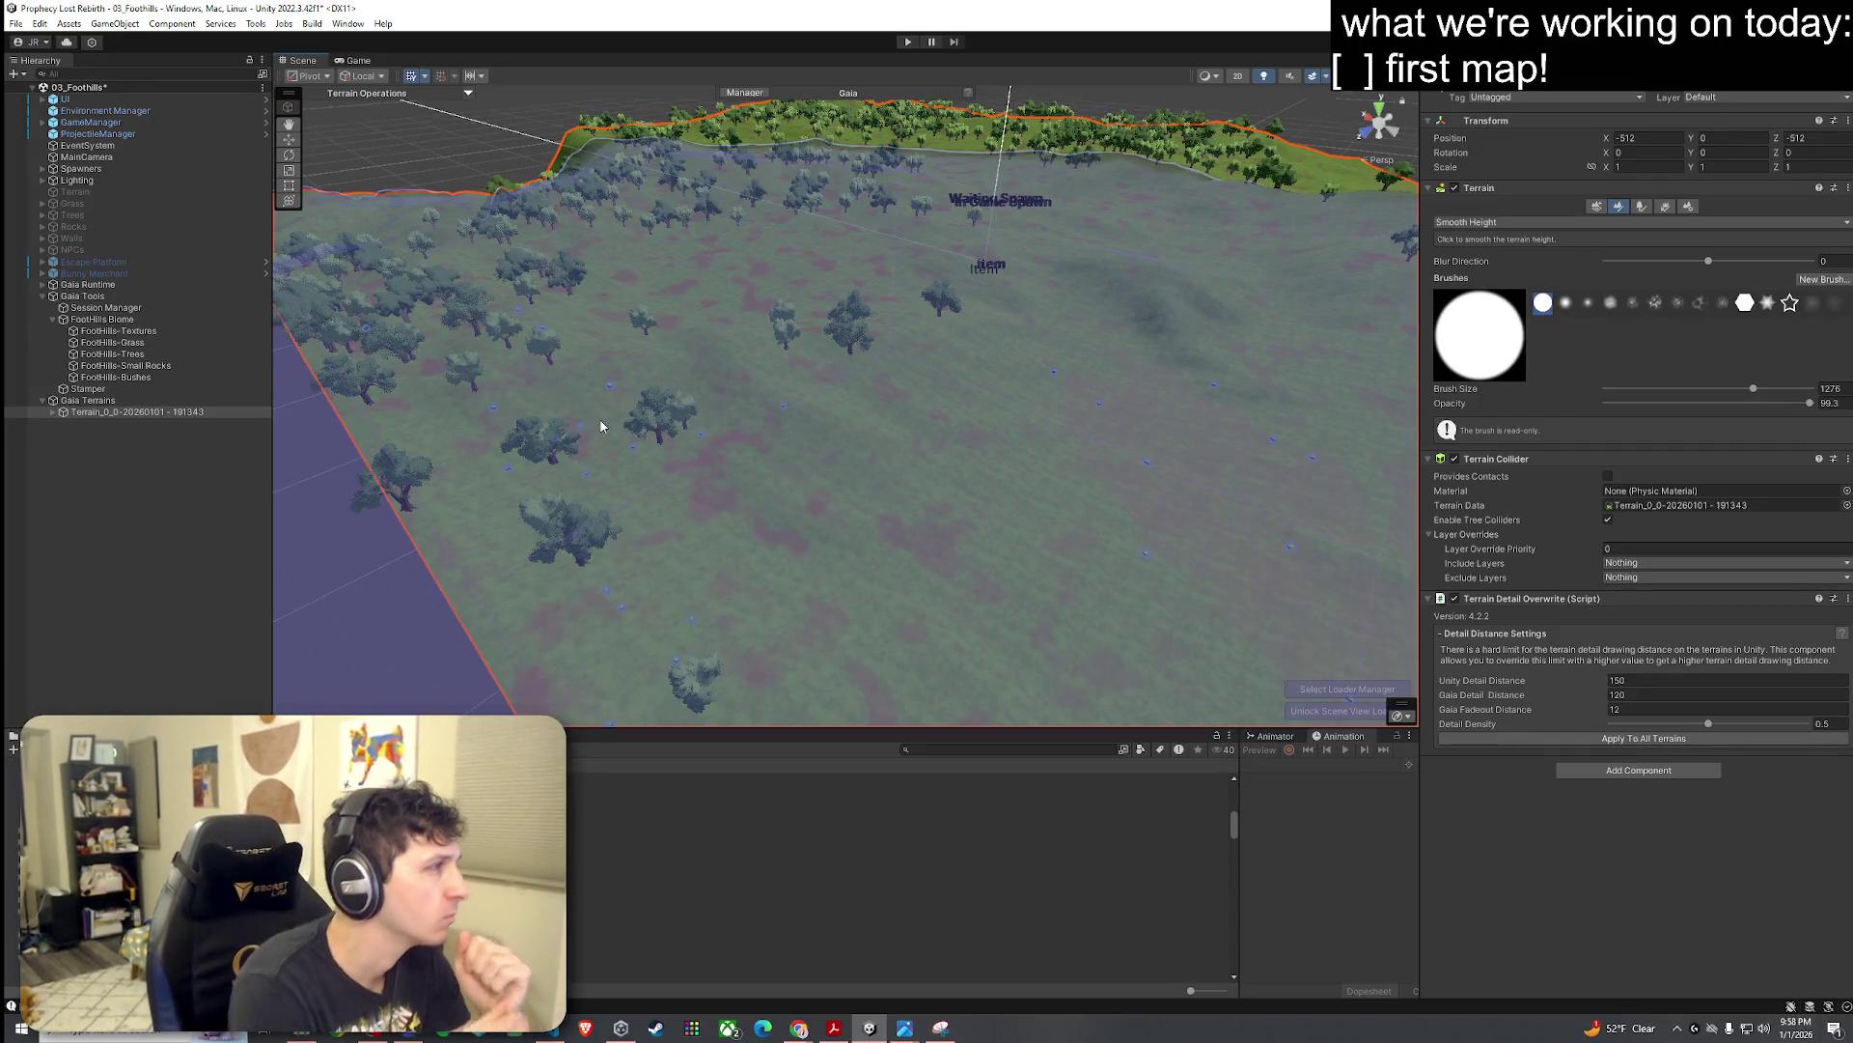
click(15, 23)
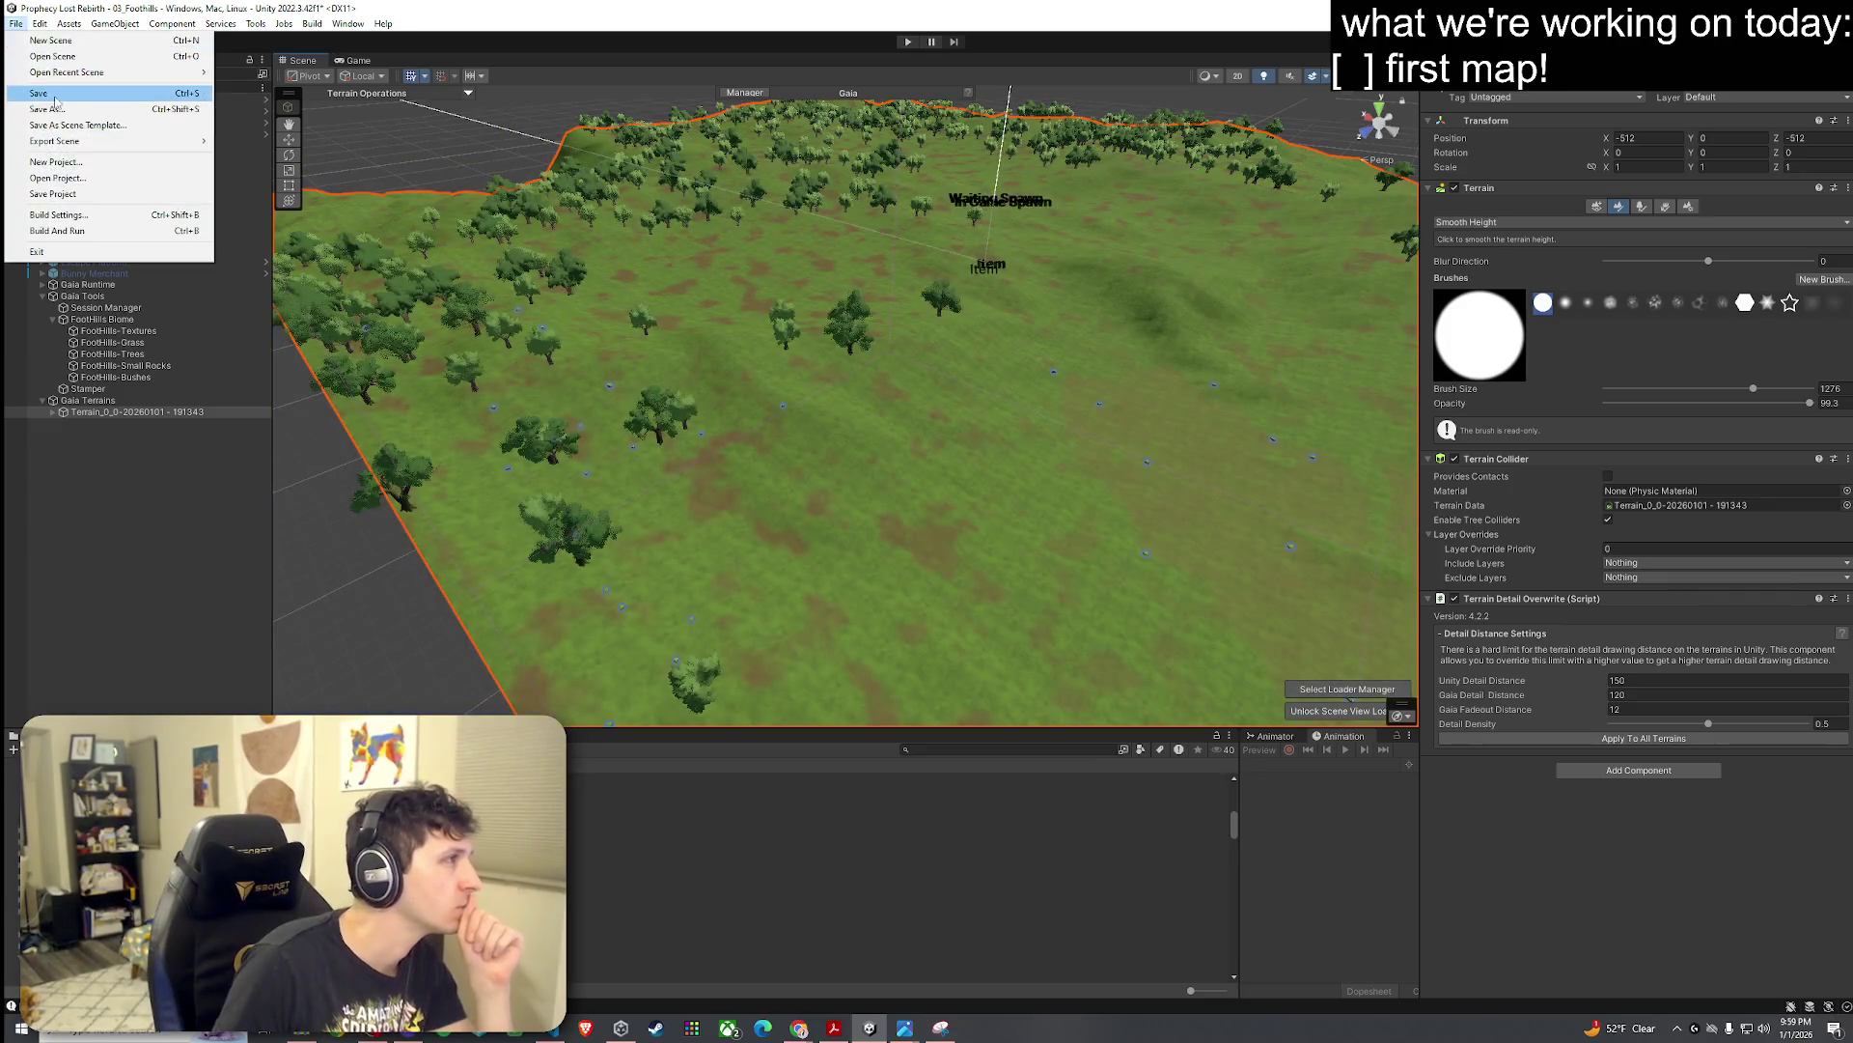
Step: Save the Foothills scene and look around the 02_Test Scene clearing
click(55, 99)
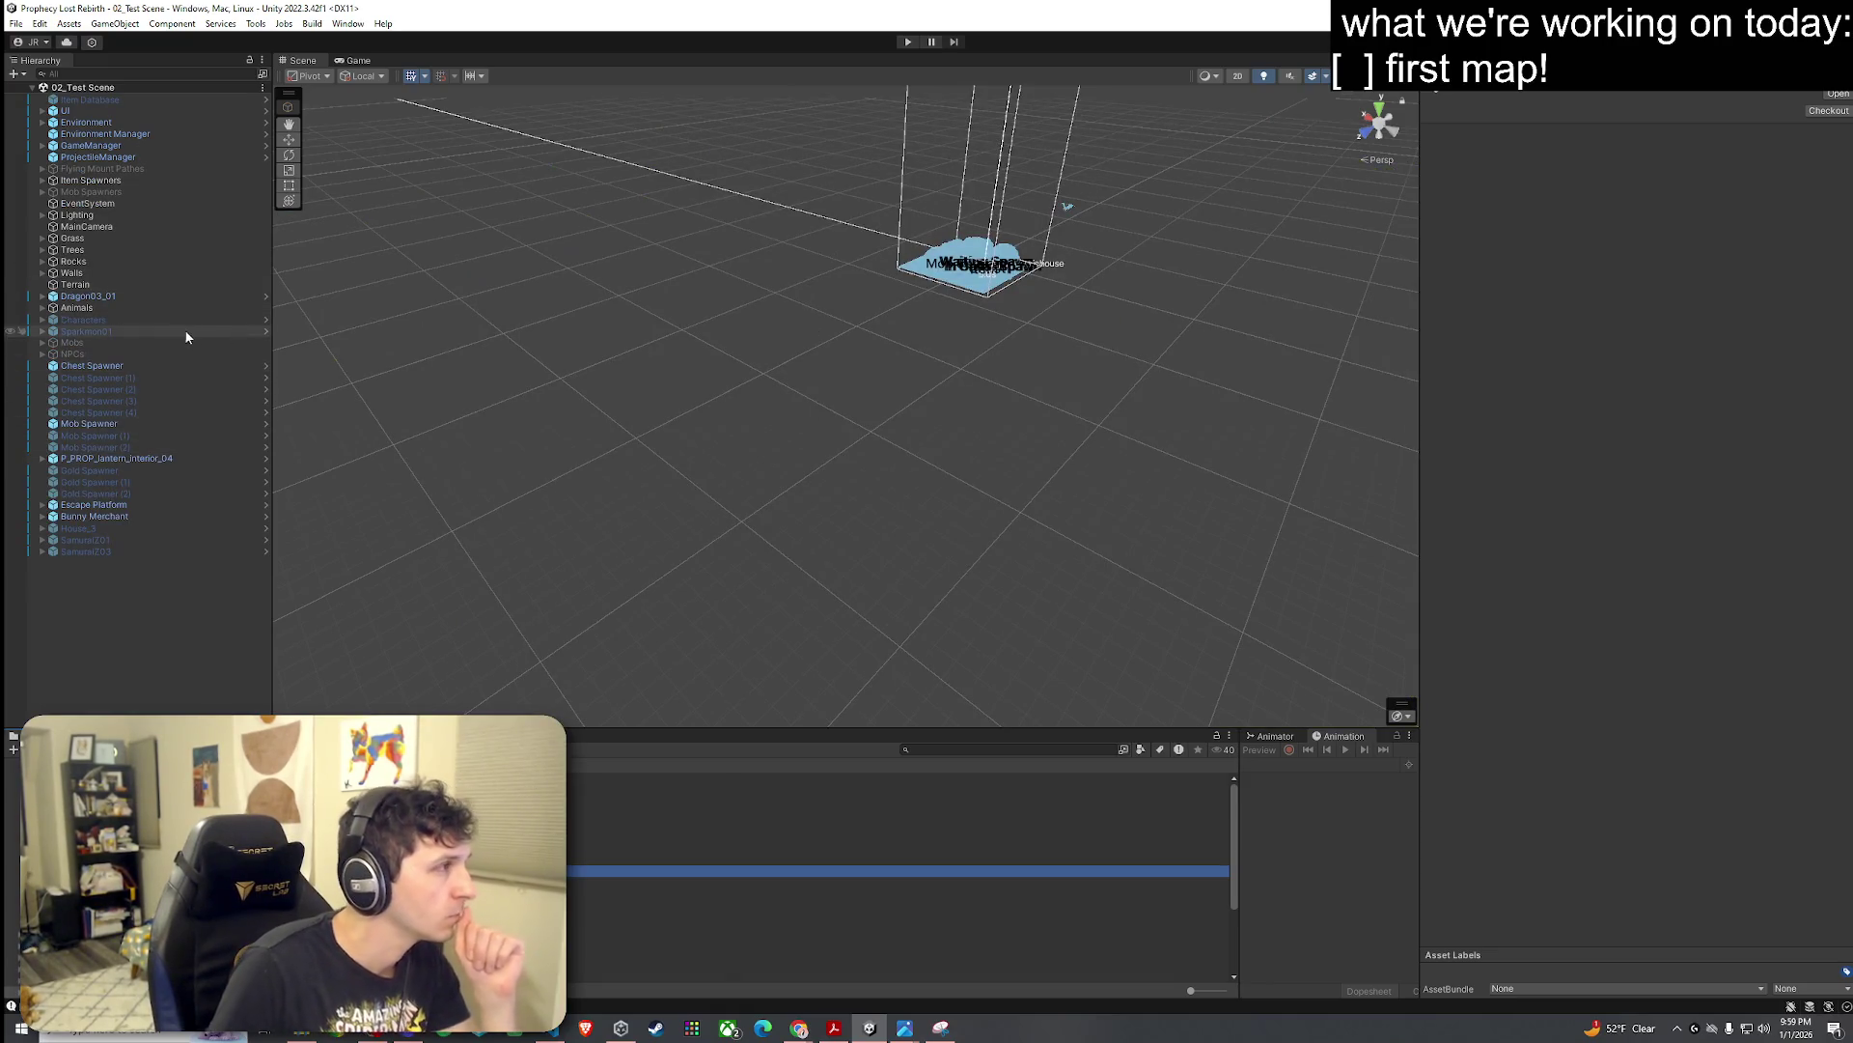
mouse_move(743, 353)
mouse_down()
mouse_move(808, 349)
mouse_move(786, 310)
mouse_move(798, 290)
mouse_move(830, 297)
mouse_move(244, 275)
mouse_up()
scroll(794, 290, up, 5)
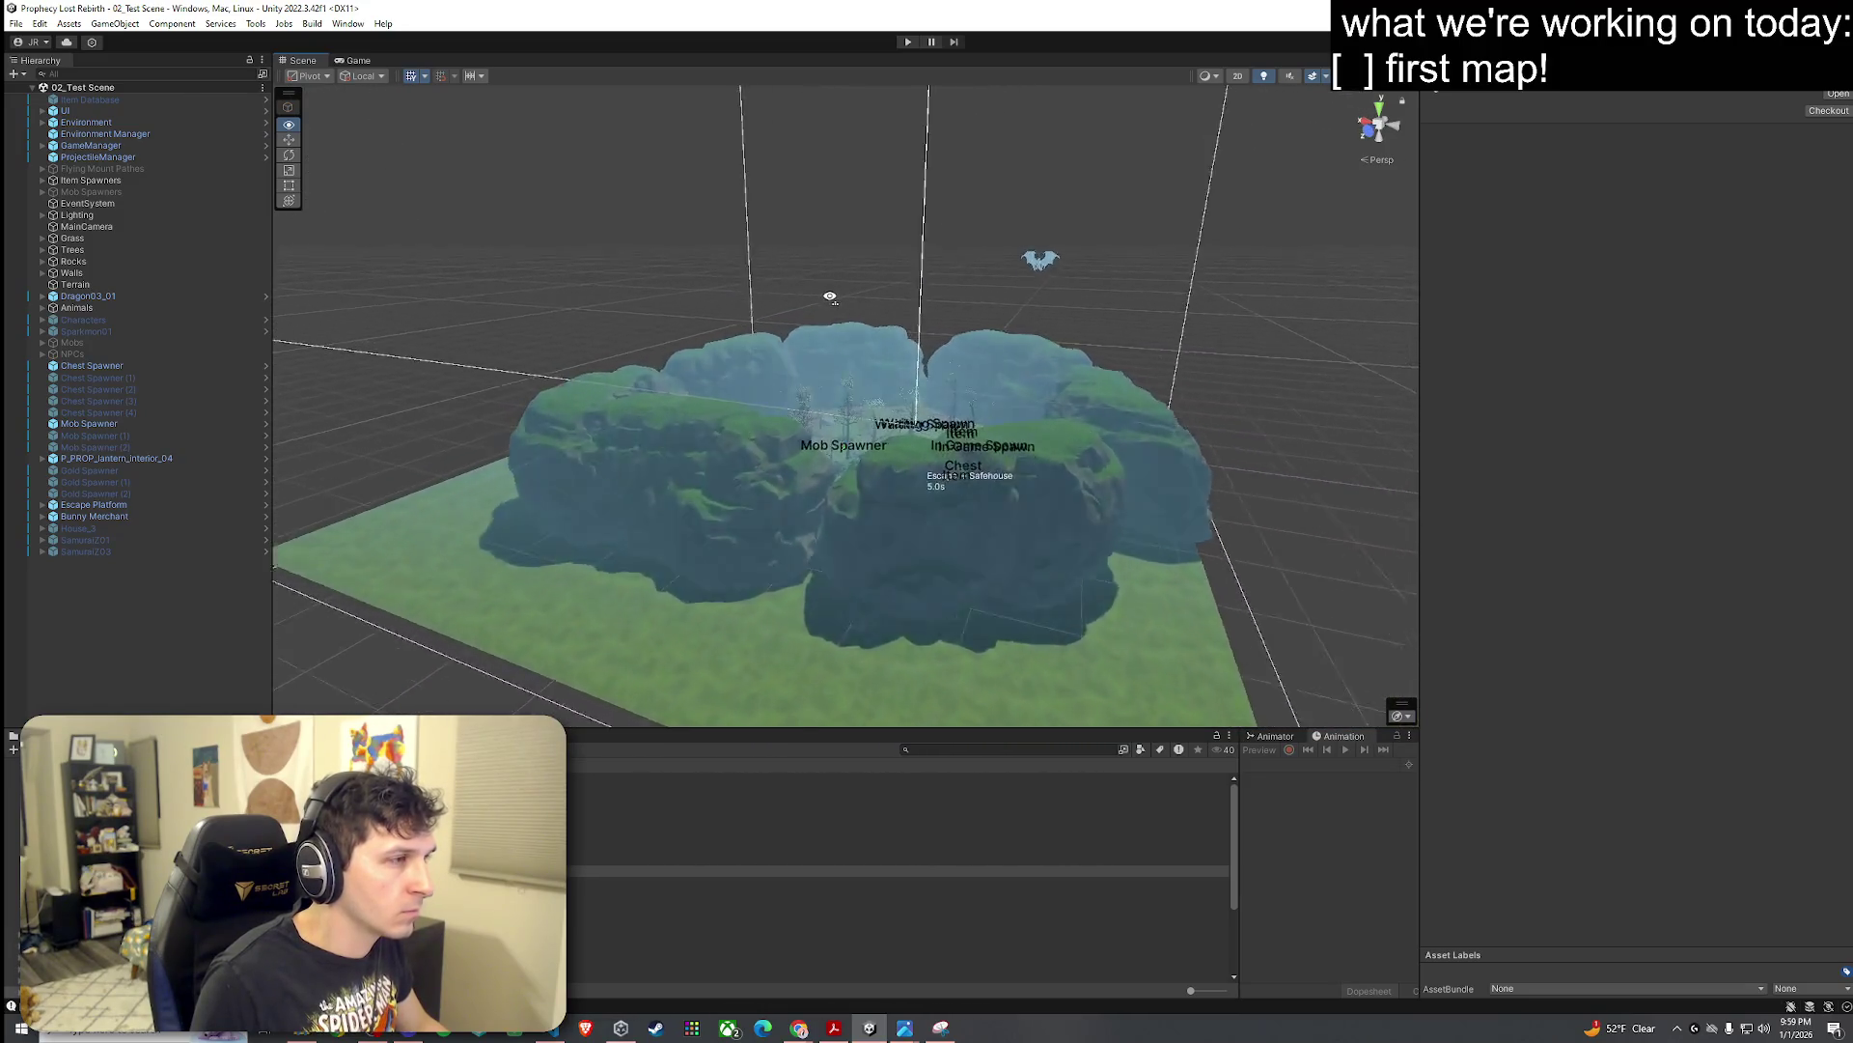
scroll(830, 296, up, 10)
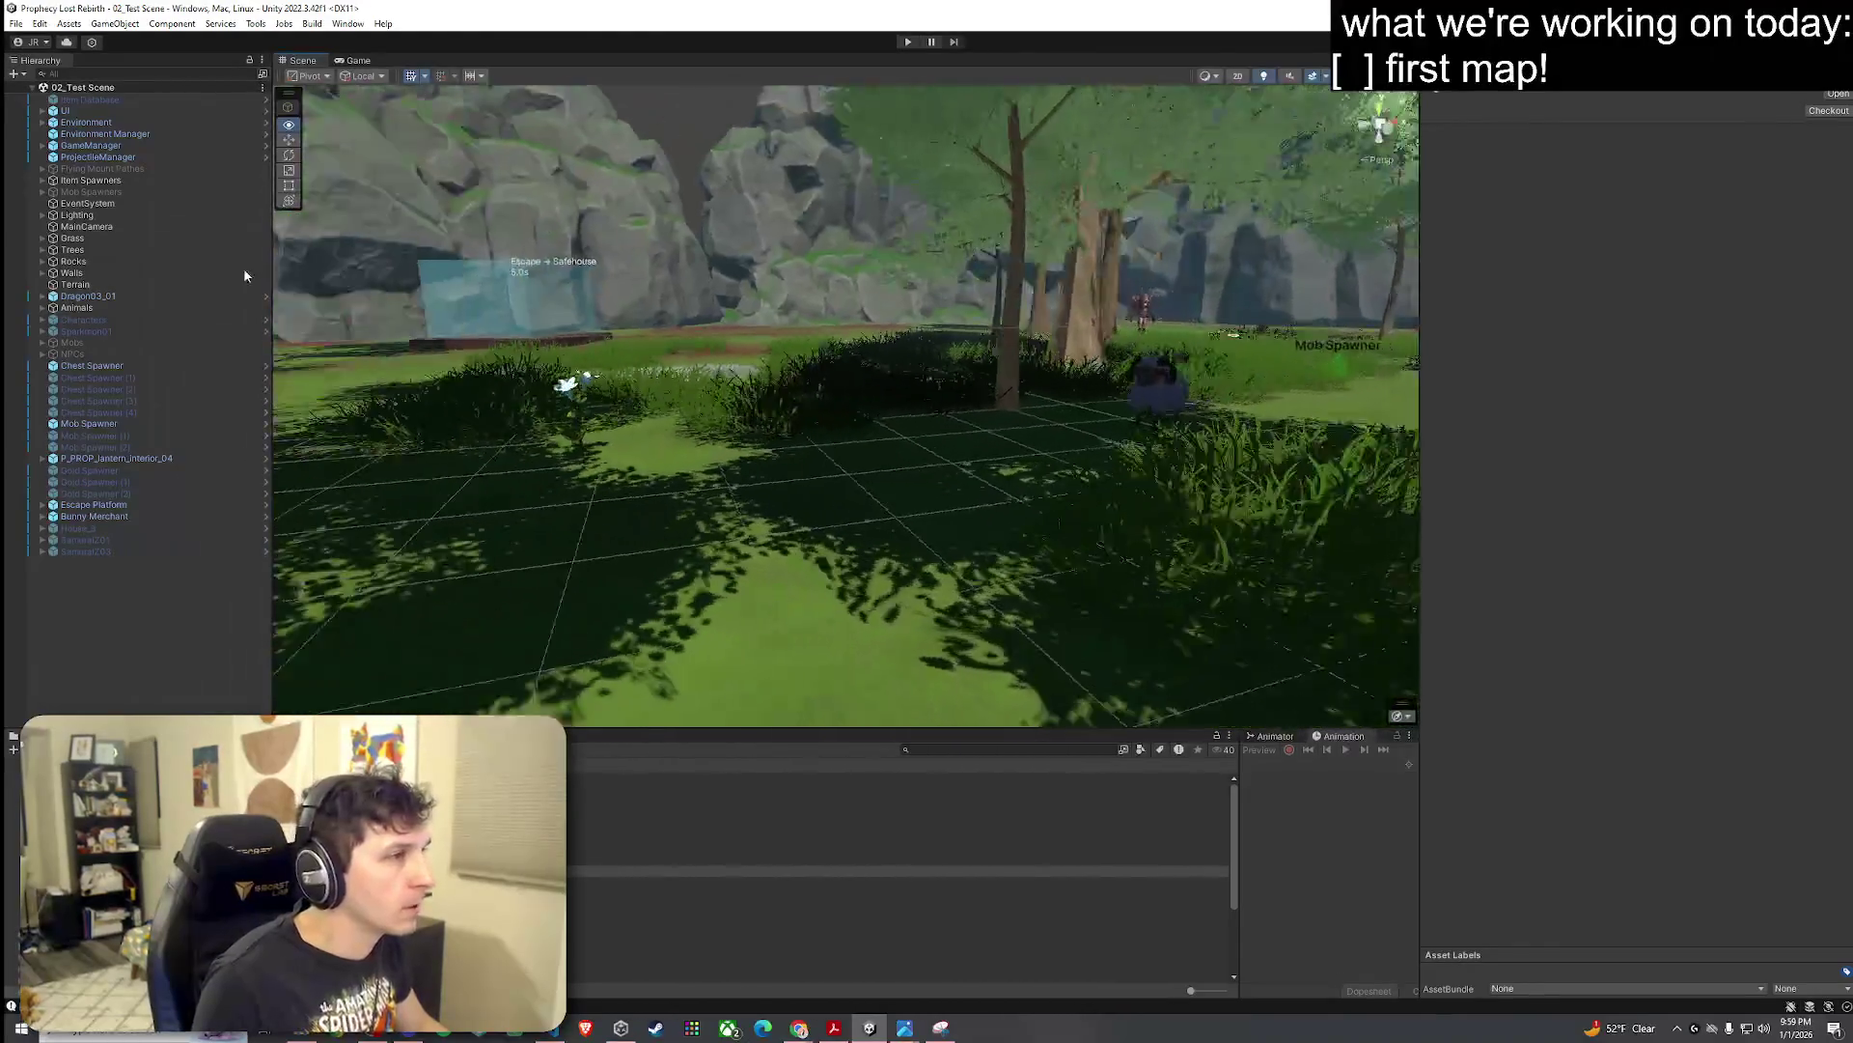
key(s)
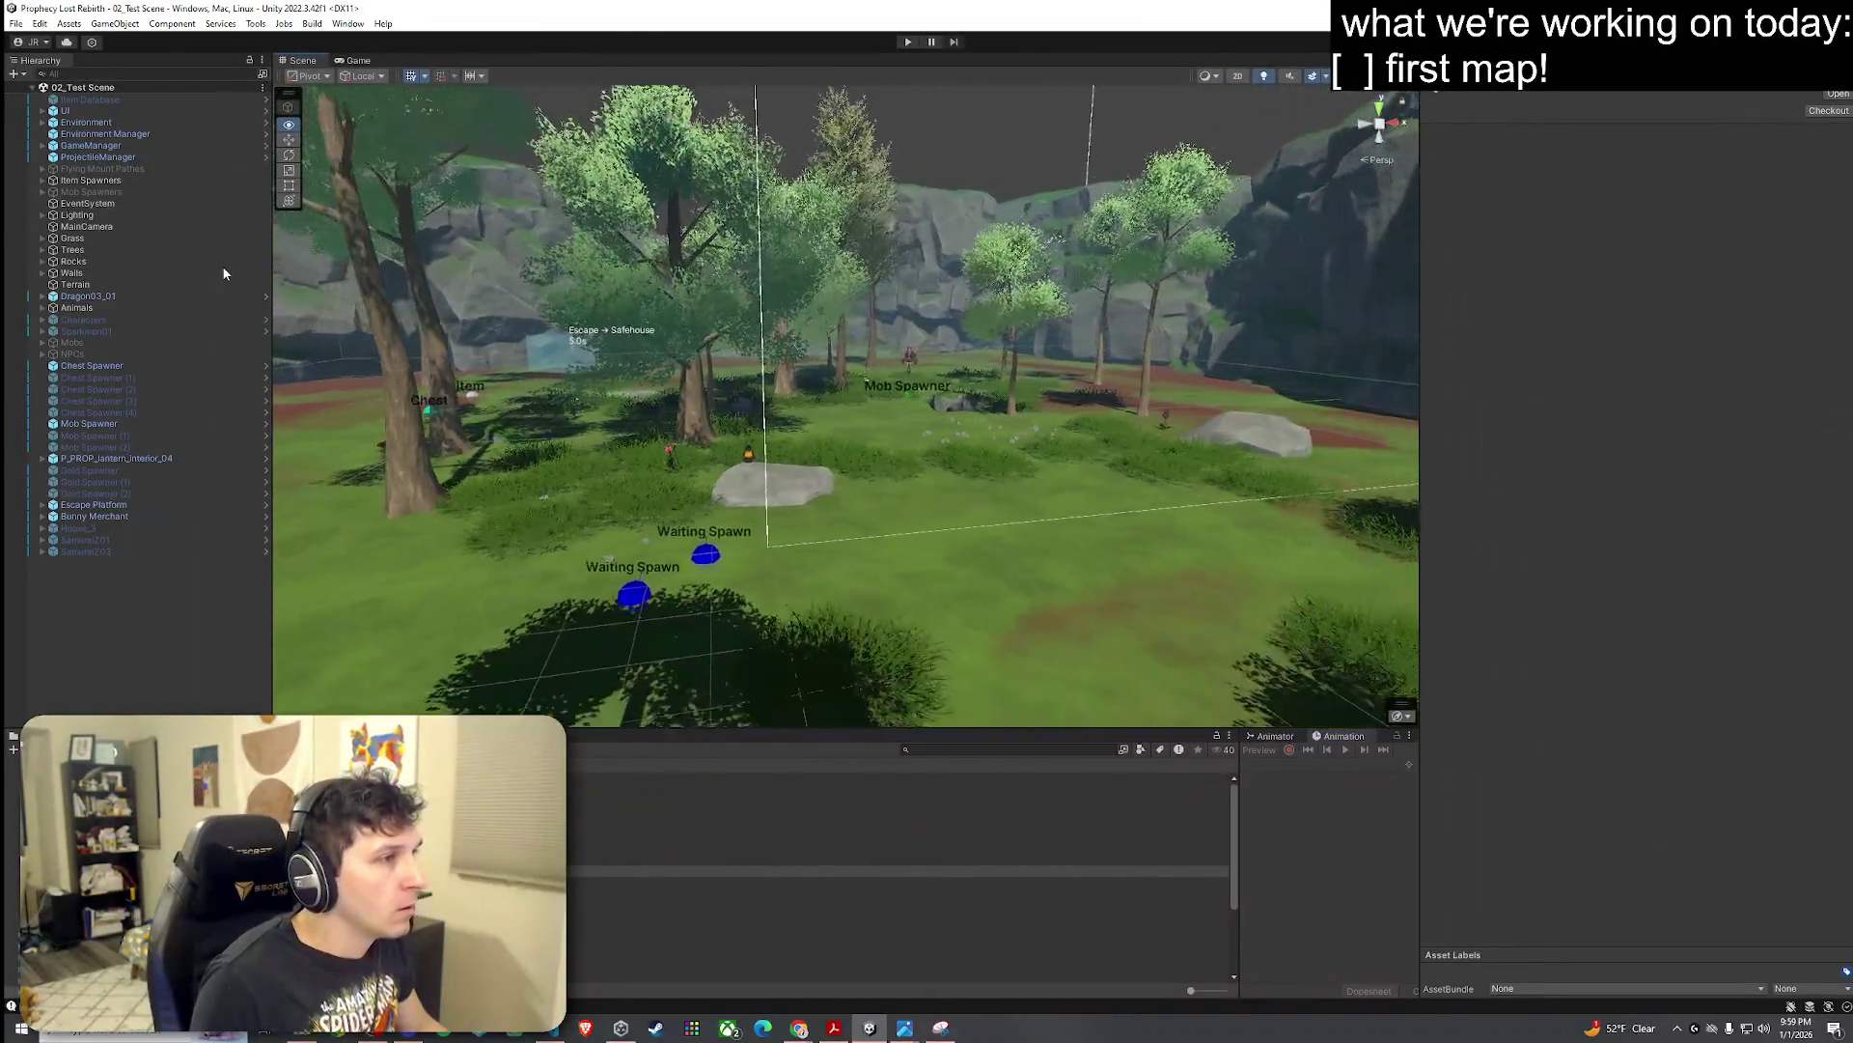
key(ctrl+2)
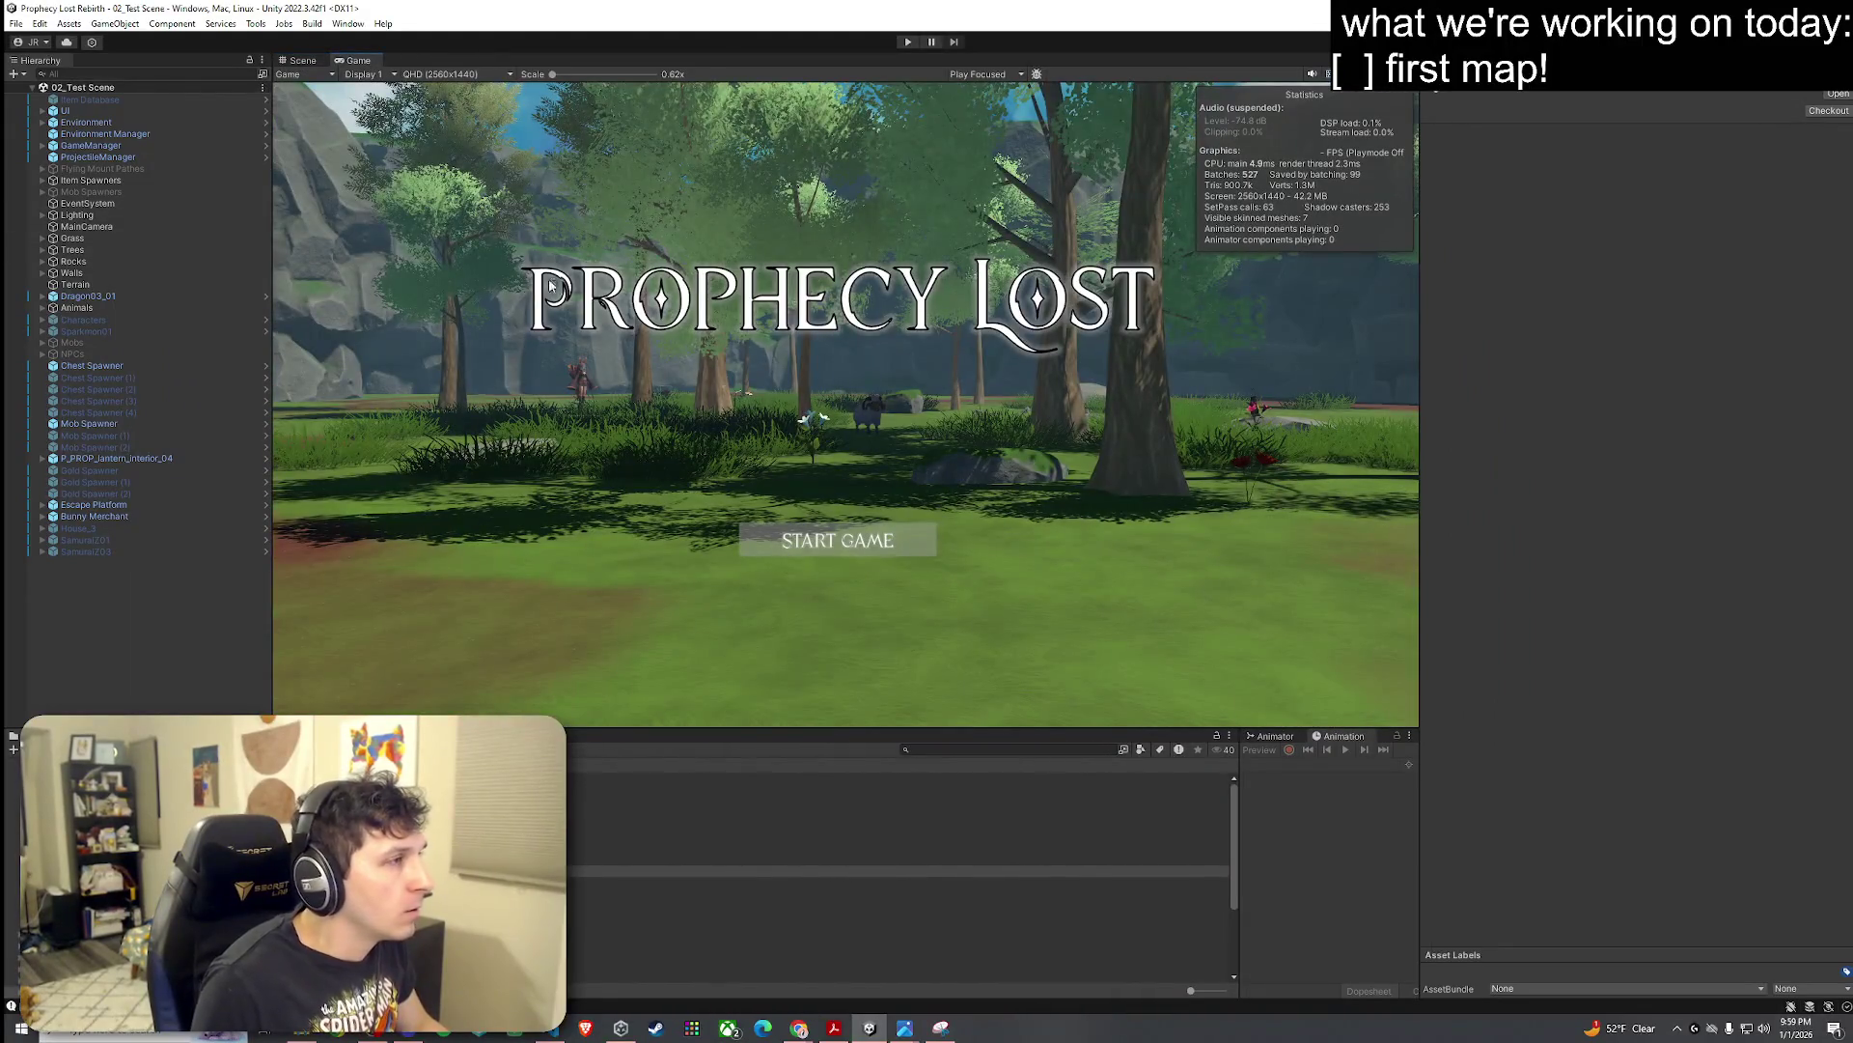
Step: Return to the Scene view and reopen the 03_Foothills scene
click(16, 23)
click(289, 62)
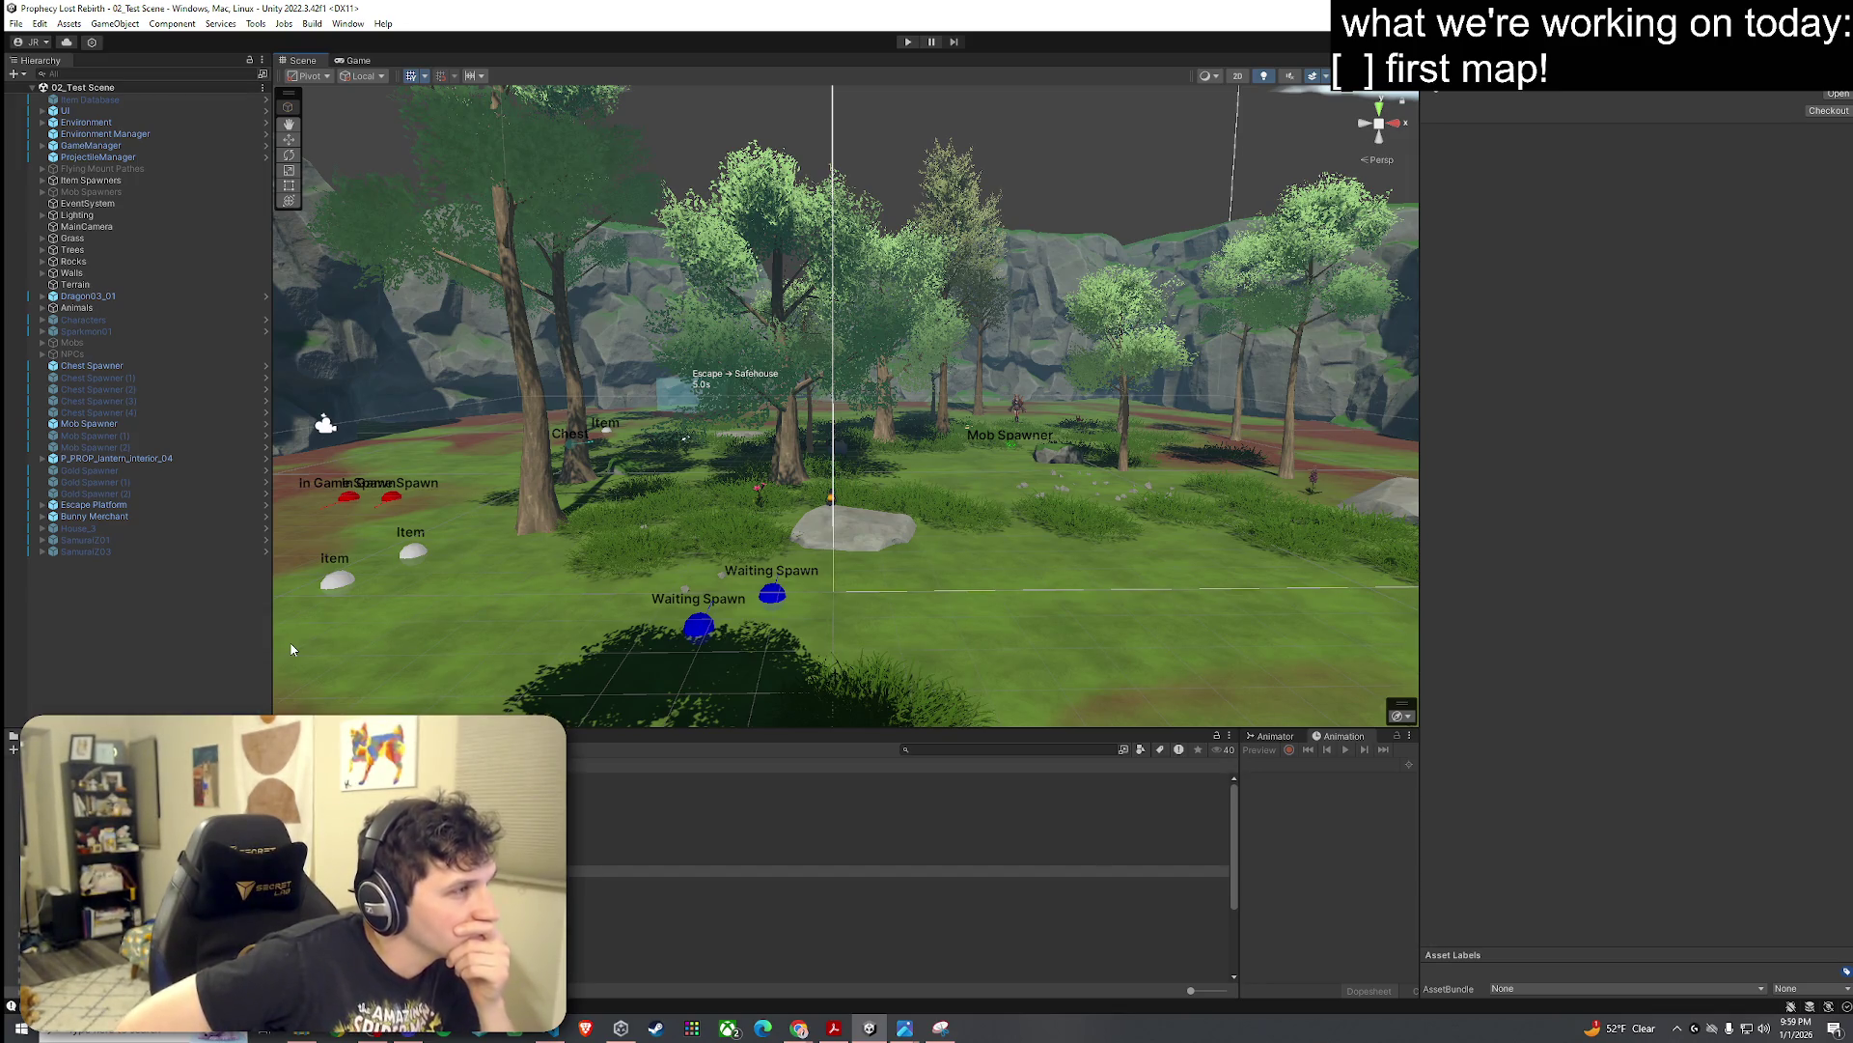
double_click(897, 883)
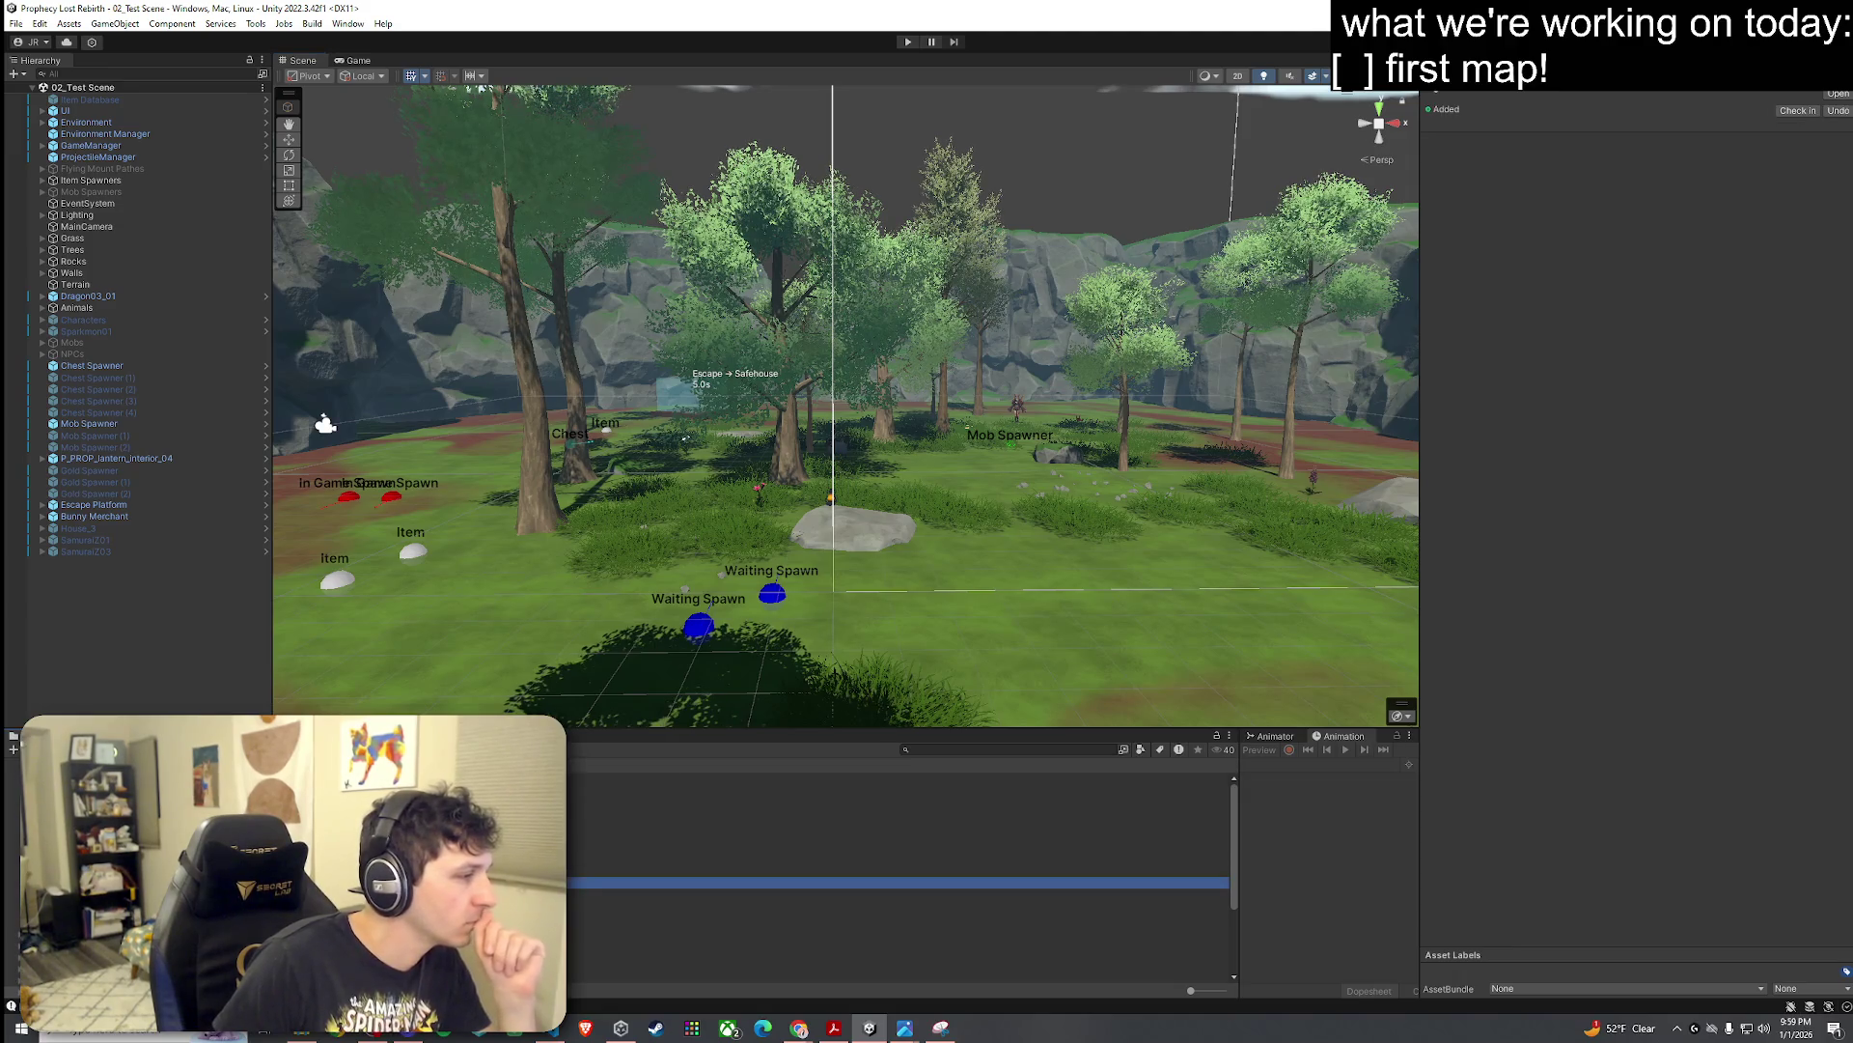
mouse_move(801, 588)
mouse_down()
mouse_move(973, 300)
mouse_move(959, 467)
mouse_move(984, 506)
mouse_up()
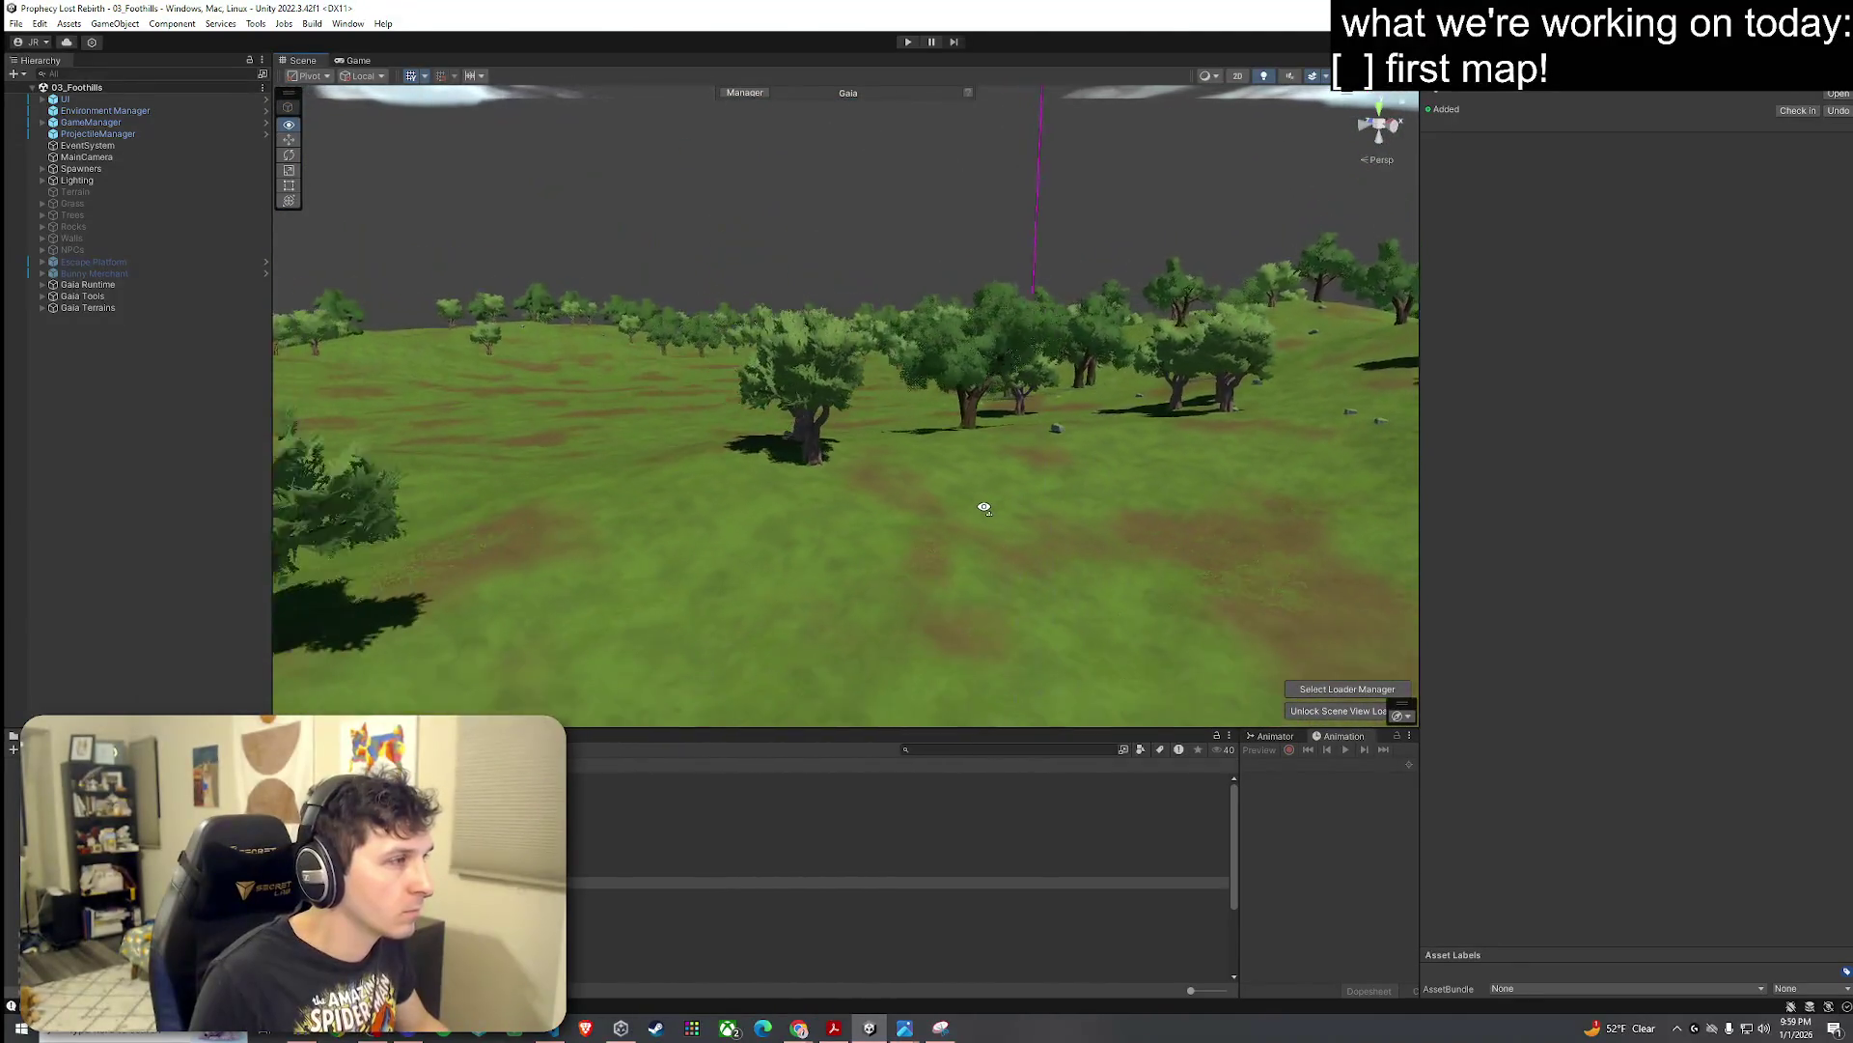
click(357, 60)
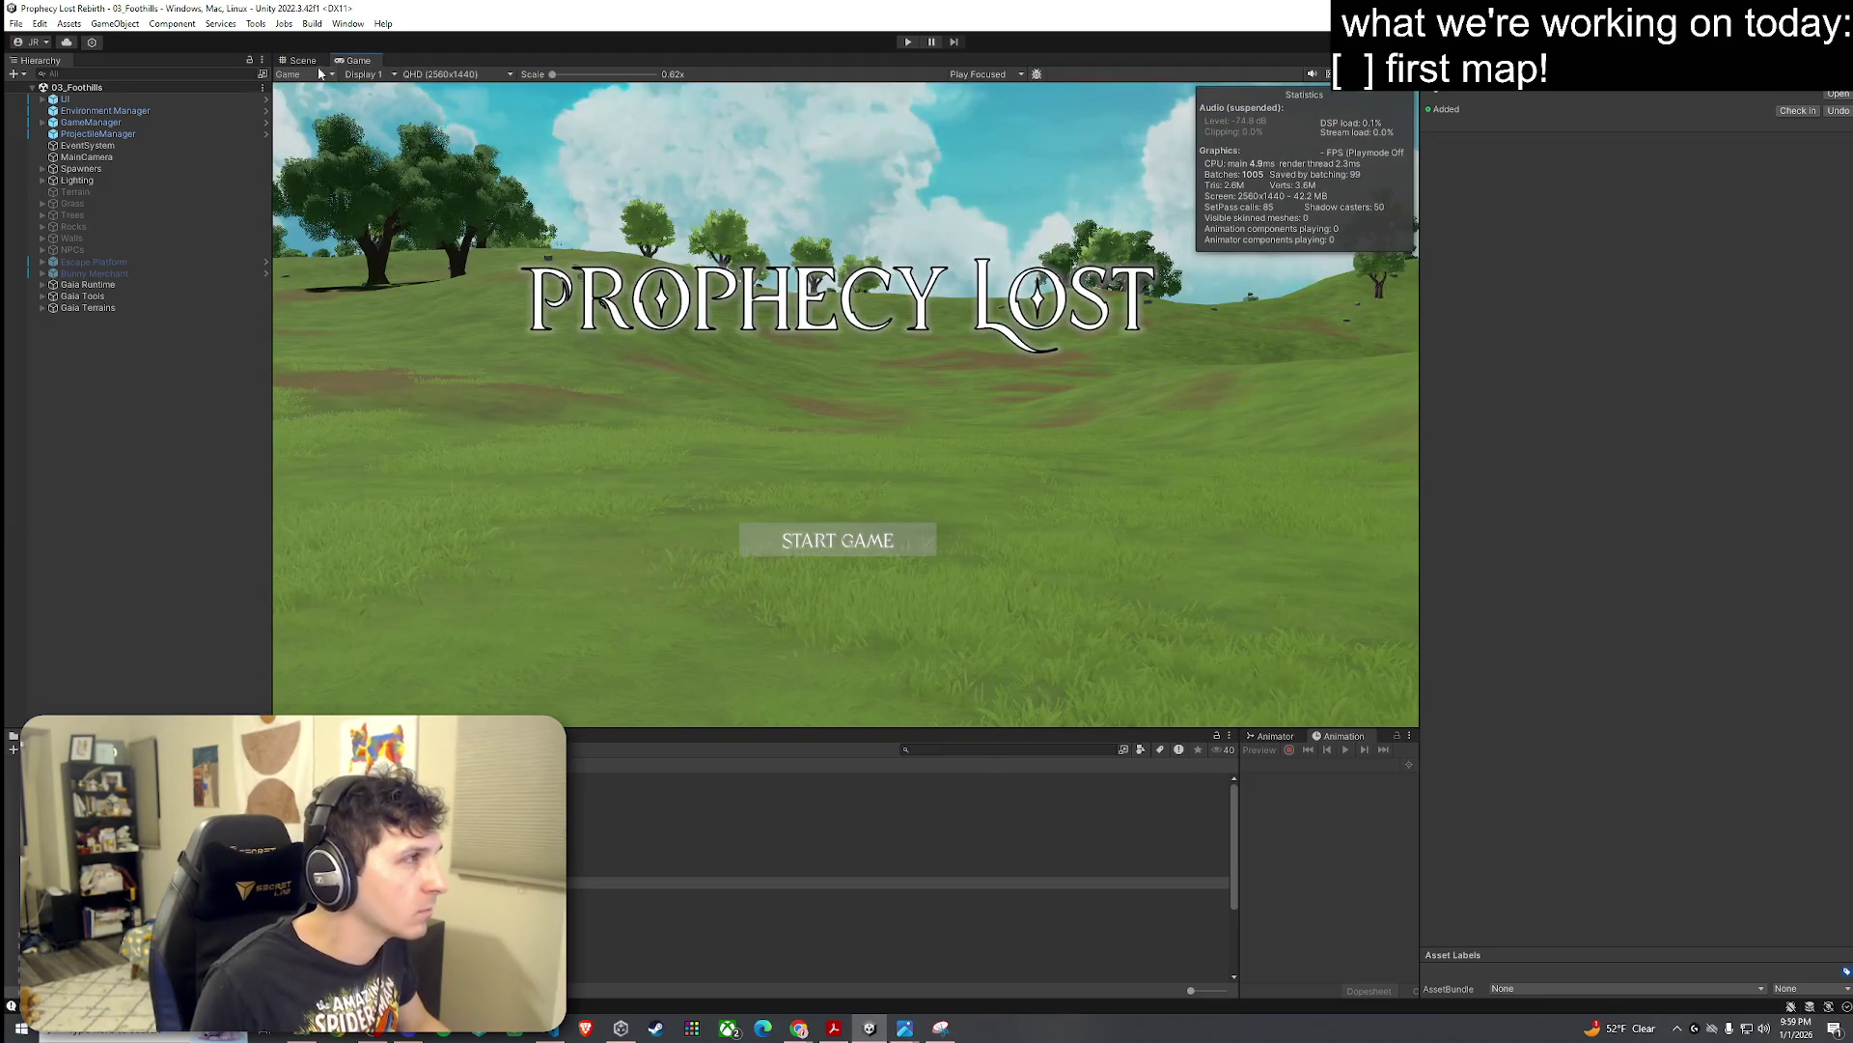
click(302, 60)
mouse_move(733, 290)
mouse_down()
mouse_move(664, 348)
mouse_move(918, 414)
mouse_move(1511, 351)
mouse_up()
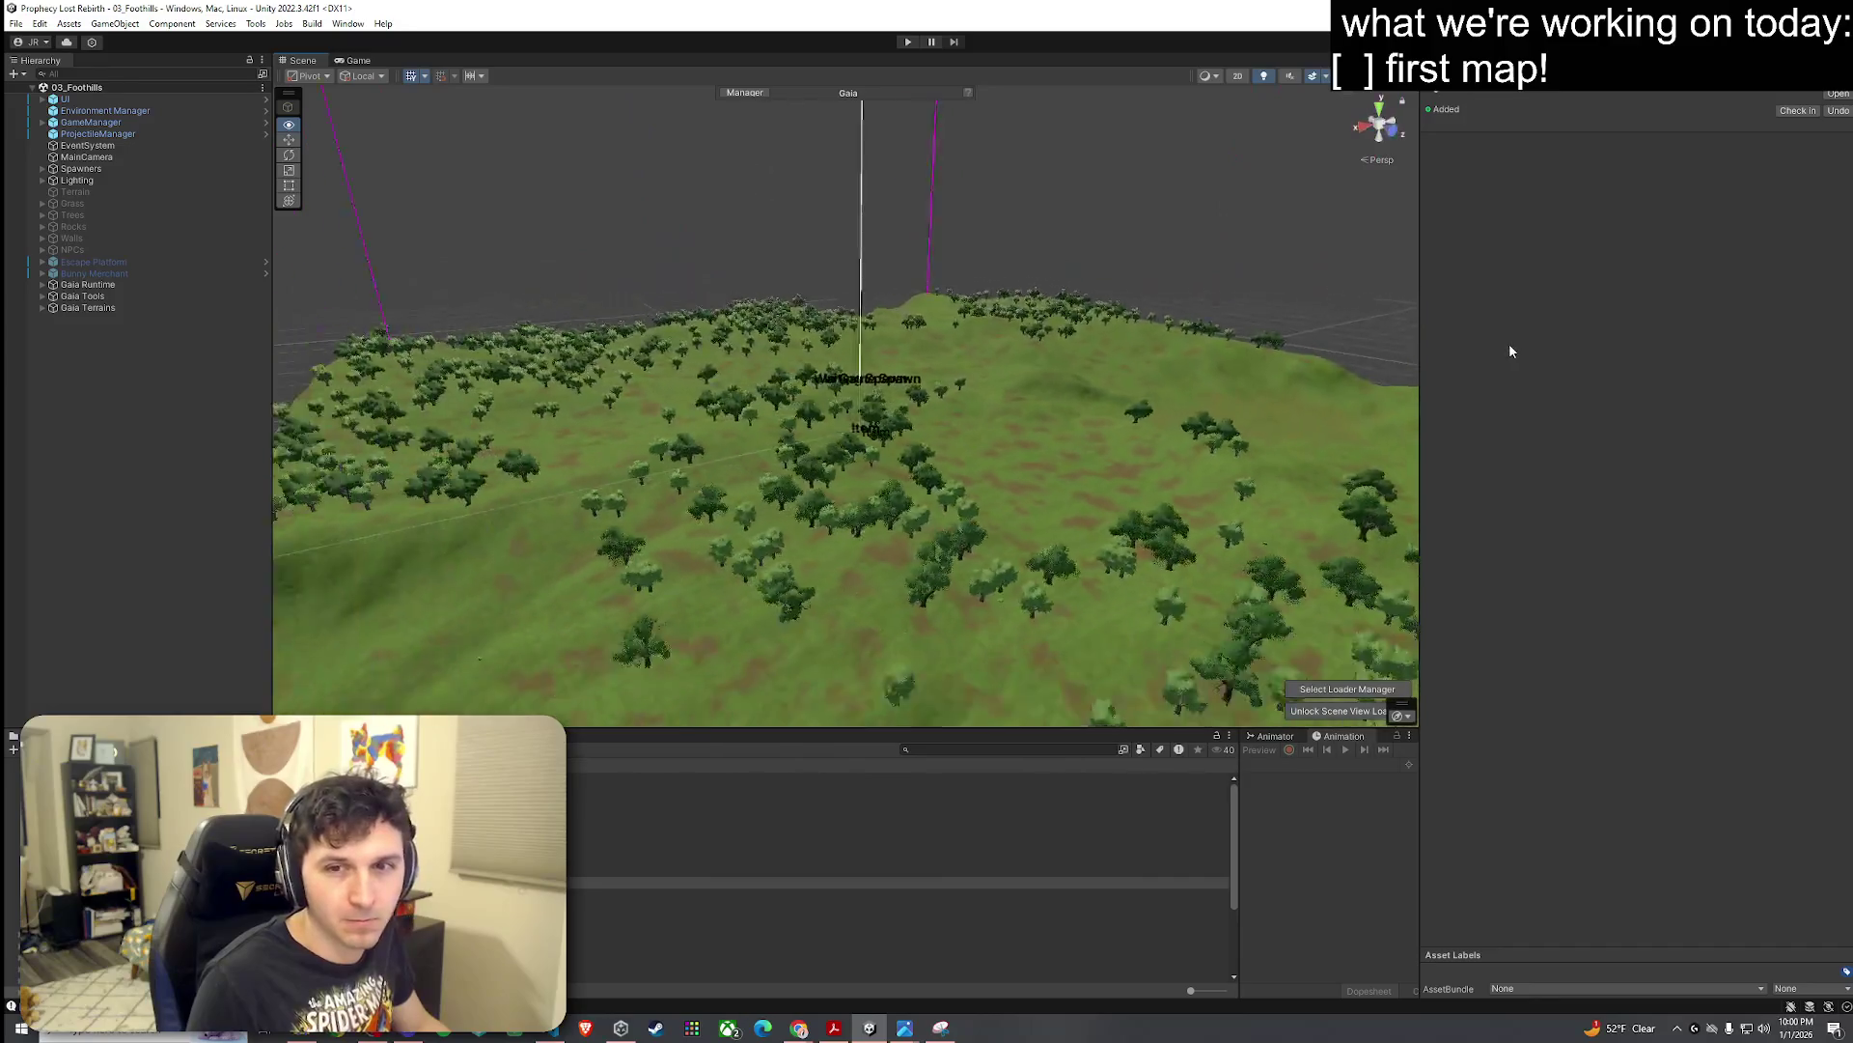
key(f)
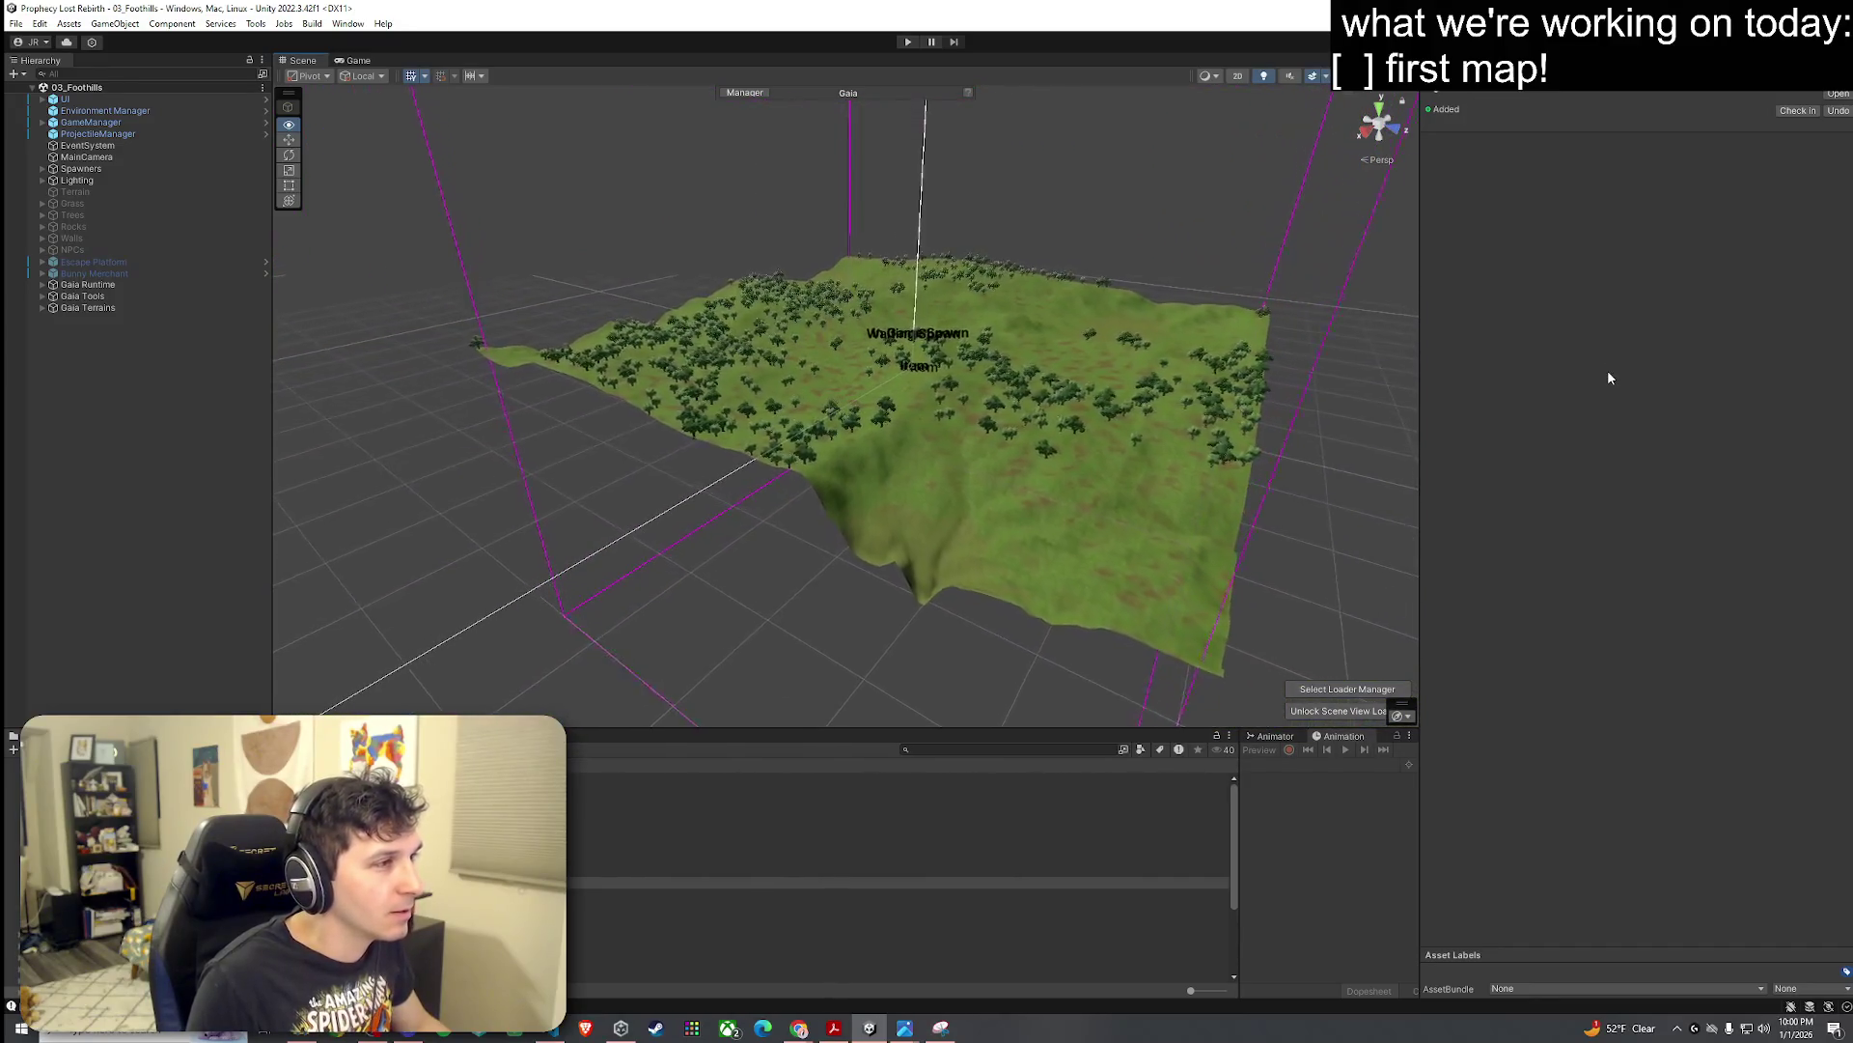
key(Up)
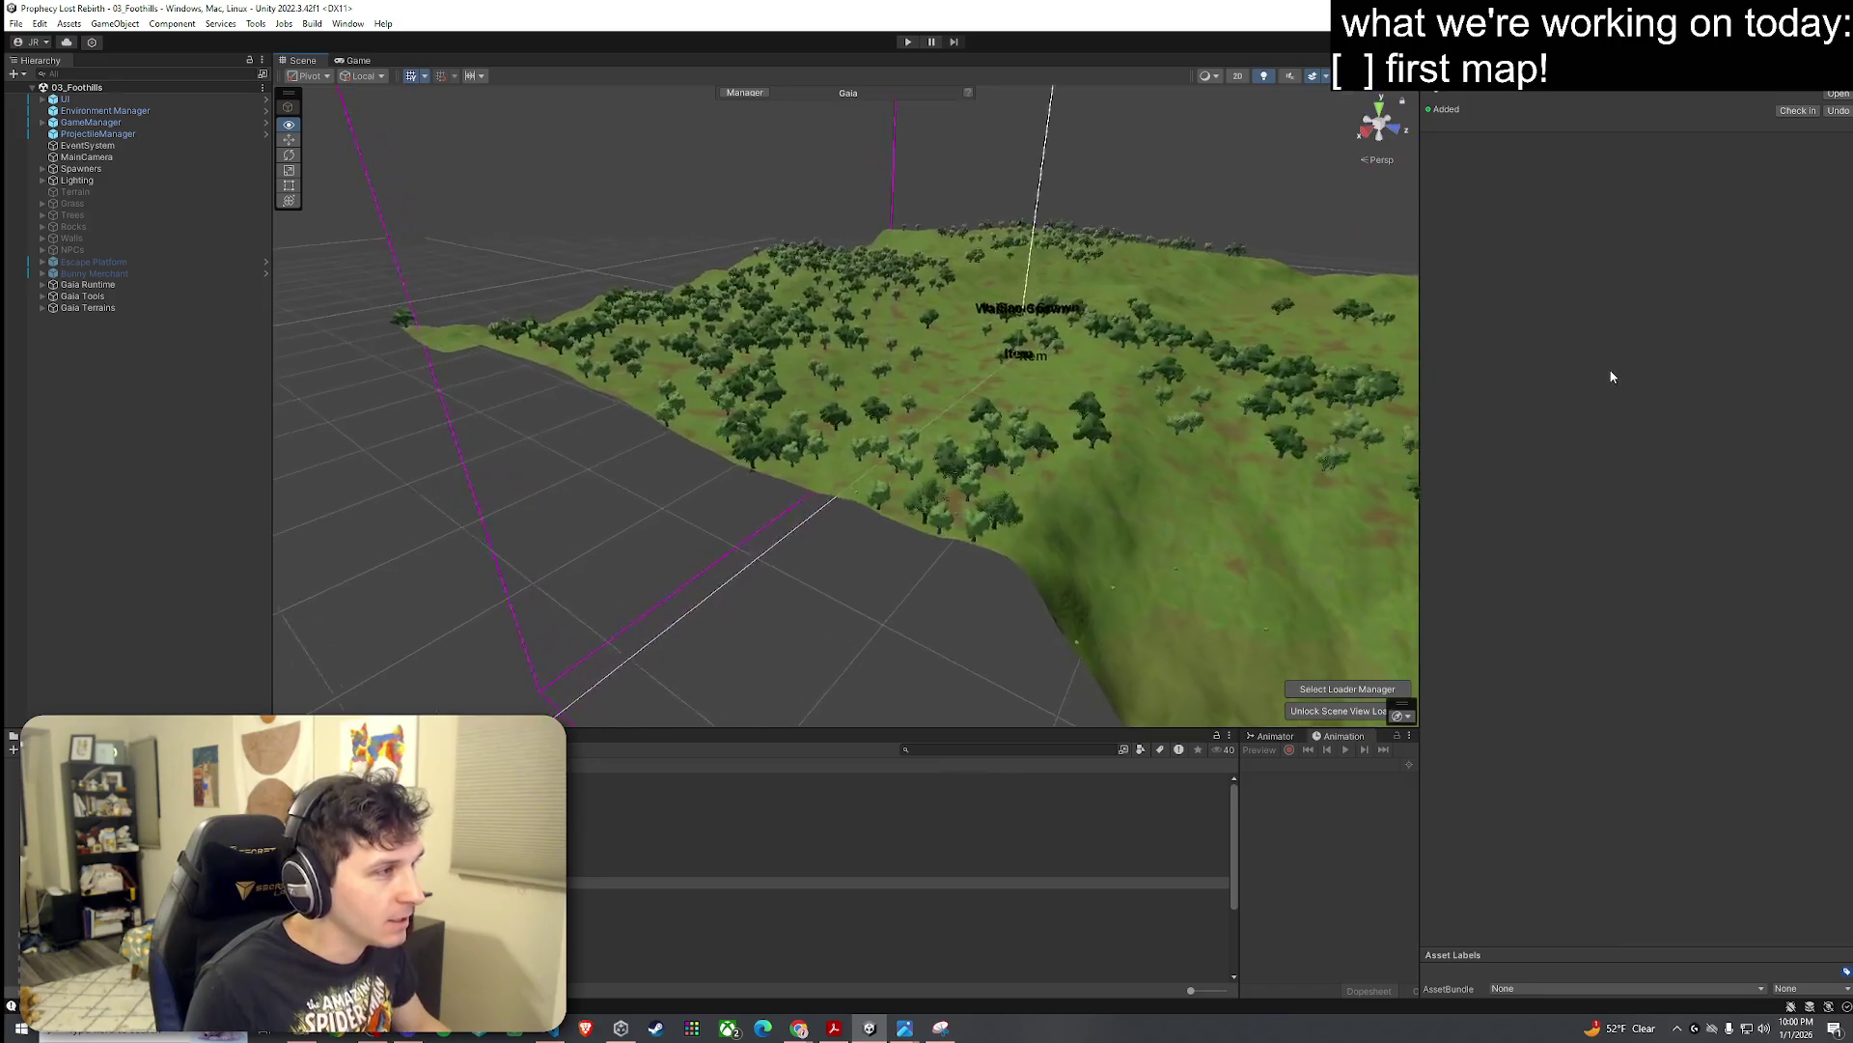
key(Up)
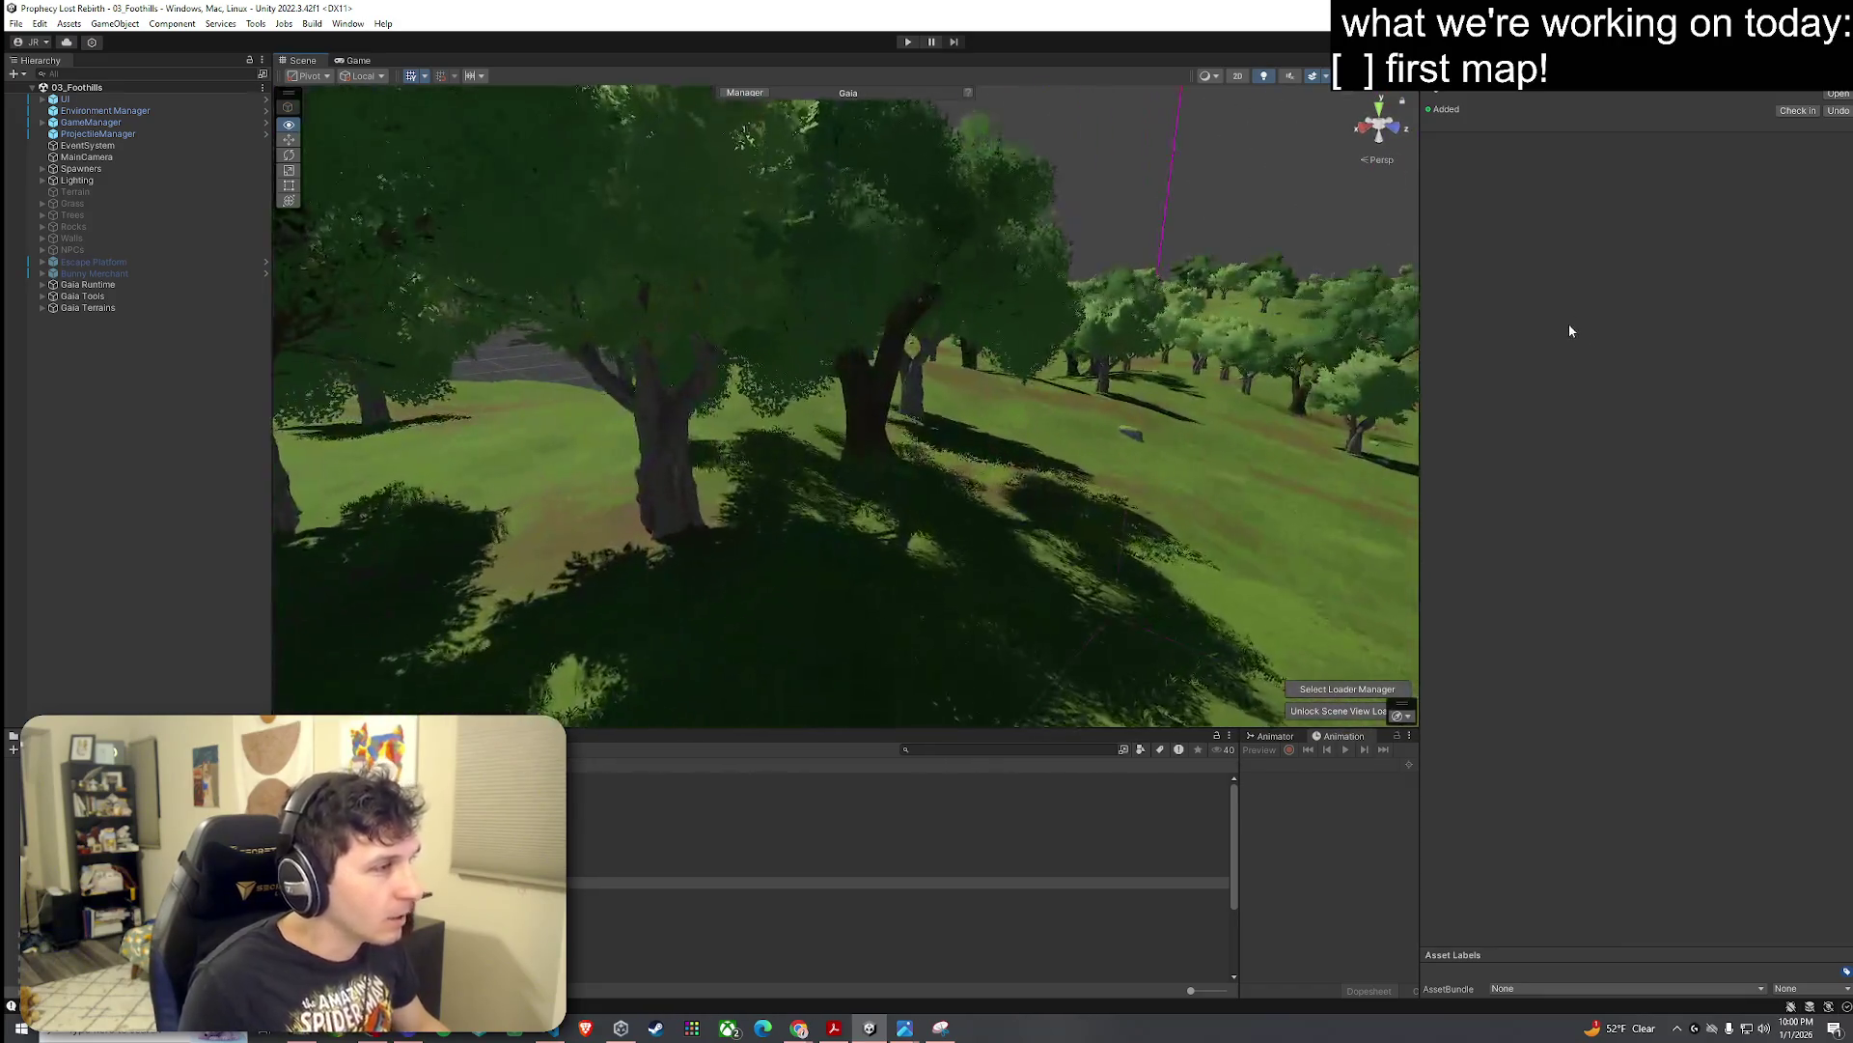
key(Up)
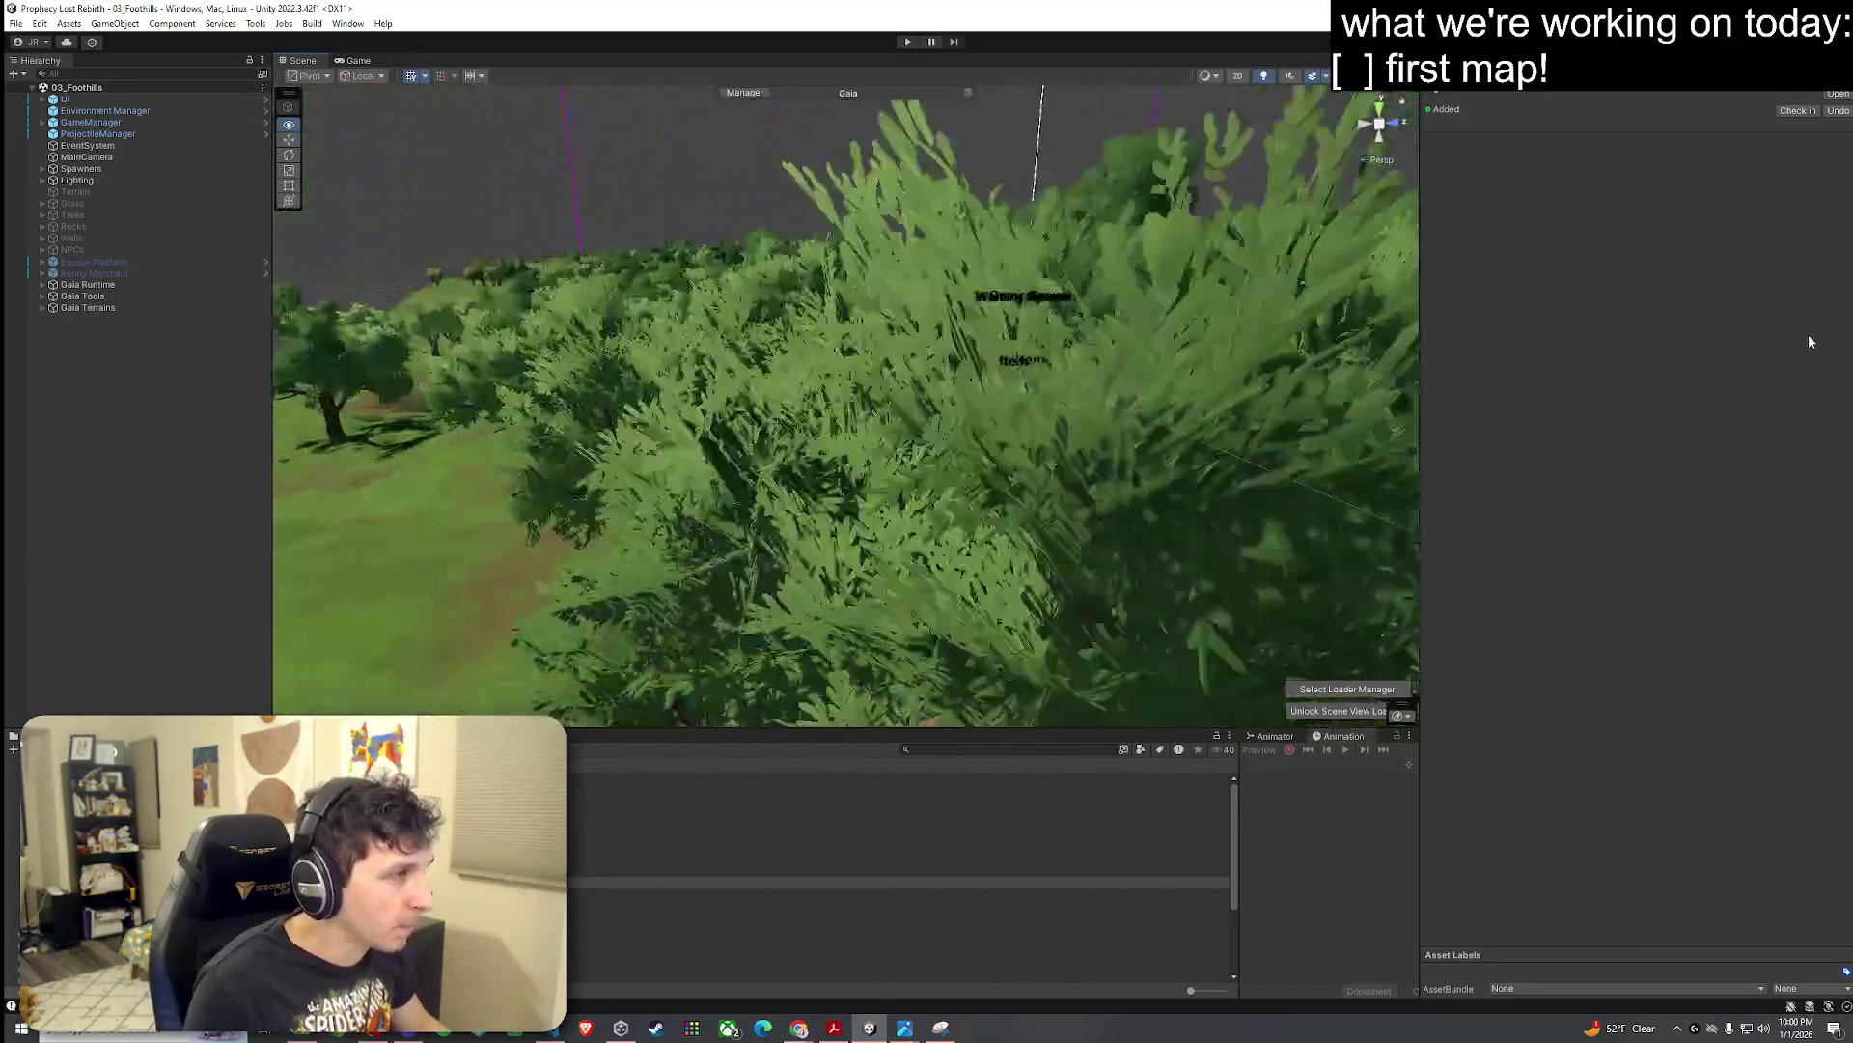
key(Down)
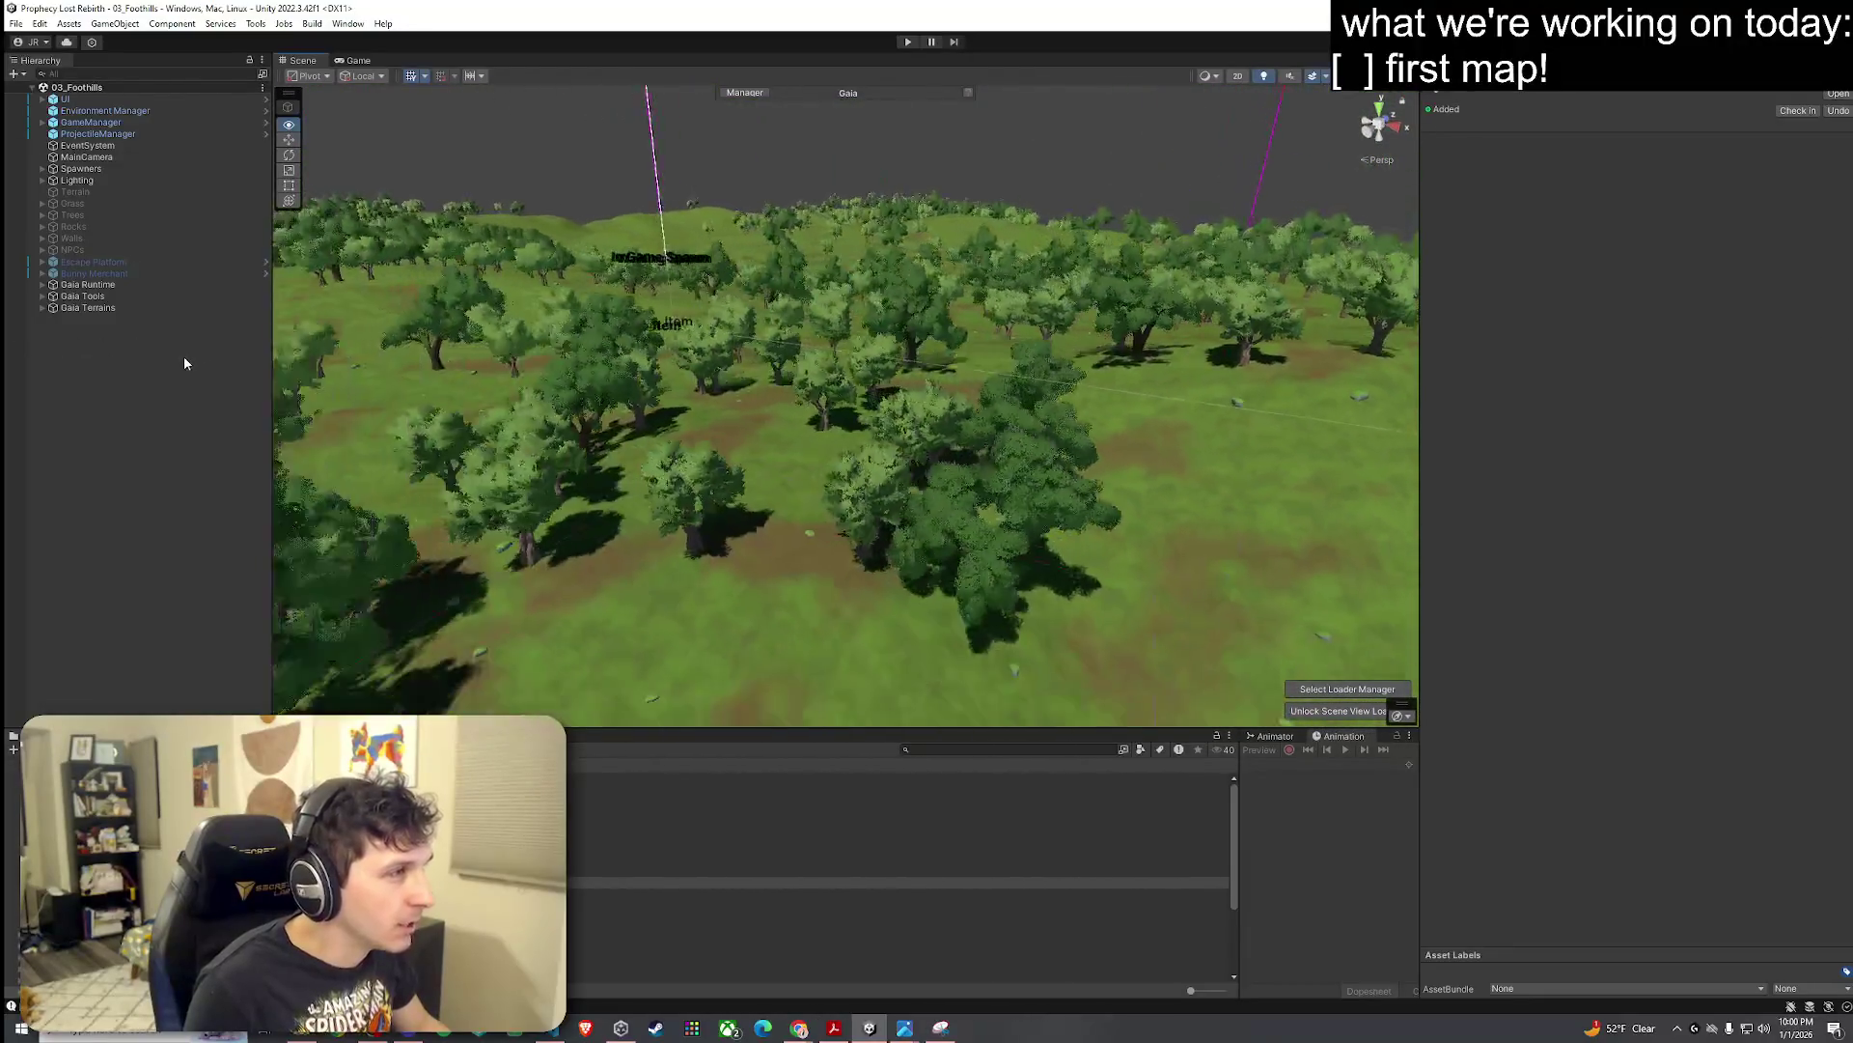
key(Down)
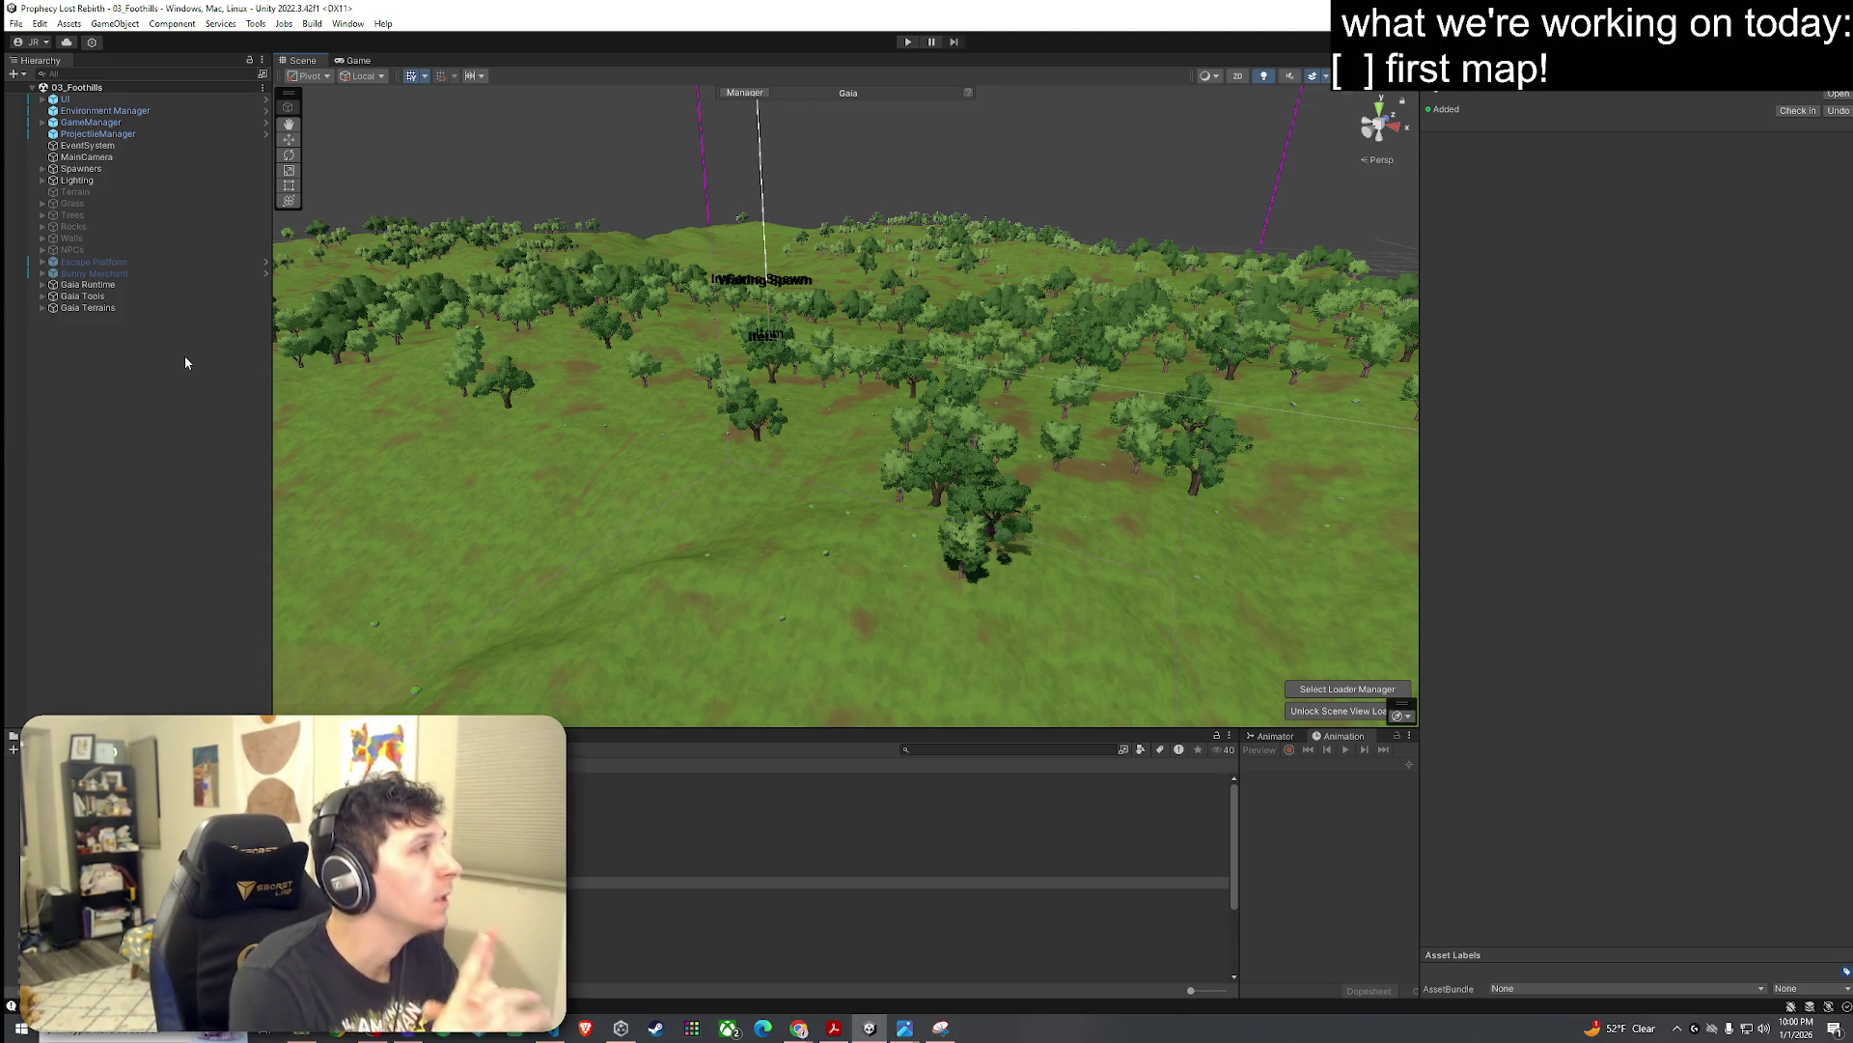
click(60, 24)
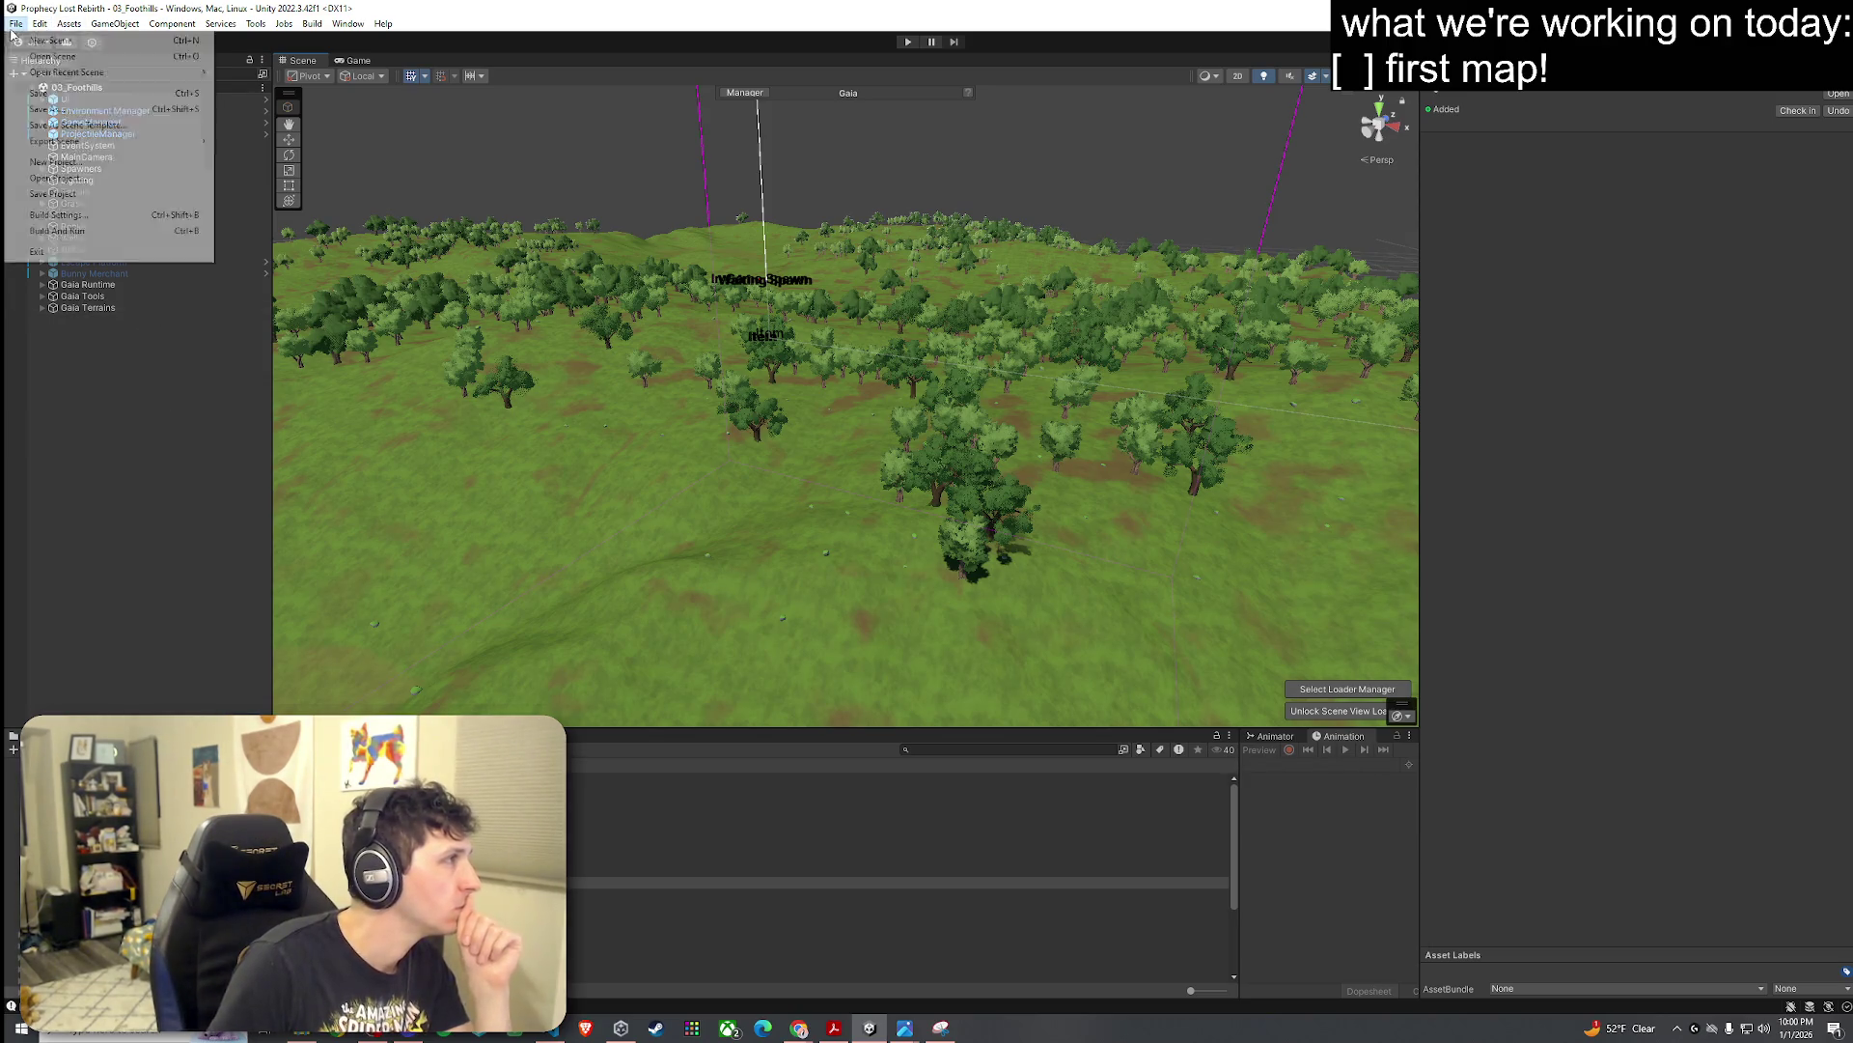
Step: Enlarge the Project panel, open Assets > Scenes, and select a couple of scene entries
click(72, 23)
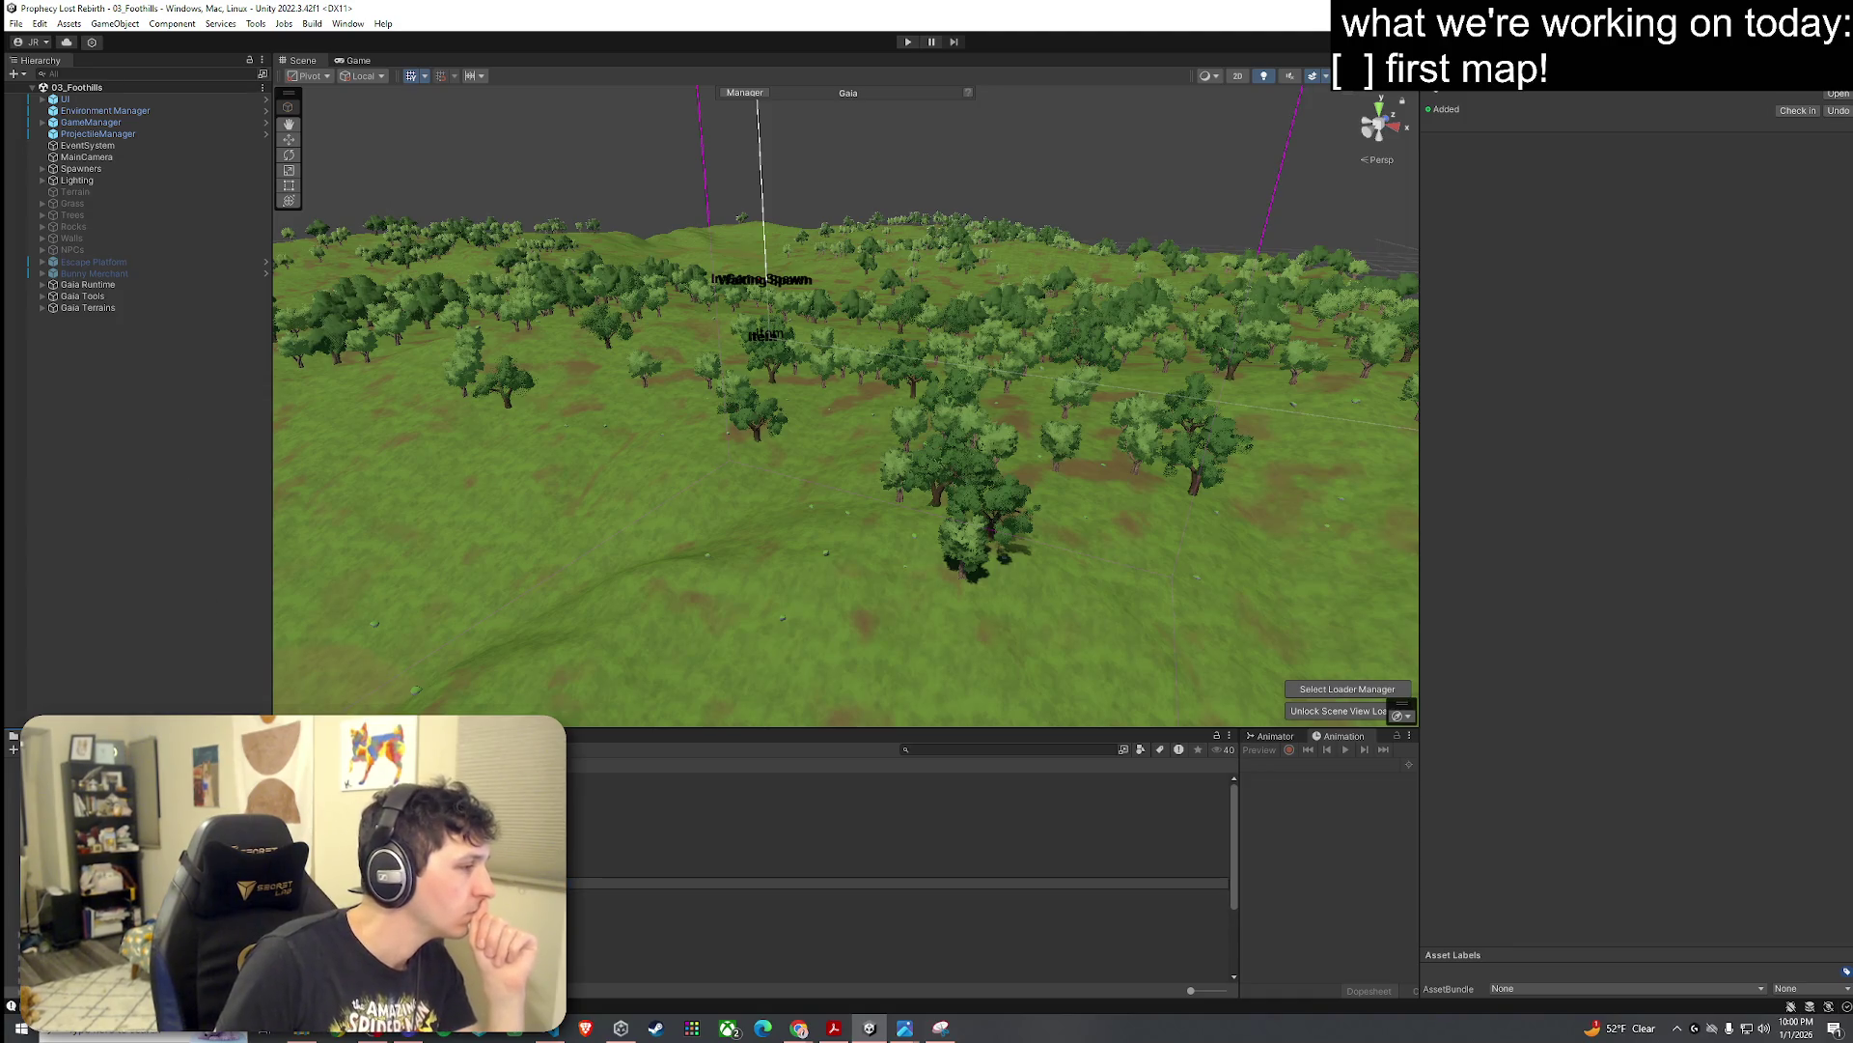
click(897, 878)
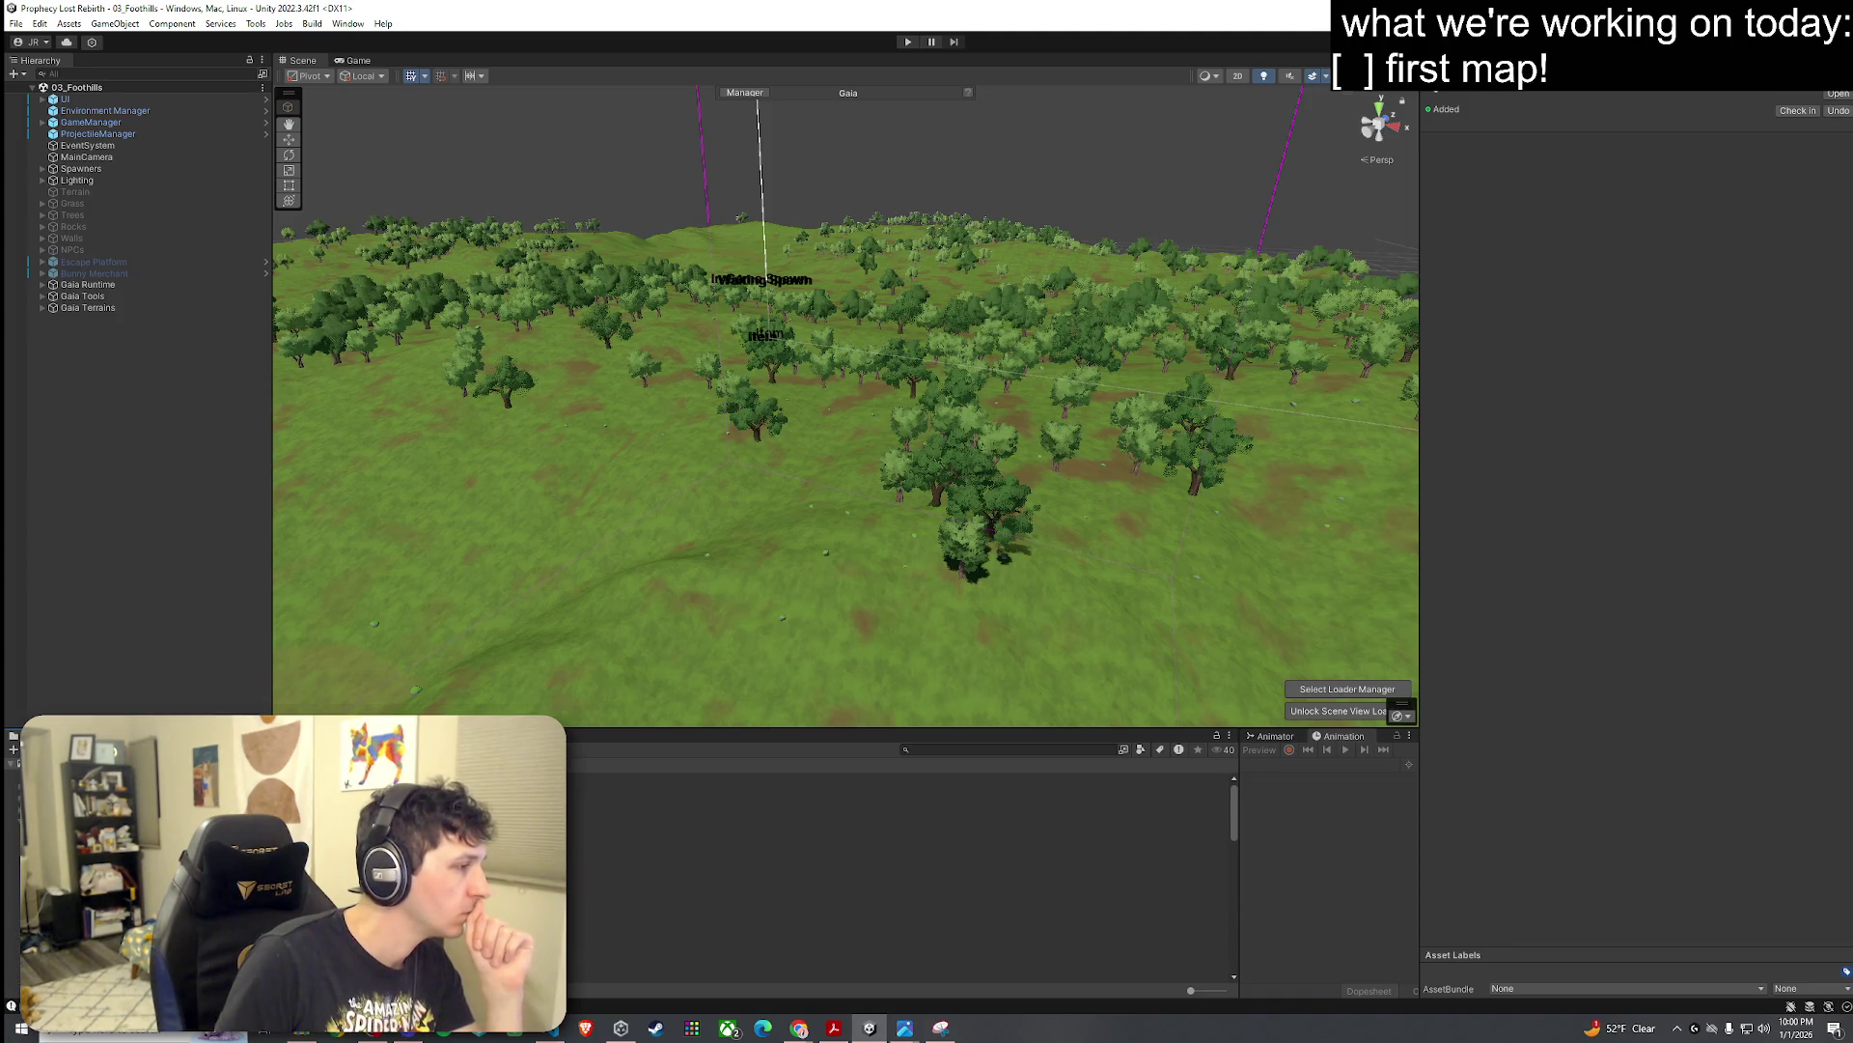
mouse_move(897, 727)
mouse_down()
mouse_move(898, 504)
mouse_move(898, 620)
mouse_up()
scroll(719, 820, down, 5)
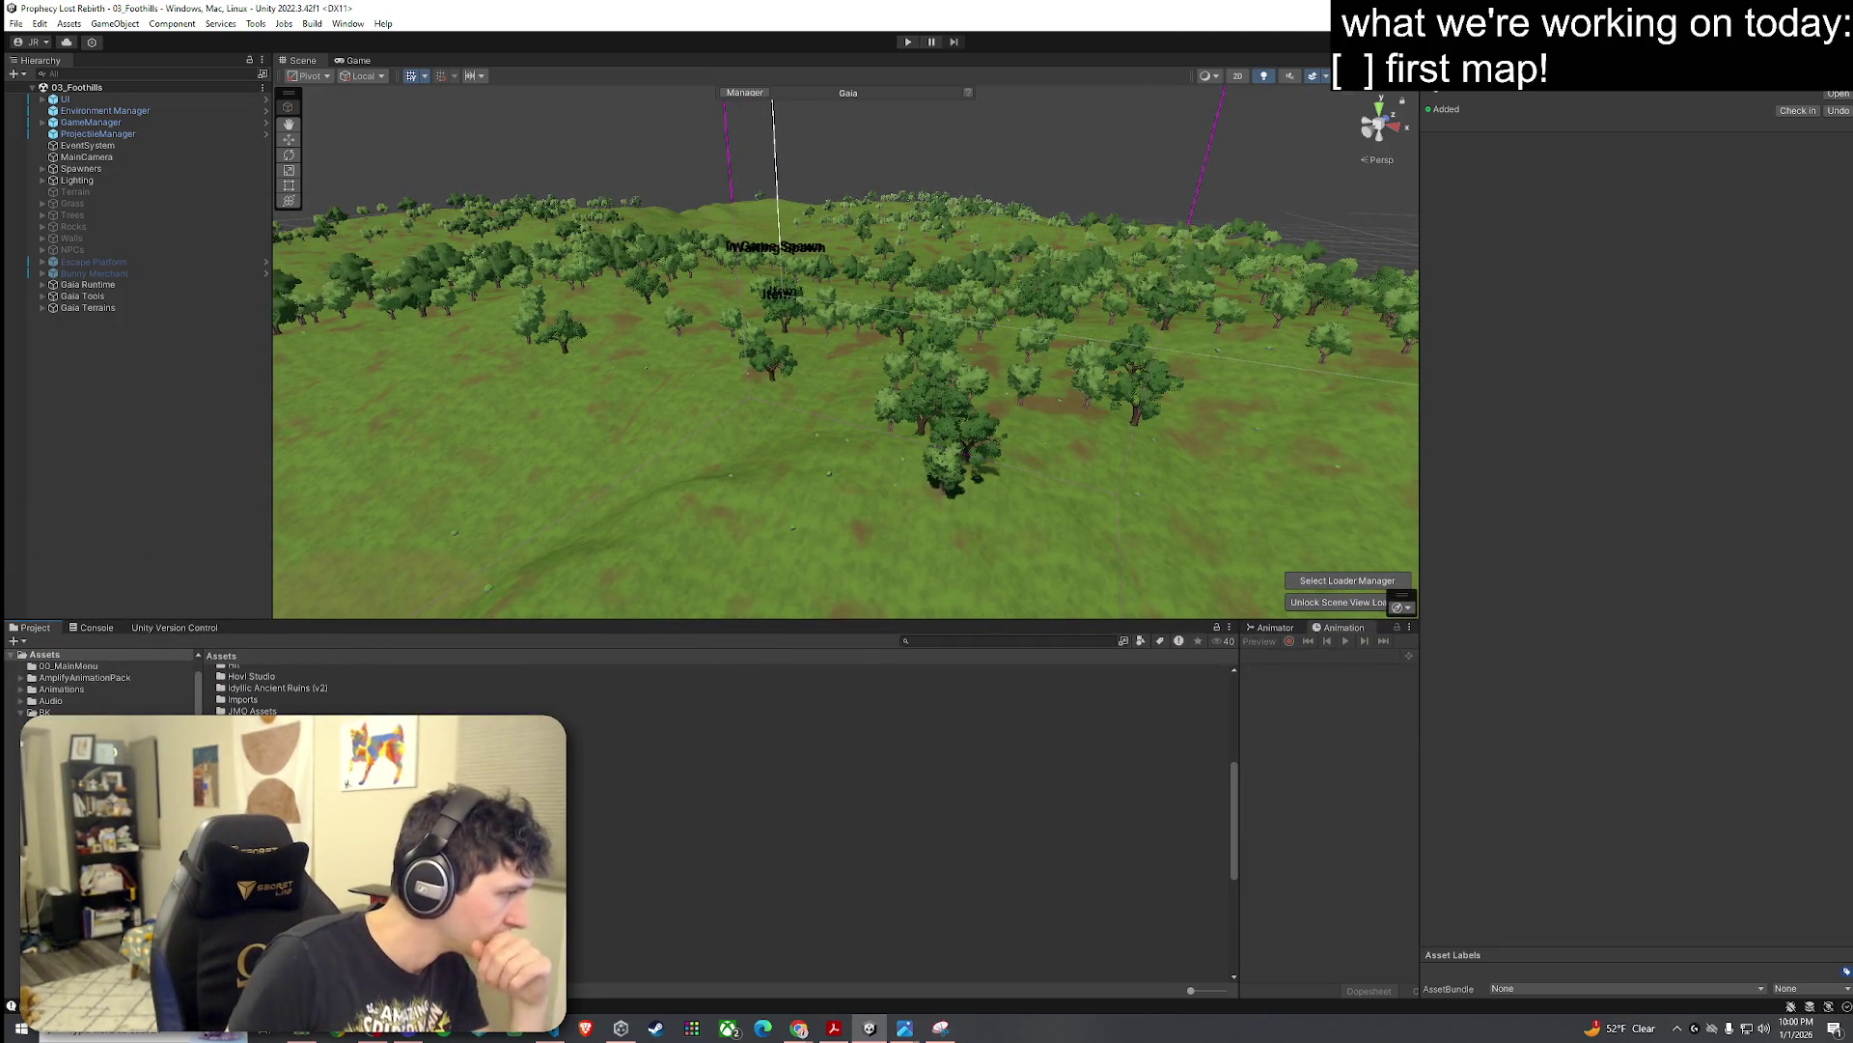
double_click(251, 874)
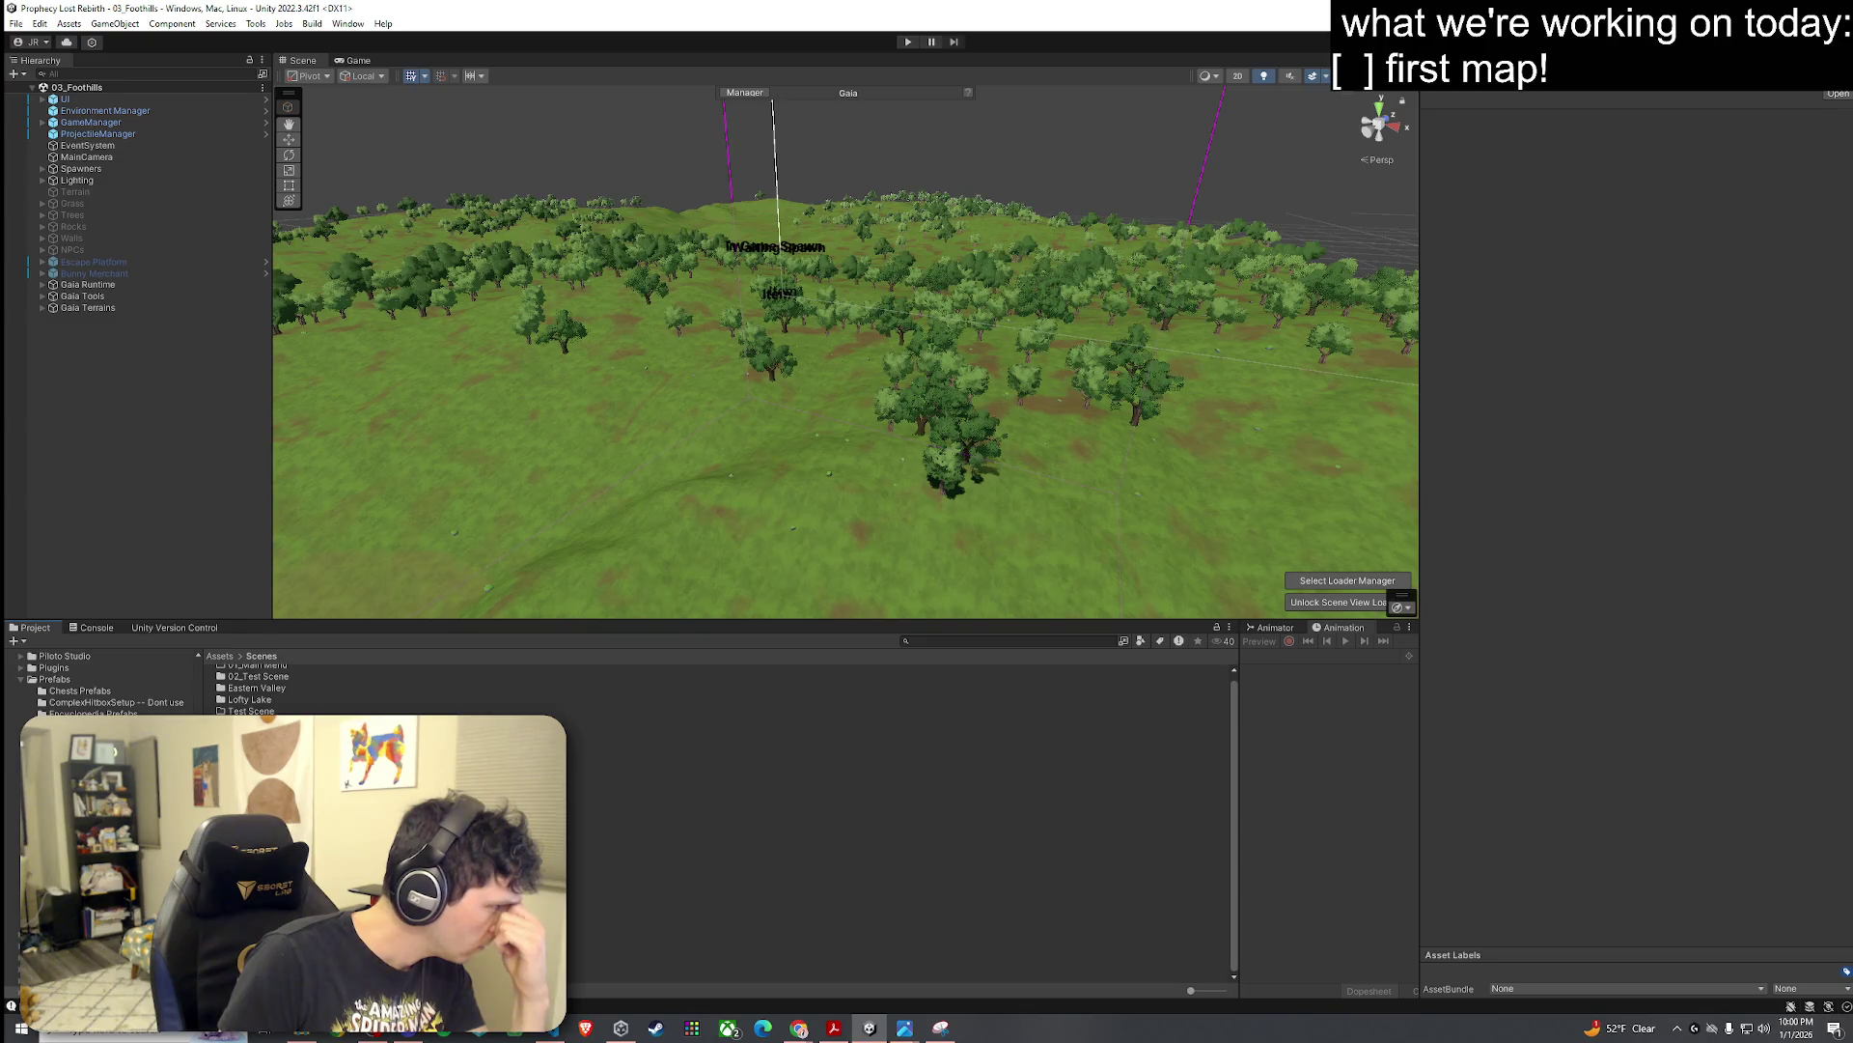
click(261, 768)
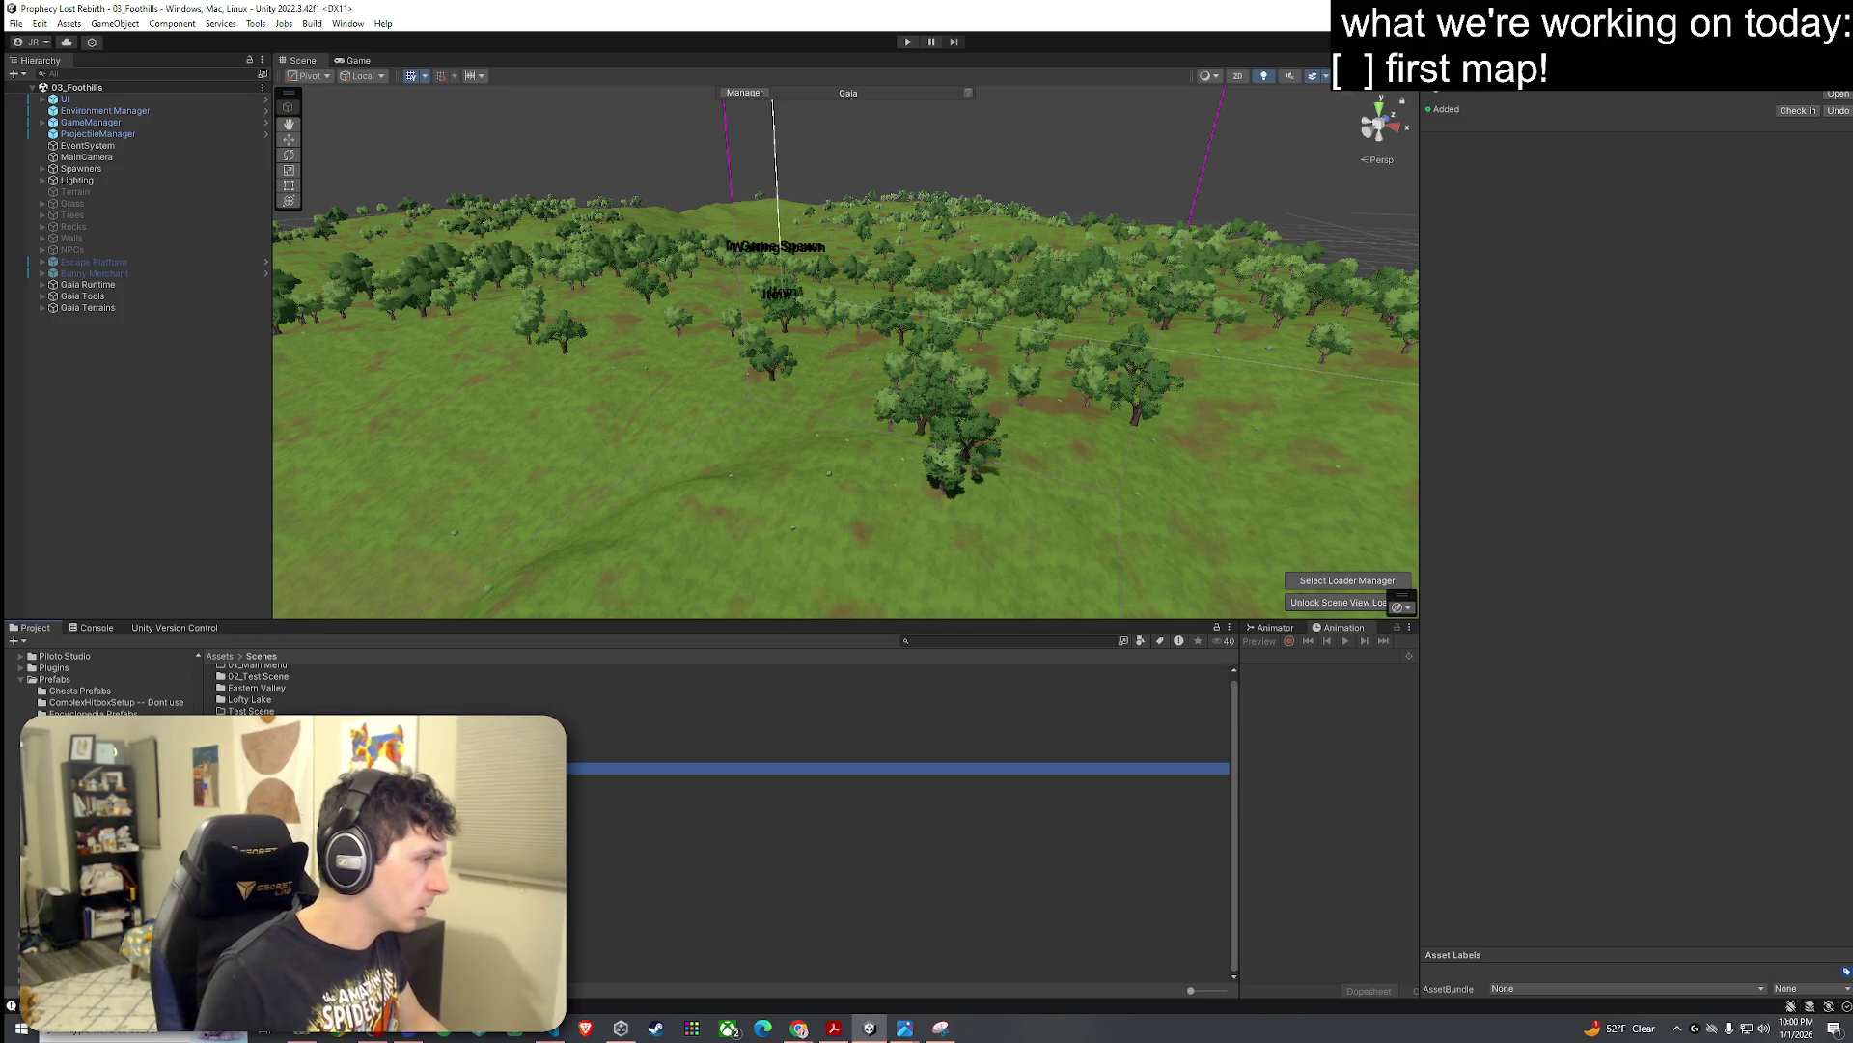
click(628, 786)
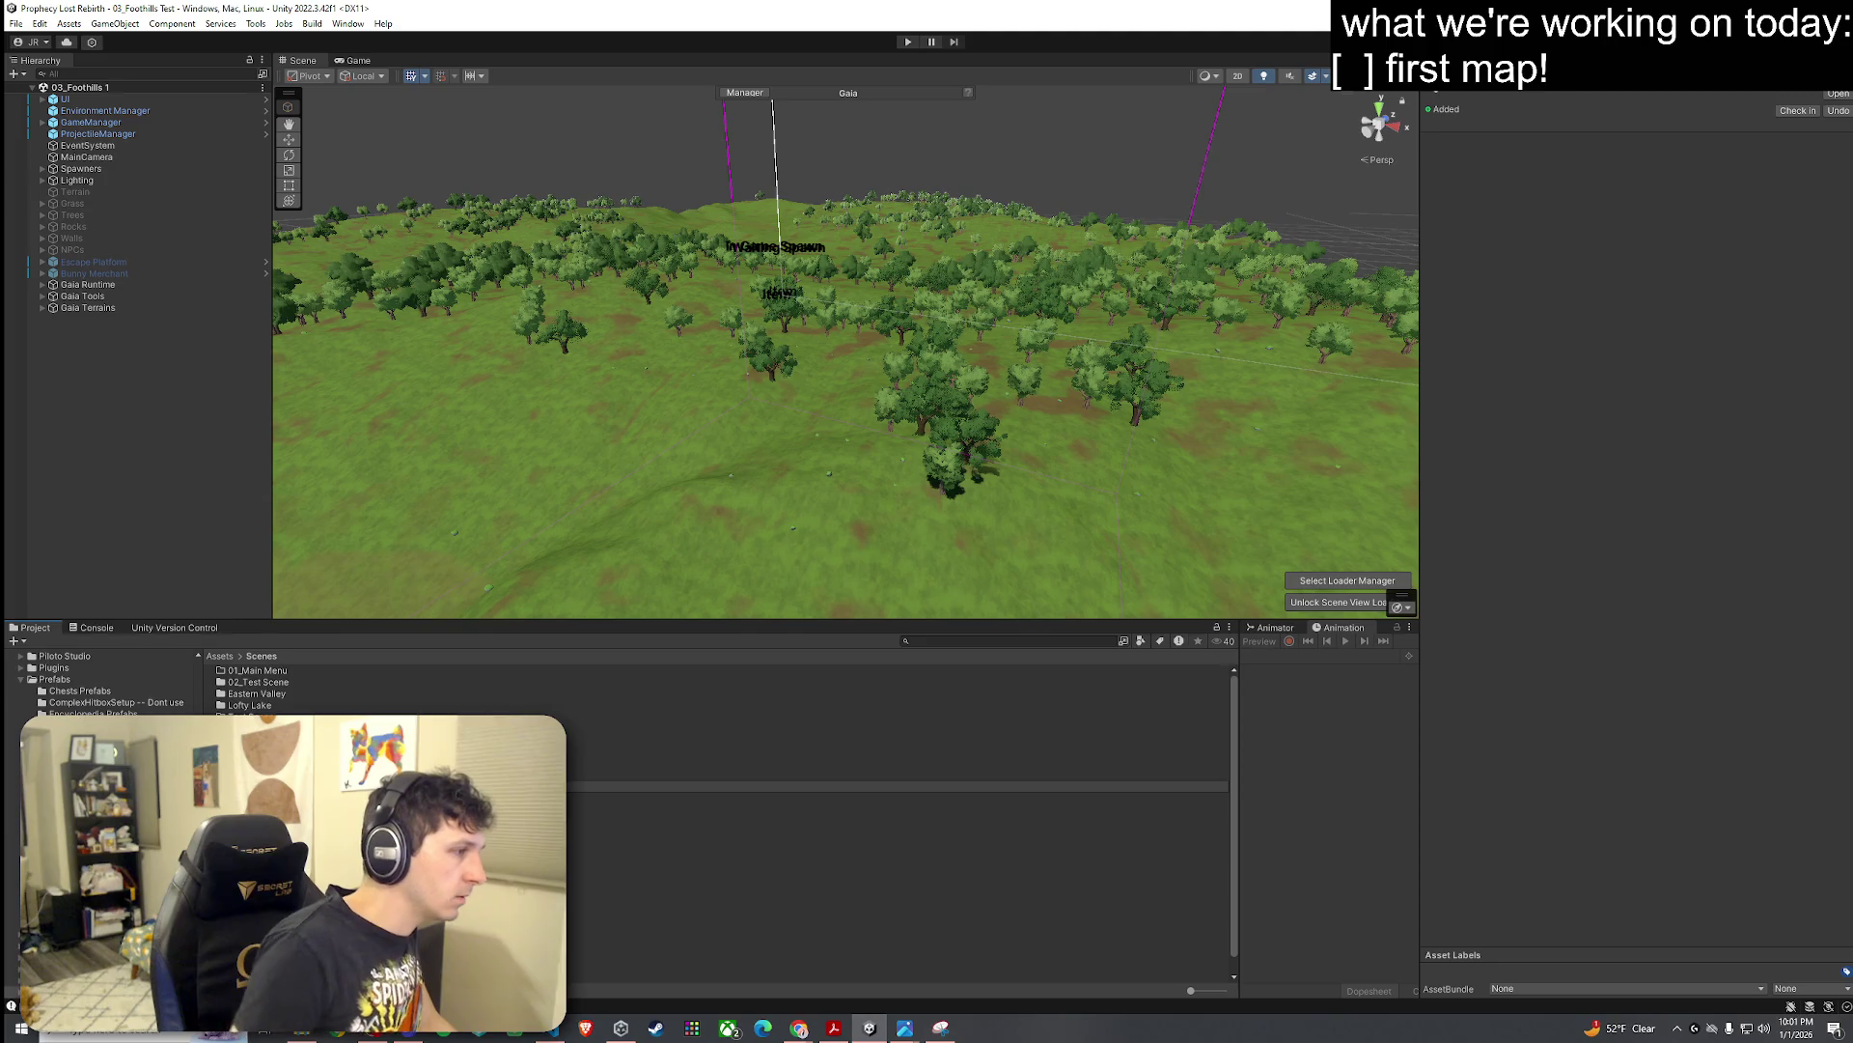
Step: Confirm the 03_Foothills Test scene name and delete the generated Terrain_0_0 tile
key(Return)
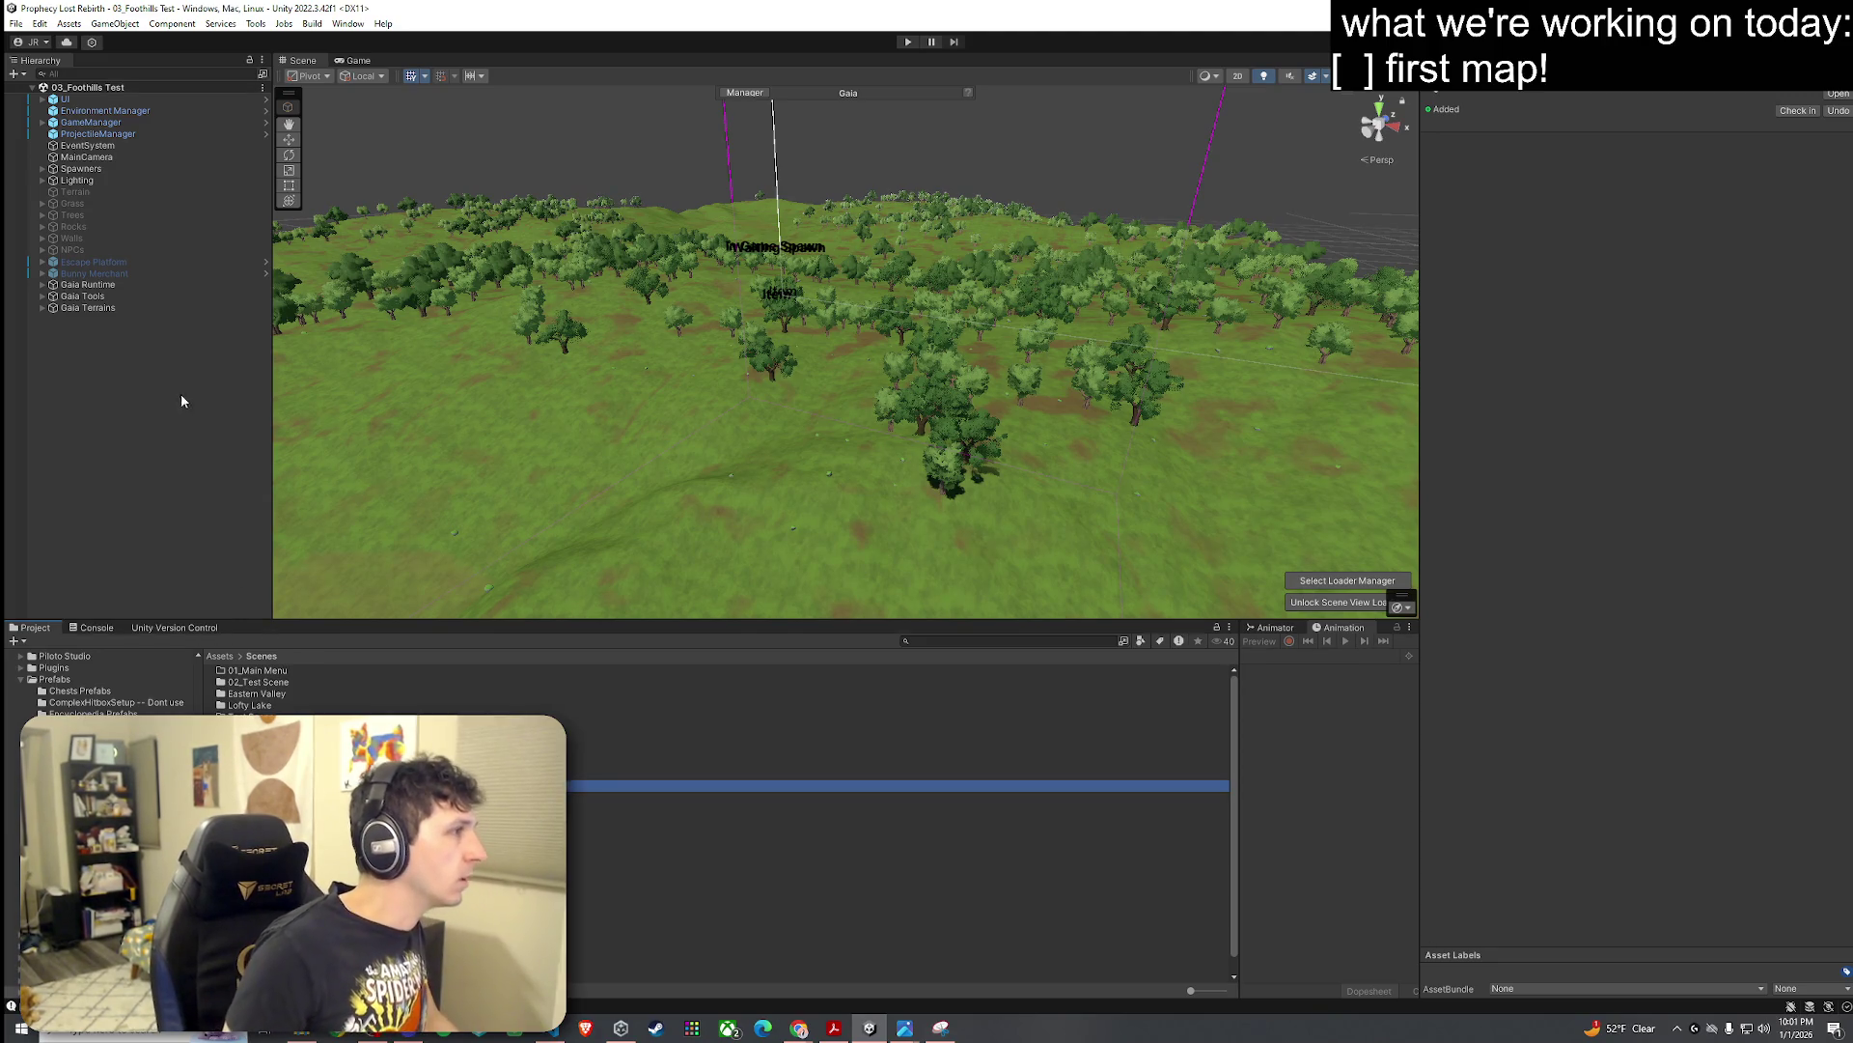
click(182, 394)
click(42, 308)
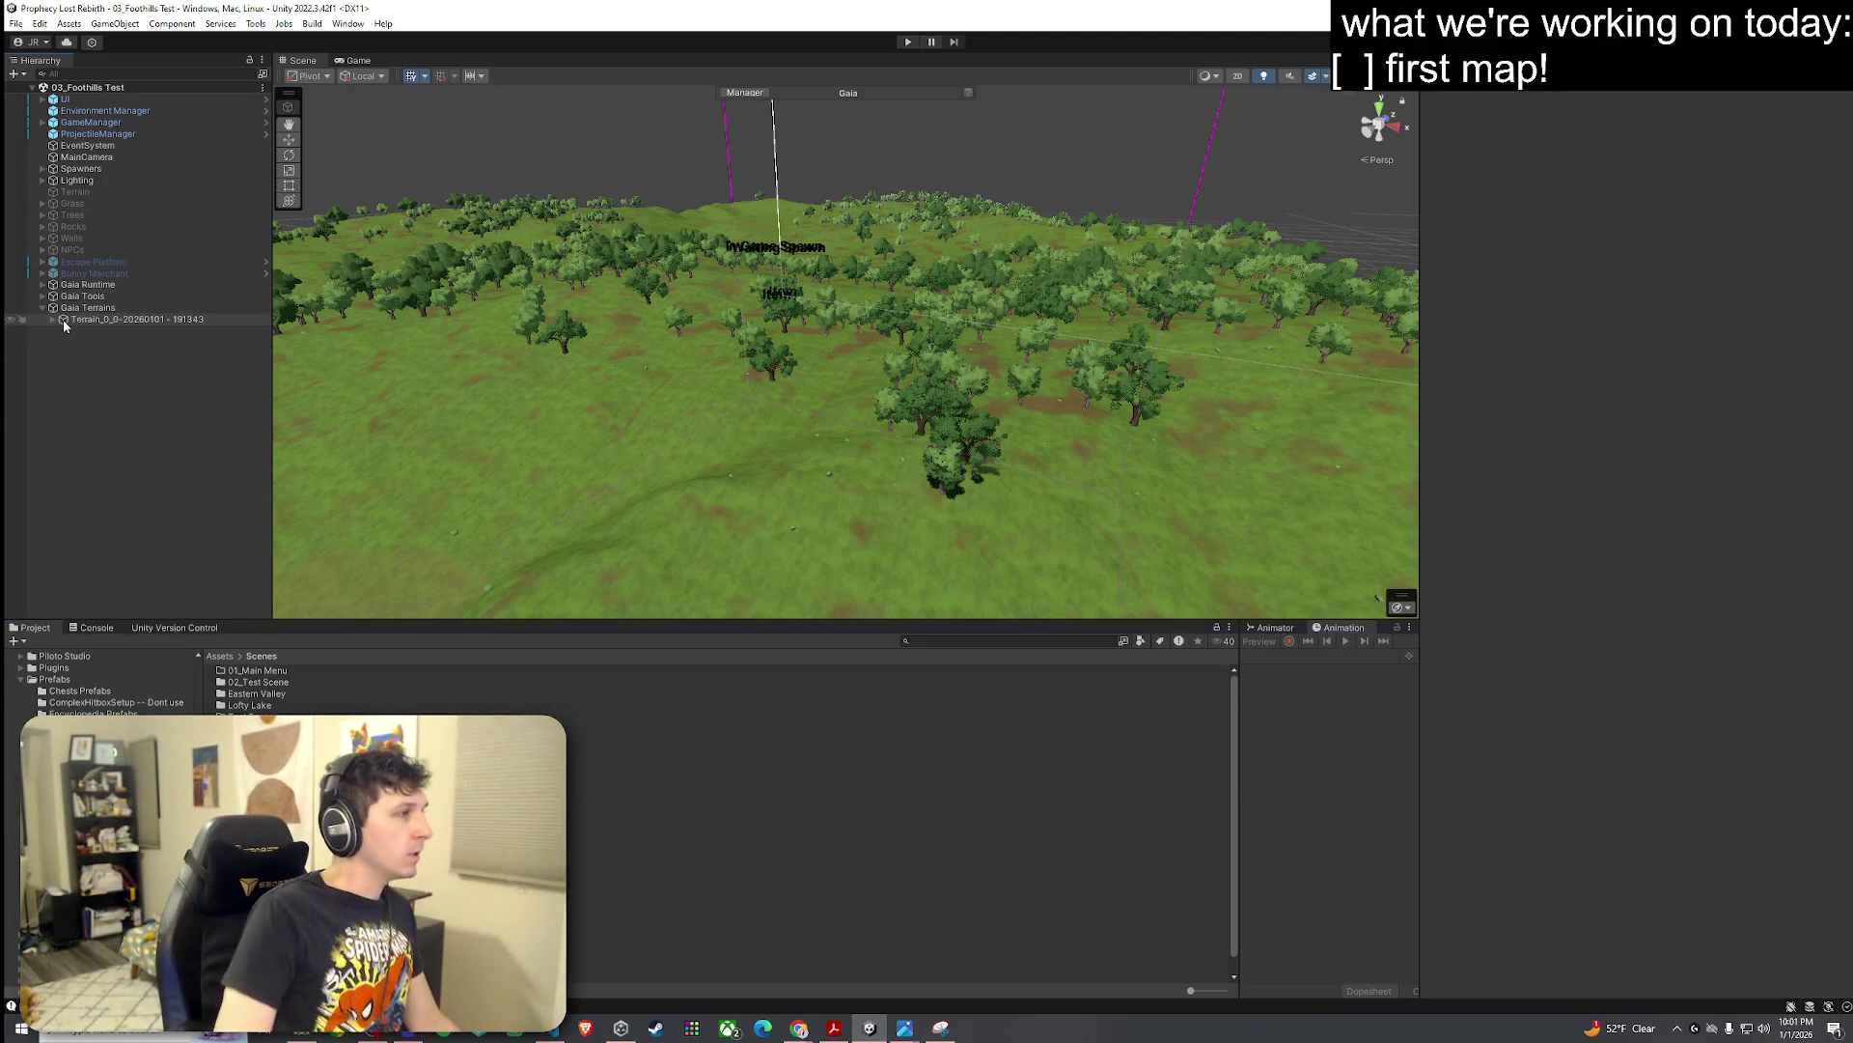
click(87, 320)
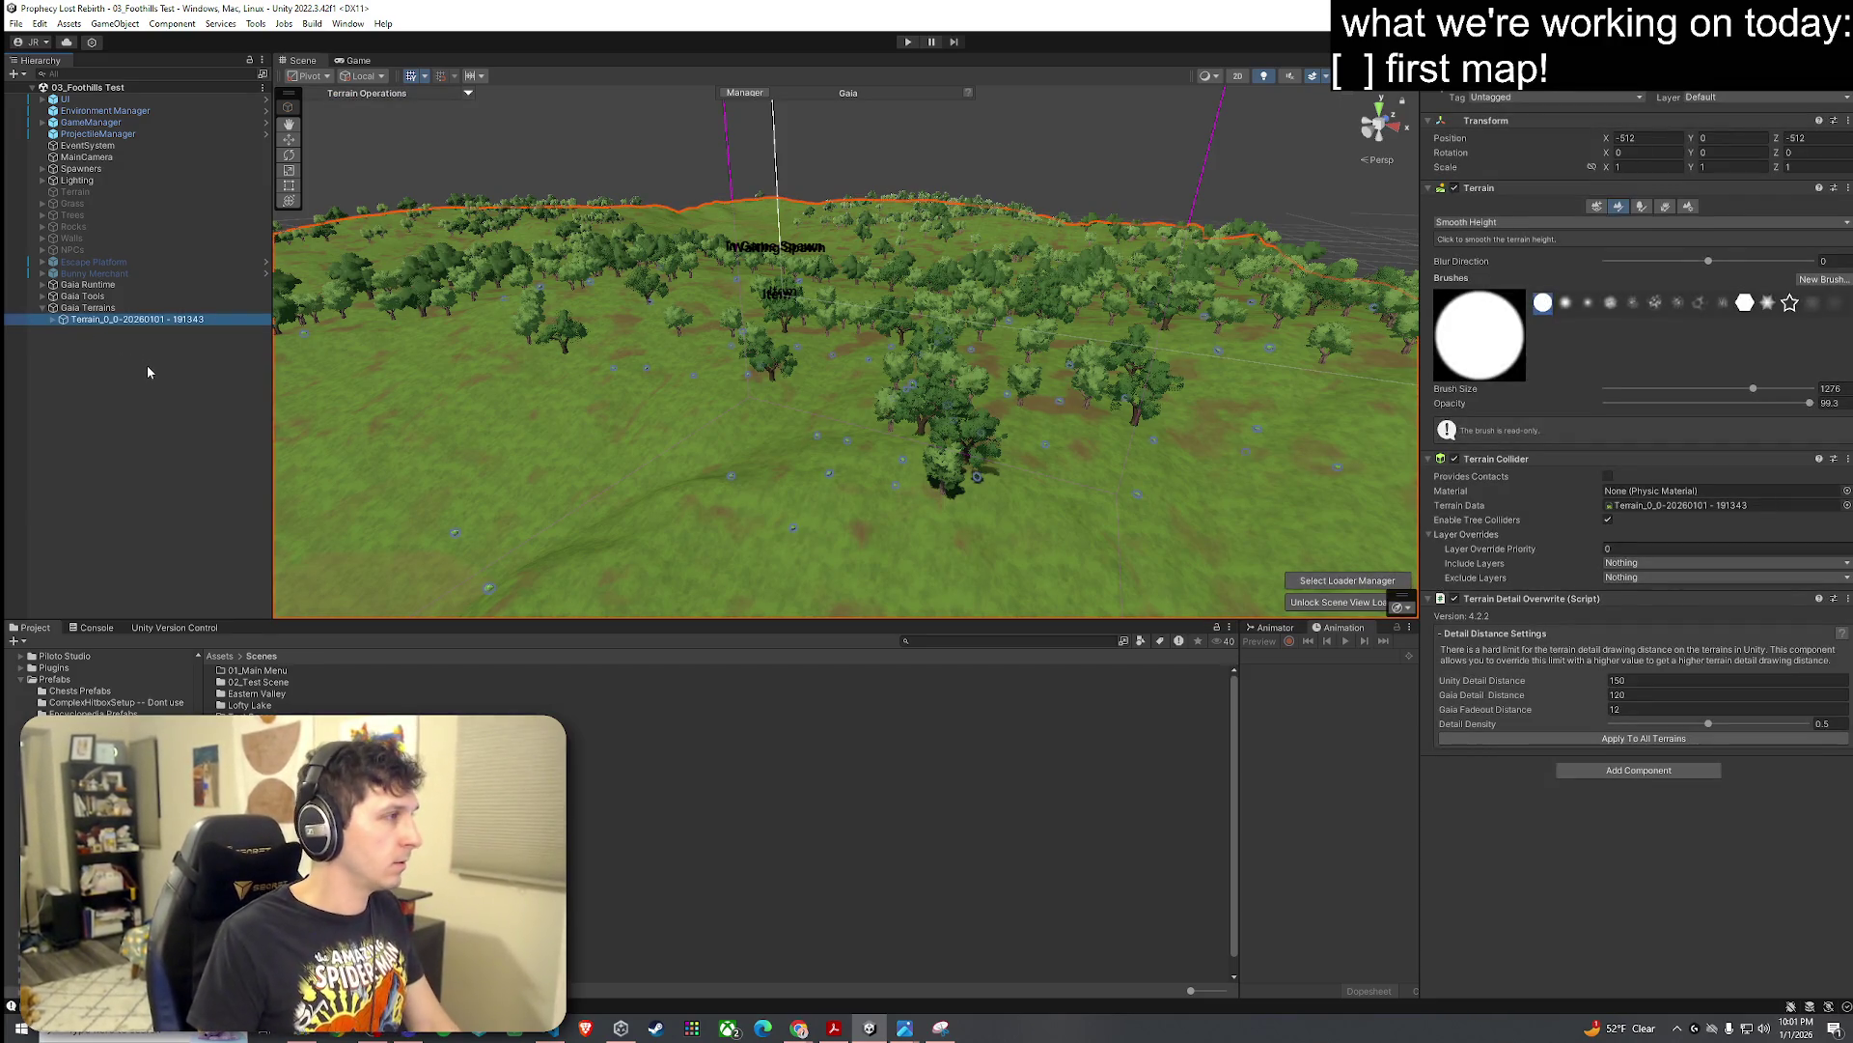
key(Delete)
Step: Save the changes and reopen the 03_Foothills Test scene from the Scenes folder
double_click(251, 774)
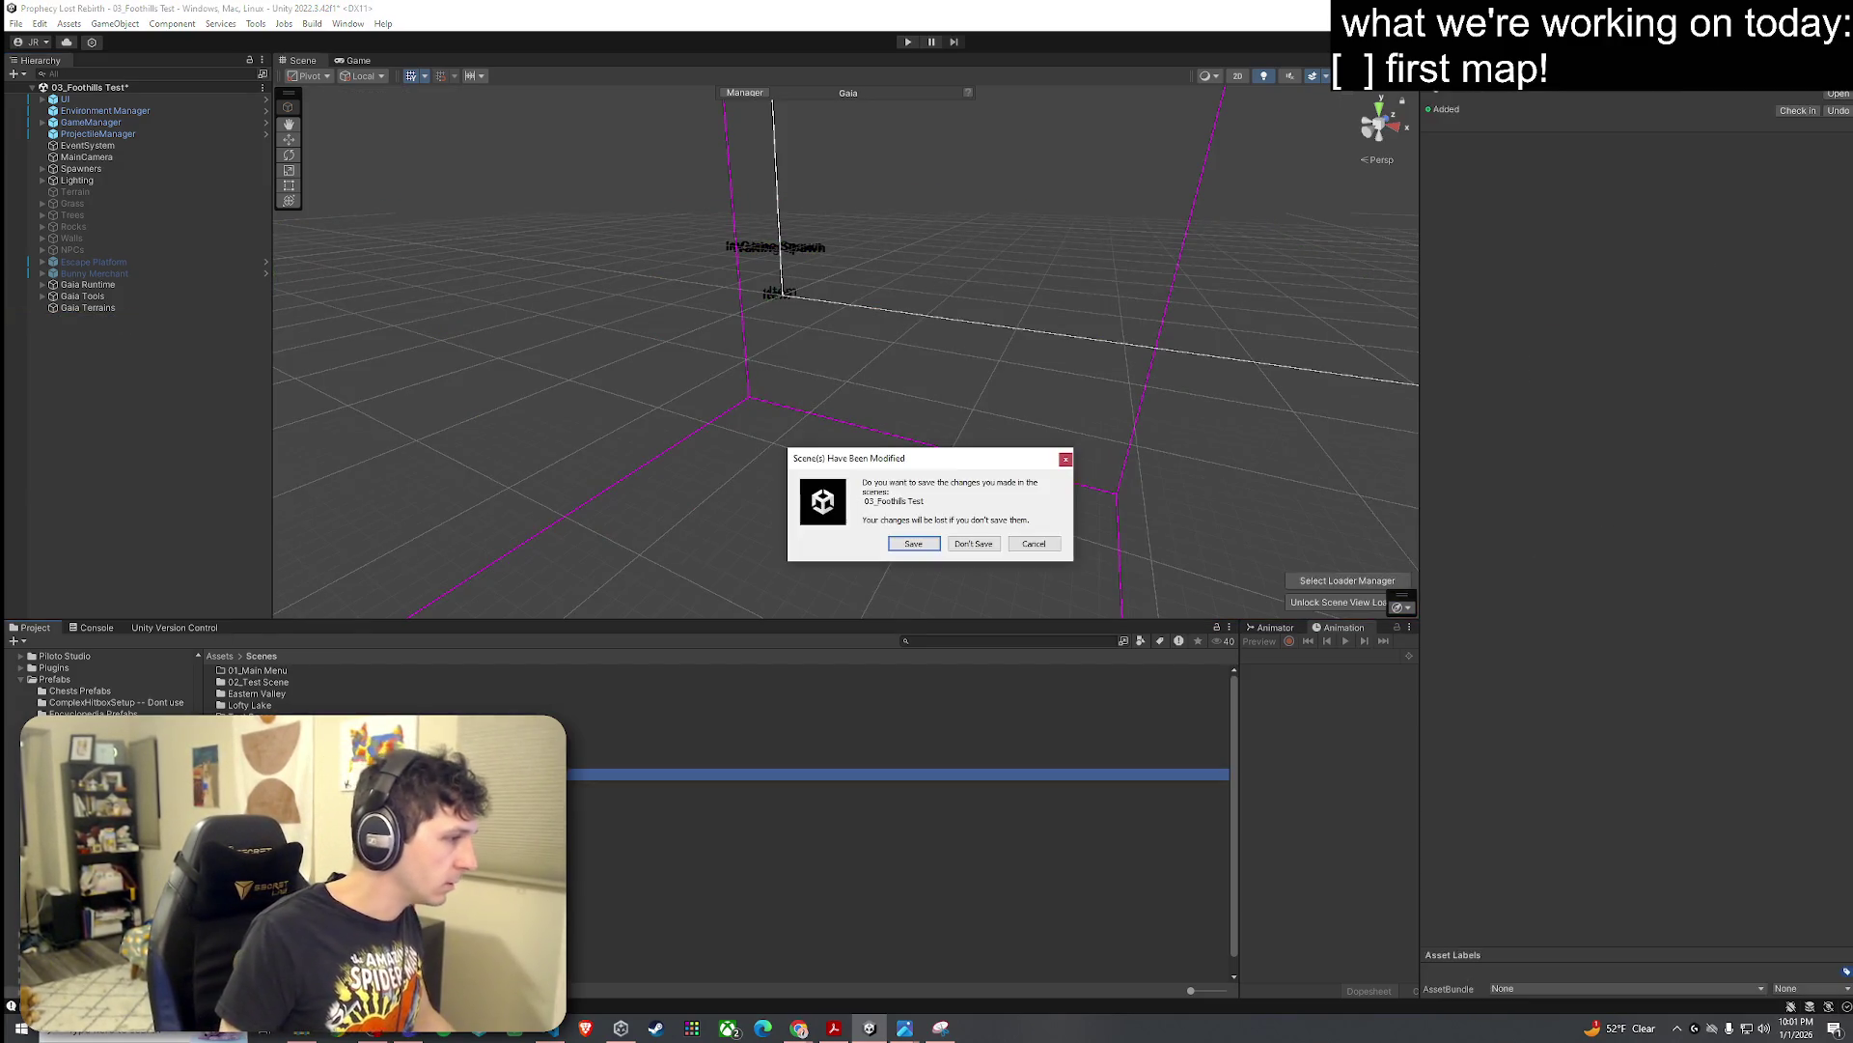
click(910, 544)
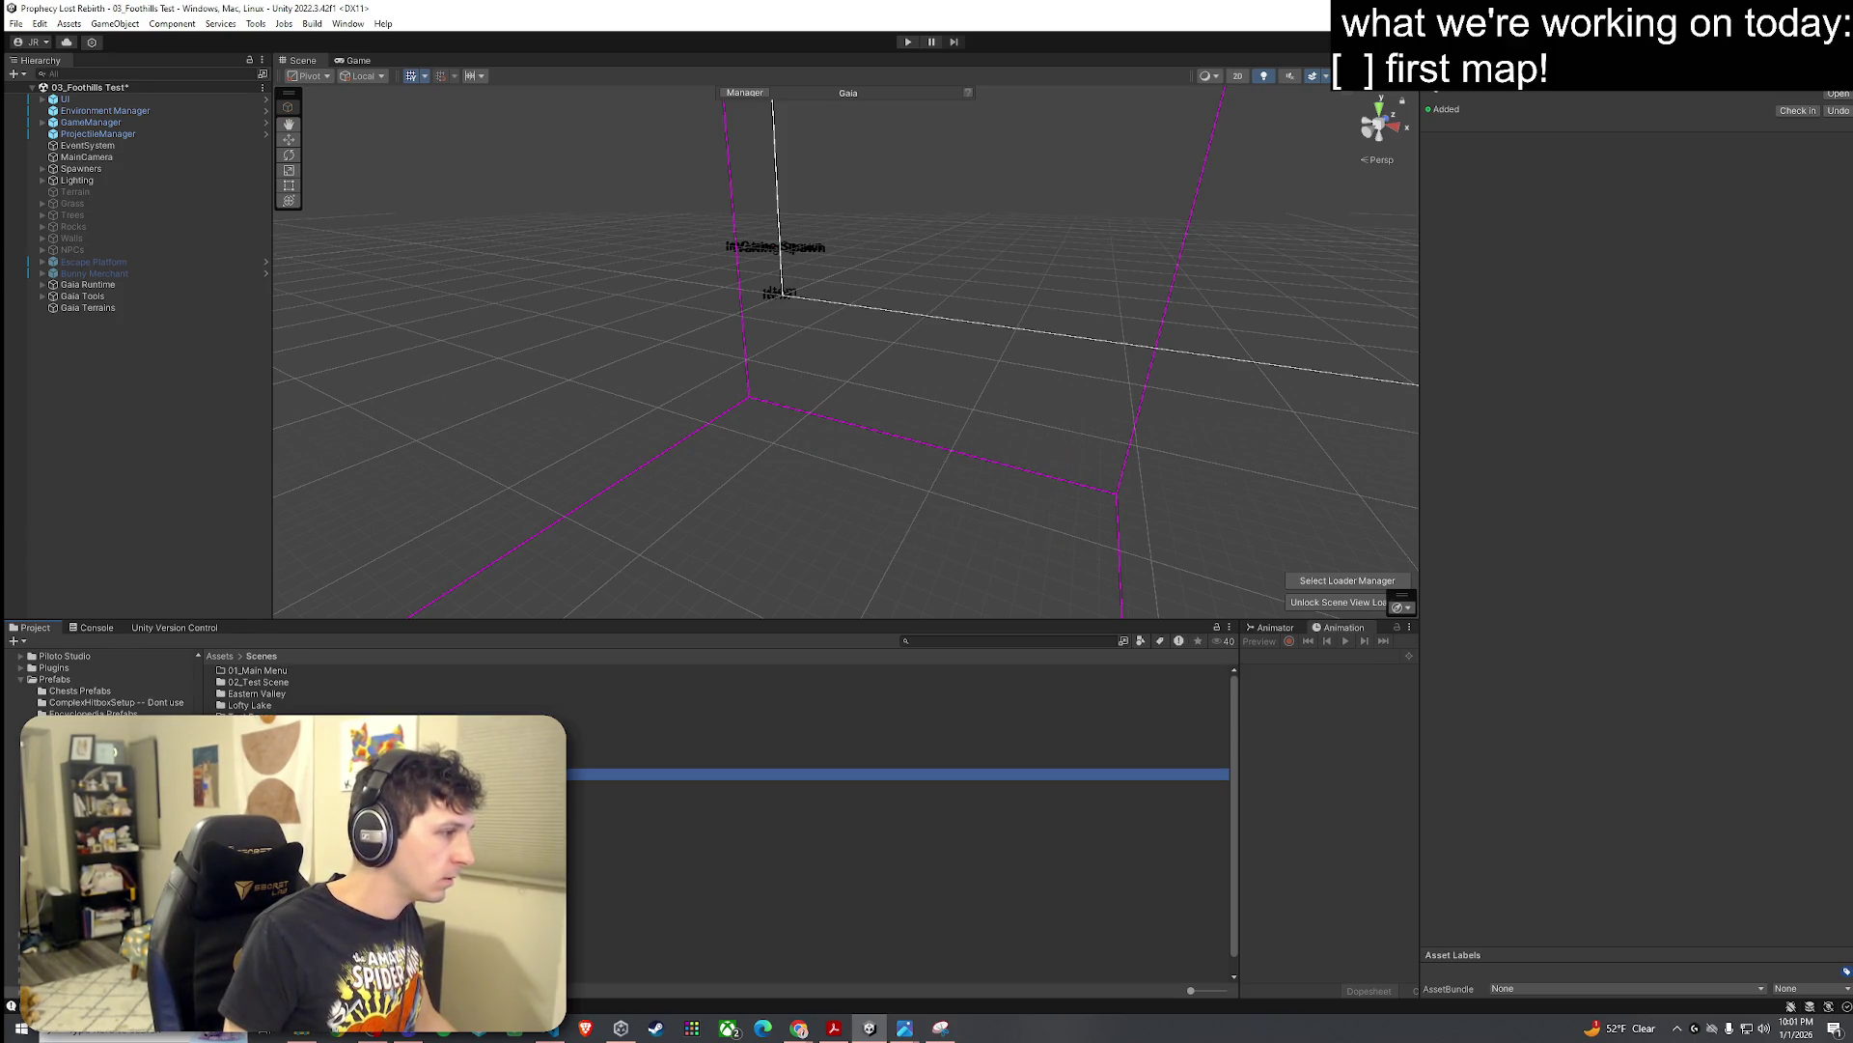
double_click(347, 785)
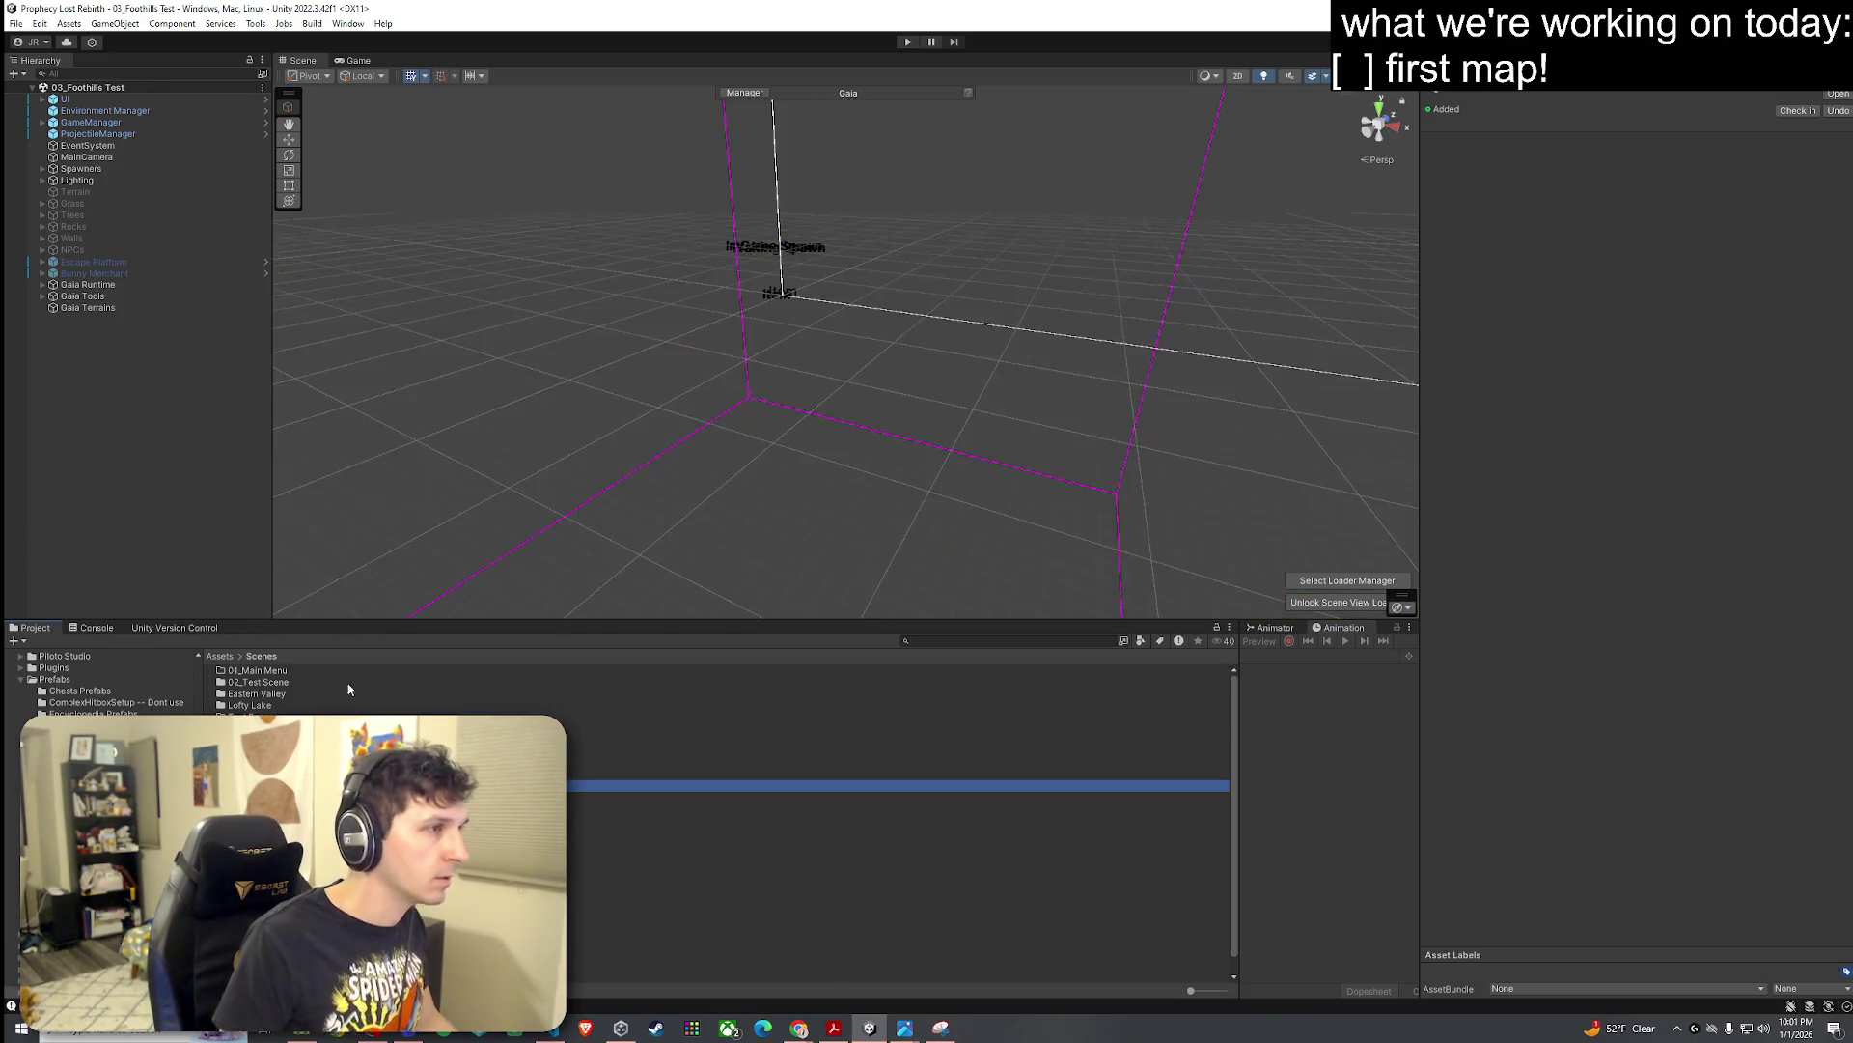
click(87, 307)
Step: Expand and browse Gaia Runtime, the Session Manager and Gaia Terrains in the Hierarchy
click(43, 295)
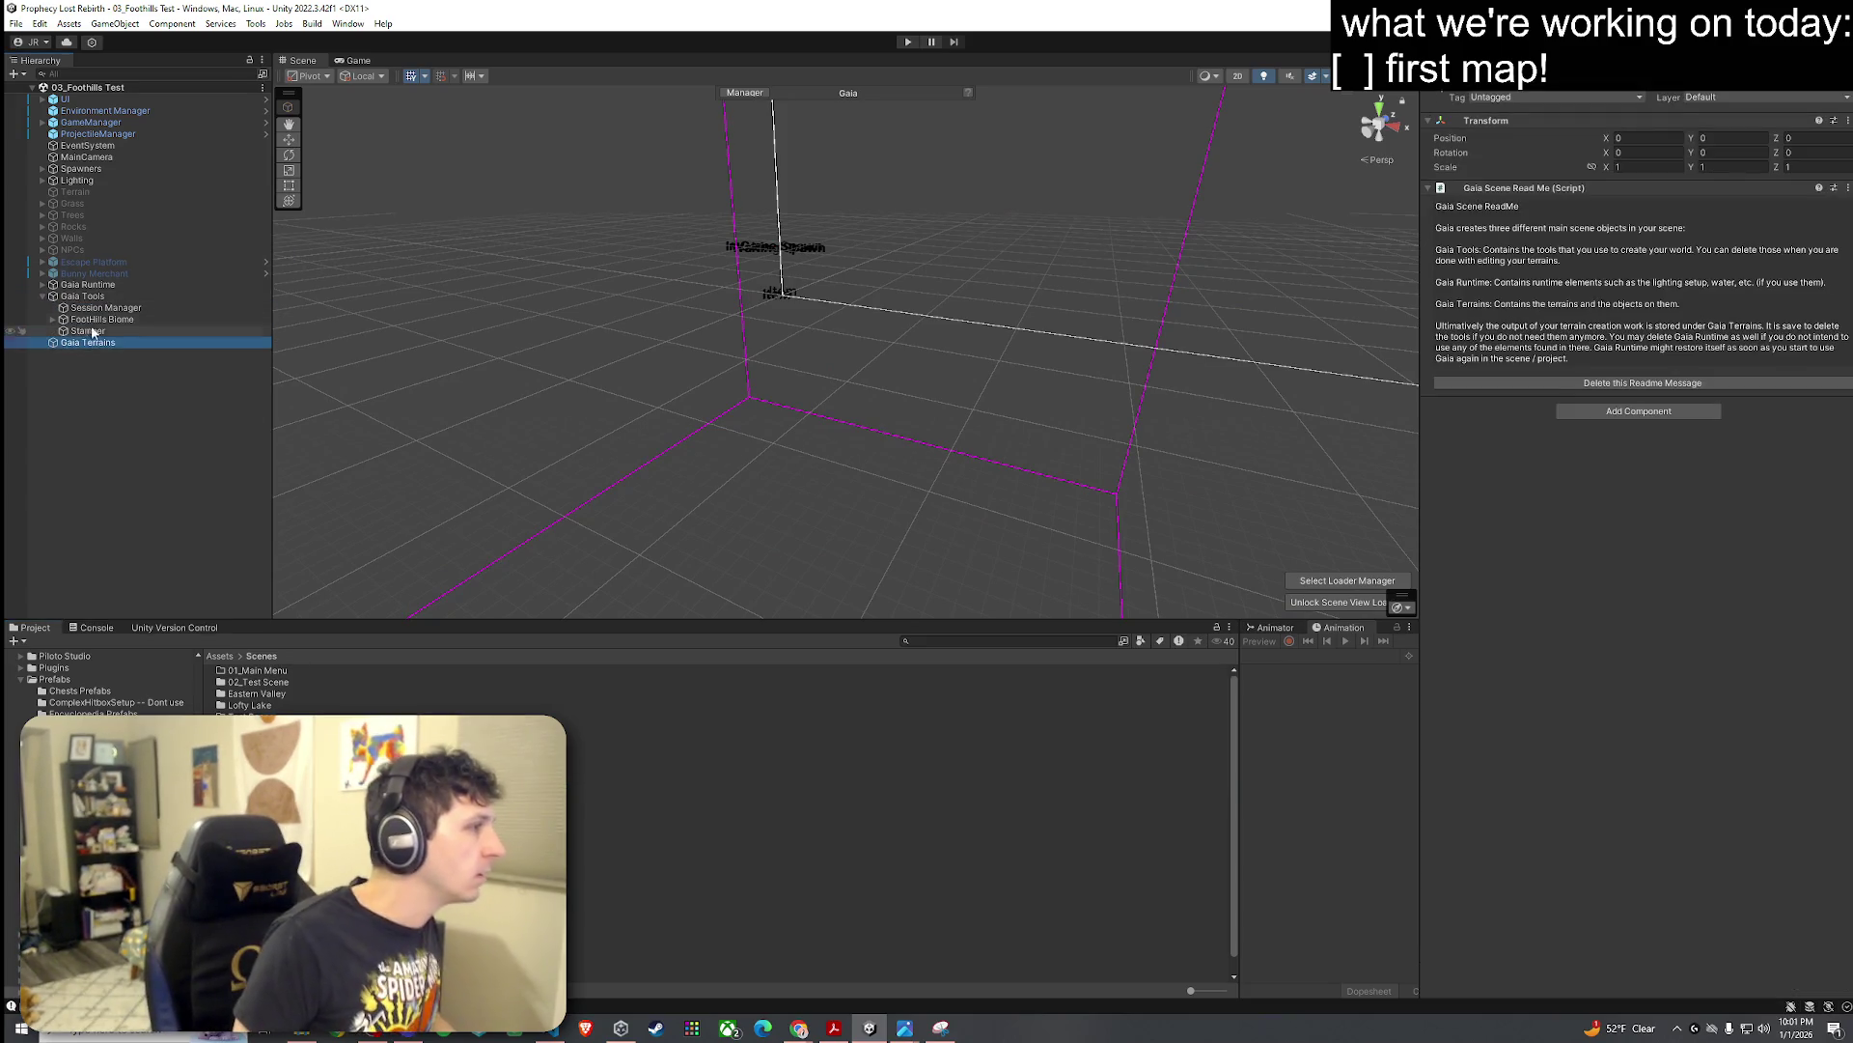
ctrl+click(82, 295)
click(87, 284)
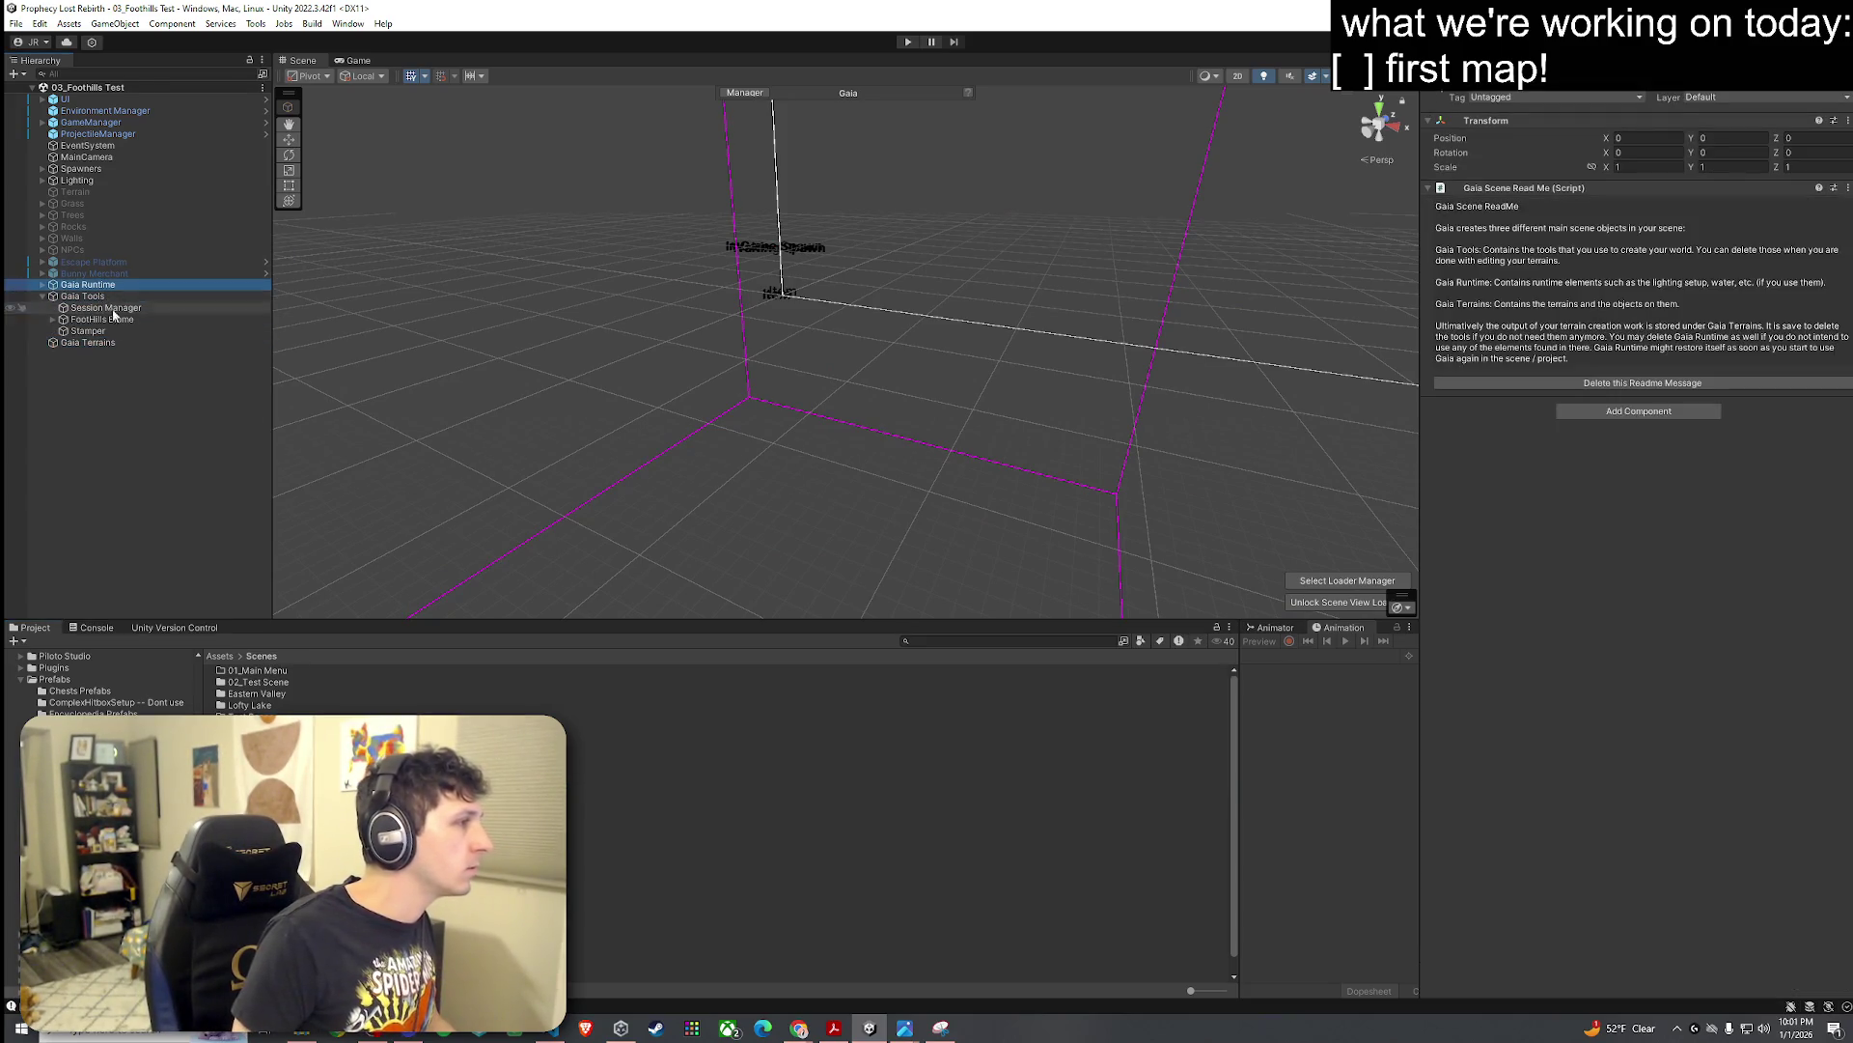
click(83, 296)
click(104, 307)
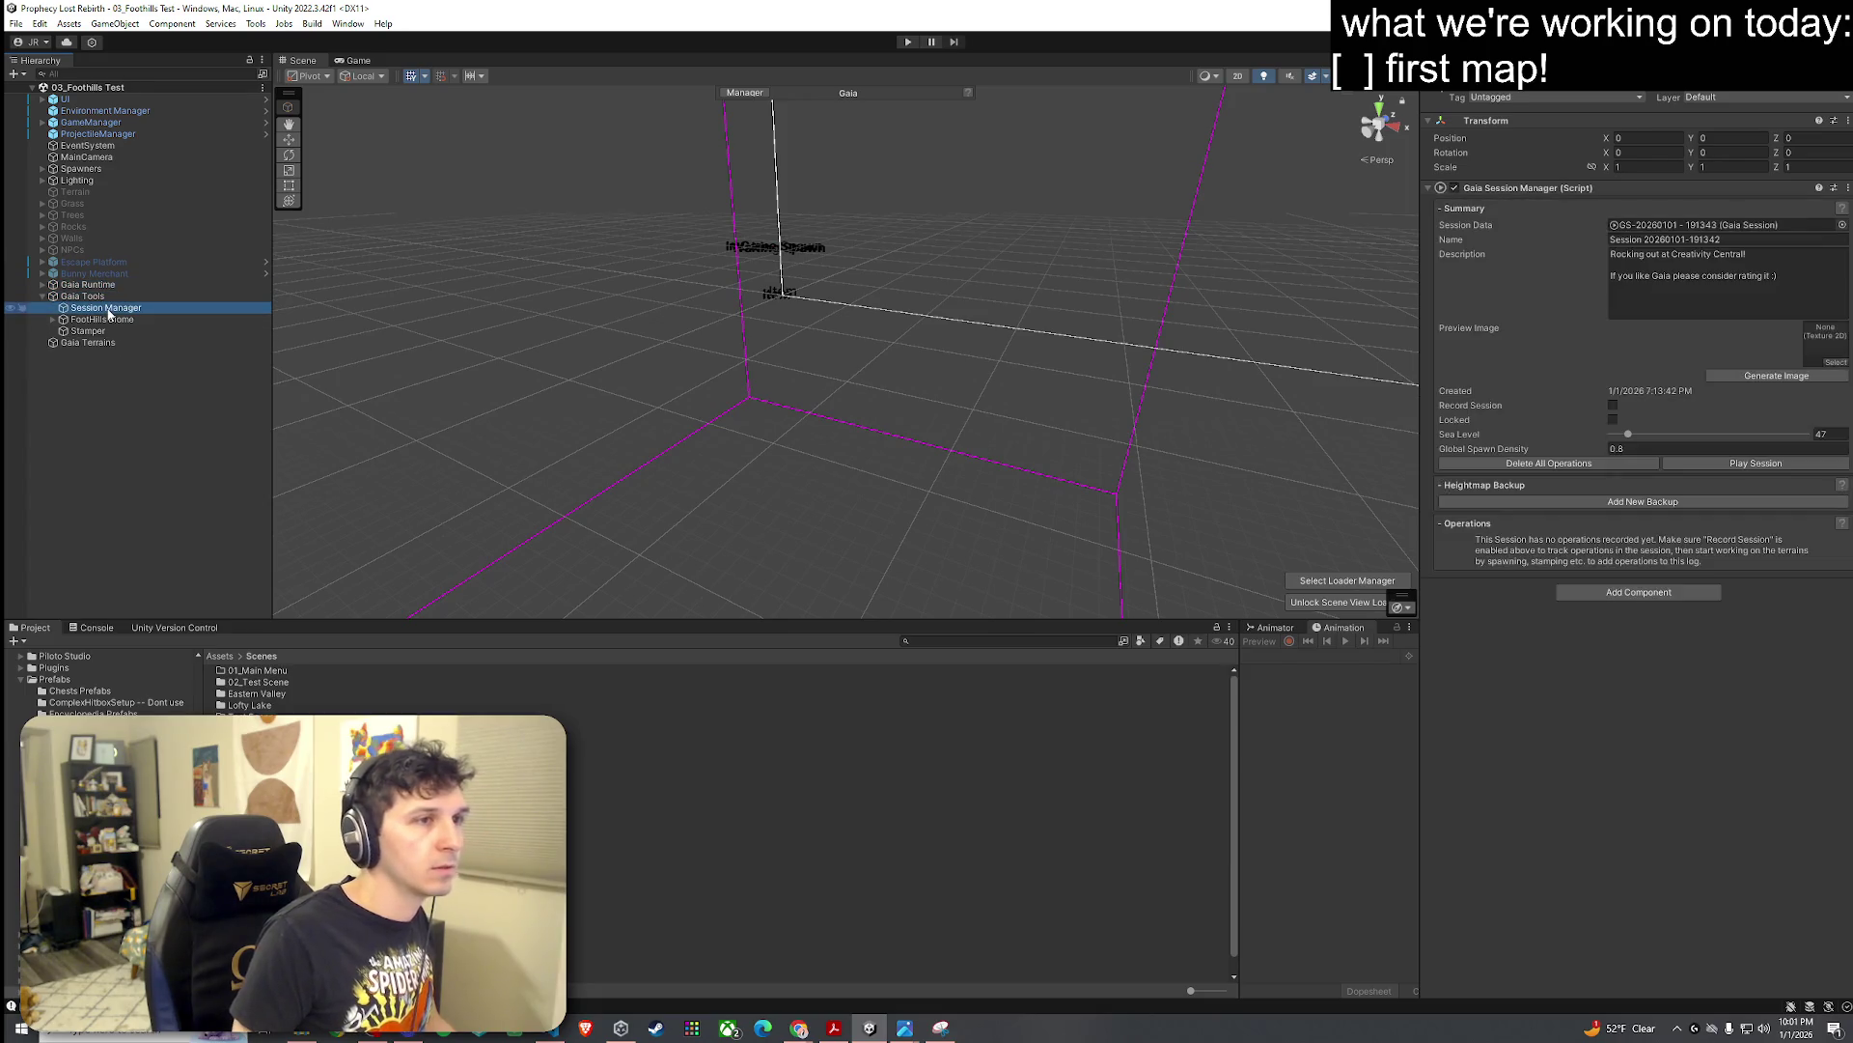
drag(106, 330, 110, 322)
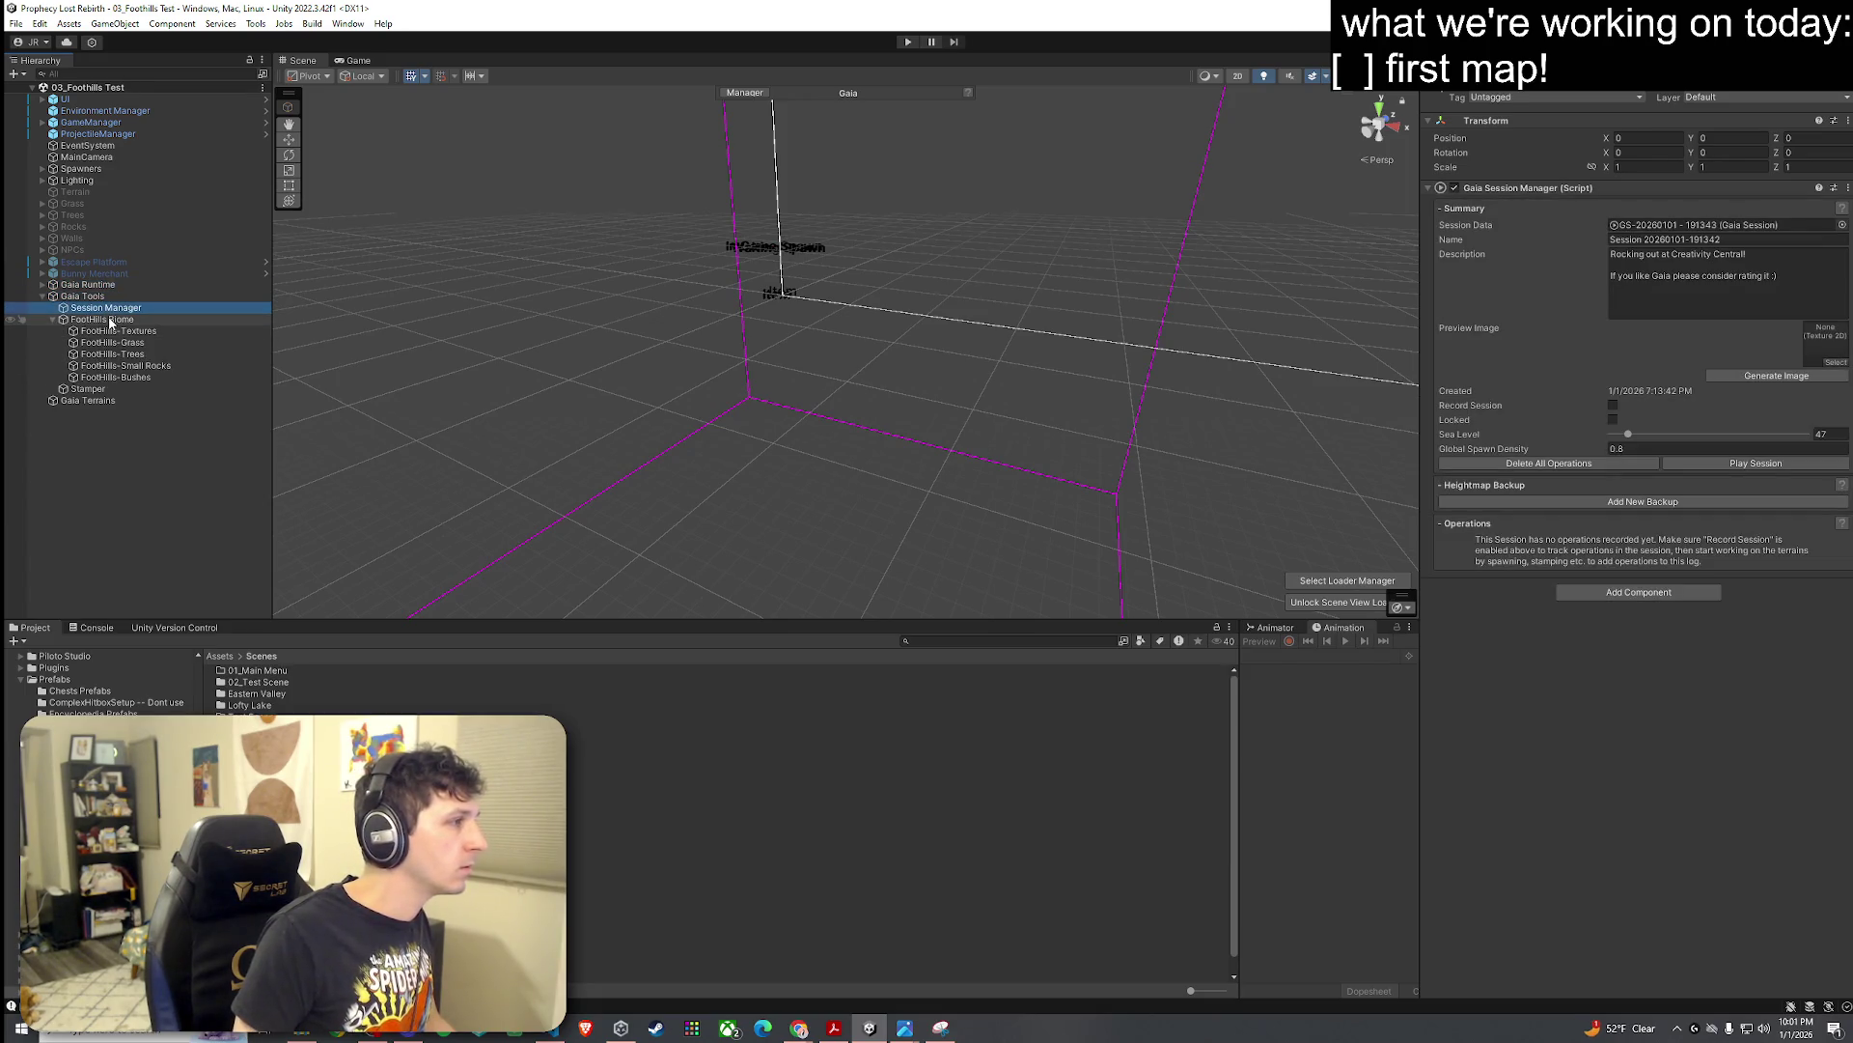
Step: Delete Gaia Runtime through Gaia Terrains together, then save the scene
click(111, 321)
click(86, 283)
shift+click(164, 400)
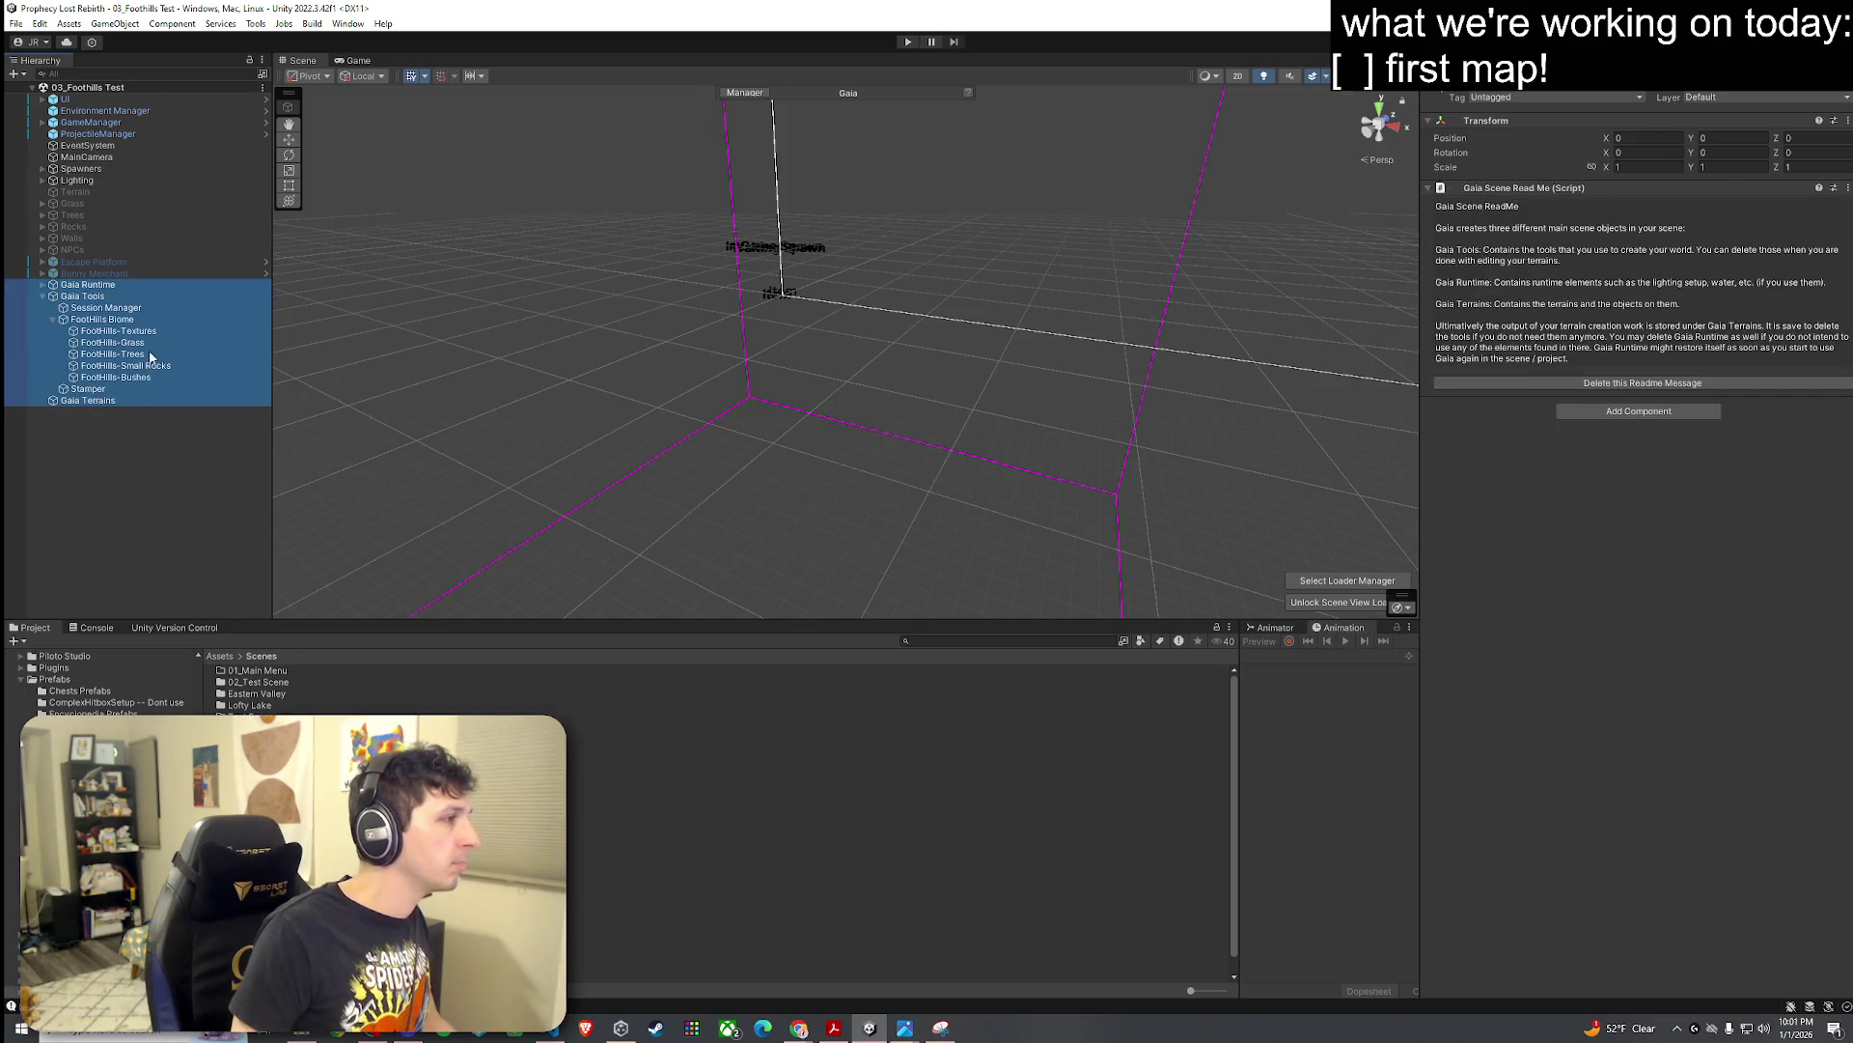
key(Delete)
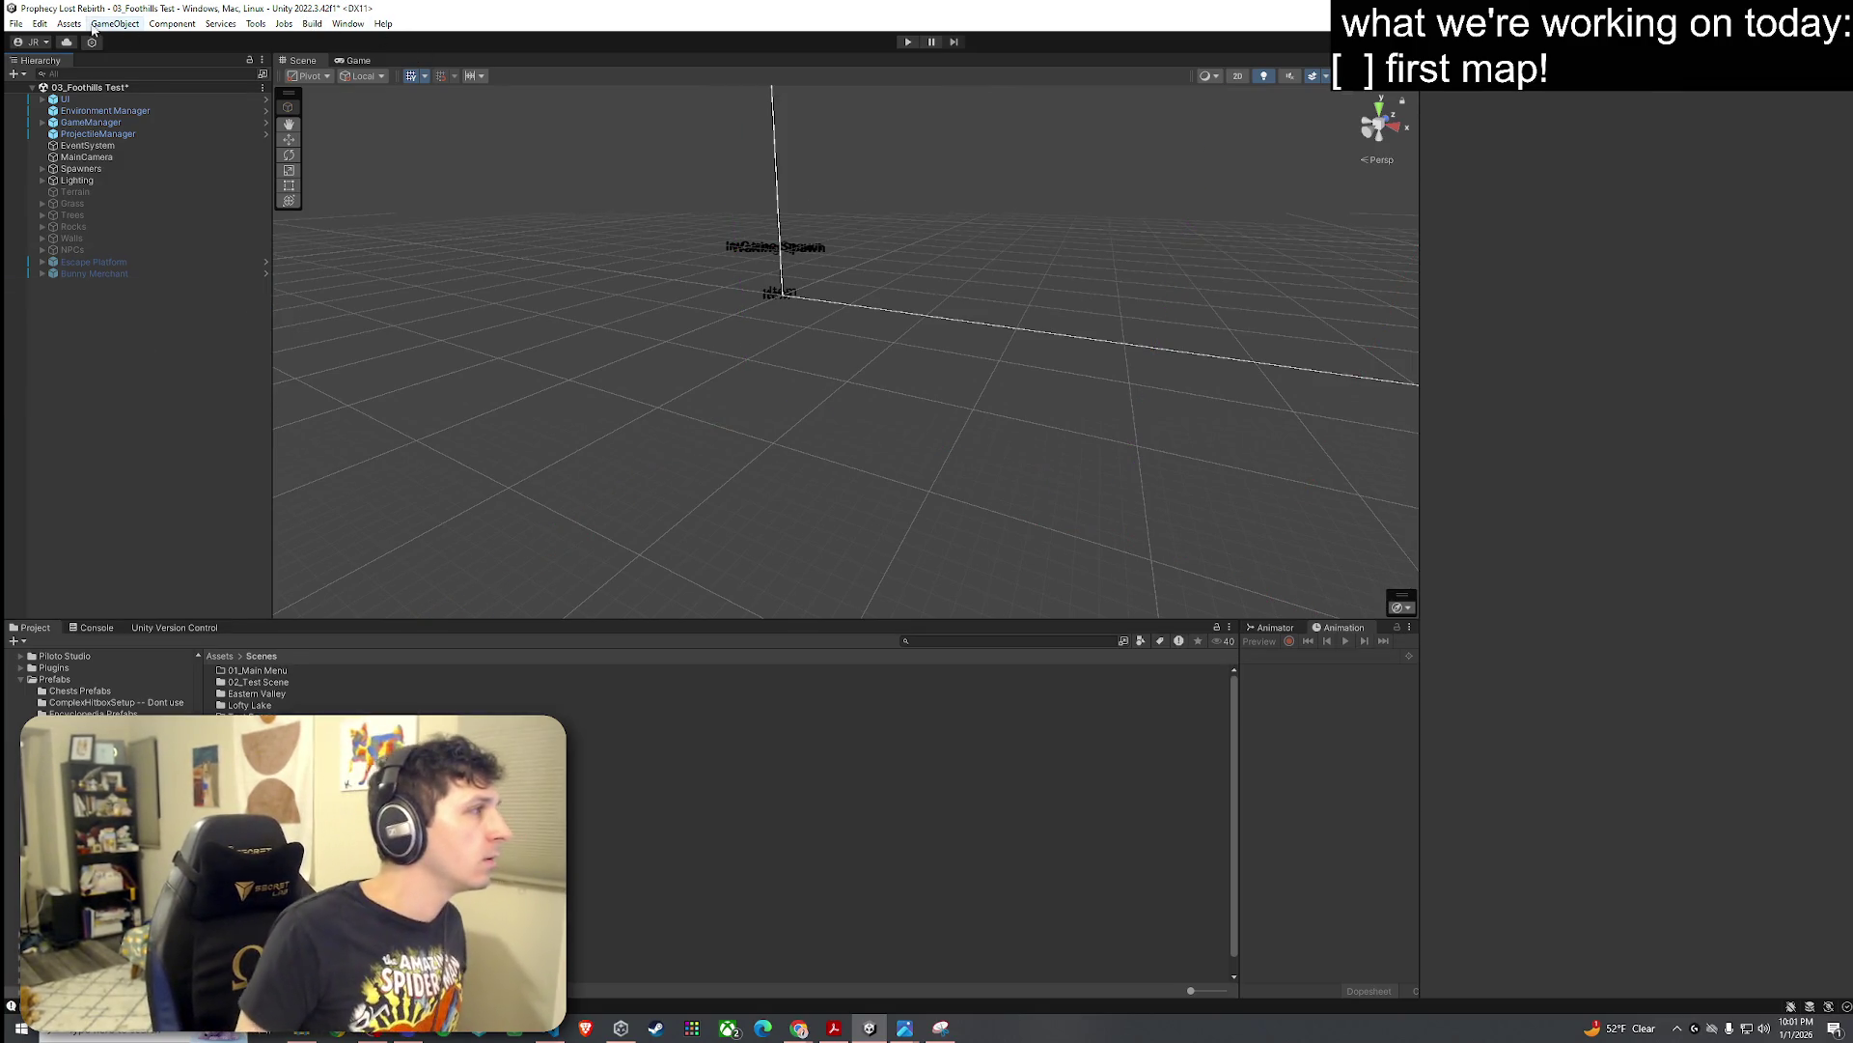
click(16, 23)
click(44, 101)
Step: Open the Gaia setup window from Window > Procedural Worlds > Gaia
click(284, 24)
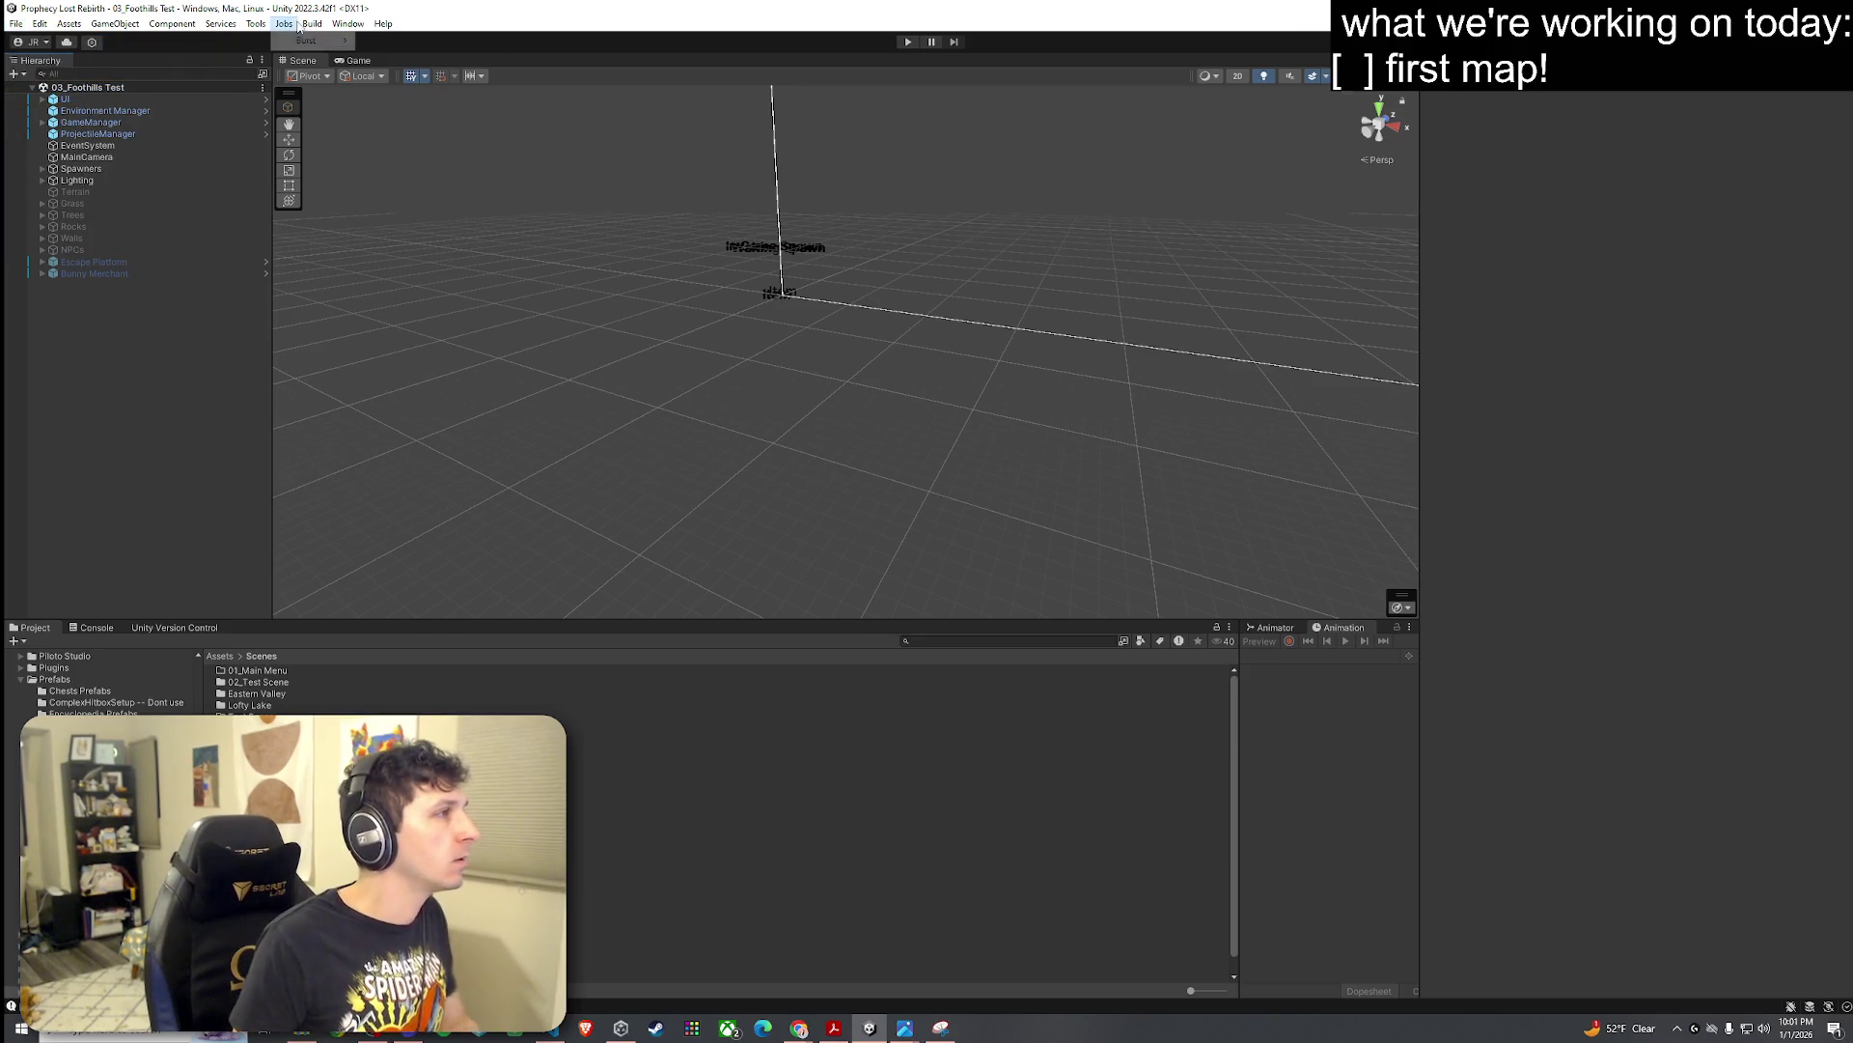
mouse_move(348, 23)
mouse_move(397, 131)
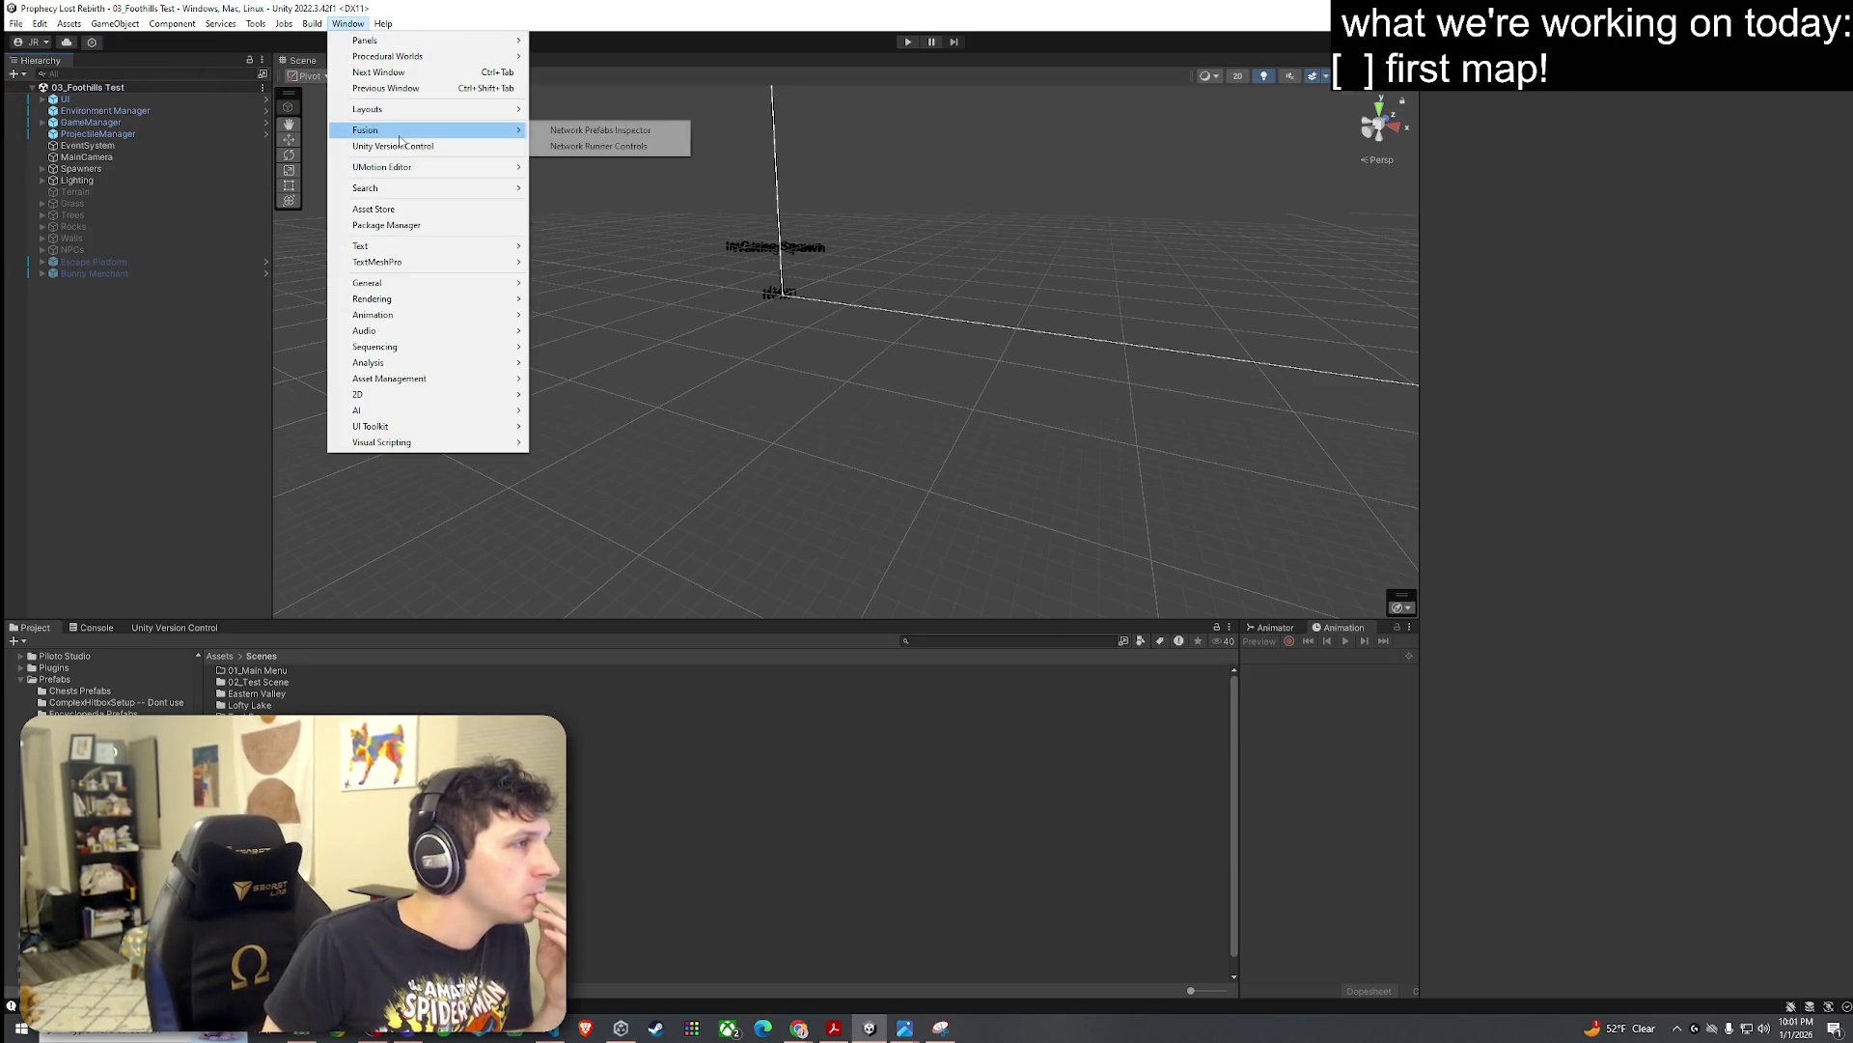
mouse_move(405, 175)
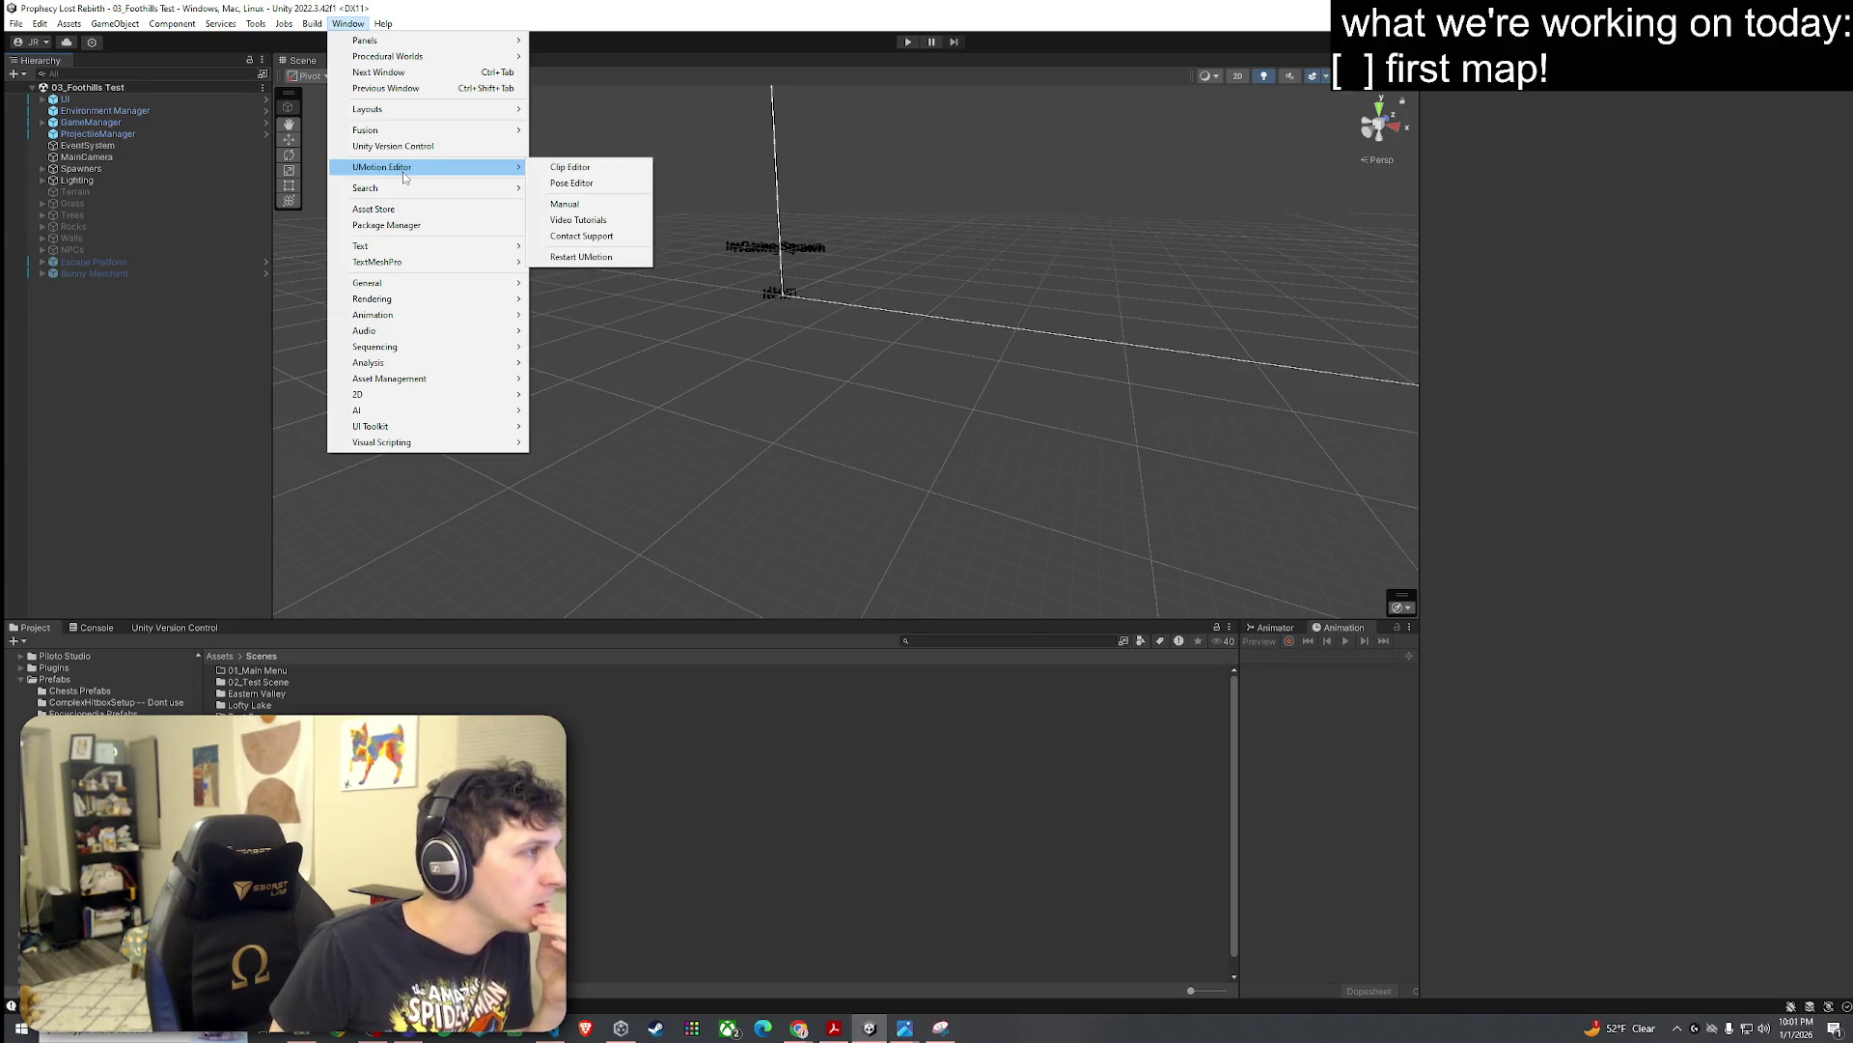
click(349, 24)
click(351, 25)
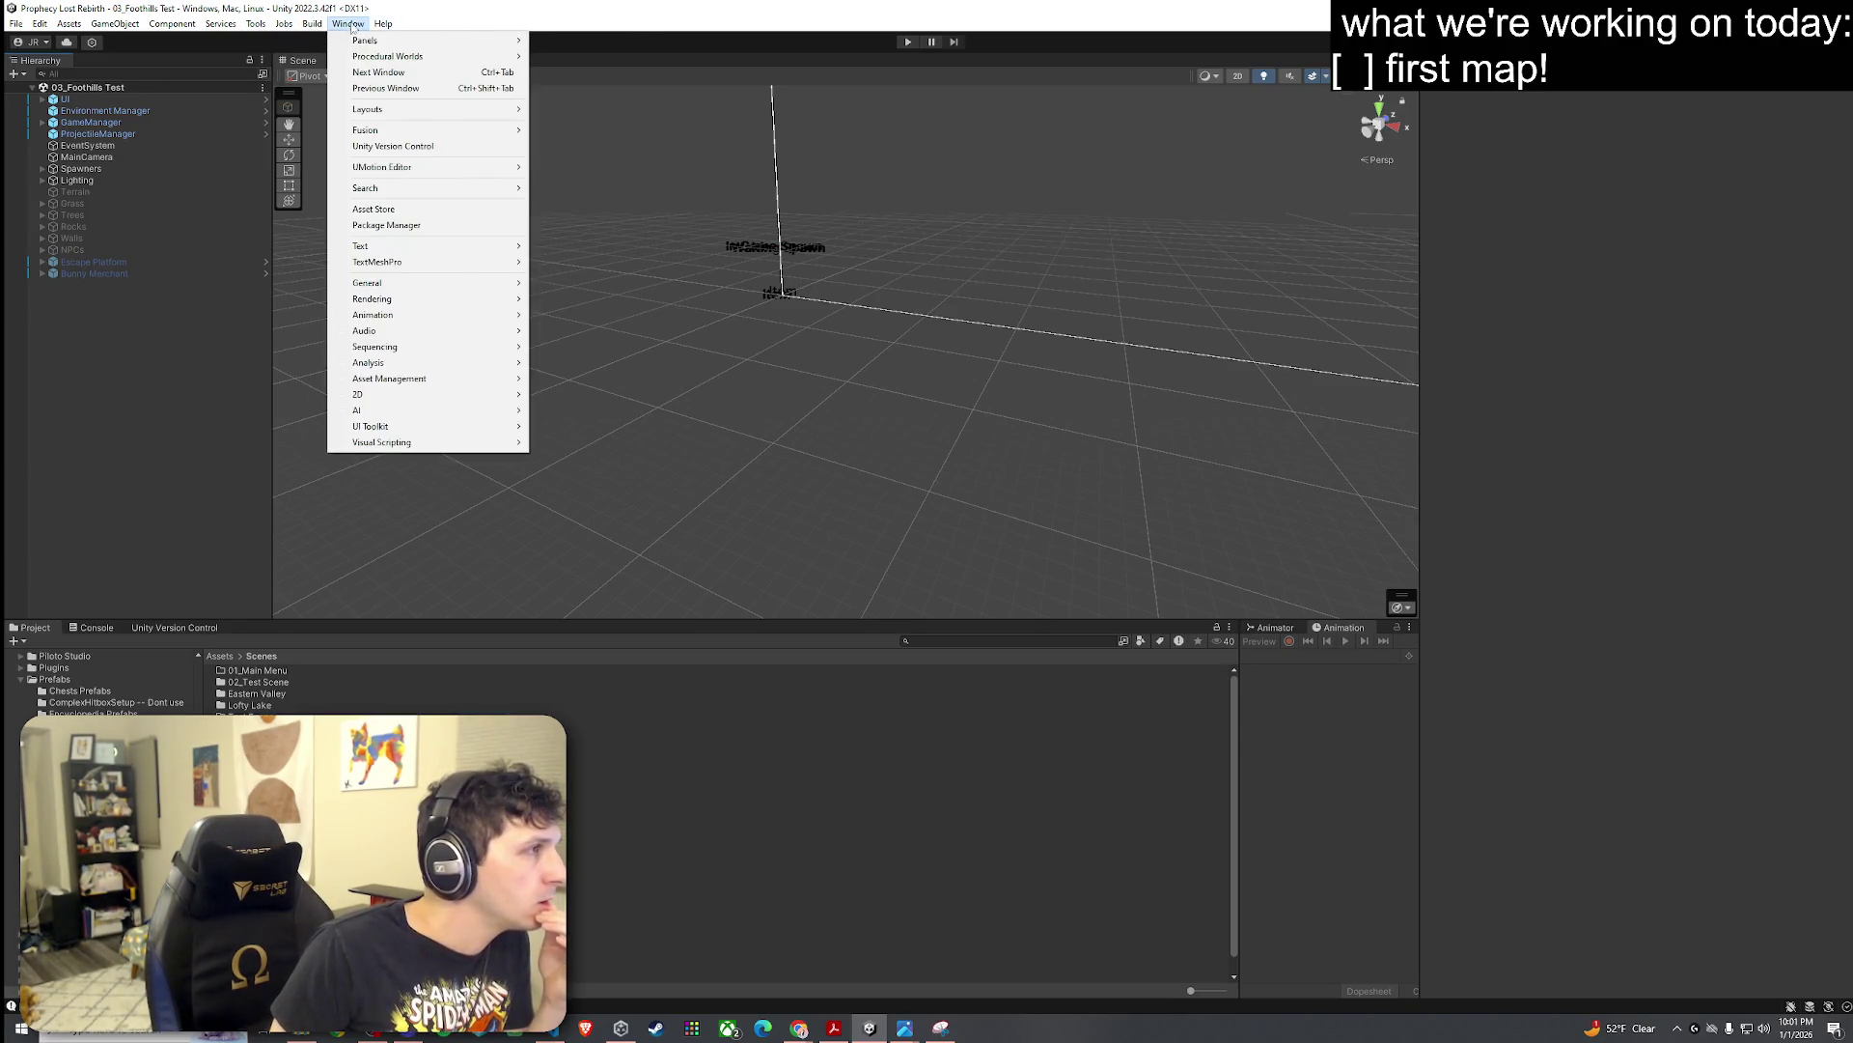
mouse_move(434, 56)
mouse_move(595, 60)
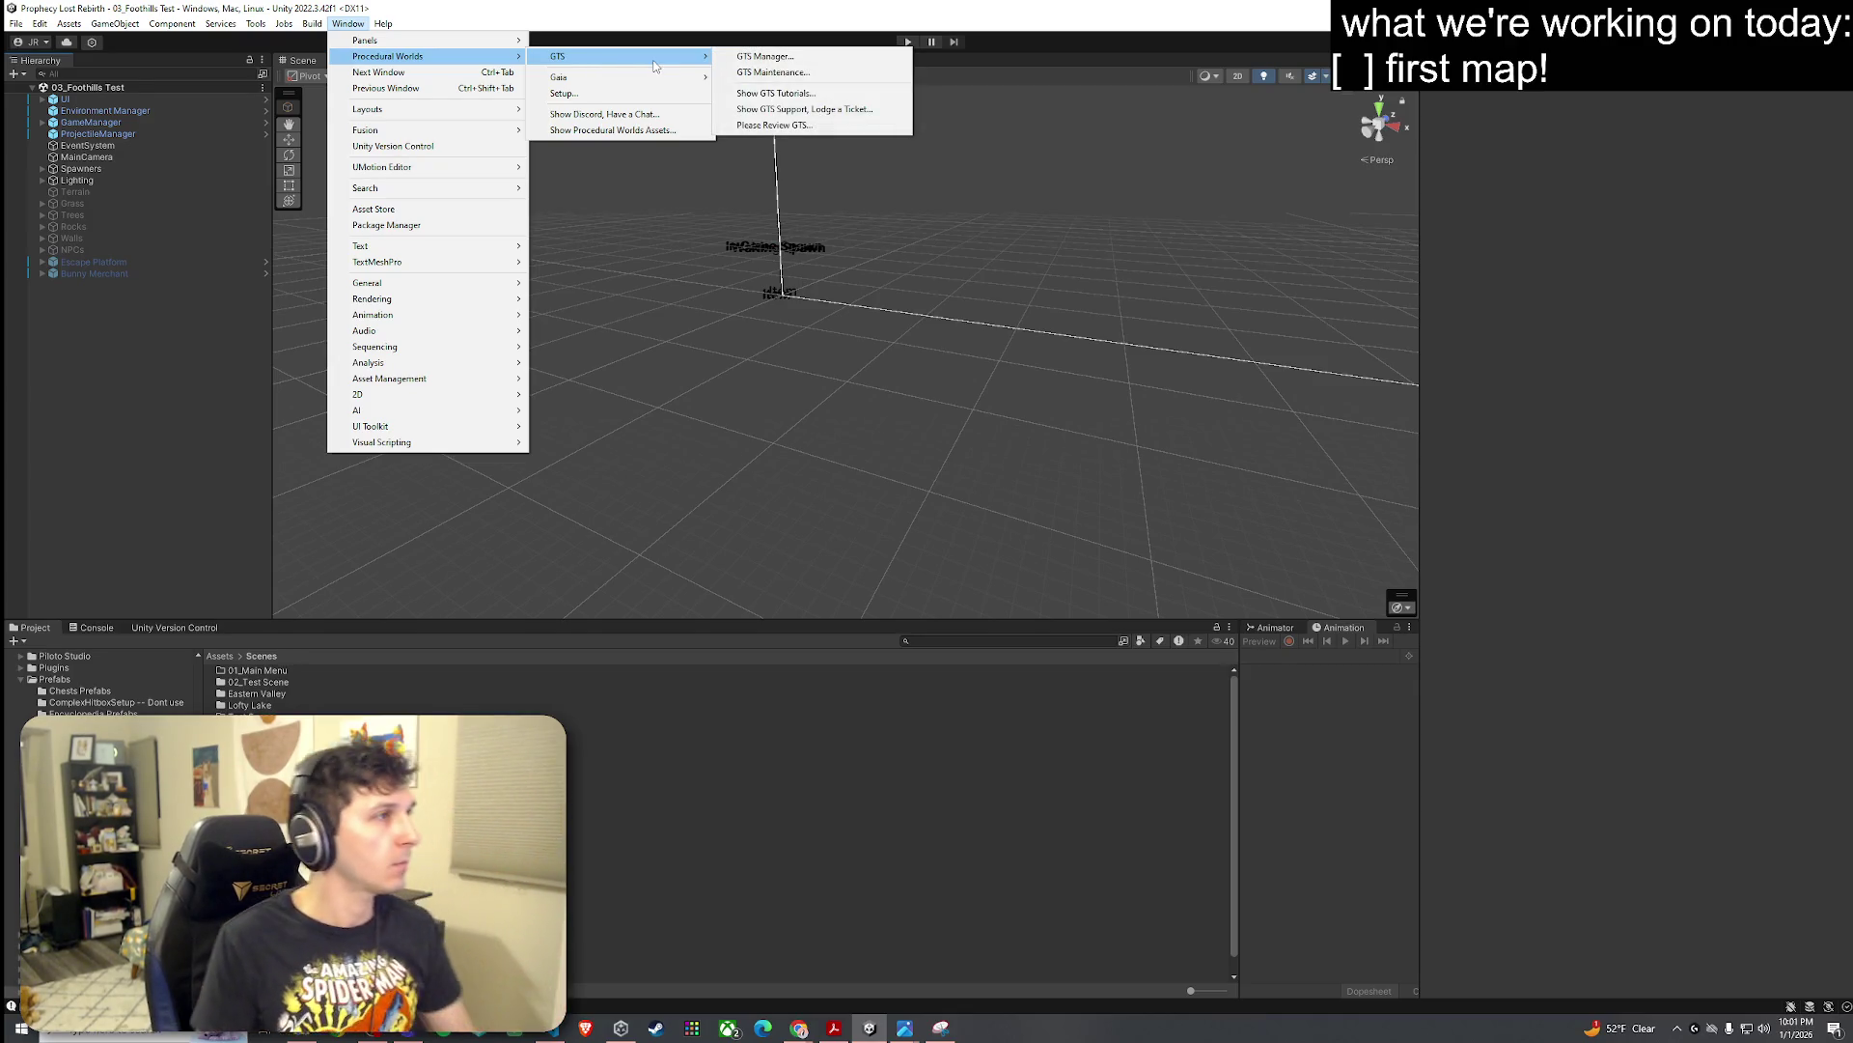
mouse_move(671, 81)
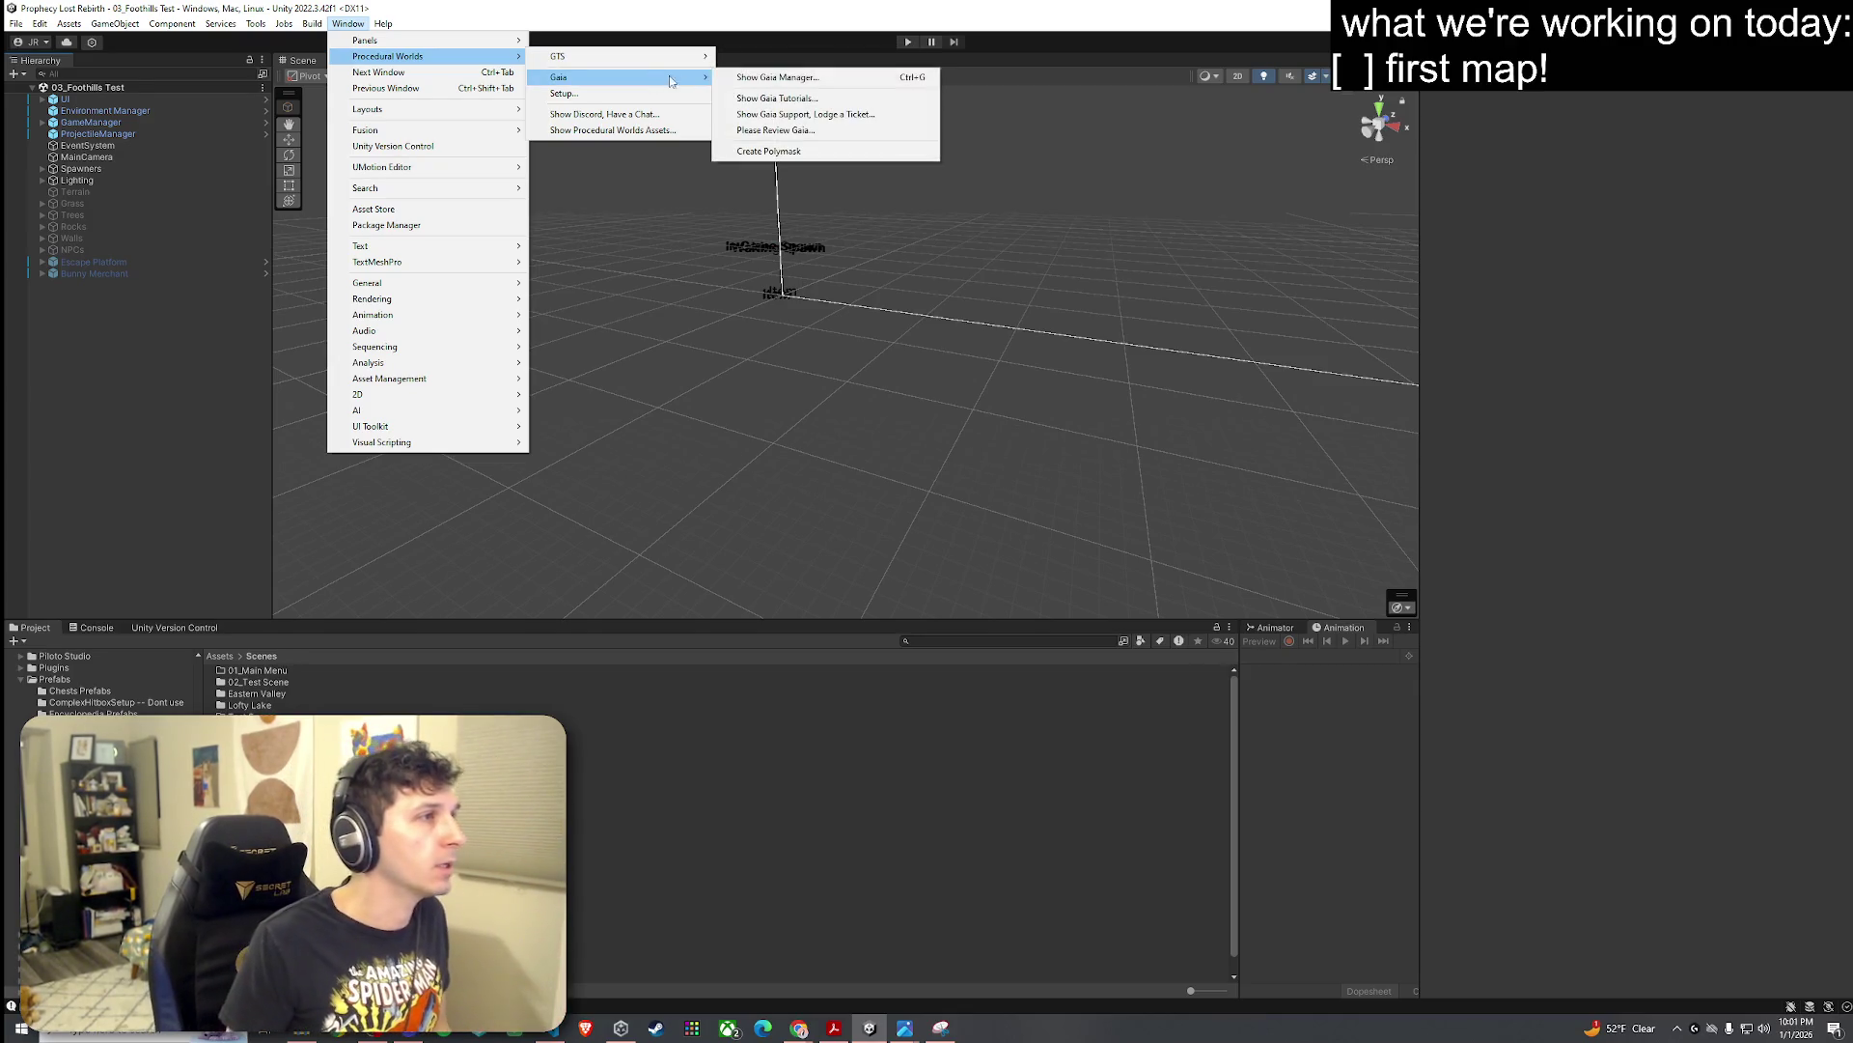
click(752, 83)
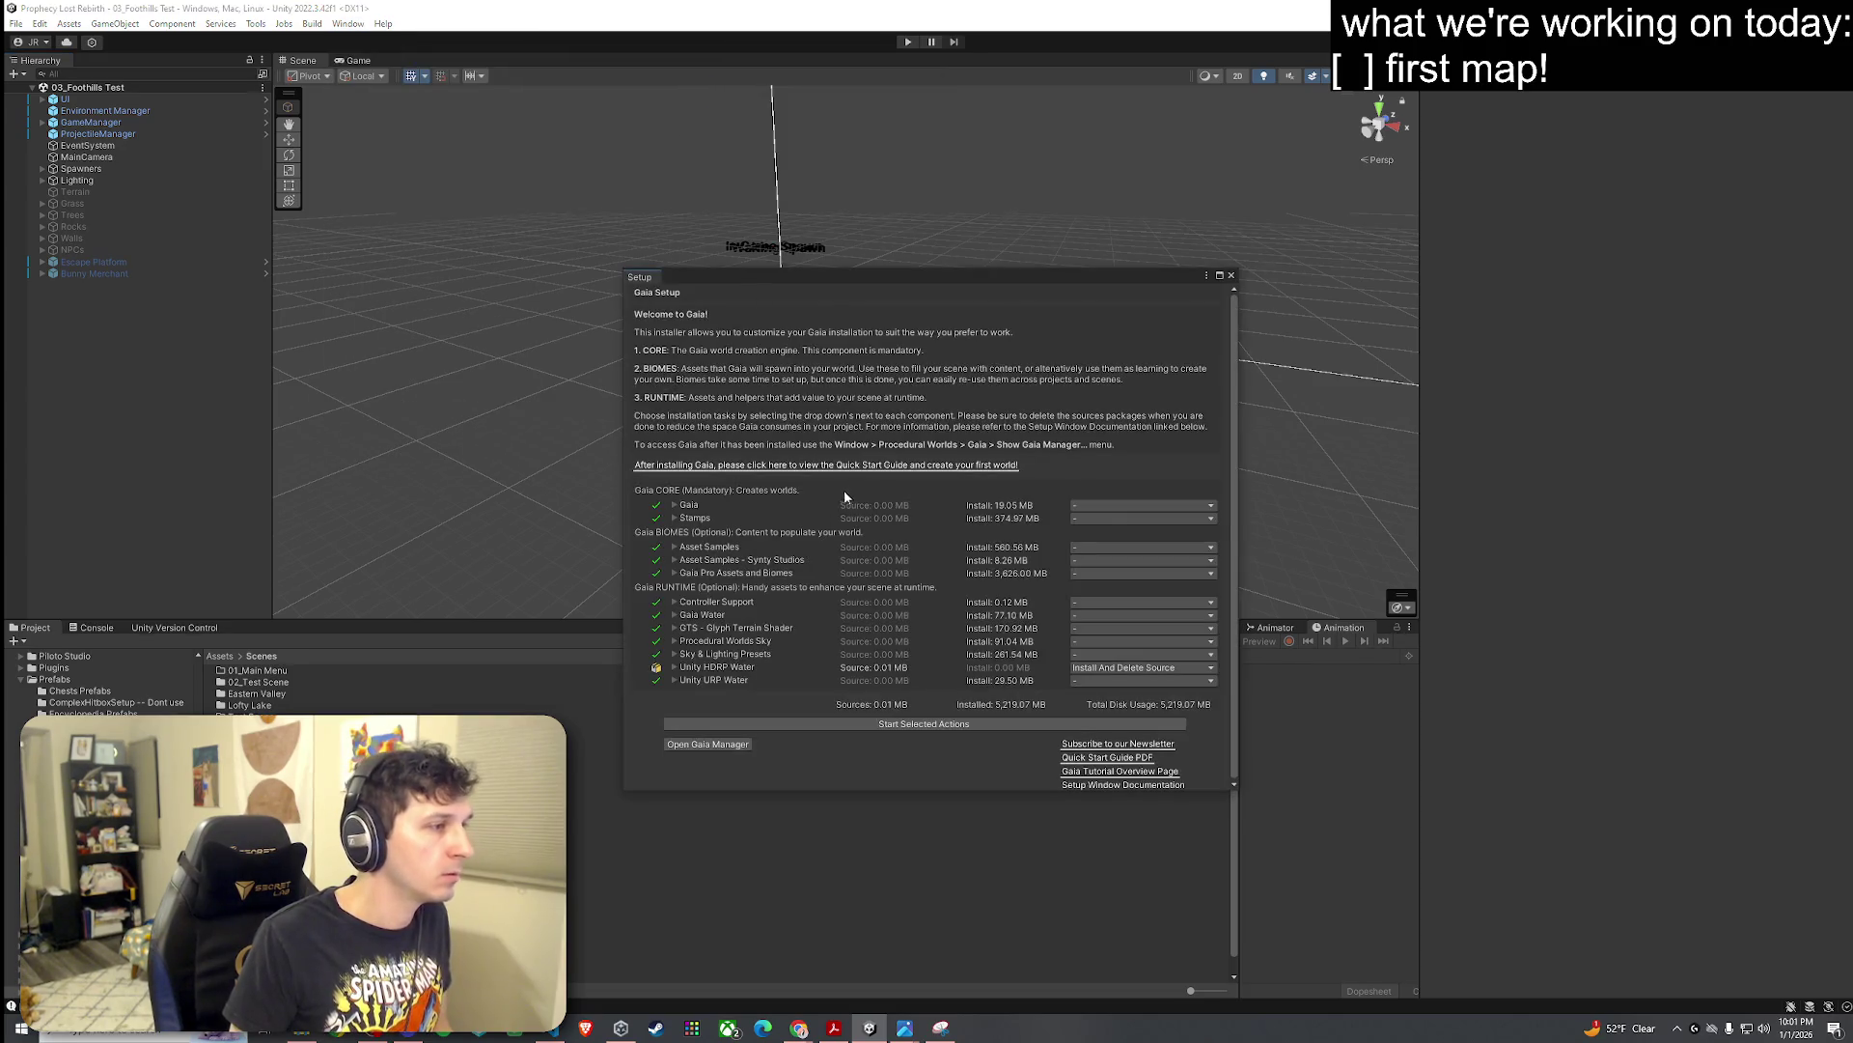
Step: Run Start Selected Actions, then bring up the Gaia Manager window
click(912, 726)
click(348, 23)
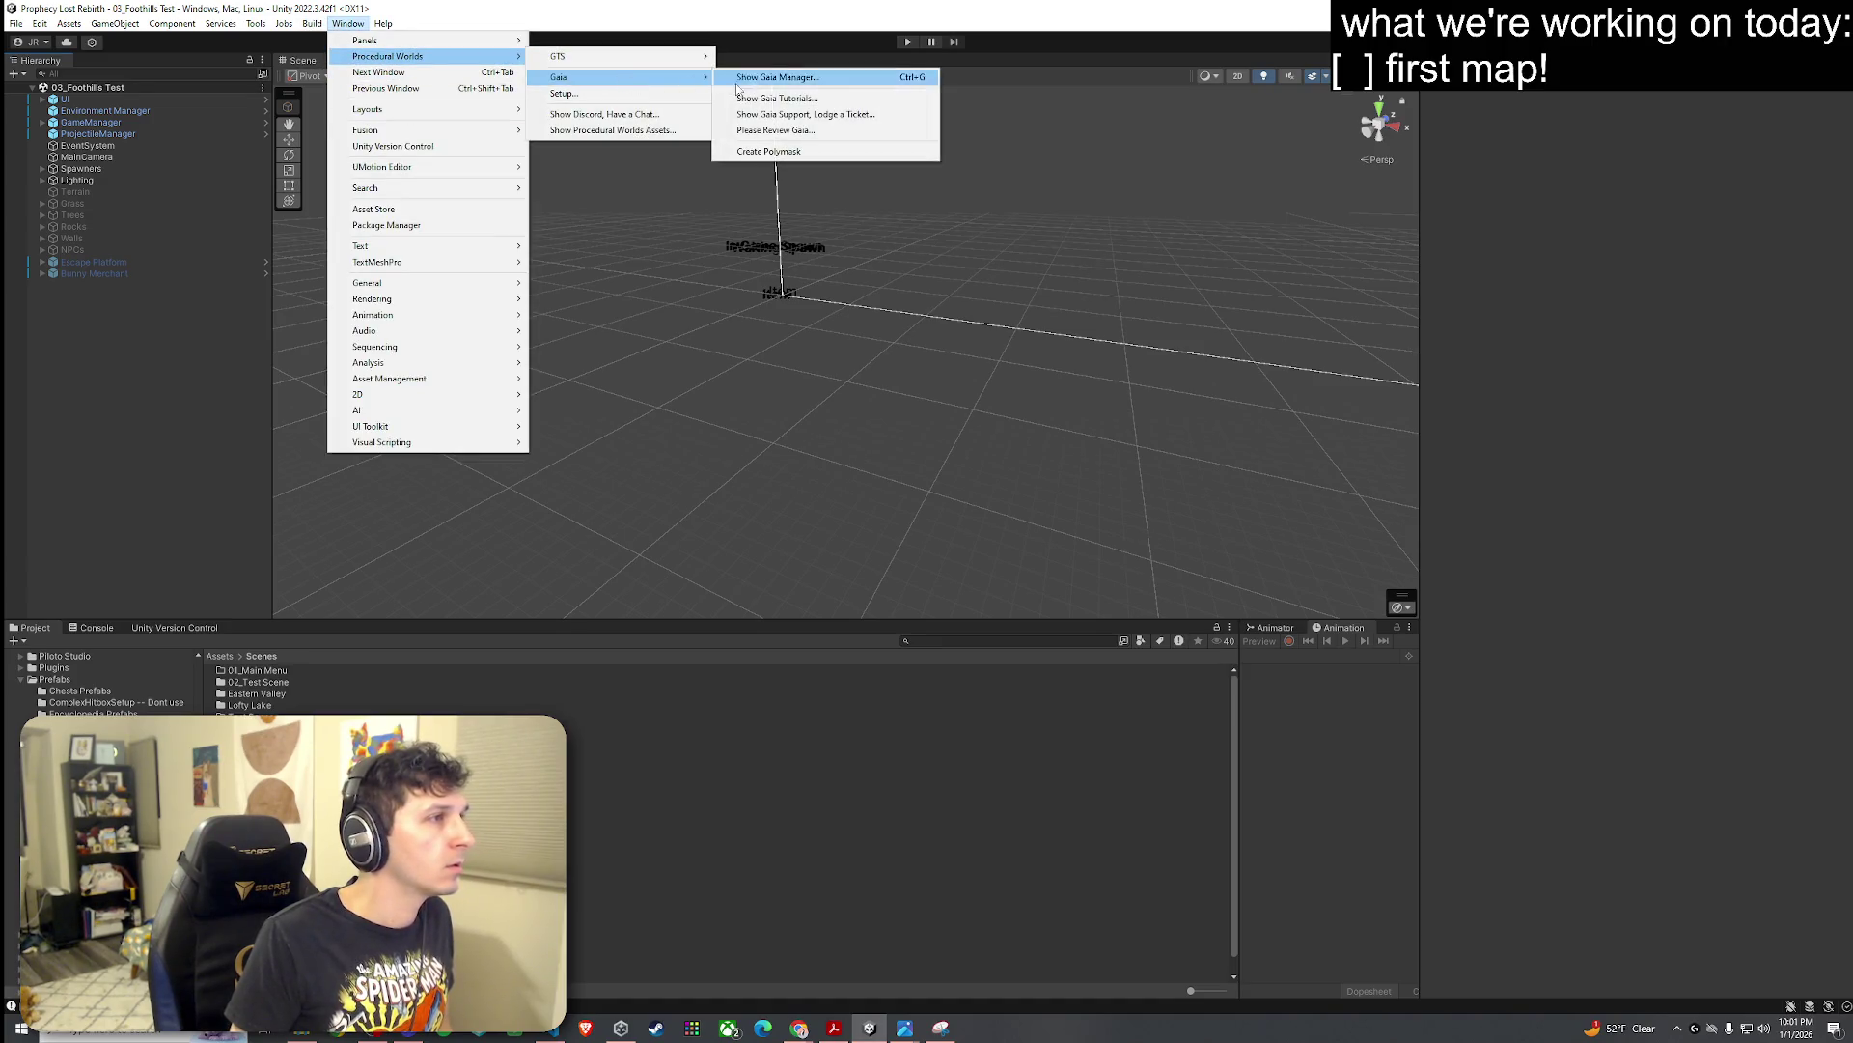
click(568, 289)
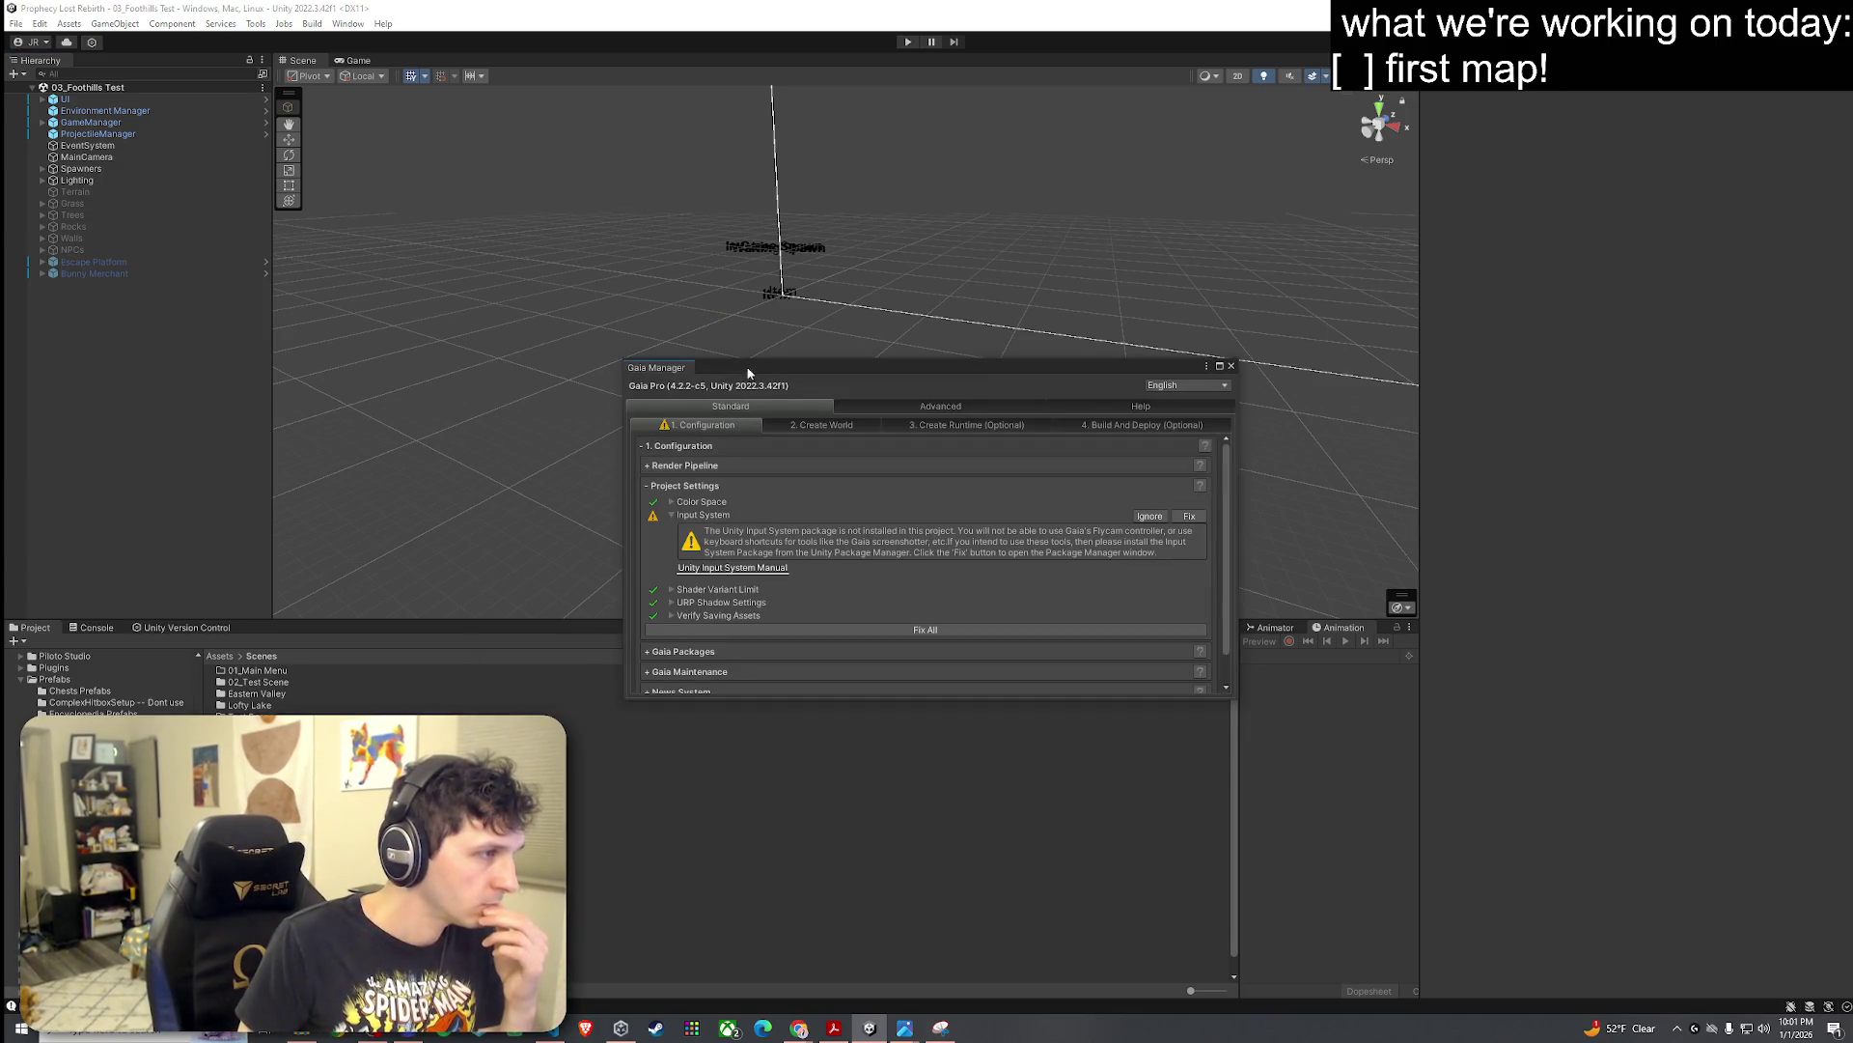
Step: In the Create World step, set the world size to Small after trying Medium
drag(695, 367, 572, 217)
click(703, 274)
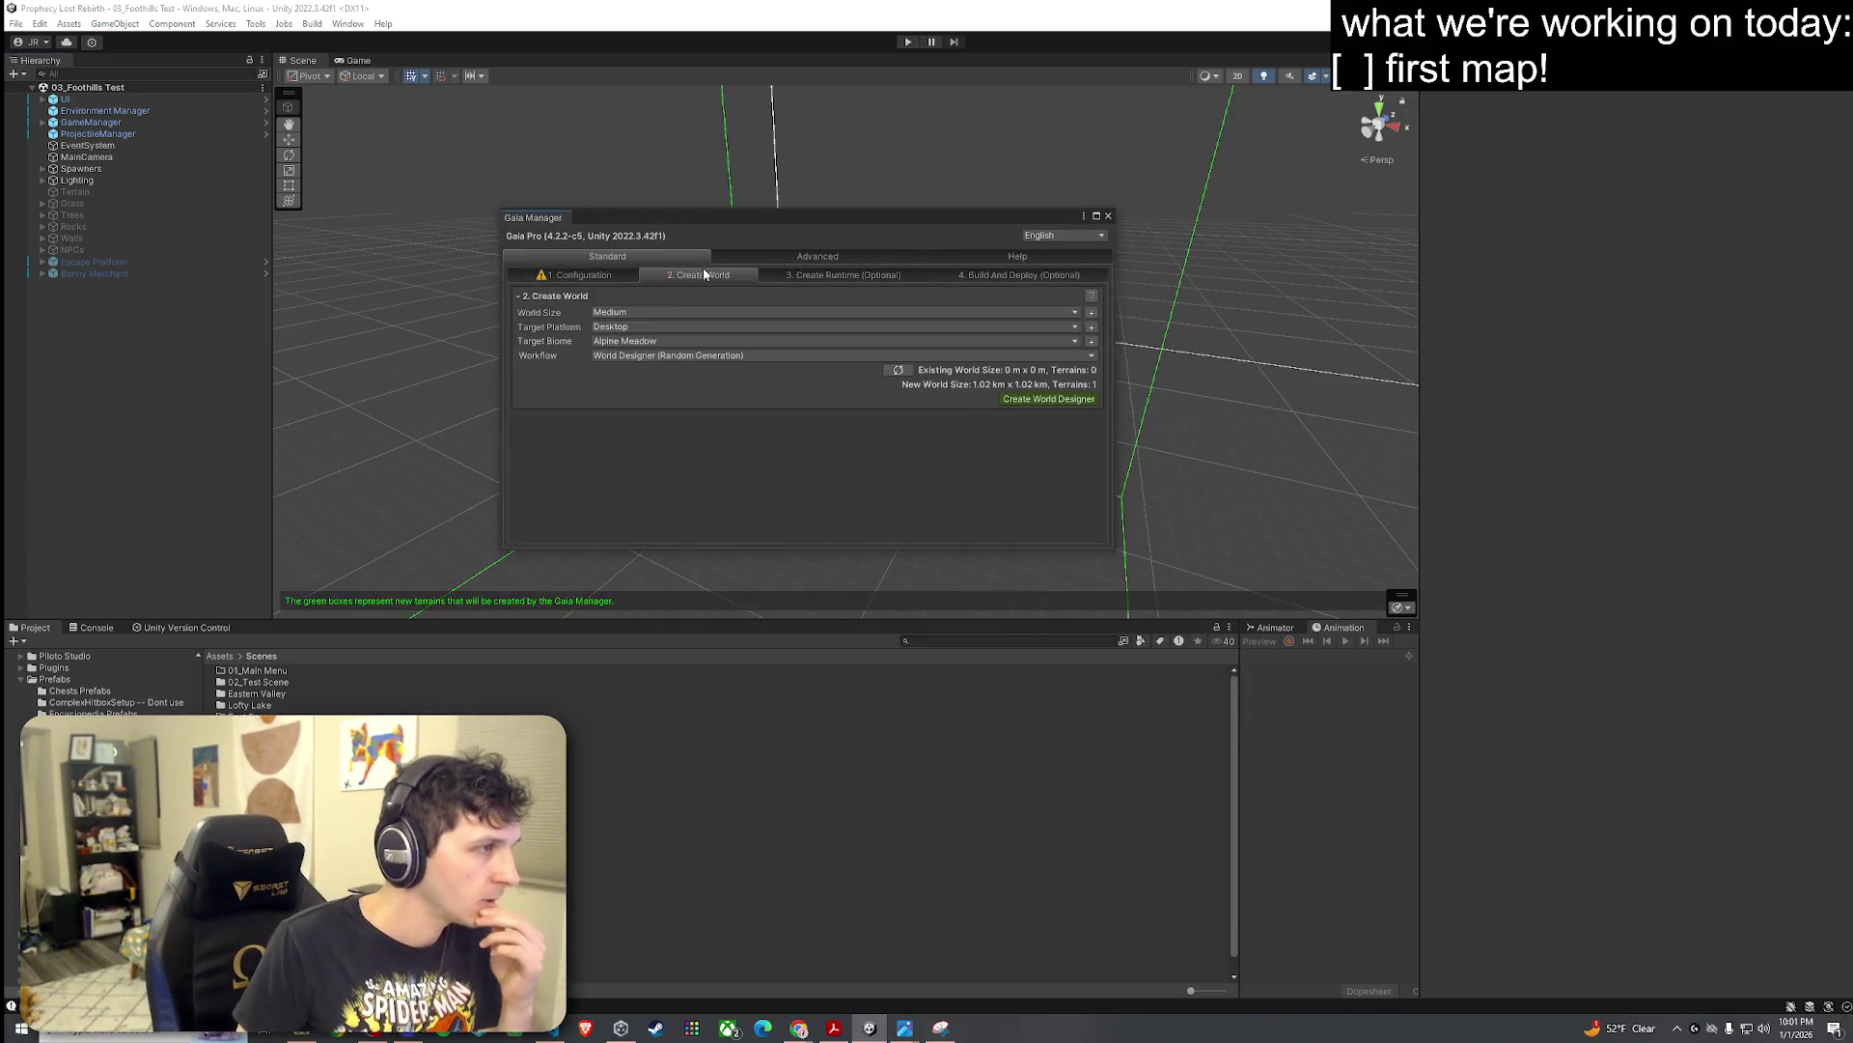
click(635, 314)
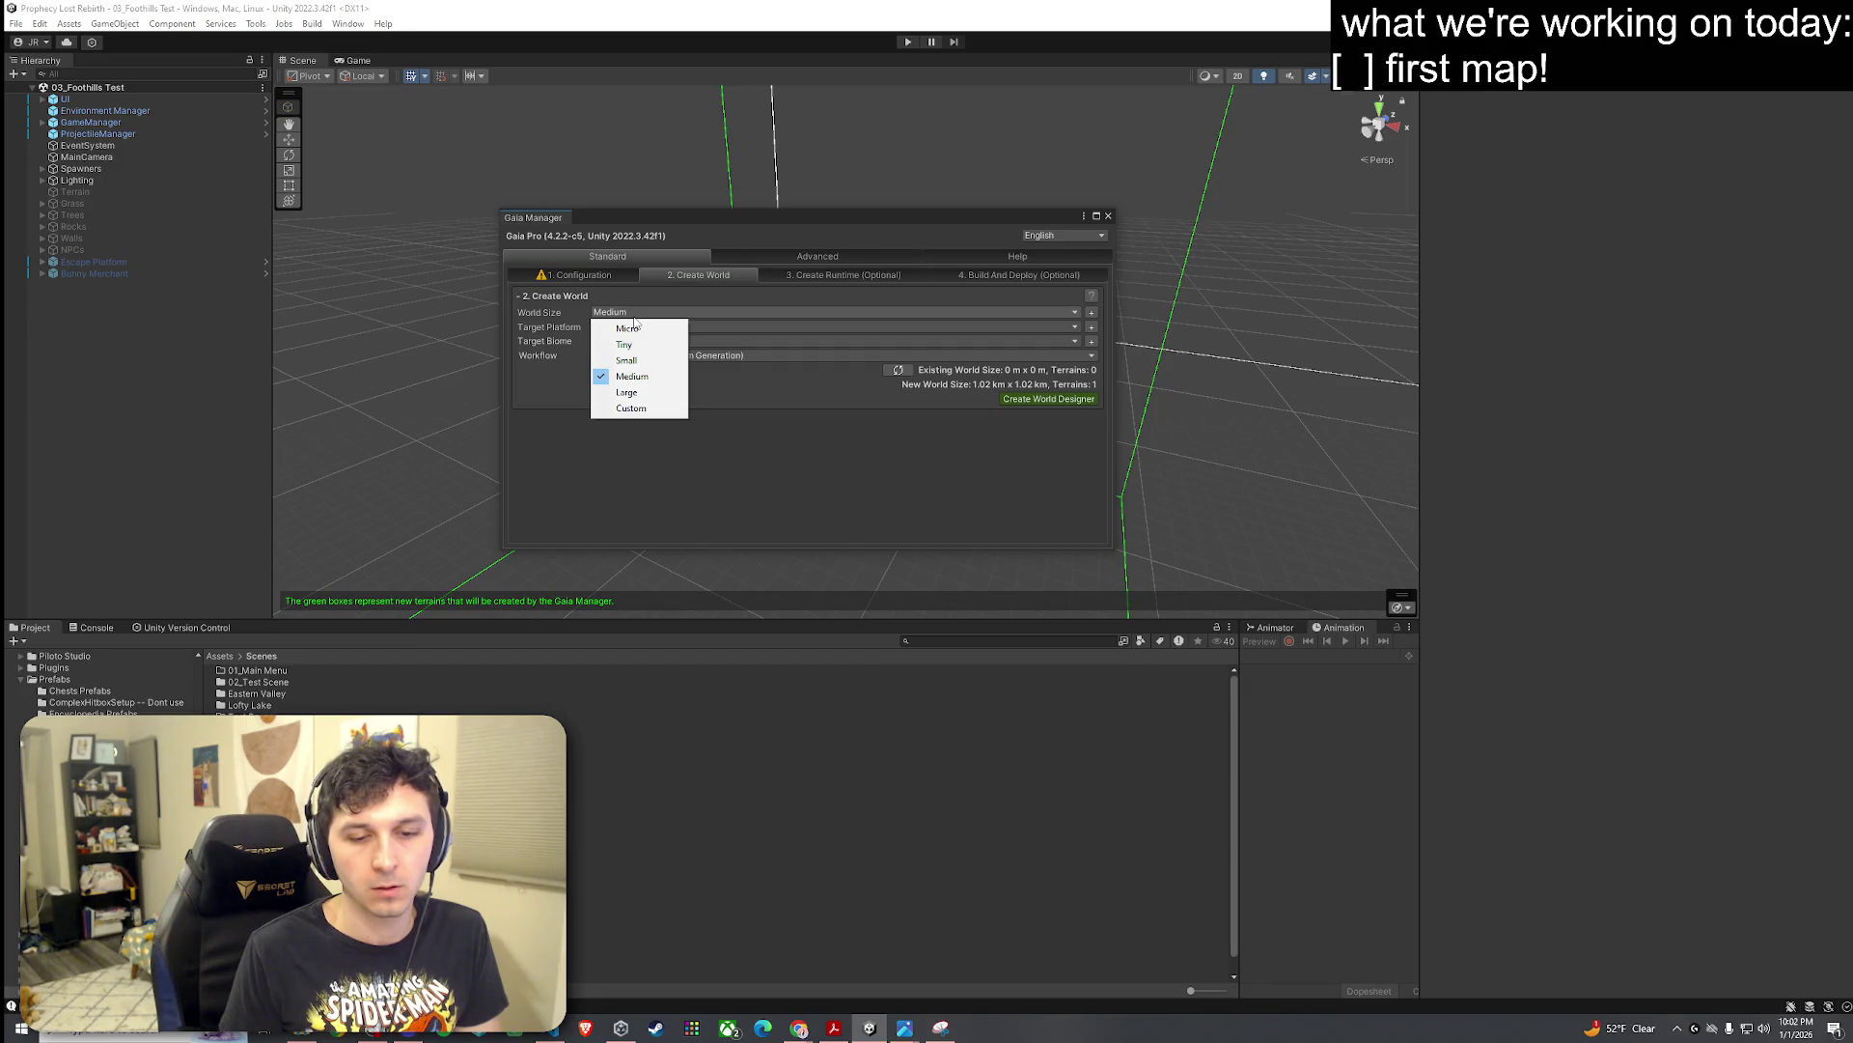
click(642, 360)
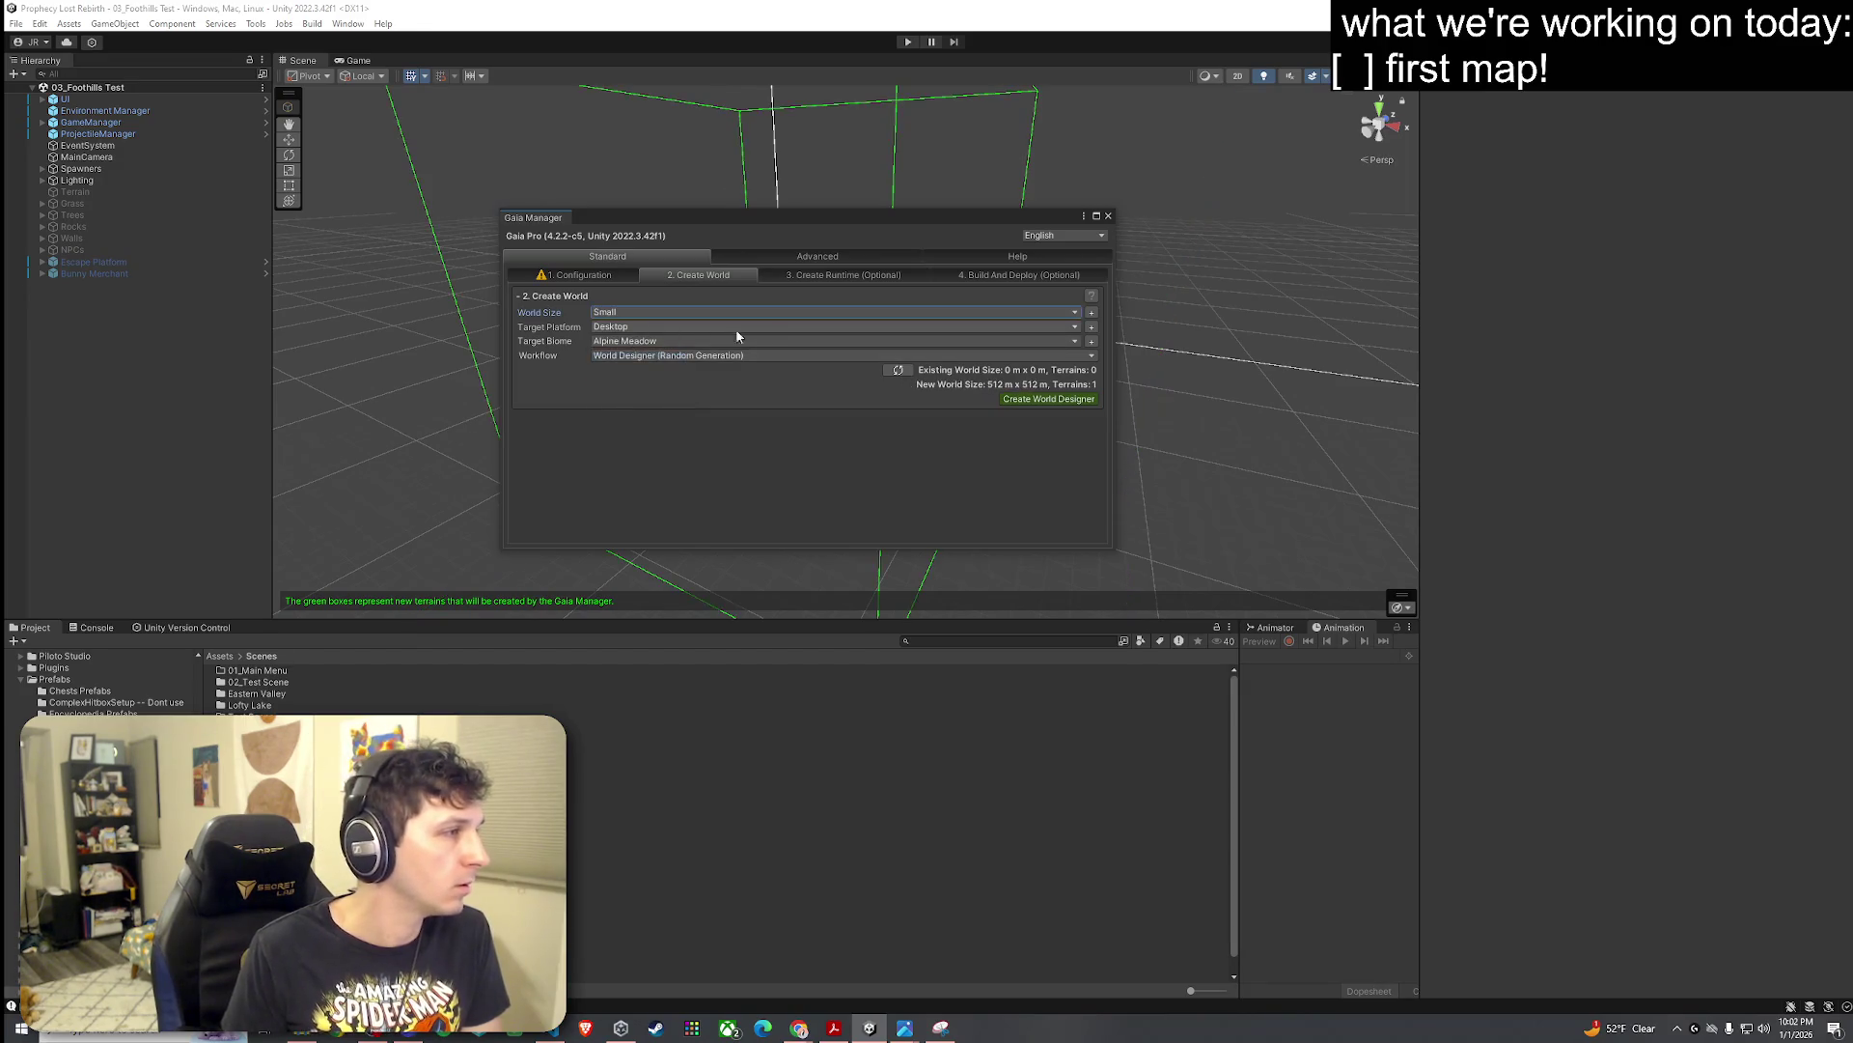
click(1091, 312)
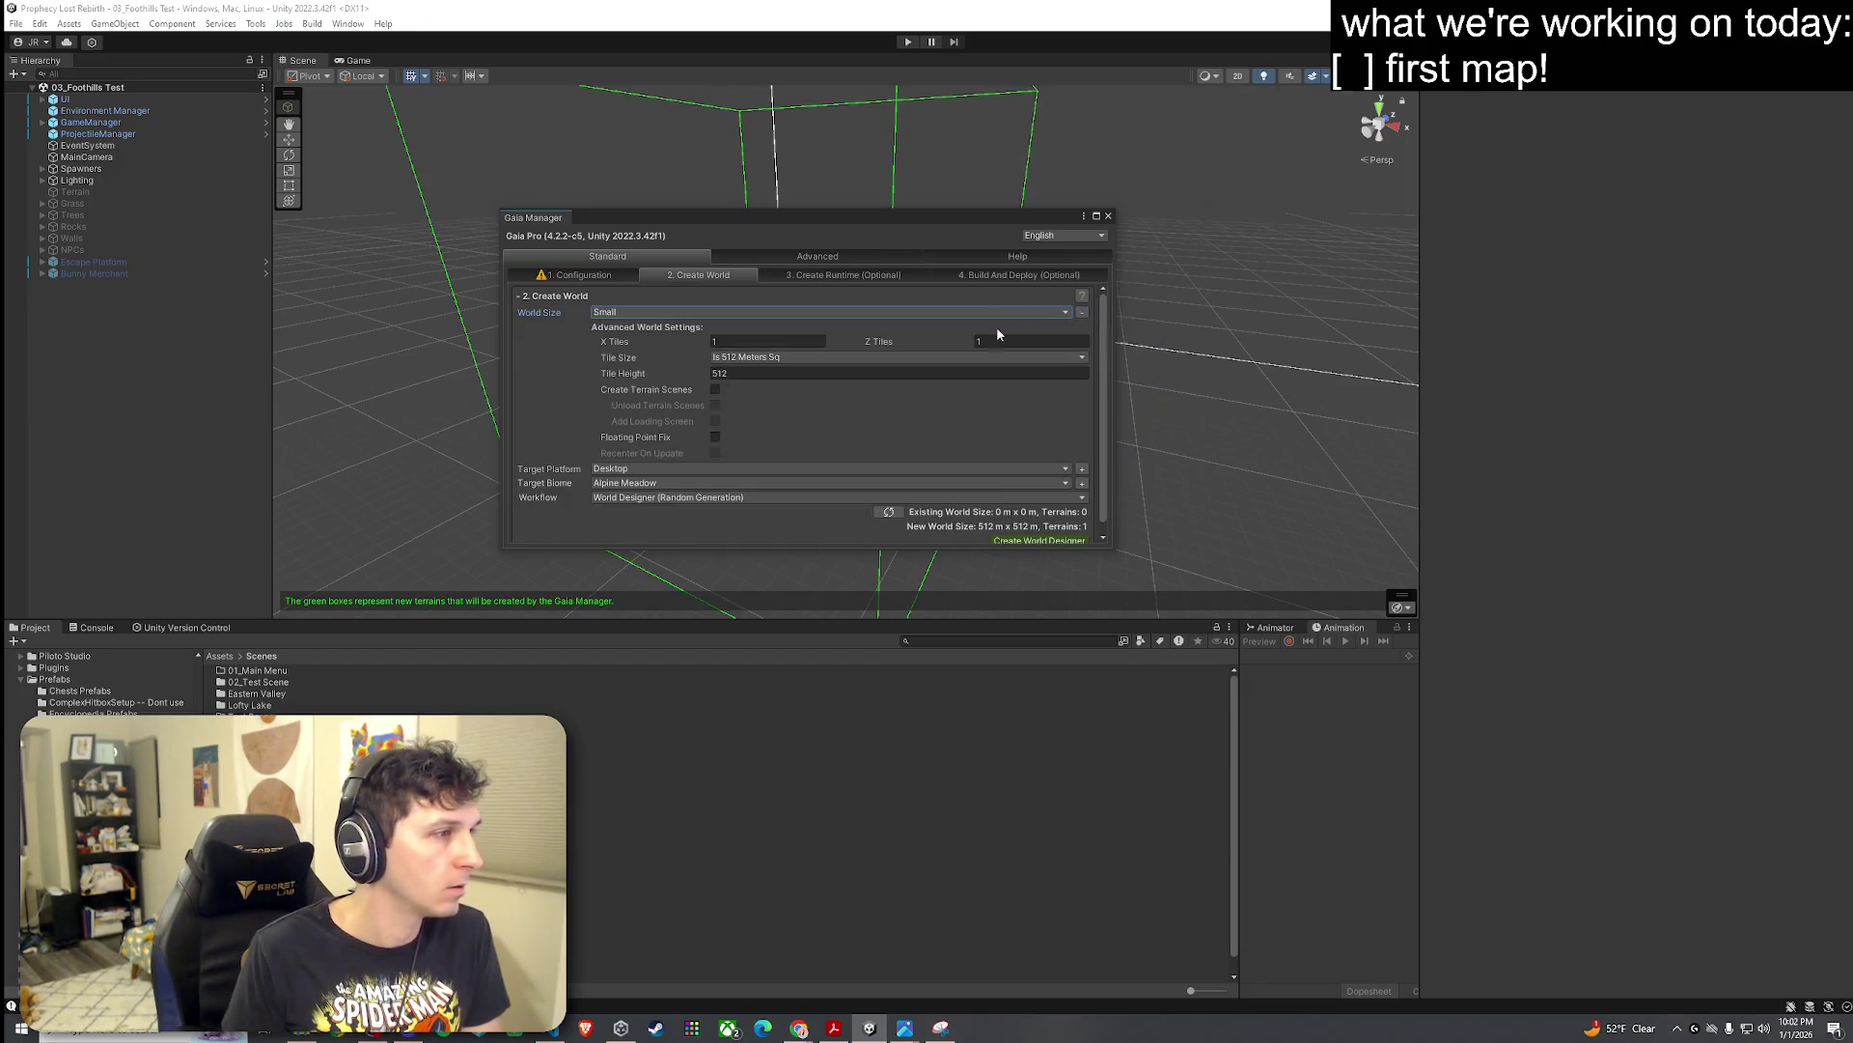
click(689, 314)
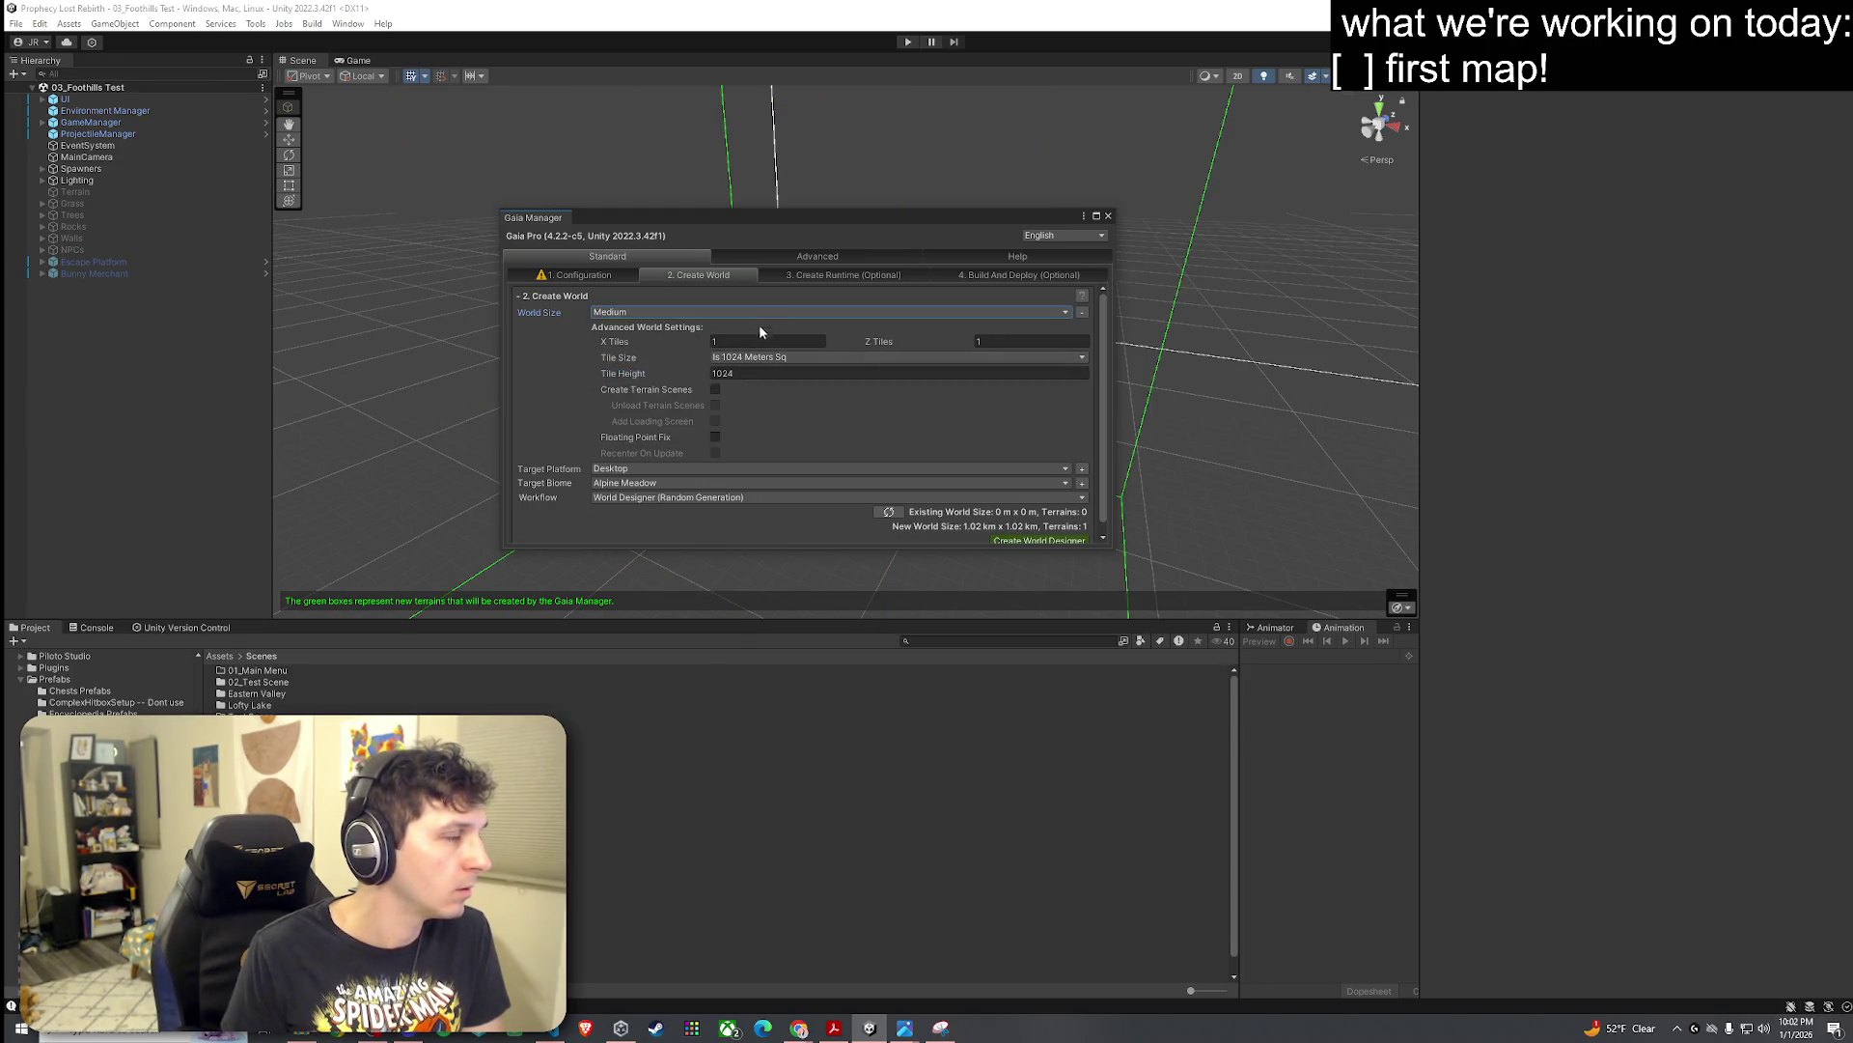
click(753, 315)
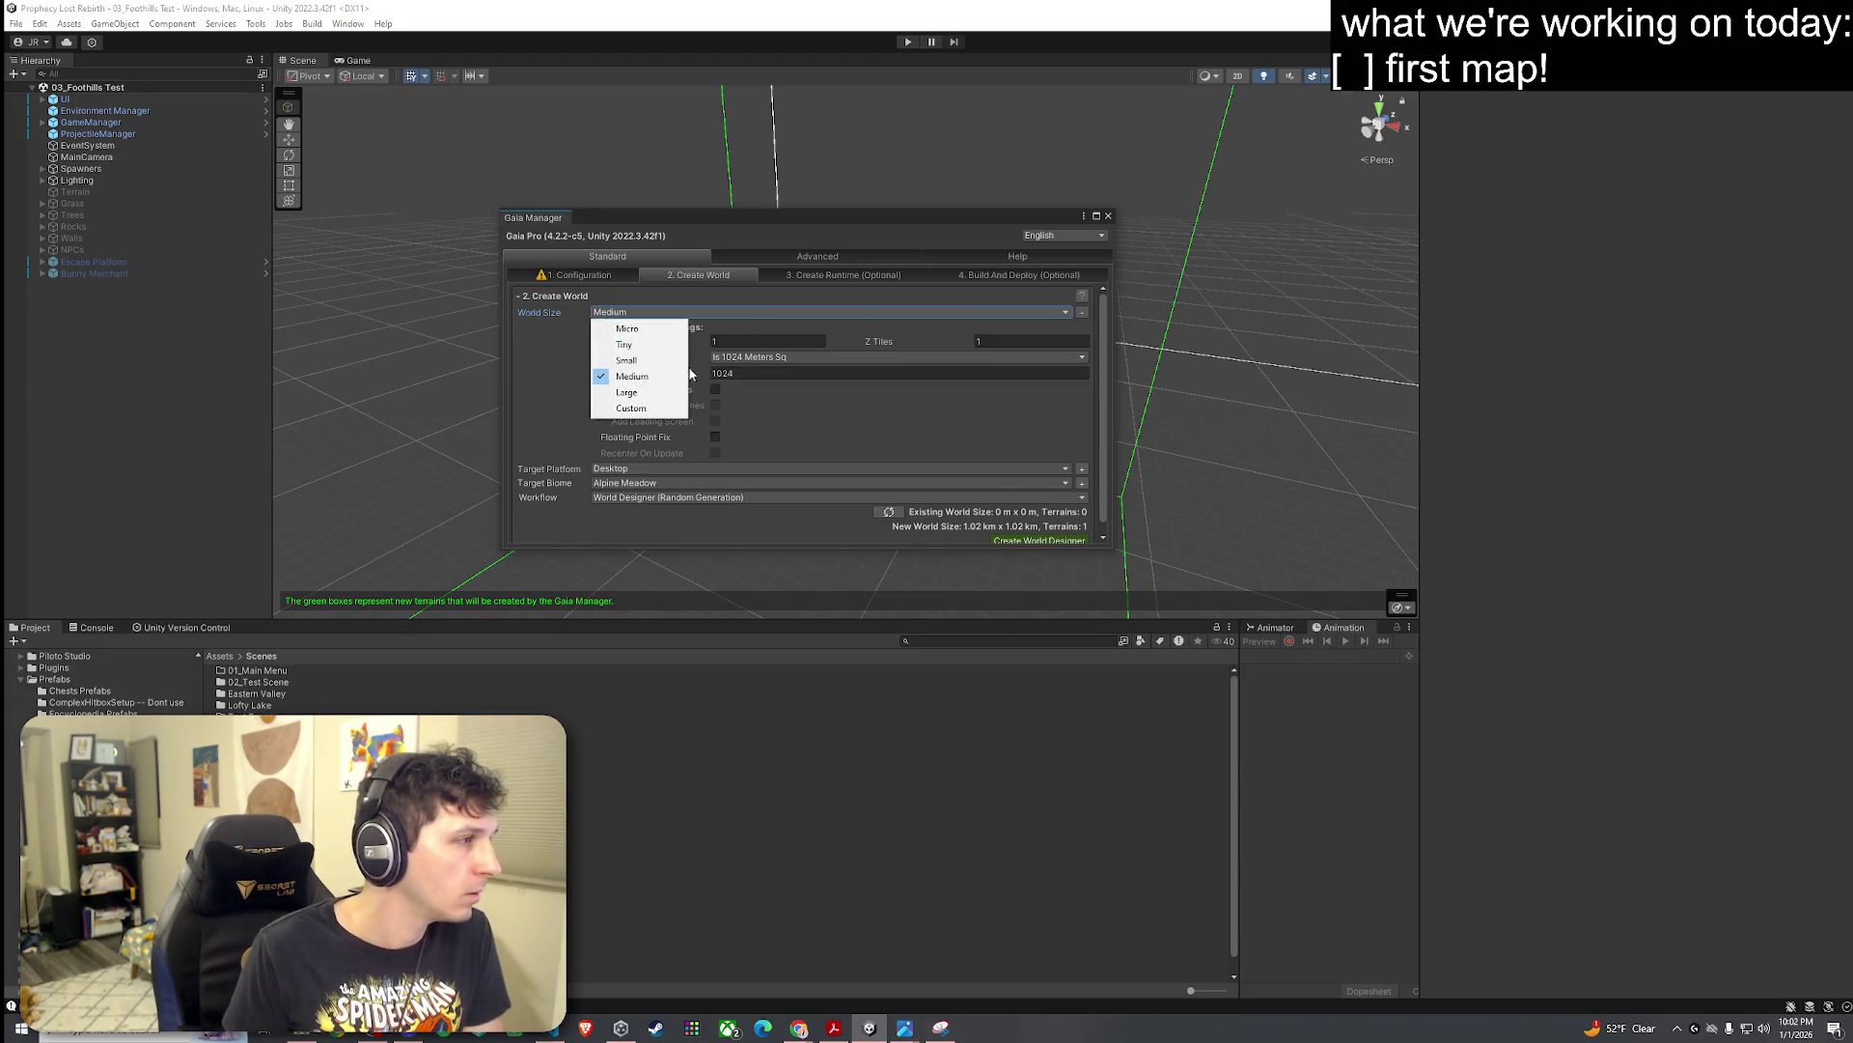
click(632, 357)
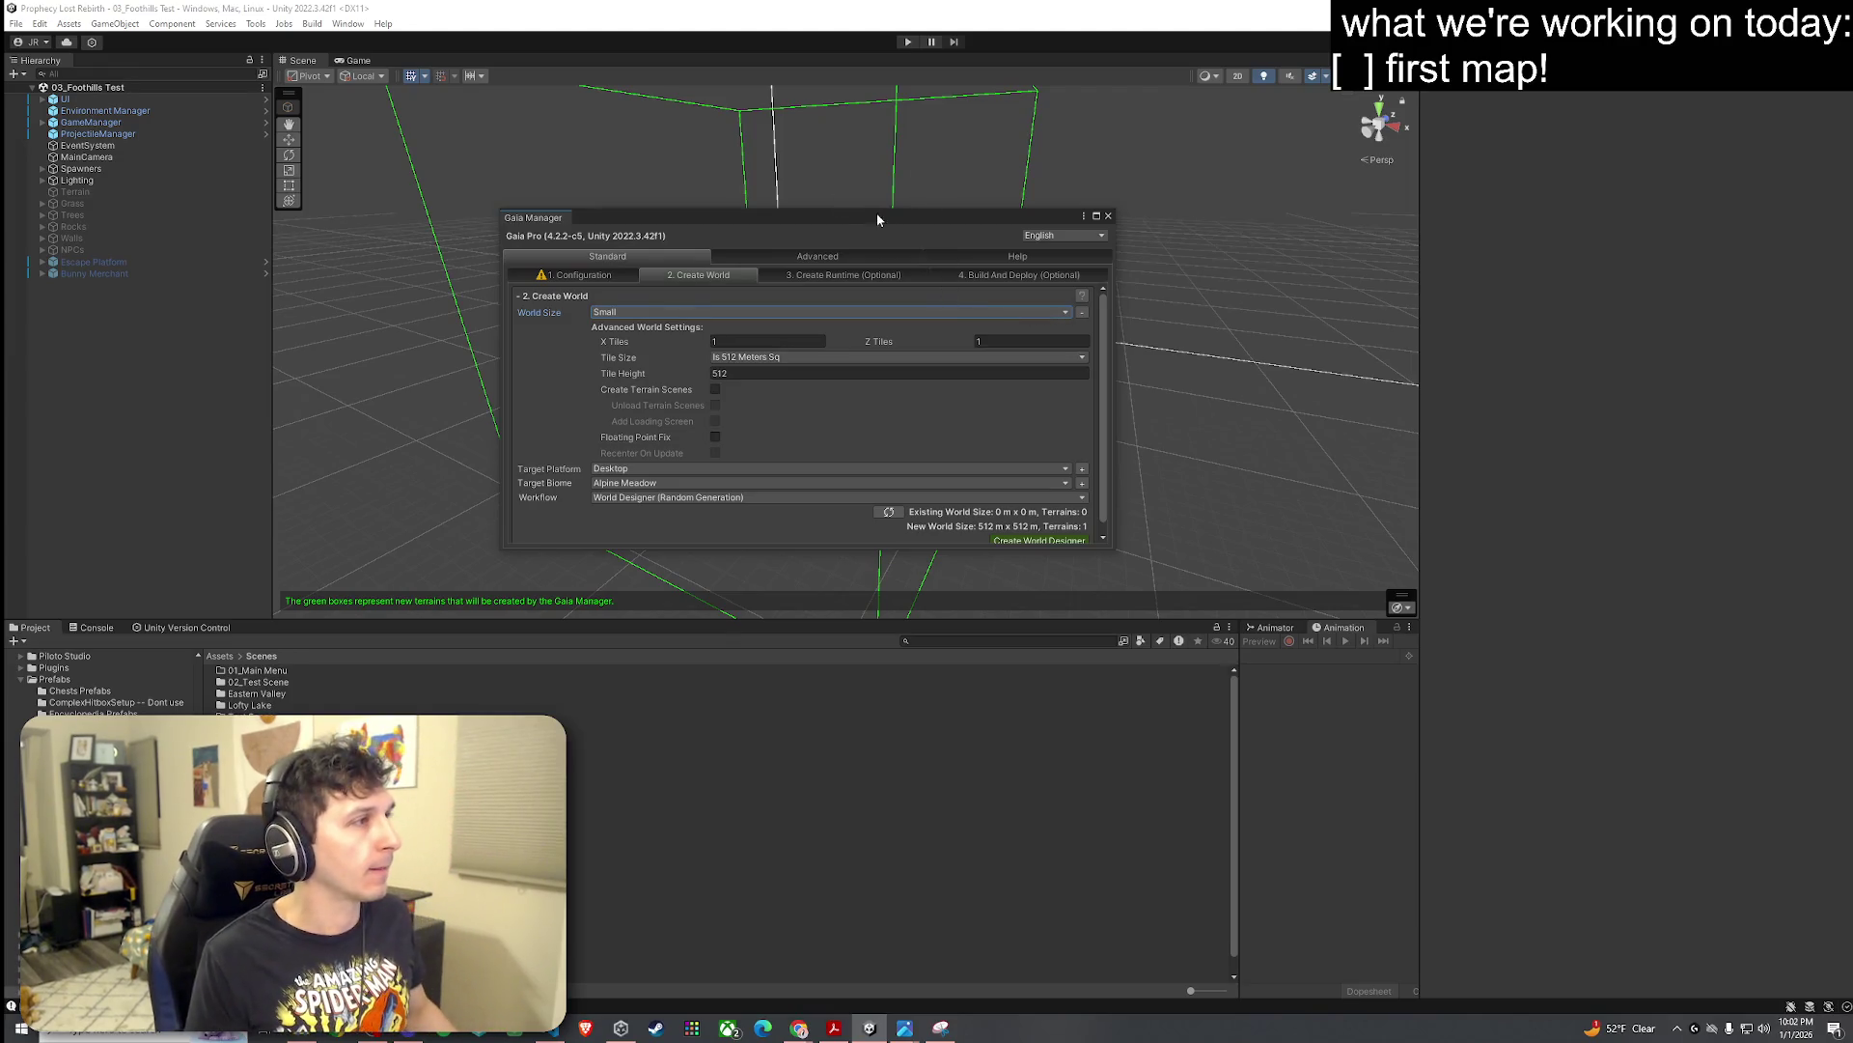
Step: Keep Alpine Meadow as the target biome and create a World Designer workflow
drag(857, 216, 1348, 247)
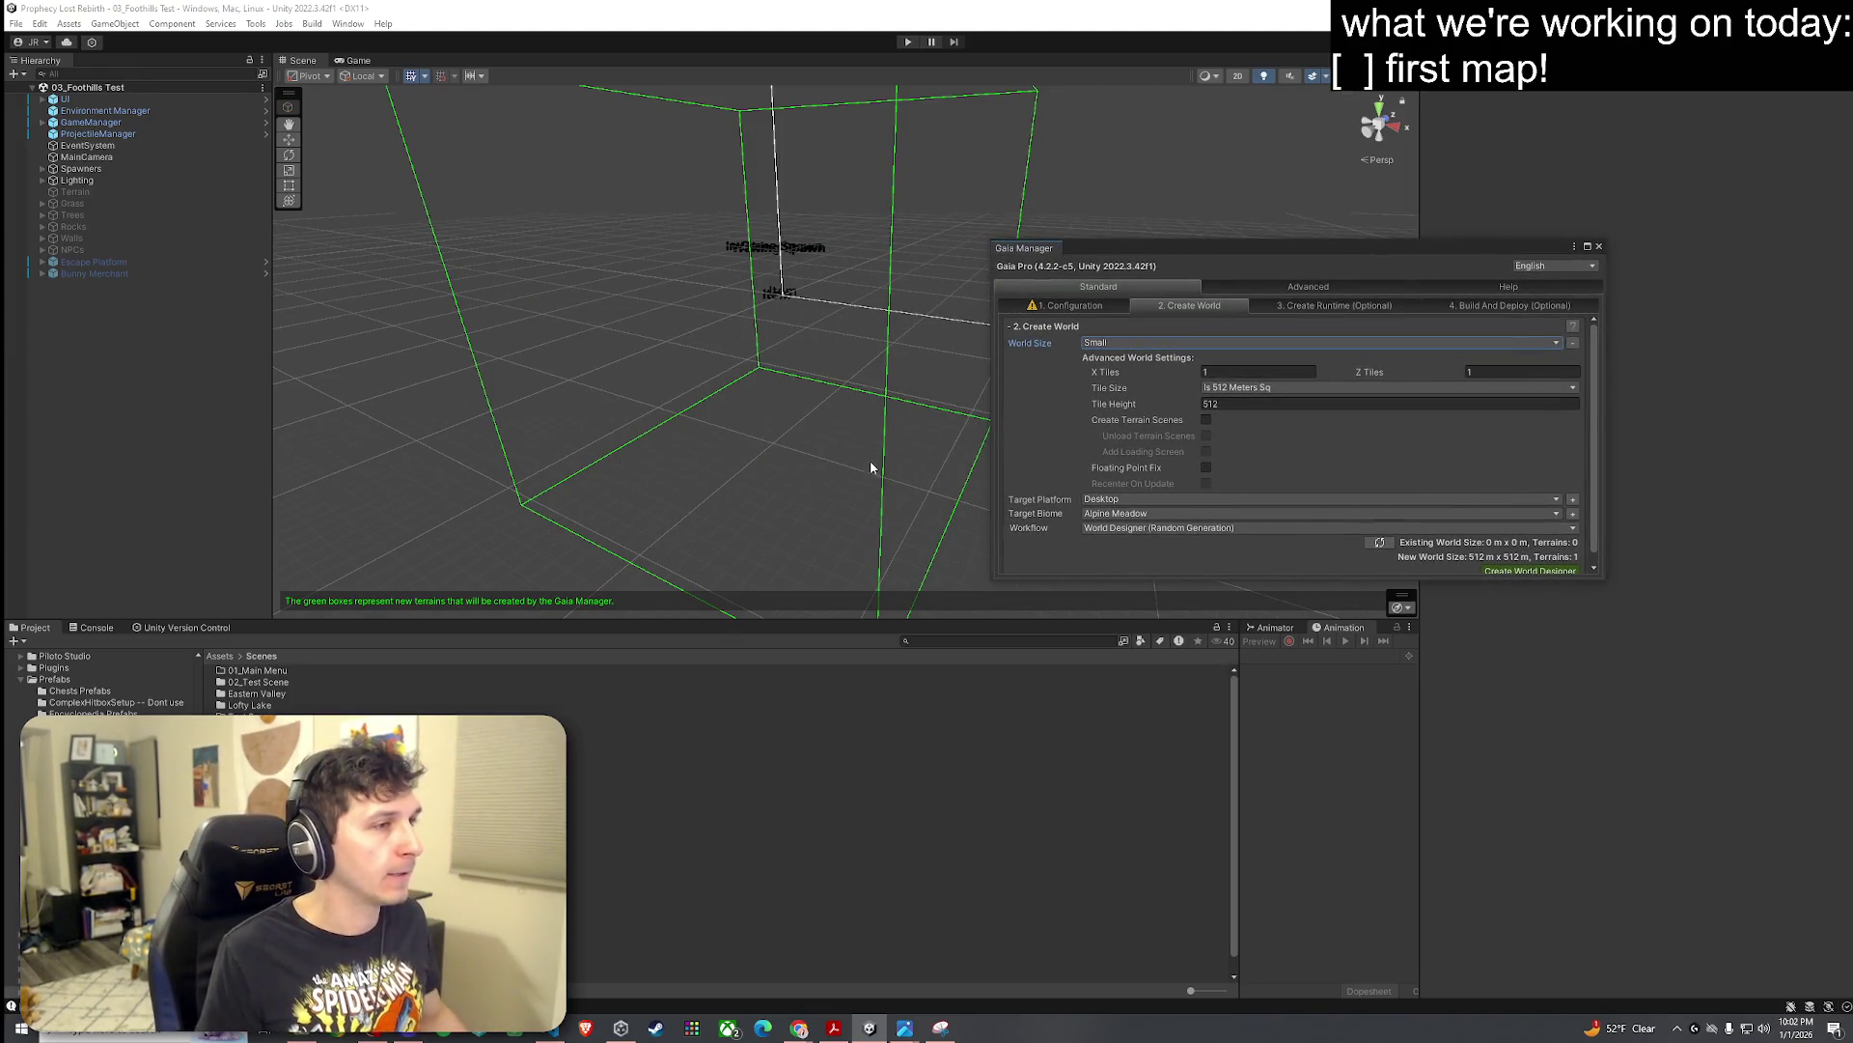
drag(1157, 253, 940, 205)
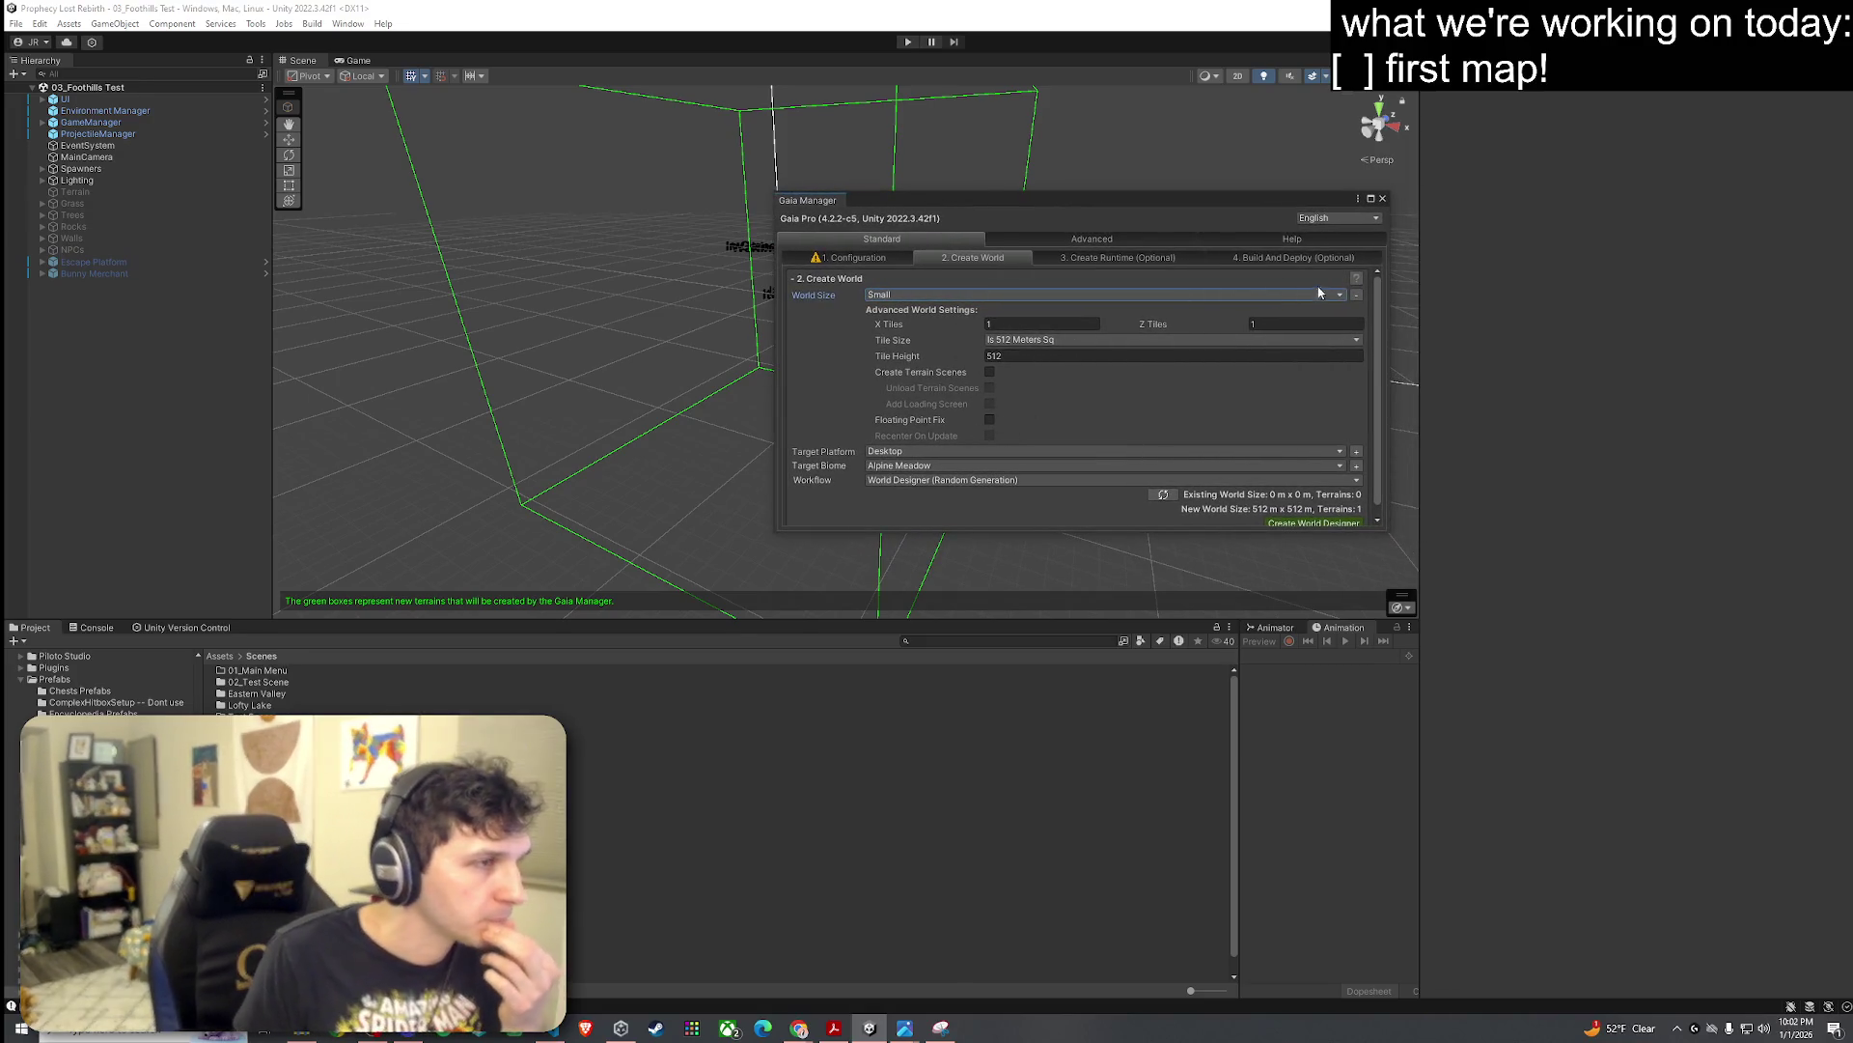
click(1358, 297)
click(922, 324)
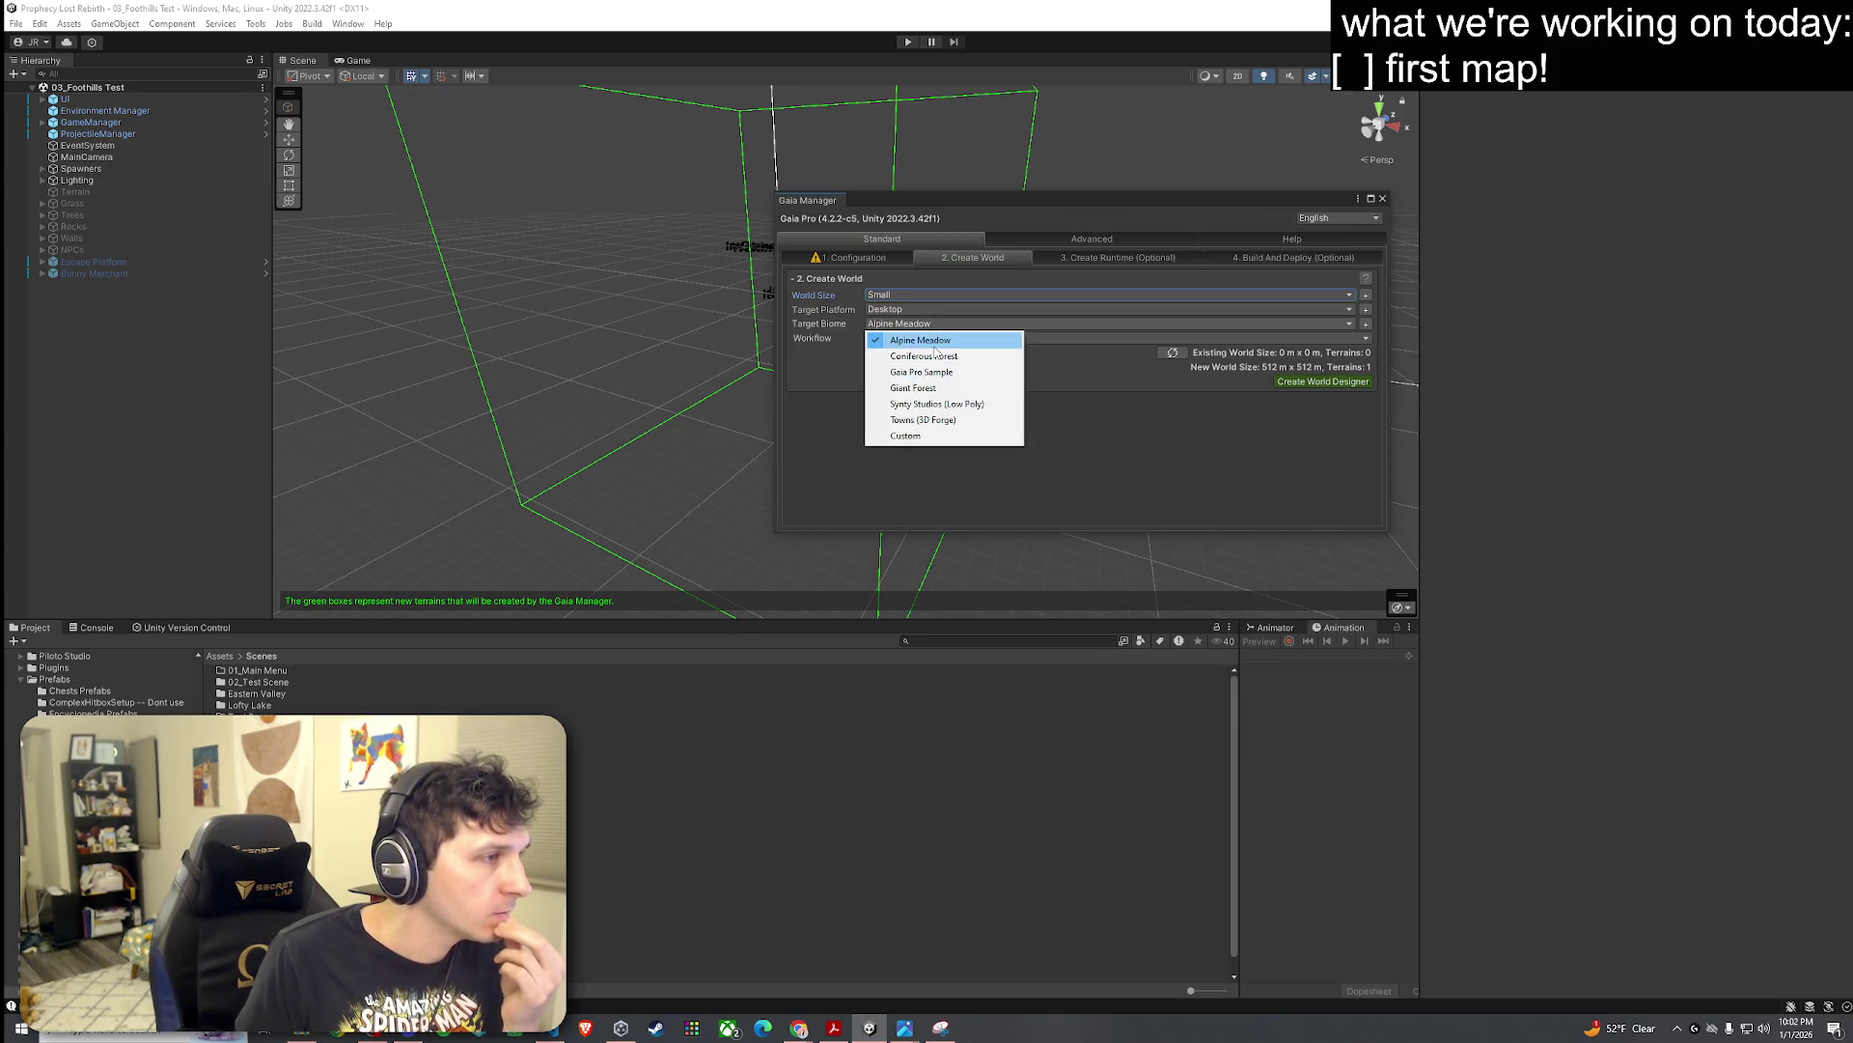
click(934, 345)
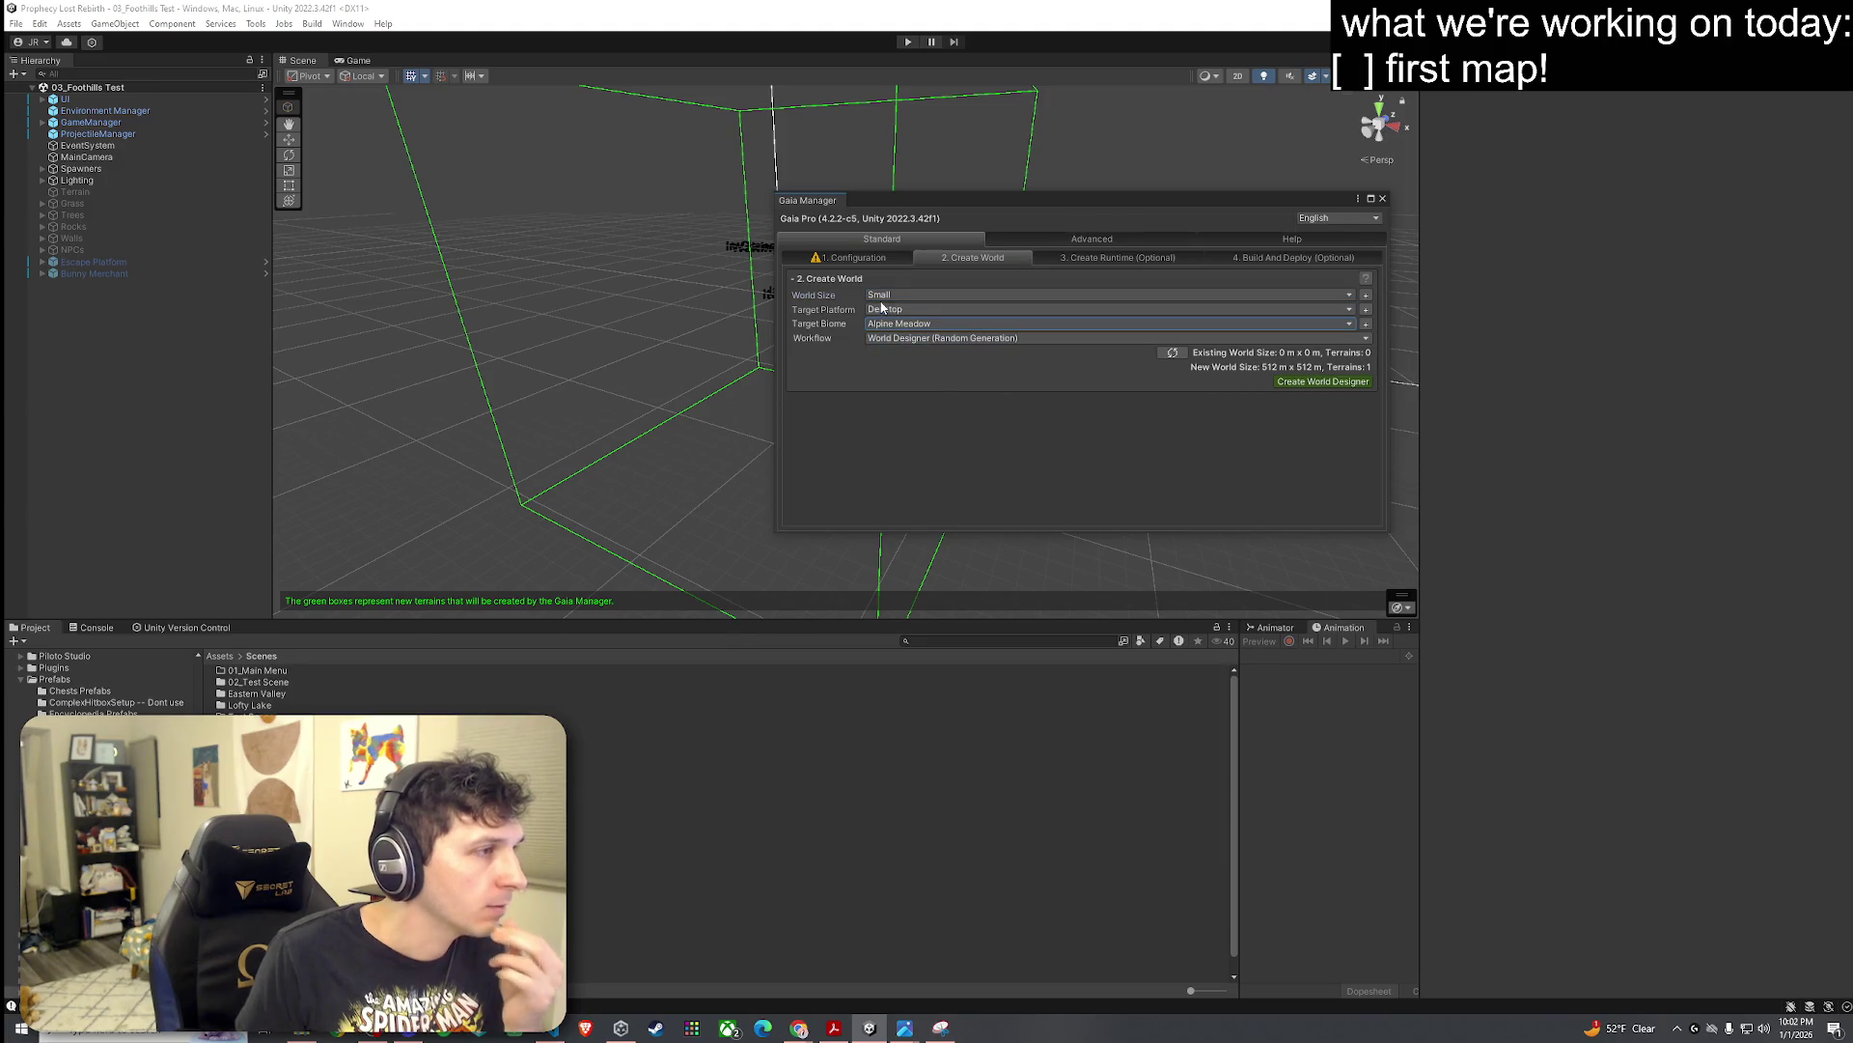
click(897, 325)
click(897, 332)
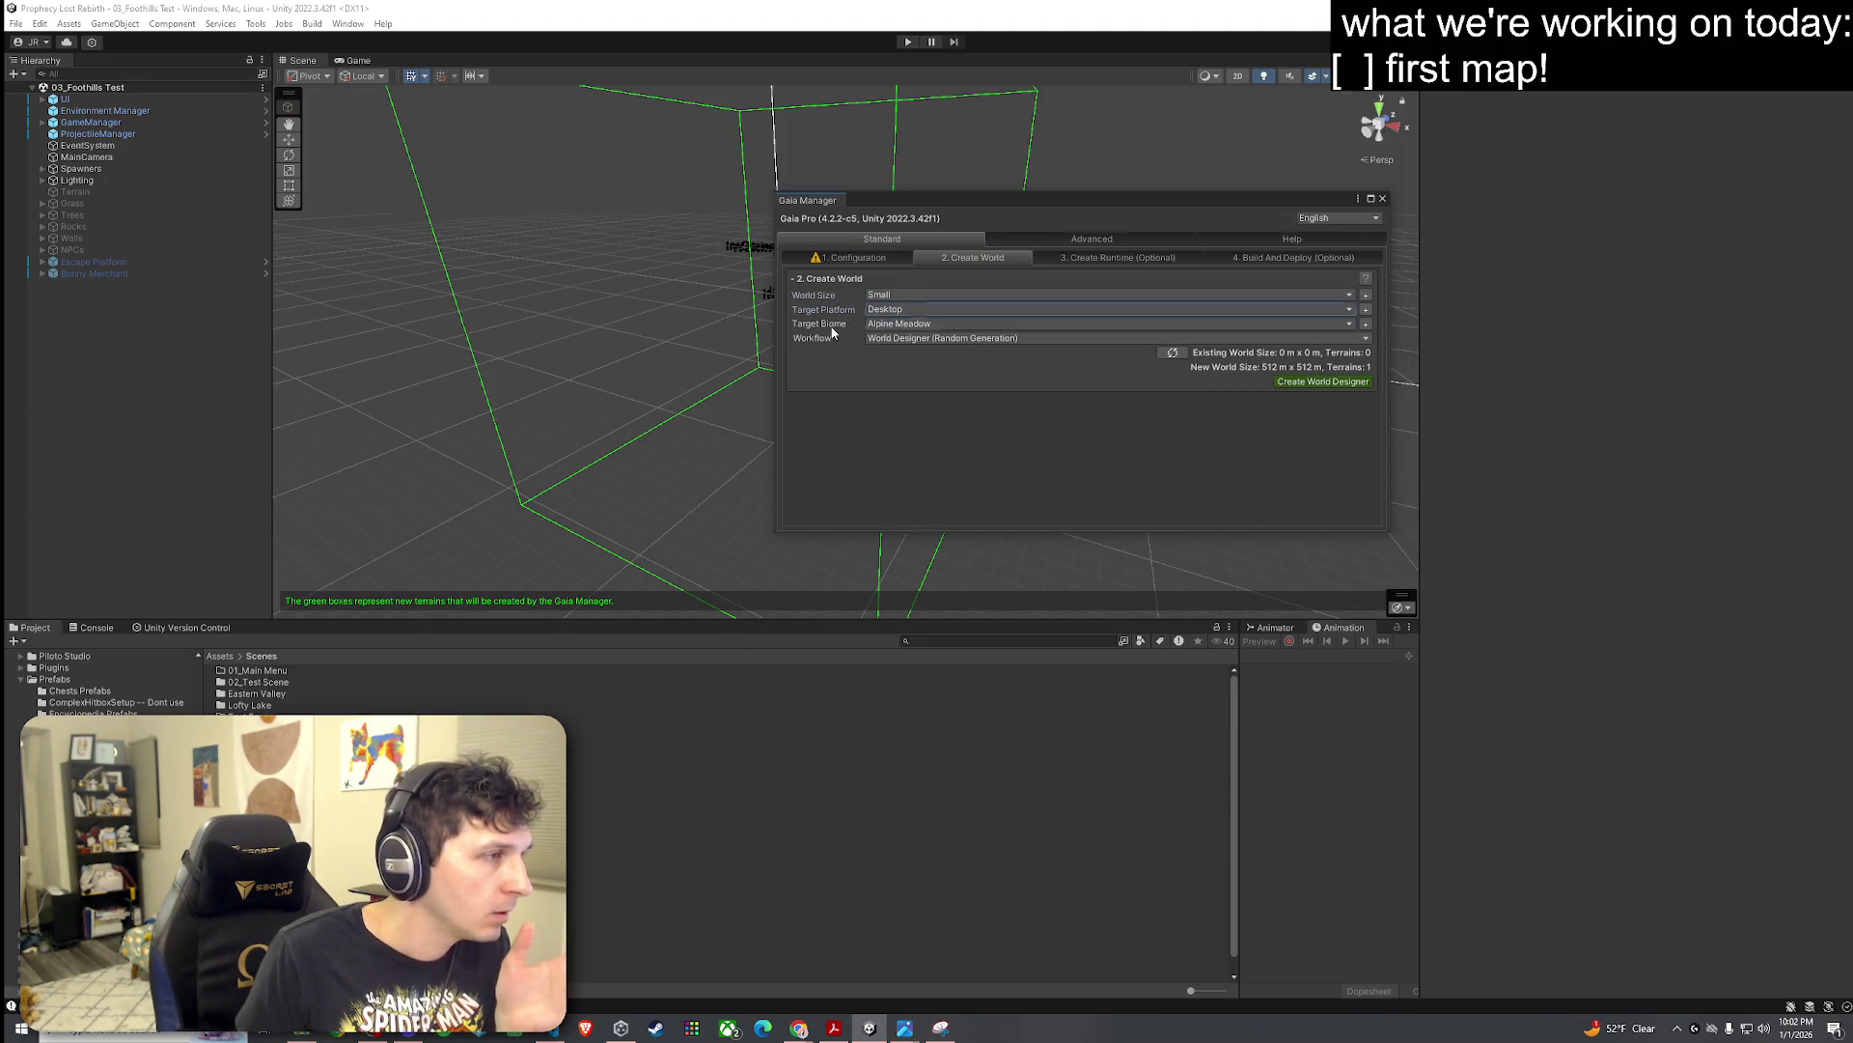
click(971, 338)
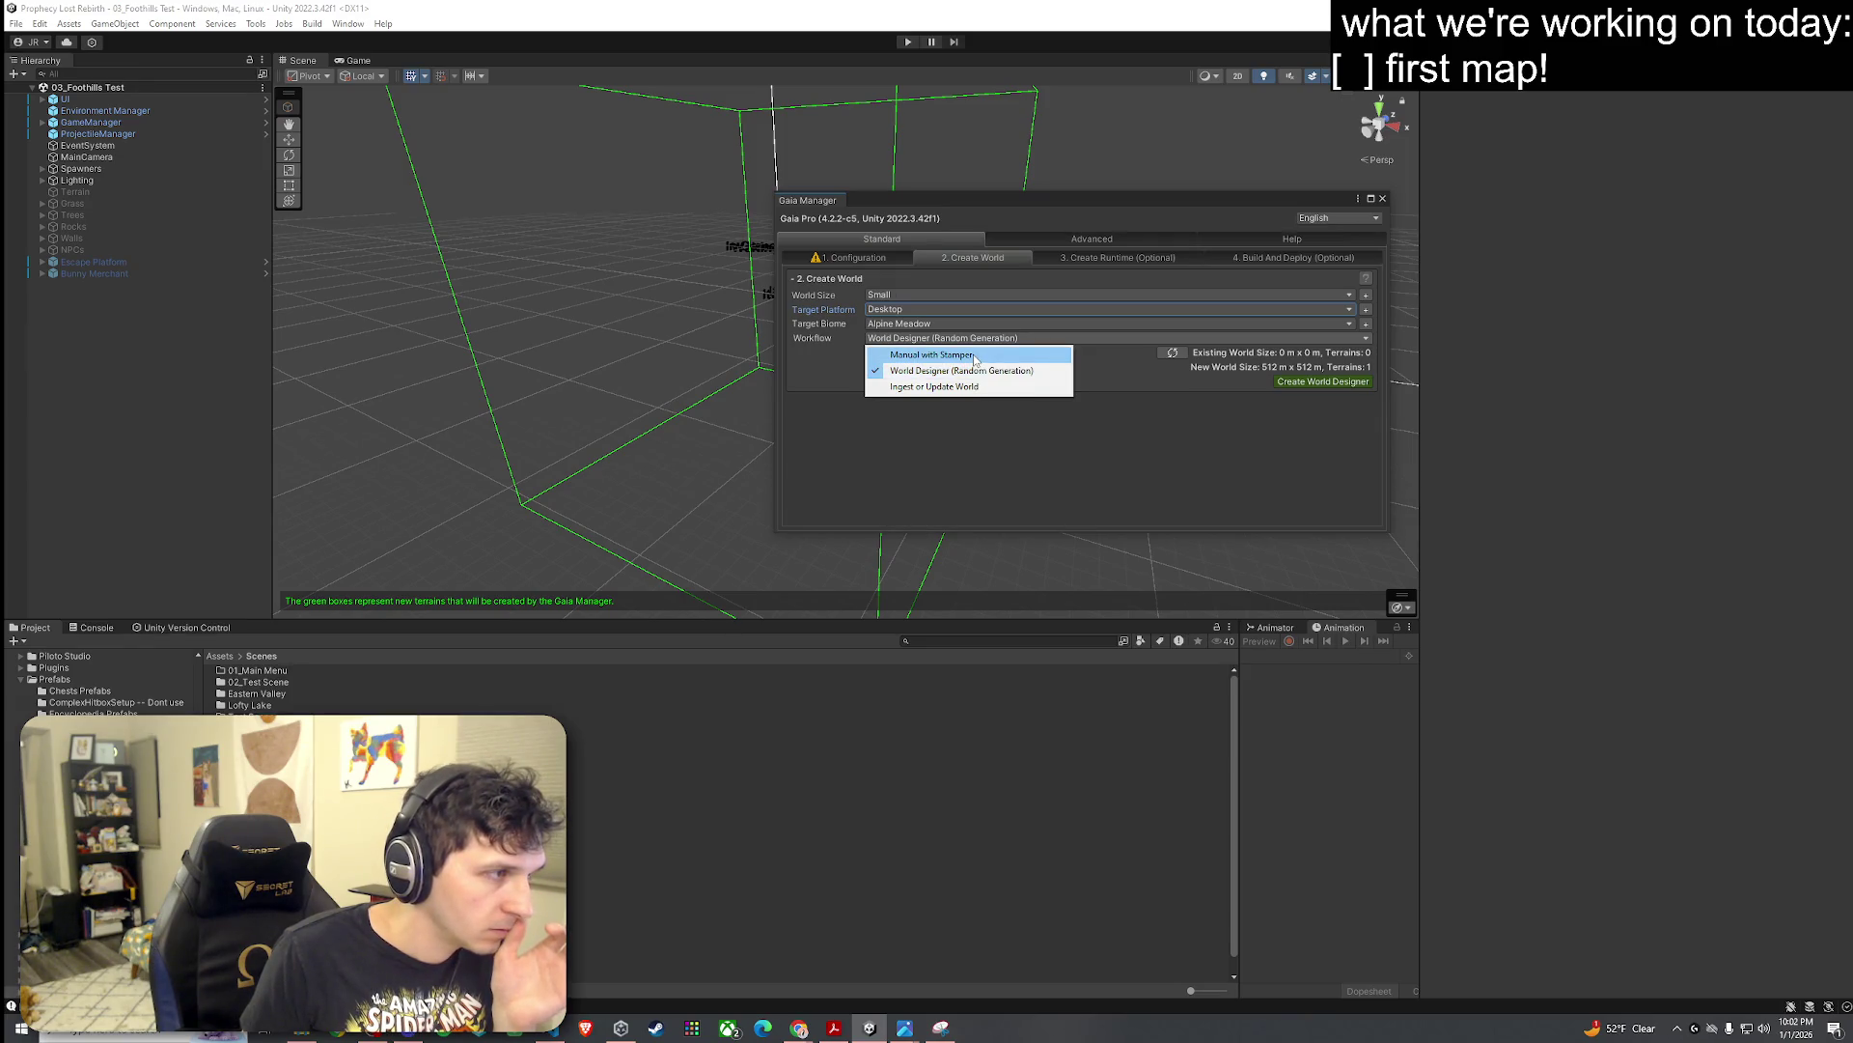
click(1335, 383)
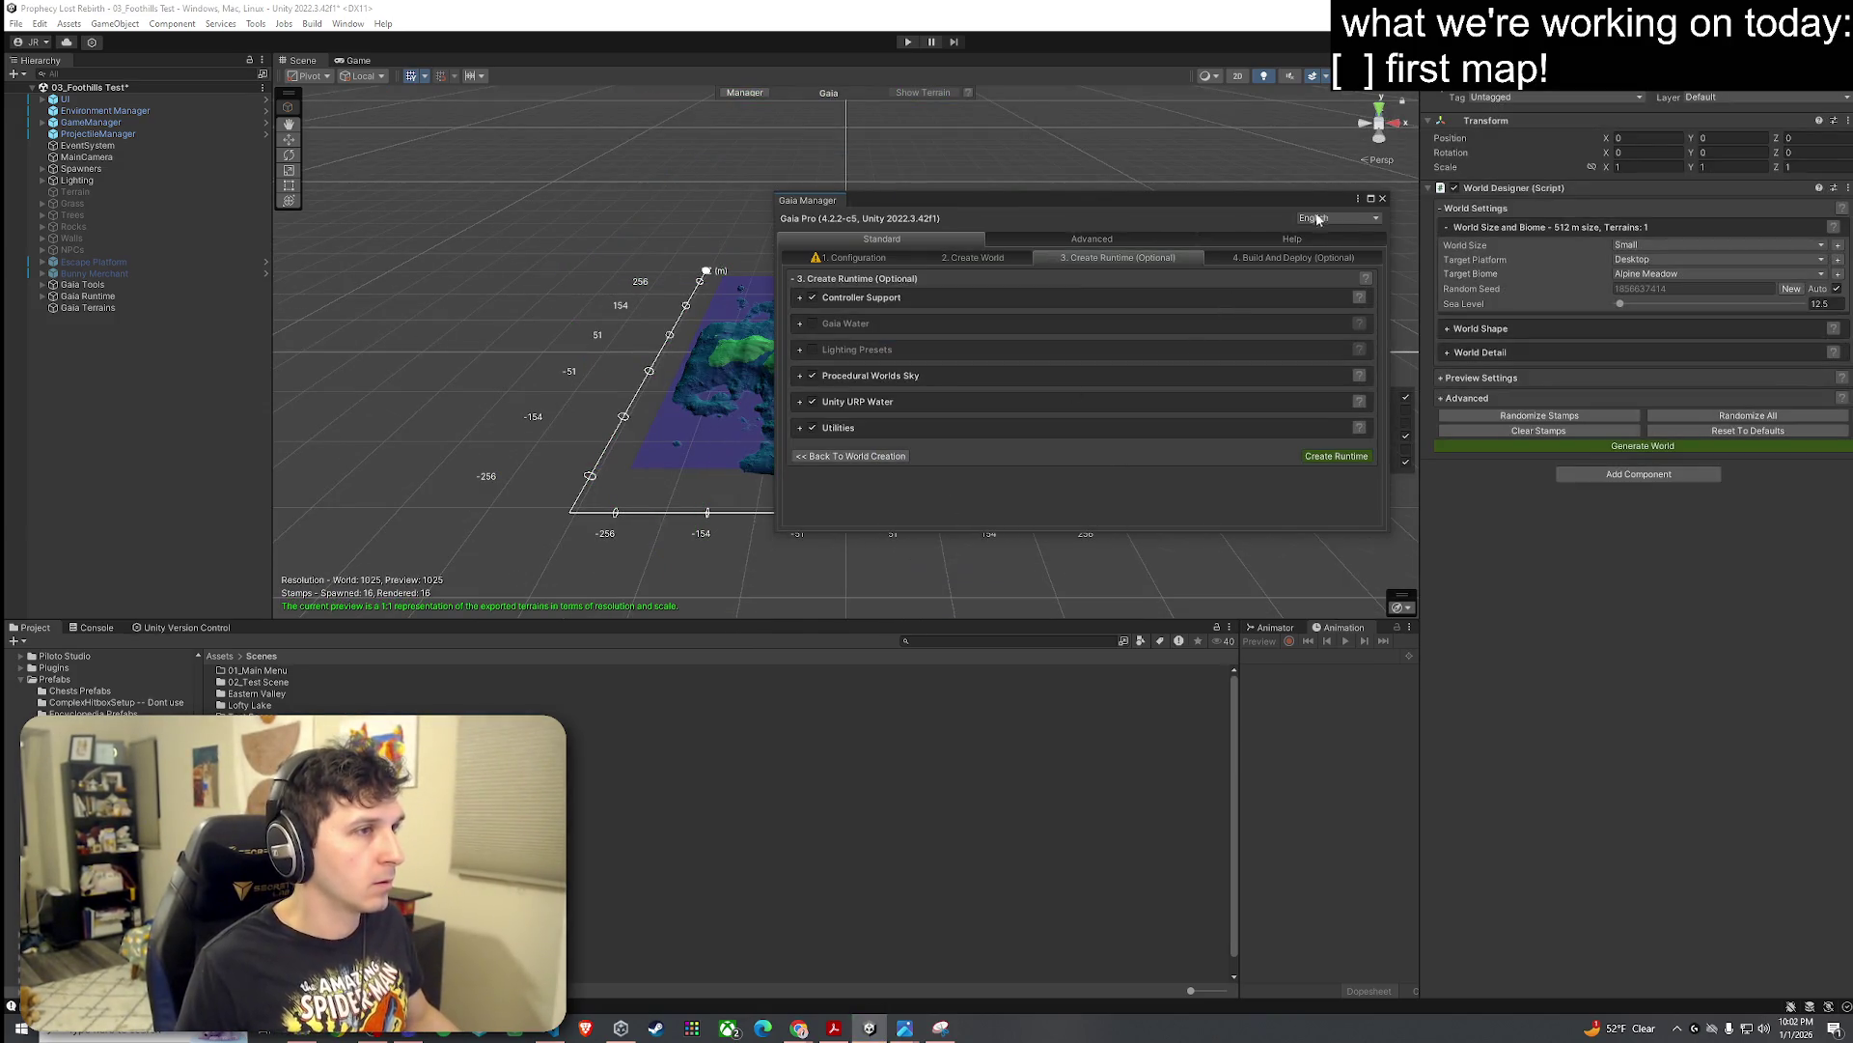
Step: Dock the Gaia Manager and zoom the Scene view in on the Alpine Meadow terrain preview
mouse_move(807, 200)
mouse_down()
mouse_move(1390, 203)
mouse_move(1544, 232)
mouse_move(1593, 289)
mouse_up()
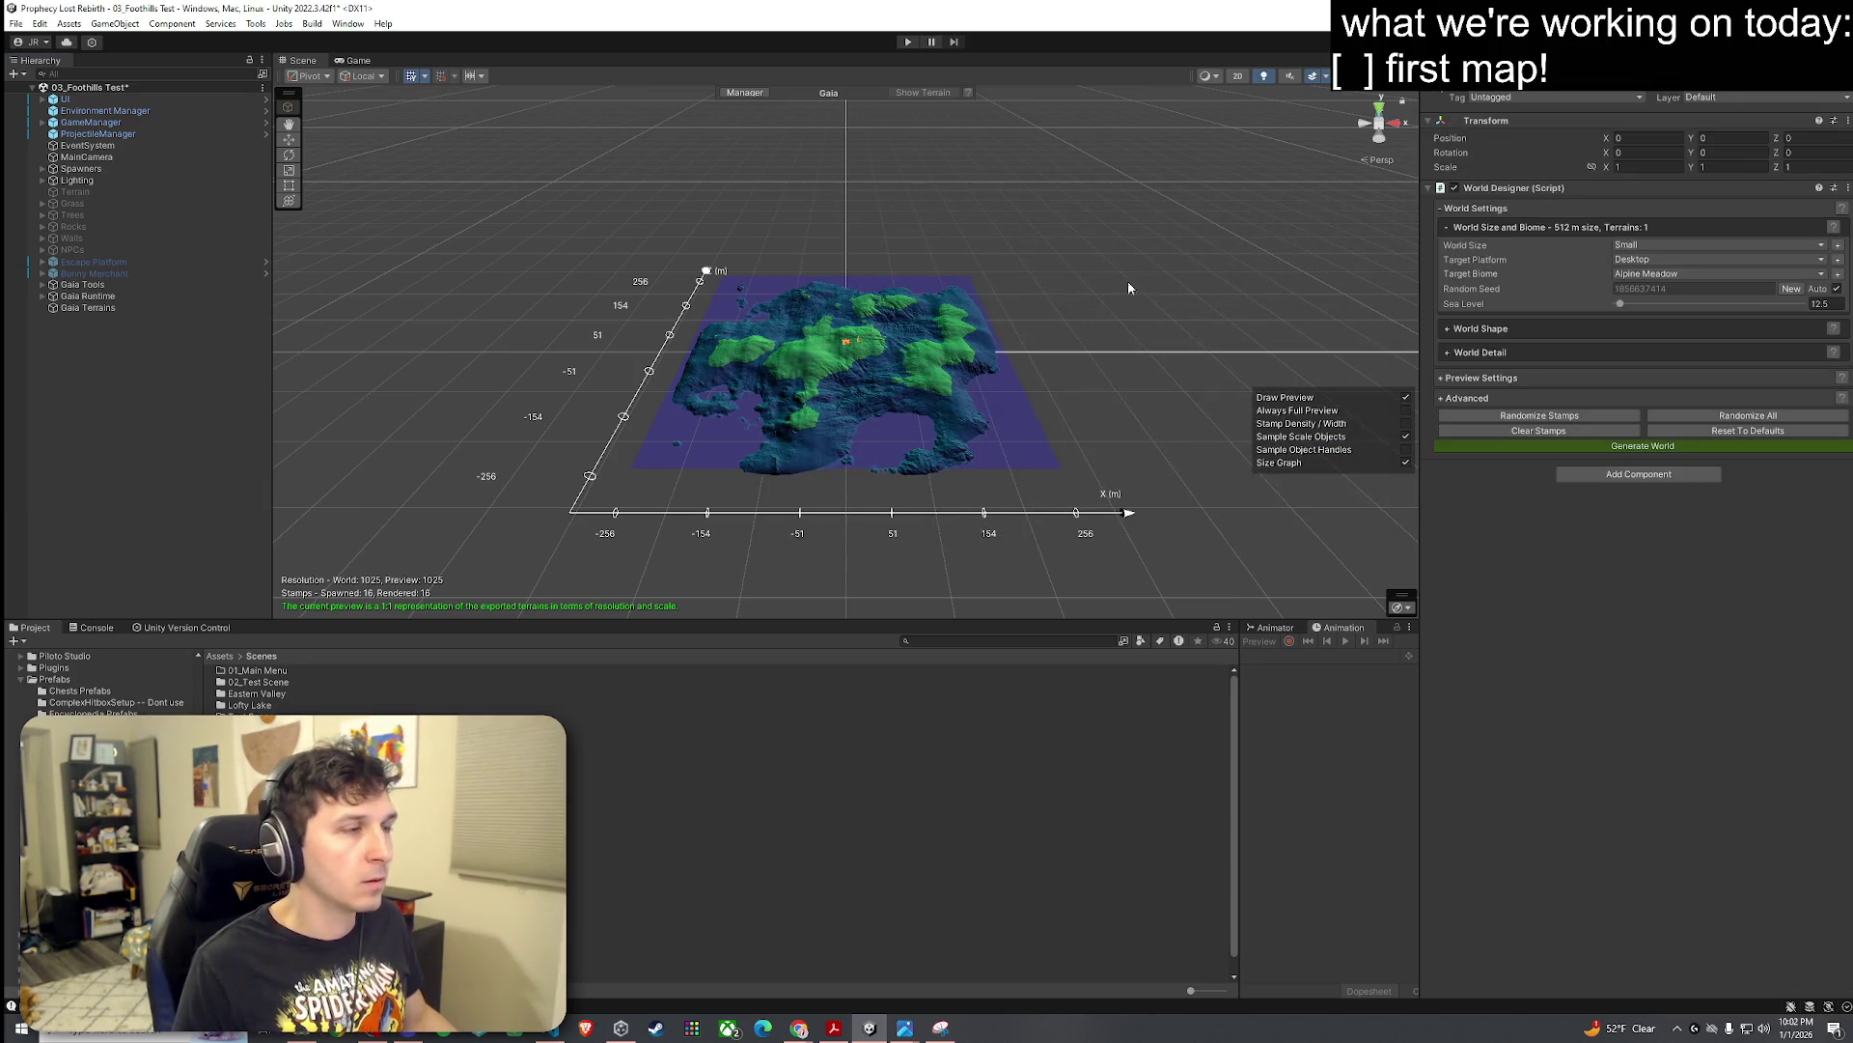
mouse_move(1128, 288)
mouse_down()
mouse_move(1014, 353)
mouse_move(1077, 266)
mouse_move(1110, 172)
mouse_move(877, 339)
mouse_move(993, 236)
mouse_move(1203, 148)
mouse_move(1063, 256)
mouse_move(1068, 302)
mouse_up()
scroll(1020, 355, up, 3)
scroll(1019, 355, up, 5)
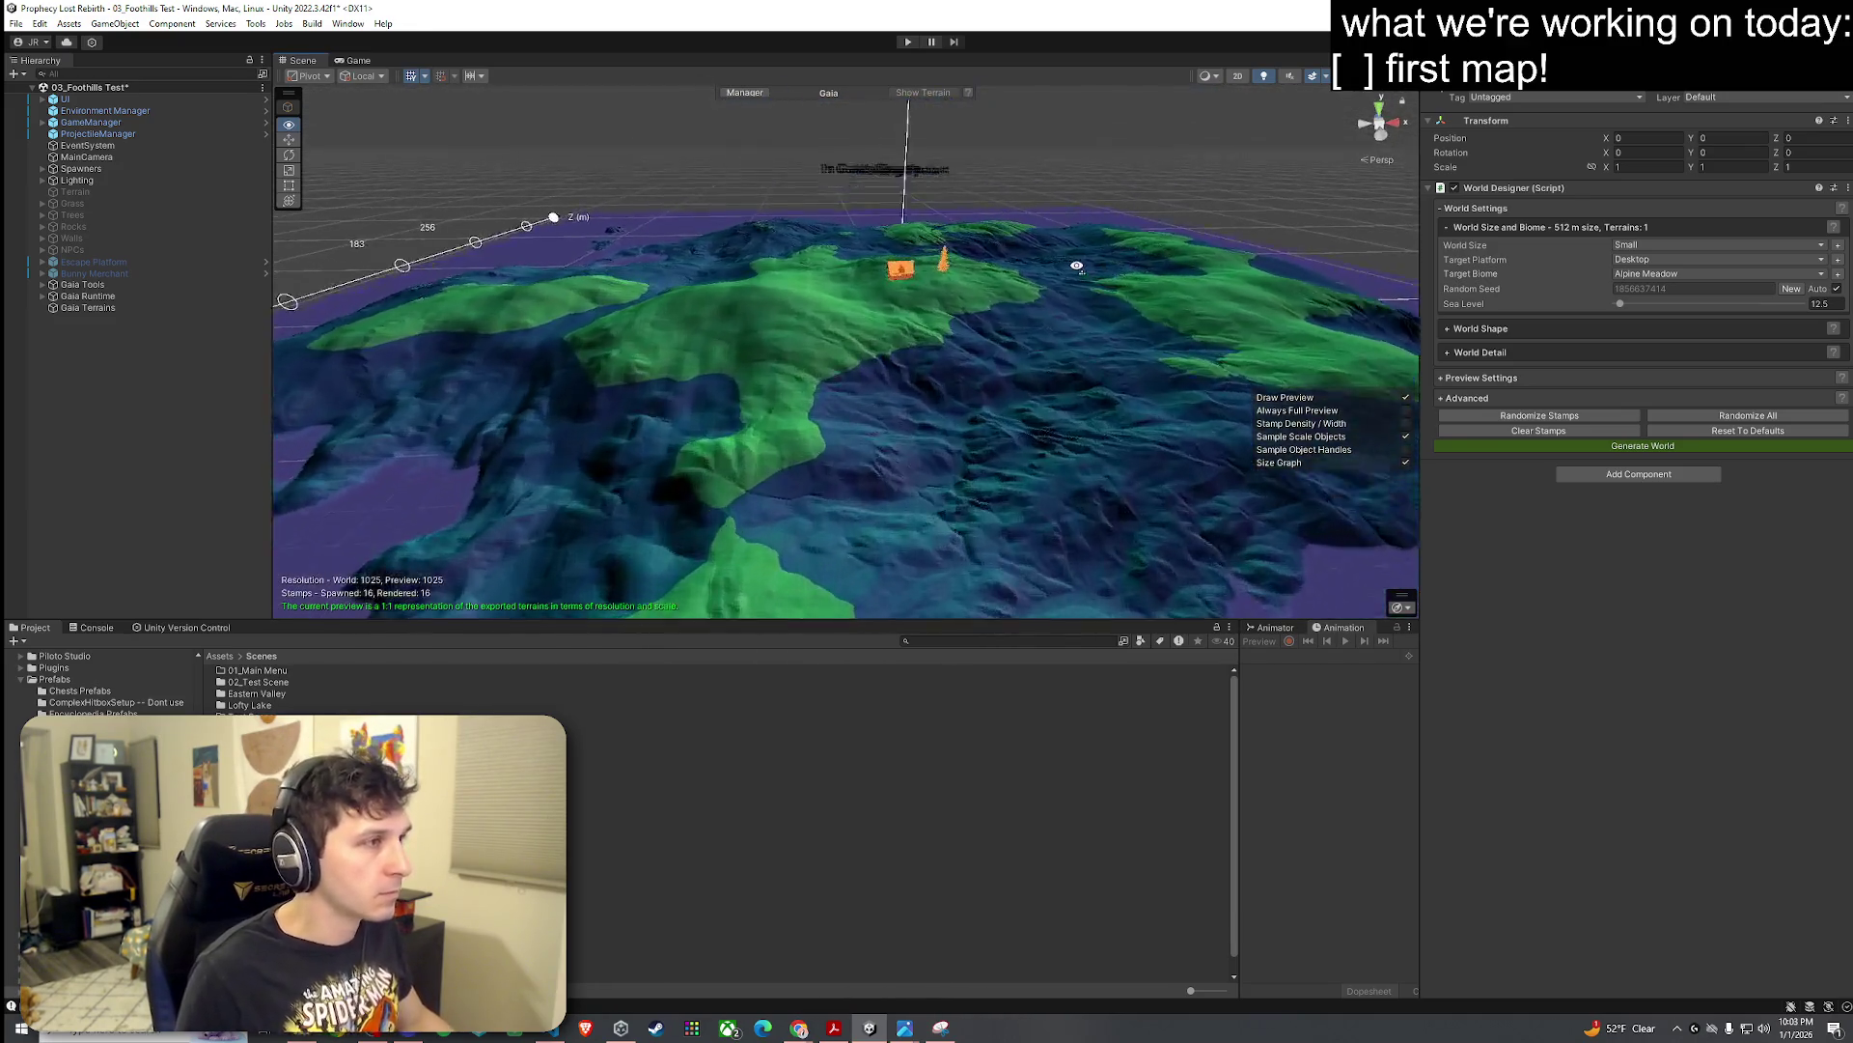
scroll(1077, 267, up, 5)
drag(976, 348, 969, 351)
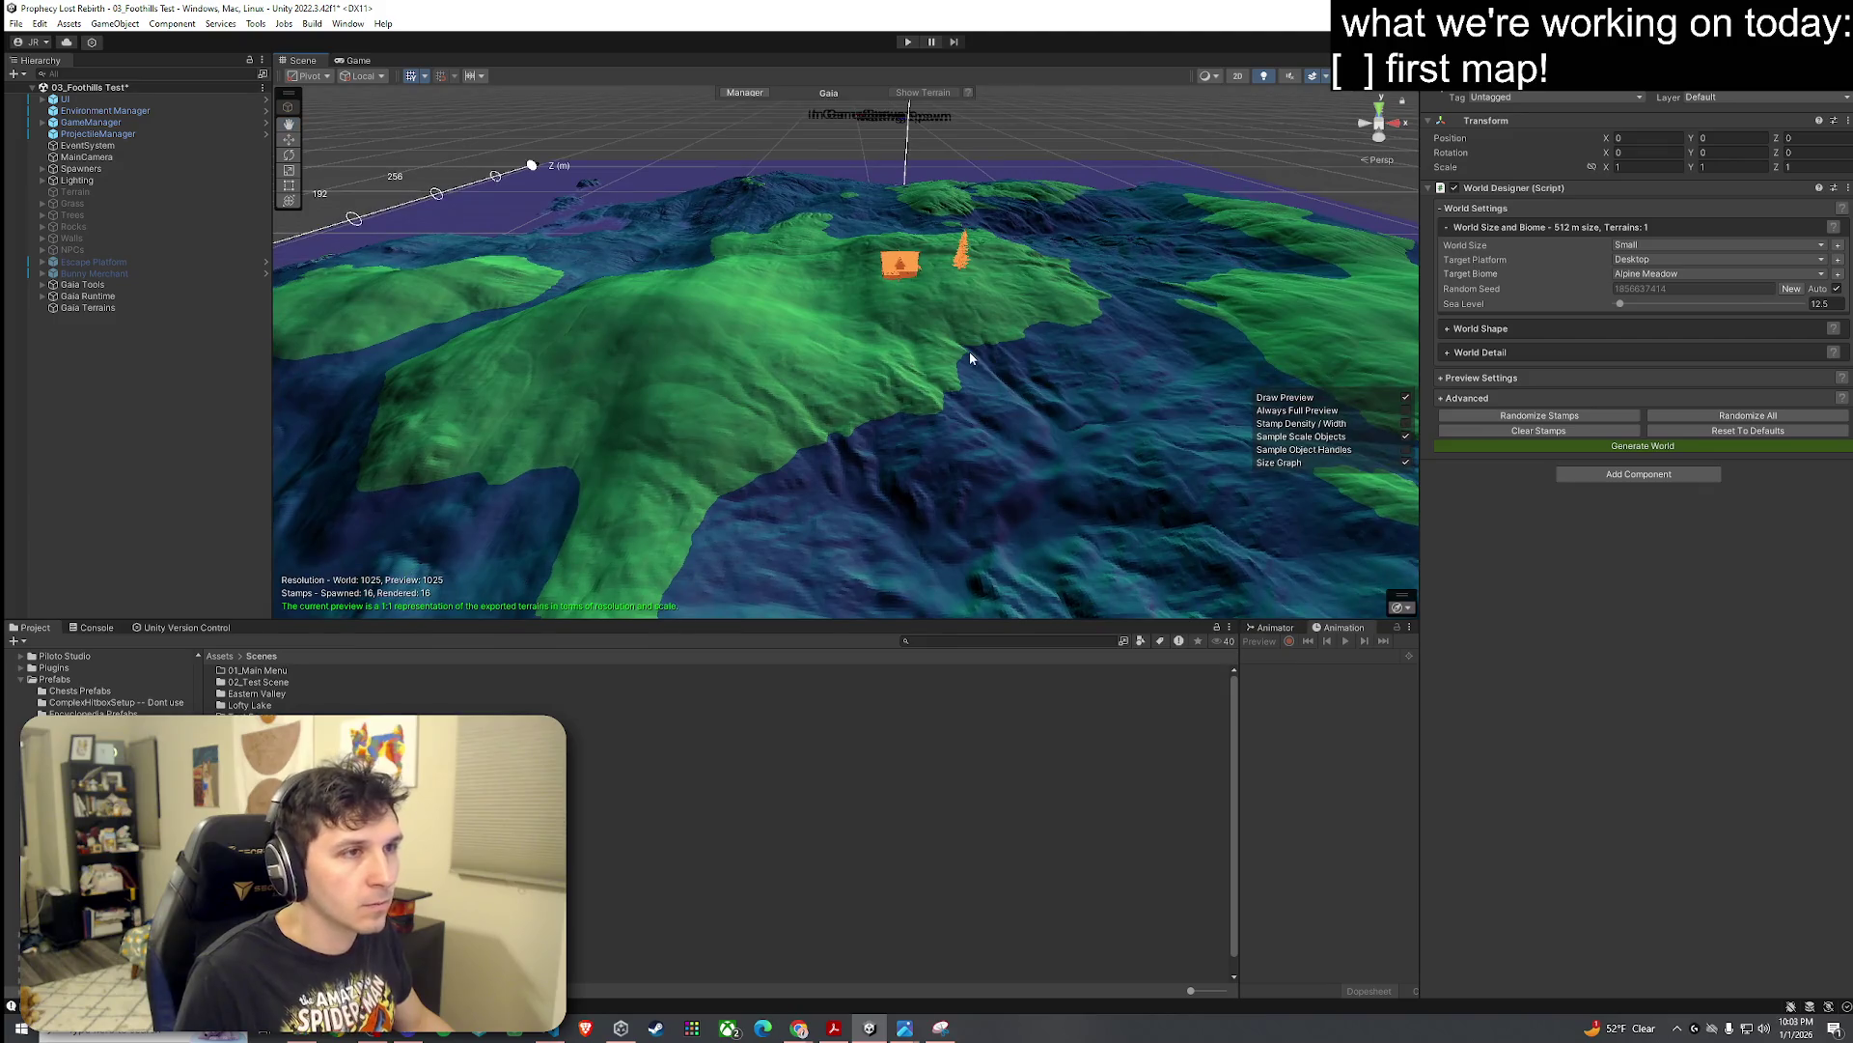
click(1444, 379)
click(1443, 378)
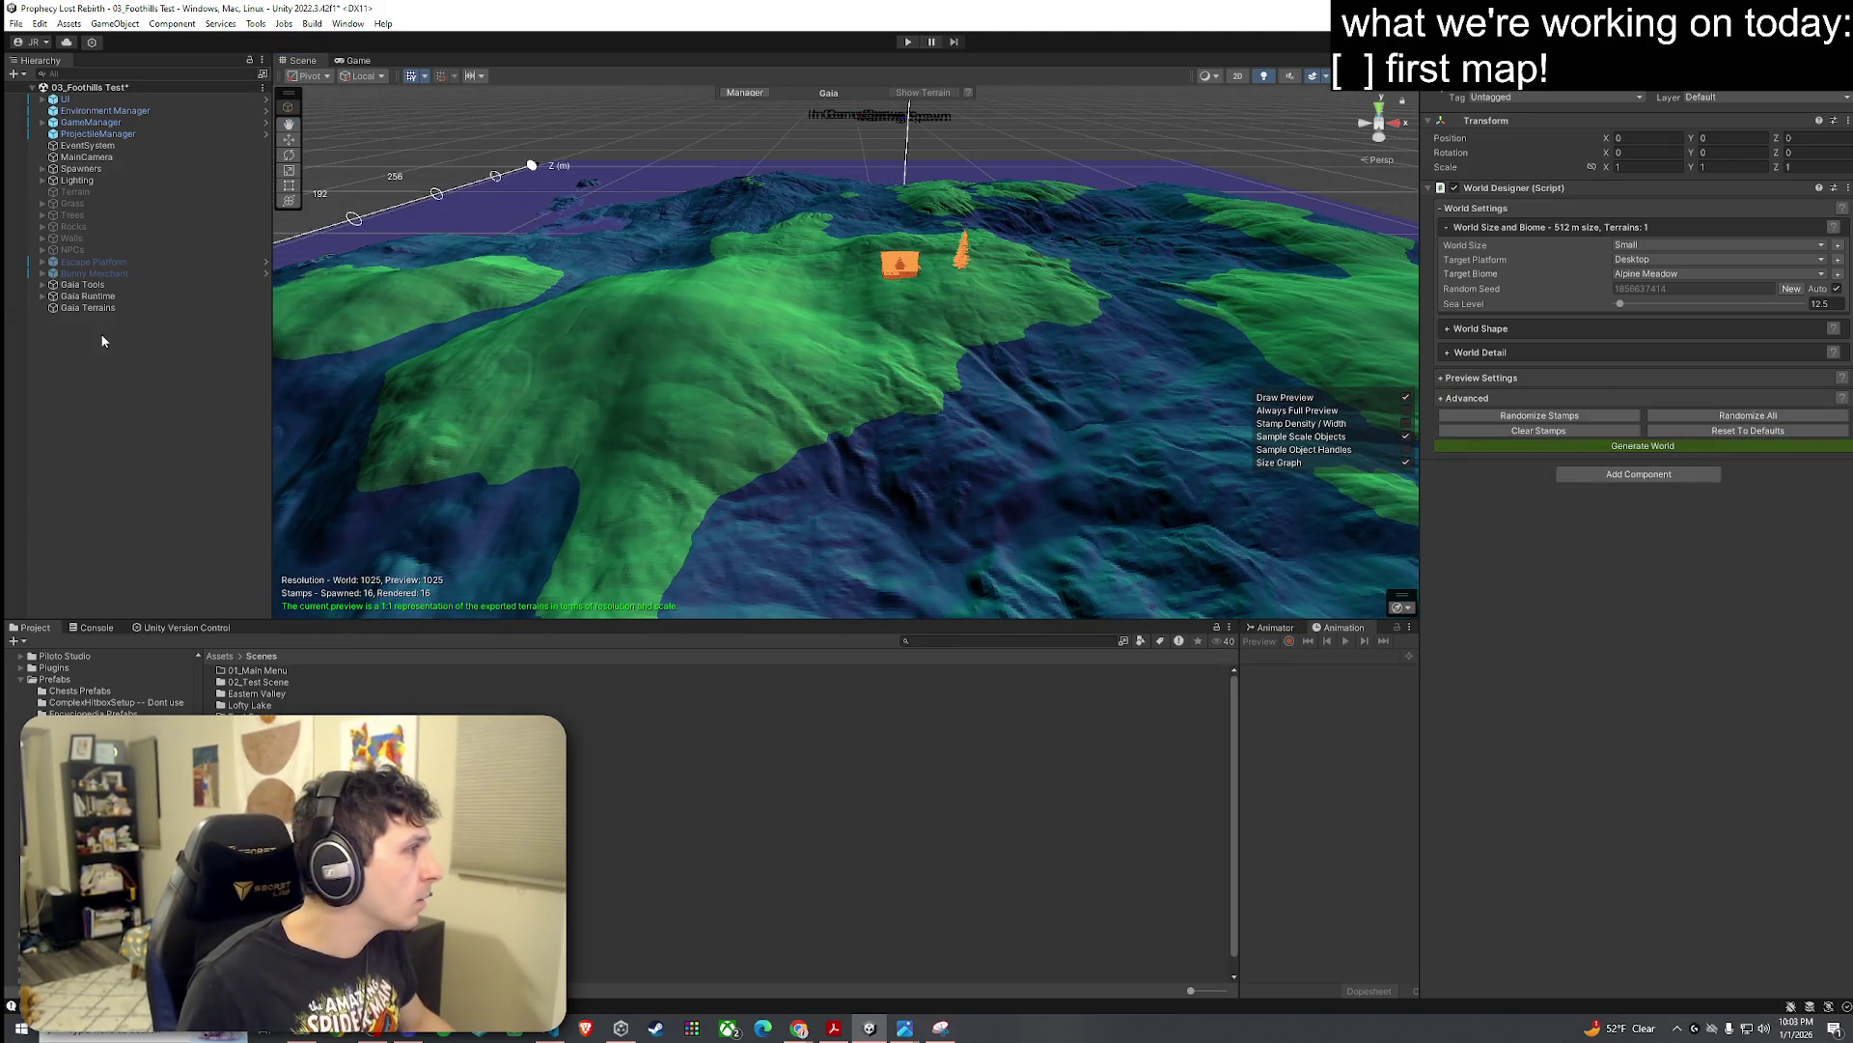
click(42, 296)
Step: Expand Gaia Tools and step Gaia Manager through its tabs to Build And Deploy
click(111, 307)
click(82, 320)
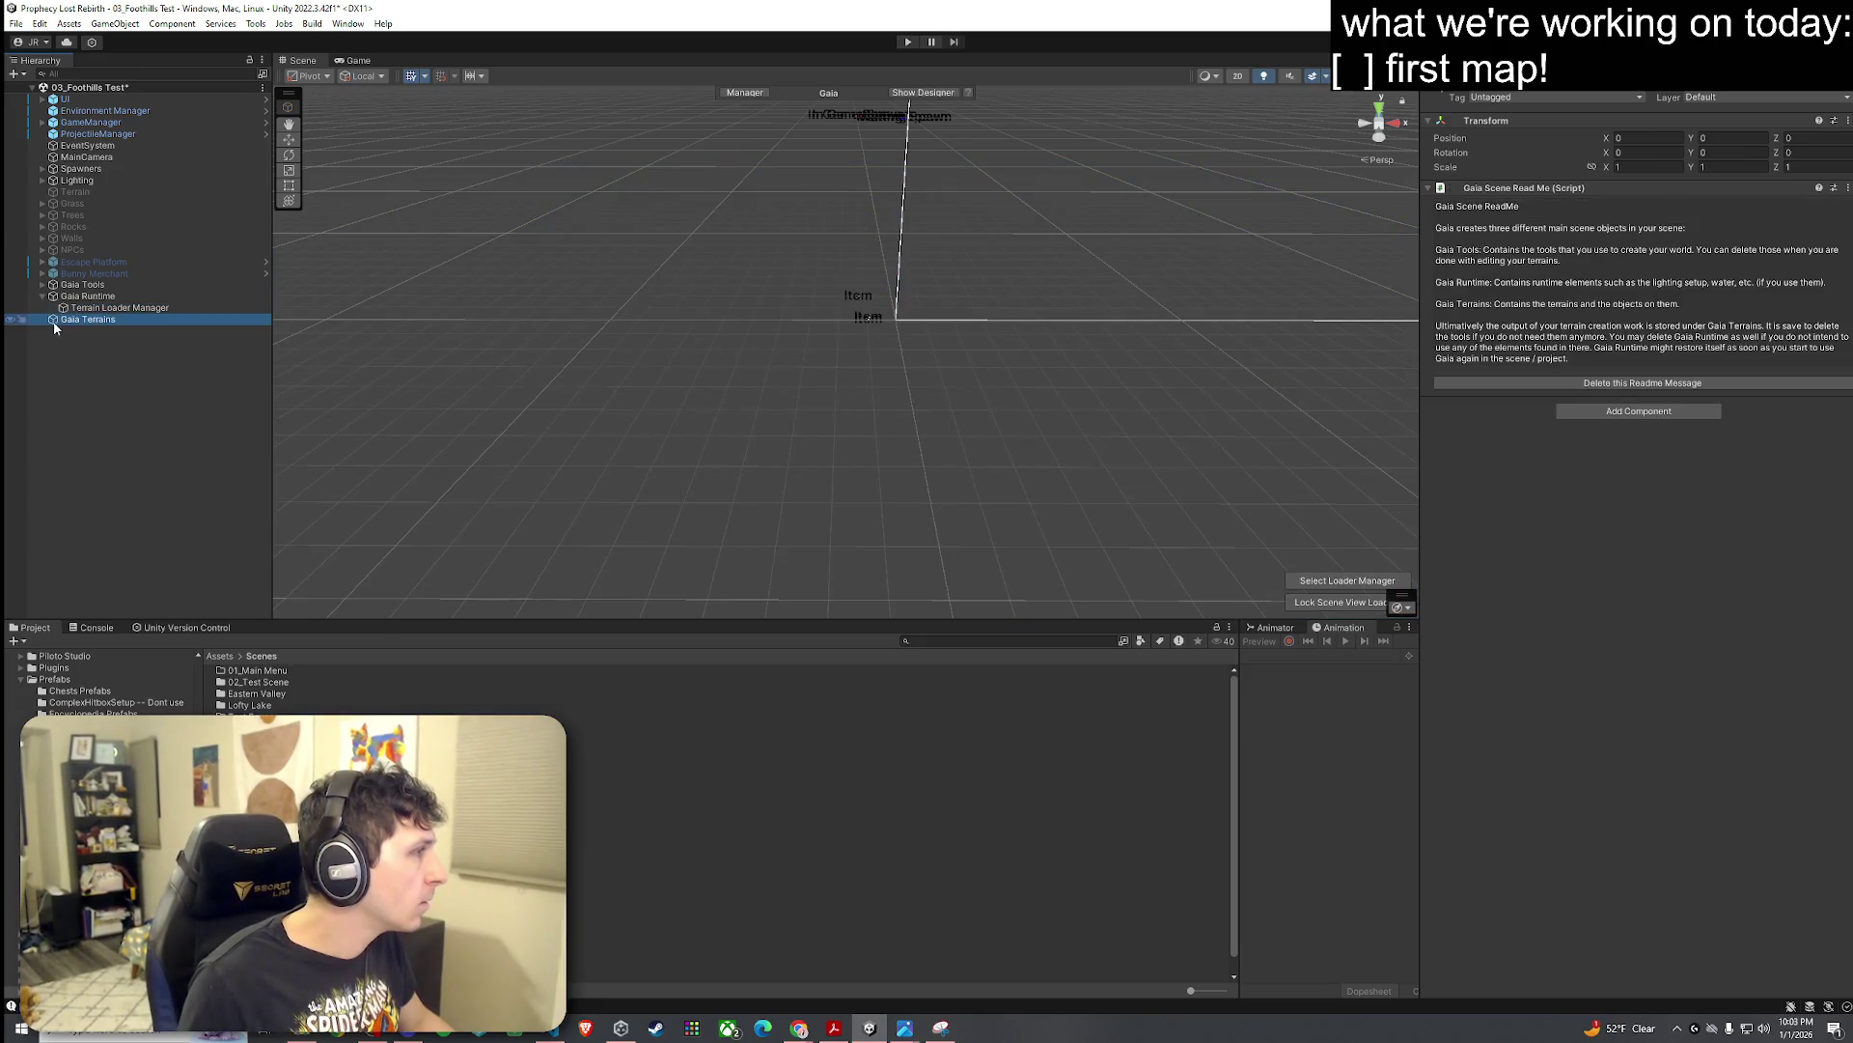
click(42, 284)
click(69, 296)
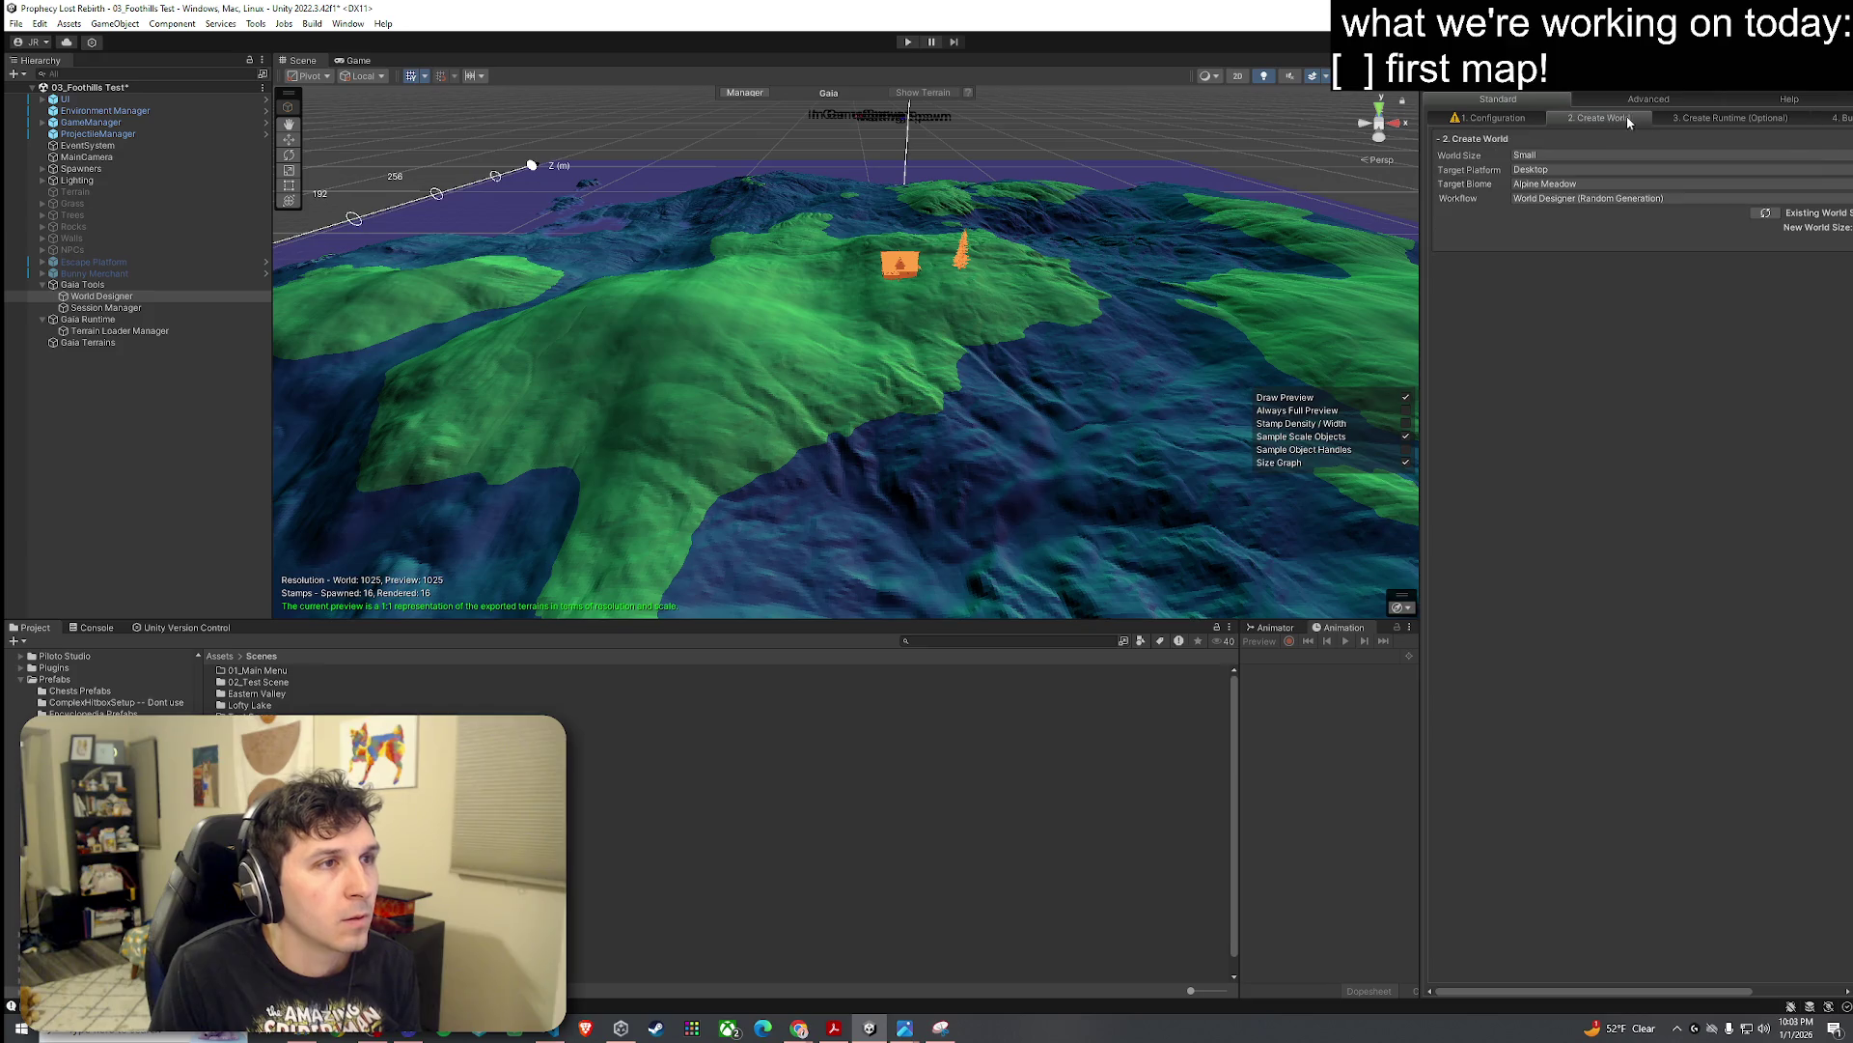
click(1527, 118)
click(1594, 119)
click(1728, 118)
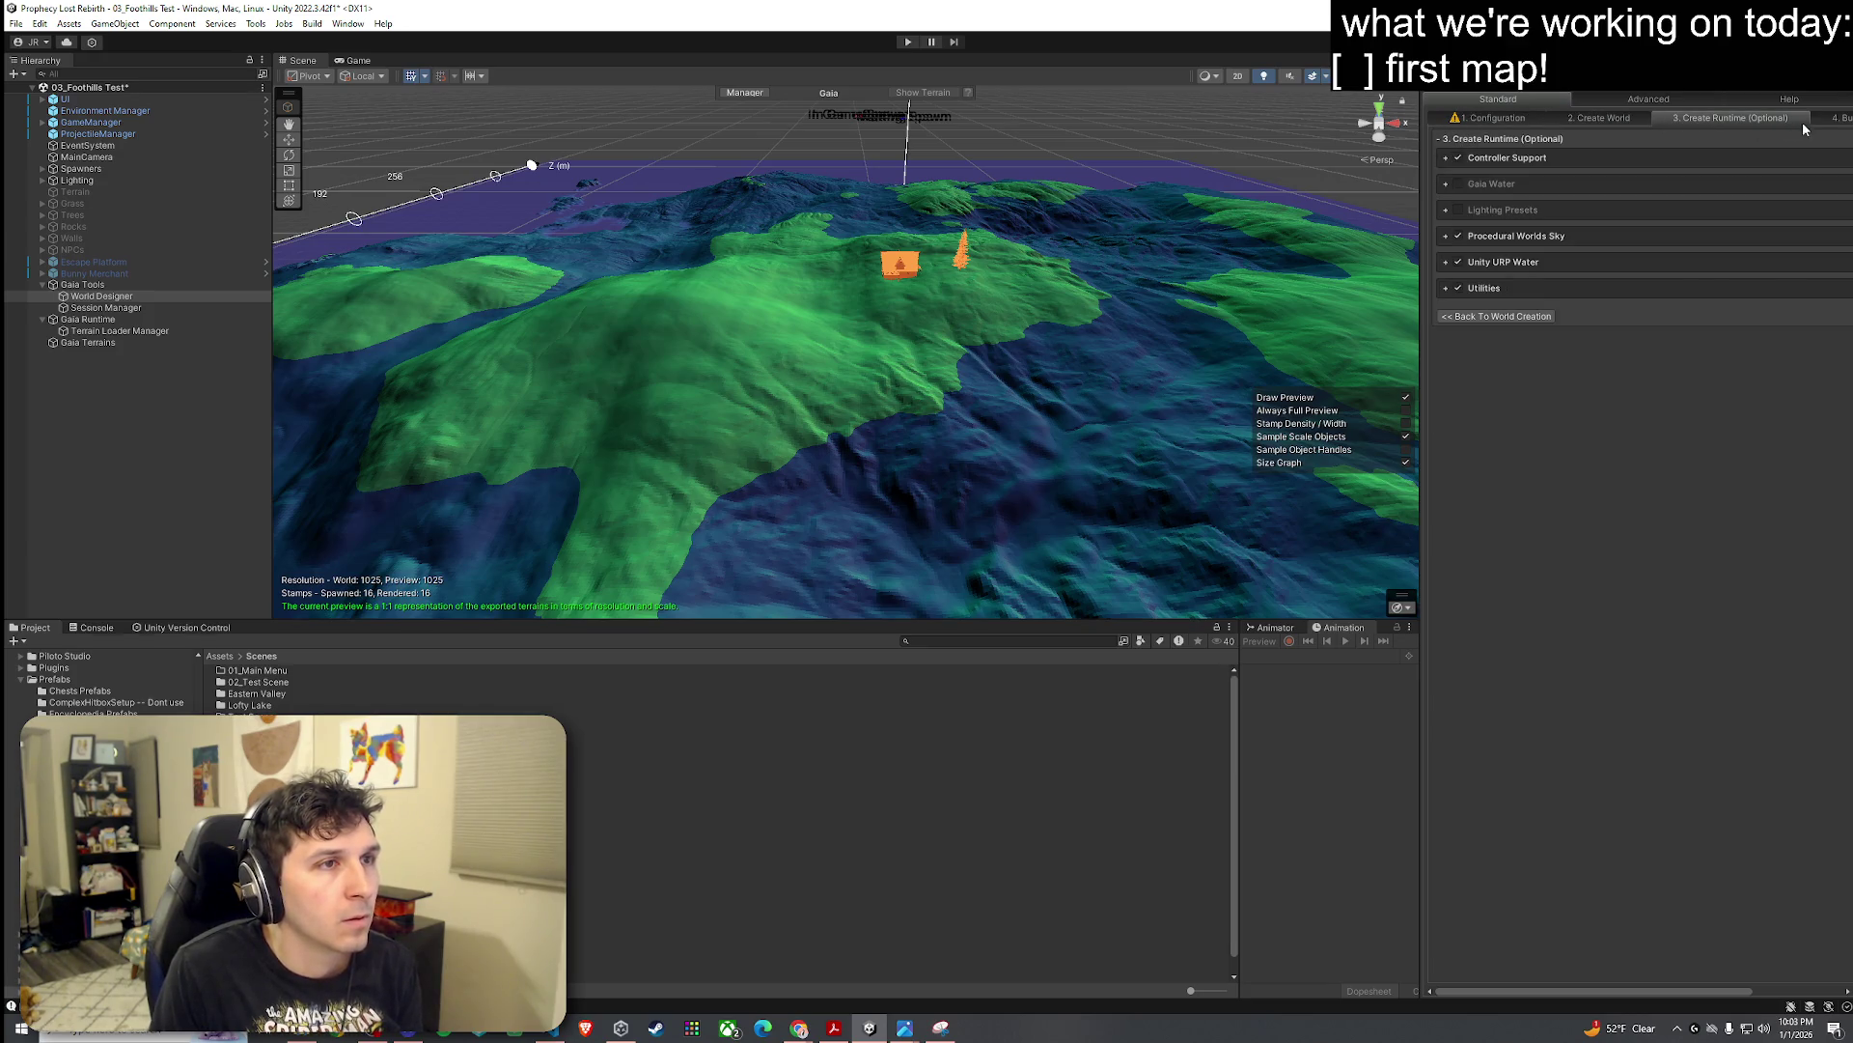
click(1835, 119)
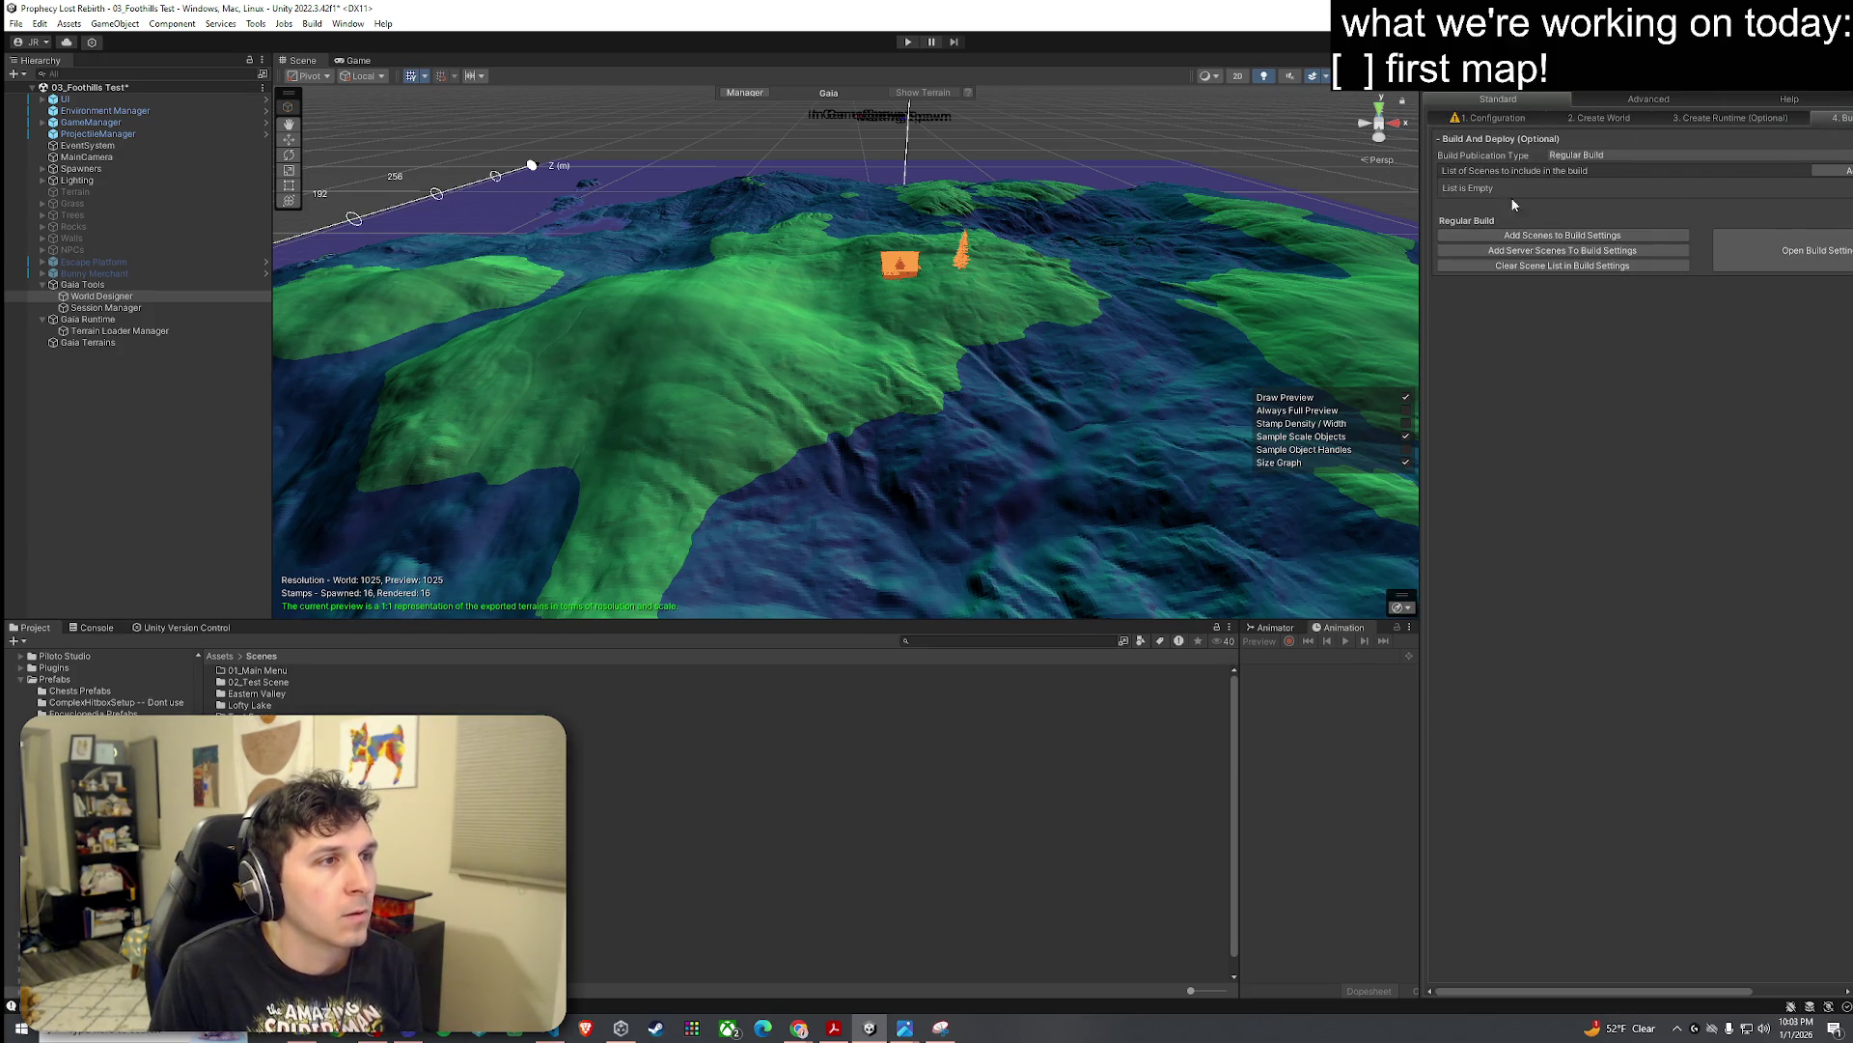
Step: Reselect the World Designer to bring back its terrain preview and orbit around it
click(147, 308)
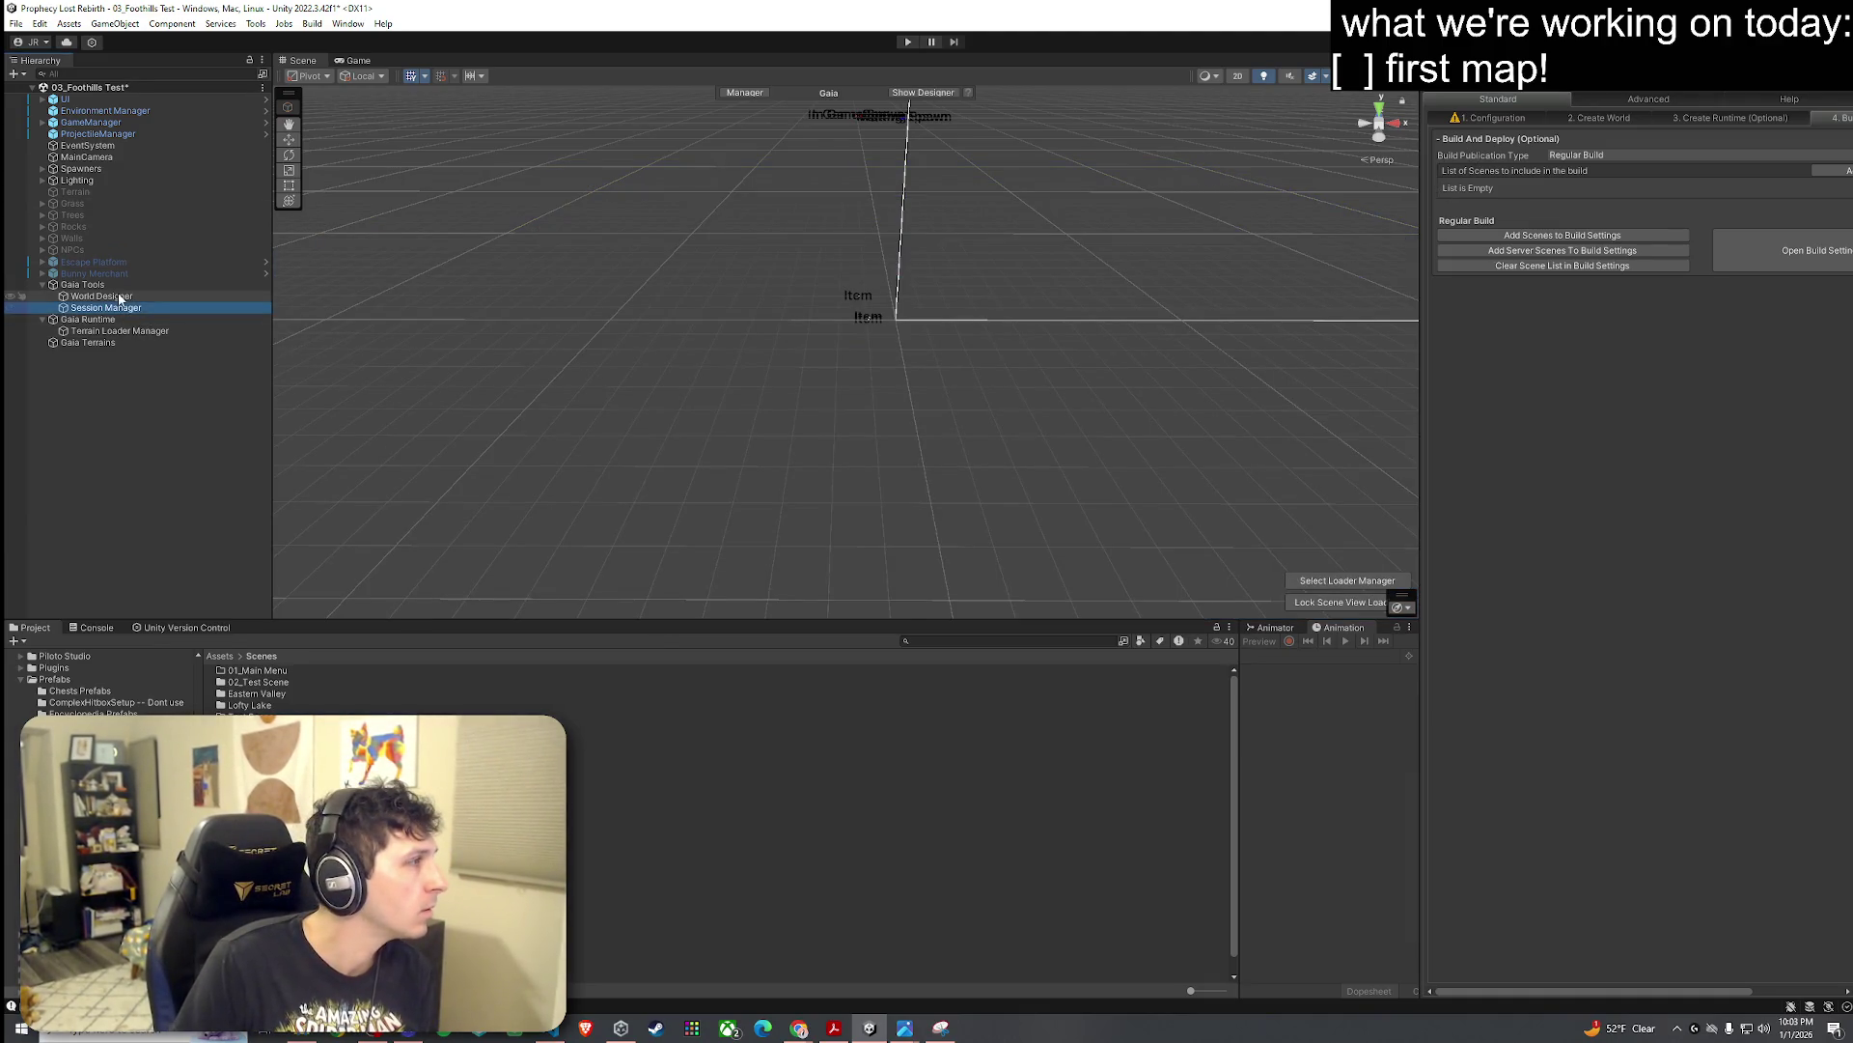
click(101, 295)
click(126, 330)
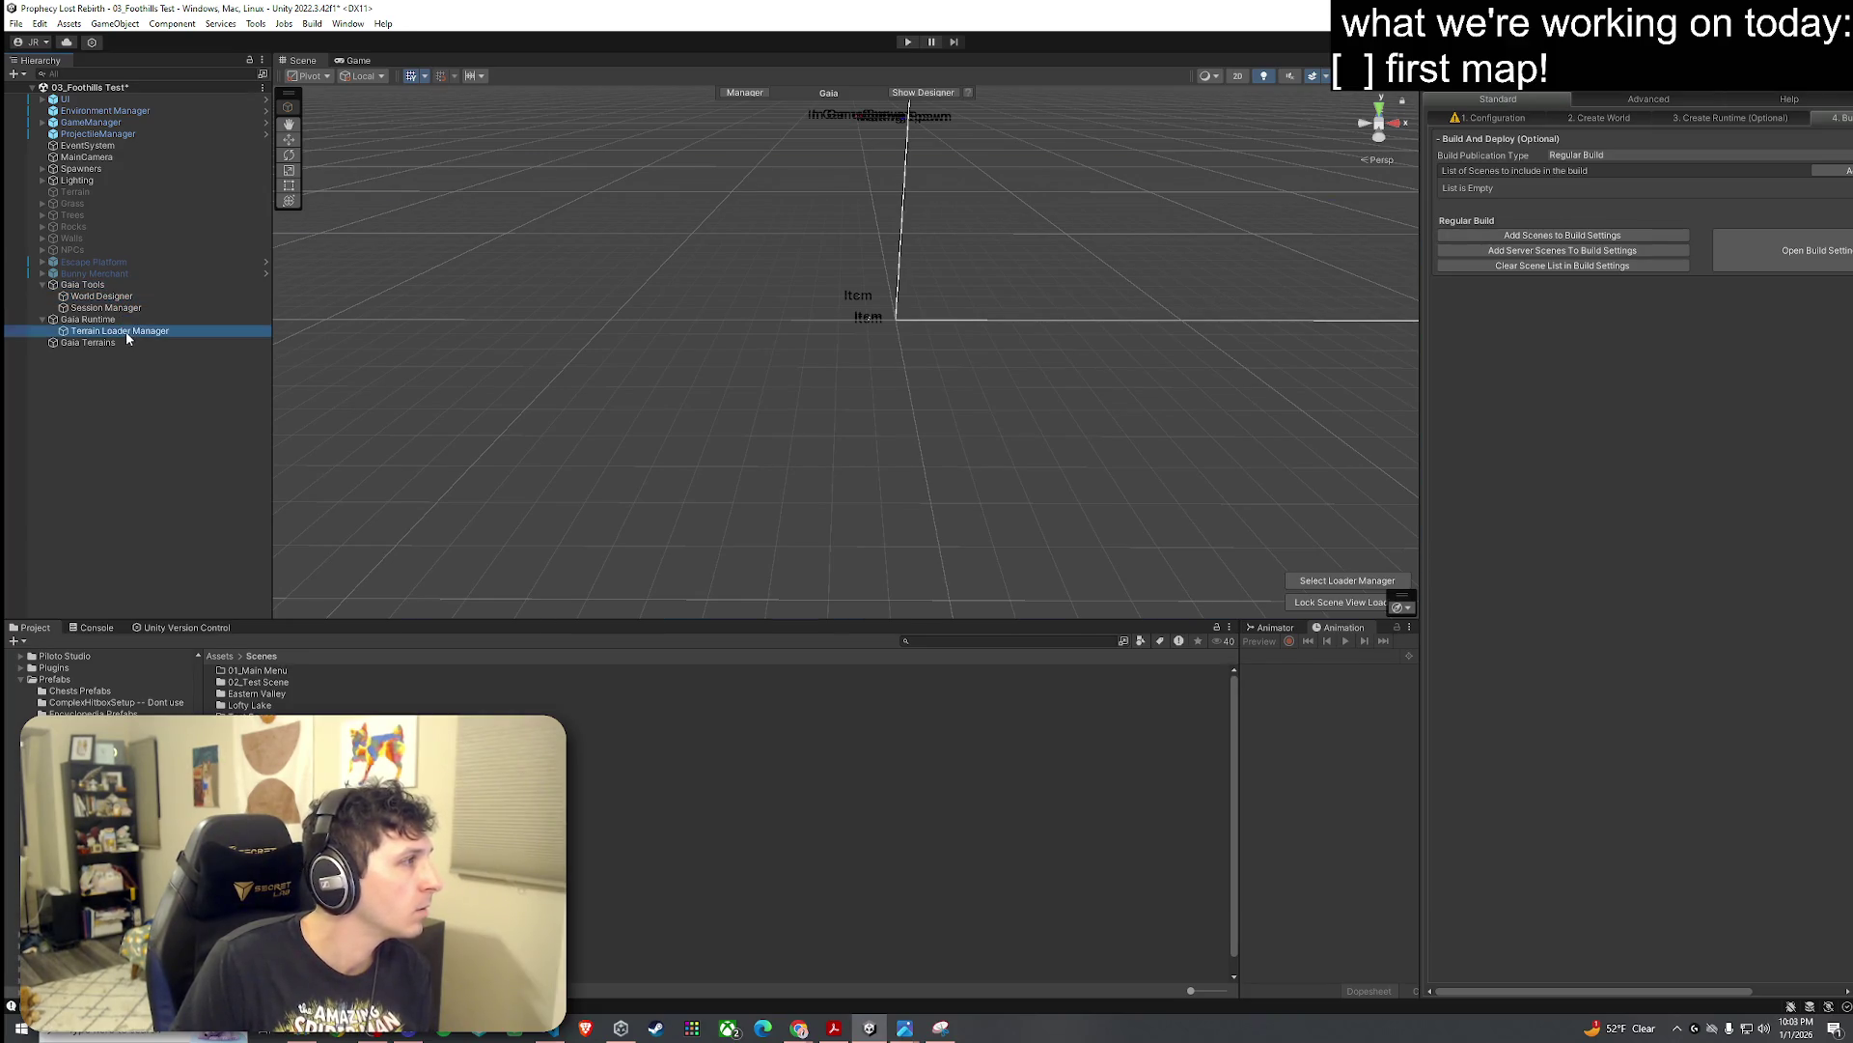
key(Up)
click(97, 285)
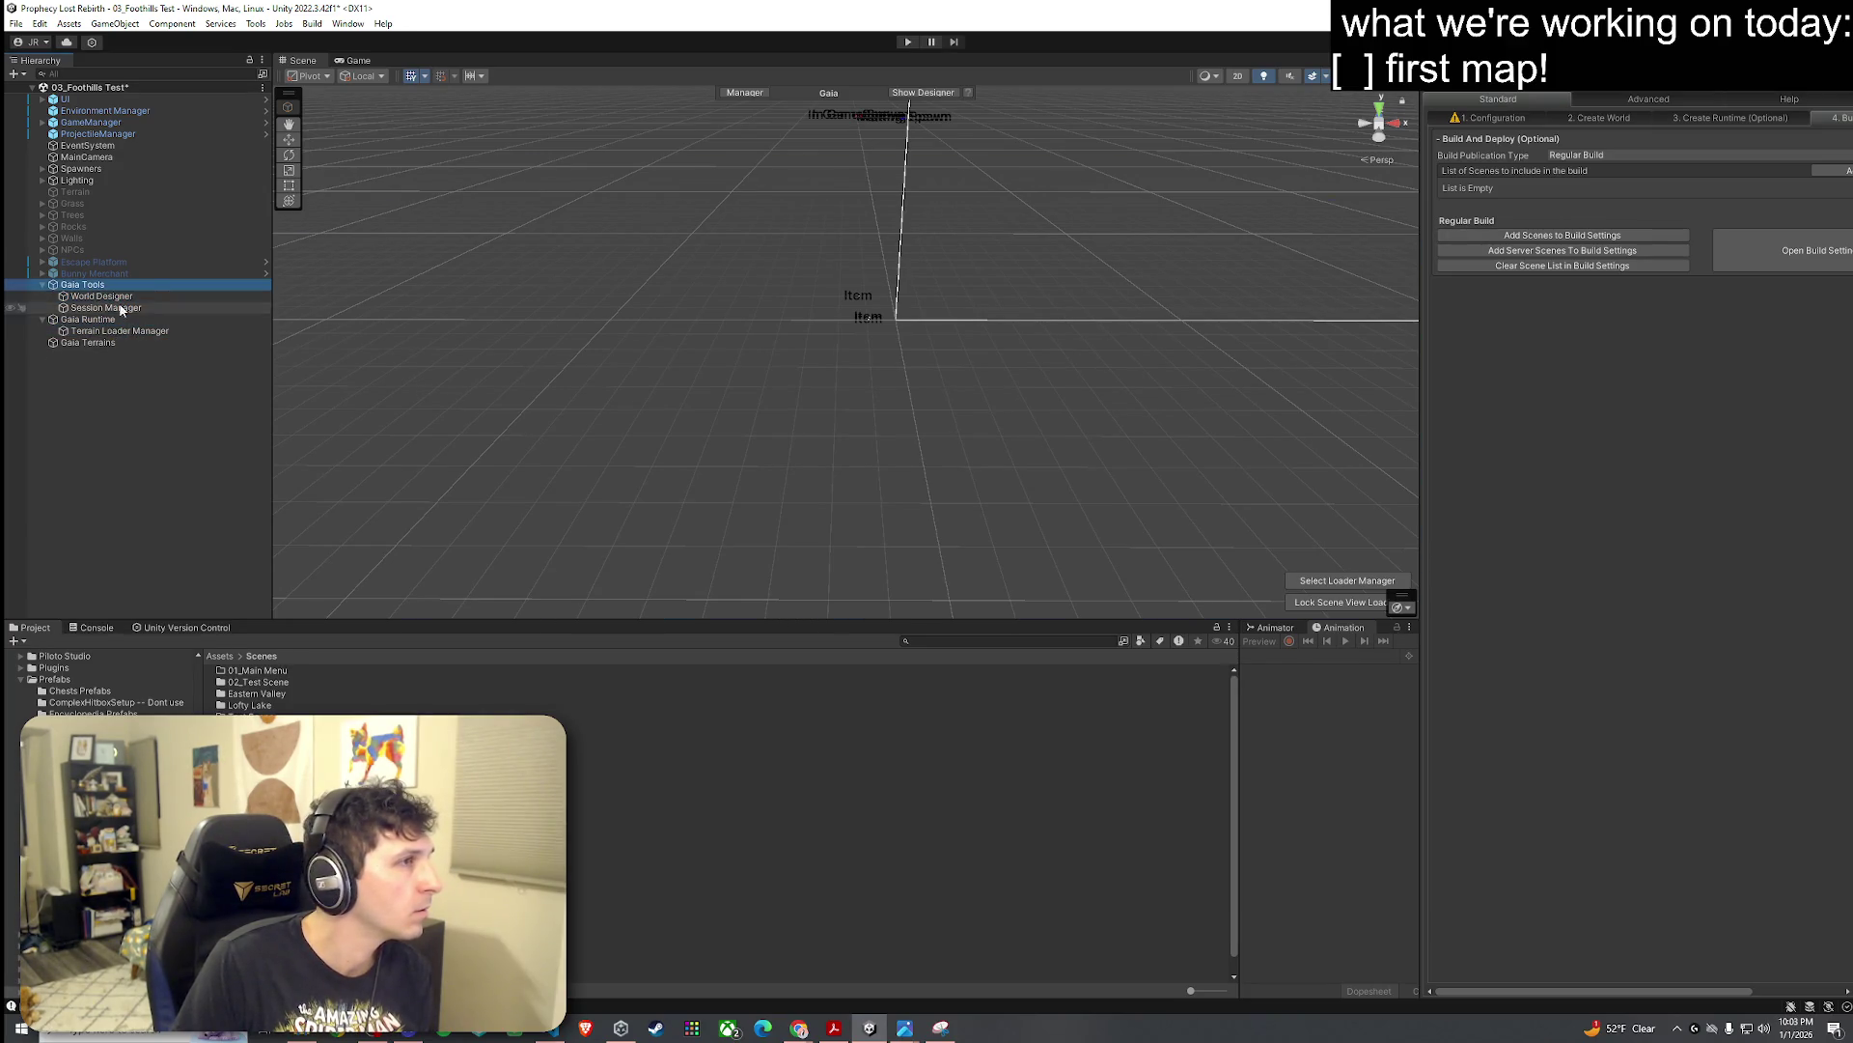
click(175, 342)
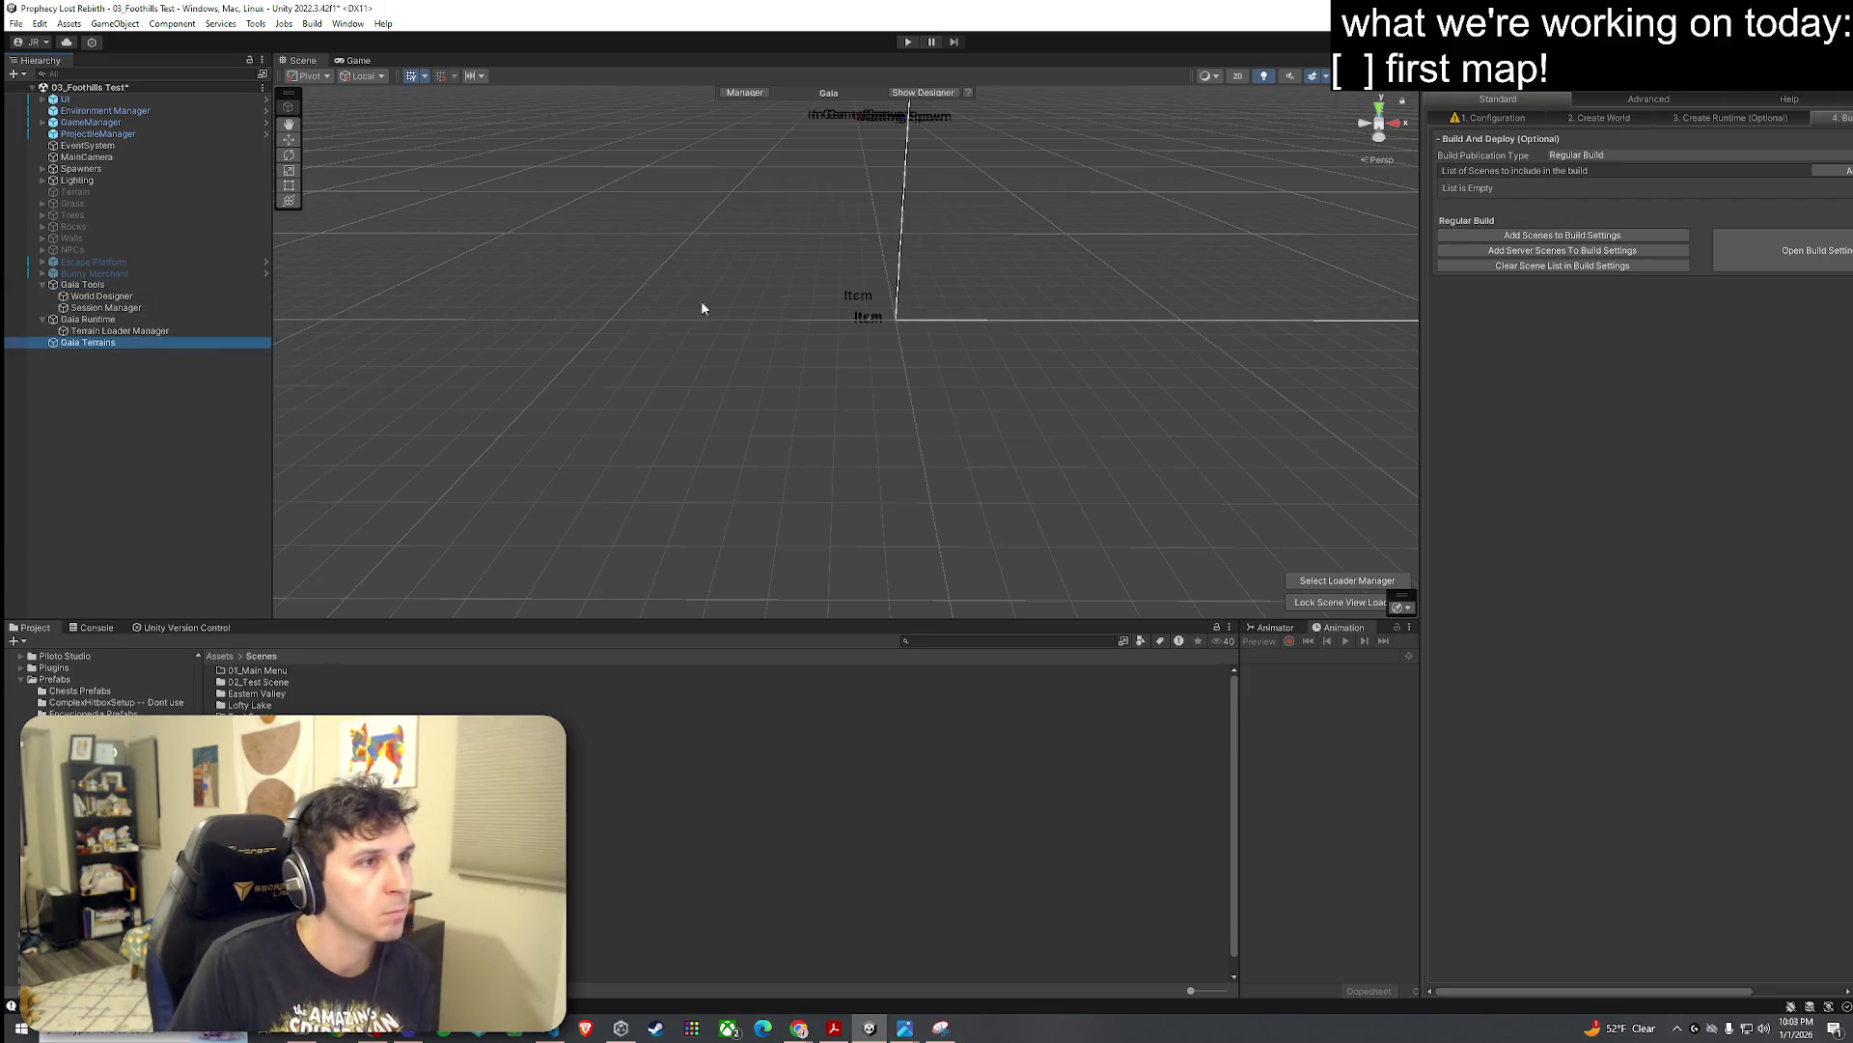
mouse_move(612, 389)
mouse_down()
mouse_move(724, 302)
mouse_move(849, 318)
mouse_move(868, 401)
mouse_move(871, 268)
mouse_up()
click(172, 285)
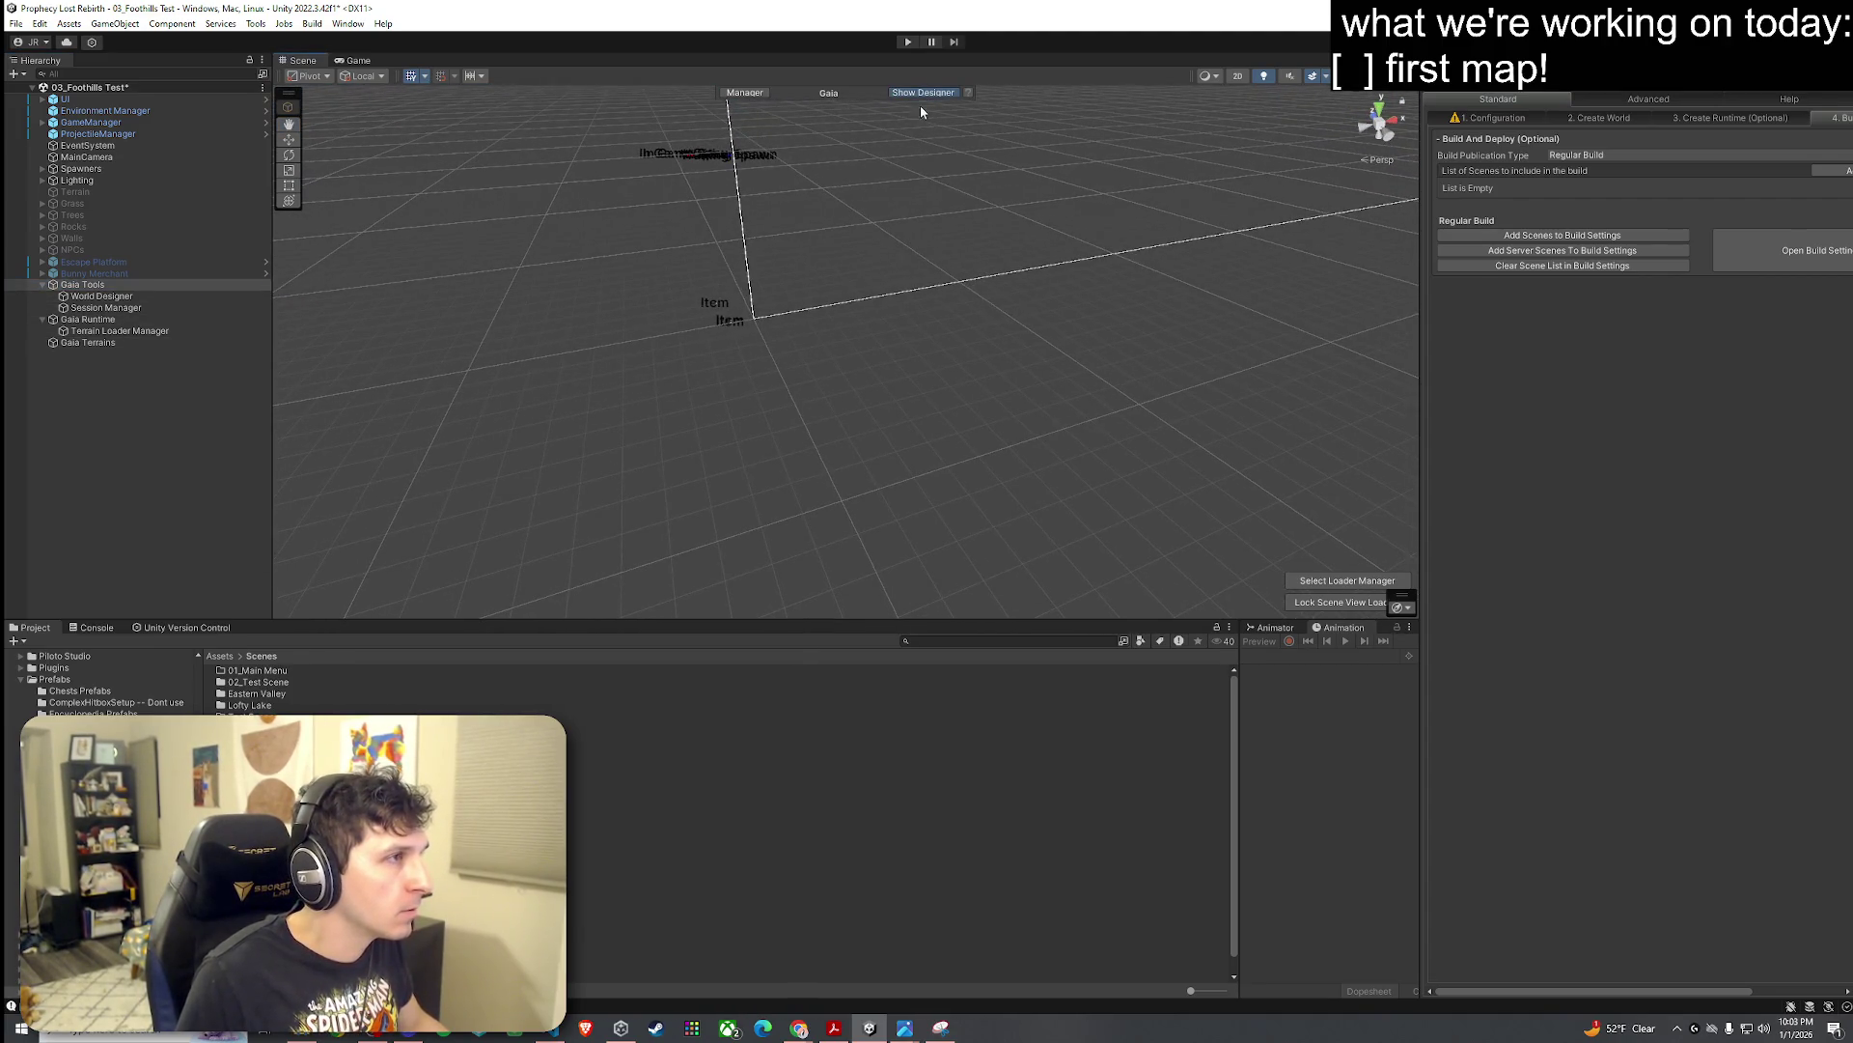
click(830, 244)
mouse_move(836, 247)
mouse_down()
mouse_move(766, 306)
mouse_move(736, 277)
mouse_move(709, 290)
mouse_up()
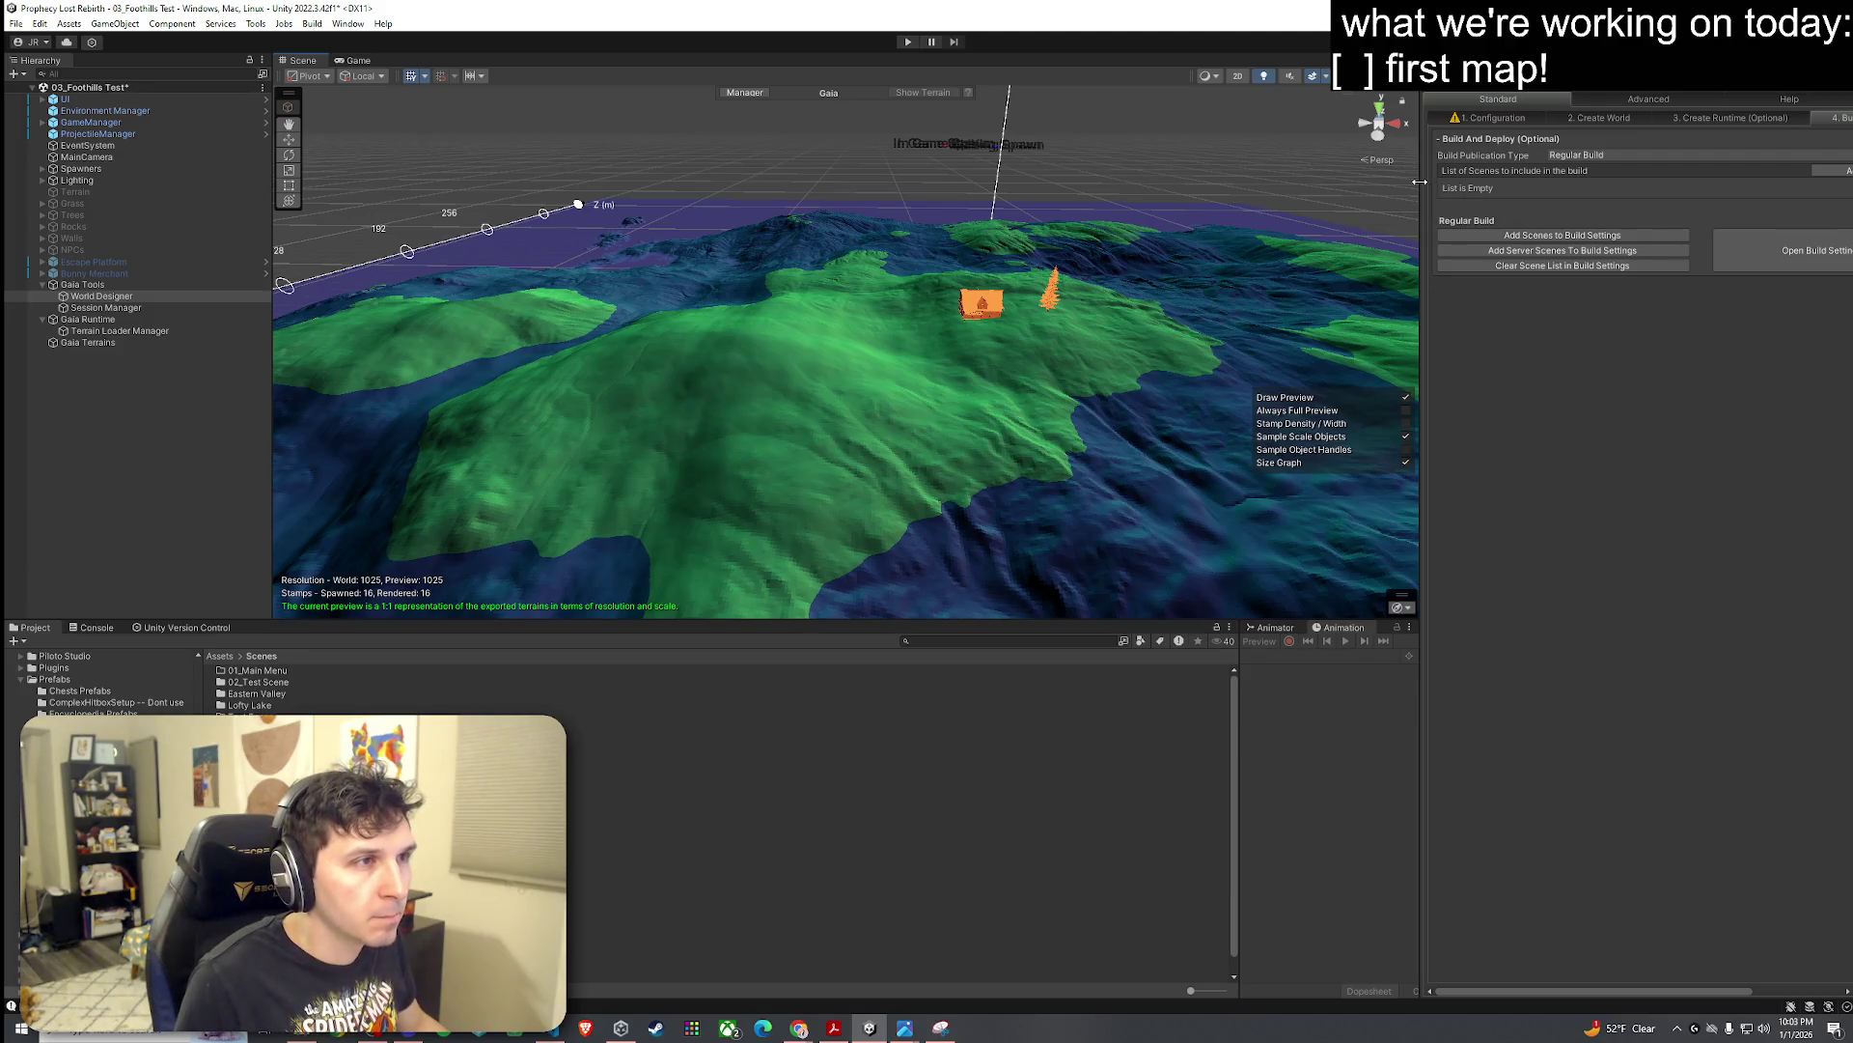
Step: Widen the Inspector and expand the World Designer's preview and advanced settings
drag(1423, 193, 1274, 194)
click(1375, 60)
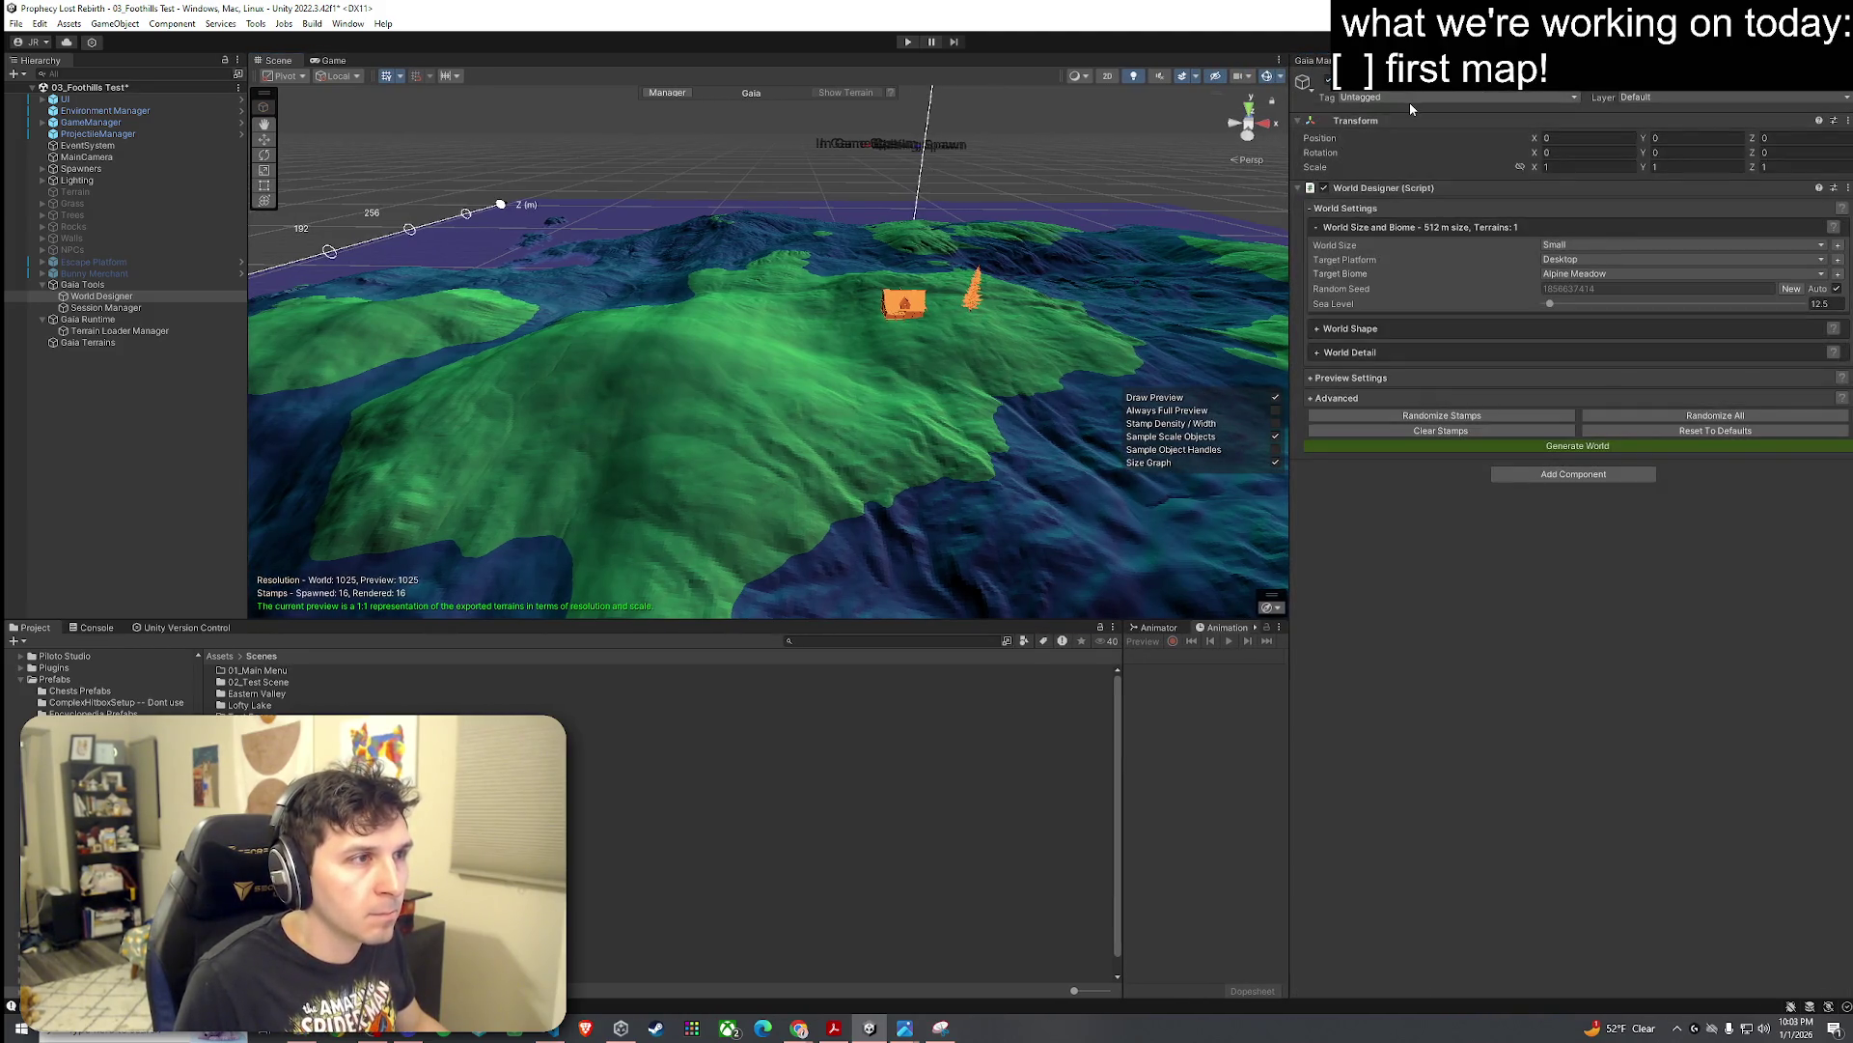
click(1336, 380)
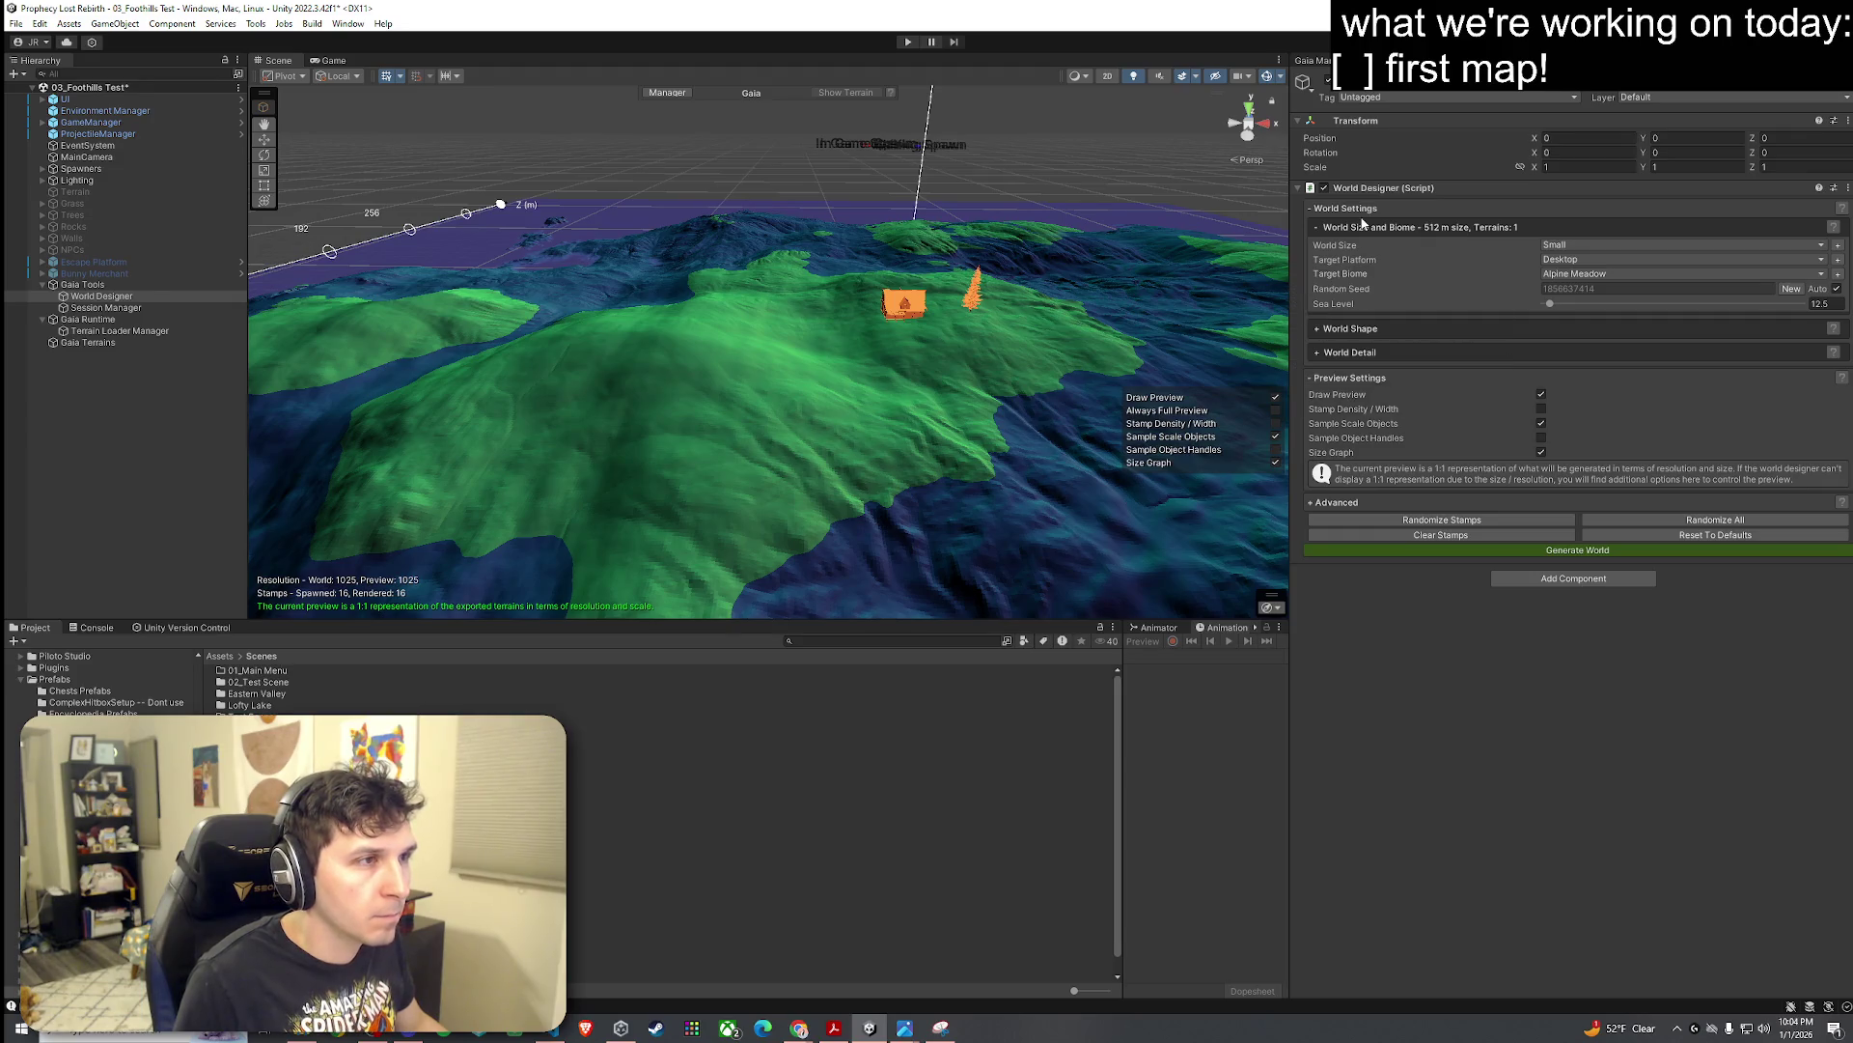
click(1337, 502)
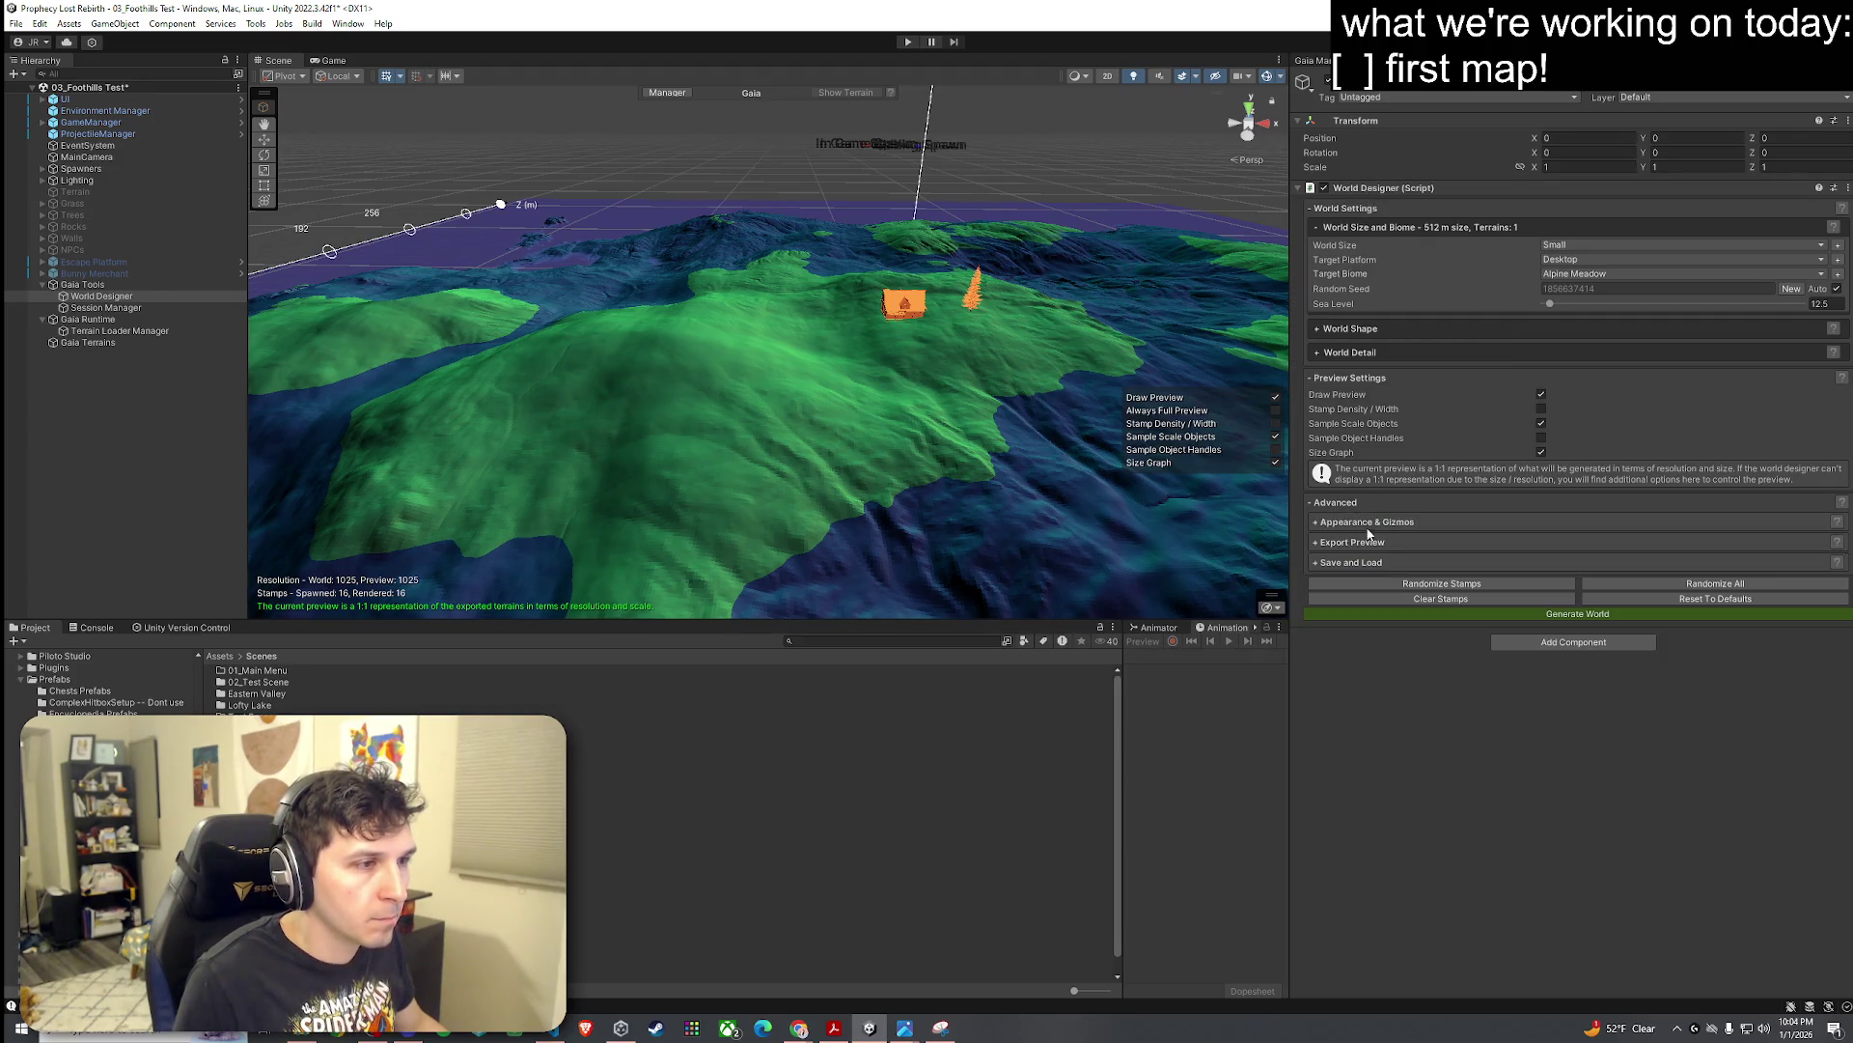
click(1365, 523)
click(1347, 525)
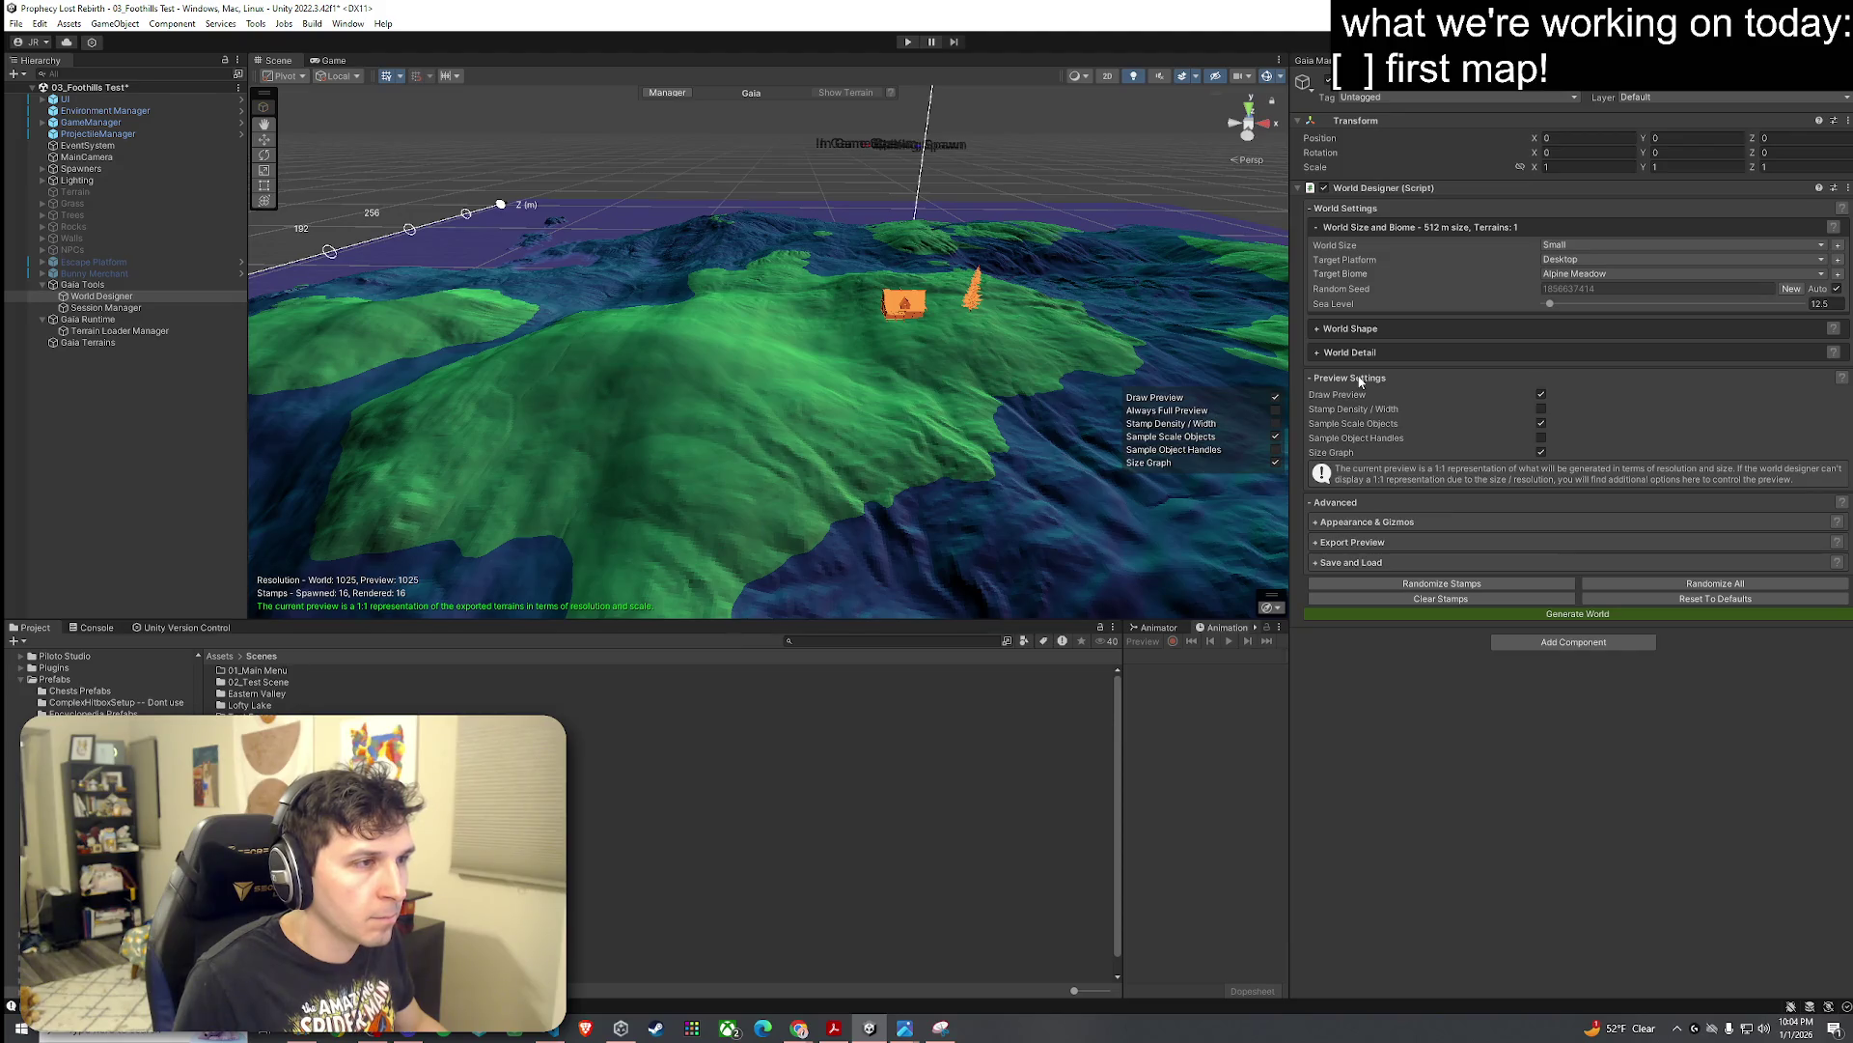
Step: Expand World Shape and World Detail, keeping the first rule's feature type as Plains
click(1322, 329)
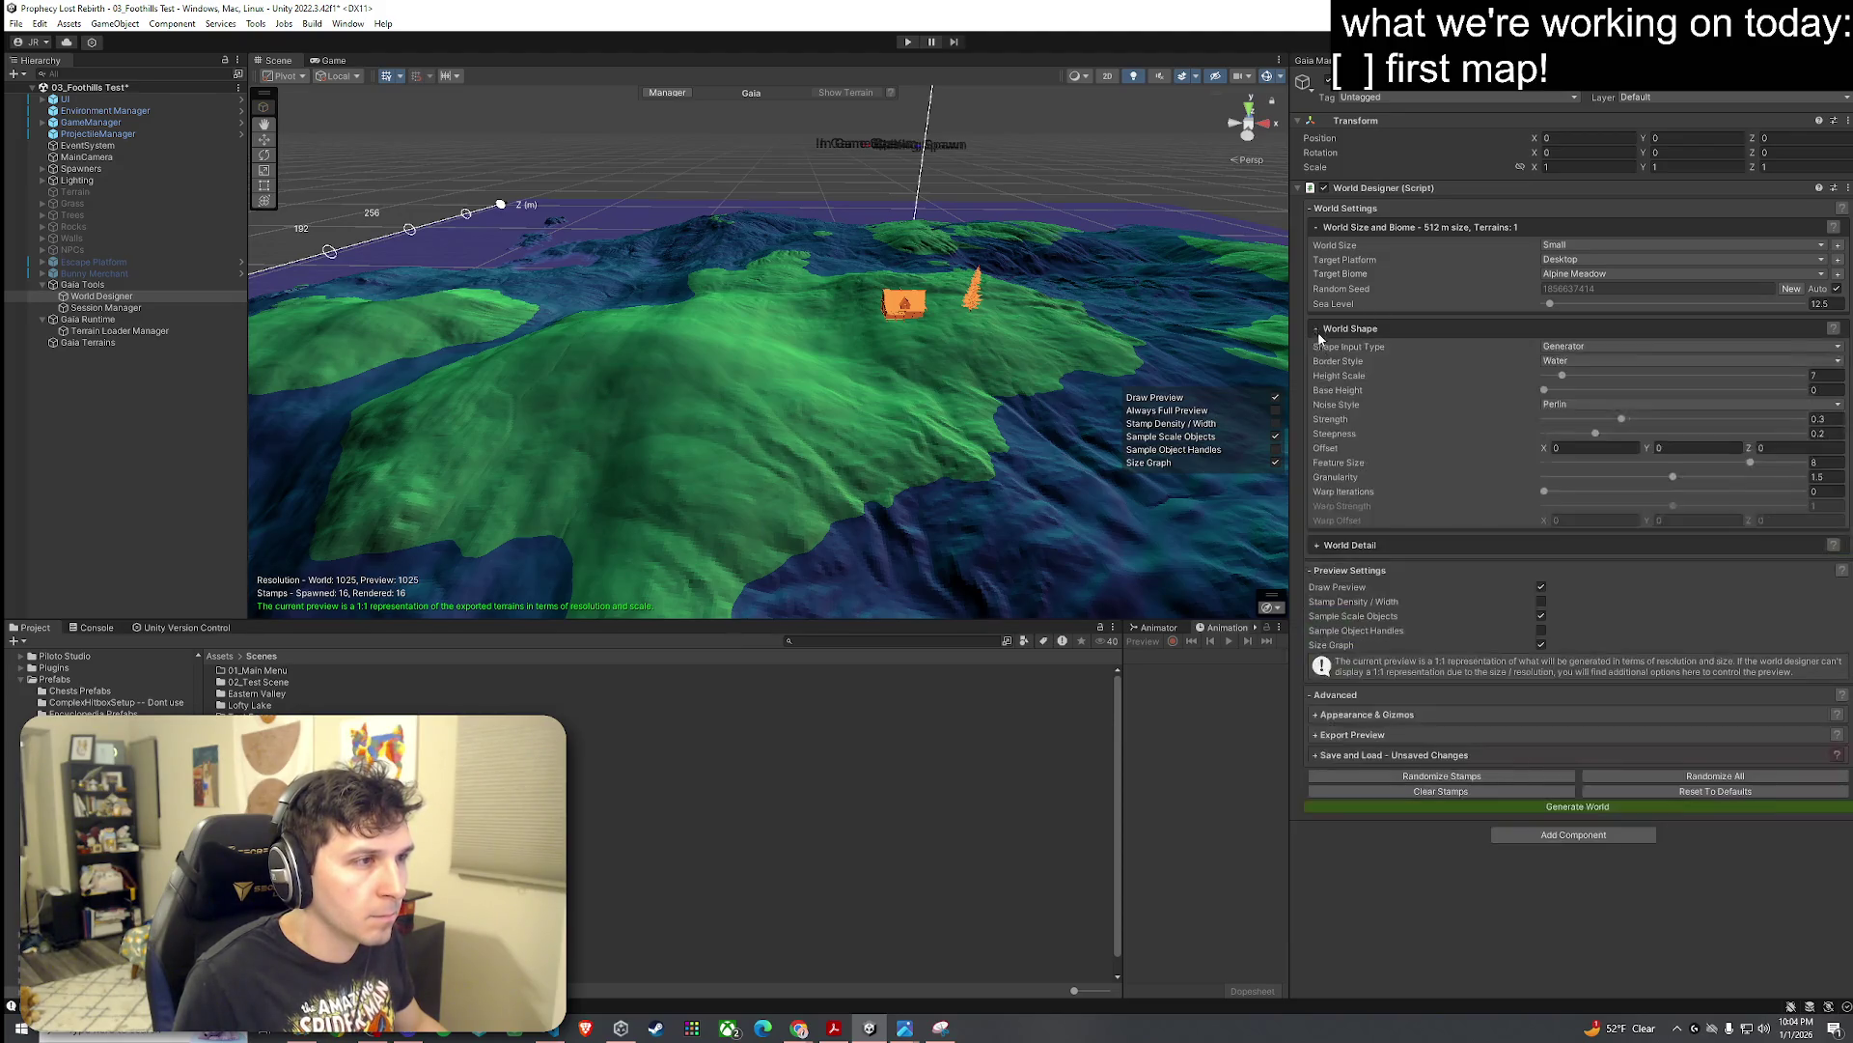
click(1318, 546)
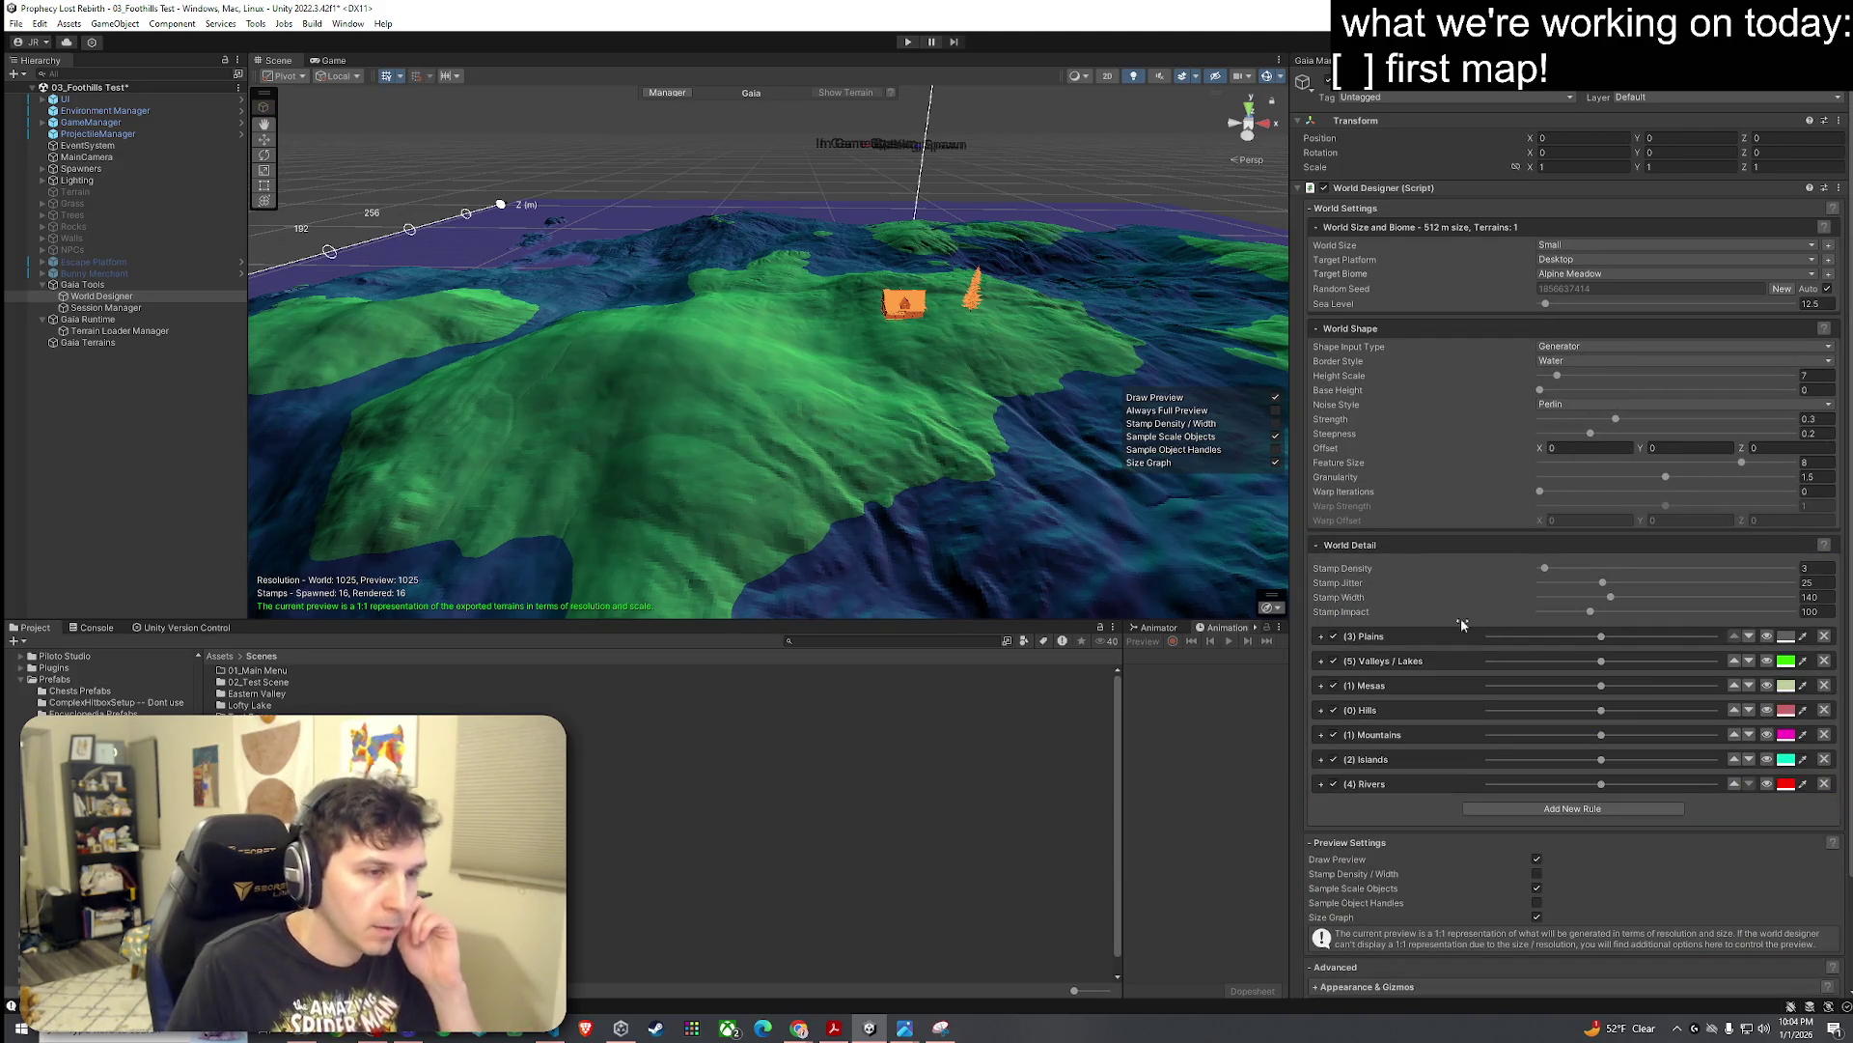
click(1496, 637)
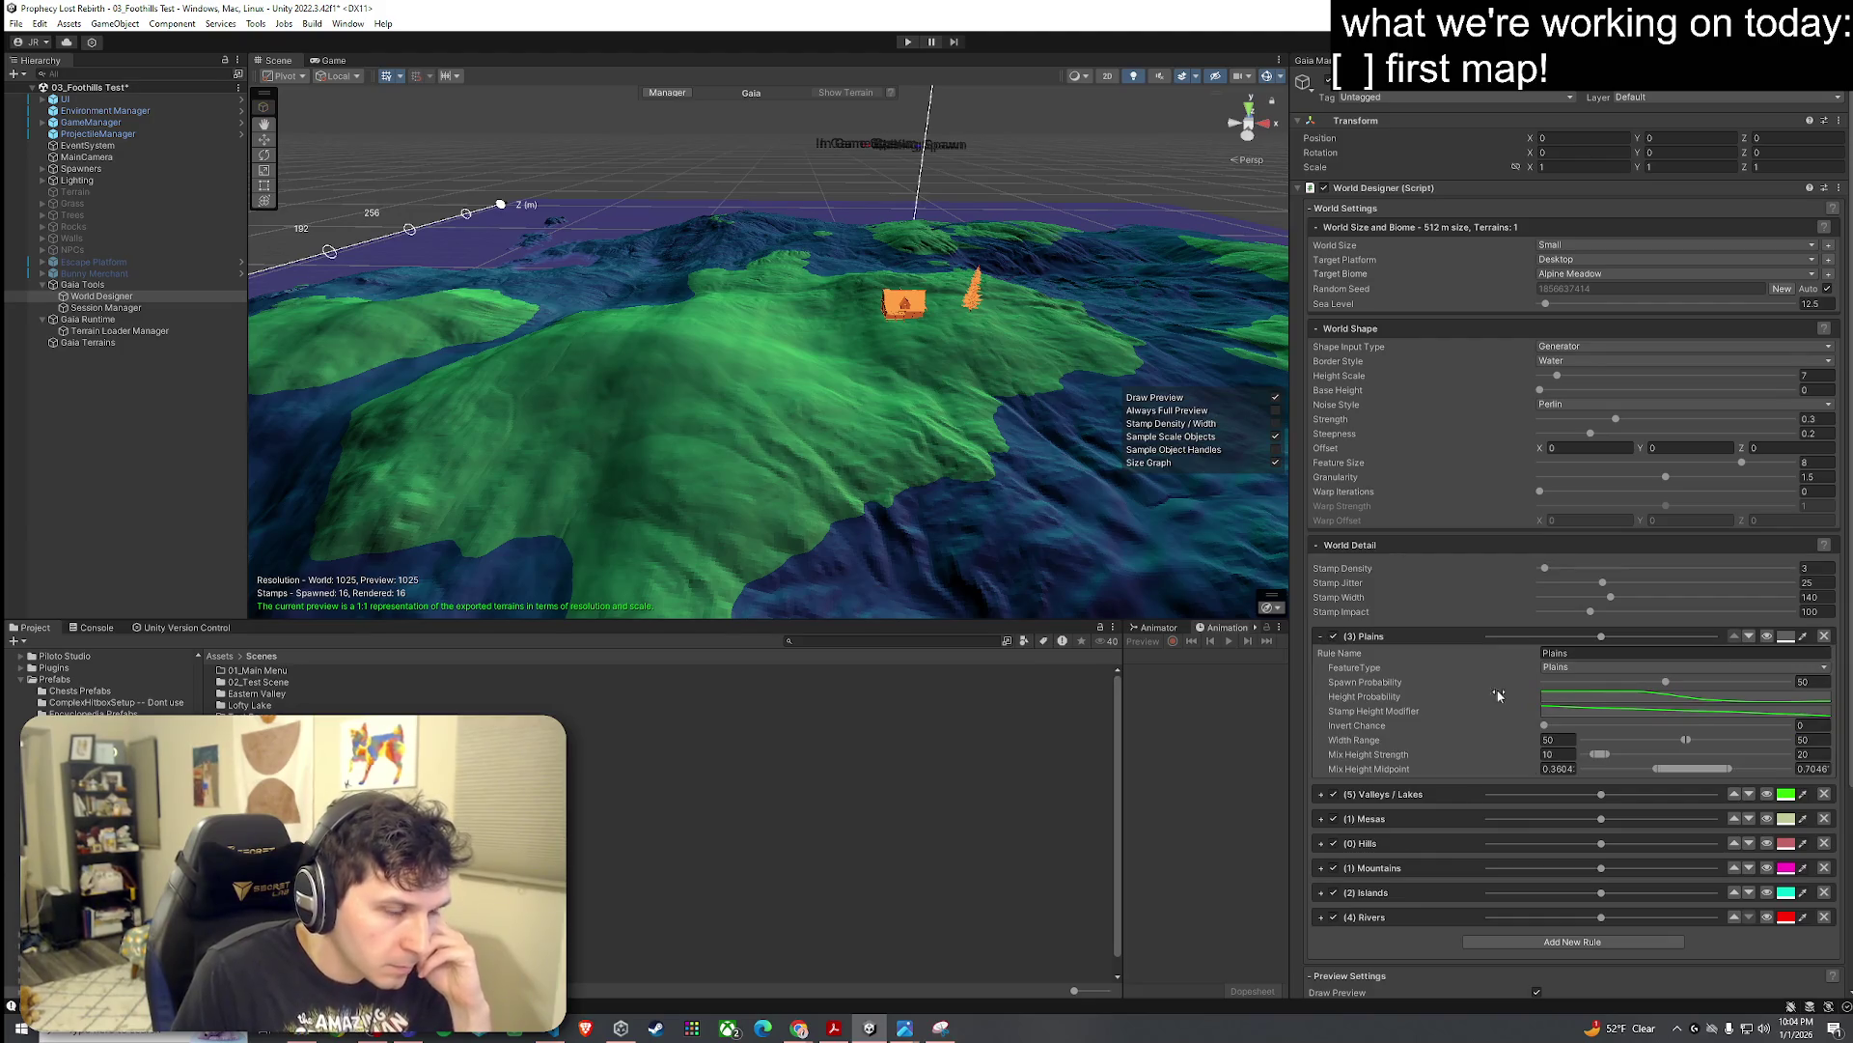
click(1740, 667)
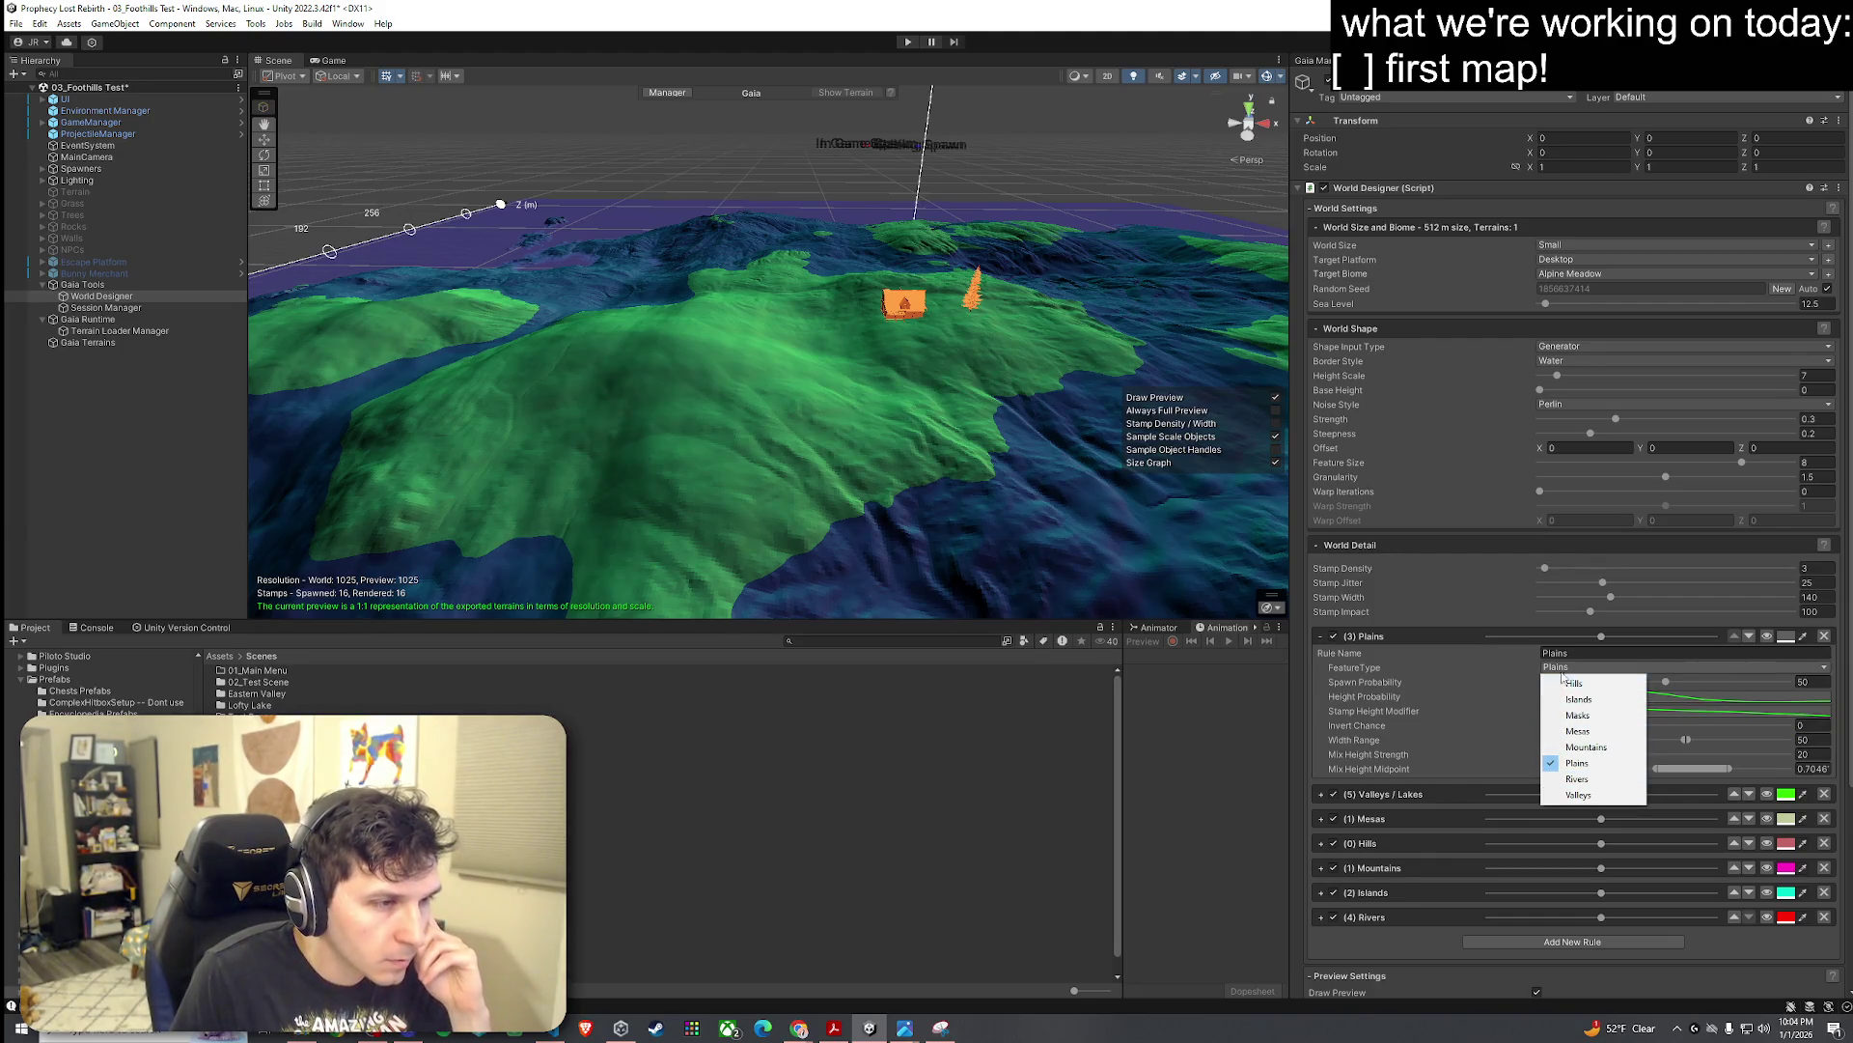
click(1386, 629)
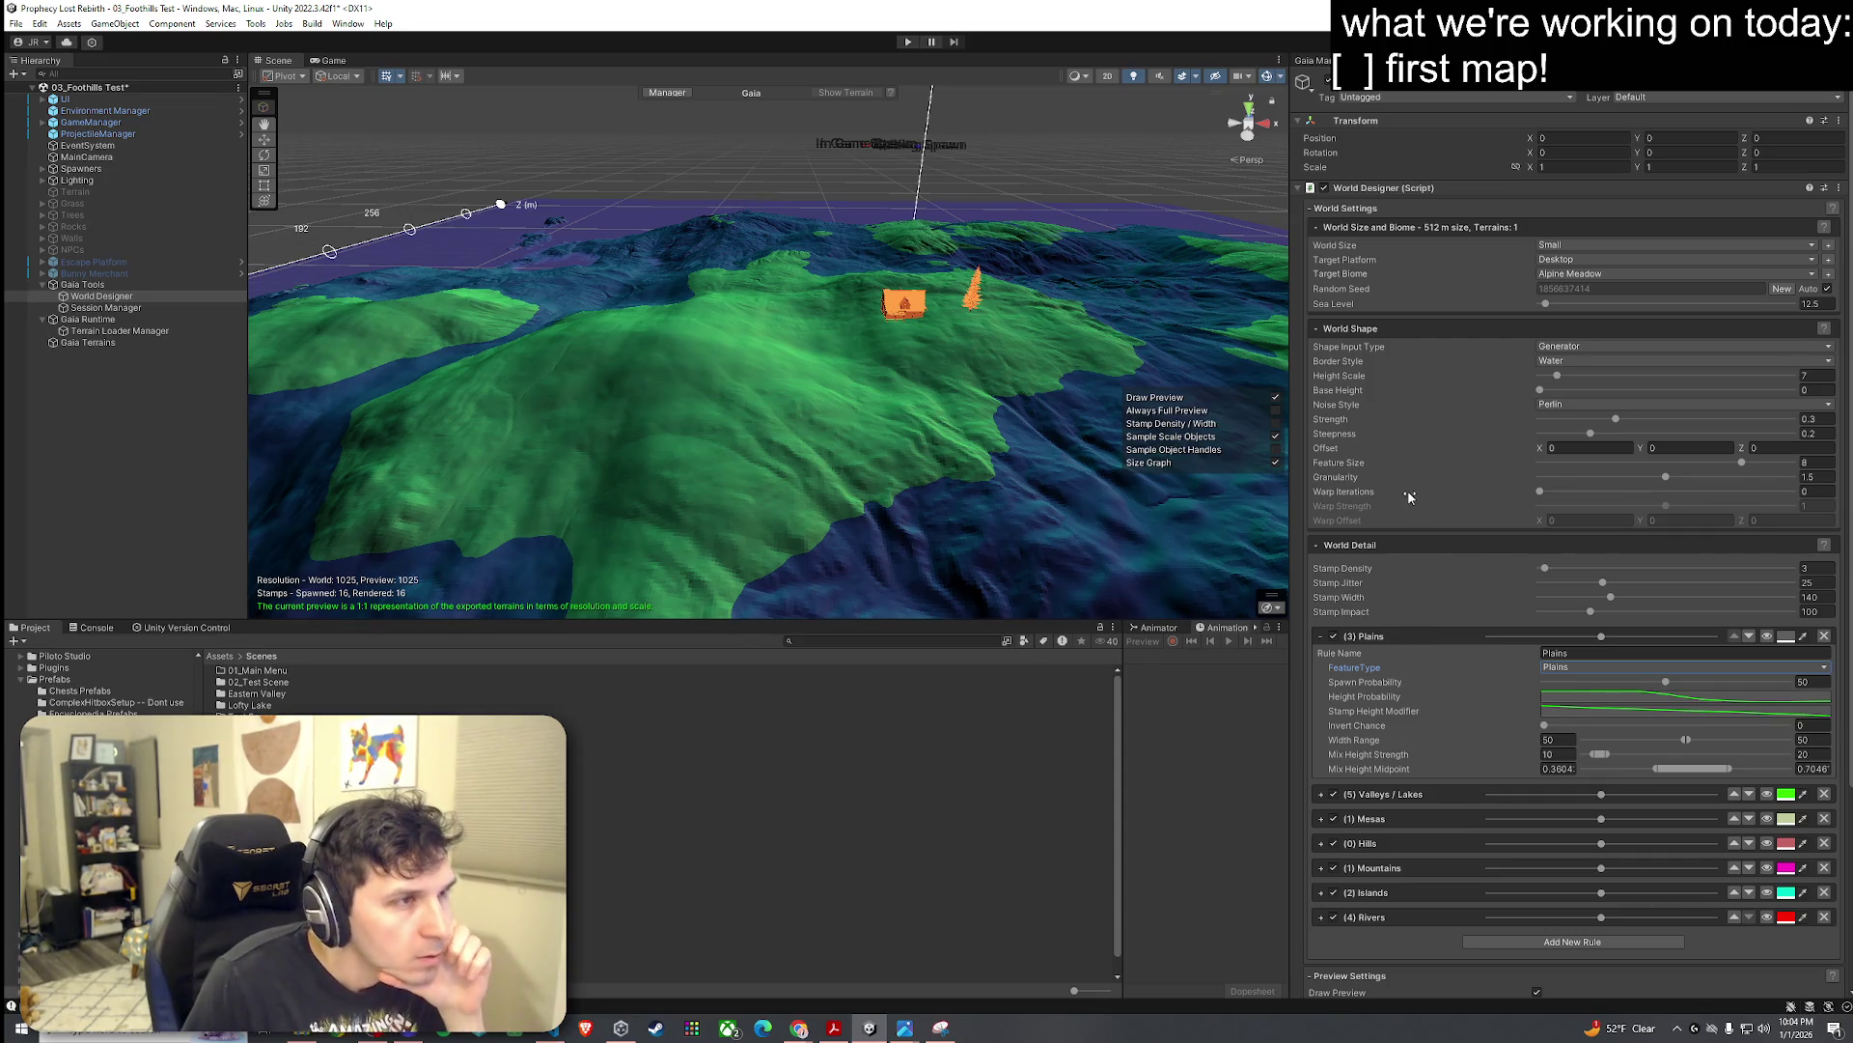
Step: Uncheck the (2) Islands detail rule and delete it
mouse_move(1408, 495)
scroll(1417, 523, down, 5)
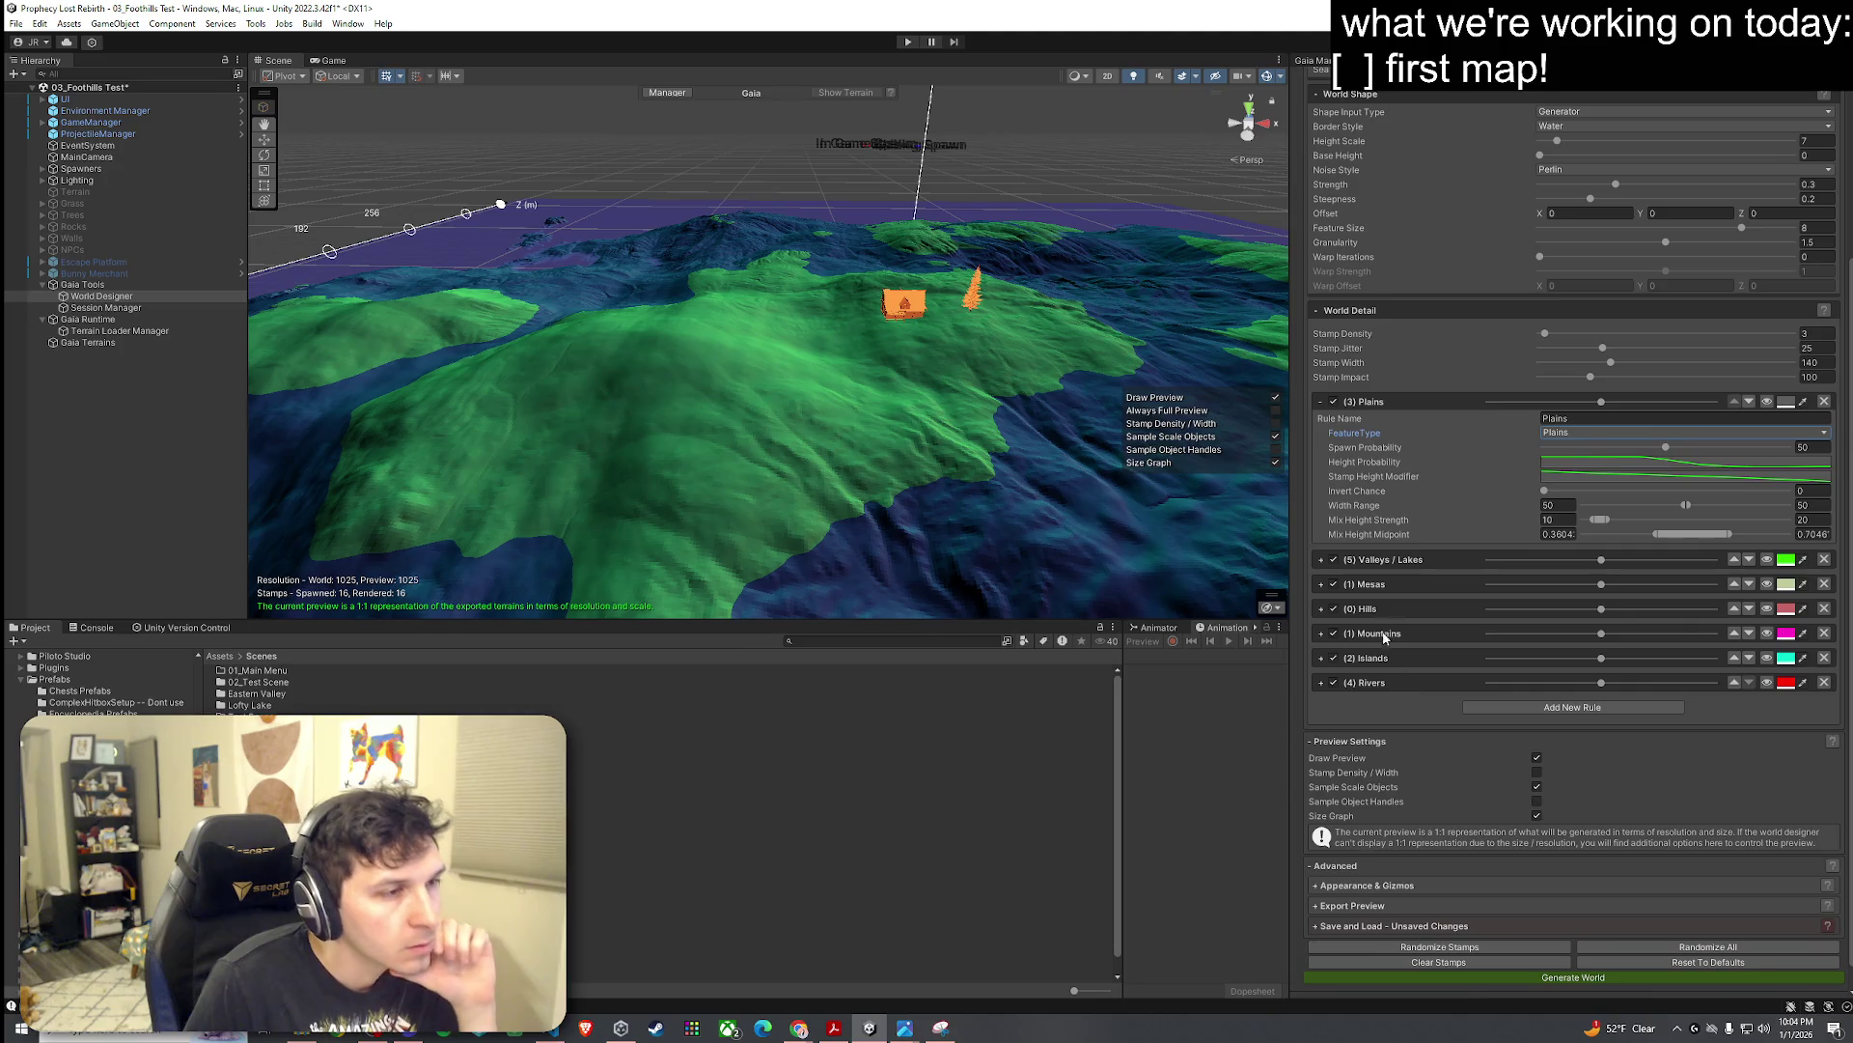
click(1320, 684)
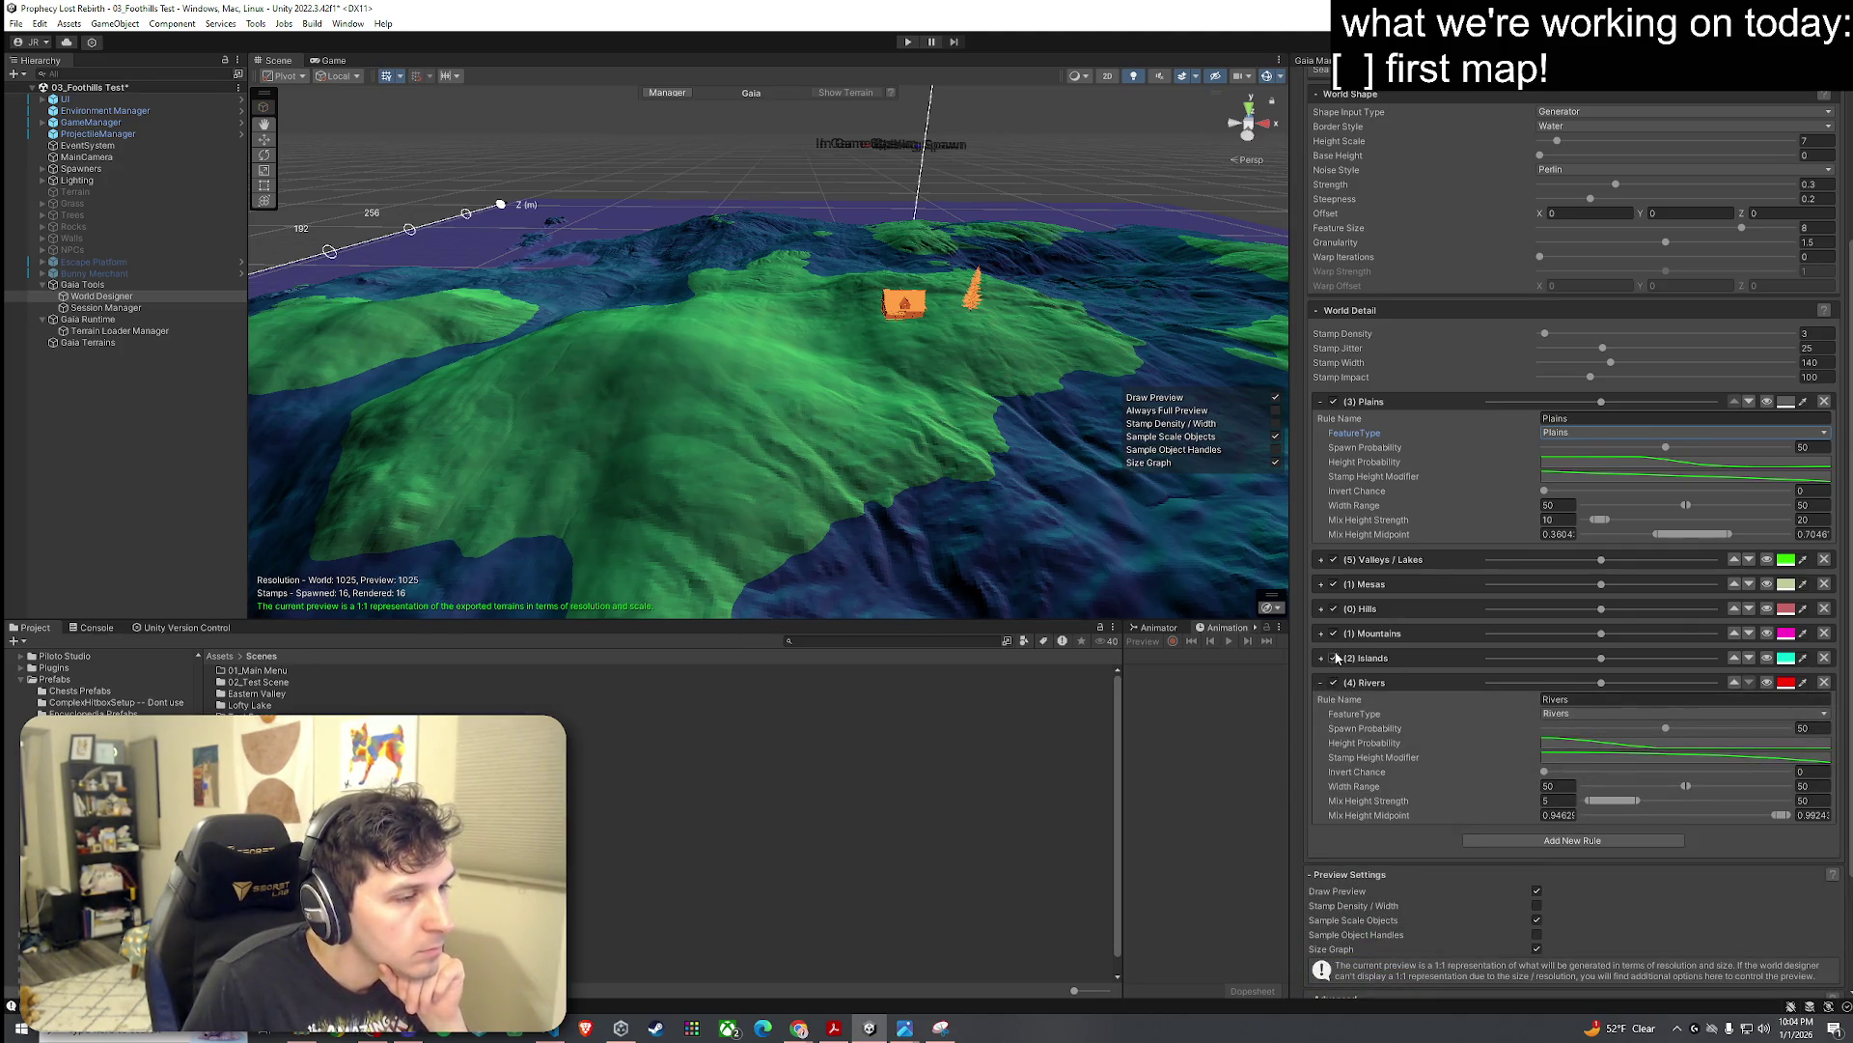
click(1336, 658)
click(1321, 659)
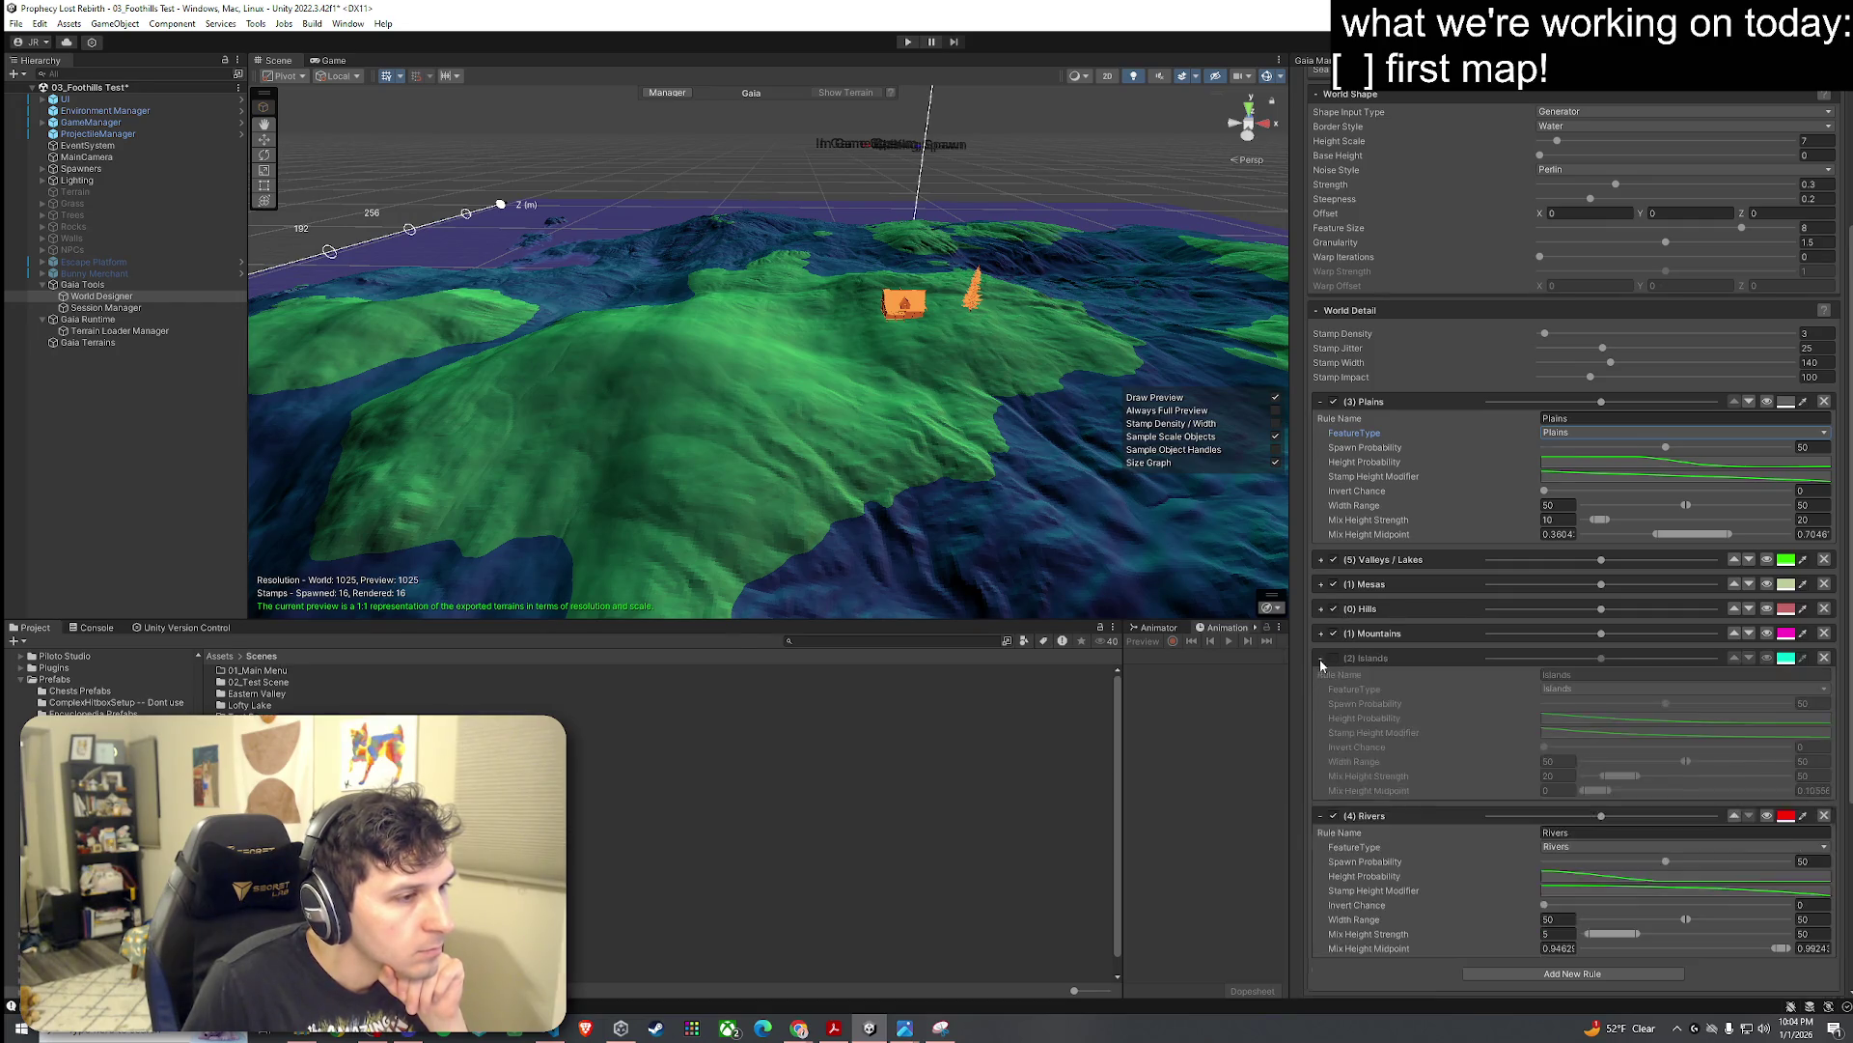
click(1823, 658)
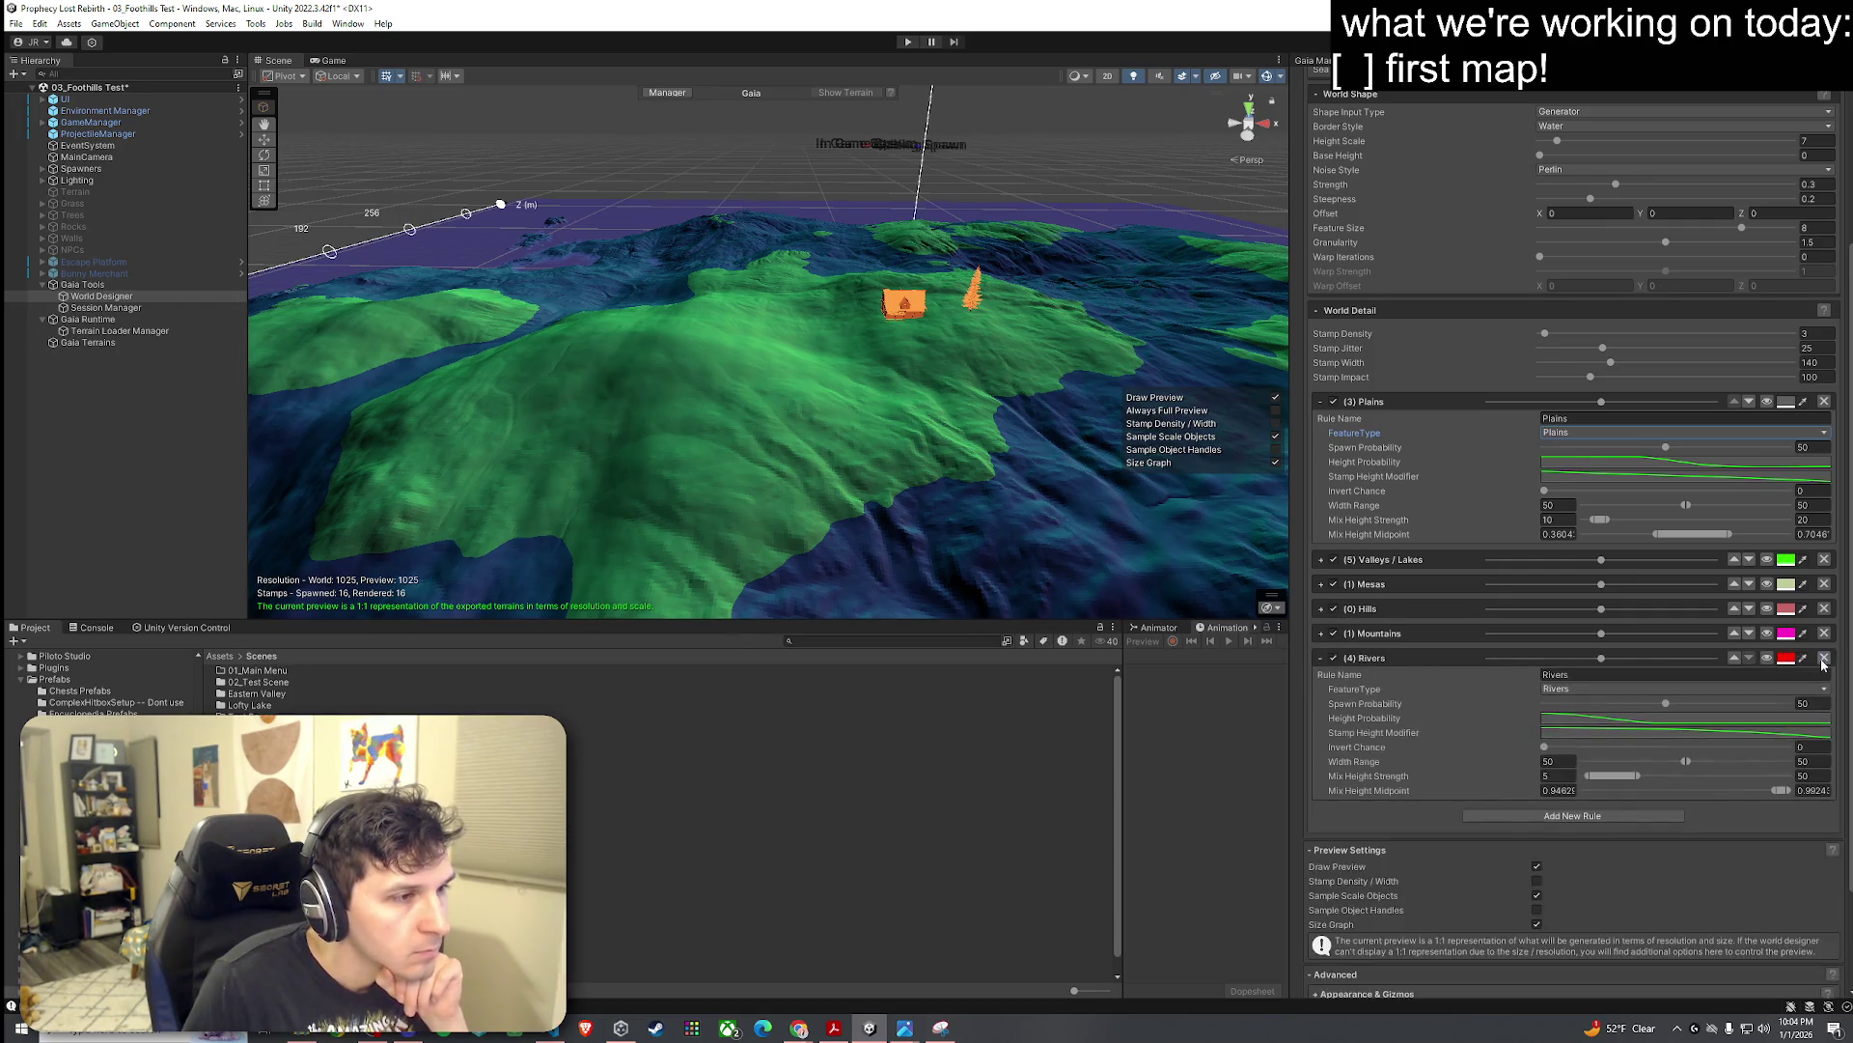
scroll(1486, 782, down, 3)
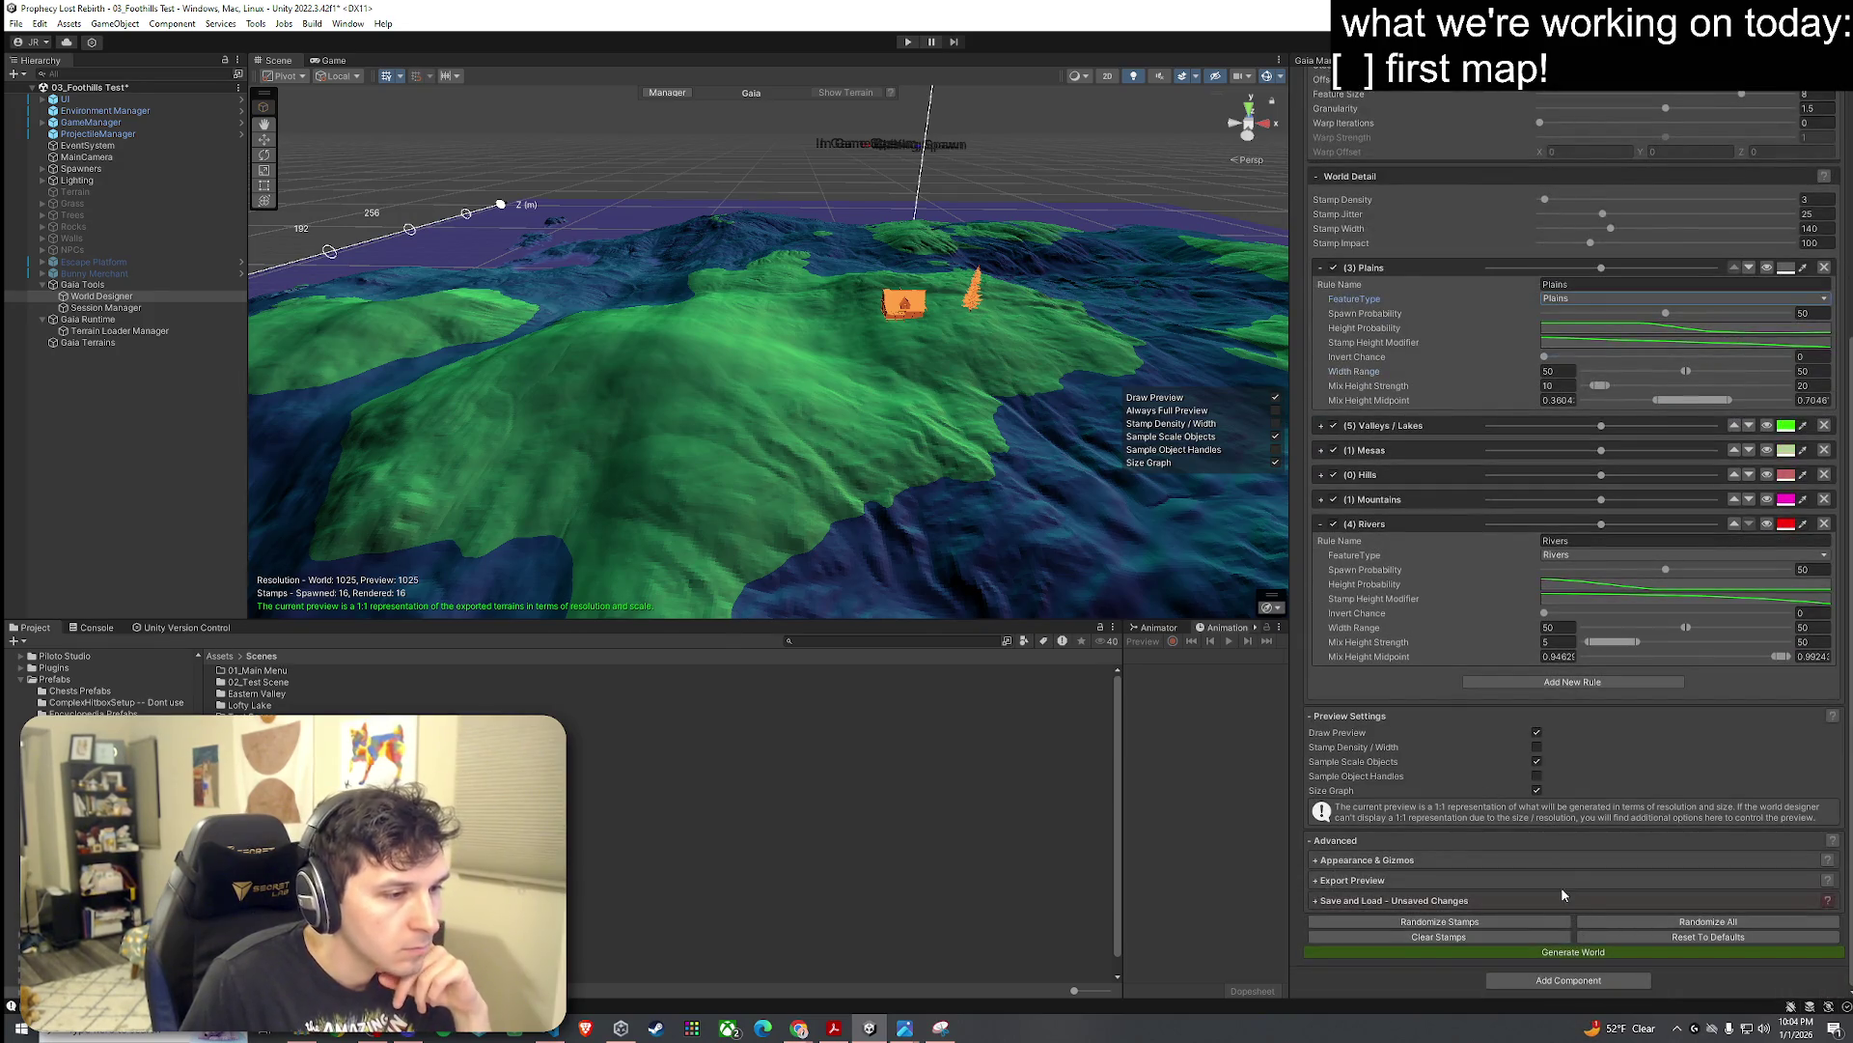
Step: Re-roll the world settings, view the new terrain, and collapse the Rivers rule
click(1611, 919)
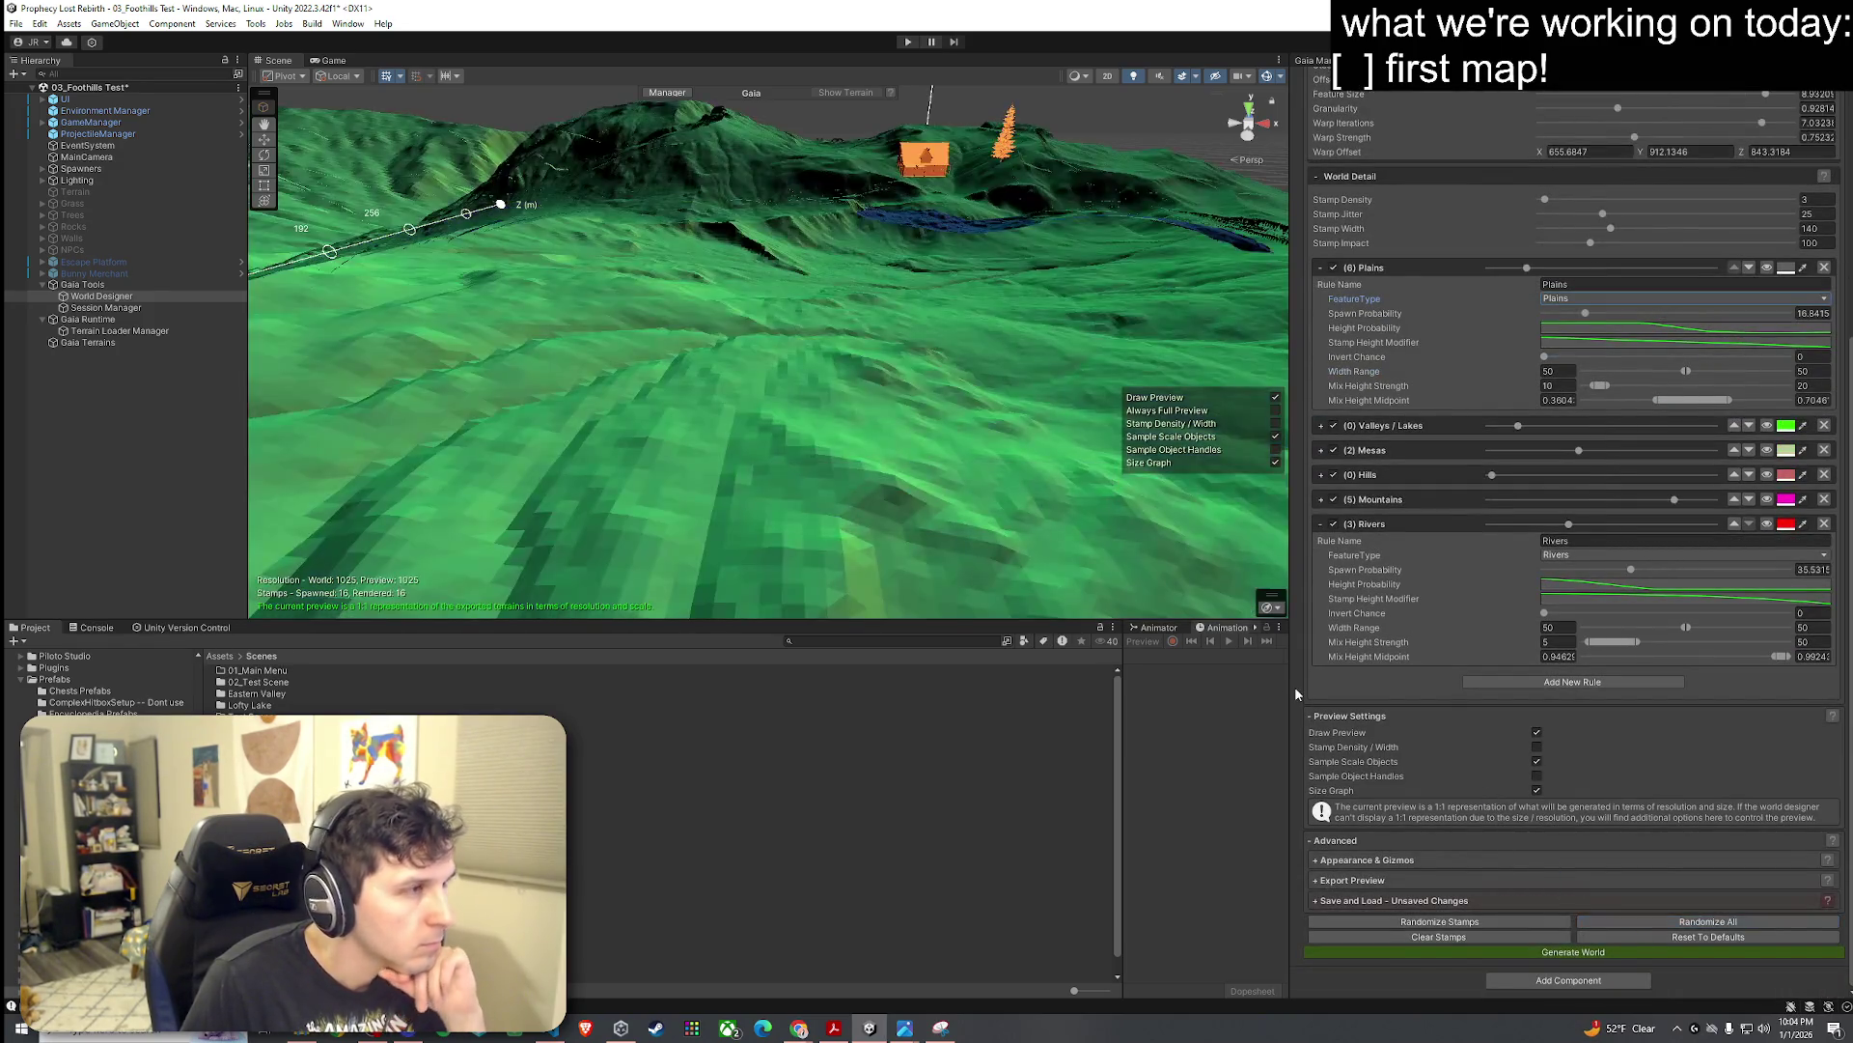
mouse_move(946, 579)
mouse_down()
mouse_move(944, 500)
mouse_move(1065, 369)
mouse_up()
scroll(944, 500, down, 10)
scroll(1065, 368, up, 5)
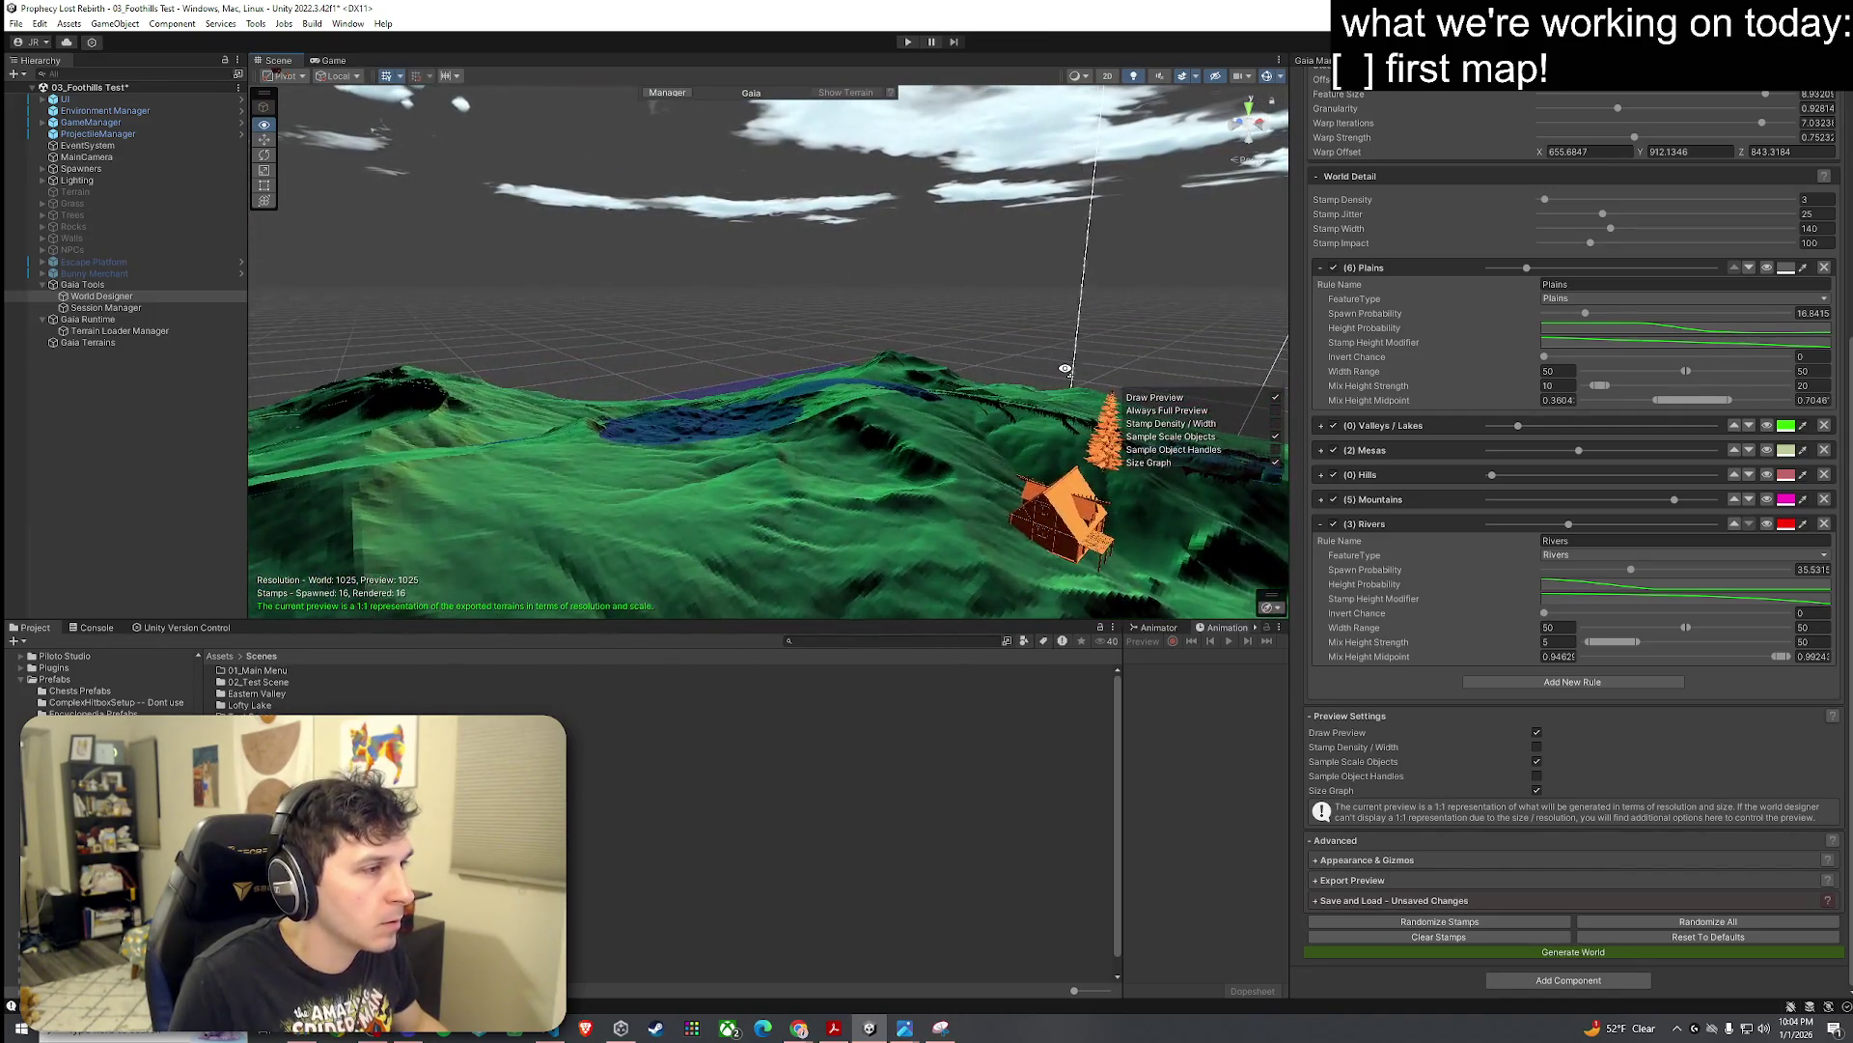
scroll(1376, 557, up, 3)
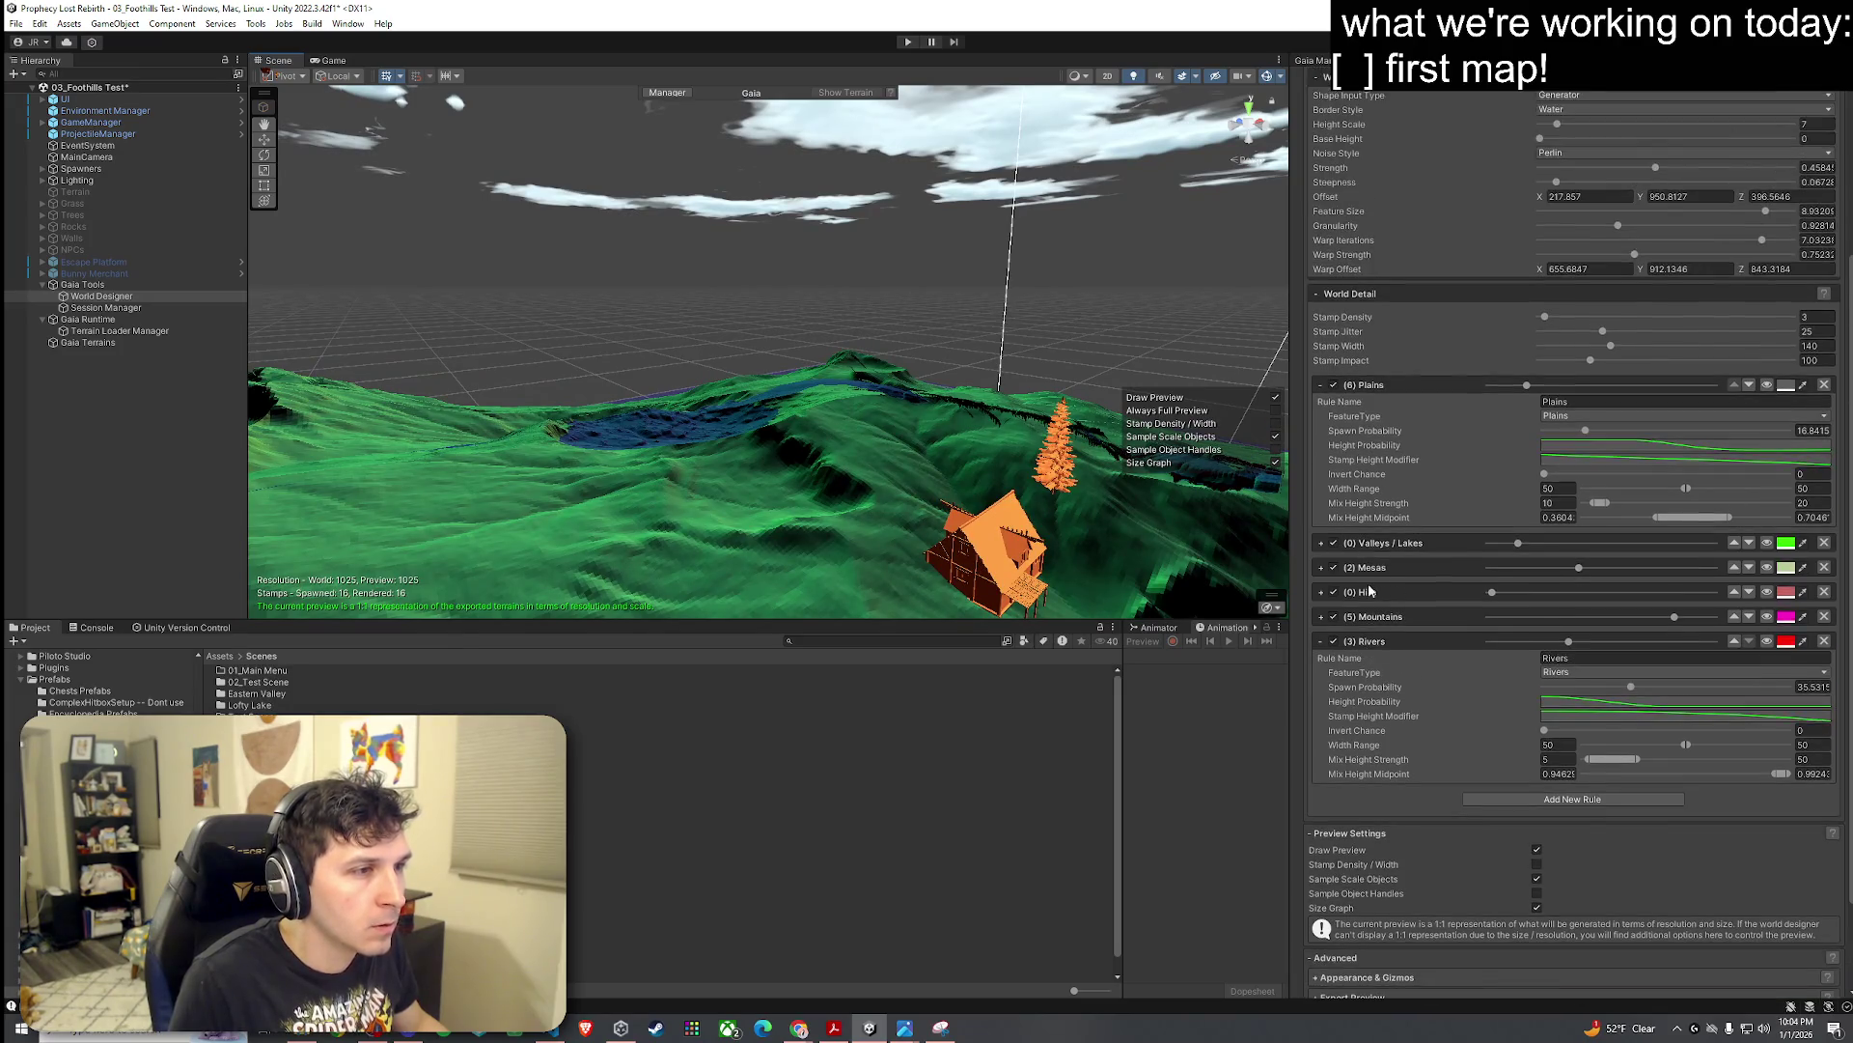
click(1321, 642)
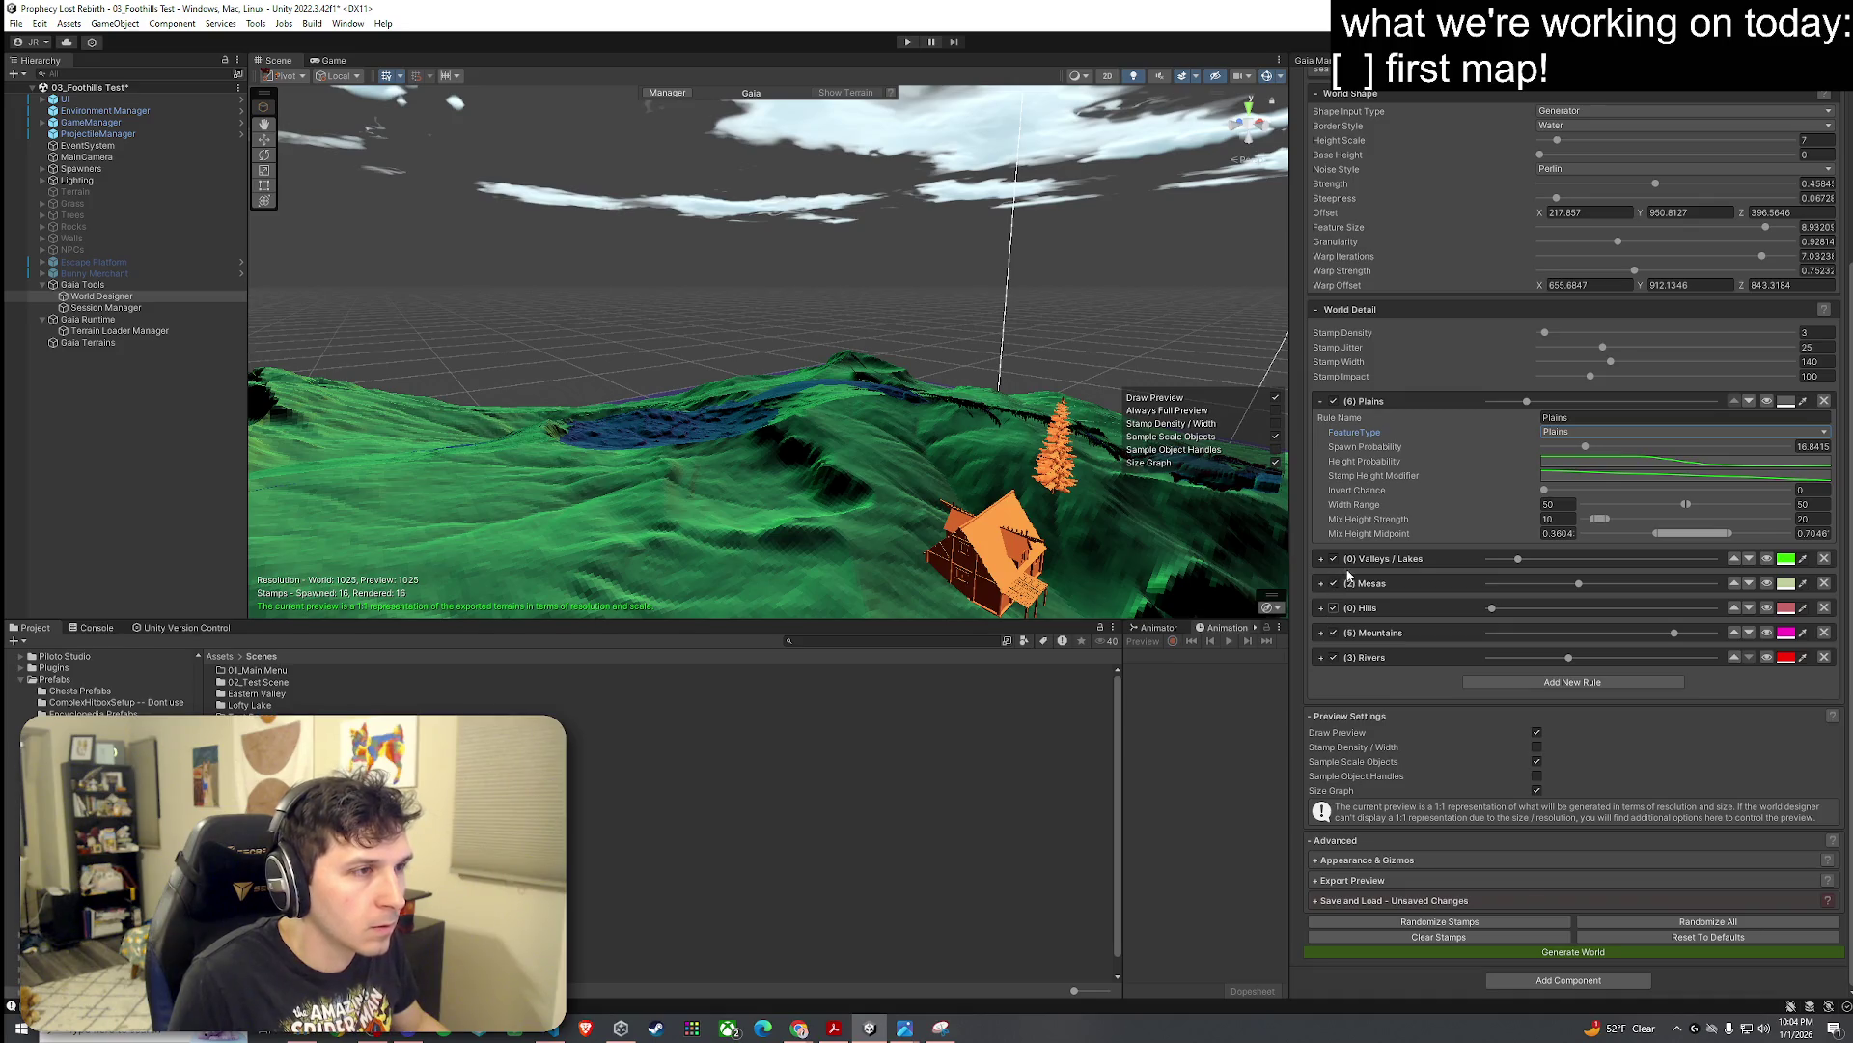
scroll(1350, 575, up, 6)
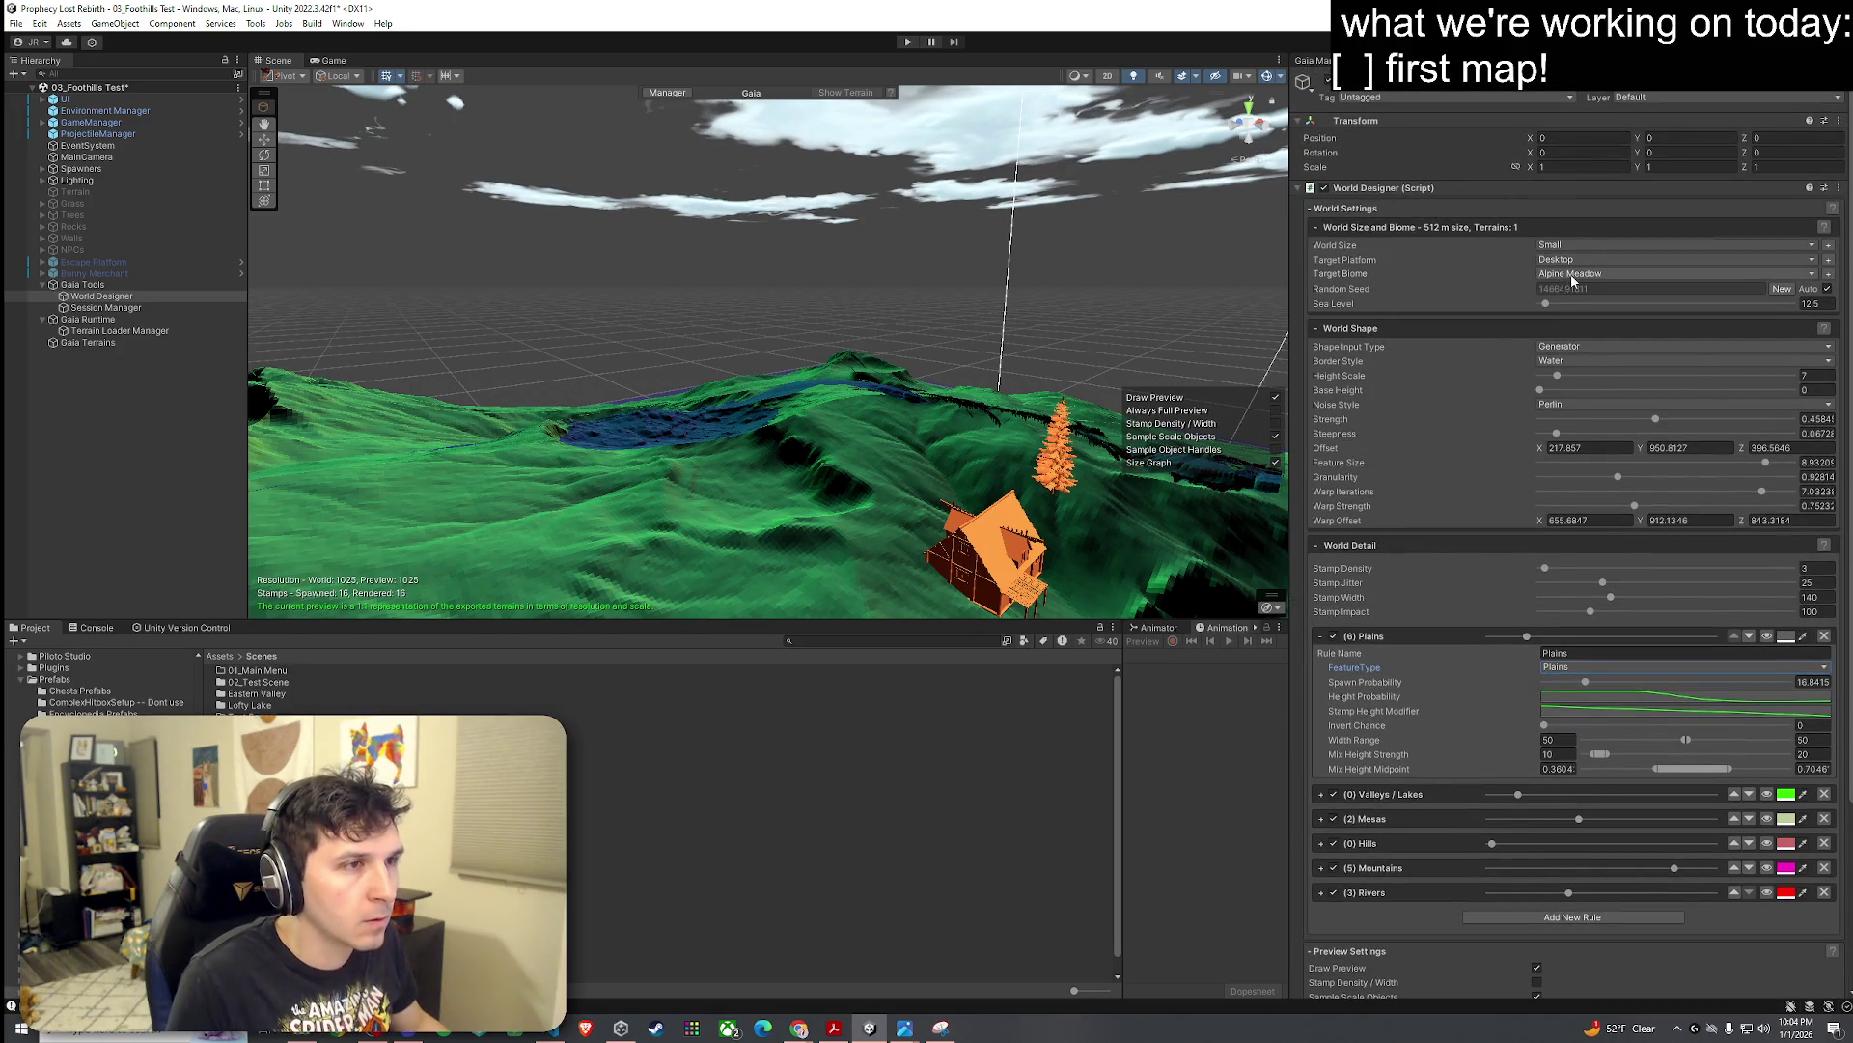
Step: Switch the target biome to Custom and back to Alpine Meadow, then open the Alpine Meadow-Textures spawner
click(1572, 276)
click(1583, 385)
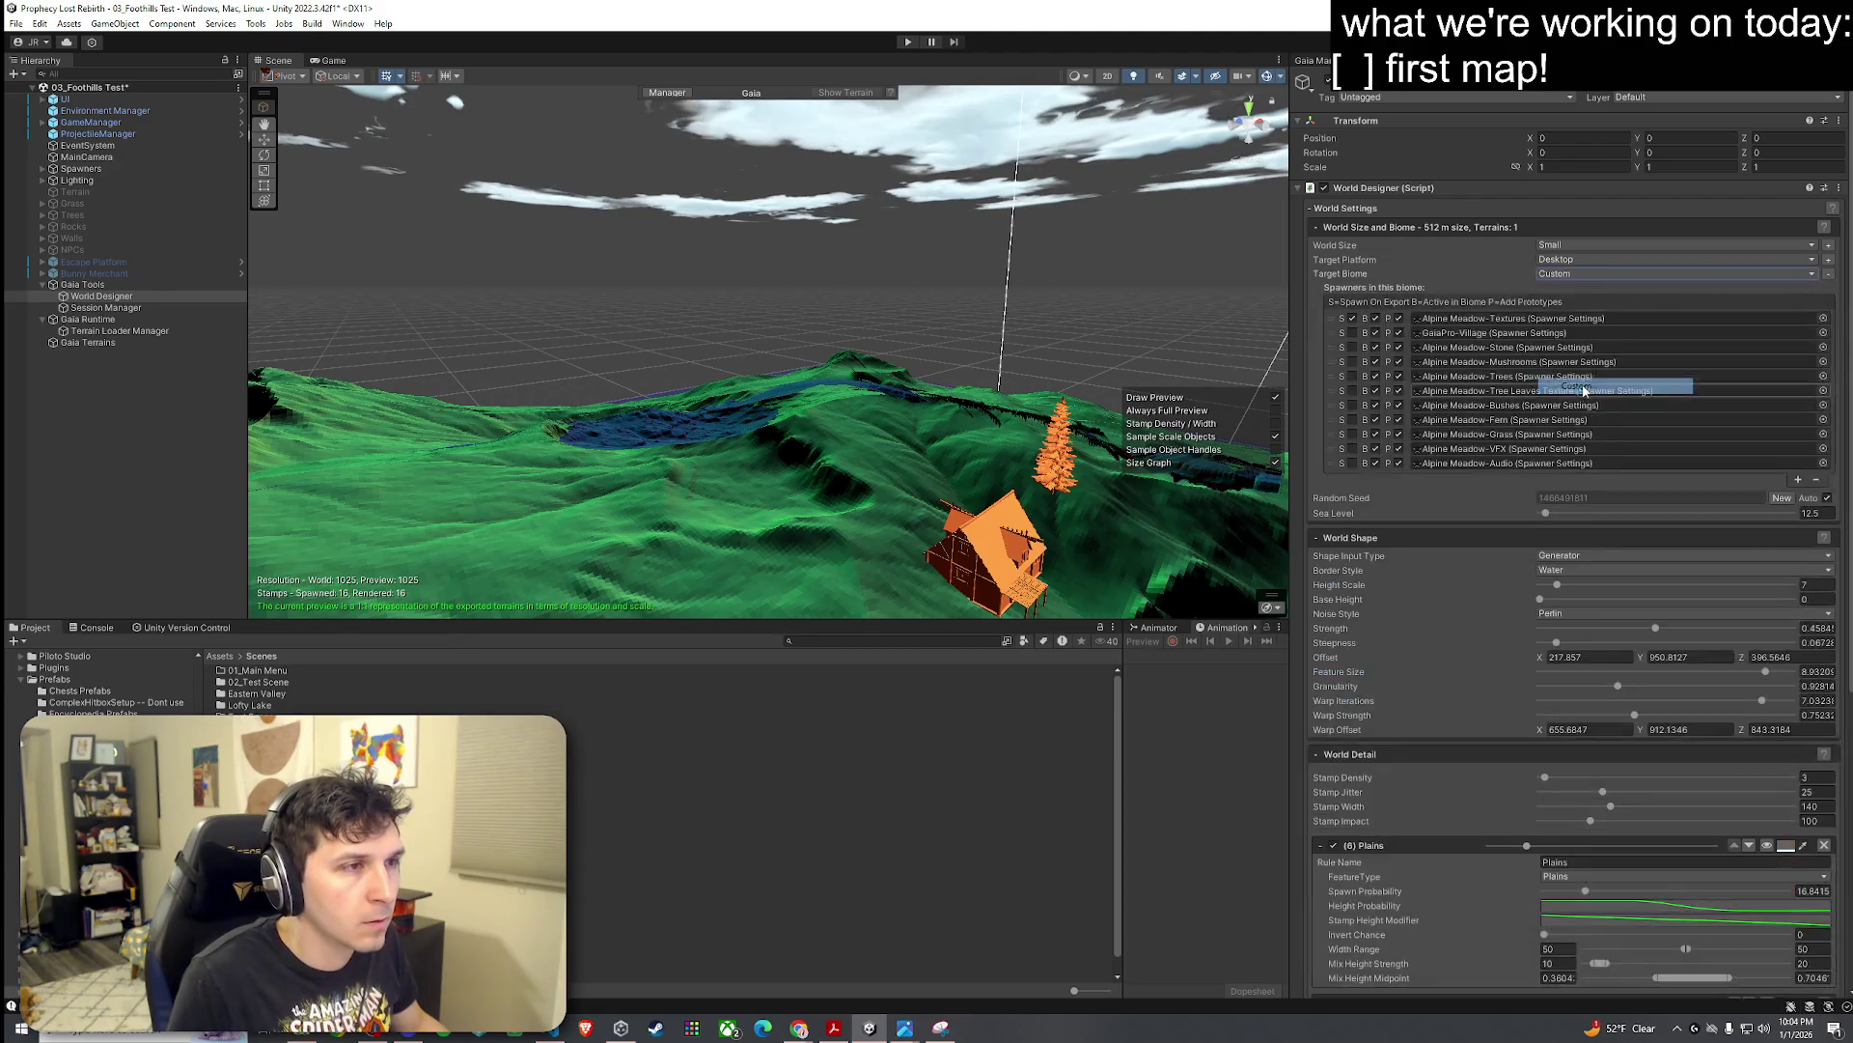
click(1468, 319)
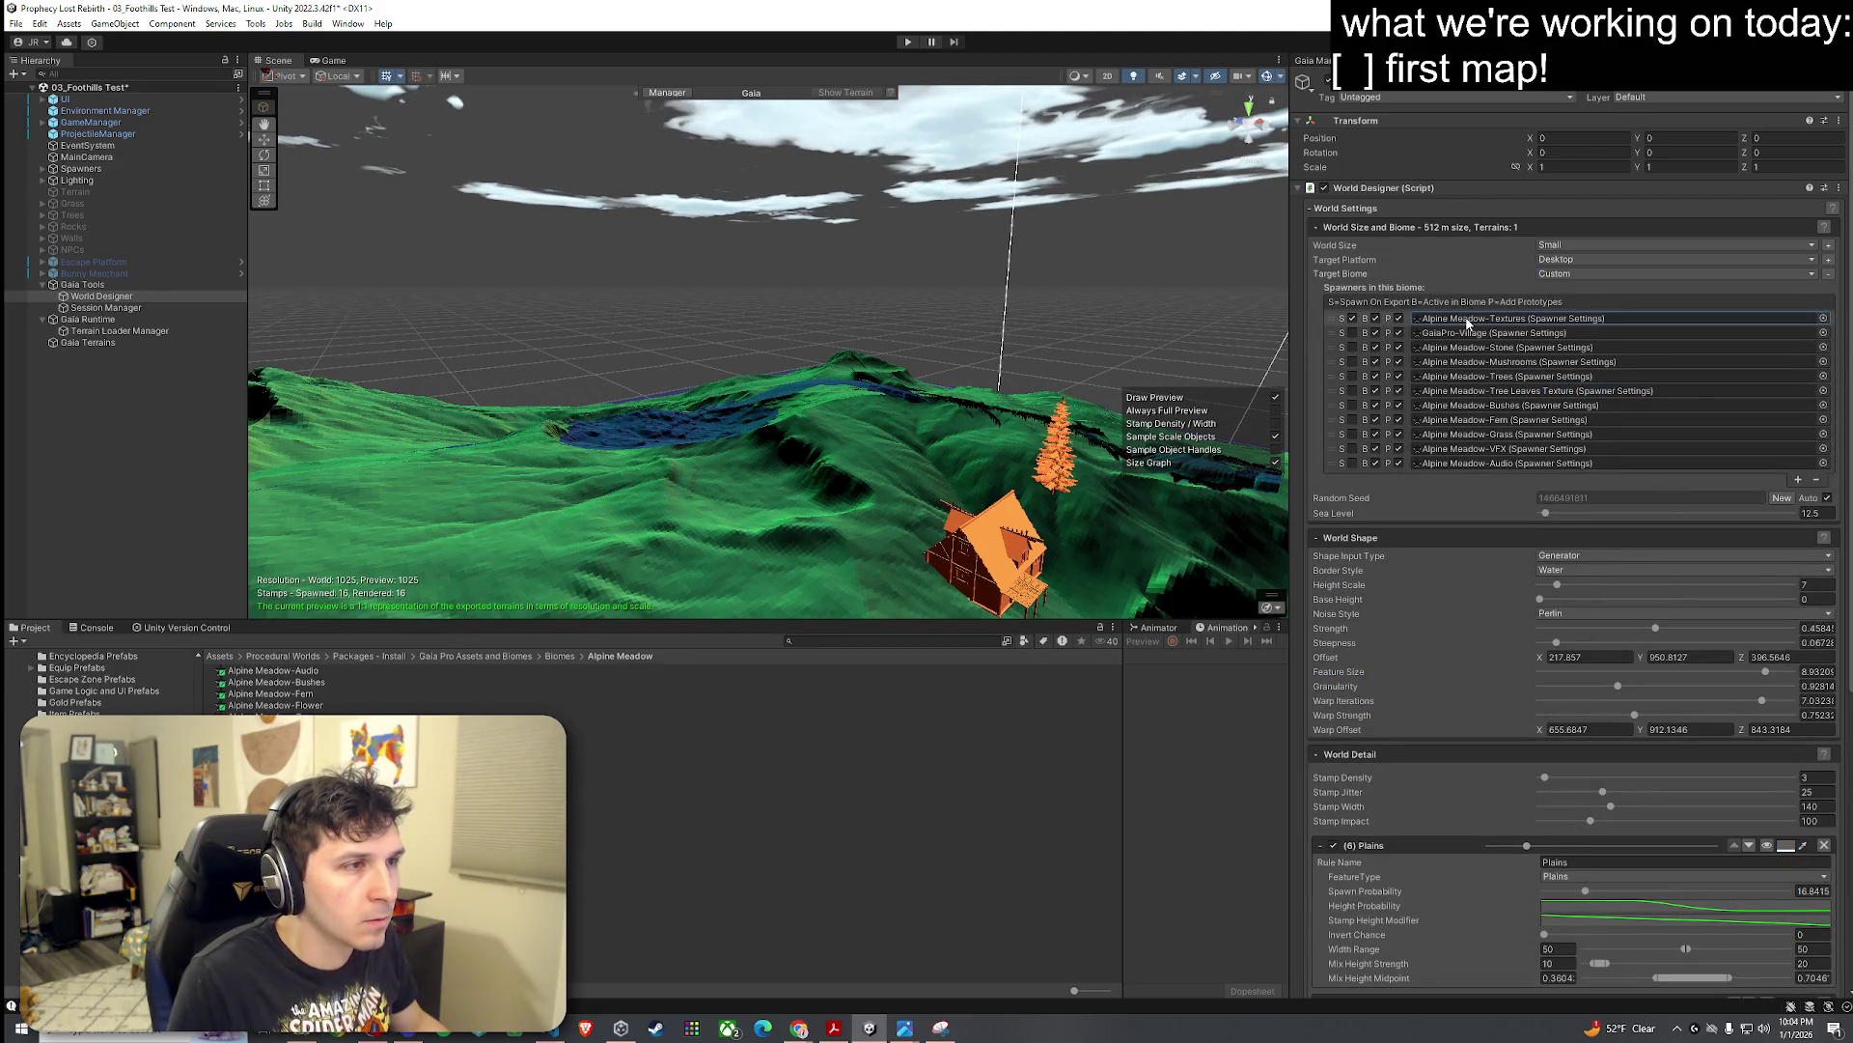
click(1574, 274)
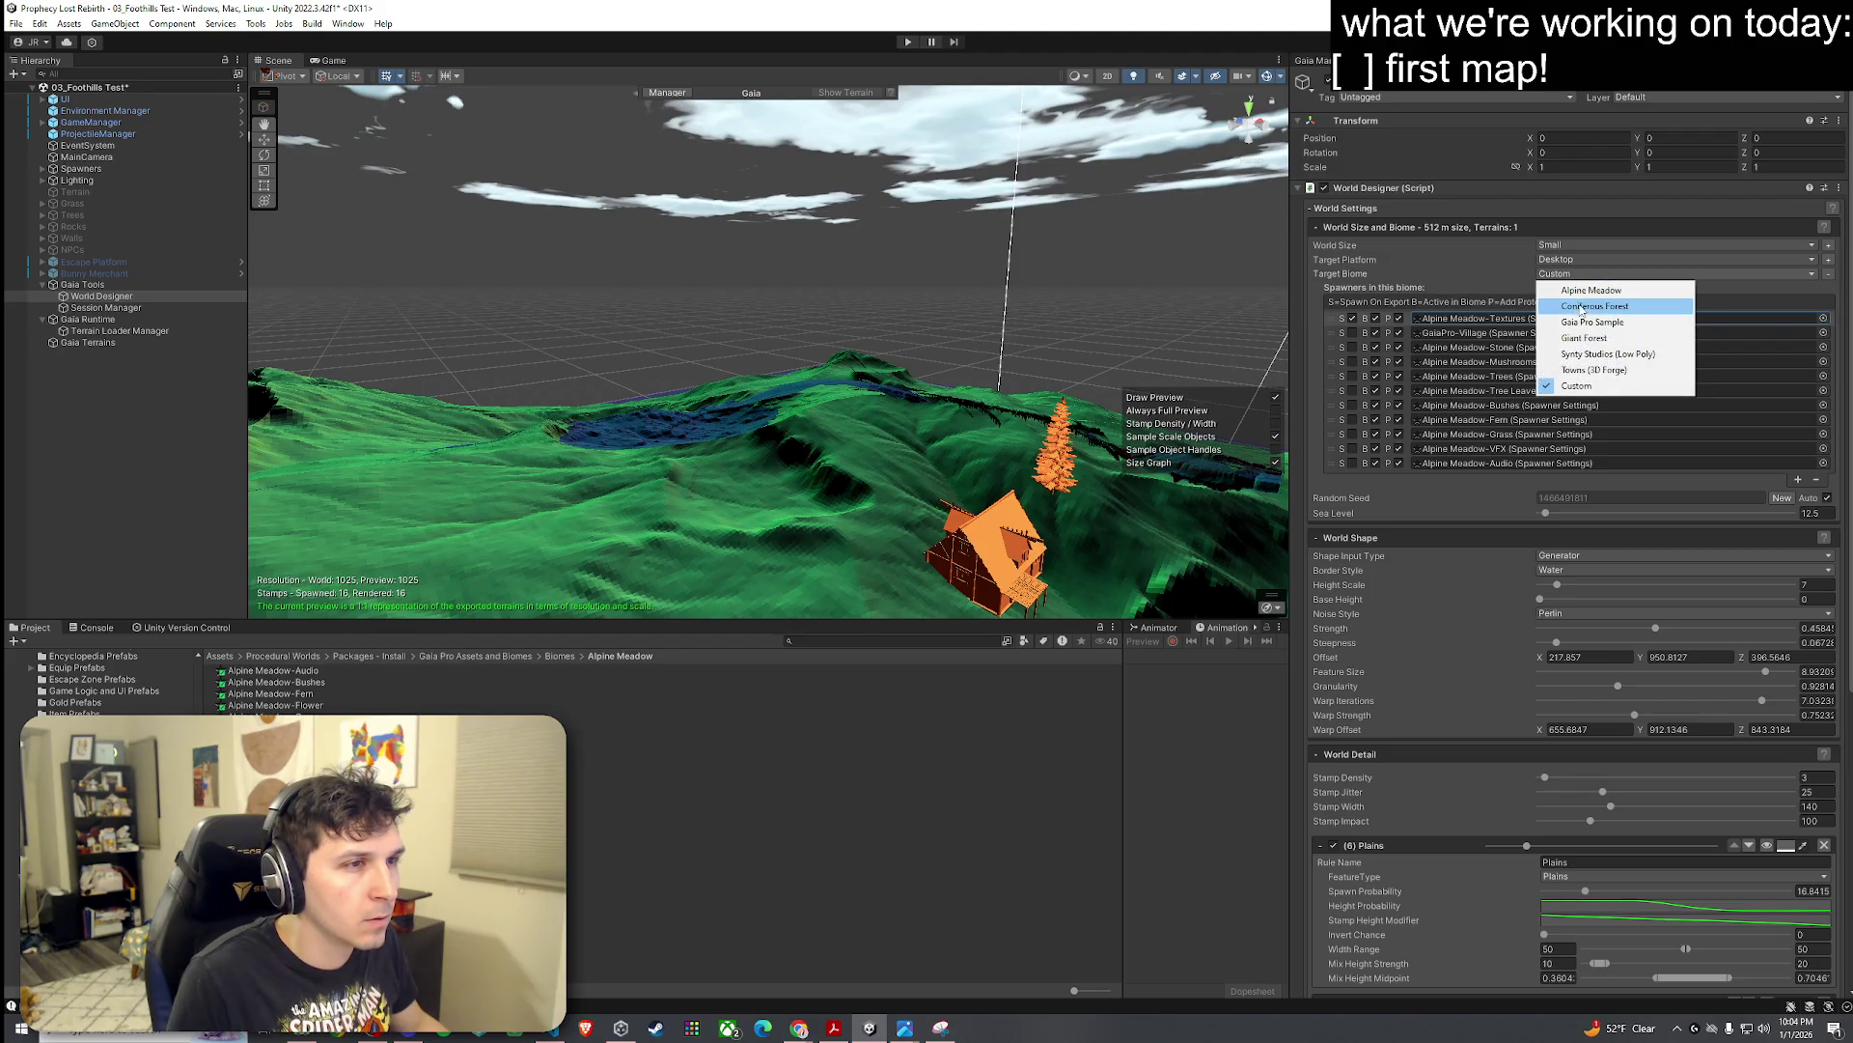
click(1573, 290)
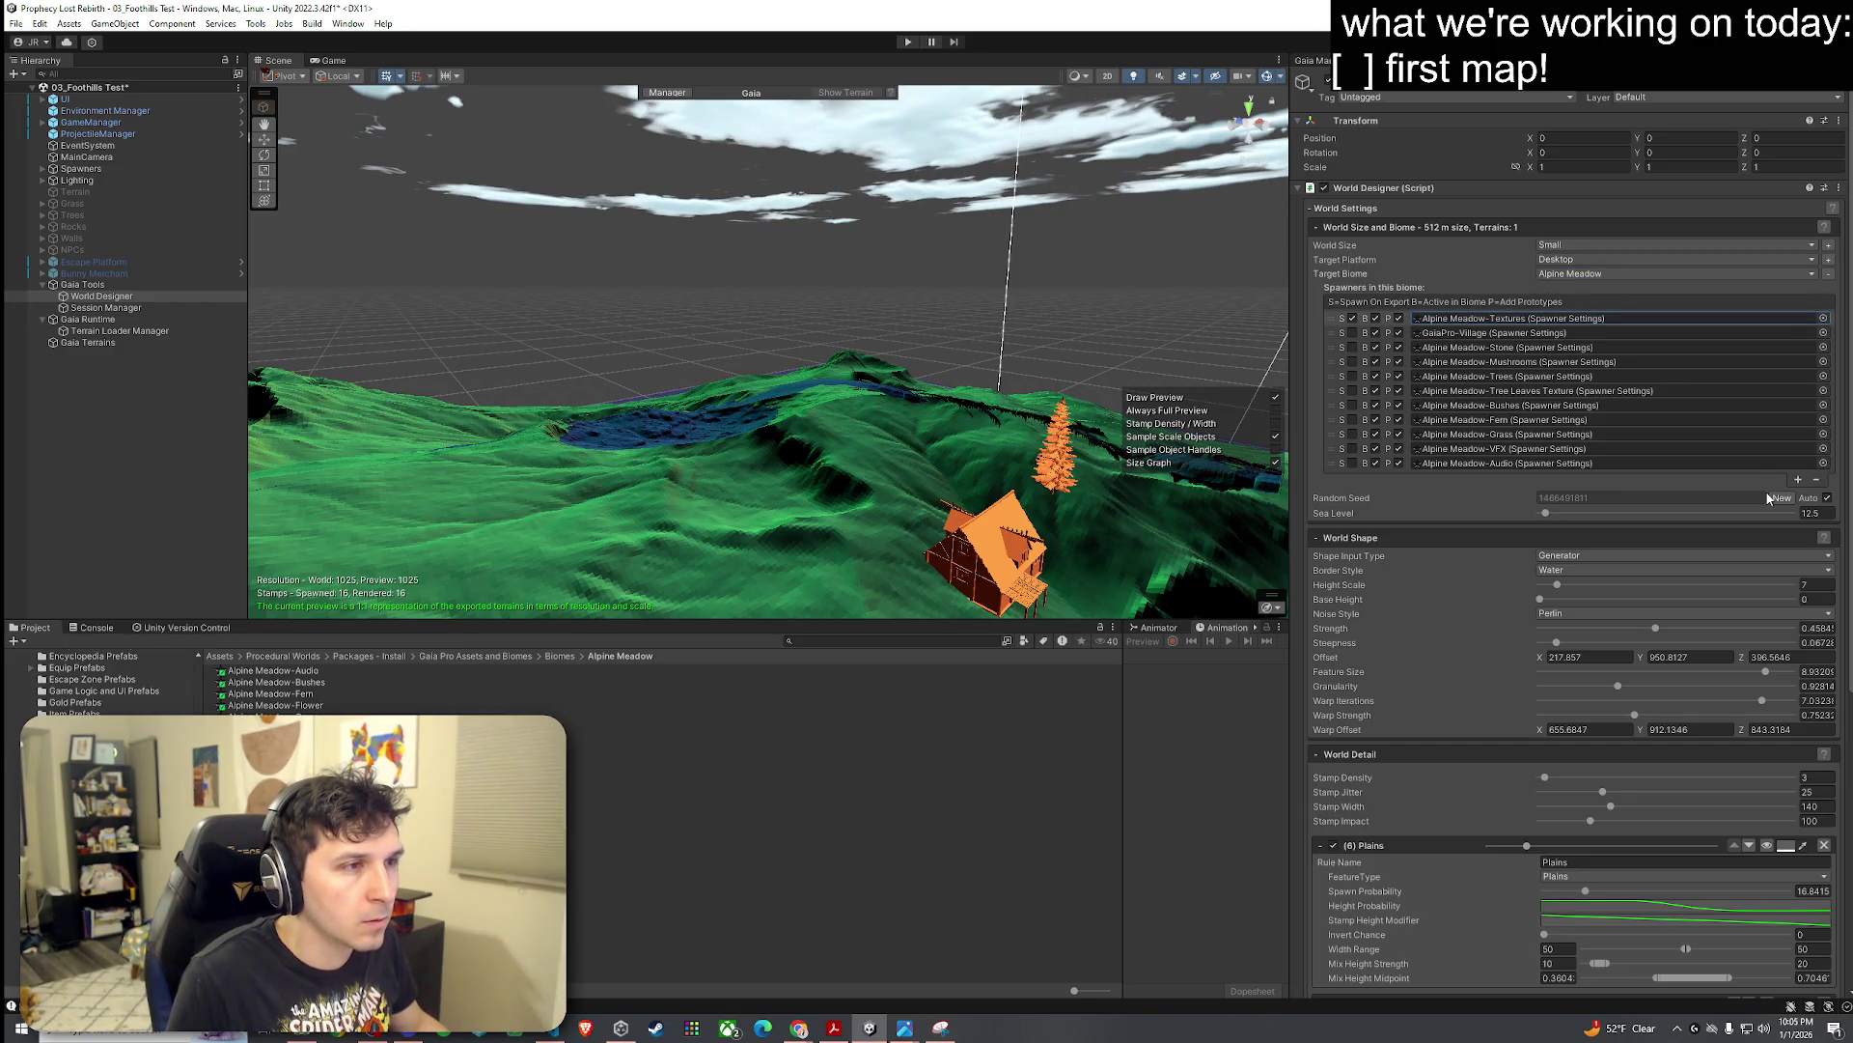
double_click(1511, 319)
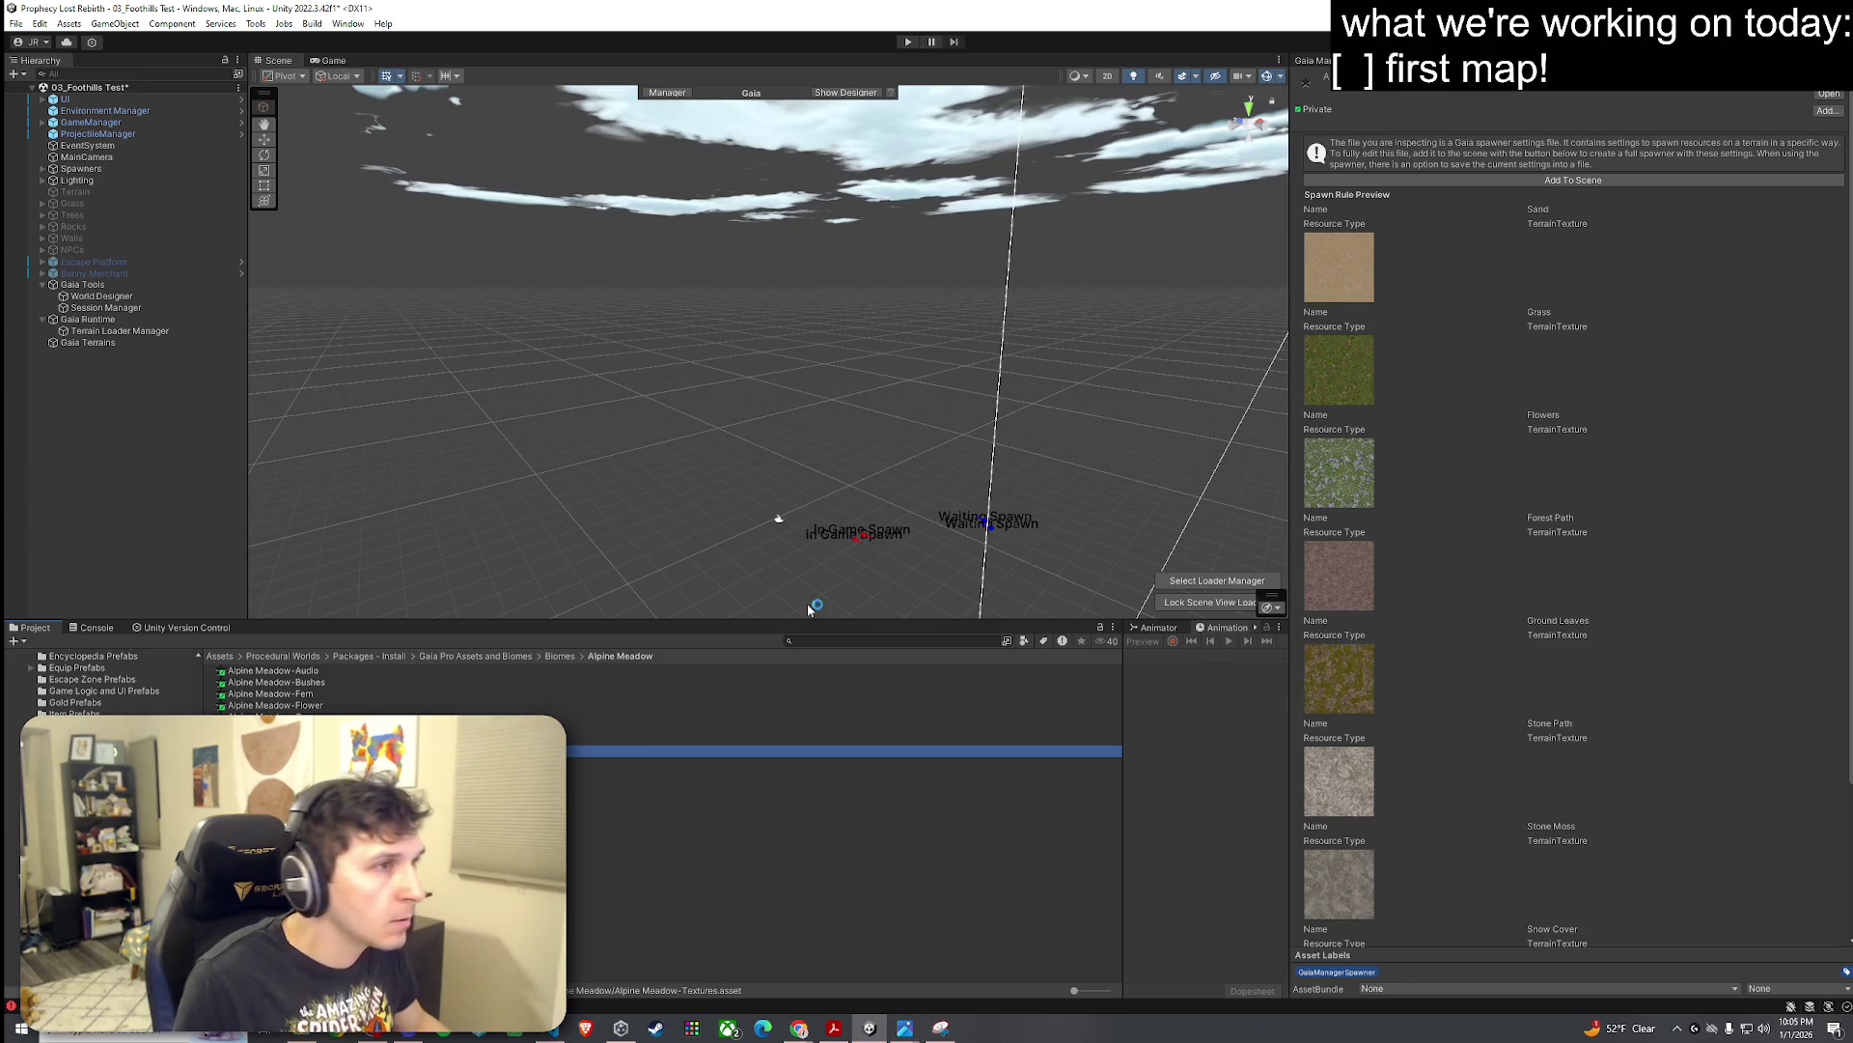
Step: Click through Gaia Tools, World Designer and Session Manager, ending with World Designer selected
scroll(1448, 357, down, 5)
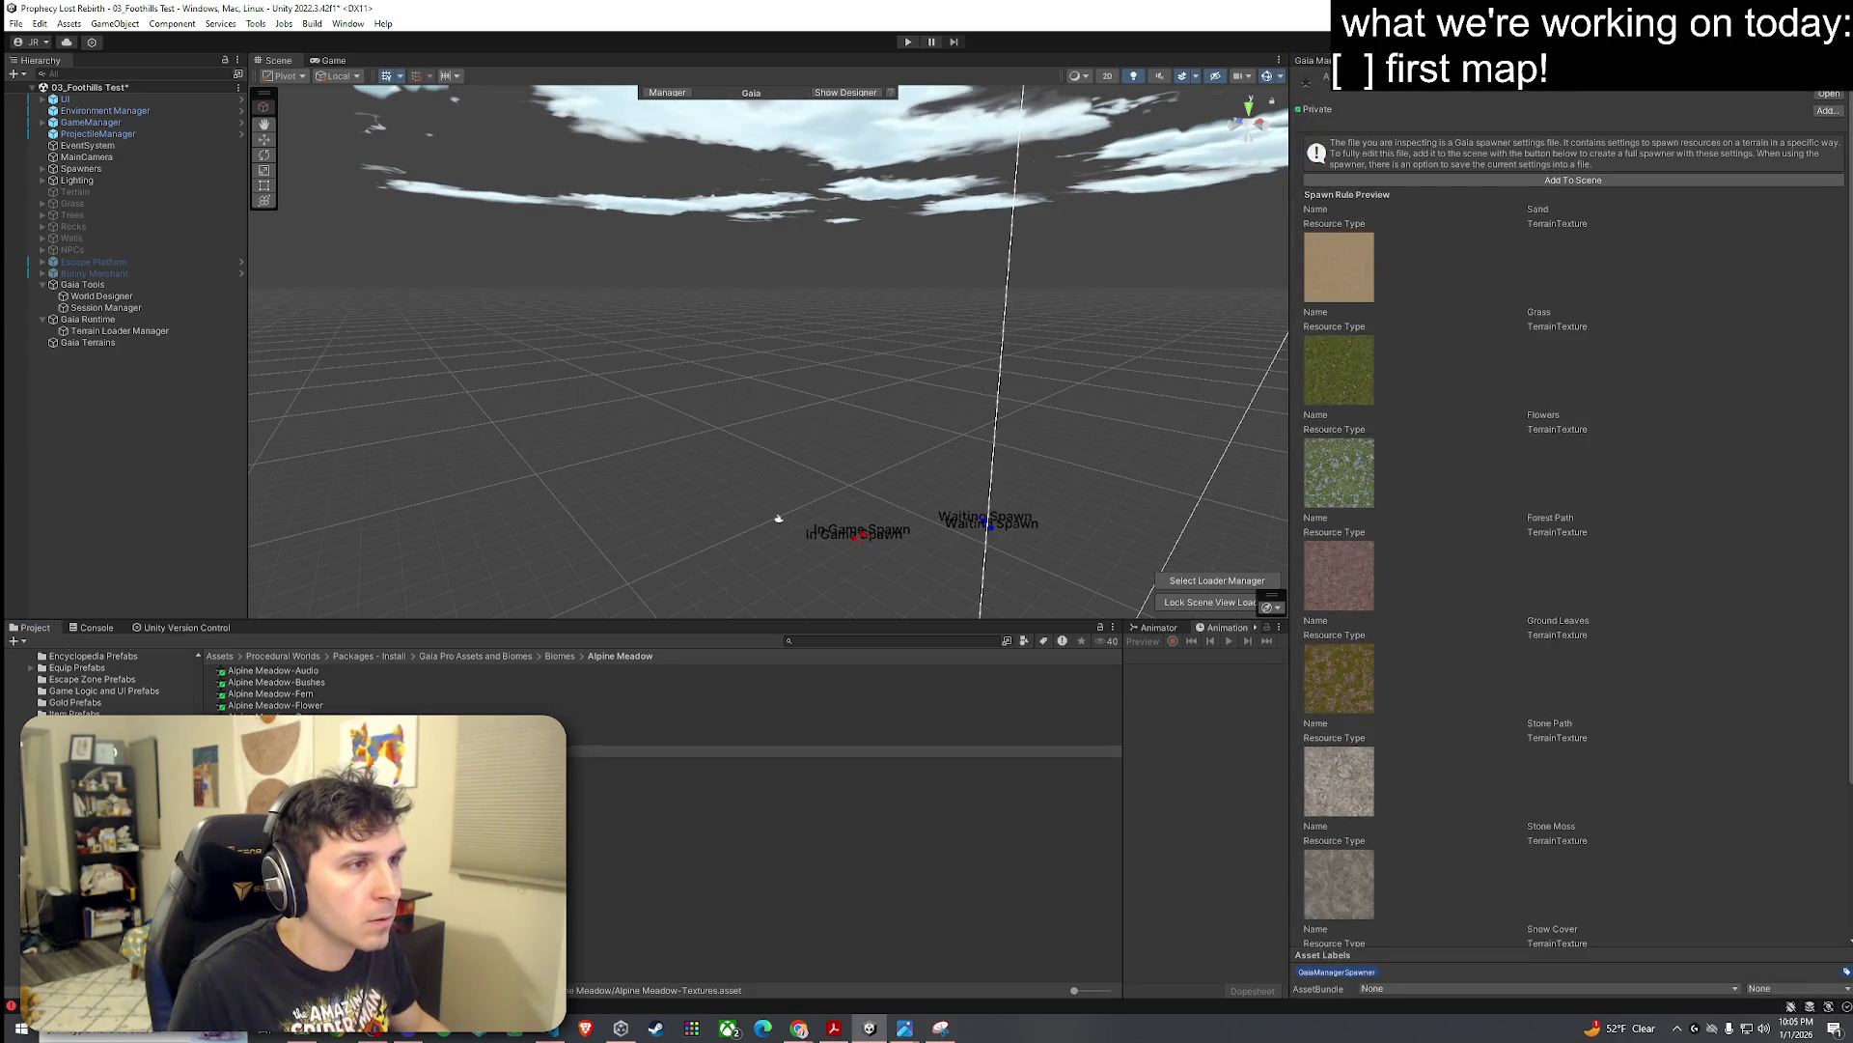
click(131, 285)
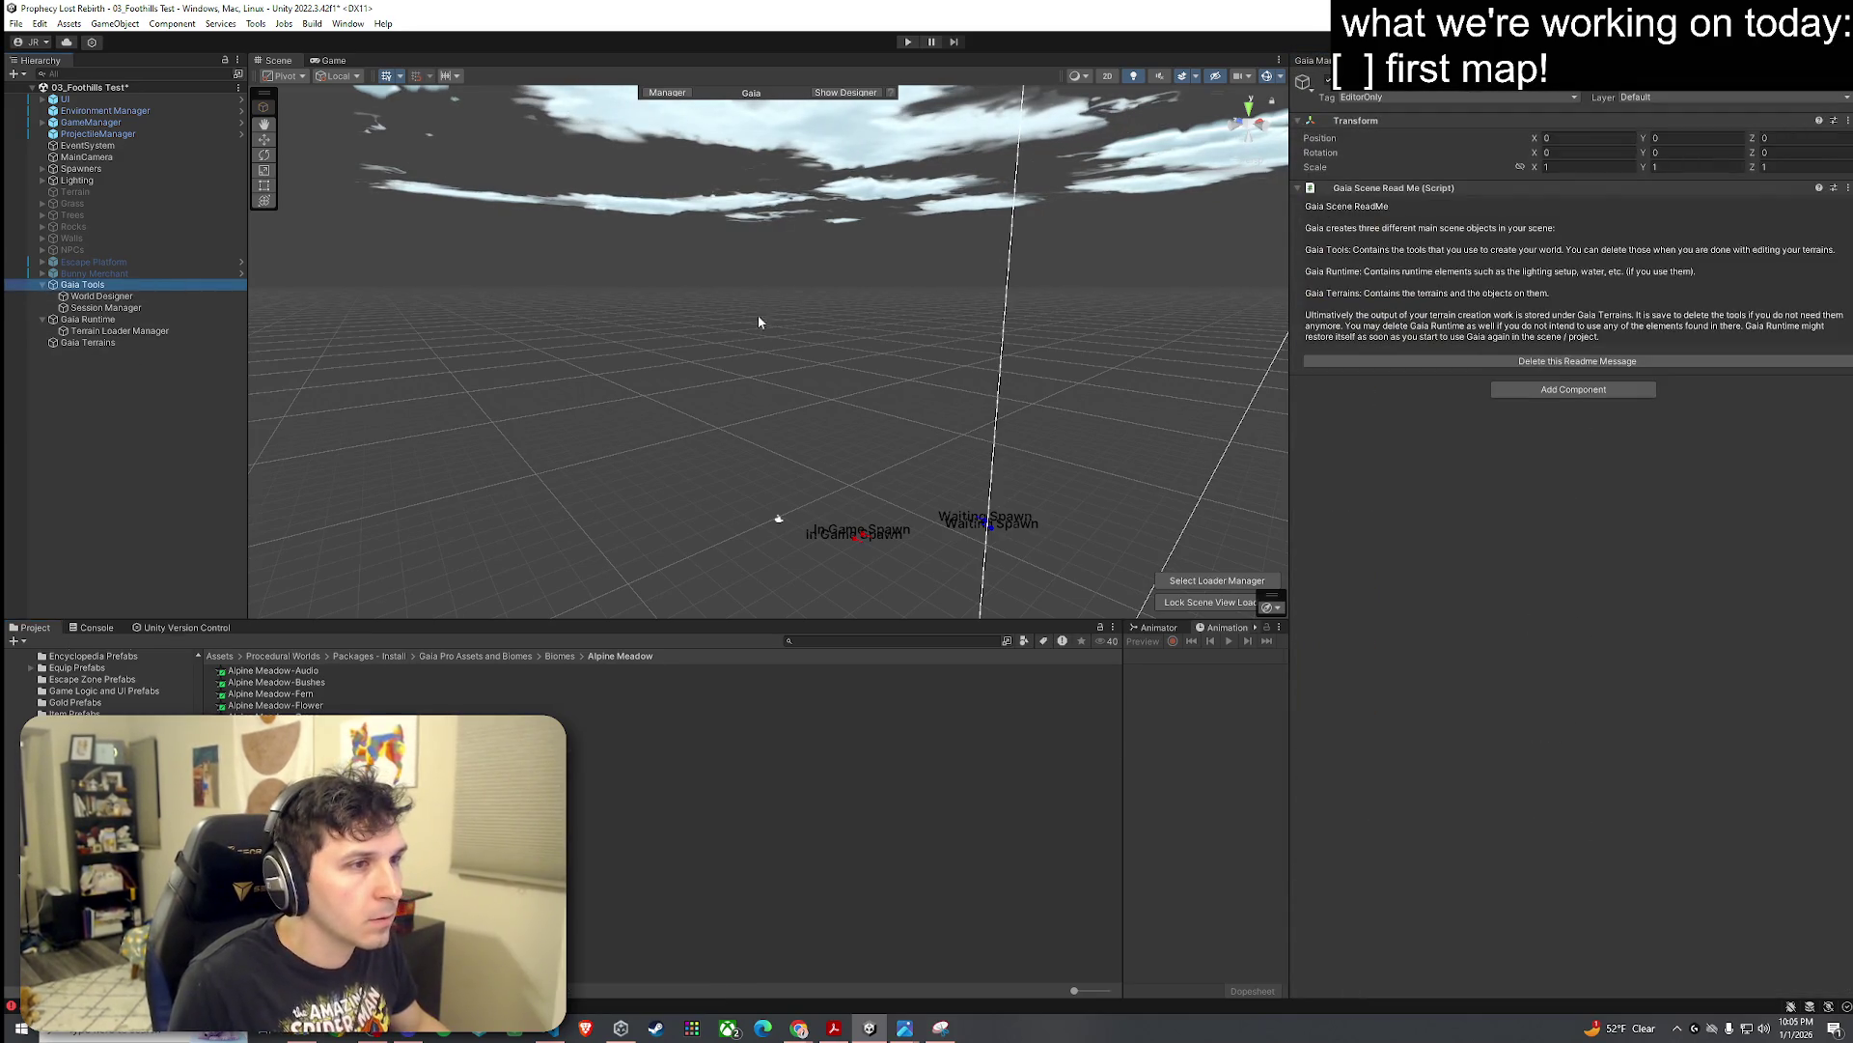
click(188, 297)
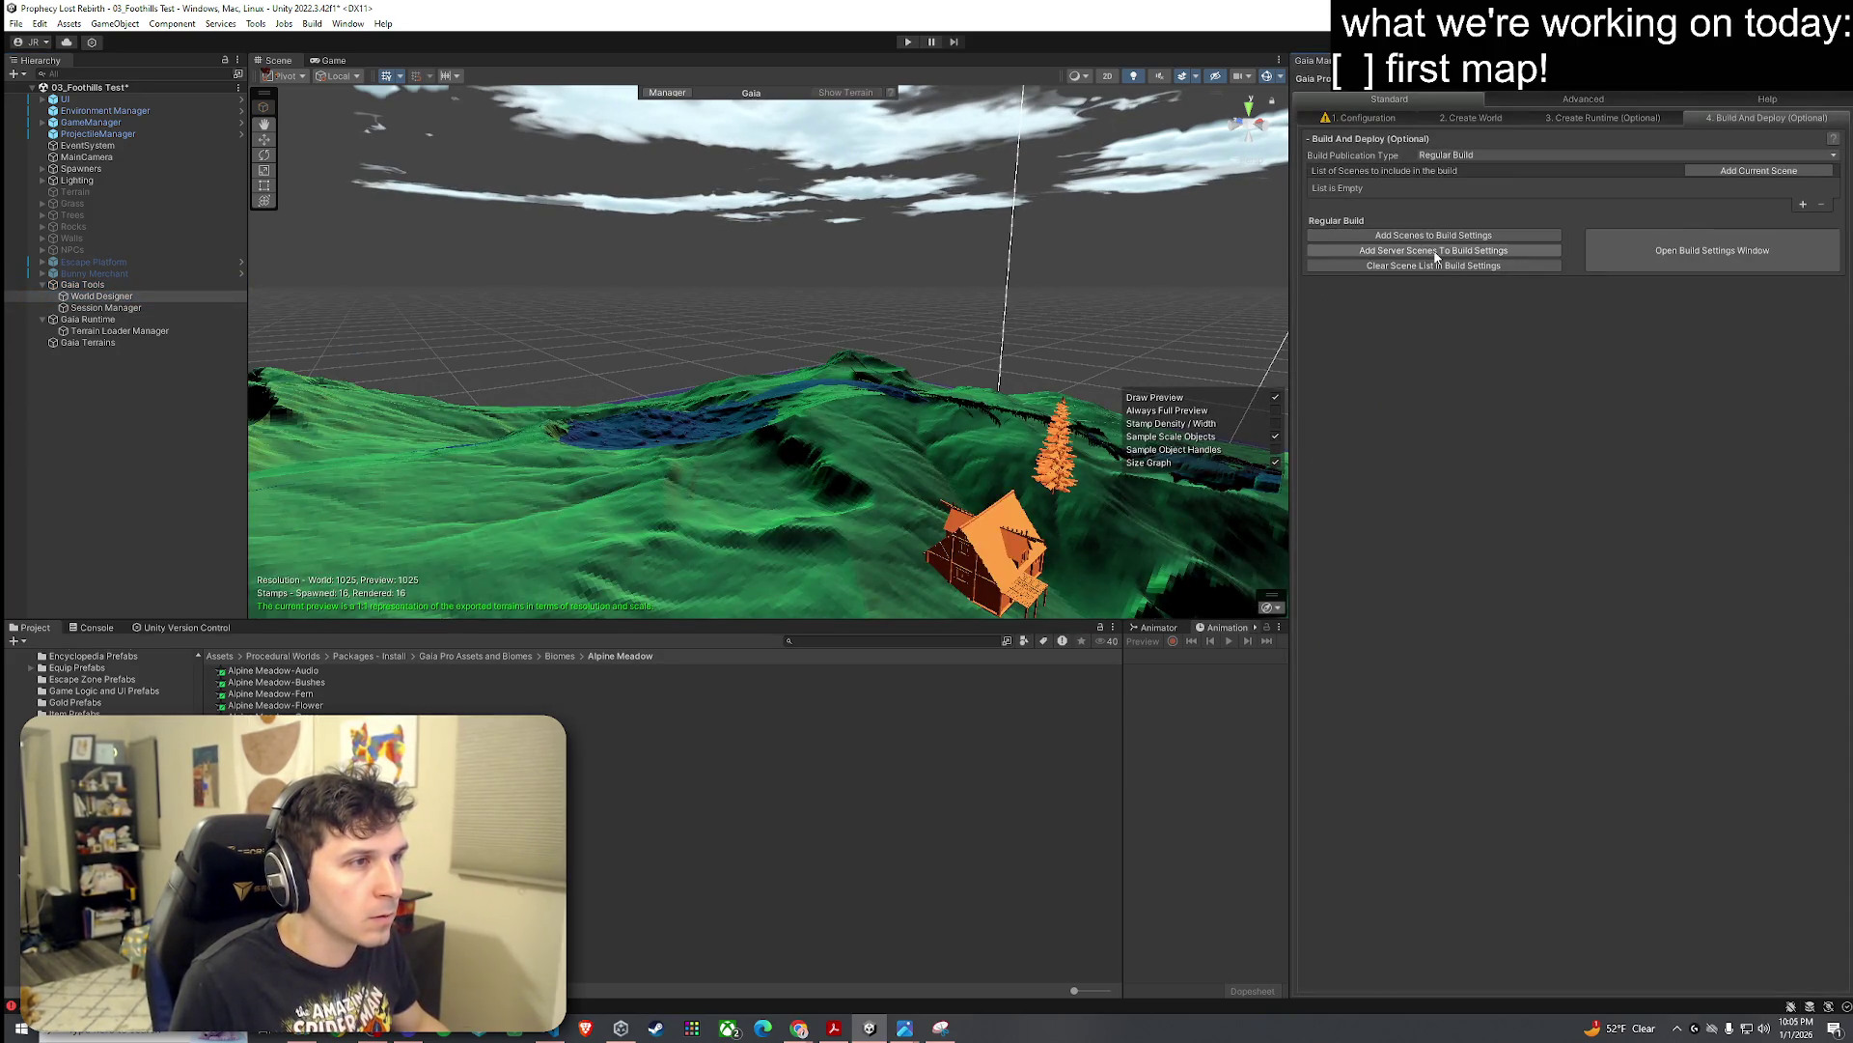
click(170, 309)
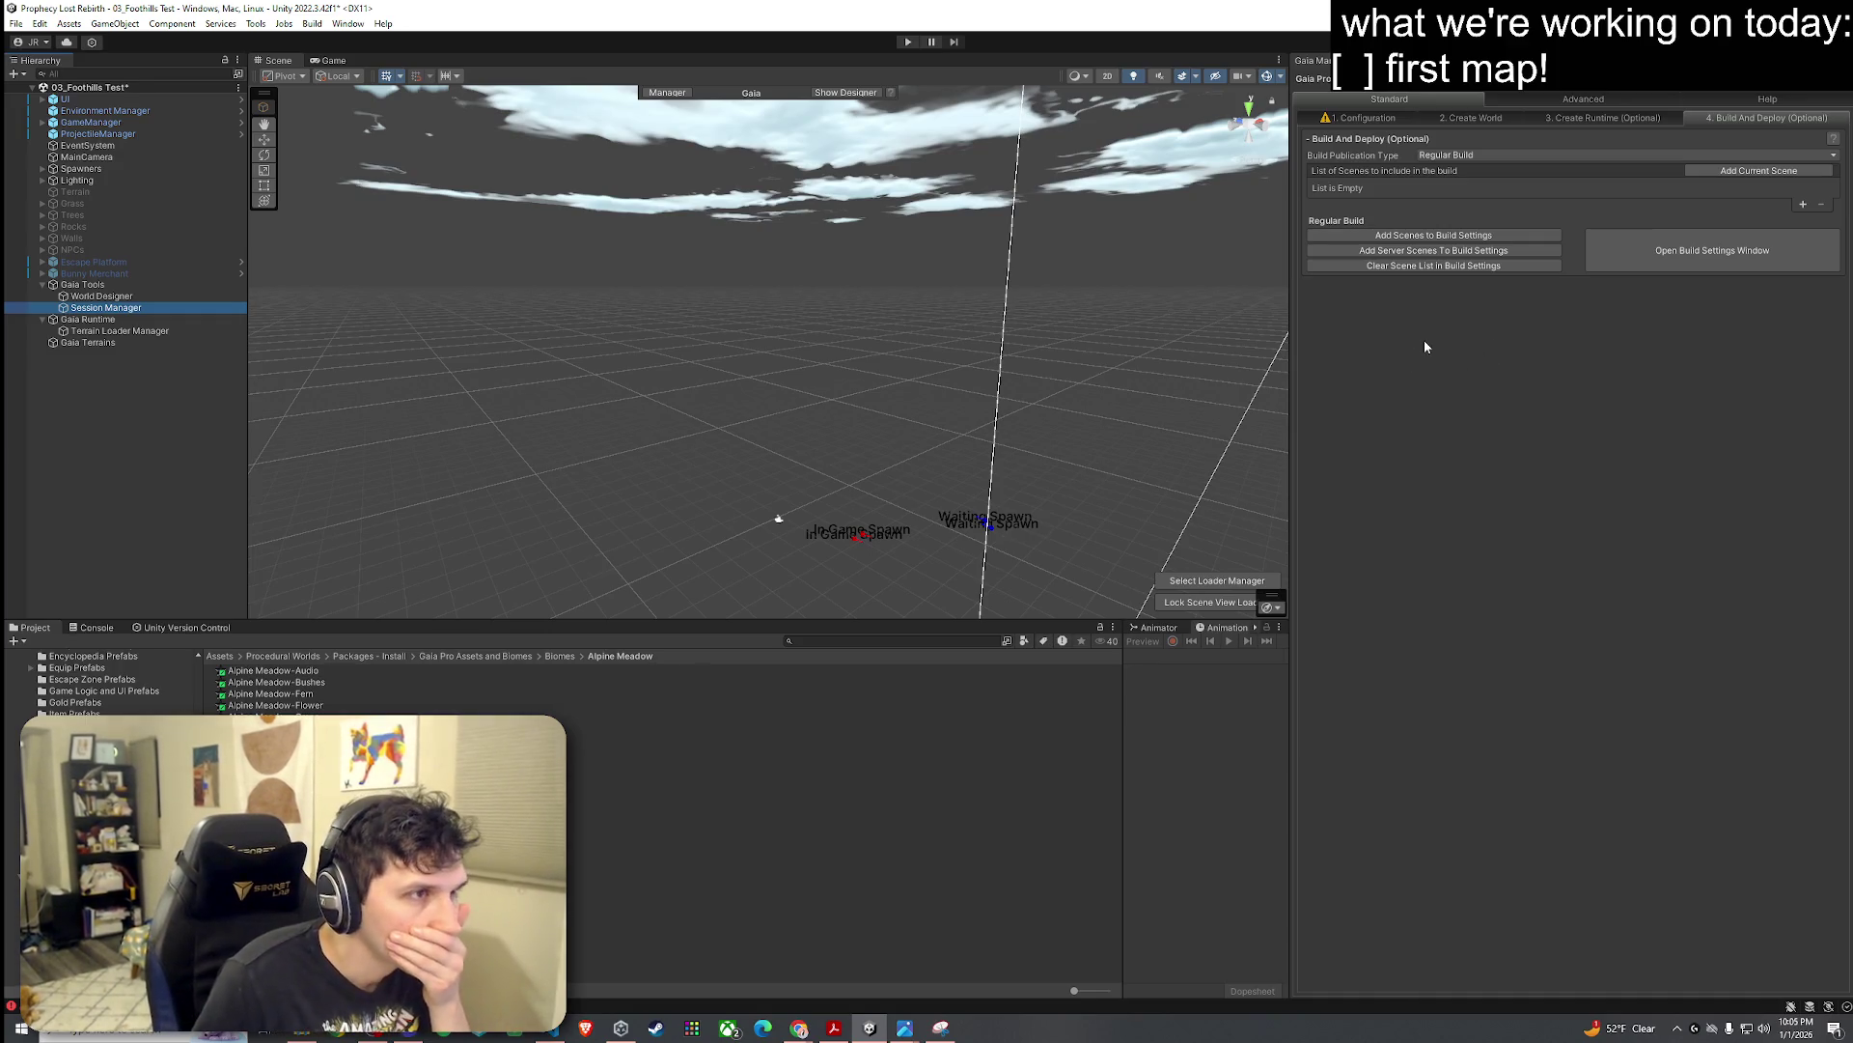
click(126, 288)
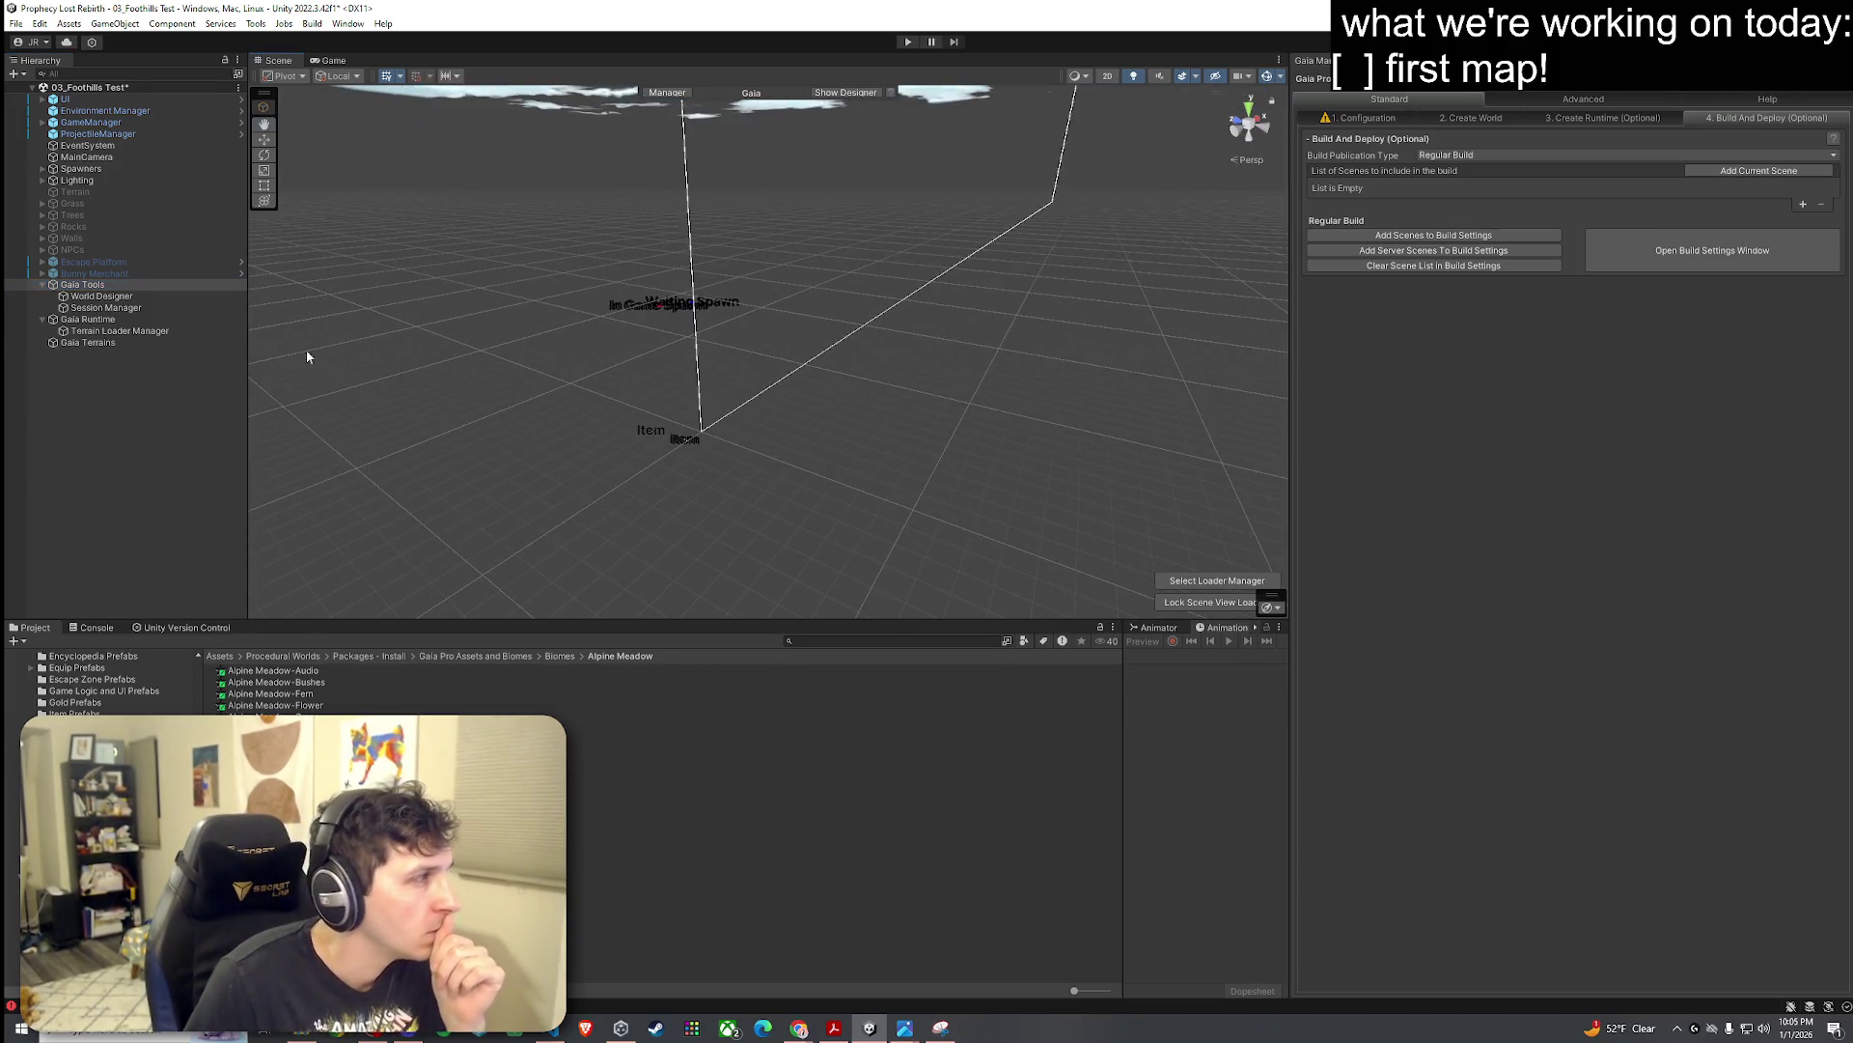
click(145, 296)
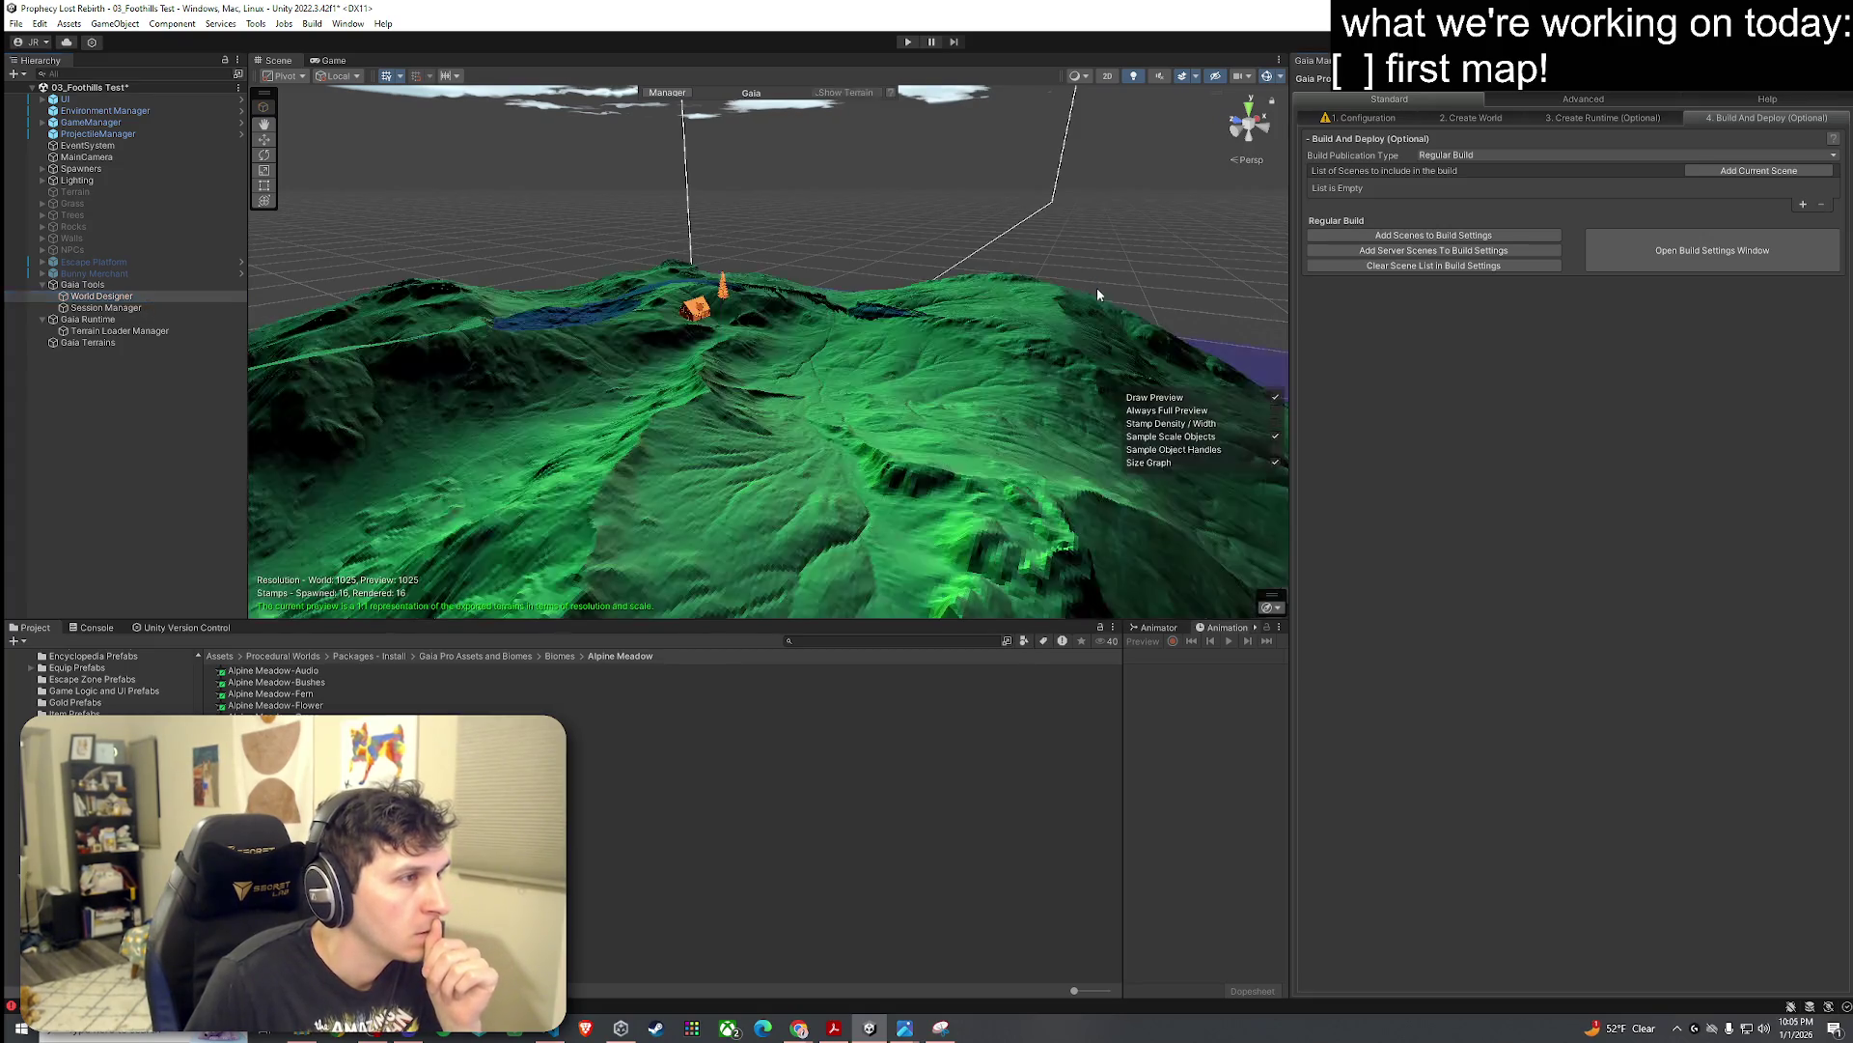
Step: In the World Designer's Inspector settings, keep Alpine Meadow as the Target Biome
click(1370, 60)
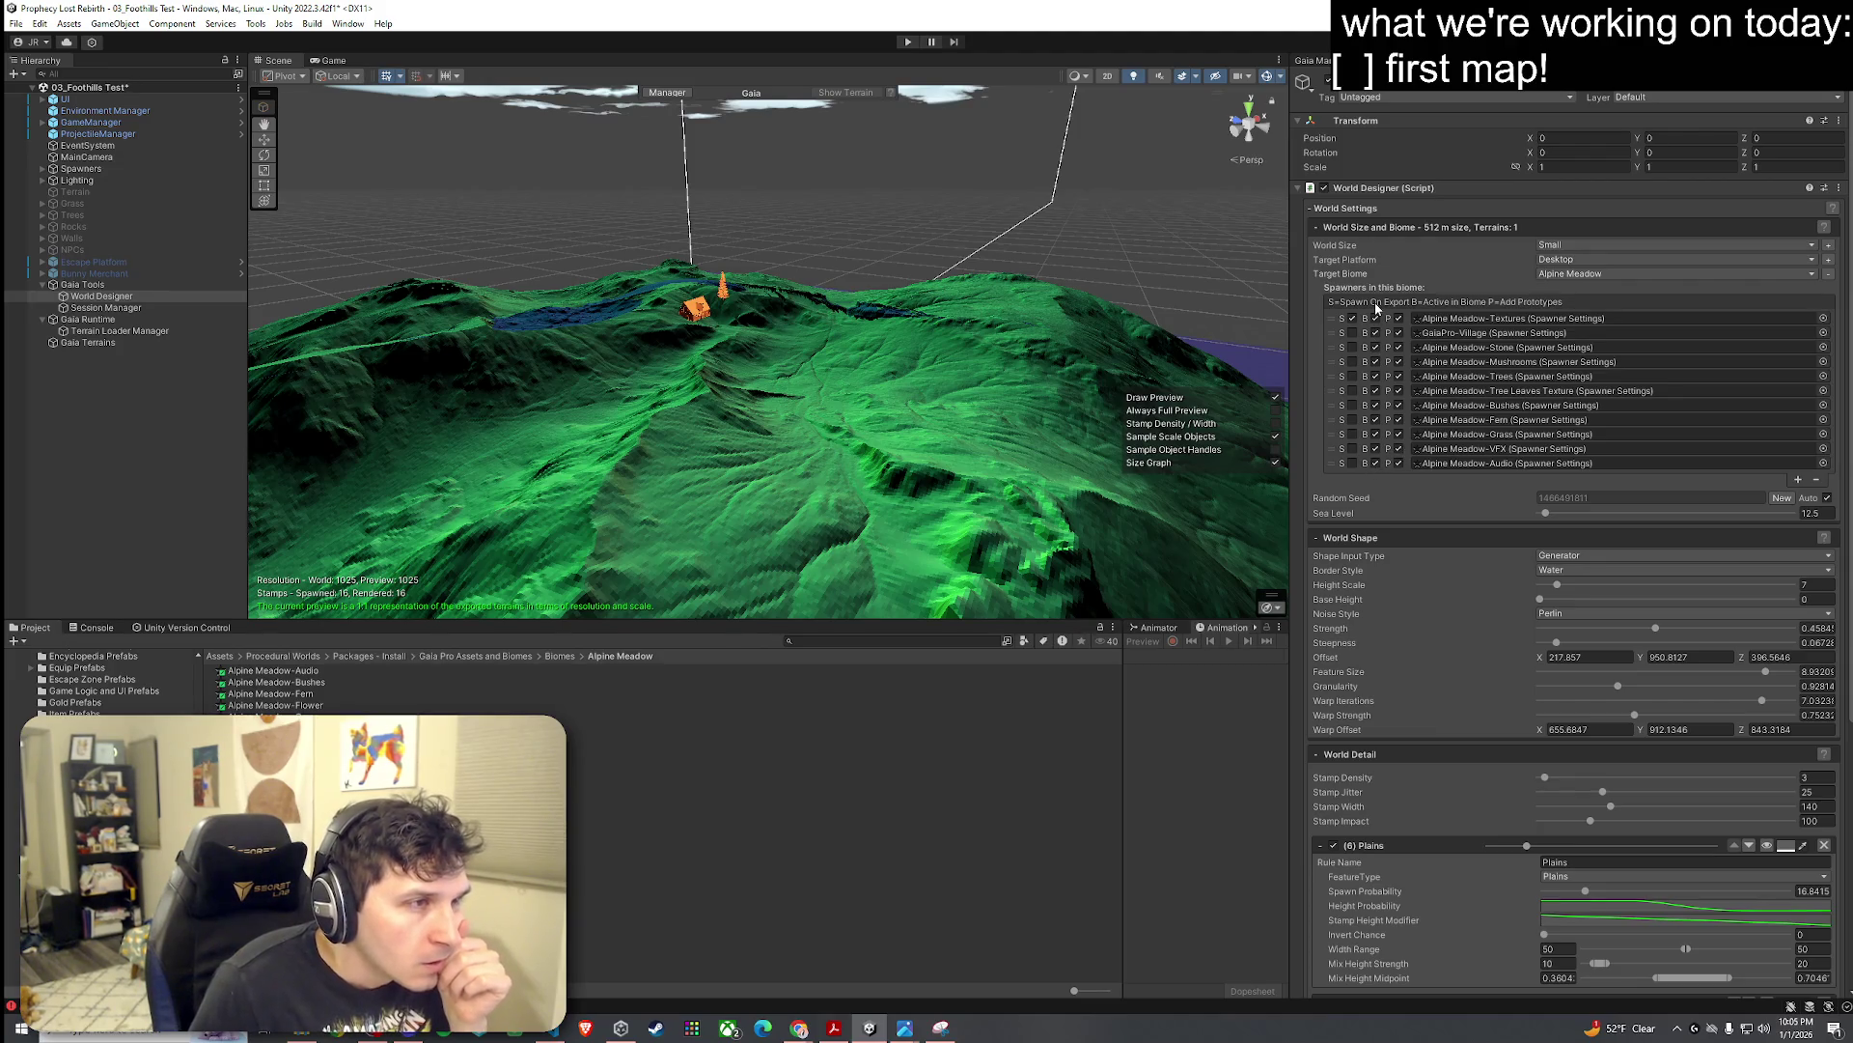
click(1602, 275)
click(1393, 289)
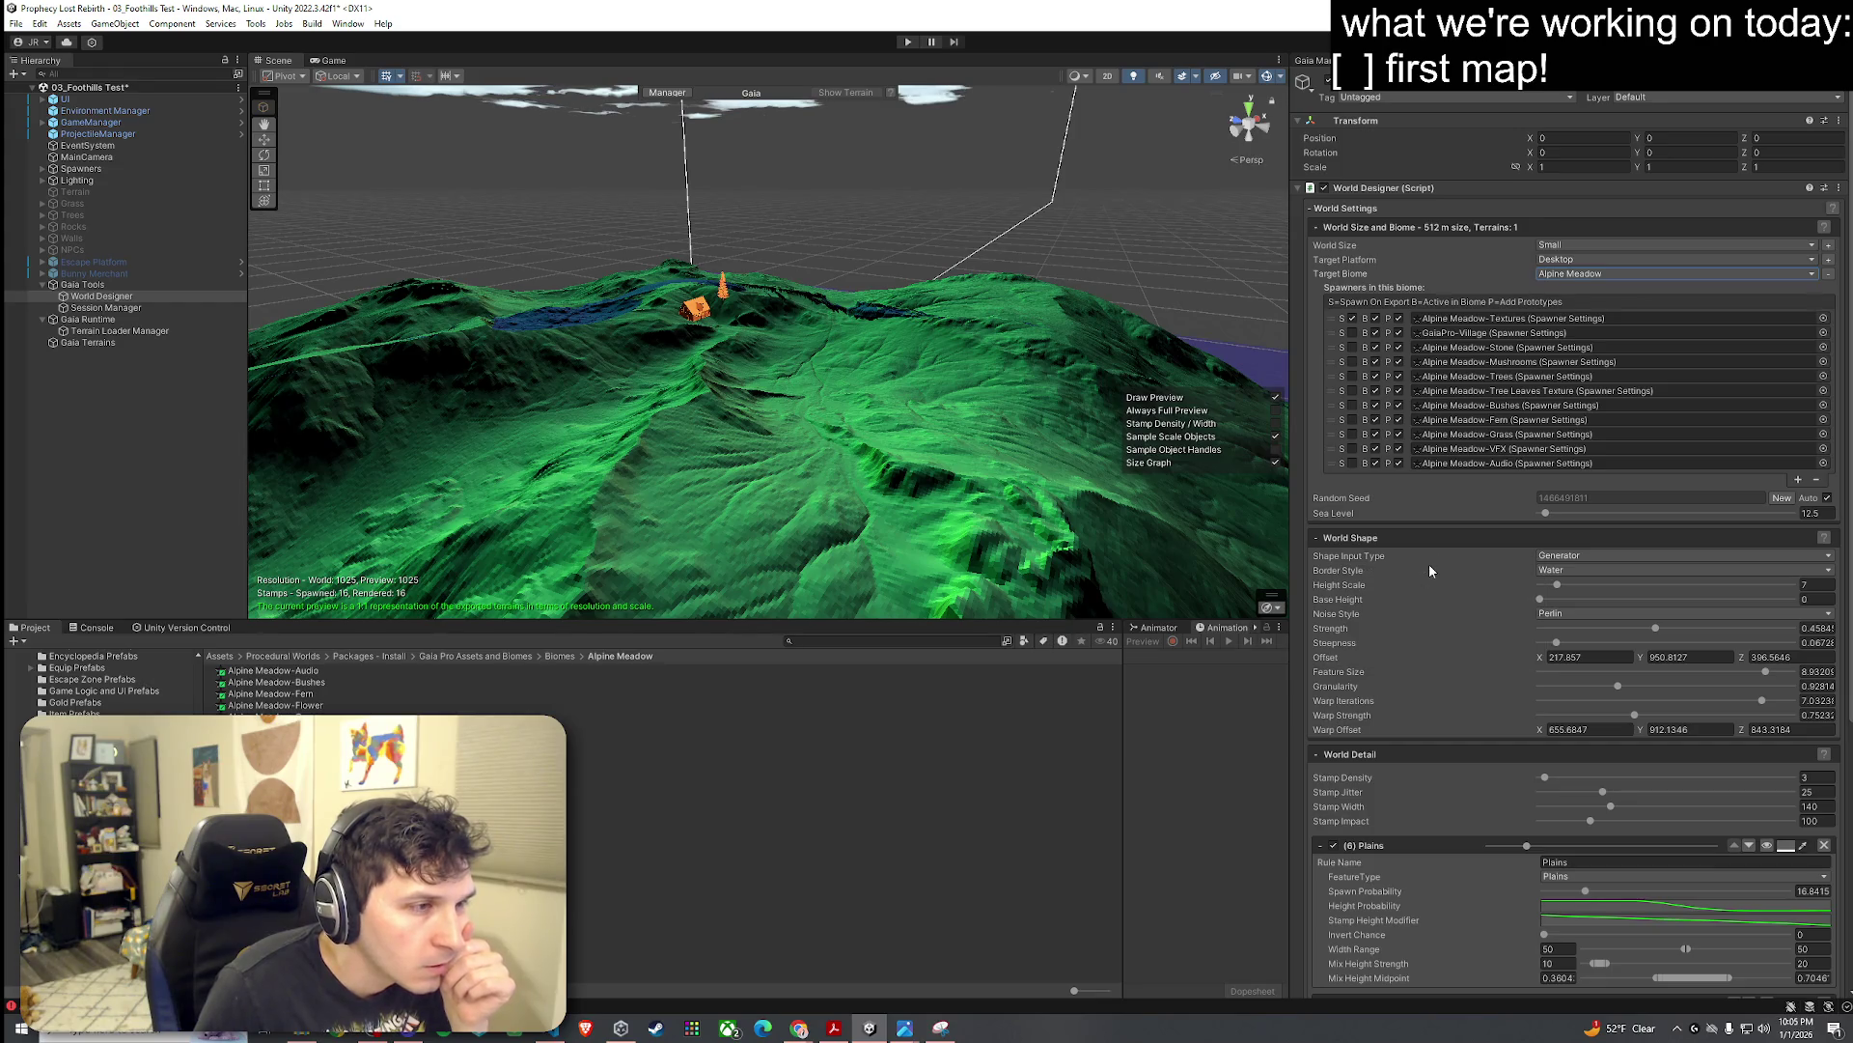
Step: Generate the world and accept the Create new World warning that existing terrains are deleted
scroll(1359, 559, down, 5)
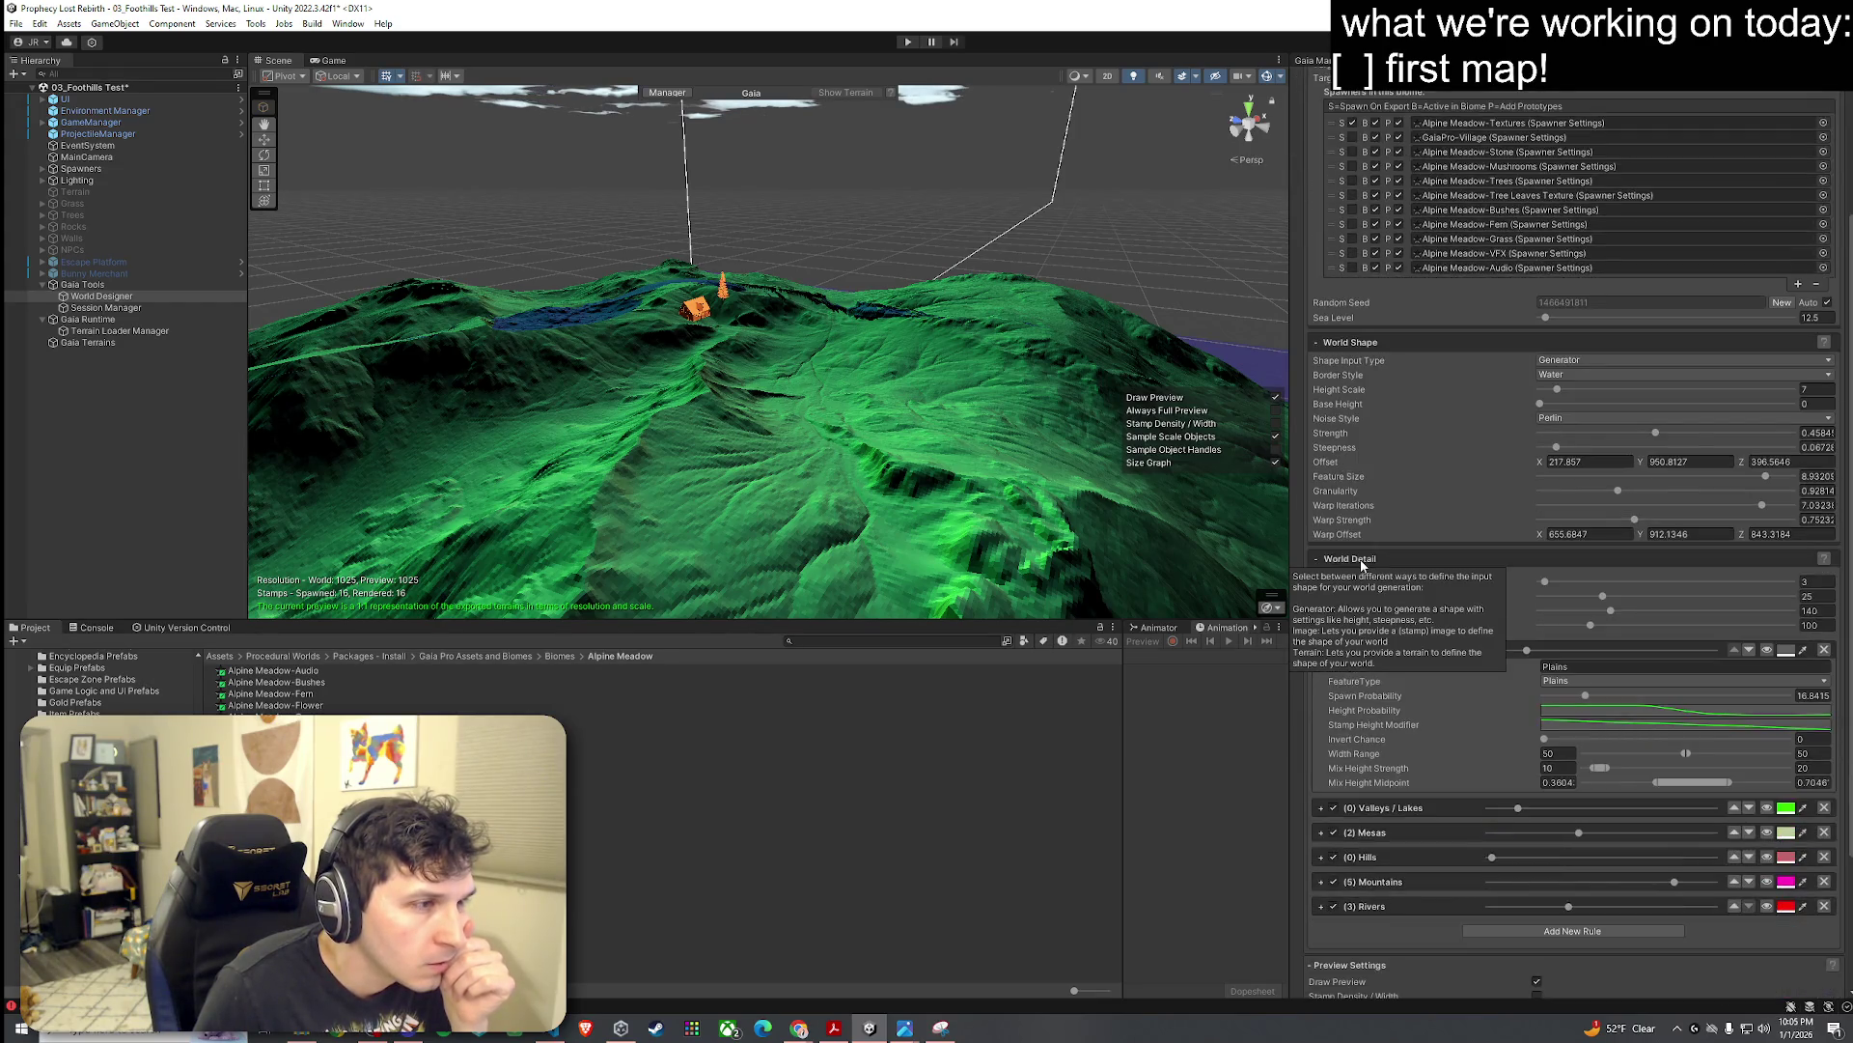
click(1566, 954)
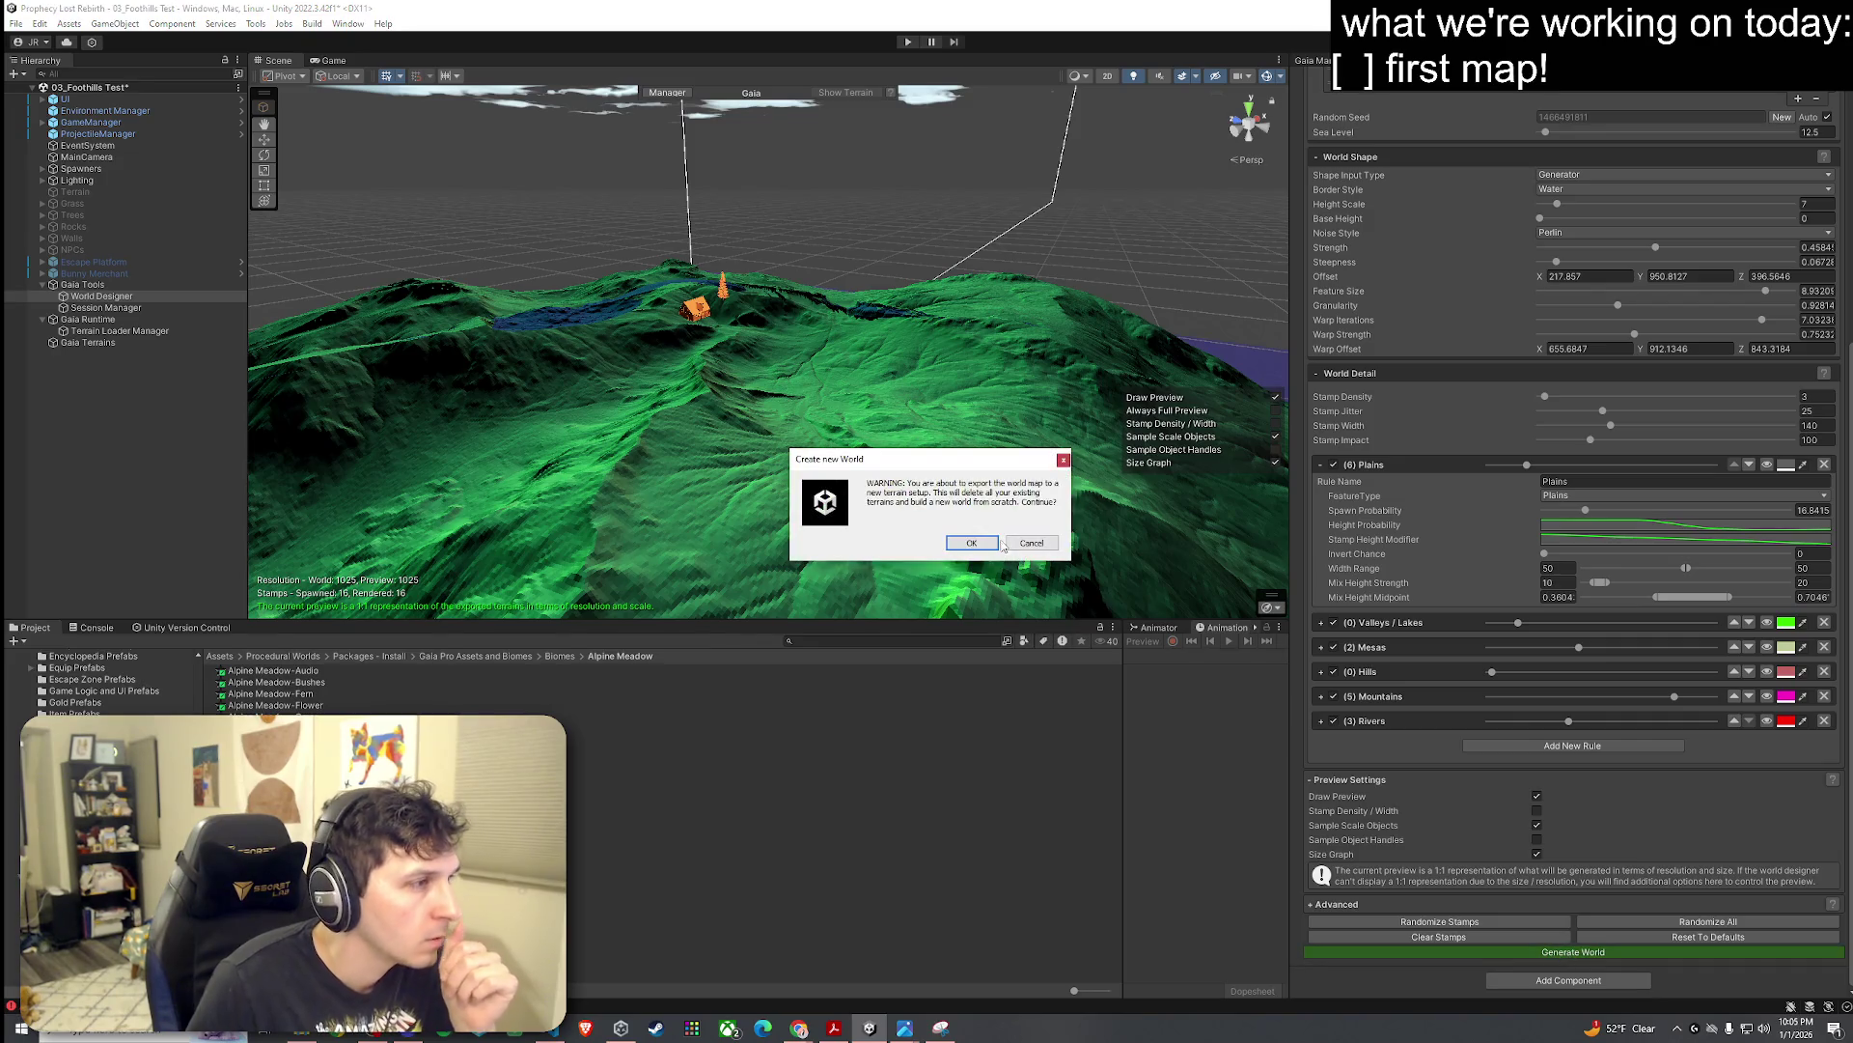
drag(934, 493, 967, 494)
double_click(973, 494)
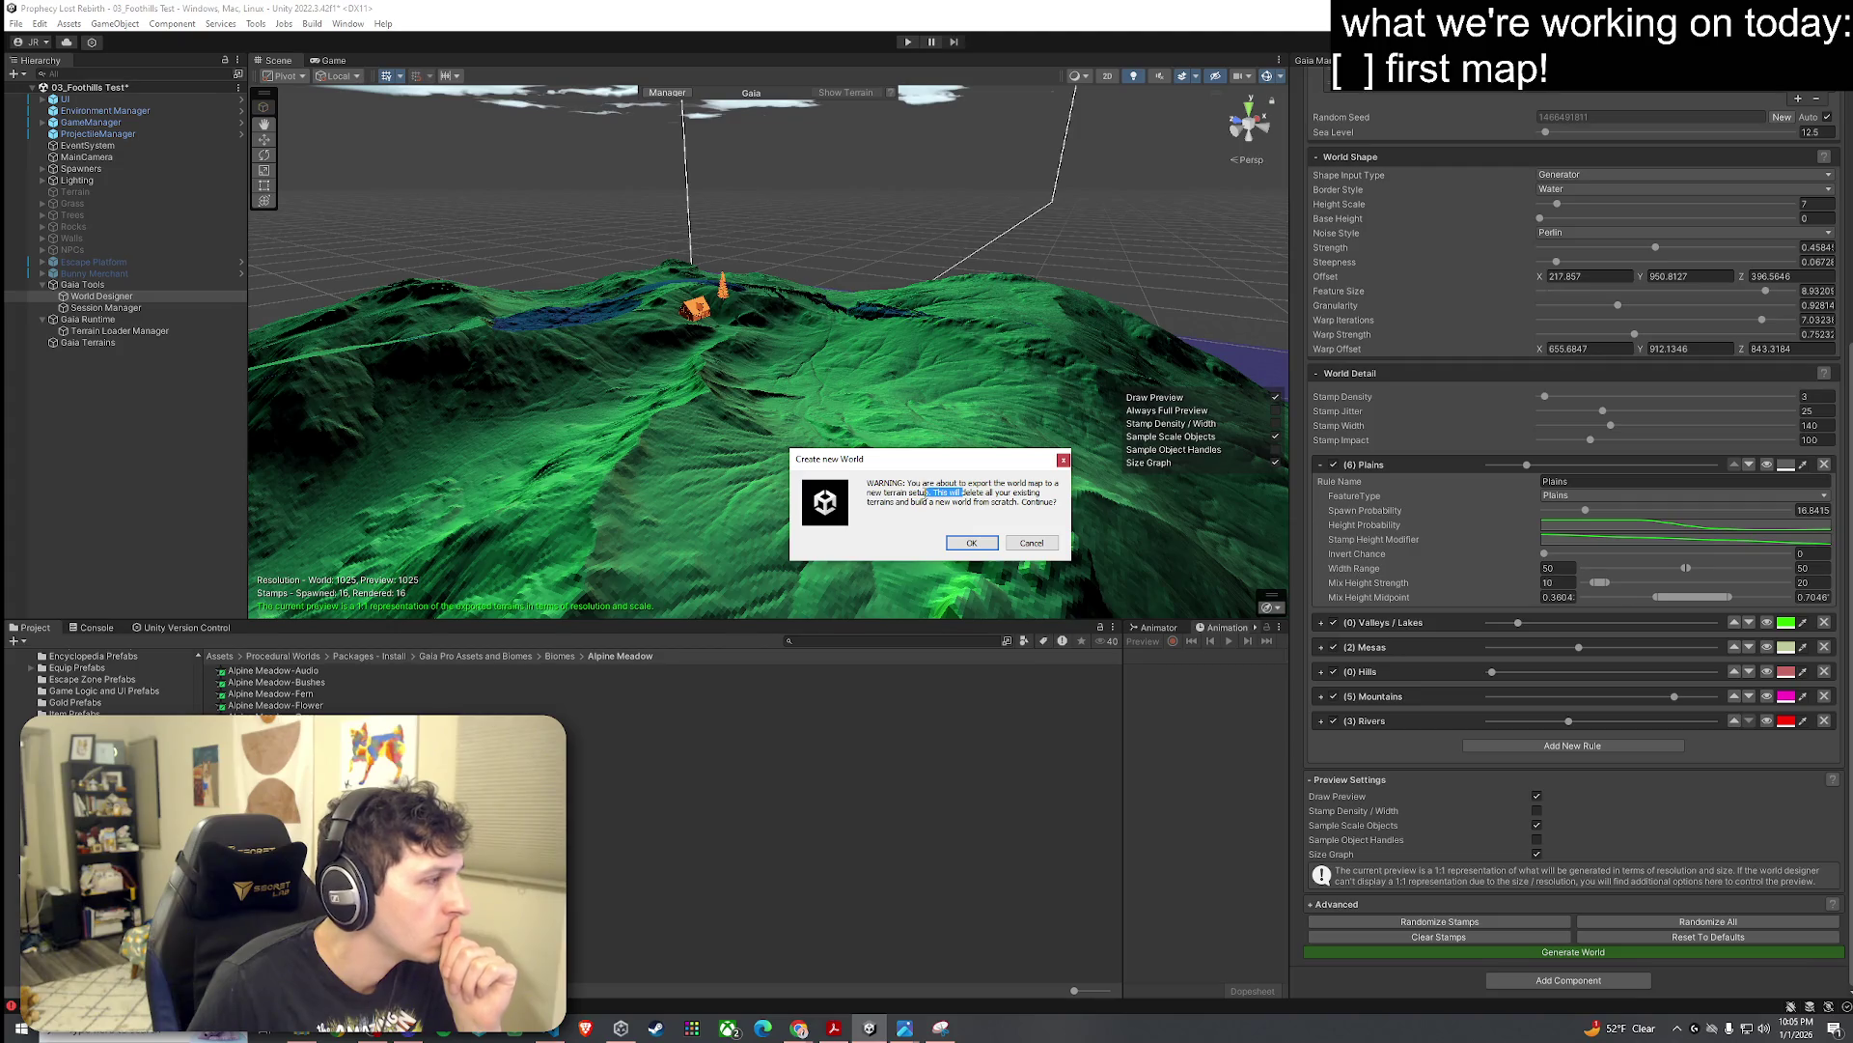
mouse_move(963, 493)
mouse_down()
mouse_move(1012, 493)
mouse_move(957, 504)
mouse_up()
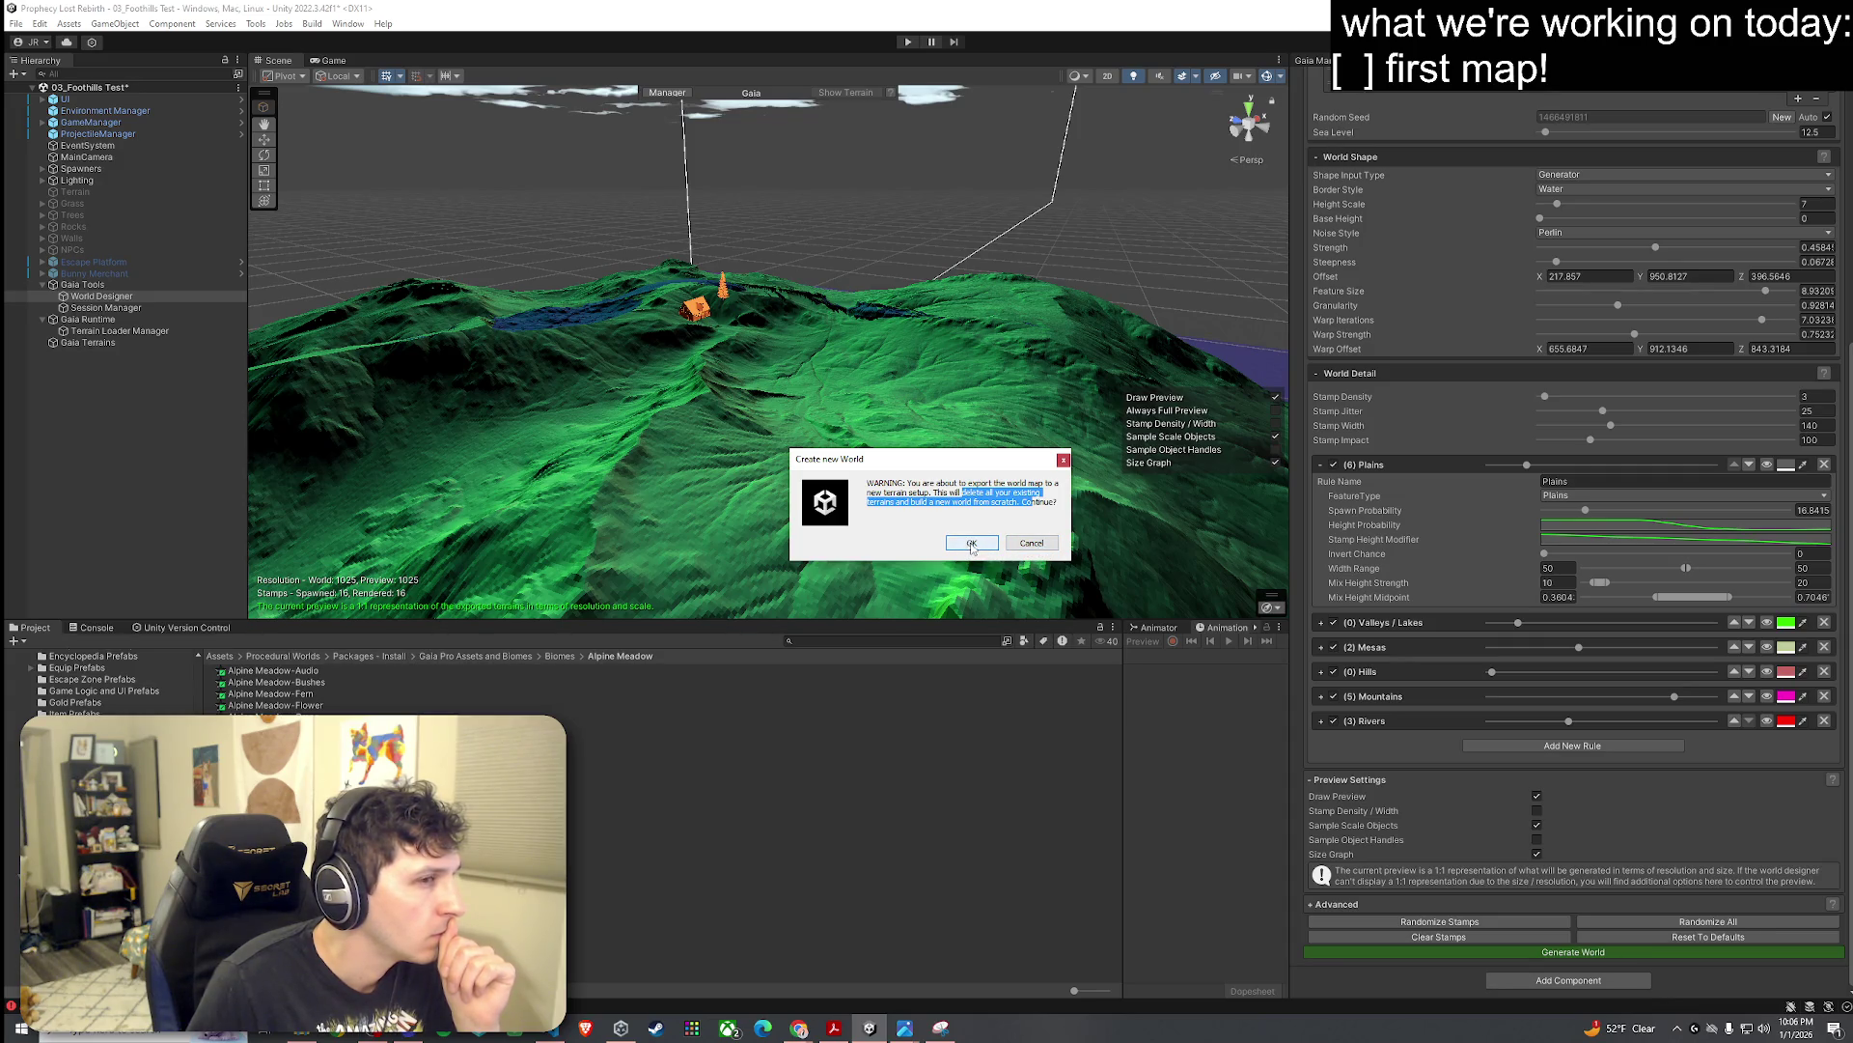
click(972, 544)
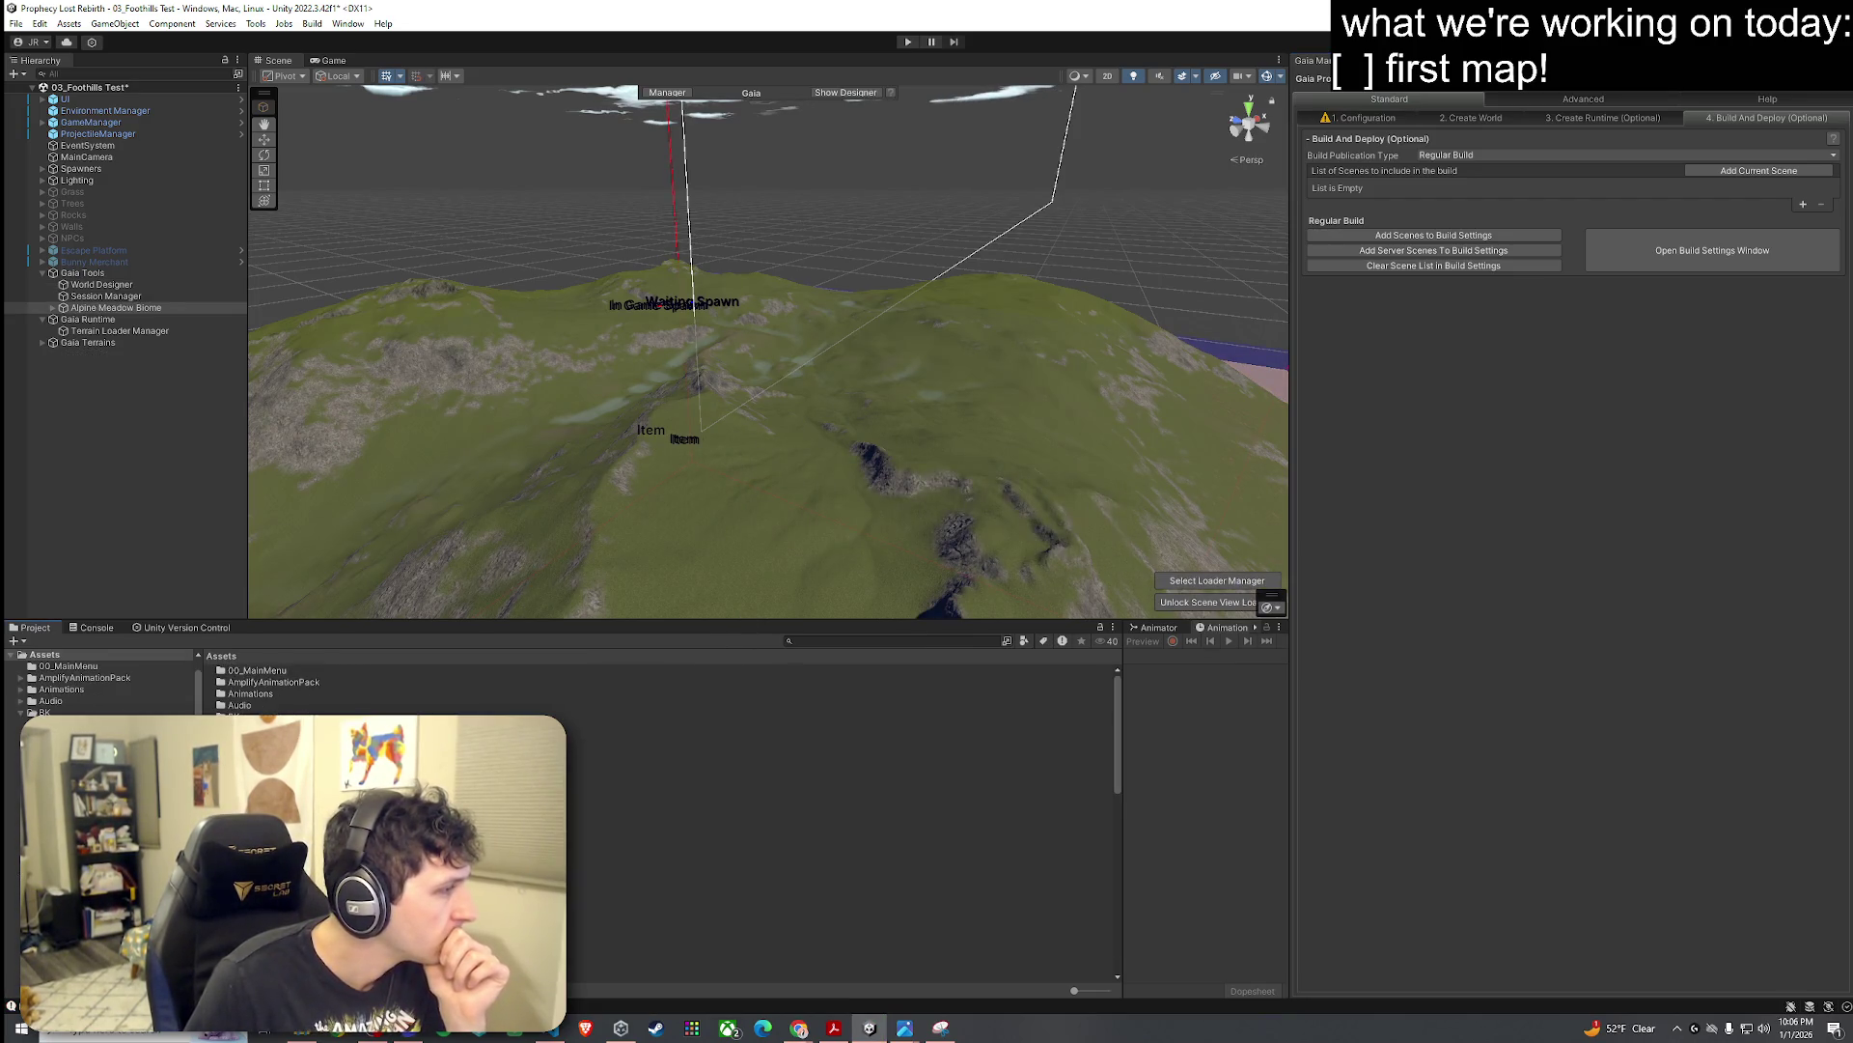
Step: Open 02_Test Scene from the Scenes folder, saving changes to the Foothills scene
scroll(657, 820, down, 3)
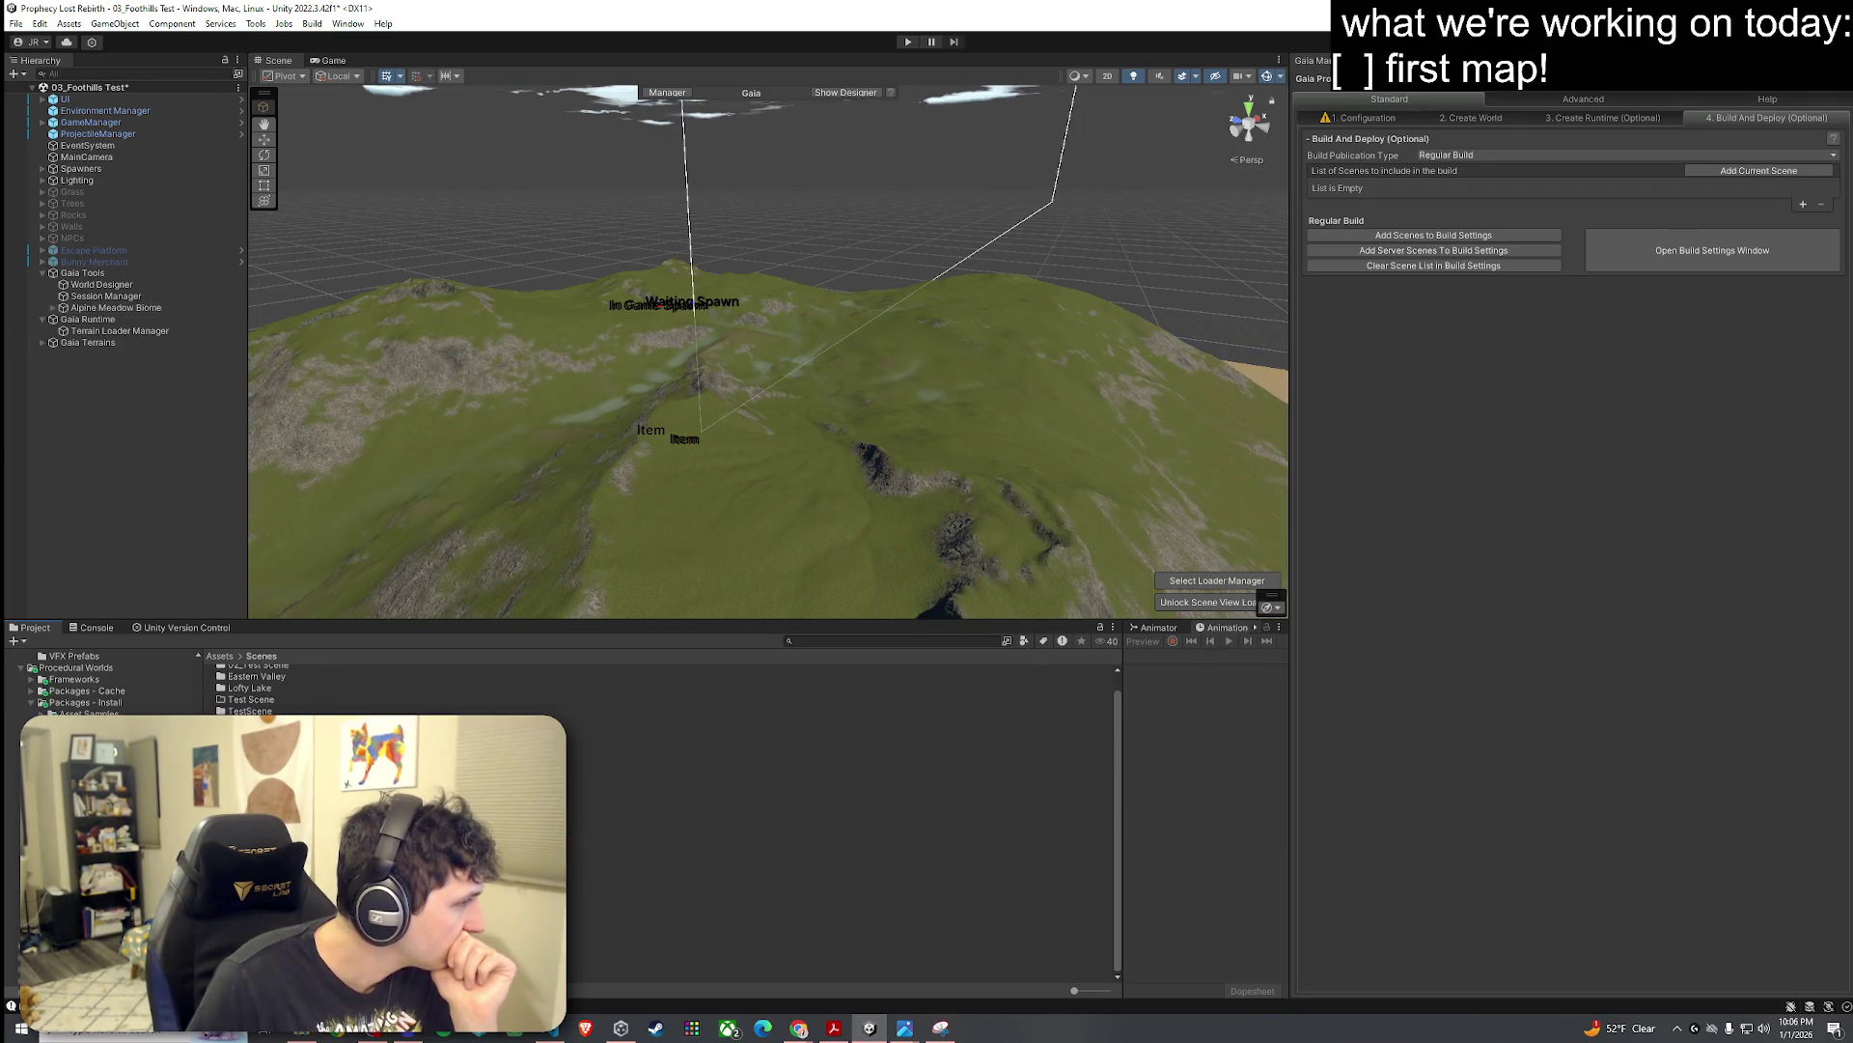
double_click(720, 744)
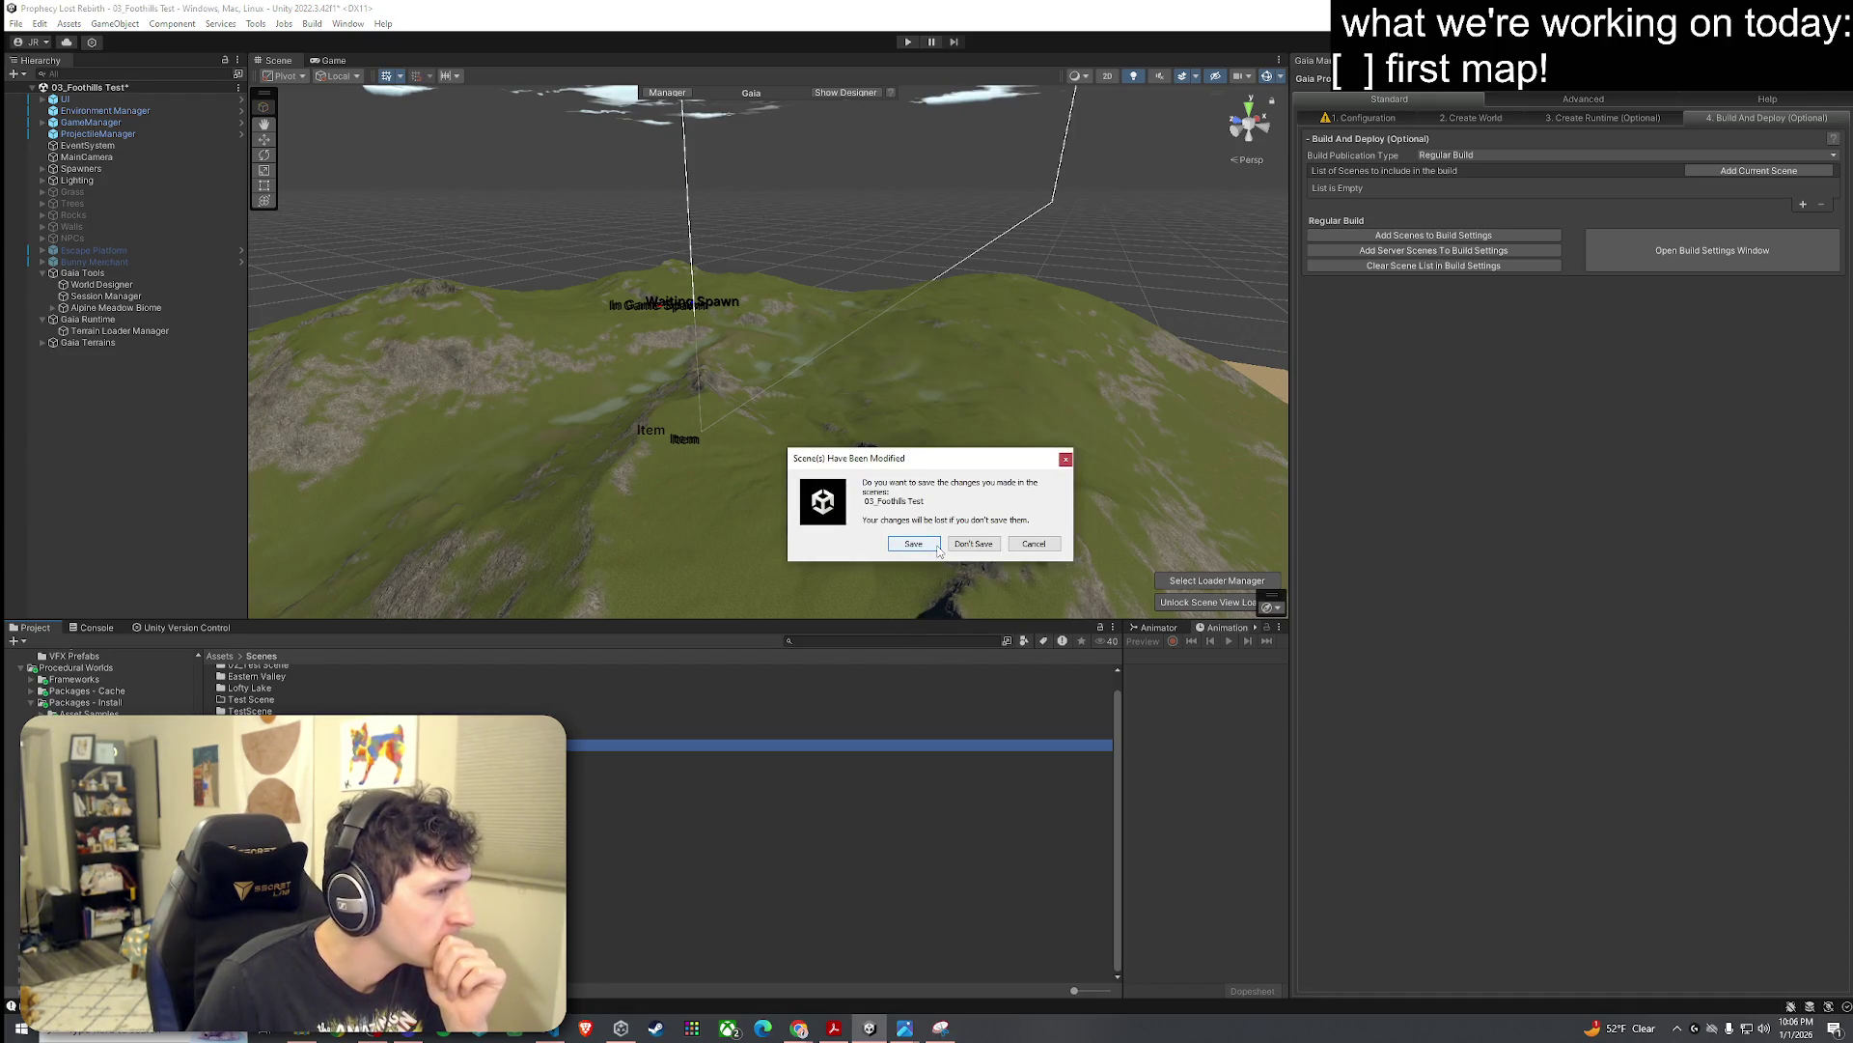
click(934, 546)
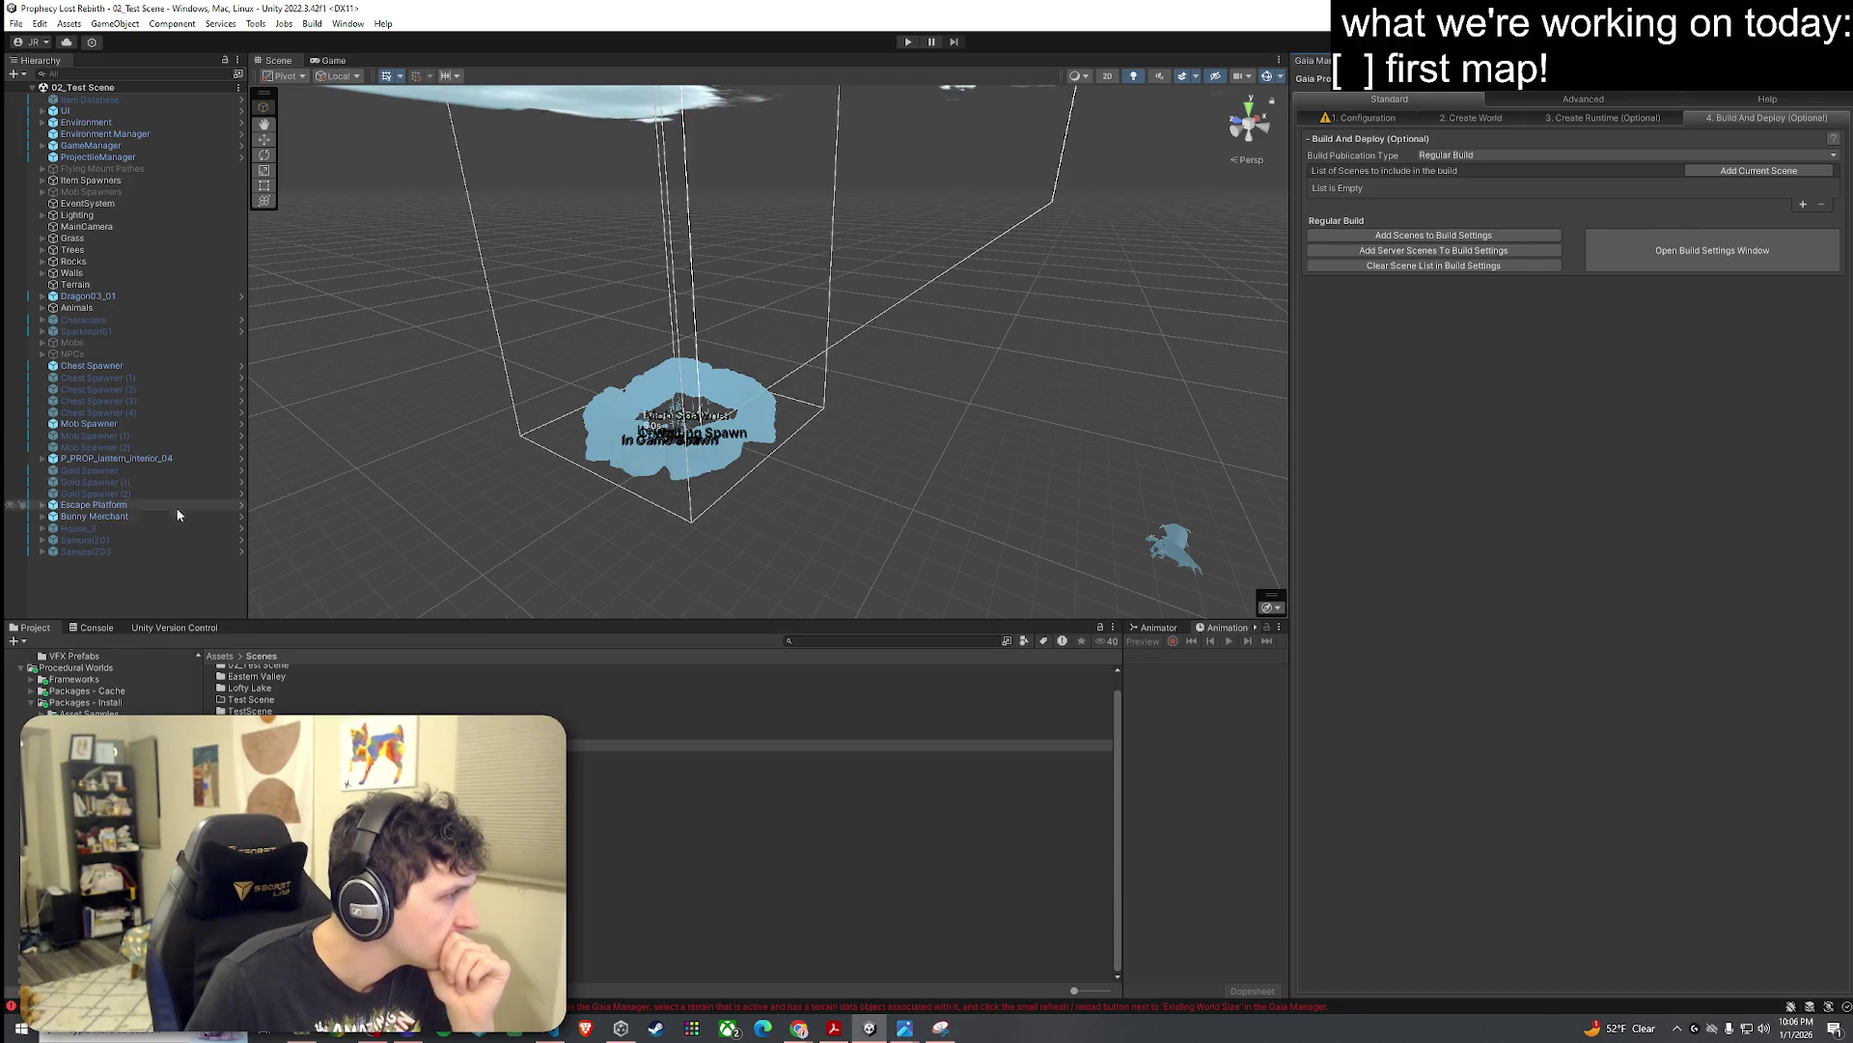
Step: Frame the Terrain object in the Scene view to look over the test scene
double_click(119, 284)
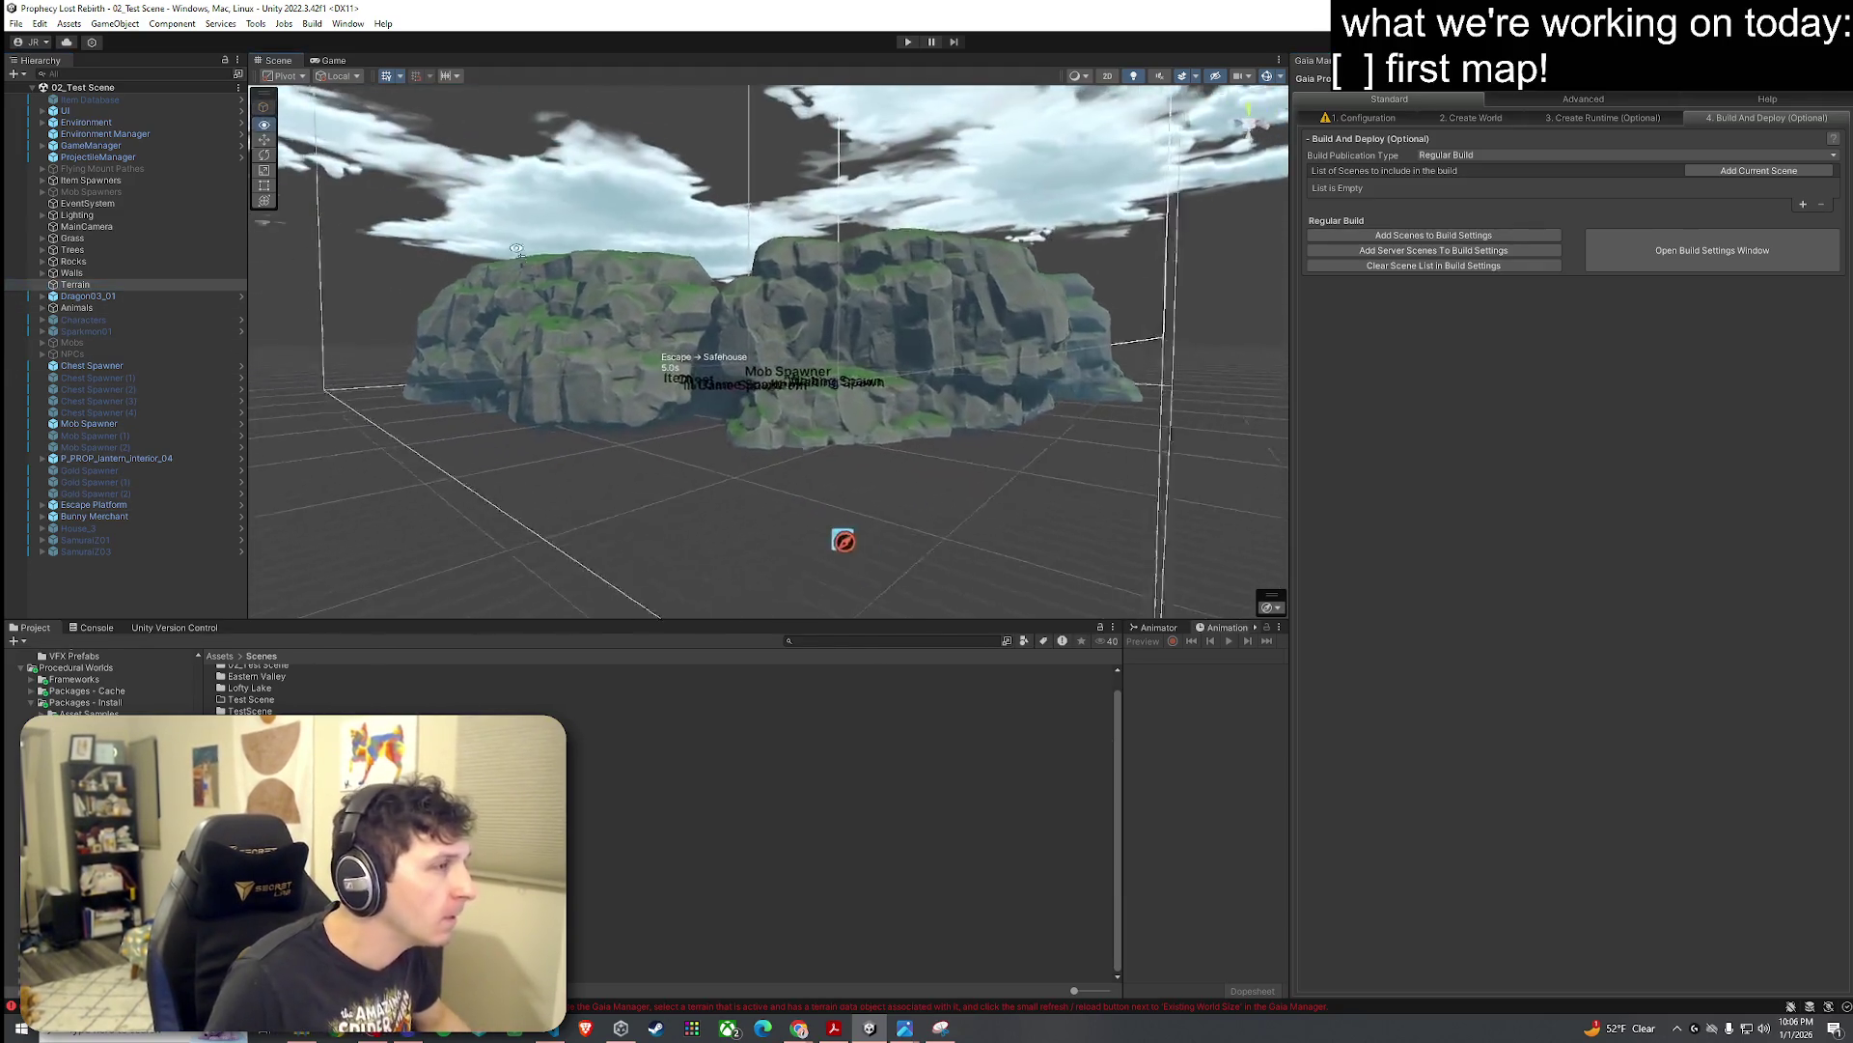
scroll(509, 251, up, 10)
scroll(509, 251, down, 10)
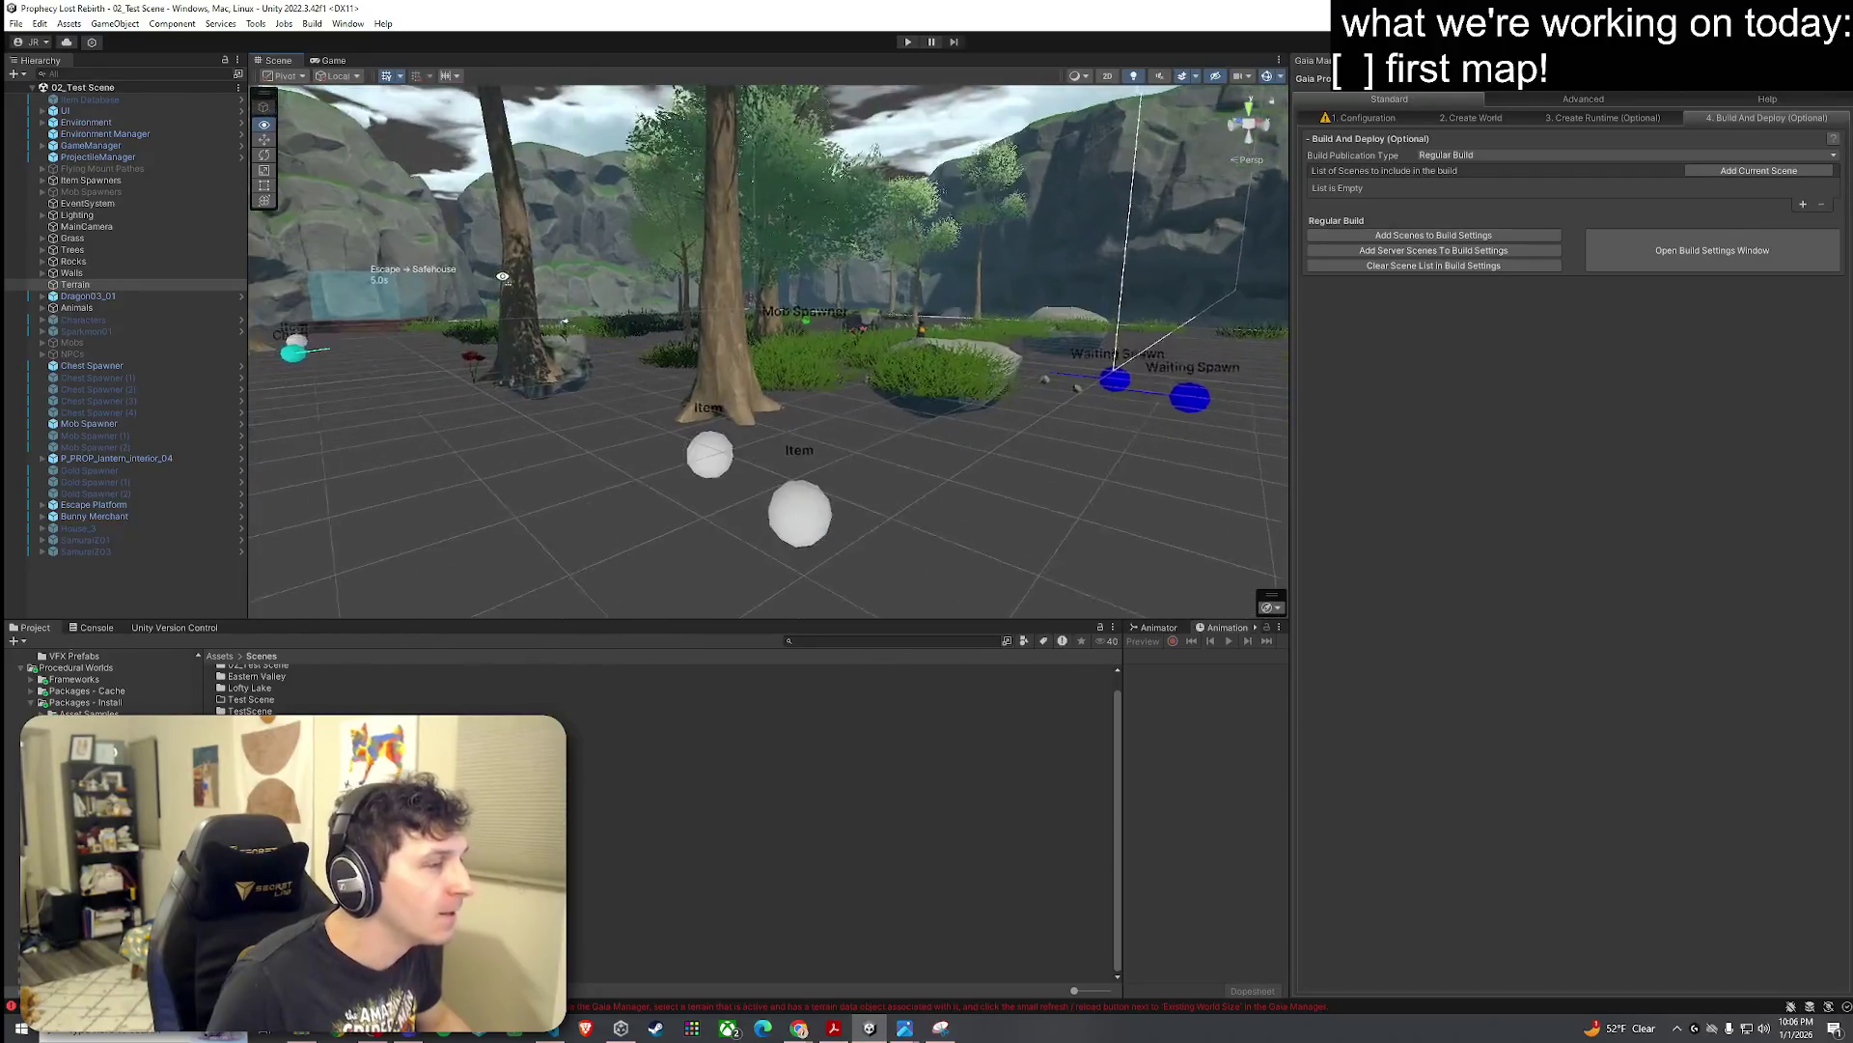
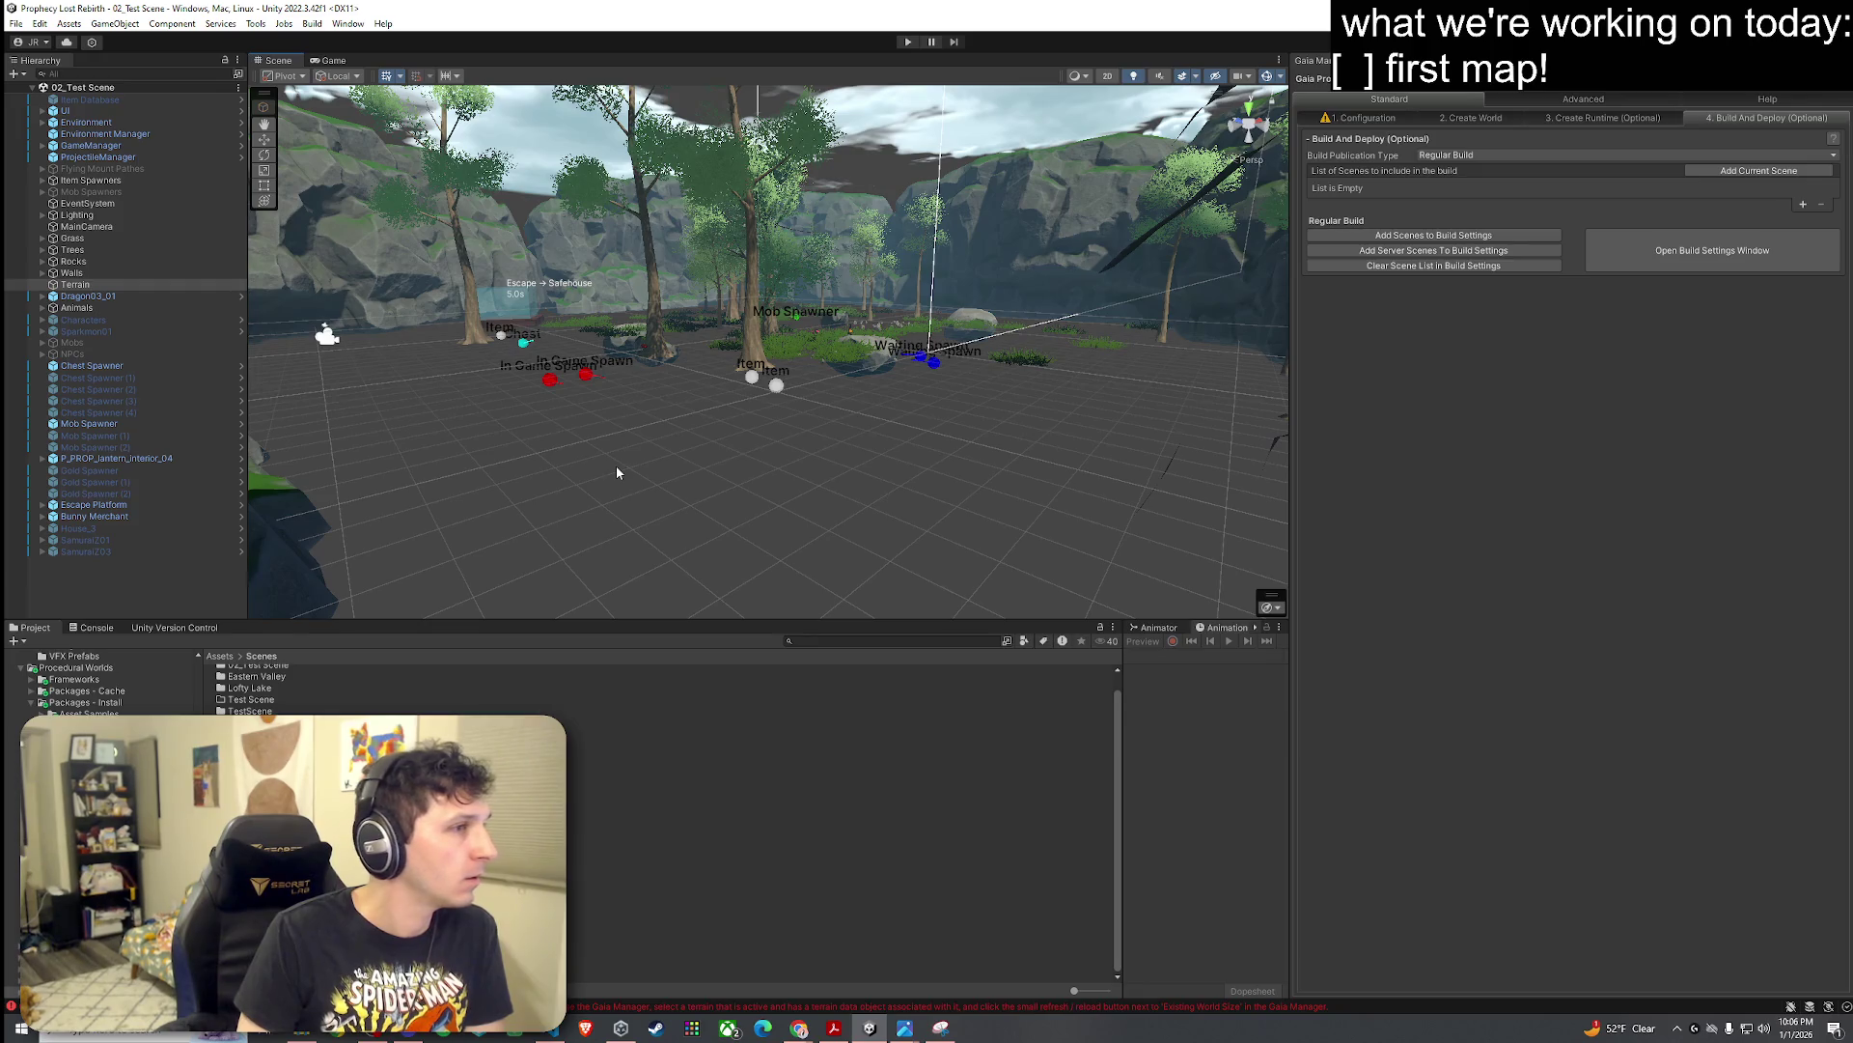
Step: Show the Unity Version Control changesets list and open the context menu for changeset 117
click(211, 628)
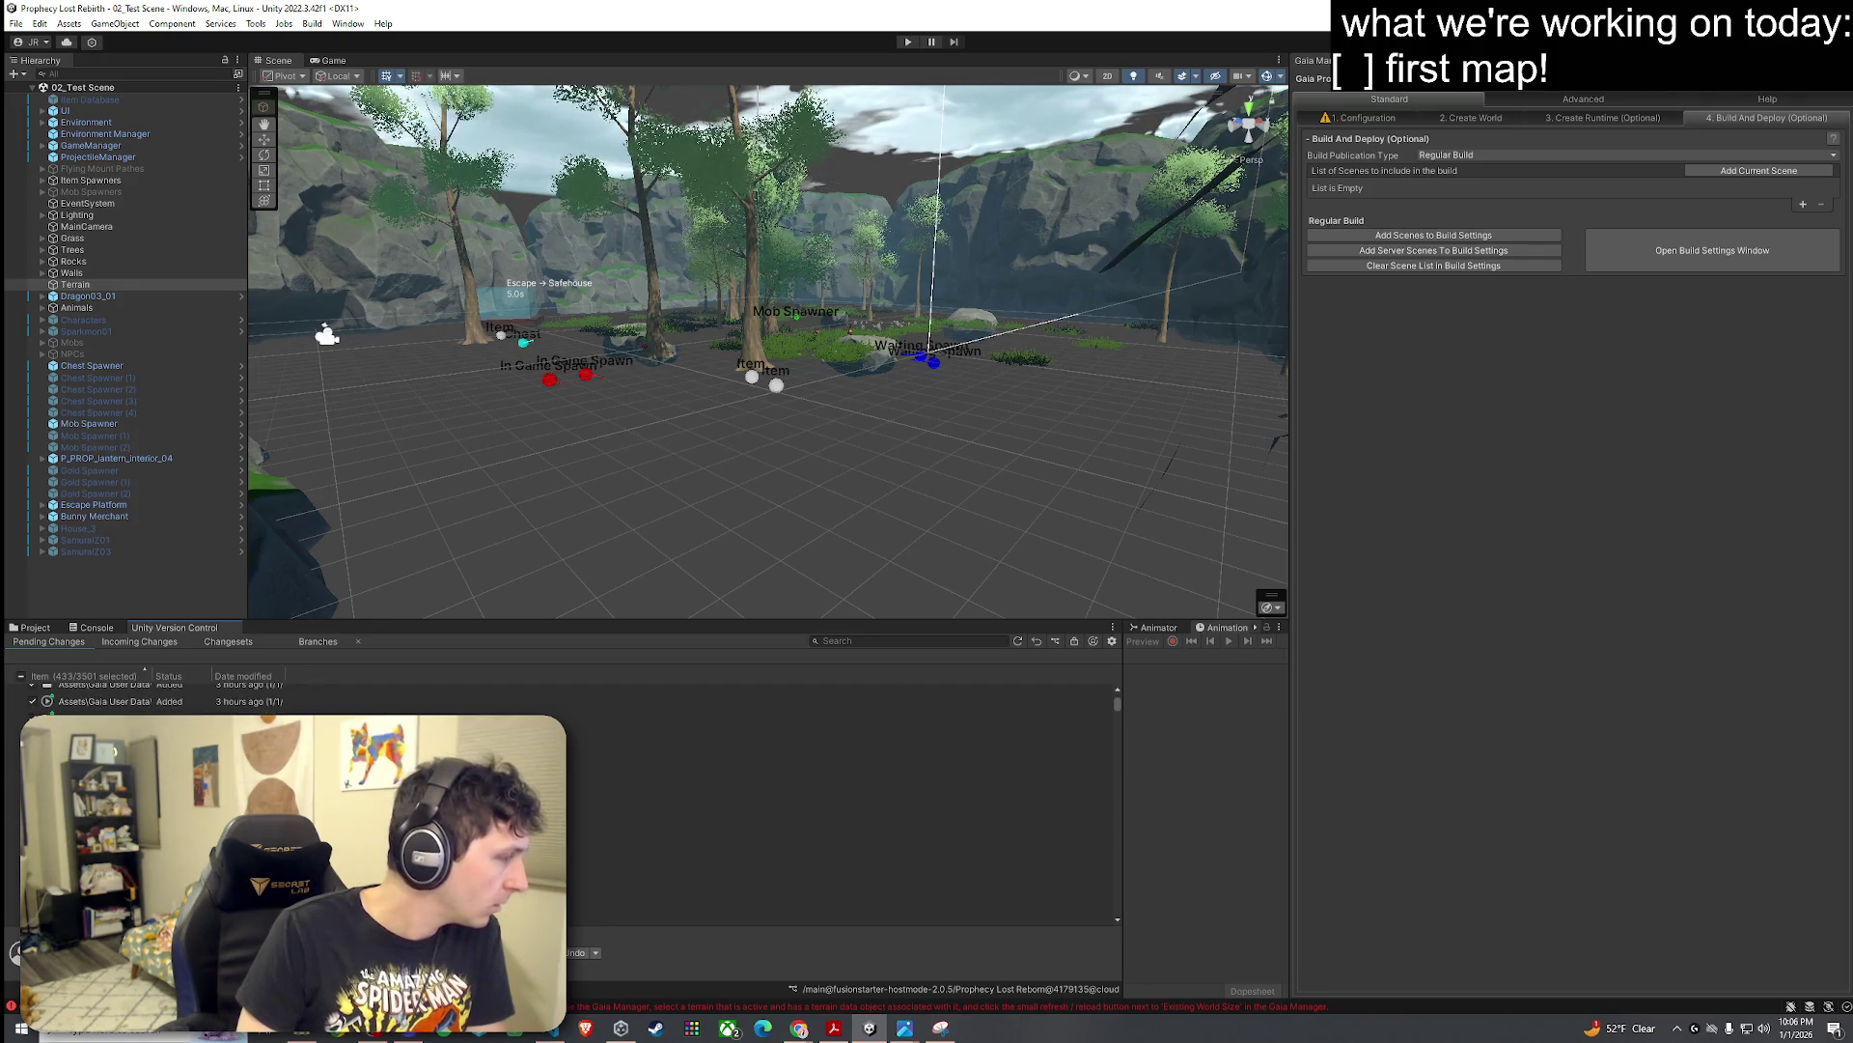
click(232, 641)
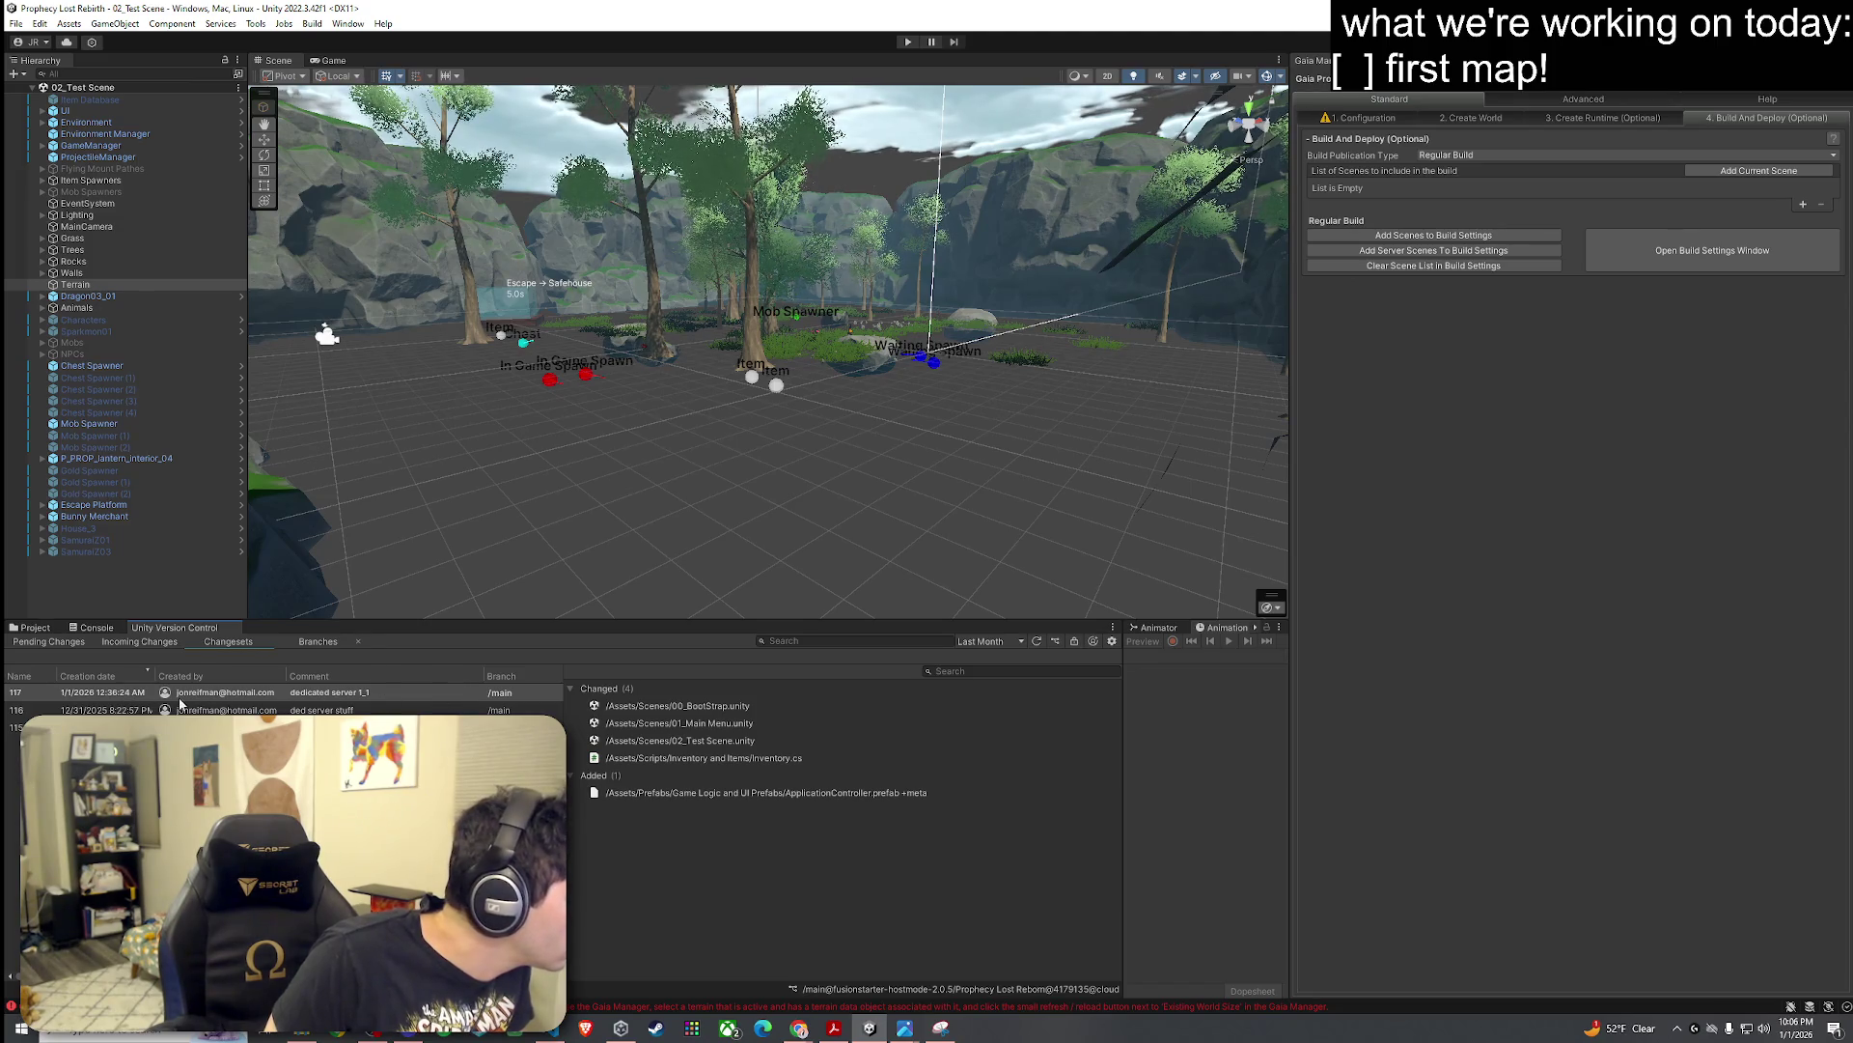
right_click(111, 695)
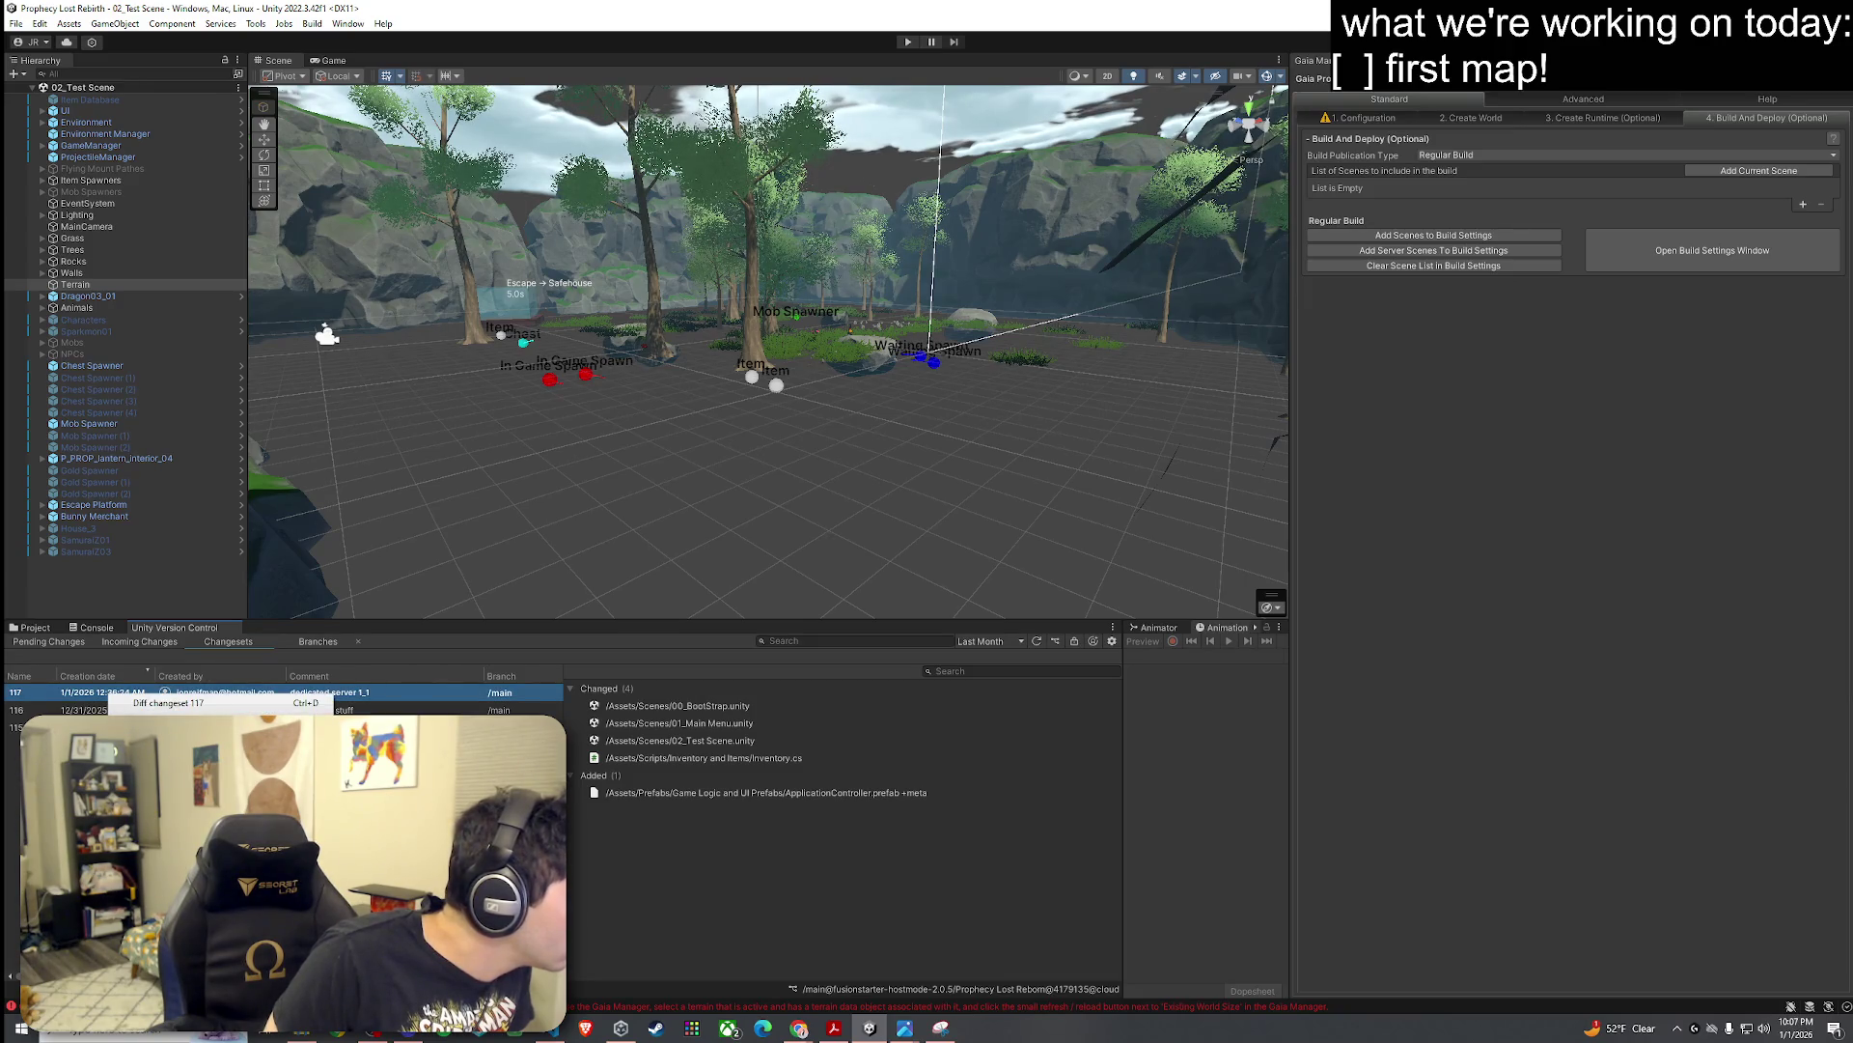
click(164, 758)
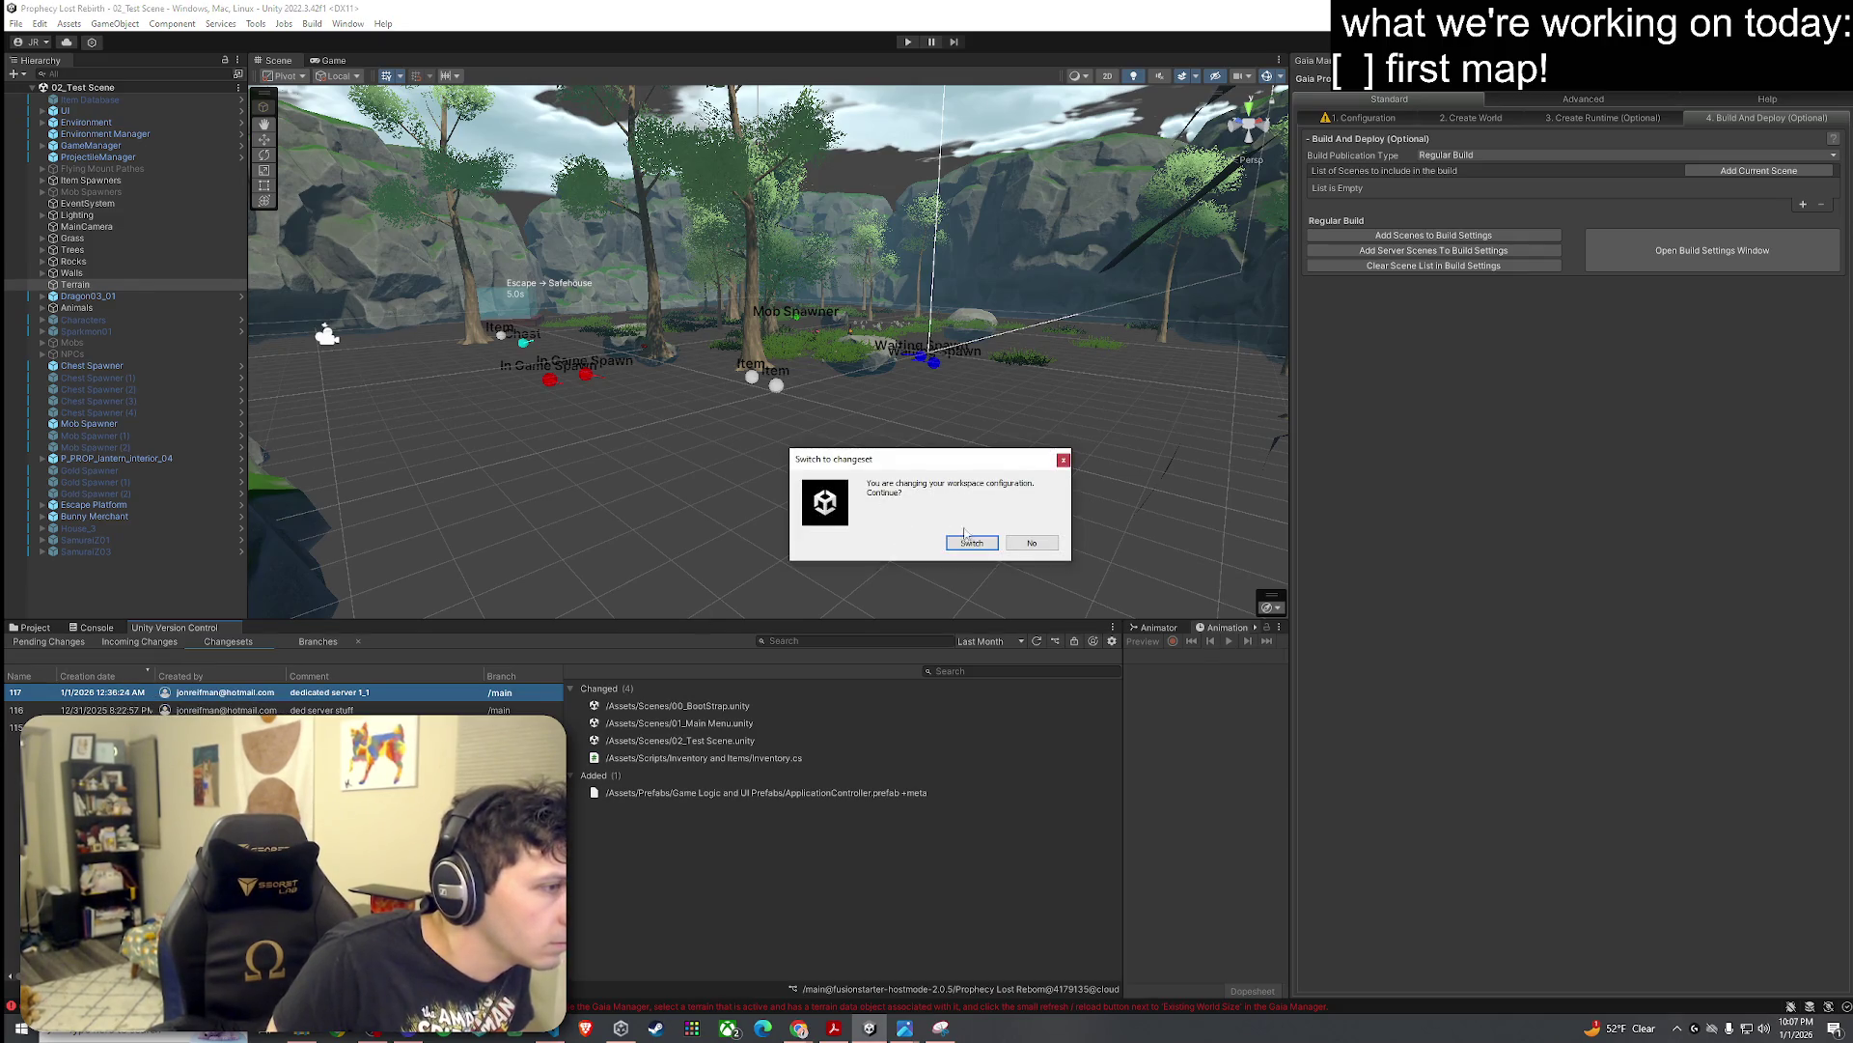
click(964, 540)
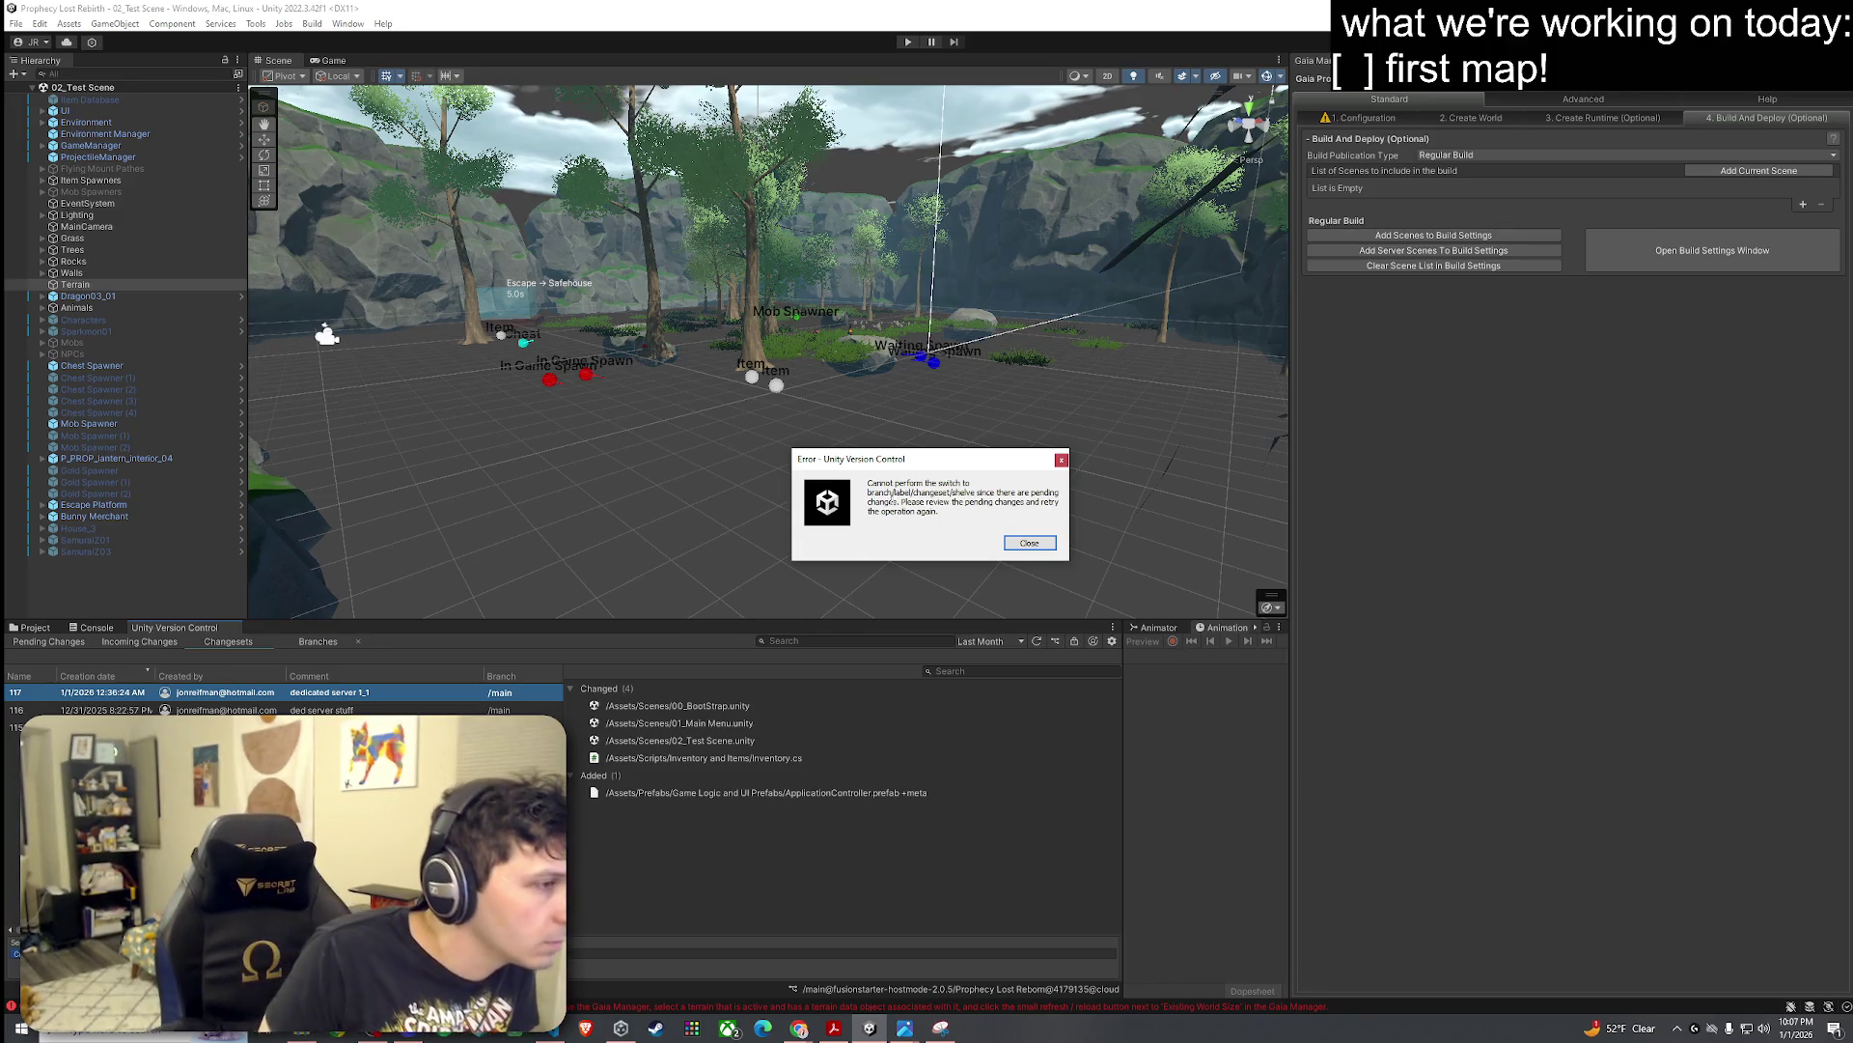
click(1029, 543)
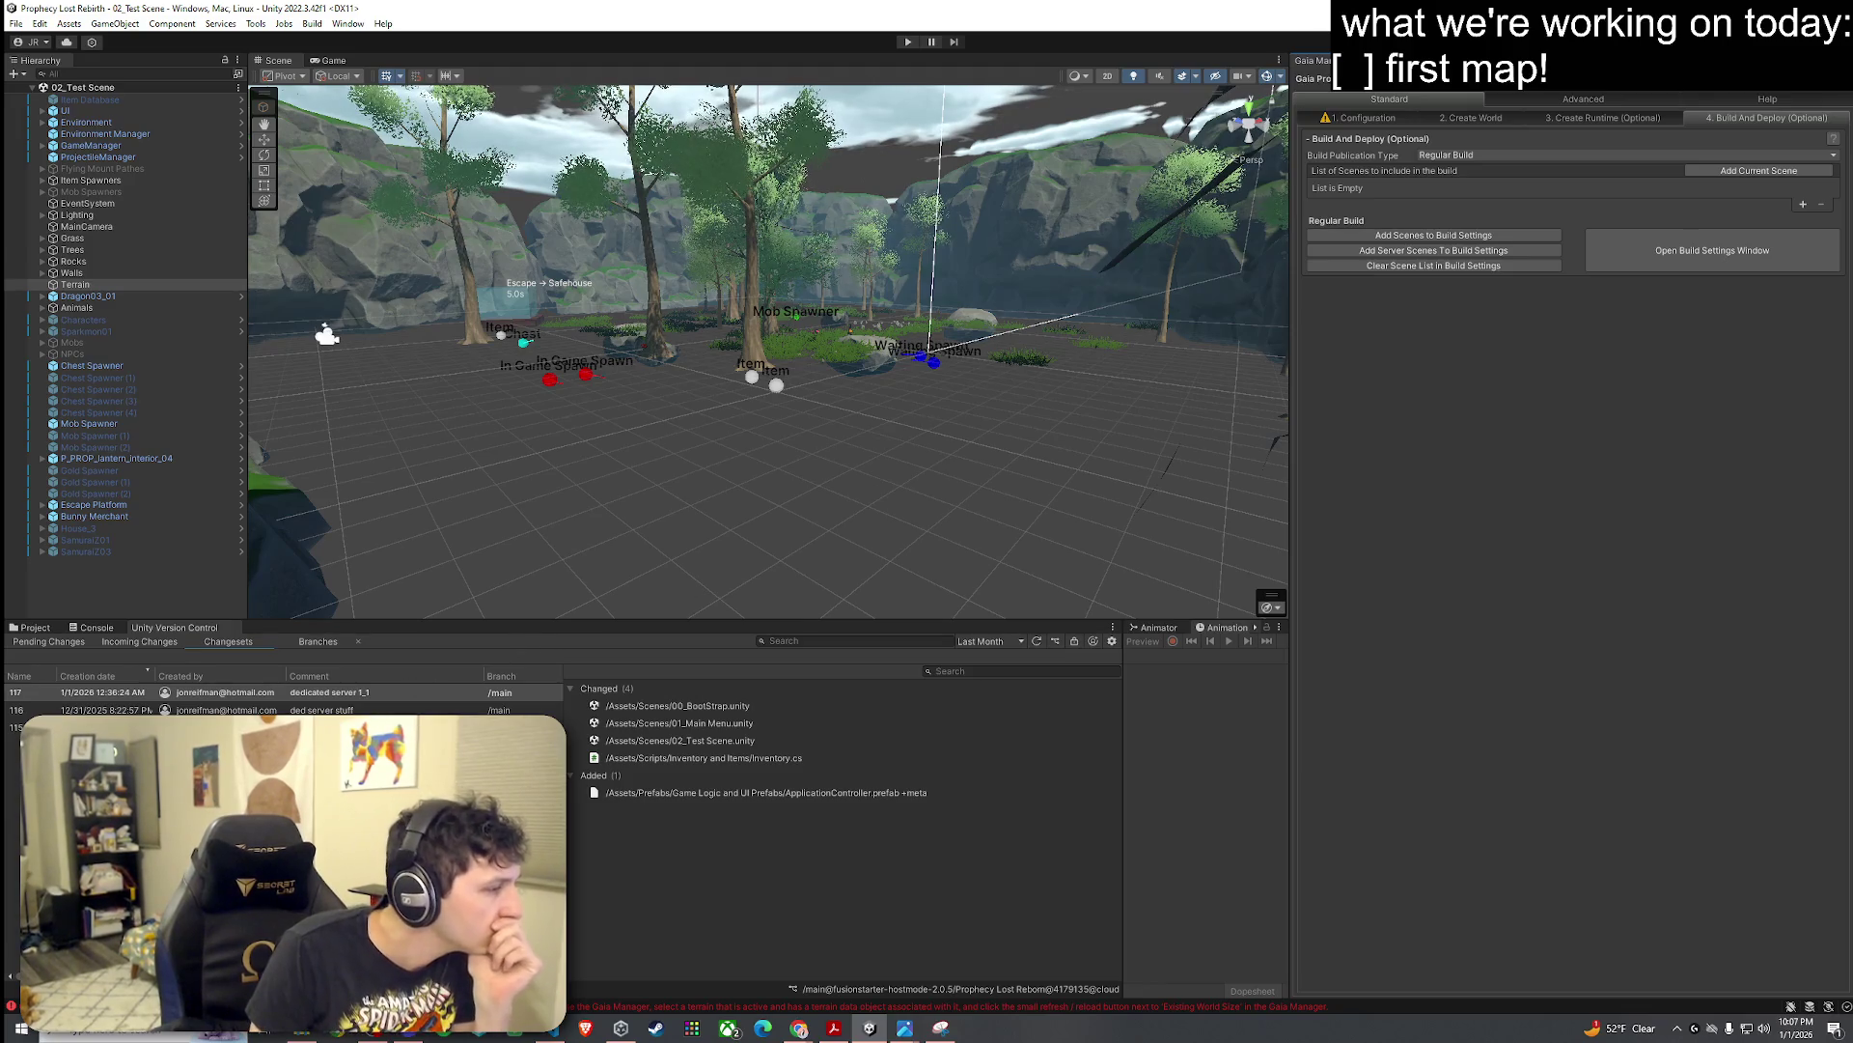
Step: Clear the console log and return to the version control changesets
click(106, 632)
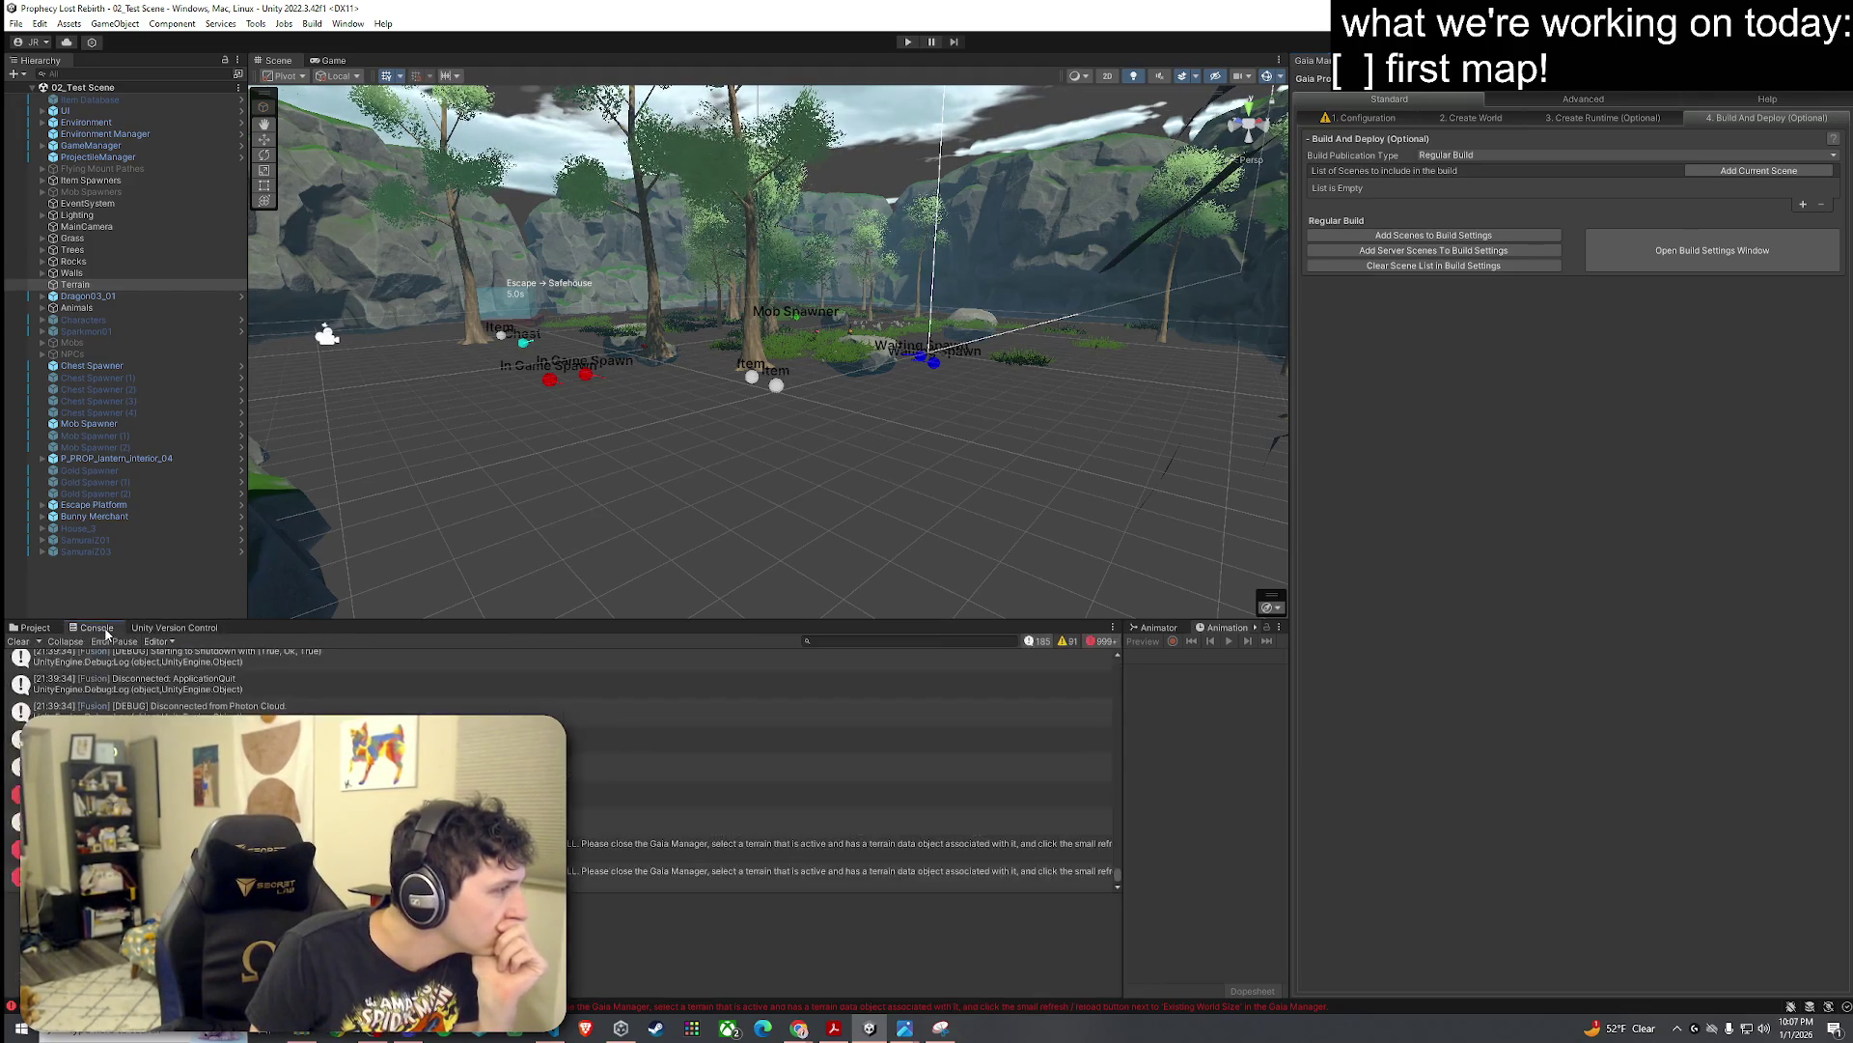
click(24, 644)
click(169, 627)
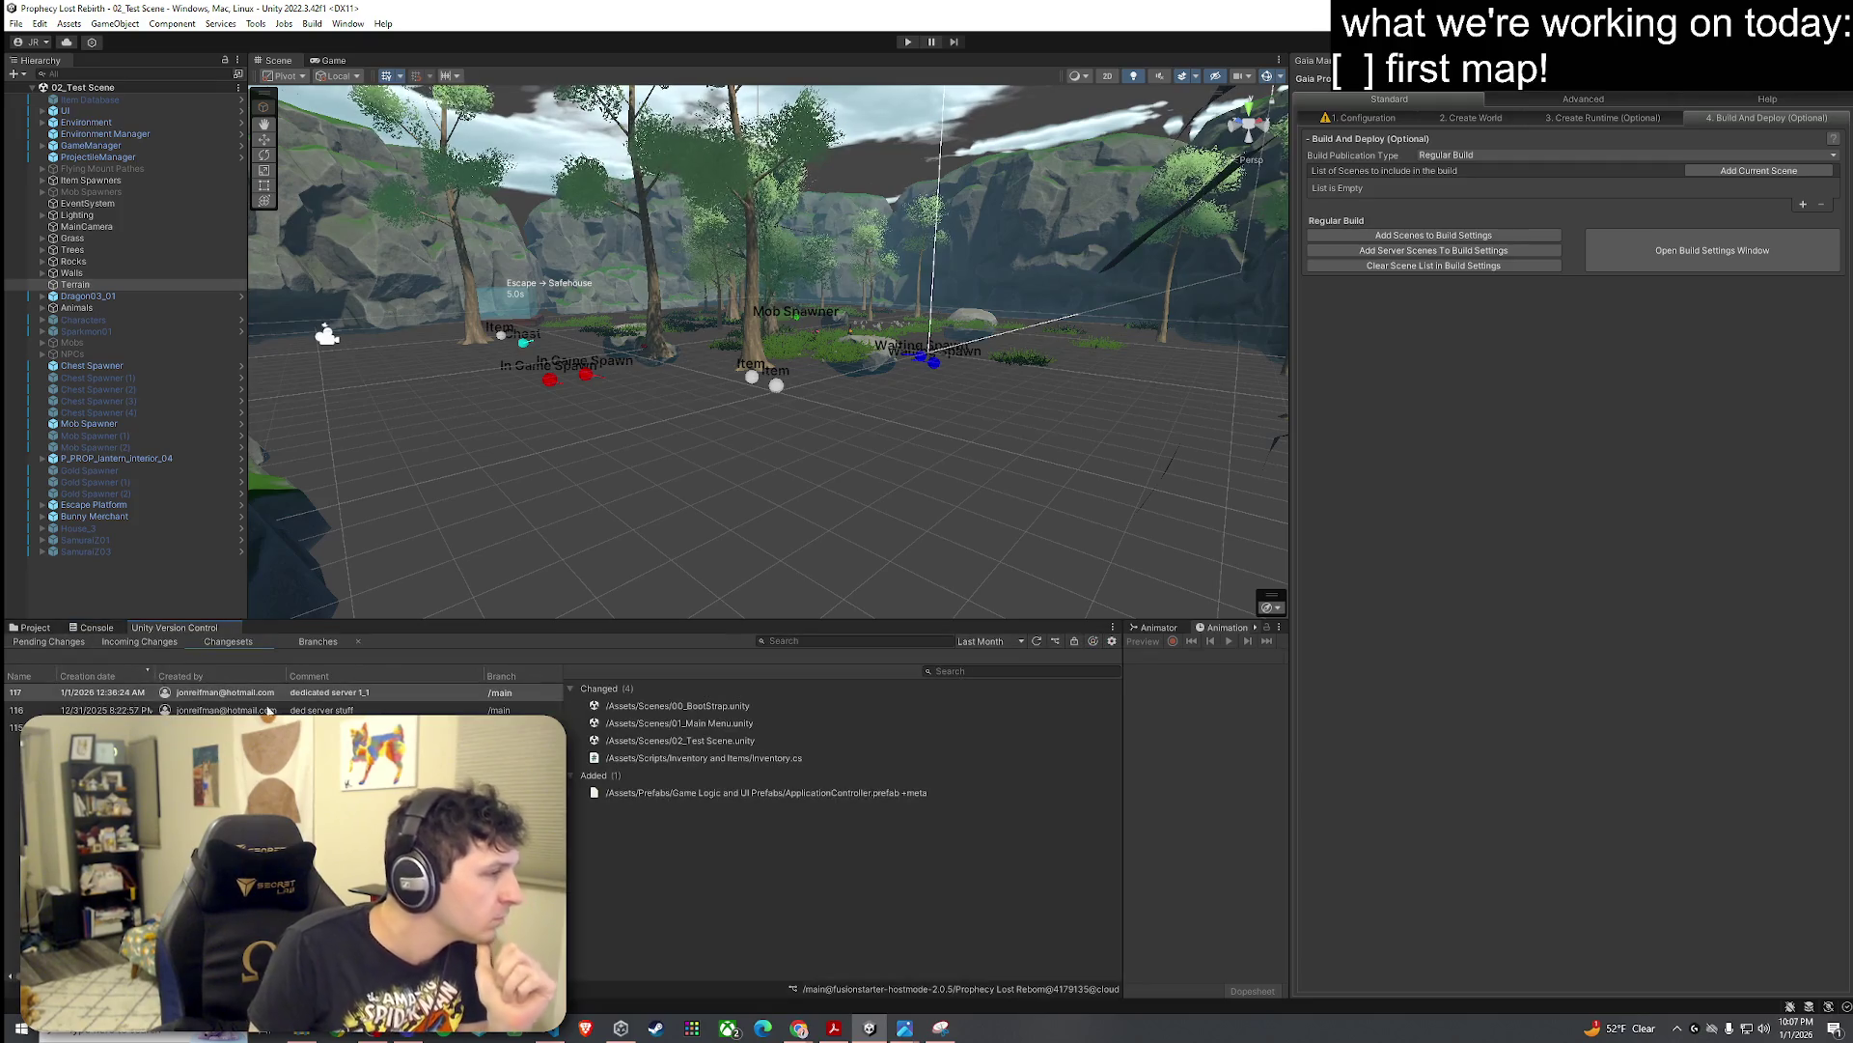
Step: Undo the workspace's pending changes from changeset 117's menu and confirm
right_click(365, 694)
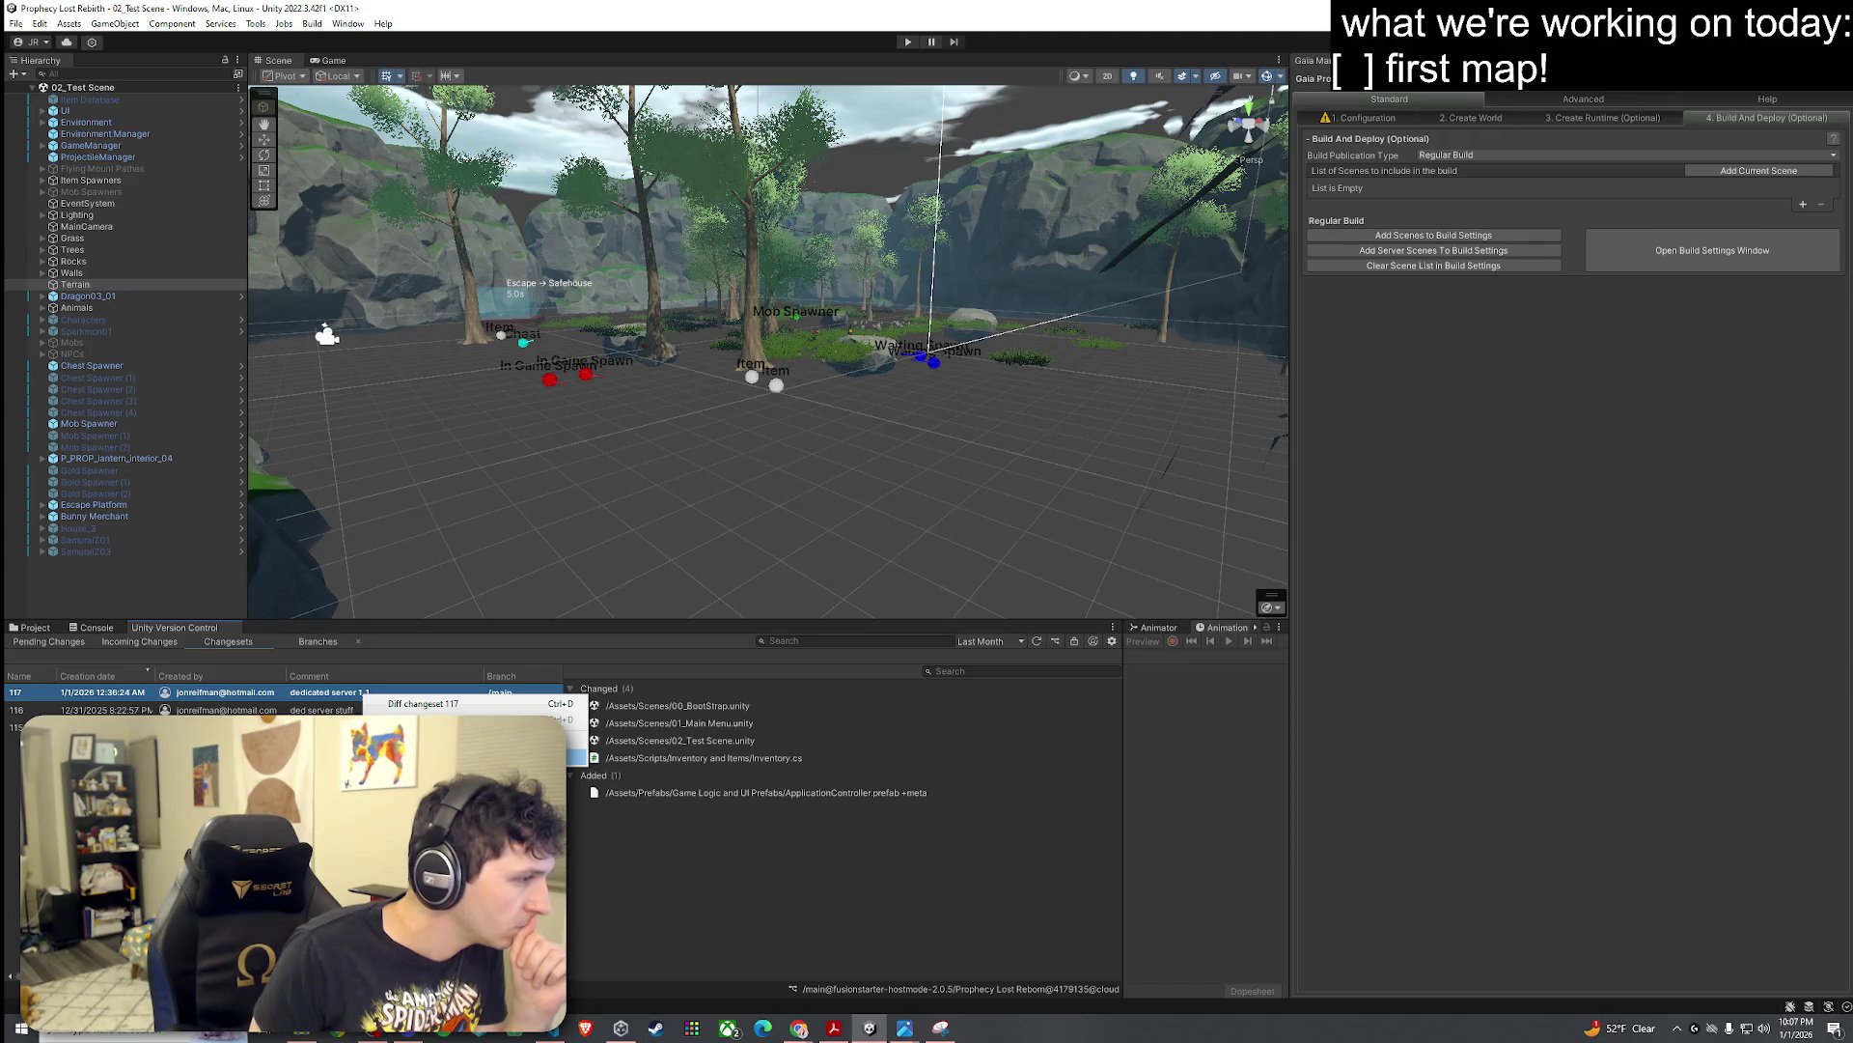
click(576, 755)
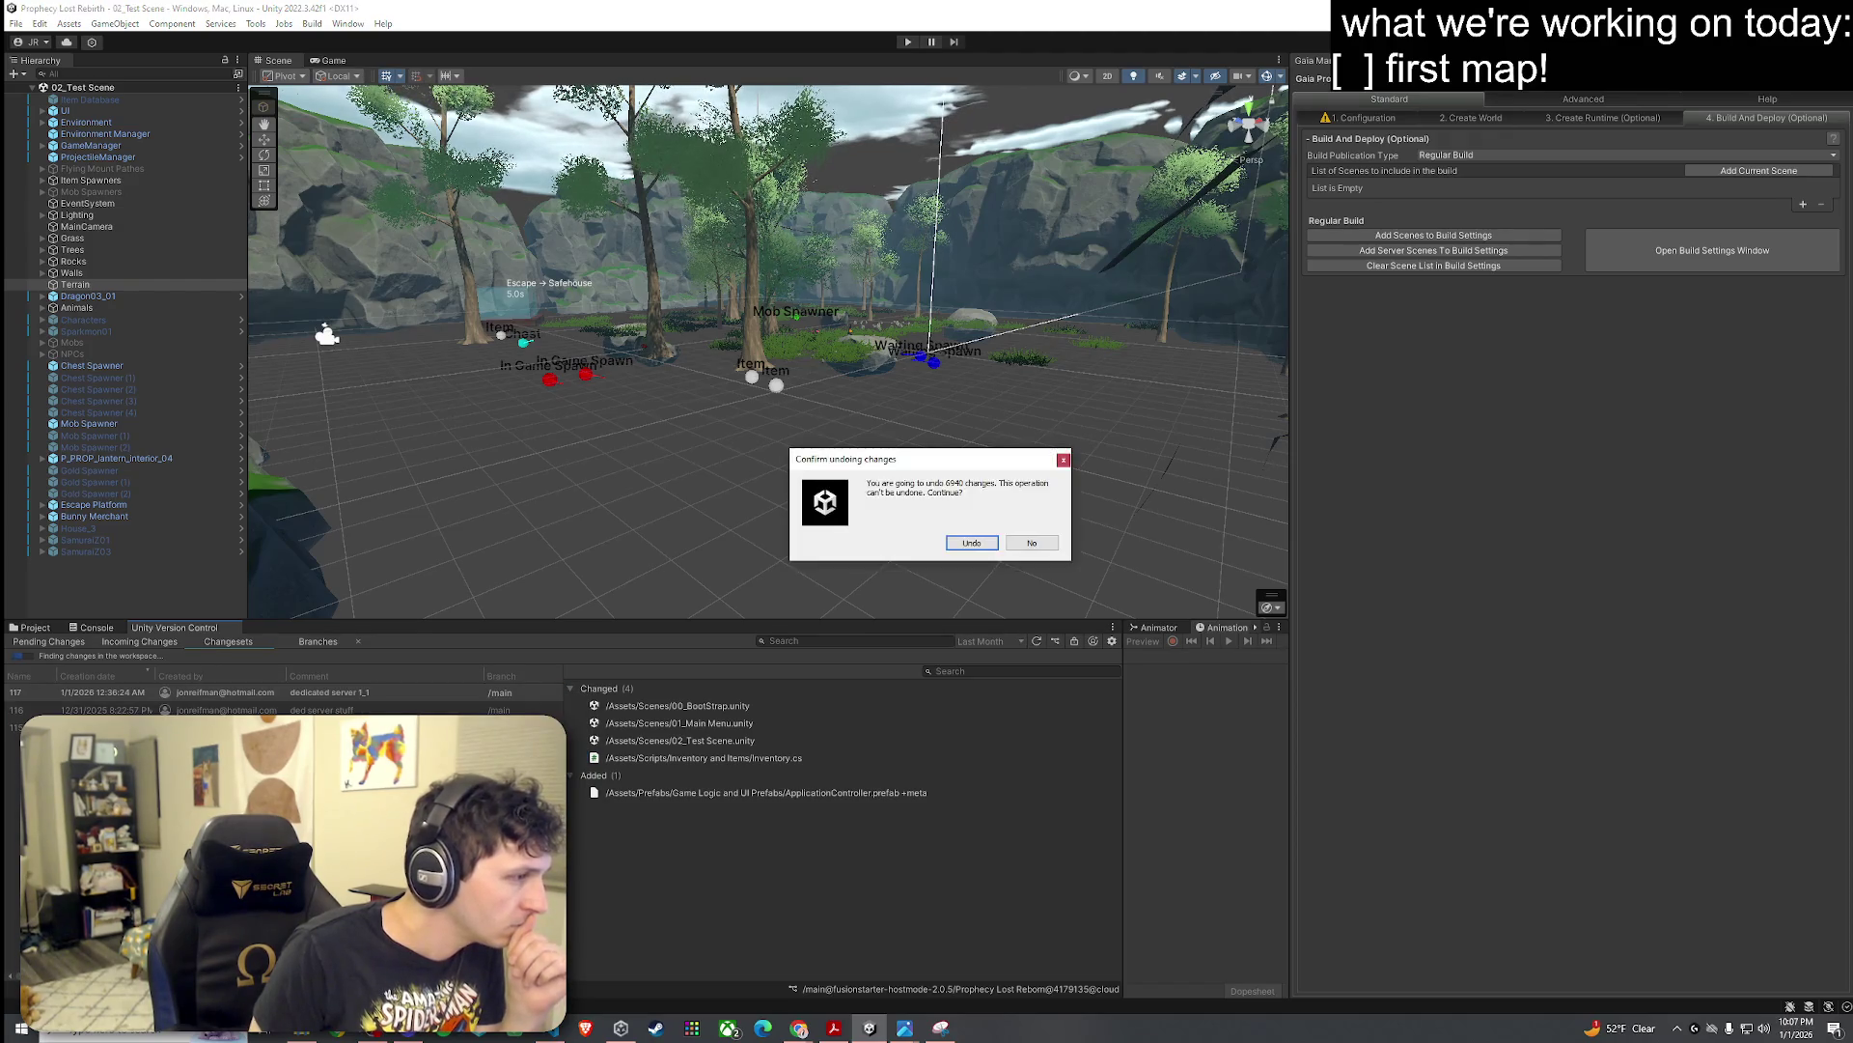
click(971, 543)
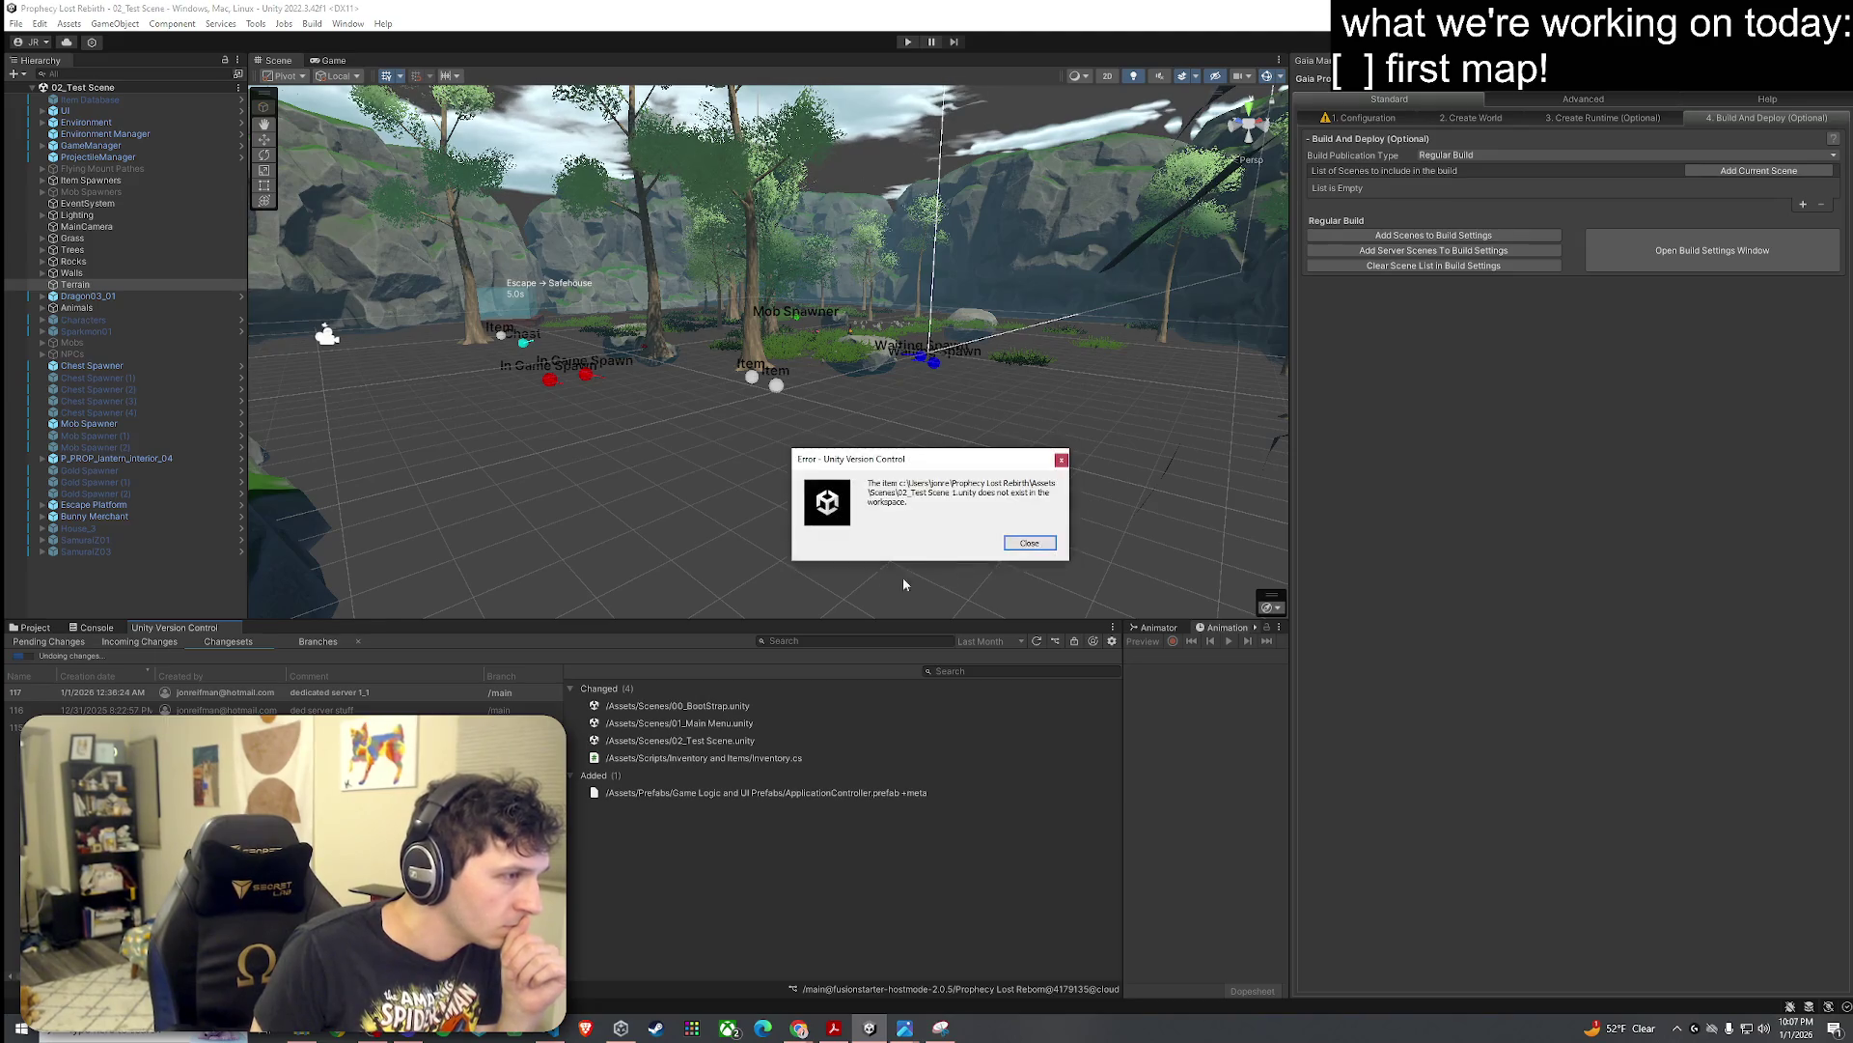
Step: Select the text of the missing 02_Test Scene.unity error, then close the error
drag(910, 493, 868, 482)
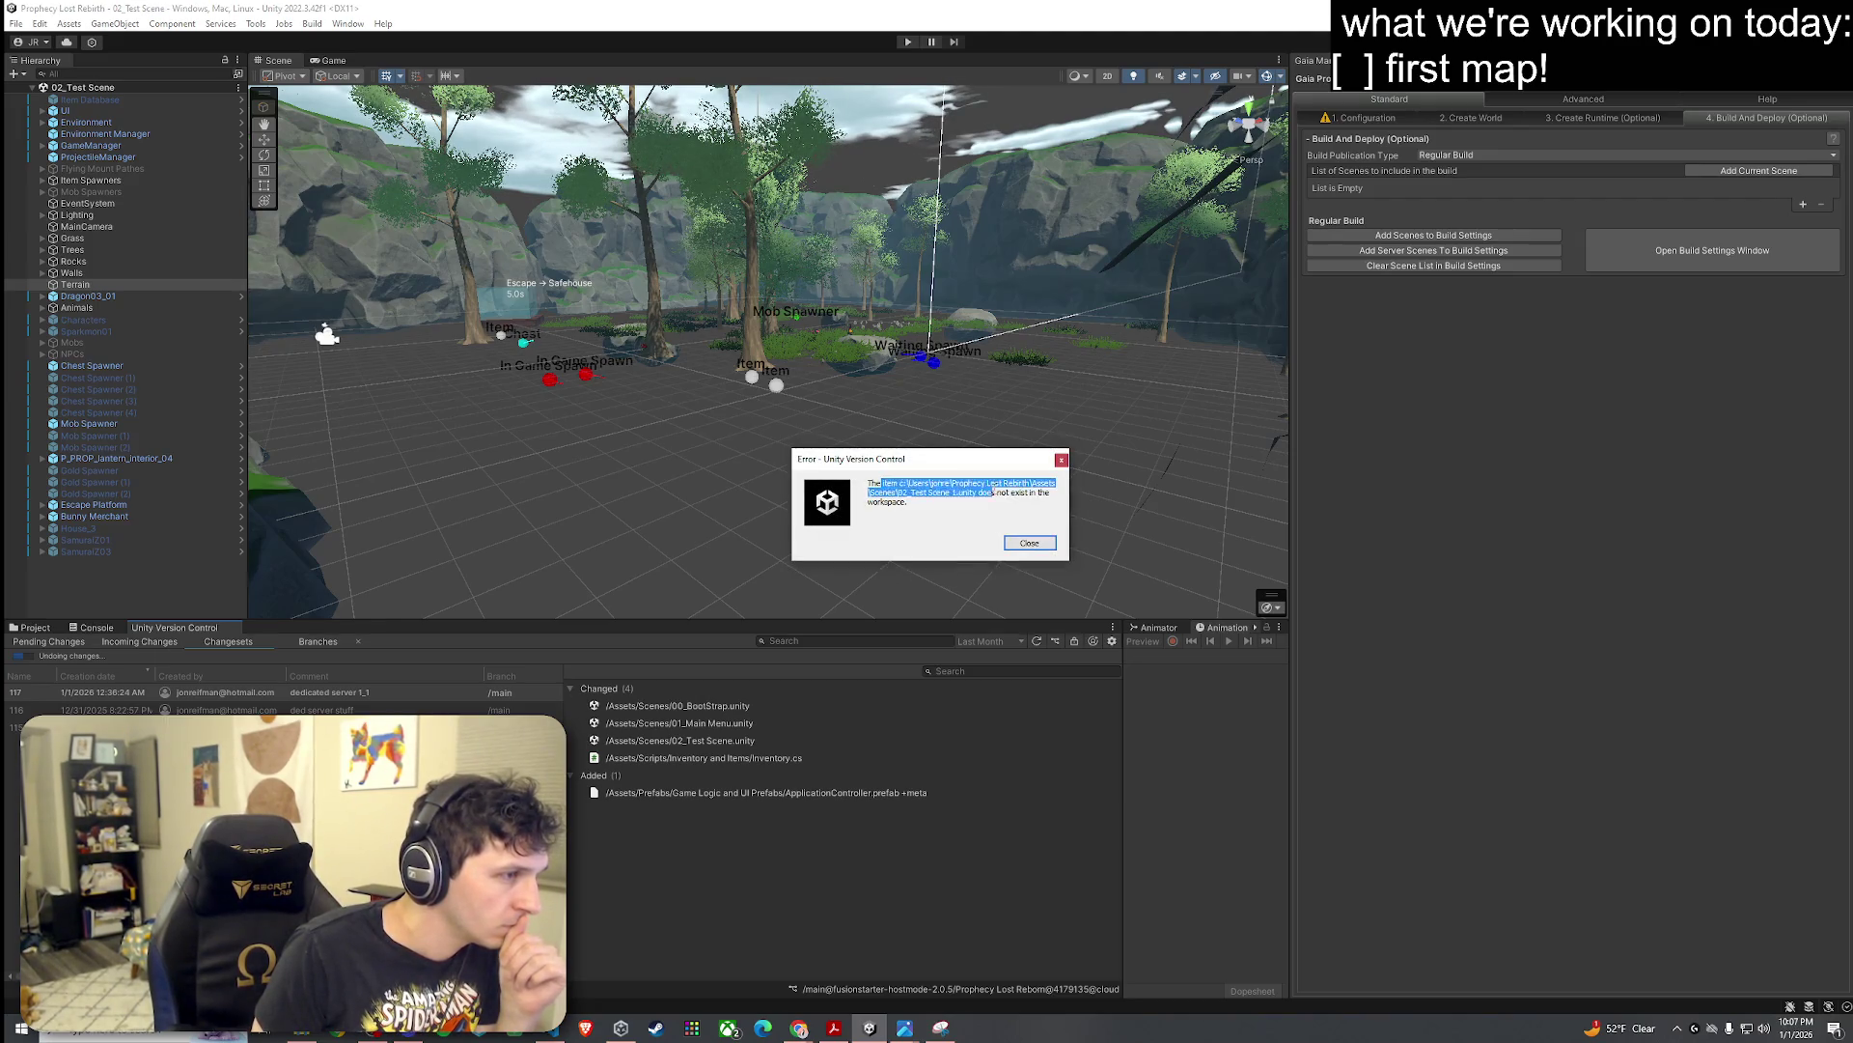
click(905, 484)
drag(987, 494, 1045, 501)
click(1044, 501)
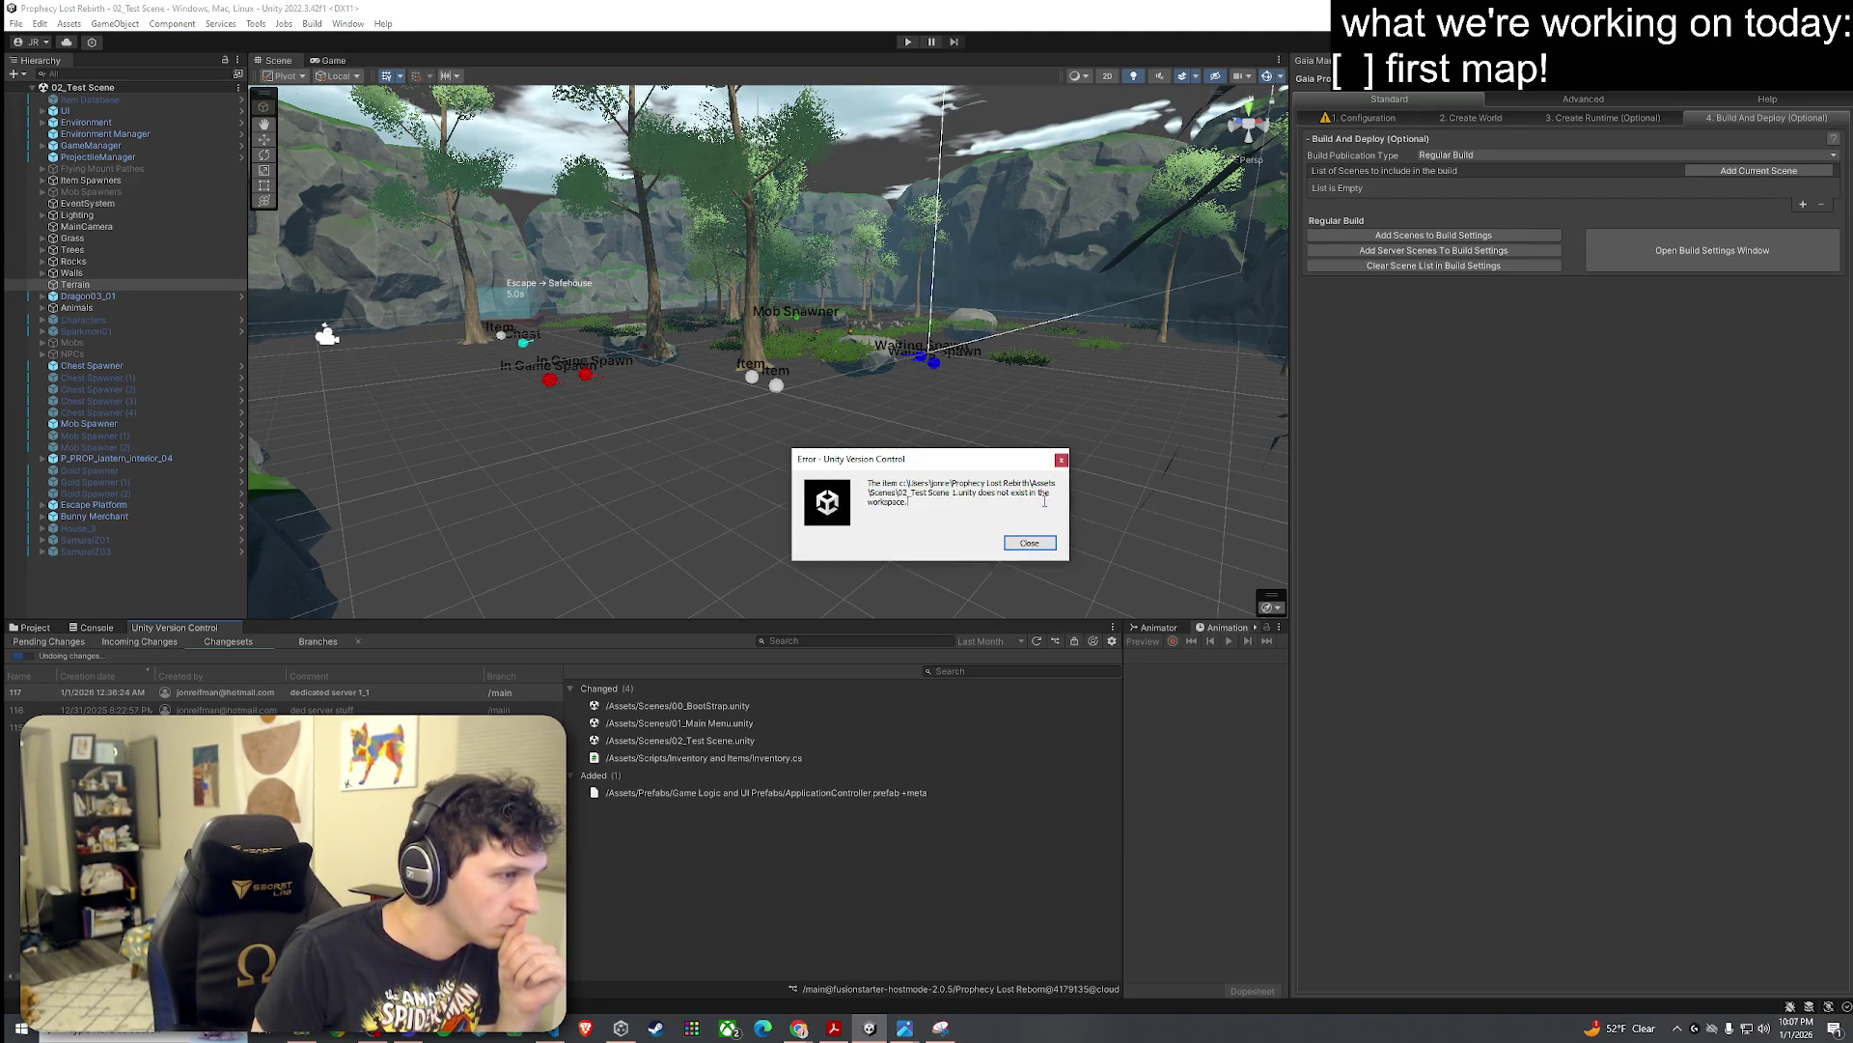
click(1029, 544)
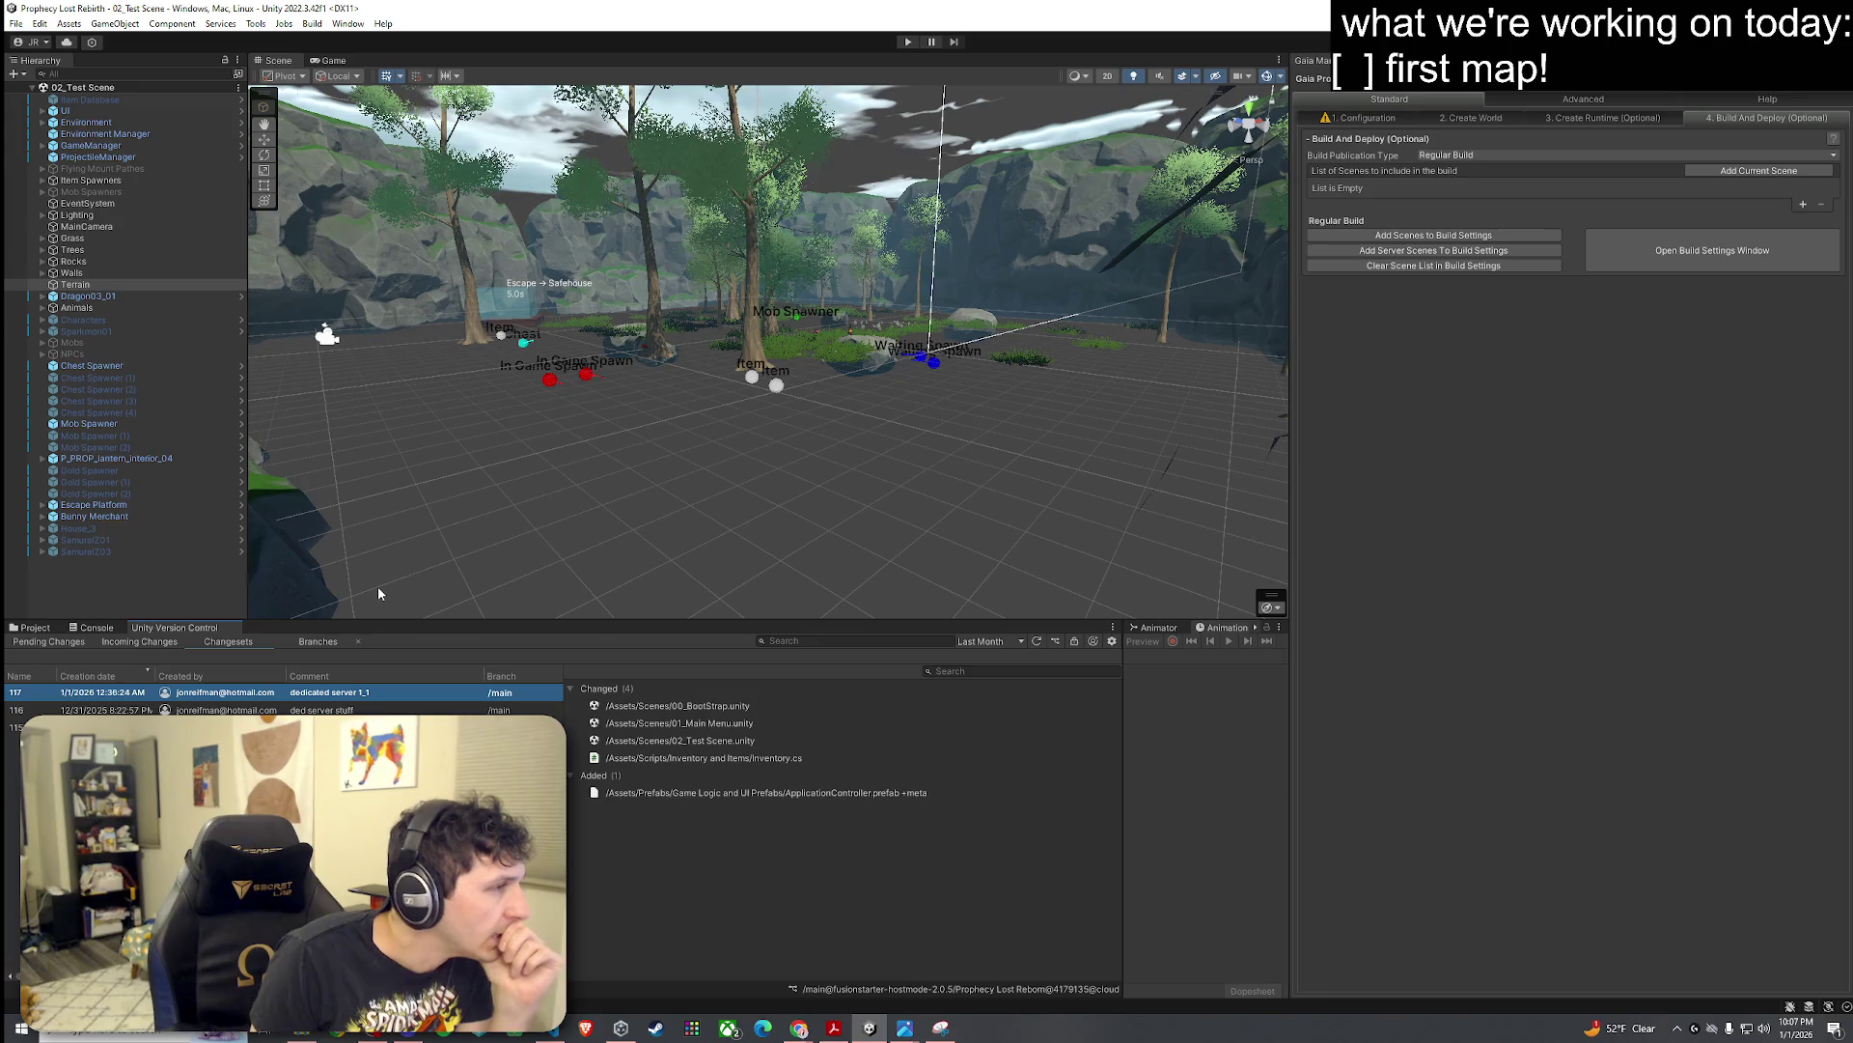
Step: Reselect changeset 117, confirm the undo again, and close the same missing-scene error
click(202, 710)
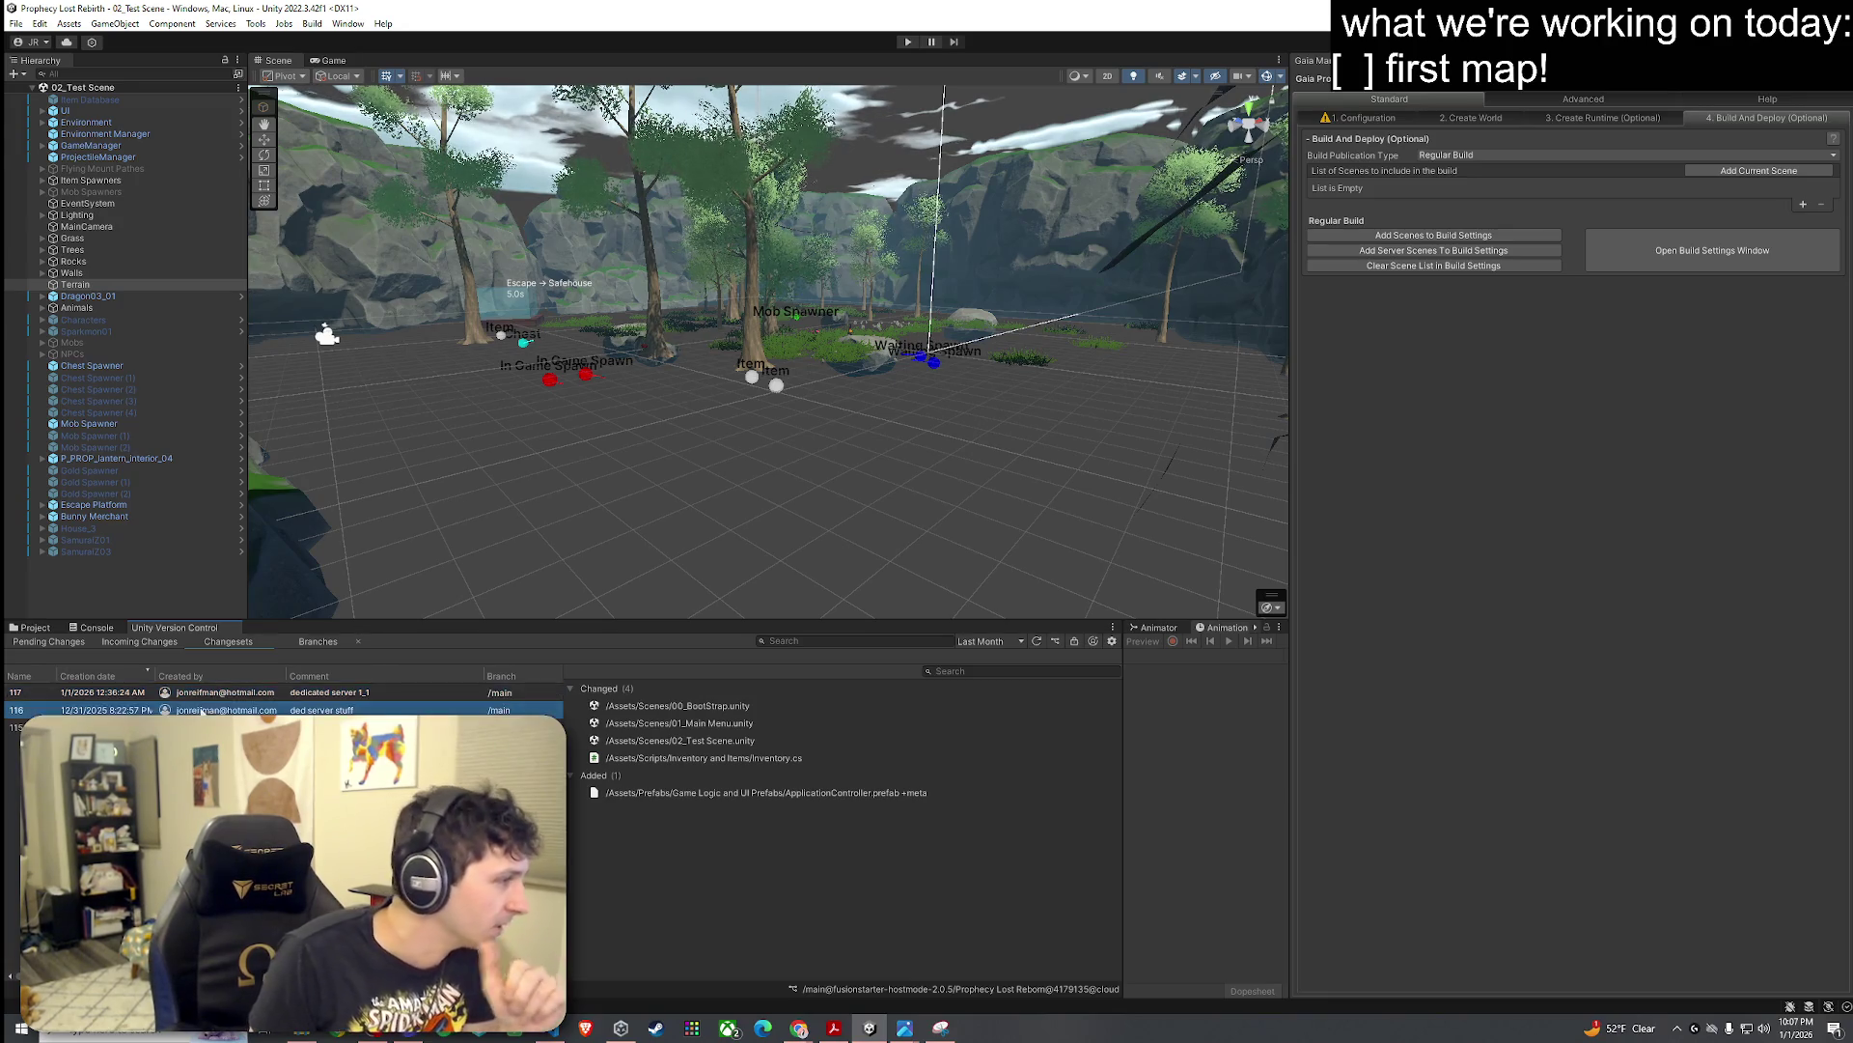
click(214, 694)
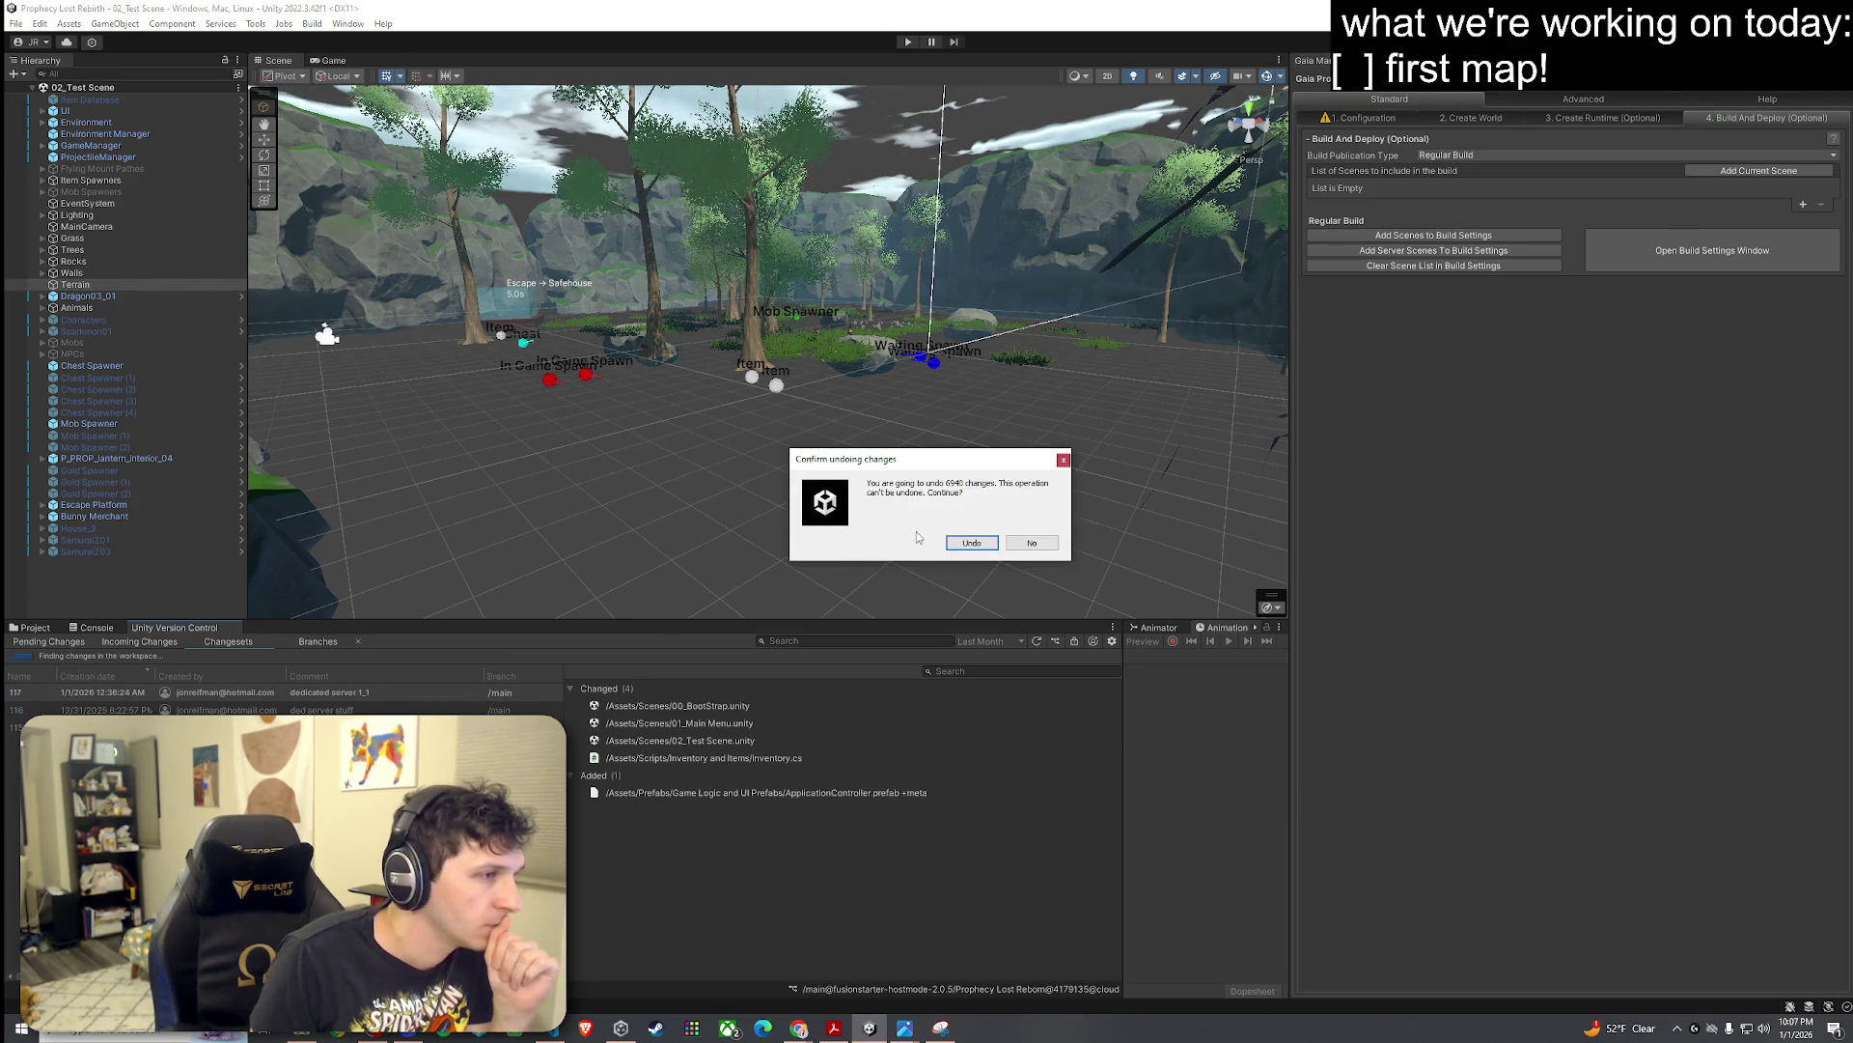
click(975, 544)
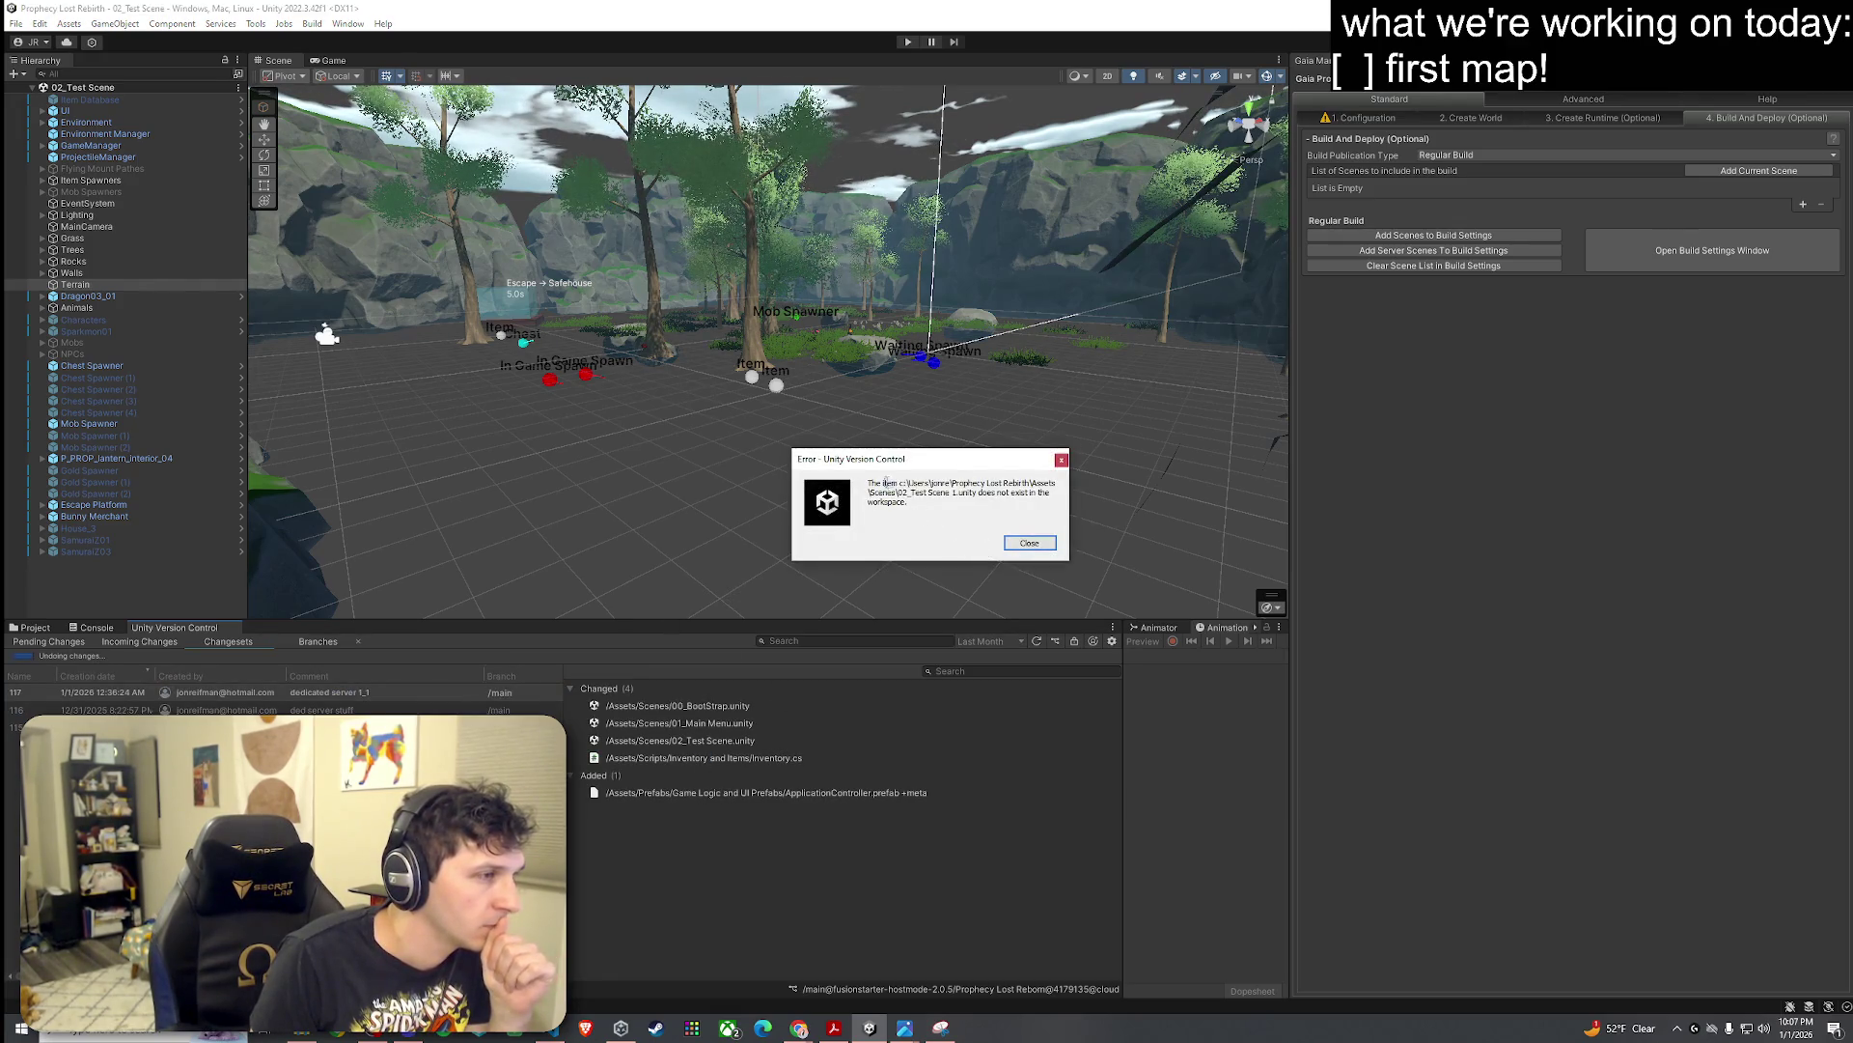
mouse_move(885, 482)
mouse_down()
mouse_move(1053, 483)
mouse_move(912, 493)
mouse_up()
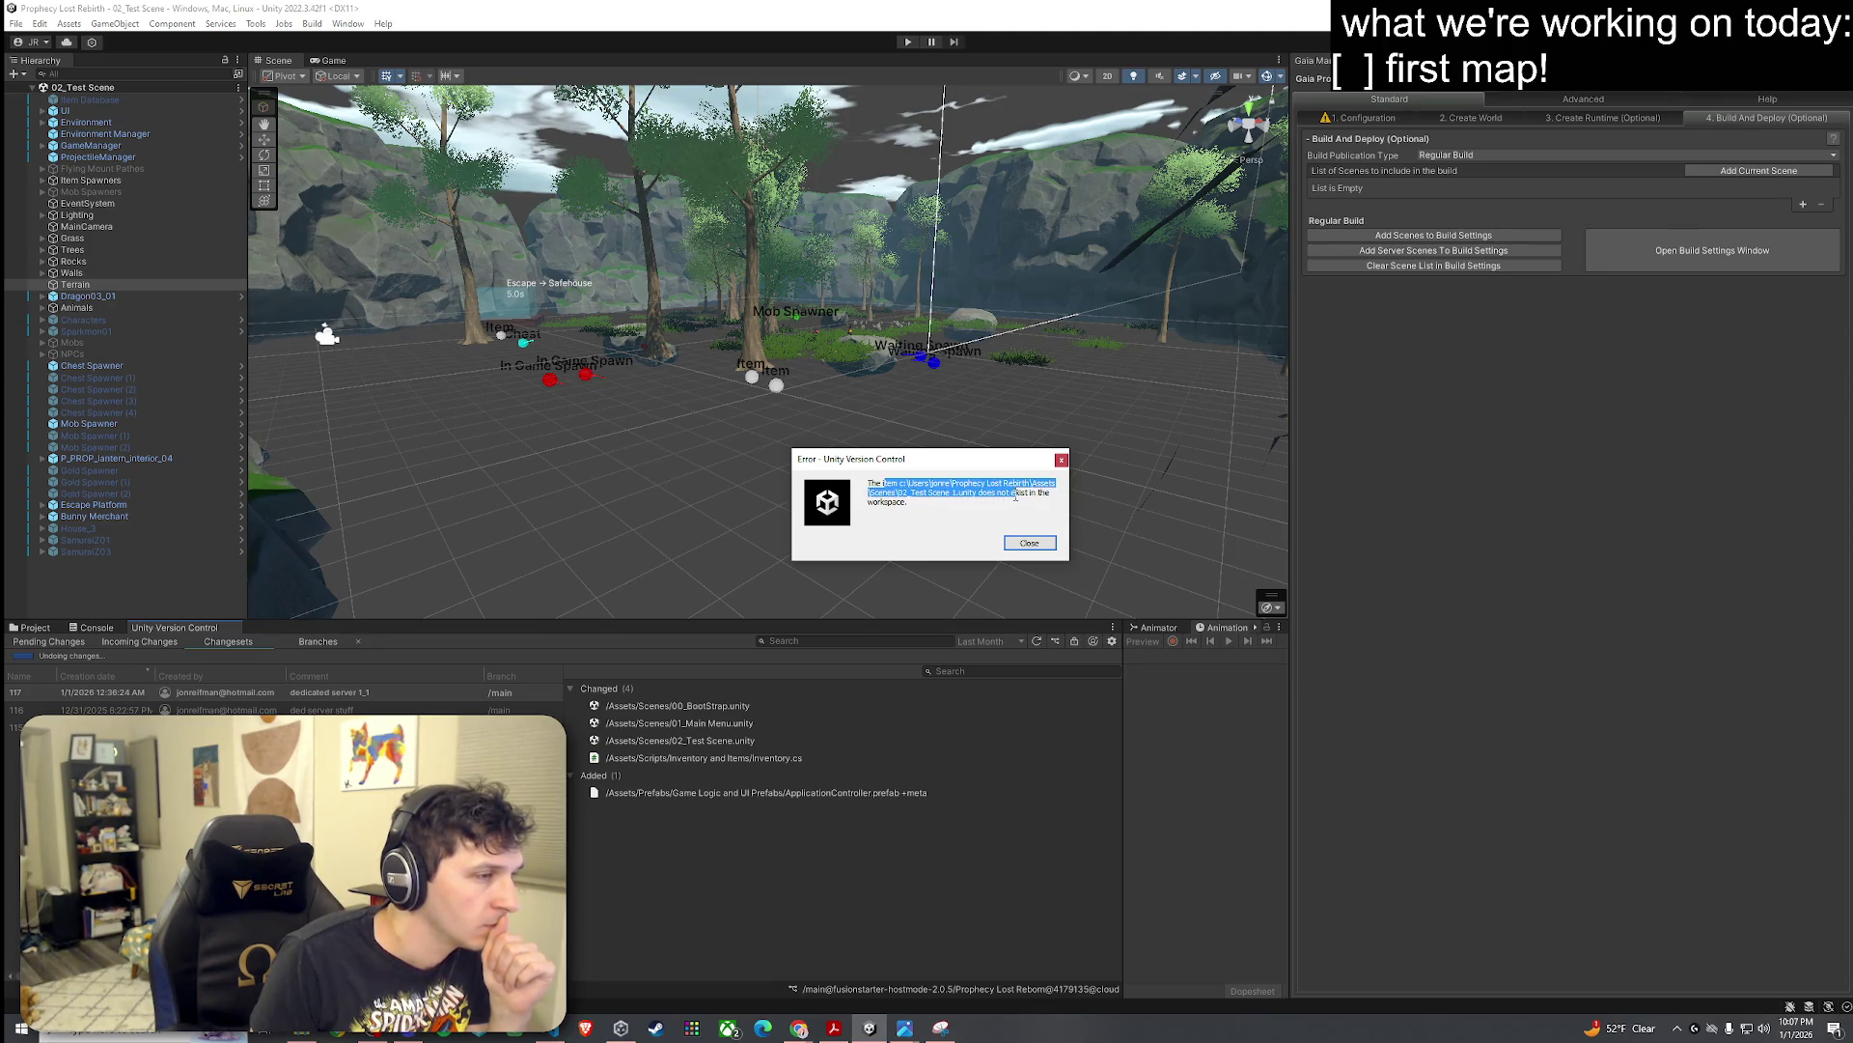
drag(1030, 496, 1040, 521)
click(1029, 542)
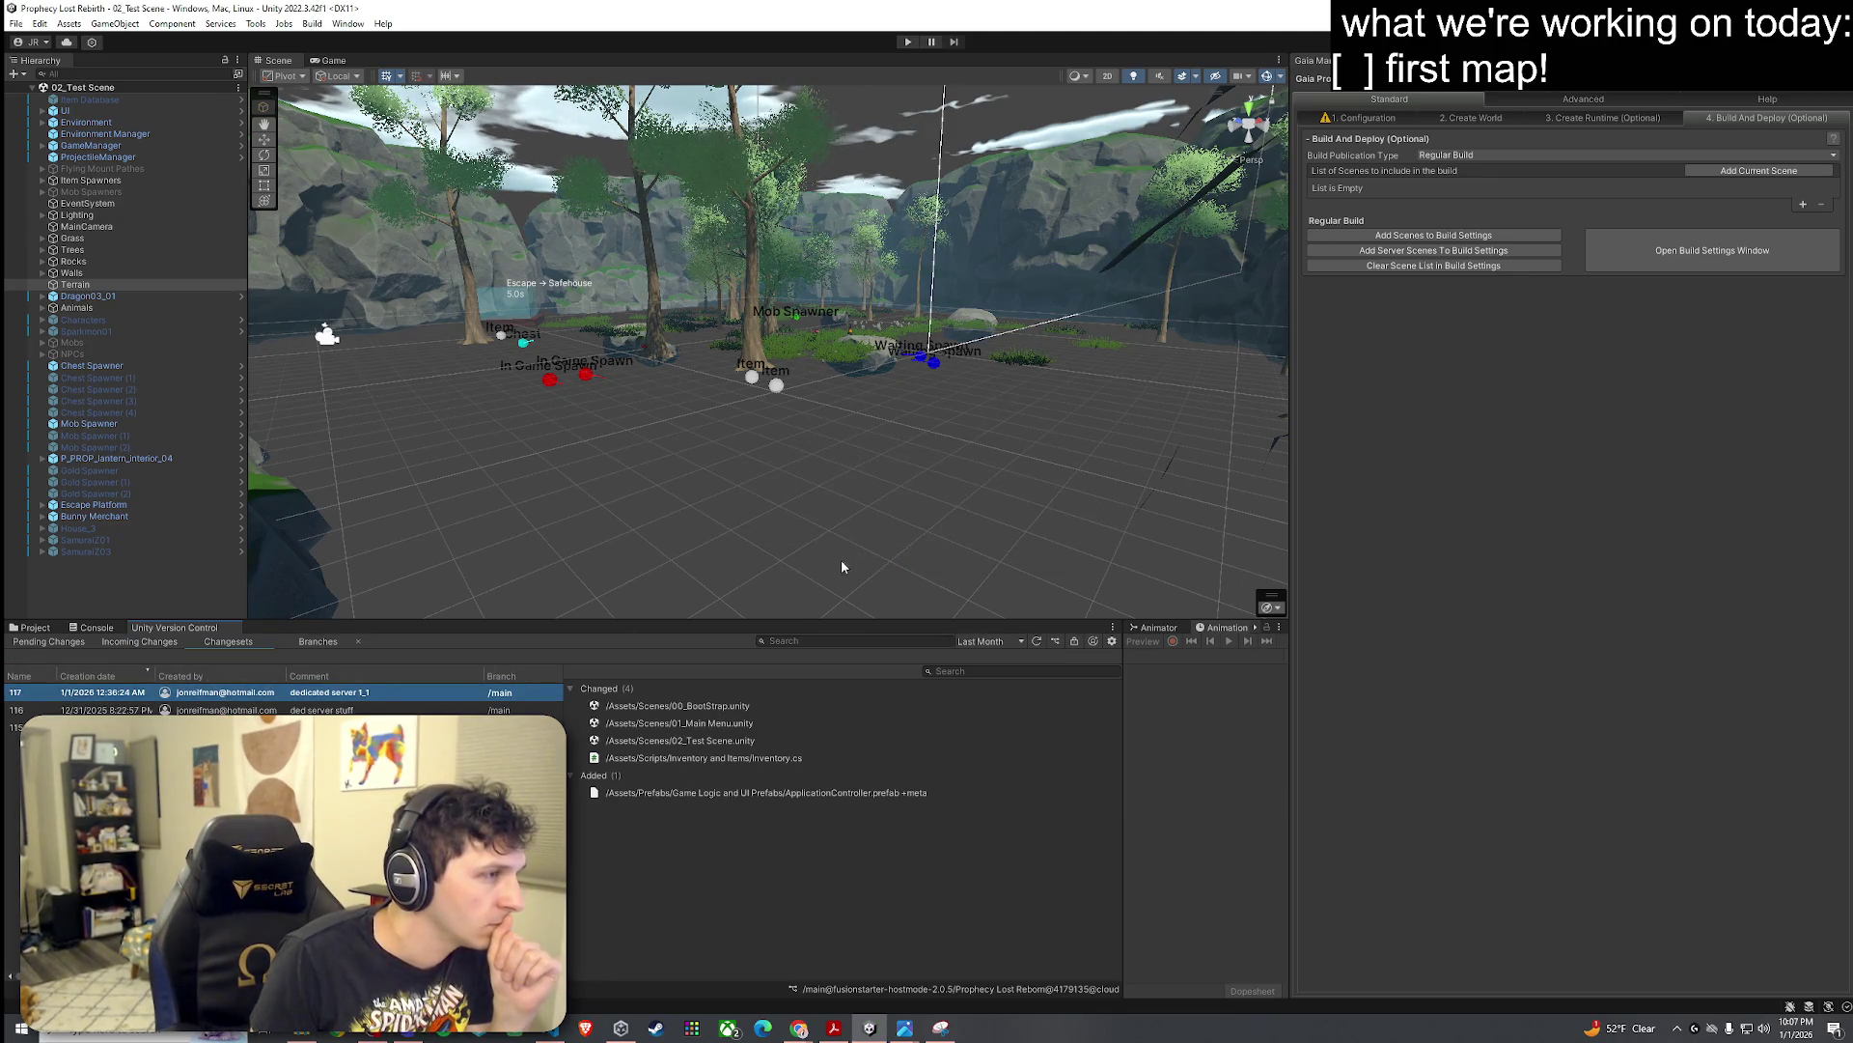
Step: Check the Scenes folder, then launch the Plastic SCM app from Windows search
click(39, 628)
click(260, 756)
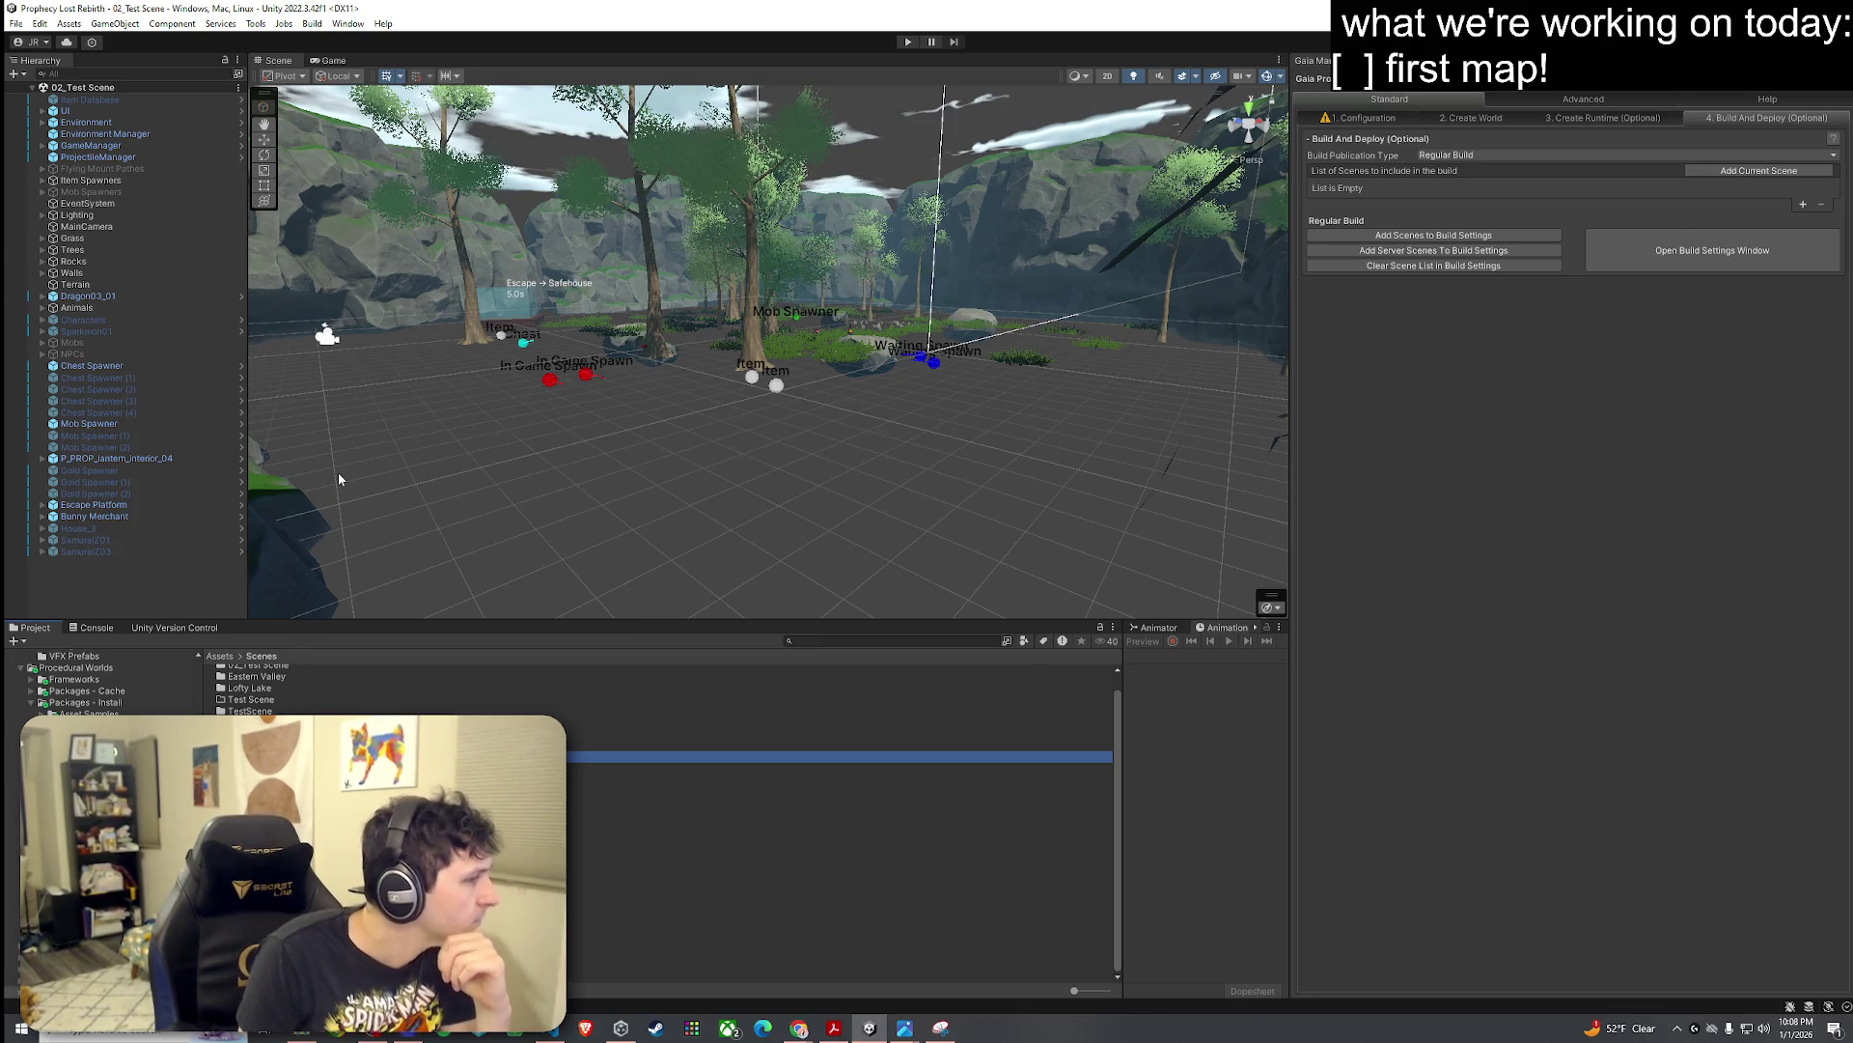
click(116, 1028)
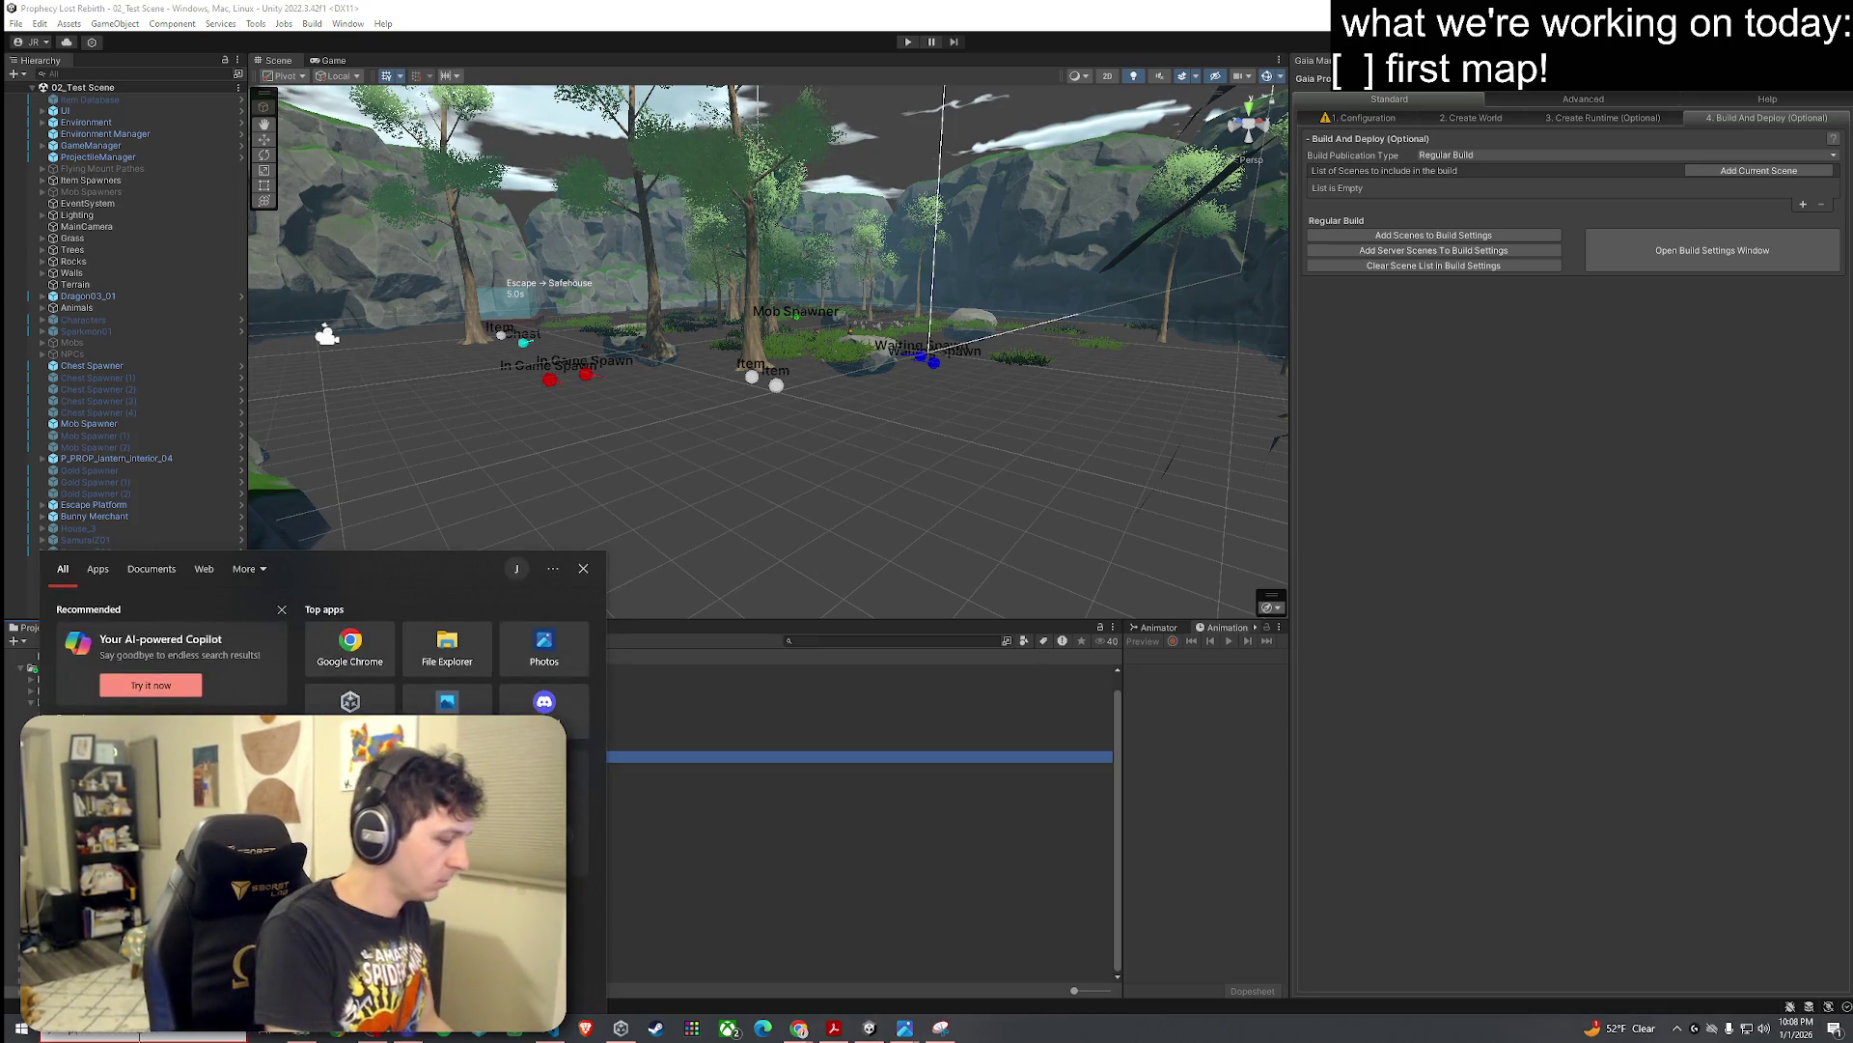
text(plastic)
key(Return)
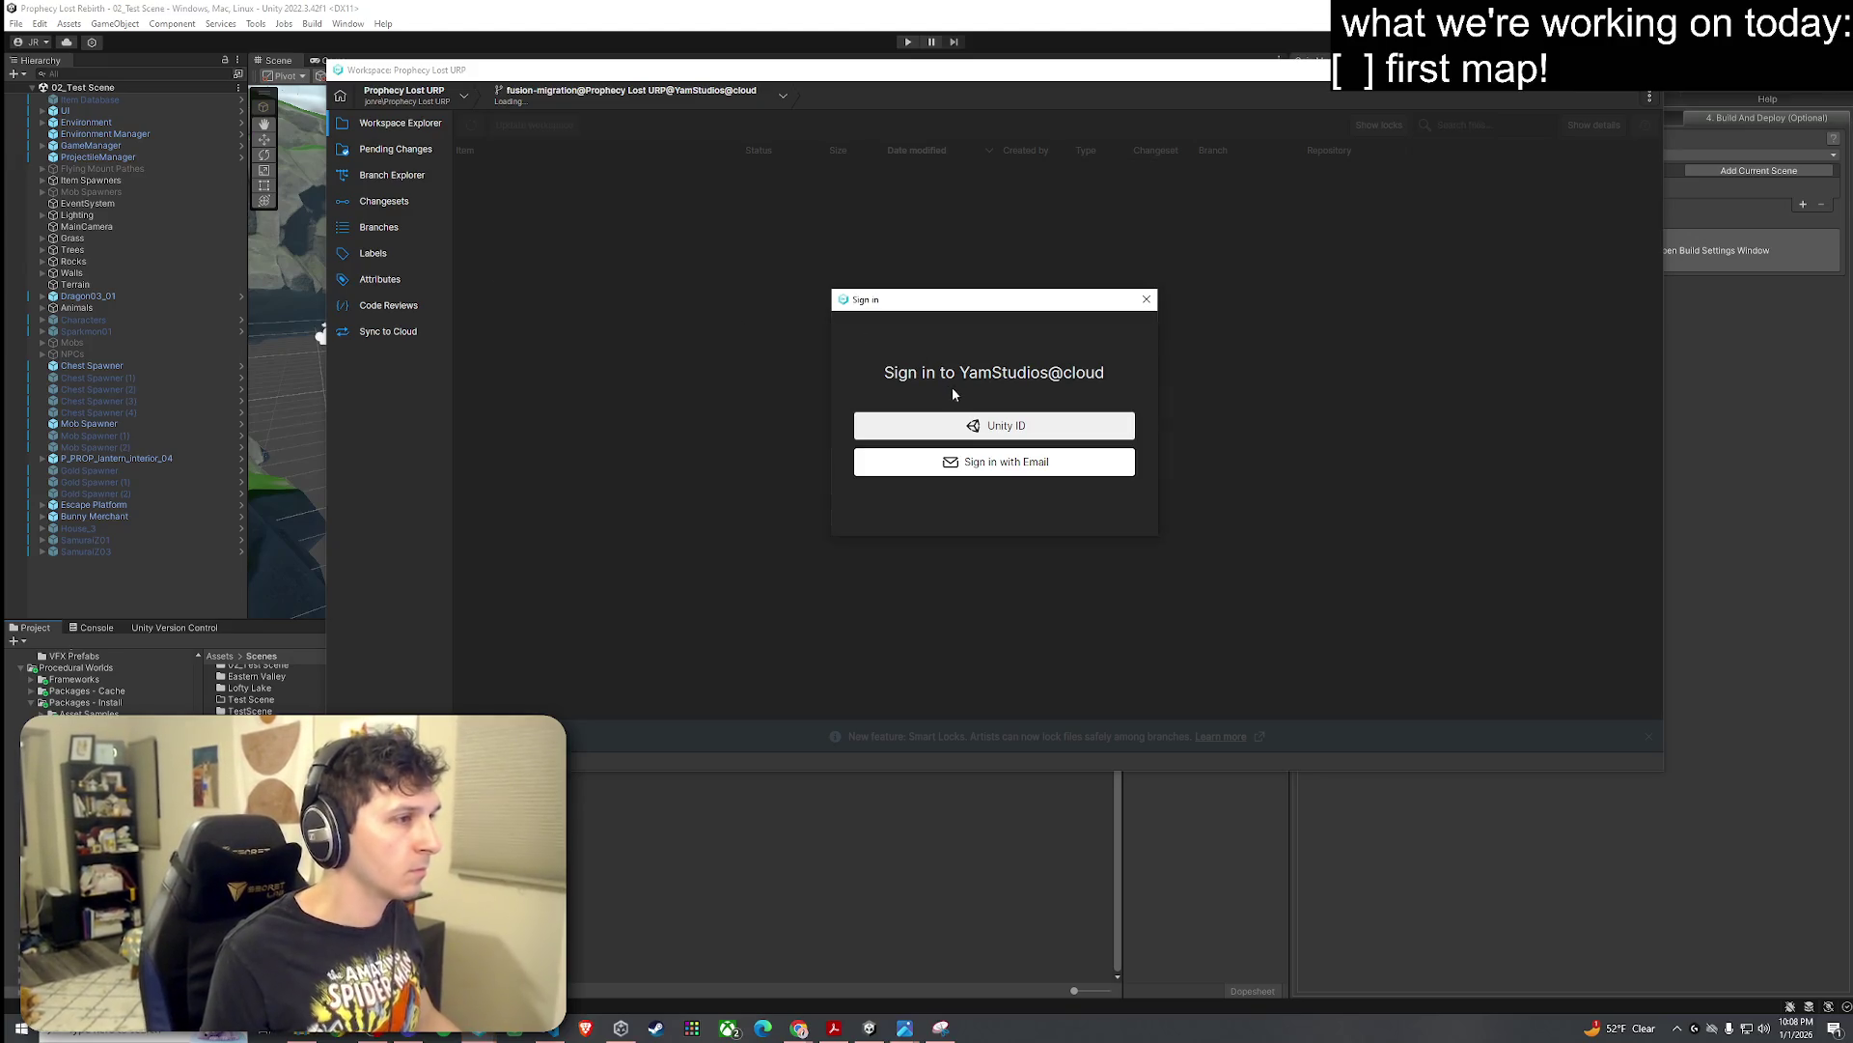
Step: Try the Unity ID sign-in, then close the sign-in prompt, unknown user error and workspace window
click(1000, 426)
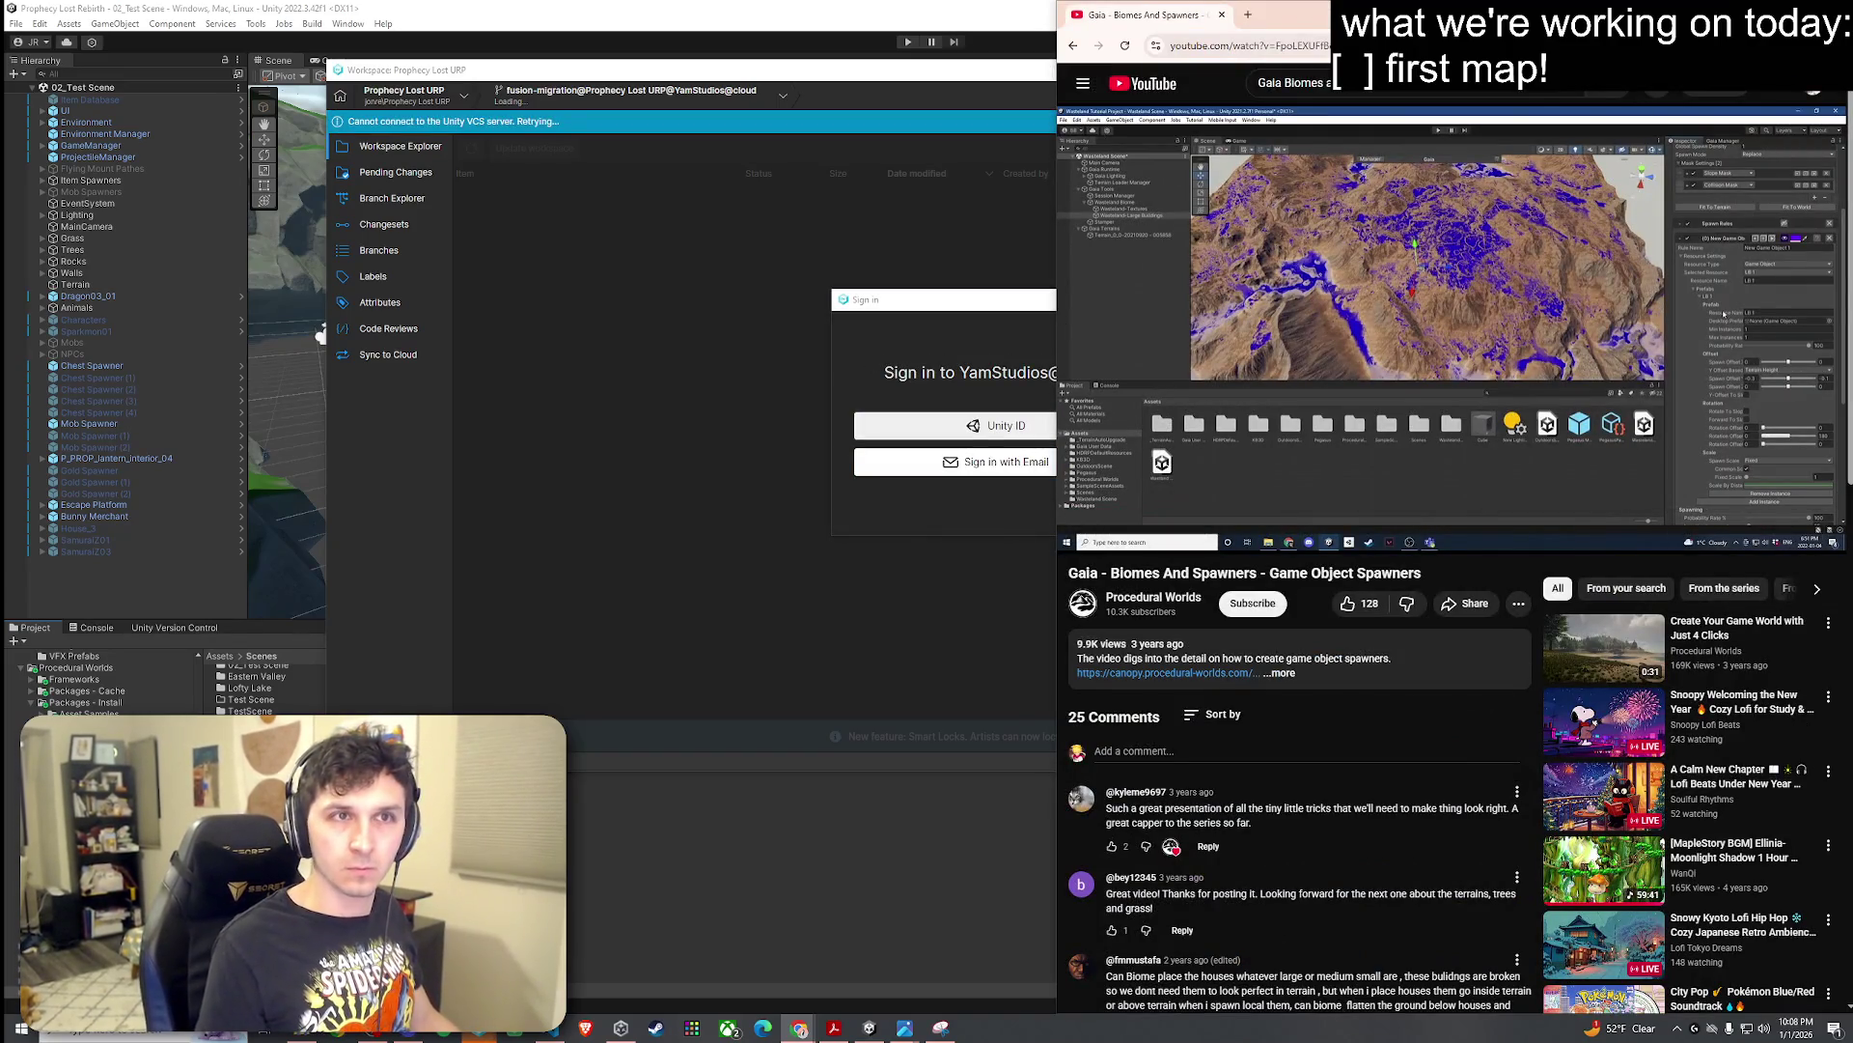
click(917, 301)
click(997, 432)
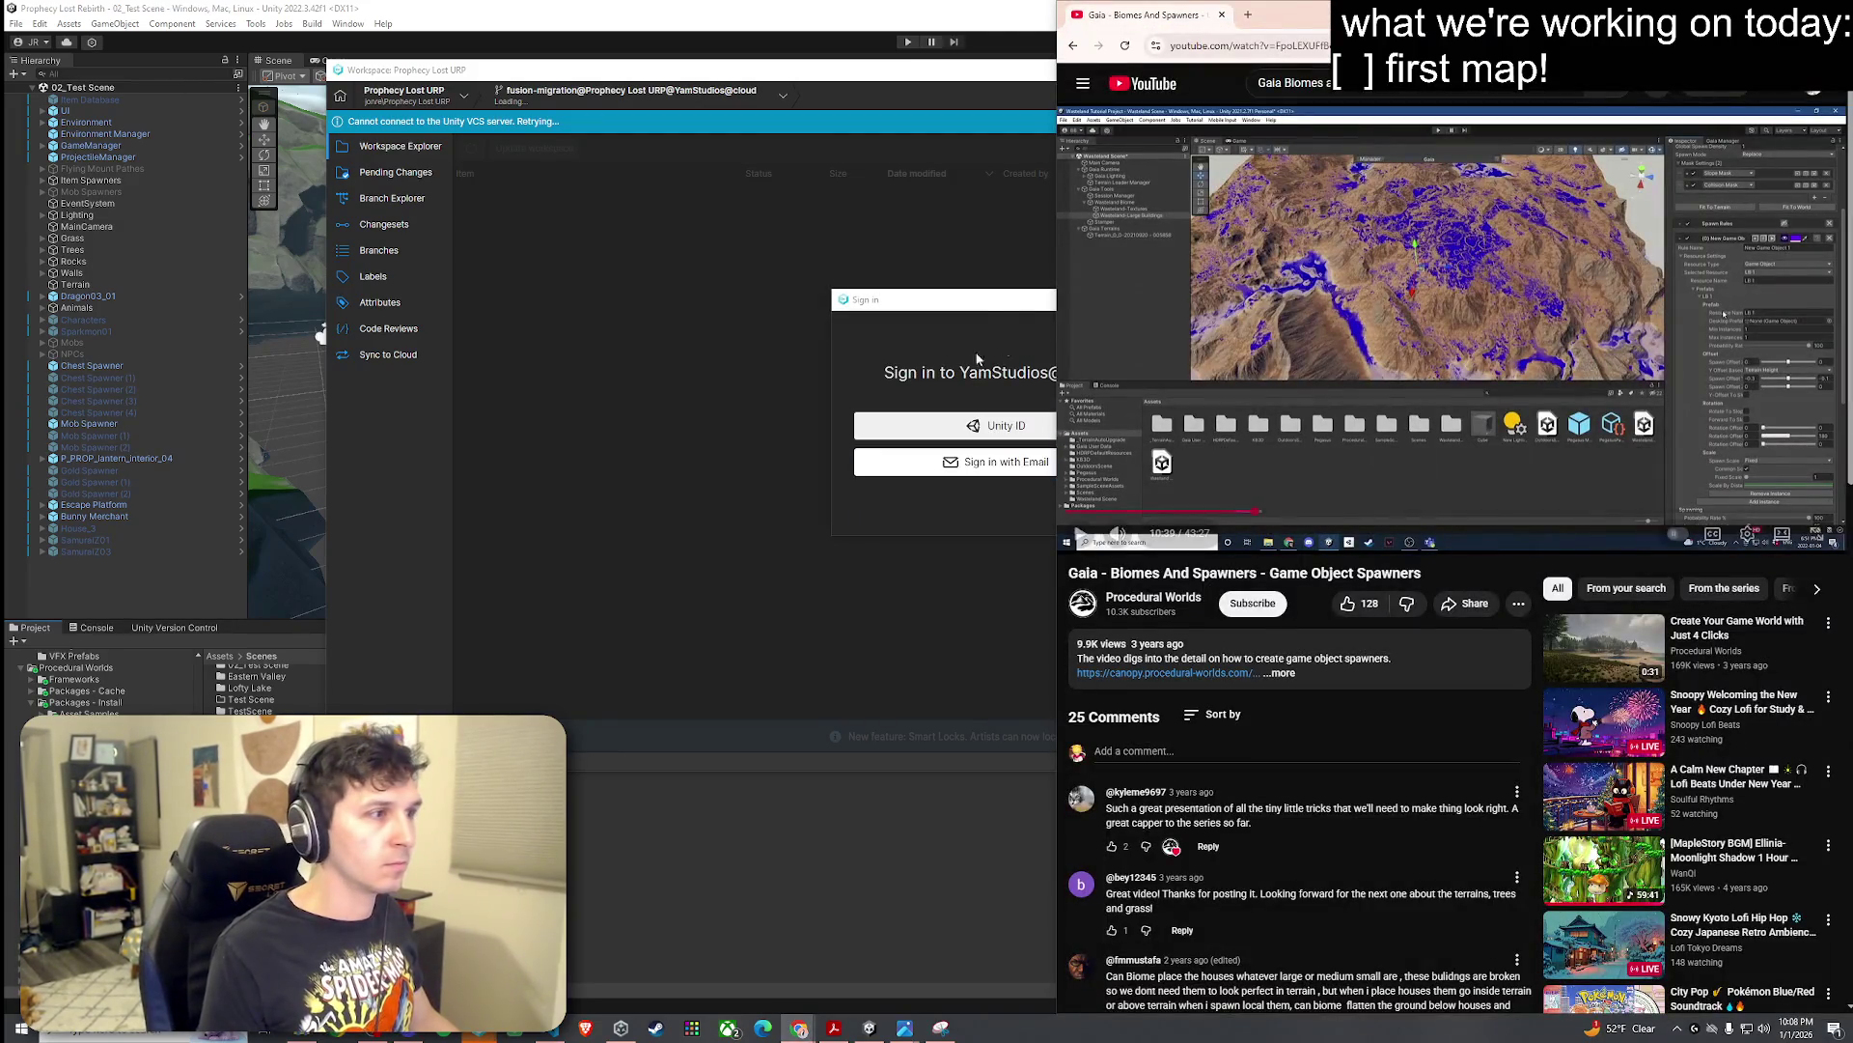
click(947, 303)
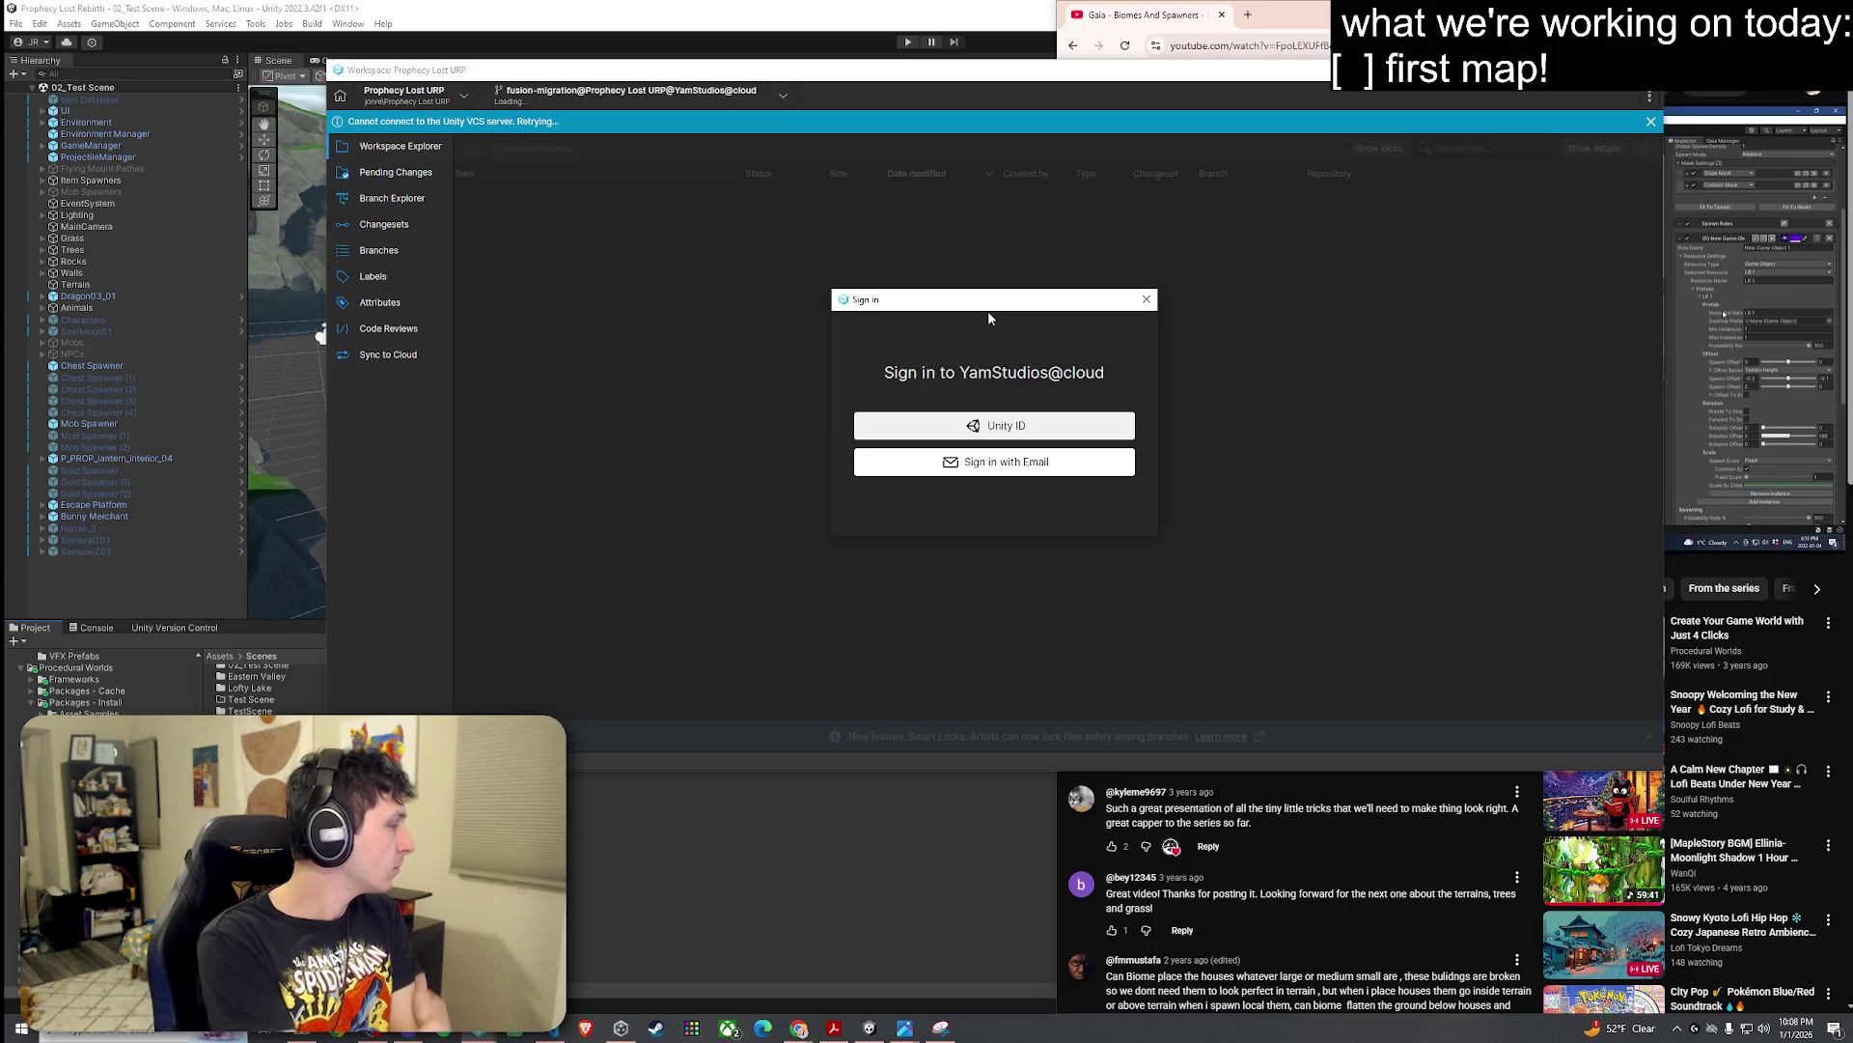
click(1146, 301)
click(1133, 454)
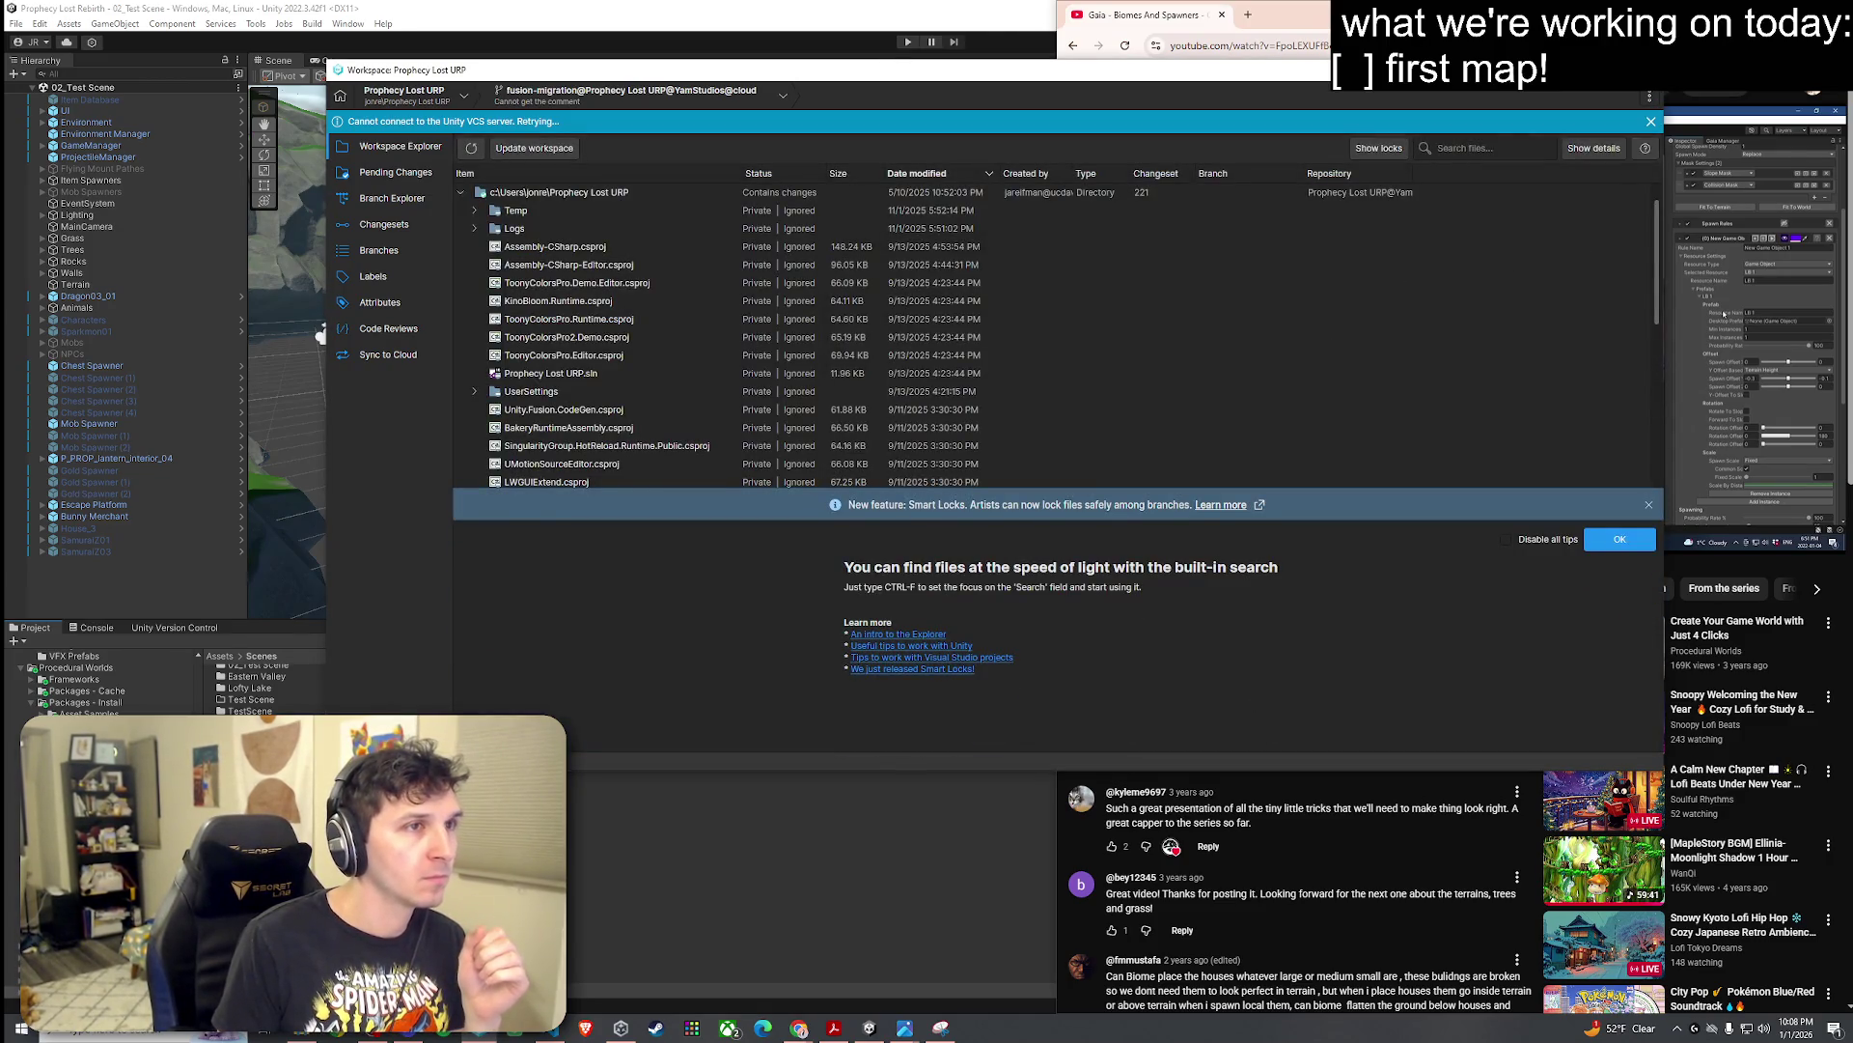
click(1554, 559)
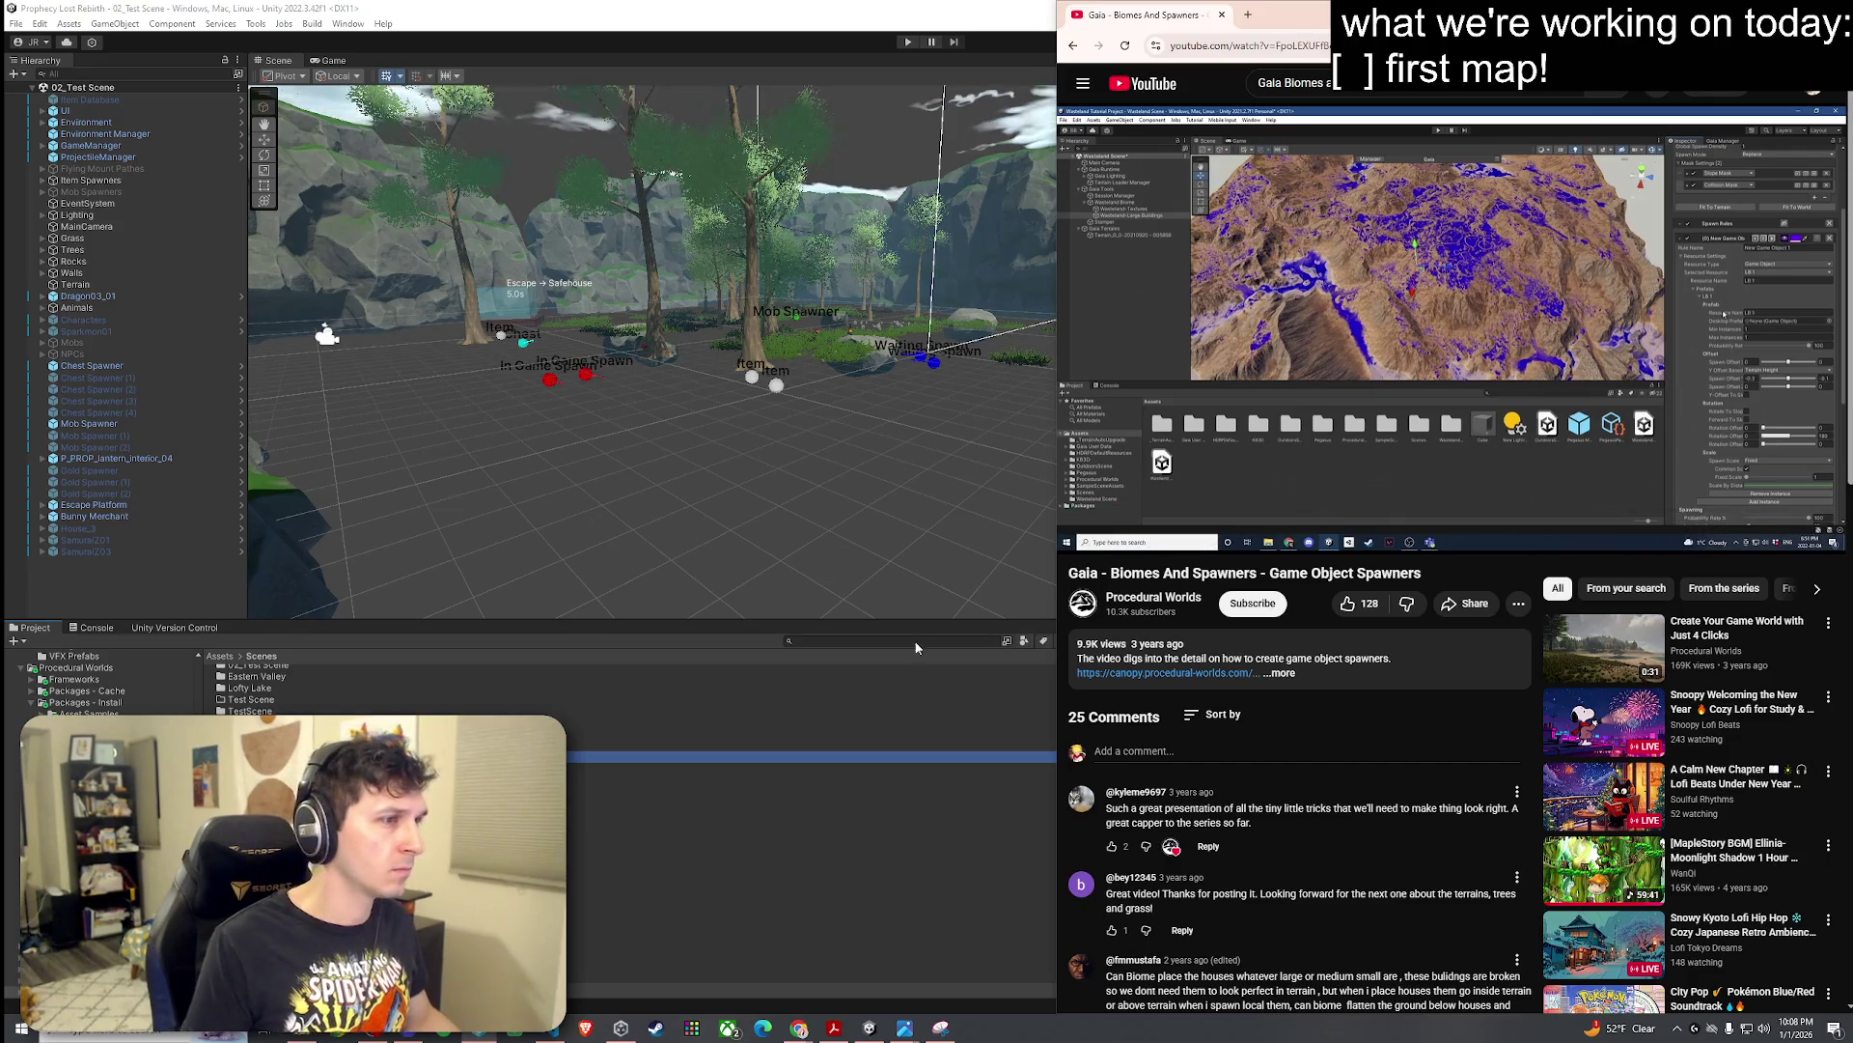
Step: Return to the Unity editor and show the project's Scenes folder
key(alt+Tab)
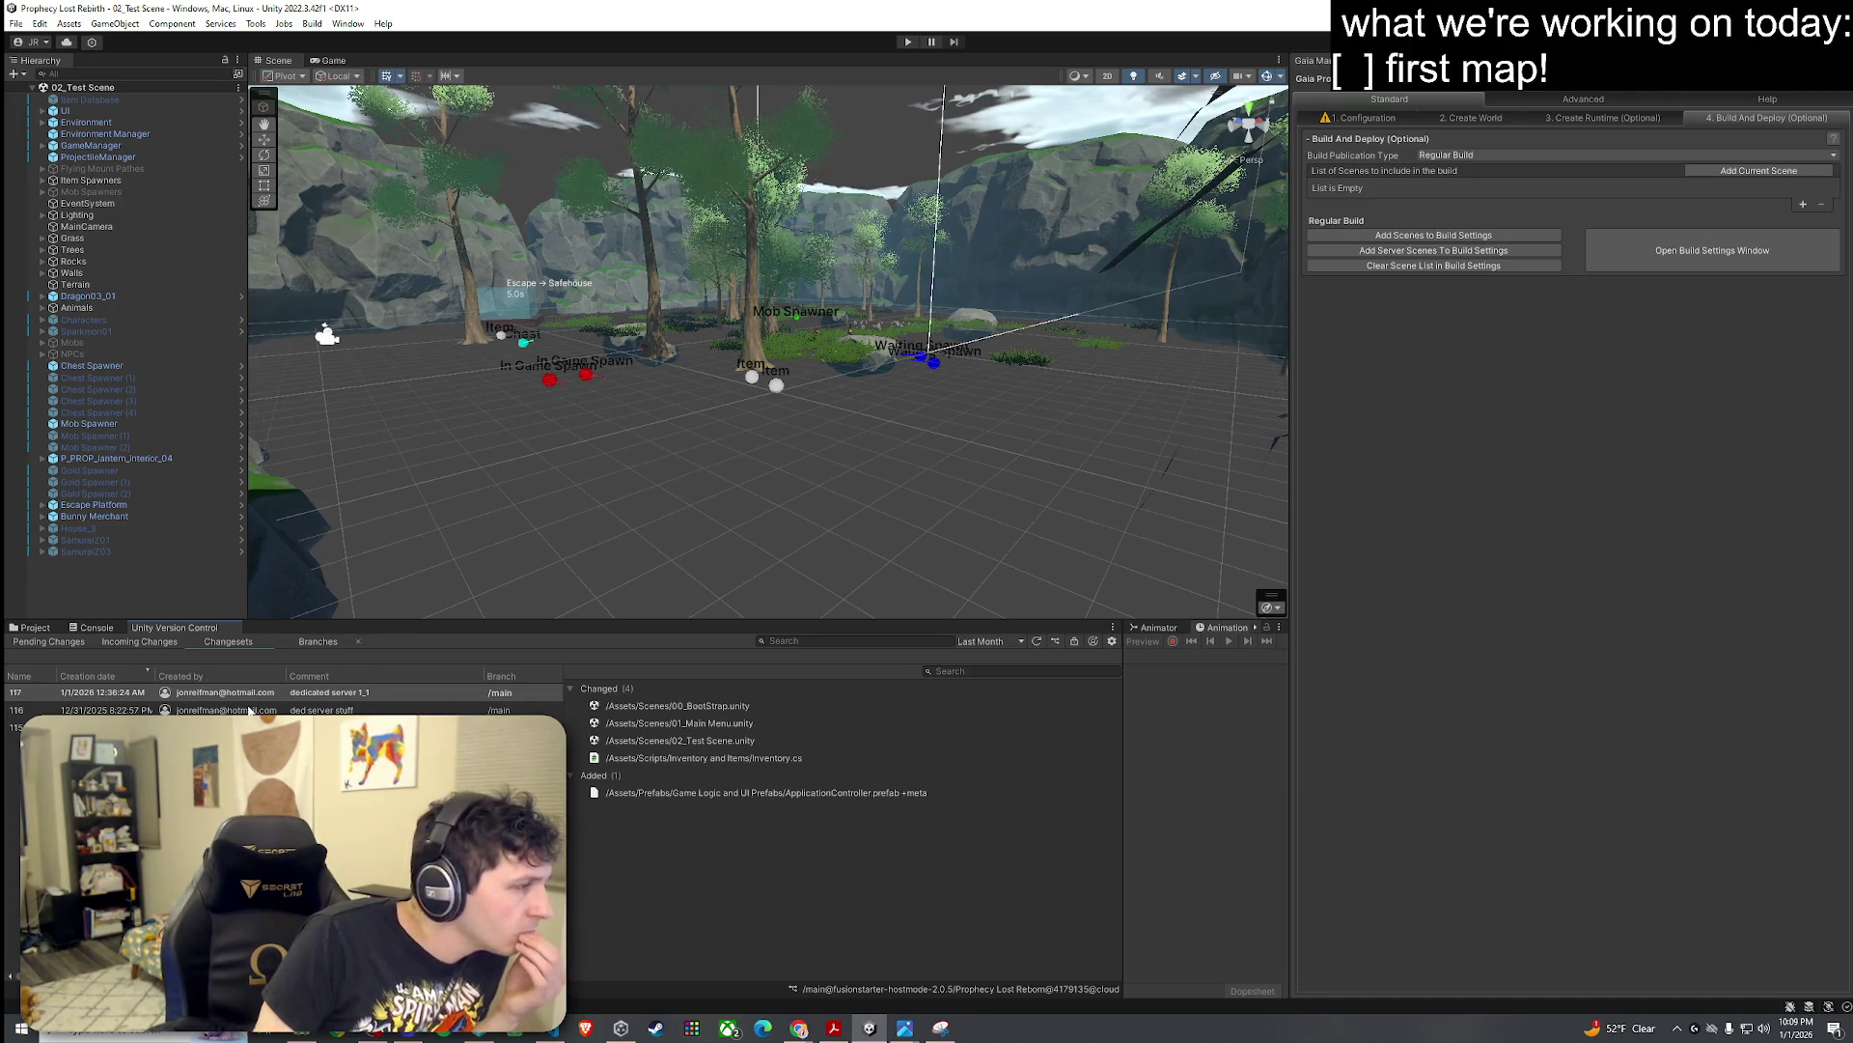
click(46, 628)
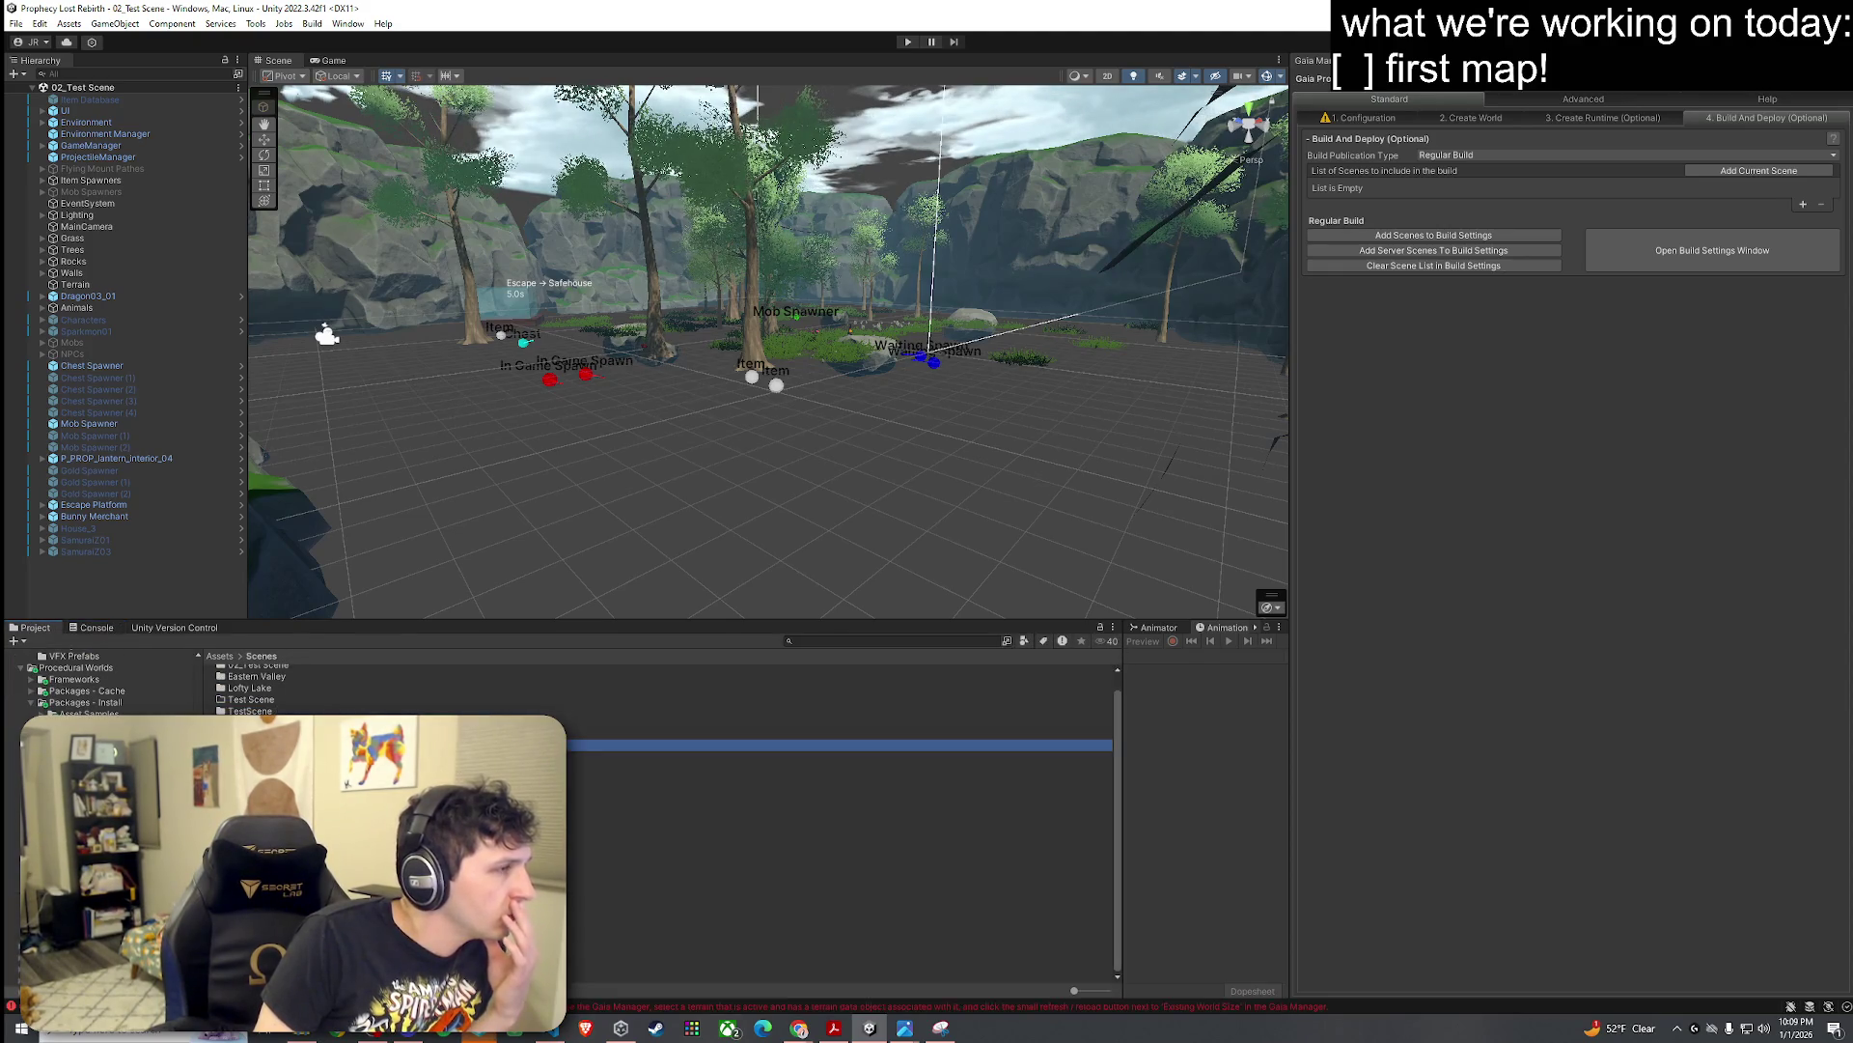
Step: Open the 01_Main Menu scene, fly toward the island, and preview it in the Game view
double_click(280, 732)
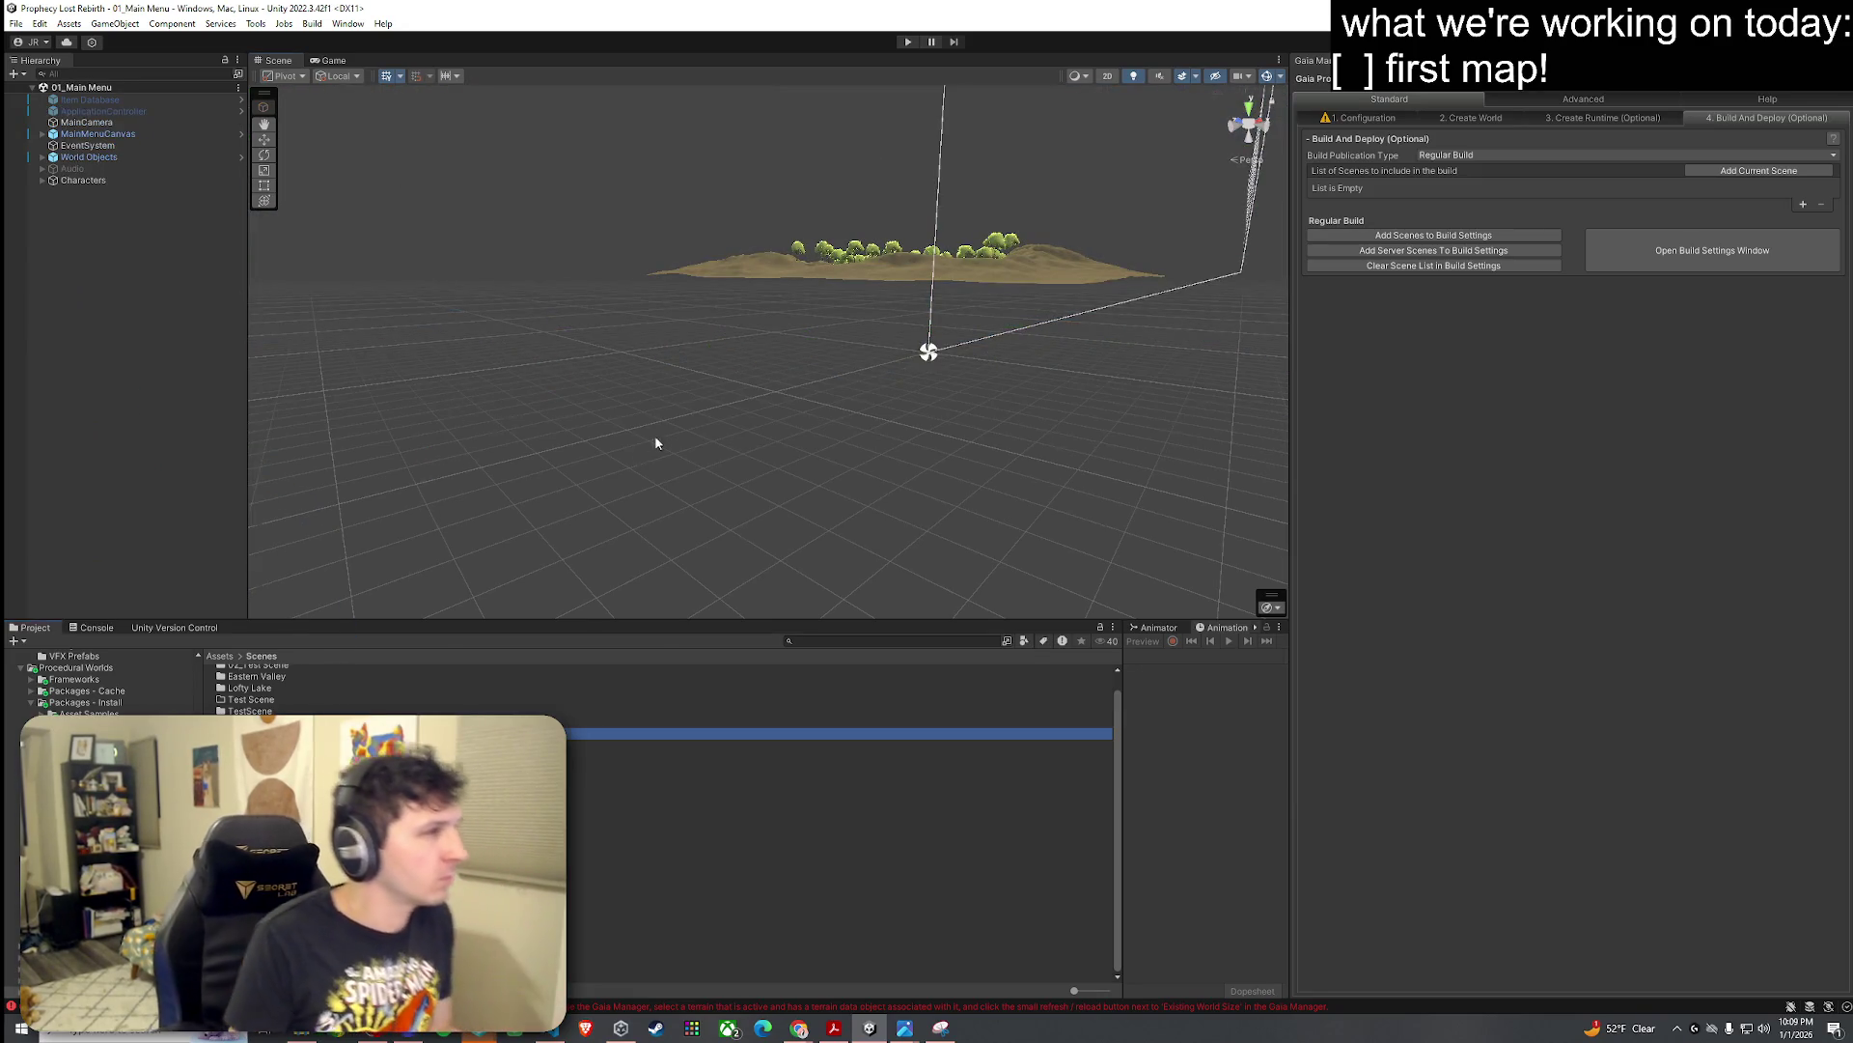
mouse_move(654, 438)
mouse_down()
mouse_move(728, 393)
mouse_move(717, 359)
mouse_up()
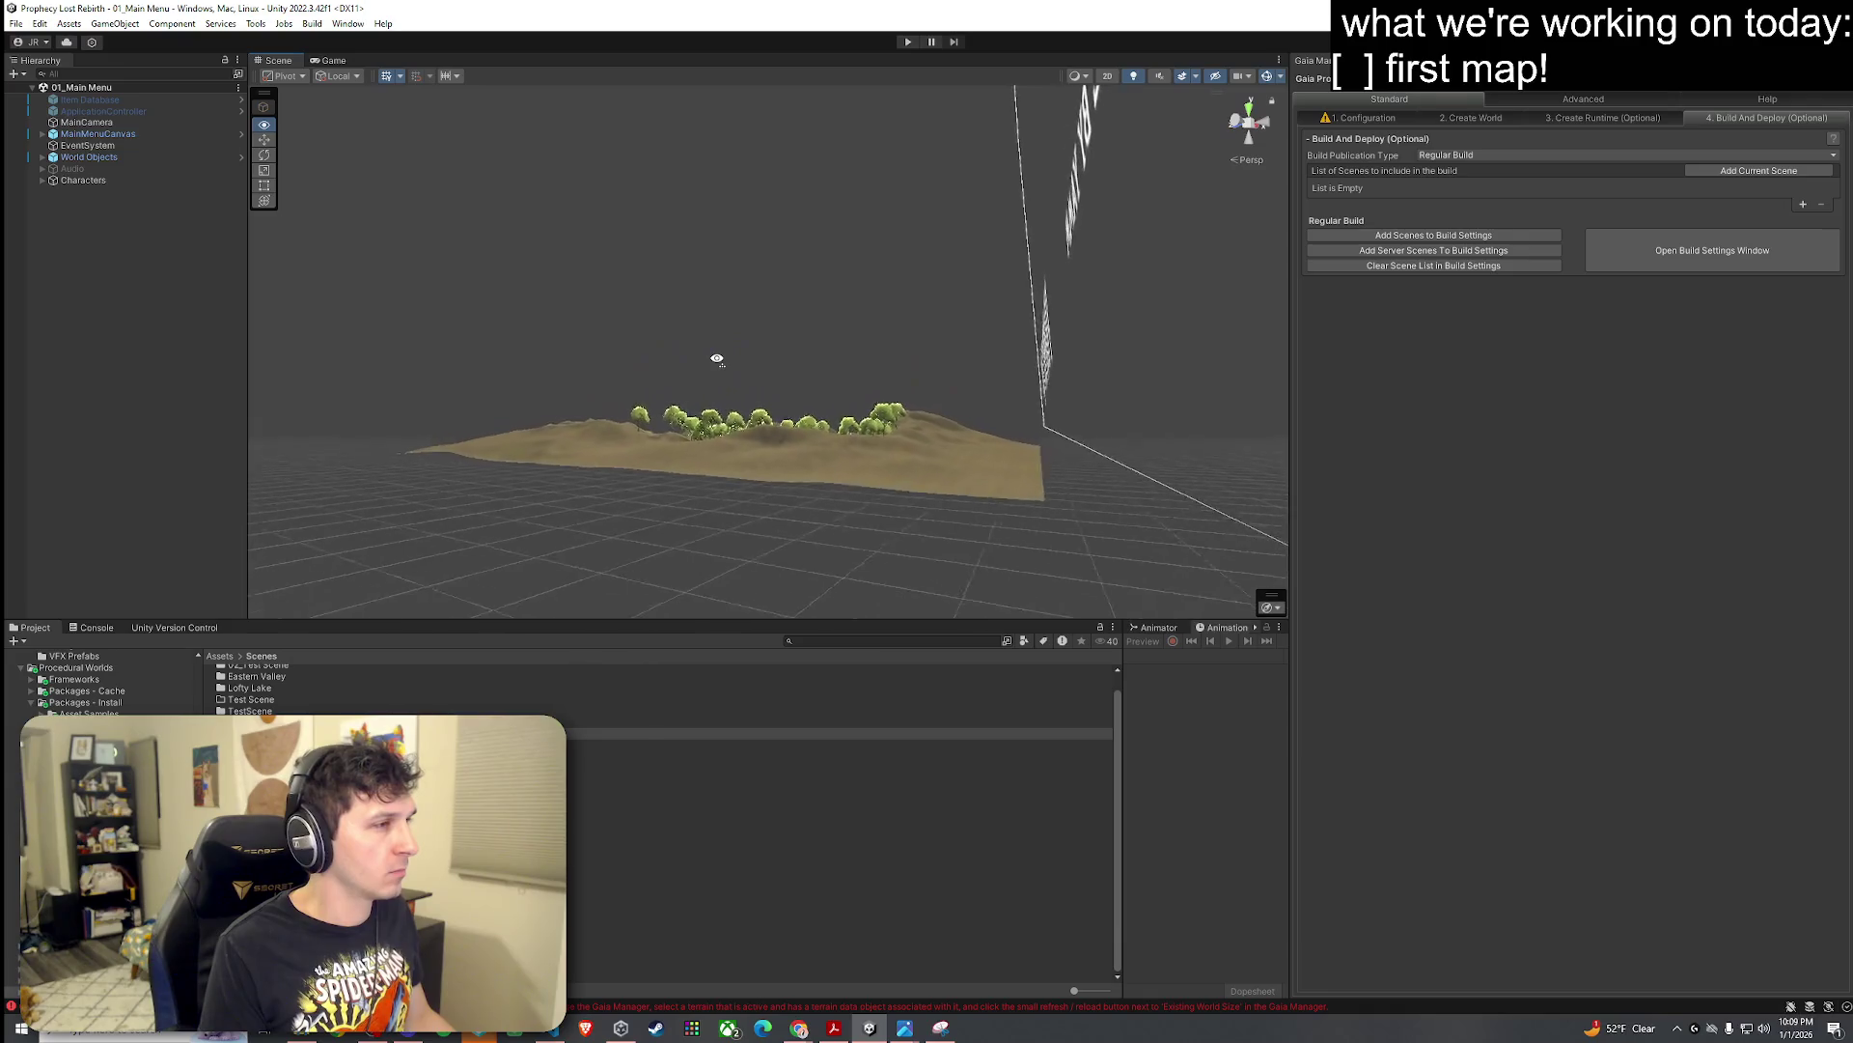
key(w)
click(325, 61)
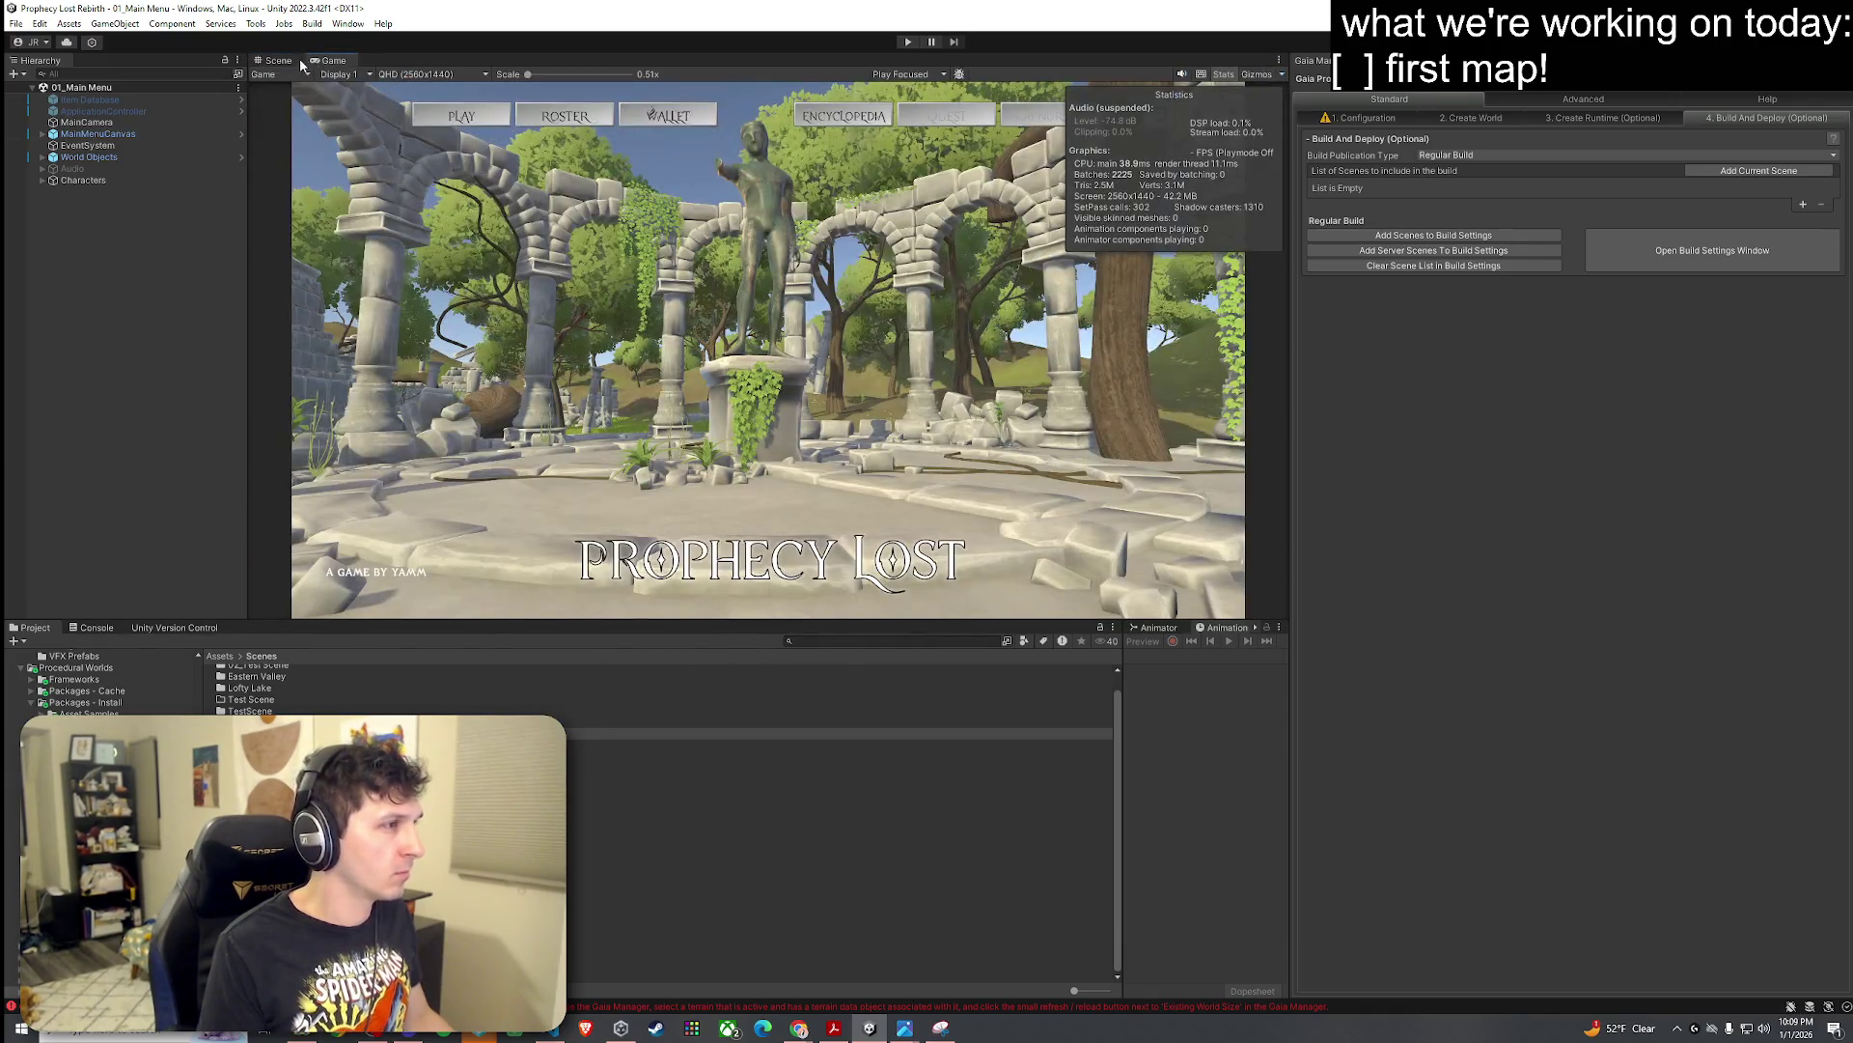
Step: Open 02_Test Scene, select its Terrain object, and return to the Scene view
click(251, 745)
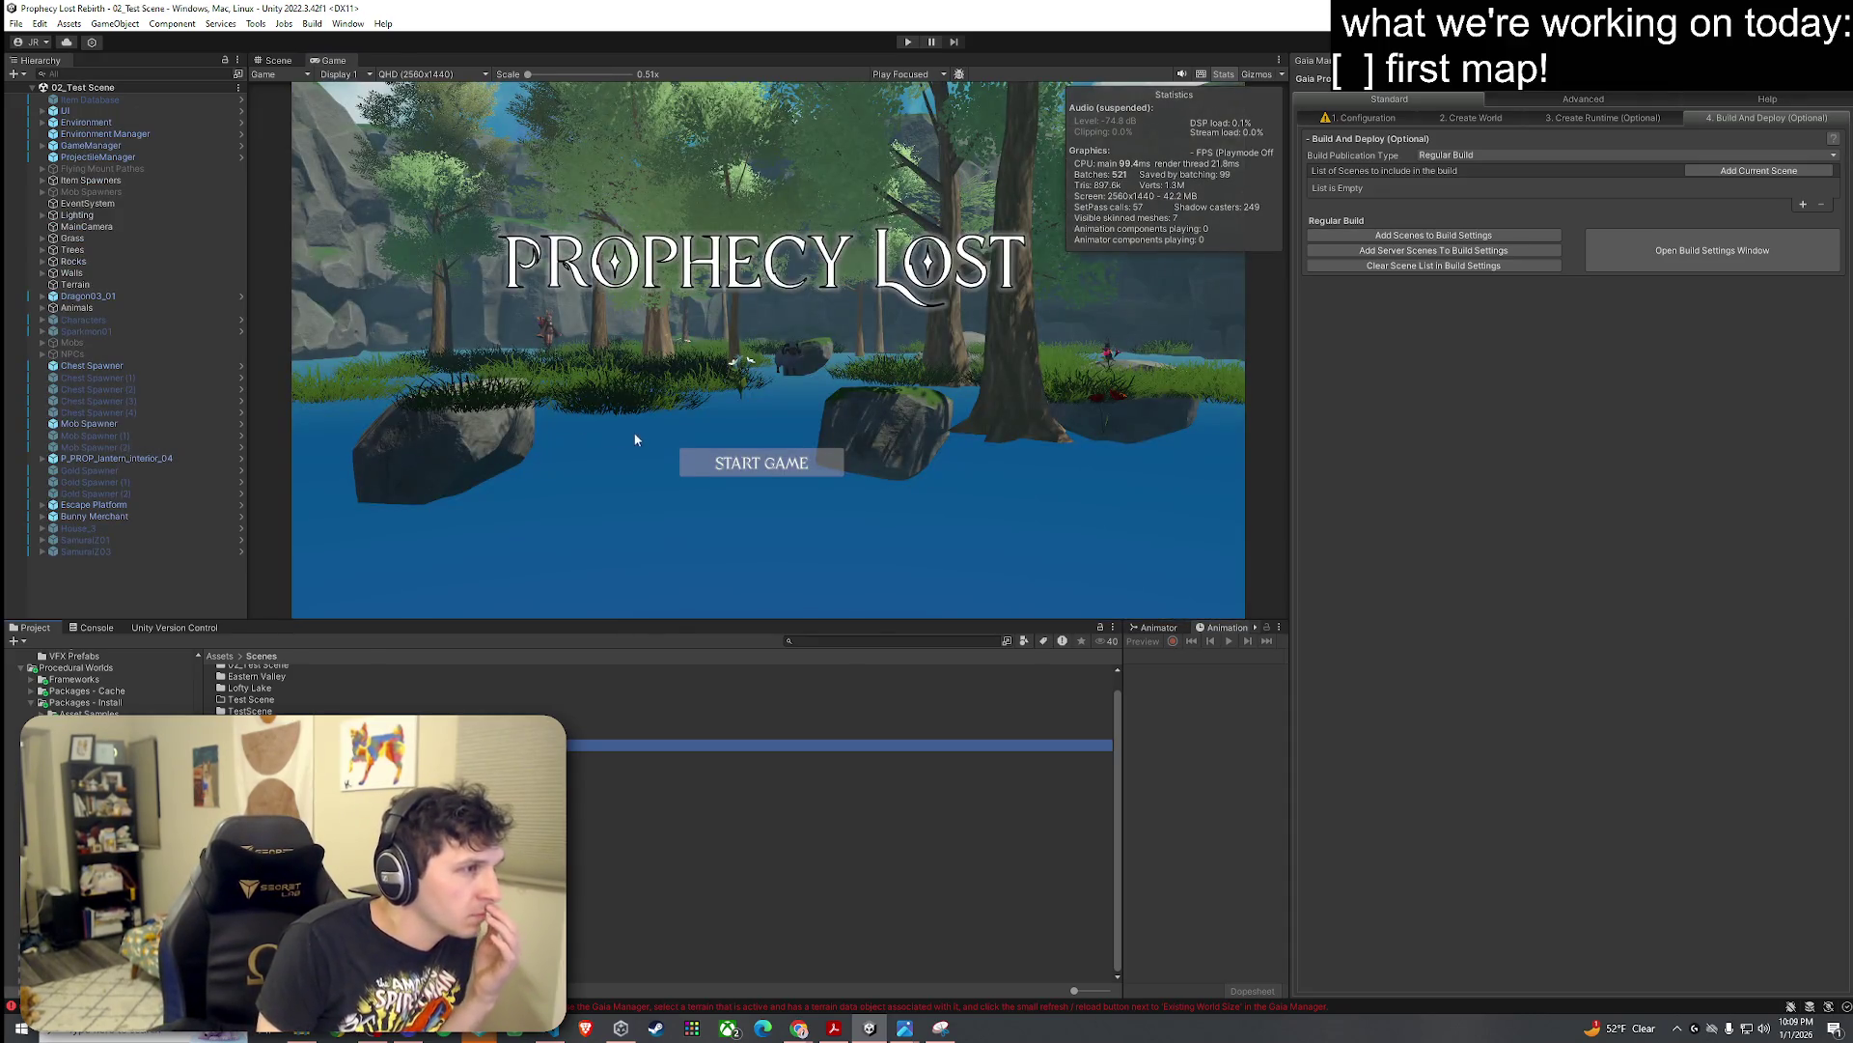
click(633, 444)
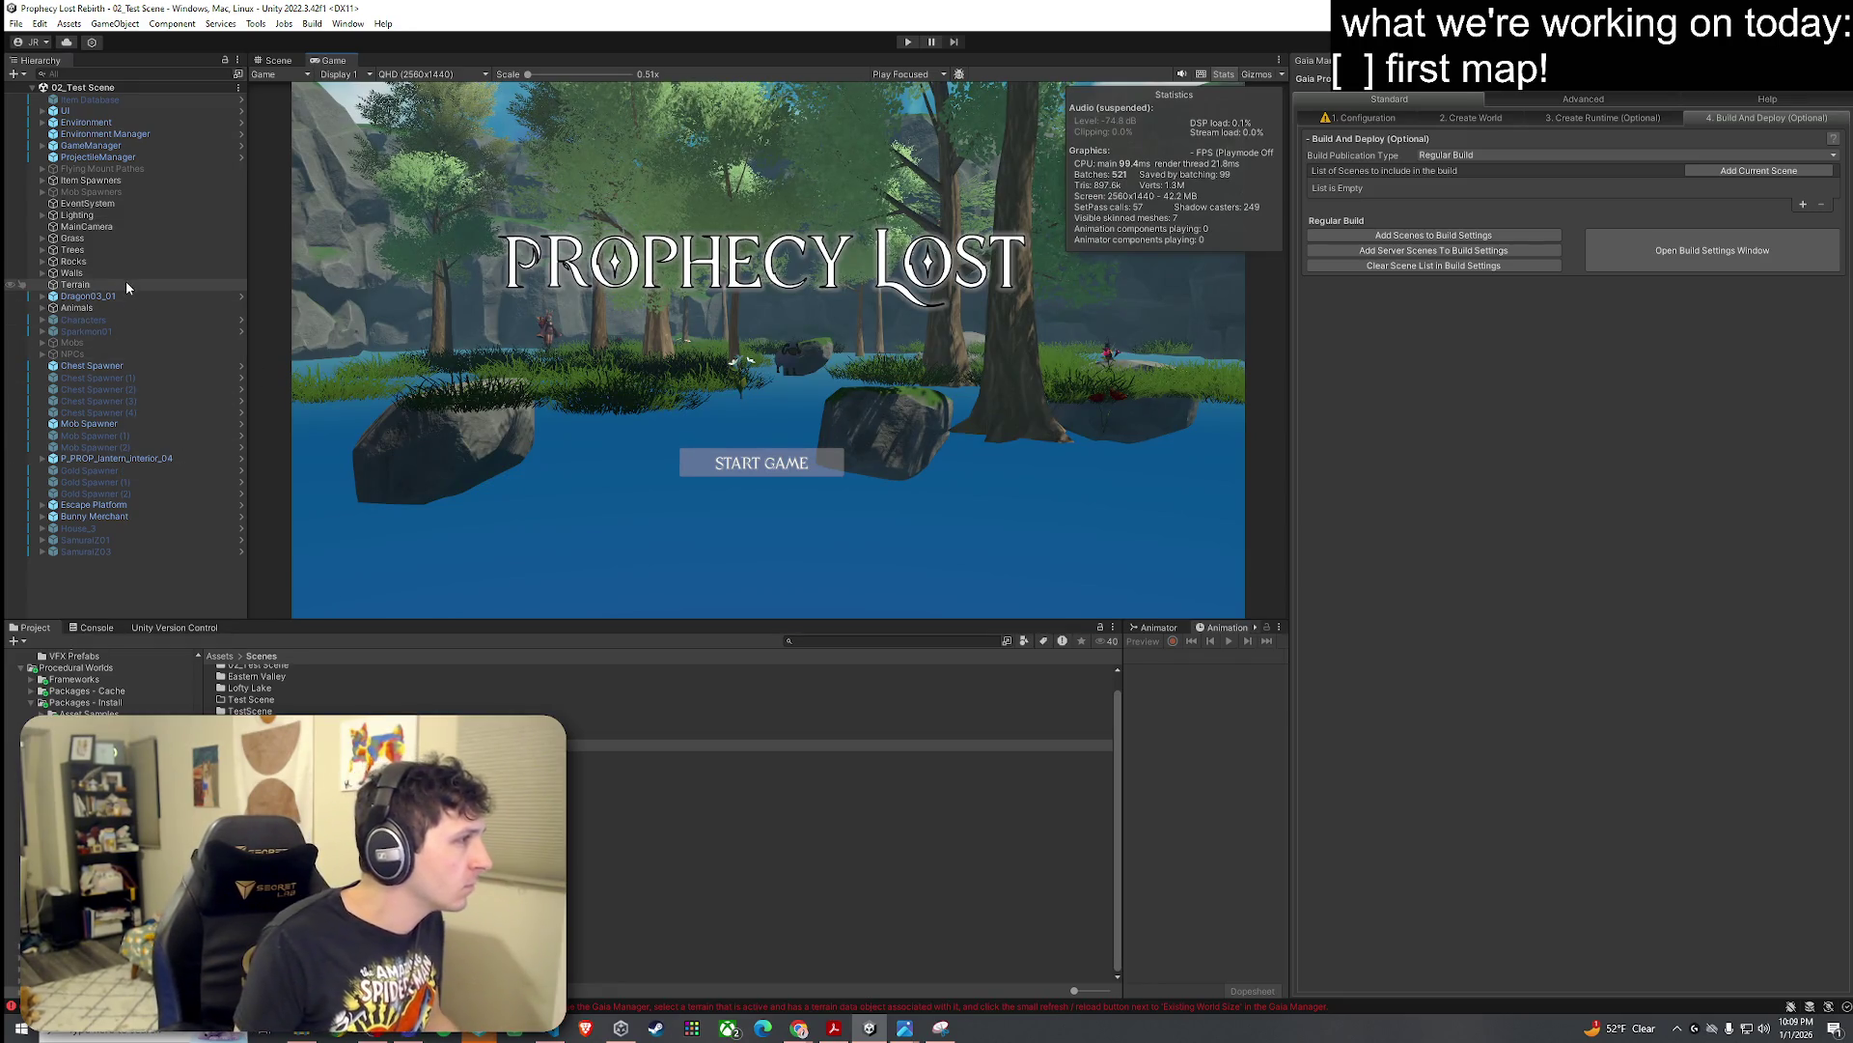
click(126, 286)
click(278, 60)
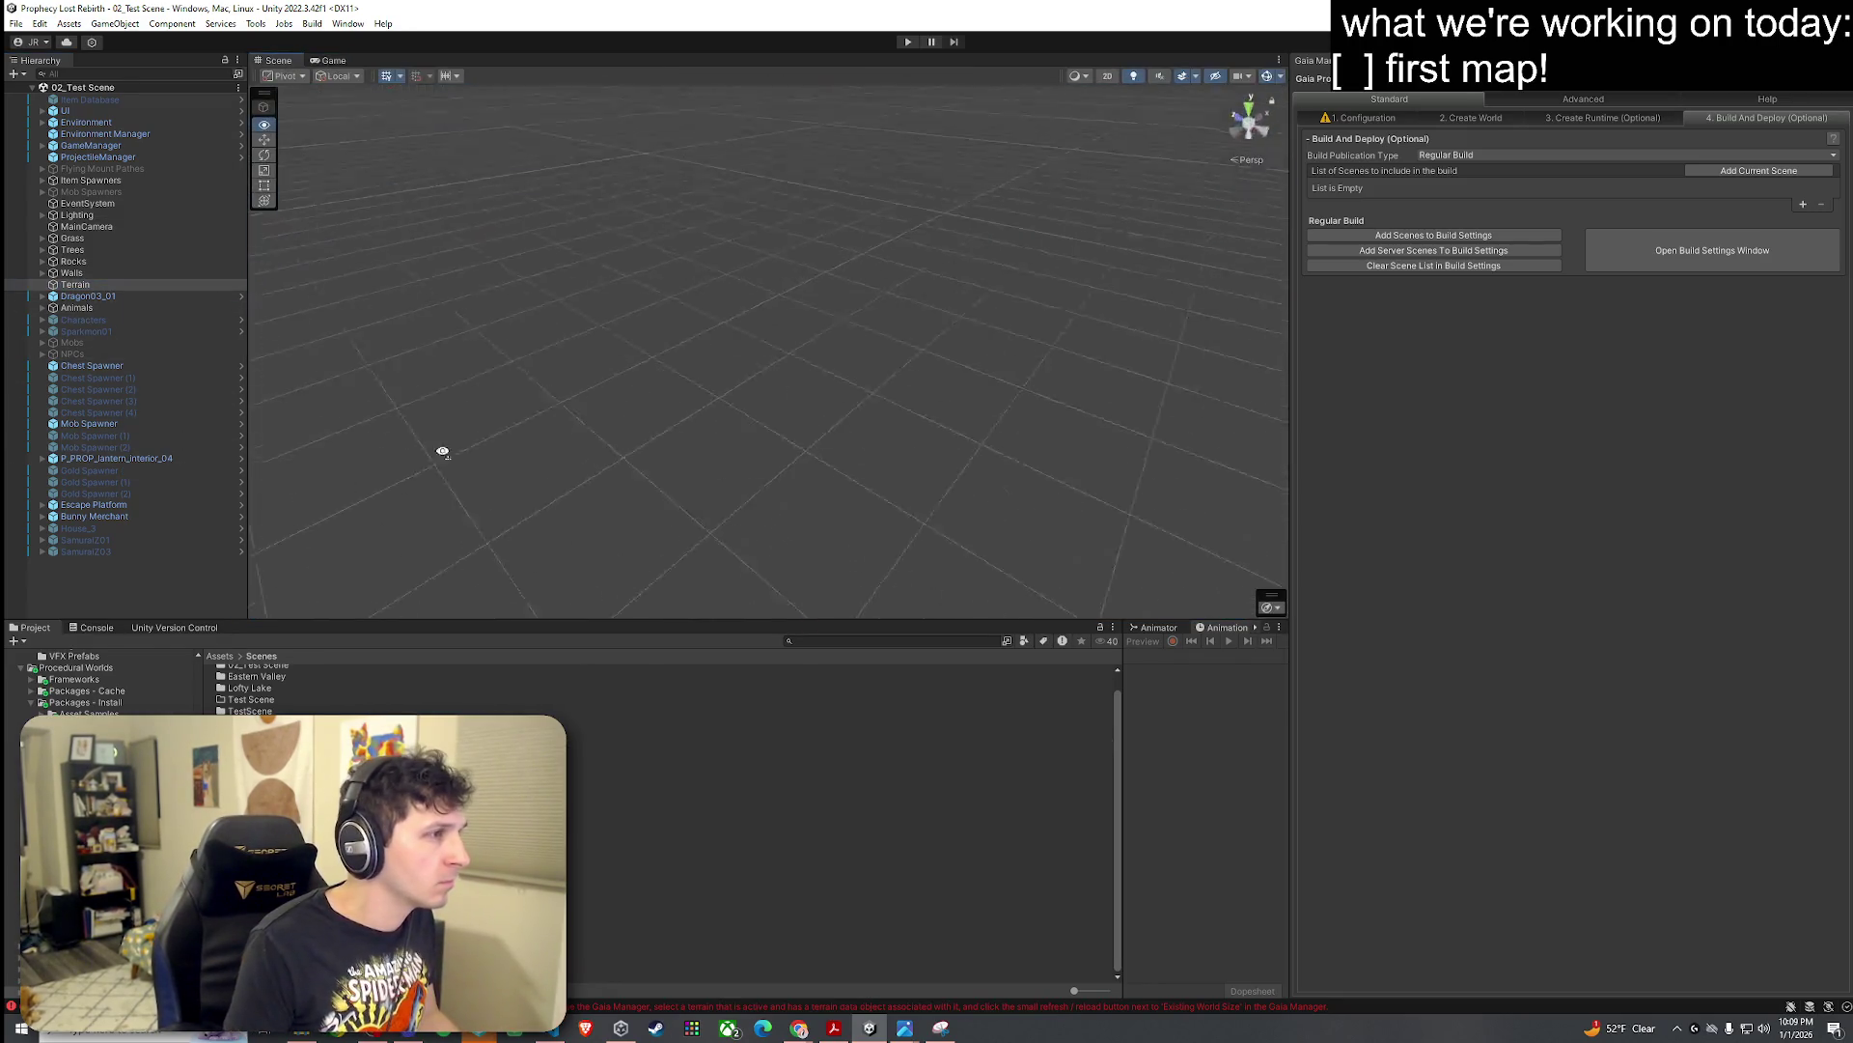
Step: Frame the Terrain and fly the Scene camera over the rocks and forest
drag(442, 451, 502, 415)
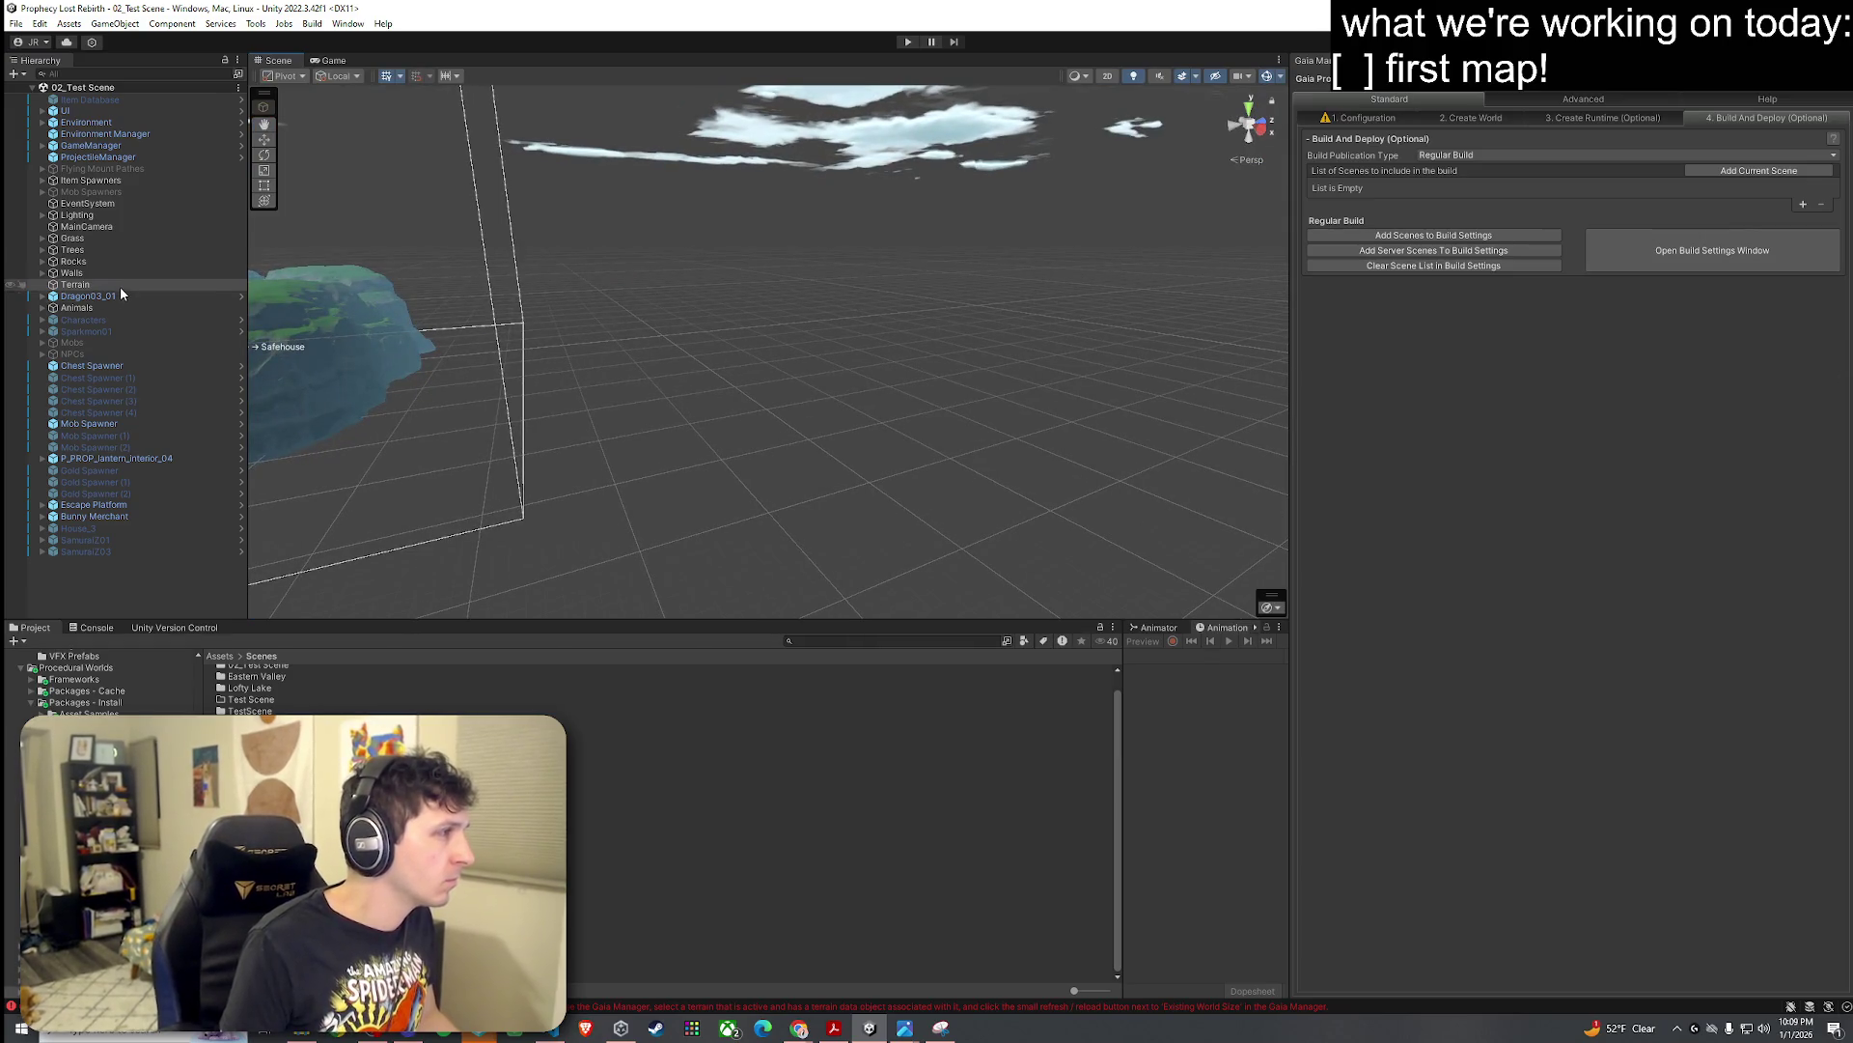
mouse_move(590, 343)
mouse_down()
mouse_move(1007, 322)
mouse_move(513, 364)
mouse_move(720, 302)
mouse_move(737, 318)
mouse_move(580, 318)
mouse_up()
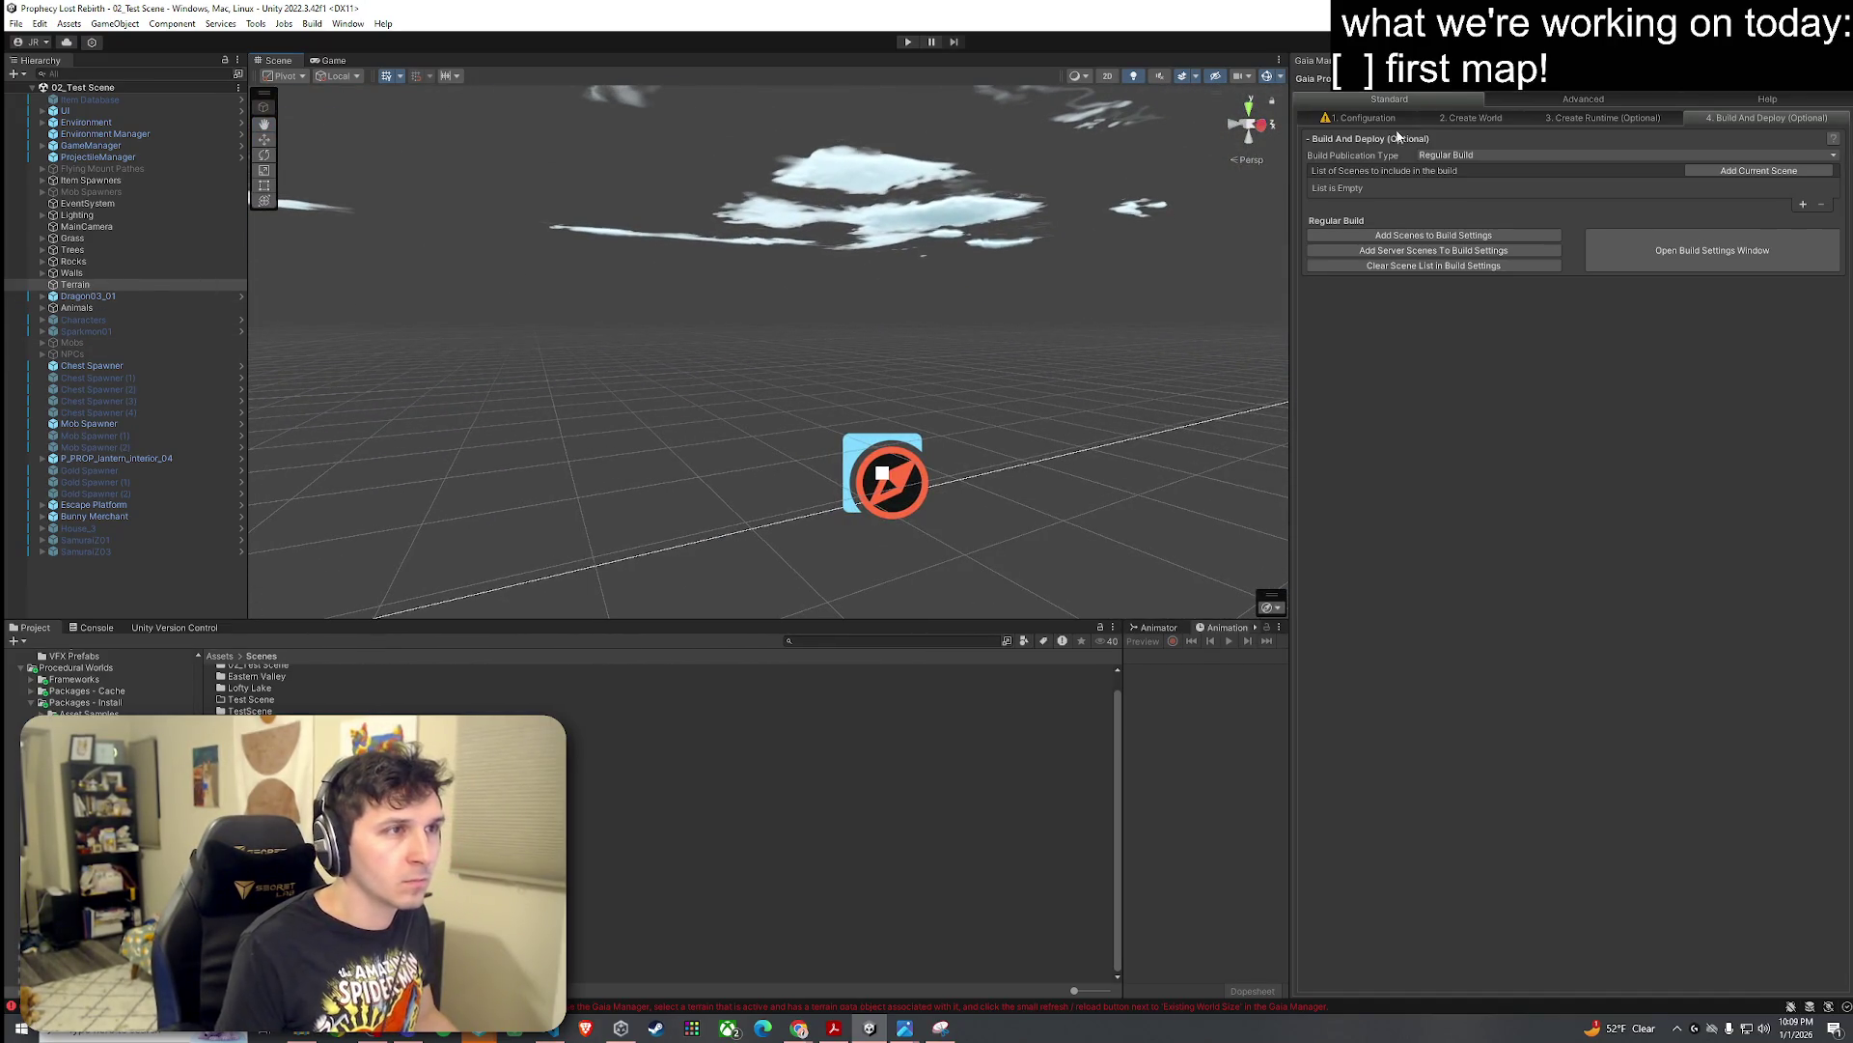
key(f)
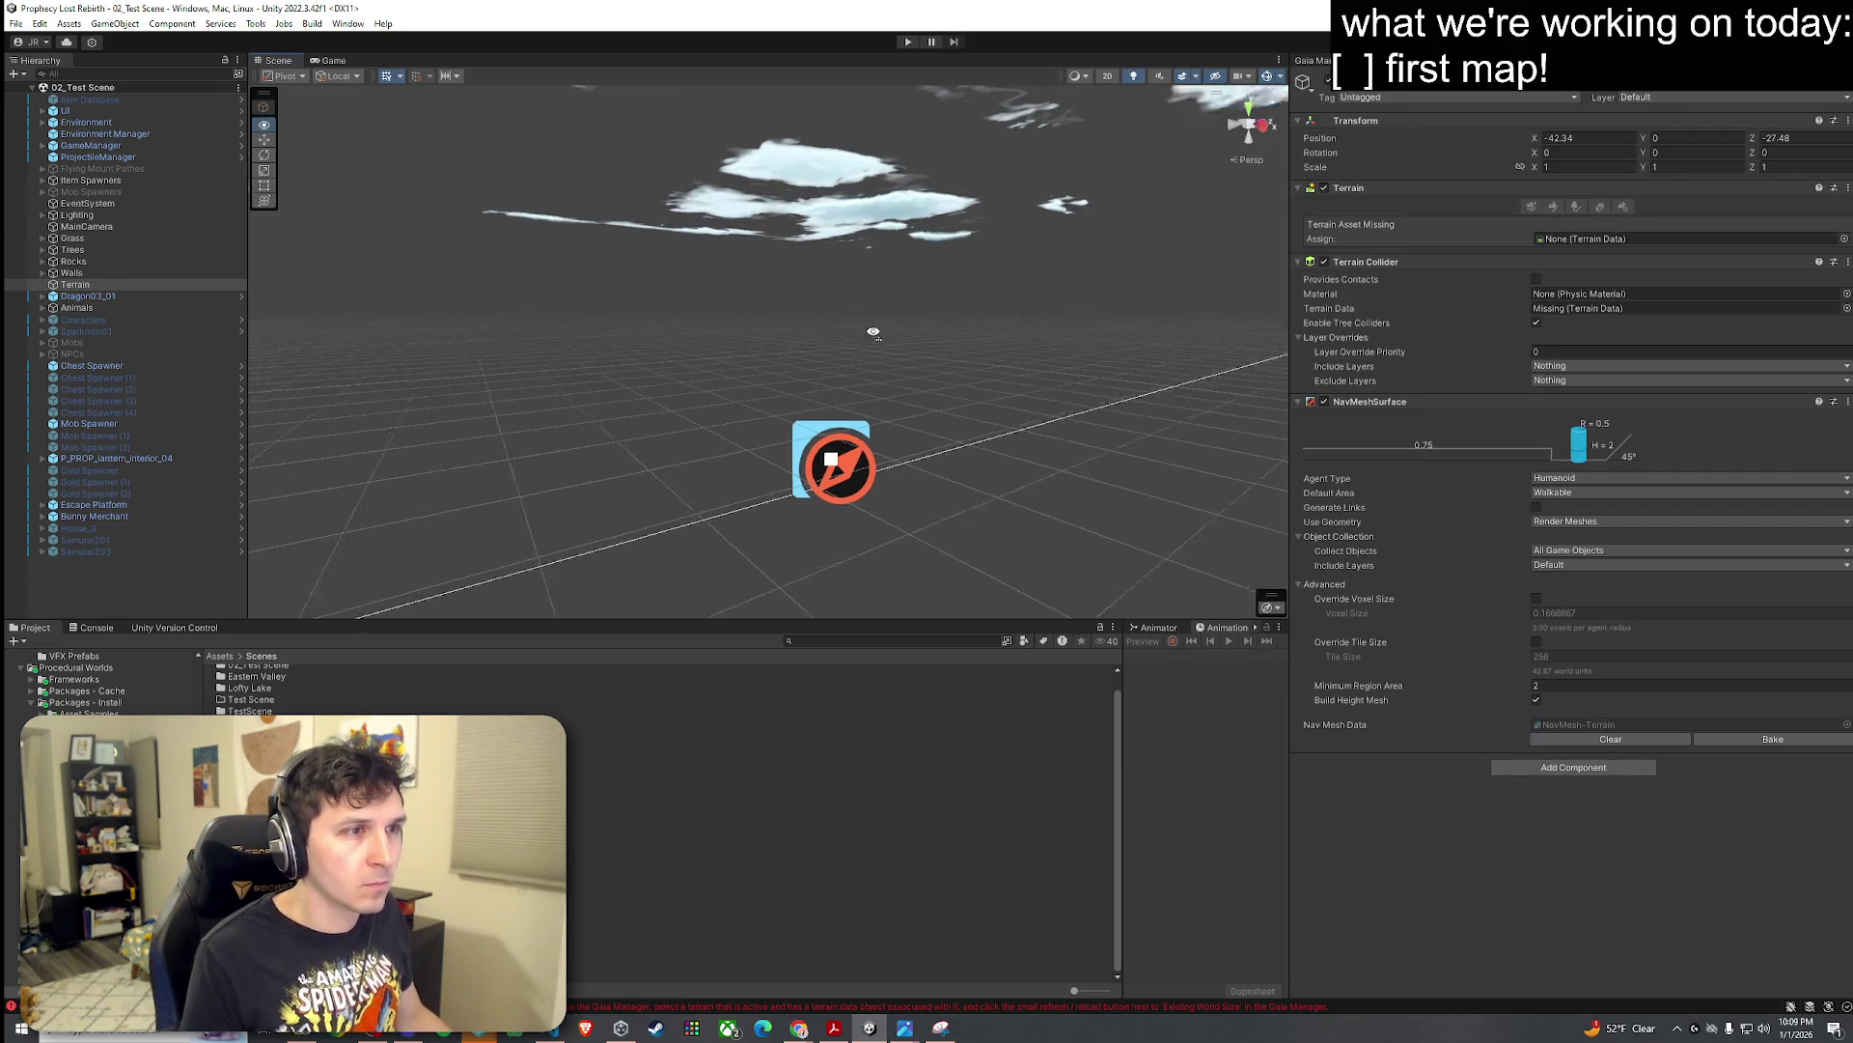
key(w)
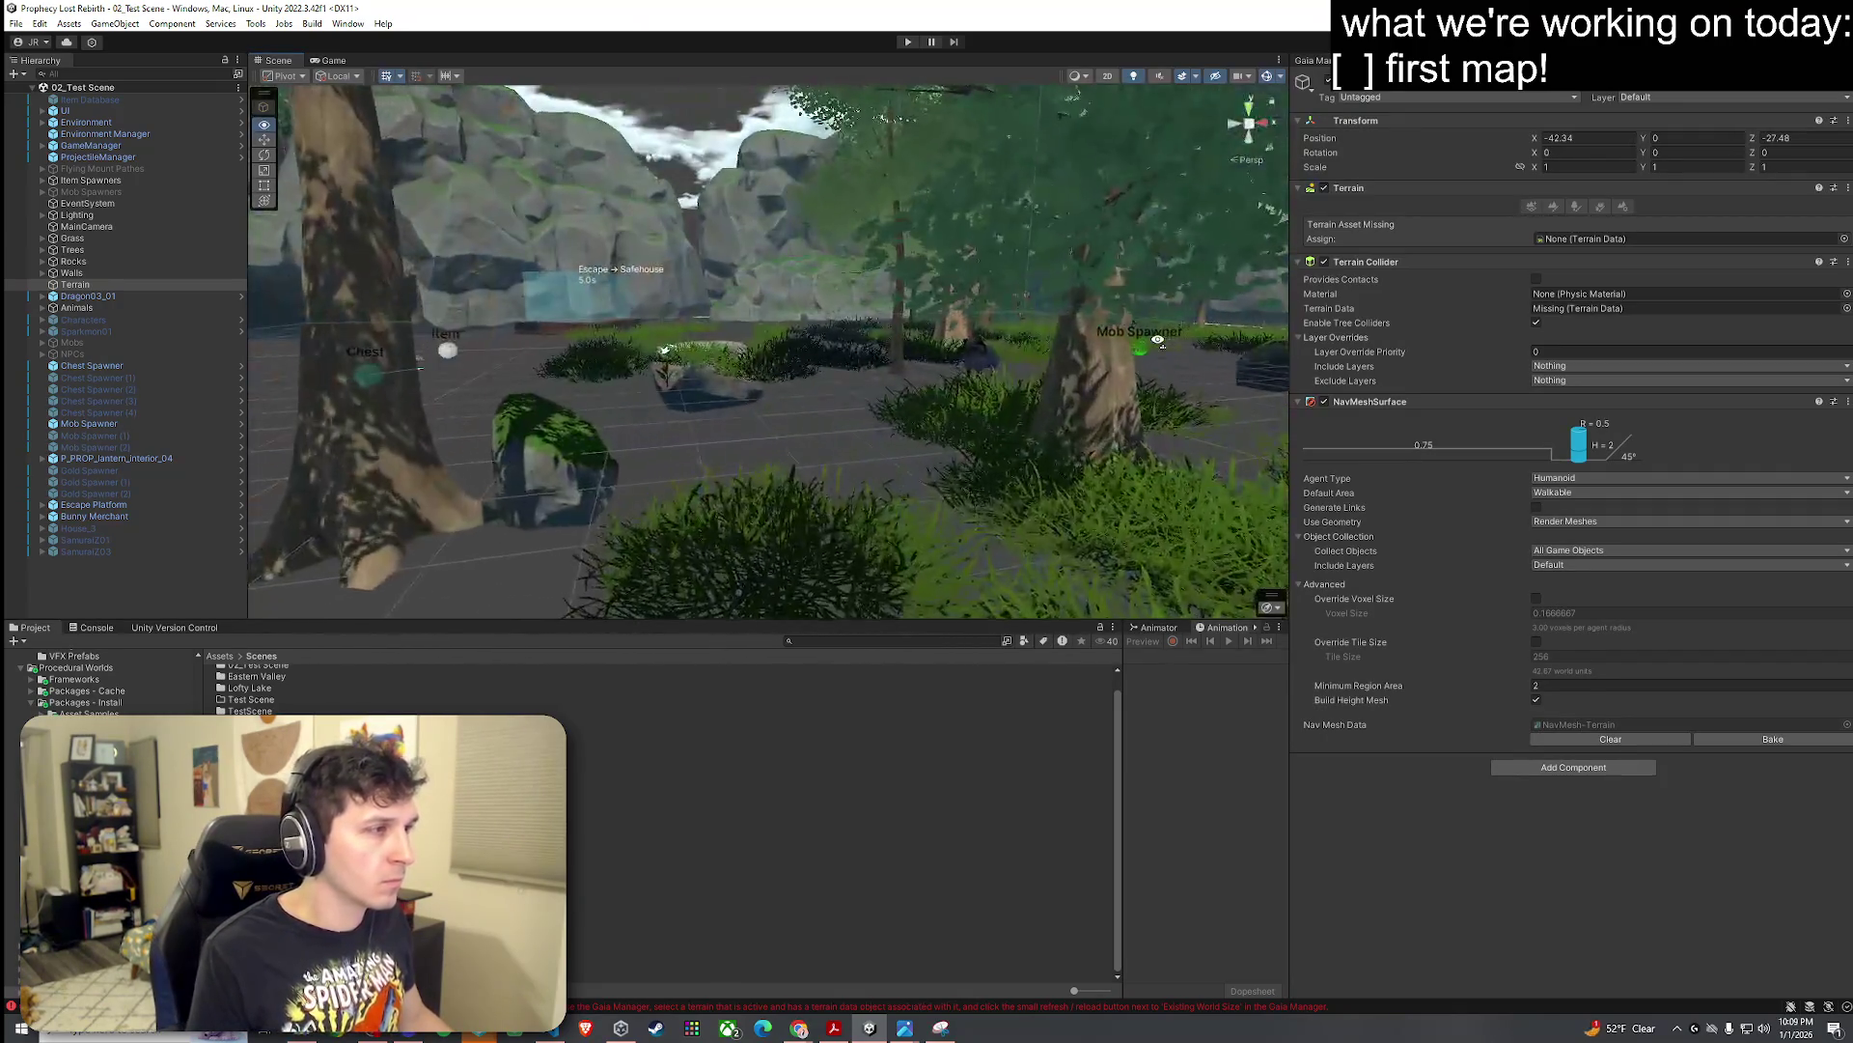
key(w)
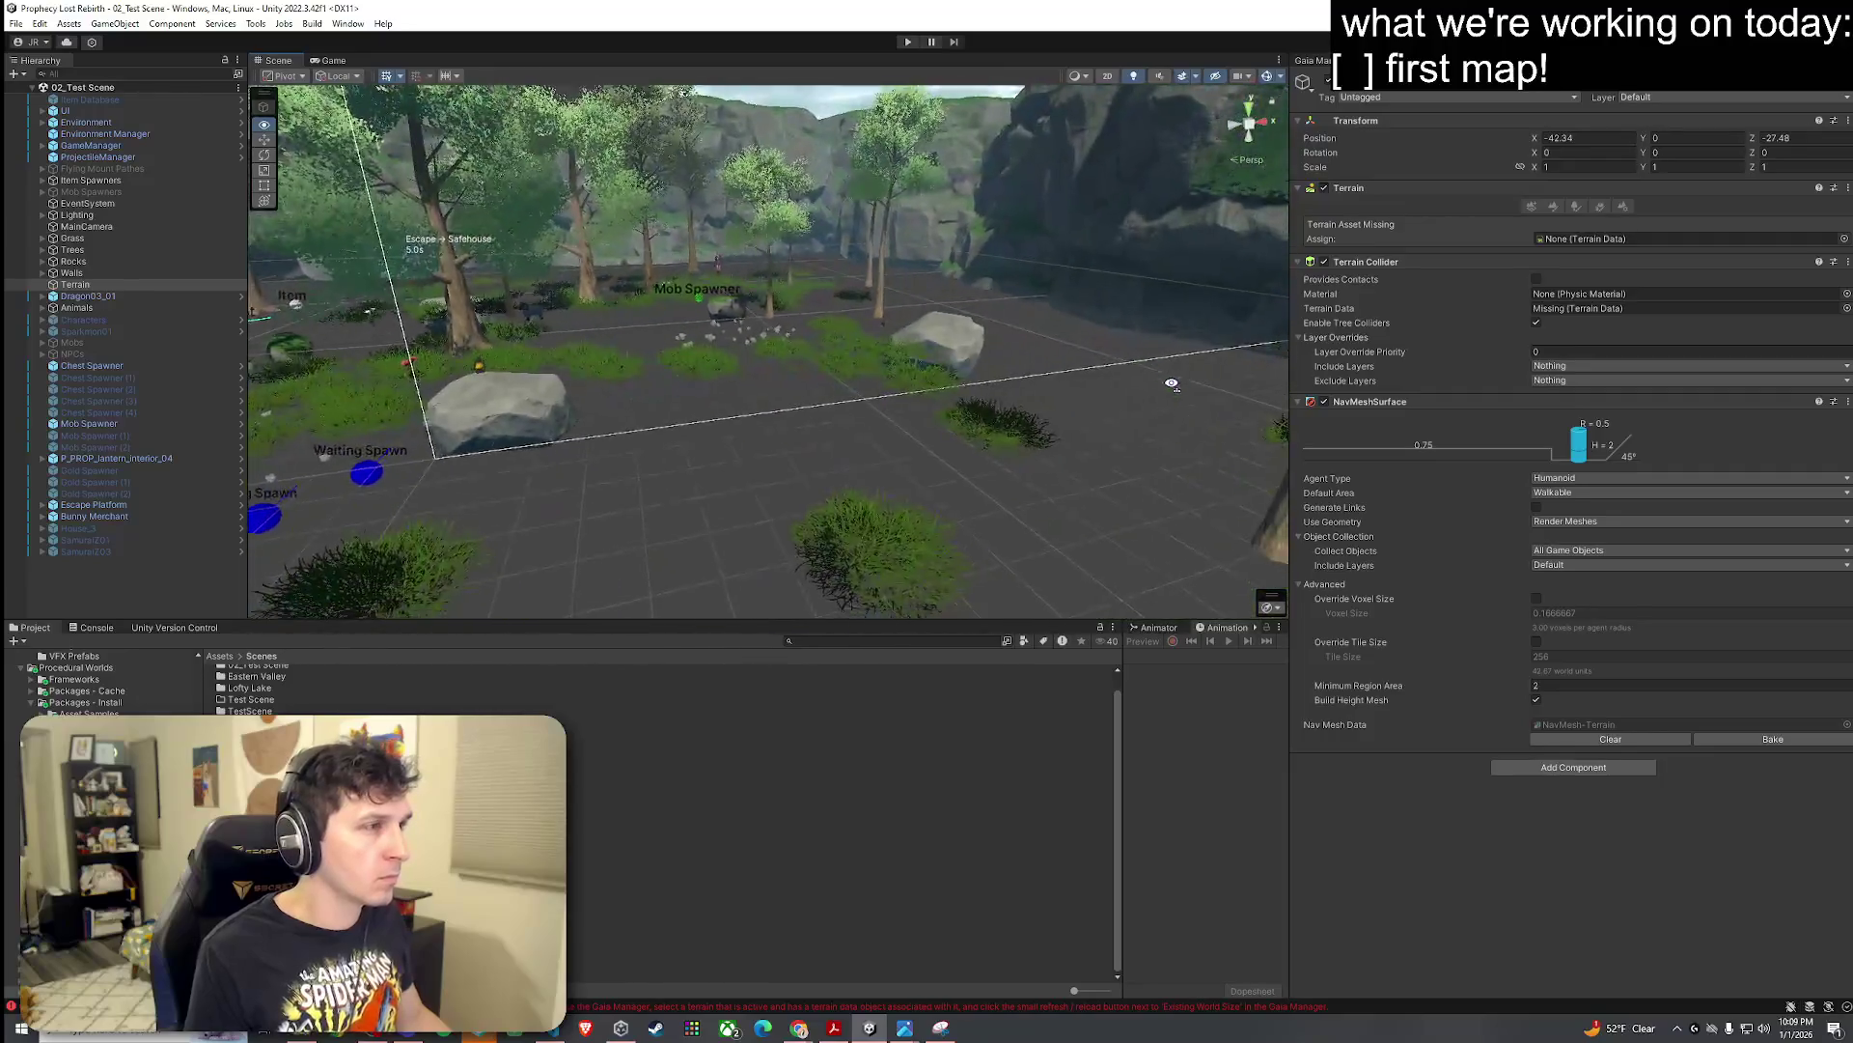
Step: Clear the console messages and select the 02_Foothills Test scene asset
click(96, 627)
click(19, 641)
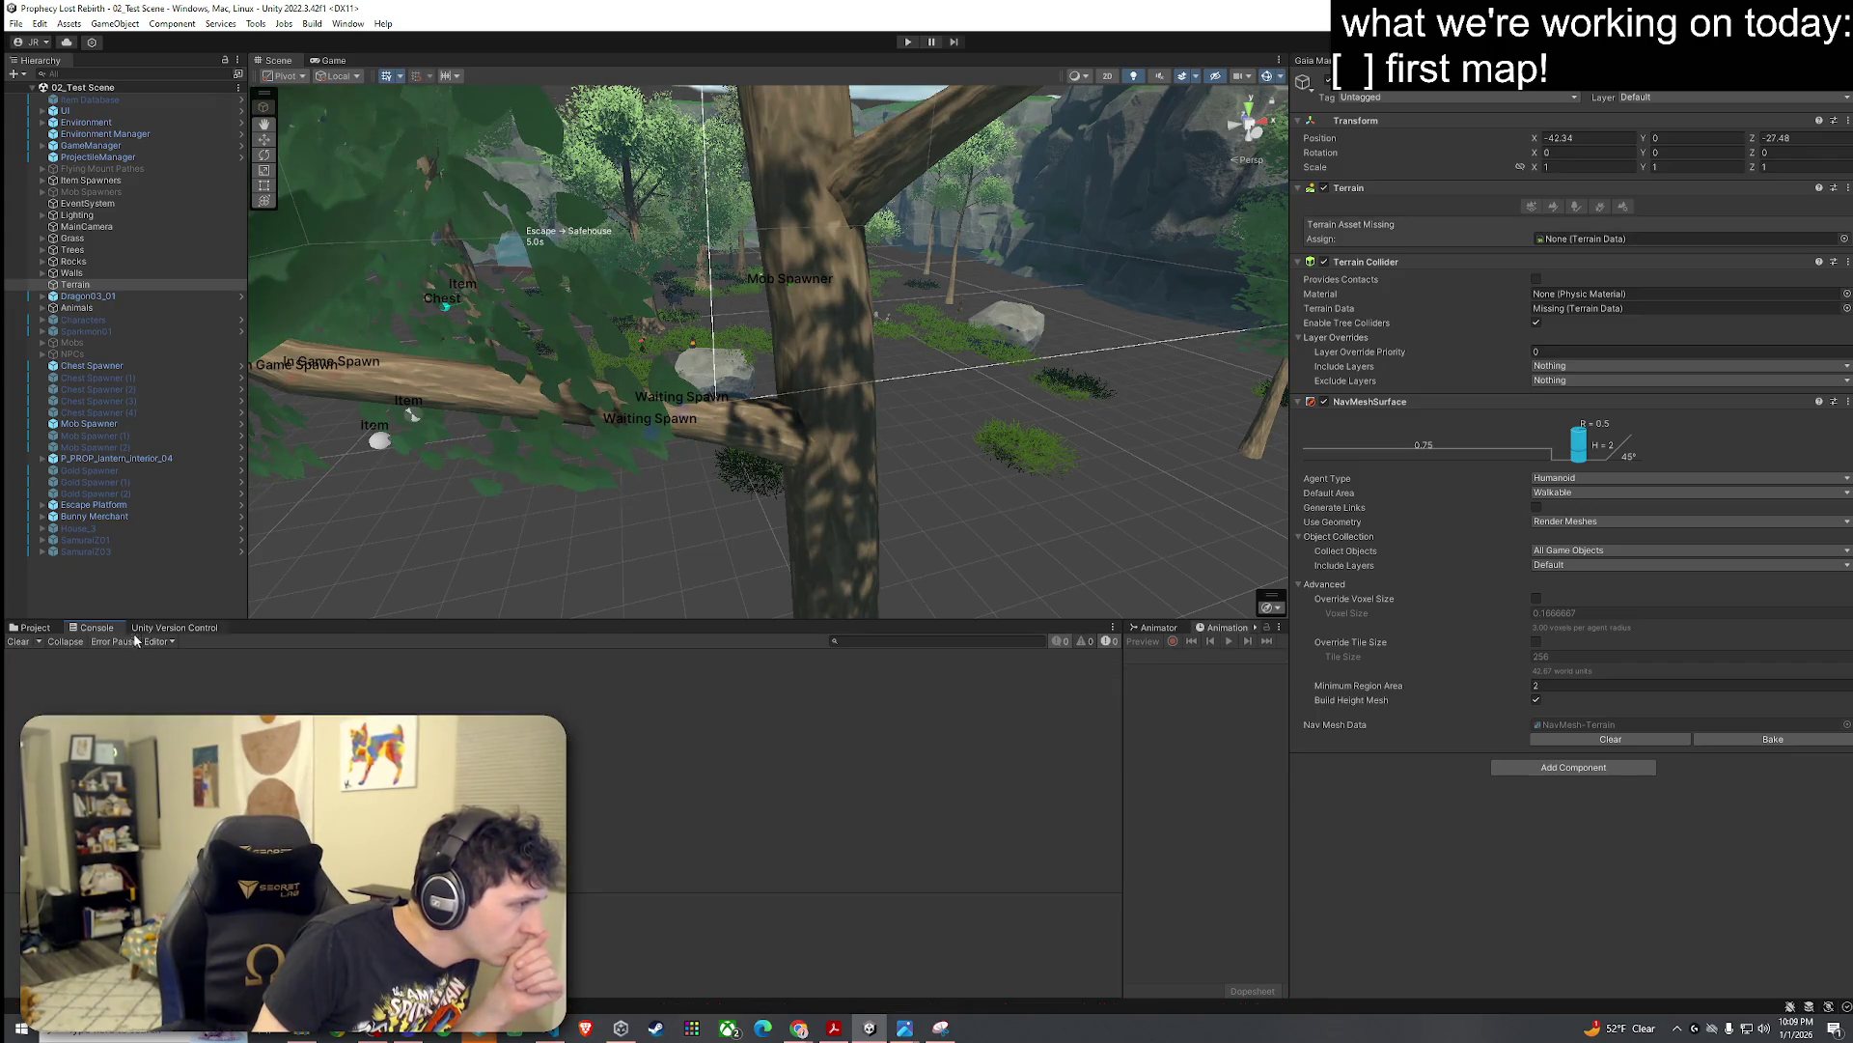
click(44, 630)
click(261, 768)
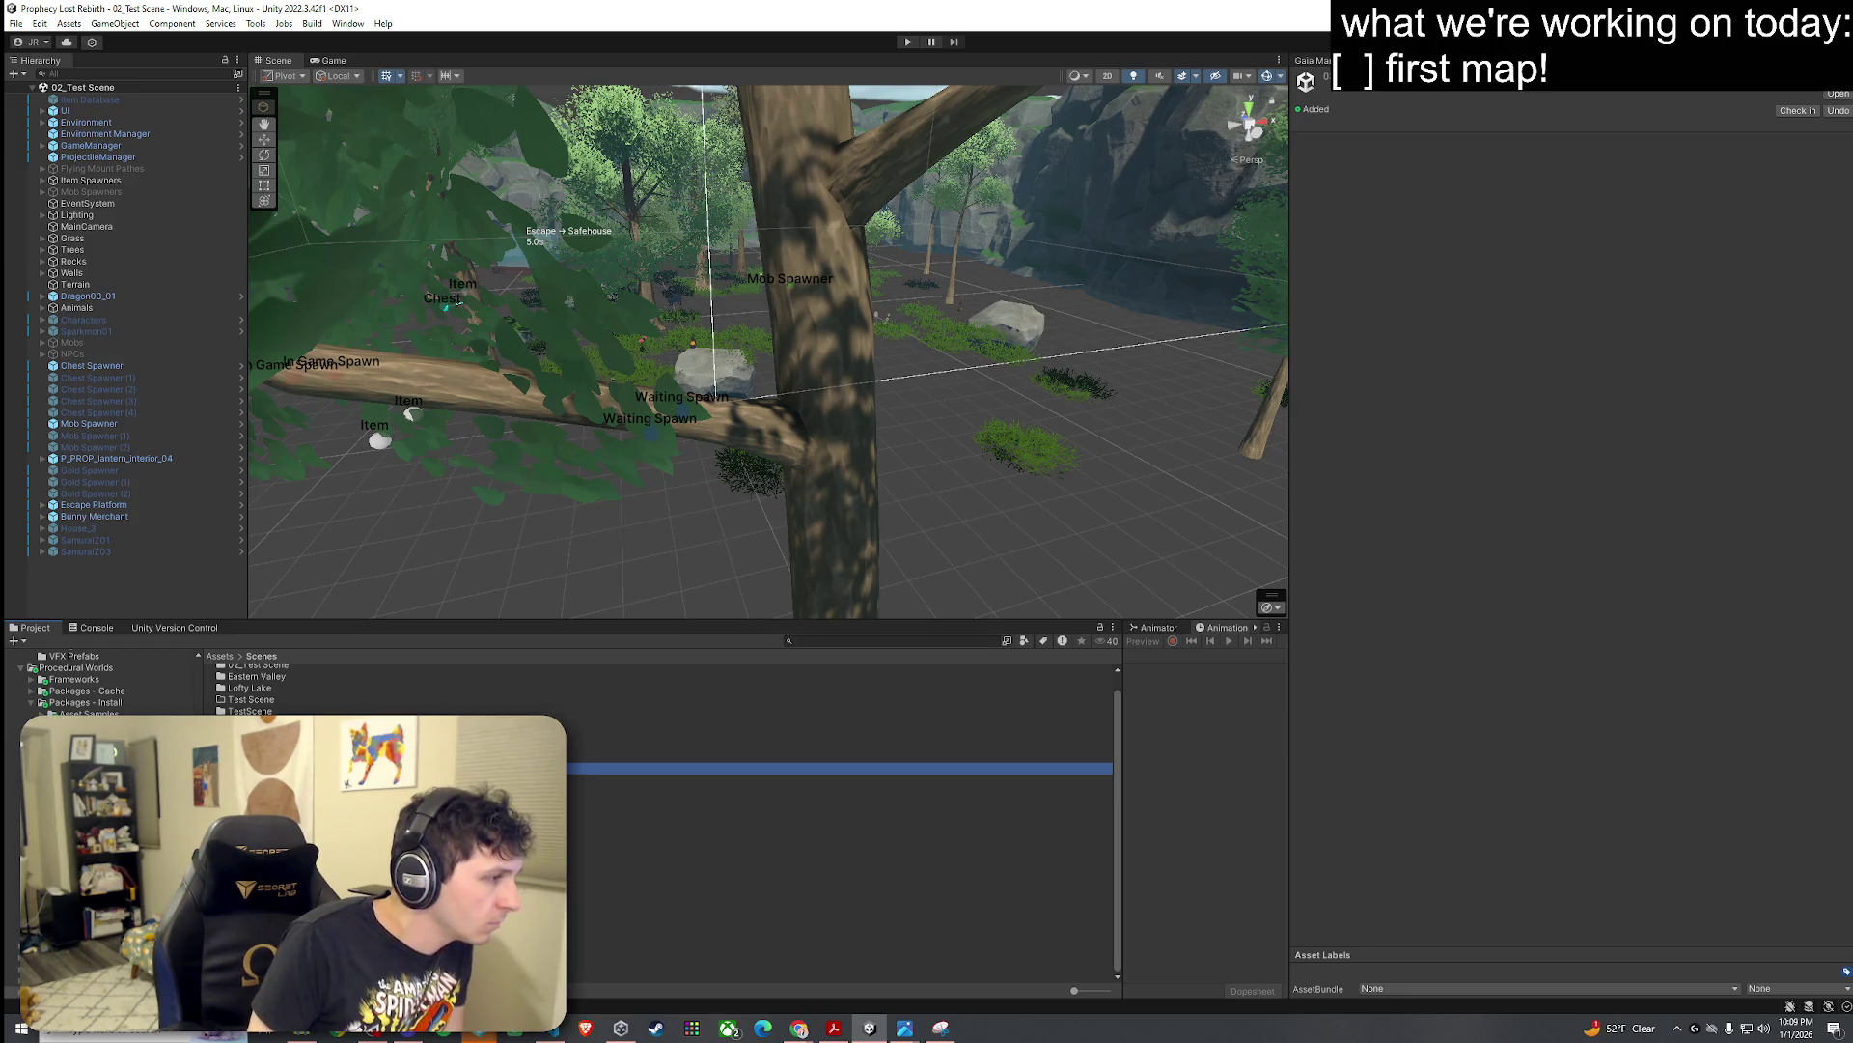
Step: Delete the 02_Foothills Test.unity scene asset, confirming the permanent deletion
key(ctrl+d)
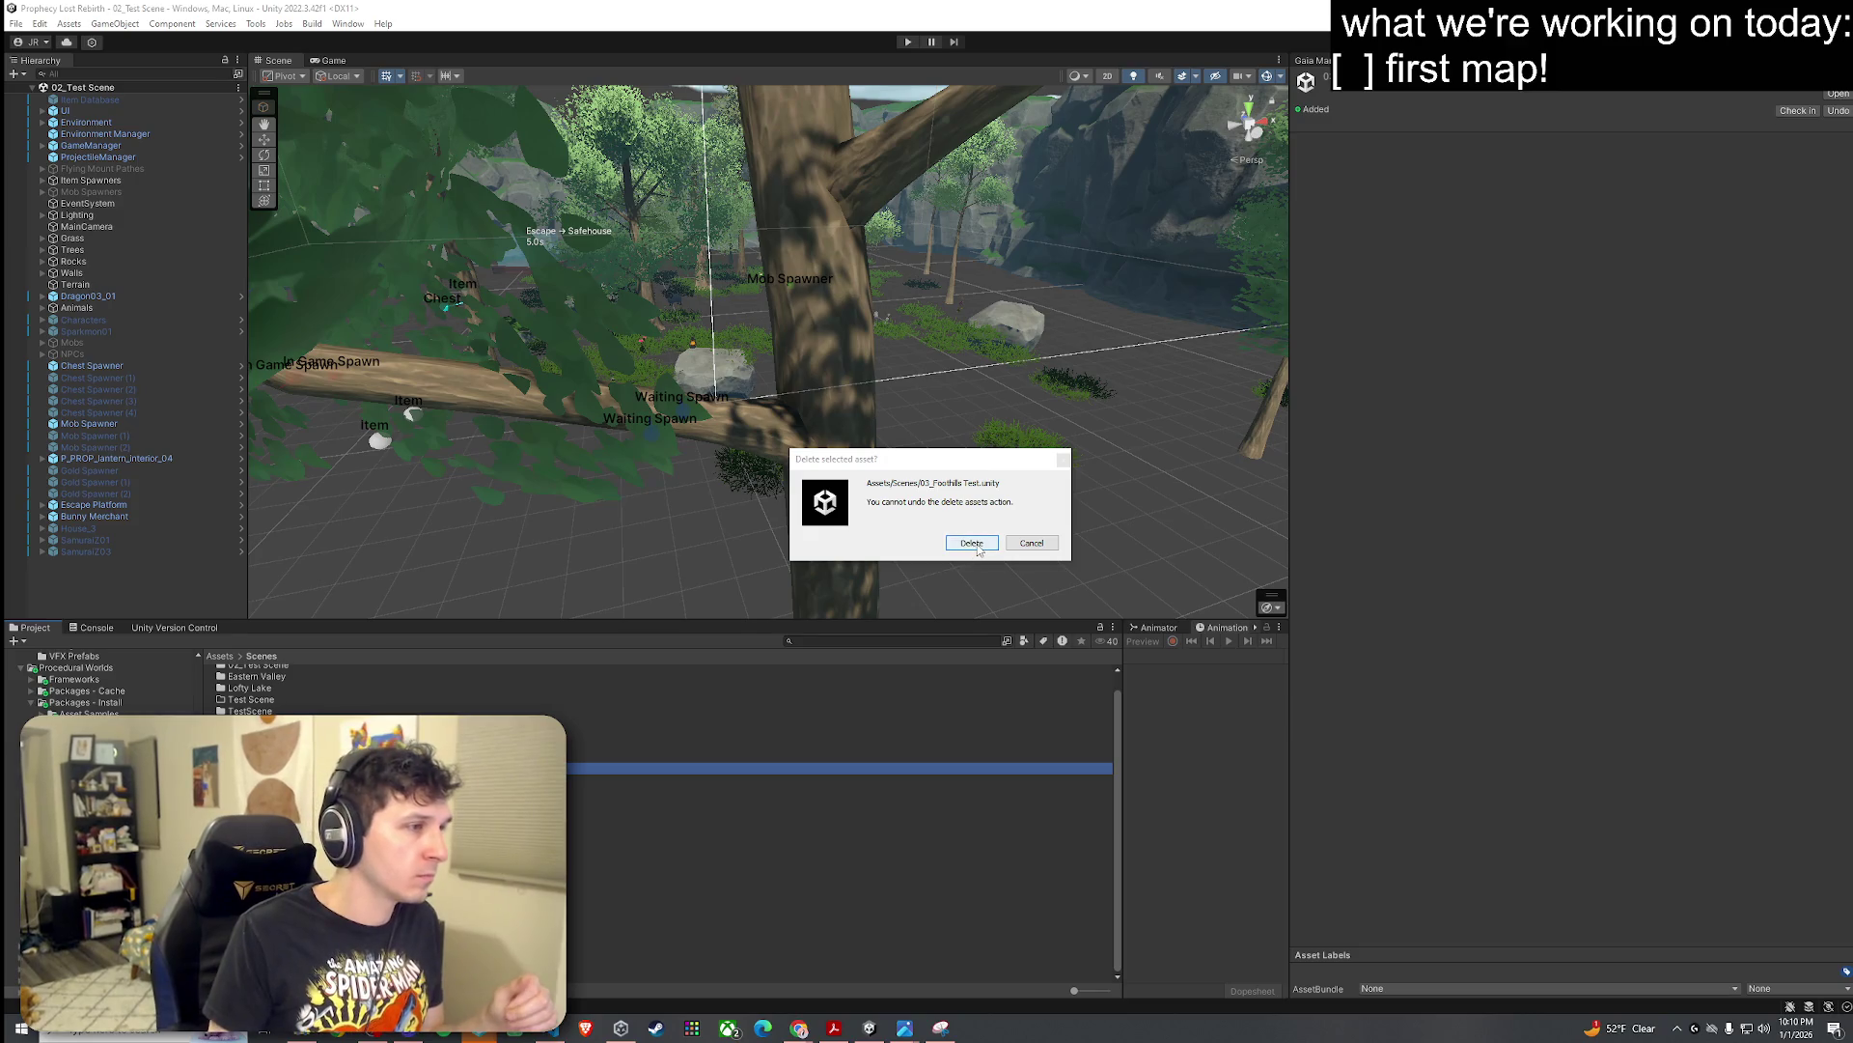
click(973, 546)
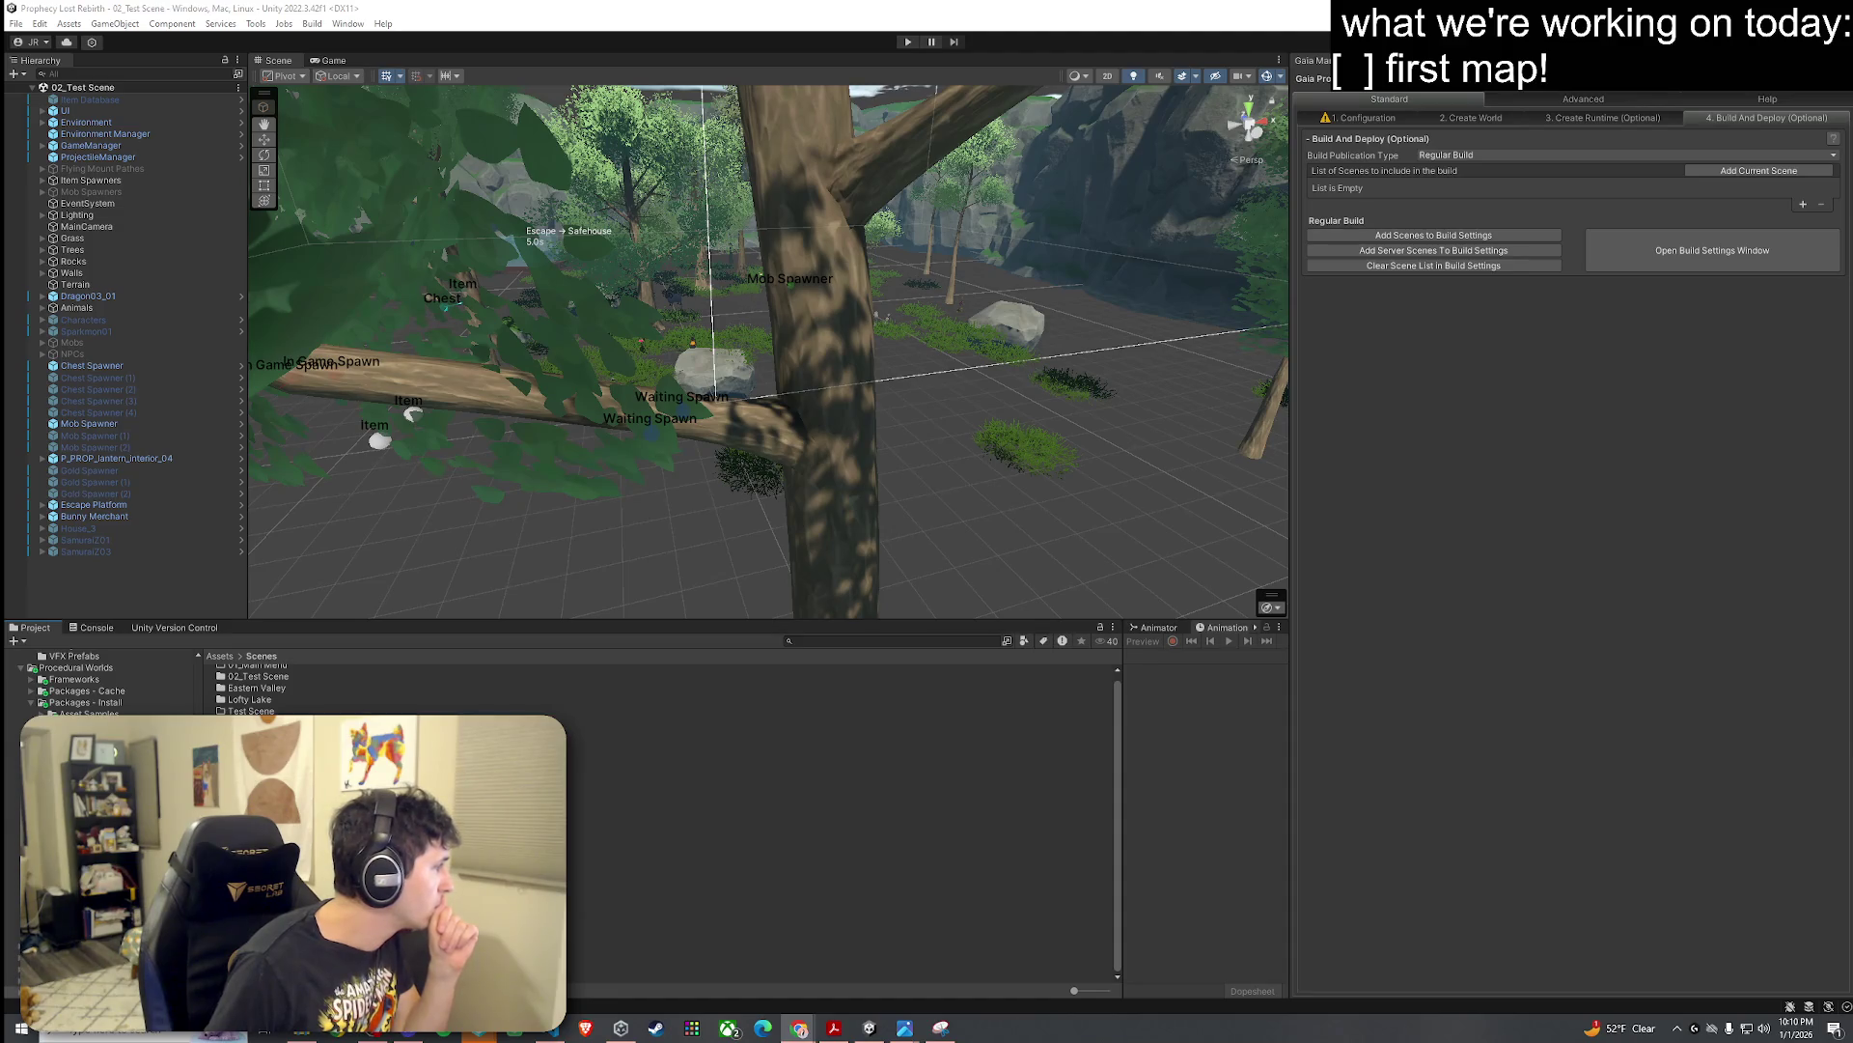
Step: Switch to the web browser and back, then show the version control changesets
click(115, 23)
click(140, 25)
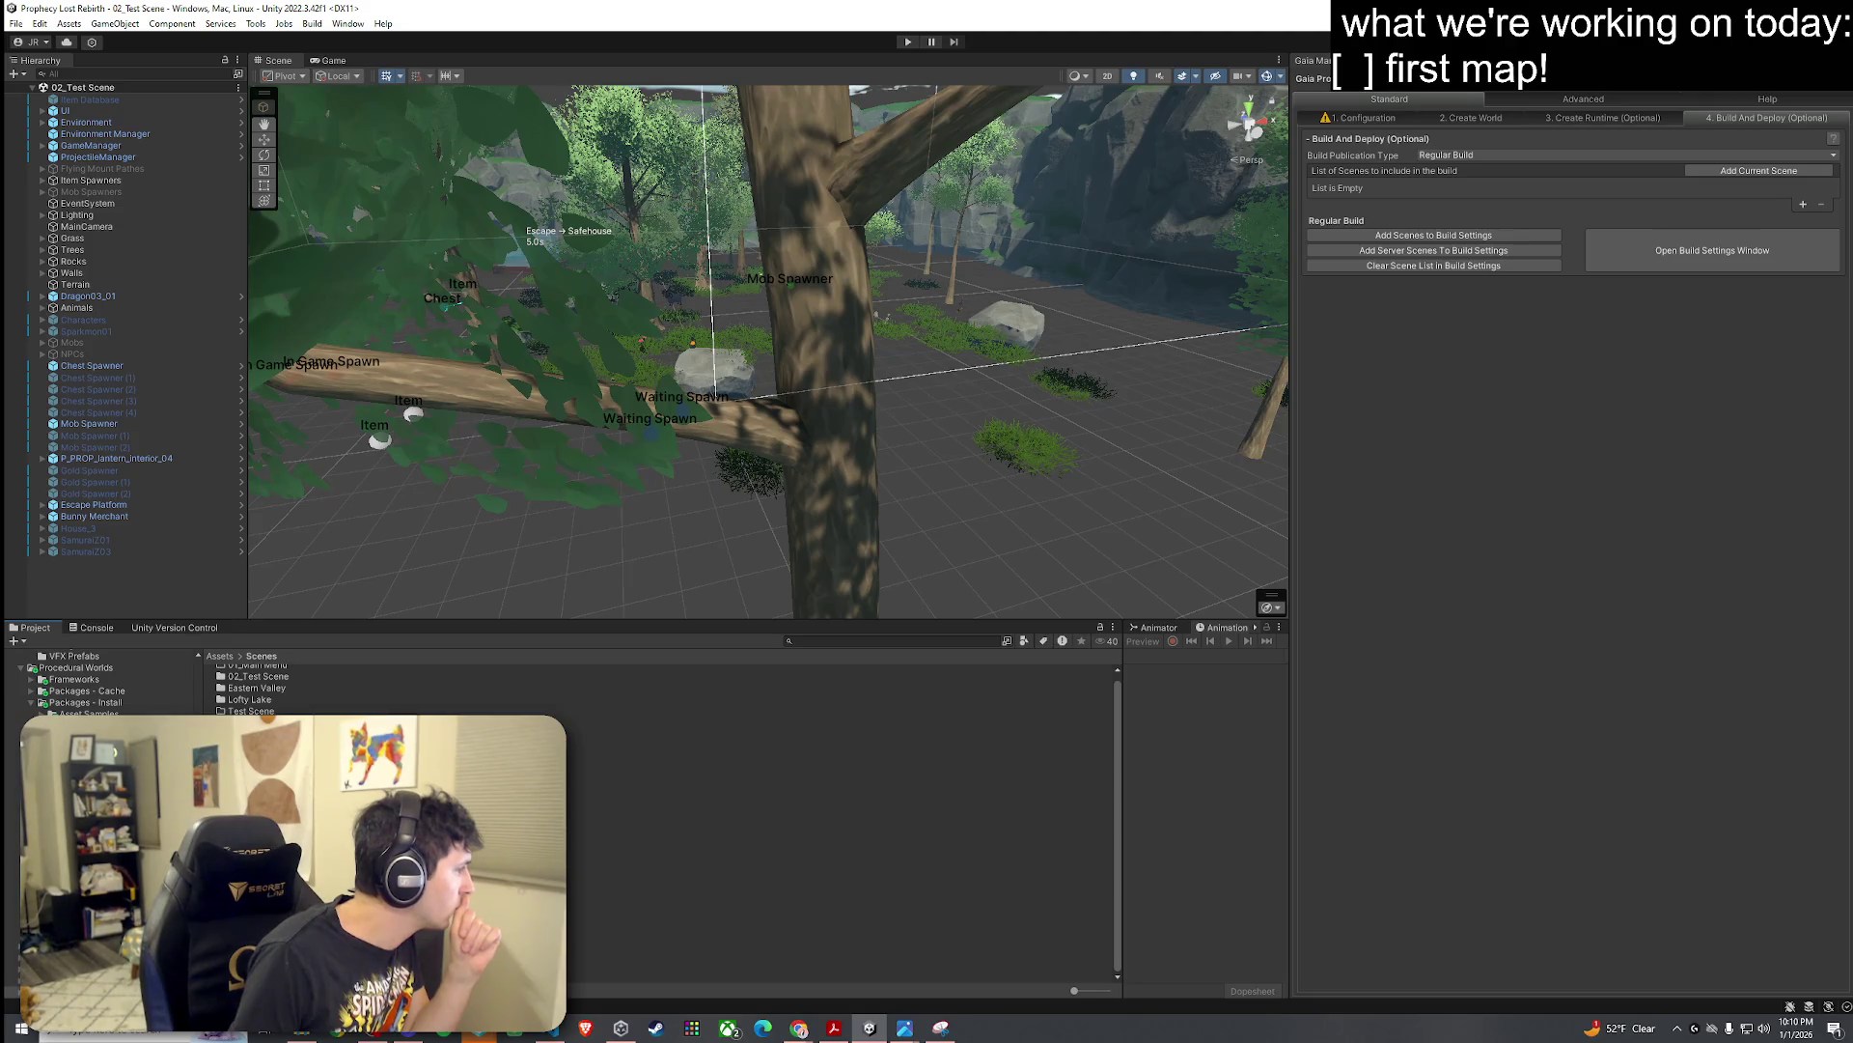
key(alt+Tab)
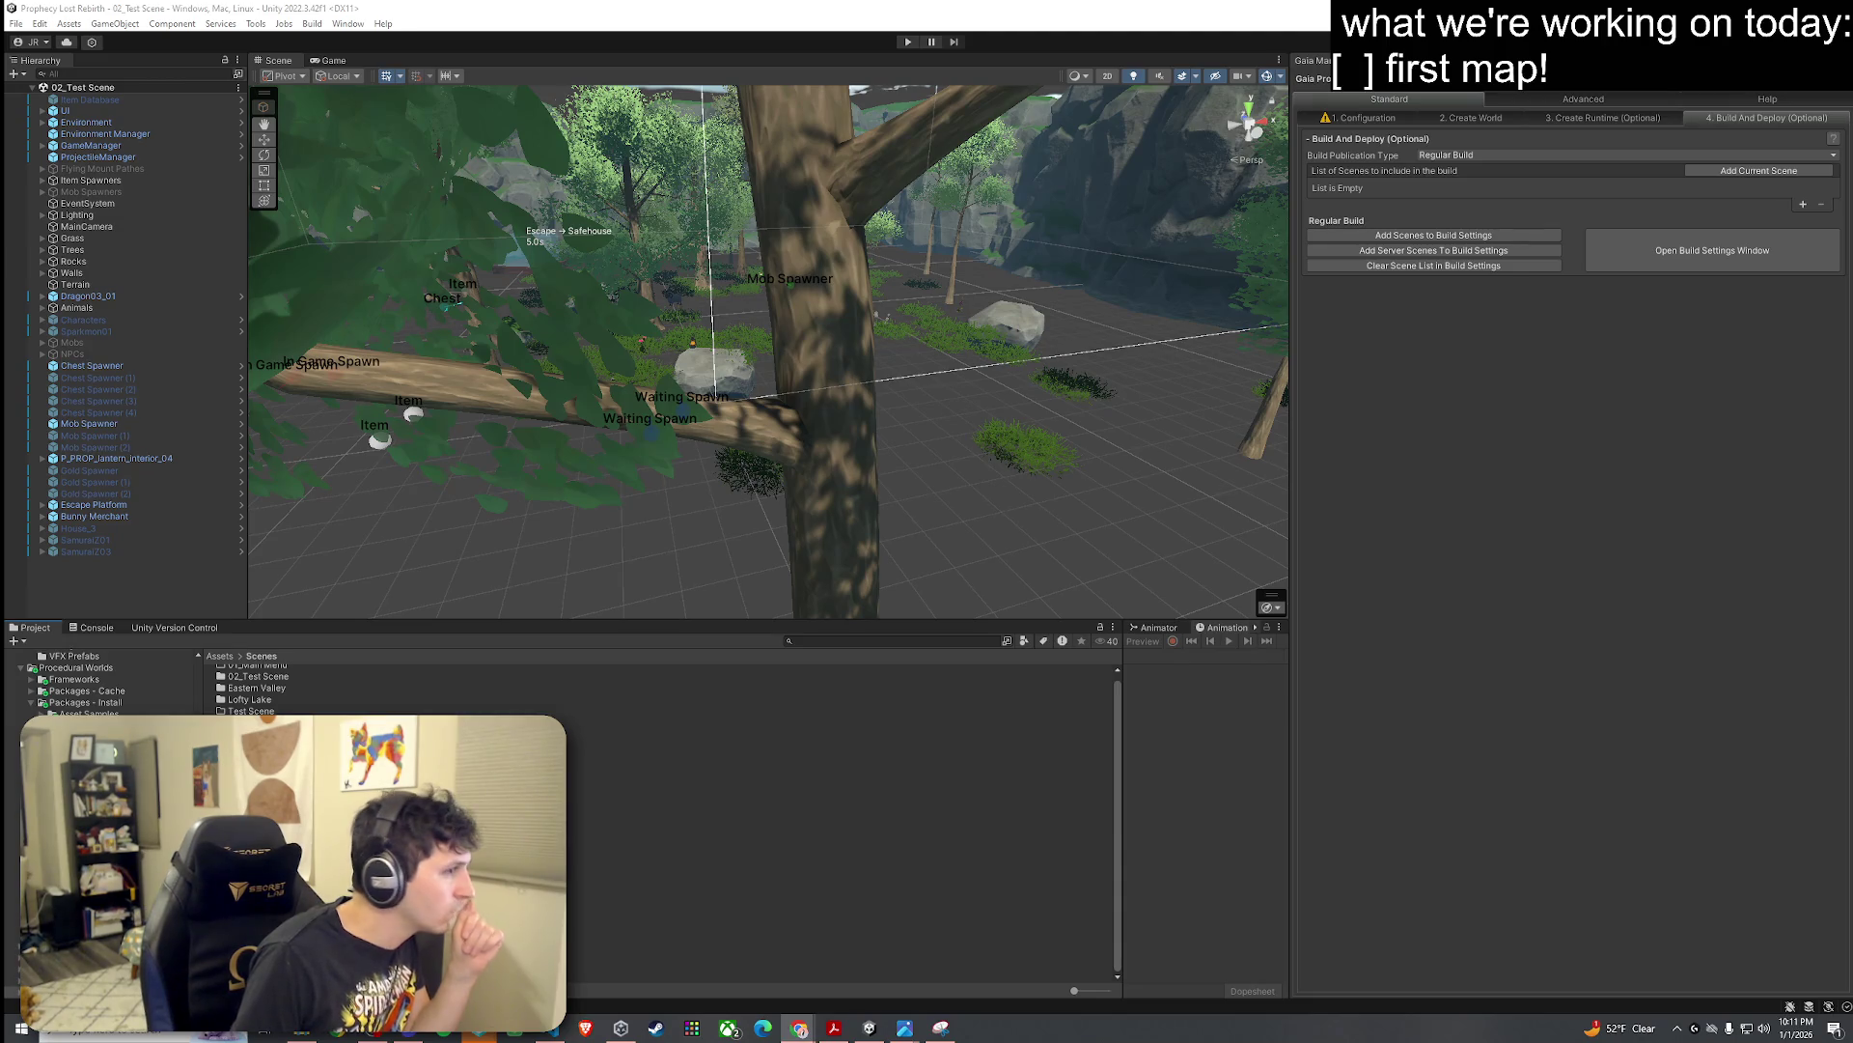
click(175, 627)
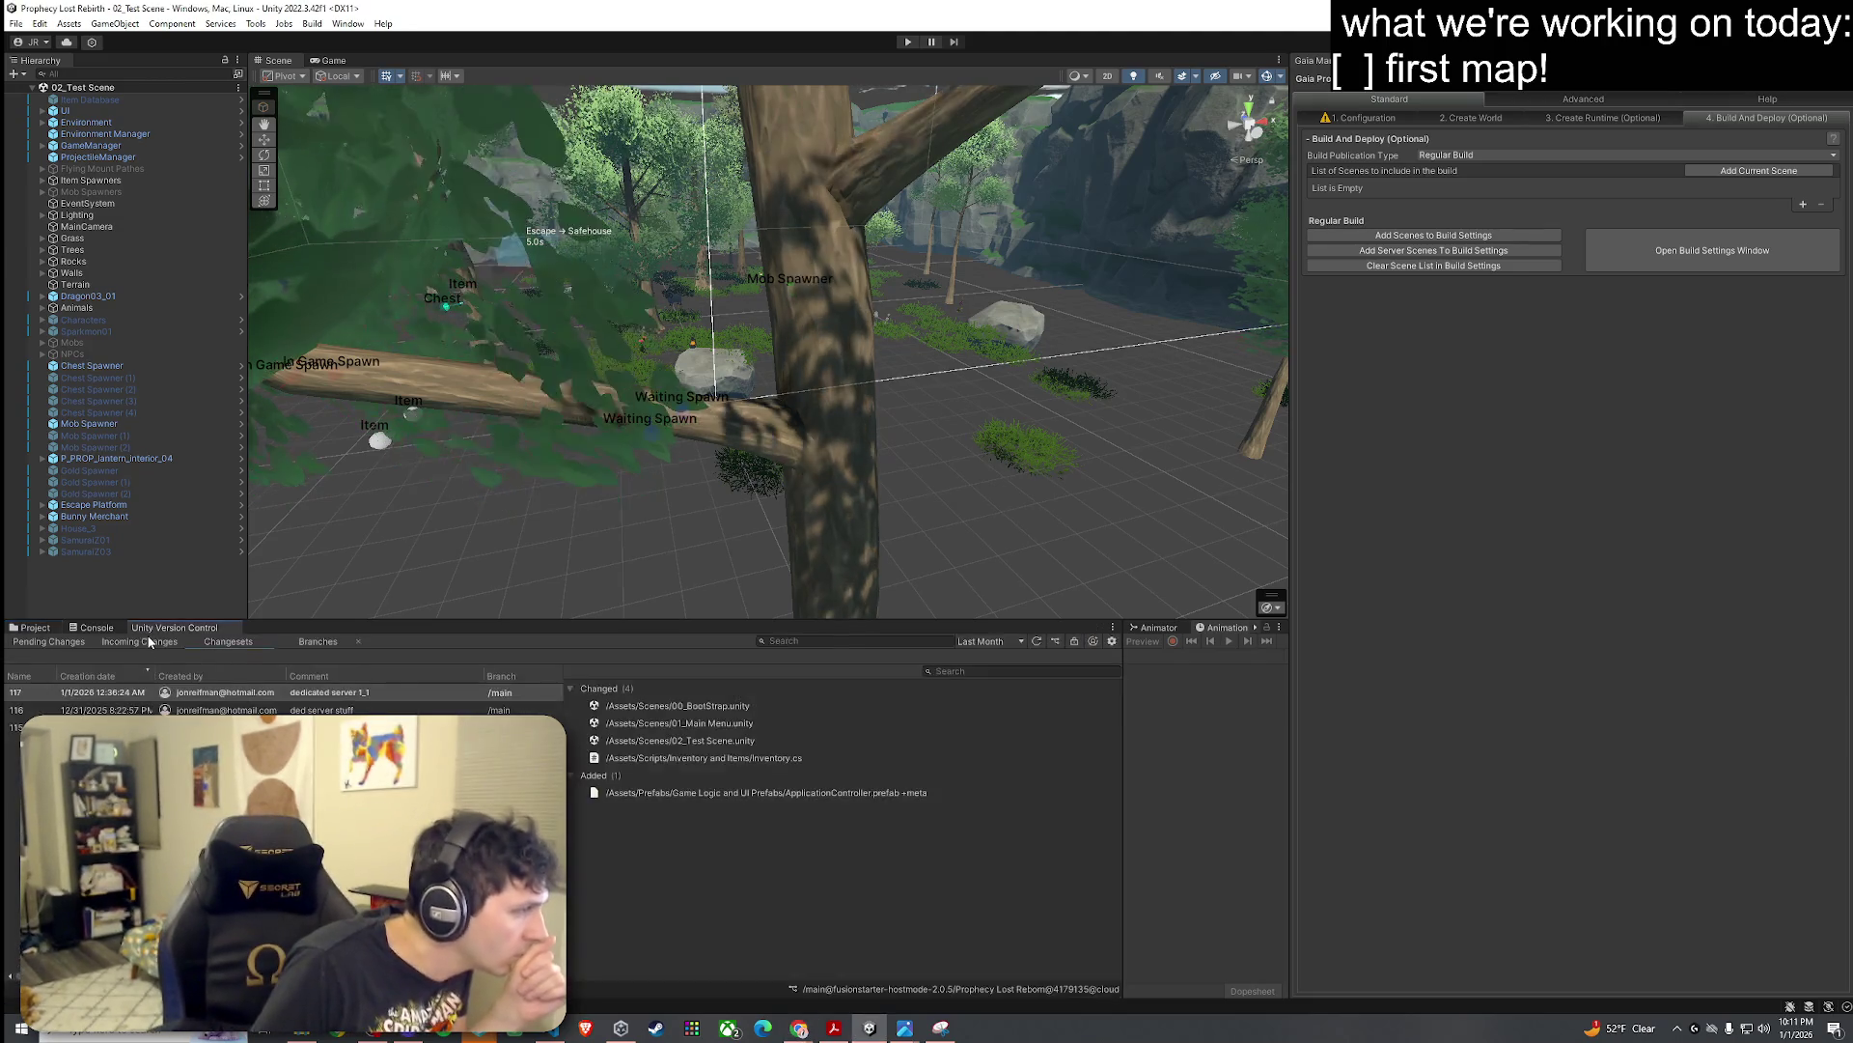
right_click(132, 695)
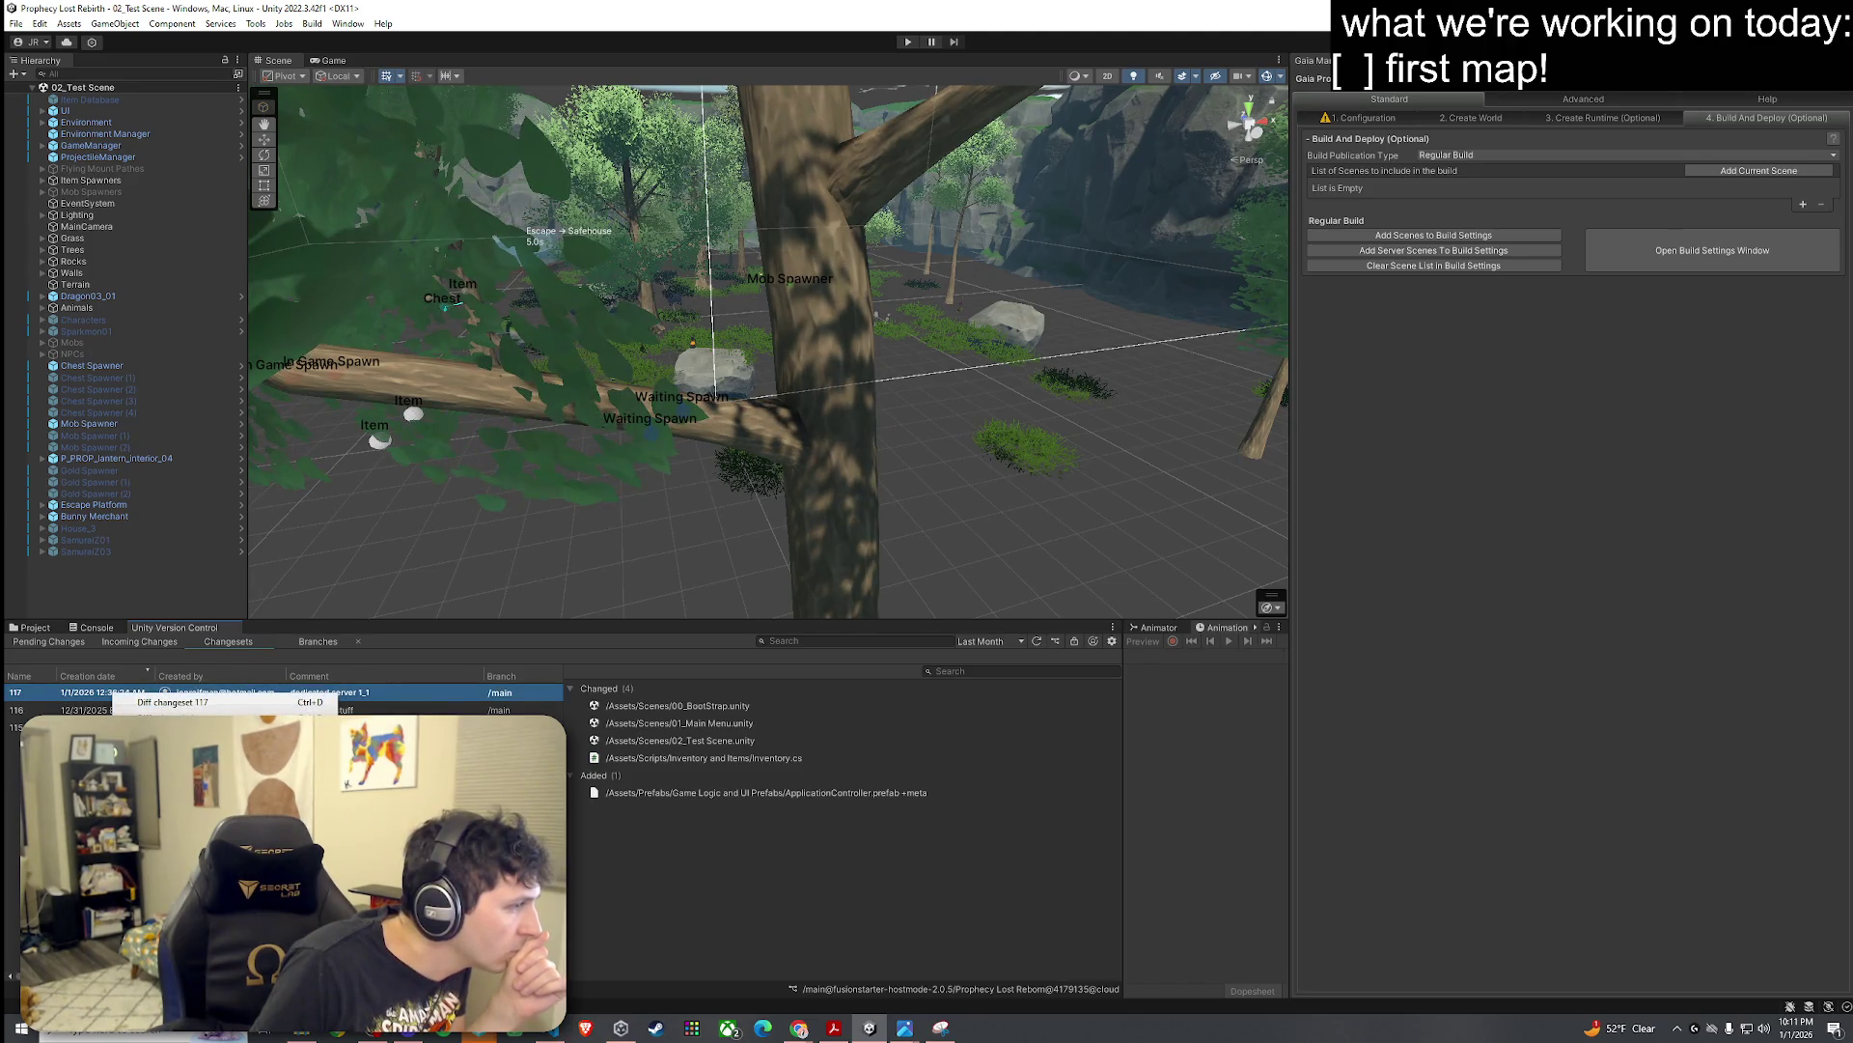
click(171, 702)
click(971, 541)
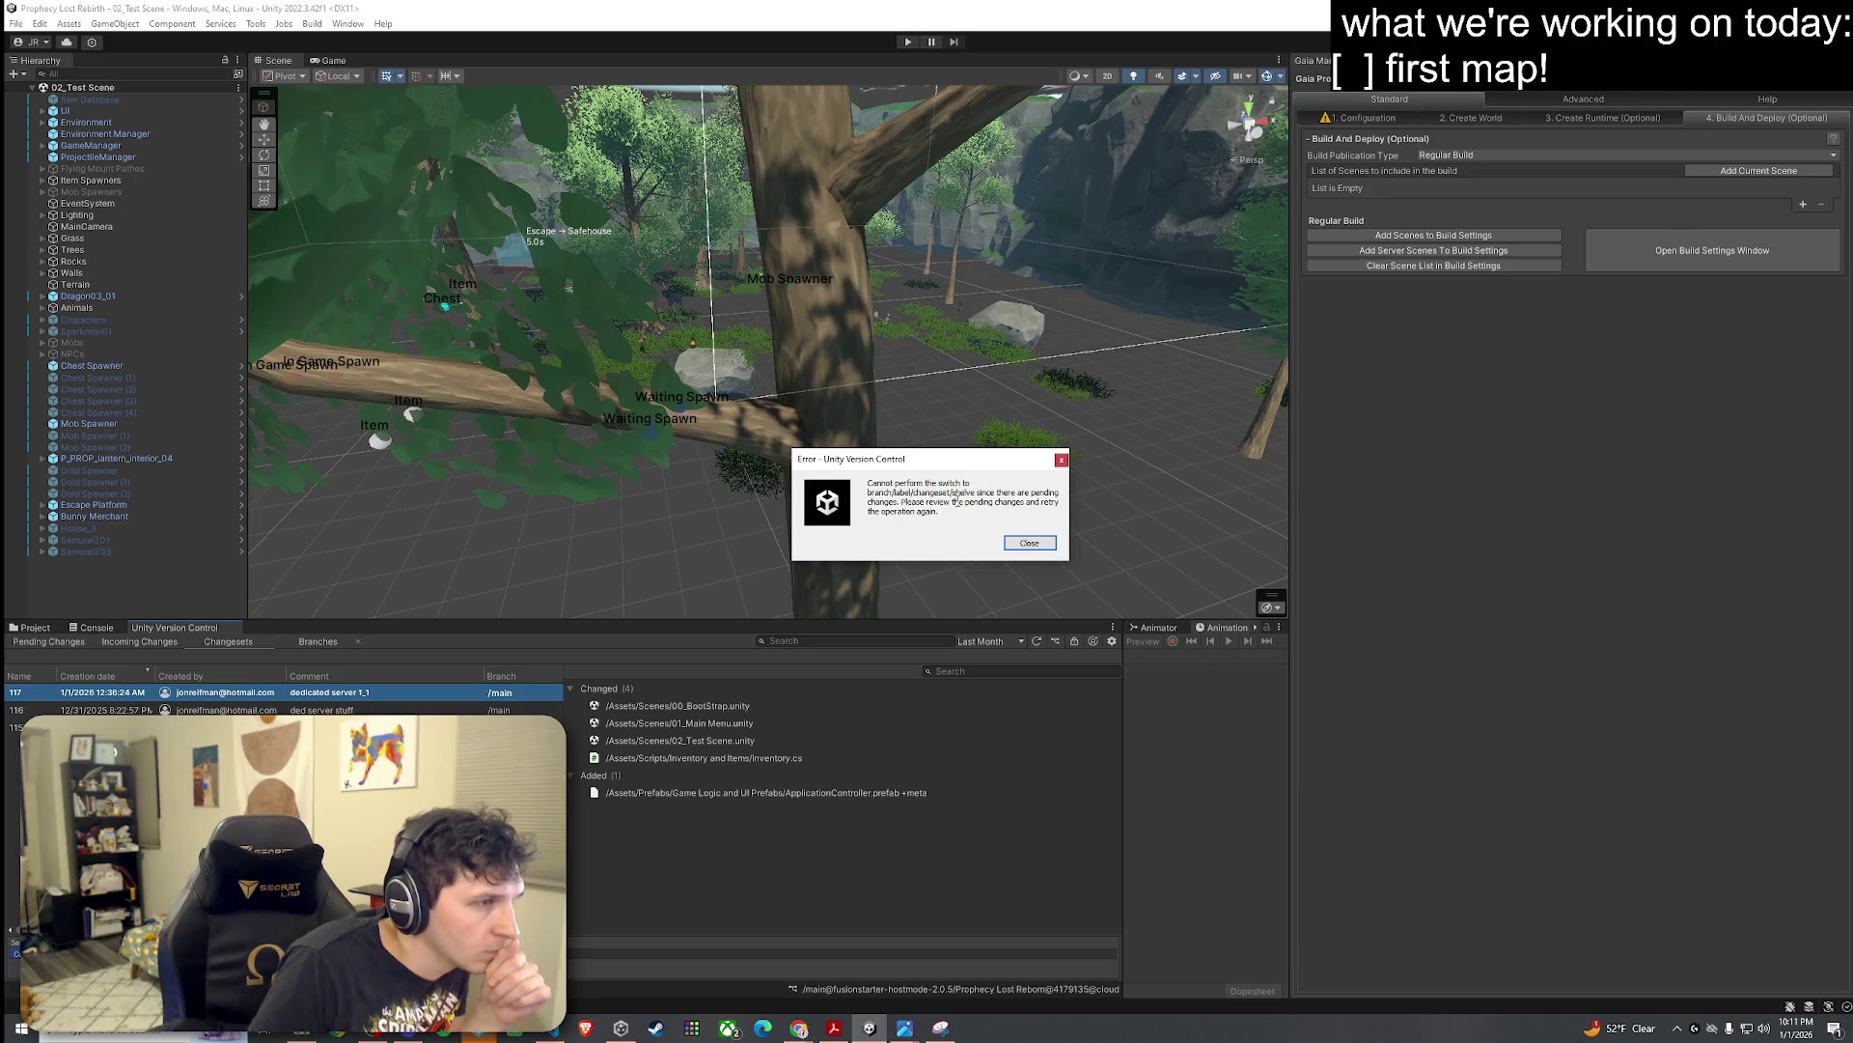
drag(868, 483, 1058, 511)
mouse_move(941, 512)
mouse_down()
mouse_move(1014, 502)
mouse_move(890, 497)
mouse_up()
right_click(890, 497)
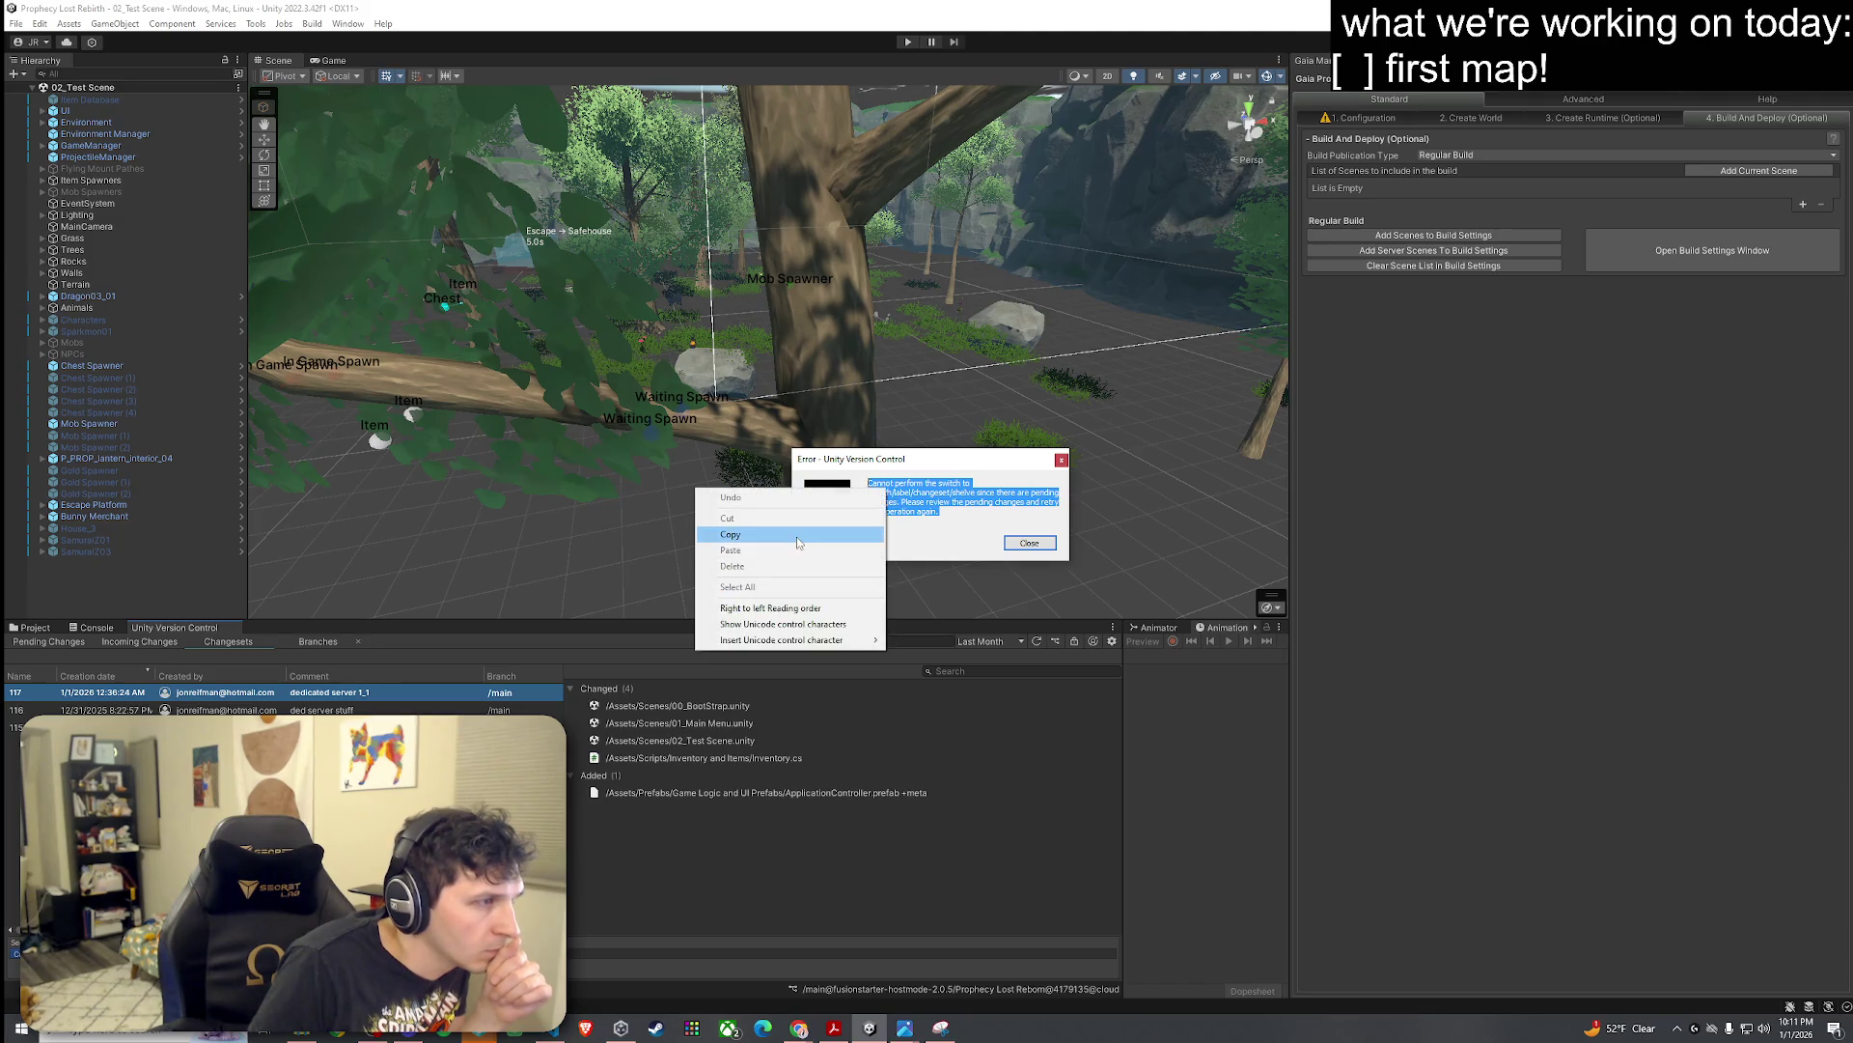
click(850, 534)
key(alt+Tab)
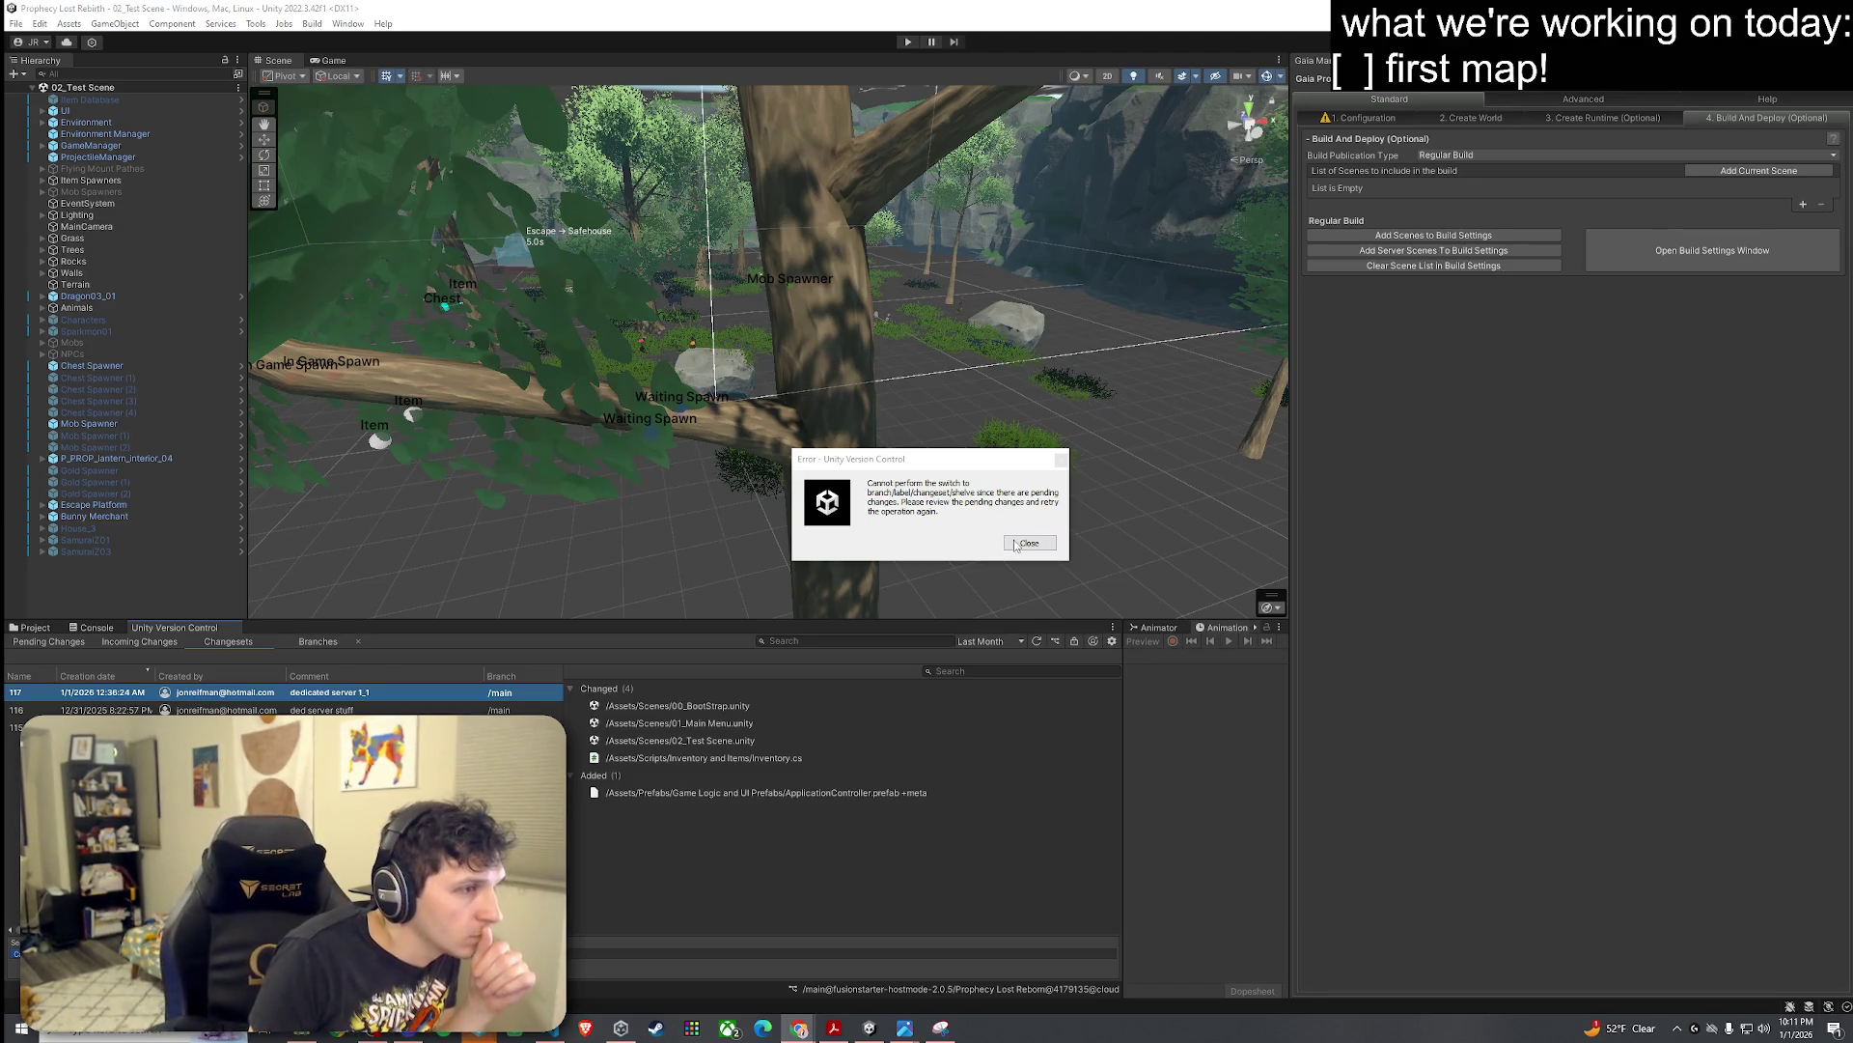
key(Return)
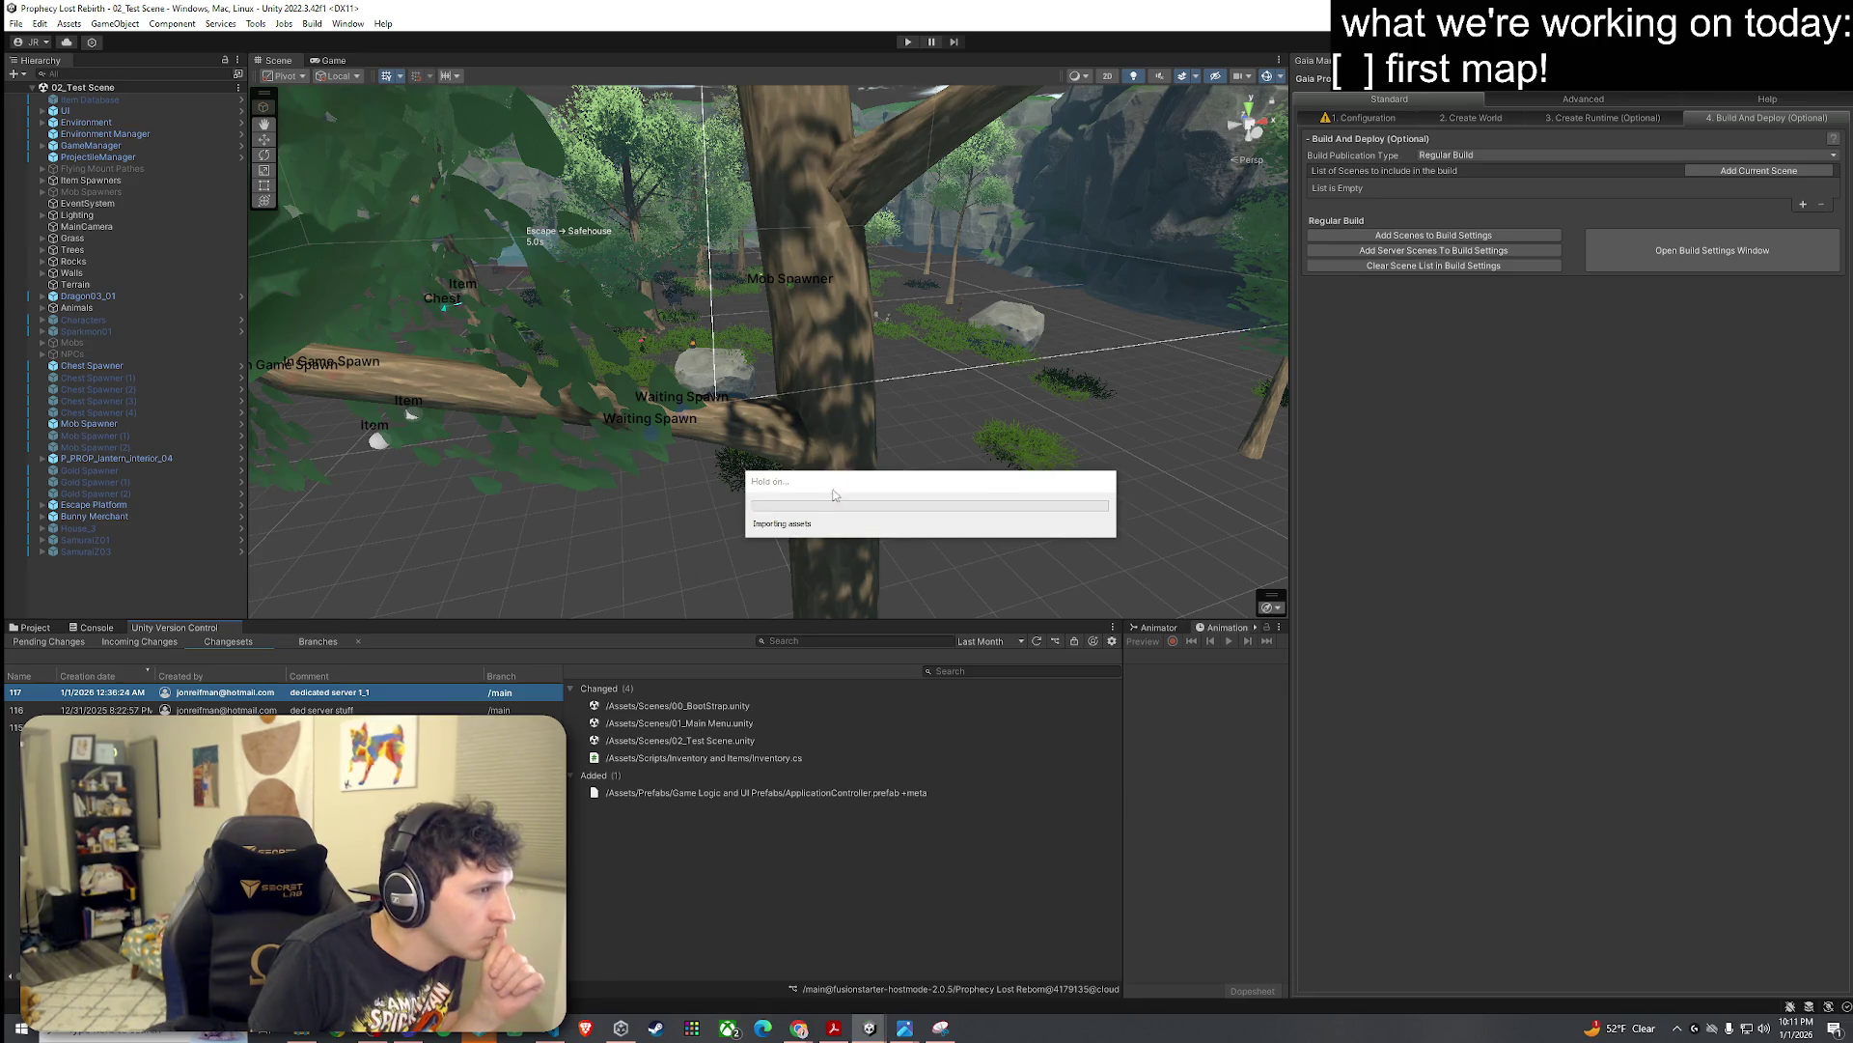
click(86, 642)
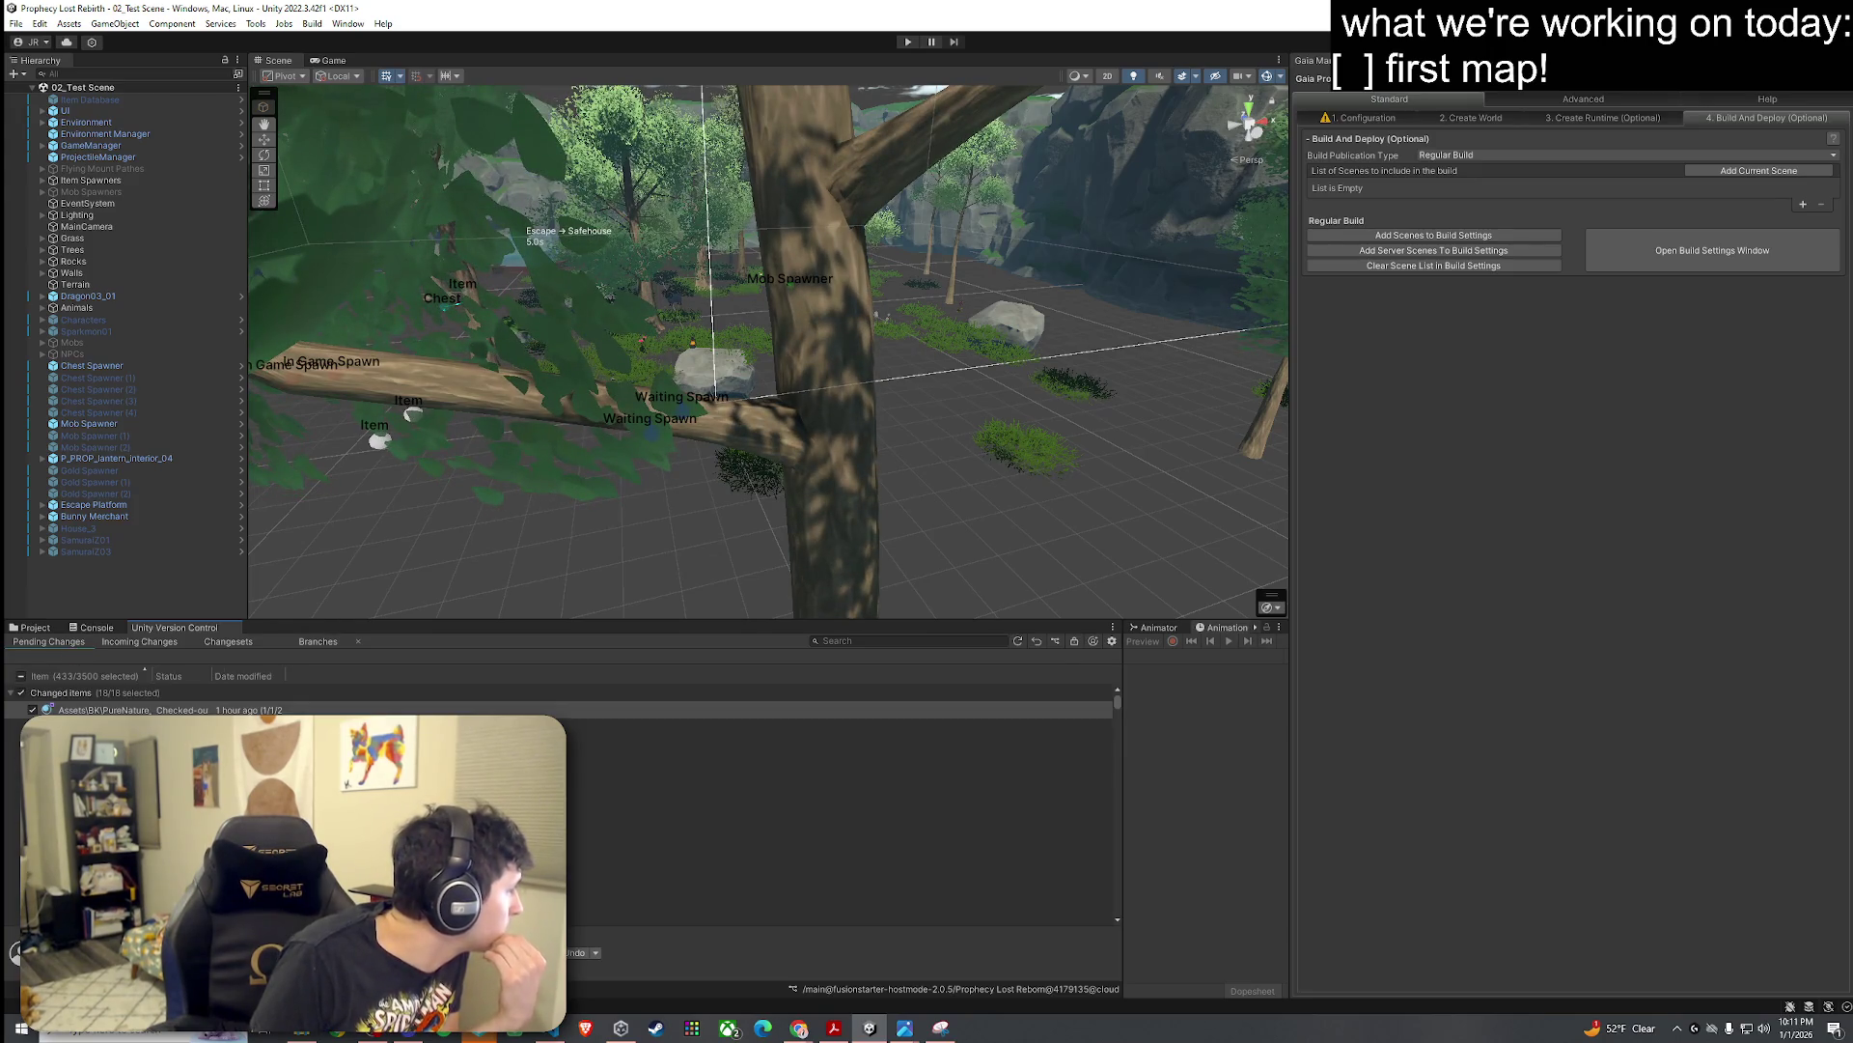
click(20, 676)
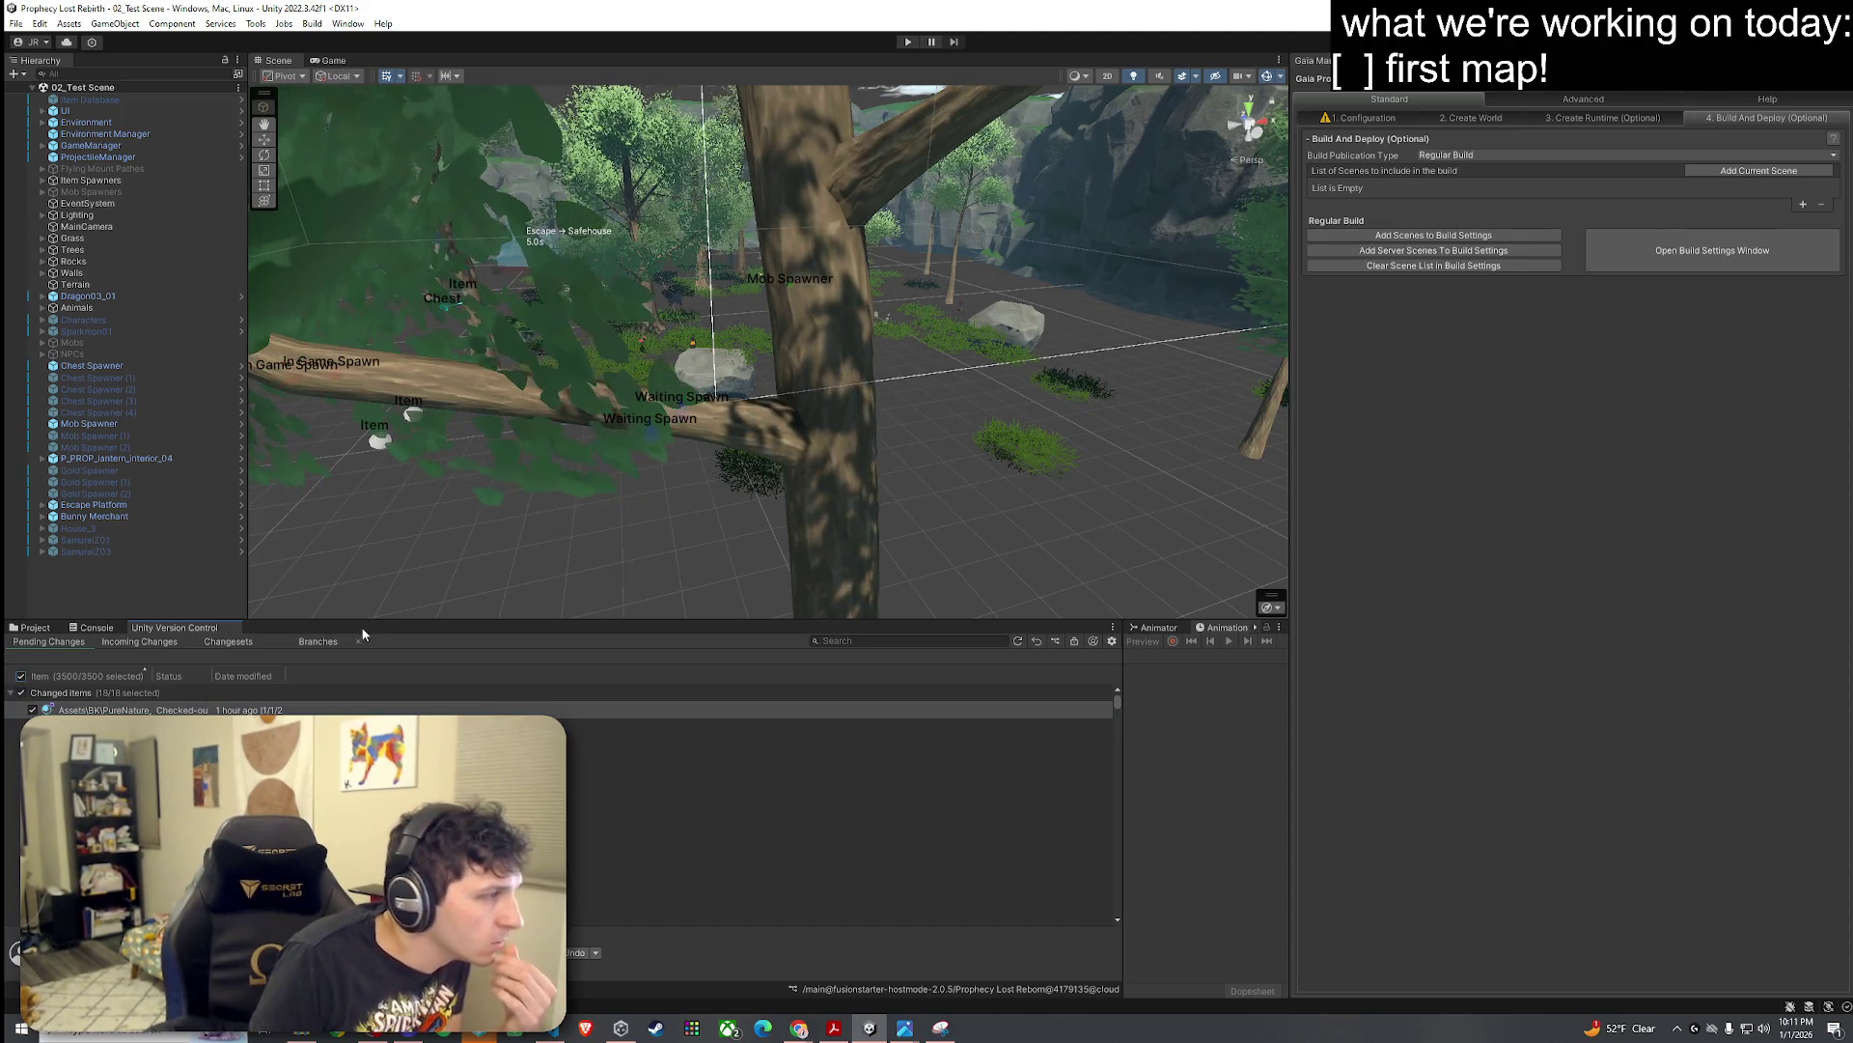
click(597, 954)
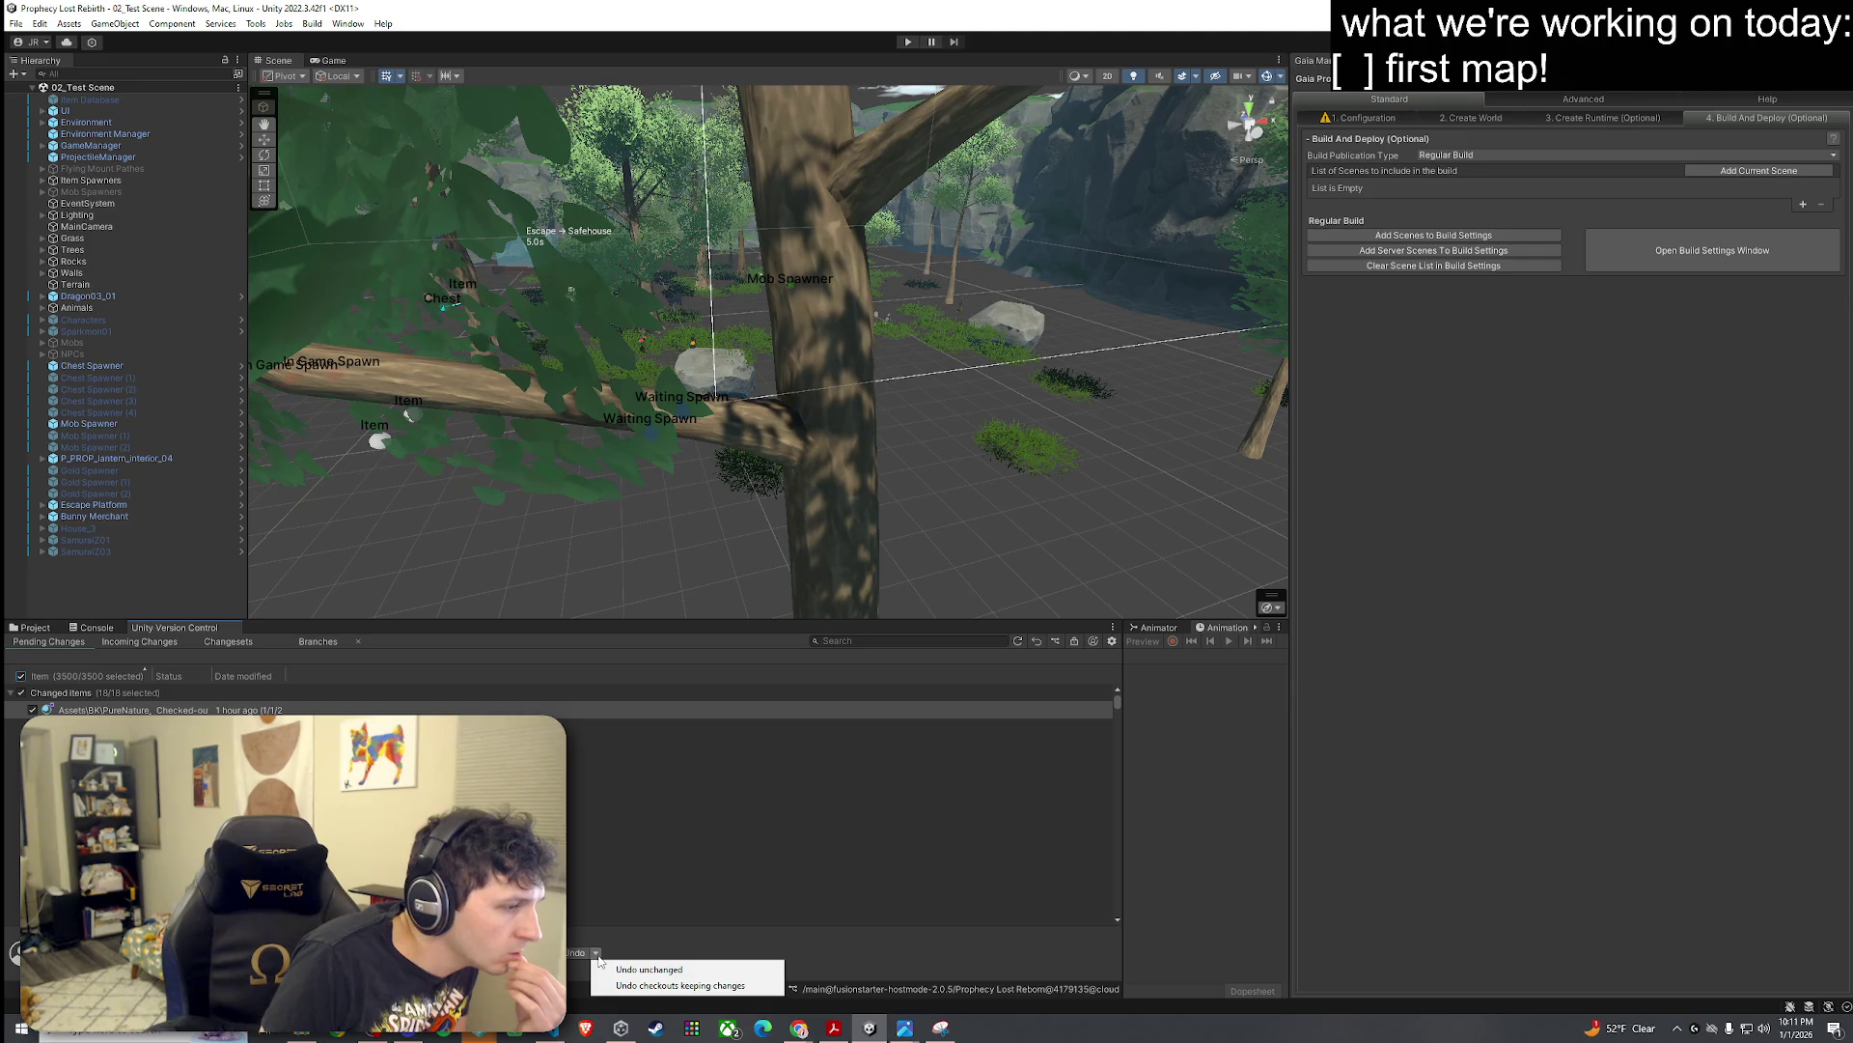
click(618, 942)
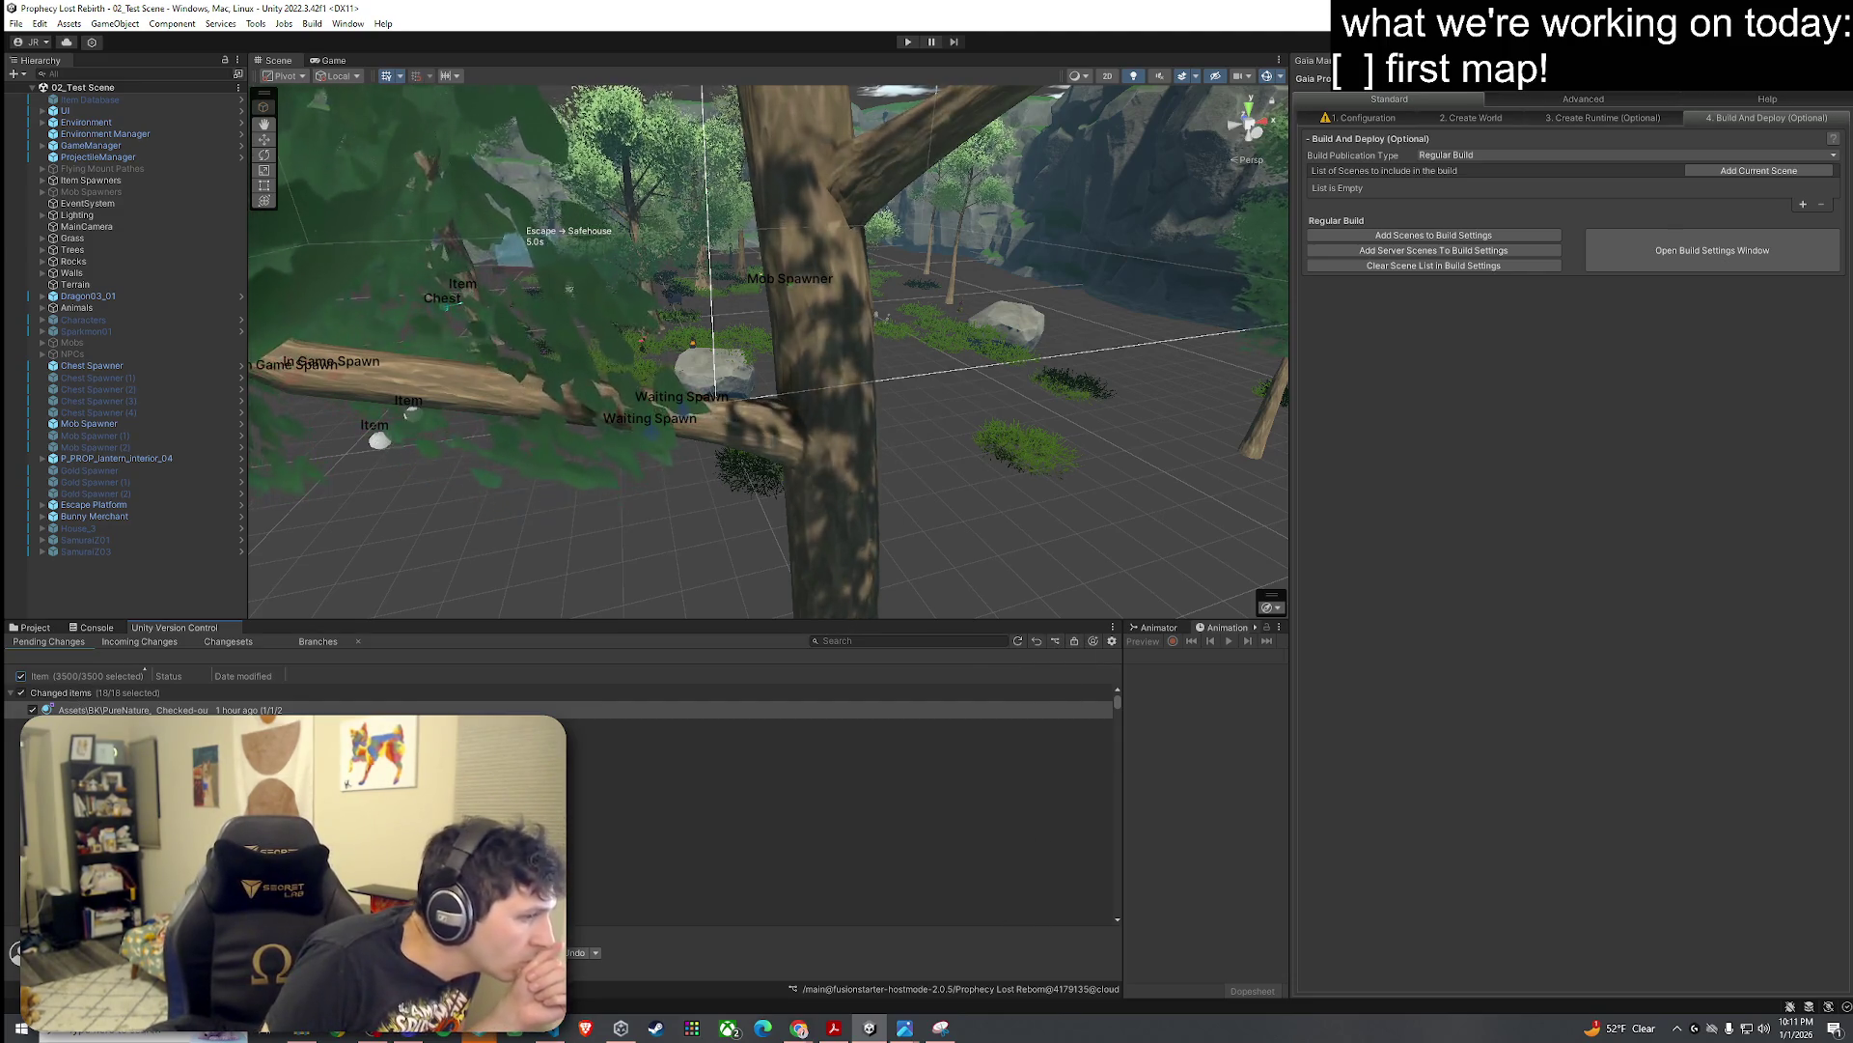
click(596, 952)
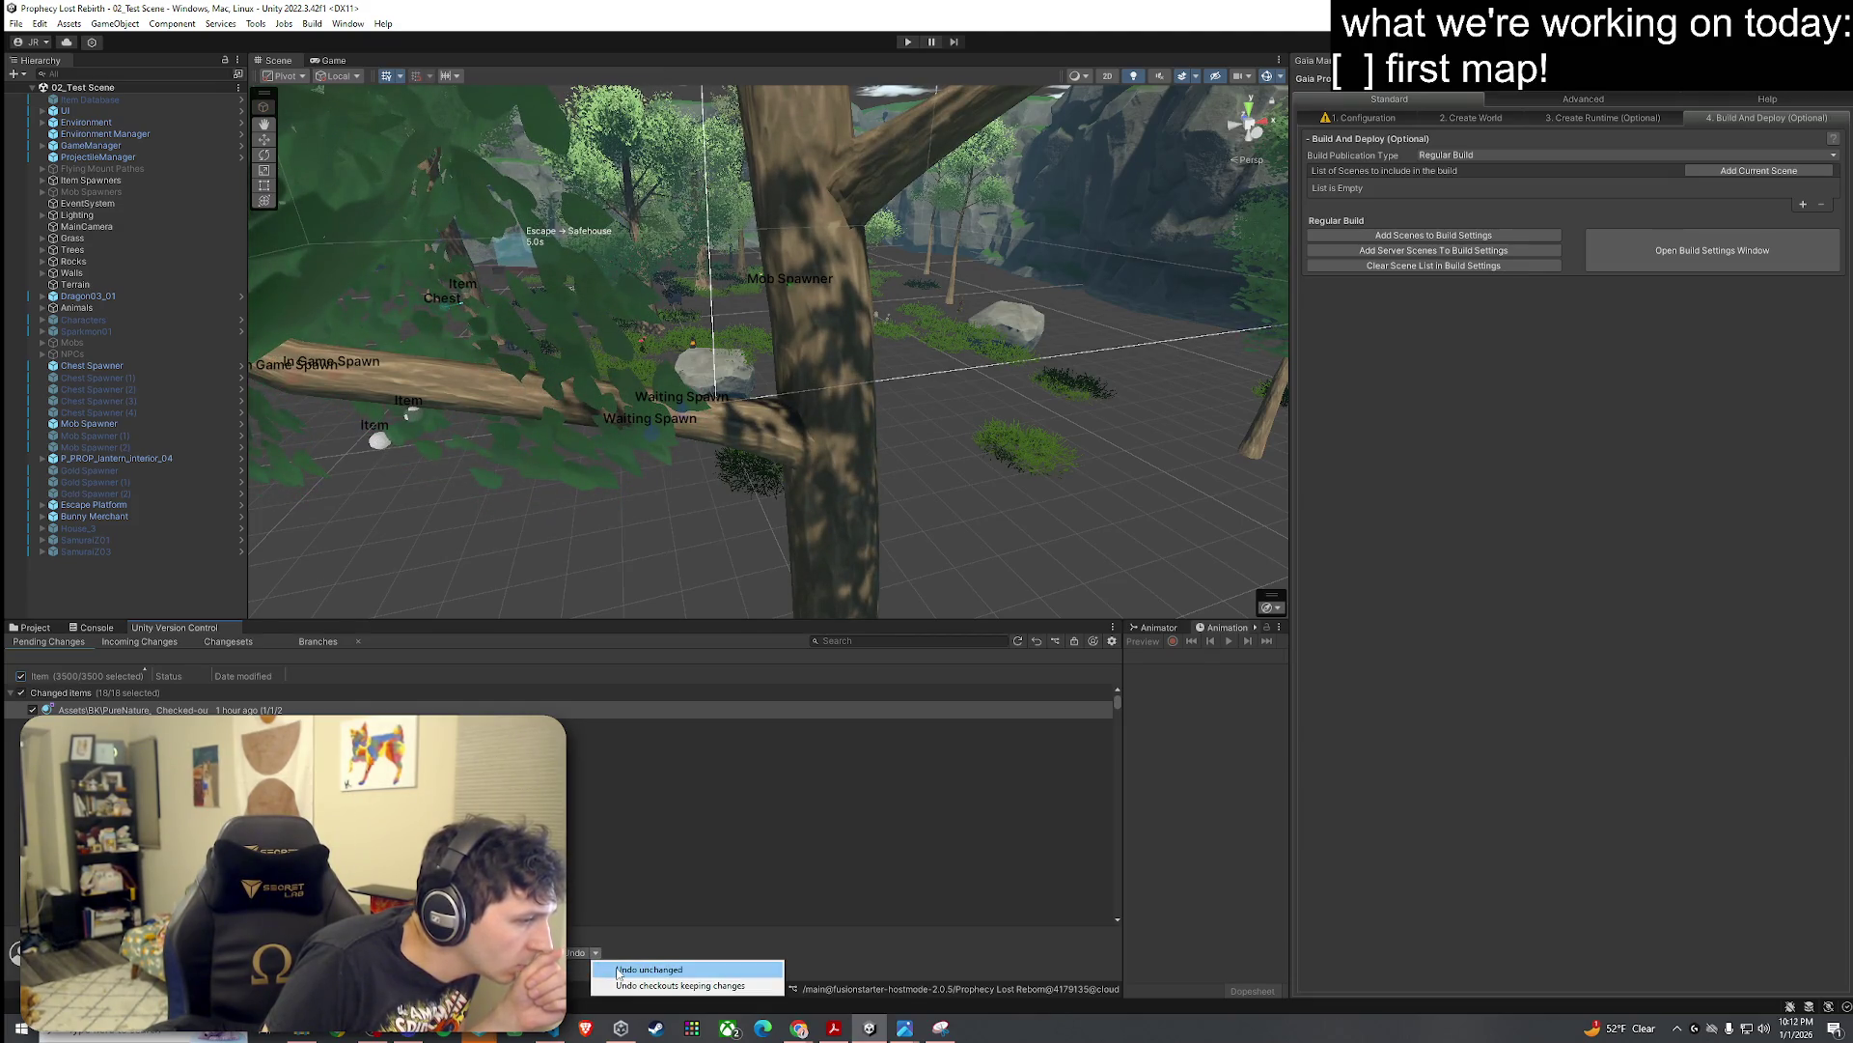
click(633, 985)
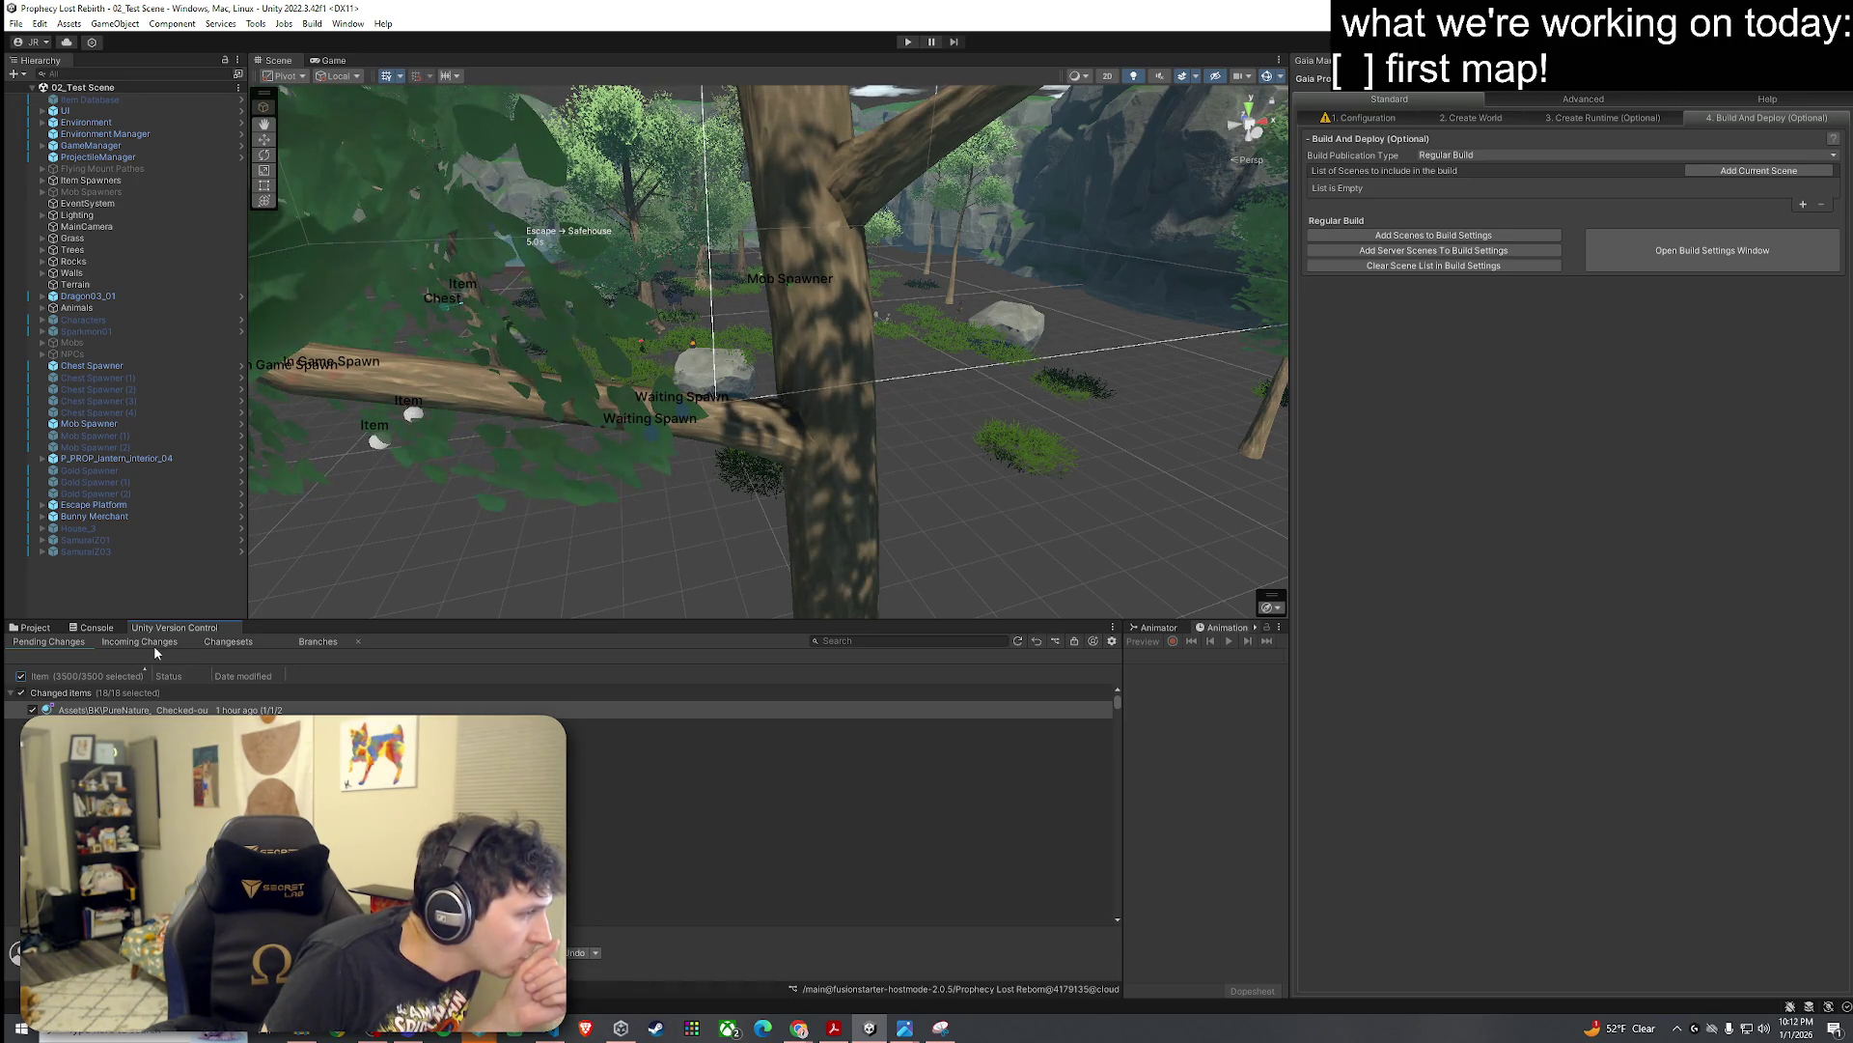
click(232, 643)
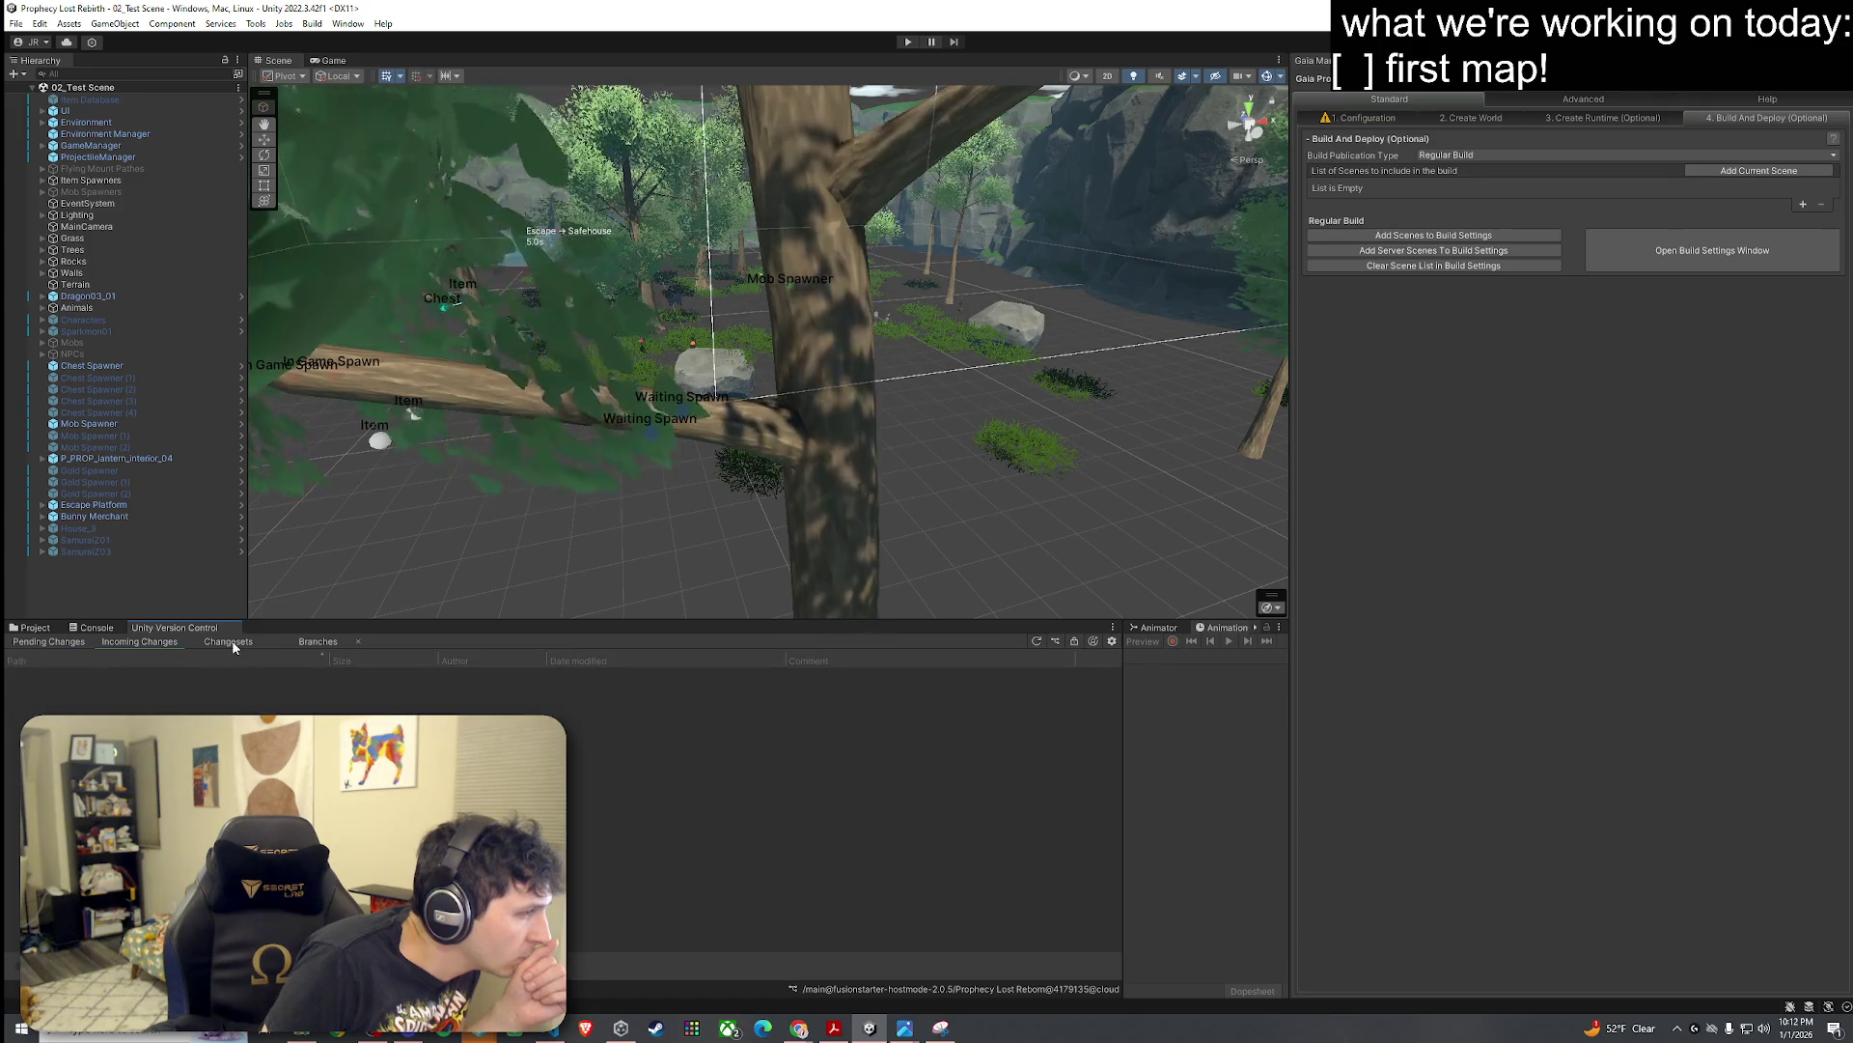
click(307, 642)
click(137, 642)
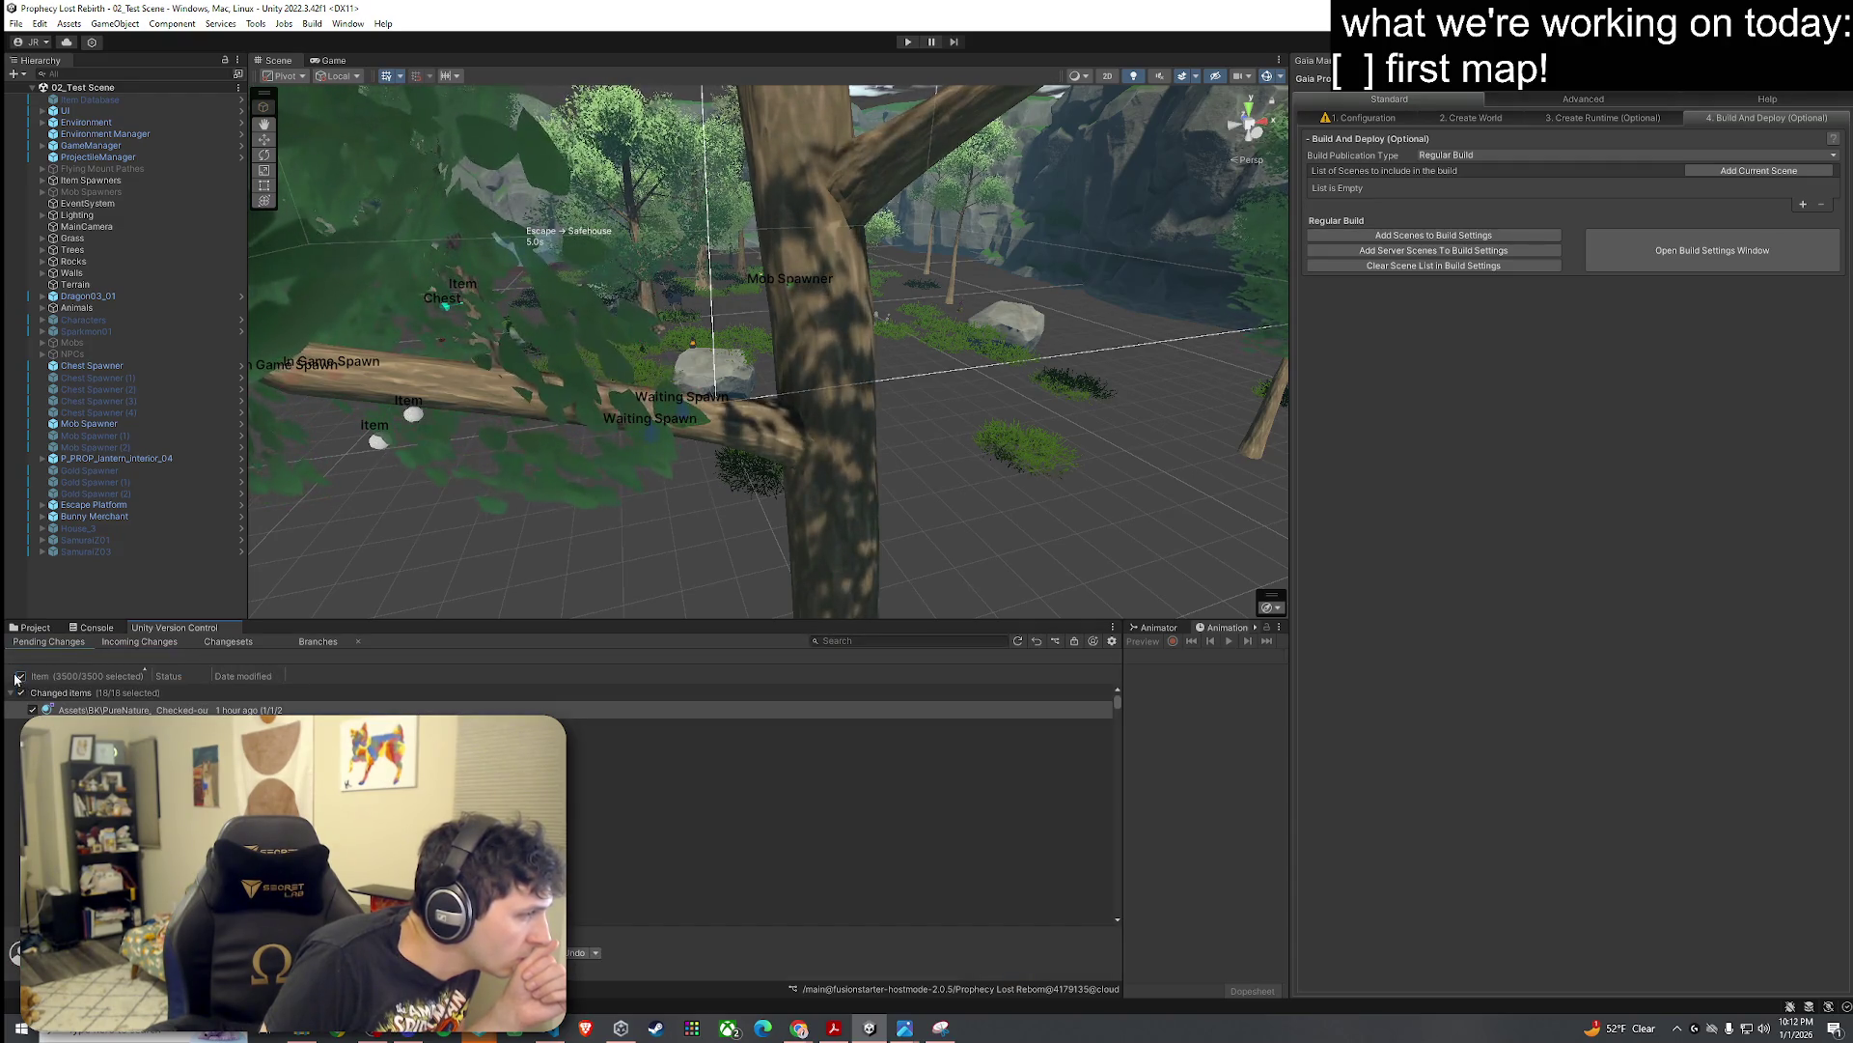
scroll(55, 700, down, 5)
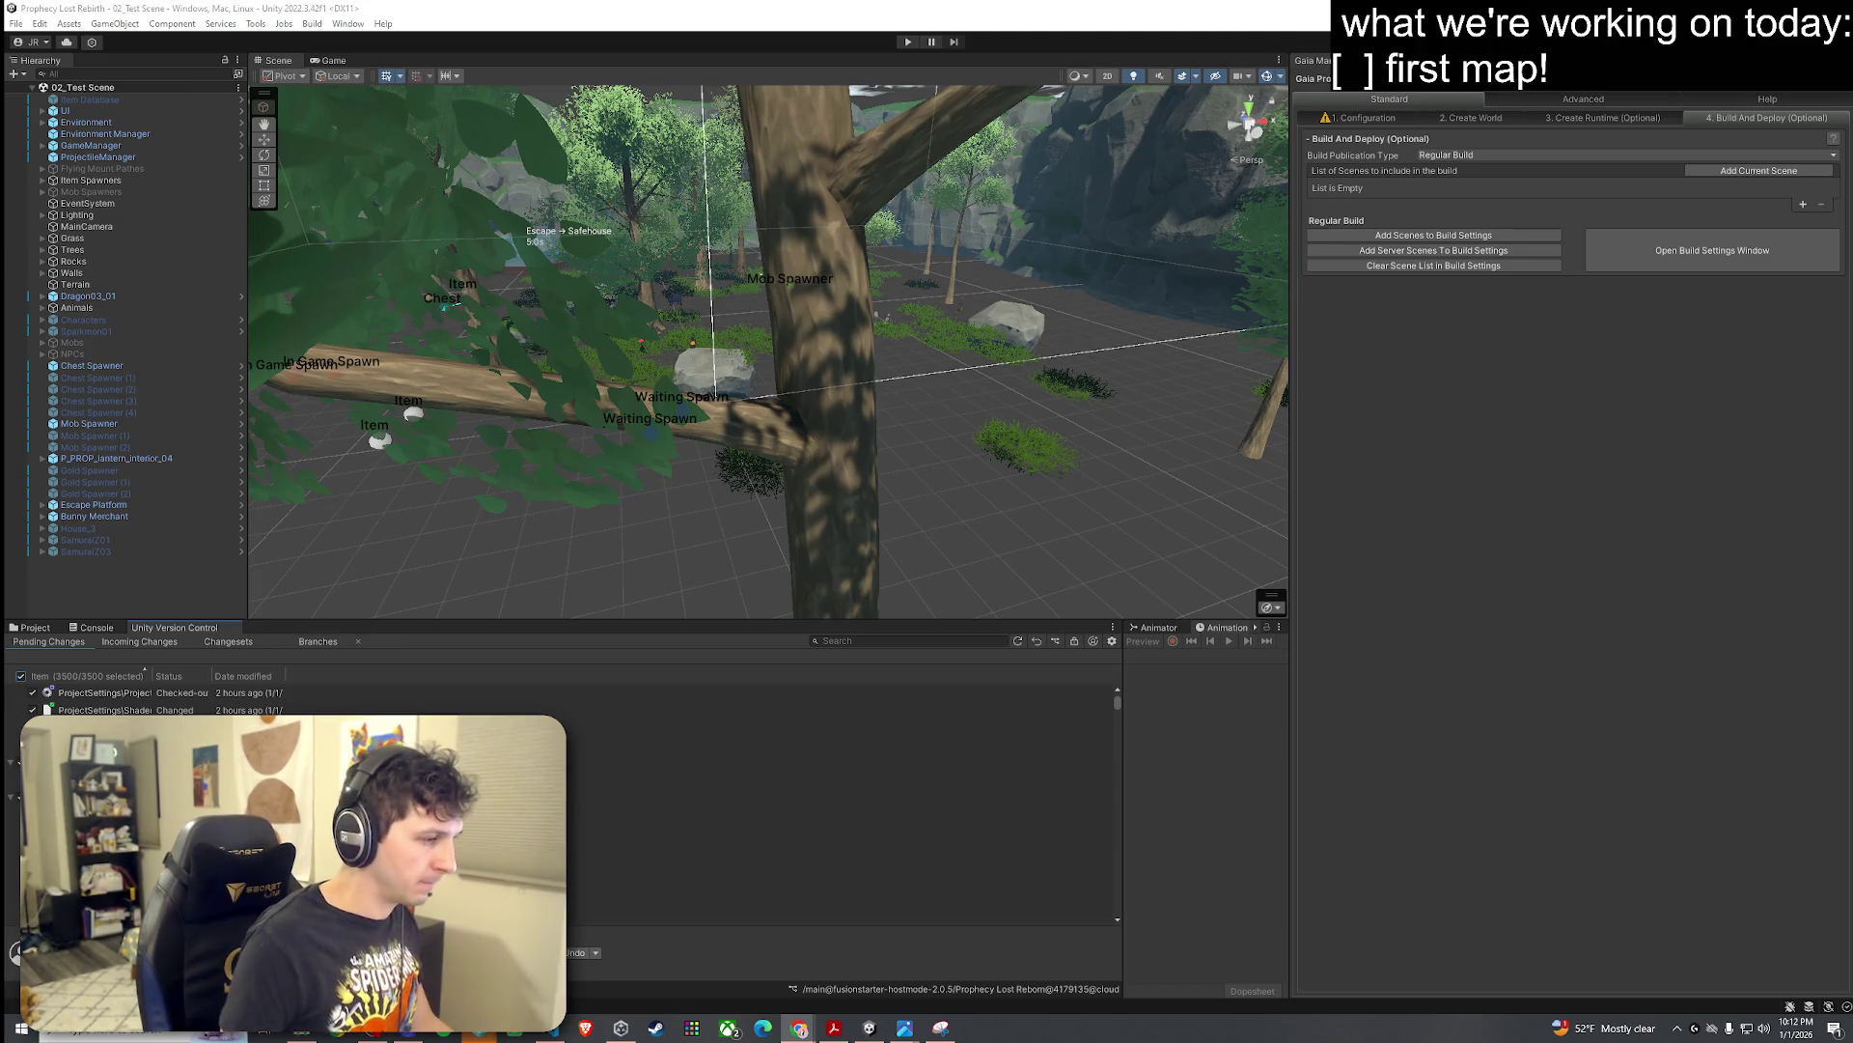
click(597, 955)
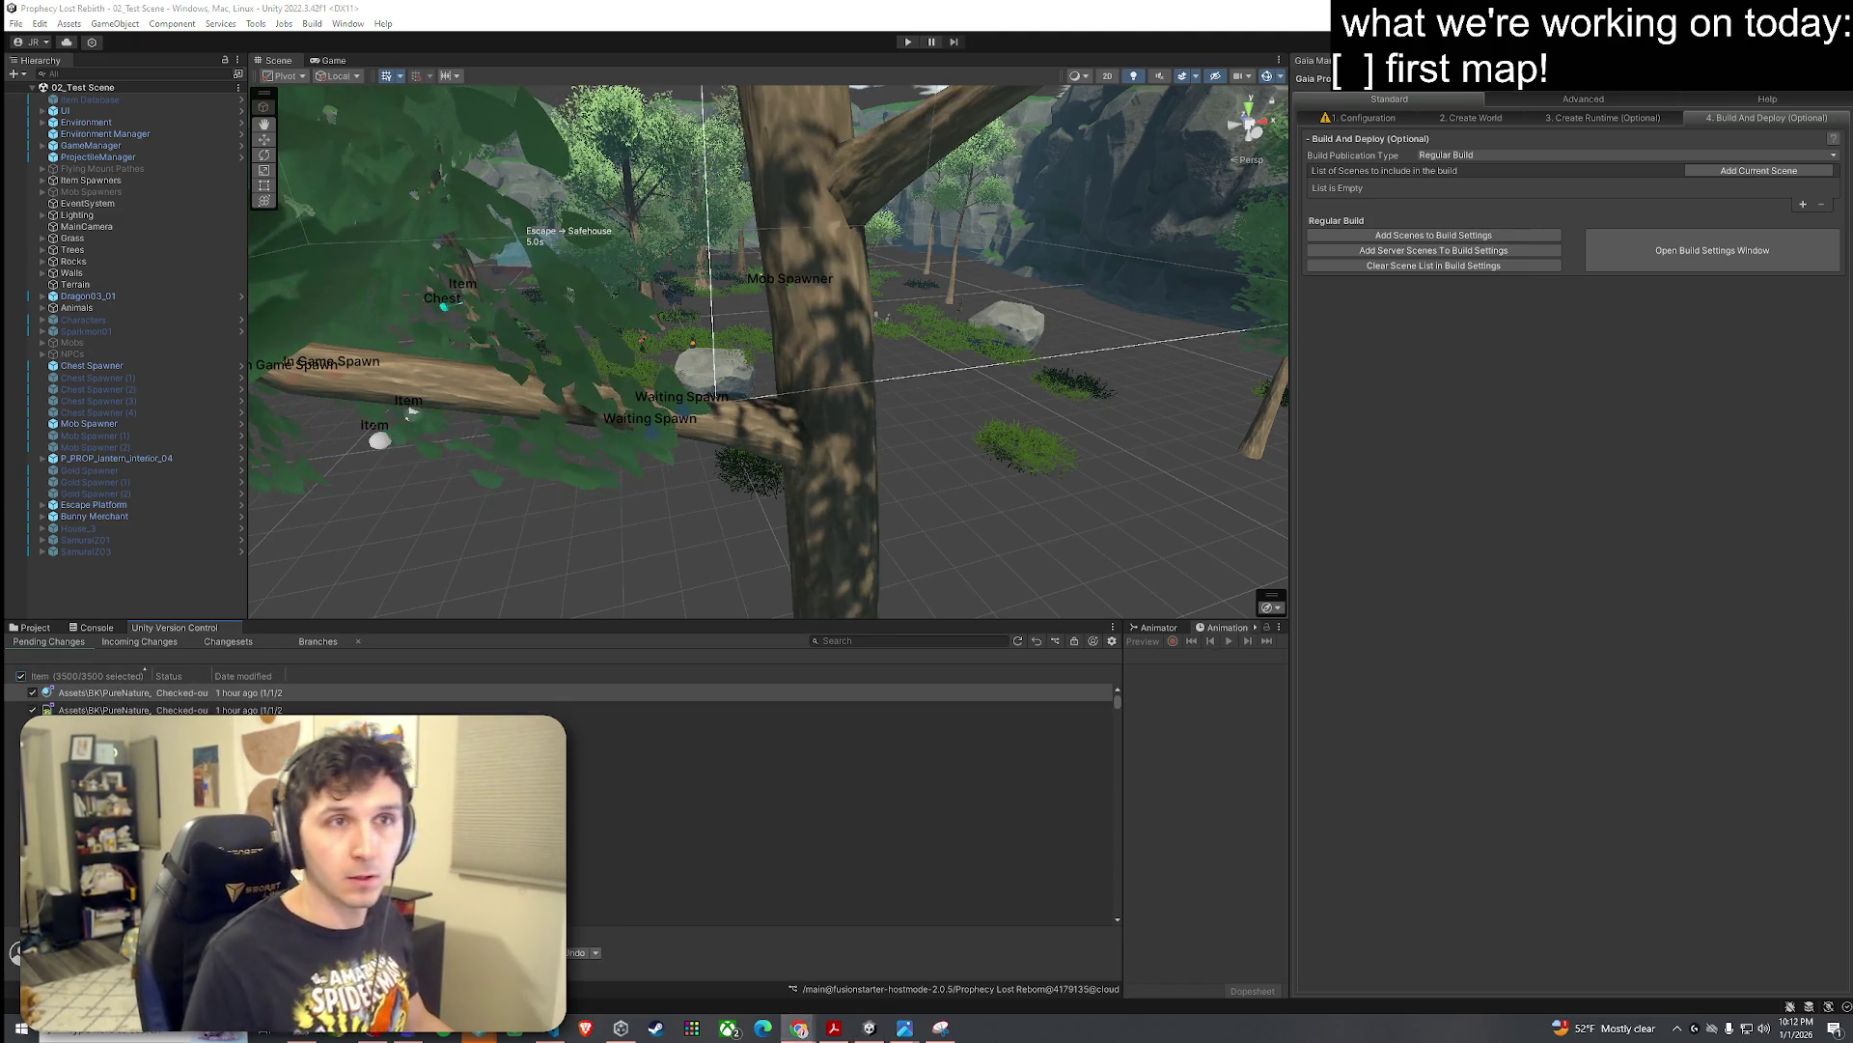
click(649, 969)
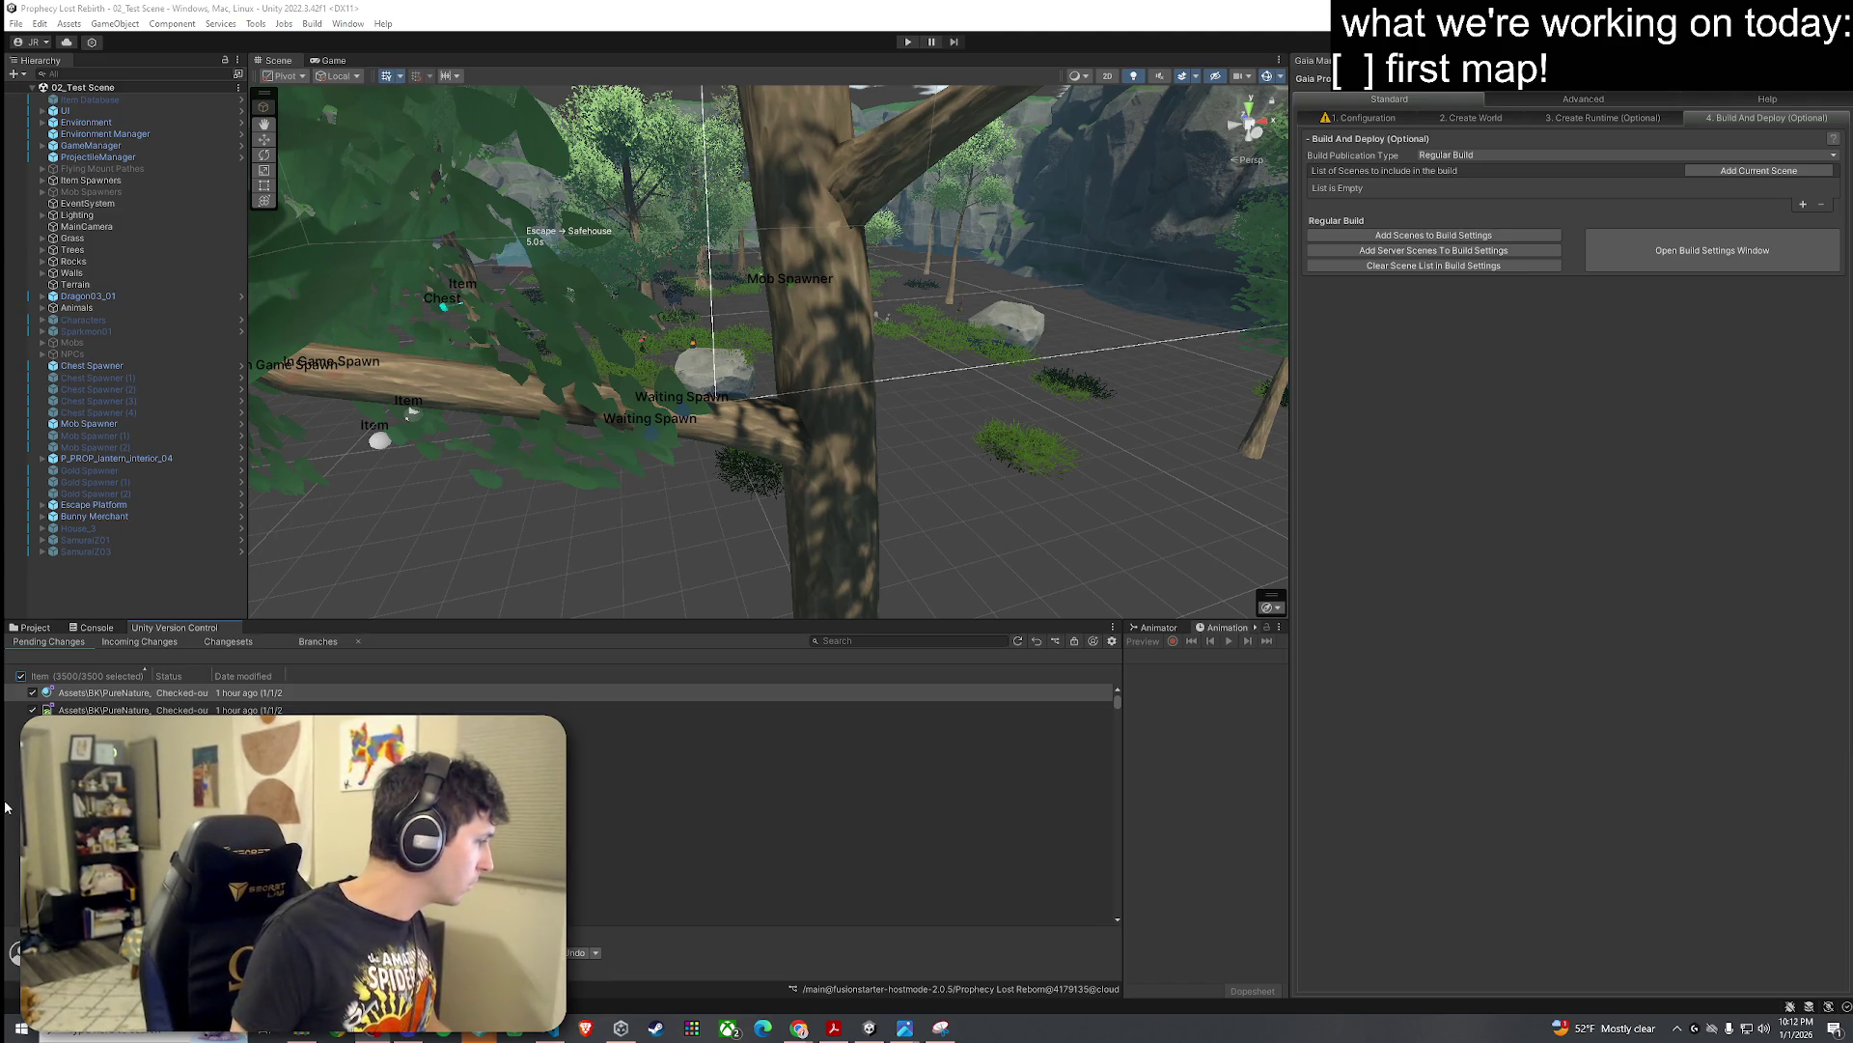
click(597, 953)
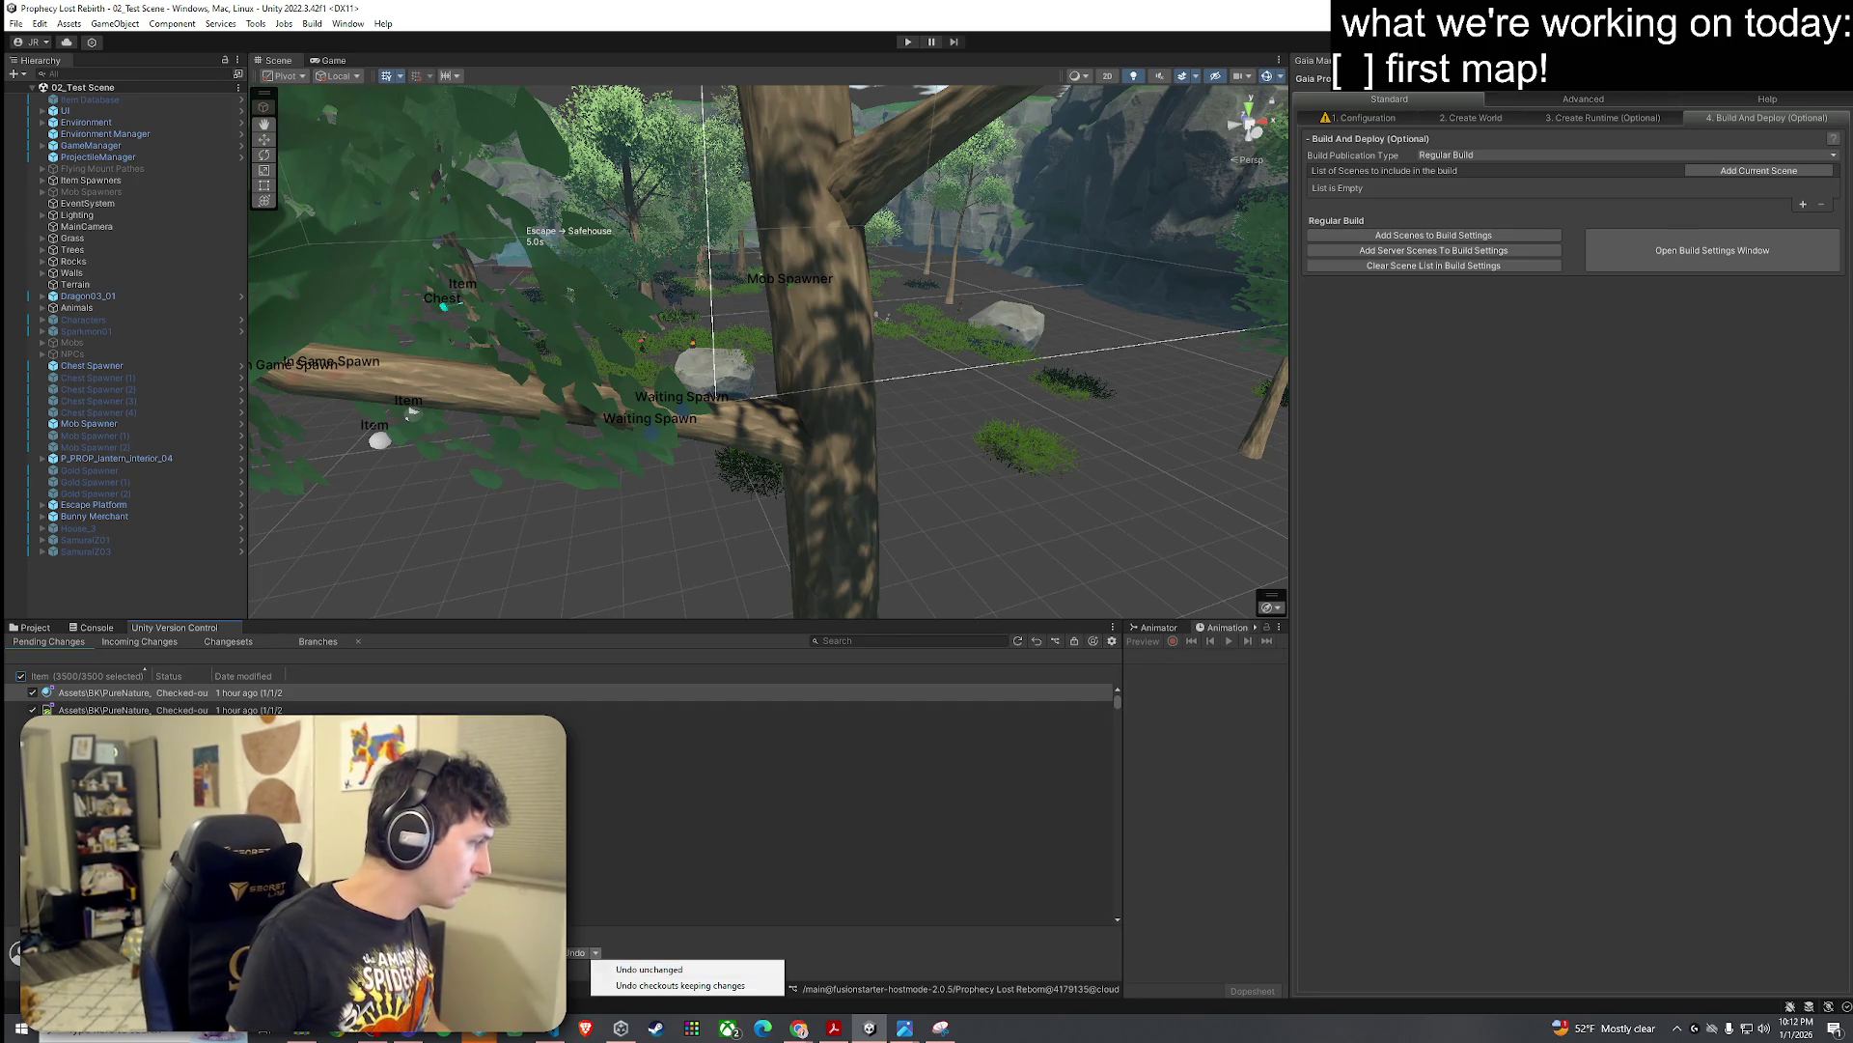
Step: Undo the unchanged checked-out files via Undo > Undo unchanged and confirm
click(649, 969)
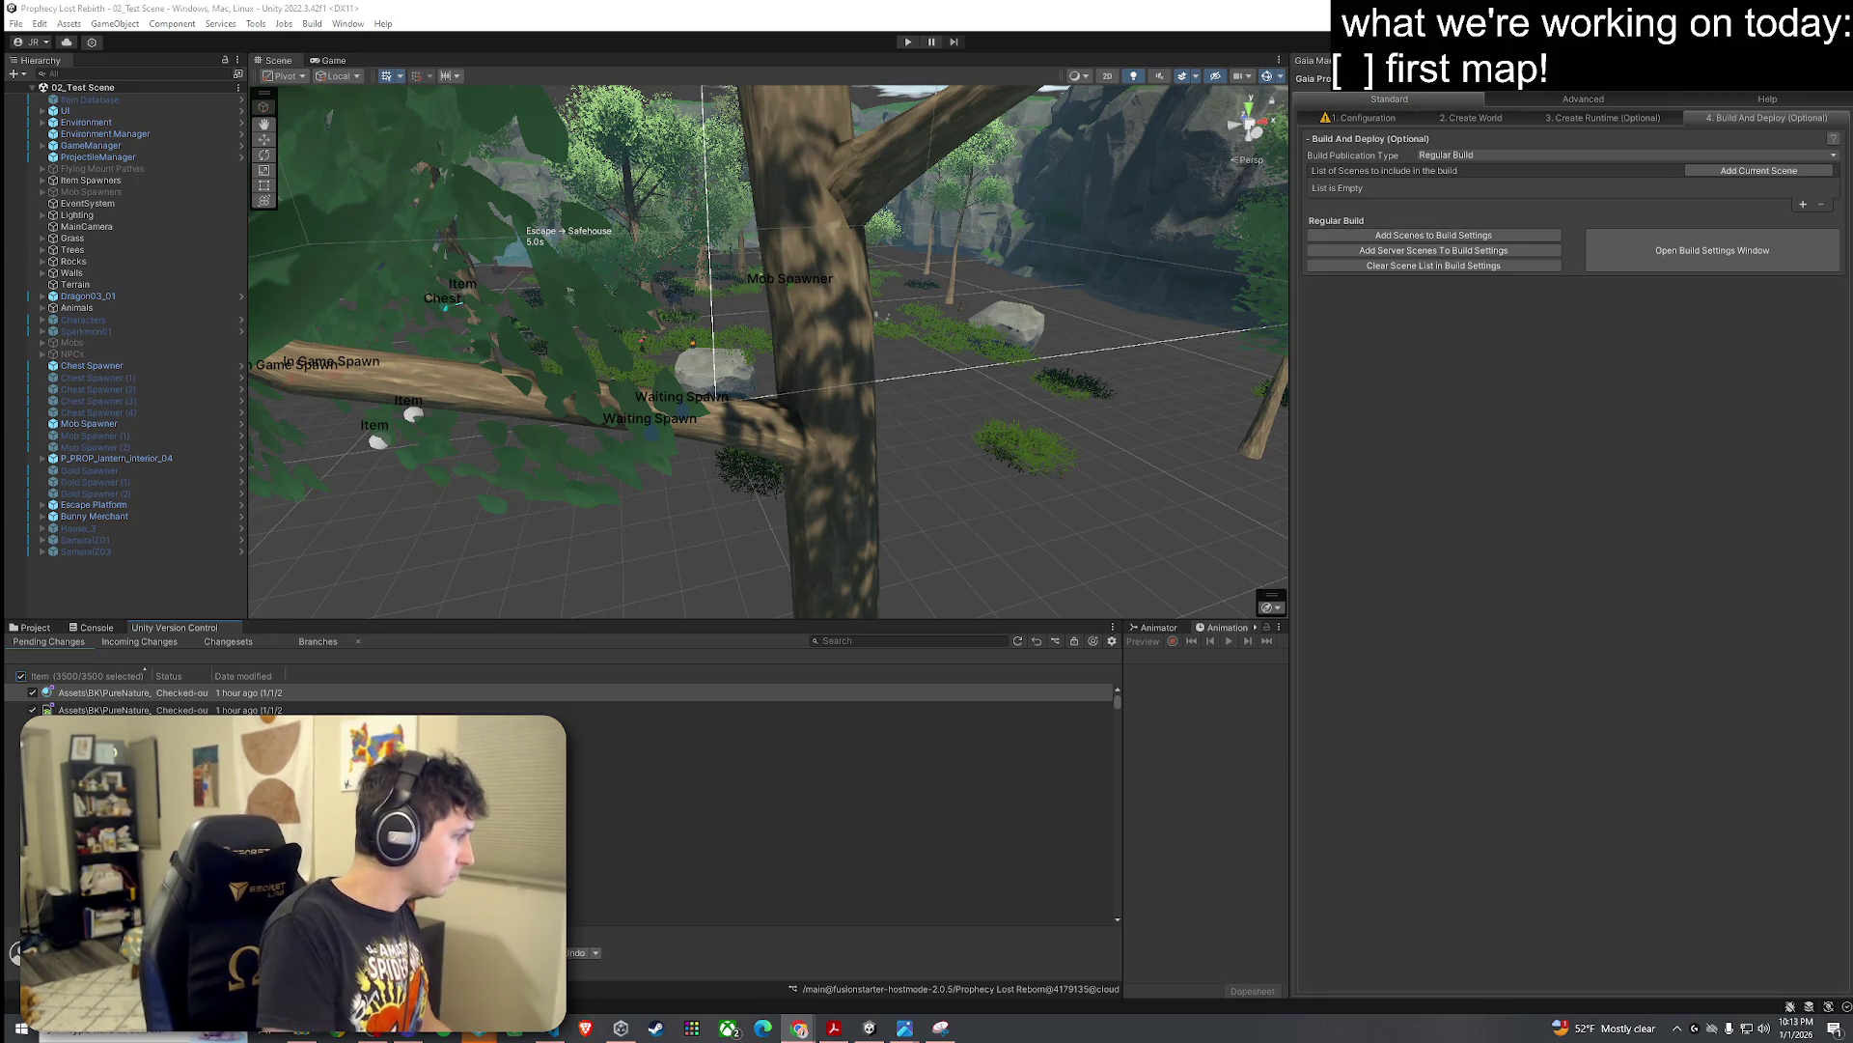
click(598, 953)
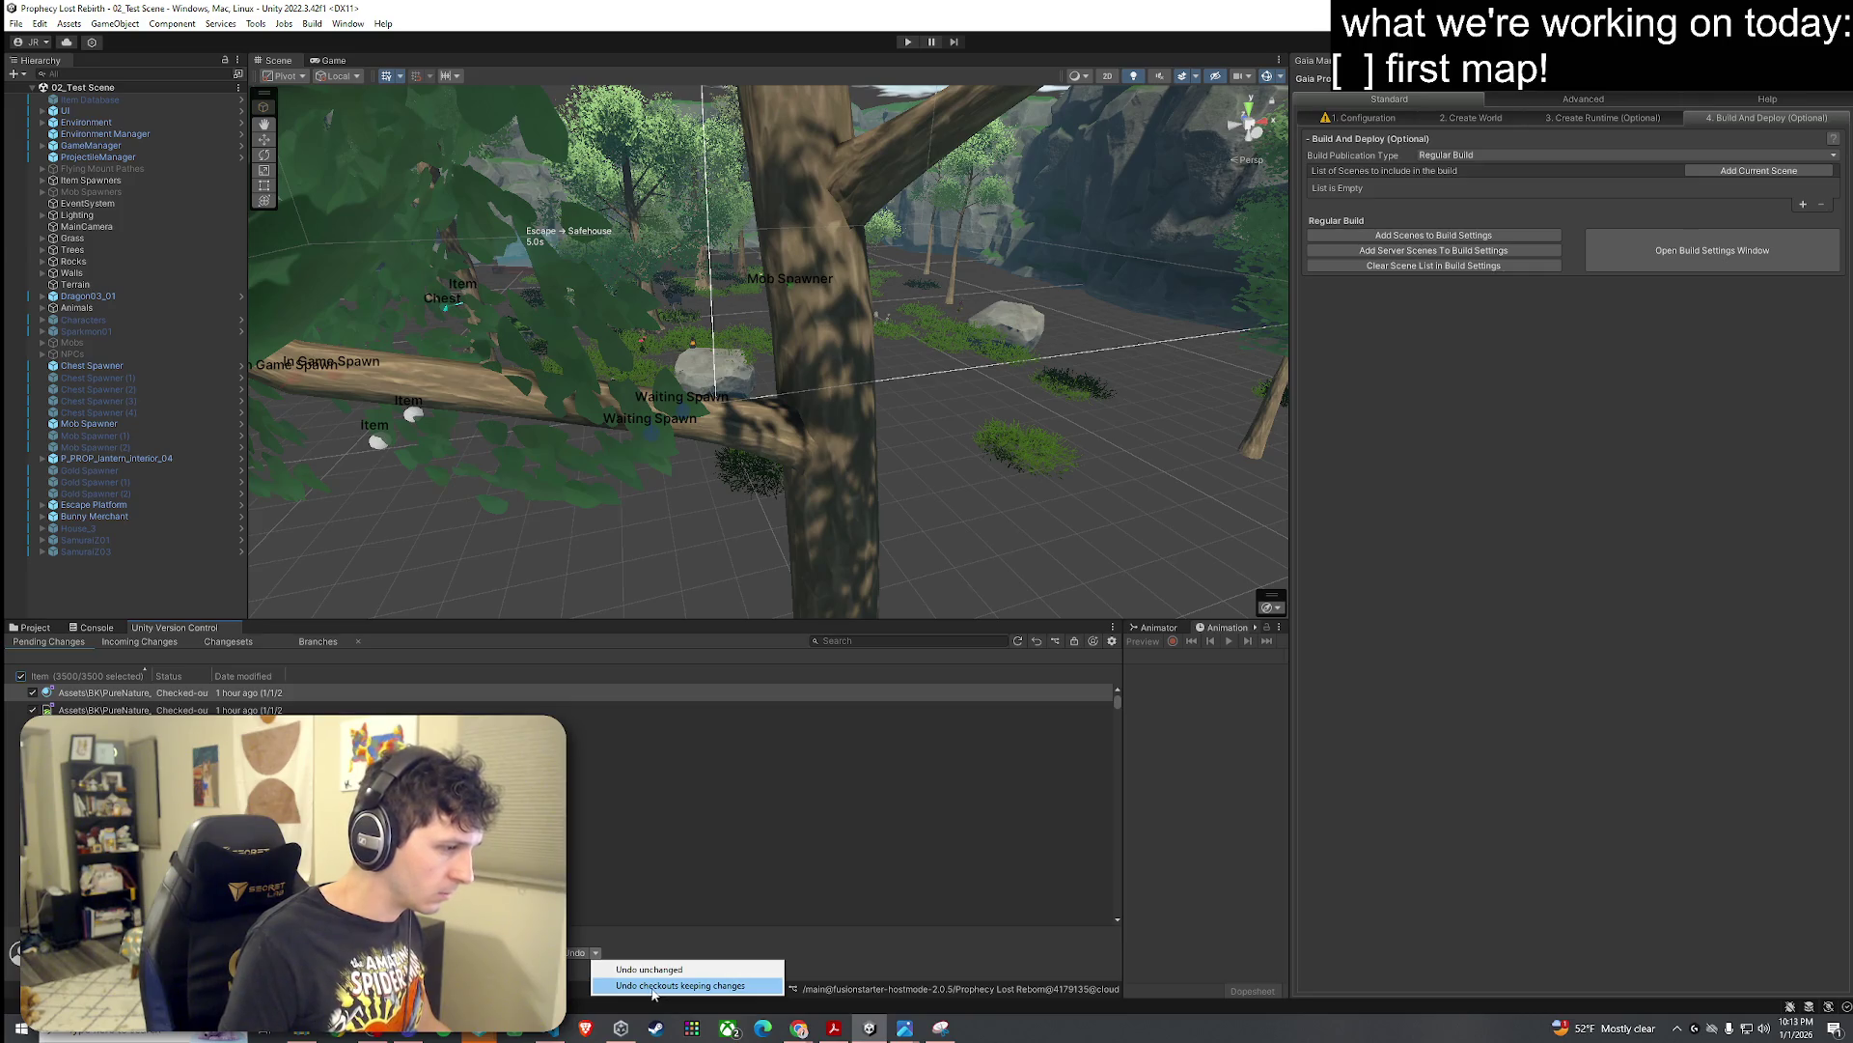
key(alt+Tab)
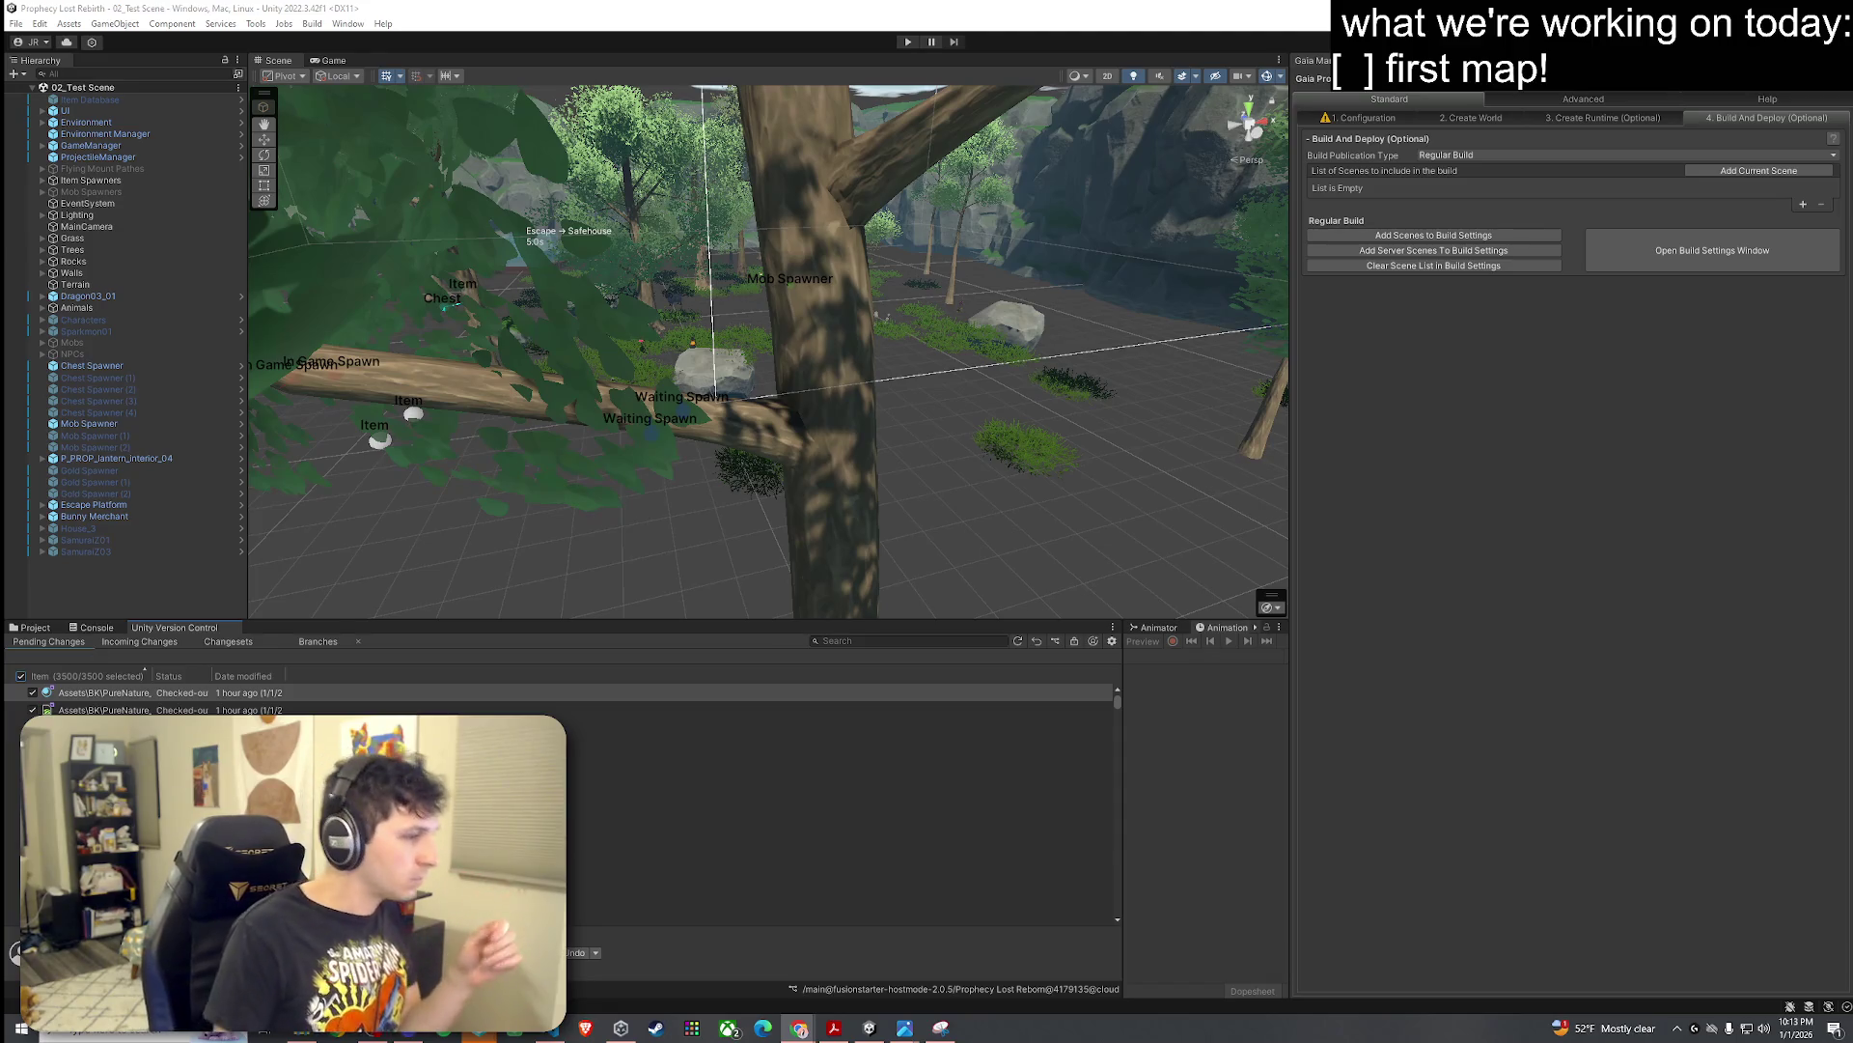
click(597, 952)
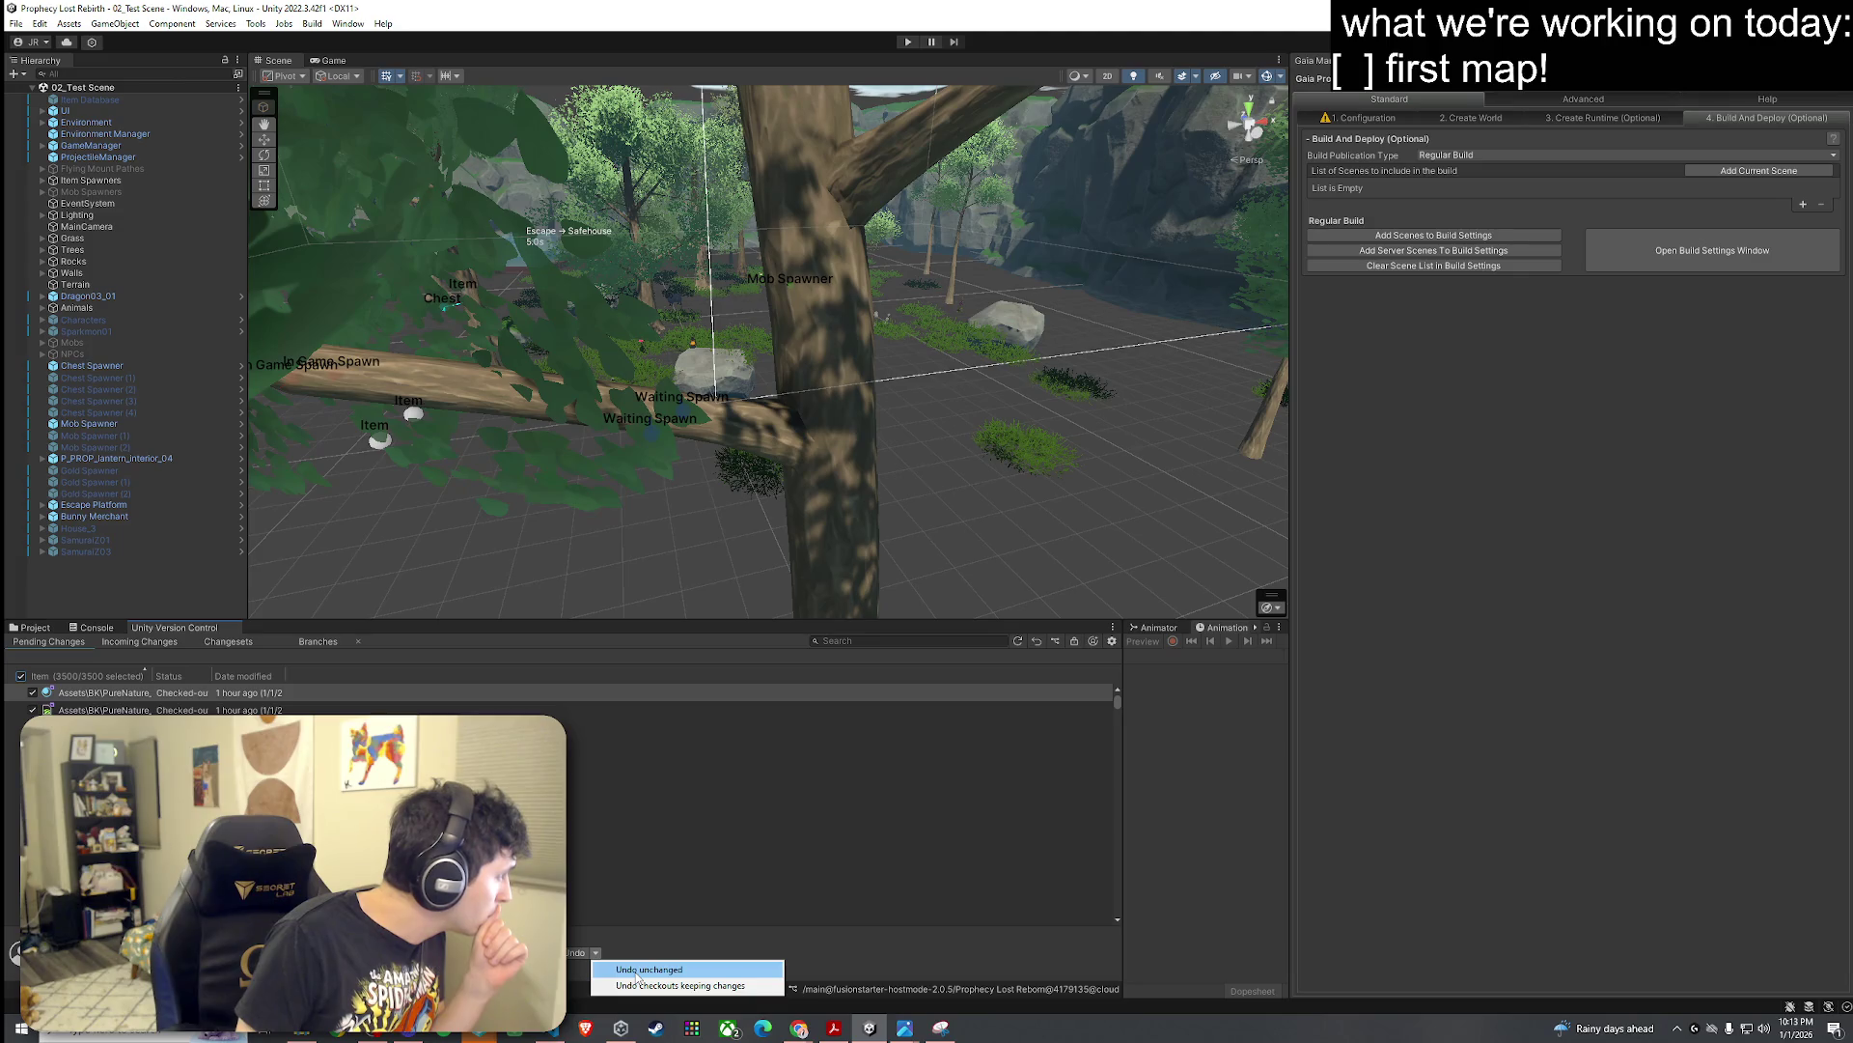
click(637, 971)
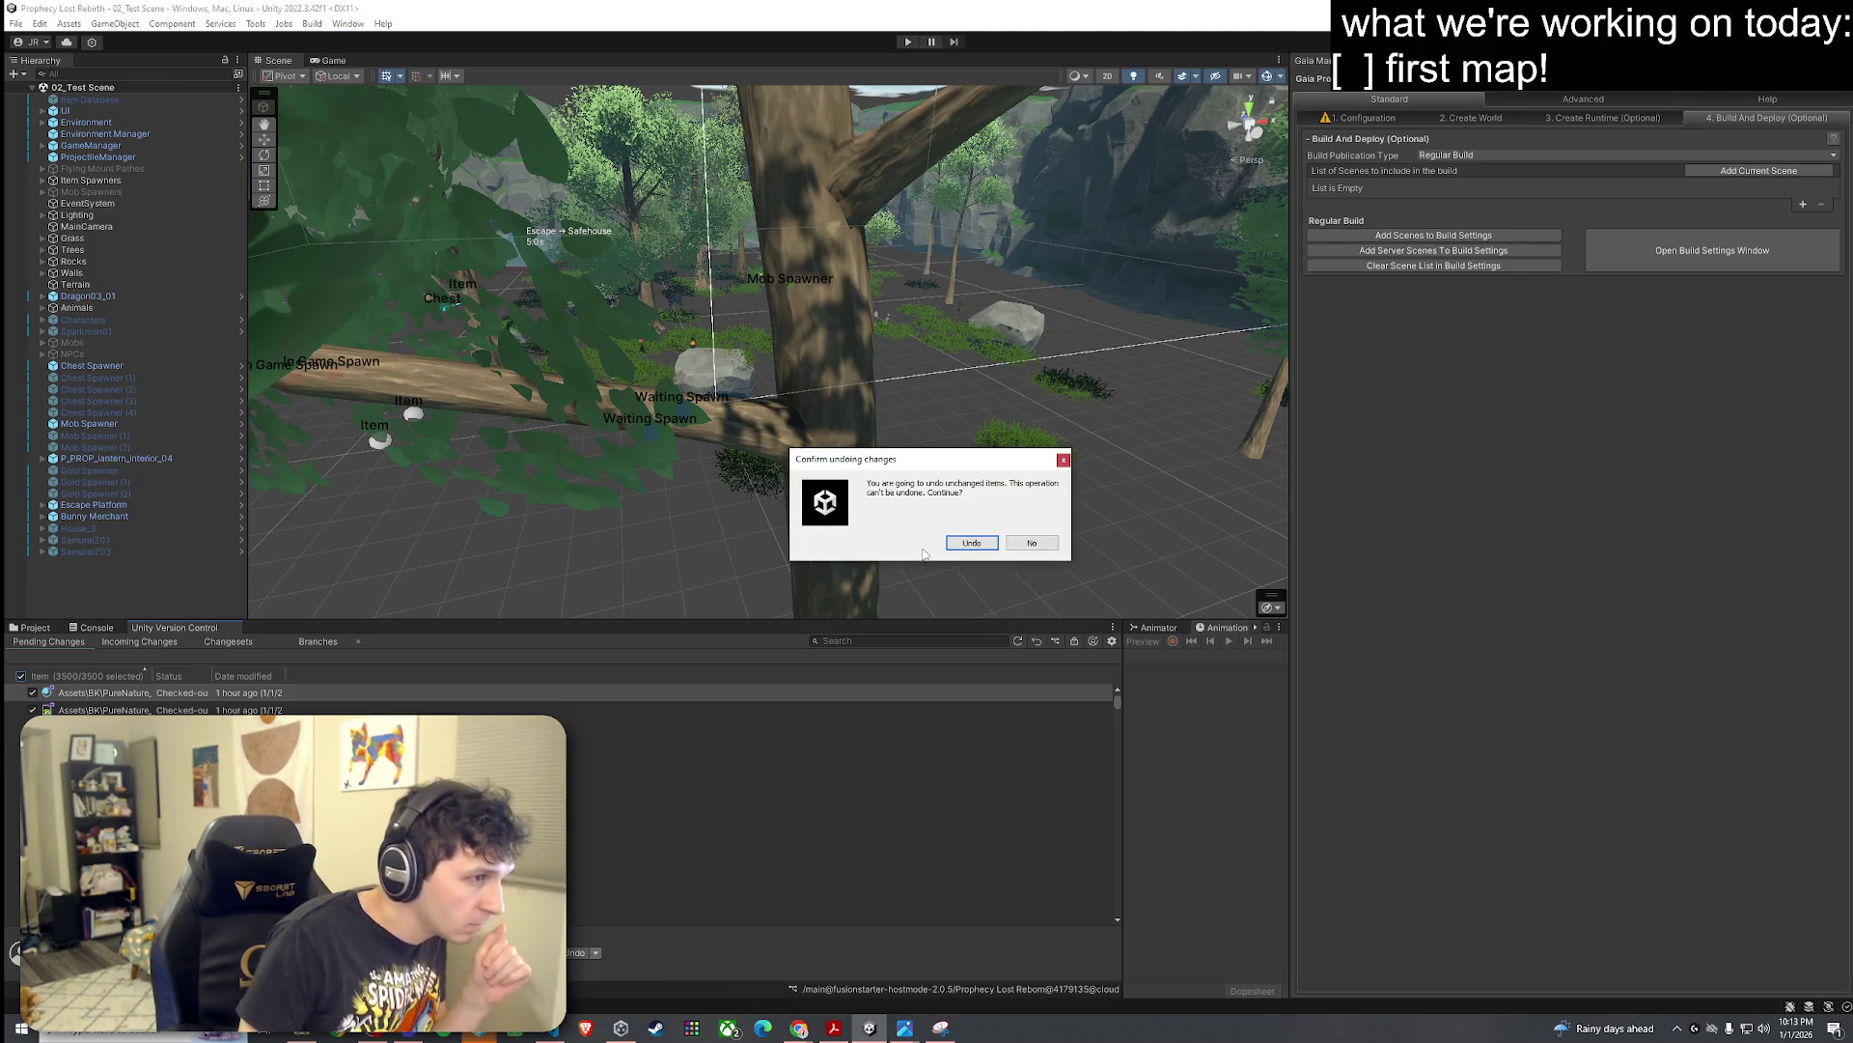
click(973, 542)
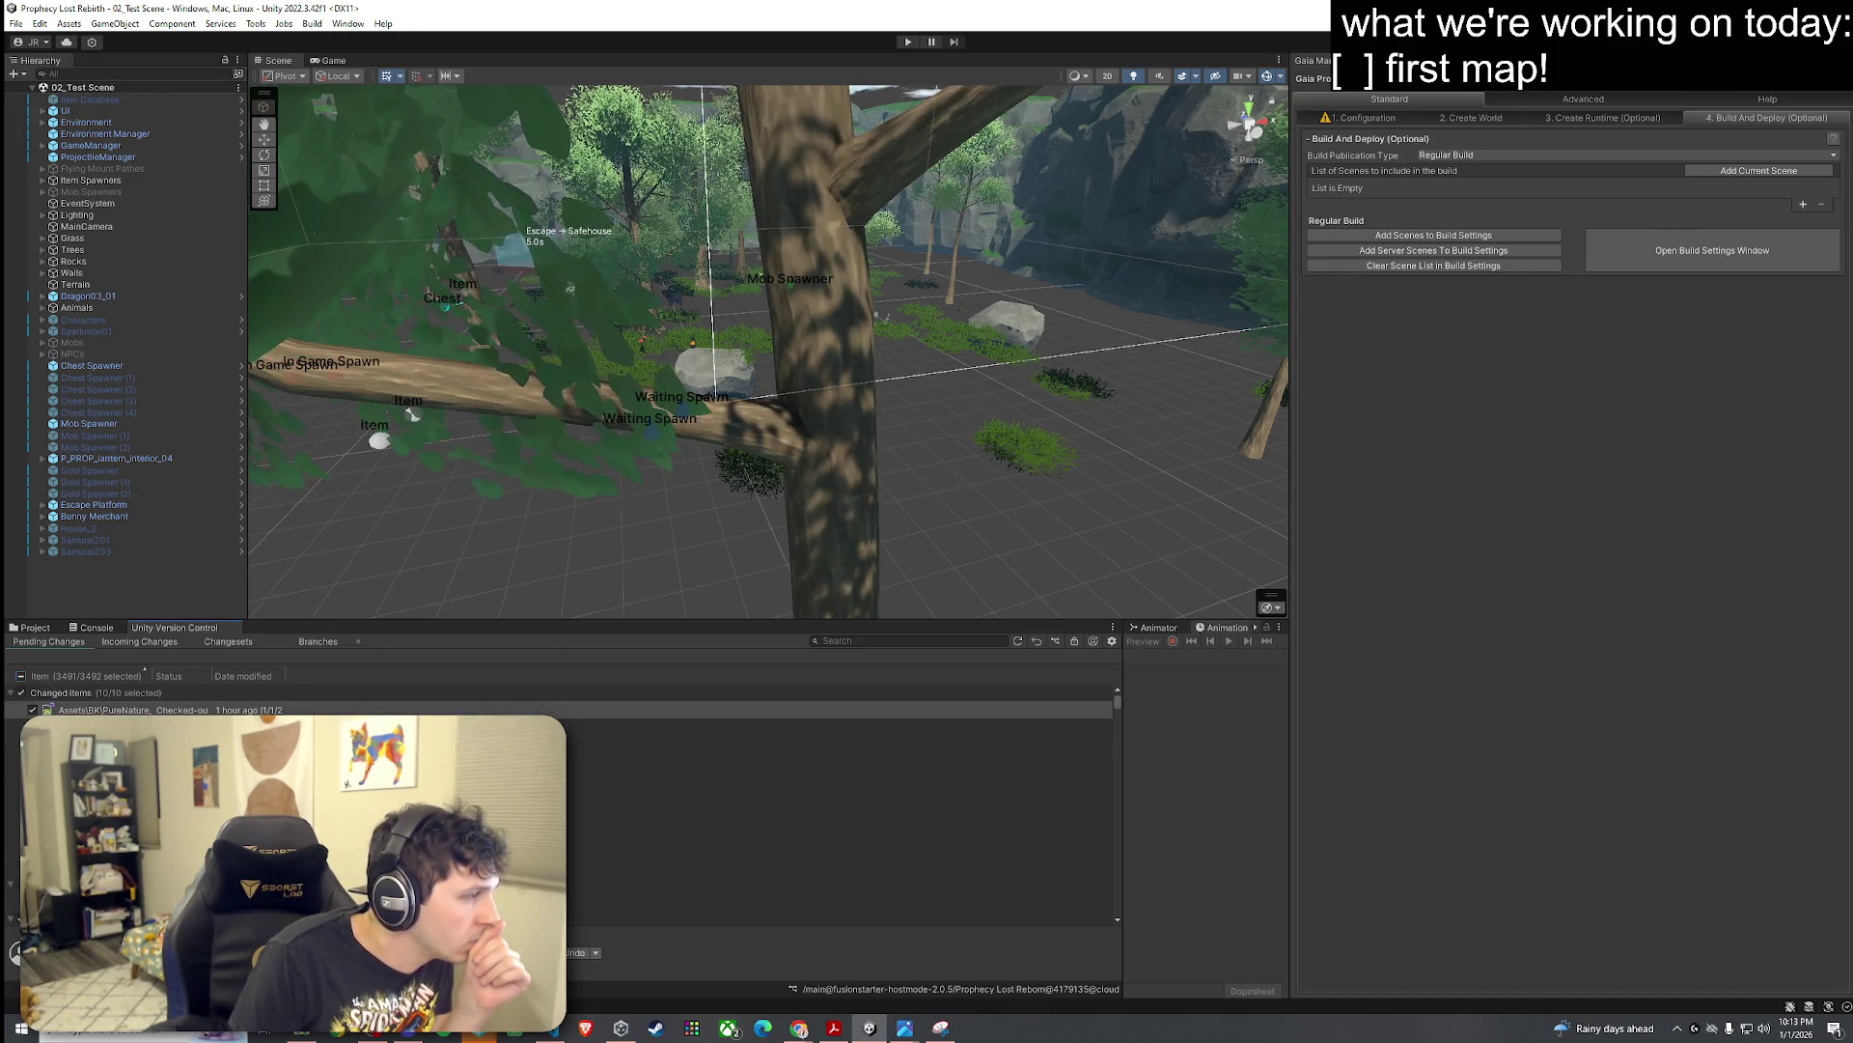
Step: Undo all 823 remaining pending changes and accept reloading the changed scene
click(576, 955)
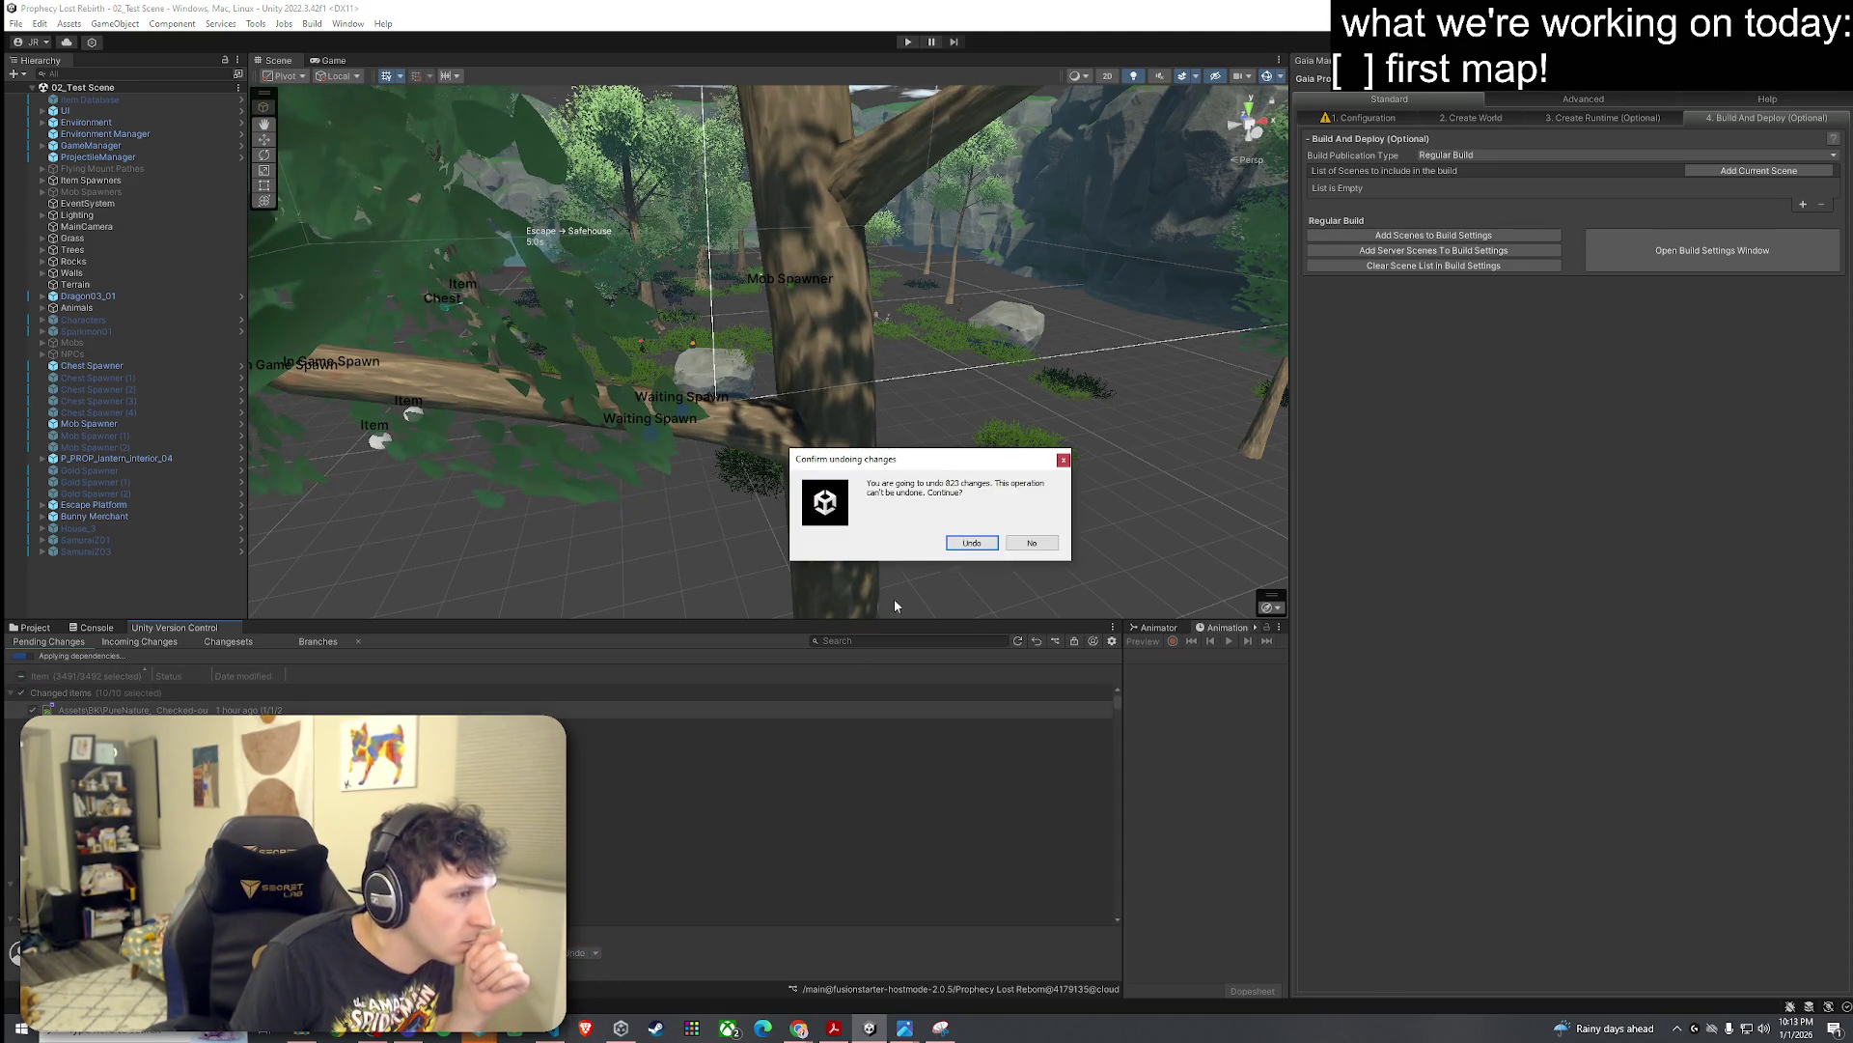
click(971, 542)
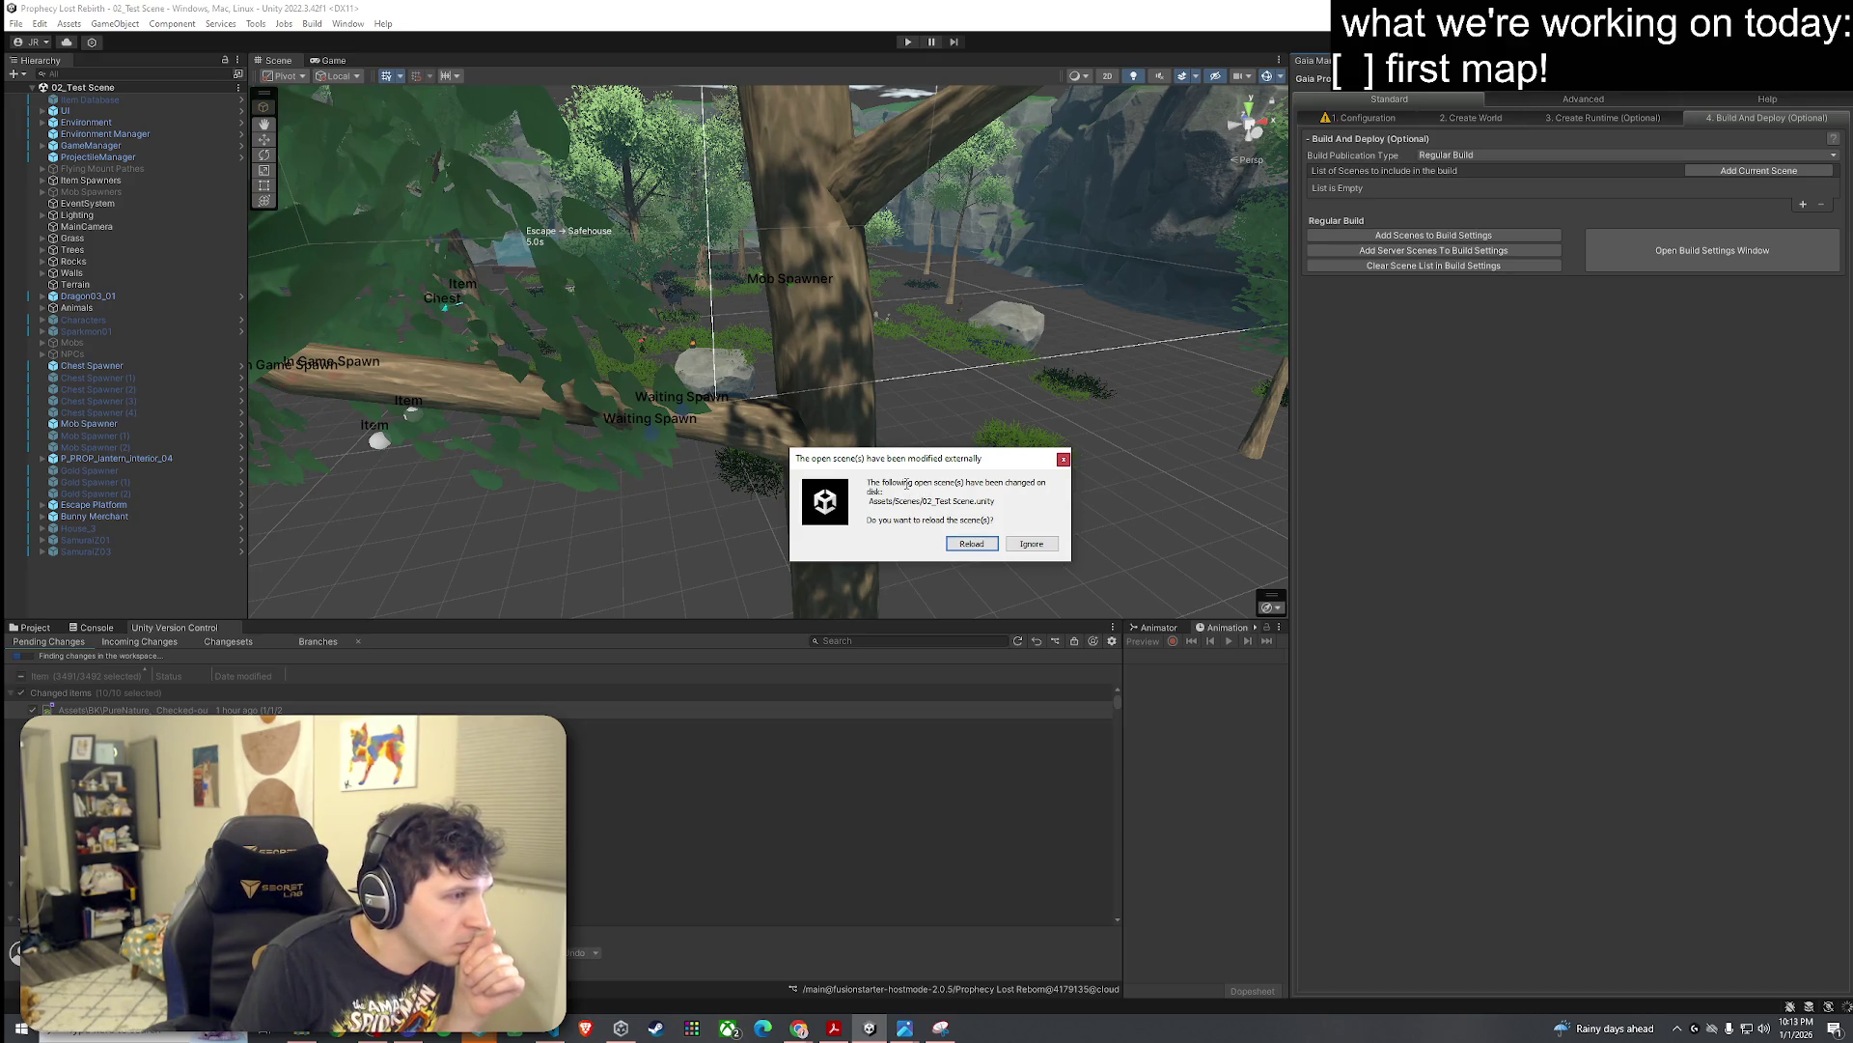
key(Return)
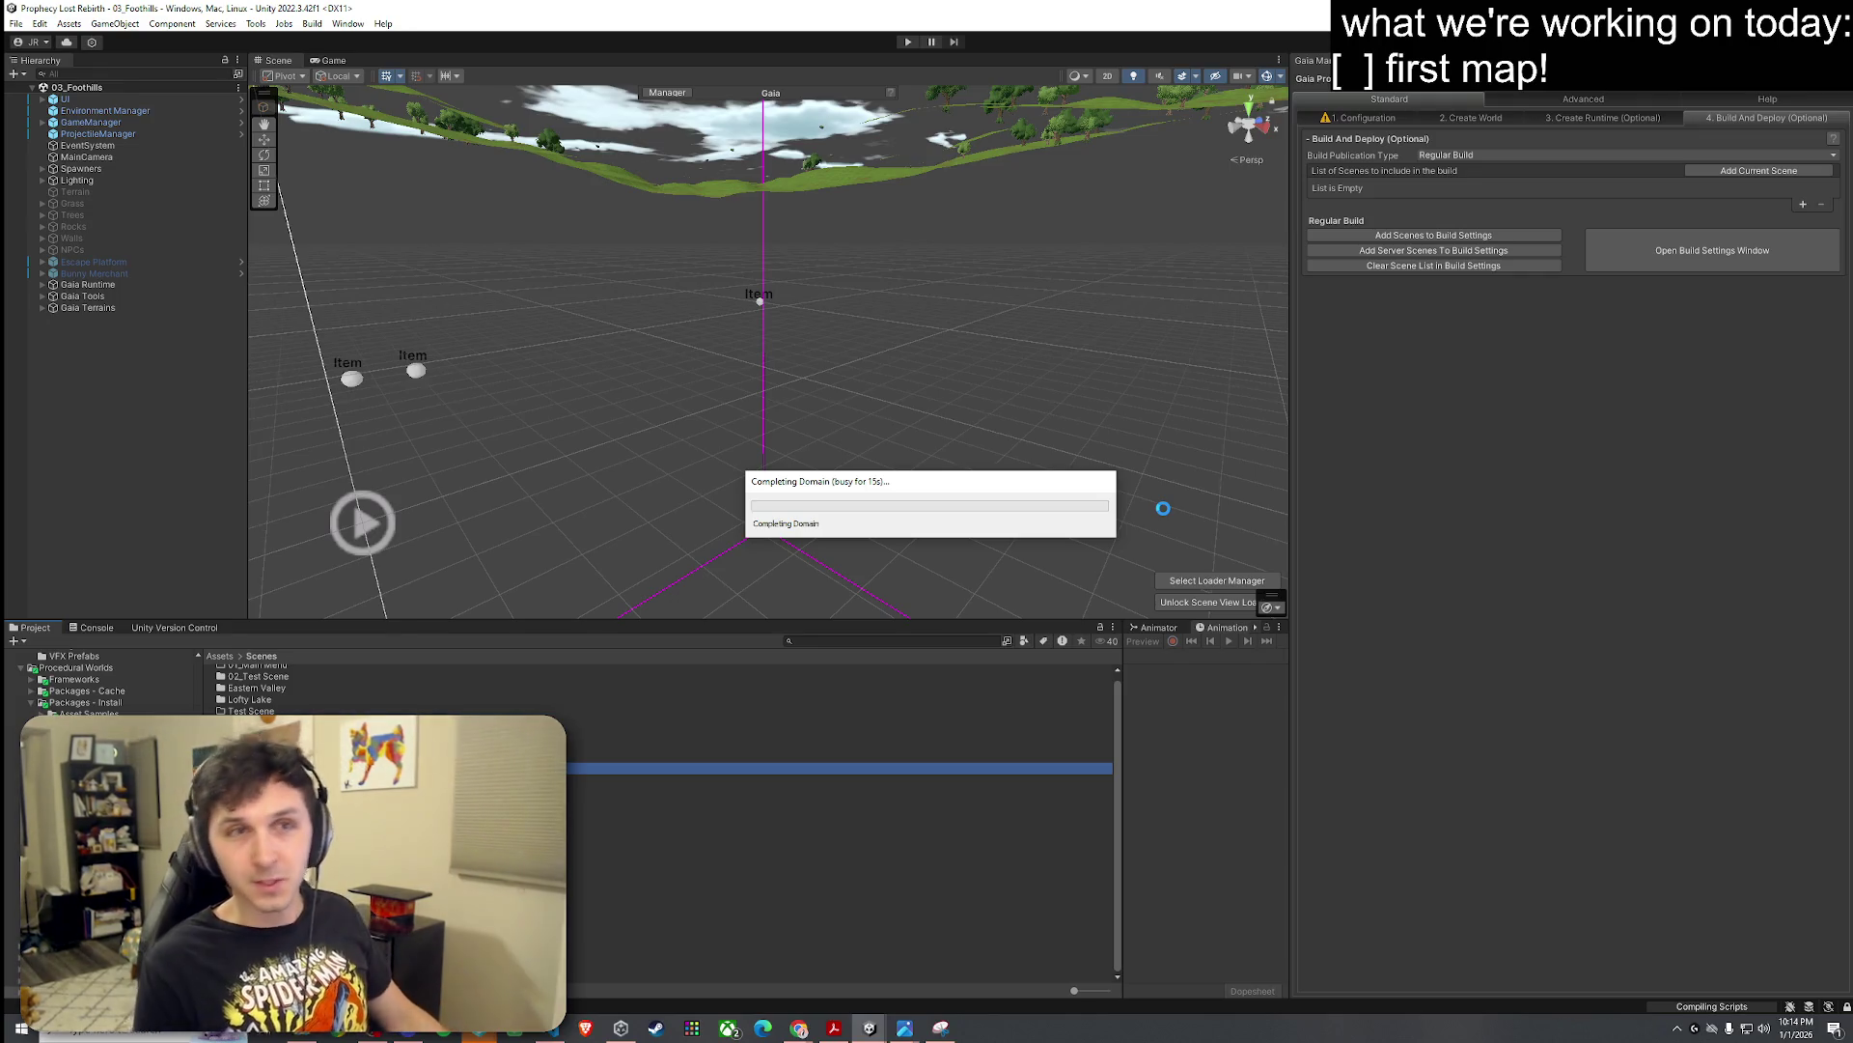
Step: Look over and select the reloaded Foothills terrain, then reopen 02_Test Scene and select its Terrain
key(alt+Tab)
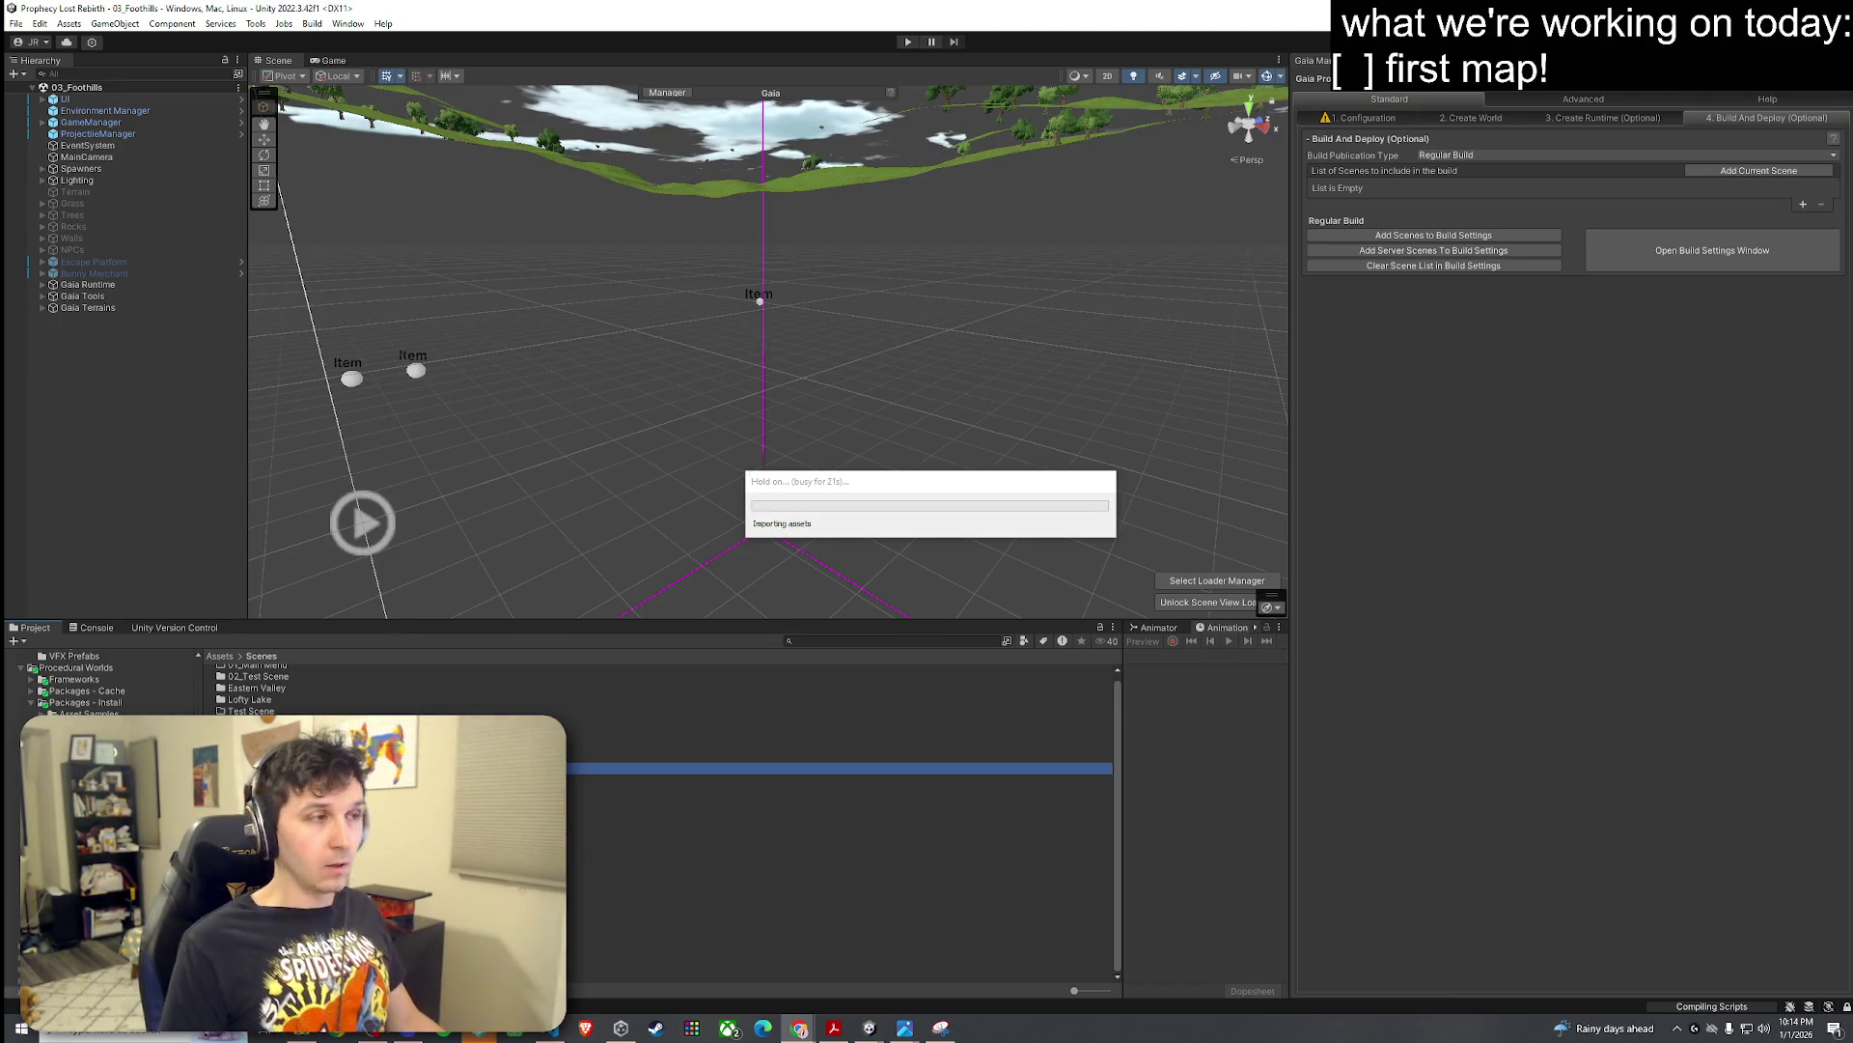
click(982, 504)
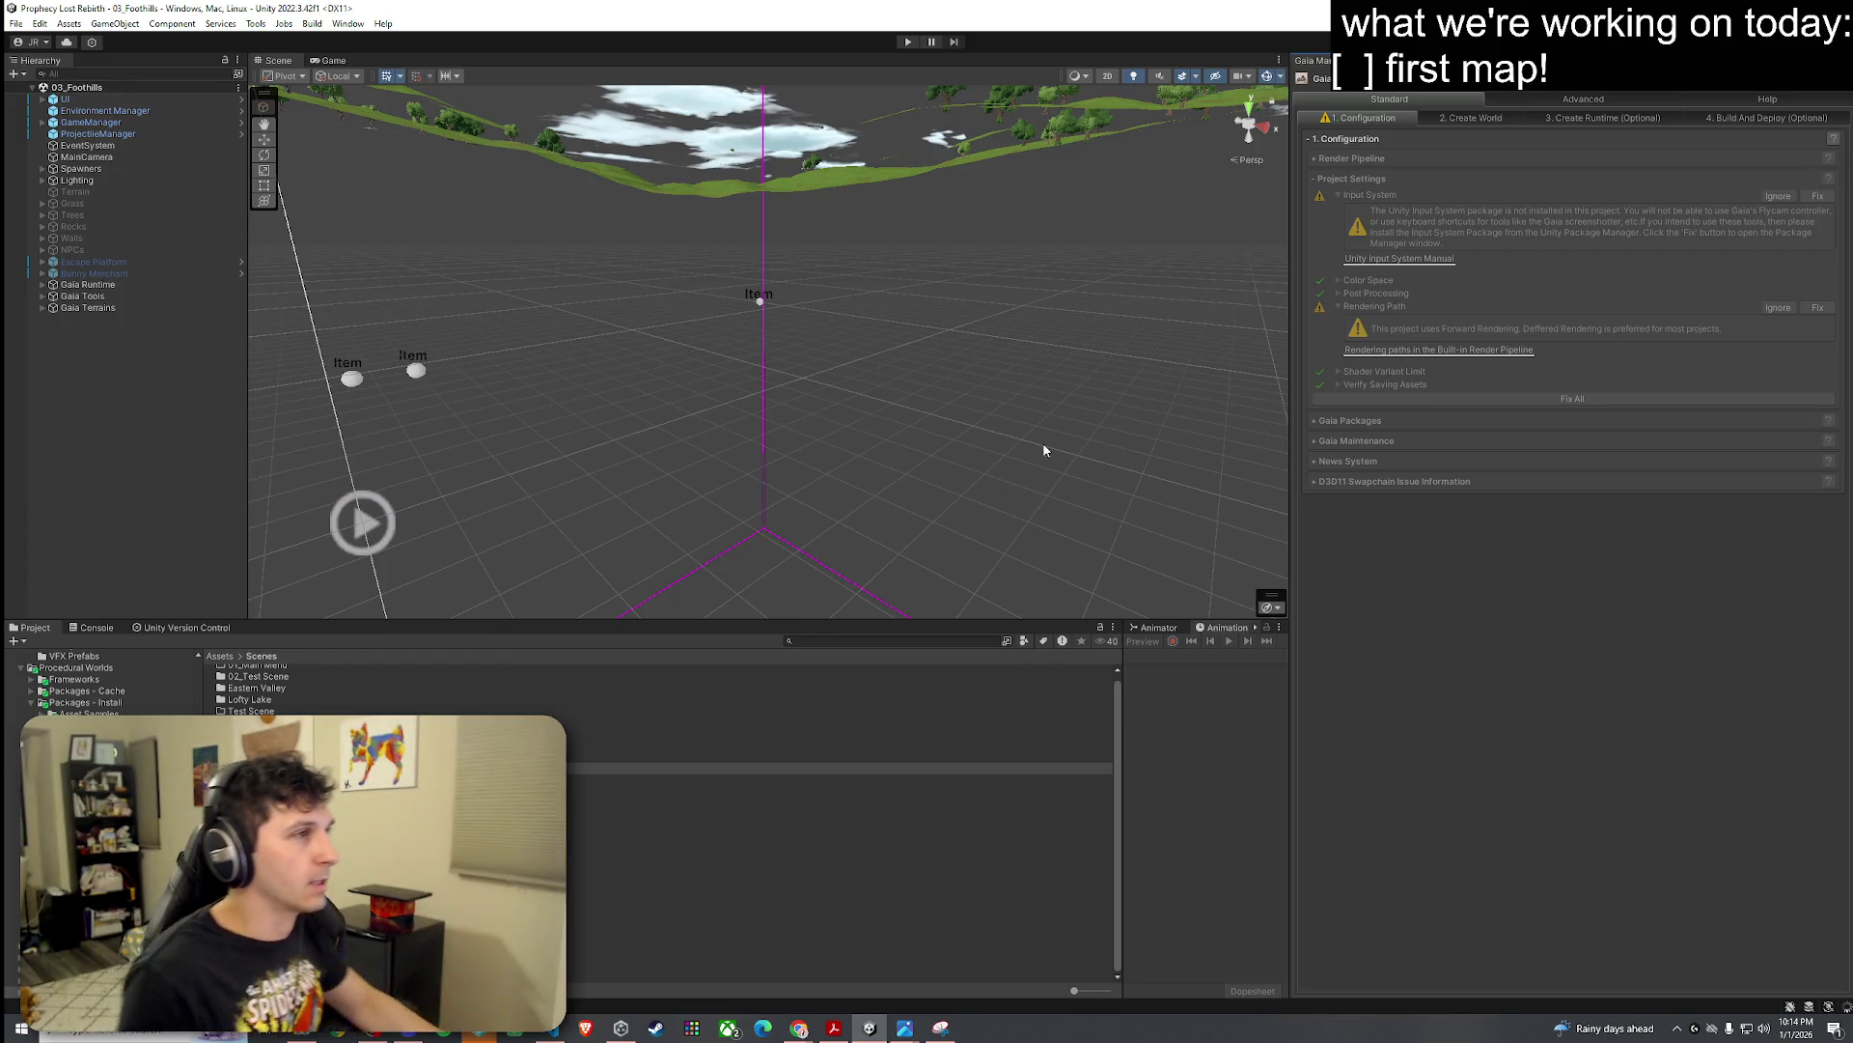
mouse_move(867, 365)
mouse_down()
mouse_move(888, 226)
mouse_move(1220, 383)
mouse_move(1504, 415)
mouse_move(1658, 408)
mouse_up()
drag(1081, 384, 1081, 395)
click(1082, 396)
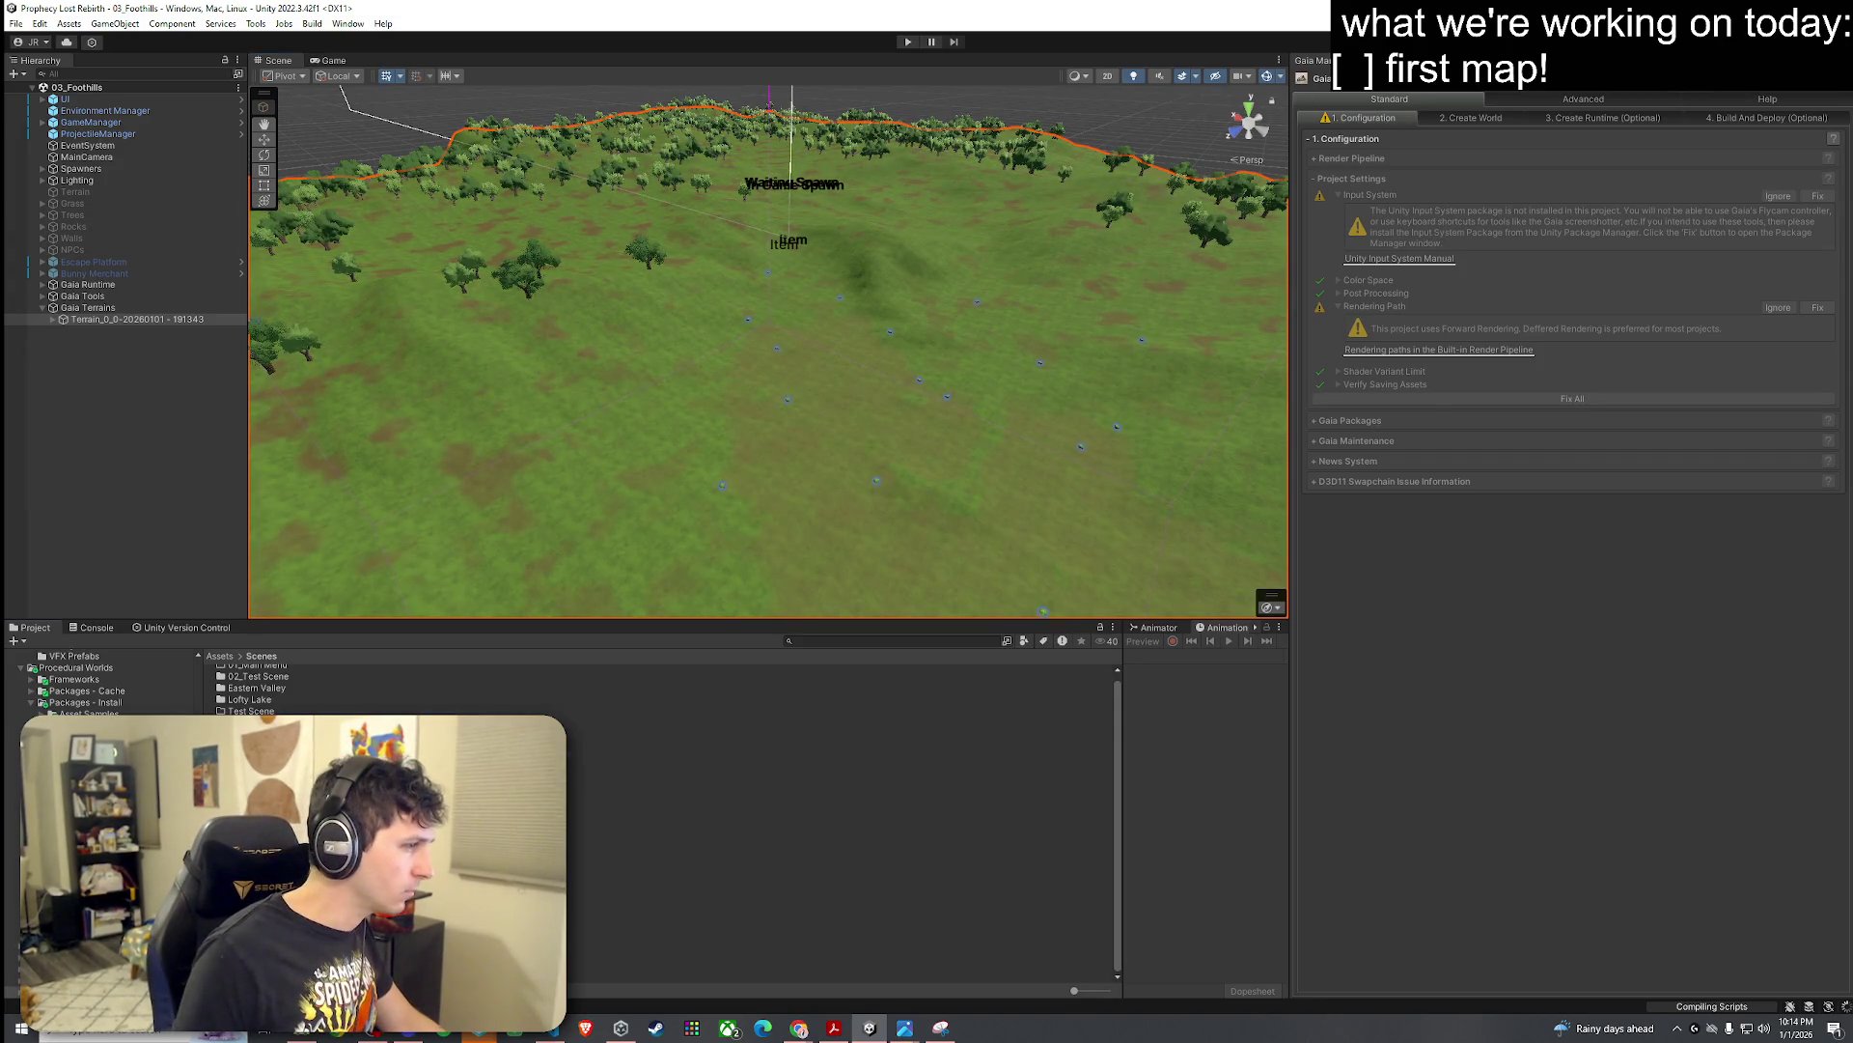
click(840, 756)
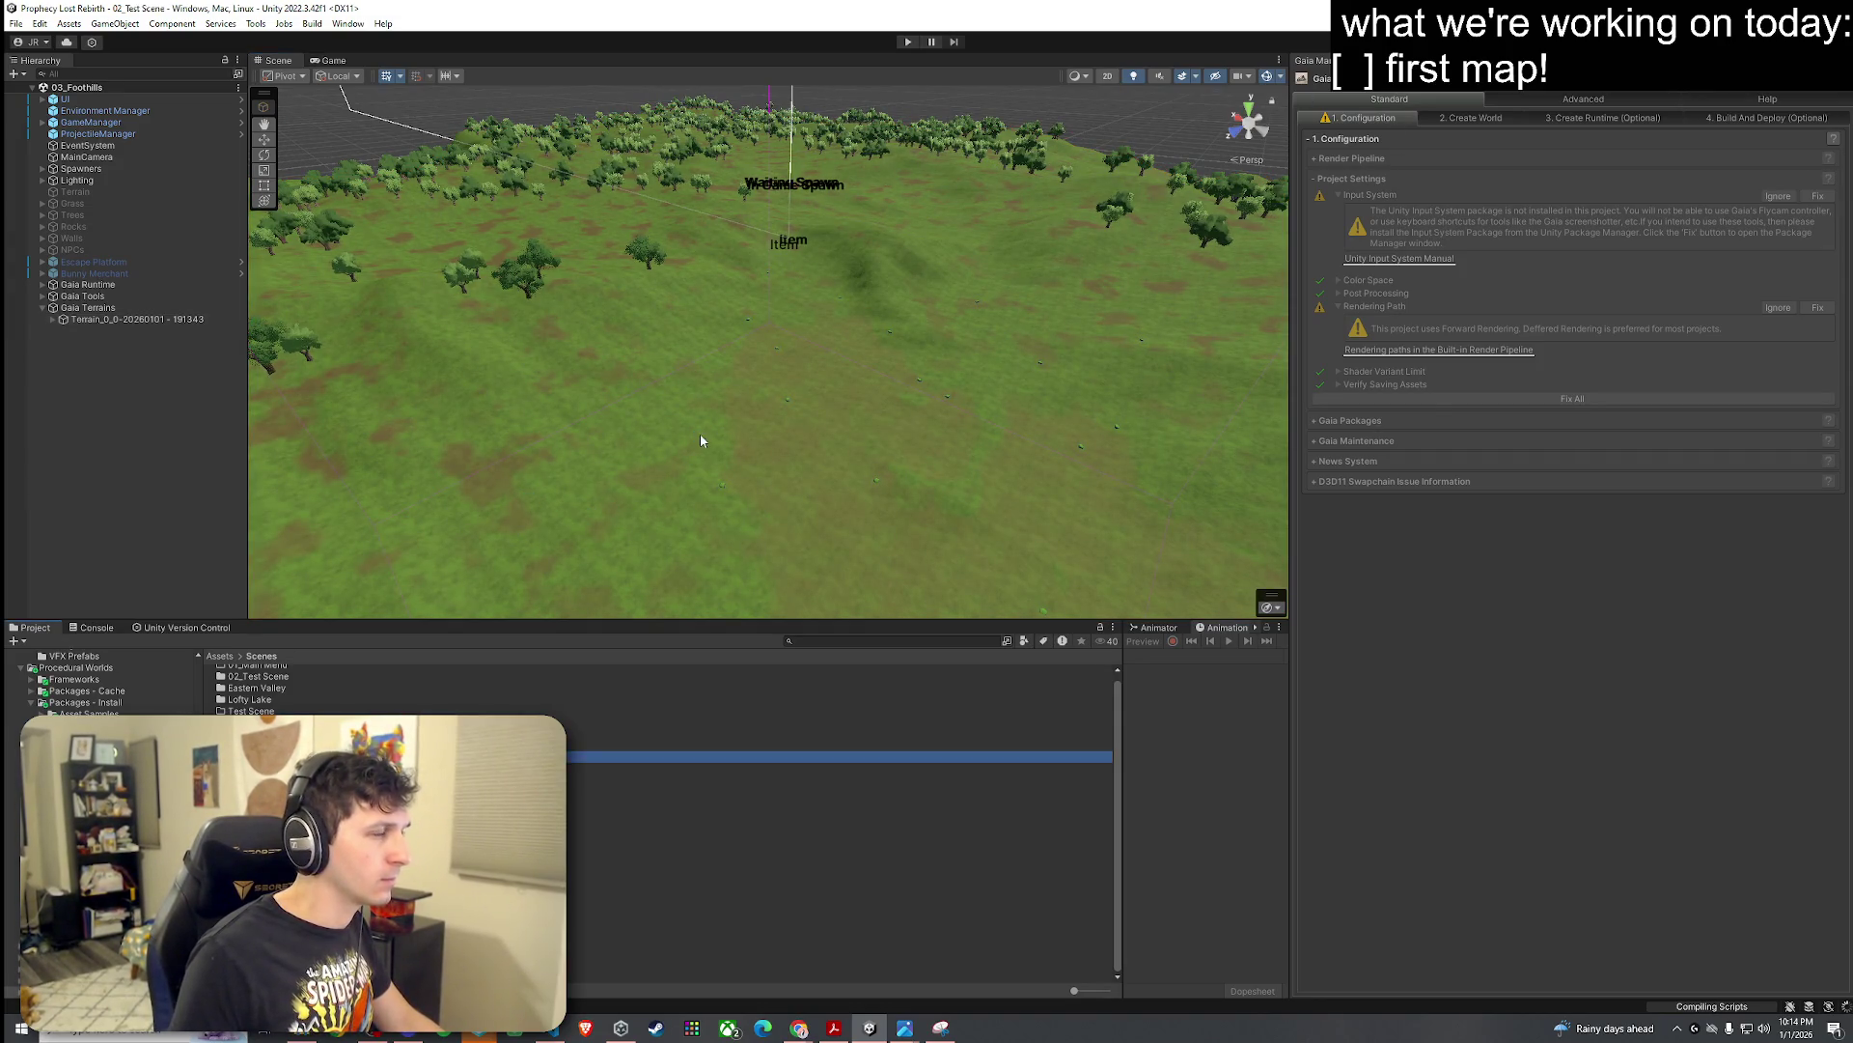
click(92, 285)
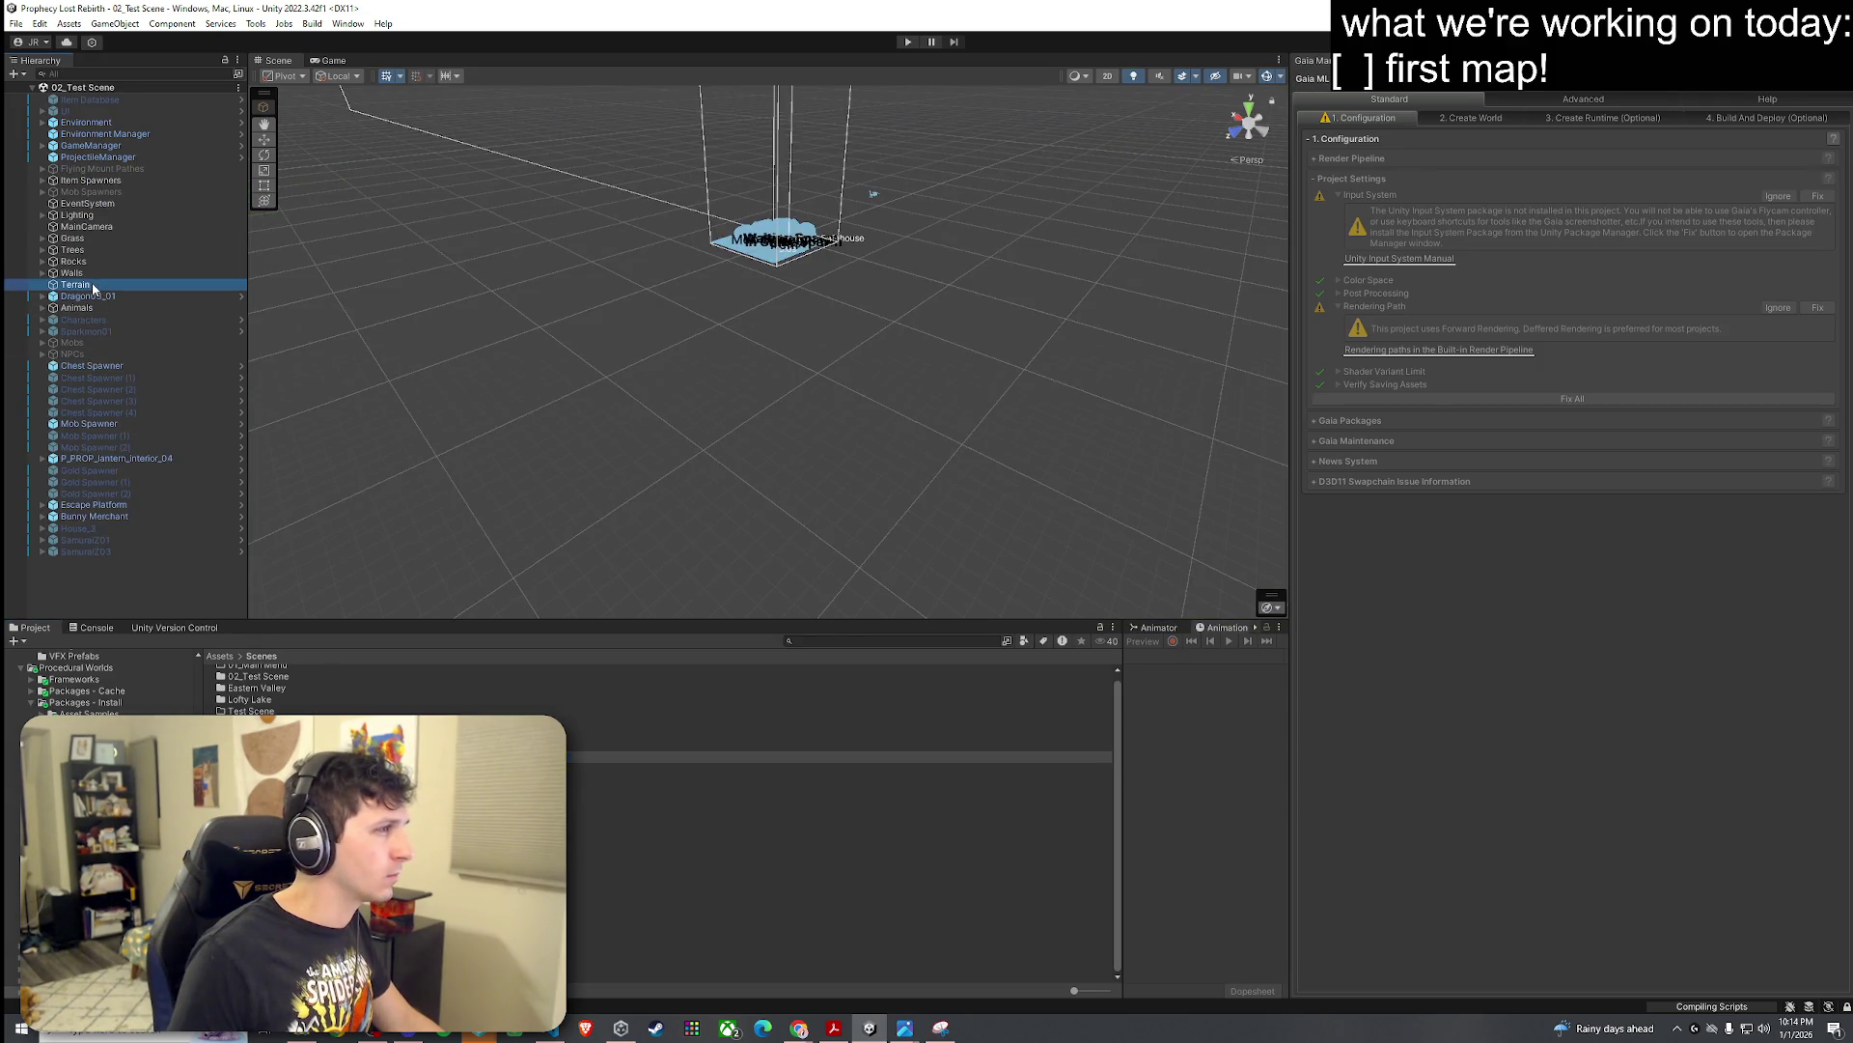
double_click(92, 285)
mouse_move(643, 414)
mouse_down()
mouse_move(641, 363)
mouse_move(787, 343)
mouse_move(772, 367)
mouse_up()
click(174, 627)
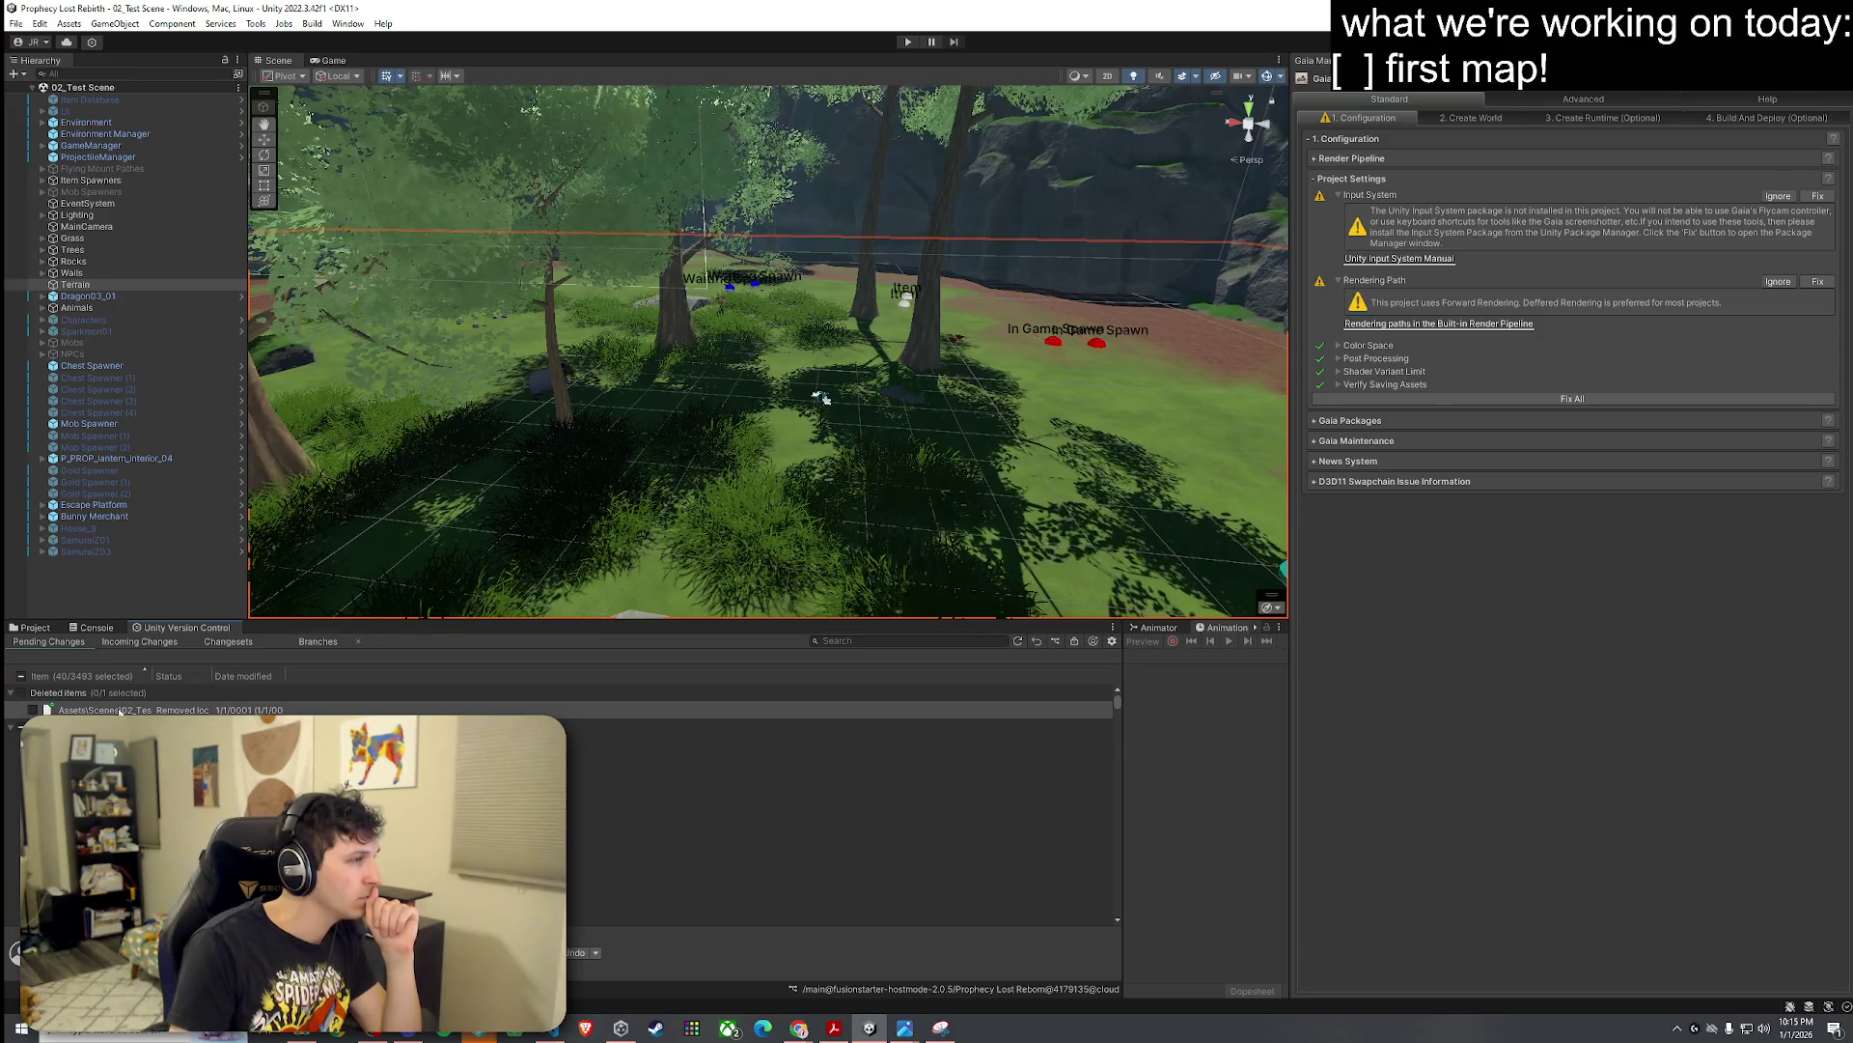
drag(147, 675, 295, 676)
click(20, 675)
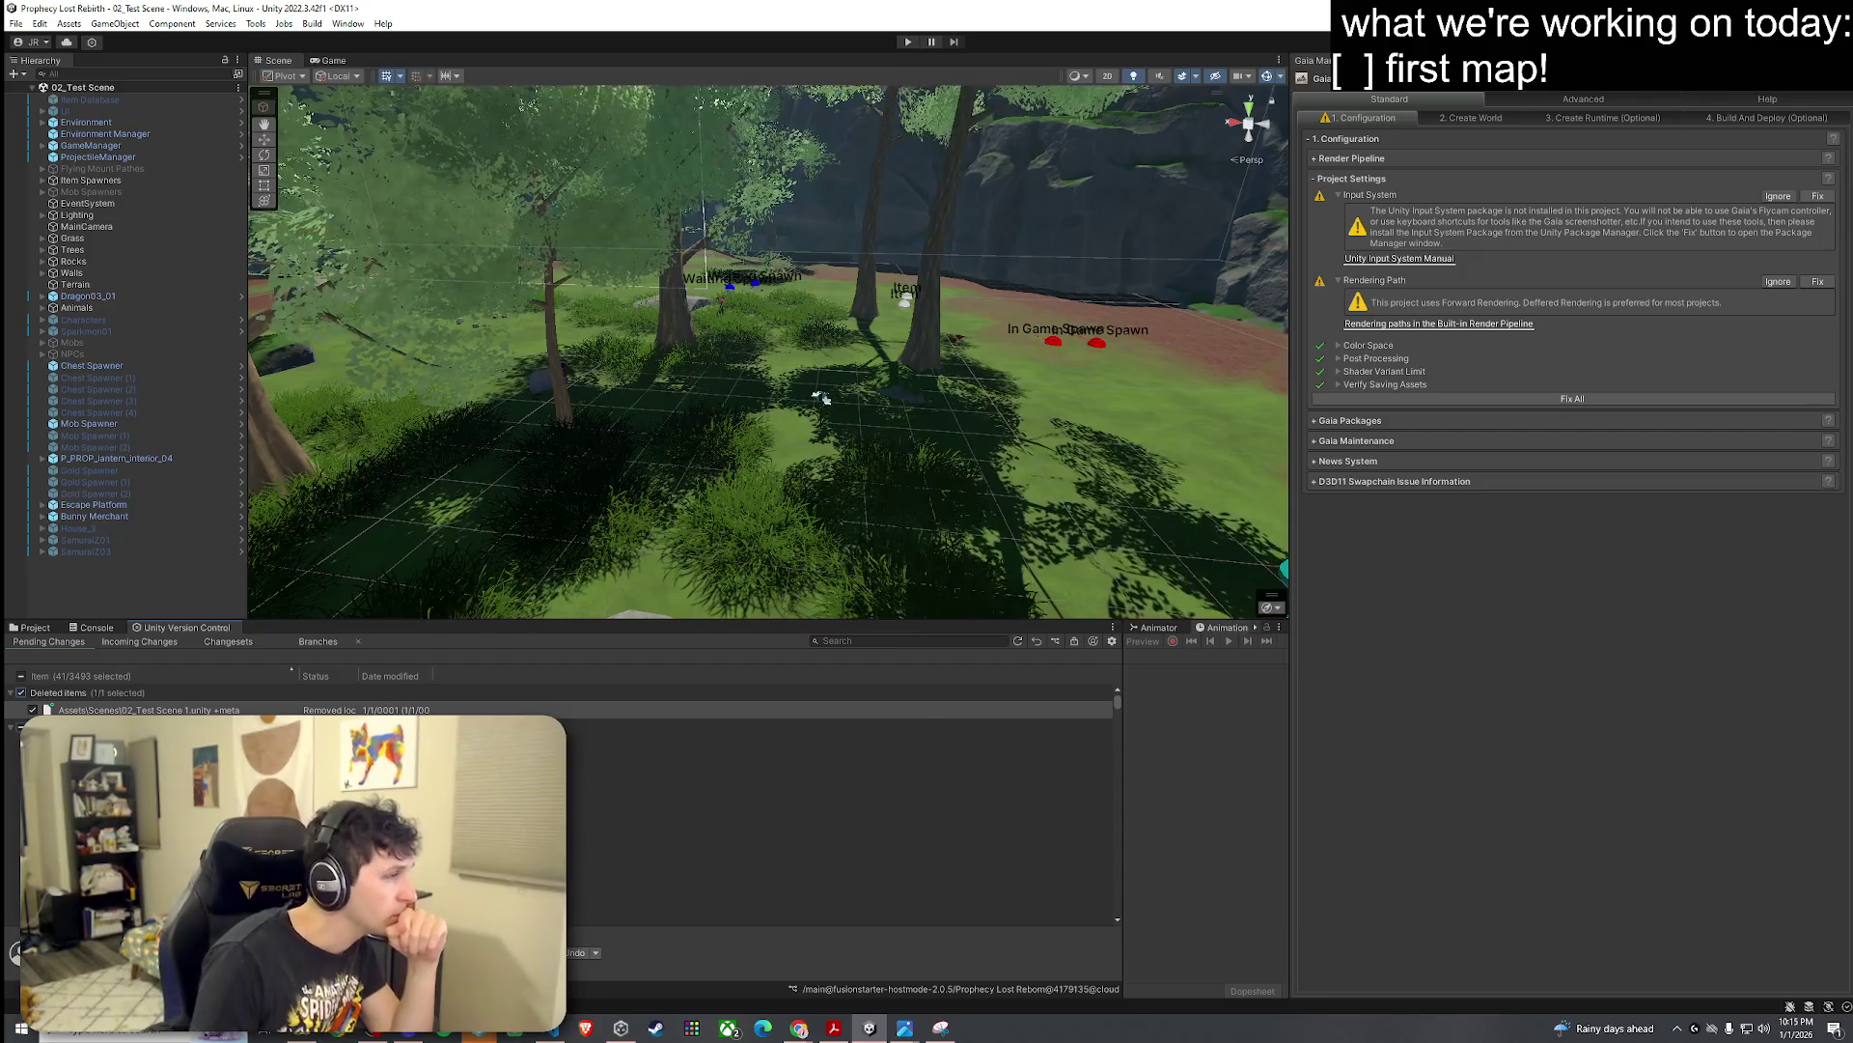
scroll(753, 844, down, 3)
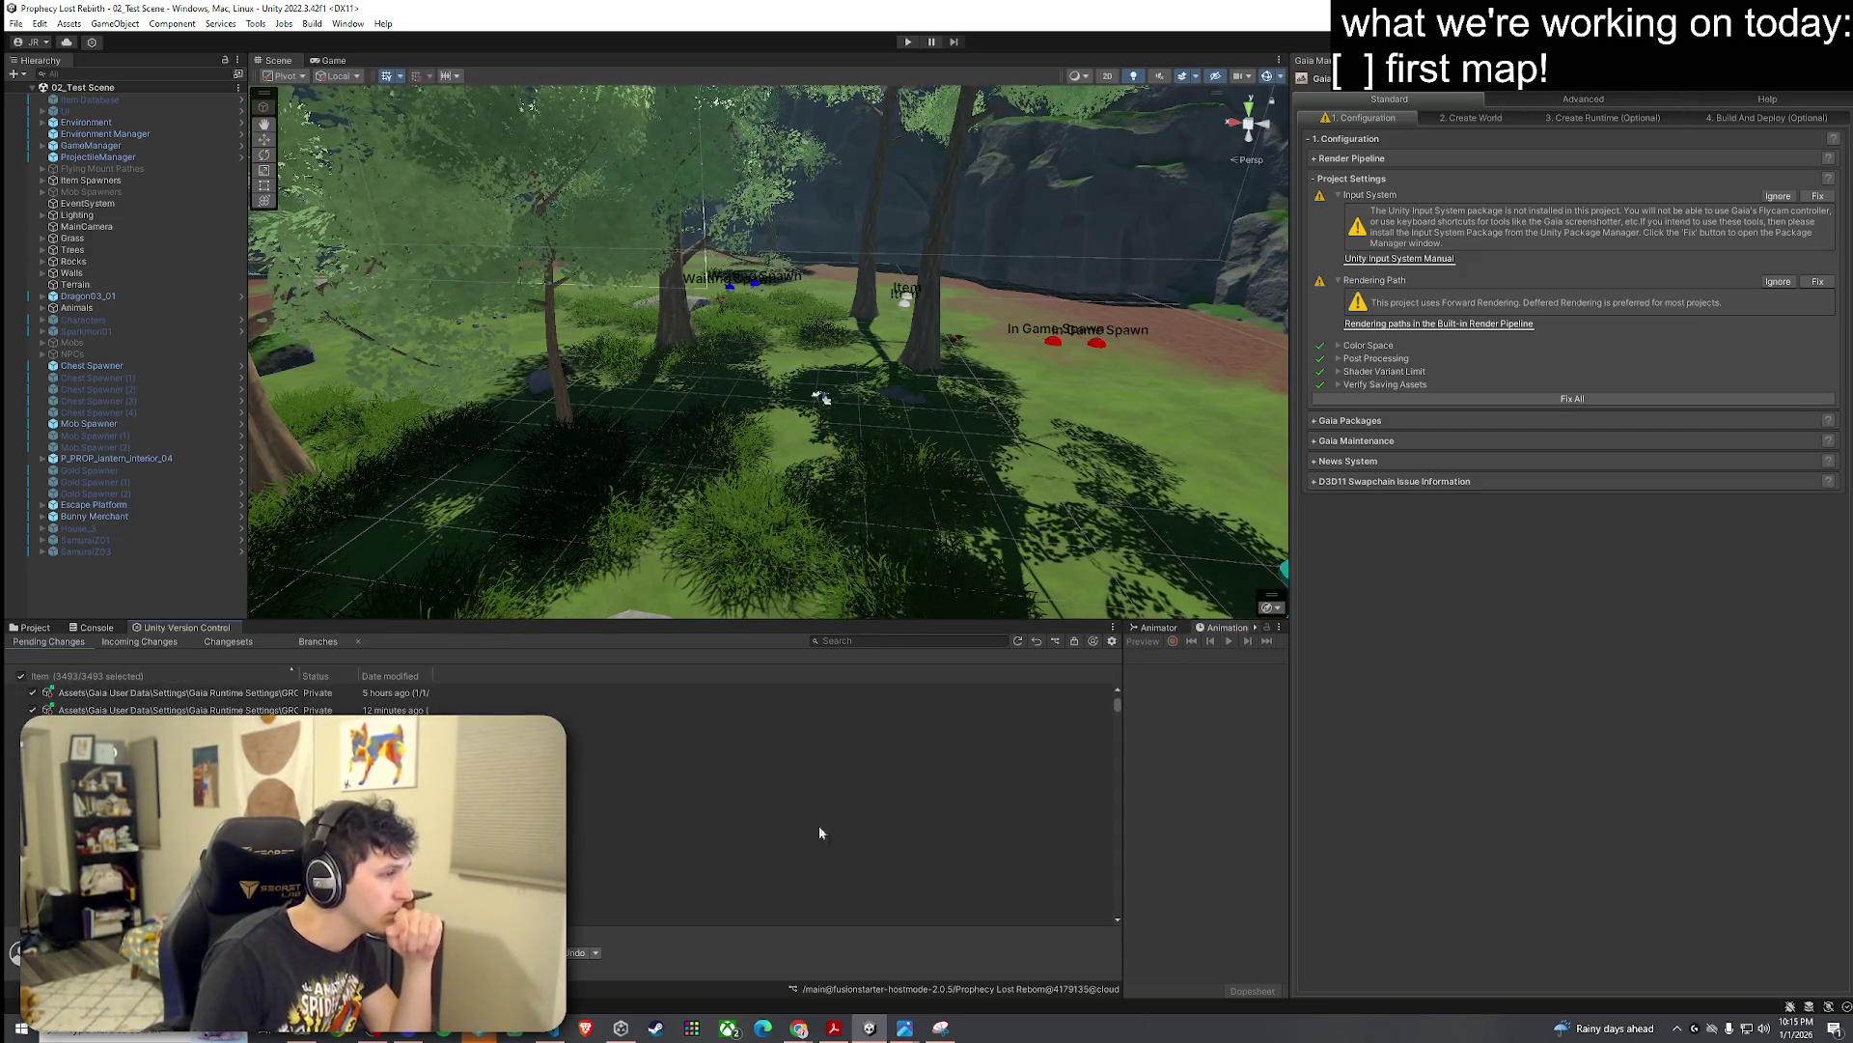
mouse_move(1116, 704)
mouse_down()
mouse_move(1124, 923)
mouse_move(1109, 714)
mouse_up()
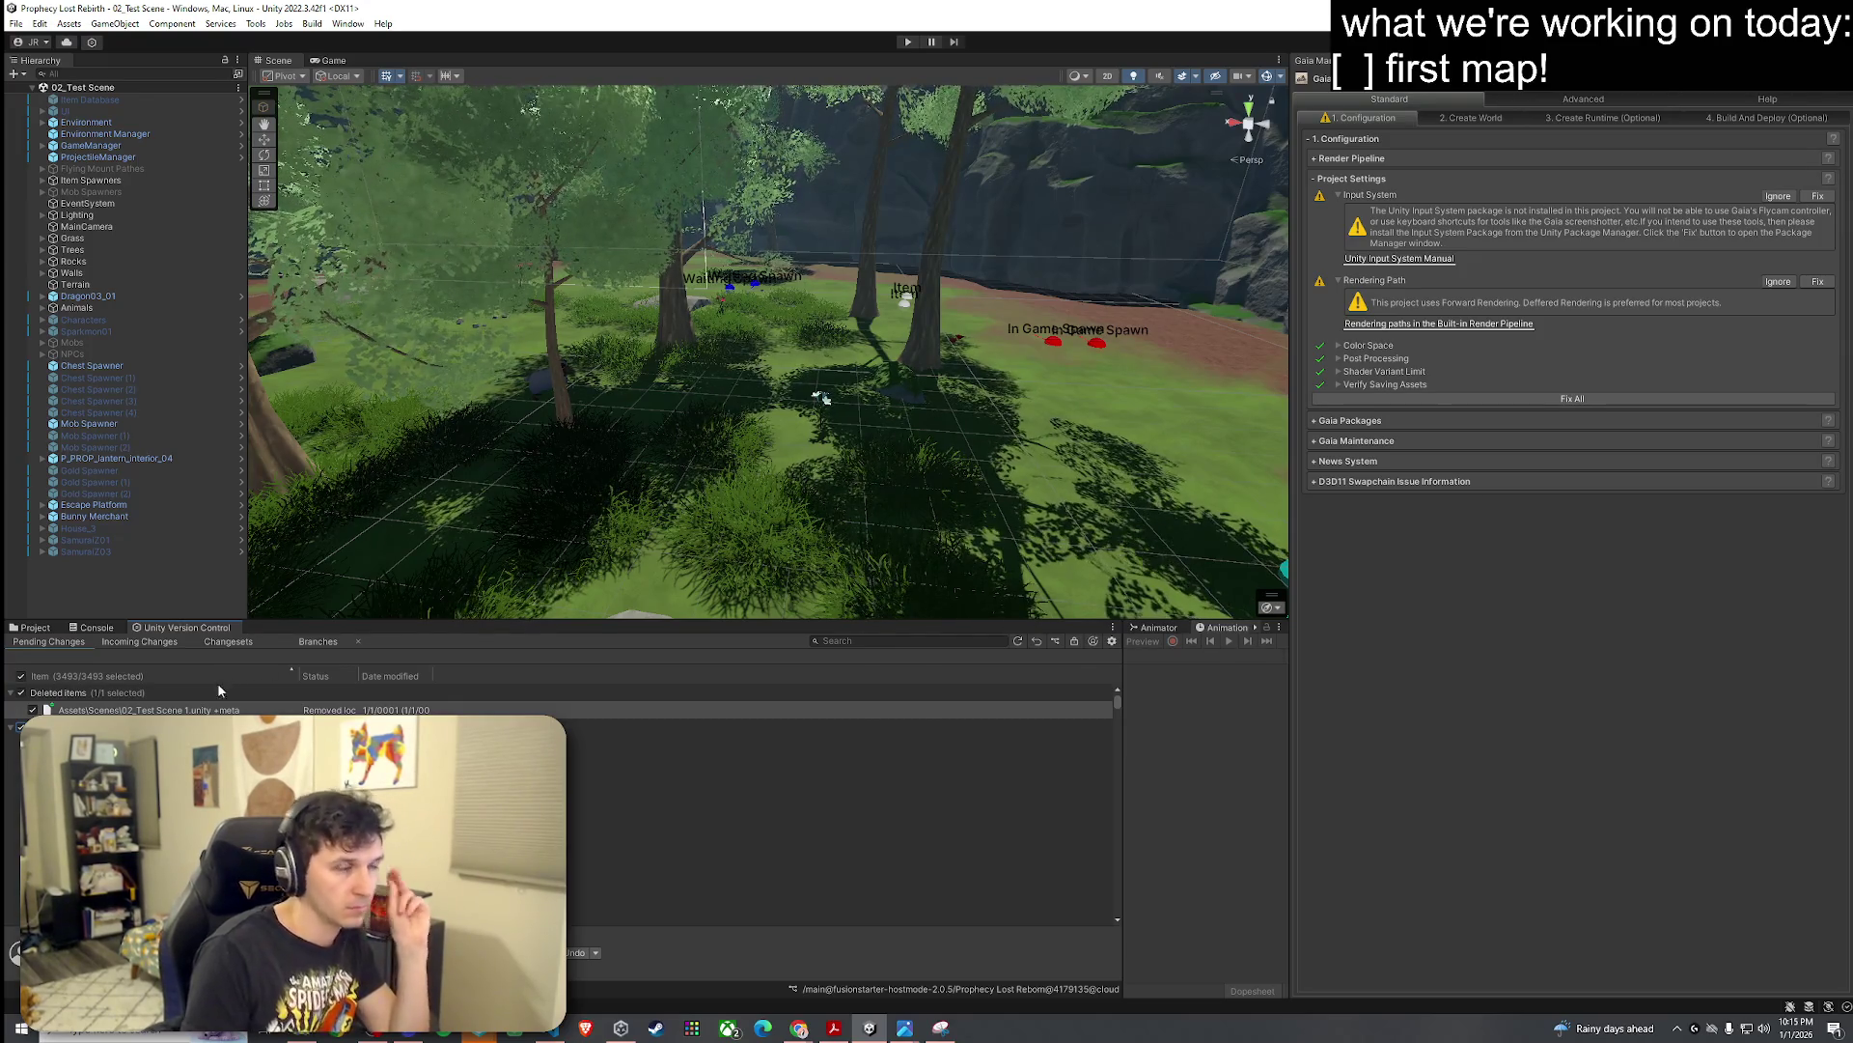
click(35, 628)
drag(290, 406, 272, 390)
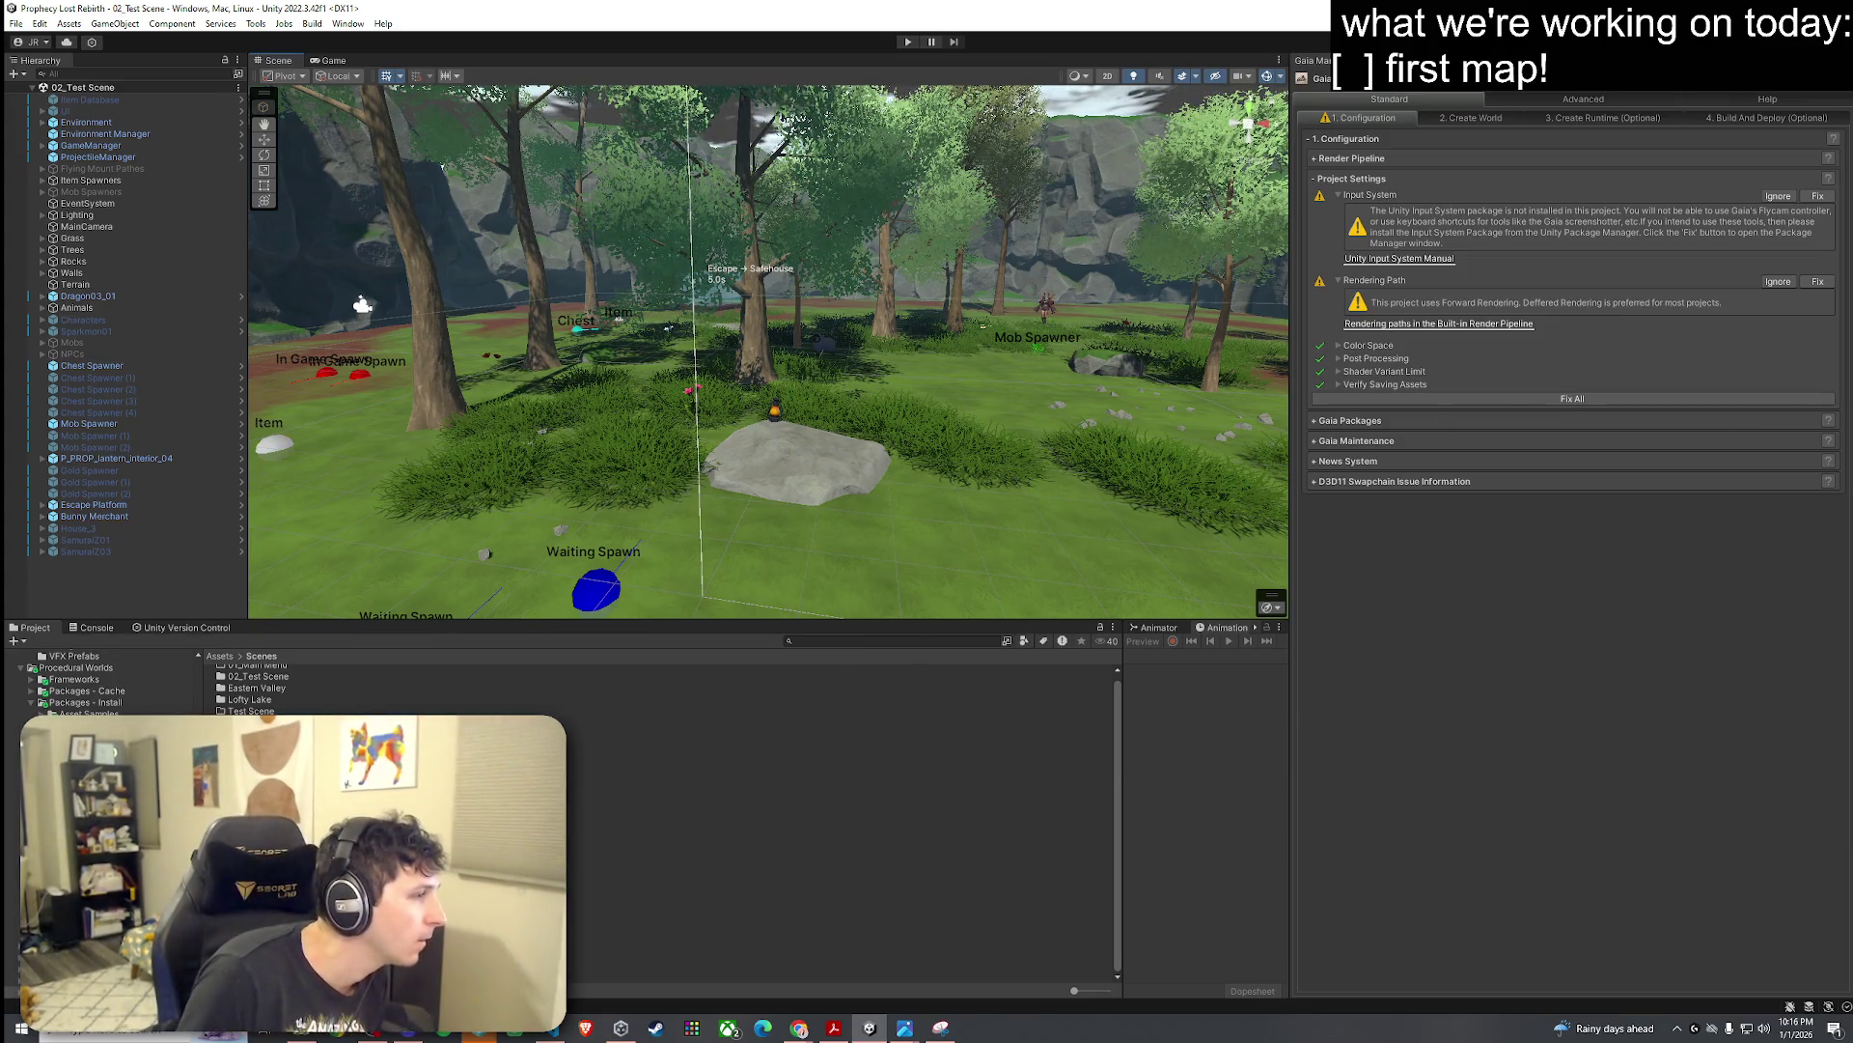
Step: Open the 03_Foothills scene and select its terrain
double_click(261, 768)
mouse_move(467, 246)
mouse_down()
mouse_move(760, 133)
mouse_move(720, 426)
mouse_move(736, 400)
mouse_up()
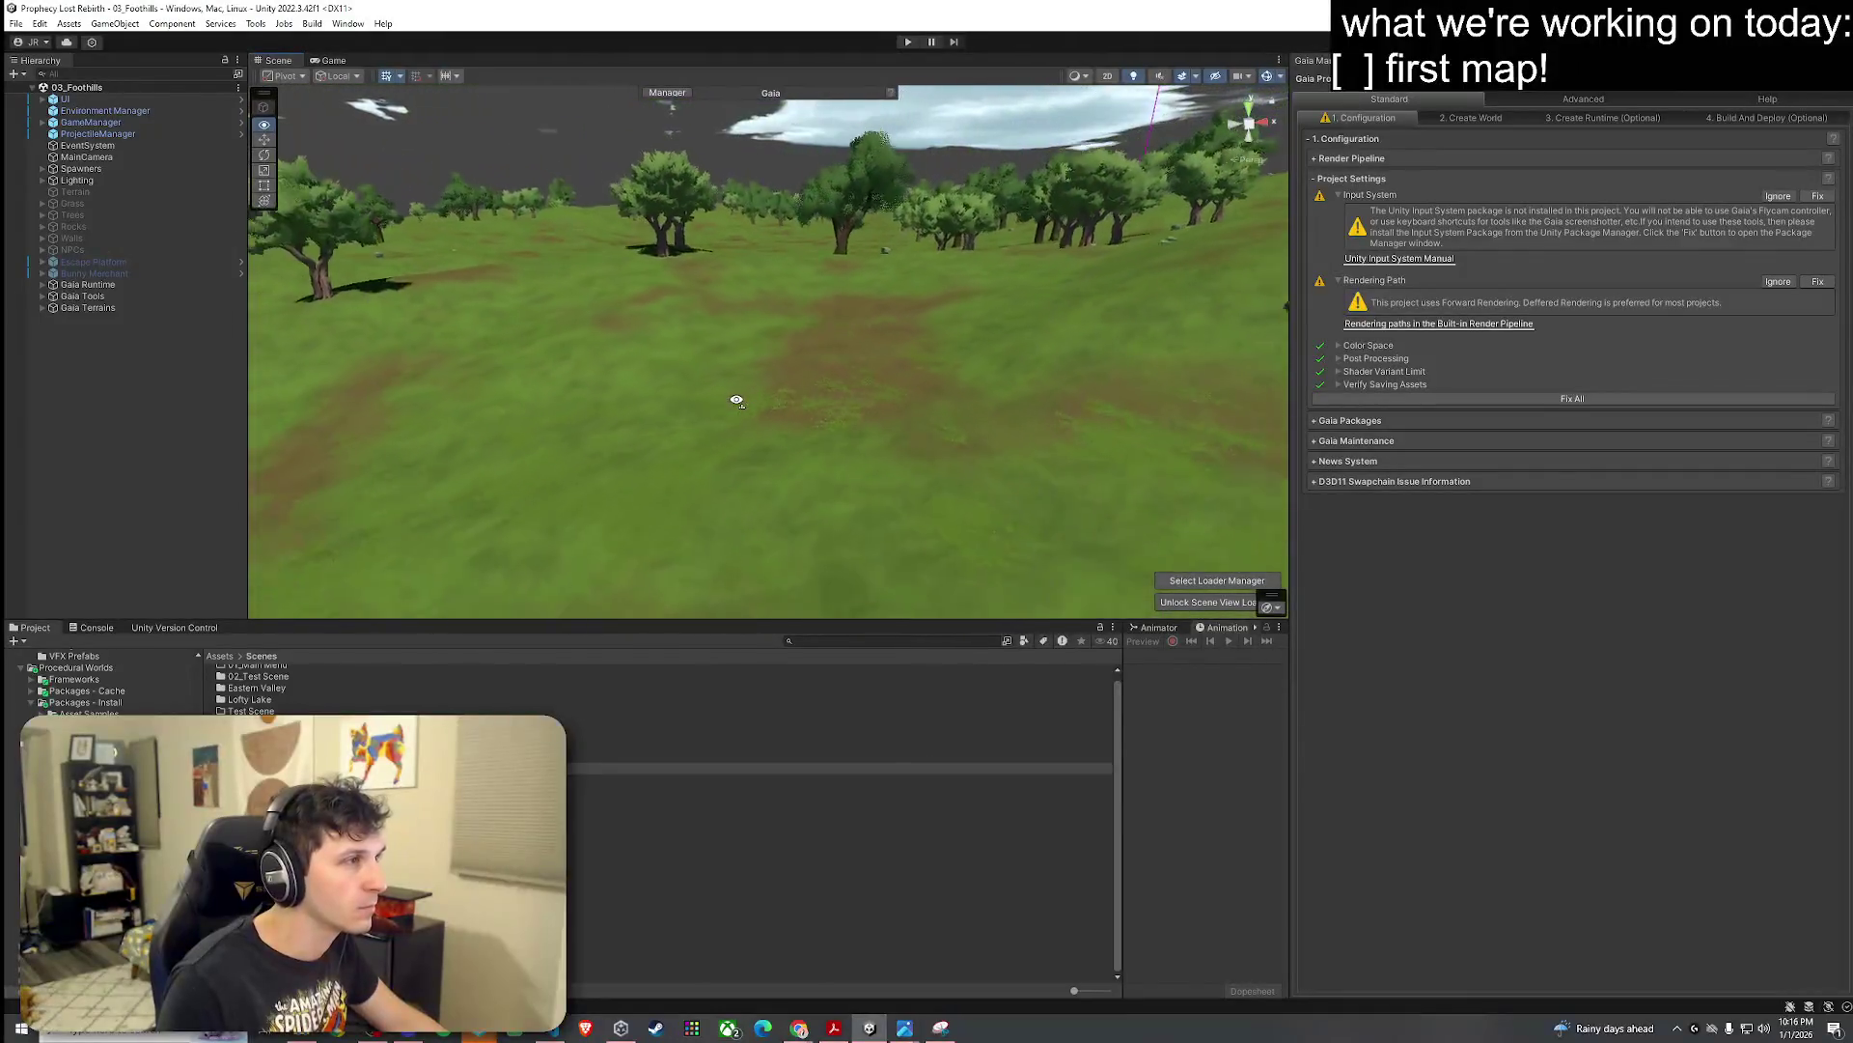
click(737, 401)
scroll(740, 401, down, 10)
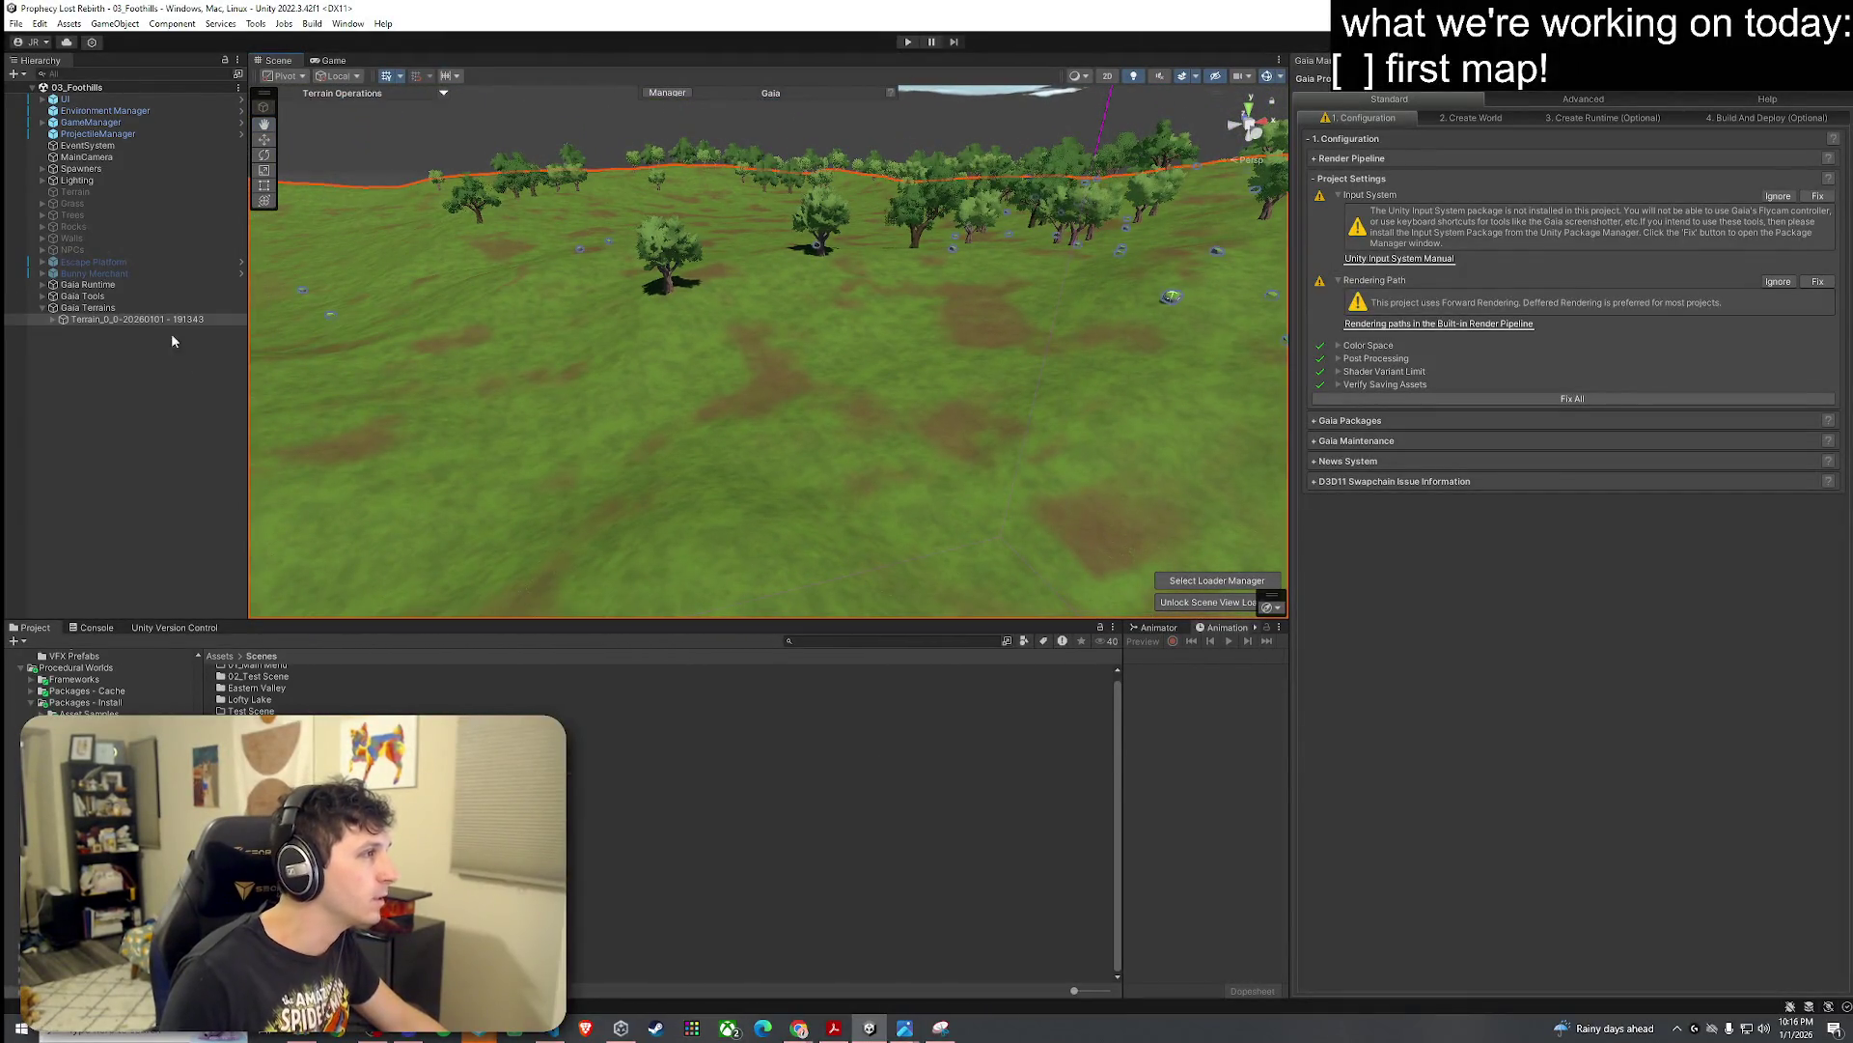
Step: In Gaia Tools > FootHills Biome > FootHills-Textures, collapse the Cliff rule and disable the Dirt spawn rule
click(42, 295)
click(103, 307)
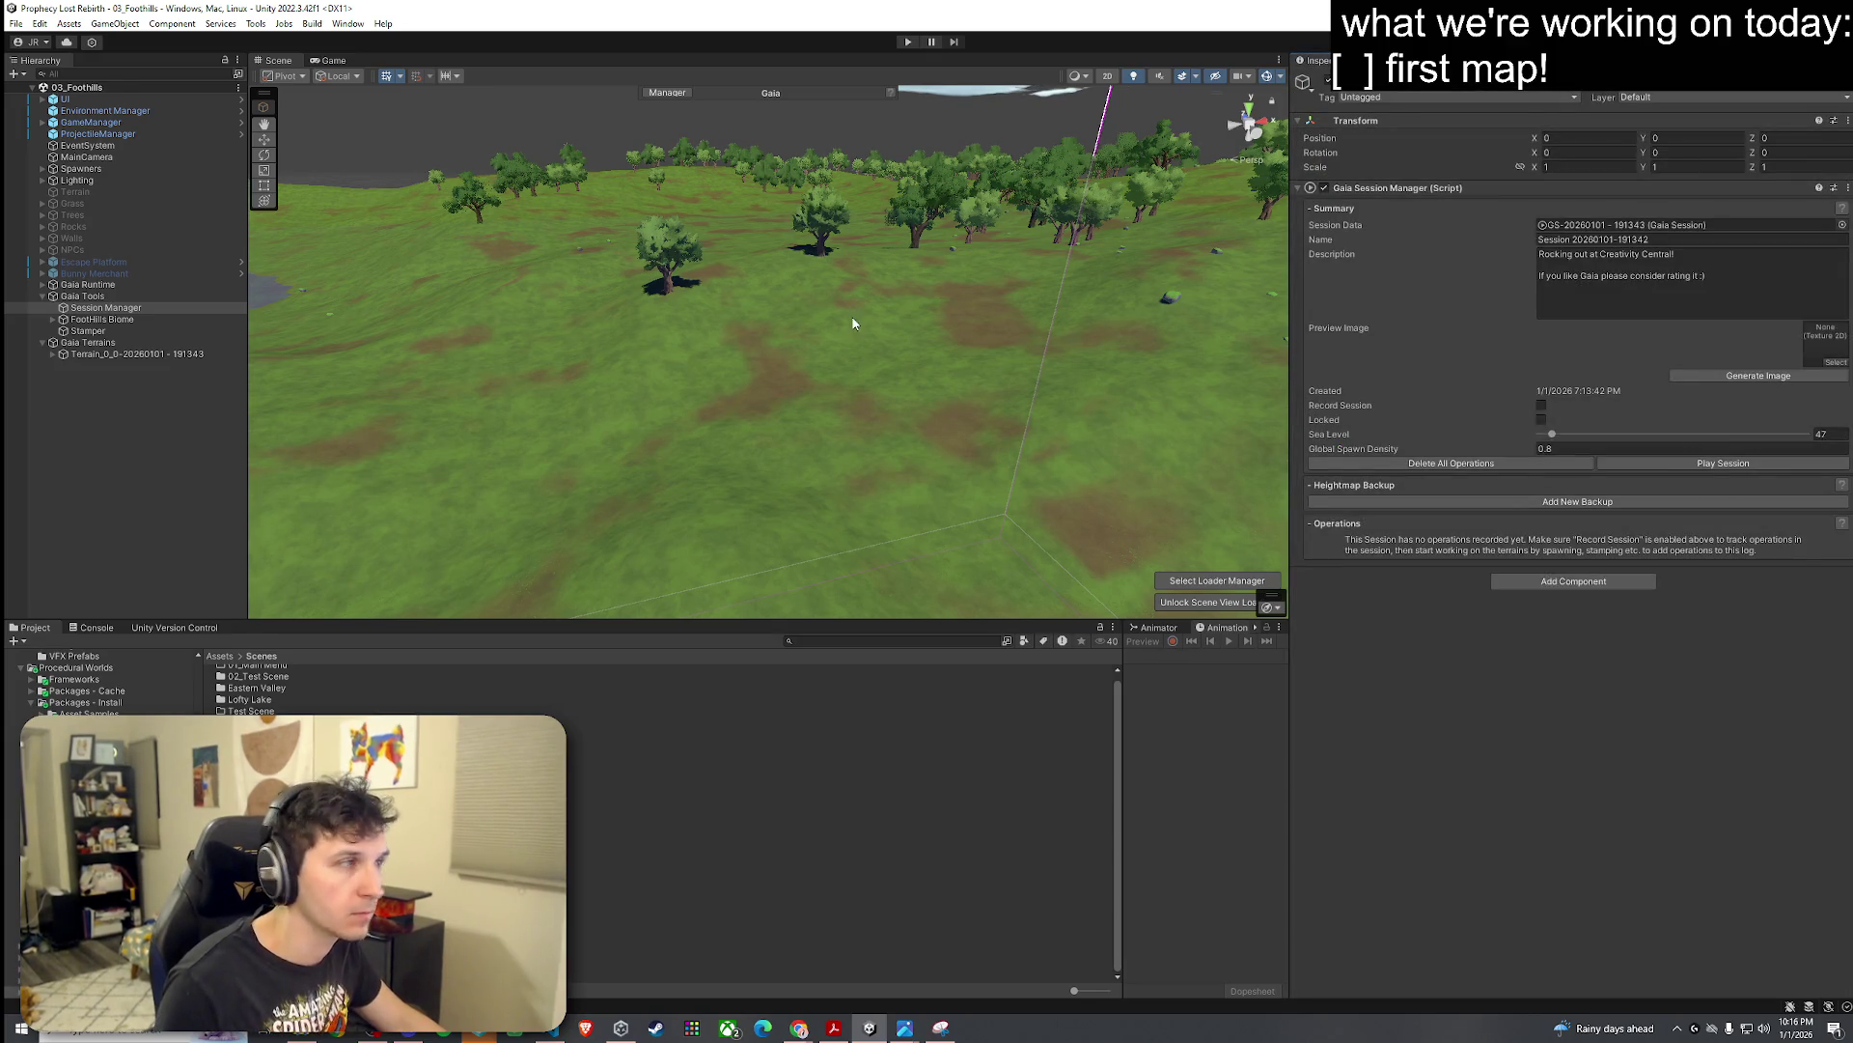
click(53, 319)
click(145, 342)
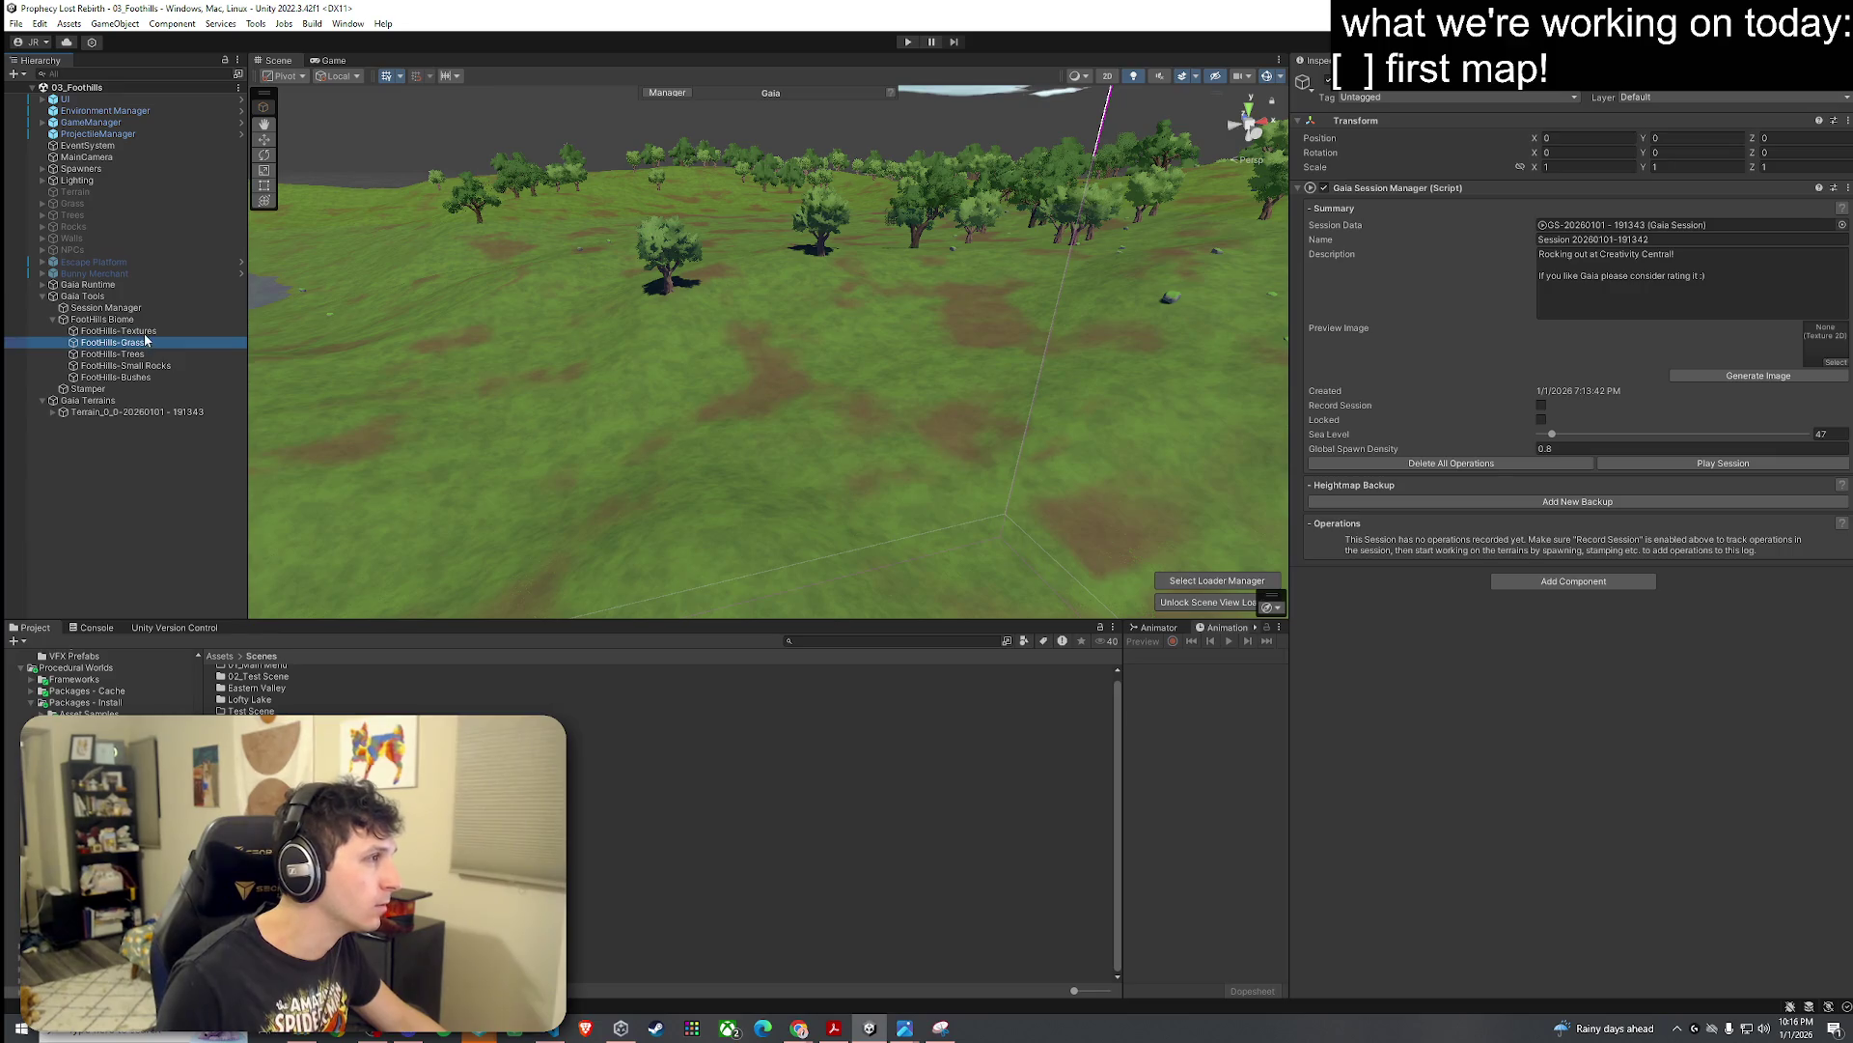
click(170, 330)
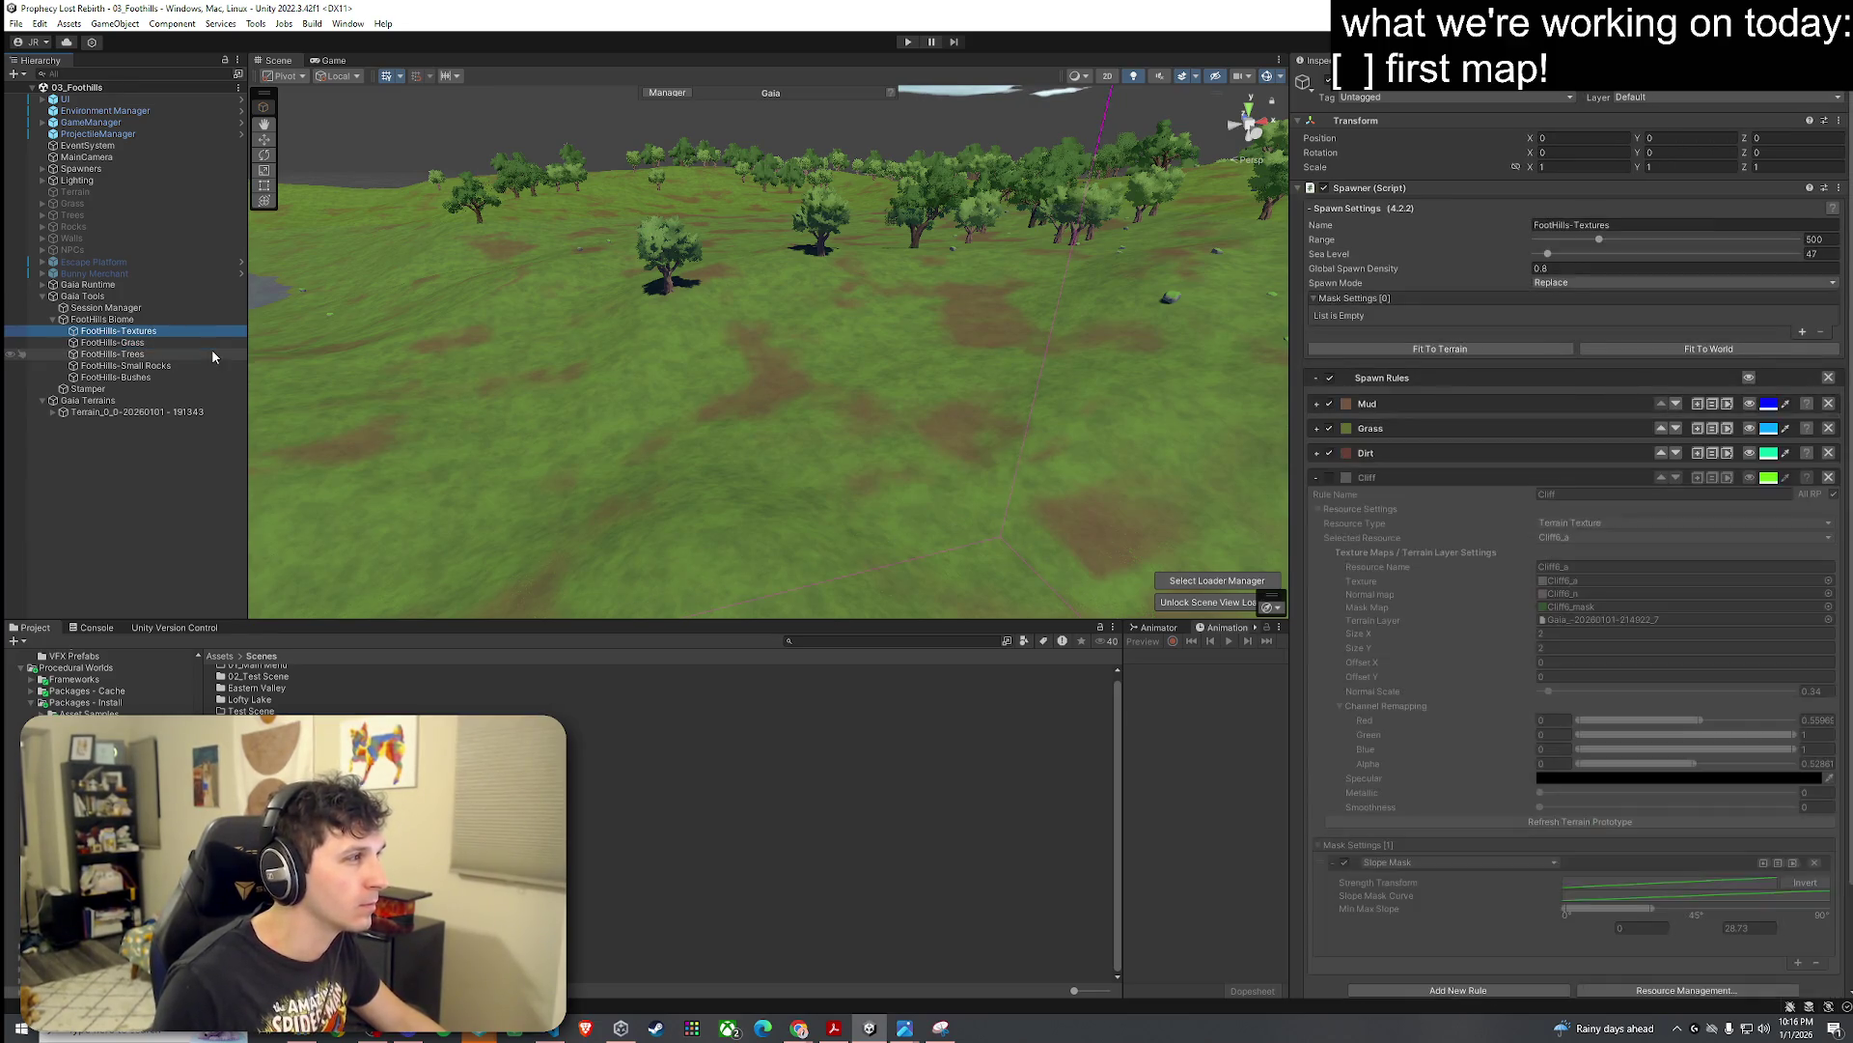
click(1316, 479)
click(1328, 453)
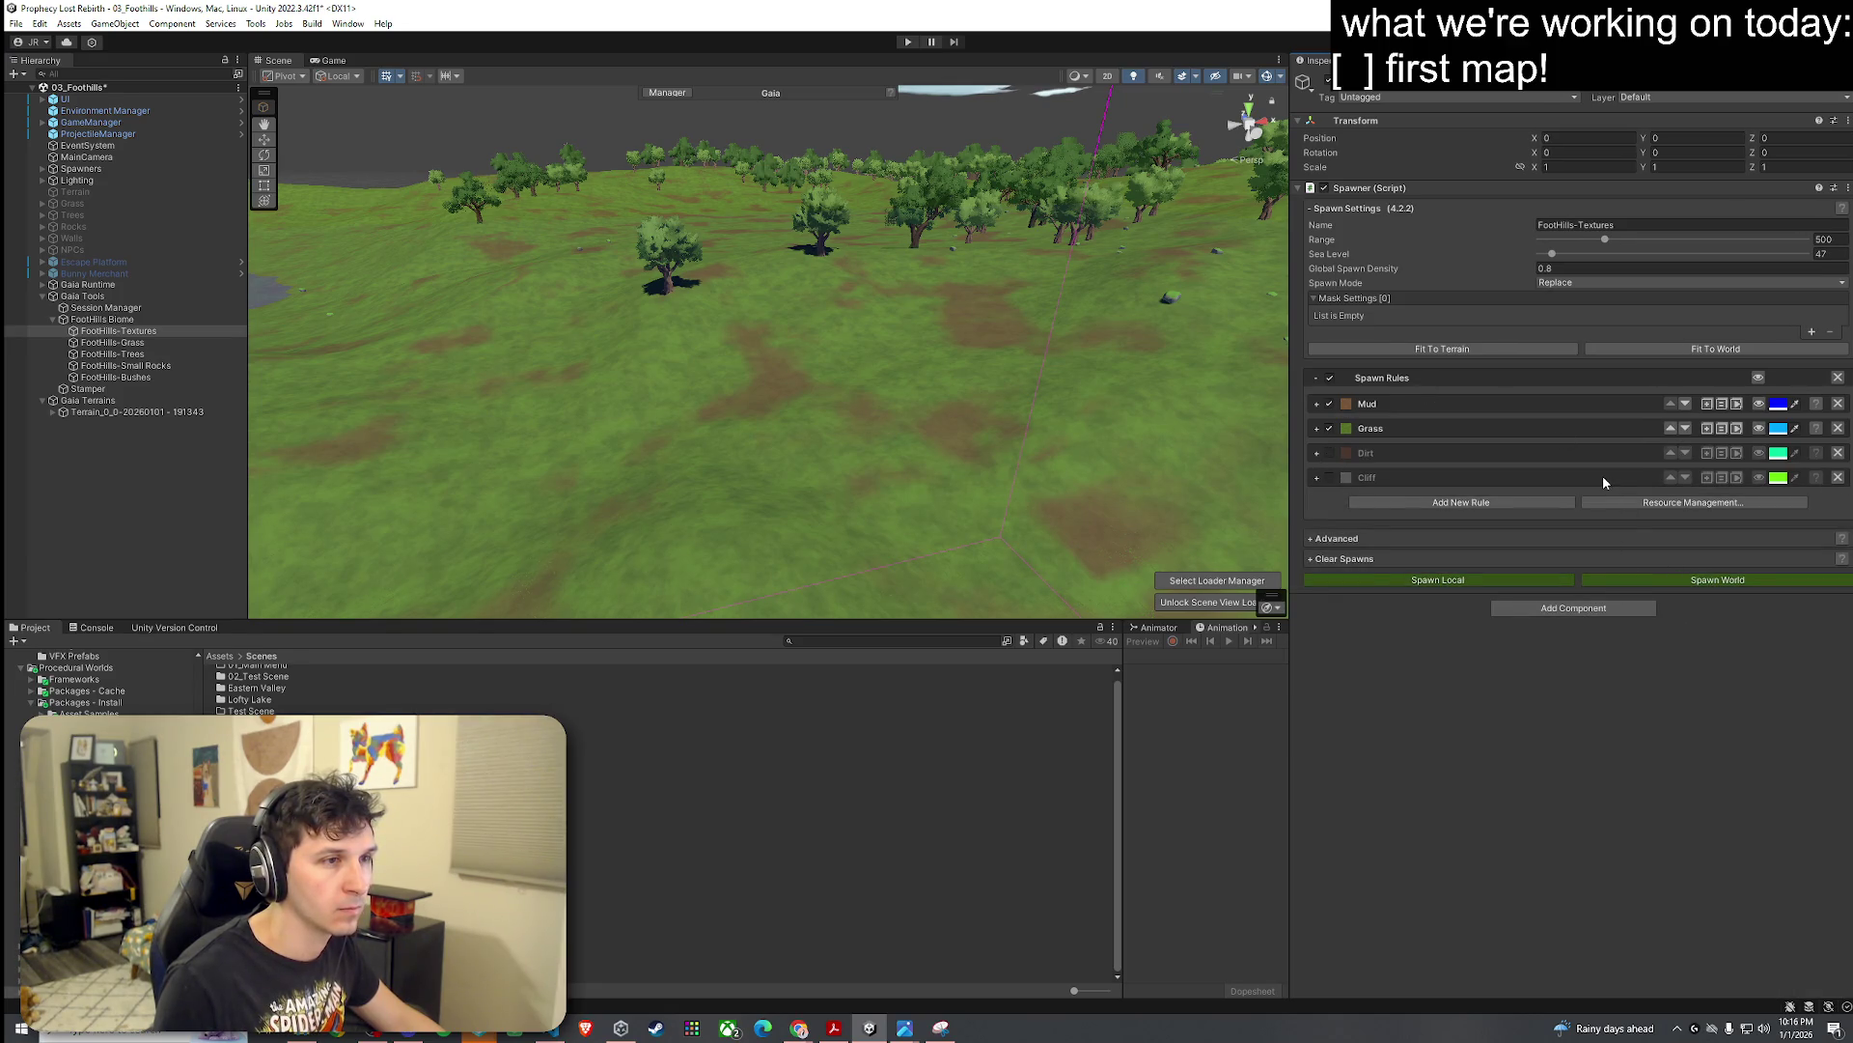
Step: Spawn the Foothills textures across the world, continuing past the render pipeline warning
click(1628, 577)
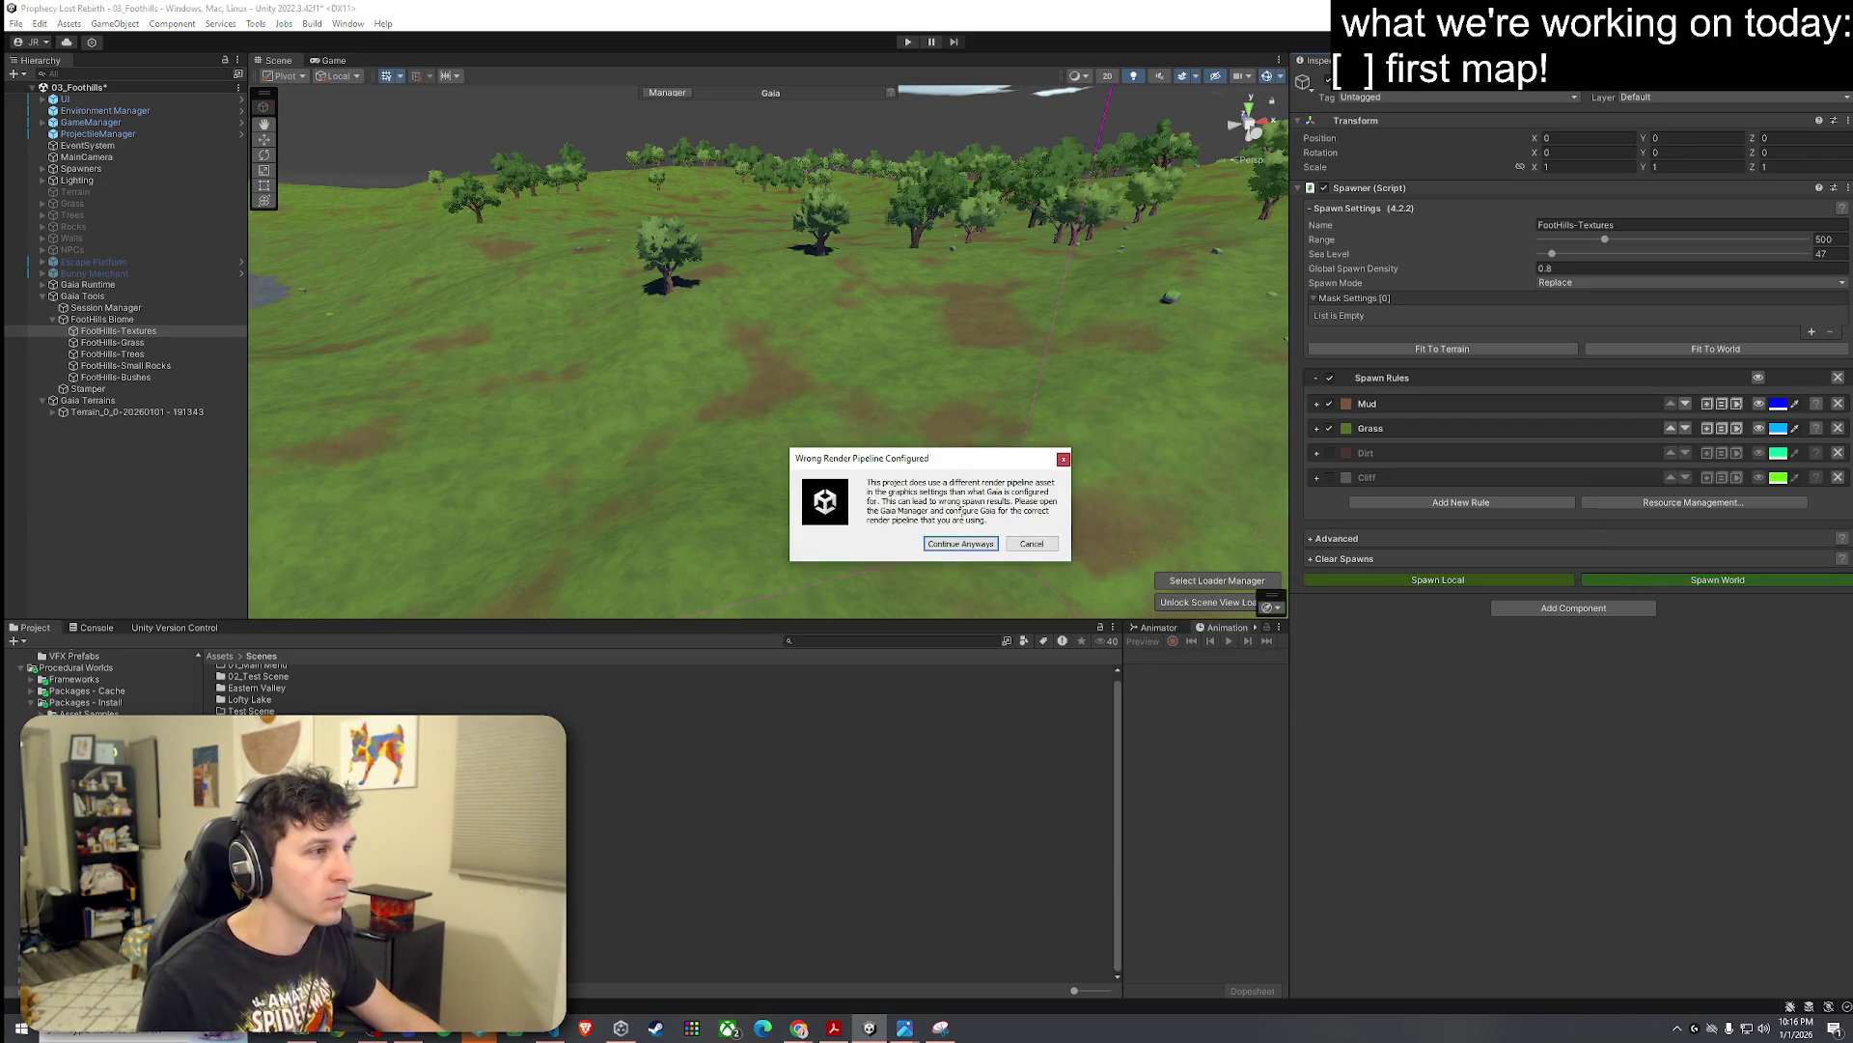
mouse_move(937, 482)
mouse_down()
mouse_move(1023, 492)
mouse_move(927, 501)
mouse_move(953, 524)
mouse_up()
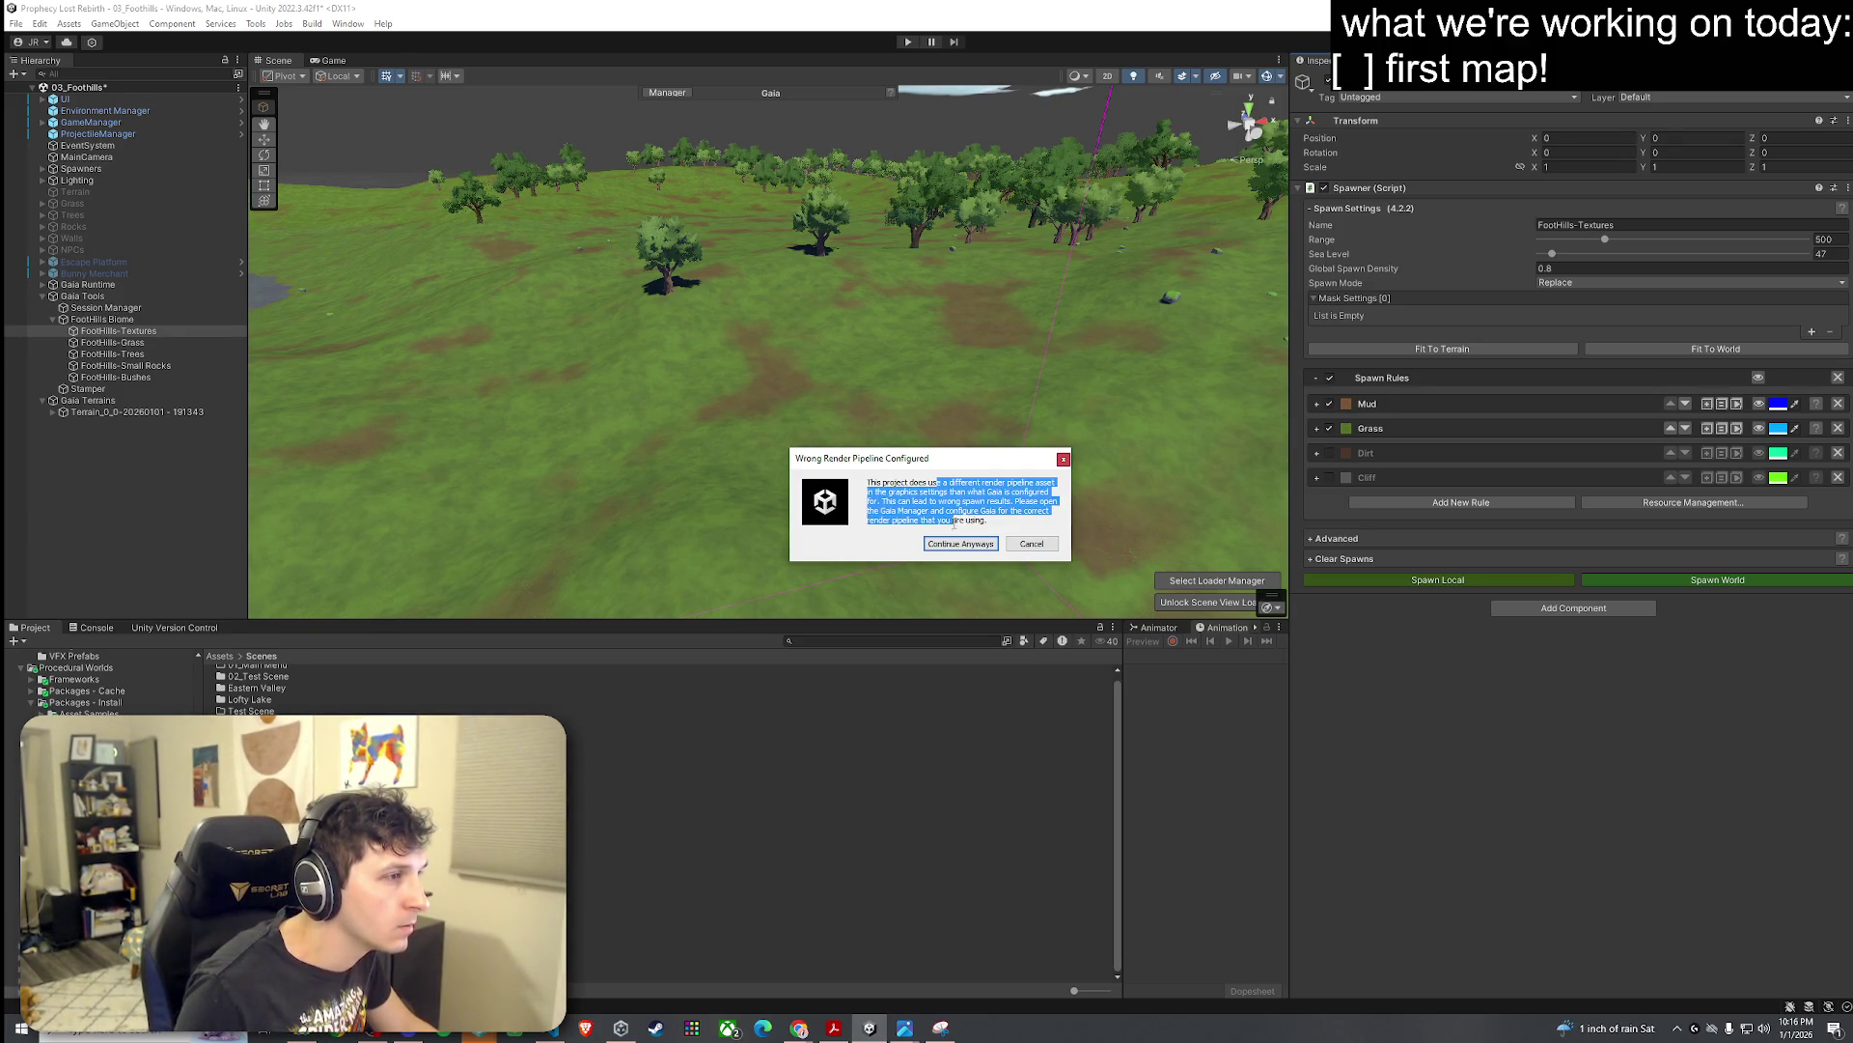
click(995, 546)
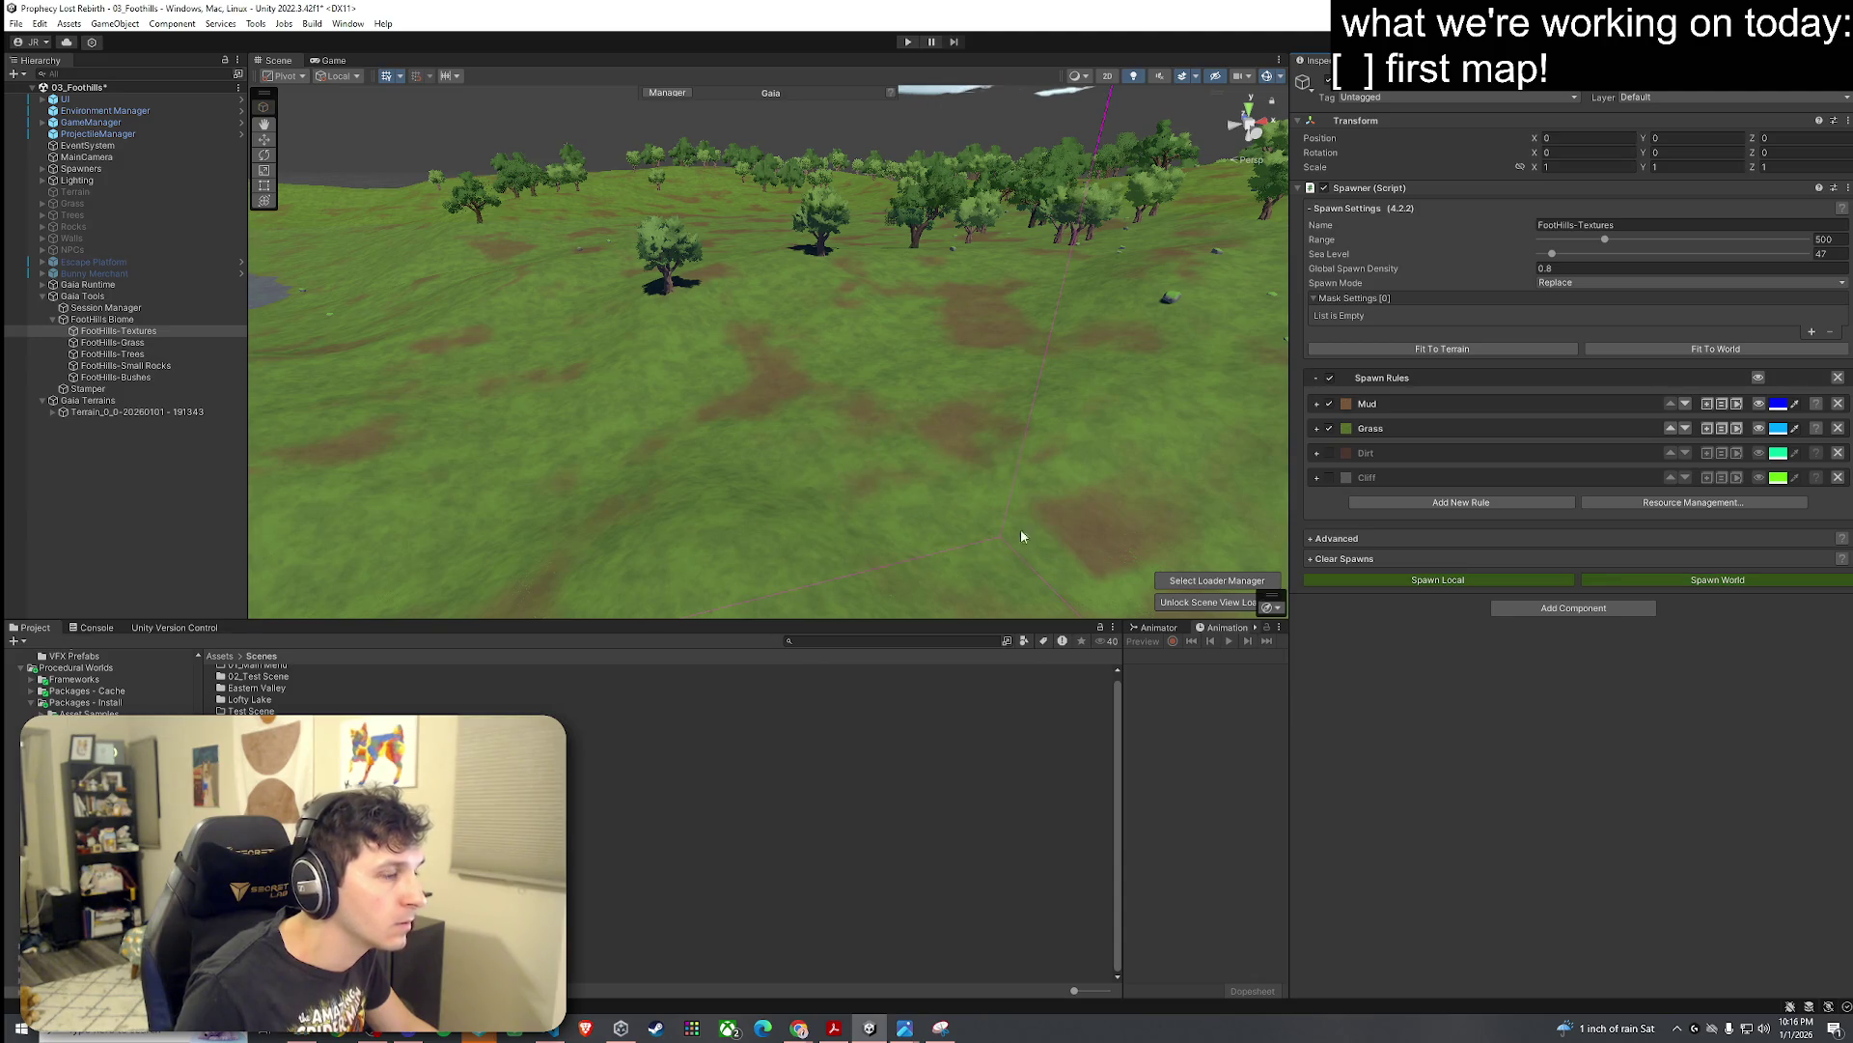
Step: Open Gaia Setup from Window > Procedural Worlds > Gaia, then close it
click(312, 23)
mouse_move(290, 27)
mouse_move(348, 23)
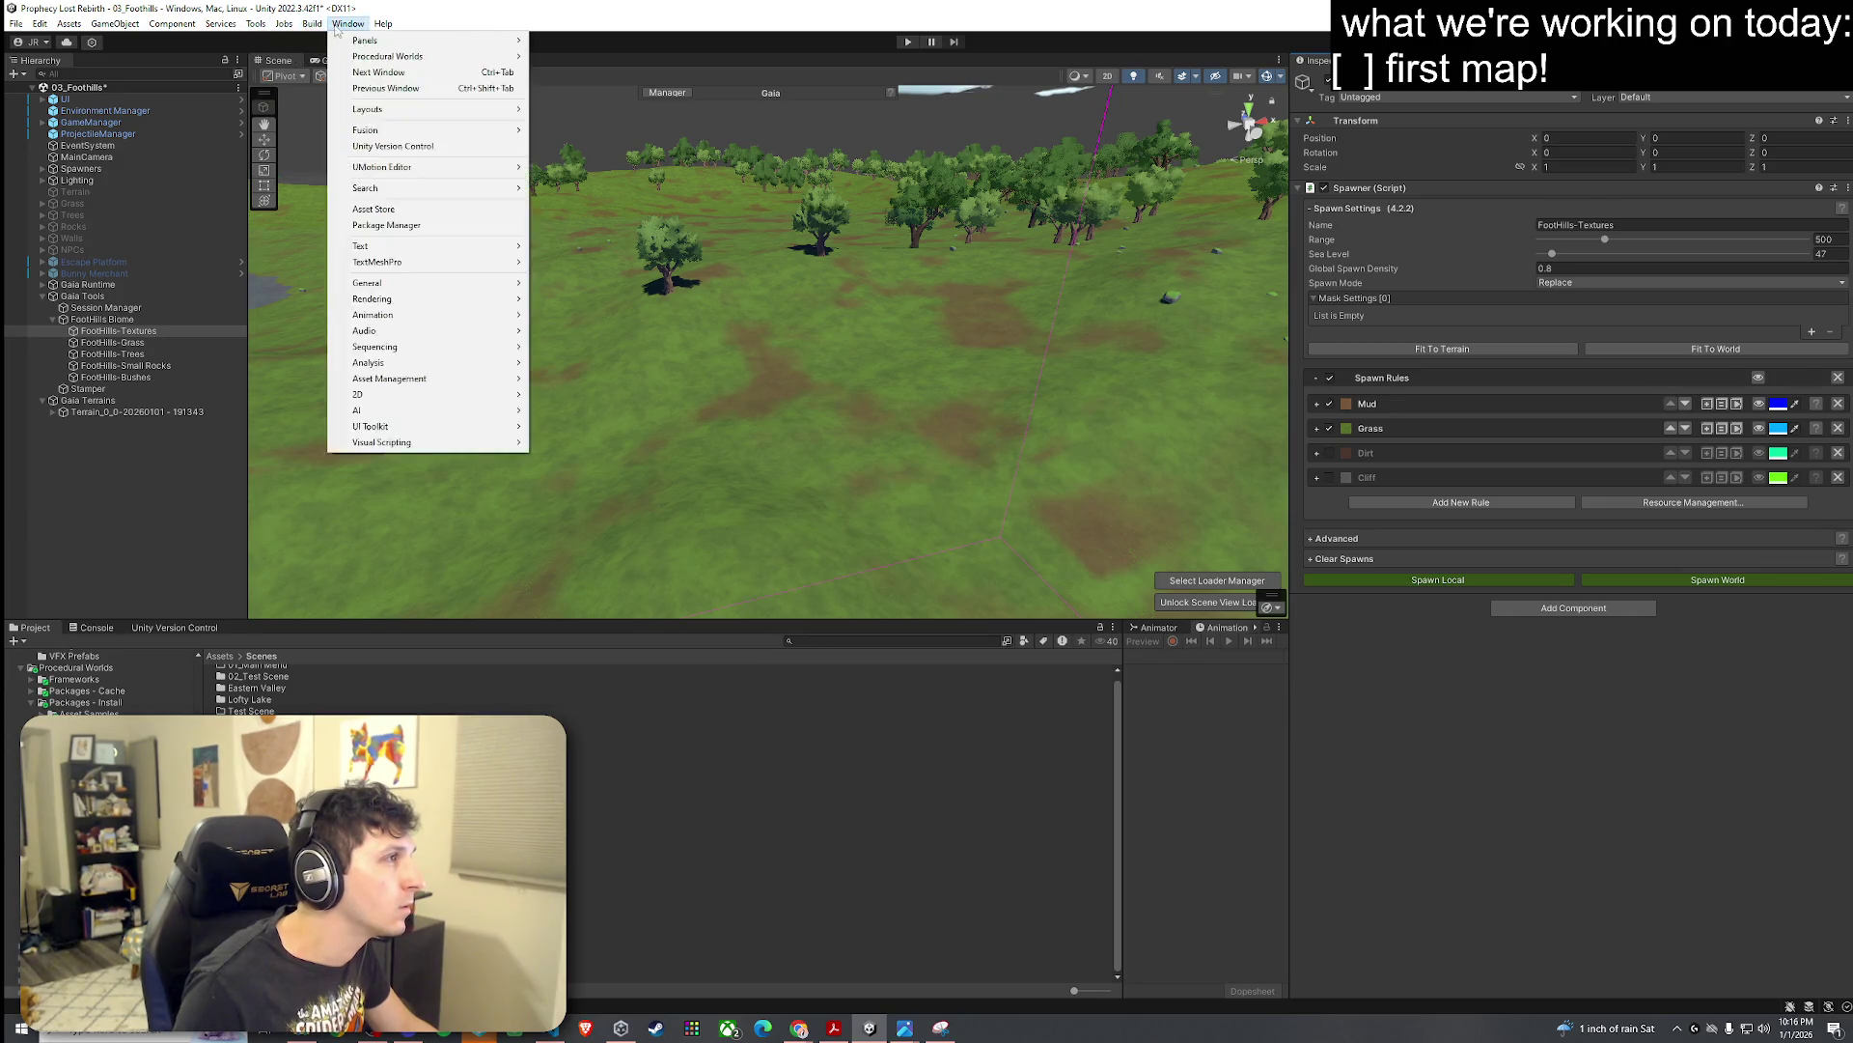
mouse_move(367, 57)
mouse_move(590, 77)
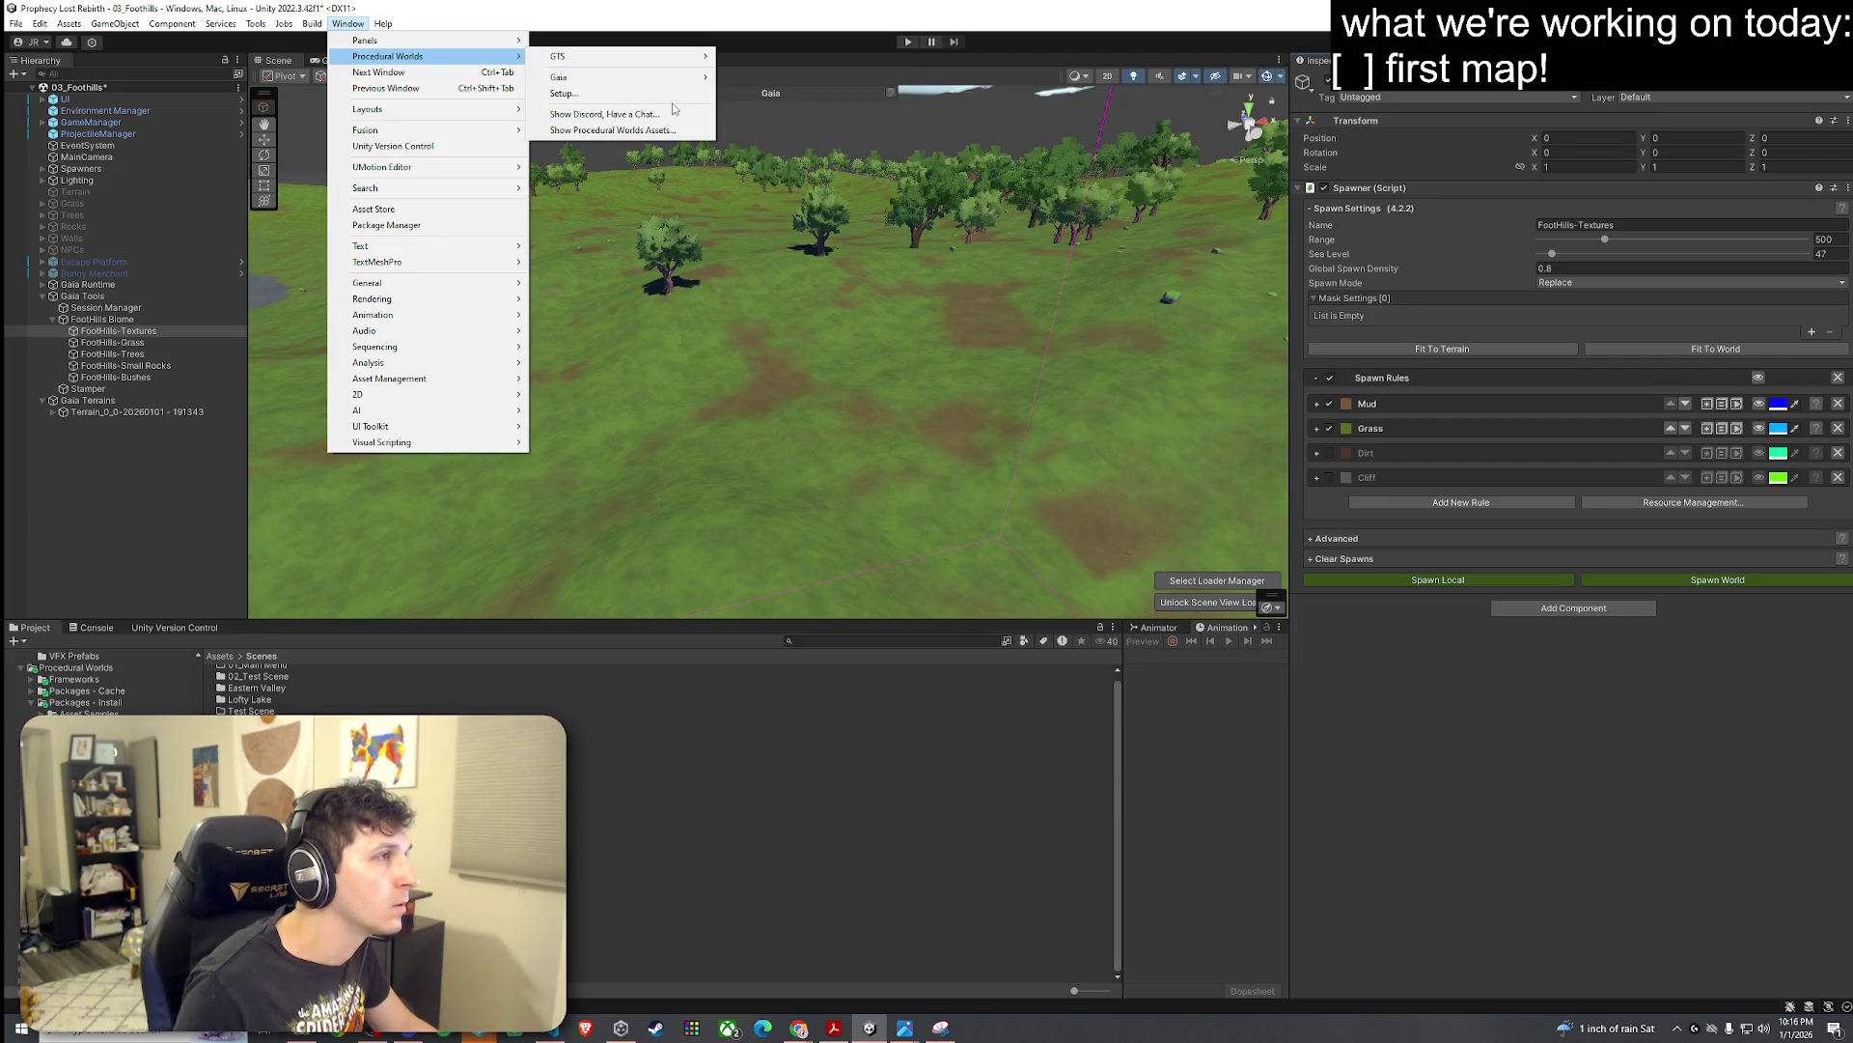
click(567, 92)
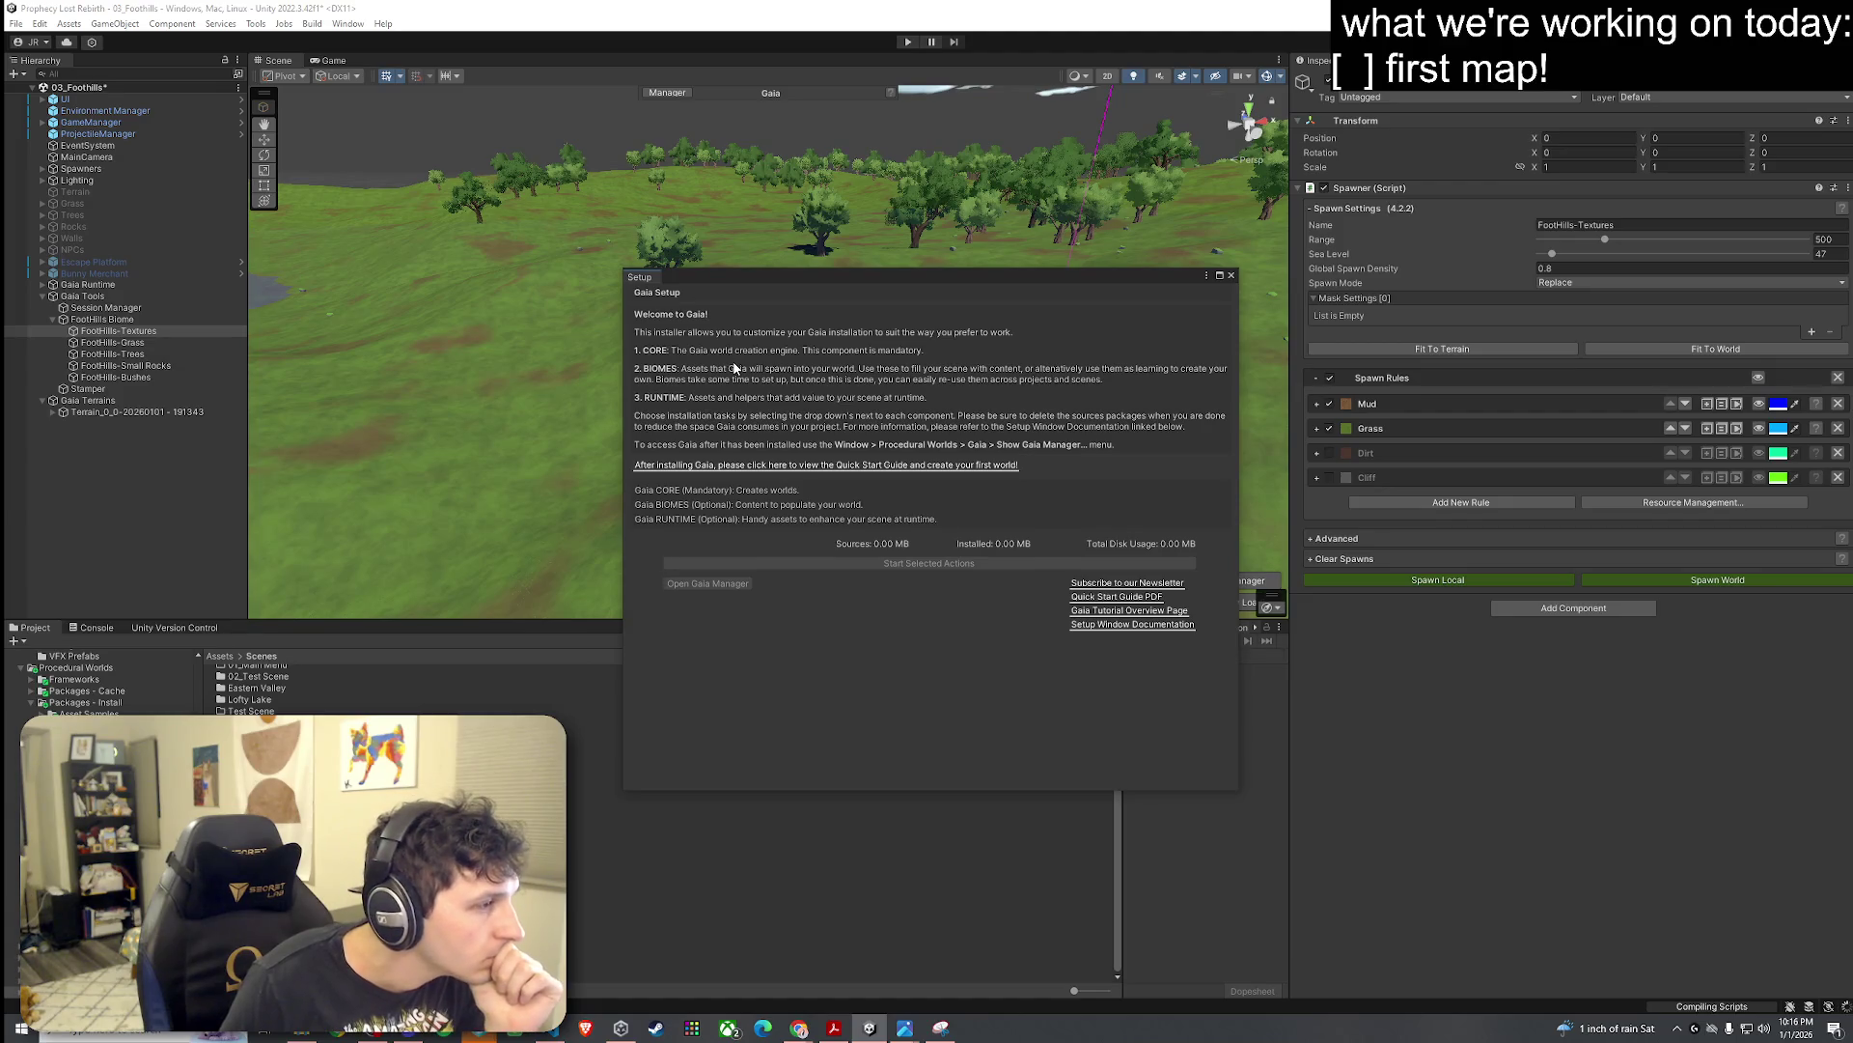
click(1231, 276)
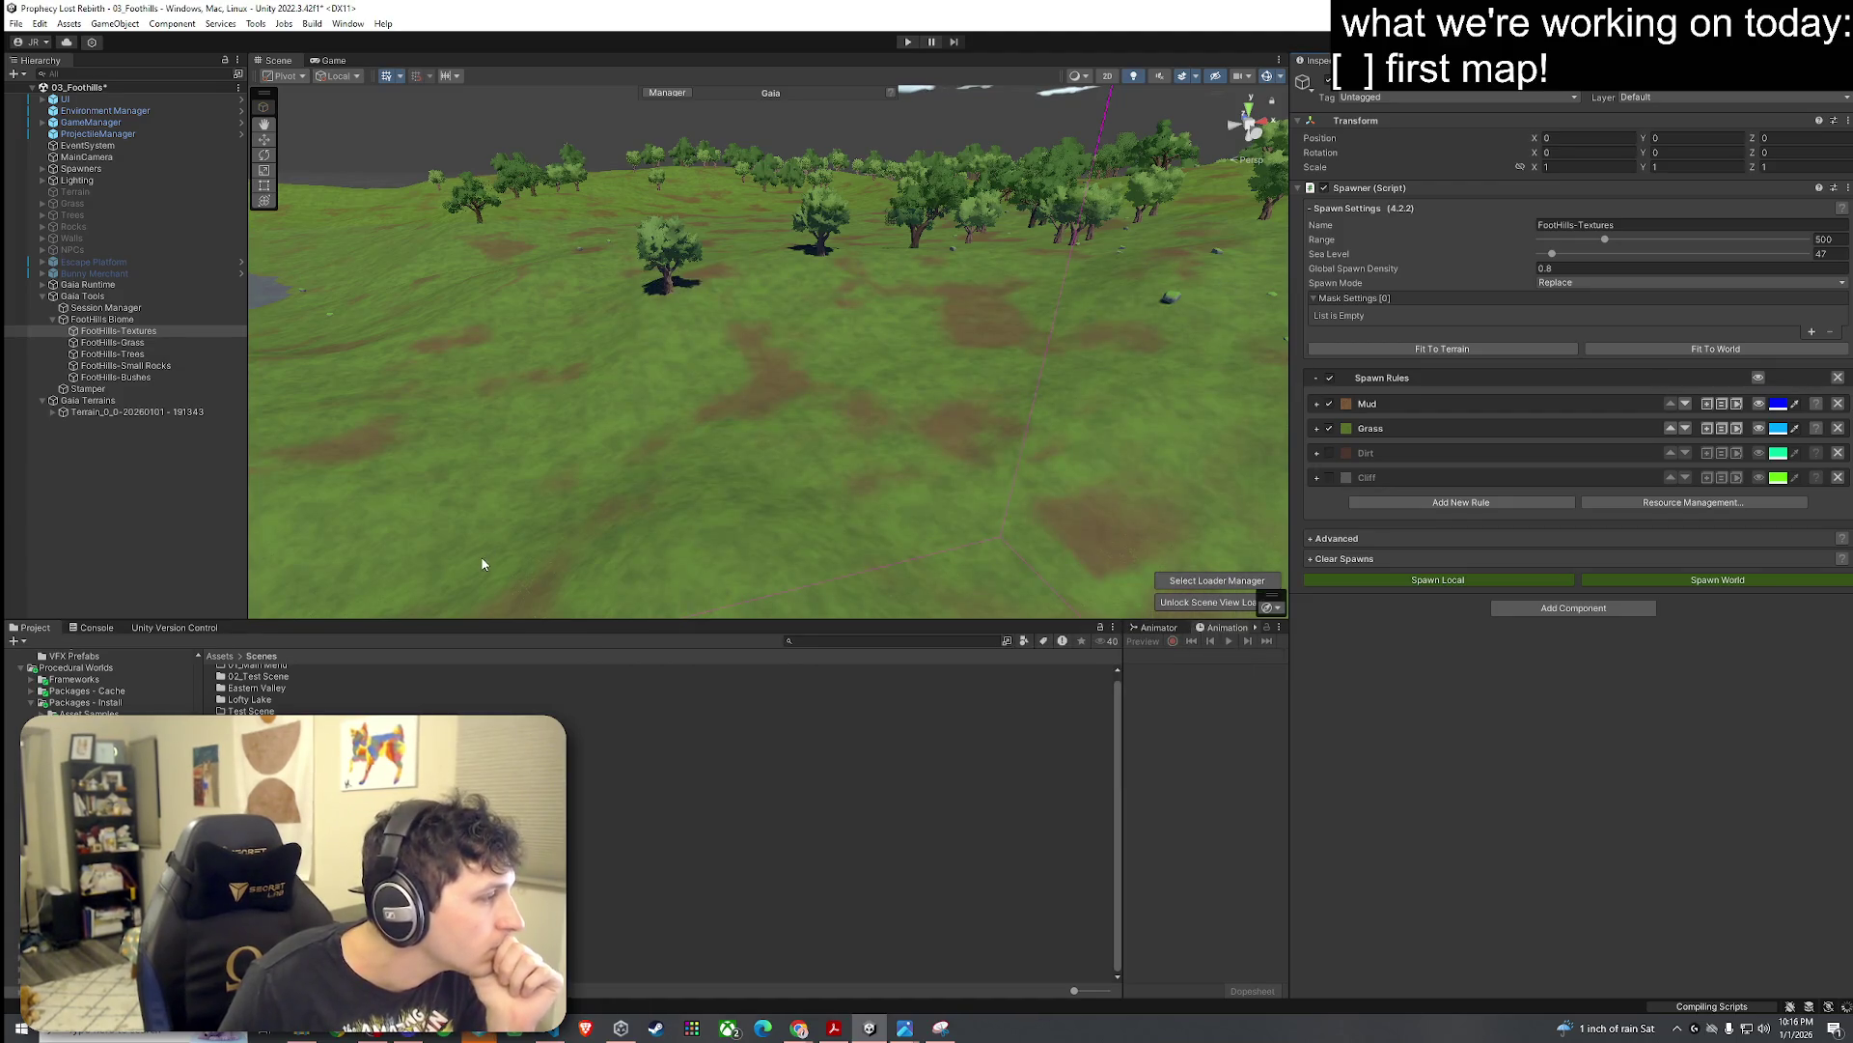
Step: Open the test scene from the Scenes folder
click(290, 780)
click(290, 767)
double_click(289, 756)
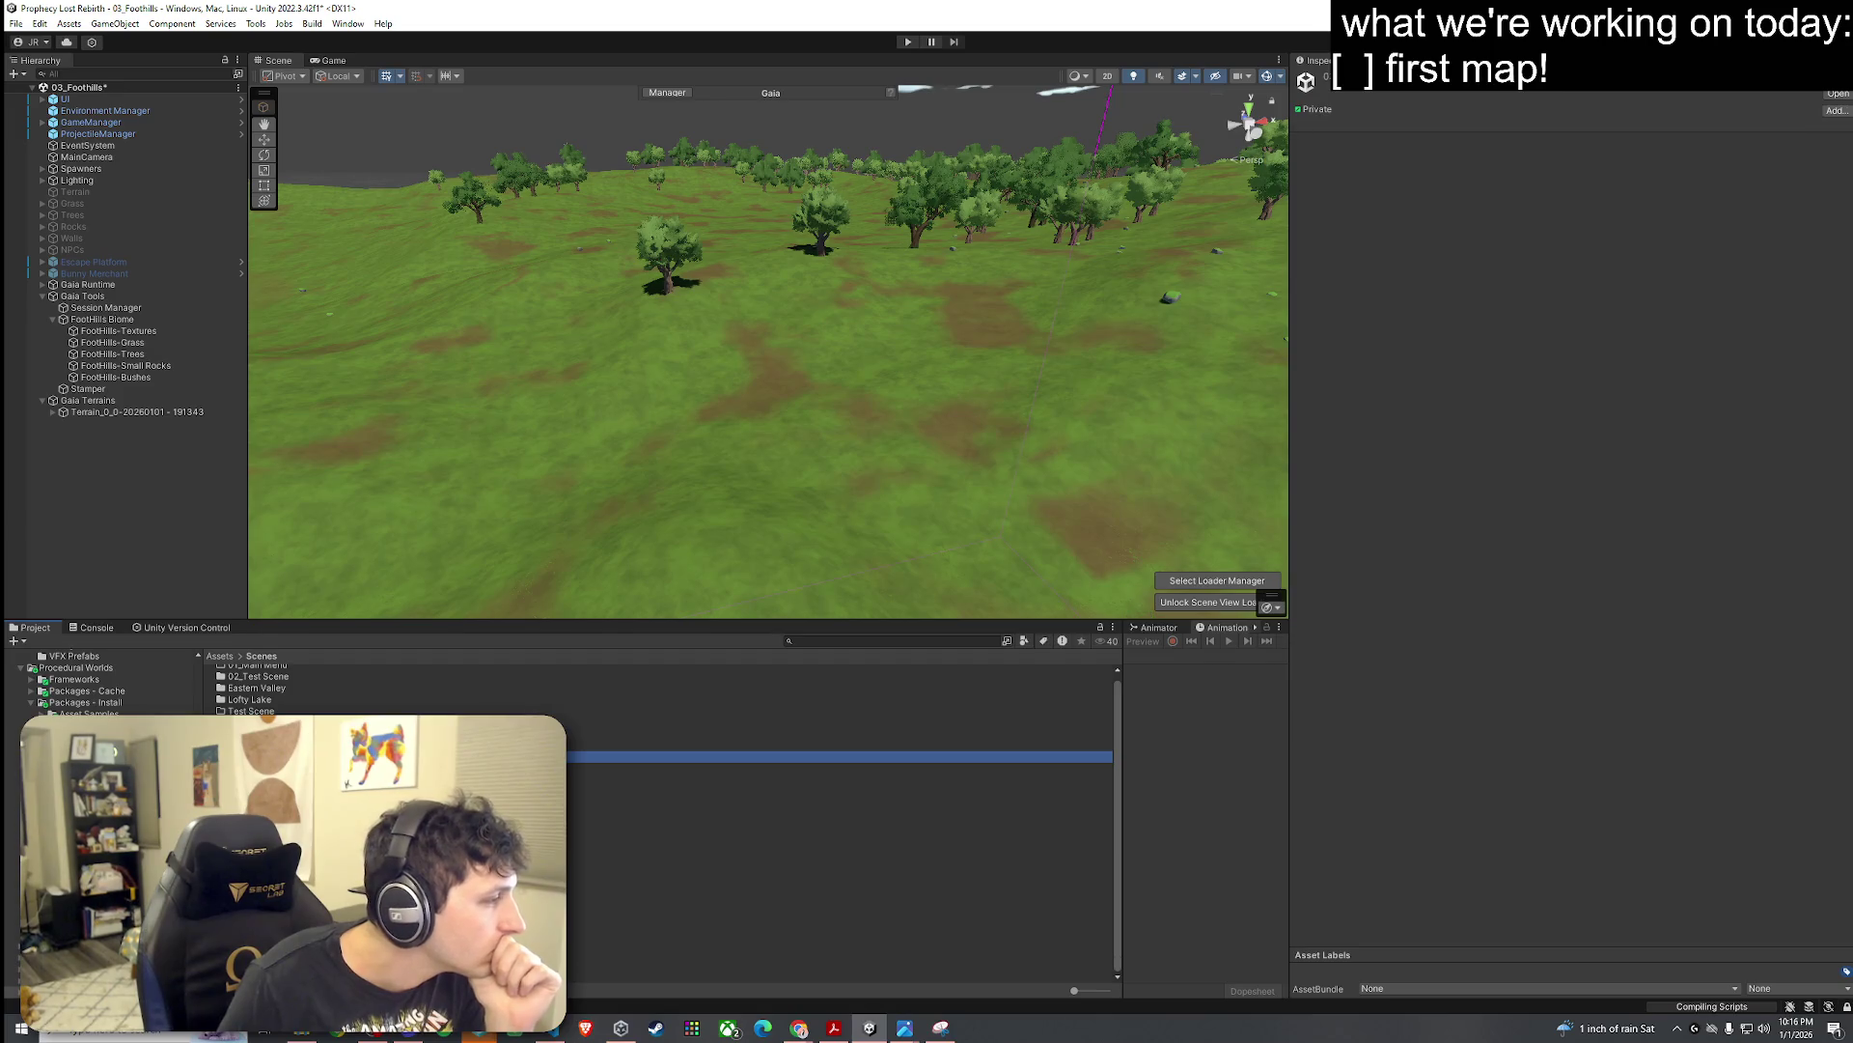
Step: Discard the Foothills changes to load 02_Test Scene, then show the Gaia Manager's Configuration page
click(974, 544)
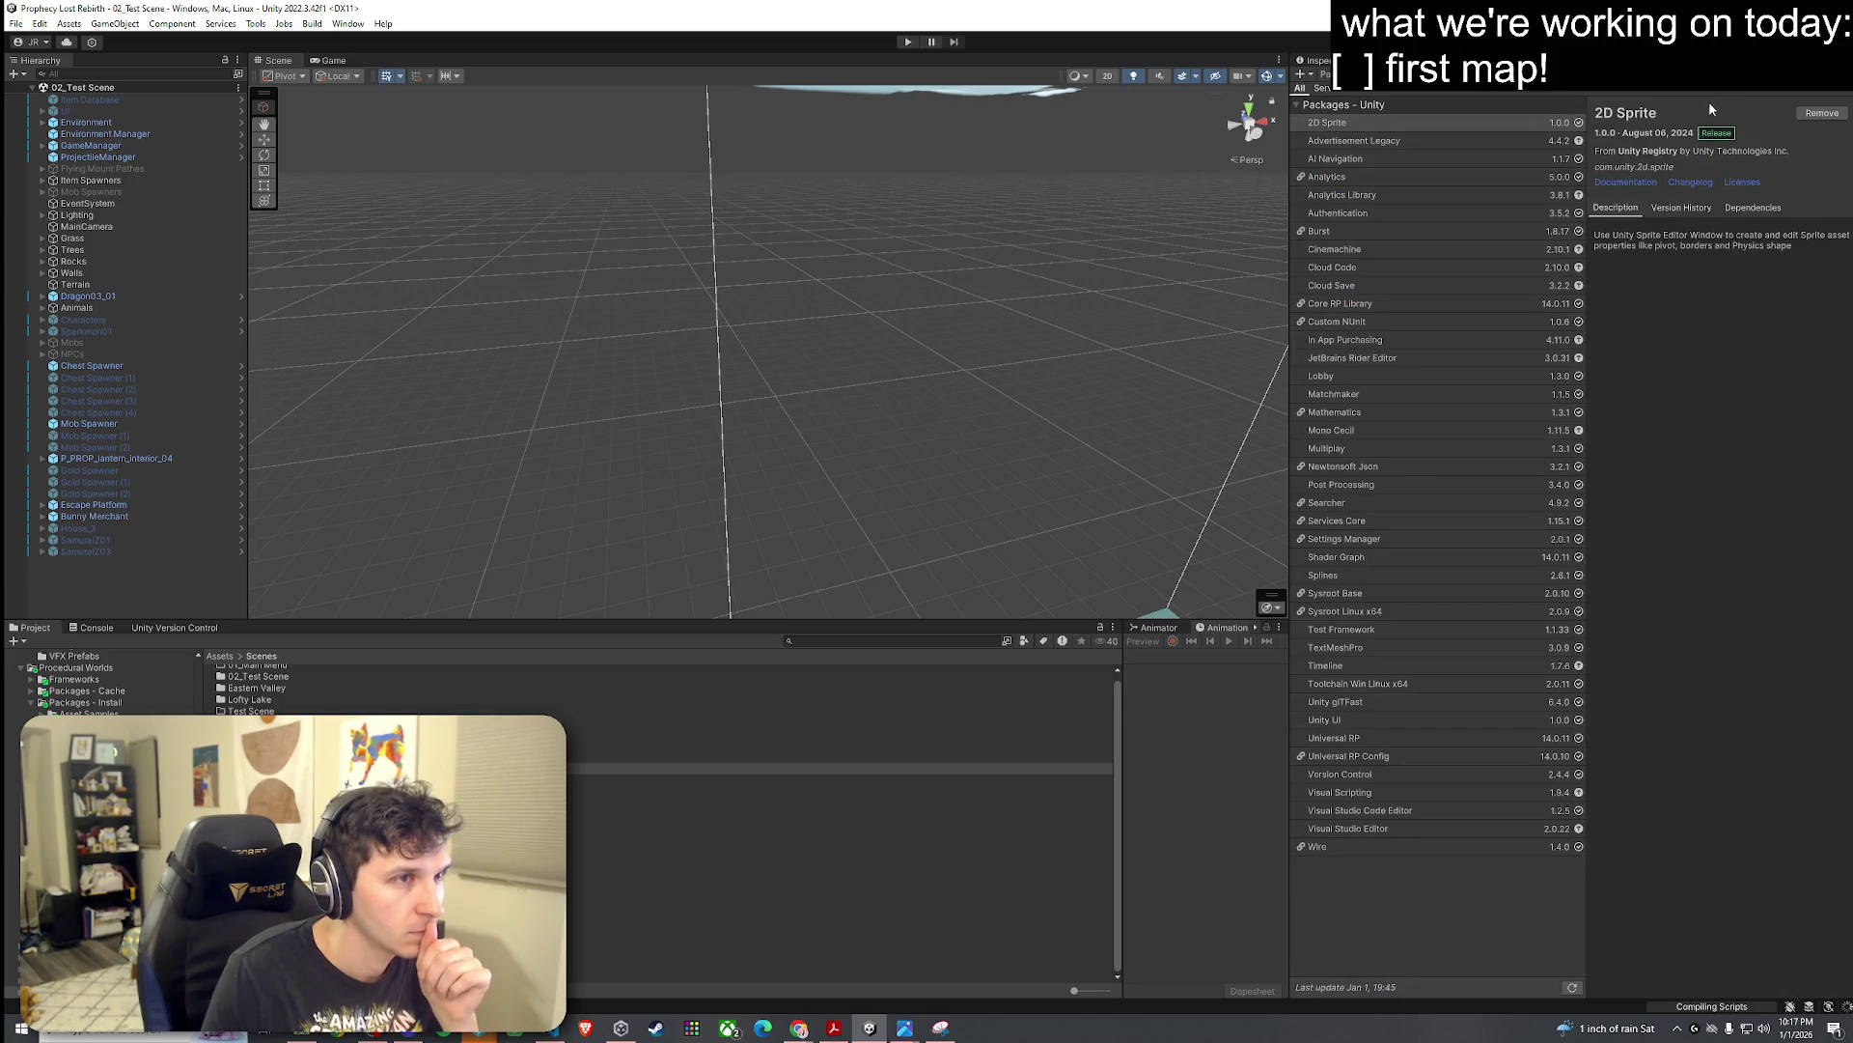
click(1402, 92)
click(1401, 92)
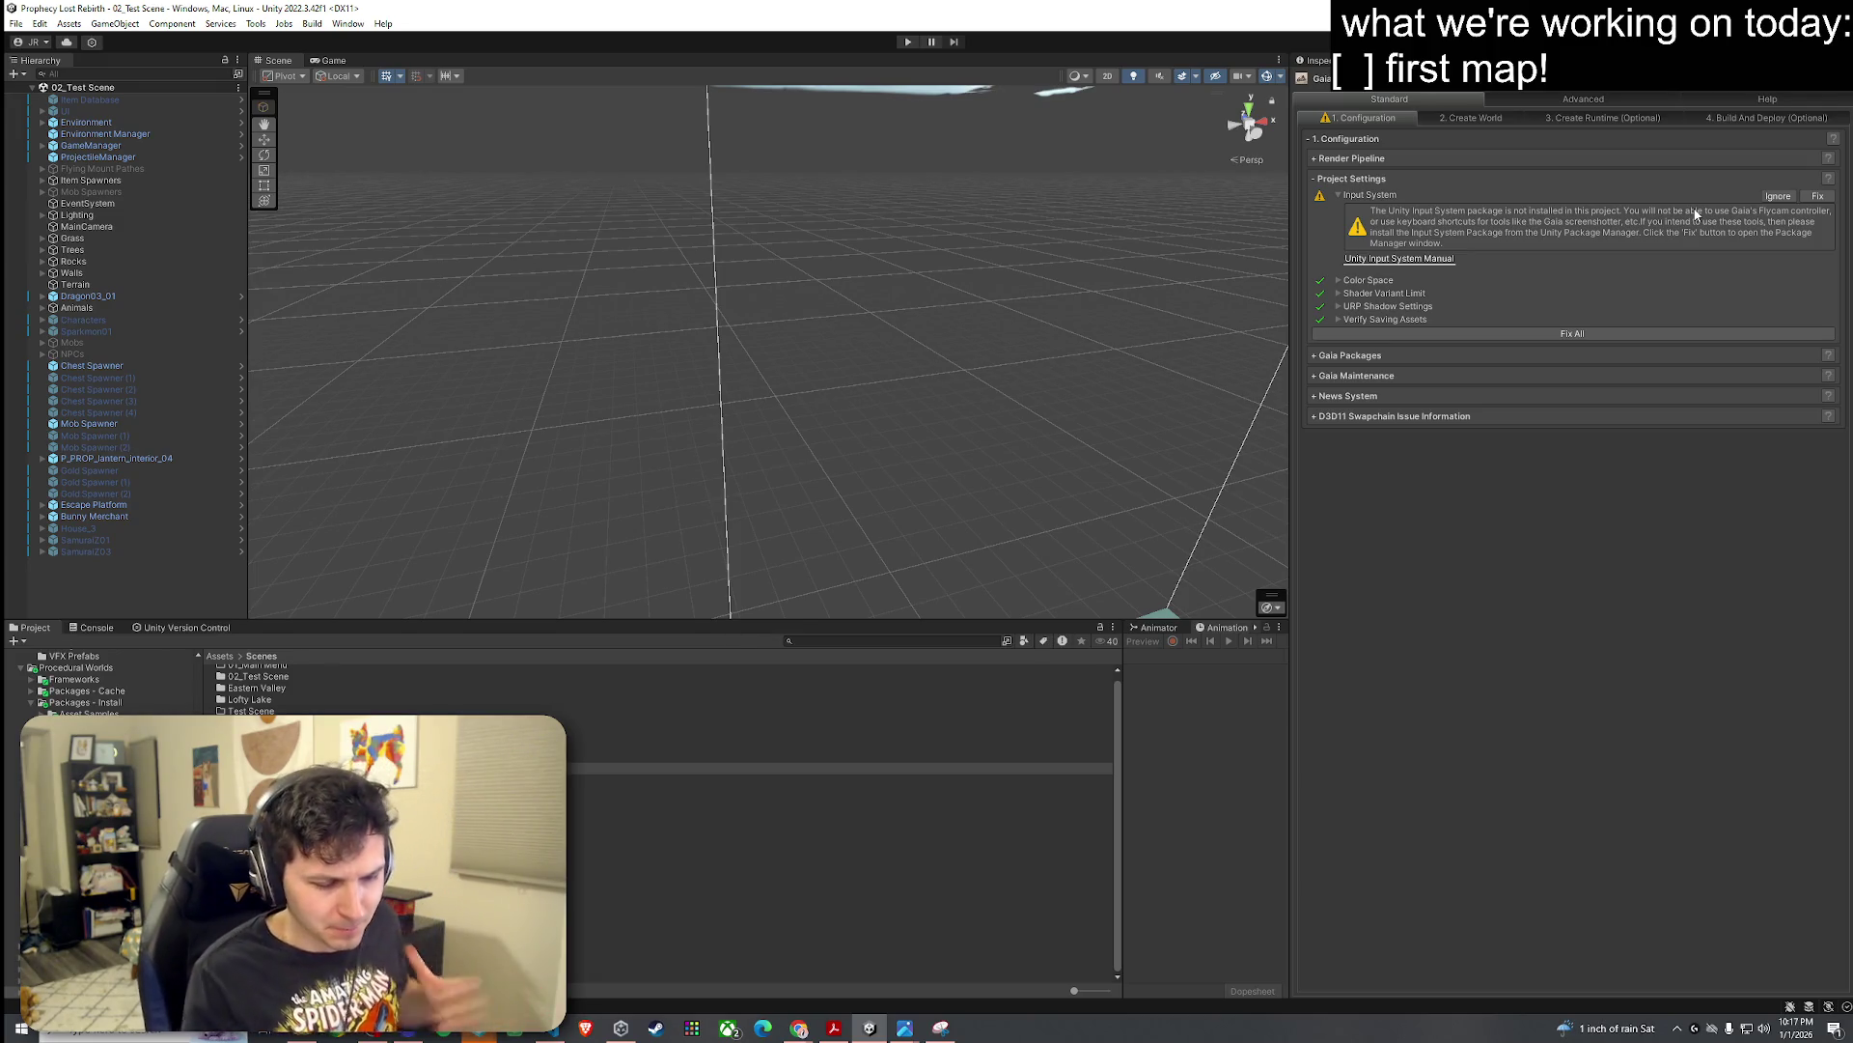
Step: Delete the duplicate test scene file from the Scenes folder
mouse_move(715, 386)
mouse_down()
mouse_move(873, 242)
mouse_move(918, 402)
mouse_move(1041, 456)
mouse_up()
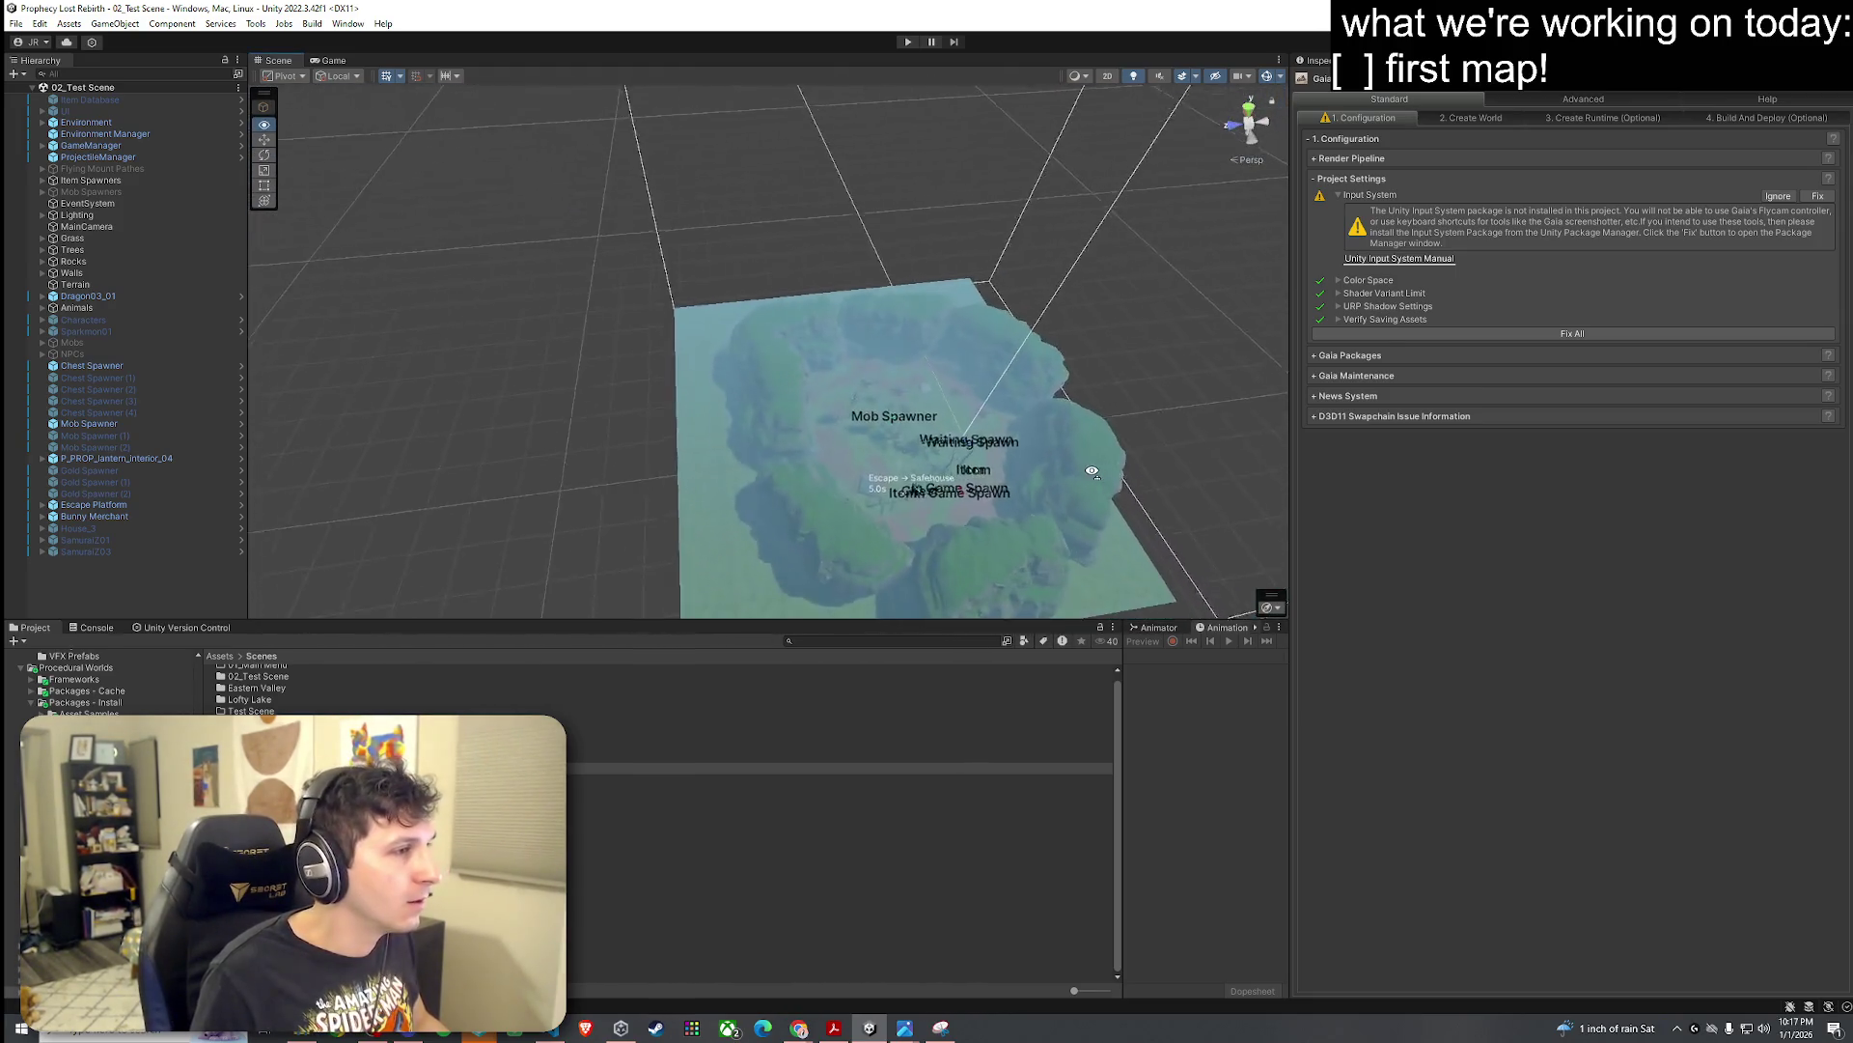
scroll(1081, 467, up, 10)
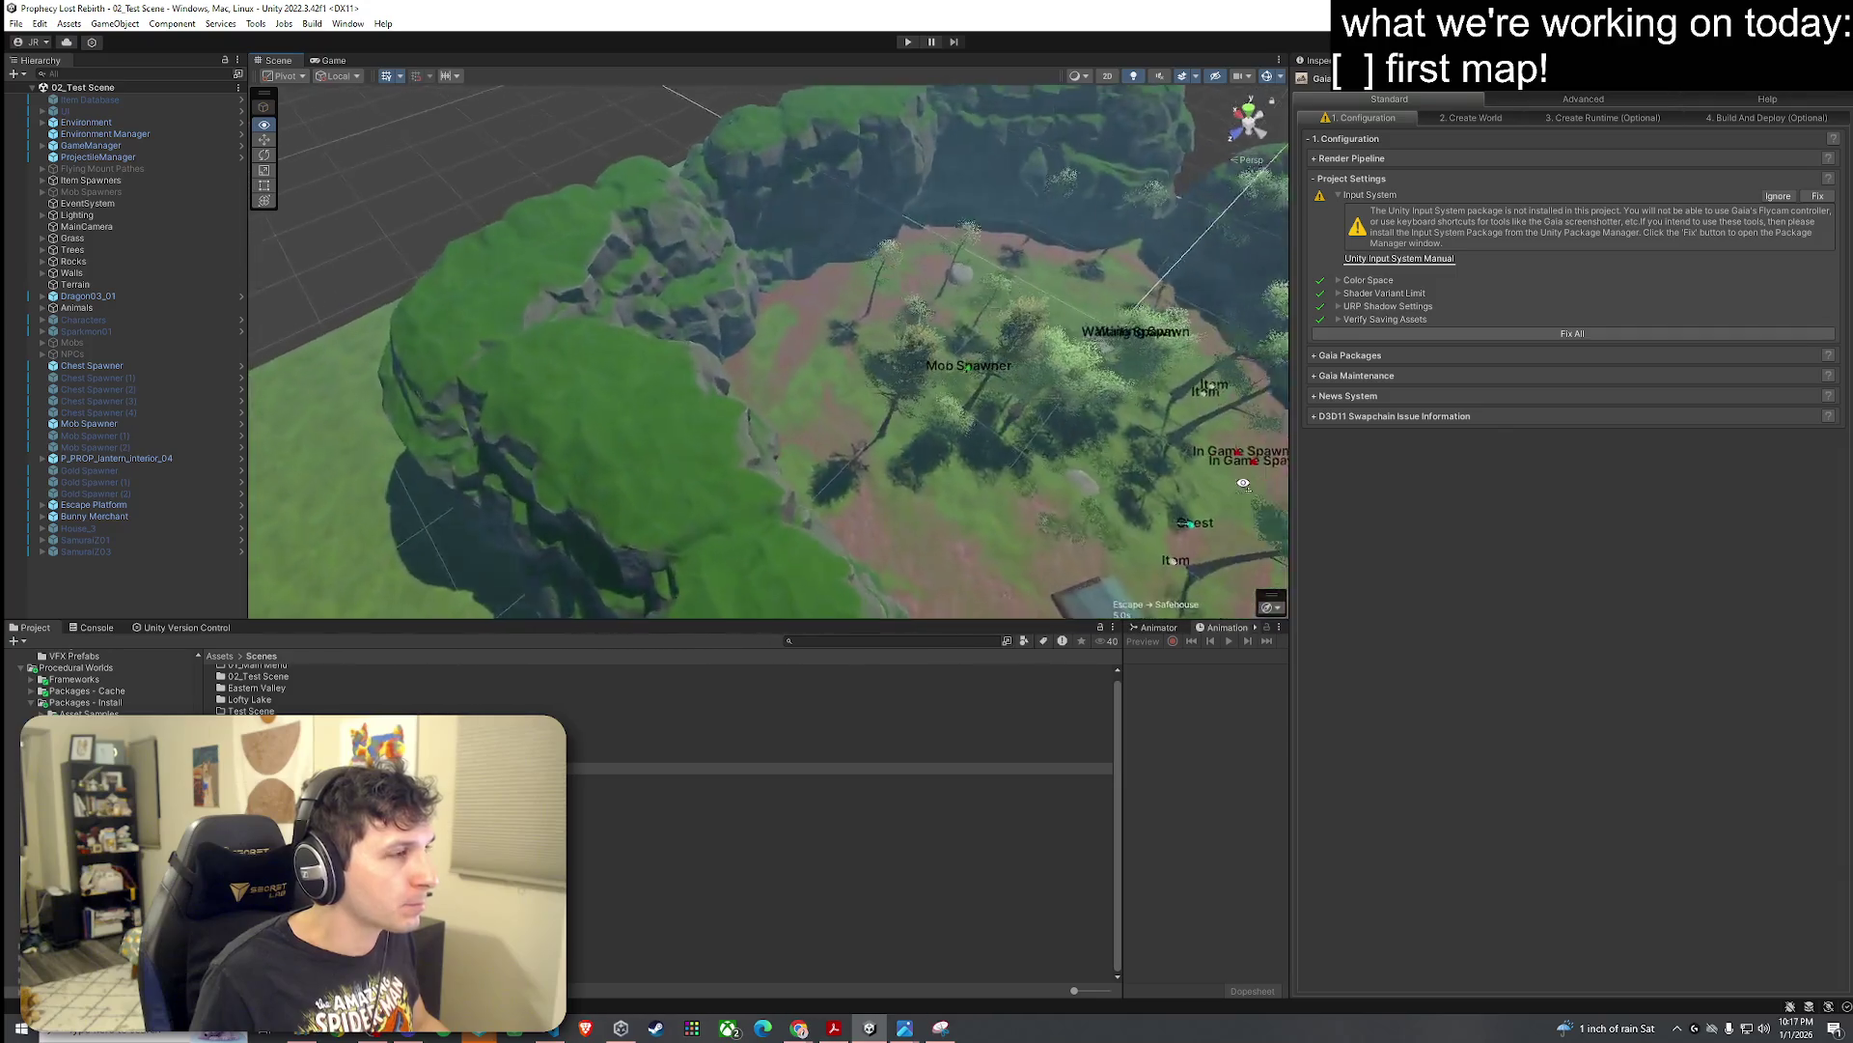
mouse_move(1244, 483)
mouse_down()
mouse_move(1848, 350)
mouse_move(112, 326)
mouse_up()
click(840, 767)
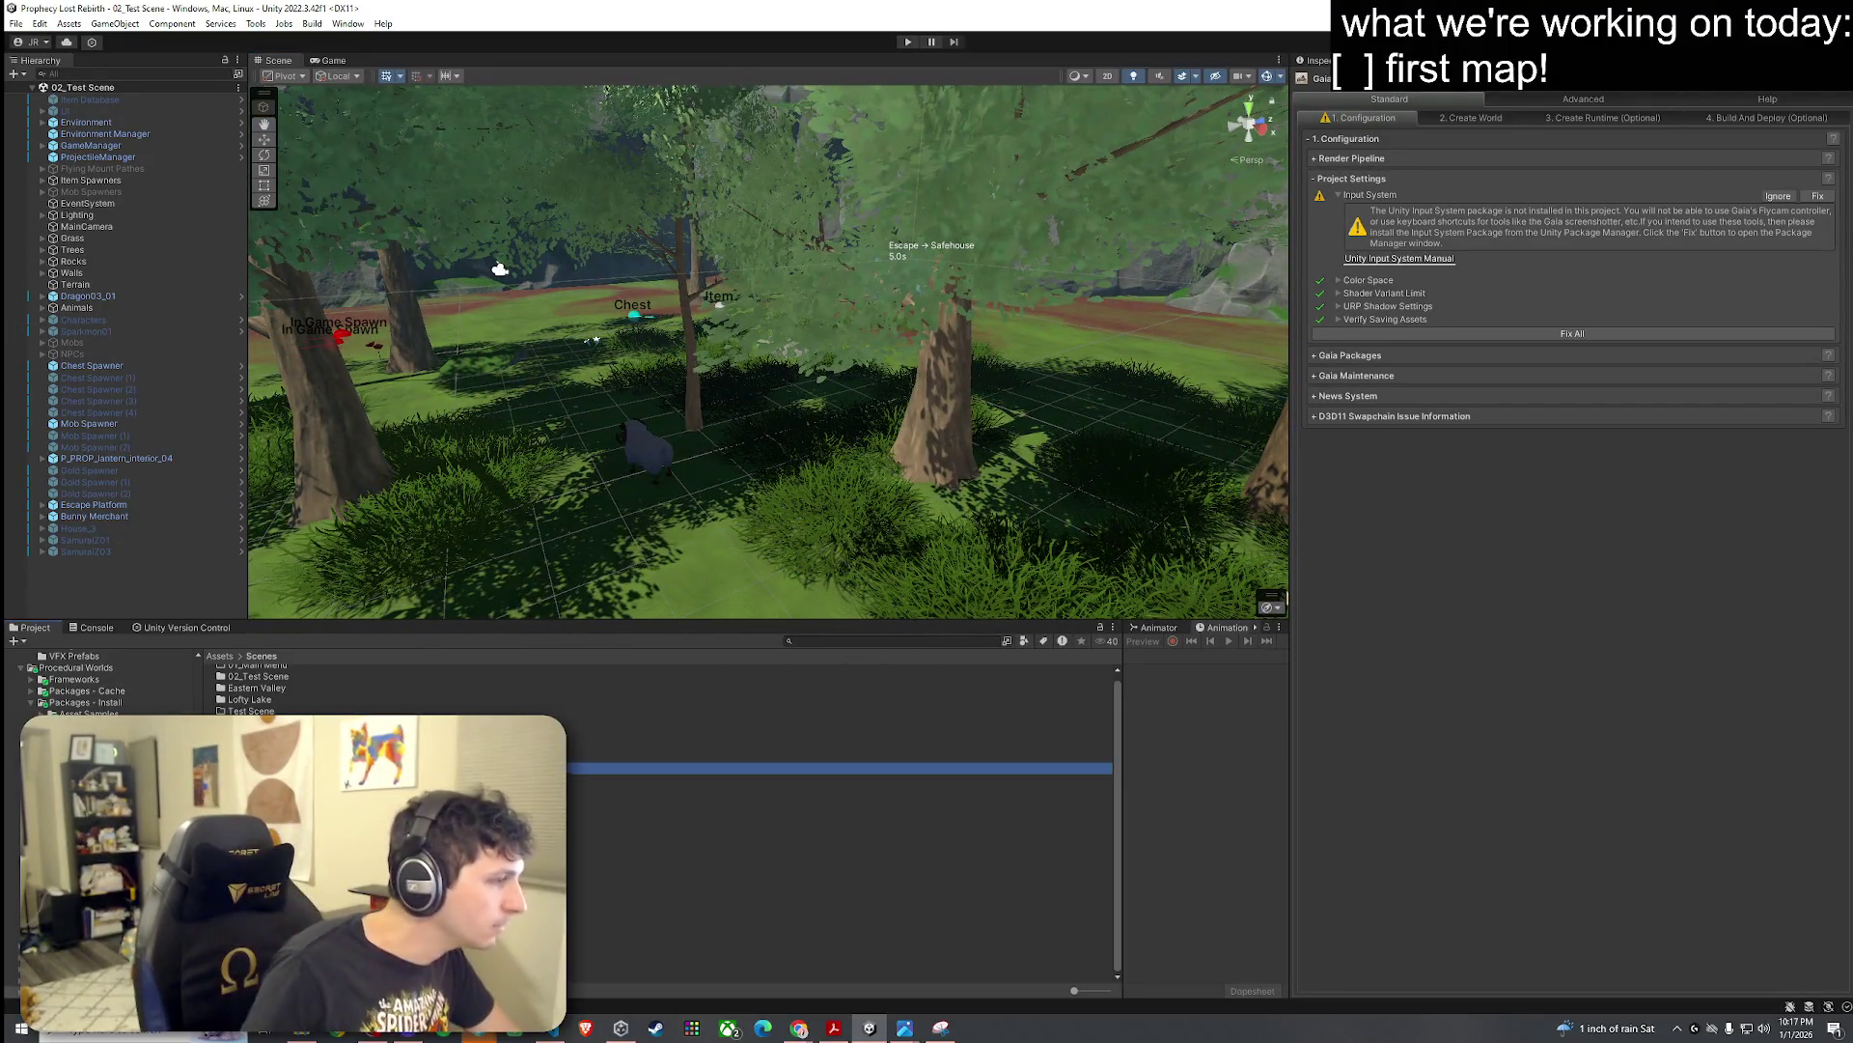
right_click(277, 767)
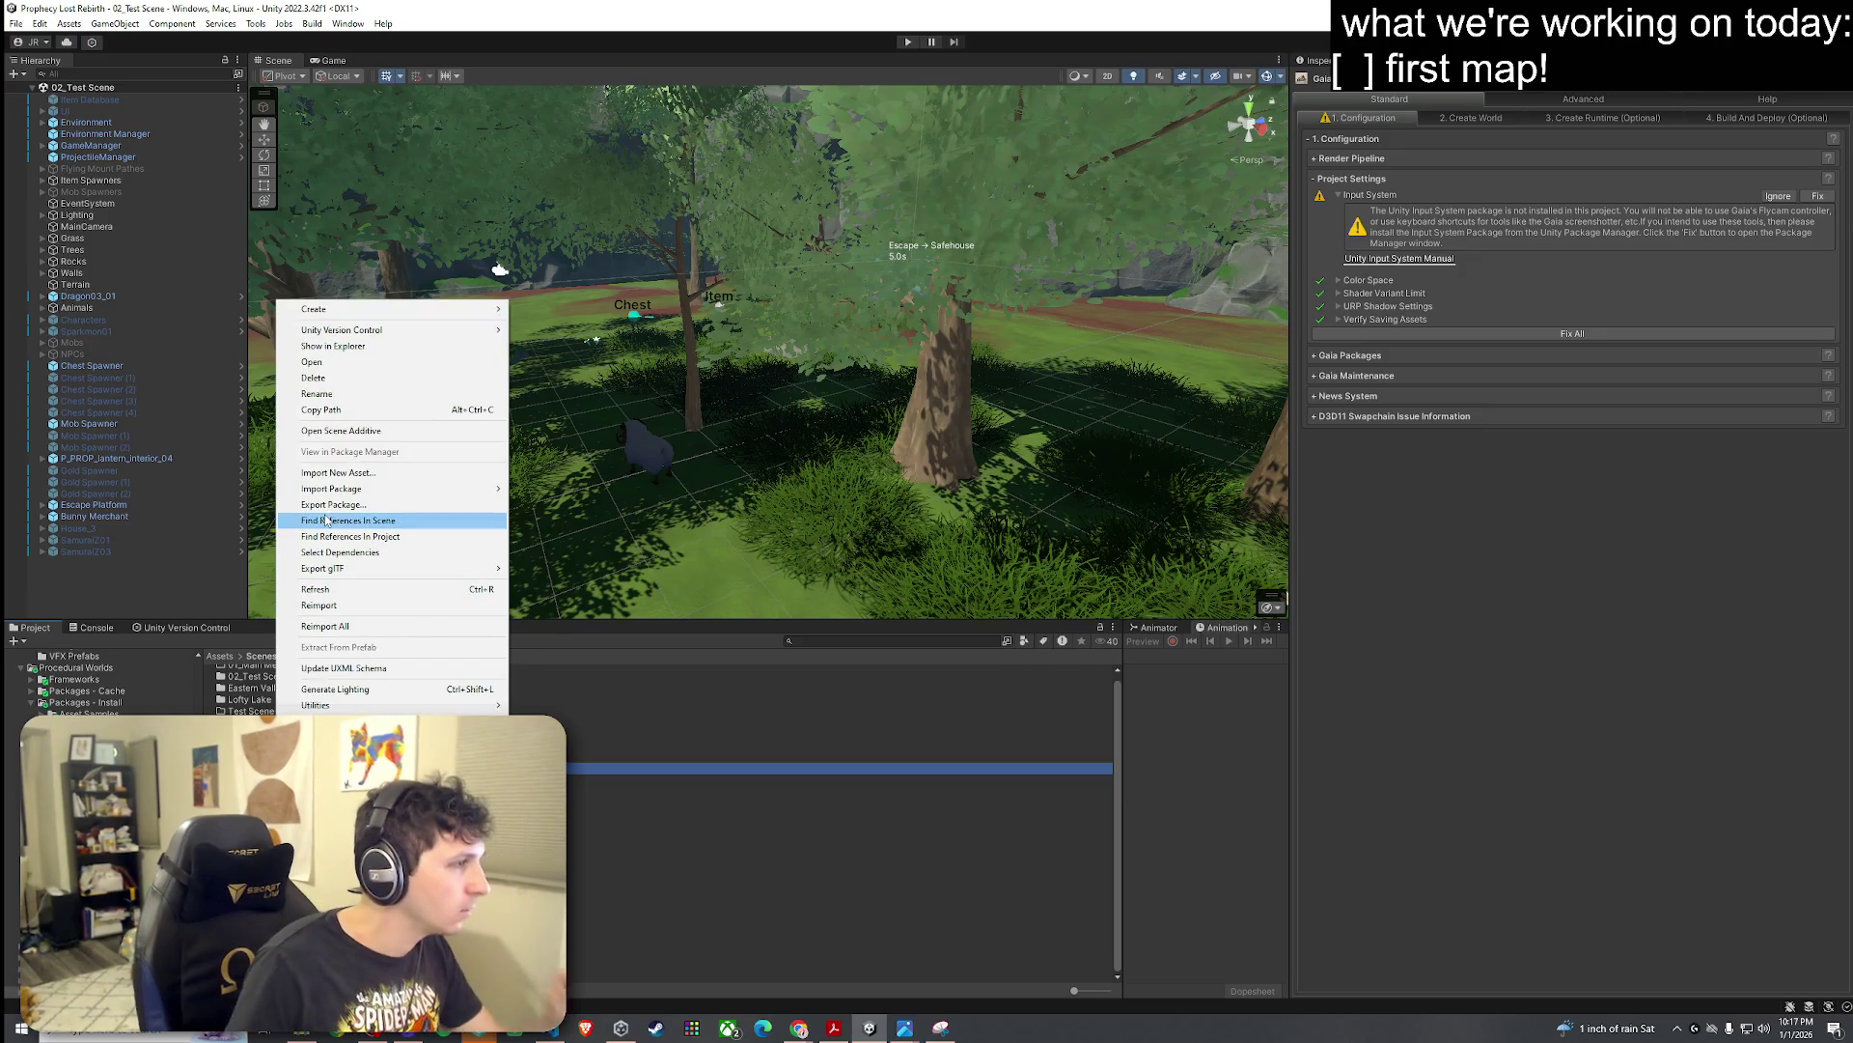
click(335, 378)
click(979, 542)
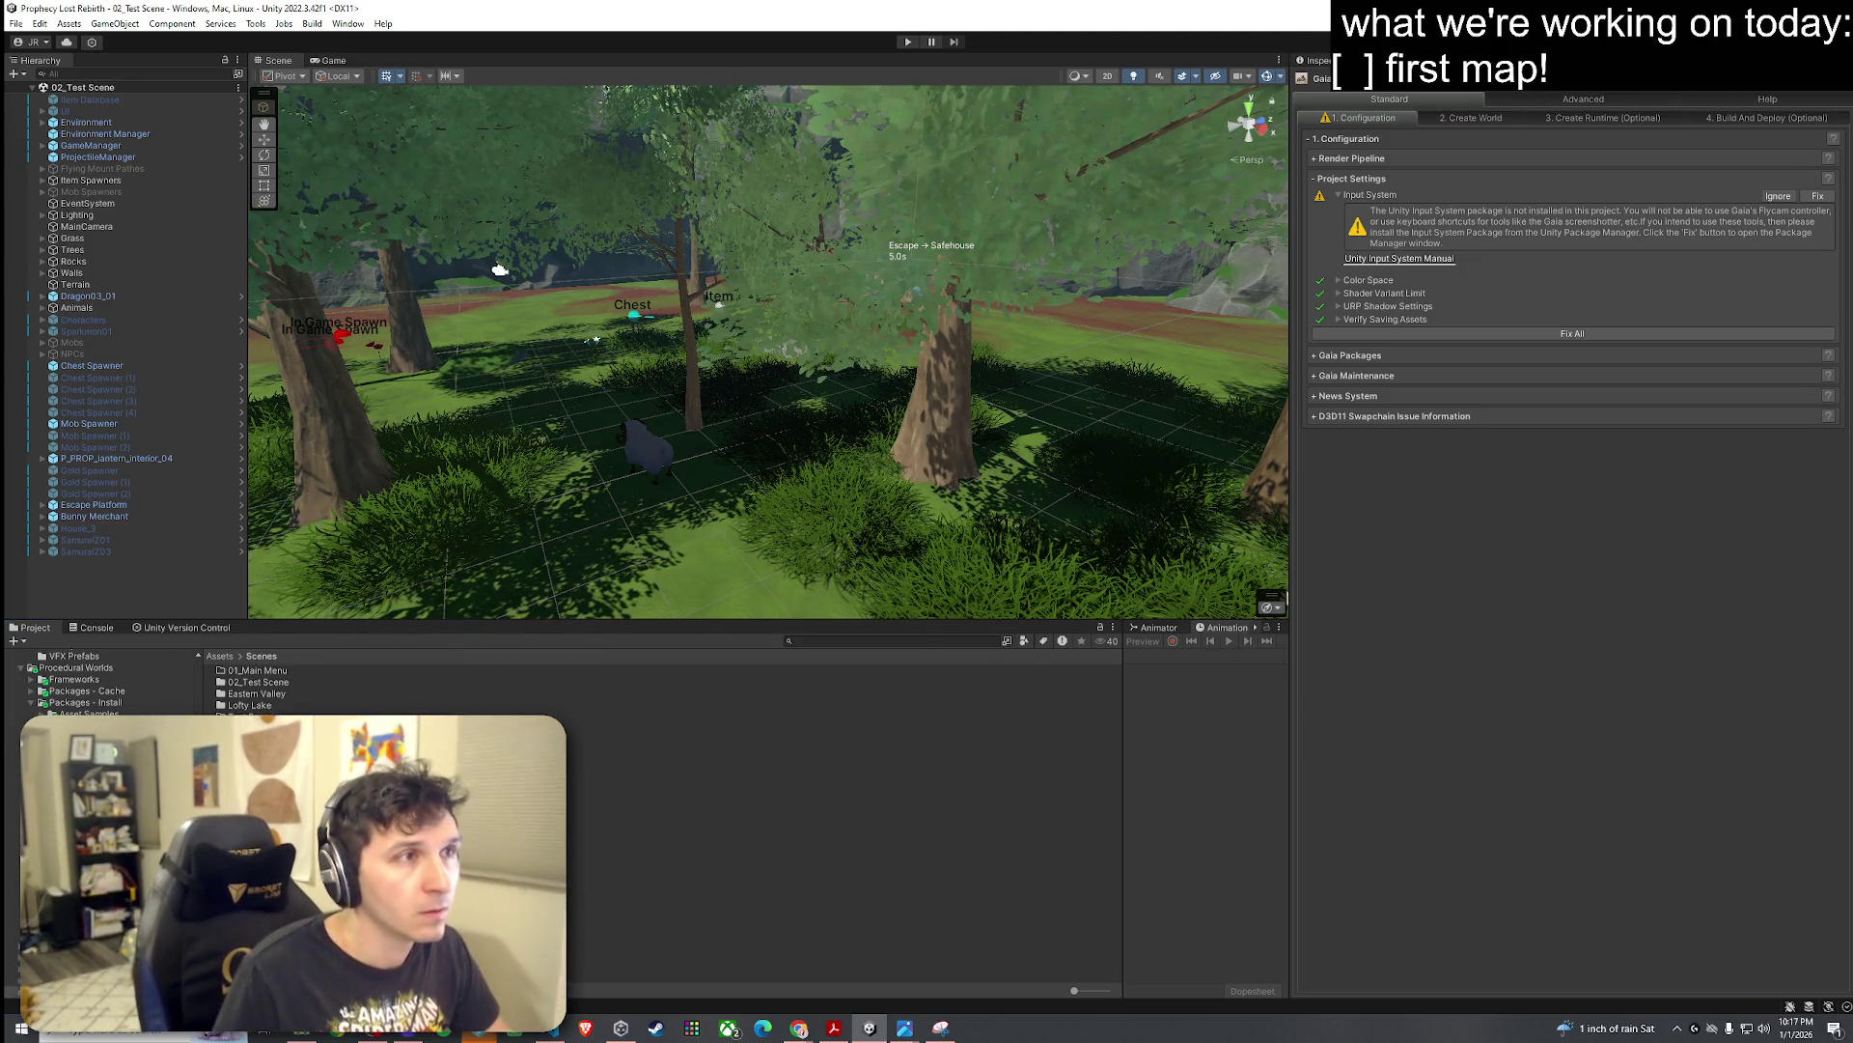
Step: Show the Gaia Pro VS 4.2.2 details under Package Manager's My Assets
click(1303, 74)
click(1376, 128)
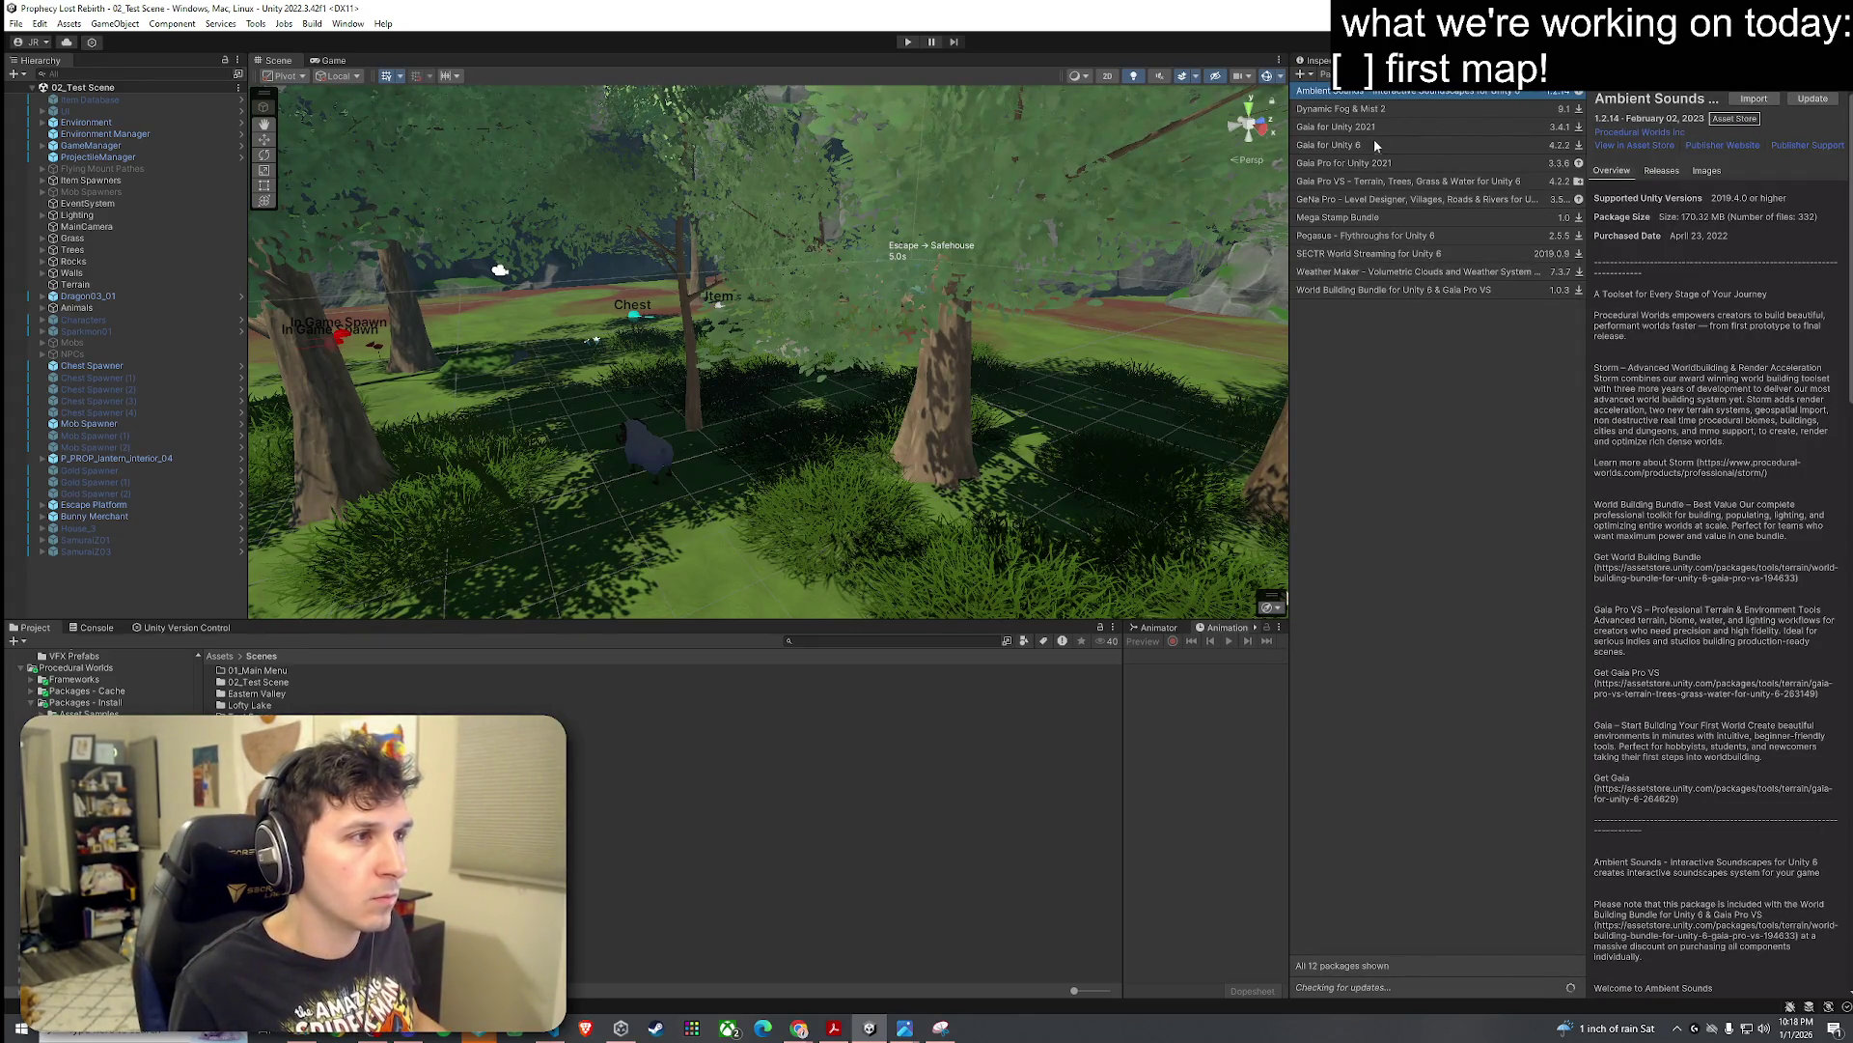
click(1376, 183)
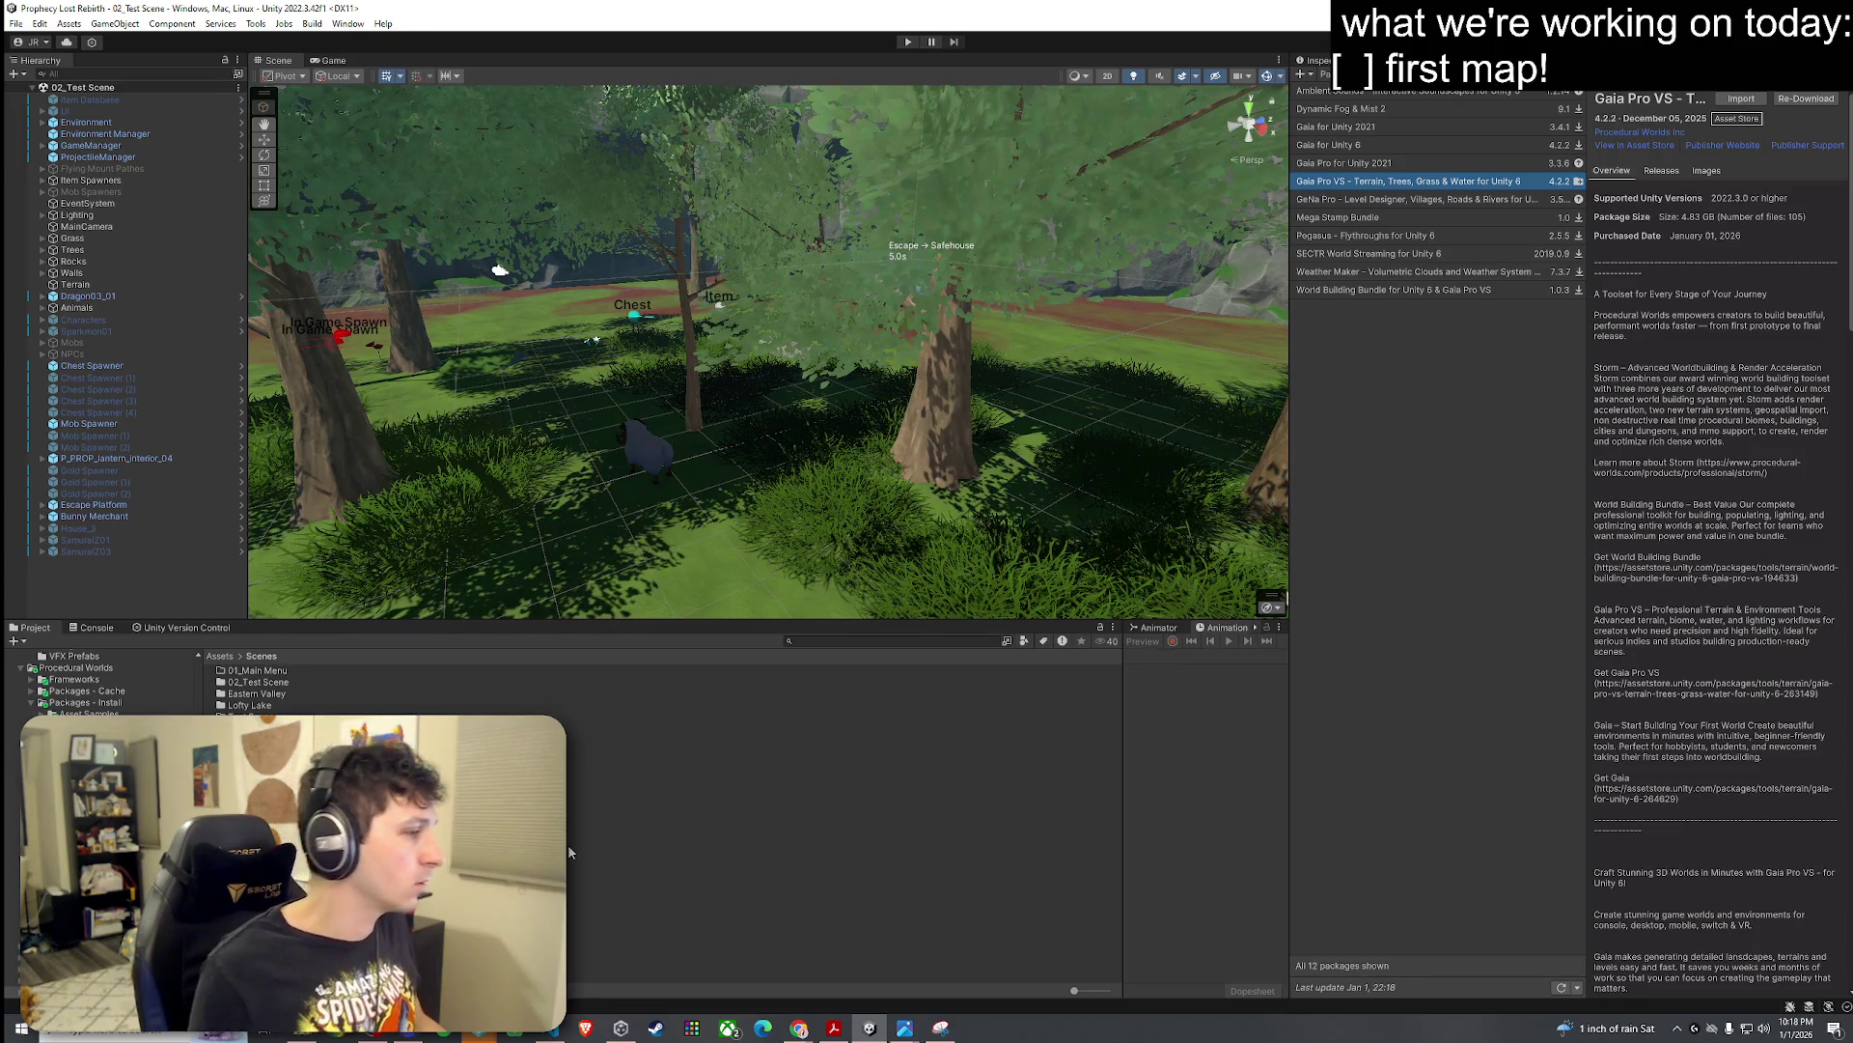
click(183, 628)
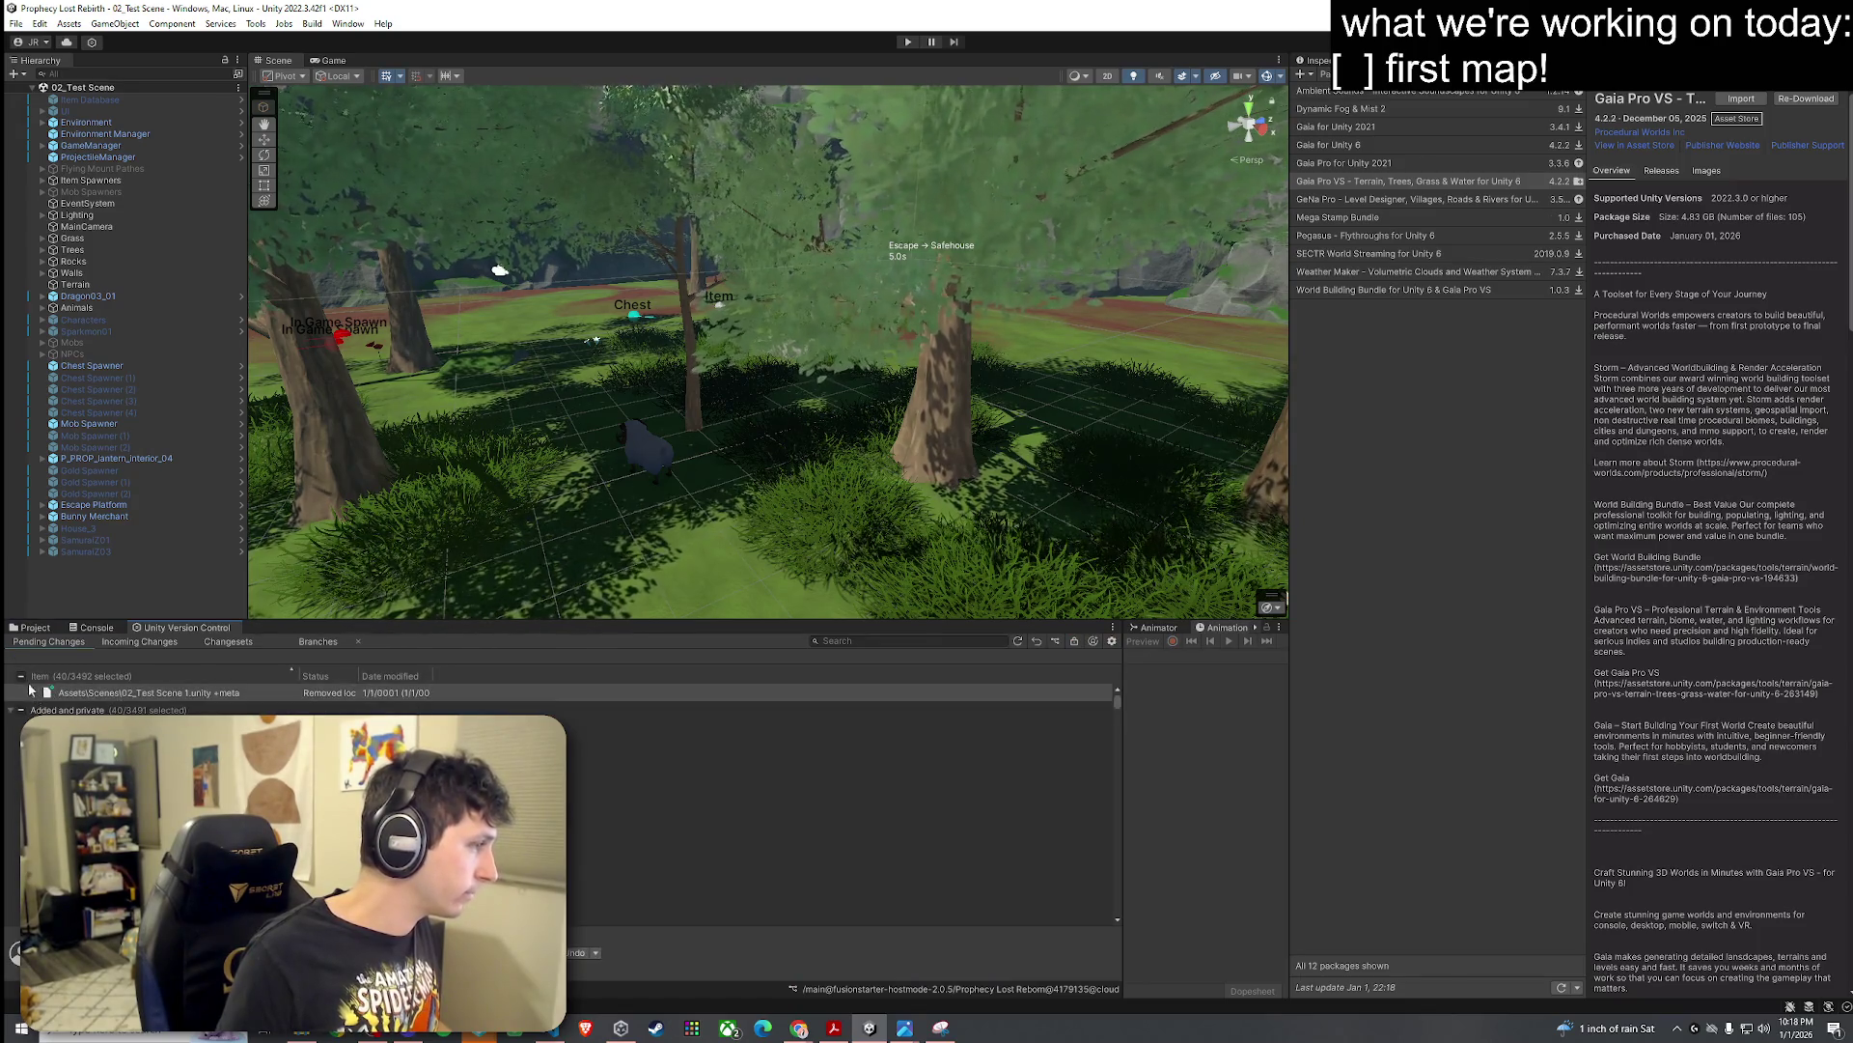
scroll(8, 714, down, 3)
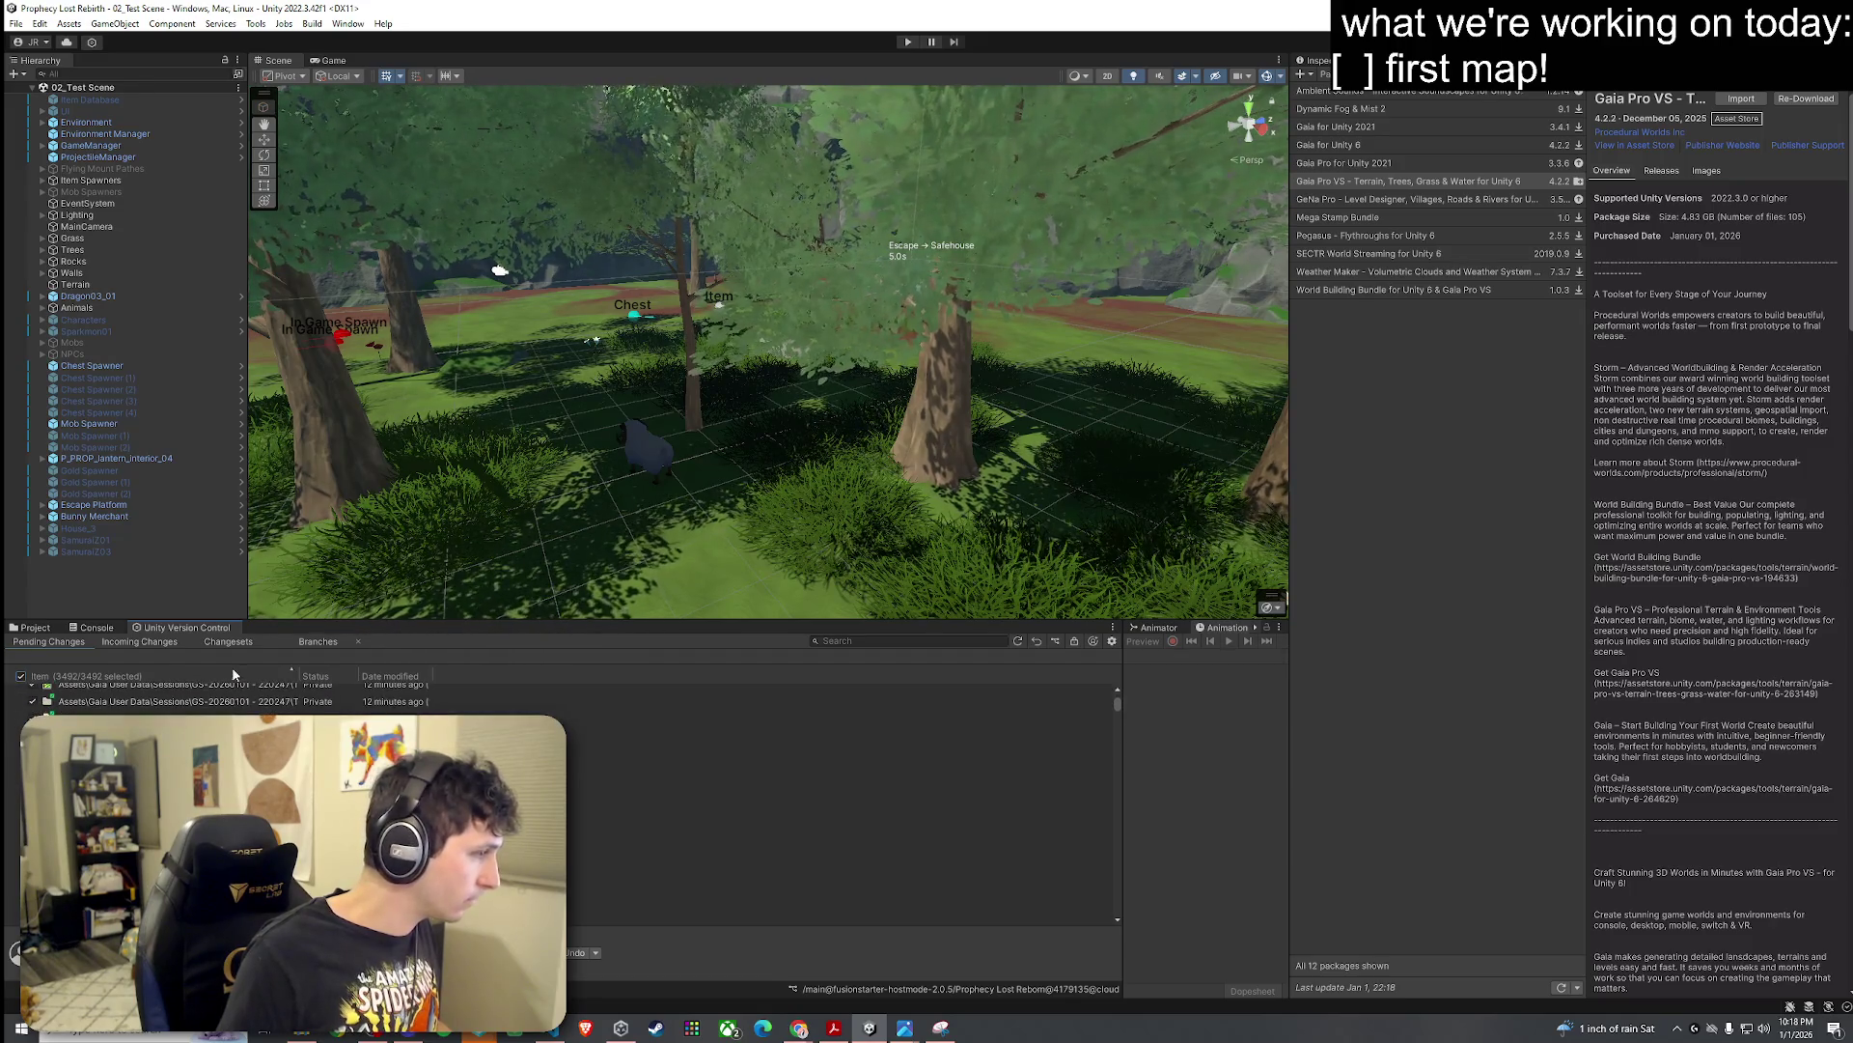
drag(299, 676, 551, 689)
scroll(551, 689, down, 6)
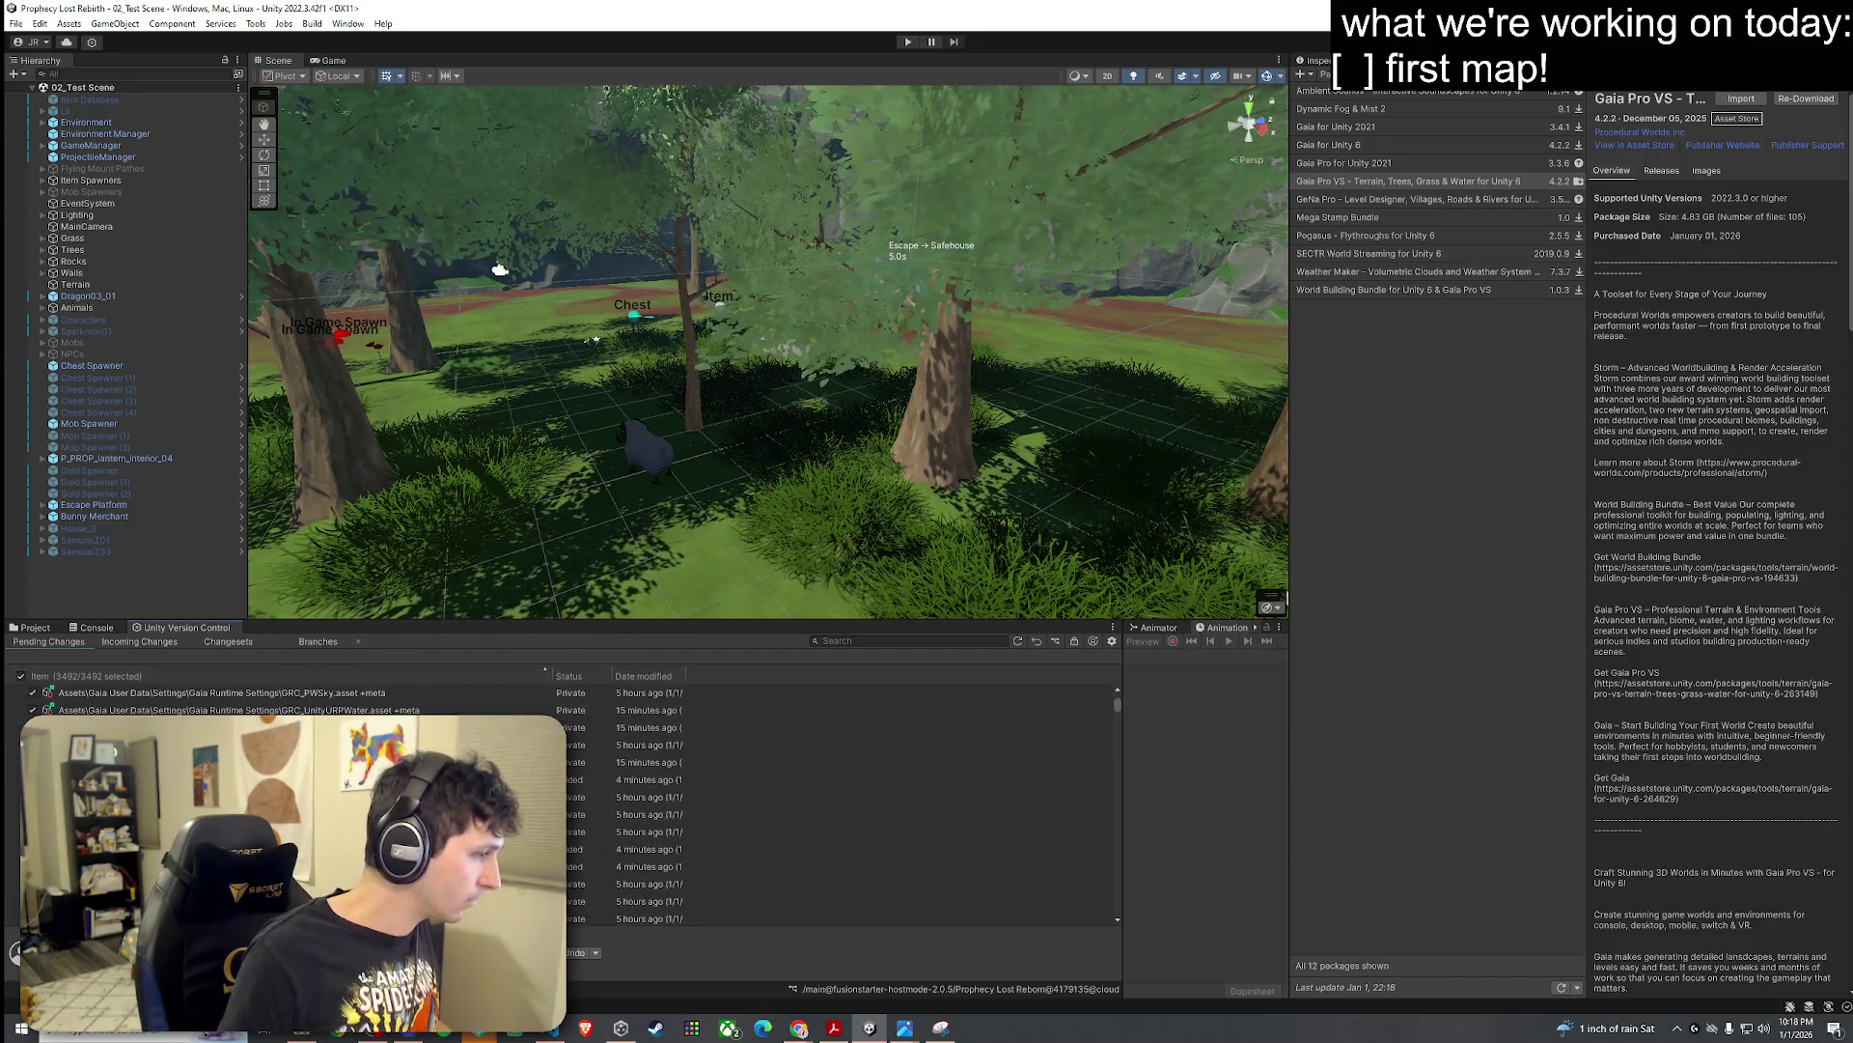
scroll(675, 801, down, 5)
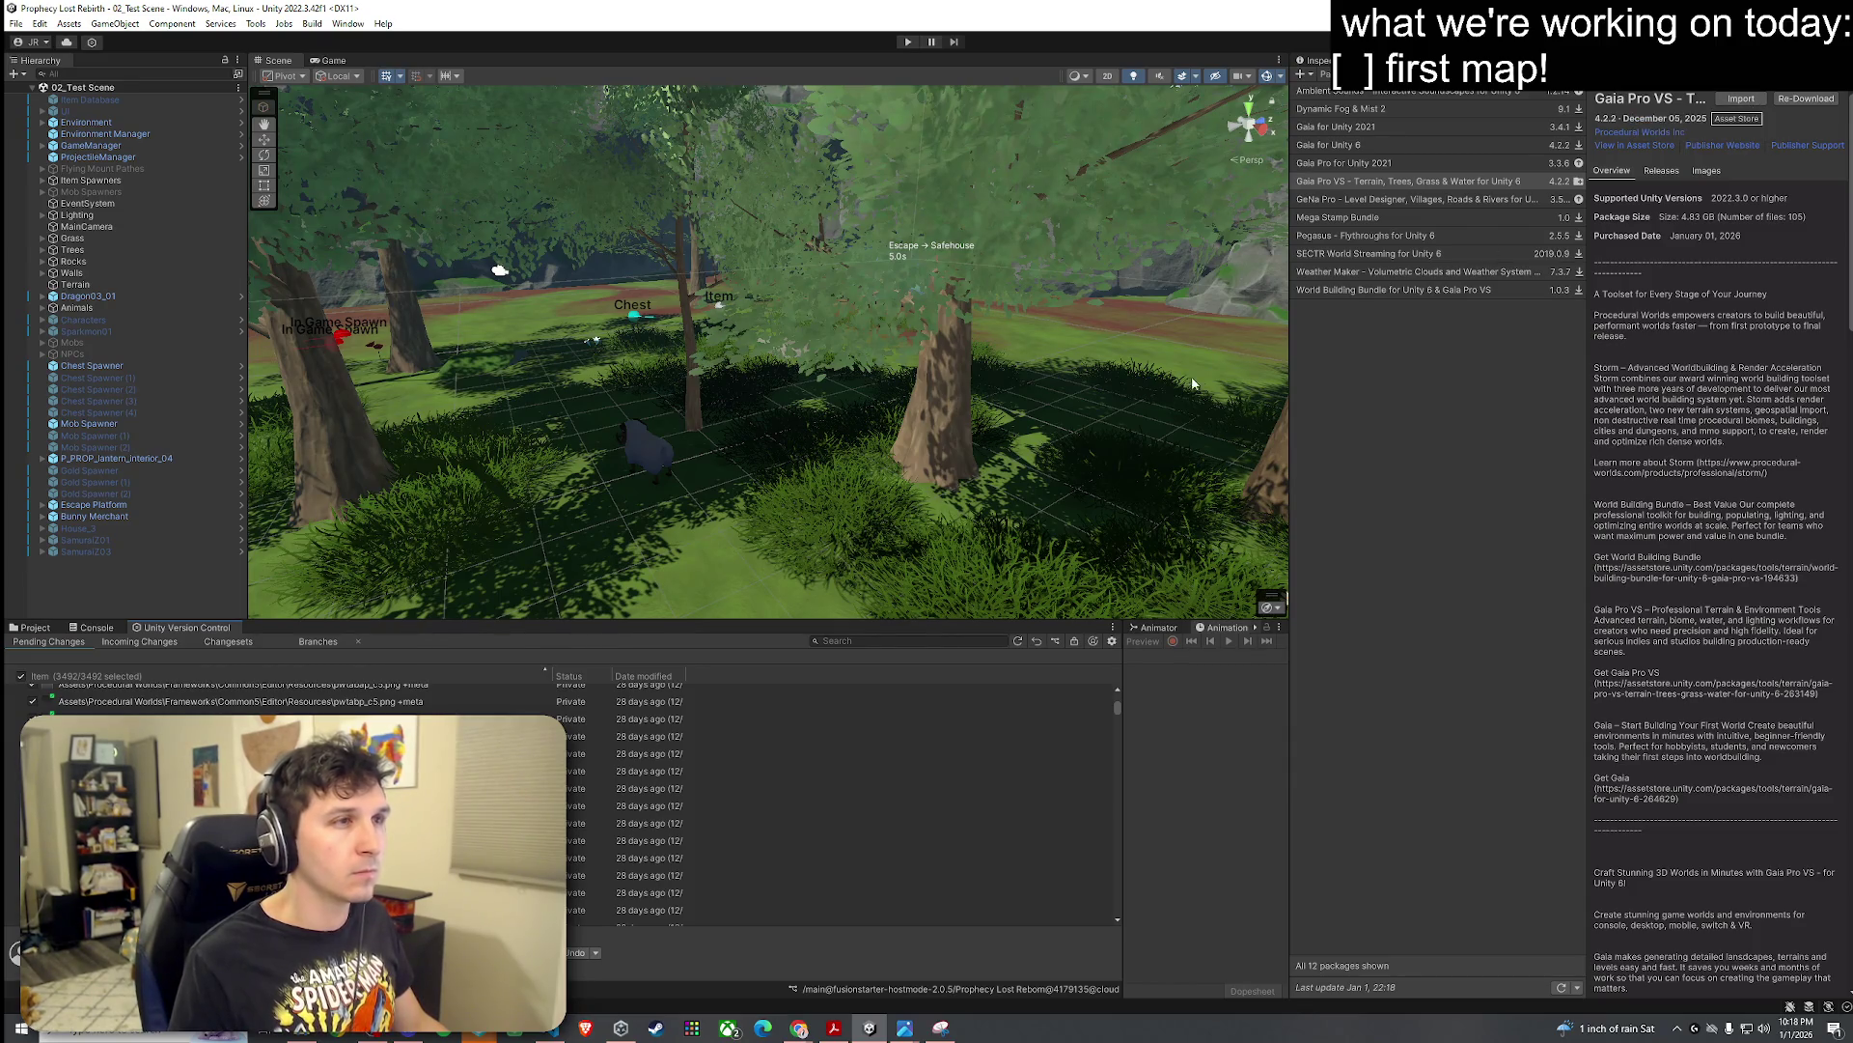
click(37, 628)
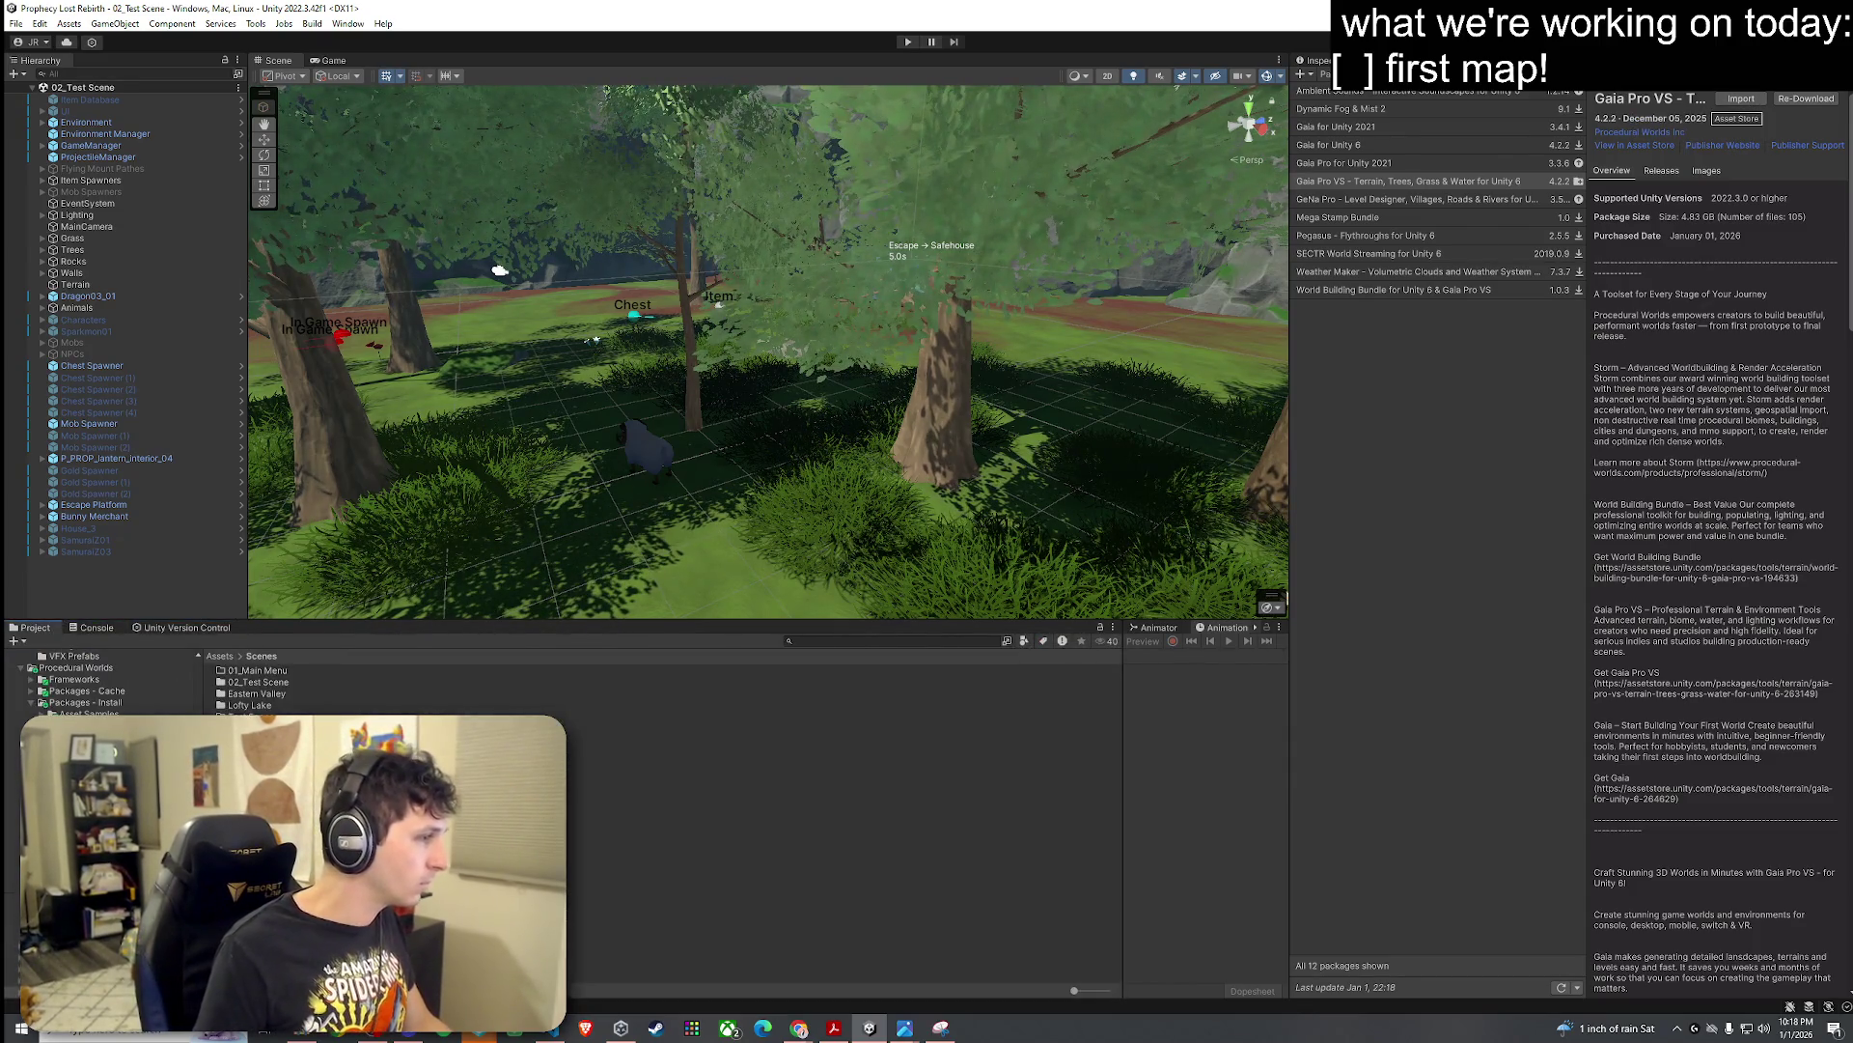
Step: Delete the Procedural Worlds folder from Assets and dismiss the Cannot Delete warning
click(220, 657)
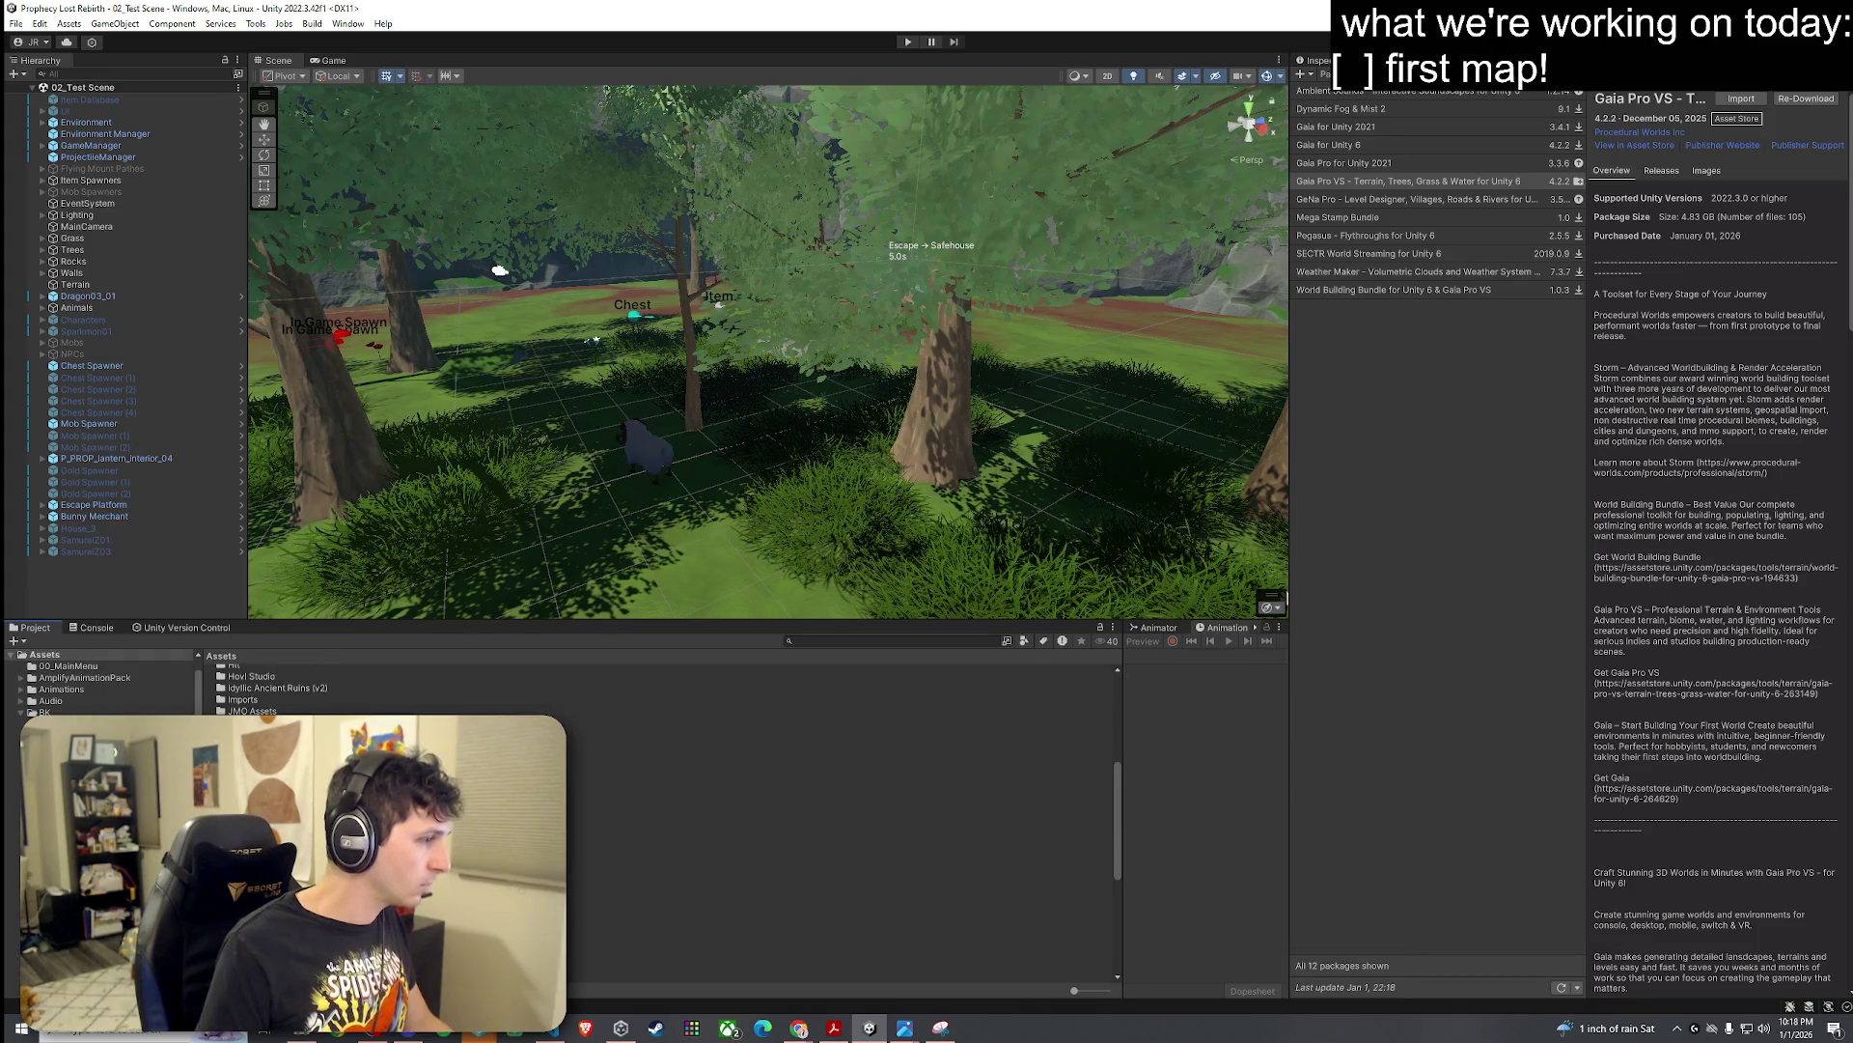
right_click(292, 344)
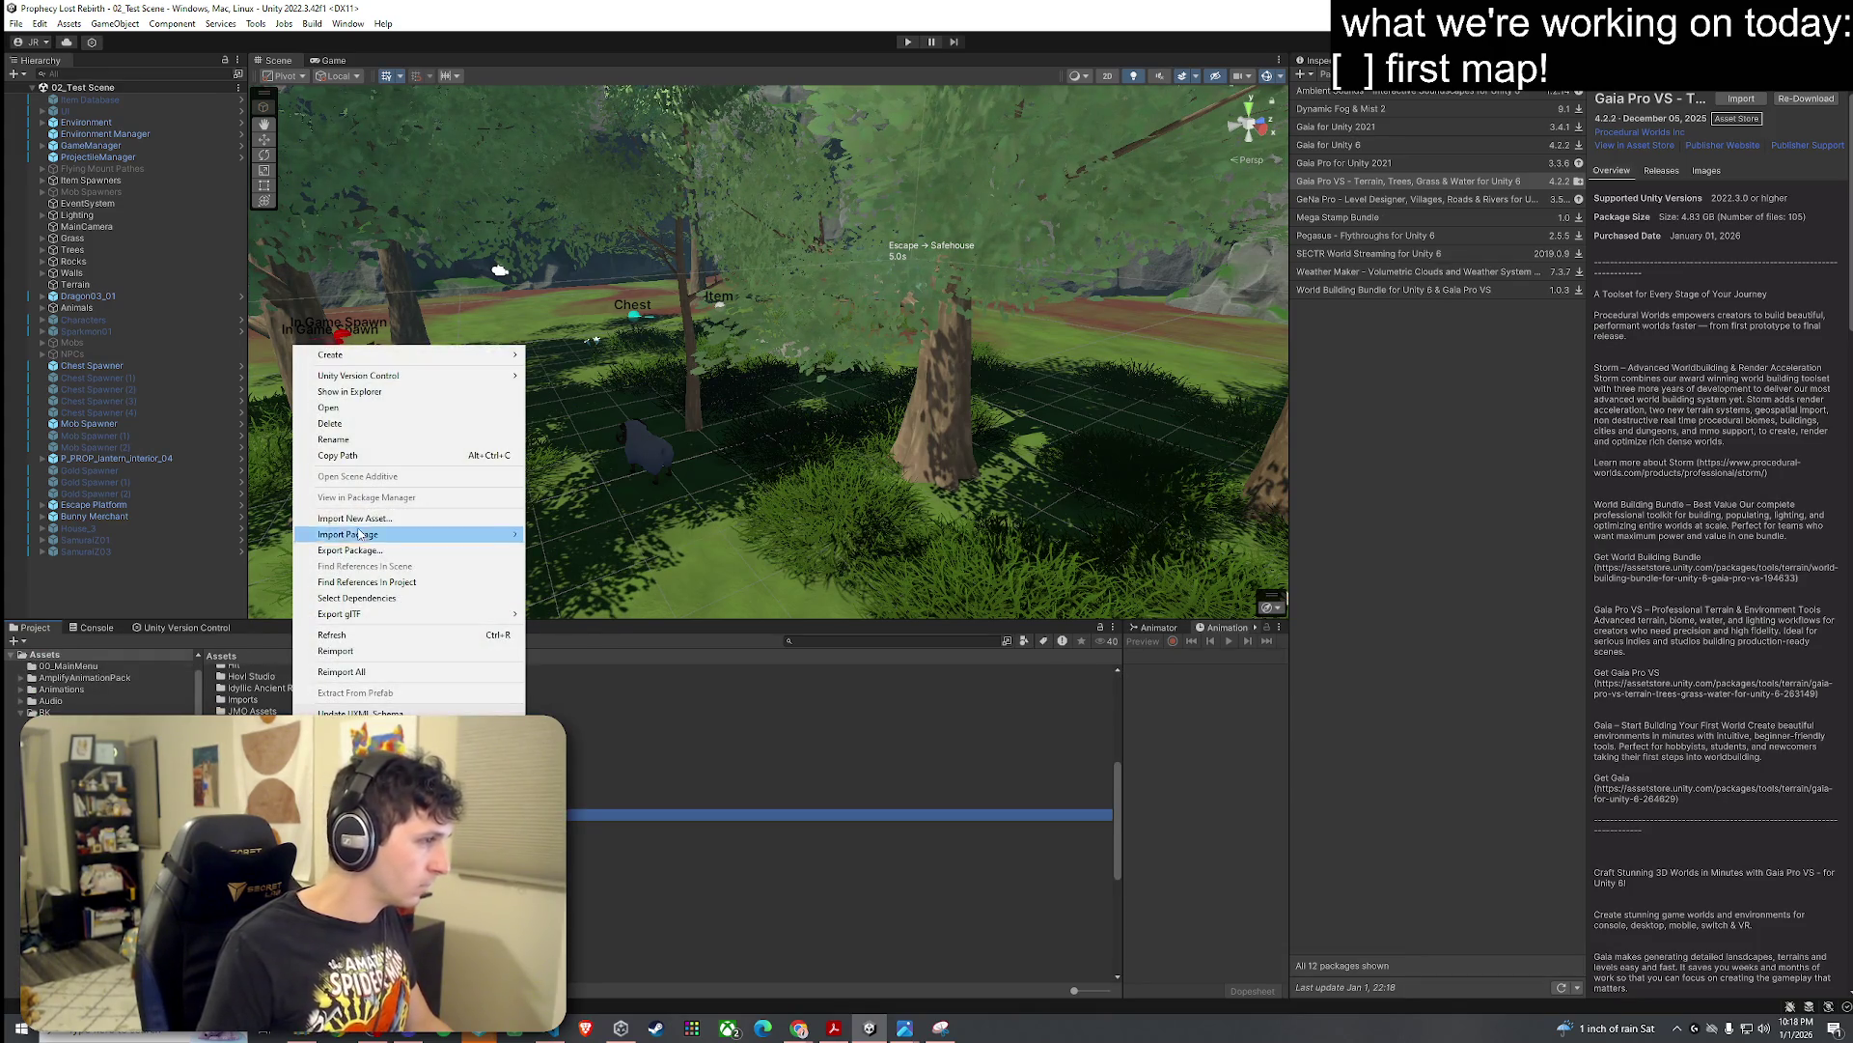
click(391, 423)
click(972, 545)
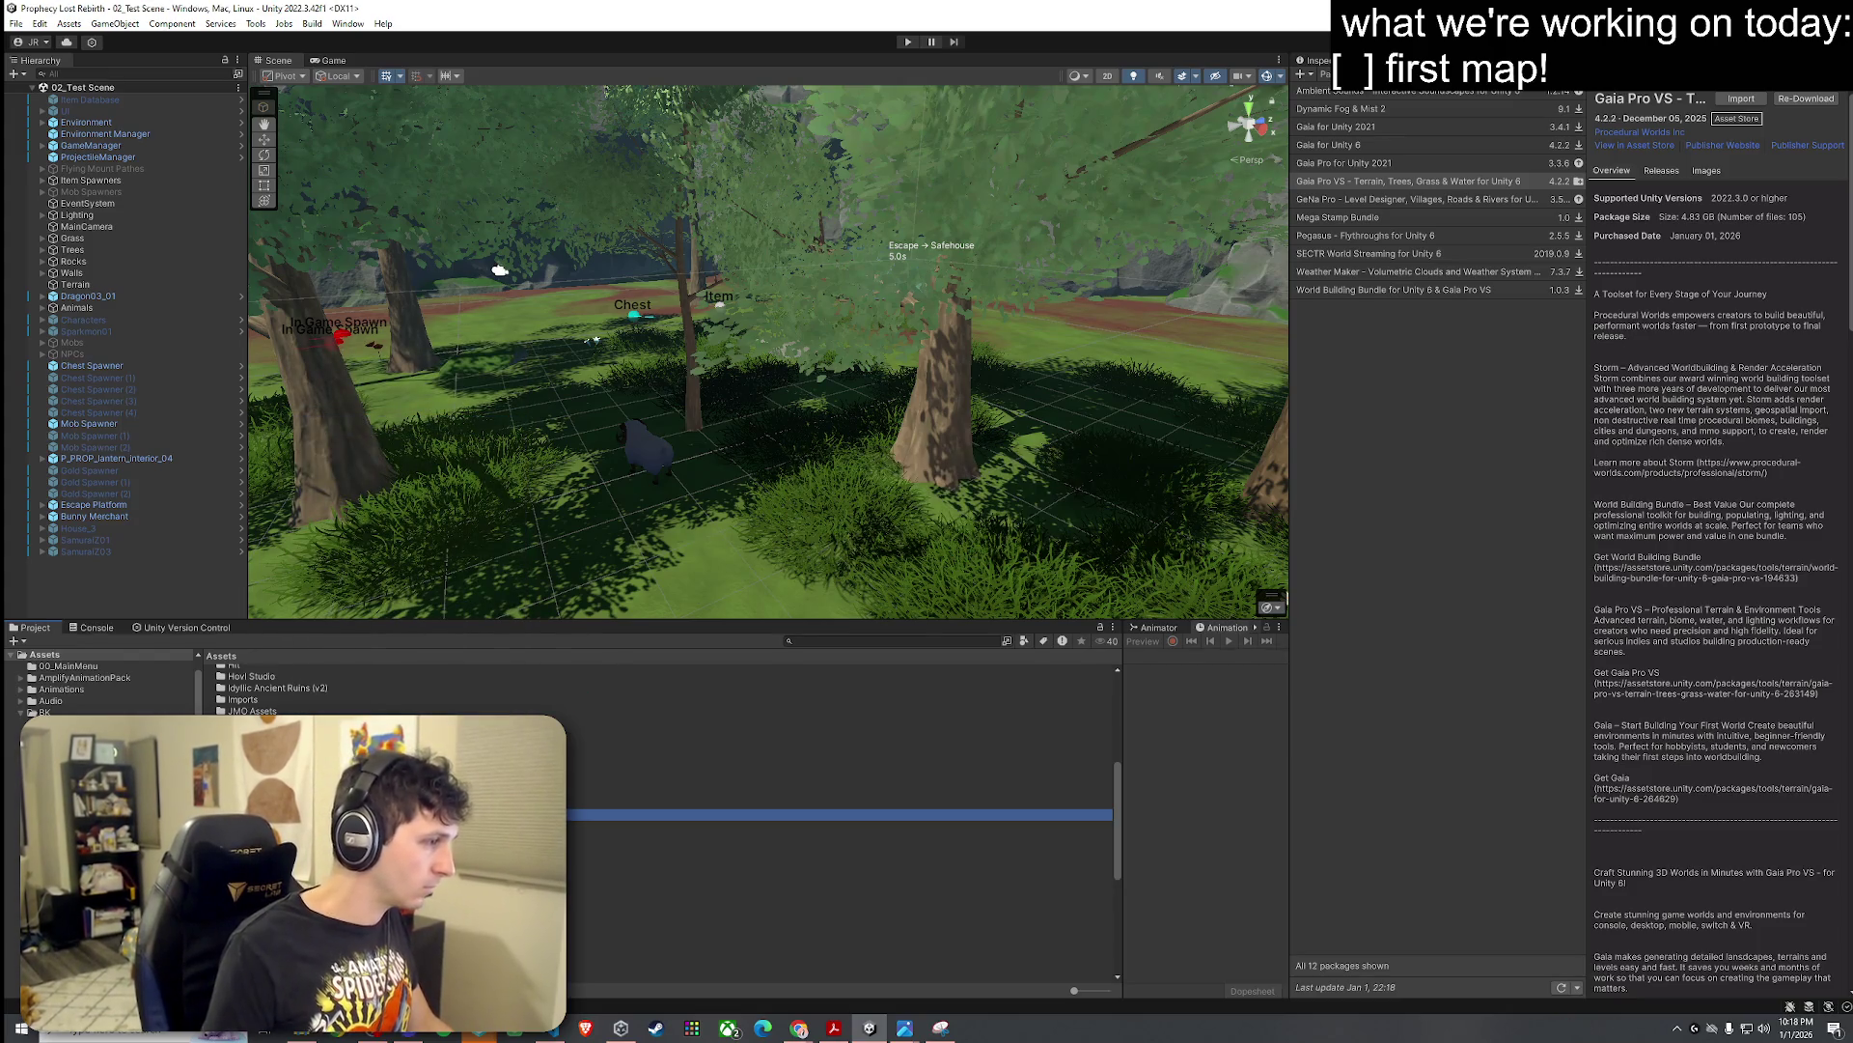
click(983, 505)
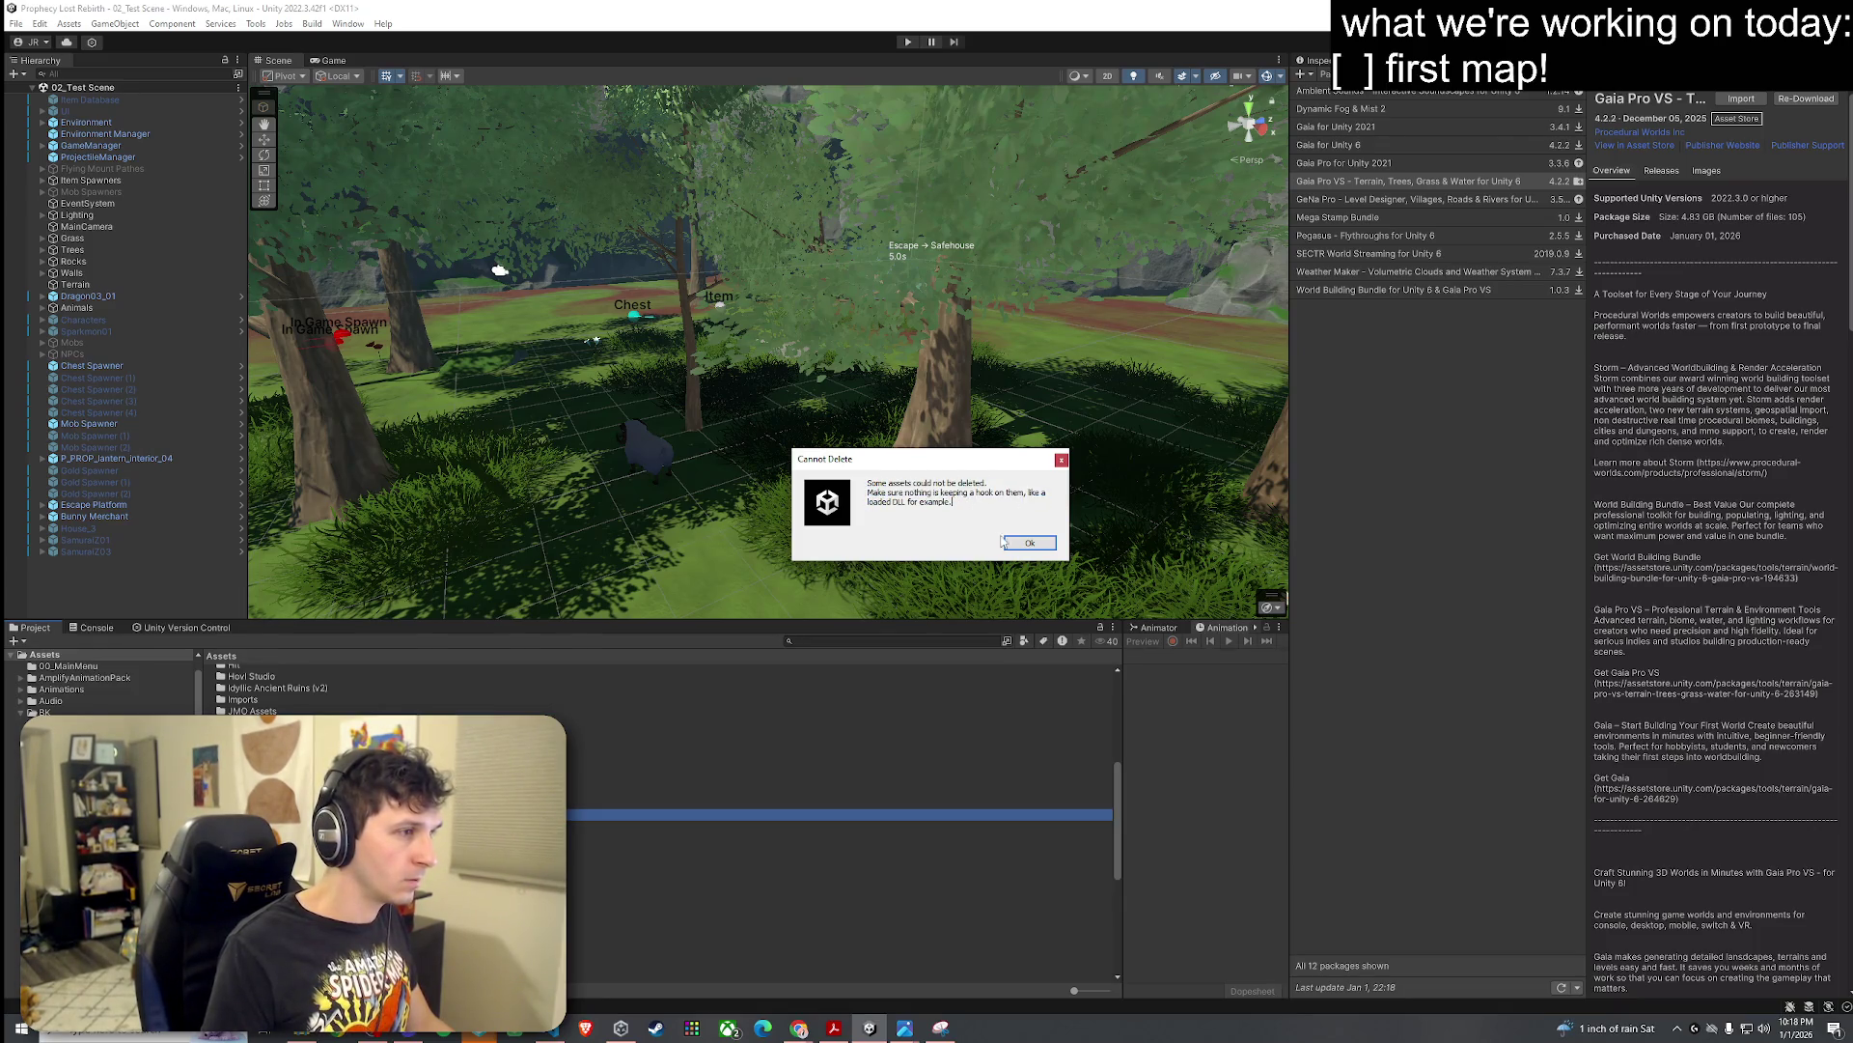
click(1009, 543)
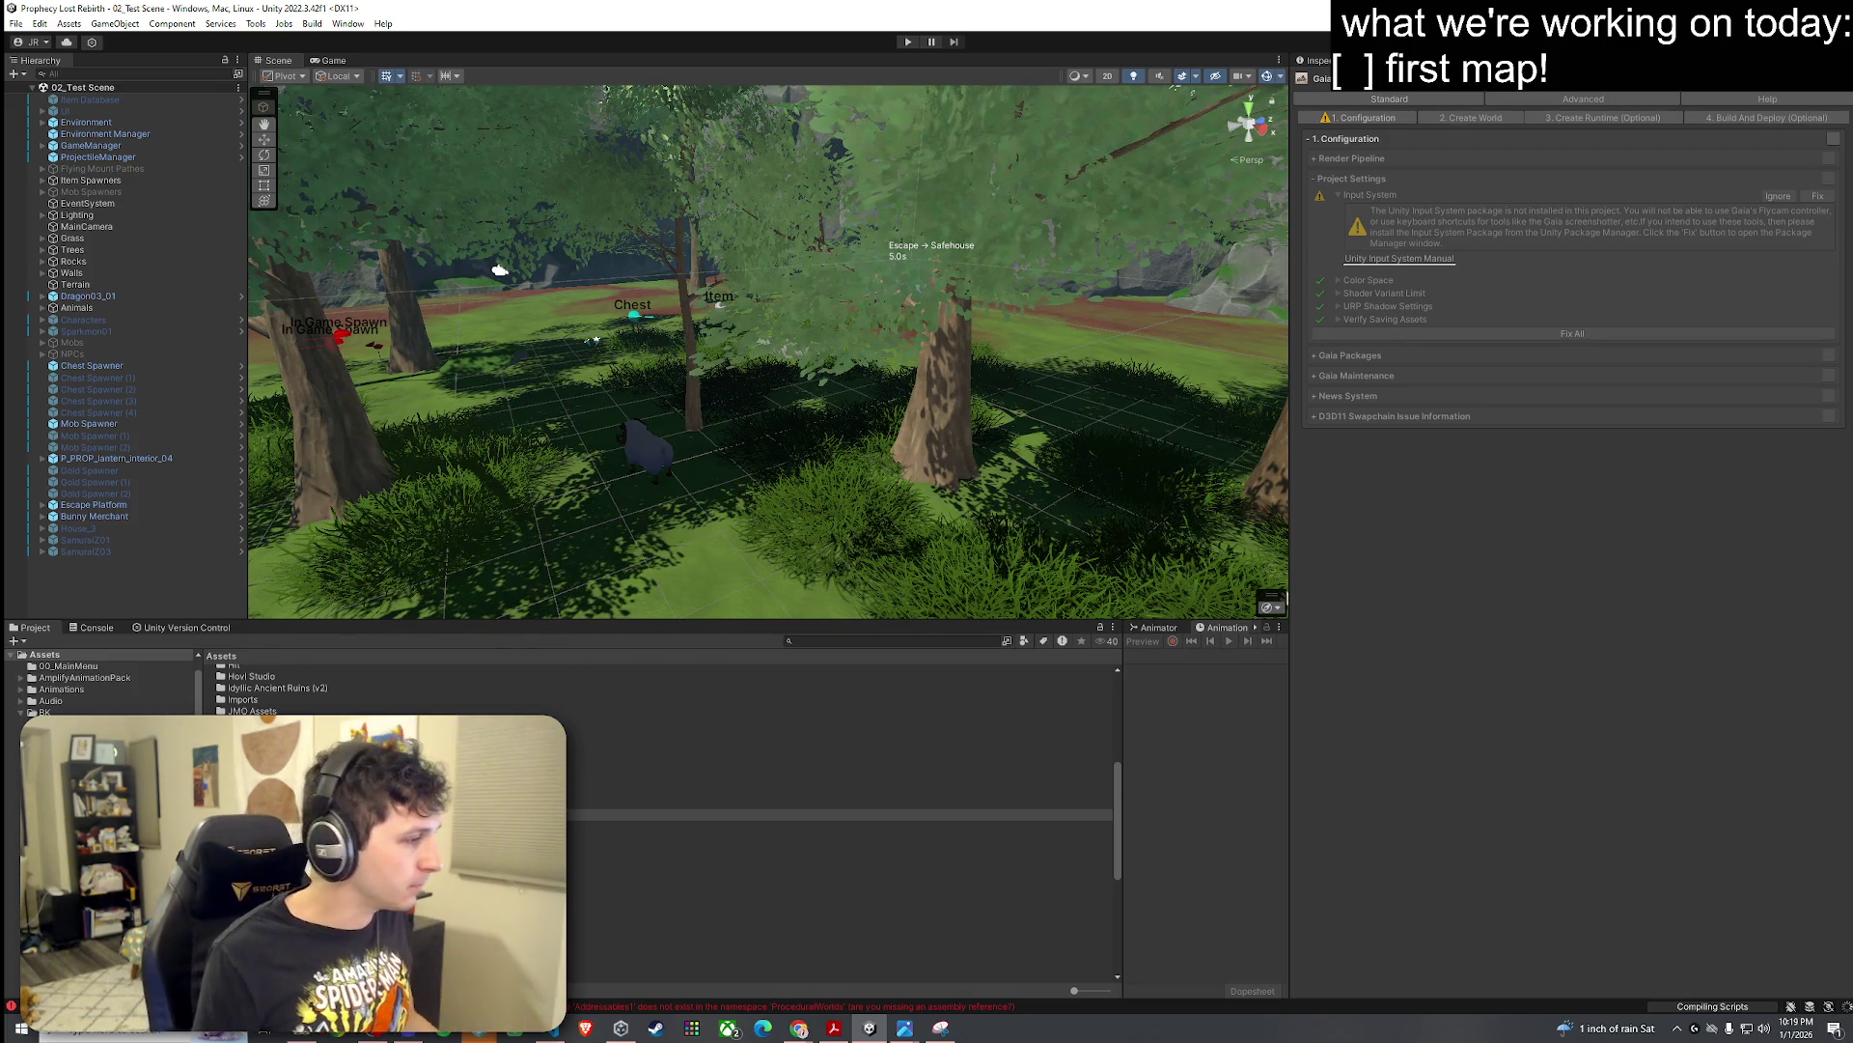
Step: Open GaiaSessionManager.cs from the first CS0234 Addressables error in the Console
click(93, 627)
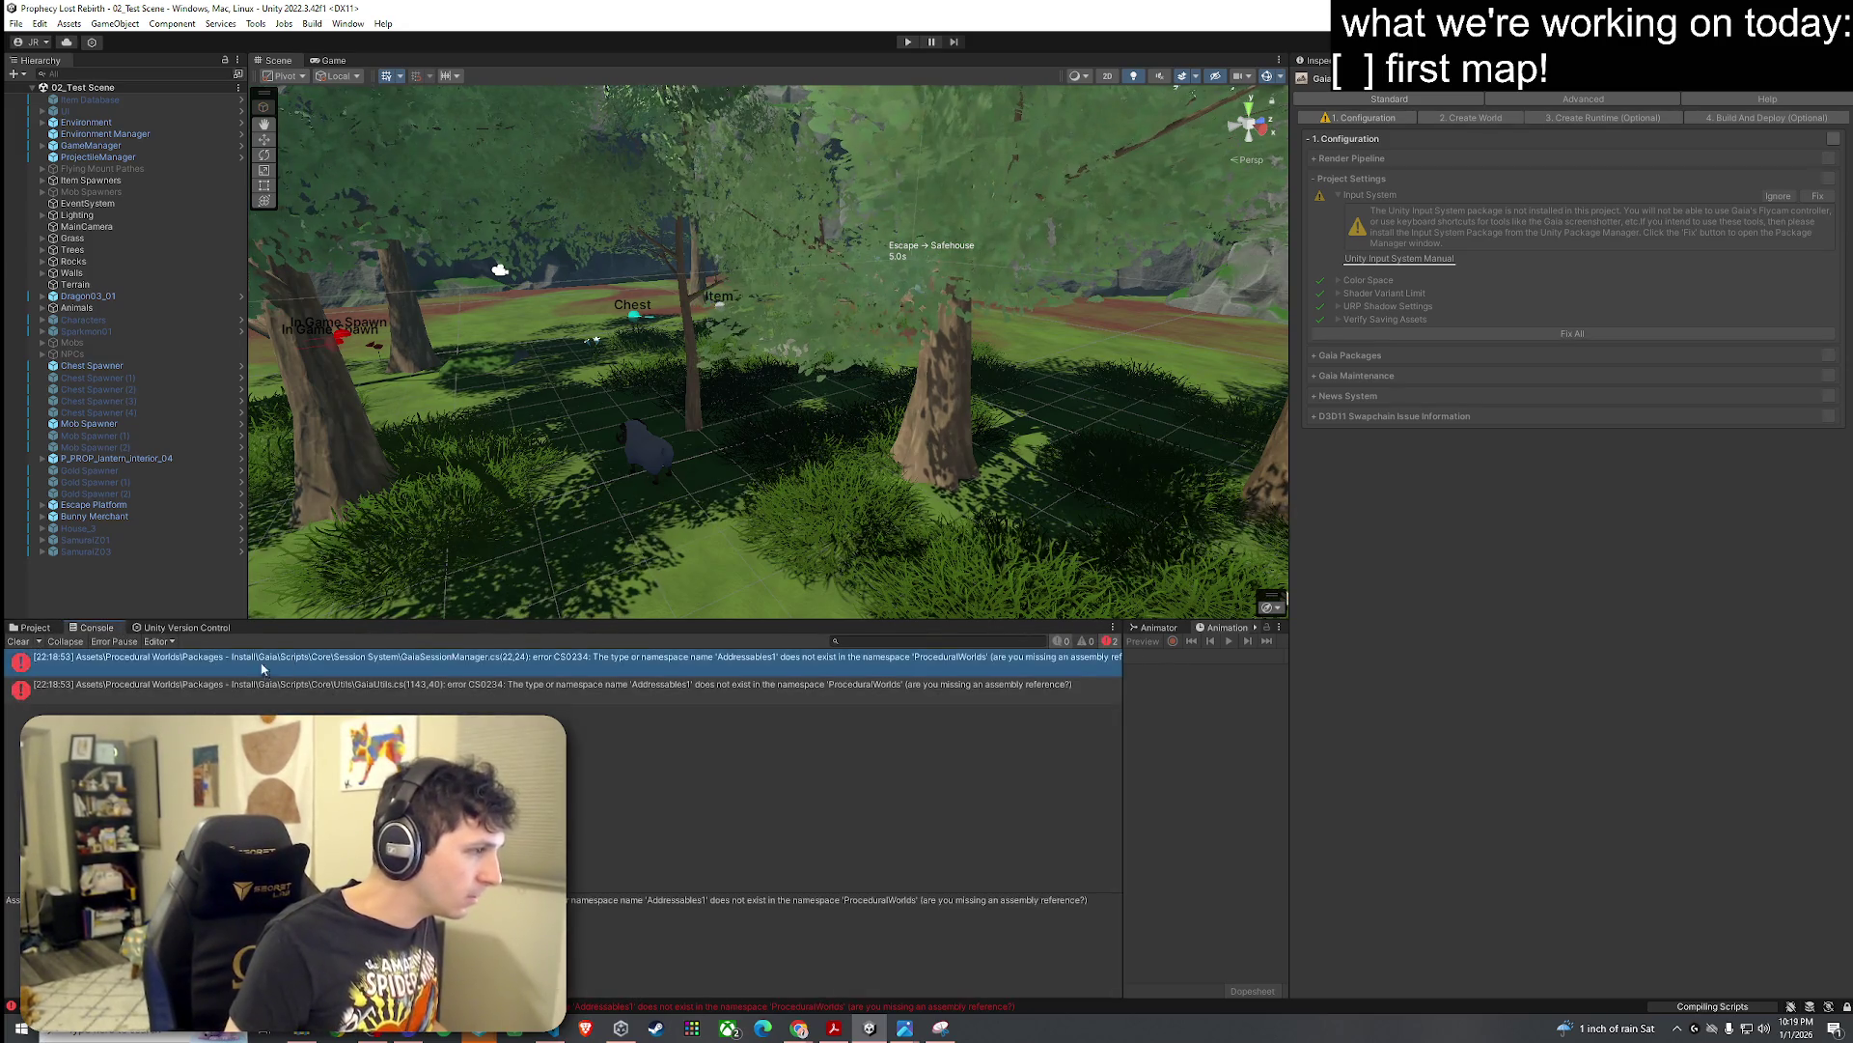
click(322, 669)
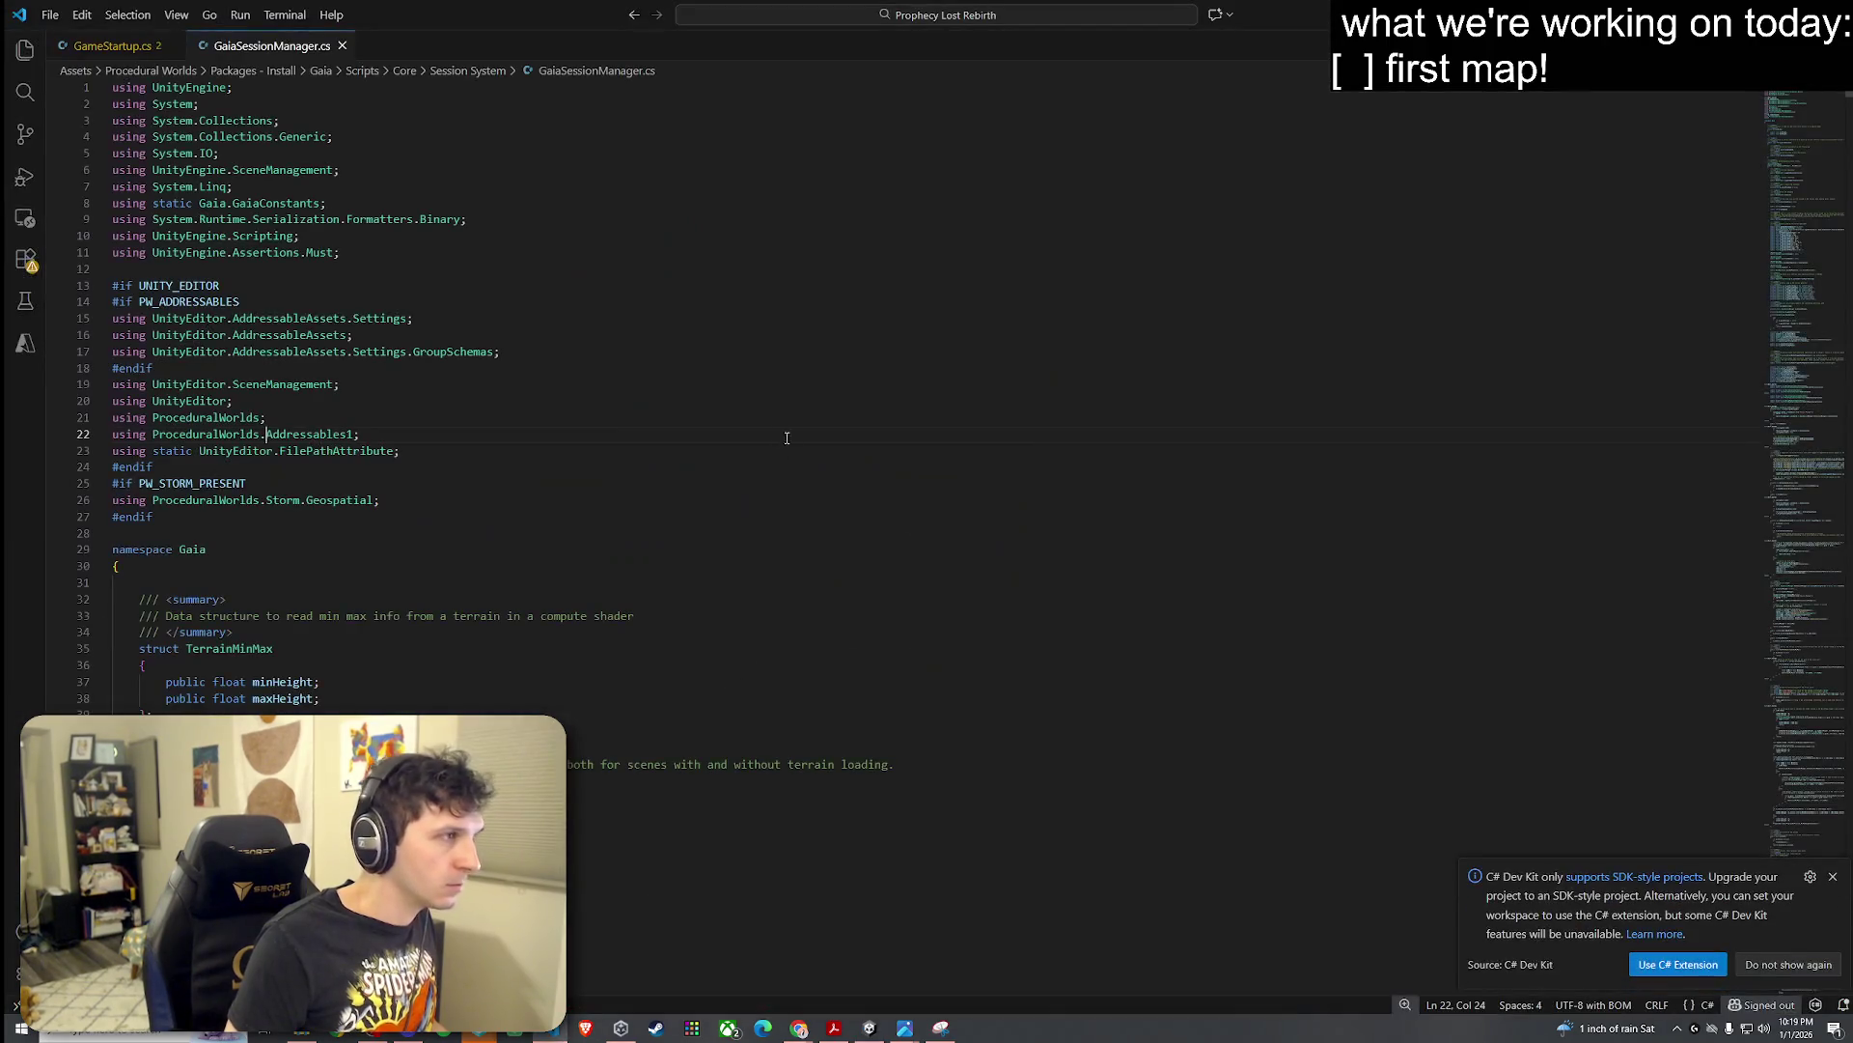
Step: Close the GaiaSessionManager.cs tab and switch back to Unity to recompile
click(341, 45)
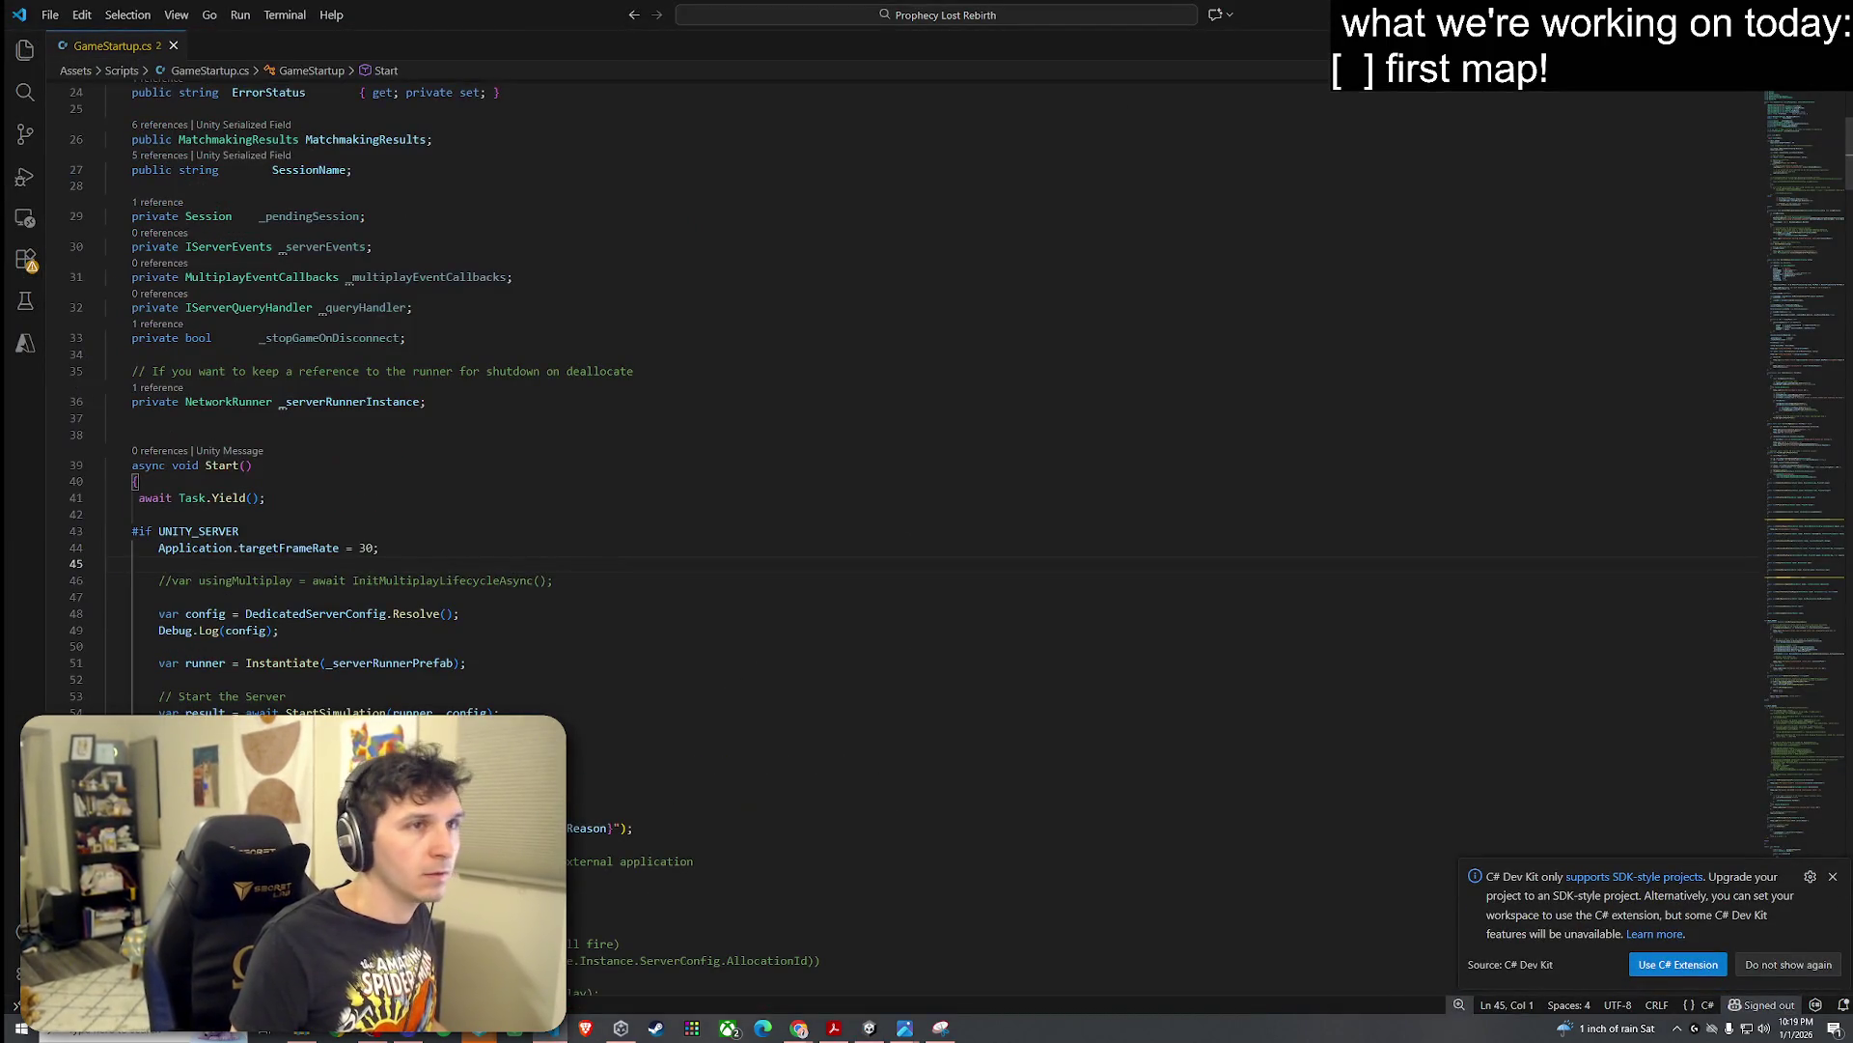
key(alt+Tab)
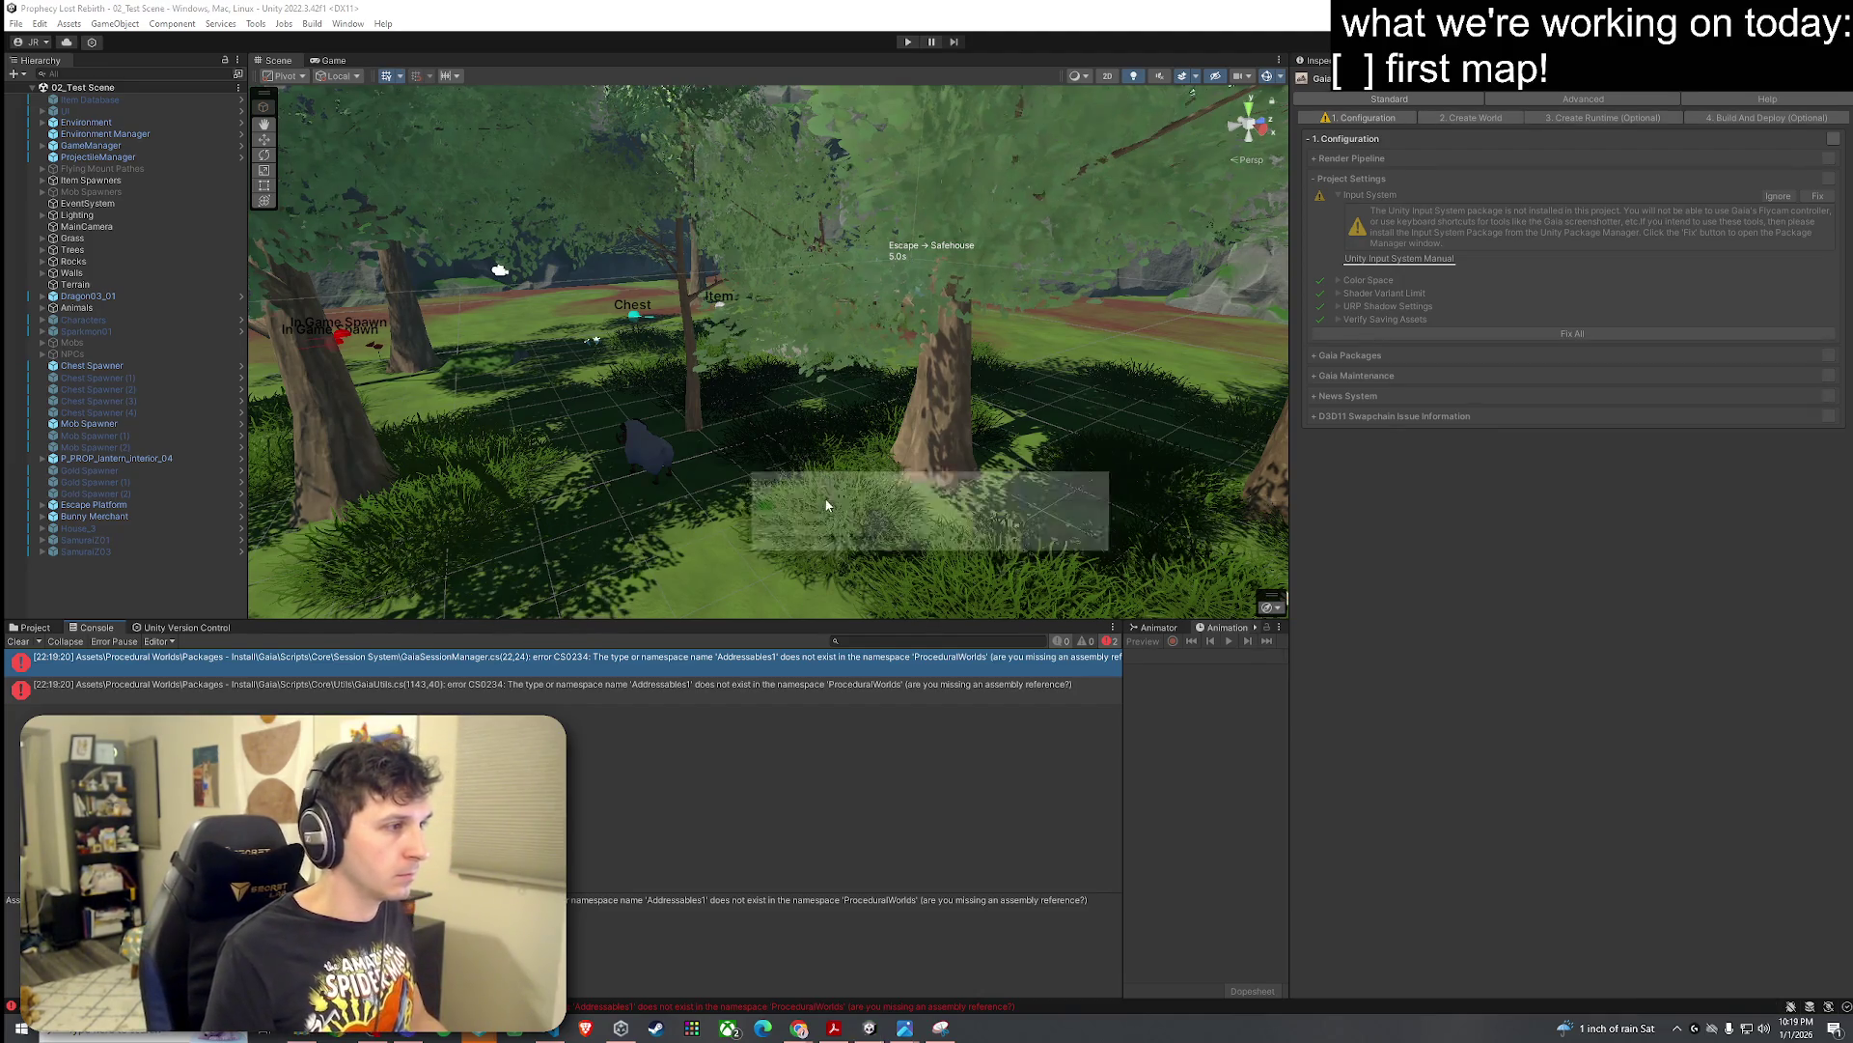
Step: Open the Gaia Manager from Window > Procedural Worlds > Gaia and check its Help and Advanced tabs
click(346, 25)
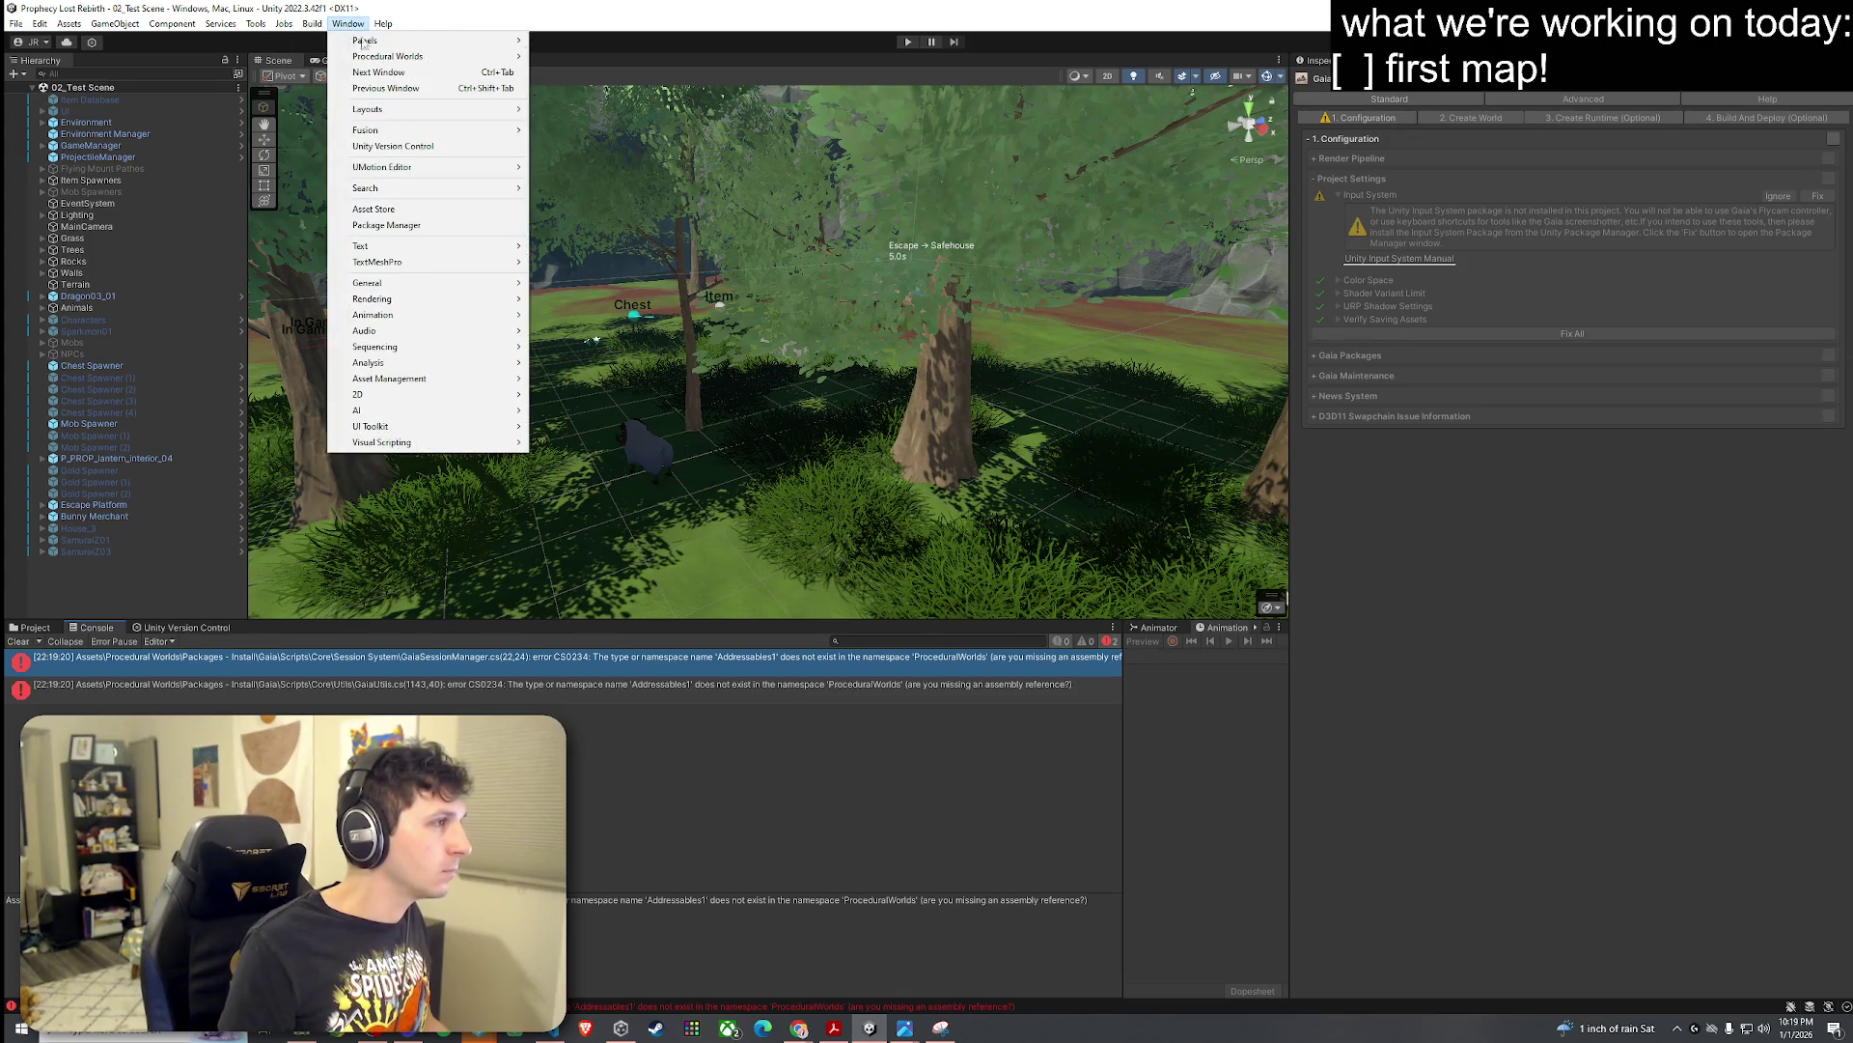
mouse_move(391, 56)
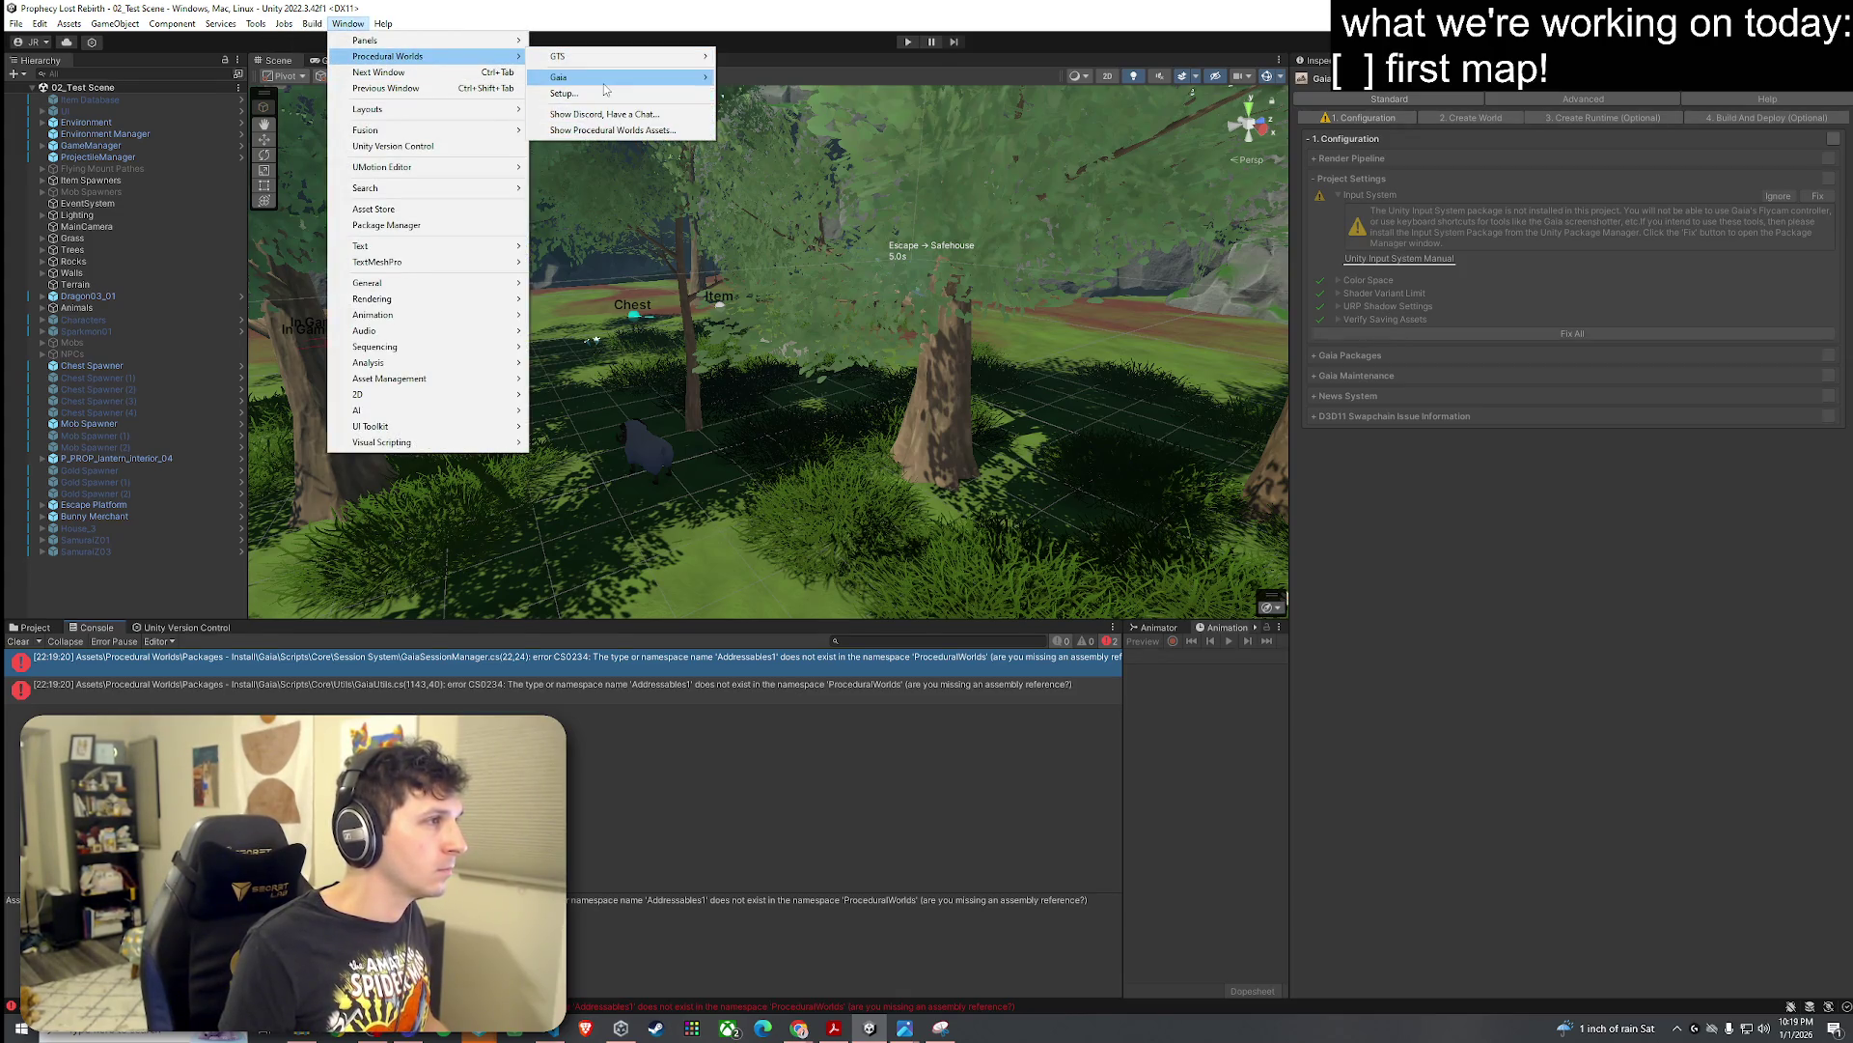
mouse_move(618, 77)
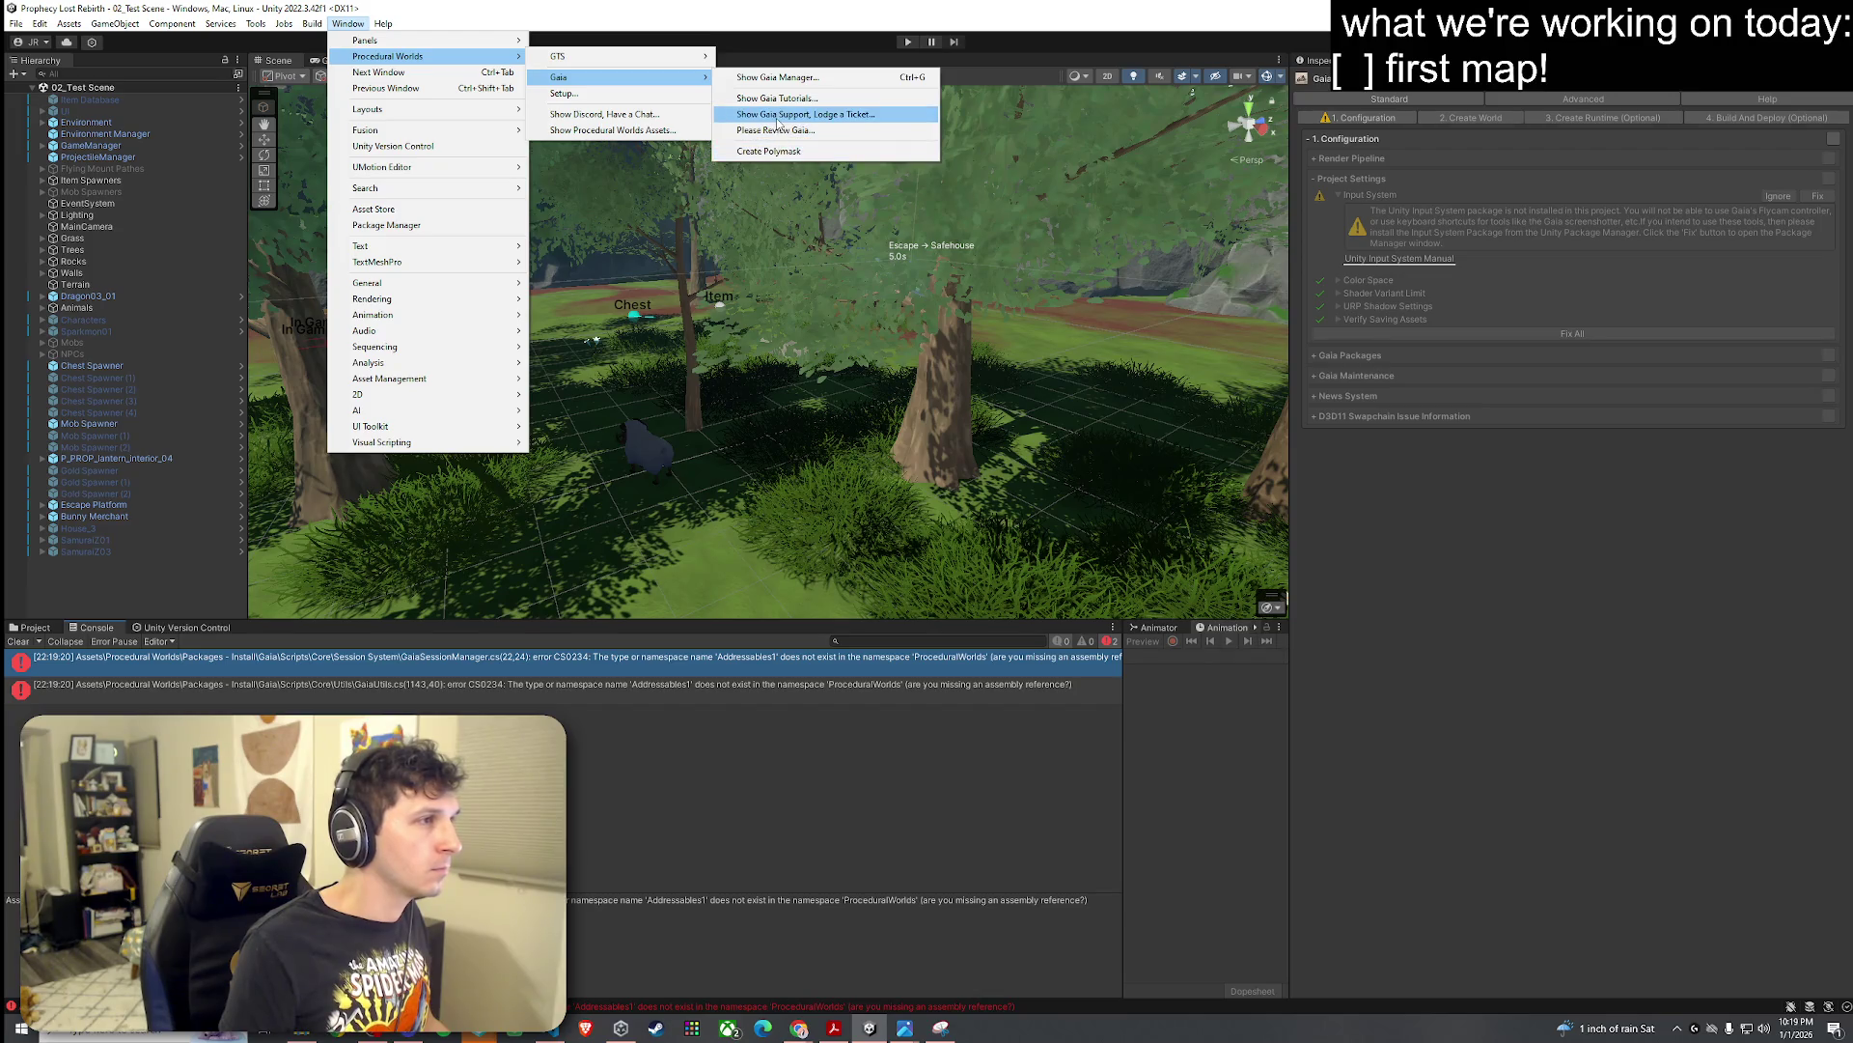
click(775, 77)
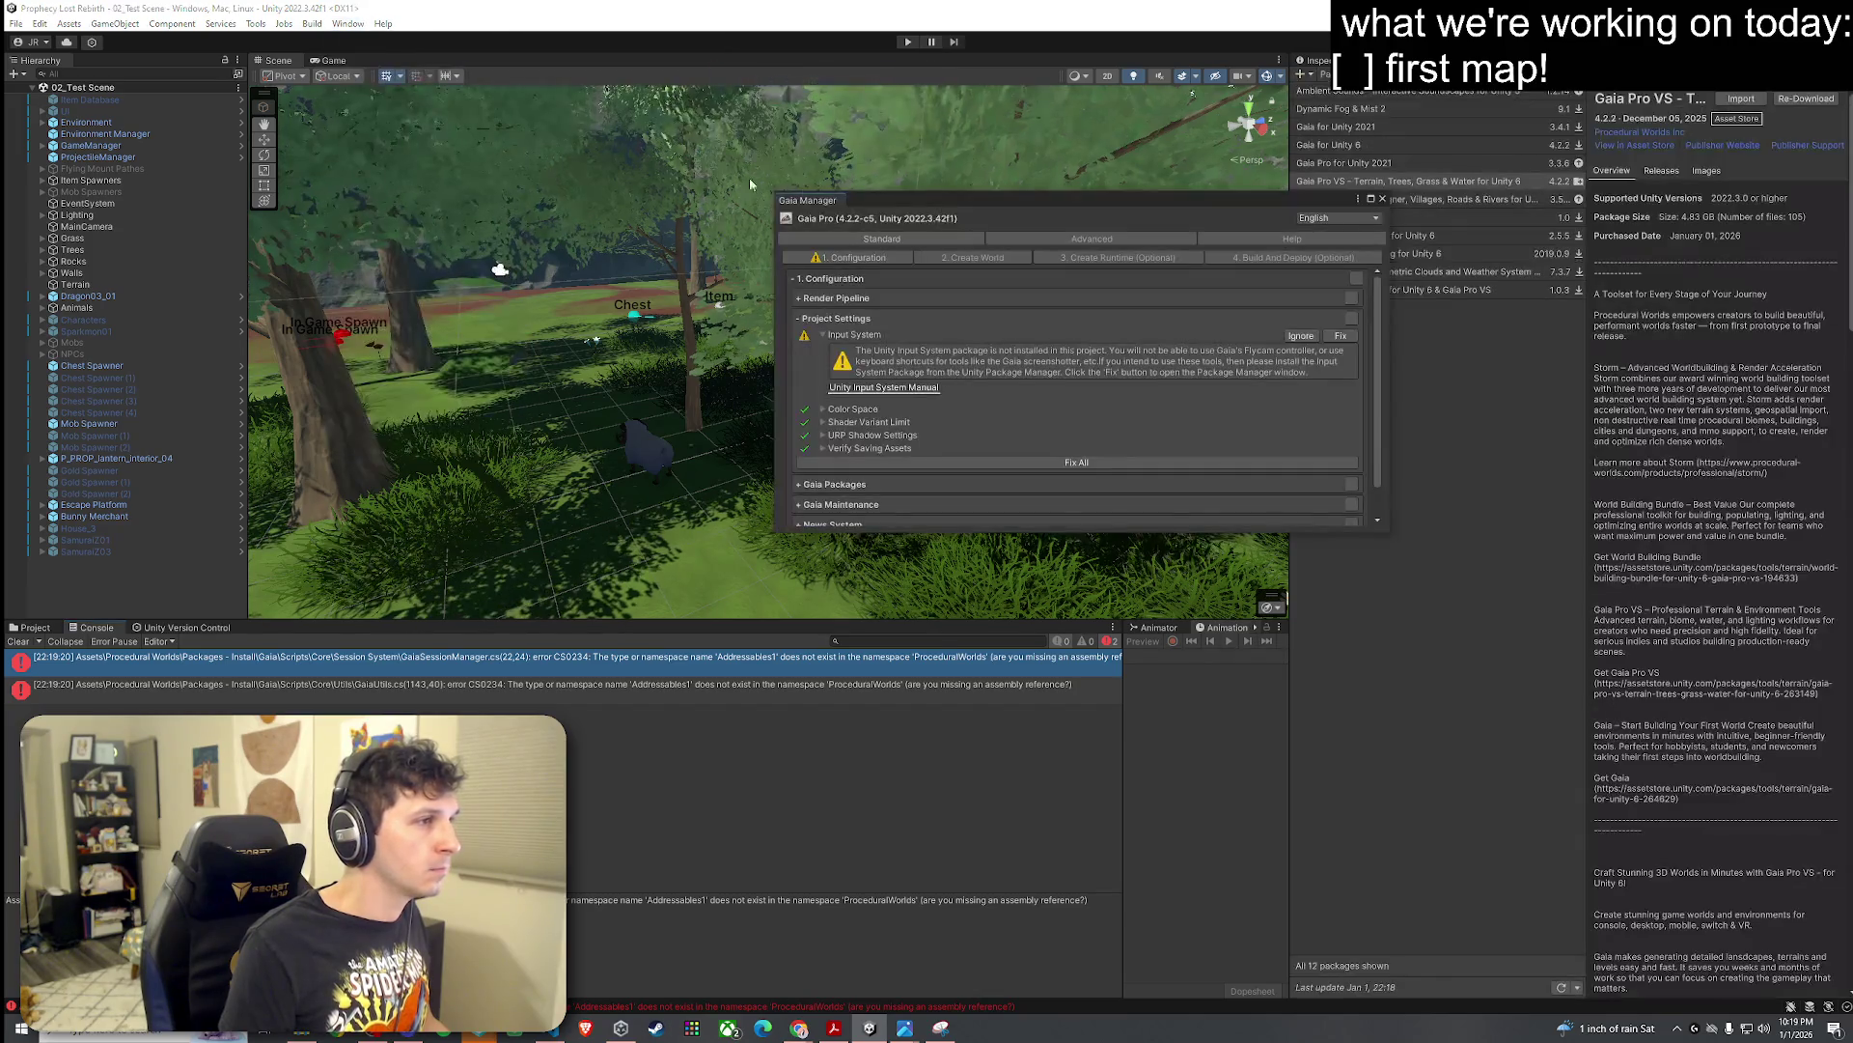
click(1255, 239)
click(1147, 237)
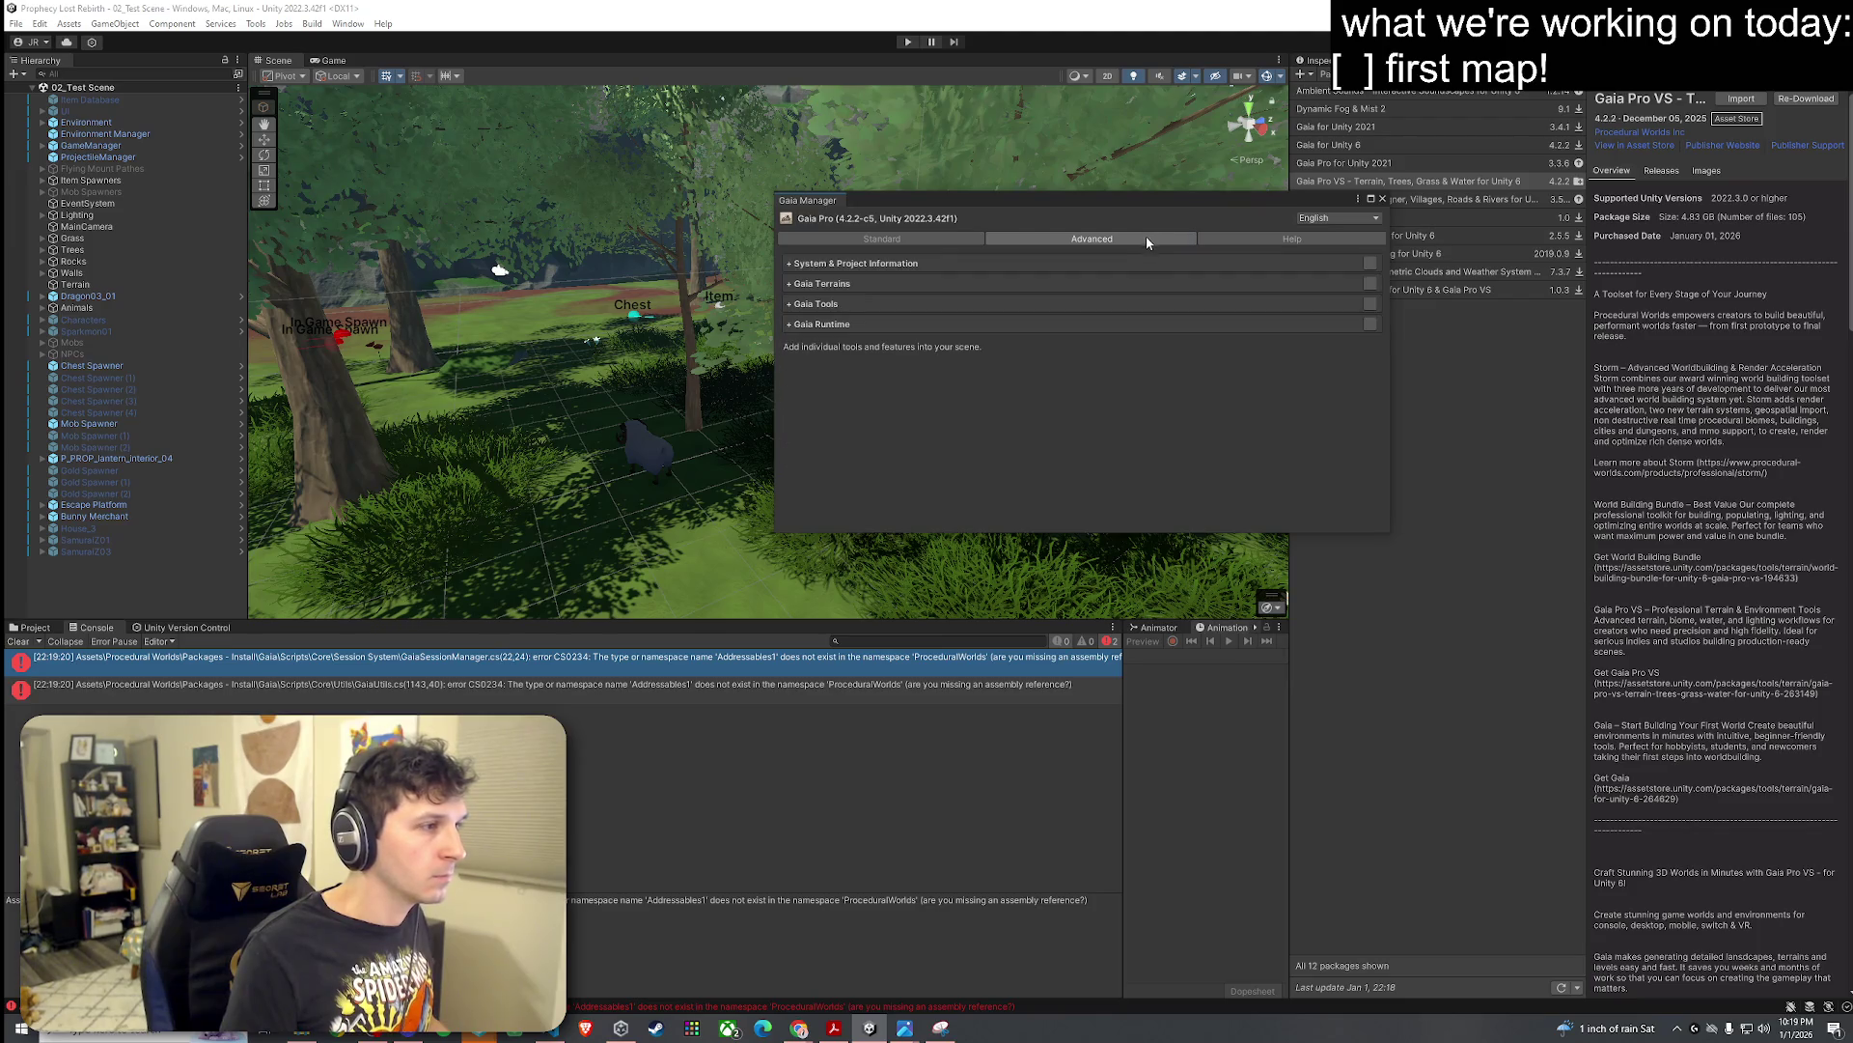
Step: Expand the Gaia Runtime and Gaia Maintenance sections, then close the manager and show the Project window
click(827, 325)
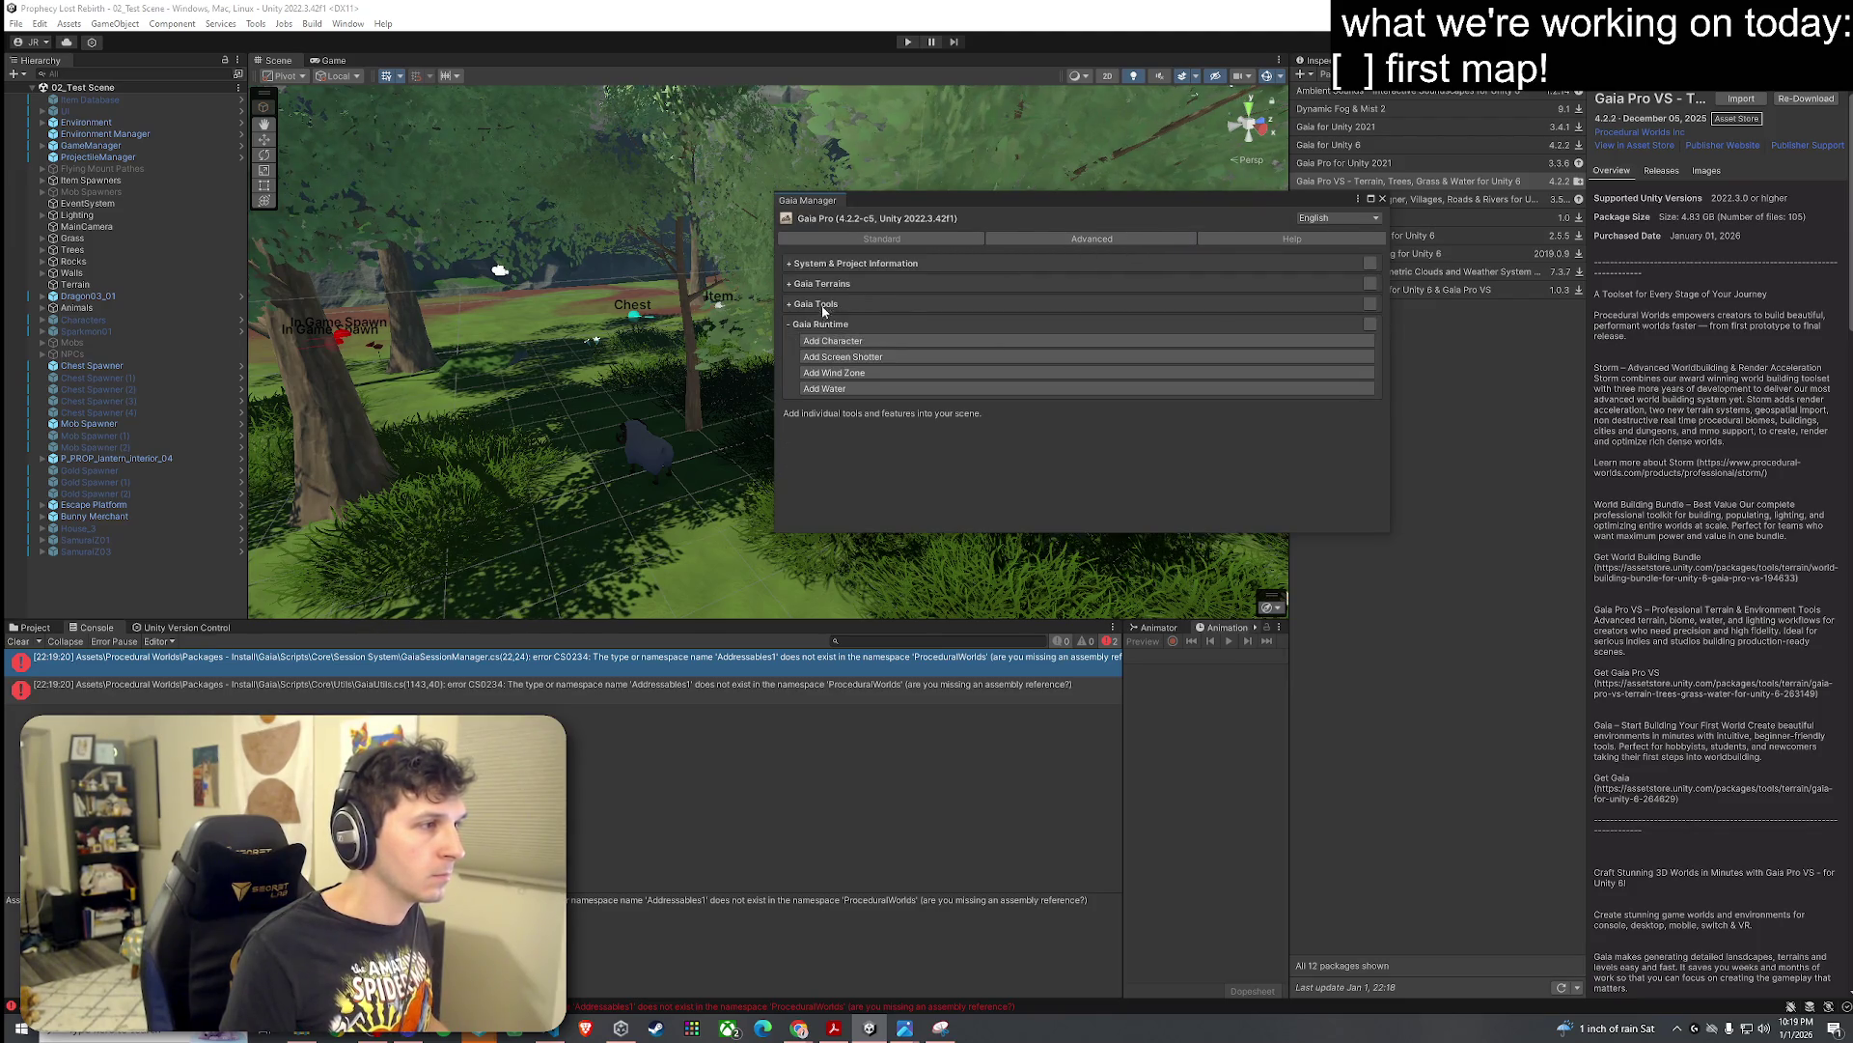
click(882, 238)
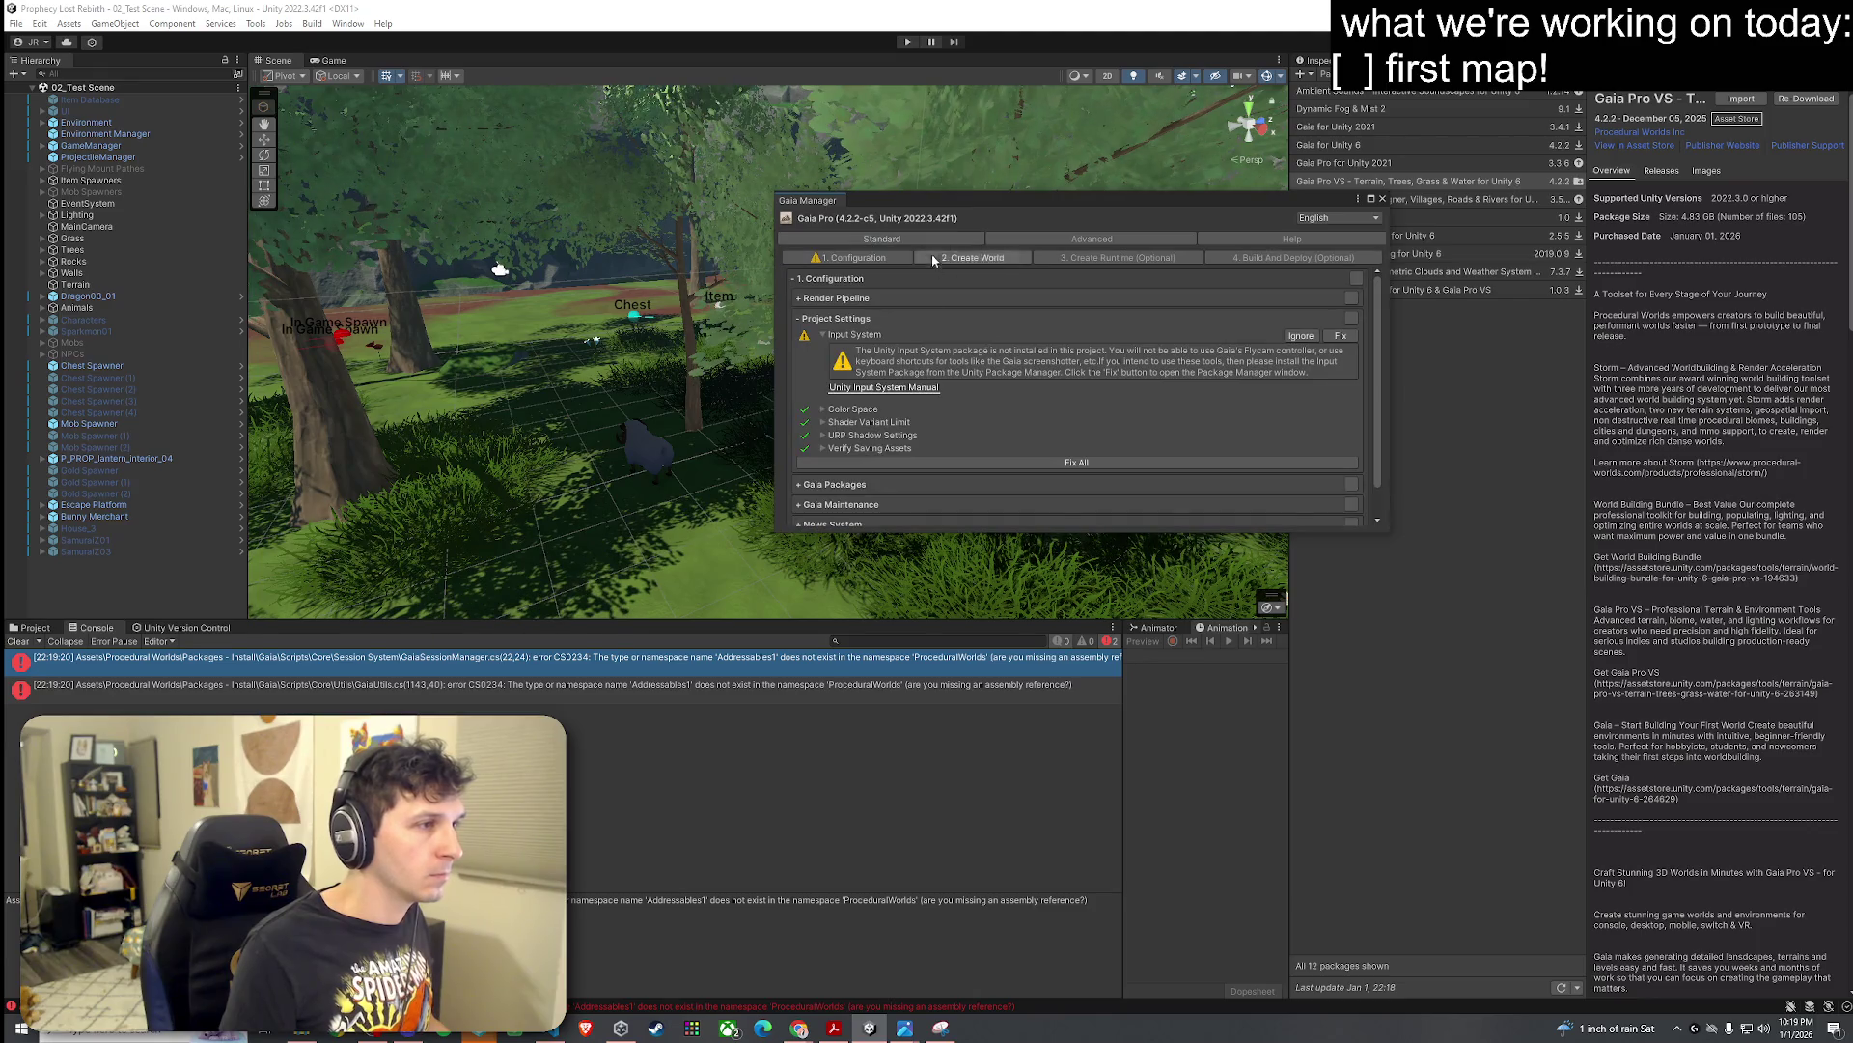
click(838, 471)
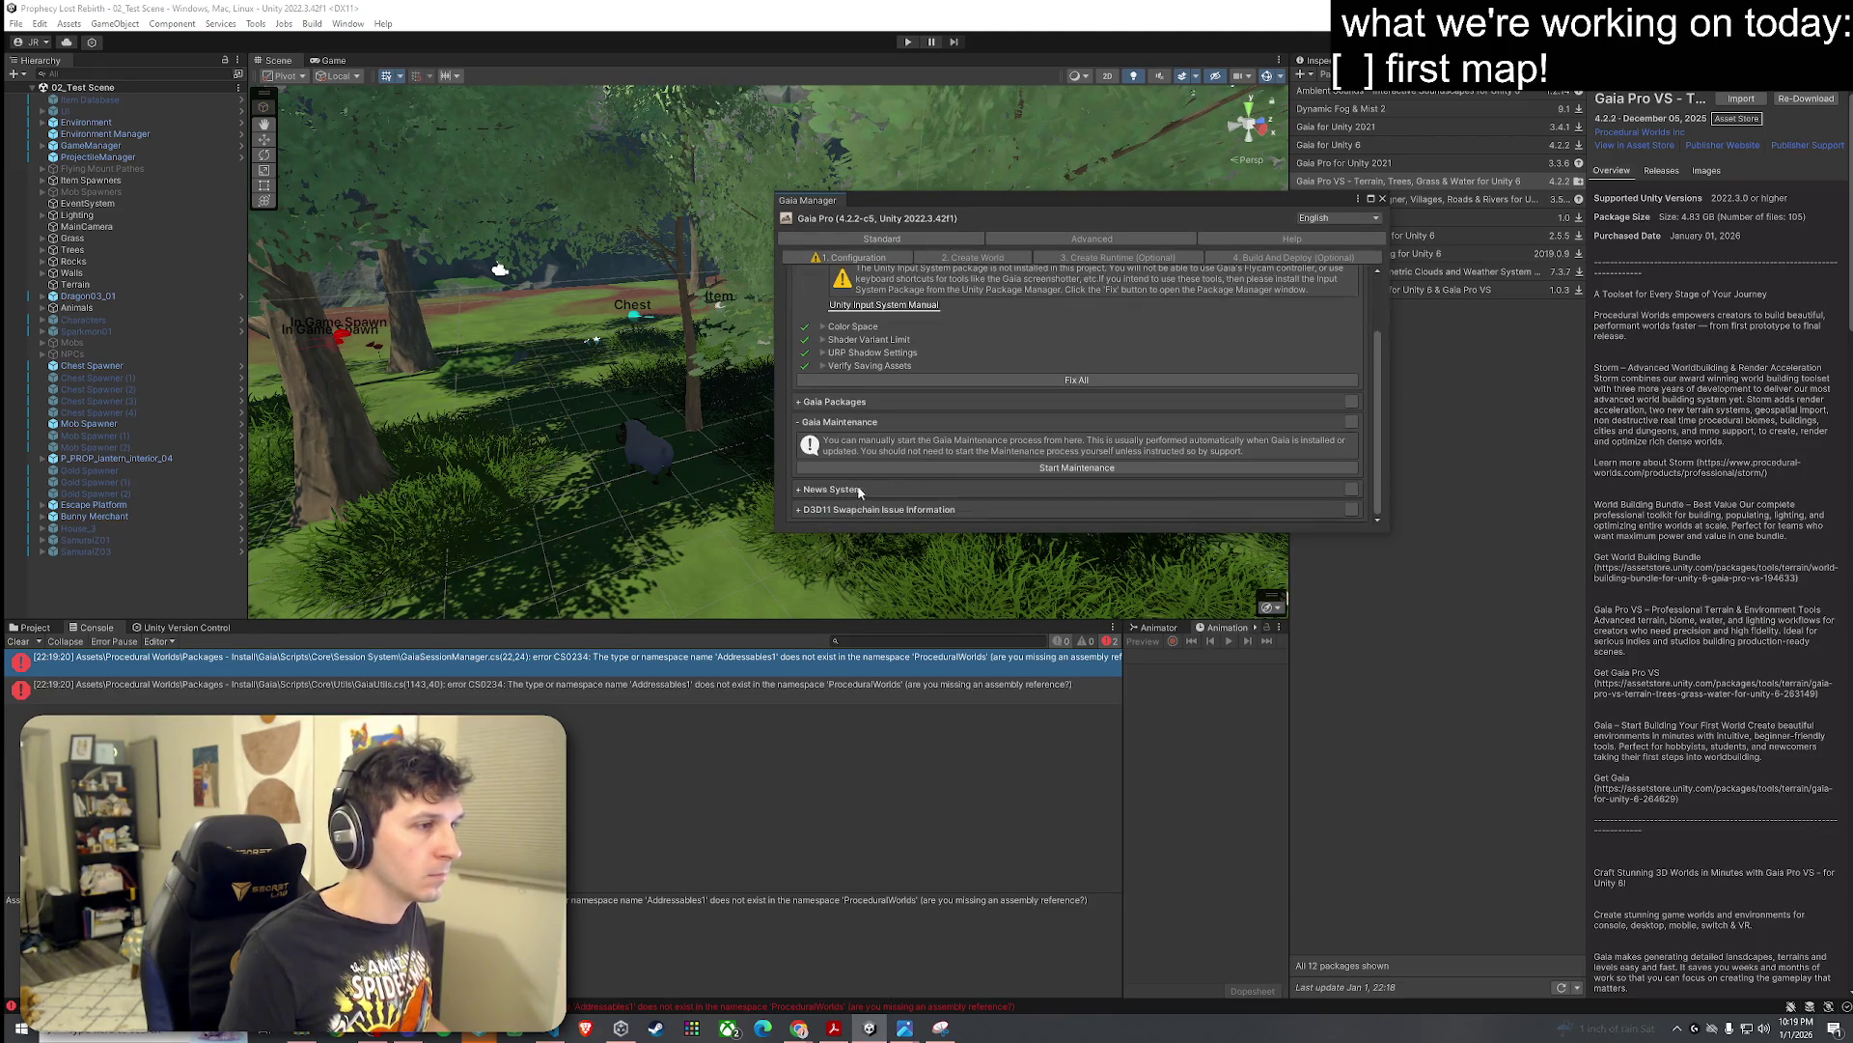
click(1371, 222)
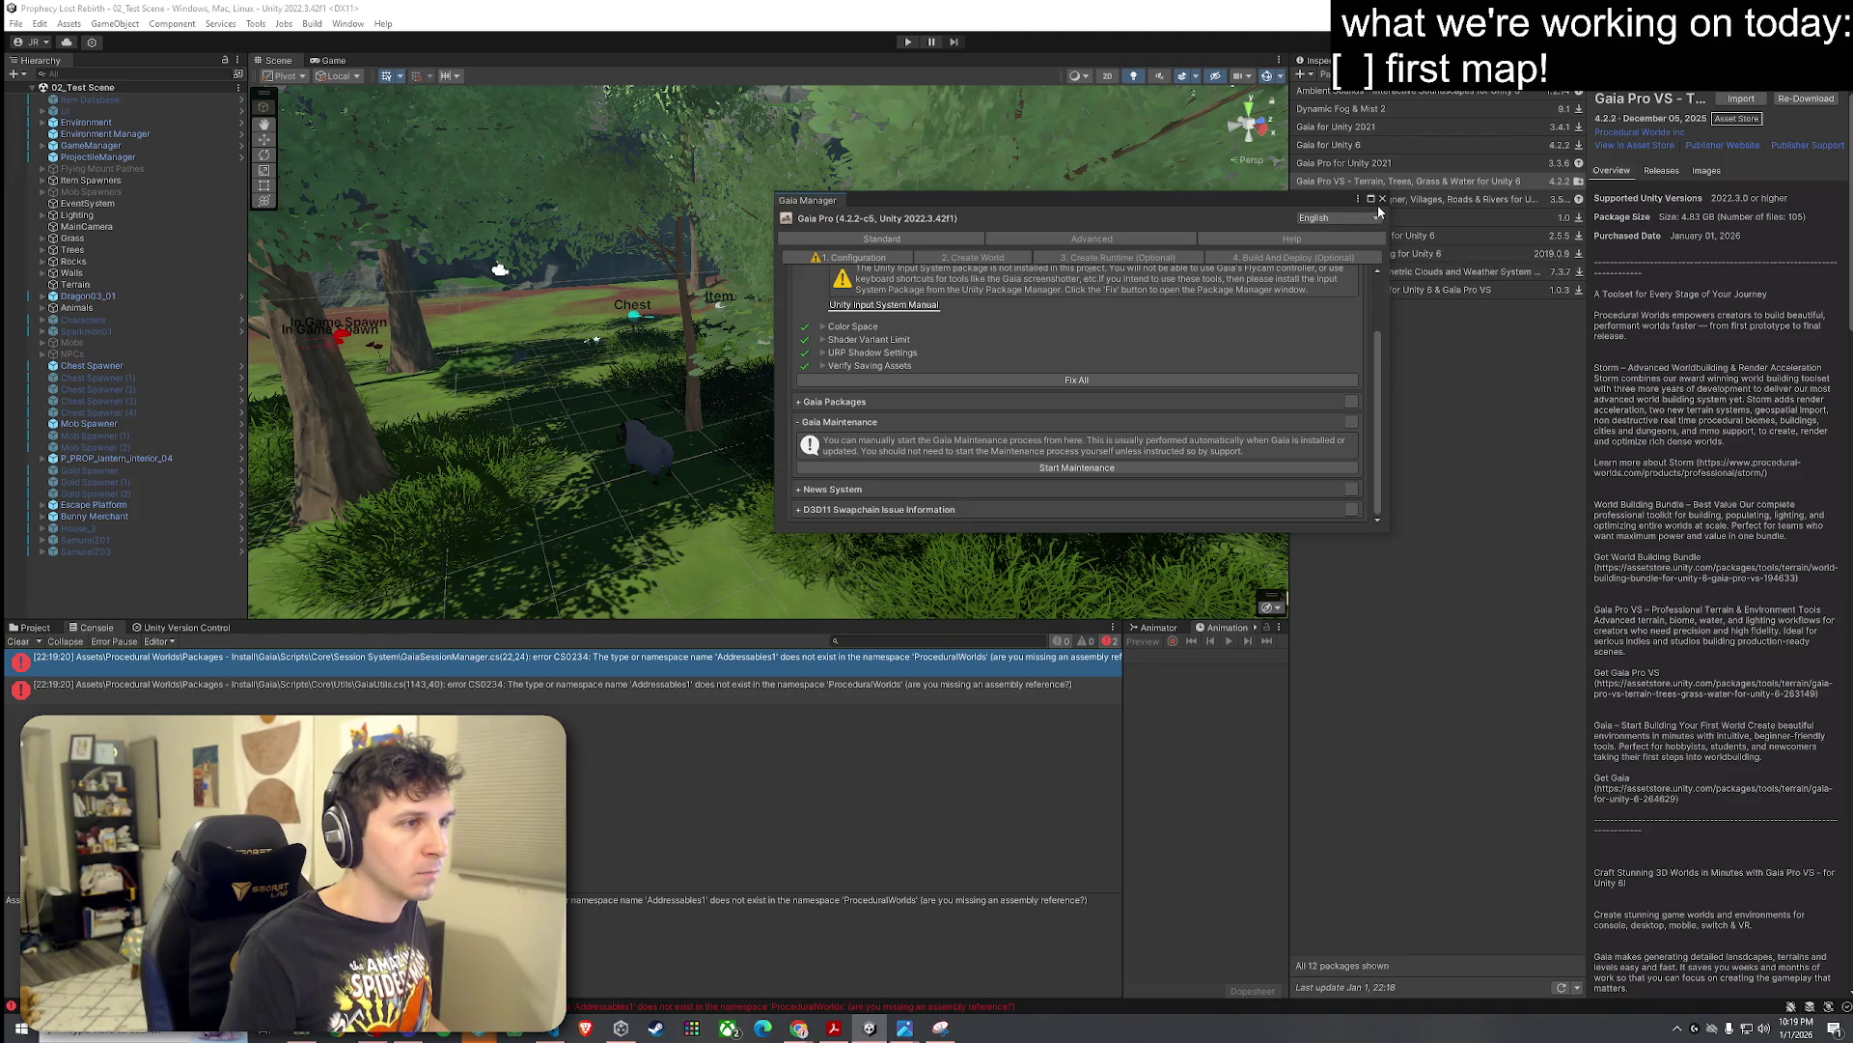
click(1381, 199)
click(35, 628)
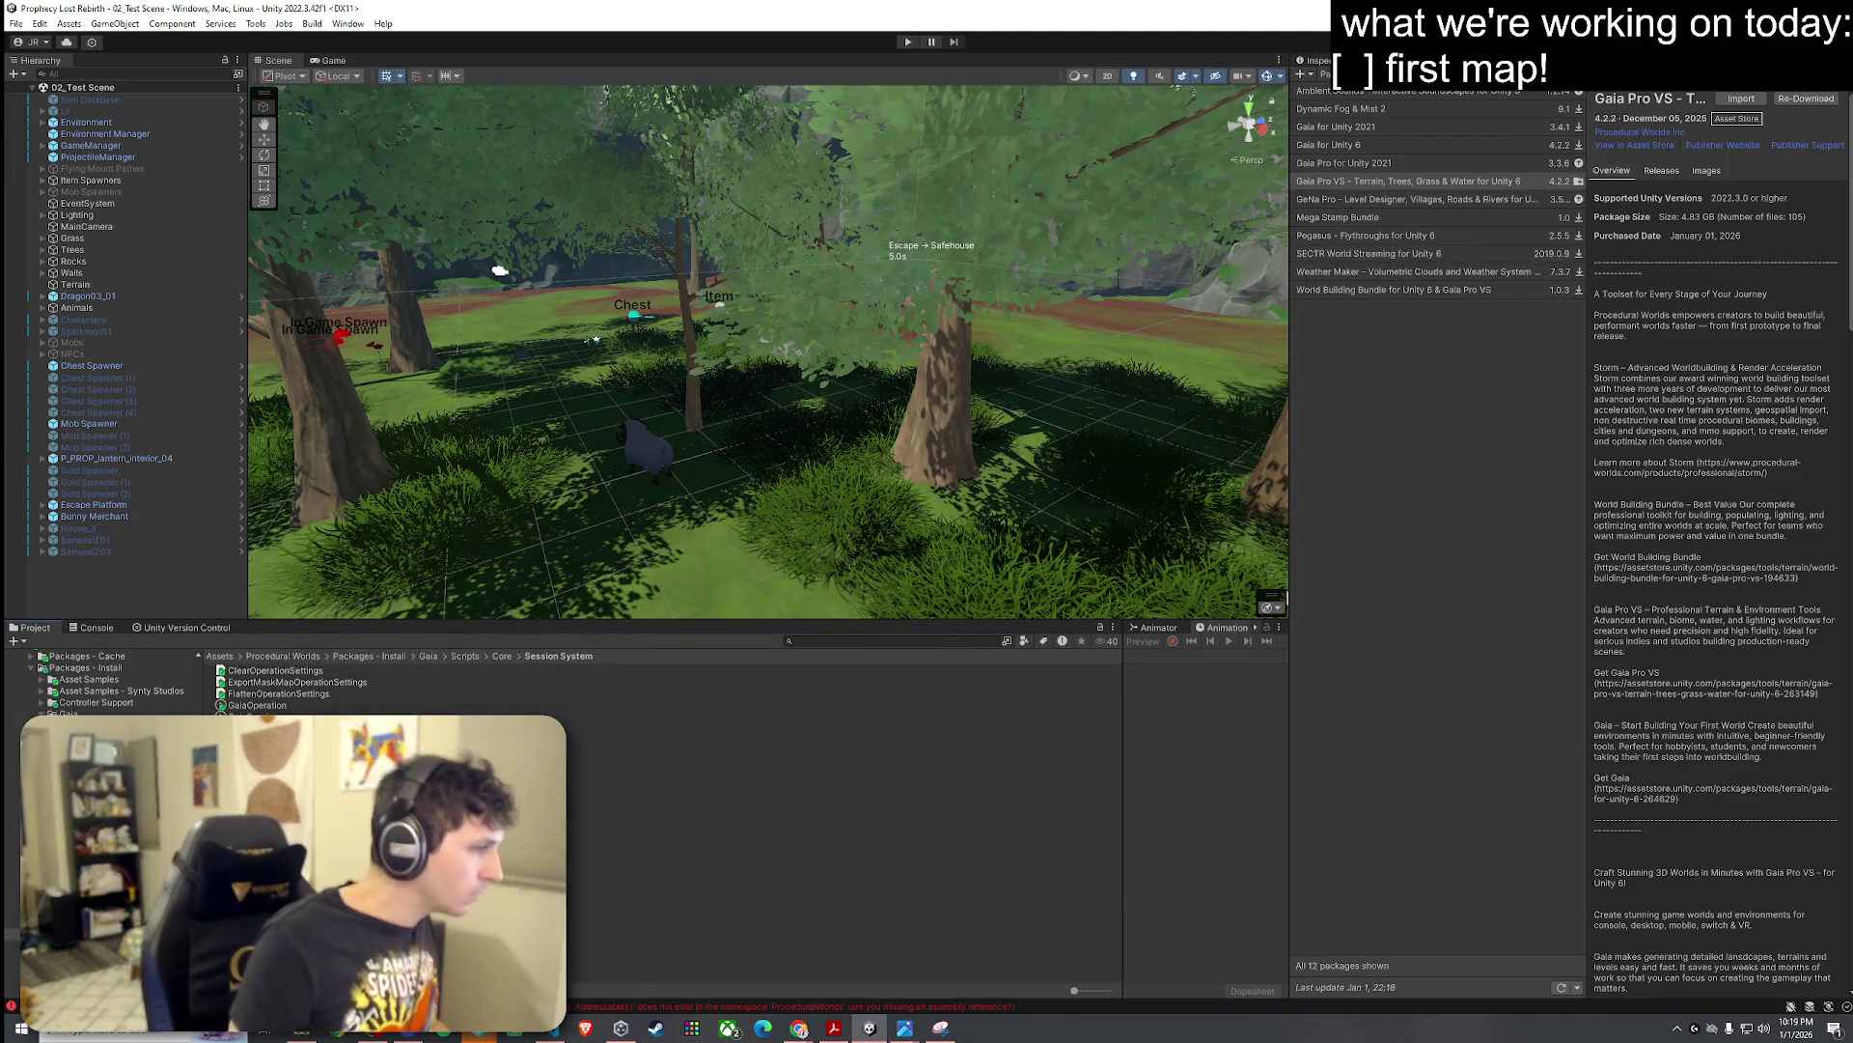
Step: Browse between the Procedural Worlds folder and the Assets root, and copy the Gaia package name
click(252, 657)
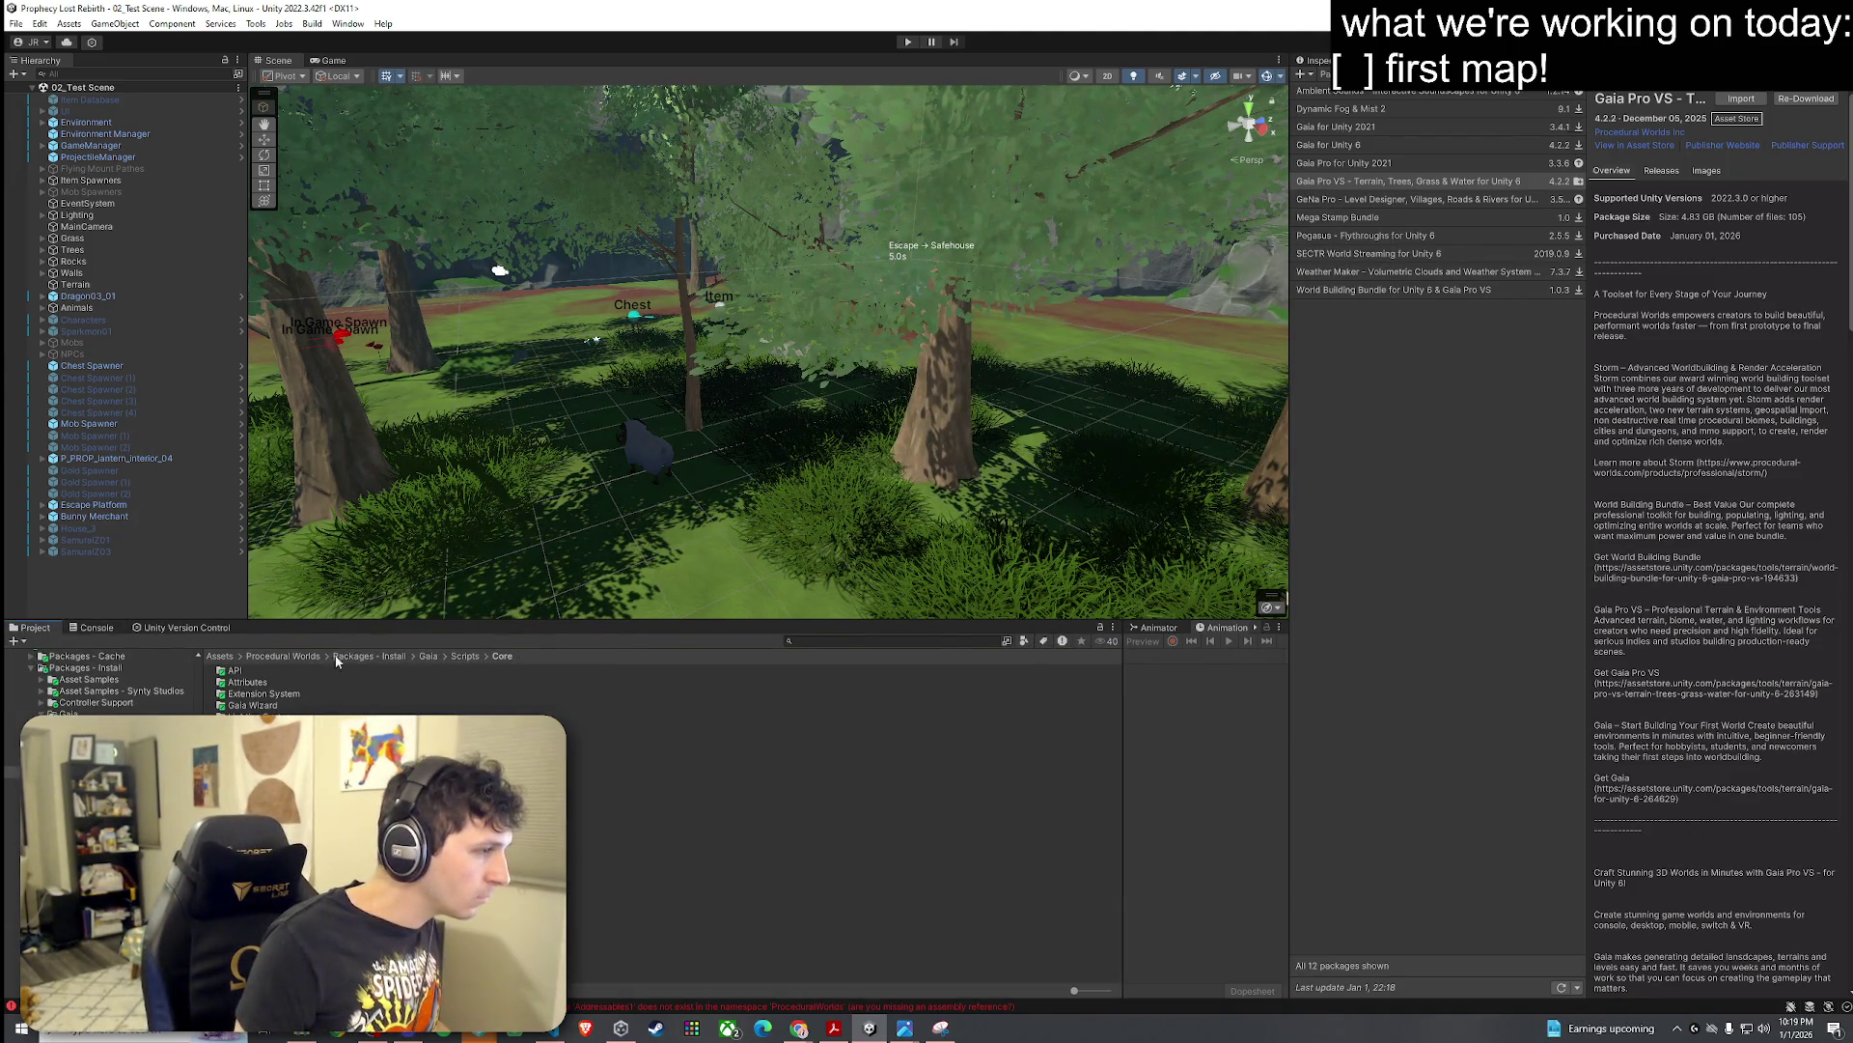
click(220, 657)
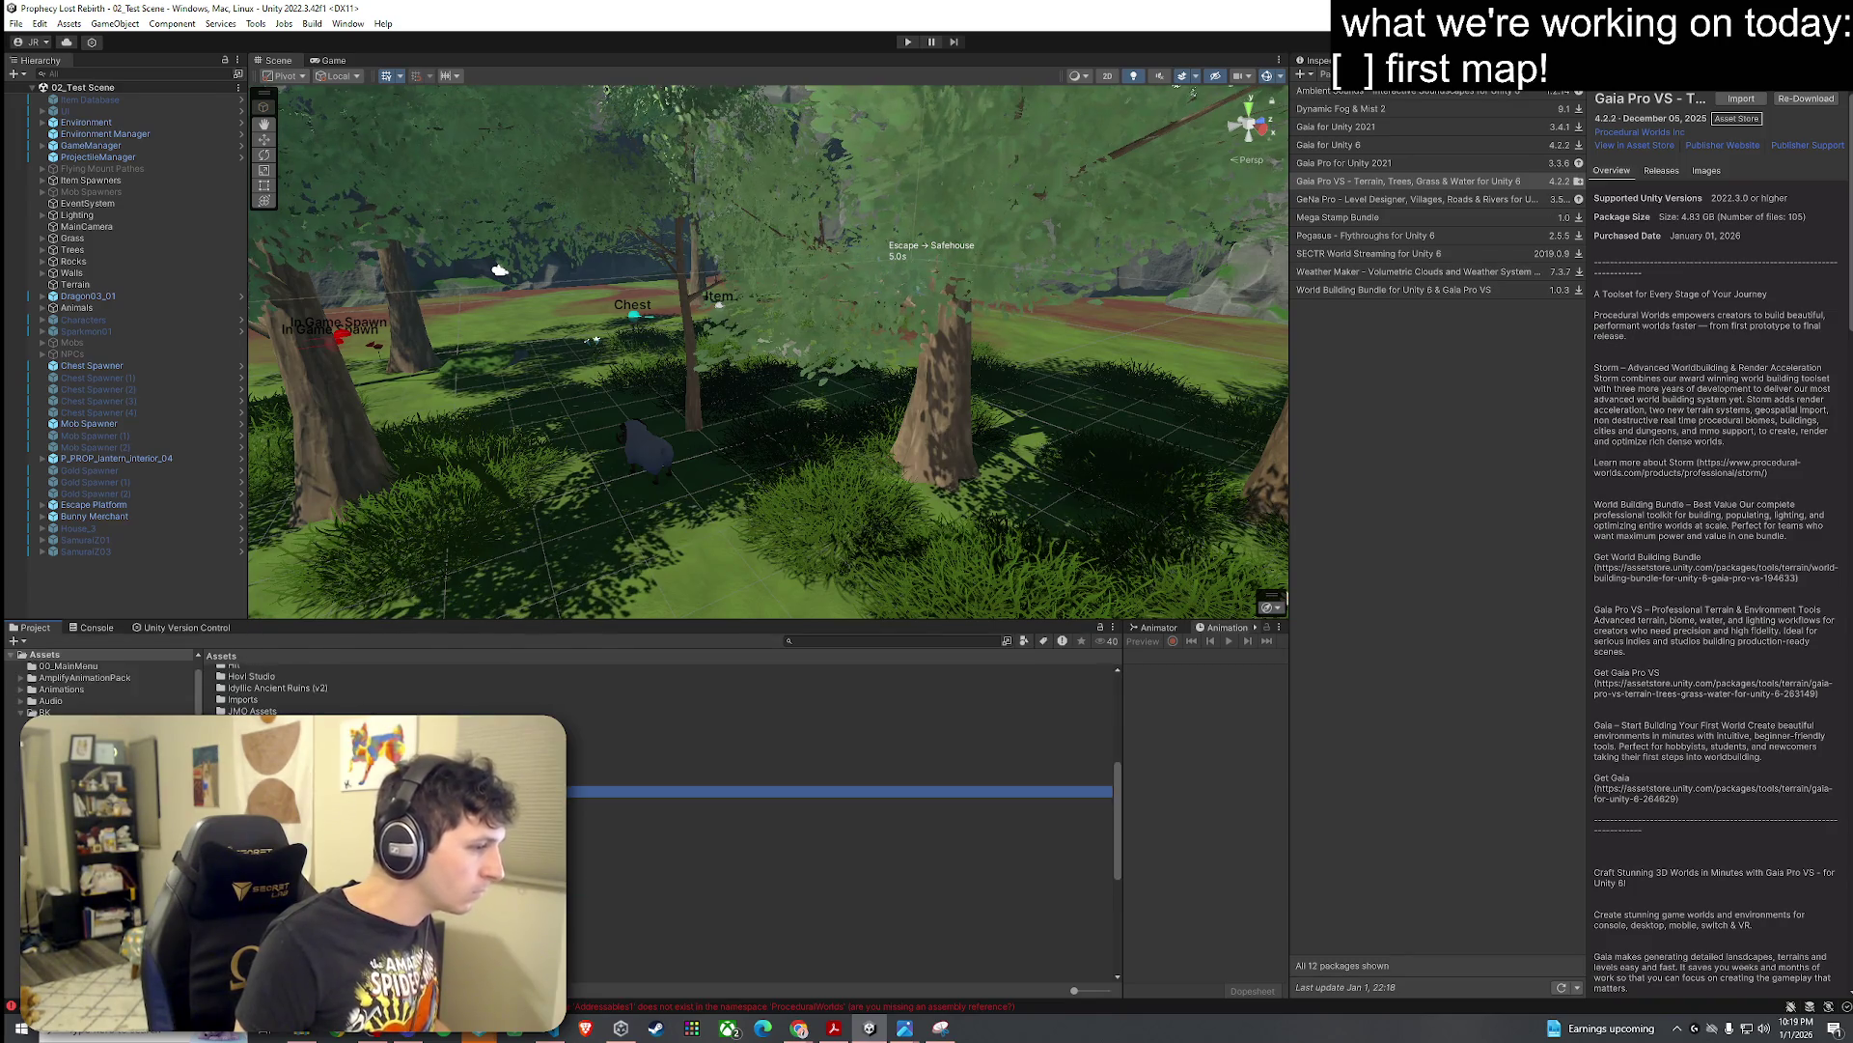
click(97, 627)
click(36, 628)
double_click(253, 816)
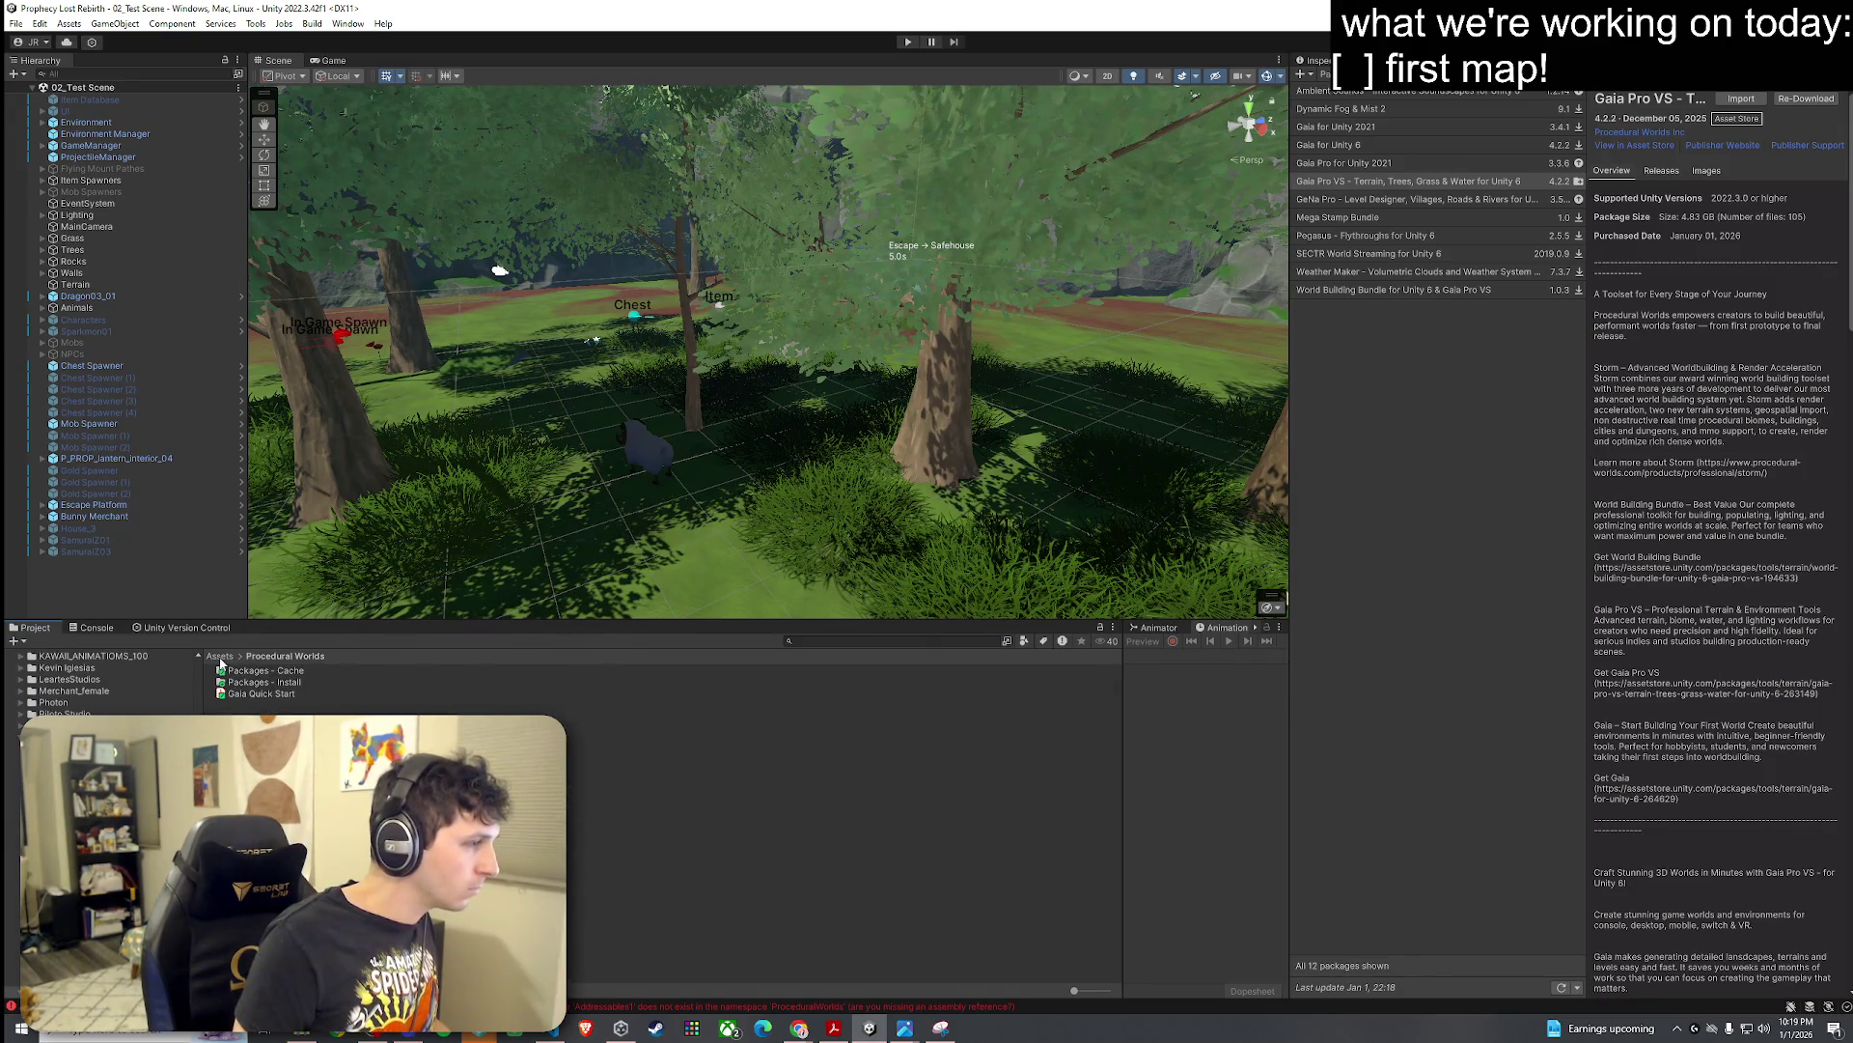
click(225, 658)
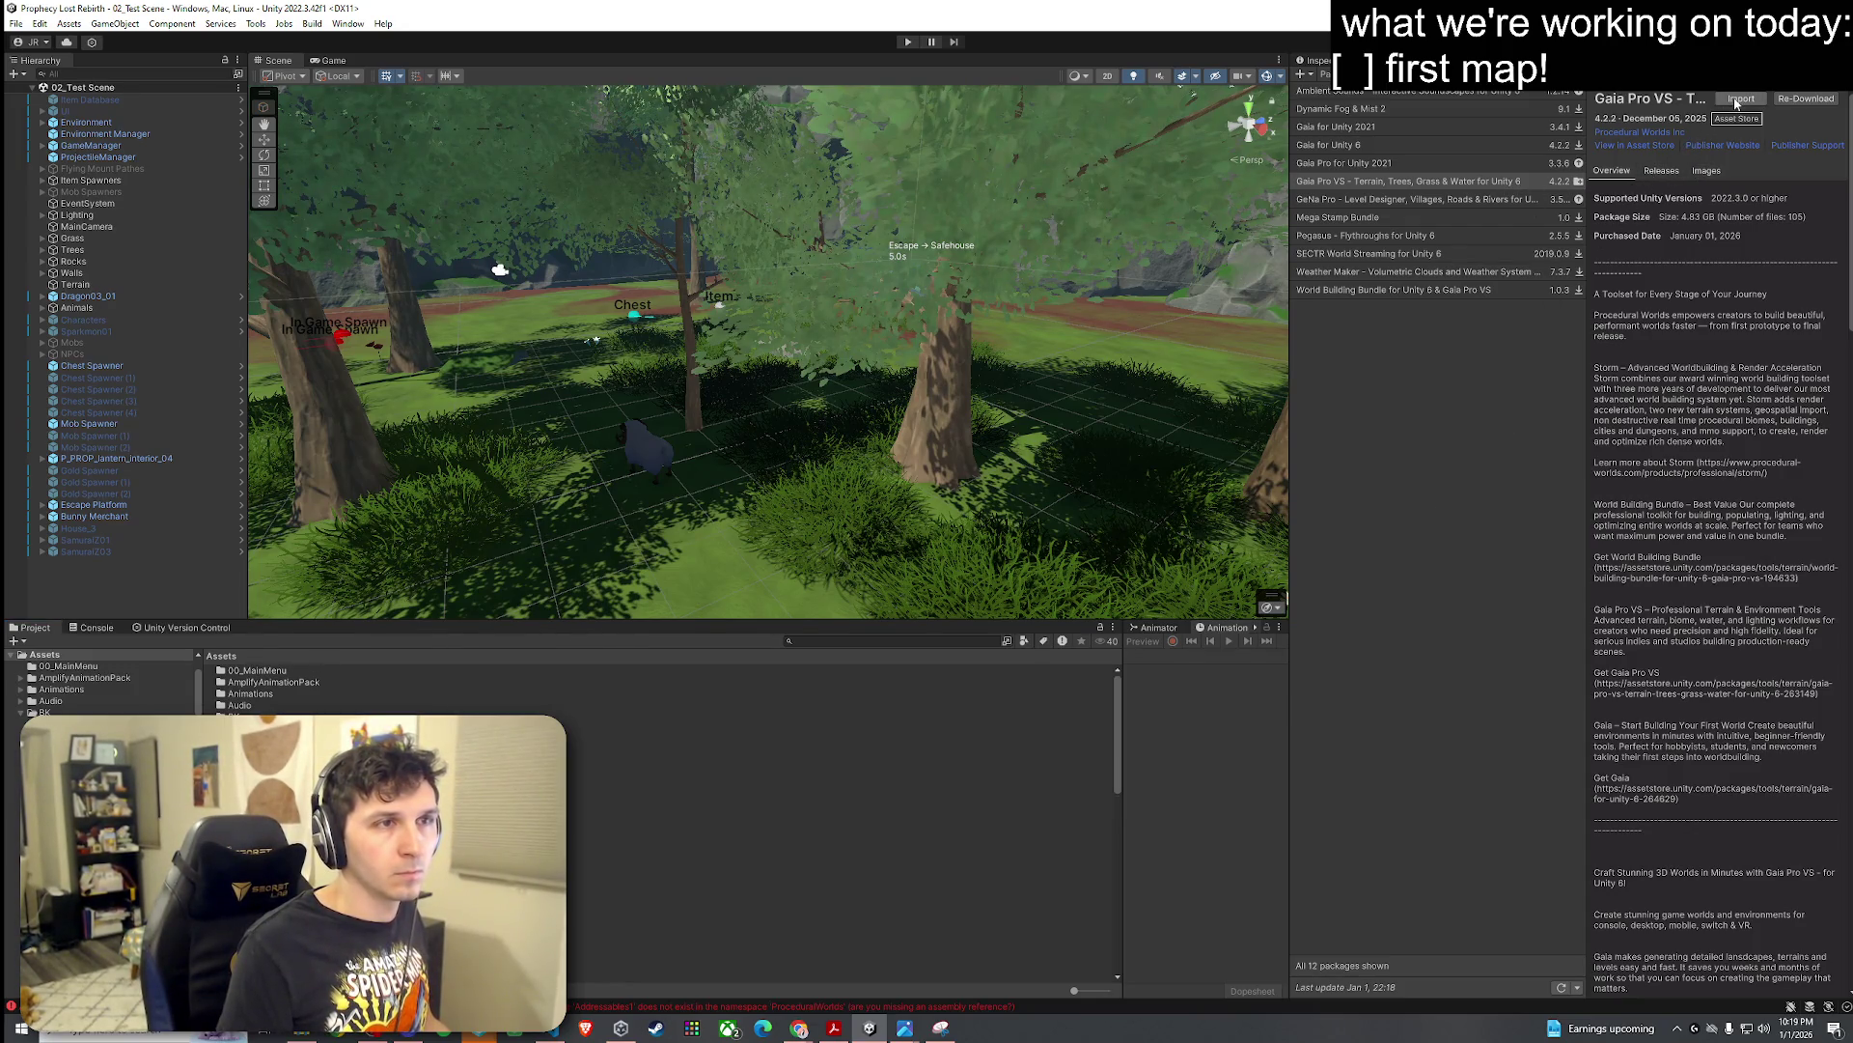
right_click(1668, 99)
click(1800, 124)
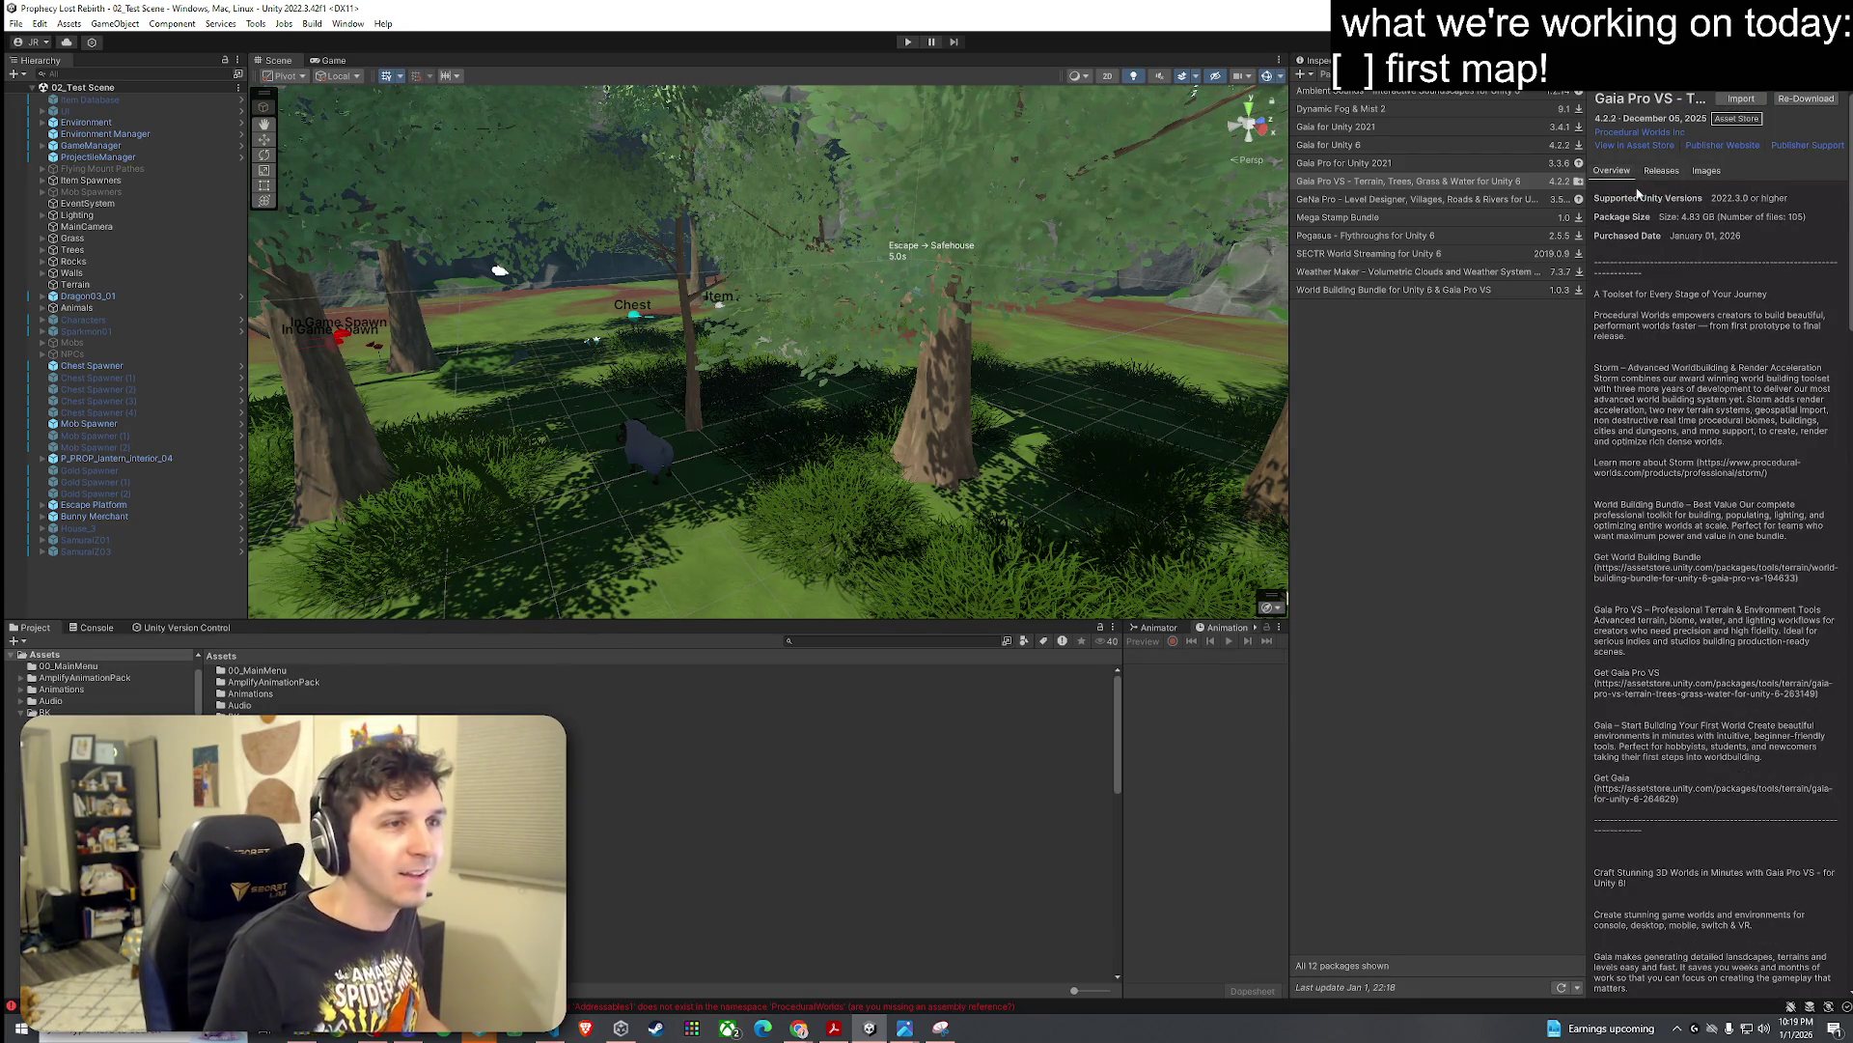
Step: Delete the Gaia User Data folder and dismiss the Cannot Delete warning
scroll(675, 869, down, 10)
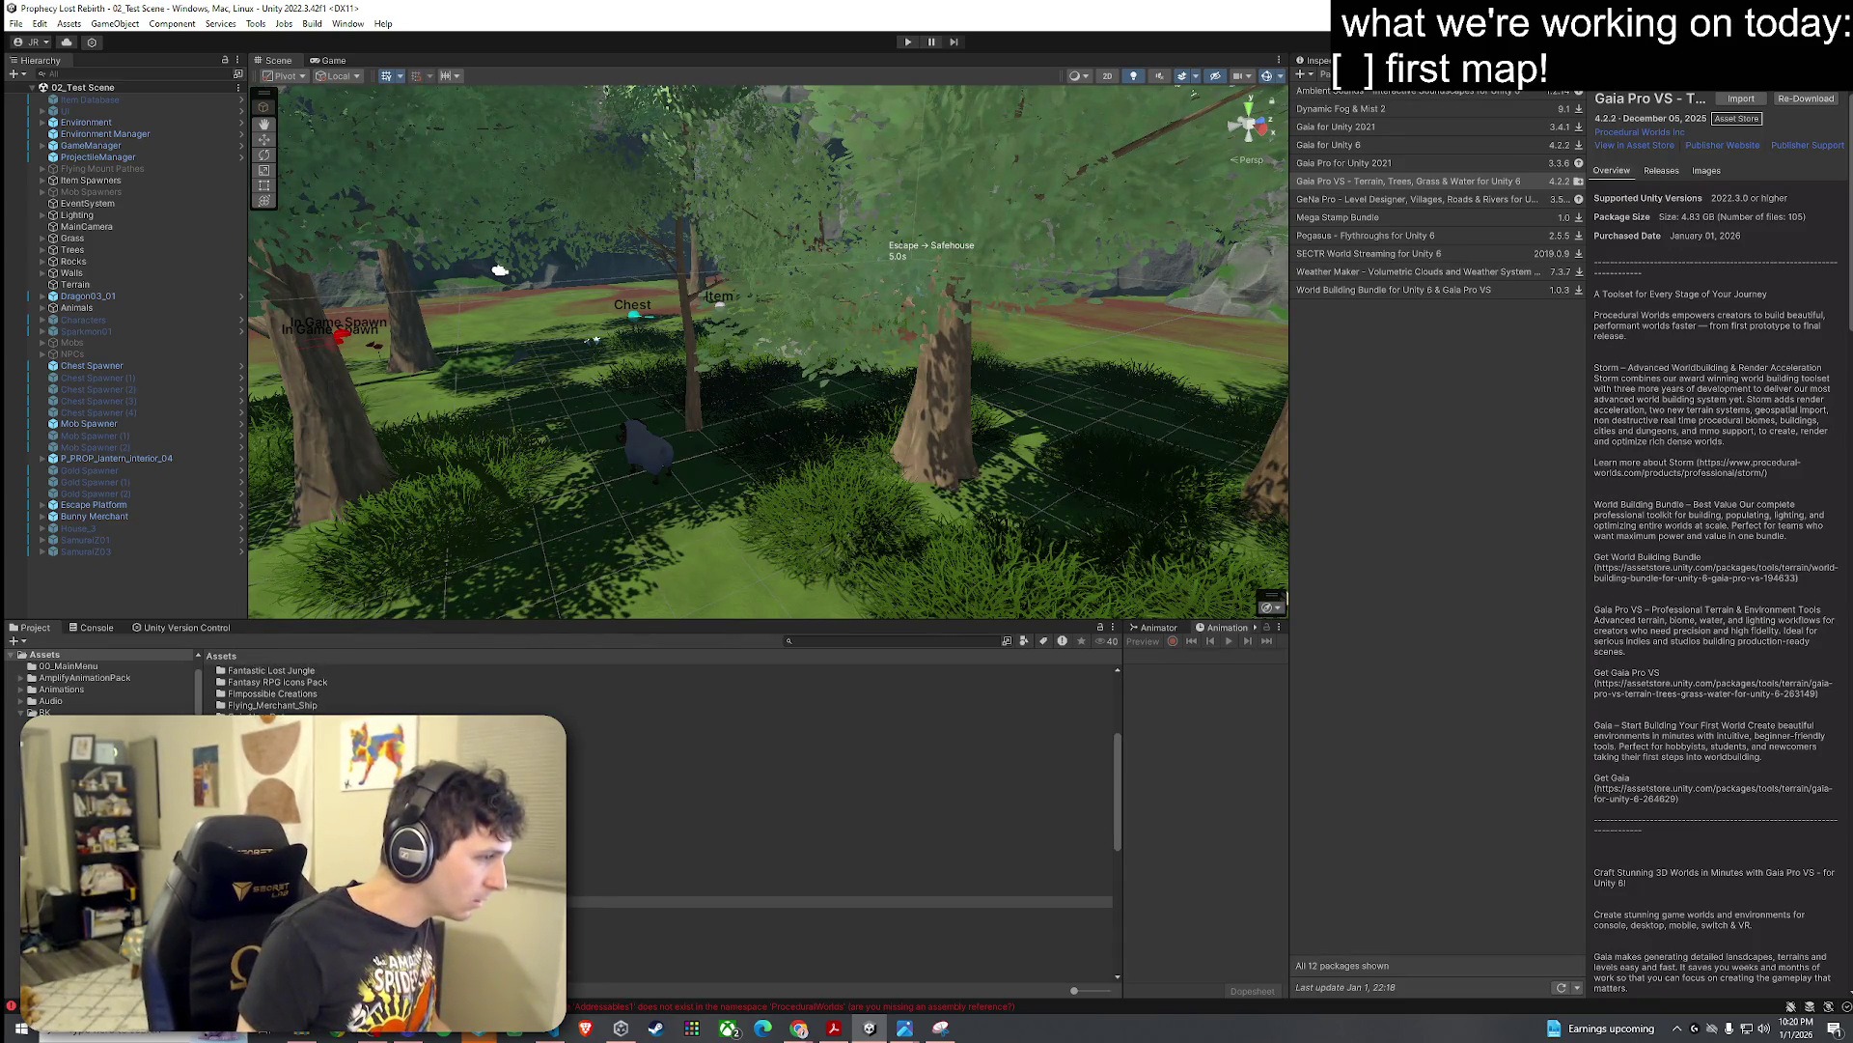
click(627, 716)
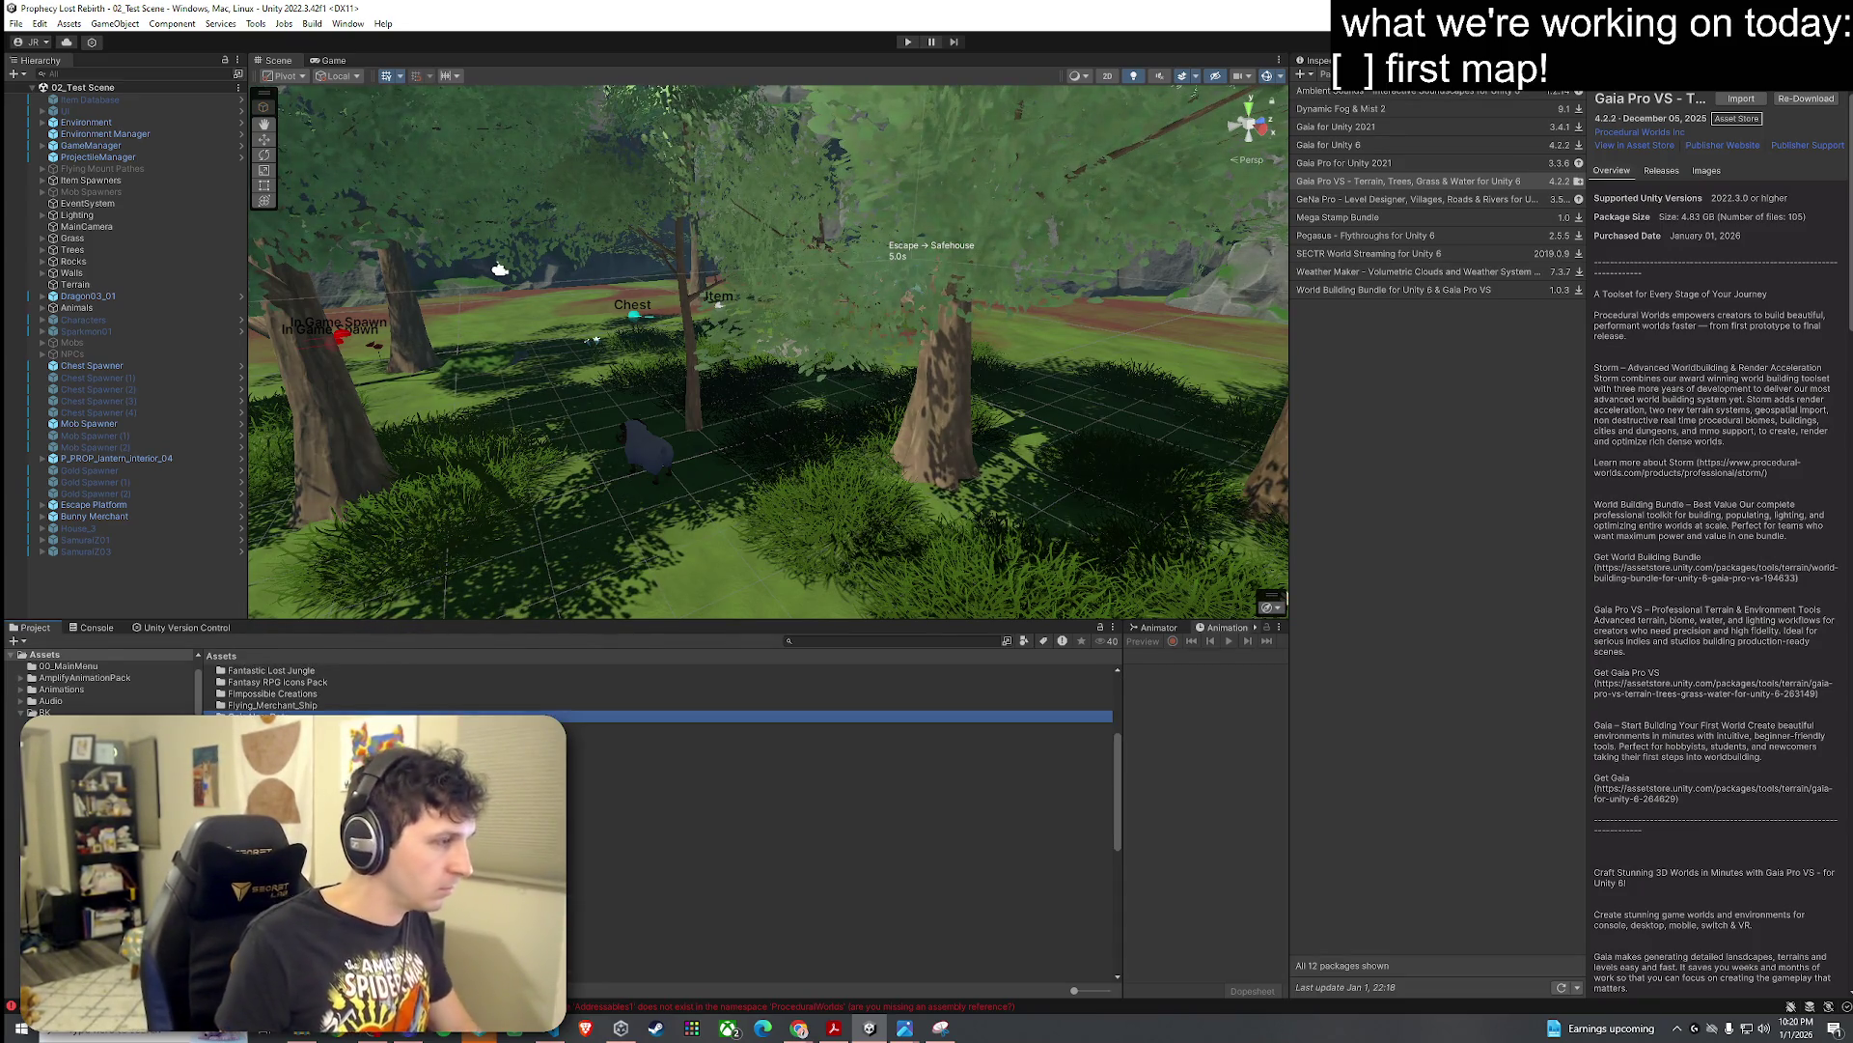
key(Delete)
click(972, 544)
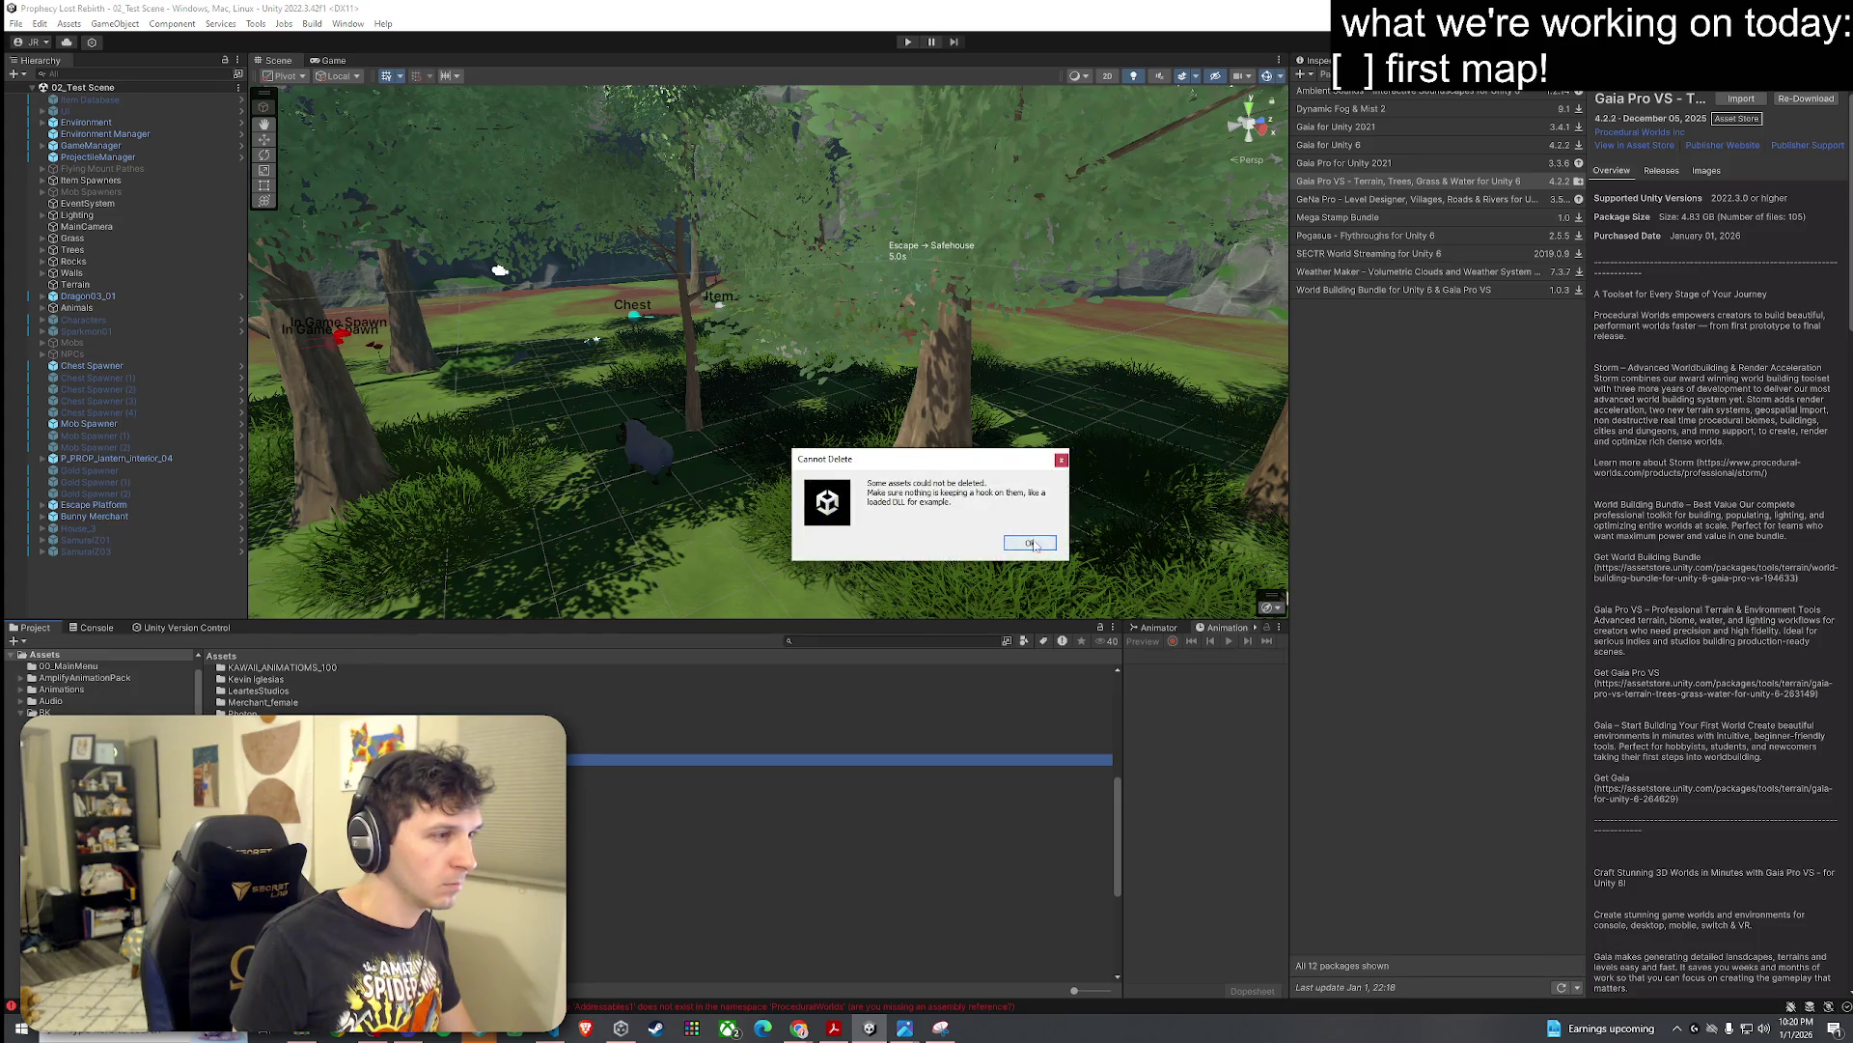
click(1029, 542)
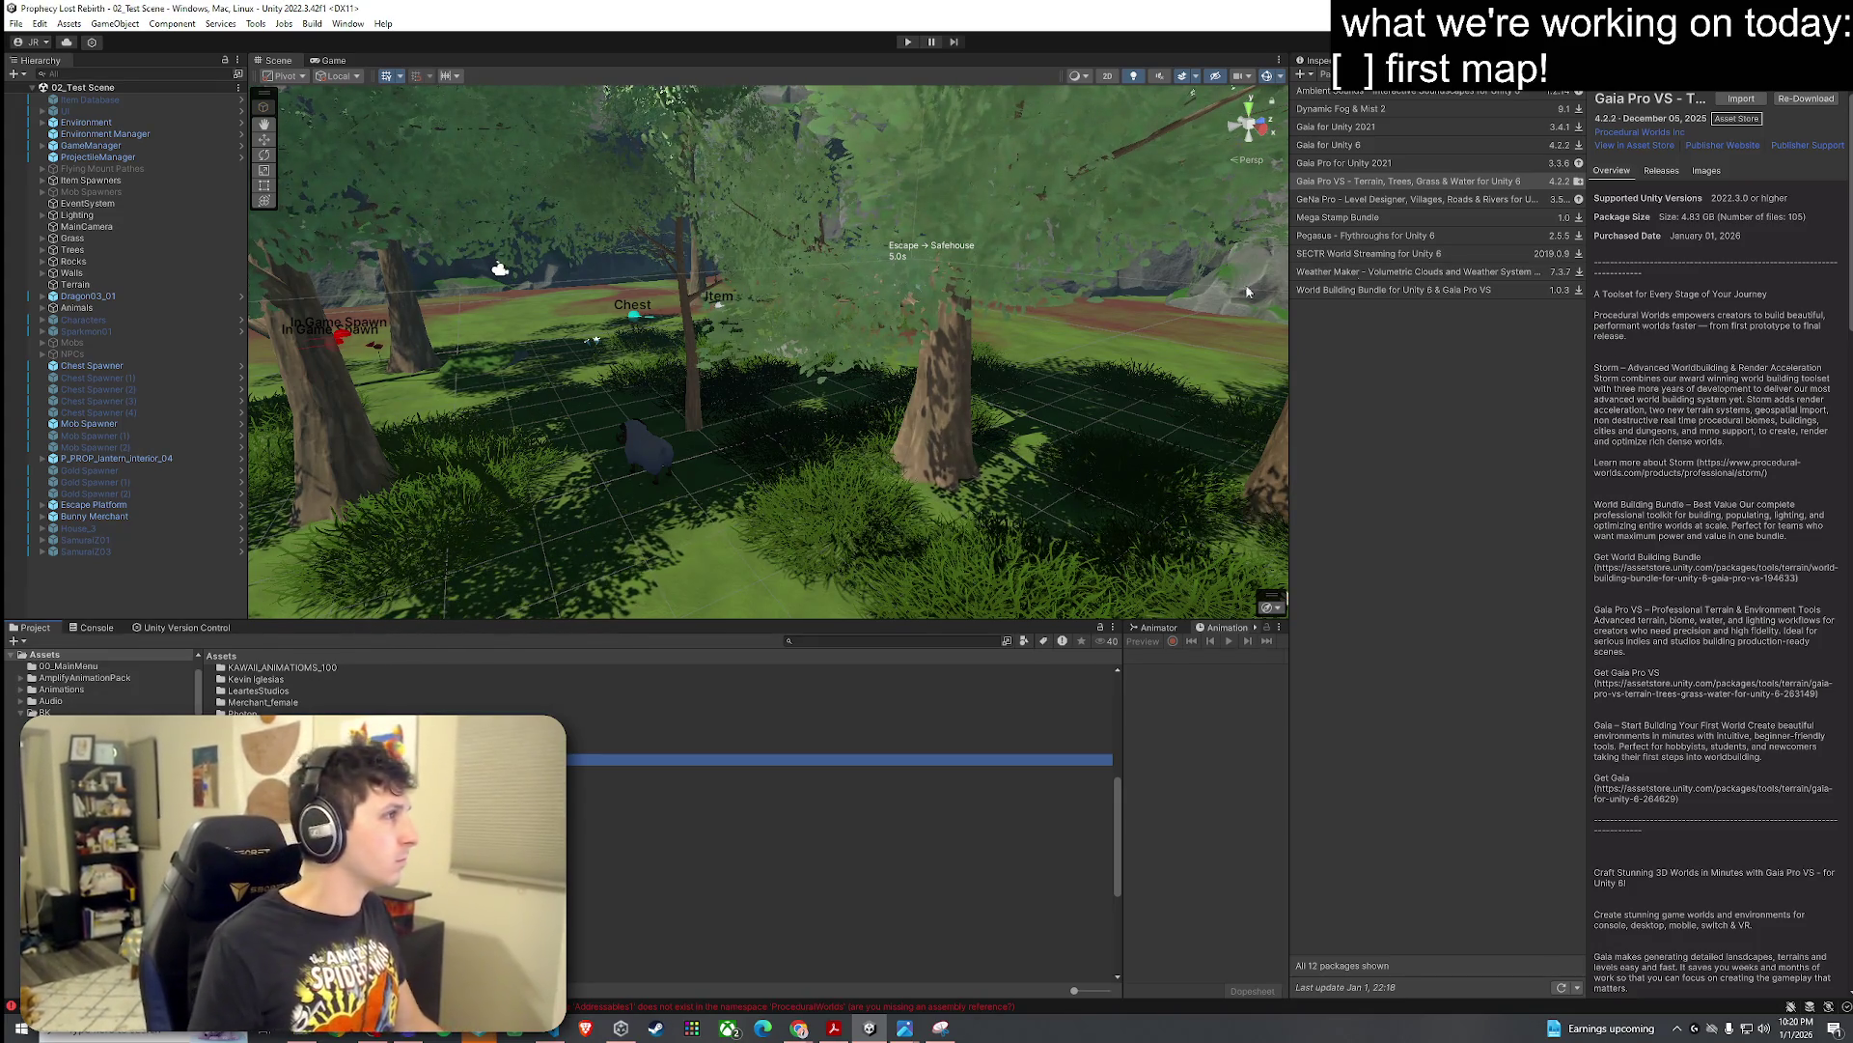
Step: Return to Unity and open the Edit menu, which offers to undo selecting Procedural Worlds
key(alt+Tab)
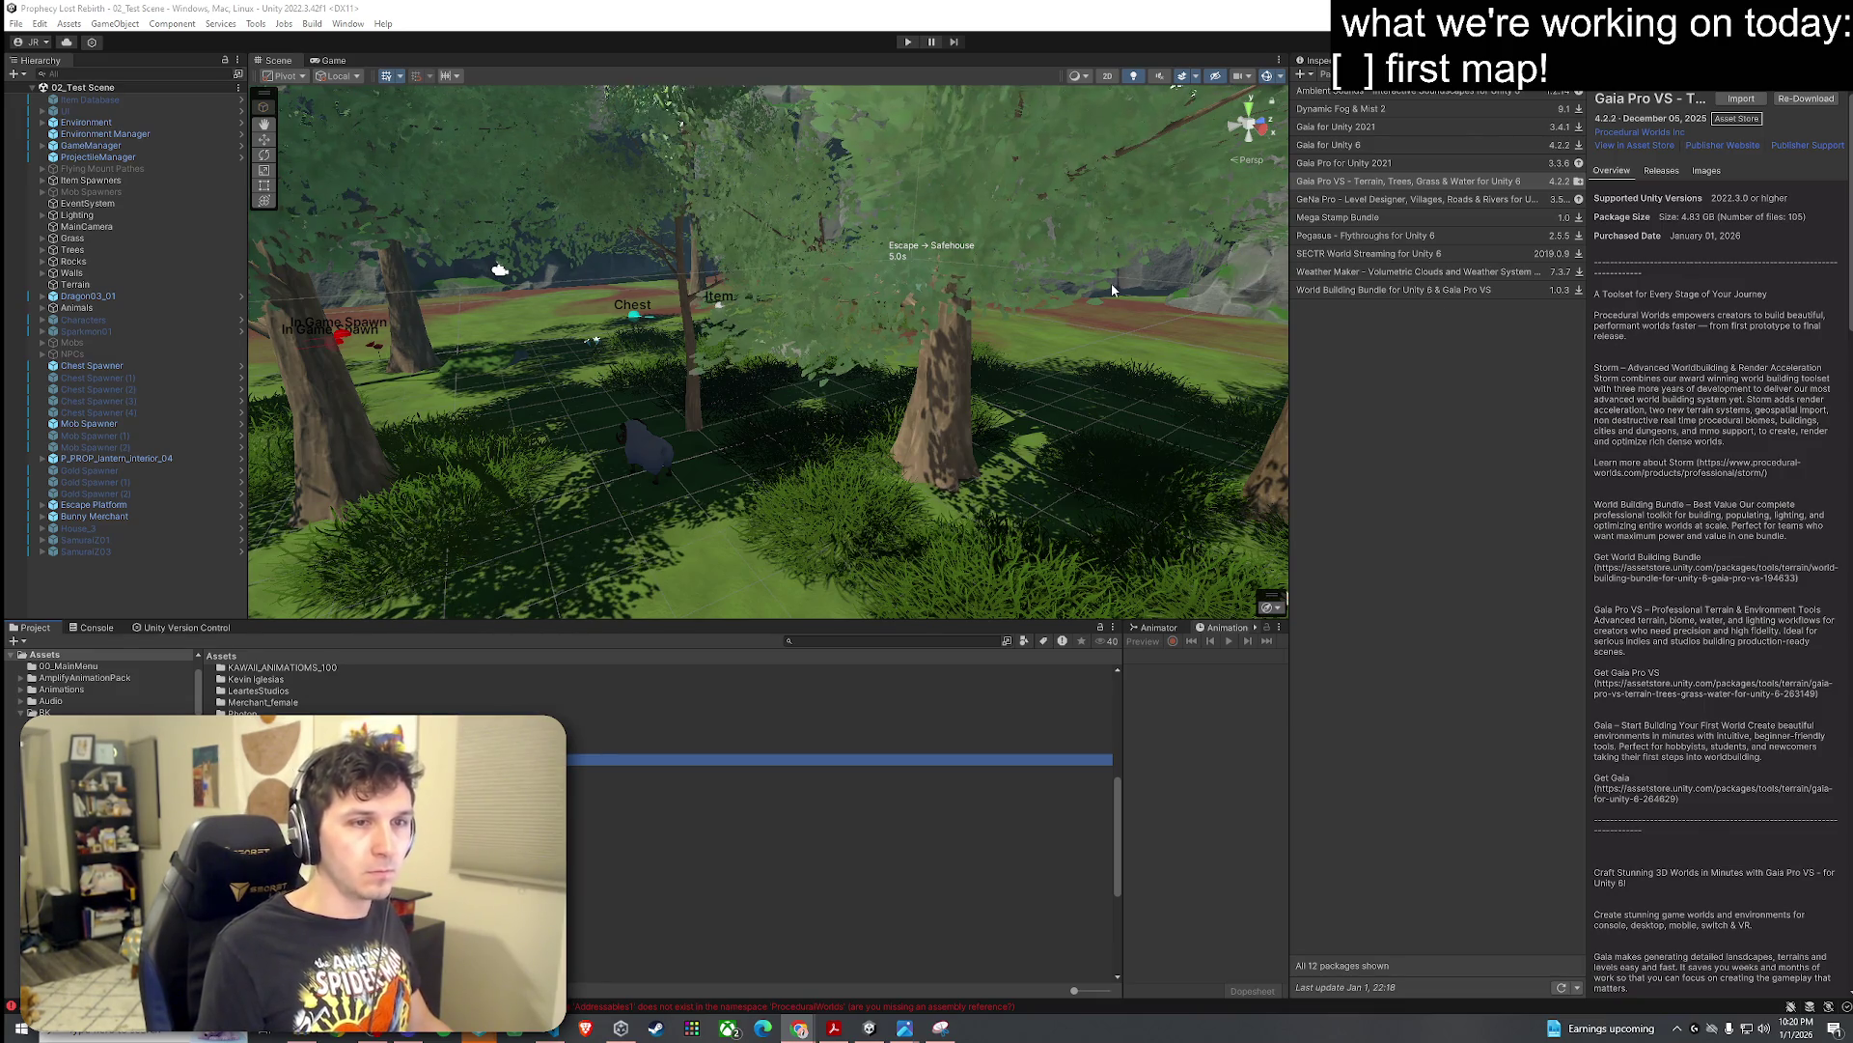
click(40, 23)
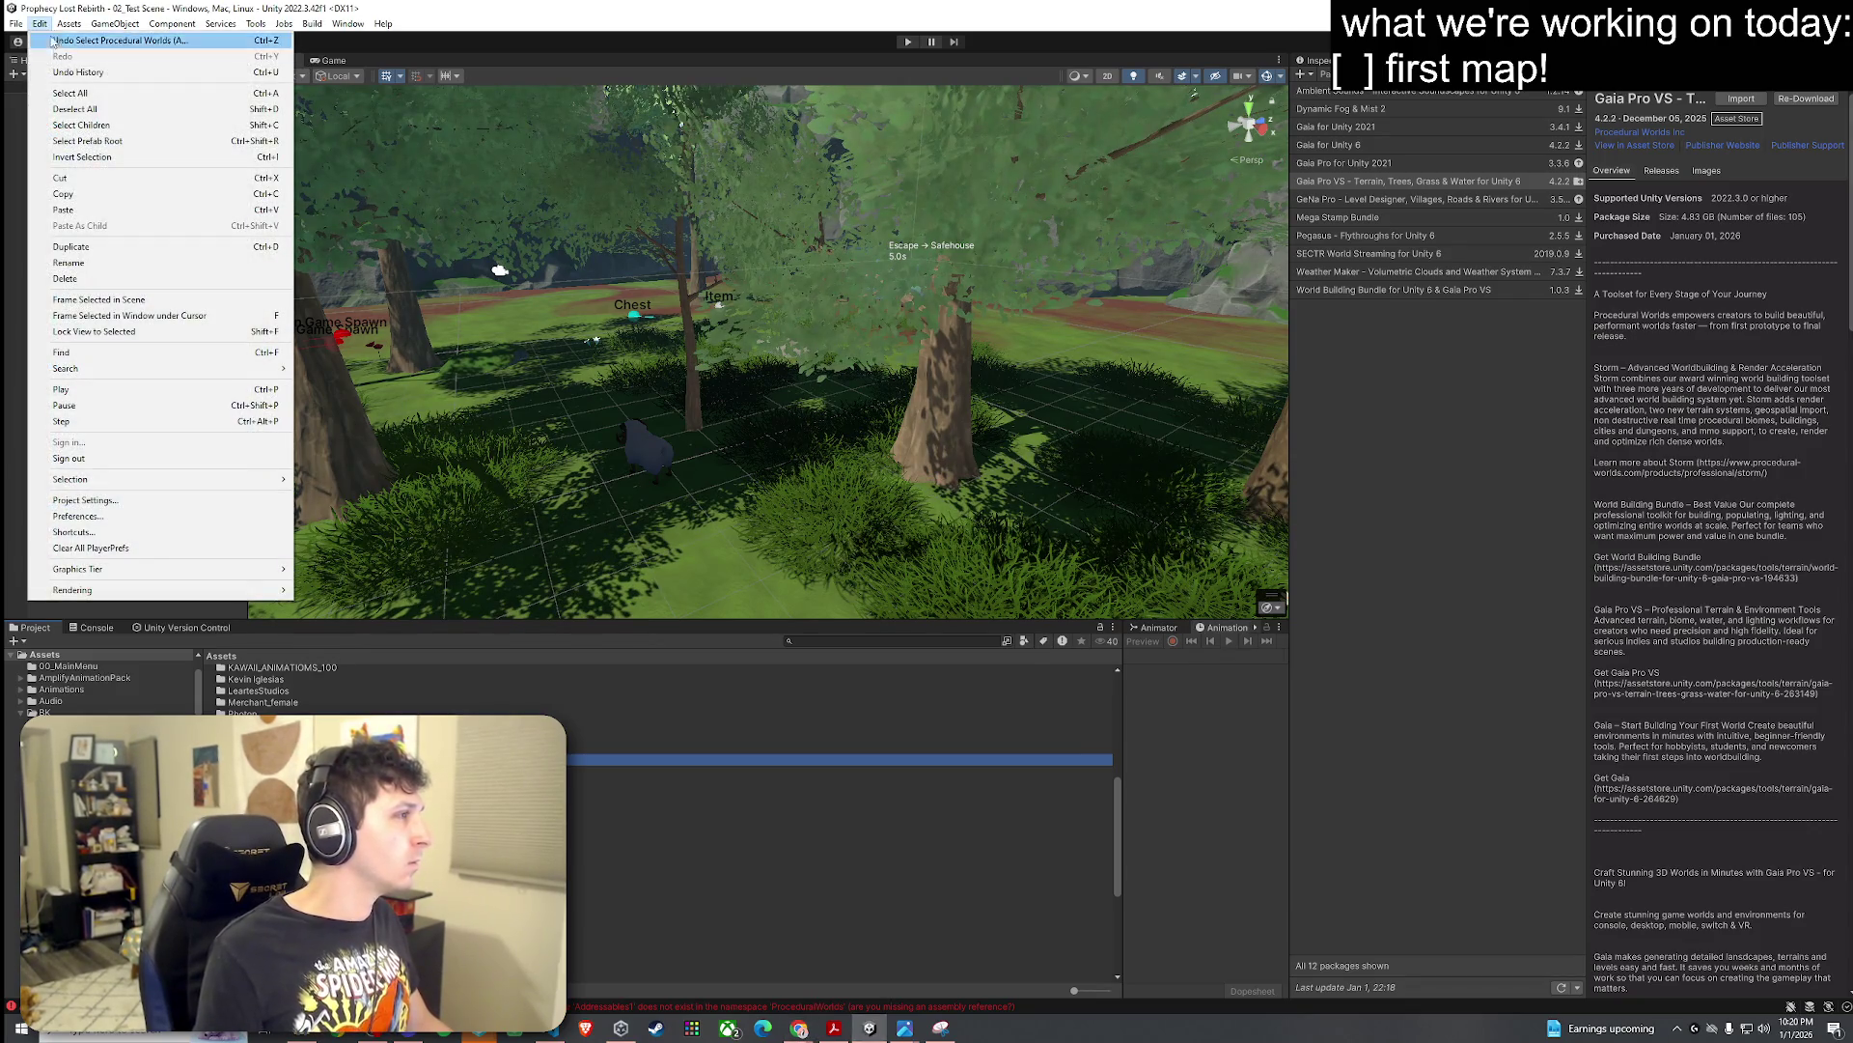
Step: Delete the Assets/Procedural Worlds folder and confirm the deletion
key(Escape)
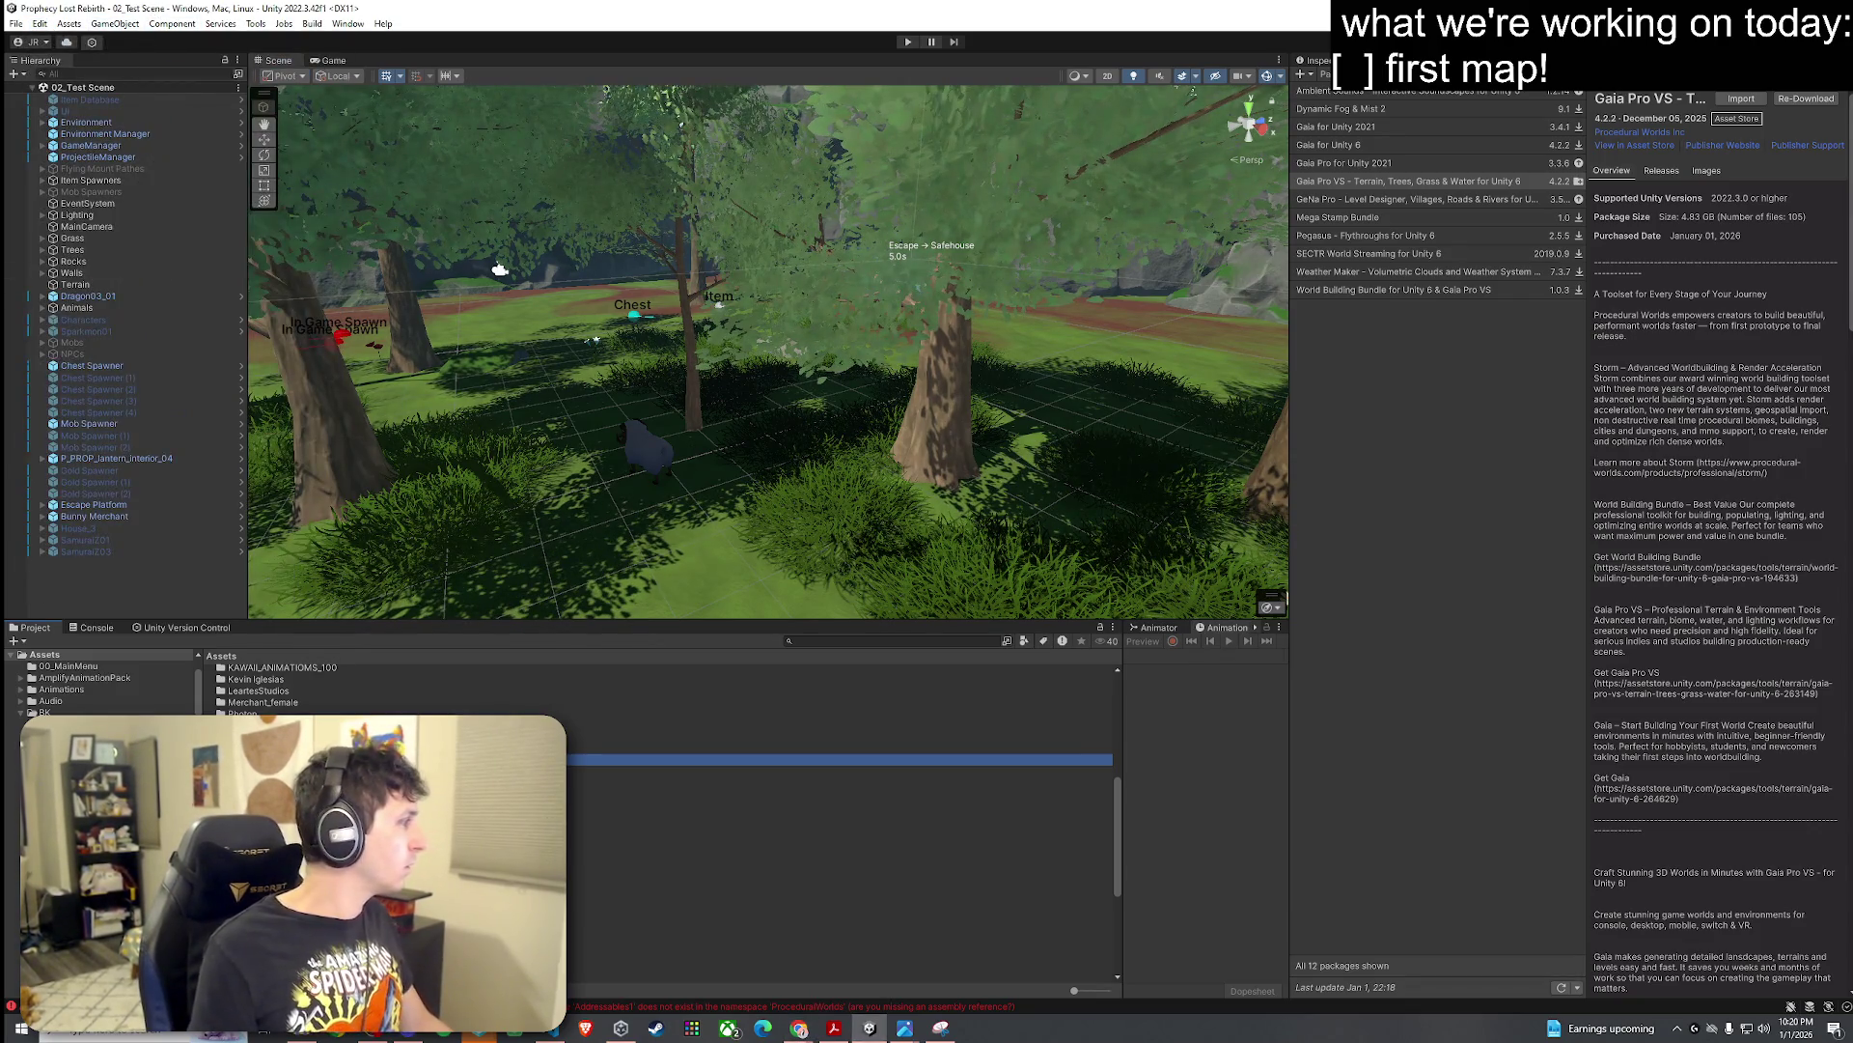
key(alt+Tab)
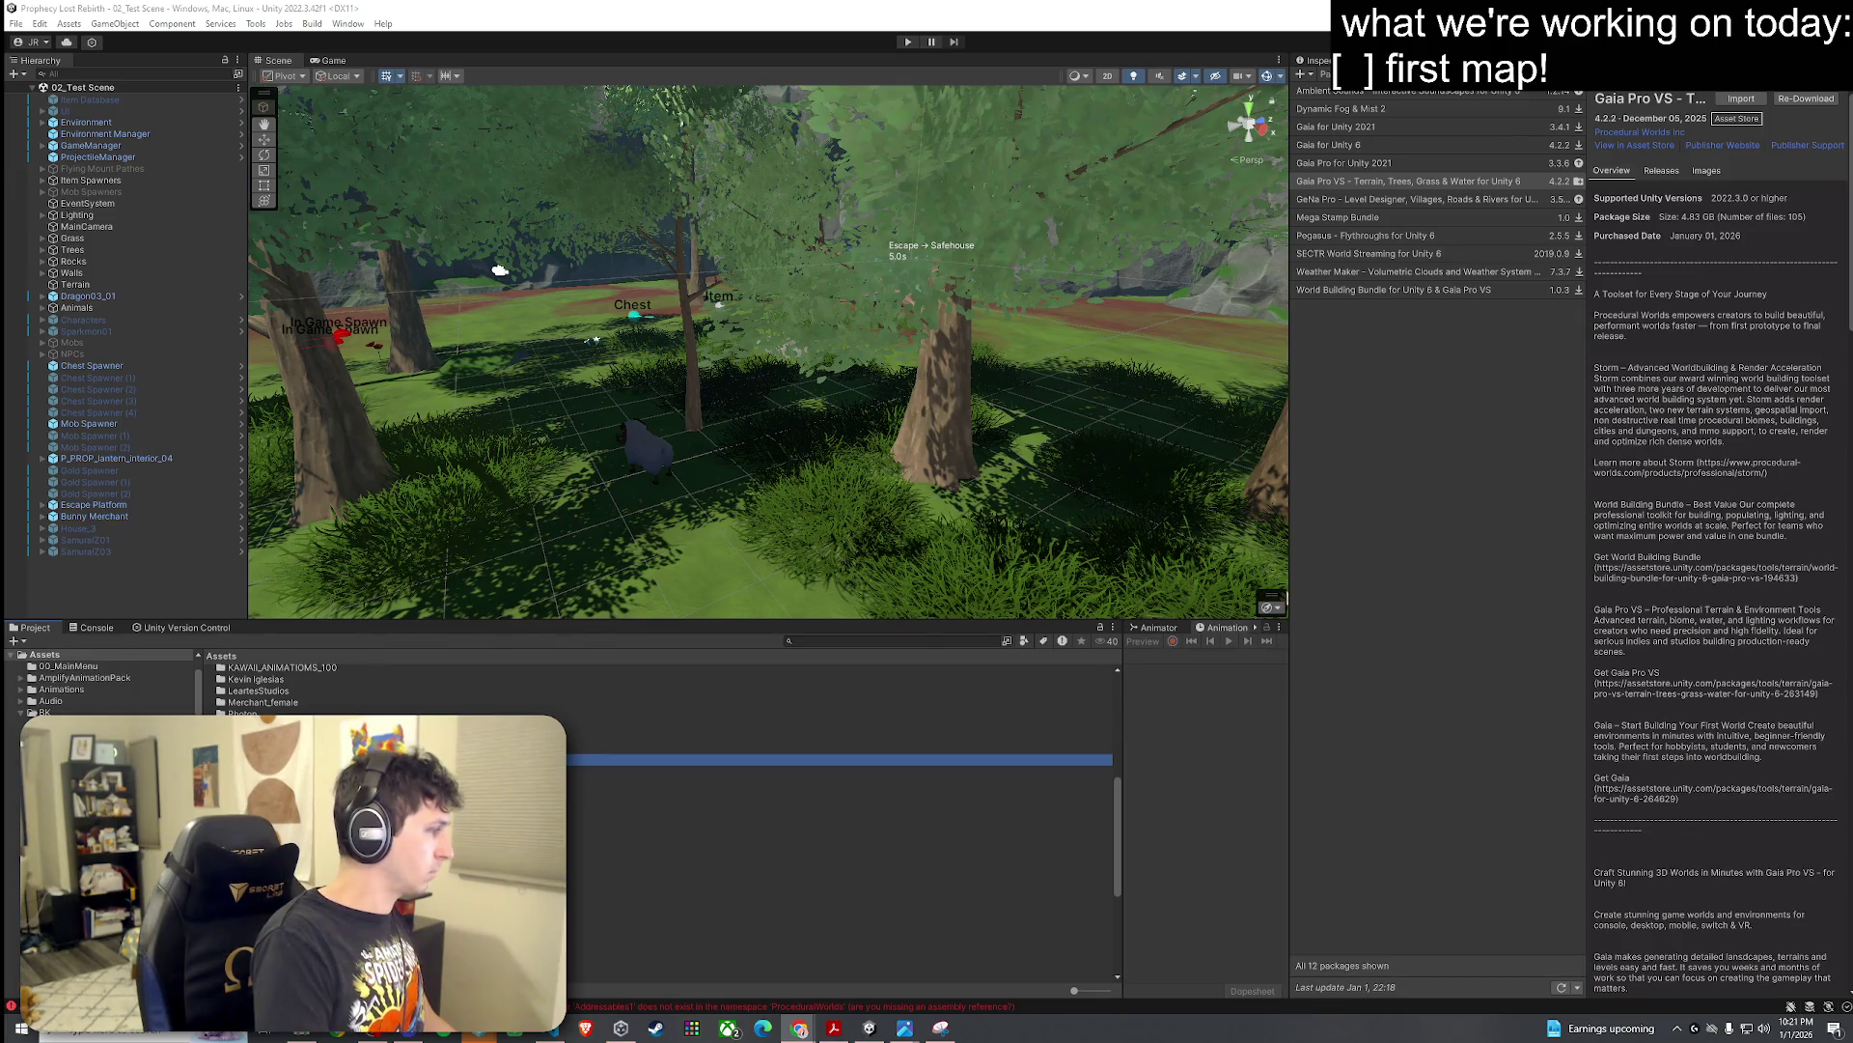
right_click(267, 722)
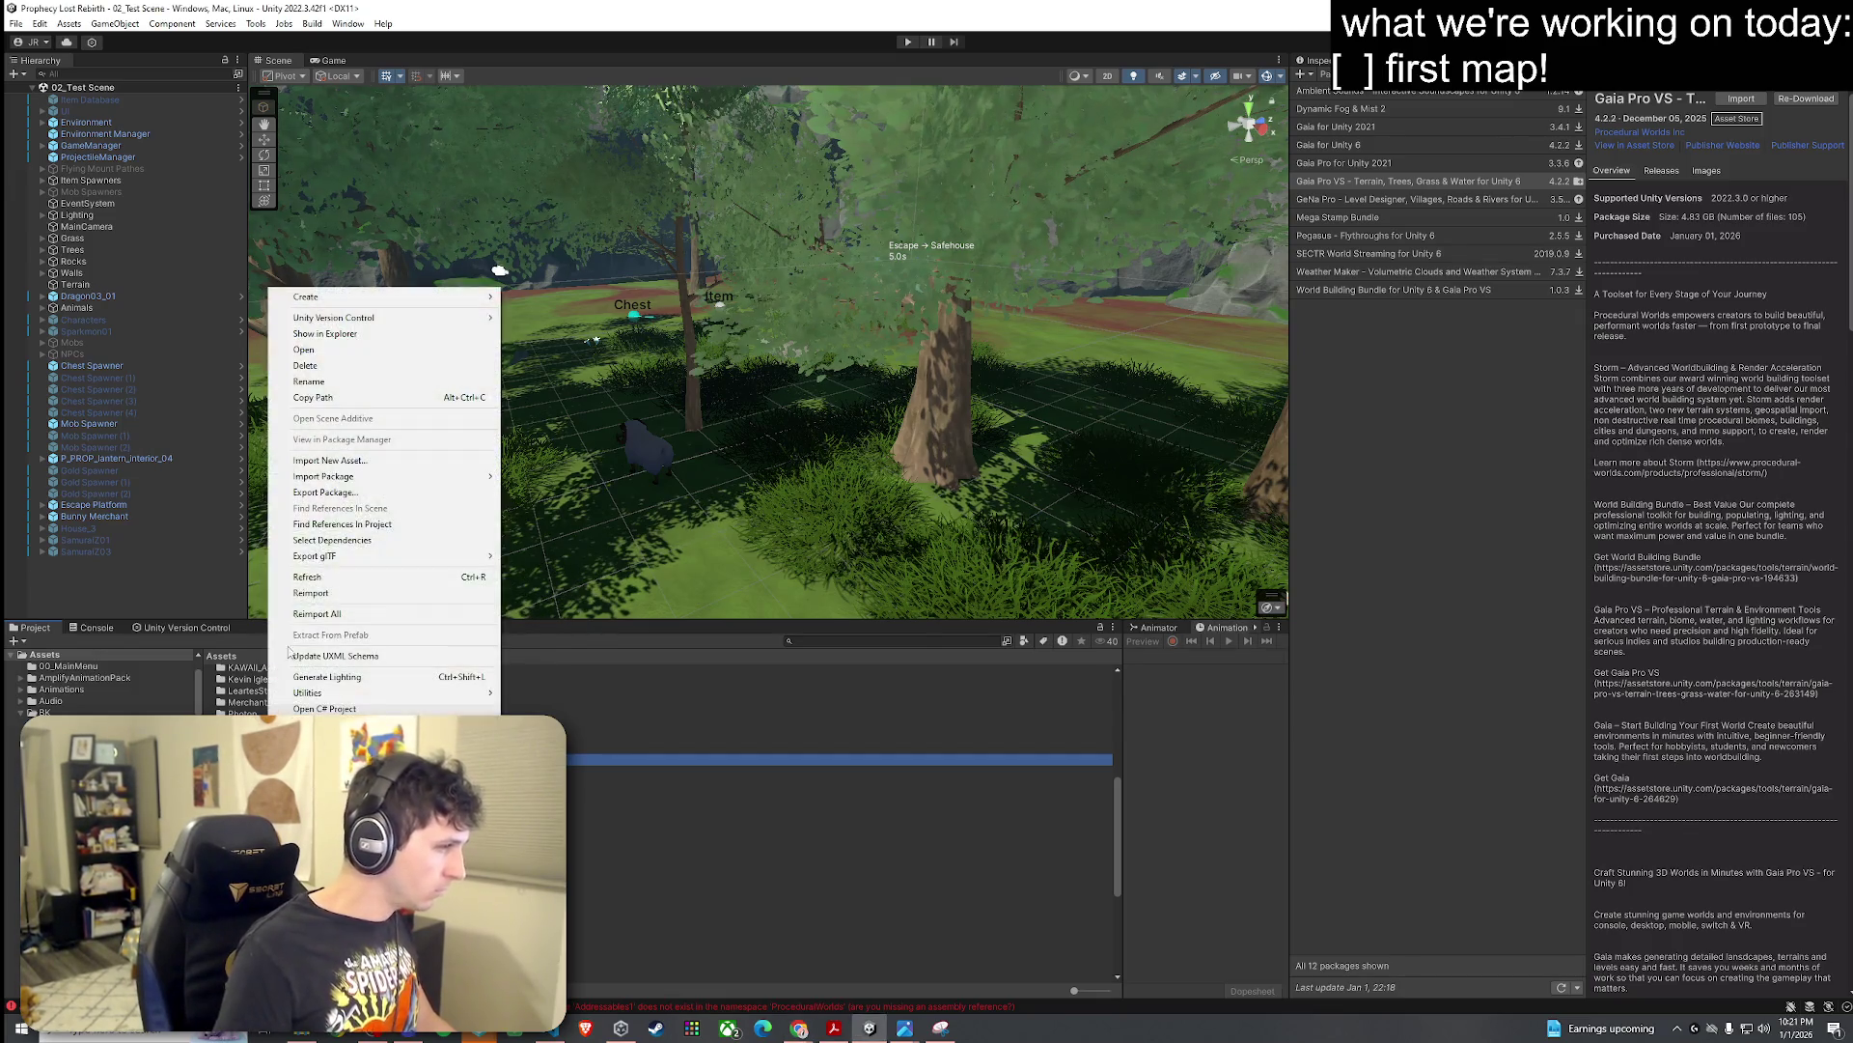
click(290, 368)
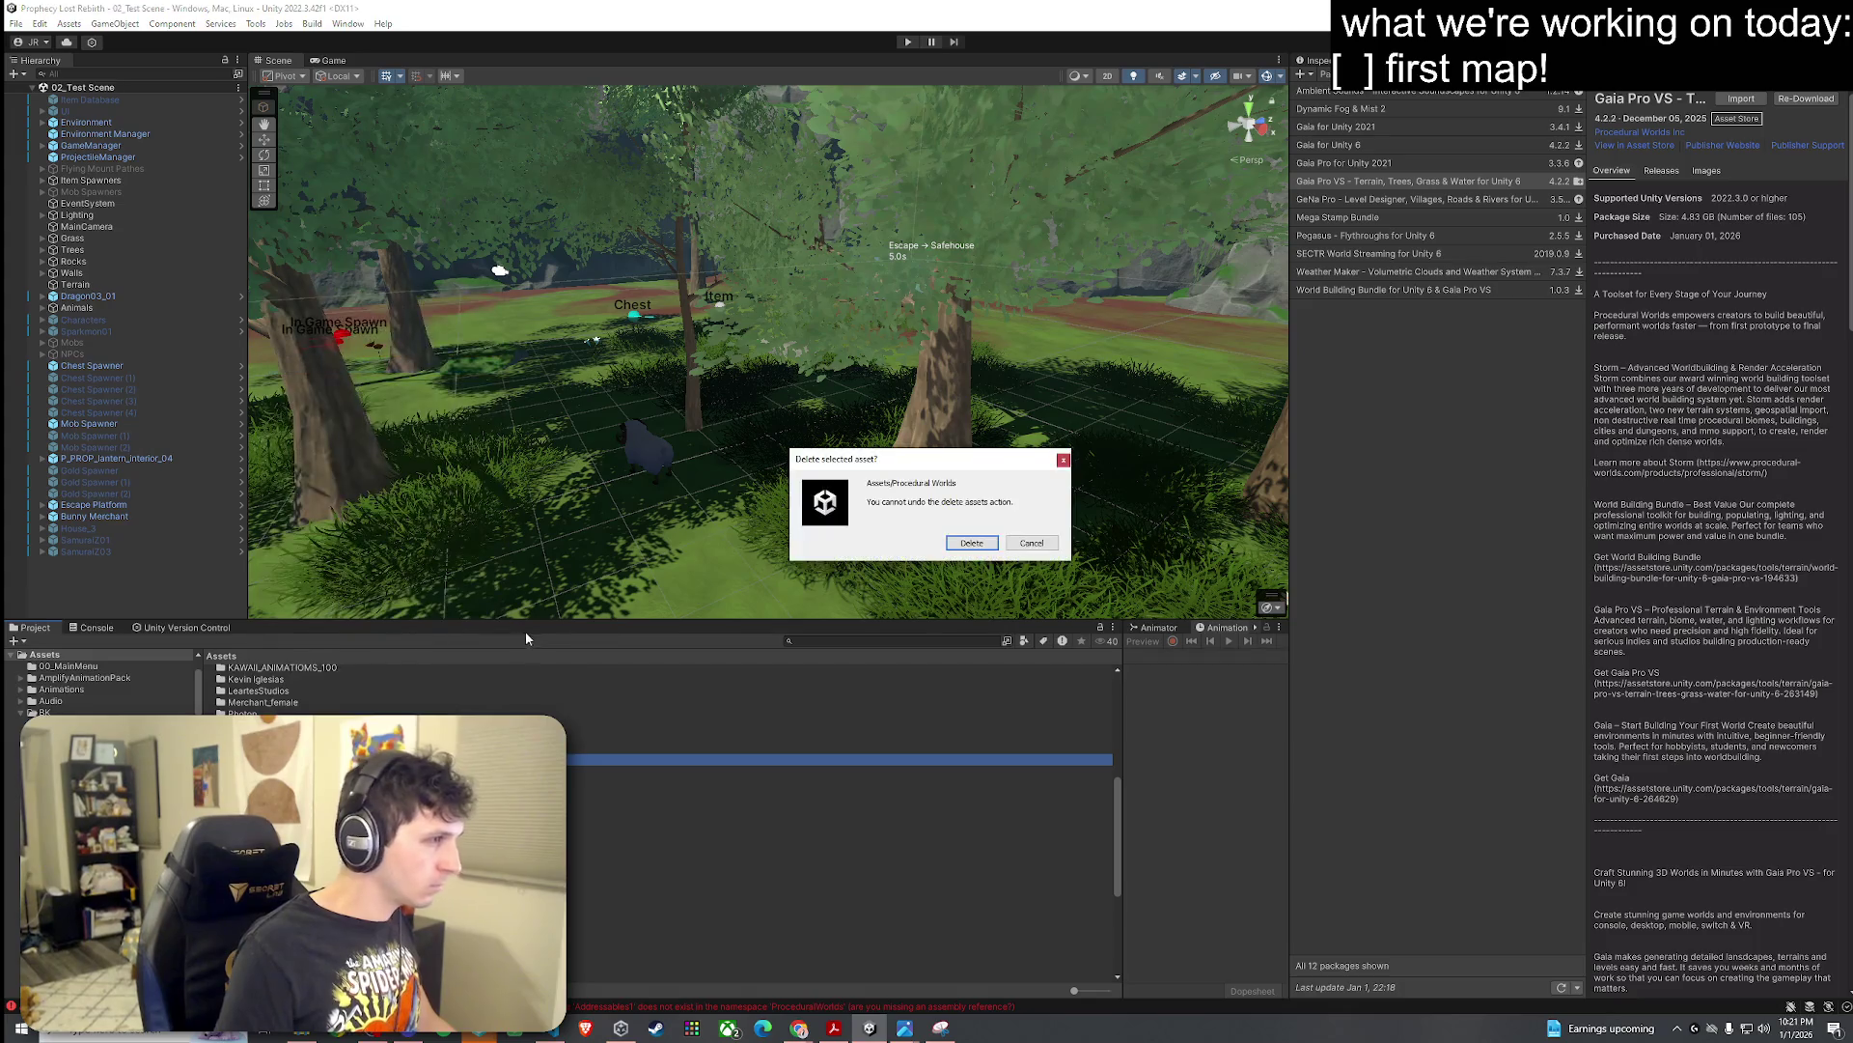
click(960, 542)
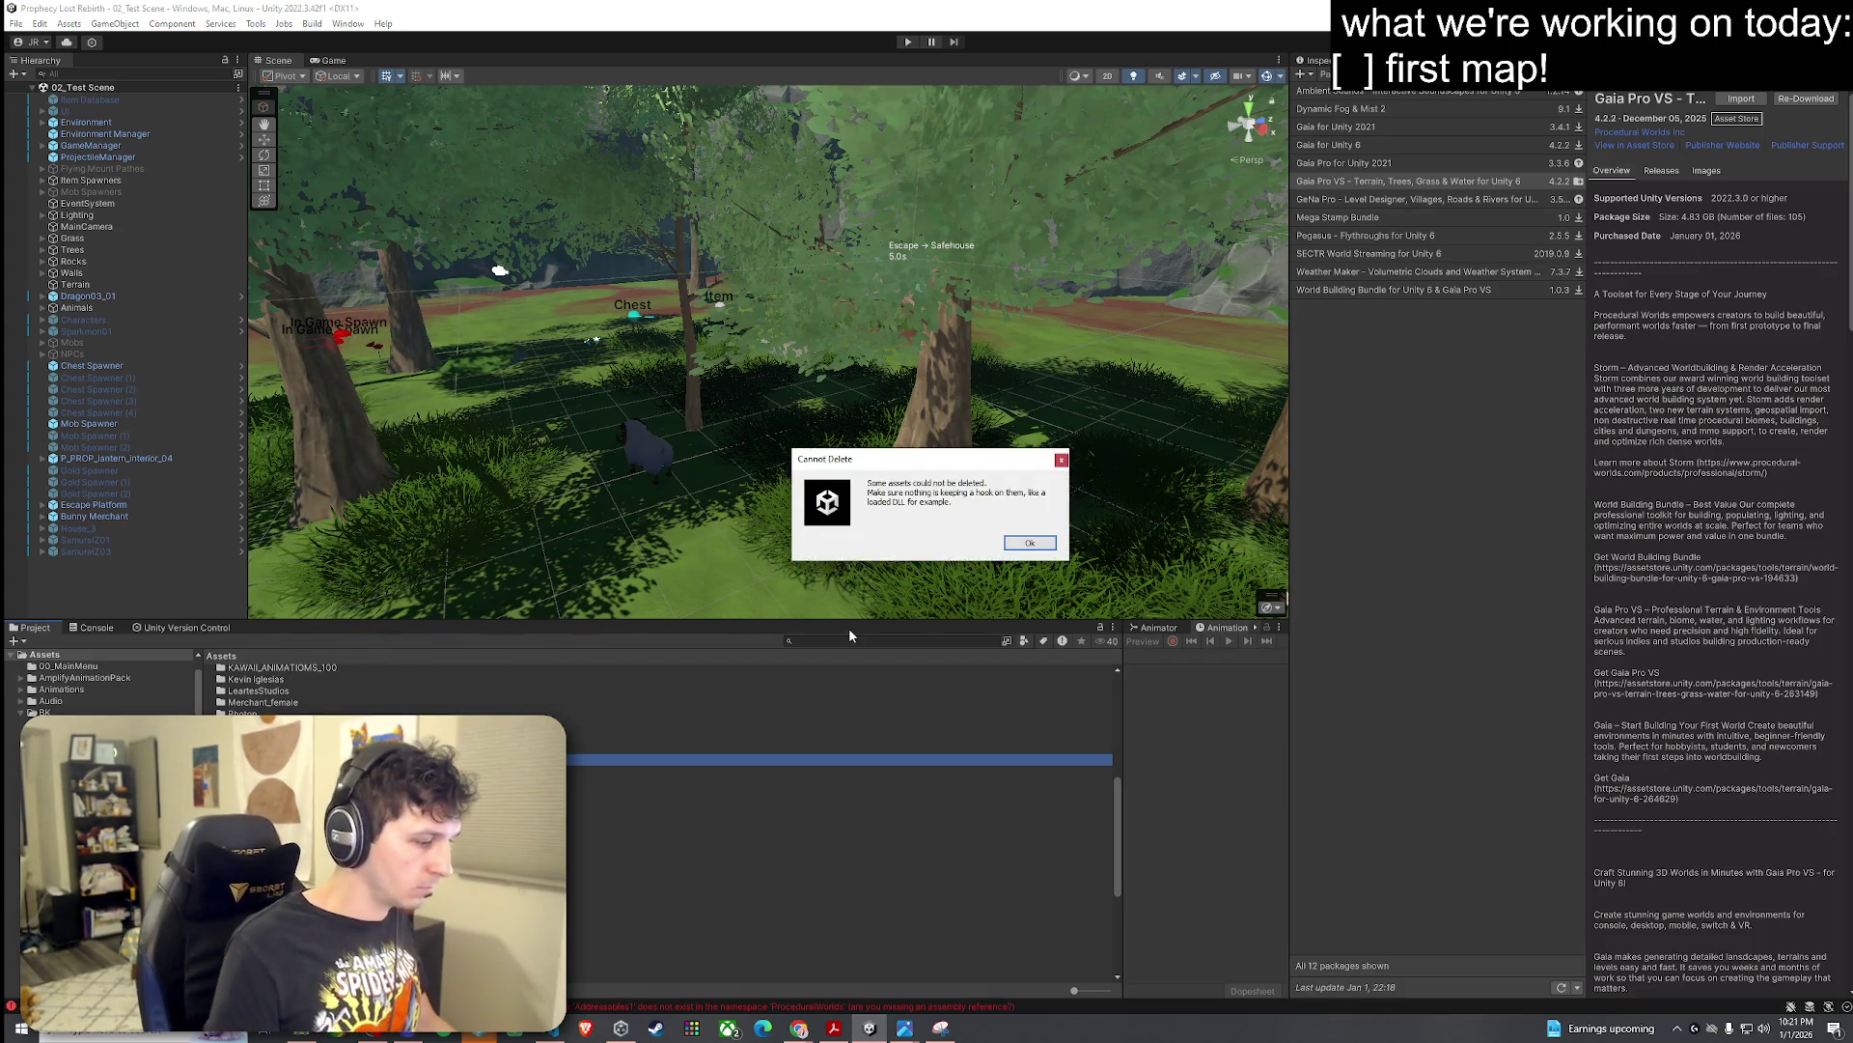
Step: Copy the Cannot Delete warning text, then dismiss the warning with Ok
drag(962, 501, 883, 479)
right_click(882, 479)
click(739, 519)
key(alt+Tab)
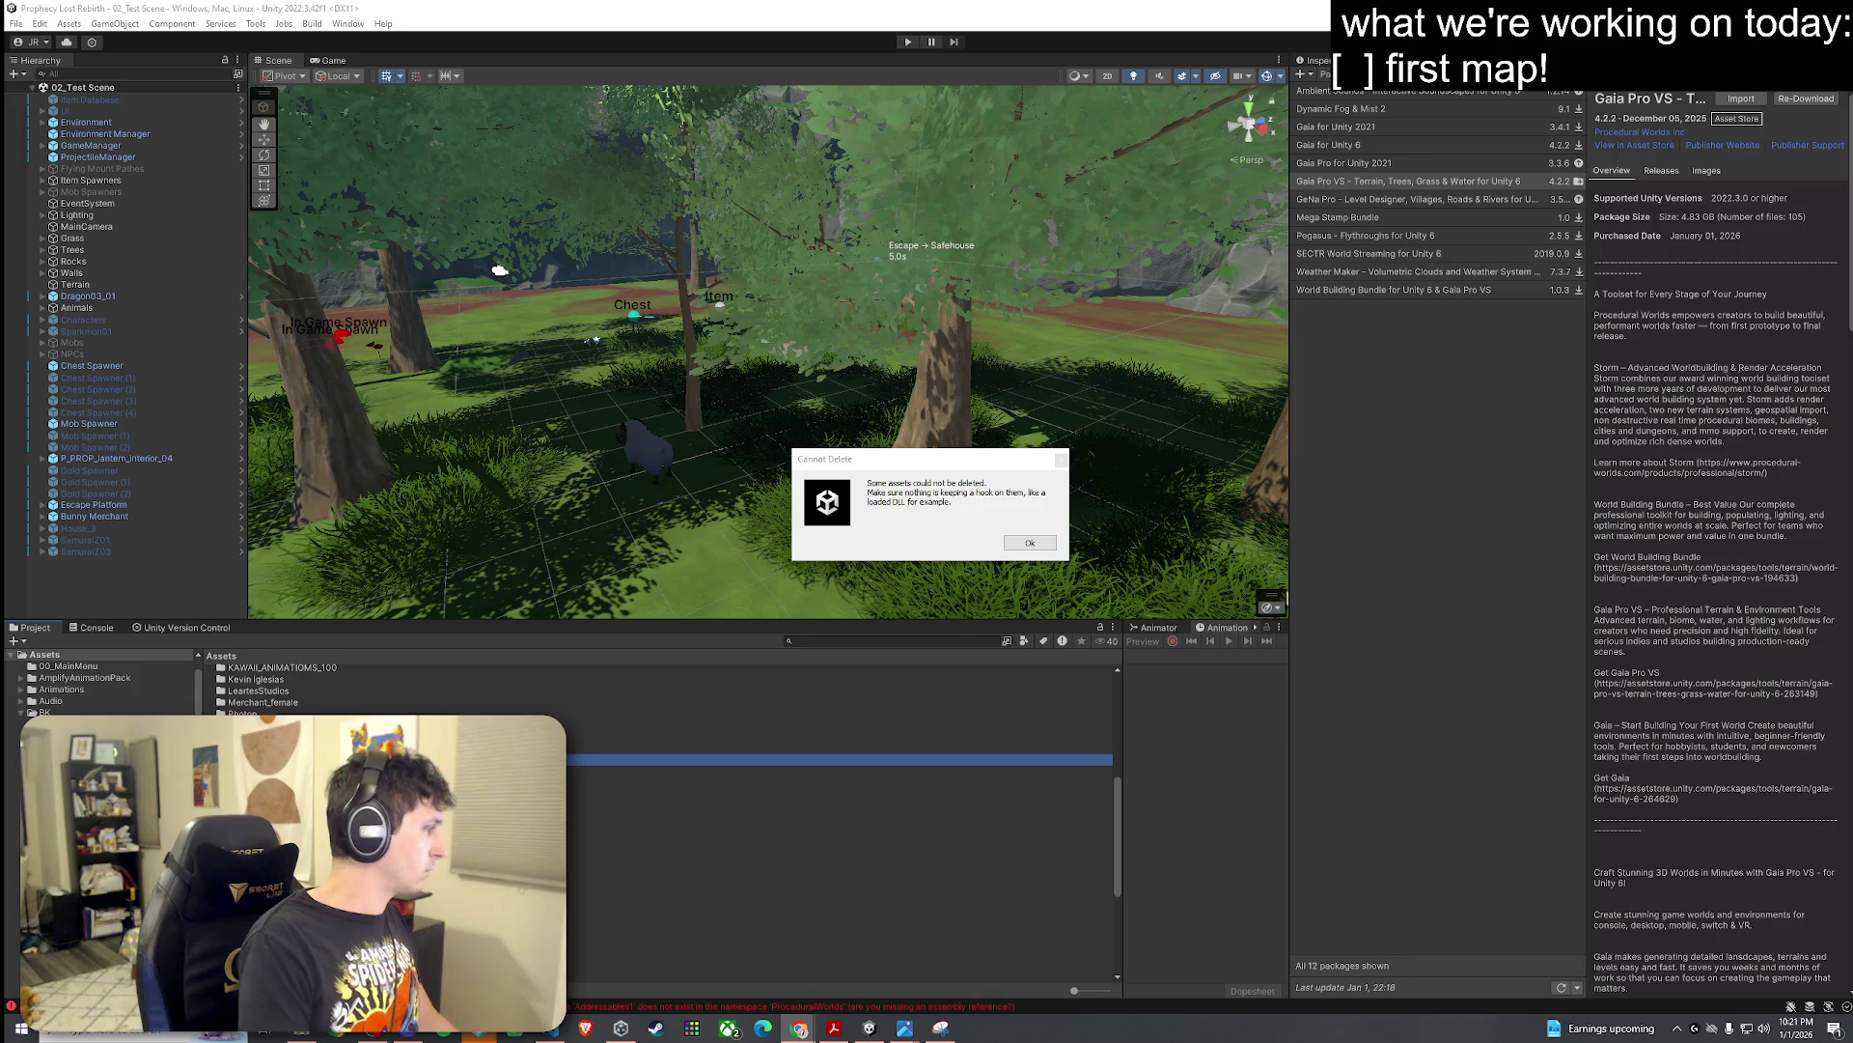
click(1030, 543)
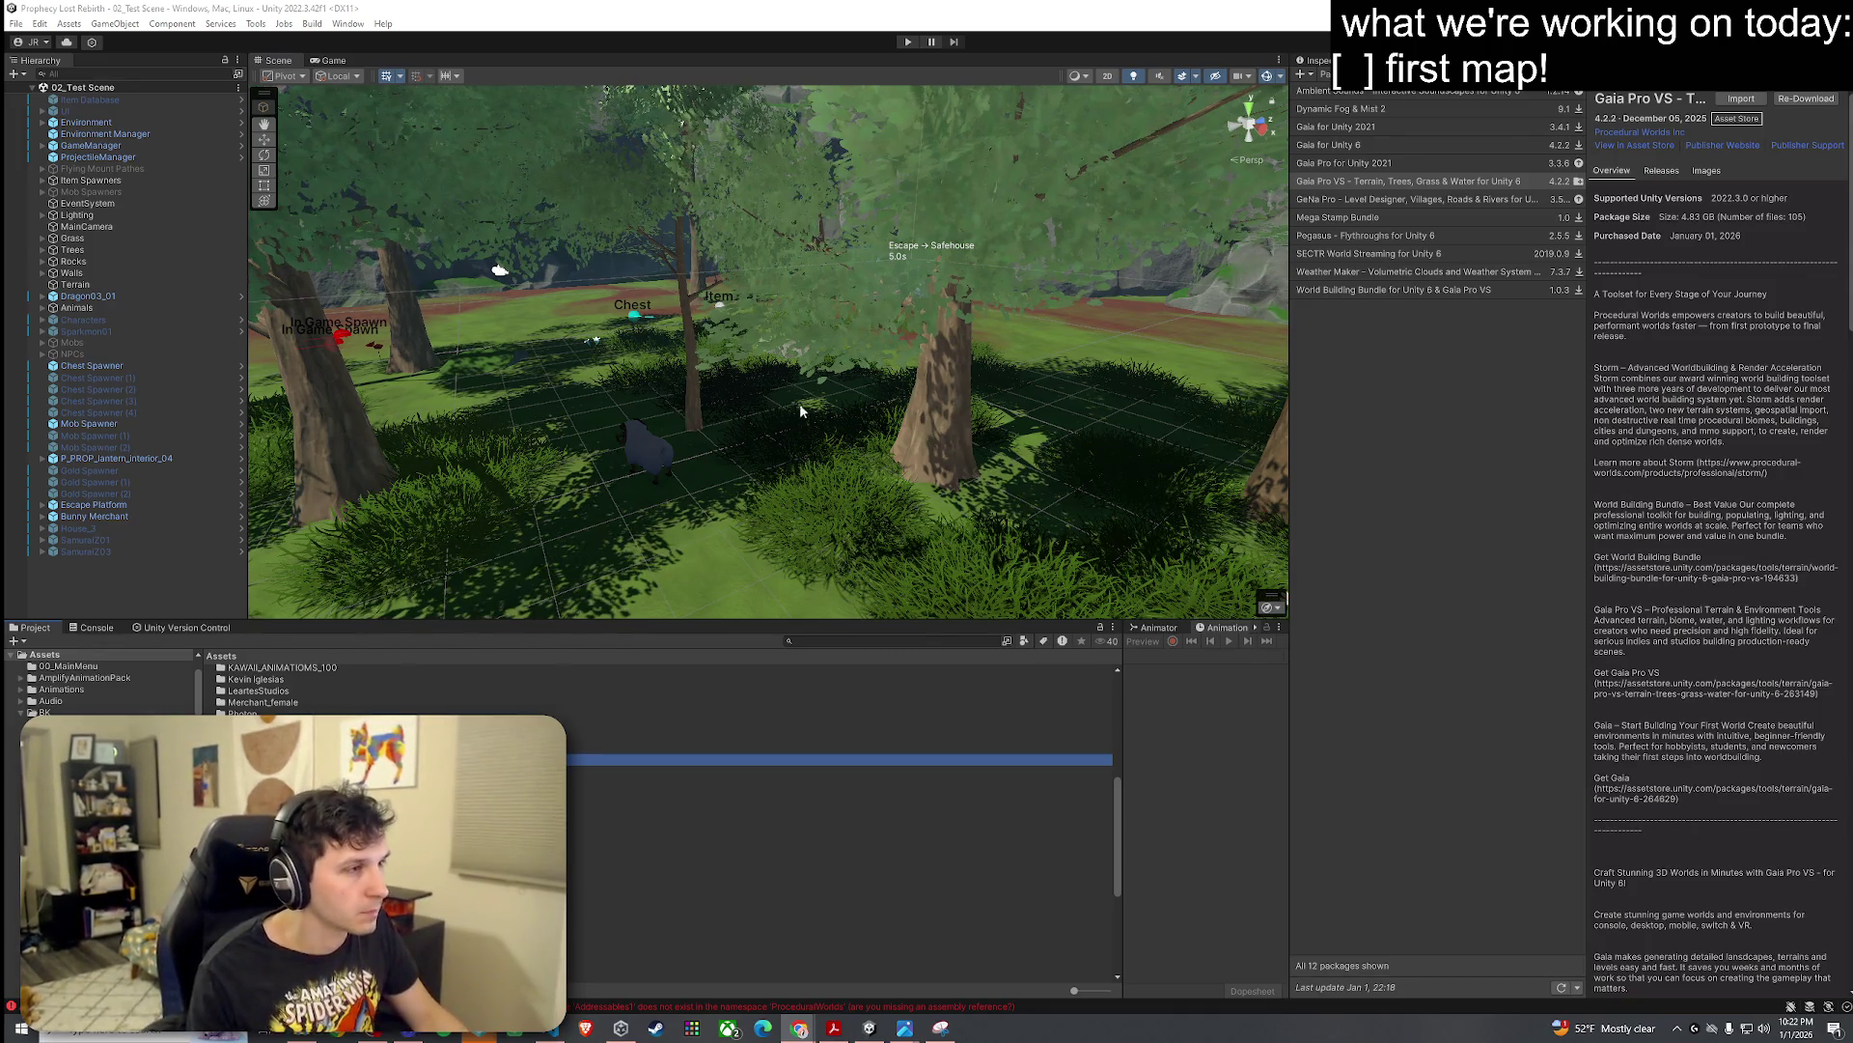
Step: Open the first Addressables CS0234 error's line in GaiaSessionManager.cs from the Console, then close it
scroll(801, 403, down, 10)
drag(789, 407, 491, 612)
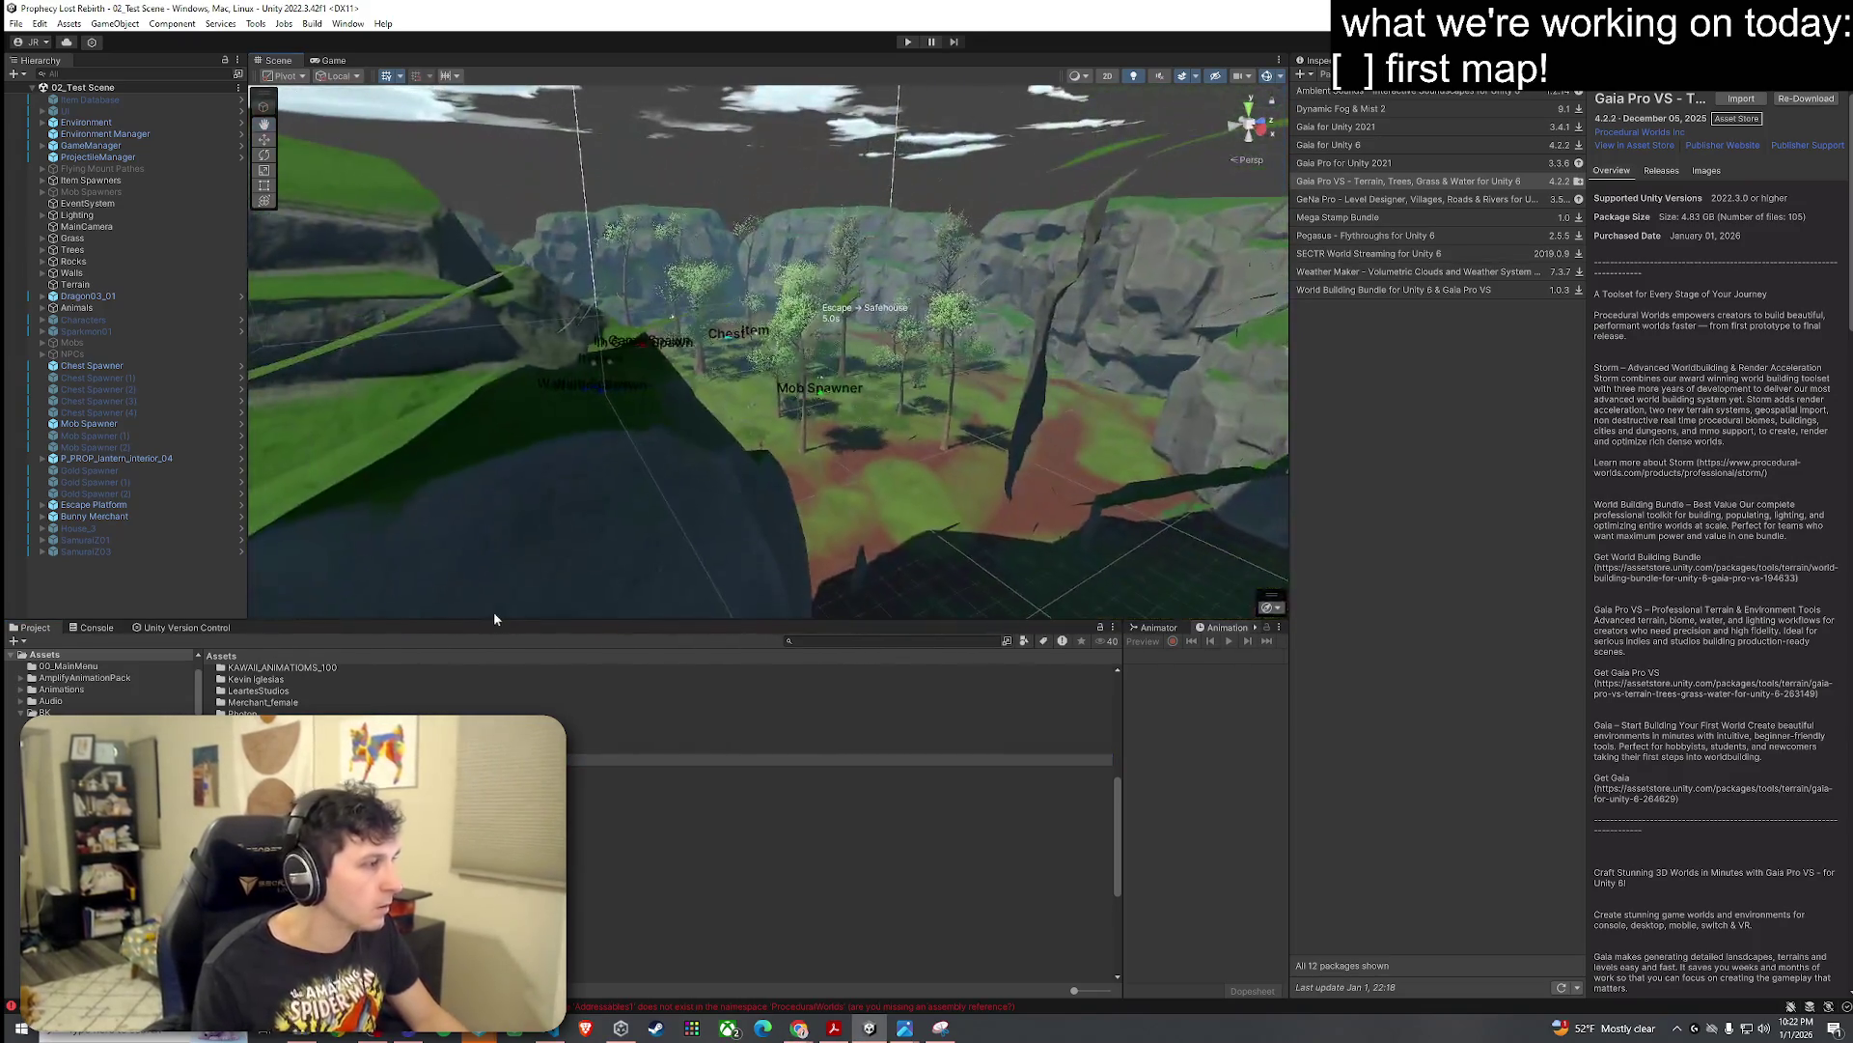
click(95, 628)
click(263, 674)
double_click(263, 676)
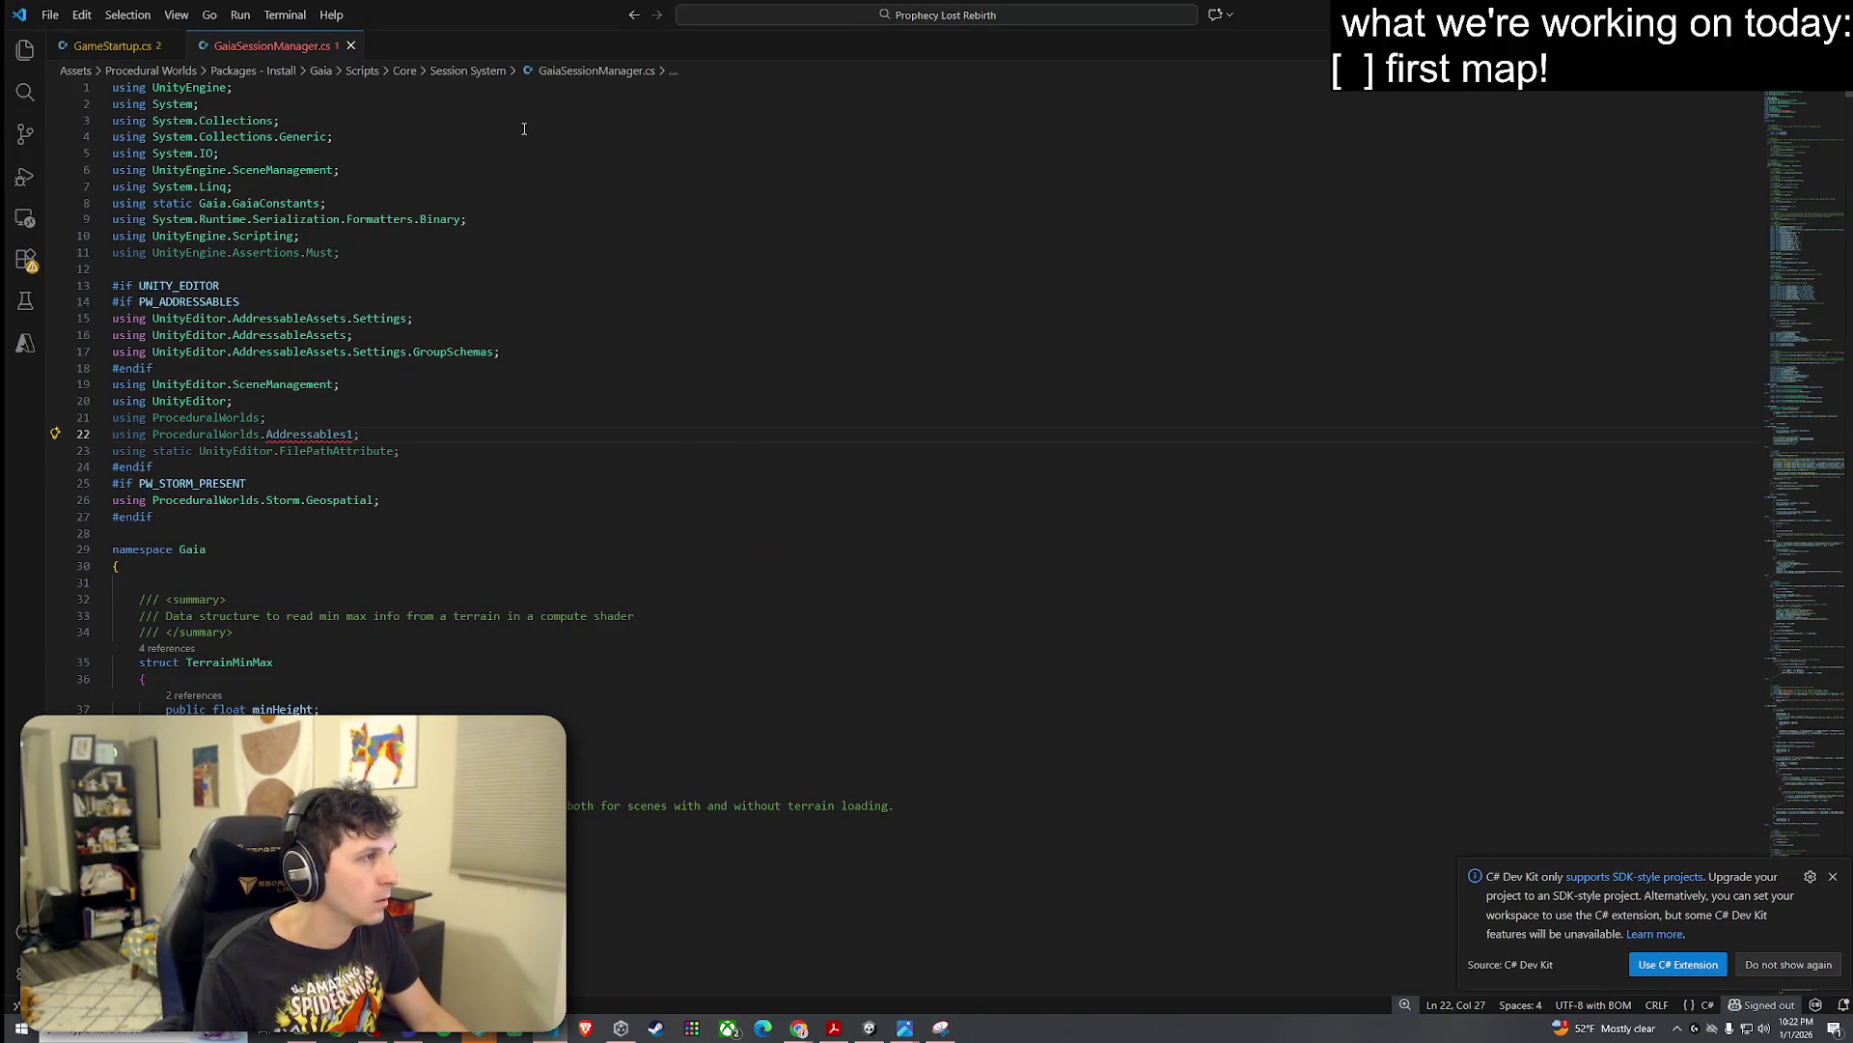
click(351, 45)
key(alt+Tab)
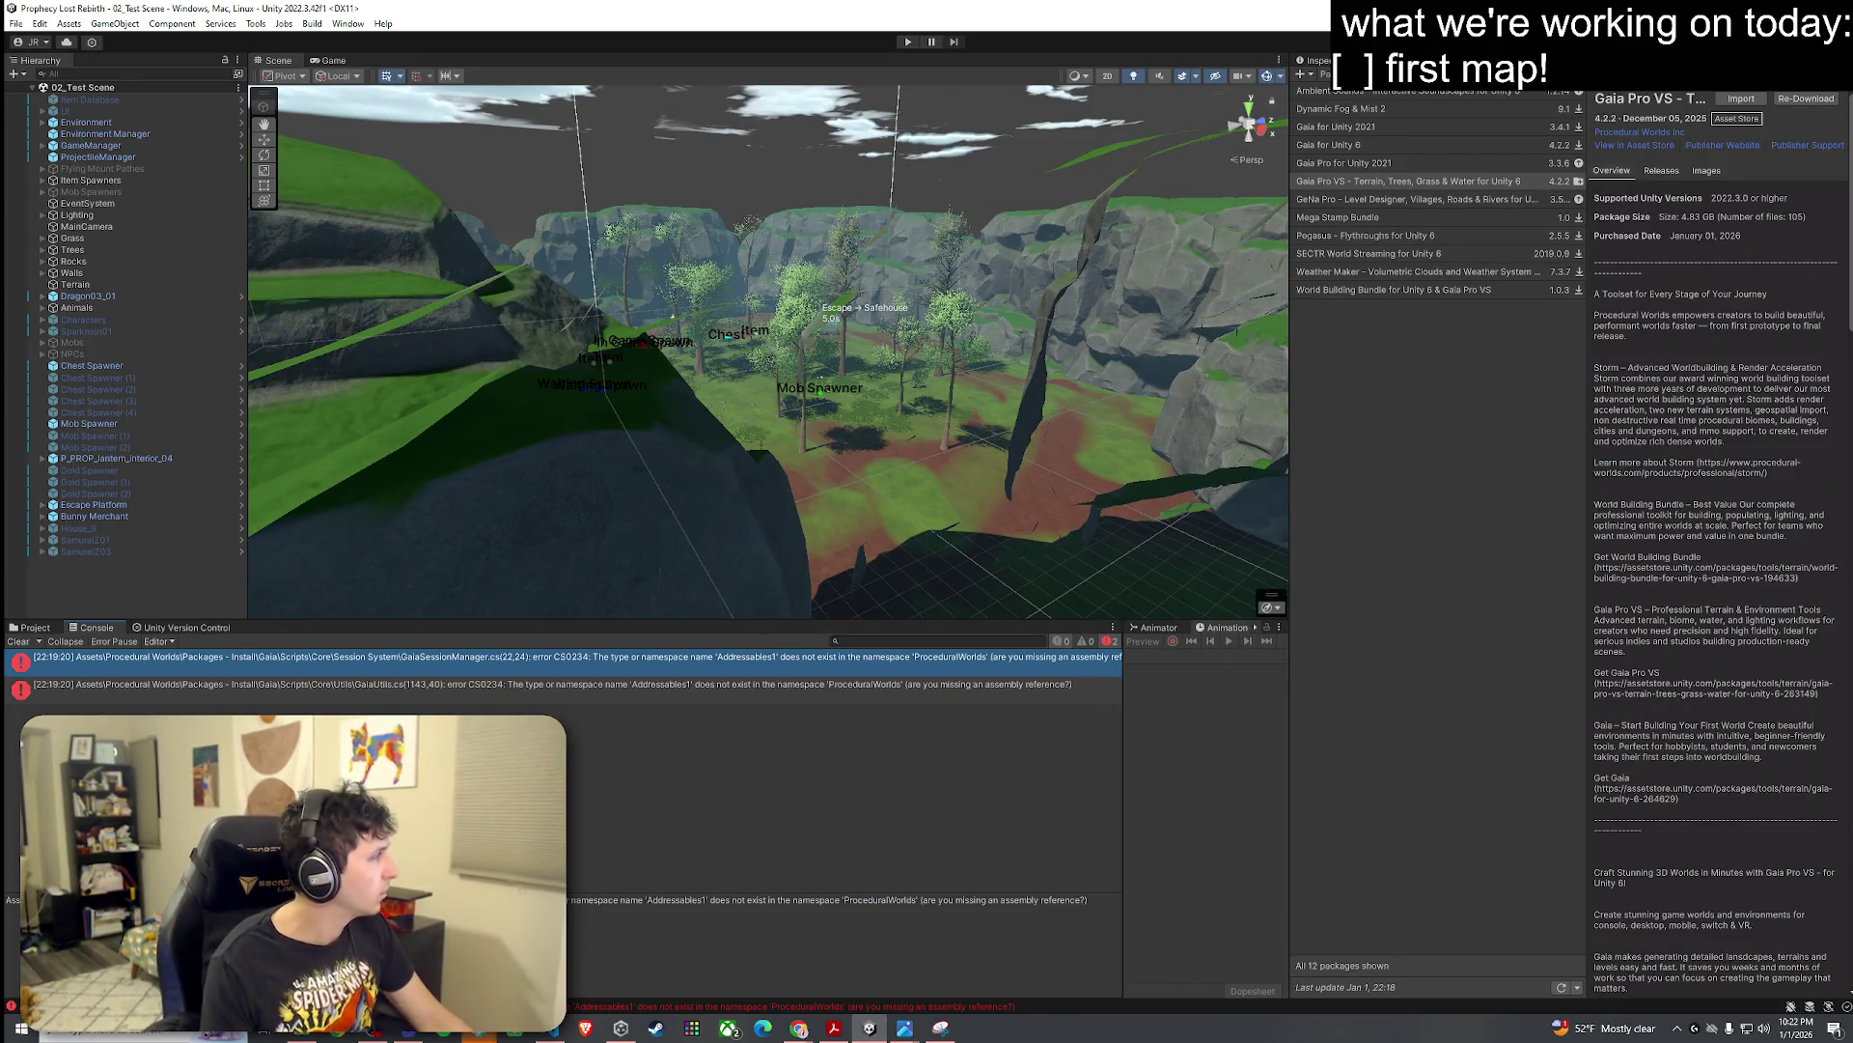
Step: Save the test scene with File > Save and minimize Unity to reveal the browser
key(alt+Tab)
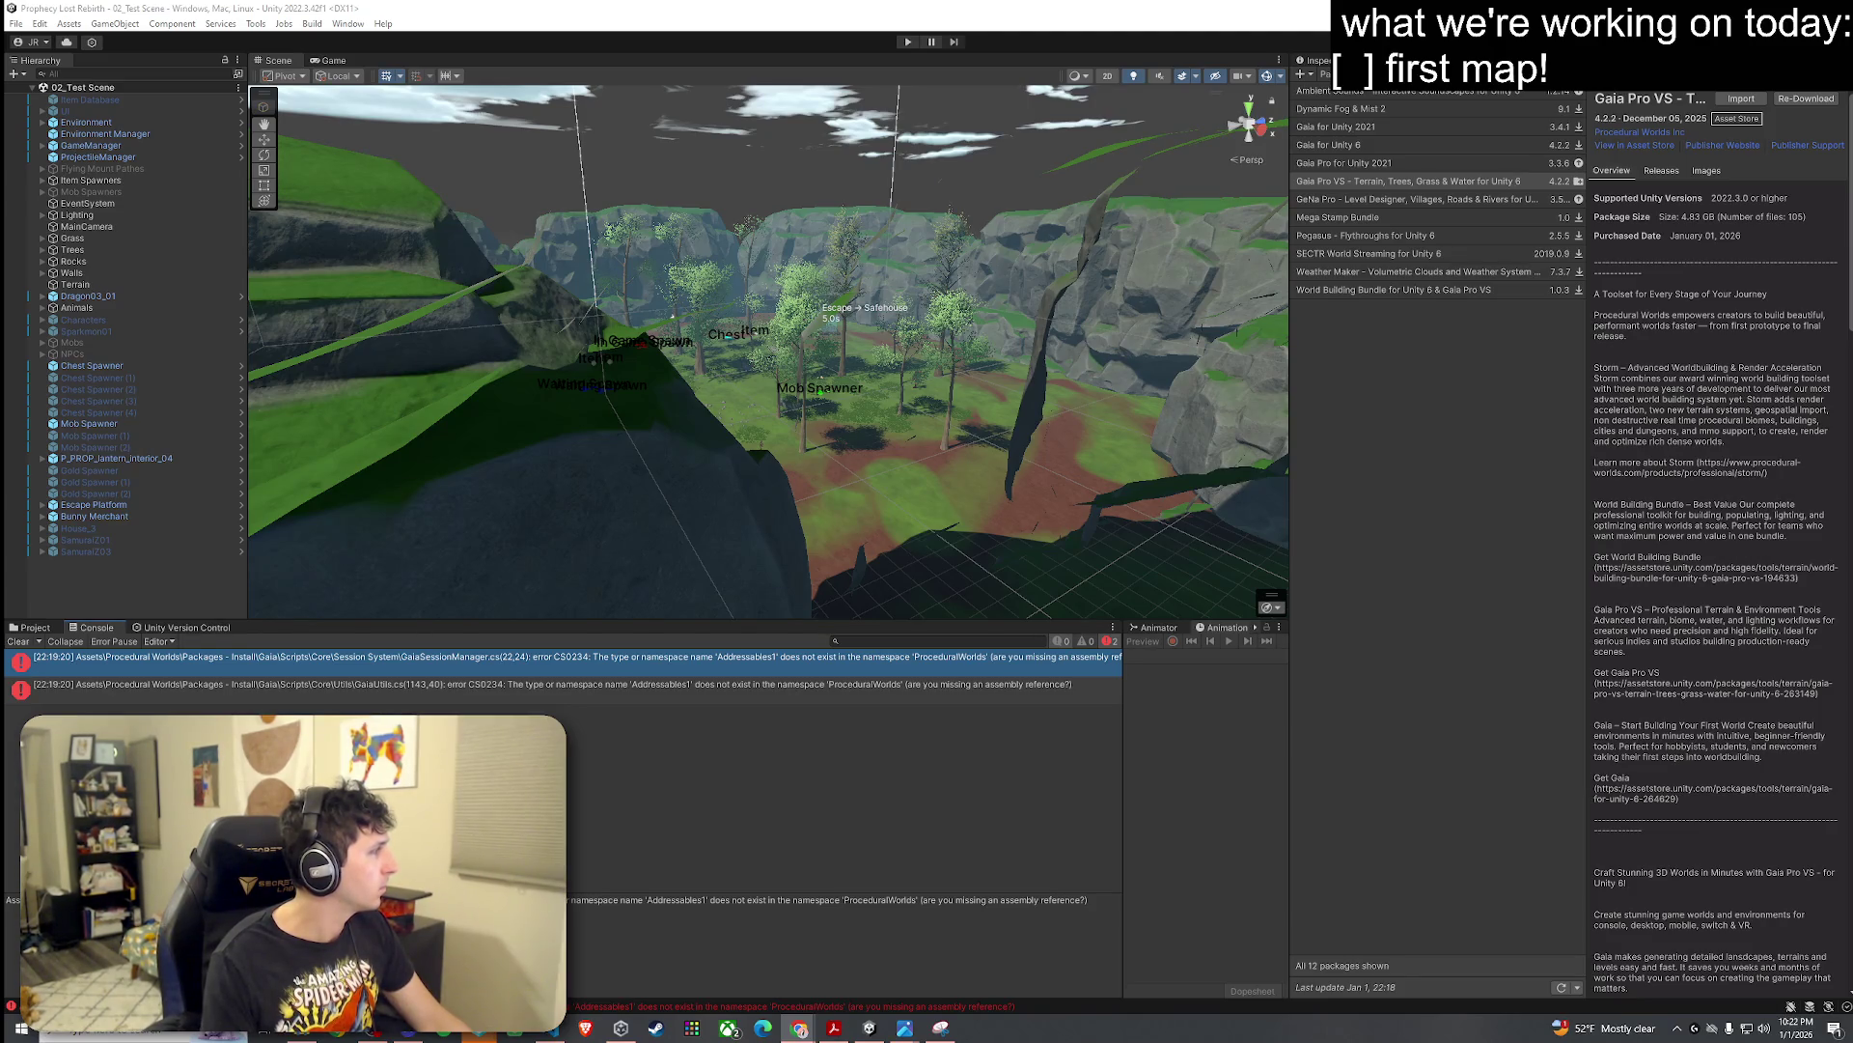
click(108, 8)
click(16, 23)
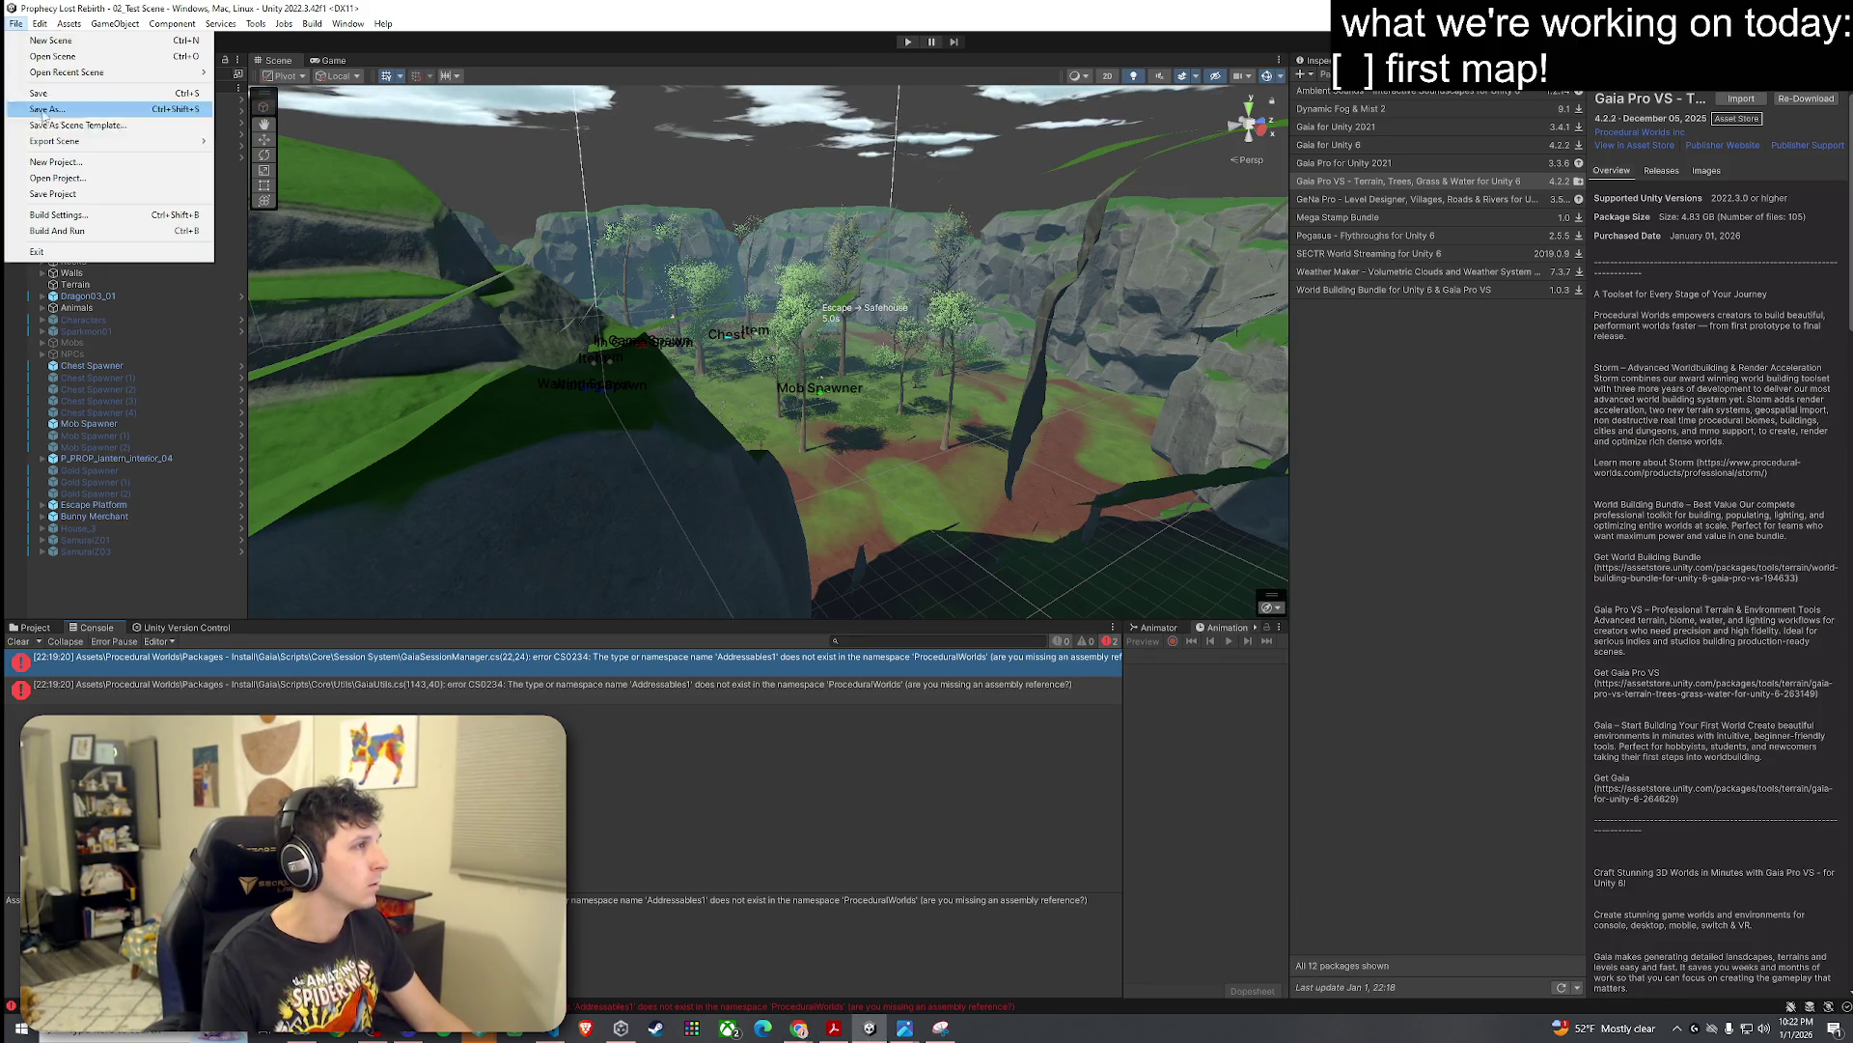
click(28, 96)
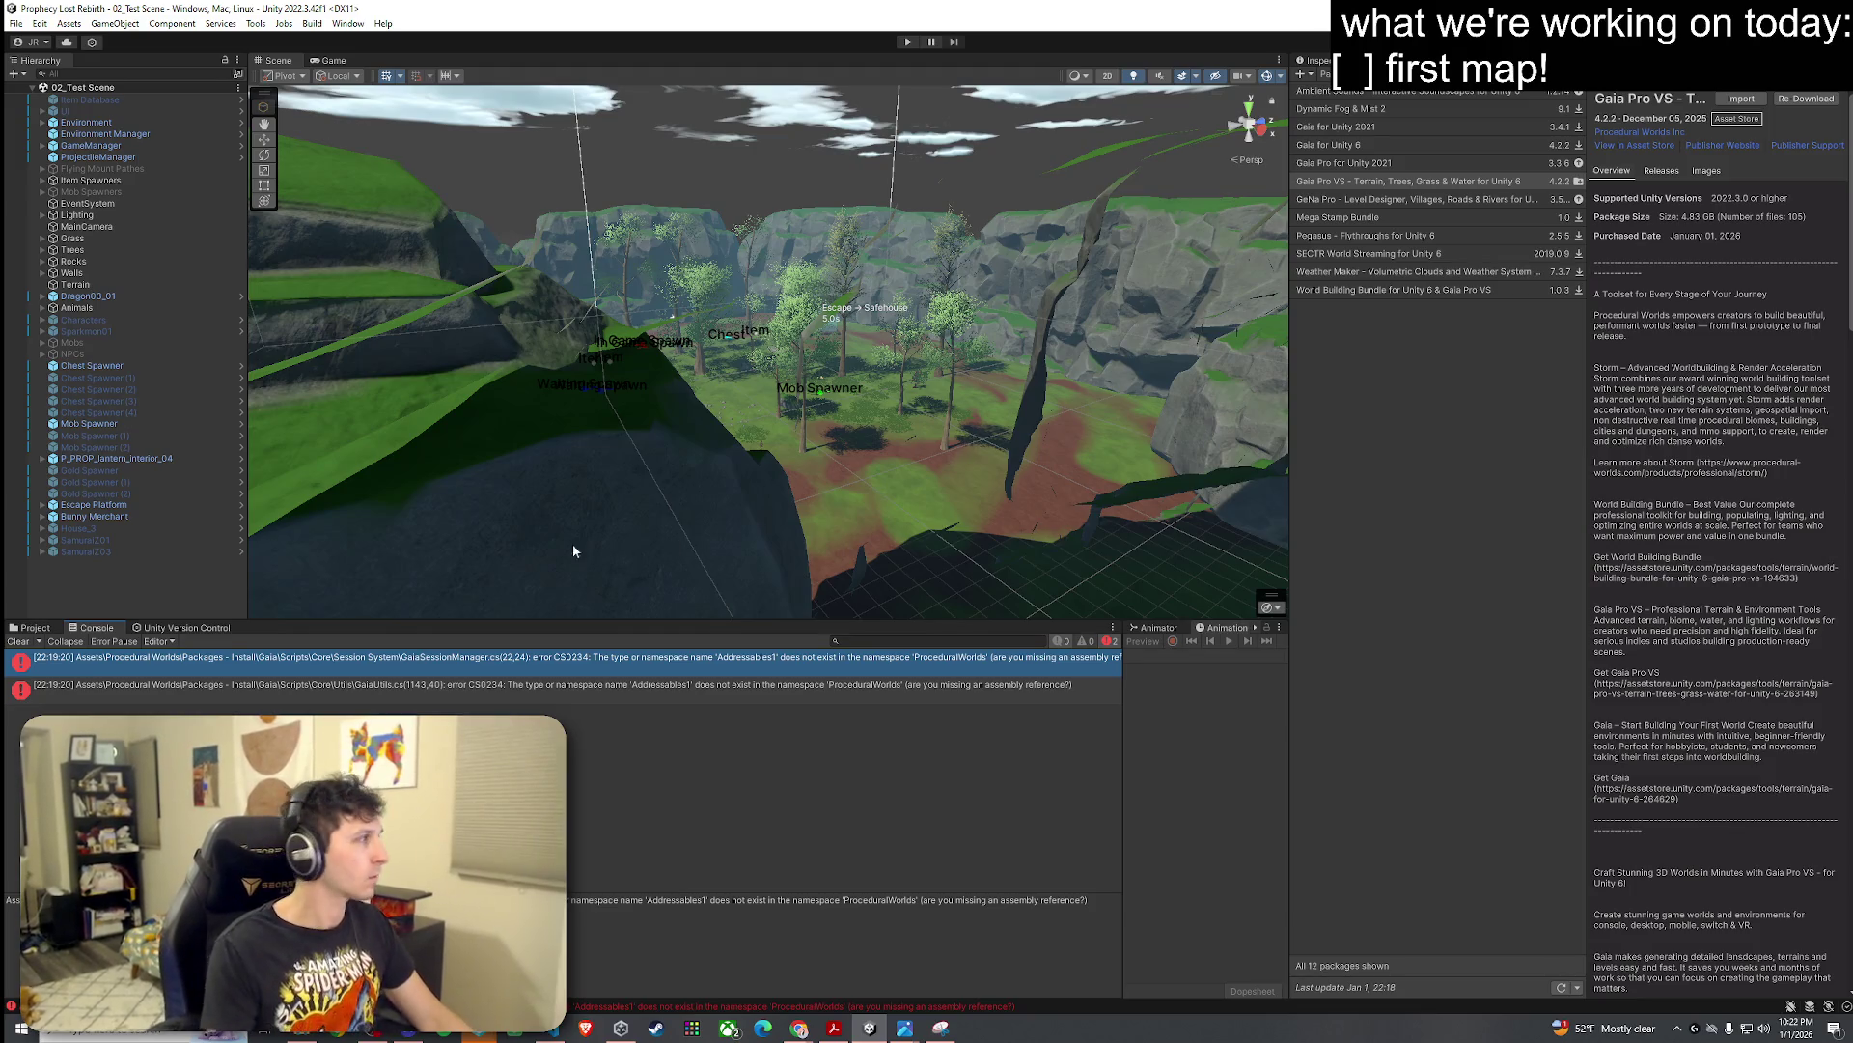
click(1832, 8)
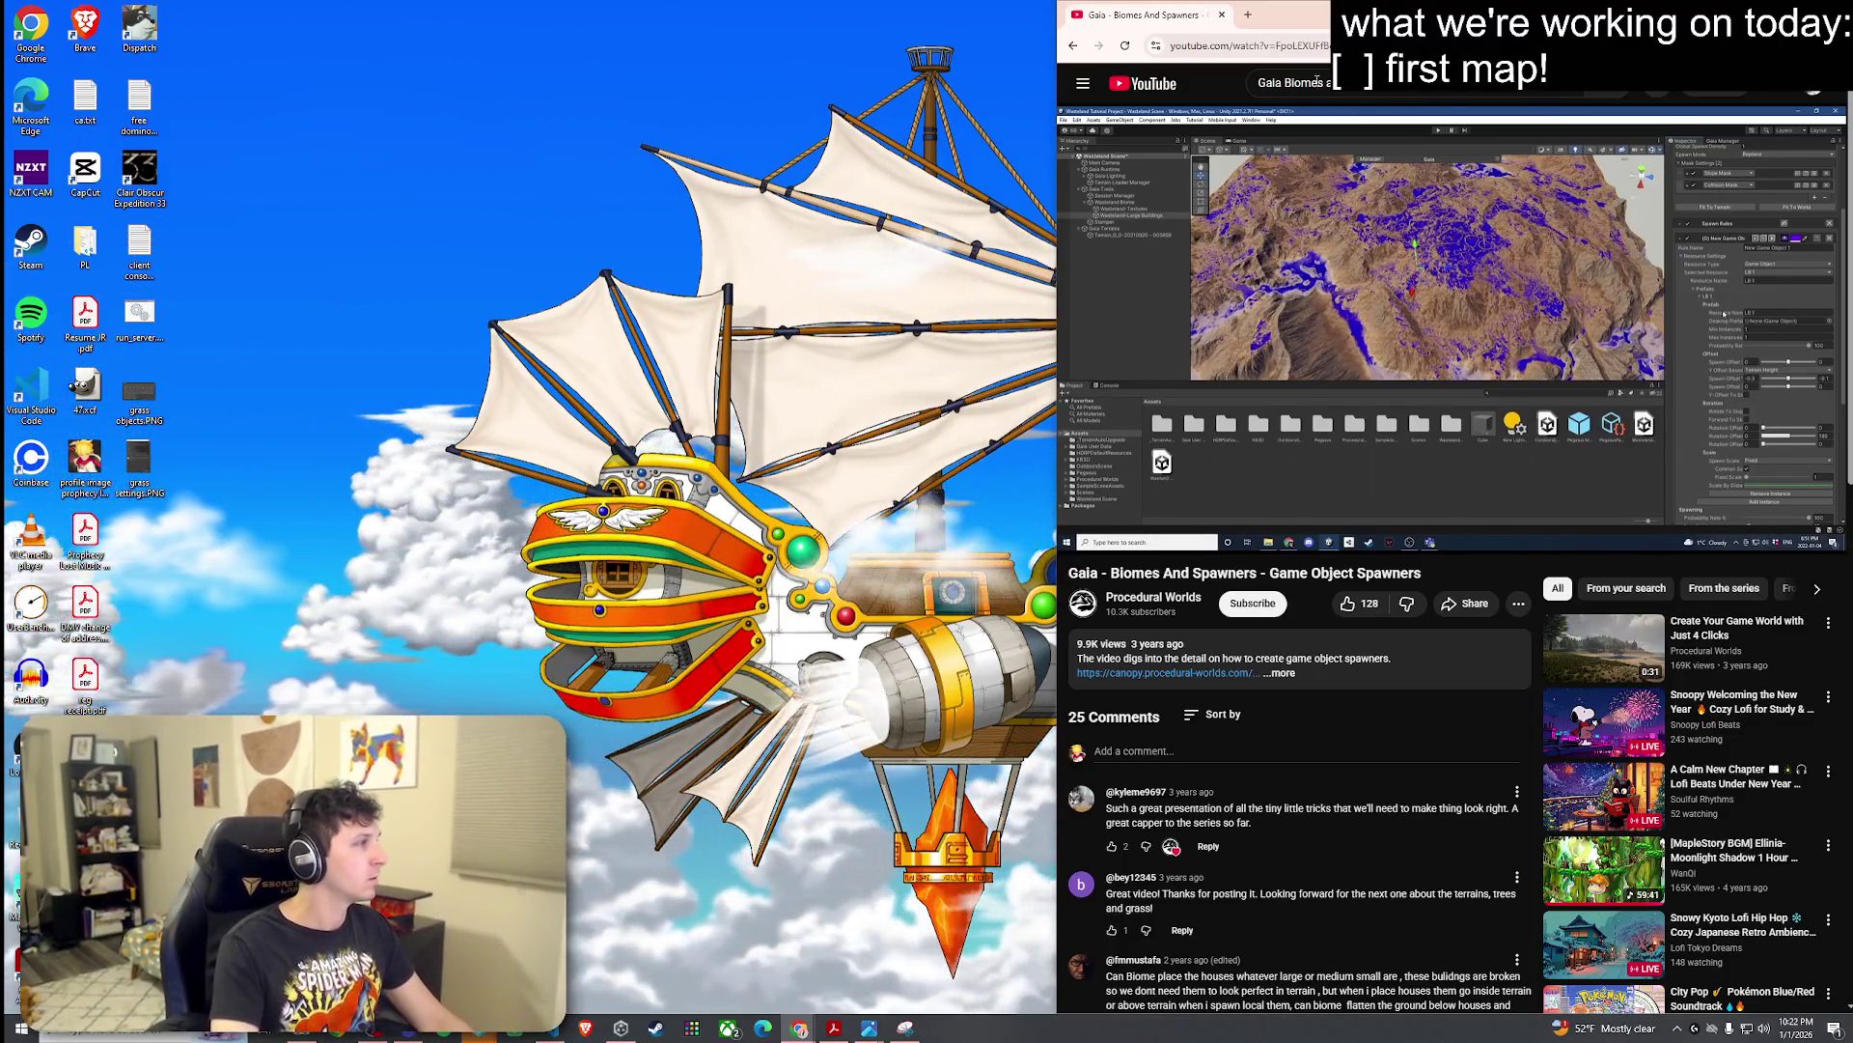
Step: Maximize the browser window showing the Gaia Biomes and Spawners tutorial
key(super+Left)
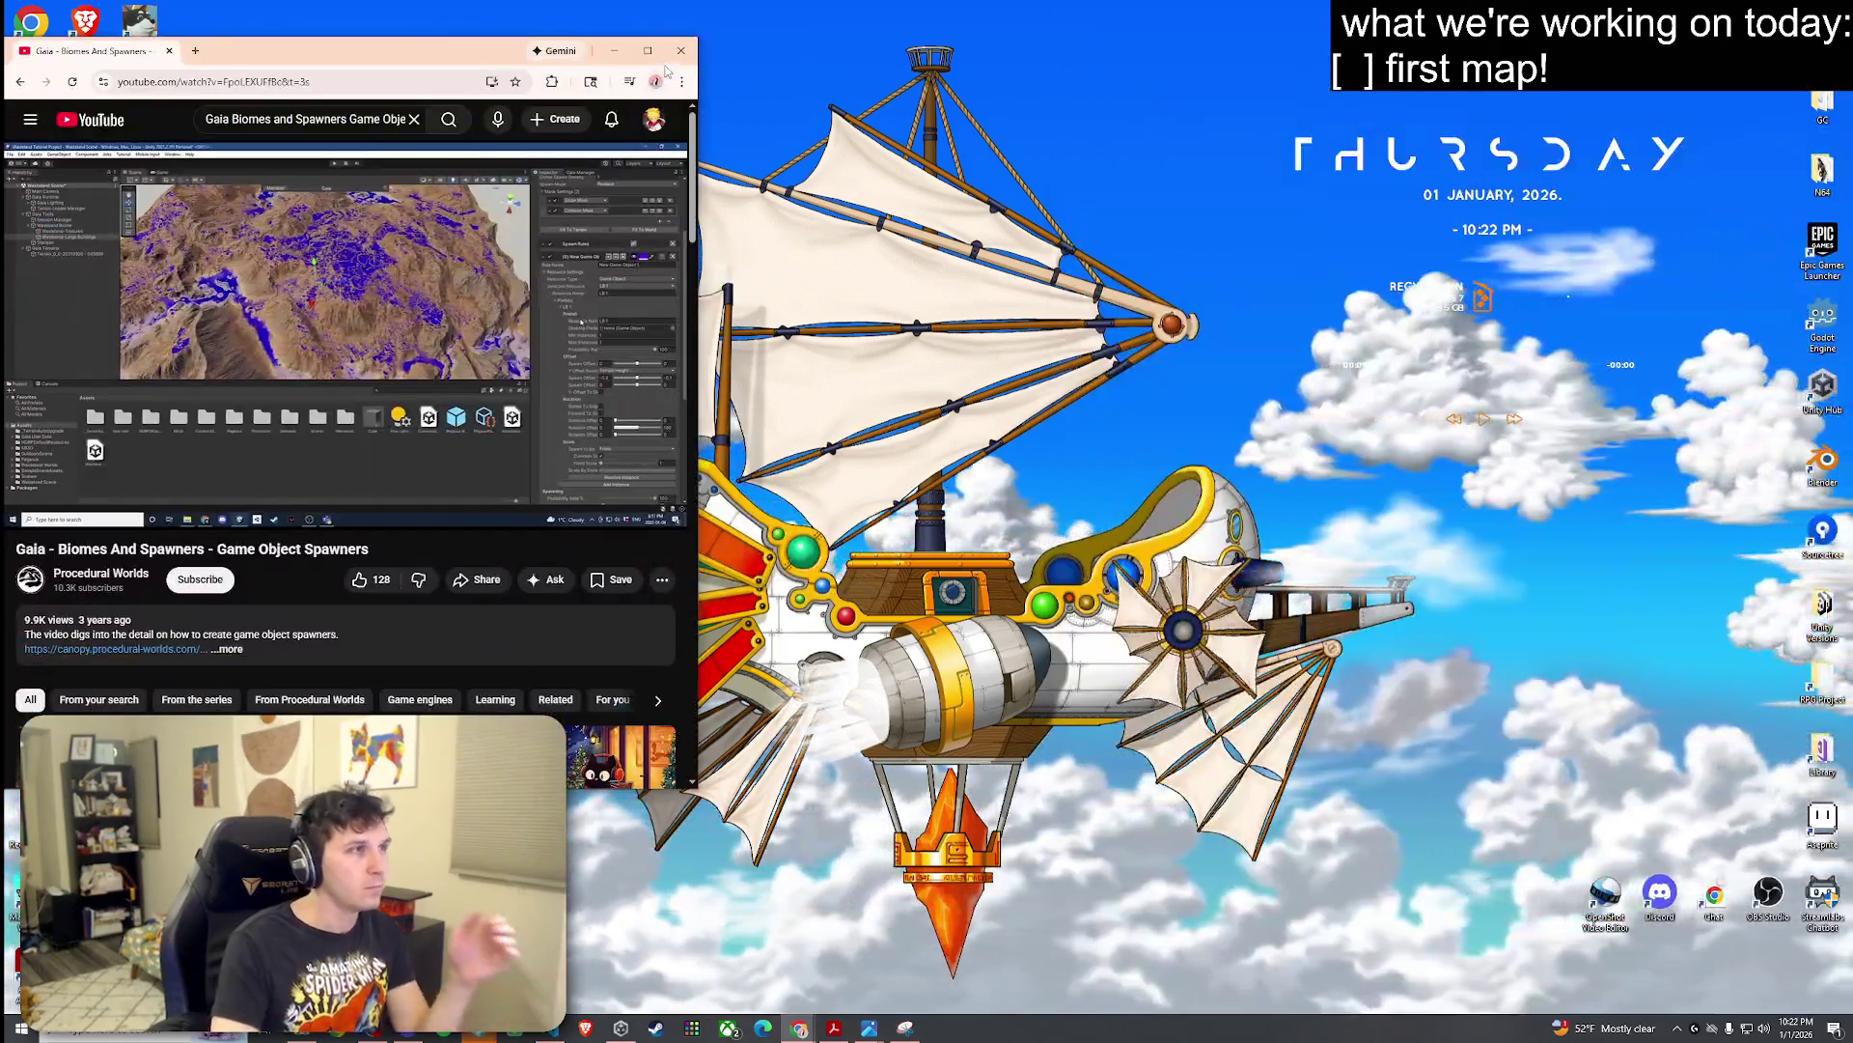
key(super+Up)
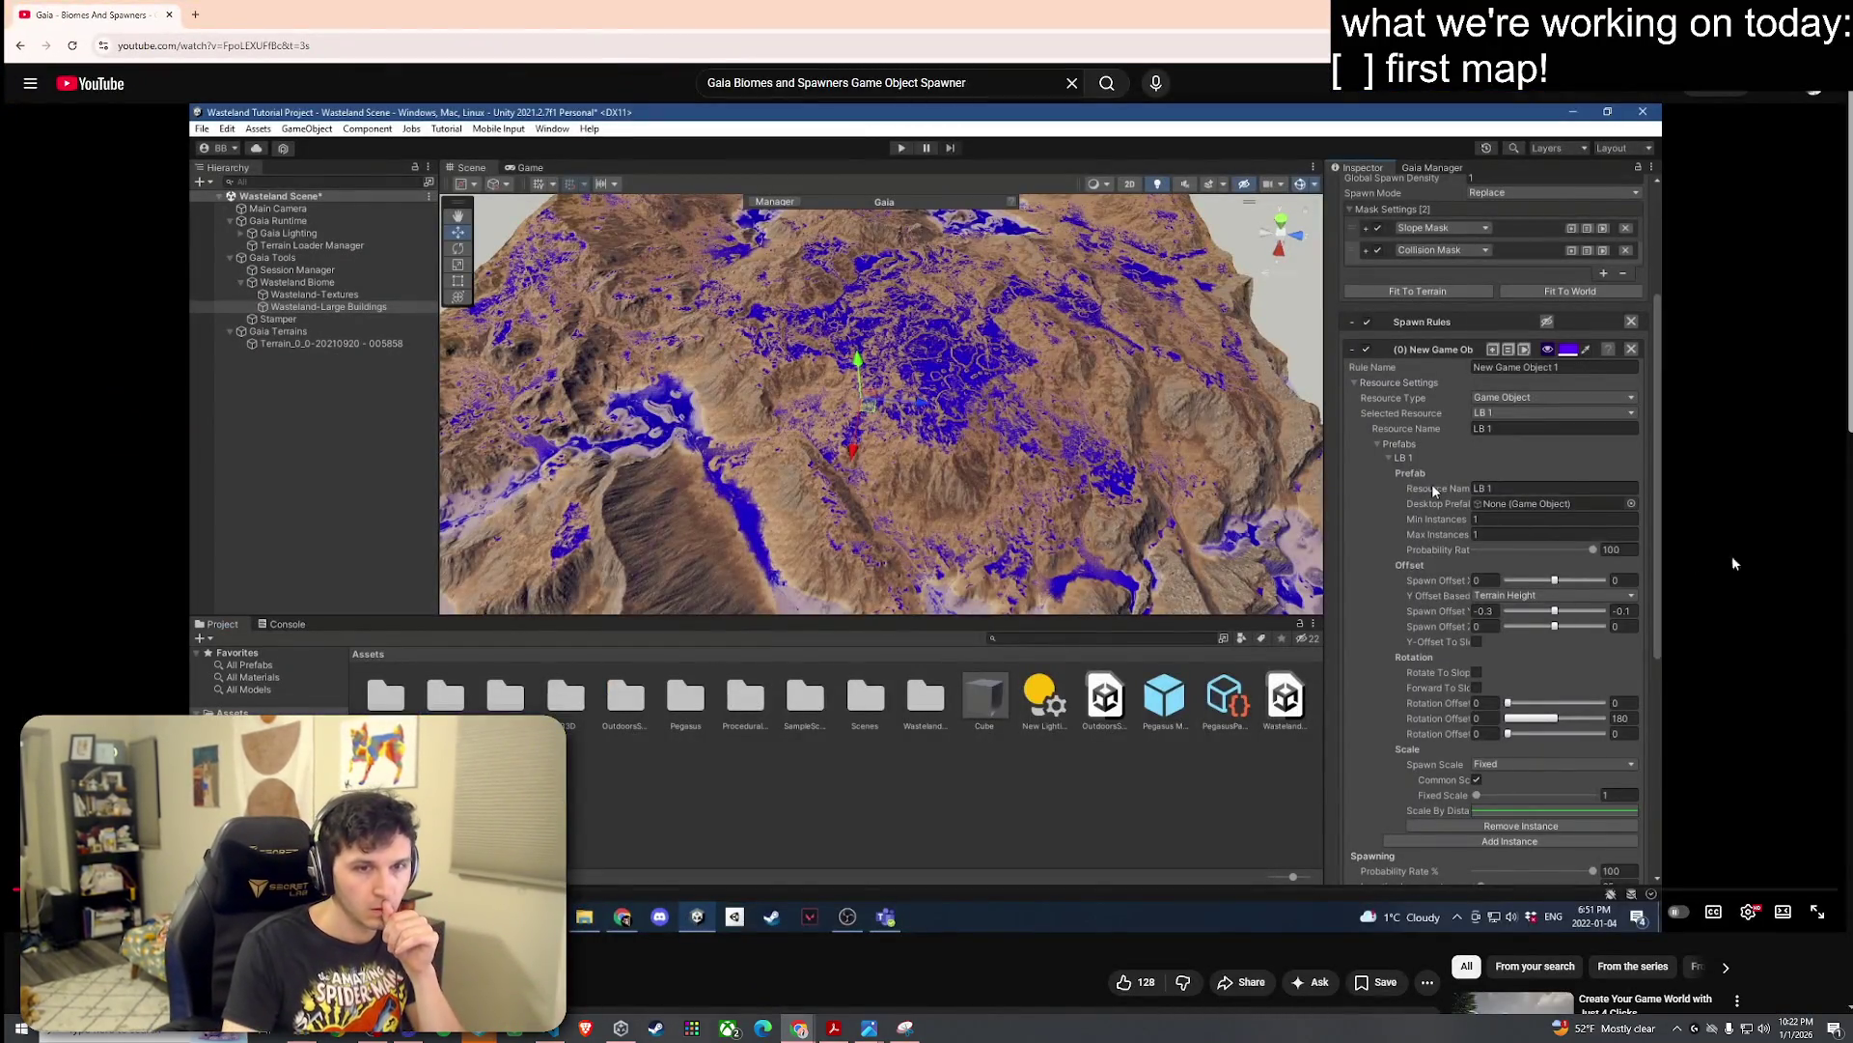
scroll(965, 608, down, 5)
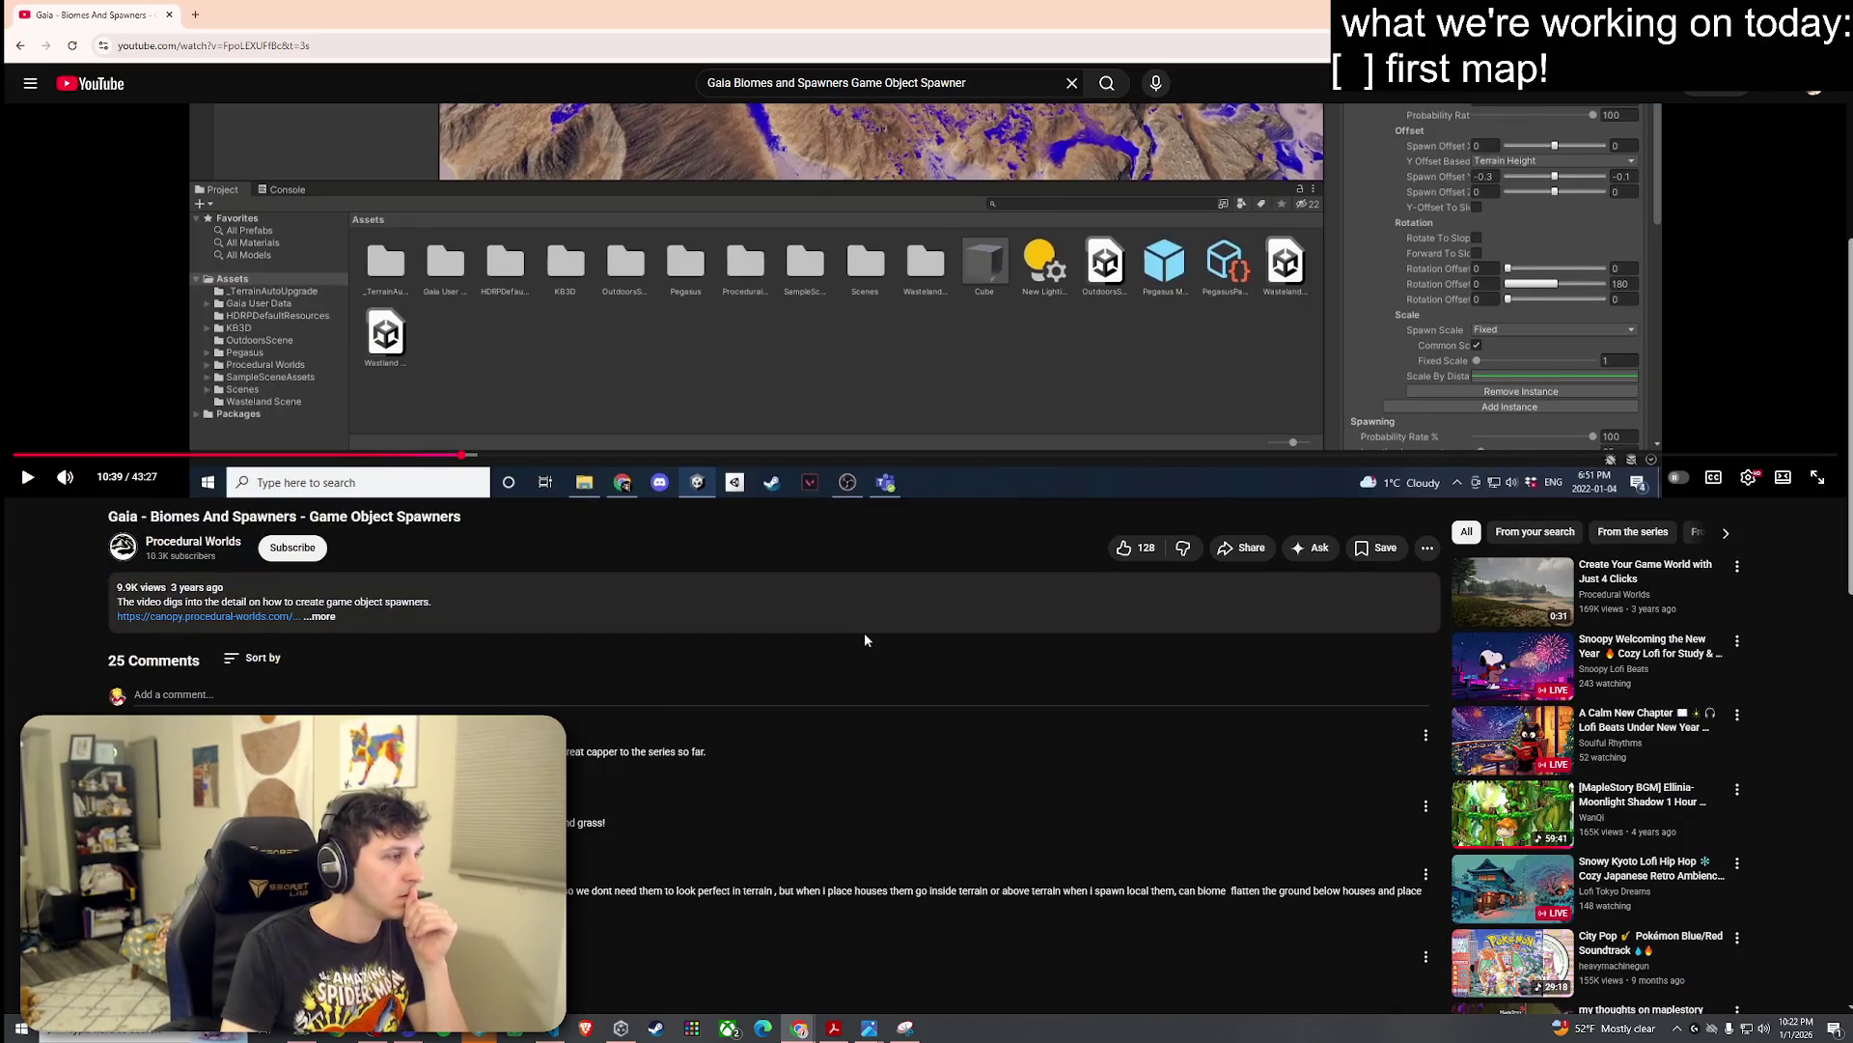
scroll(860, 647, up, 5)
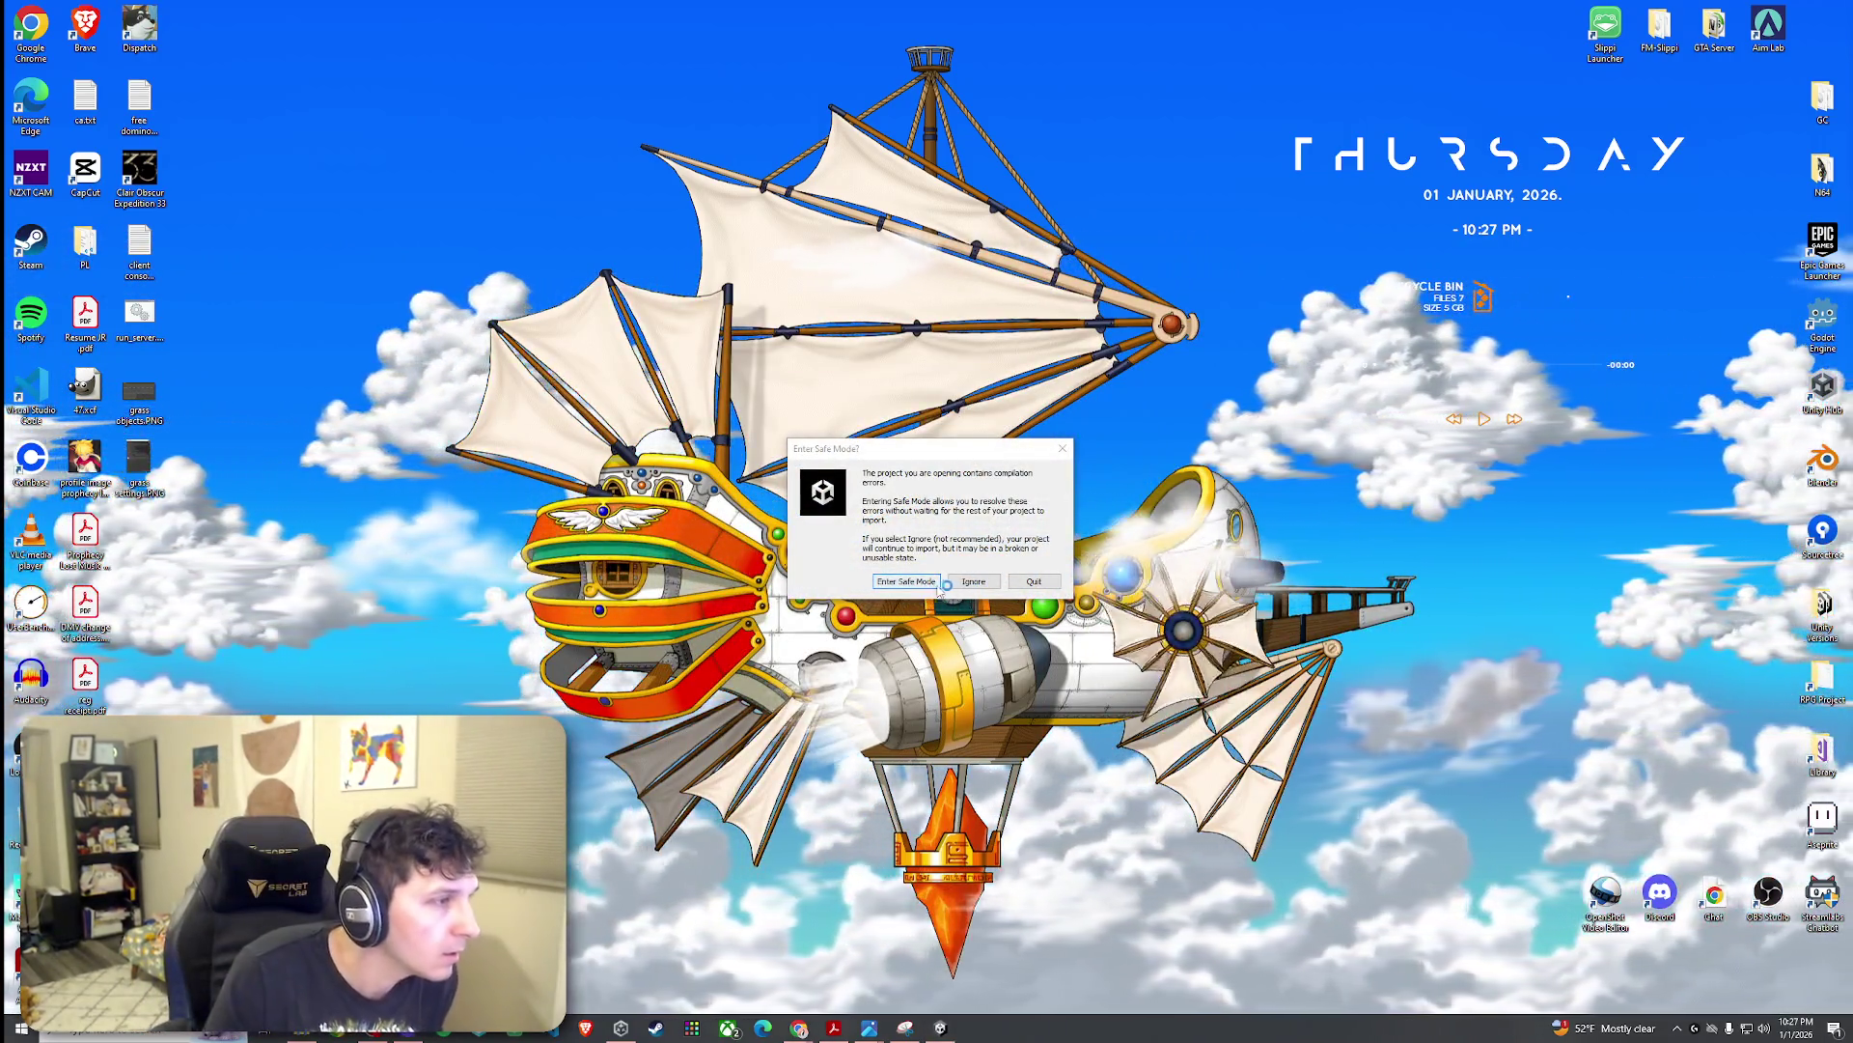
Step: Decline Safe Mode and keep opening the project despite compilation errors
click(934, 582)
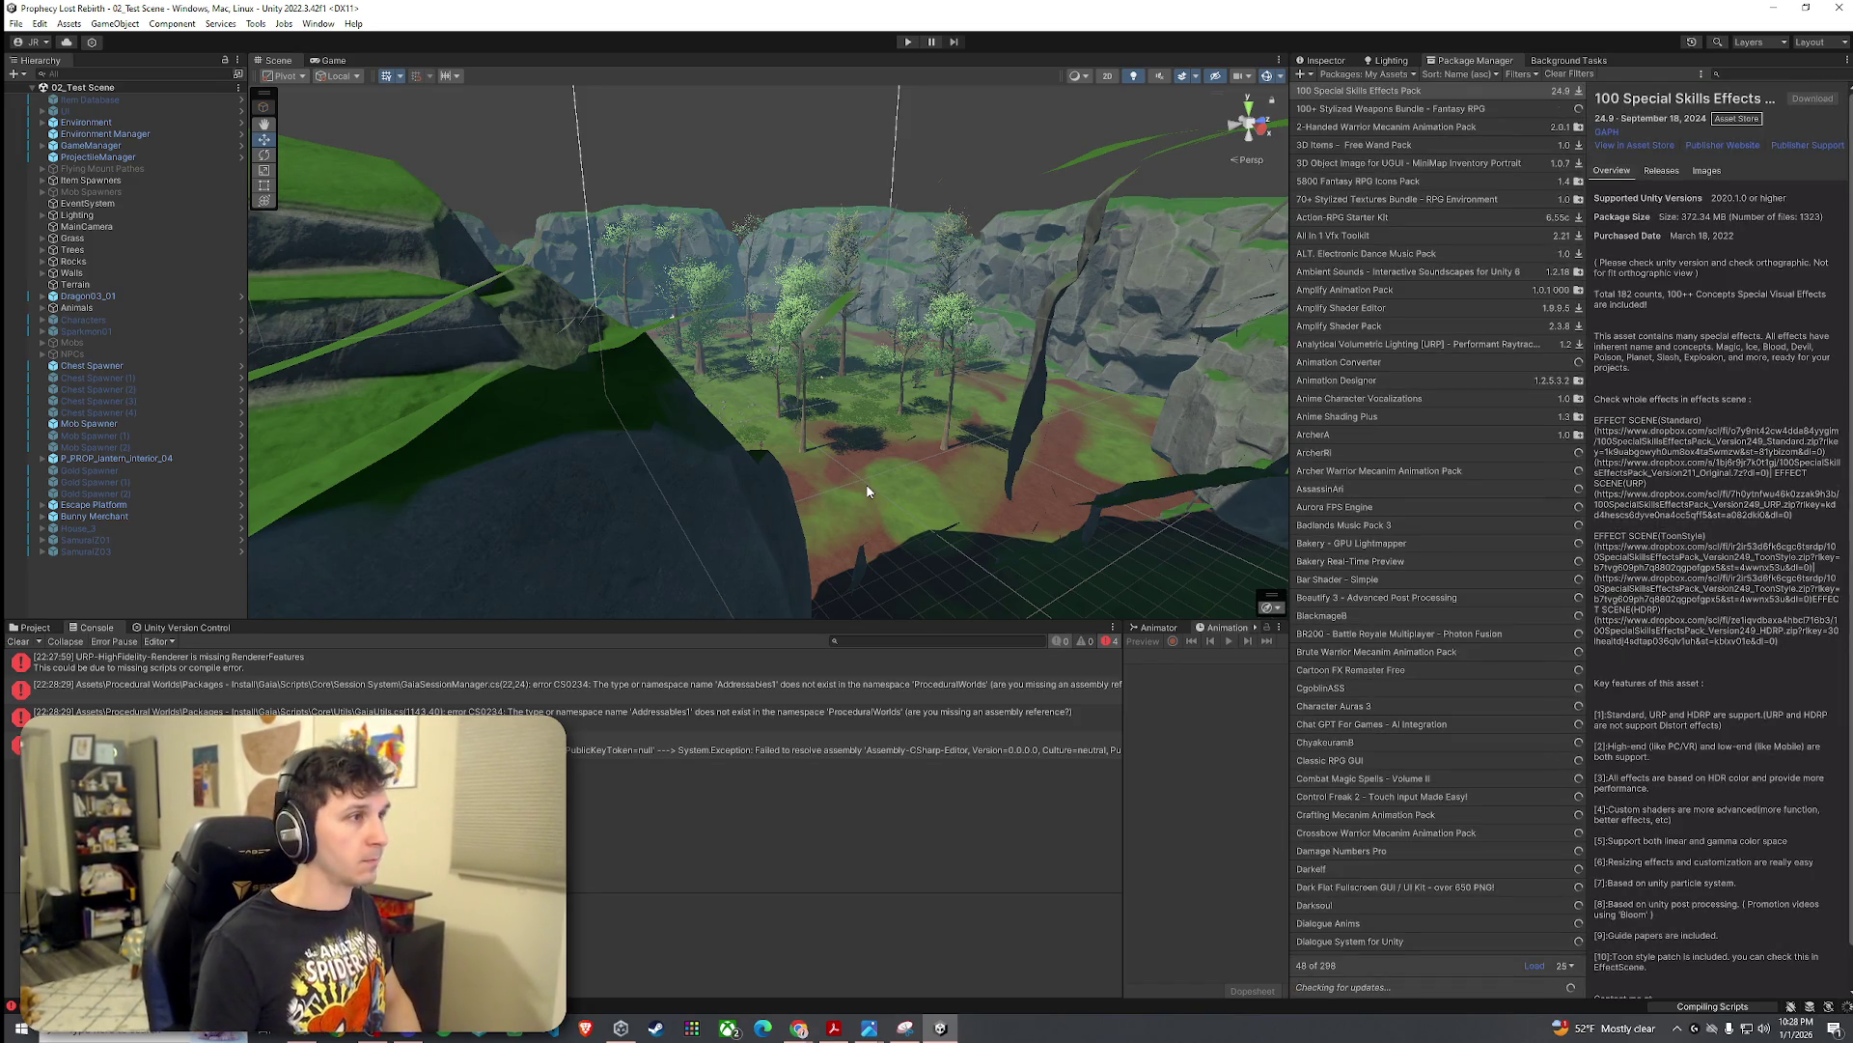
Step: Clear the Console, delete Assets/Procedural Worlds, confirm, and dismiss the Cannot Delete warning
click(22, 641)
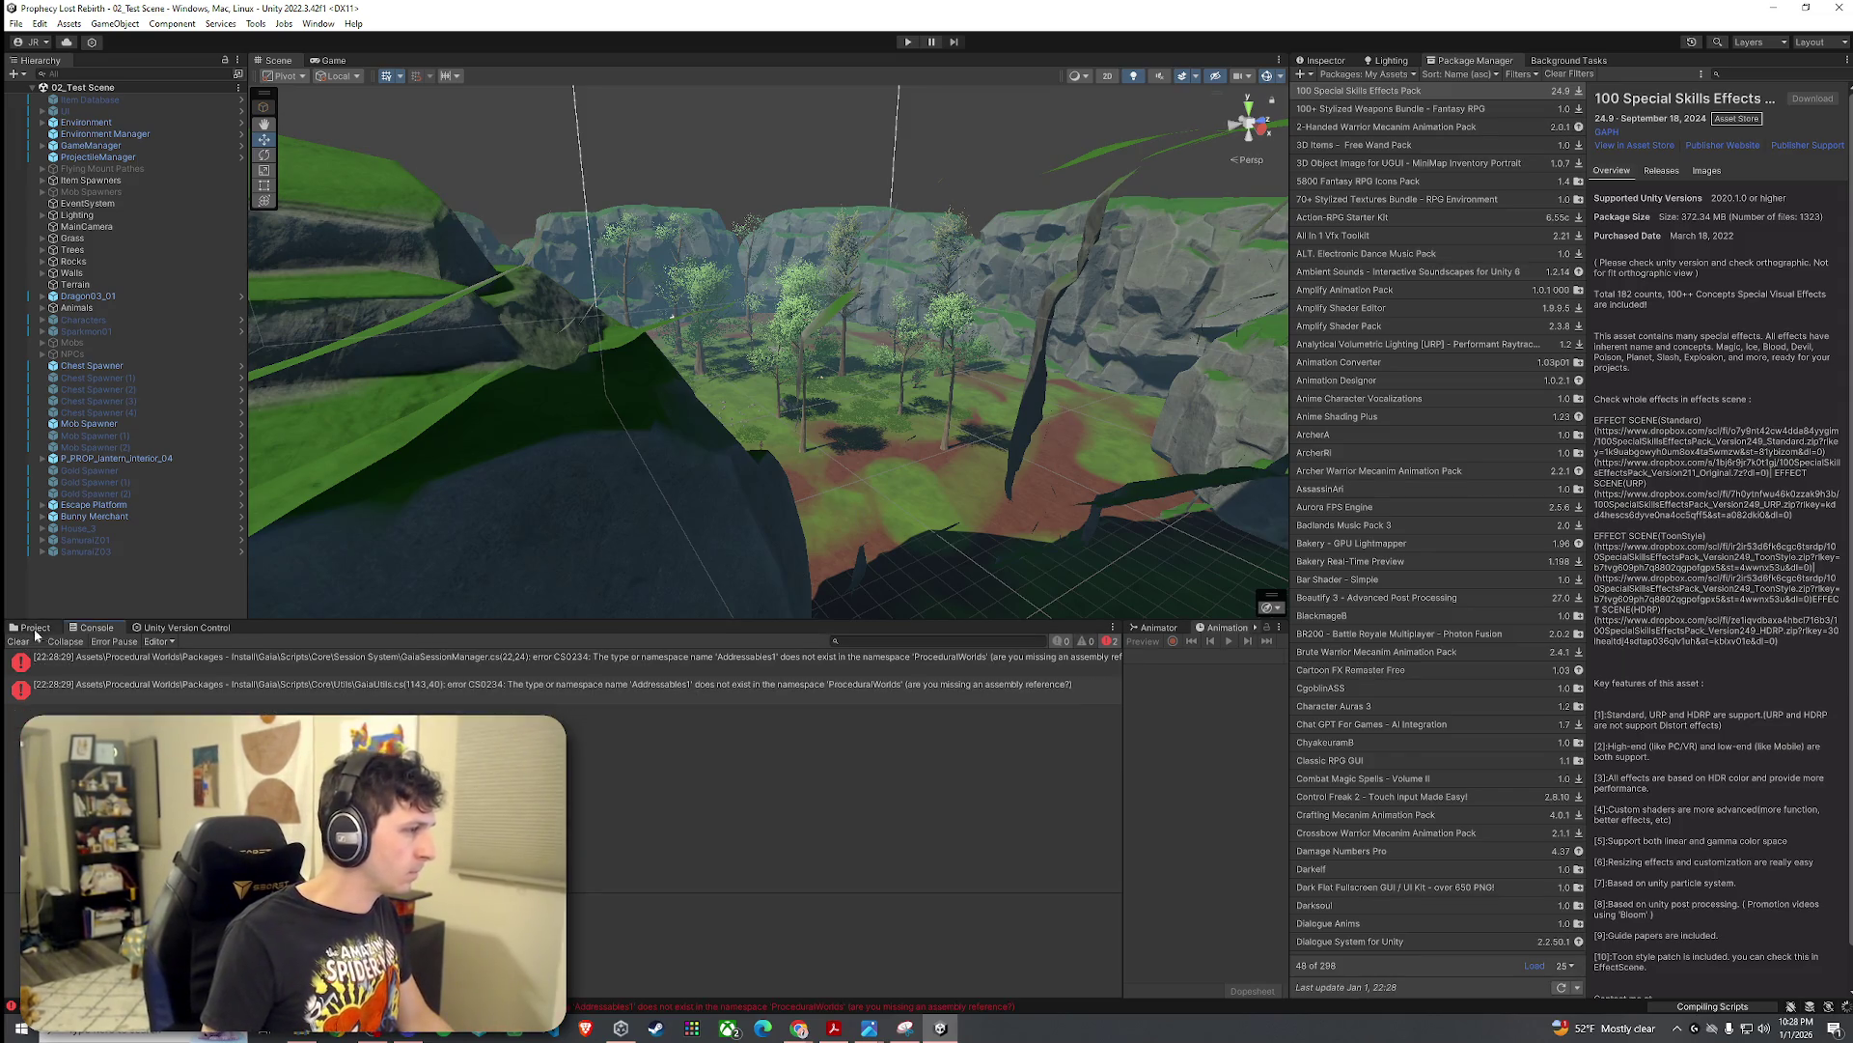
click(34, 629)
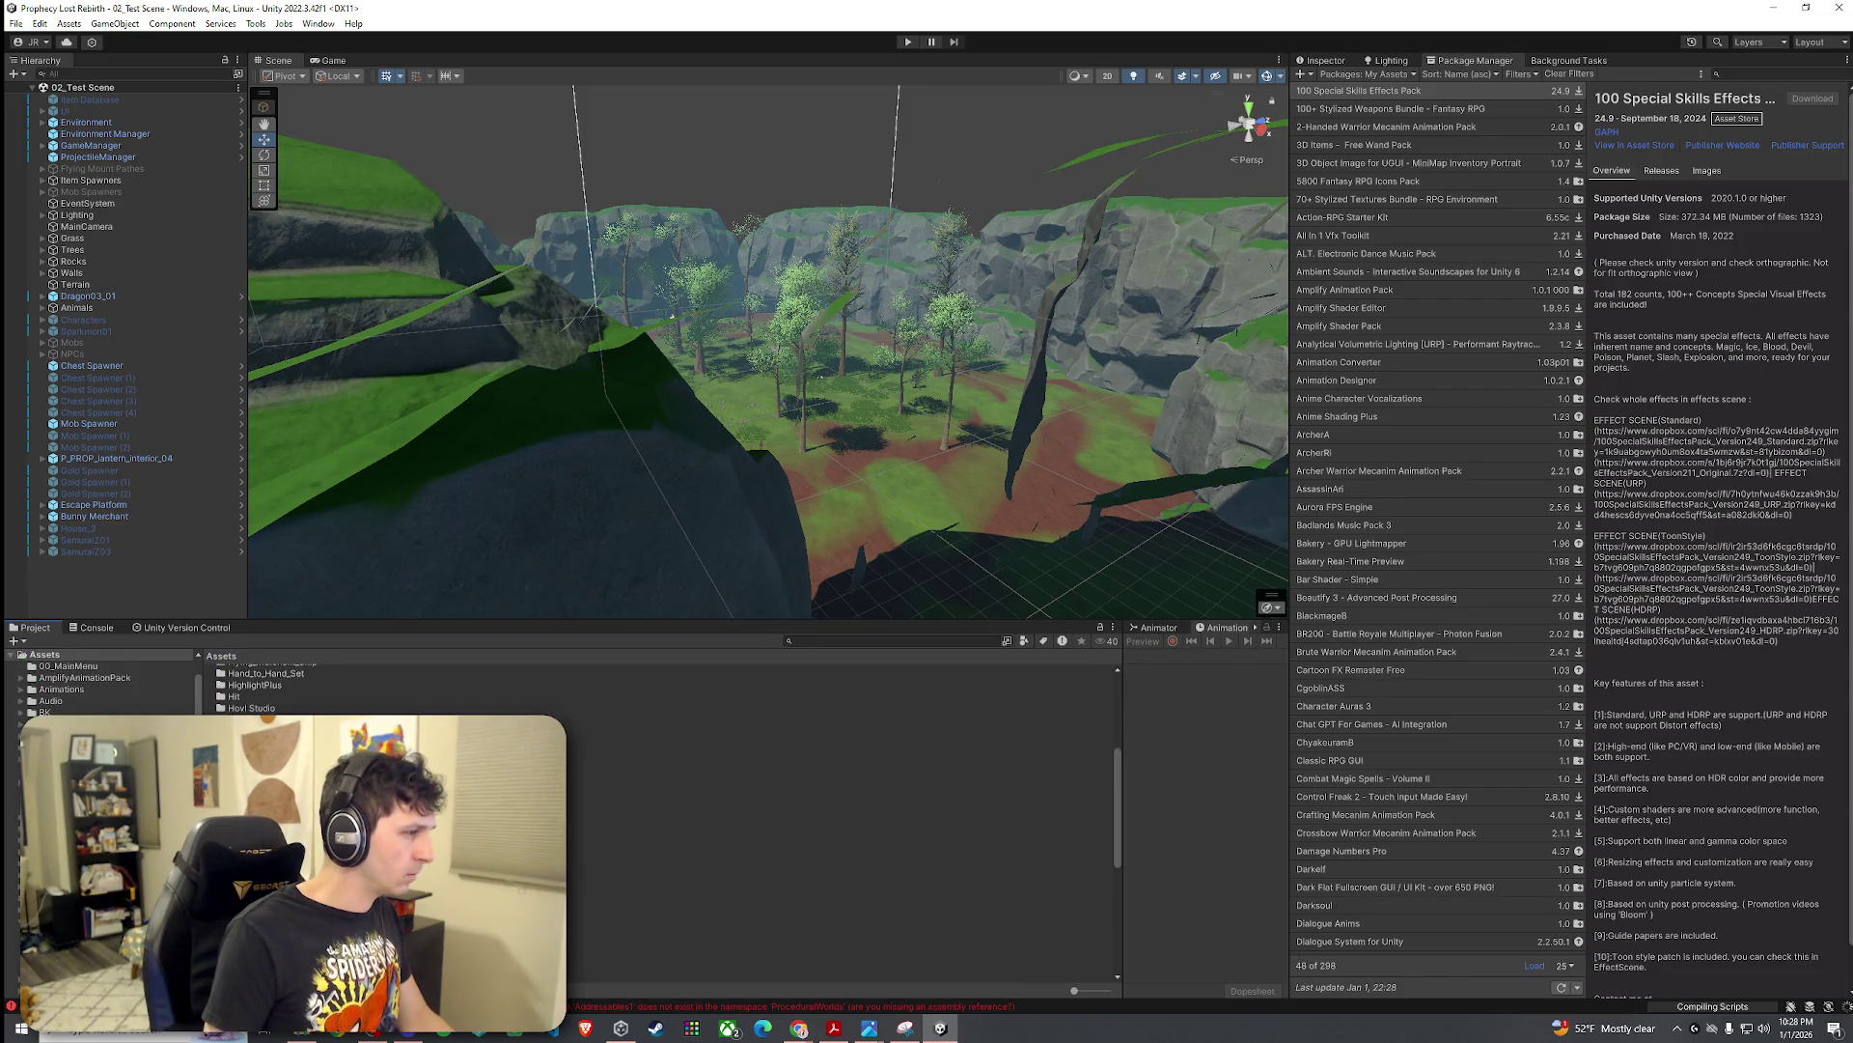
right_click(273, 847)
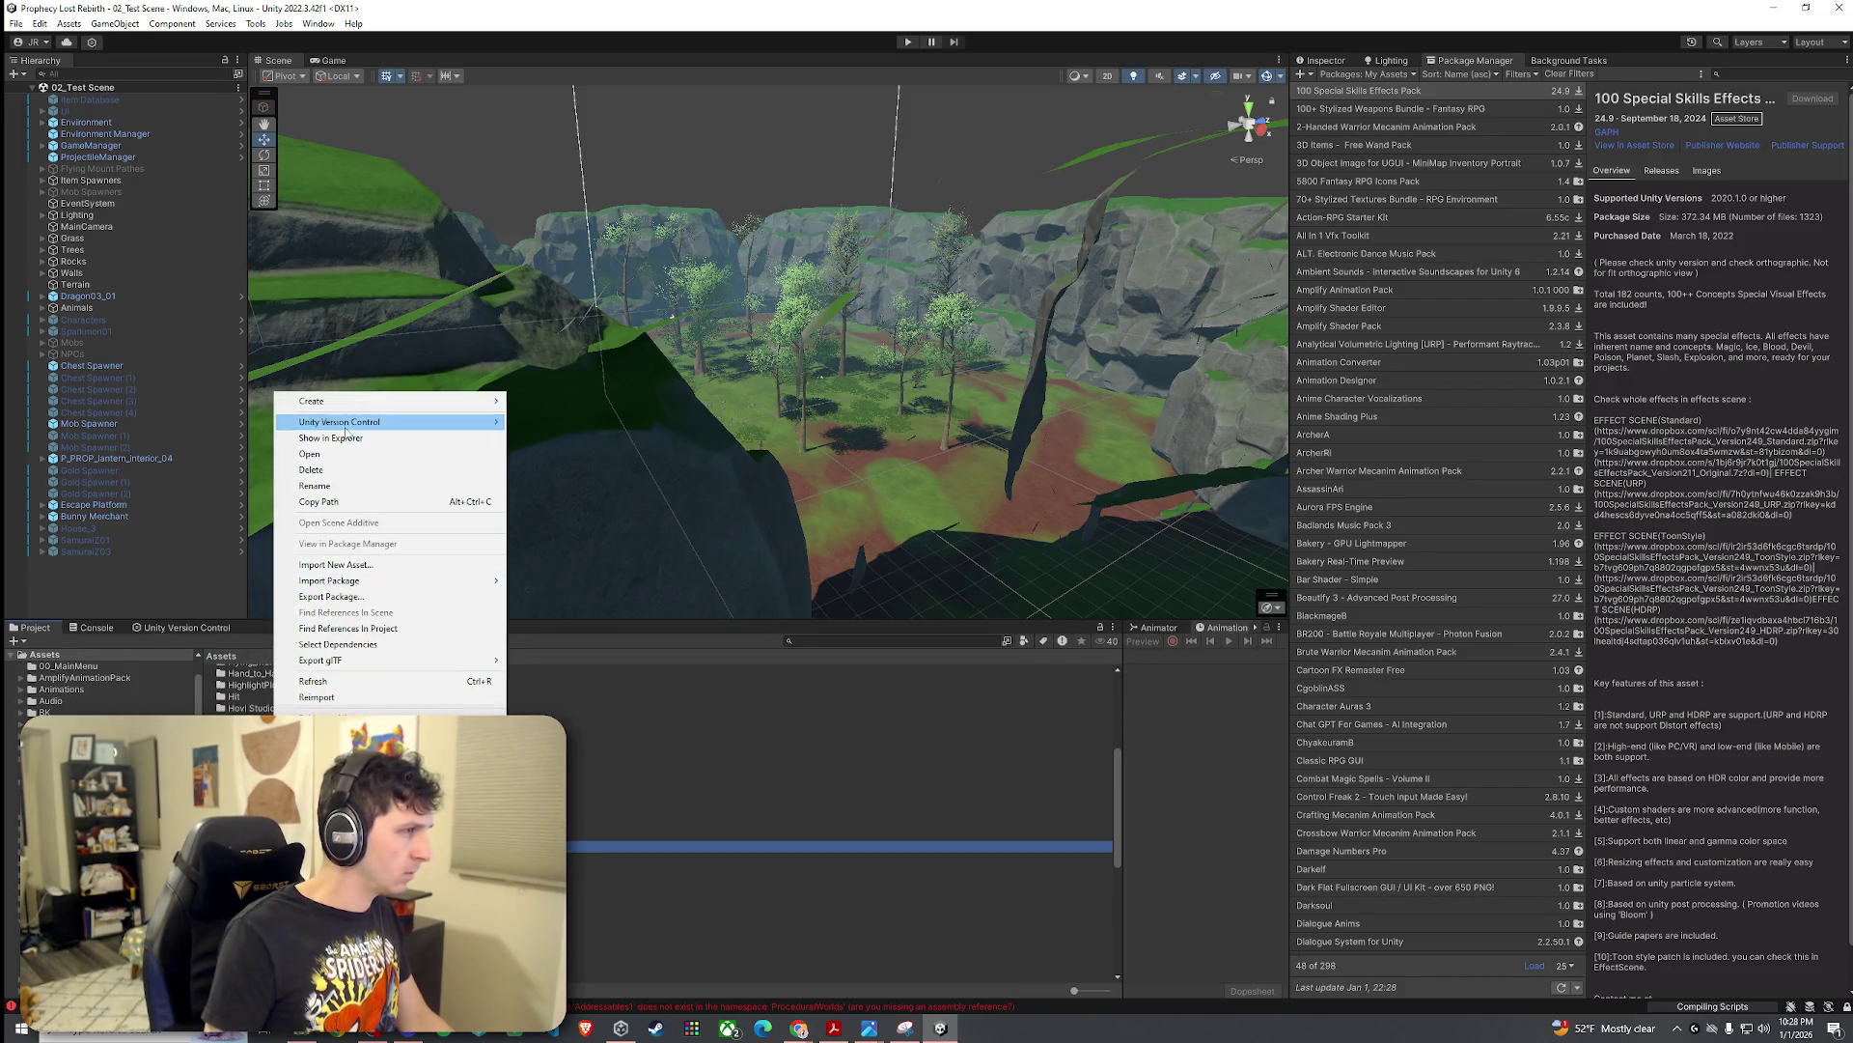
click(830, 881)
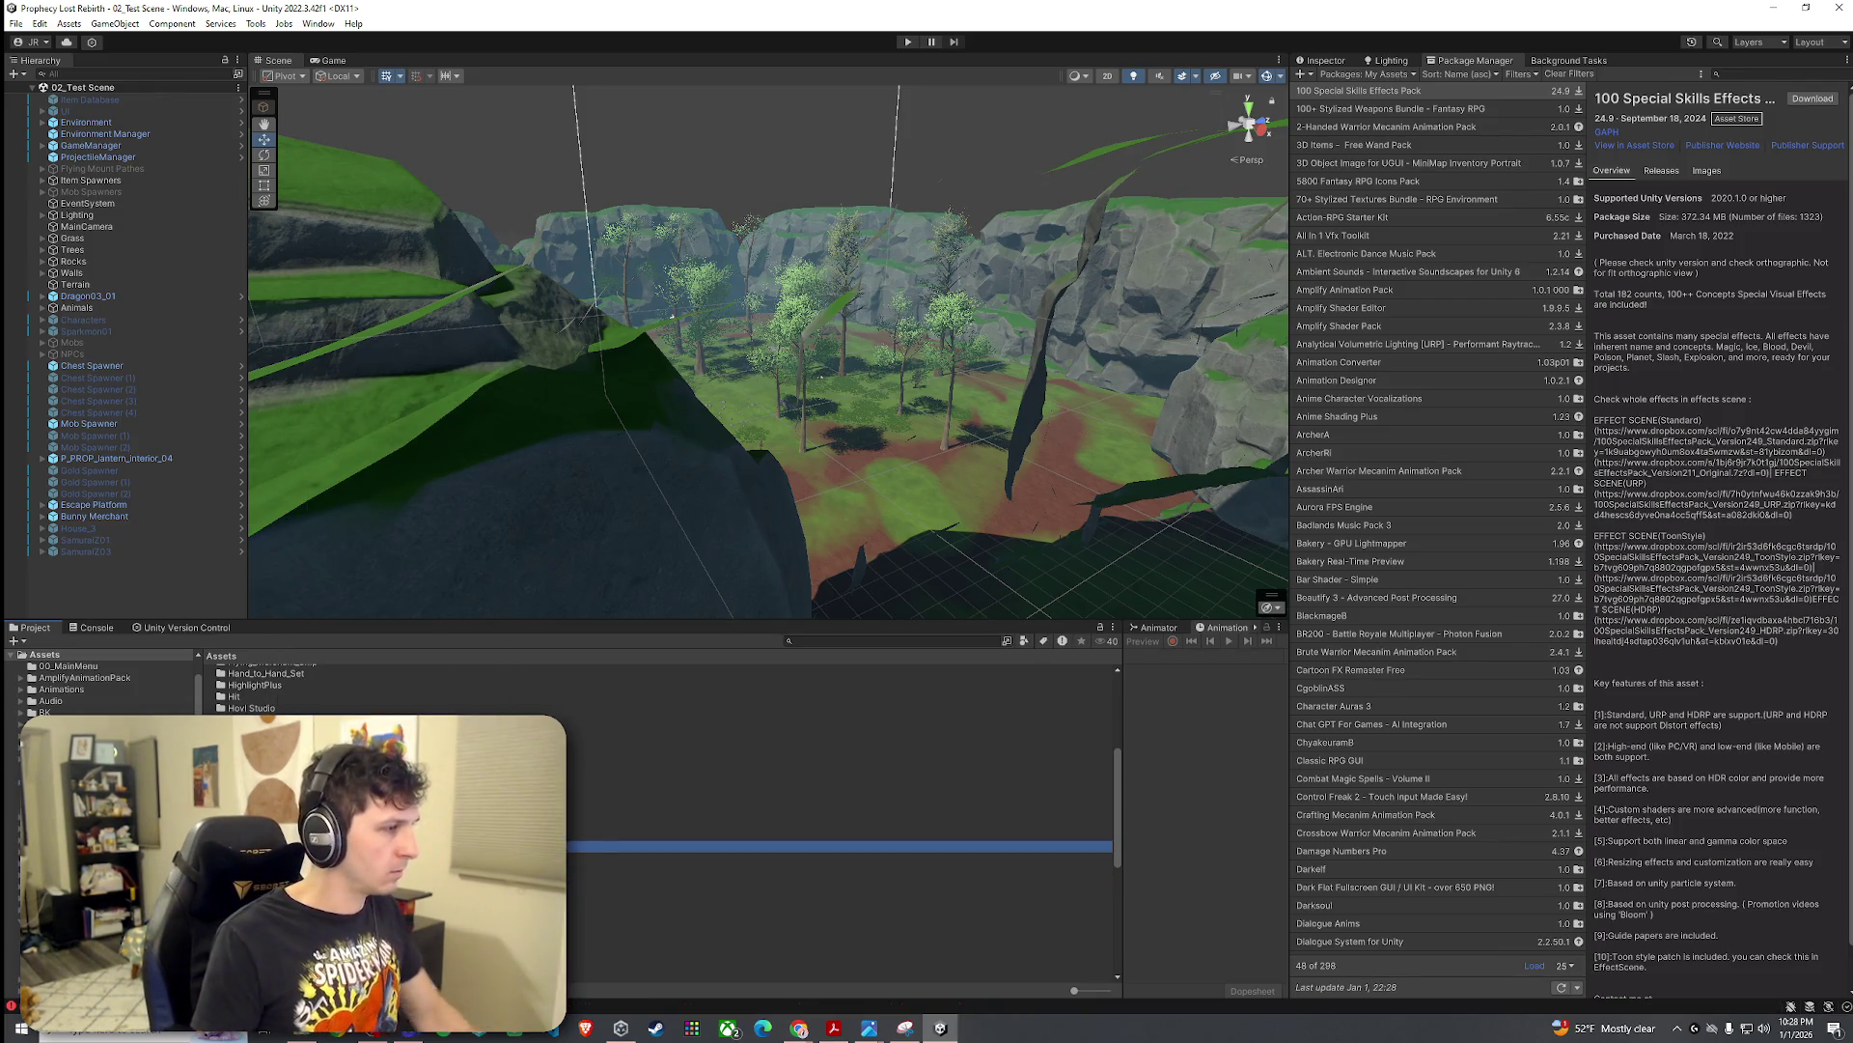
key(Delete)
click(972, 544)
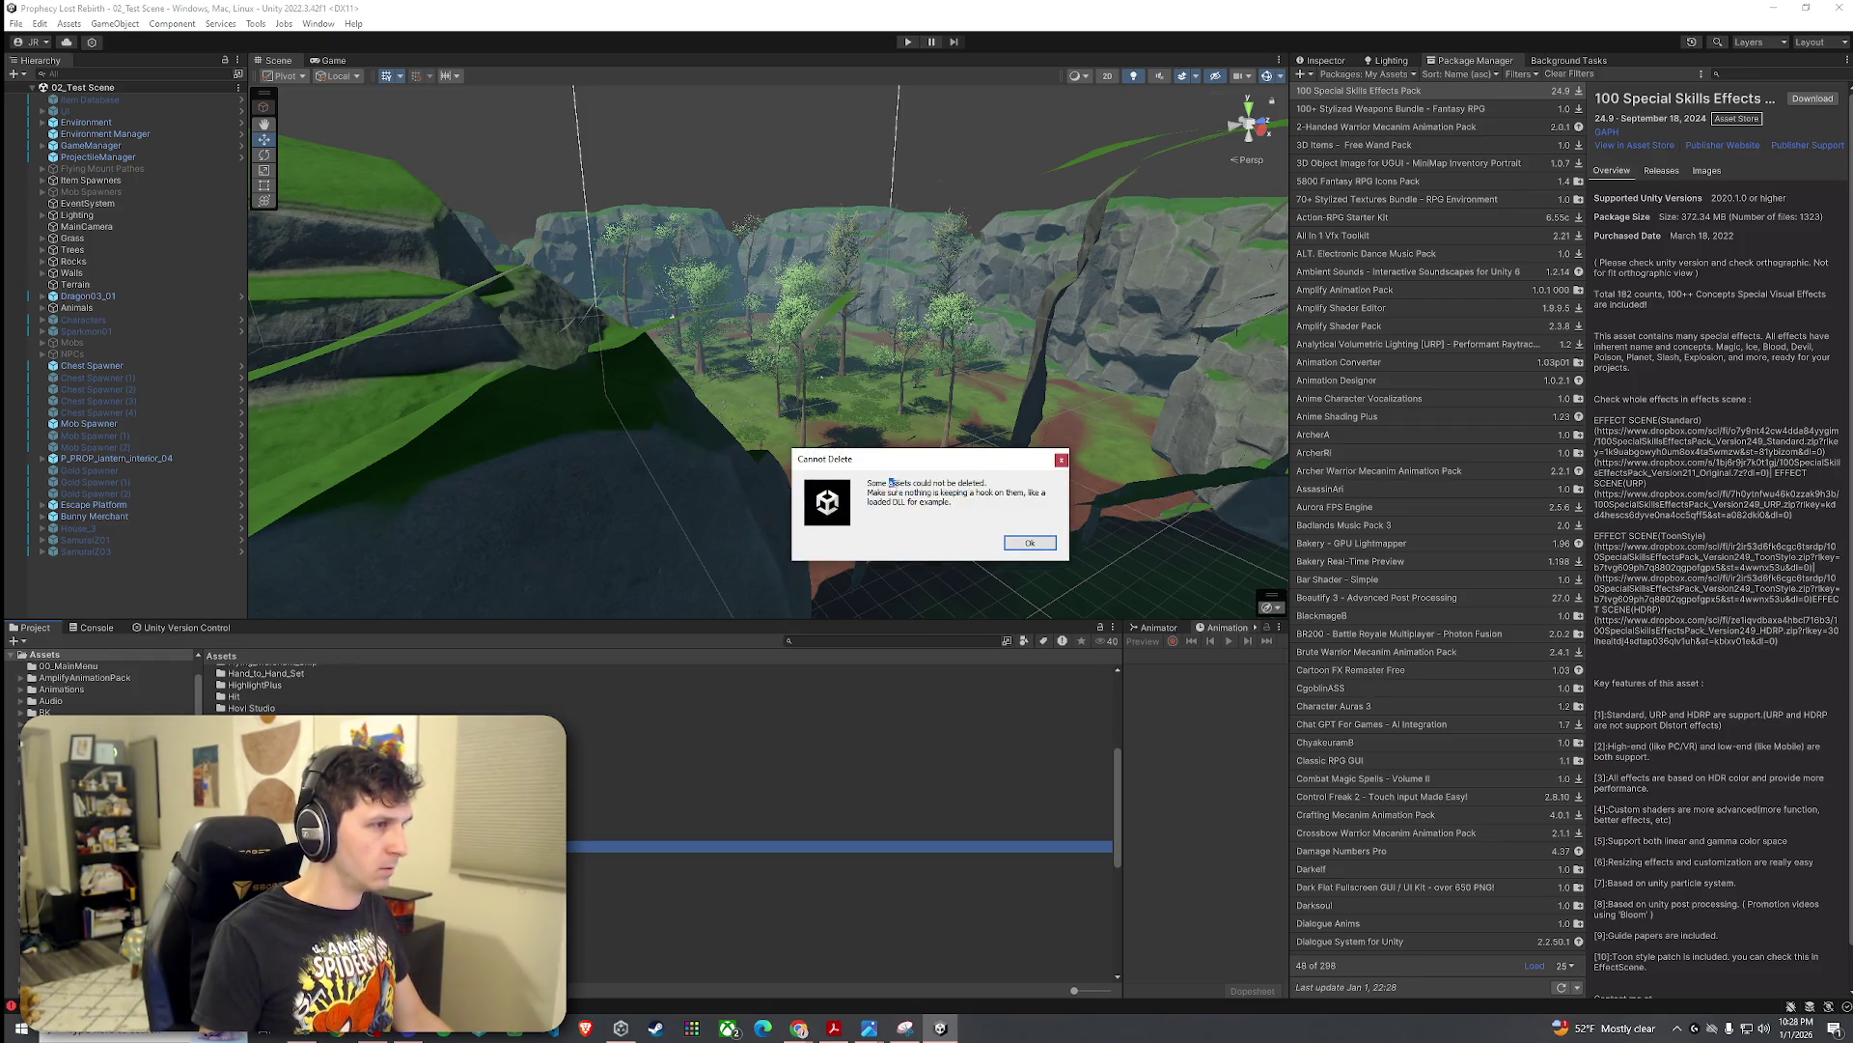
click(1031, 542)
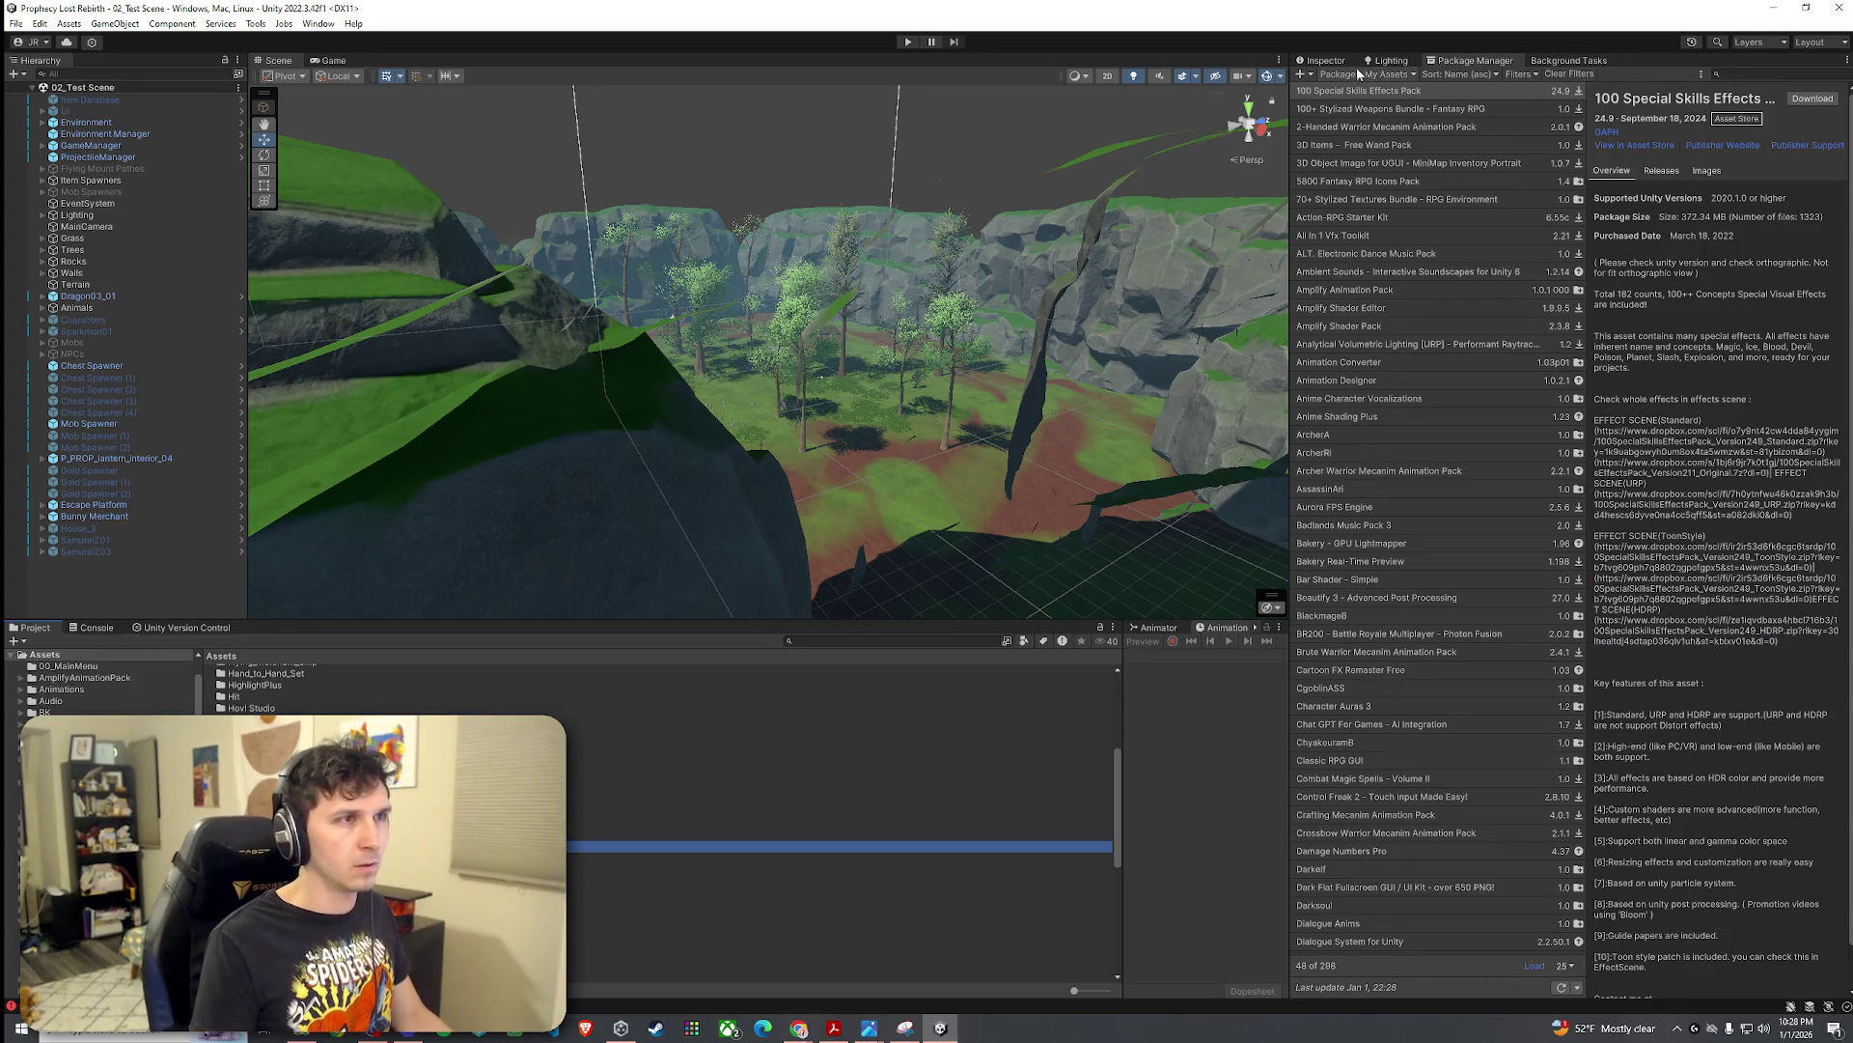
click(1576, 62)
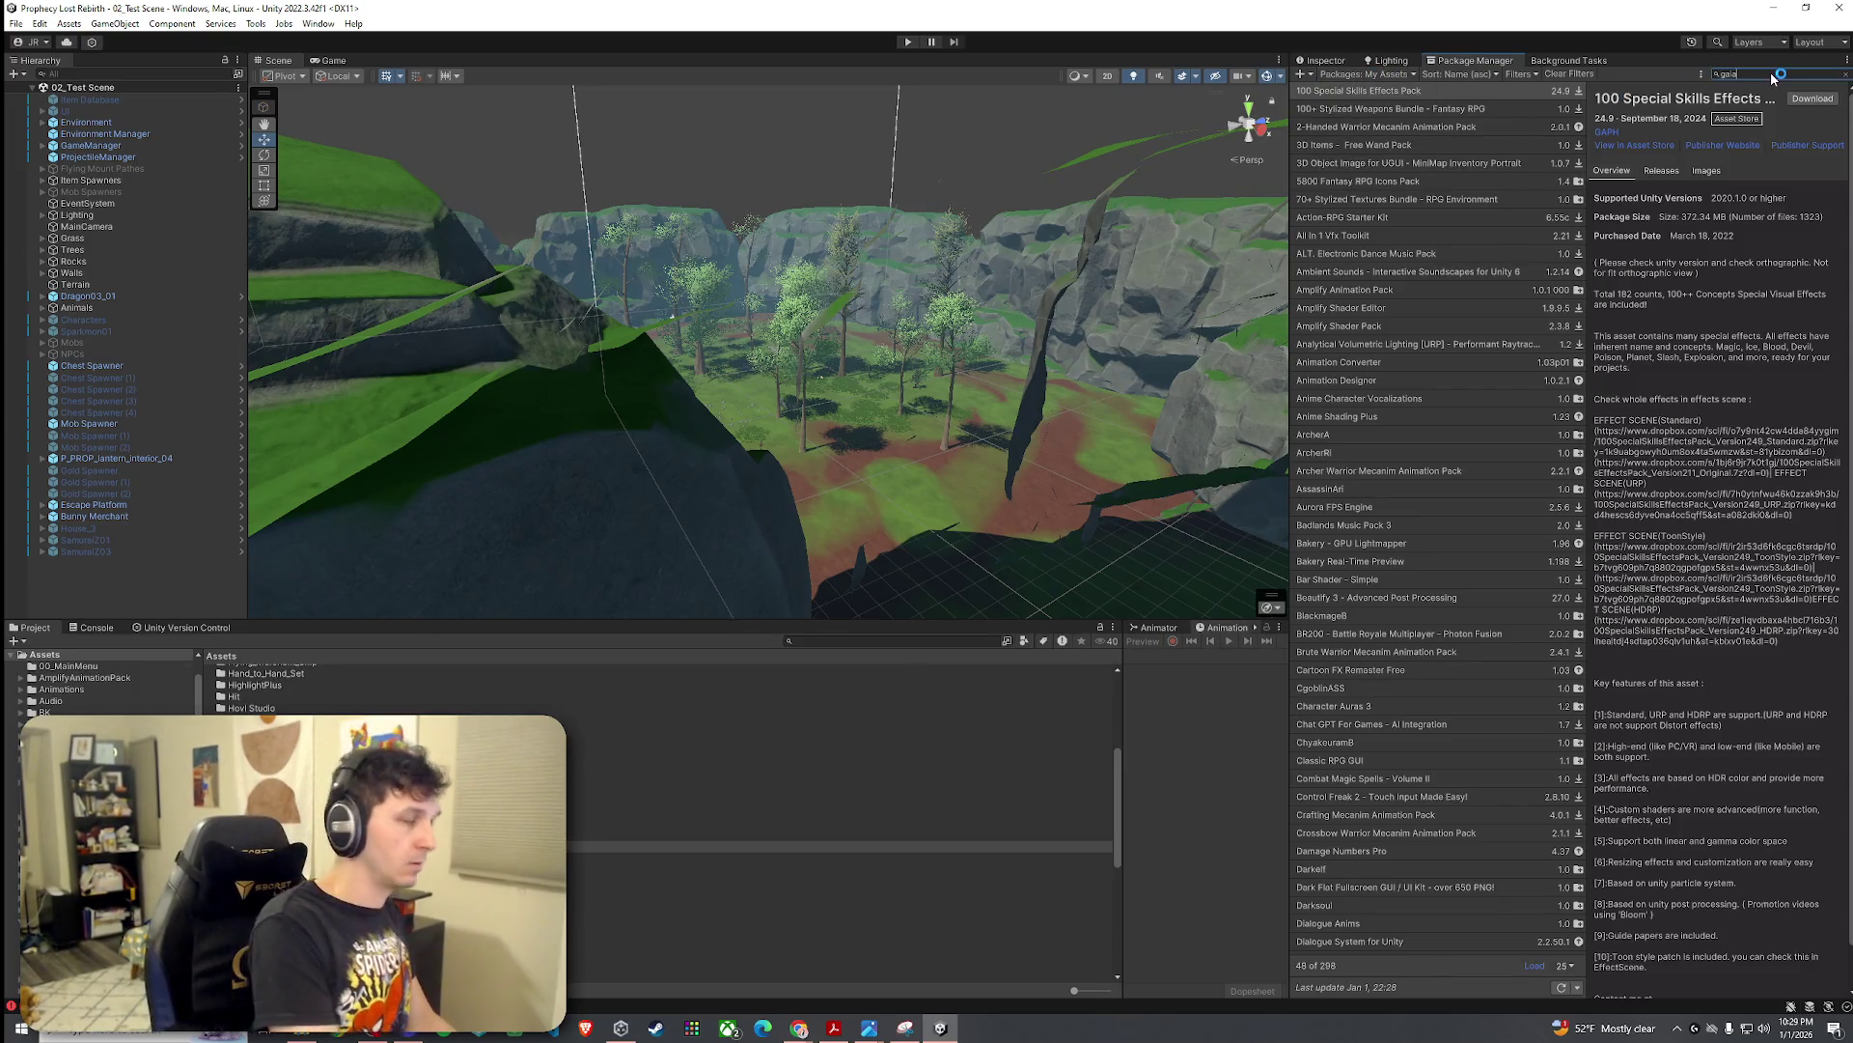
text(gaia)
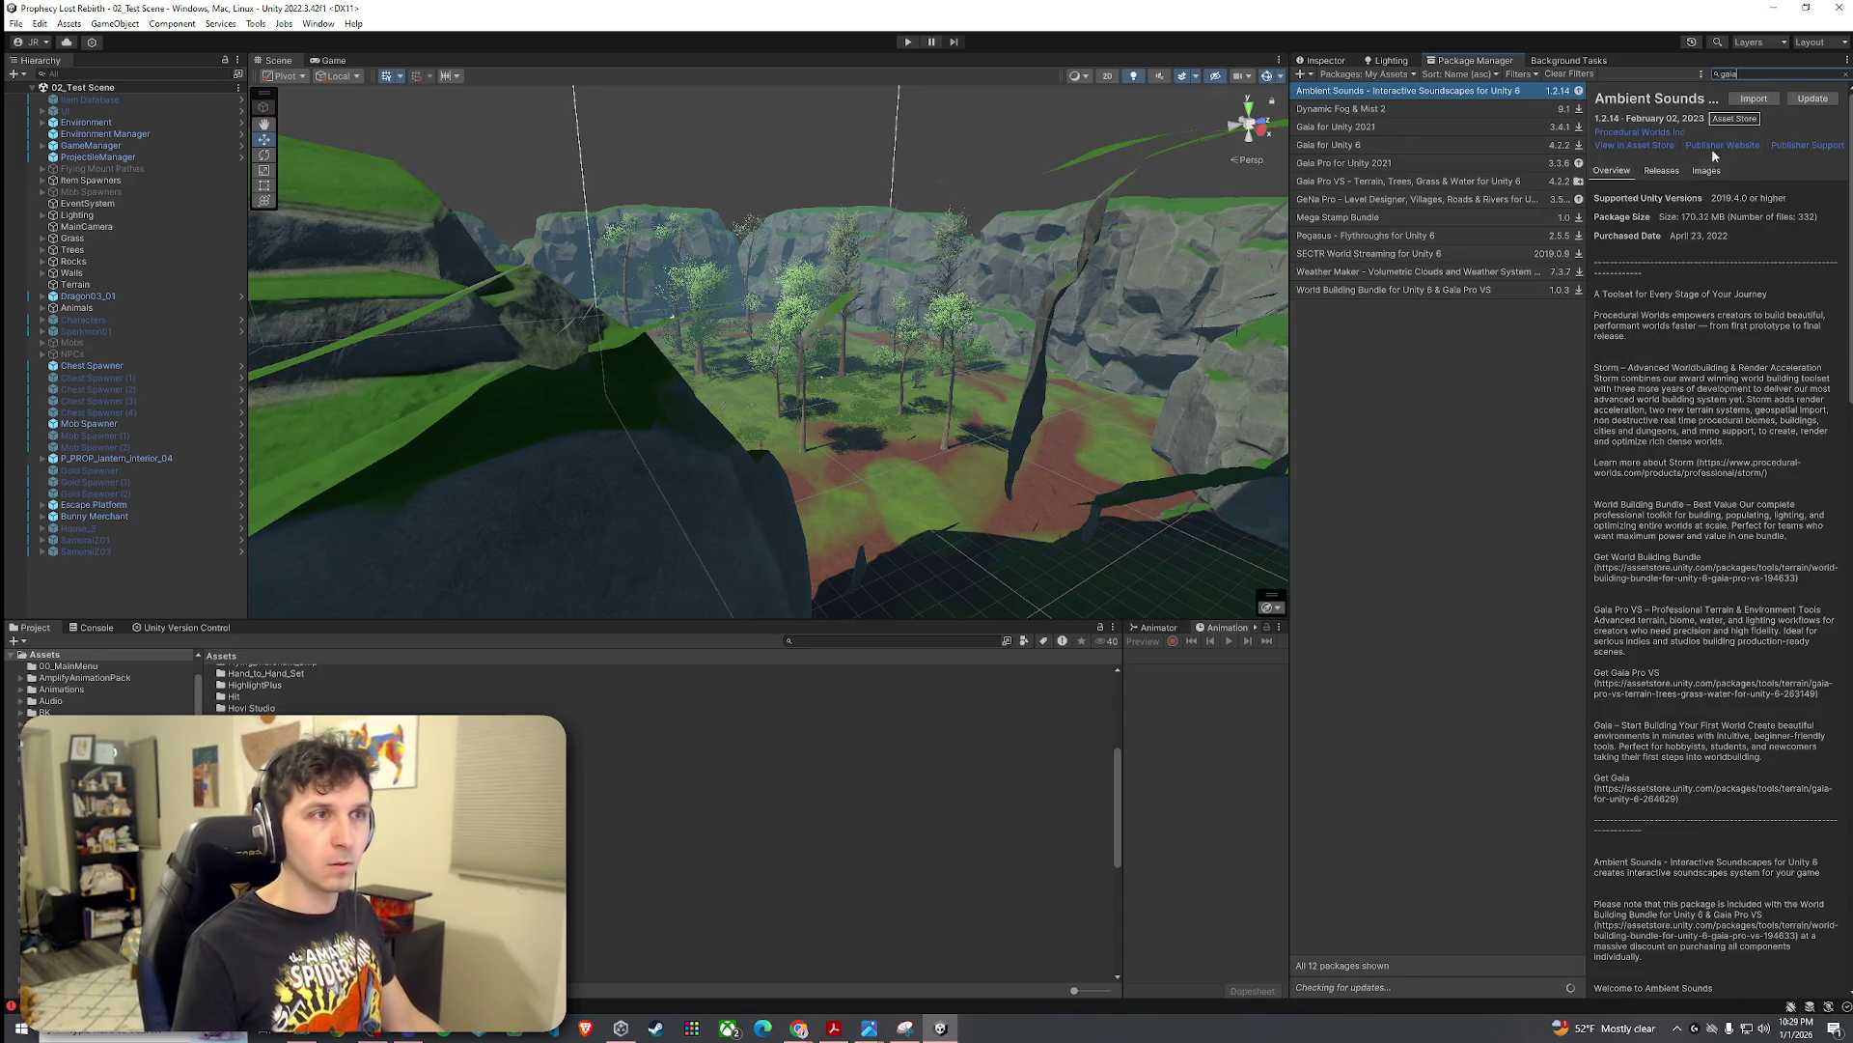
Step: Select Gaia Pro VS in My Assets and let its package import preparation run
click(1374, 183)
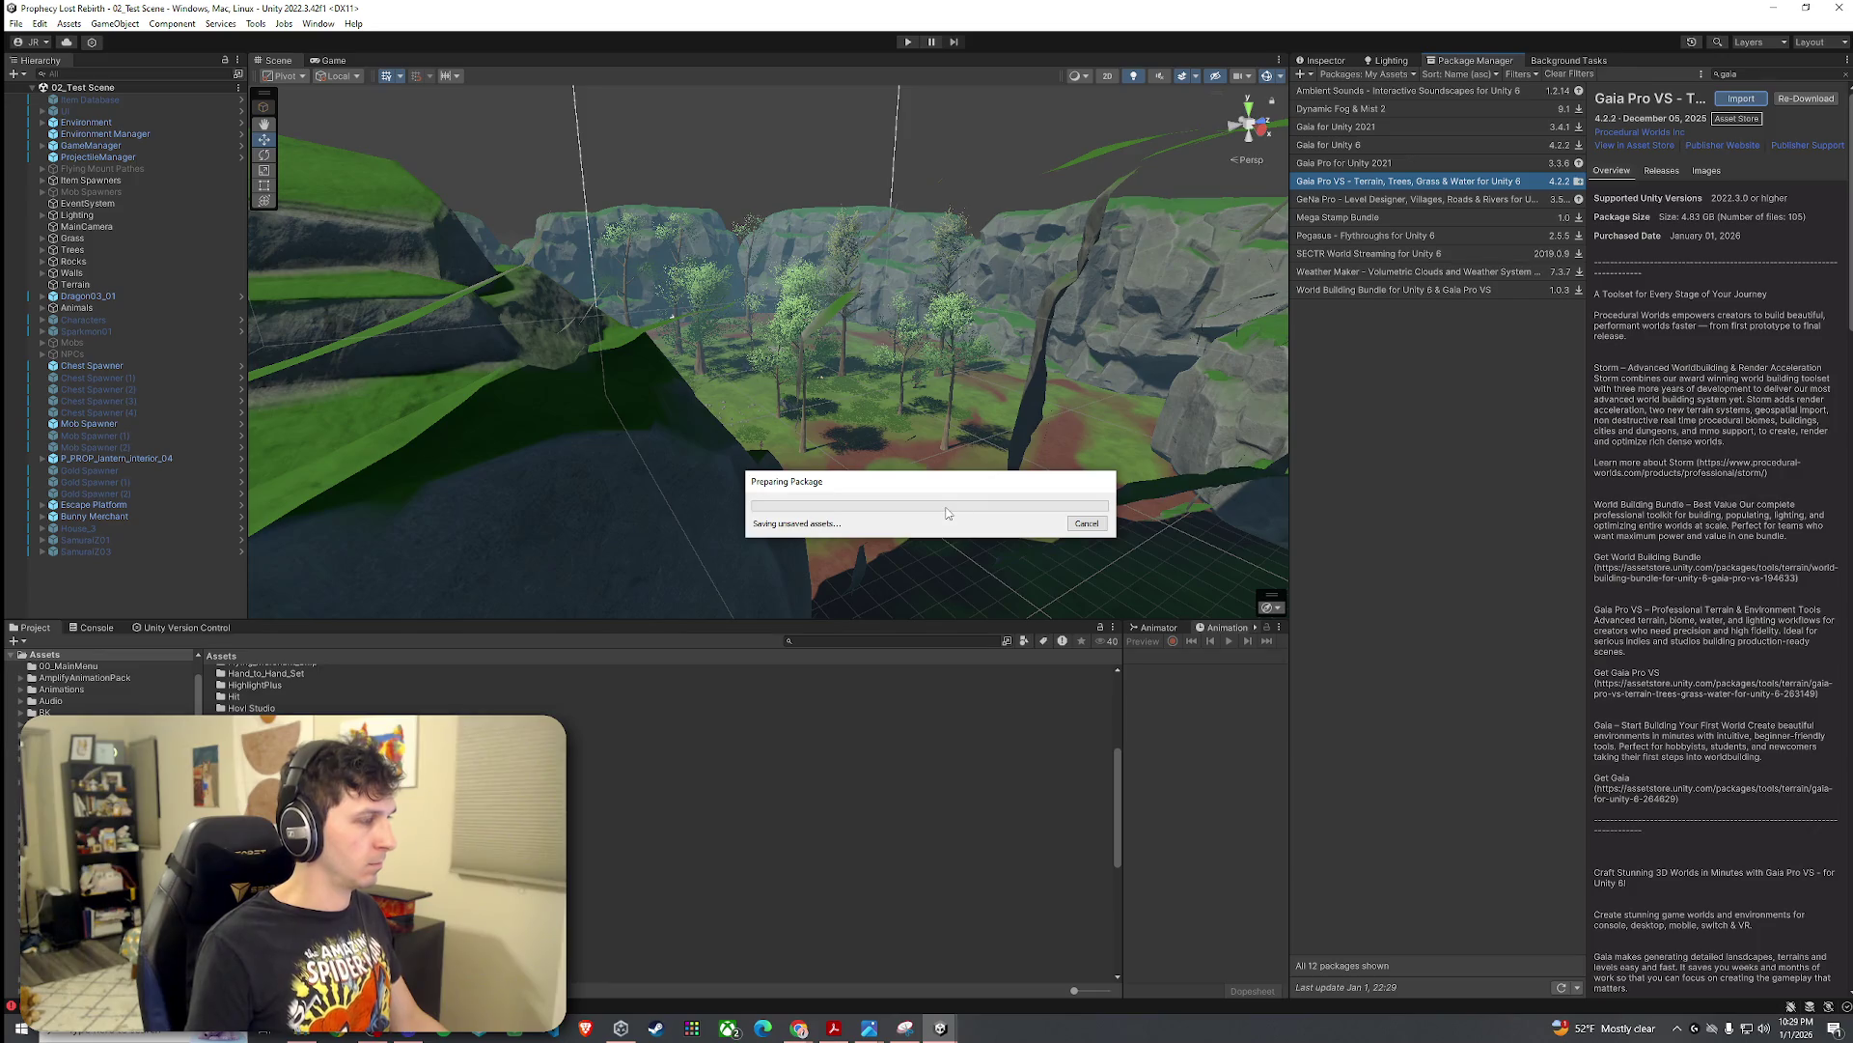
drag(839, 497, 889, 499)
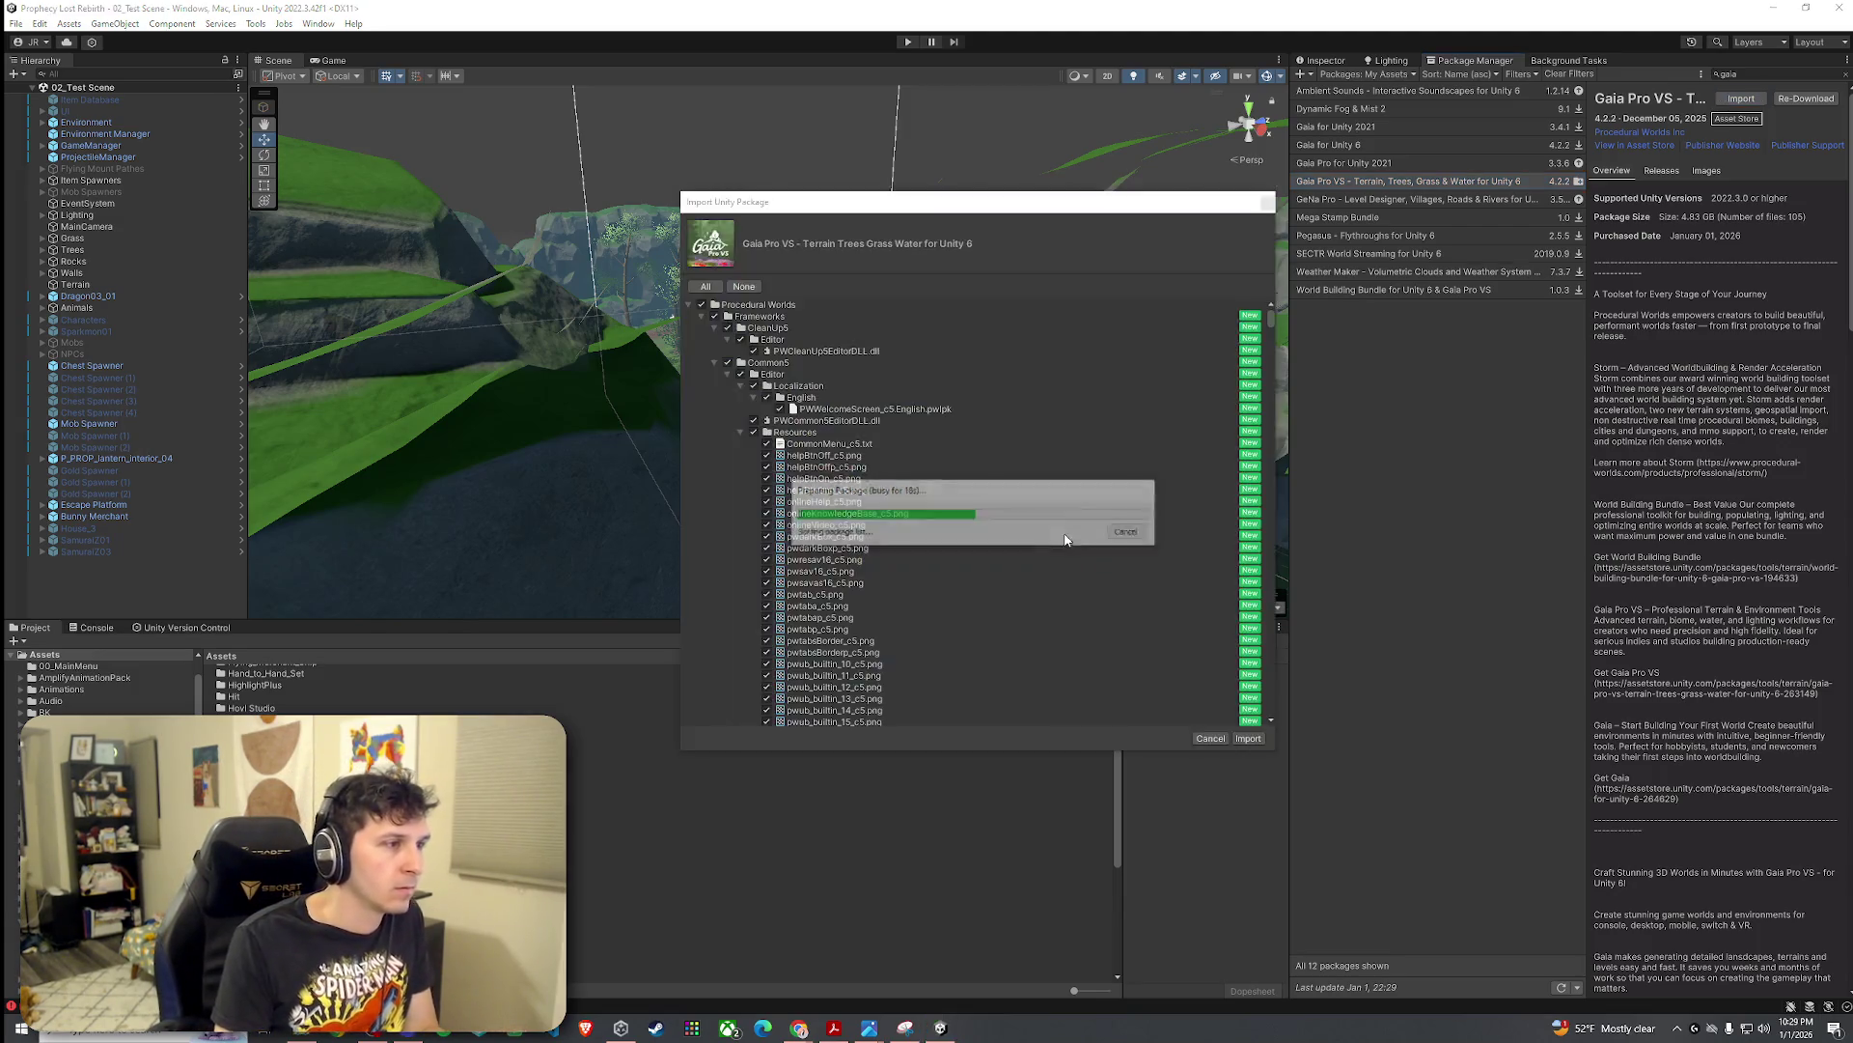
scroll(975, 664, down, 10)
scroll(976, 674, up, 10)
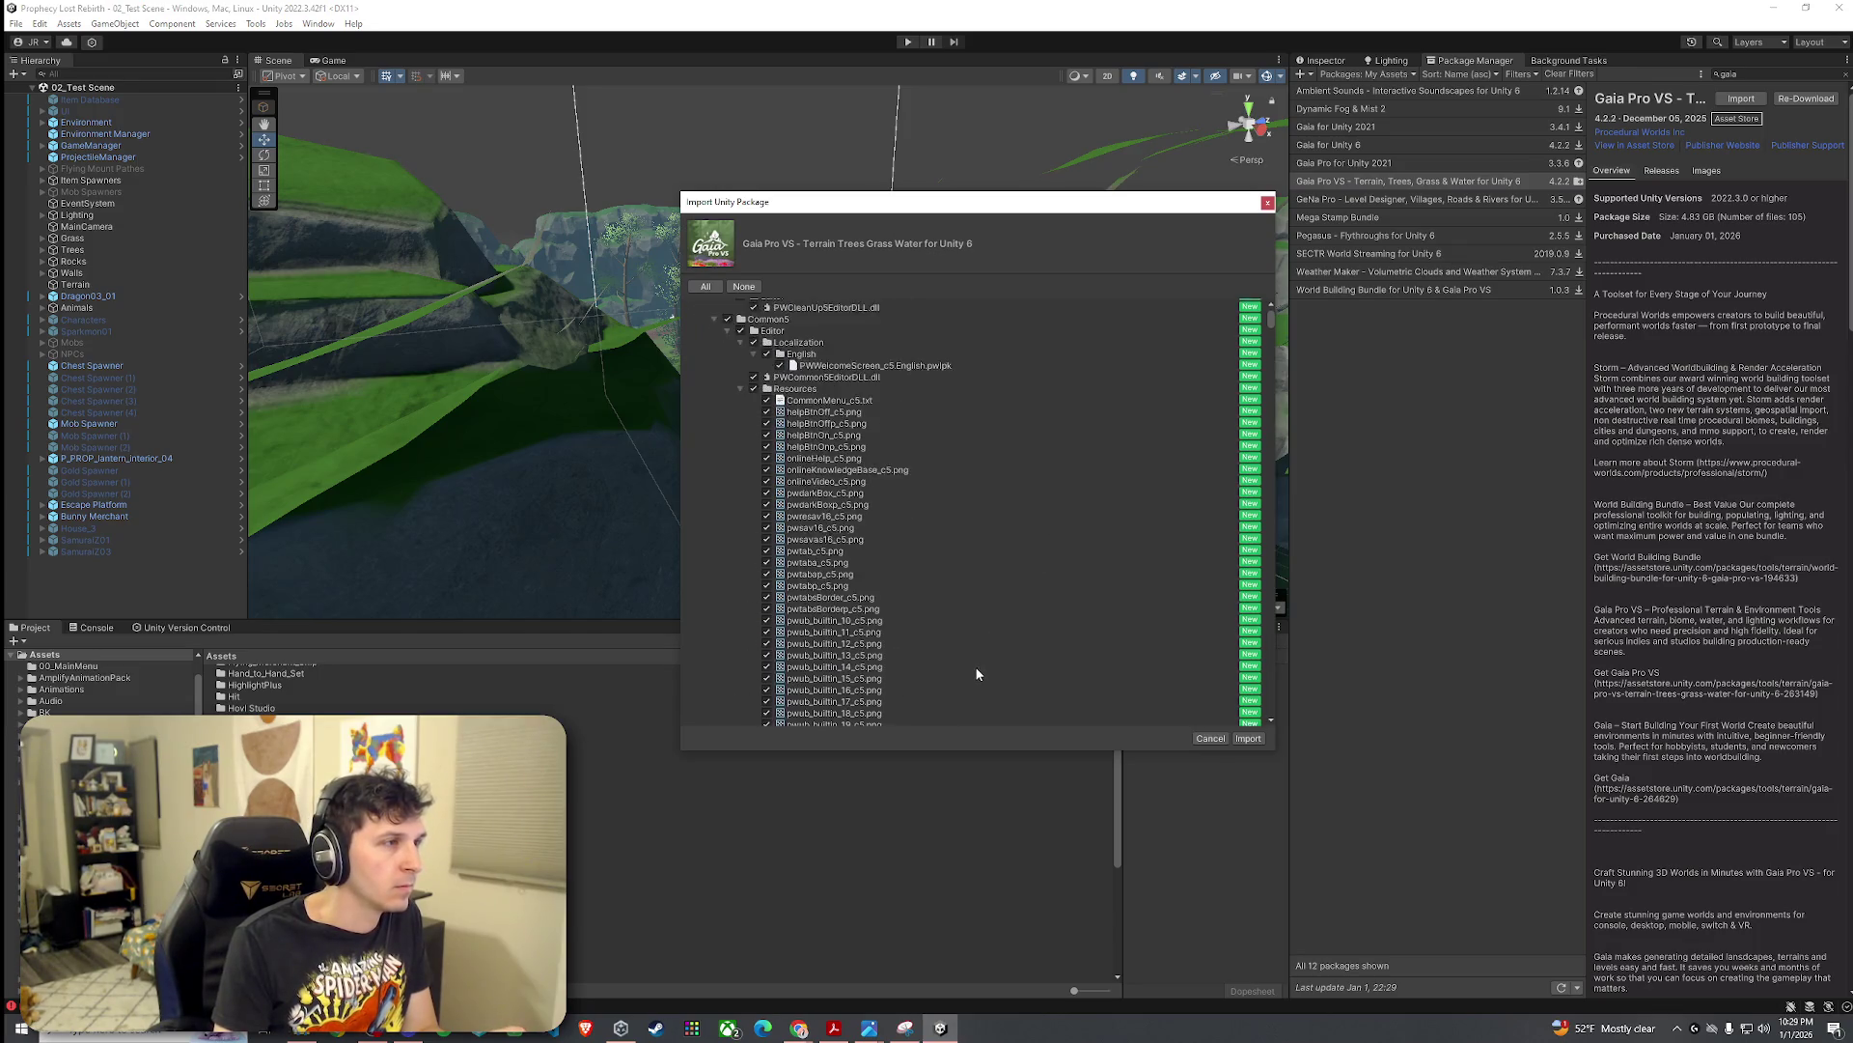
Step: Collapse the Frameworks, Packages - Cache and Packages - Install folders, then import all Gaia Pro VS files
click(702, 316)
click(702, 340)
click(703, 351)
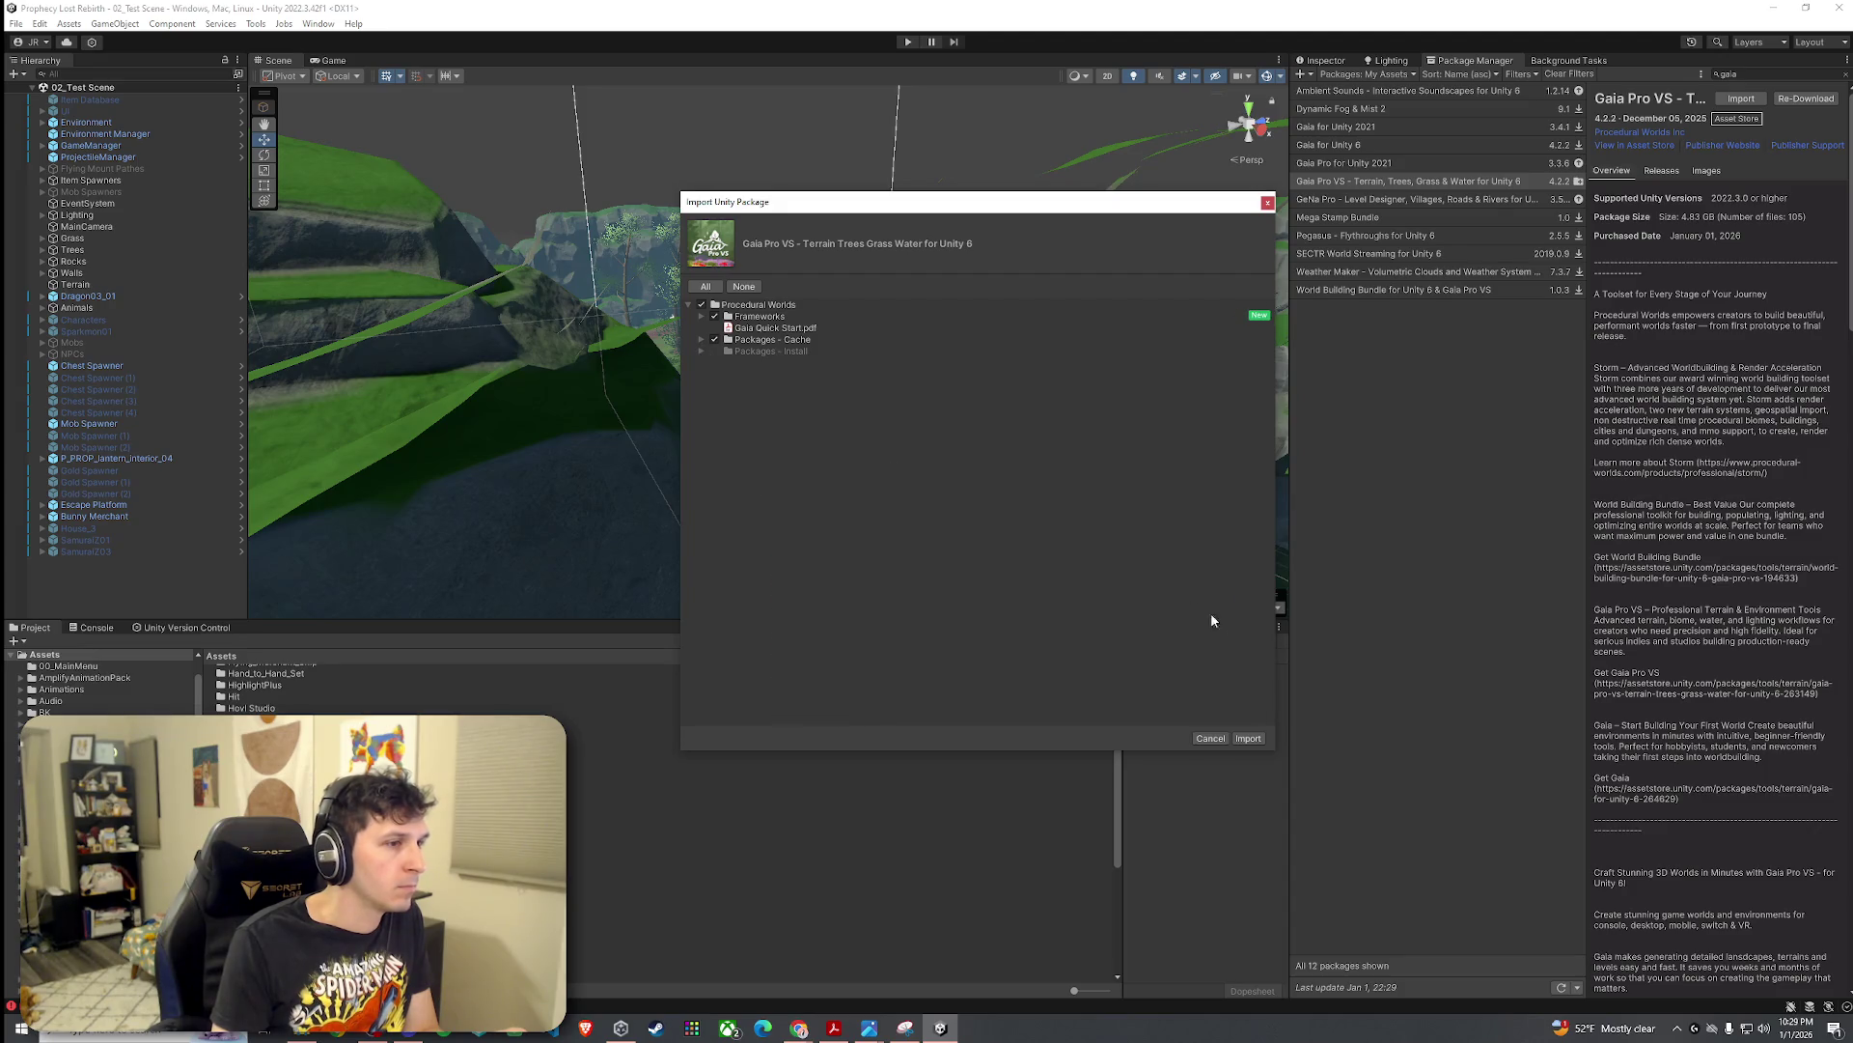
click(1248, 739)
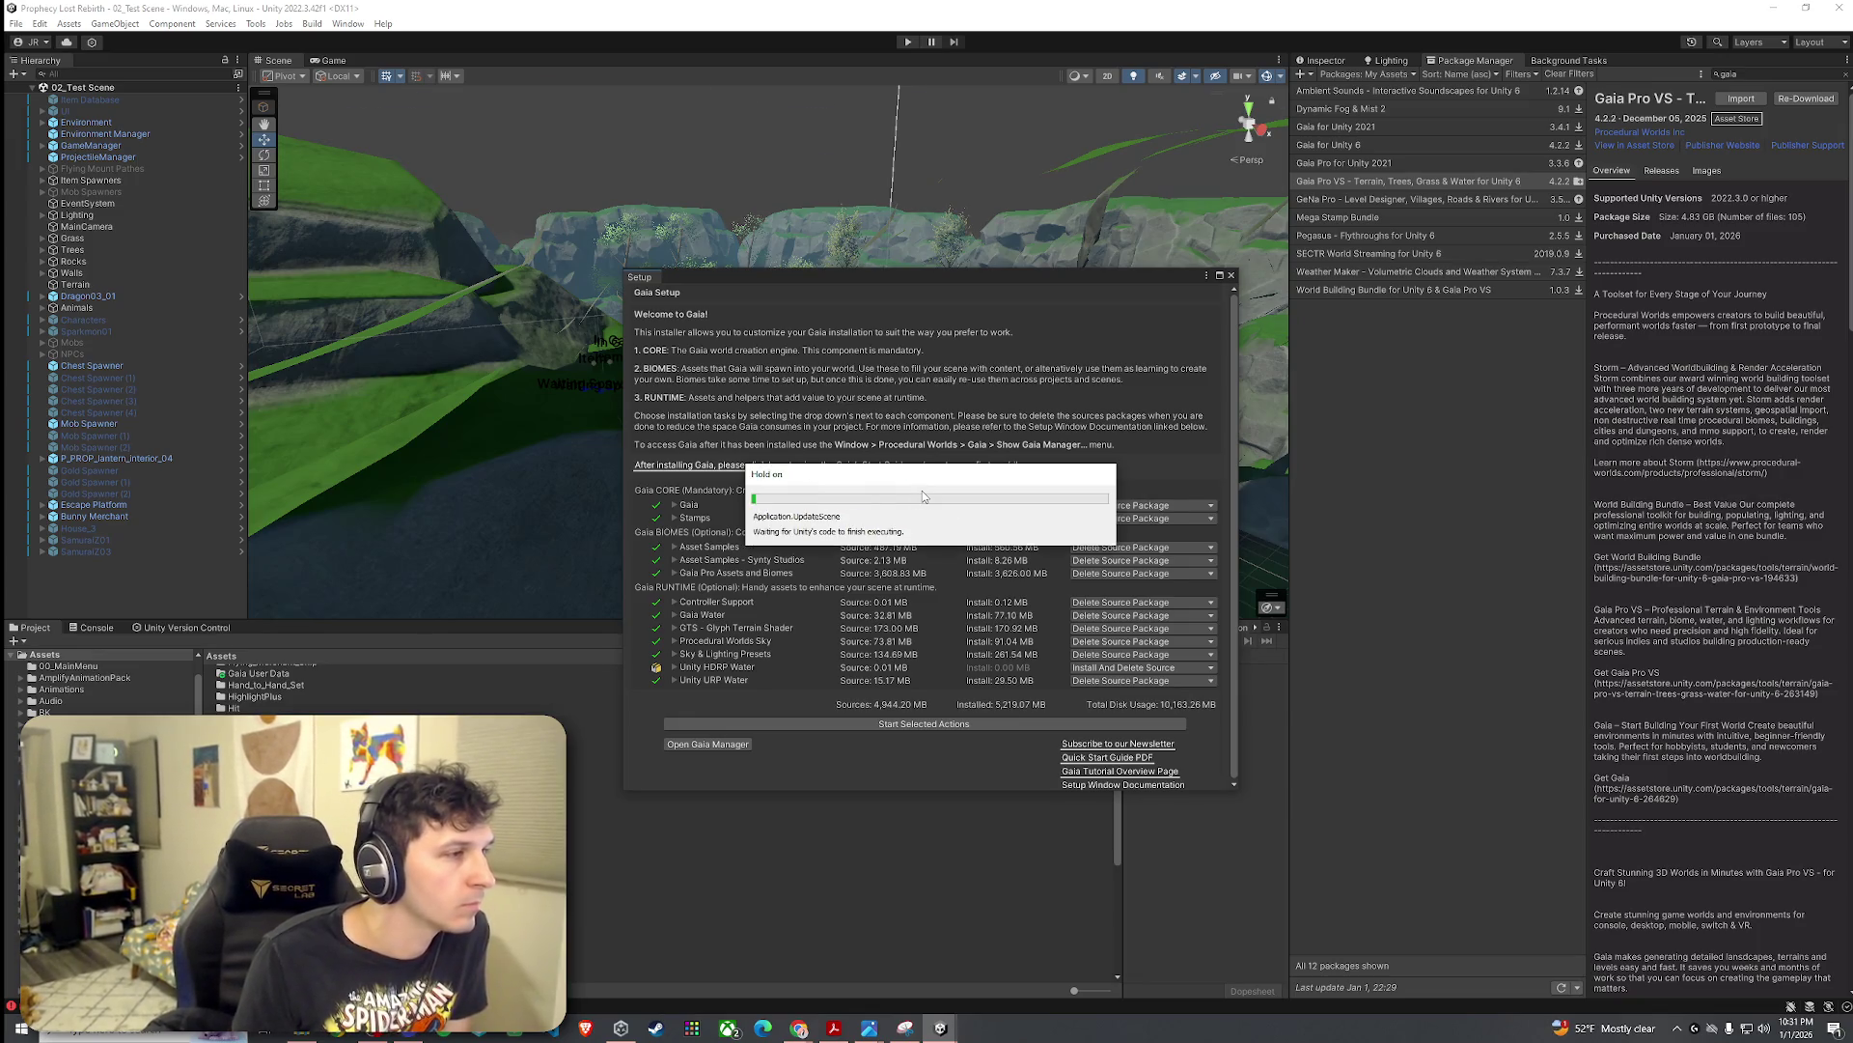
Step: Set Gaia, Stamps, Asset Samples, Synty samples, Gaia Pro Assets and Controller Support to Uninstall
click(1040, 443)
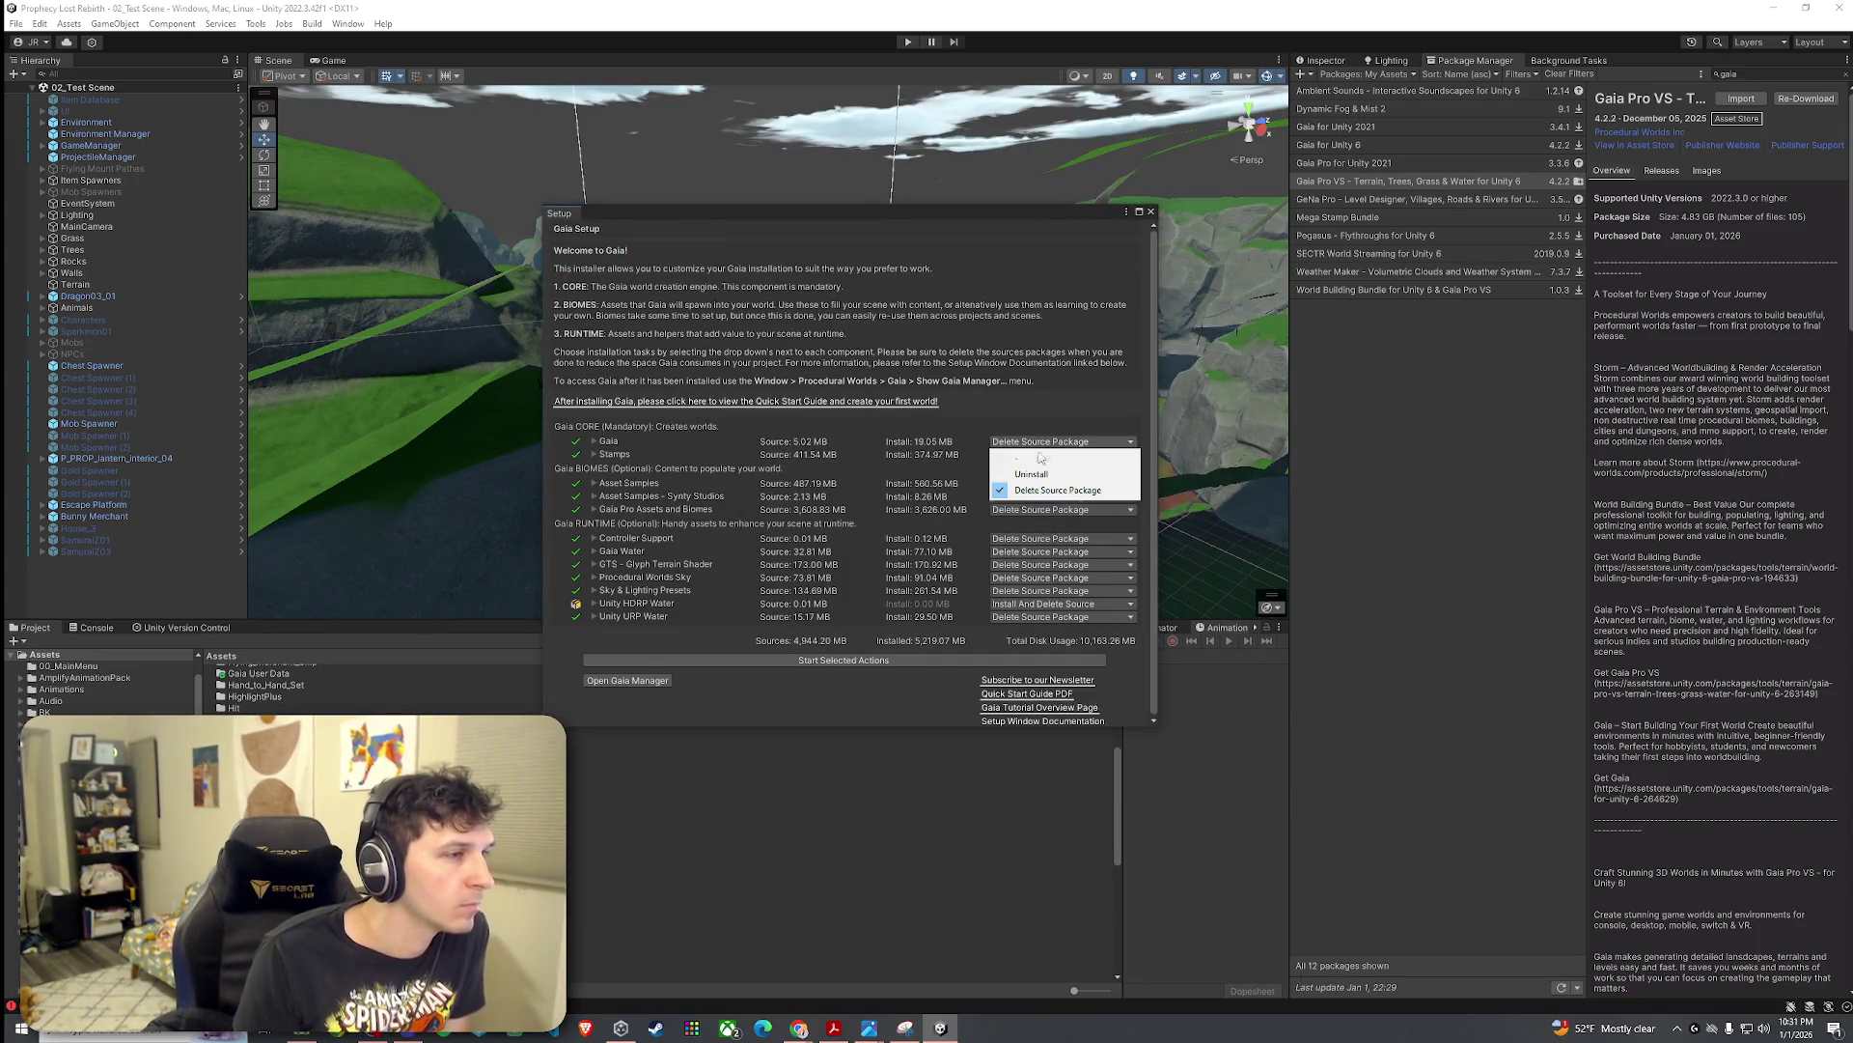
click(1031, 474)
click(1040, 455)
click(1031, 487)
click(1028, 483)
click(1027, 515)
click(1033, 496)
click(1028, 528)
click(1028, 509)
click(1019, 541)
click(1015, 541)
click(1028, 571)
Step: Set Gaia Water, GTS, PW Sky, Sky presets and URP Water to Uninstall; HDRP Water to Delete Source Package
click(1023, 564)
click(1031, 596)
click(1023, 564)
click(1031, 597)
click(1025, 577)
click(1031, 610)
click(1025, 590)
click(1031, 623)
click(1028, 603)
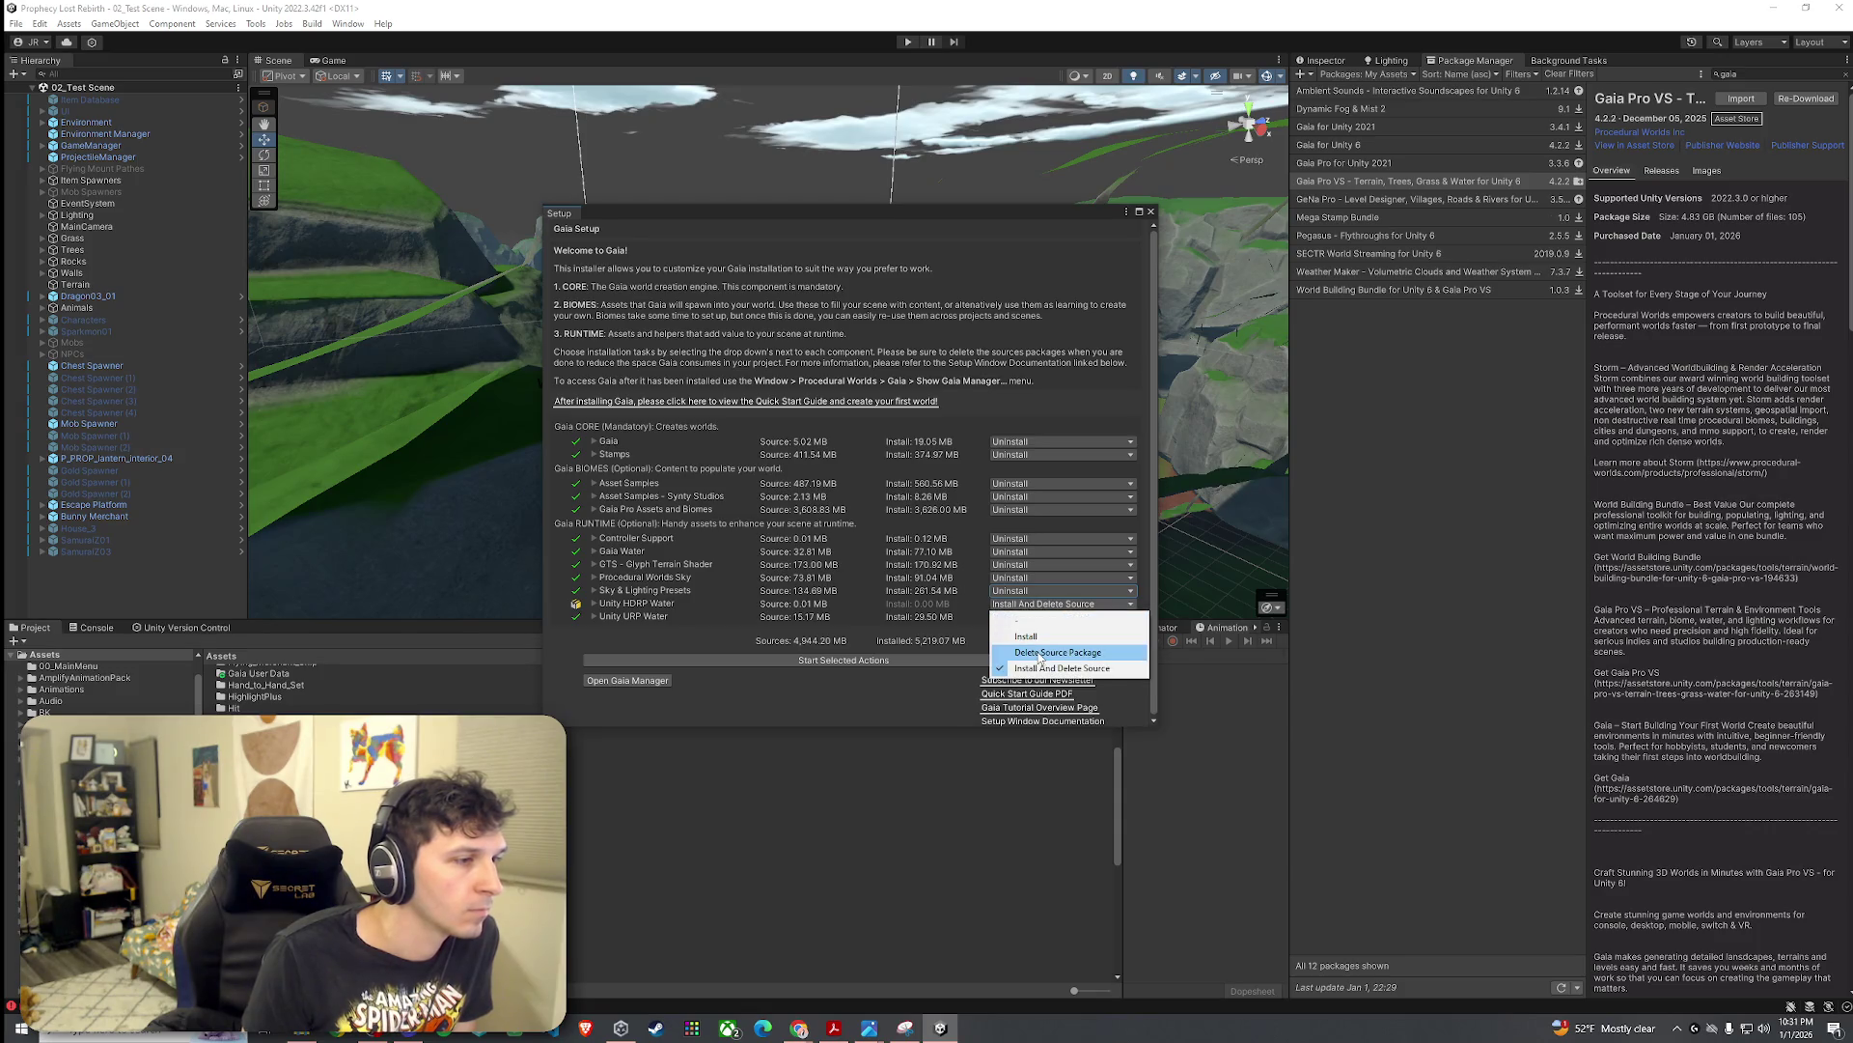
click(1043, 655)
click(1028, 617)
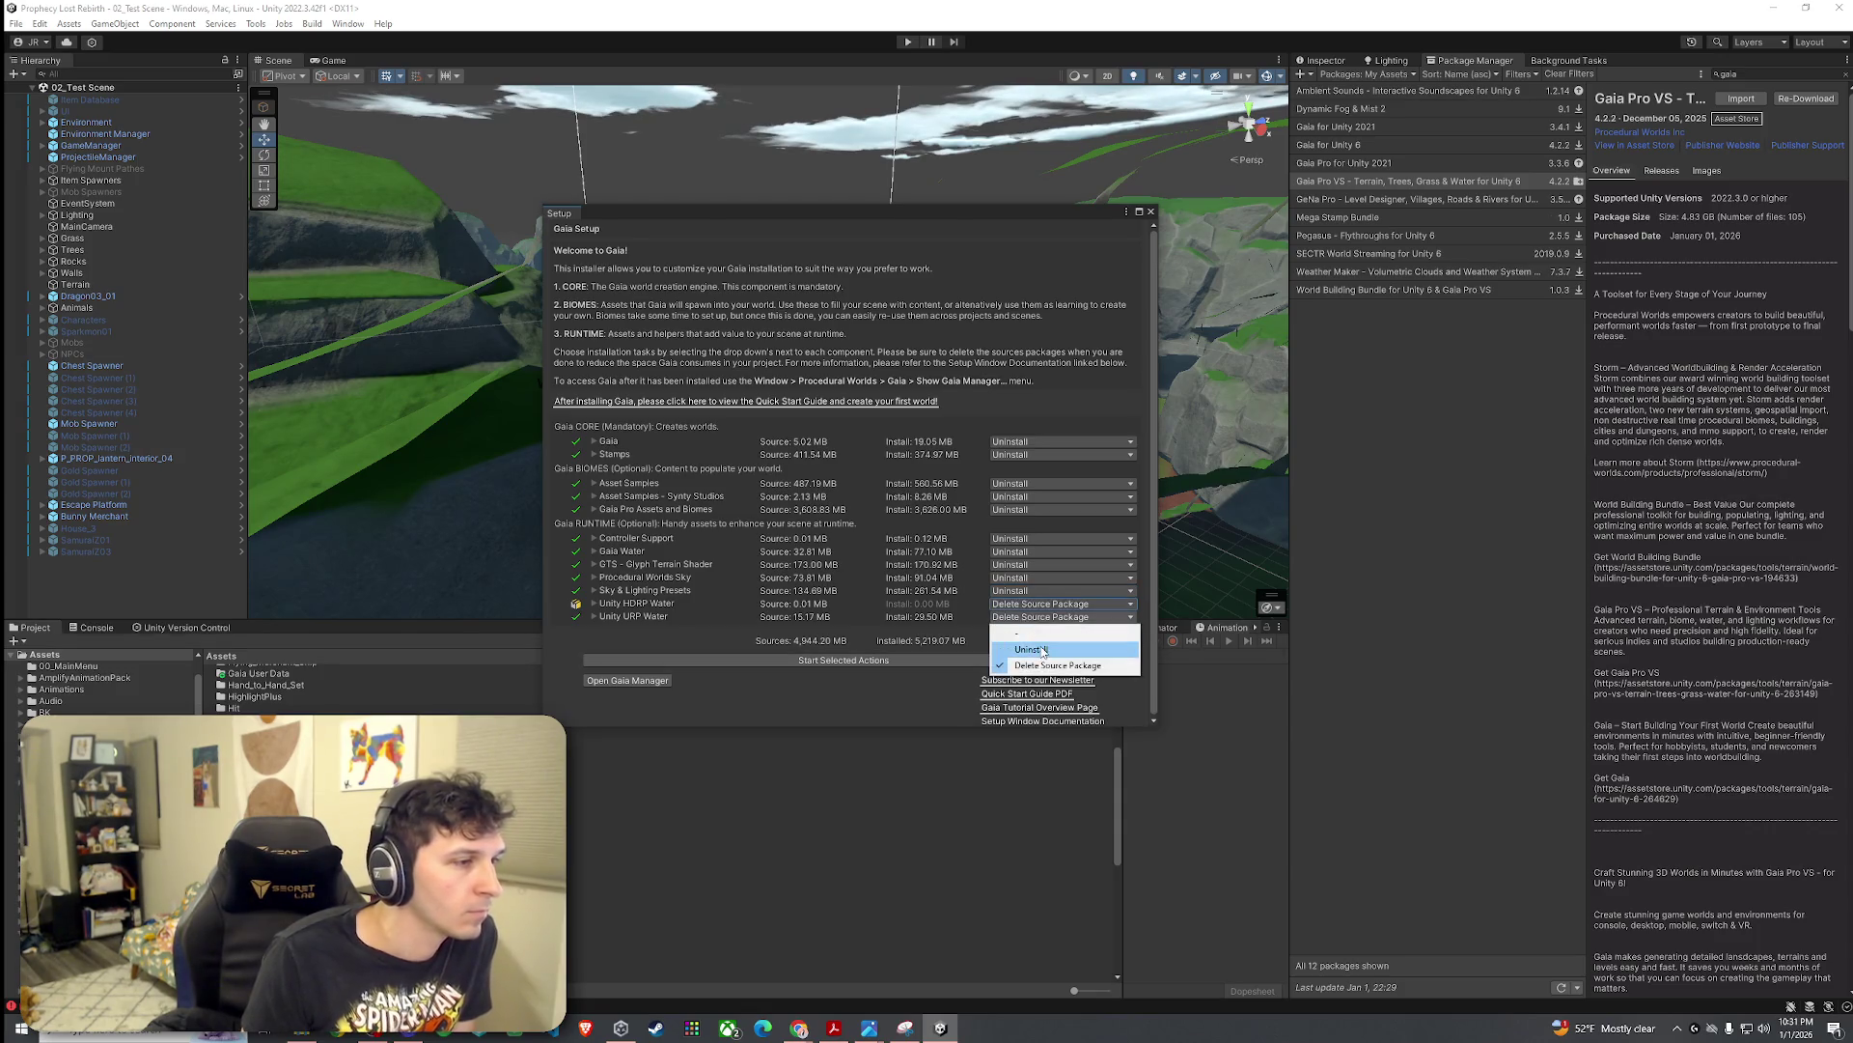